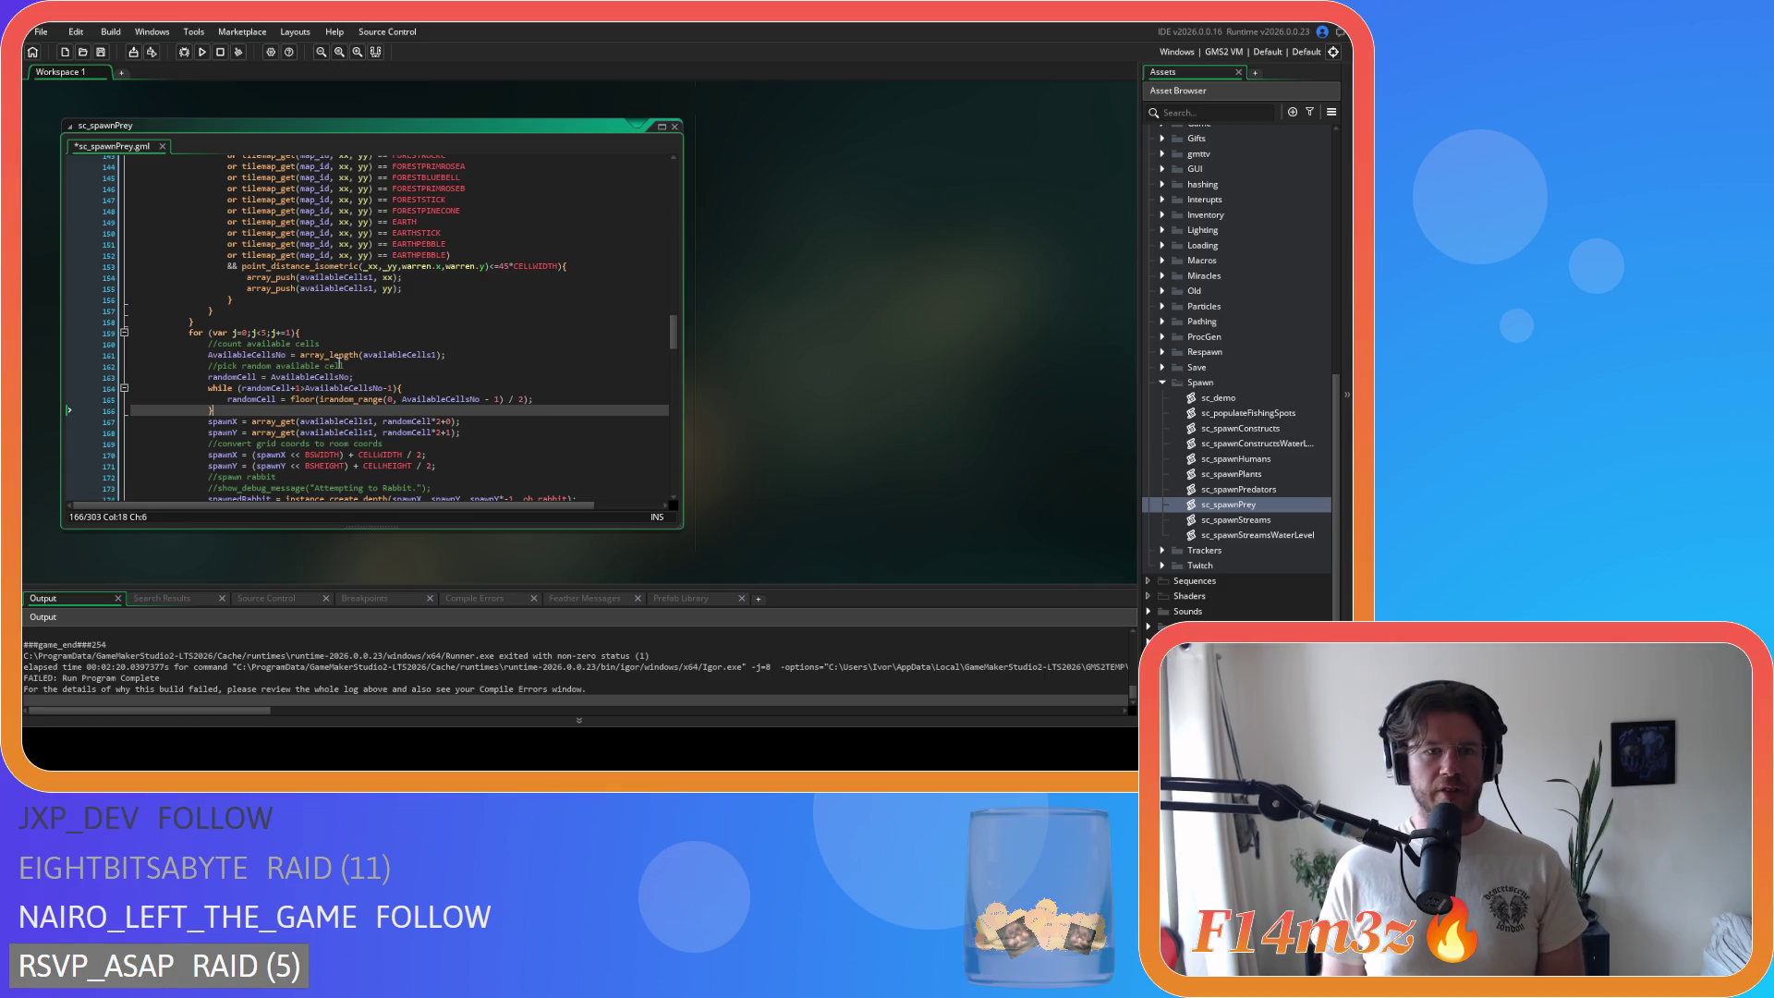
Step: Change line 9's array_length argument from availableCells to availableCells1 in the deer section
{"action": "scroll", "coordinate": [428, 369], "scroll_direction": "up", "scroll_amount": 20}
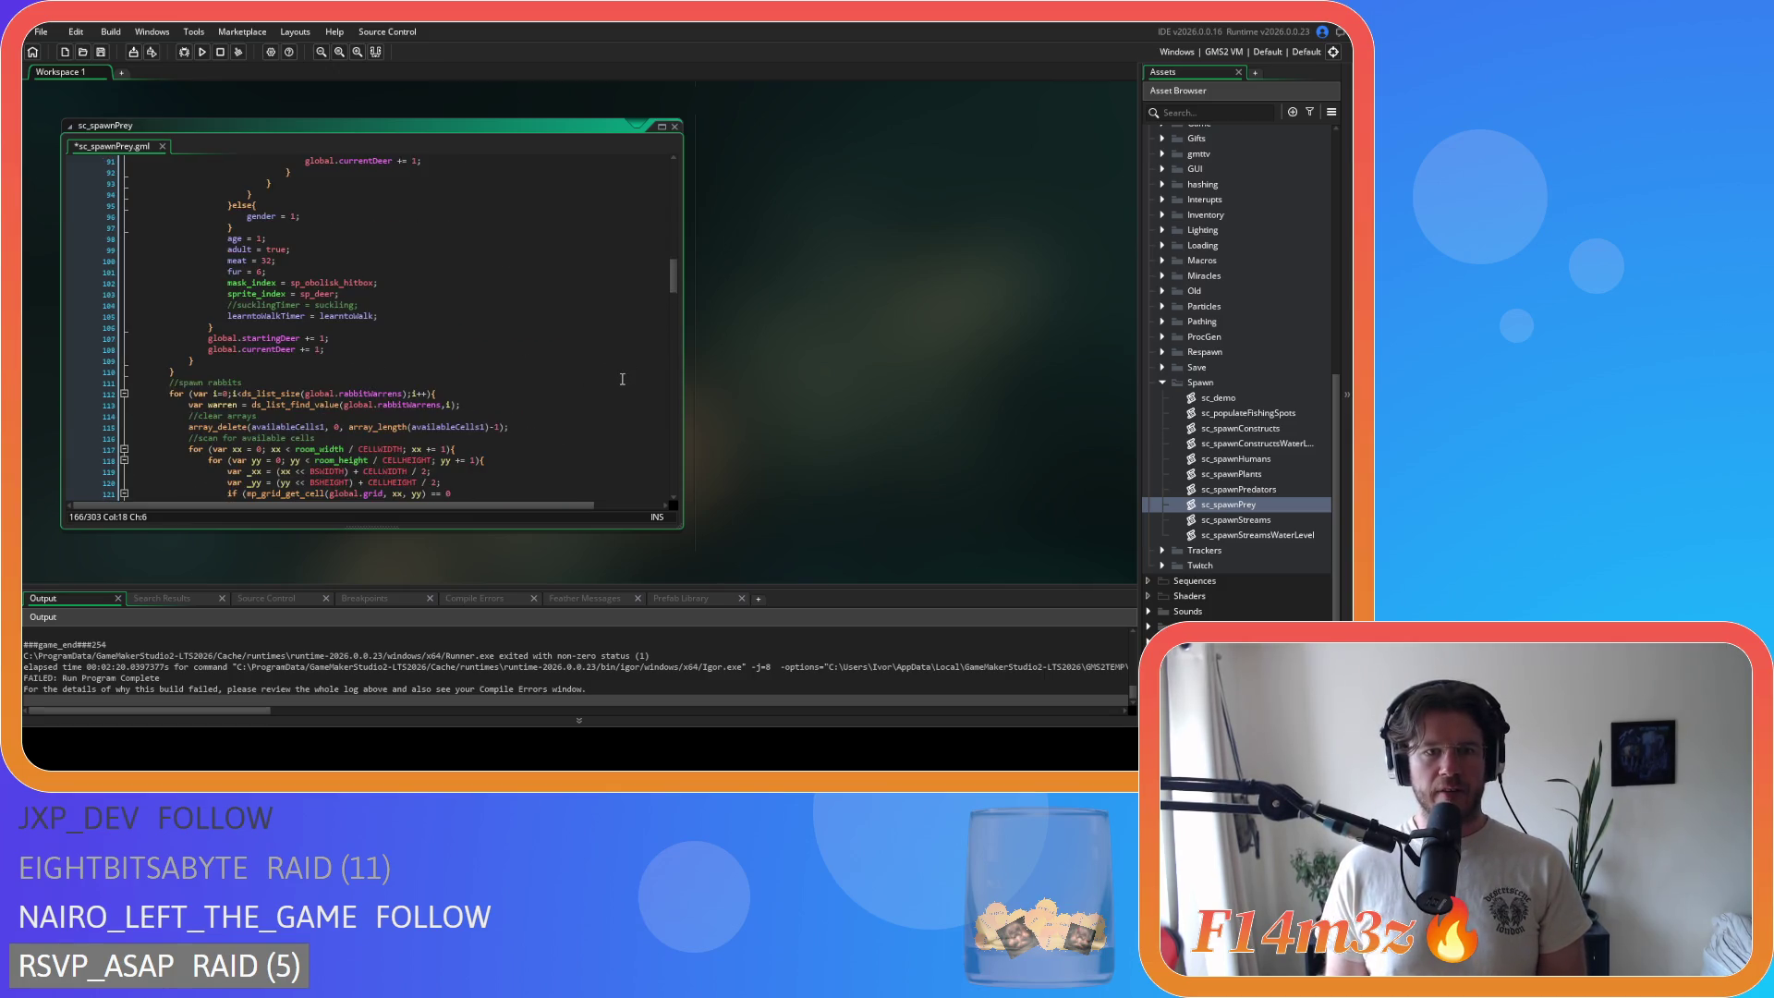
{"action": "scroll", "coordinate": [622, 383], "scroll_direction": "up", "scroll_amount": 12}
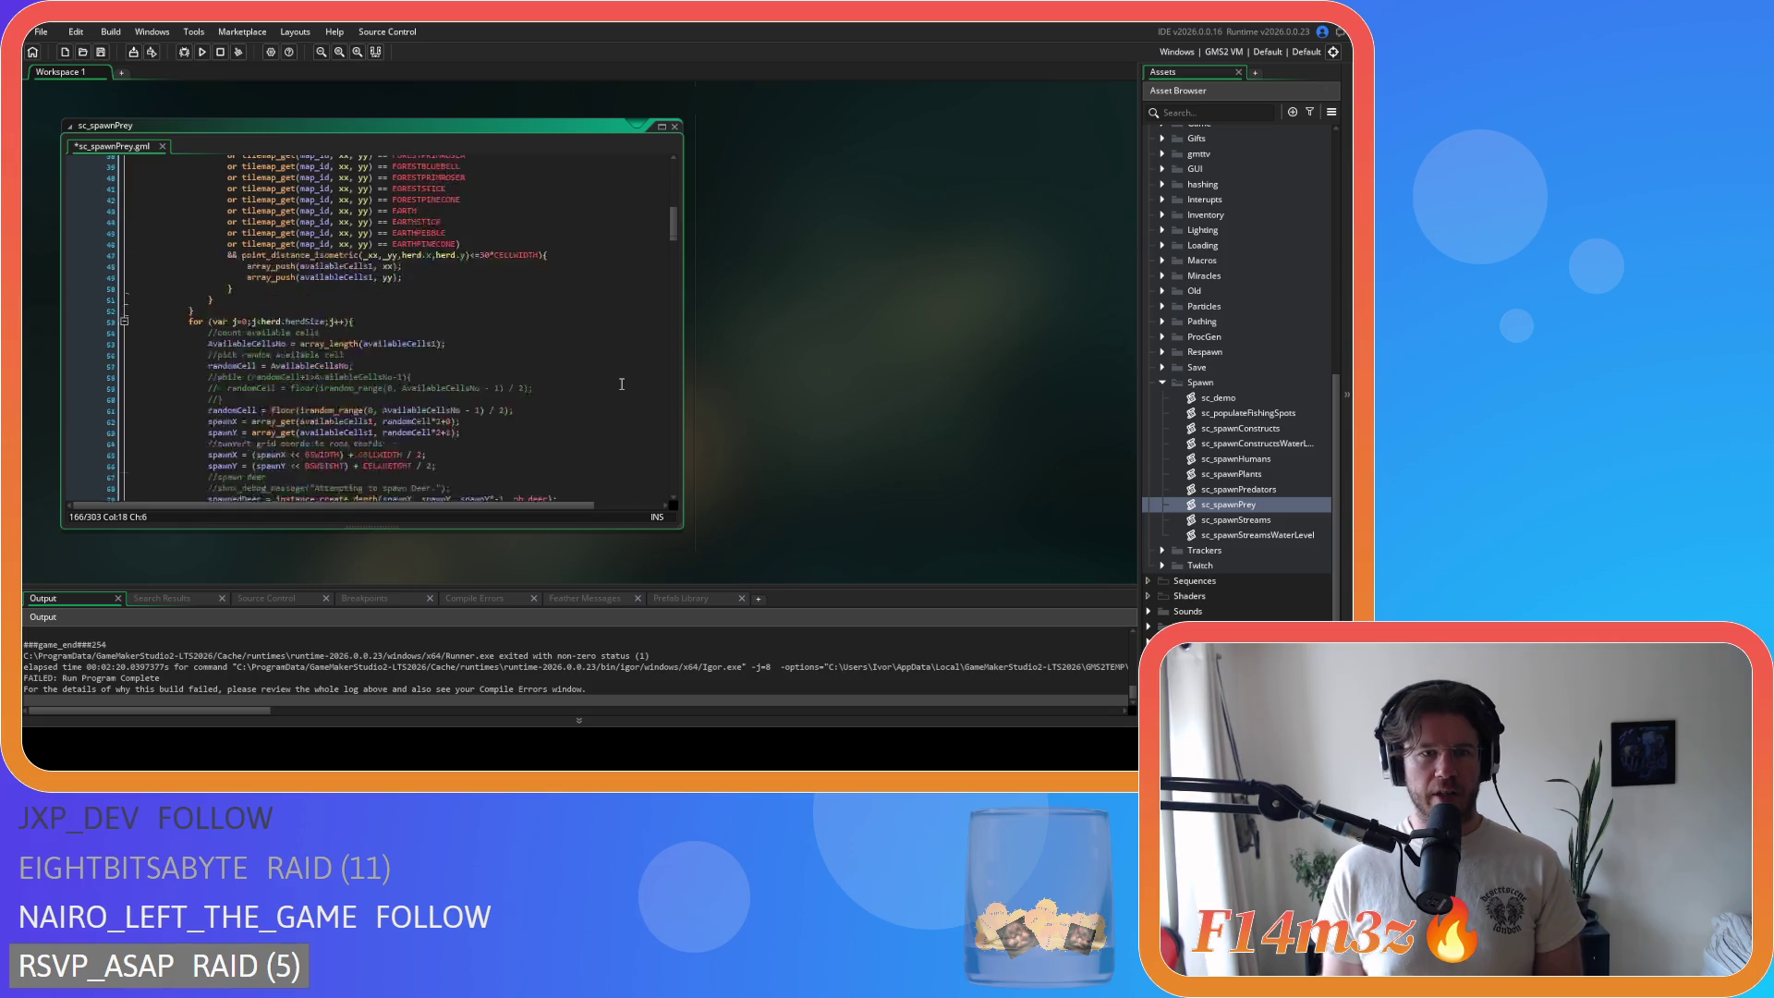
{"action": "scroll", "coordinate": [622, 383], "scroll_direction": "up", "scroll_amount": 10}
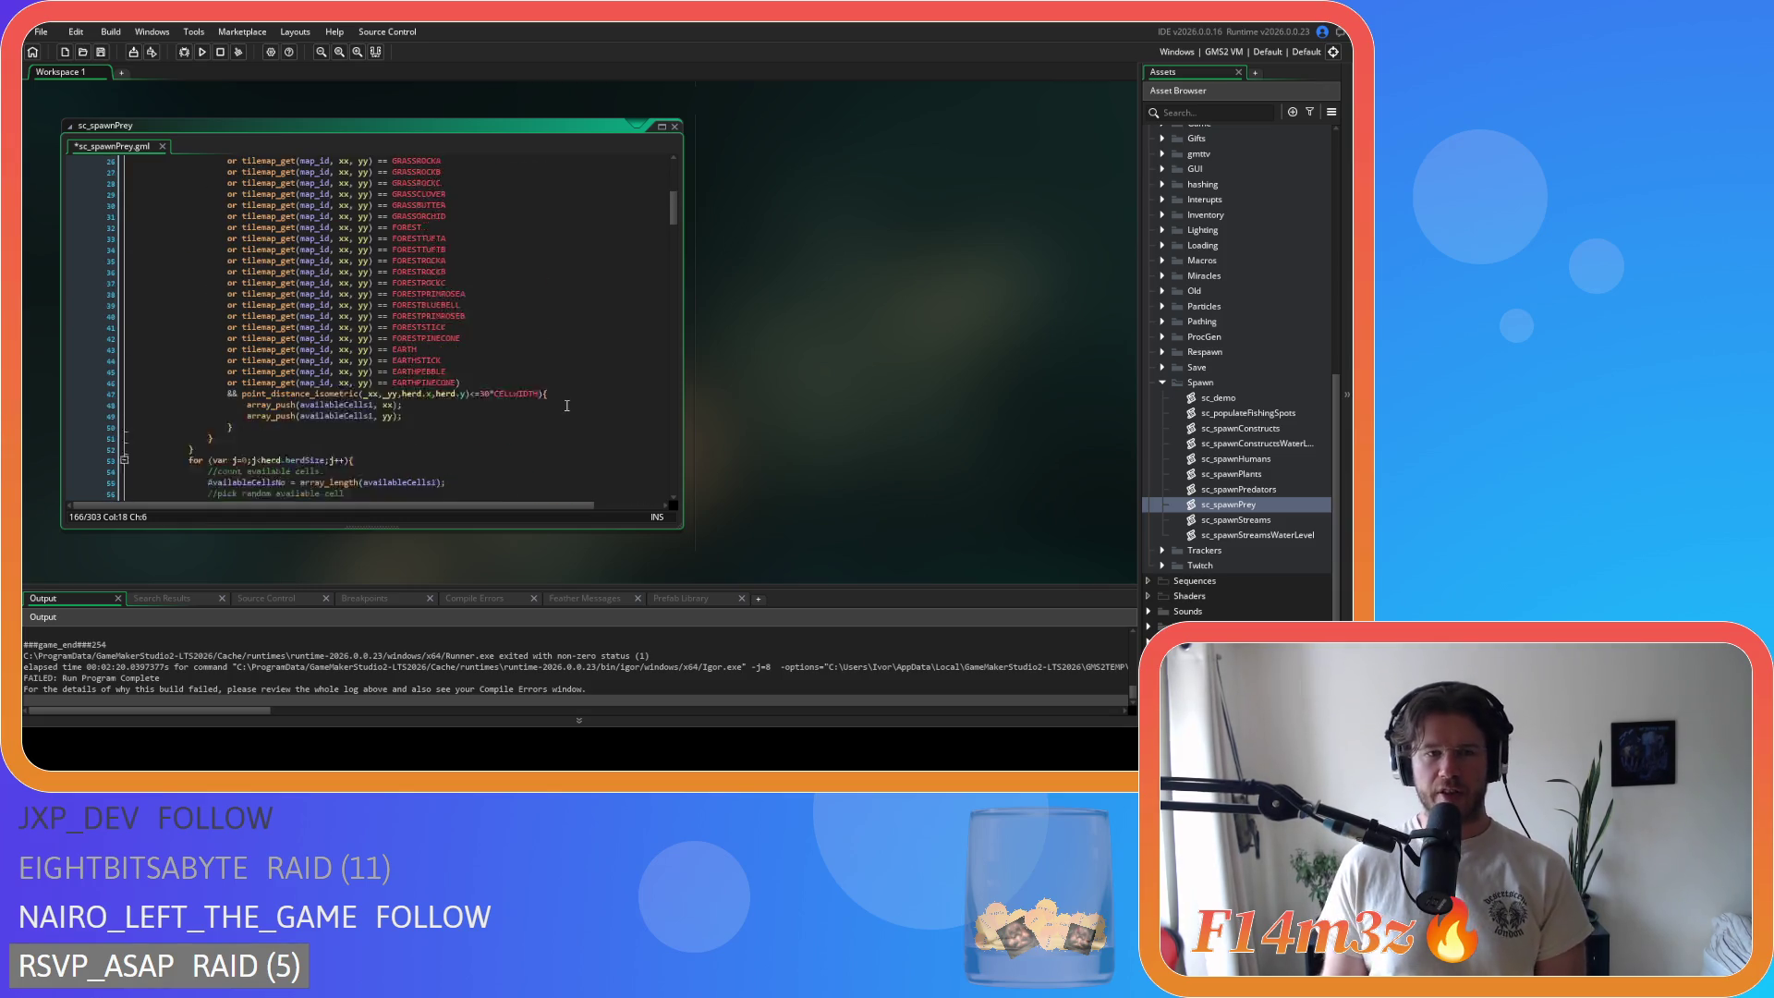
{"action": "left_click", "coordinate": [501, 249]}
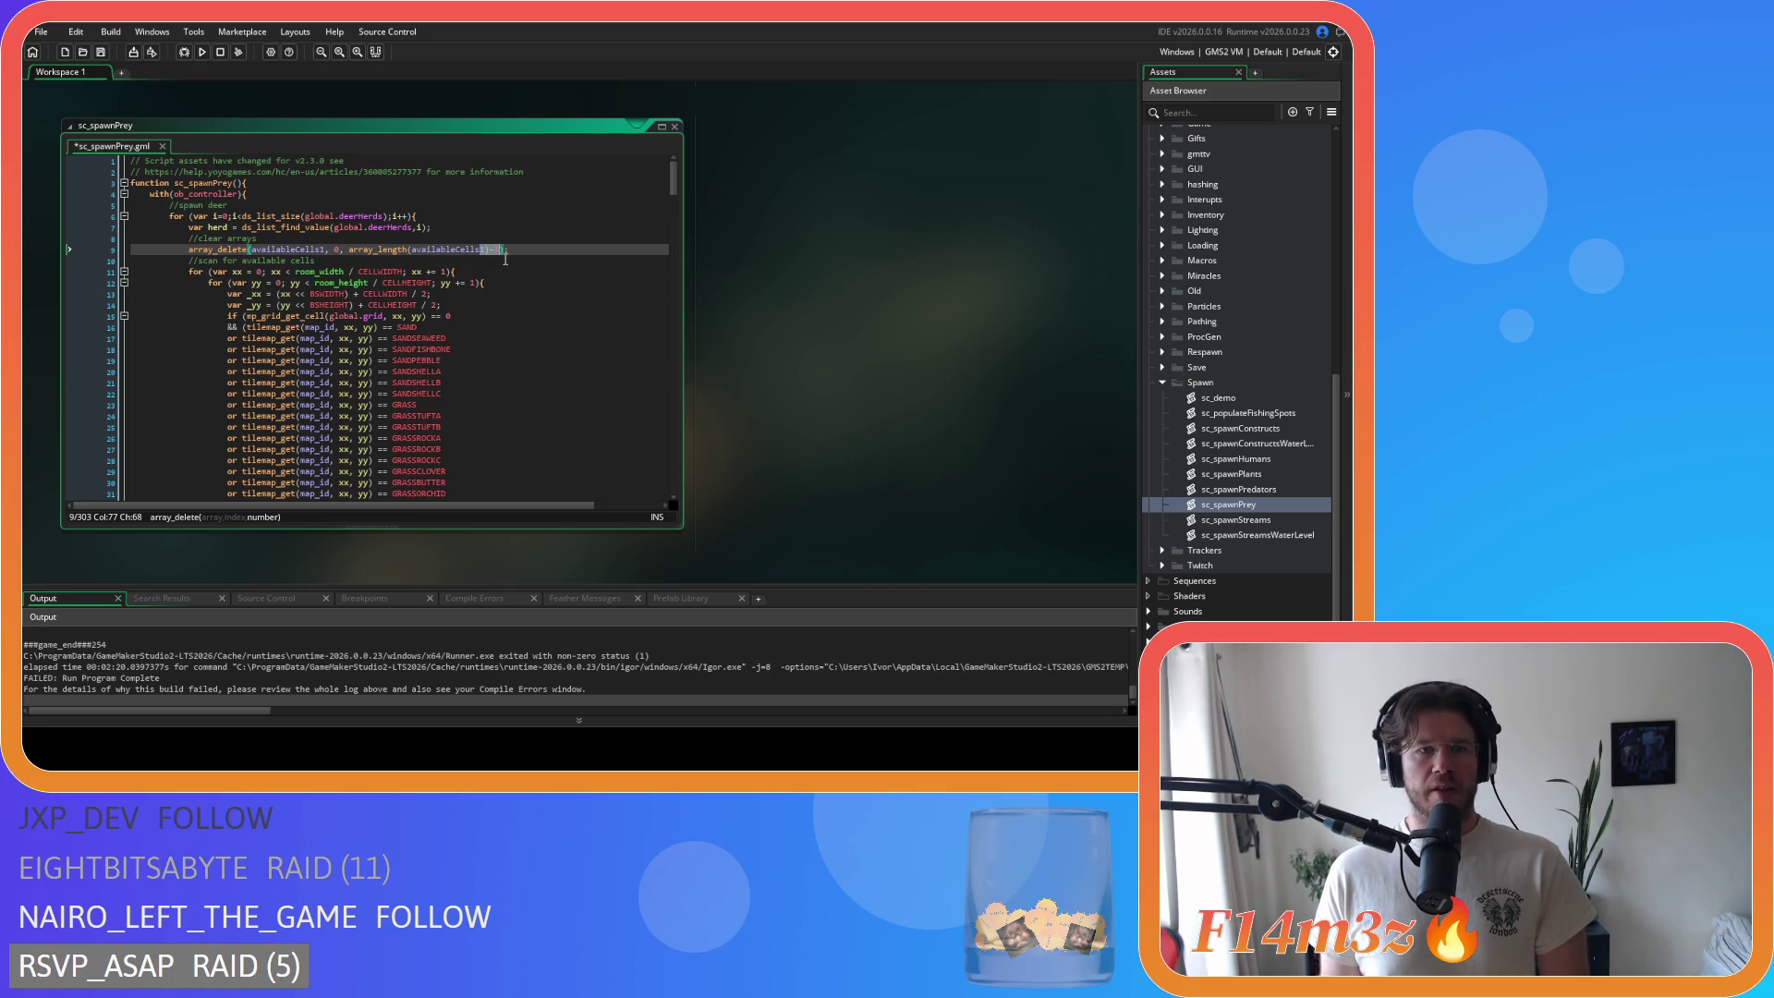
{"action": "left_click", "coordinate": [491, 252]}
{"action": "type", "text": "1"}
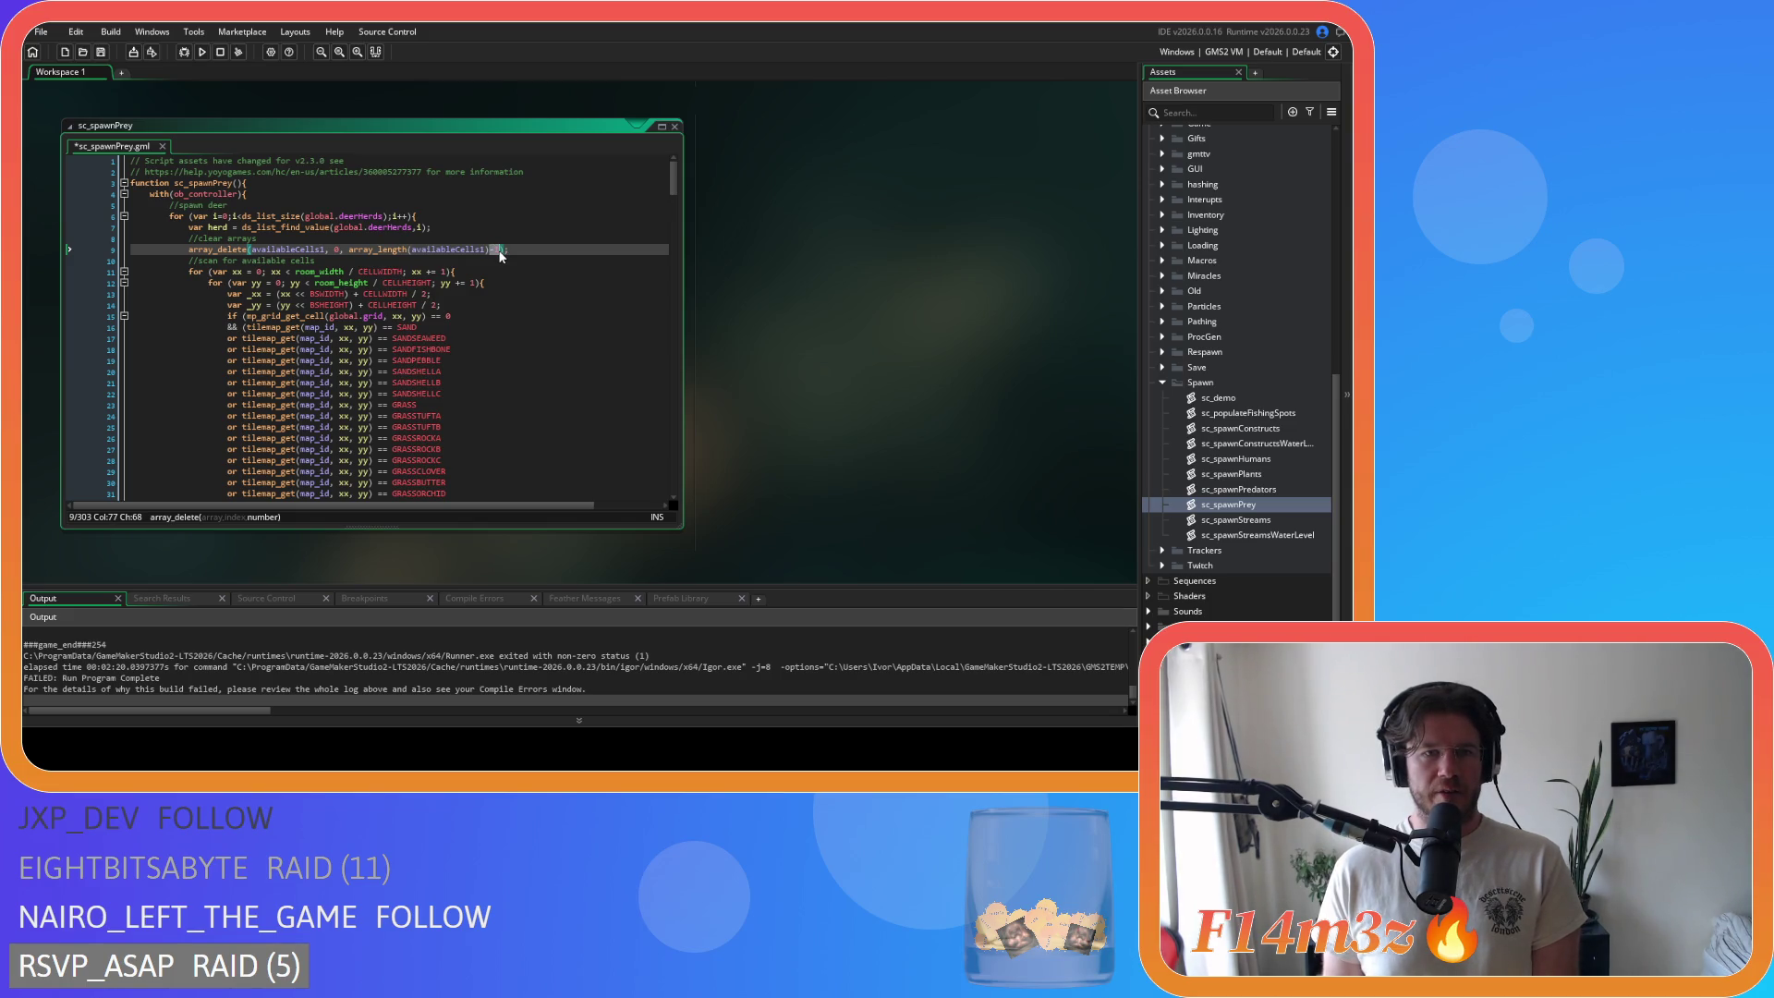
Step: Select the array_length call to confirm its argument, then scroll down through sc_spawnPrey
{"action": "left_click_drag", "start_coordinate": [351, 251], "coordinate": [499, 257]}
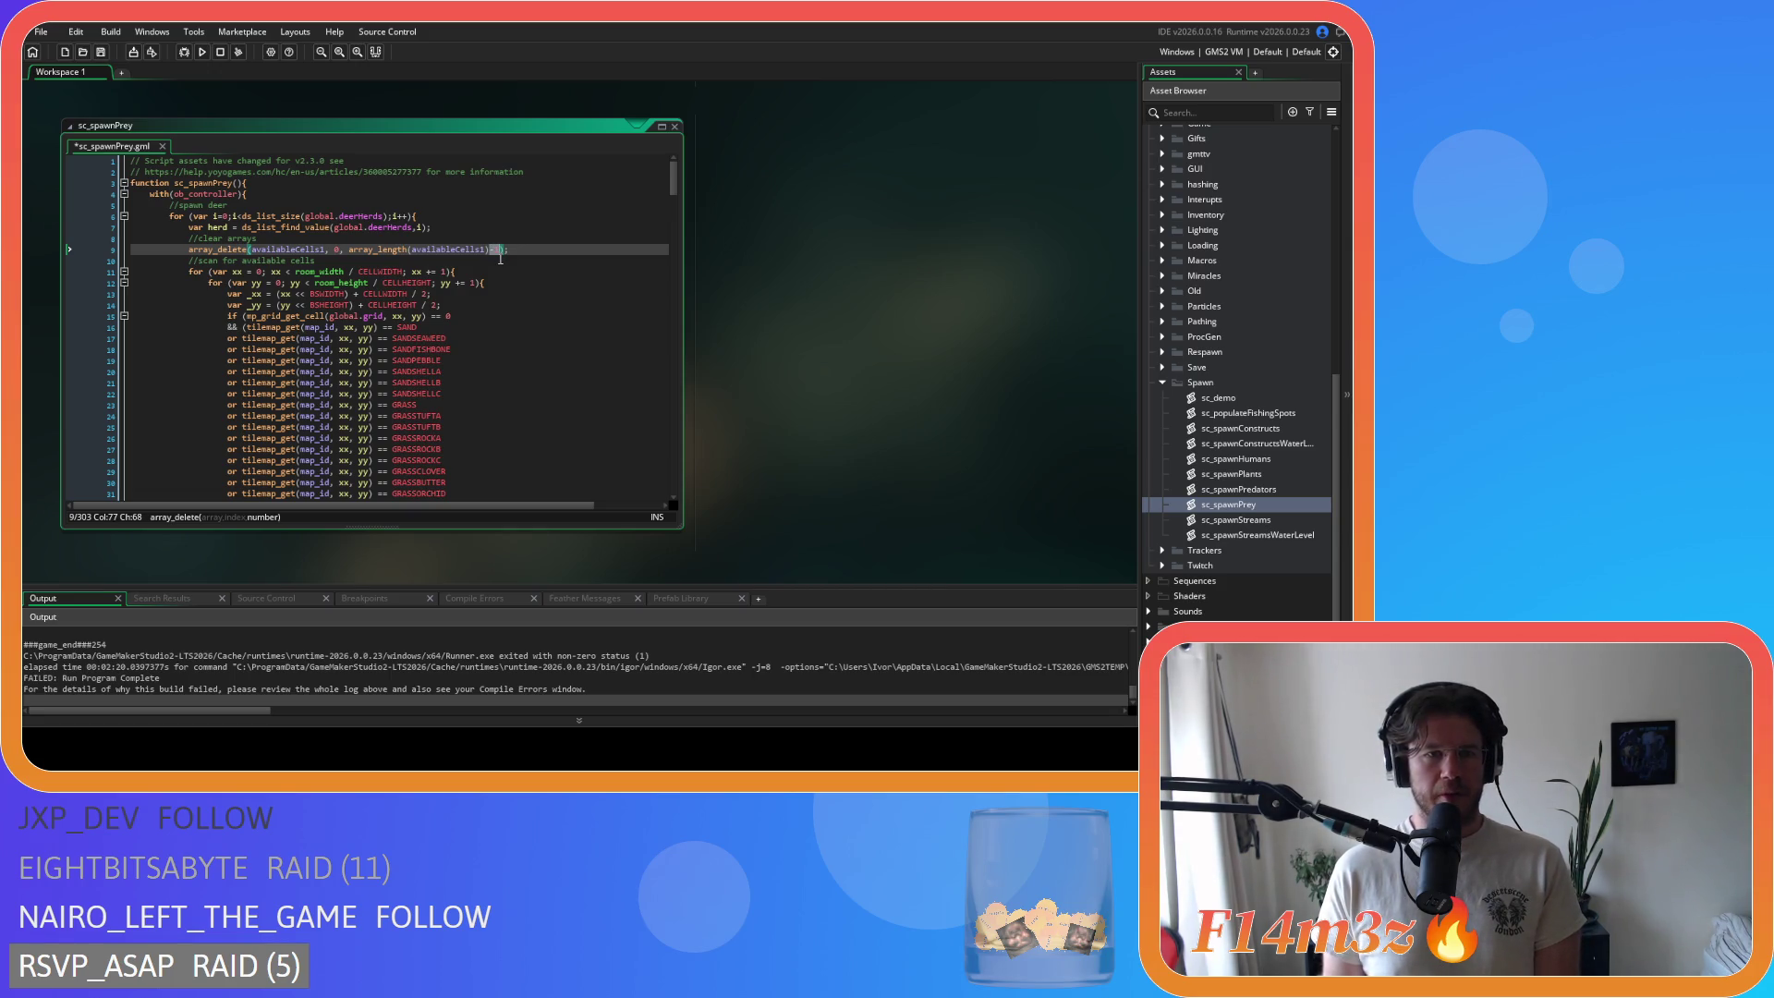
{"action": "key", "text": "Left"}
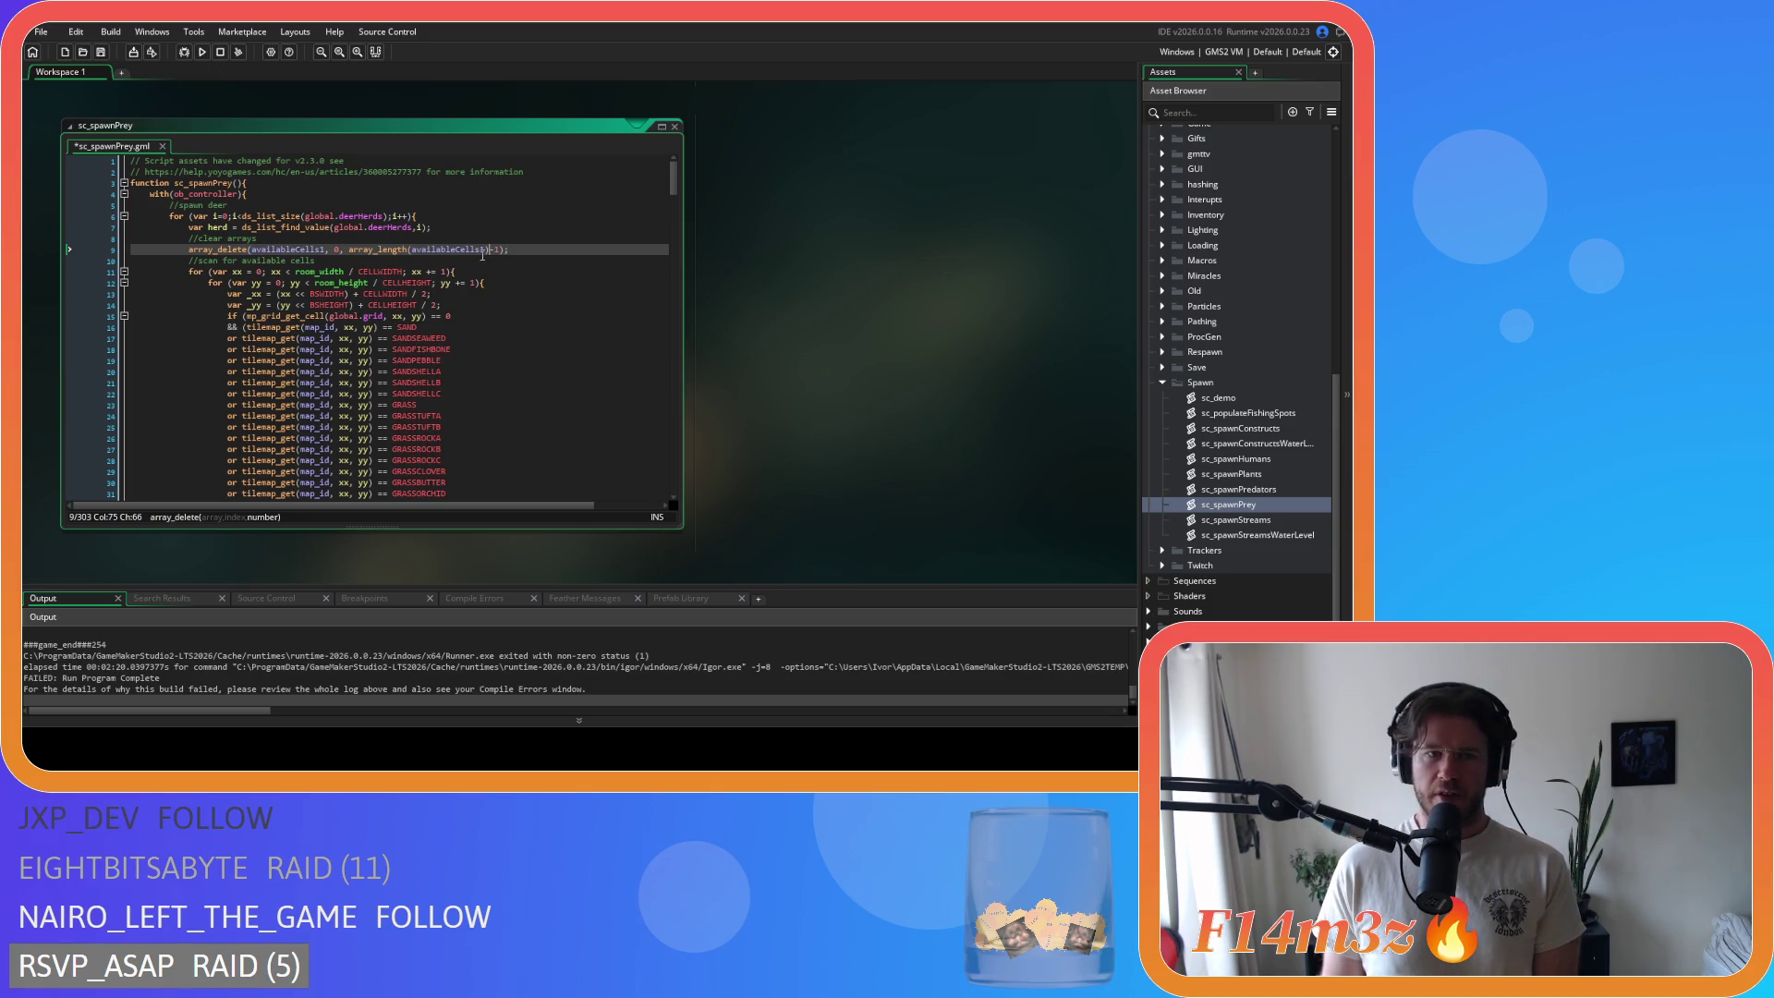
{"action": "left_click", "coordinate": [492, 257], "text": "shift"}
{"action": "key", "text": "Left"}
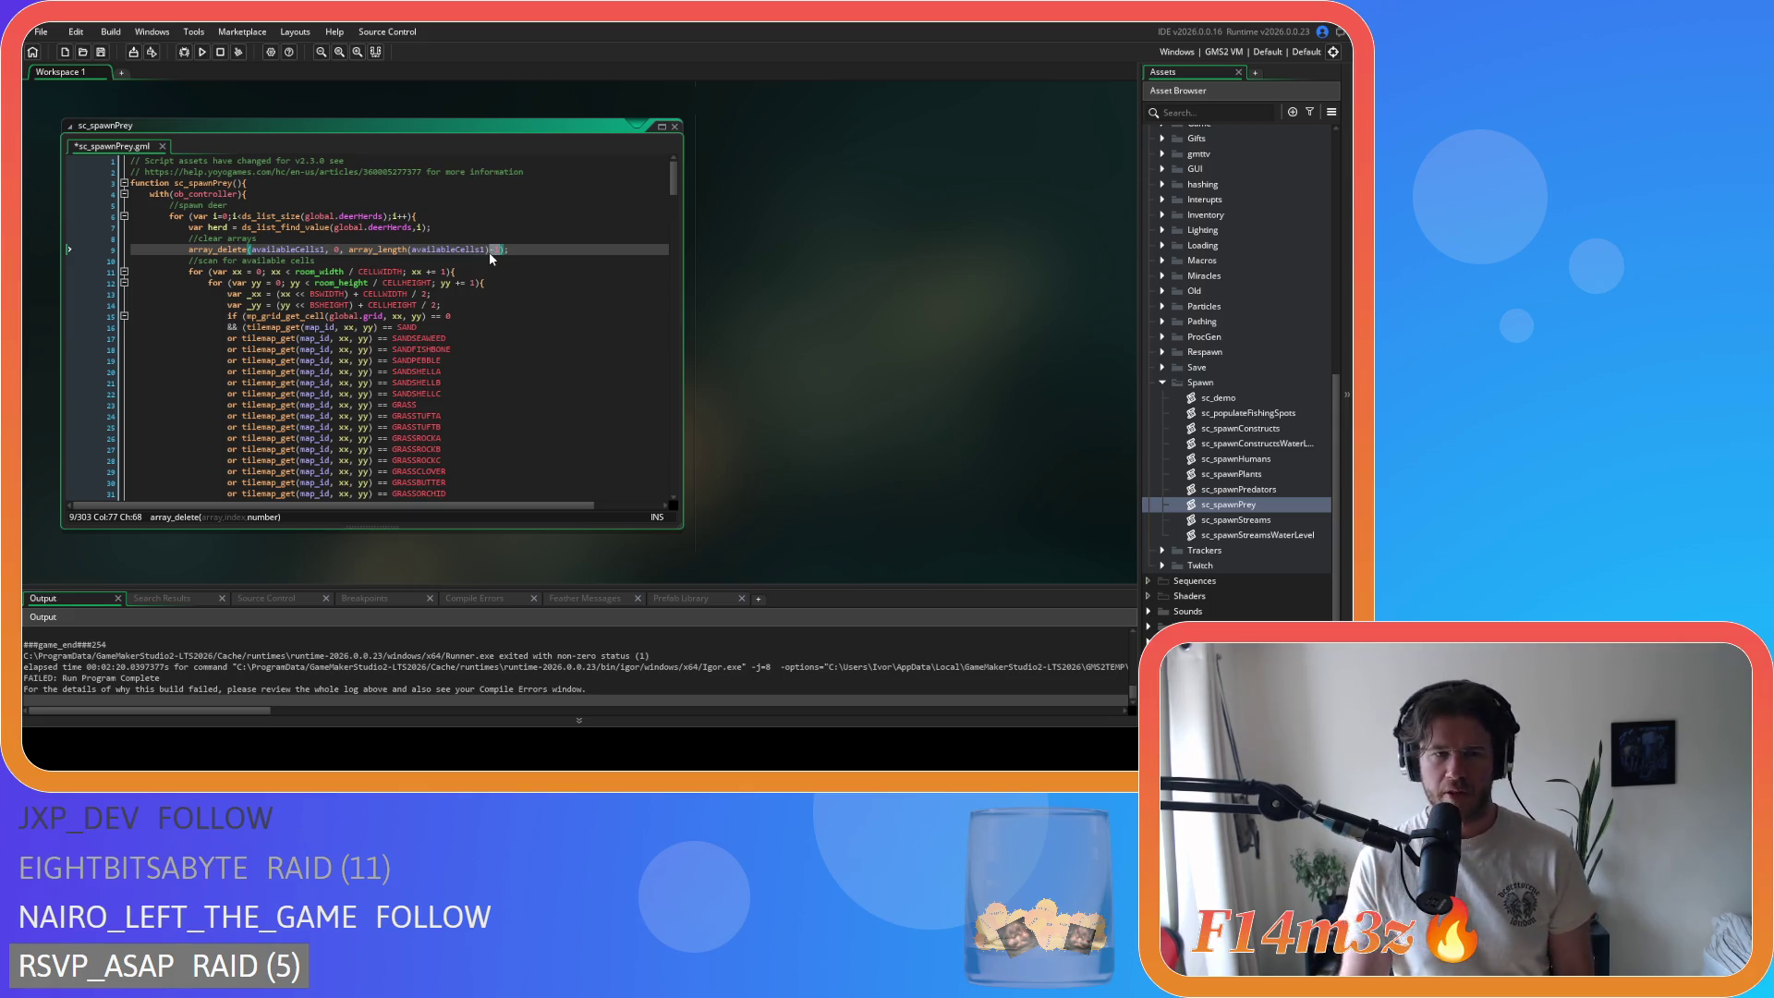
{"action": "scroll", "coordinate": [504, 256], "scroll_direction": "down", "scroll_amount": 10}
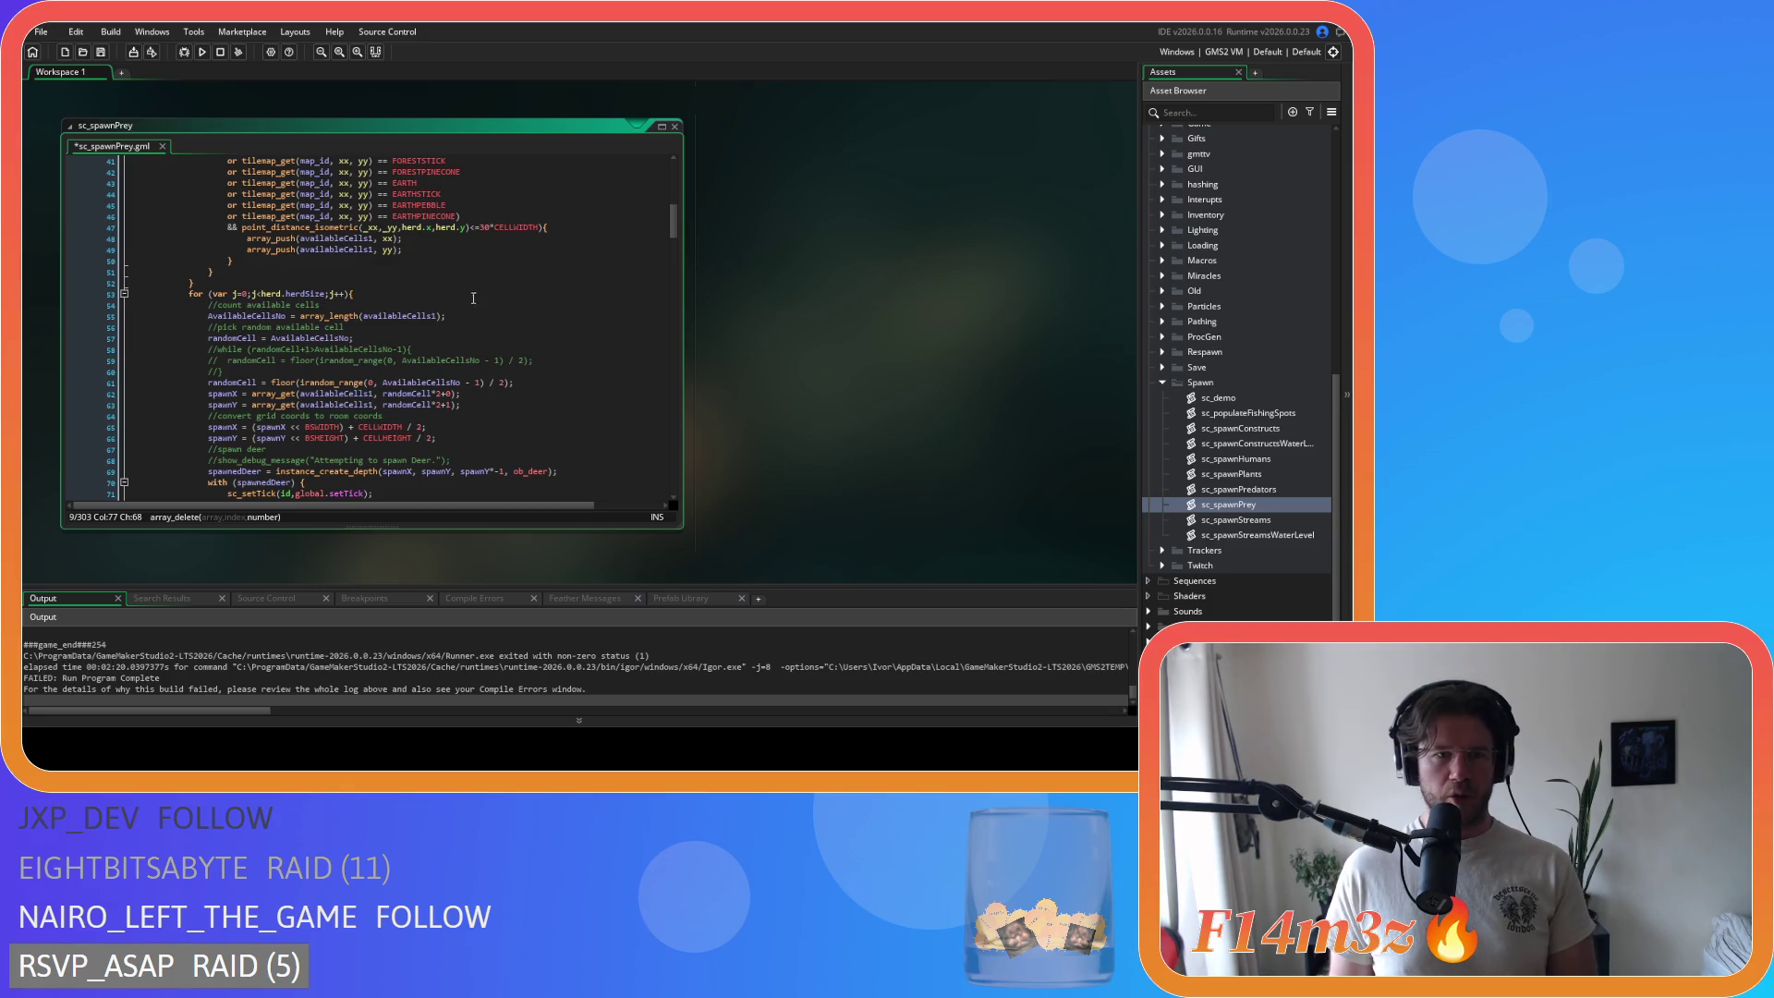
{"action": "scroll", "coordinate": [439, 362], "scroll_direction": "down", "scroll_amount": 3}
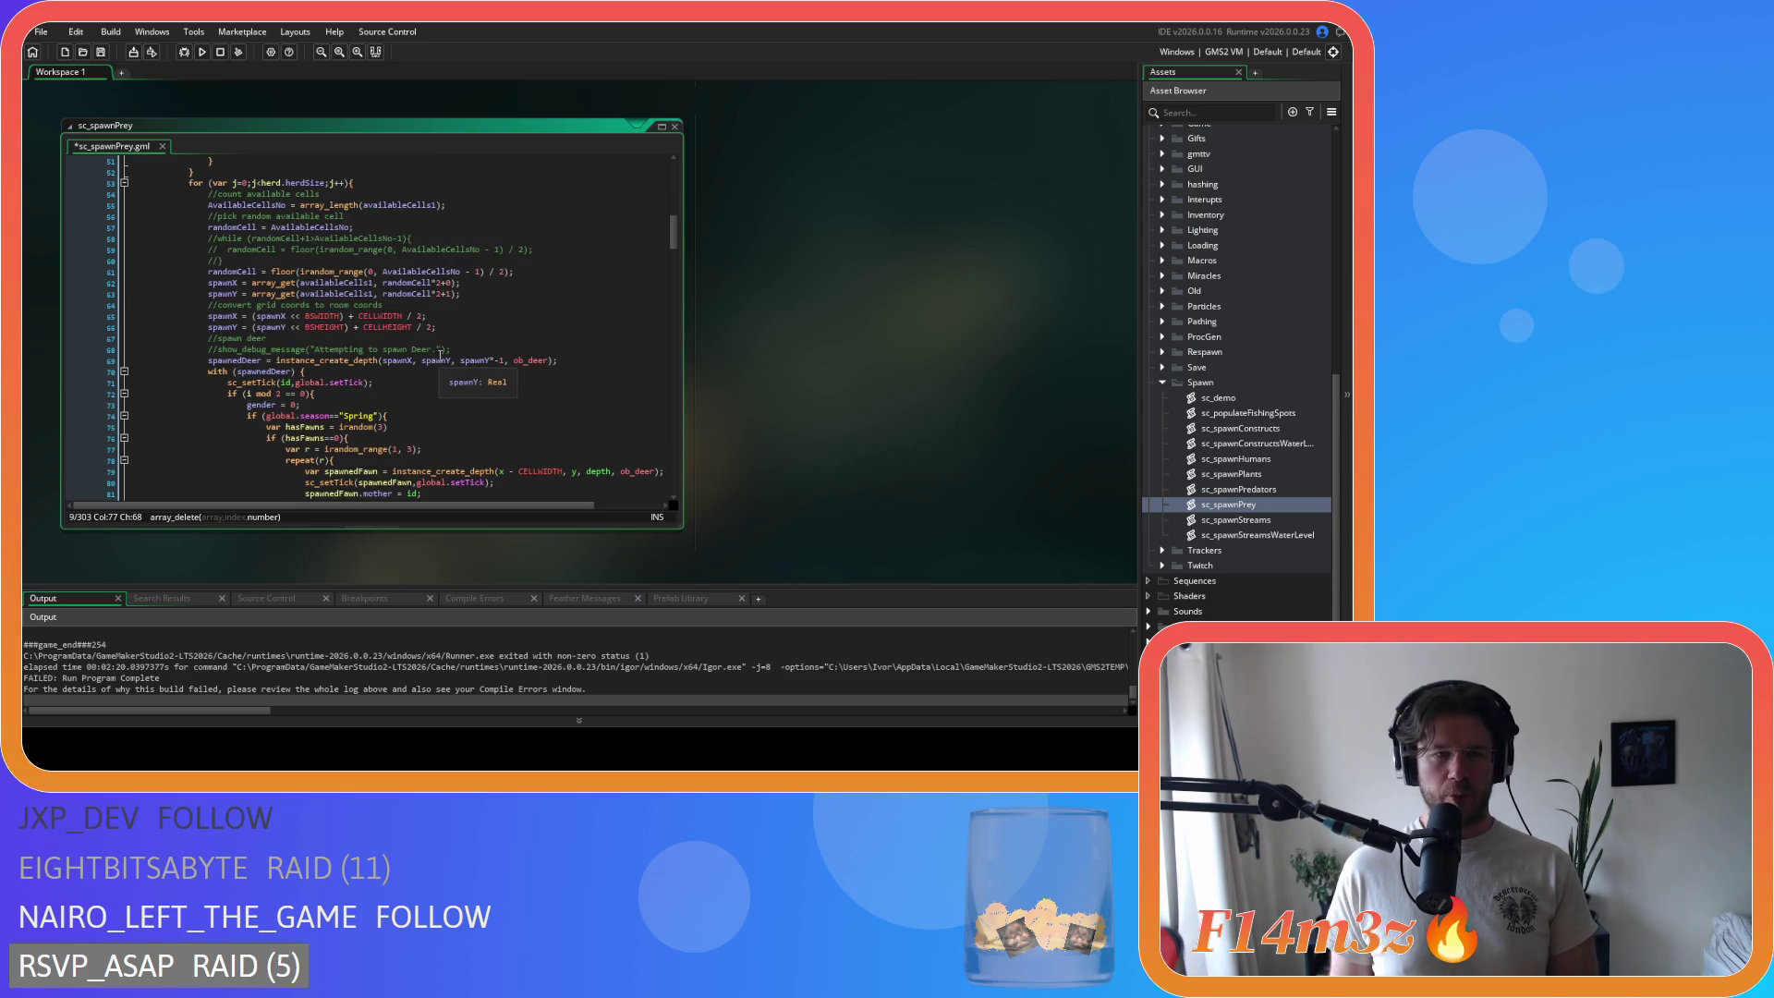
{"action": "scroll", "coordinate": [489, 297], "scroll_direction": "down", "scroll_amount": 15}
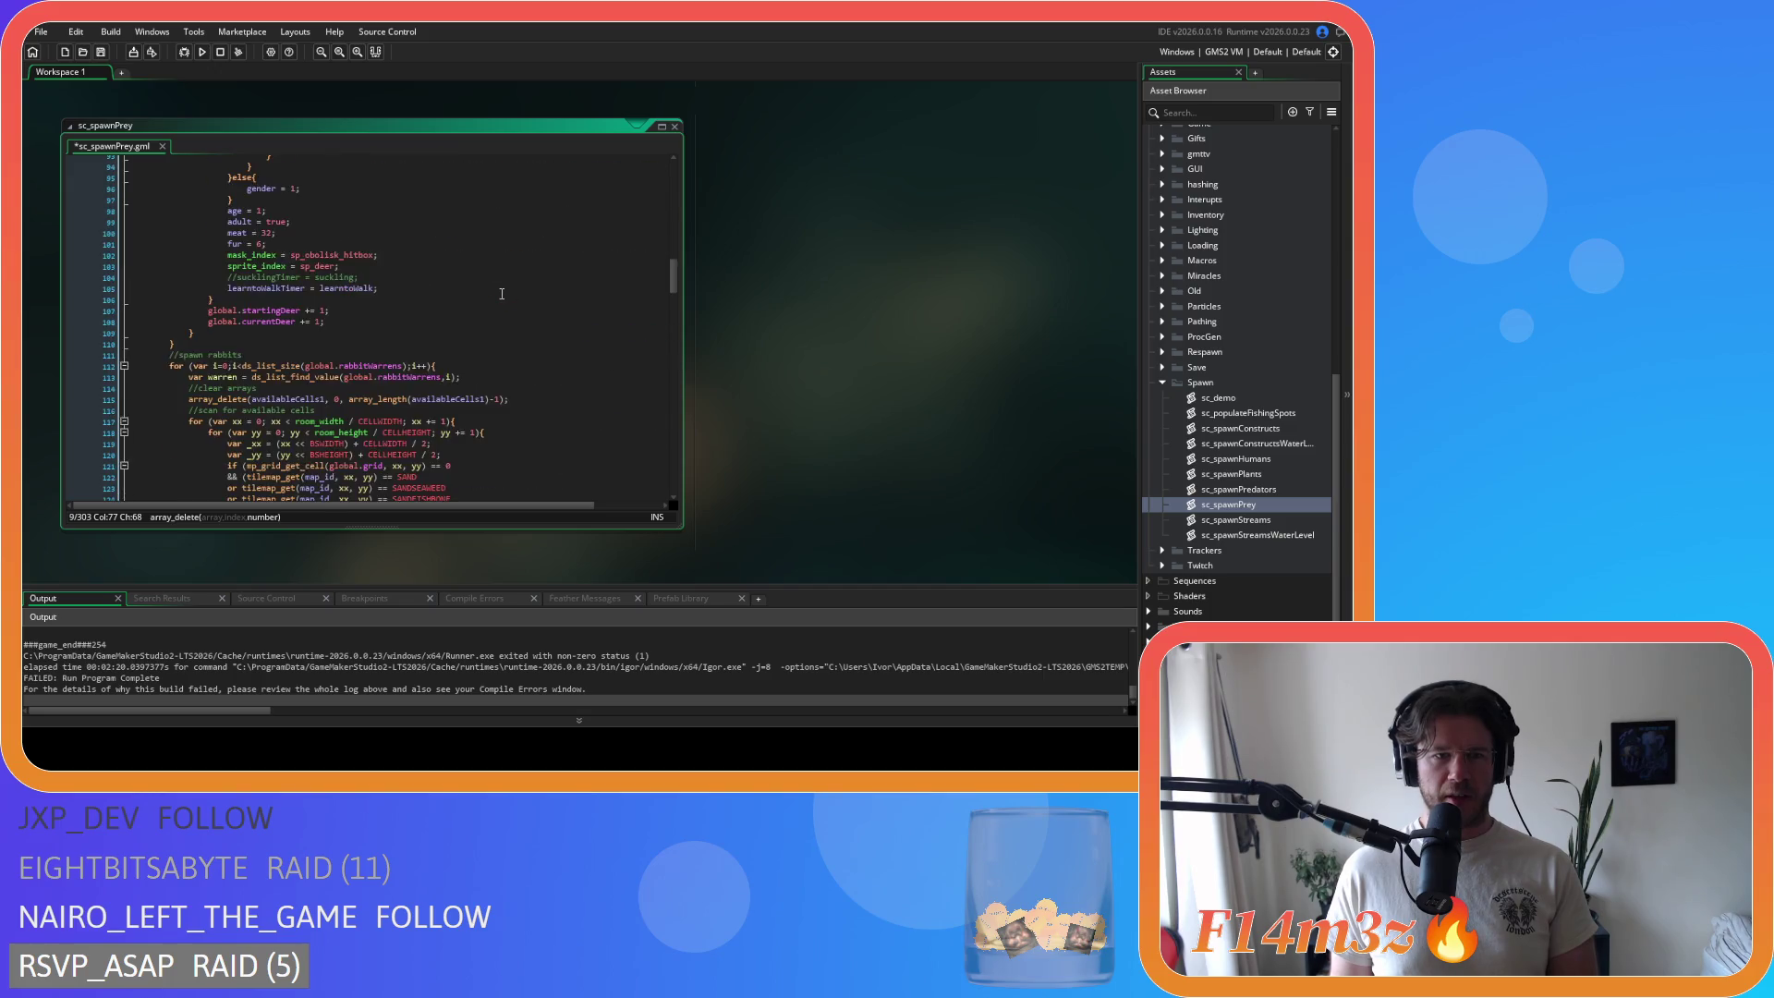
{"action": "scroll", "coordinate": [450, 296], "scroll_direction": "down", "scroll_amount": 14}
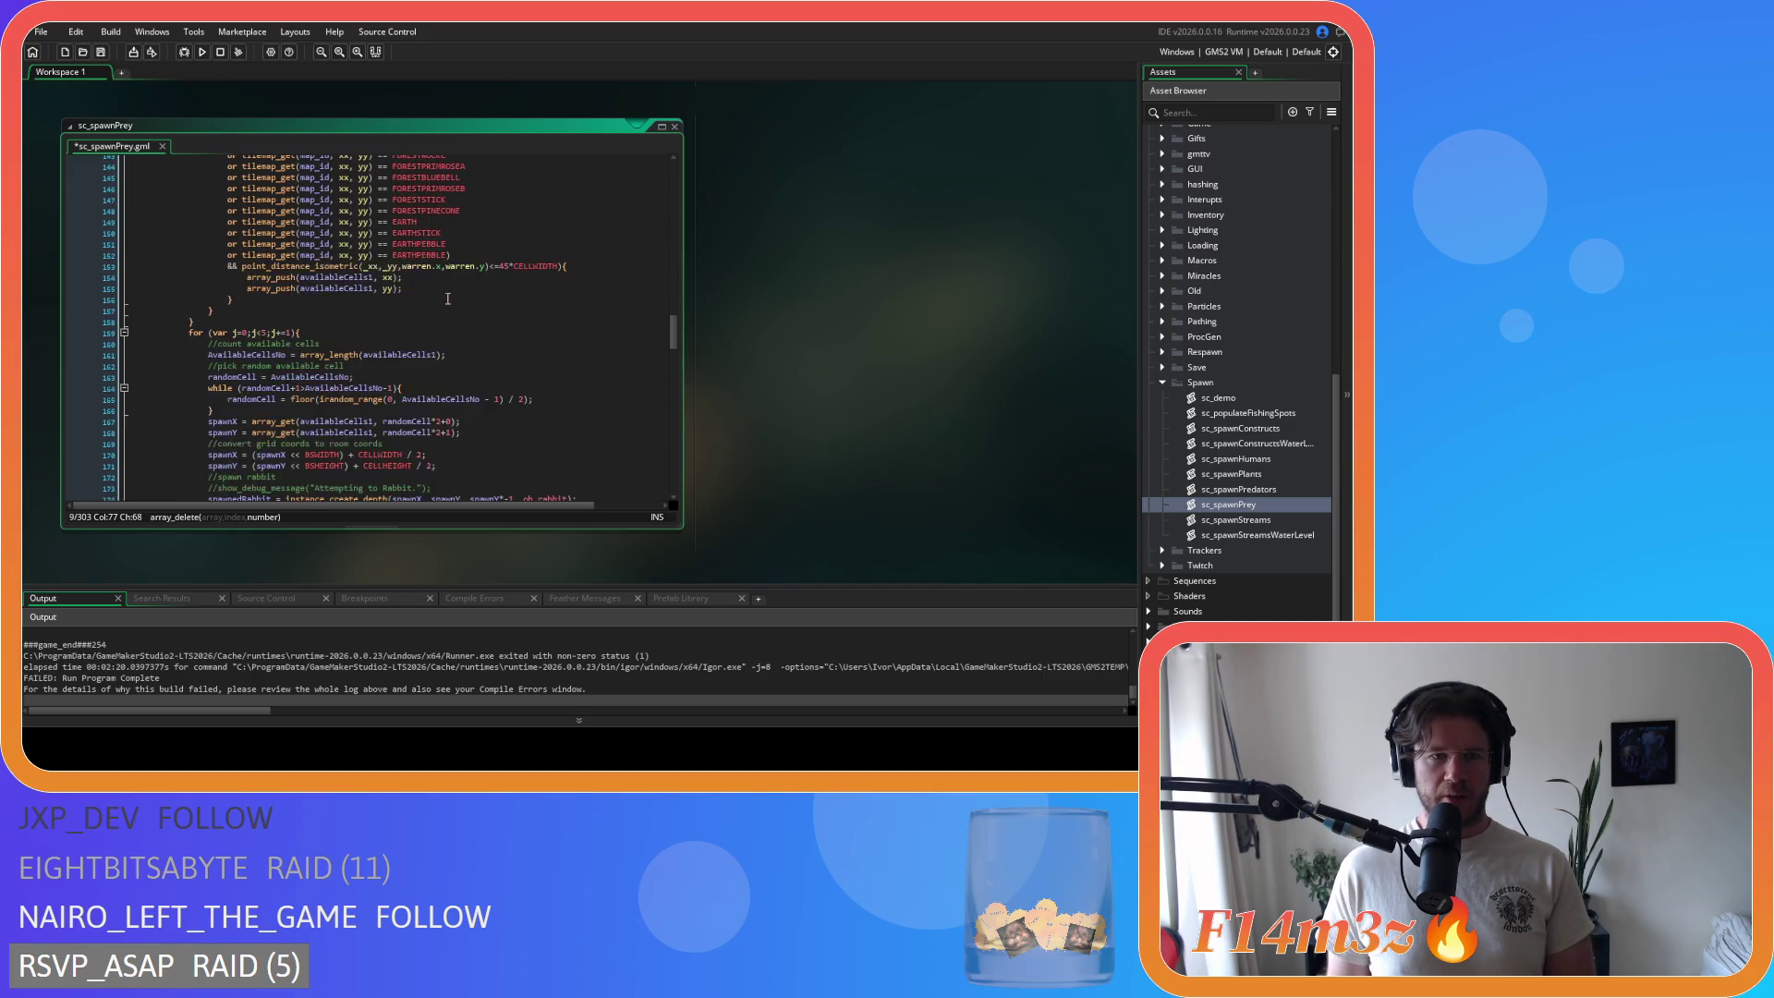
Step: Comment out the rabbit while loop (lines 164–166) and add randomCell = floor(irandom_range(0, AvailableCellsNo - 1) / 2);
{"action": "left_click_drag", "start_coordinate": [239, 302], "coordinate": [199, 275]}
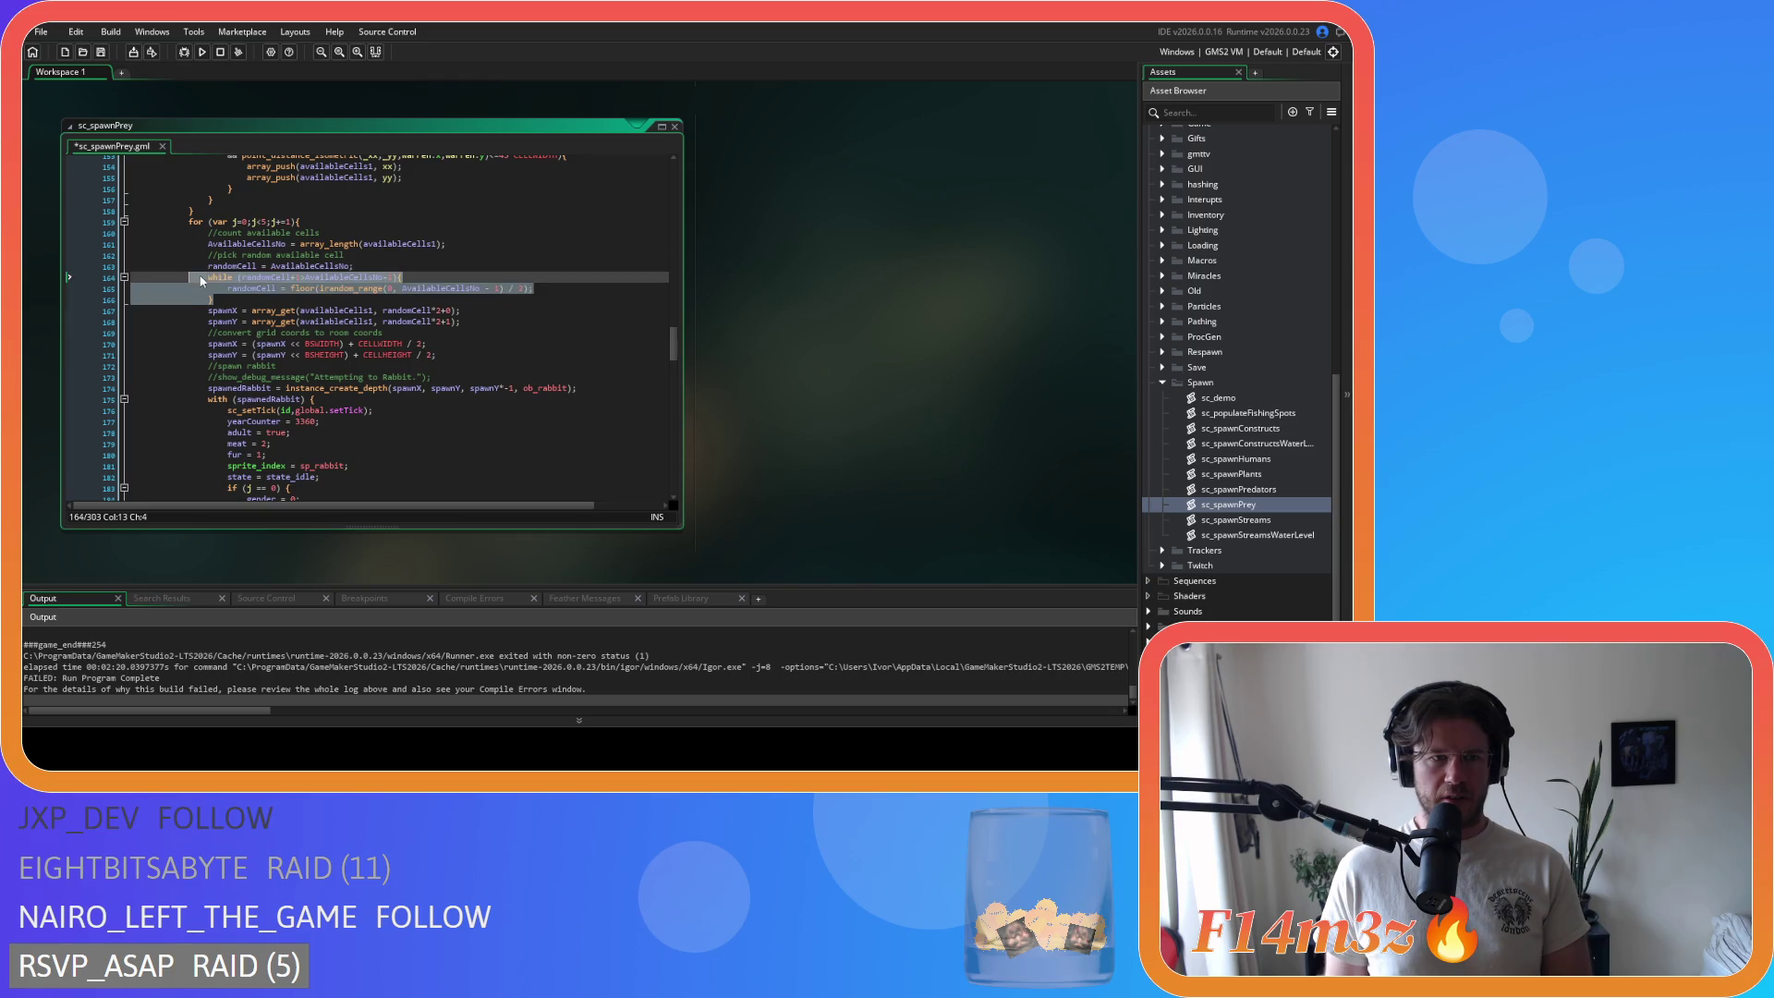
{"action": "key", "text": "ctrl+k"}
{"action": "left_click", "coordinate": [252, 299]}
{"action": "key", "text": "Return"}
{"action": "type", "text": "randomCell = floor(irandom_range(0, AvailableCellsNo - 1) / 2);"}
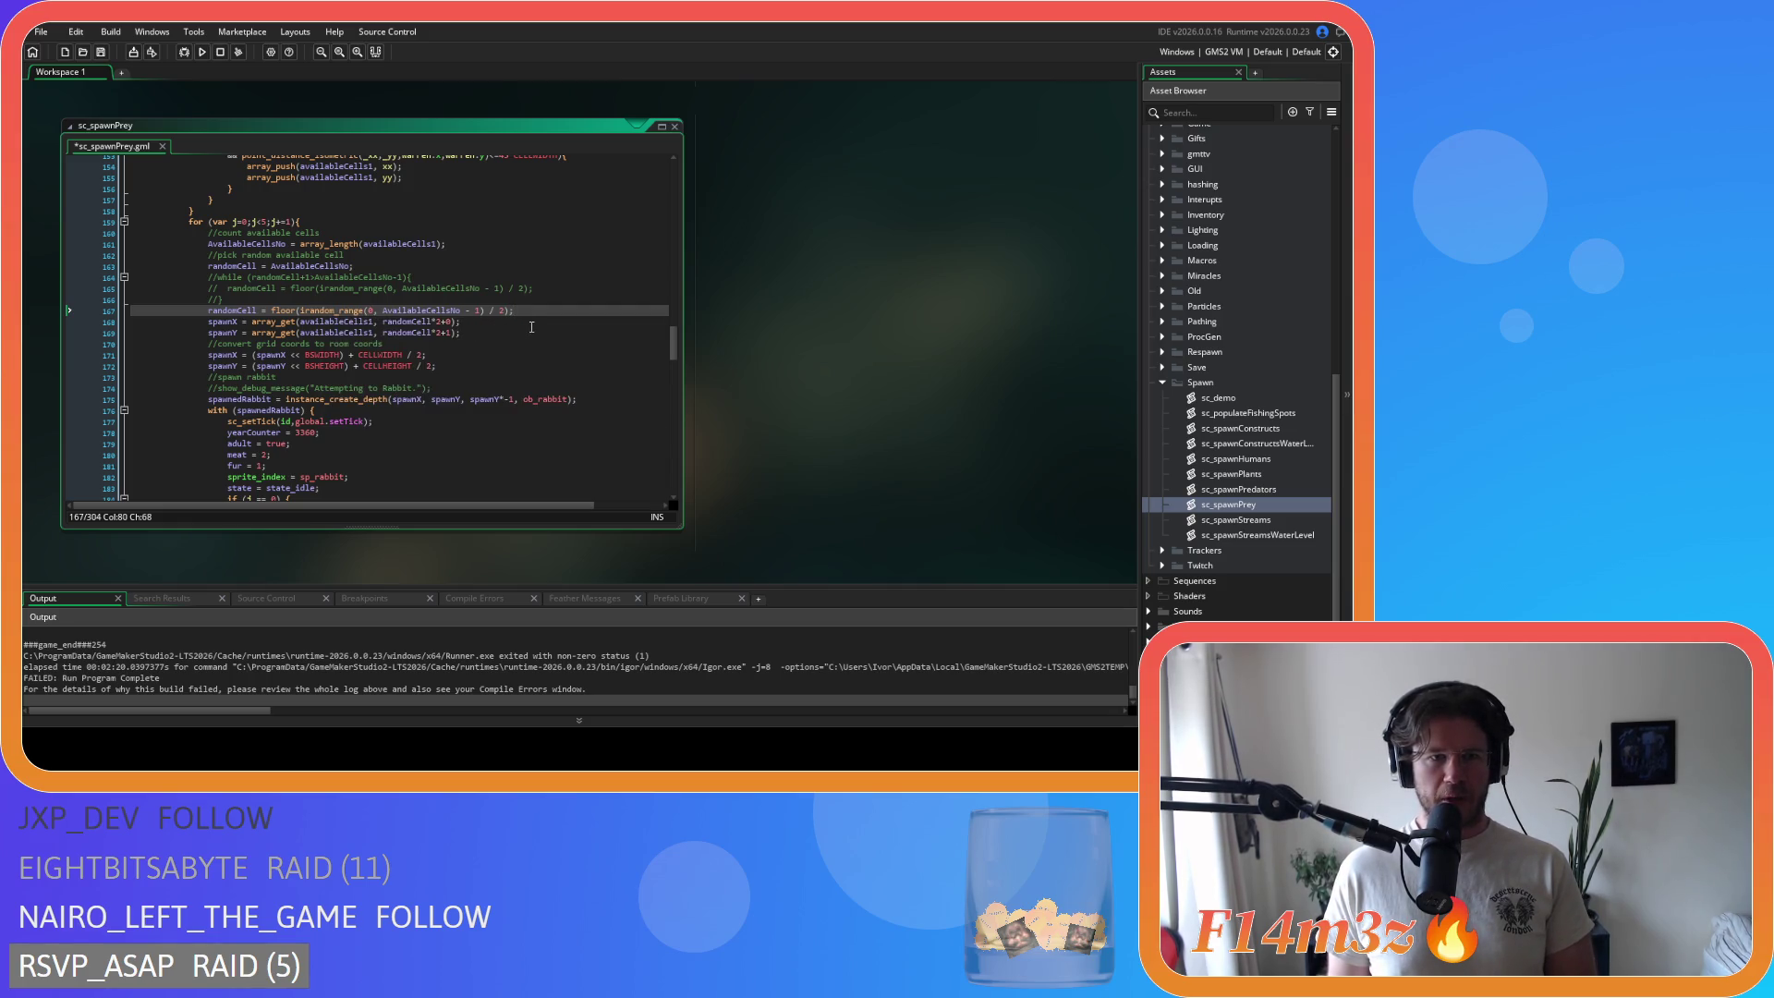
{"action": "scroll", "coordinate": [531, 327], "scroll_direction": "down", "scroll_amount": 1}
{"action": "scroll", "coordinate": [531, 327], "scroll_direction": "down", "scroll_amount": 20}
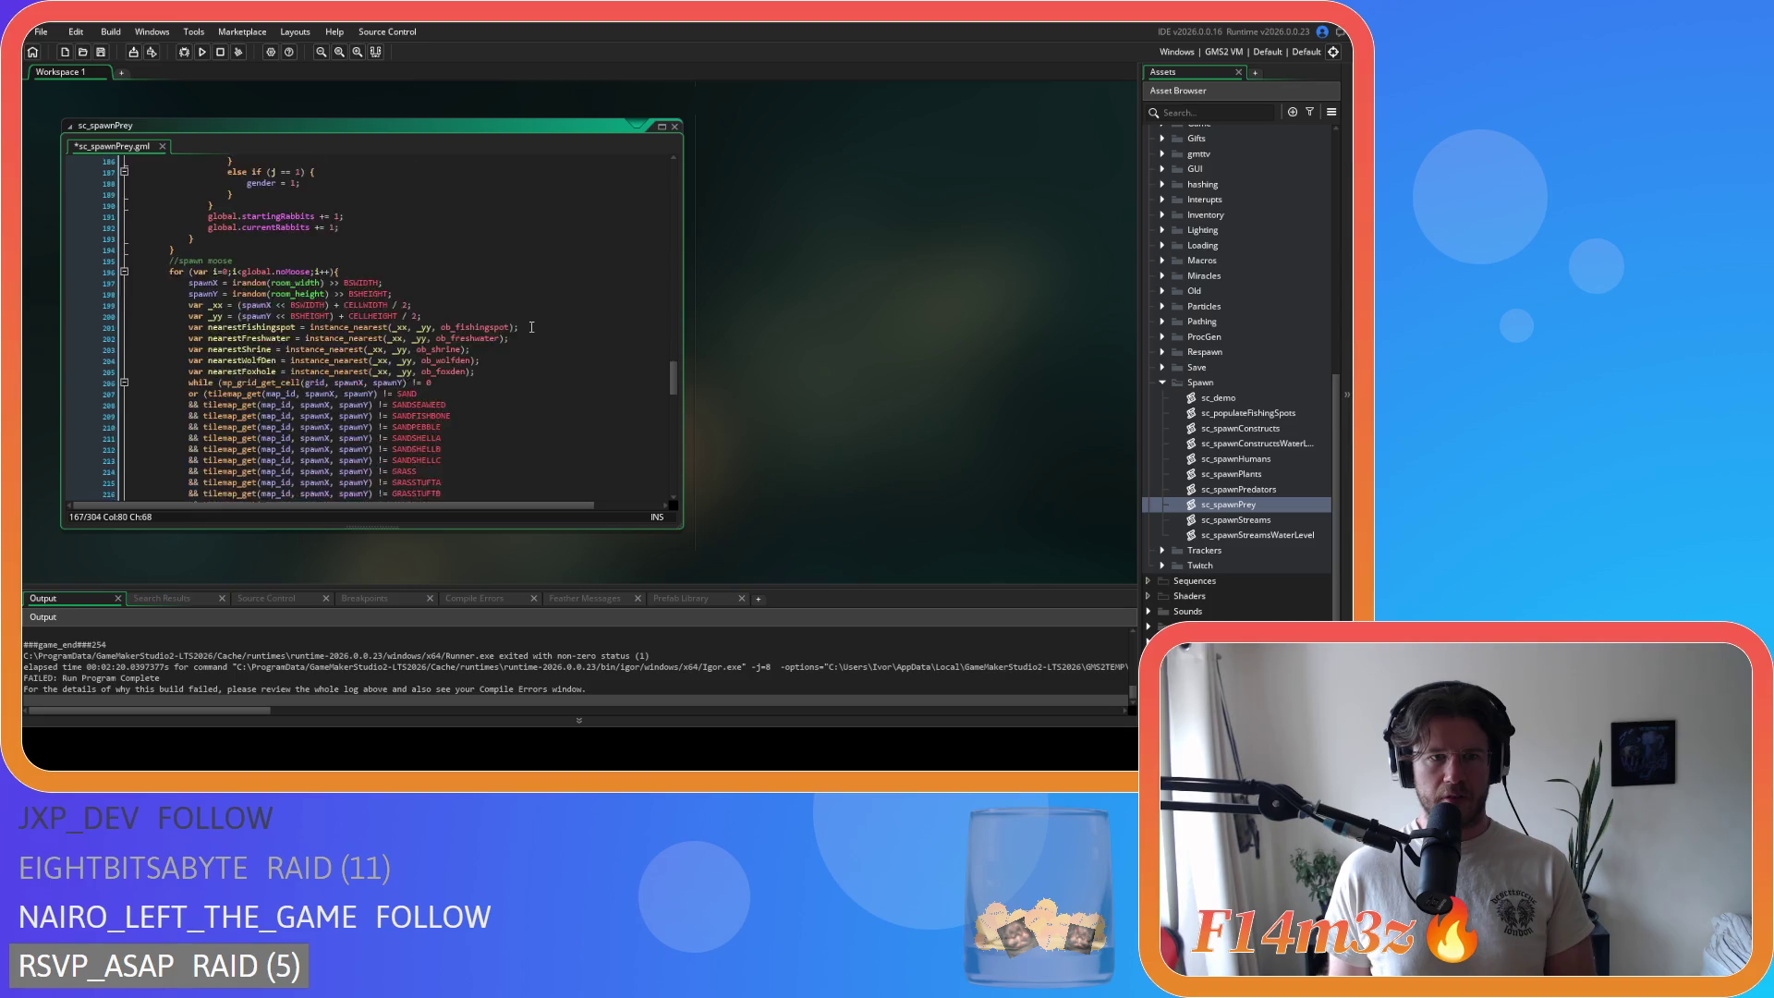
{"action": "scroll", "coordinate": [531, 327], "scroll_direction": "down", "scroll_amount": 6}
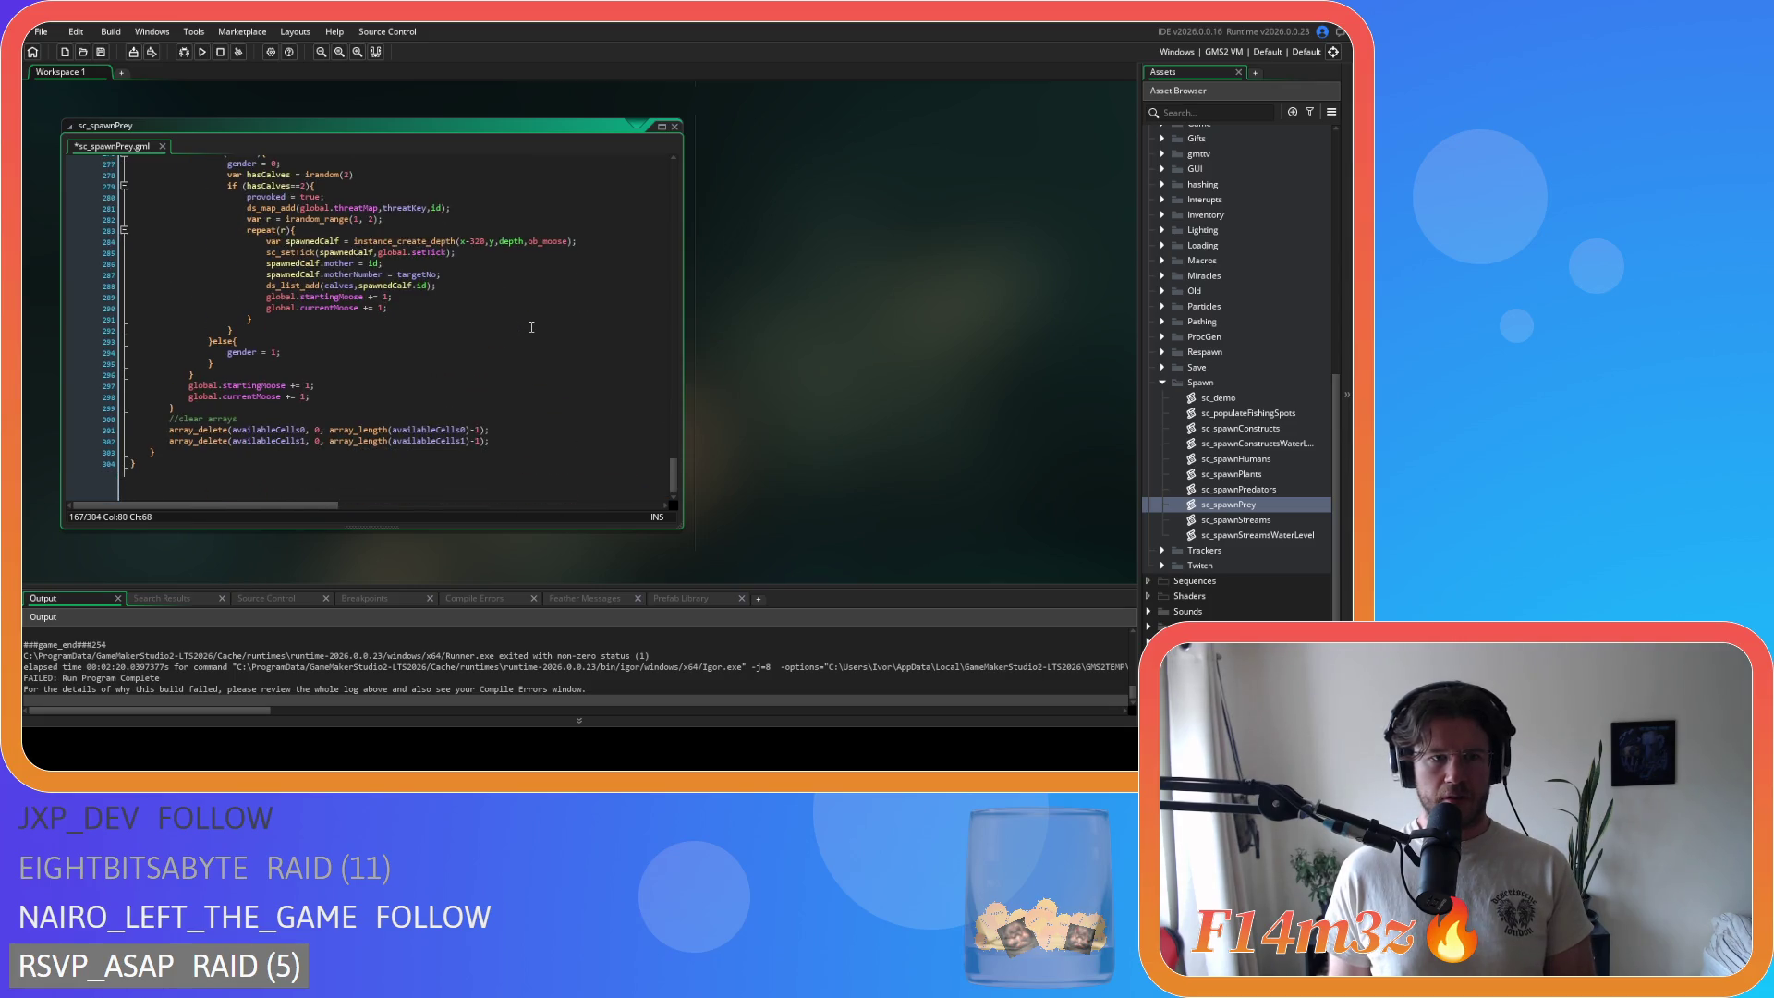
{"action": "double_click", "coordinate": [1271, 413]}
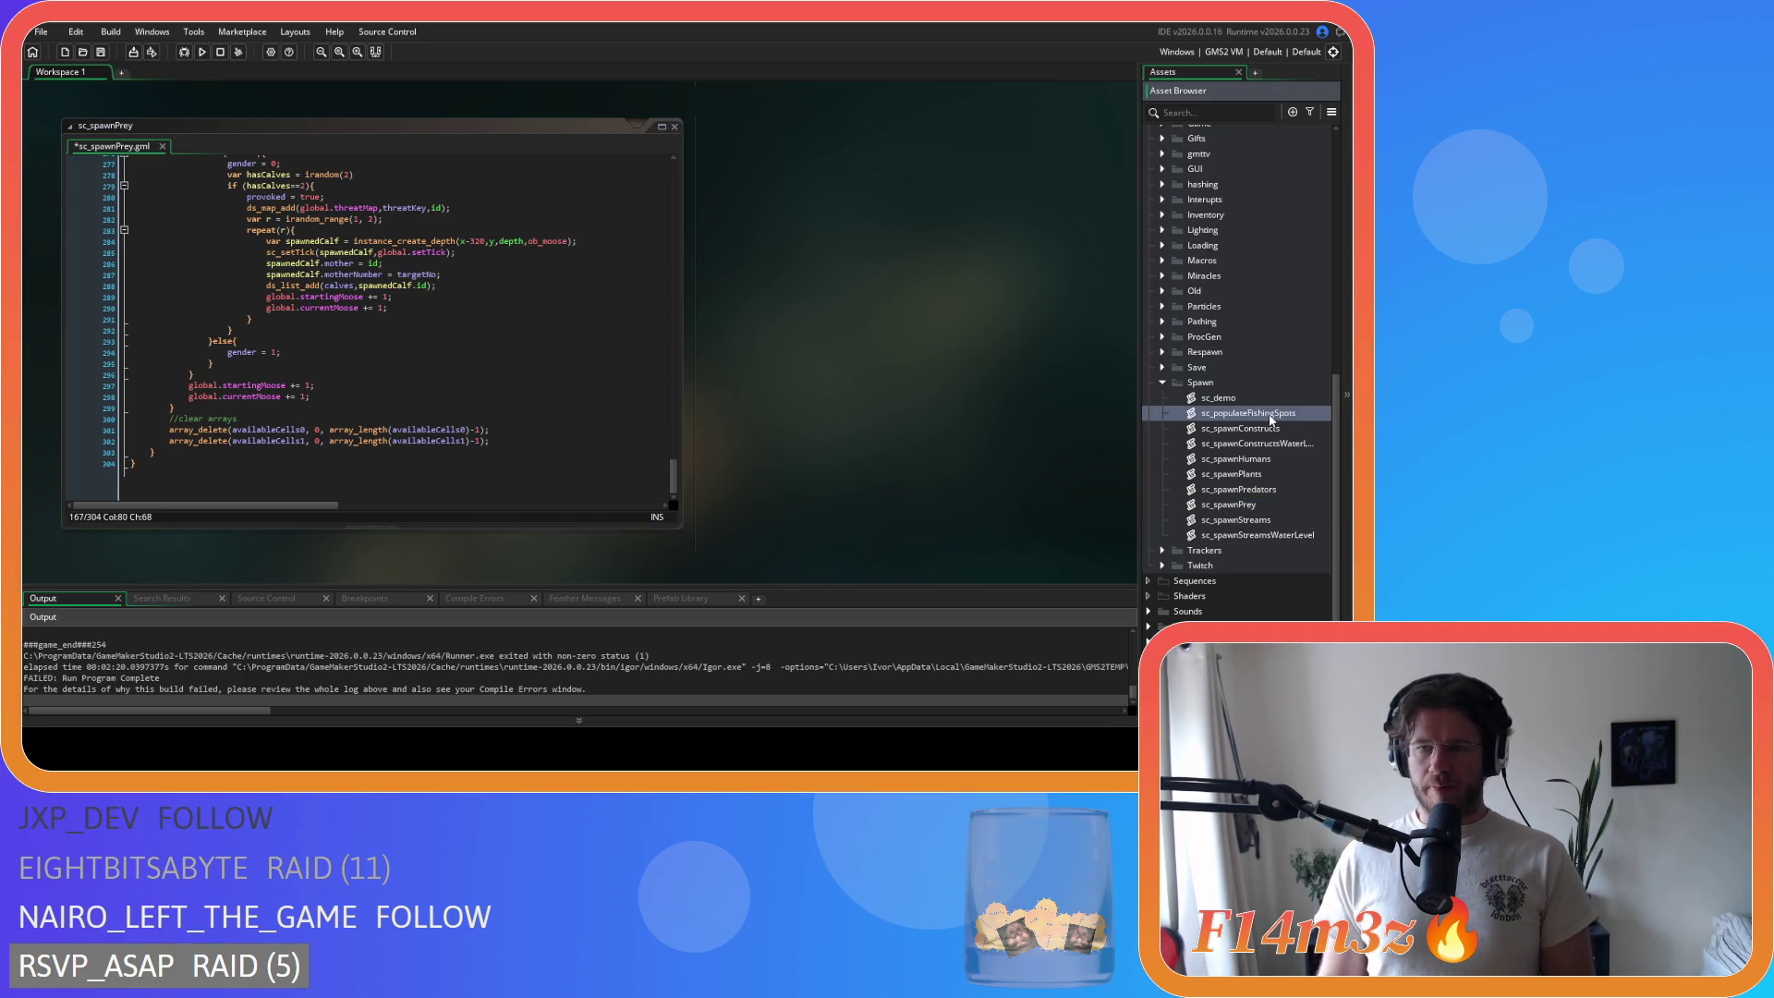
Step: Read through the fishing-spot tile checks in sc_populateFishingSpots, then close that script
{"action": "left_click", "coordinate": [594, 339]}
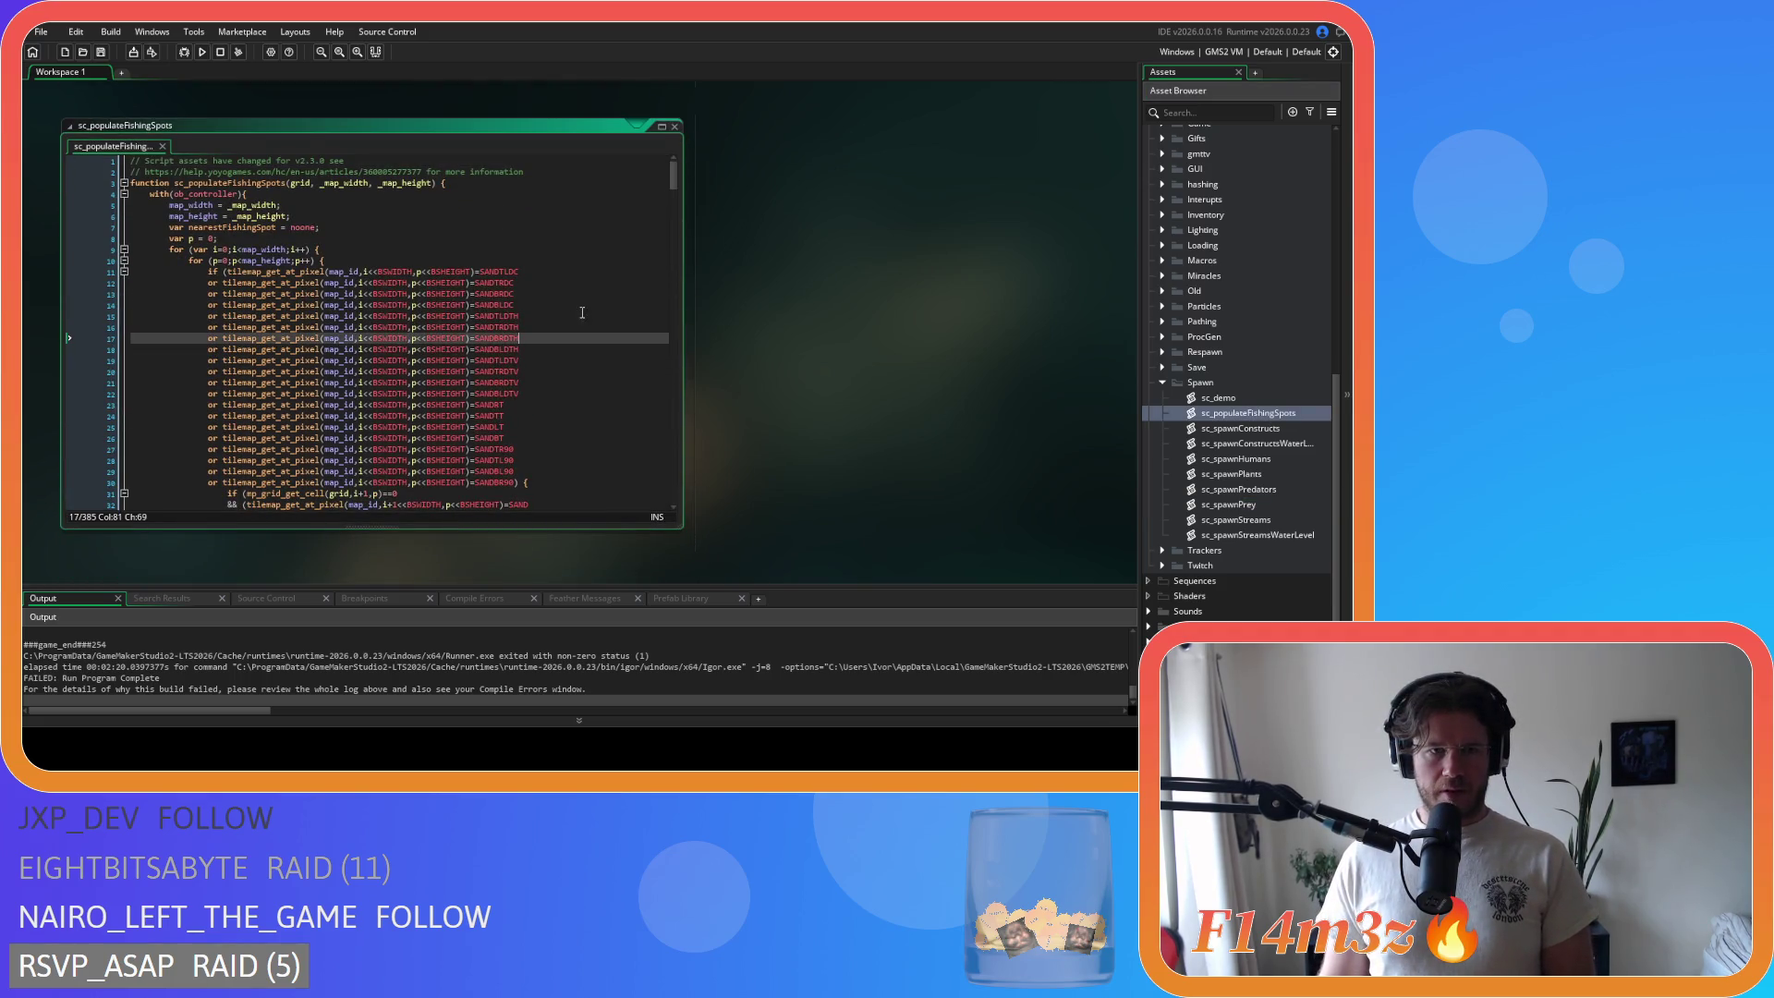
{"action": "scroll", "coordinate": [557, 335], "scroll_direction": "down", "scroll_amount": 4}
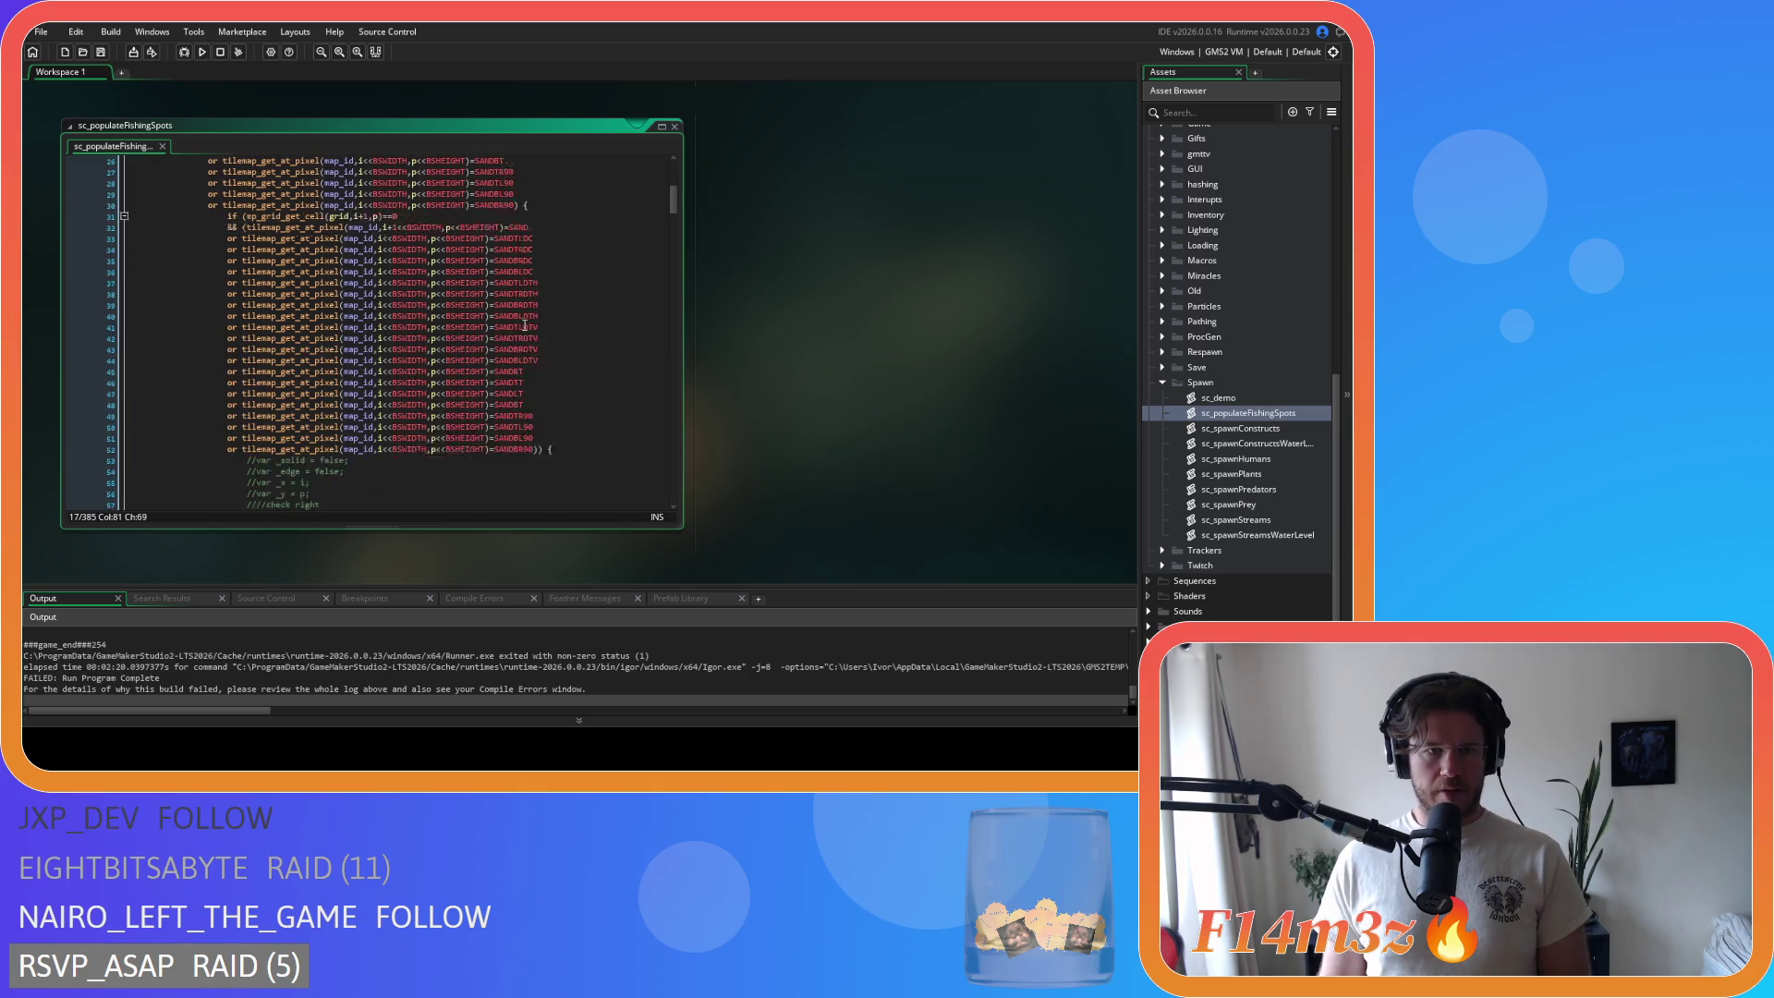
{"action": "scroll", "coordinate": [524, 325], "scroll_direction": "up", "scroll_amount": 4}
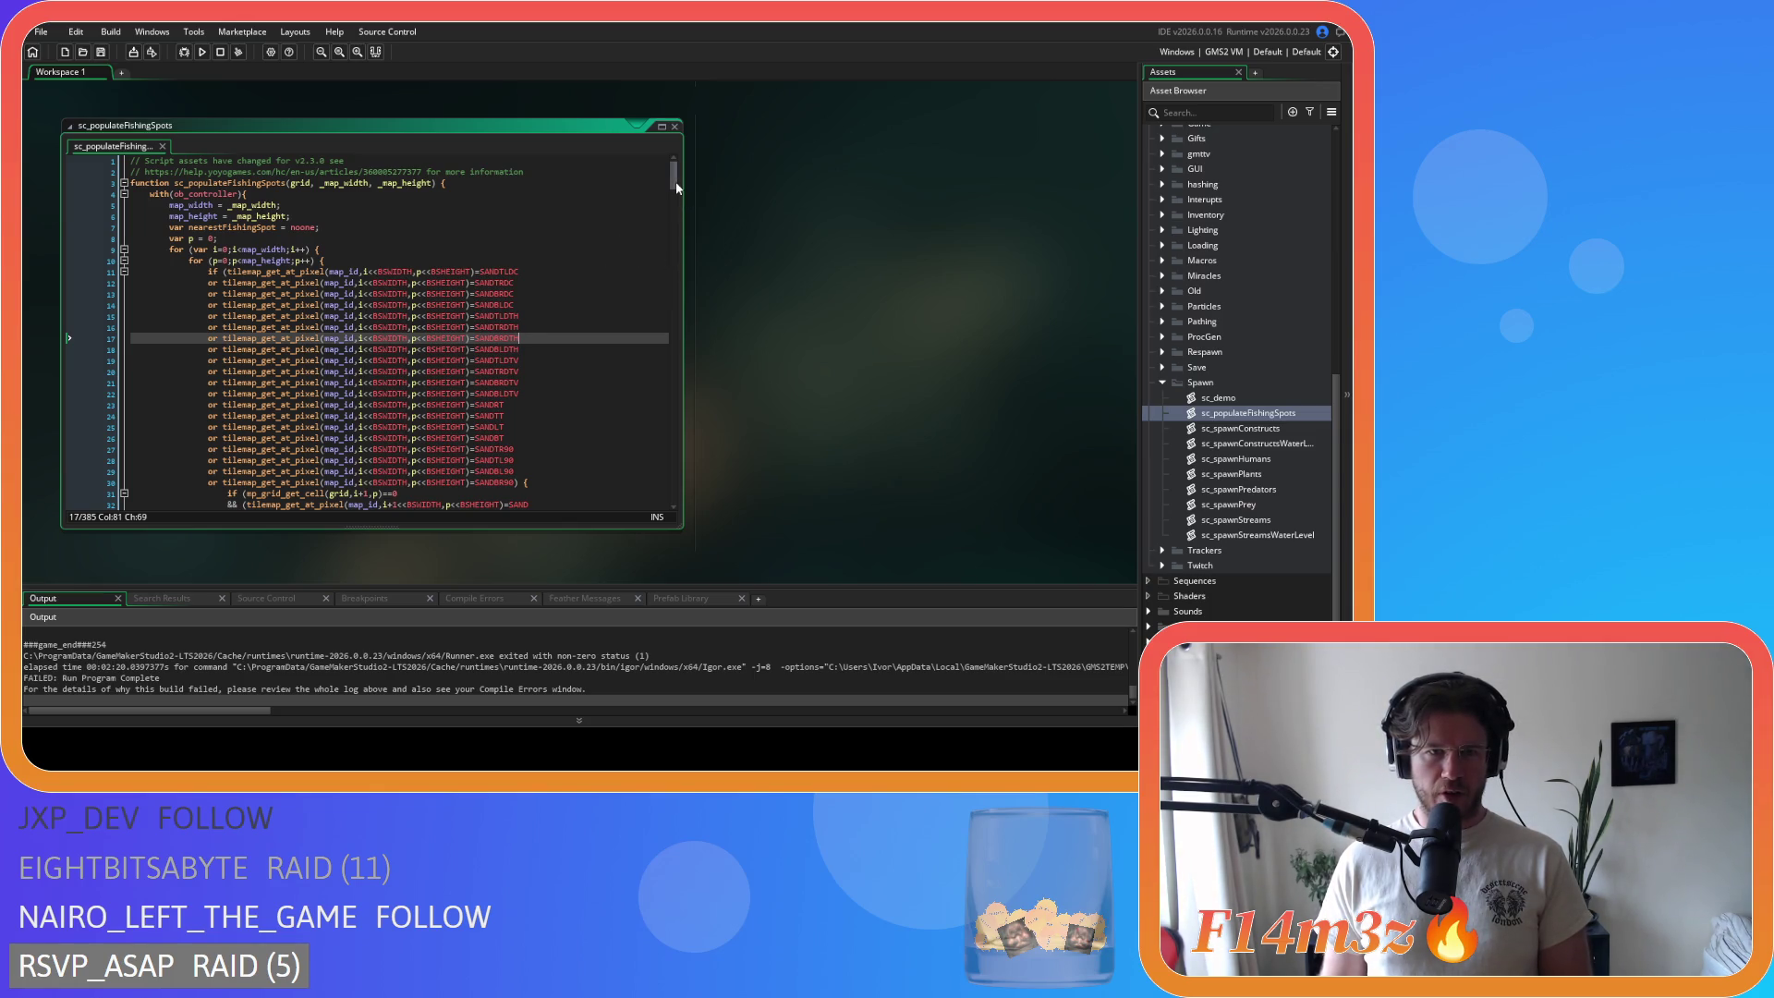
{"action": "mouse_move", "coordinate": [676, 182]}
{"action": "left_mouse_down"}
{"action": "mouse_move", "coordinate": [662, 268]}
{"action": "mouse_move", "coordinate": [645, 176]}
{"action": "mouse_move", "coordinate": [625, 248]}
{"action": "mouse_move", "coordinate": [630, 386]}
{"action": "mouse_move", "coordinate": [595, 495]}
{"action": "mouse_move", "coordinate": [646, 178]}
{"action": "left_mouse_up"}
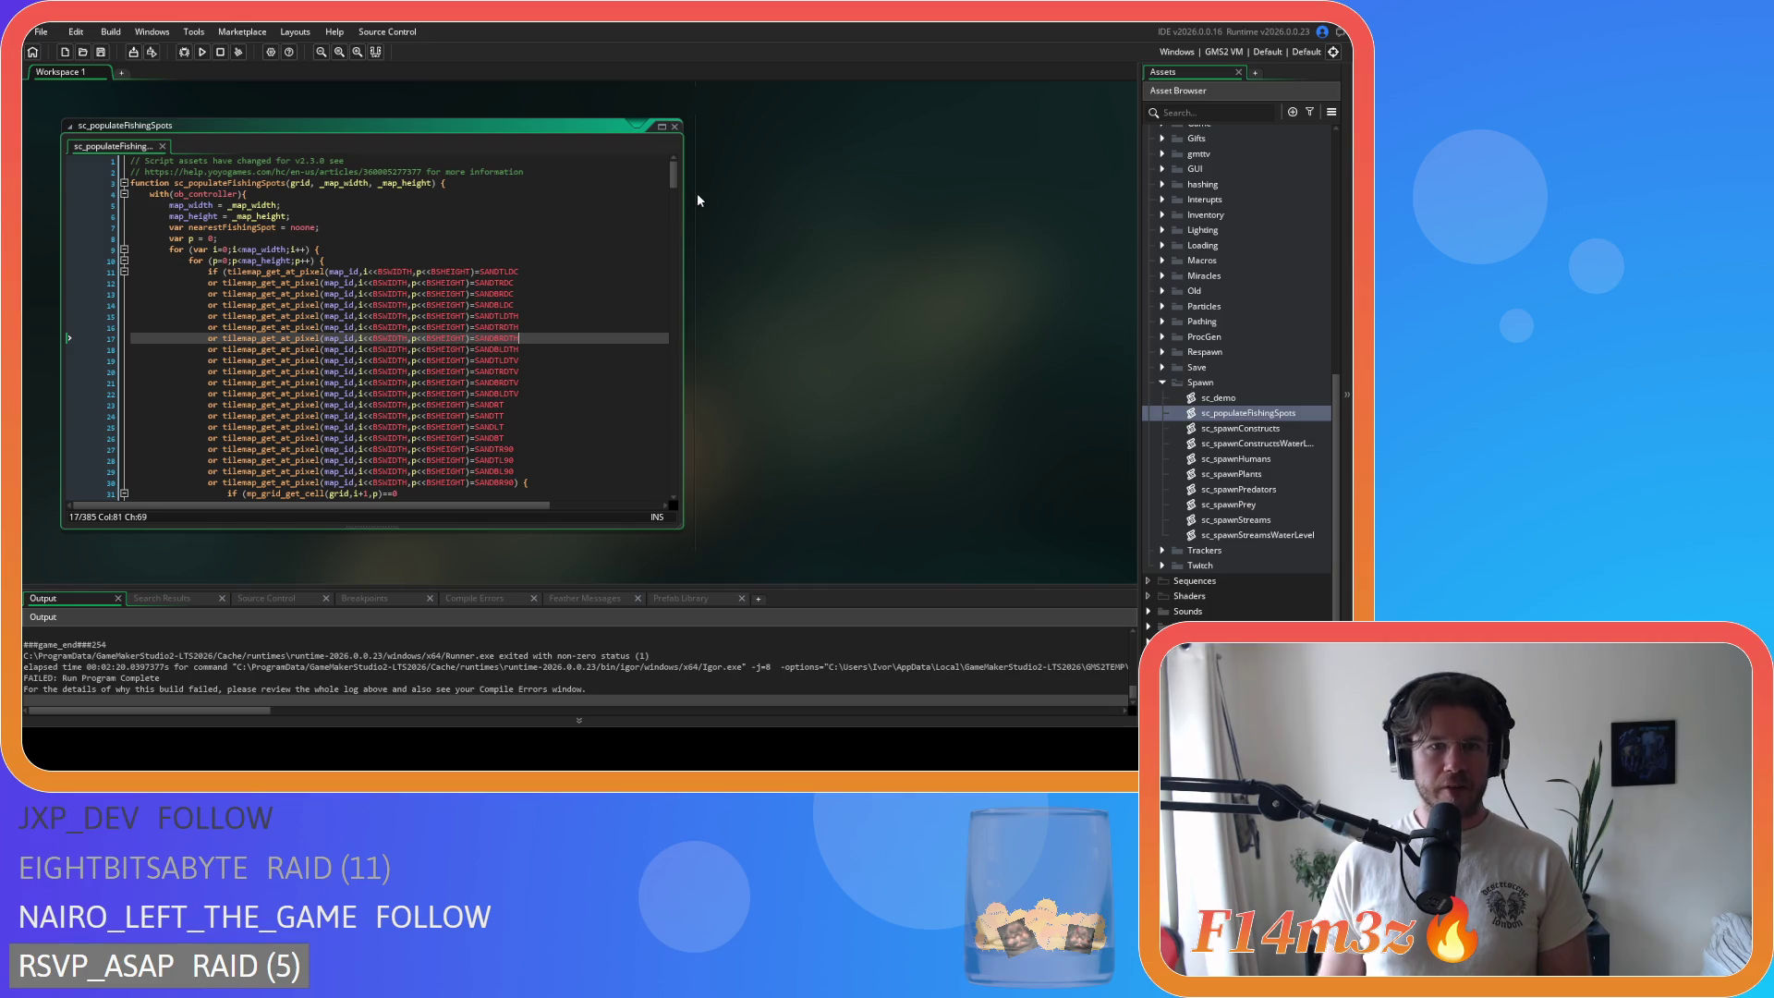
{"action": "left_click_drag", "start_coordinate": [674, 185], "coordinate": [691, 479]}
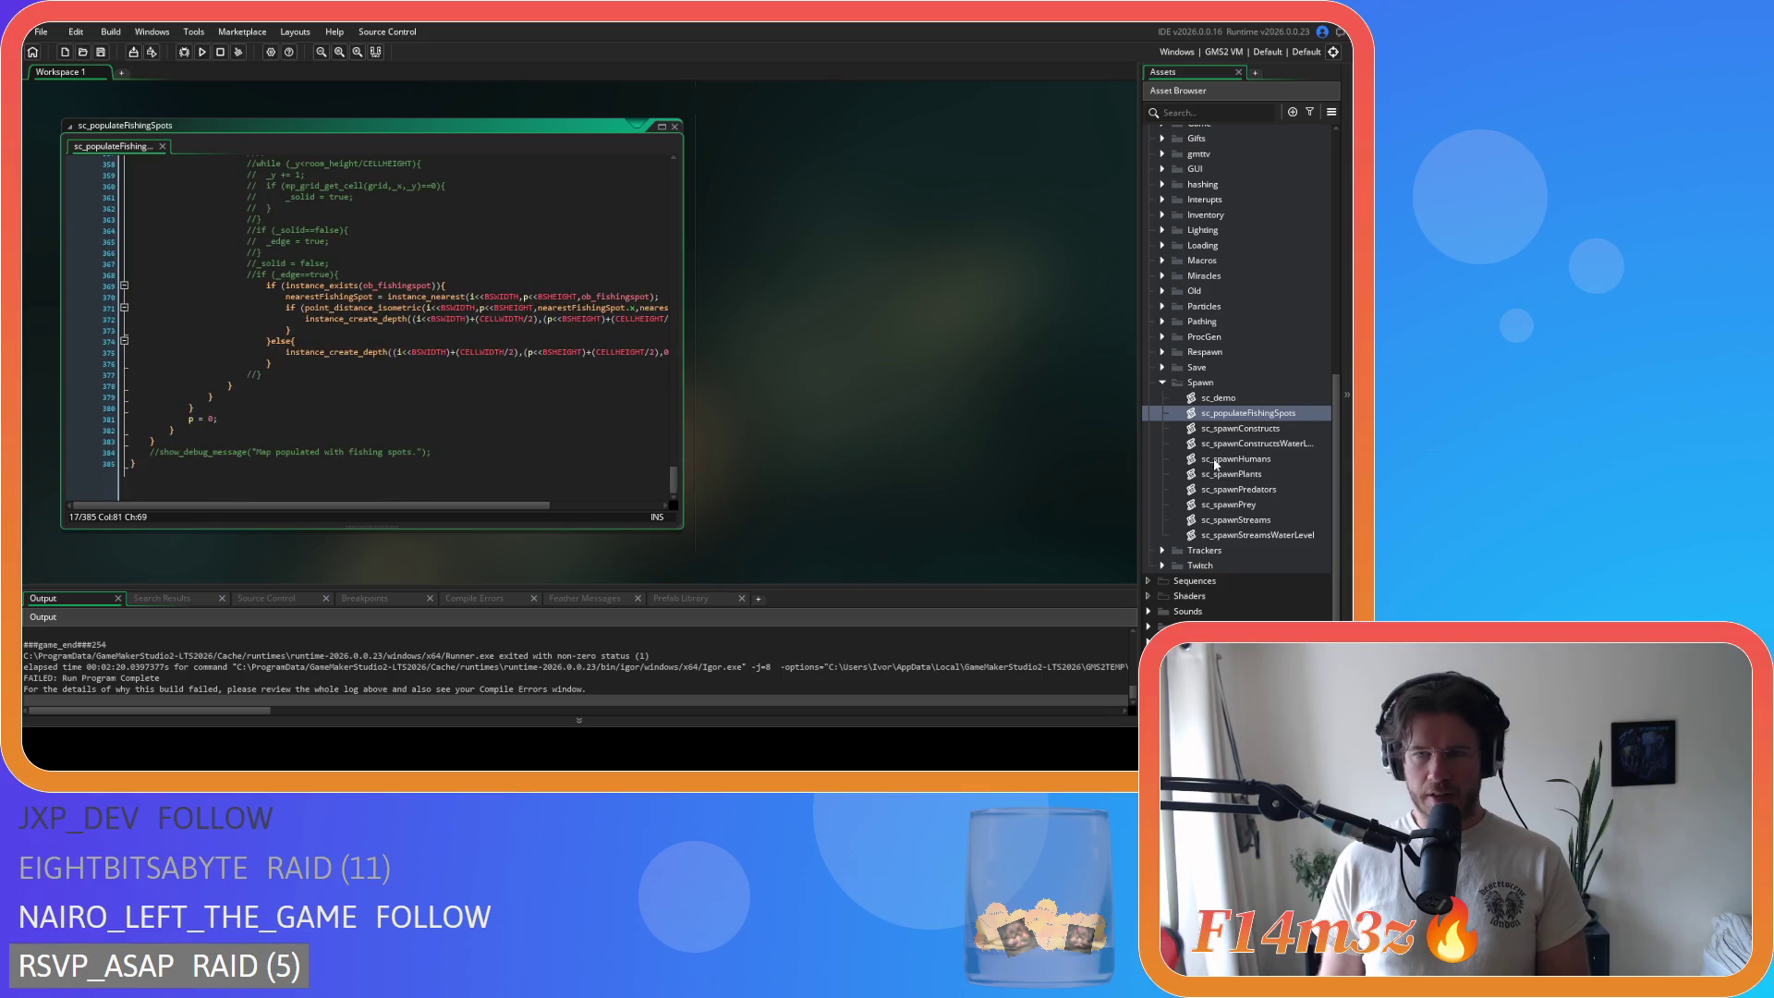
{"action": "left_click", "coordinate": [675, 126]}
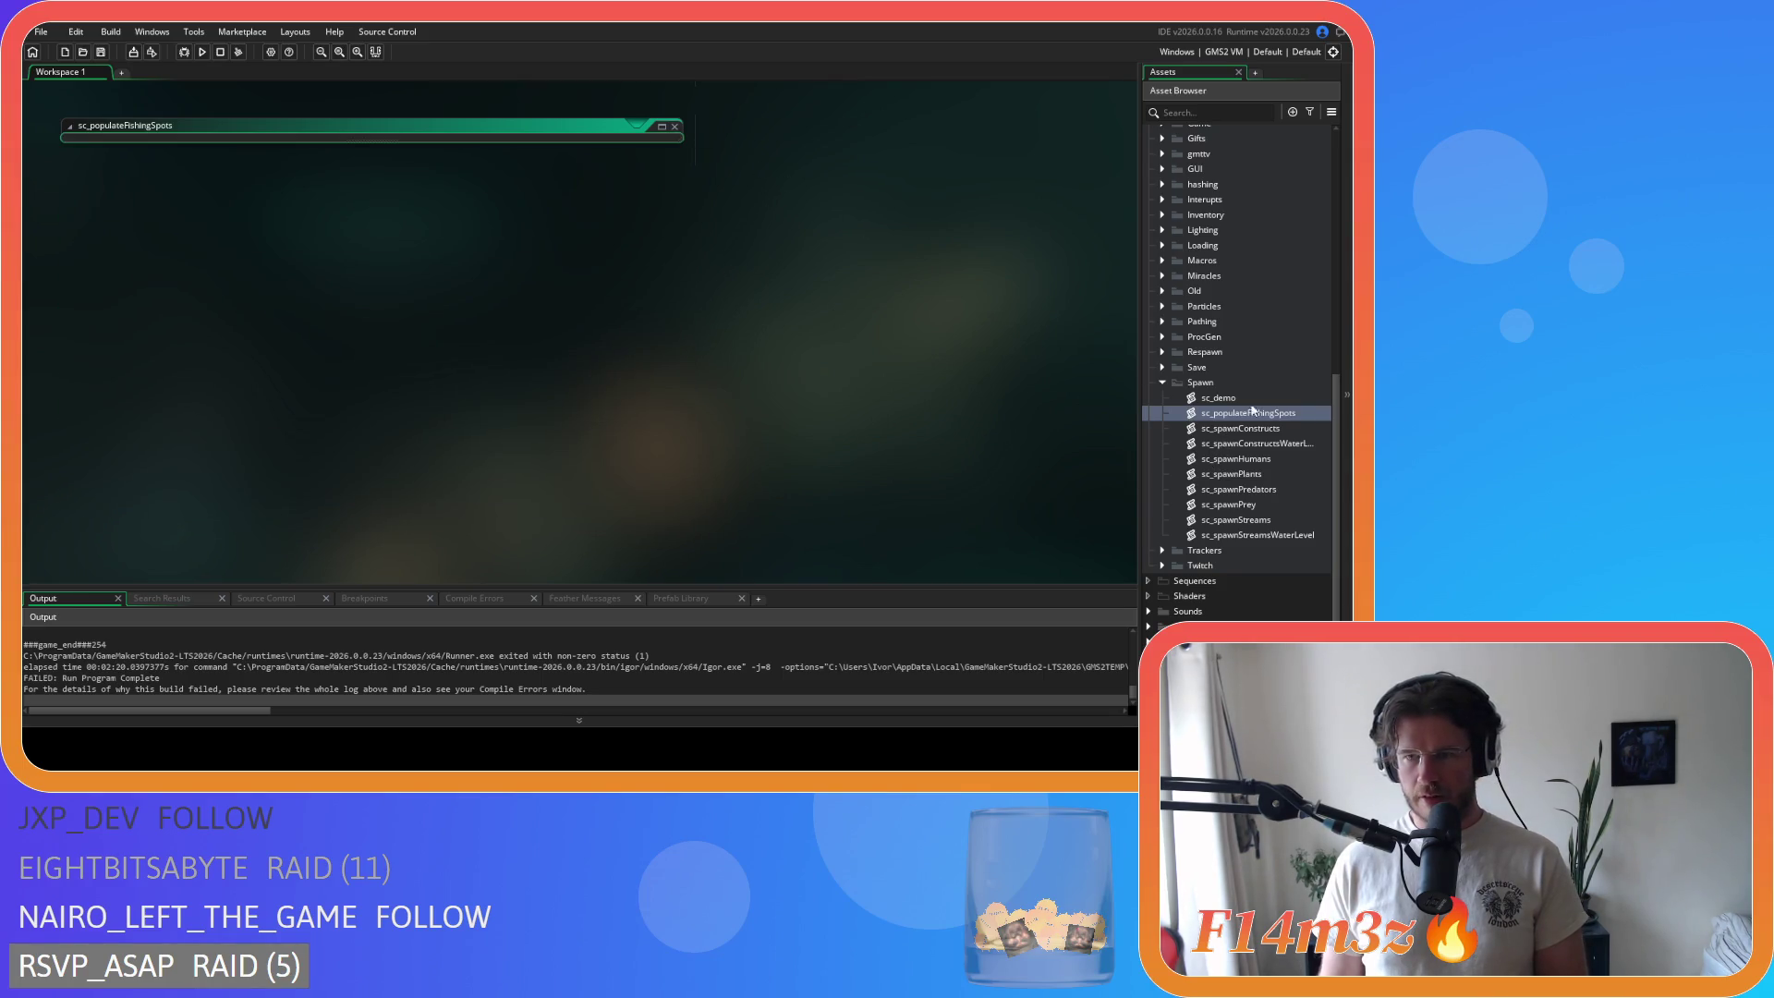
{"action": "double_click", "coordinate": [1270, 427]}
Step: Comment out the store section's random-cell while loop and paste the single randomCell line below it
{"action": "left_click_drag", "start_coordinate": [673, 168], "coordinate": [674, 388]}
{"action": "scroll", "coordinate": [496, 345], "scroll_direction": "down", "scroll_amount": 5}
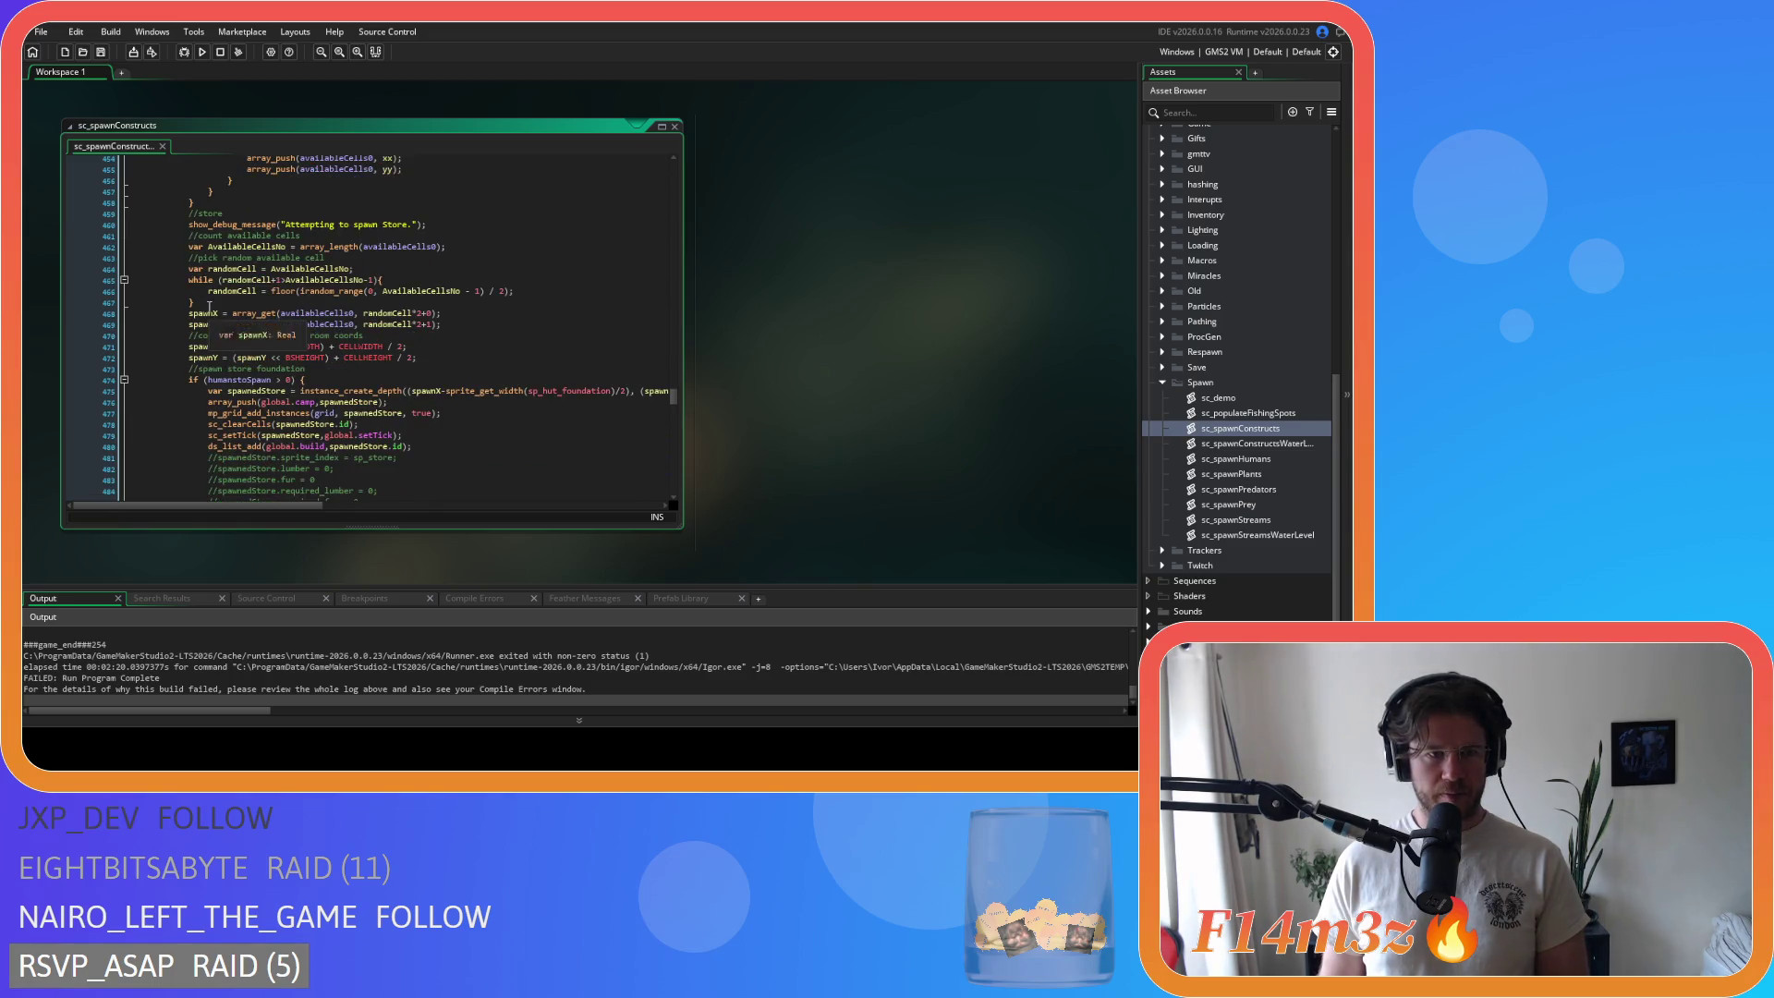
{"action": "left_click", "coordinate": [204, 299]}
{"action": "mouse_move", "coordinate": [522, 292]}
{"action": "left_mouse_down"}
{"action": "mouse_move", "coordinate": [195, 301]}
{"action": "mouse_move", "coordinate": [188, 280]}
{"action": "left_mouse_up"}
{"action": "key", "text": "ctrl+k"}
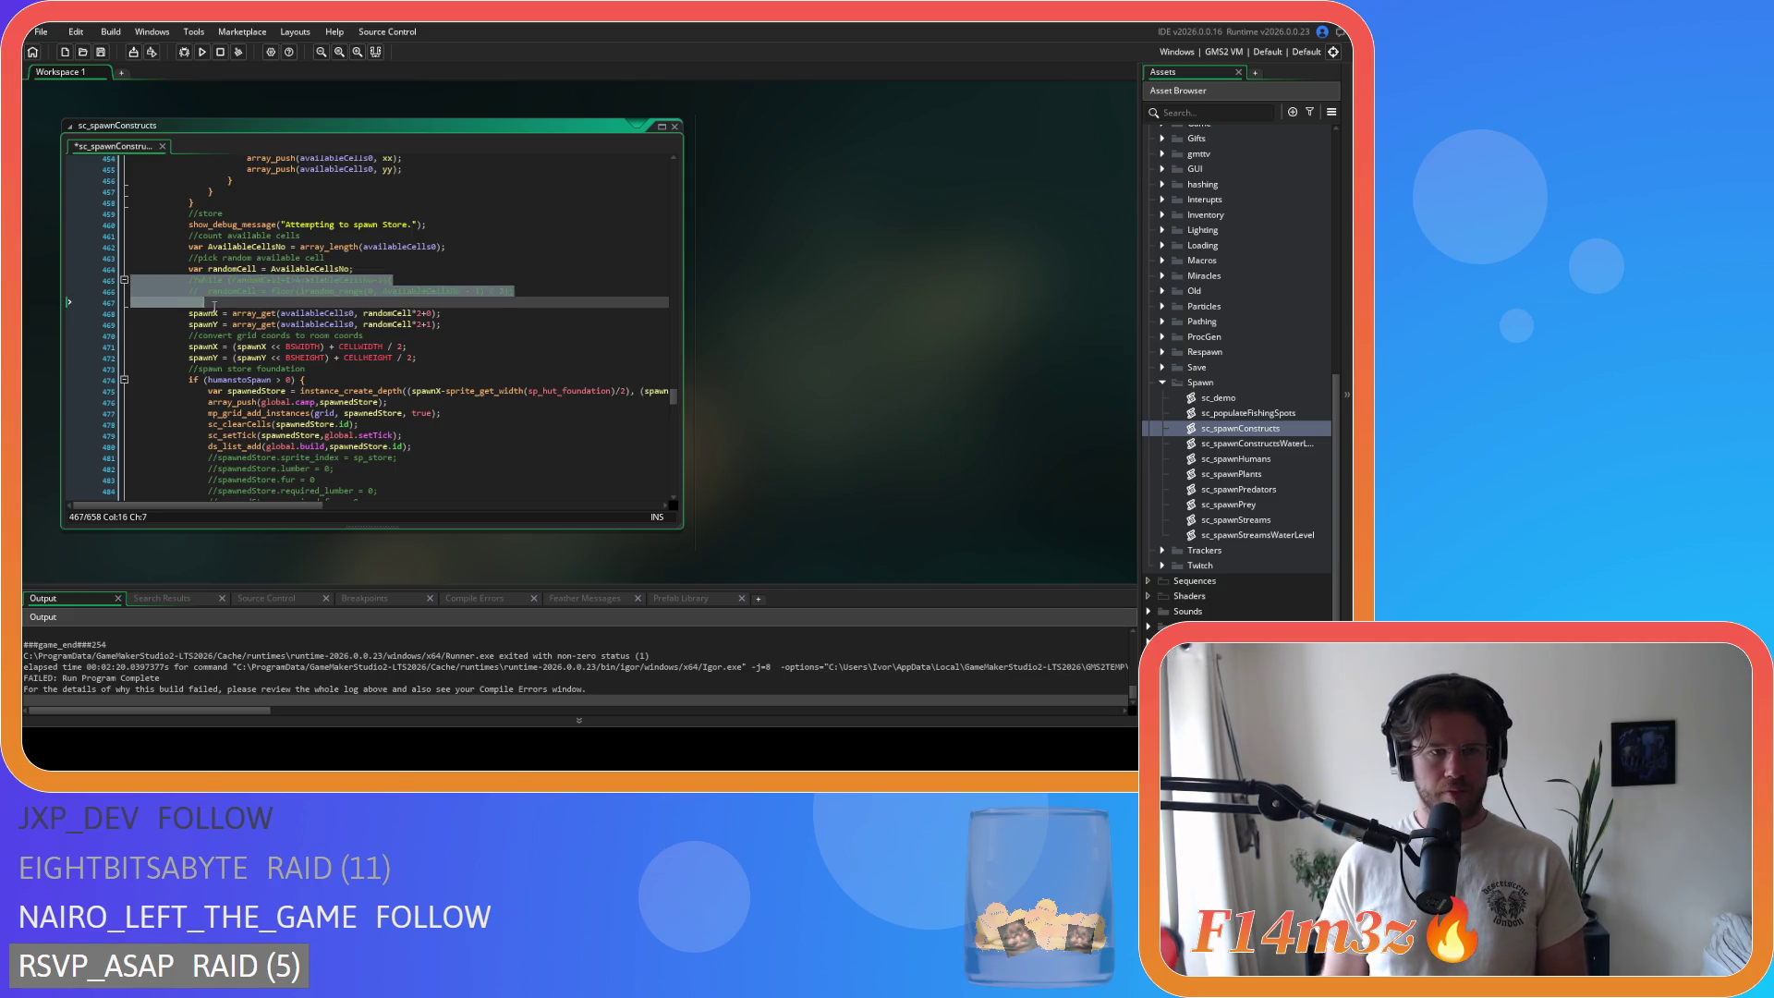
{"action": "left_click", "coordinate": [228, 302]}
{"action": "key", "text": "Return"}
{"action": "key", "text": "ctrl+v"}
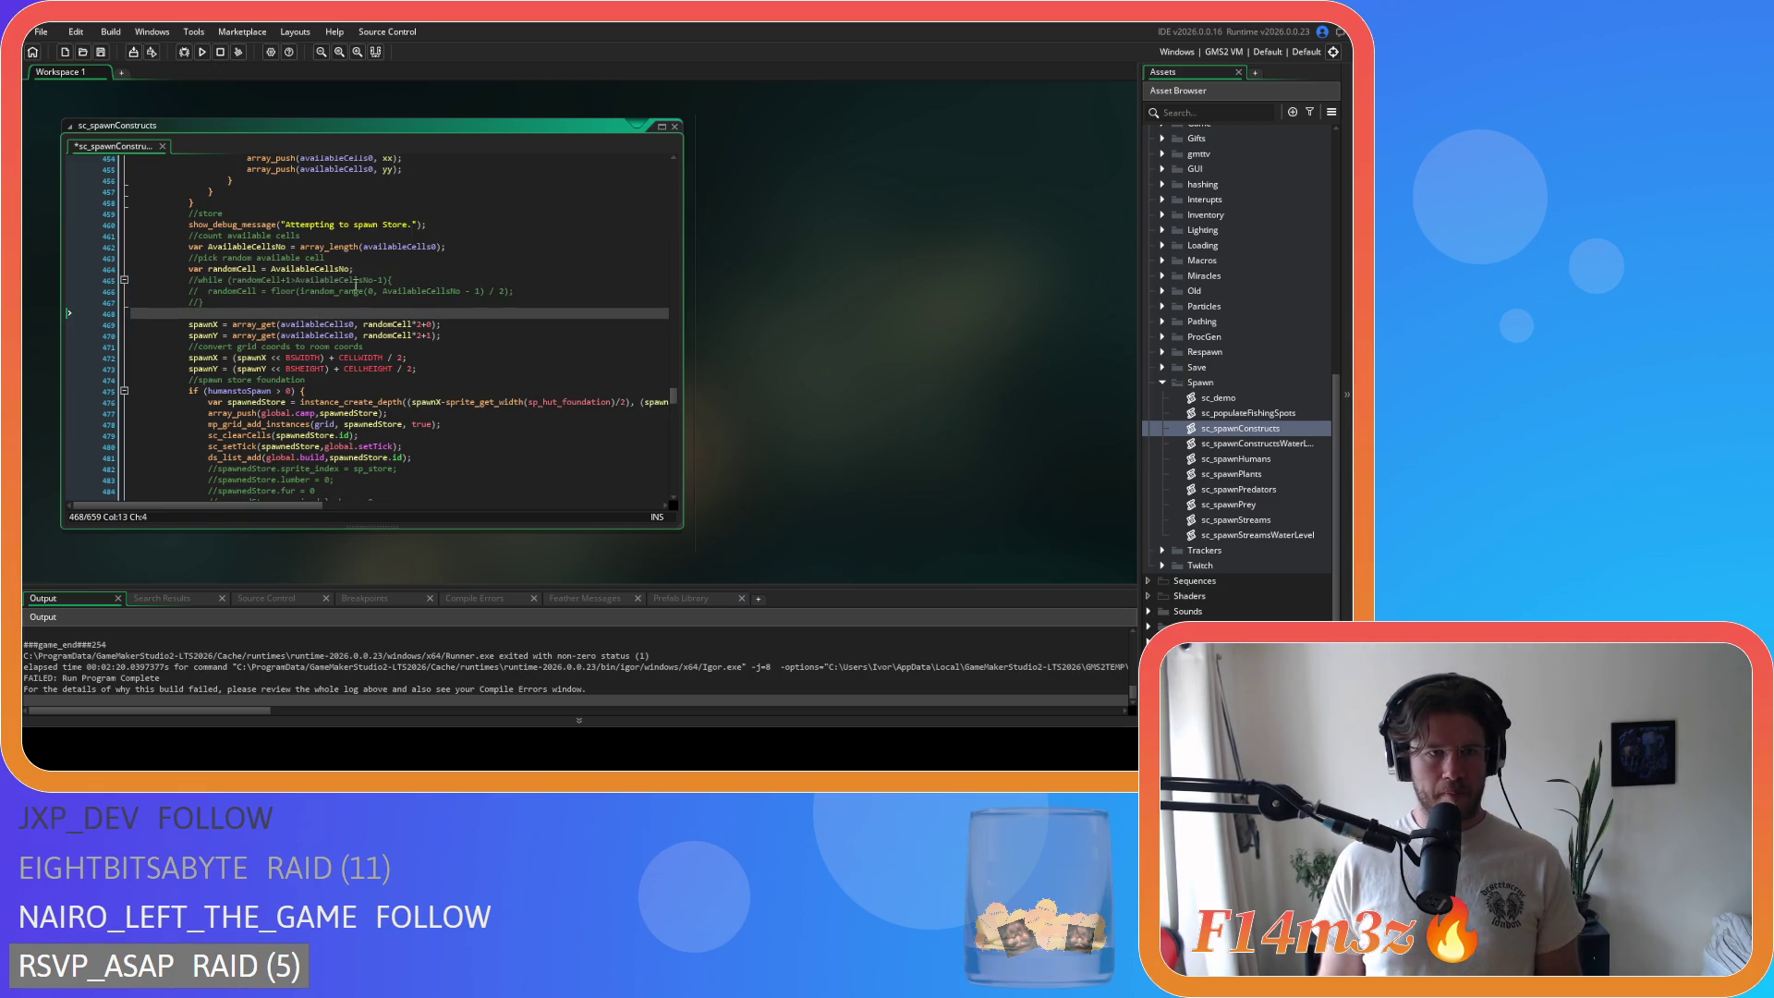
Step: Comment out the hut section's cell re-pick while loop on lines 508–510
{"action": "scroll", "coordinate": [546, 339], "scroll_direction": "down", "scroll_amount": 9}
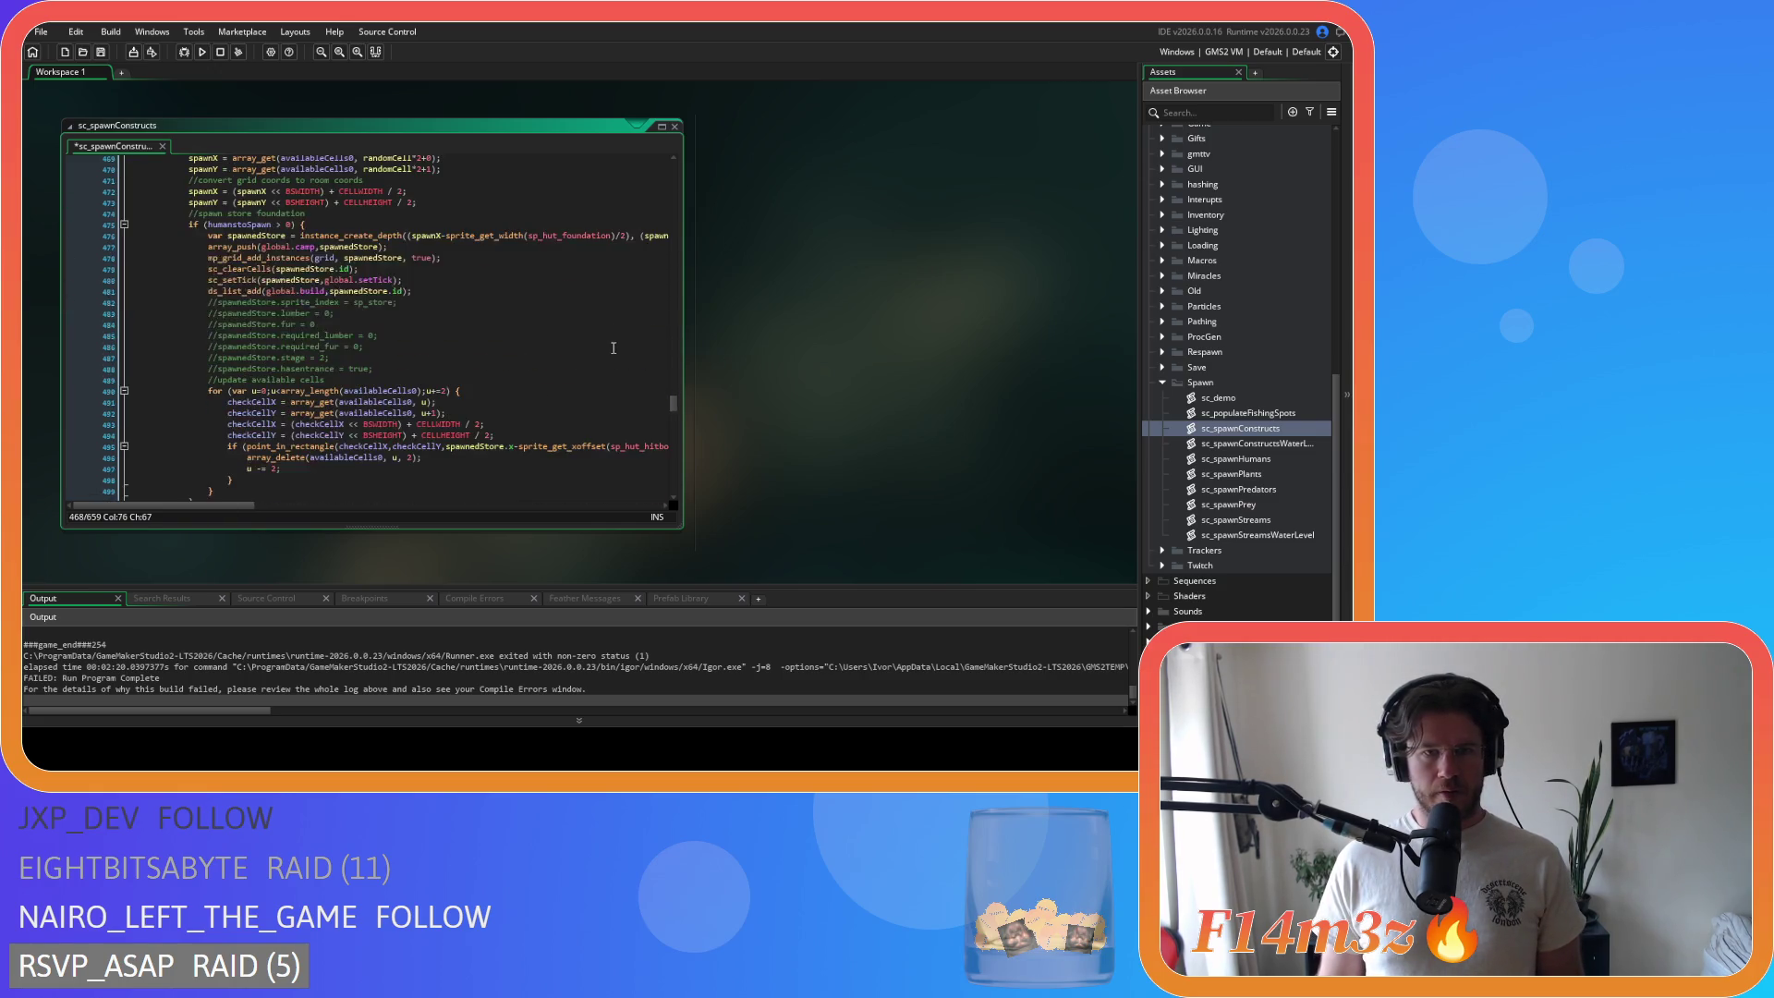
{"action": "scroll", "coordinate": [497, 328], "scroll_direction": "up", "scroll_amount": 4}
{"action": "scroll", "coordinate": [492, 326], "scroll_direction": "down", "scroll_amount": 4}
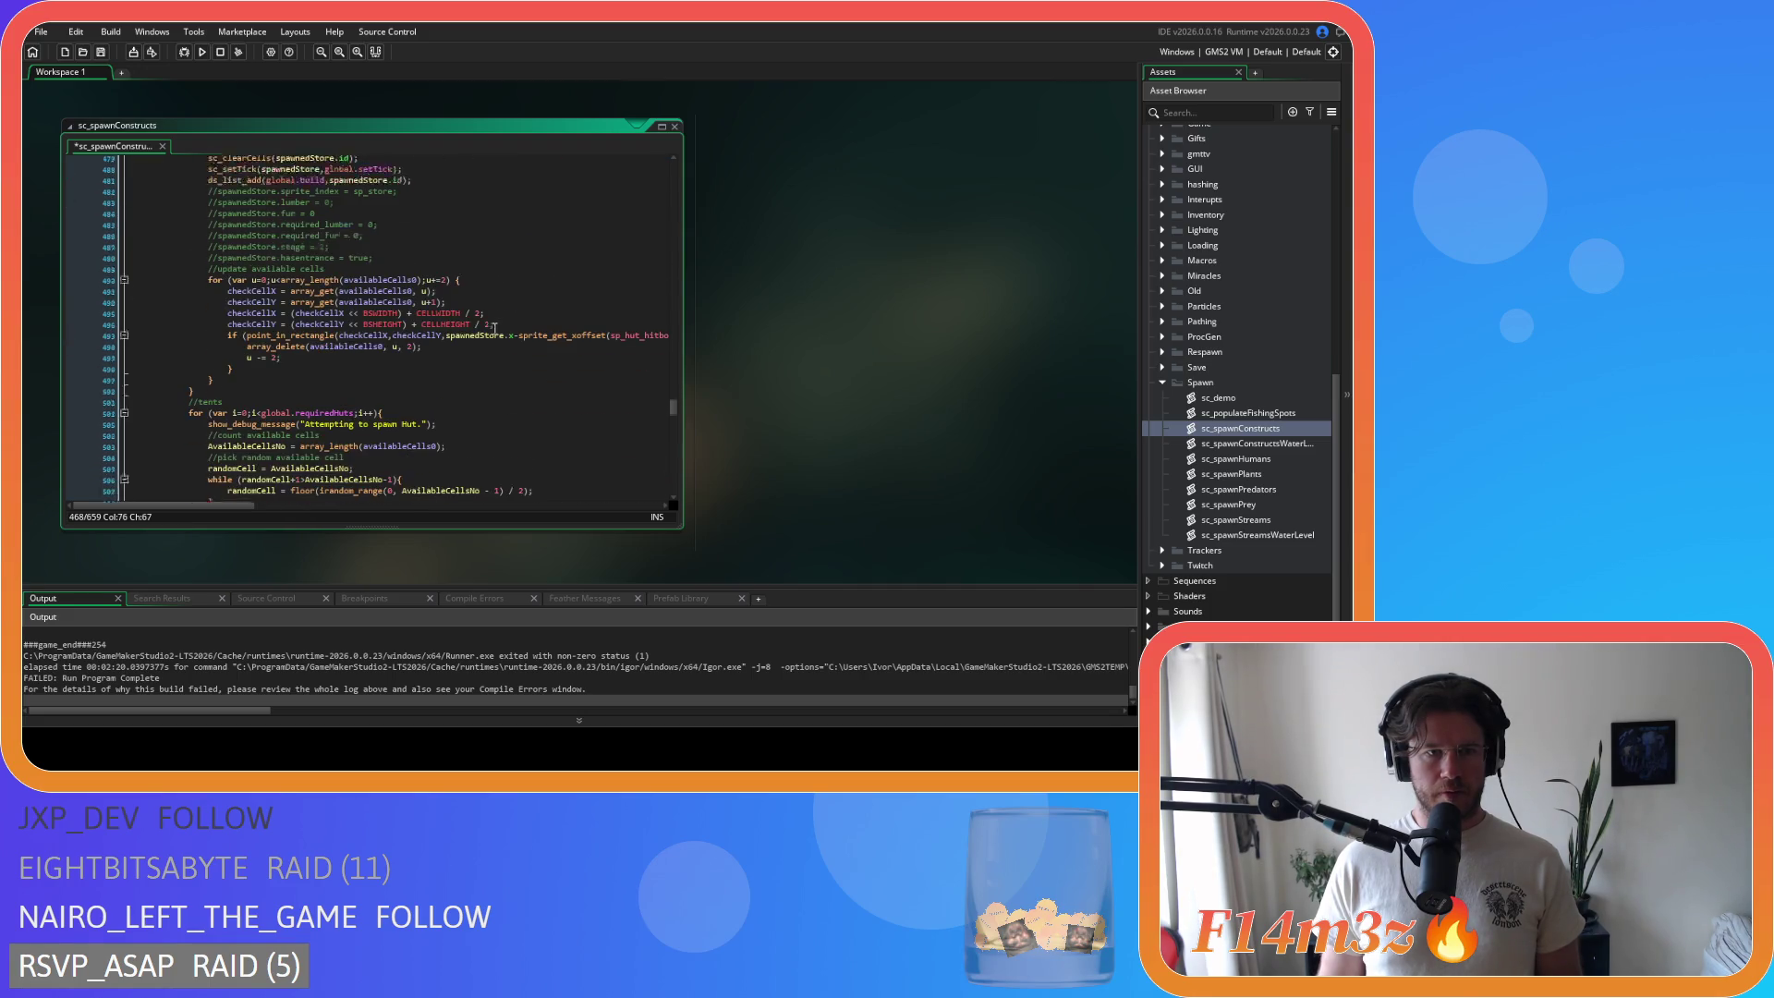
{"action": "scroll", "coordinate": [491, 326], "scroll_direction": "up", "scroll_amount": 8}
{"action": "scroll", "coordinate": [491, 325], "scroll_direction": "down", "scroll_amount": 9}
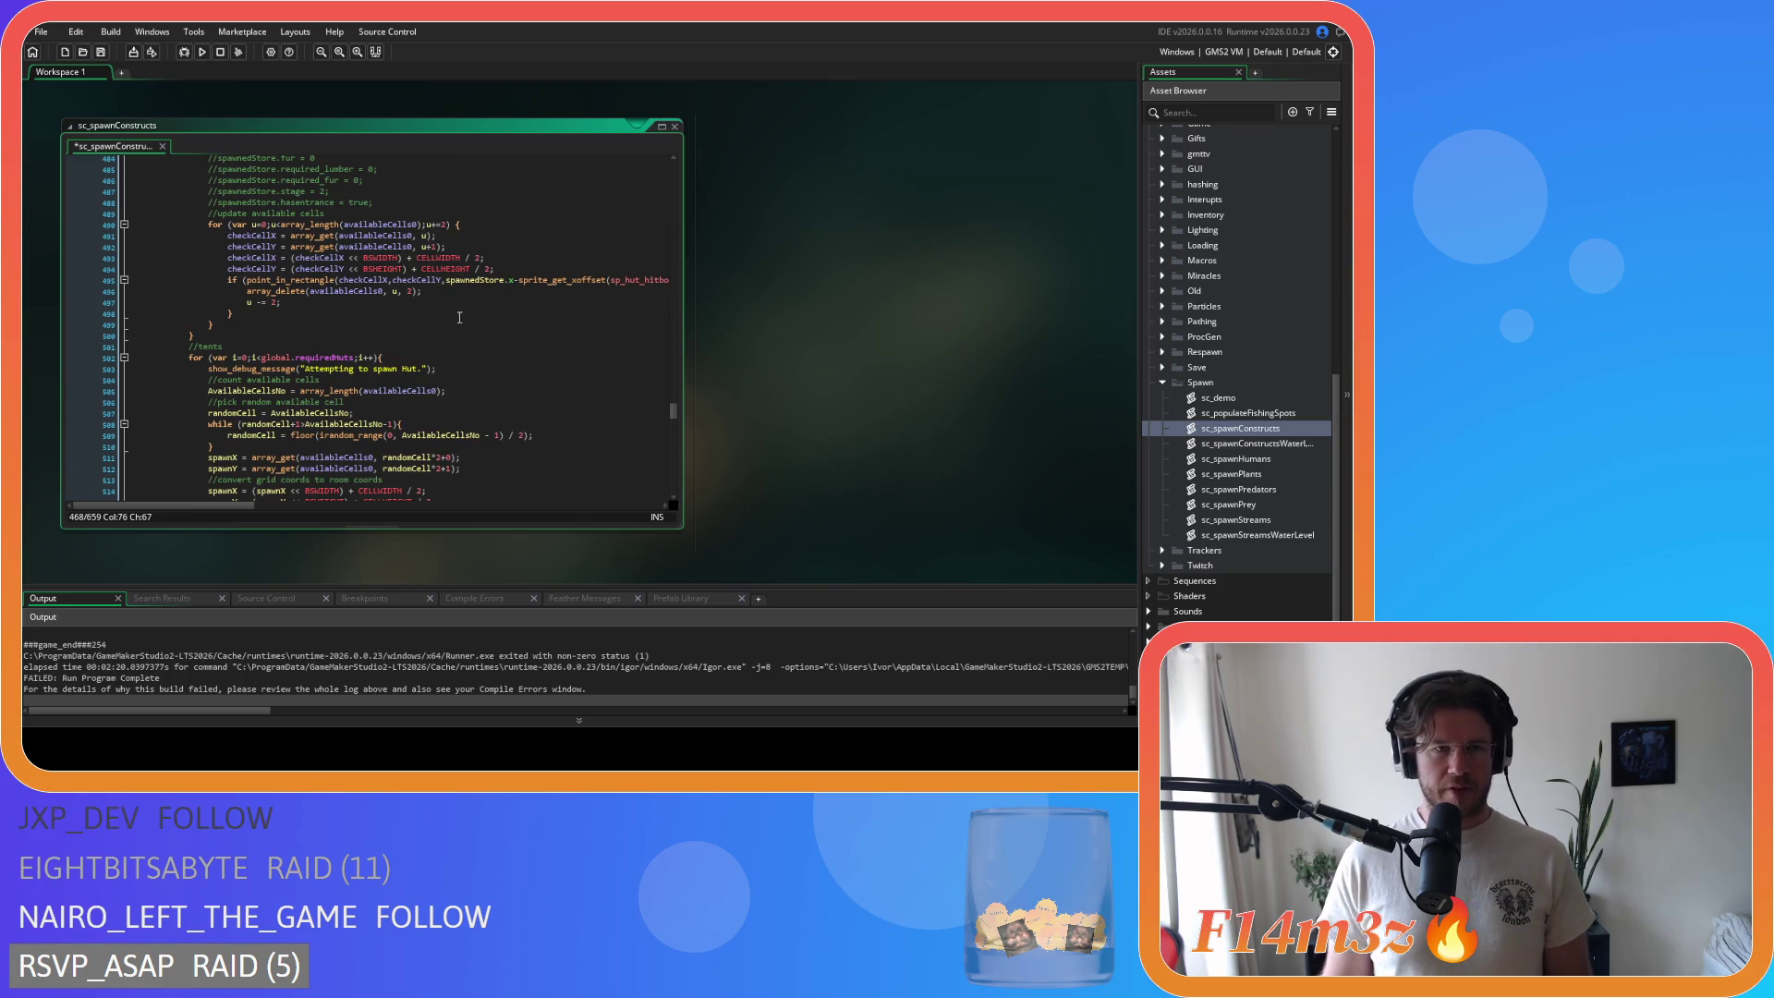
{"action": "scroll", "coordinate": [426, 325], "scroll_direction": "down", "scroll_amount": 2}
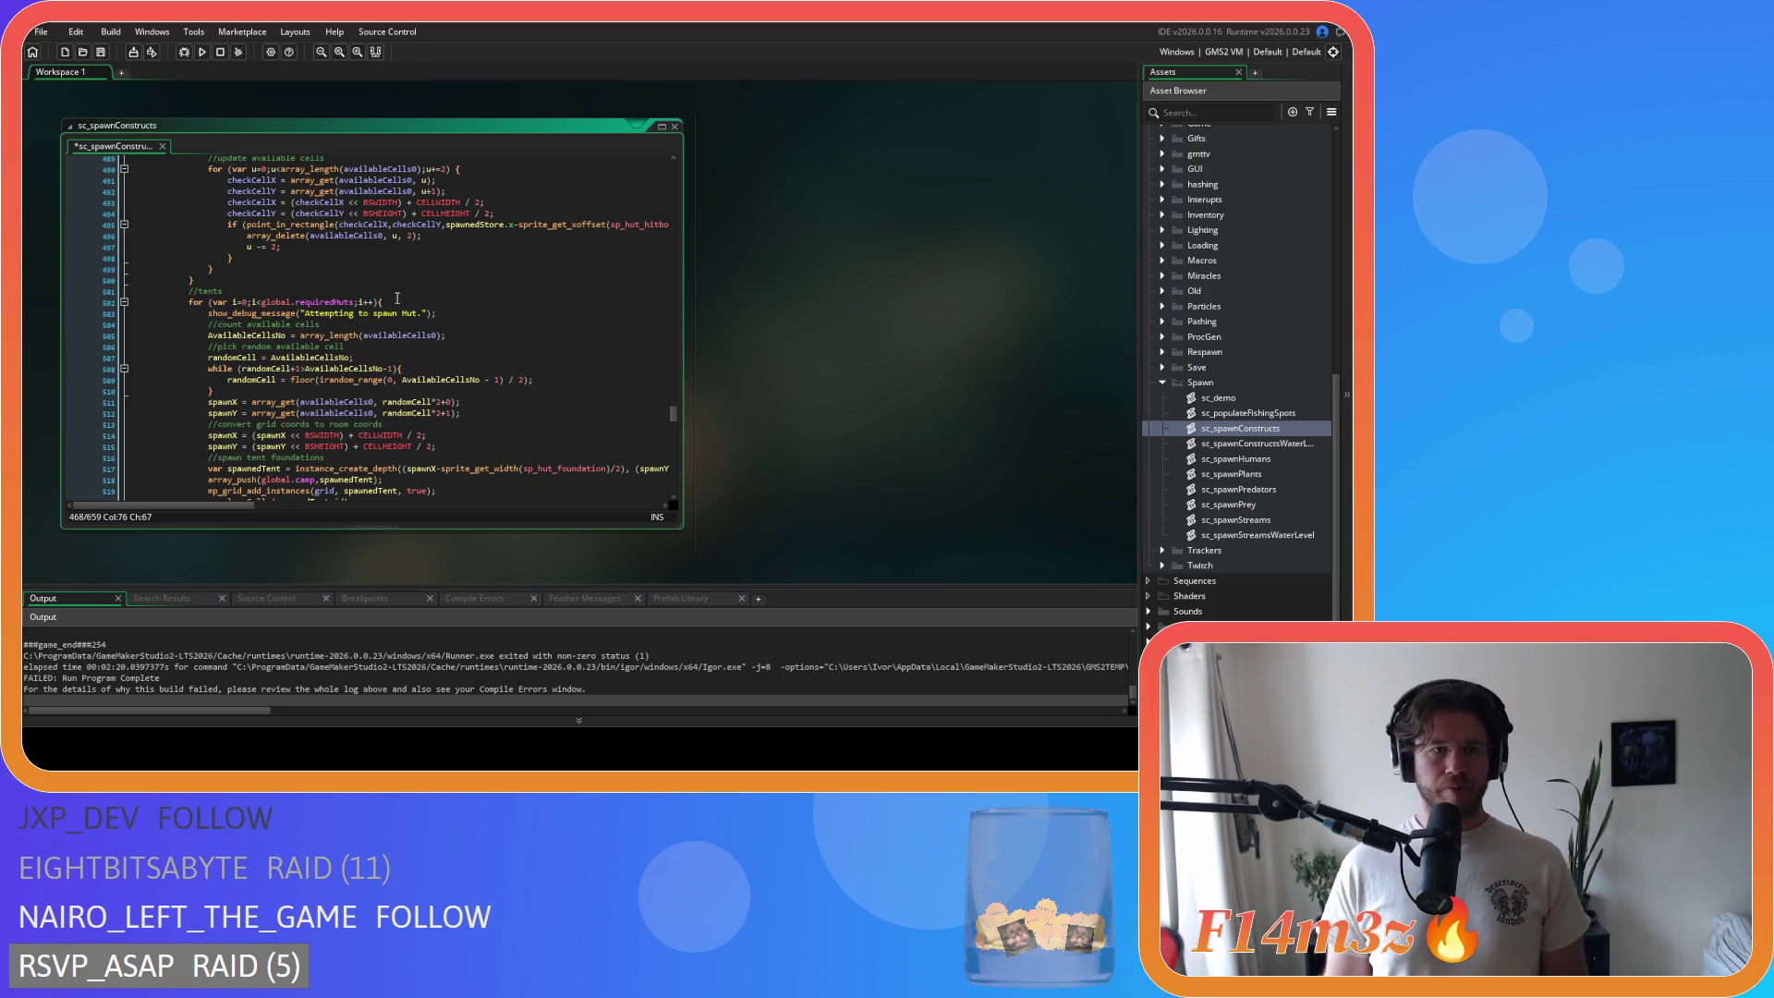
{"action": "scroll", "coordinate": [216, 359], "scroll_direction": "down", "scroll_amount": 1}
{"action": "left_click_drag", "start_coordinate": [217, 359], "coordinate": [204, 336]}
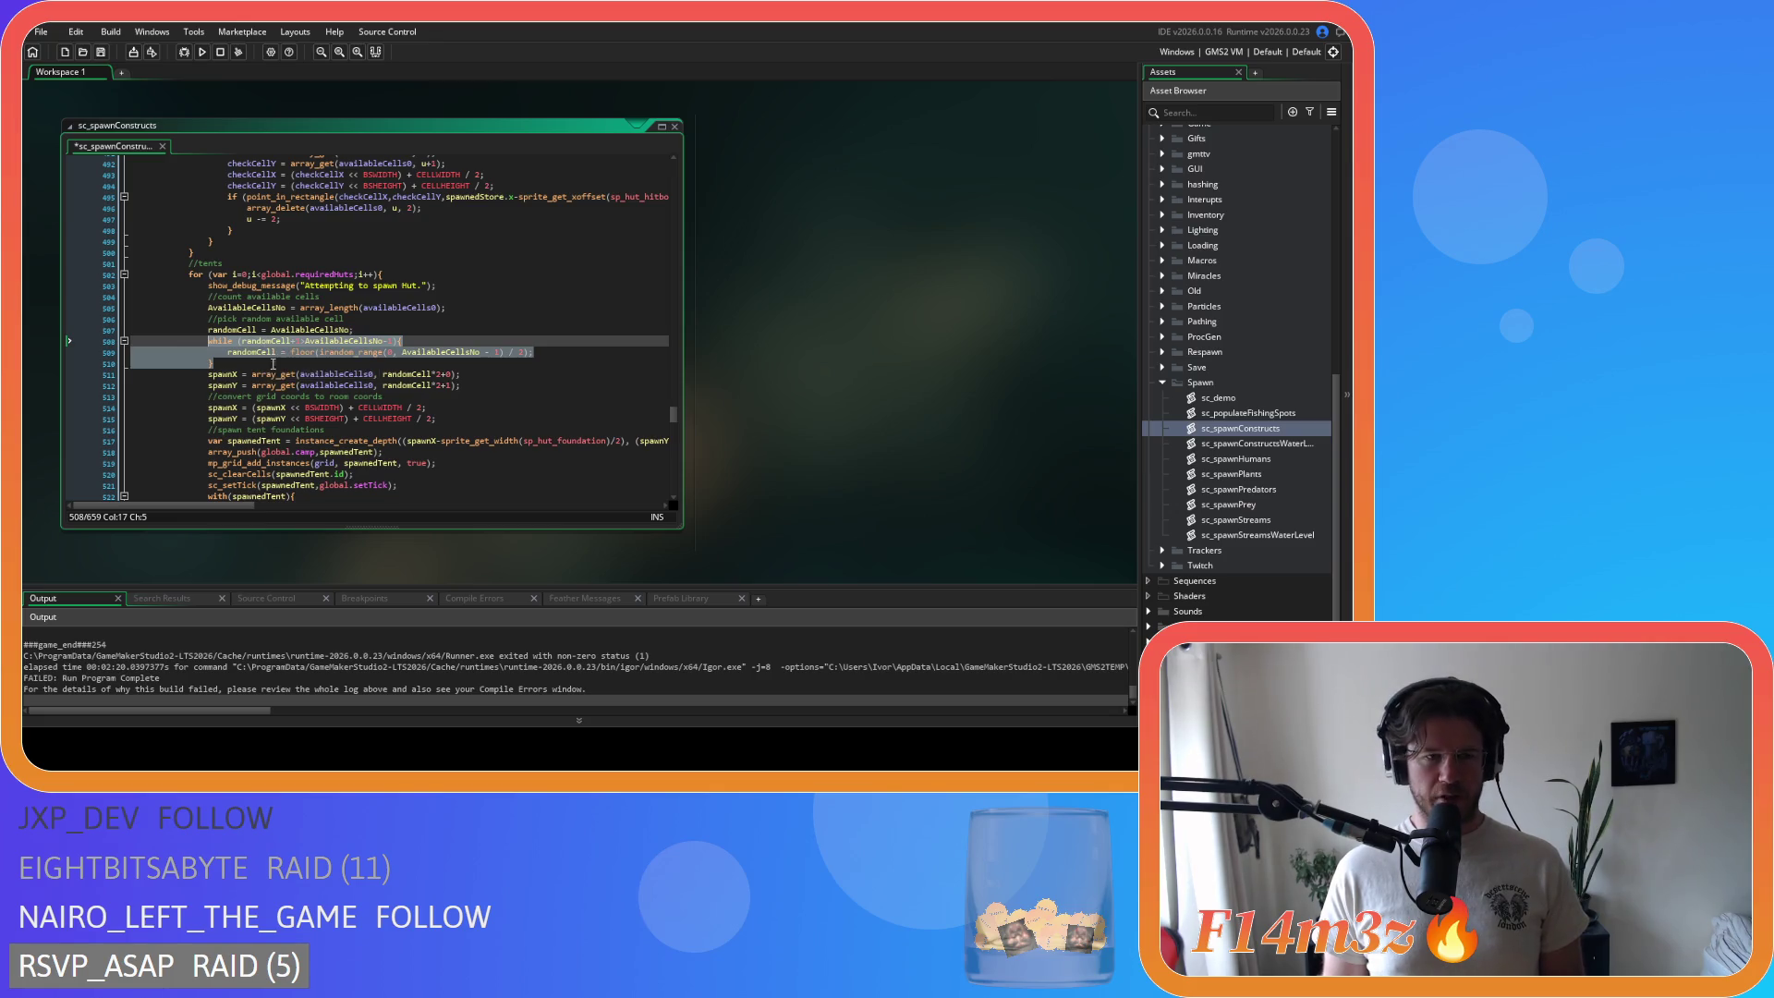
{"action": "mouse_move", "coordinate": [536, 352]}
{"action": "left_mouse_down"}
{"action": "mouse_move", "coordinate": [222, 362]}
{"action": "mouse_move", "coordinate": [208, 344]}
{"action": "left_mouse_up"}
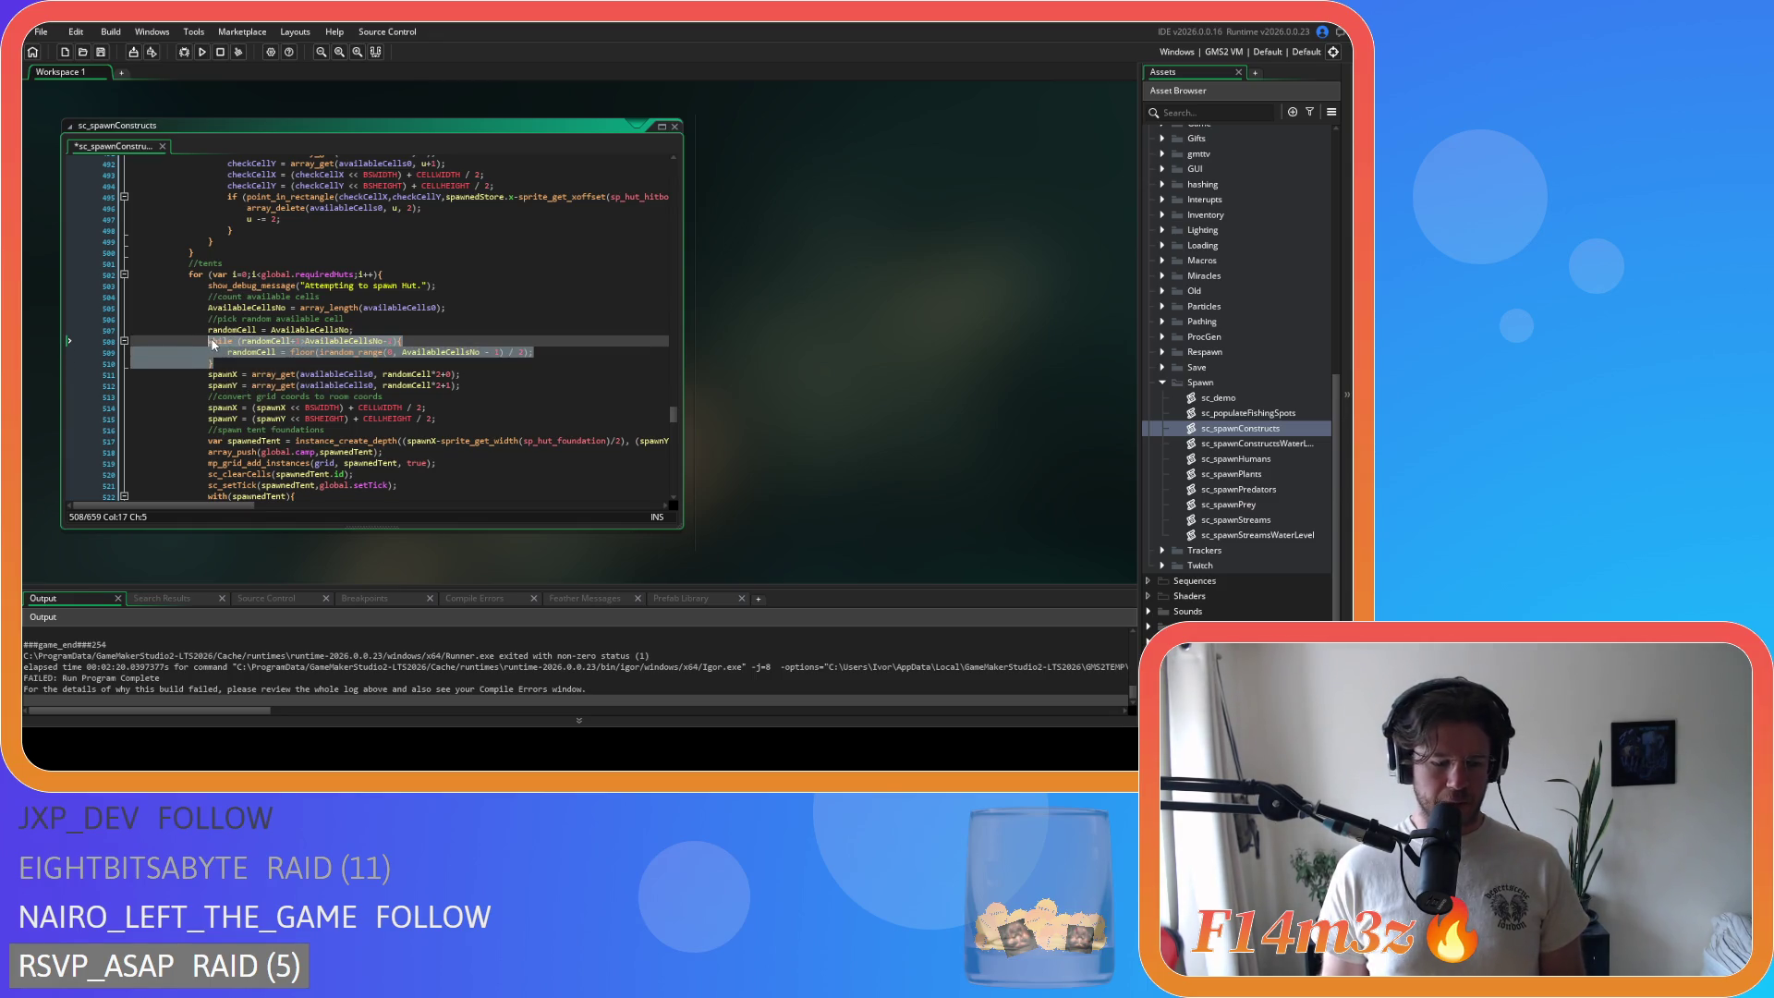
{"action": "key", "text": "ctrl+k"}
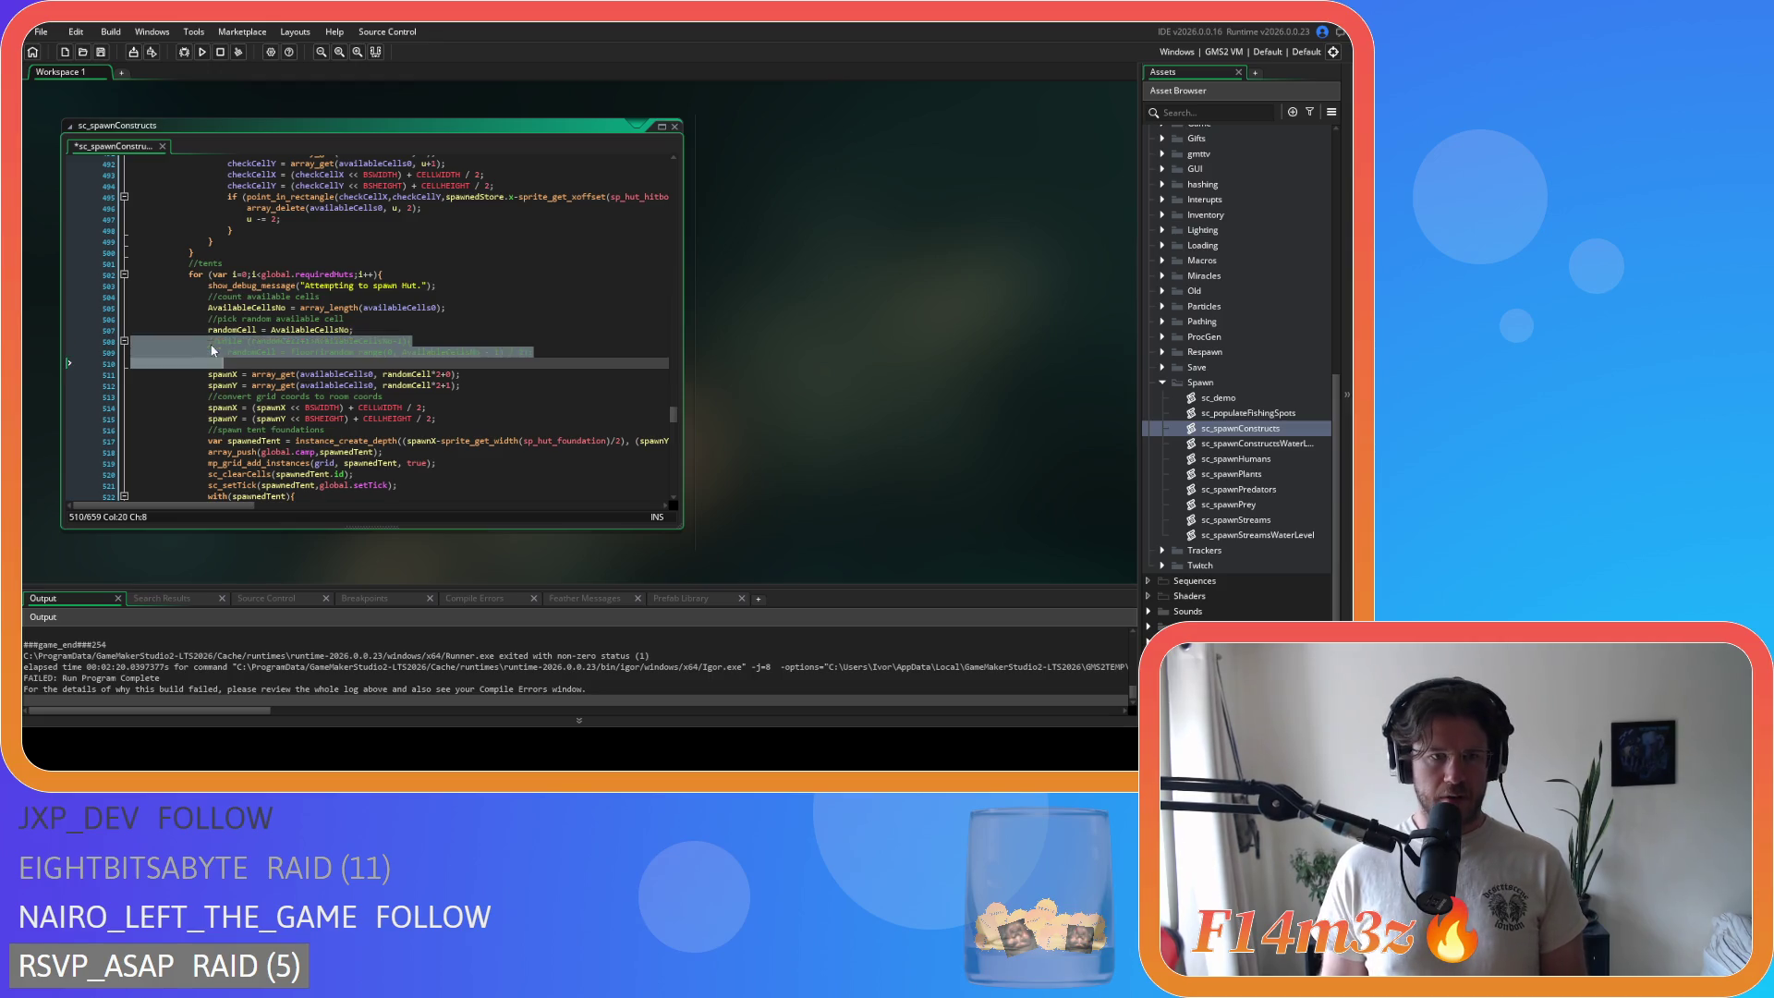
Step: Add the single randomCell pick line below the commented hut loop and save sc_spawnConstructs
{"action": "left_click", "coordinate": [251, 364]}
{"action": "key", "text": "Return"}
{"action": "type", "text": "randomCell = floor(irandom_range(0, AvailableCellsNo - 1) / 2);"}
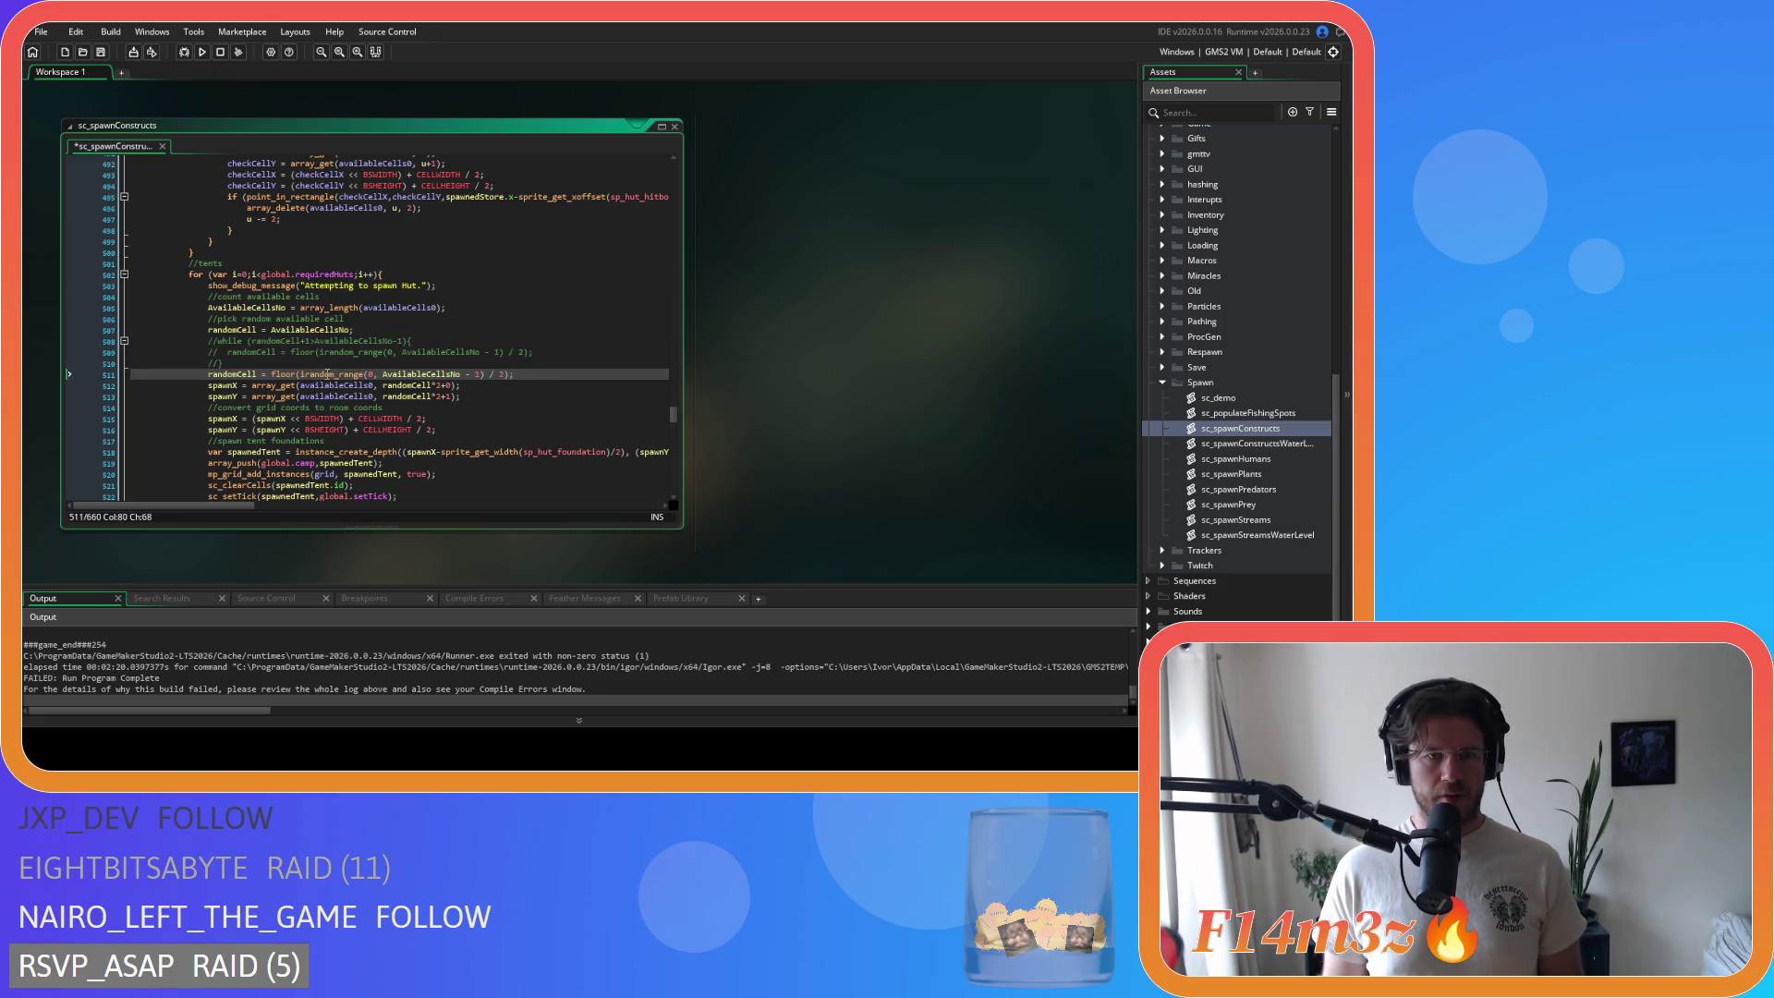
{"action": "key", "text": "ctrl+s"}
{"action": "scroll", "coordinate": [327, 375], "scroll_direction": "down", "scroll_amount": 10}
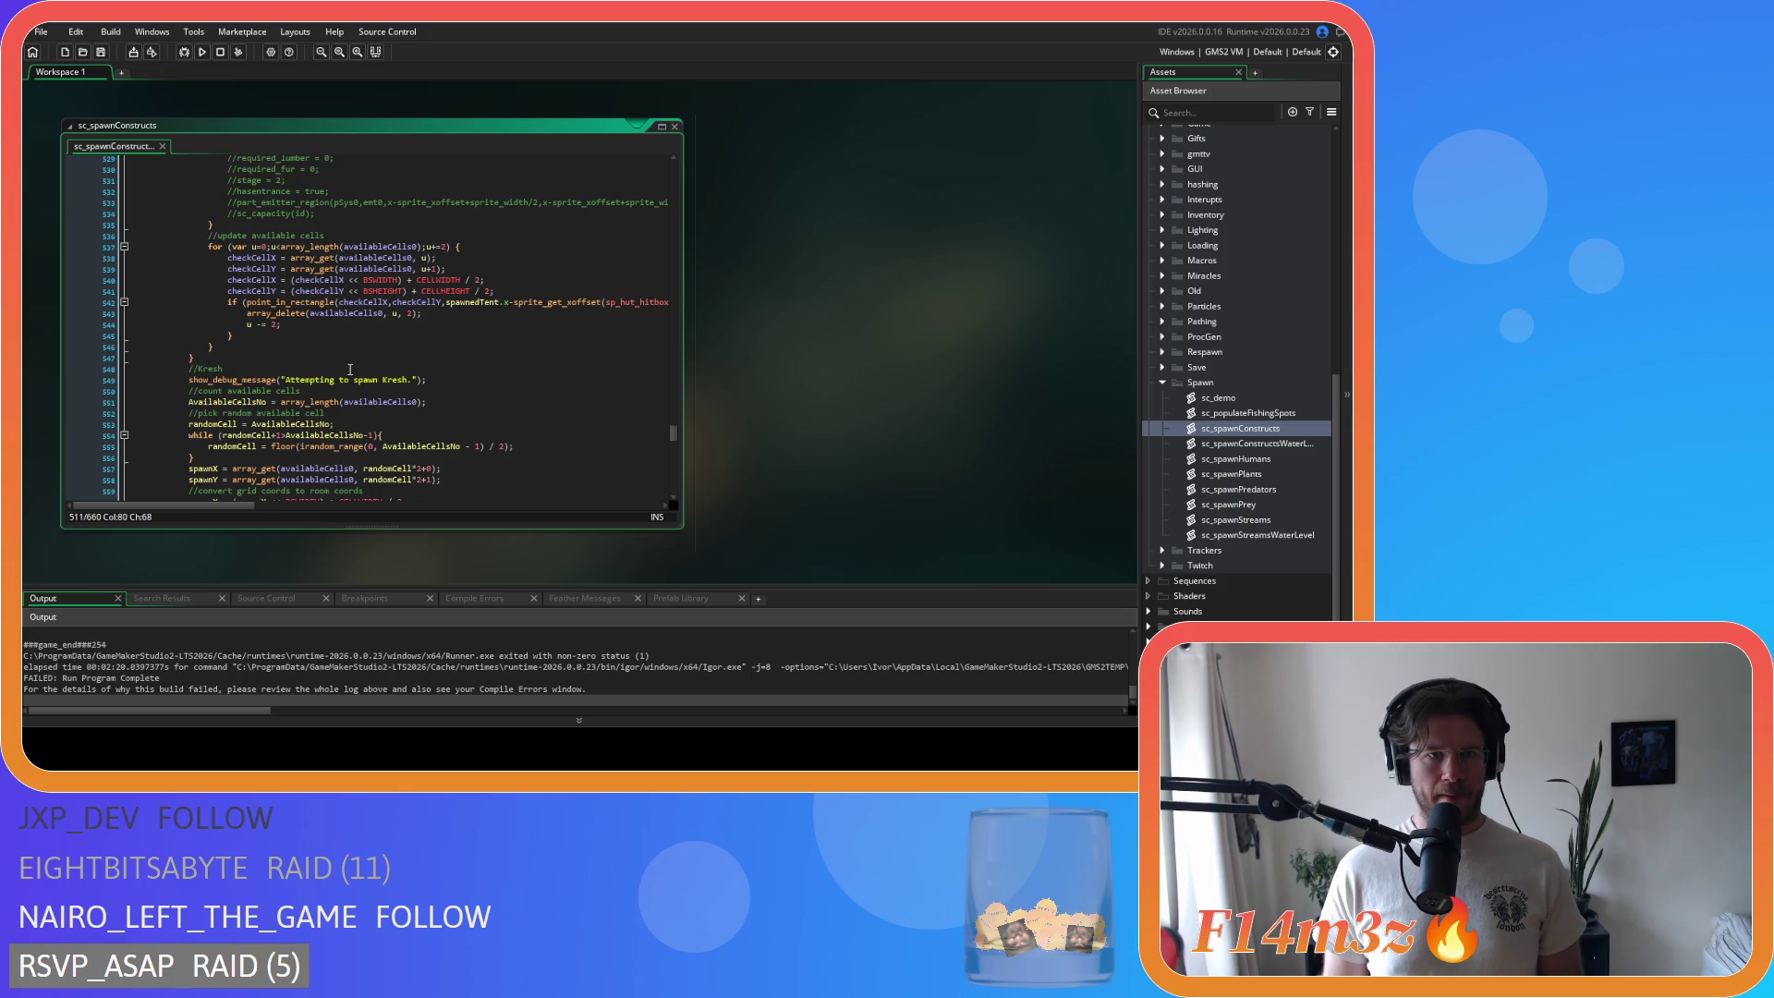
{"action": "scroll", "coordinate": [350, 370], "scroll_direction": "down", "scroll_amount": 3}
Step: Comment out the Kresh re-pick loop, add the randomCell line below it, and save
{"action": "left_click_drag", "start_coordinate": [196, 347], "coordinate": [186, 324]}
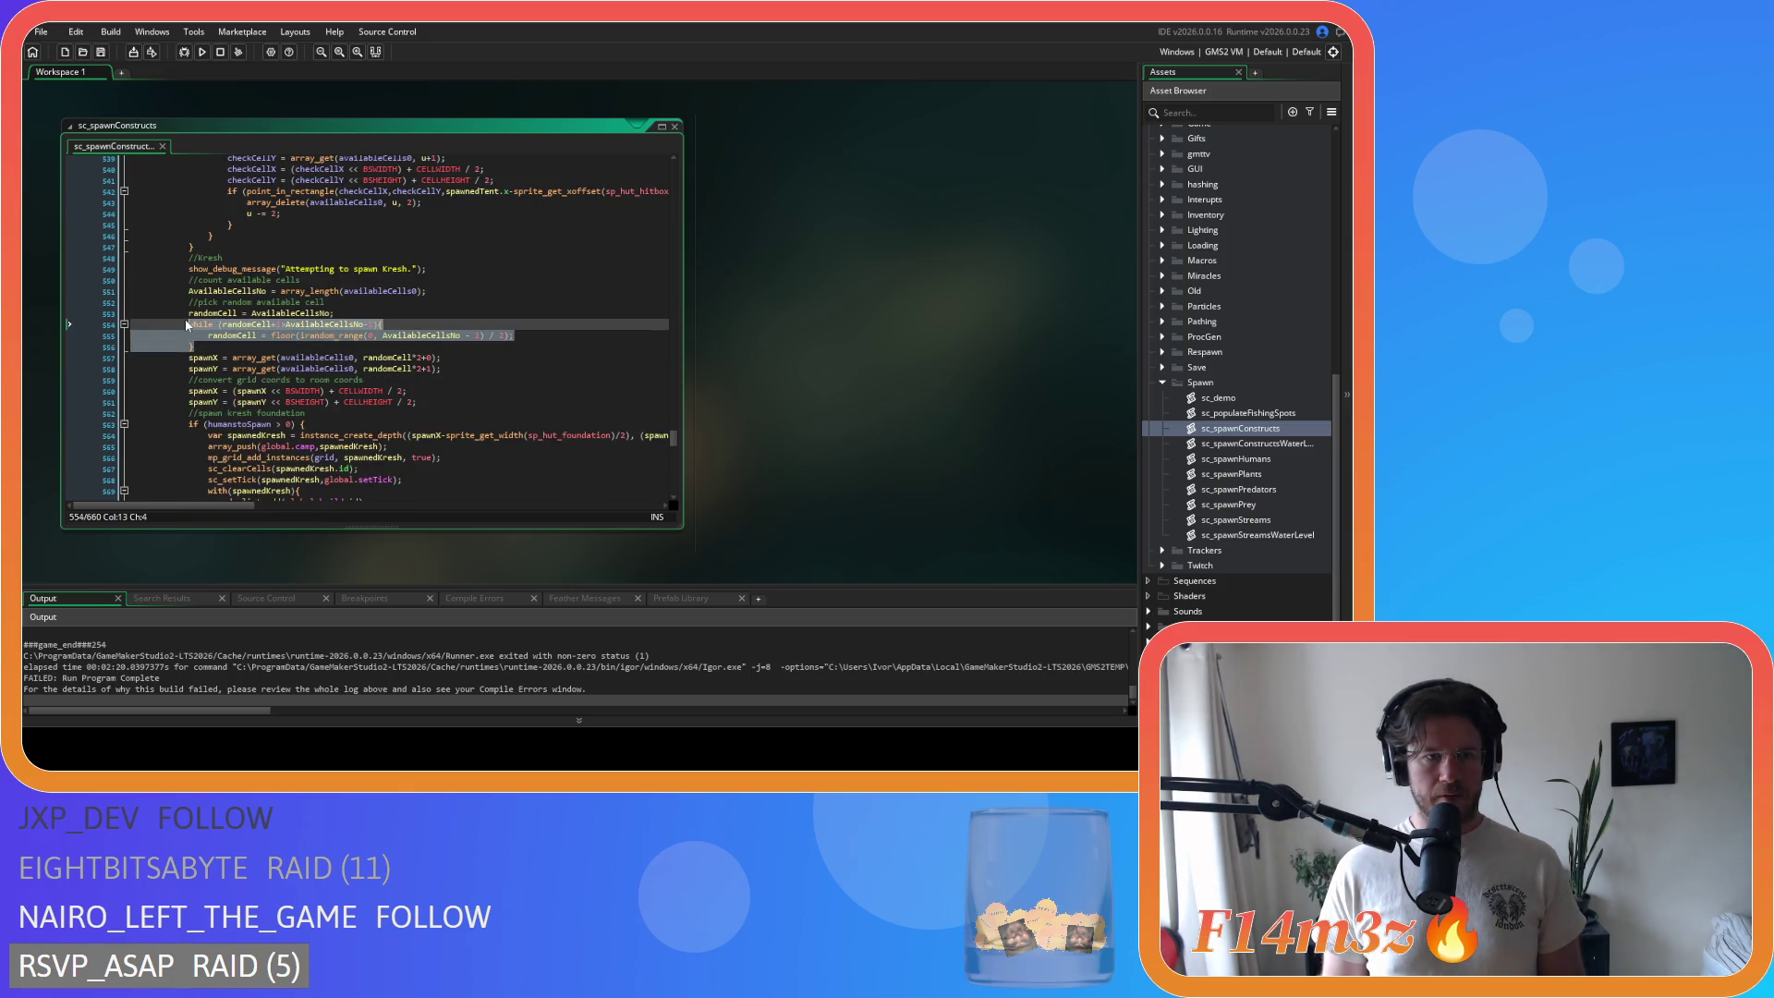
{"action": "key", "text": "ctrl+k"}
{"action": "left_click", "coordinate": [232, 347]}
{"action": "key", "text": "Return"}
{"action": "type", "text": "randomCell = floor(irandom_range(0, AvailableCellsNo - 1) / 2);"}
{"action": "key", "text": "ctrl+s"}
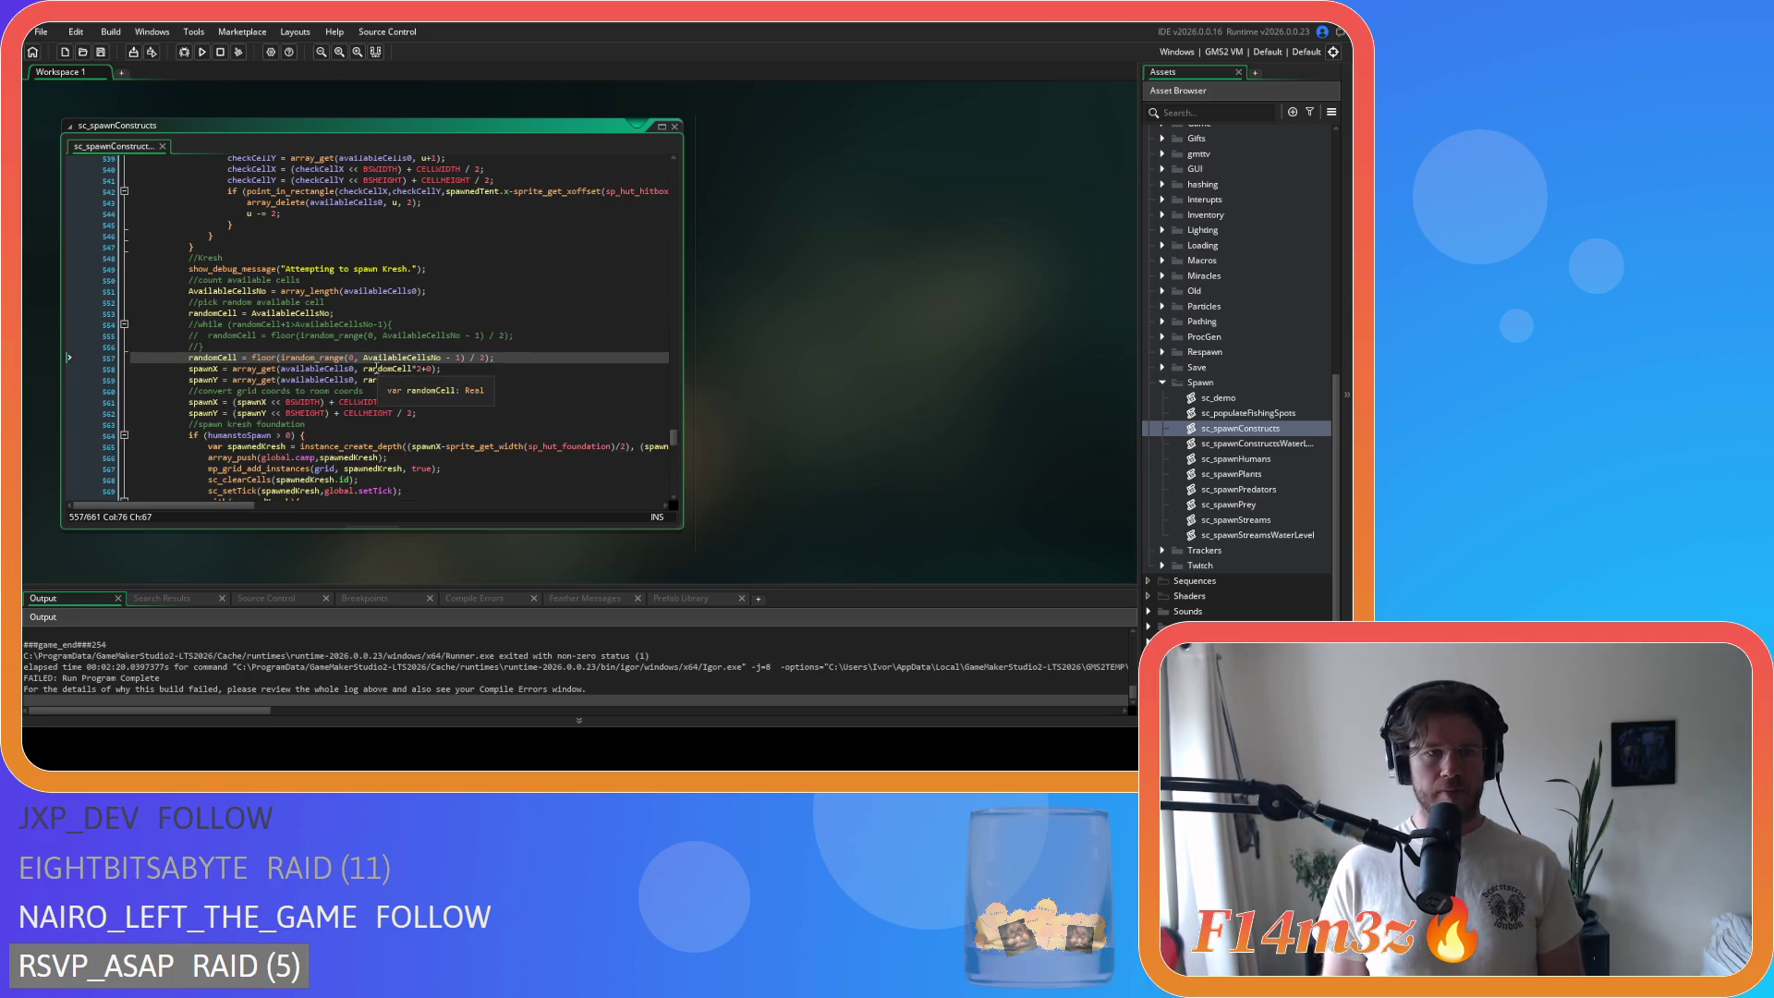
{"action": "scroll", "coordinate": [374, 366], "scroll_direction": "down", "scroll_amount": 3}
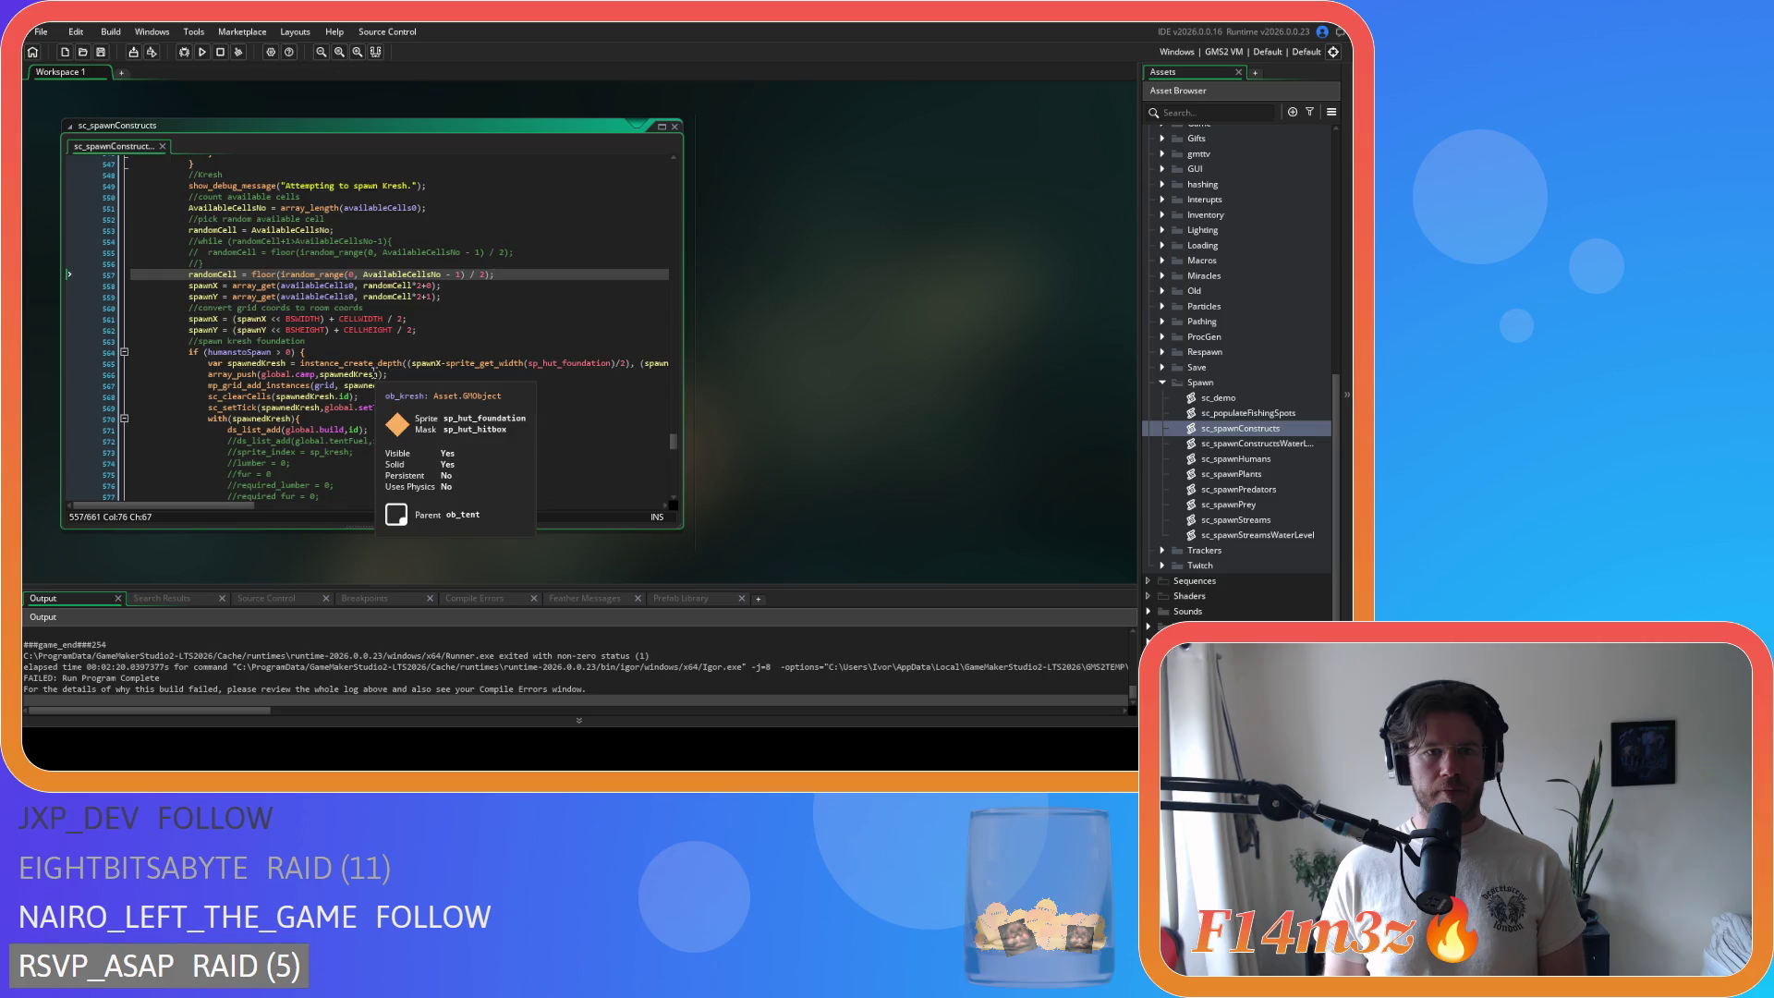
{"action": "scroll", "coordinate": [374, 373], "scroll_direction": "down", "scroll_amount": 12}
Step: Comment out the campfire re-pick loop, add the randomCell line below it, and save
{"action": "left_click_drag", "start_coordinate": [130, 347], "coordinate": [211, 368]}
{"action": "key", "text": "ctrl+k"}
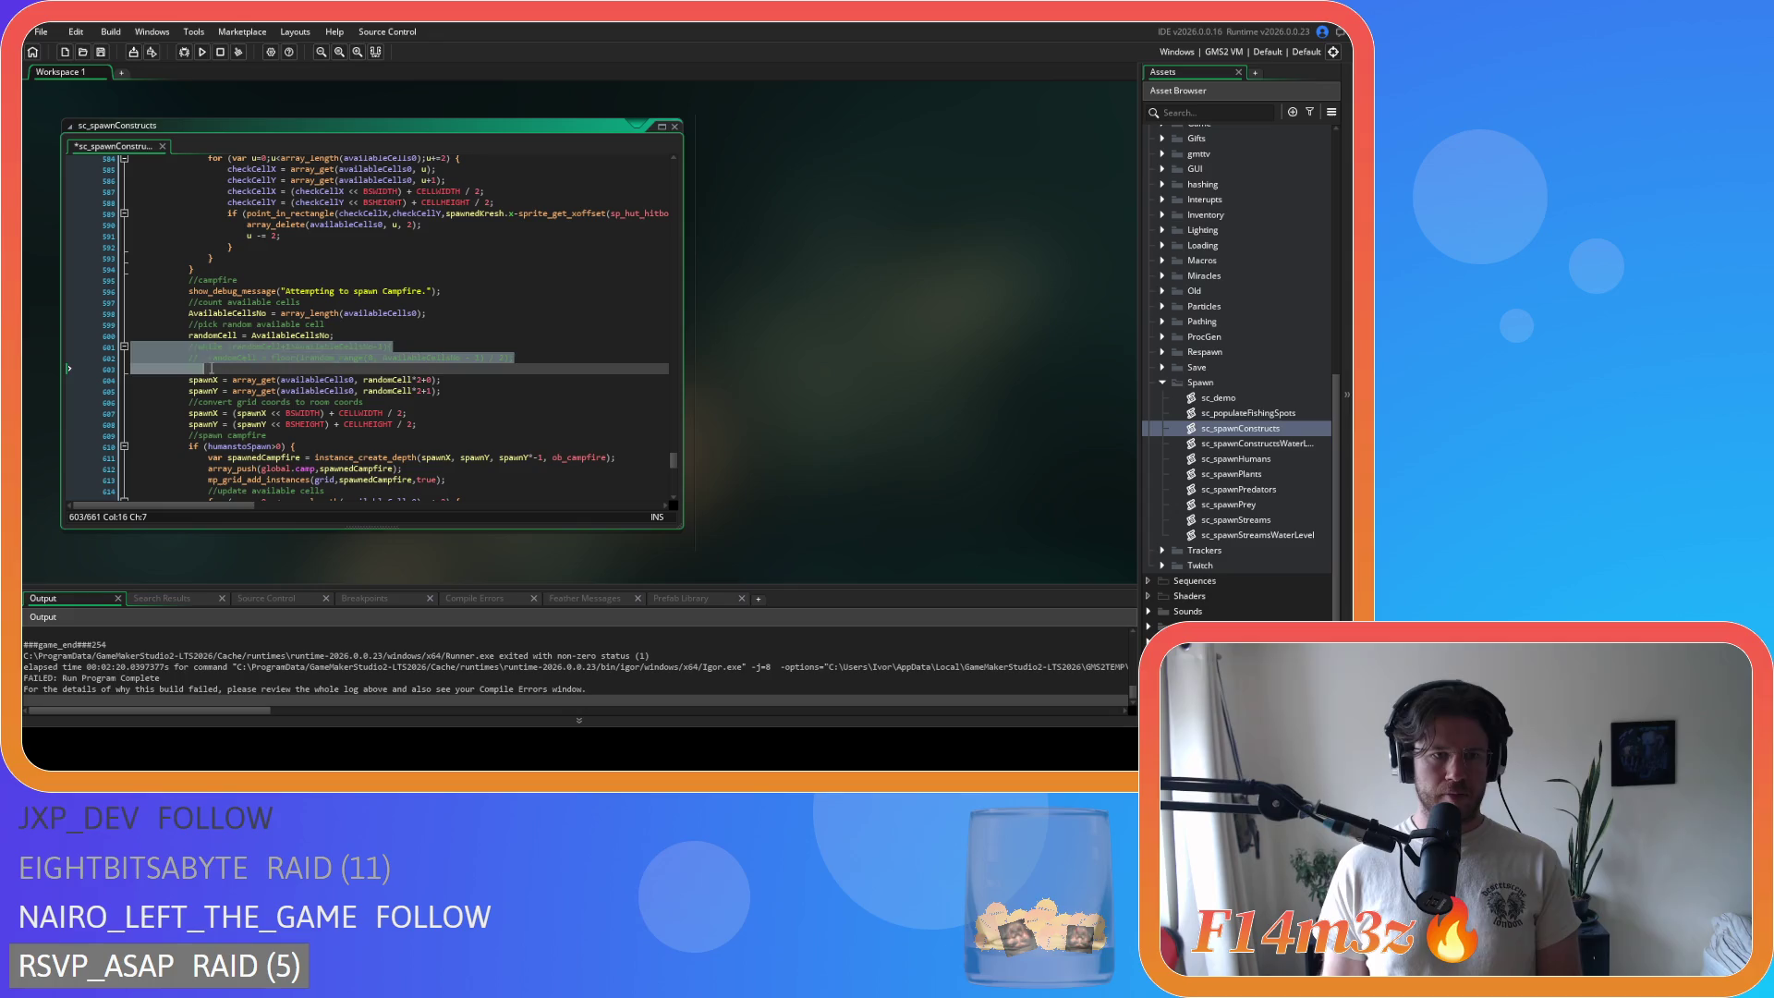
{"action": "key", "text": "End"}
{"action": "key", "text": "Return"}
{"action": "type", "text": "randomCell = floor(irandom_range(0, AvailableCellsNo - 1) / 2);"}
{"action": "key", "text": "ctrl+s"}
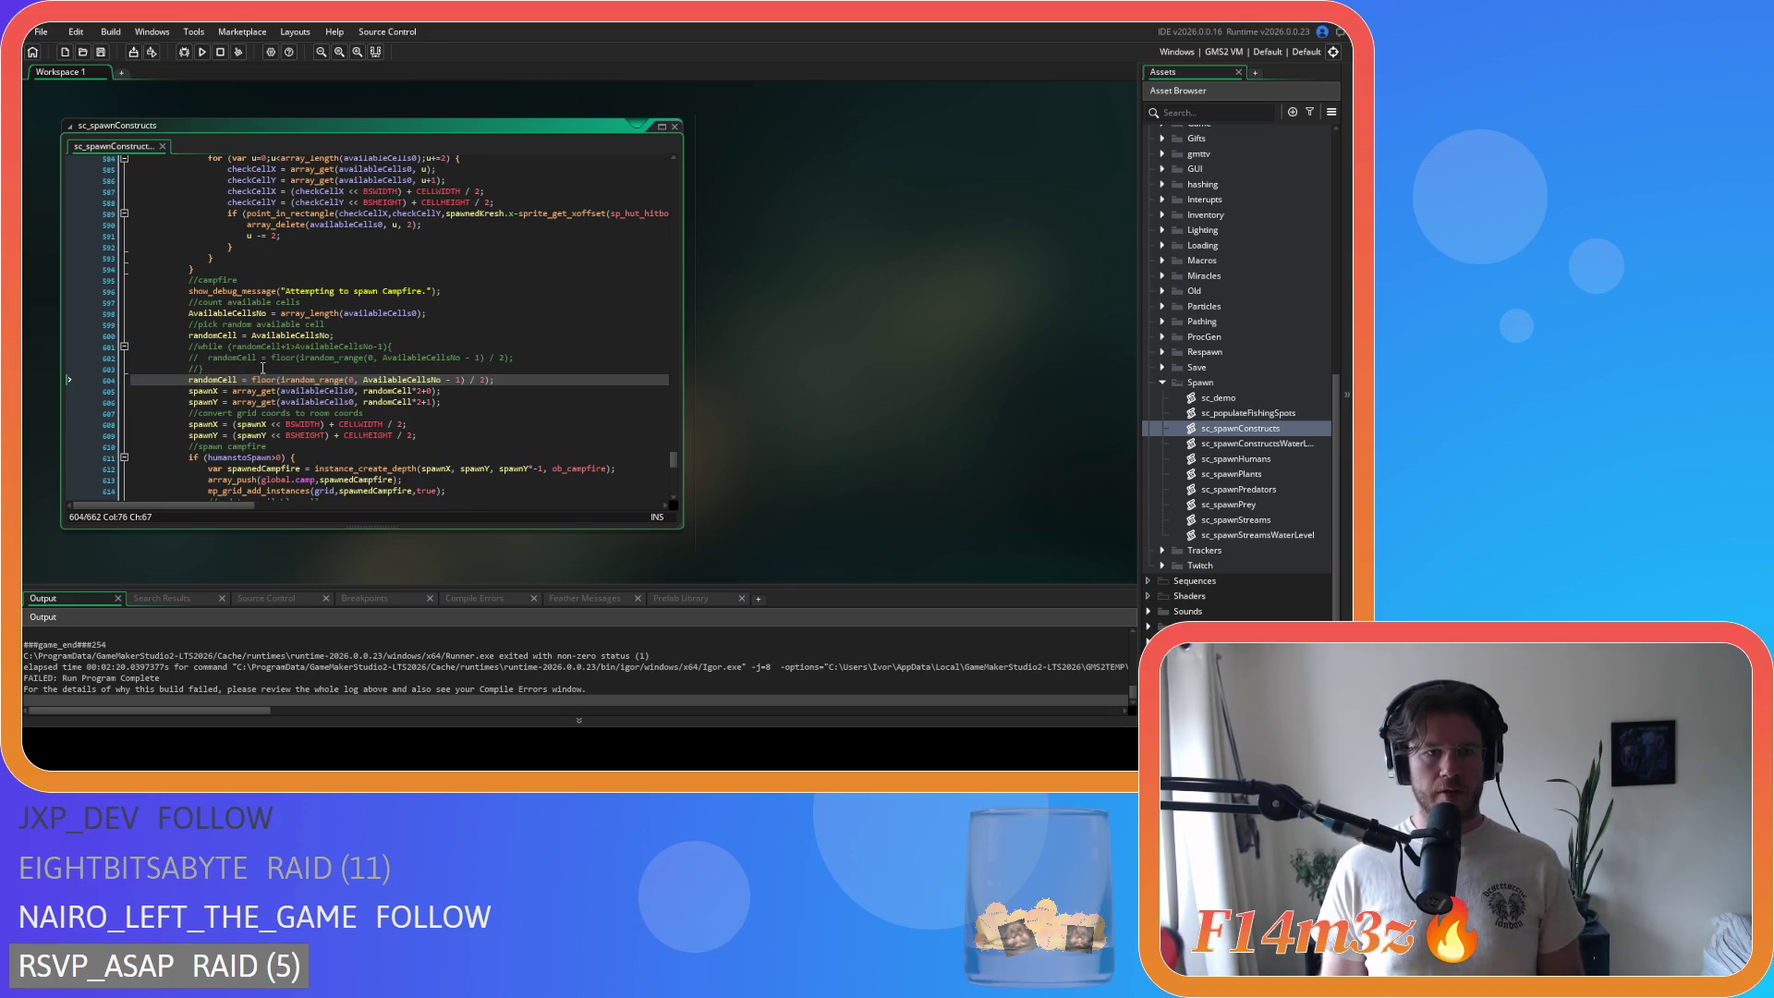
{"action": "scroll", "coordinate": [263, 368], "scroll_direction": "down", "scroll_amount": 10}
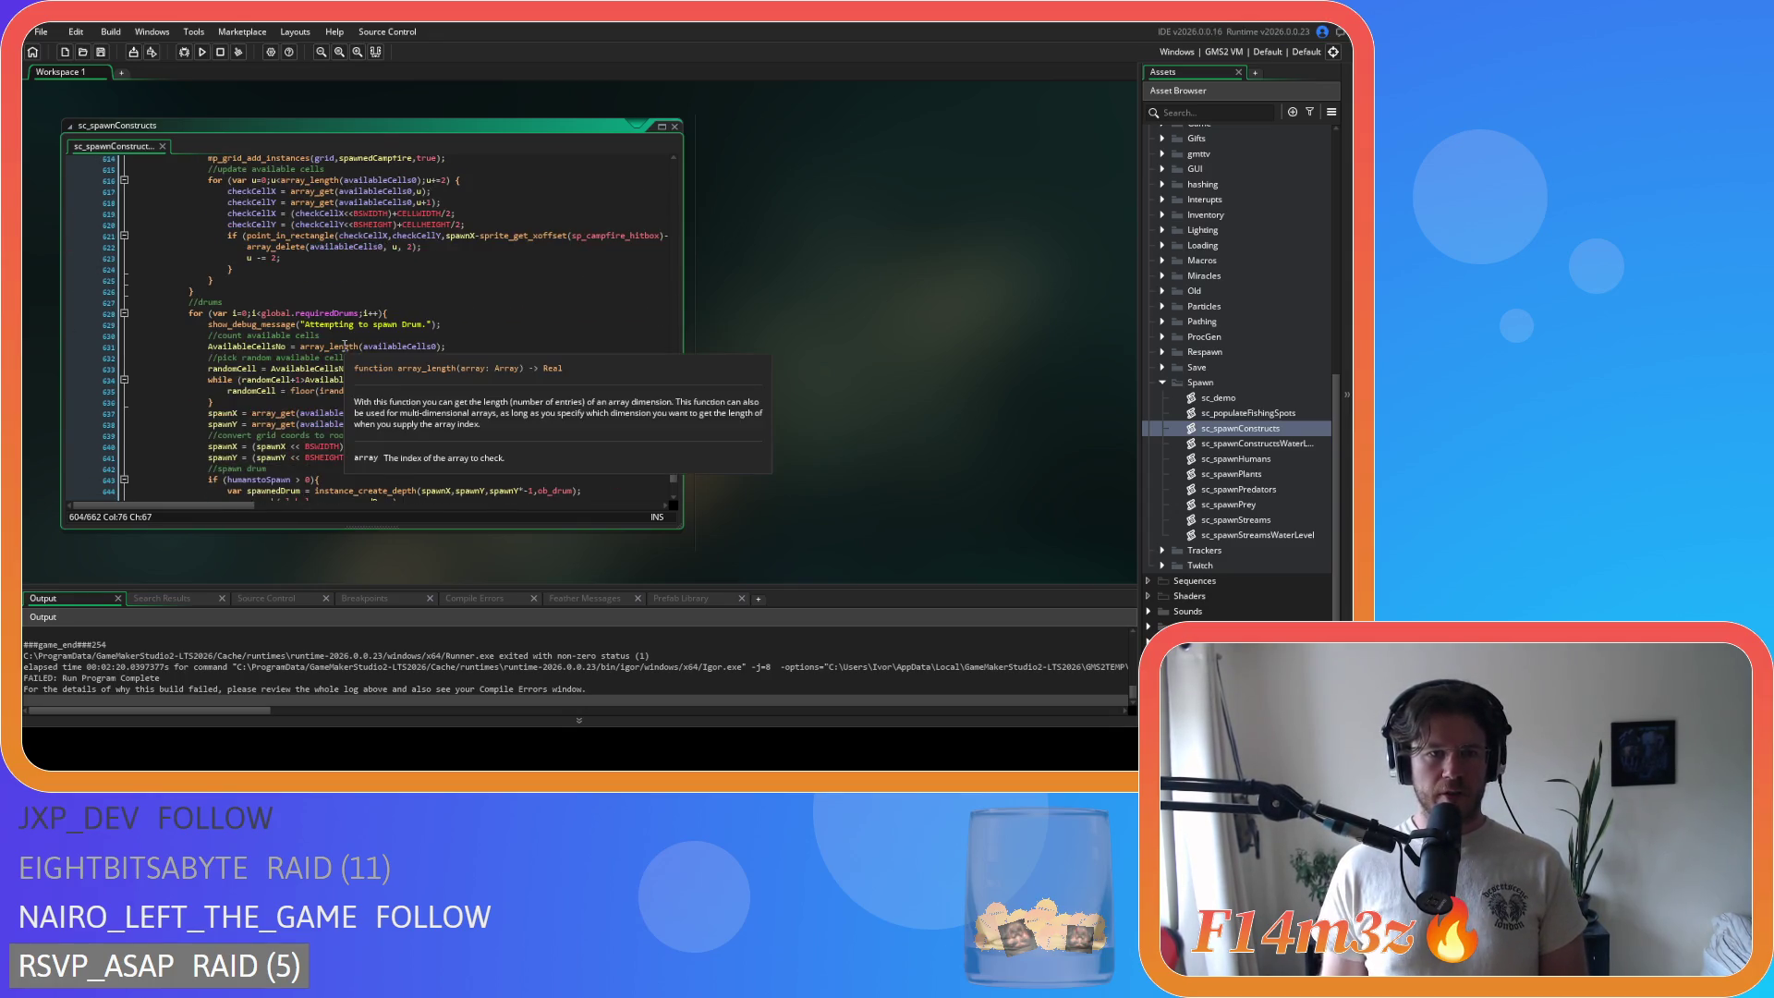
Step: Comment out the drum re-pick loop, add the randomCell line below it, and save
{"action": "left_click_drag", "start_coordinate": [218, 403], "coordinate": [206, 380]}
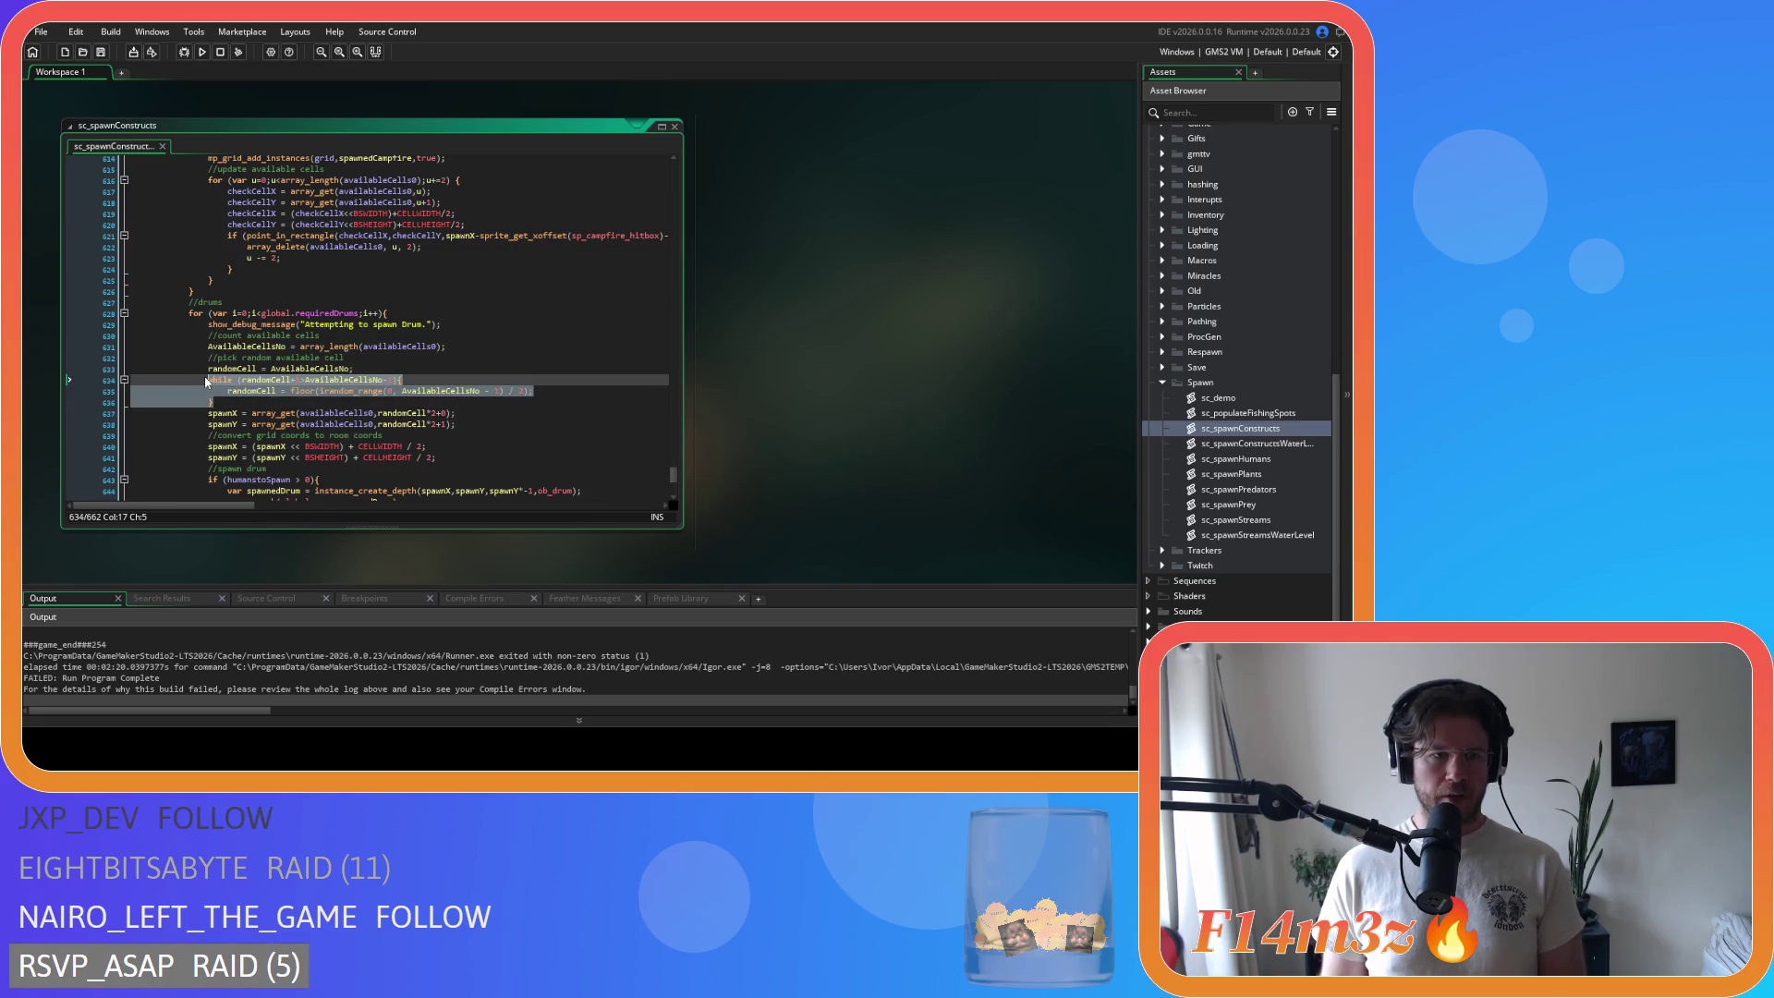
{"action": "key", "text": "ctrl+k"}
{"action": "left_click", "coordinate": [254, 396]}
{"action": "key", "text": "Return"}
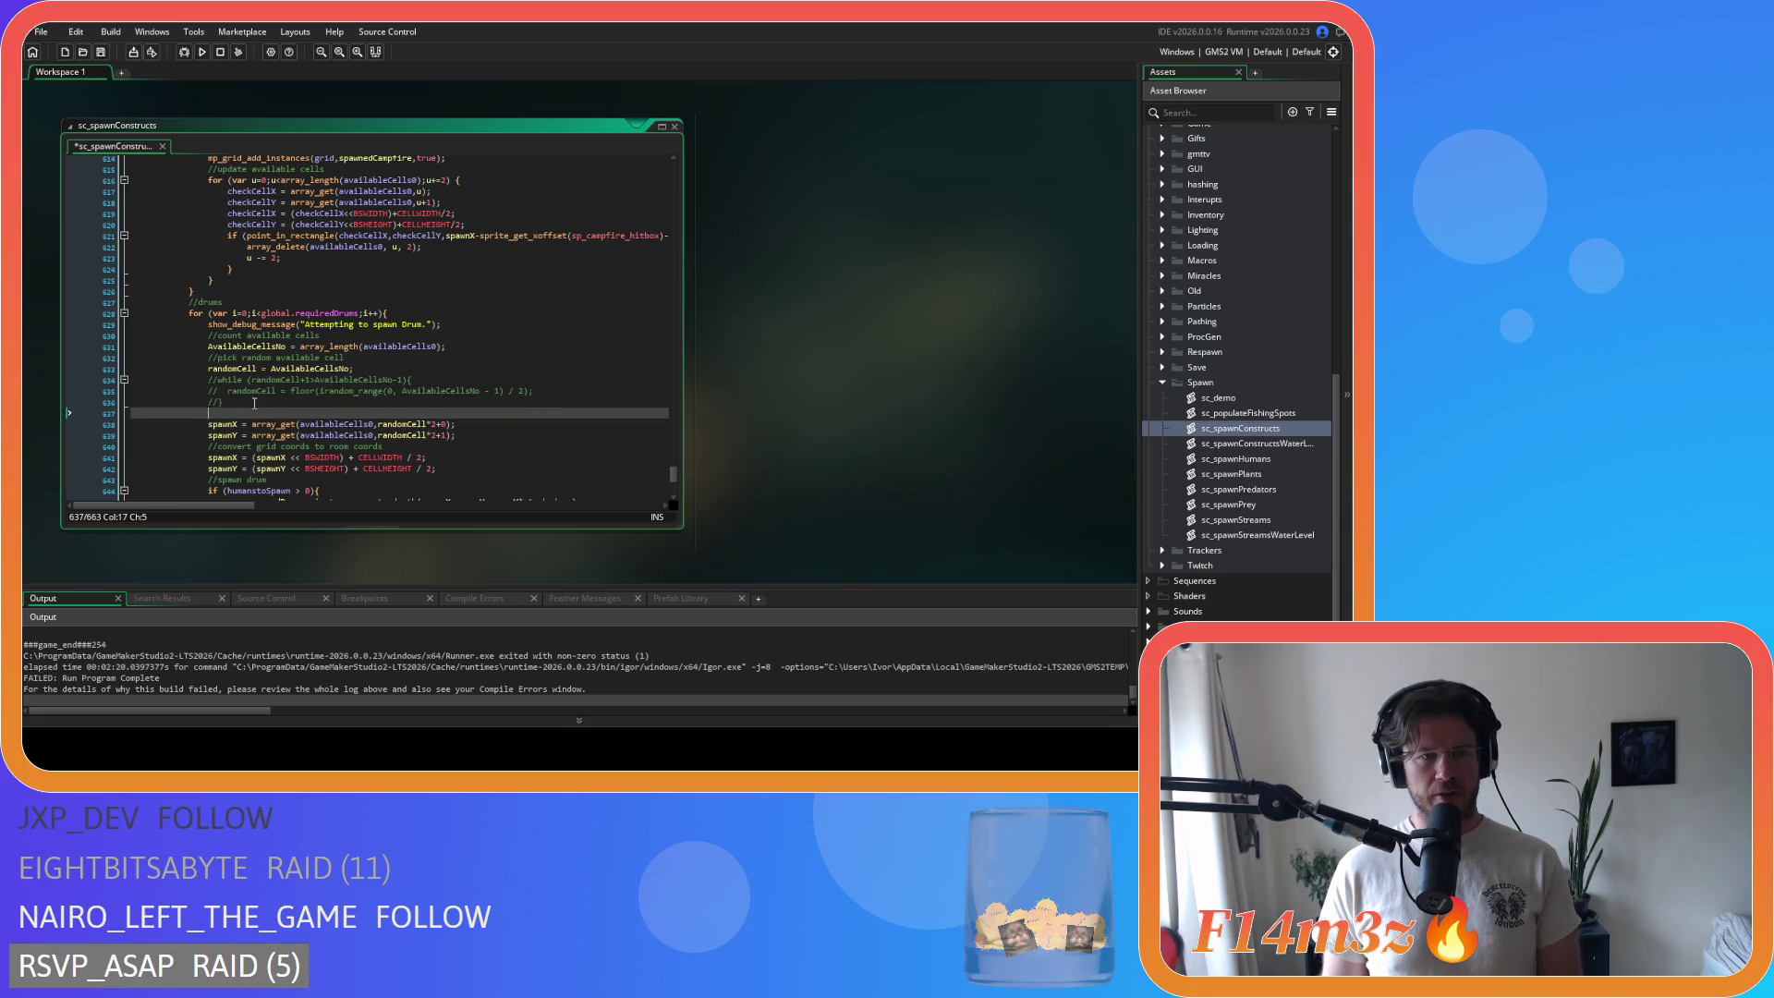
{"action": "type", "text": "randomCell = floor(irandom_range(0, AvailableCellsNo - 1) / 2);"}
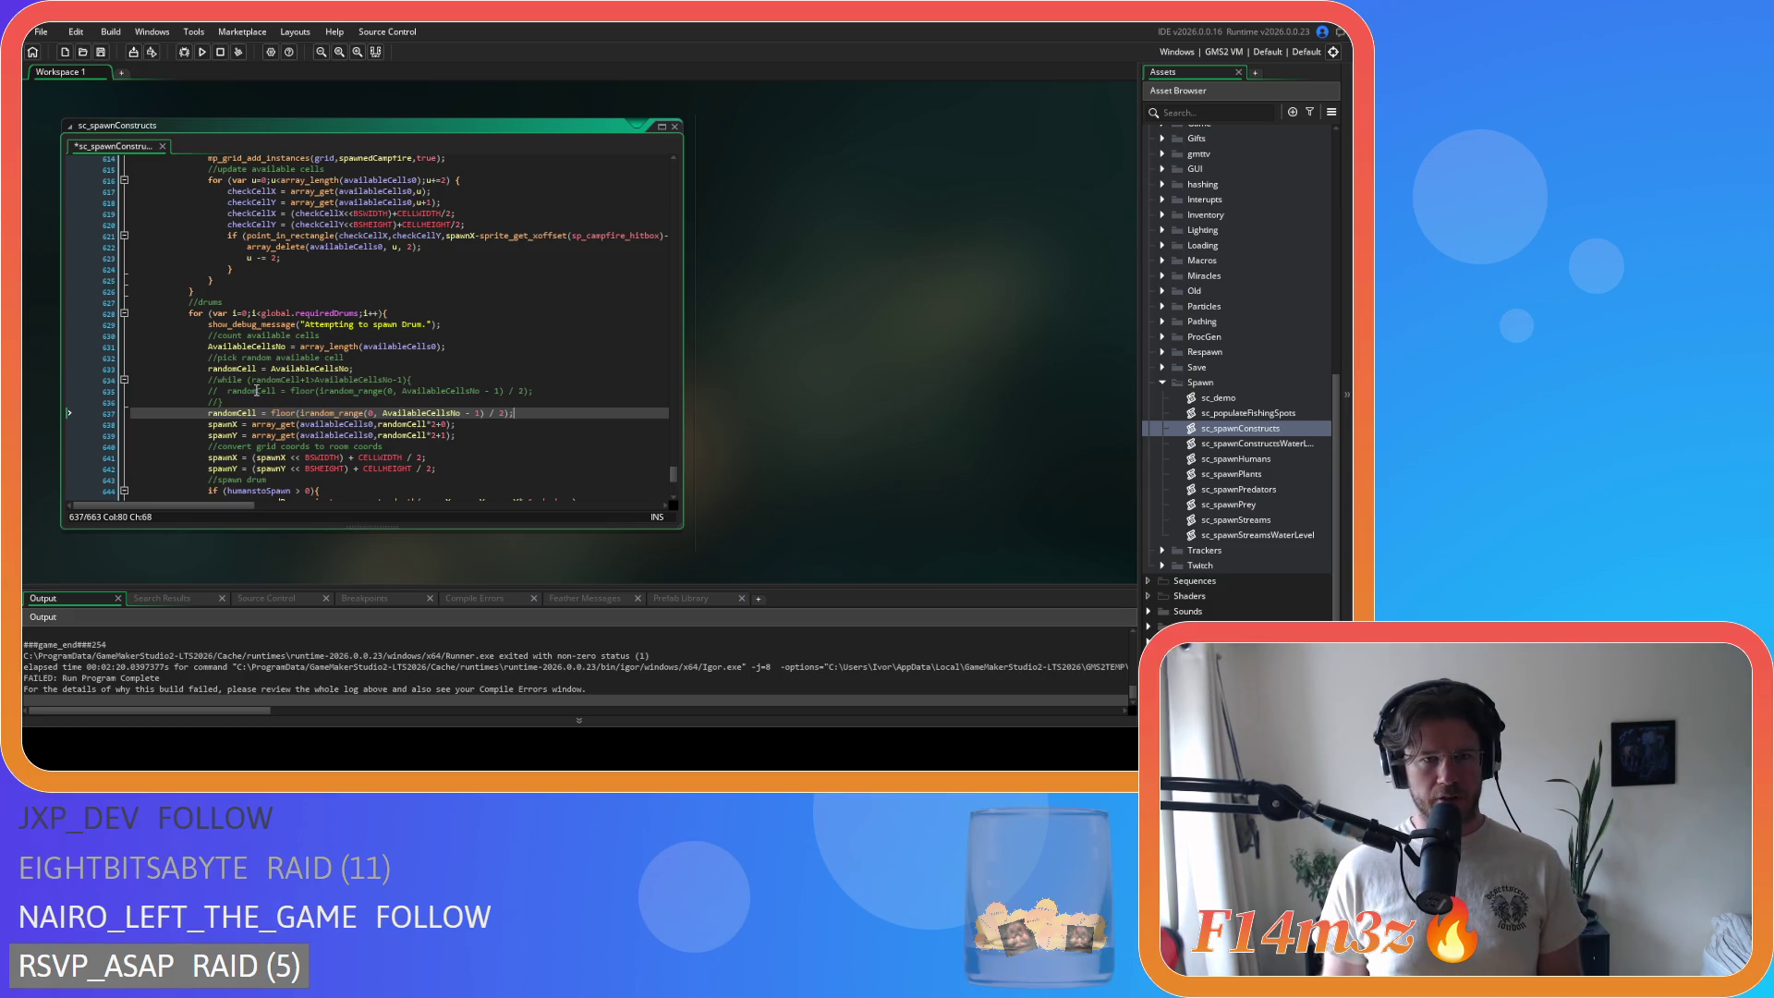
{"action": "key", "text": "ctrl+s"}
{"action": "mouse_move", "coordinate": [256, 372]}
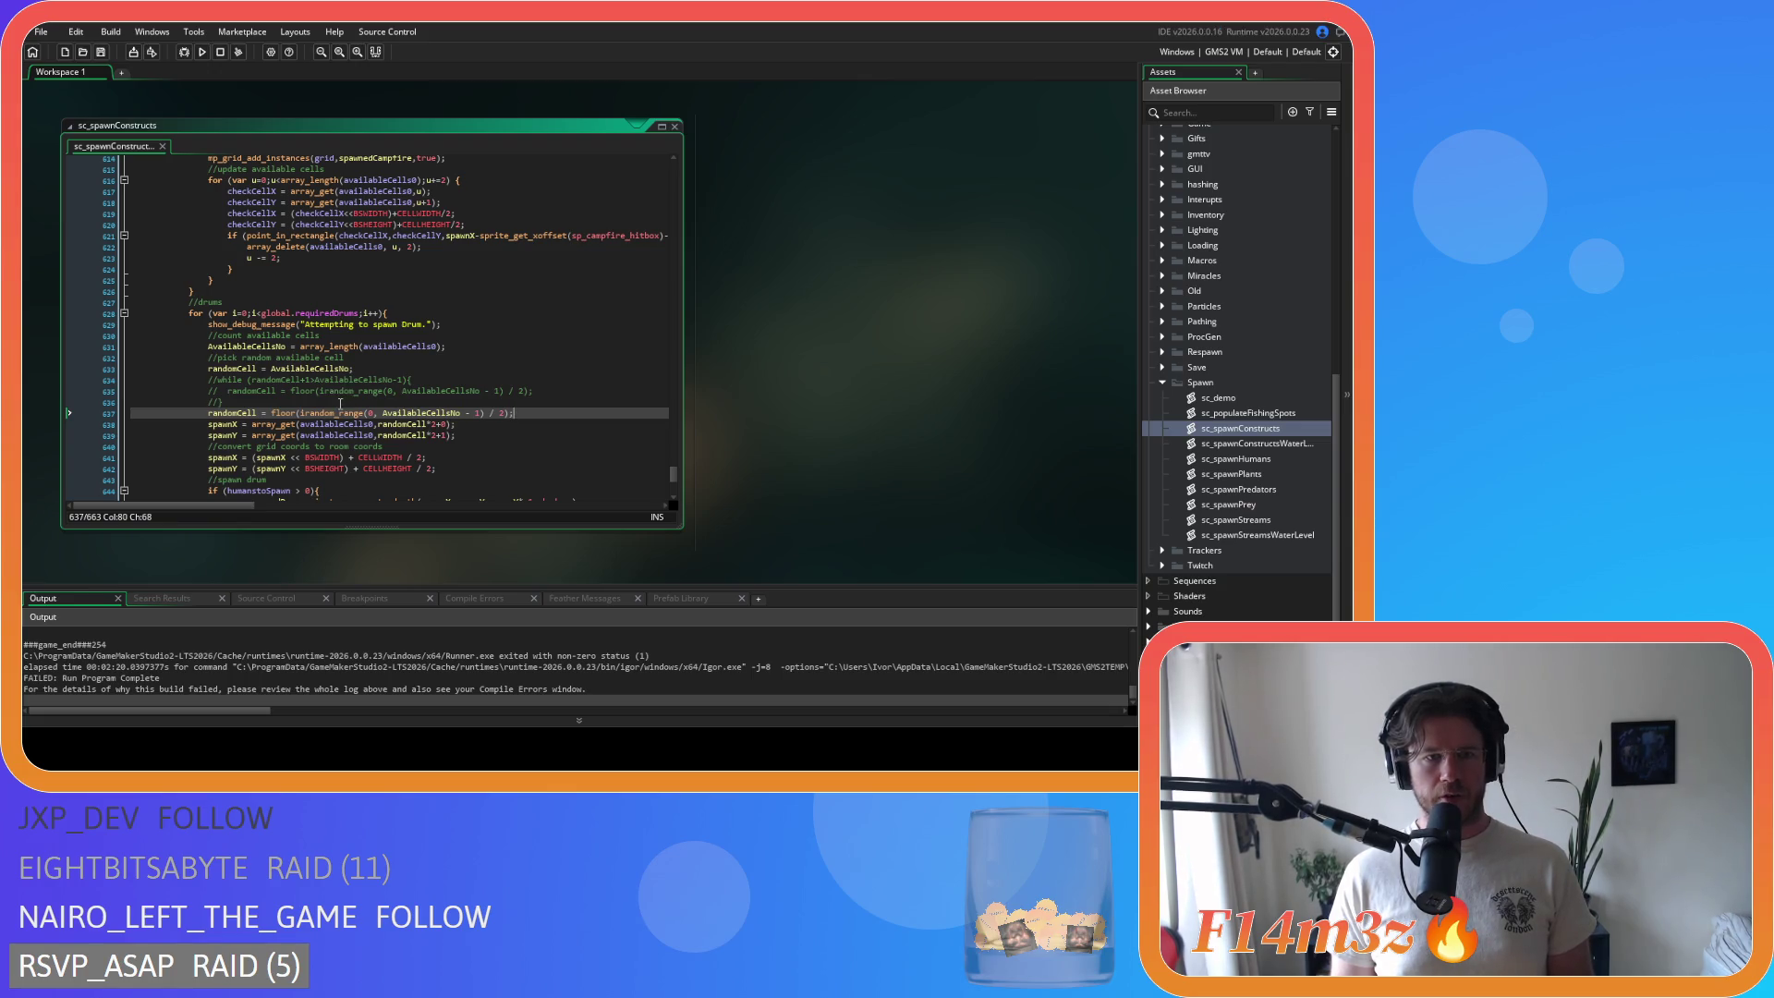
Step: Scroll back through sc_spawnConstructs to review the Kresh random-cell line 557
{"action": "scroll", "coordinate": [416, 411], "scroll_direction": "down", "scroll_amount": 7}
{"action": "scroll", "coordinate": [505, 420], "scroll_direction": "up", "scroll_amount": 6}
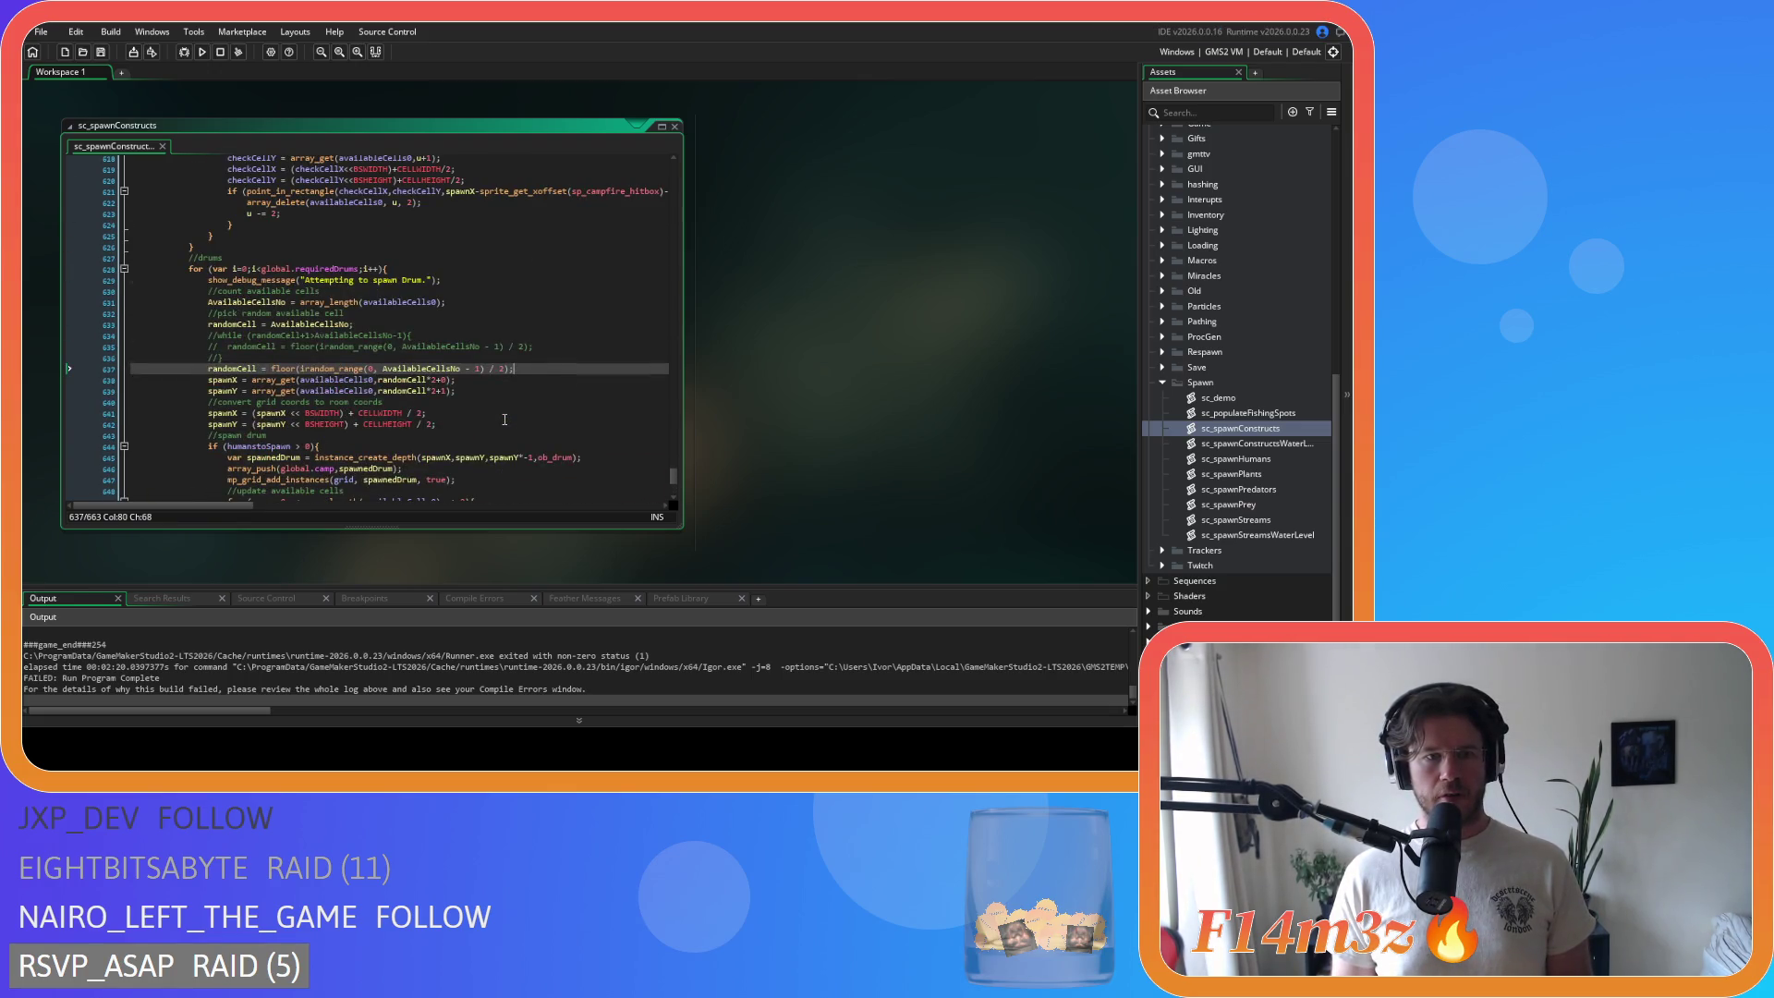
{"action": "left_click_drag", "start_coordinate": [675, 477], "coordinate": [668, 438]}
{"action": "left_click", "coordinate": [537, 408]}
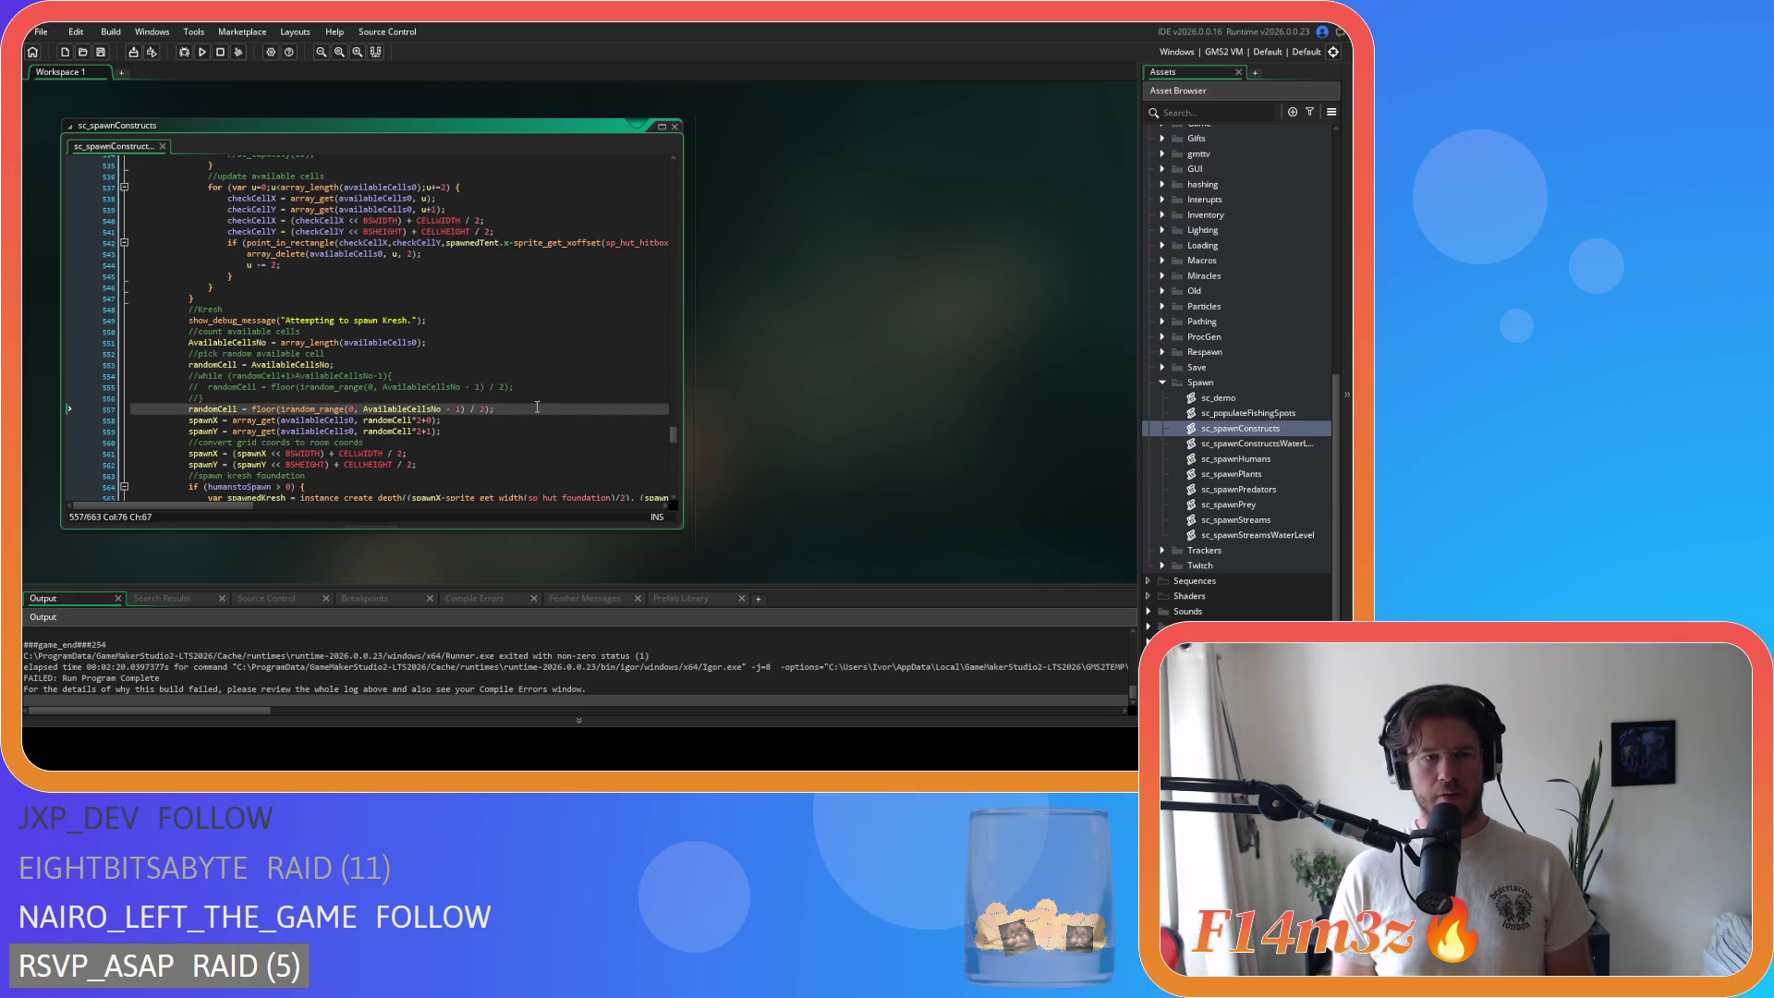
{"action": "left_click_drag", "start_coordinate": [675, 435], "coordinate": [674, 412]}
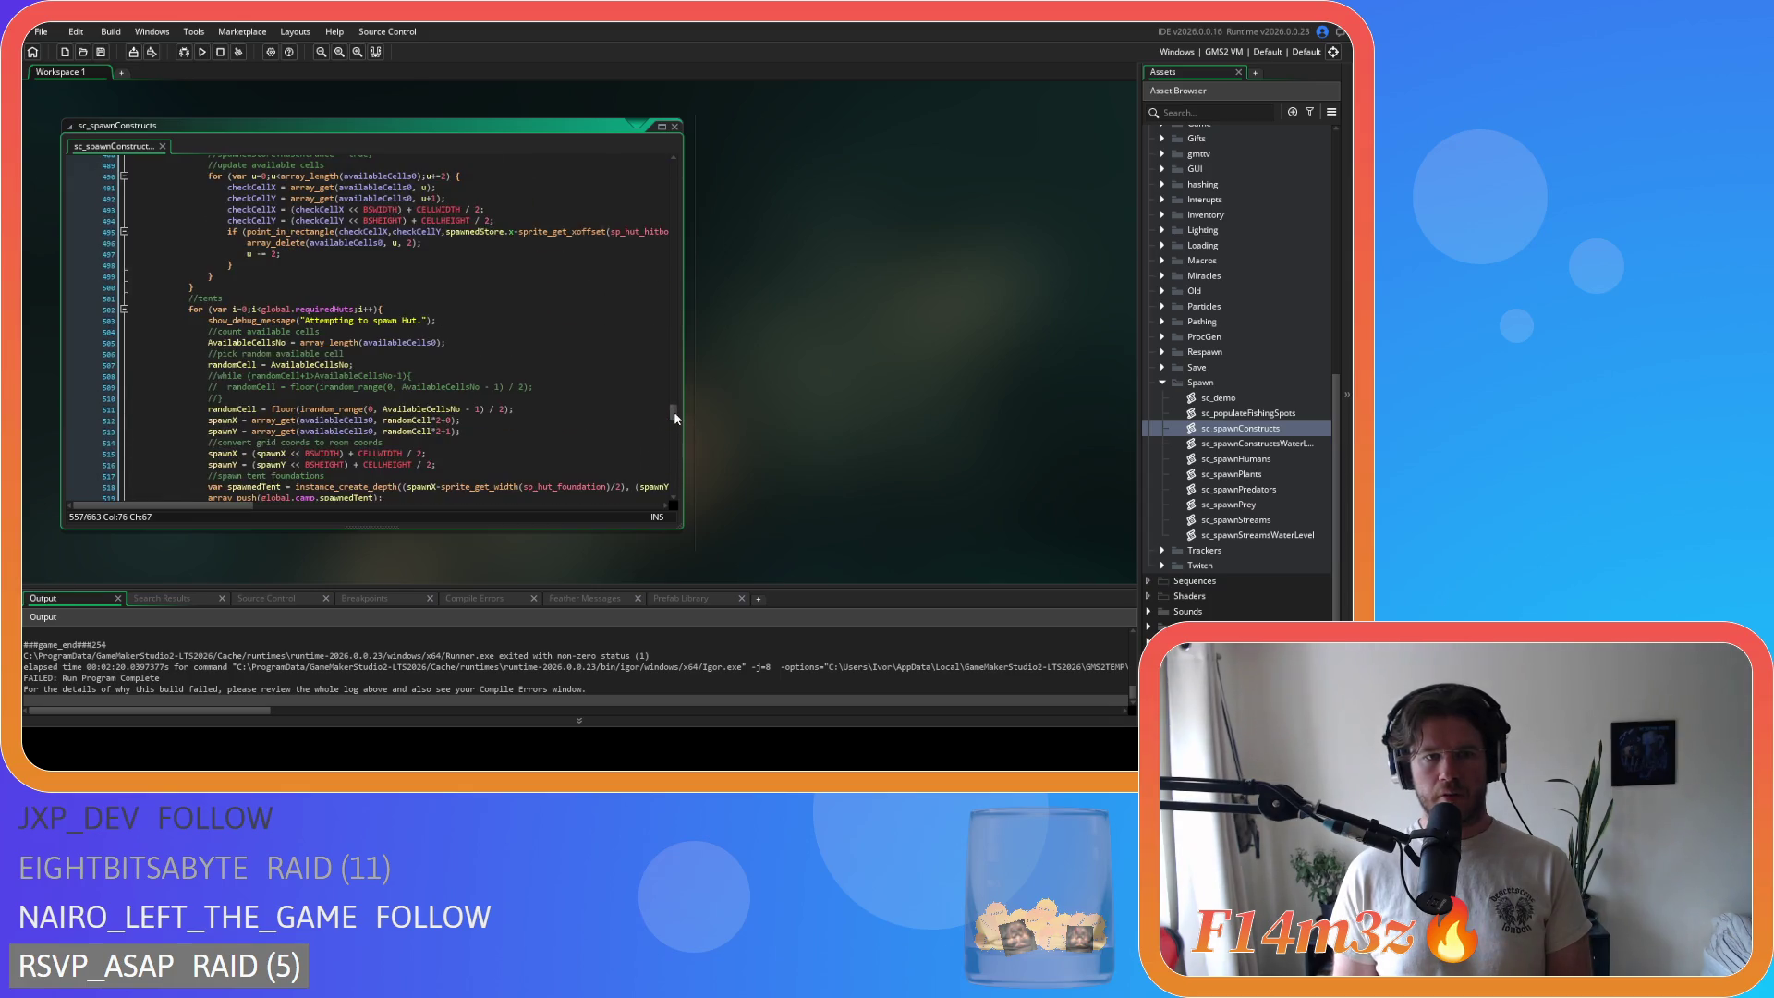
{"action": "double_click", "coordinate": [1252, 444]}
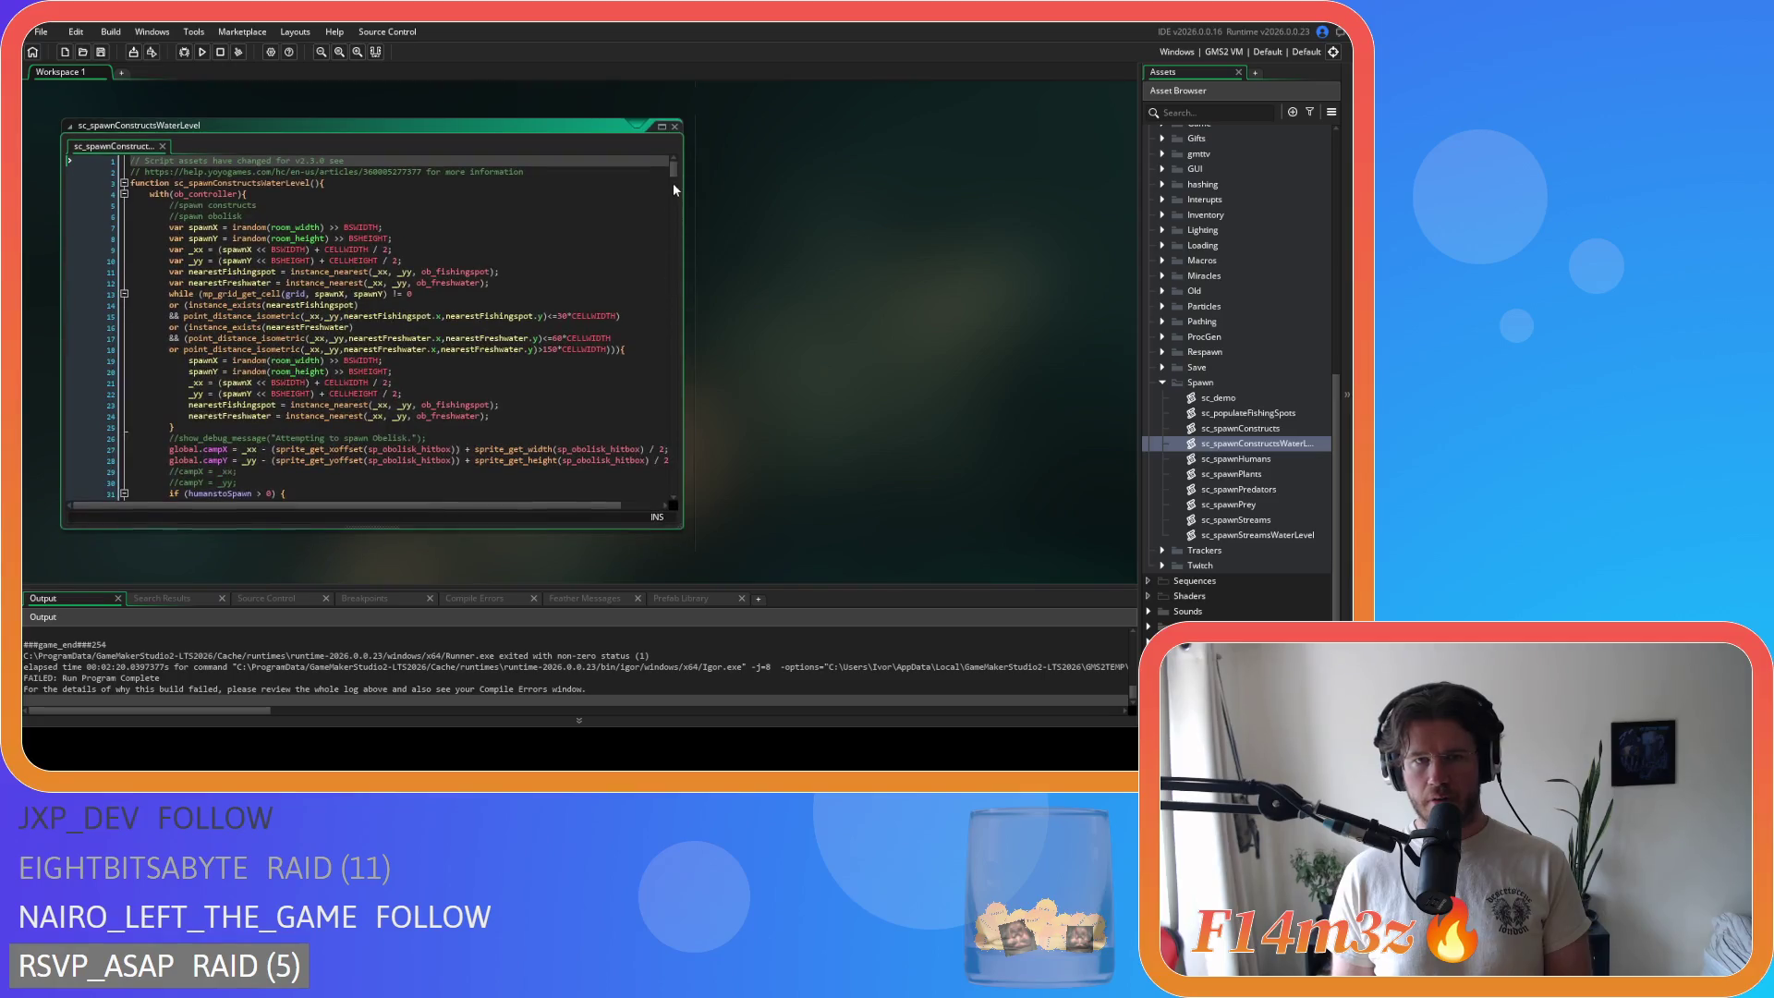
Step: Delete a character from the global.test comparison on line 448, next to the global.demo check
{"action": "mouse_move", "coordinate": [673, 175]}
{"action": "left_mouse_down"}
{"action": "mouse_move", "coordinate": [658, 447]}
{"action": "mouse_move", "coordinate": [656, 391]}
{"action": "left_mouse_up"}
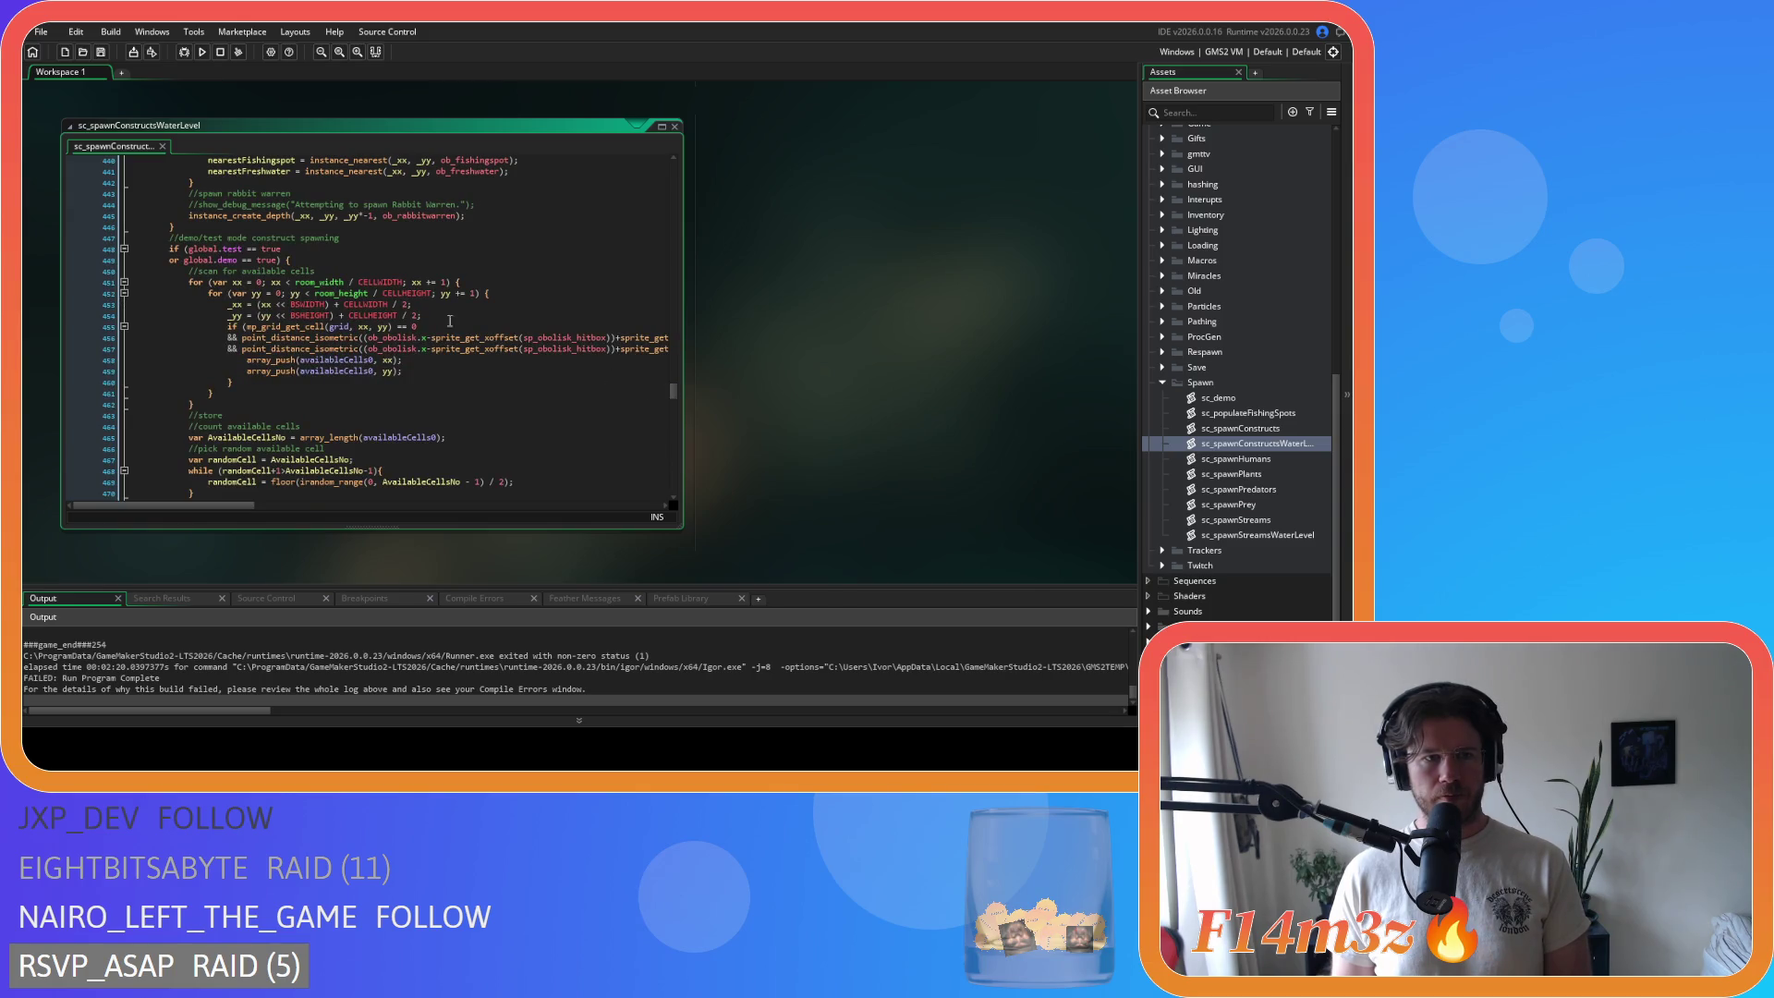
{"action": "left_click", "coordinate": [248, 248]}
{"action": "key", "text": "BackSpace"}
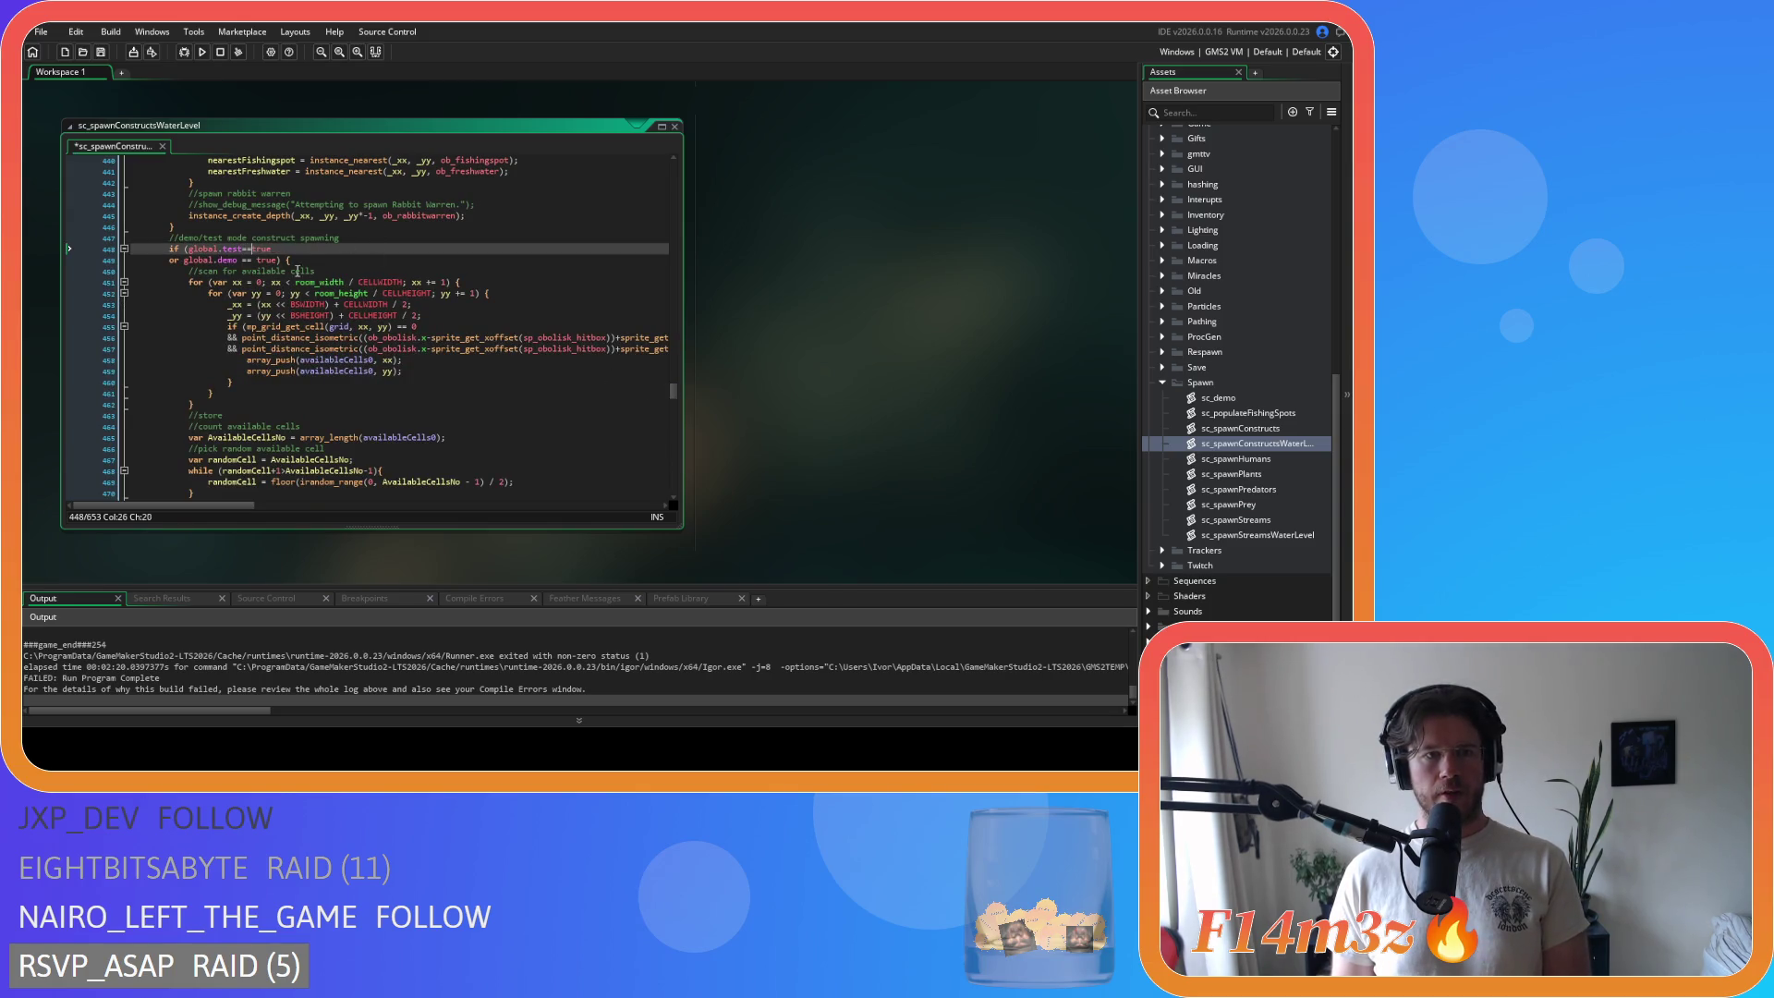
{"action": "left_click", "coordinate": [241, 260]}
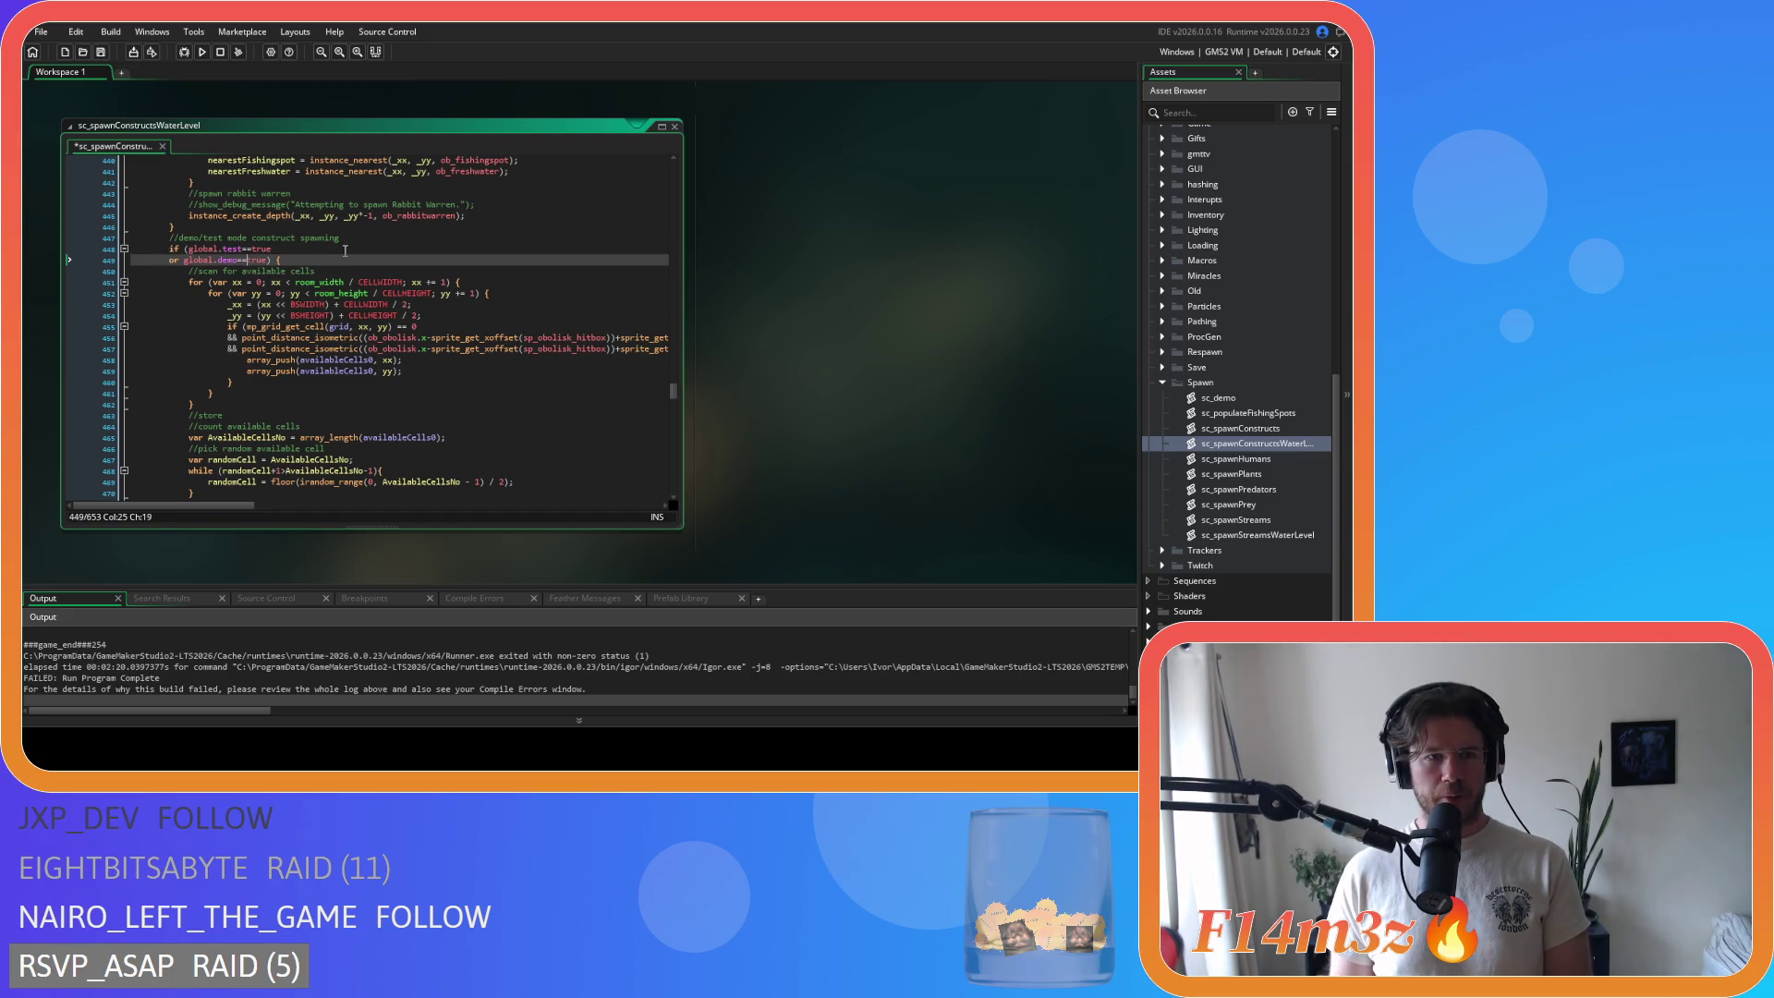
Step: Adjust the spacing around << in the xx shift expression on line 453
{"action": "scroll", "coordinate": [282, 288], "scroll_direction": "down", "scroll_amount": 2}
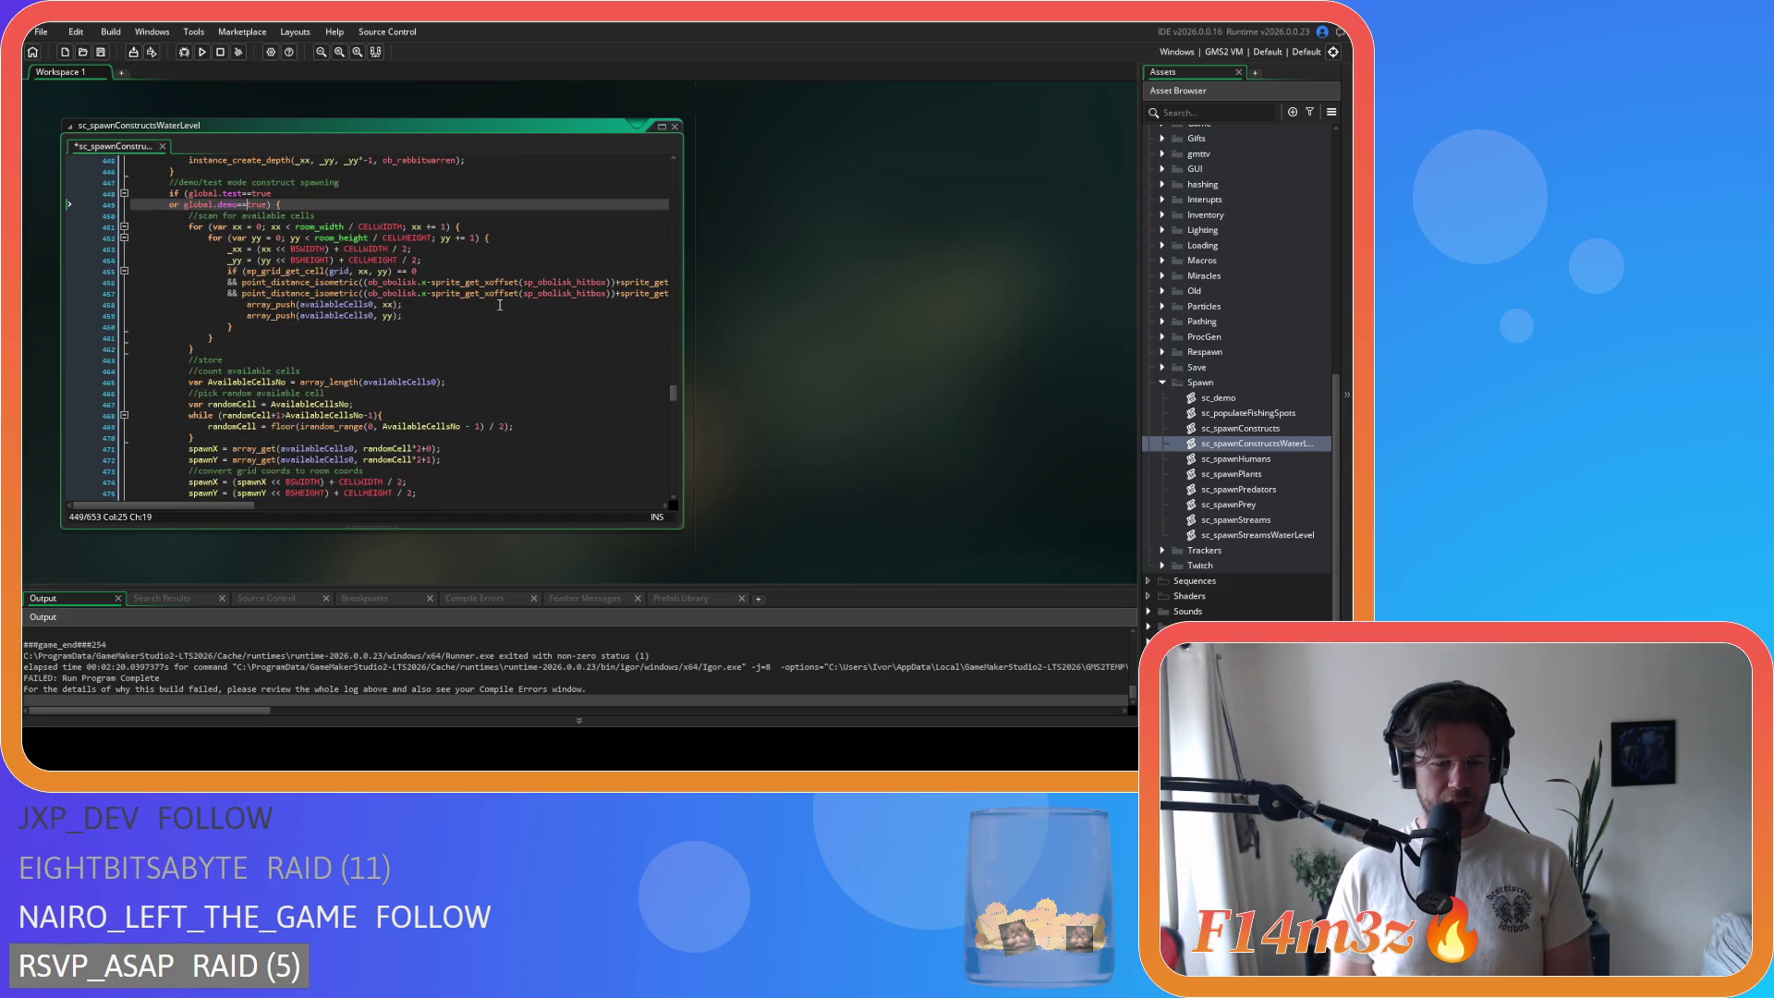
{"action": "left_click", "coordinate": [272, 249]}
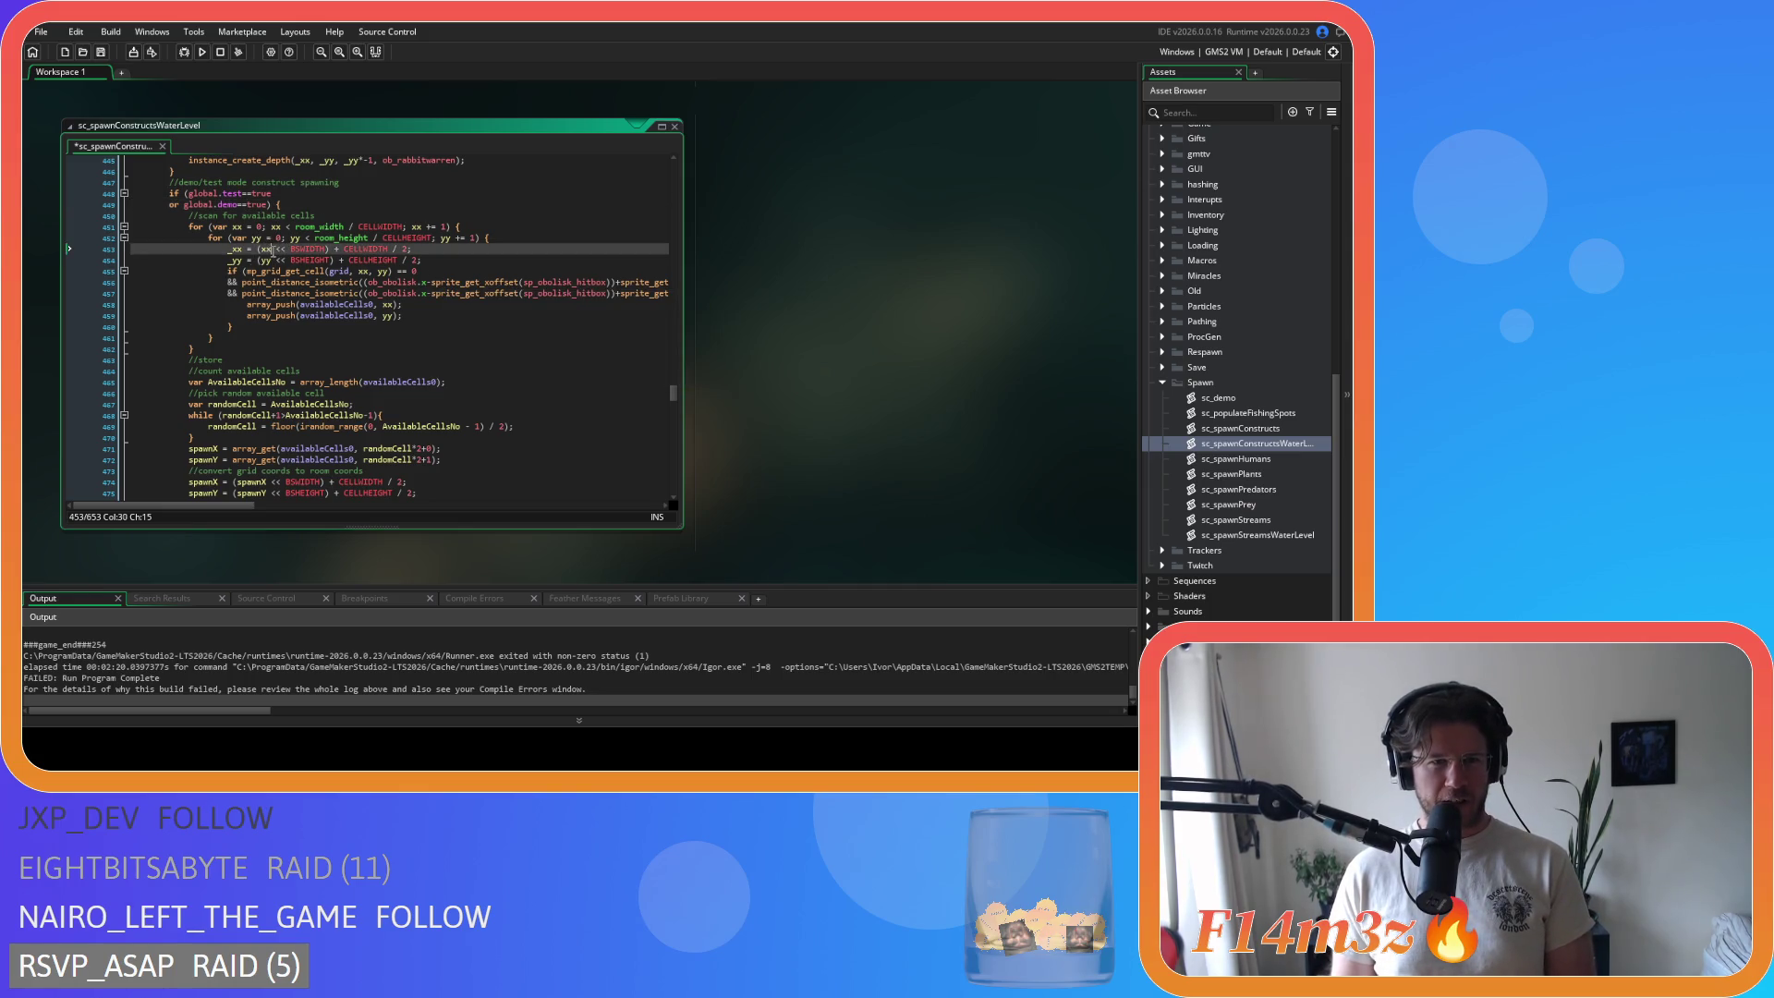
{"action": "key", "text": "Delete"}
{"action": "left_click", "coordinate": [282, 248]}
{"action": "key", "text": "Delete"}
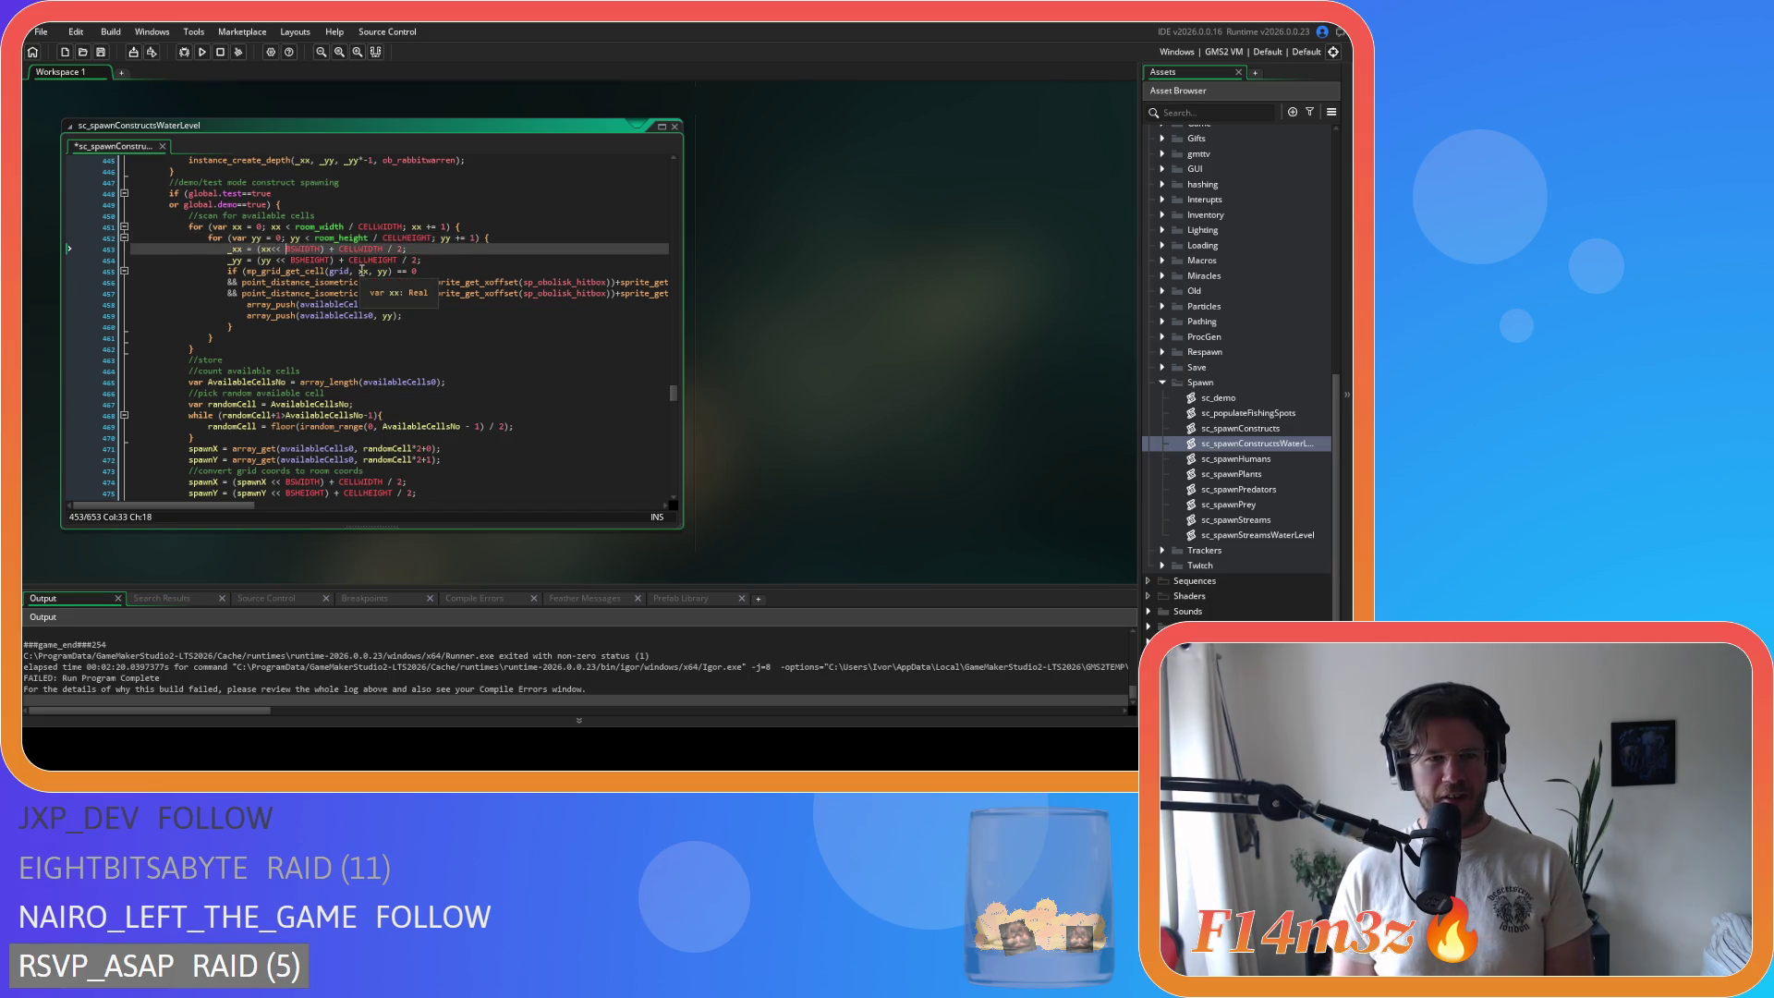
{"action": "key", "text": "Left"}
{"action": "key", "text": "Left"}
{"action": "key", "text": "Left"}
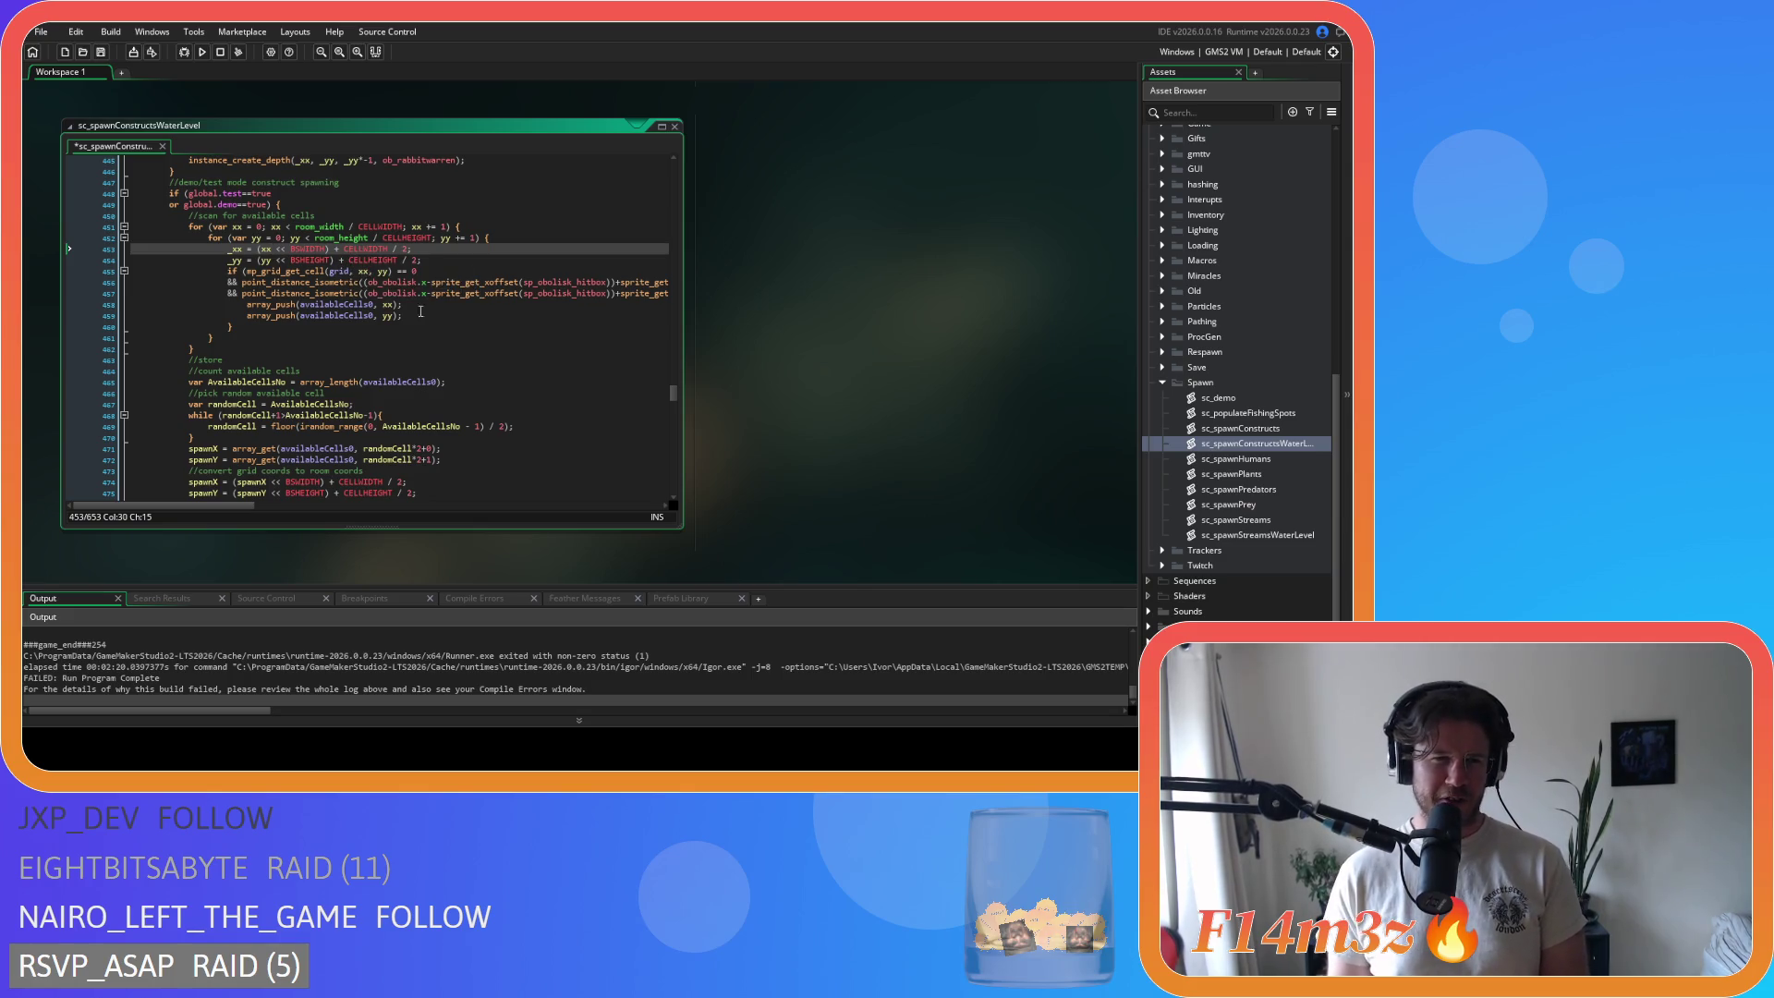
{"action": "scroll", "coordinate": [404, 409], "scroll_direction": "down", "scroll_amount": 2}
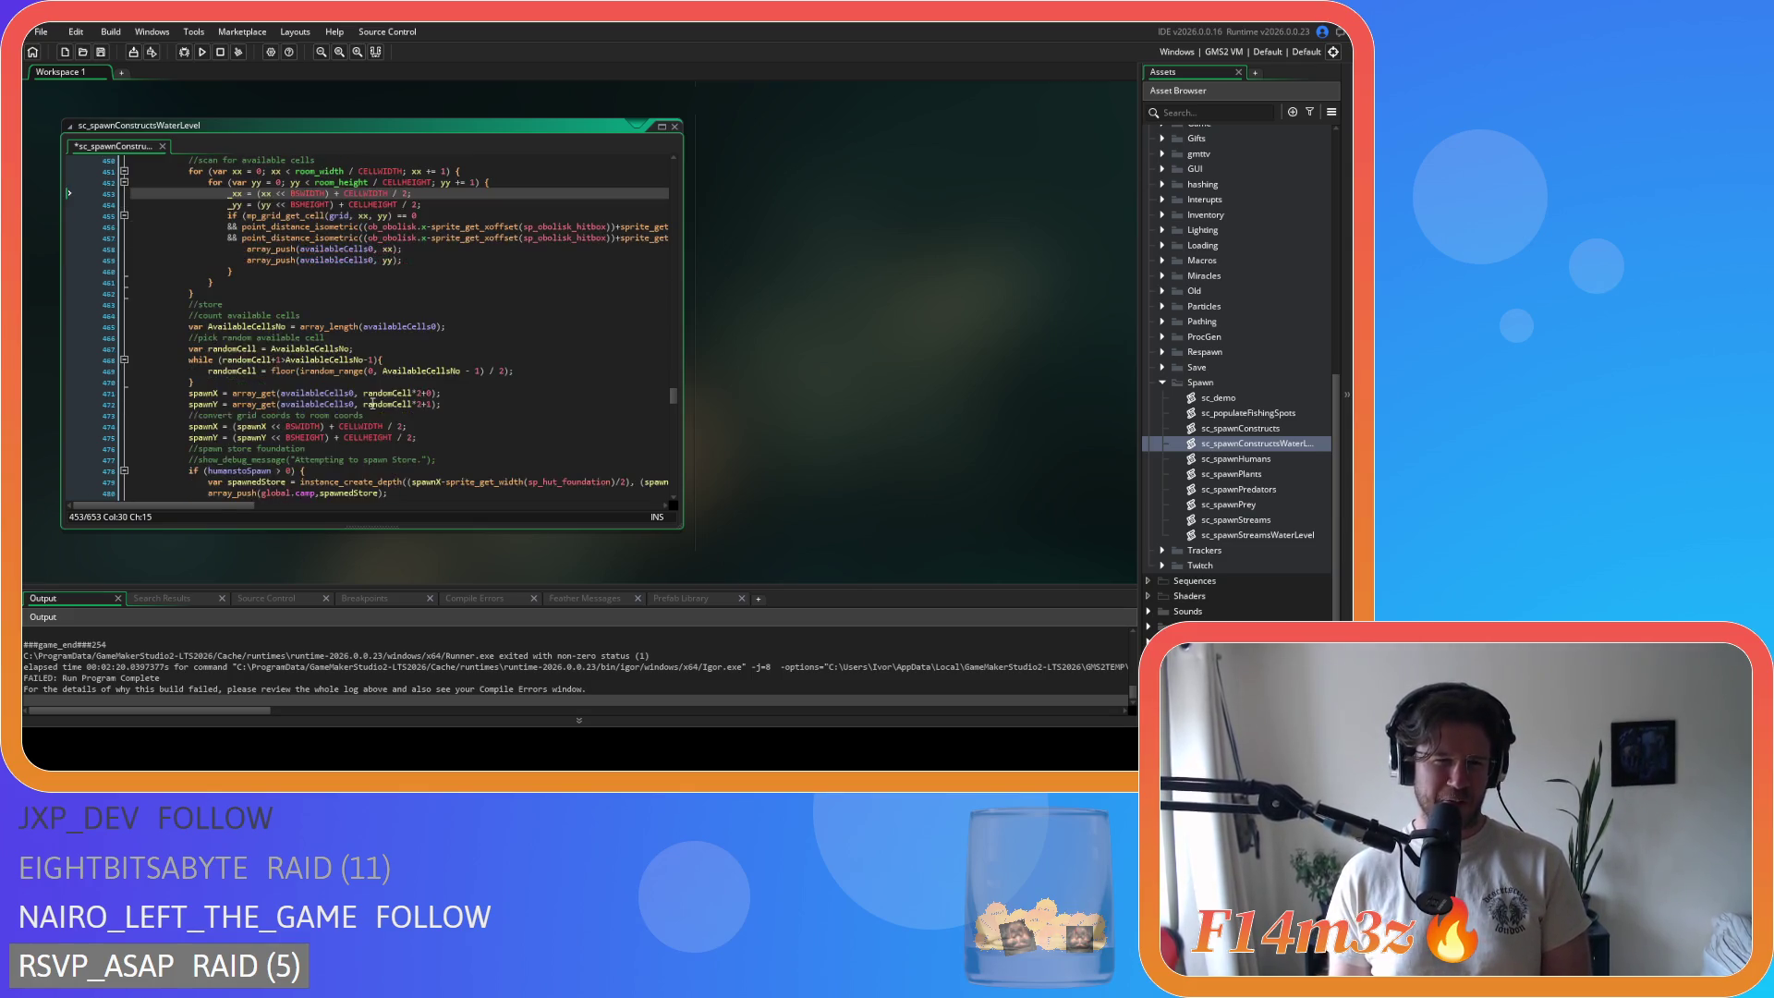
{"action": "left_click_drag", "start_coordinate": [227, 381], "coordinate": [186, 359]}
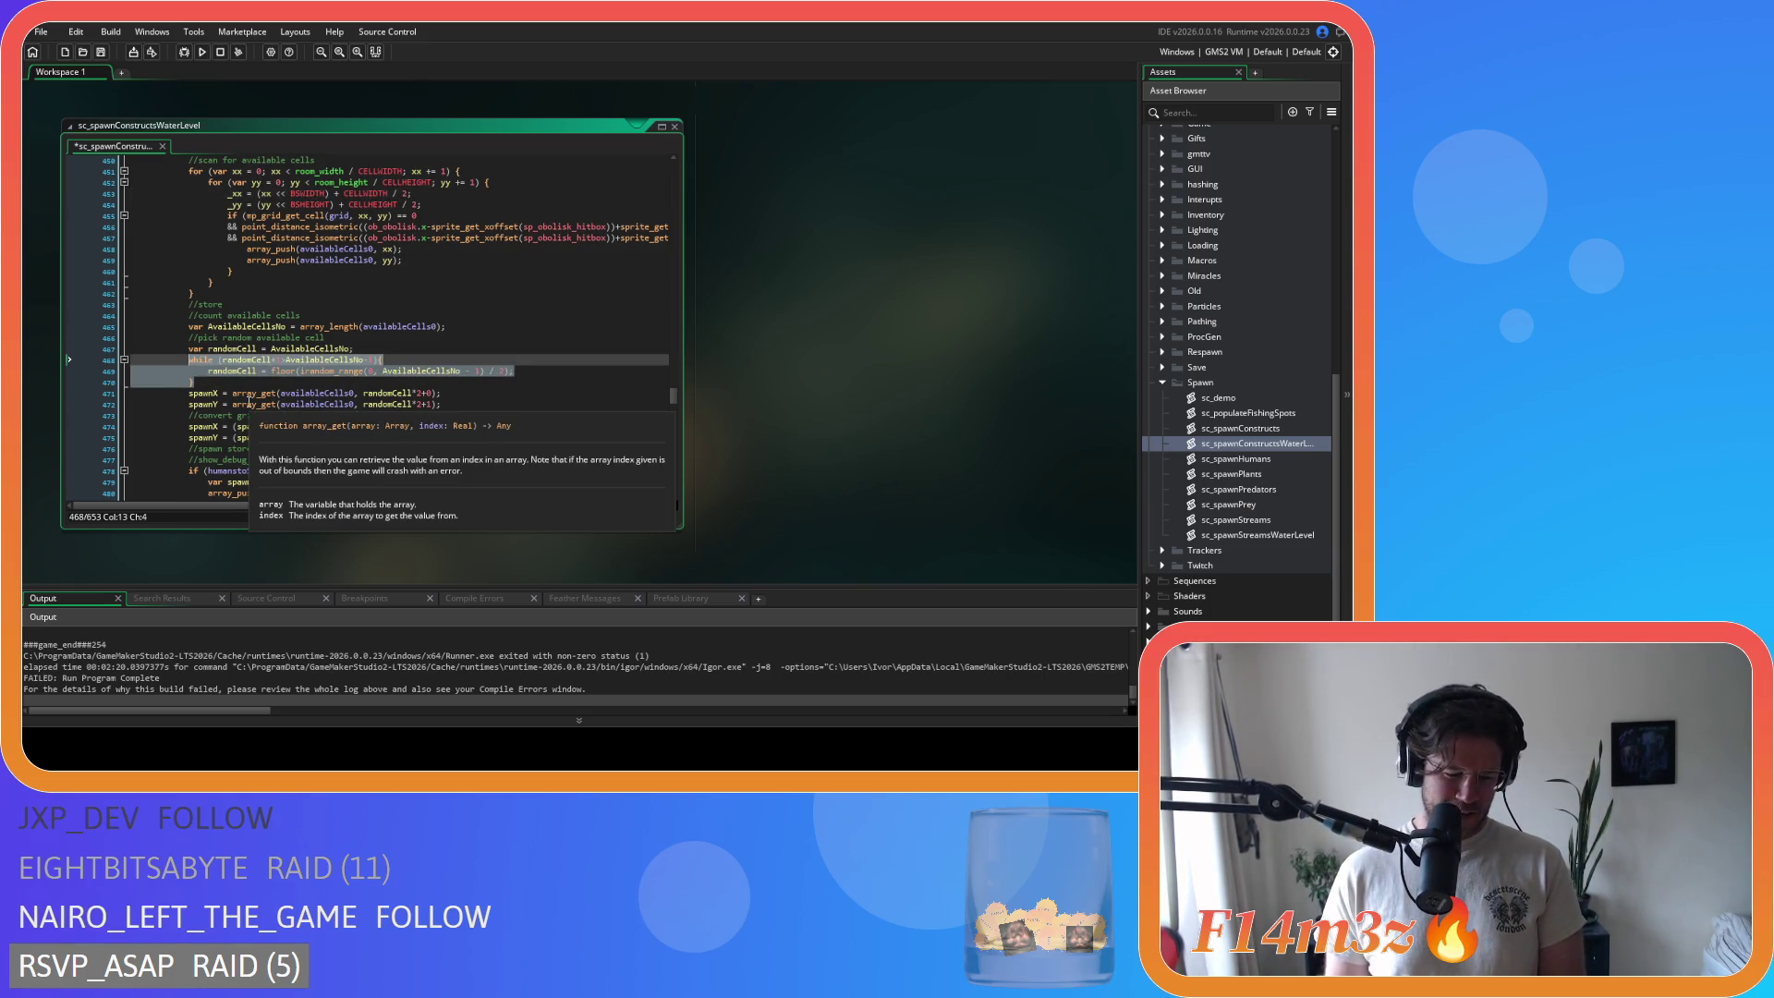
{"action": "key", "text": "ctrl+k"}
{"action": "left_click", "coordinate": [247, 381]}
{"action": "key", "text": "Return"}
{"action": "type", "text": "randomCell = floor(irandom_range(0, AvailableCellsNo - 1) / 2);"}
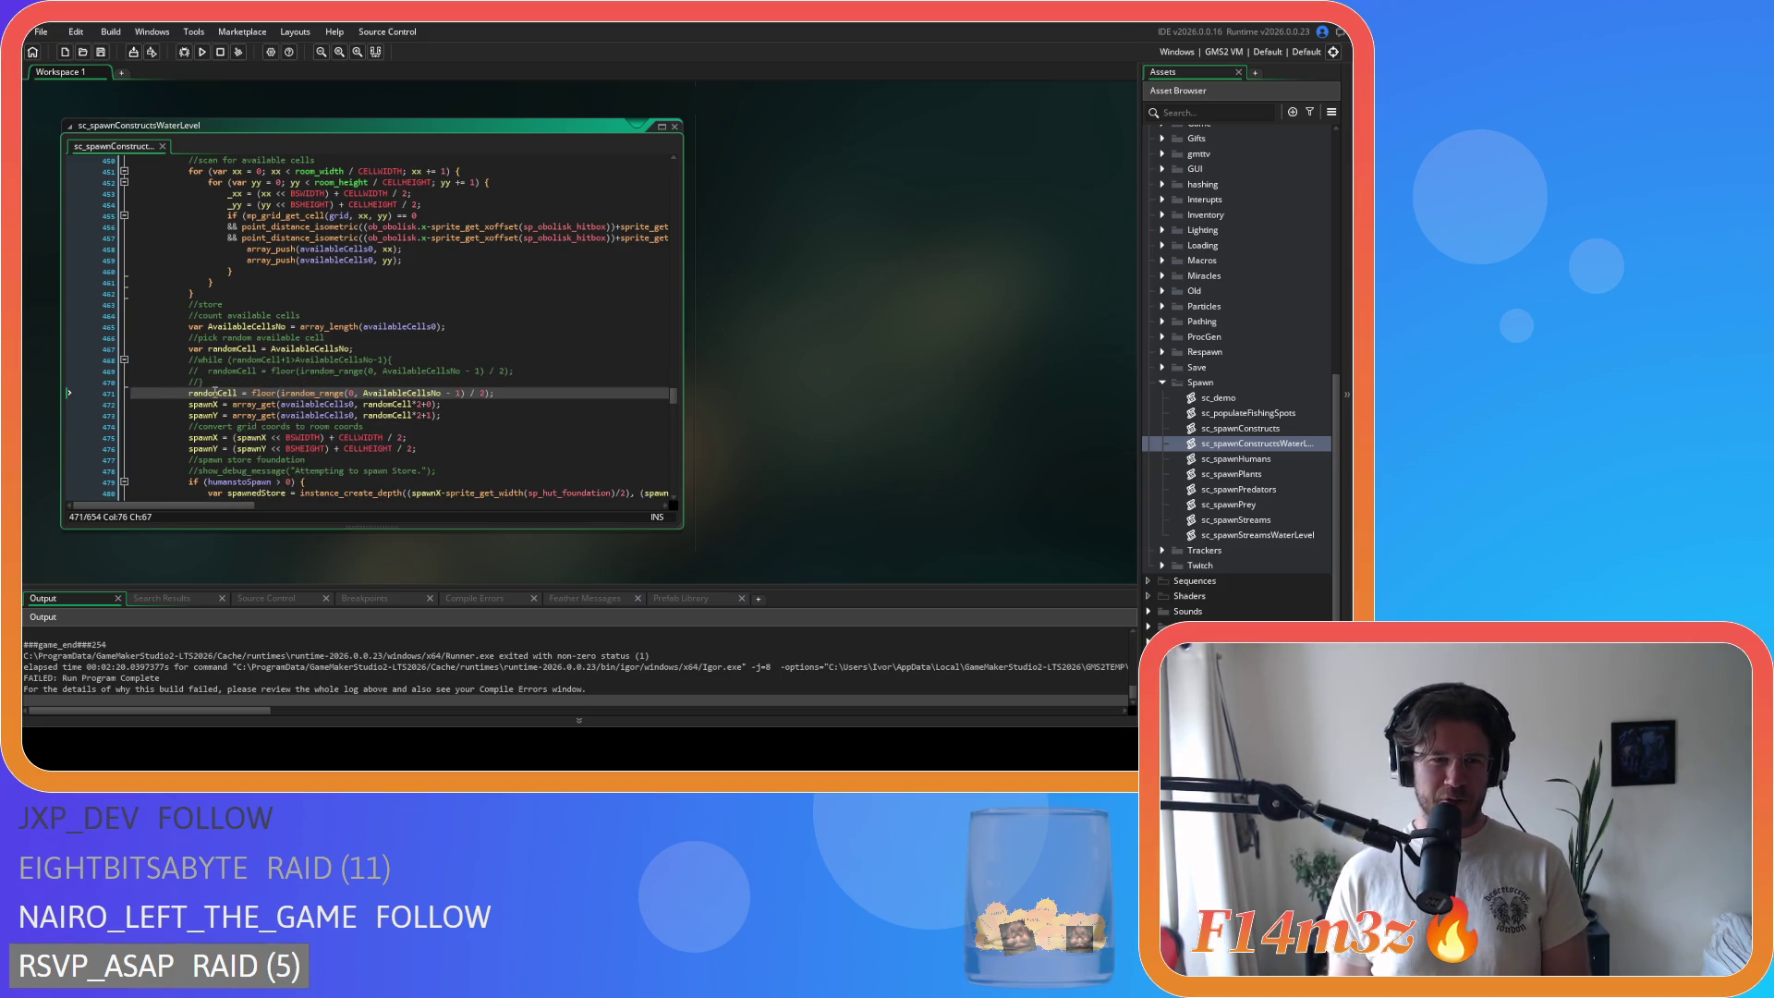
{"action": "scroll", "coordinate": [458, 388], "scroll_direction": "down", "scroll_amount": 3}
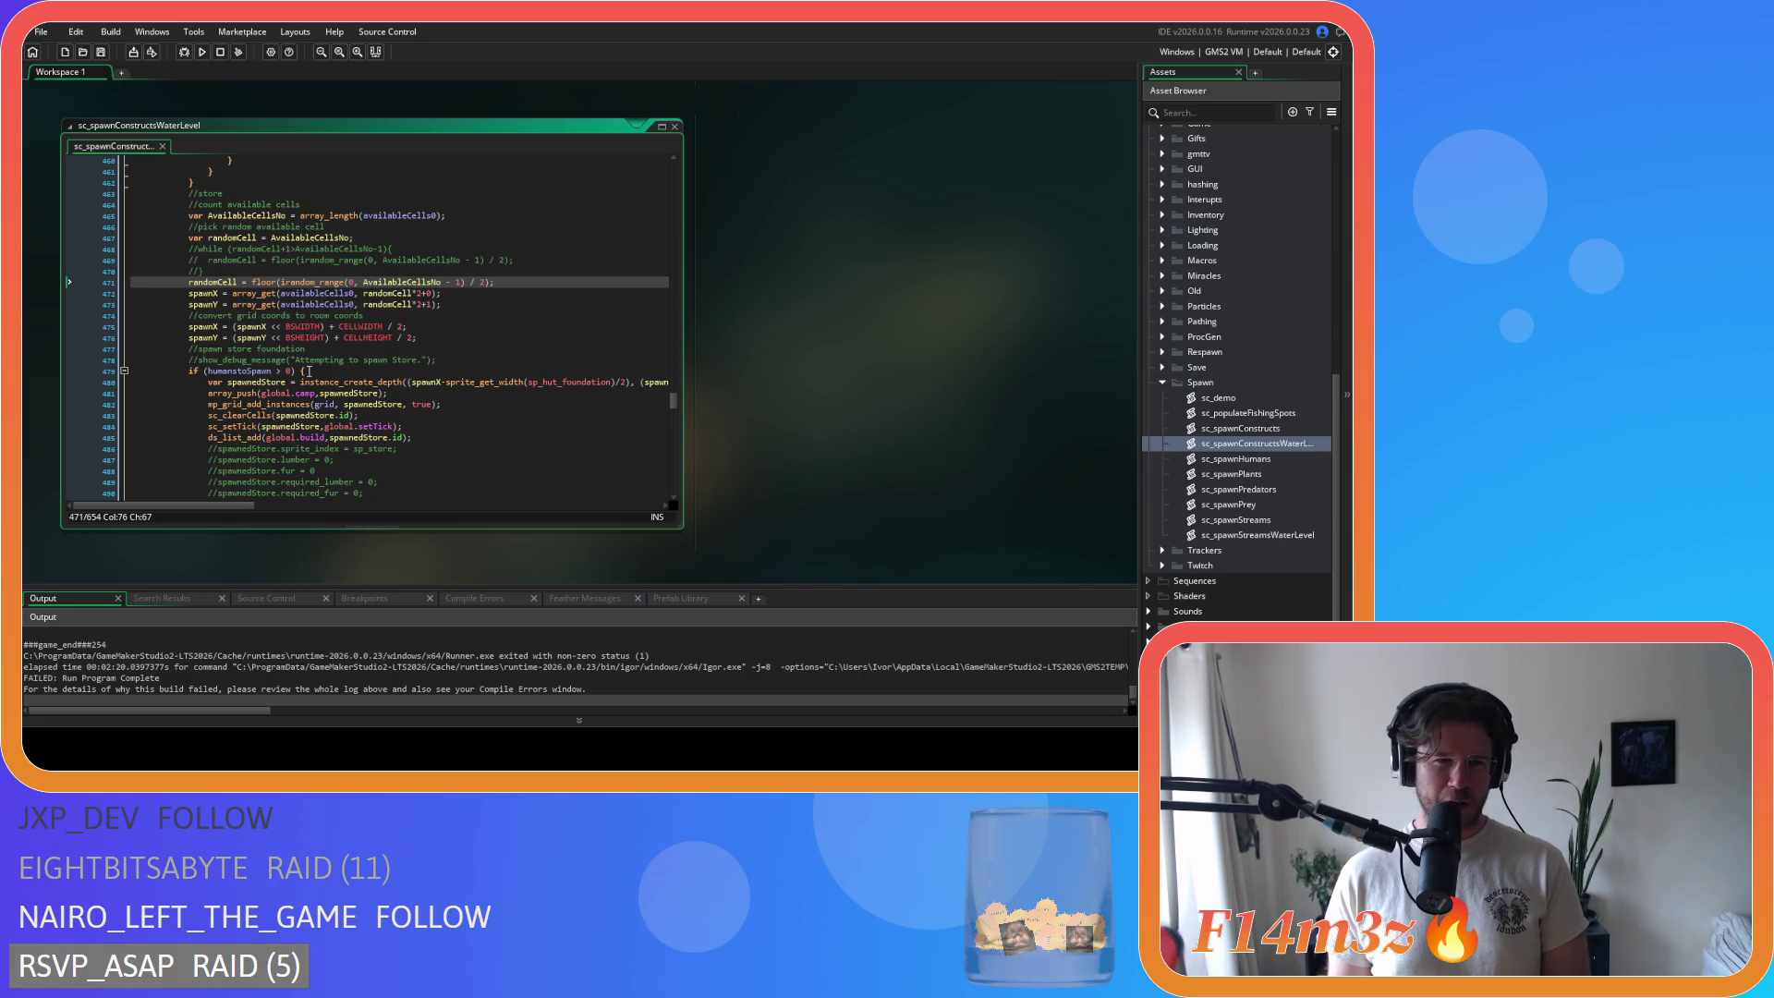
{"action": "scroll", "coordinate": [309, 372], "scroll_direction": "up", "scroll_amount": 2}
{"action": "left_click", "coordinate": [267, 326]}
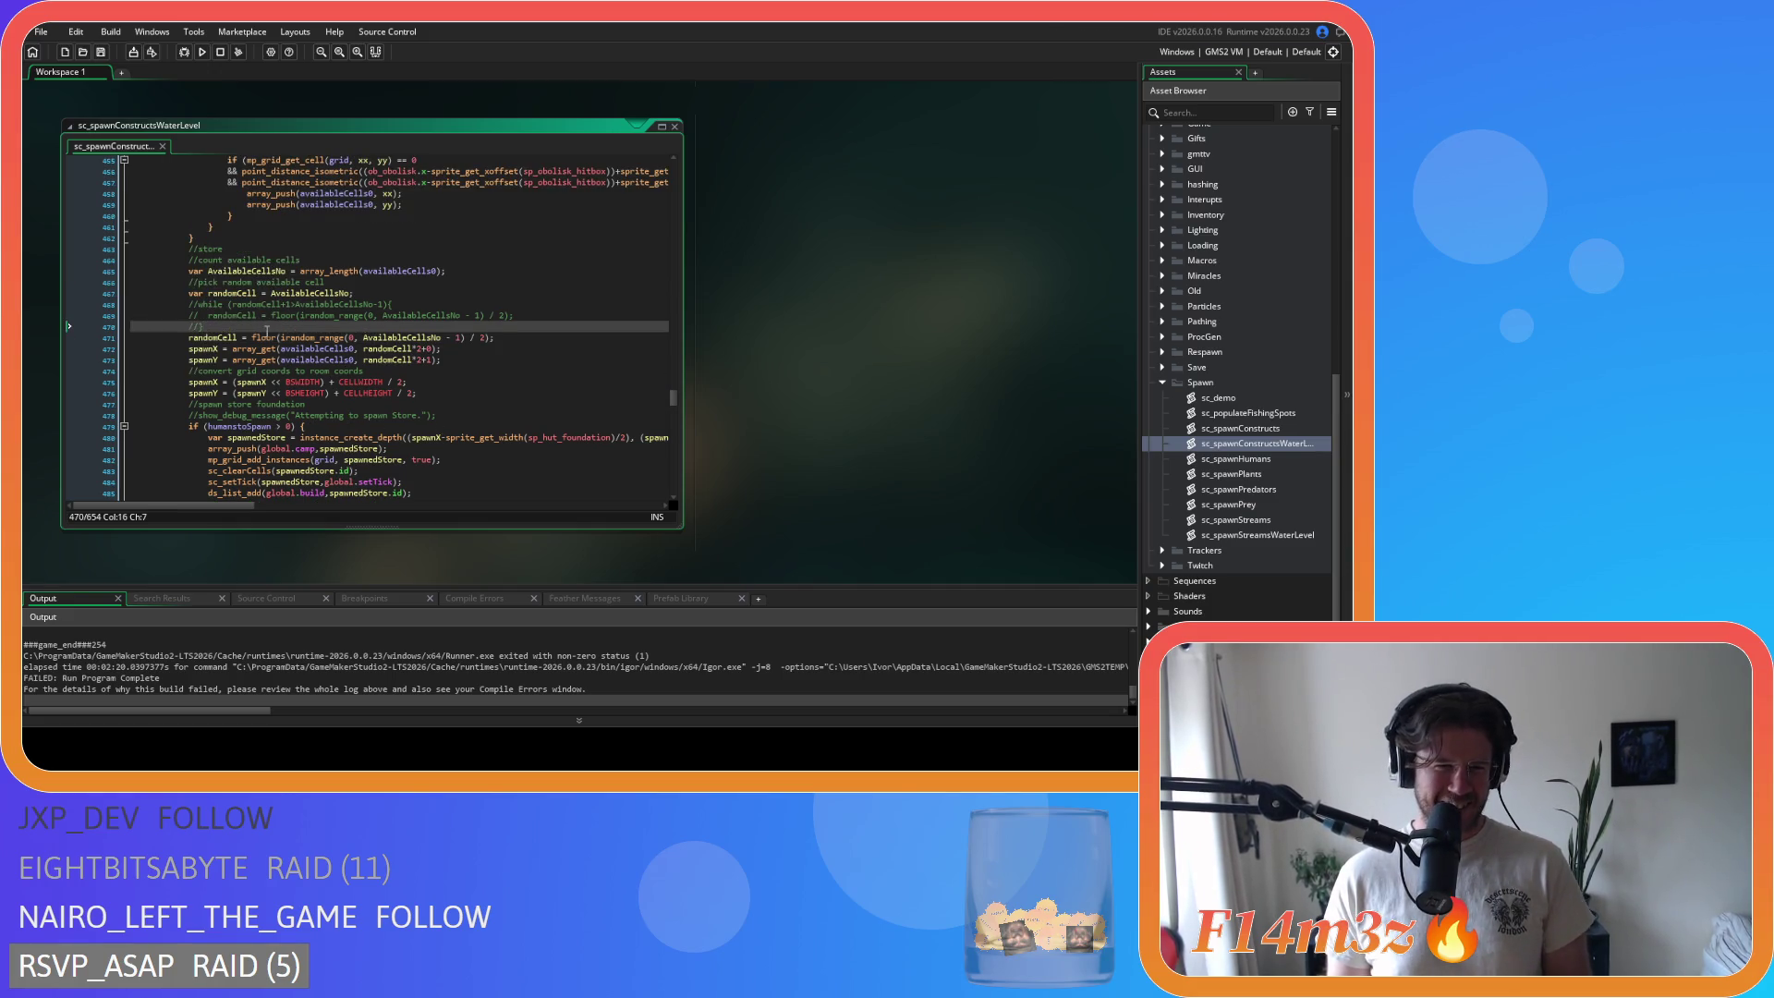
{"action": "scroll", "coordinate": [309, 352], "scroll_direction": "down", "scroll_amount": 1}
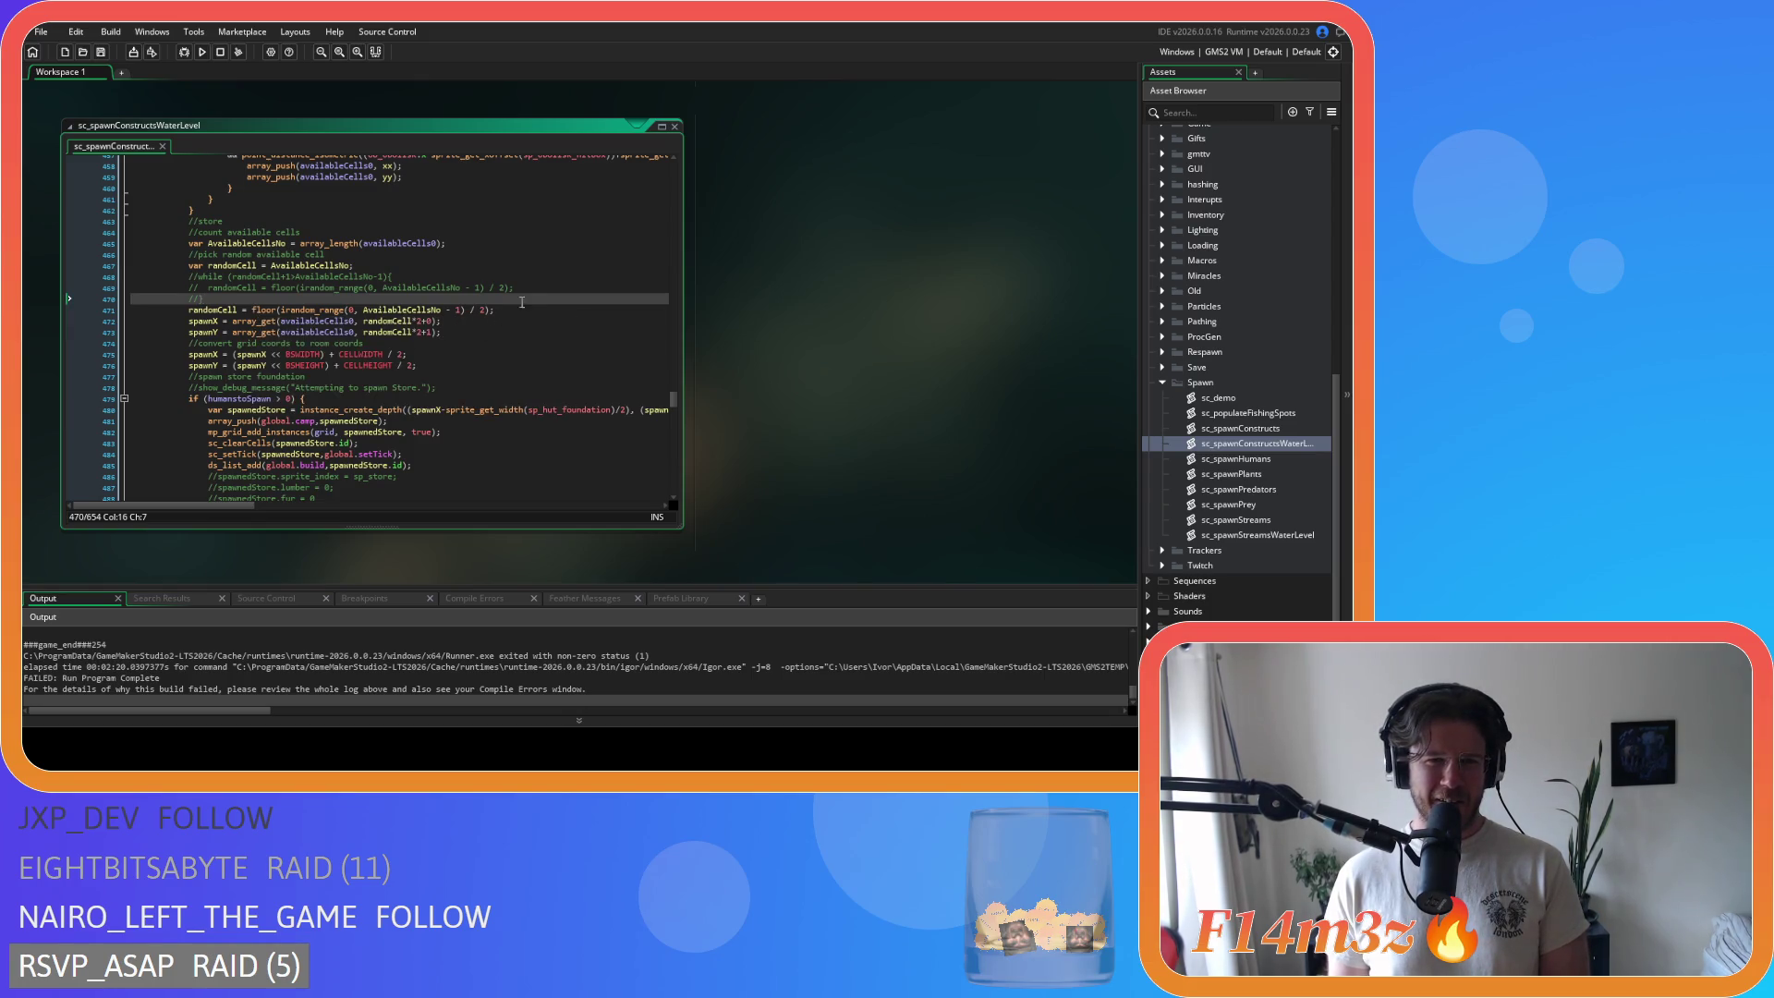
{"action": "mouse_move", "coordinate": [377, 333]}
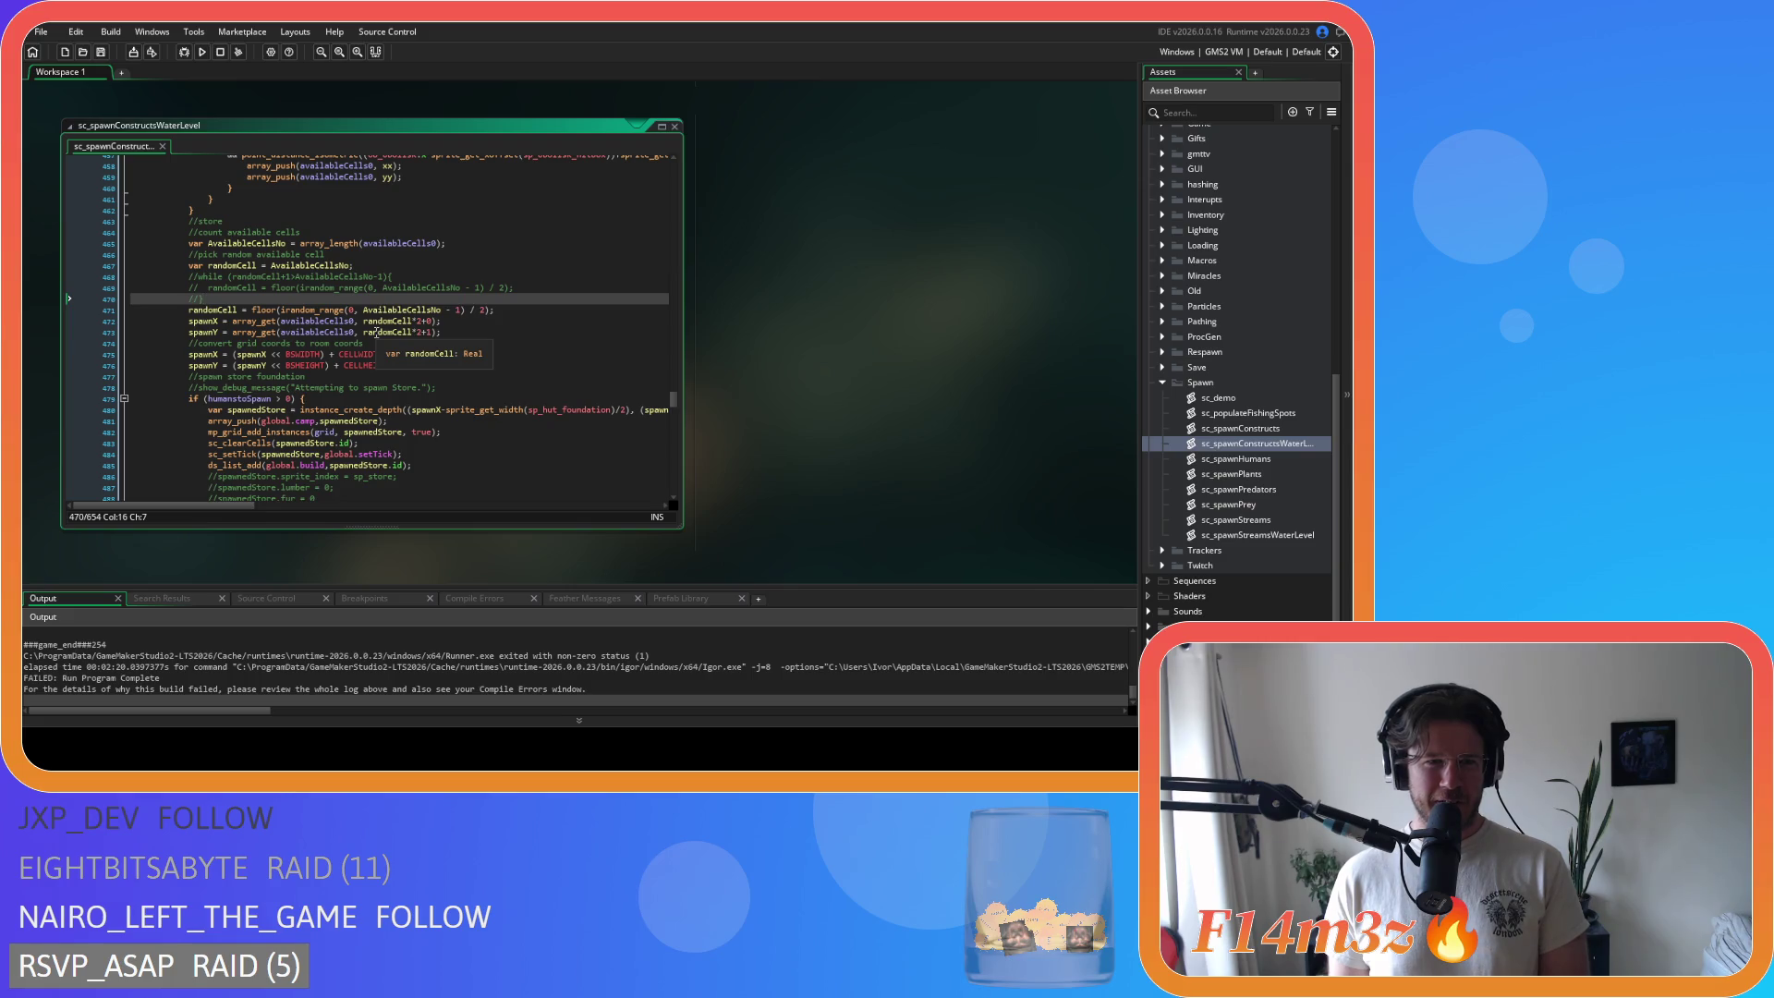
{"action": "scroll", "coordinate": [375, 333], "scroll_direction": "down", "scroll_amount": 4}
{"action": "scroll", "coordinate": [373, 334], "scroll_direction": "down", "scroll_amount": 3}
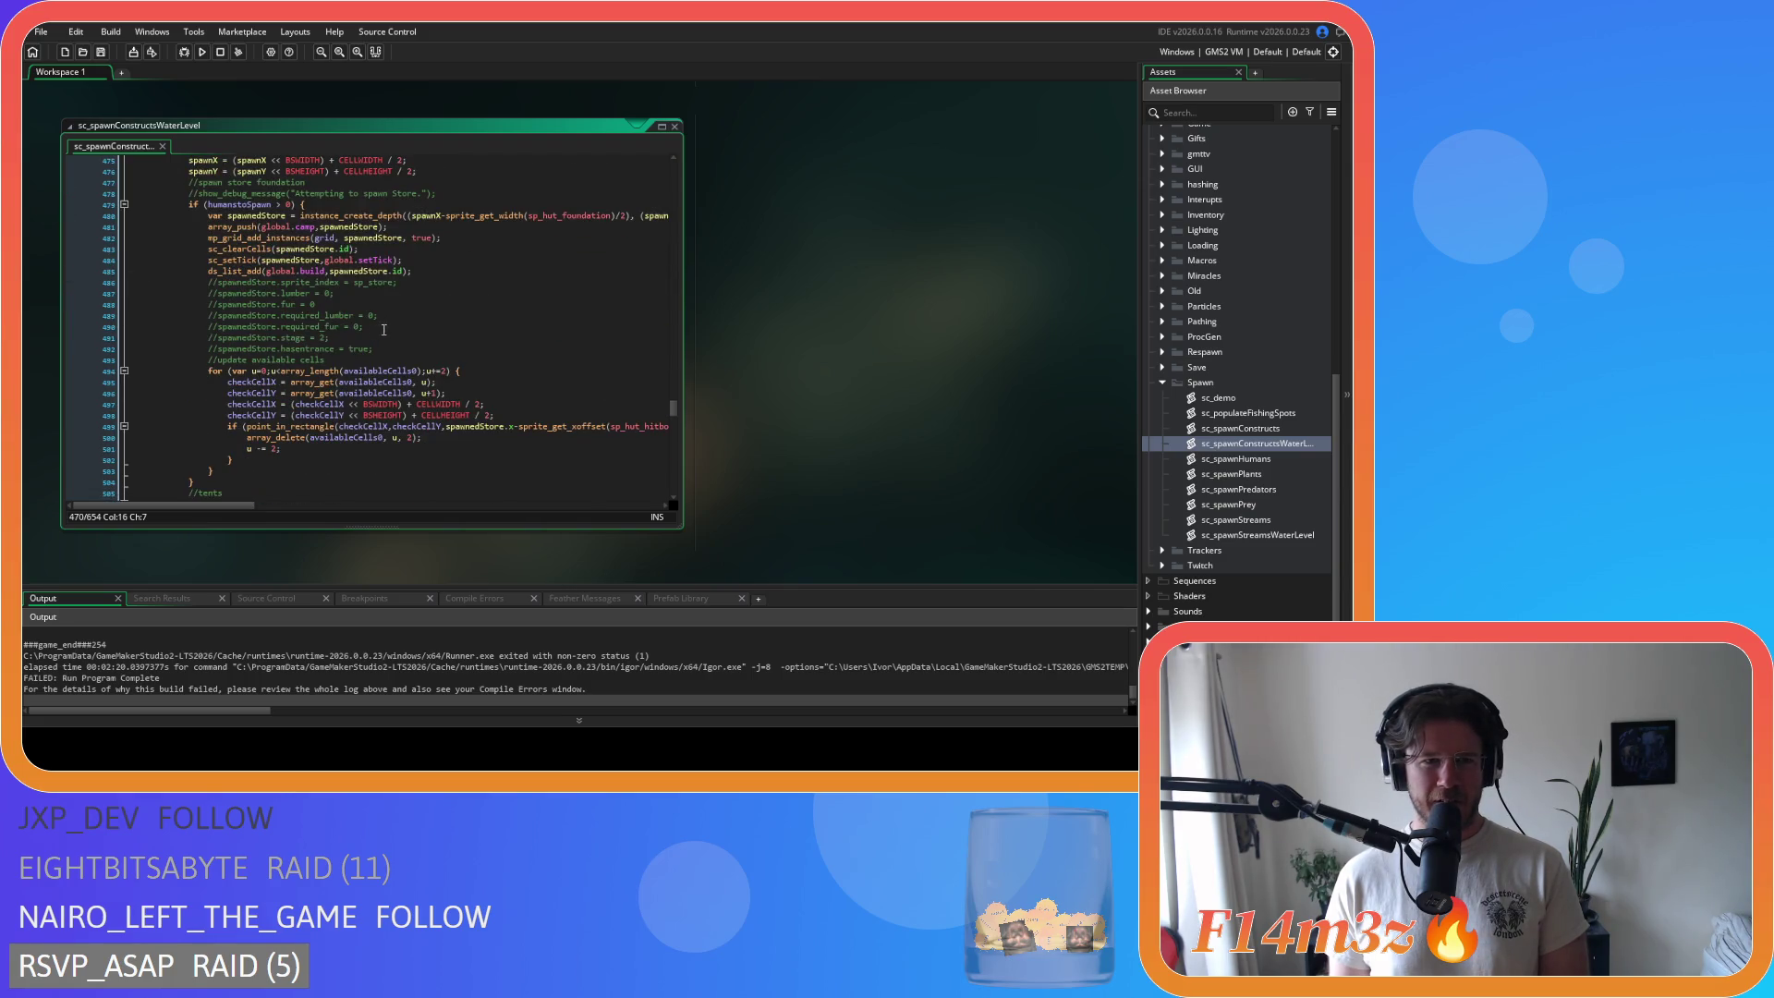
{"action": "scroll", "coordinate": [382, 331], "scroll_direction": "up", "scroll_amount": 7}
{"action": "scroll", "coordinate": [388, 330], "scroll_direction": "down", "scroll_amount": 9}
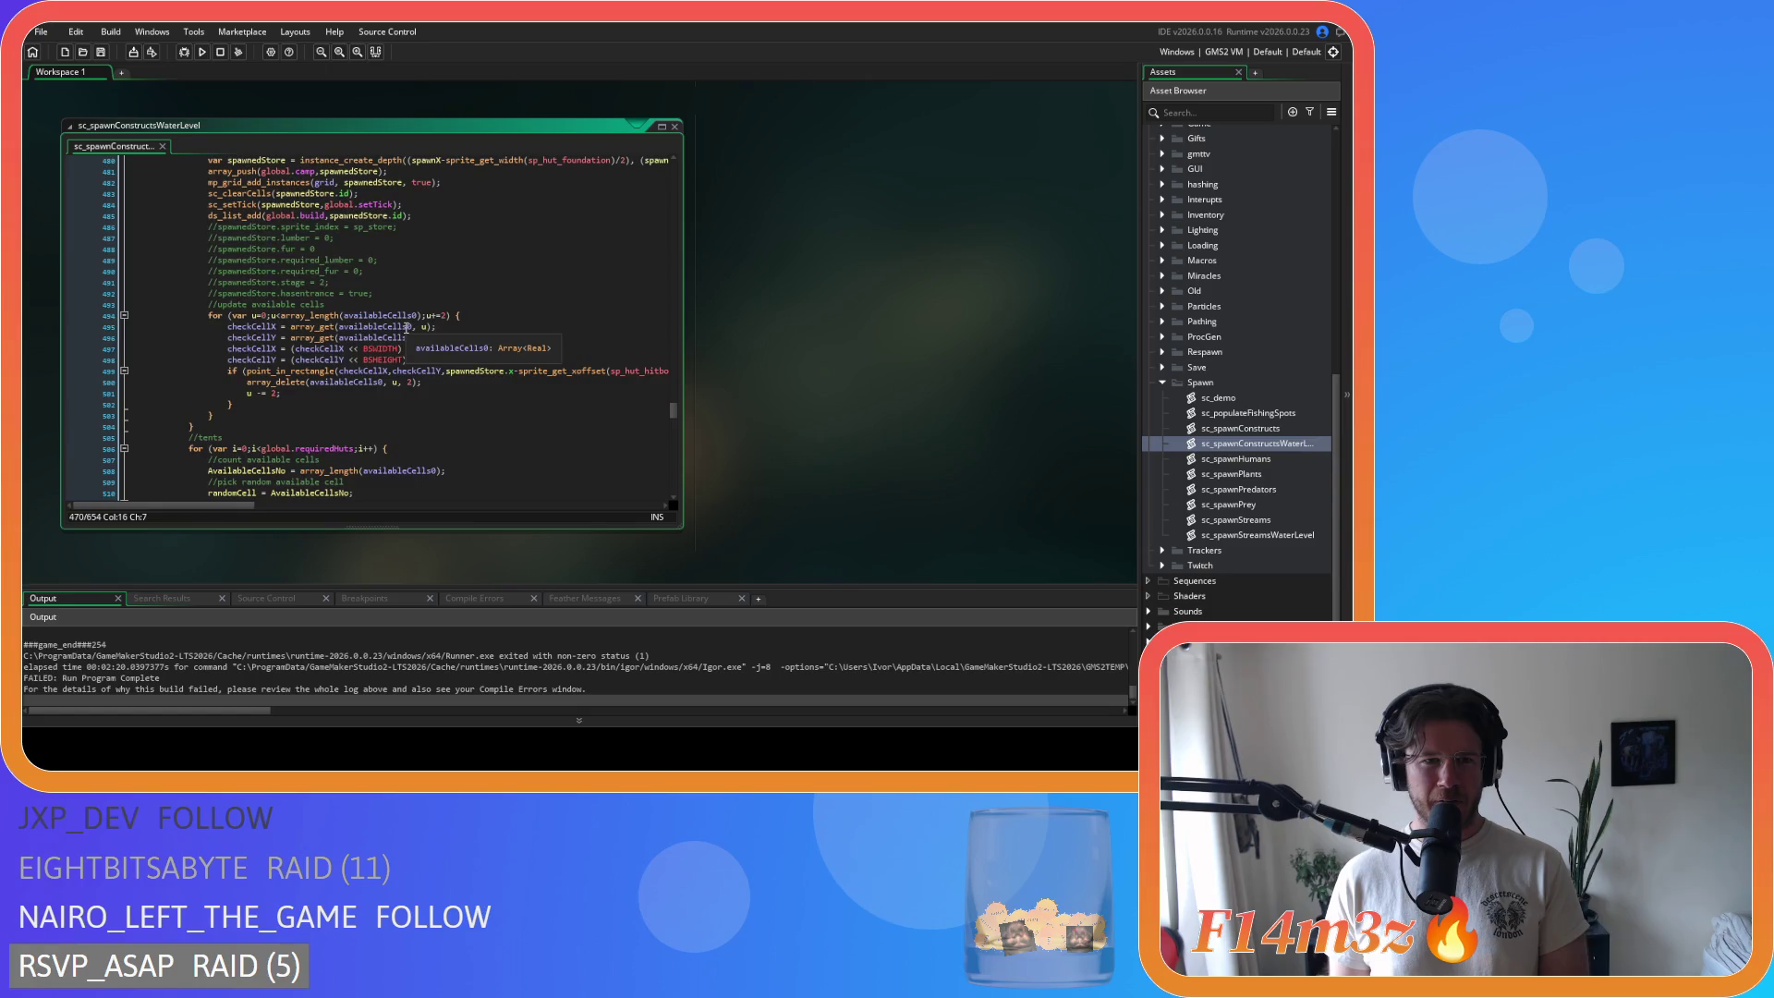
{"action": "scroll", "coordinate": [407, 328], "scroll_direction": "up", "scroll_amount": 3}
{"action": "scroll", "coordinate": [407, 328], "scroll_direction": "down", "scroll_amount": 4}
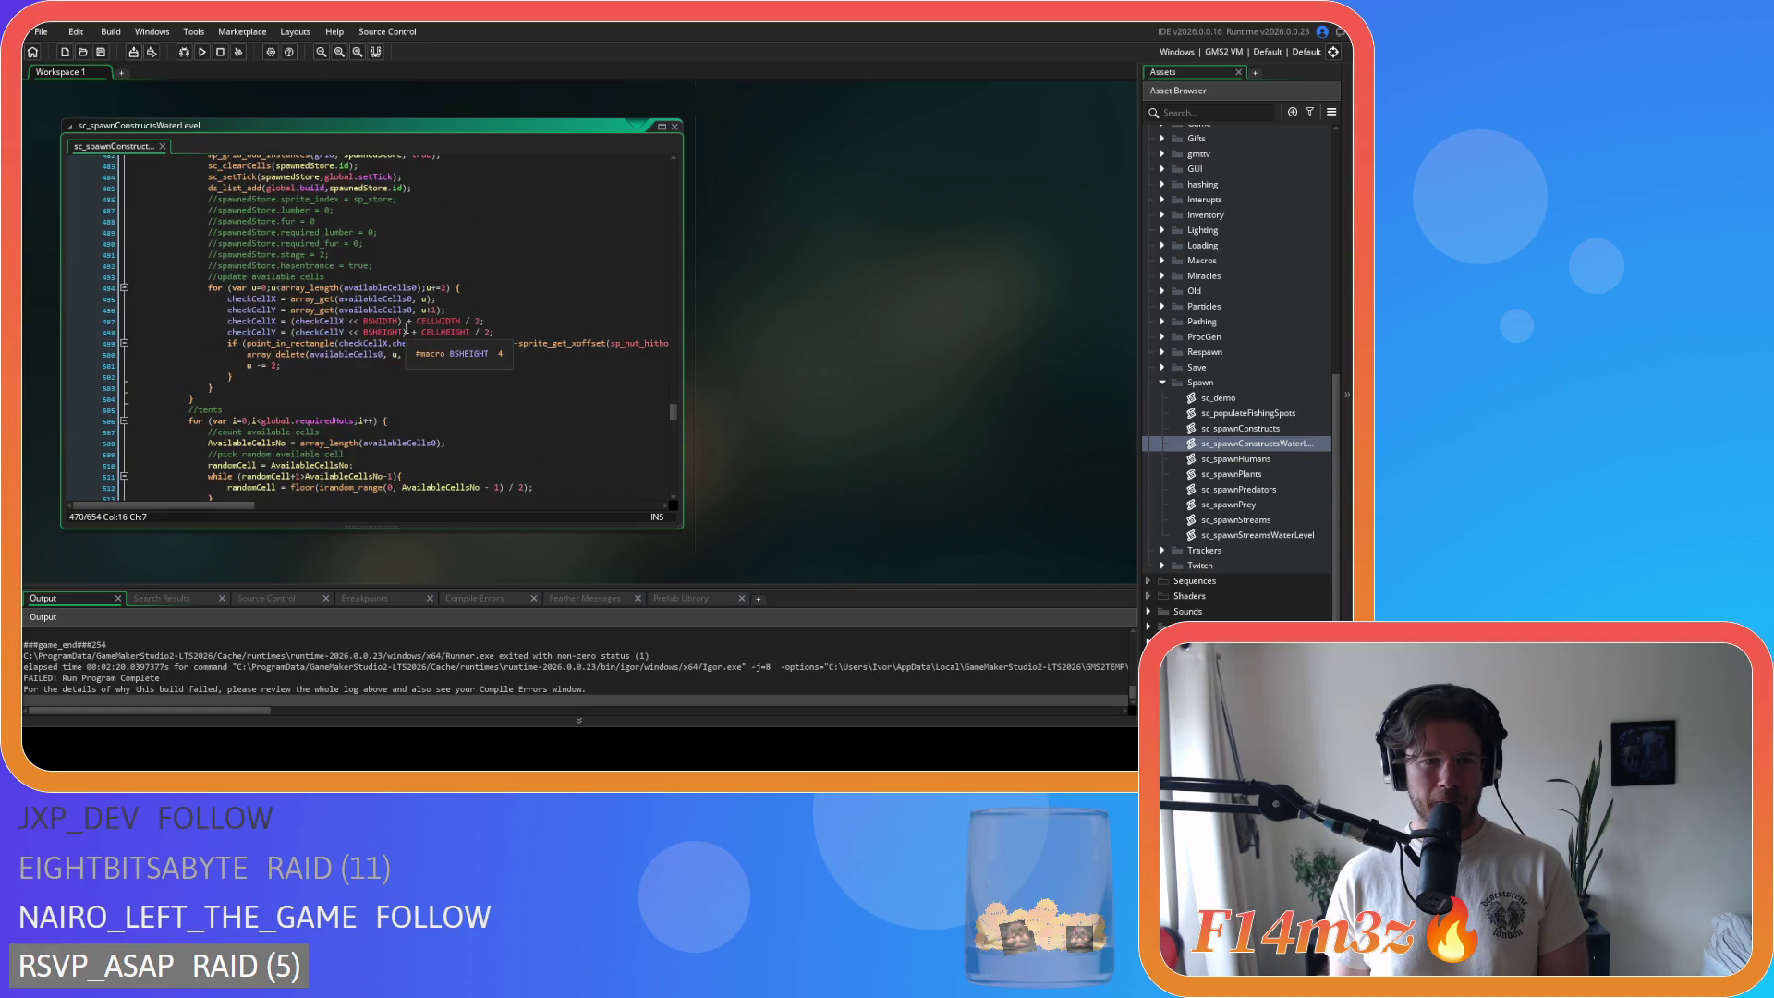
{"action": "scroll", "coordinate": [478, 352], "scroll_direction": "up", "scroll_amount": 13}
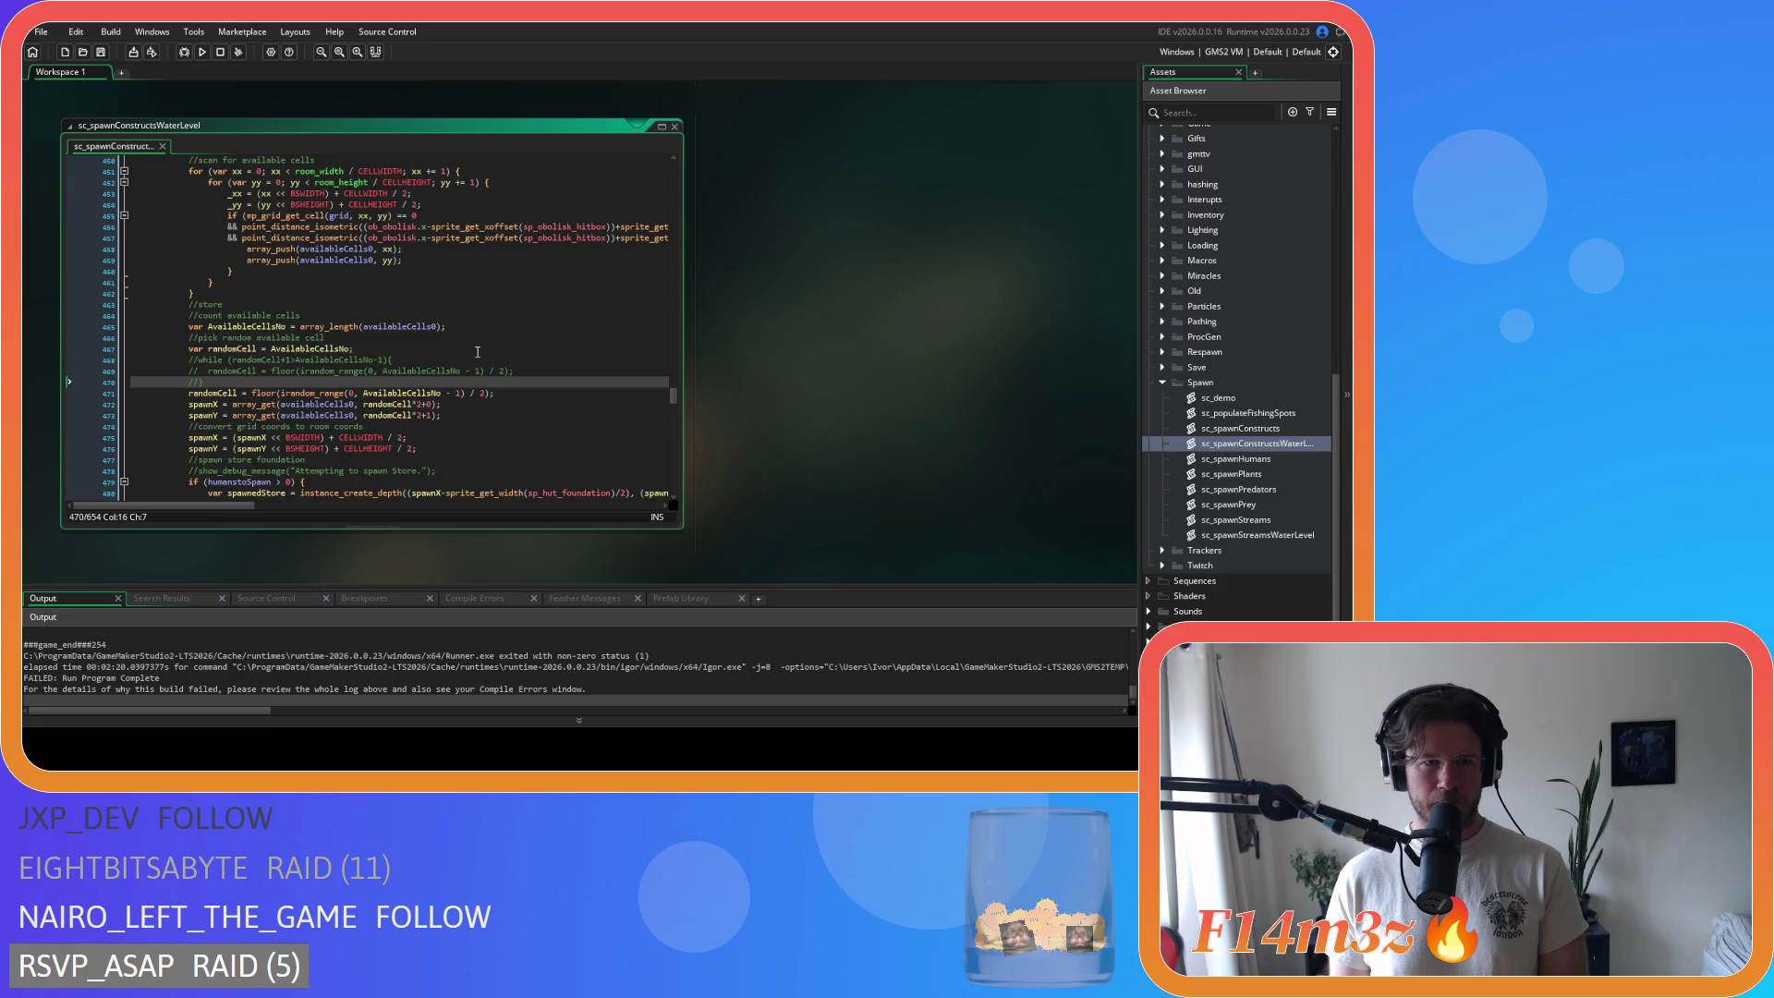
{"action": "scroll", "coordinate": [477, 352], "scroll_direction": "down", "scroll_amount": 16}
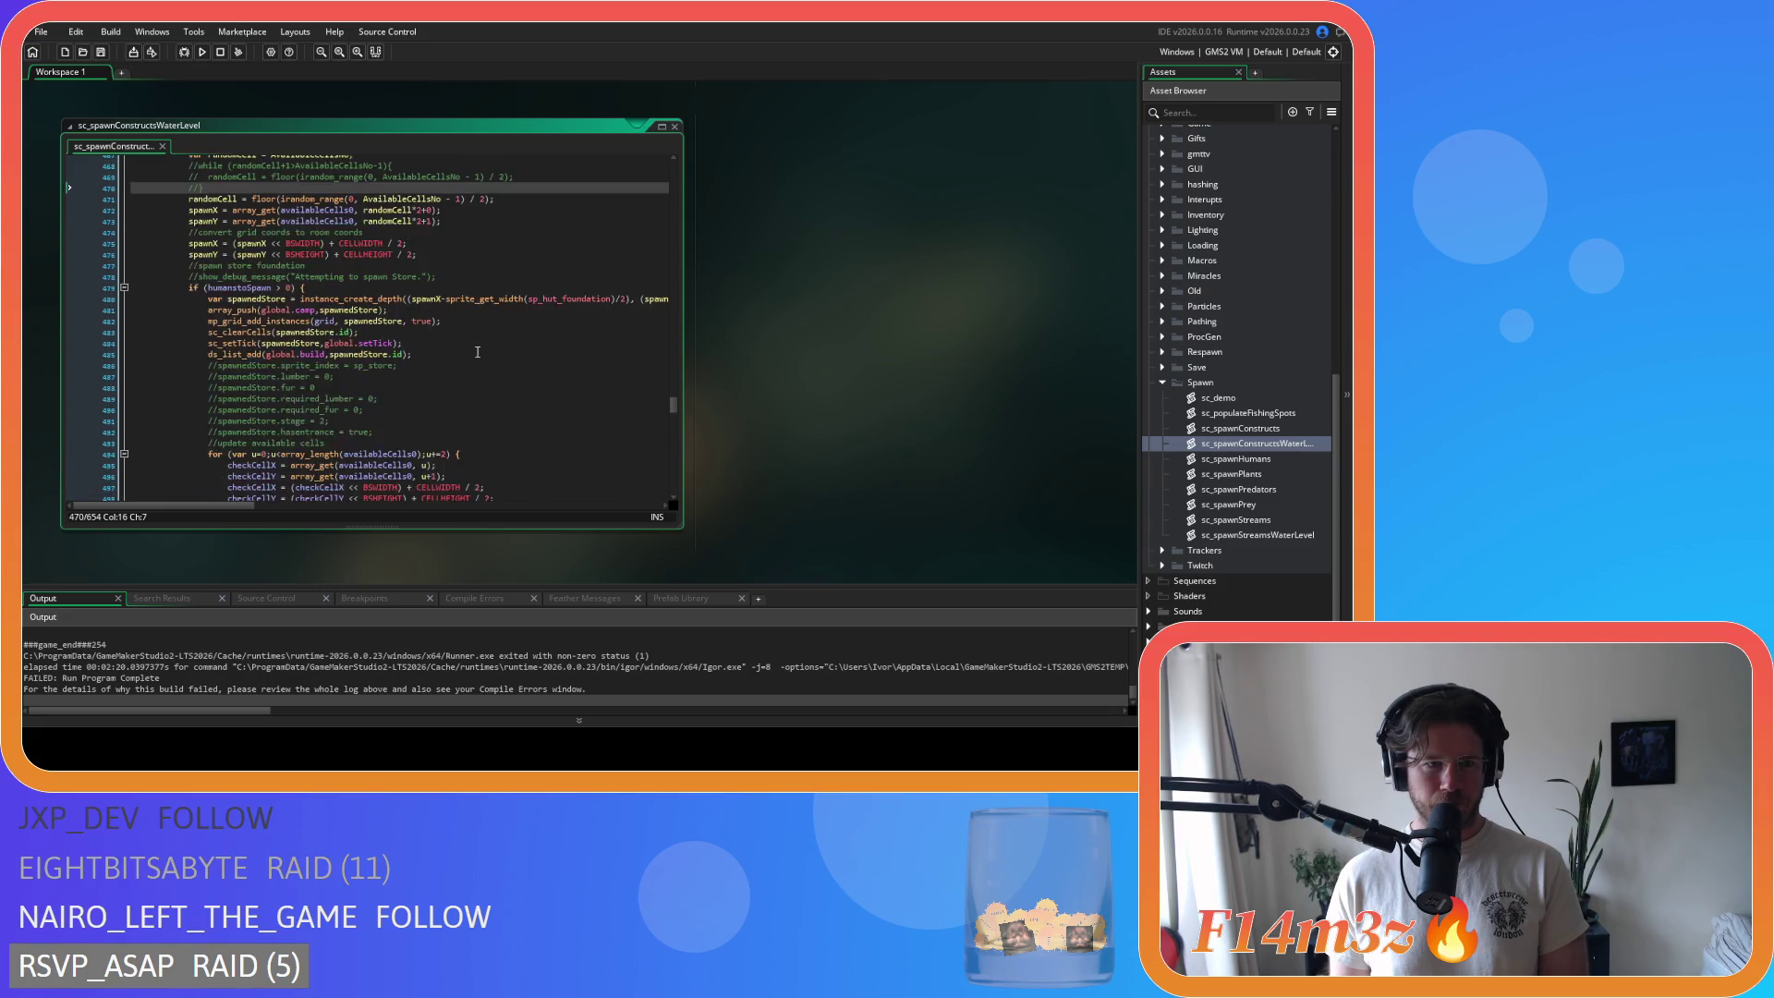
{"action": "scroll", "coordinate": [477, 352], "scroll_direction": "down", "scroll_amount": 3}
Step: Comment out the tents and kresh while loops, adding the randomCell calculation line below each
{"action": "left_click_drag", "start_coordinate": [227, 301], "coordinate": [211, 282]}
{"action": "key", "text": "ctrl+k"}
{"action": "left_click", "coordinate": [256, 306]}
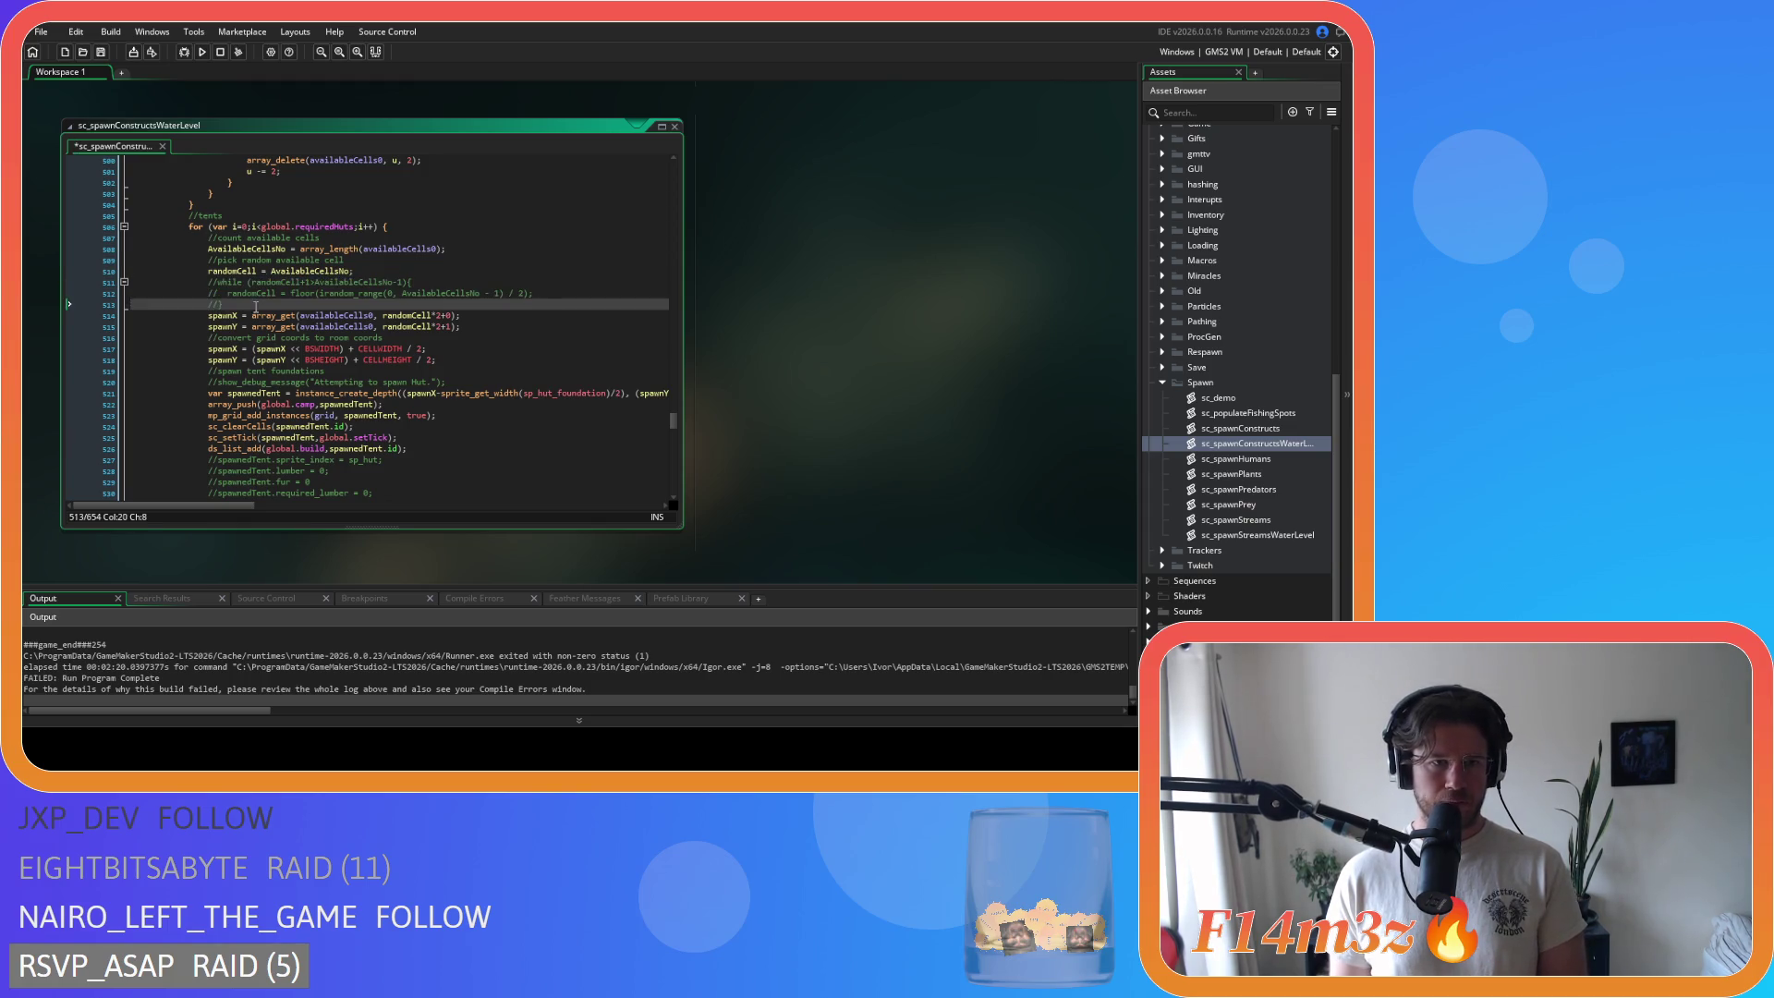
{"action": "key", "text": "Return"}
{"action": "key", "text": "ctrl+v"}
{"action": "scroll", "coordinate": [437, 334], "scroll_direction": "down", "scroll_amount": 12}
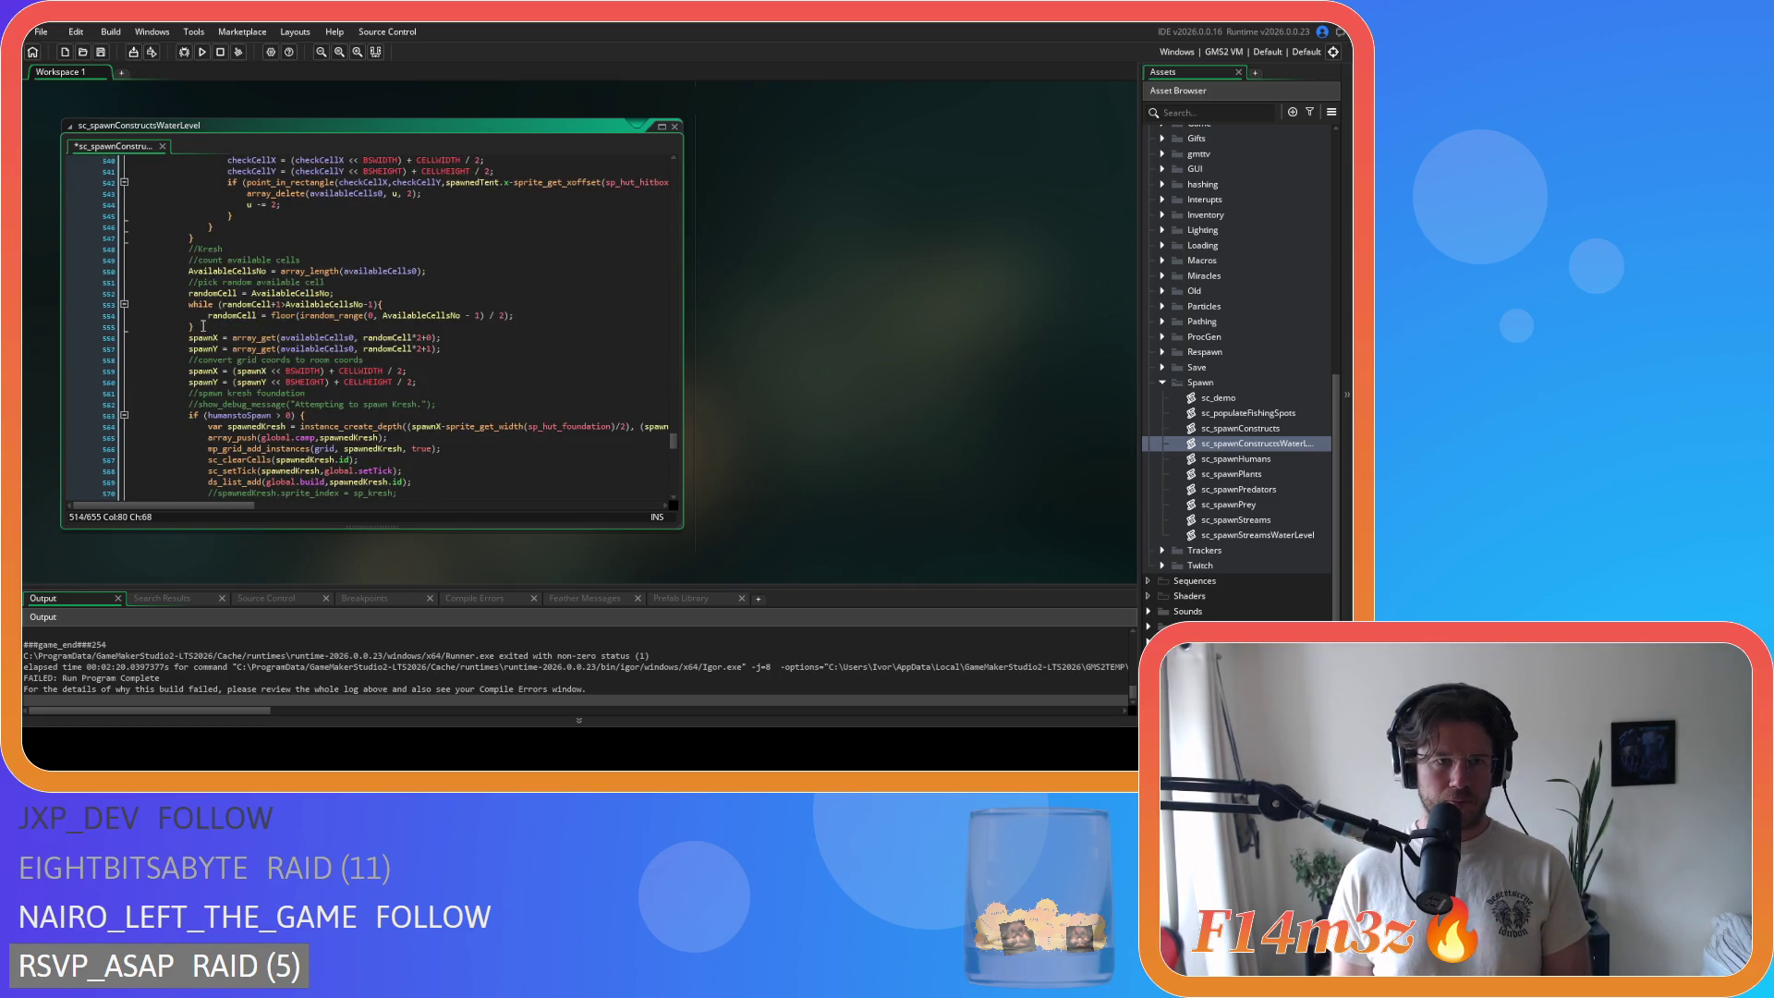
{"action": "left_click_drag", "start_coordinate": [203, 326], "coordinate": [196, 305]}
{"action": "key", "text": "ctrl+k"}
{"action": "left_click", "coordinate": [218, 326]}
{"action": "key", "text": "Return"}
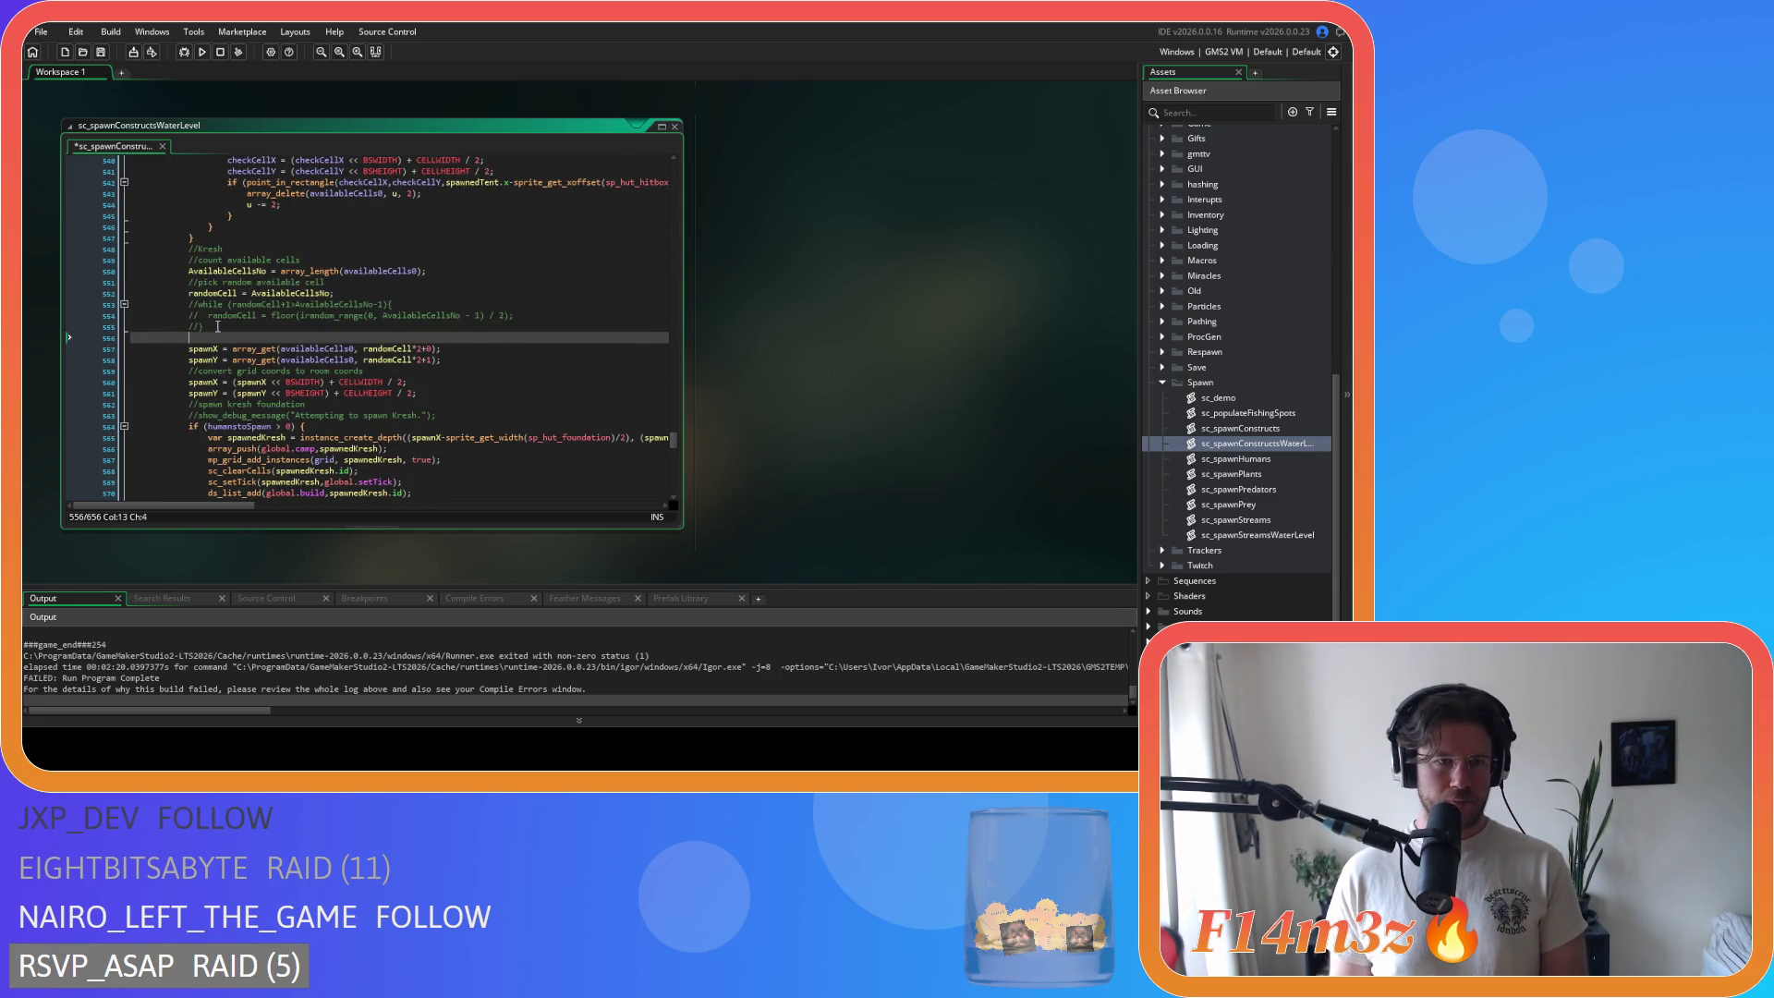
{"action": "type", "text": "randomCell = floor(irandom_range(0, AvailableCellsNo - 1) / 2);"}
Step: Comment out the campfire and drums while loops, adding the randomCell calculation line below each
{"action": "scroll", "coordinate": [308, 352], "scroll_direction": "down", "scroll_amount": 12}
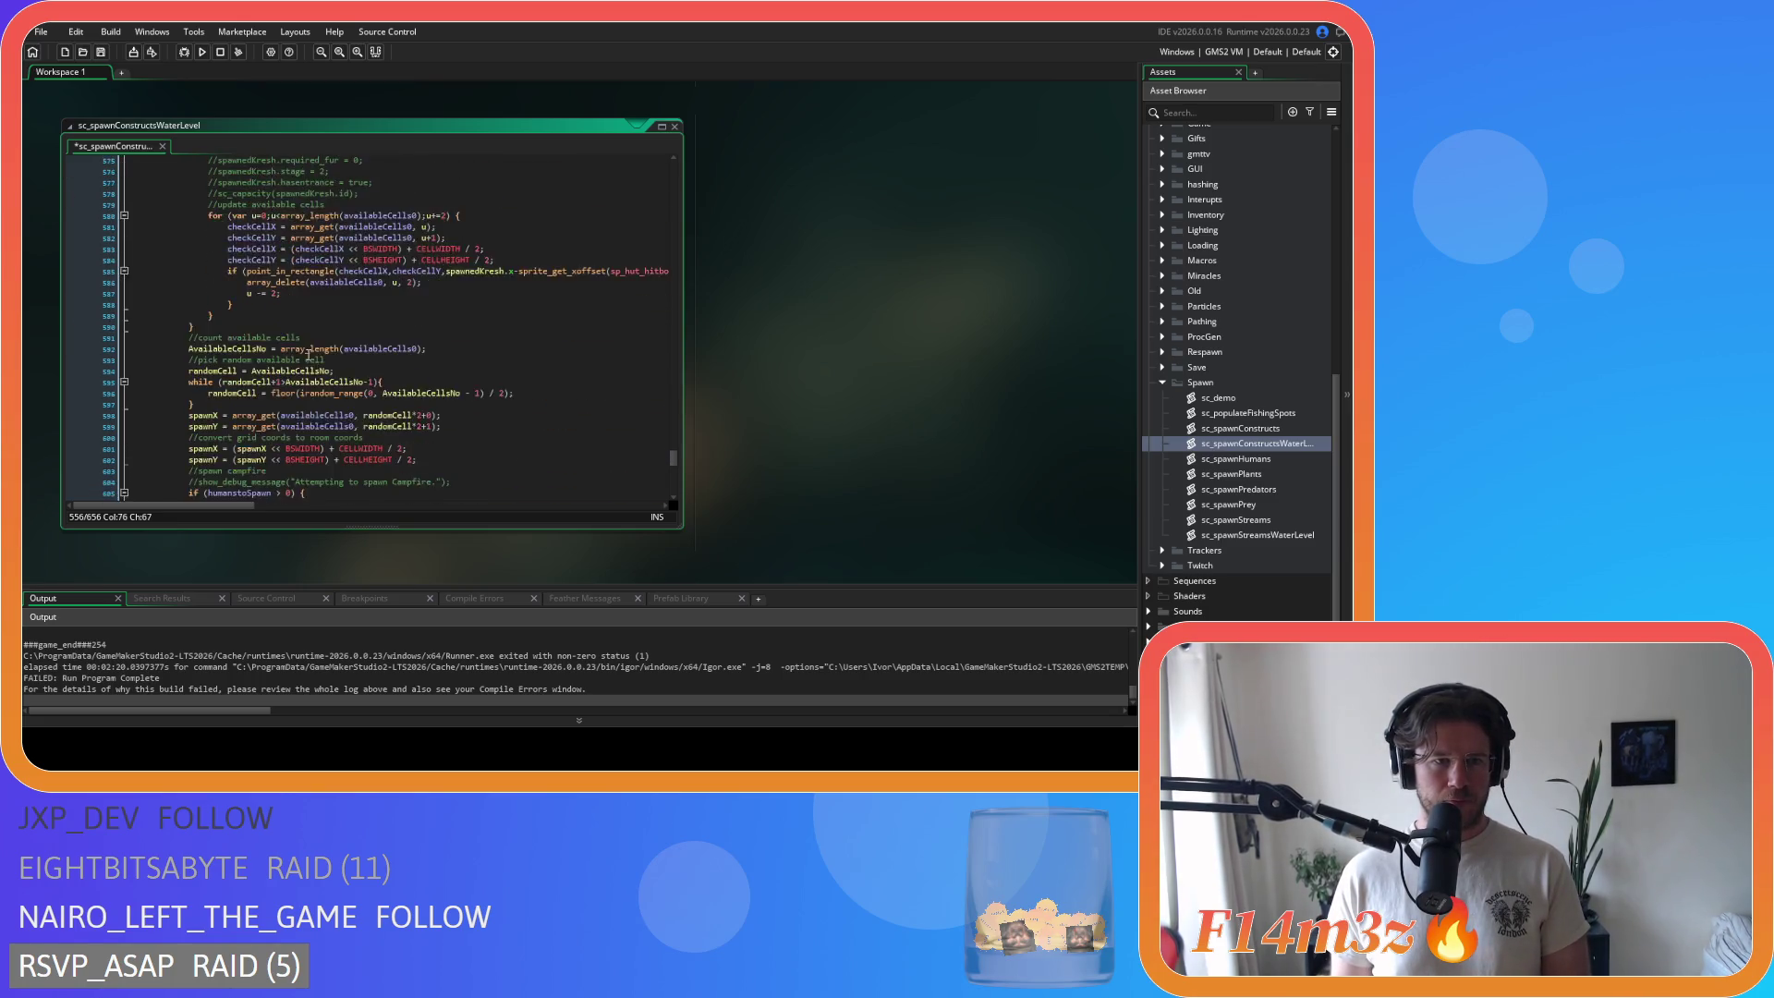
{"action": "scroll", "coordinate": [308, 352], "scroll_direction": "down", "scroll_amount": 4}
{"action": "left_click_drag", "start_coordinate": [185, 293], "coordinate": [189, 271]}
{"action": "key", "text": "ctrl+k"}
{"action": "left_click", "coordinate": [239, 291]}
{"action": "key", "text": "Return"}
{"action": "type", "text": "randomCell = floor(irandom_range(0, AvailableCellsNo - 1) / 2);"}
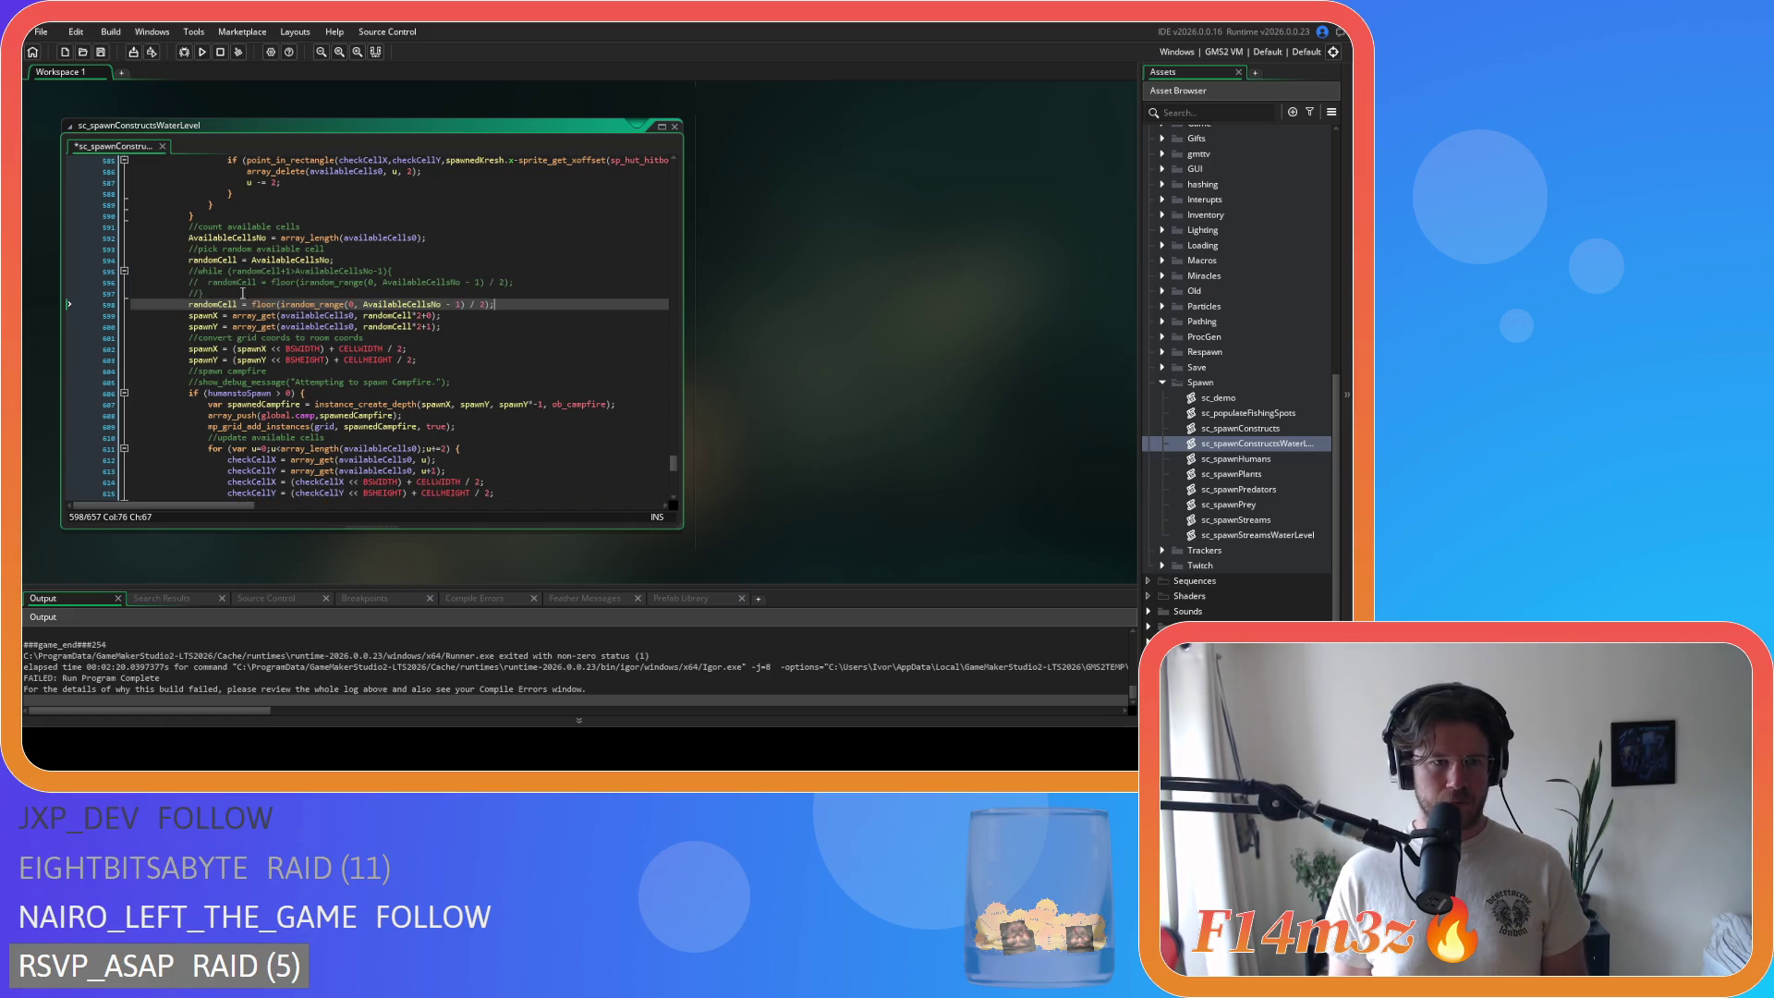
{"action": "scroll", "coordinate": [240, 290], "scroll_direction": "down", "scroll_amount": 11}
{"action": "left_click_drag", "start_coordinate": [210, 299], "coordinate": [205, 277]}
{"action": "key", "text": "ctrl+k"}
{"action": "left_click", "coordinate": [231, 299]}
{"action": "key", "text": "Return"}
{"action": "key", "text": "ctrl+v"}
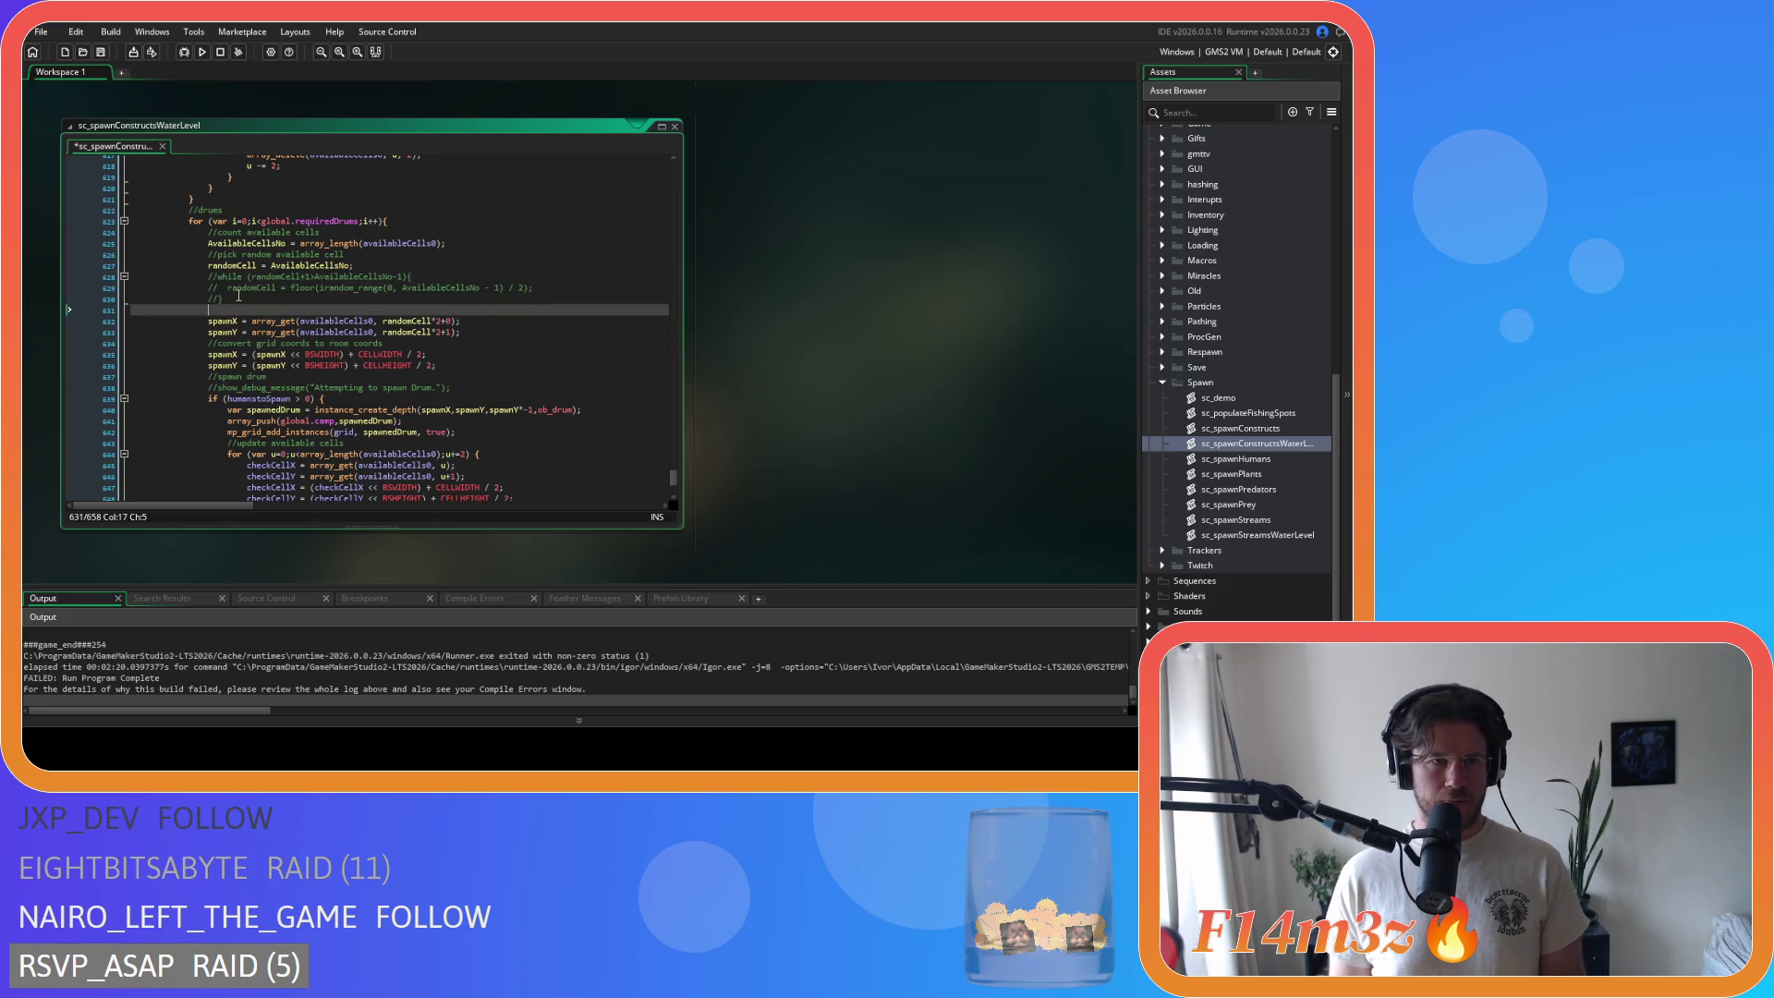
{"action": "scroll", "coordinate": [256, 308], "scroll_direction": "down", "scroll_amount": 5}
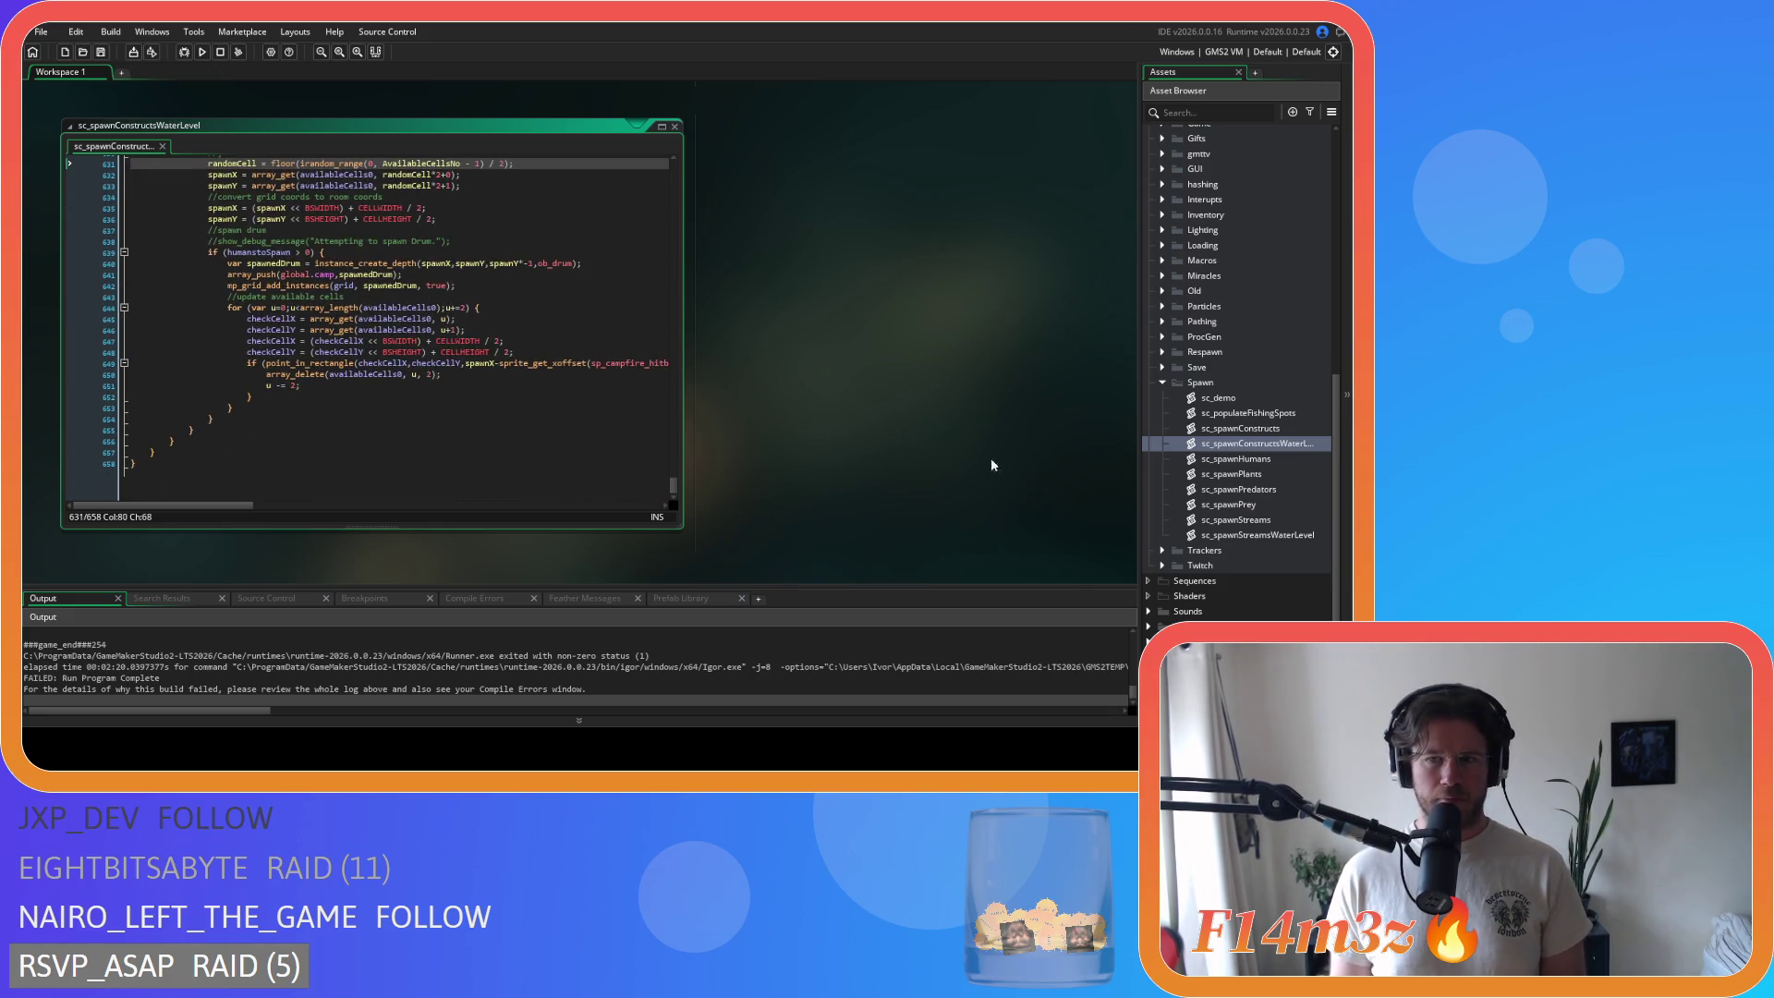
Step: Look through the sc_spawnHumans and sc_spawnPlants scripts from the Spawn folder
{"action": "double_click", "coordinate": [1261, 460]}
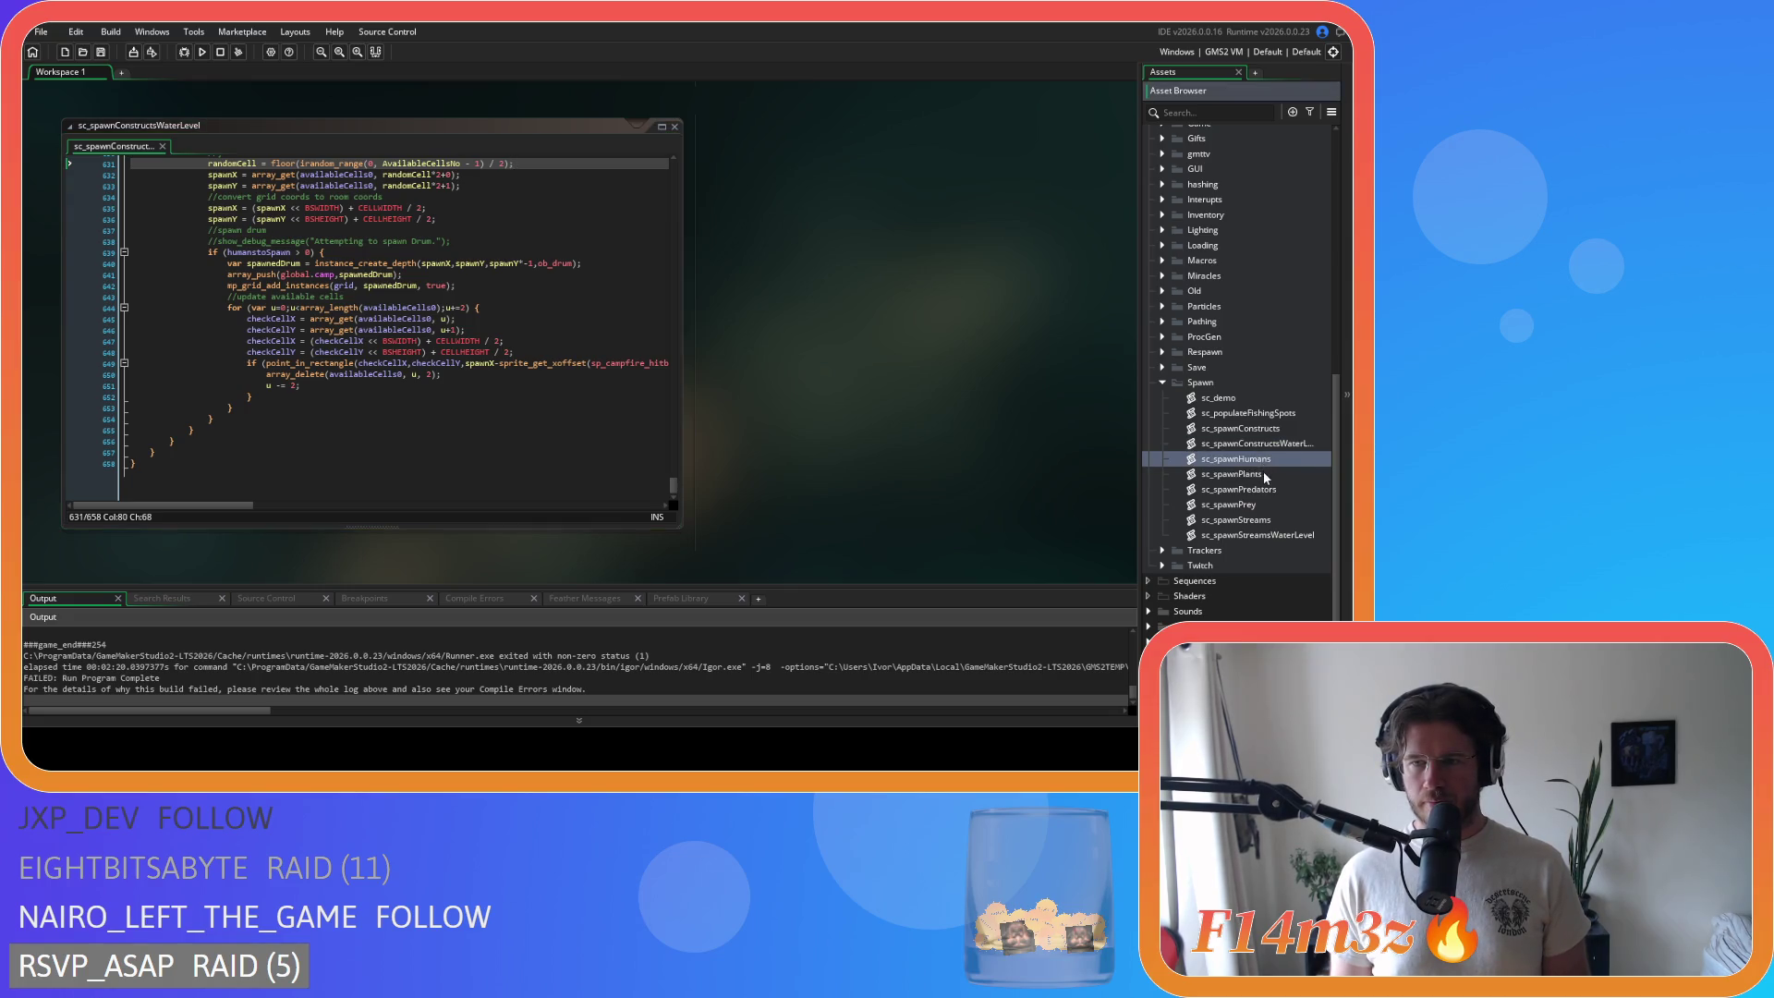
{"action": "scroll", "coordinate": [660, 419], "scroll_direction": "down", "scroll_amount": 15}
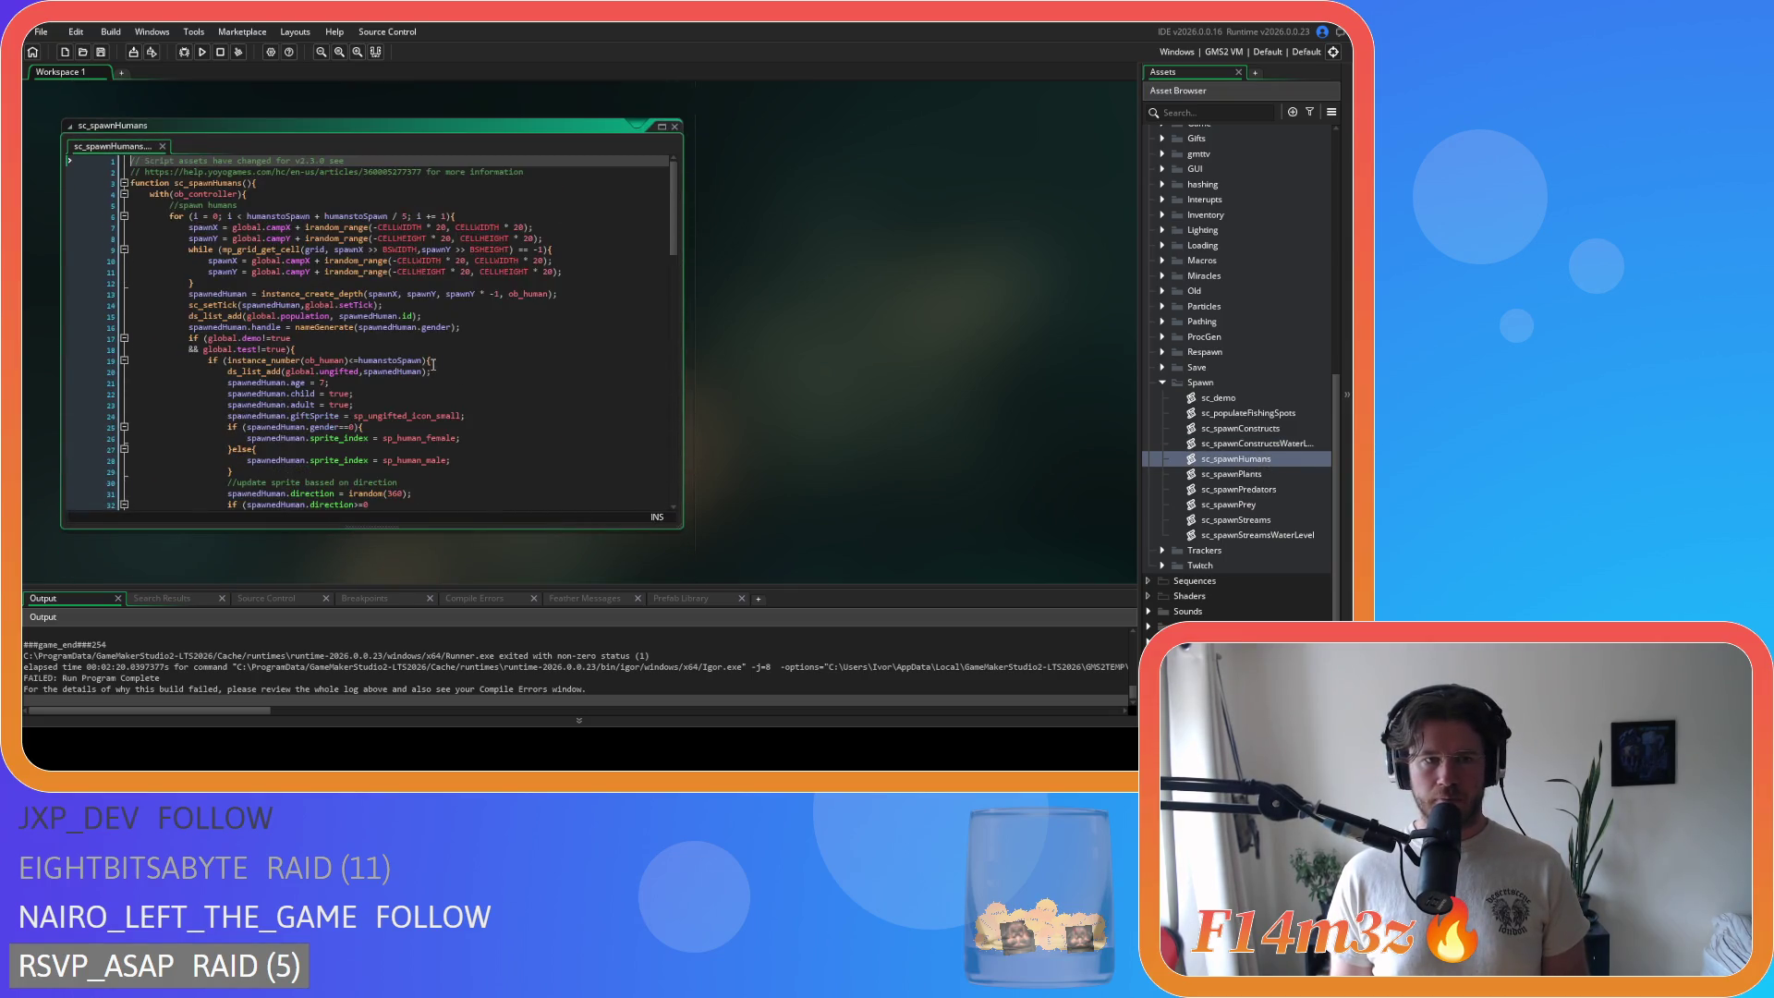
{"action": "double_click", "coordinate": [1230, 474]}
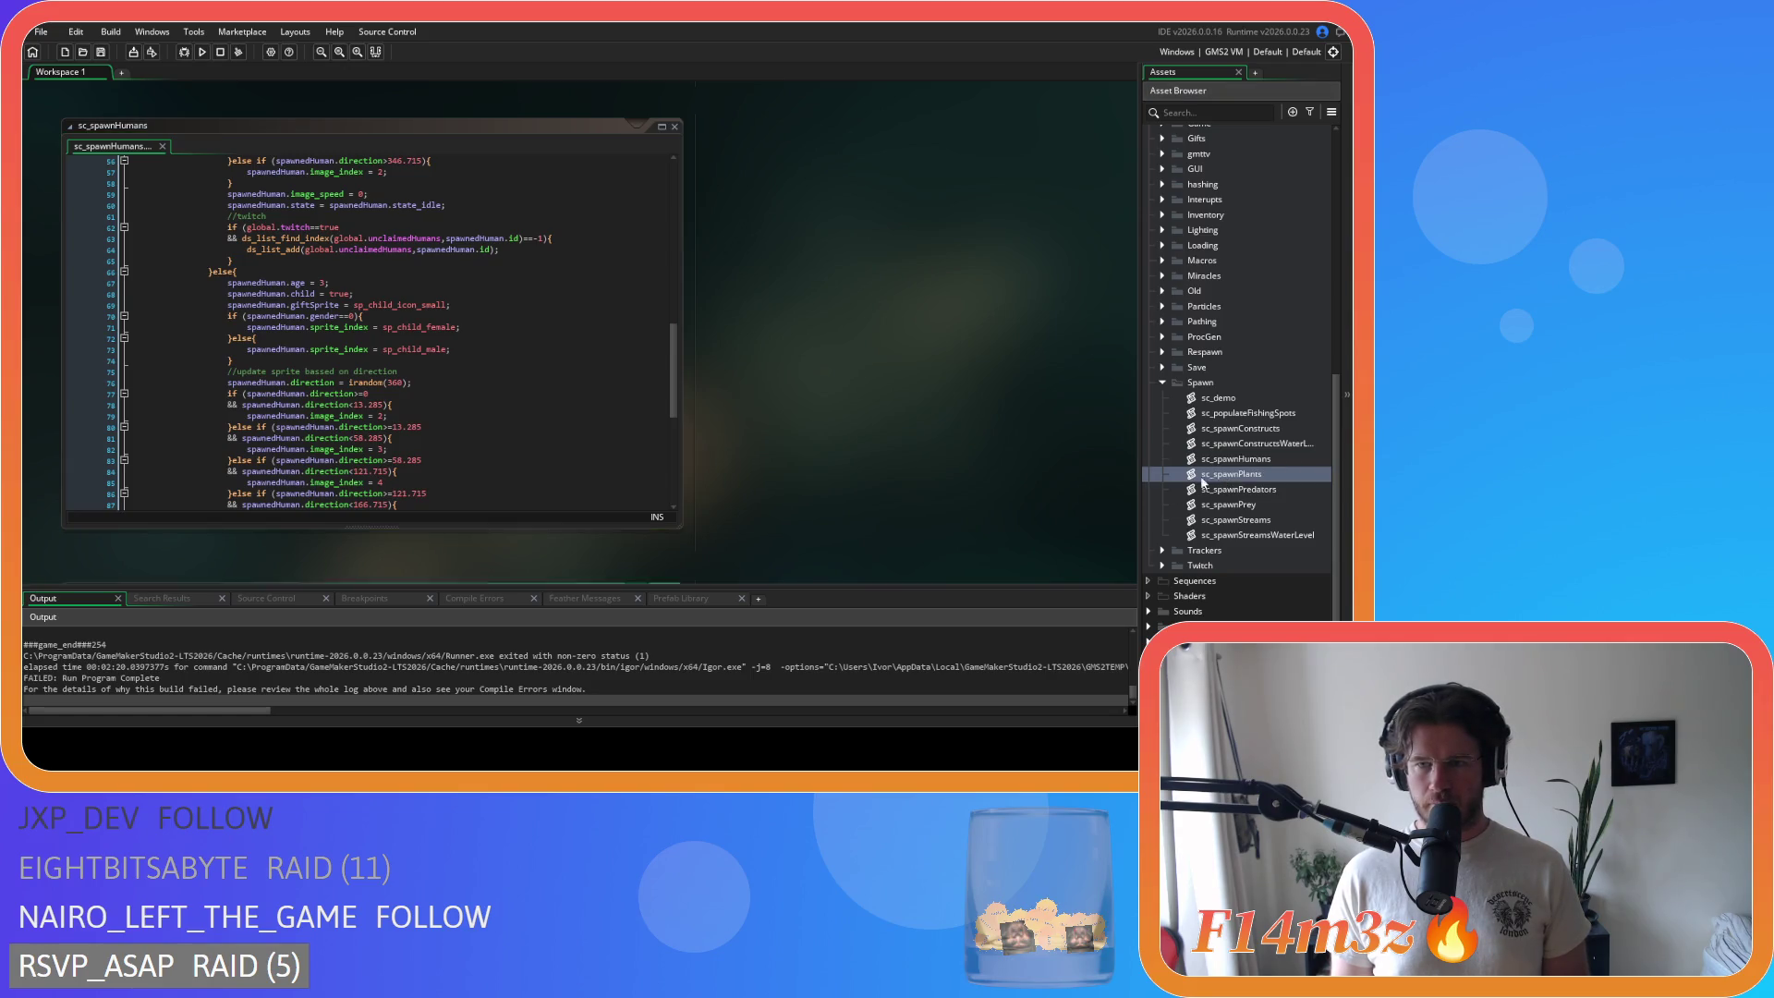
{"action": "scroll", "coordinate": [446, 347], "scroll_direction": "down", "scroll_amount": 12}
{"action": "scroll", "coordinate": [447, 346], "scroll_direction": "down", "scroll_amount": 20}
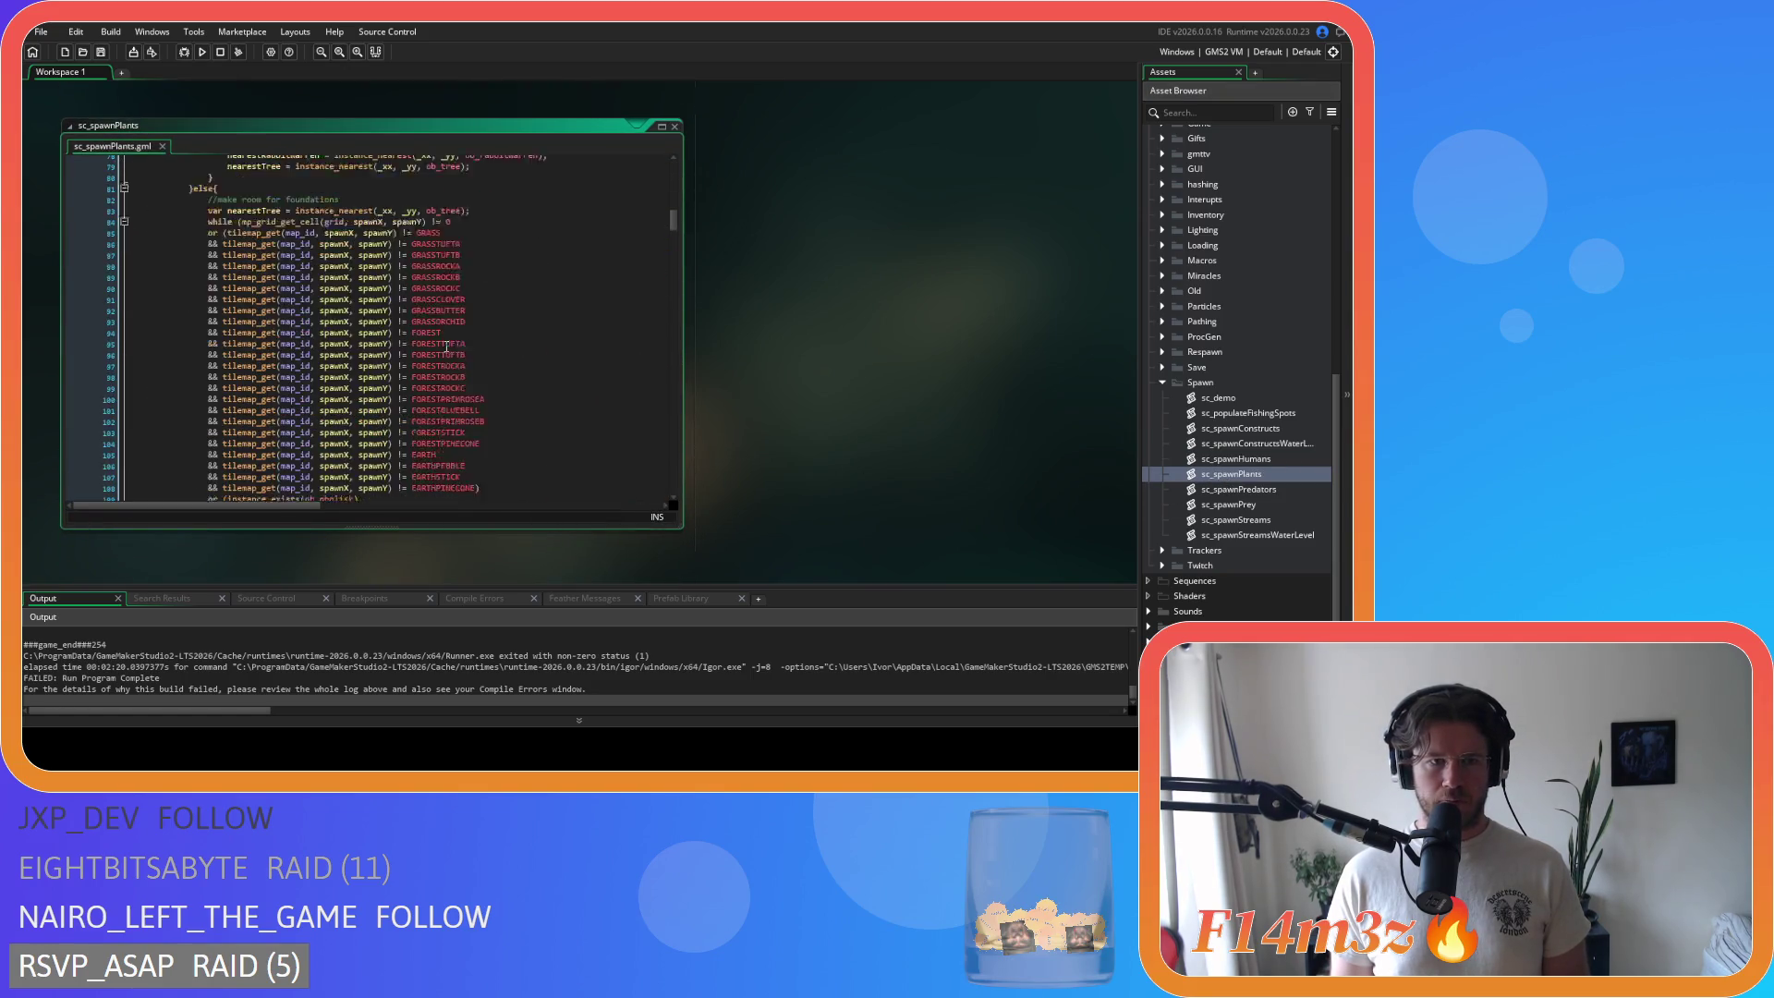
{"action": "scroll", "coordinate": [446, 347], "scroll_direction": "down", "scroll_amount": 20}
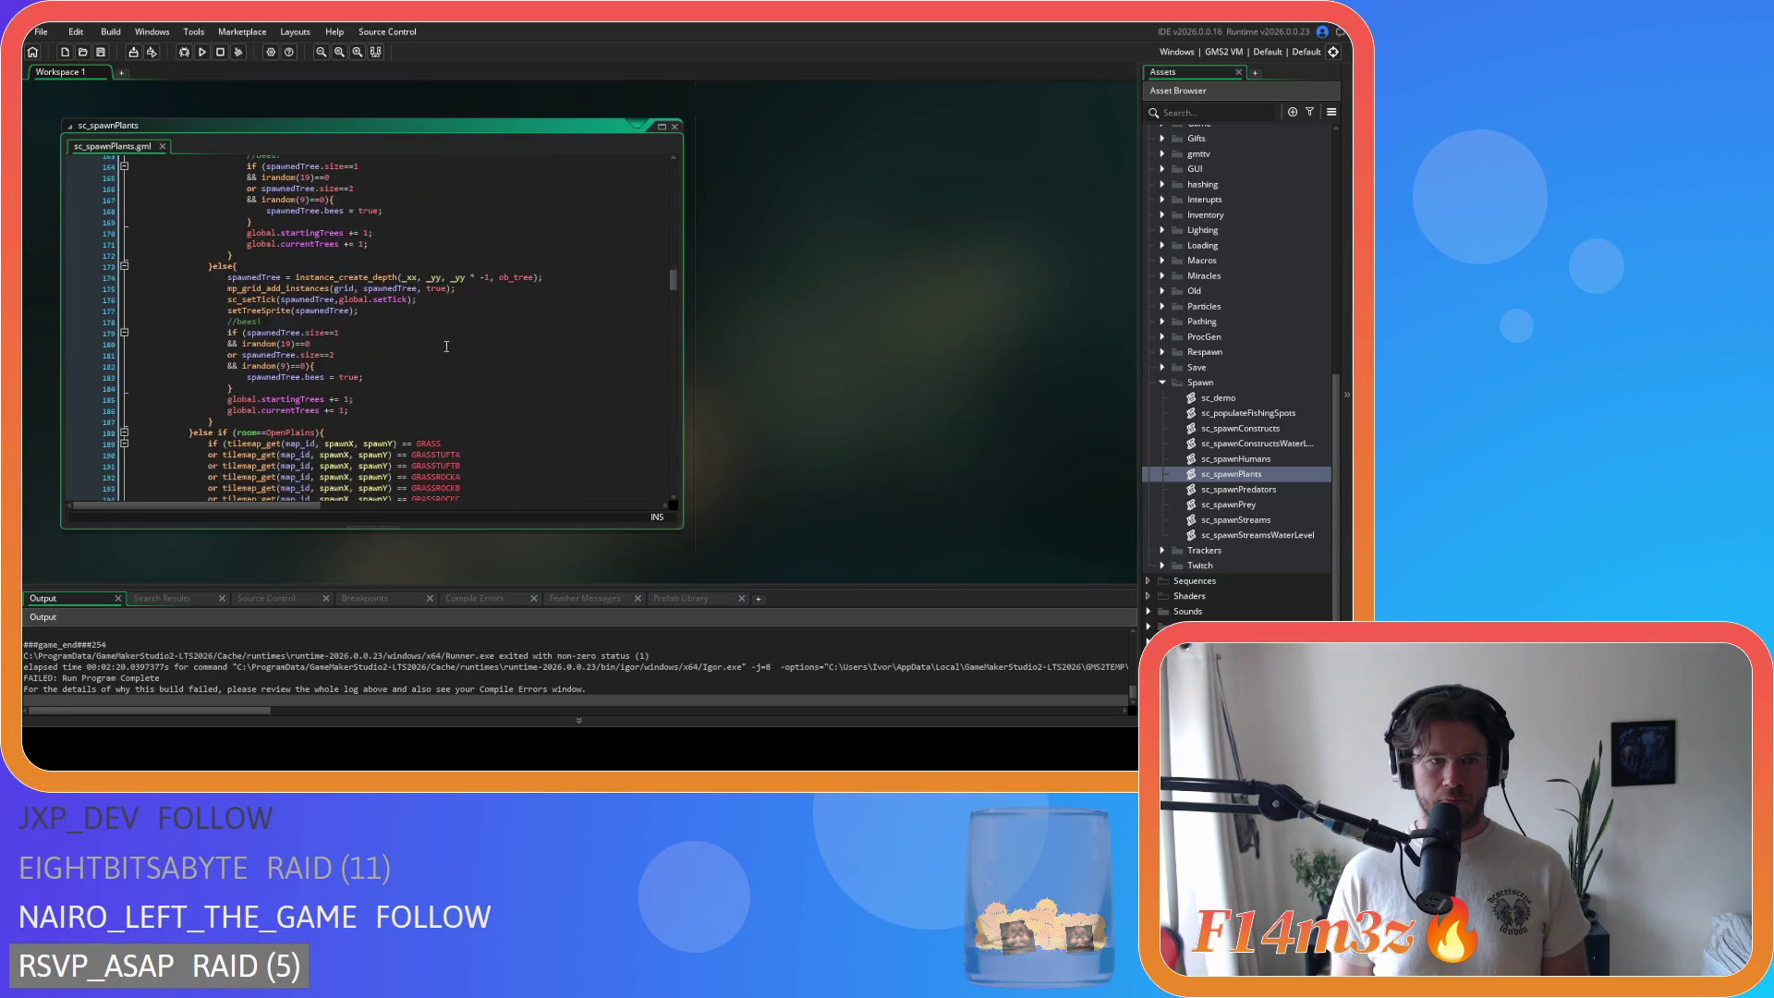
{"action": "scroll", "coordinate": [446, 346], "scroll_direction": "down", "scroll_amount": 20}
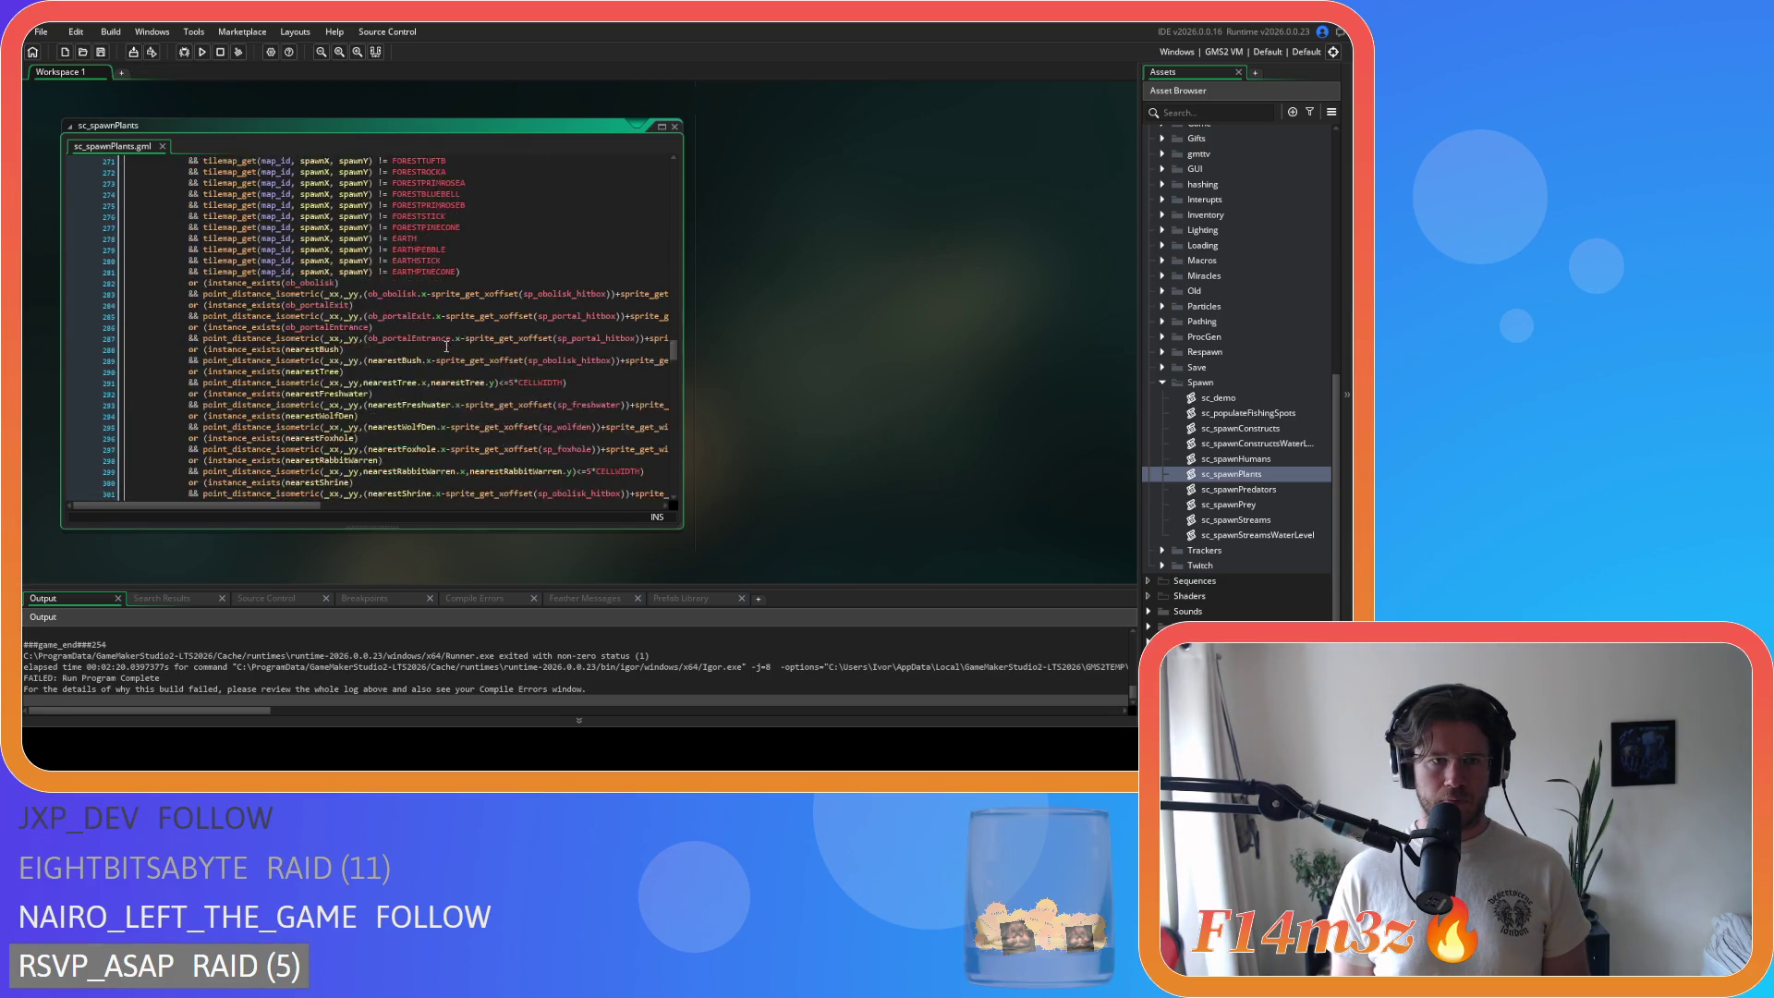
{"action": "scroll", "coordinate": [446, 347], "scroll_direction": "down", "scroll_amount": 20}
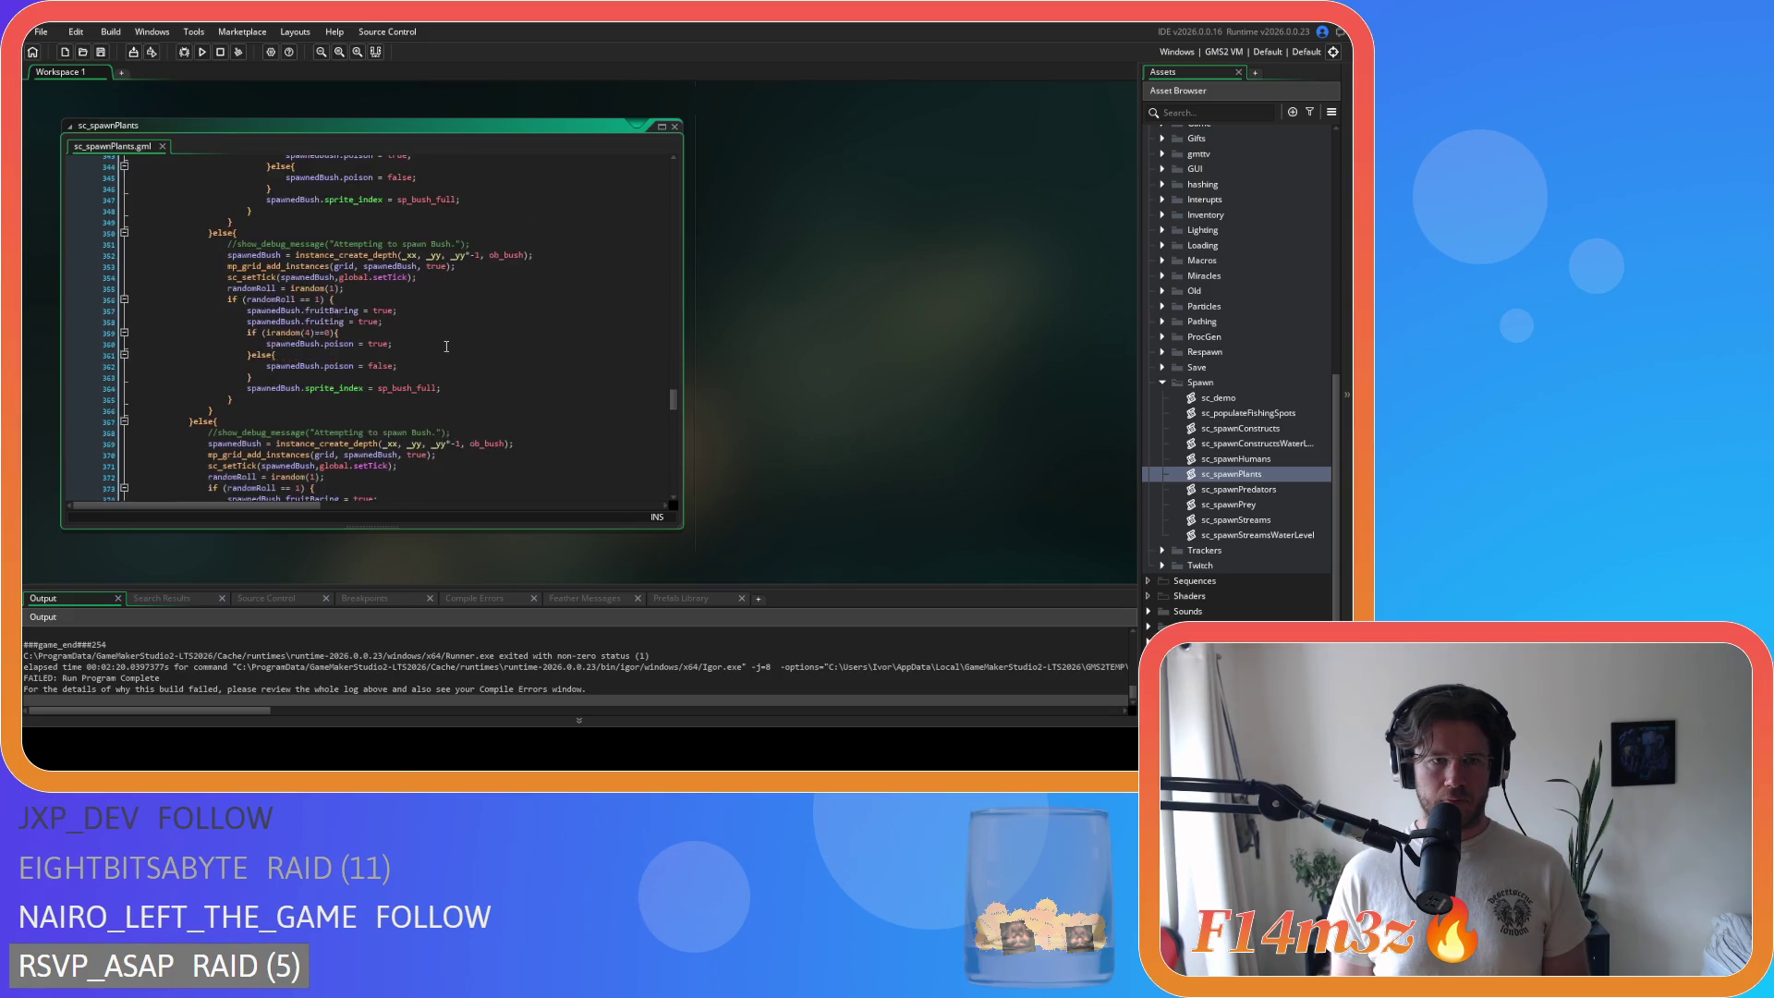
{"action": "scroll", "coordinate": [446, 347], "scroll_direction": "down", "scroll_amount": 8}
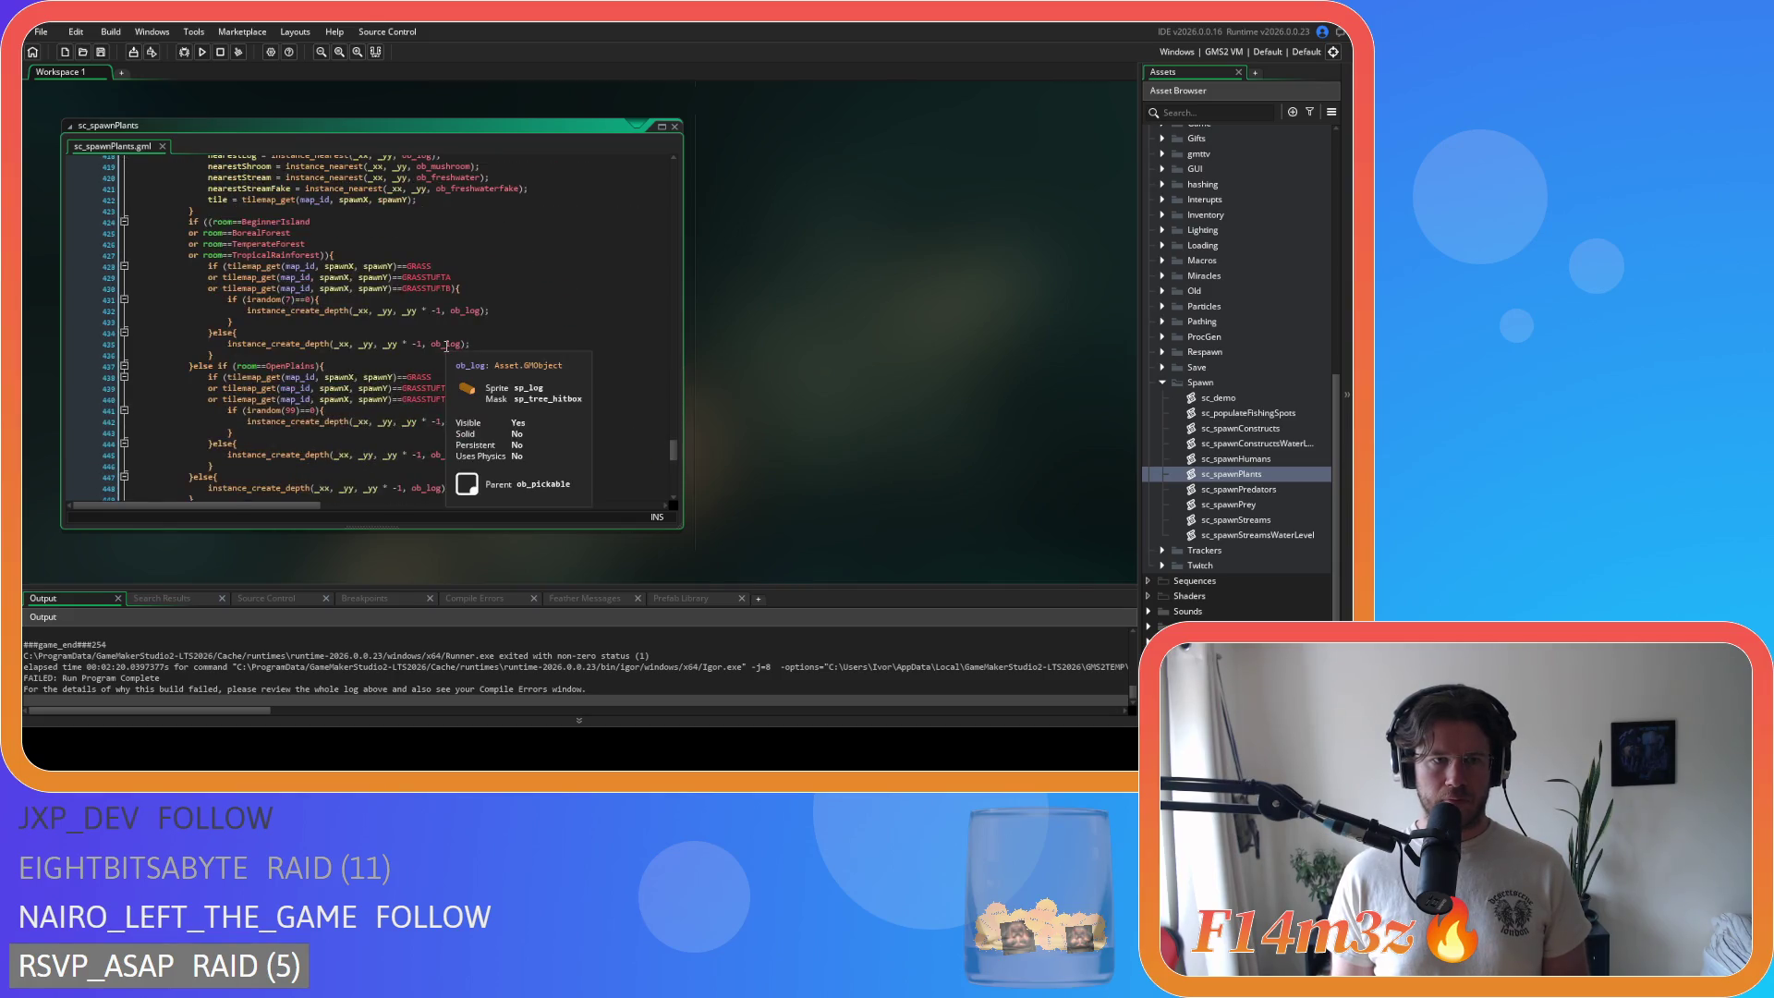
{"action": "scroll", "coordinate": [446, 346], "scroll_direction": "down", "scroll_amount": 9}
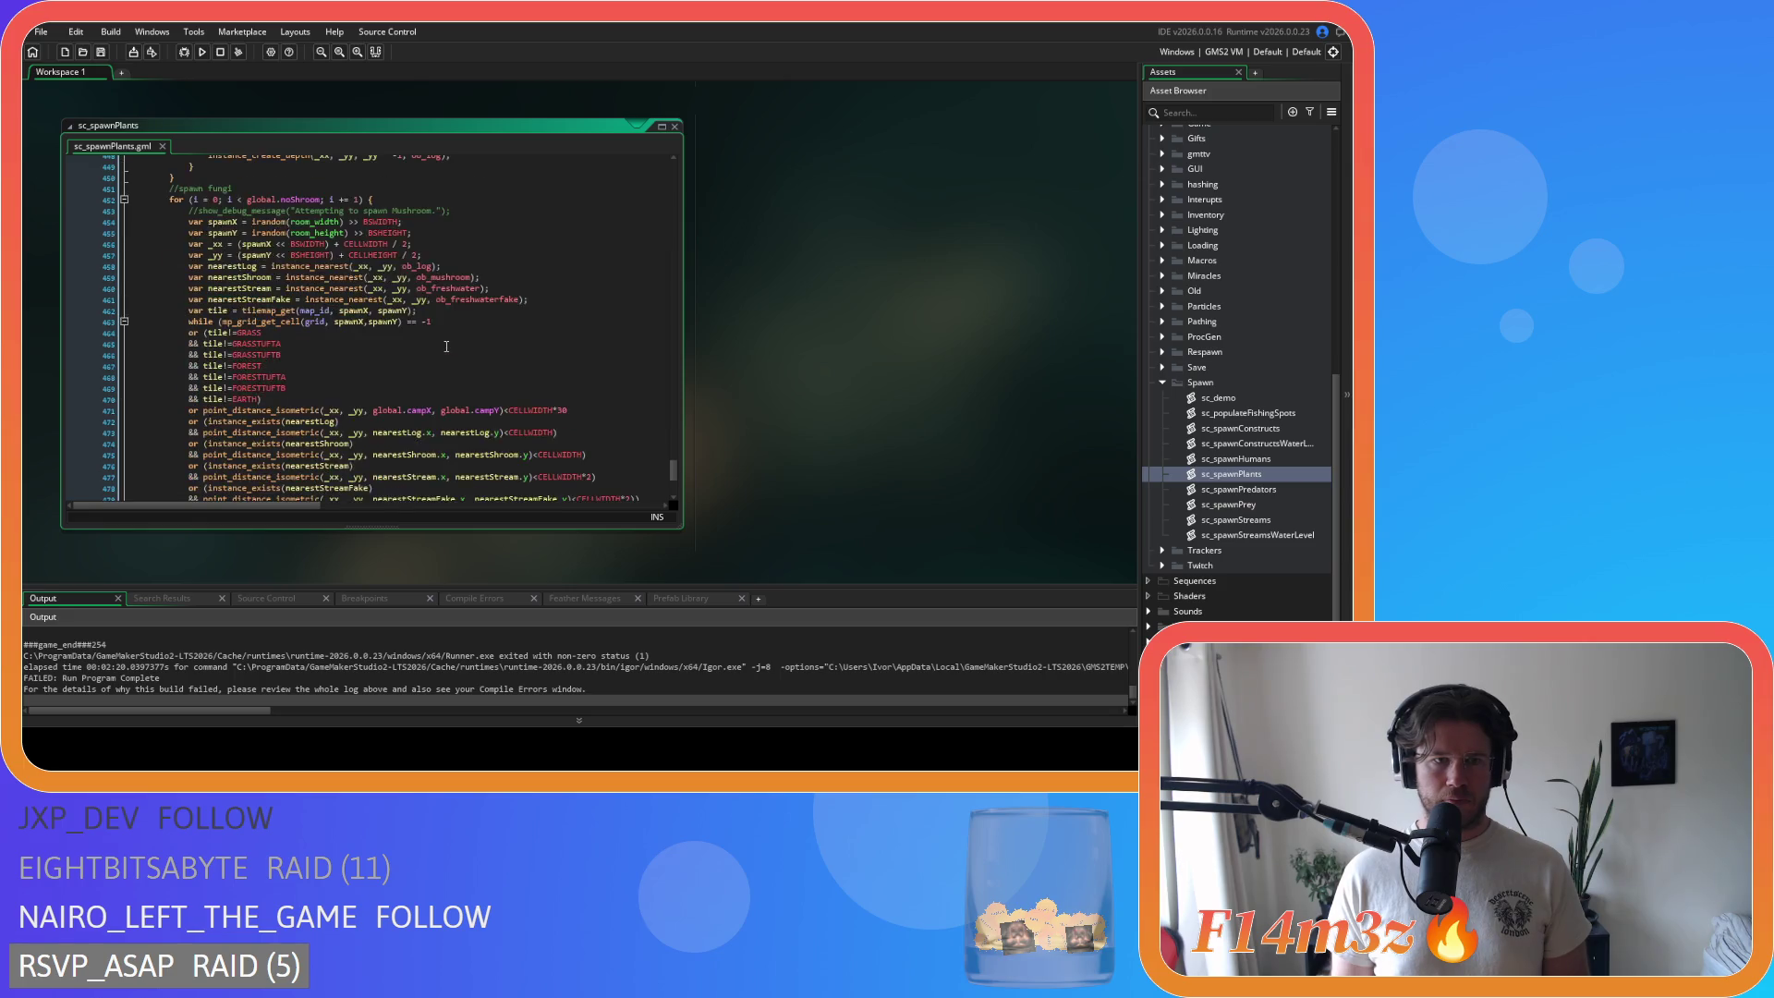
Step: Open sc_spawnPredators and scroll up through its code, then return to sc_spawnPrey
{"action": "double_click", "coordinate": [1240, 490]}
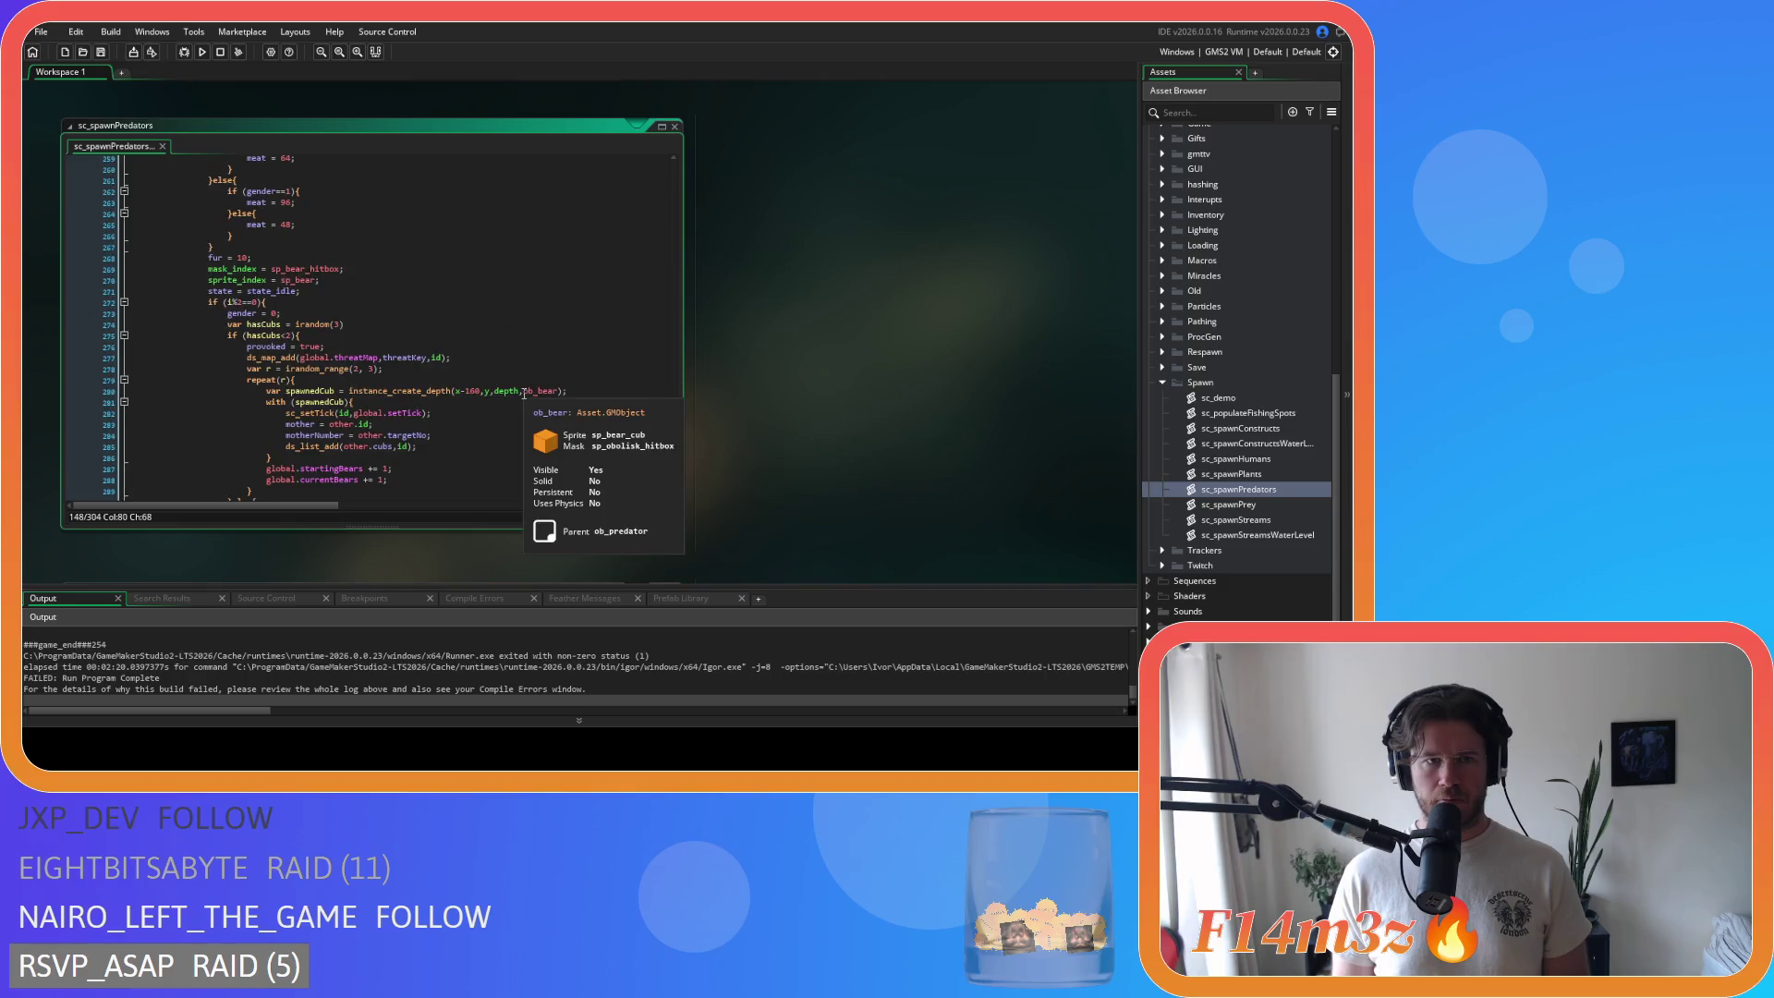
{"action": "scroll", "coordinate": [524, 395], "scroll_direction": "up", "scroll_amount": 16}
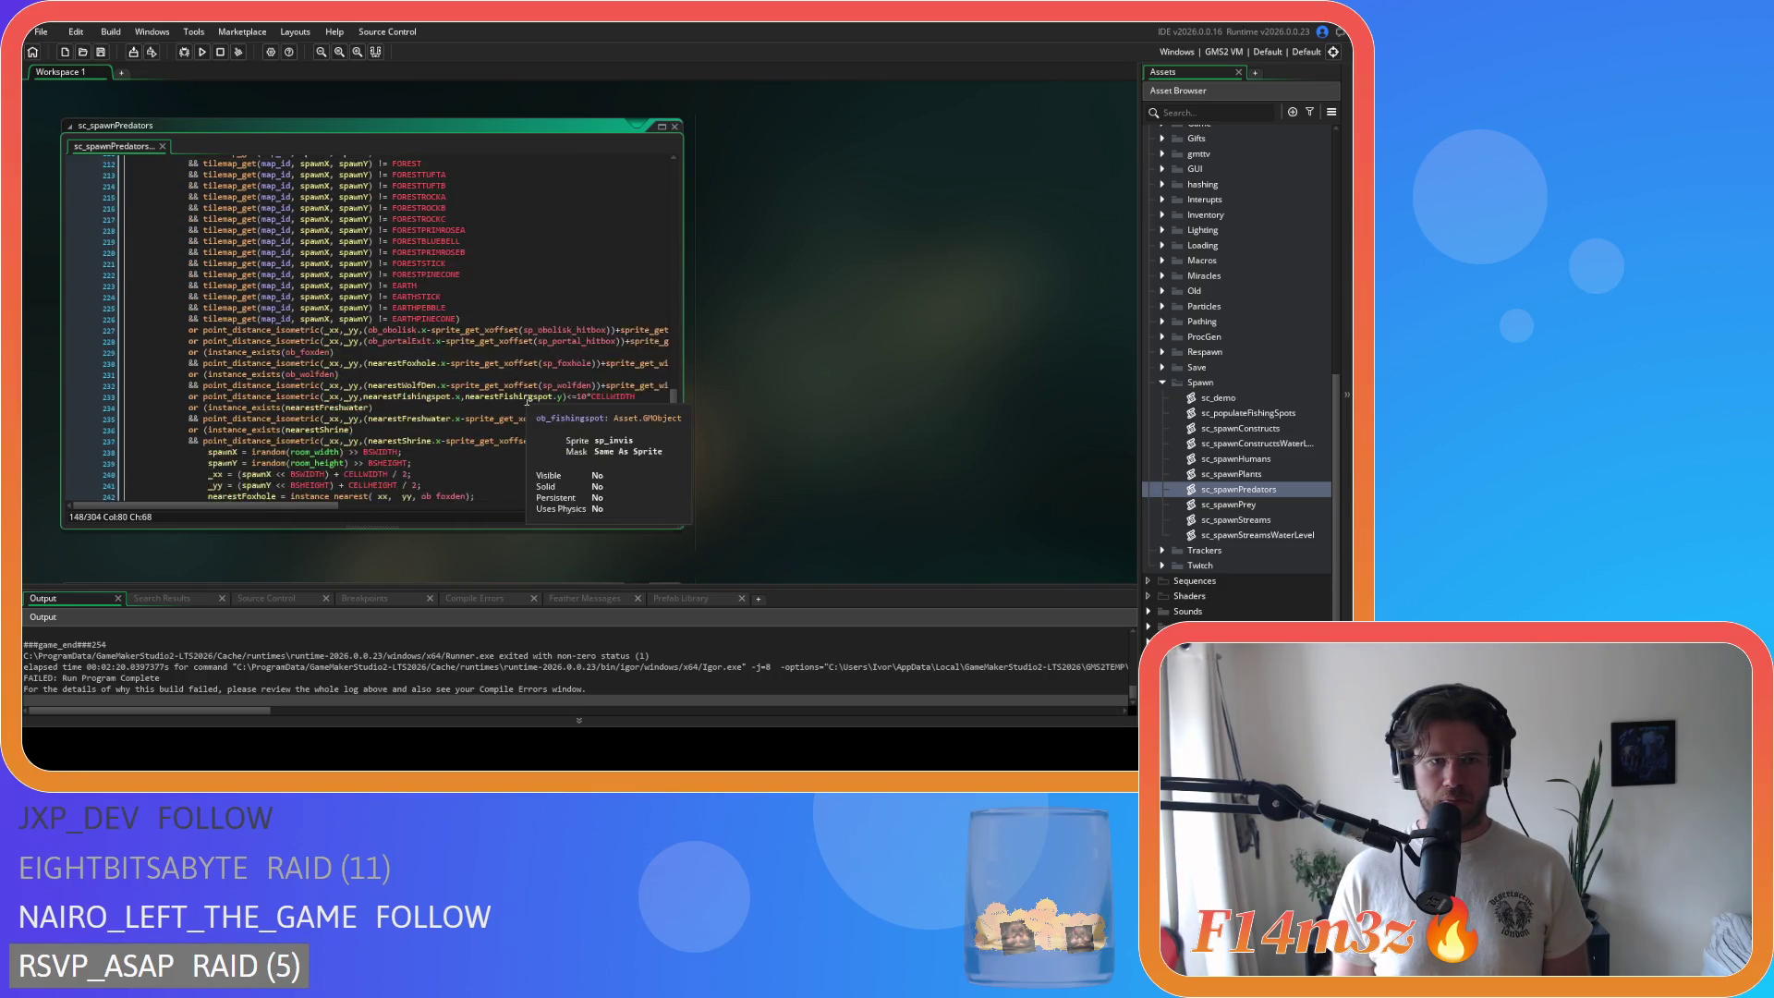
{"action": "scroll", "coordinate": [527, 399], "scroll_direction": "up", "scroll_amount": 1}
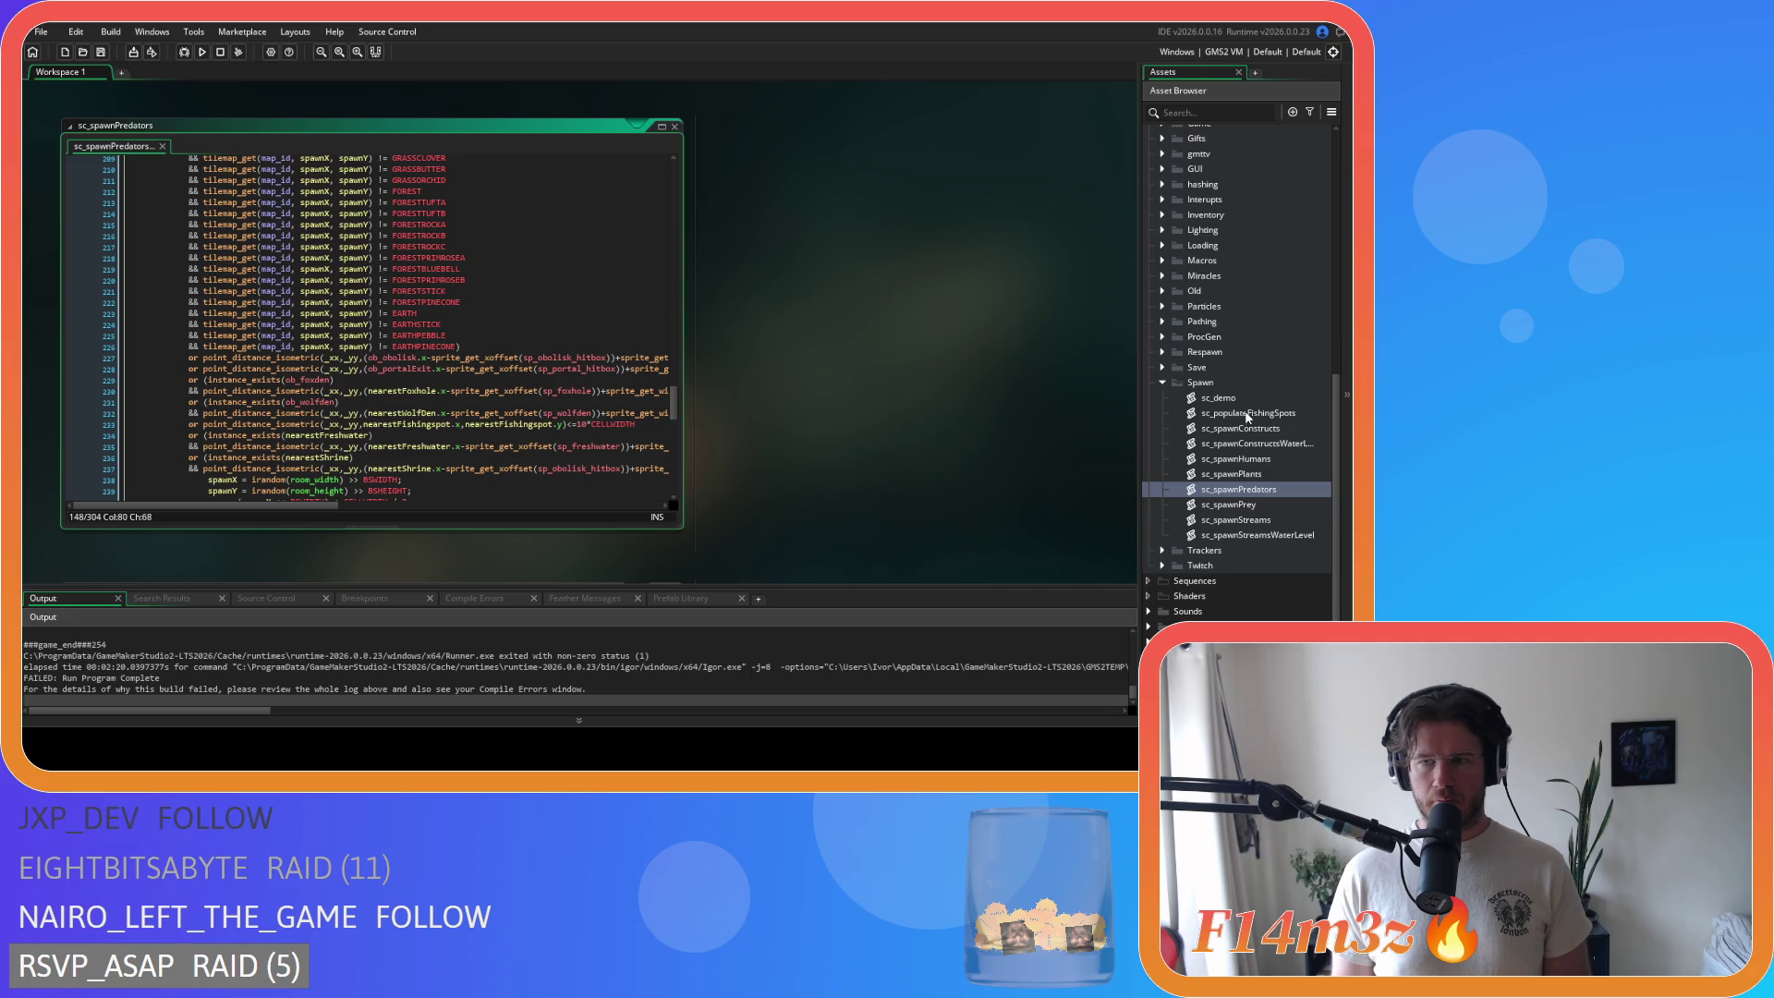
{"action": "double_click", "coordinate": [1239, 504]}
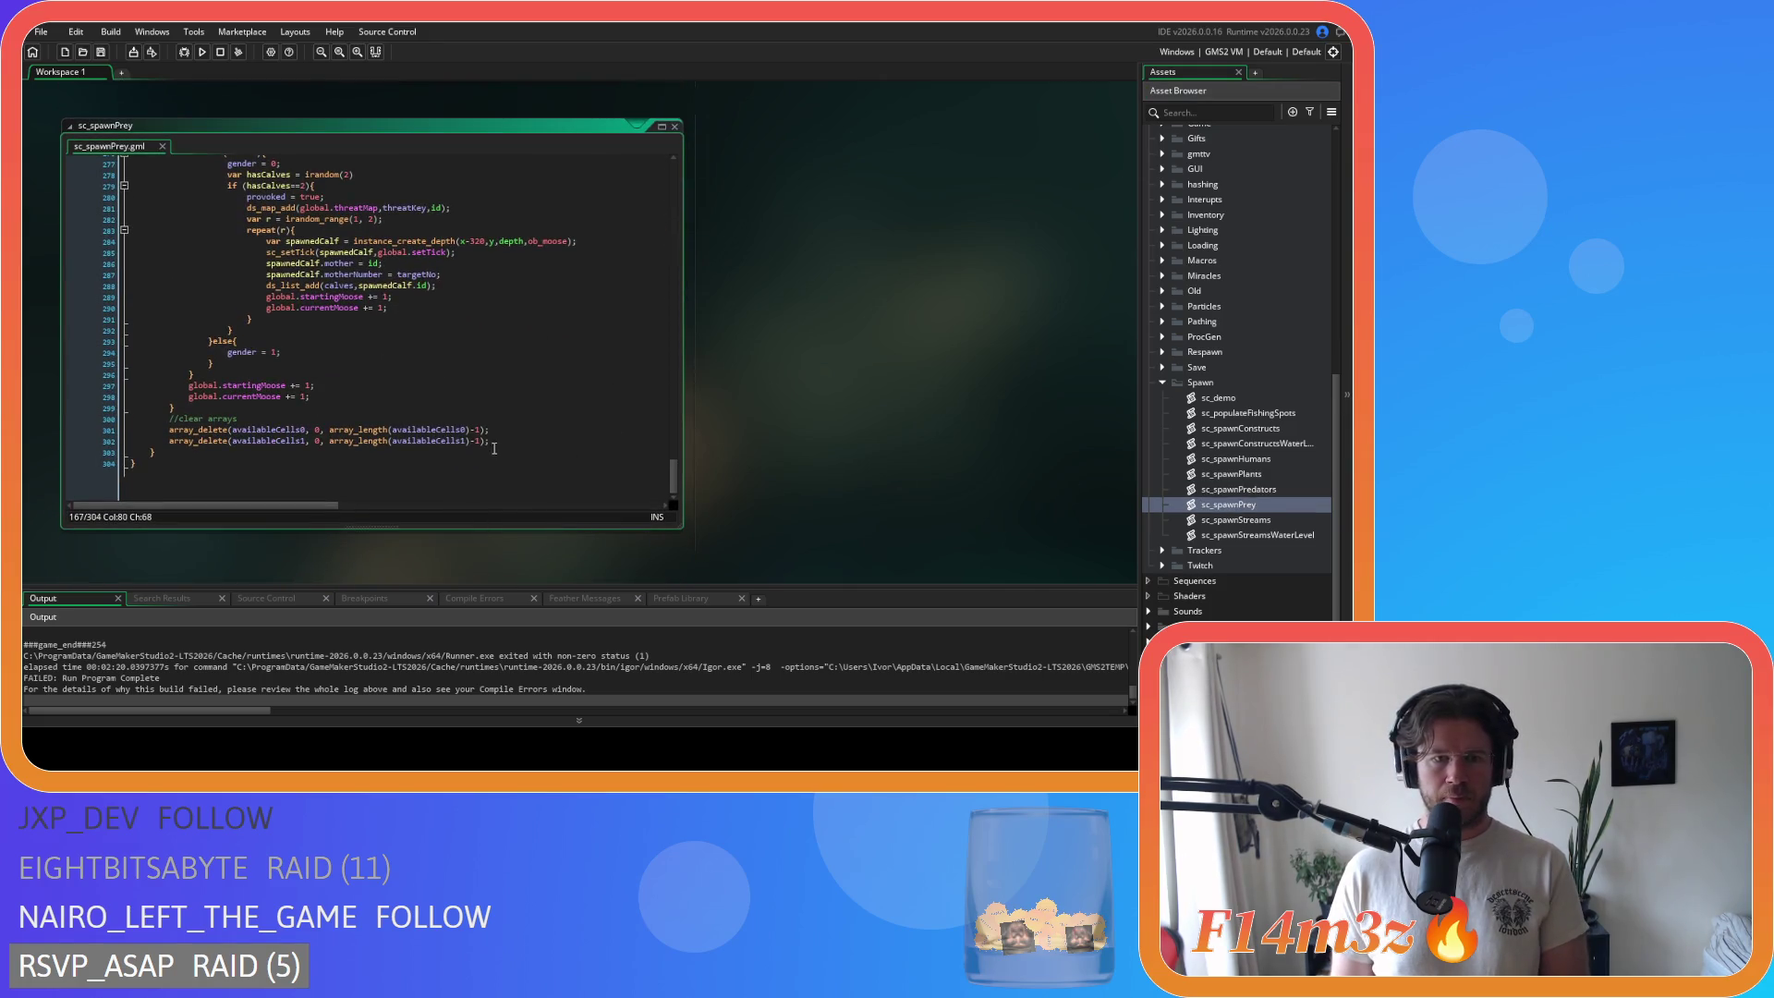
Step: Delete the -1 after array_length on line 302 of sc_spawnPrey
{"action": "left_click", "coordinate": [482, 450]}
{"action": "key", "text": "BackSpace"}
{"action": "key", "text": "BackSpace"}
{"action": "left_click", "coordinate": [481, 440]}
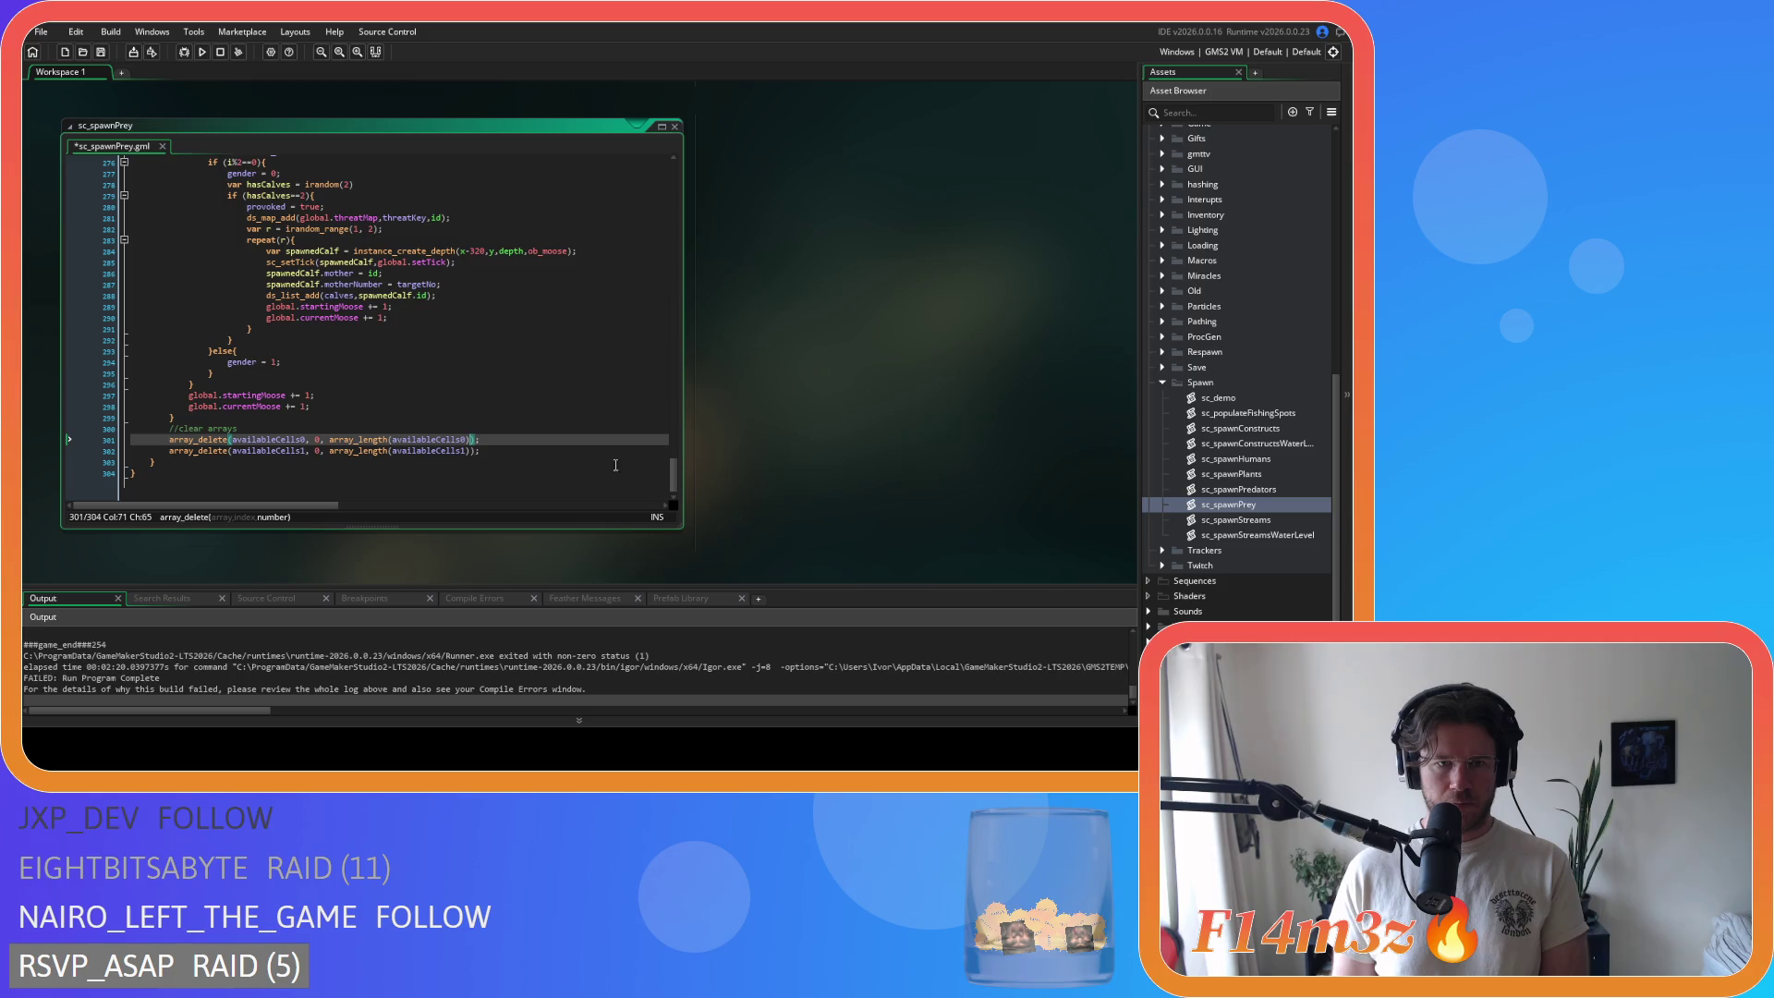
{"action": "left_click_drag", "start_coordinate": [673, 482], "coordinate": [672, 480]}
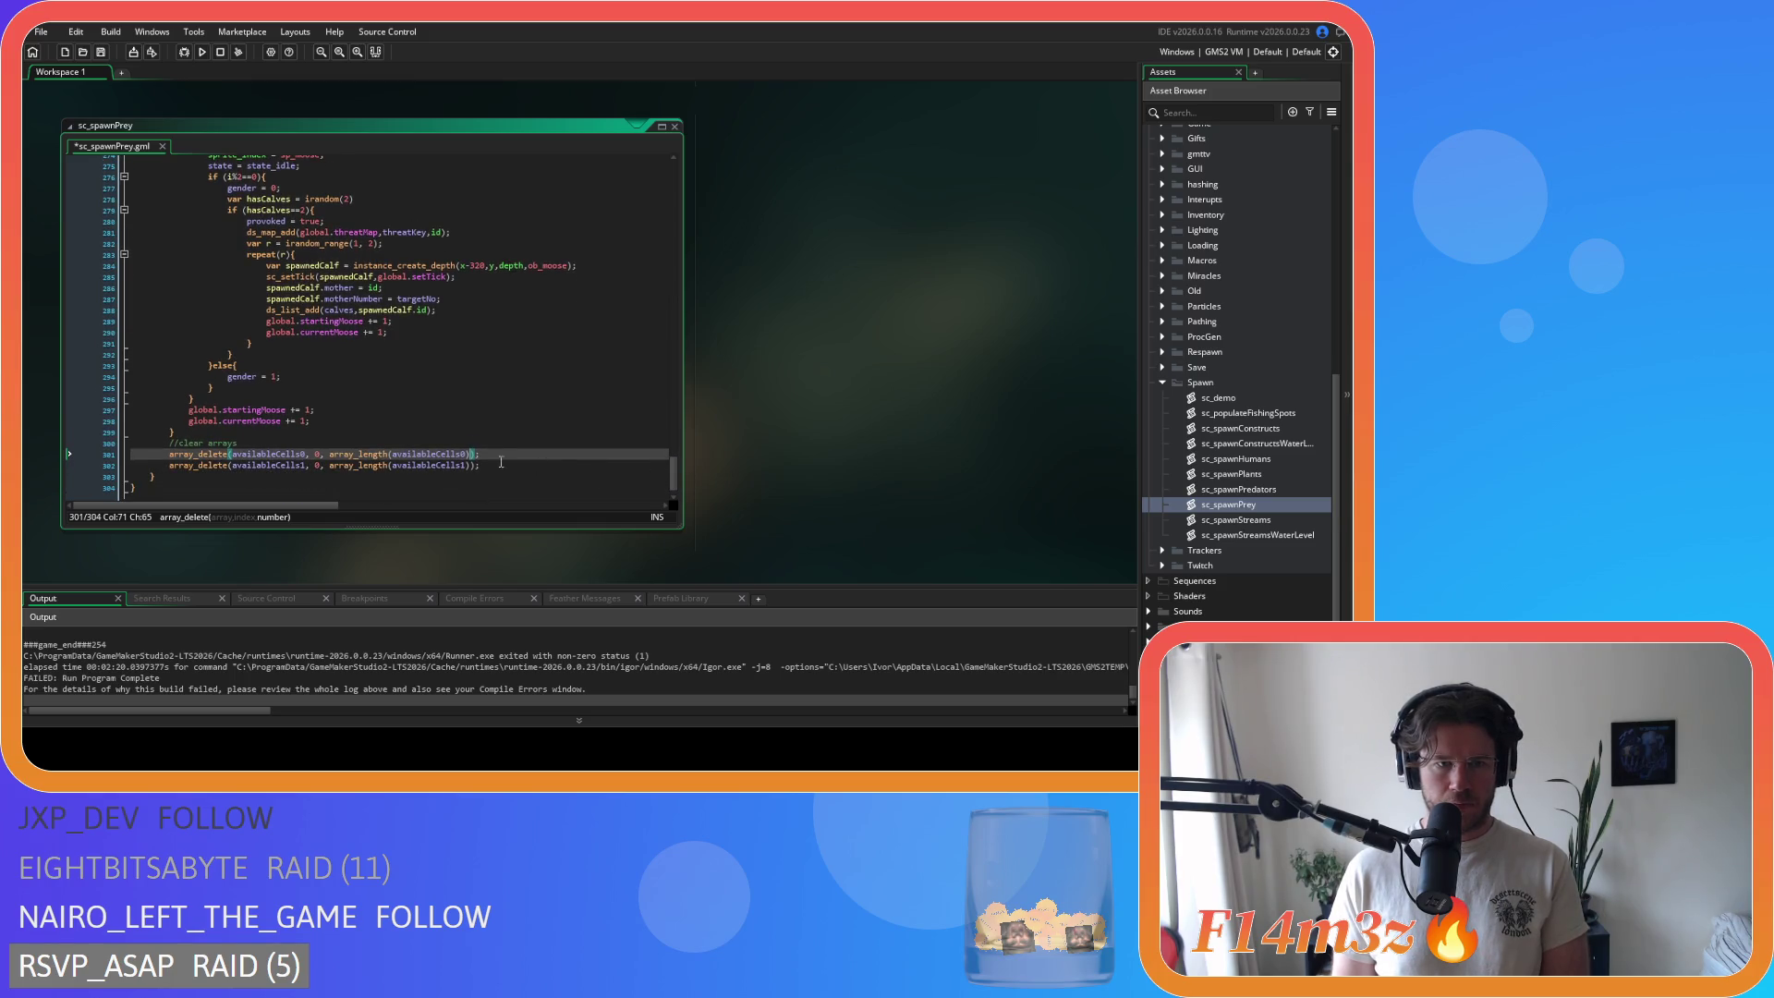
Step: Search sc_spawnPrey for array_length and step back through earlier matches, checking line 115
{"action": "double_click", "coordinate": [332, 453]}
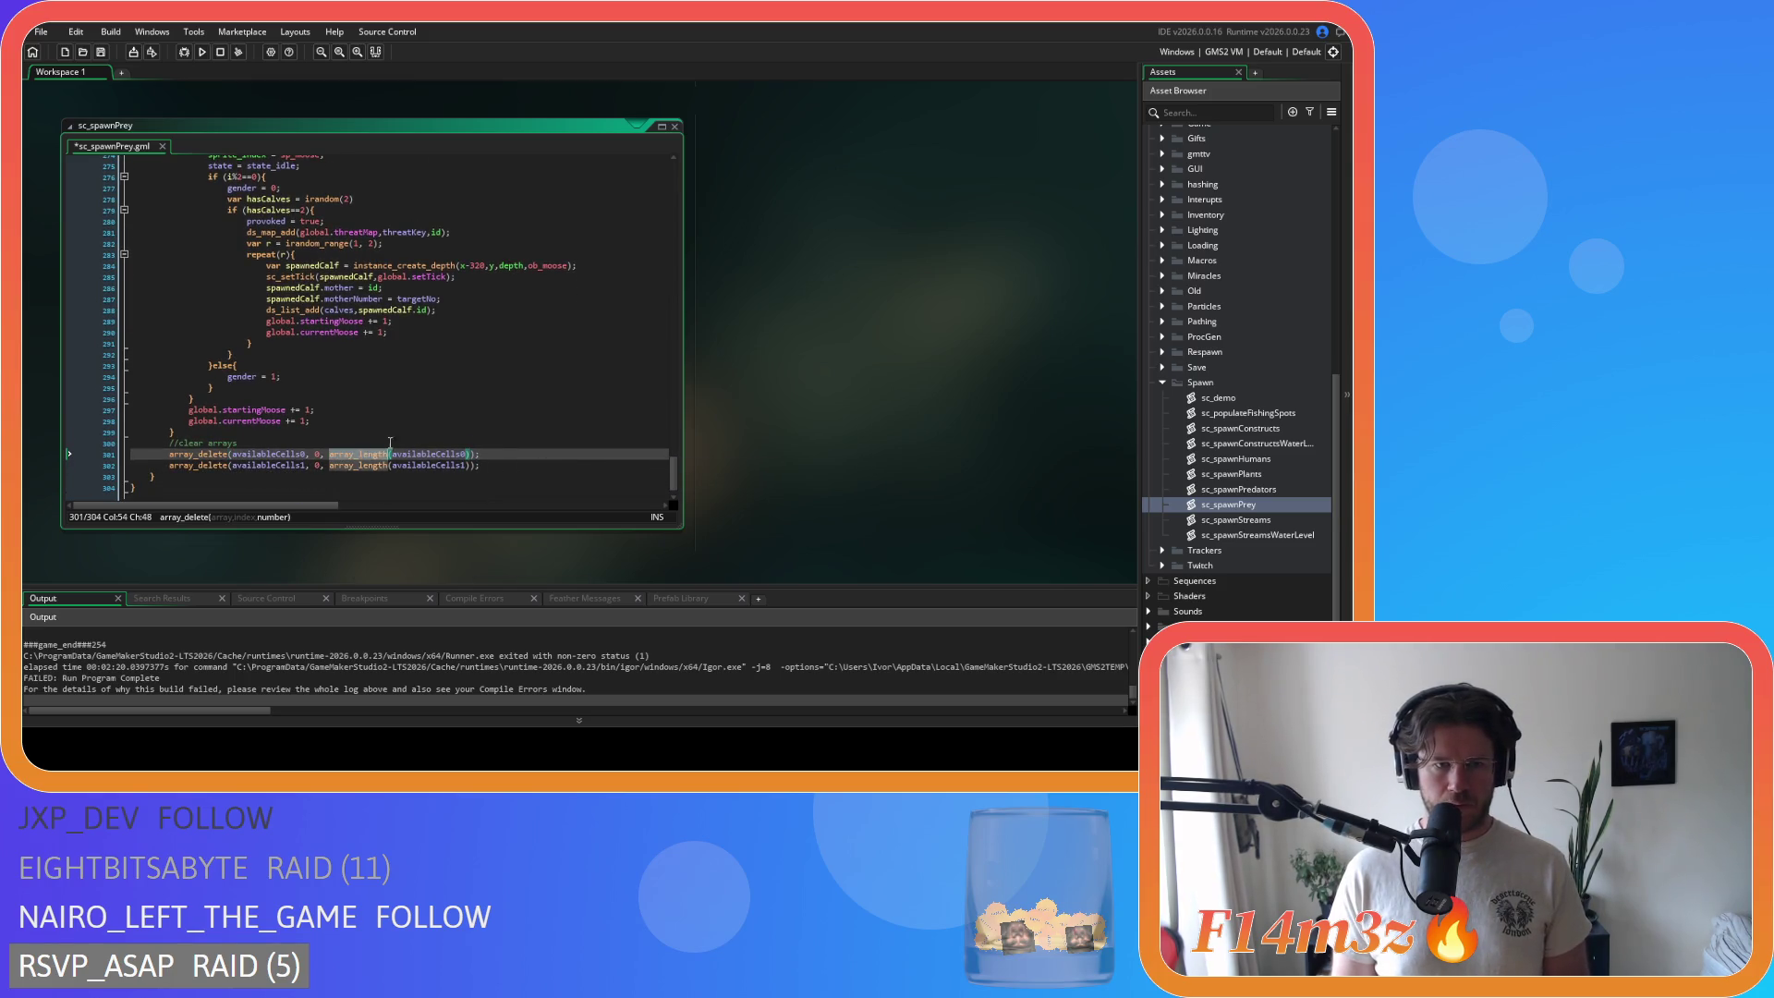
{"action": "key", "text": "ctrl+f"}
{"action": "left_click", "coordinate": [632, 181]}
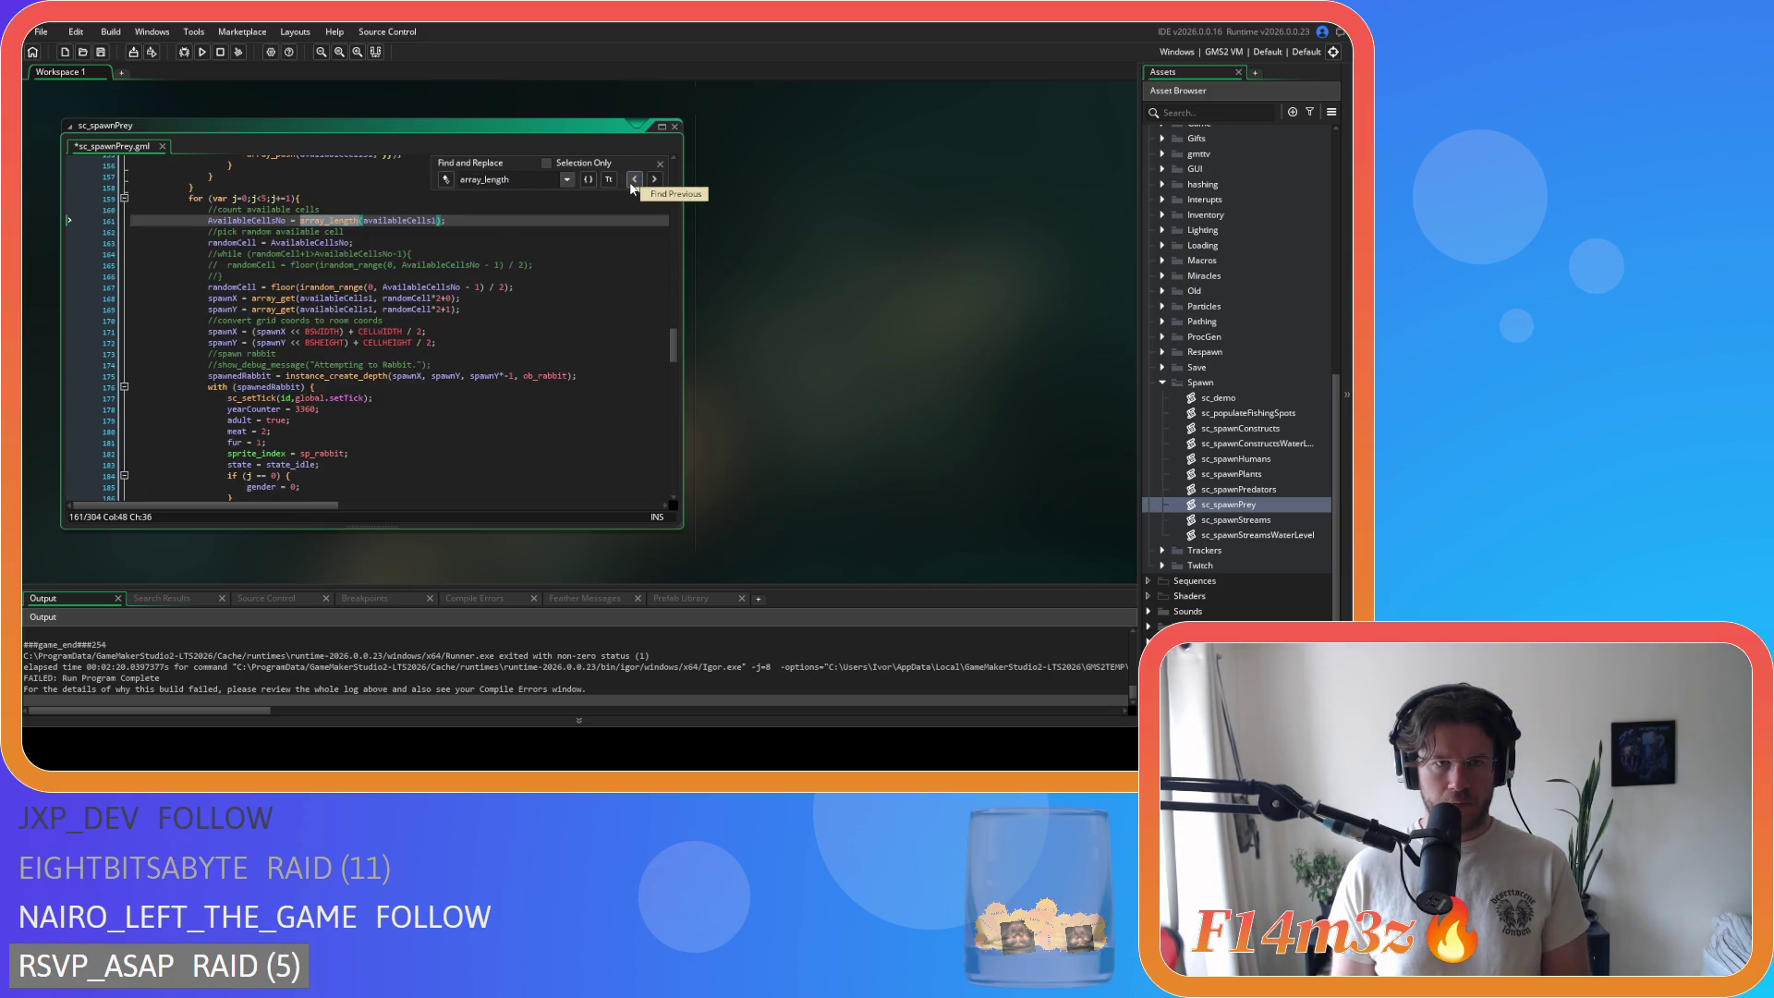
{"action": "left_click", "coordinate": [632, 181]}
{"action": "left_click", "coordinate": [505, 221]}
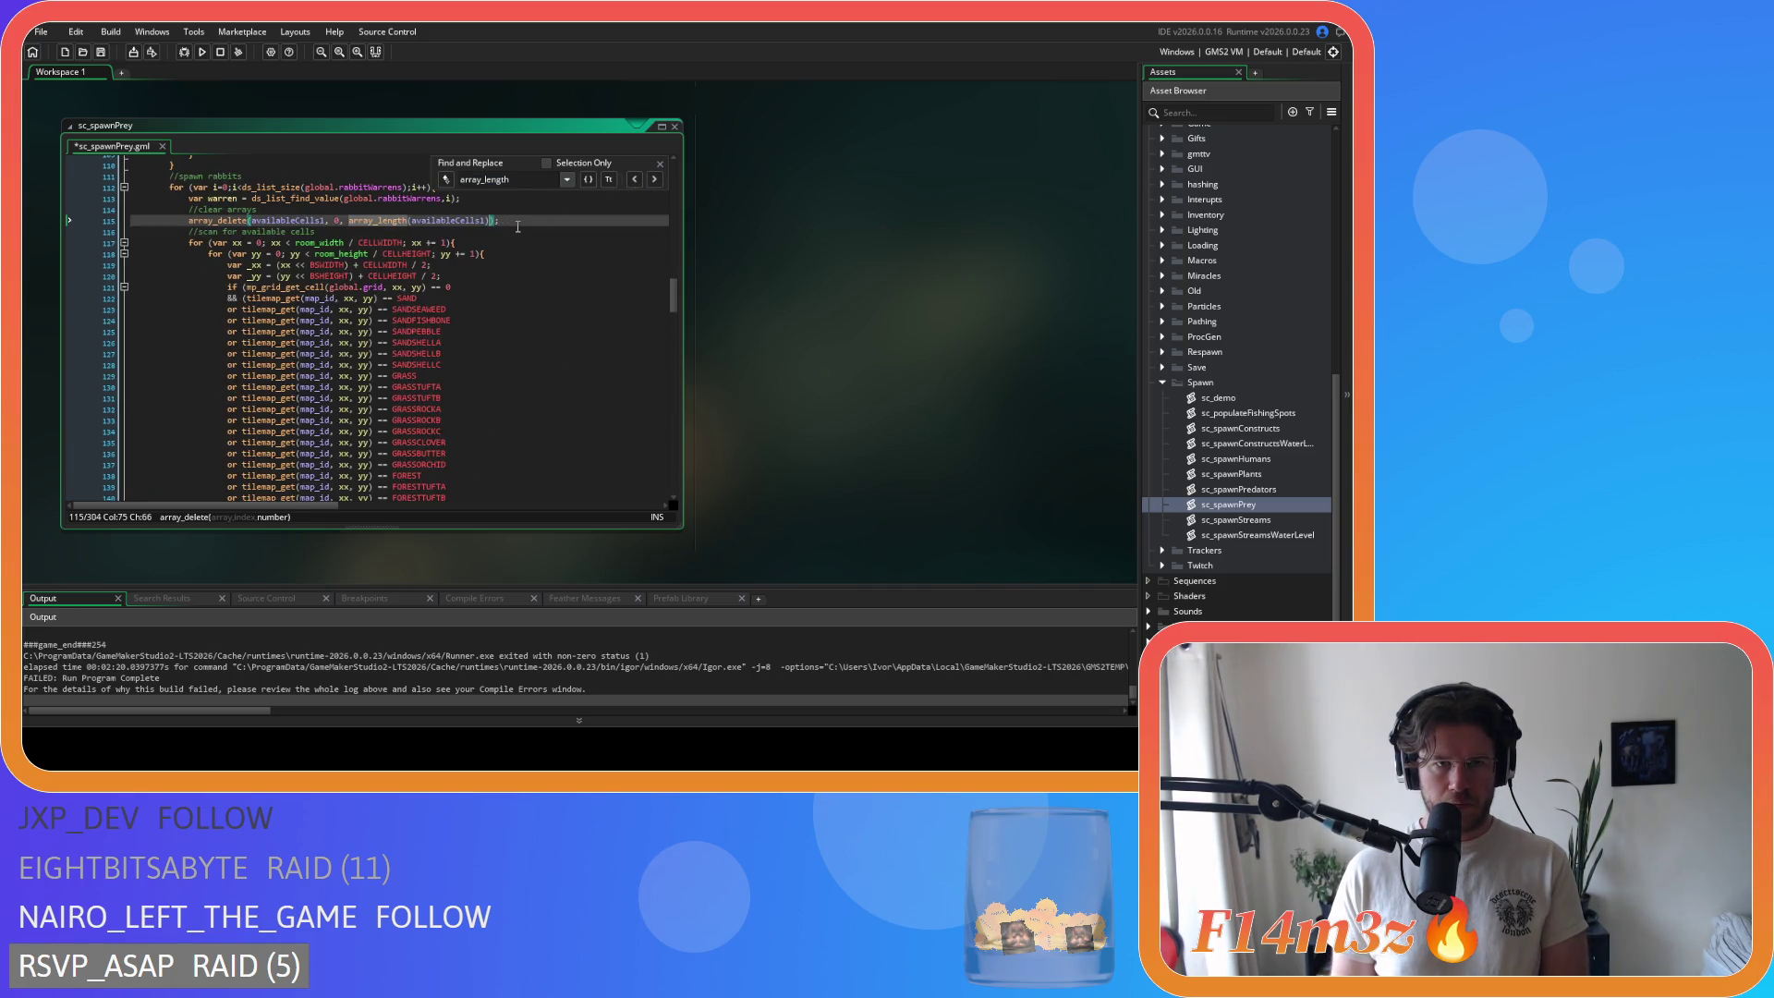
{"action": "left_click", "coordinate": [634, 181]}
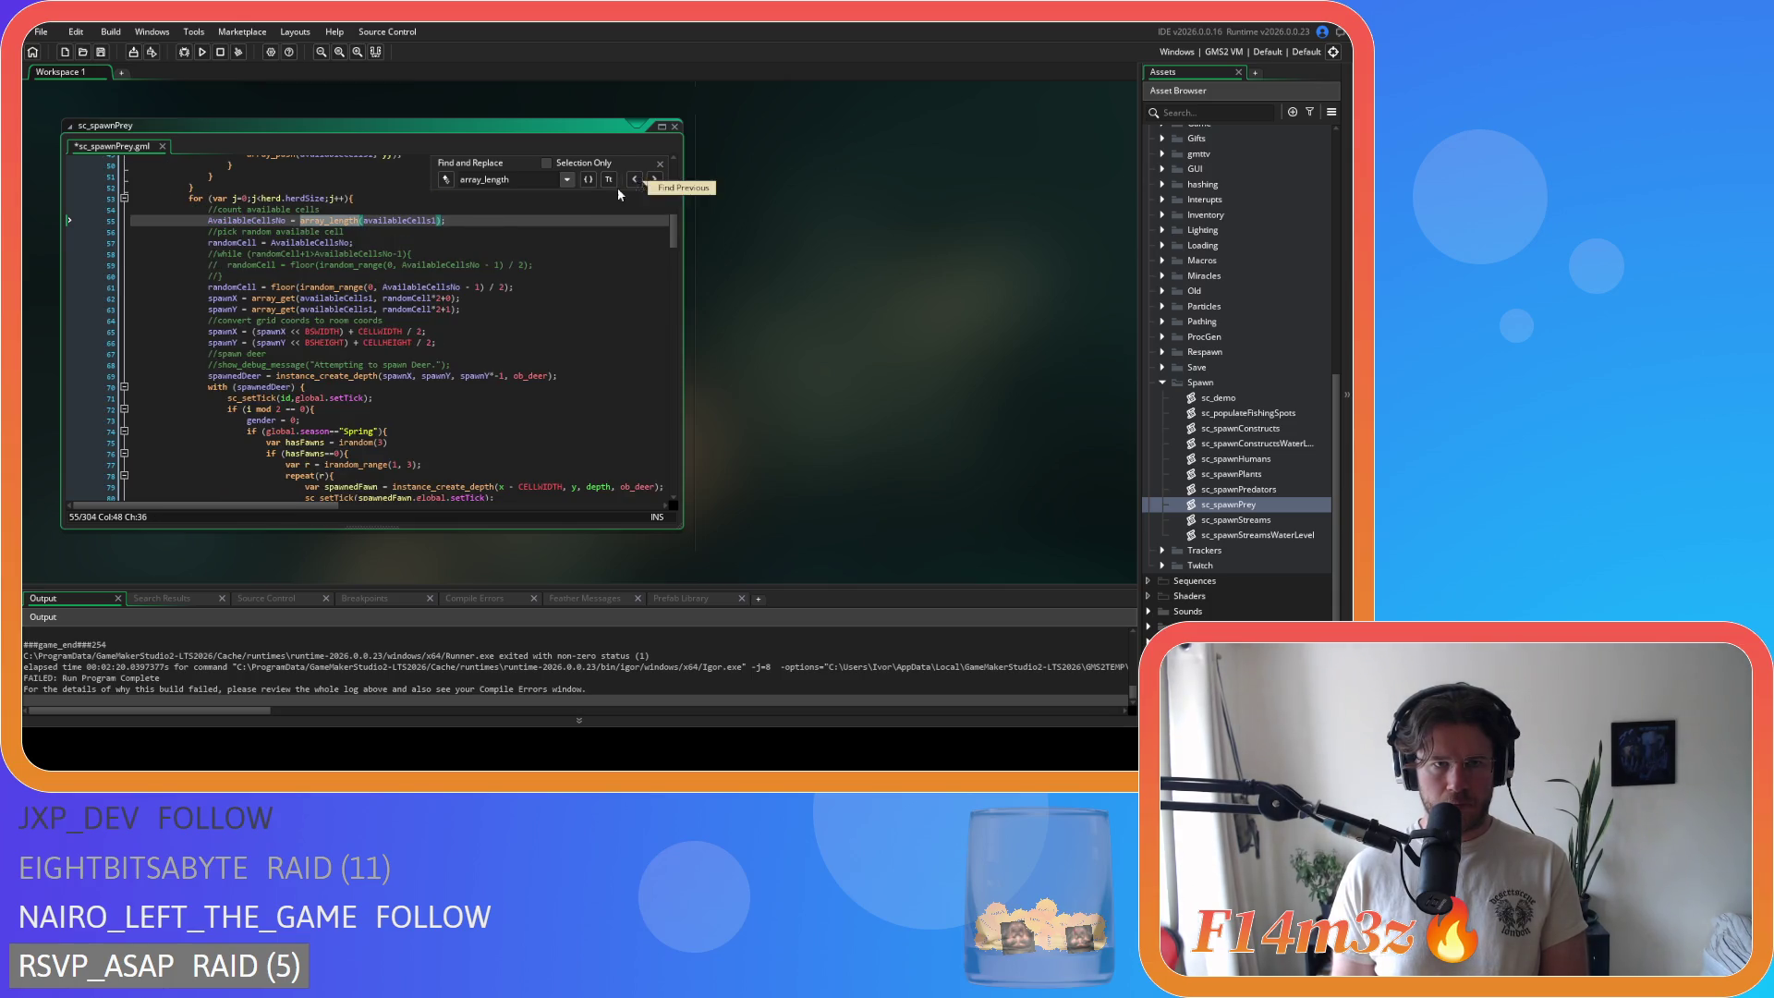
{"action": "left_click", "coordinate": [633, 181]}
{"action": "left_click", "coordinate": [524, 222]}
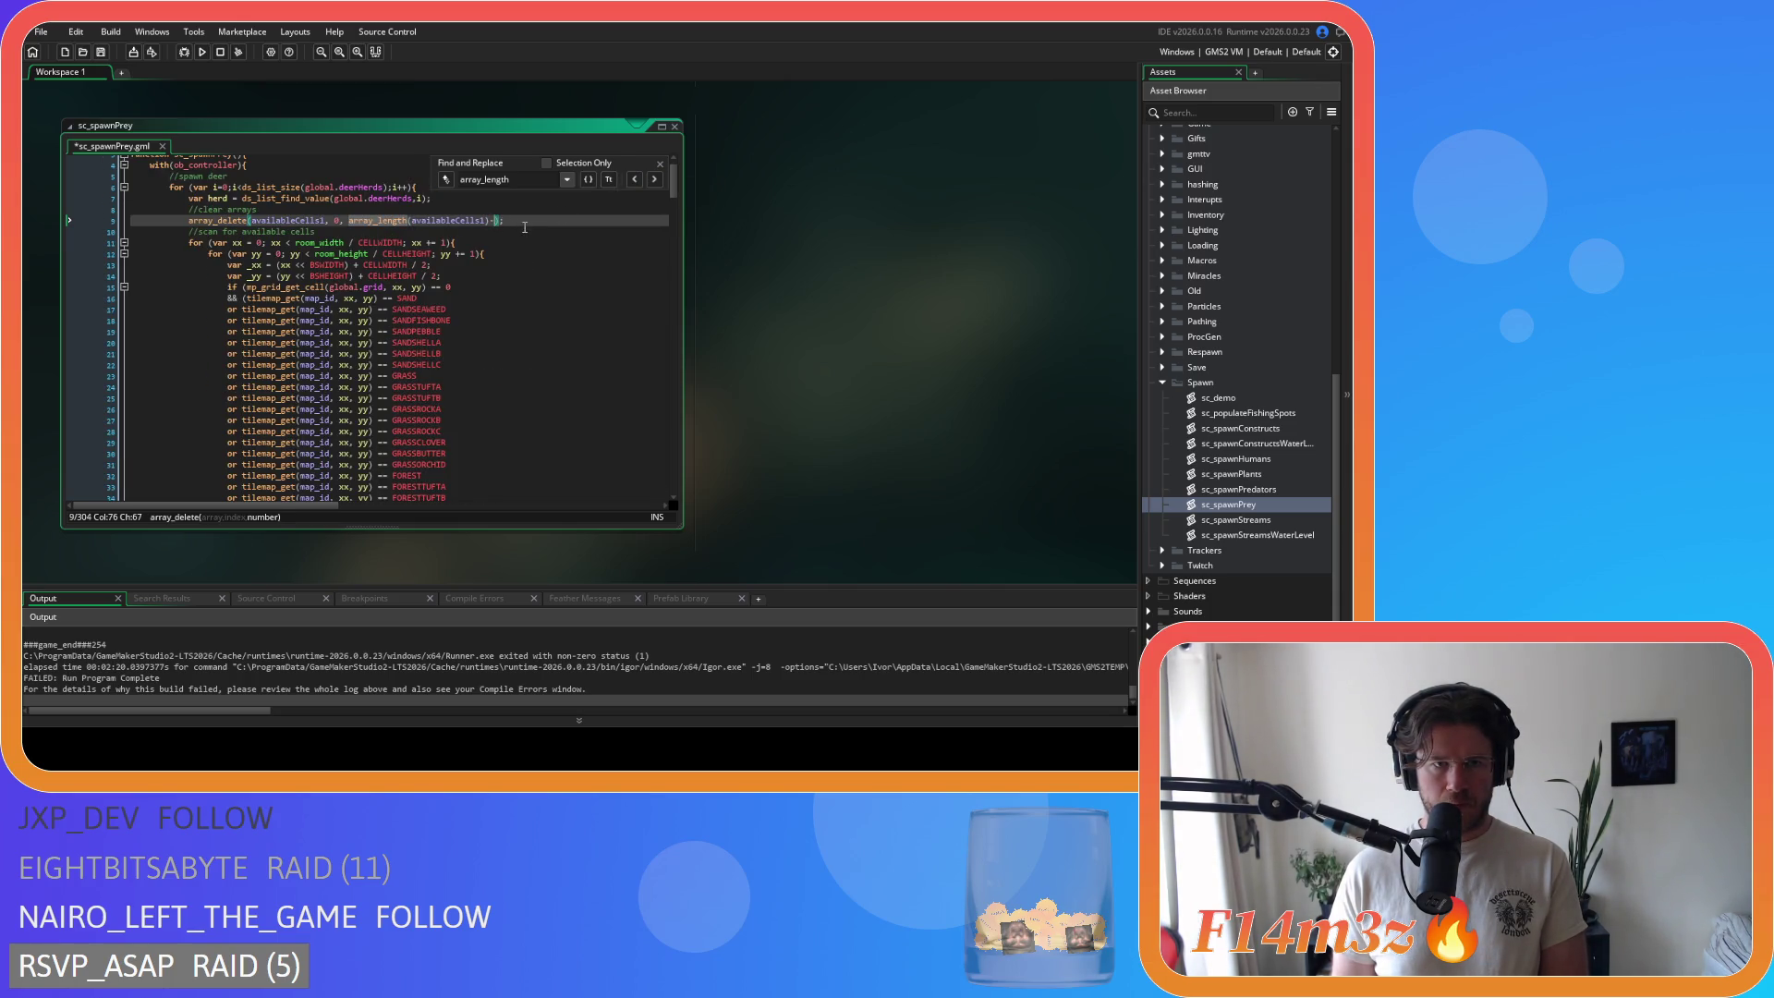
Step: Wrap around through the remaining array_length matches, close the search, and open sc_spawnPredators
{"action": "left_click", "coordinate": [634, 181]}
{"action": "left_click", "coordinate": [635, 181]}
{"action": "left_click", "coordinate": [635, 181]}
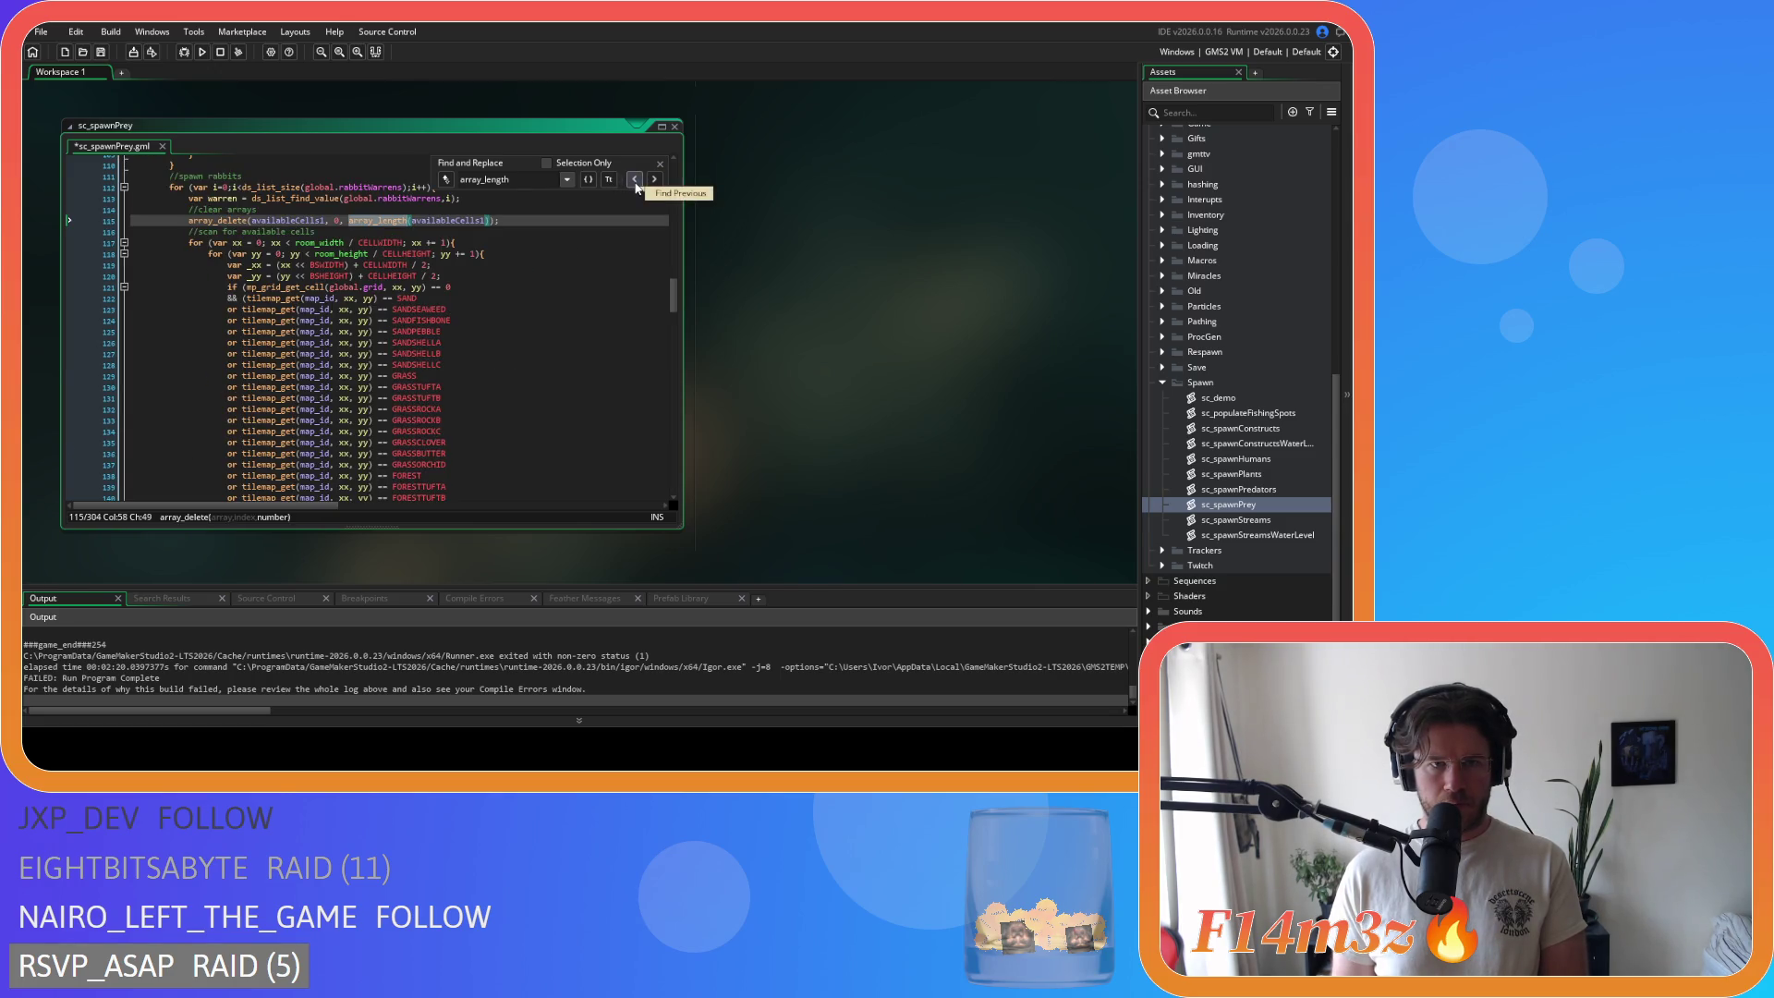
{"action": "left_click", "coordinate": [635, 181]}
{"action": "left_click", "coordinate": [635, 181]}
{"action": "left_click", "coordinate": [635, 181]}
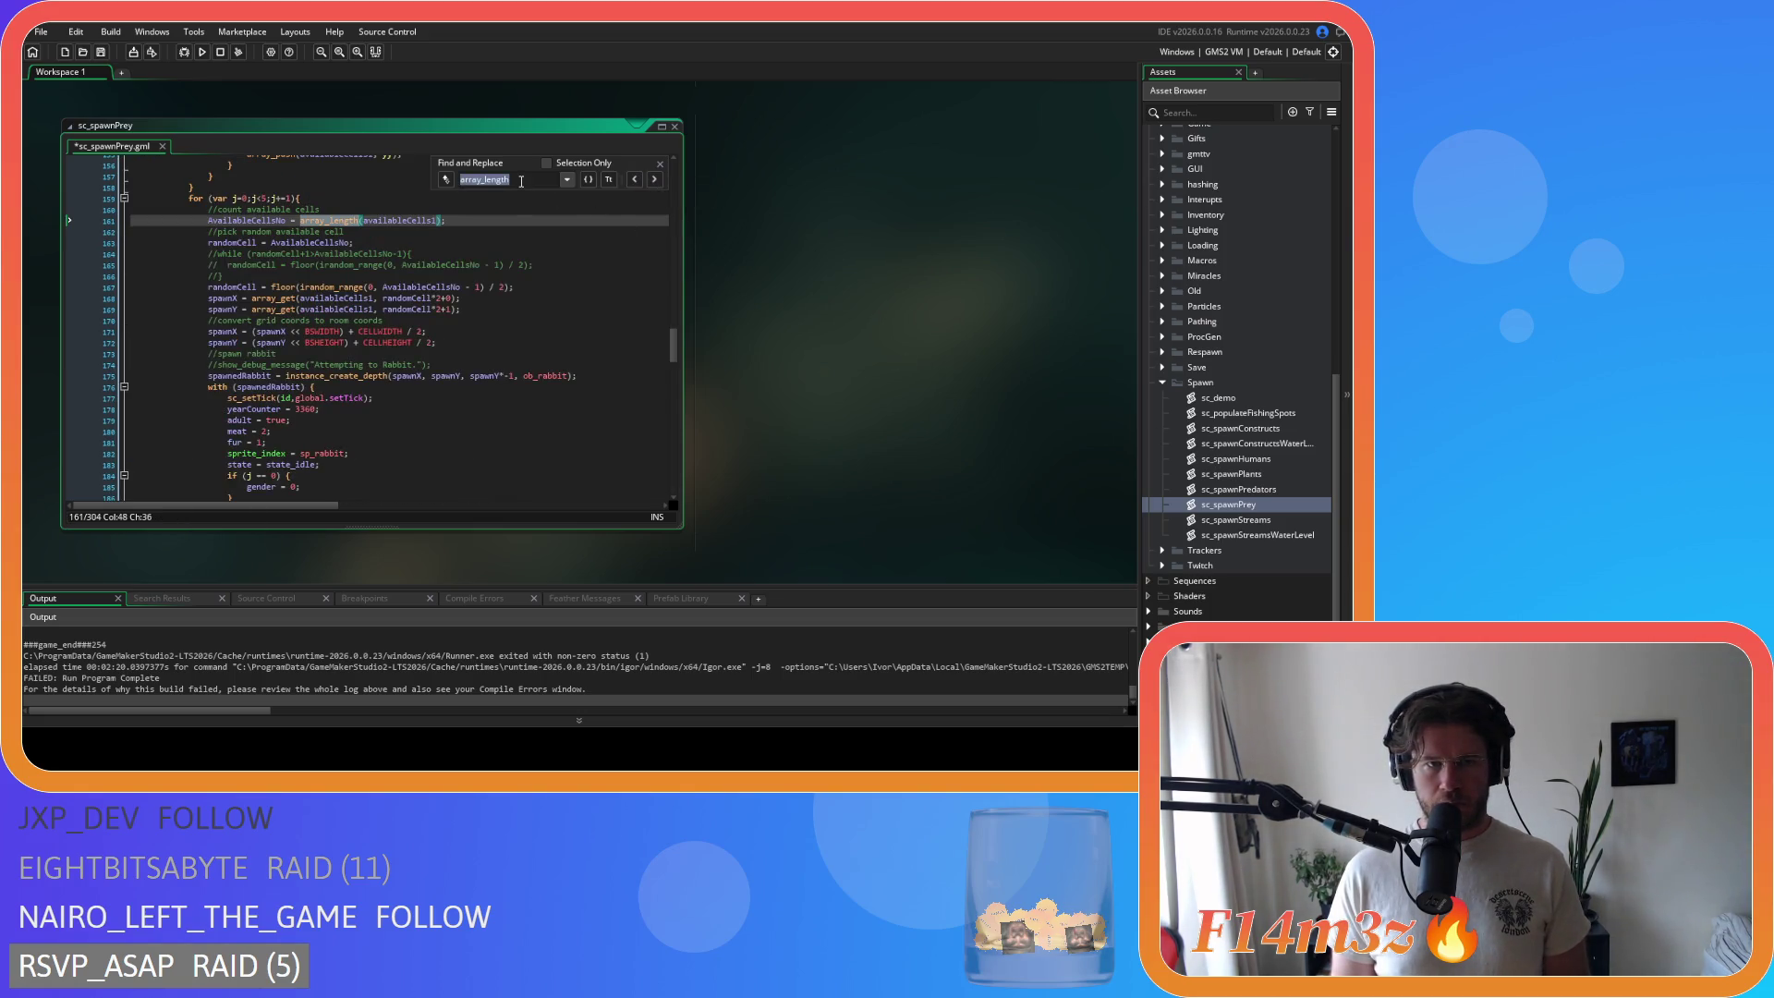
{"action": "left_click", "coordinate": [660, 165]}
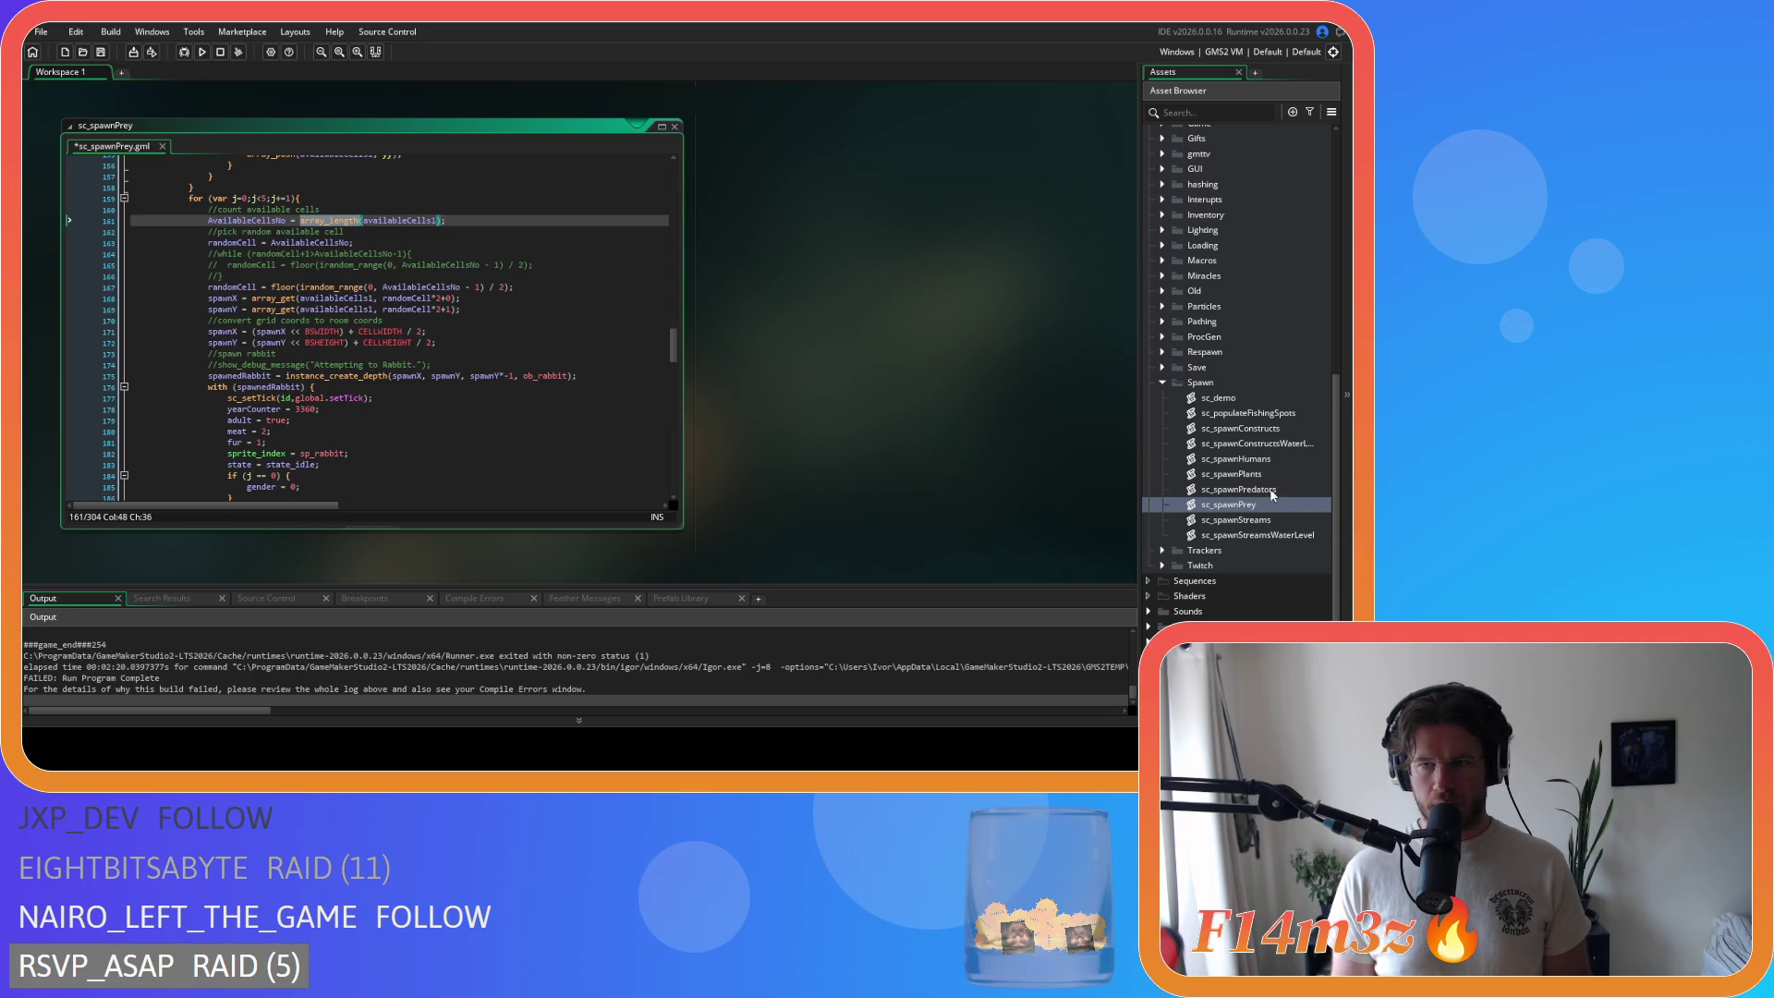
{"action": "double_click", "coordinate": [1271, 495]}
Step: Search sc_spawnPredators for array_length and delete the -1 on lines 301 and 302
{"action": "key", "text": "ctrl+f"}
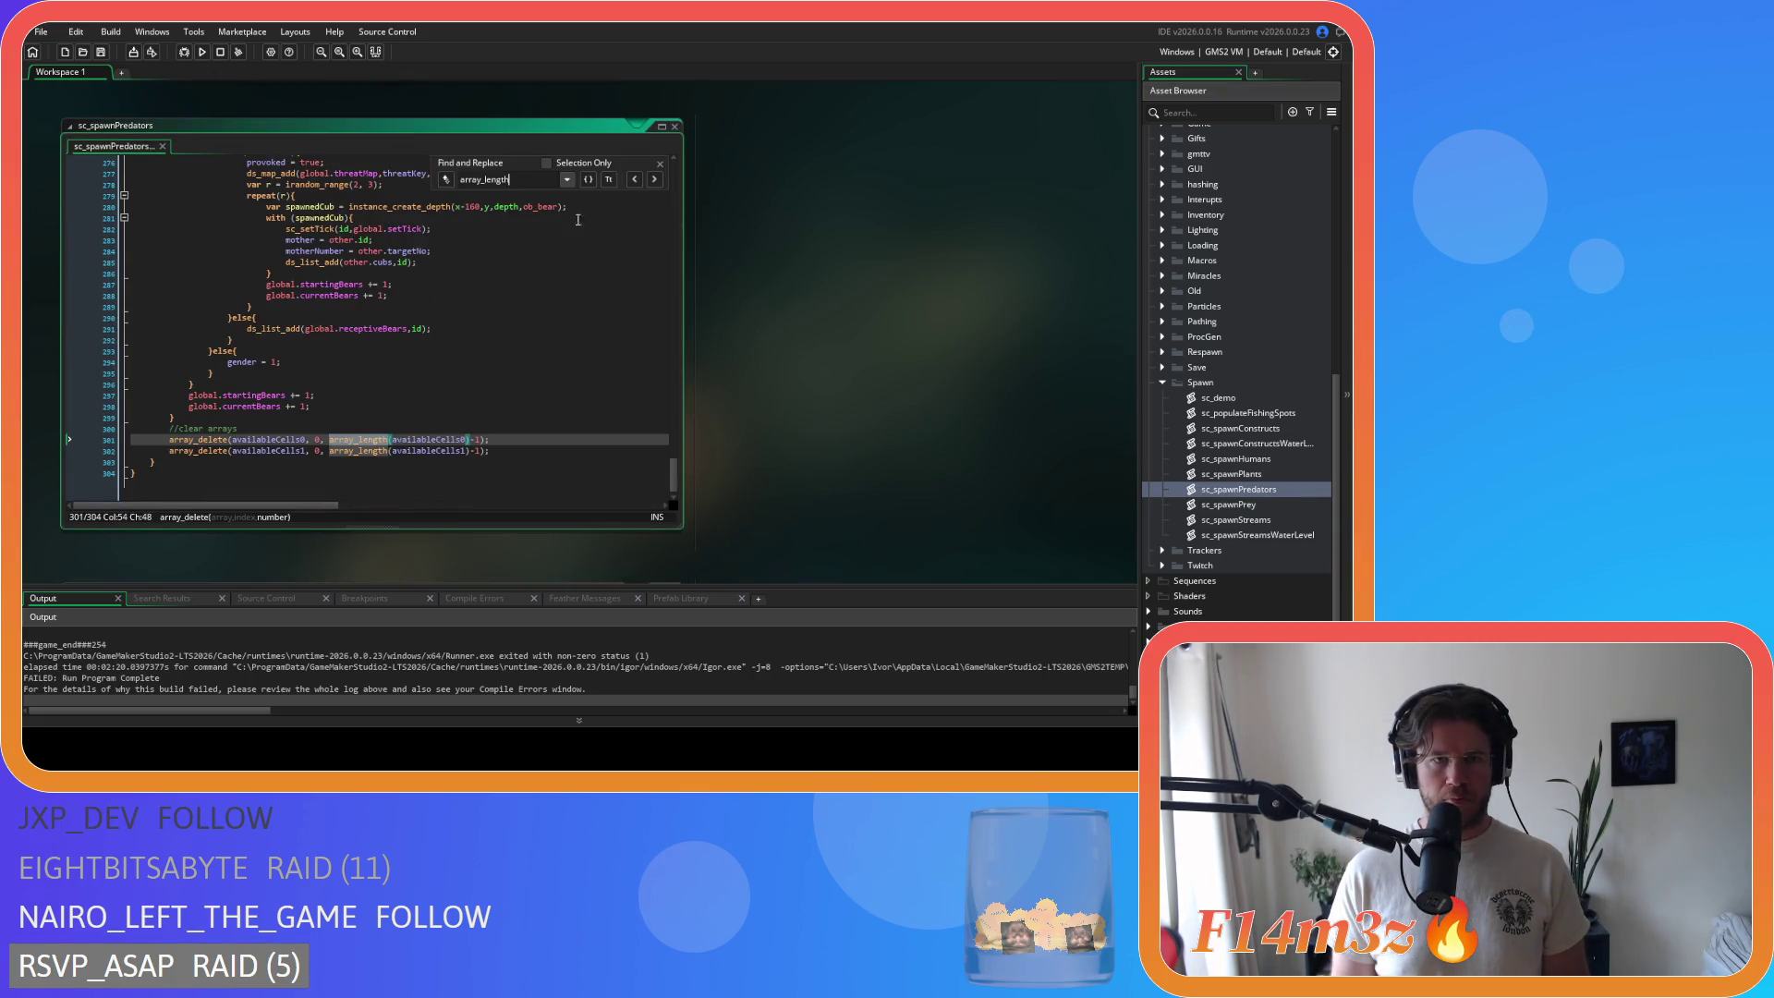
{"action": "left_click", "coordinate": [477, 440]}
{"action": "key", "text": "BackSpace"}
{"action": "key", "text": "BackSpace"}
{"action": "key", "text": "Down"}
{"action": "key", "text": "Delete"}
{"action": "key", "text": "Delete"}
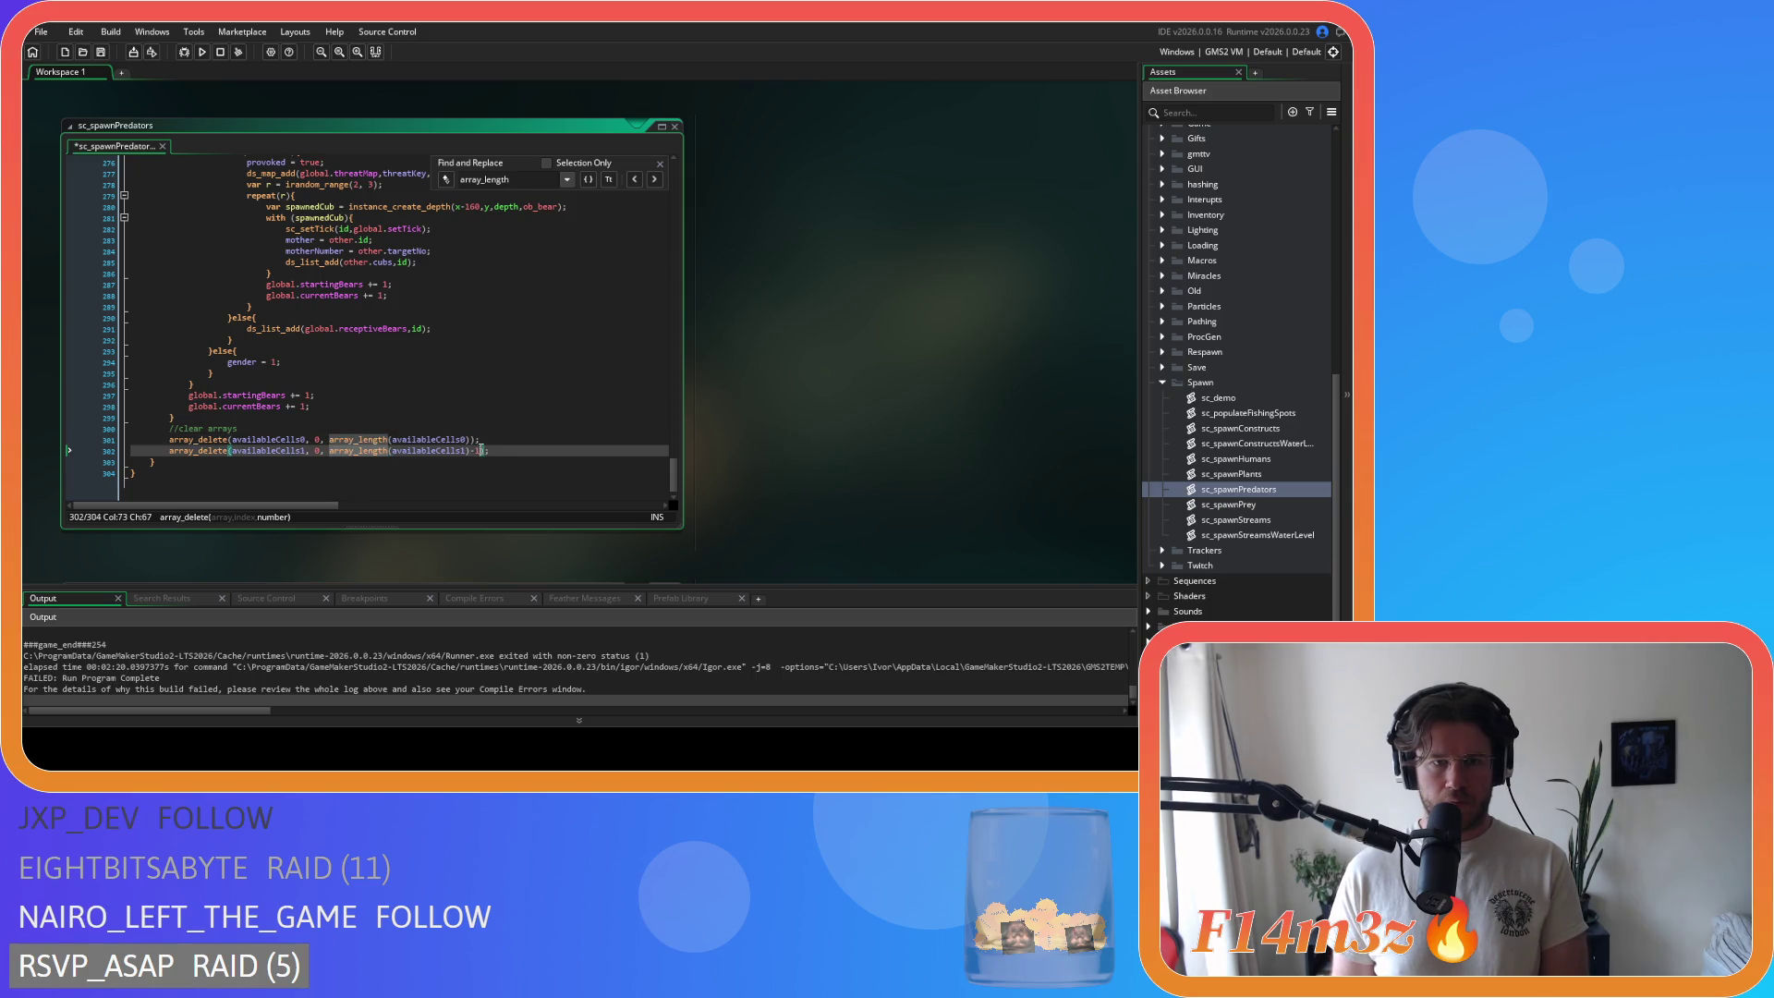
Step: Jump back to the array_length match on line 96 and delete its -1
{"action": "left_click", "coordinate": [633, 183]}
{"action": "left_click", "coordinate": [634, 184]}
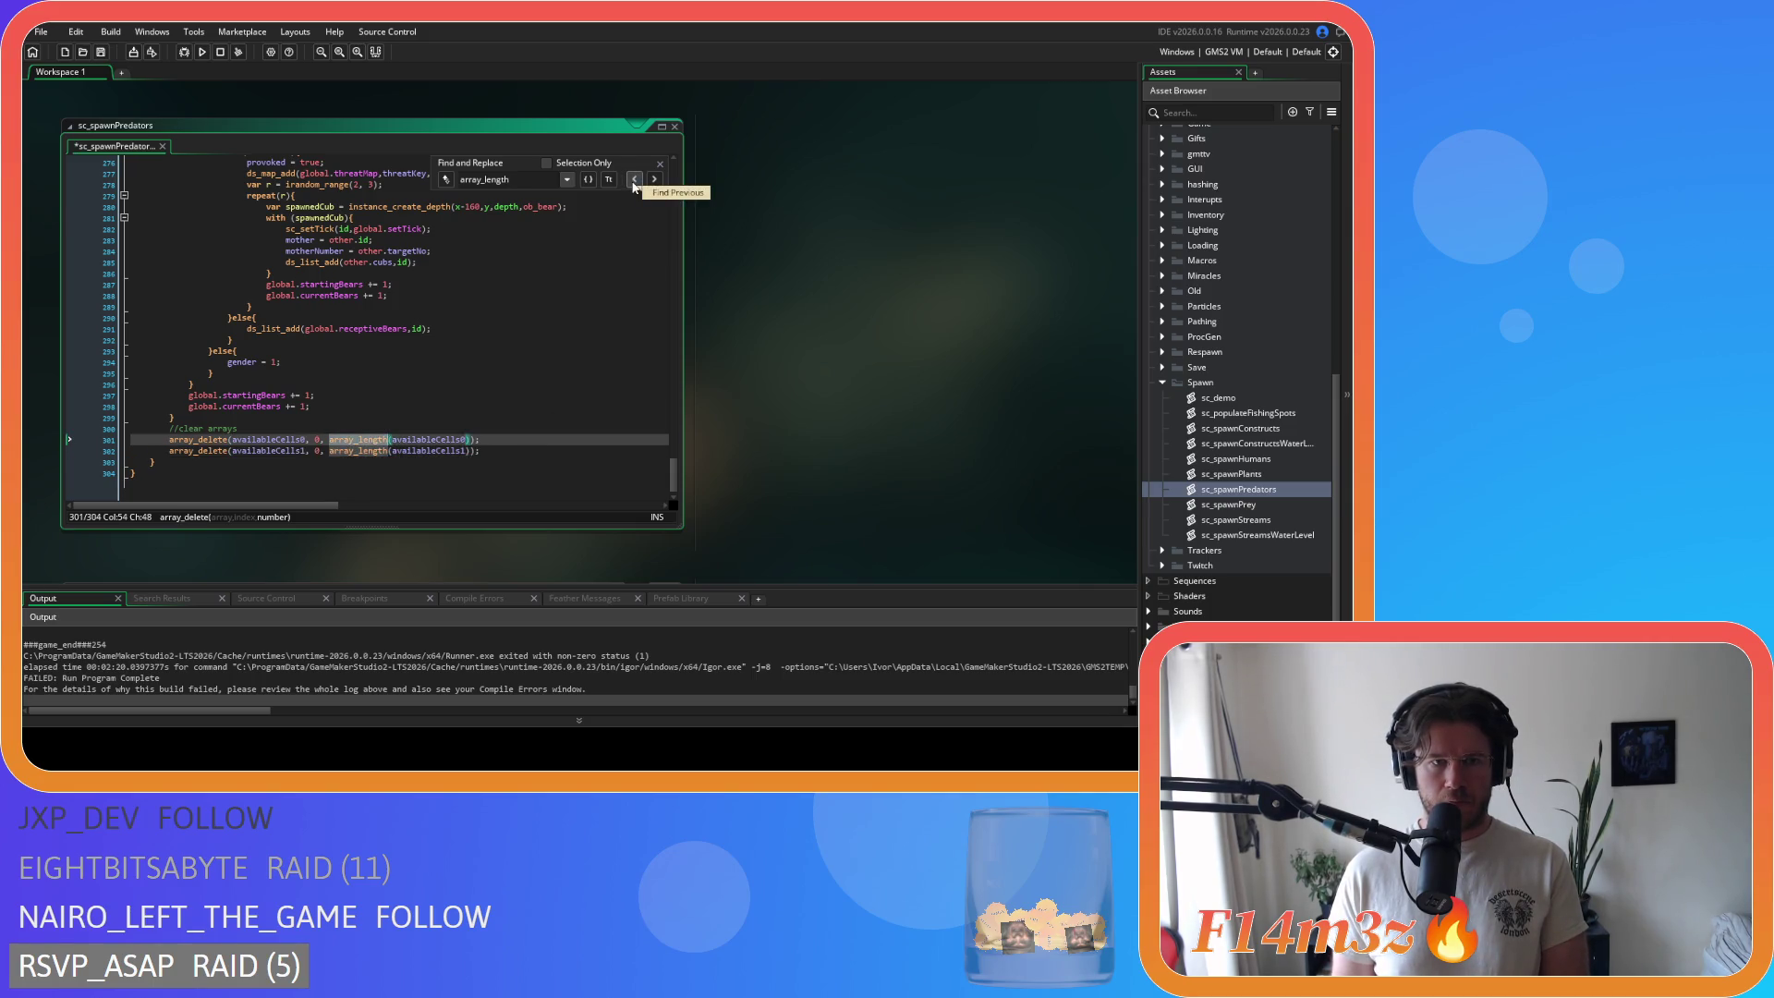
{"action": "left_click", "coordinate": [630, 181]}
{"action": "left_click", "coordinate": [500, 220]}
{"action": "key", "text": "BackSpace"}
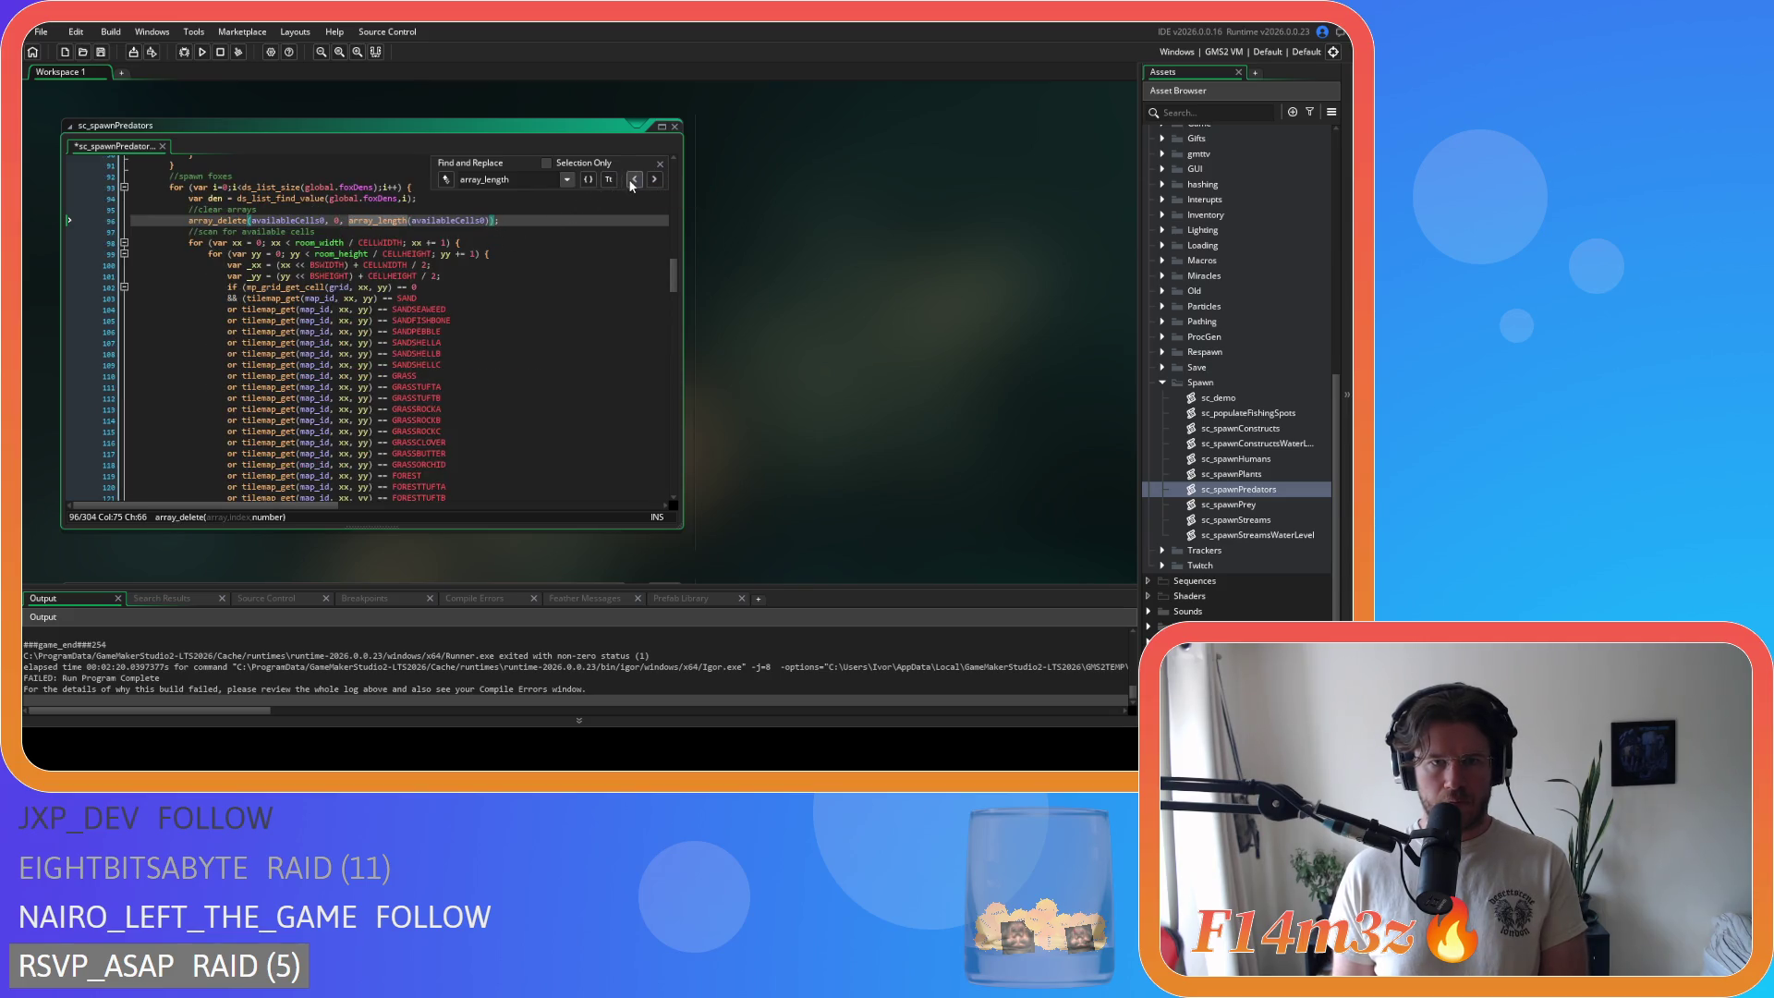
Step: Cycle through the remaining array_length matches, close the search, and select sc_spawnPlants
{"action": "left_click", "coordinate": [633, 183]}
{"action": "left_click", "coordinate": [632, 183]}
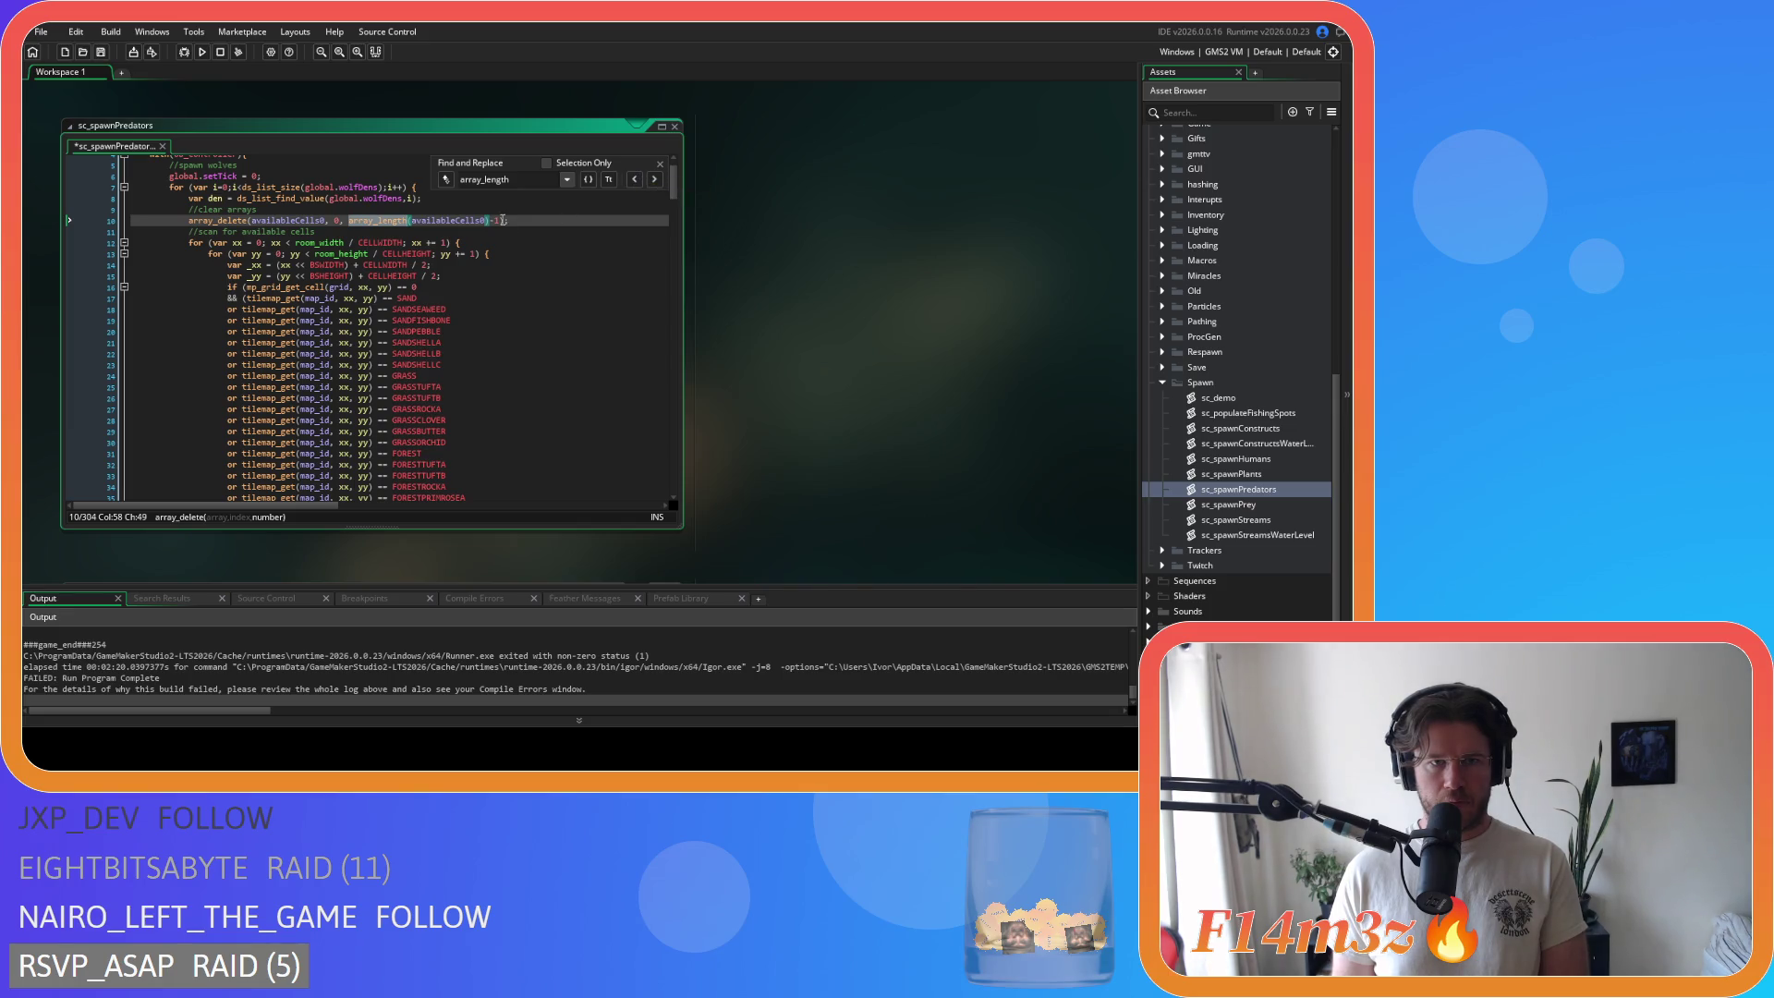
{"action": "left_click", "coordinate": [501, 220]}
{"action": "left_click", "coordinate": [632, 183]}
{"action": "left_click", "coordinate": [632, 183]}
{"action": "left_click", "coordinate": [632, 183]}
{"action": "left_click", "coordinate": [632, 183]}
{"action": "left_click", "coordinate": [633, 183]}
{"action": "left_click", "coordinate": [632, 183]}
{"action": "left_click", "coordinate": [632, 183]}
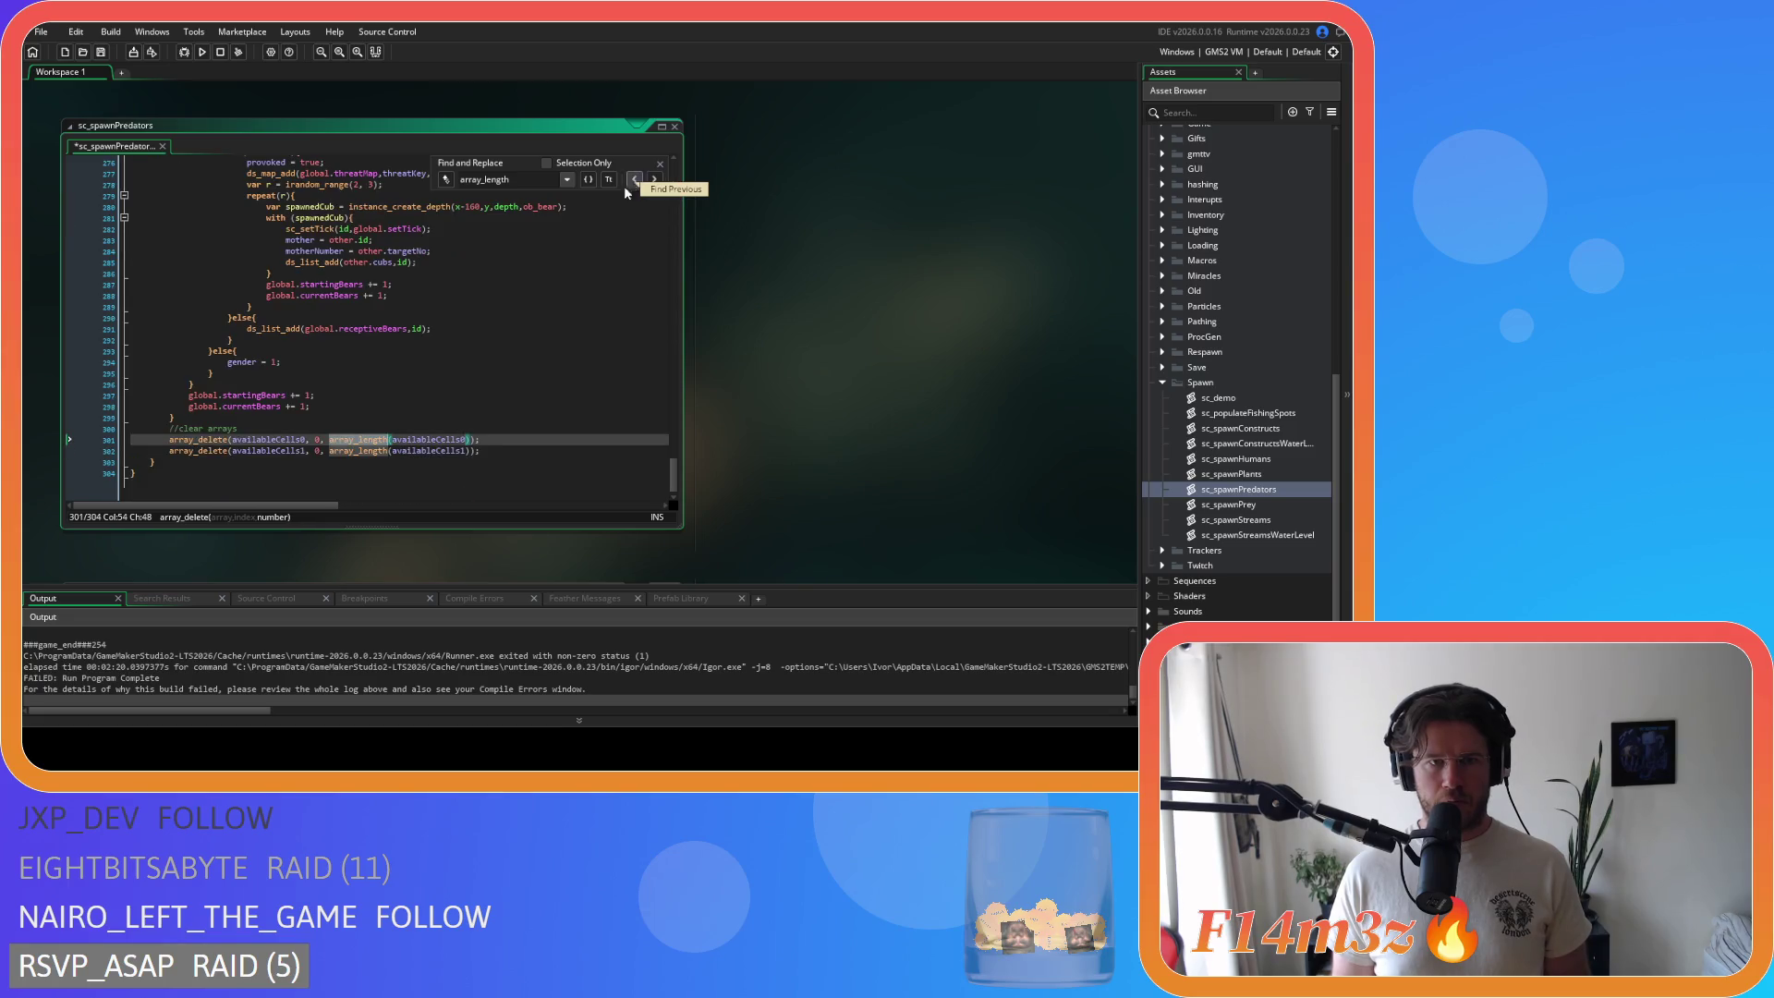
{"action": "left_click", "coordinate": [660, 166]}
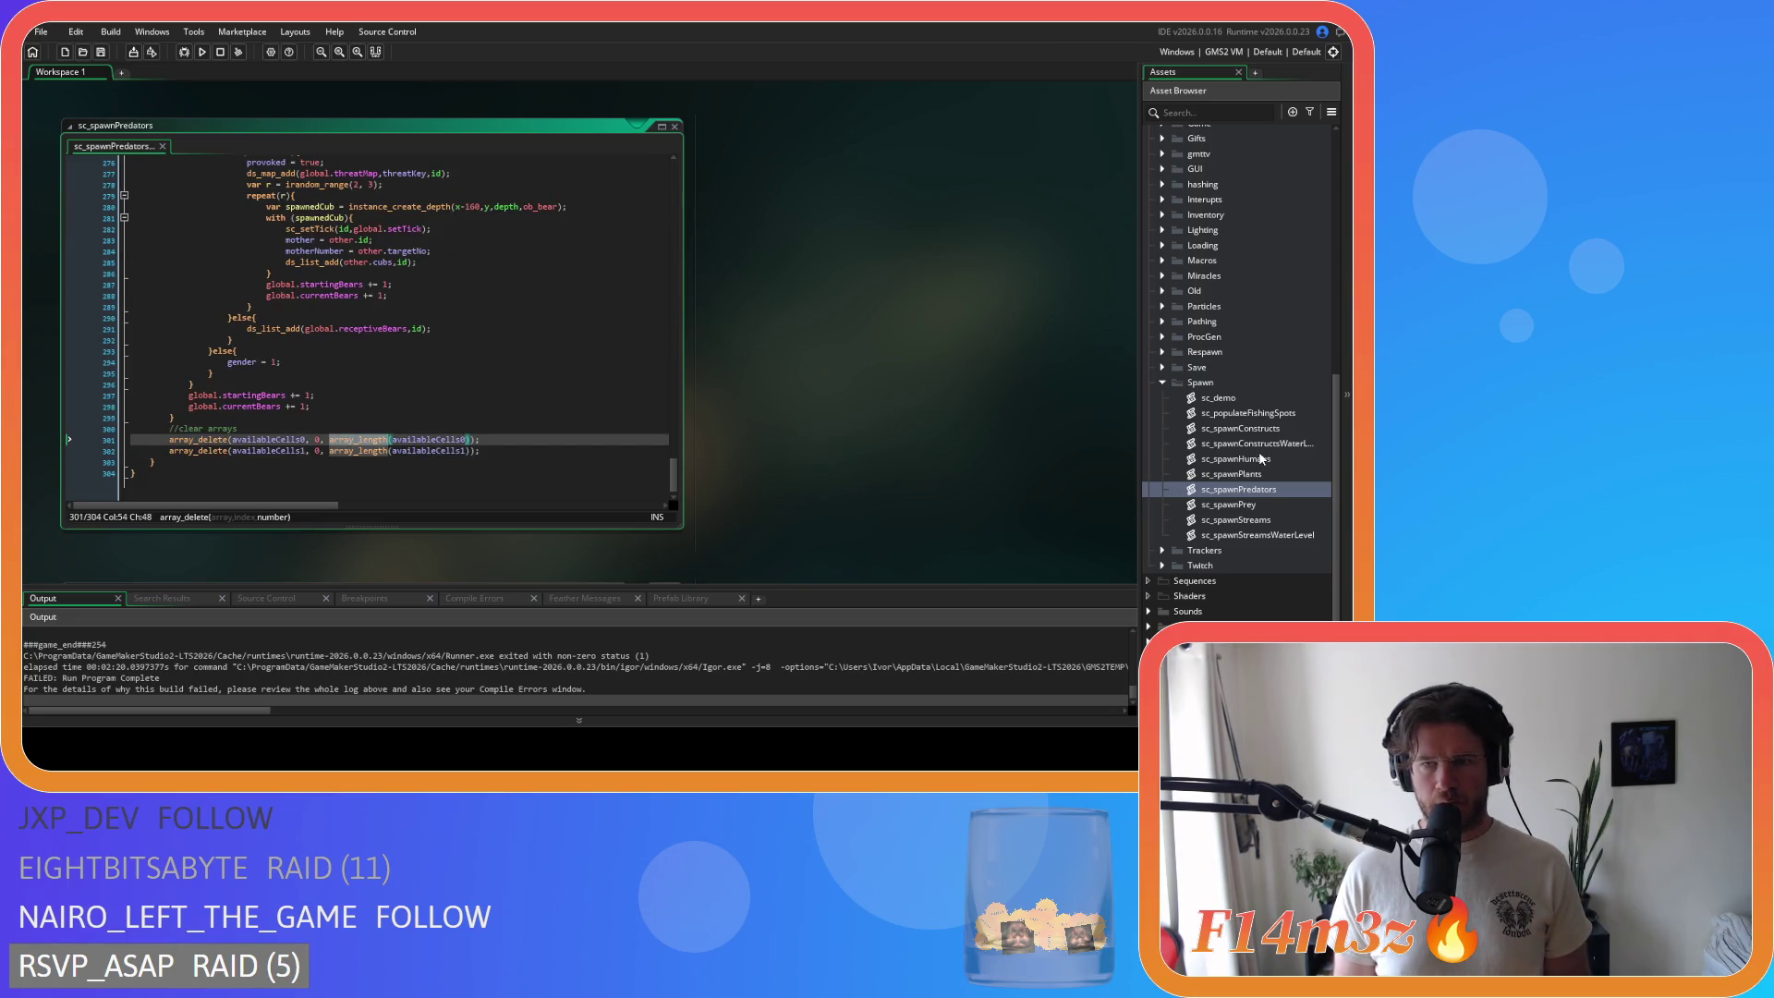
{"action": "left_click", "coordinate": [1264, 474]}
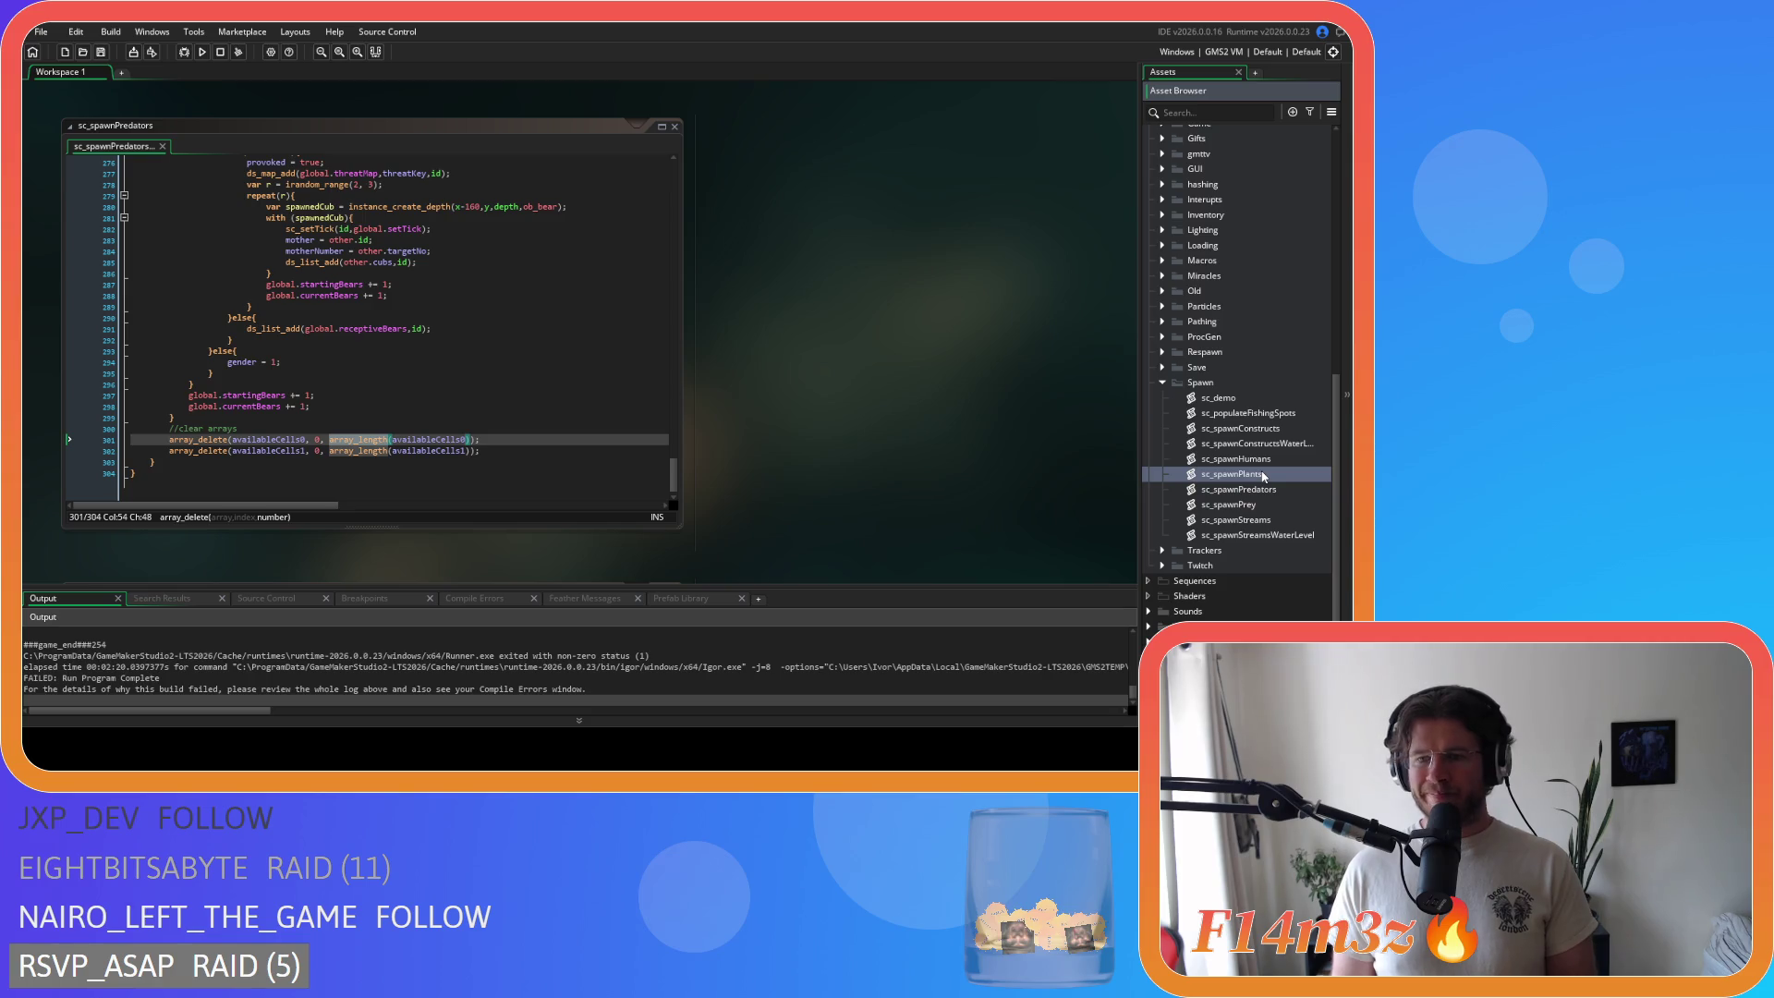
Step: Open sc_spawnConstructs, then sc_populateFishingSpots, briefly starting and closing a search there
{"action": "double_click", "coordinate": [1288, 429]}
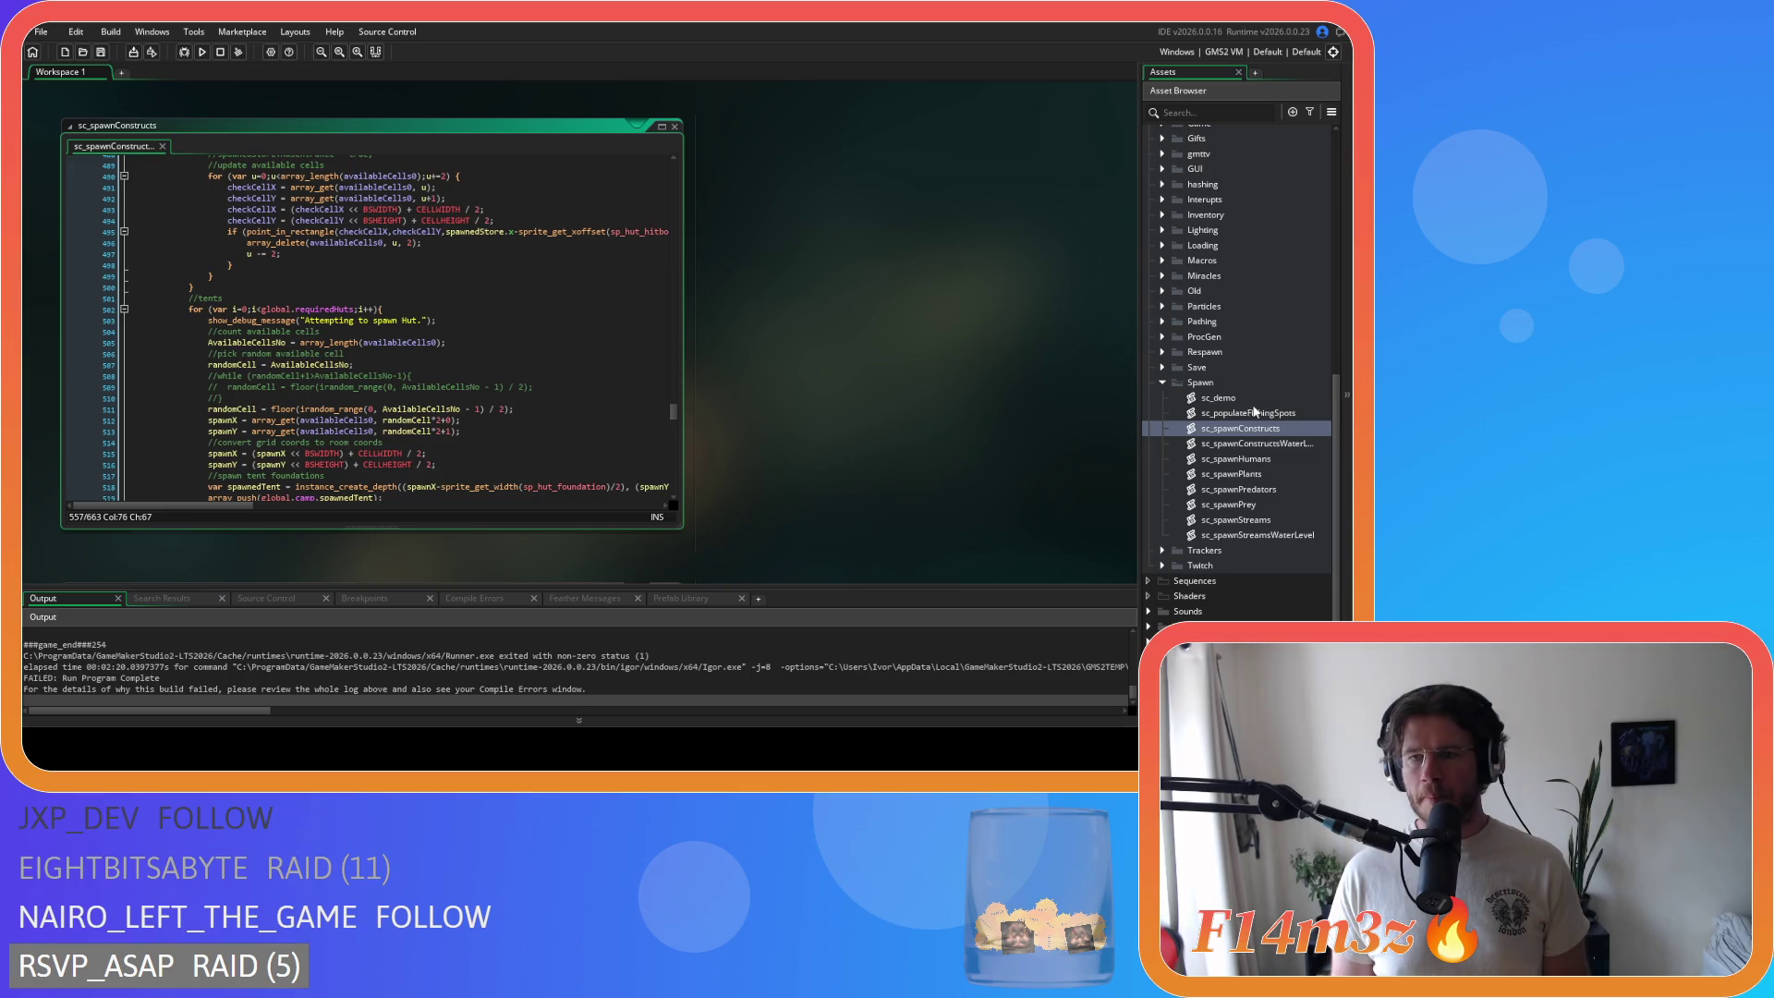
{"action": "double_click", "coordinate": [1254, 414]}
{"action": "left_click", "coordinate": [514, 250]}
{"action": "key", "text": "ctrl+f"}
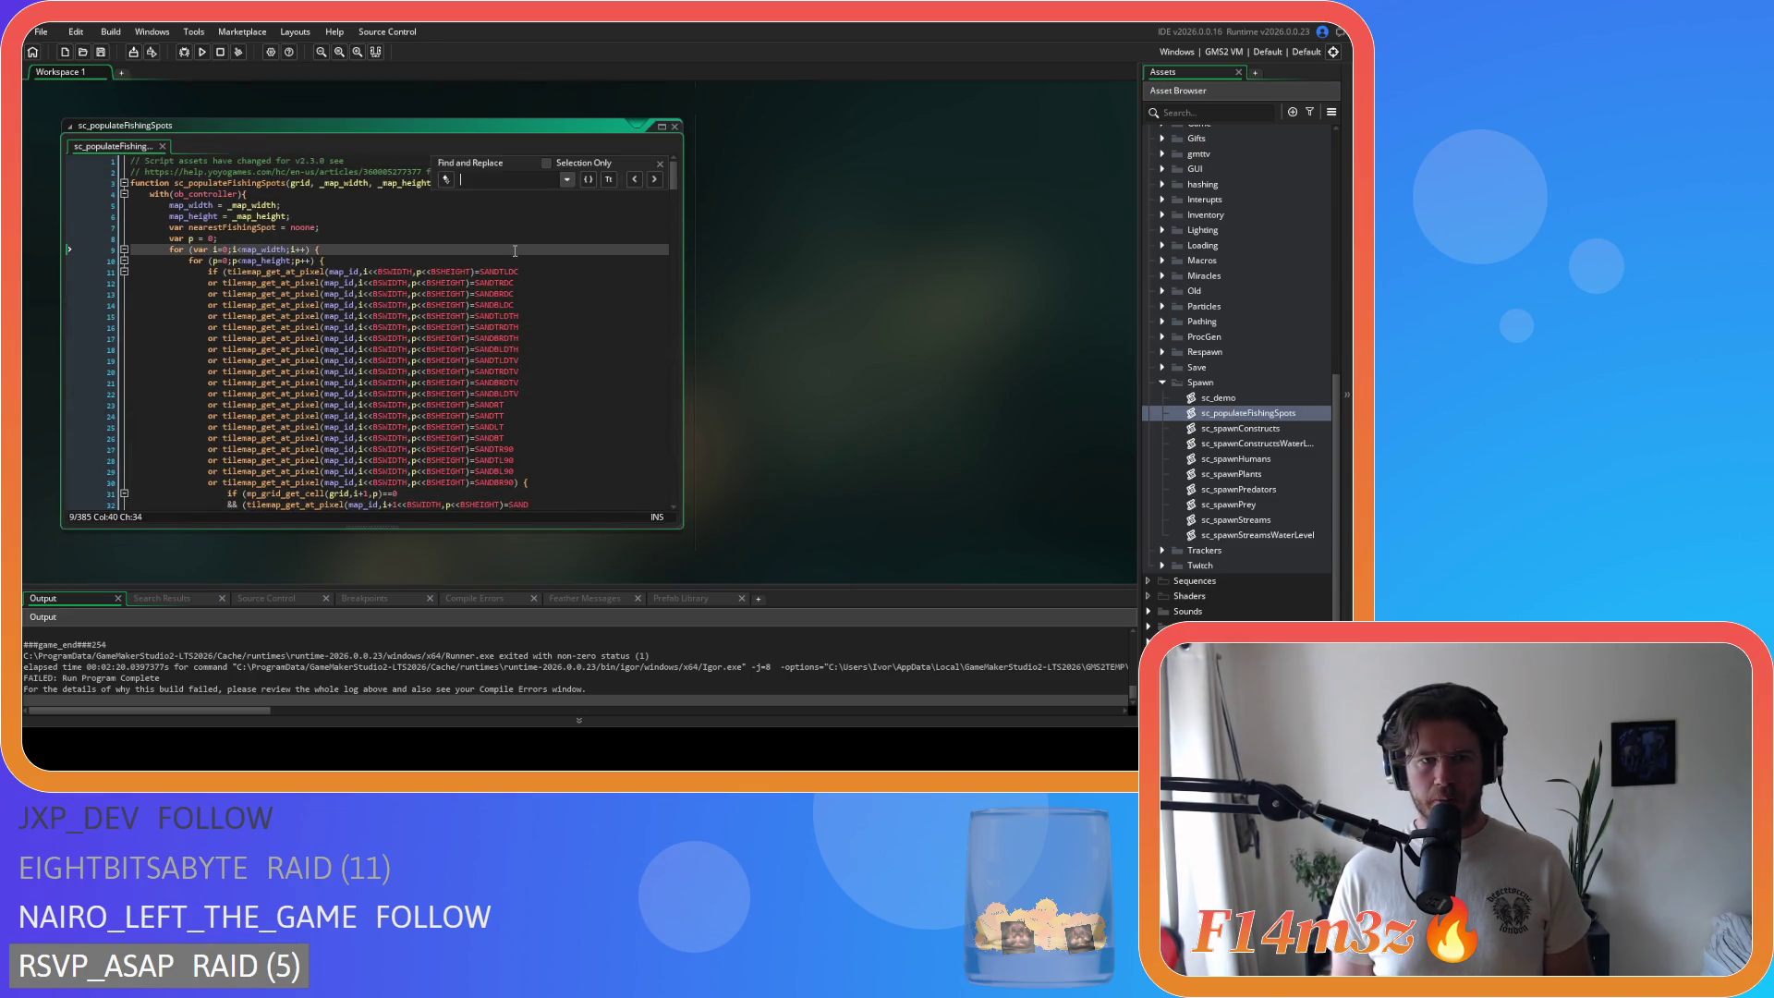
{"action": "type", "text": "array_length"}
{"action": "left_click", "coordinate": [661, 164]}
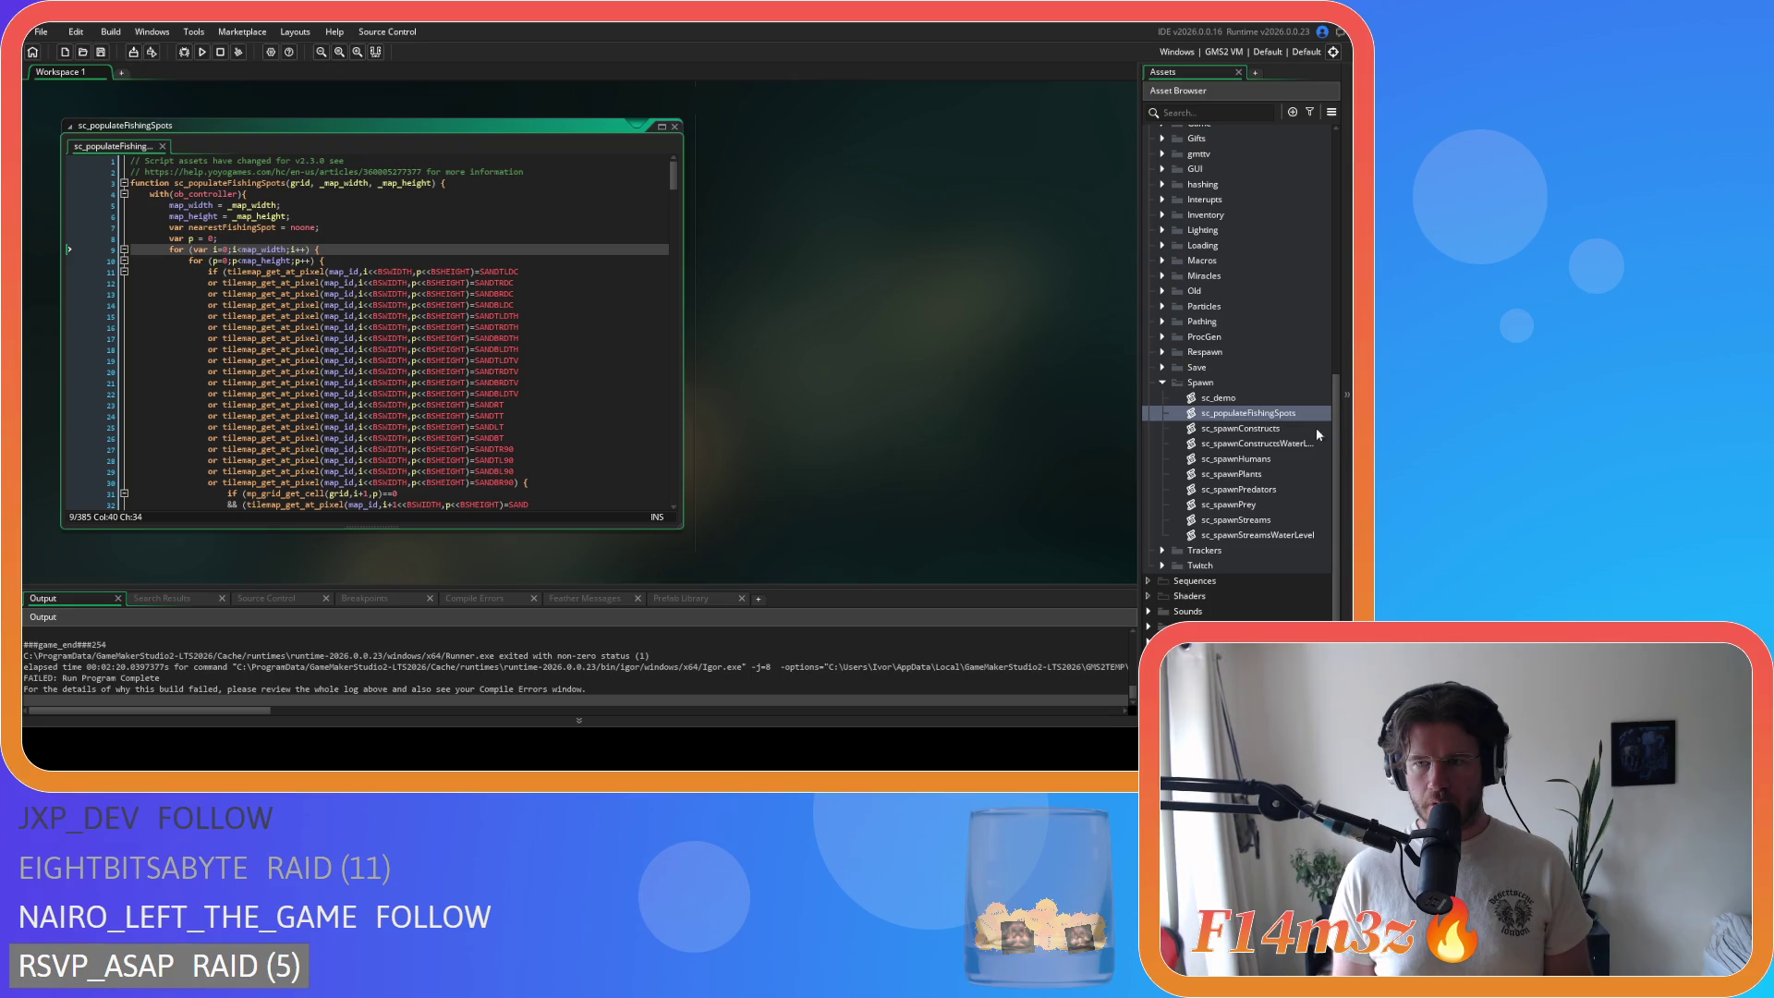
Step: Search sc_spawnConstructs for array_length and step through every match until it wraps around
{"action": "double_click", "coordinate": [1262, 429]}
{"action": "left_click", "coordinate": [574, 250]}
{"action": "key", "text": "ctrl+f"}
{"action": "key", "text": "Return"}
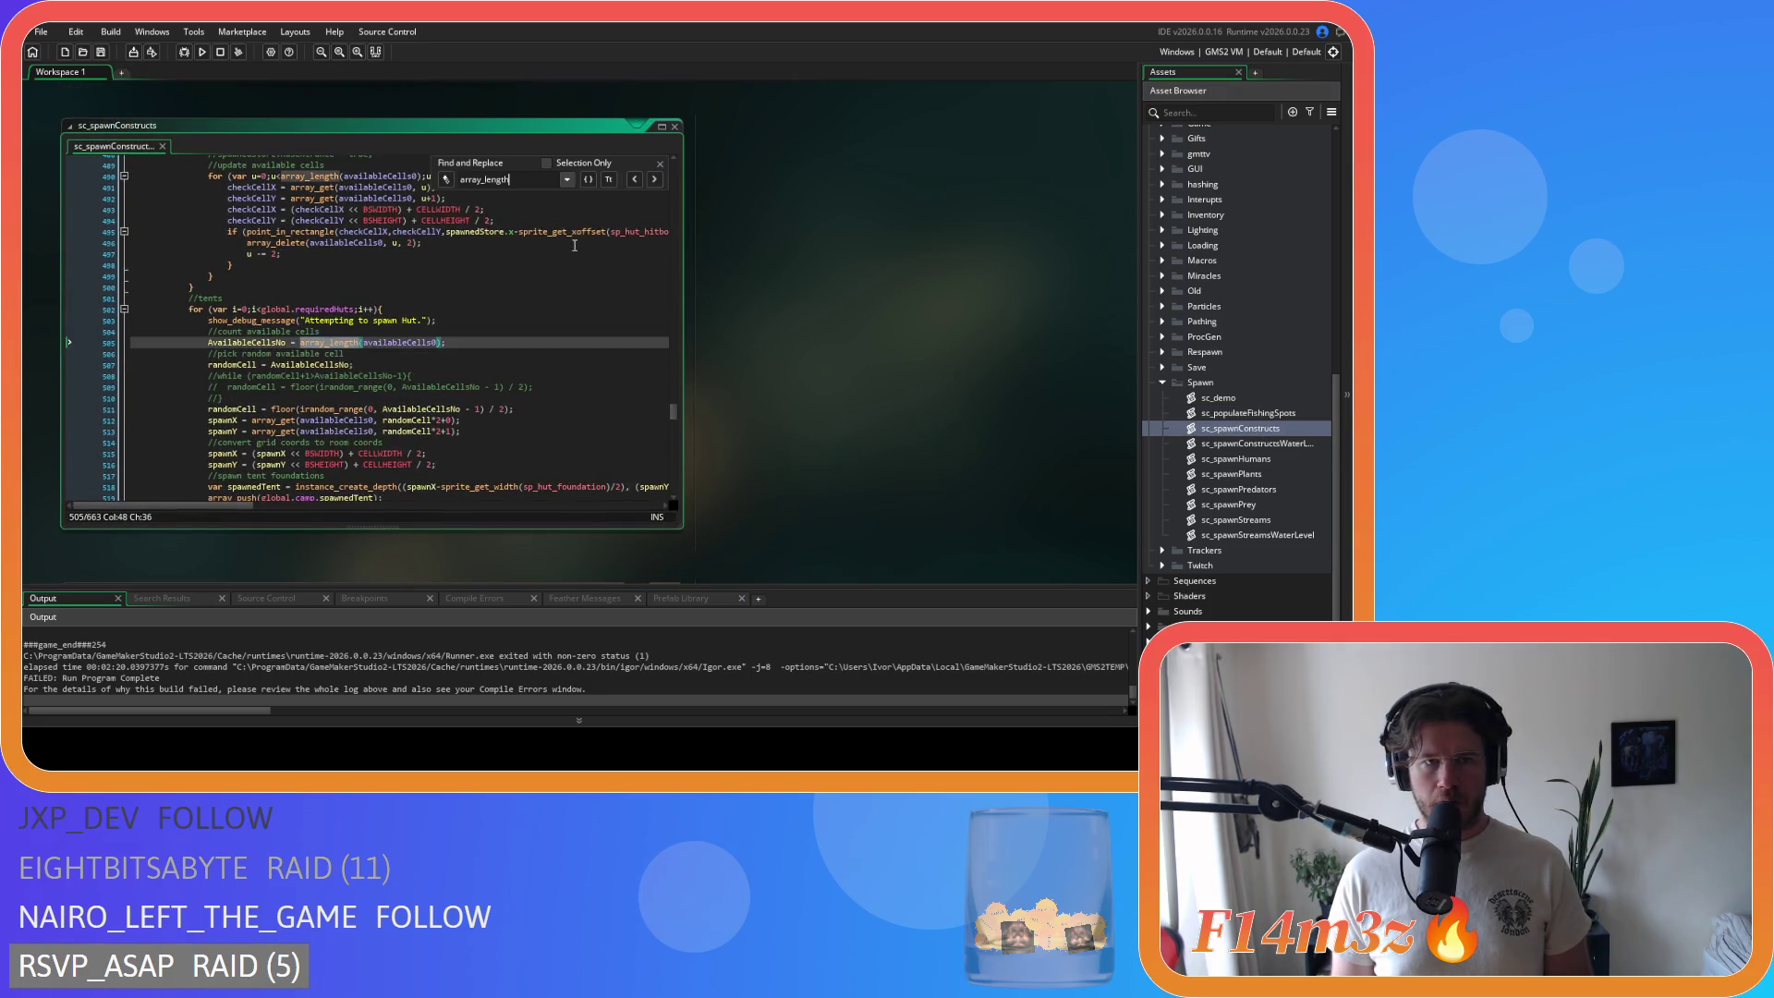
{"action": "left_click", "coordinate": [656, 180]}
{"action": "left_click", "coordinate": [655, 180]}
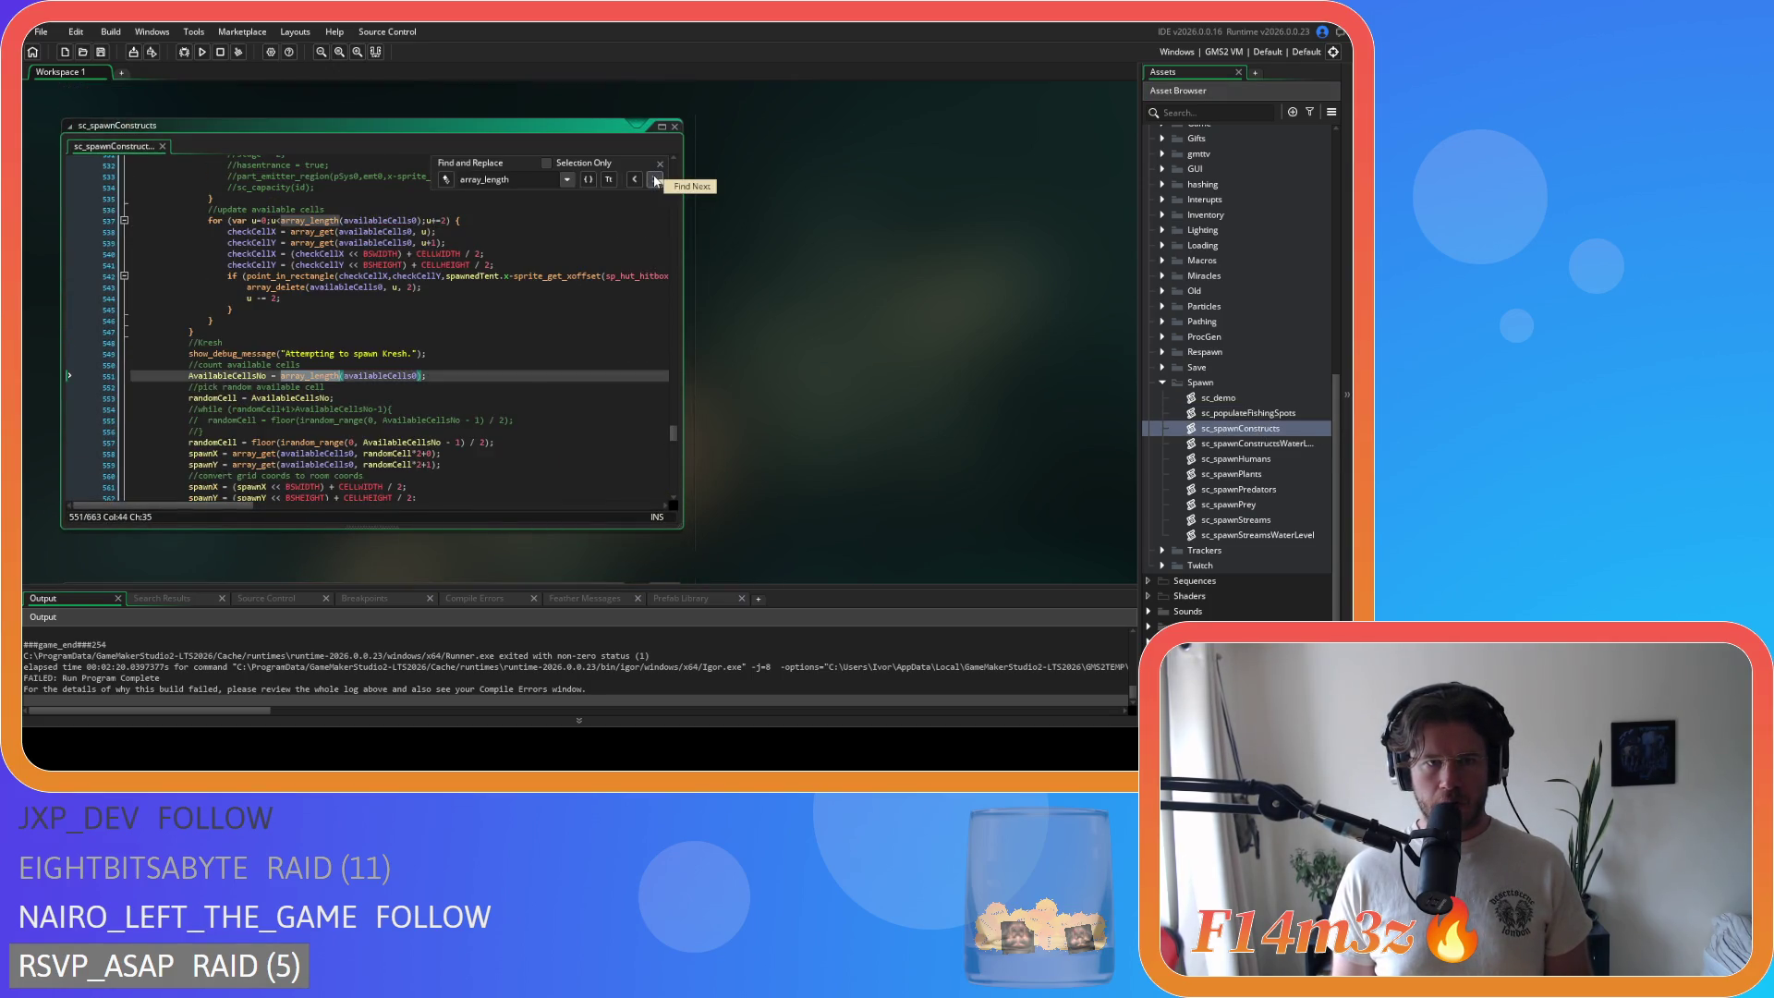
{"action": "left_click", "coordinate": [656, 180]}
{"action": "left_click", "coordinate": [656, 180]}
{"action": "left_click", "coordinate": [655, 180]}
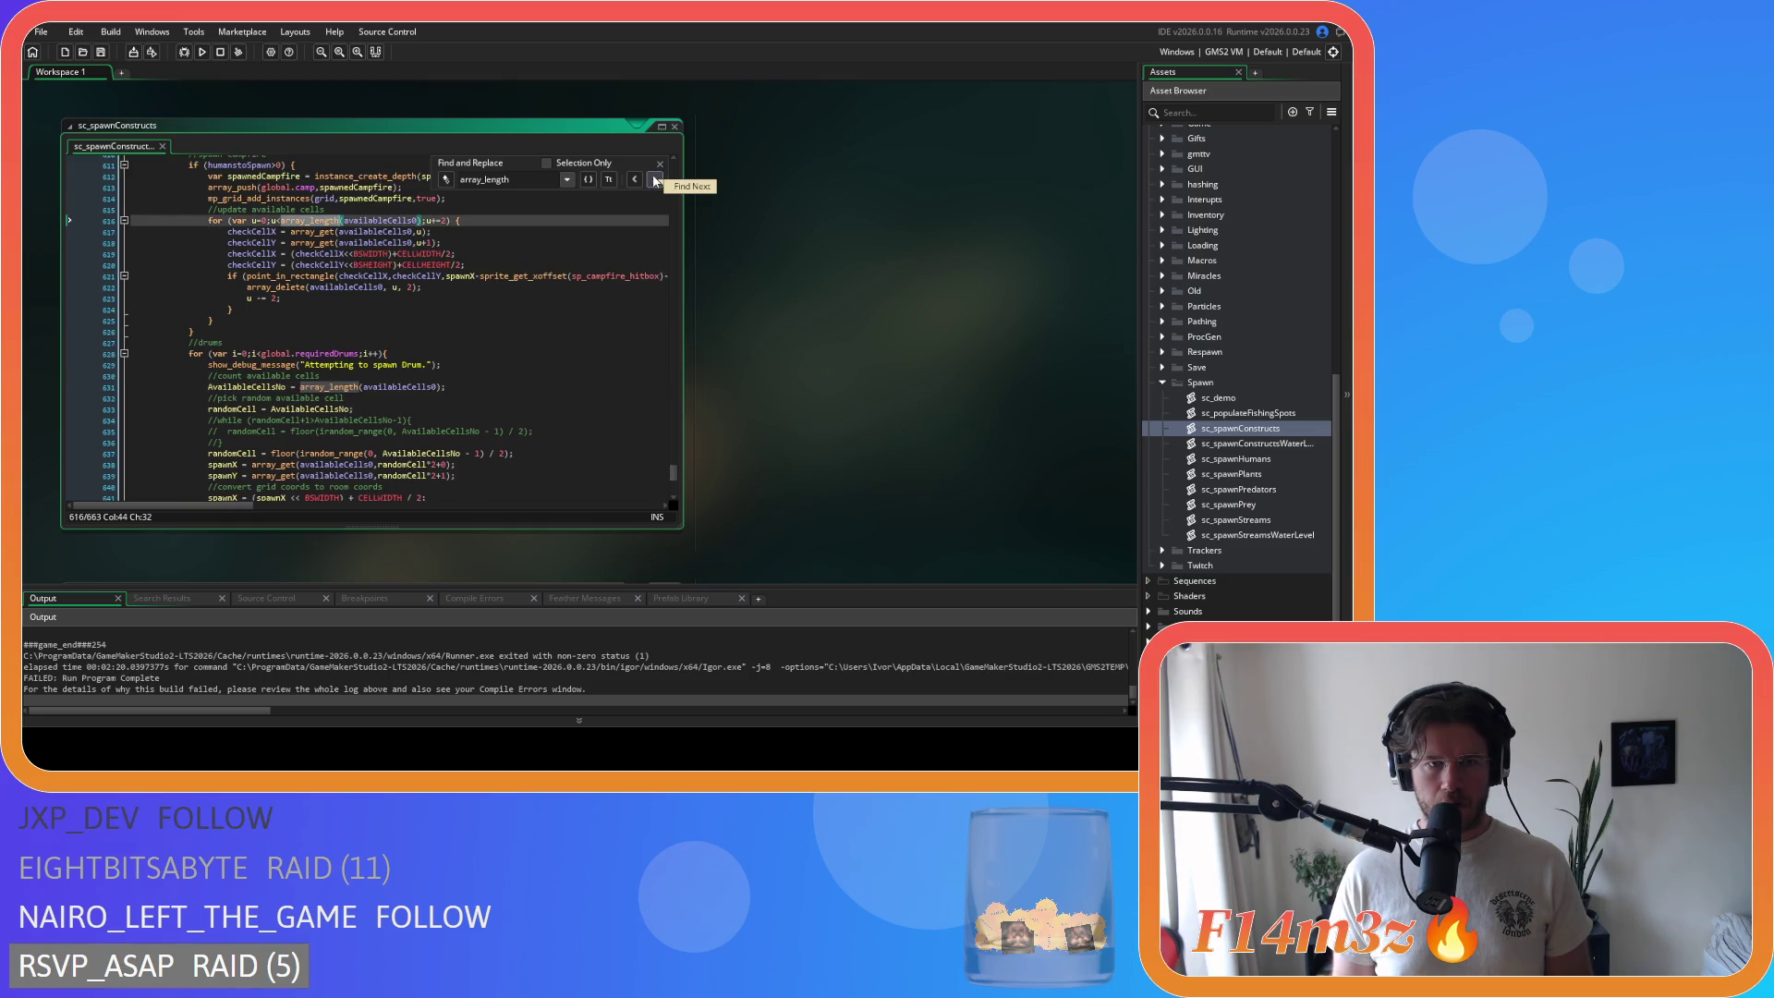
{"action": "left_click", "coordinate": [655, 180]}
{"action": "left_click", "coordinate": [655, 180]}
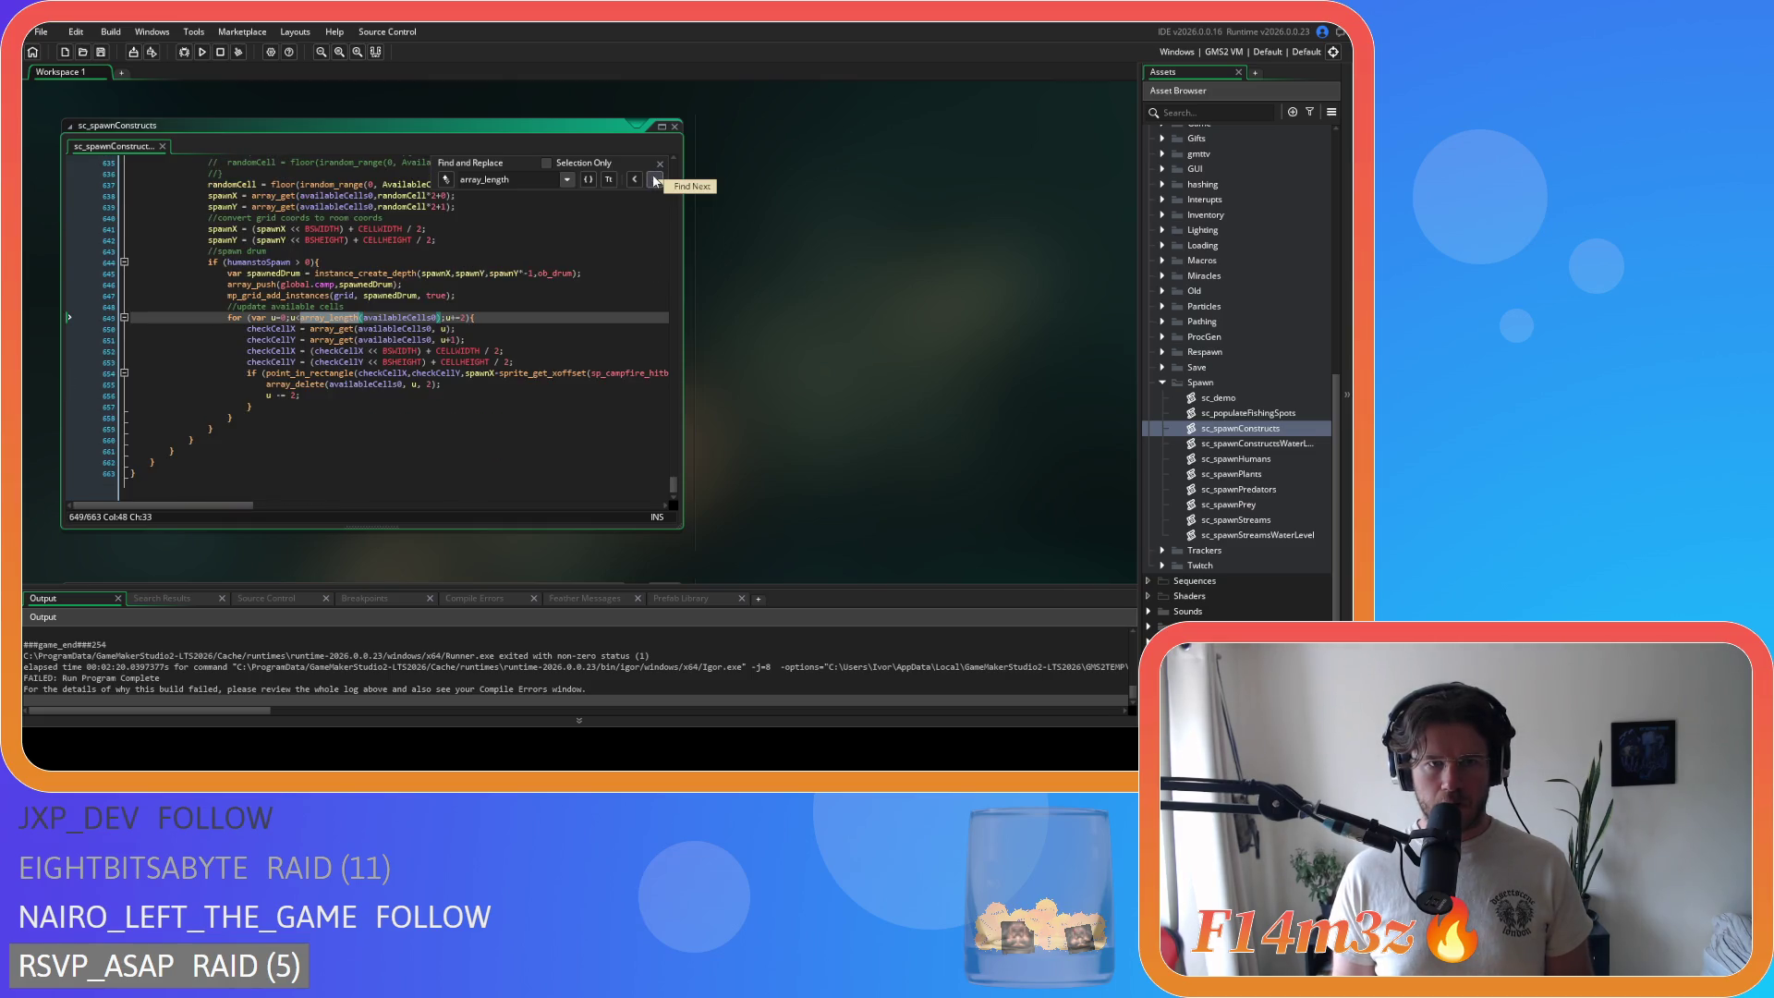
{"action": "left_click", "coordinate": [656, 180]}
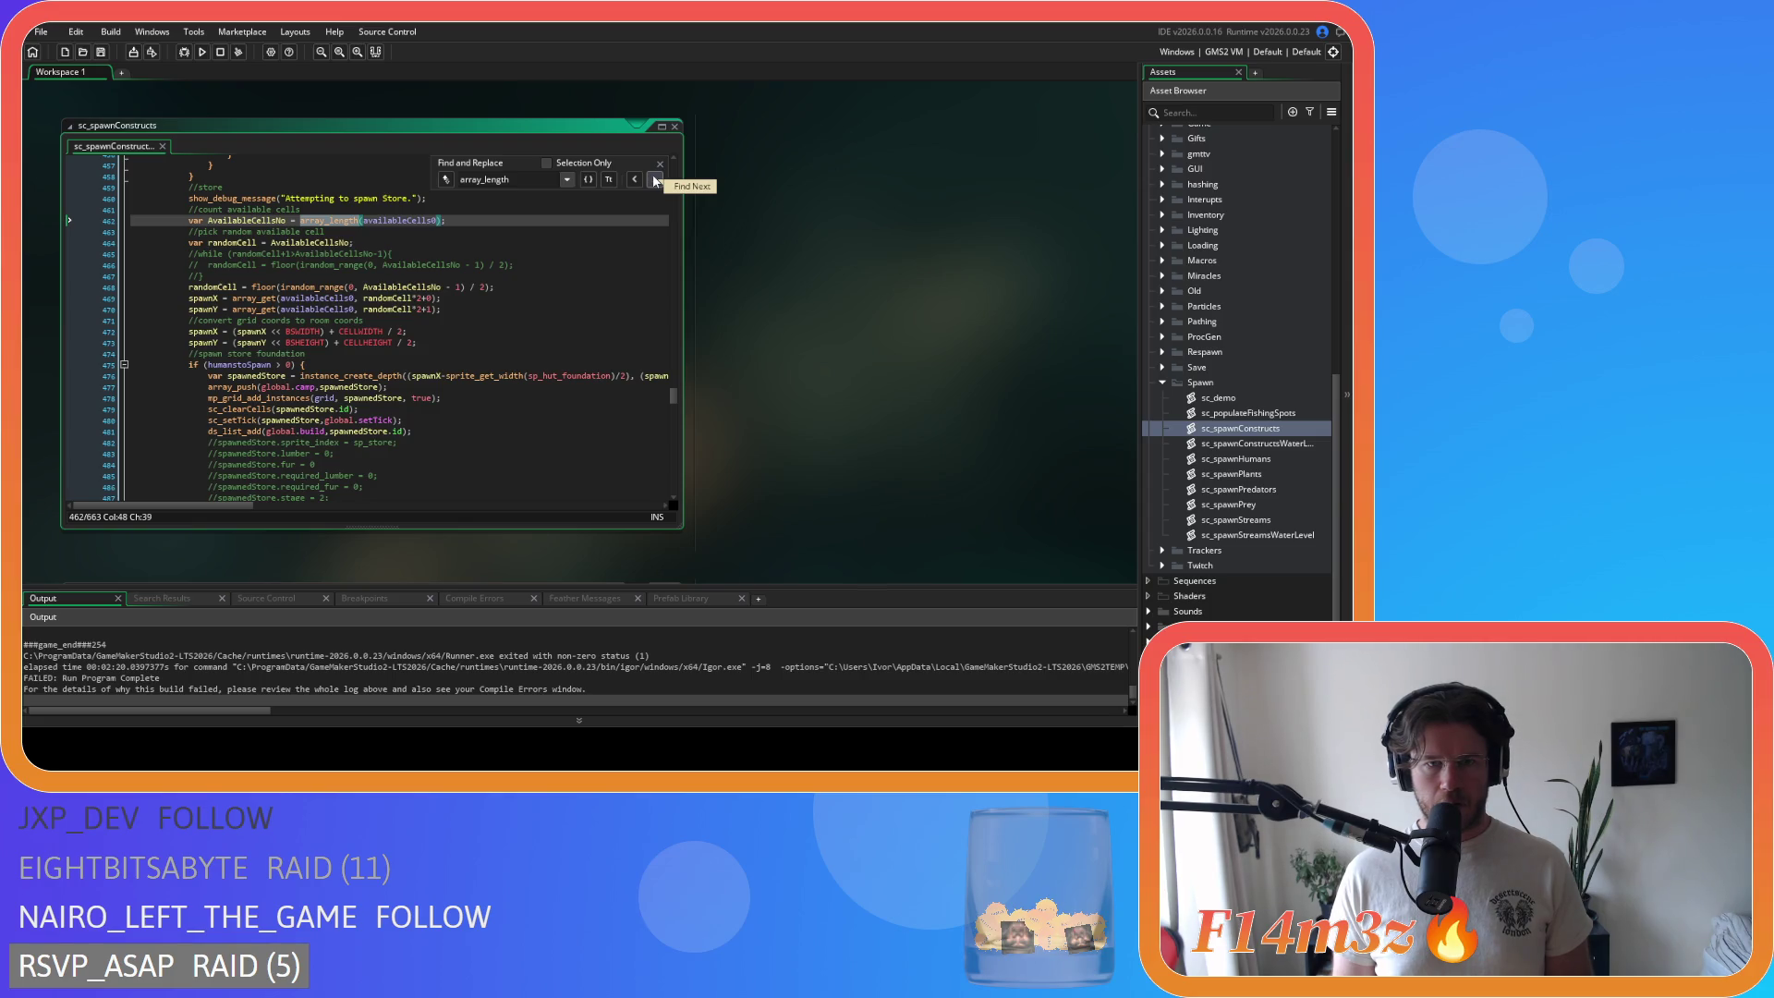
Step: Review the array_length matches a second time, close the search, and open sc_spawnConstructsWaterLevel
{"action": "left_click", "coordinate": [656, 180]}
{"action": "left_click", "coordinate": [655, 180]}
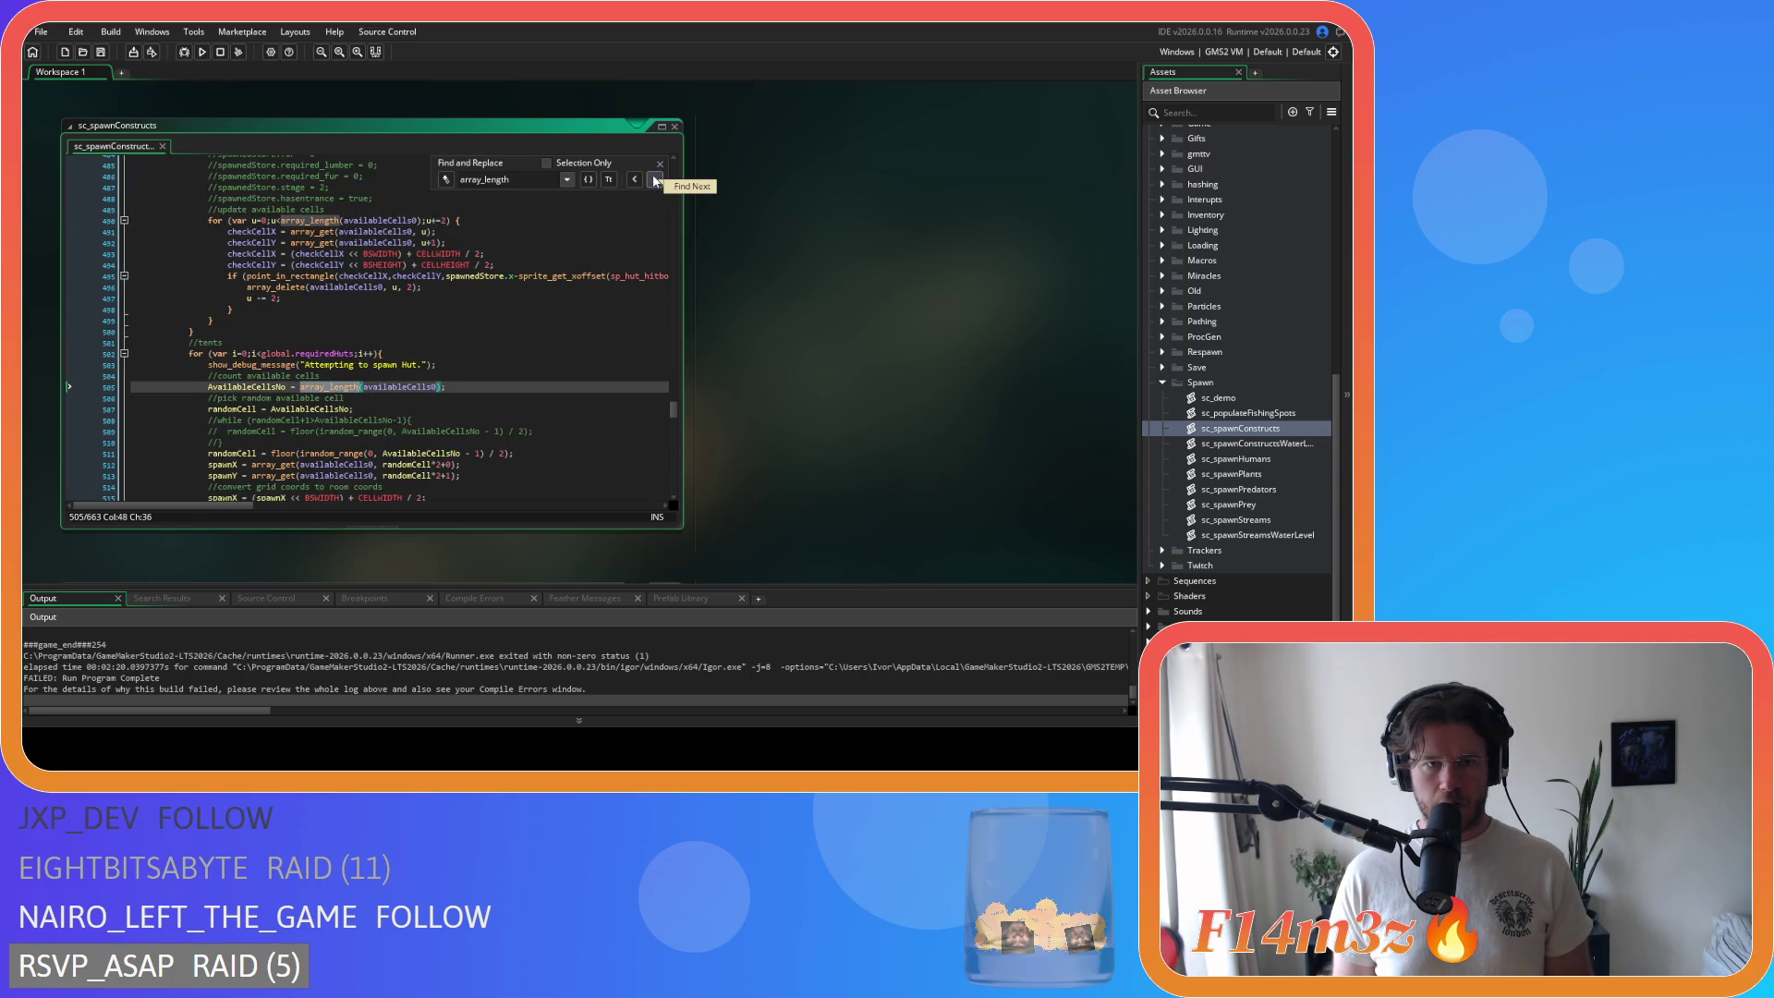
{"action": "left_click", "coordinate": [655, 180]}
{"action": "left_click", "coordinate": [656, 180]}
{"action": "left_click", "coordinate": [655, 181]}
{"action": "left_click", "coordinate": [656, 180]}
{"action": "left_click", "coordinate": [655, 180]}
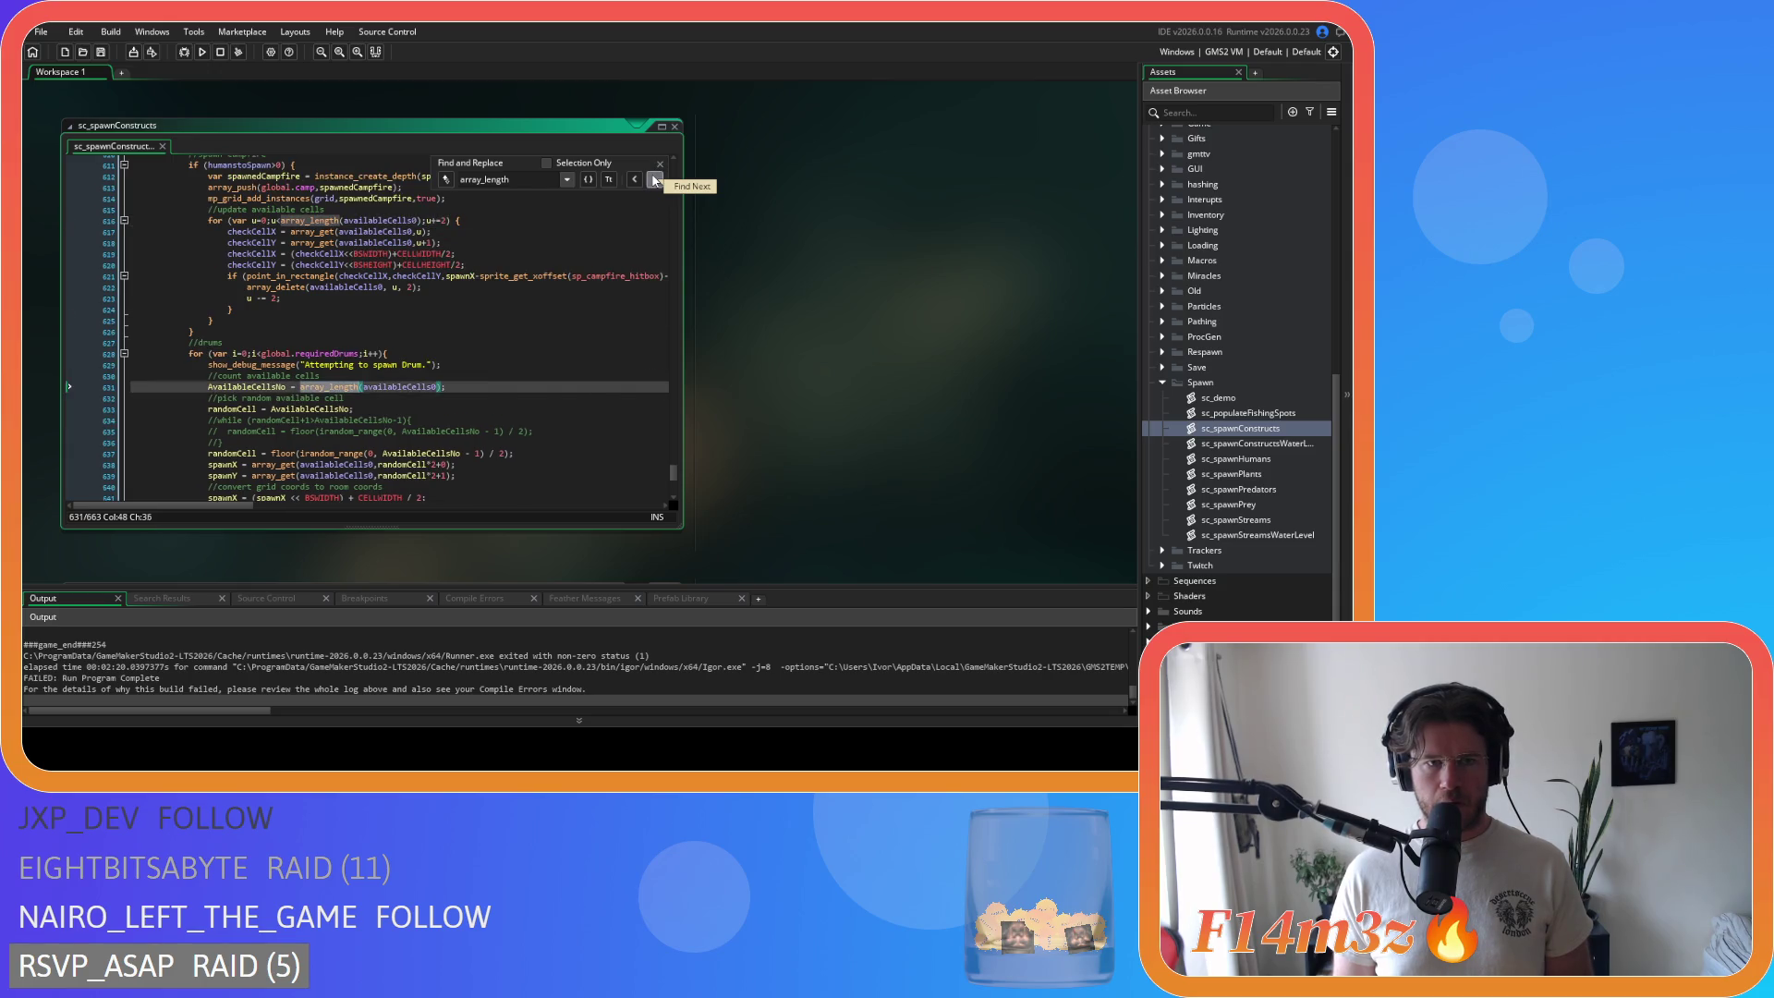
{"action": "left_click", "coordinate": [655, 180]}
{"action": "left_click", "coordinate": [655, 180]}
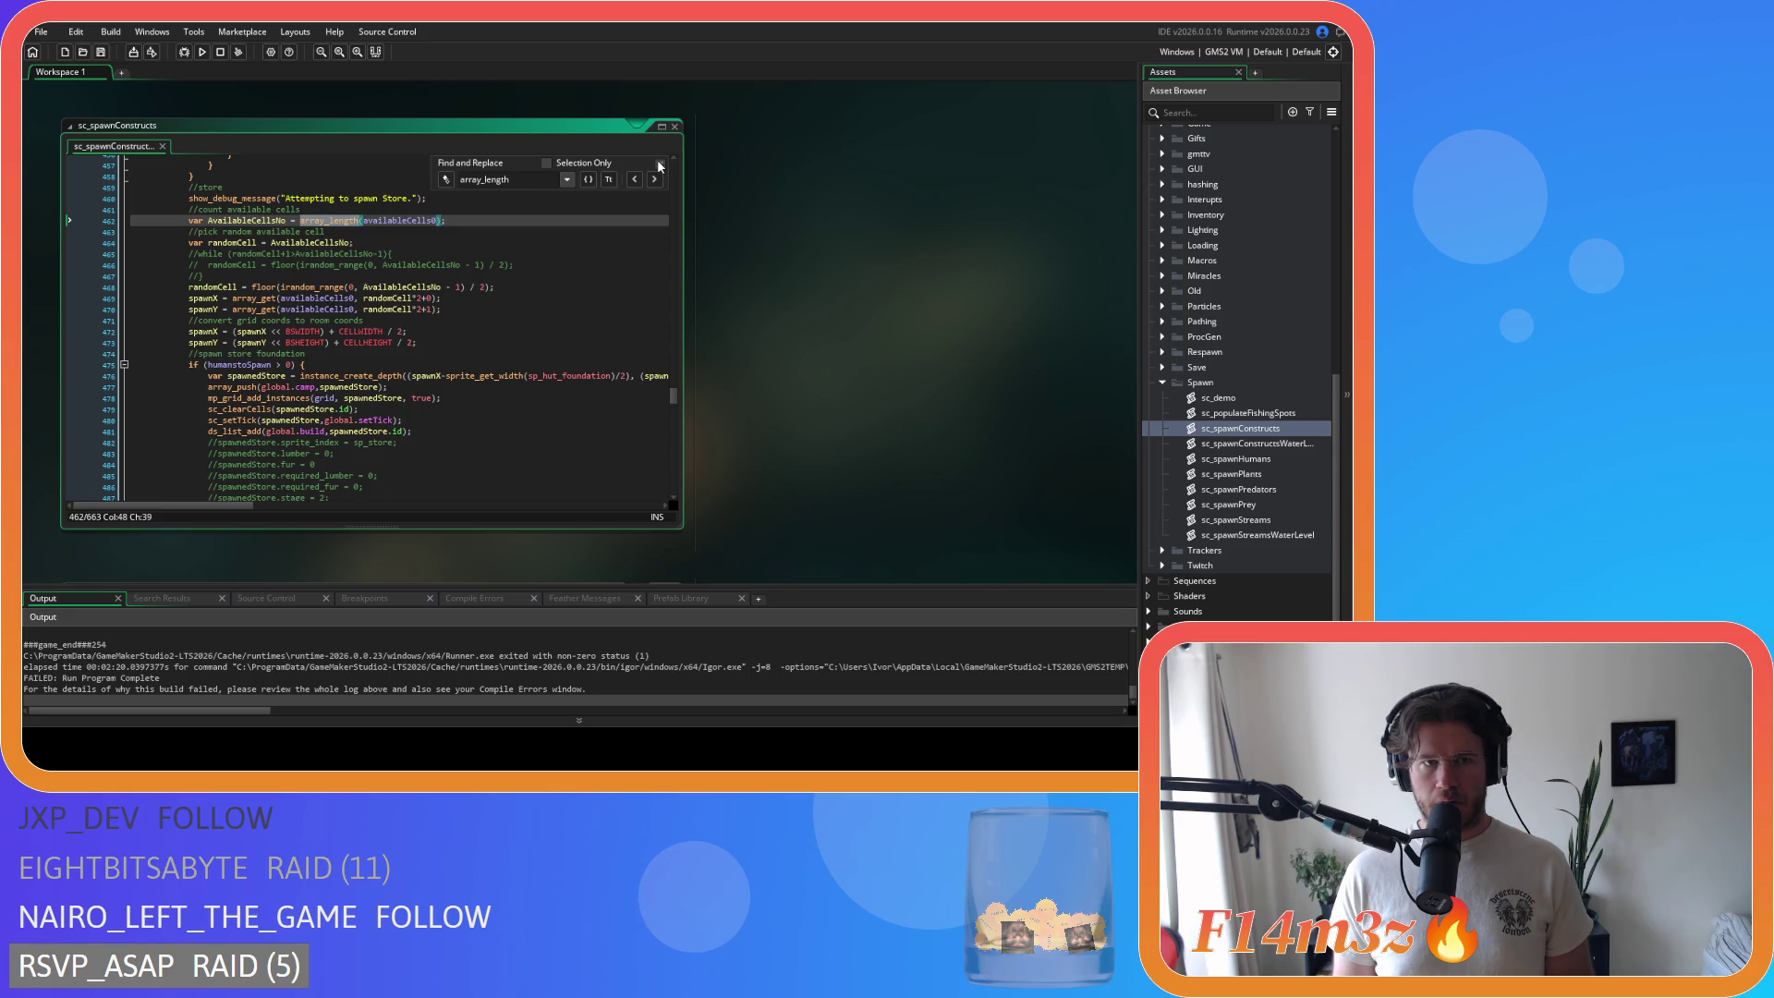
{"action": "left_click", "coordinate": [660, 164]}
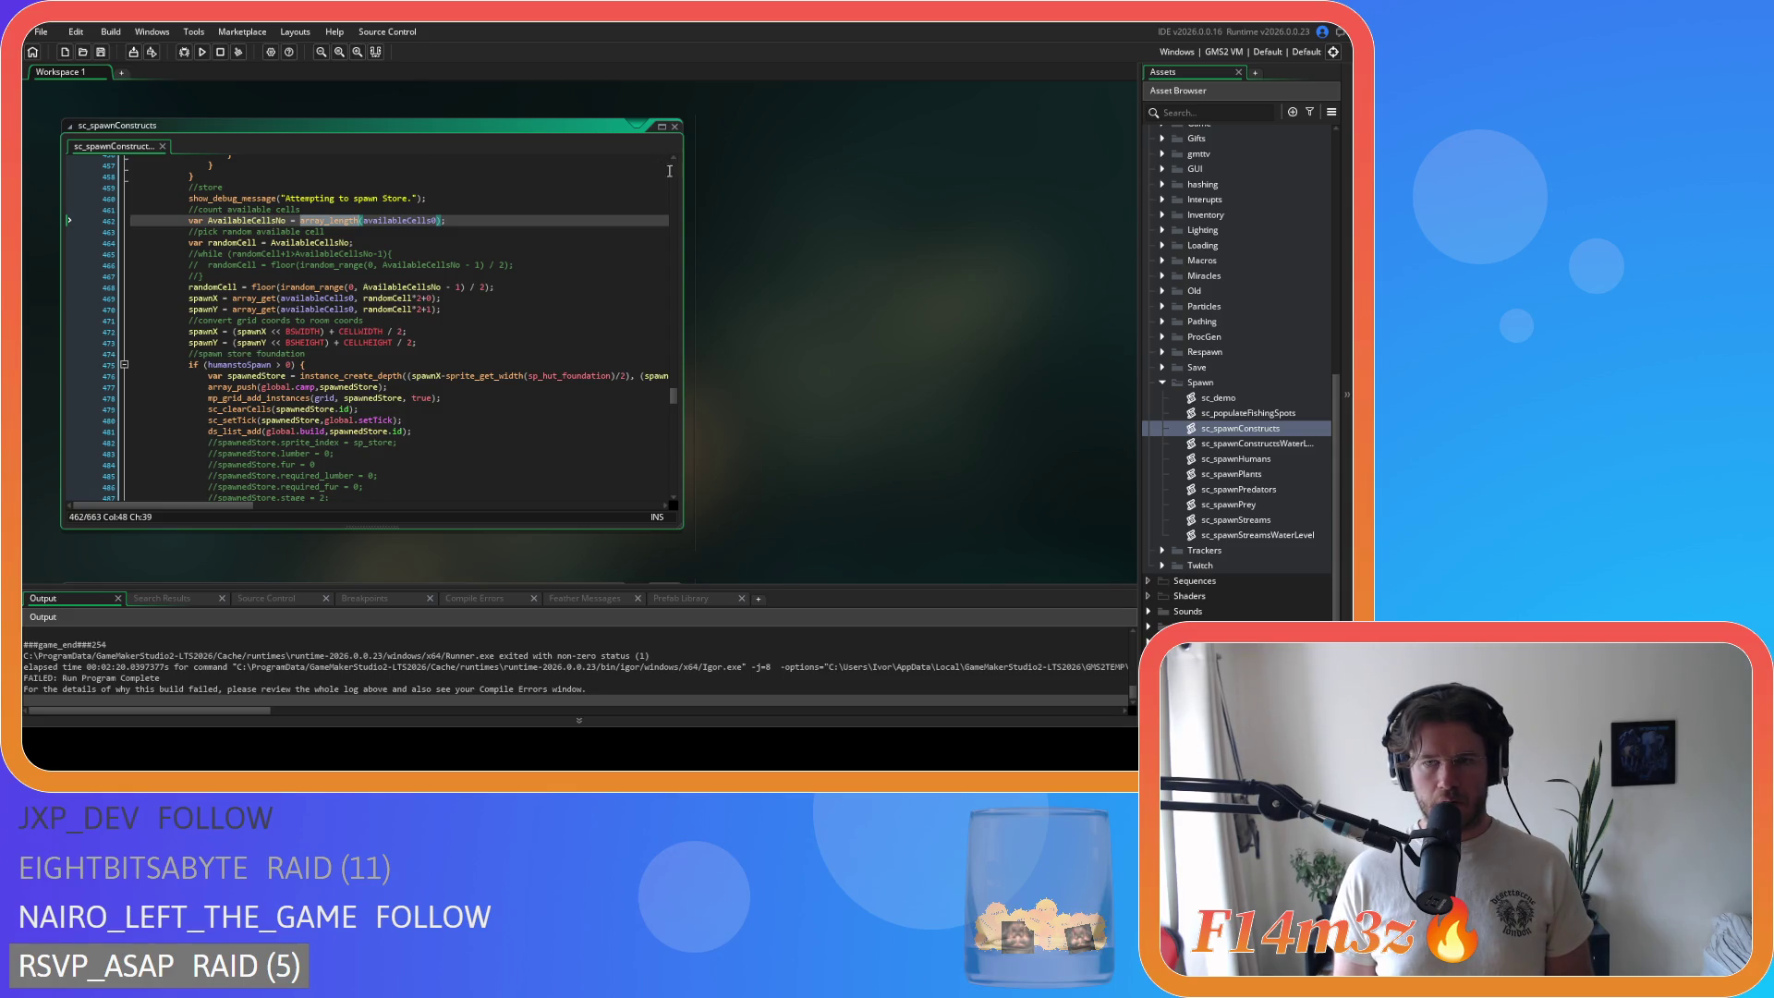
{"action": "double_click", "coordinate": [1230, 442]}
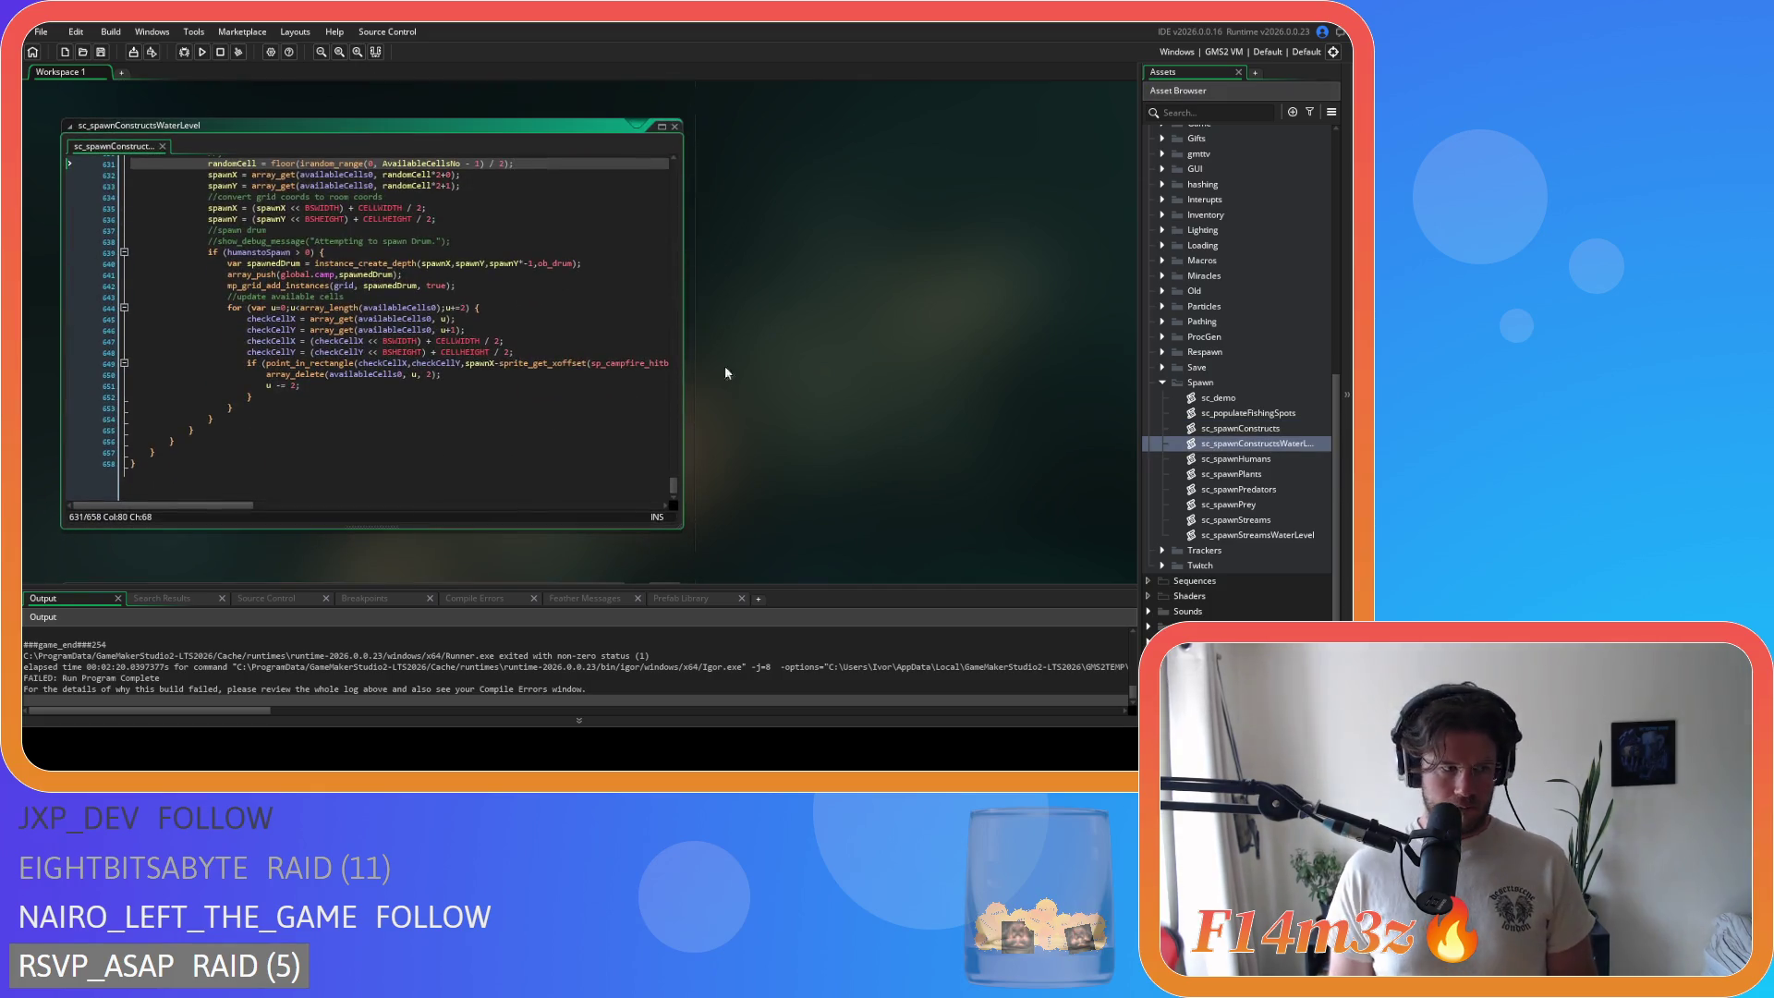
Step: Step through every array_length match in sc_spawnConstructsWaterLevel, then close the search
{"action": "key", "text": "ctrl+f"}
{"action": "left_click", "coordinate": [655, 180]}
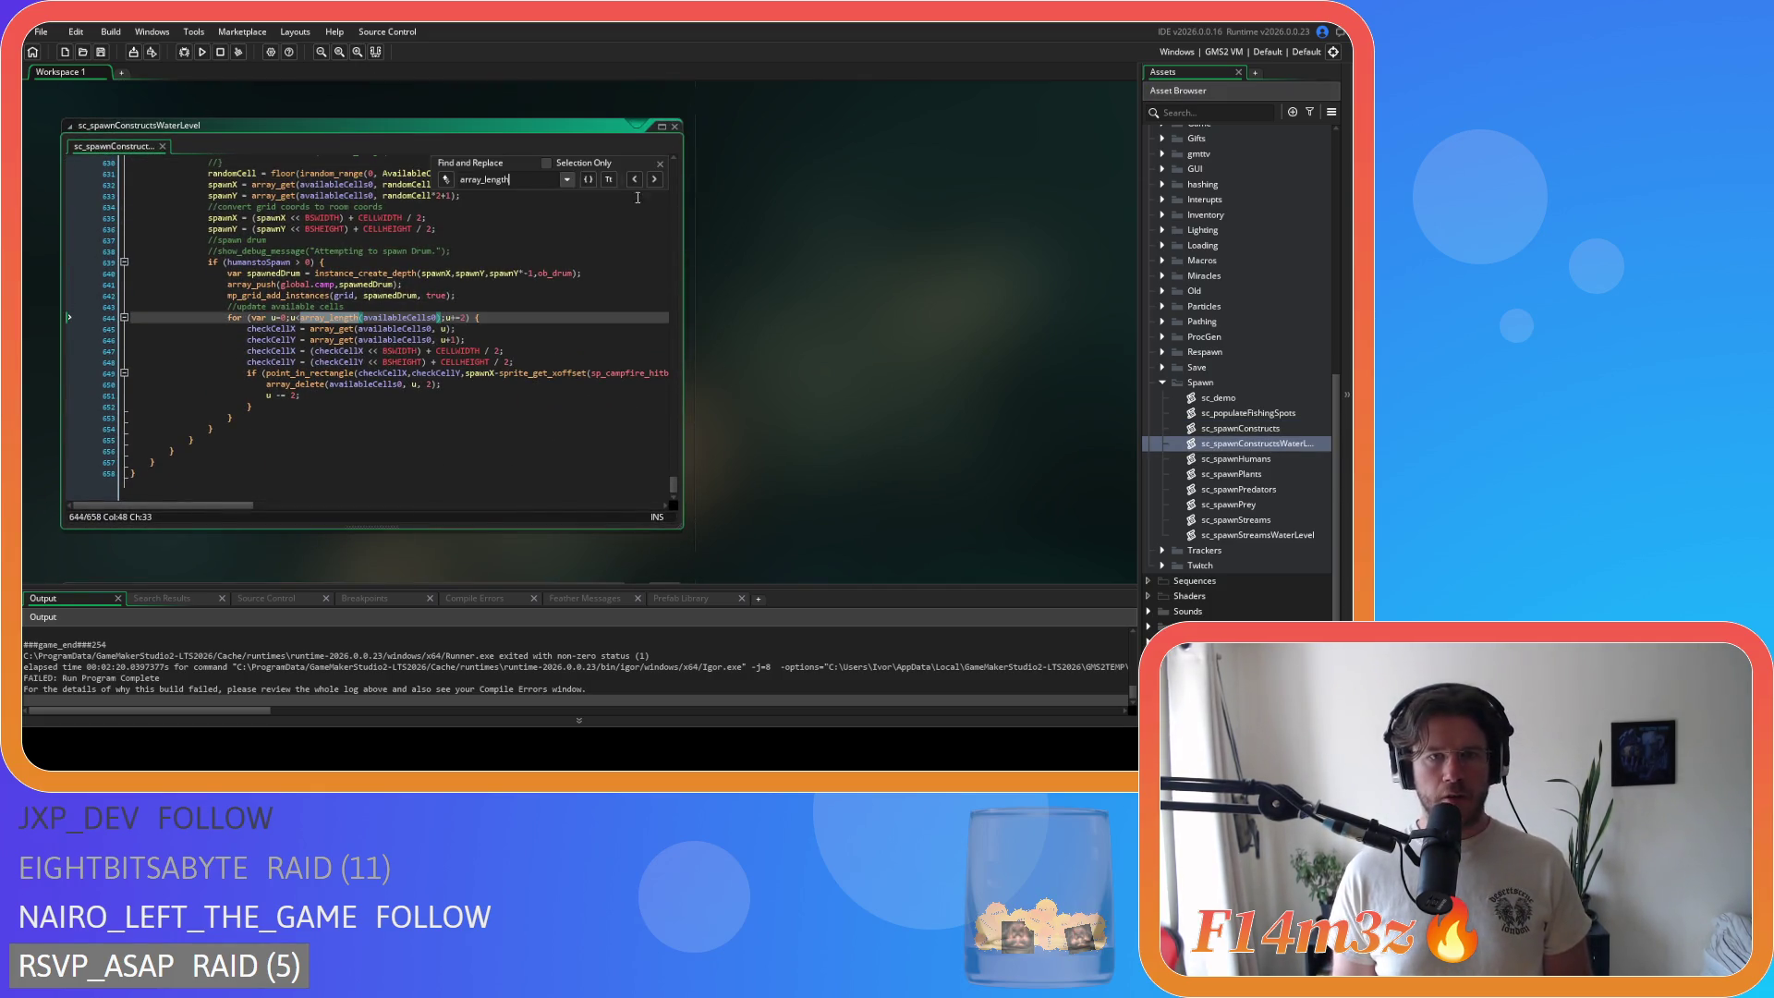
{"action": "left_click", "coordinate": [635, 180]}
{"action": "left_click", "coordinate": [635, 179]}
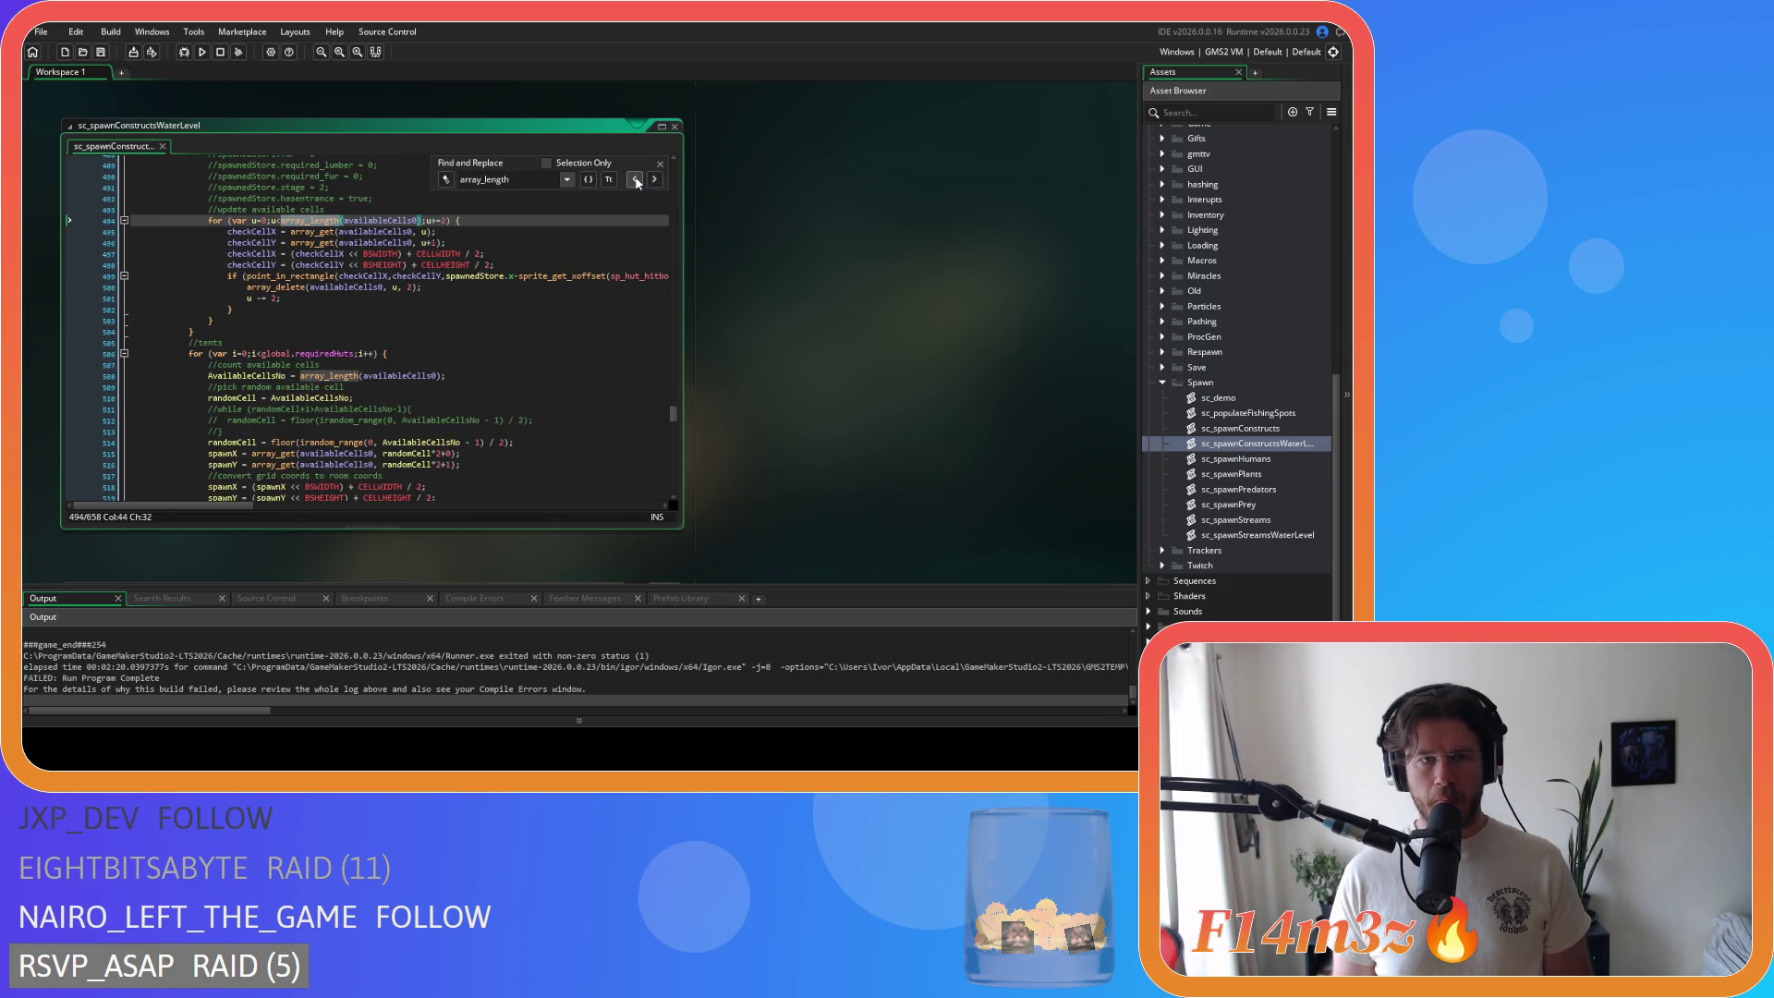
{"action": "left_click", "coordinate": [635, 180]}
{"action": "left_click", "coordinate": [655, 180]}
{"action": "left_click", "coordinate": [655, 180]}
{"action": "left_click", "coordinate": [655, 180]}
{"action": "left_click", "coordinate": [655, 181]}
{"action": "left_click", "coordinate": [655, 180]}
{"action": "left_click", "coordinate": [655, 180]}
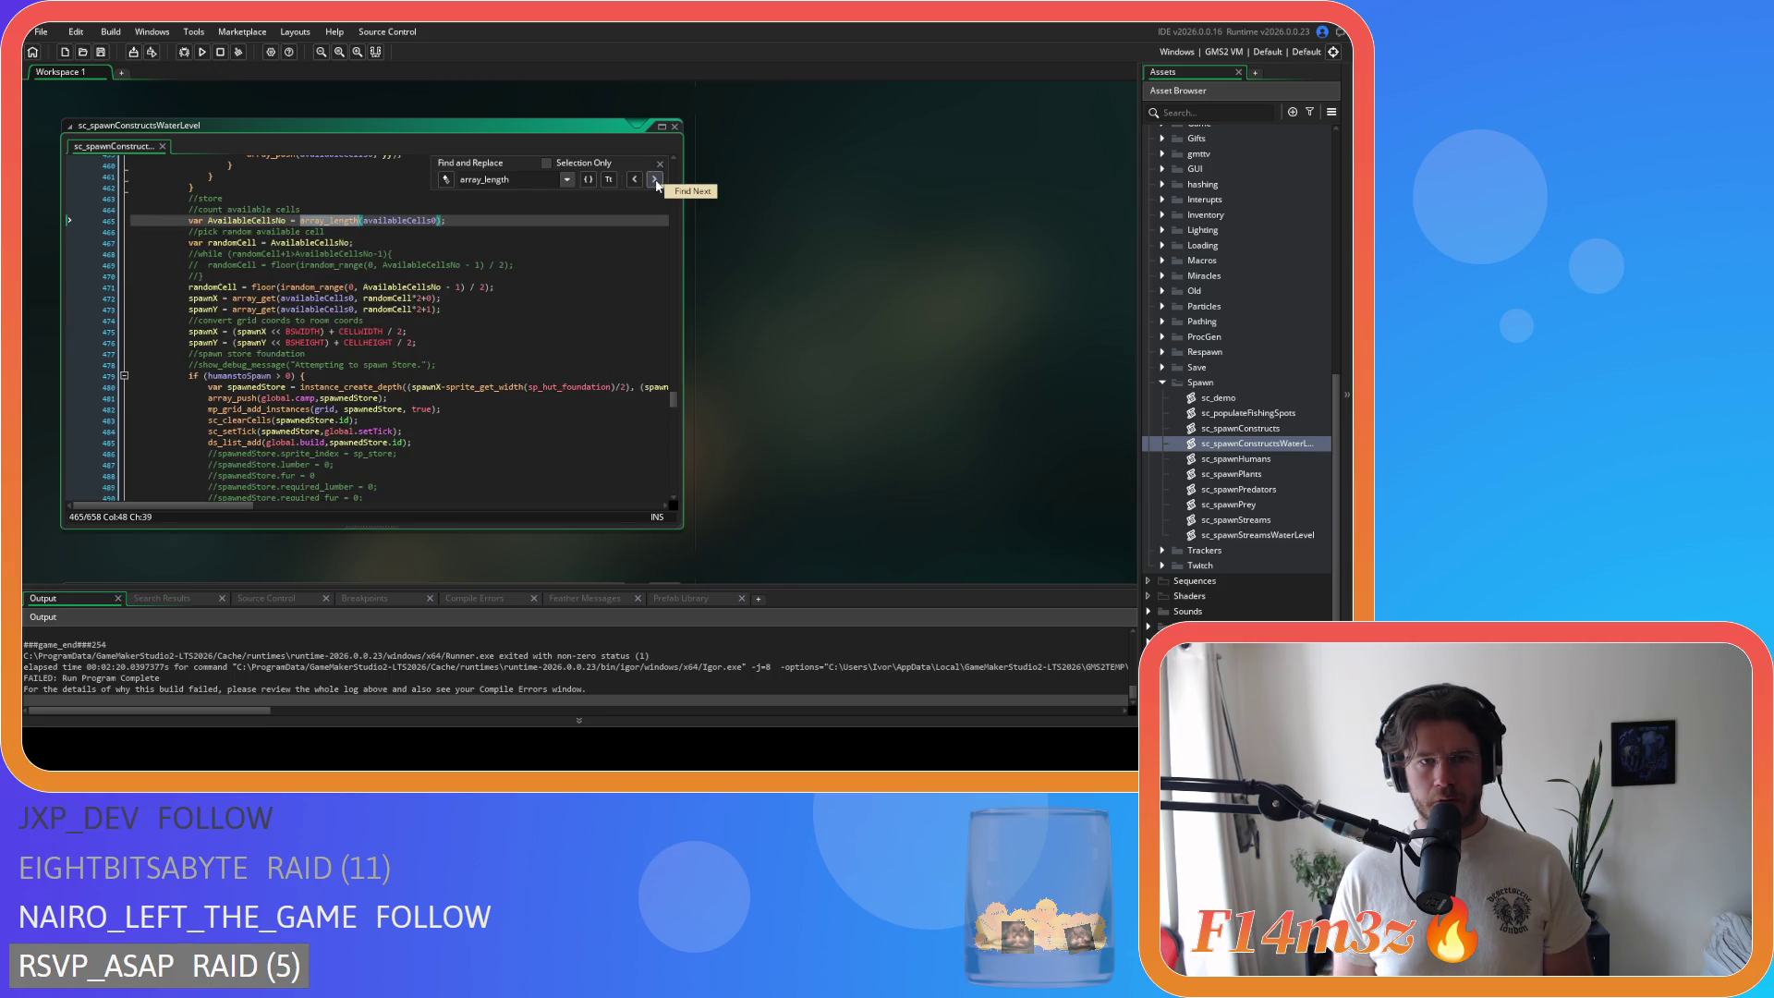
{"action": "key", "text": "Escape"}
{"action": "key", "text": "Up"}
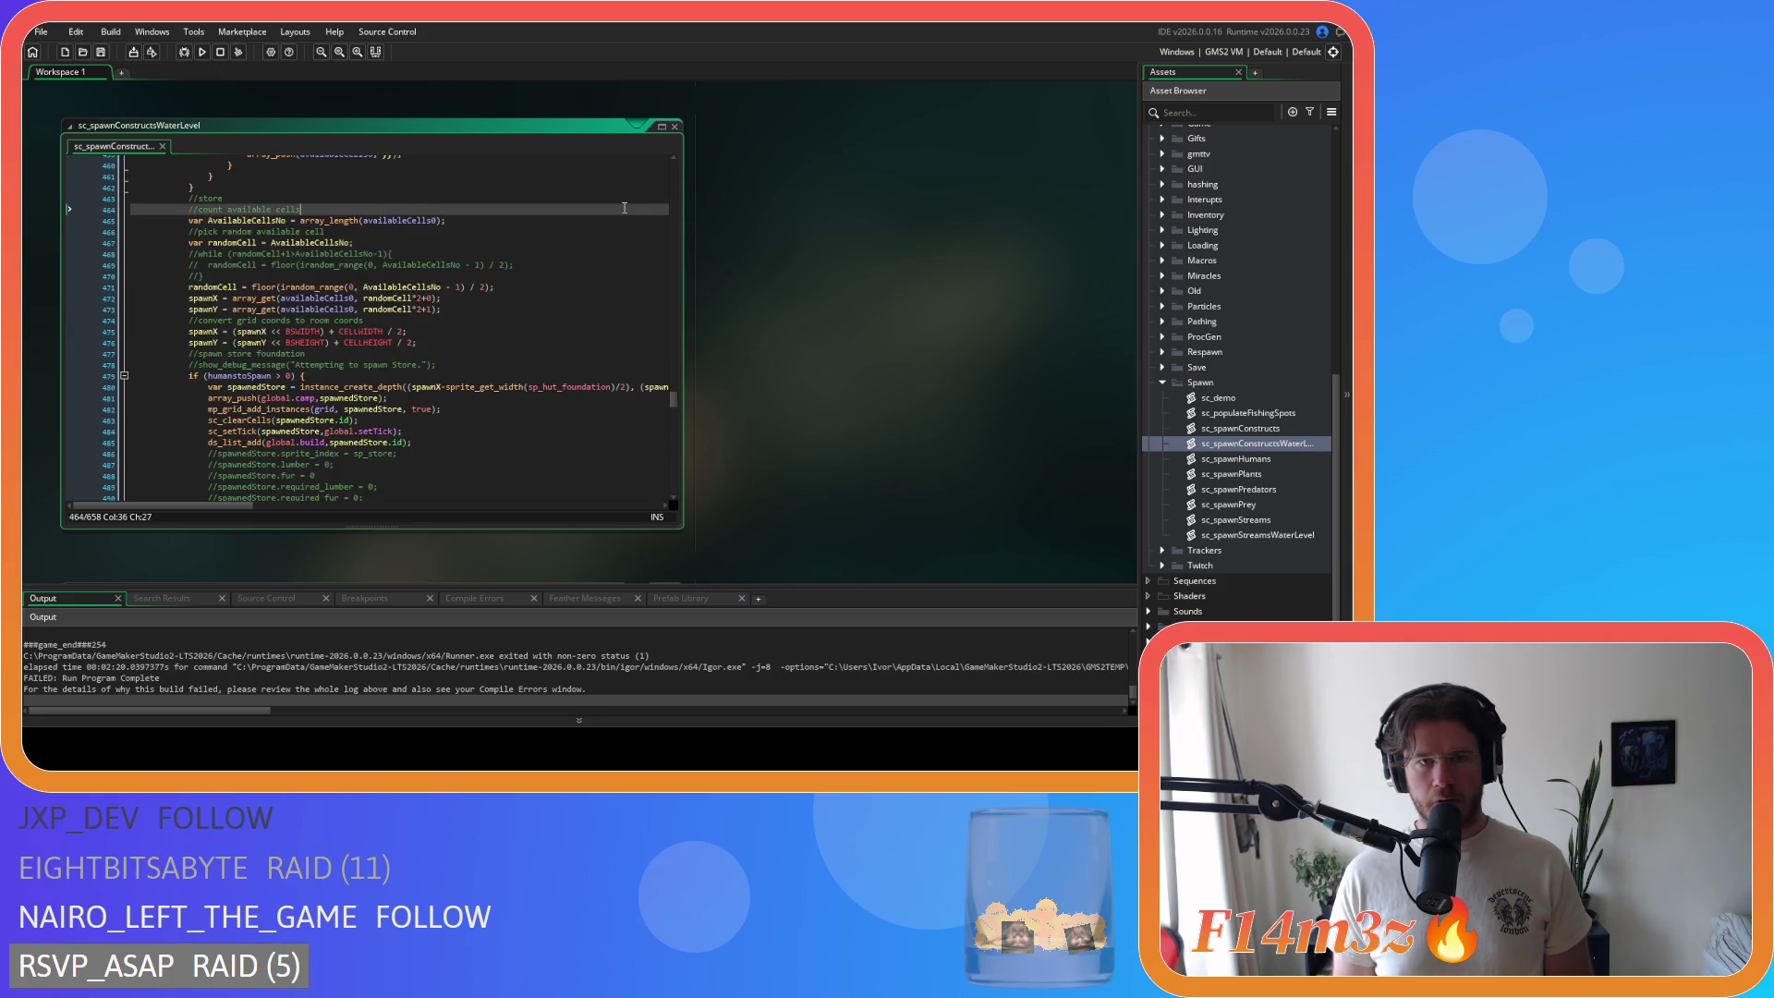
Step: Open sc_spawnHumans and search its code for array_length
{"action": "left_click", "coordinate": [1280, 462]}
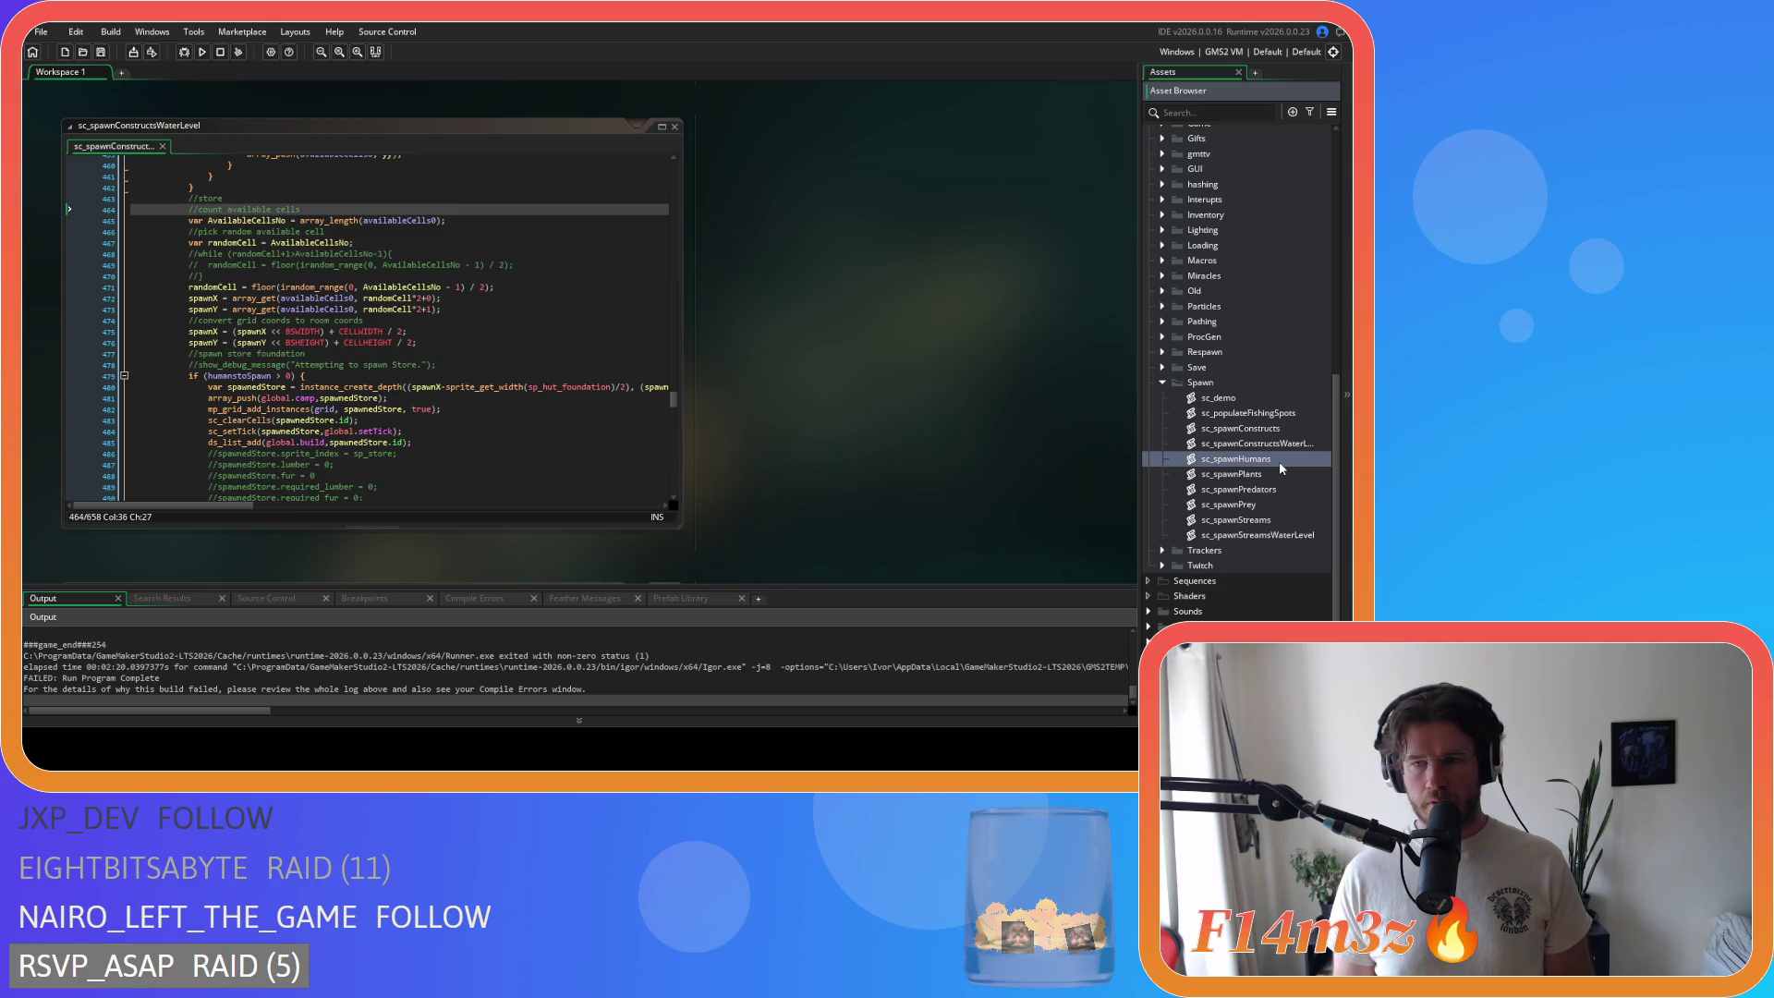
{"action": "double_click", "coordinate": [1279, 462]}
{"action": "left_click", "coordinate": [646, 327]}
{"action": "key", "text": "ctrl+f"}
{"action": "key", "text": "Escape"}
Step: Open sc_spawnPlants and search it for array_length
{"action": "double_click", "coordinate": [1236, 474]}
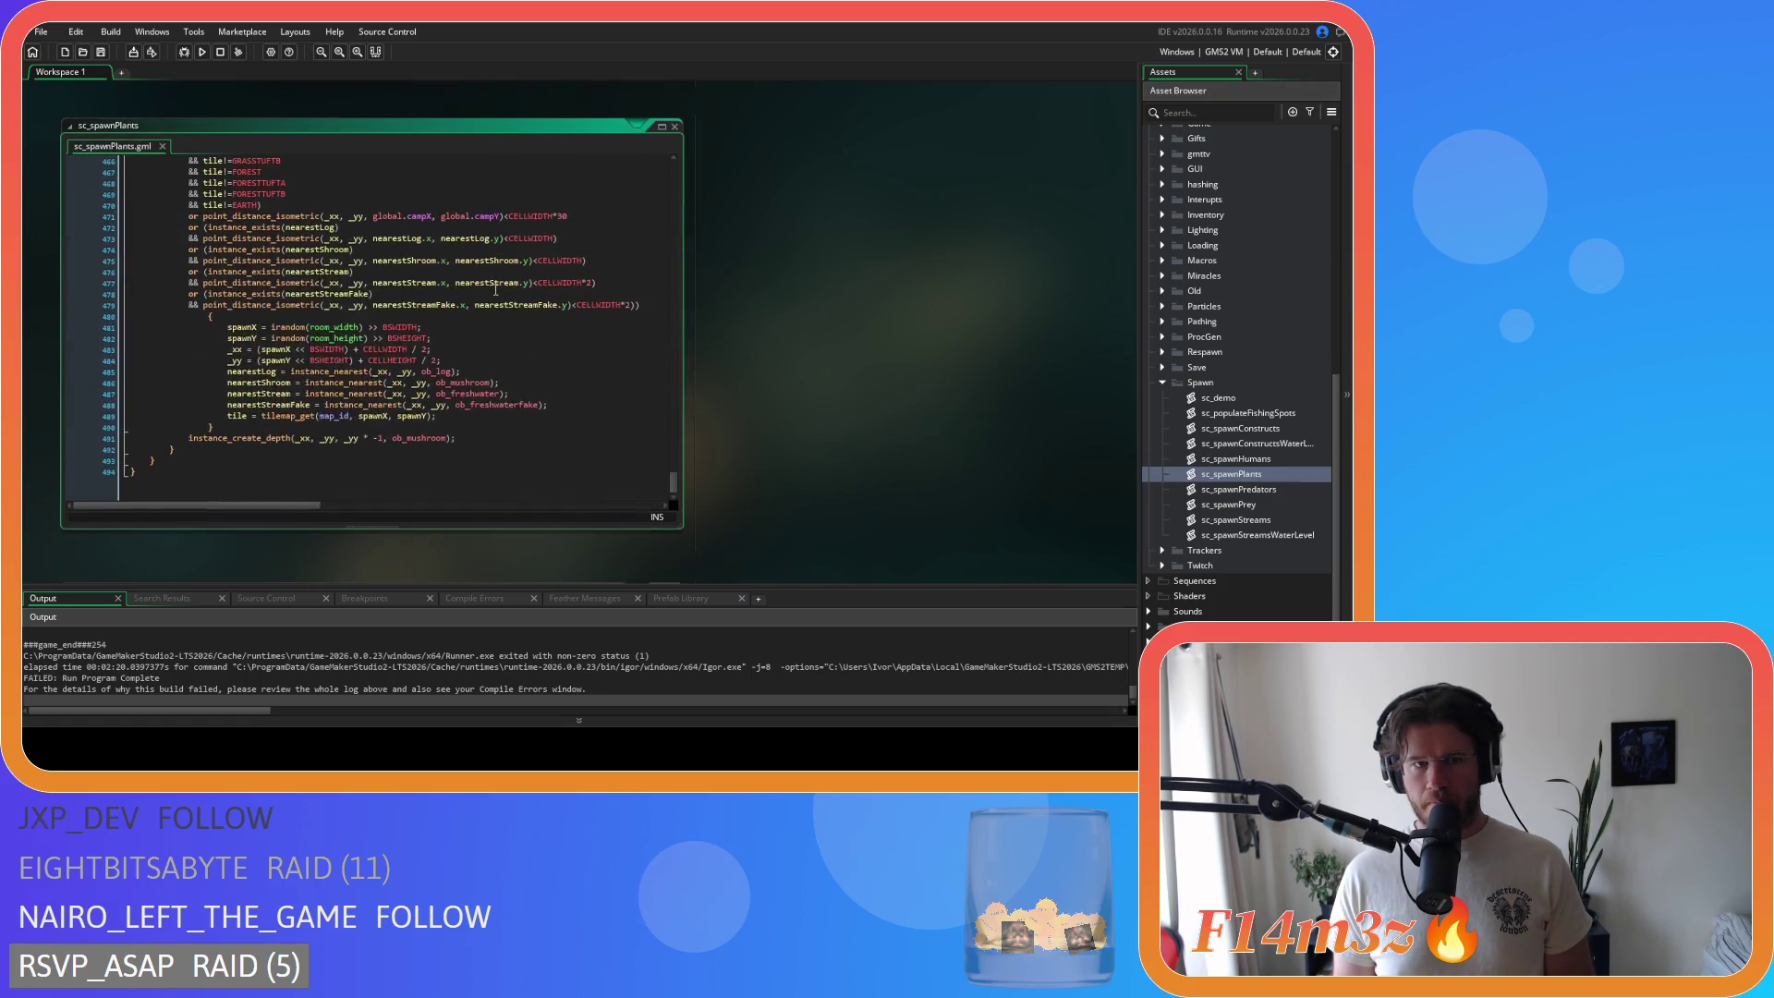
{"action": "key", "text": "ctrl+f"}
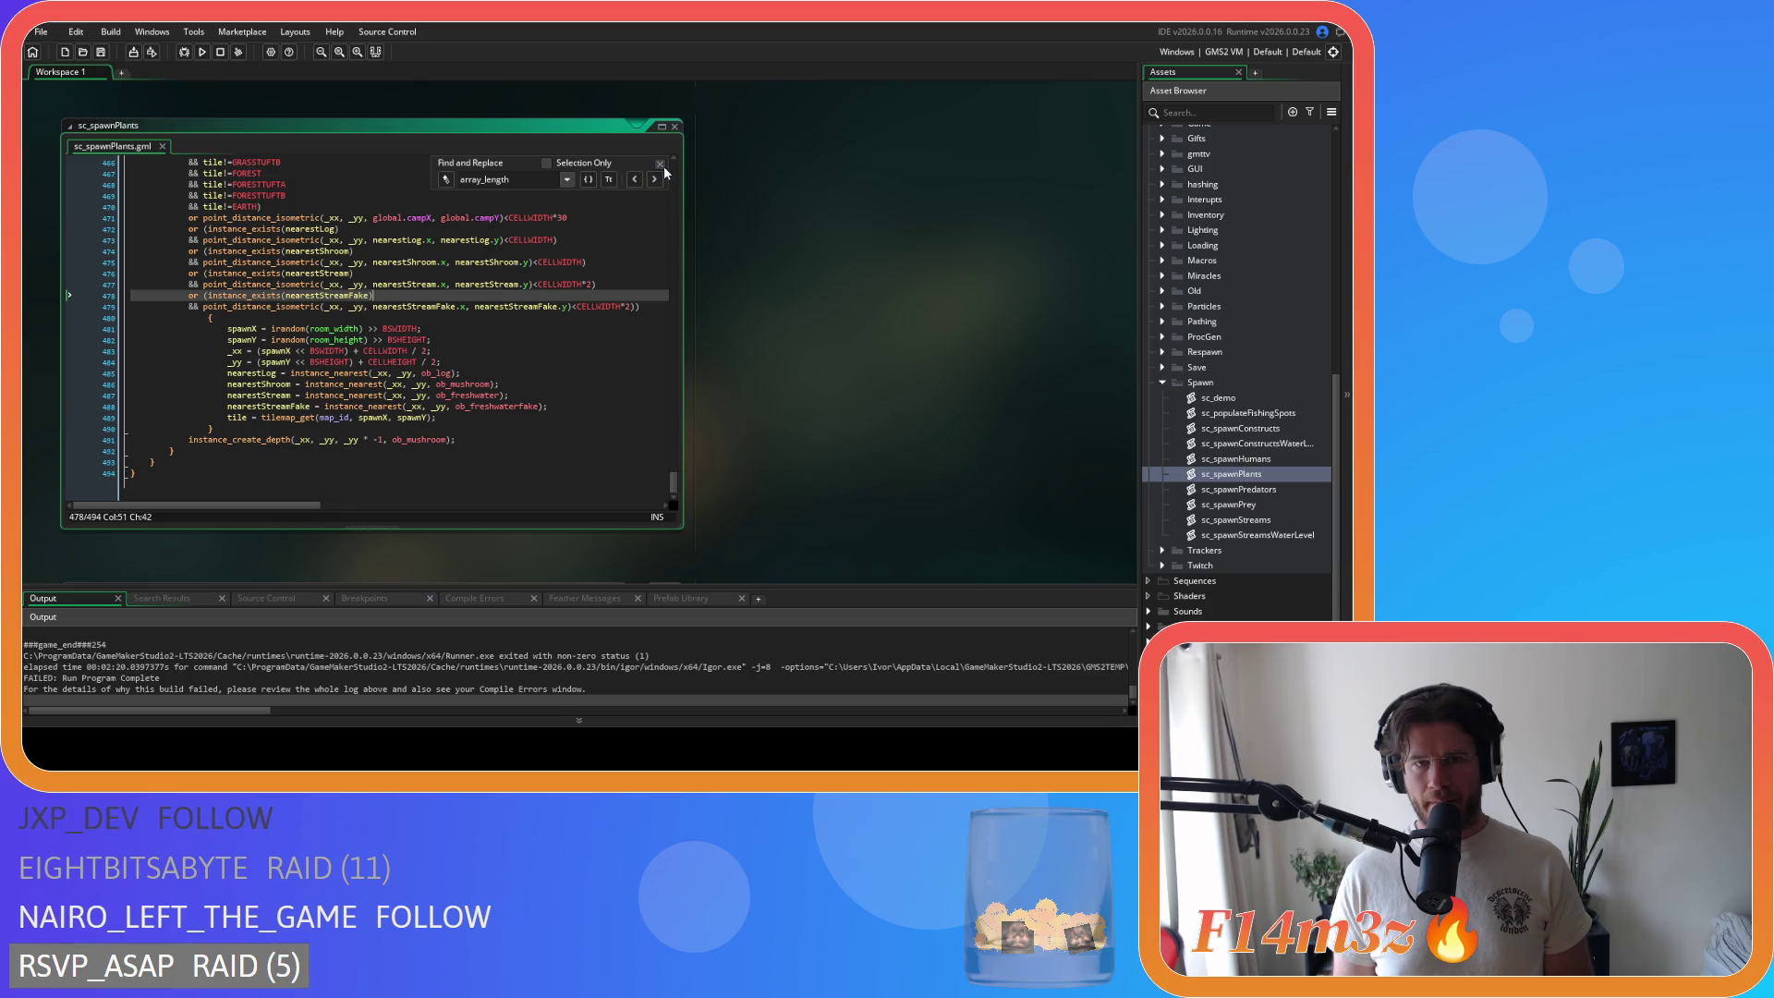
{"action": "left_click", "coordinate": [660, 164]}
Step: Open sc_spawnPredators and step through its array_length matches
{"action": "left_click", "coordinate": [1243, 490]}
{"action": "double_click", "coordinate": [1244, 491]}
{"action": "key", "text": "ctrl+f"}
{"action": "left_click", "coordinate": [656, 181]}
{"action": "left_click", "coordinate": [656, 181]}
{"action": "left_click", "coordinate": [656, 181]}
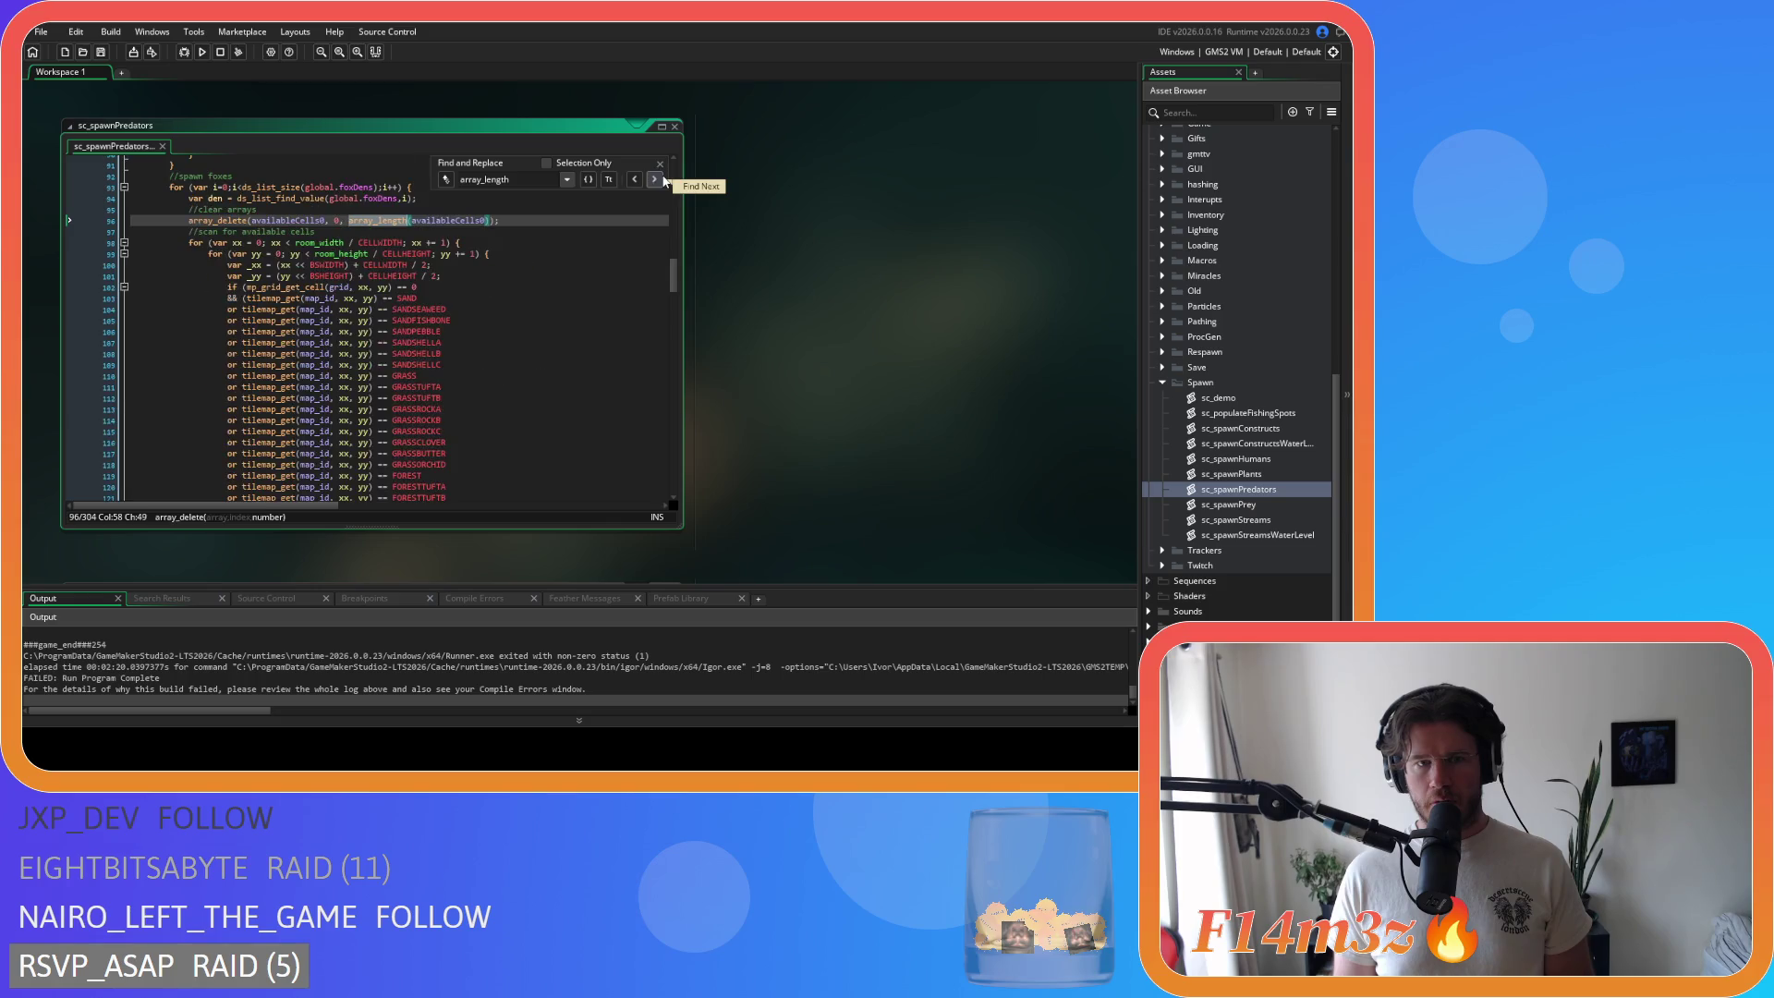
{"action": "left_click", "coordinate": [636, 181]}
Step: Open sc_spawnStreams and search it for array_length
{"action": "left_click", "coordinate": [636, 181]}
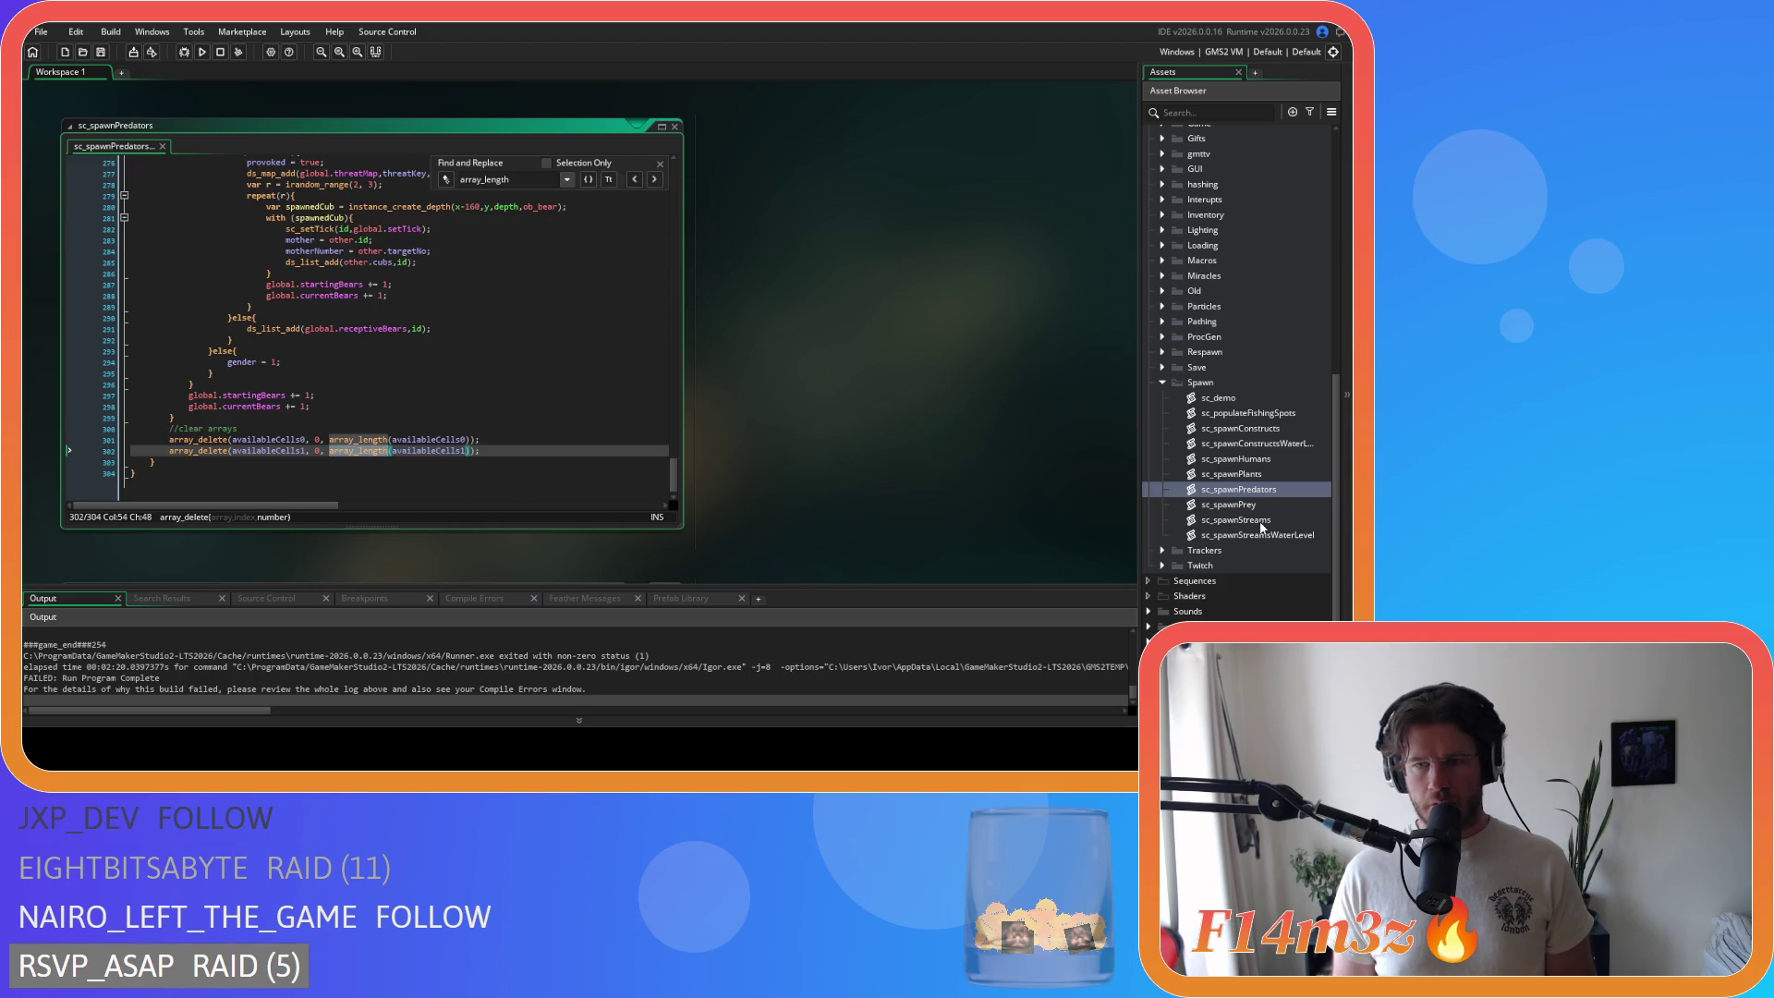
{"action": "double_click", "coordinate": [1236, 520]}
{"action": "key", "text": "ctrl+f"}
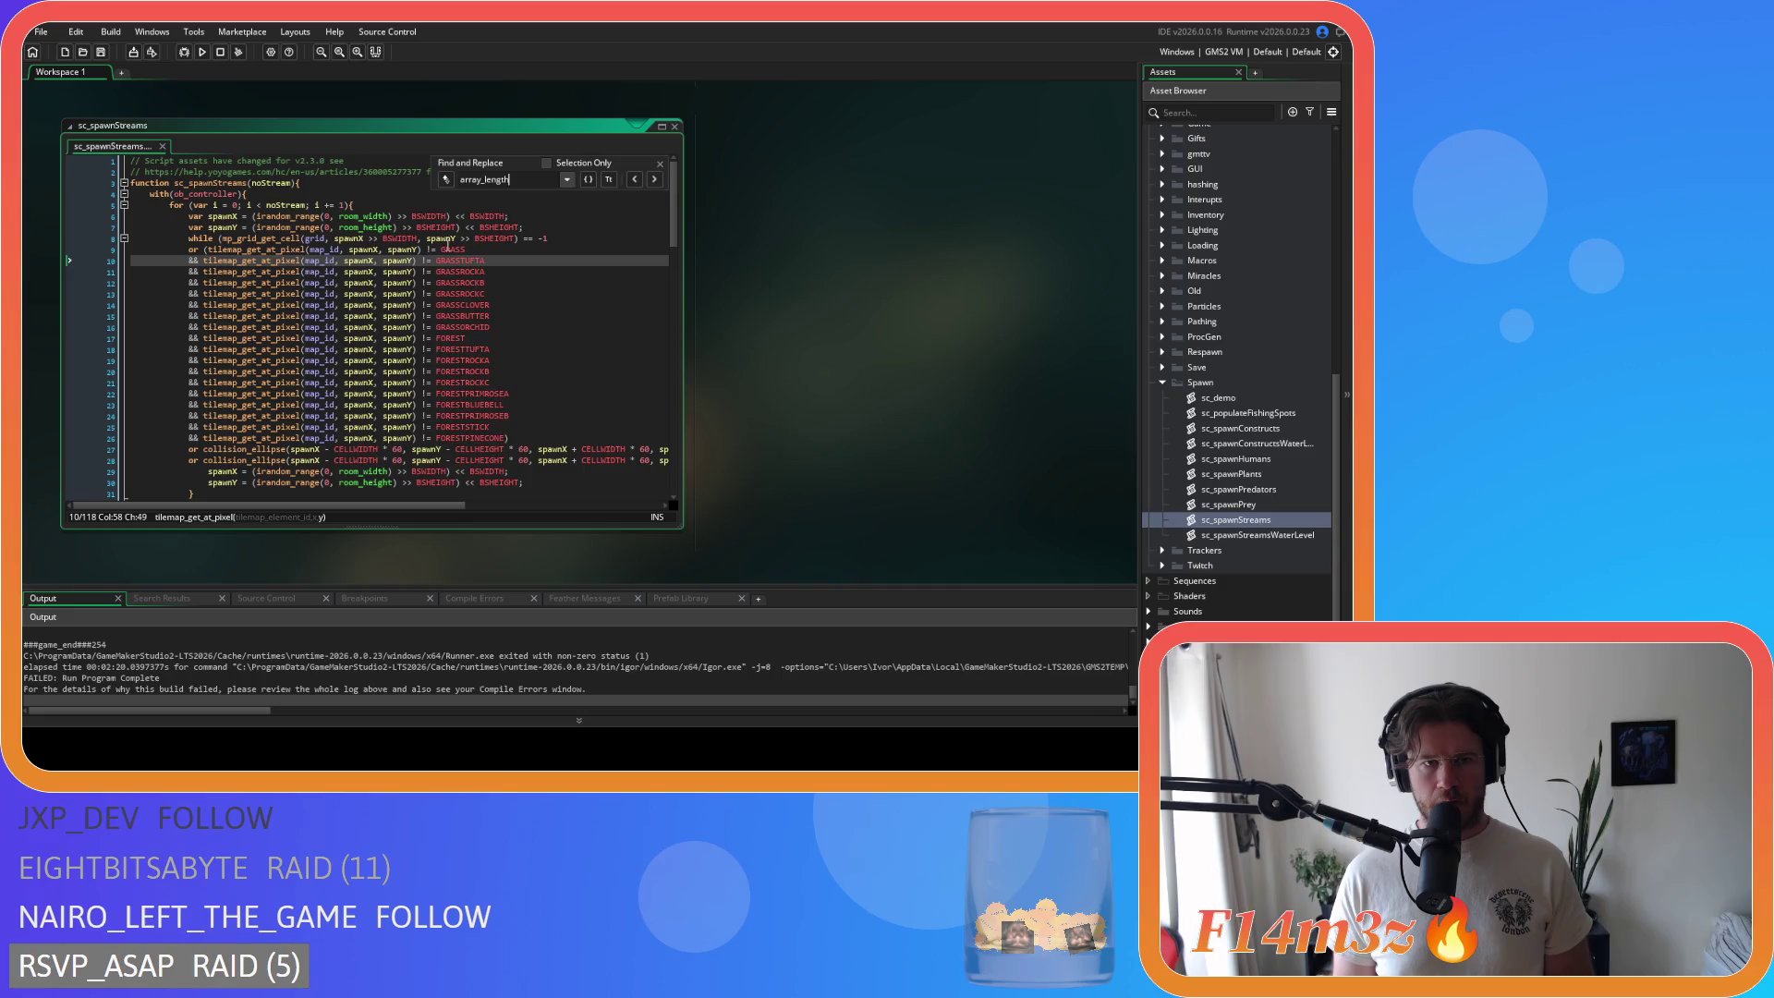
Step: Close all open script windows and collapse the Spawn and Scripts folders
{"action": "right_click", "coordinate": [802, 185]}
{"action": "mouse_move", "coordinate": [832, 211]}
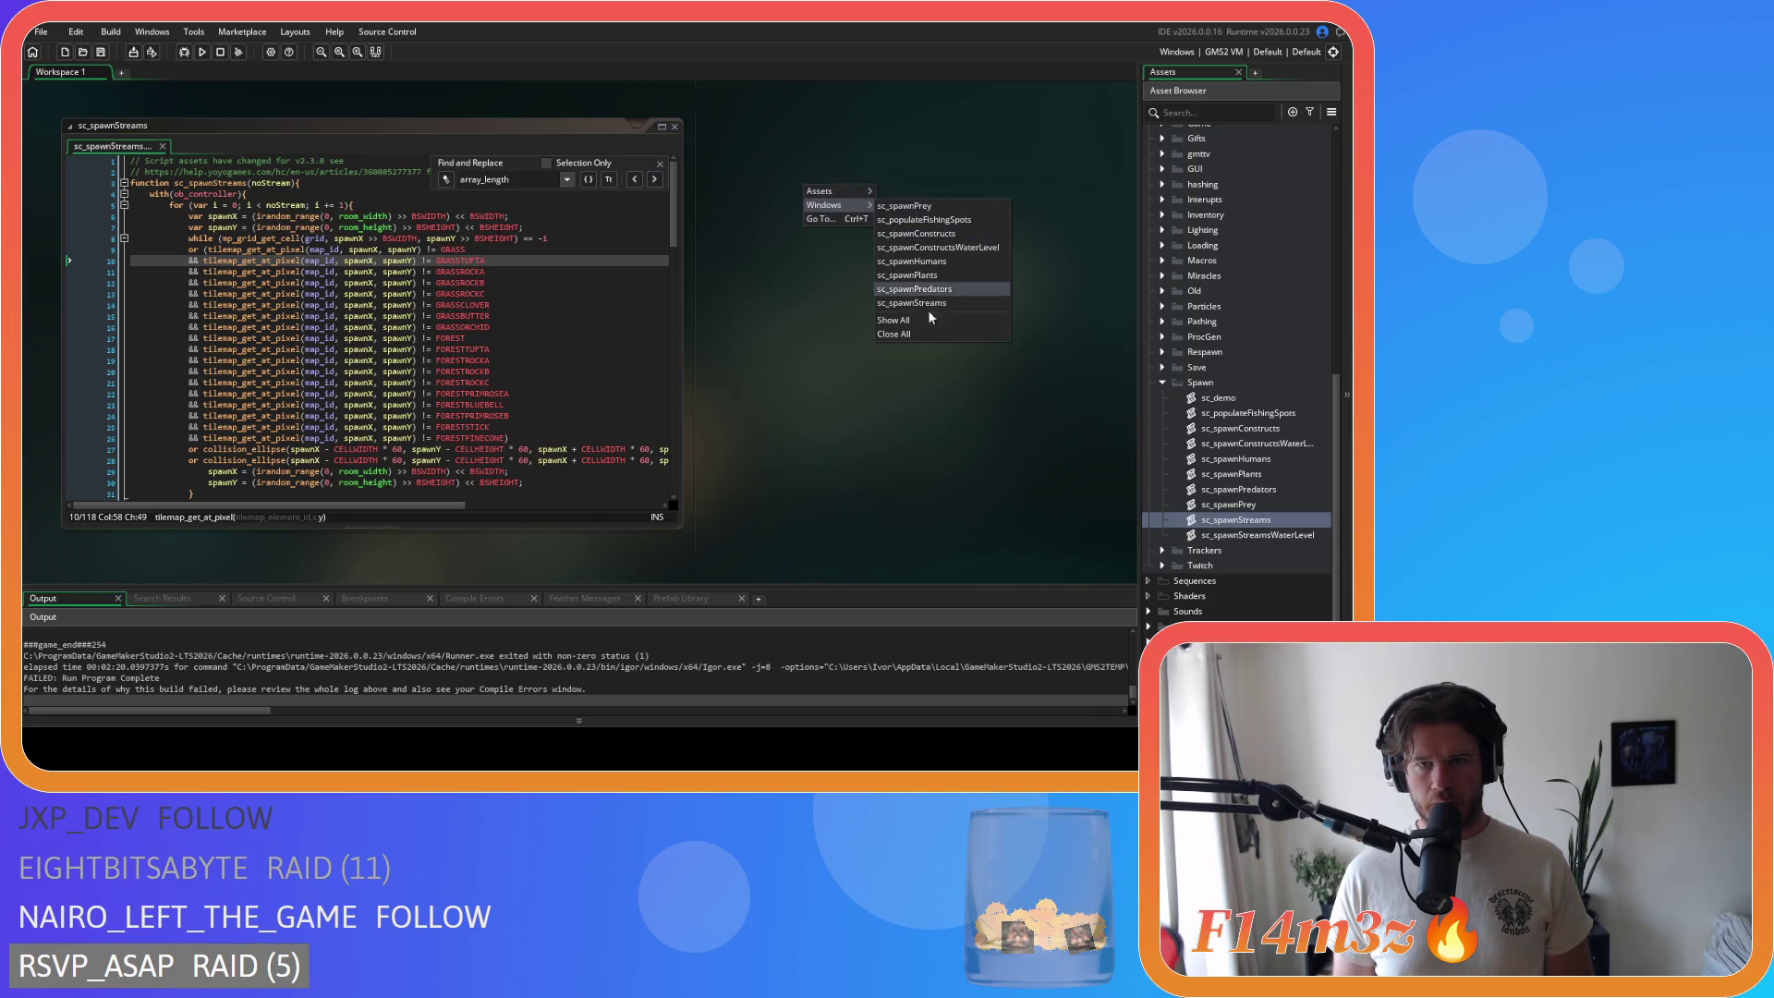
{"action": "left_click", "coordinate": [924, 334]}
{"action": "left_click", "coordinate": [1162, 383]}
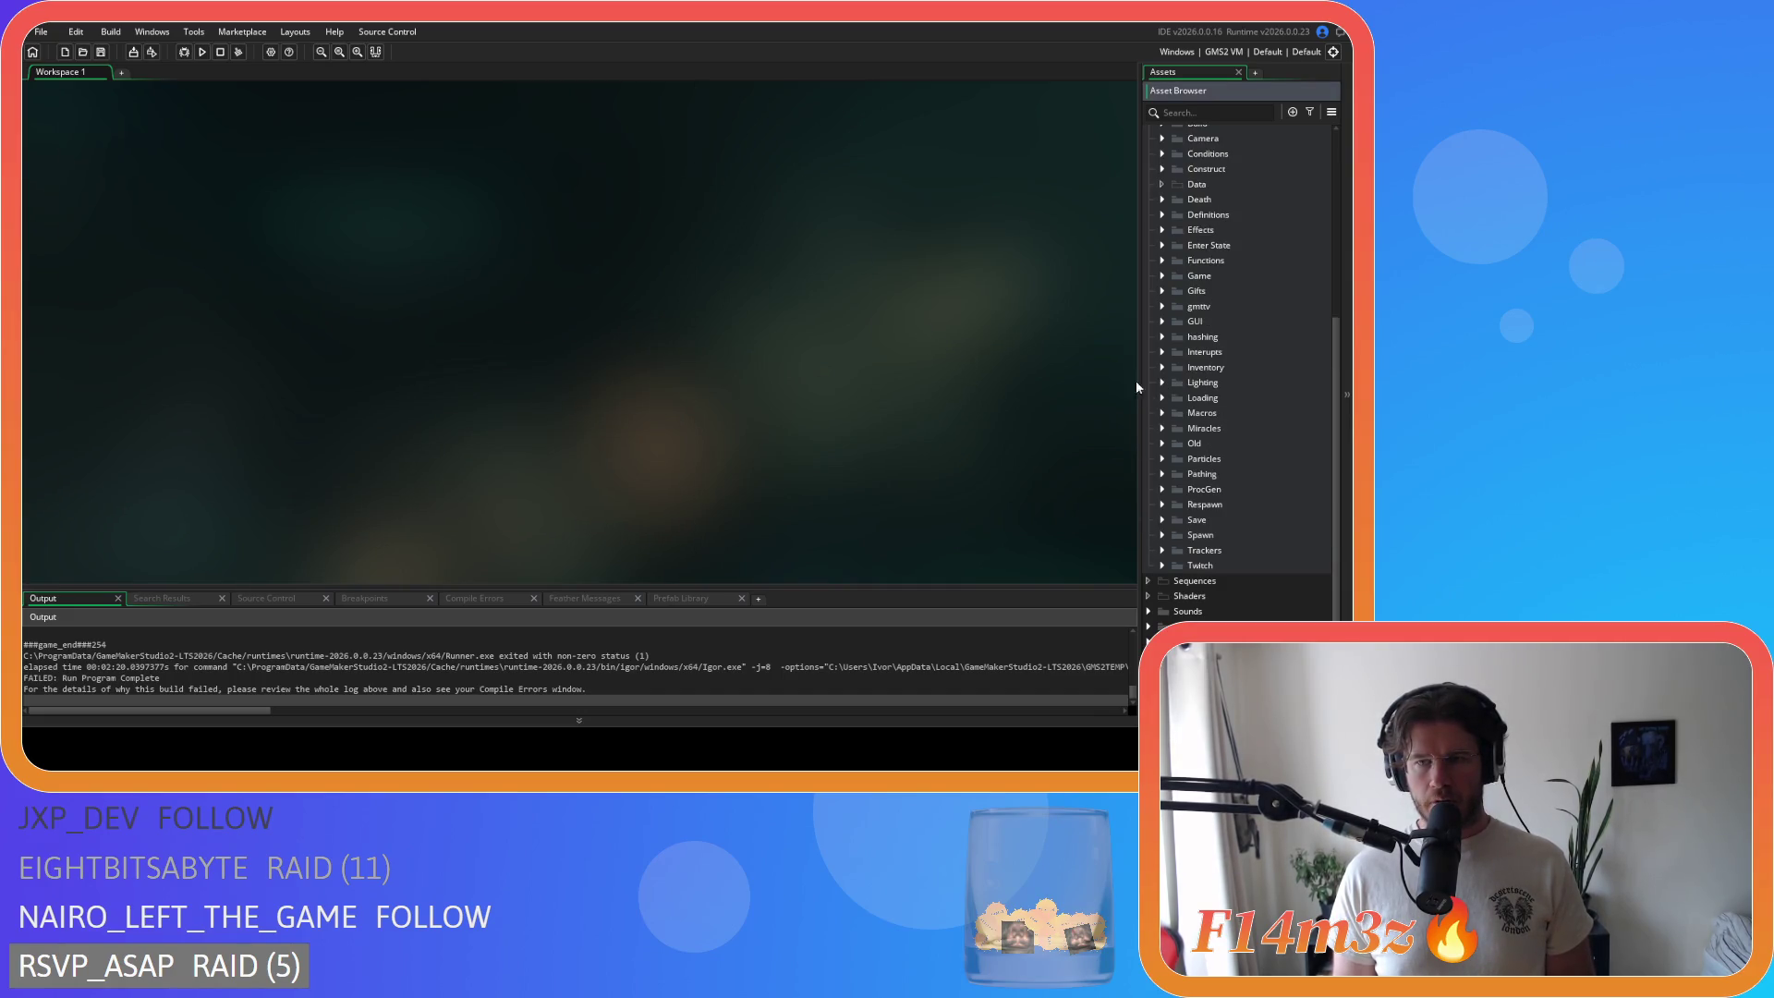
{"action": "scroll", "coordinate": [1180, 352], "scroll_direction": "up", "scroll_amount": 3}
{"action": "left_click", "coordinate": [1149, 247]}
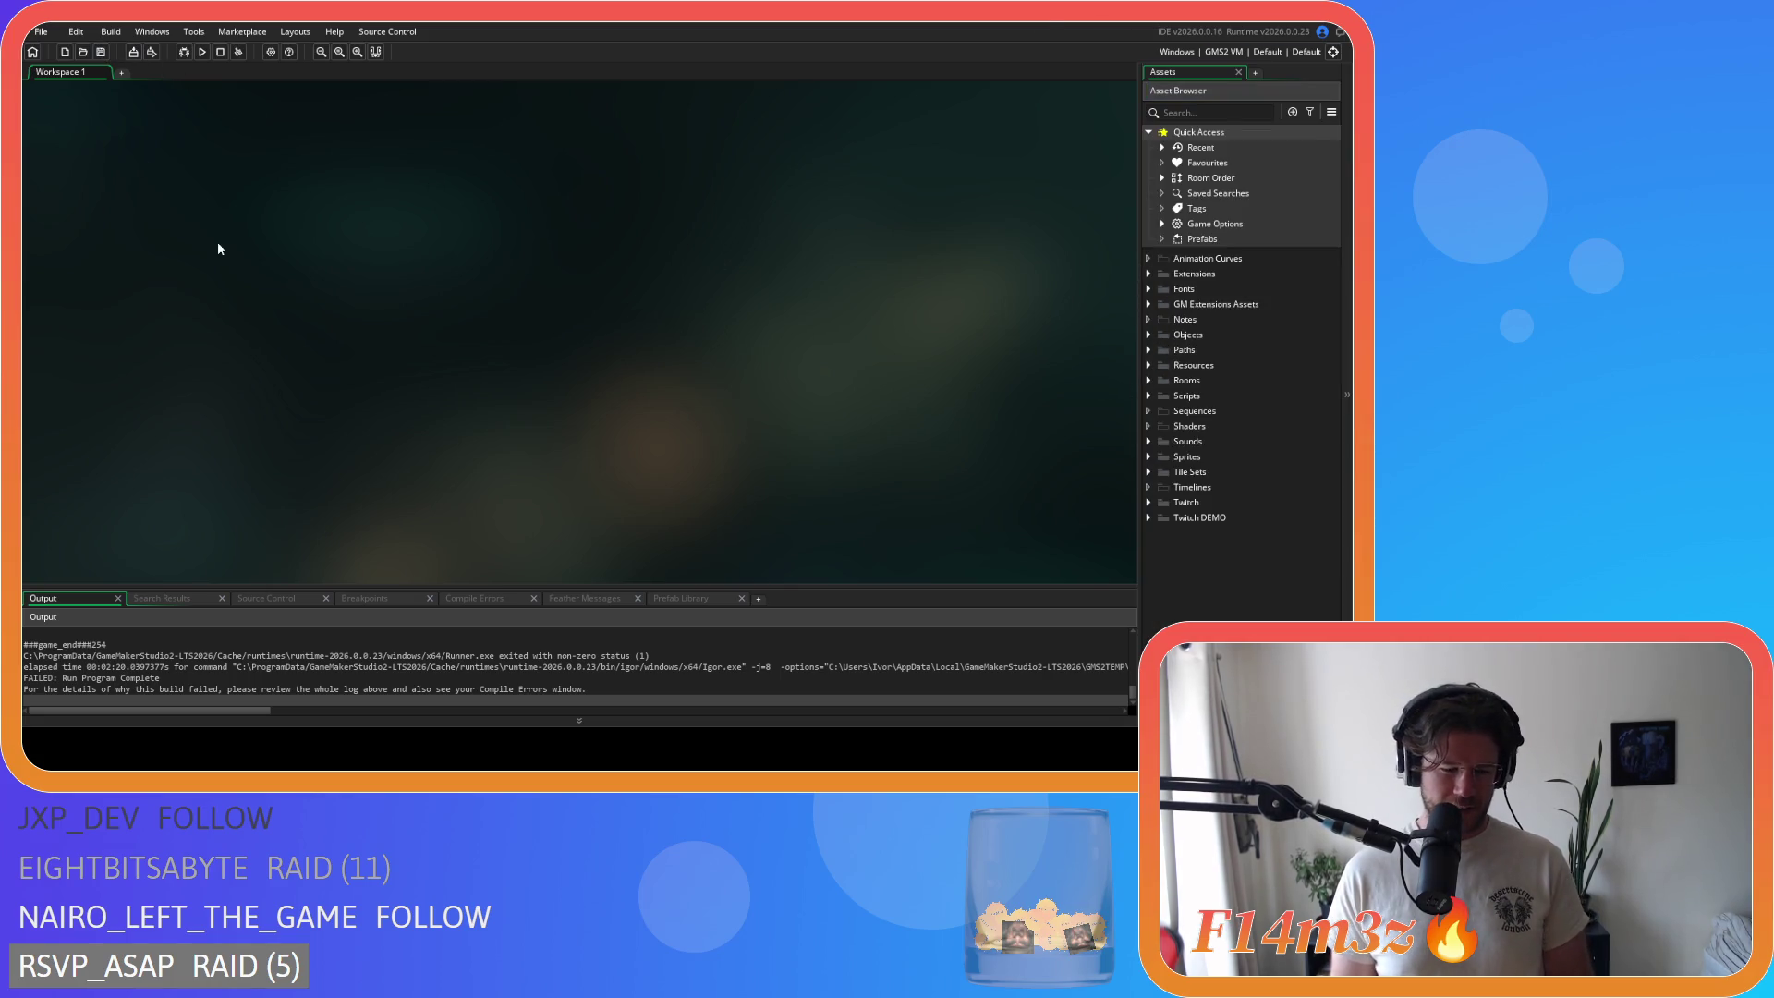
Step: Build and run the game with F5, waiting for the Entheogen title screen
{"action": "key", "text": "F5"}
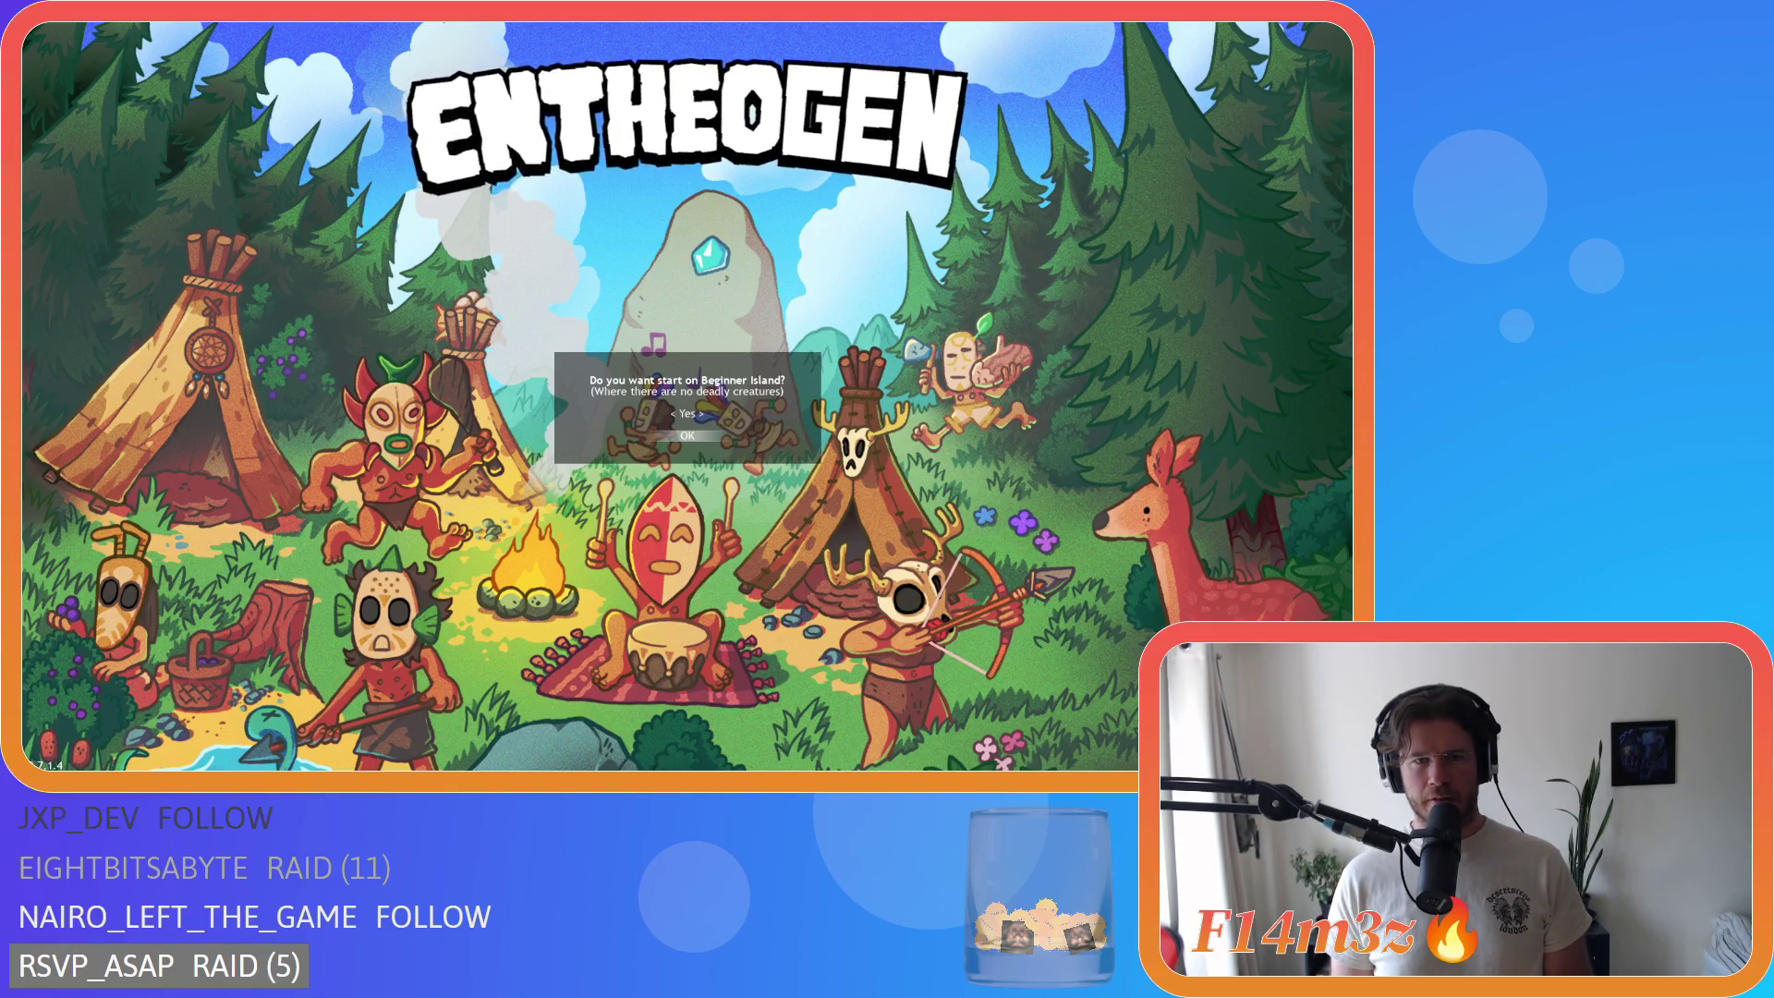
Step: Generate a world from the Beginner Island prompt, close the help overlay, and swing the camera
{"action": "key", "text": "Return"}
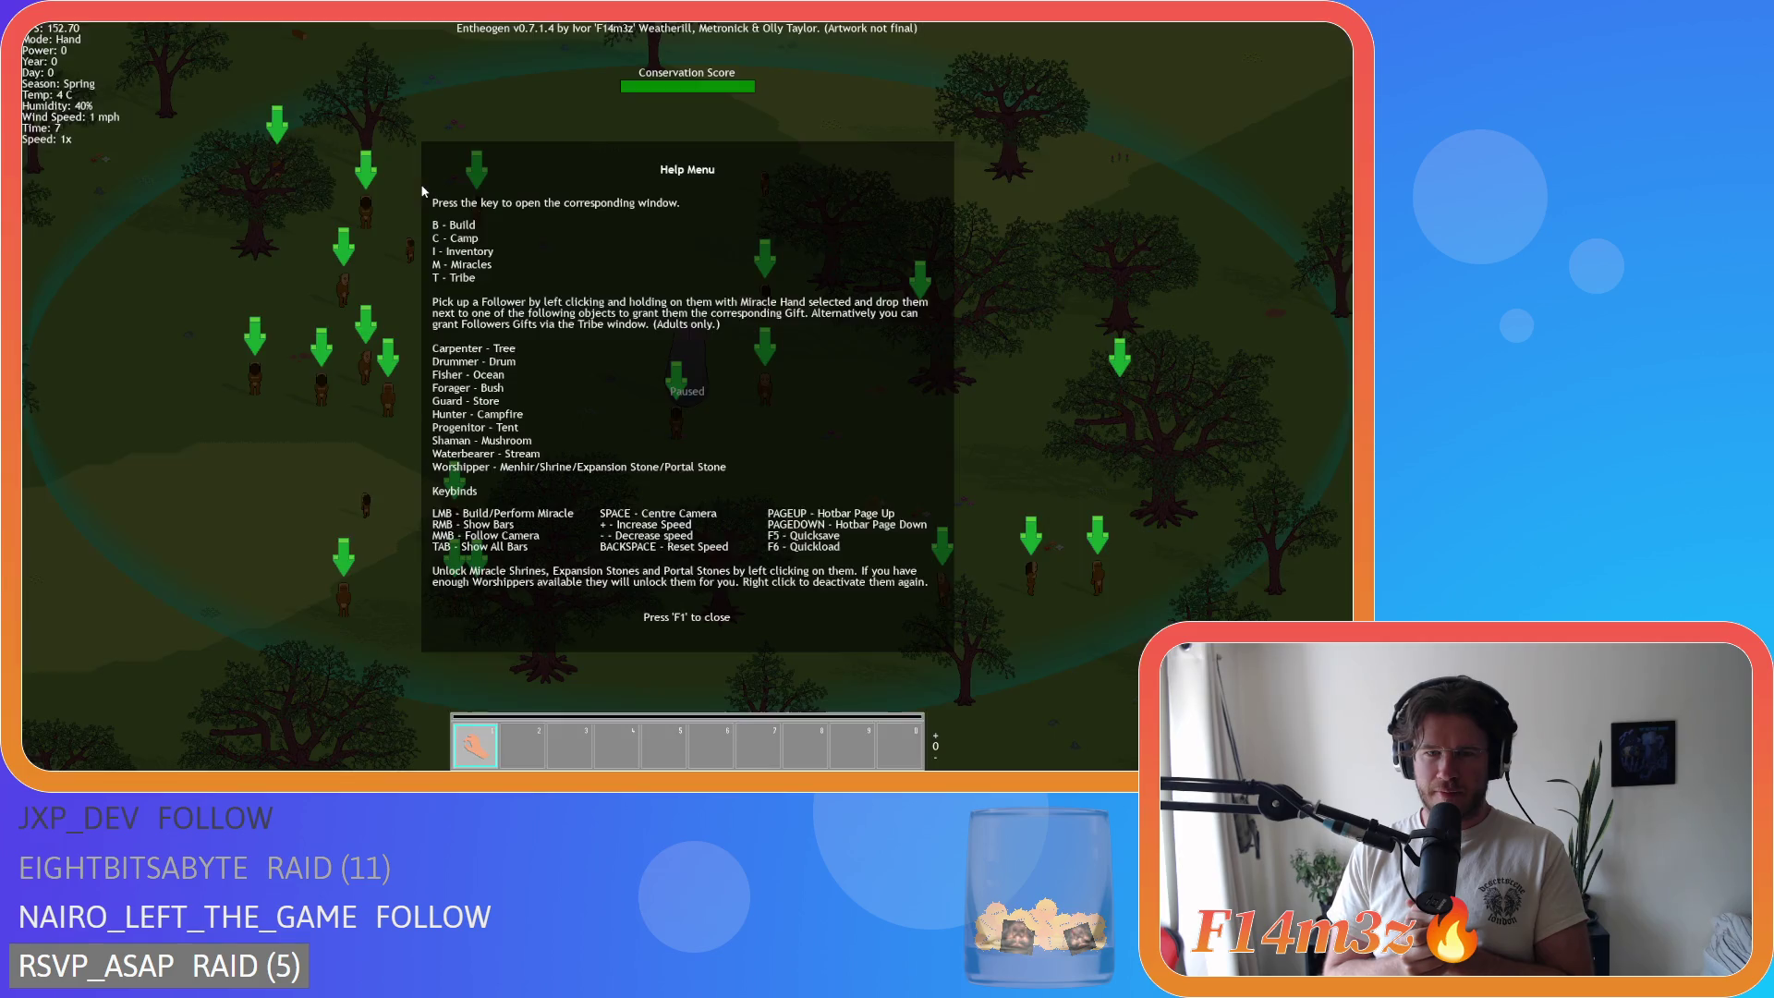
{"action": "key", "text": "F1"}
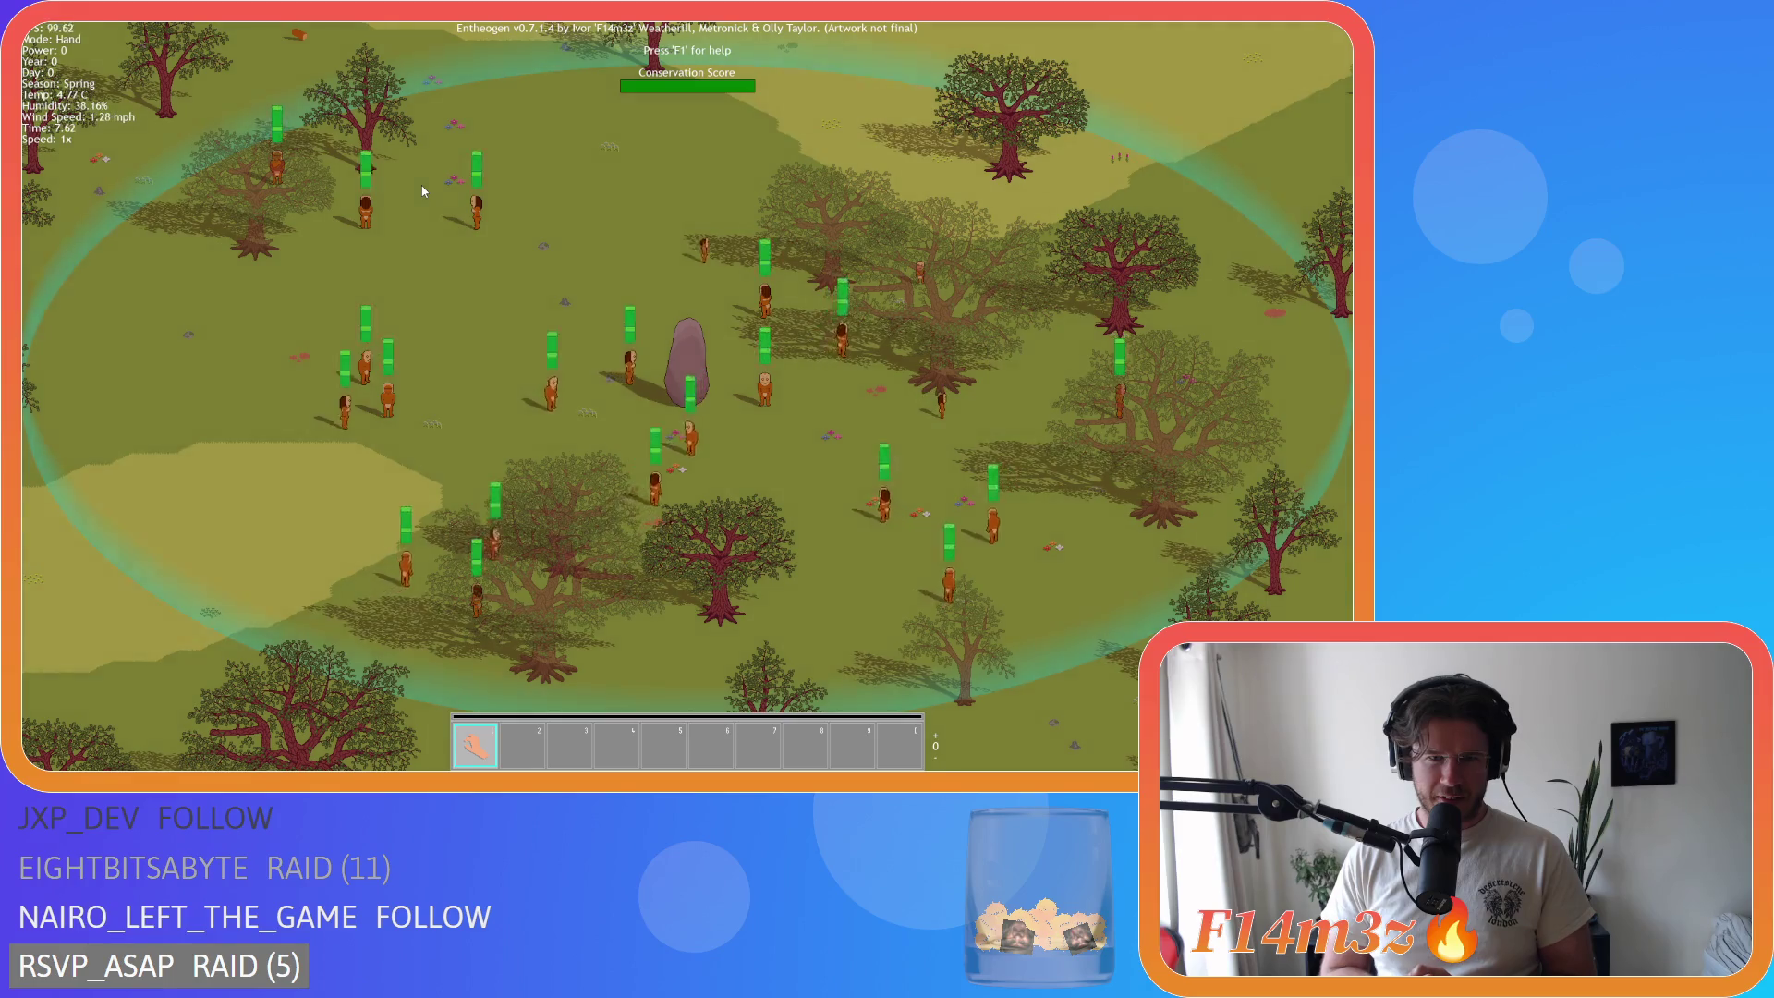
{"action": "scroll", "coordinate": [423, 192], "scroll_direction": "down", "scroll_amount": 10}
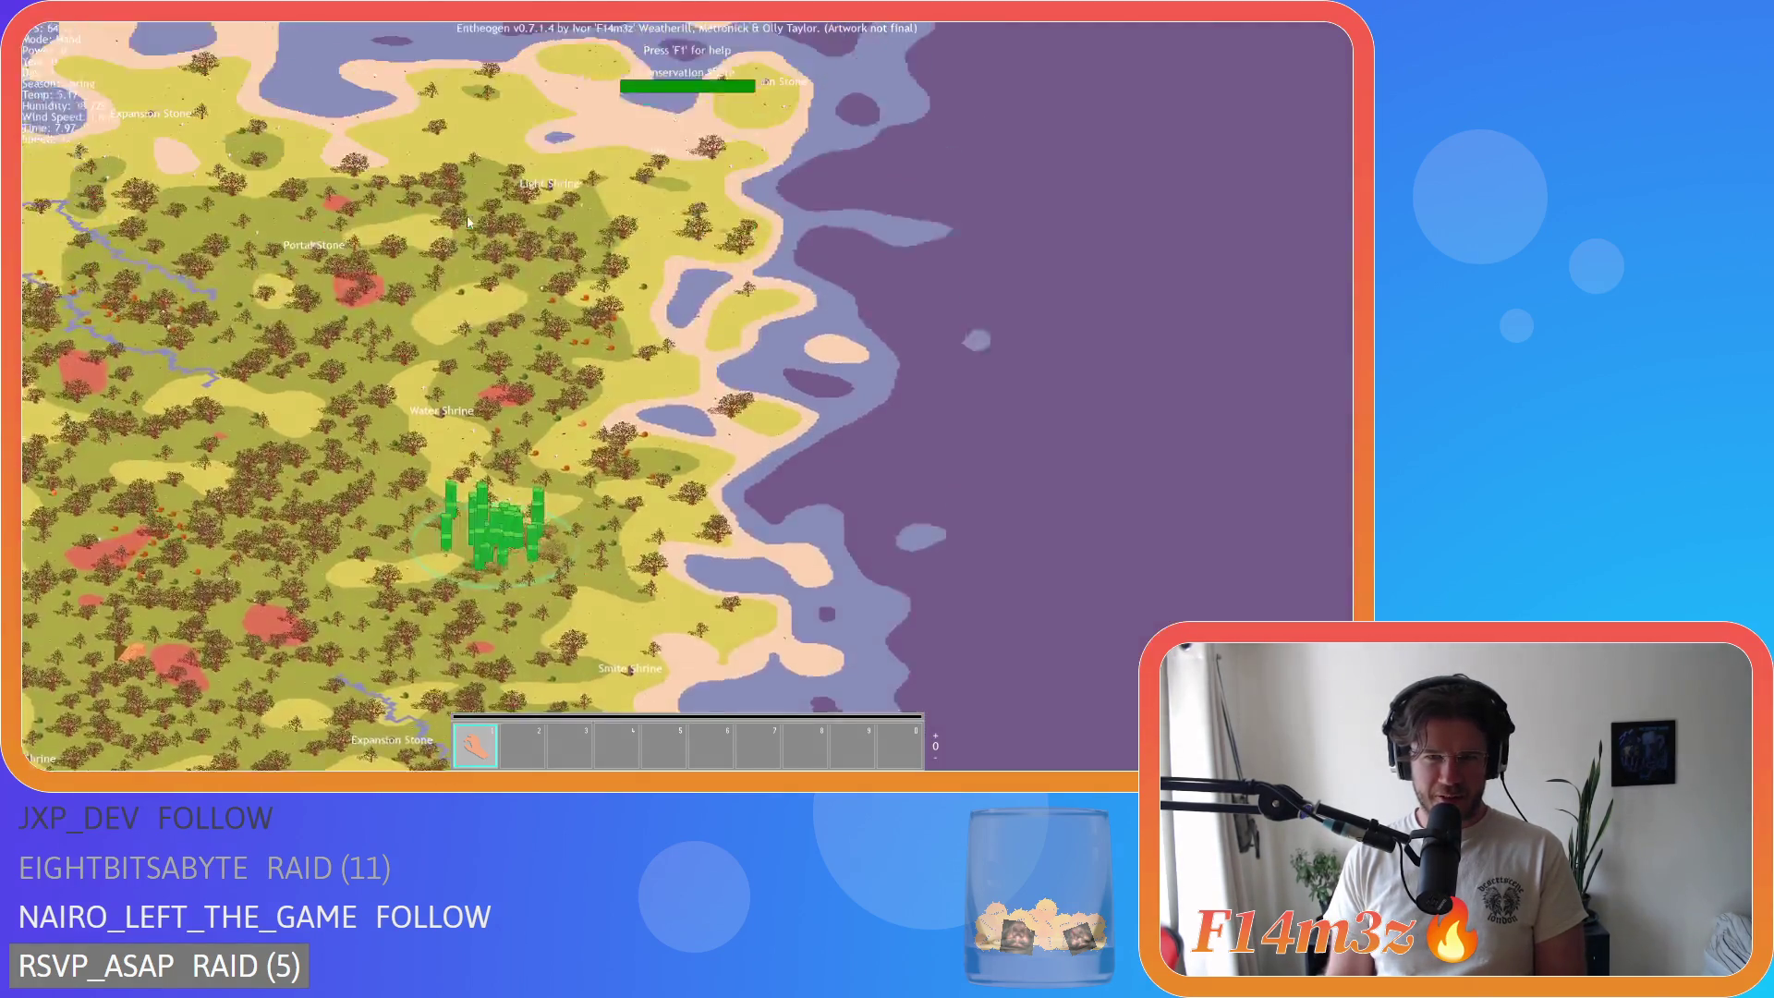
{"action": "key", "text": "q"}
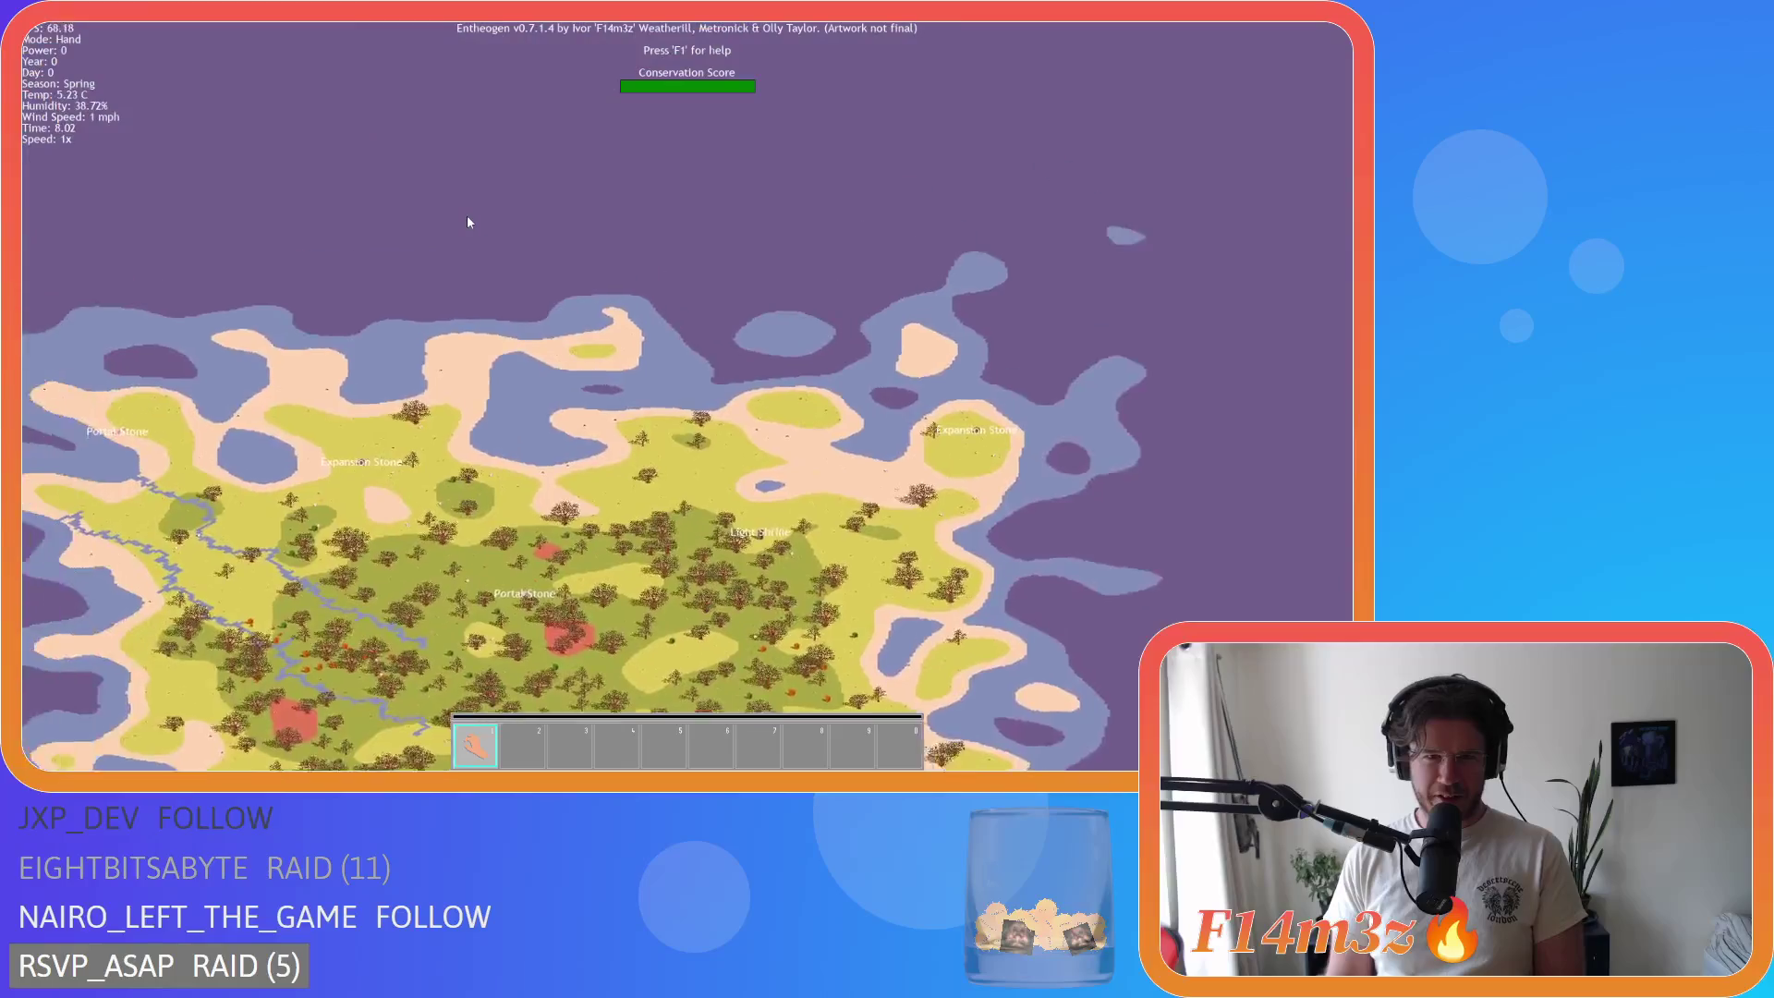
Step: Pan over the sea and land, recenter on the villagers, then quit to the title menu
{"action": "key", "text": "s"}
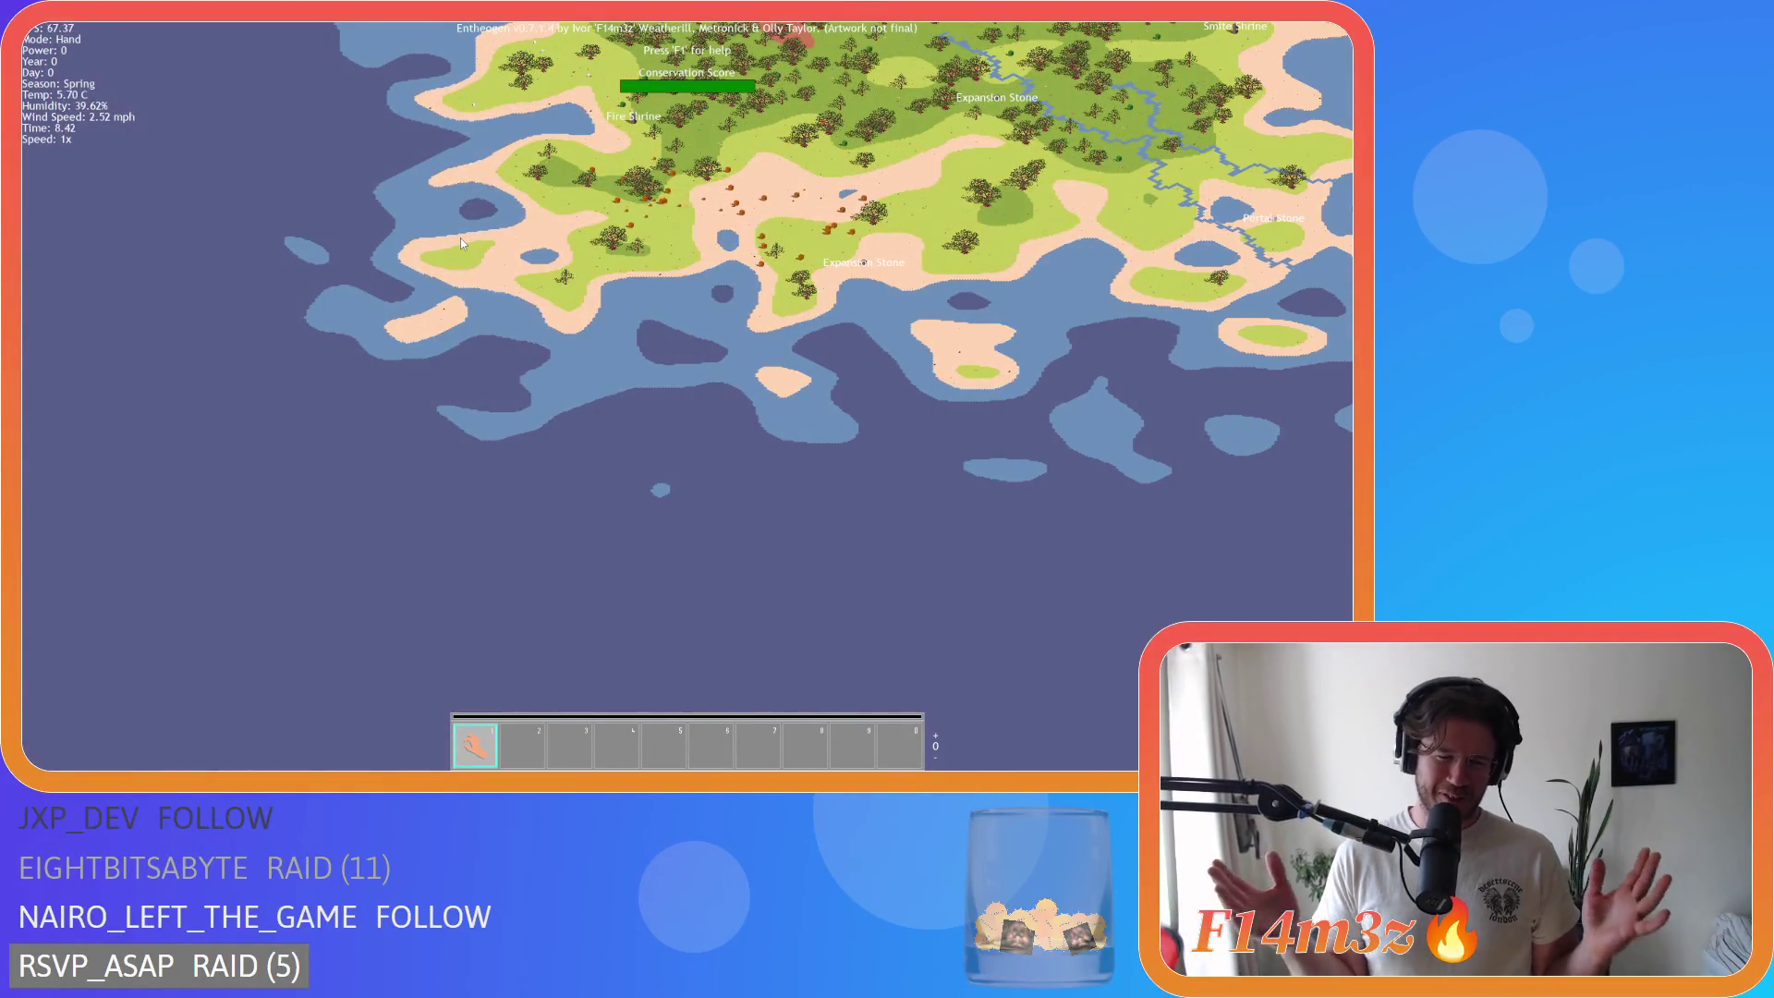
{"action": "key", "text": "space"}
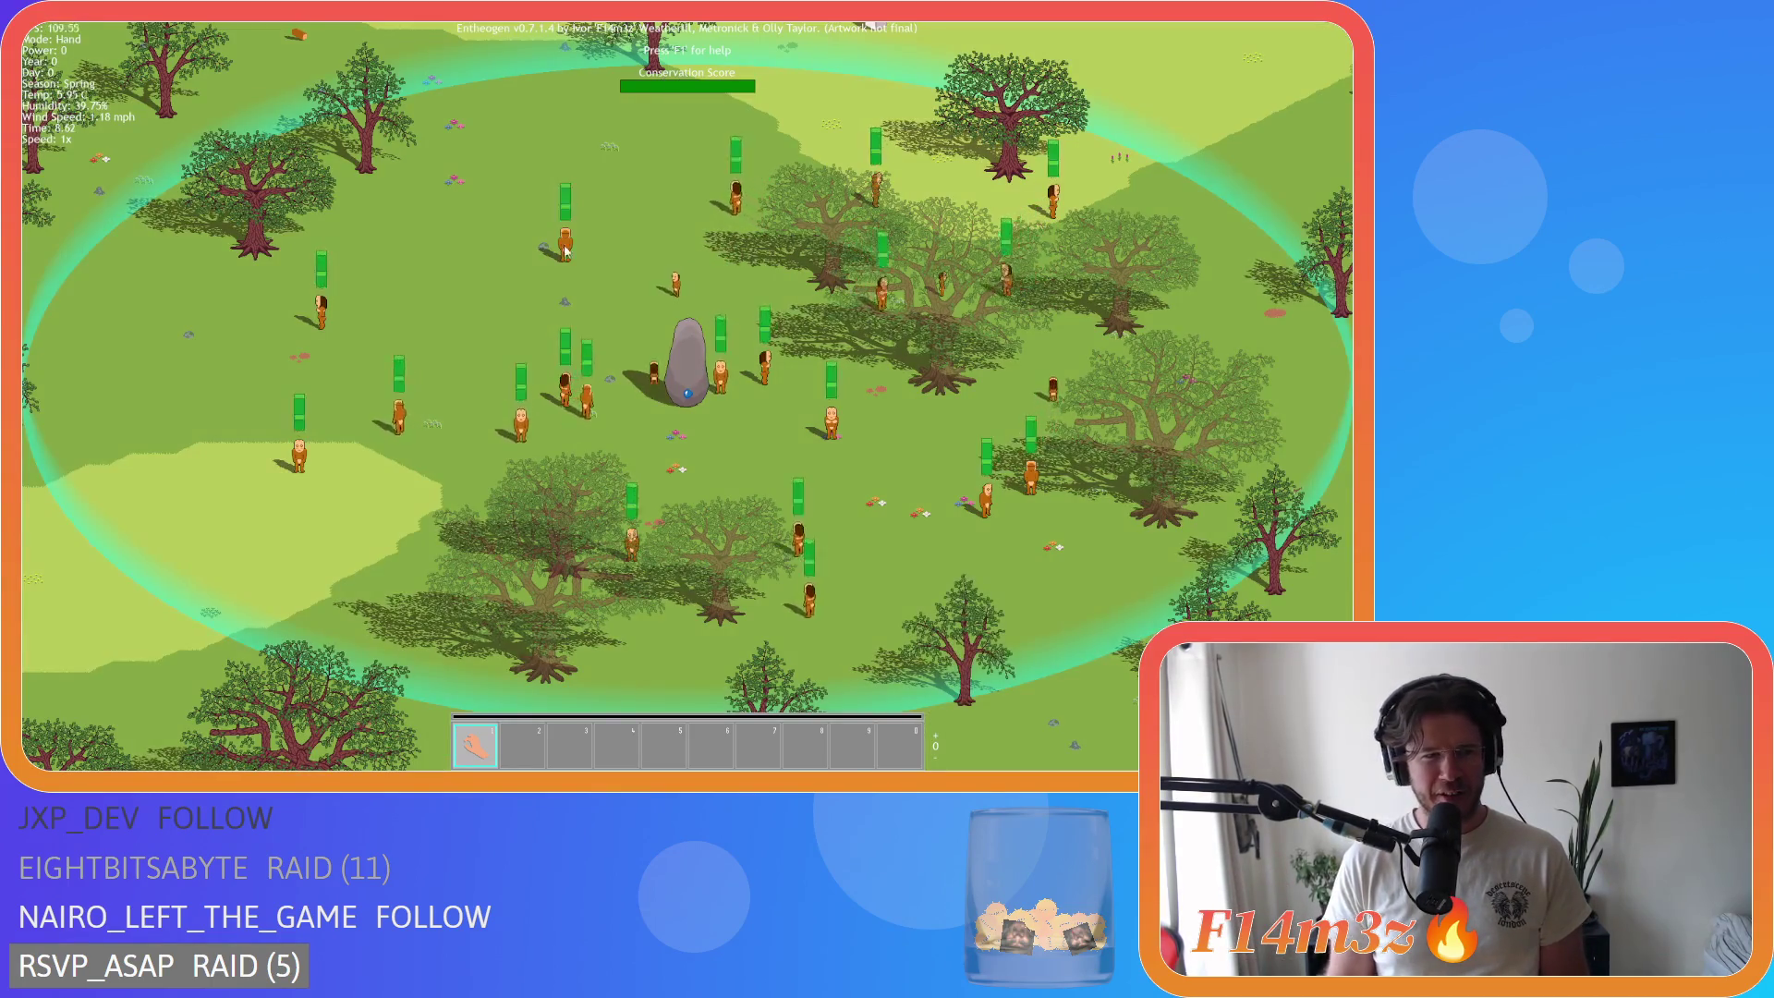
{"action": "key", "text": "w"}
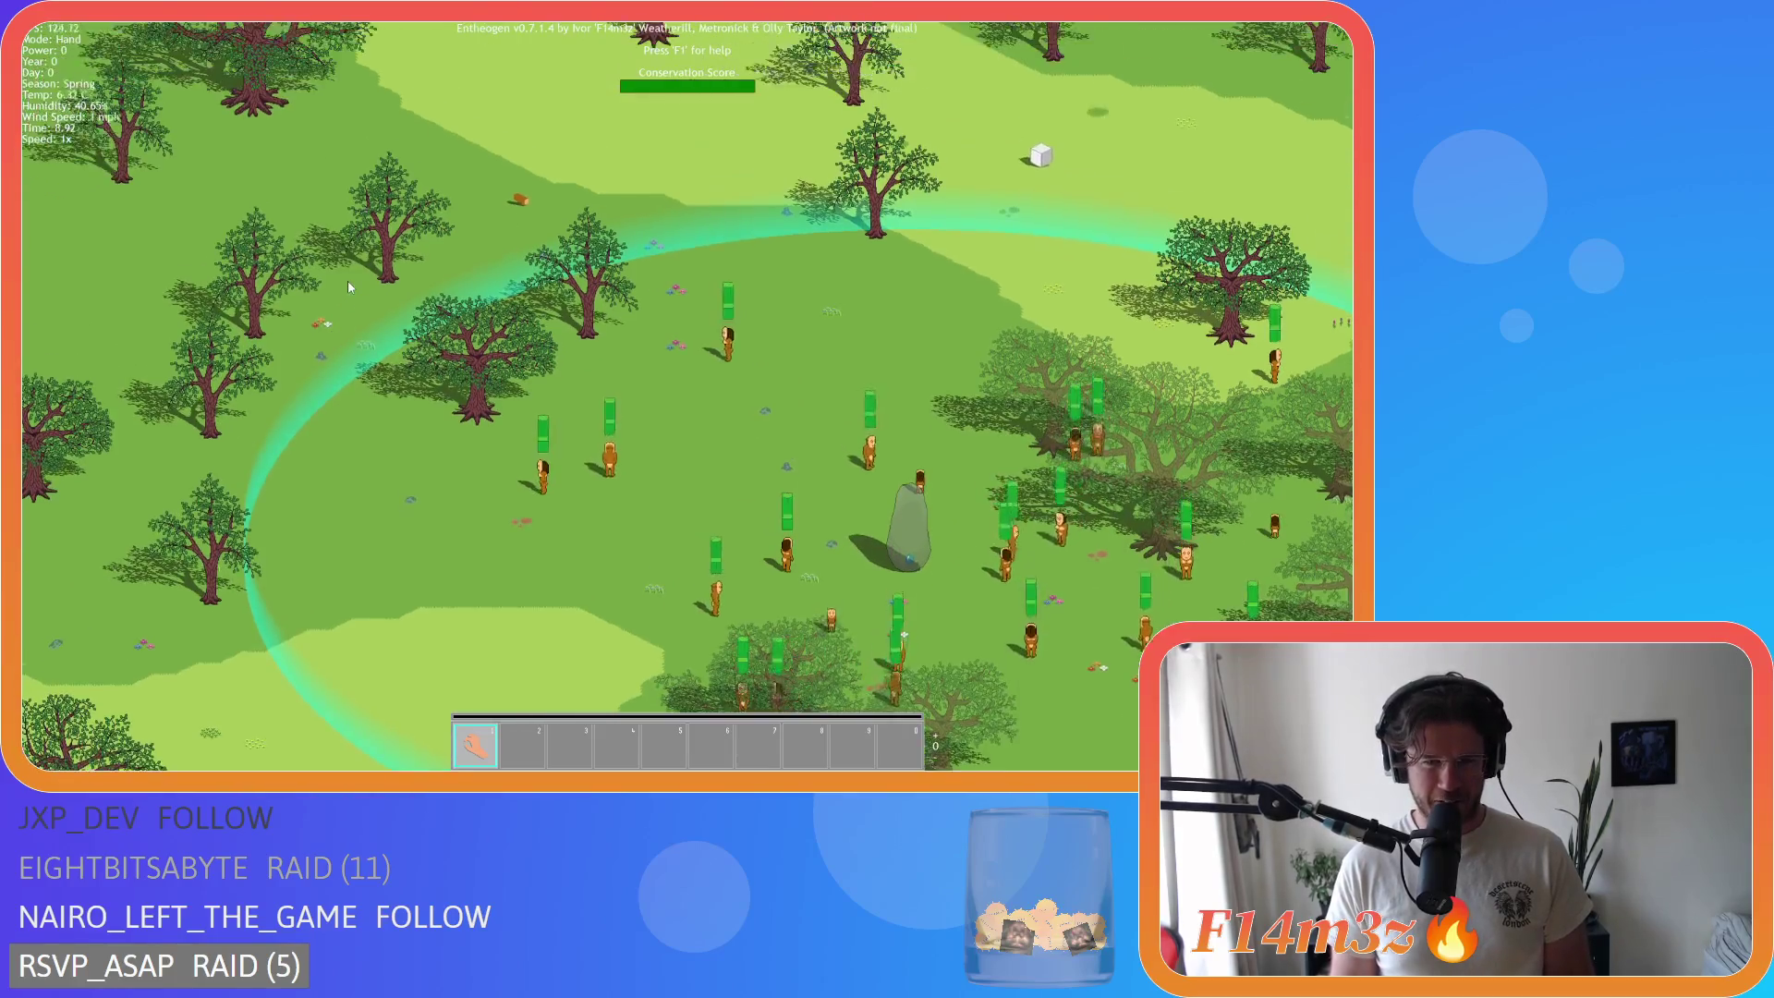
{"action": "key", "text": "Escape"}
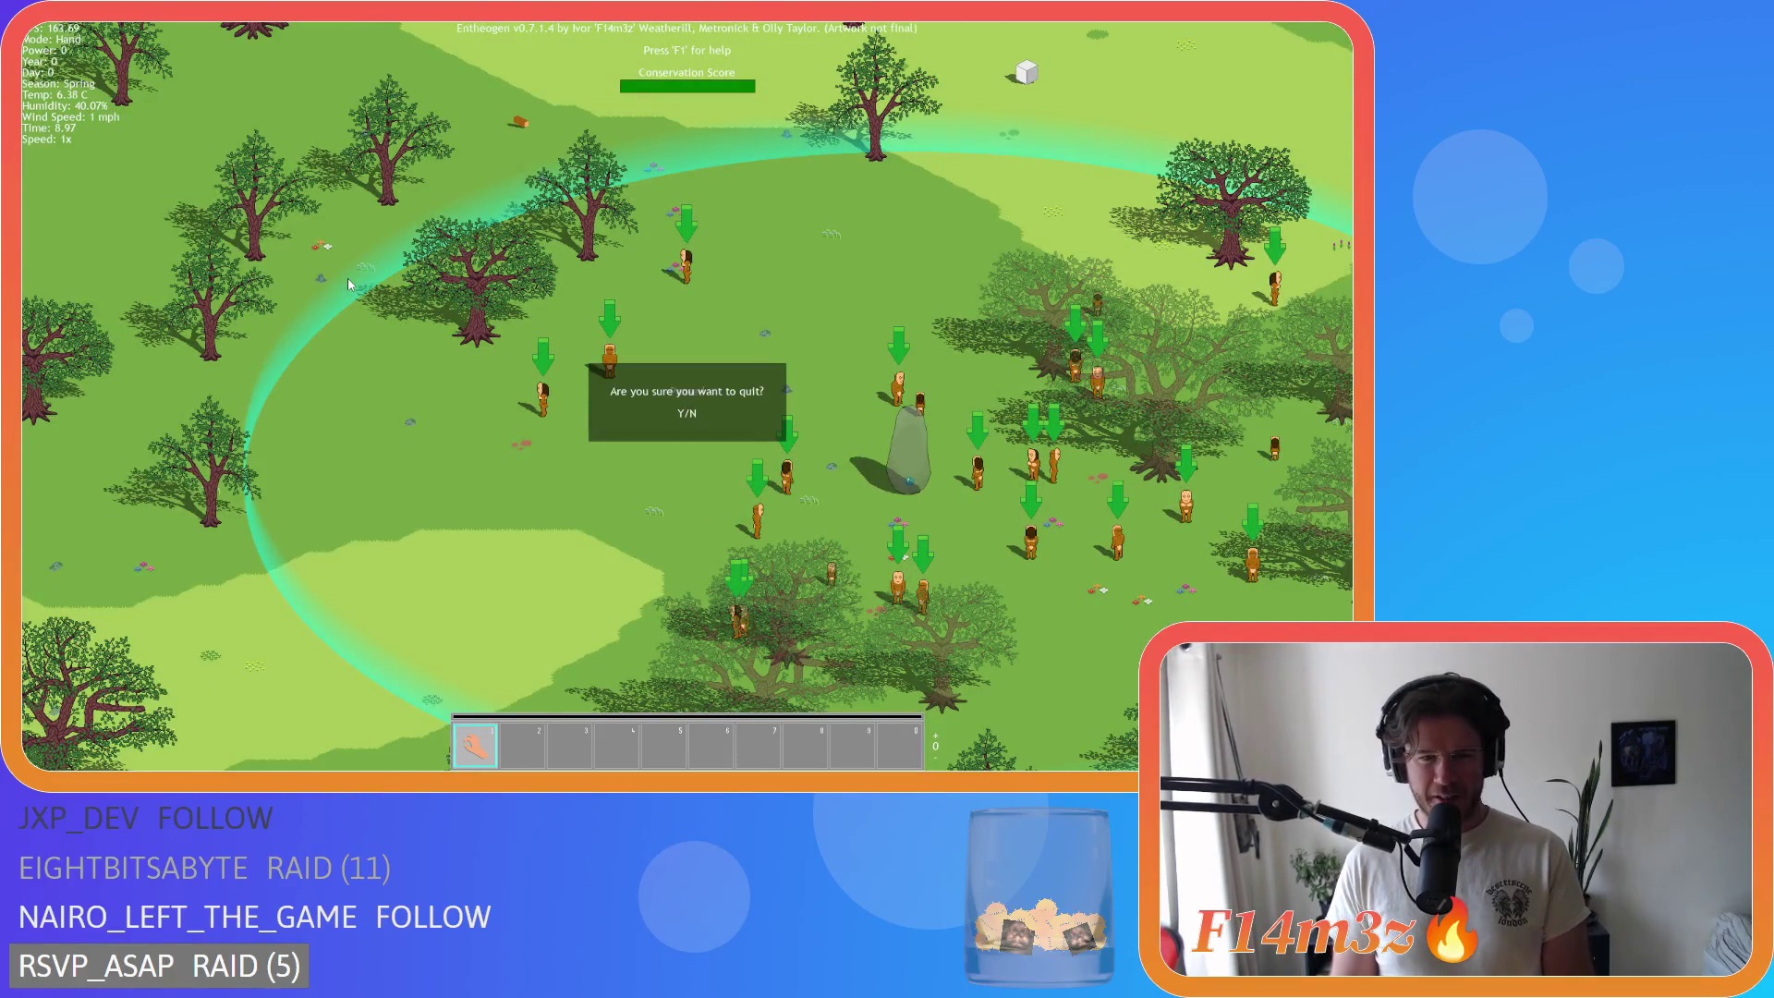
{"action": "key", "text": "y"}
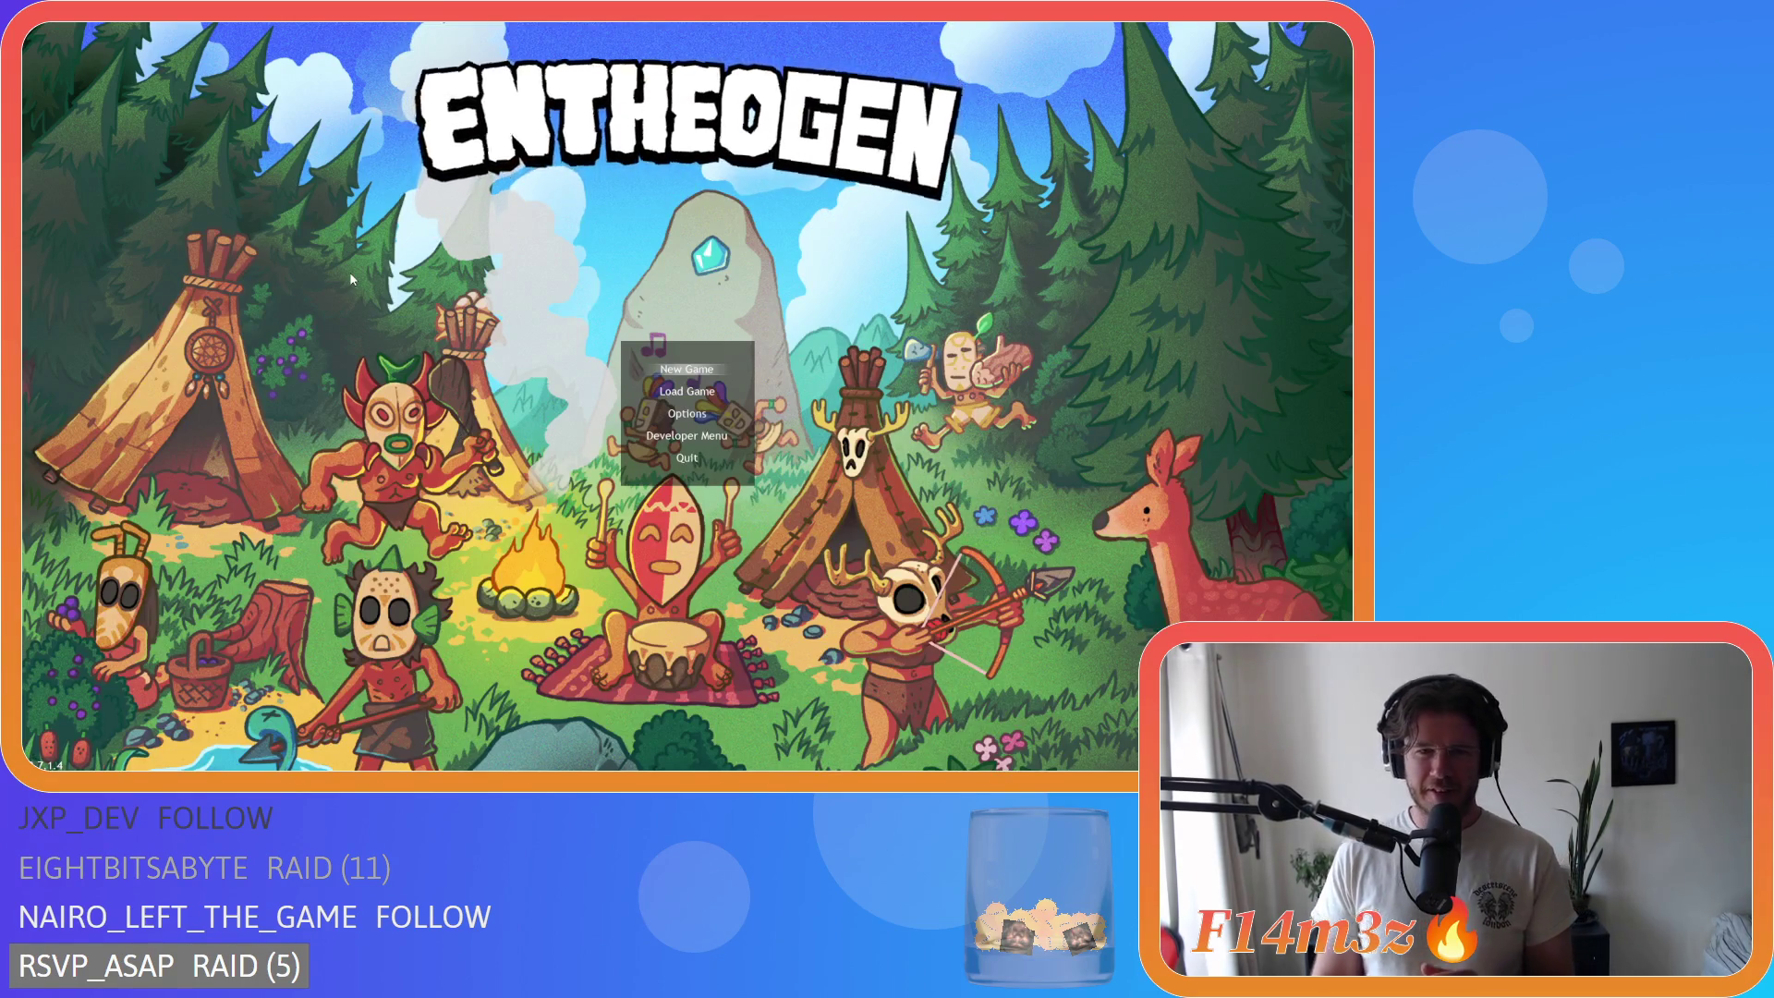
Step: Start a new game in Spring and confirm the prompt to generate the world
{"action": "key", "text": "Return"}
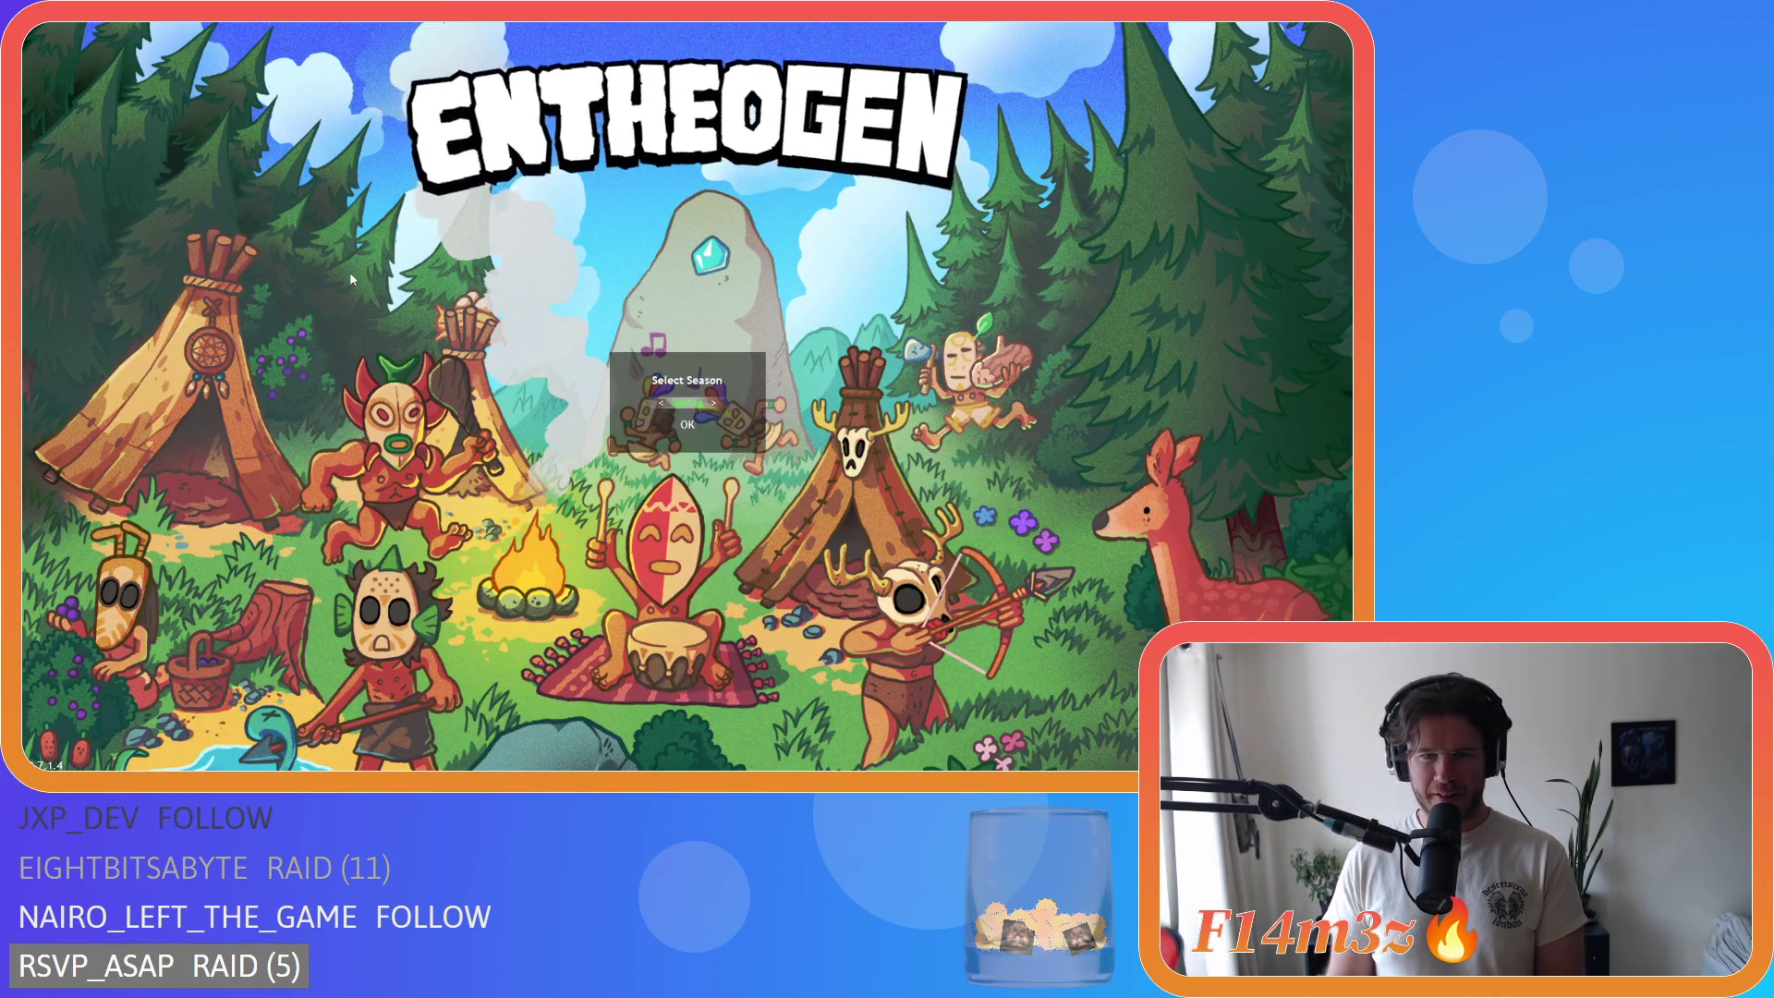
{"action": "key", "text": "Return"}
{"action": "key", "text": "y"}
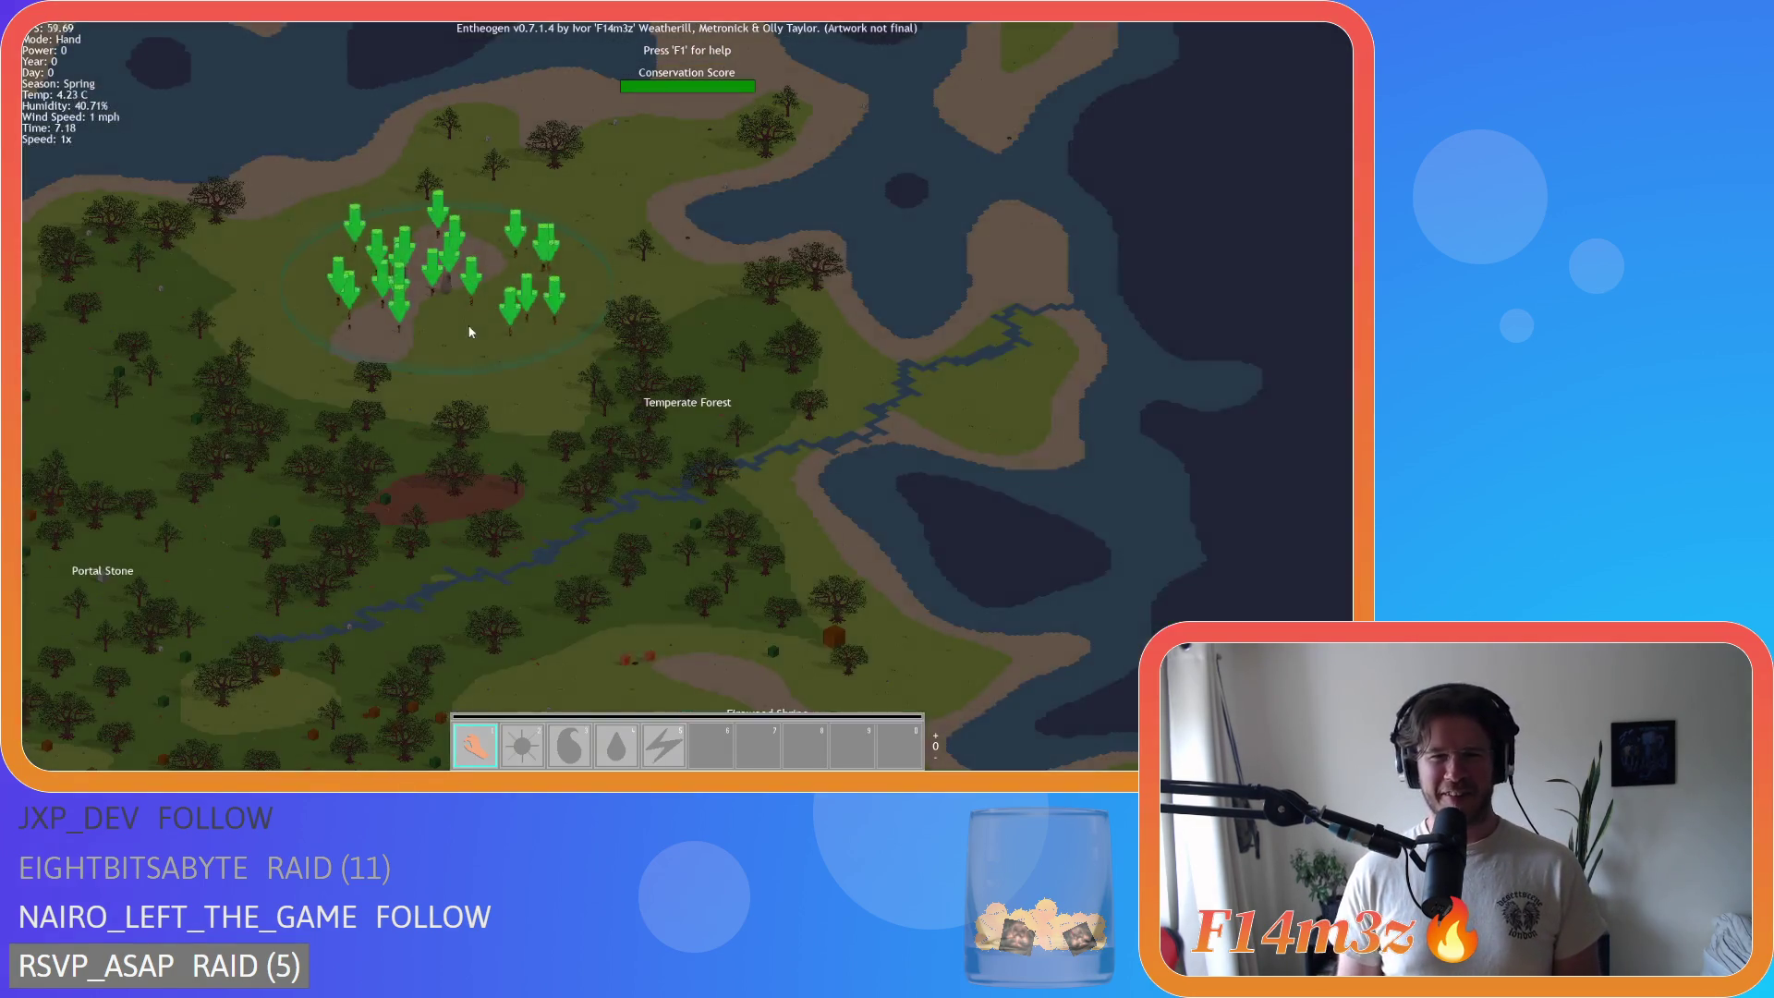
Step: Pan the map south across the island while zooming in and out
{"action": "key", "text": "a"}
{"action": "key", "text": "s"}
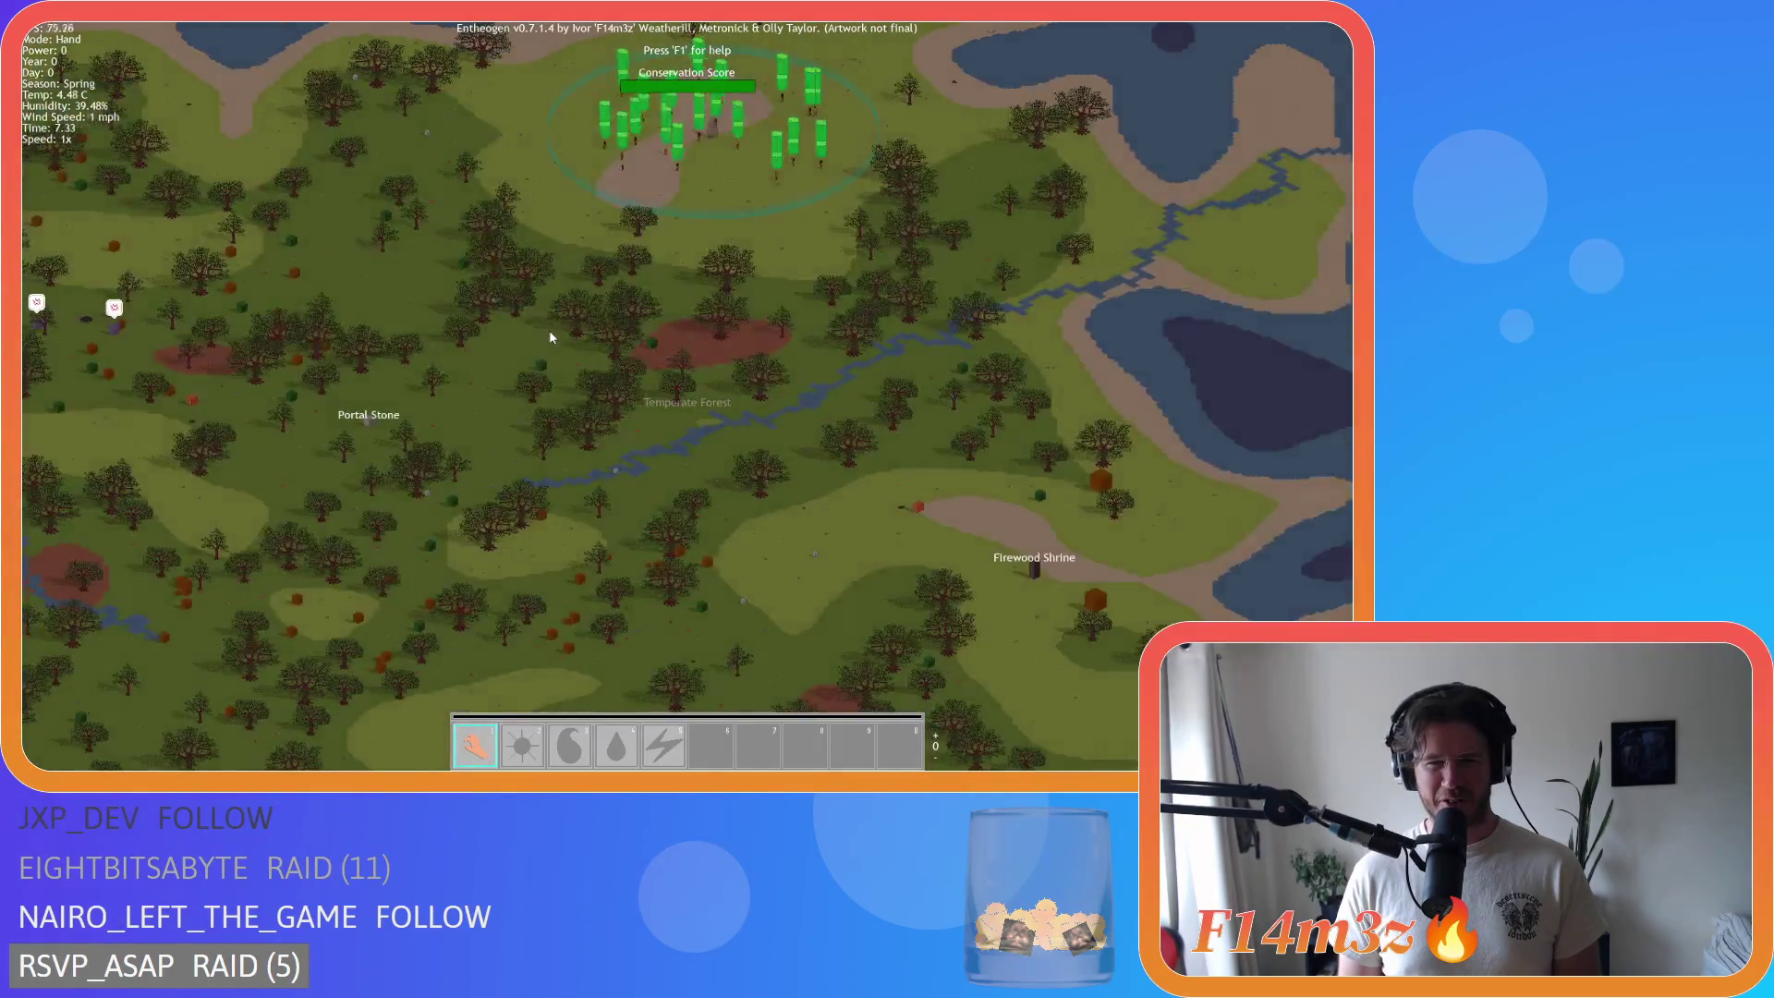
{"action": "scroll", "coordinate": [549, 330], "scroll_direction": "down", "scroll_amount": 5}
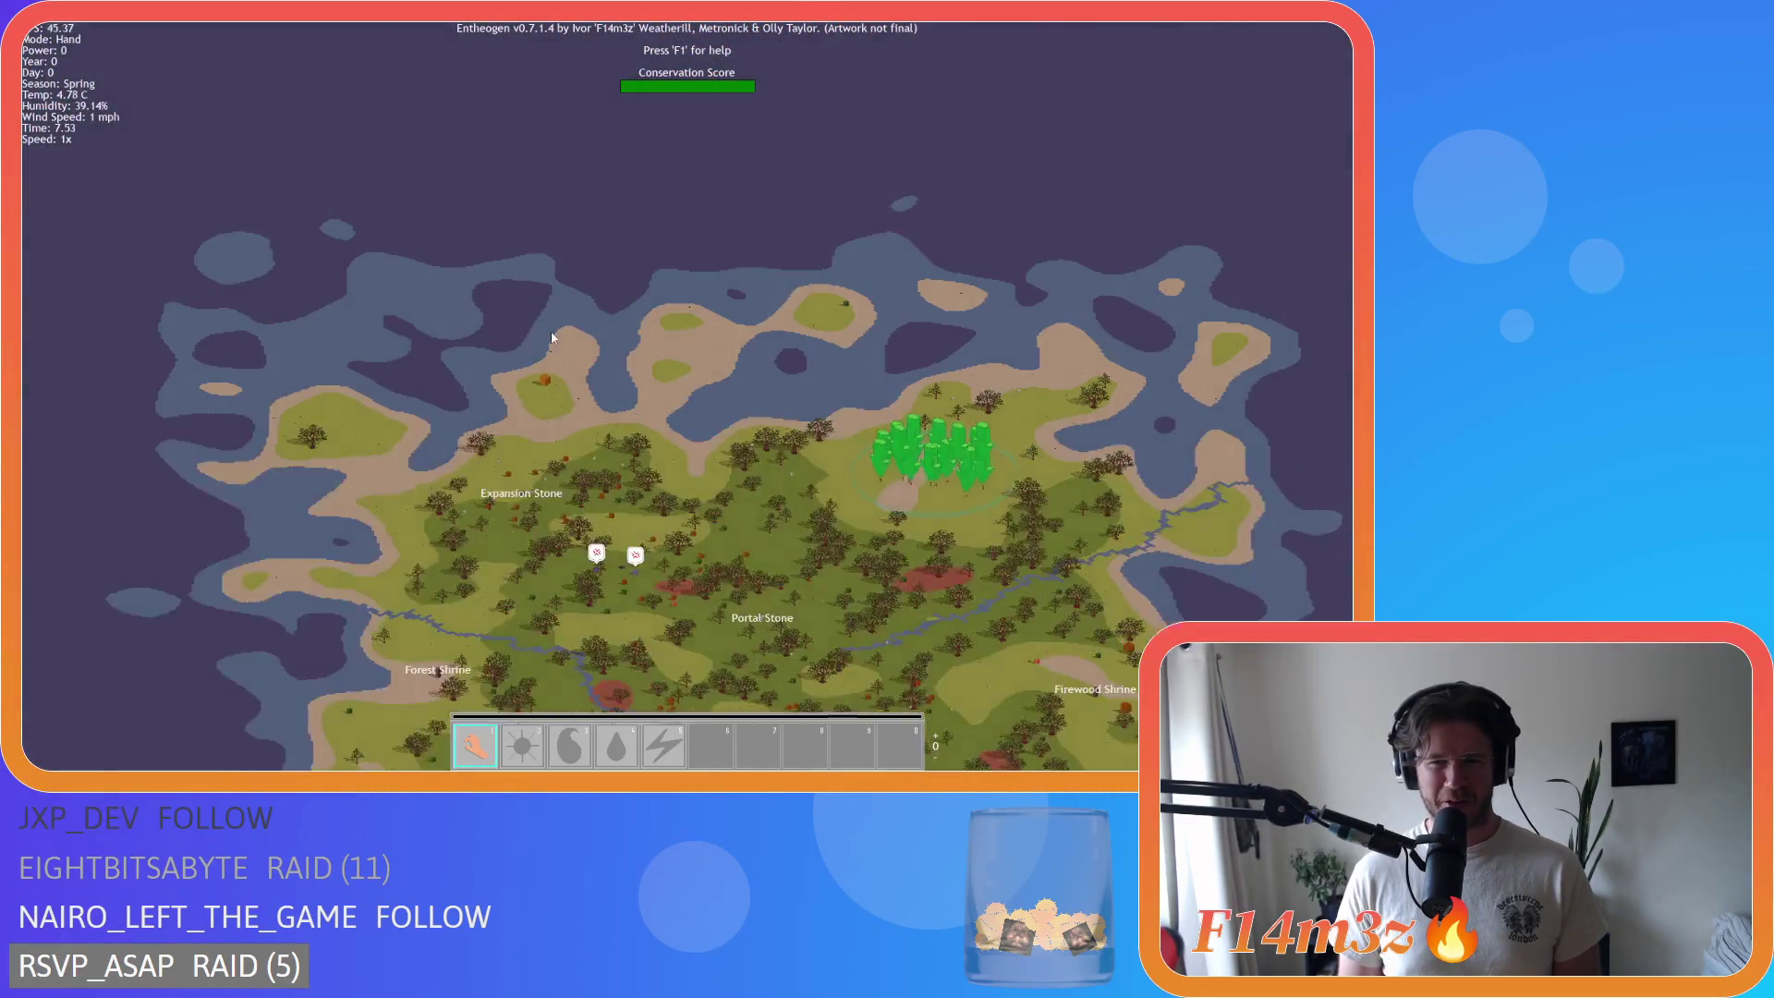
{"action": "scroll", "coordinate": [551, 339], "scroll_direction": "down", "scroll_amount": 3}
{"action": "key", "text": "s"}
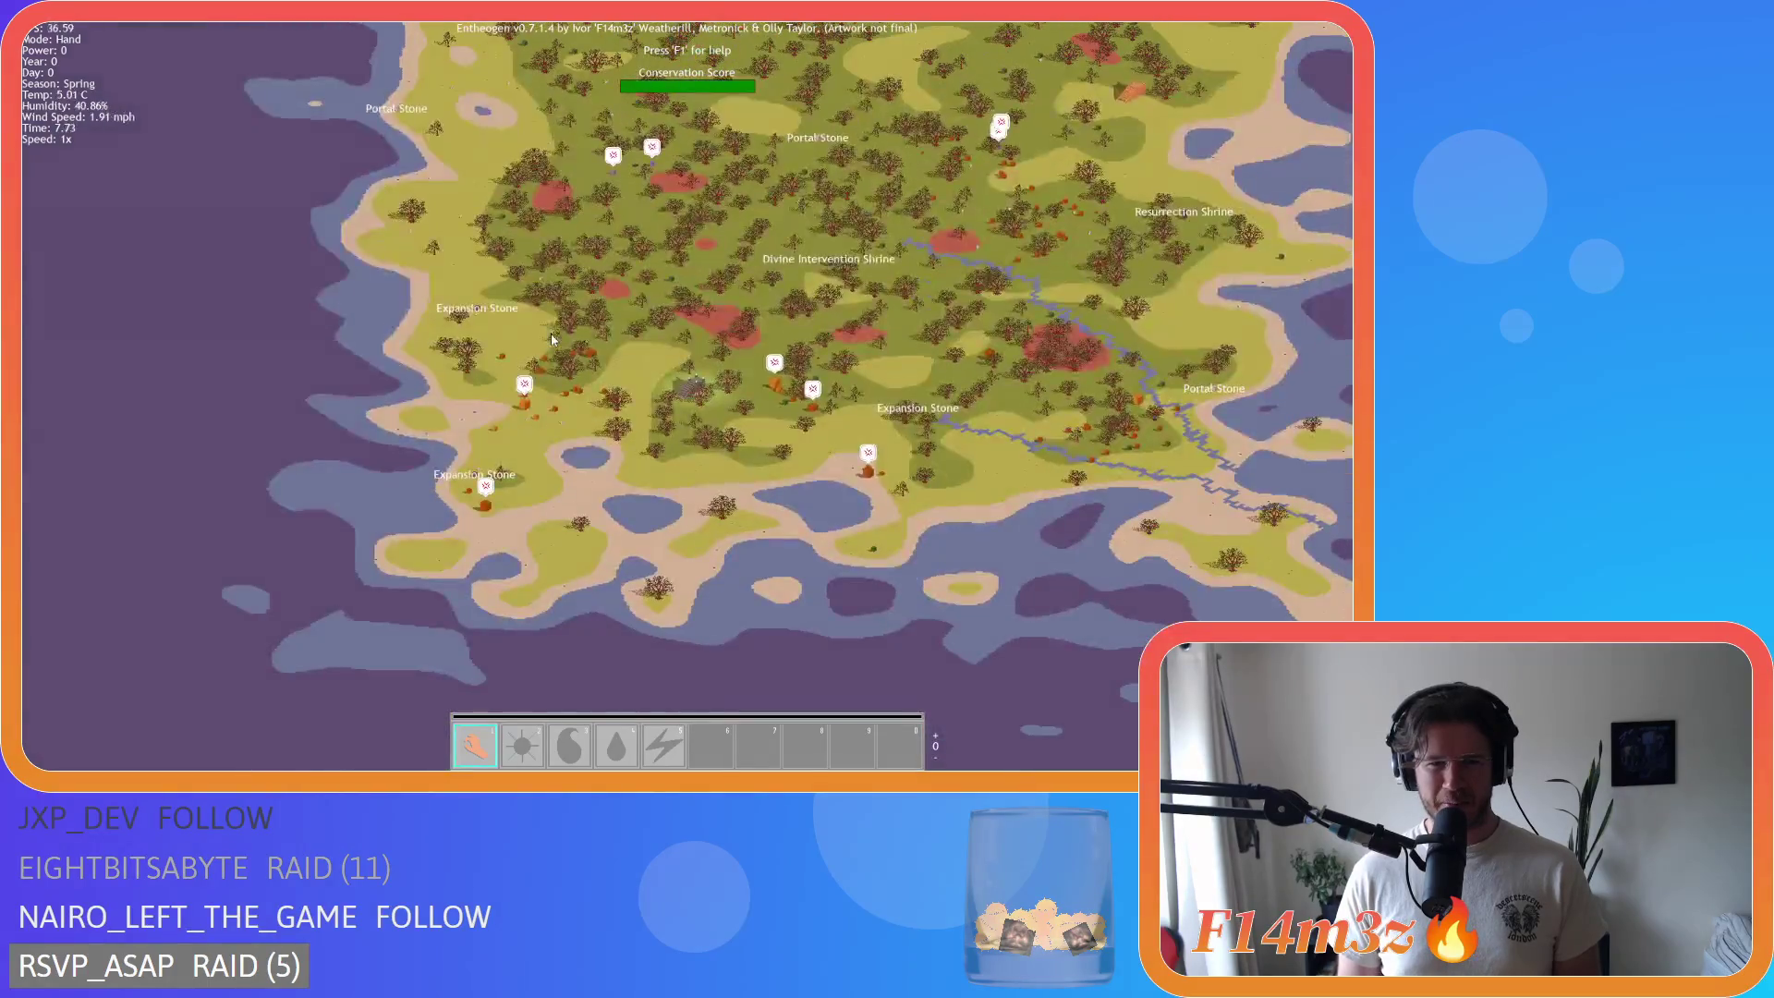
{"action": "scroll", "coordinate": [555, 342], "scroll_direction": "up", "scroll_amount": 5}
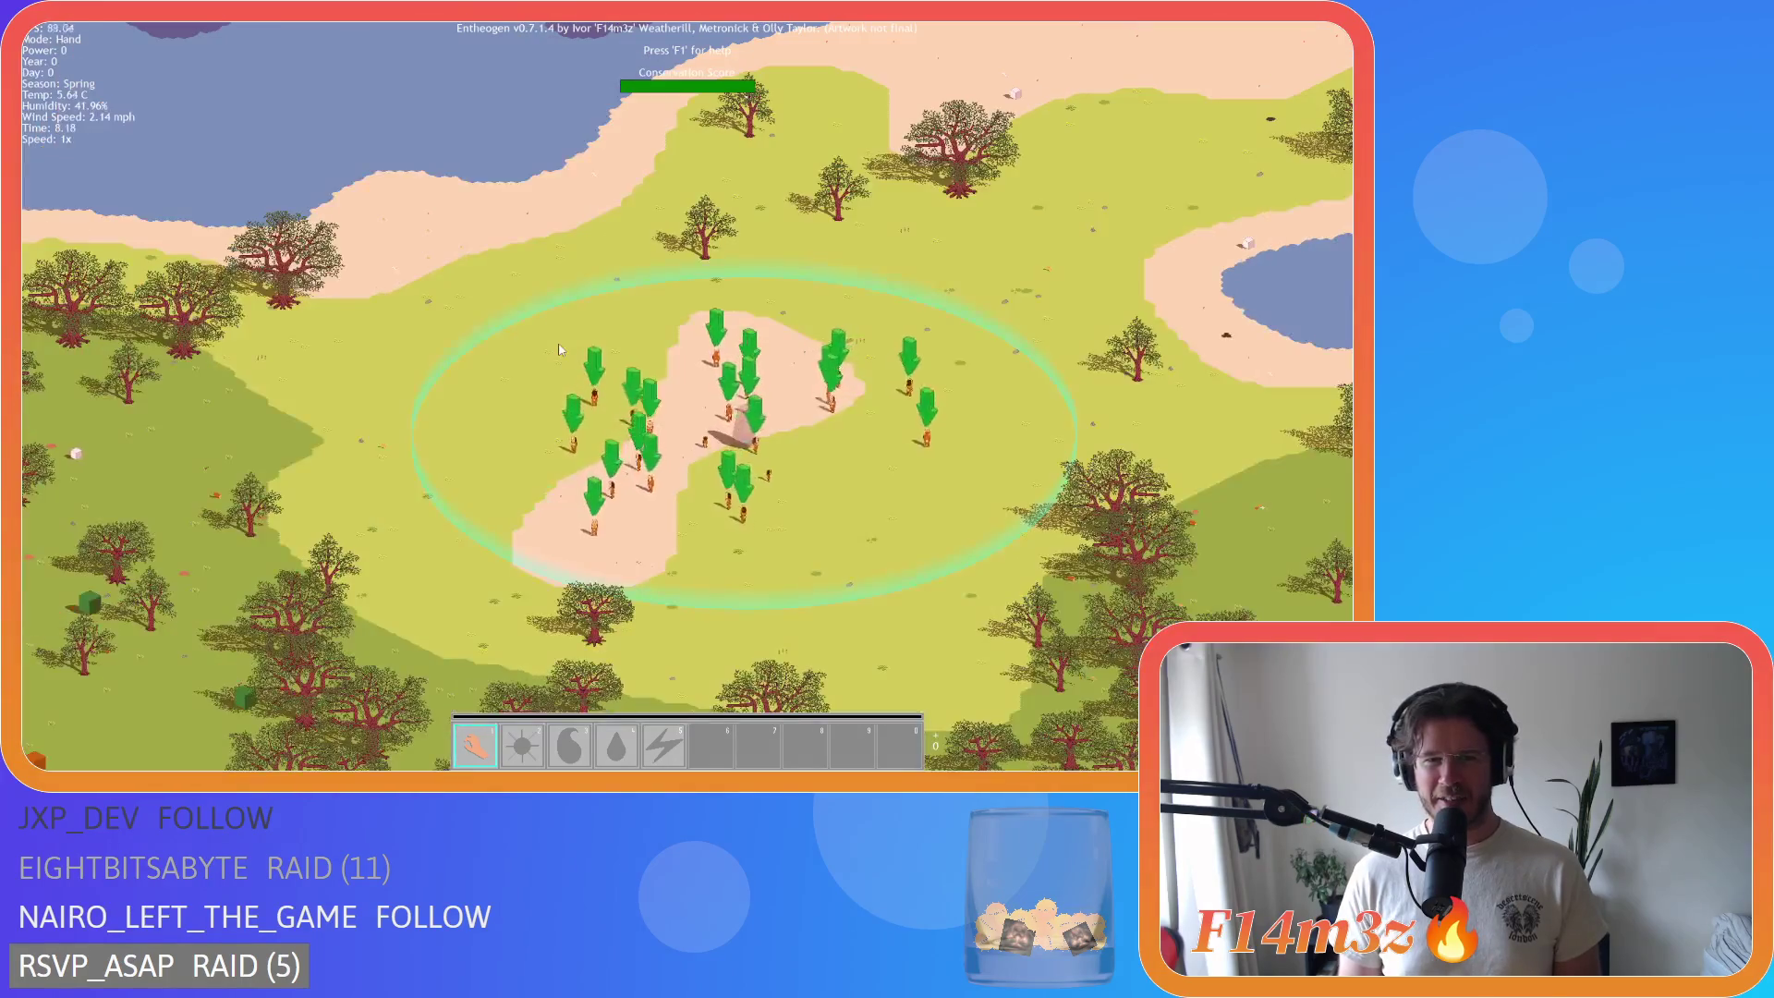
{"action": "scroll", "coordinate": [559, 349], "scroll_direction": "down", "scroll_amount": 1}
{"action": "scroll", "coordinate": [560, 349], "scroll_direction": "up", "scroll_amount": 2}
{"action": "scroll", "coordinate": [559, 349], "scroll_direction": "down", "scroll_amount": 4}
{"action": "scroll", "coordinate": [560, 349], "scroll_direction": "up", "scroll_amount": 2}
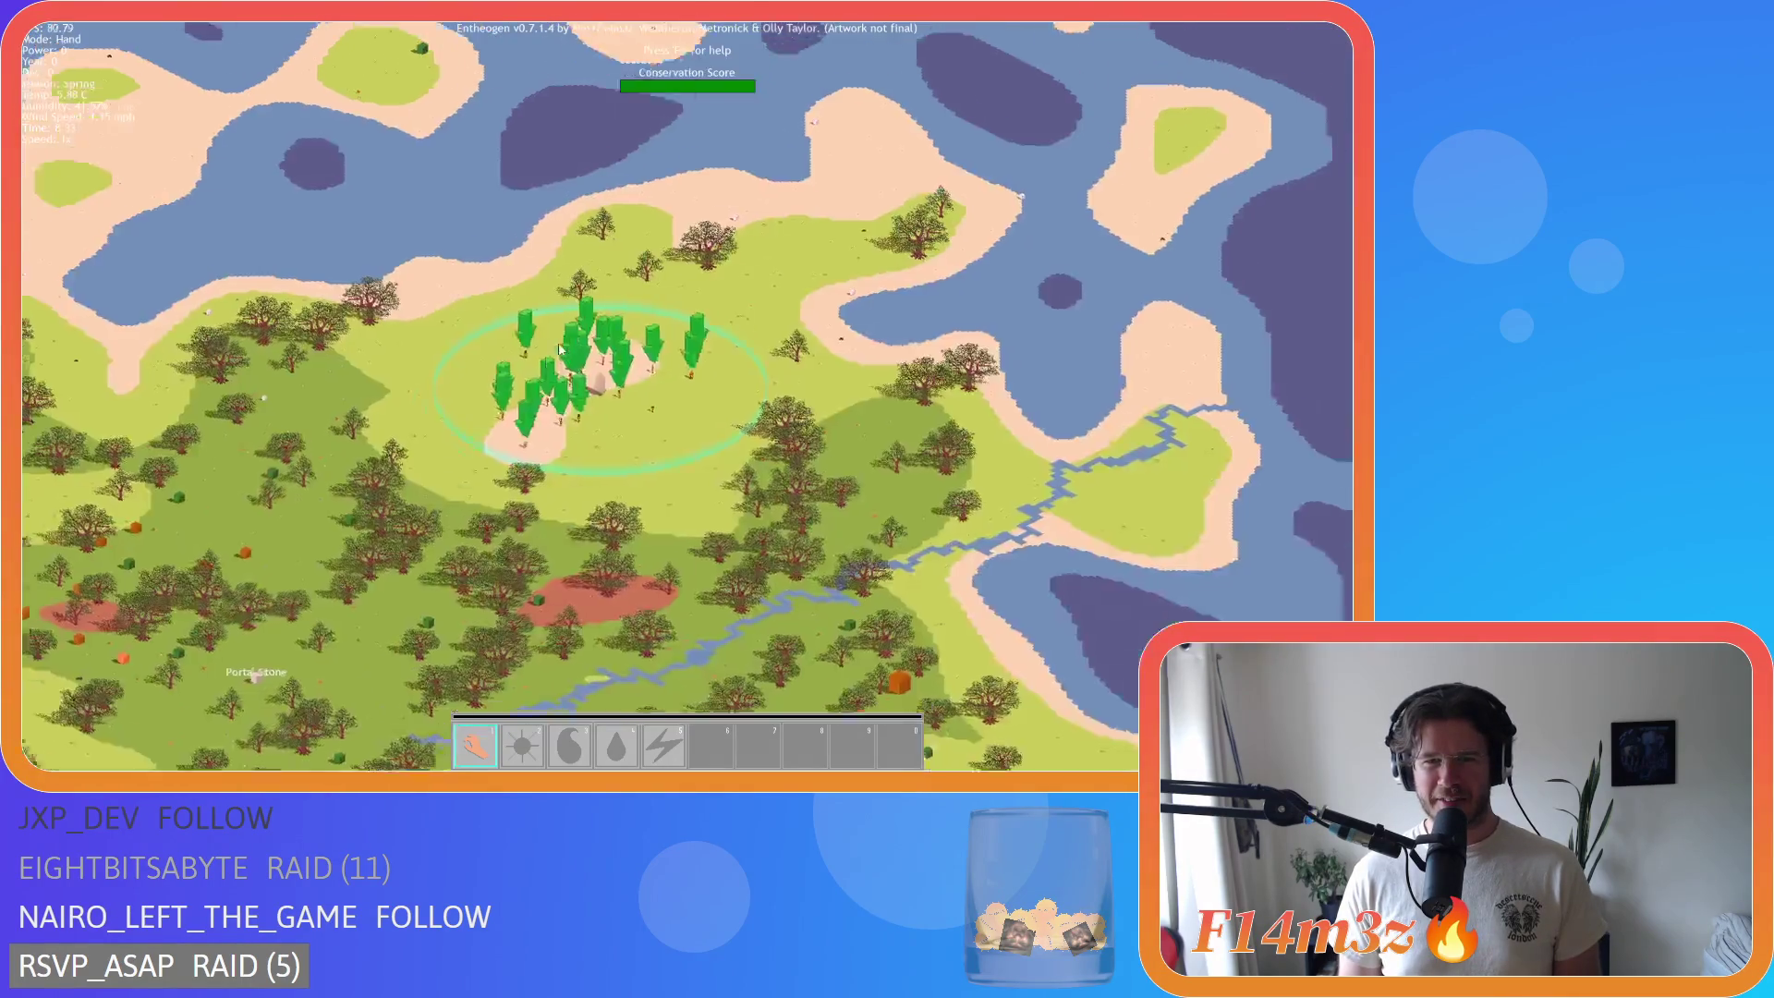
{"action": "scroll", "coordinate": [560, 350], "scroll_direction": "down", "scroll_amount": 3}
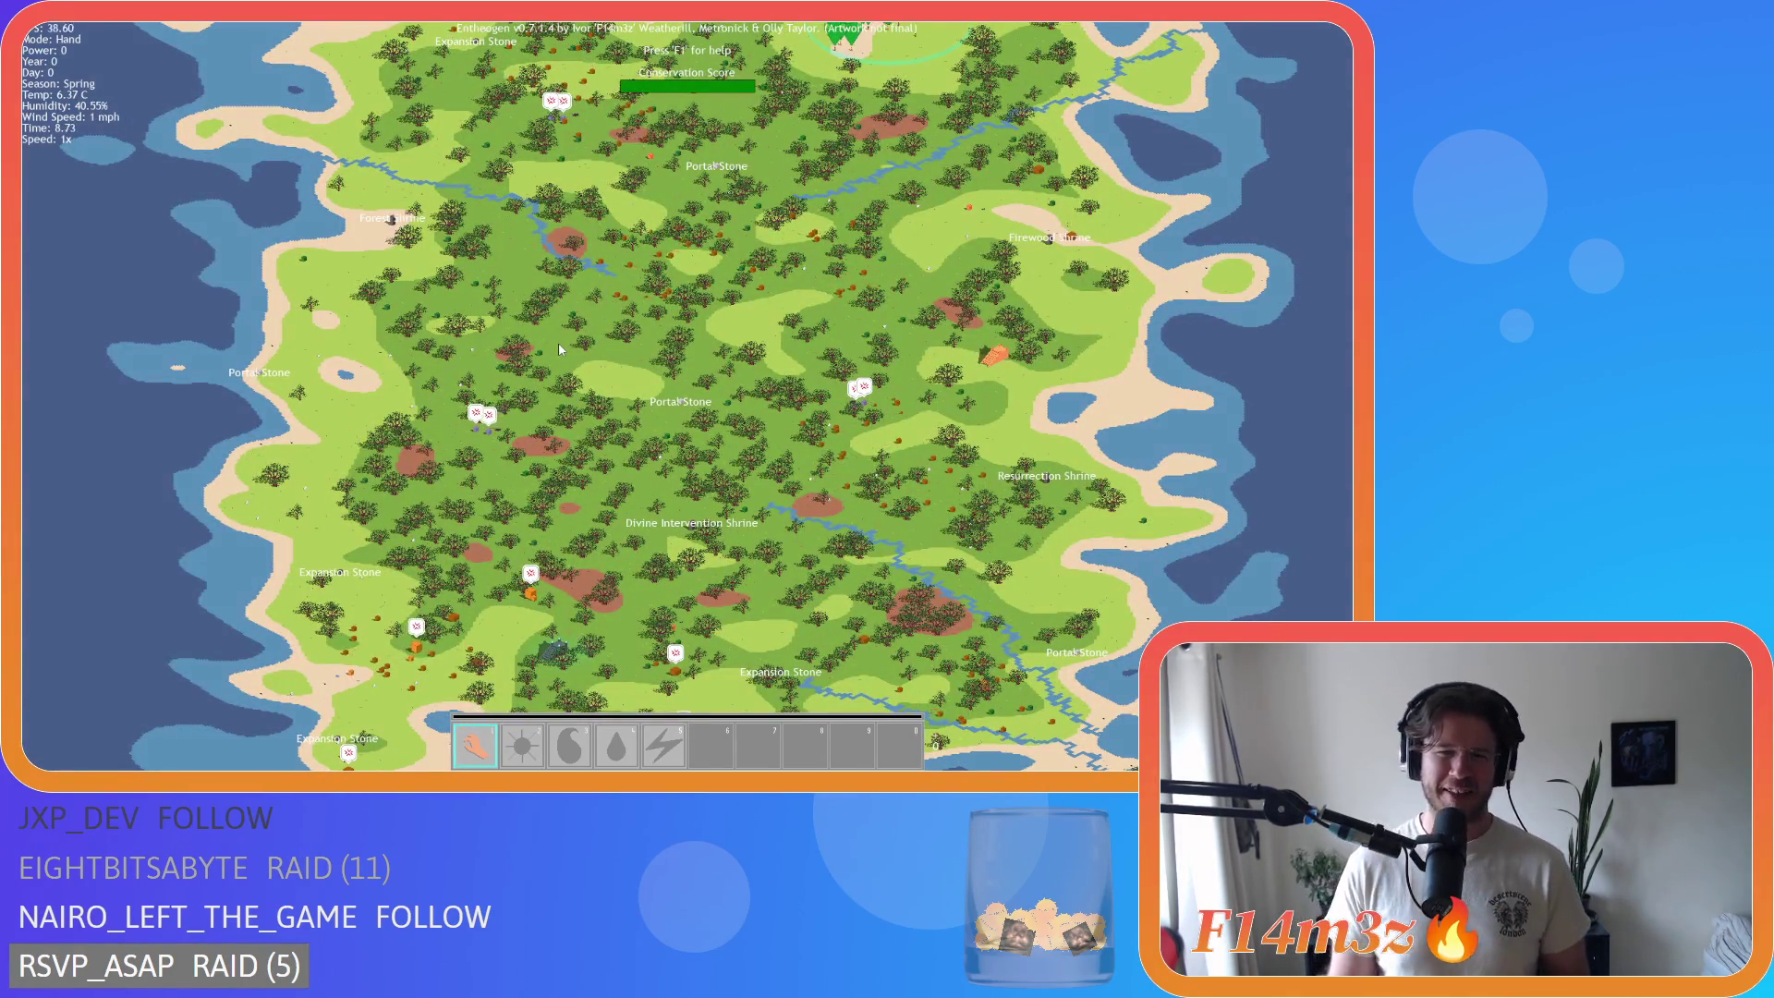
Step: Zoom back over the island, then quit the game with Esc and Y
{"action": "scroll", "coordinate": [581, 376], "scroll_direction": "up", "scroll_amount": 5}
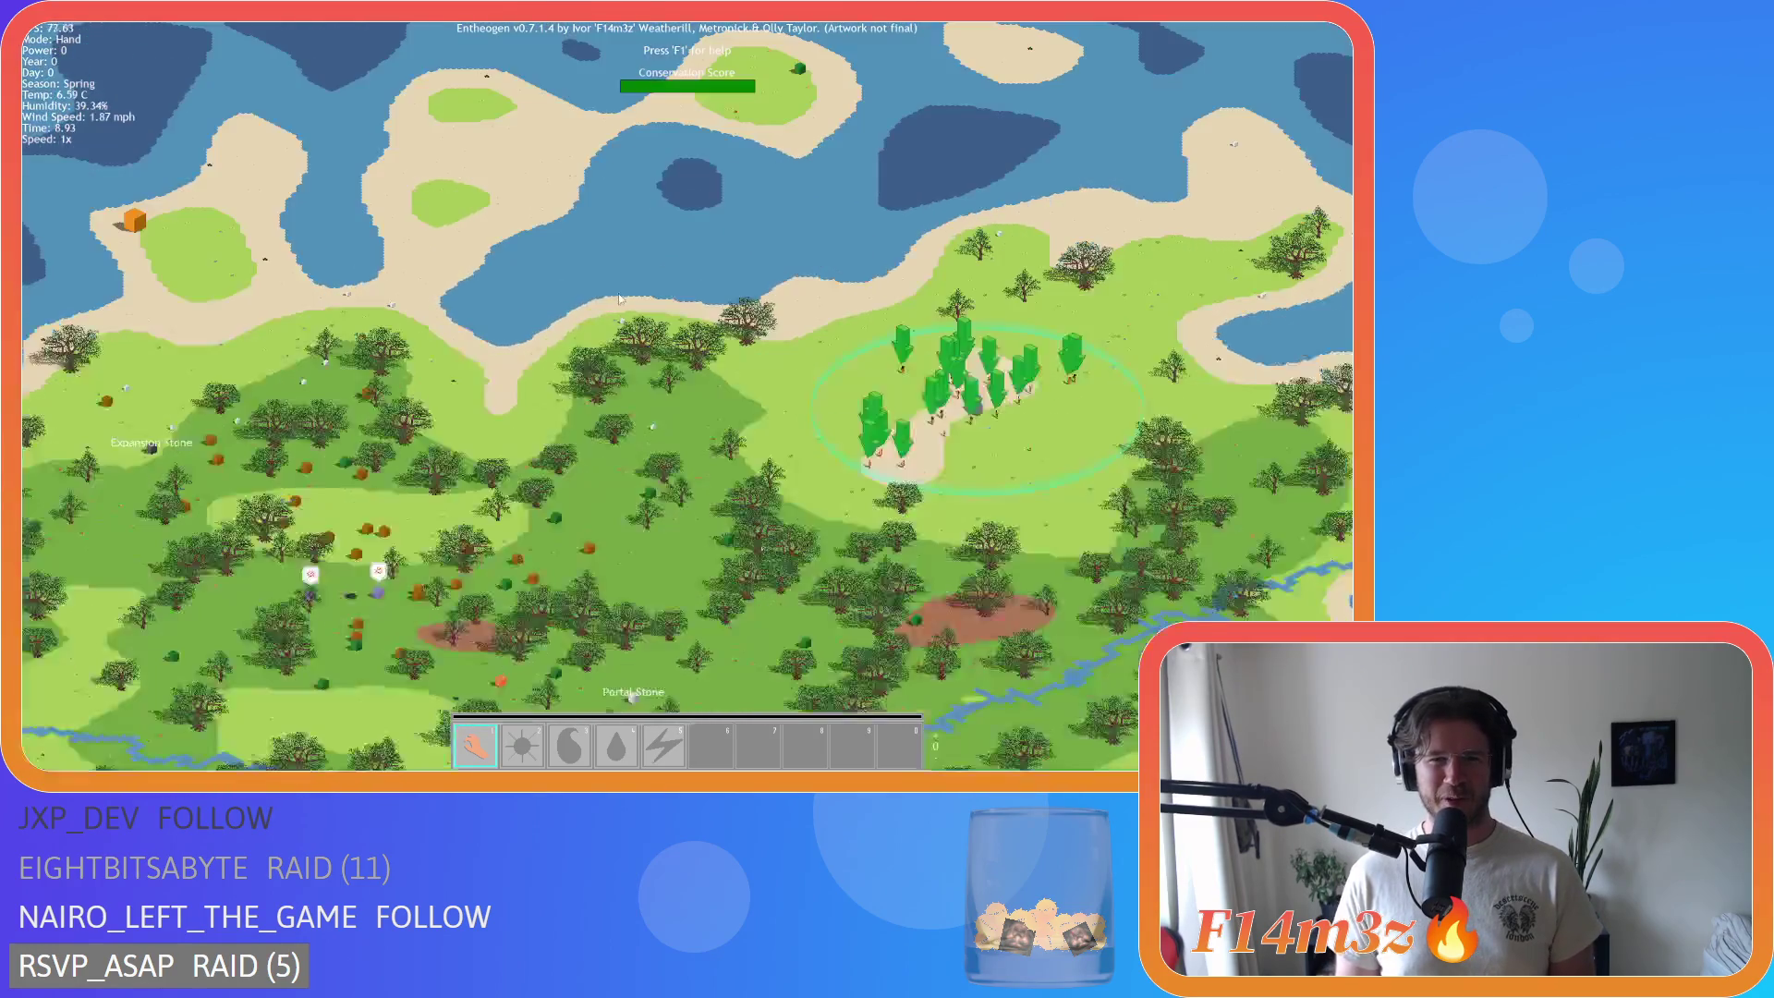
{"action": "scroll", "coordinate": [621, 305], "scroll_direction": "up", "scroll_amount": 3}
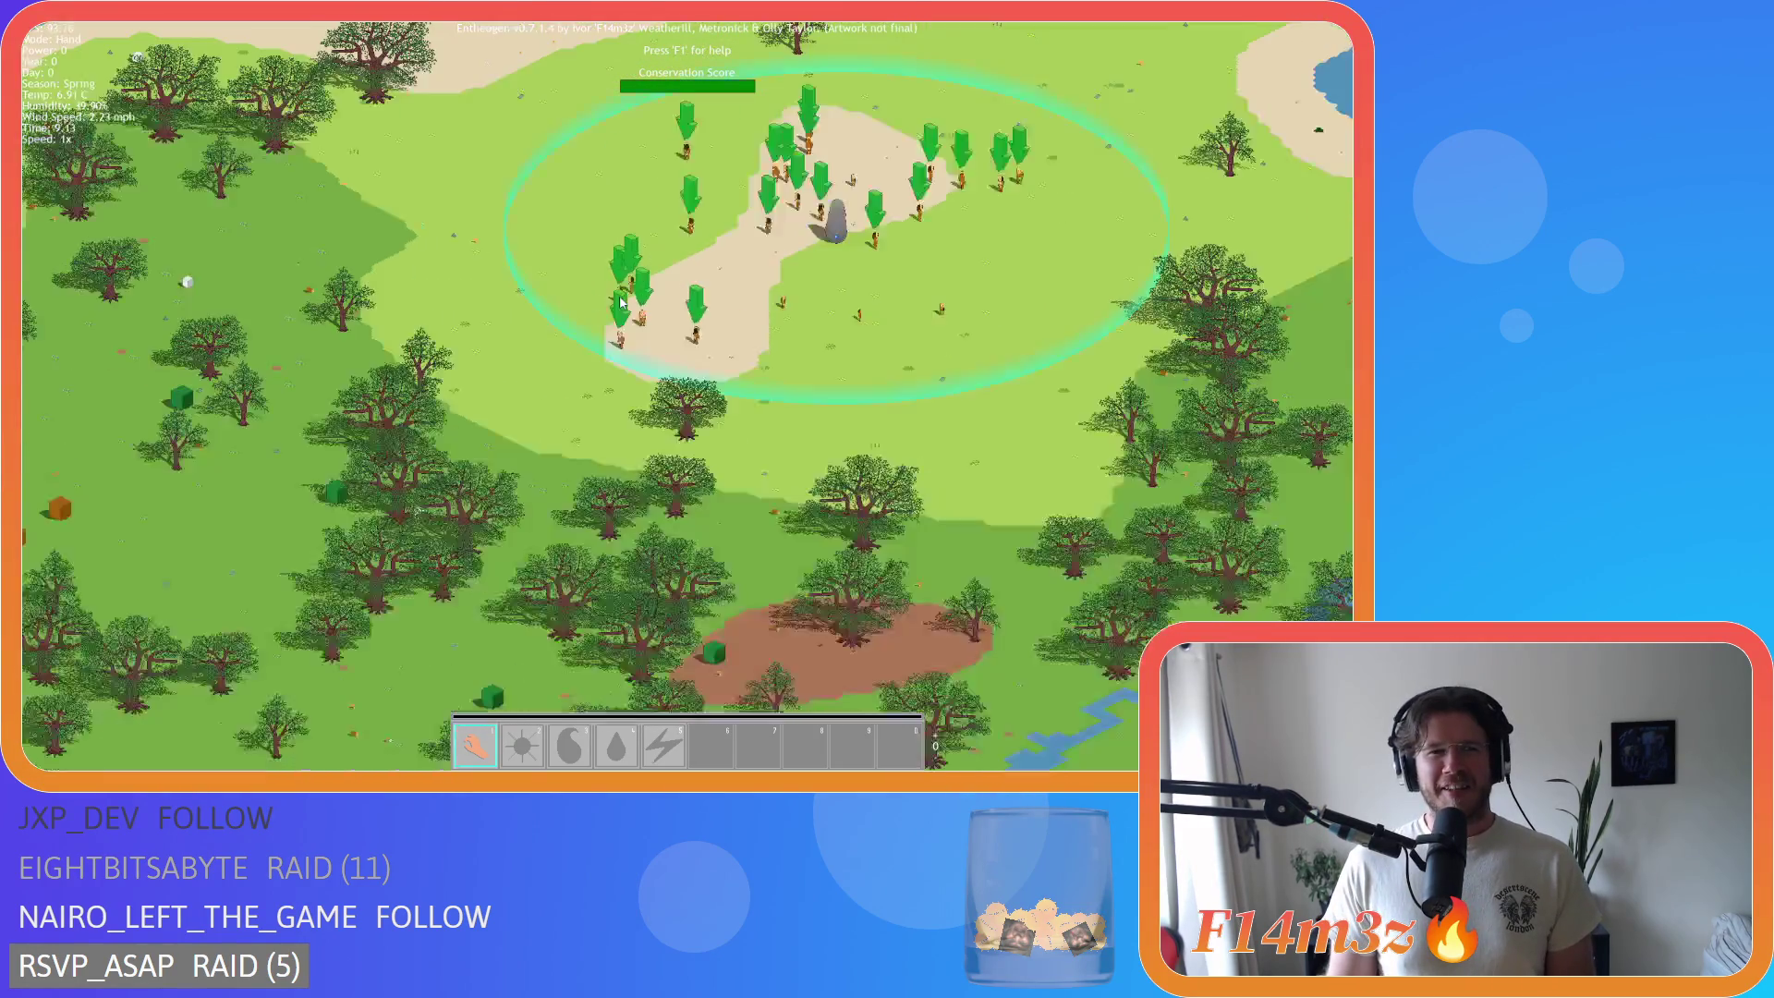
{"action": "scroll", "coordinate": [621, 301], "scroll_direction": "up", "scroll_amount": 2}
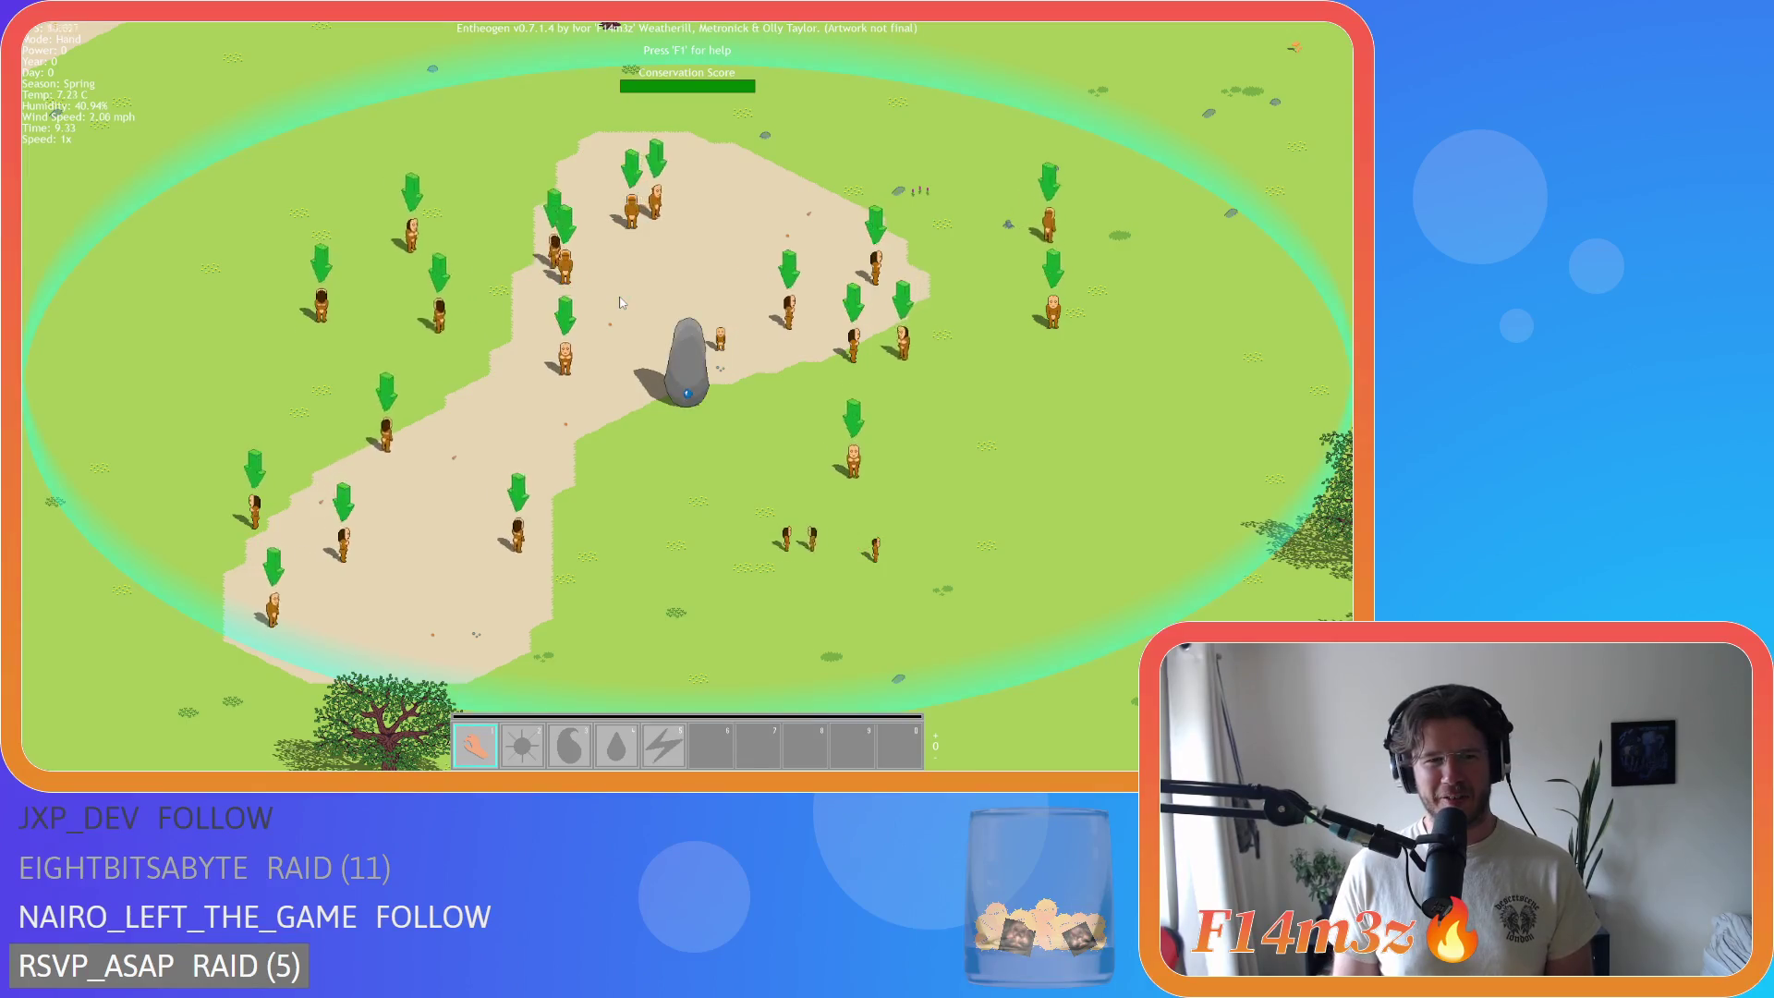
{"action": "scroll", "coordinate": [621, 303], "scroll_direction": "down", "scroll_amount": 2}
{"action": "scroll", "coordinate": [619, 302], "scroll_direction": "down", "scroll_amount": 5}
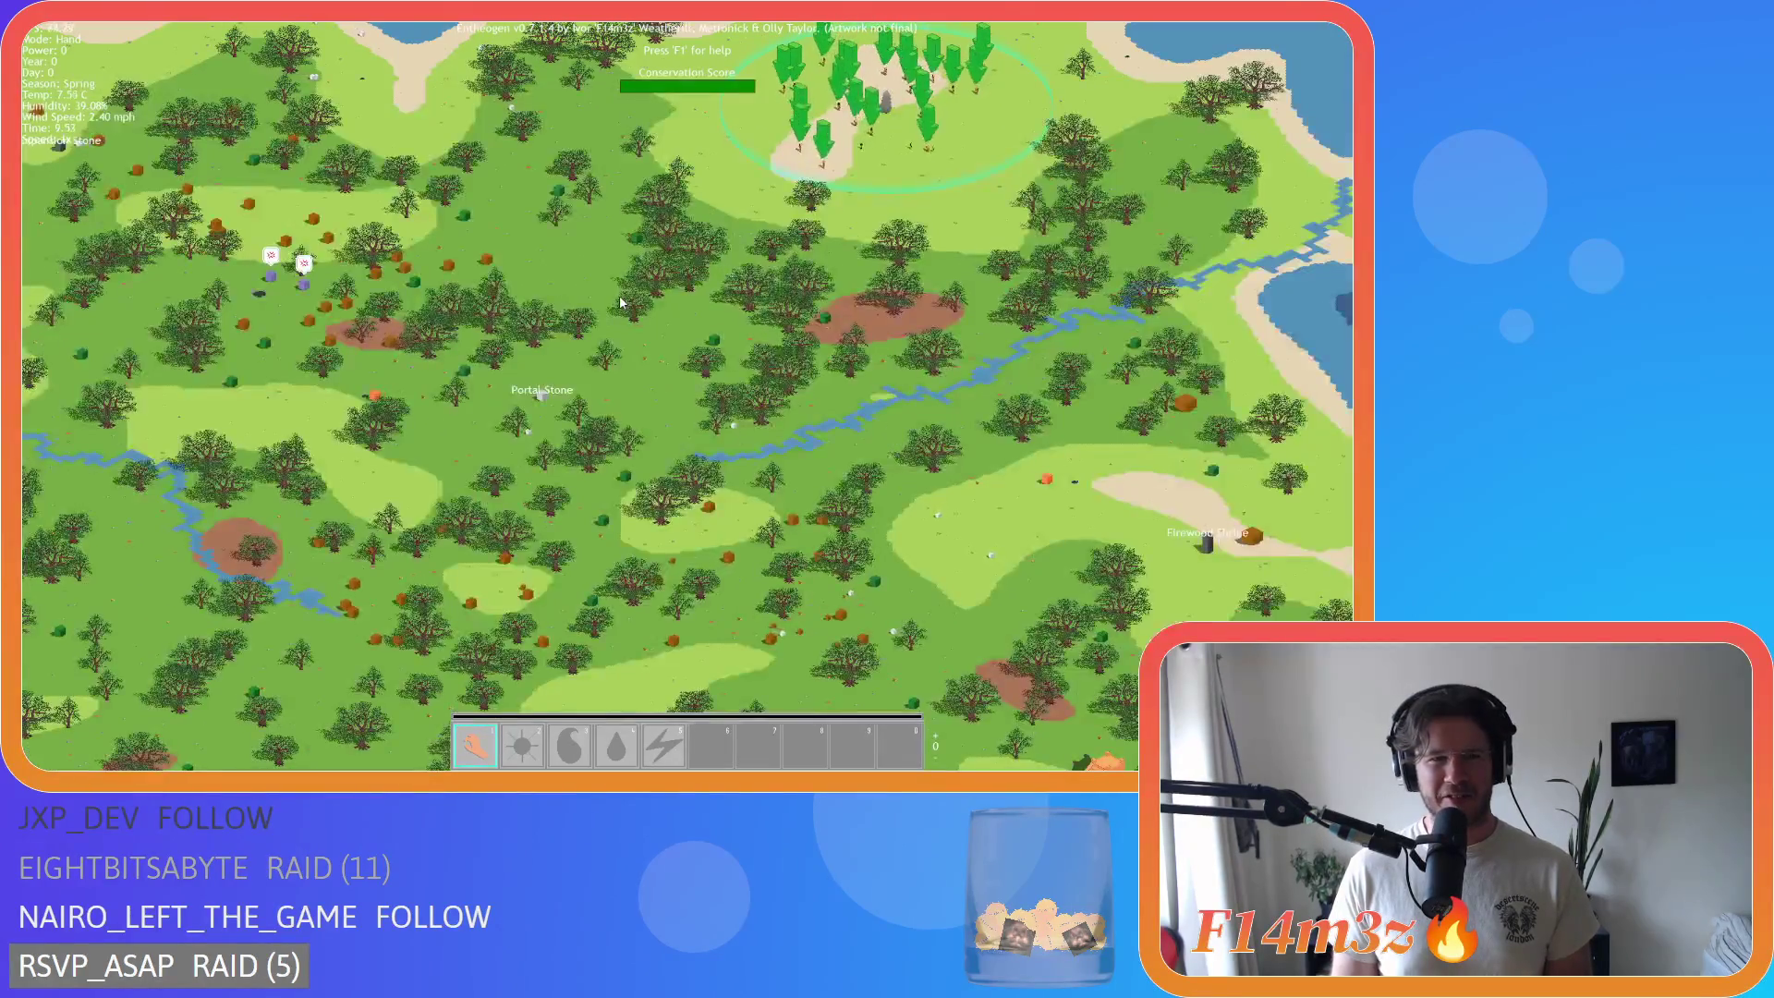
{"action": "key", "text": "Escape"}
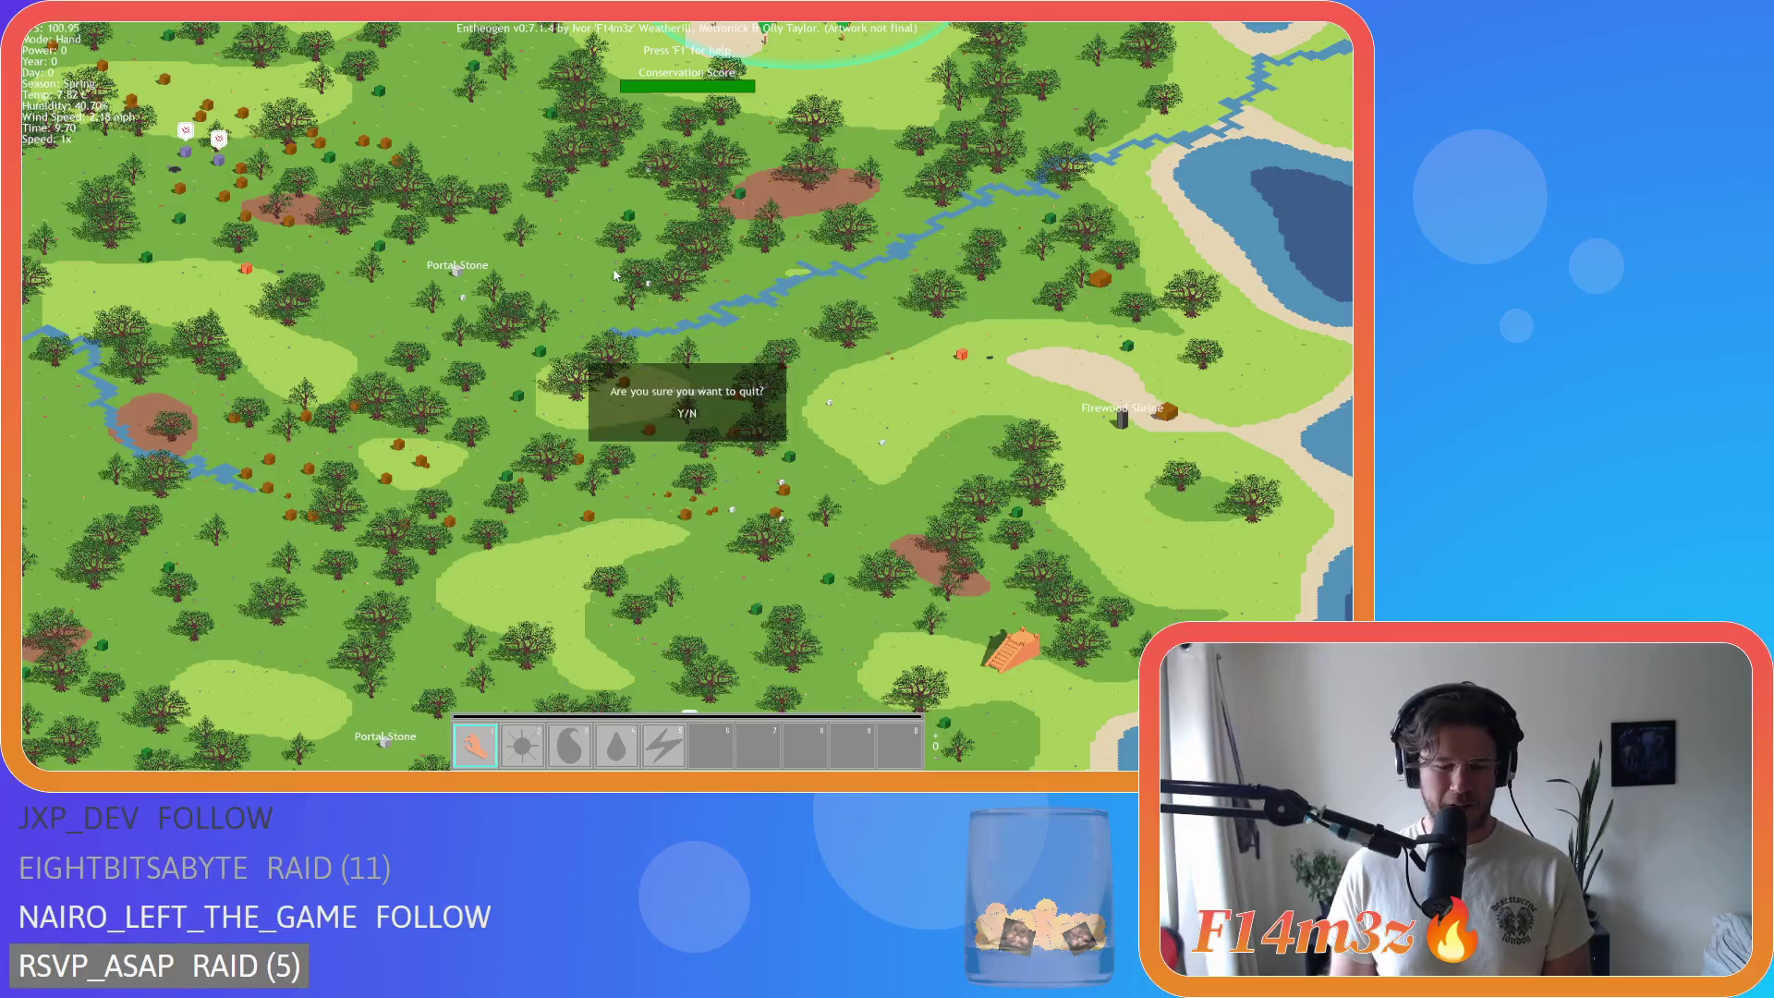
{"action": "key", "text": "y"}
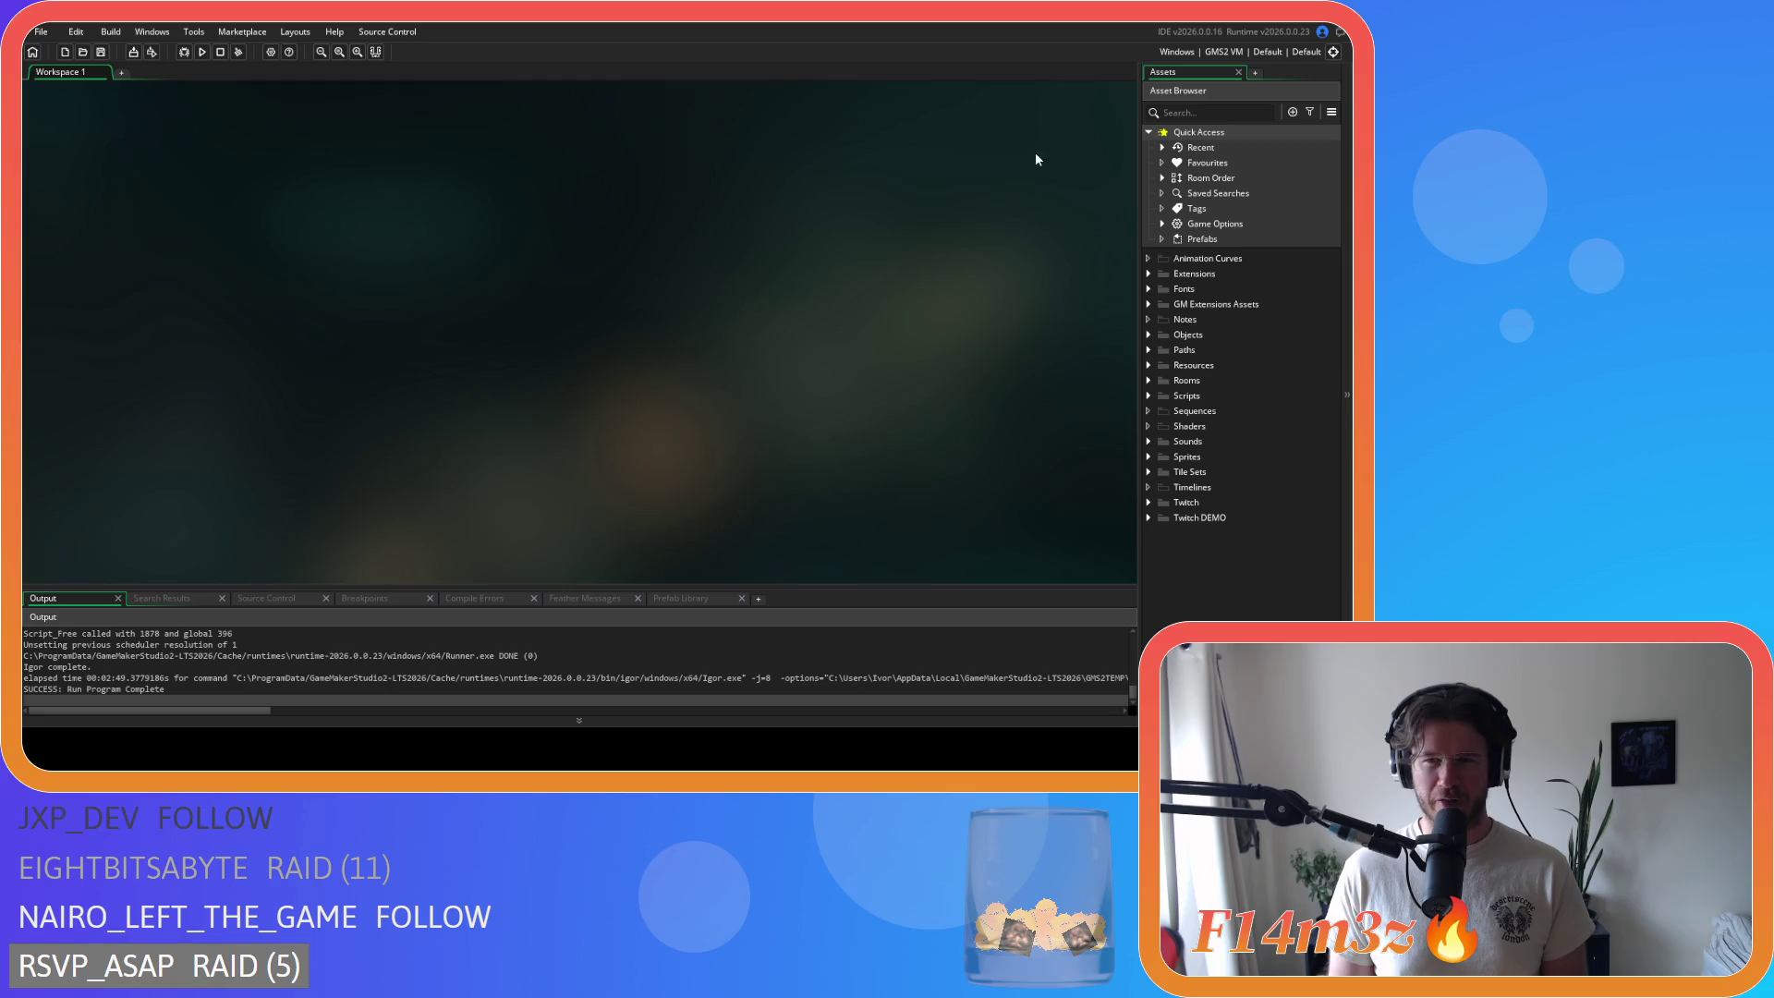
Step: Switch the build output to GMS2 YYC and build and run the game with F5
{"action": "left_click", "coordinate": [1225, 52]}
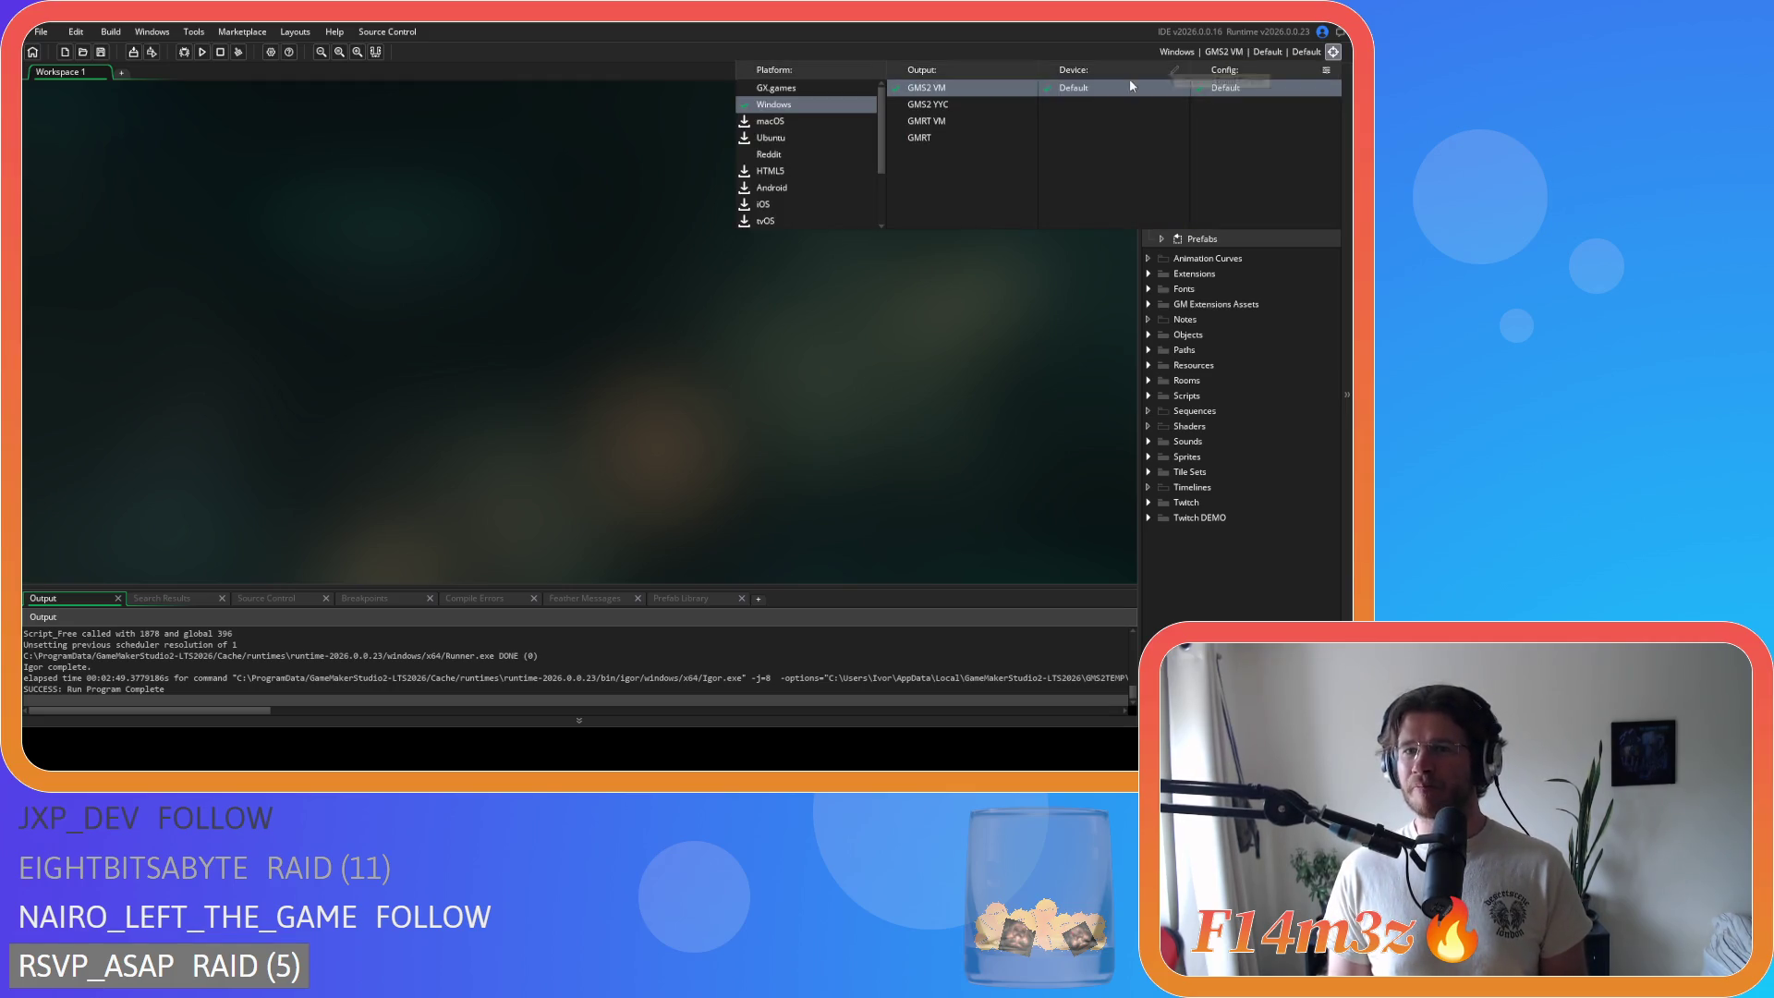
{"action": "left_click", "coordinate": [977, 108]}
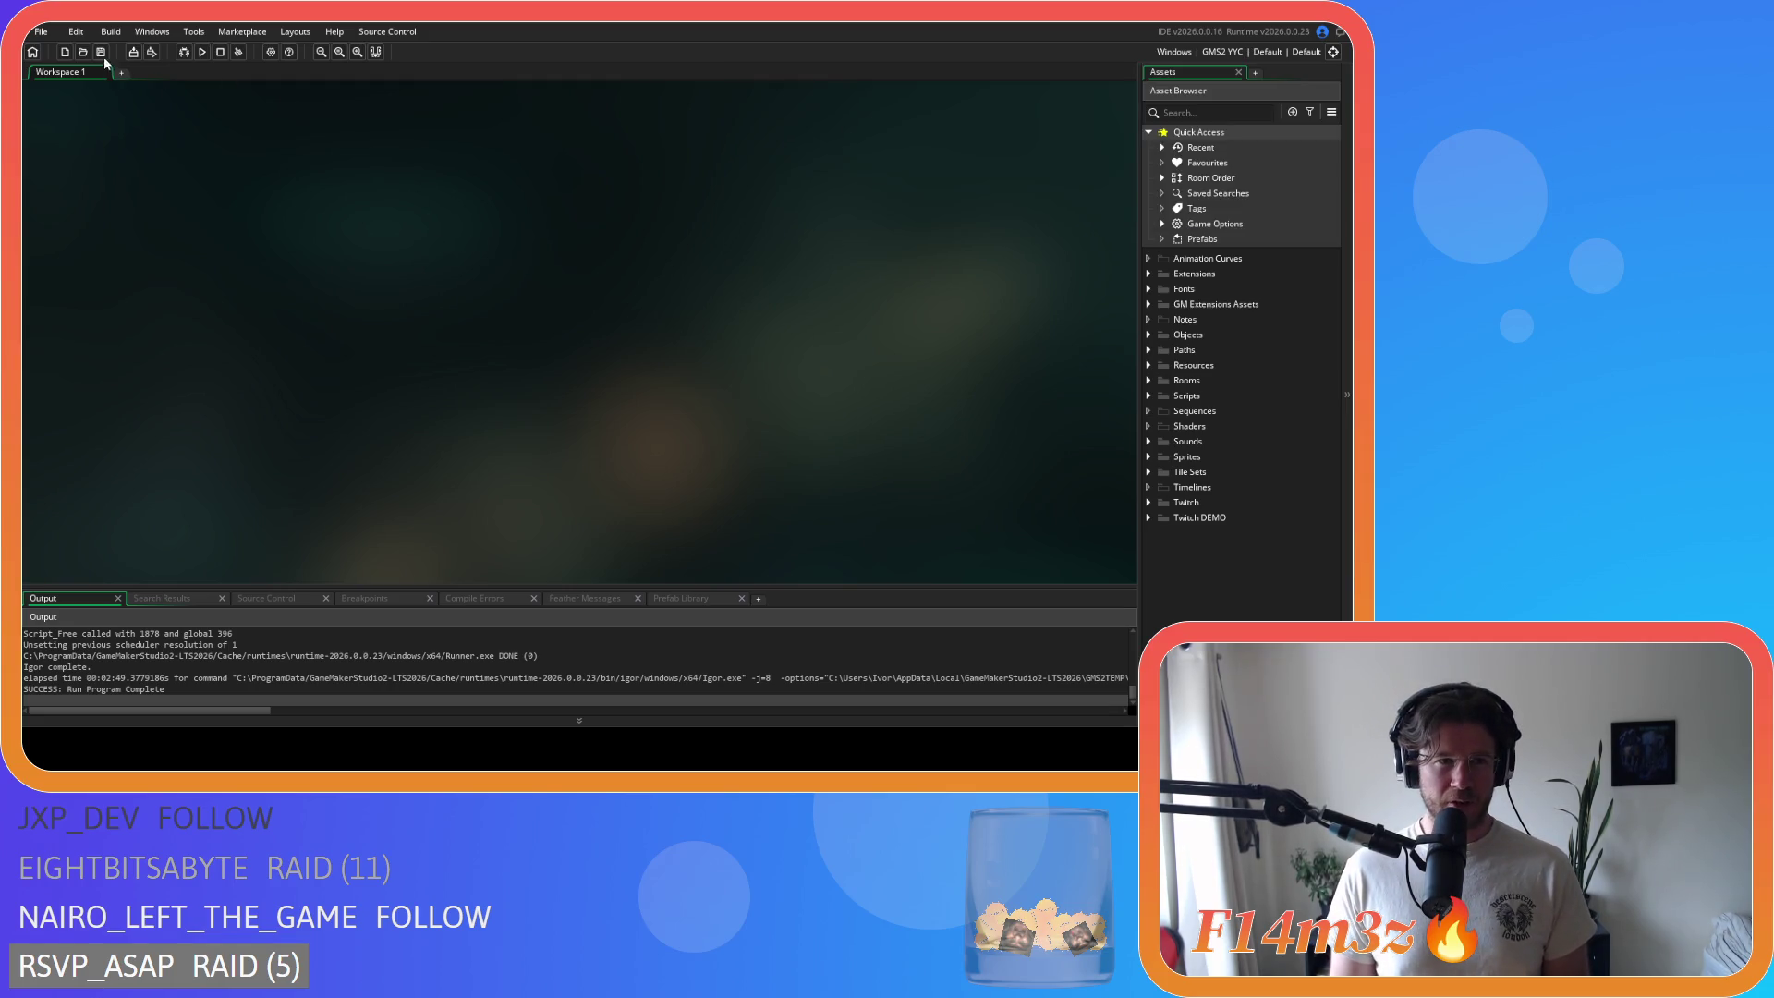
{"action": "key", "text": "F5"}
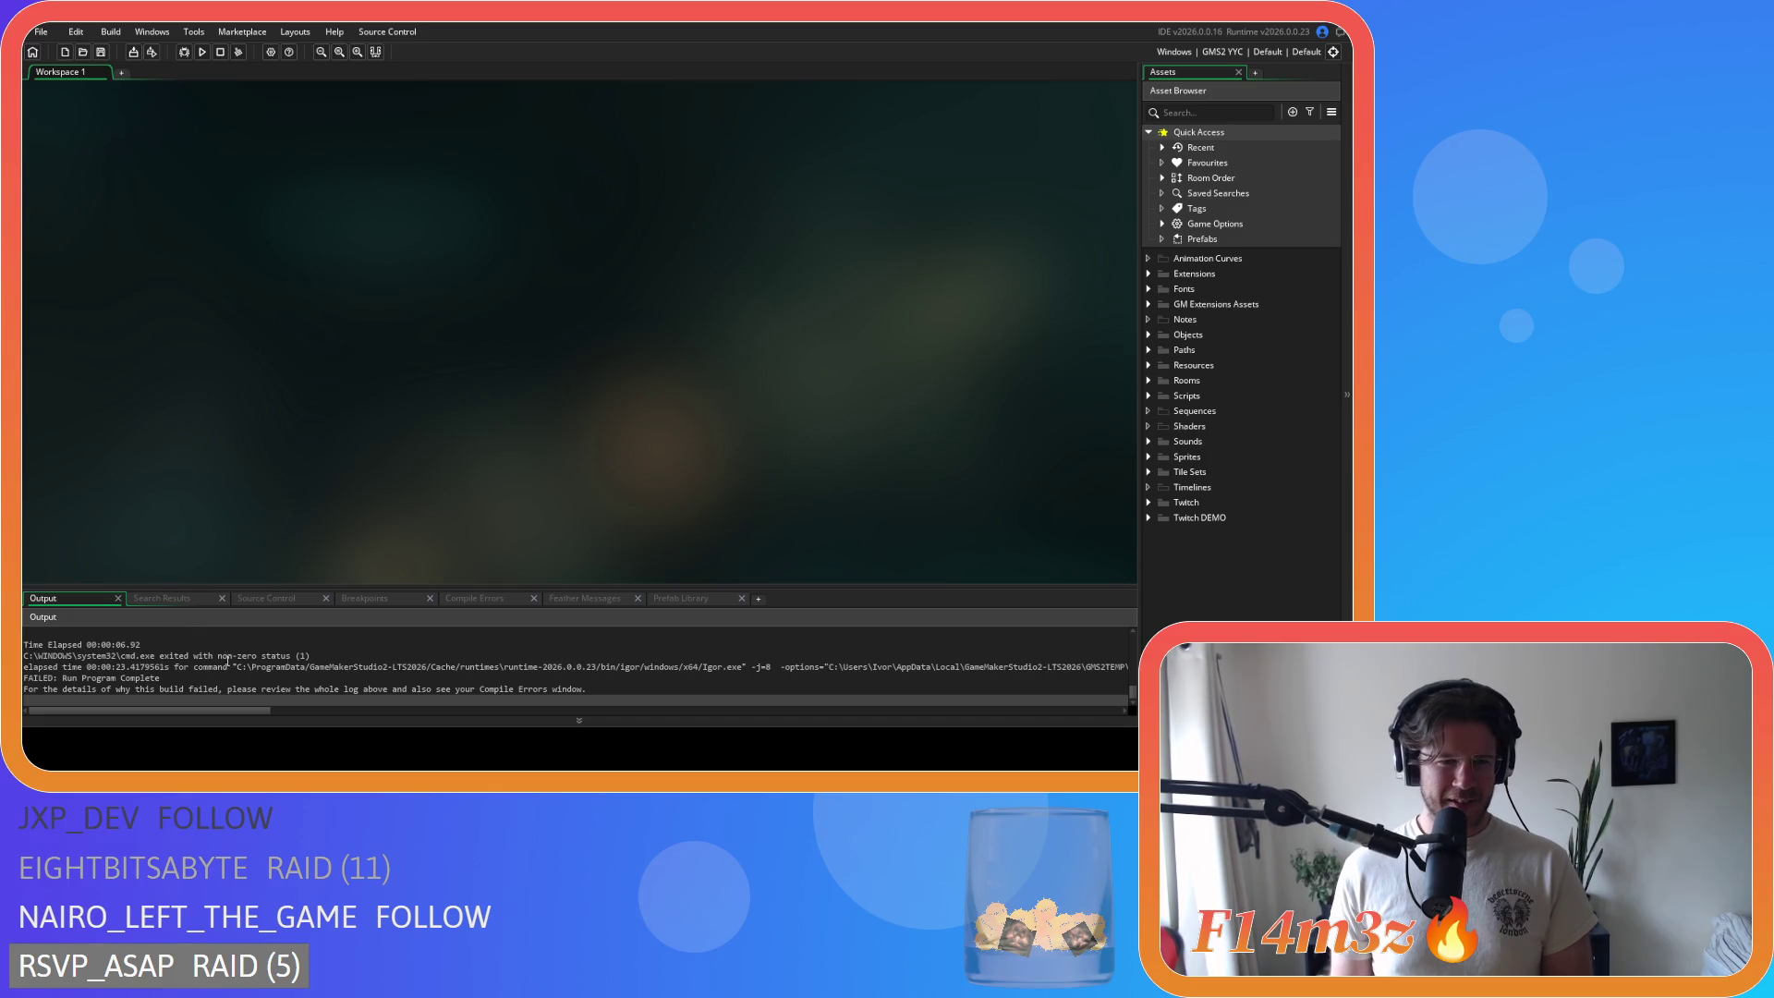
{"action": "scroll", "coordinate": [228, 664], "scroll_direction": "up", "scroll_amount": 1}
{"action": "scroll", "coordinate": [228, 664], "scroll_direction": "up", "scroll_amount": 2}
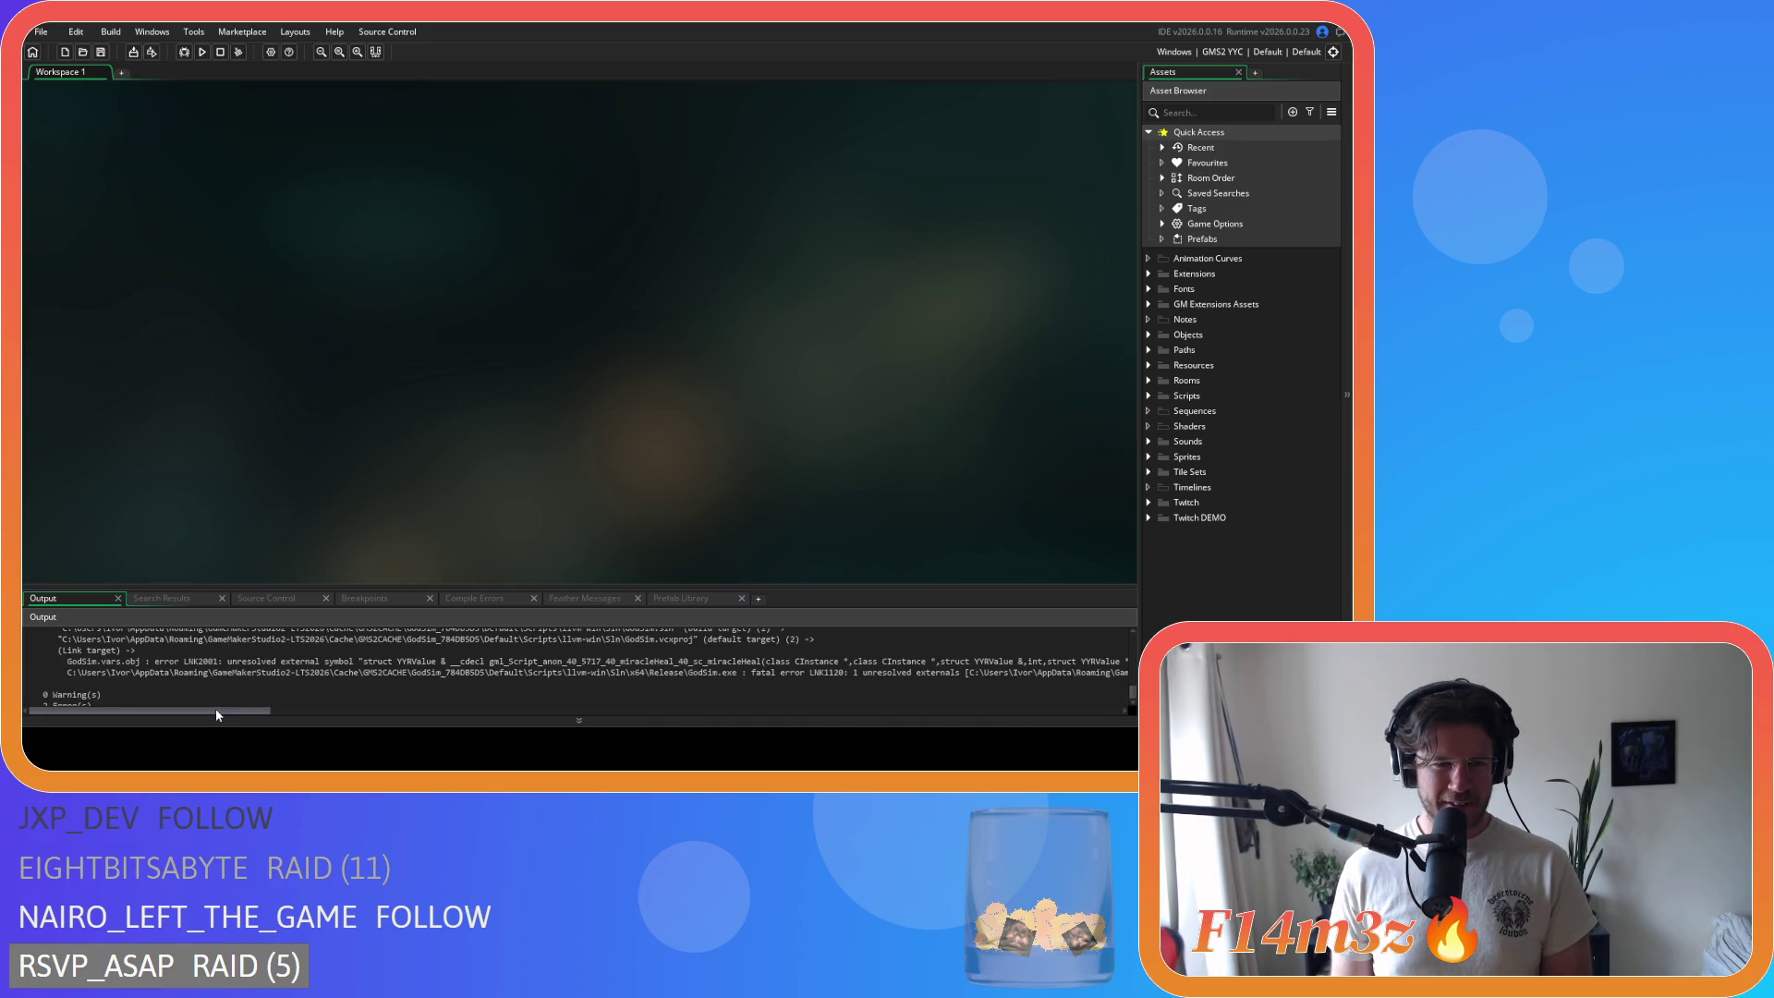
{"action": "scroll", "coordinate": [217, 682], "scroll_direction": "up", "scroll_amount": 1}
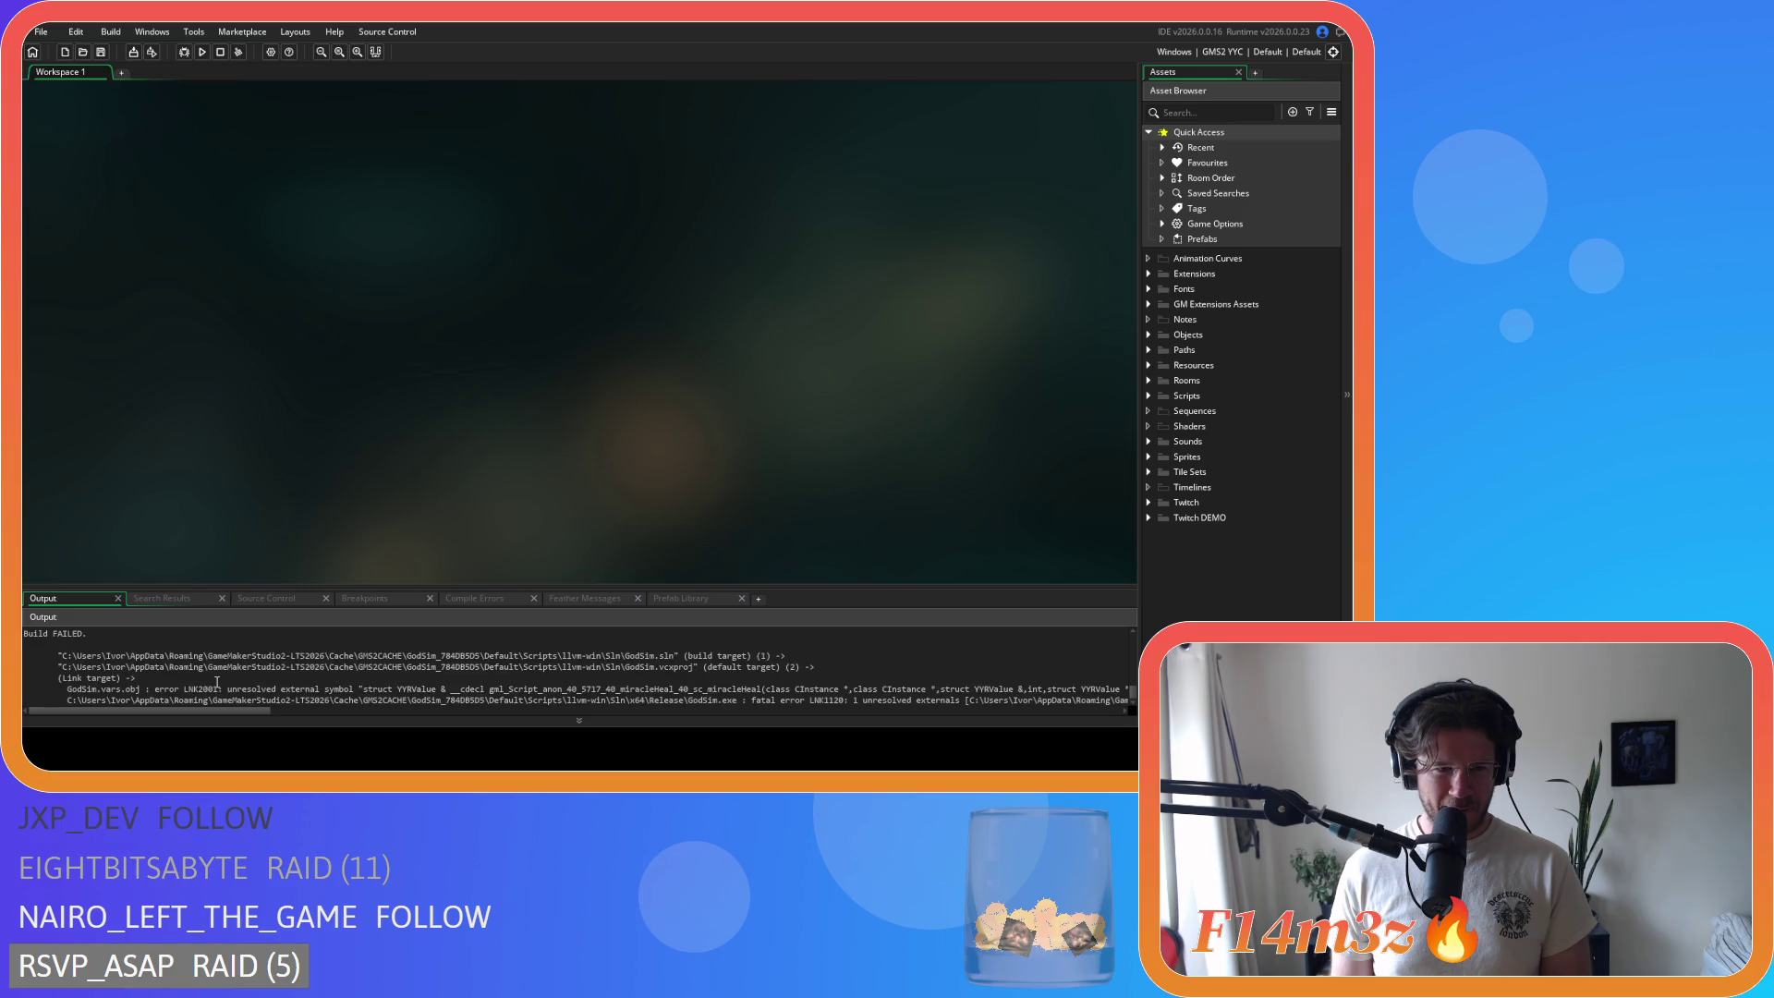
{"action": "scroll", "coordinate": [217, 682], "scroll_direction": "down", "scroll_amount": 2}
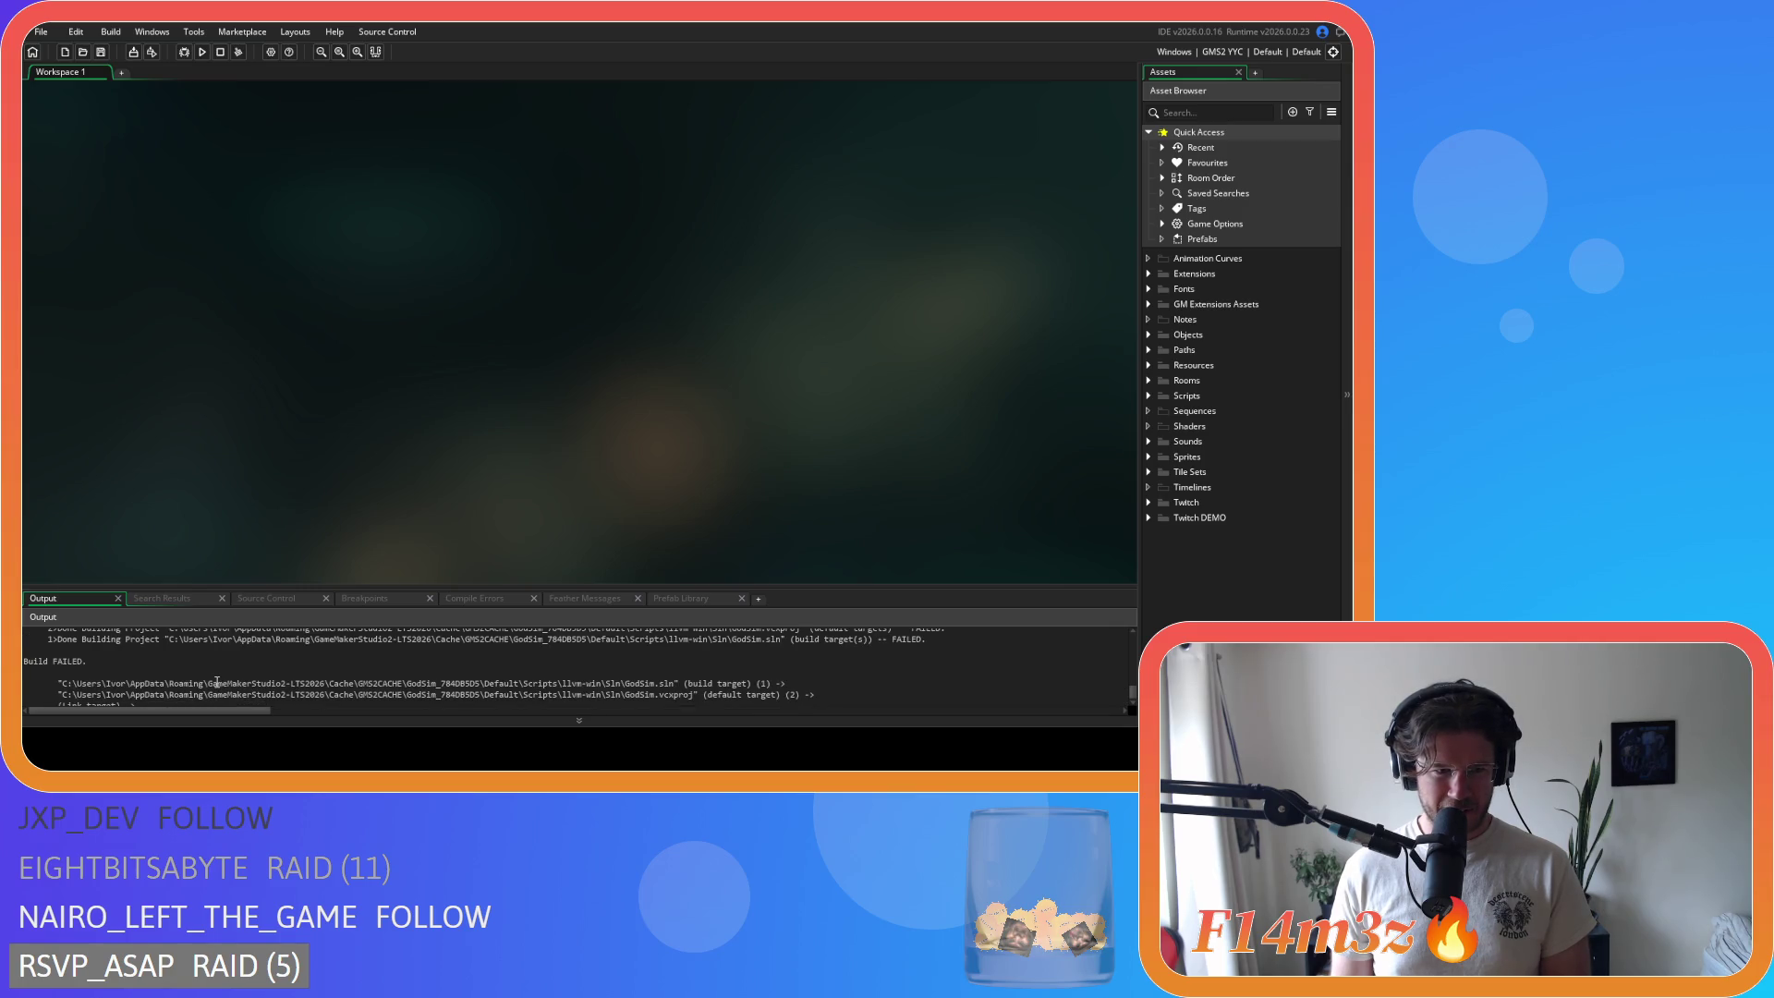
{"action": "scroll", "coordinate": [217, 682], "scroll_direction": "up", "scroll_amount": 1}
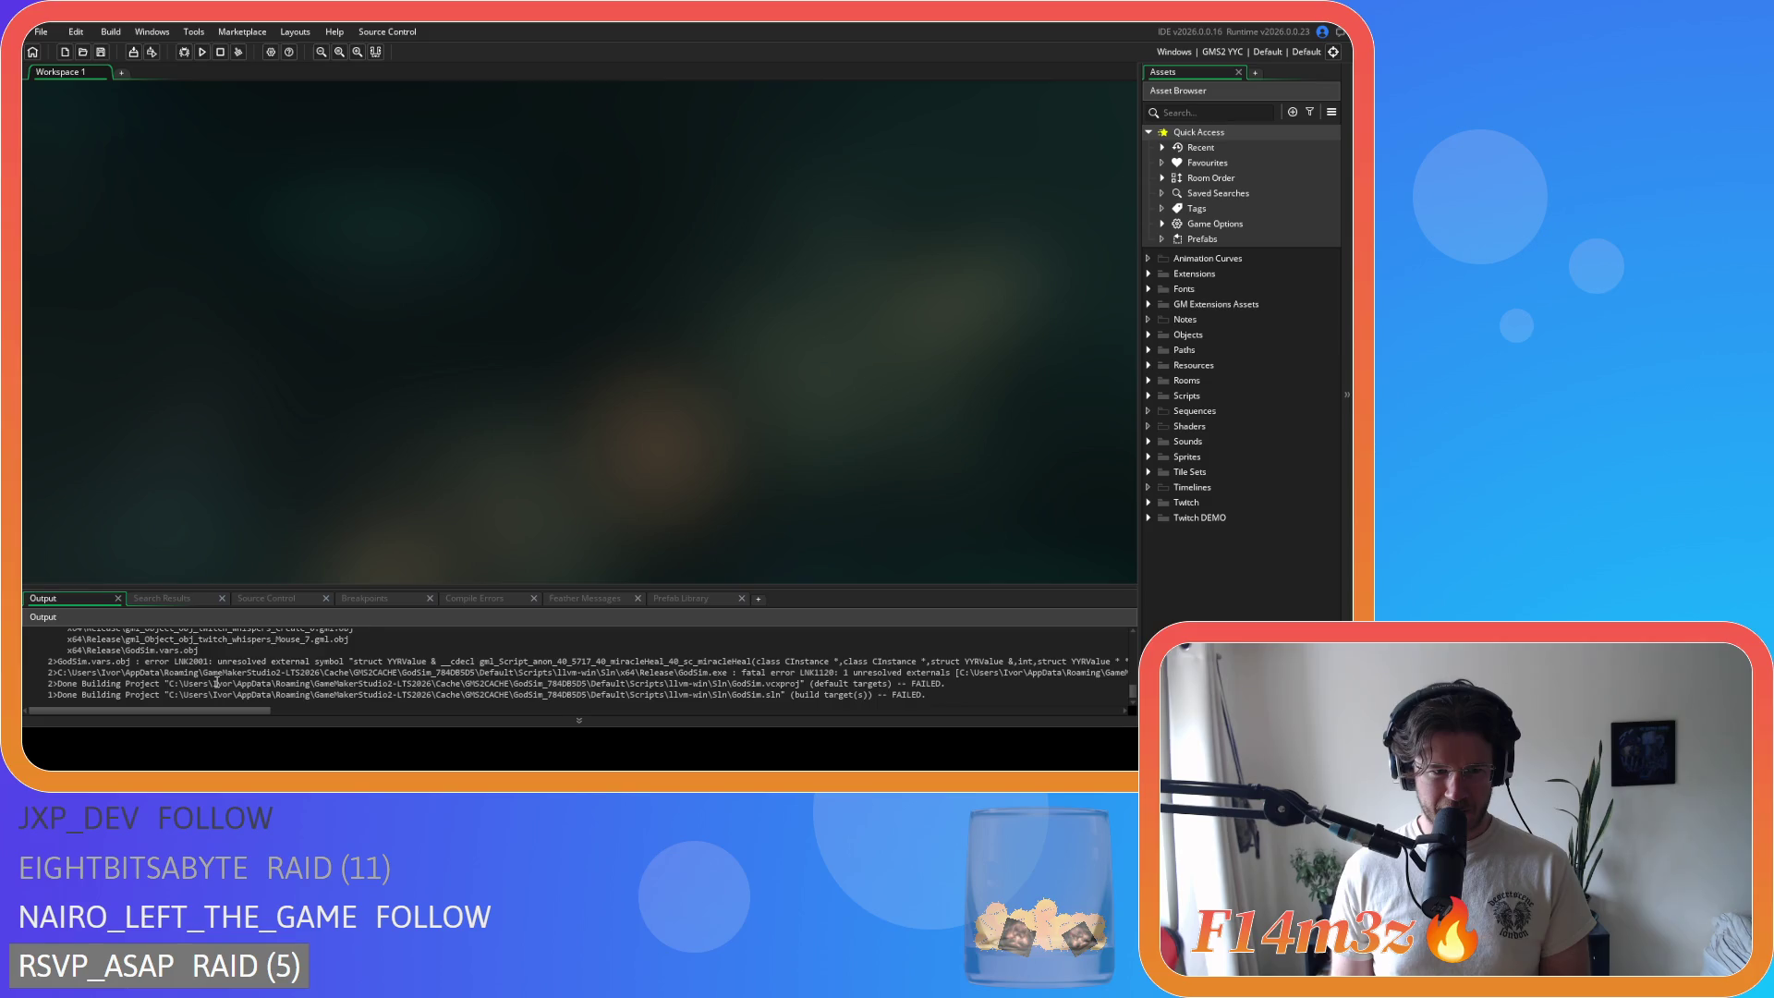
{"action": "scroll", "coordinate": [217, 682], "scroll_direction": "up", "scroll_amount": 2}
{"action": "scroll", "coordinate": [217, 682], "scroll_direction": "down", "scroll_amount": 2}
{"action": "scroll", "coordinate": [216, 682], "scroll_direction": "up", "scroll_amount": 2}
{"action": "scroll", "coordinate": [216, 682], "scroll_direction": "up", "scroll_amount": 8}
{"action": "scroll", "coordinate": [216, 682], "scroll_direction": "down", "scroll_amount": 10}
{"action": "scroll", "coordinate": [216, 682], "scroll_direction": "up", "scroll_amount": 2}
{"action": "scroll", "coordinate": [216, 682], "scroll_direction": "down", "scroll_amount": 2}
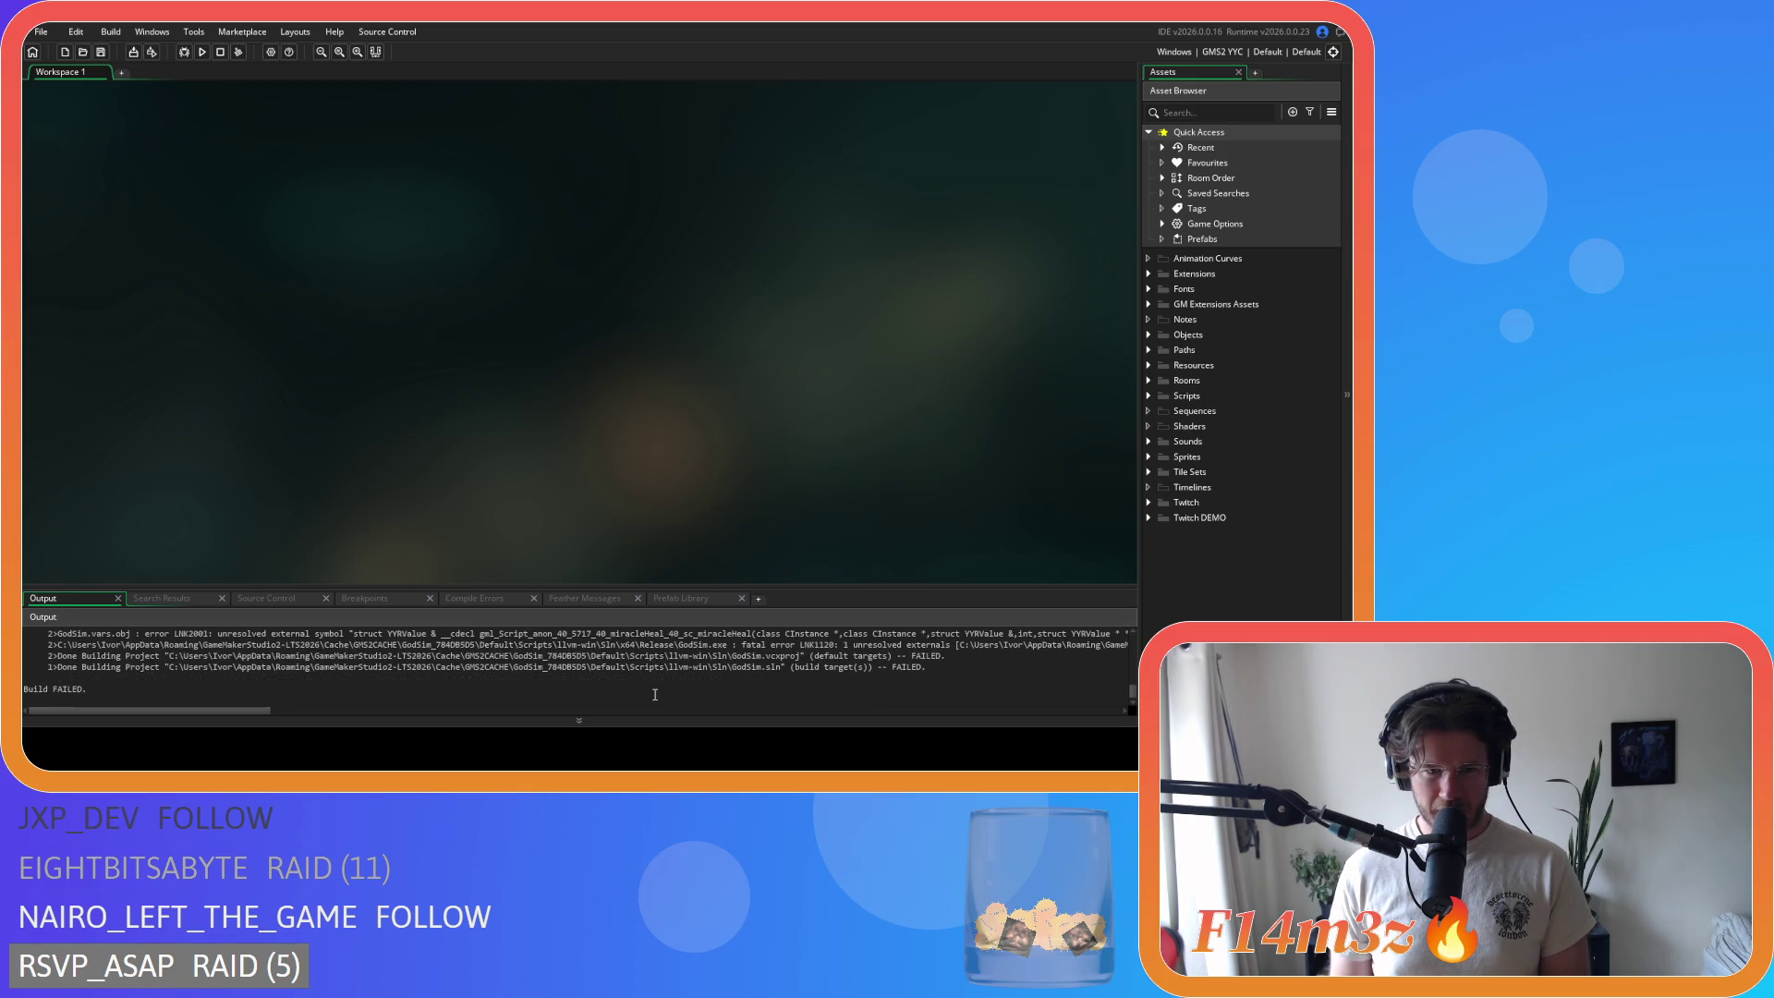
{"action": "scroll", "coordinate": [655, 694], "scroll_direction": "up", "scroll_amount": 1}
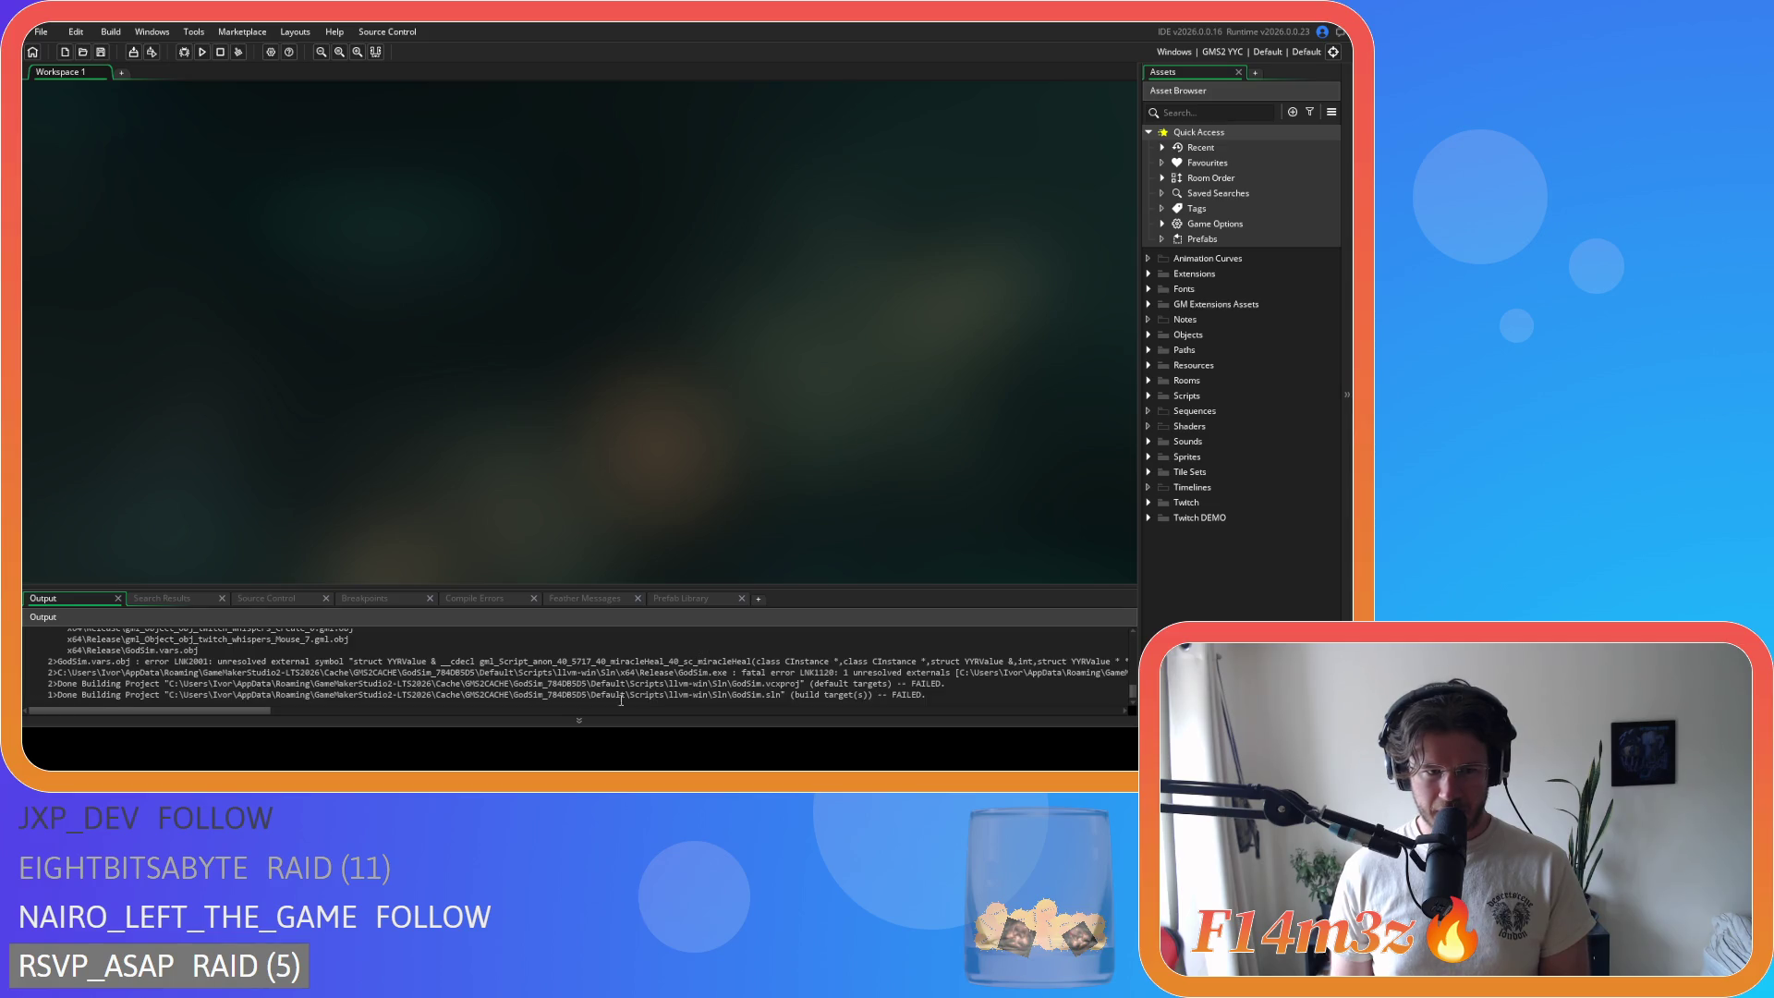
{"action": "mouse_move", "coordinate": [256, 711]}
{"action": "left_mouse_down"}
{"action": "mouse_move", "coordinate": [517, 720]}
{"action": "mouse_move", "coordinate": [210, 713]}
{"action": "left_mouse_up"}
{"action": "scroll", "coordinate": [210, 714], "scroll_direction": "up", "scroll_amount": 1}
{"action": "scroll", "coordinate": [231, 700], "scroll_direction": "down", "scroll_amount": 3}
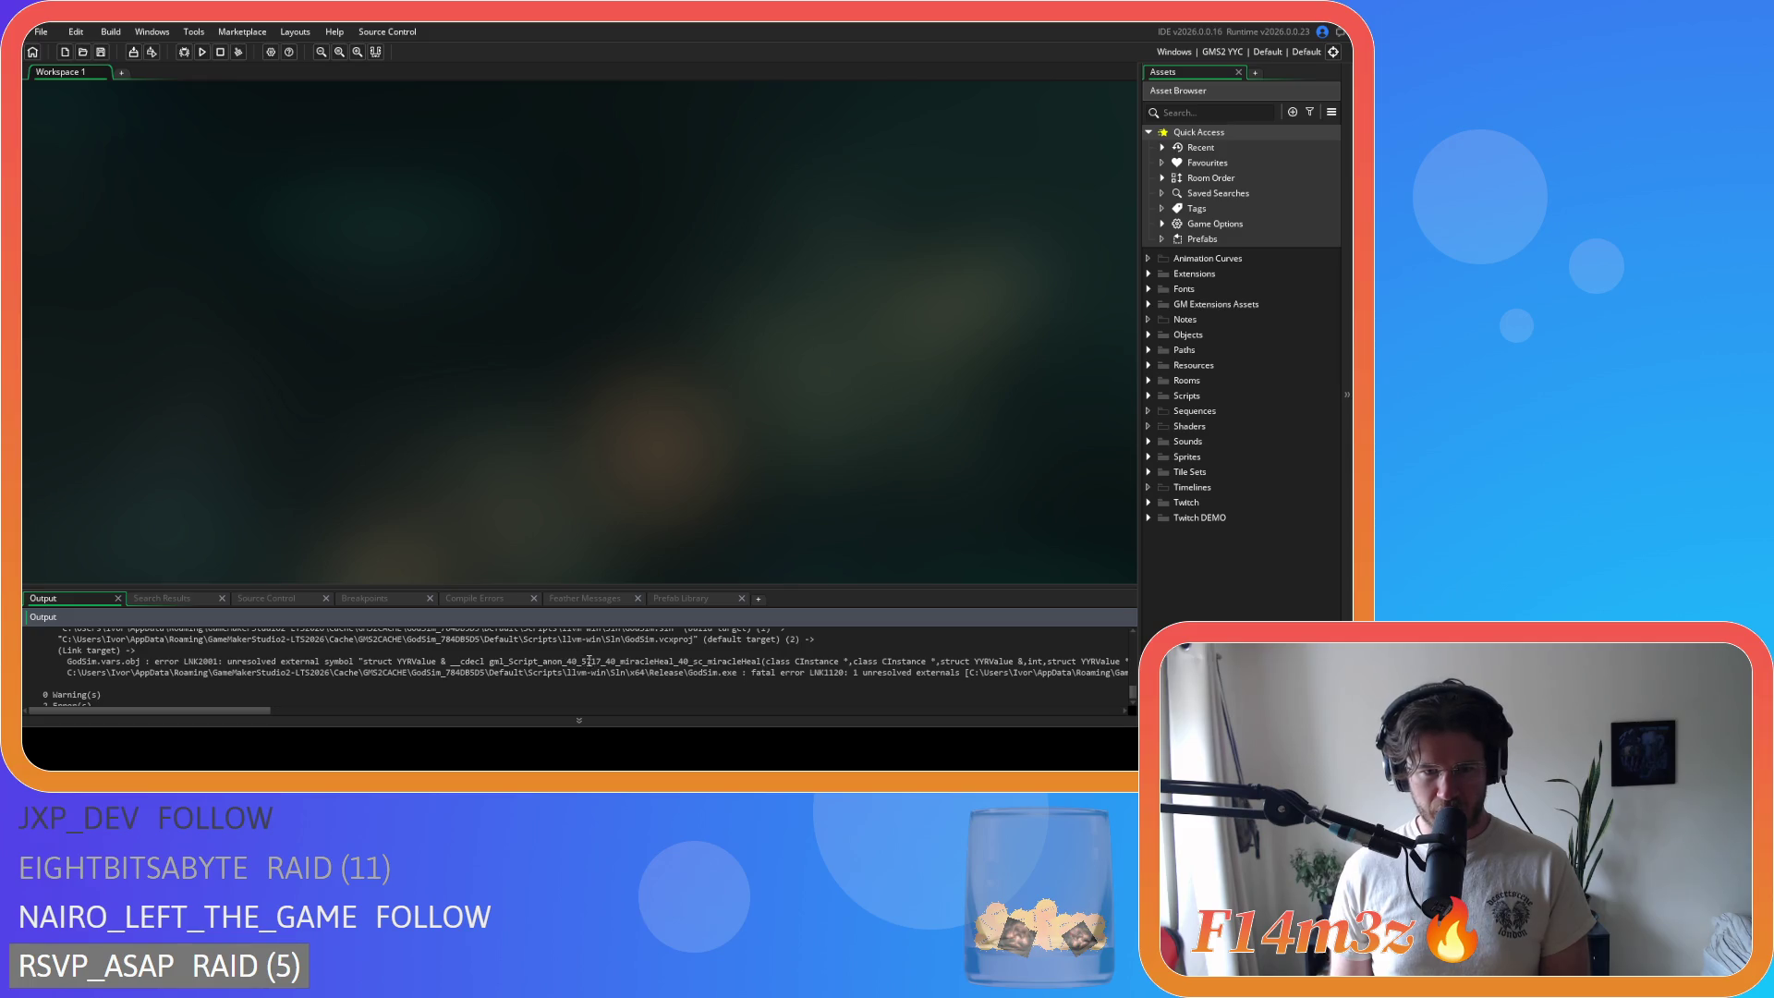
{"action": "left_click", "coordinate": [617, 661]}
{"action": "left_click", "coordinate": [747, 663]}
{"action": "left_click_drag", "start_coordinate": [754, 662], "coordinate": [773, 662]}
{"action": "mouse_move", "coordinate": [241, 713]}
{"action": "left_mouse_down"}
{"action": "mouse_move", "coordinate": [421, 728]}
{"action": "mouse_move", "coordinate": [348, 728]}
{"action": "left_mouse_up"}
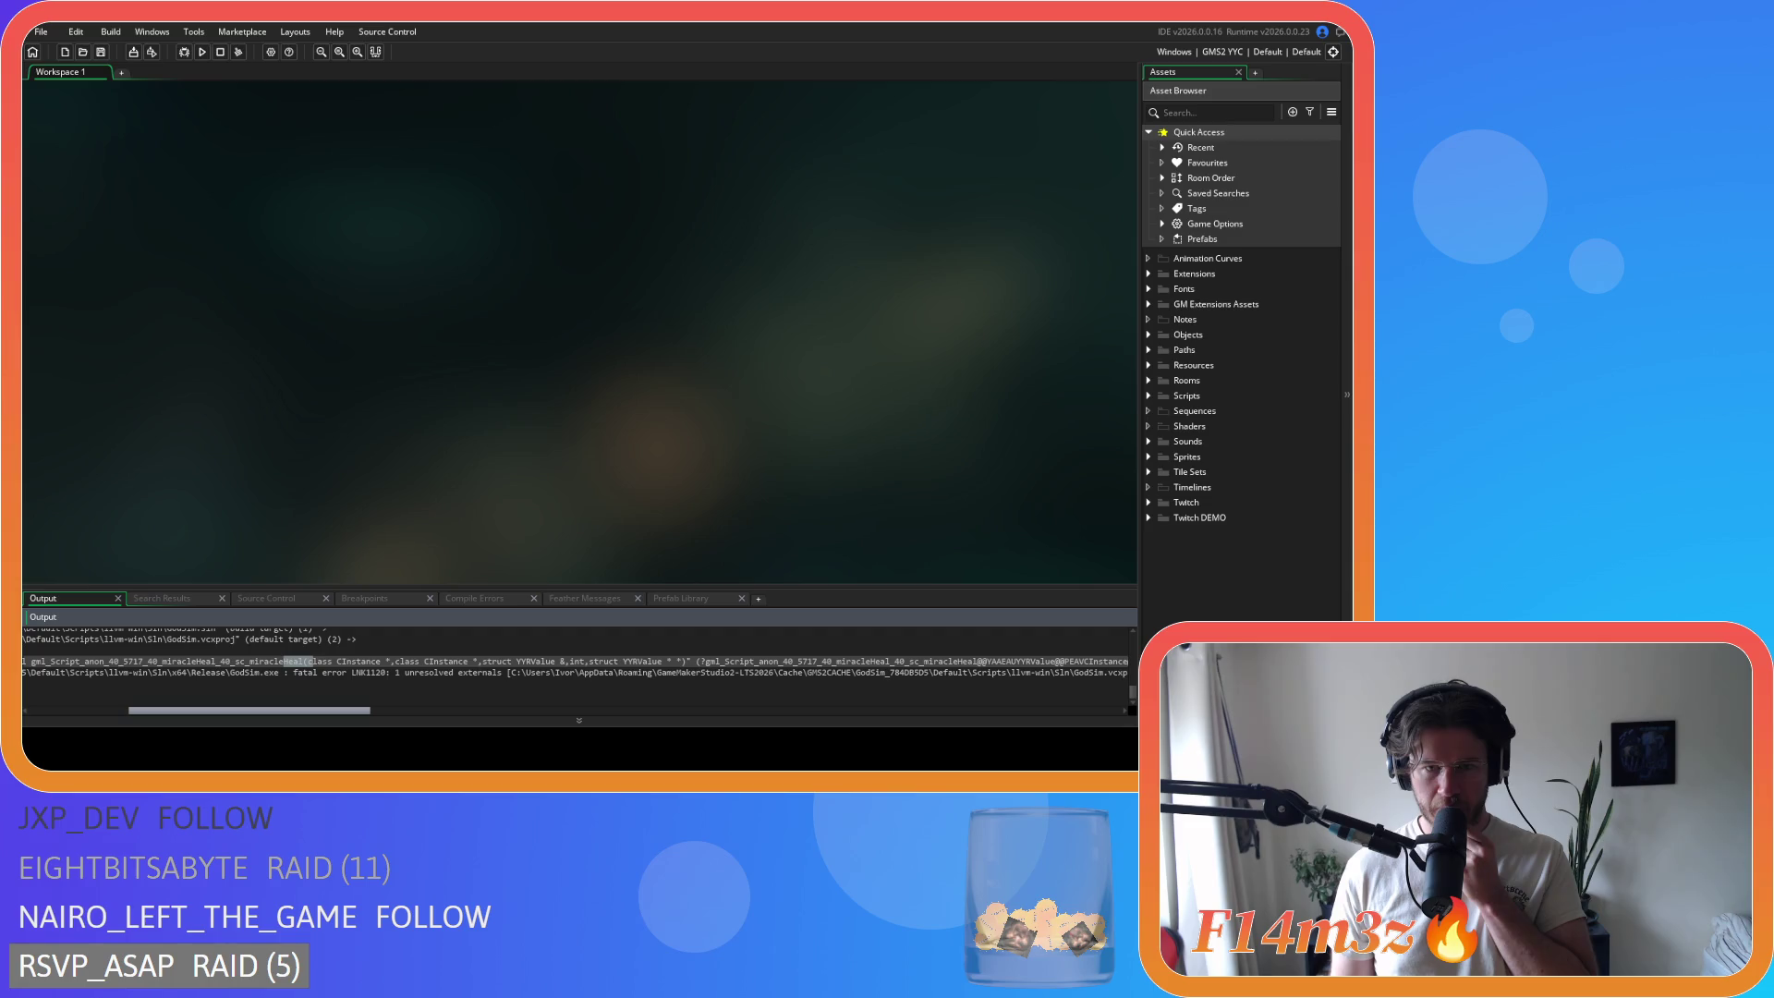
{"action": "scroll", "coordinate": [573, 660], "scroll_direction": "left", "scroll_amount": 1}
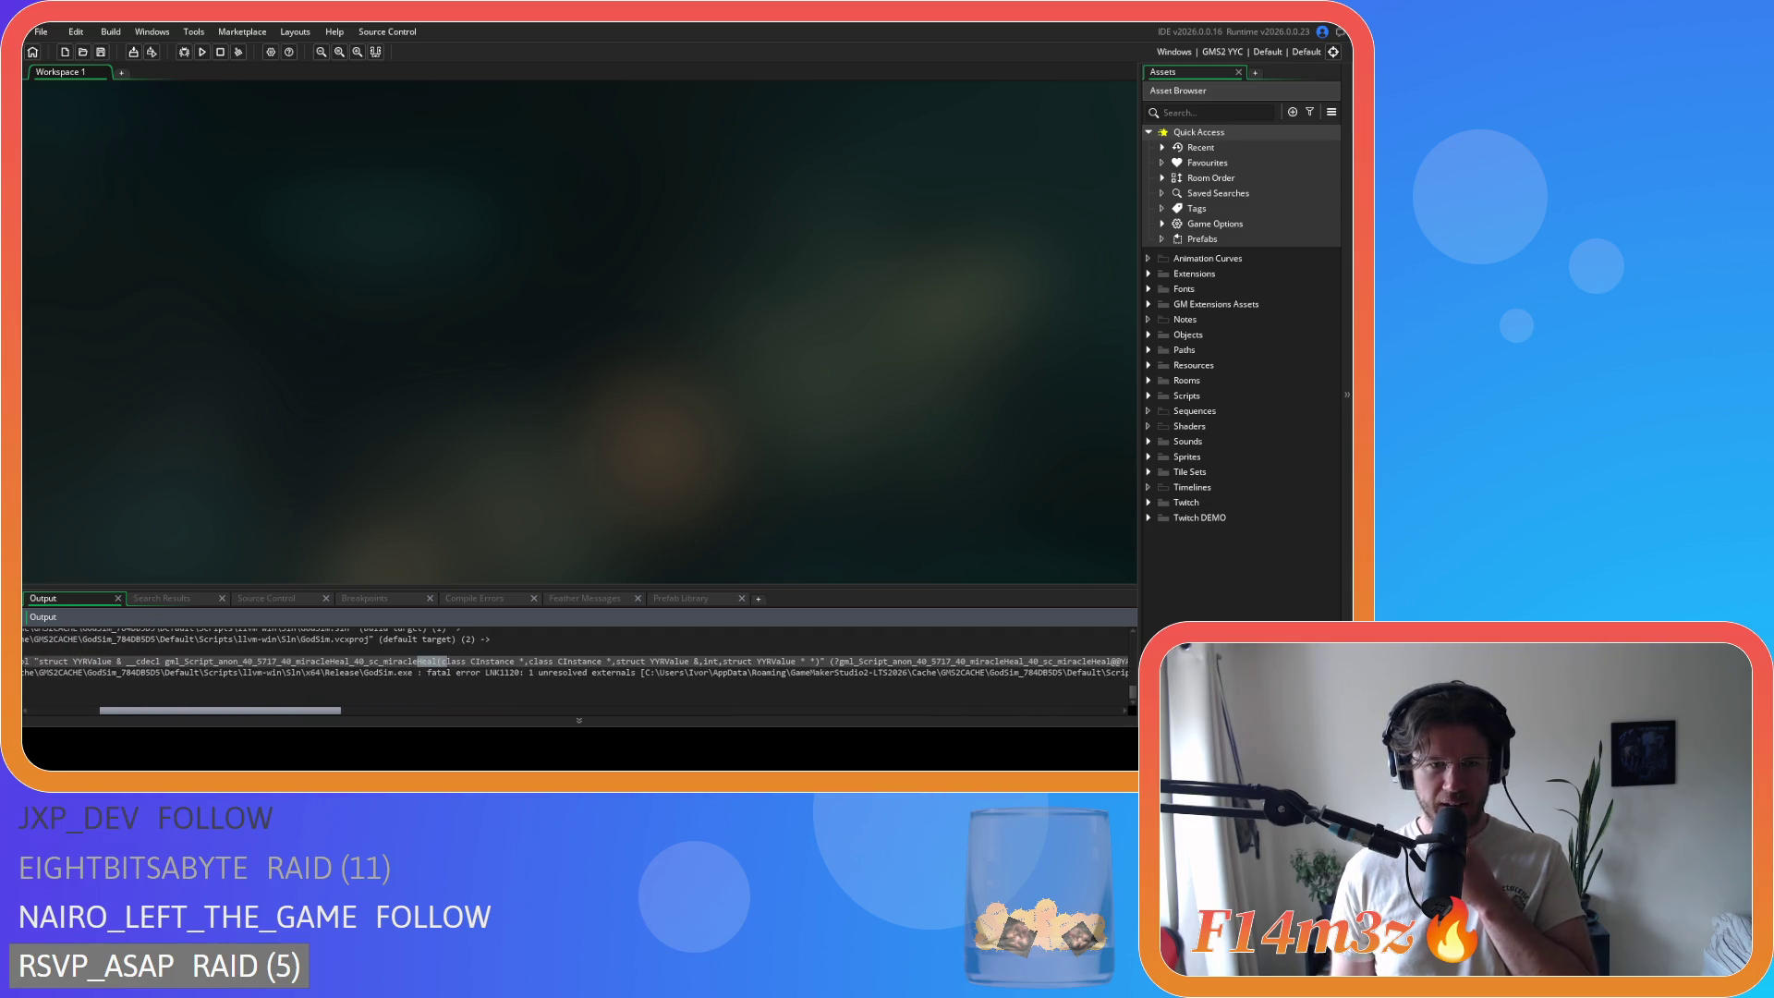
{"action": "scroll", "coordinate": [573, 661], "scroll_direction": "left", "scroll_amount": 1}
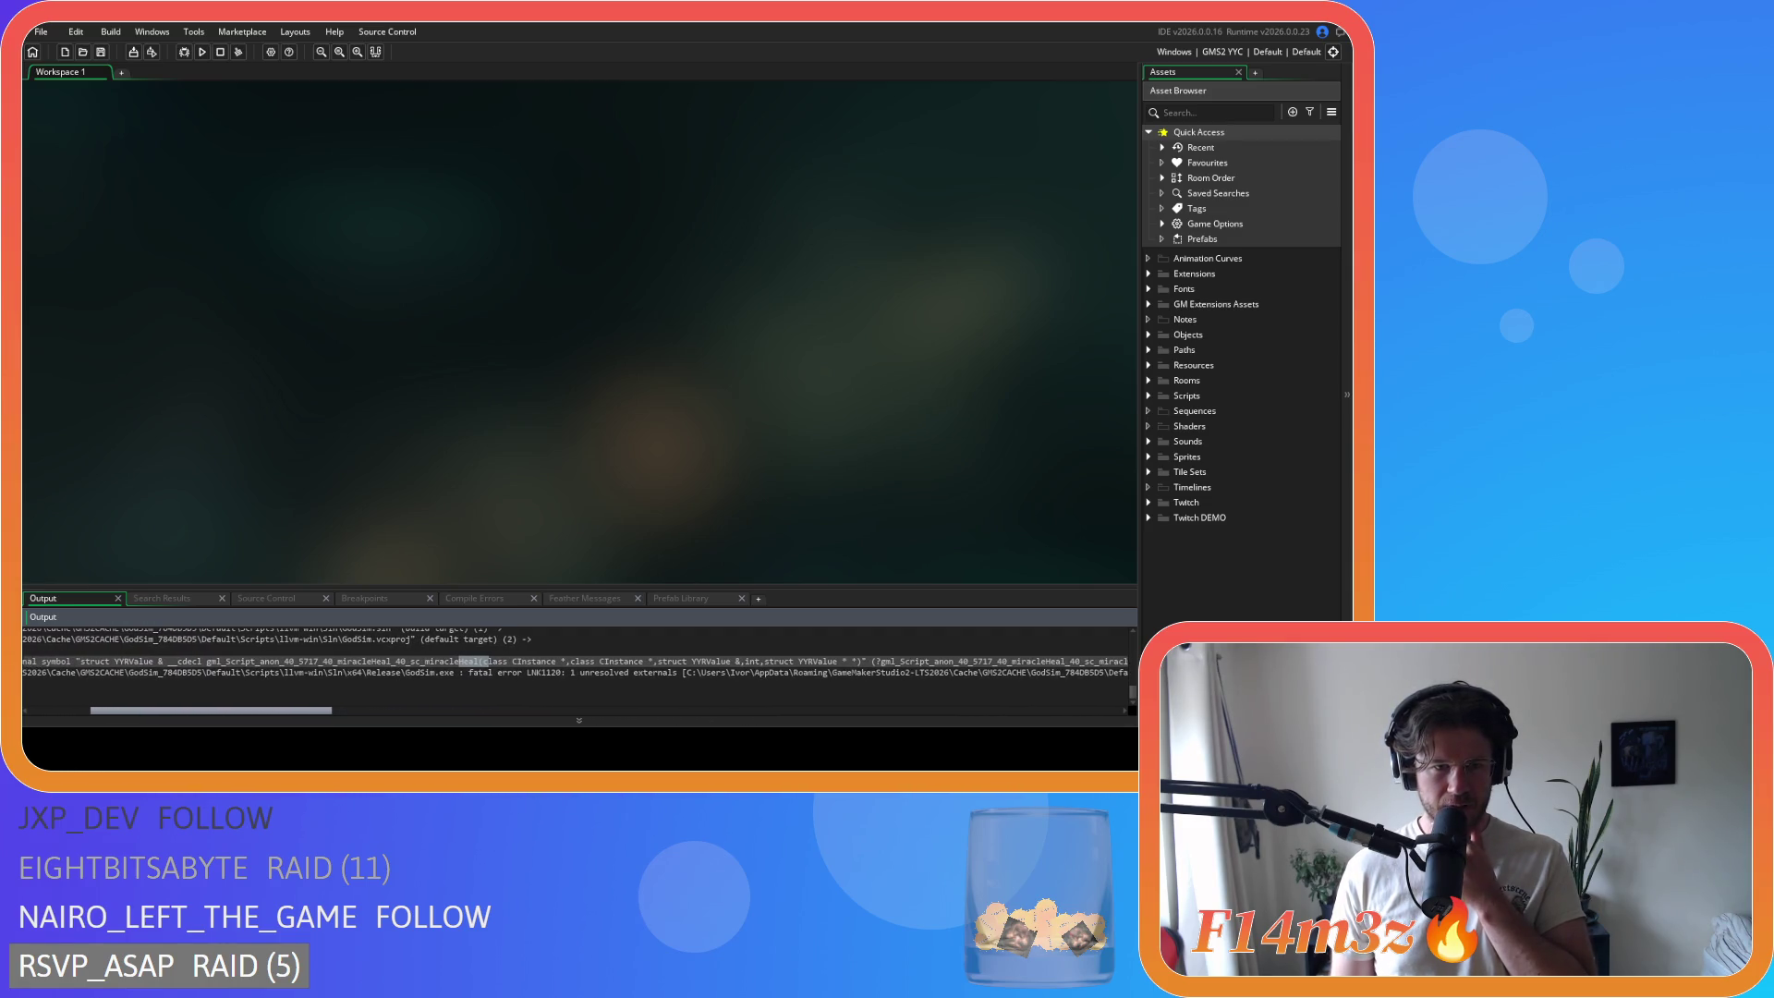
{"action": "scroll", "coordinate": [573, 661], "scroll_direction": "left", "scroll_amount": 1}
{"action": "scroll", "coordinate": [573, 661], "scroll_direction": "right", "scroll_amount": 2}
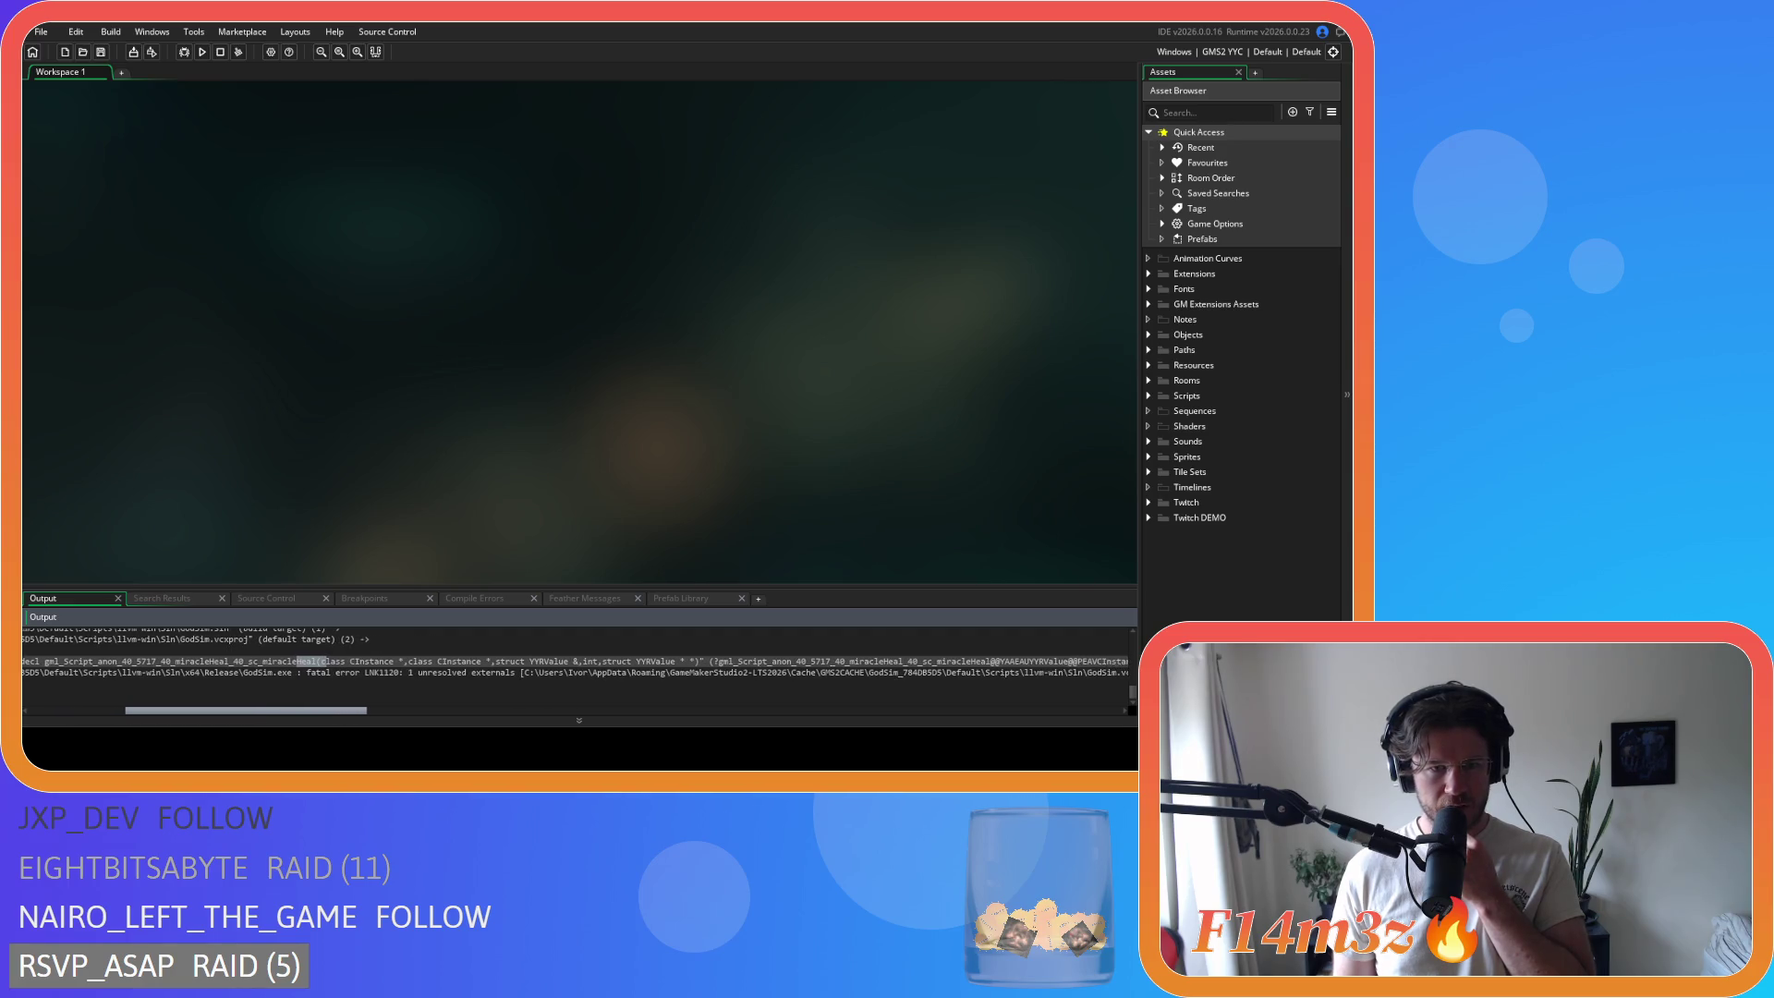
{"action": "scroll", "coordinate": [573, 661], "scroll_direction": "right", "scroll_amount": 4}
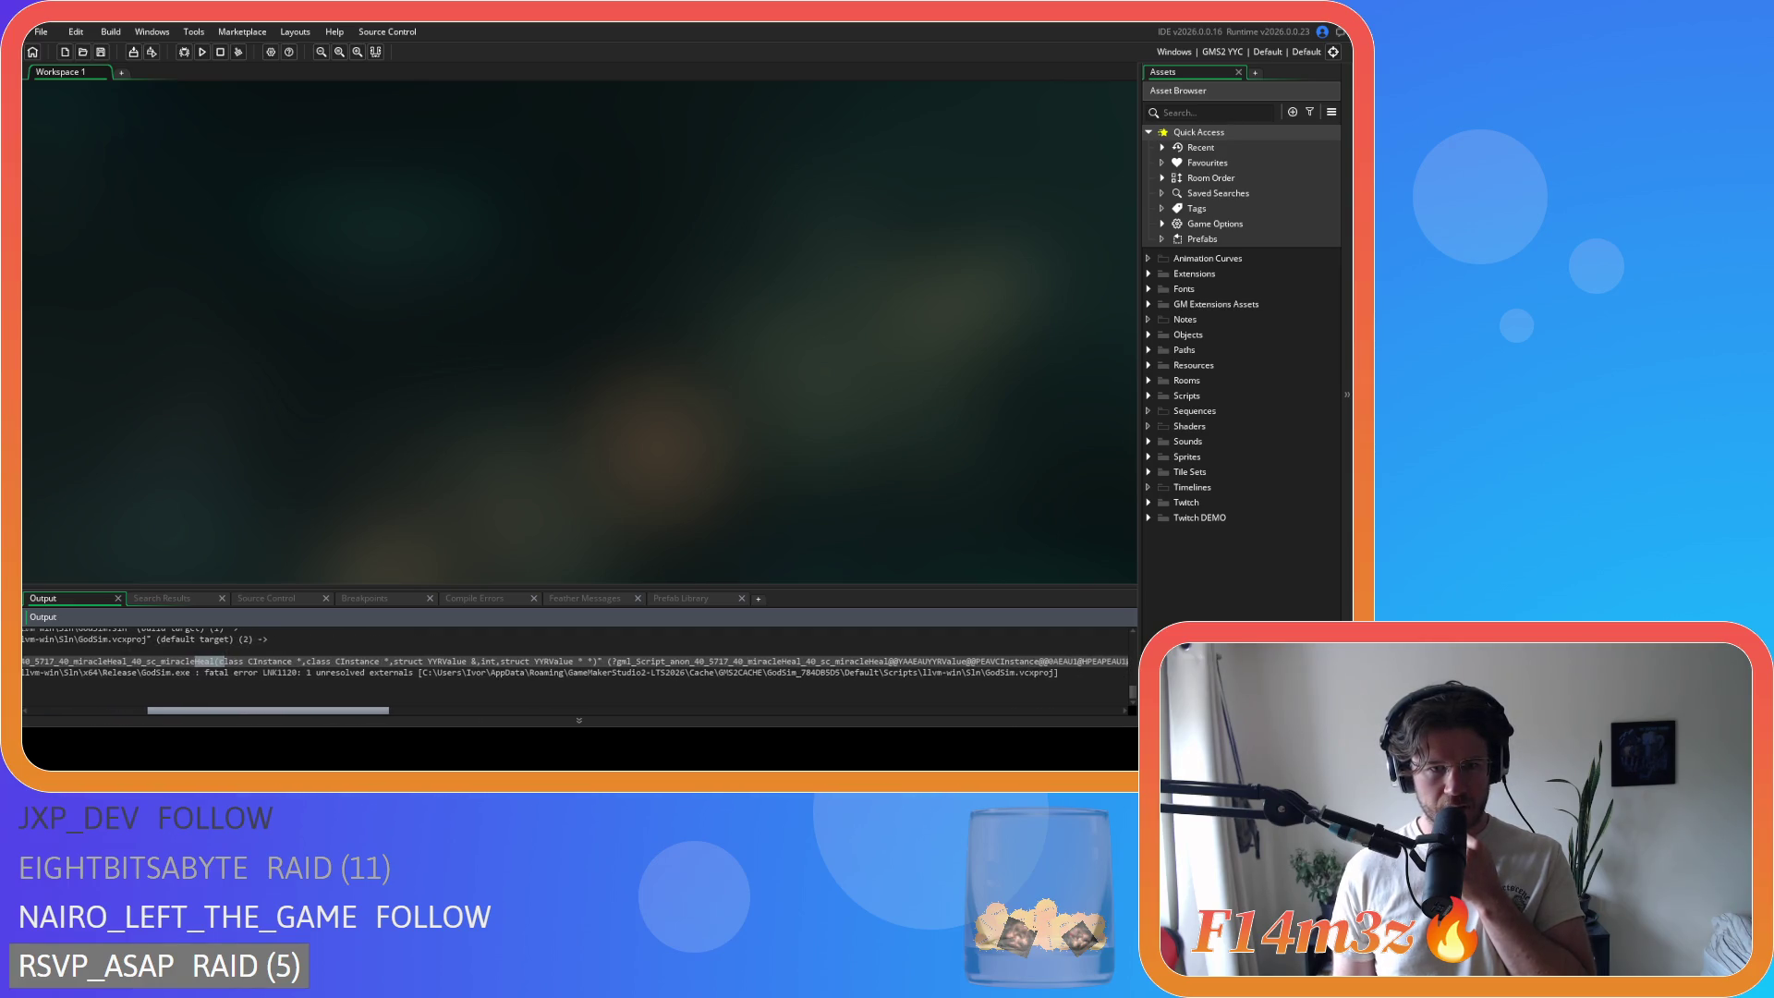
{"action": "scroll", "coordinate": [573, 661], "scroll_direction": "right", "scroll_amount": 1}
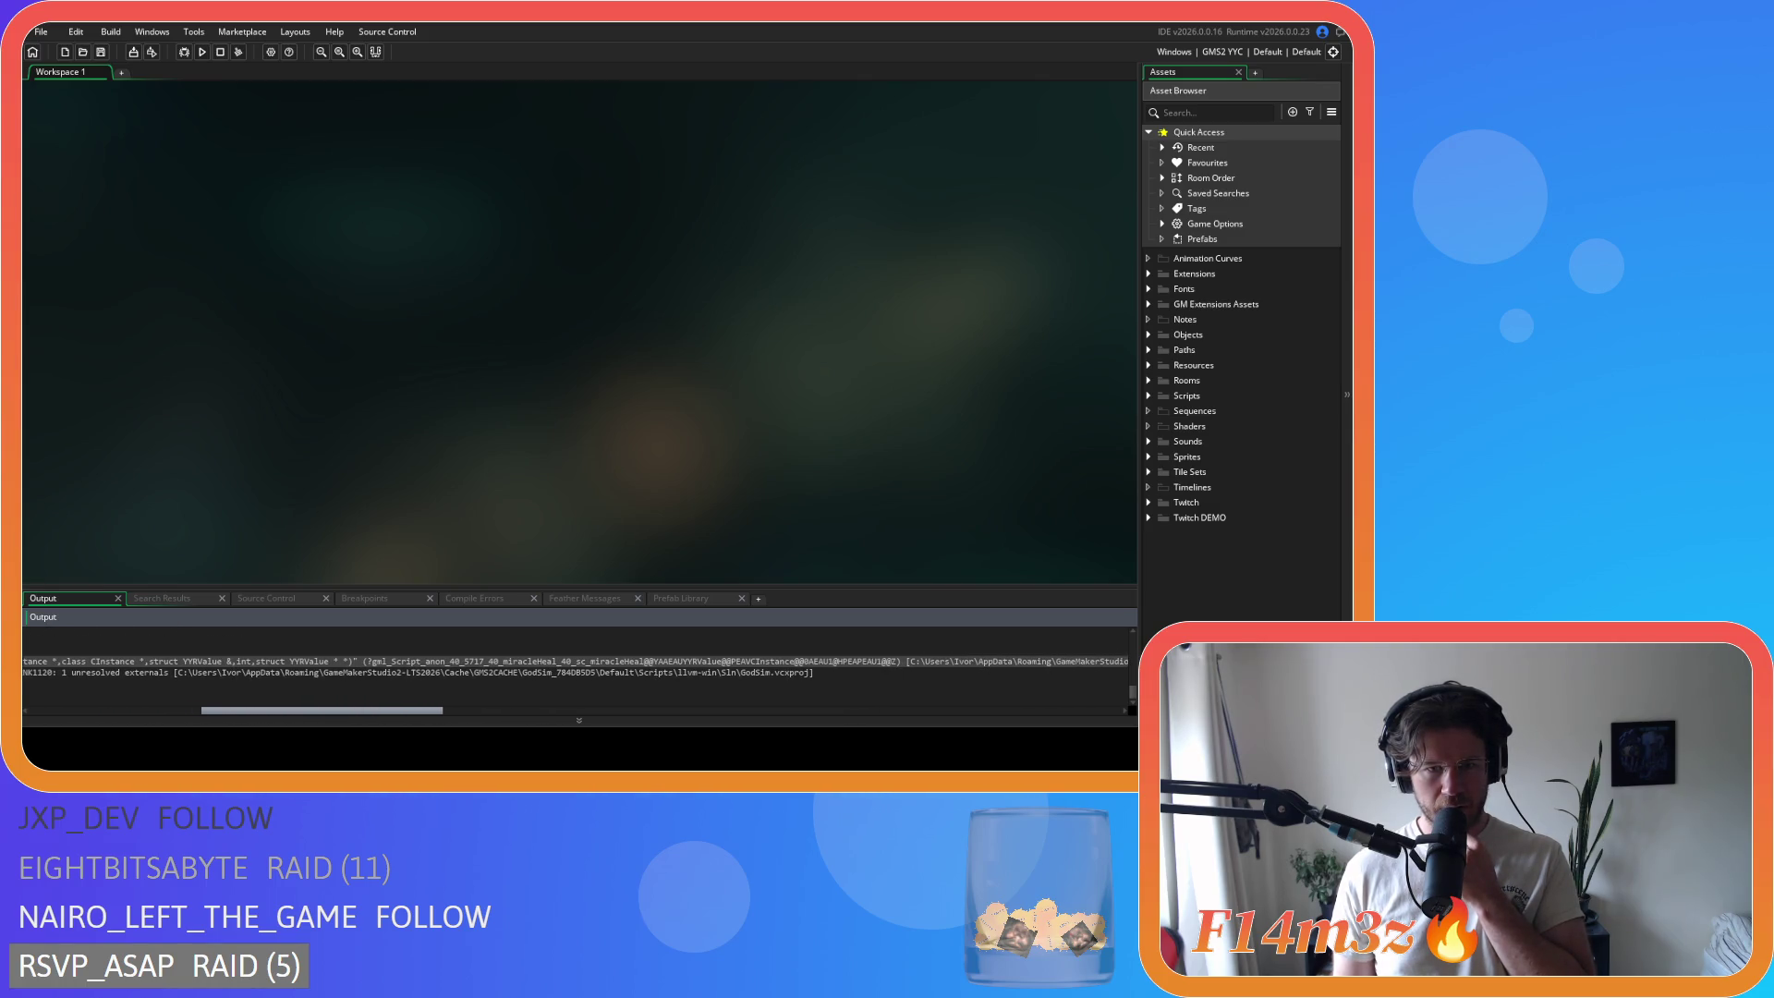
{"action": "scroll", "coordinate": [573, 660], "scroll_direction": "right", "scroll_amount": 3}
{"action": "scroll", "coordinate": [573, 661], "scroll_direction": "right", "scroll_amount": 4}
{"action": "scroll", "coordinate": [573, 666], "scroll_direction": "right", "scroll_amount": 12}
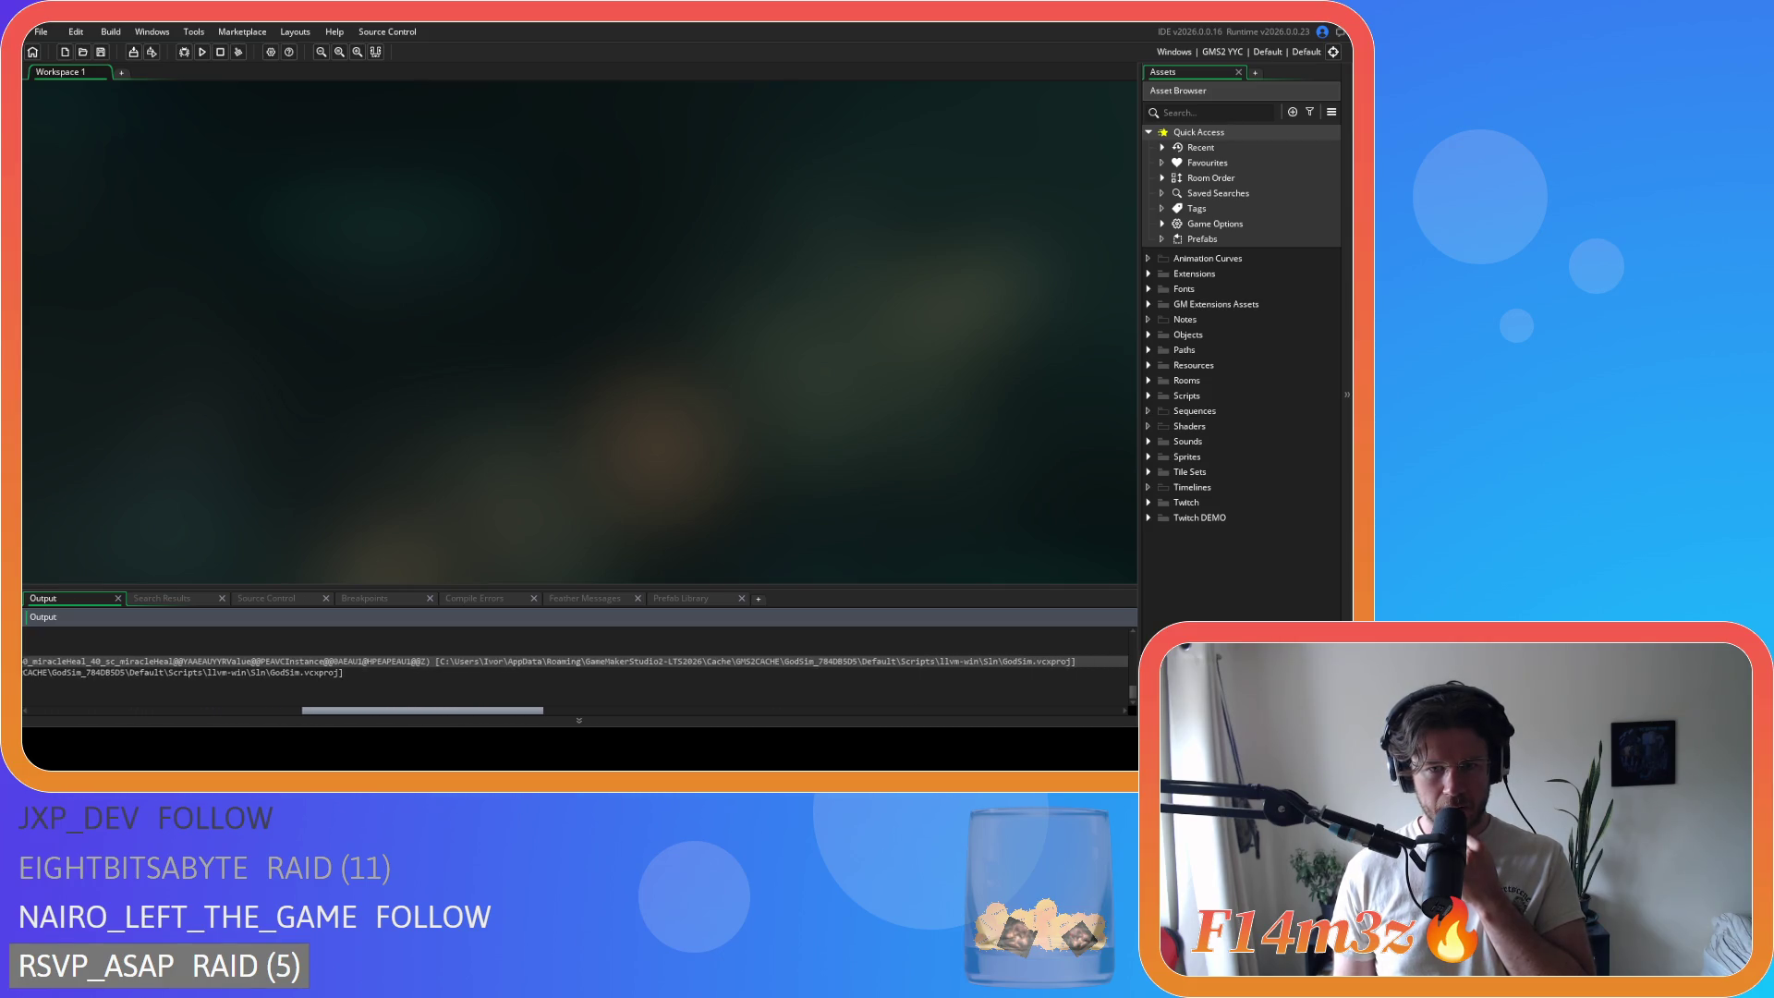
{"action": "scroll", "coordinate": [573, 665], "scroll_direction": "right", "scroll_amount": 2}
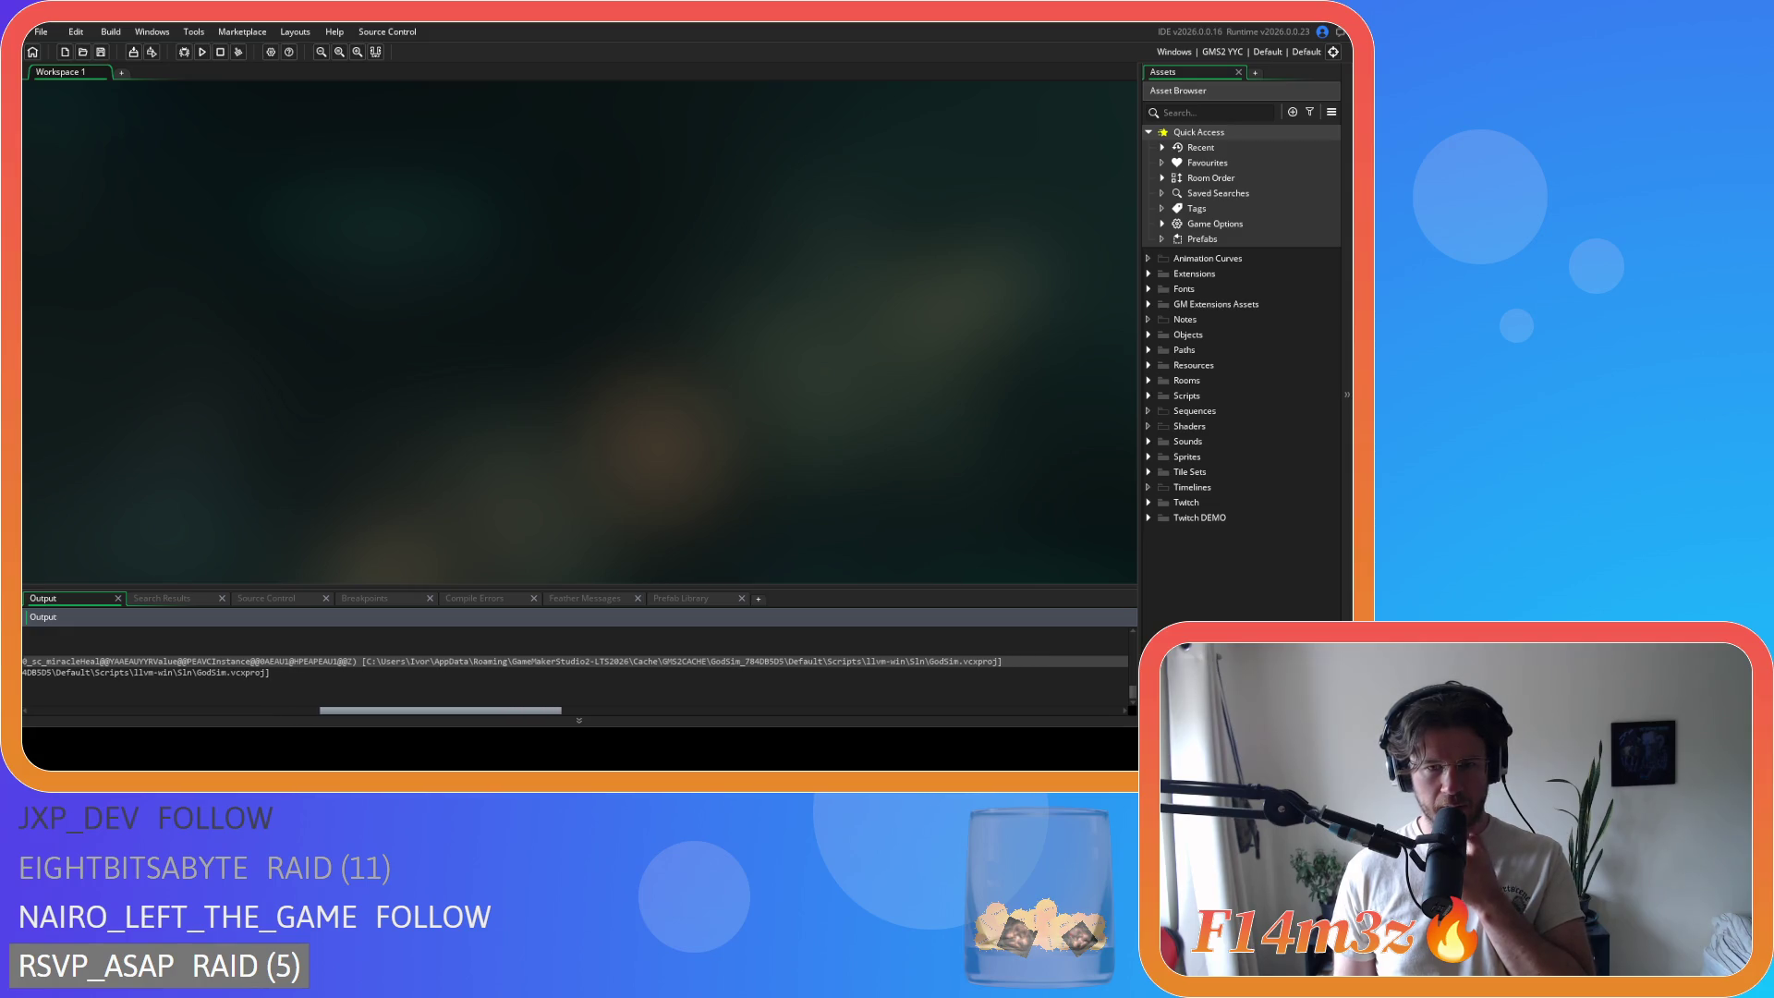
{"action": "scroll", "coordinate": [466, 661], "scroll_direction": "left", "scroll_amount": 20}
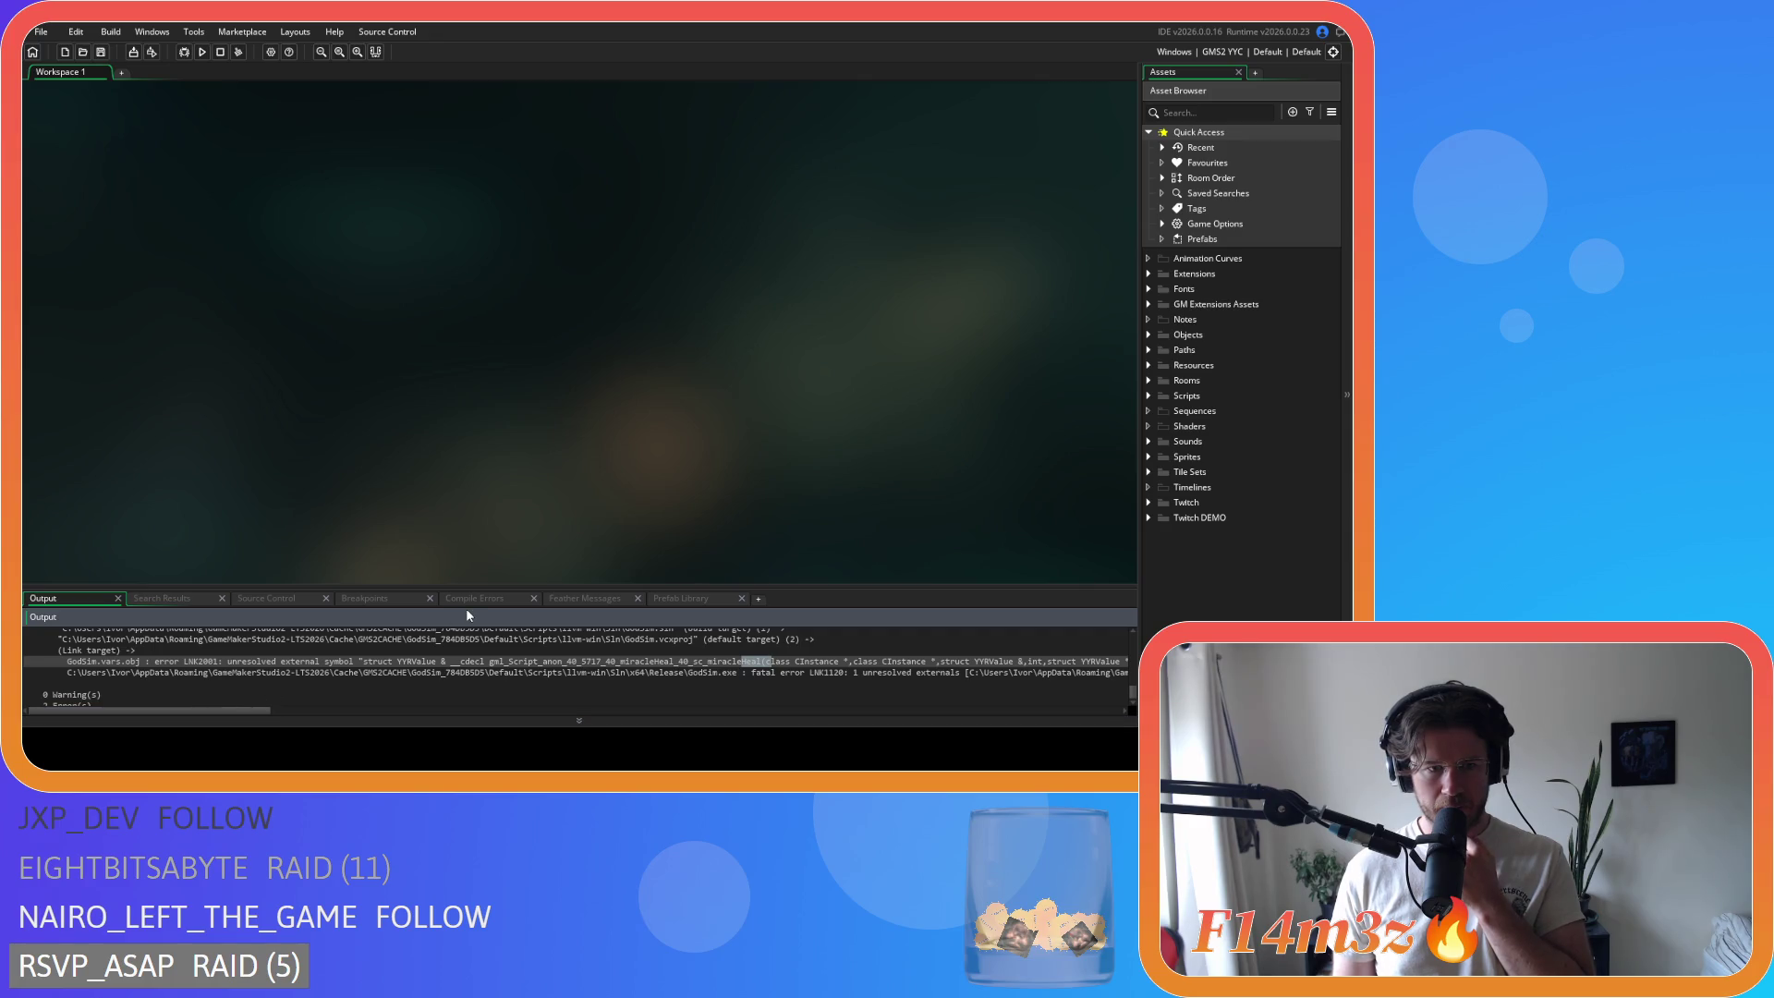
{"action": "mouse_move", "coordinate": [254, 711]}
{"action": "left_mouse_down"}
{"action": "mouse_move", "coordinate": [308, 725]}
{"action": "mouse_move", "coordinate": [445, 708]}
{"action": "left_mouse_up"}
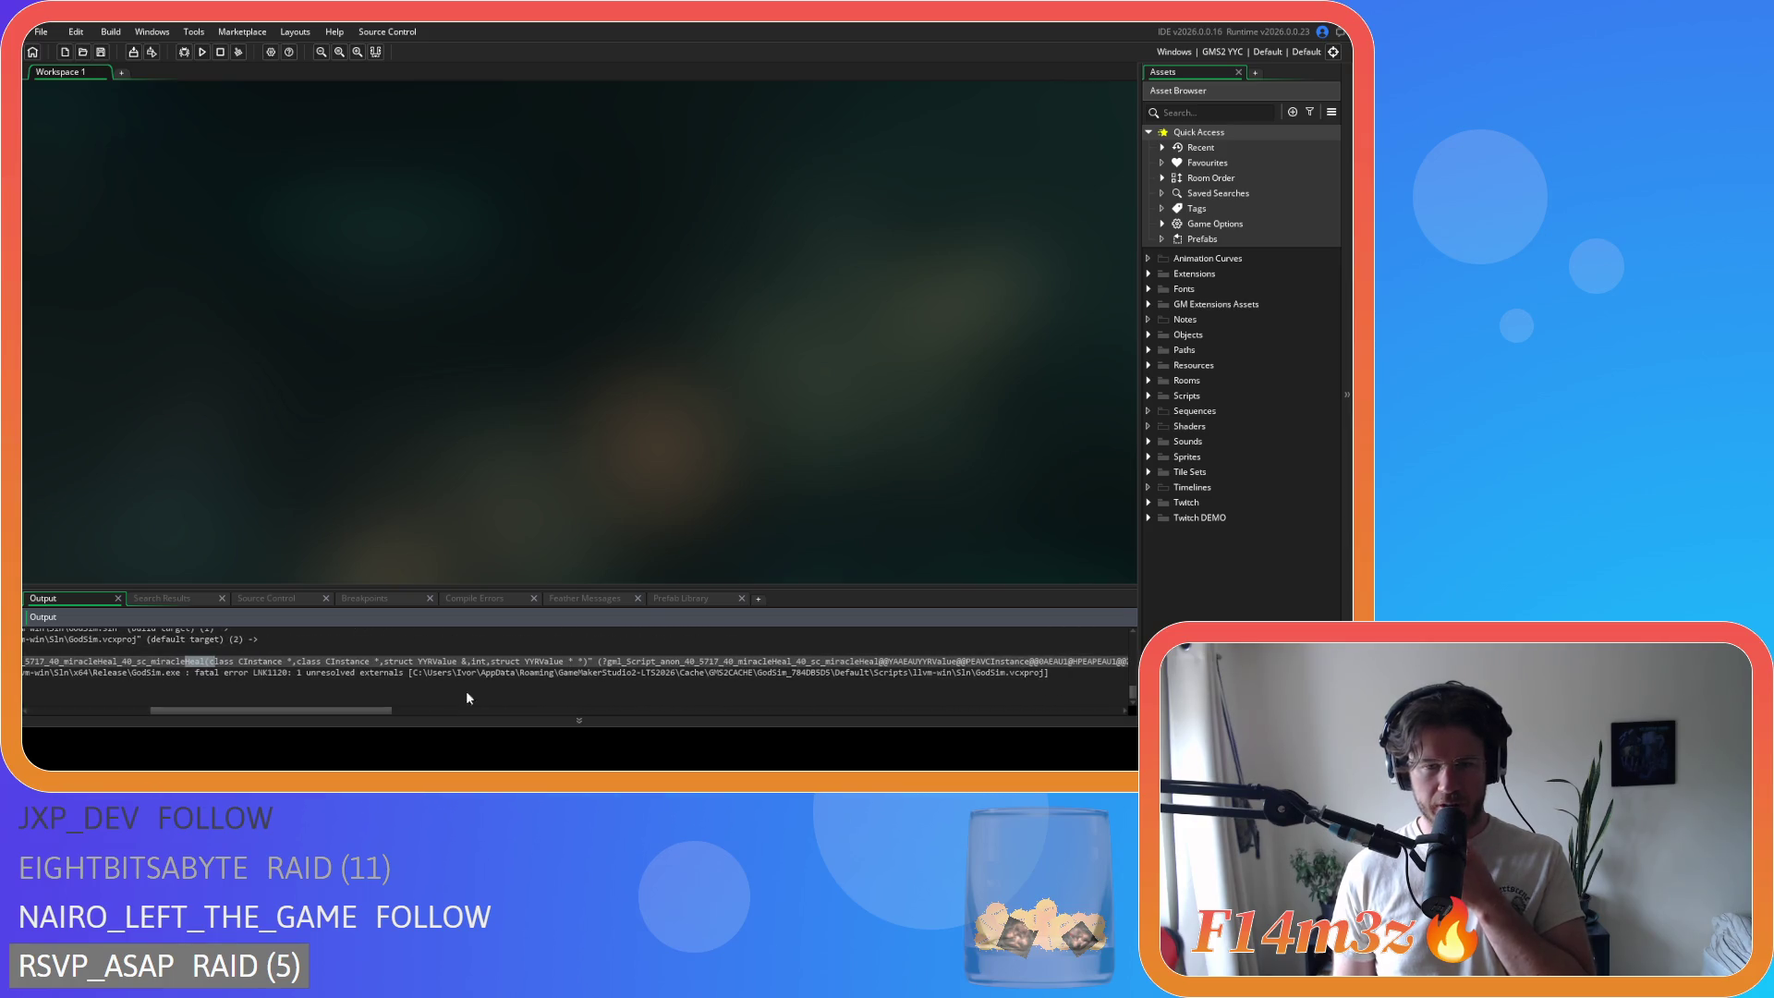
{"action": "left_click", "coordinate": [1151, 394]}
{"action": "scroll", "coordinate": [1168, 536], "scroll_direction": "down", "scroll_amount": 4}
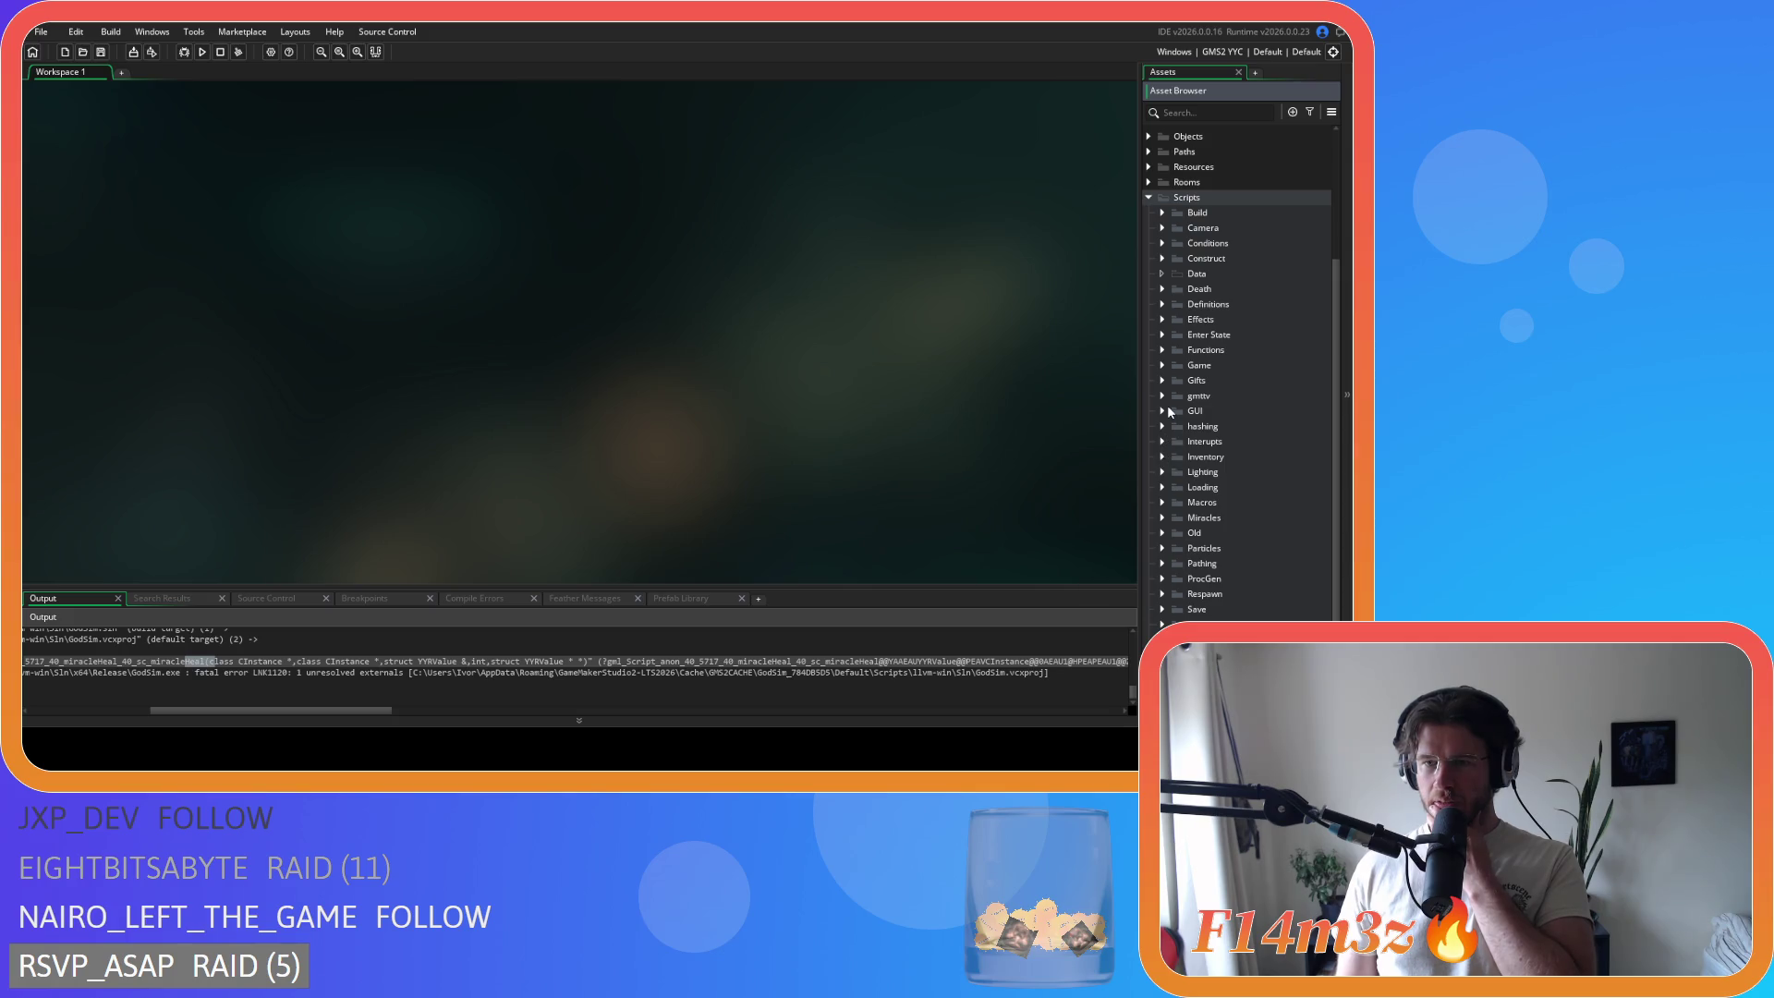
{"action": "left_click", "coordinate": [1163, 518]}
{"action": "scroll", "coordinate": [1164, 517], "scroll_direction": "down", "scroll_amount": 5}
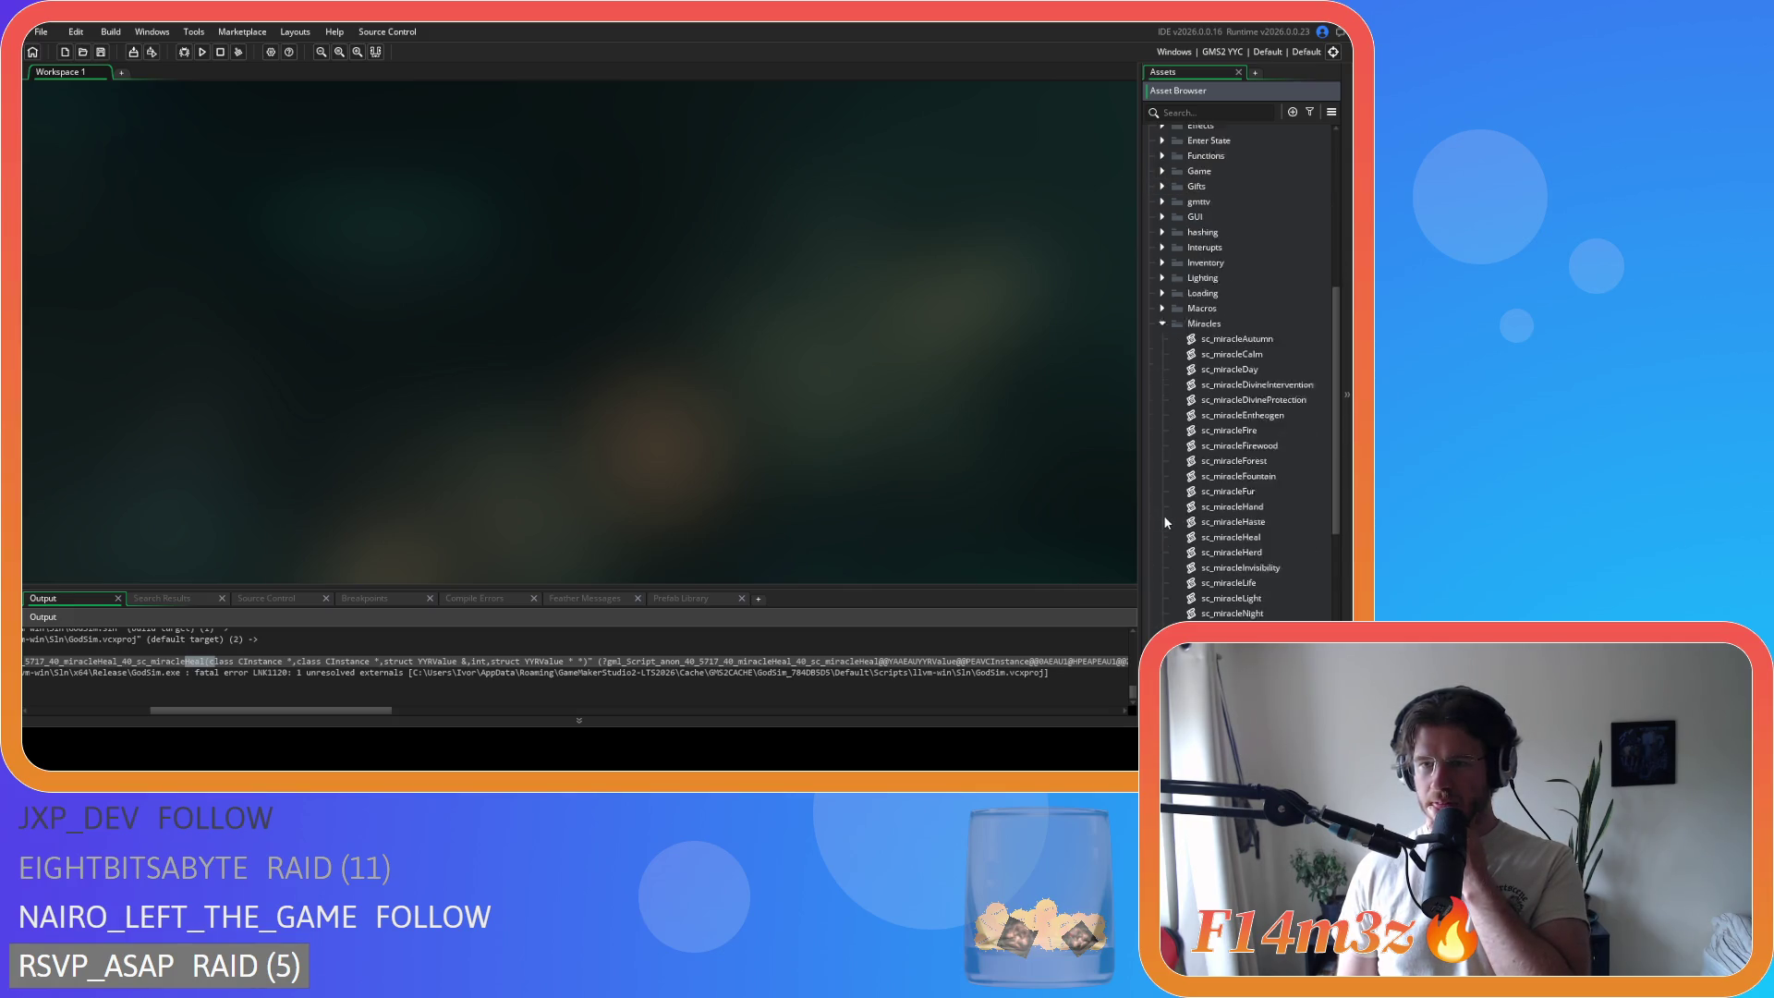
{"action": "double_click", "coordinate": [1272, 482]}
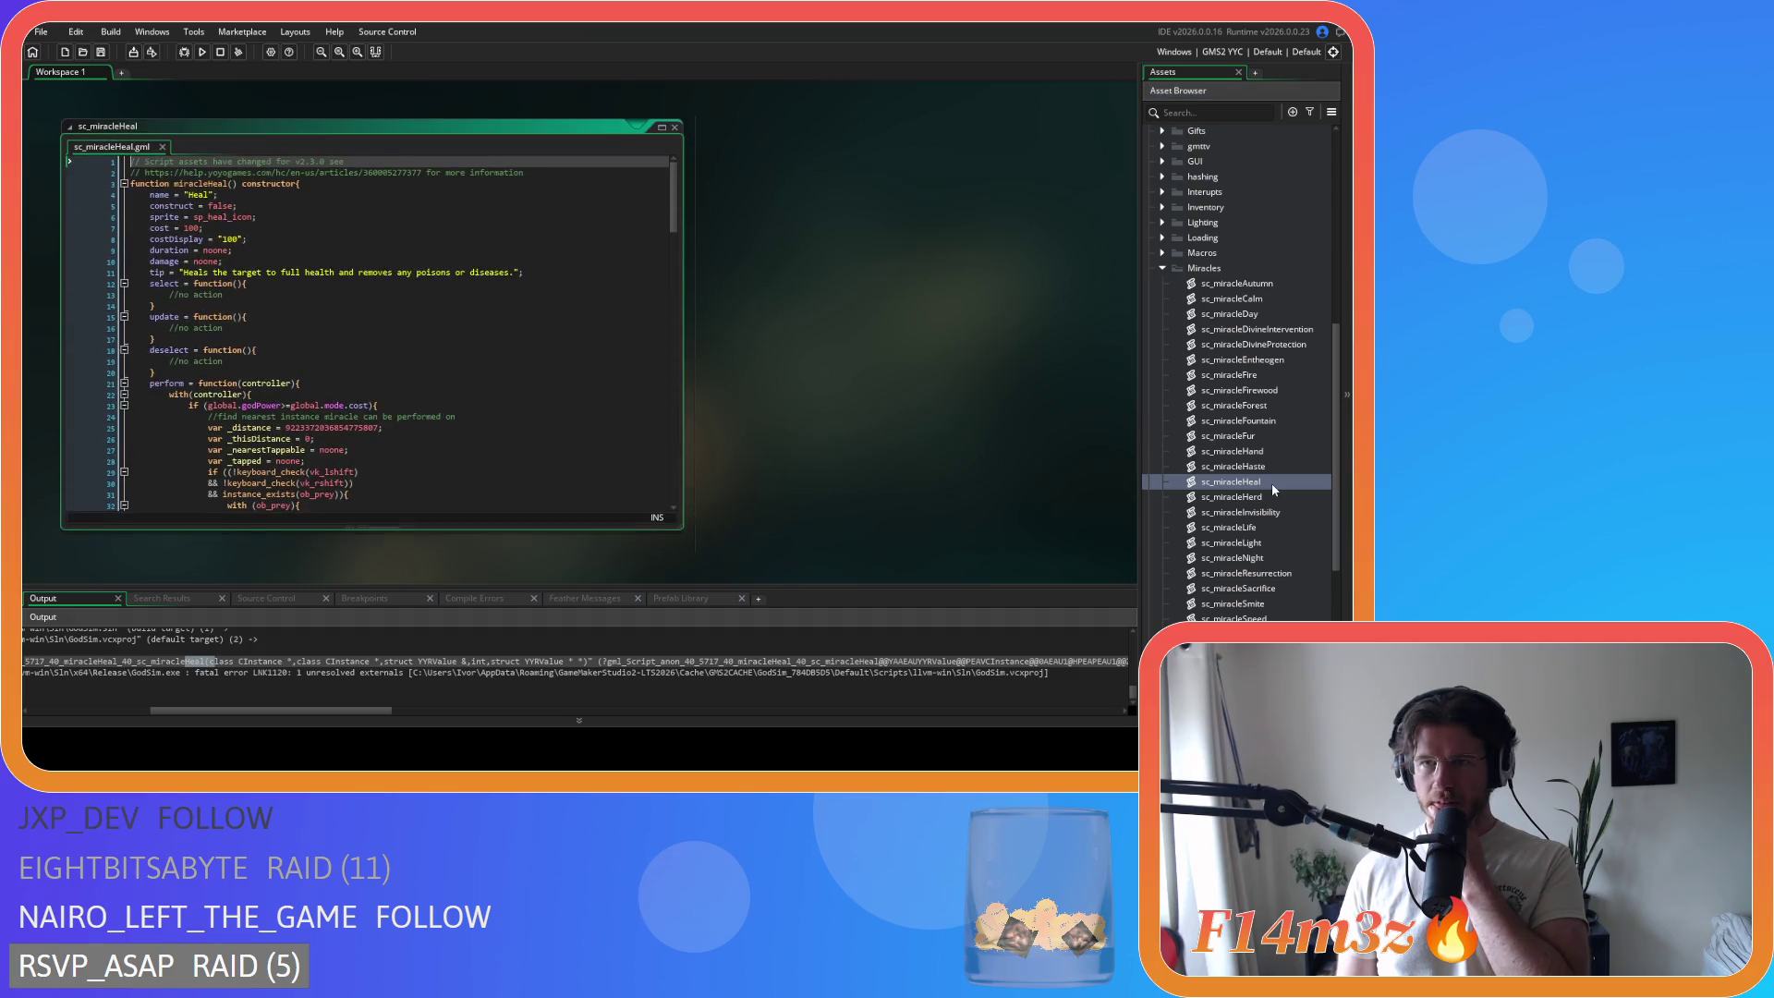
{"action": "scroll", "coordinate": [581, 364], "scroll_direction": "down", "scroll_amount": 20}
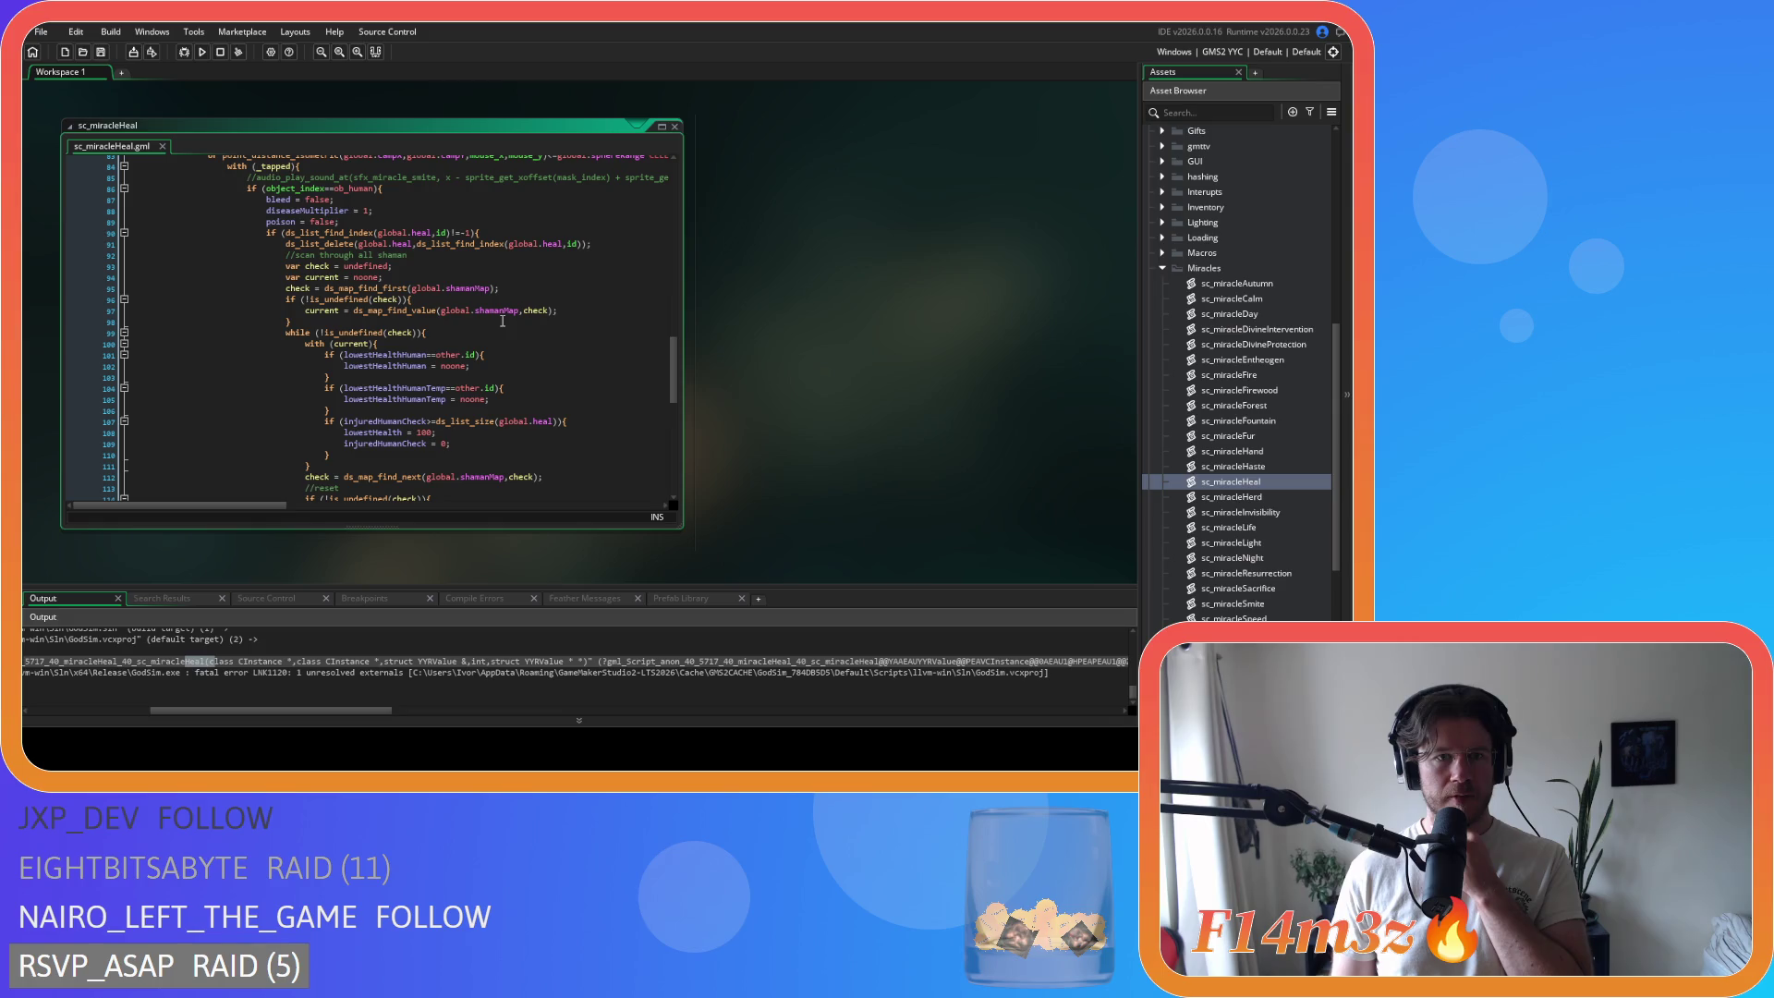
{"action": "scroll", "coordinate": [501, 325], "scroll_direction": "up", "scroll_amount": 4}
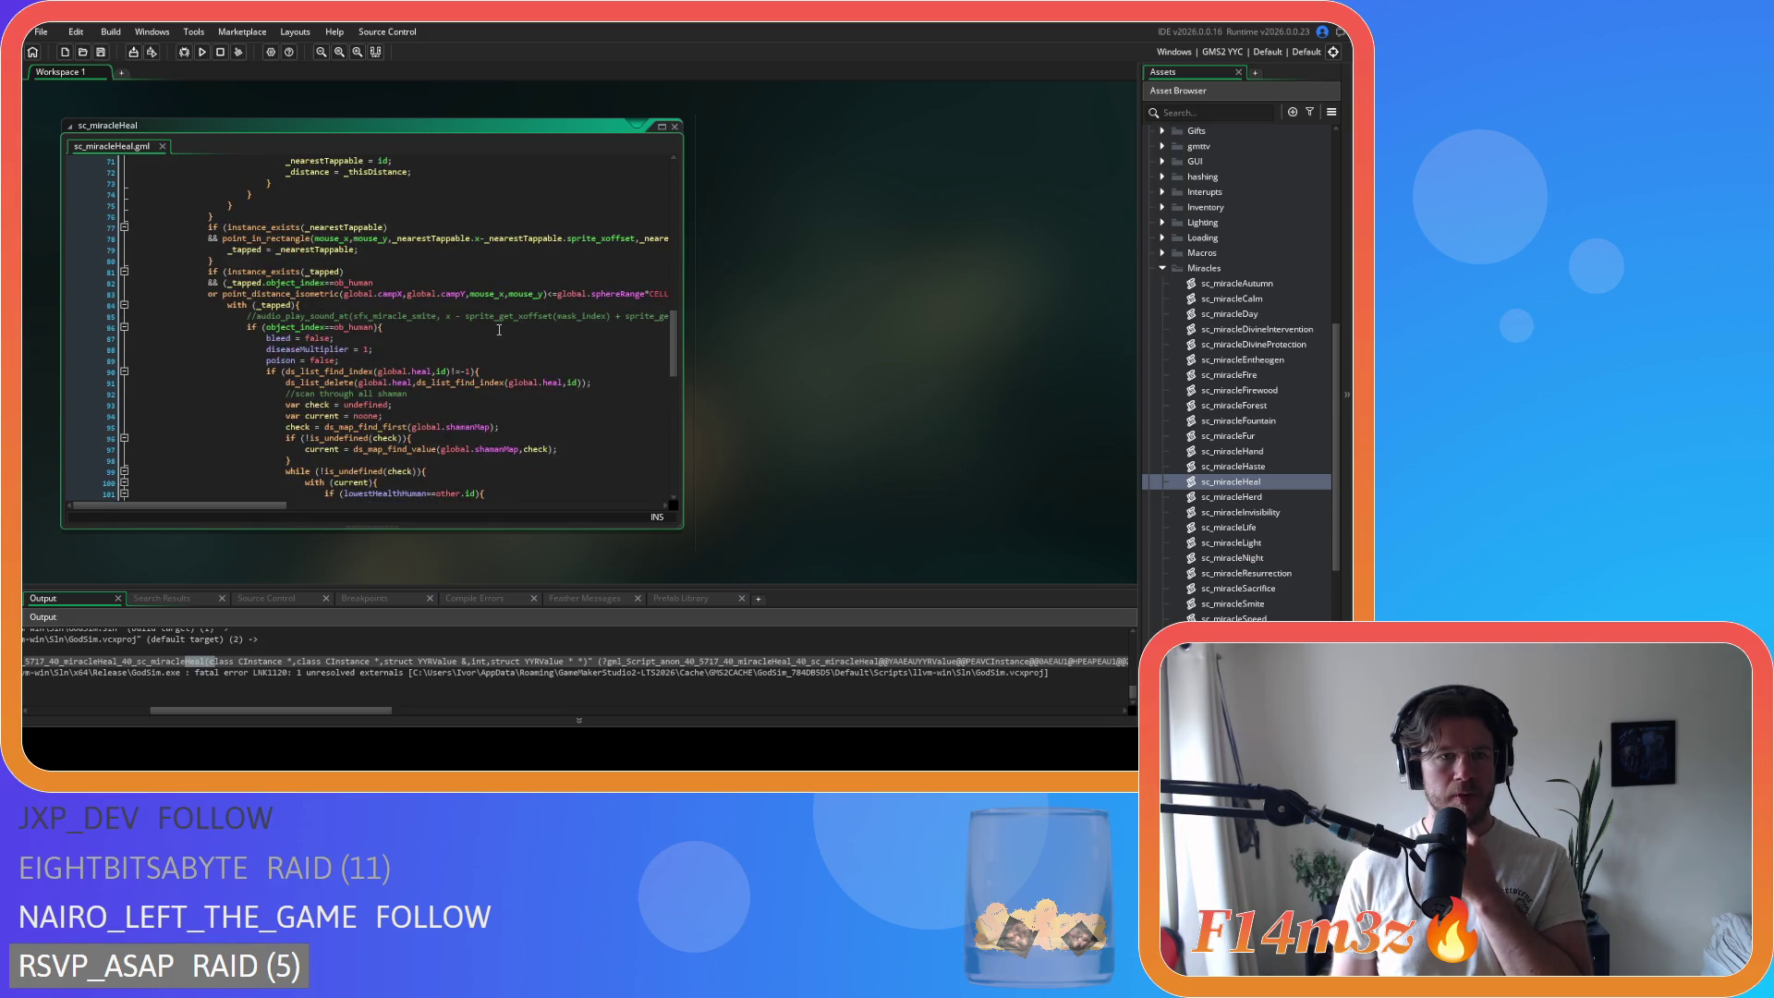
{"action": "scroll", "coordinate": [499, 330], "scroll_direction": "down", "scroll_amount": 3}
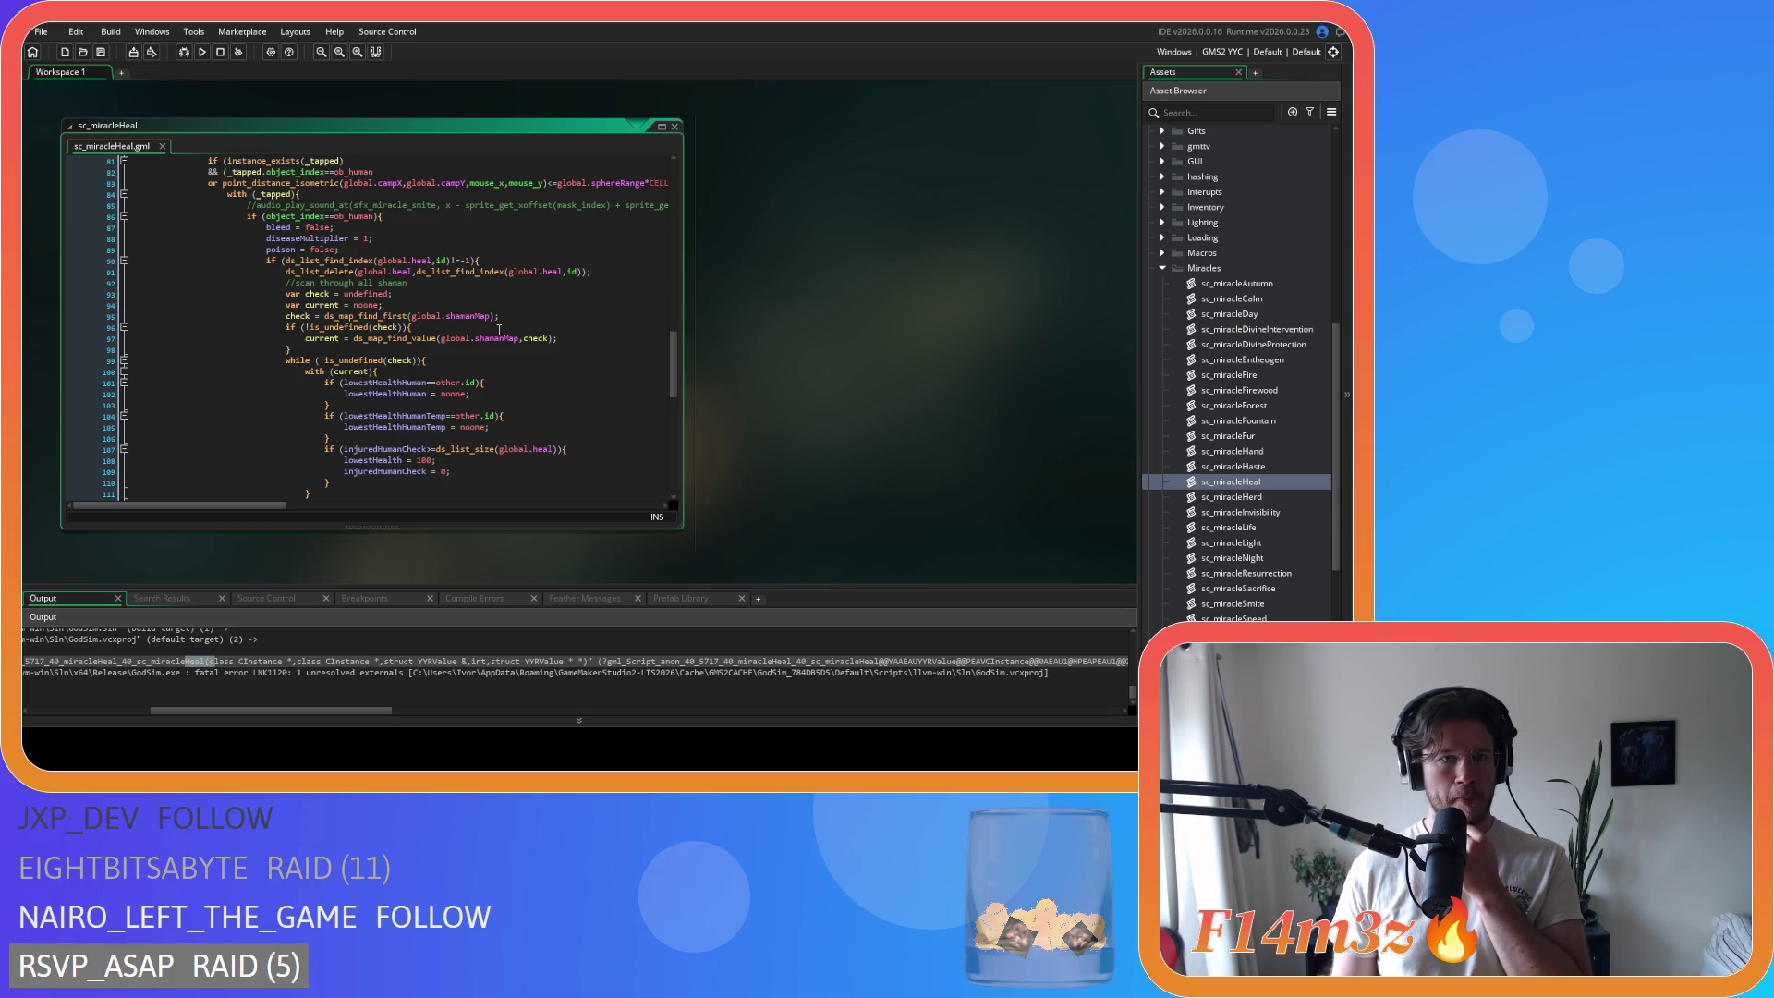
{"action": "scroll", "coordinate": [499, 330], "scroll_direction": "down", "scroll_amount": 4}
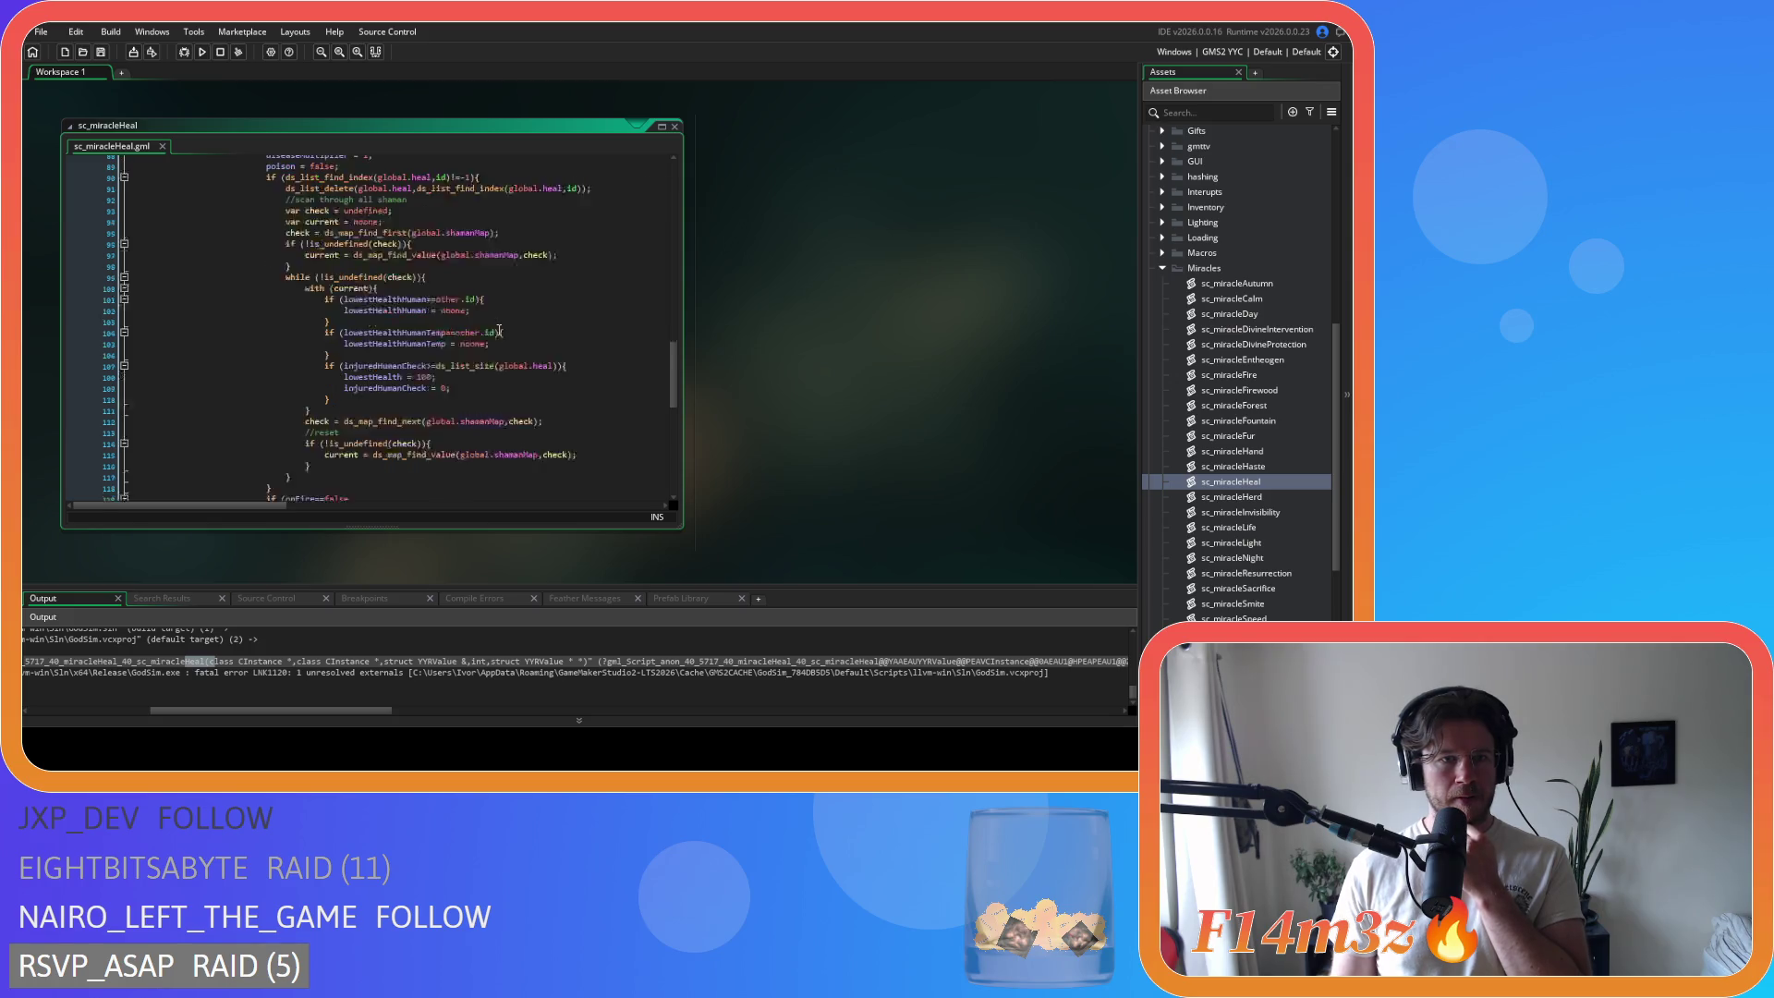
{"action": "left_click_drag", "start_coordinate": [351, 379], "coordinate": [62, 384]}
{"action": "key", "text": "BackSpace"}
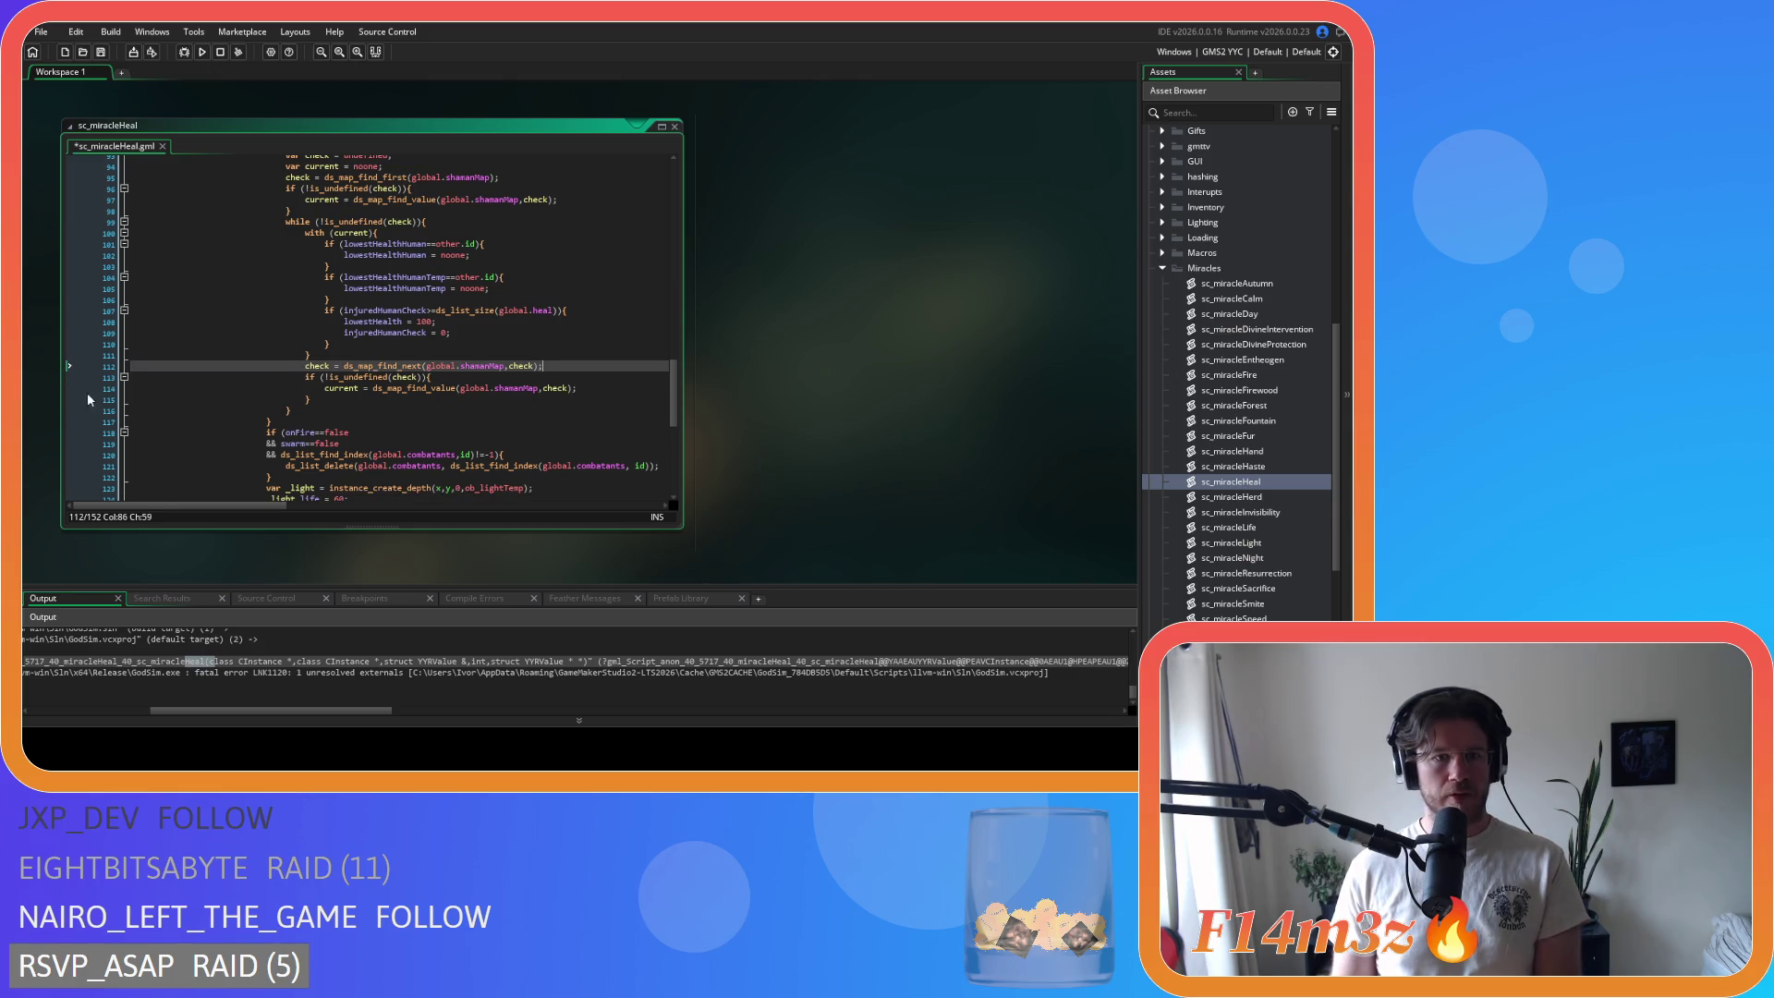
{"action": "left_click", "coordinate": [507, 409]}
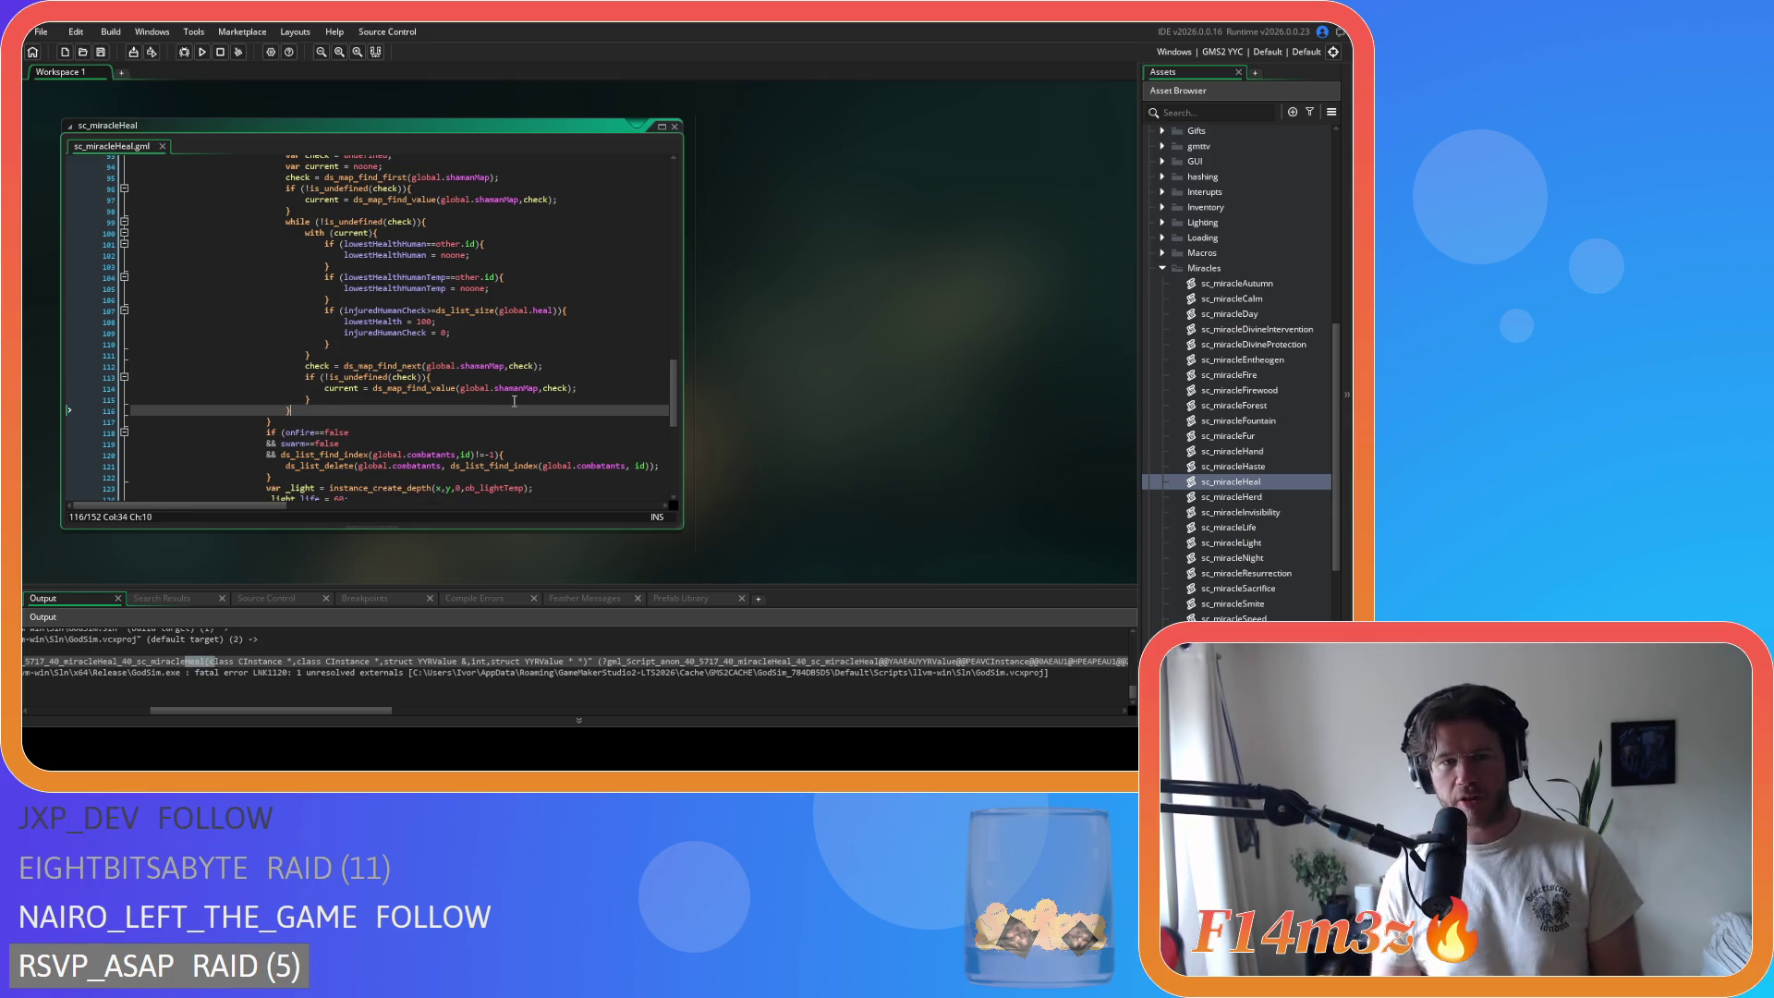
{"action": "left_click", "coordinate": [515, 401]}
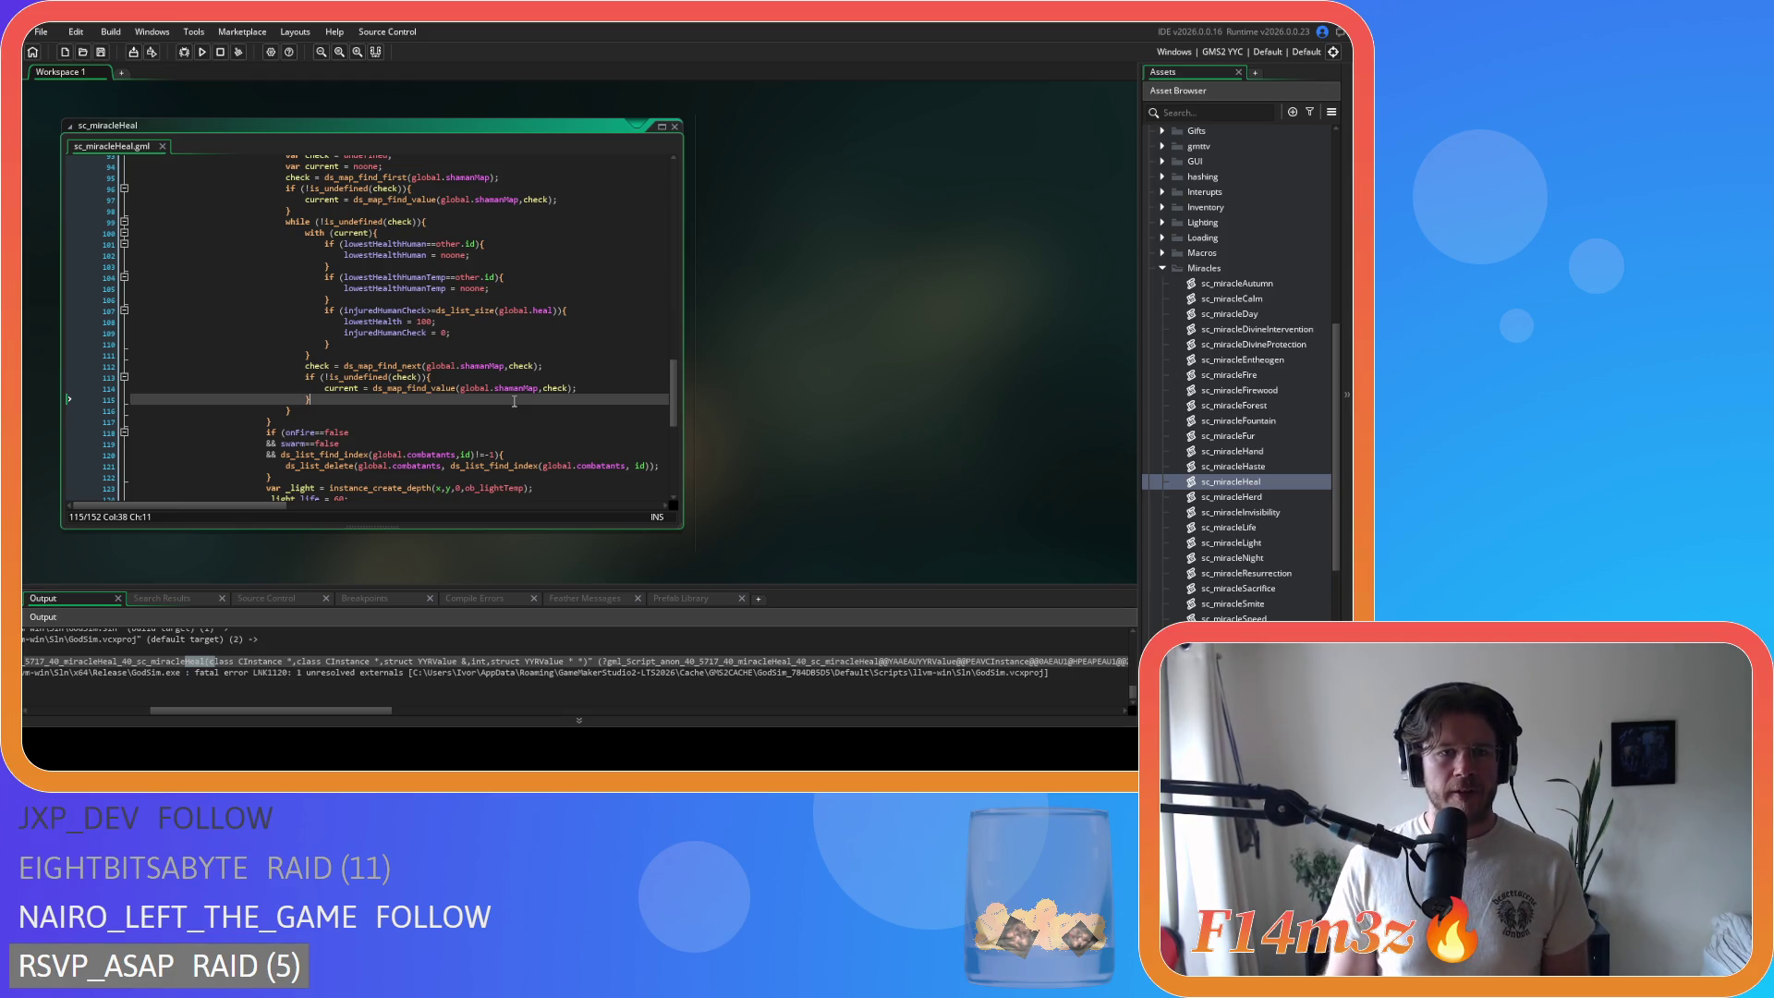
{"action": "scroll", "coordinate": [514, 401], "scroll_direction": "up", "scroll_amount": 1}
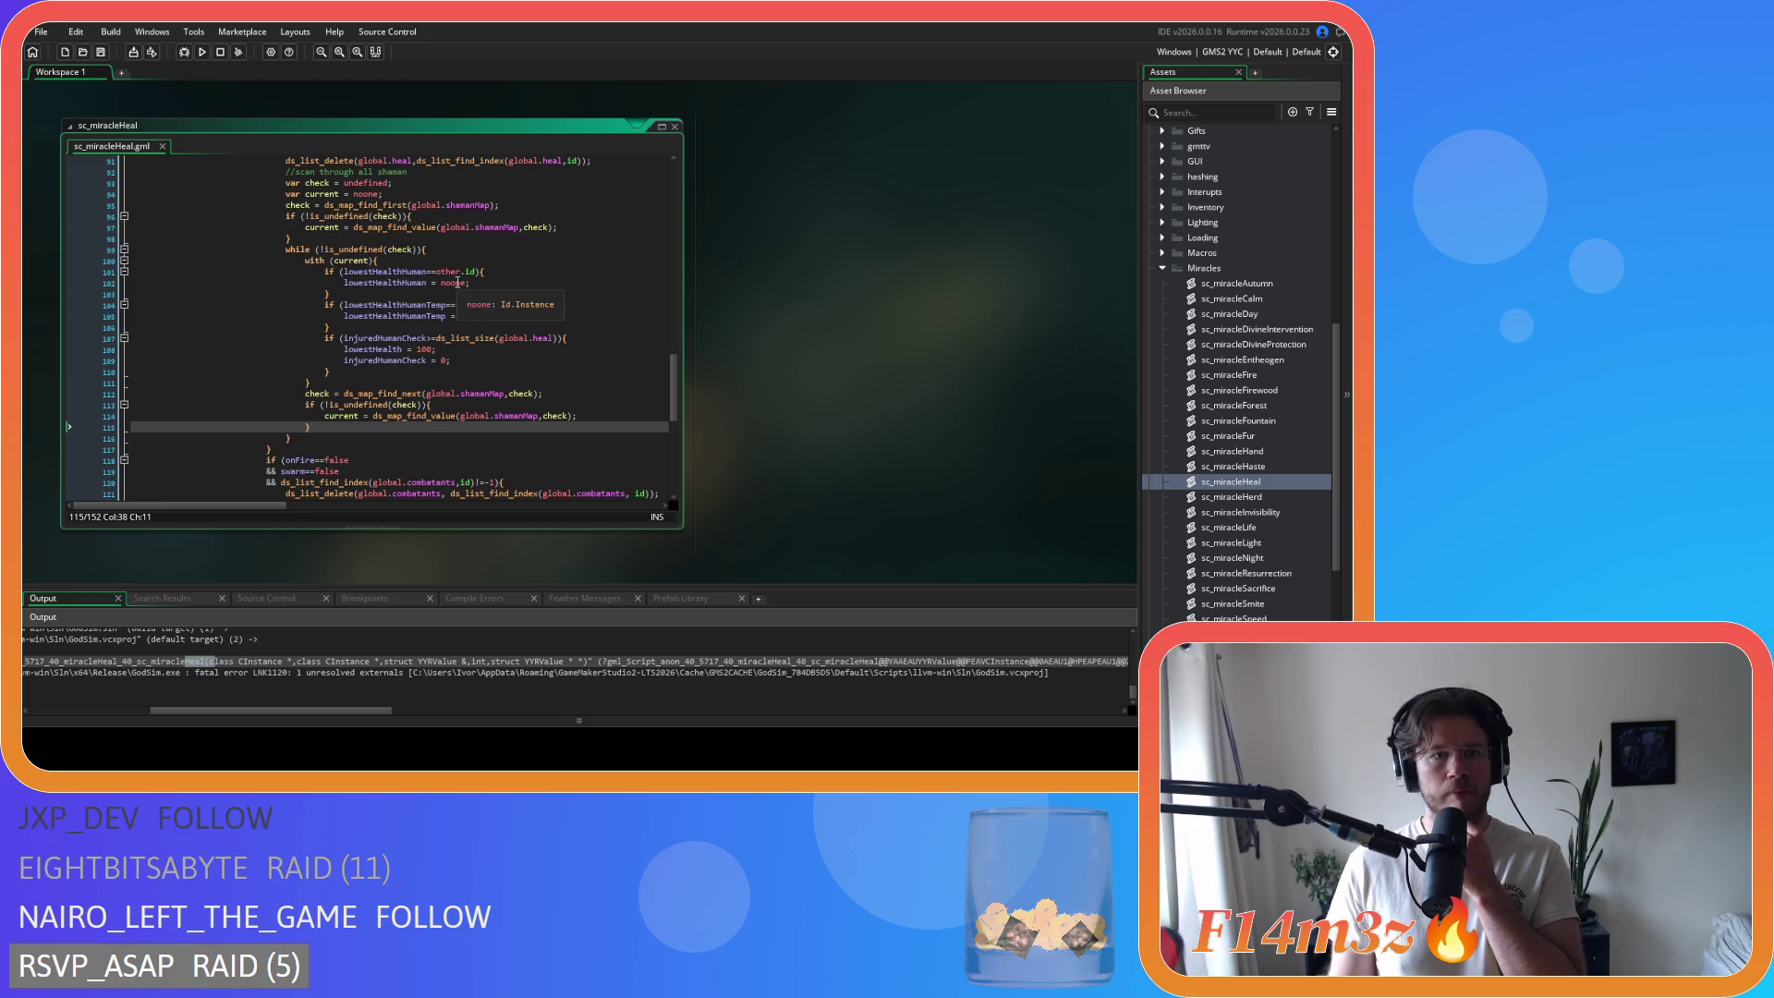
{"action": "left_click", "coordinate": [441, 251]}
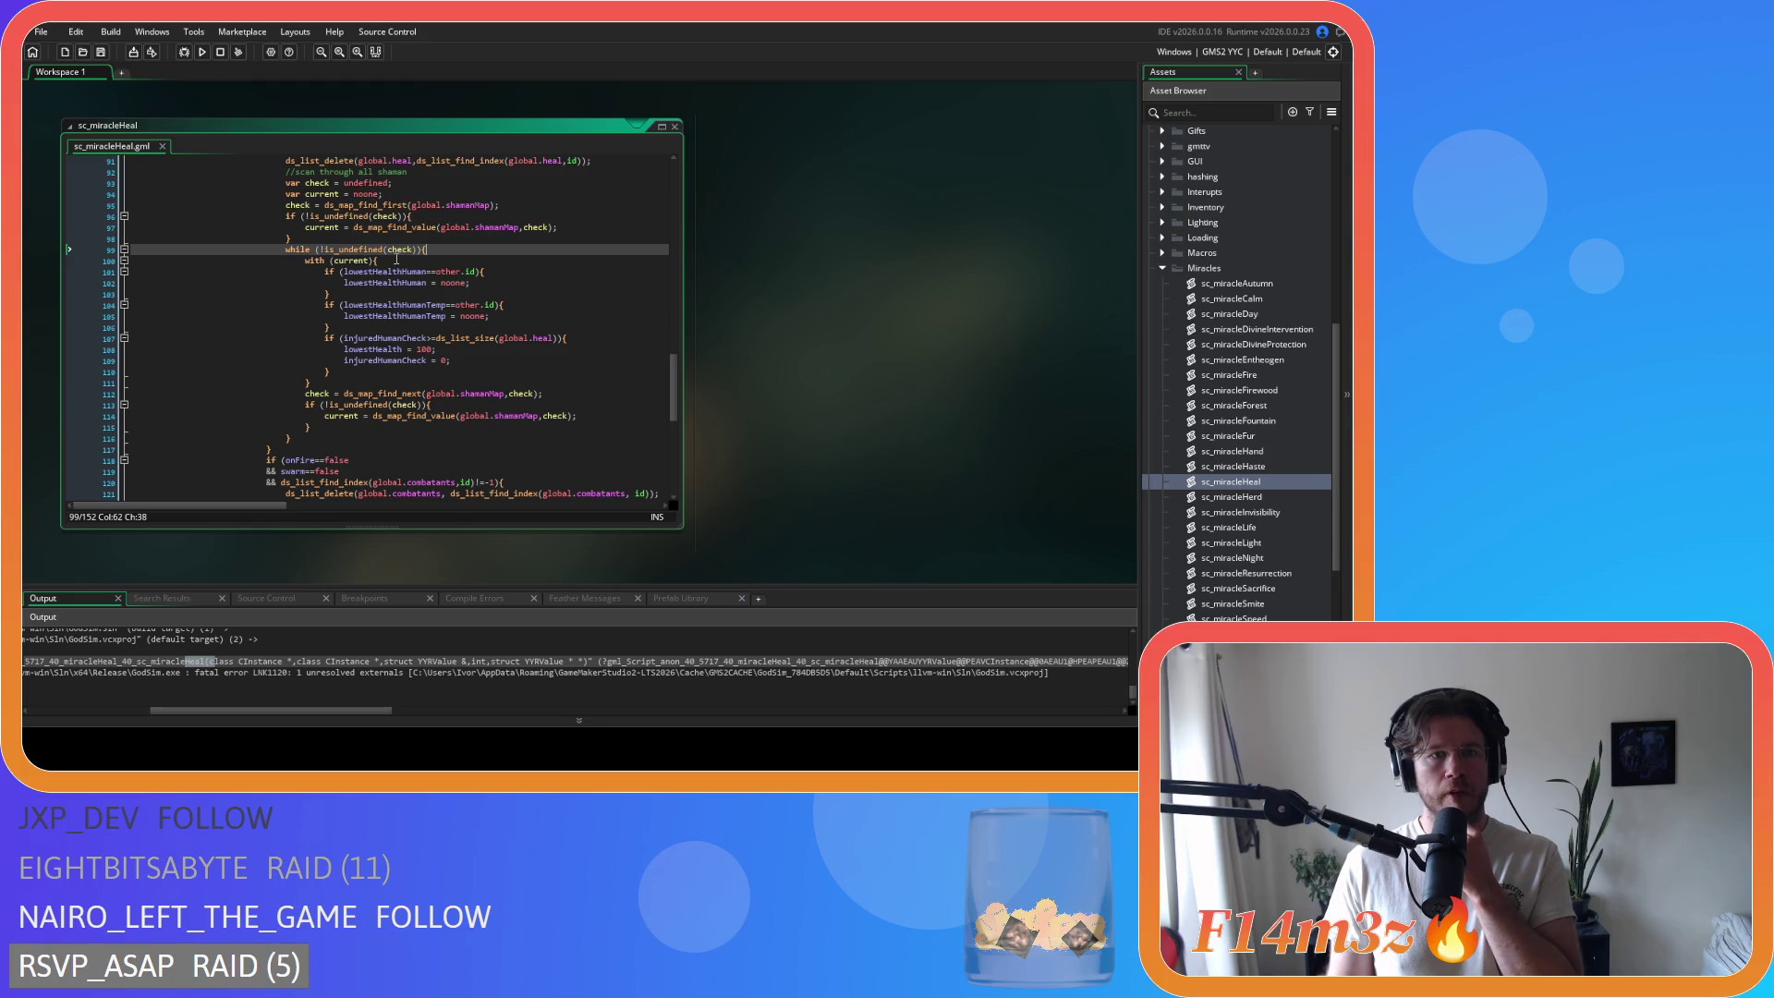
{"action": "left_click", "coordinate": [406, 260]}
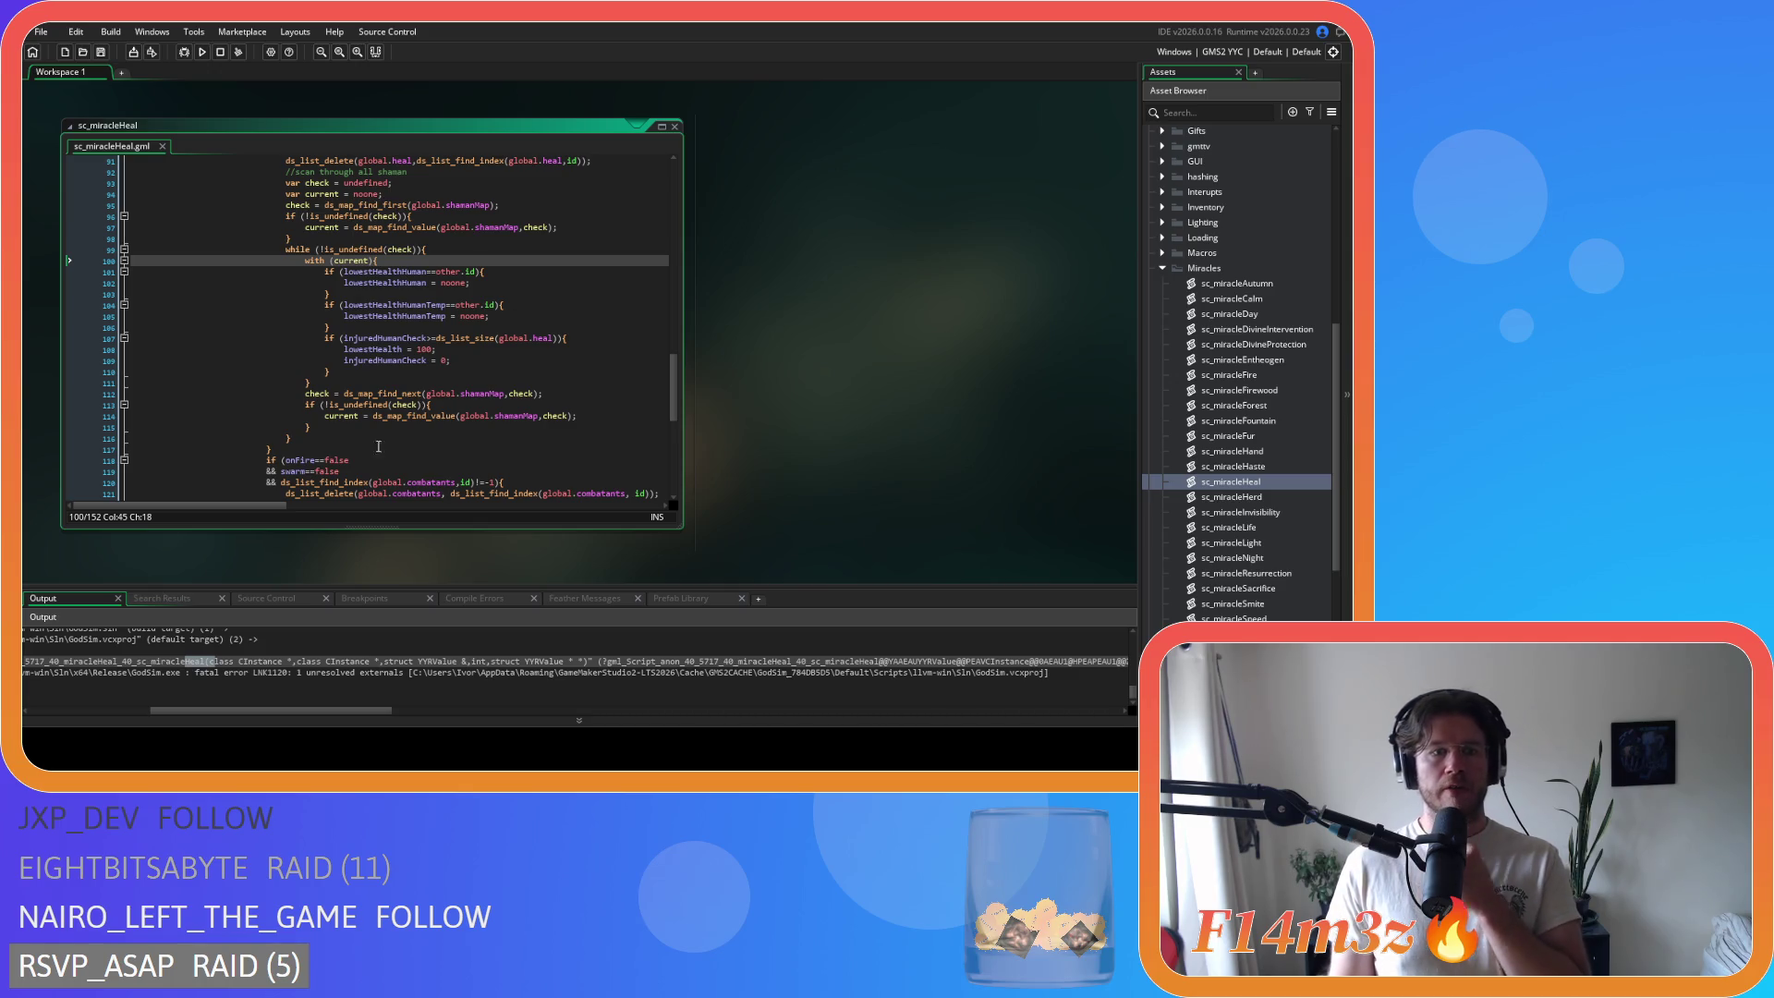
{"action": "left_click_drag", "start_coordinate": [327, 216], "coordinate": [337, 434]}
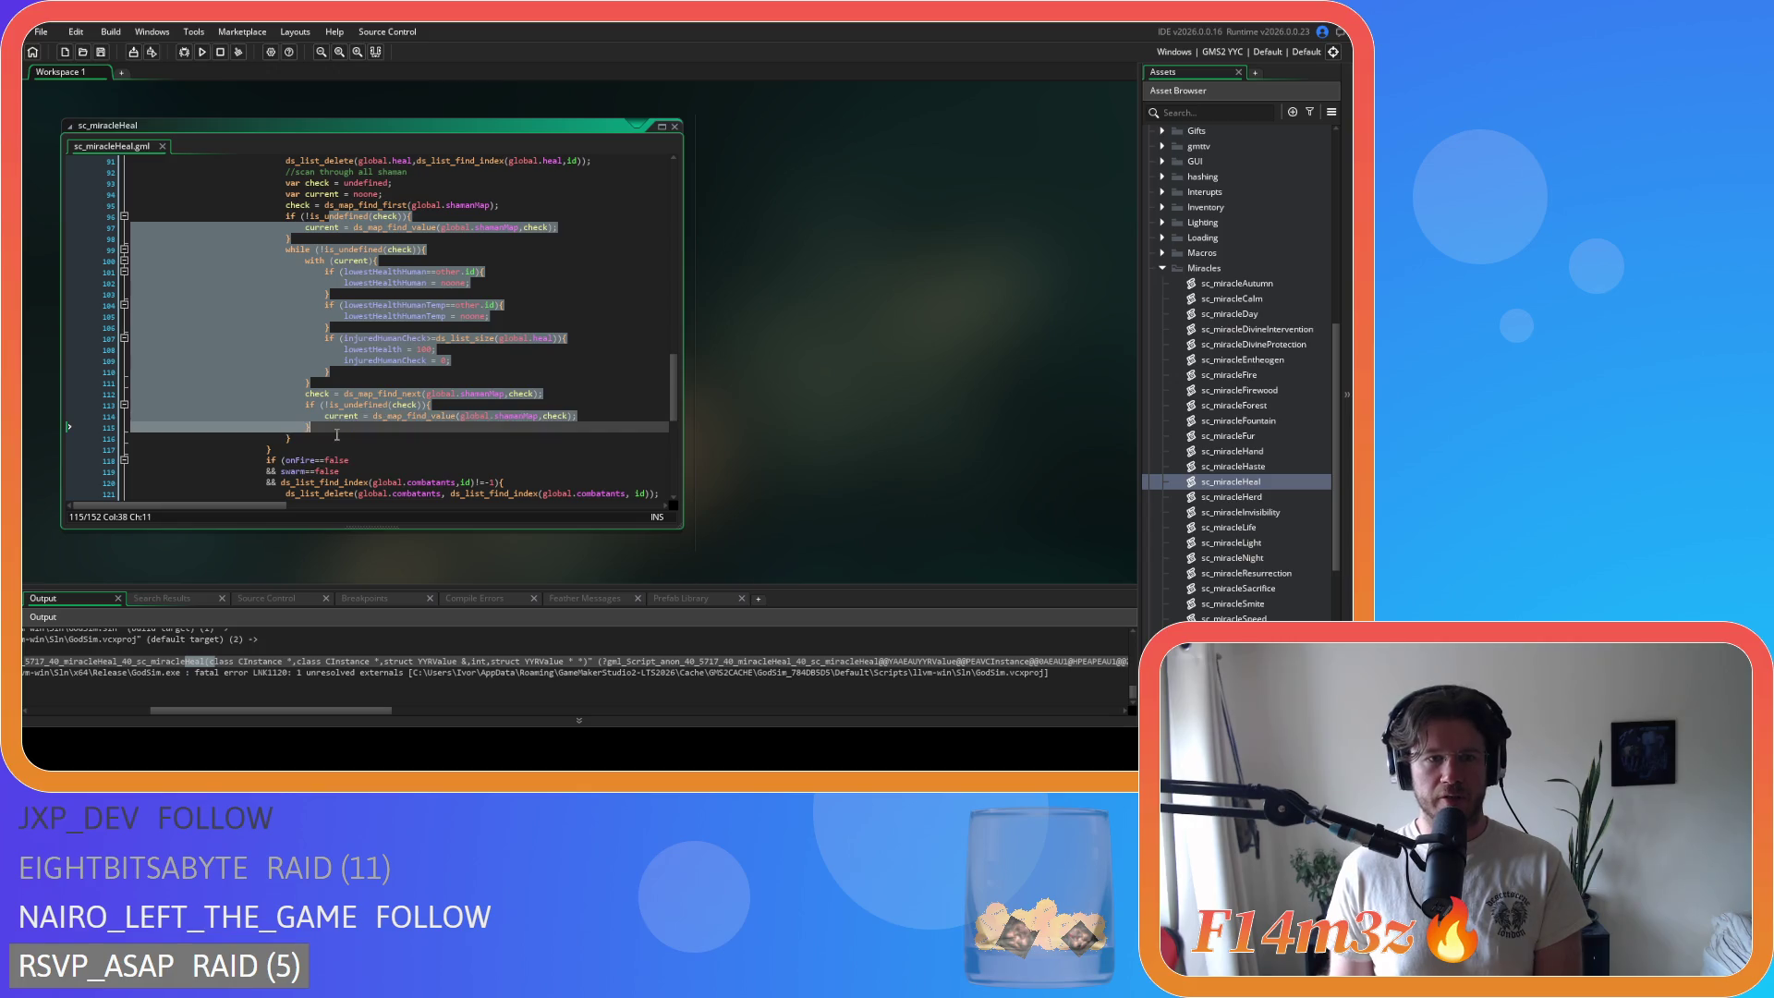
{"action": "scroll", "coordinate": [347, 425], "scroll_direction": "up", "scroll_amount": 2}
{"action": "left_click", "coordinate": [502, 382]}
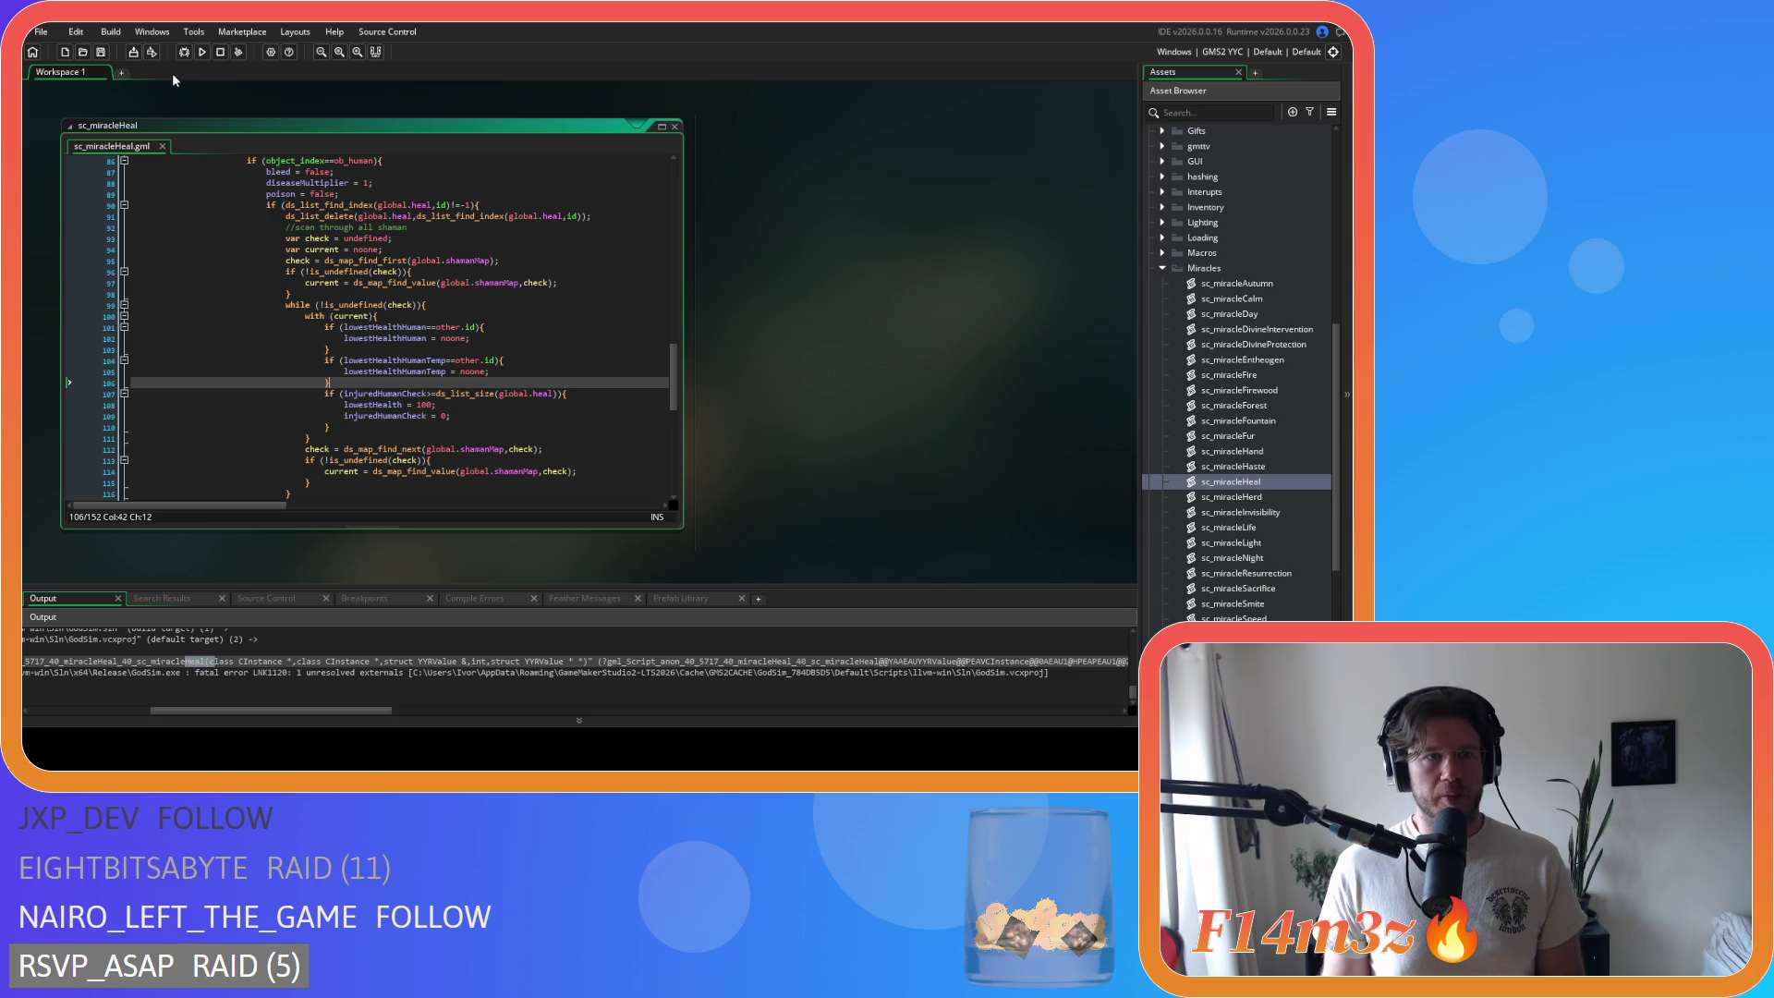
Step: Clean the cached build files and rebuild, launching Entheogen to its title menu
{"action": "left_click", "coordinate": [239, 53]}
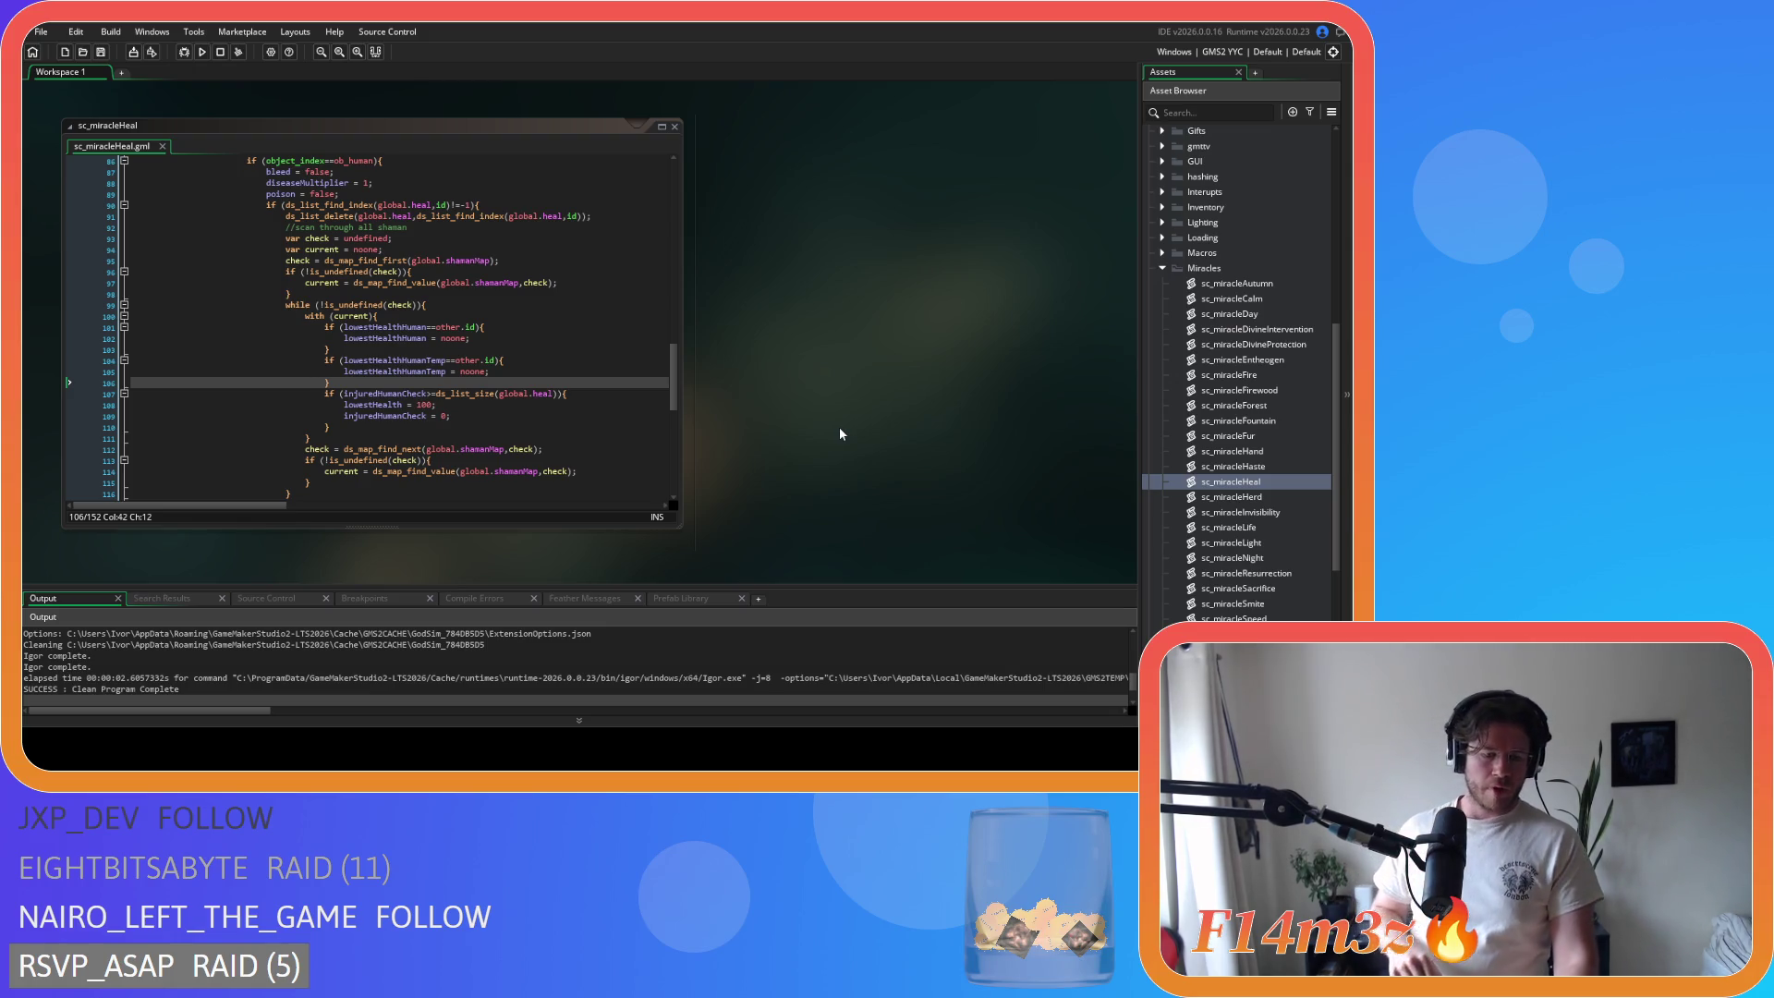
{"action": "left_click", "coordinate": [202, 51]}
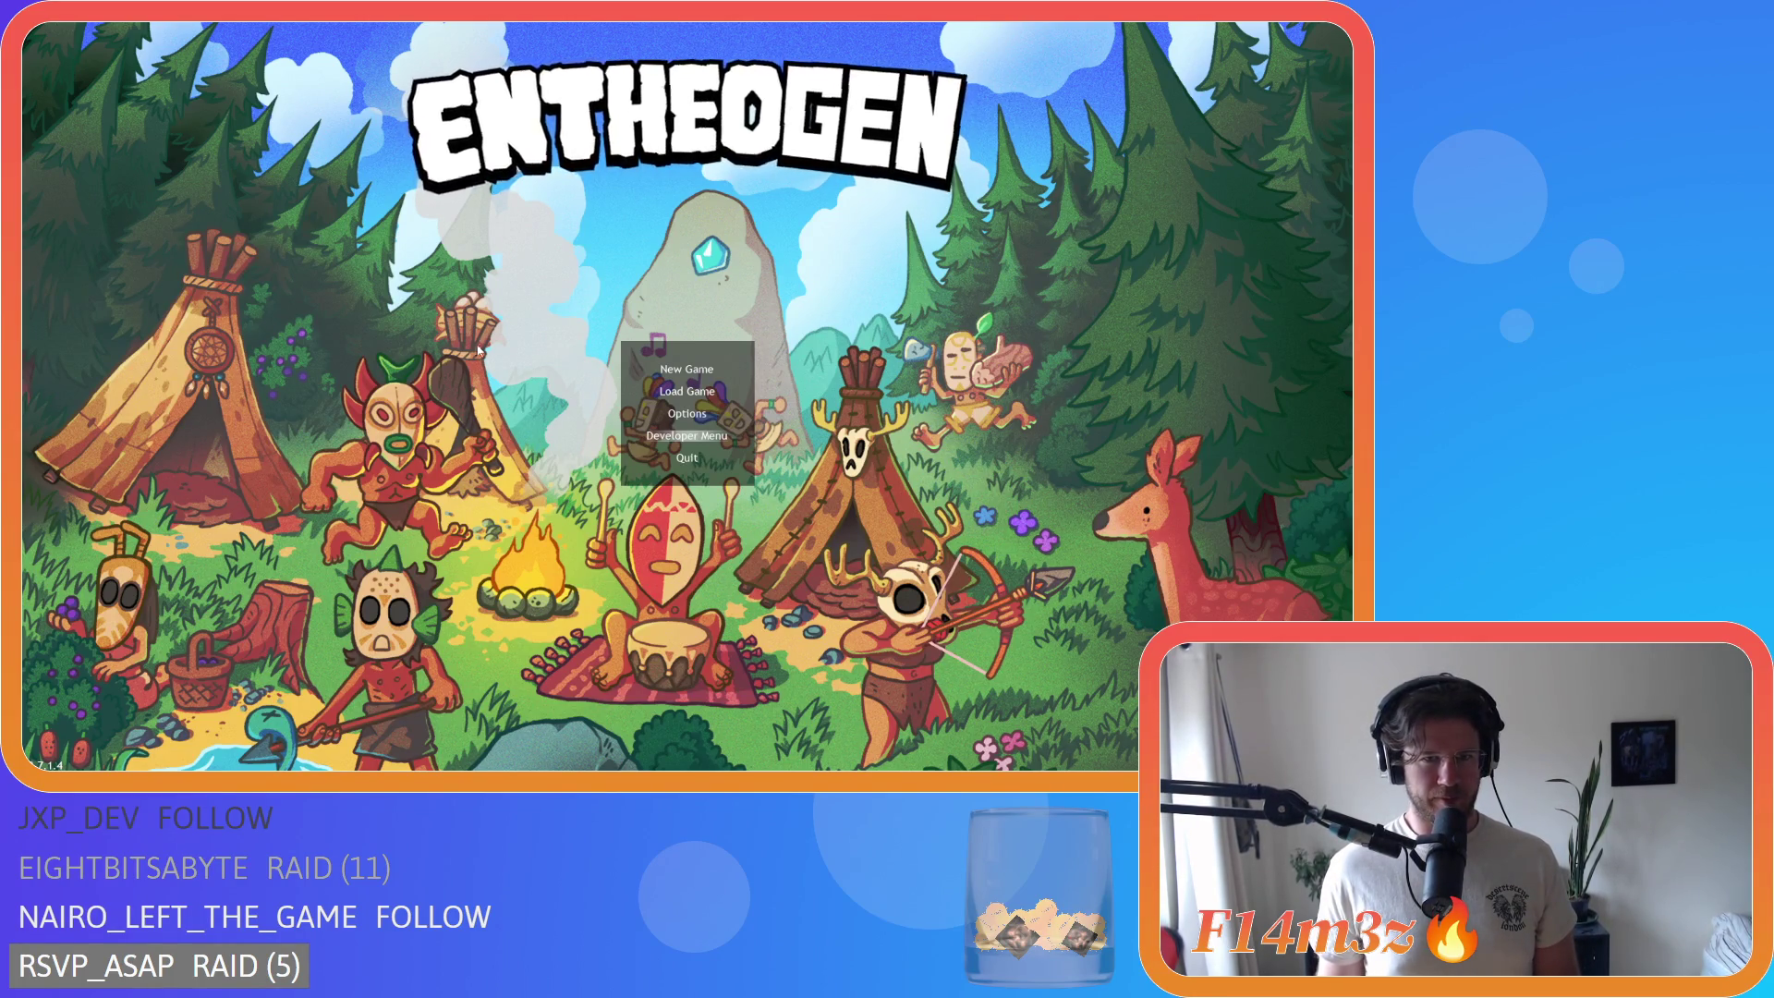
{"action": "key", "text": "Up"}
{"action": "key", "text": "Up"}
{"action": "key", "text": "Up"}
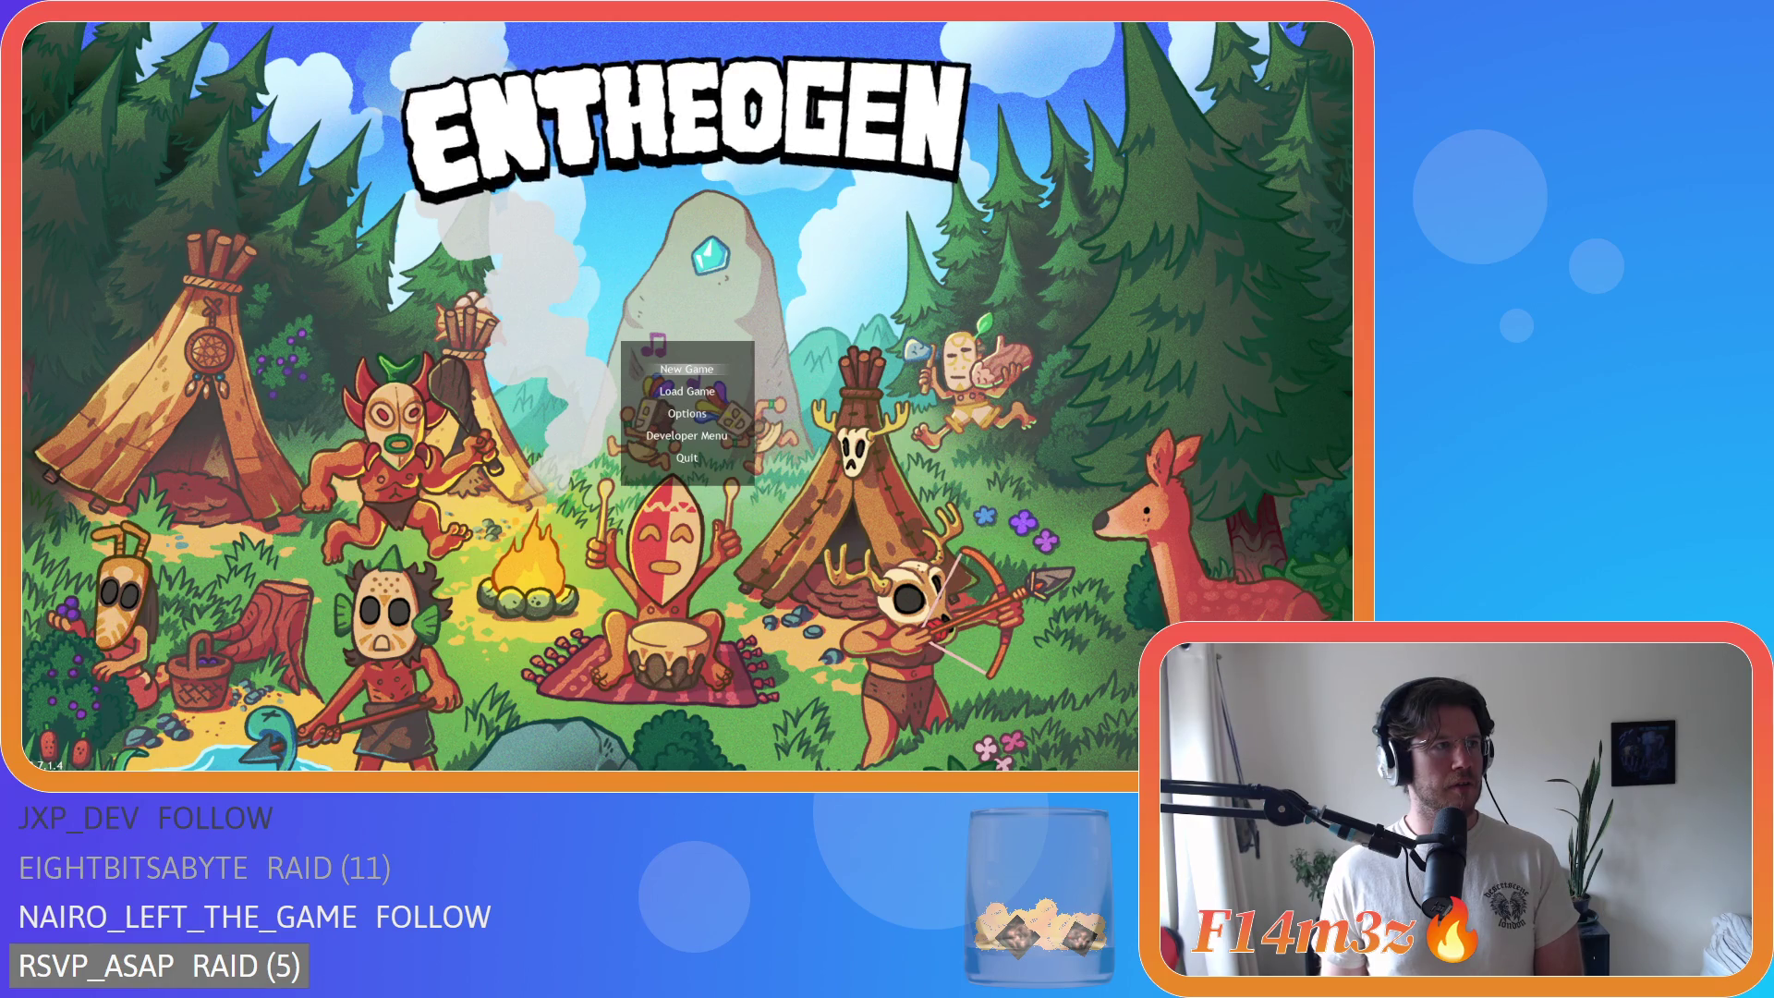
Step: Start a New Game with Spring as the season and confirm the start prompt
{"action": "key", "text": "Down"}
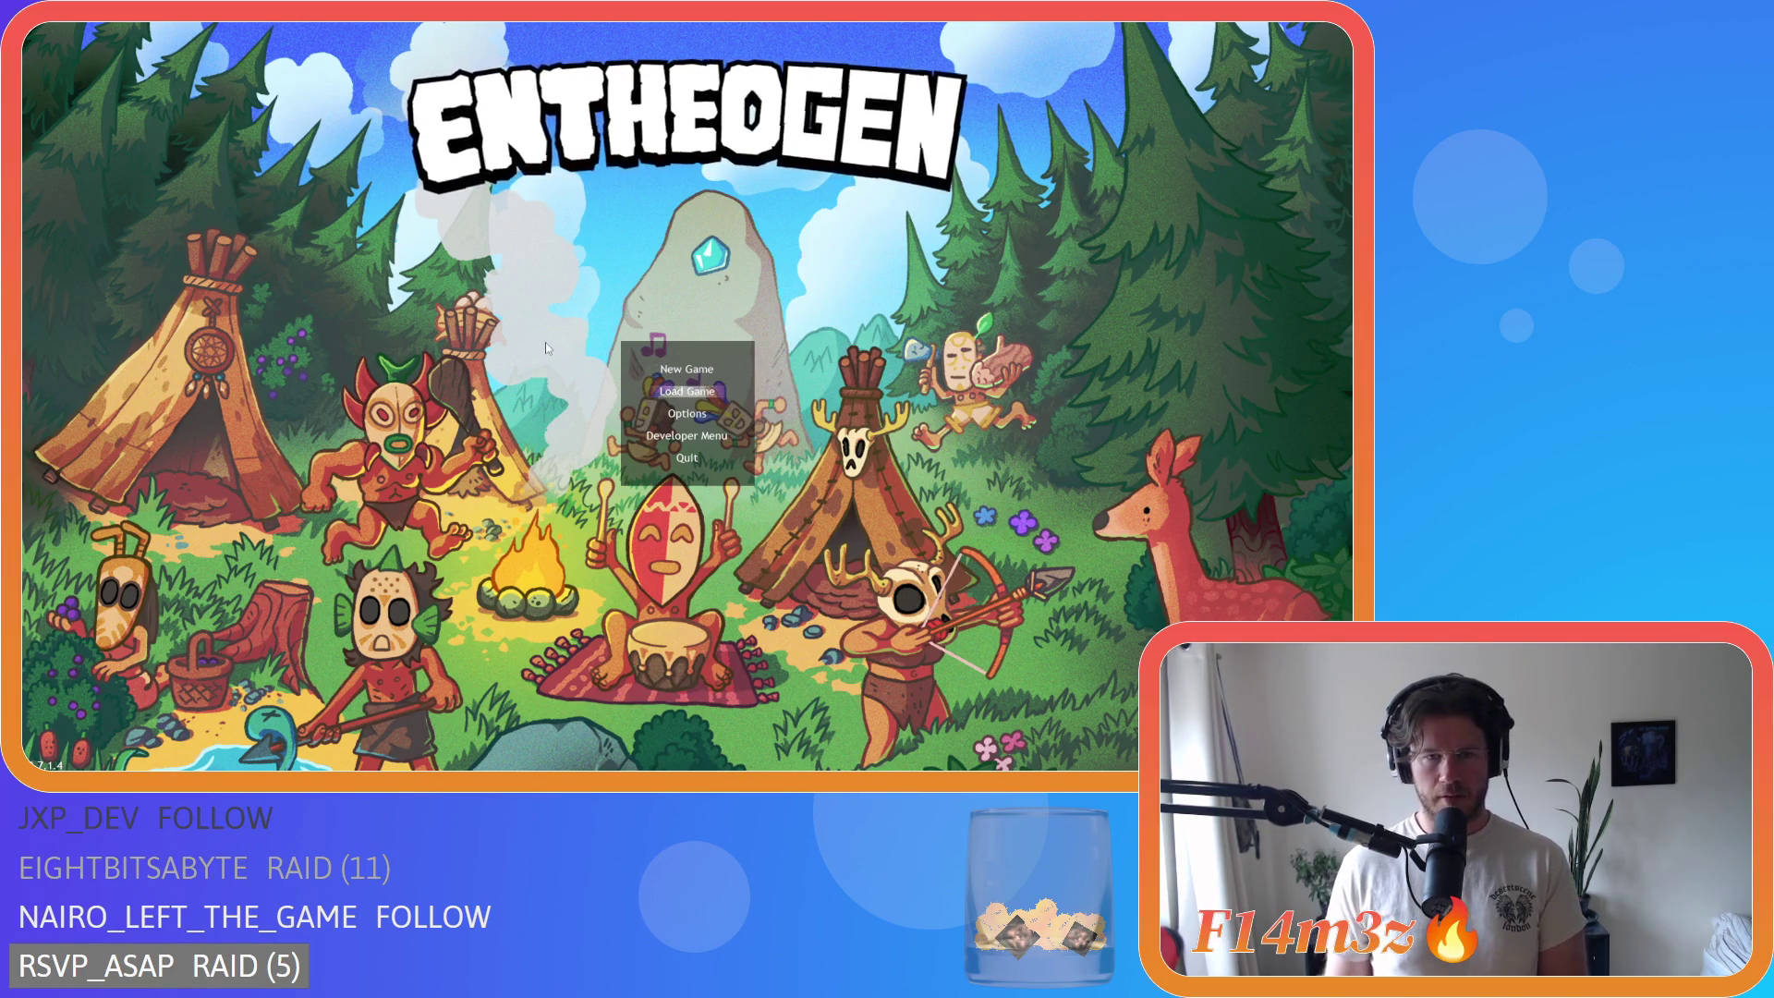
{"action": "key", "text": "Up"}
{"action": "key", "text": "Return"}
{"action": "key", "text": "Down"}
{"action": "key", "text": "Up"}
{"action": "key", "text": "Down"}
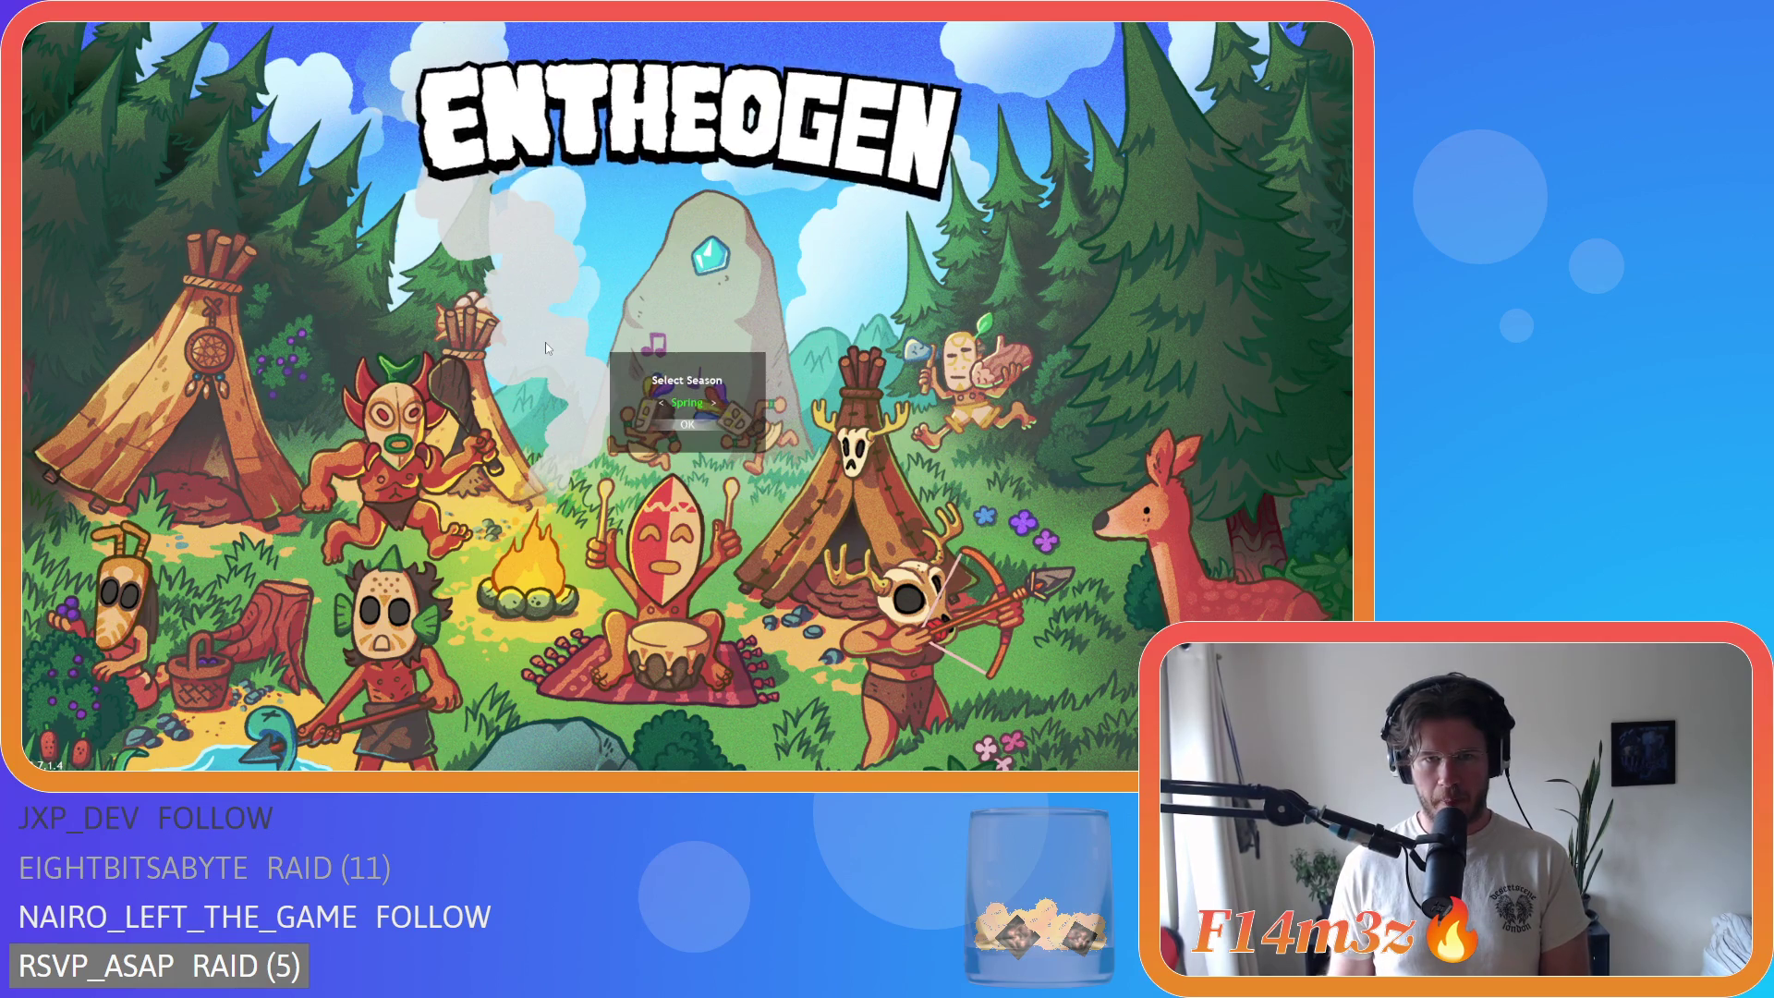
{"action": "key", "text": "Return"}
{"action": "key", "text": "Down"}
{"action": "key", "text": "Return"}
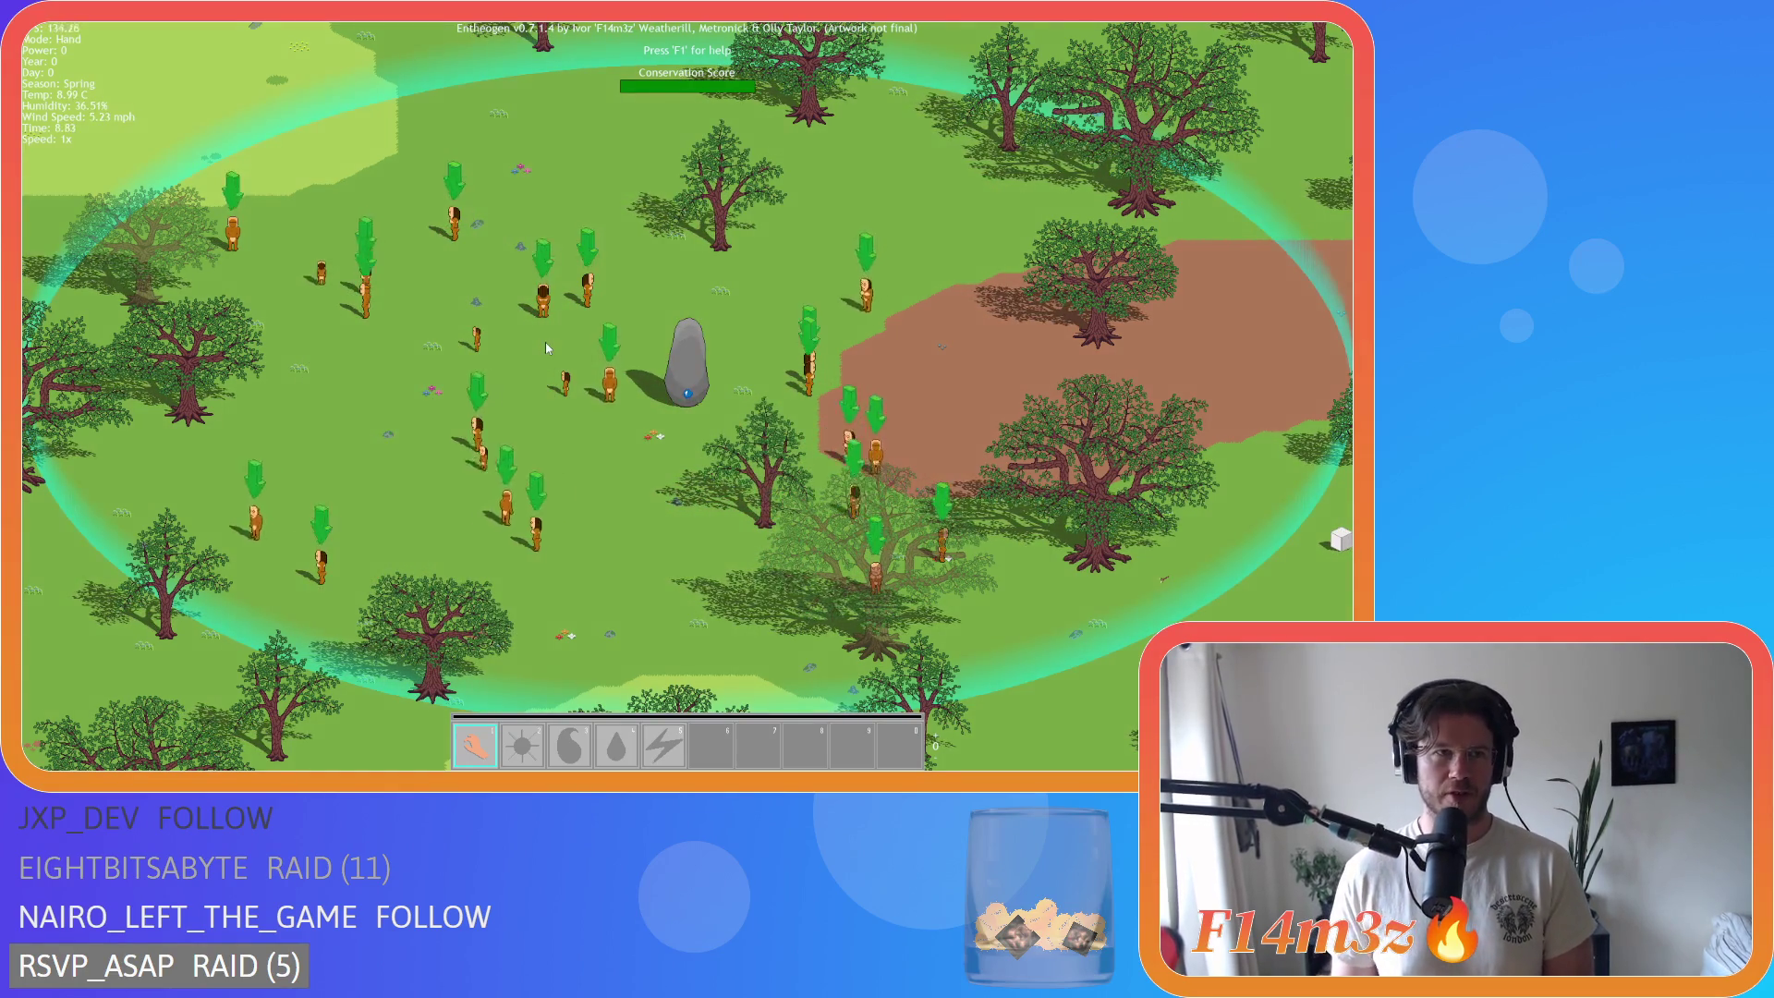
Step: Zoom and pan the camera around the village and the nearby forest
{"action": "scroll", "coordinate": [545, 346], "scroll_direction": "down", "scroll_amount": 3}
{"action": "scroll", "coordinate": [546, 342], "scroll_direction": "down", "scroll_amount": 3}
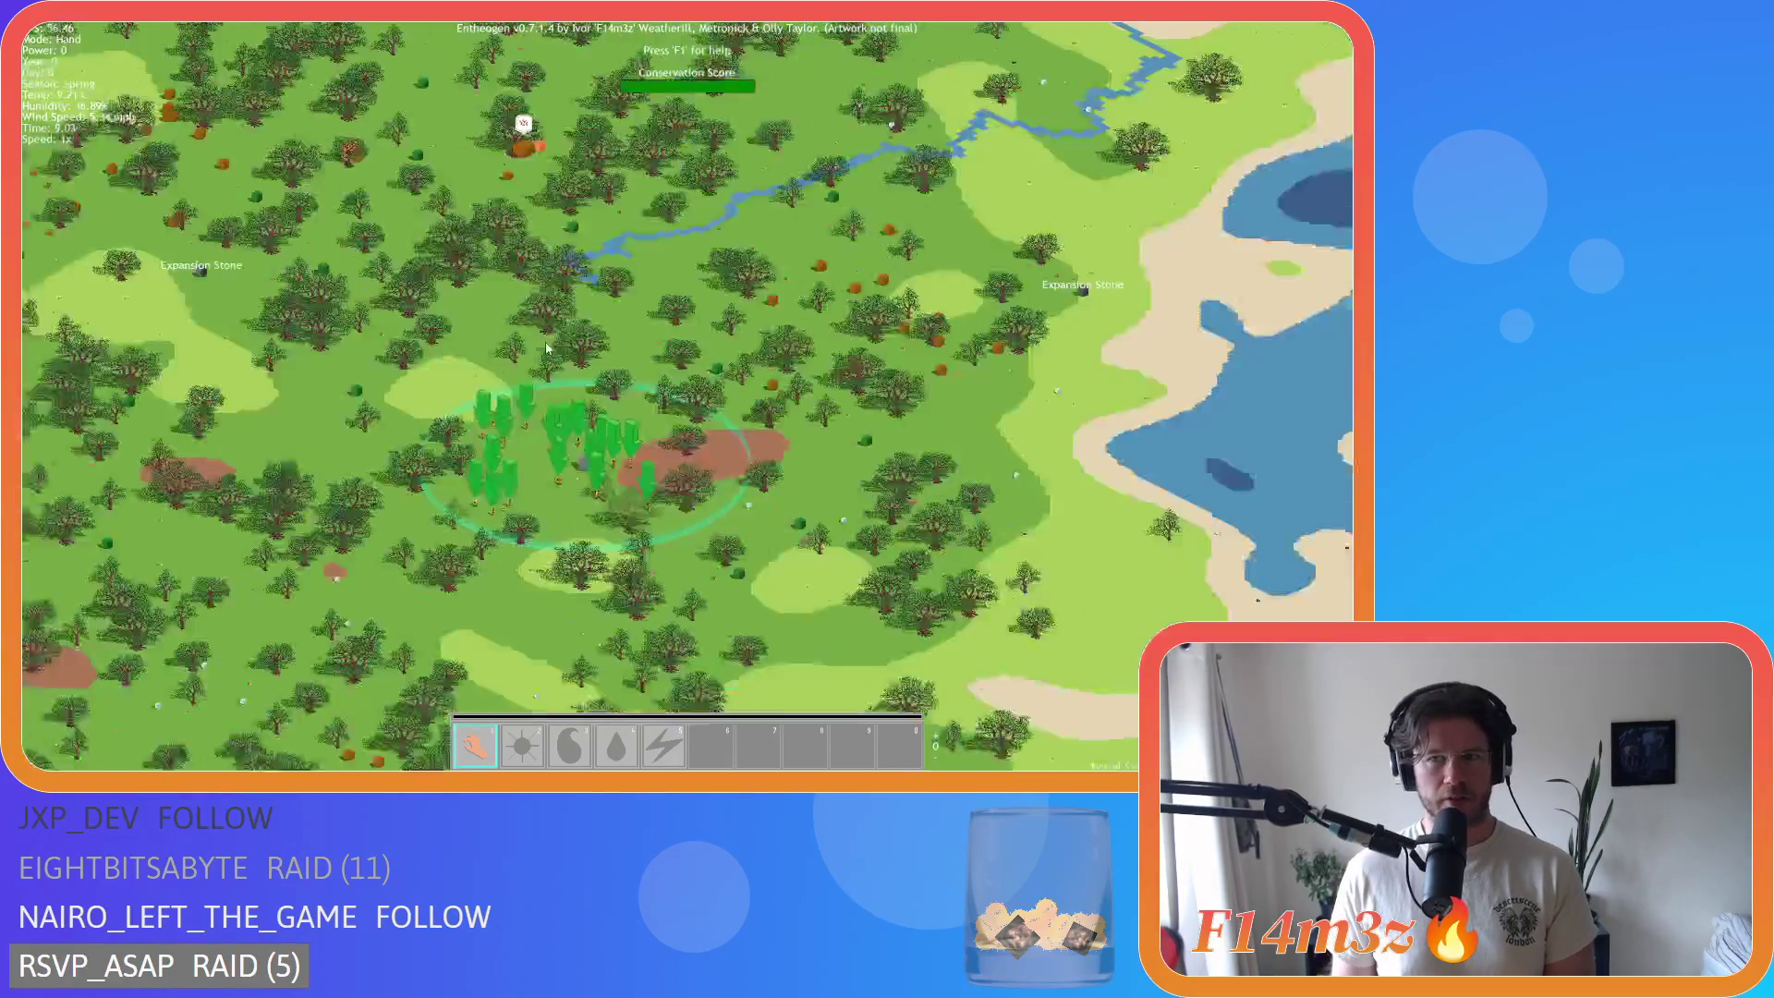
{"action": "scroll", "coordinate": [545, 342], "scroll_direction": "up", "scroll_amount": 6}
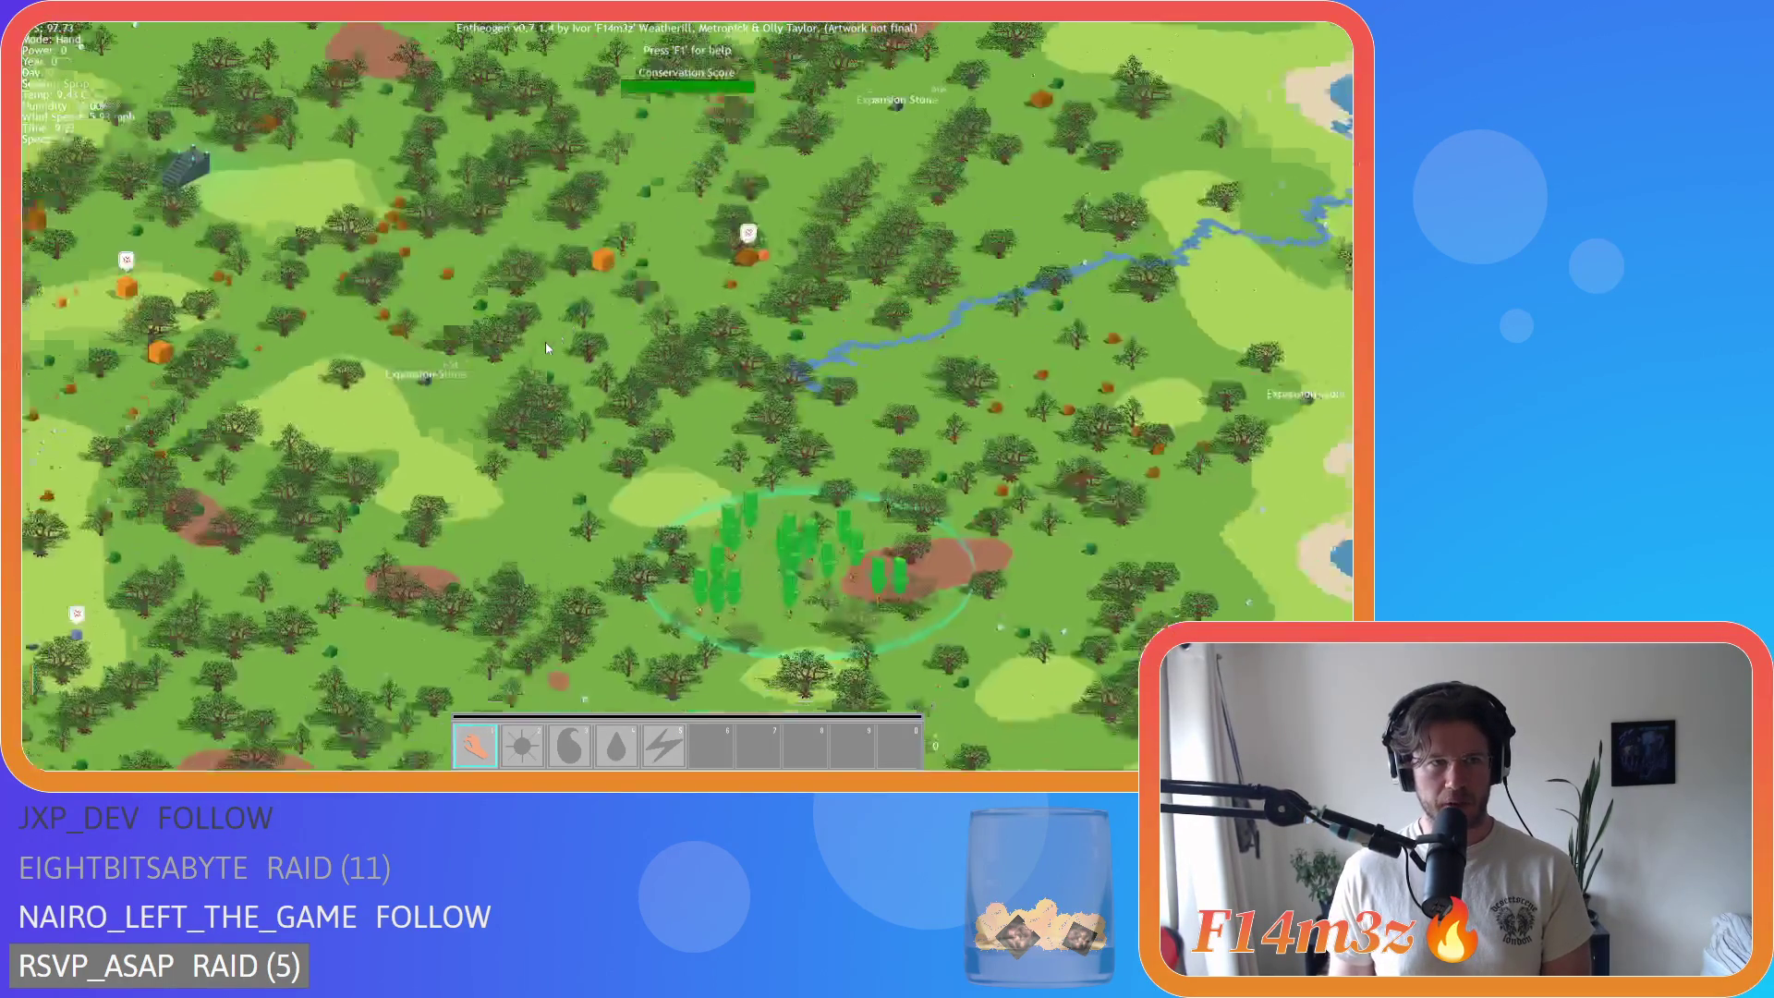
{"action": "scroll", "coordinate": [547, 347], "scroll_direction": "down", "scroll_amount": 5}
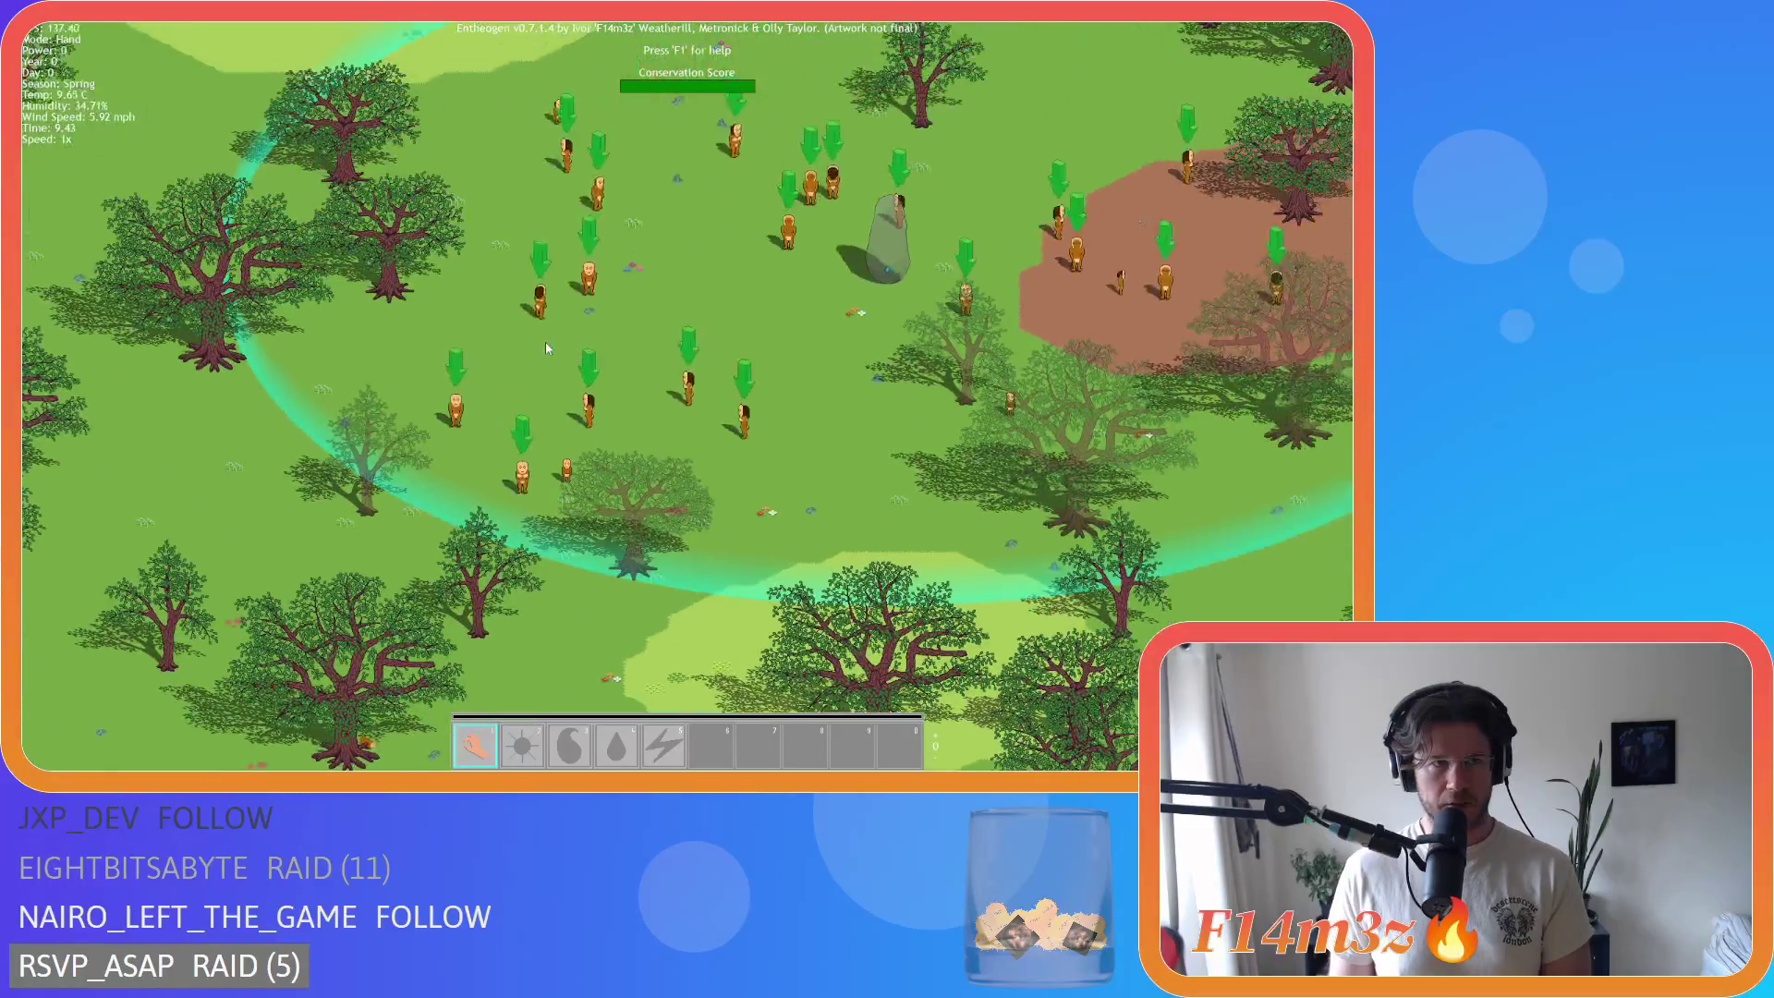
{"action": "key", "text": "a"}
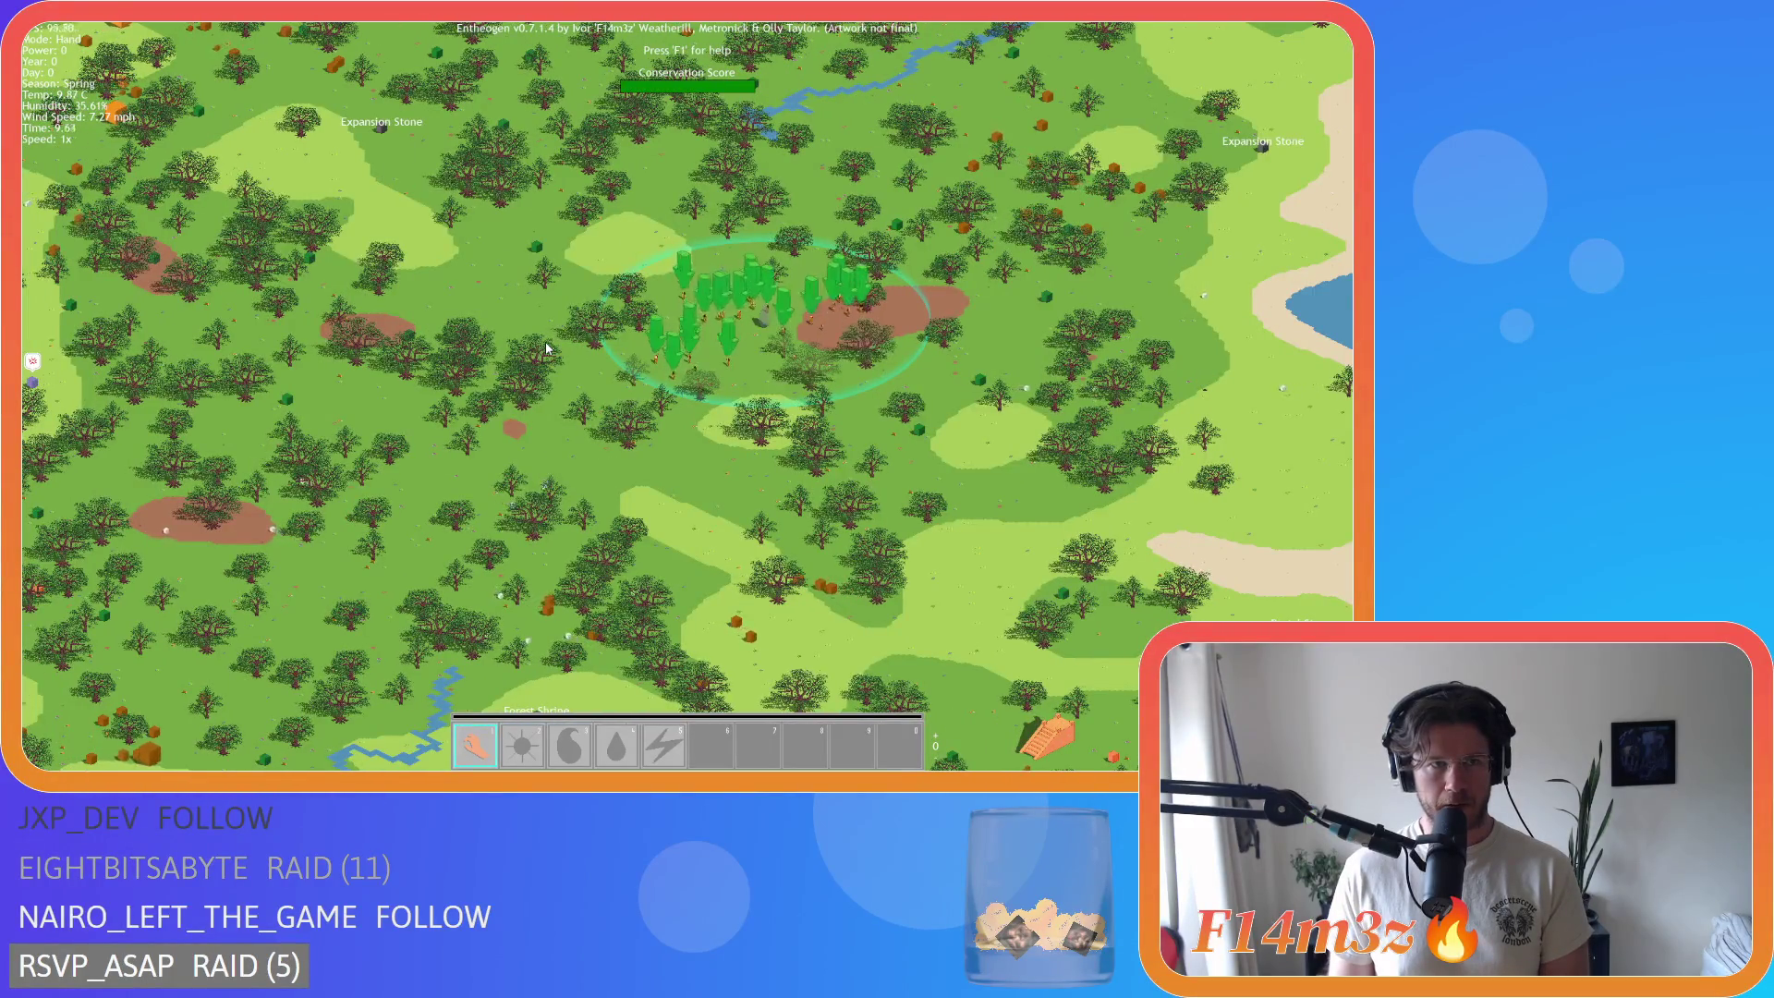
{"action": "scroll", "coordinate": [546, 341], "scroll_direction": "down", "scroll_amount": 5}
{"action": "scroll", "coordinate": [545, 341], "scroll_direction": "up", "scroll_amount": 7}
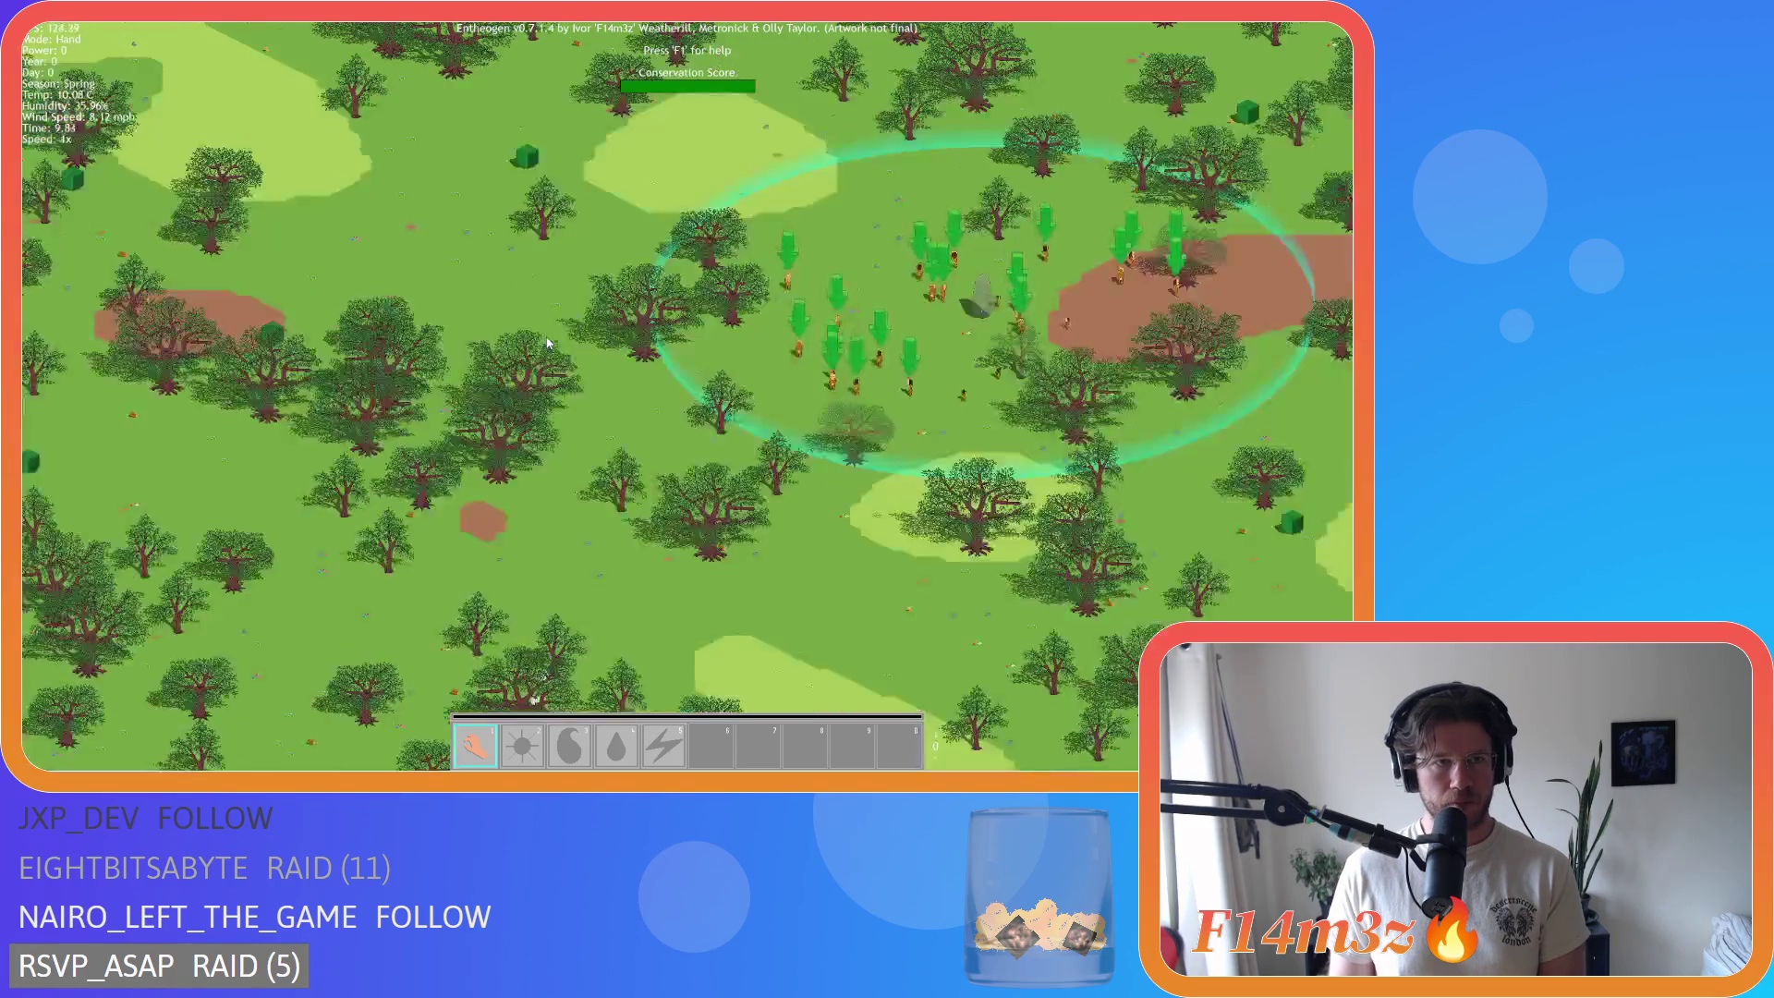
{"action": "scroll", "coordinate": [548, 344], "scroll_direction": "up", "scroll_amount": 3}
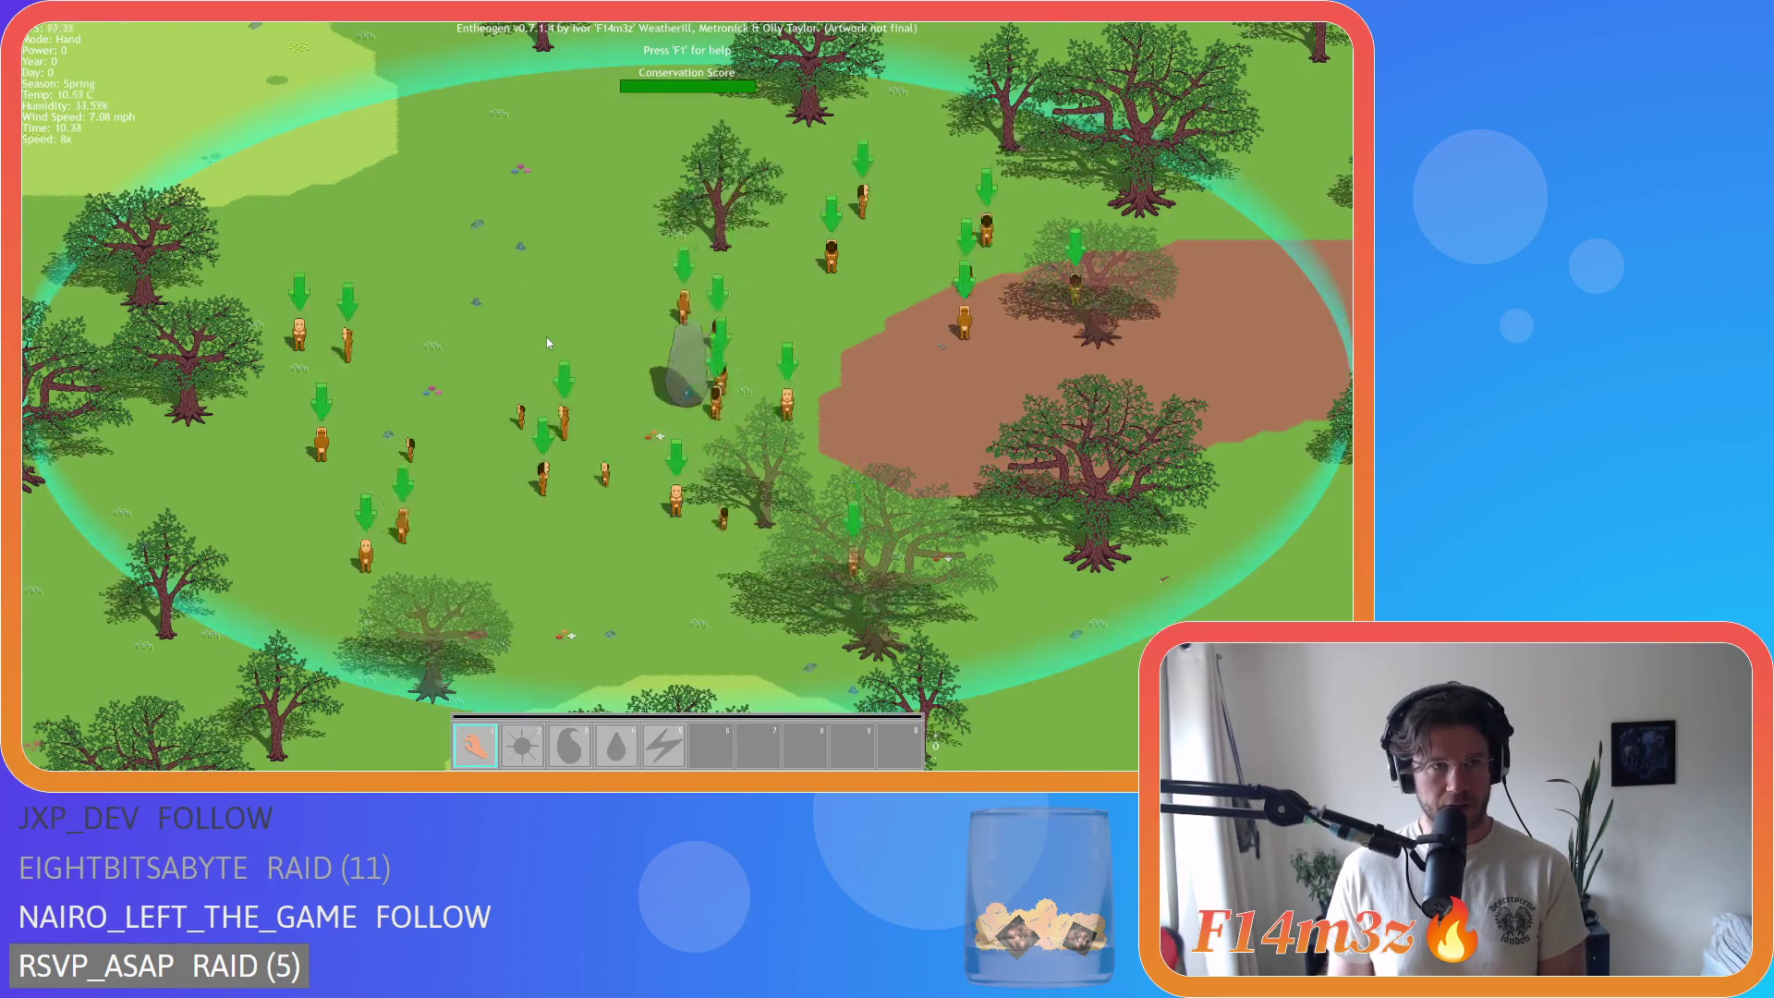
{"action": "key", "text": "a"}
{"action": "key", "text": "s"}
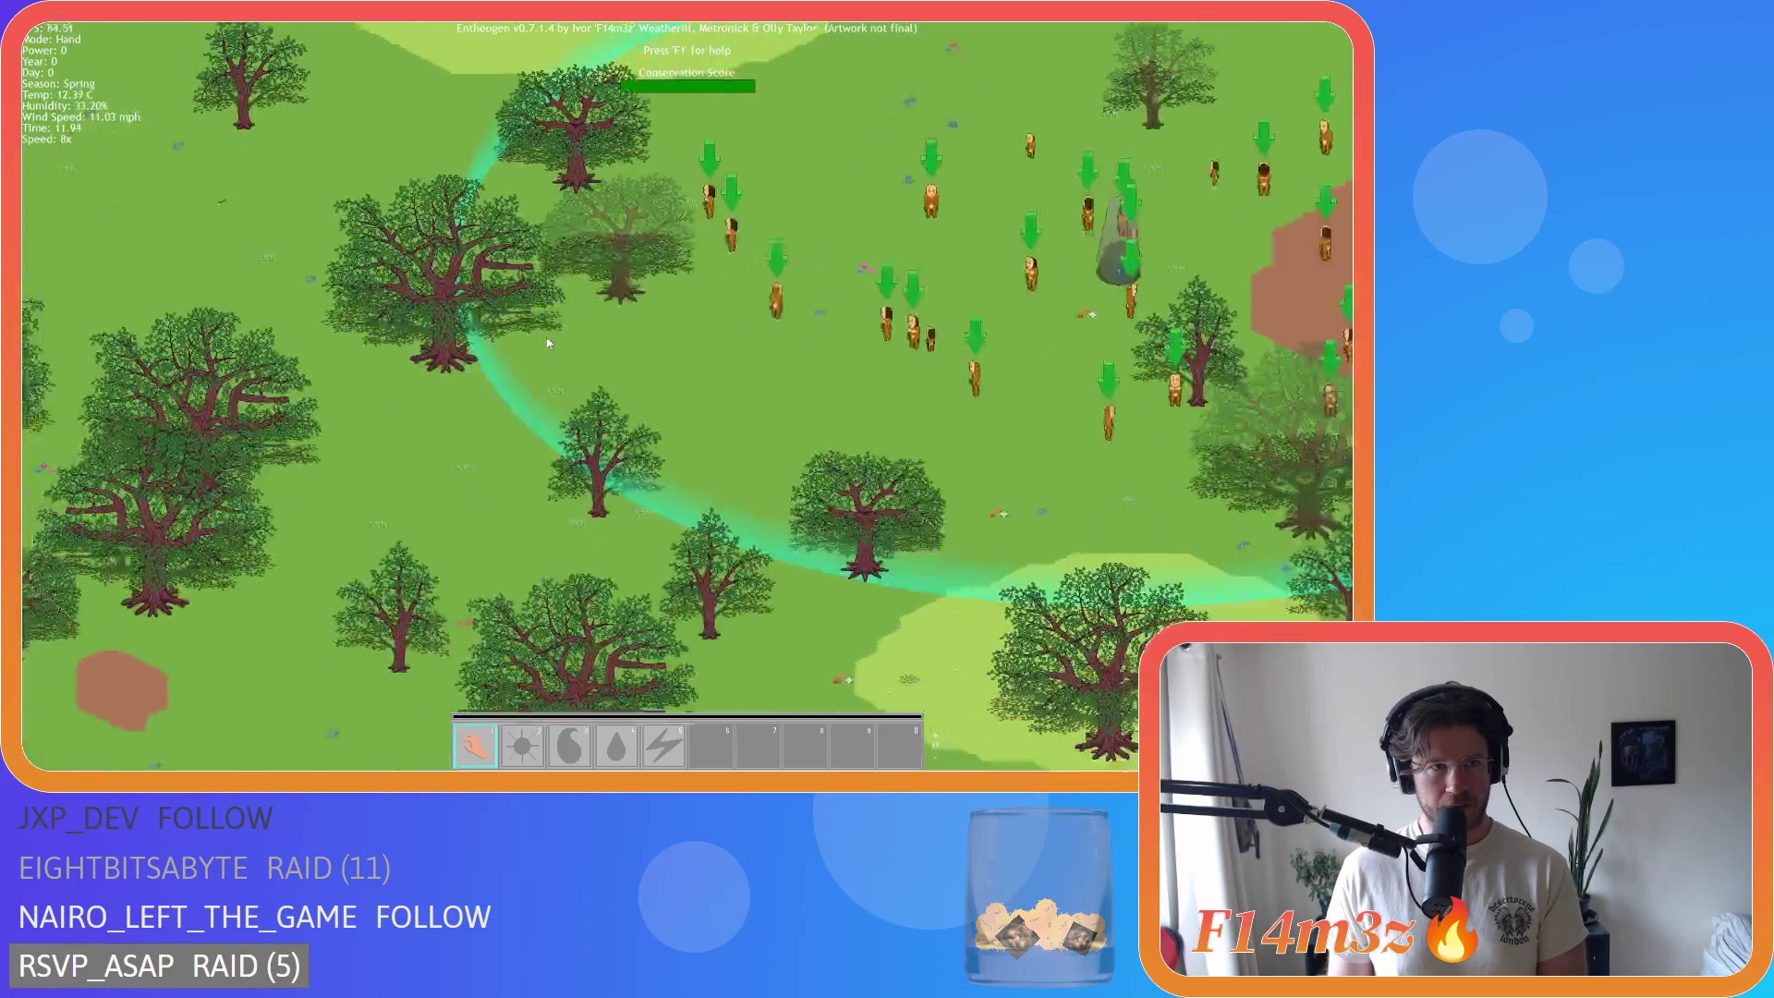
{"action": "key", "text": "w"}
{"action": "key", "text": "d"}
{"action": "key", "text": "a"}
{"action": "key", "text": "d"}
{"action": "key", "text": "s"}
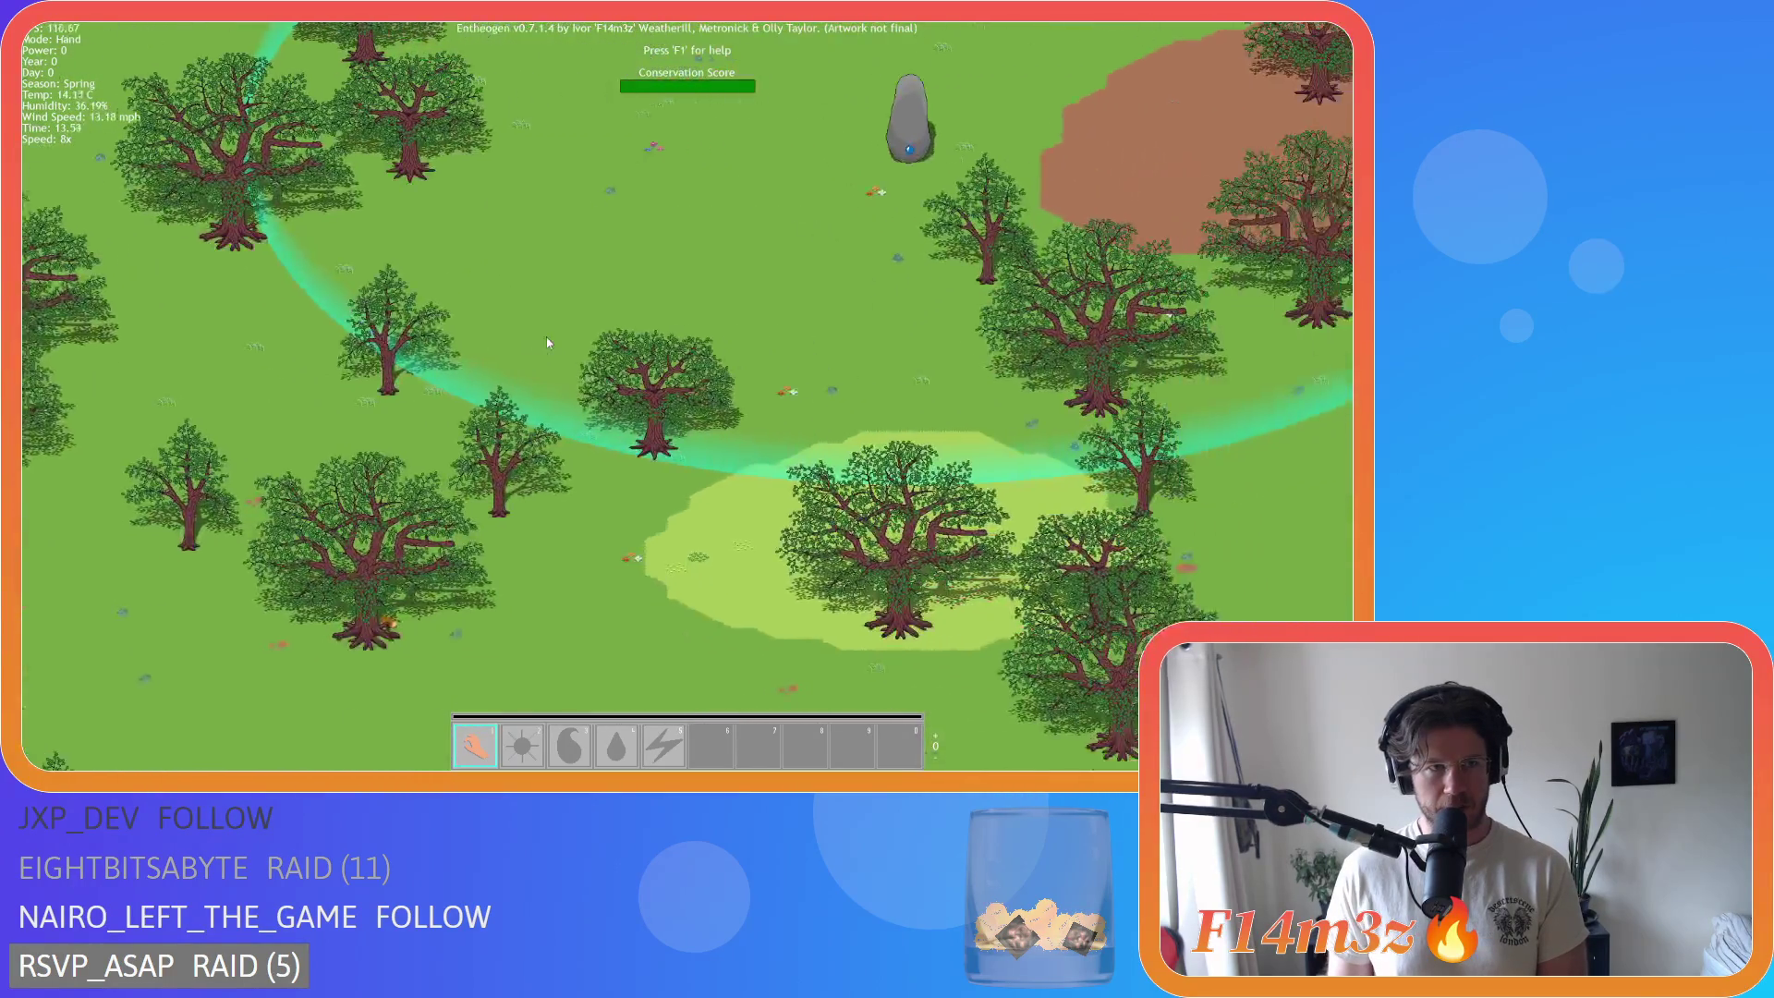
{"action": "key", "text": "w"}
{"action": "key", "text": "a"}
{"action": "key", "text": "w"}
{"action": "key", "text": "s"}
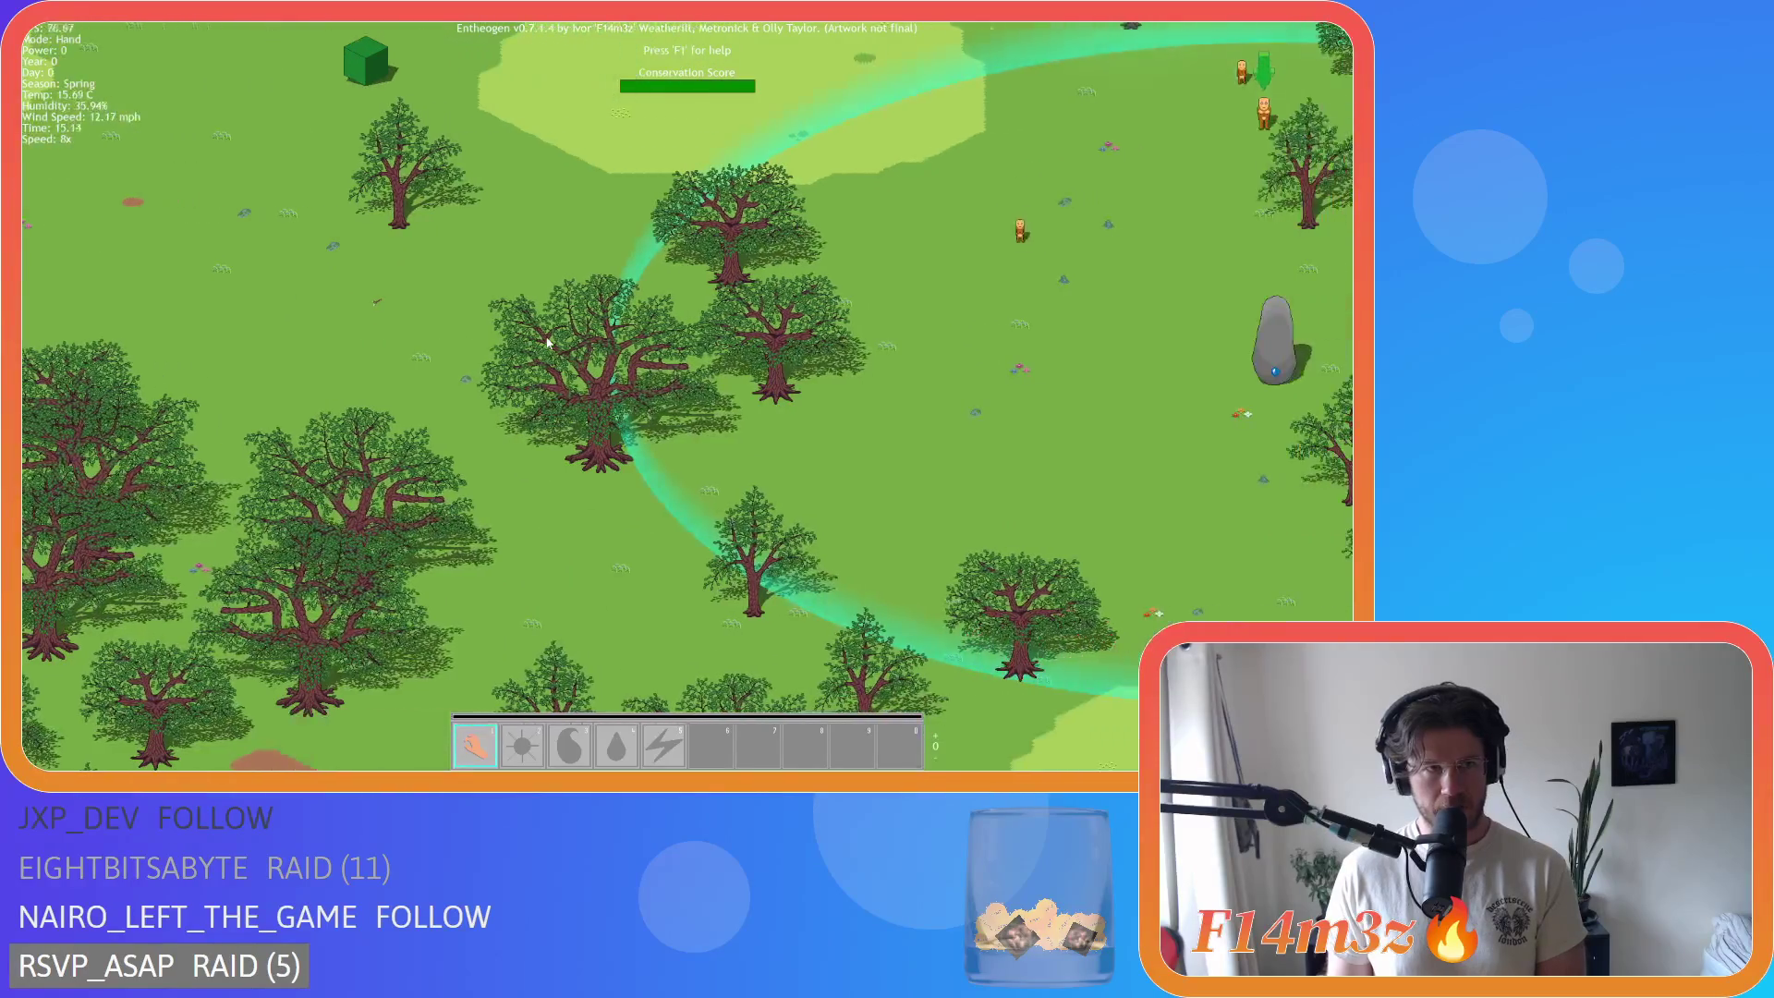
{"action": "key", "text": "a"}
Step: Zoom out to sweep the whole island and its animals, then return to the village
{"action": "scroll", "coordinate": [547, 342], "scroll_direction": "down", "scroll_amount": 5}
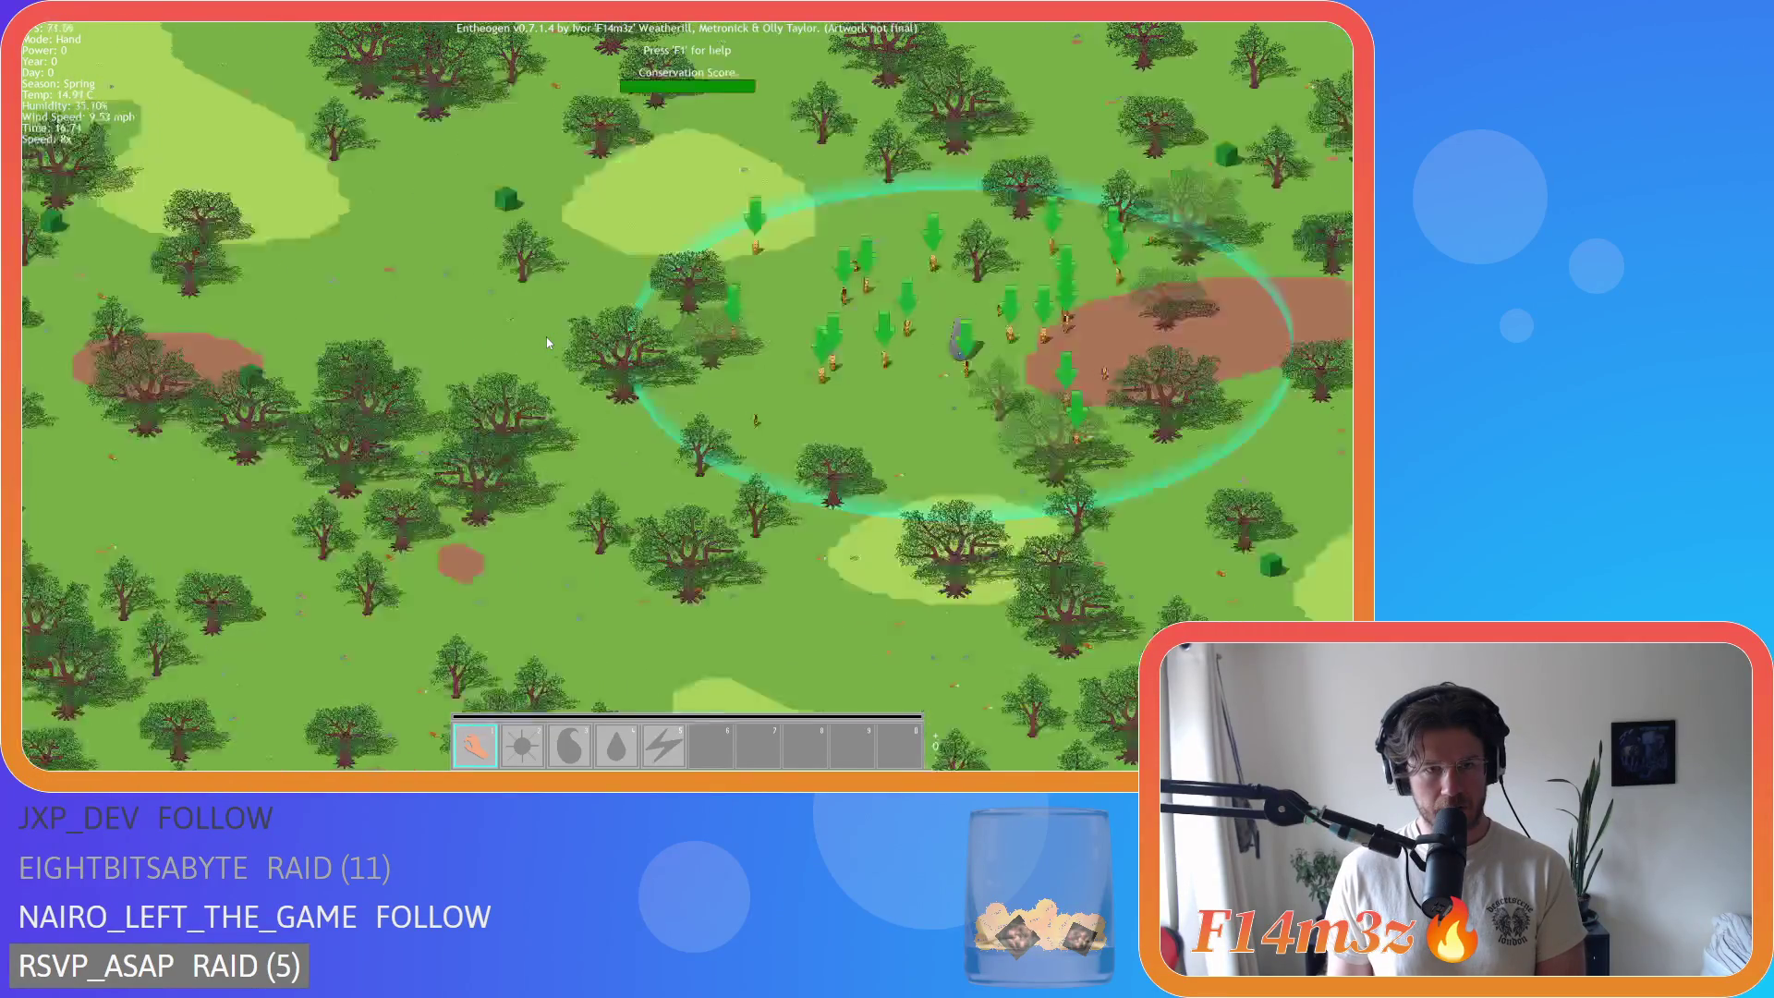
{"action": "key", "text": "a"}
{"action": "key", "text": "w"}
{"action": "key", "text": "d"}
{"action": "key", "text": "s"}
{"action": "key", "text": "a"}
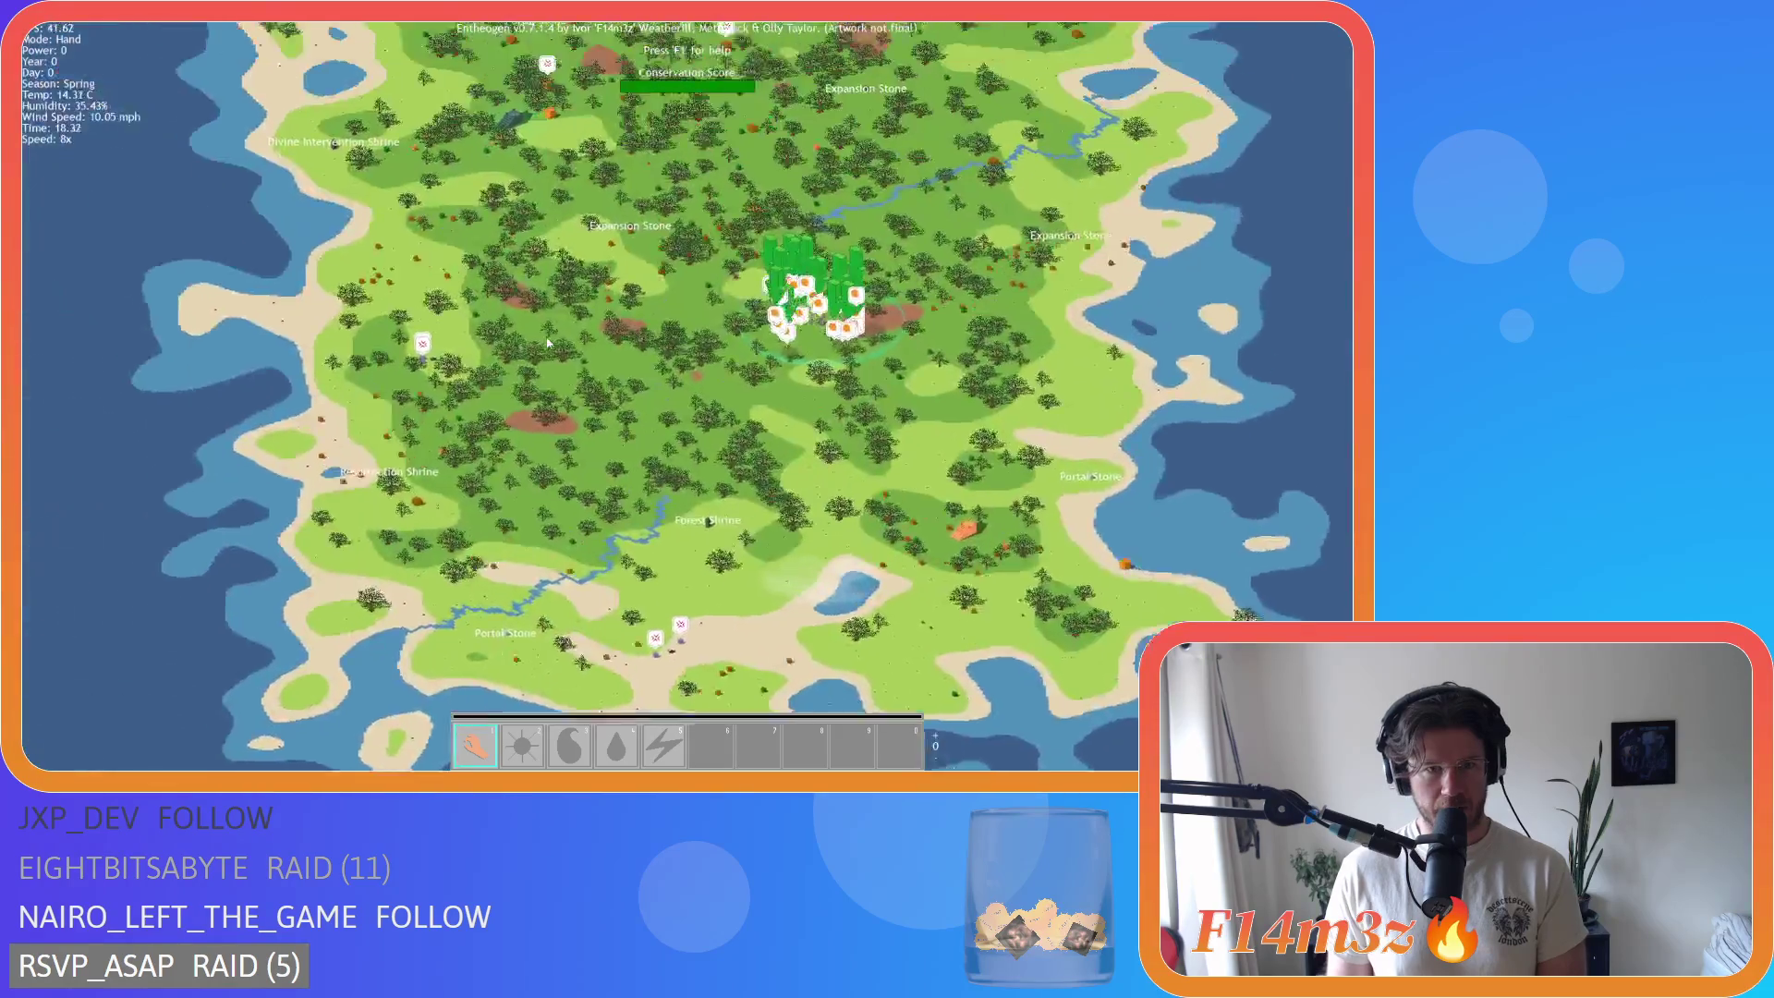
{"action": "key", "text": "d"}
{"action": "key", "text": "w"}
{"action": "key", "text": "w"}
{"action": "key", "text": "d"}
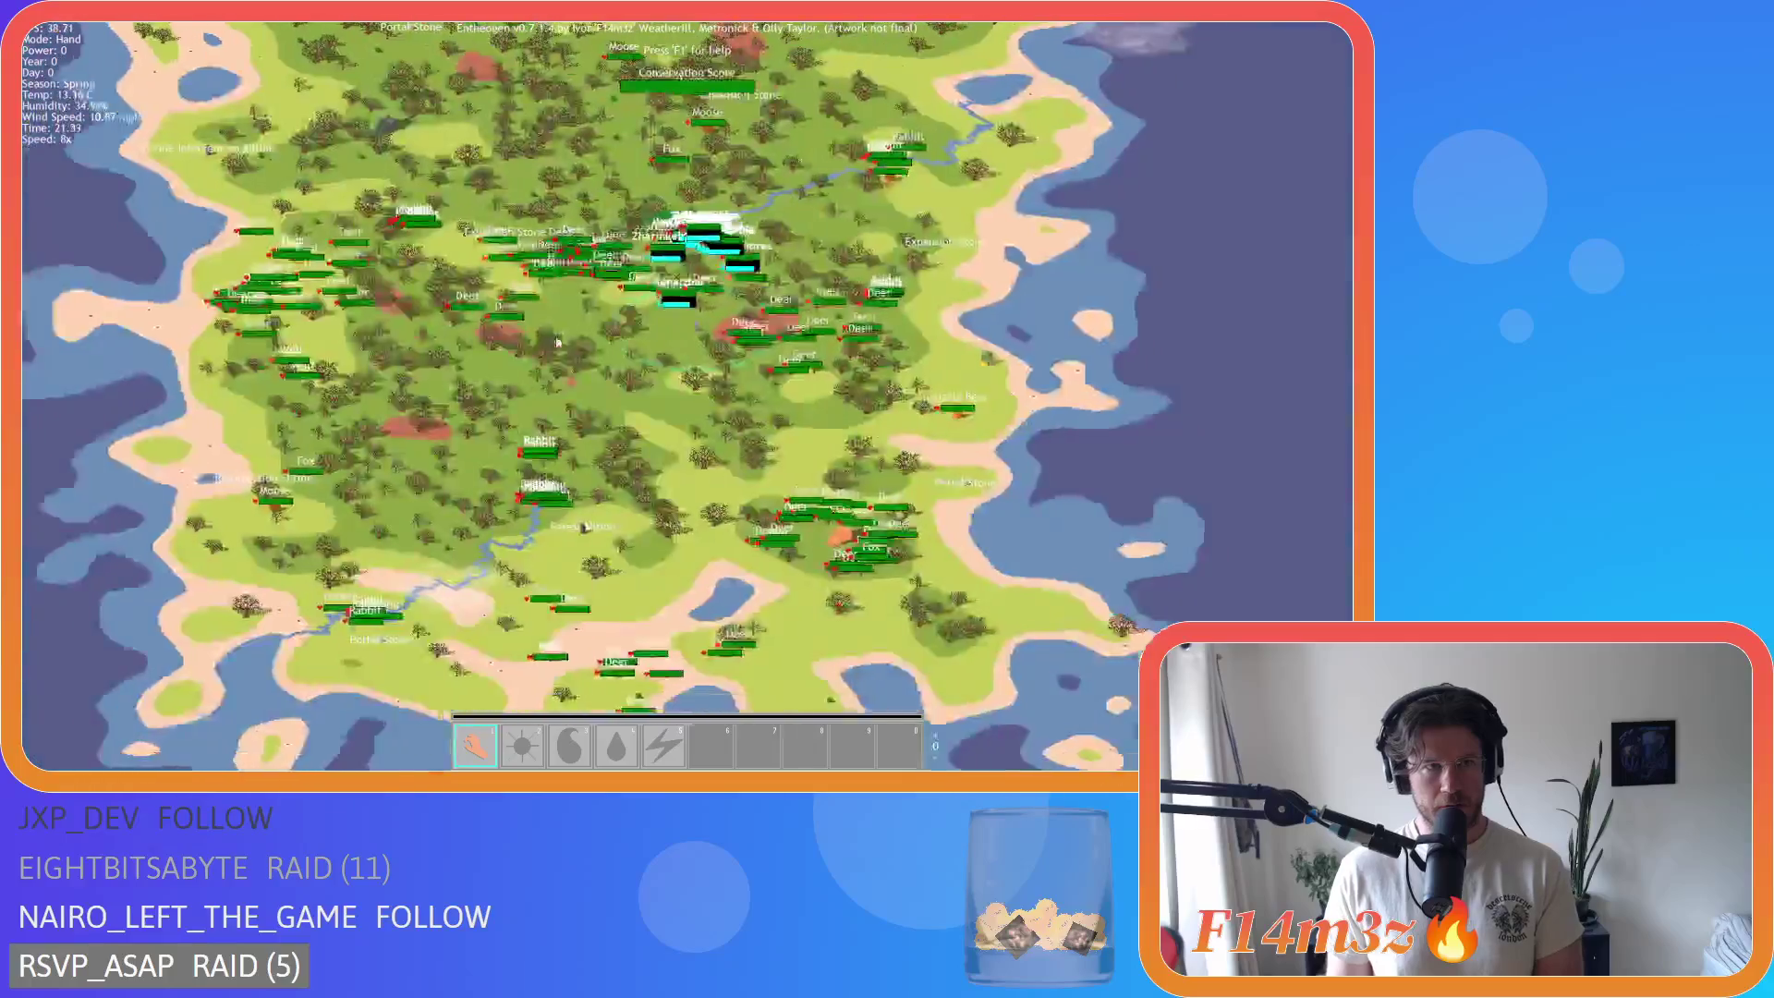
{"action": "scroll", "coordinate": [566, 346], "scroll_direction": "up", "scroll_amount": 5}
{"action": "key", "text": "a"}
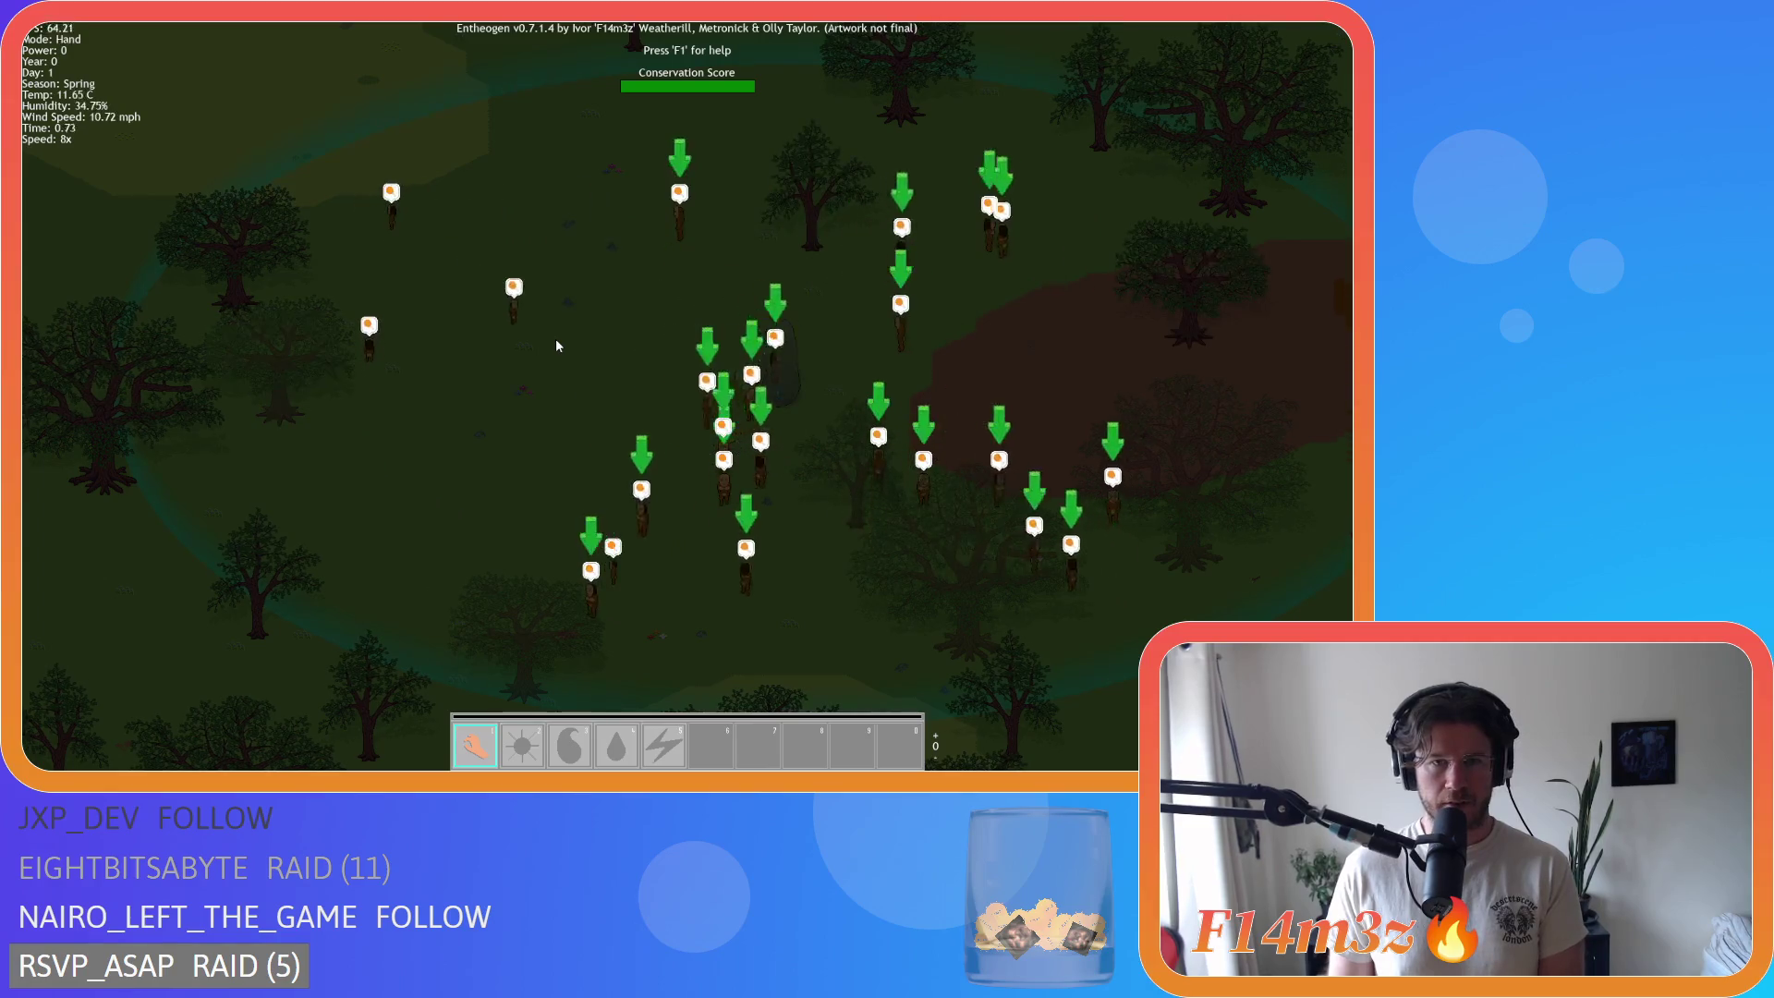
Step: Follow the villagers' night column through the forest and centre on the red-alert building
{"action": "key", "text": "d"}
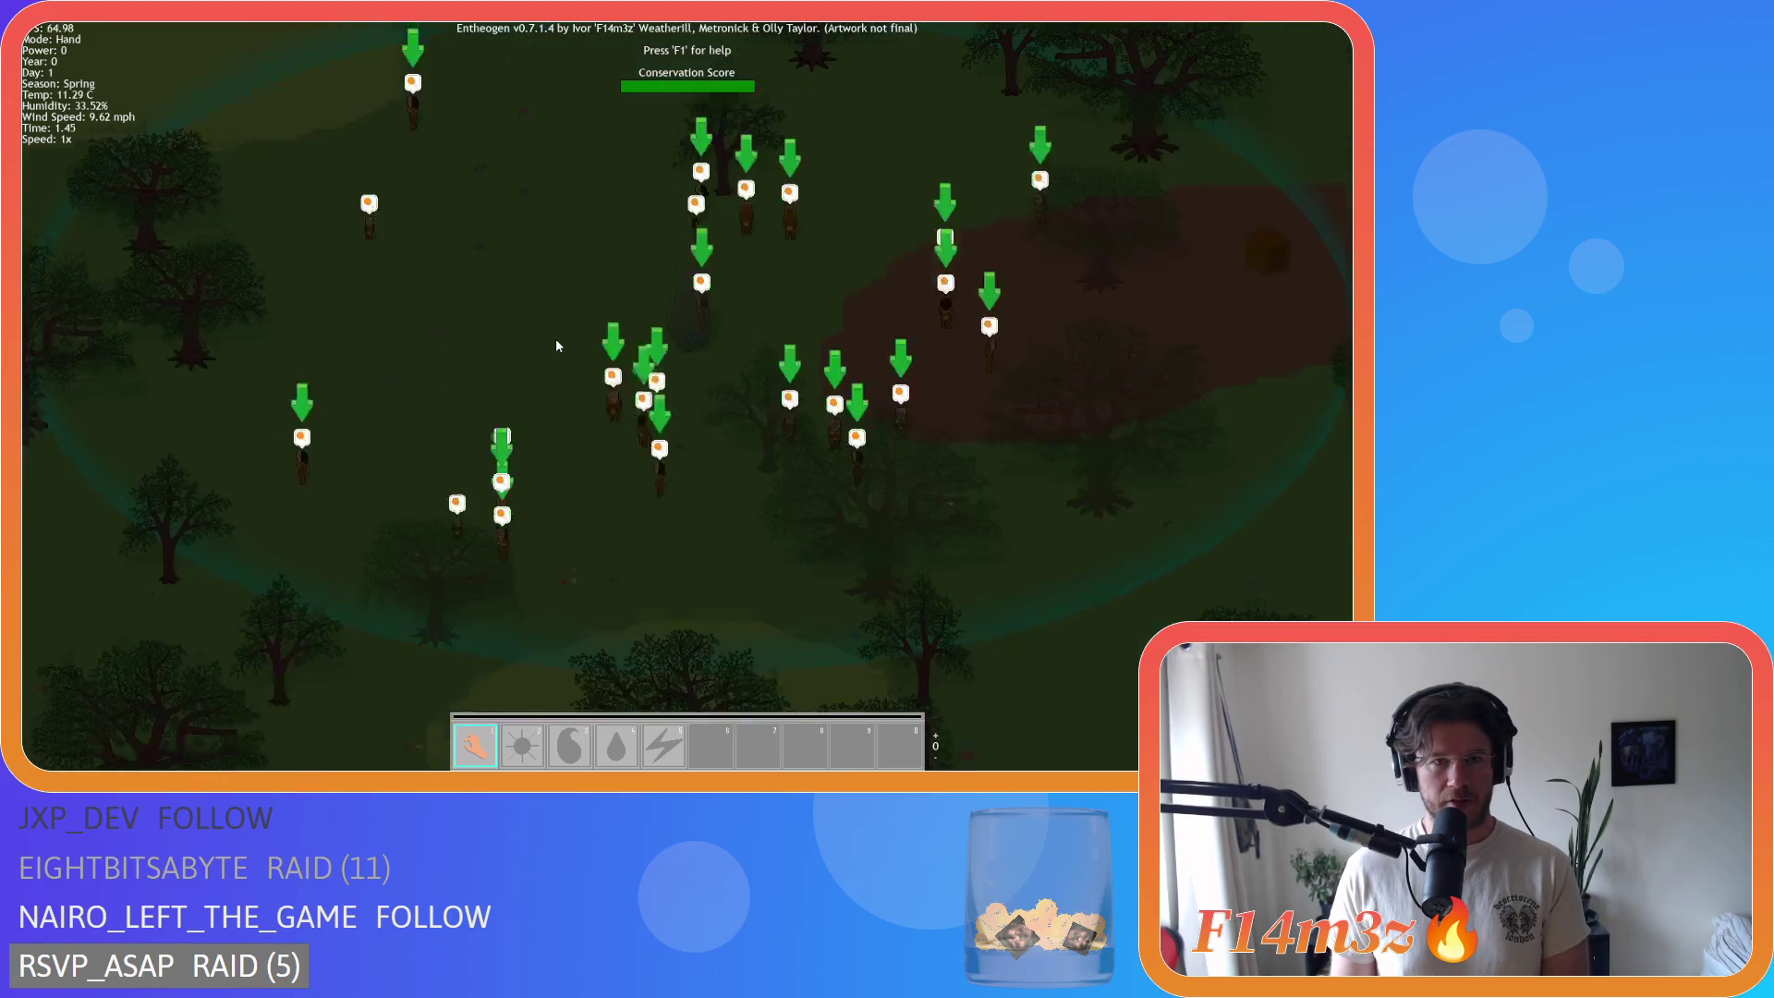
{"action": "key", "text": "a"}
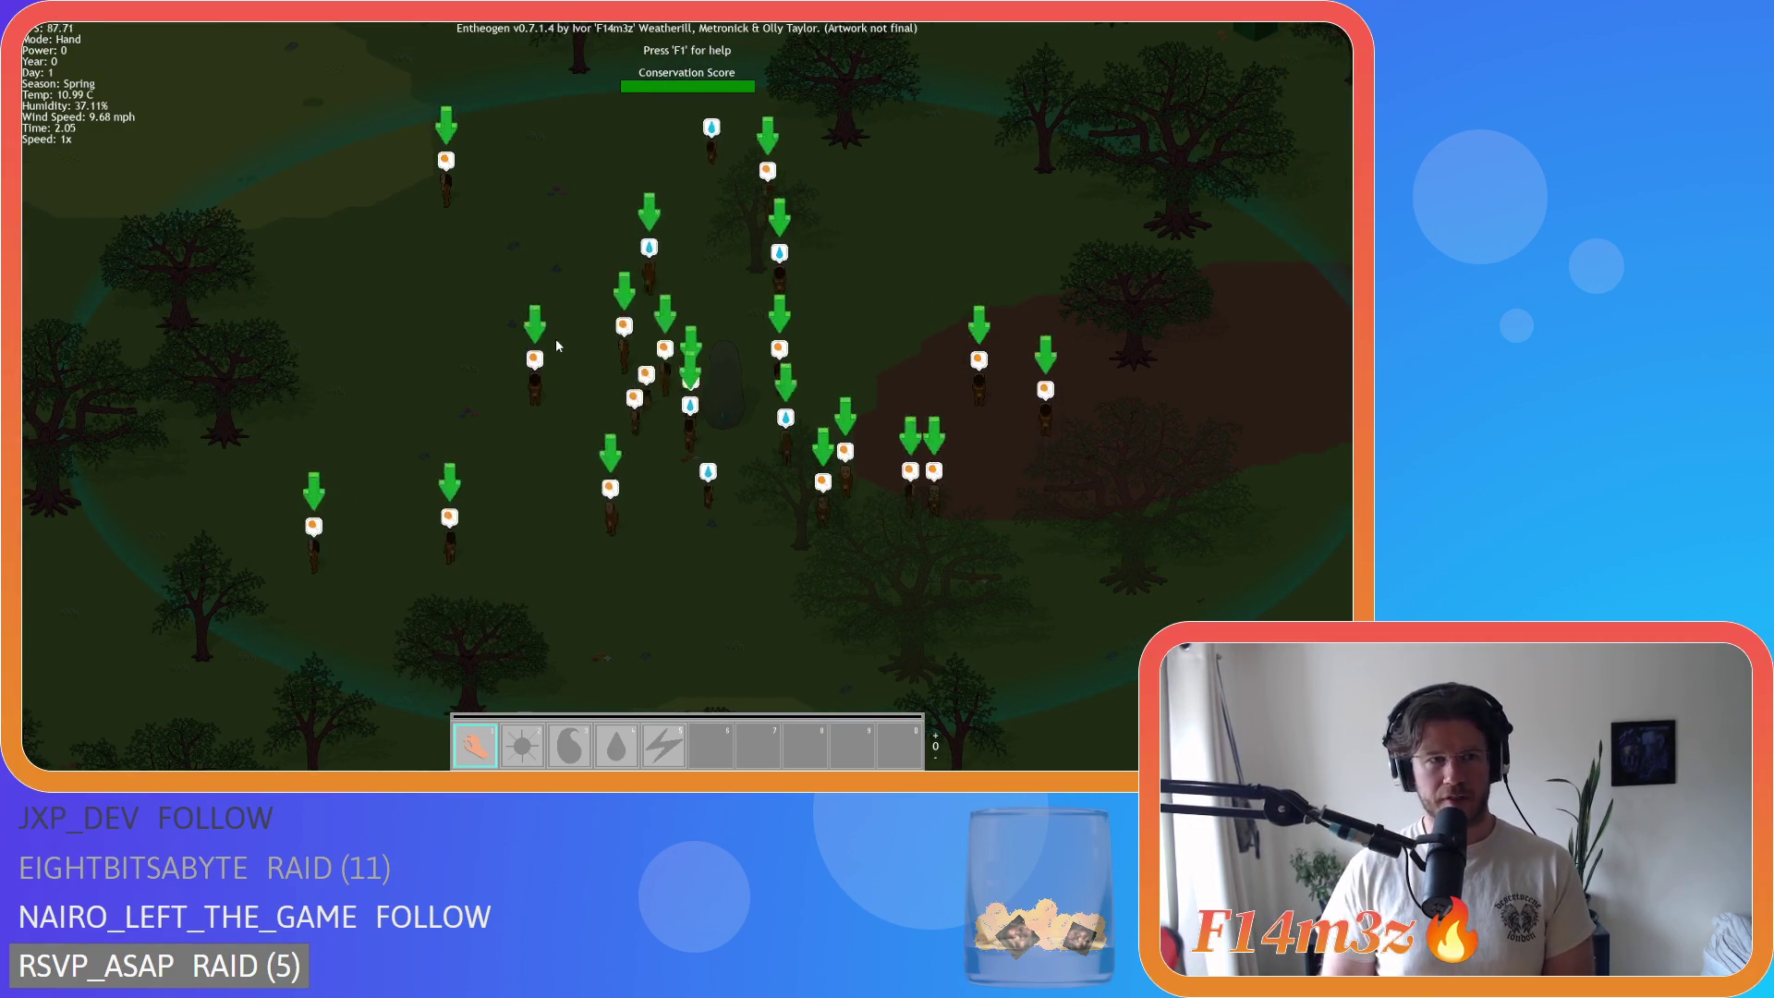
{"action": "key", "text": "d"}
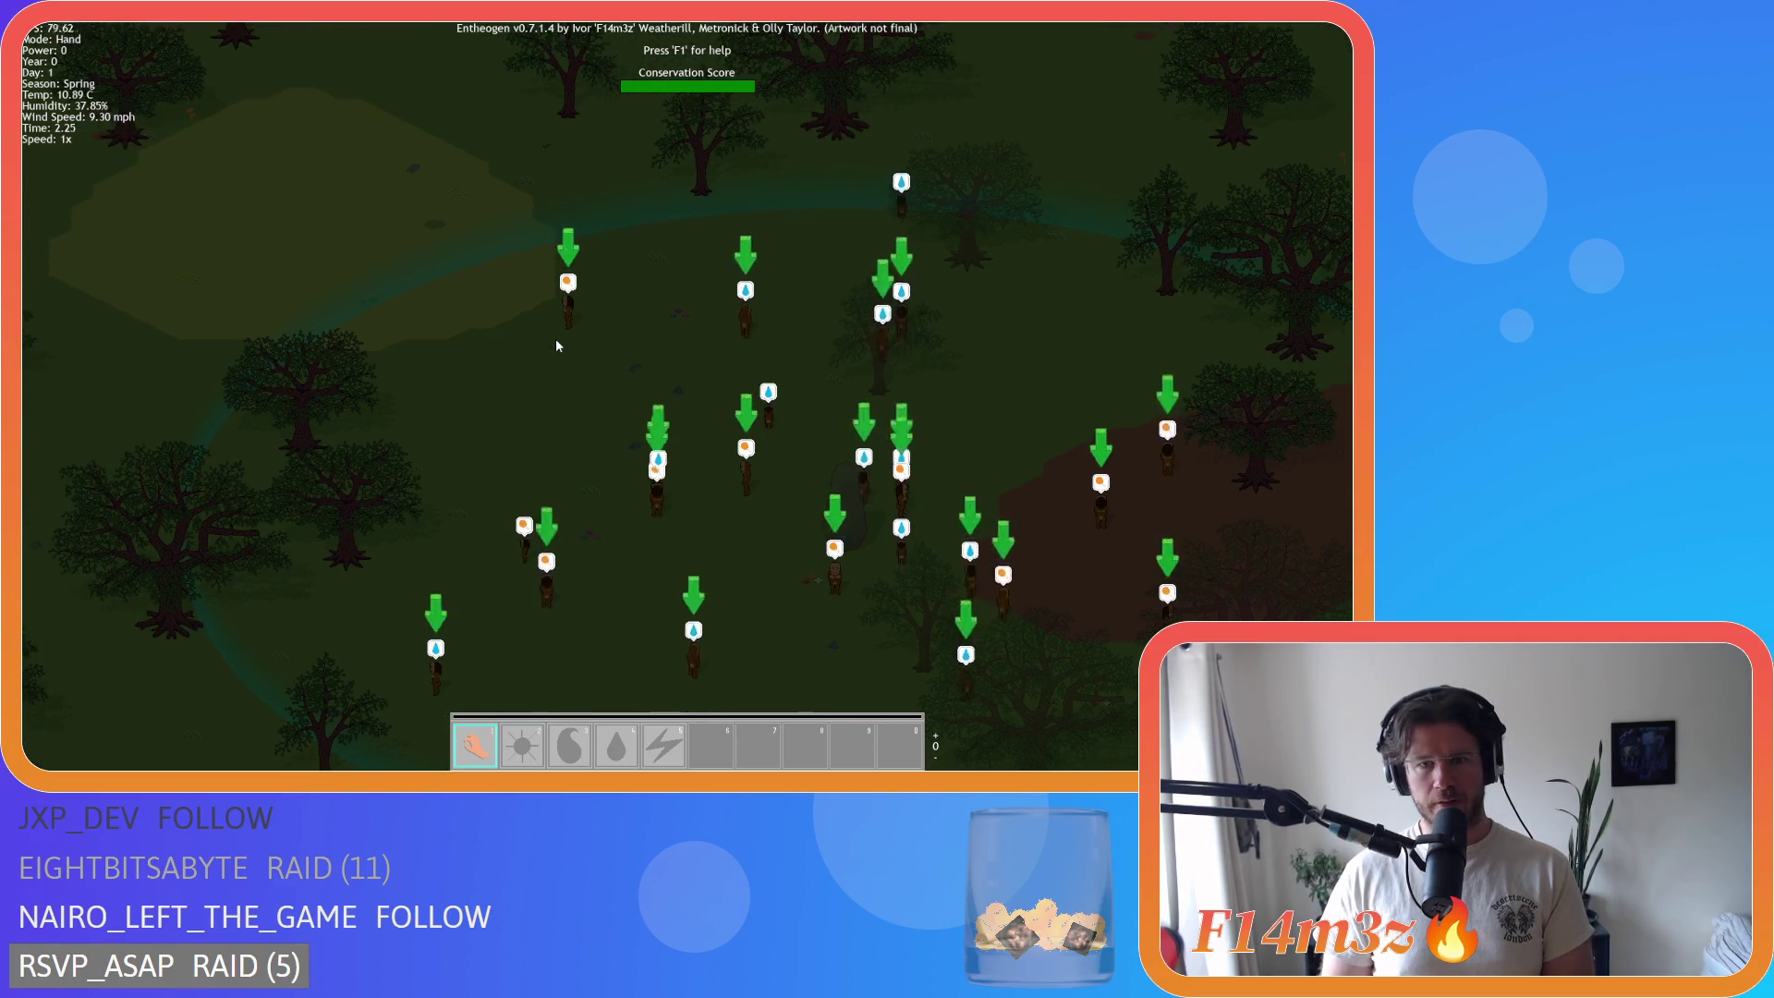
{"action": "key", "text": "s"}
{"action": "key", "text": "w"}
{"action": "key", "text": "d"}
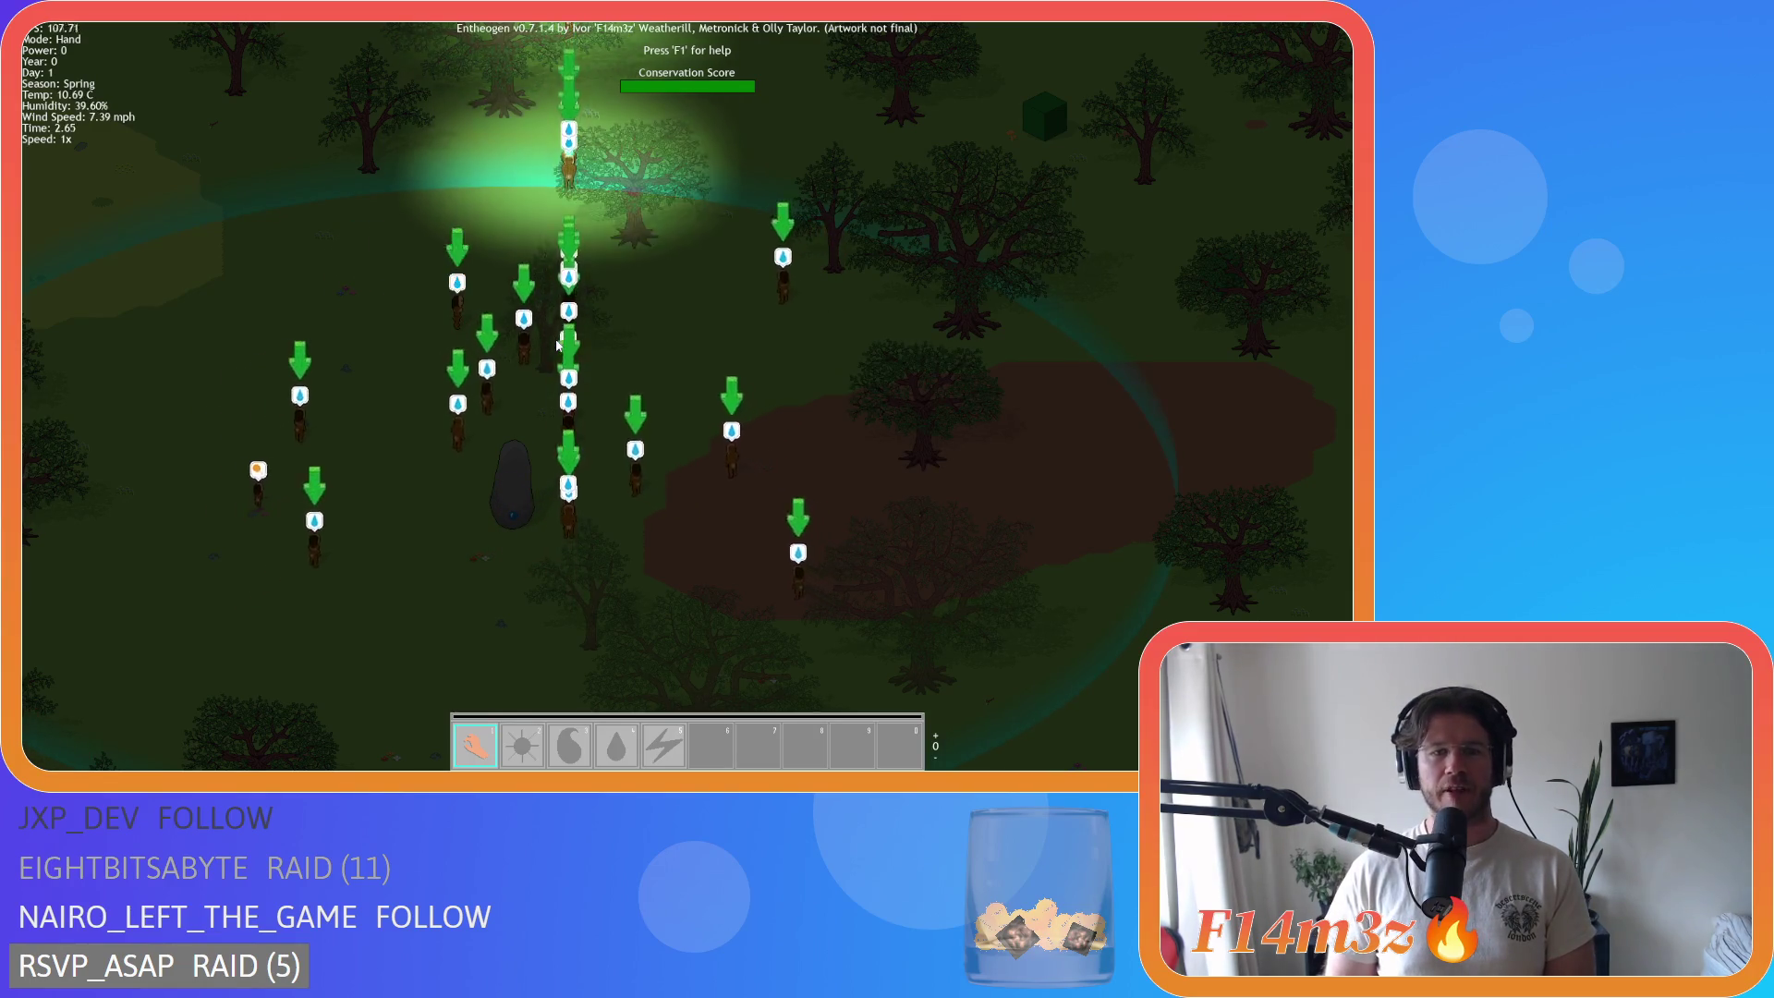
{"action": "key", "text": "w"}
{"action": "key", "text": "a"}
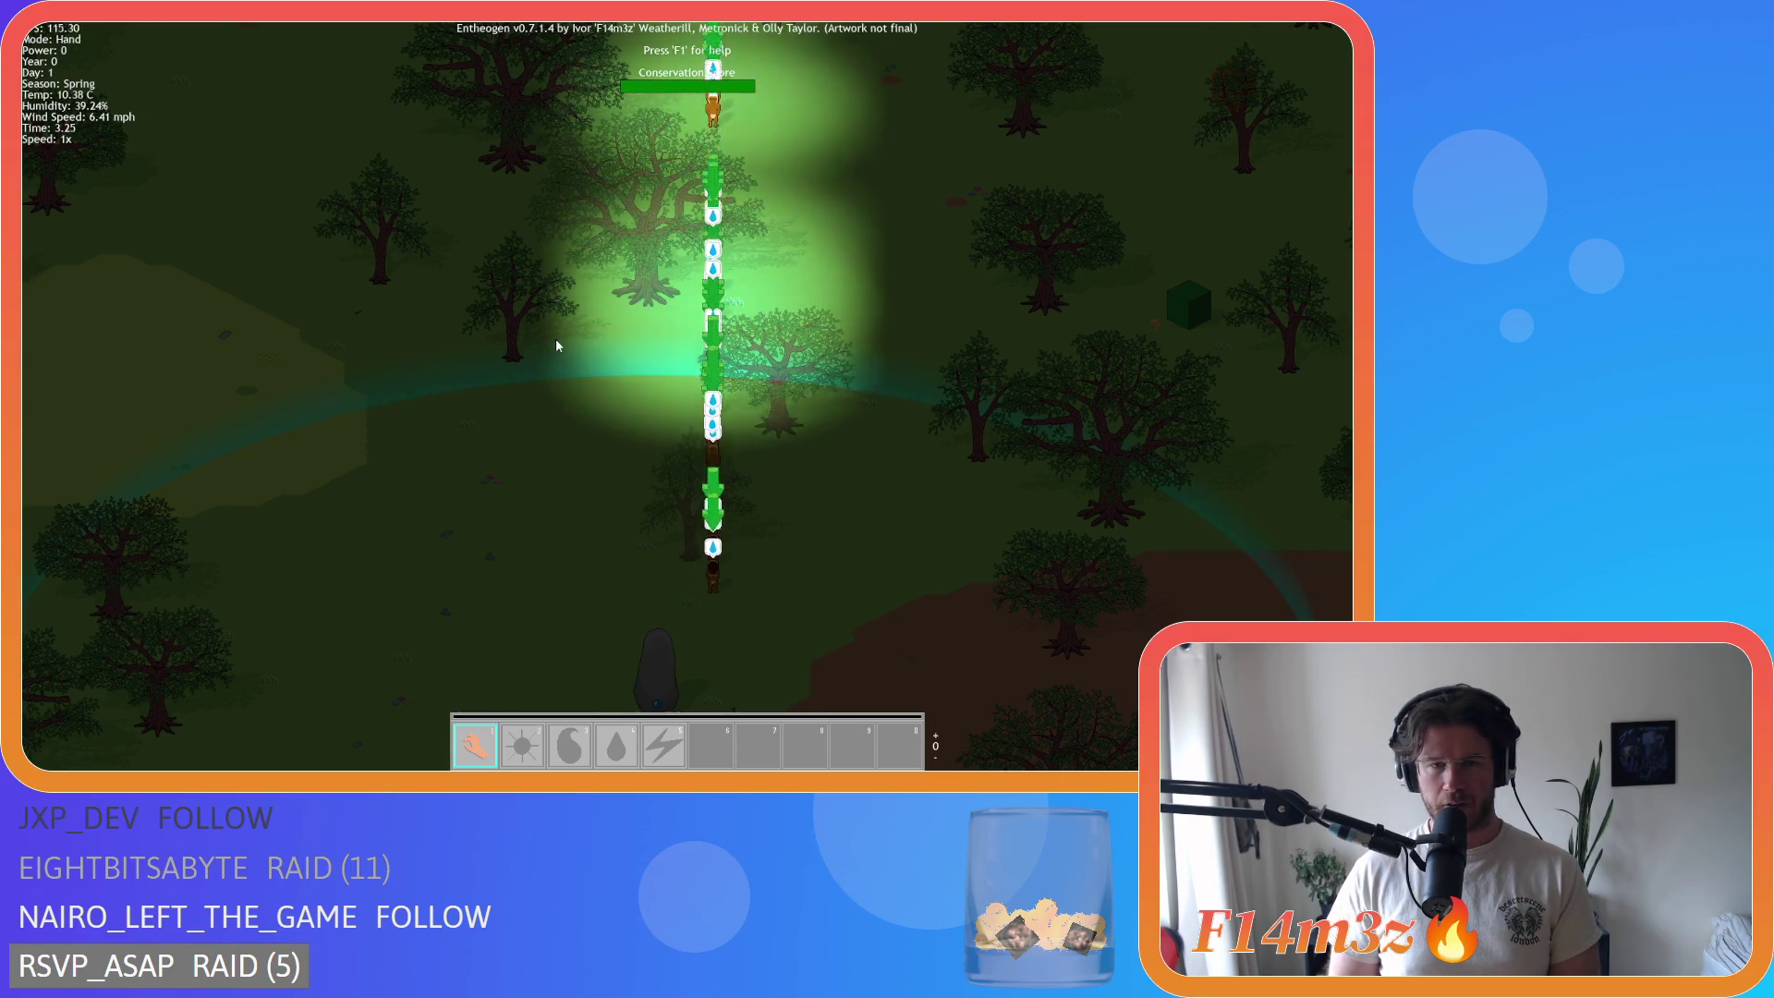
{"action": "key", "text": "w"}
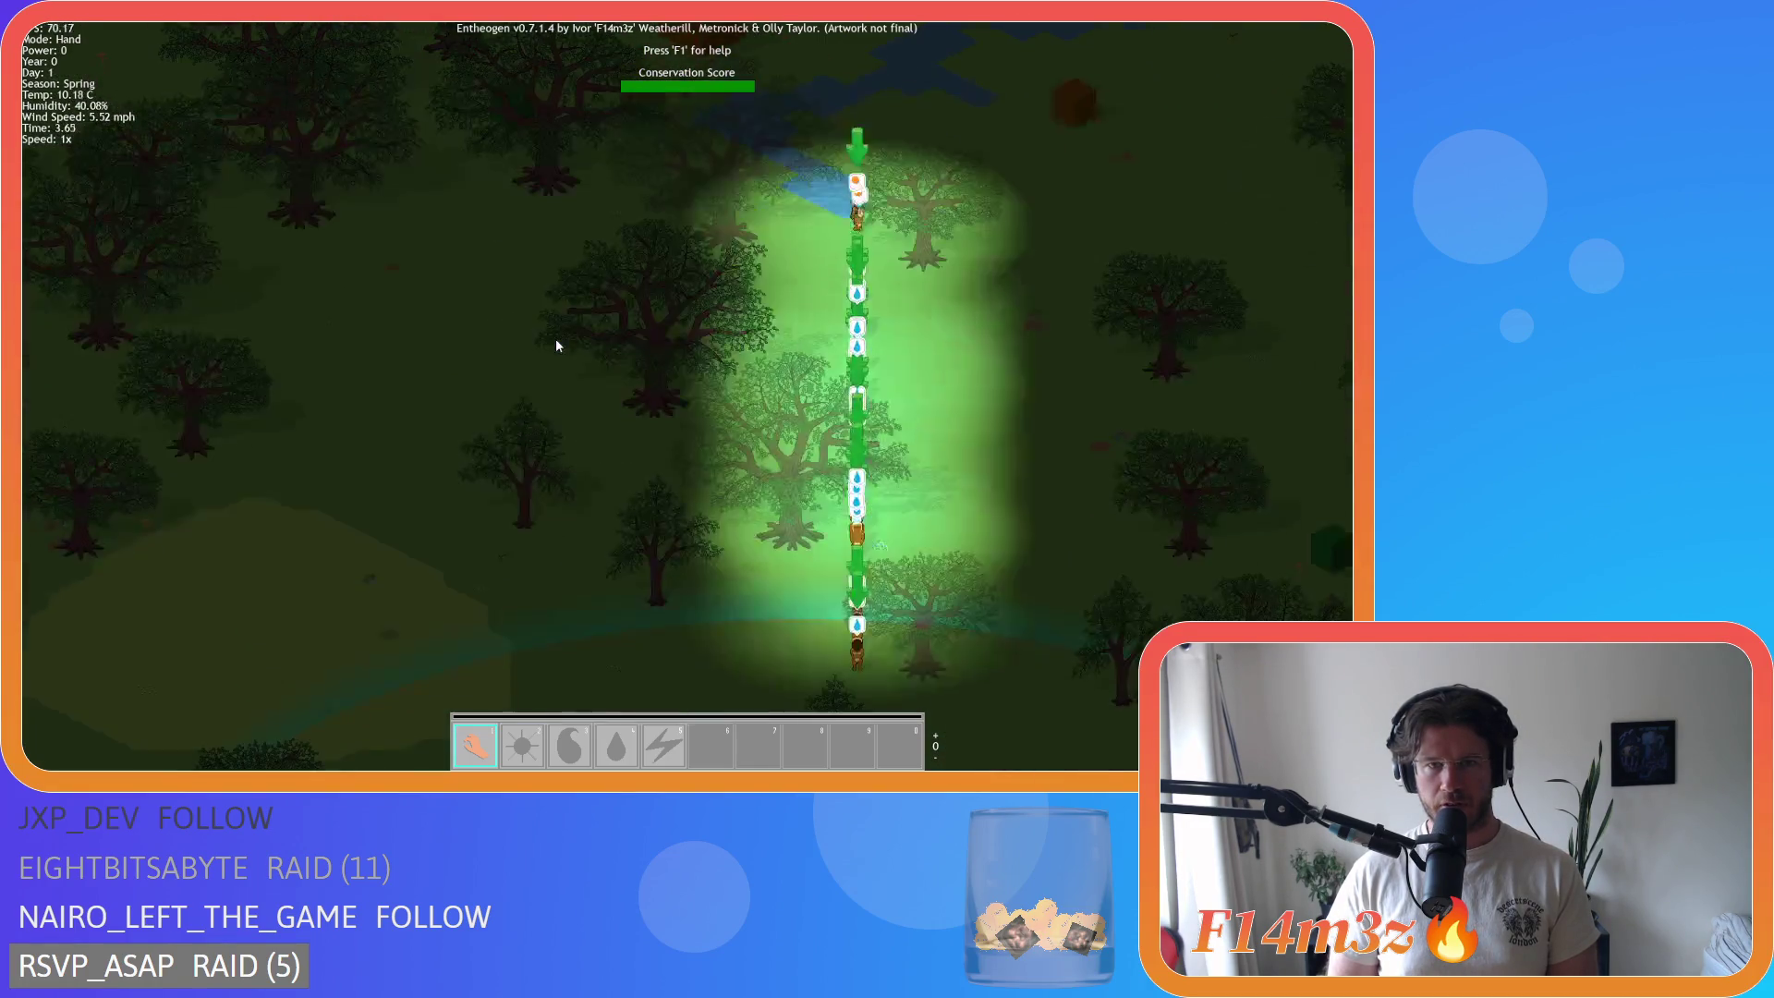
{"action": "key", "text": "s"}
{"action": "key", "text": "w"}
{"action": "key", "text": "d"}
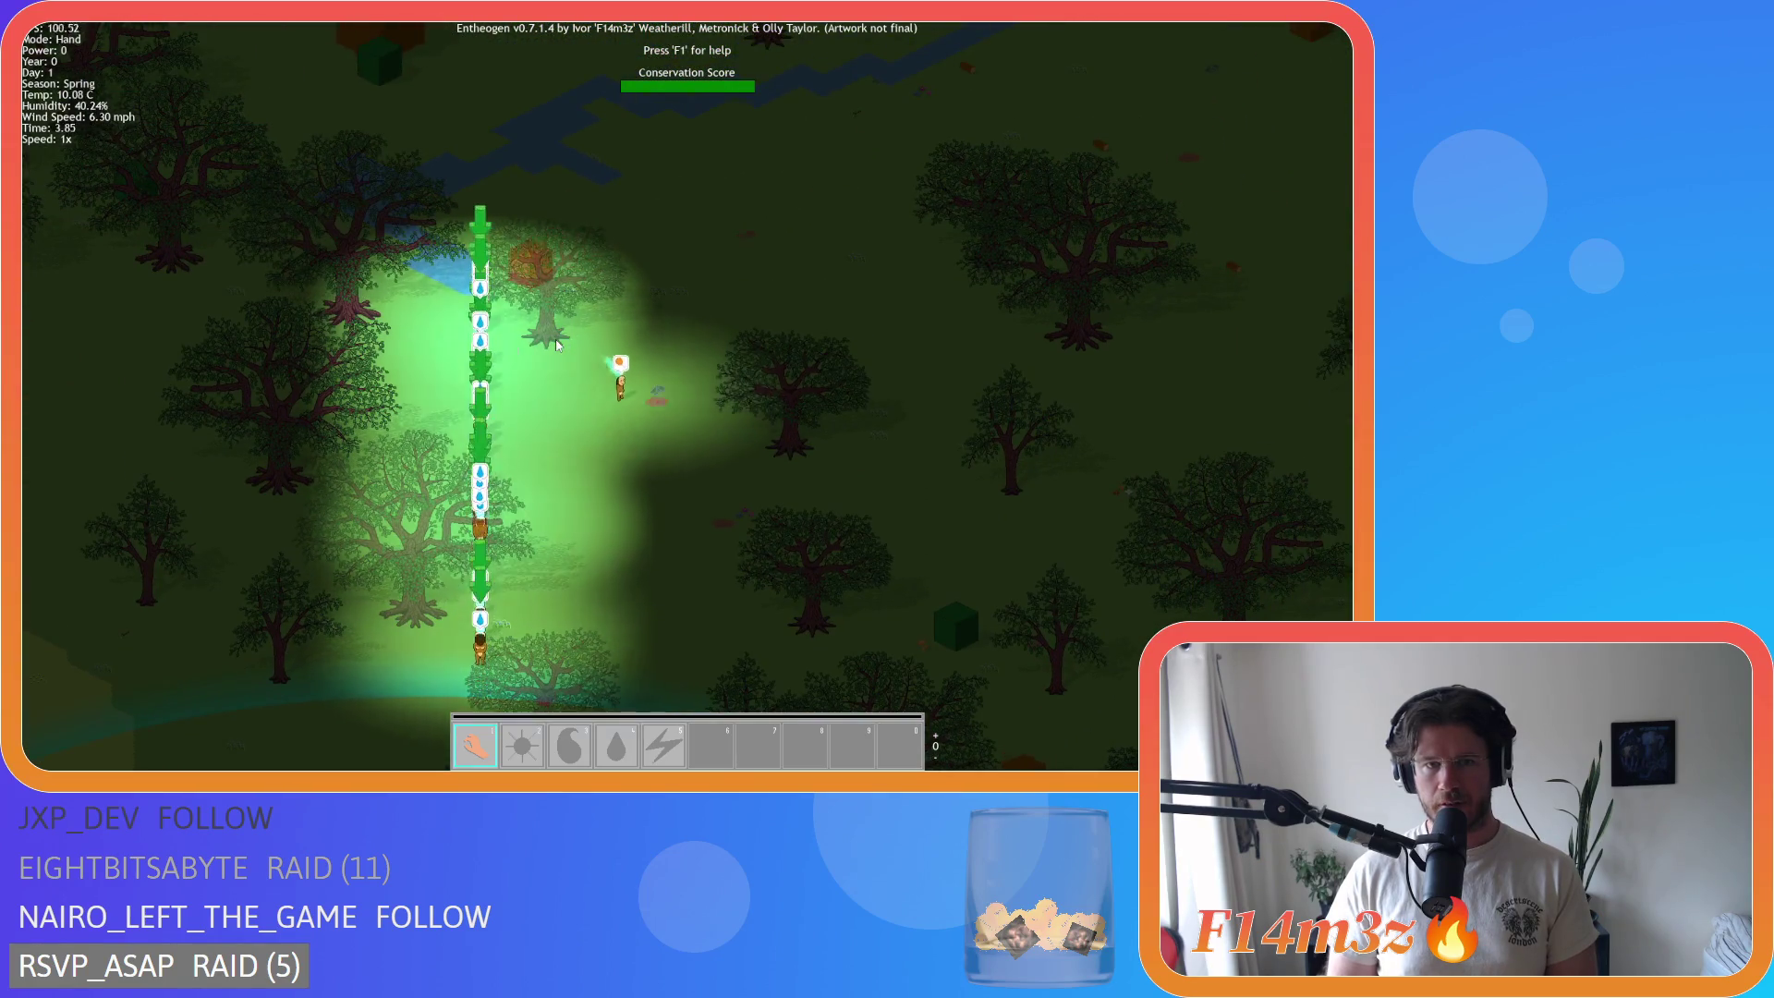
{"action": "key", "text": "a"}
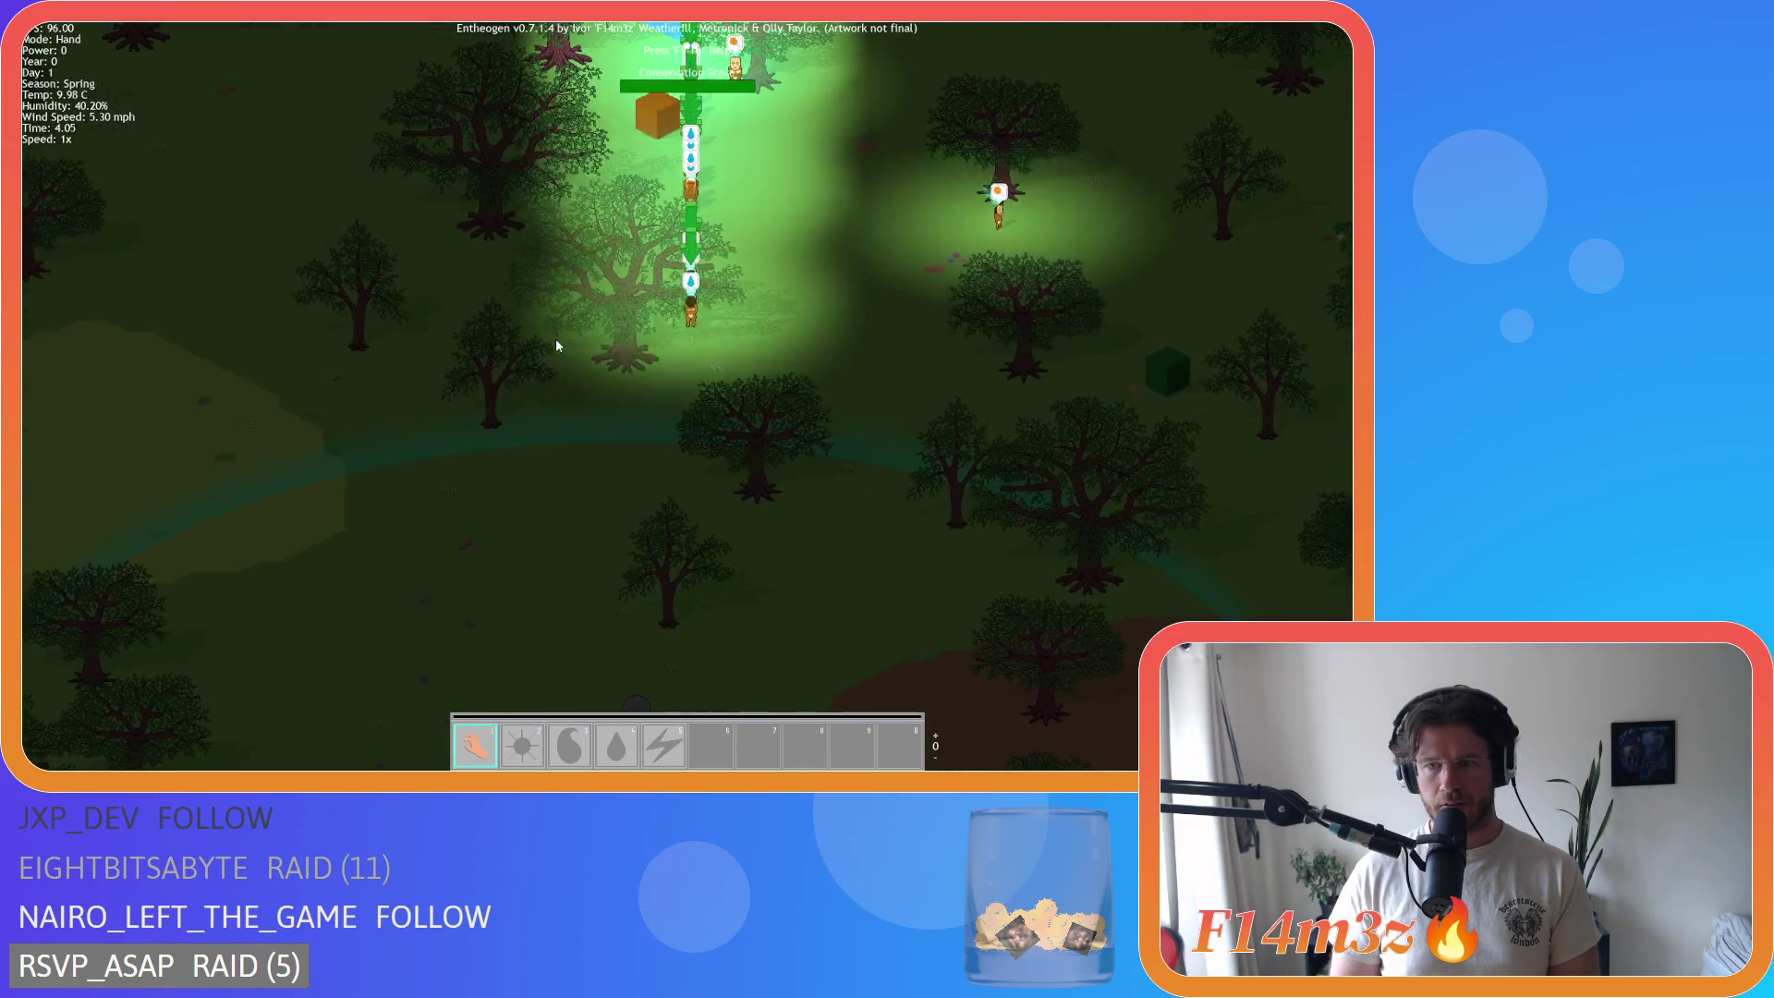
{"action": "key", "text": "d"}
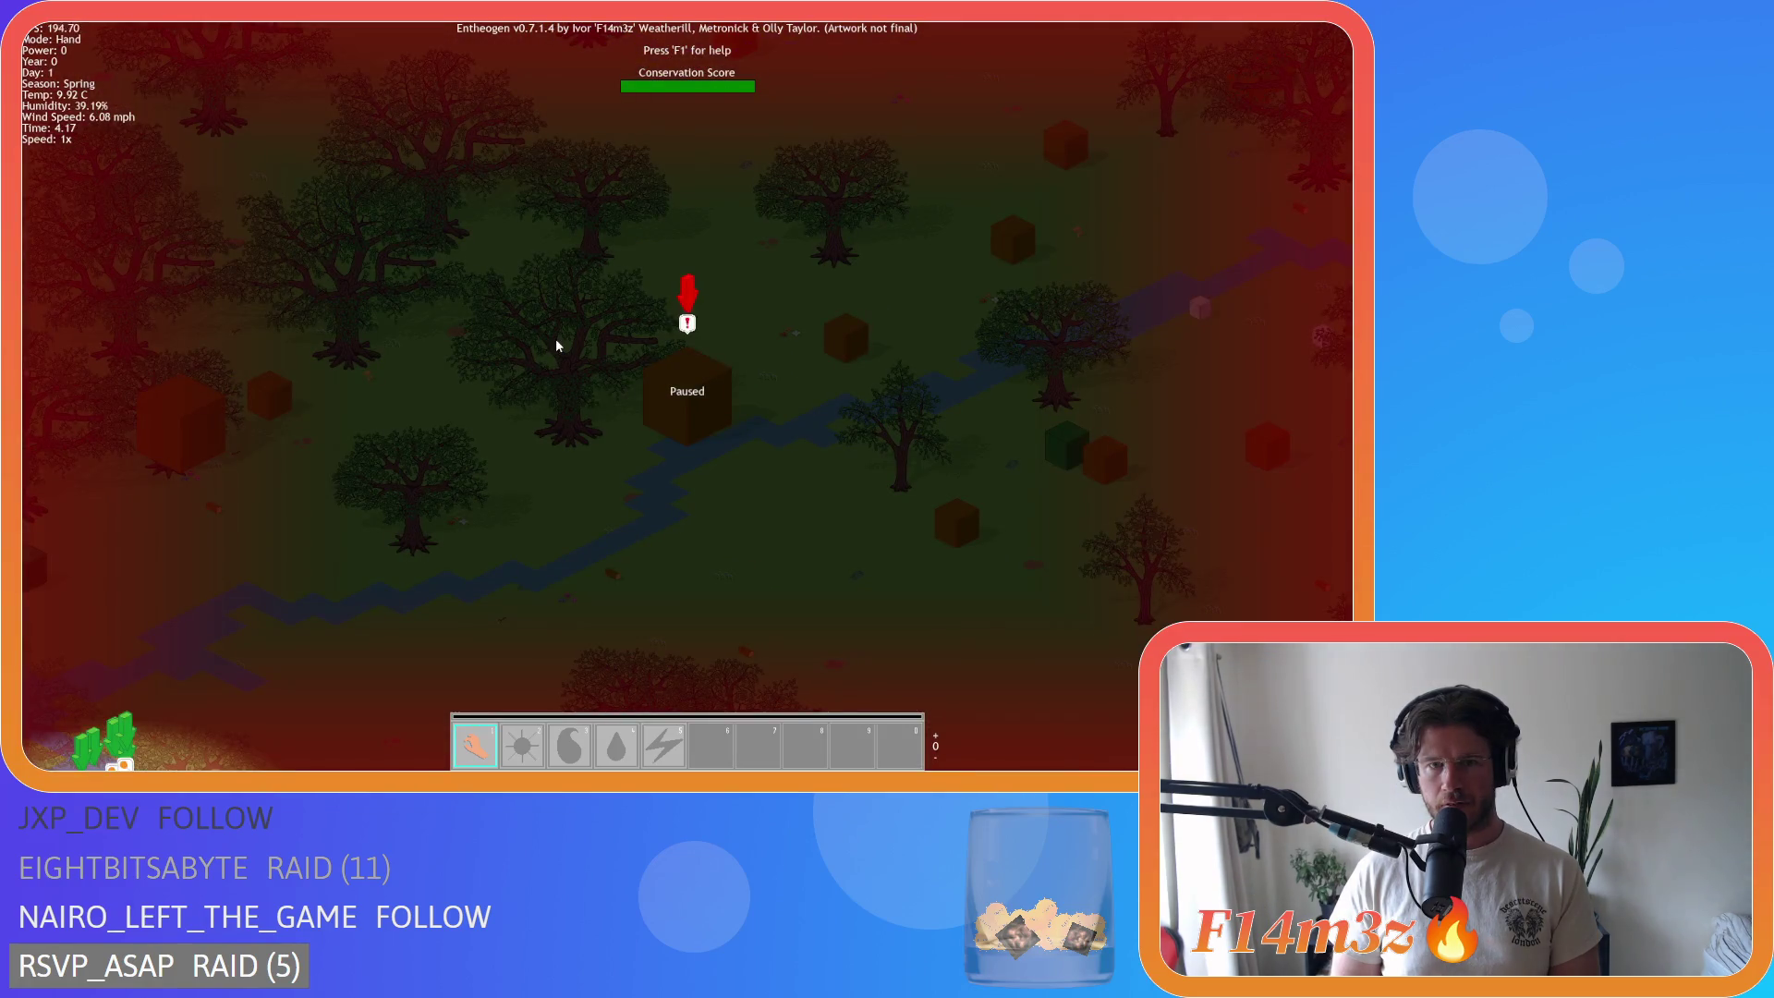
Step: Pan to the villager group, zoom out over the forest, then zoom back in
{"action": "key", "text": "a"}
{"action": "key", "text": "s"}
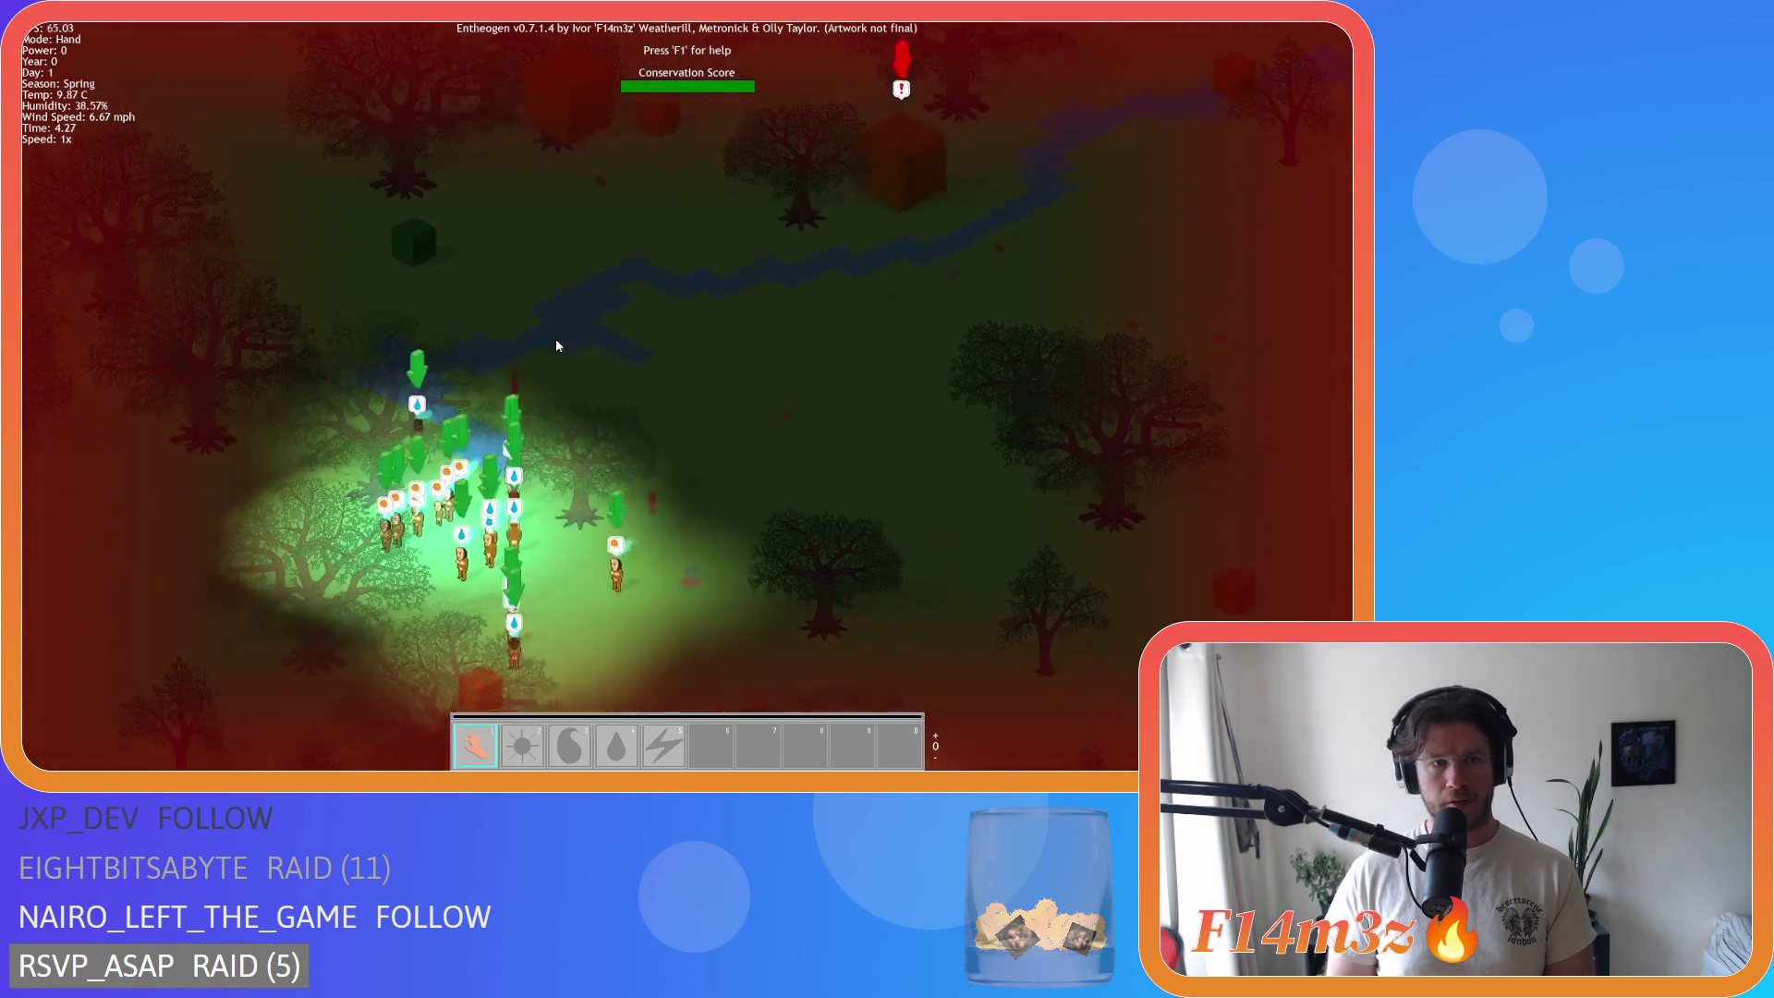
{"action": "scroll", "coordinate": [558, 346], "scroll_direction": "down", "scroll_amount": 5}
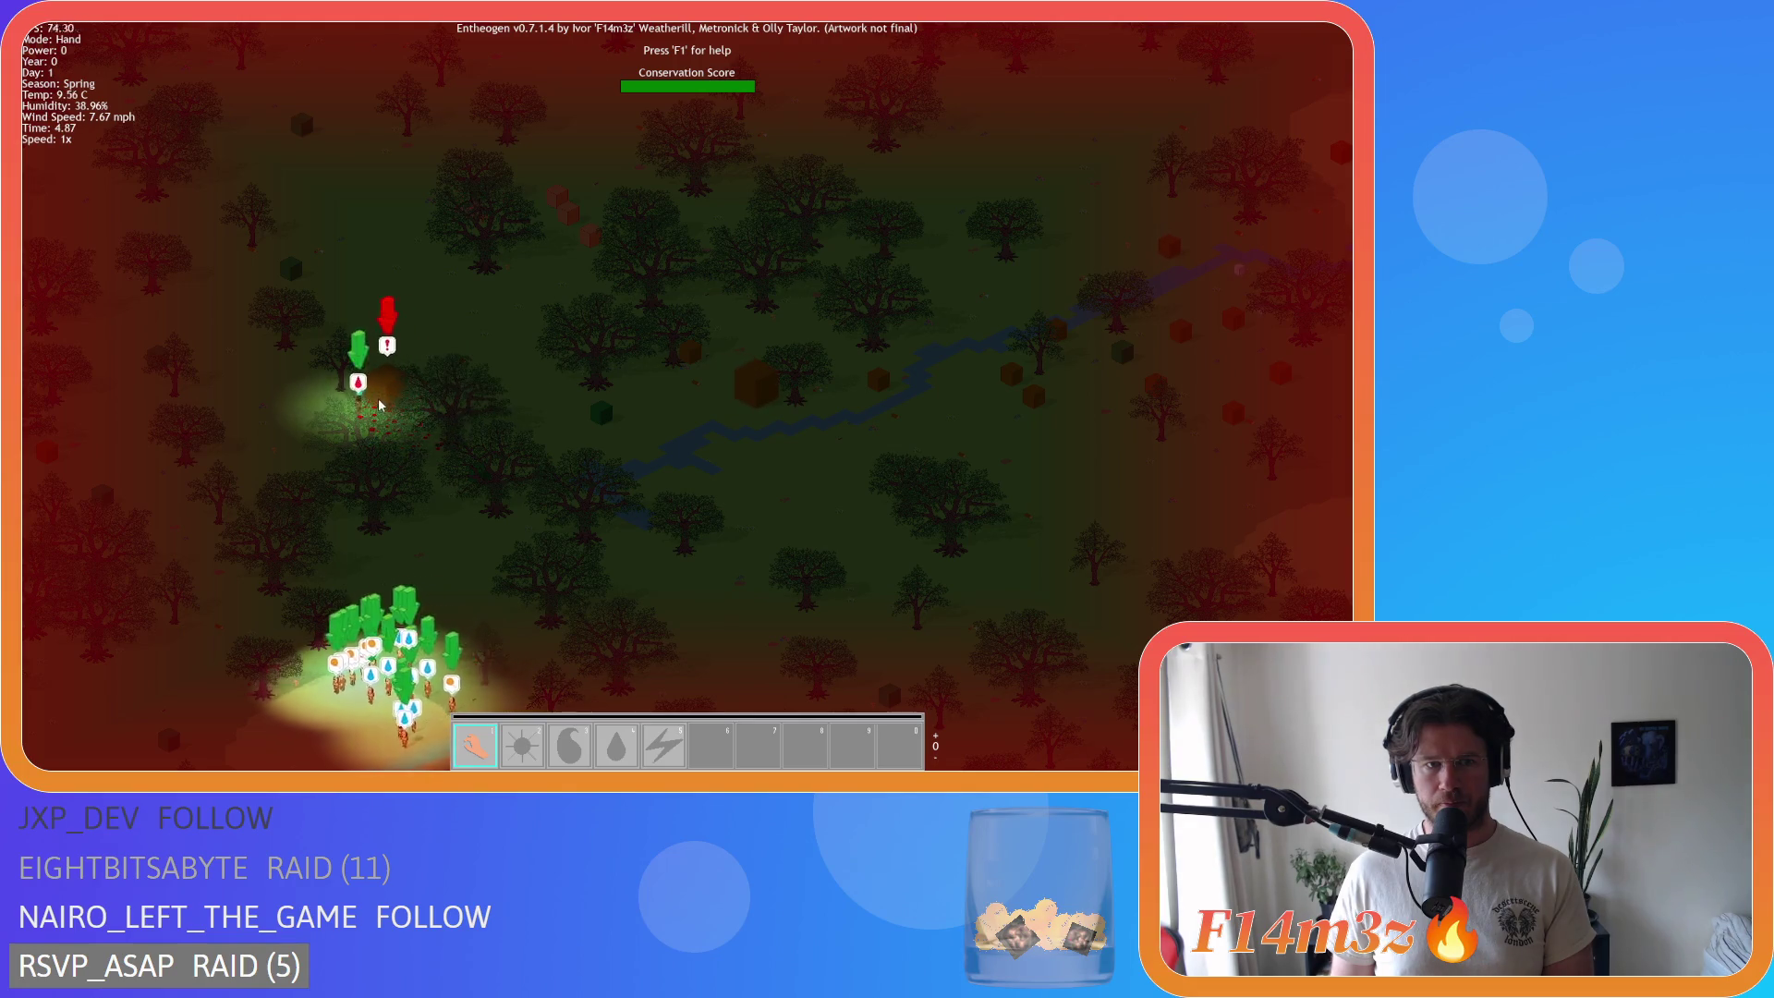
{"action": "scroll", "coordinate": [599, 397], "scroll_direction": "up", "scroll_amount": 3}
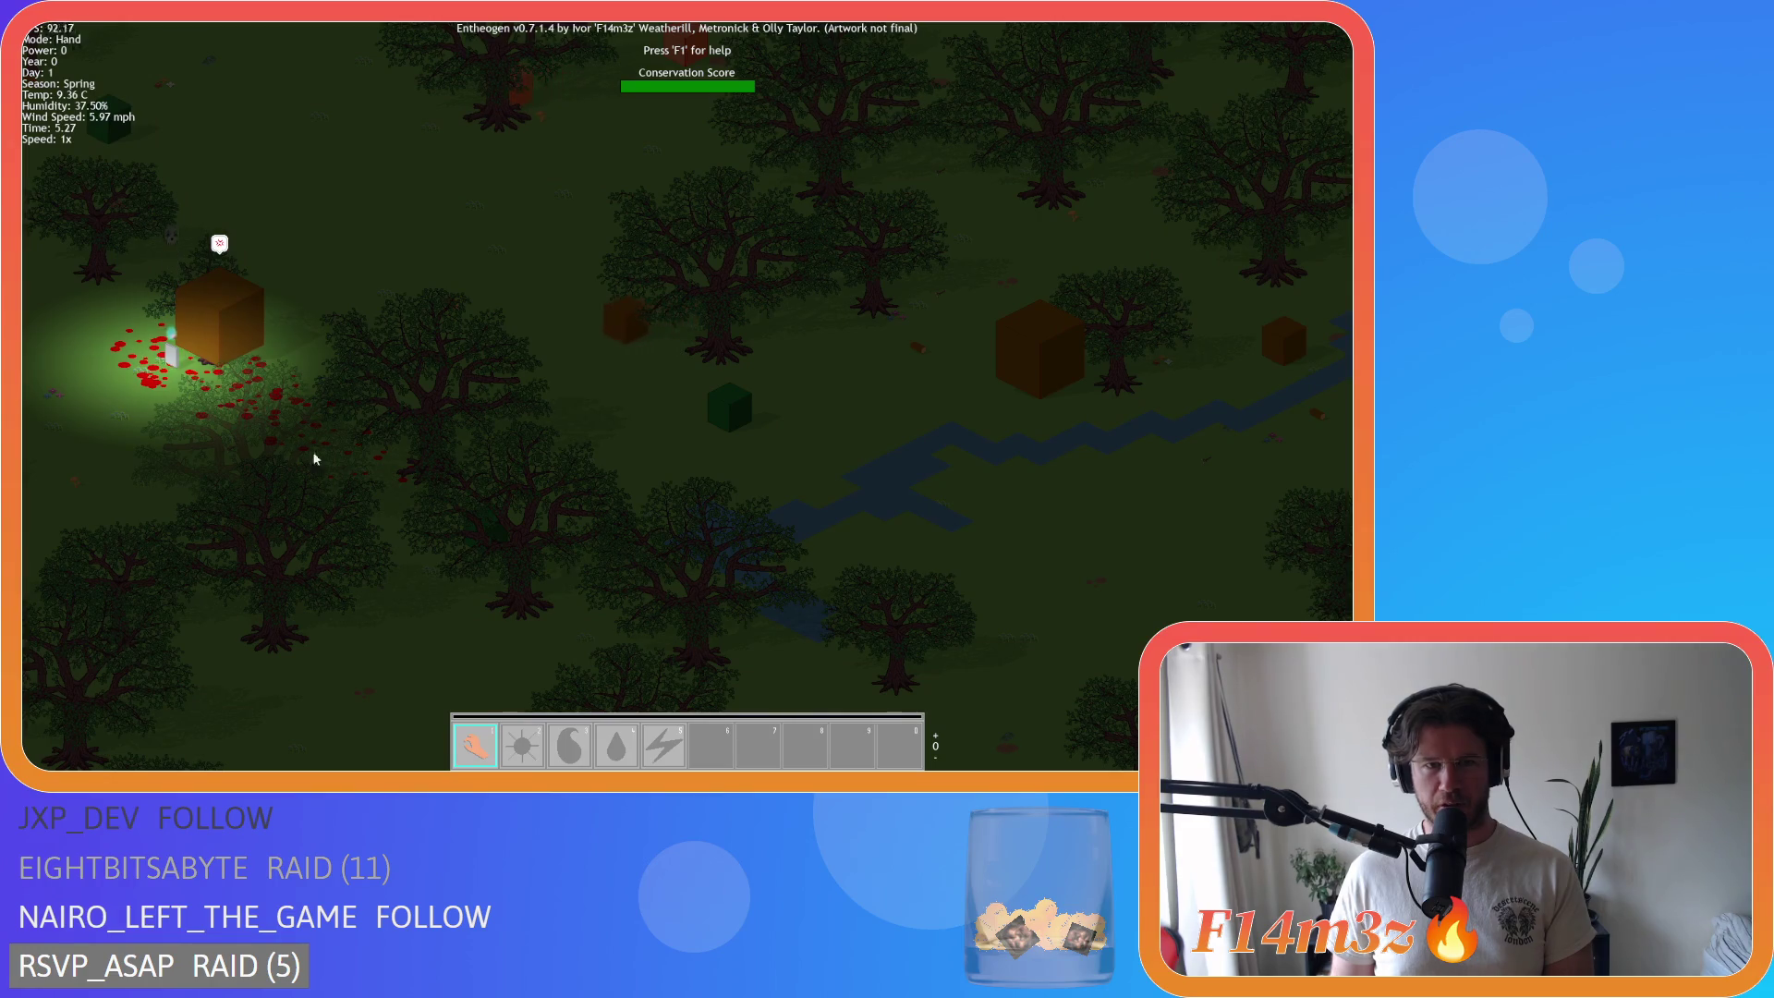
Step: Zoom, rotate the map a quarter turn and move onto the green-arrow villagers
{"action": "scroll", "coordinate": [358, 495], "scroll_direction": "down", "scroll_amount": 3}
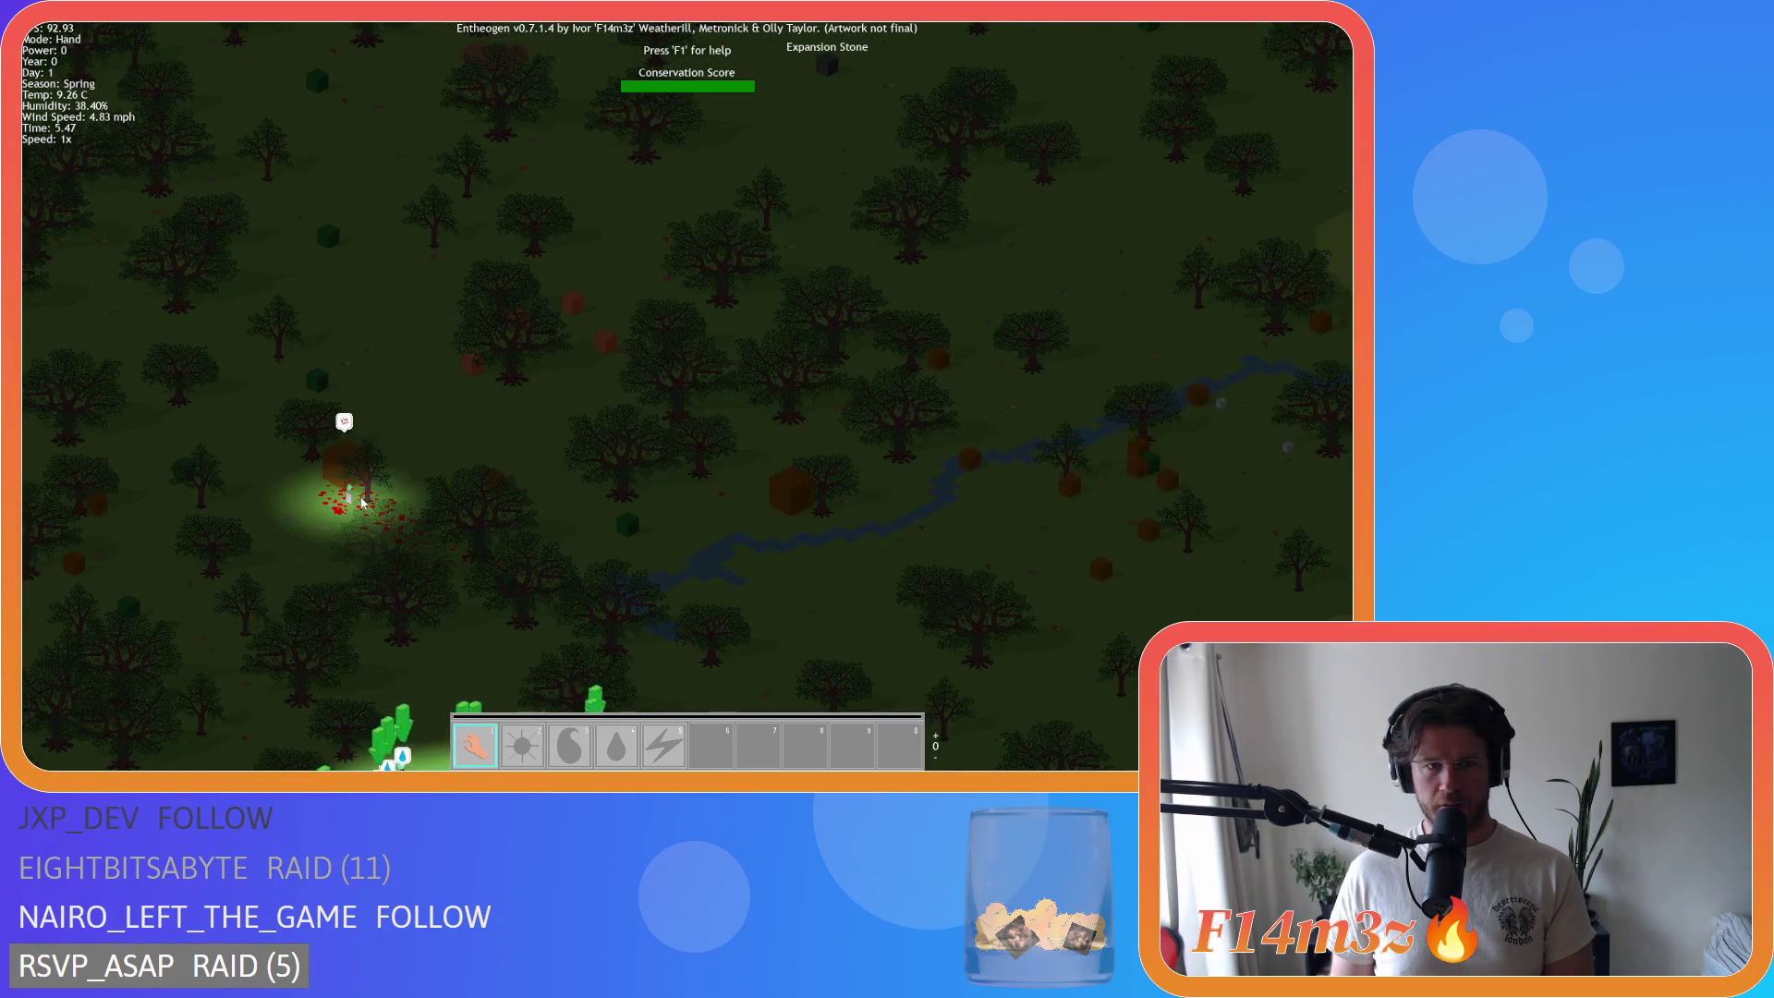
{"action": "key", "text": "e"}
{"action": "key", "text": "s"}
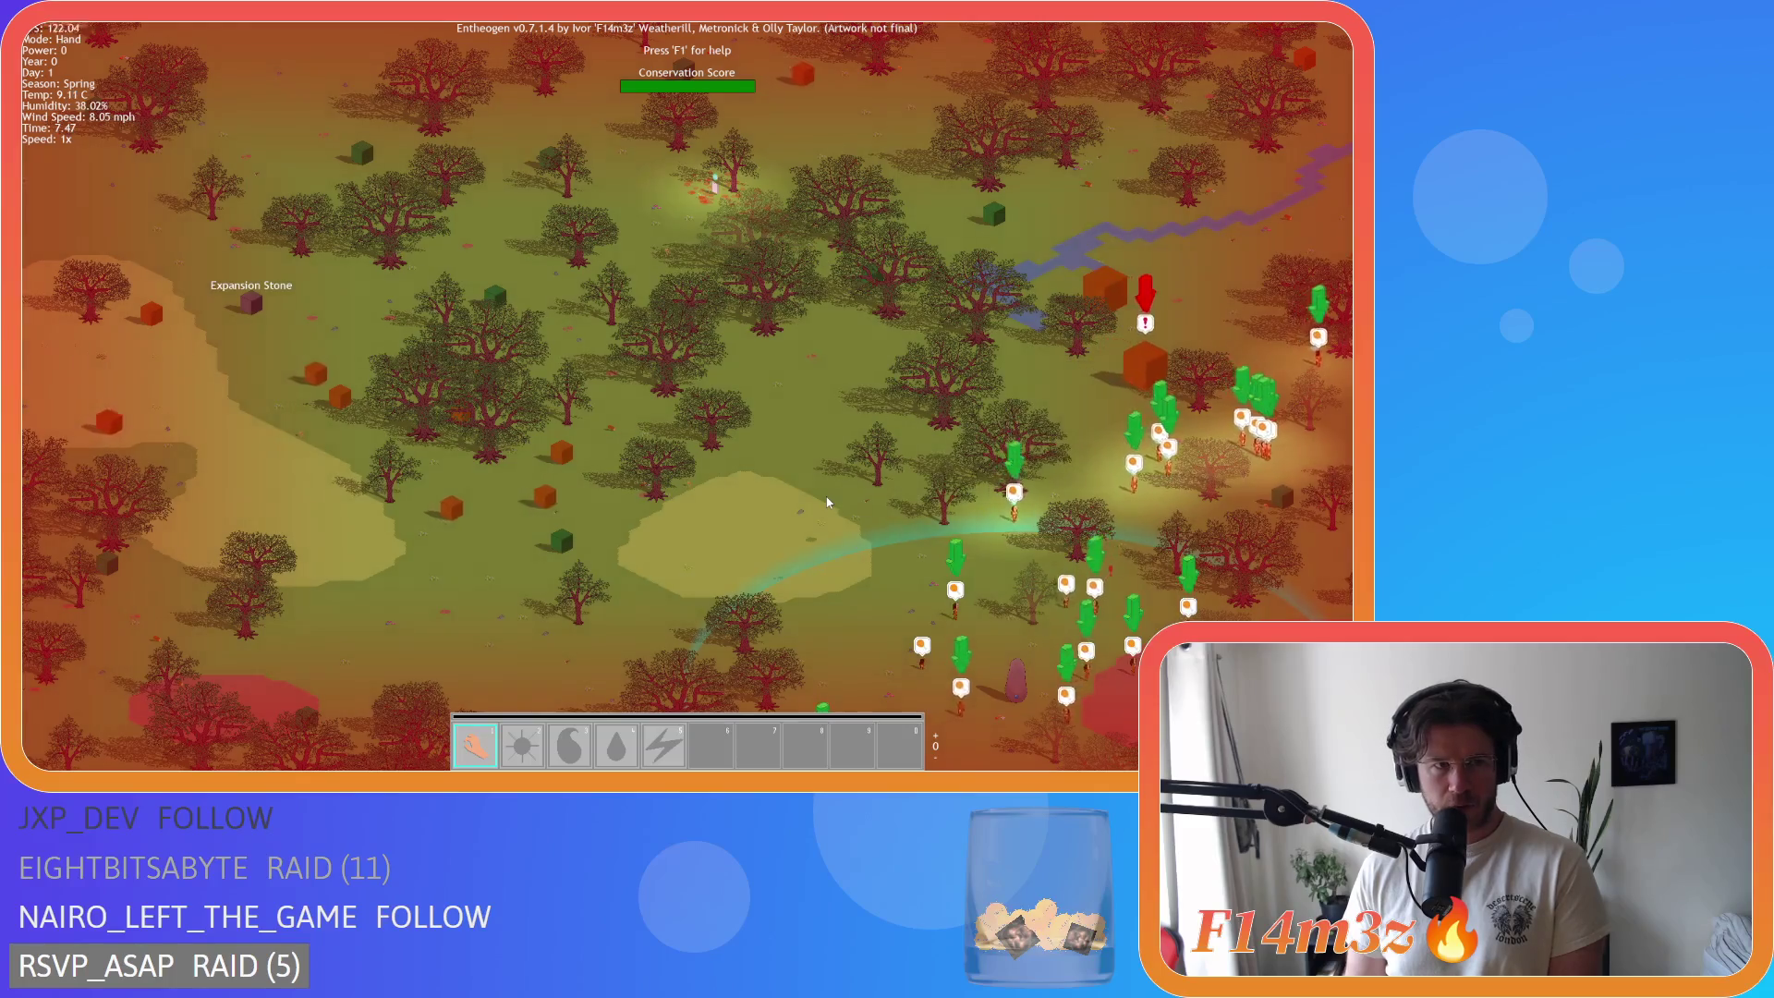
Step: Drag the map across the terrain toward the river and the Expansion Stone
{"action": "left_click_drag", "start_coordinate": [827, 501], "coordinate": [473, 431]}
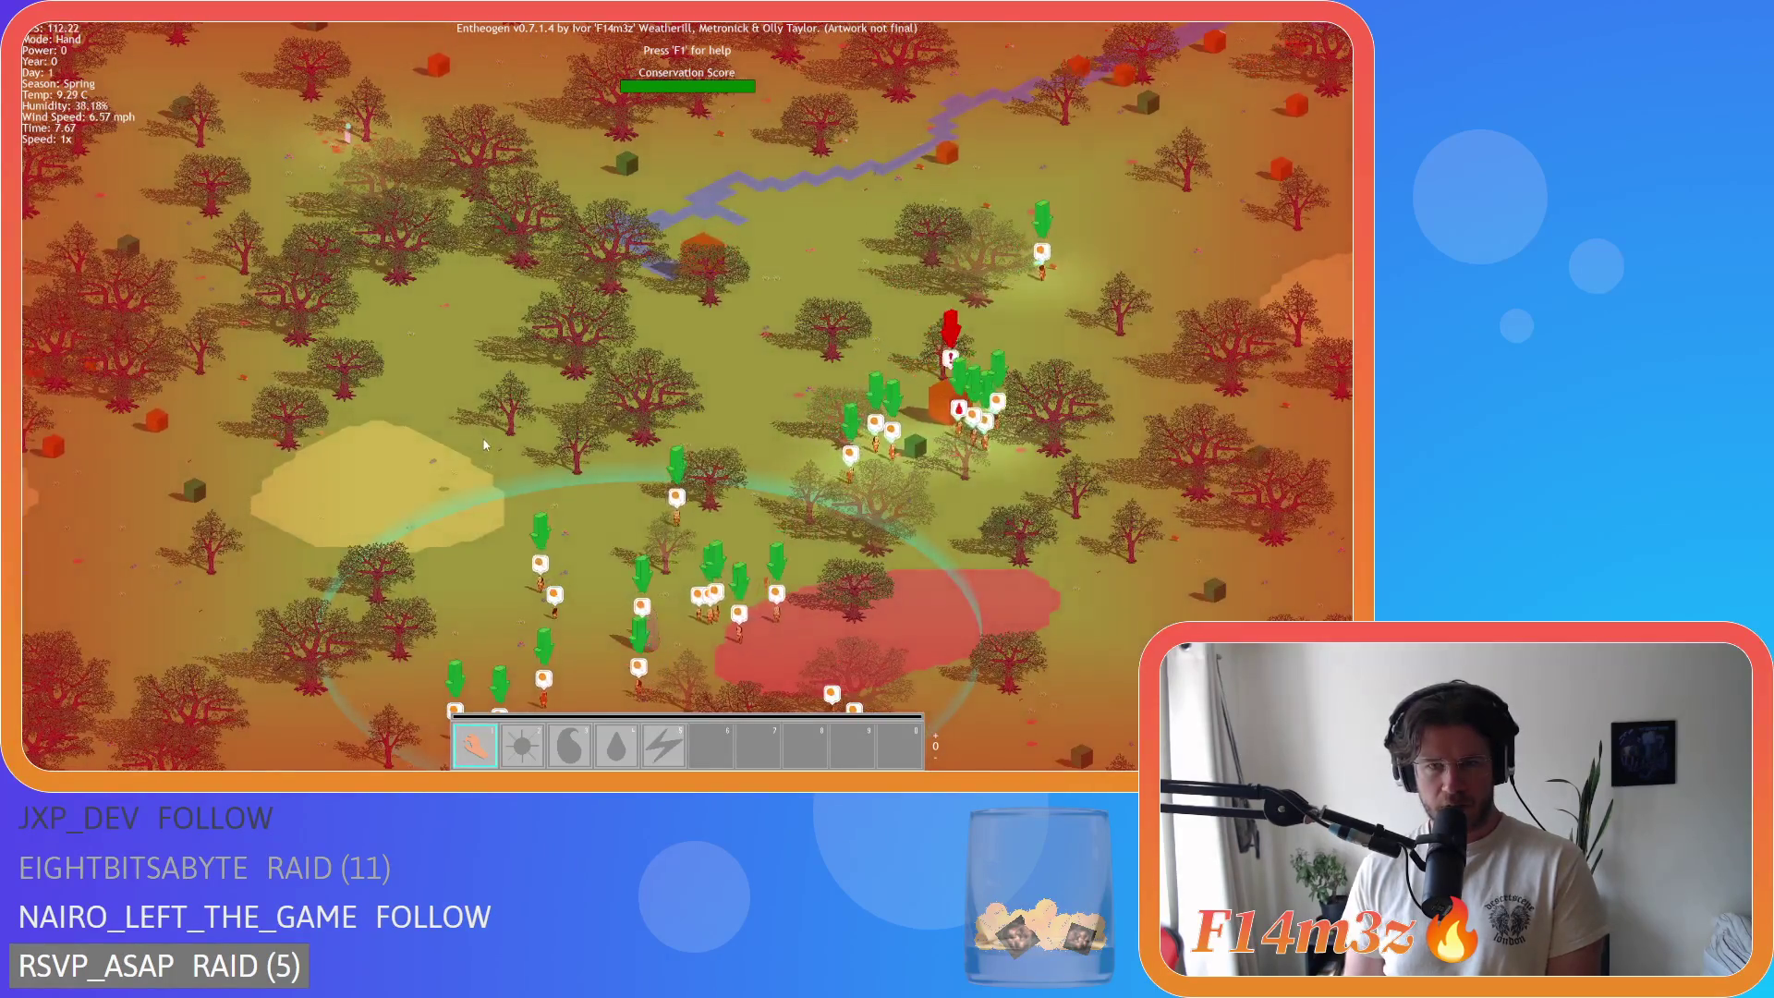
{"action": "left_click_drag", "start_coordinate": [1157, 590], "coordinate": [813, 714]}
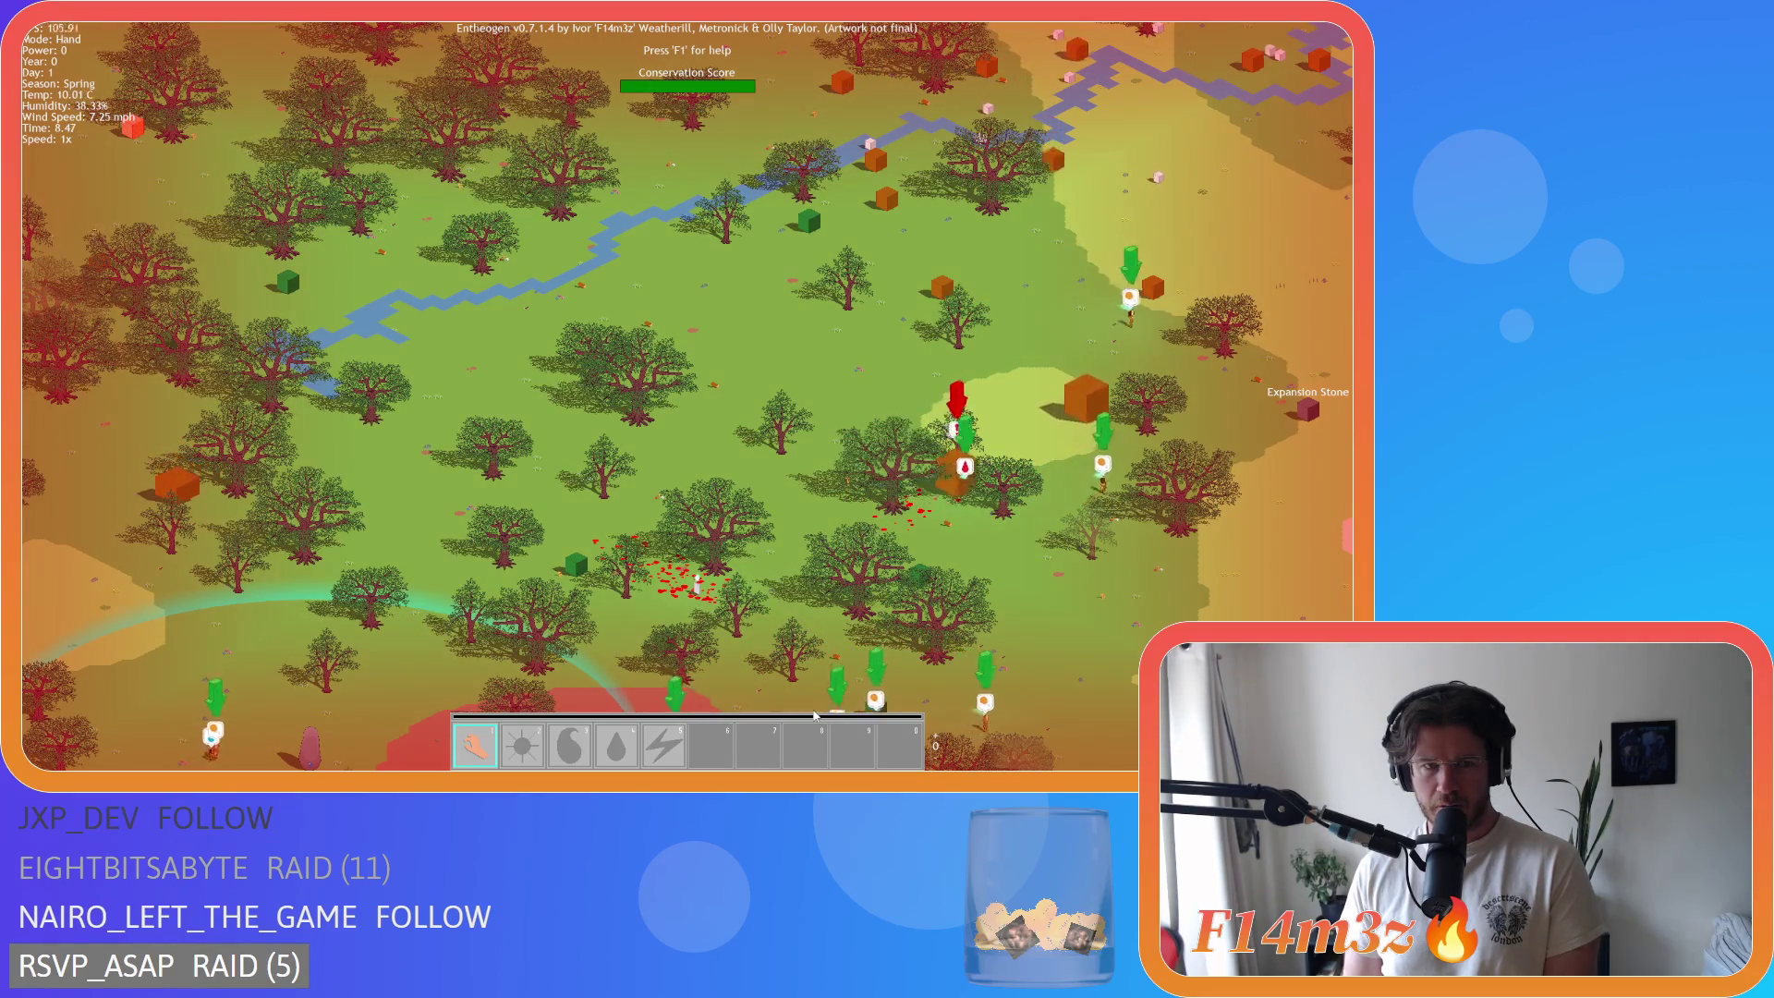
{"action": "left_click_drag", "start_coordinate": [815, 714], "coordinate": [650, 749]}
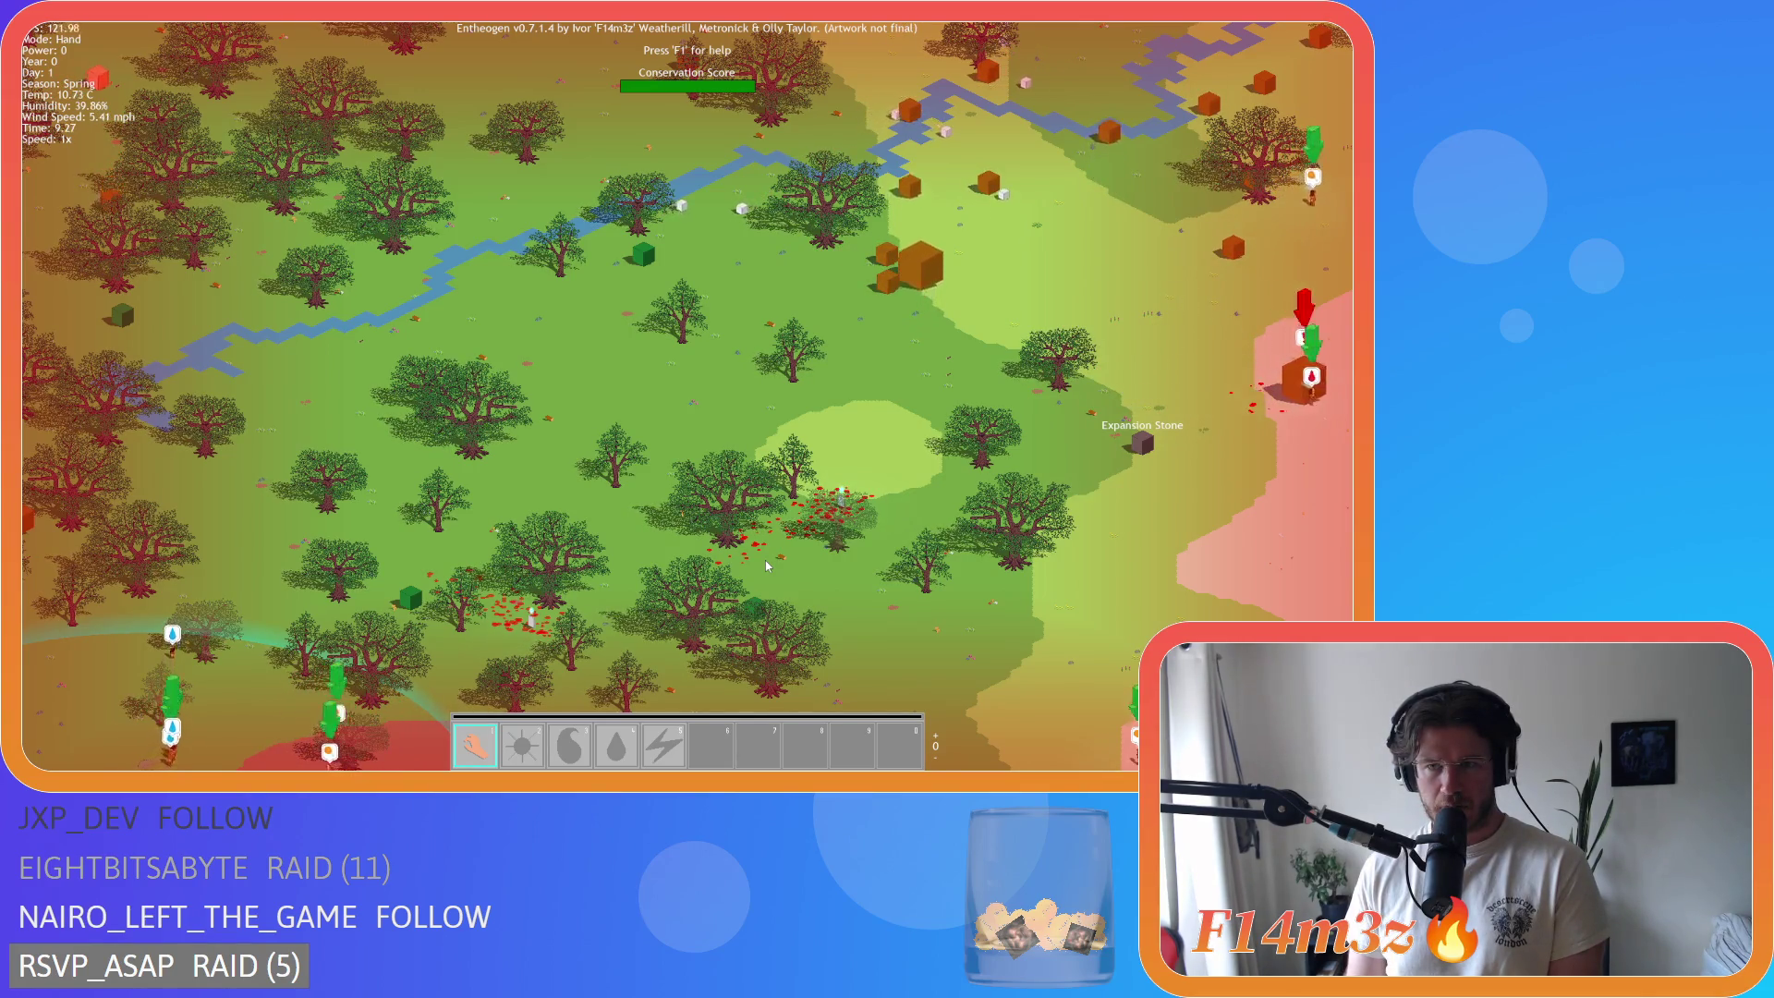
Step: Centre the villager ring, jump to the alerted beach building and back
{"action": "left_click_drag", "start_coordinate": [428, 440], "coordinate": [873, 469]}
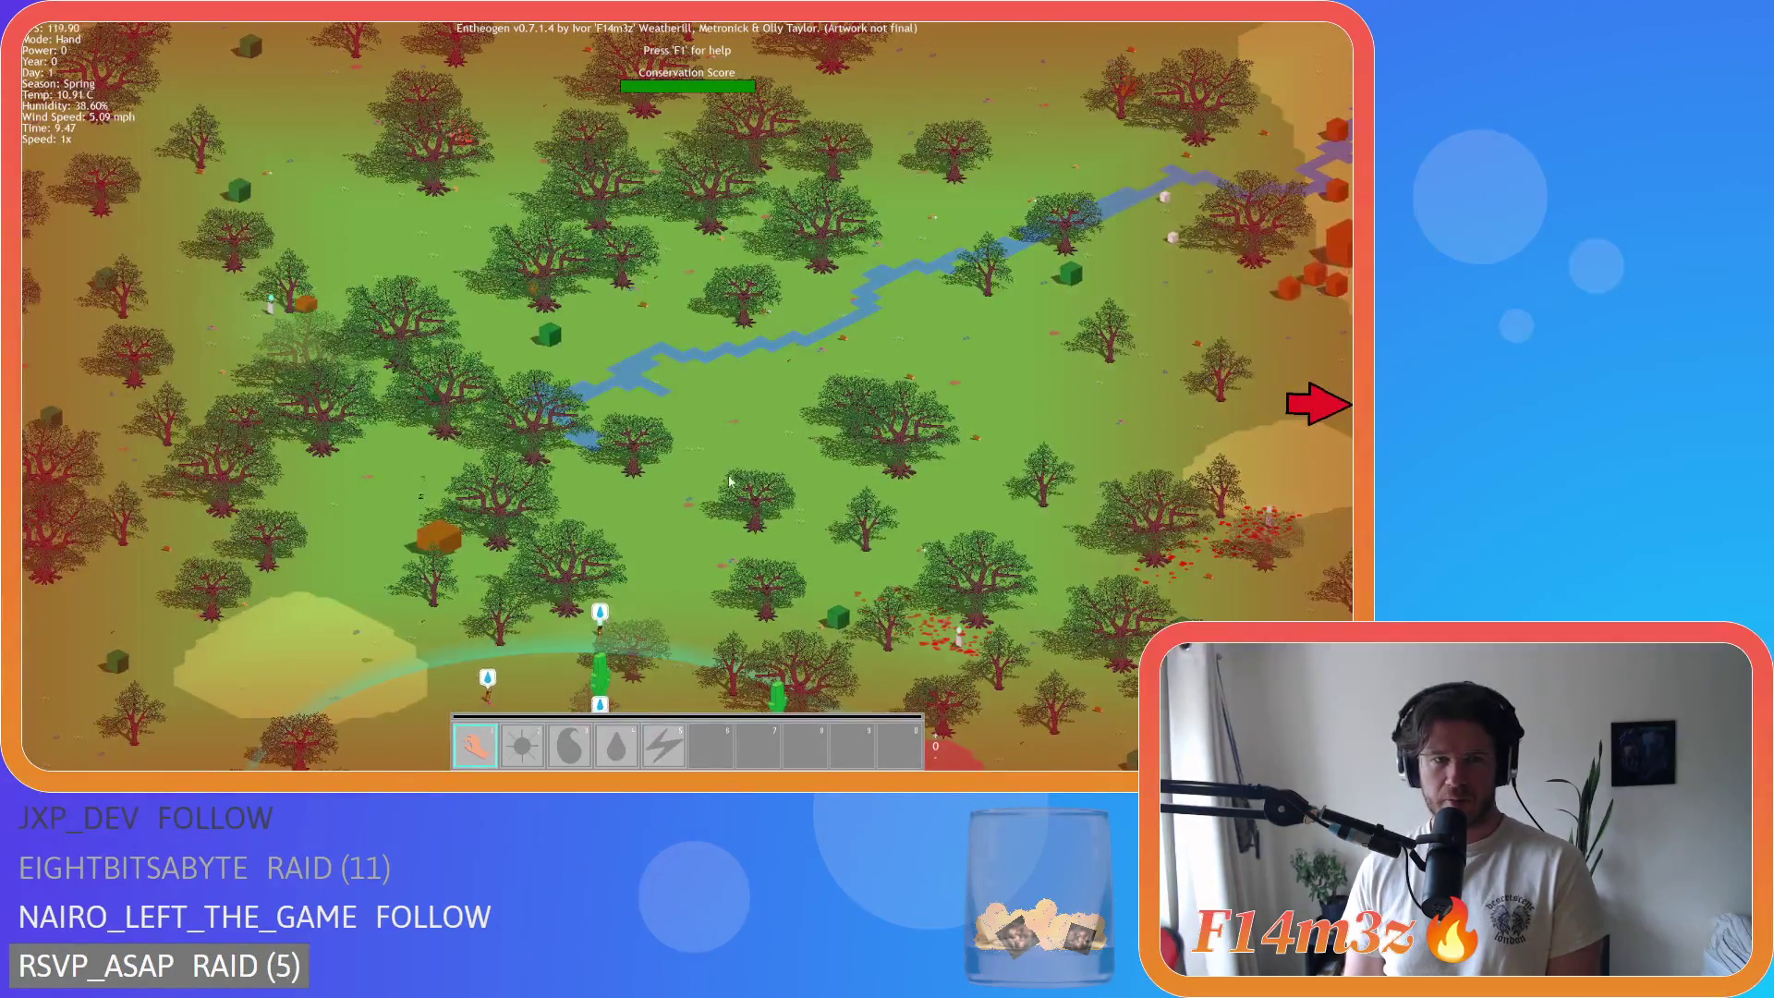
{"action": "left_click_drag", "start_coordinate": [736, 481], "coordinate": [935, 438]}
{"action": "key", "text": "s"}
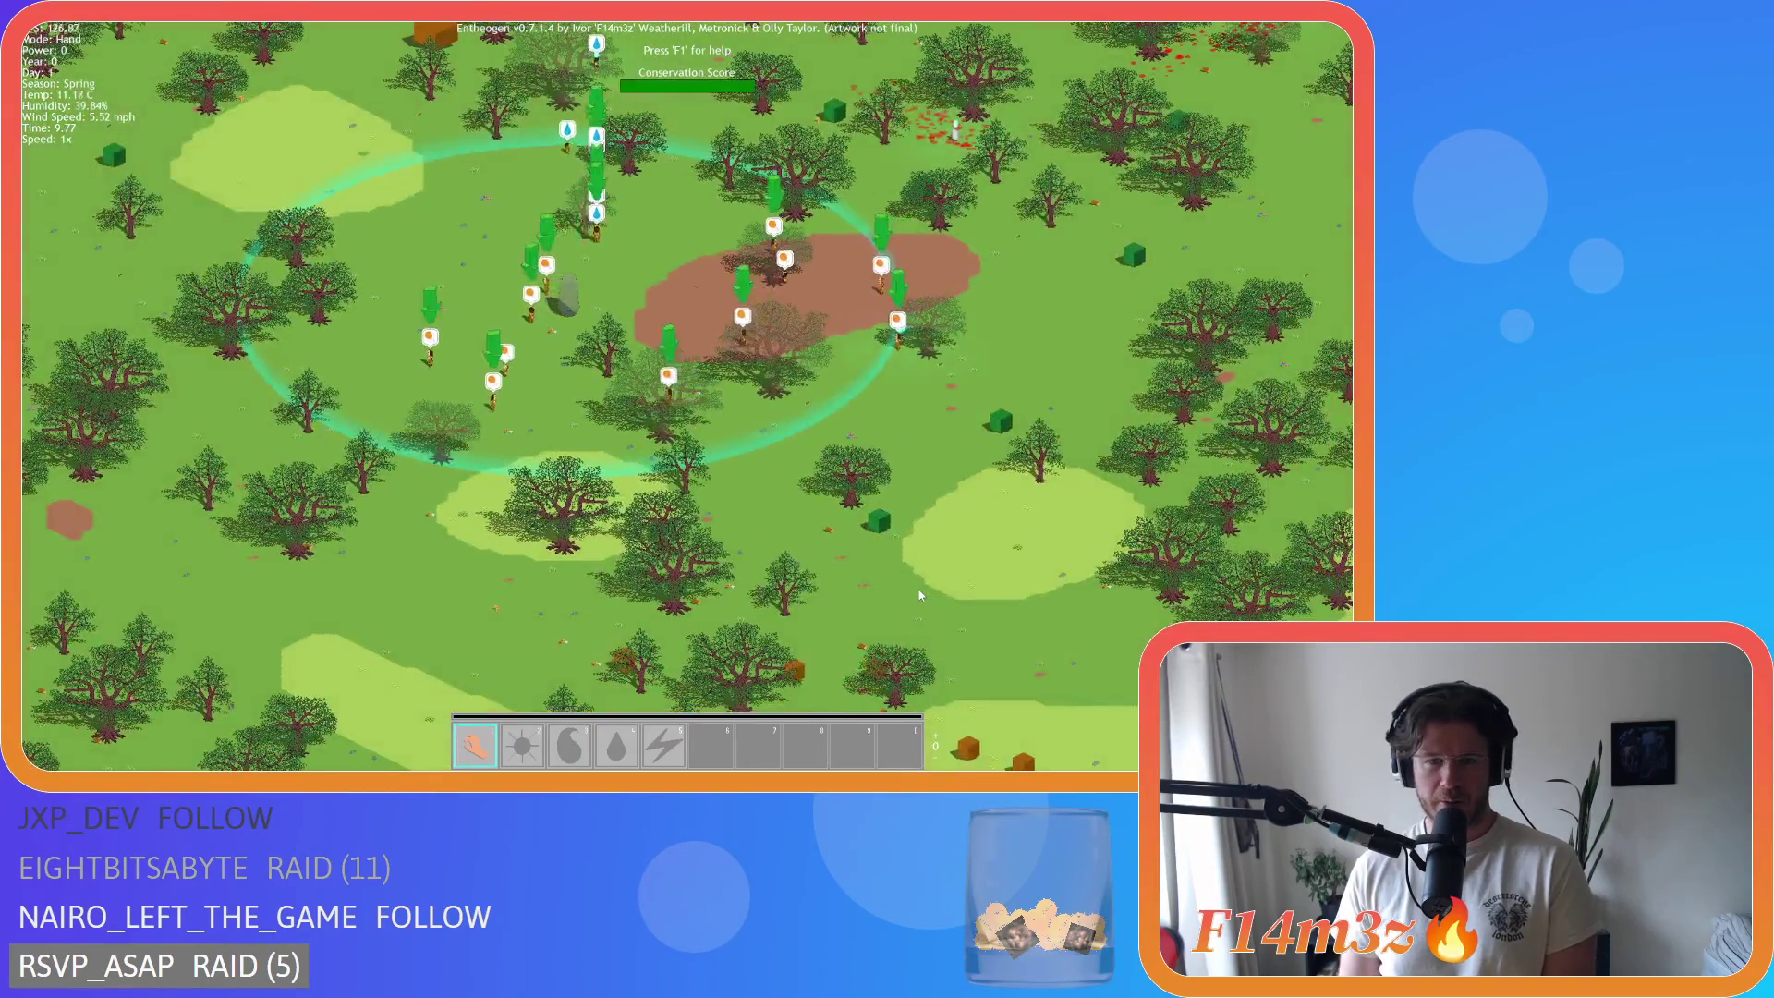
{"action": "key", "text": "space"}
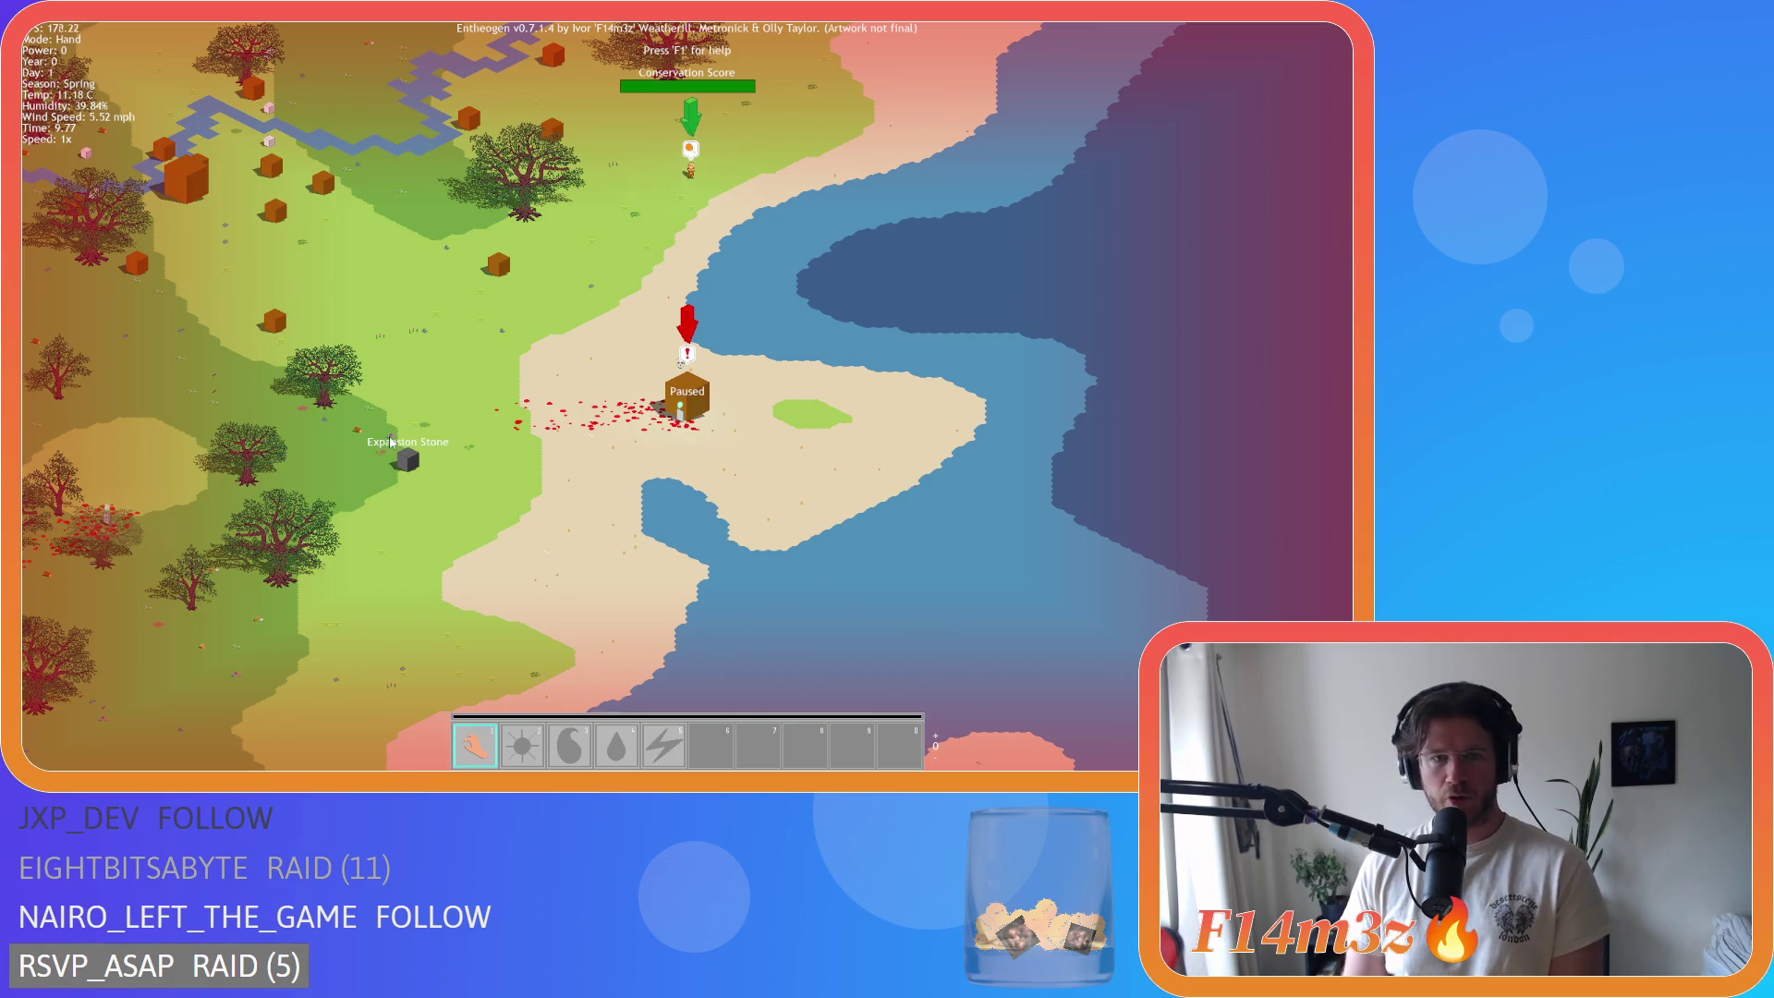
{"action": "key", "text": "a"}
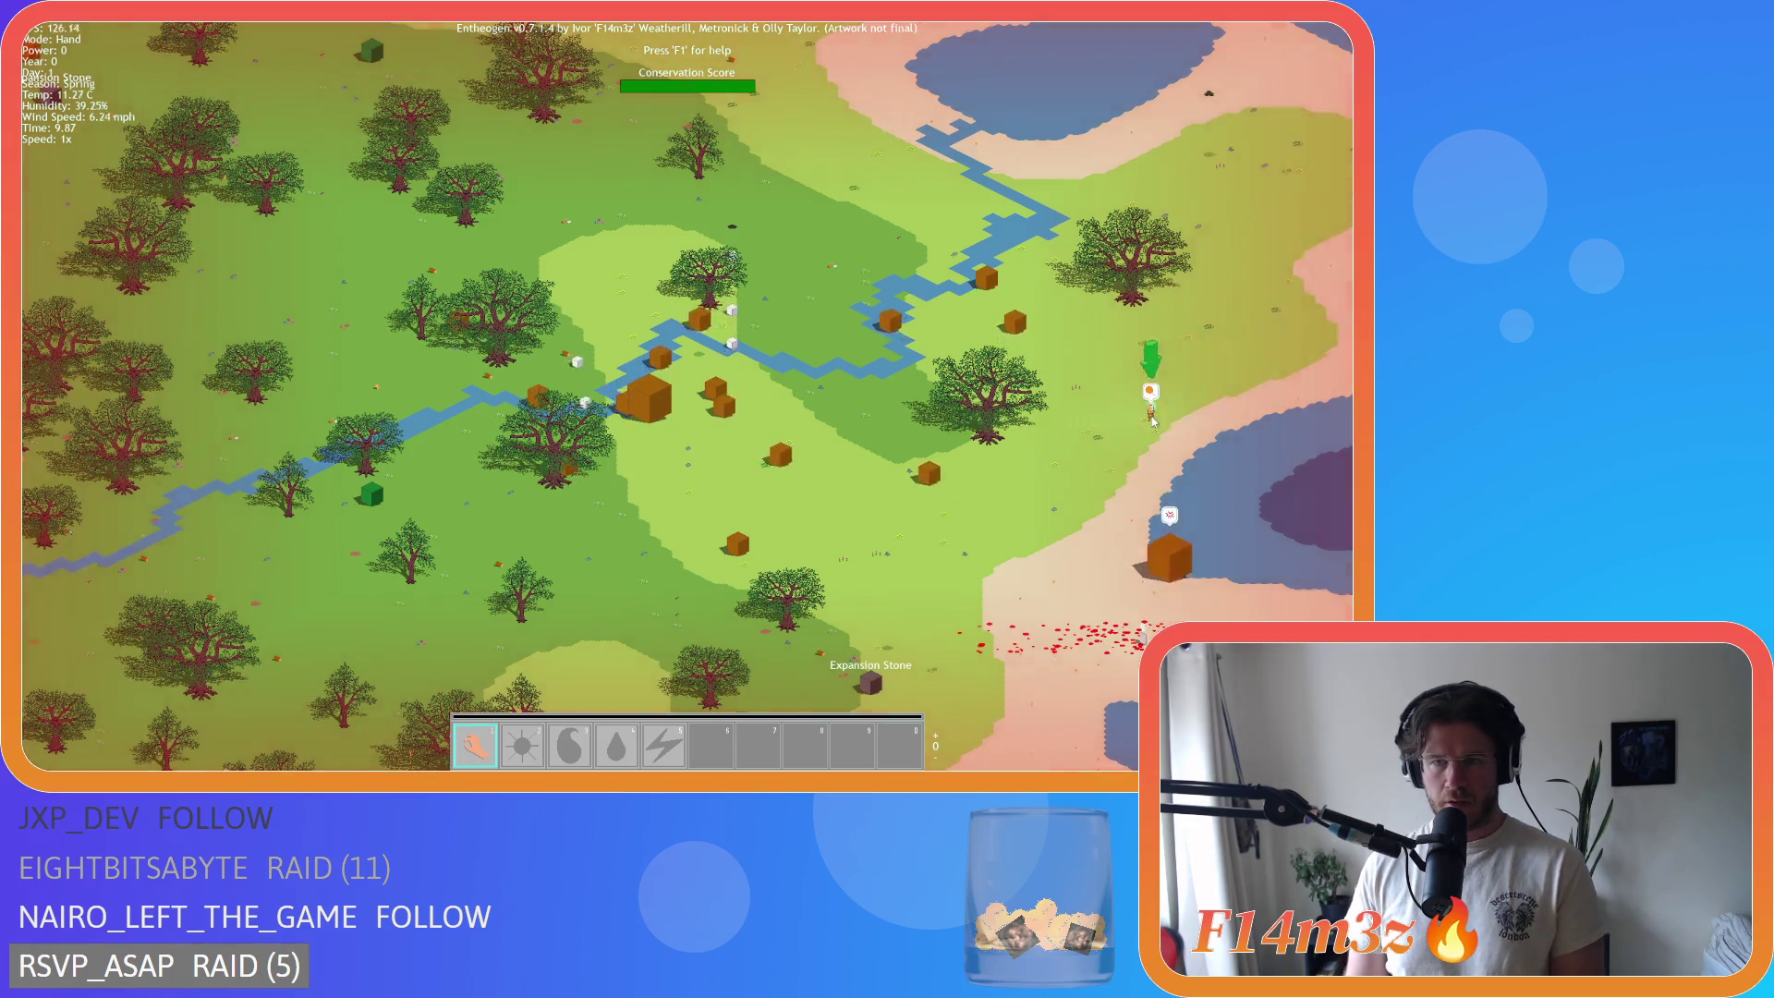
{"action": "key", "text": "space"}
{"action": "scroll", "coordinate": [682, 384], "scroll_direction": "up", "scroll_amount": 5}
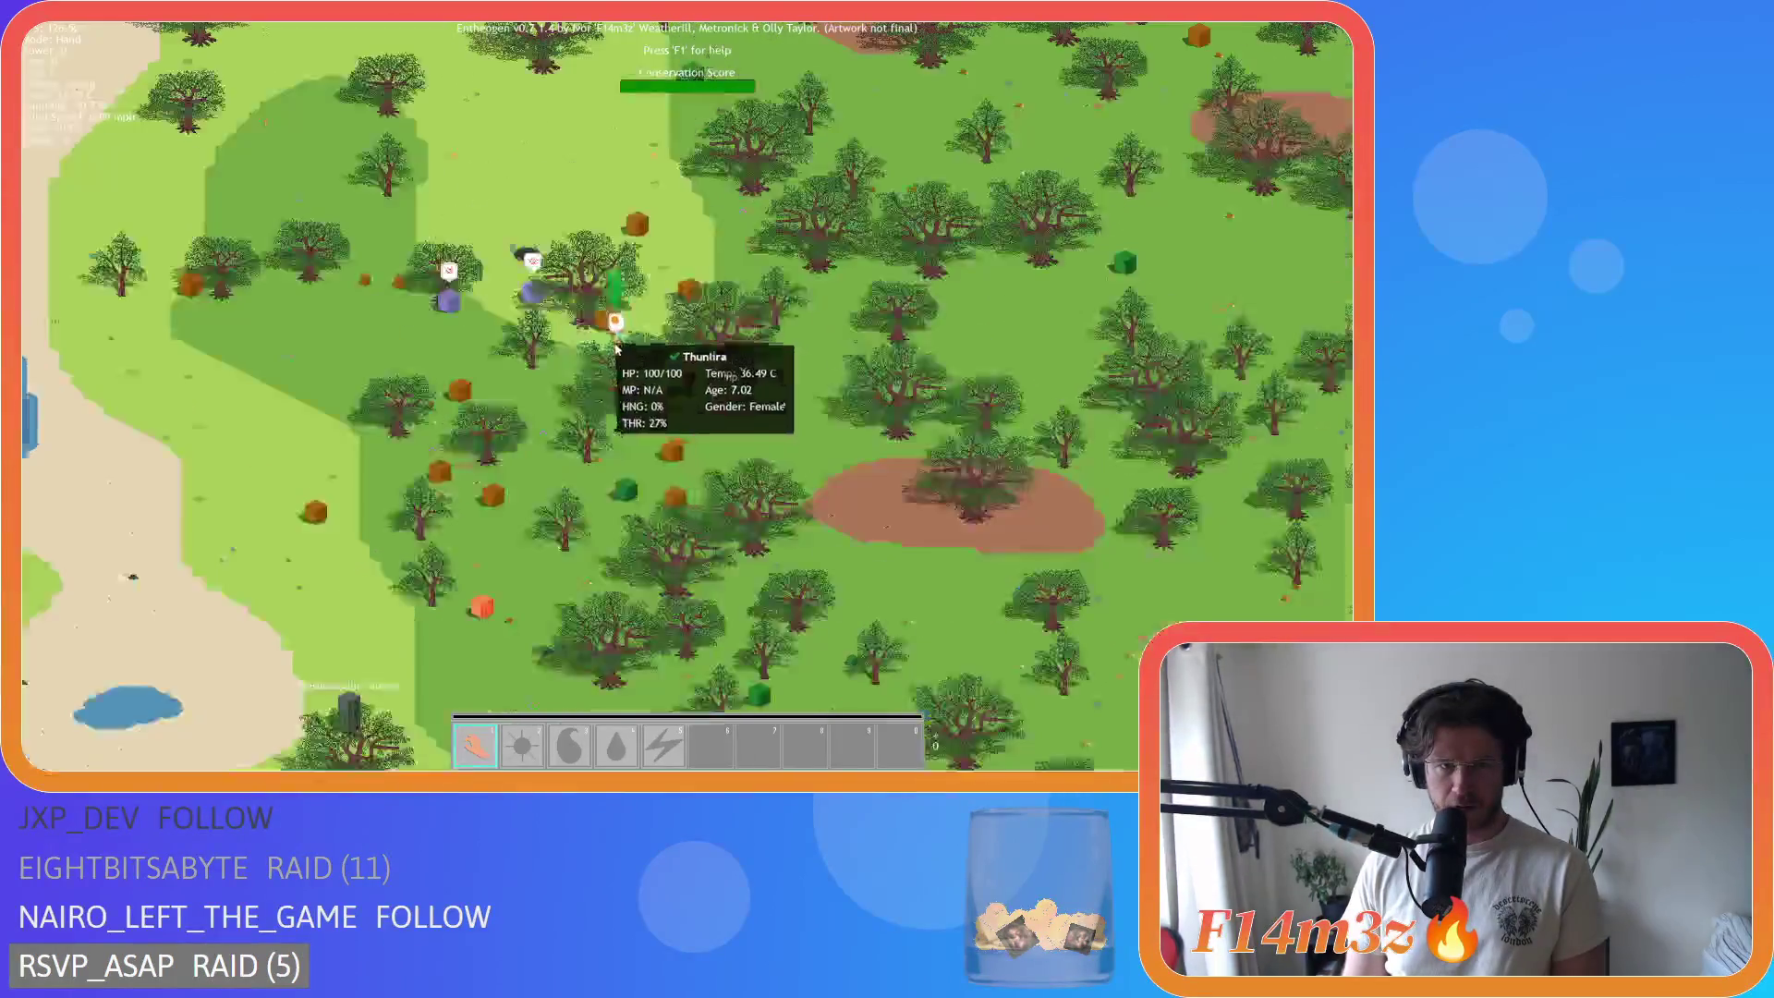
Step: Check the green-arrow villager and a beach villager's stats, then ask to quit
{"action": "key", "text": "space"}
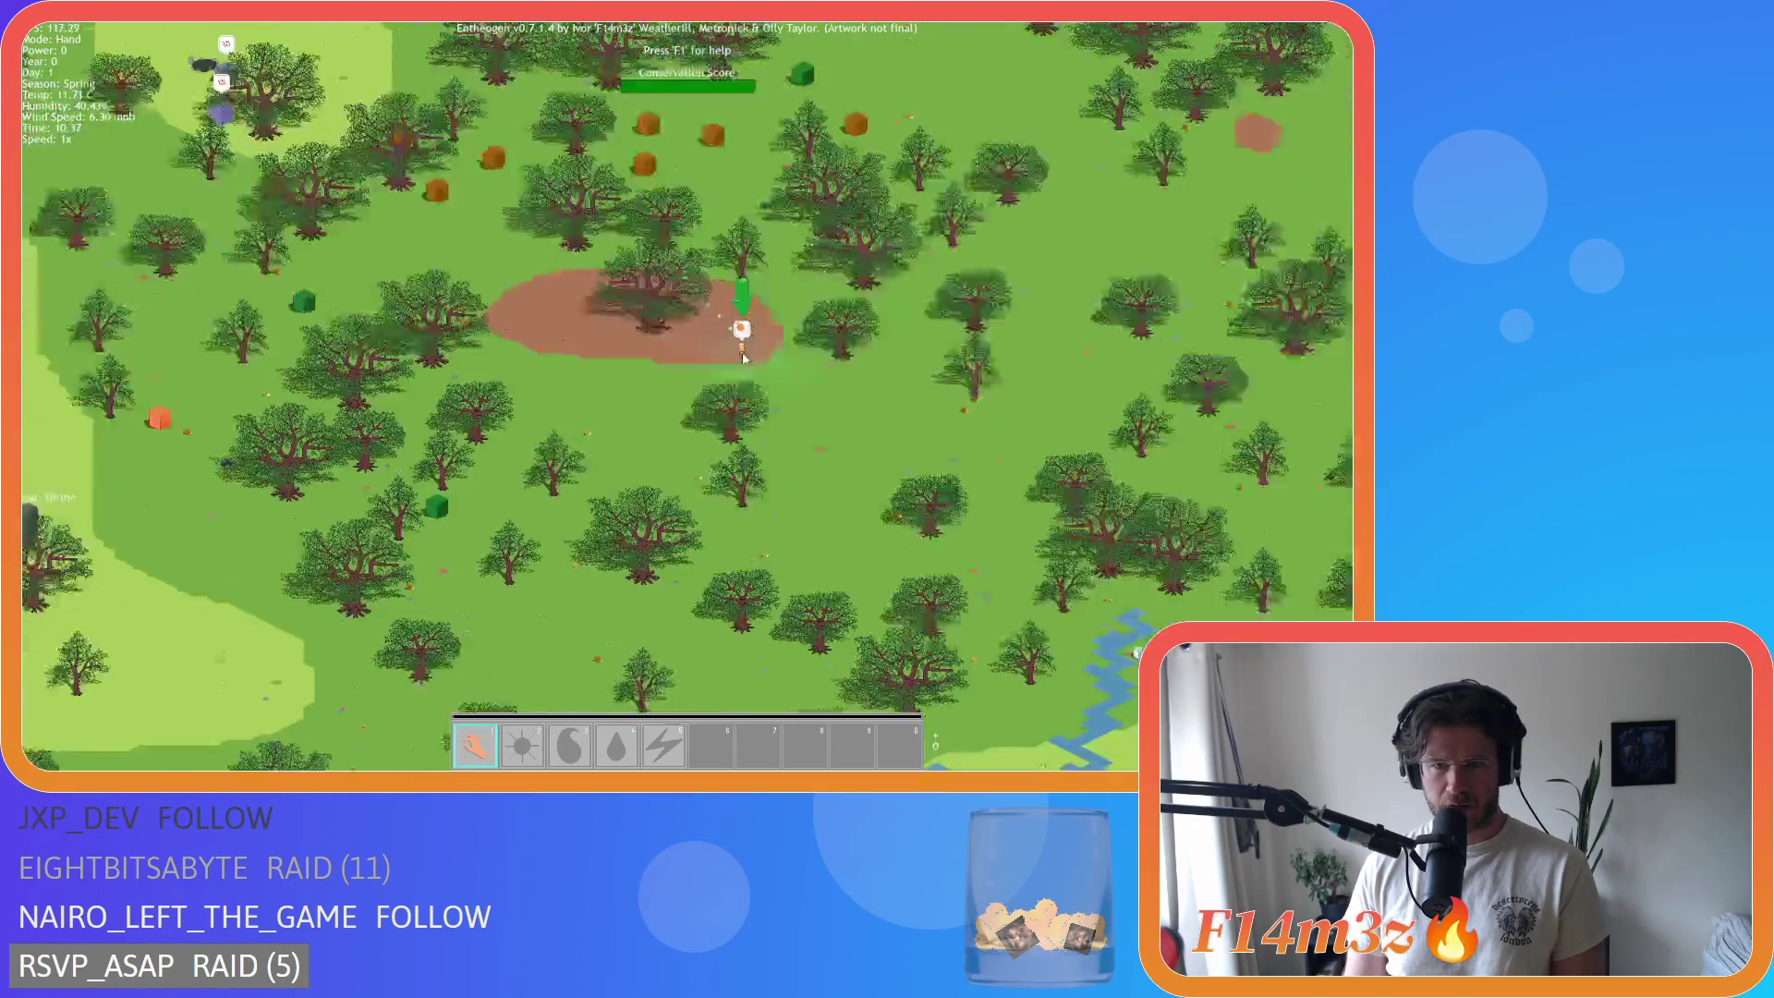
{"action": "key", "text": "space"}
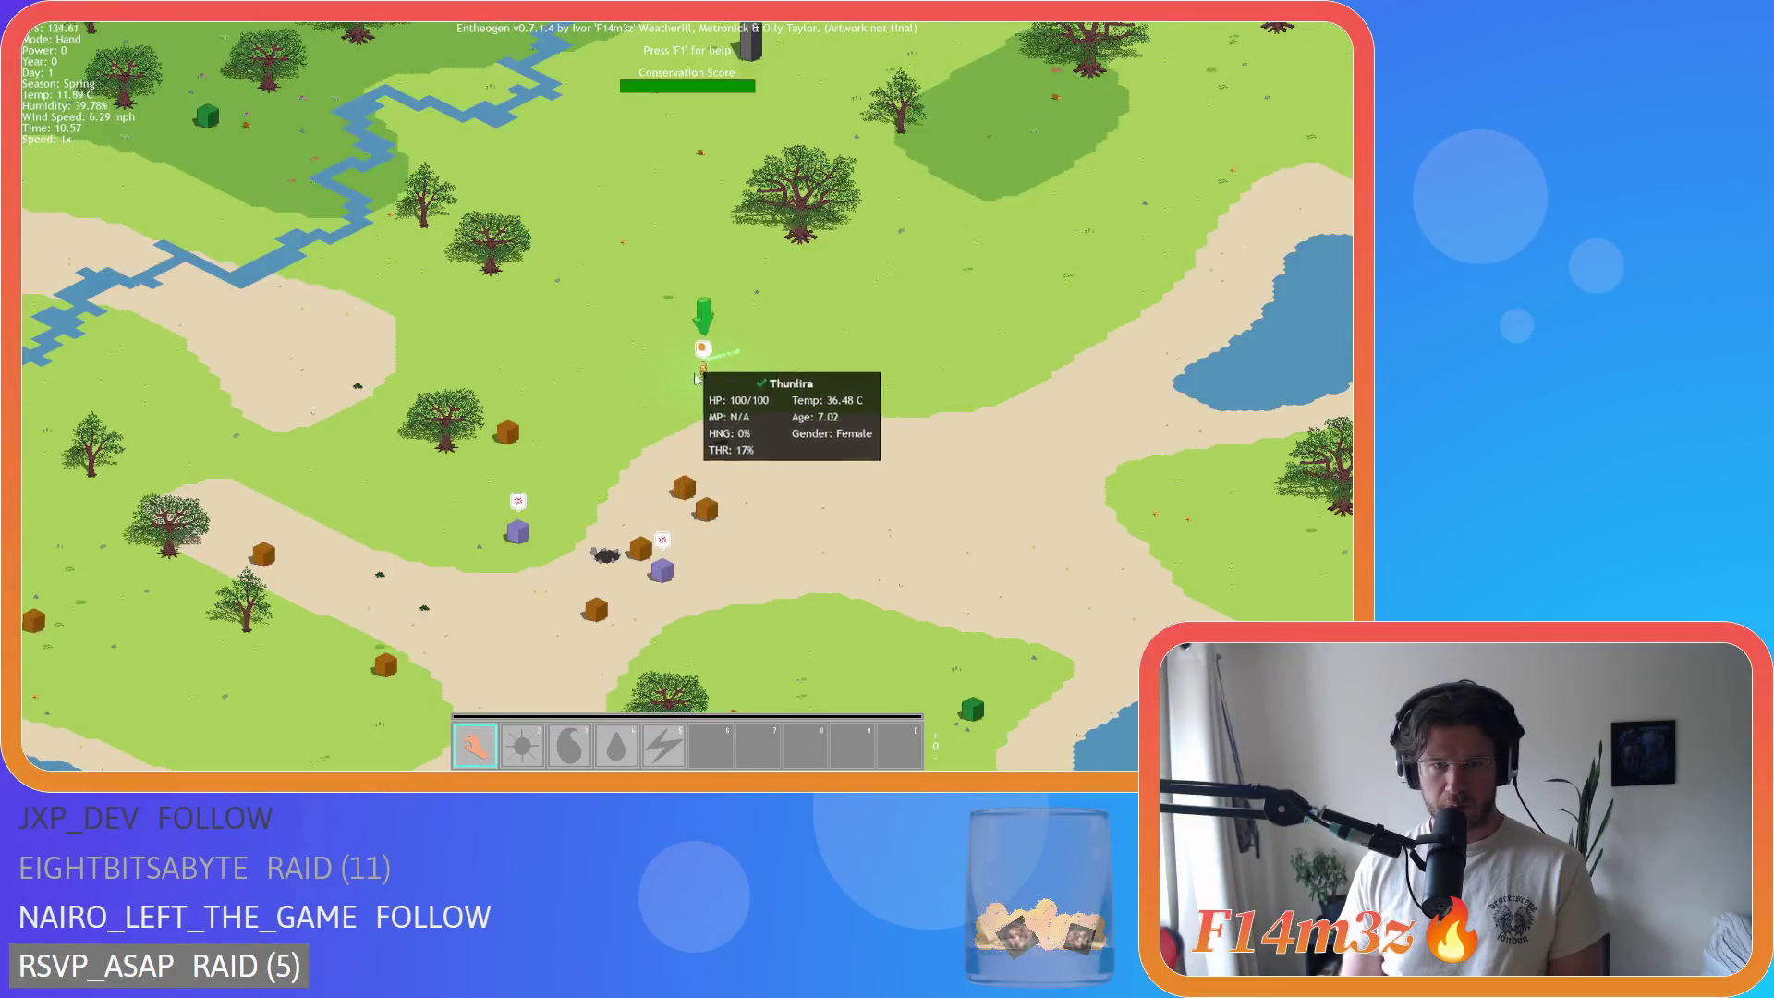
{"action": "scroll", "coordinate": [695, 379], "scroll_direction": "down", "scroll_amount": 2}
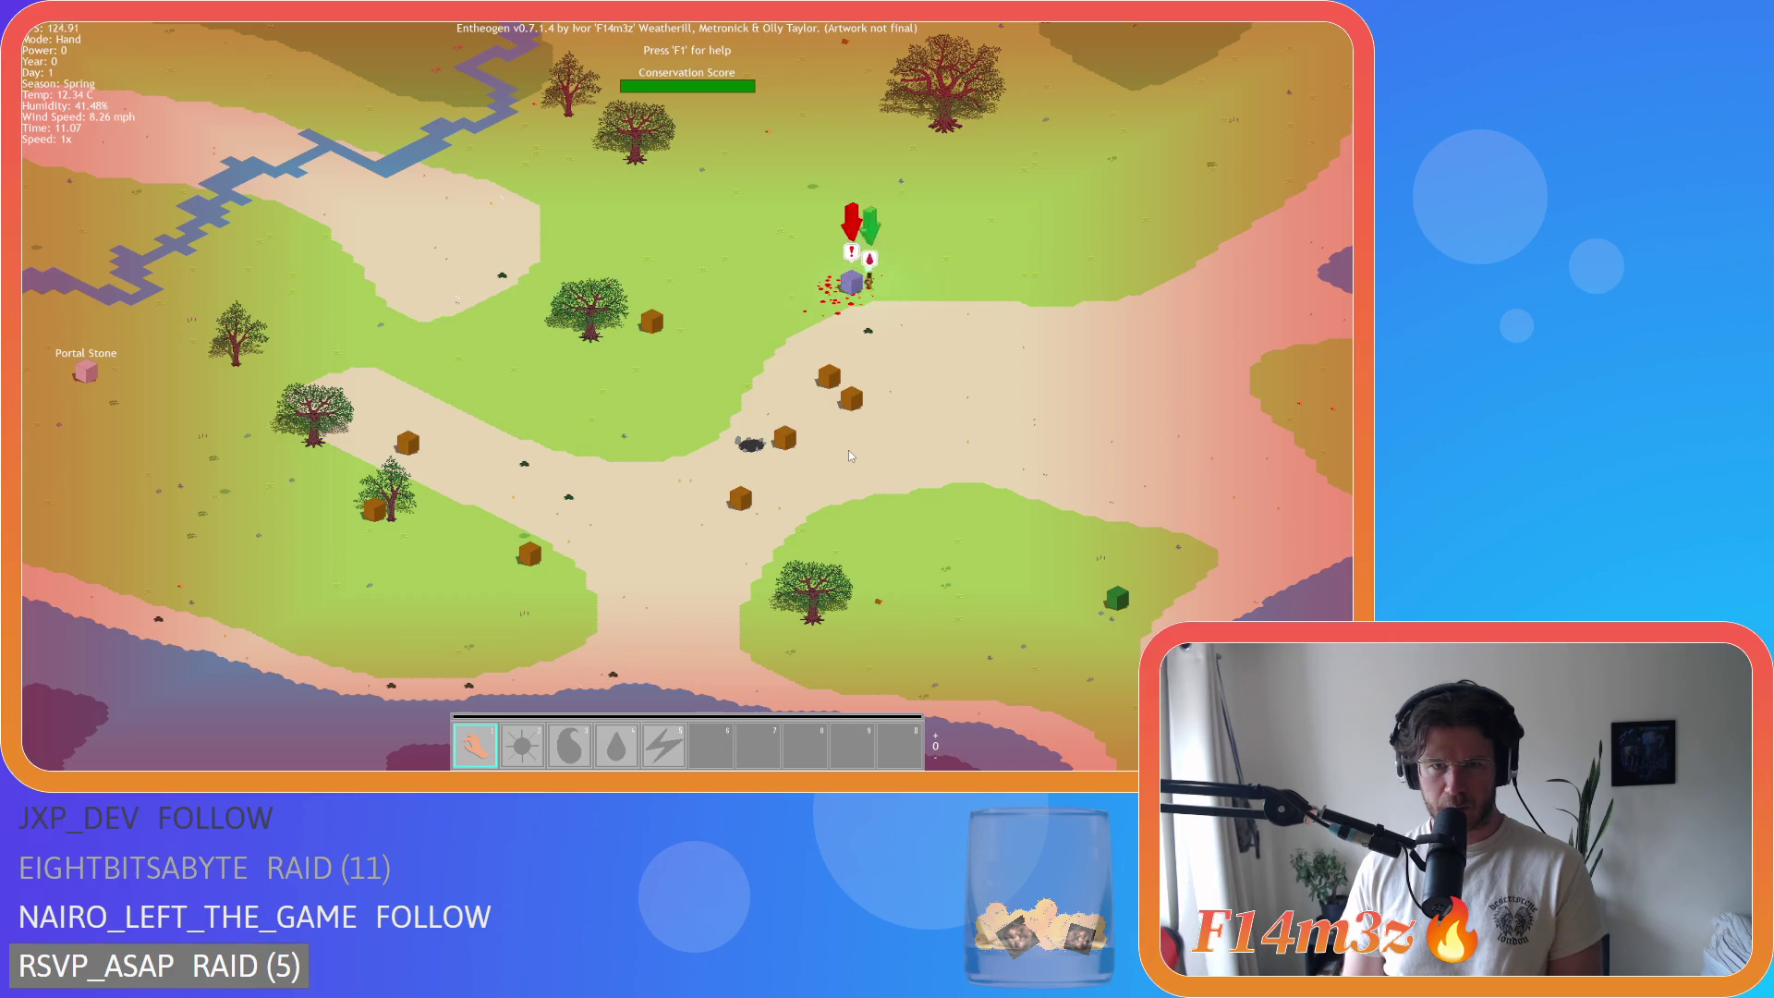
{"action": "scroll", "coordinate": [851, 456], "scroll_direction": "up", "scroll_amount": 2}
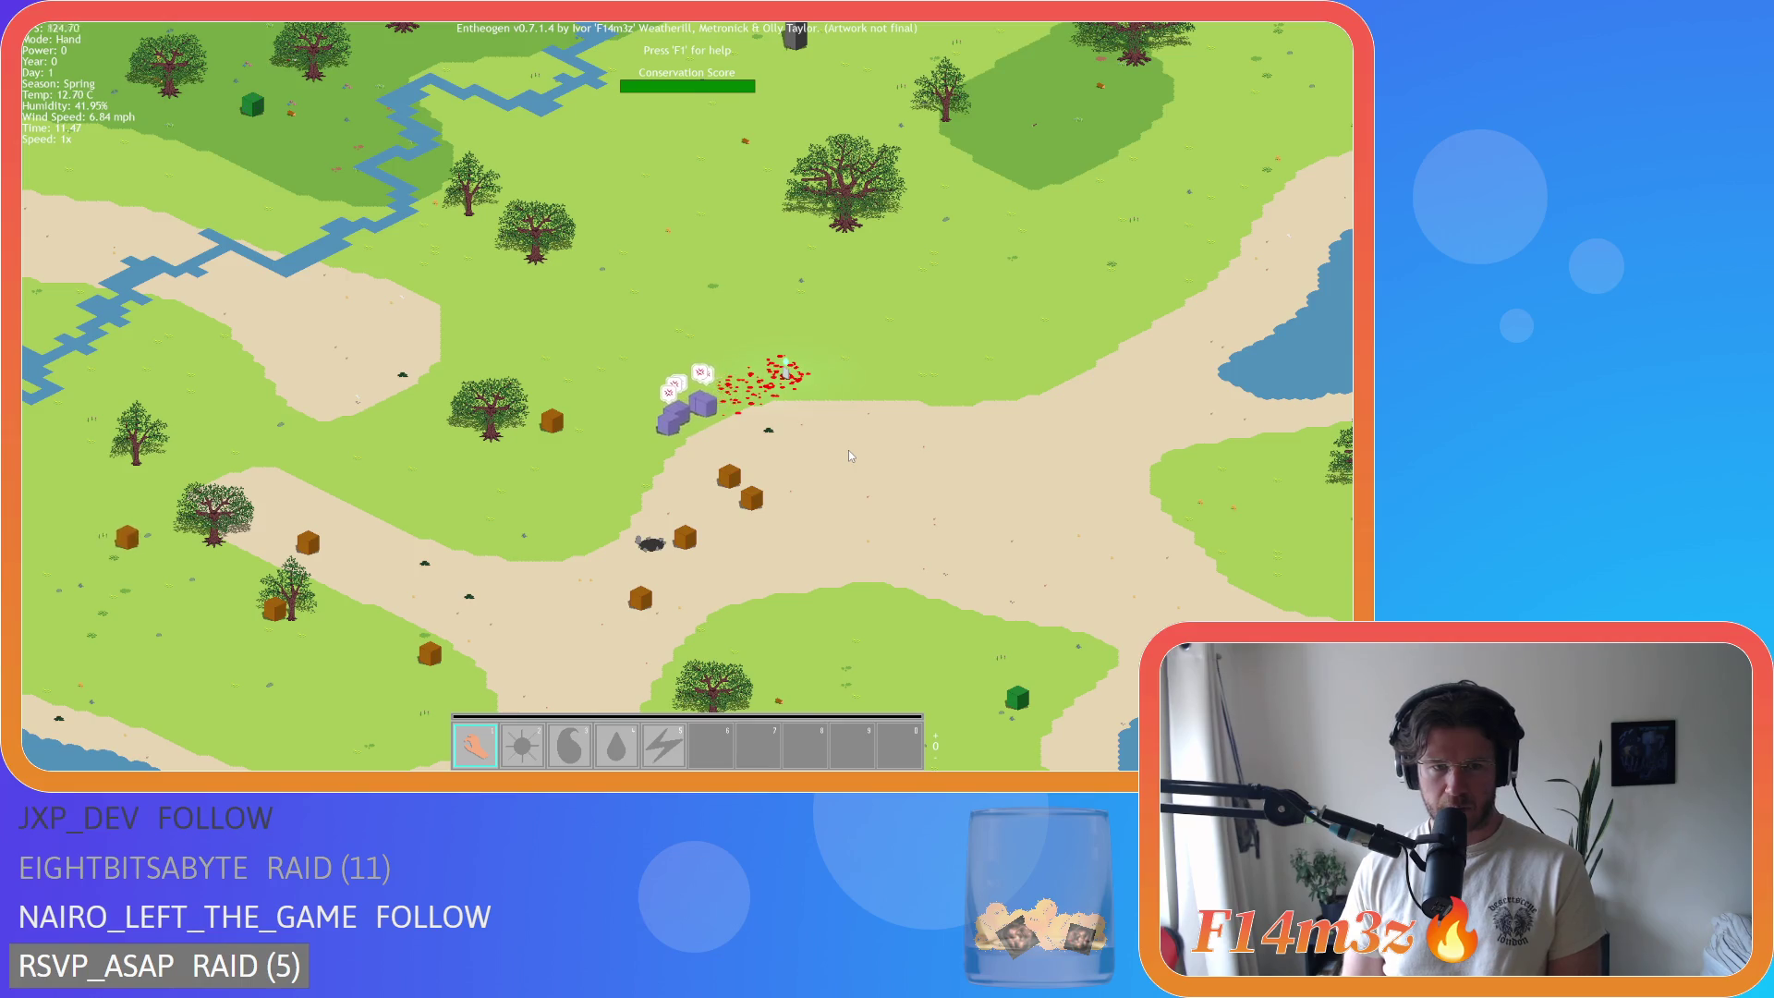
{"action": "key", "text": "s"}
{"action": "key", "text": "Escape"}
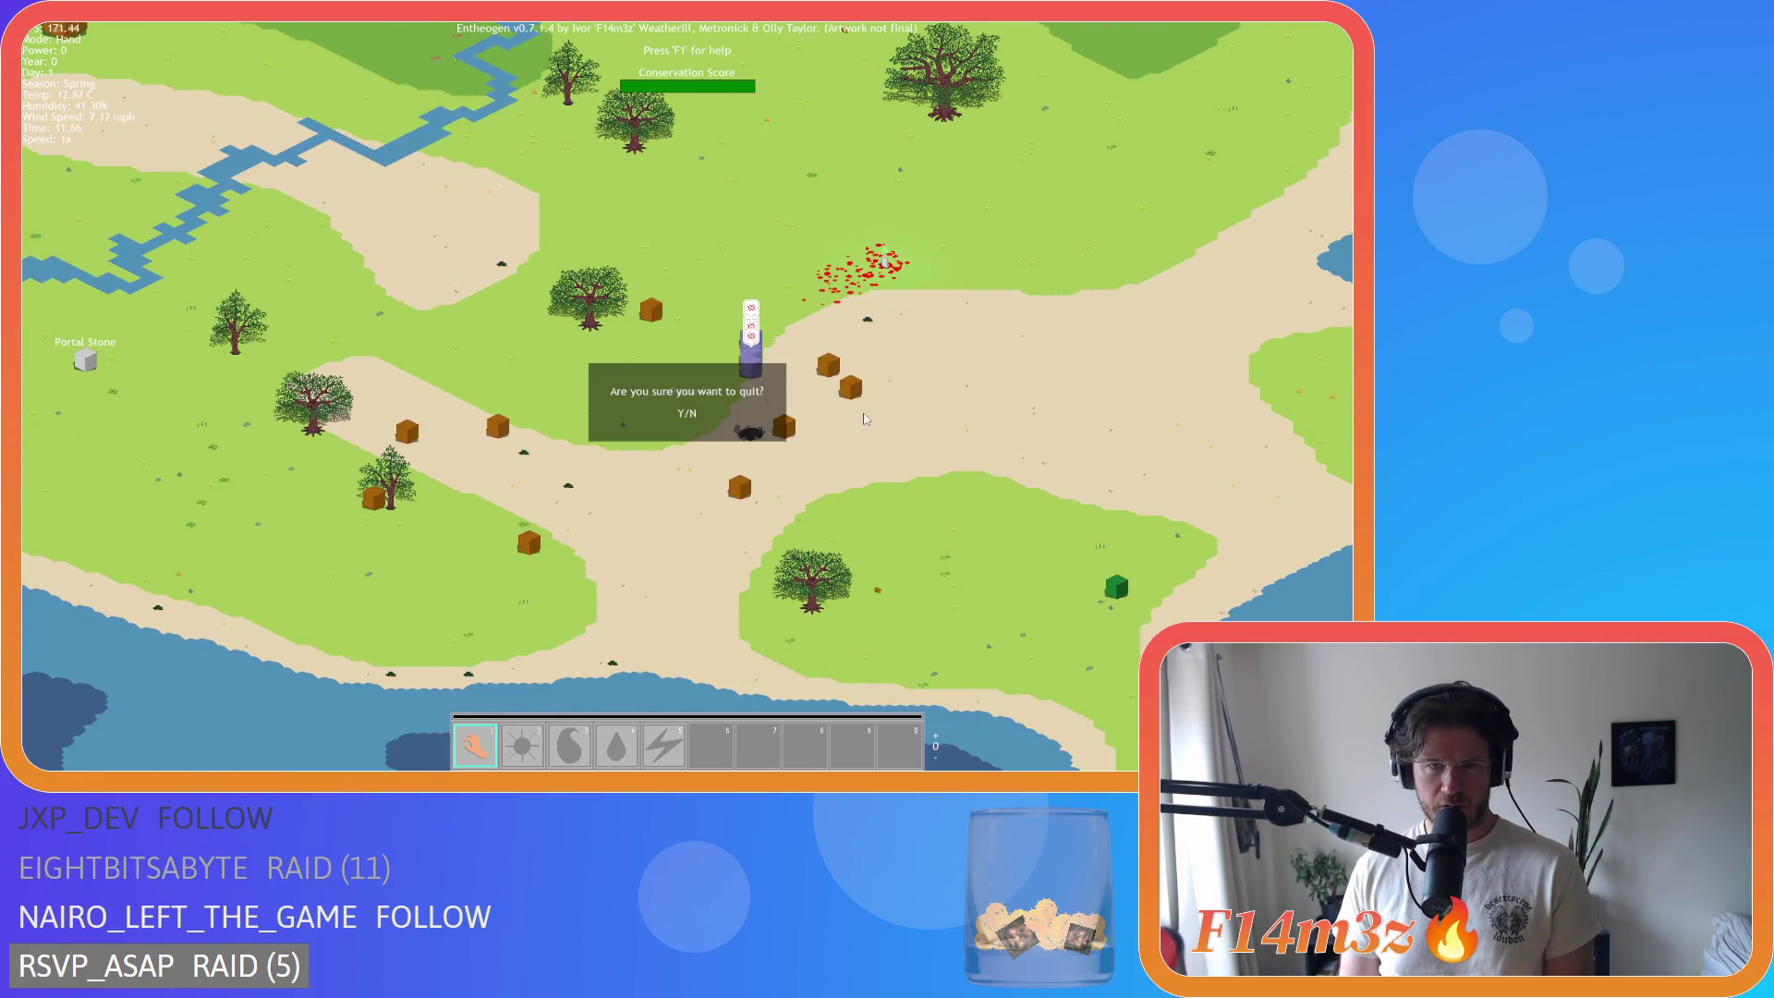
Step: Confirm quitting Entheogen and close all editor windows with Windows > Close All
{"action": "key", "text": "y"}
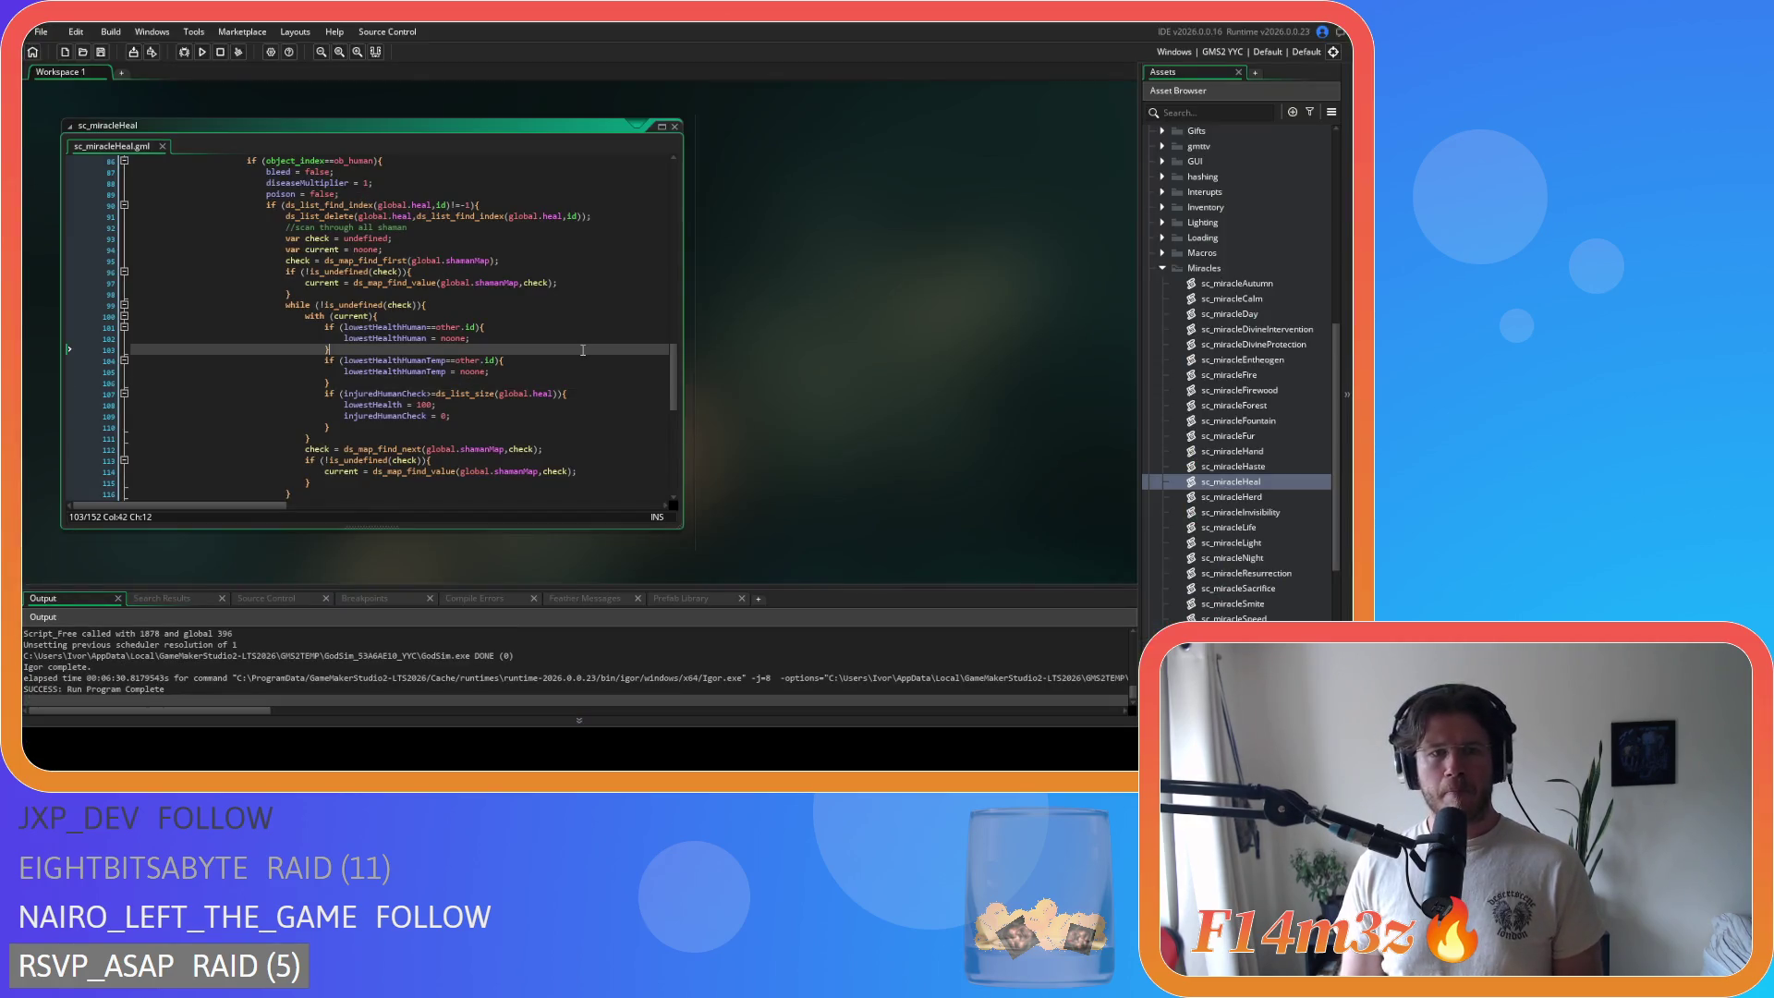
{"action": "left_click", "coordinate": [825, 319]}
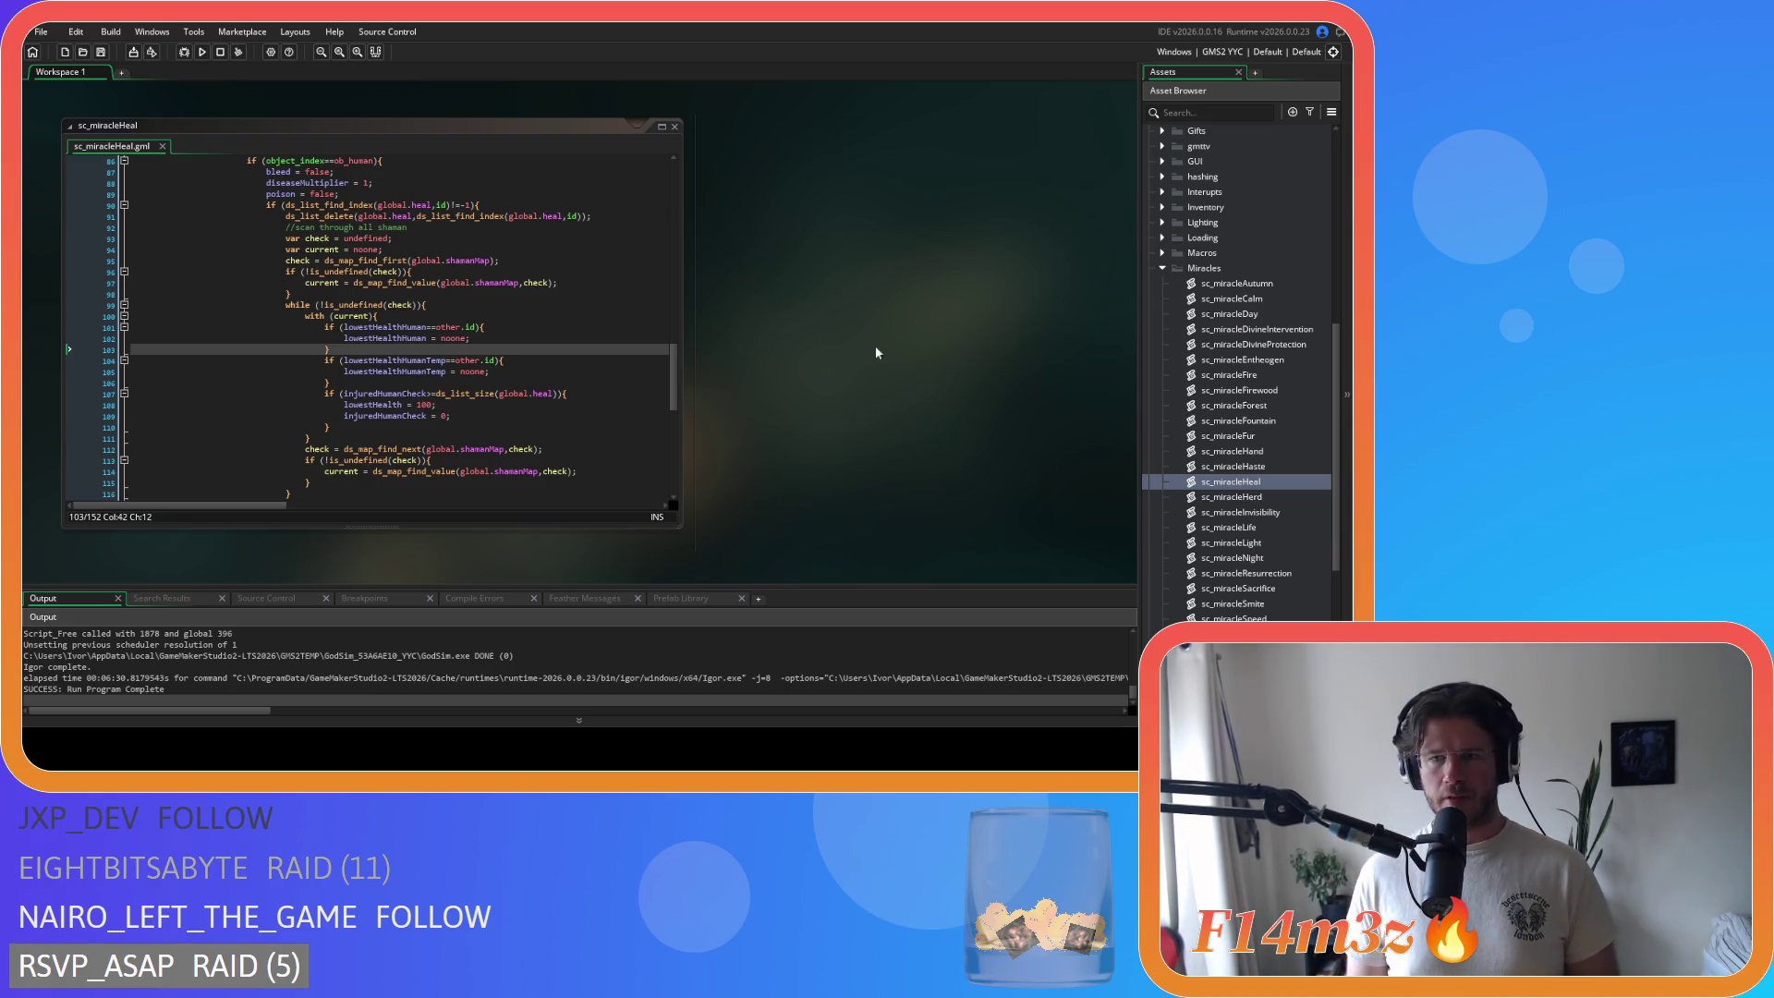
{"action": "right_click", "coordinate": [814, 270]}
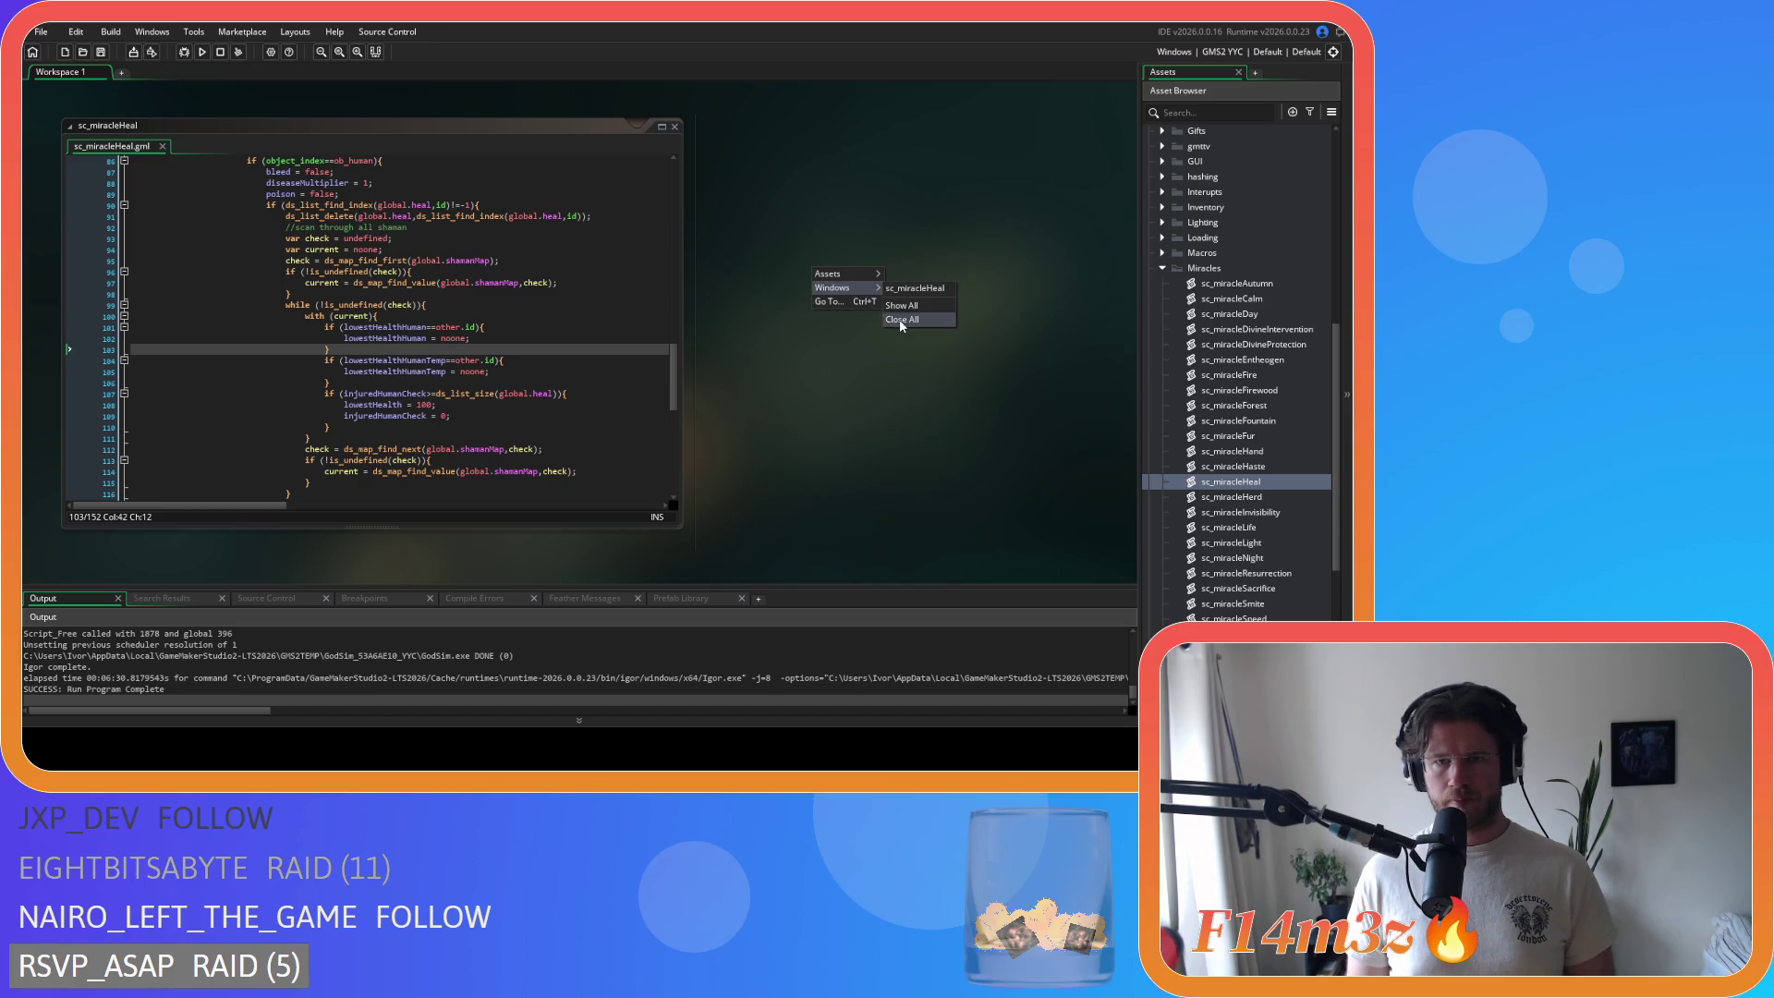
{"action": "left_click", "coordinate": [910, 319]}
{"action": "left_click", "coordinate": [1163, 267]}
Step: Expand Objects > Animal > Prey in the Asset Browser
{"action": "scroll", "coordinate": [1162, 277], "scroll_direction": "up", "scroll_amount": 10}
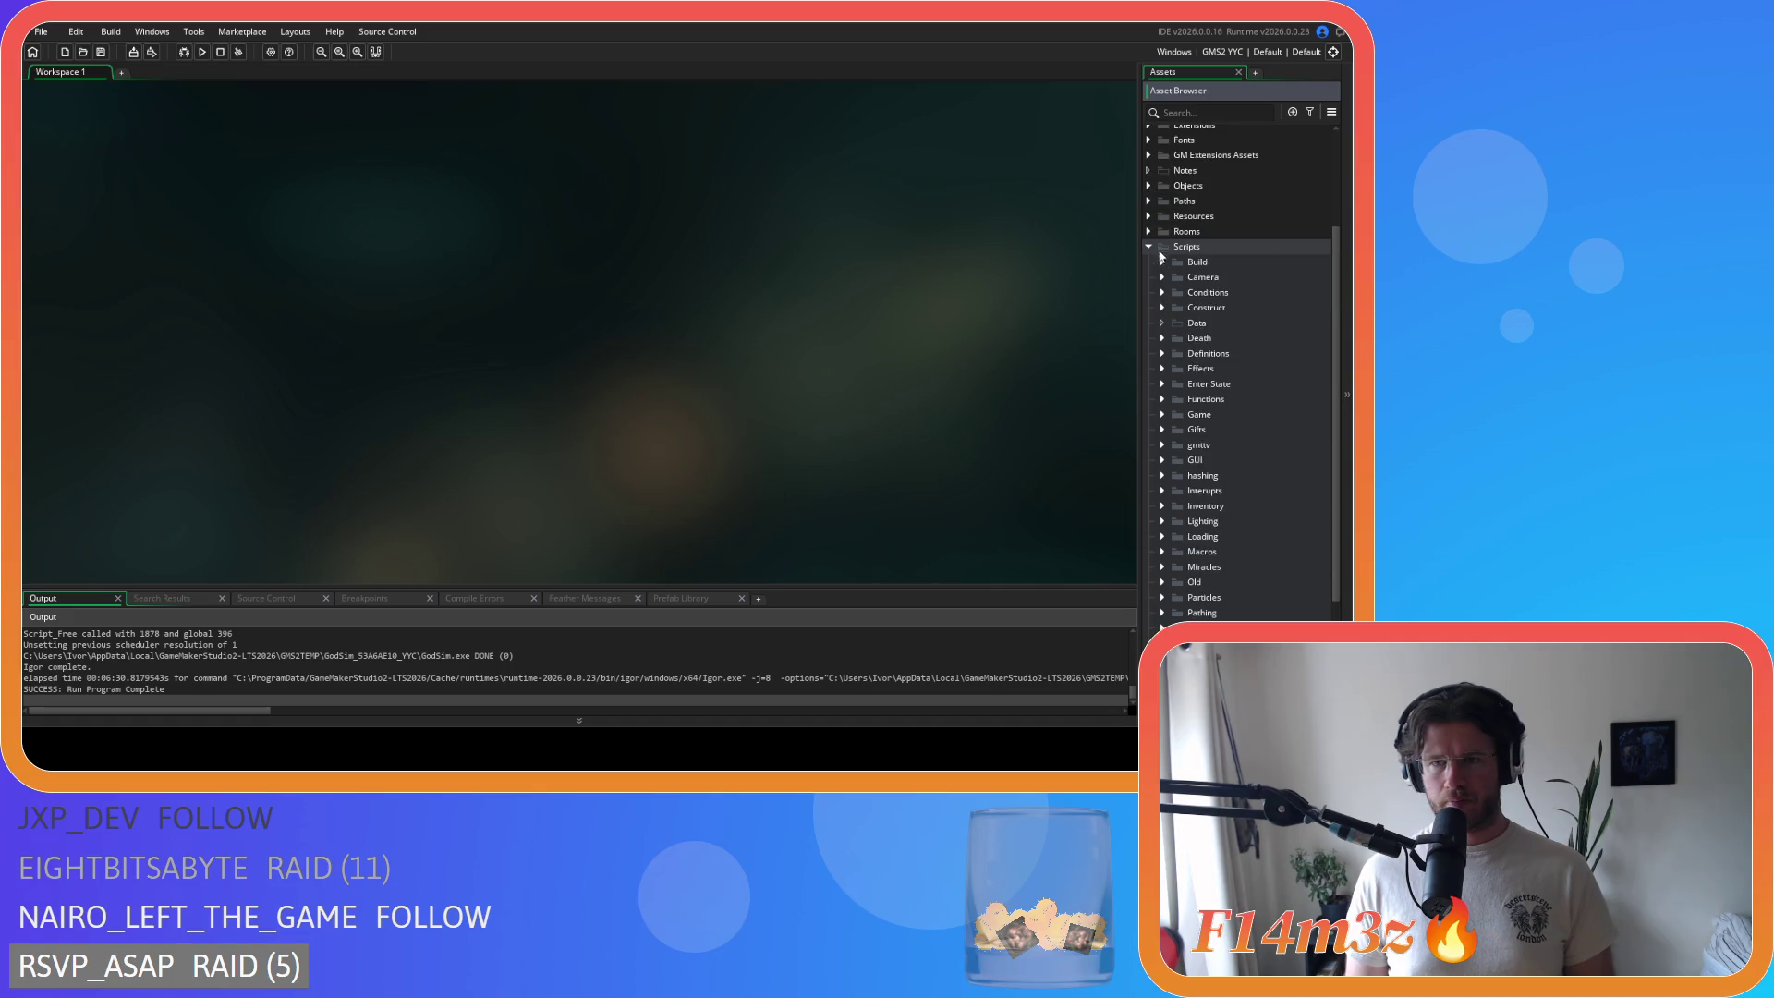
{"action": "left_click", "coordinate": [1149, 335]}
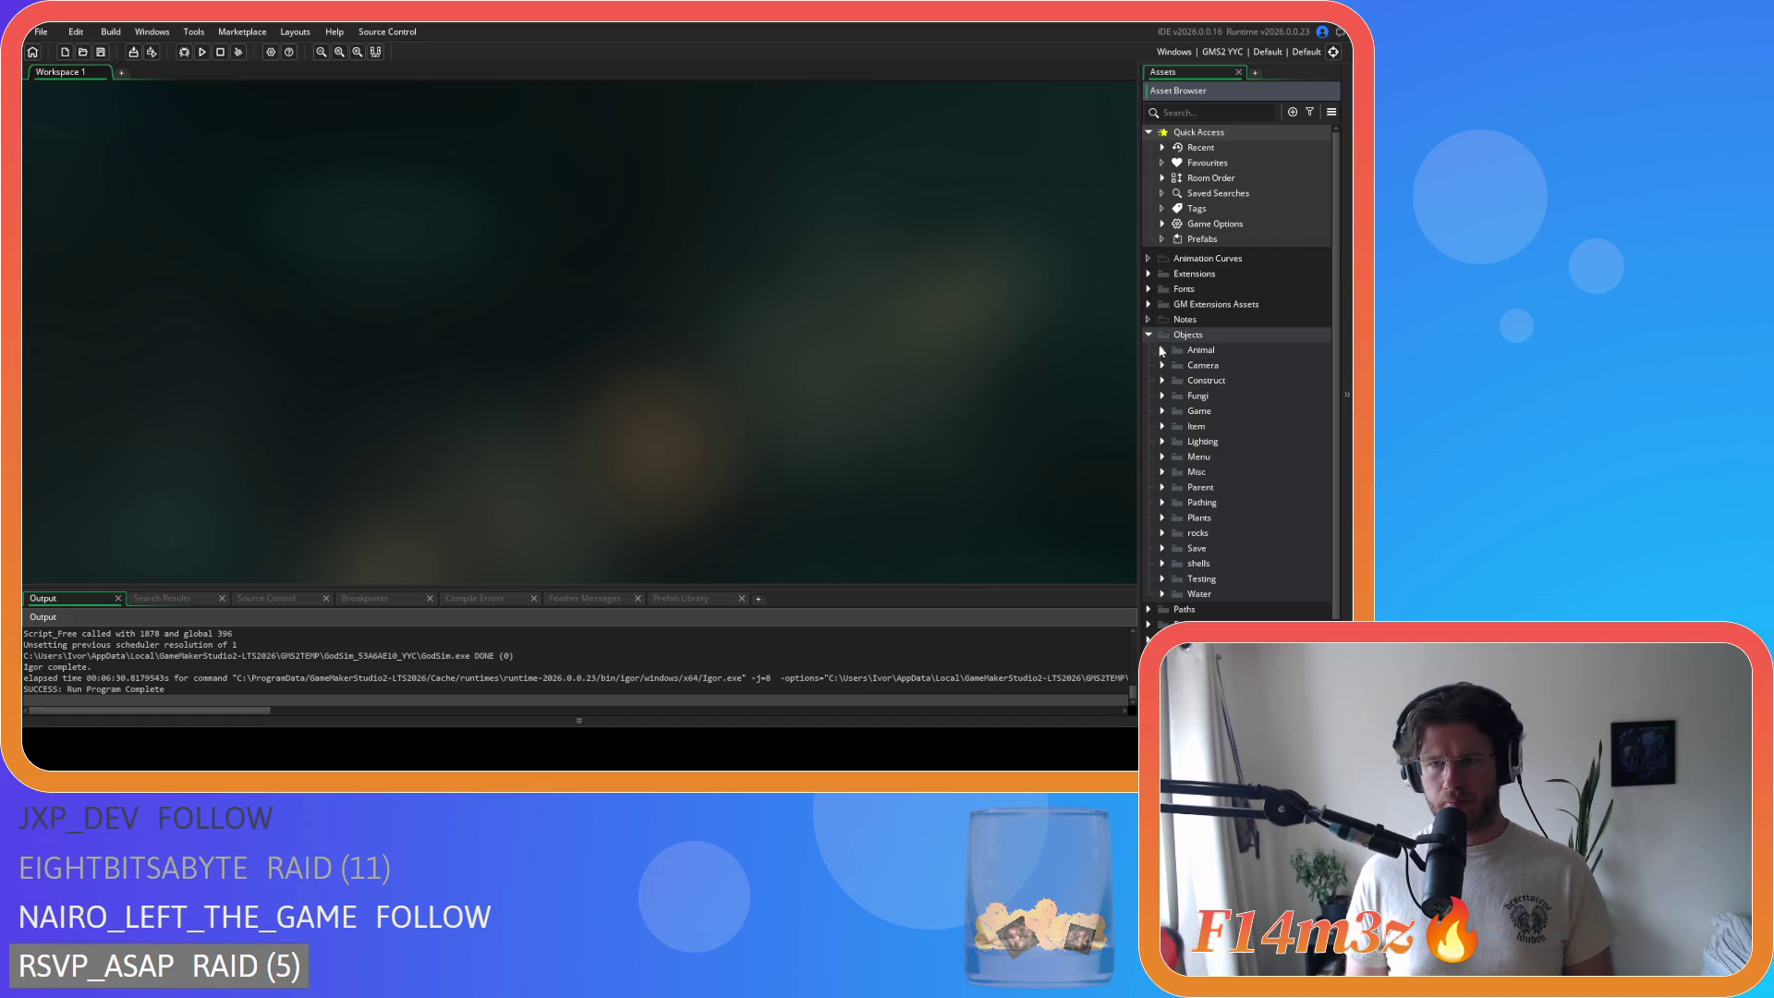
{"action": "left_click", "coordinate": [1162, 350]}
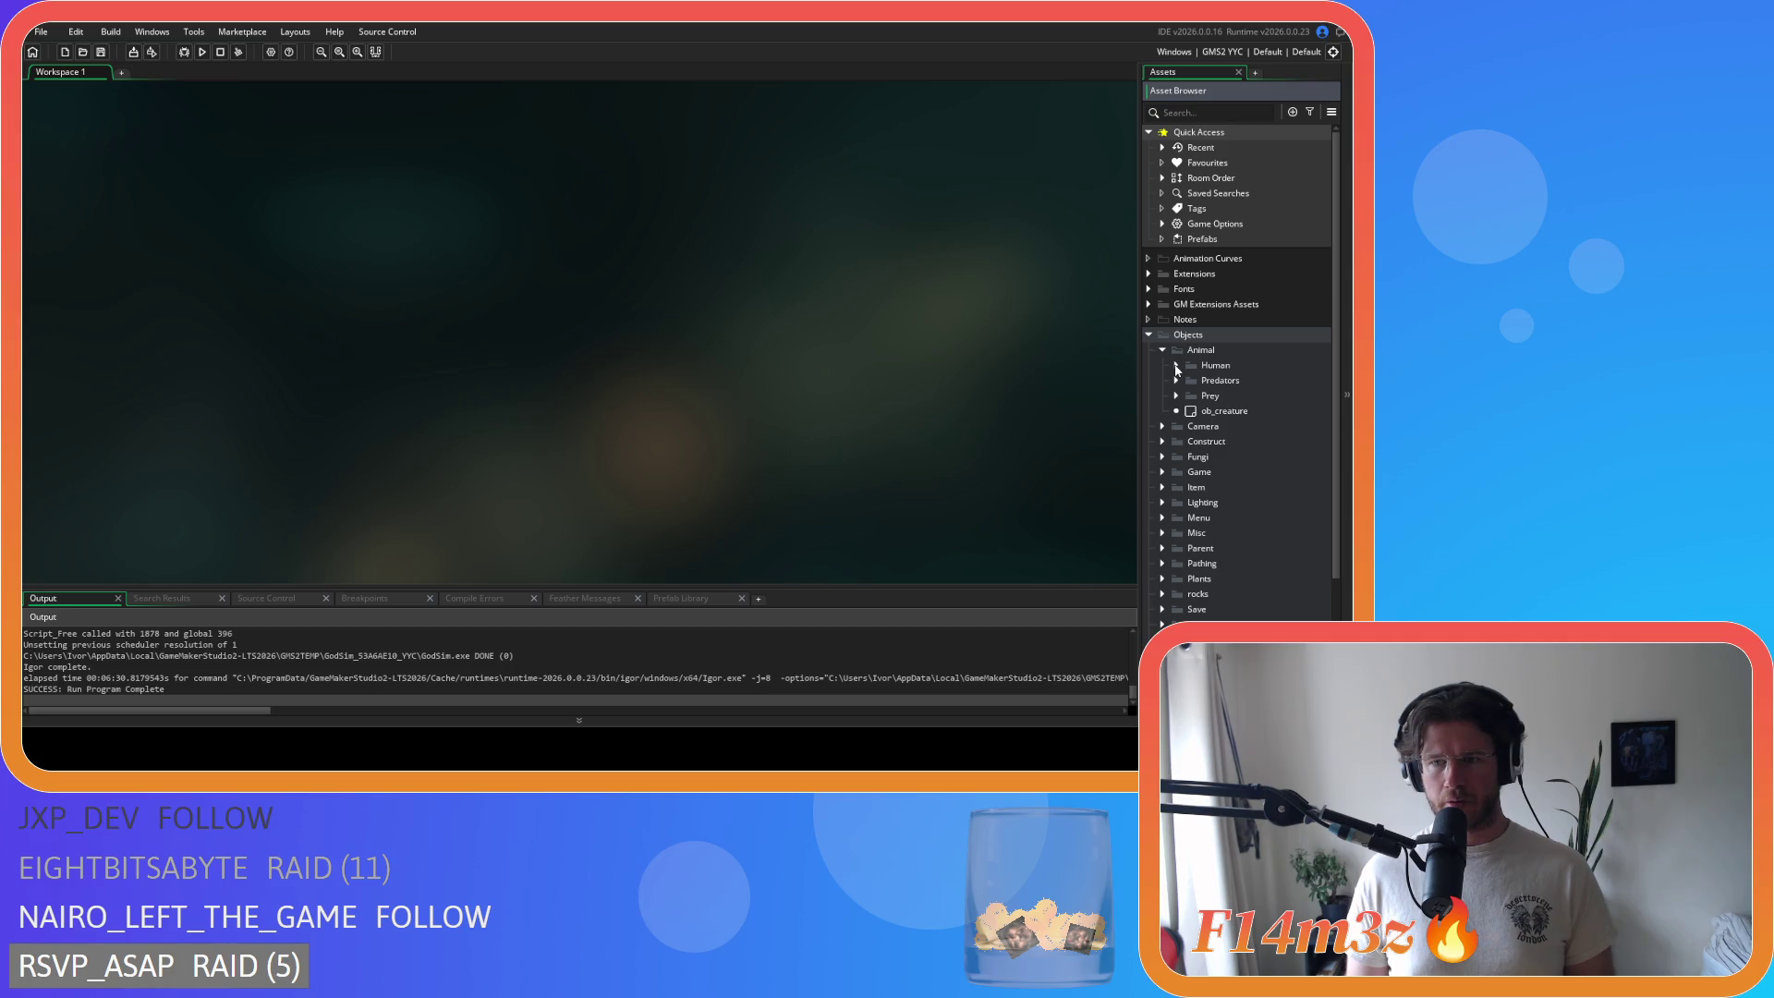
{"action": "left_click", "coordinate": [1177, 396]}
Step: Open ob_deer and scroll through its Step event code, returning to the top
{"action": "double_click", "coordinate": [1224, 412]}
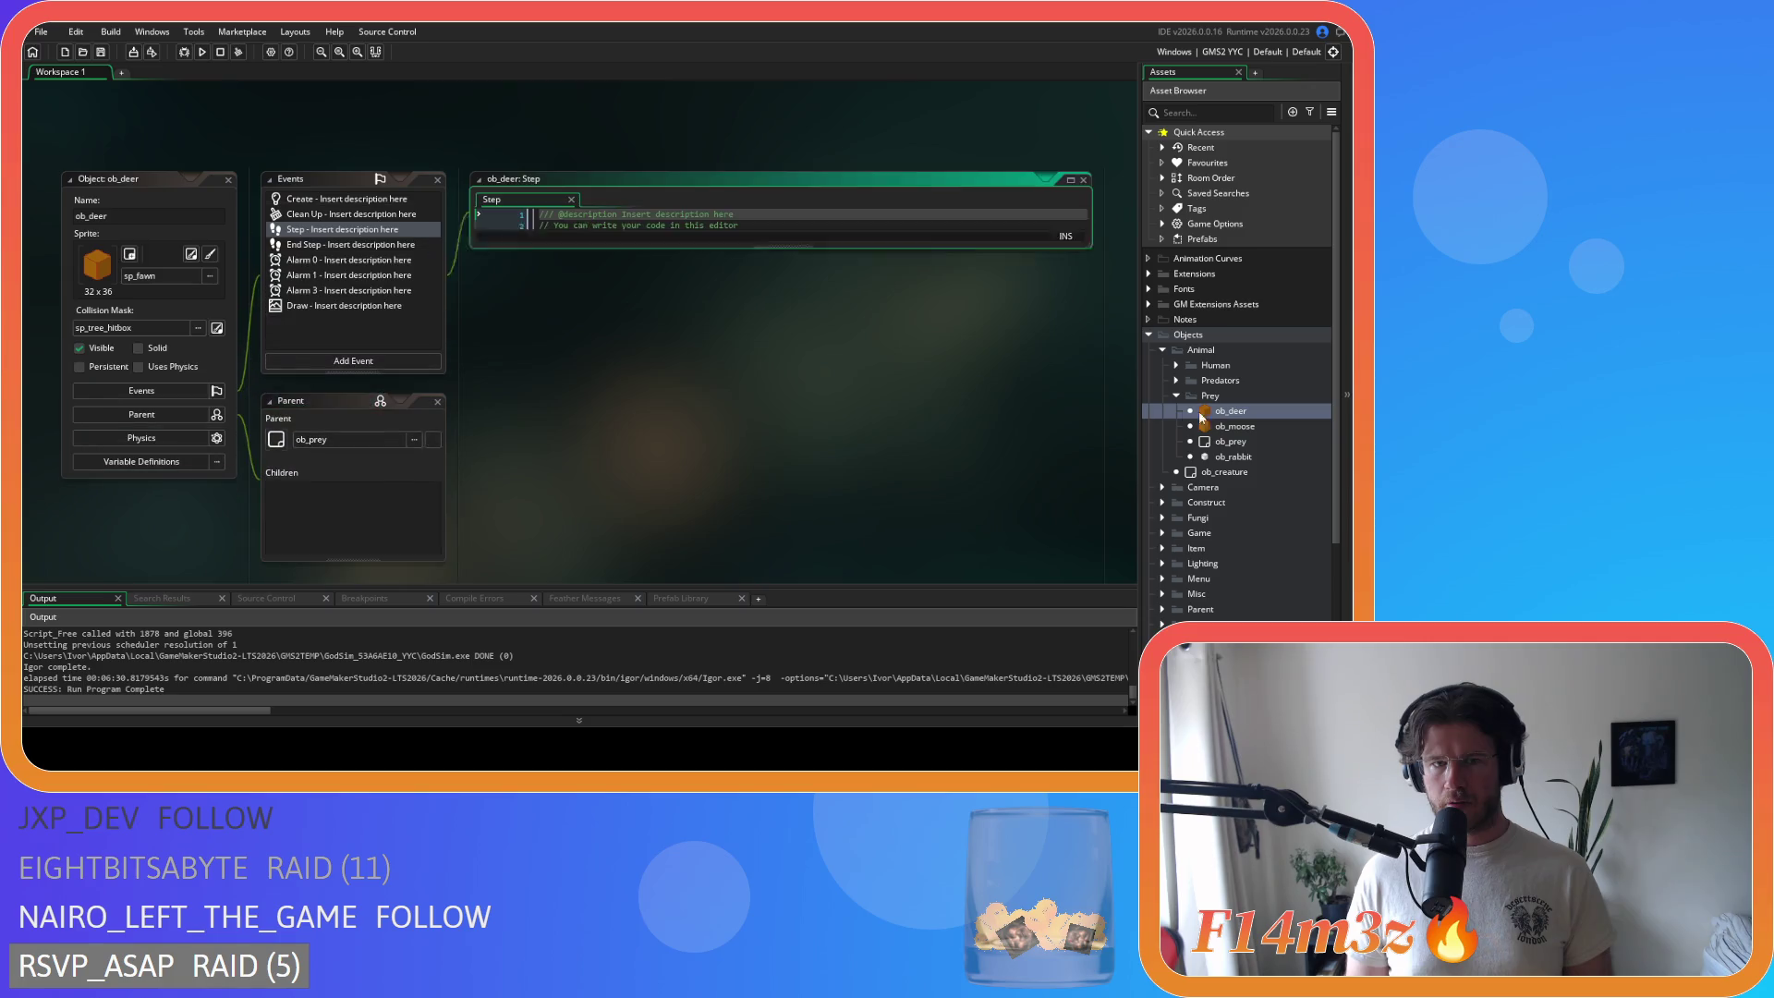
{"action": "mouse_move", "coordinate": [1079, 229]}
{"action": "left_mouse_down"}
{"action": "mouse_move", "coordinate": [1103, 374]}
{"action": "mouse_move", "coordinate": [1100, 352]}
{"action": "left_mouse_up"}
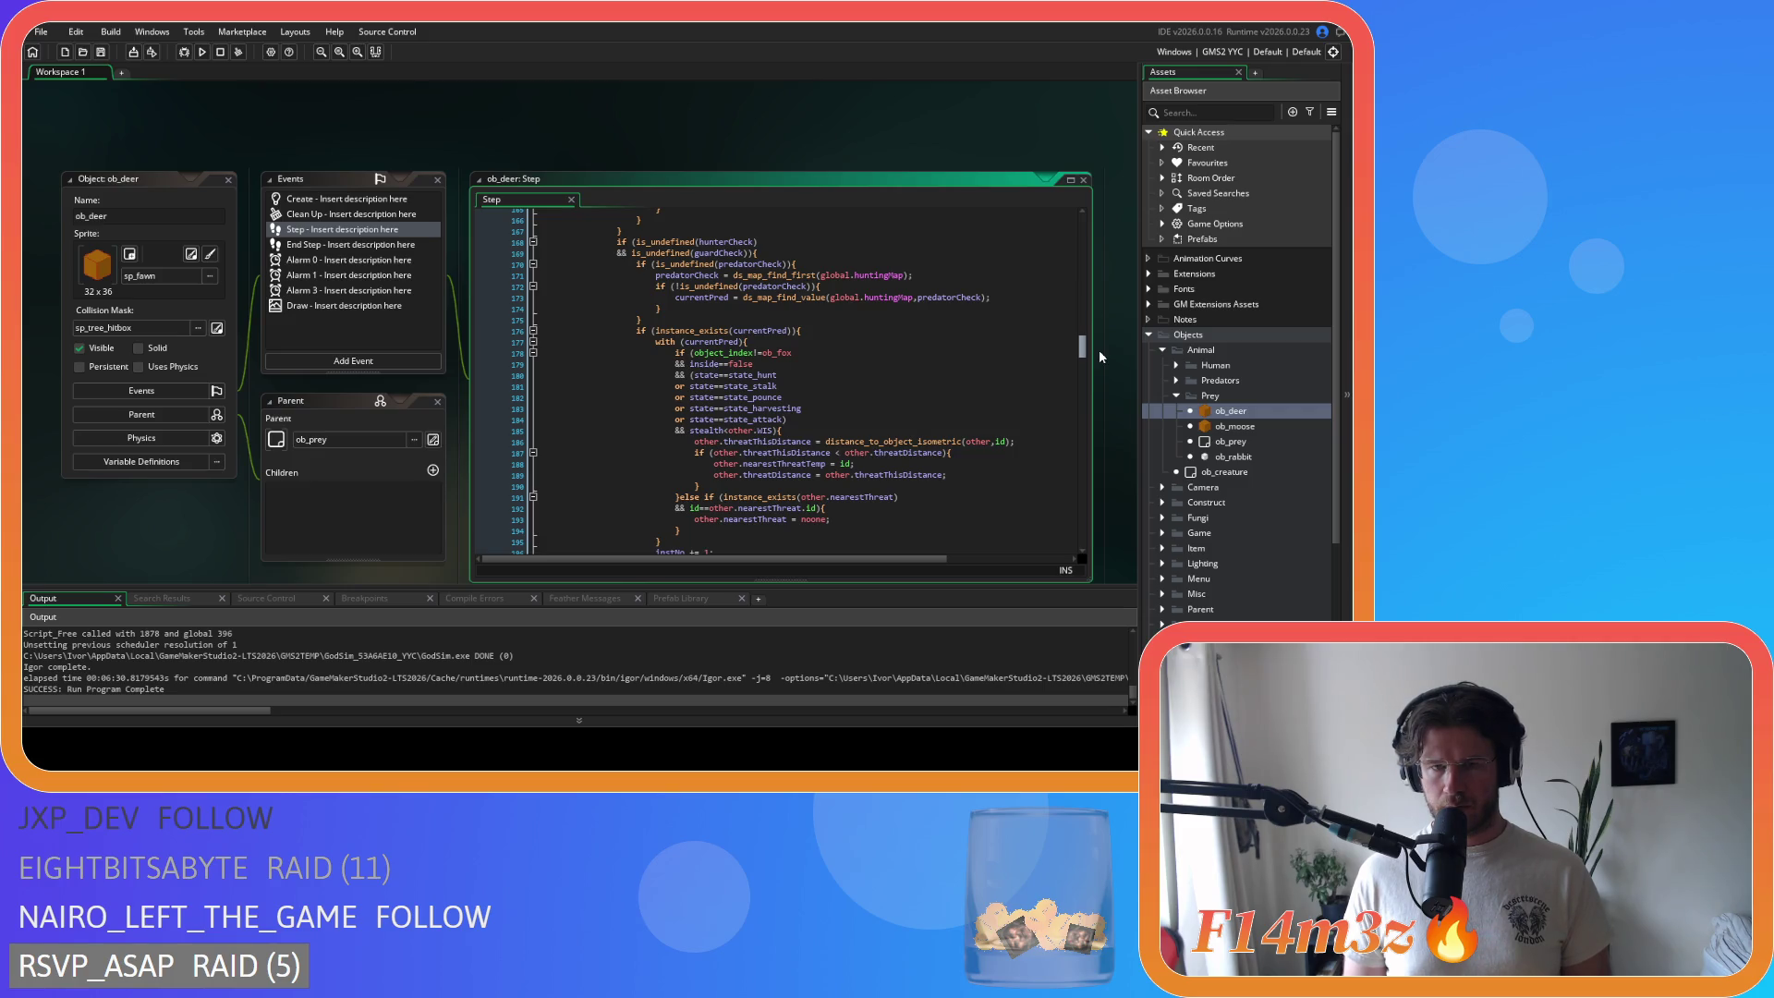
{"action": "left_click_drag", "start_coordinate": [1100, 349], "coordinate": [1090, 335]}
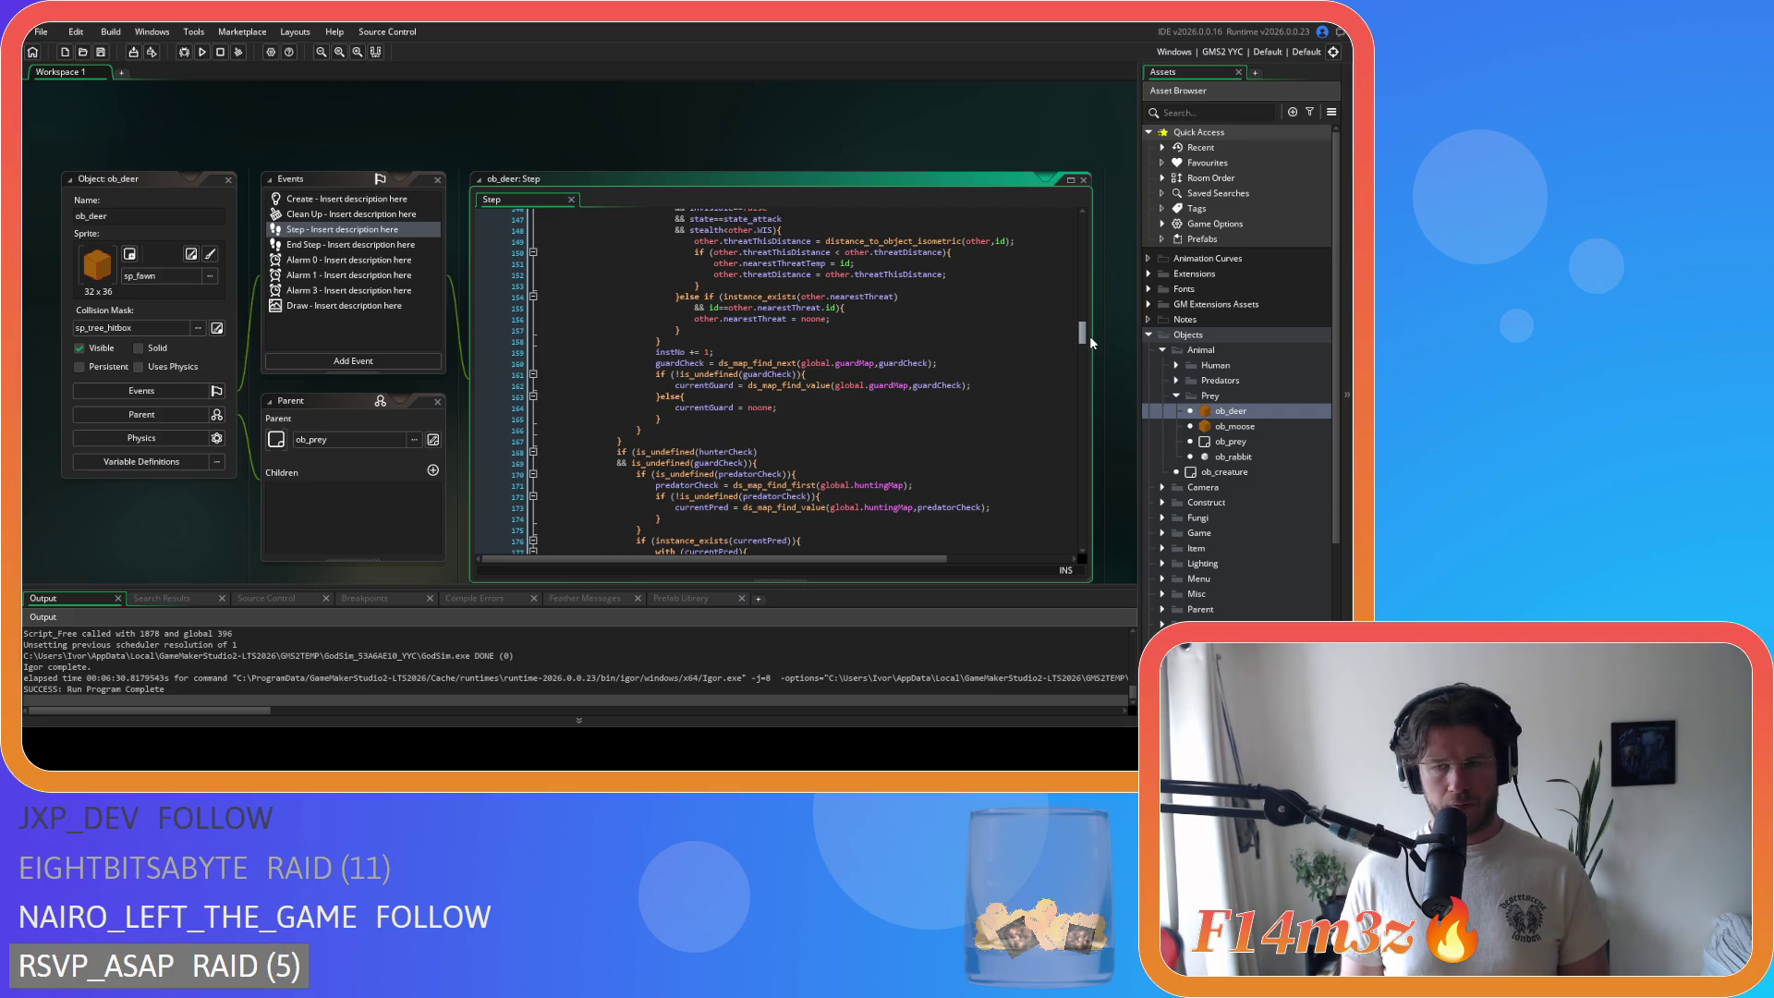
{"action": "left_click_drag", "start_coordinate": [1089, 336], "coordinate": [1072, 459]}
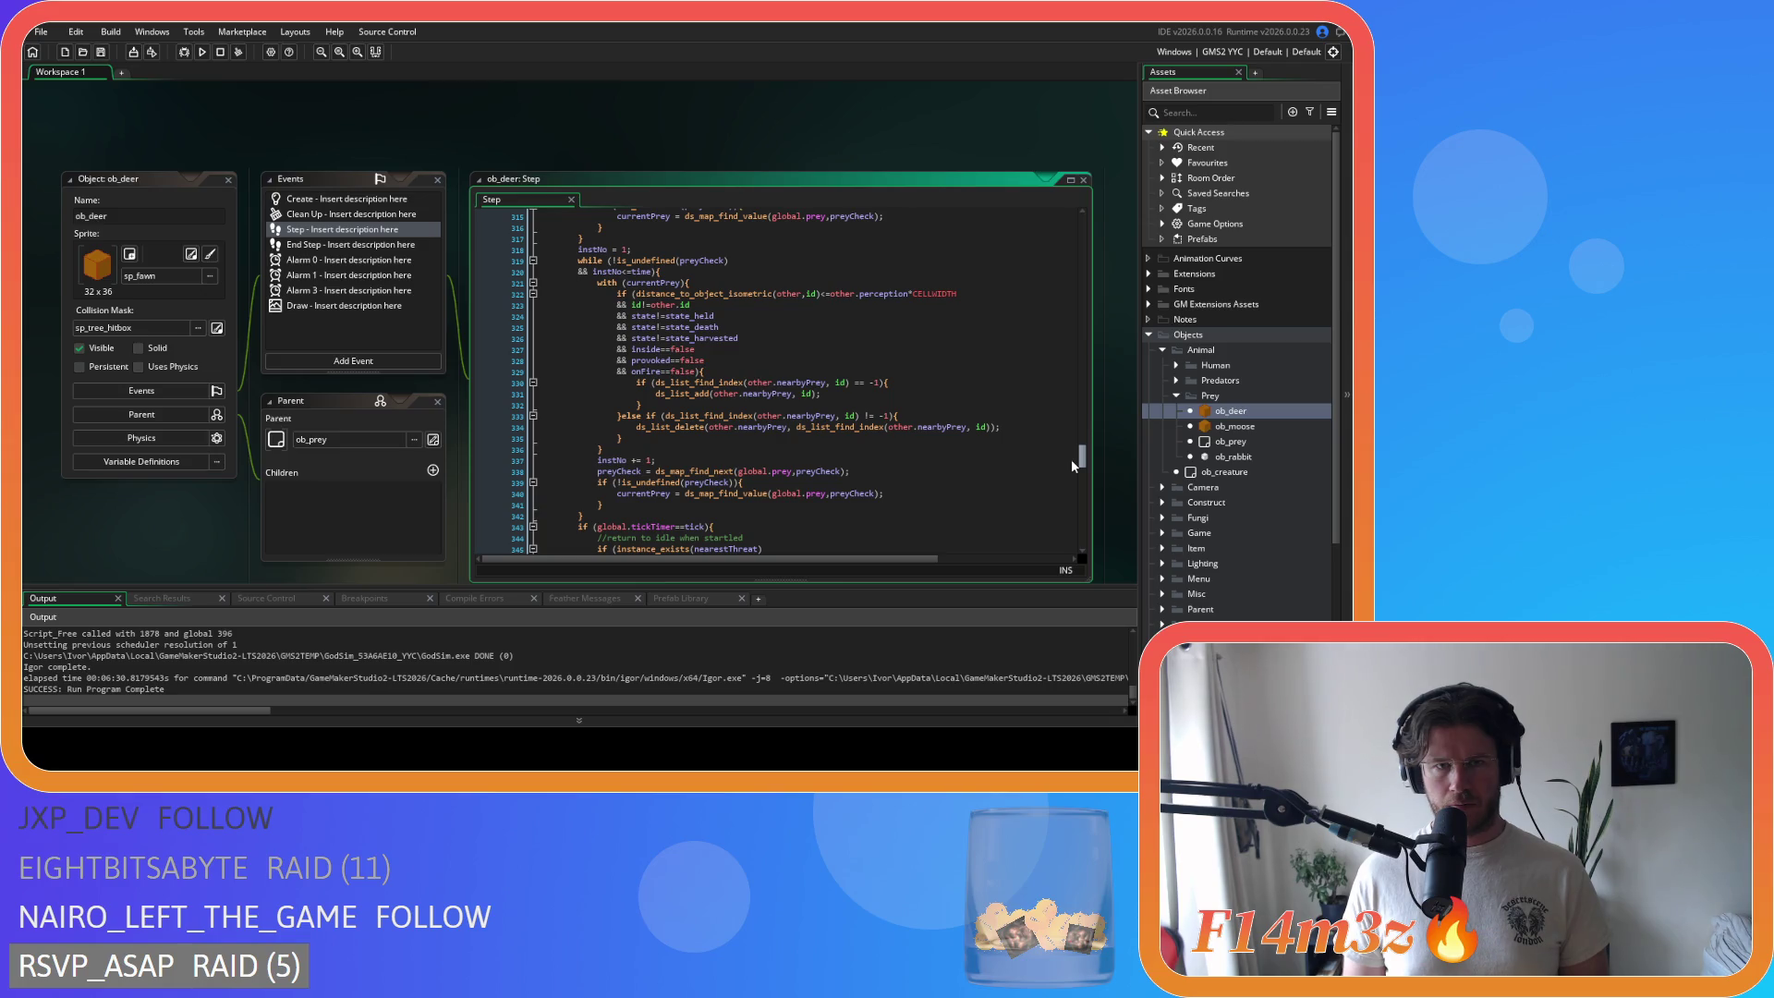
{"action": "left_click_drag", "start_coordinate": [1072, 458], "coordinate": [1072, 480]}
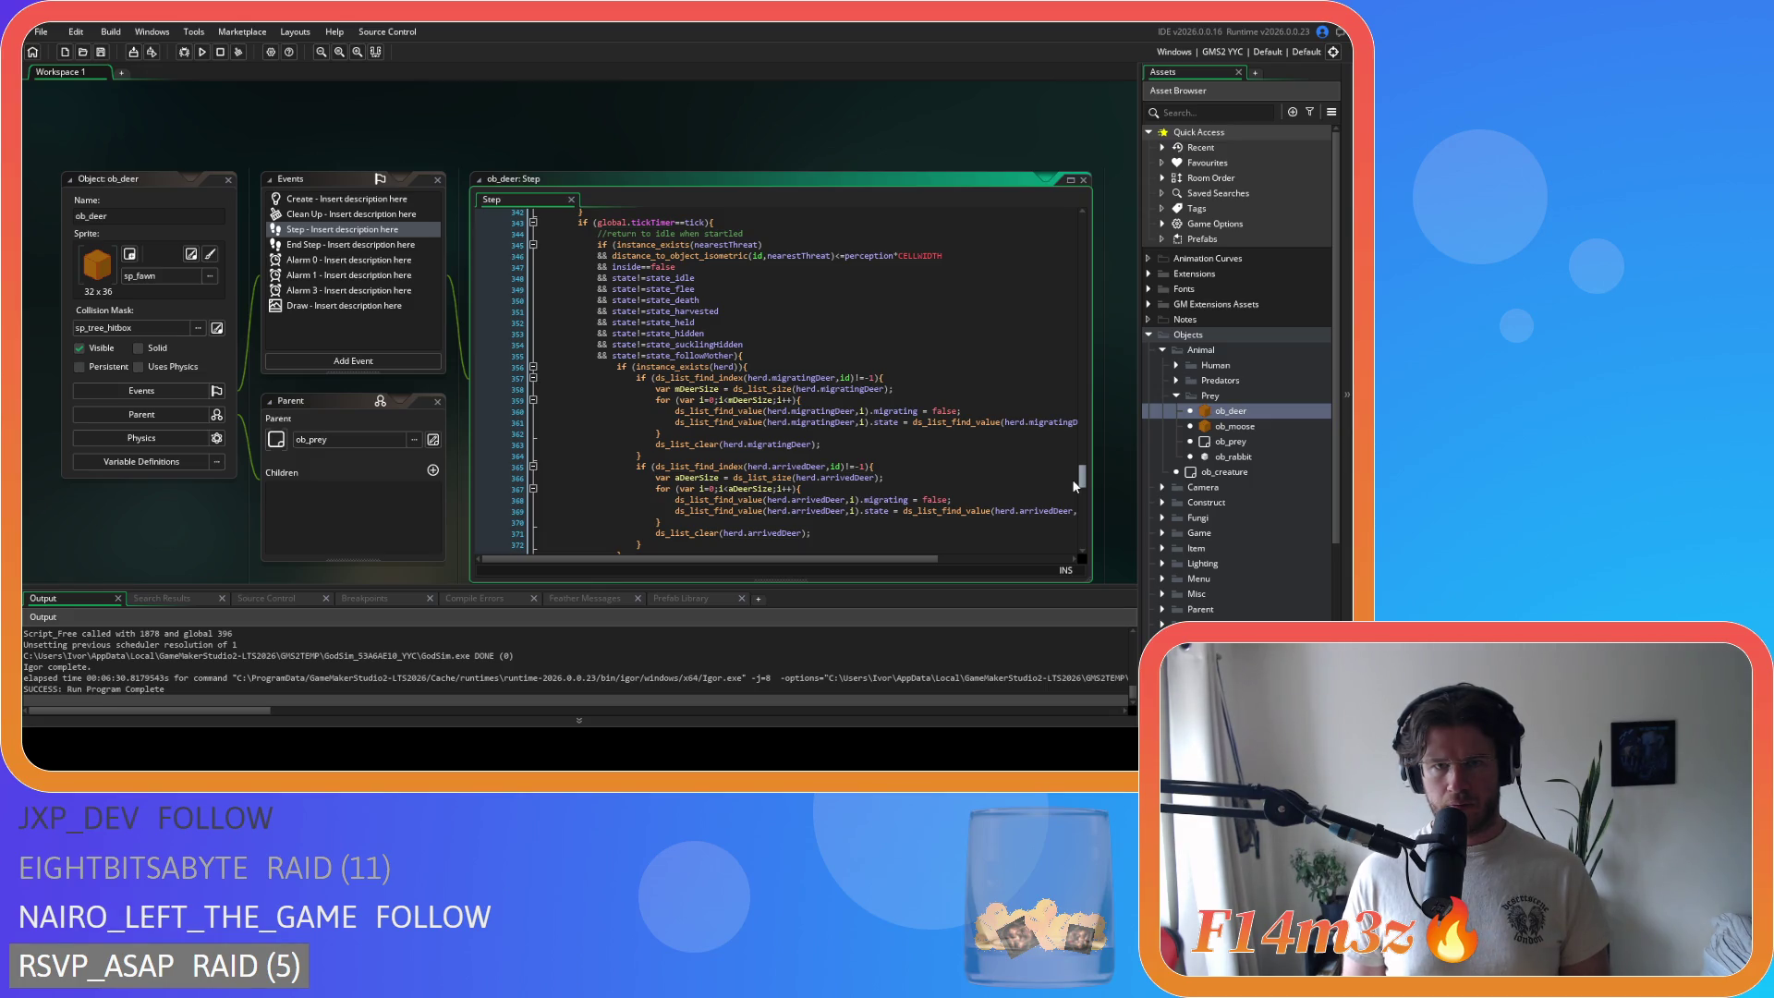
{"action": "mouse_move", "coordinate": [1072, 480]}
{"action": "left_mouse_down"}
{"action": "mouse_move", "coordinate": [1062, 229]}
{"action": "mouse_move", "coordinate": [1030, 201]}
{"action": "left_mouse_up"}
{"action": "left_click", "coordinate": [861, 142]}
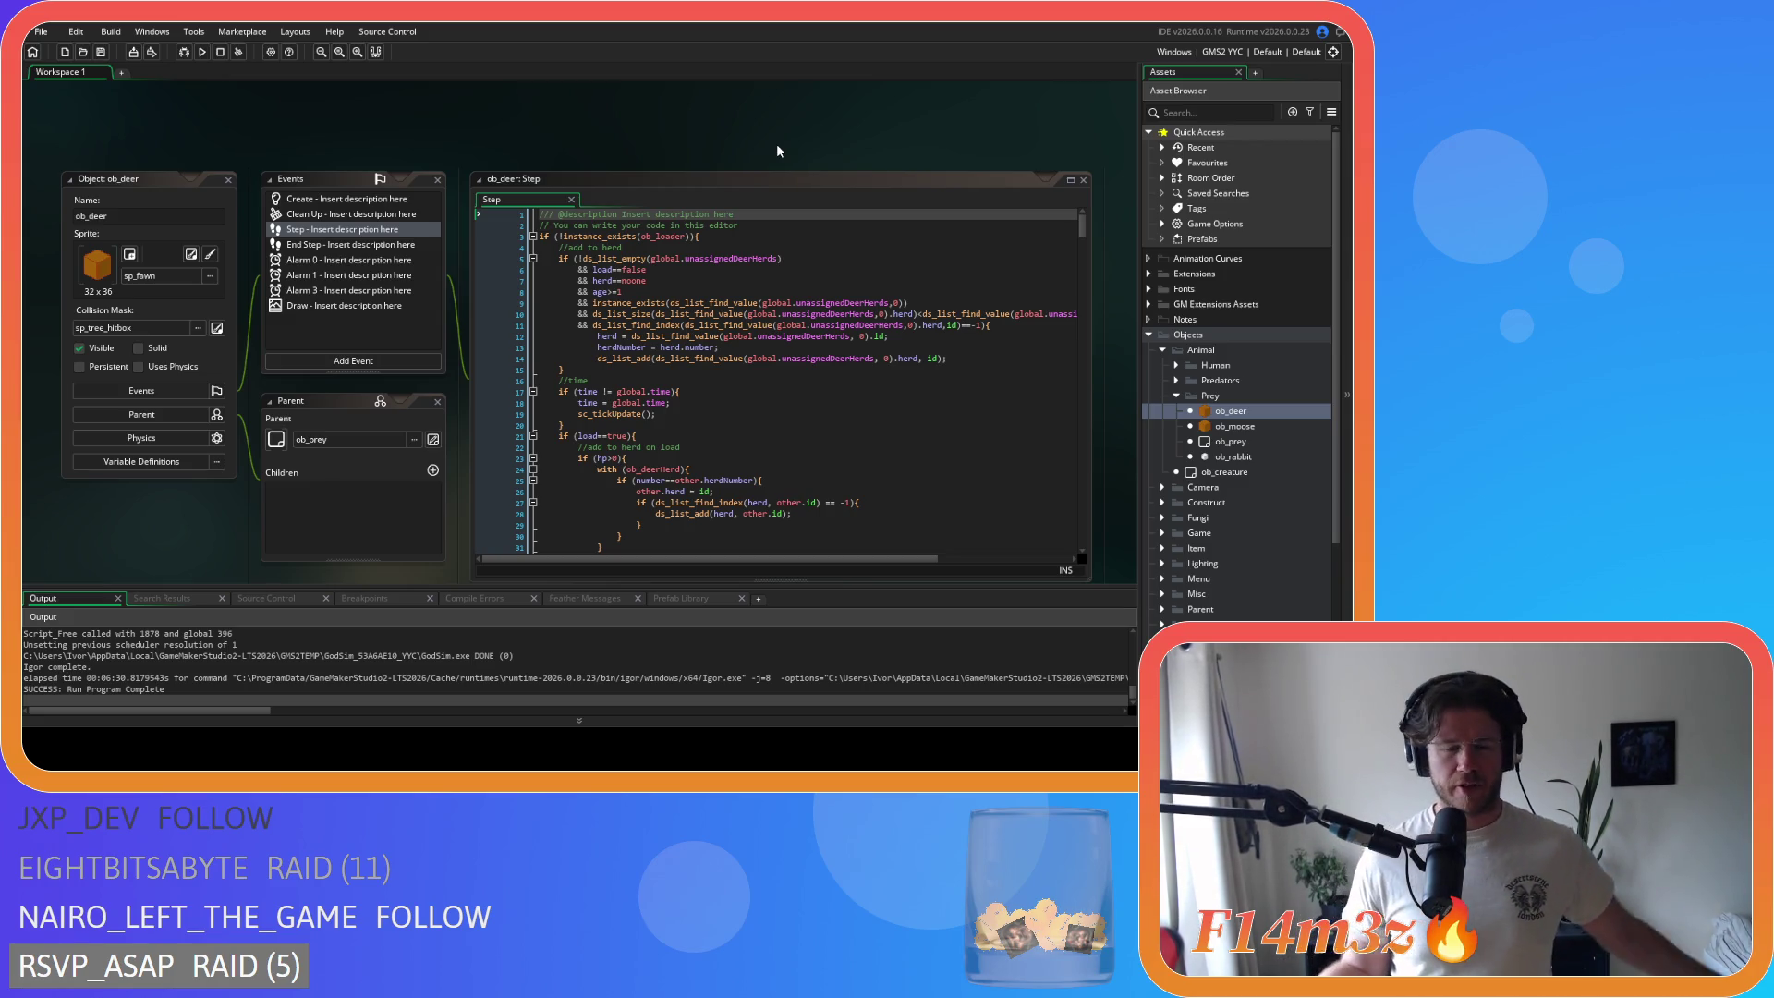
Step: Close every open editor window via Windows > Close All
{"action": "right_click", "coordinate": [425, 115]}
{"action": "mouse_move", "coordinate": [462, 139]}
{"action": "left_click", "coordinate": [518, 170]}
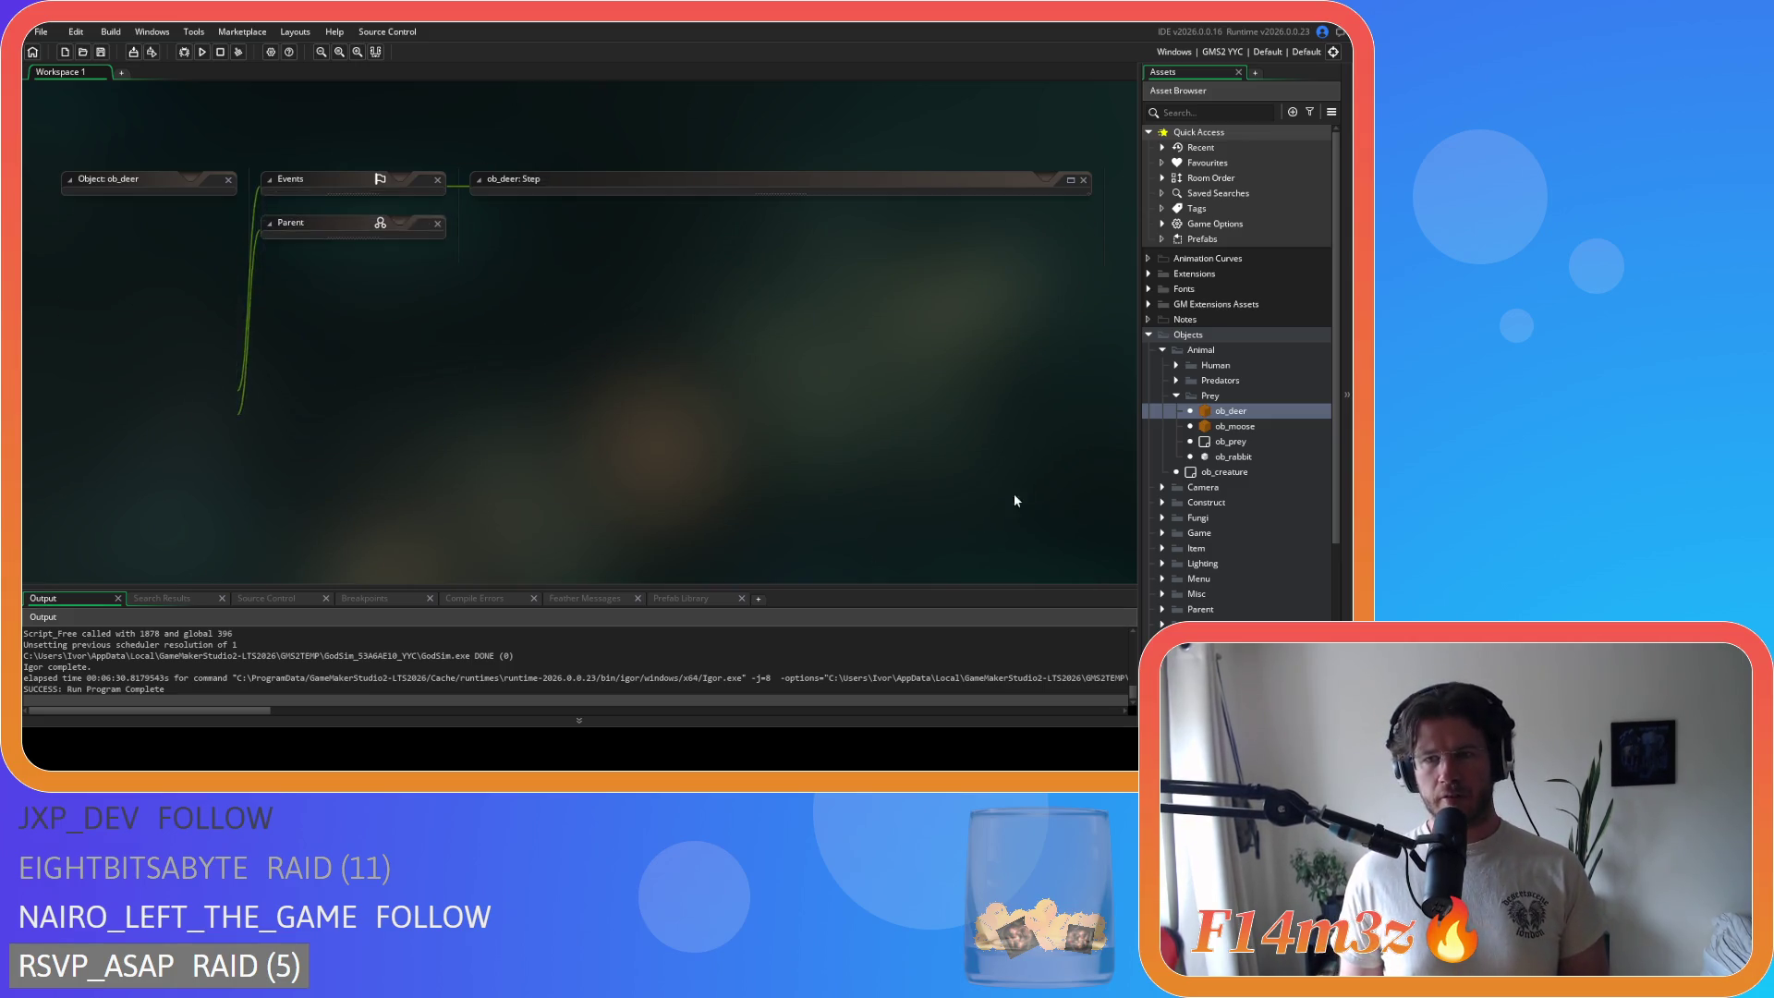
{"action": "left_click", "coordinate": [1176, 396]}
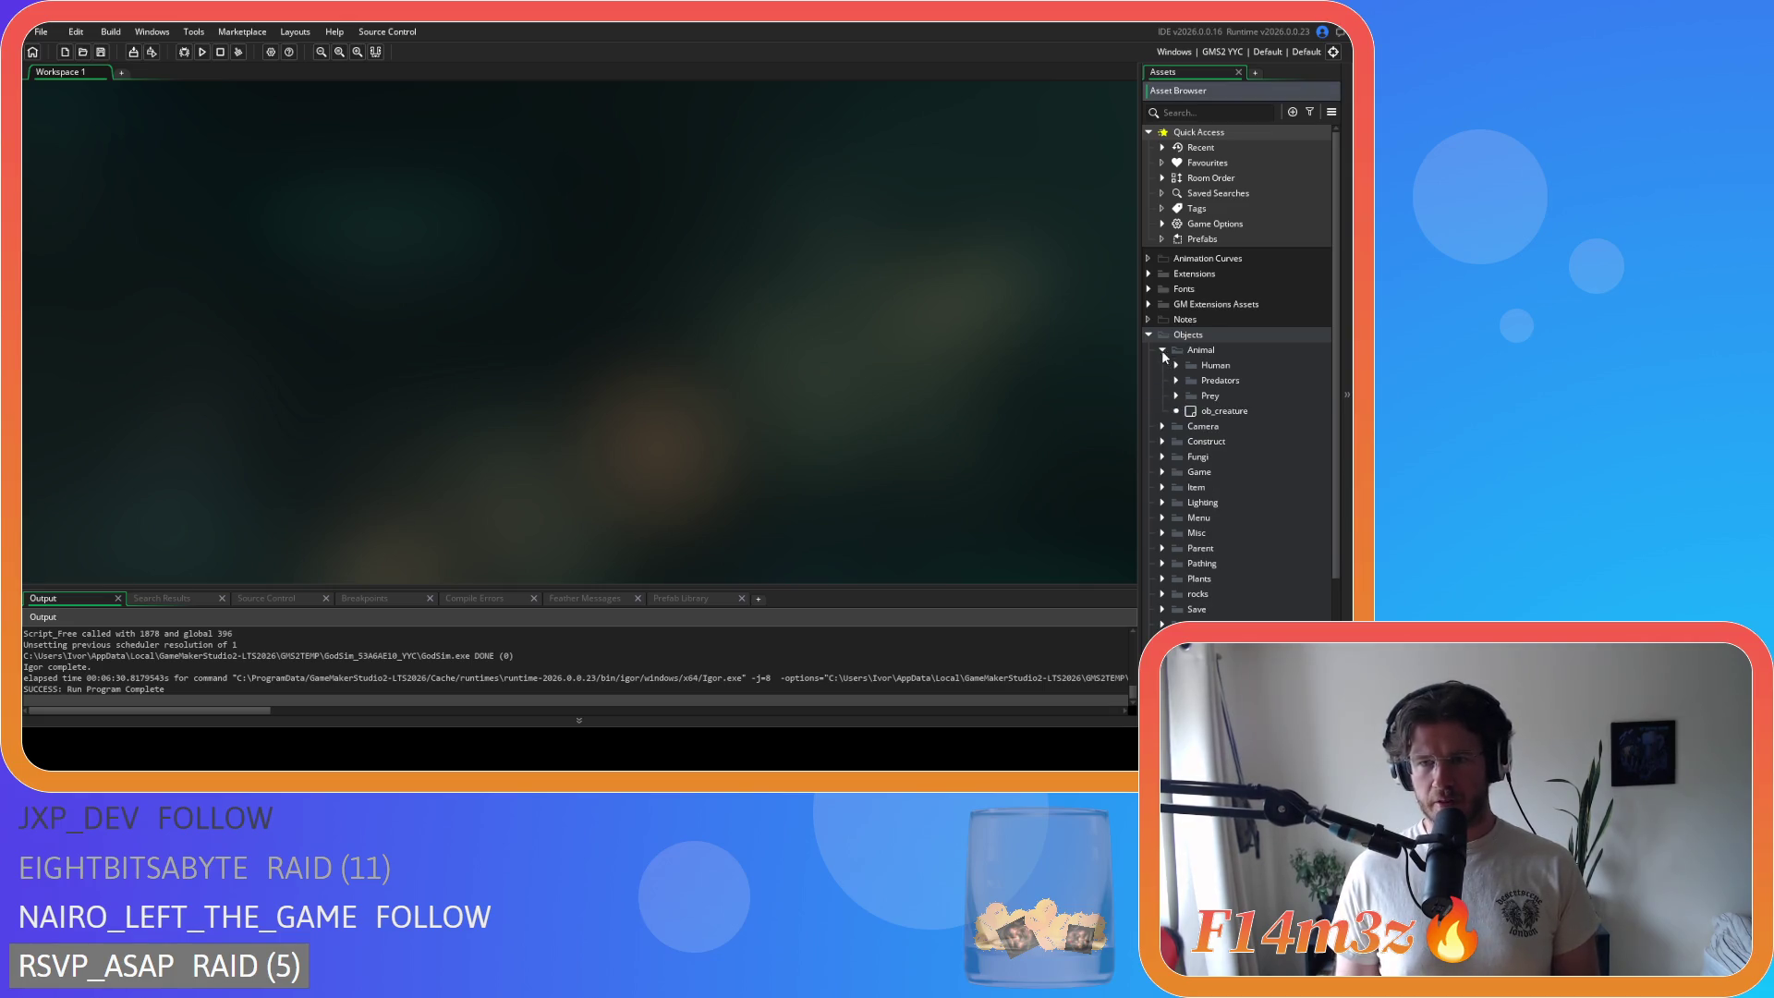
{"action": "left_click", "coordinate": [1149, 335]}
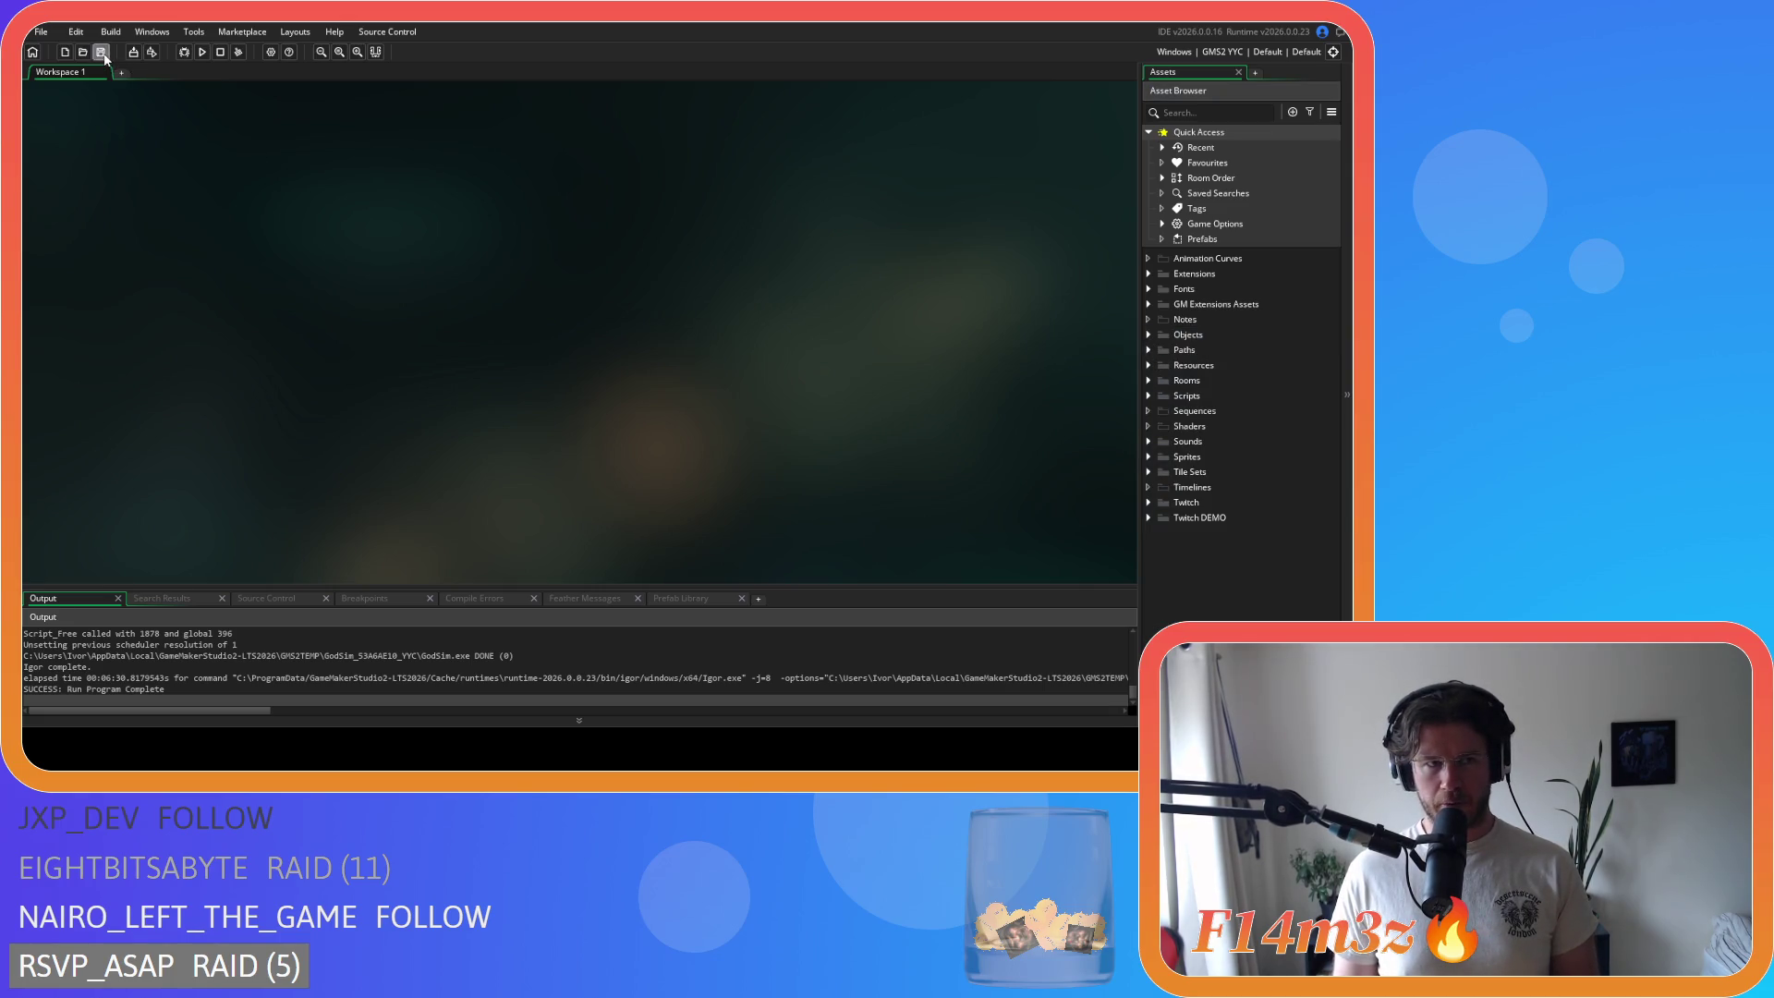
{"action": "left_click", "coordinate": [1149, 334]}
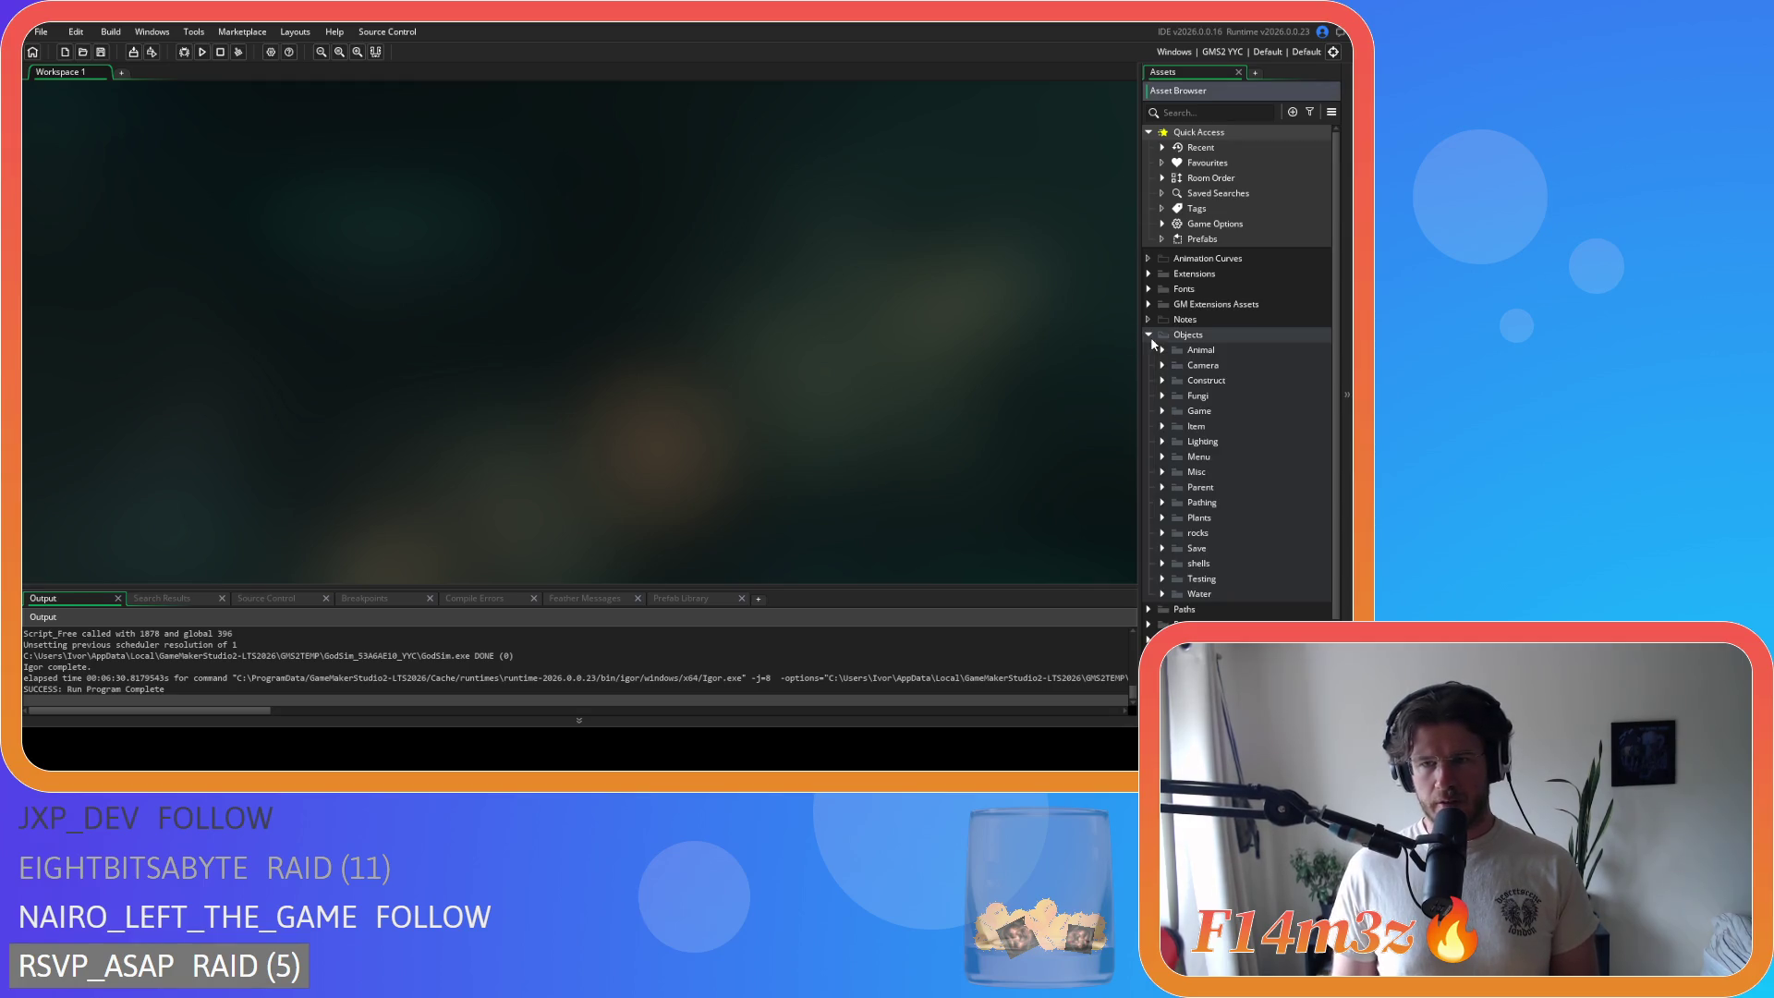
{"action": "left_click", "coordinate": [1175, 367]}
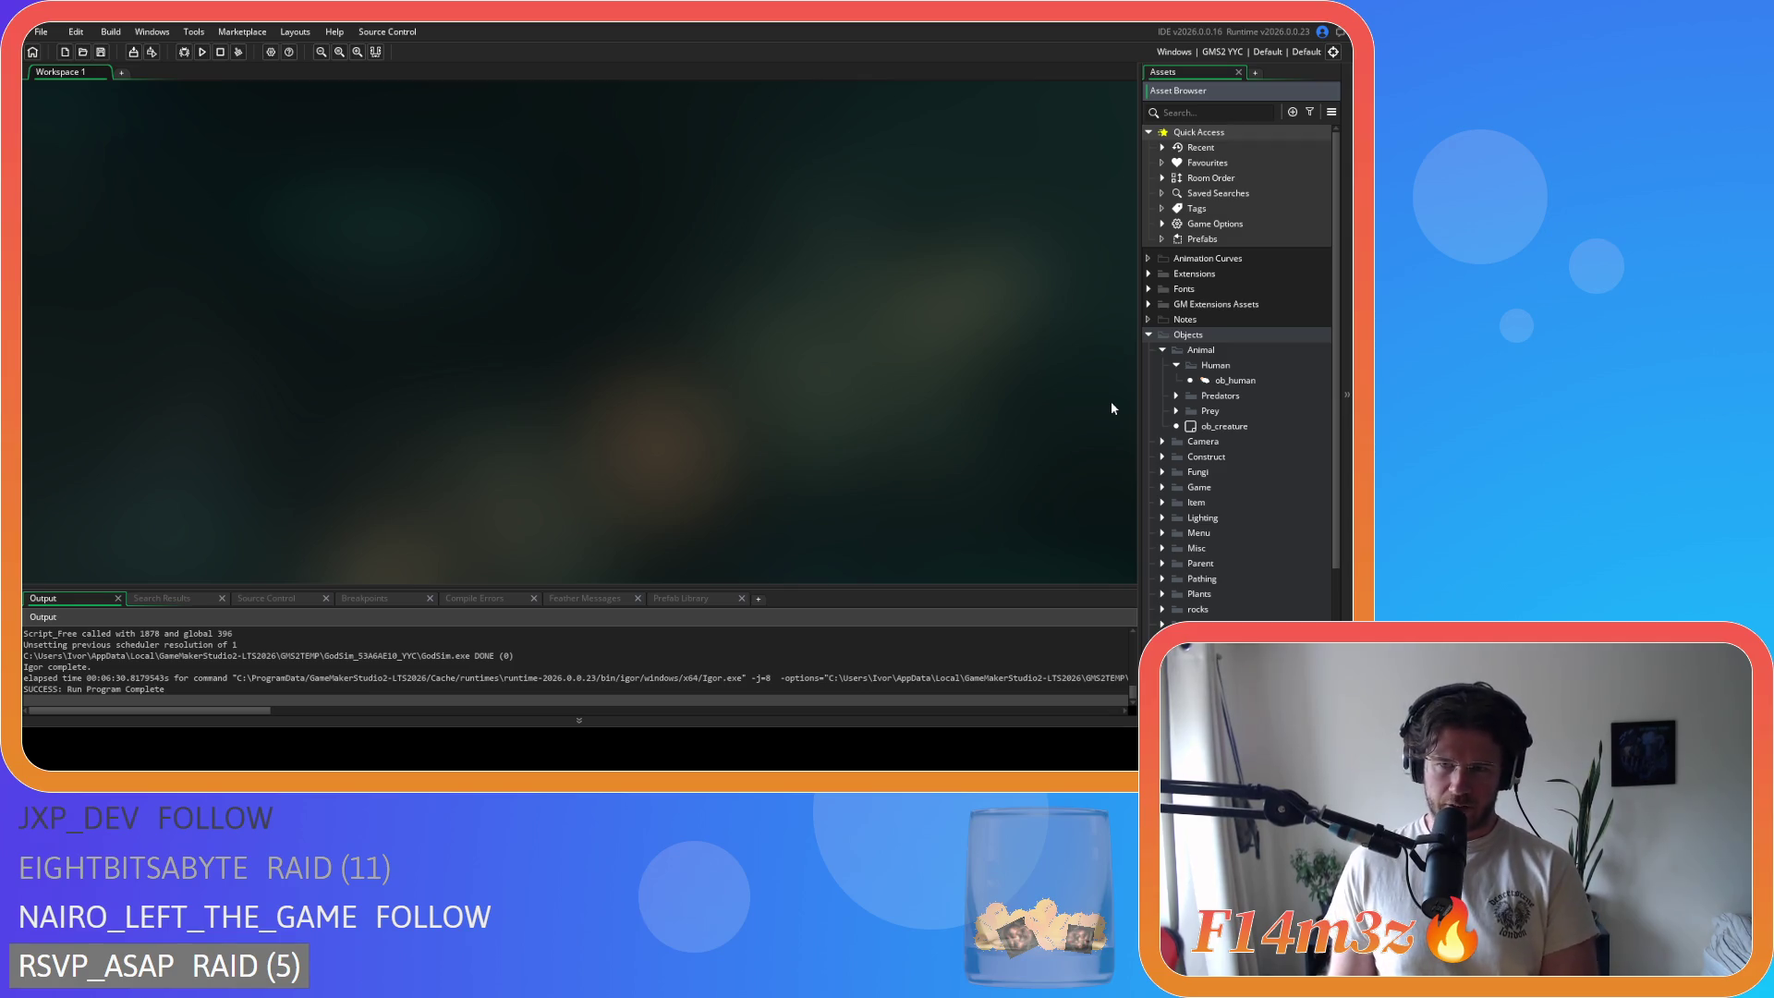
{"action": "left_click", "coordinate": [1228, 381]}
{"action": "double_click", "coordinate": [1229, 381]}
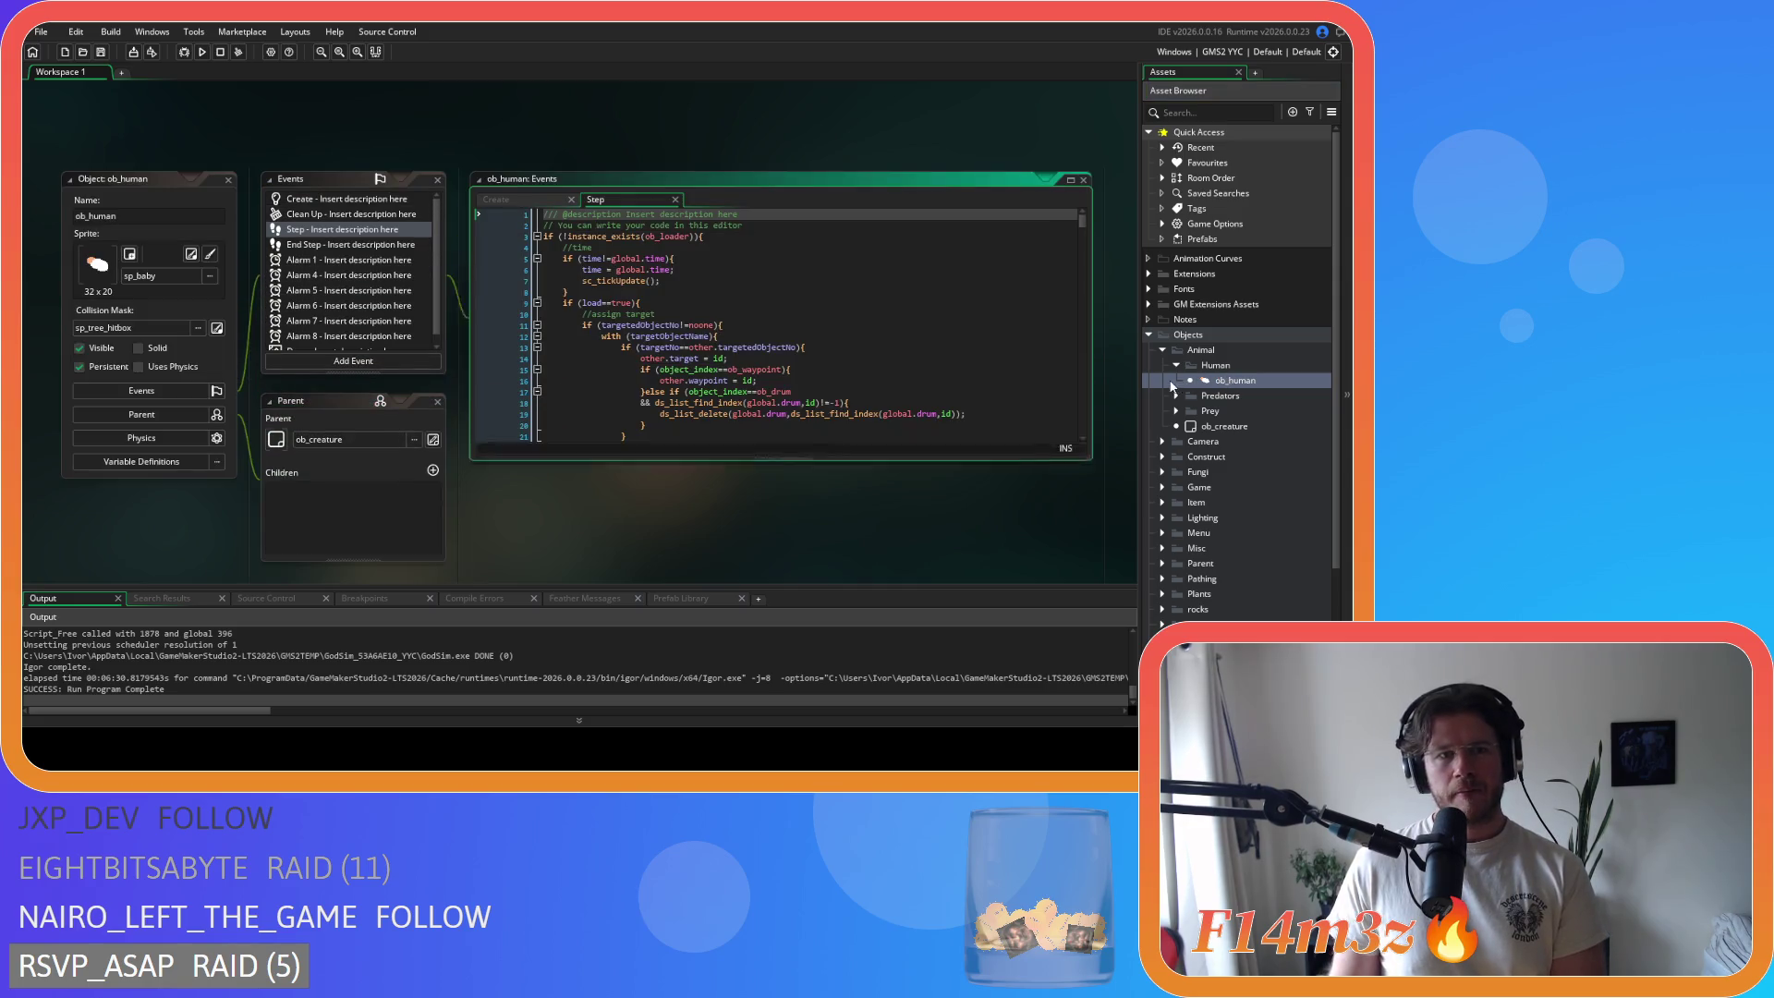
{"action": "mouse_move", "coordinate": [1083, 220]}
{"action": "left_mouse_down"}
{"action": "mouse_move", "coordinate": [1088, 402]}
{"action": "mouse_move", "coordinate": [1085, 357]}
{"action": "mouse_move", "coordinate": [1083, 397]}
{"action": "mouse_move", "coordinate": [1083, 376]}
{"action": "left_mouse_up"}
{"action": "scroll", "coordinate": [1017, 337], "scroll_direction": "up", "scroll_amount": 15}
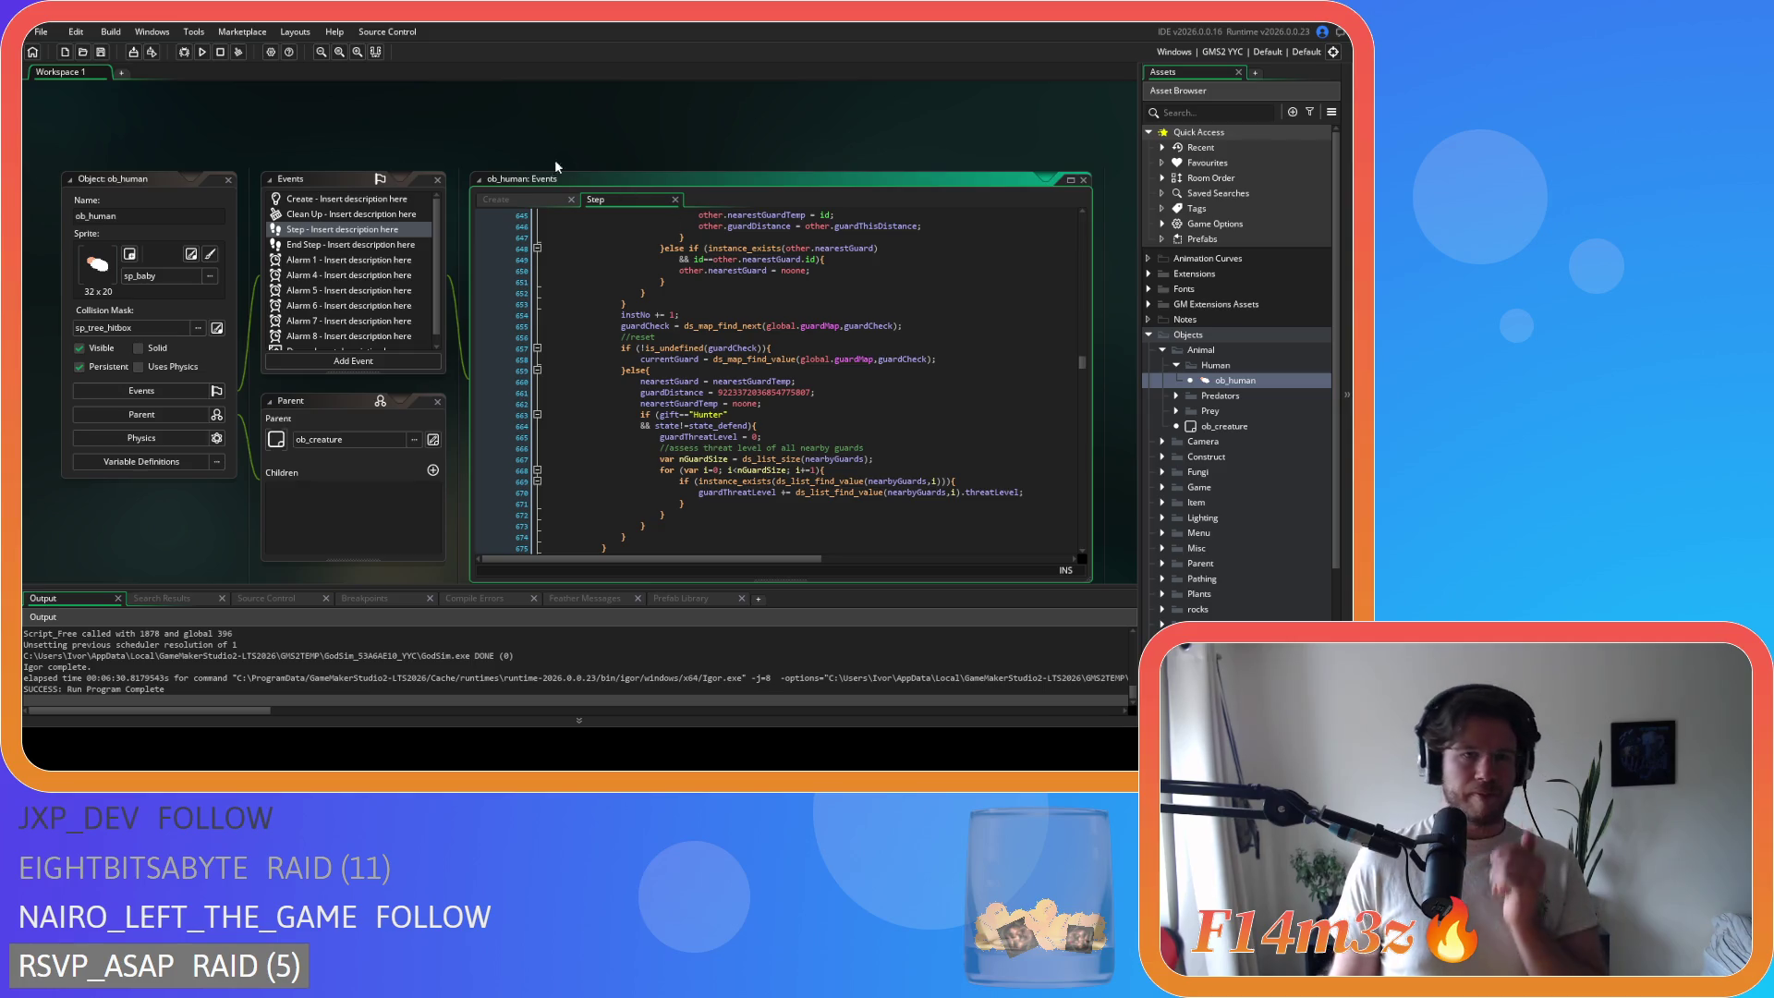
{"action": "left_click", "coordinate": [228, 179]}
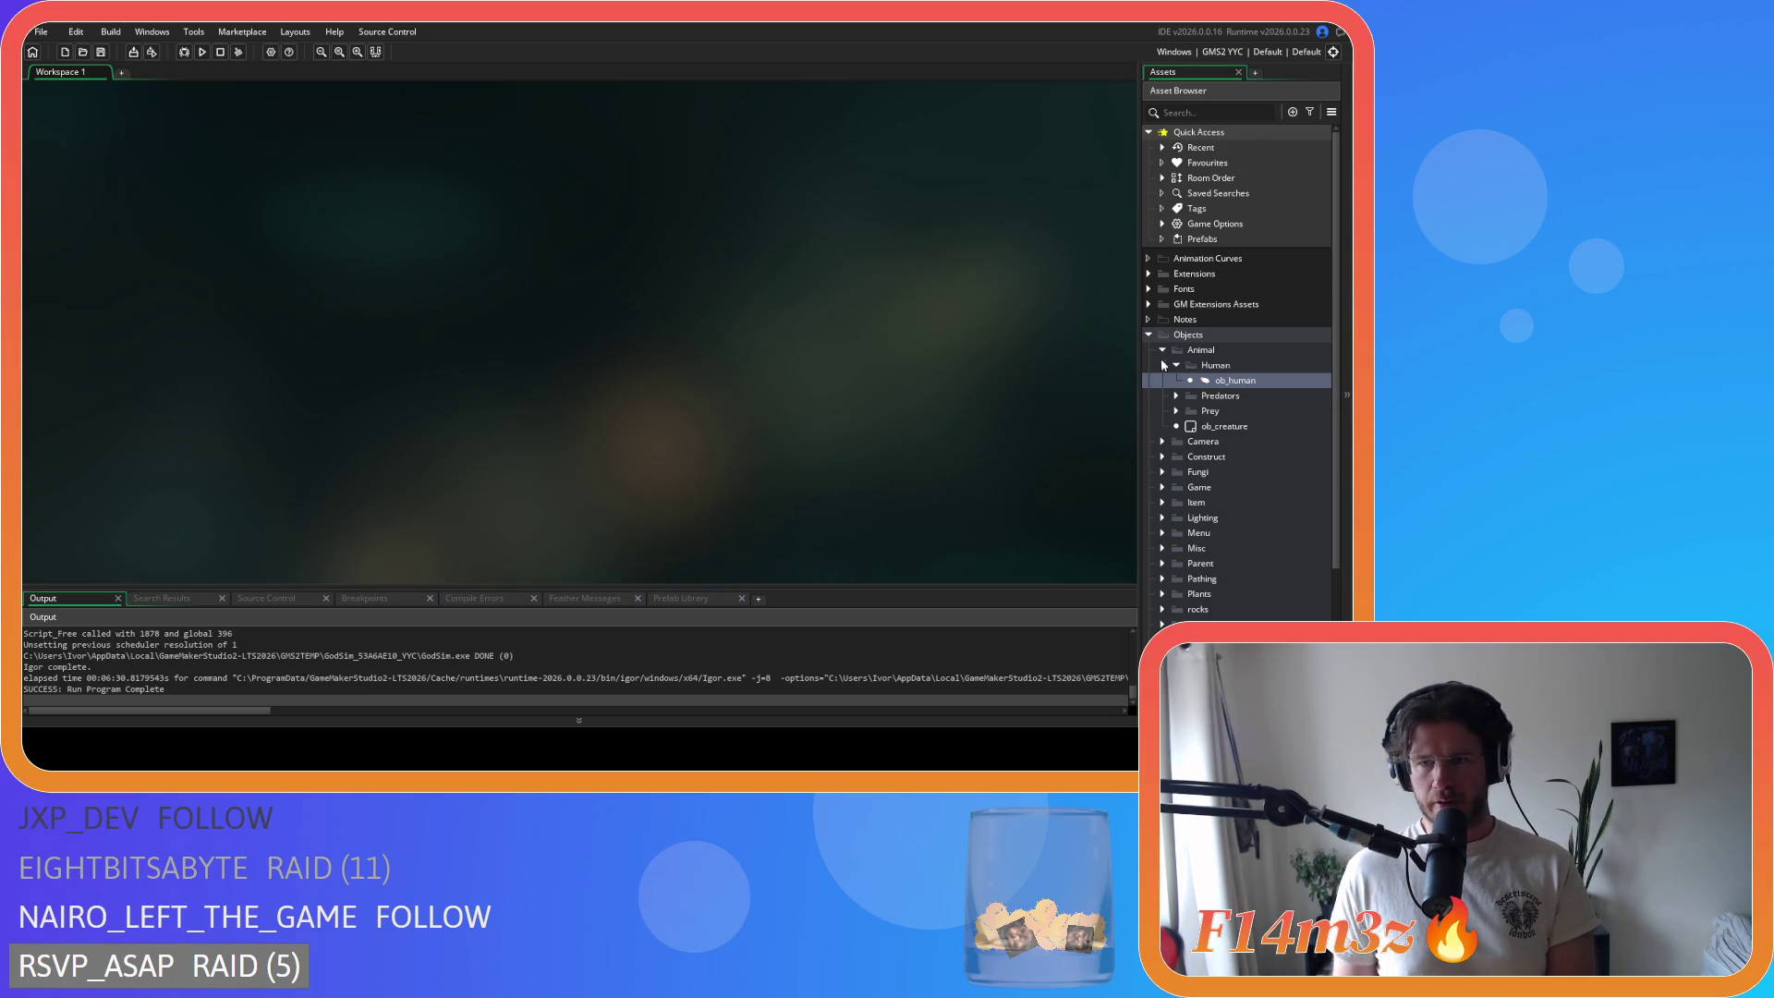
Step: Expand the Prey folder and open ob_deer's Step code
{"action": "left_click", "coordinate": [1177, 365]}
{"action": "left_click", "coordinate": [1176, 395]}
{"action": "double_click", "coordinate": [1230, 410]}
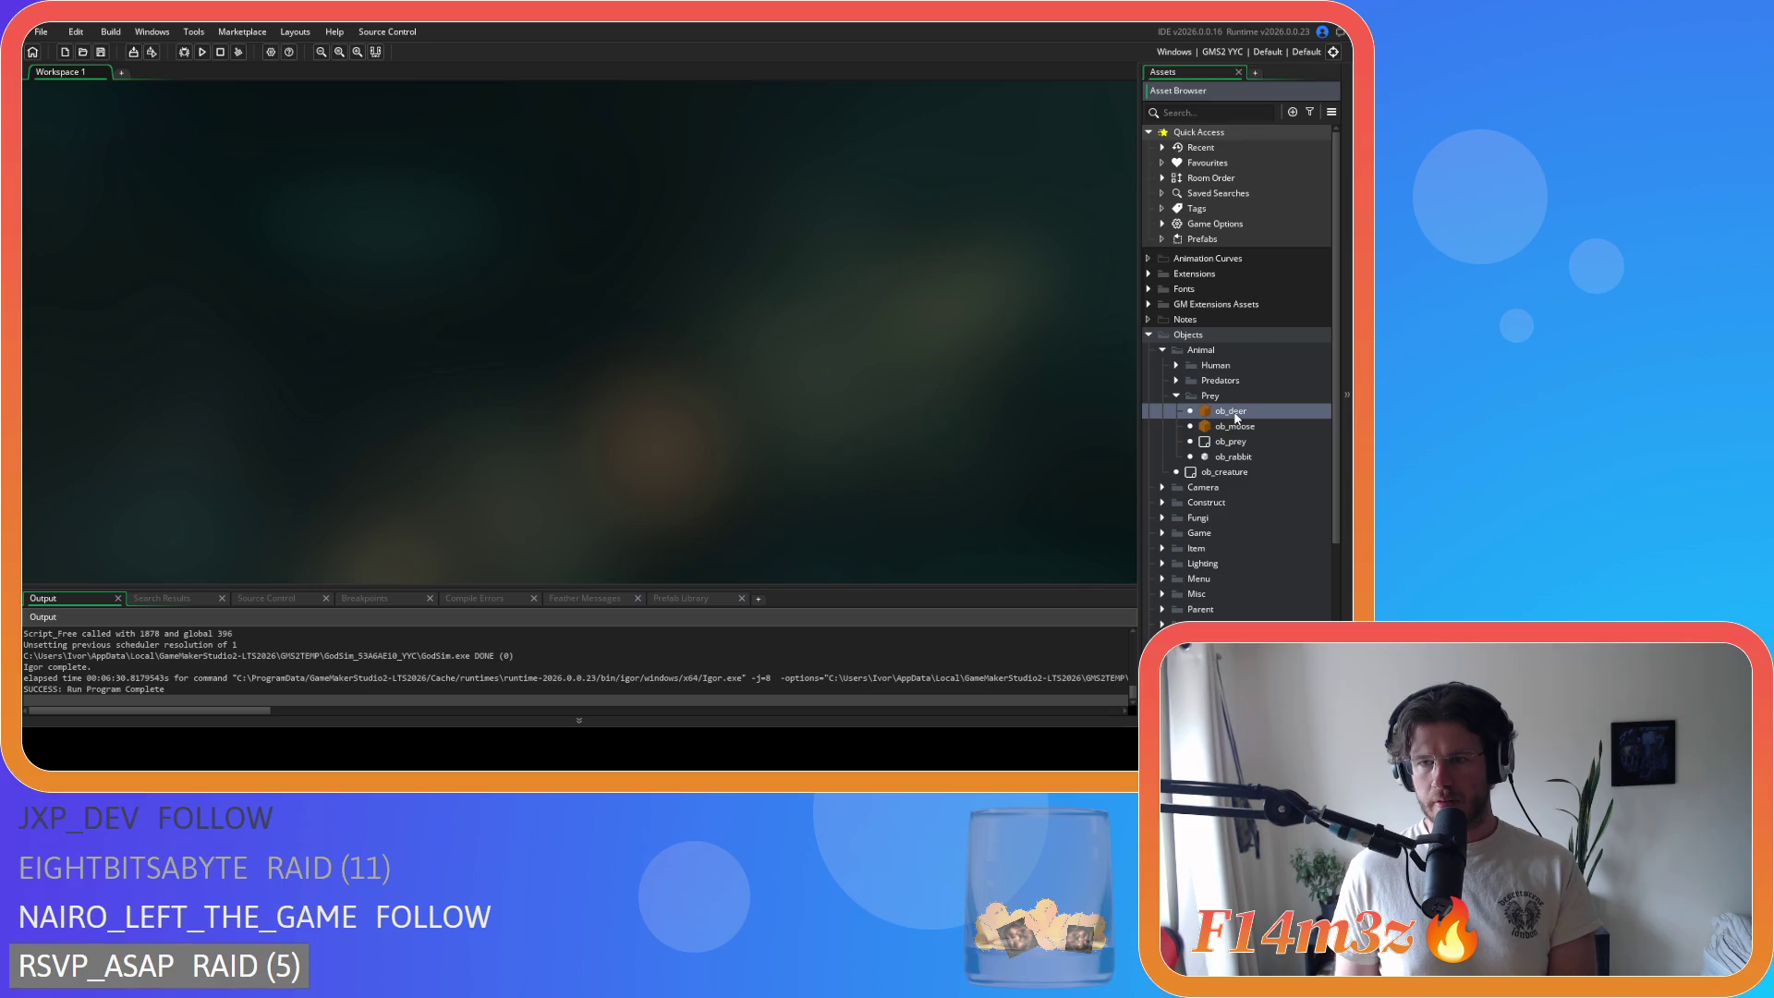
{"action": "left_click", "coordinate": [718, 292]}
Step: Search for 'hunting' and change huntingMap to predators on lines 171, 173, 197 and 199
{"action": "key", "text": "ctrl+f"}
{"action": "type", "text": "hunting"}
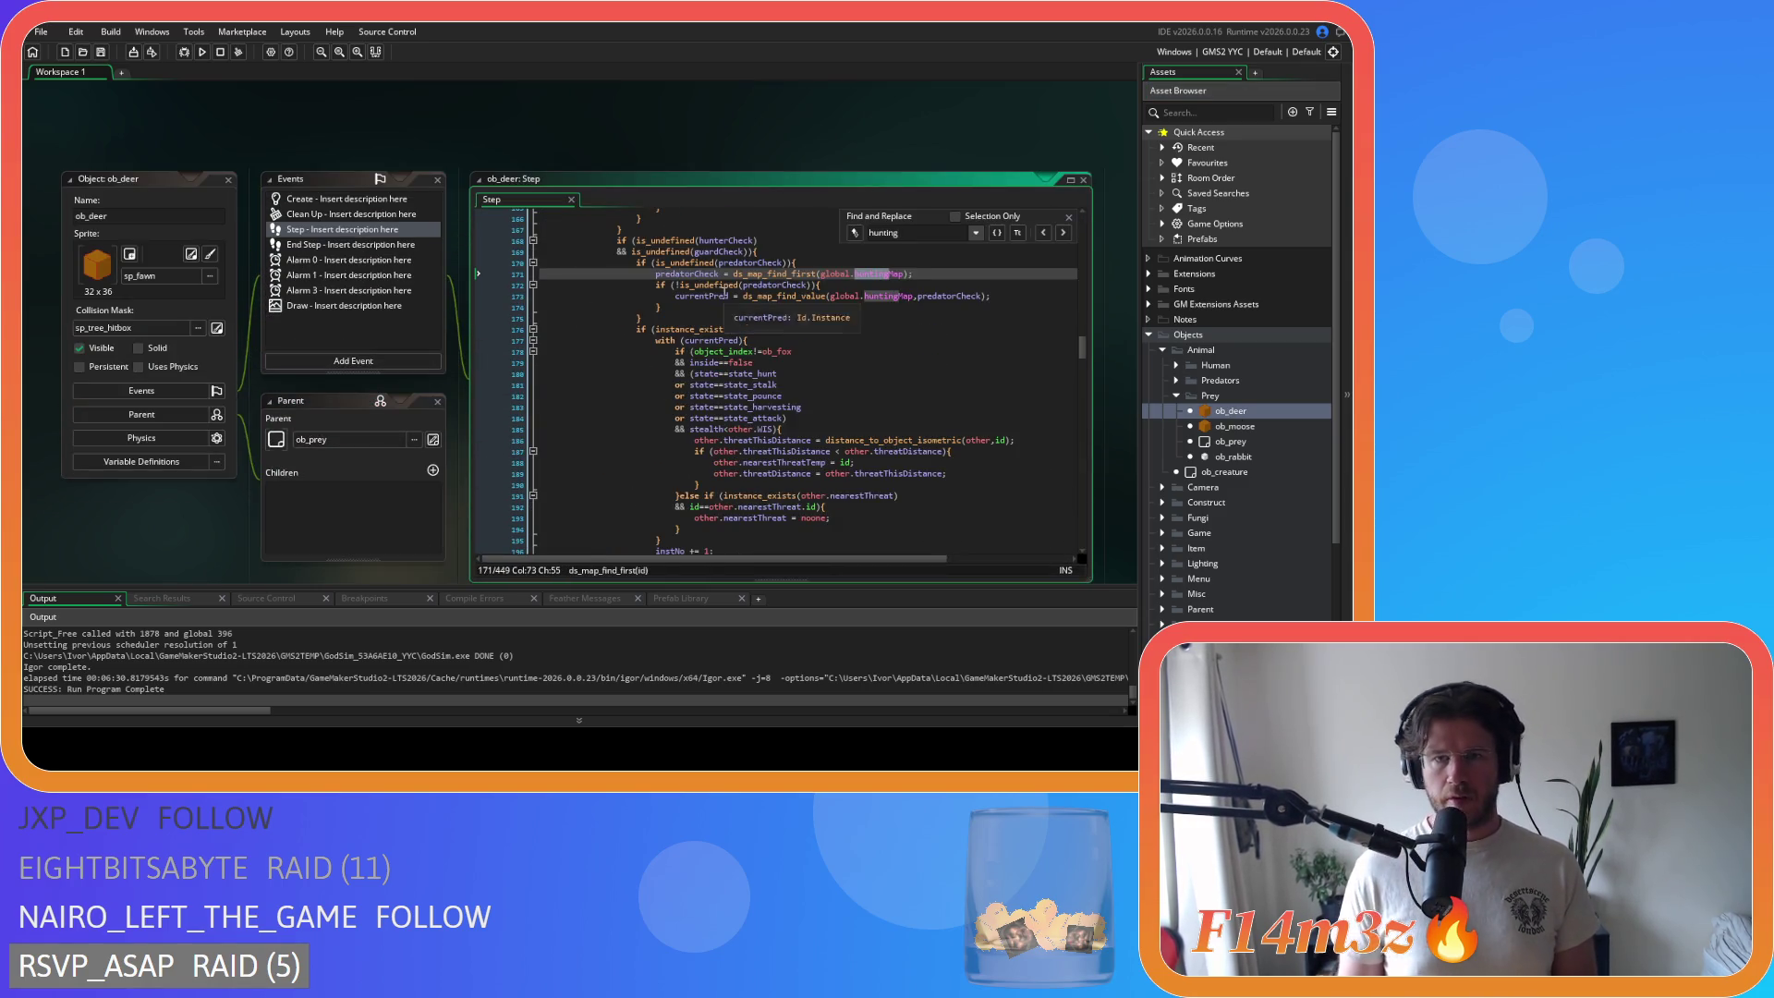
{"action": "double_click", "coordinate": [864, 276]}
{"action": "type", "text": "predators"}
{"action": "left_click", "coordinate": [879, 296]}
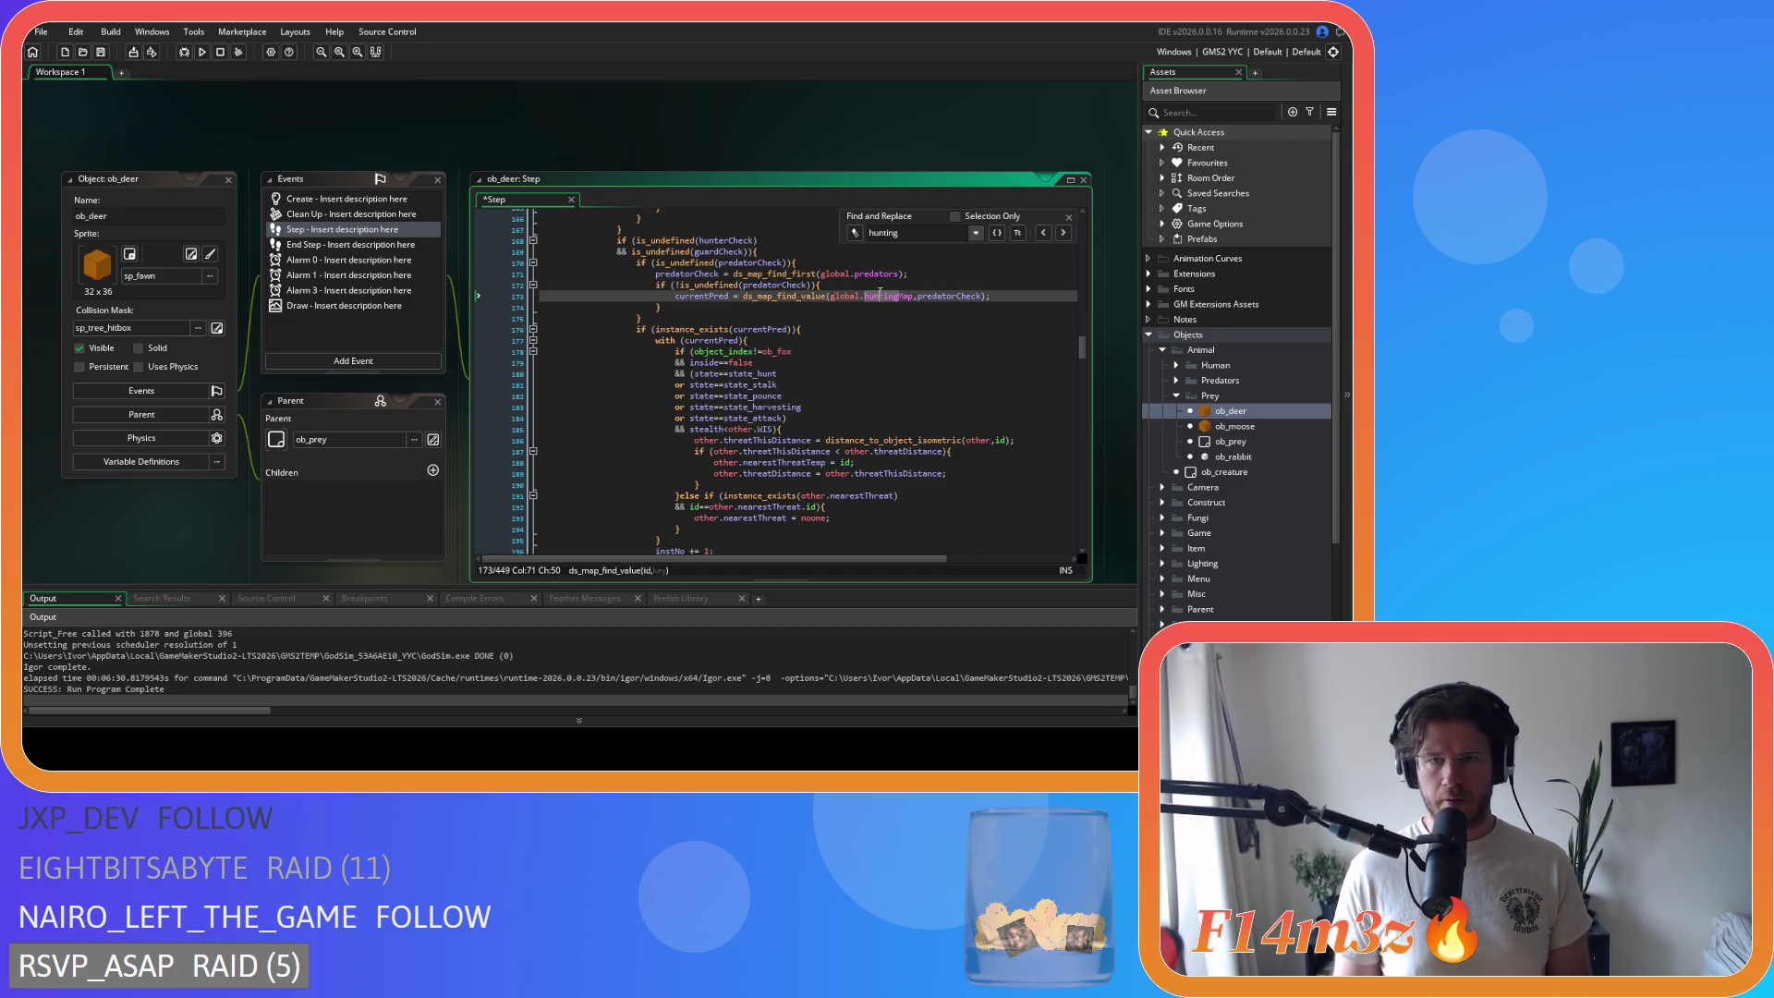
{"action": "left_click", "coordinate": [1063, 233]}
{"action": "double_click", "coordinate": [883, 274]}
{"action": "type", "text": "predators"}
{"action": "double_click", "coordinate": [882, 296]}
{"action": "type", "text": "predators"}
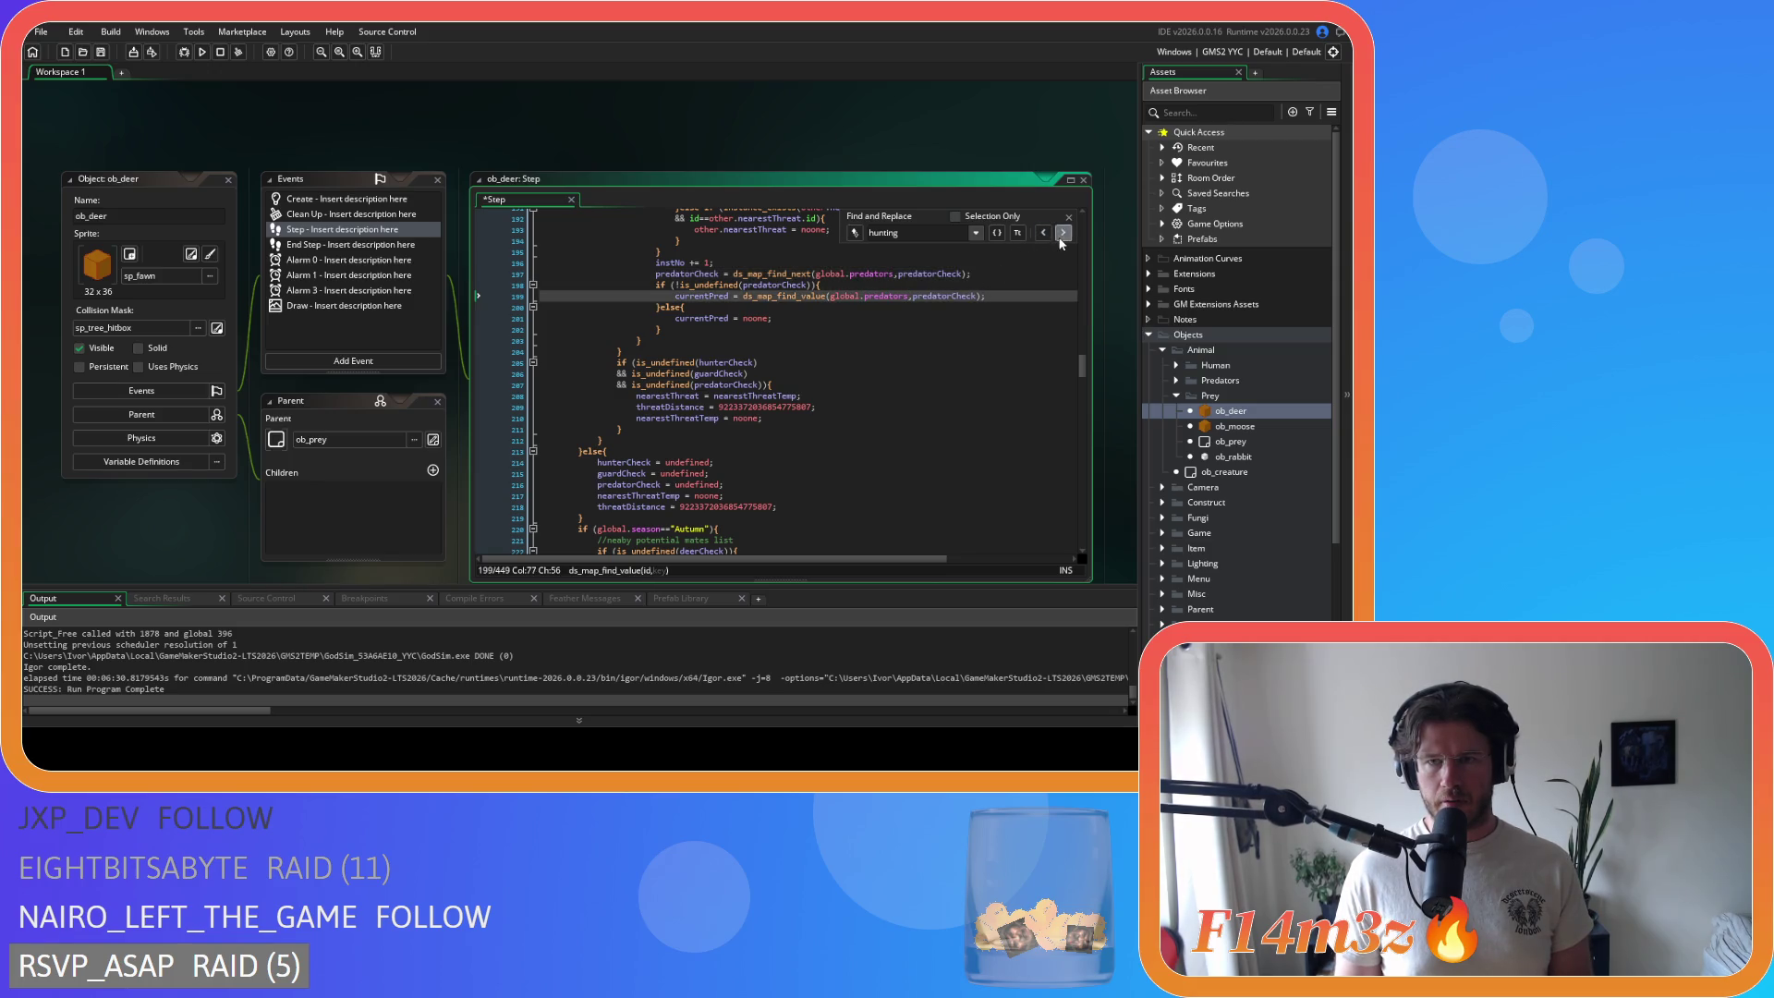
{"action": "key", "text": "Escape"}
{"action": "double_click", "coordinate": [1228, 428]}
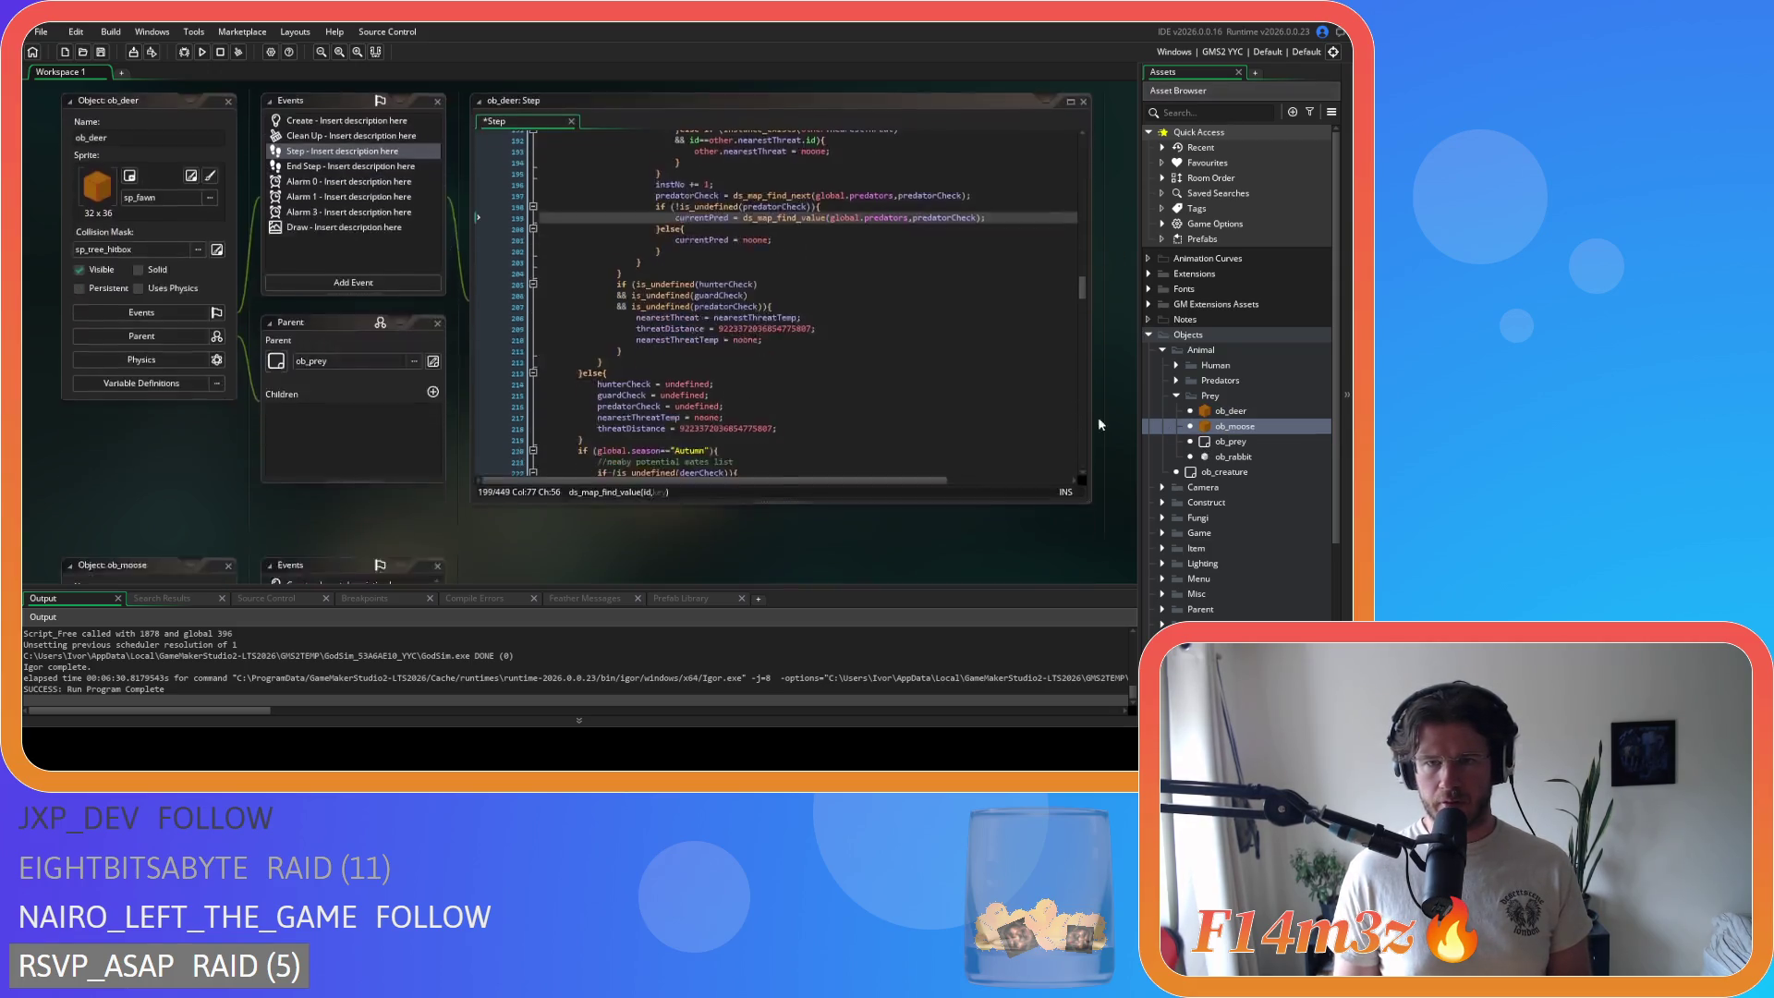
Step: Search ob_moose's Step code for the hunting map references
{"action": "key", "text": "ctrl+f"}
{"action": "type", "text": "predators"}
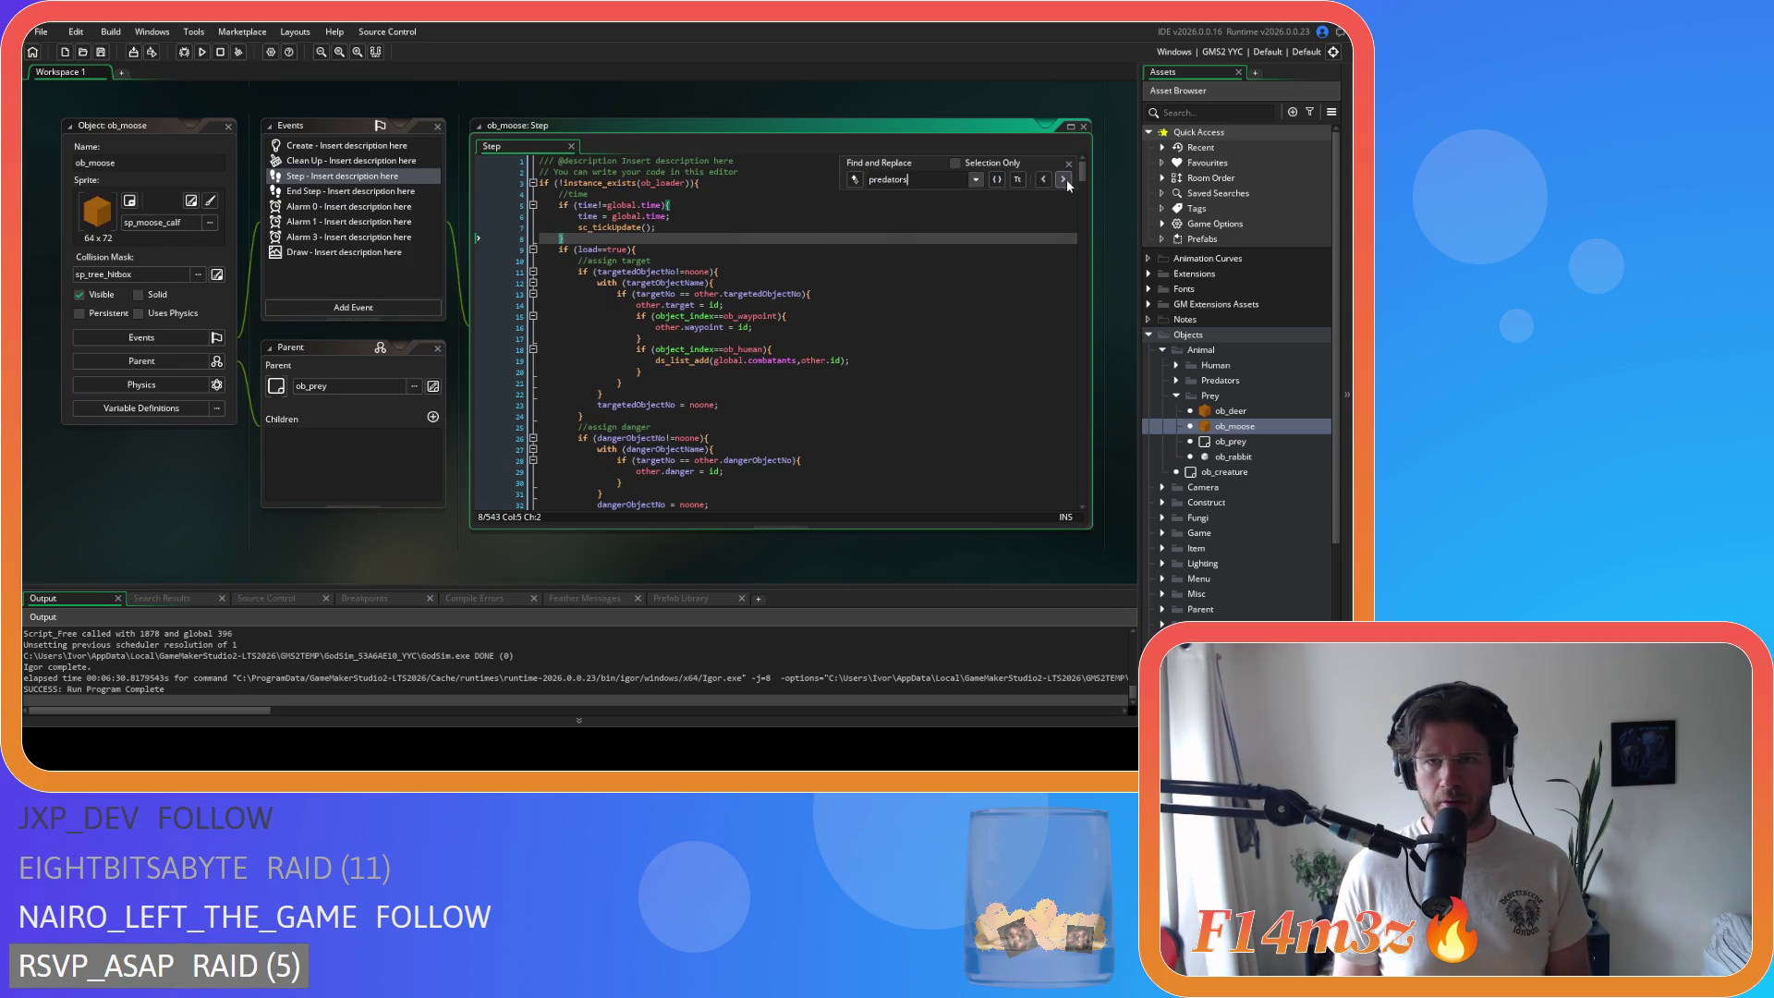
{"action": "double_click", "coordinate": [896, 180]}
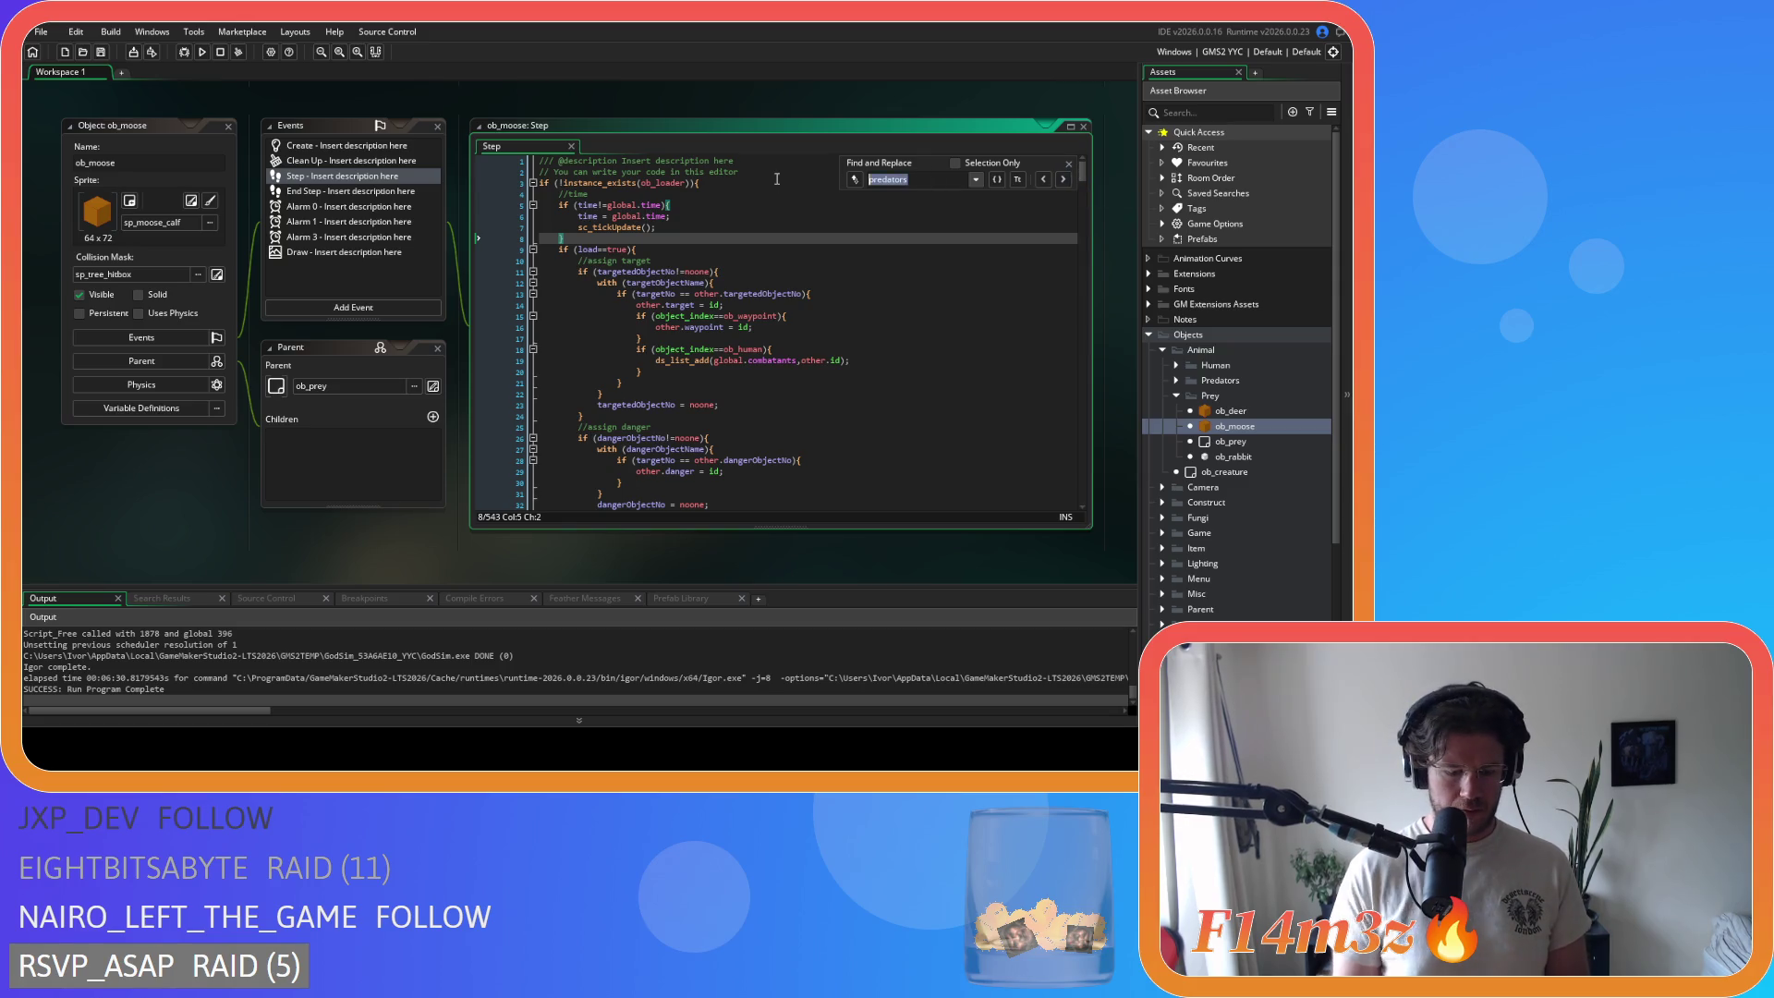
{"action": "type", "text": "hunting"}
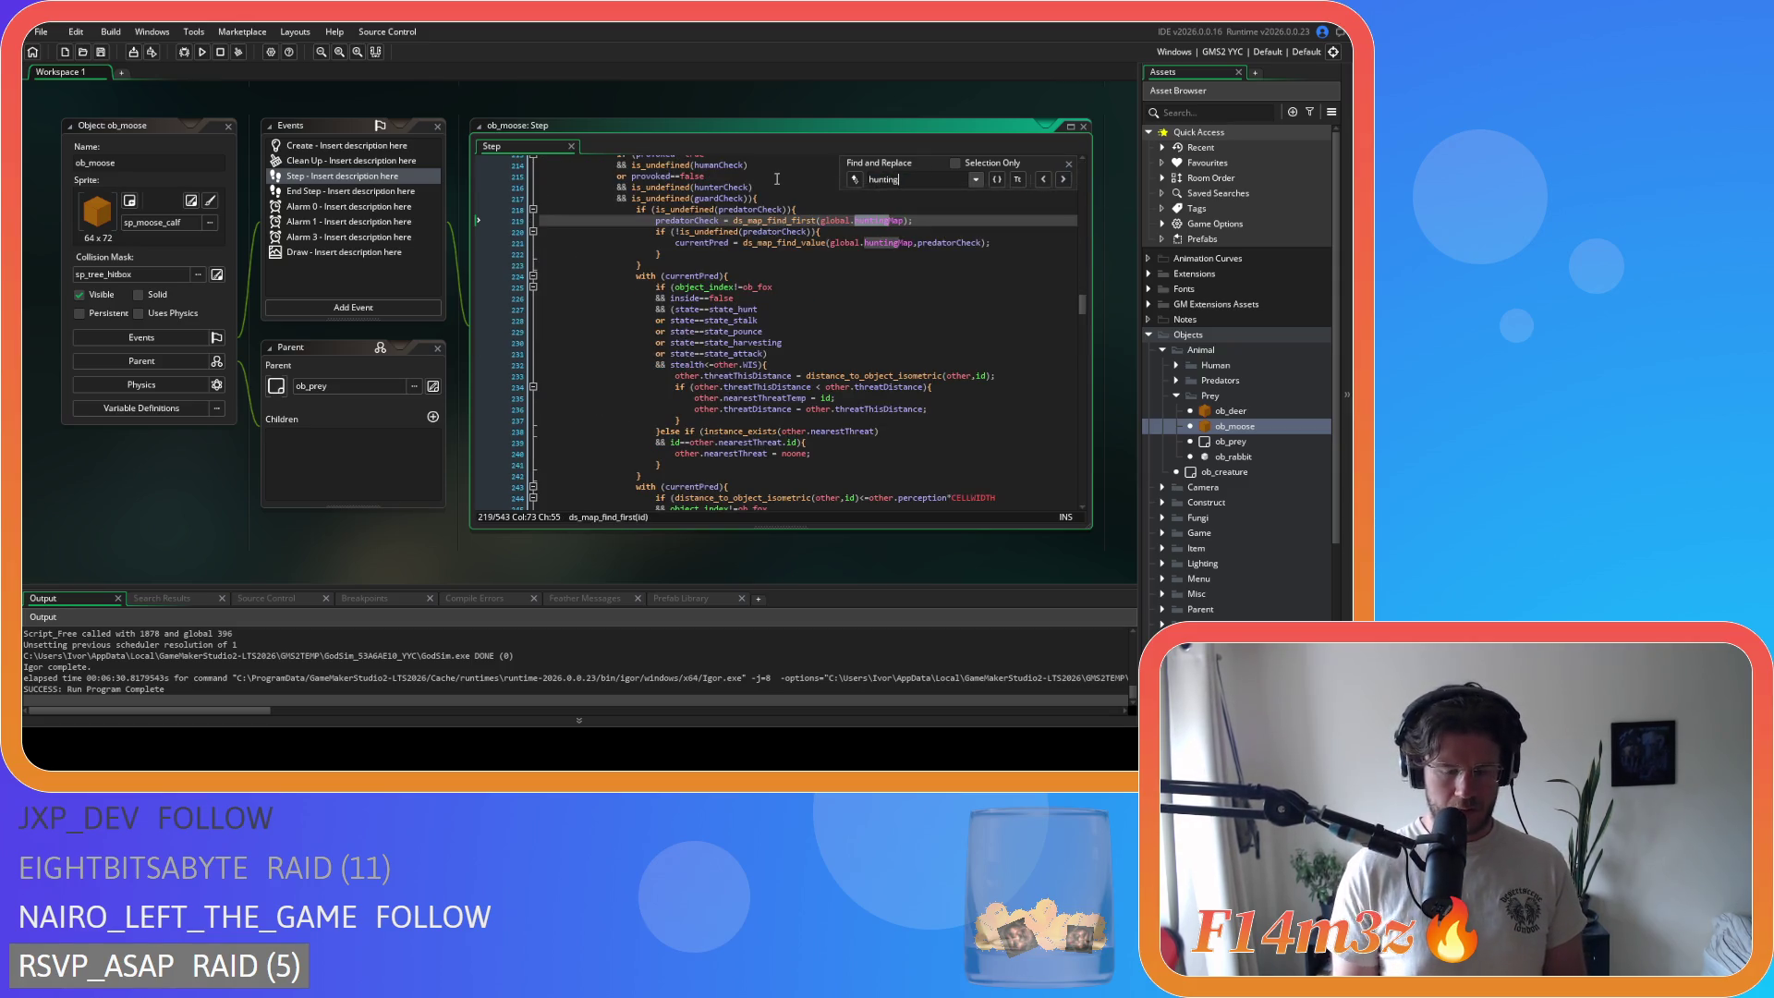
{"action": "type", "text": "predator"}
Step: Change huntingMap to predators in the moose code, including line 263, then open ob_rabbit's Step code
{"action": "double_click", "coordinate": [882, 242]}
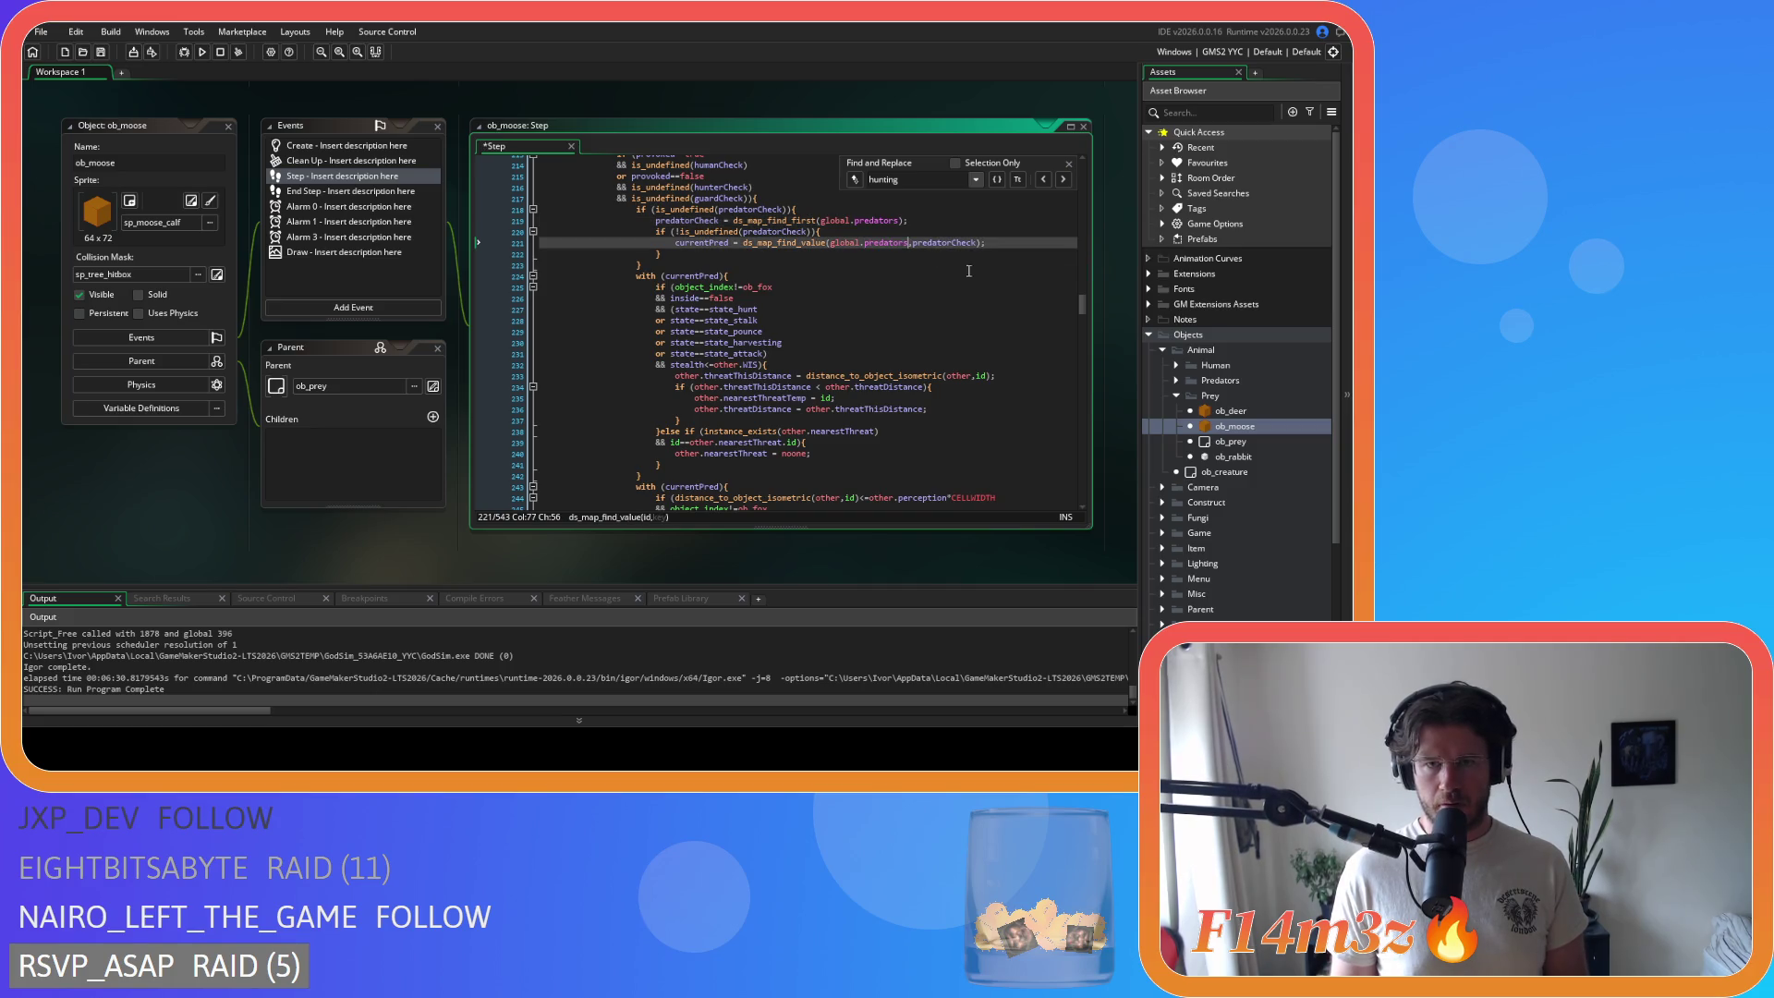
{"action": "type", "text": "predator"}
{"action": "scroll", "coordinate": [973, 305], "scroll_direction": "down", "scroll_amount": 4}
{"action": "scroll", "coordinate": [973, 304], "scroll_direction": "down", "scroll_amount": 5}
{"action": "left_click", "coordinate": [874, 381]}
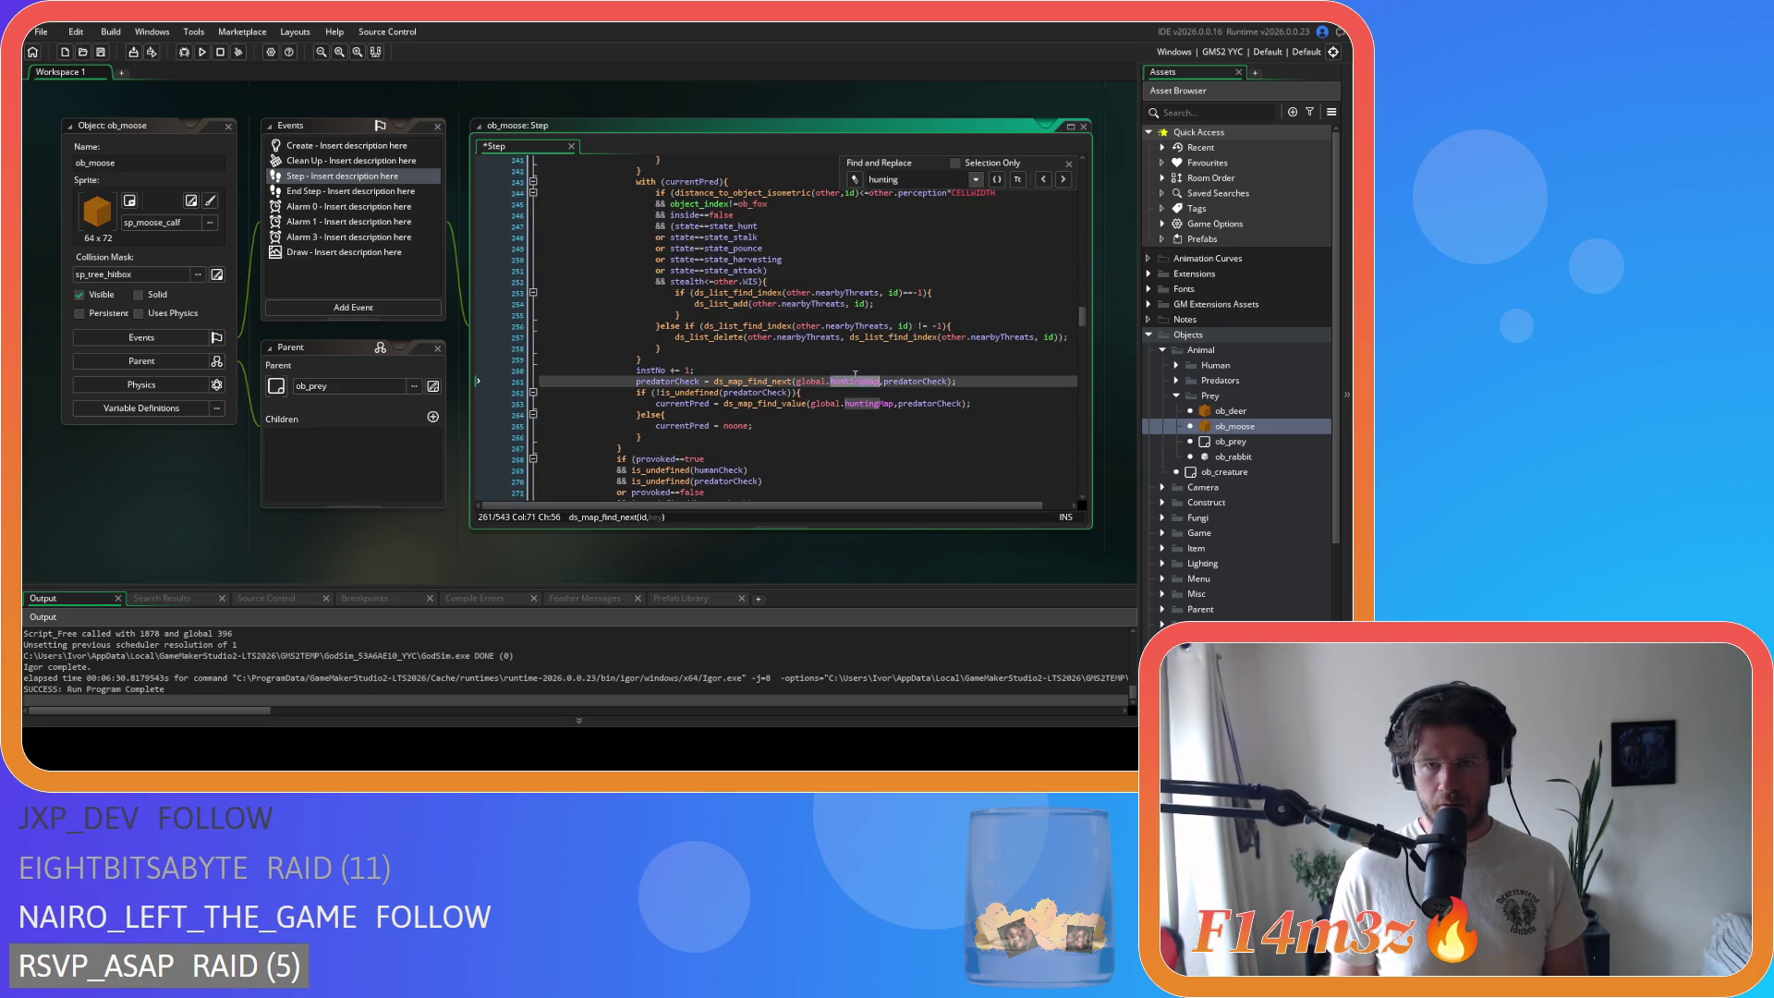
{"action": "double_click", "coordinate": [867, 403]}
{"action": "type", "text": "predators"}
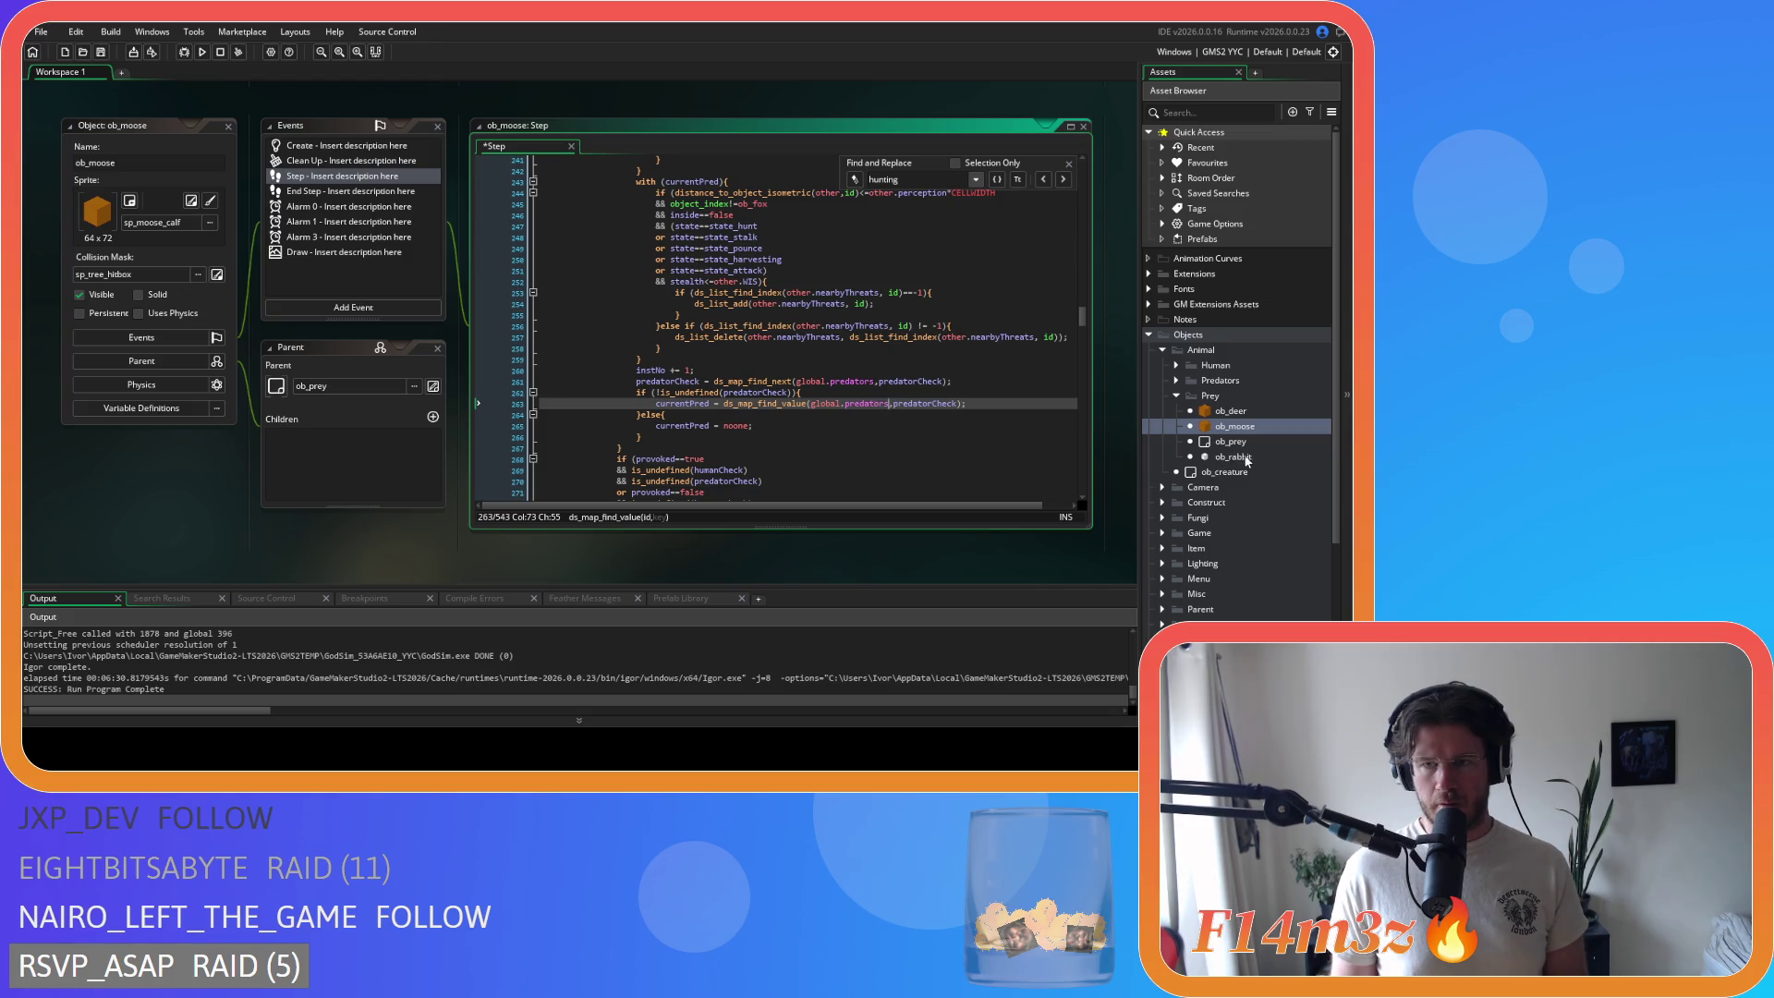
{"action": "double_click", "coordinate": [1235, 456]}
{"action": "scroll", "coordinate": [842, 350], "scroll_direction": "down", "scroll_amount": 20}
Step: In ob_rabbit's code, change huntingMap to predators on lines 175, 200 and 202
{"action": "left_click", "coordinate": [831, 282]}
{"action": "key", "text": "ctrl+f"}
{"action": "type", "text": "hunting"}
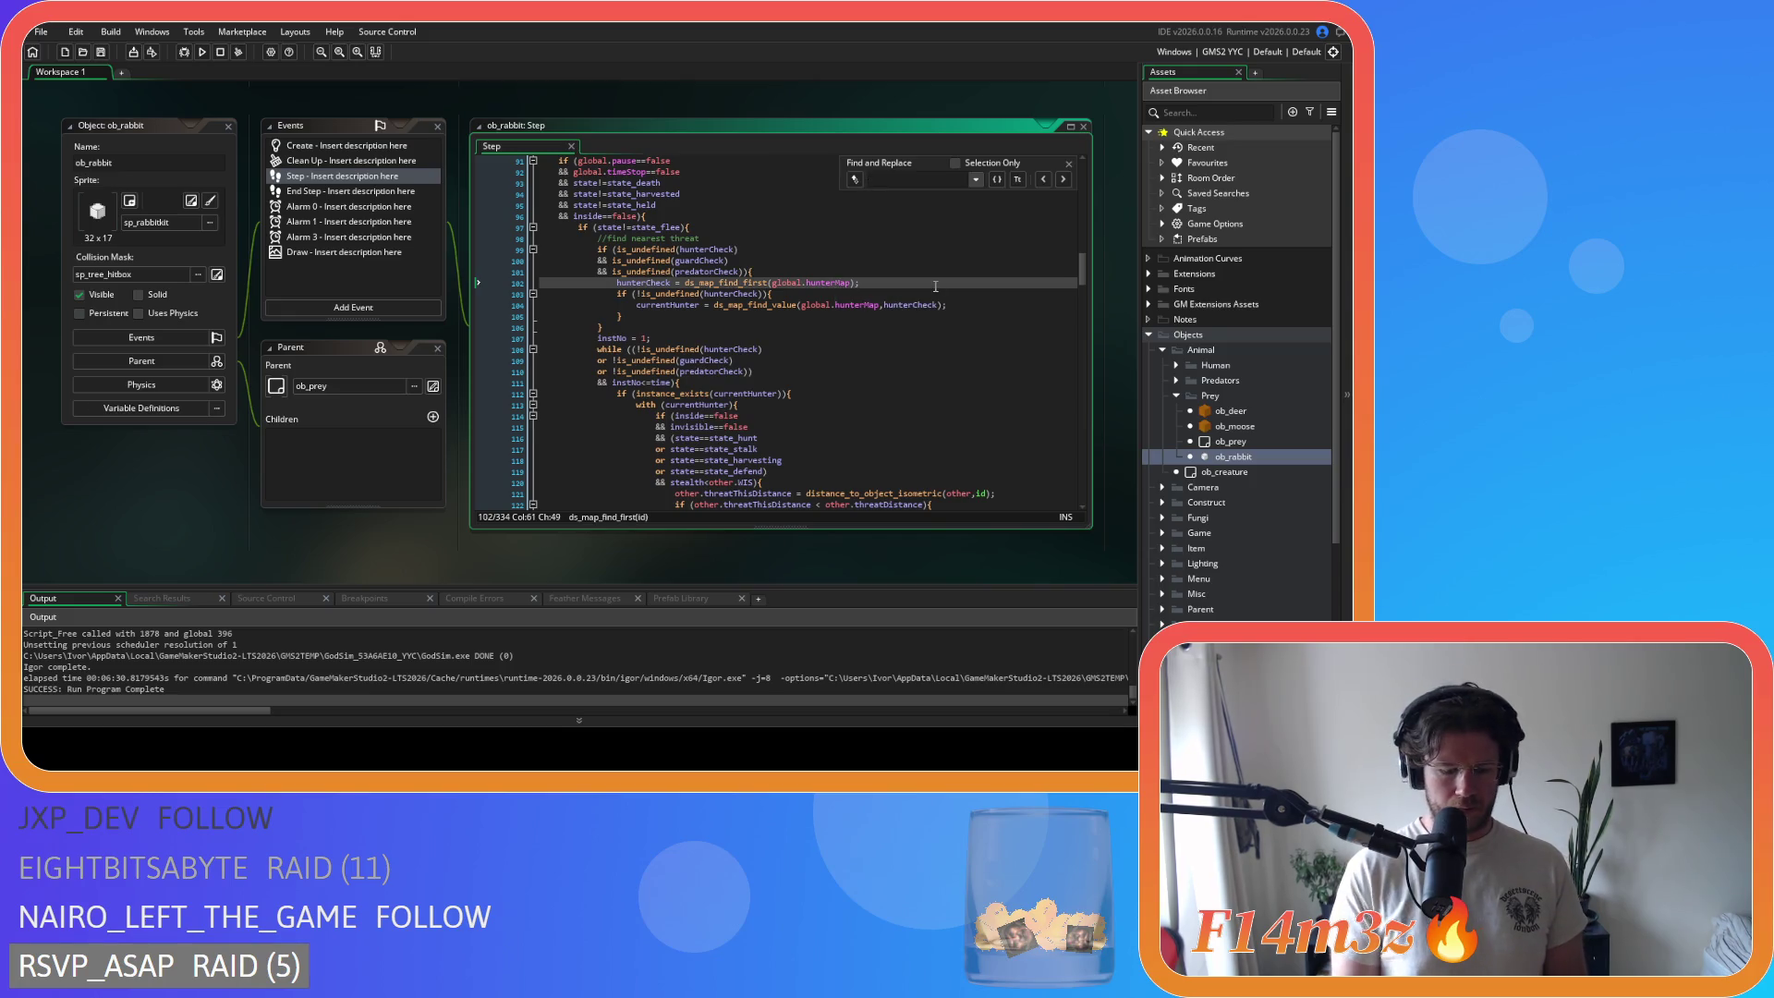
{"action": "double_click", "coordinate": [888, 221]}
{"action": "type", "text": "predators"}
{"action": "left_click", "coordinate": [889, 242]}
{"action": "scroll", "coordinate": [887, 305], "scroll_direction": "down", "scroll_amount": 4}
{"action": "double_click", "coordinate": [869, 359]}
{"action": "type", "text": "predators"}
{"action": "left_click", "coordinate": [887, 380]}
{"action": "double_click", "coordinate": [887, 380]}
{"action": "type", "text": "predators"}
Step: Save the rabbit code, close all workspace windows and collapse the Animal folder
{"action": "left_click", "coordinate": [991, 381]}
{"action": "key", "text": "ctrl+s"}
{"action": "left_click", "coordinate": [1069, 166]}
{"action": "right_click", "coordinate": [139, 508]}
{"action": "mouse_move", "coordinate": [170, 531]}
{"action": "left_click", "coordinate": [228, 591]}
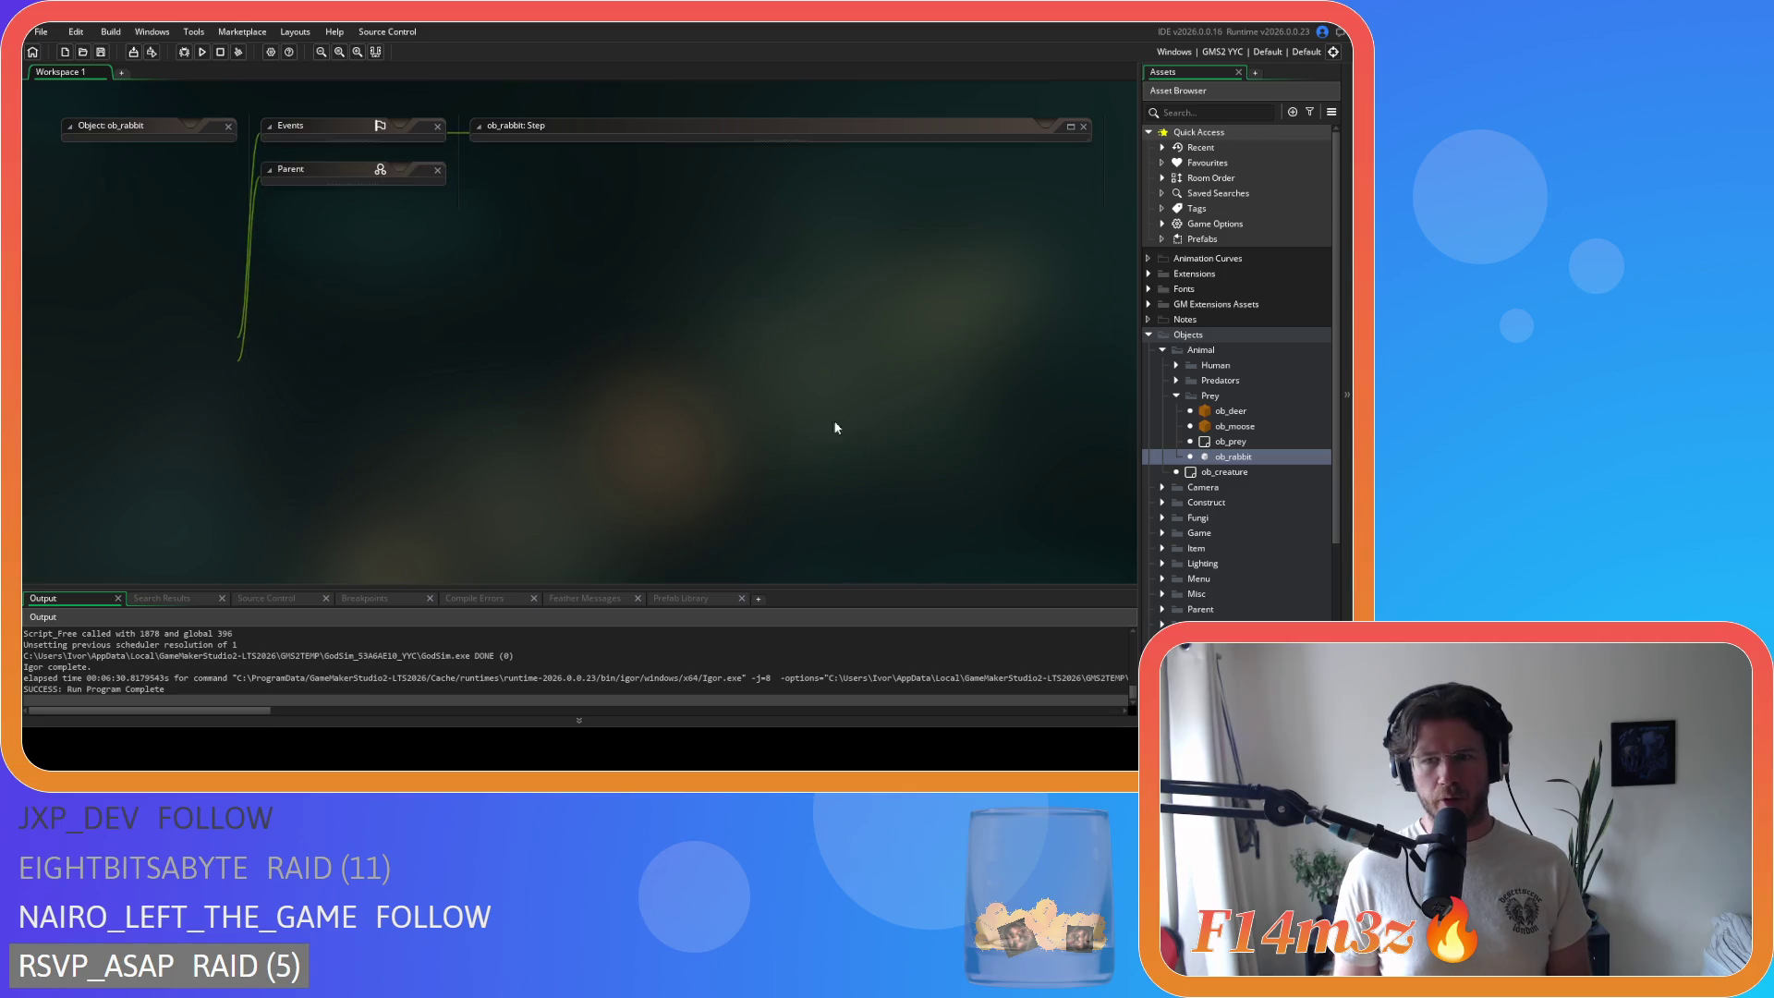
{"action": "left_click", "coordinate": [1163, 350]}
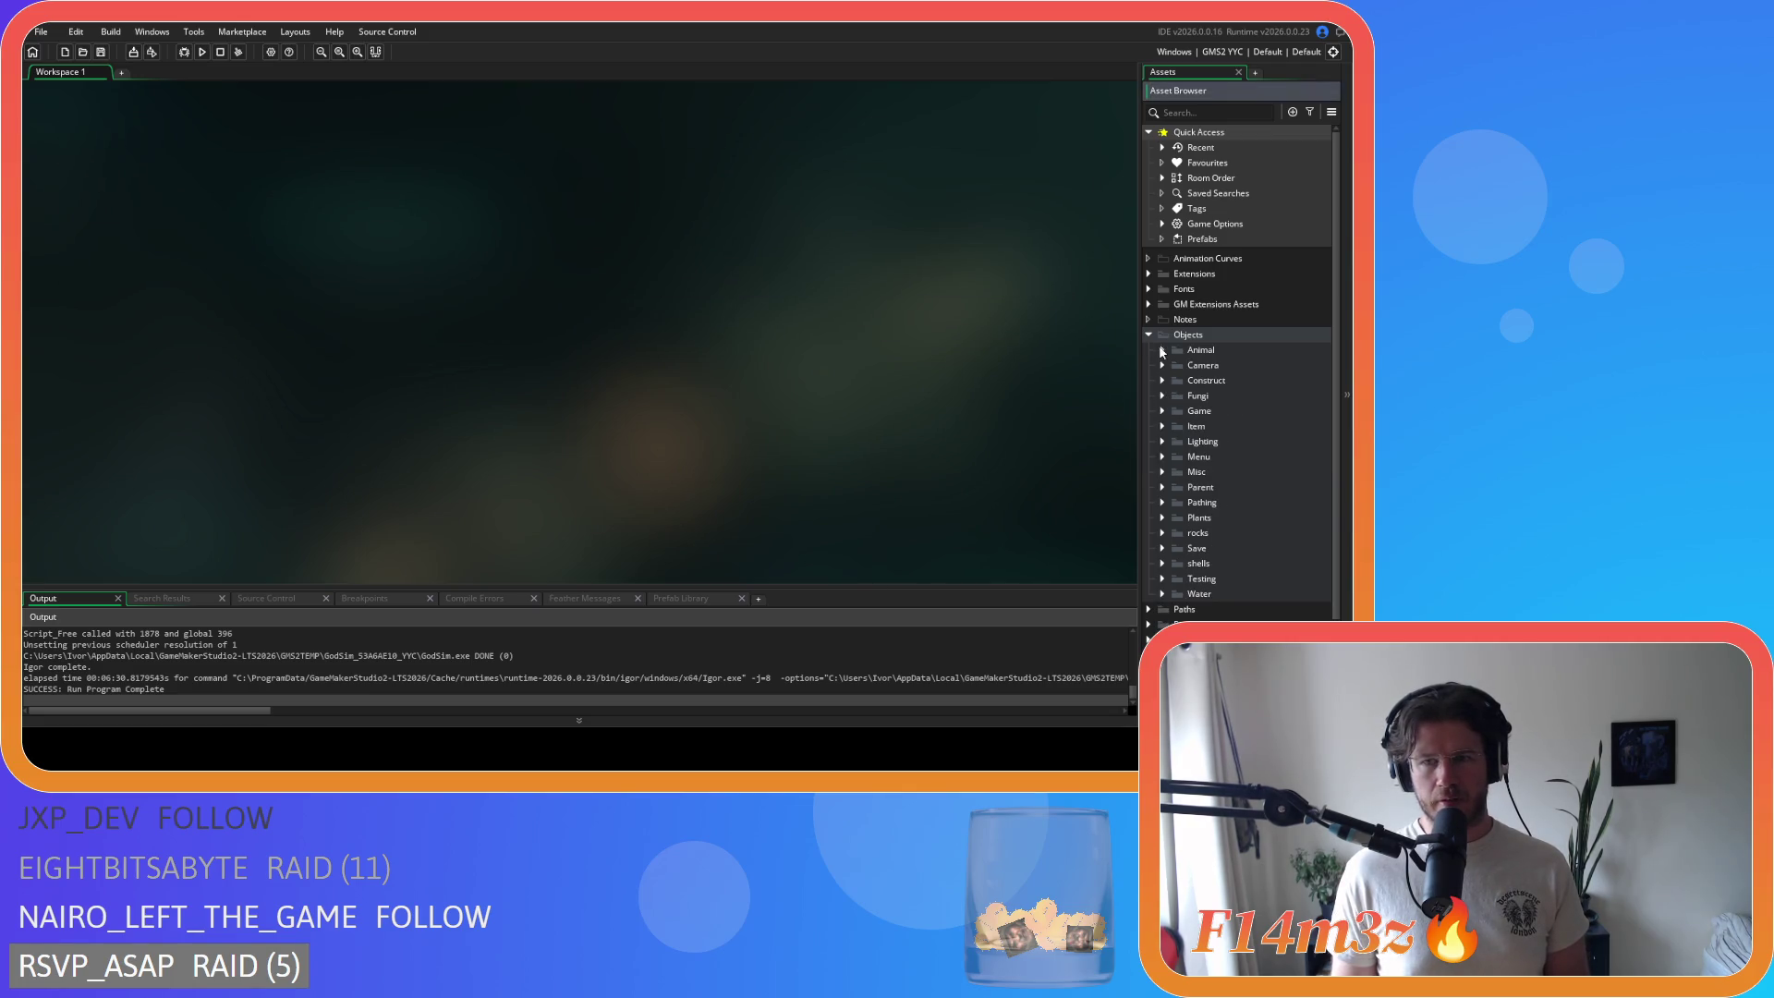
{"action": "left_click", "coordinate": [100, 52]}
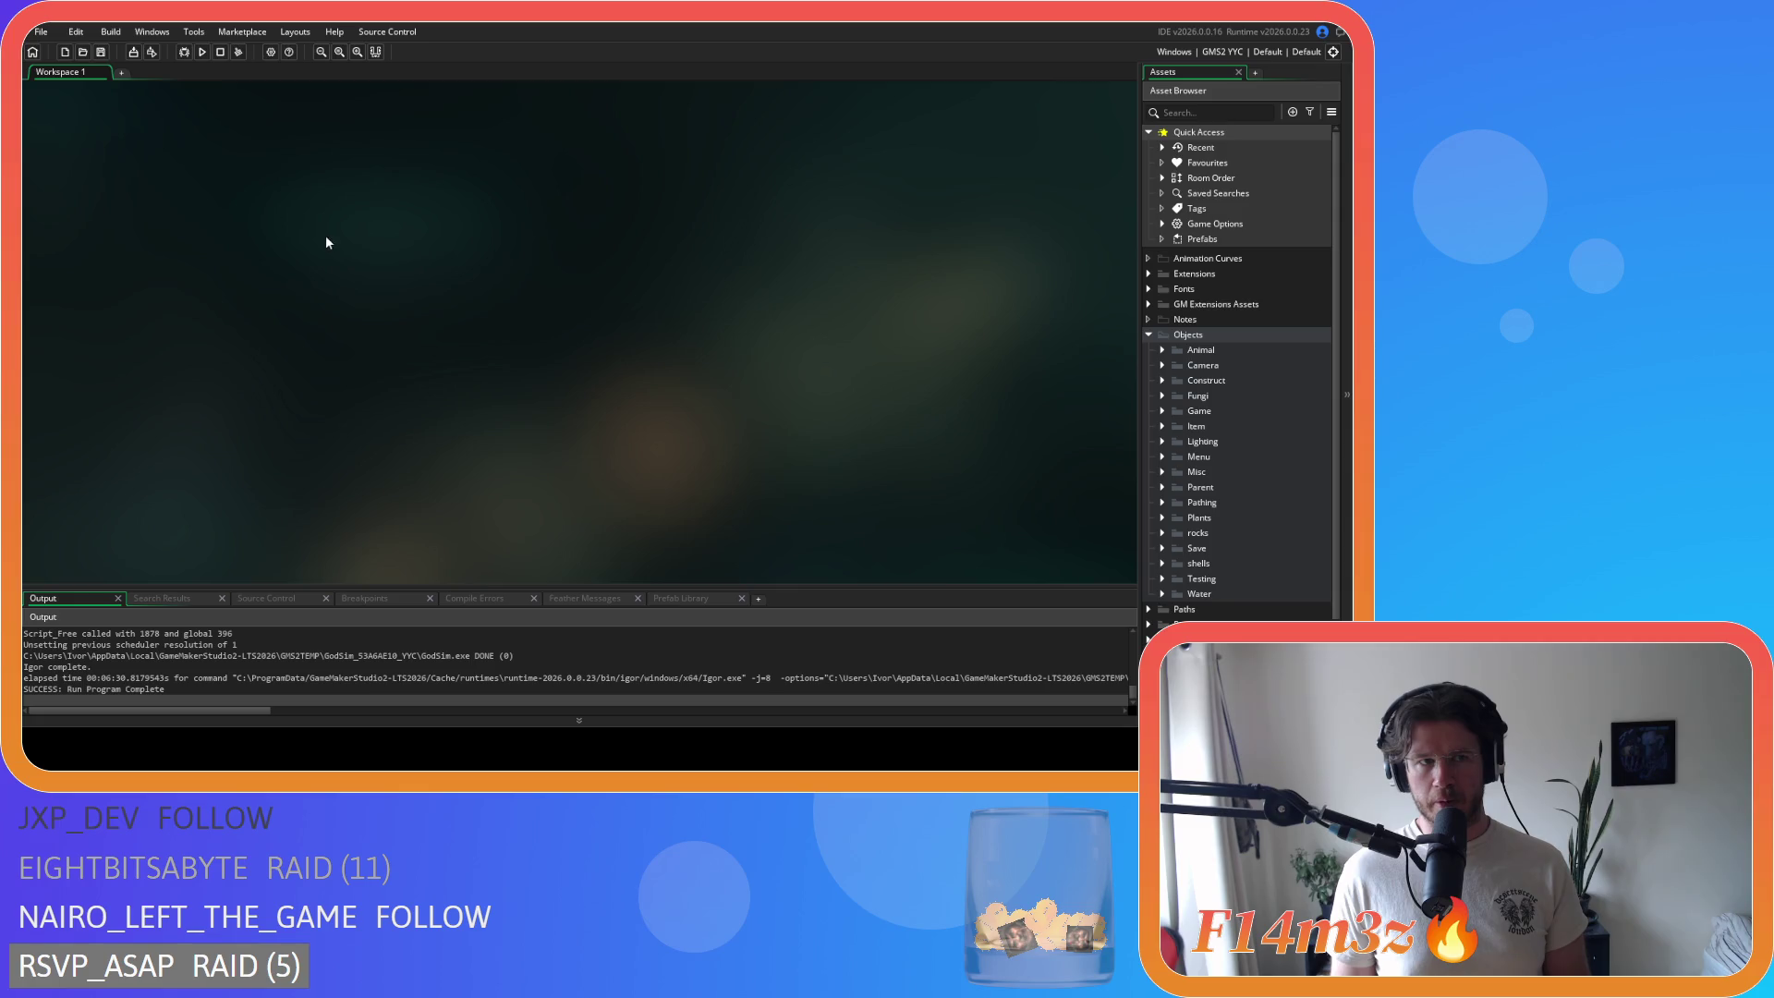
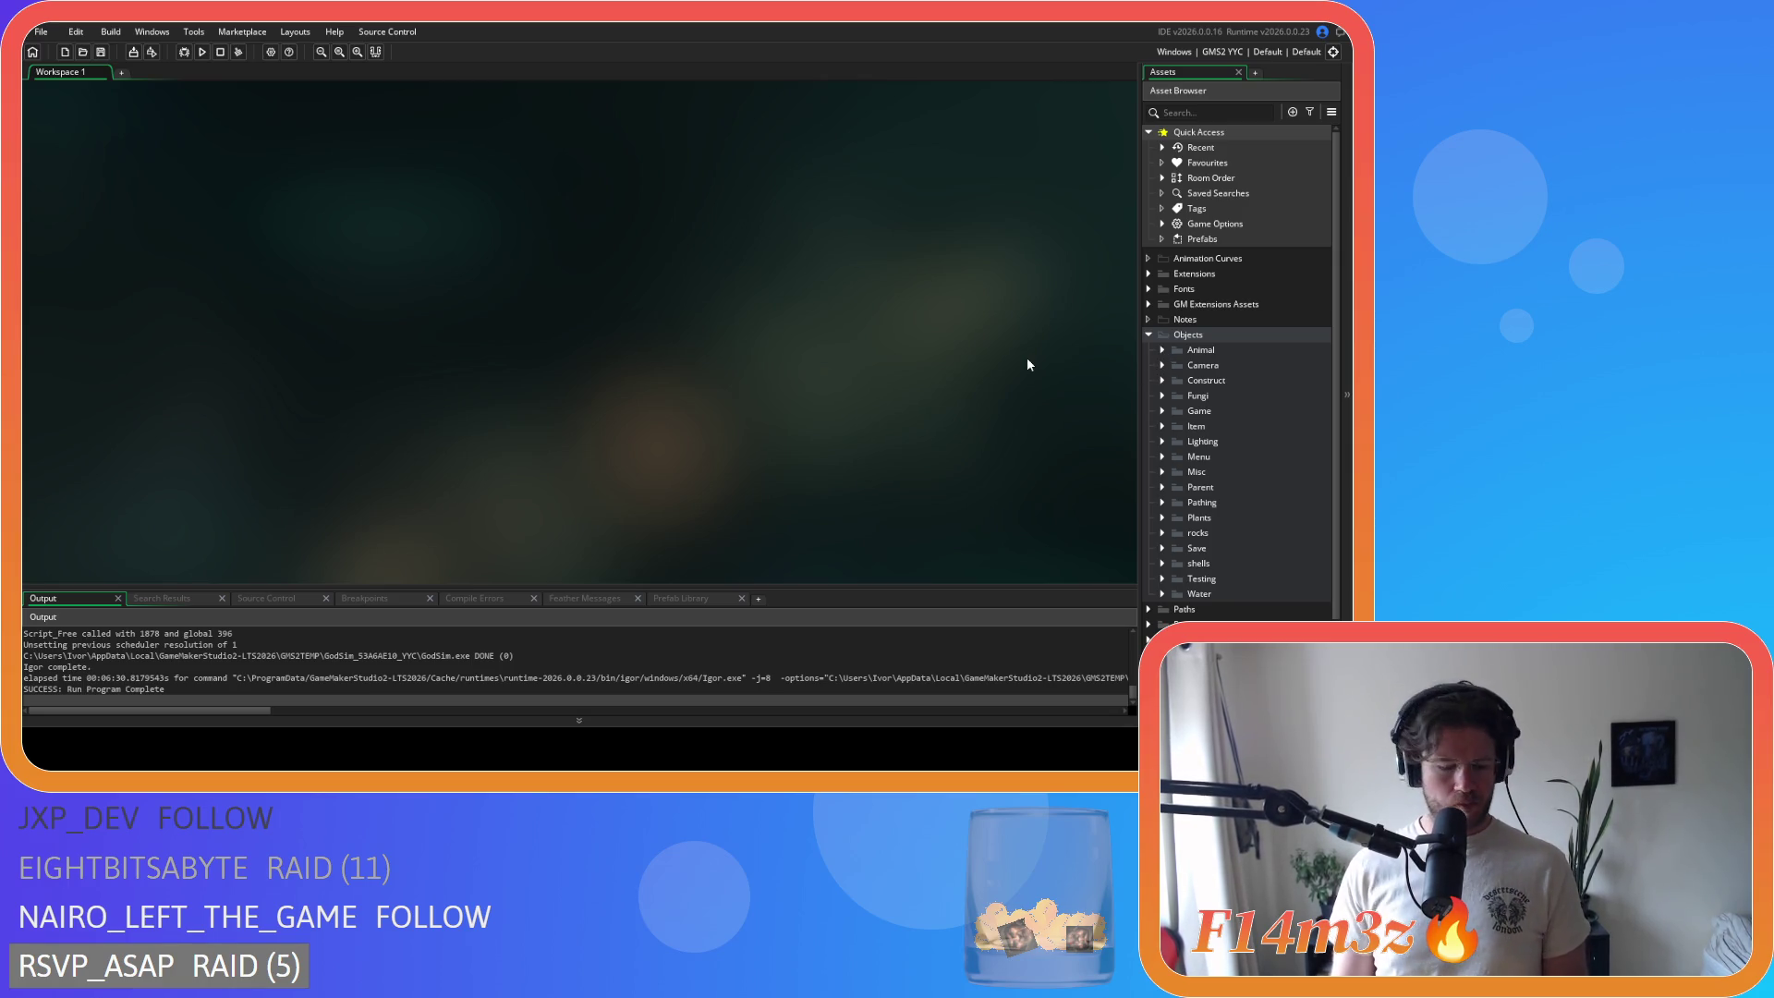
Step: Search the whole project for huntingMap and list every match
{"action": "key", "text": "ctrl+shift+f"}
{"action": "type", "text": "hunting<"}
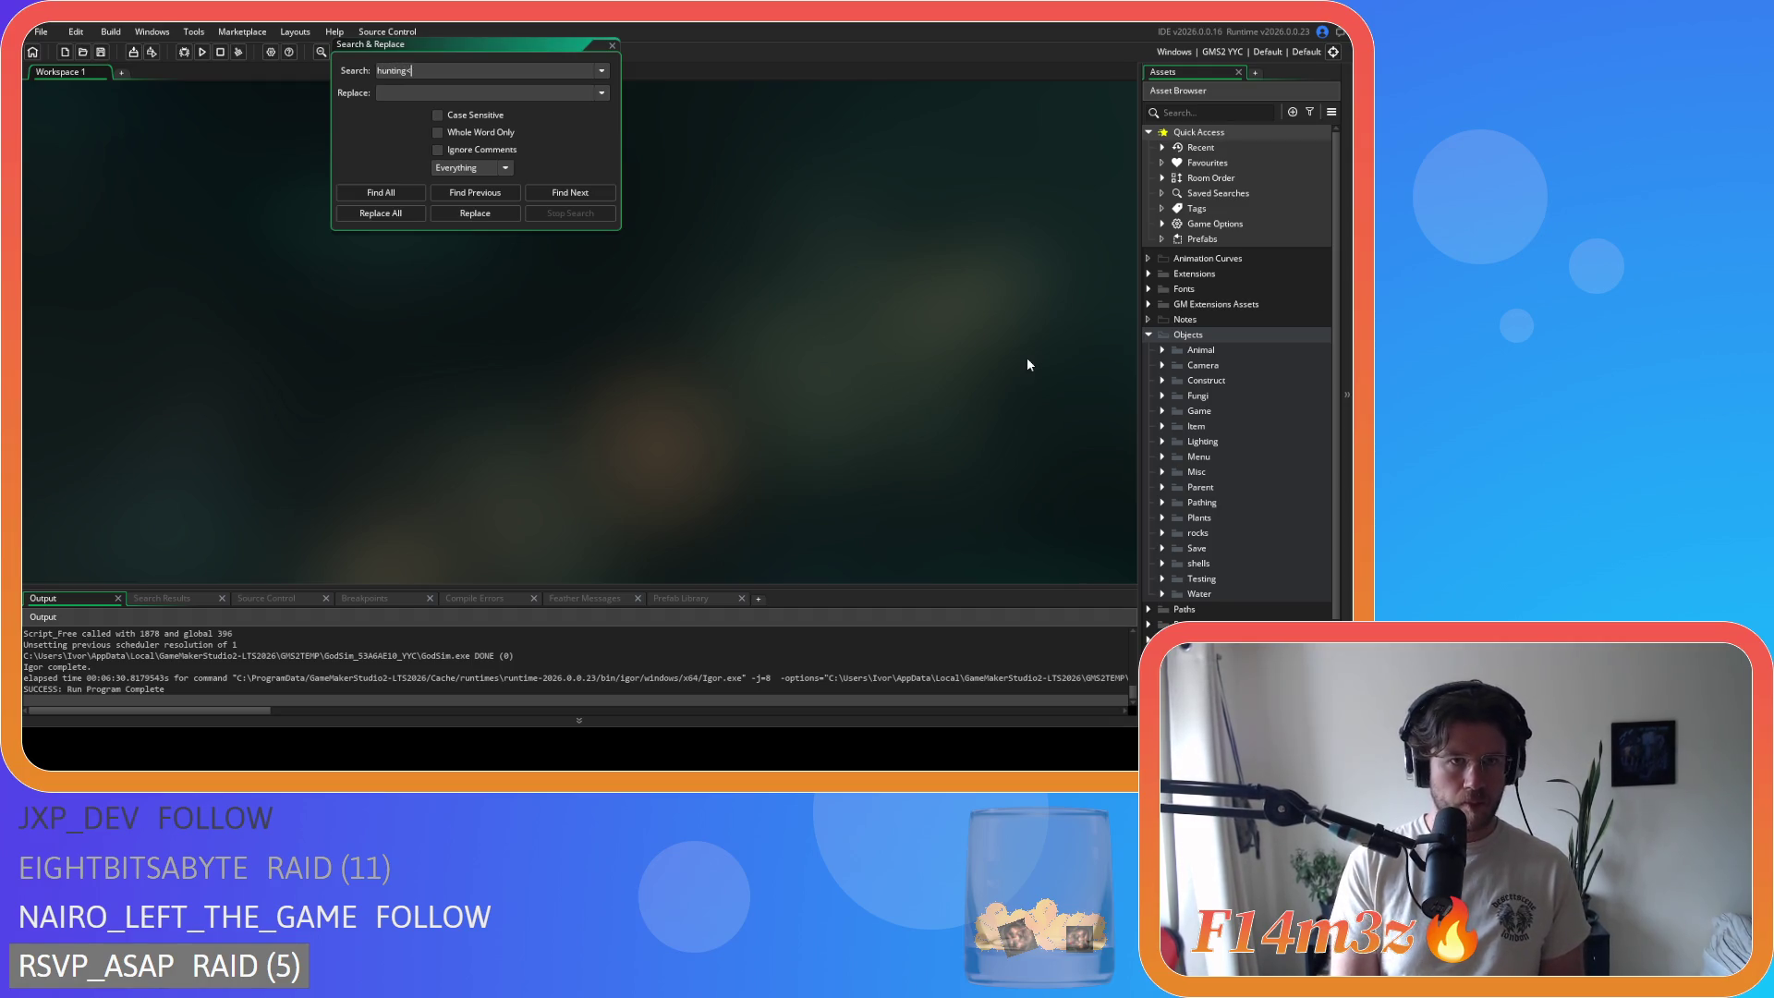
{"action": "key", "text": "BackSpace"}
{"action": "key", "text": "BackSpace"}
{"action": "key", "text": "BackSpace"}
{"action": "type", "text": "Map"}
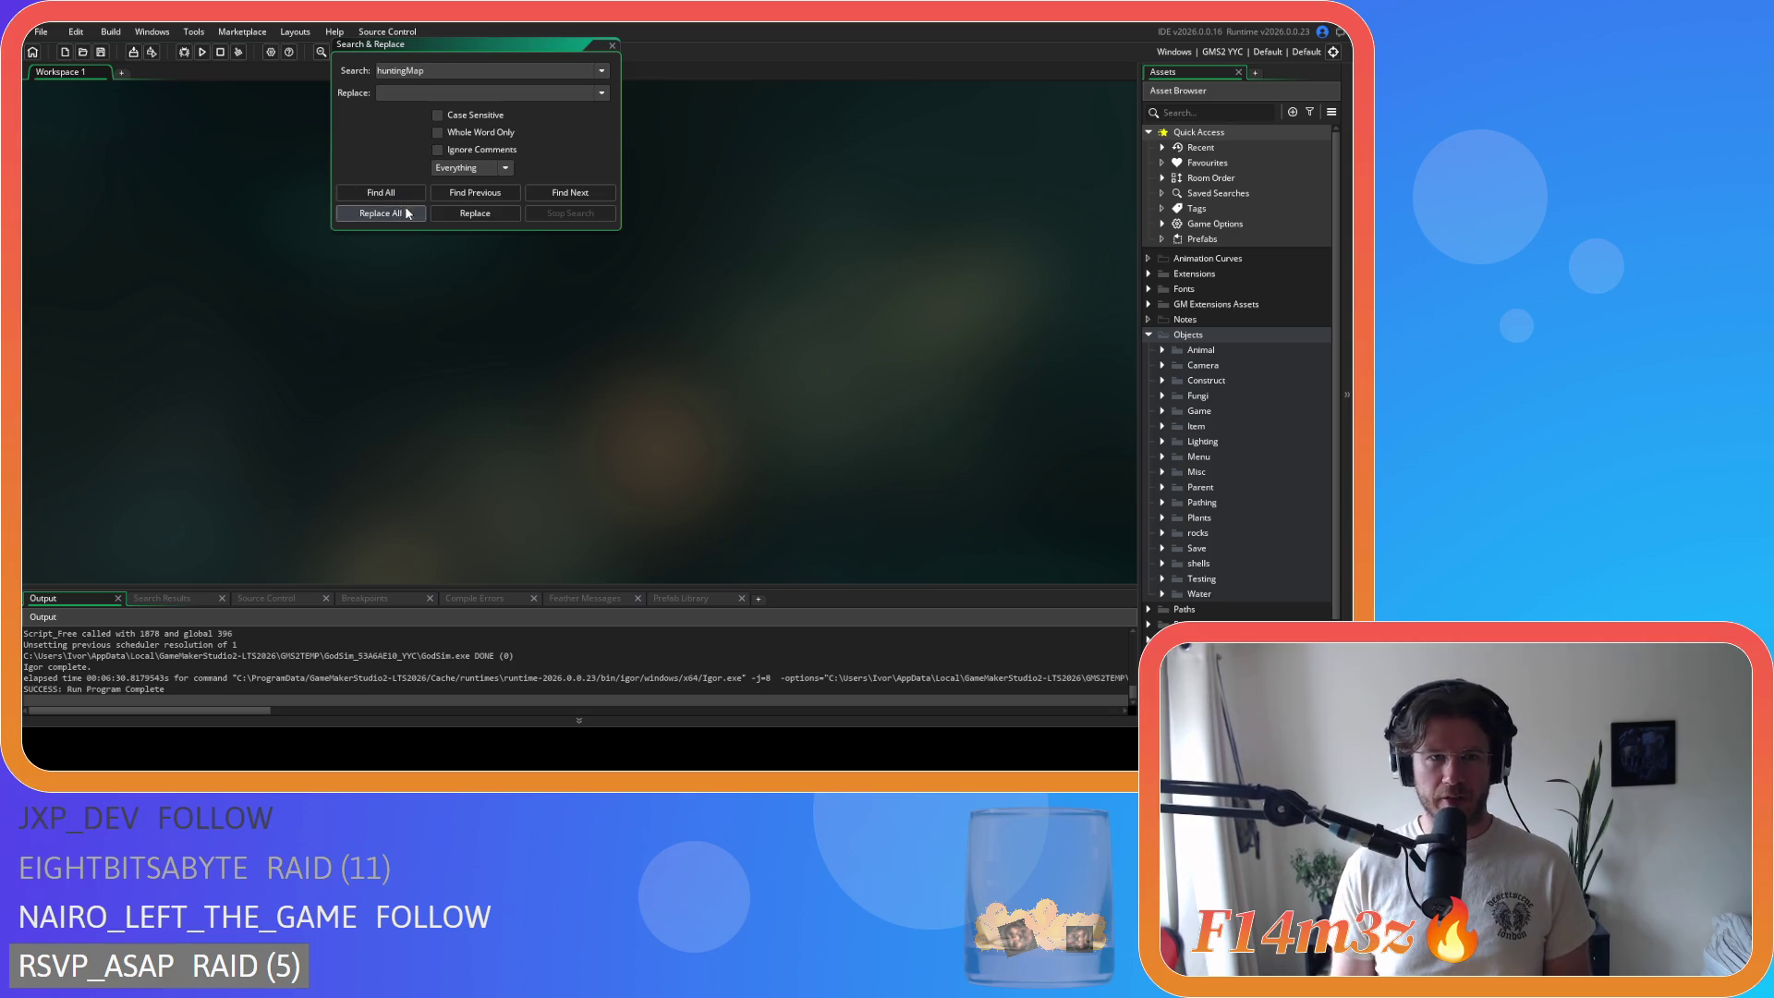
{"action": "left_click", "coordinate": [384, 192]}
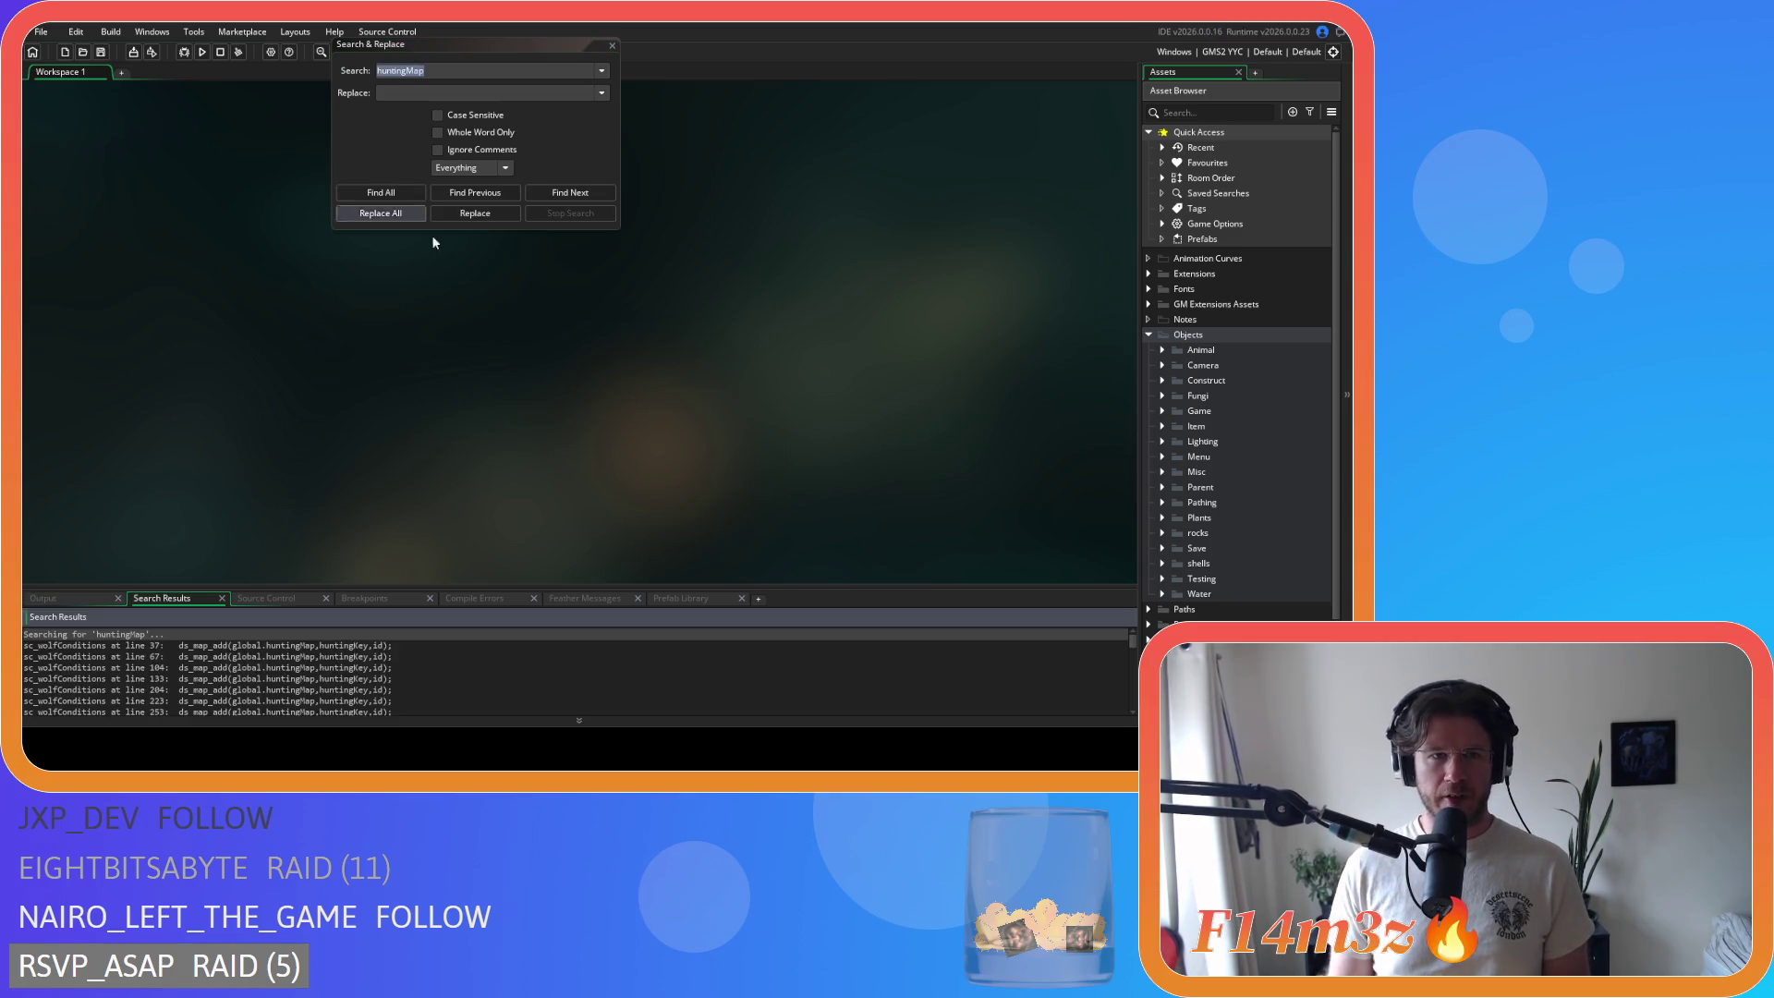
Step: Delete the huntingMap ds_map_add lines at lines 37 and 66 of sc_wolfConditions
{"action": "double_click", "coordinate": [200, 645]}
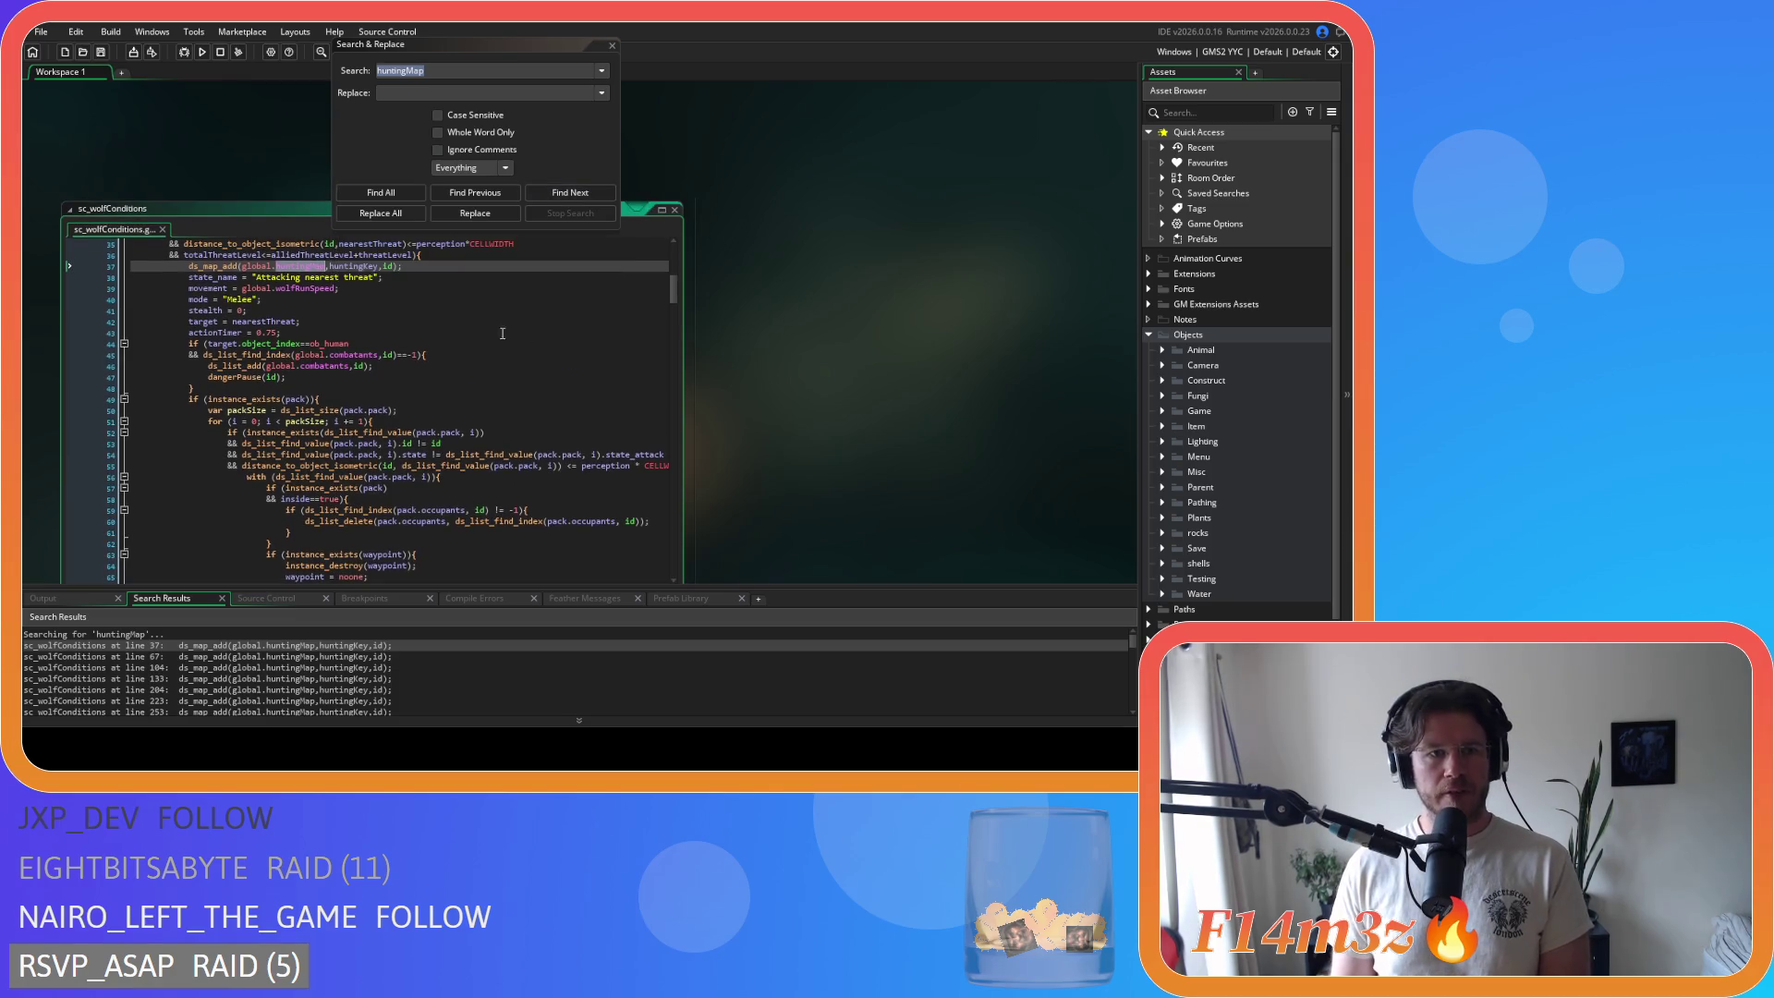
{"action": "left_click", "coordinate": [416, 266]}
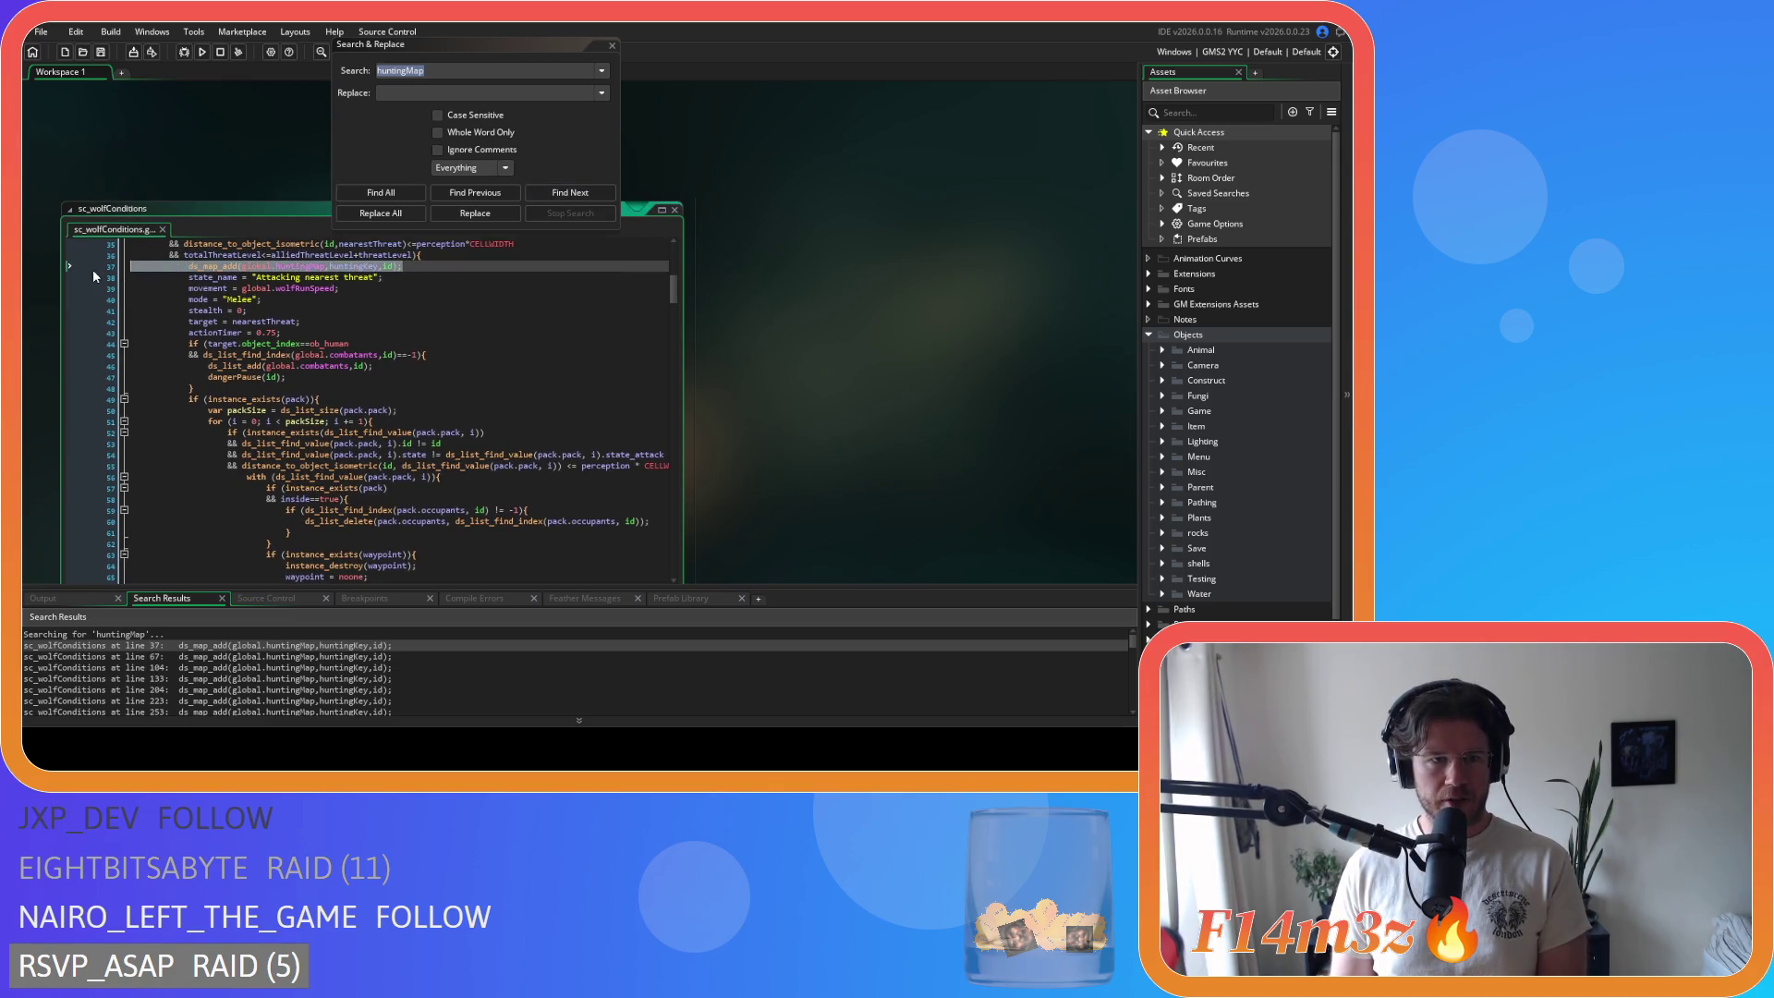
{"action": "key", "text": "BackSpace"}
{"action": "key", "text": "BackSpace"}
{"action": "left_click", "coordinate": [213, 658]}
{"action": "double_click", "coordinate": [213, 656]}
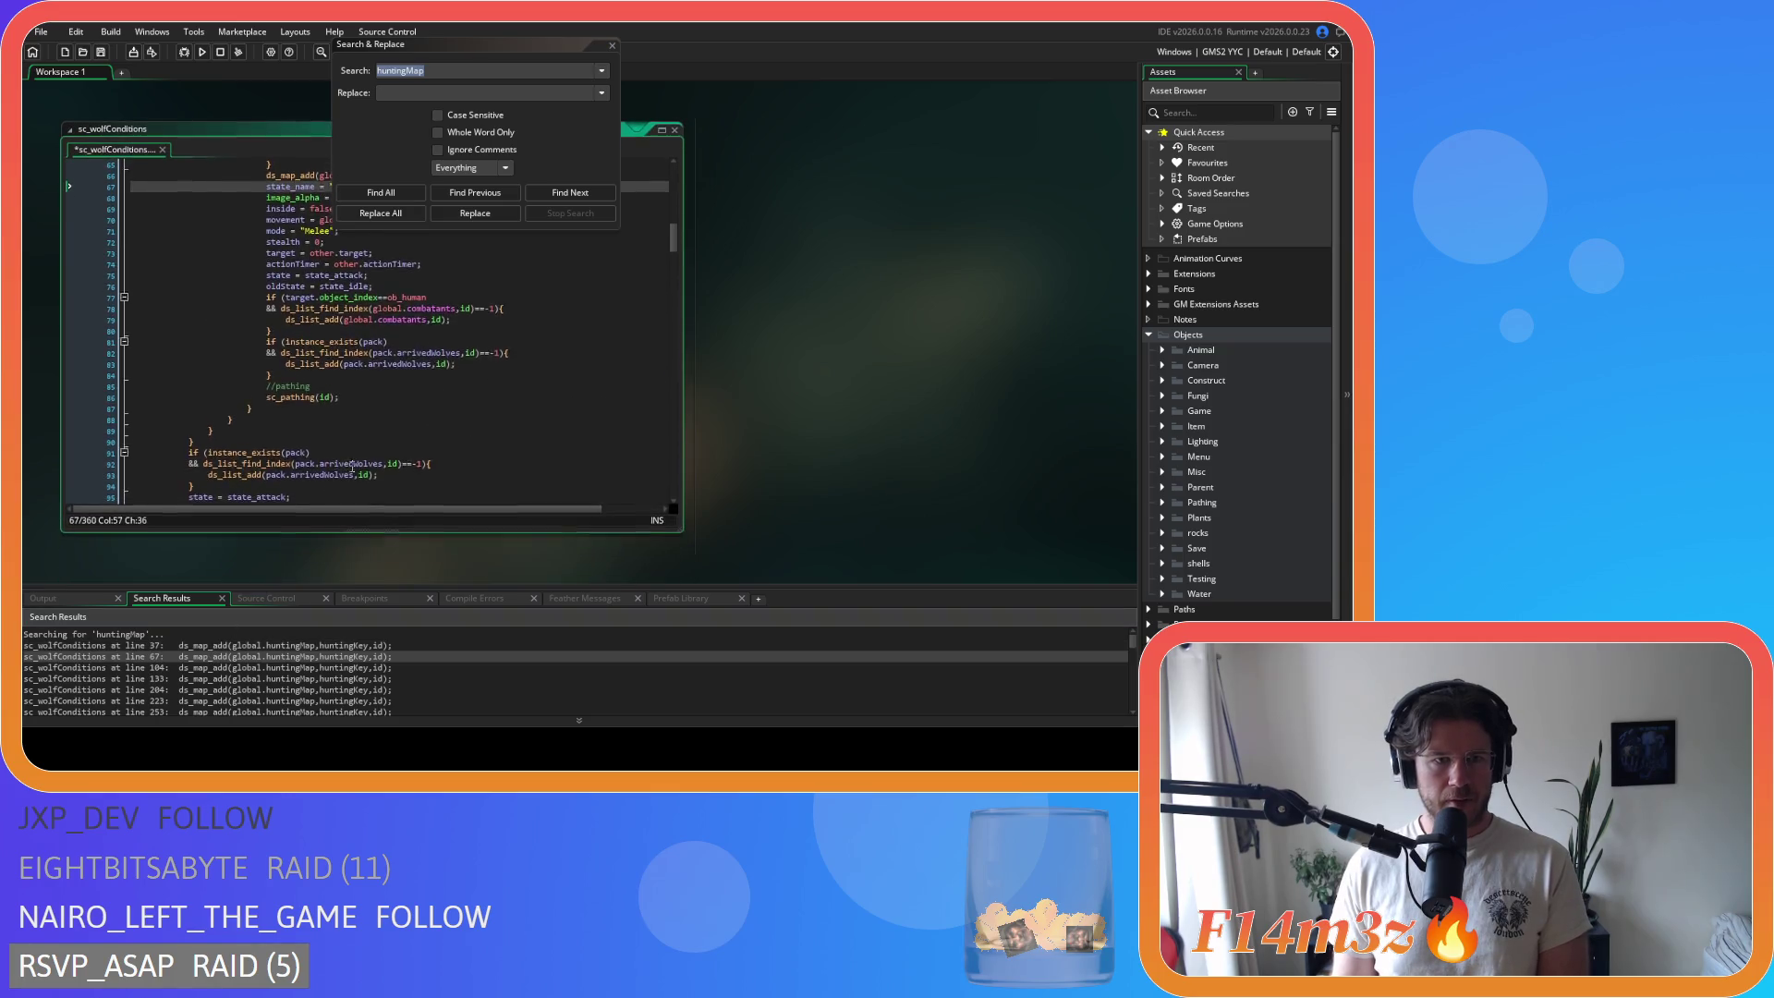
{"action": "left_click", "coordinate": [506, 254]}
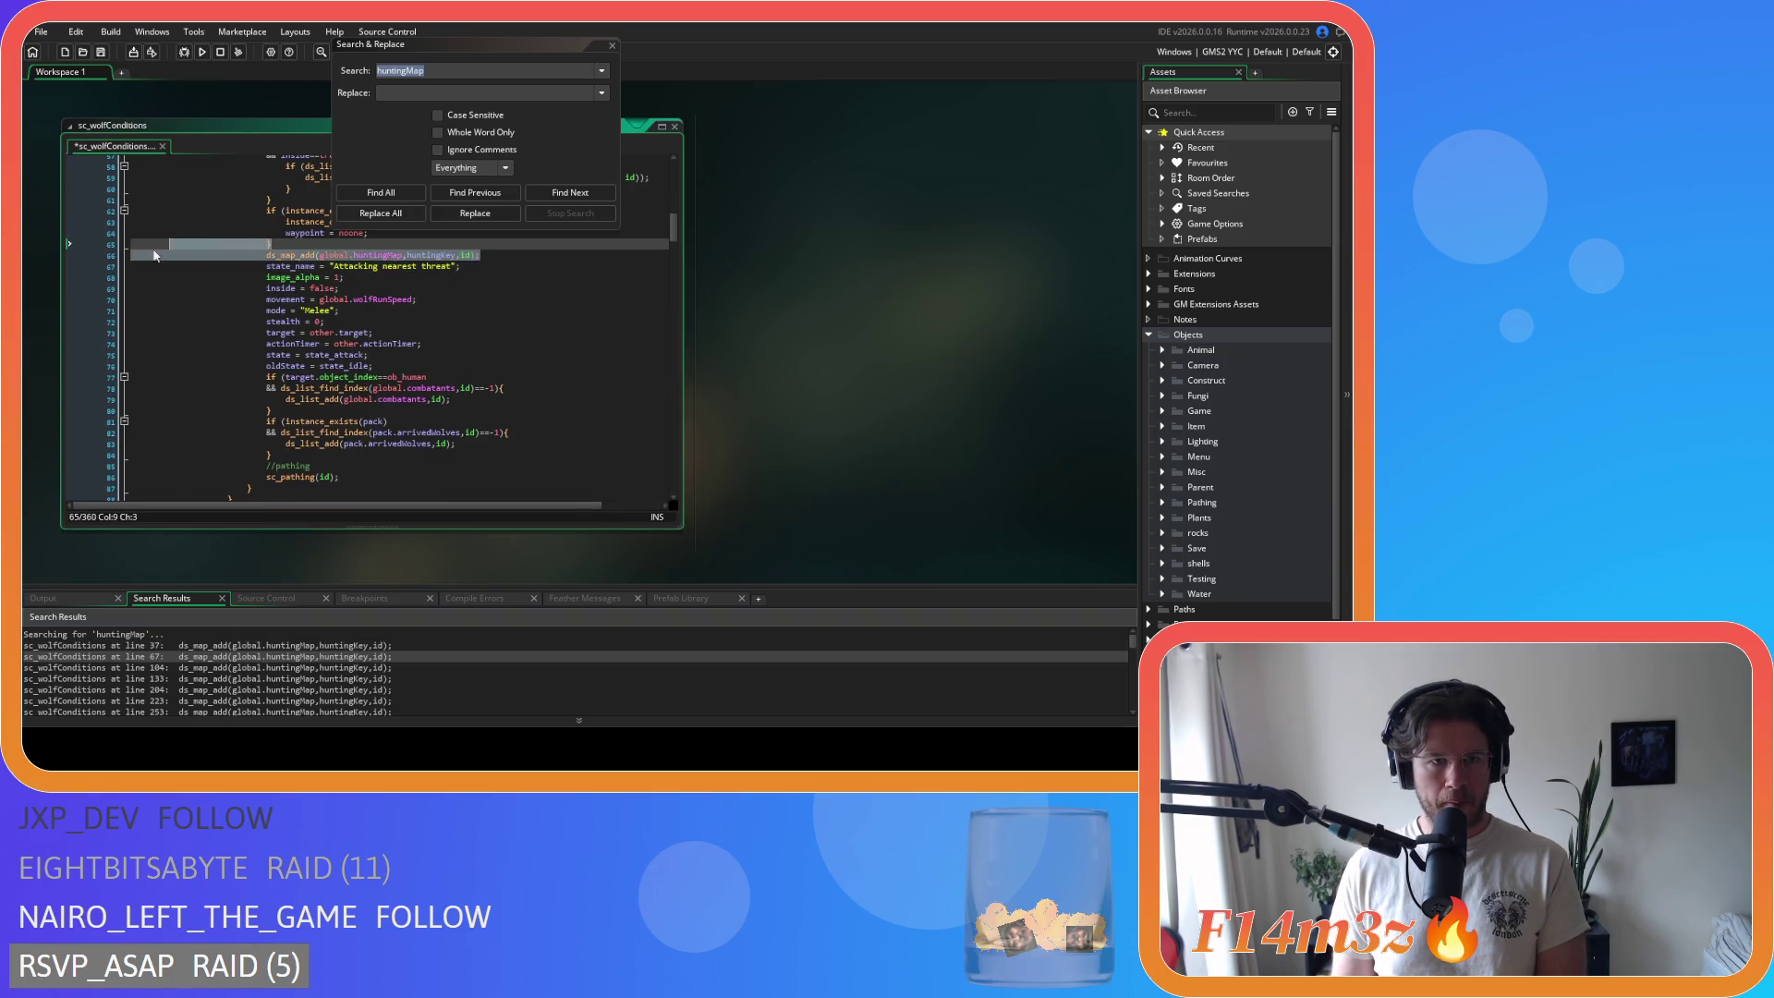
{"action": "key", "text": "shift+Home"}
{"action": "key", "text": "BackSpace"}
{"action": "key", "text": "BackSpace"}
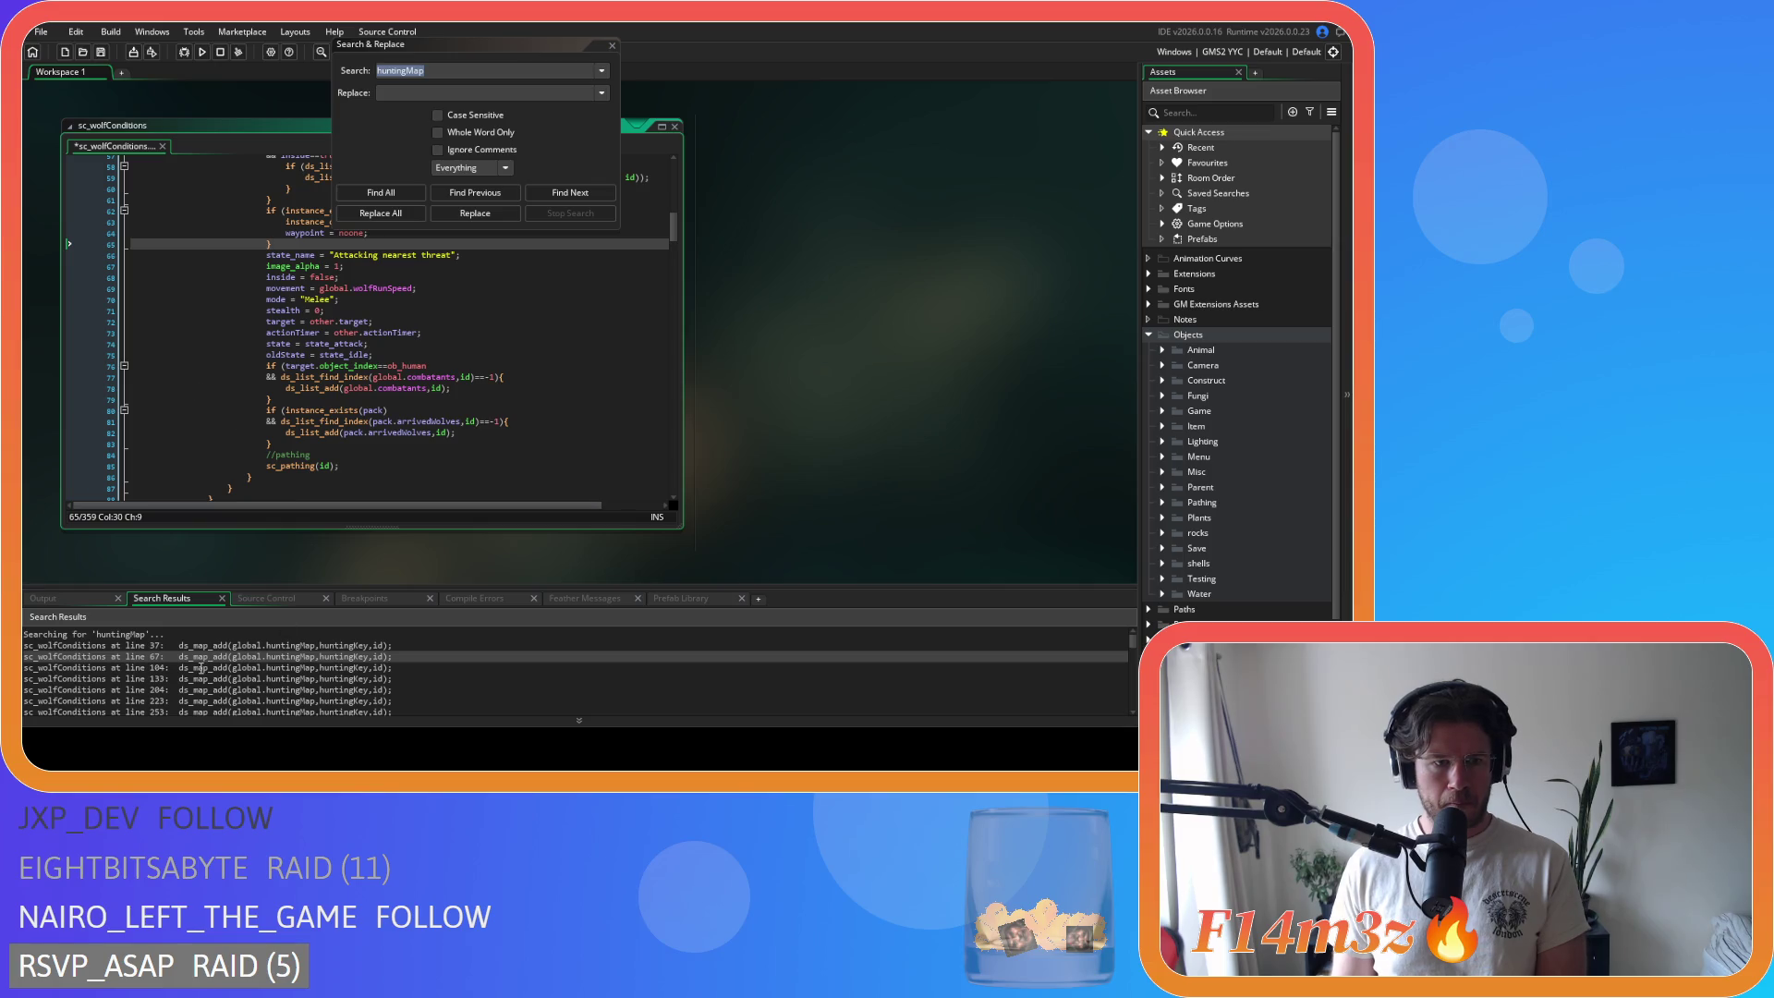
Step: Delete the ds_map_add huntingMap lines at lines 102, 130 and 200
{"action": "double_click", "coordinate": [201, 667]}
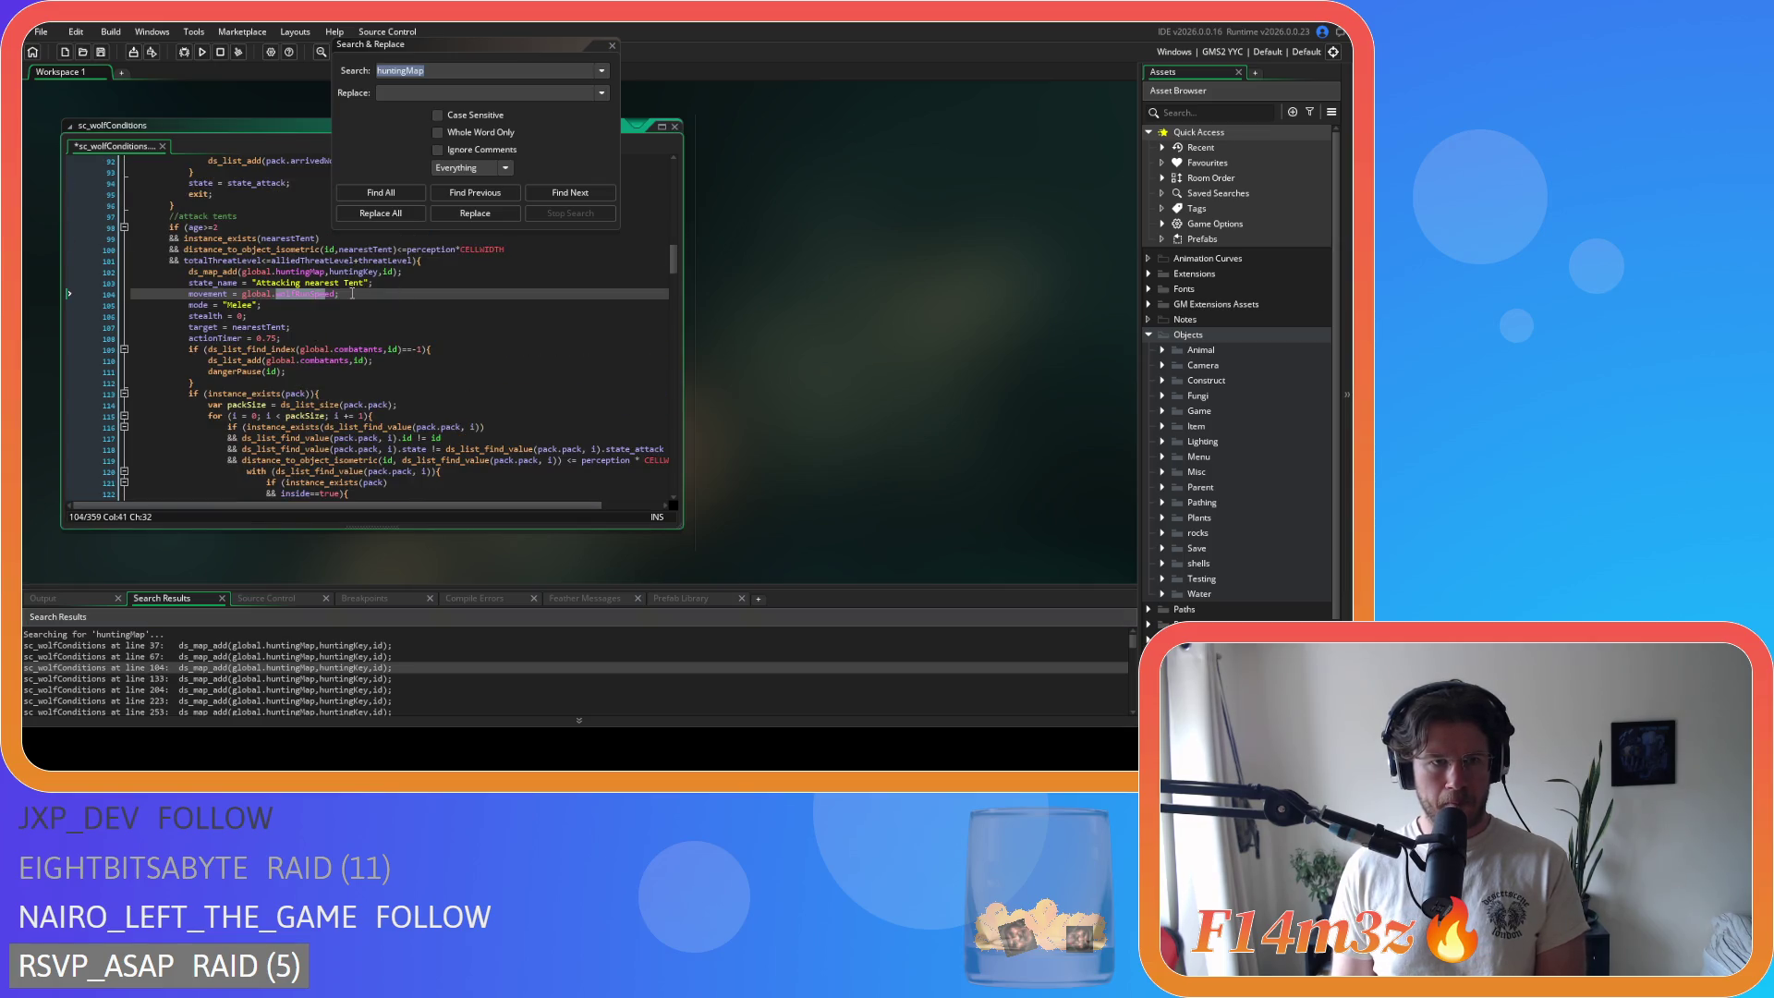
{"action": "left_click", "coordinate": [408, 271]}
{"action": "key", "text": "shift+Home"}
{"action": "key", "text": "BackSpace"}
{"action": "key", "text": "BackSpace"}
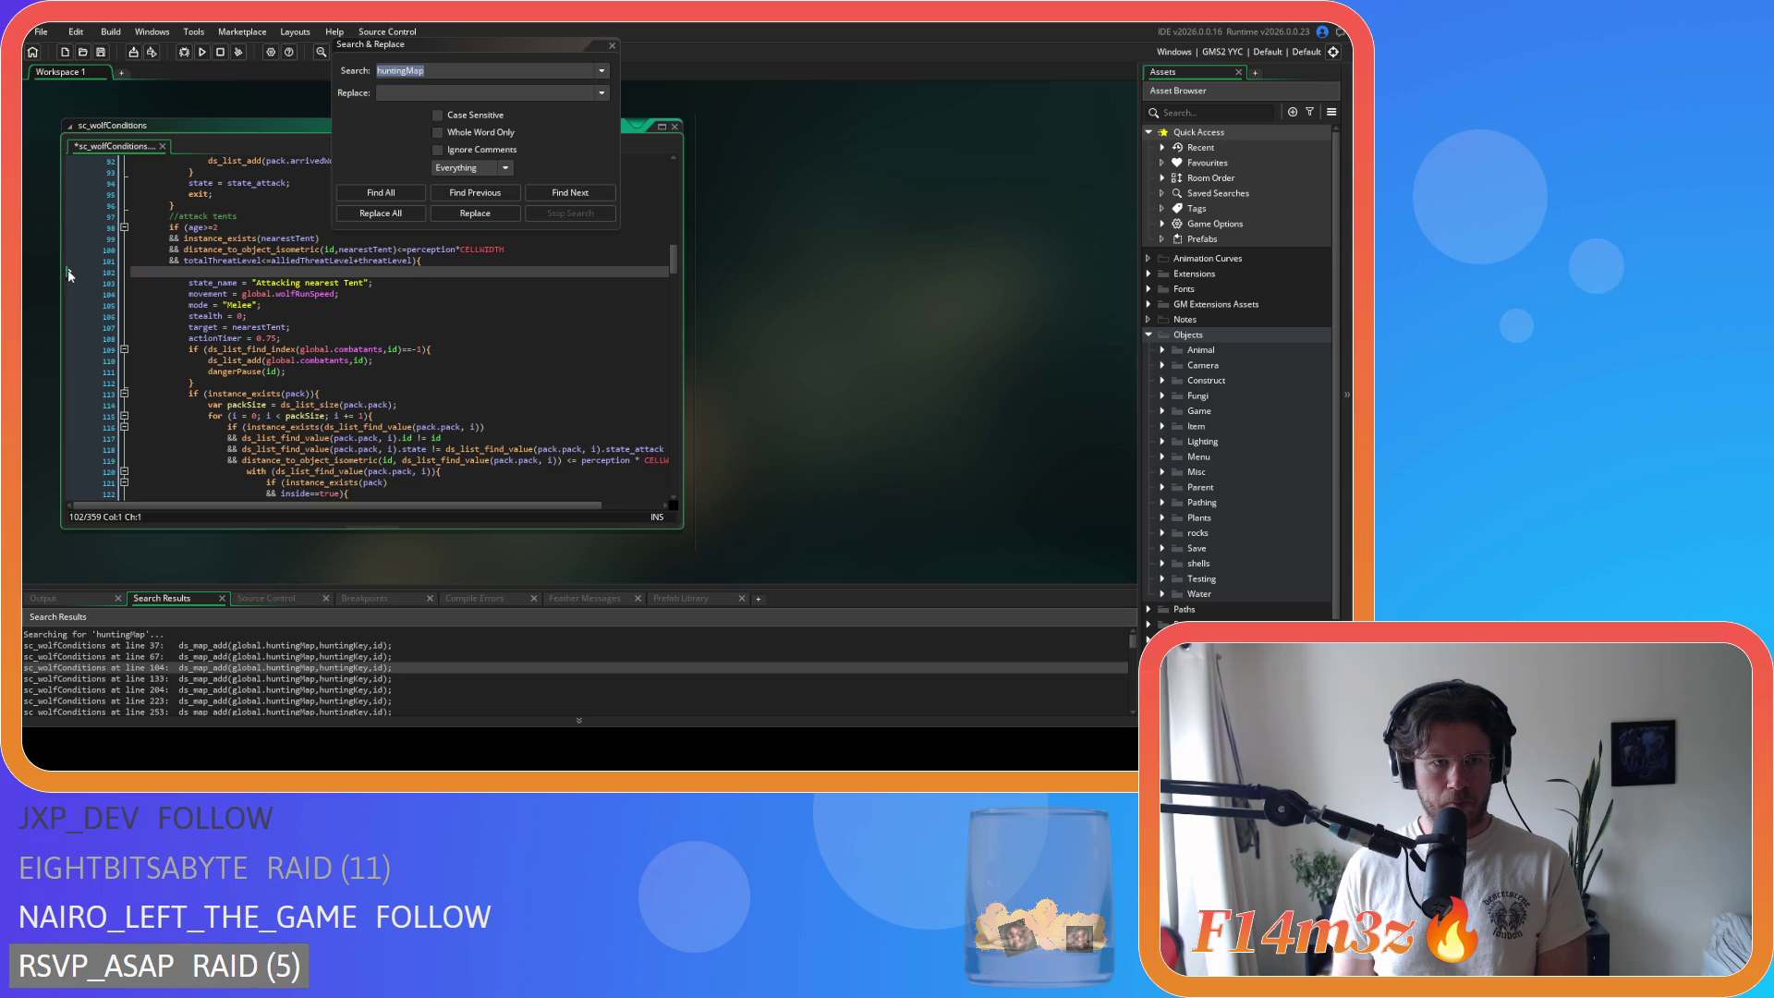
{"action": "double_click", "coordinate": [212, 678]}
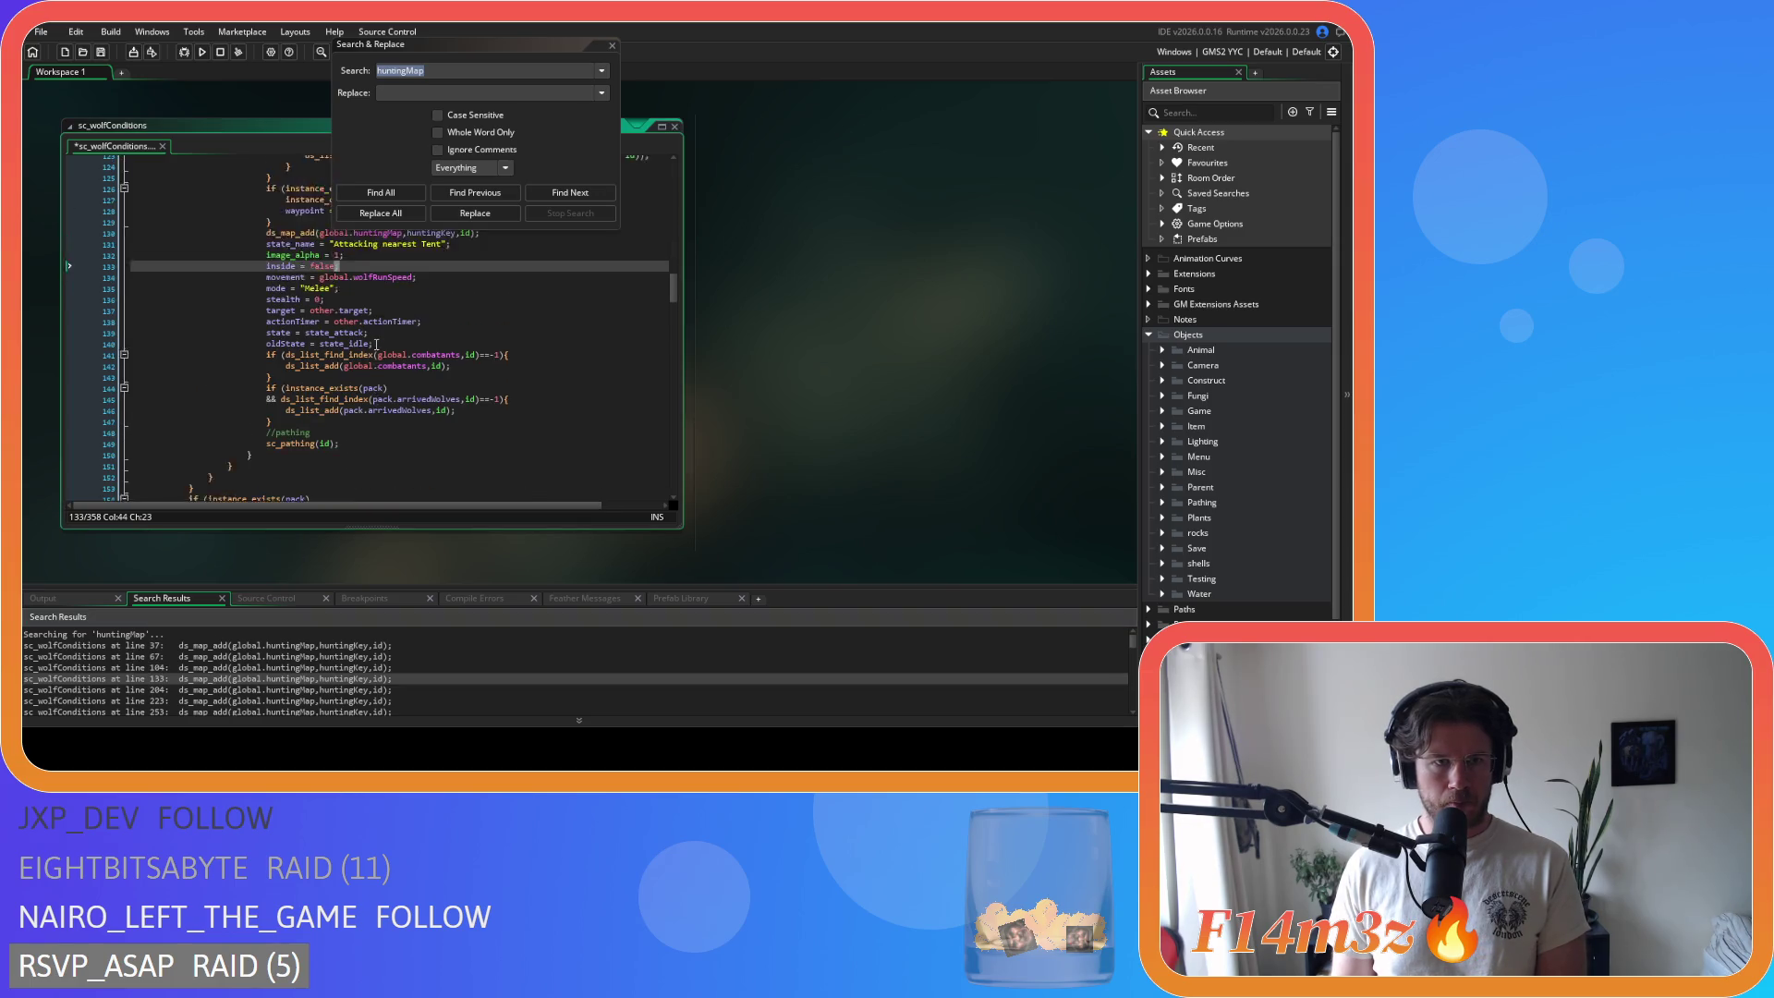
{"action": "left_click", "coordinate": [490, 259]}
{"action": "key", "text": "shift+Home"}
{"action": "key", "text": "shift+Home"}
{"action": "key", "text": "BackSpace"}
{"action": "key", "text": "BackSpace"}
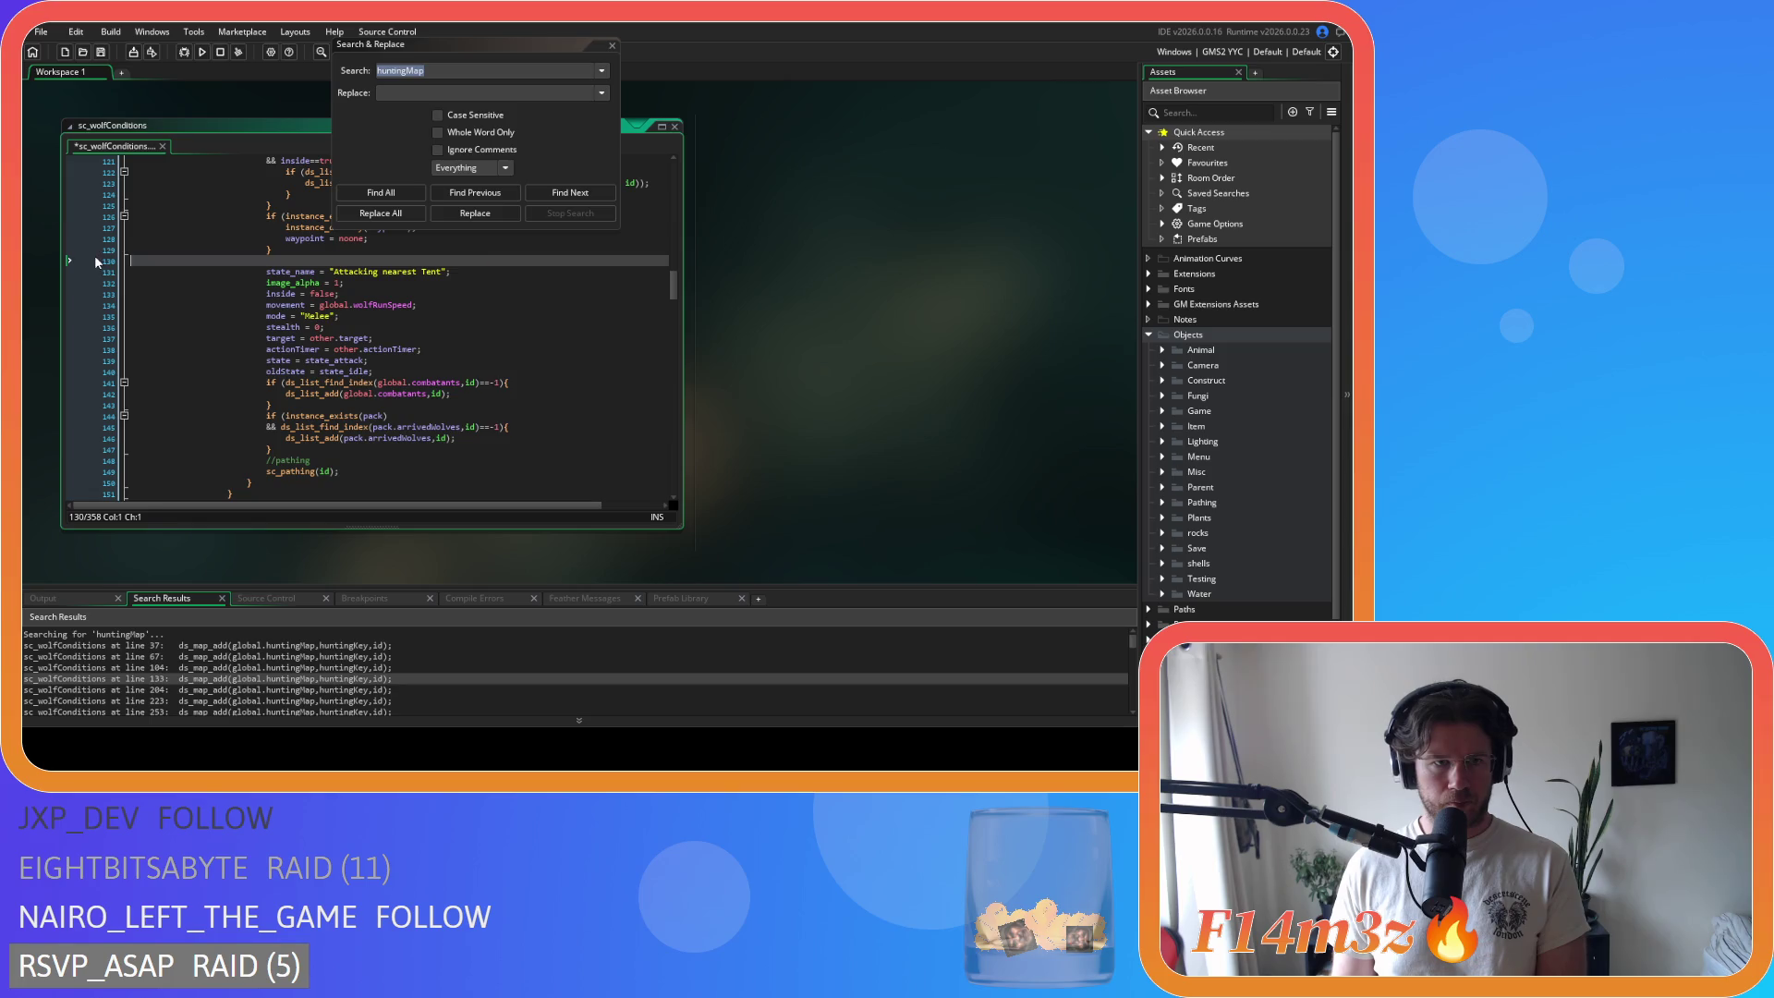
{"action": "double_click", "coordinate": [209, 690]}
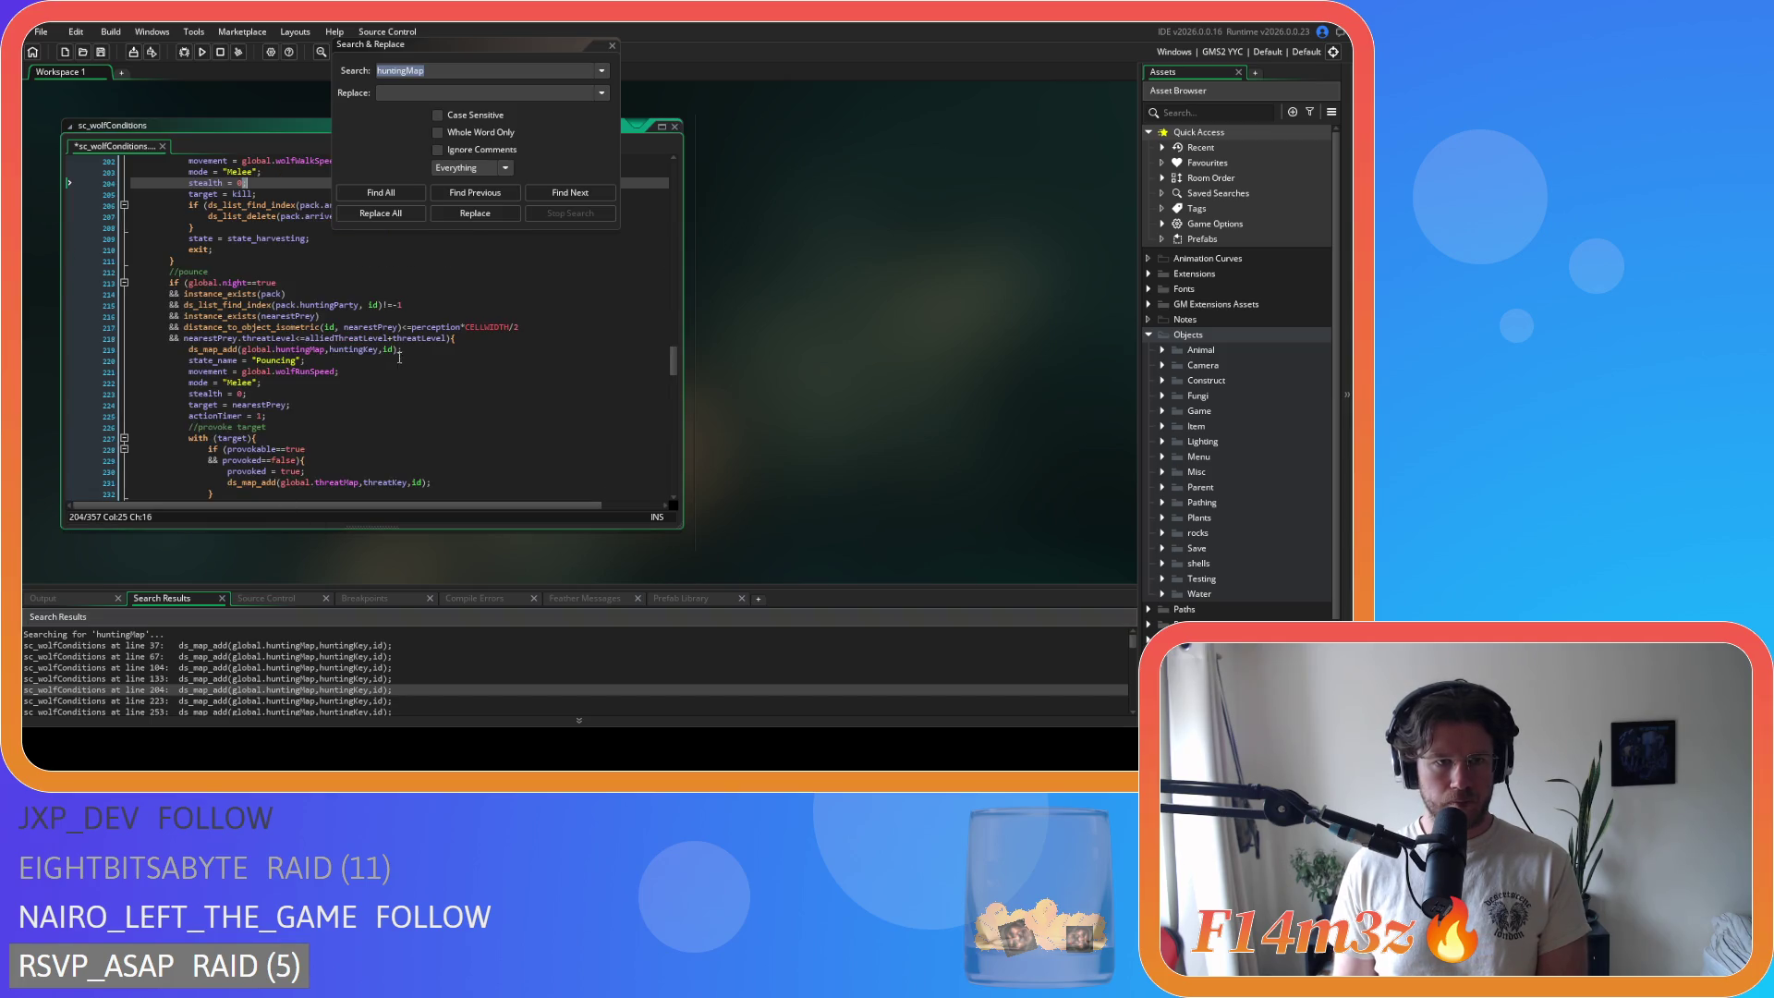
{"action": "left_click", "coordinate": [424, 250]}
{"action": "key", "text": "shift+Home"}
{"action": "key", "text": "shift+Home"}
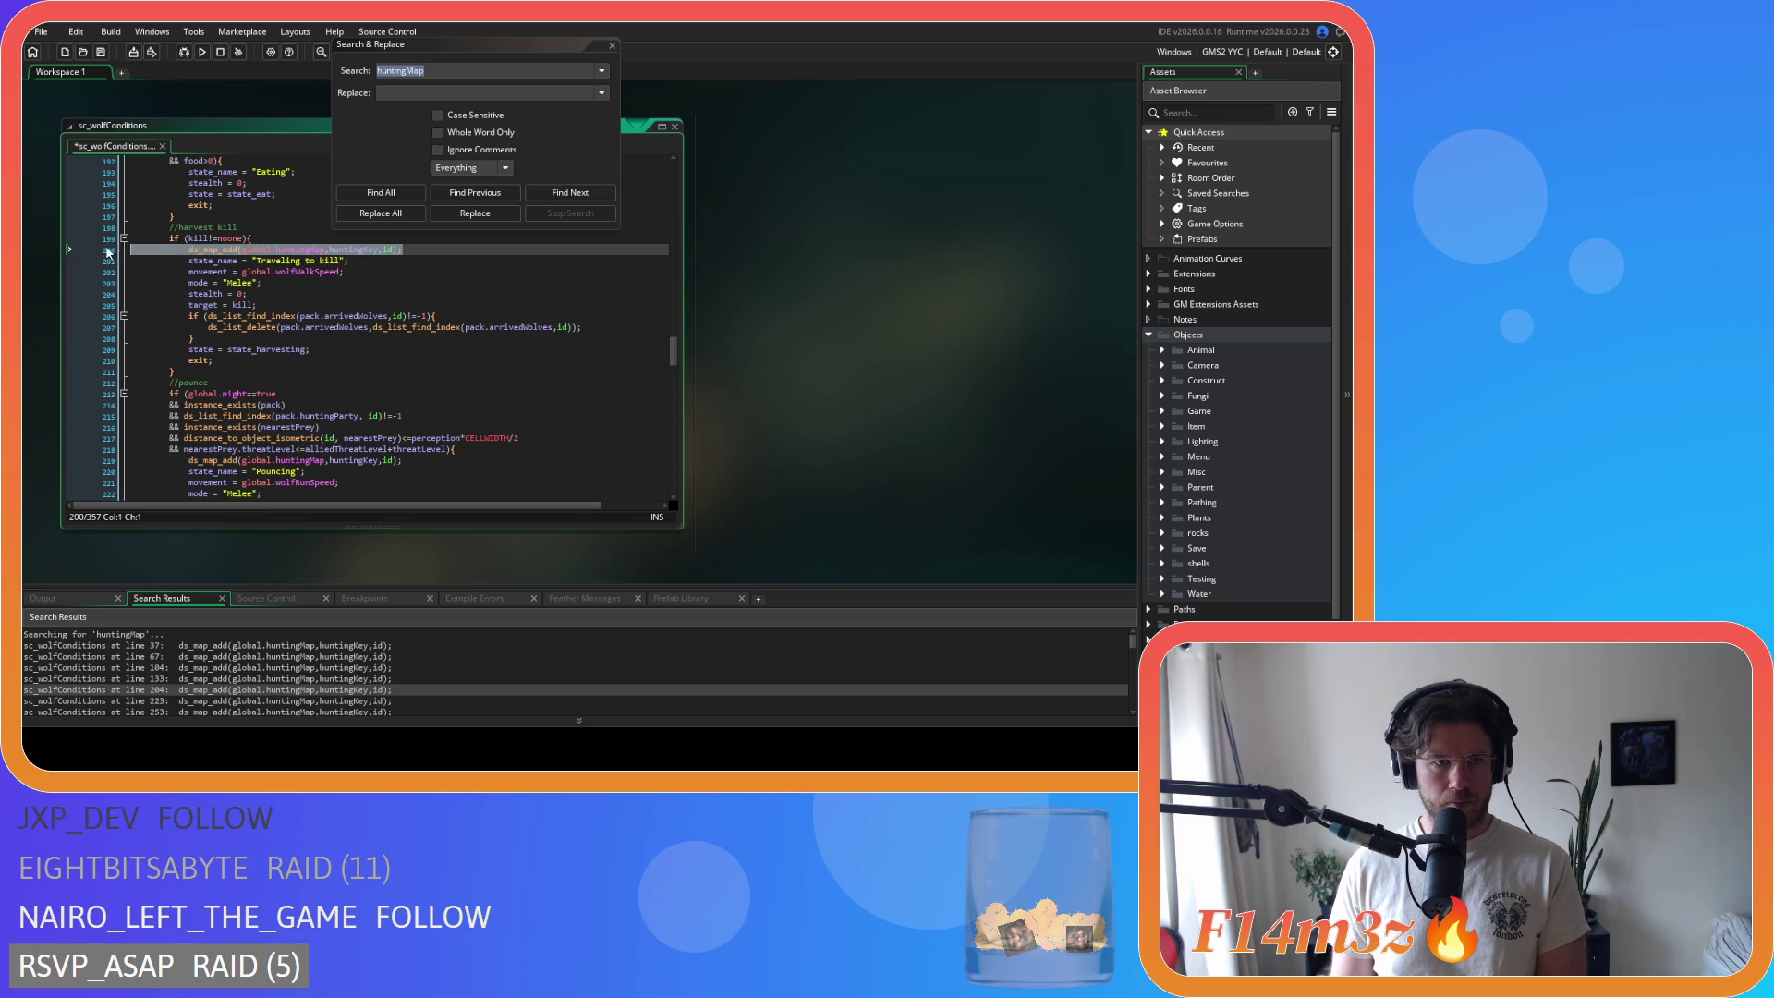
{"action": "key", "text": "BackSpace"}
{"action": "key", "text": "BackSpace"}
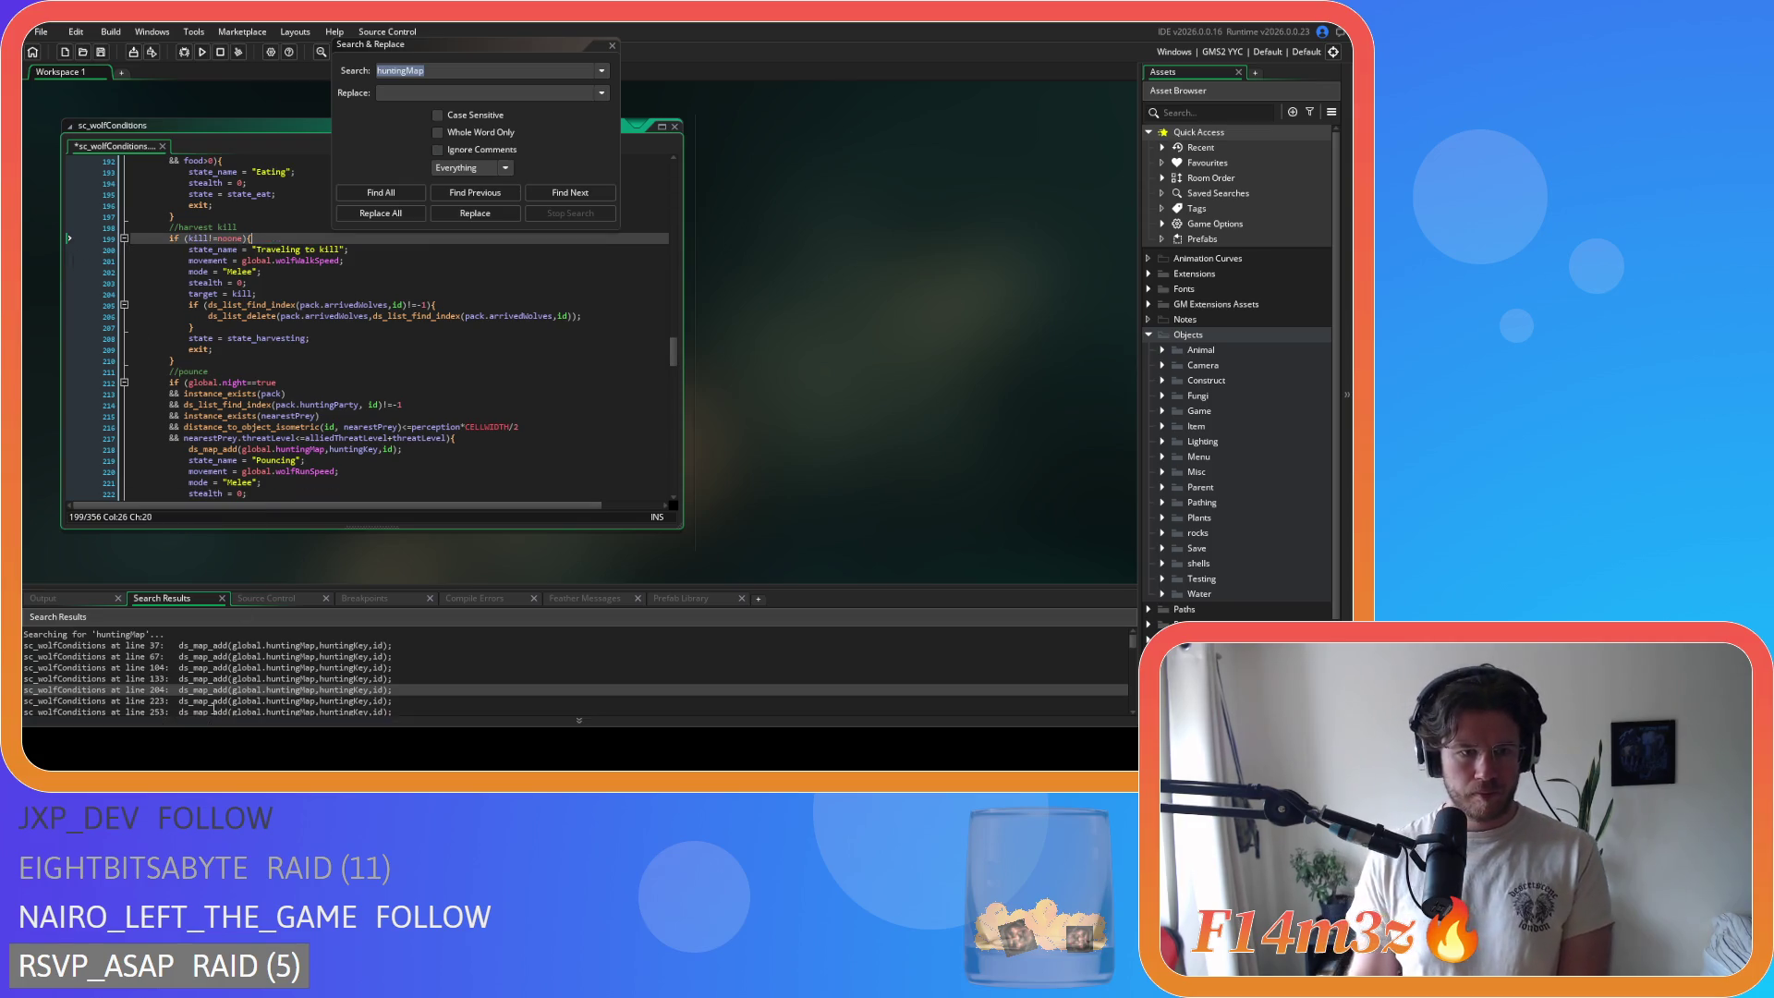
Step: Delete the ds_map_add huntingMap lines at lines 218 and 247
{"action": "double_click", "coordinate": [209, 700]}
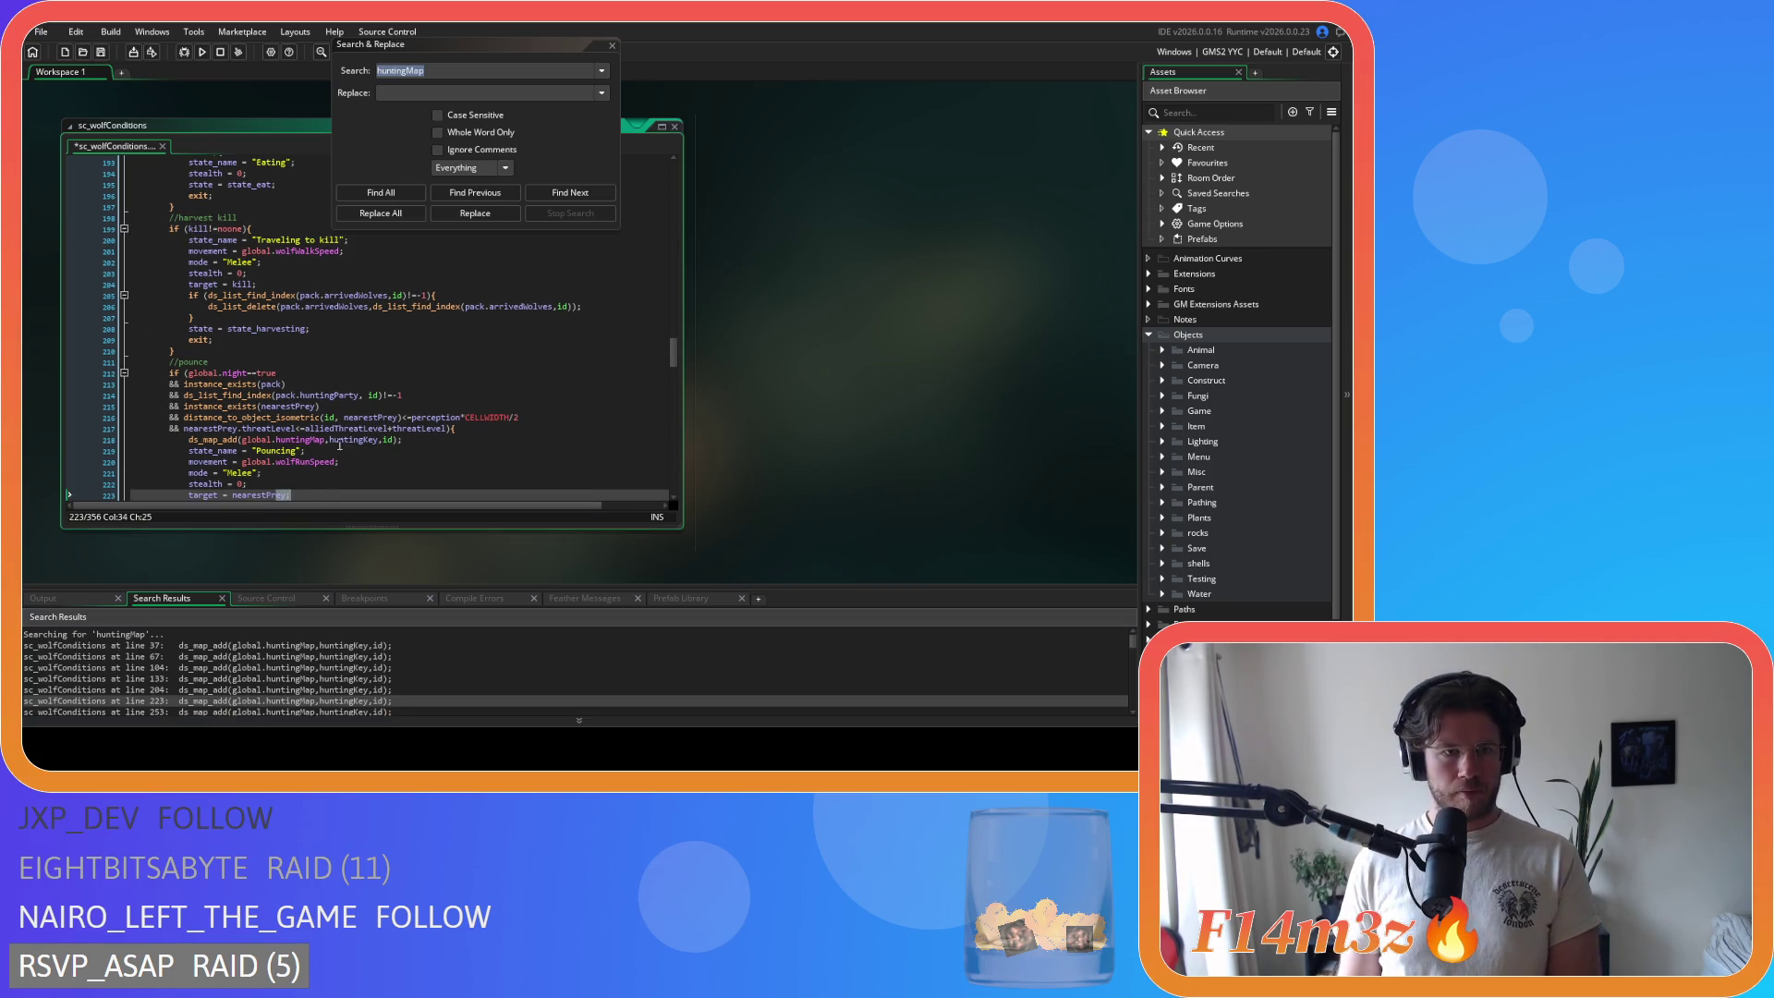
{"action": "left_click", "coordinate": [403, 443]}
{"action": "left_click", "coordinate": [68, 453]}
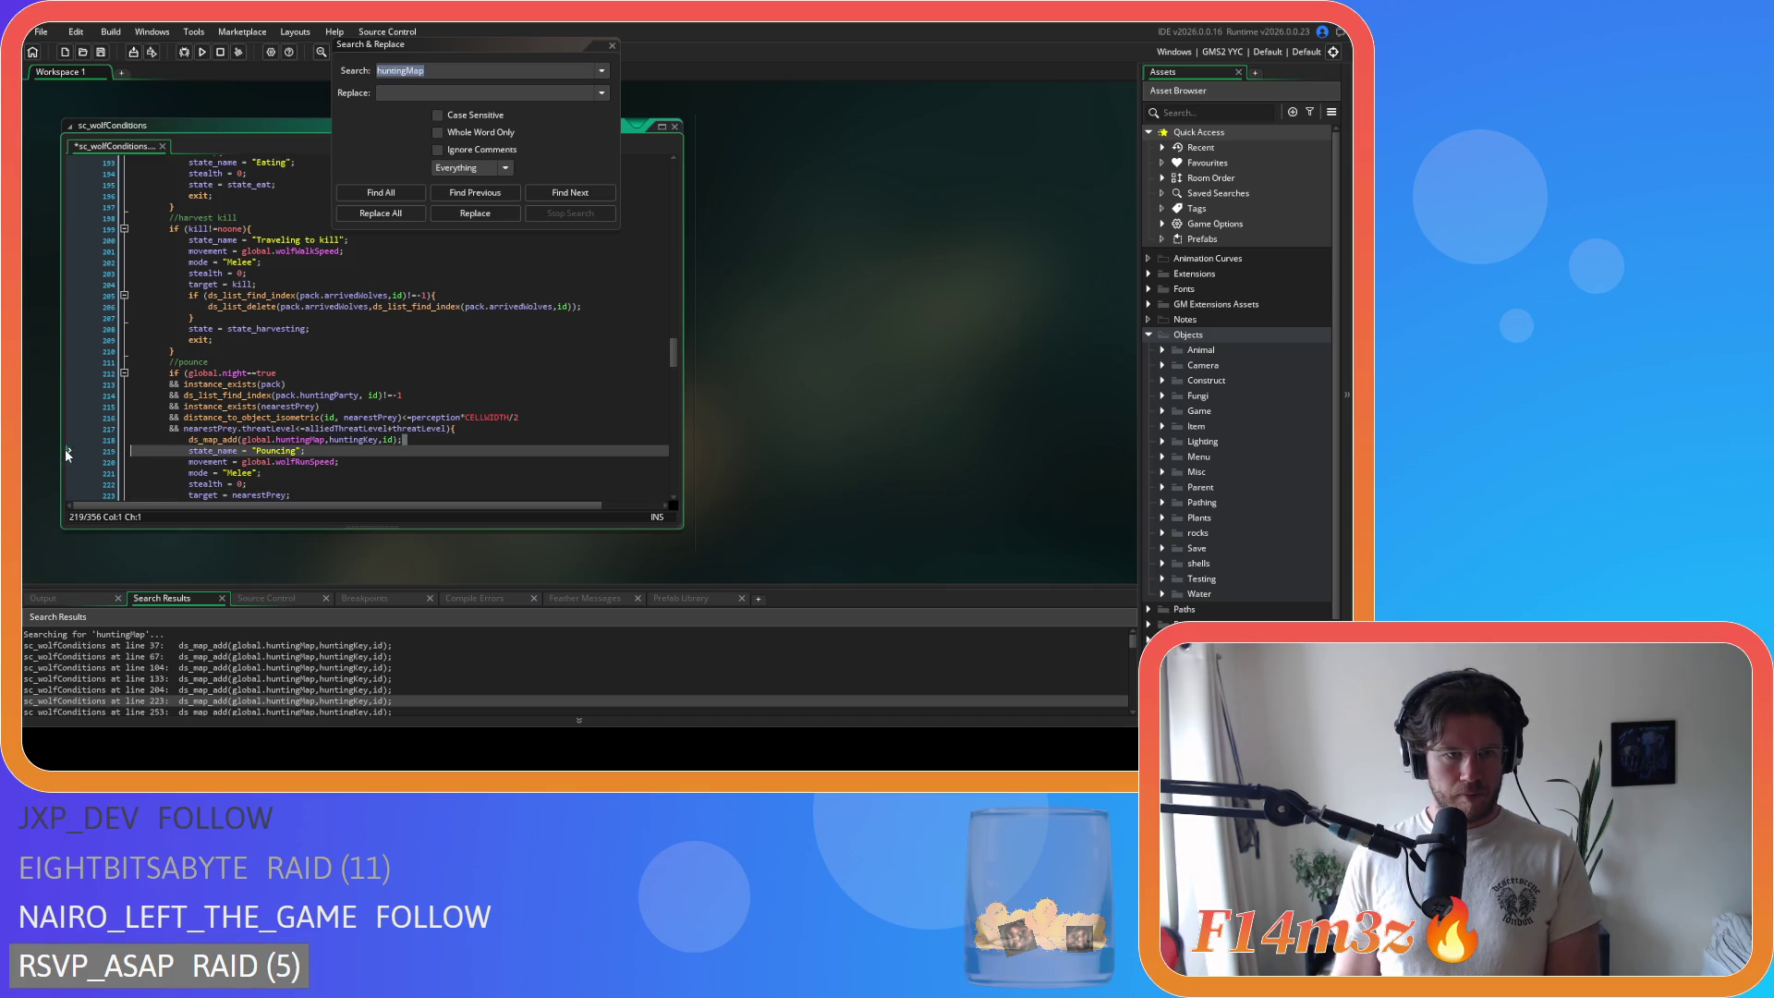
{"action": "left_click_drag", "start_coordinate": [412, 442], "coordinate": [78, 449]}
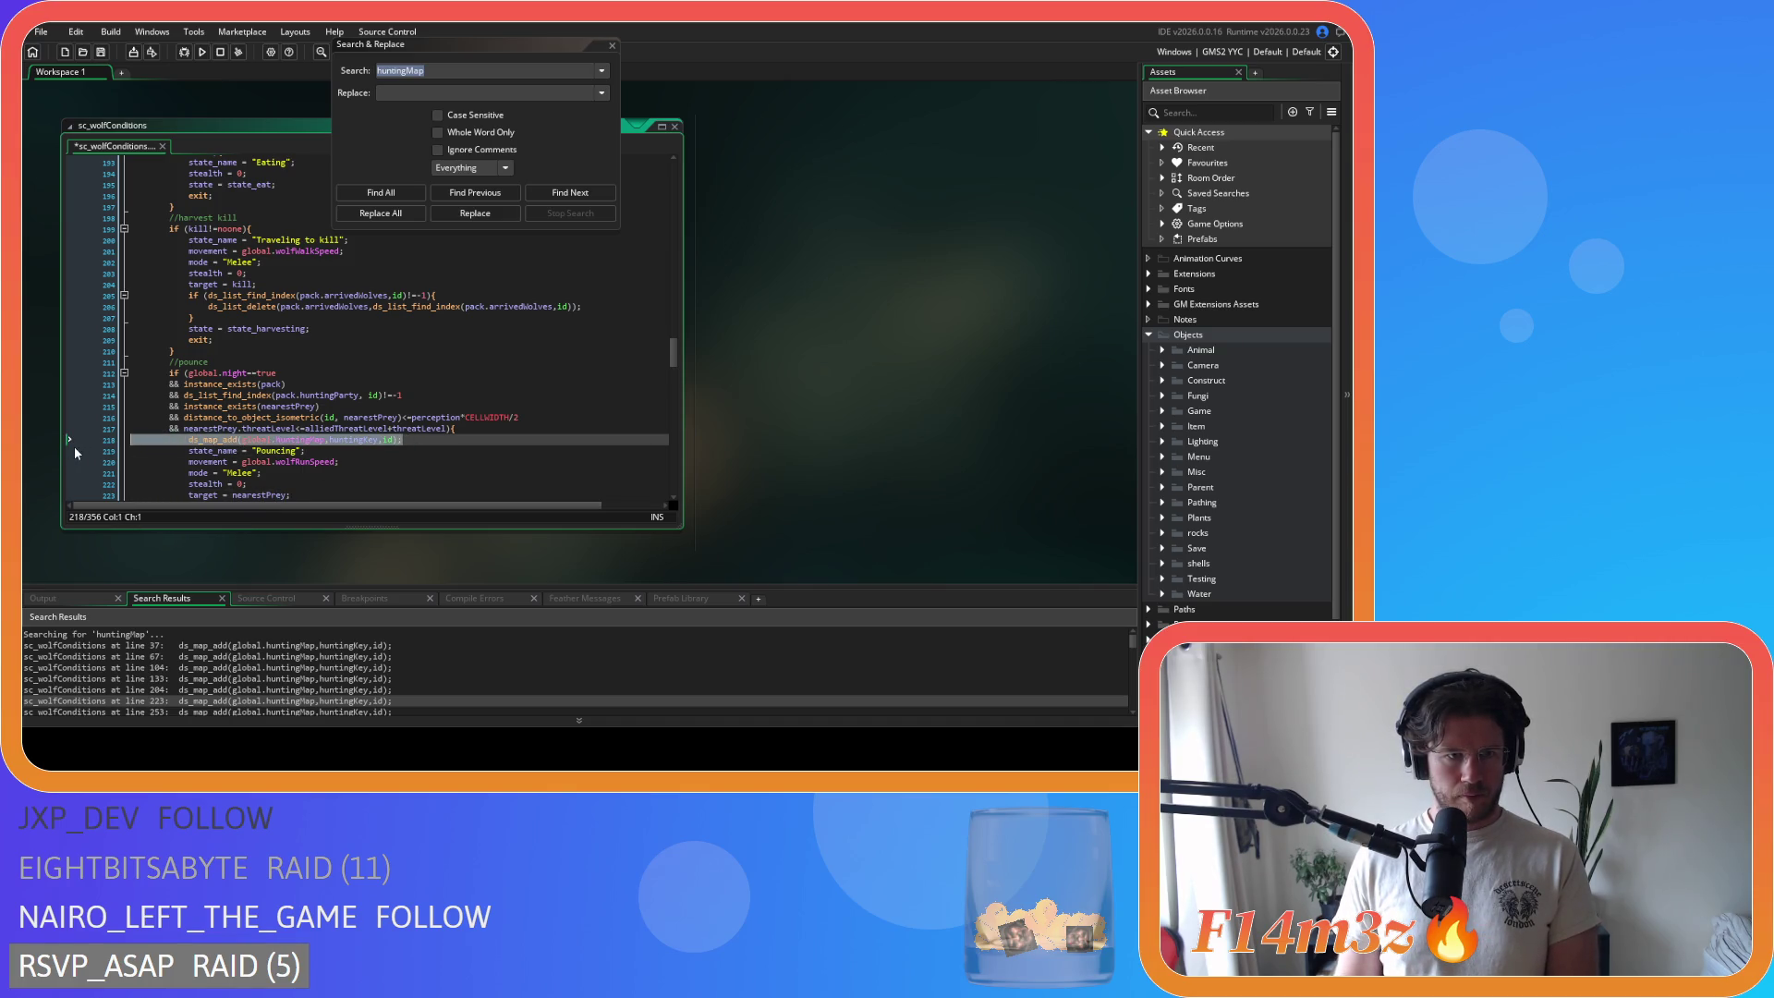
{"action": "key", "text": "BackSpace"}
{"action": "key", "text": "BackSpace"}
{"action": "scroll", "coordinate": [237, 638], "scroll_direction": "down", "scroll_amount": 1}
{"action": "double_click", "coordinate": [193, 684]}
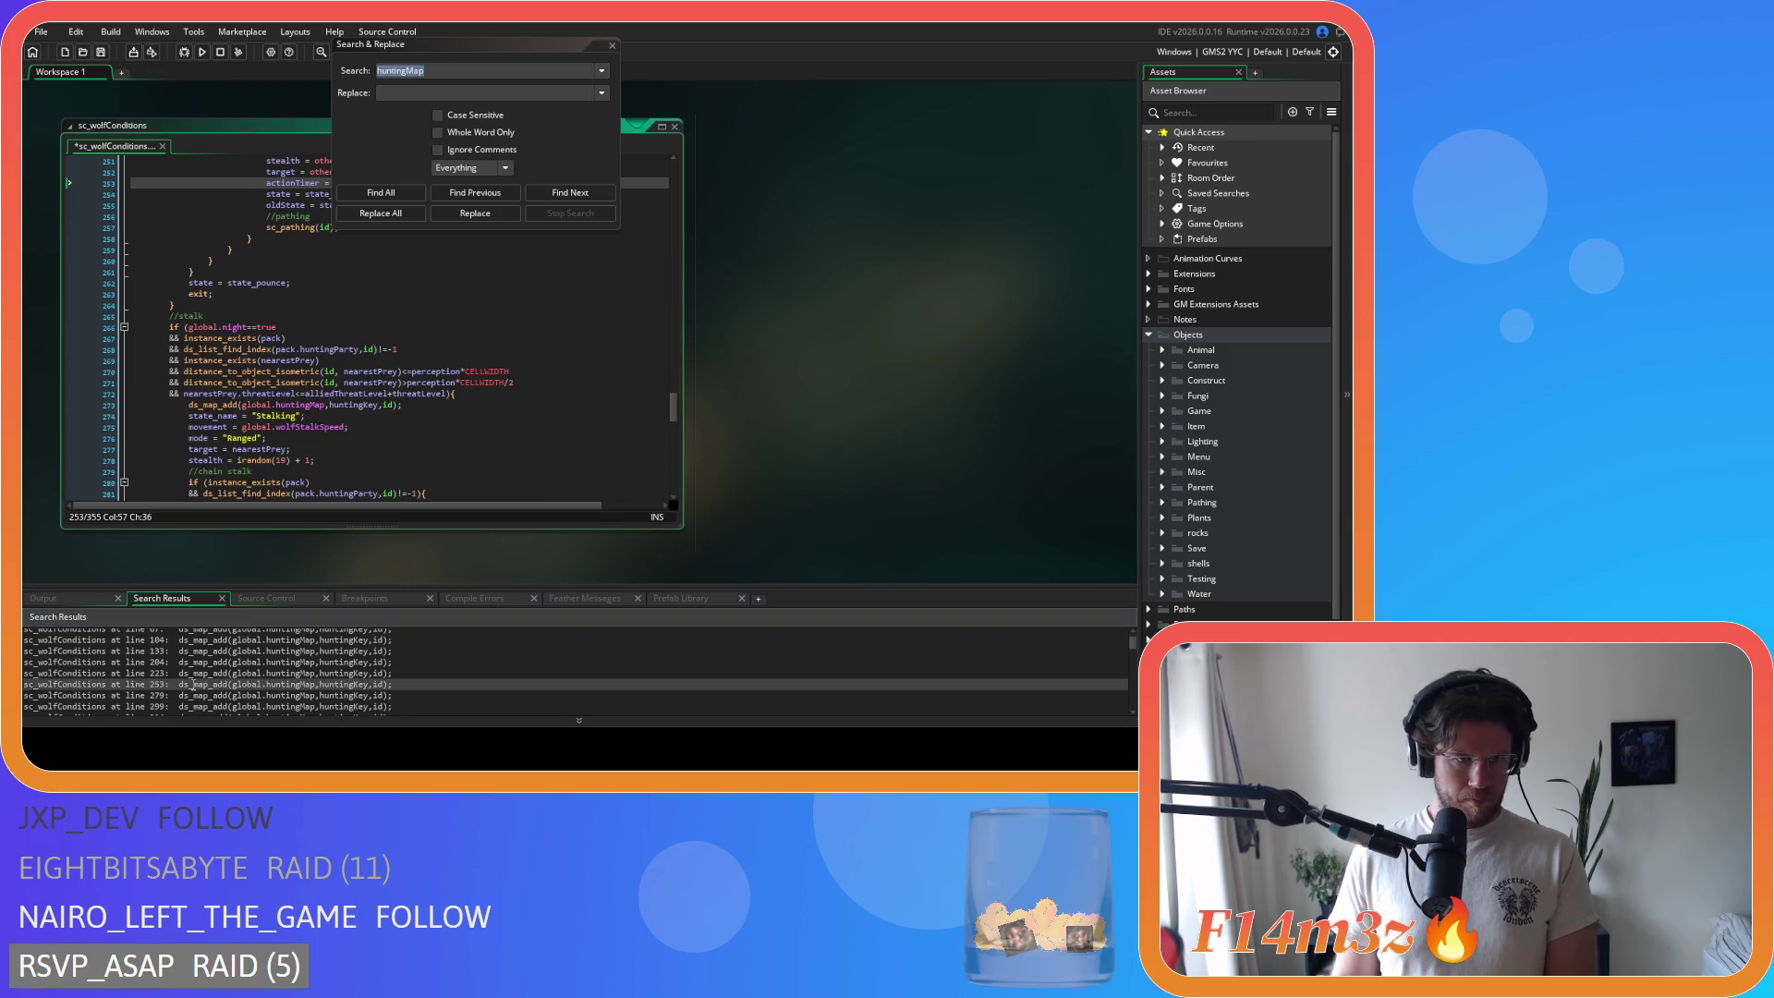
{"action": "left_click_drag", "start_coordinate": [482, 311], "coordinate": [62, 316]}
{"action": "key", "text": "BackSpace"}
{"action": "key", "text": "BackSpace"}
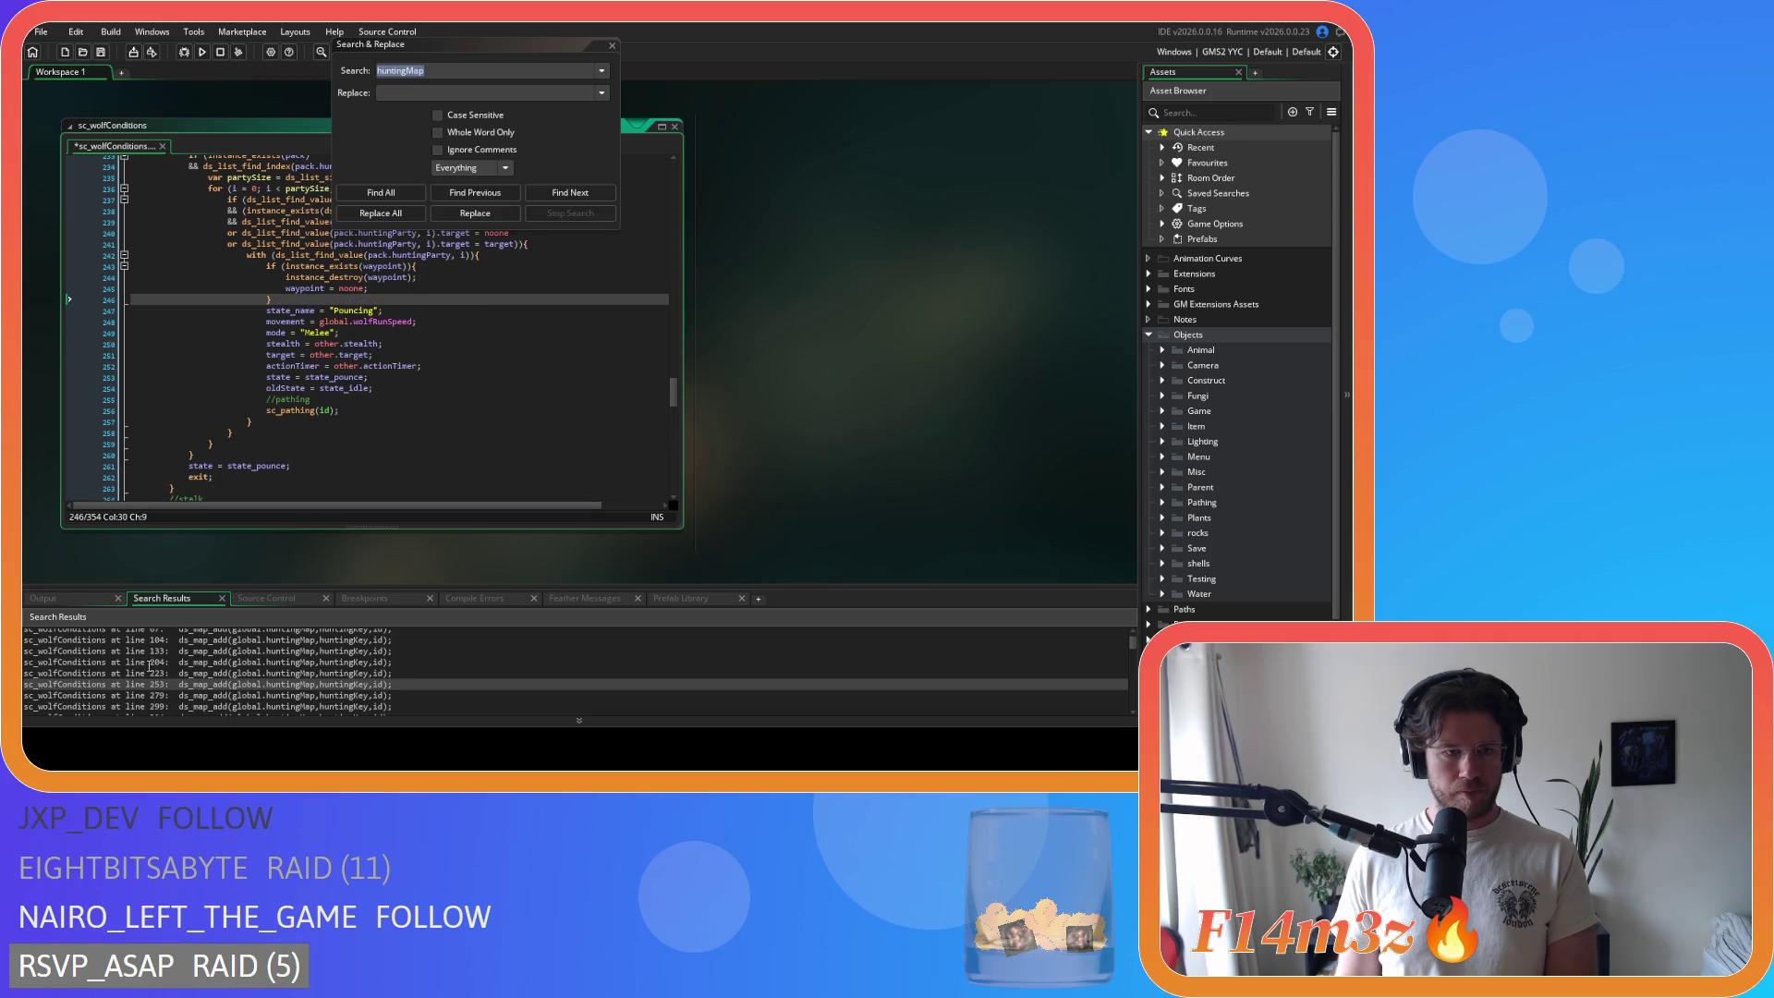
Step: Delete the remaining ds_map_add huntingMap lines at lines 272, 291 and 315
{"action": "double_click", "coordinate": [135, 695]}
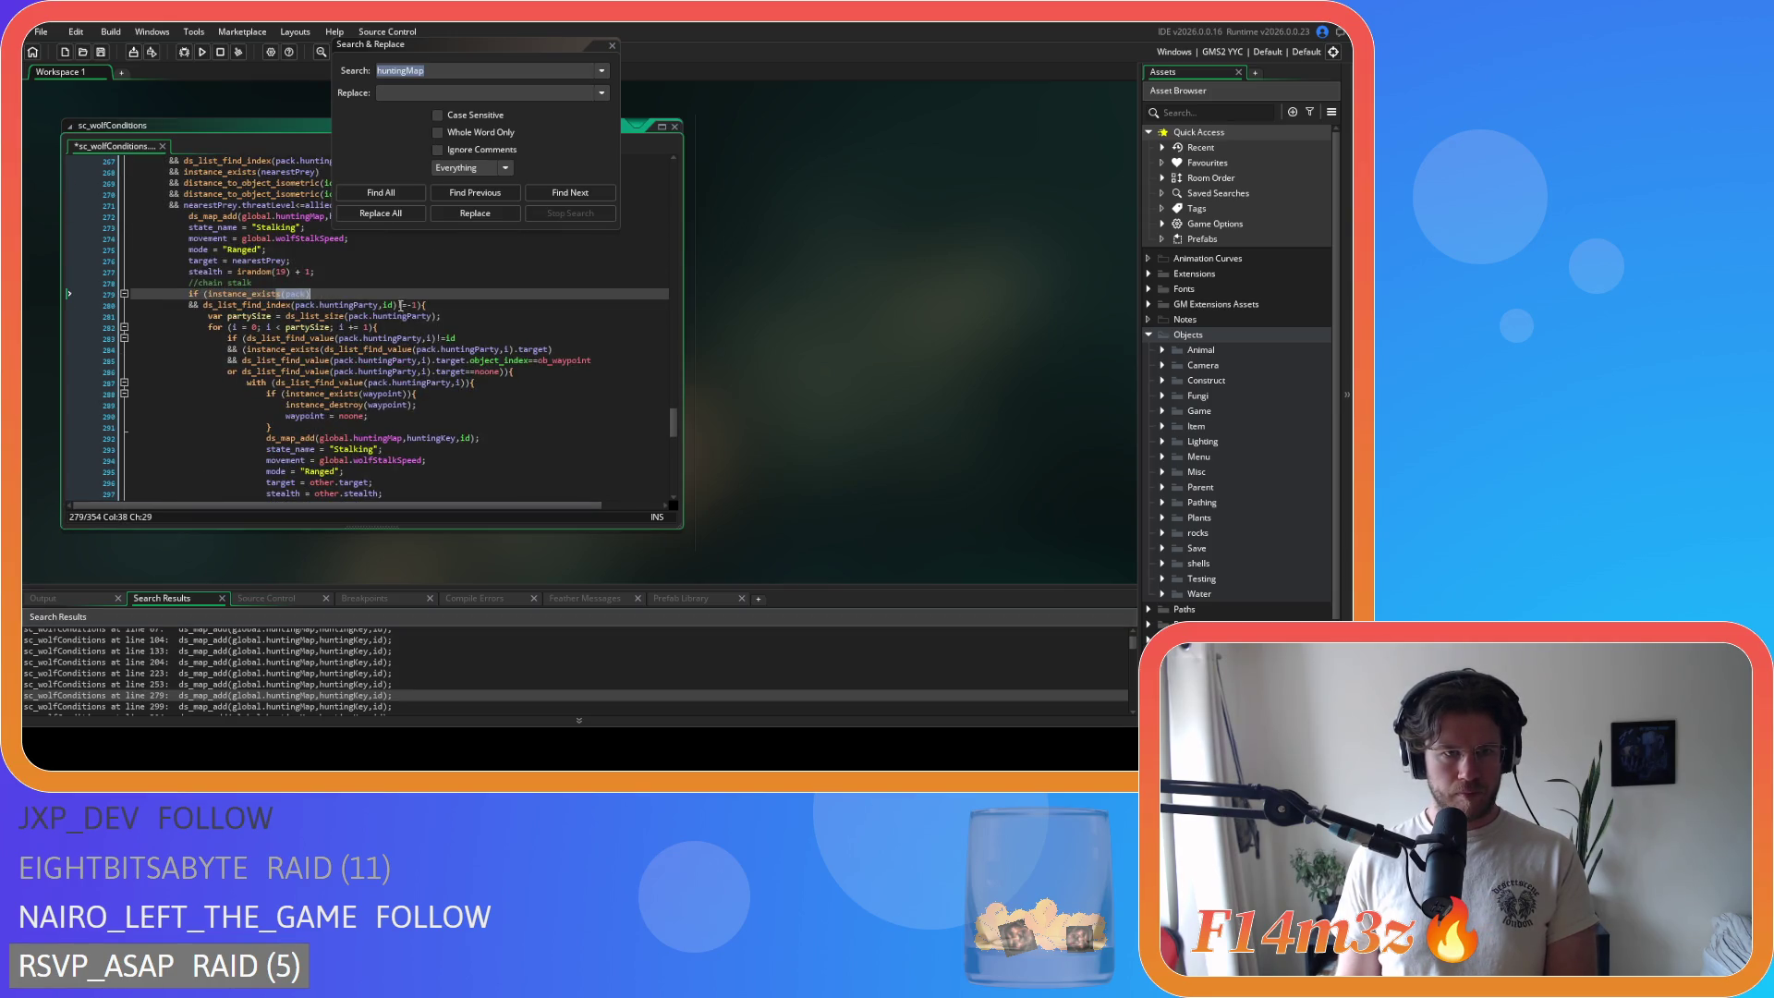
{"action": "scroll", "coordinate": [395, 322], "scroll_direction": "up", "scroll_amount": 3}
{"action": "left_click_drag", "start_coordinate": [403, 299], "coordinate": [90, 308]}
{"action": "key", "text": "BackSpace"}
{"action": "key", "text": "BackSpace"}
{"action": "double_click", "coordinate": [177, 706]}
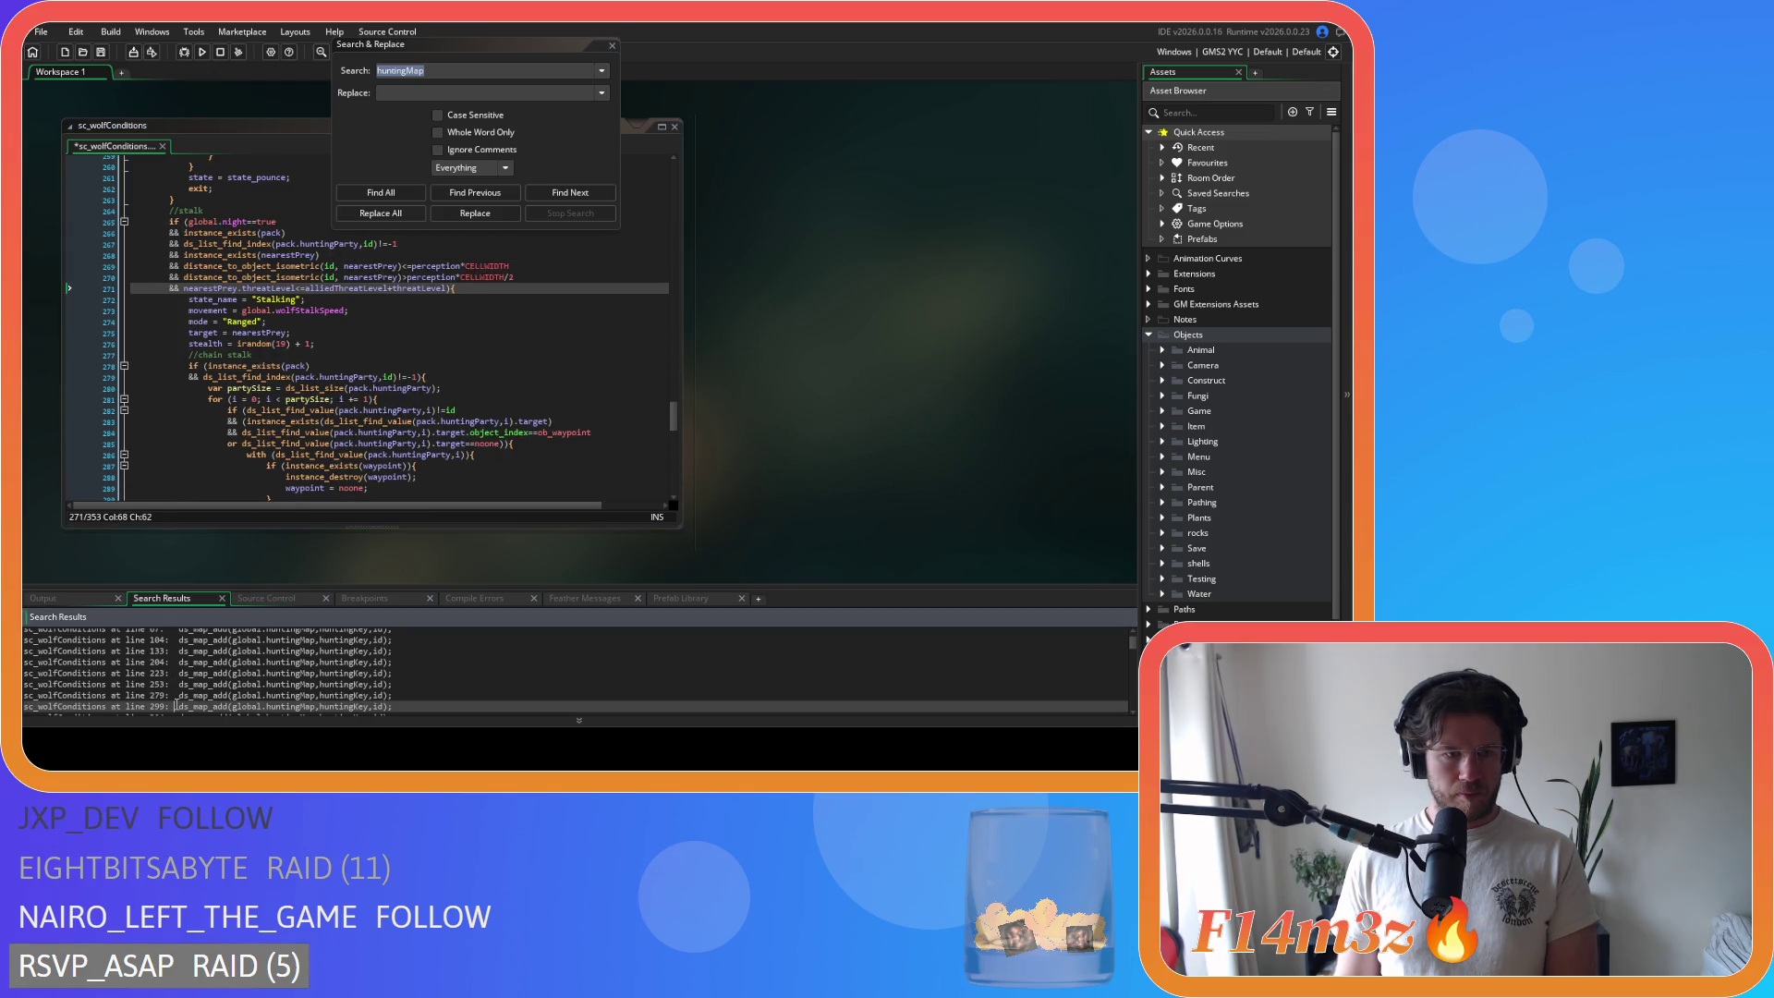
{"action": "left_click_drag", "start_coordinate": [498, 346], "coordinate": [81, 351]}
{"action": "key", "text": "BackSpace"}
{"action": "key", "text": "BackSpace"}
{"action": "scroll", "coordinate": [305, 563], "scroll_direction": "down", "scroll_amount": 3}
{"action": "scroll", "coordinate": [278, 667], "scroll_direction": "down", "scroll_amount": 3}
{"action": "scroll", "coordinate": [277, 667], "scroll_direction": "up", "scroll_amount": 1}
{"action": "double_click", "coordinate": [278, 661]}
{"action": "scroll", "coordinate": [316, 338], "scroll_direction": "up", "scroll_amount": 4}
{"action": "left_click_drag", "start_coordinate": [412, 279], "coordinate": [75, 275]}
{"action": "key", "text": "BackSpace"}
{"action": "key", "text": "BackSpace"}
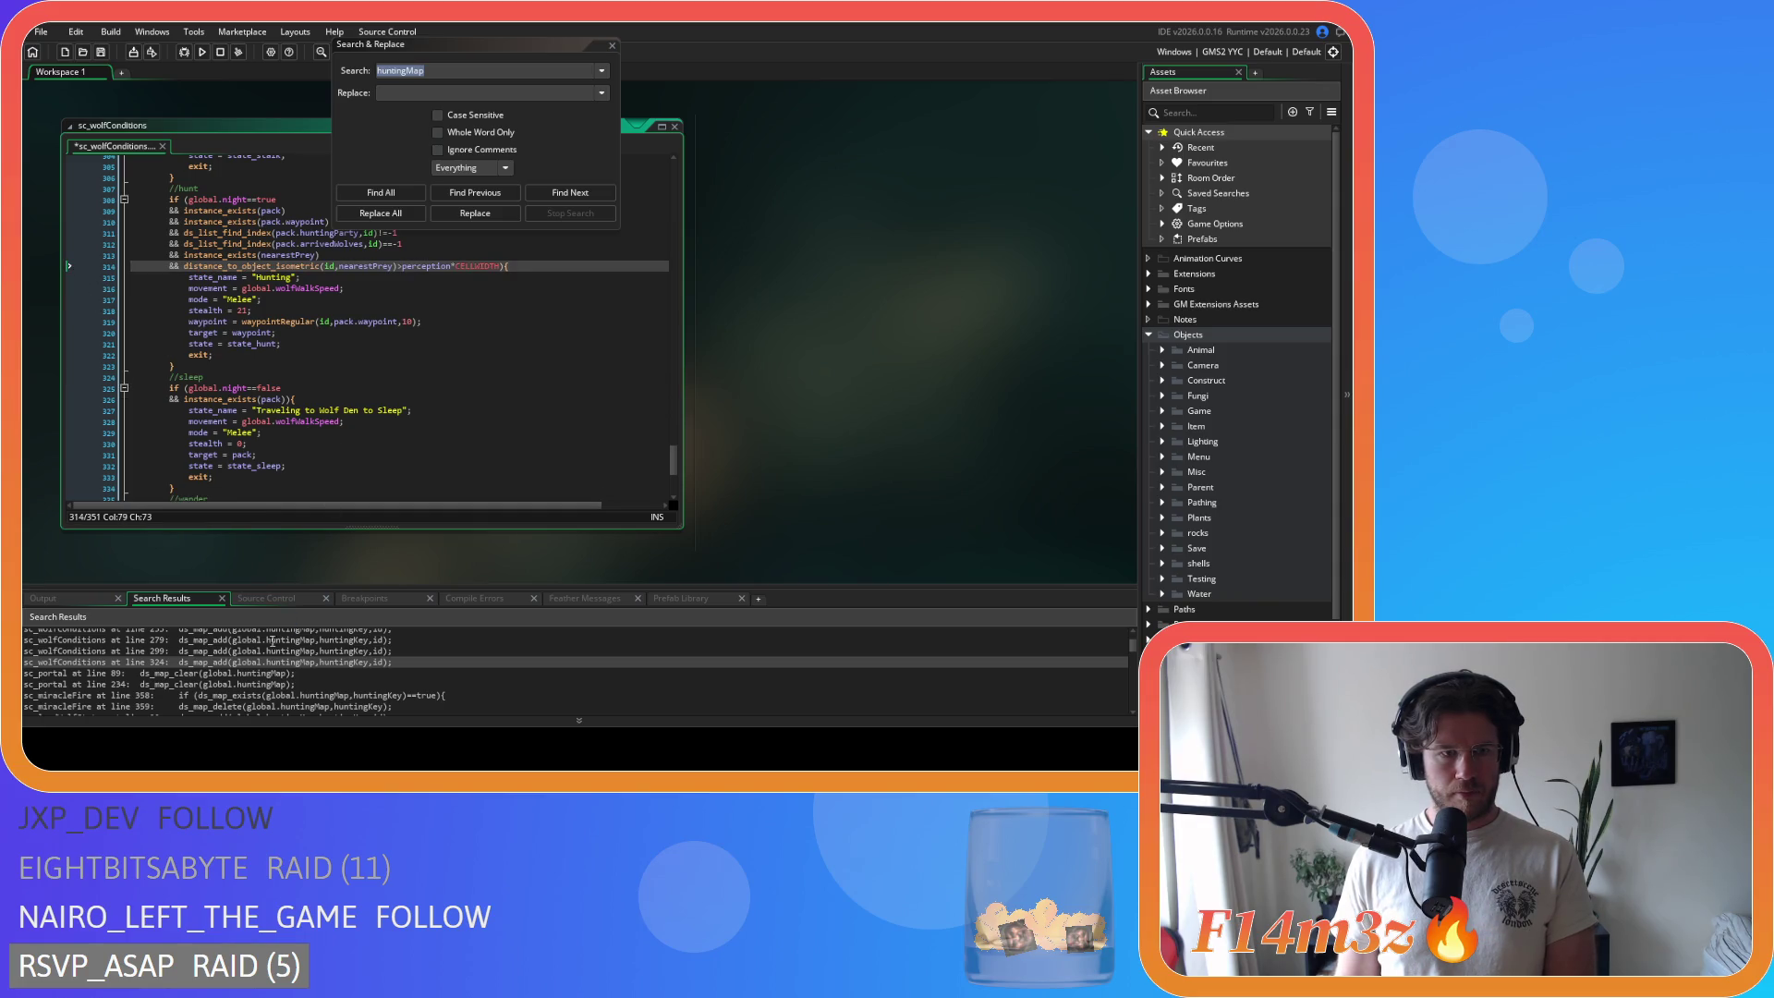
Step: Delete sc_portal's two huntingMap ds_map_clear lines at lines 89 and 233
{"action": "double_click", "coordinate": [228, 673]}
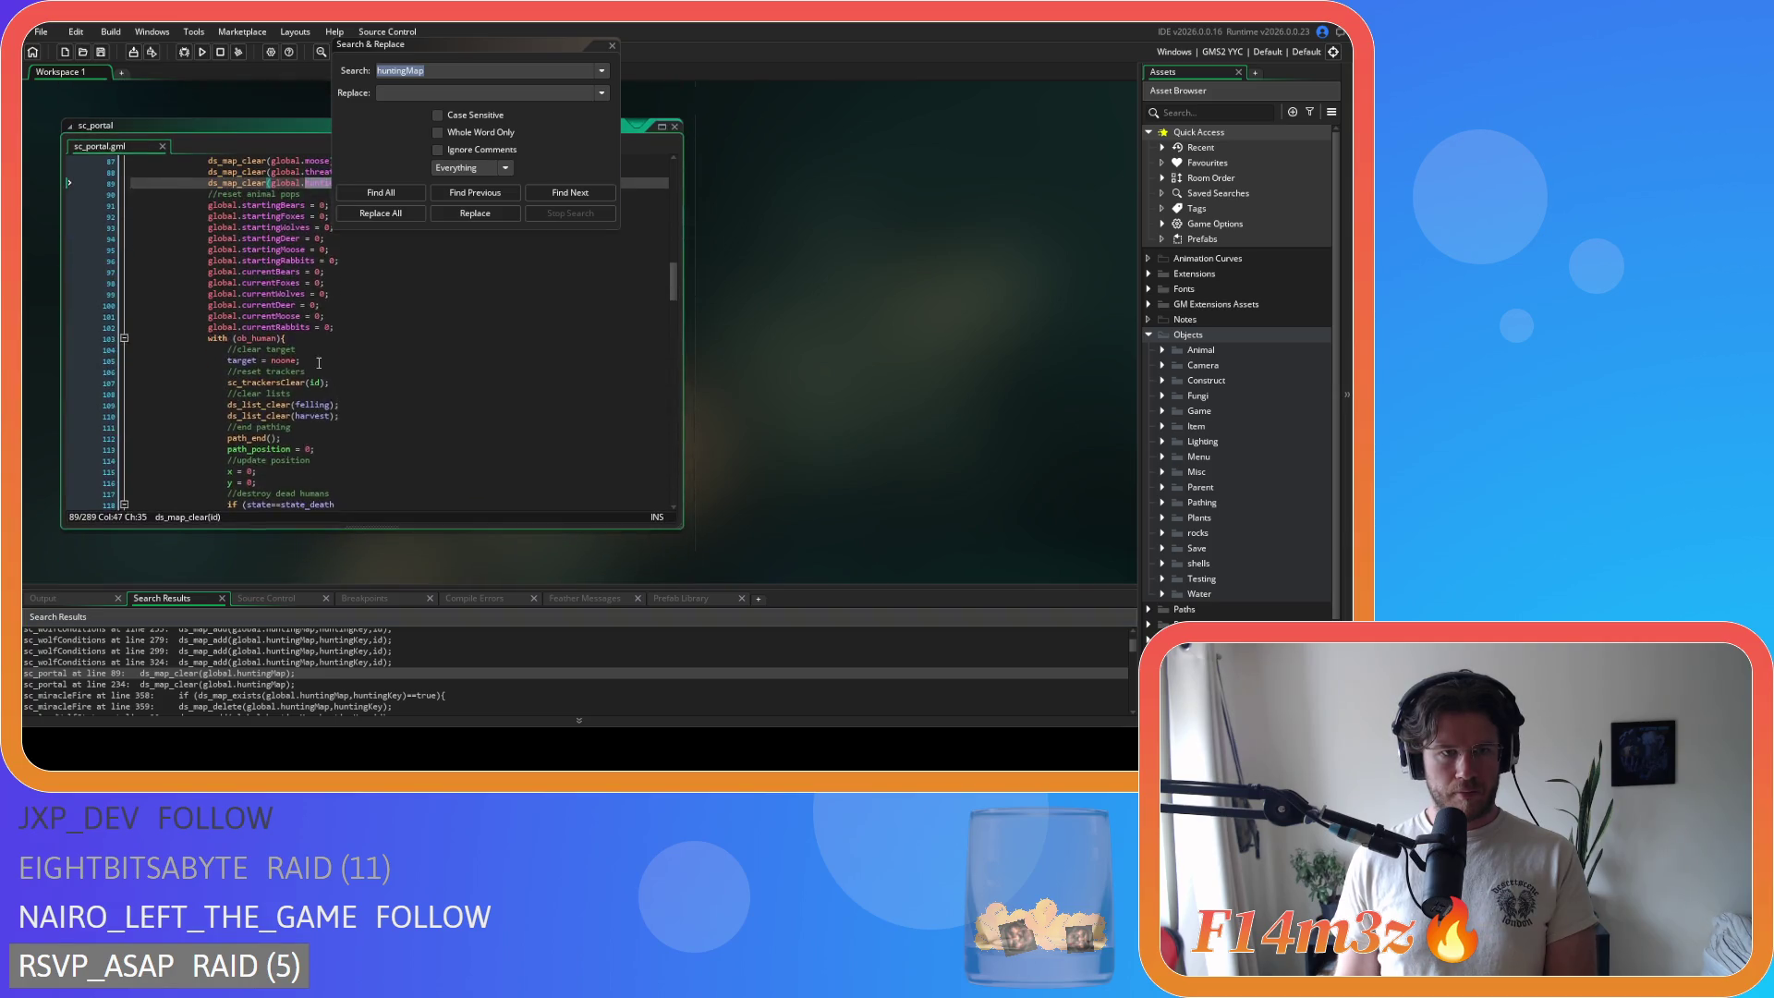
{"action": "left_click_drag", "start_coordinate": [377, 288], "coordinate": [93, 294]}
{"action": "key", "text": "BackSpace"}
{"action": "key", "text": "BackSpace"}
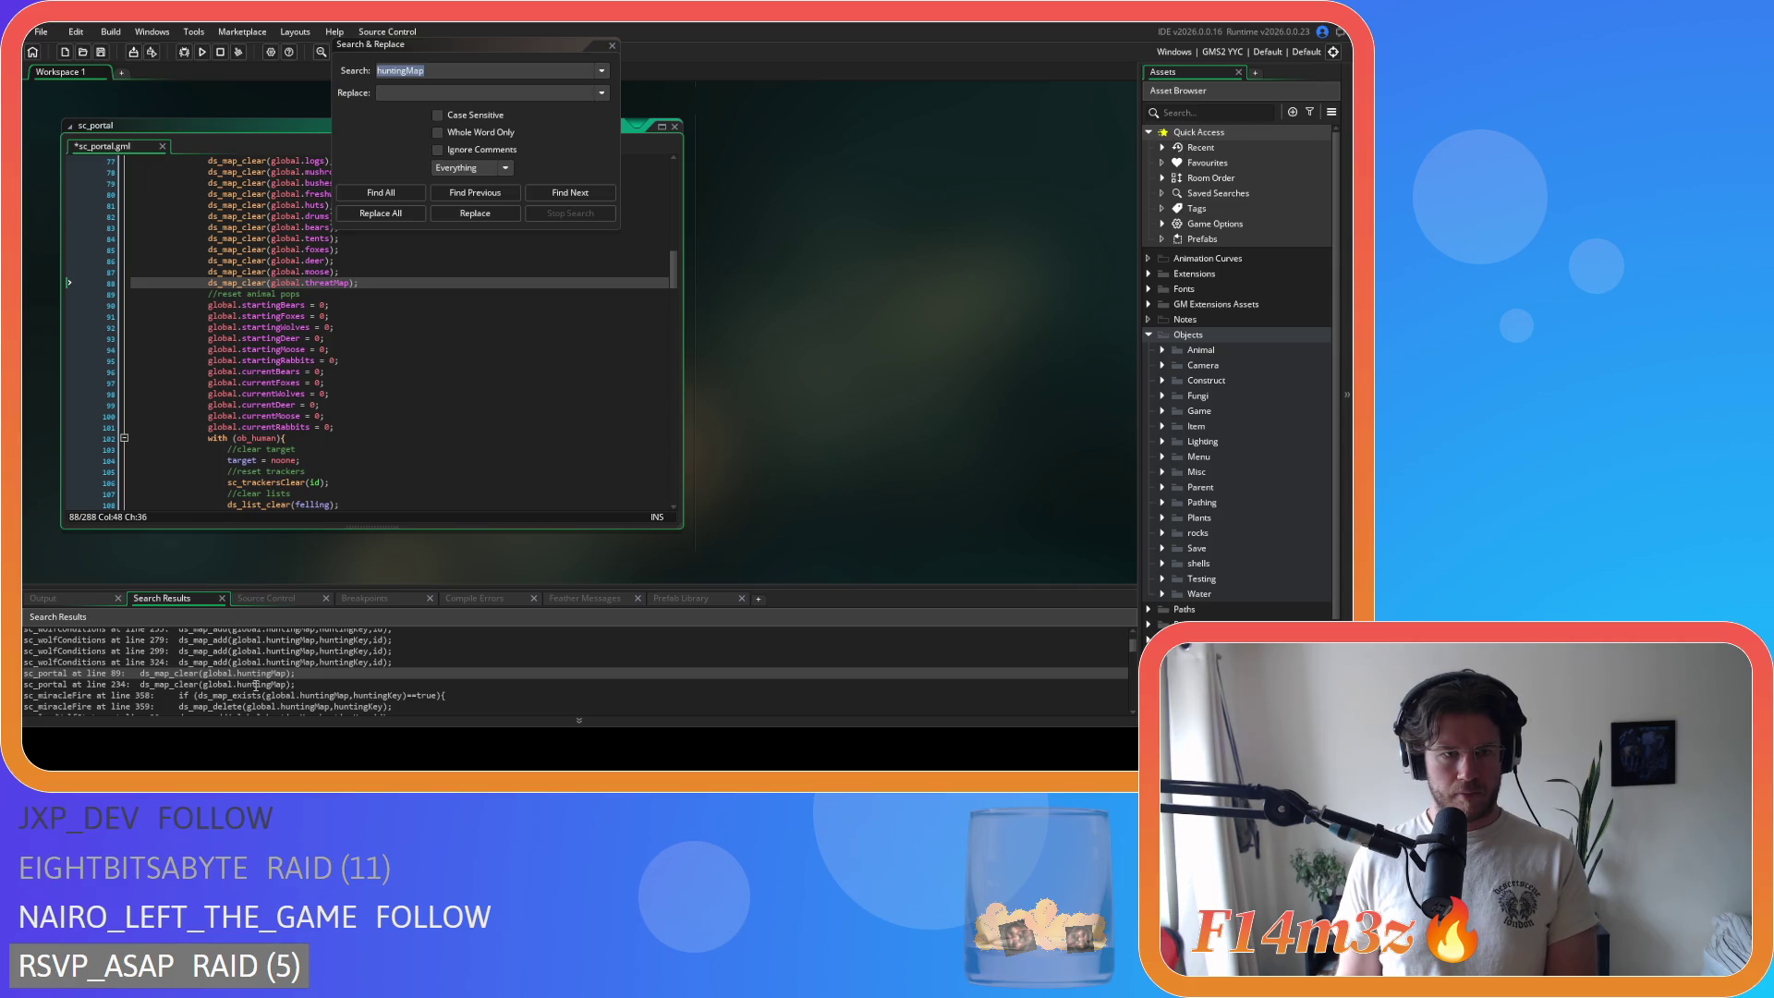
{"action": "double_click", "coordinate": [256, 685]}
{"action": "left_click", "coordinate": [382, 282]}
{"action": "left_click_drag", "start_coordinate": [381, 282], "coordinate": [111, 290]}
{"action": "key", "text": "BackSpace"}
{"action": "key", "text": "BackSpace"}
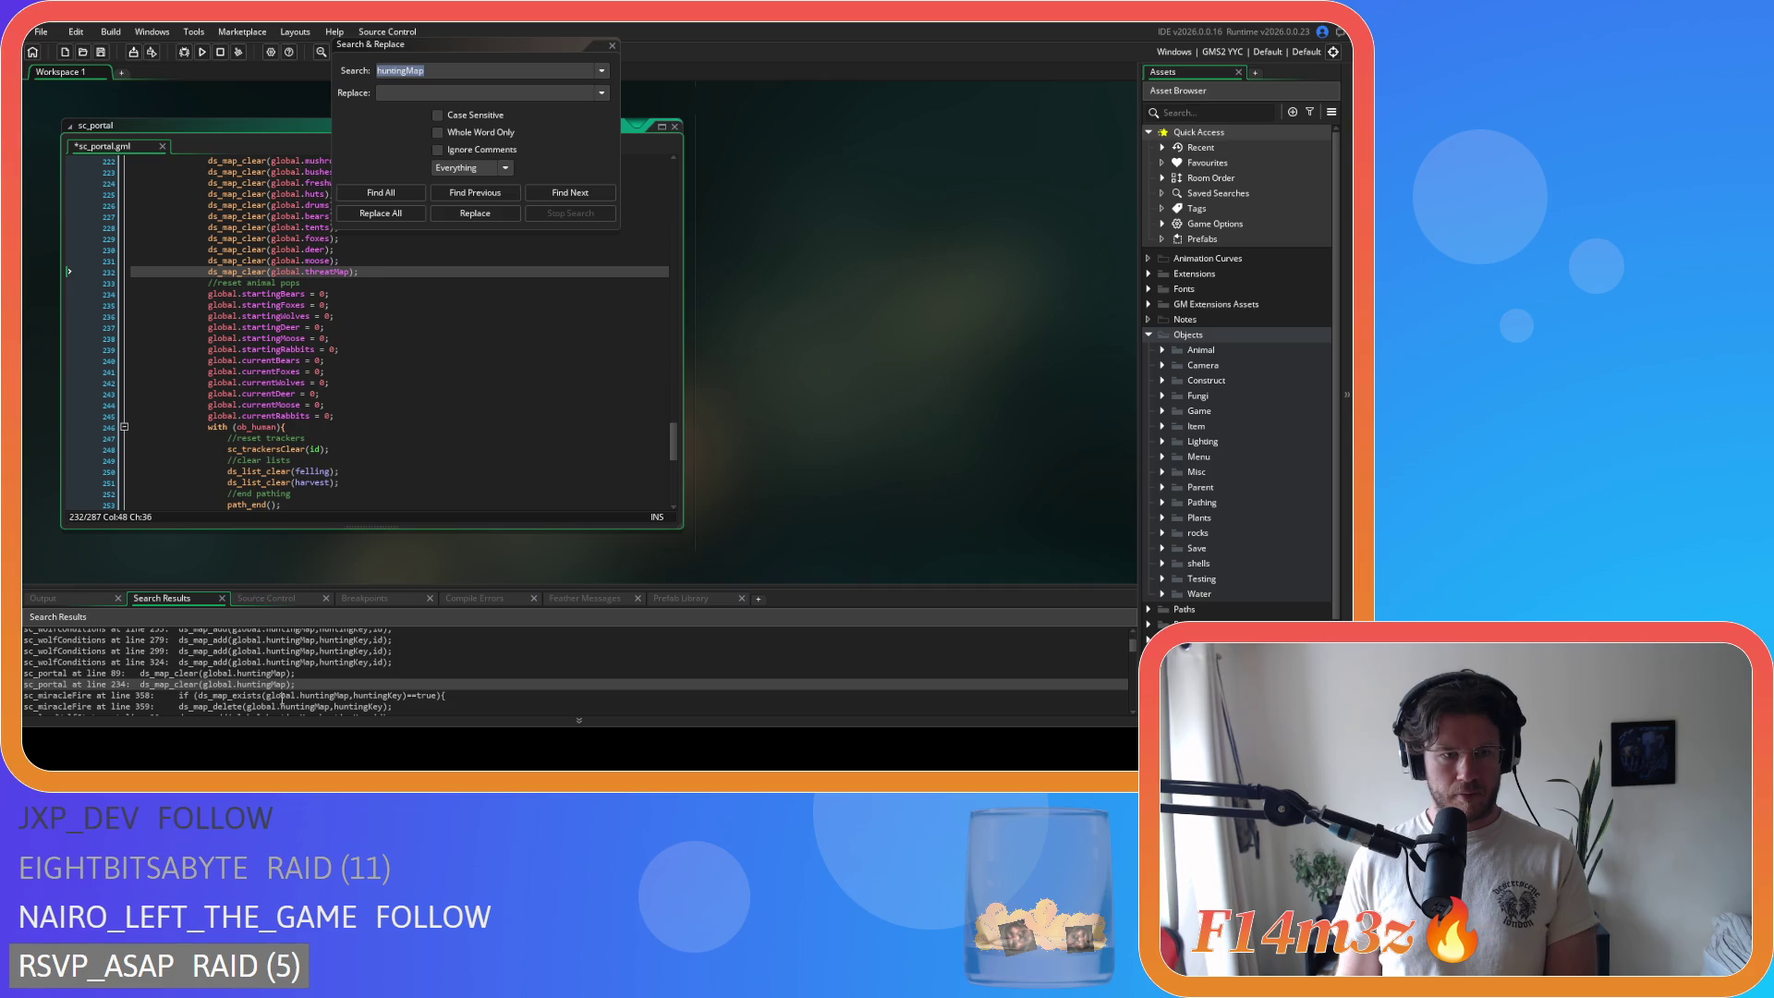
Step: Remove sc_miracleFire's huntingMap check block (lines 355–361) and rerun the huntingMap search
{"action": "double_click", "coordinate": [274, 696]}
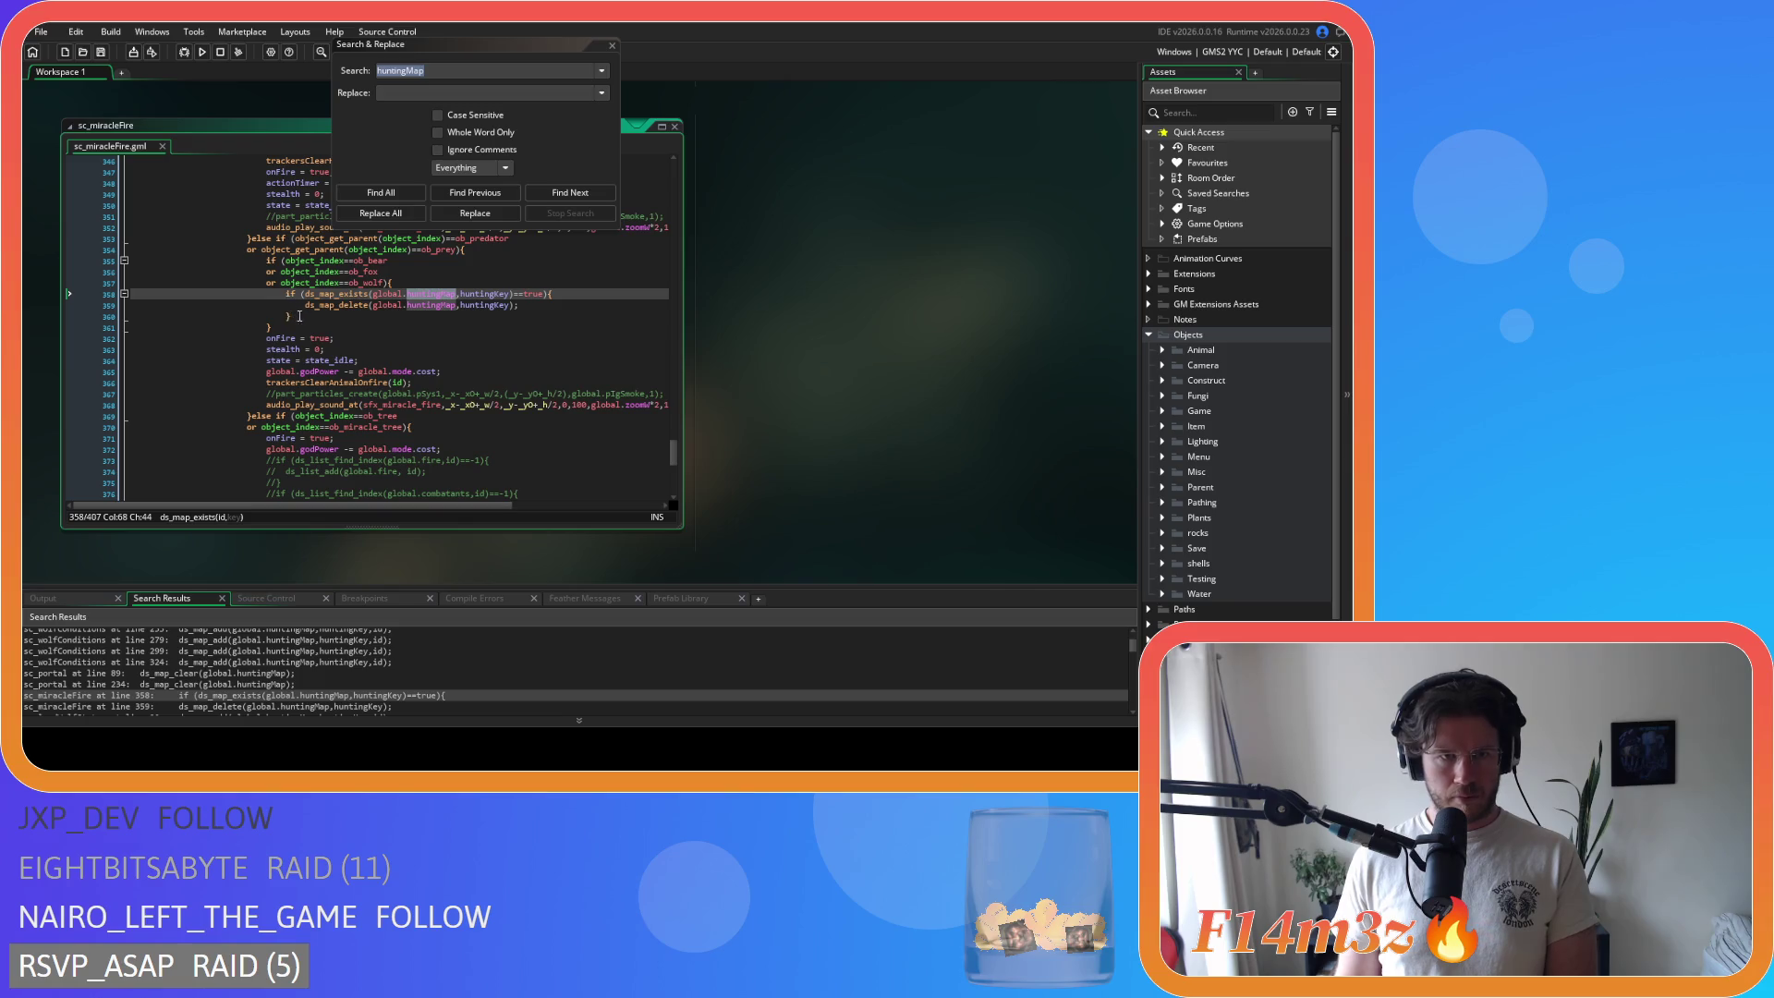
{"action": "left_click", "coordinate": [277, 326]}
{"action": "left_click_drag", "start_coordinate": [263, 326], "coordinate": [162, 293]}
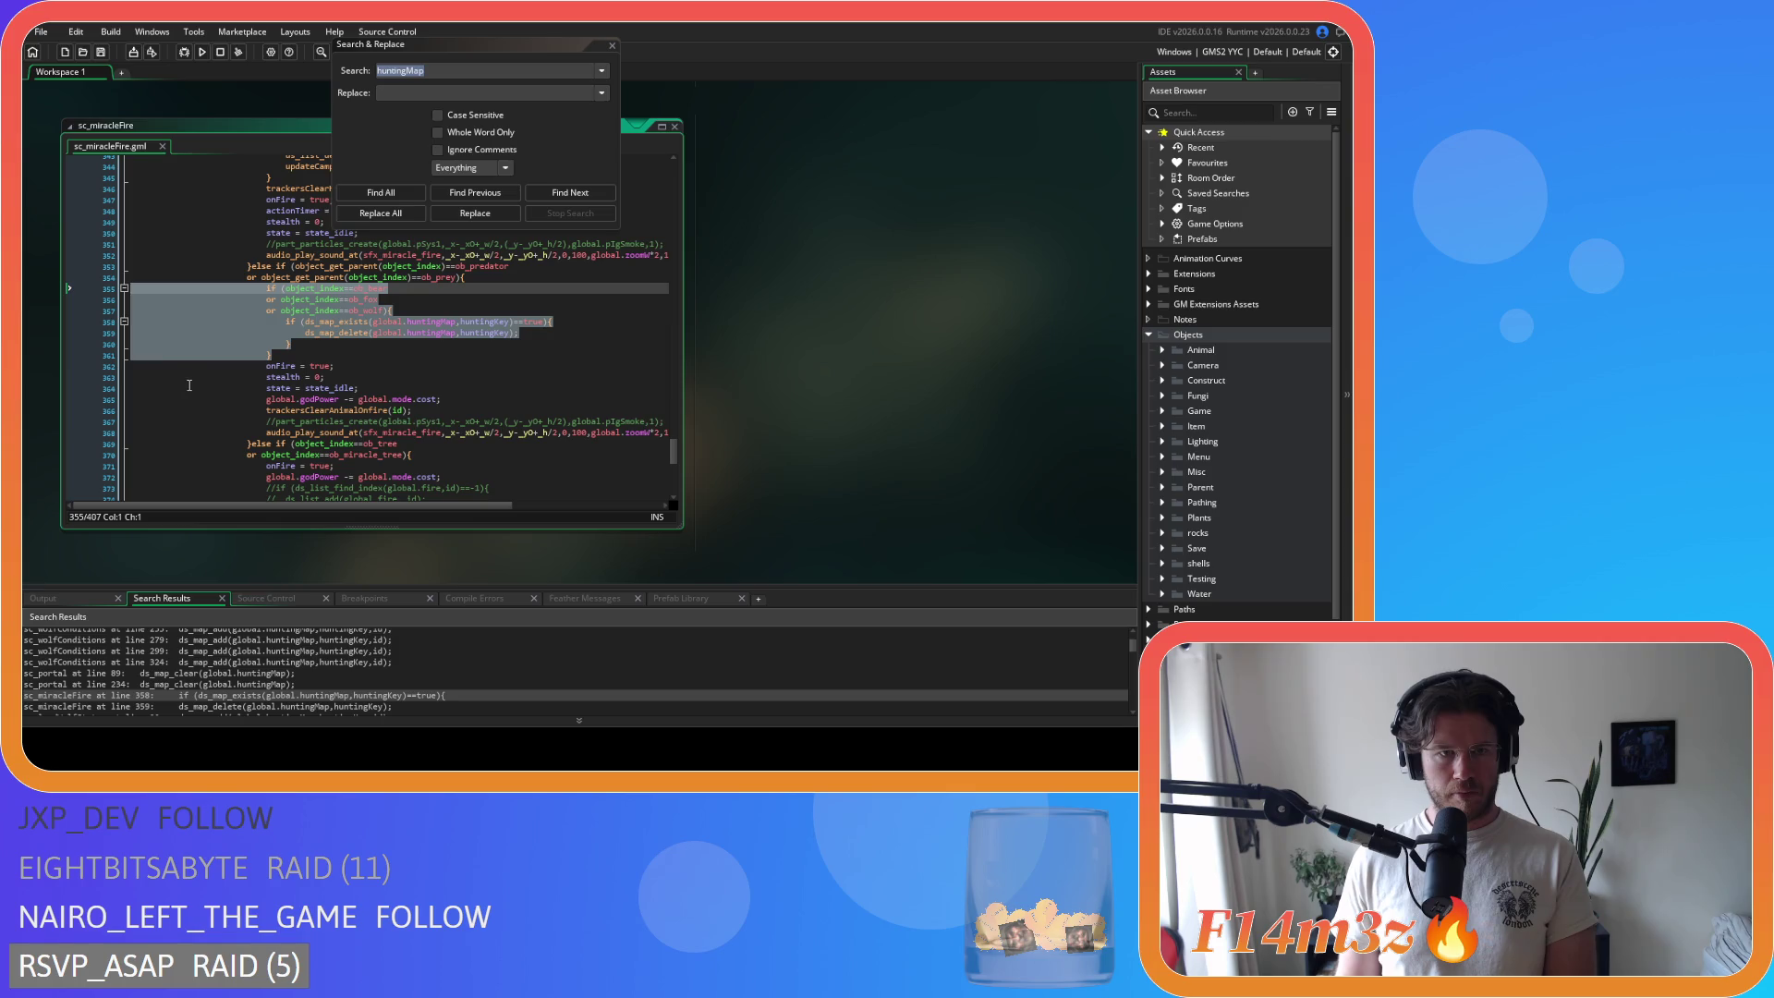
{"action": "key", "text": "BackSpace"}
{"action": "key", "text": "BackSpace"}
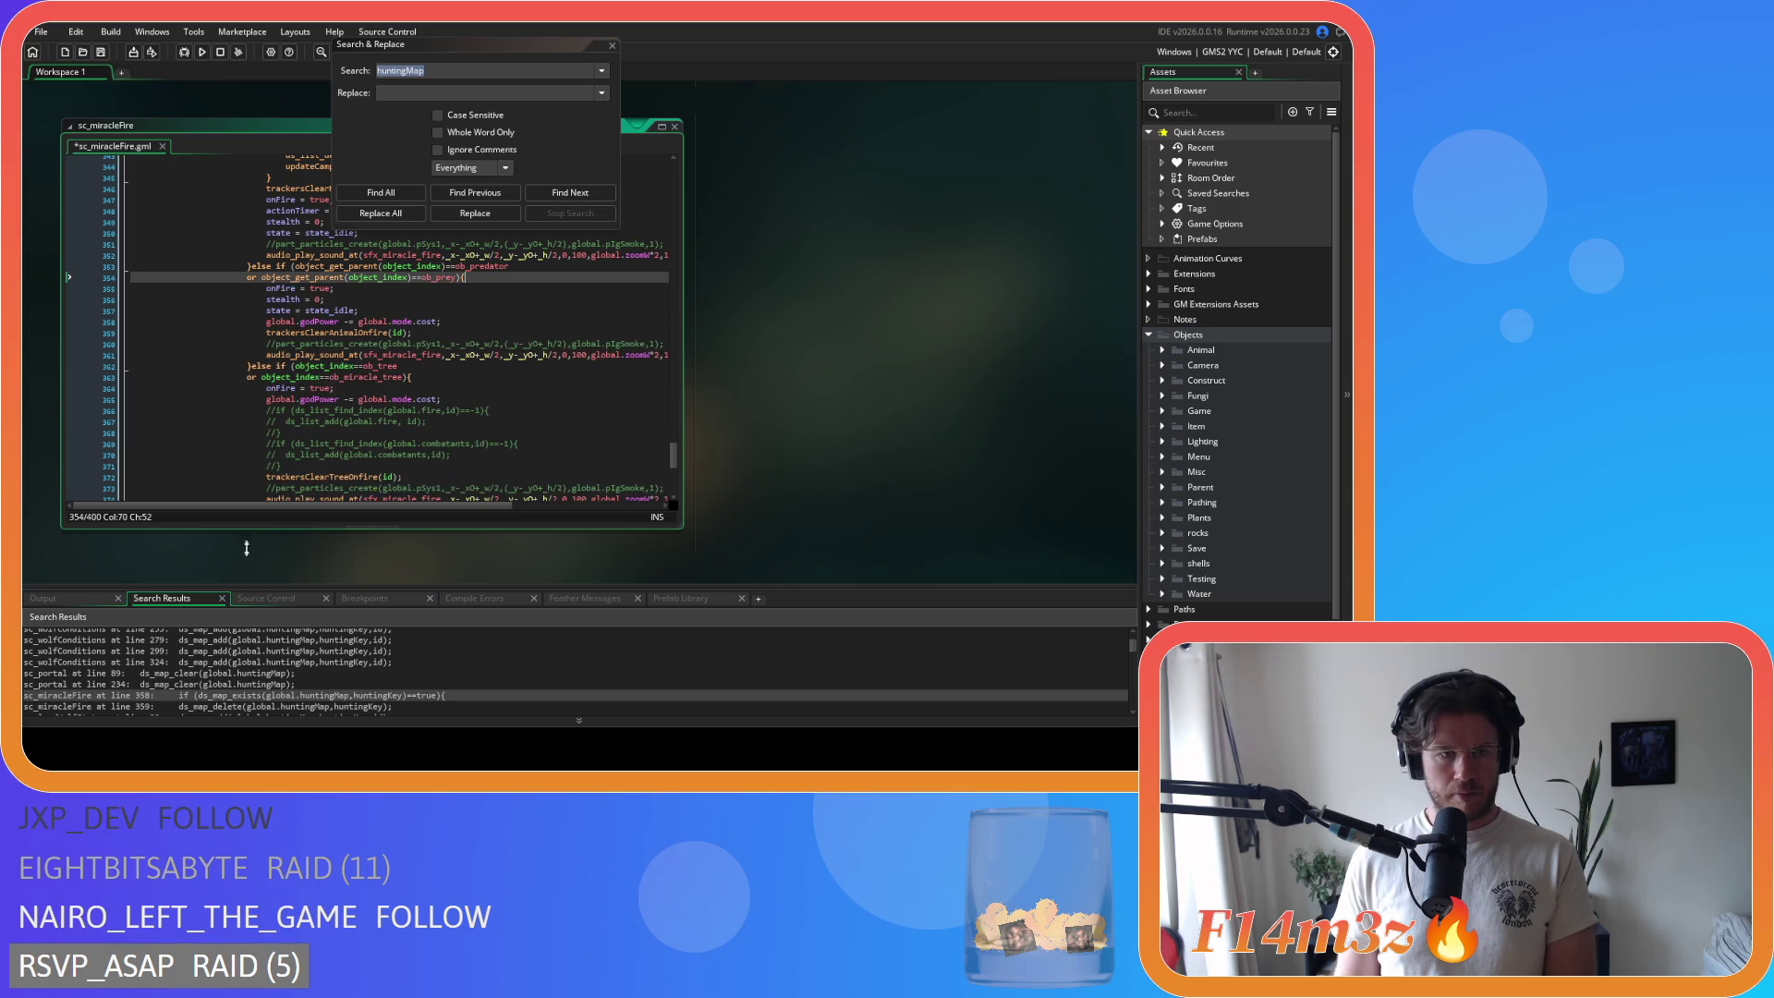
{"action": "double_click", "coordinate": [145, 707]}
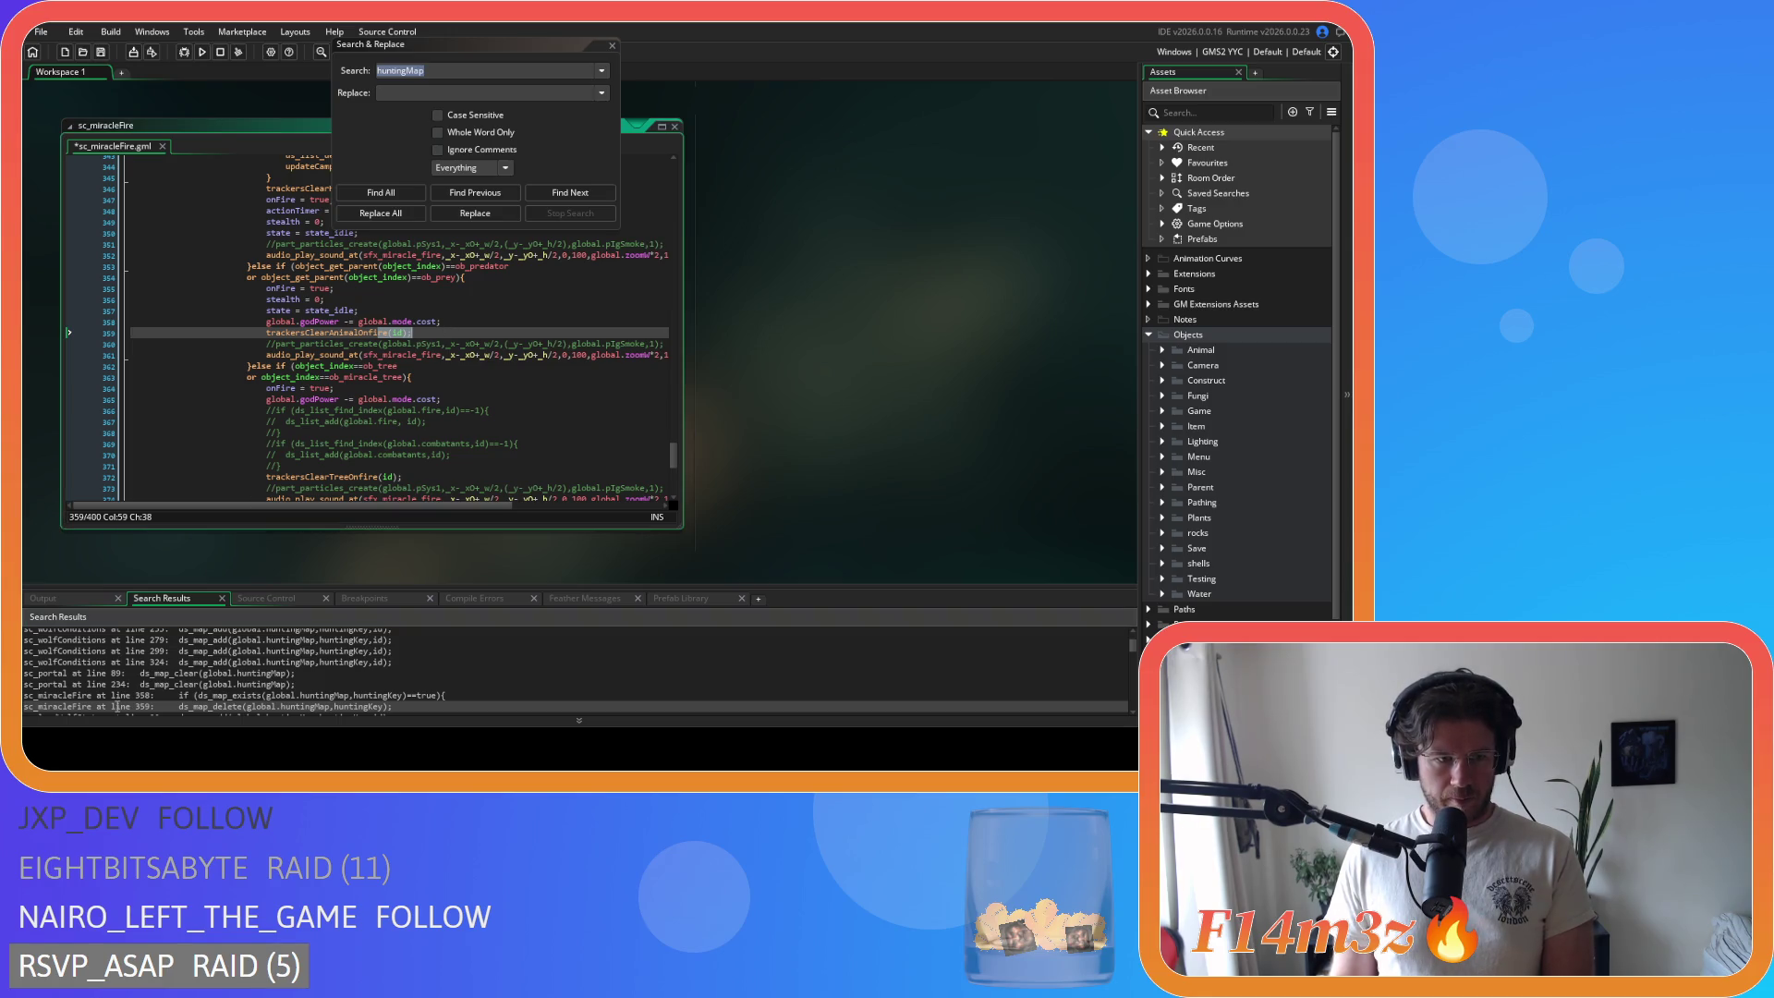
{"action": "scroll", "coordinate": [383, 371], "scroll_direction": "up", "scroll_amount": 1}
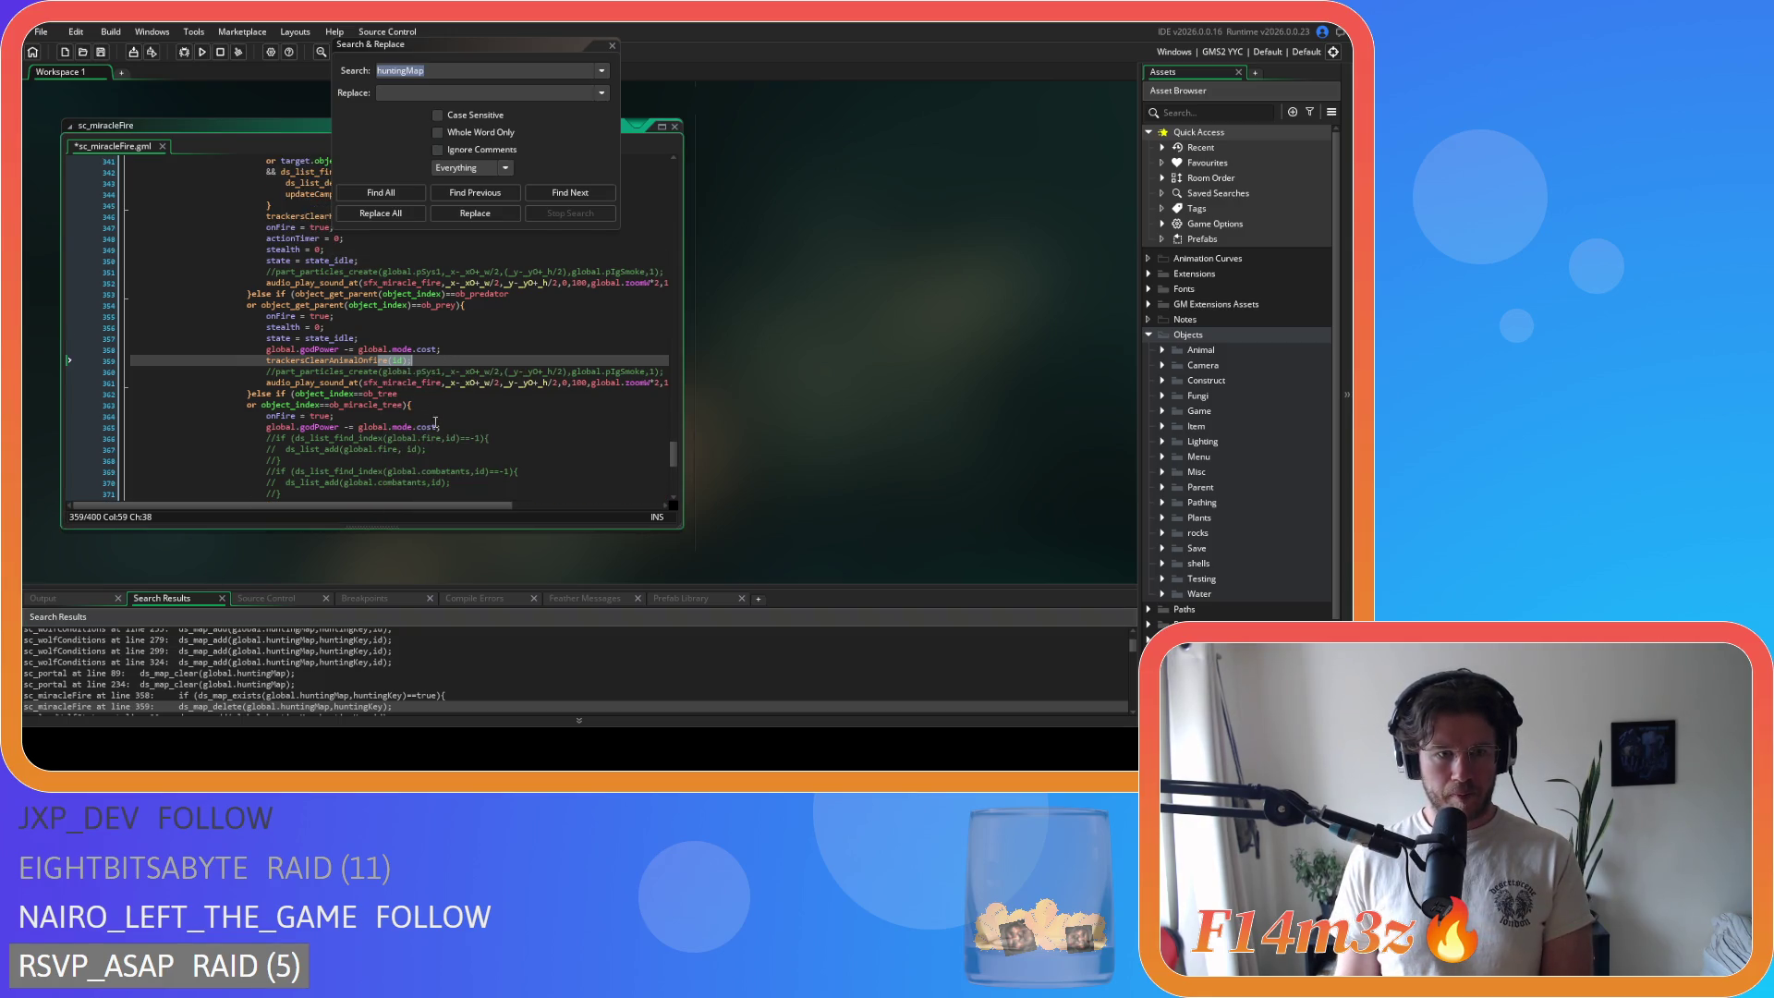
{"action": "left_click", "coordinate": [381, 192]}
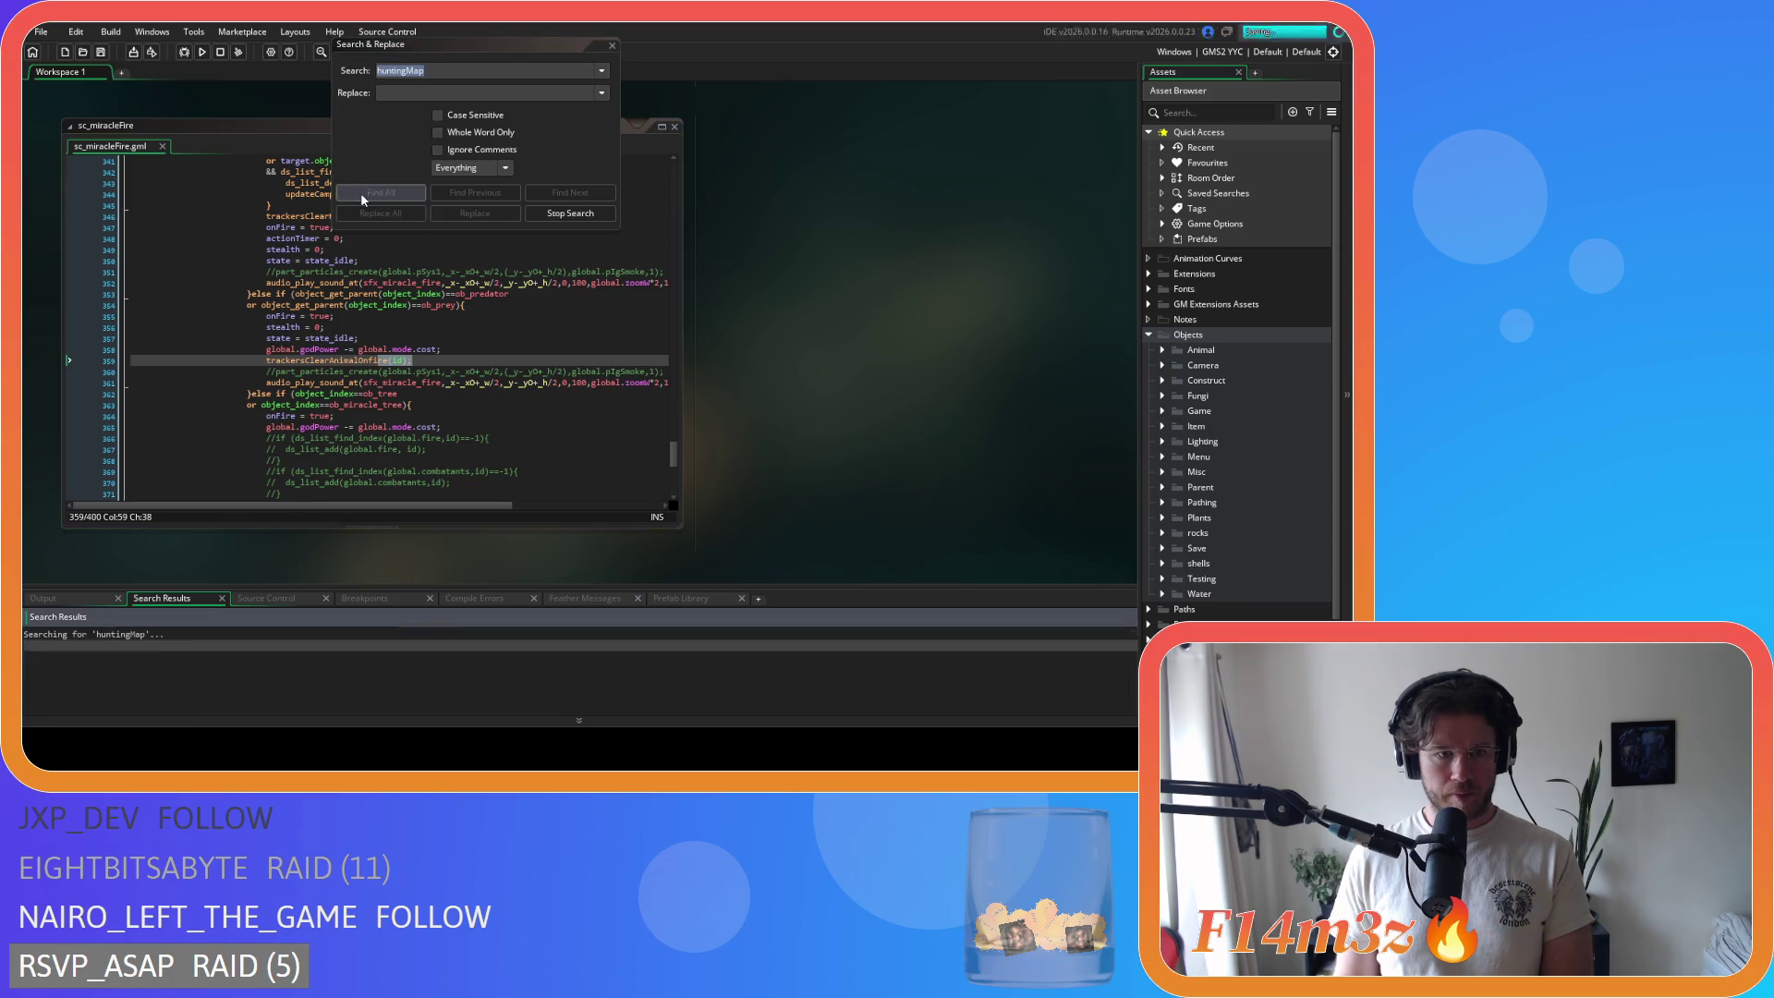
Step: Delete every ds_map_add huntingMap line from sc_loadWolfStates and refresh the search results
{"action": "double_click", "coordinate": [120, 645]}
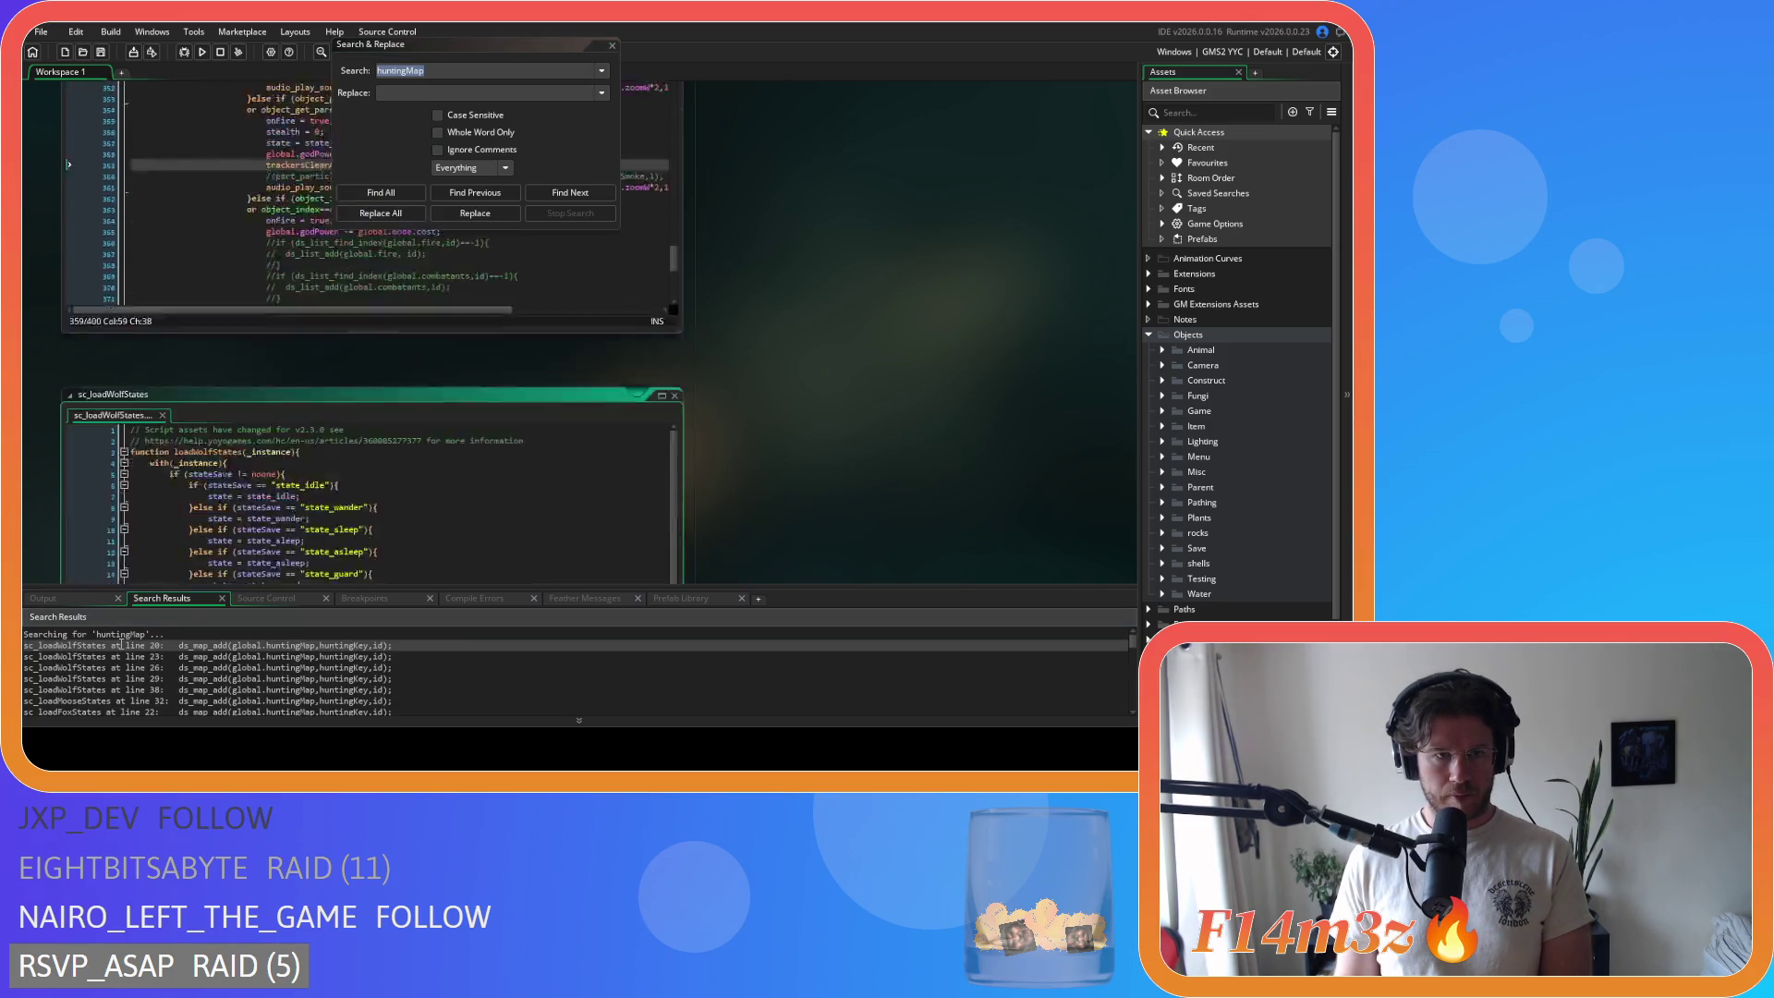
{"action": "left_click_drag", "start_coordinate": [416, 374], "coordinate": [74, 370]}
{"action": "key", "text": "BackSpace"}
{"action": "key", "text": "BackSpace"}
{"action": "left_click_drag", "start_coordinate": [422, 394], "coordinate": [181, 386]}
{"action": "key", "text": "BackSpace"}
{"action": "left_click_drag", "start_coordinate": [423, 416], "coordinate": [115, 414]}
{"action": "key", "text": "BackSpace"}
{"action": "key", "text": "BackSpace"}
{"action": "left_click_drag", "start_coordinate": [423, 438], "coordinate": [170, 436]}
{"action": "key", "text": "BackSpace"}
{"action": "key", "text": "BackSpace"}
{"action": "scroll", "coordinate": [487, 474], "scroll_direction": "down", "scroll_amount": 4}
{"action": "left_click_drag", "start_coordinate": [423, 388], "coordinate": [130, 388]}
{"action": "key", "text": "BackSpace"}
{"action": "key", "text": "BackSpace"}
{"action": "scroll", "coordinate": [422, 440], "scroll_direction": "down", "scroll_amount": 3}
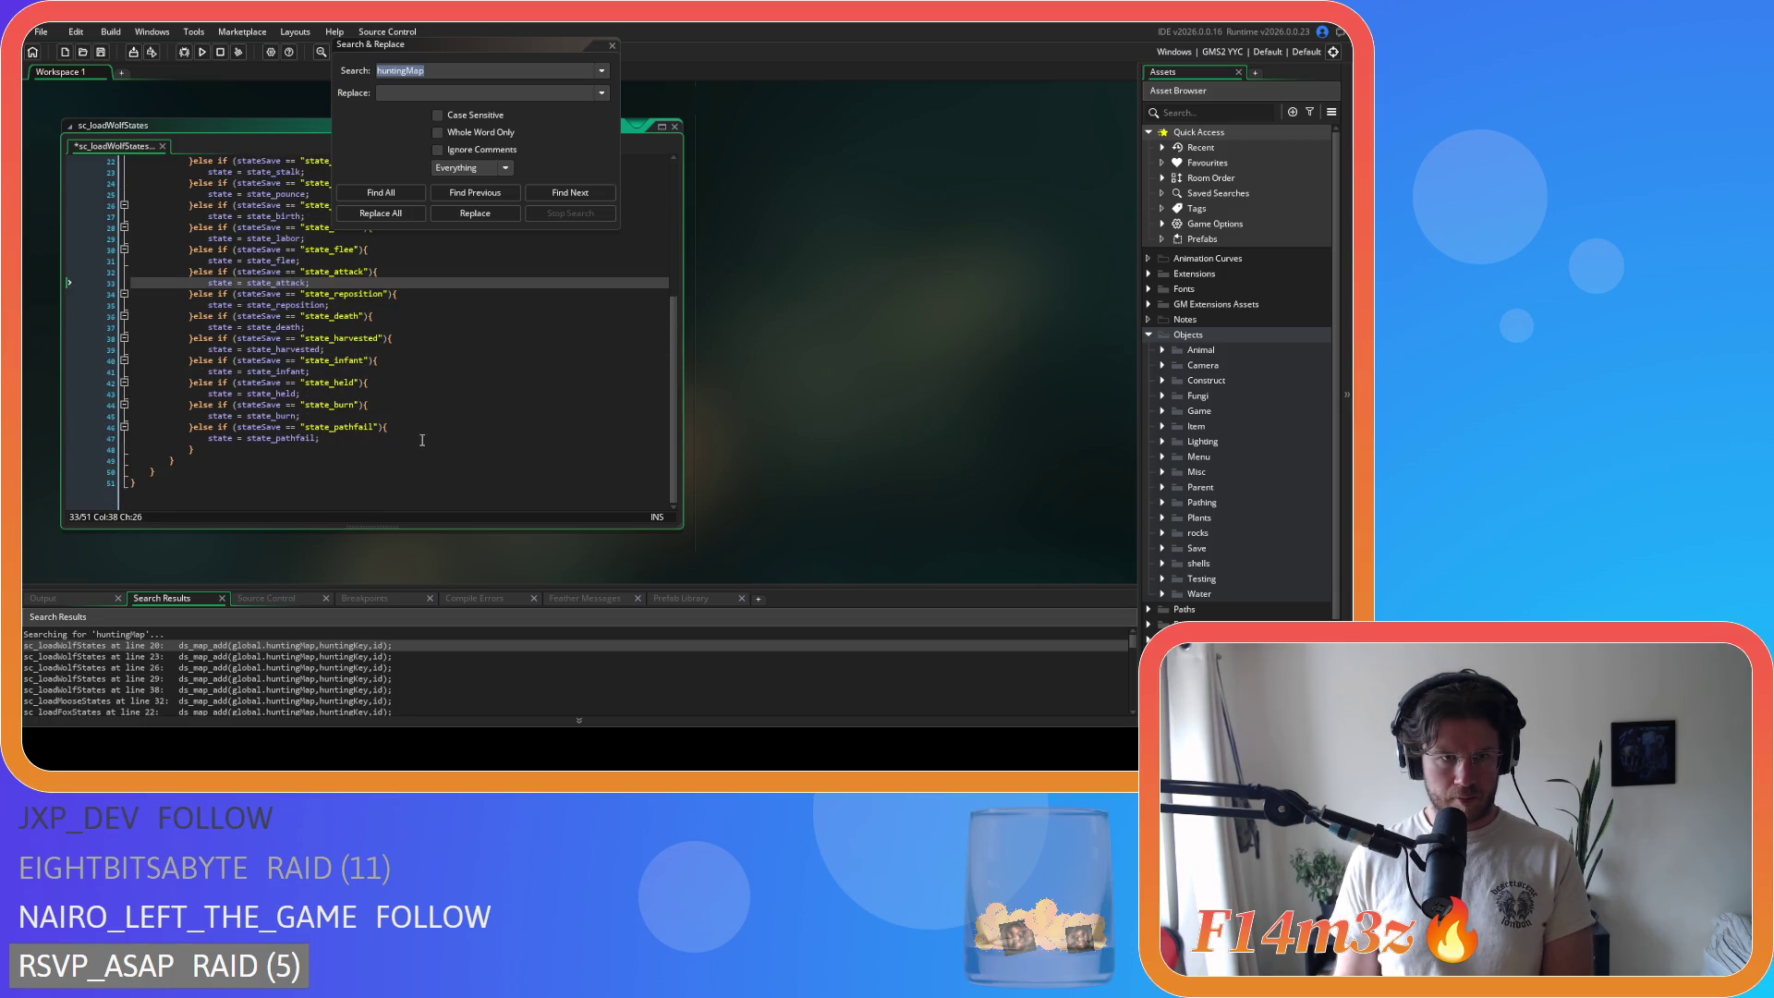
{"action": "left_click", "coordinate": [392, 195]}
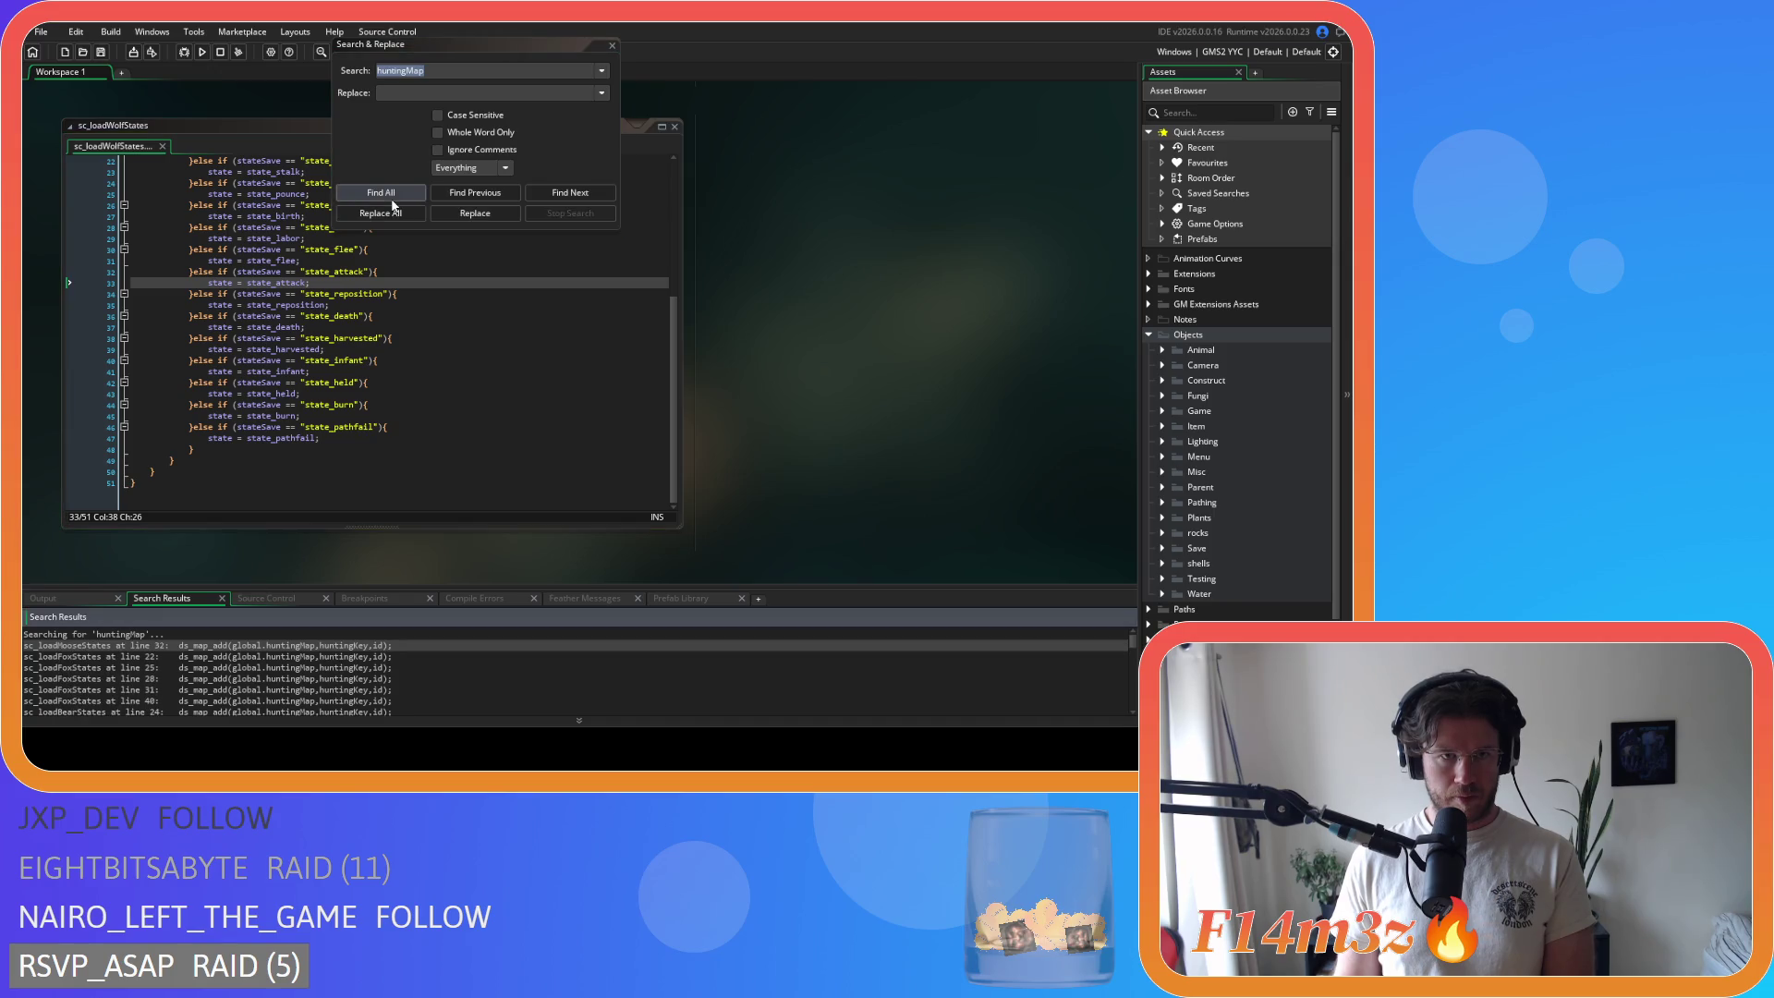
Step: Delete the huntingMap line at line 32 of sc_loadMooseStates and refresh the results
{"action": "double_click", "coordinate": [127, 645]}
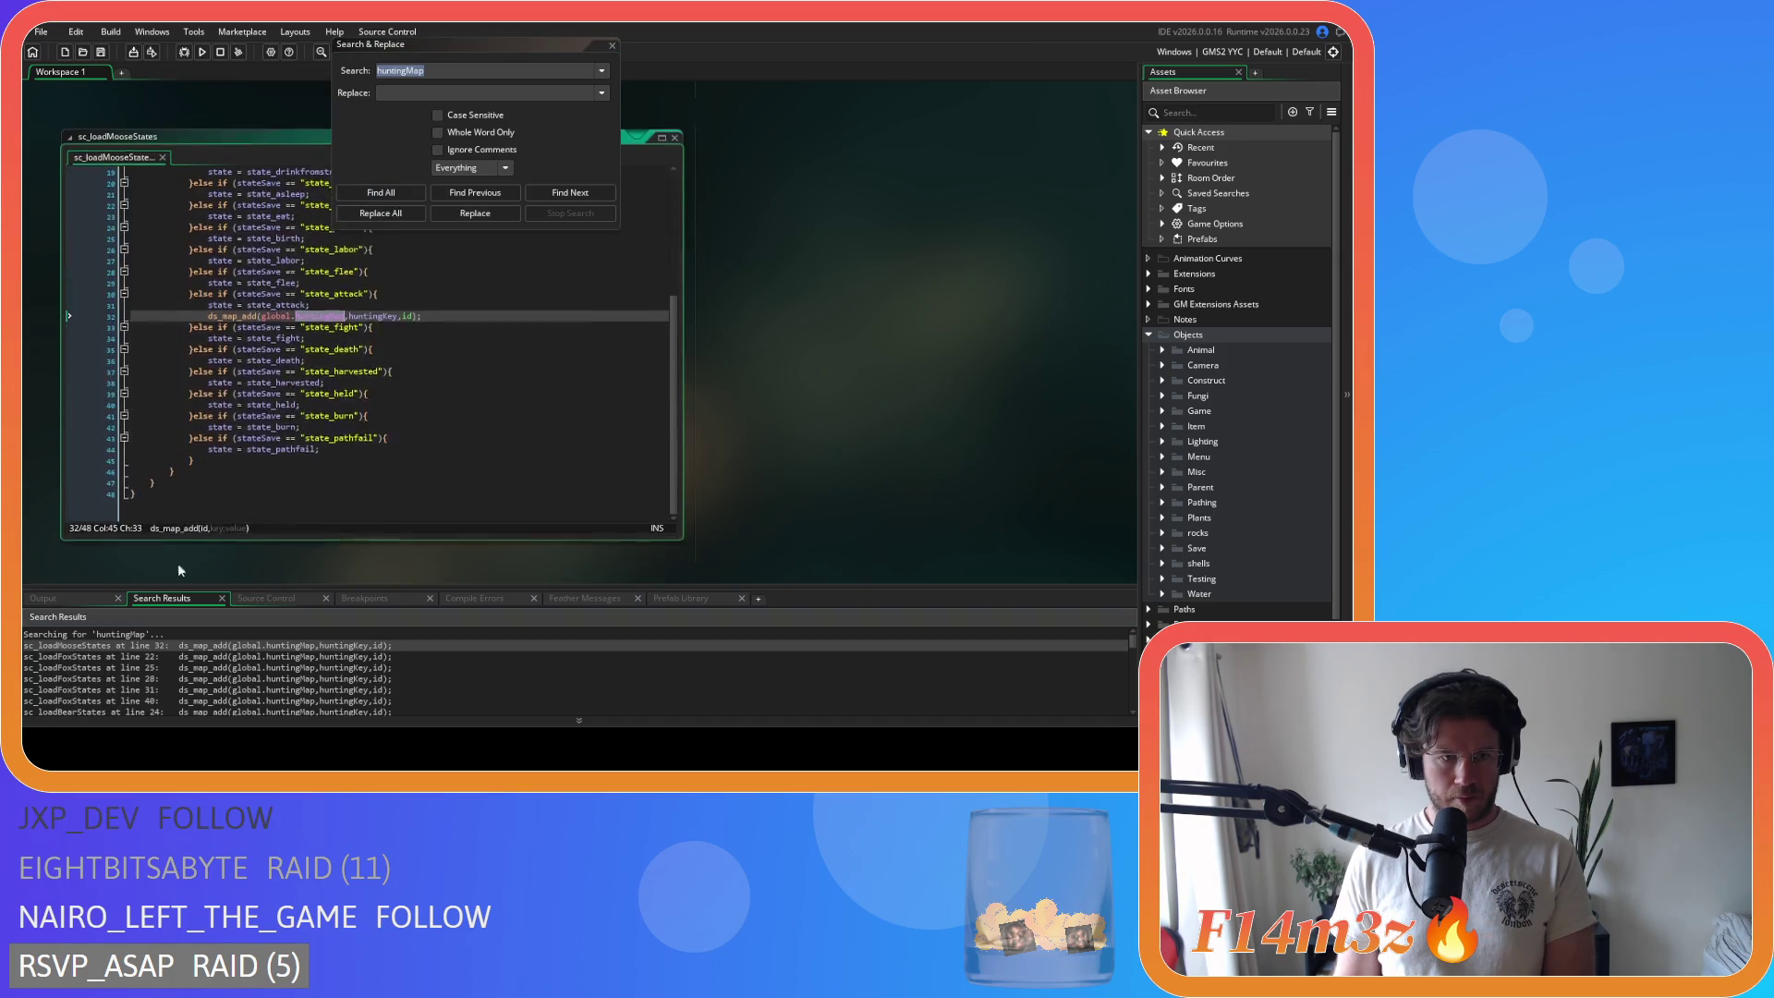
{"action": "left_click_drag", "start_coordinate": [433, 304], "coordinate": [176, 308]}
{"action": "key", "text": "BackSpace"}
{"action": "key", "text": "BackSpace"}
{"action": "scroll", "coordinate": [408, 451], "scroll_direction": "up", "scroll_amount": 5}
{"action": "left_click", "coordinate": [379, 191]}
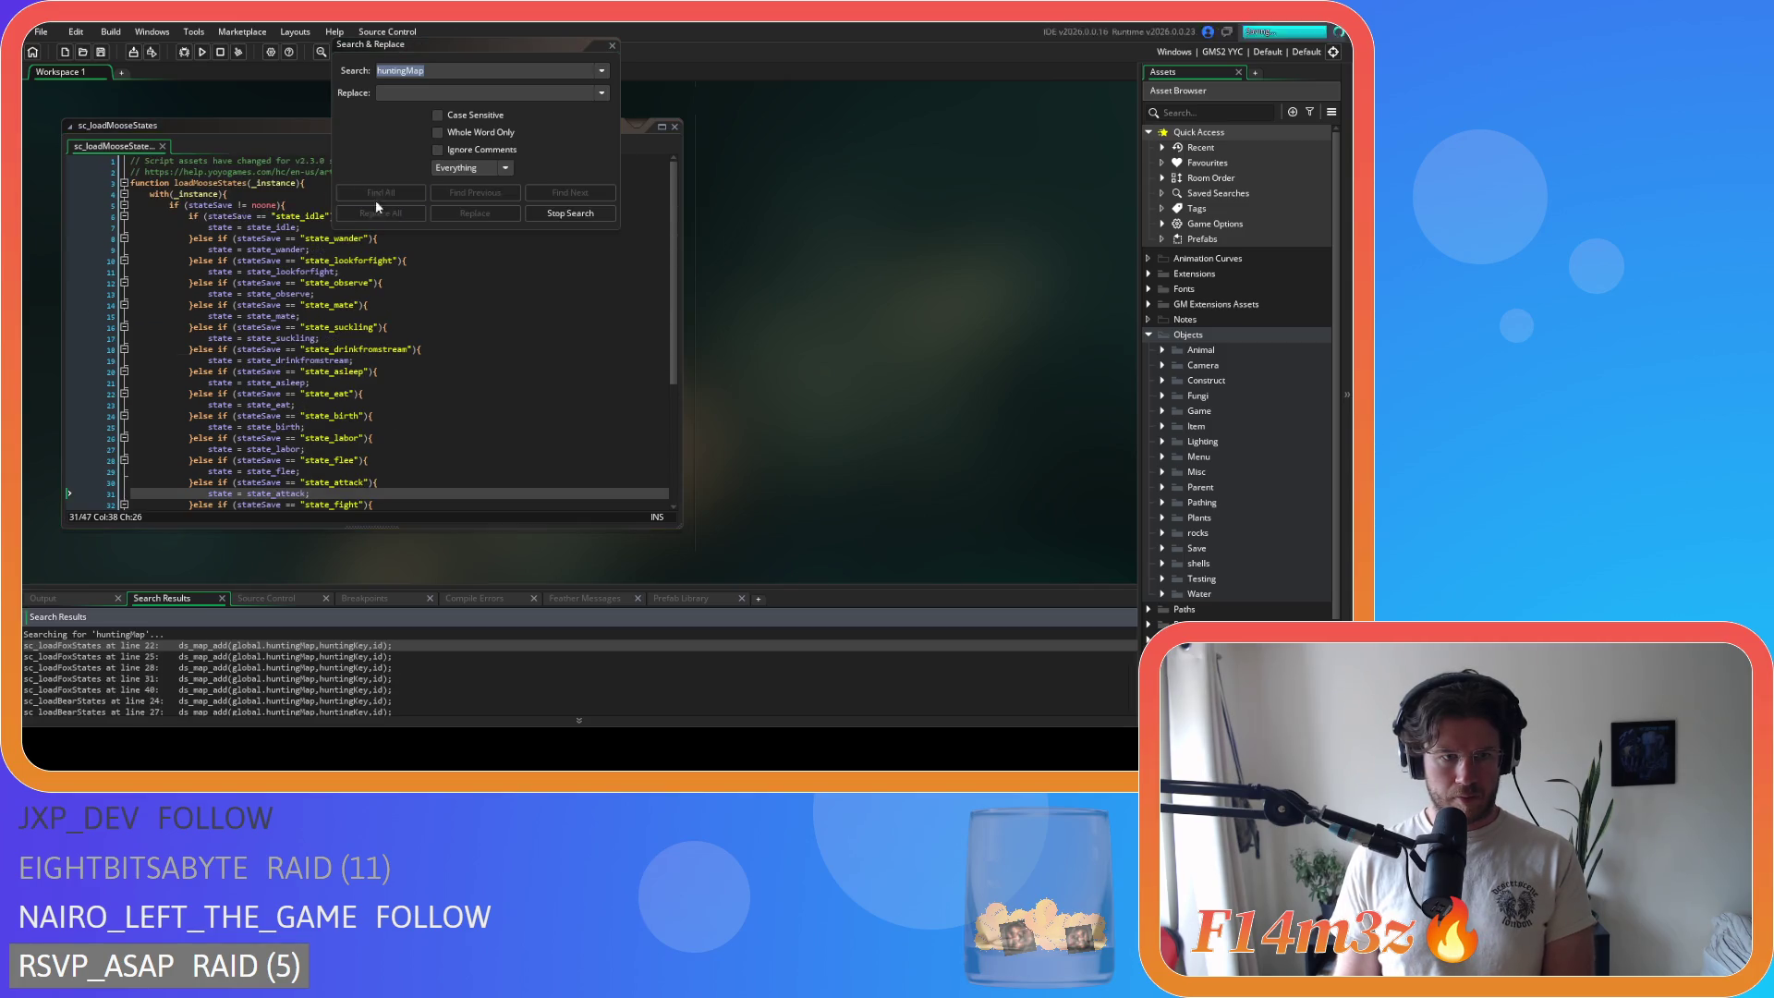
Step: In sc_loadFoxStates, delete the huntingMap calls at line 22 and in the hunt state
{"action": "double_click", "coordinate": [158, 645]}
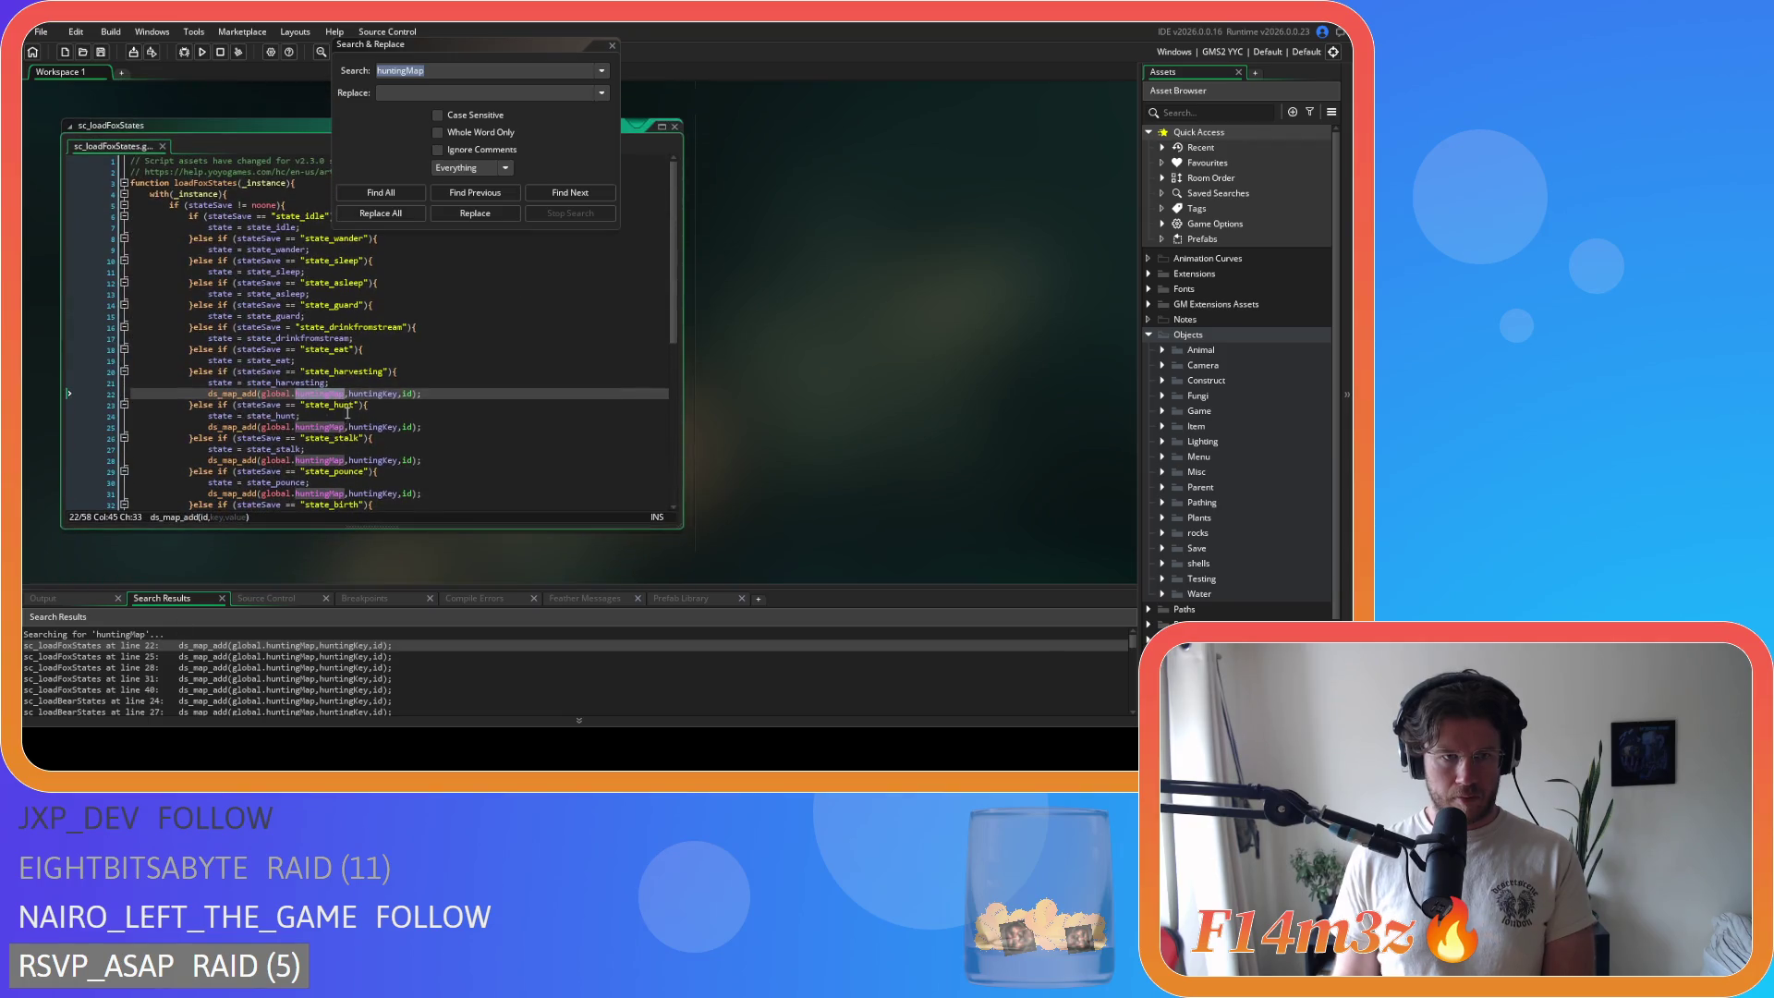
{"action": "left_click_drag", "start_coordinate": [444, 393], "coordinate": [131, 393]}
{"action": "key", "text": "BackSpace"}
{"action": "left_click_drag", "start_coordinate": [441, 428], "coordinate": [130, 428]}
{"action": "key", "text": "BackSpace"}
{"action": "key", "text": "BackSpace"}
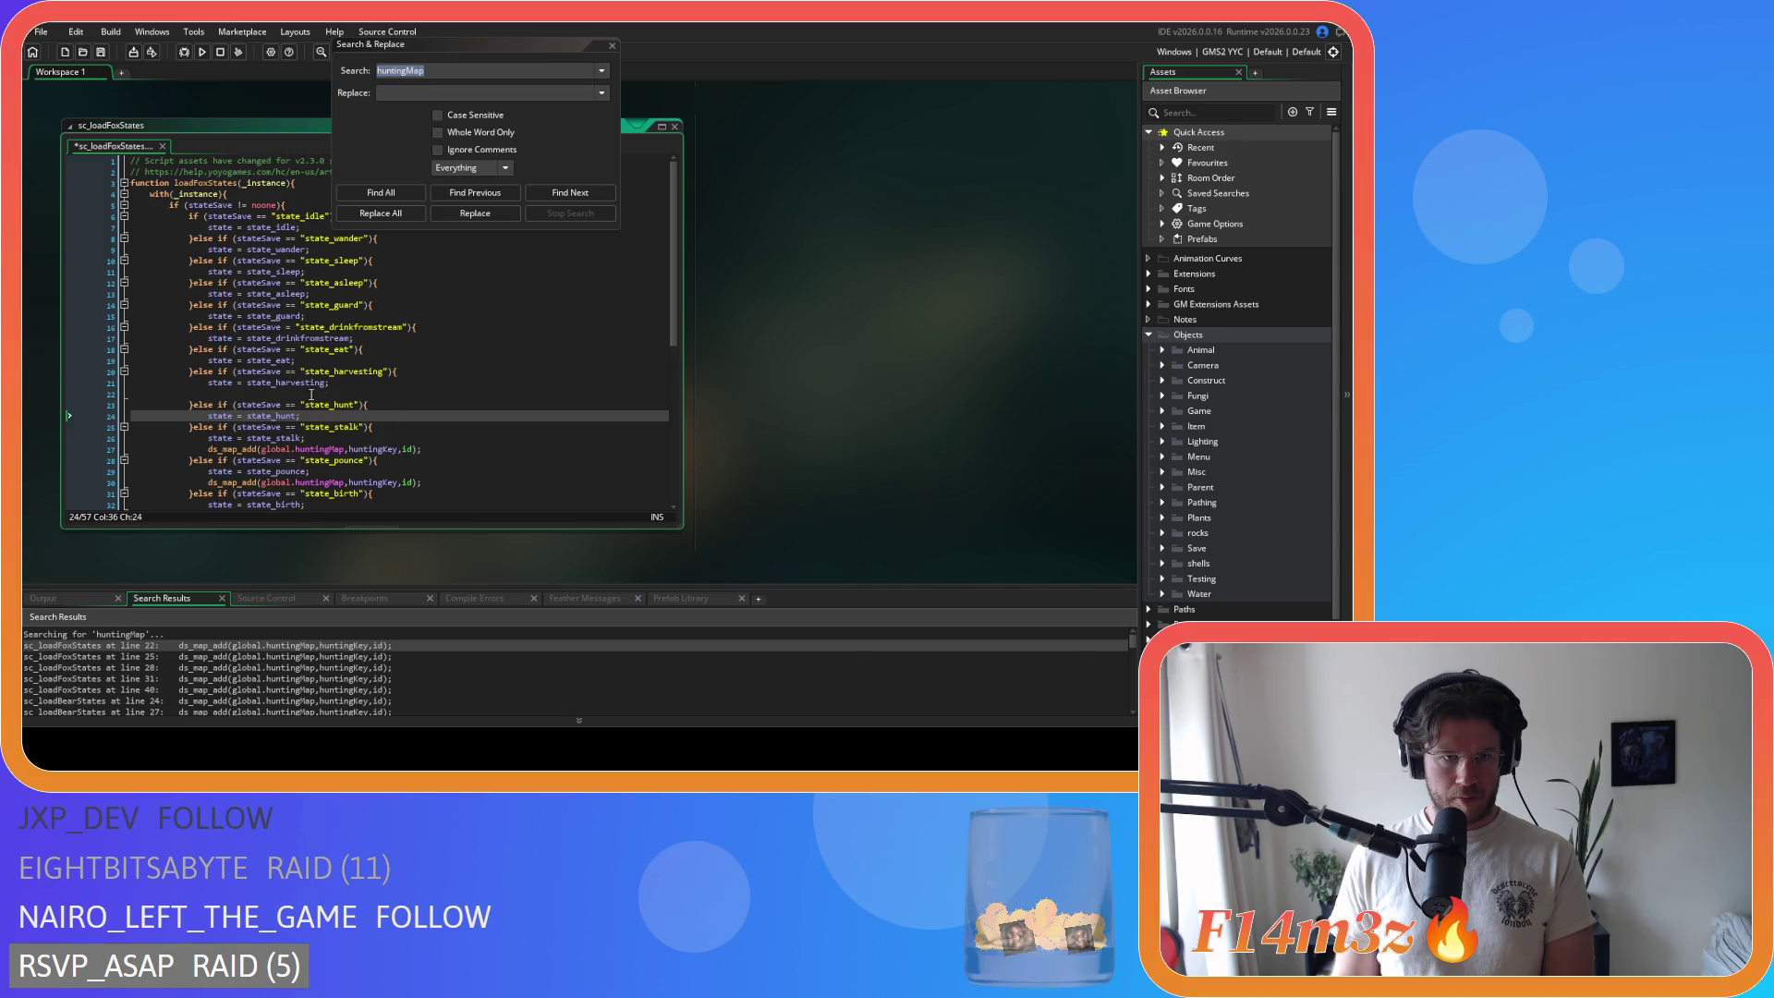
{"action": "left_click", "coordinate": [317, 394]}
{"action": "key", "text": "BackSpace"}
Step: Delete the stalk, pounce and attack states' huntingMap lines and refresh the search
{"action": "left_click_drag", "start_coordinate": [423, 438], "coordinate": [130, 438]}
{"action": "key", "text": "BackSpace"}
{"action": "key", "text": "BackSpace"}
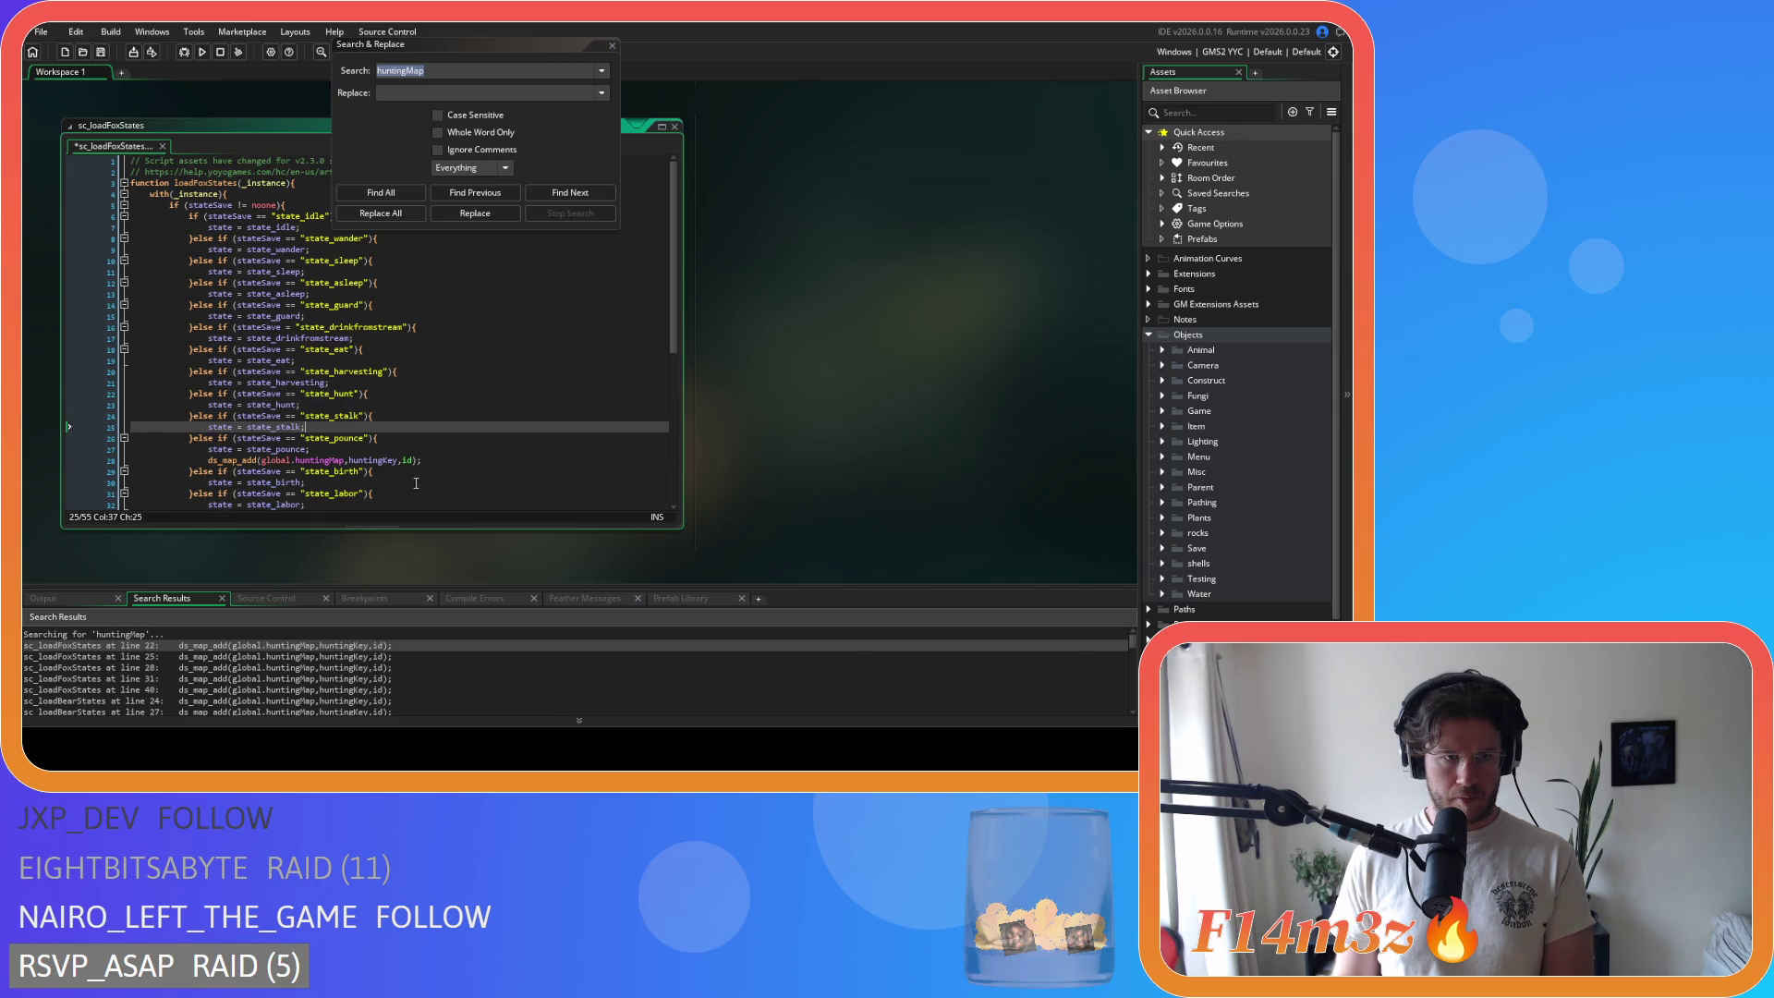
{"action": "left_click_drag", "start_coordinate": [436, 460], "coordinate": [130, 460]}
{"action": "key", "text": "BackSpace"}
{"action": "key", "text": "BackSpace"}
{"action": "scroll", "coordinate": [388, 466], "scroll_direction": "down", "scroll_amount": 3}
{"action": "scroll", "coordinate": [388, 466], "scroll_direction": "down", "scroll_amount": 2}
{"action": "left_click_drag", "start_coordinate": [424, 383], "coordinate": [130, 383]}
{"action": "key", "text": "BackSpace"}
{"action": "key", "text": "BackSpace"}
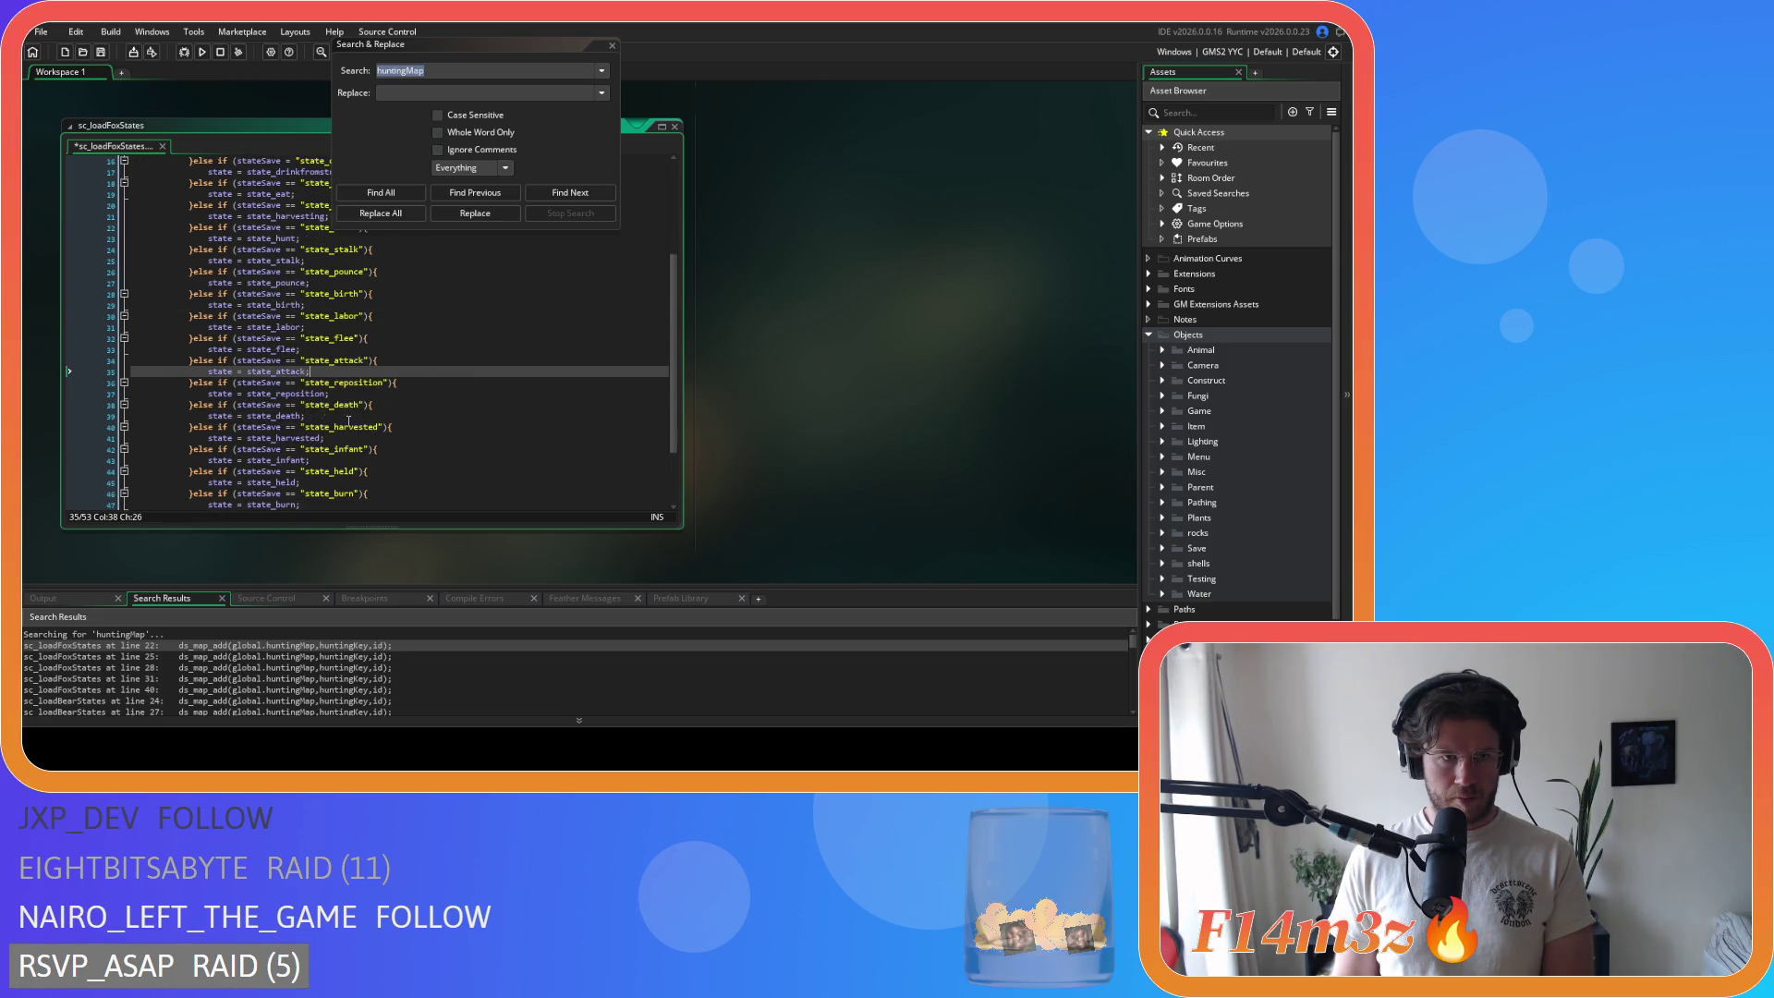
{"action": "scroll", "coordinate": [326, 421], "scroll_direction": "down", "scroll_amount": 3}
{"action": "left_click", "coordinate": [380, 193]}
Step: Delete sc_loadBearStates' huntingMap calls on lines 24–30 and refresh the search results
{"action": "double_click", "coordinate": [210, 645]}
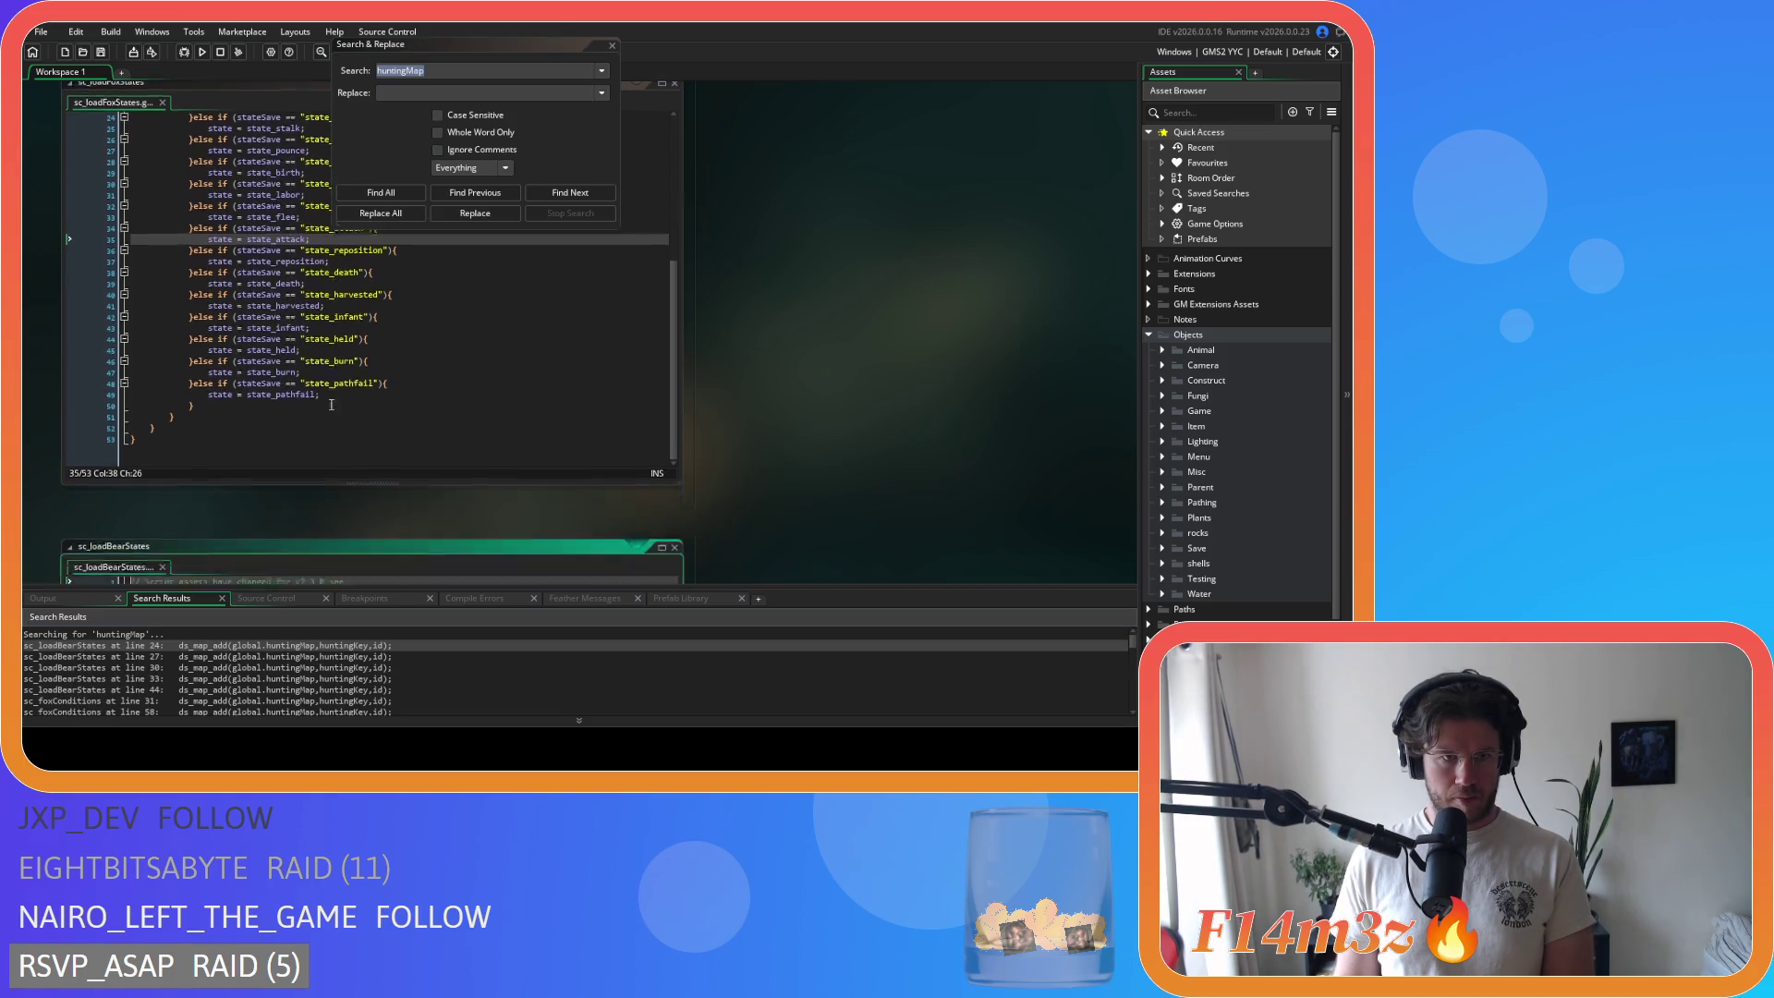
{"action": "key", "text": "shift+Home"}
{"action": "key", "text": "shift+Home"}
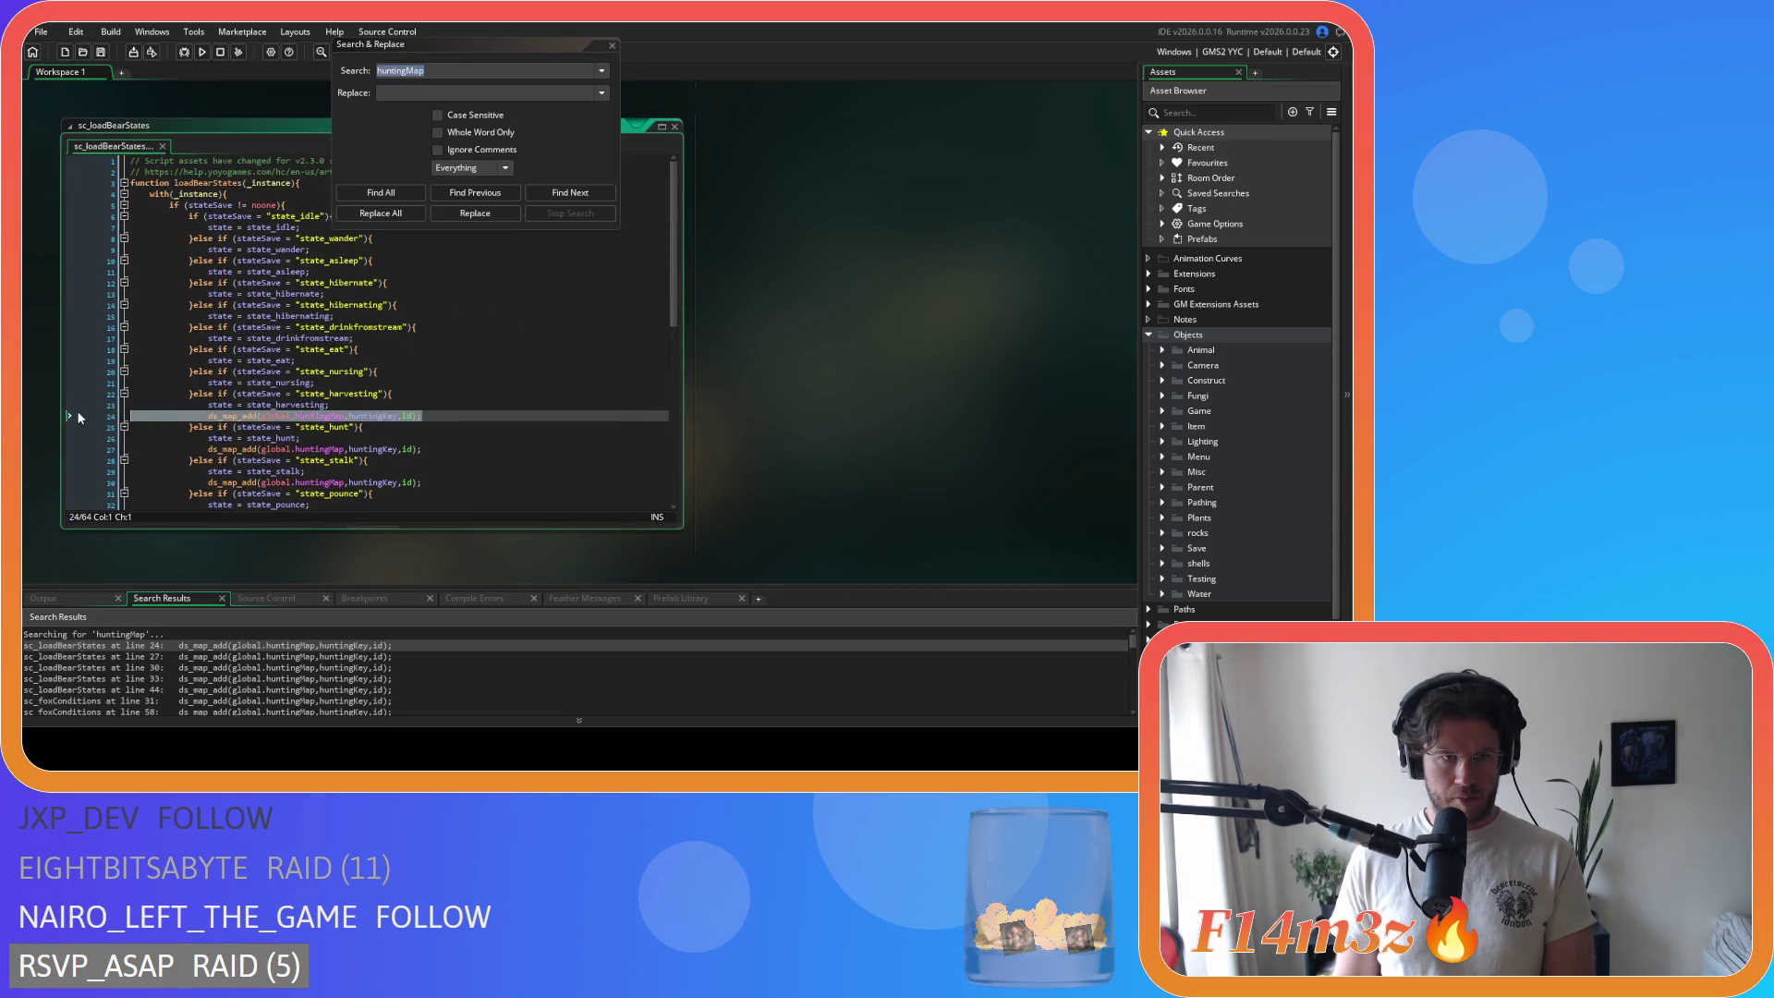
{"action": "key", "text": "BackSpace"}
{"action": "key", "text": "BackSpace"}
{"action": "left_click", "coordinate": [432, 440]}
{"action": "key", "text": "shift+Home"}
{"action": "key", "text": "shift+Home"}
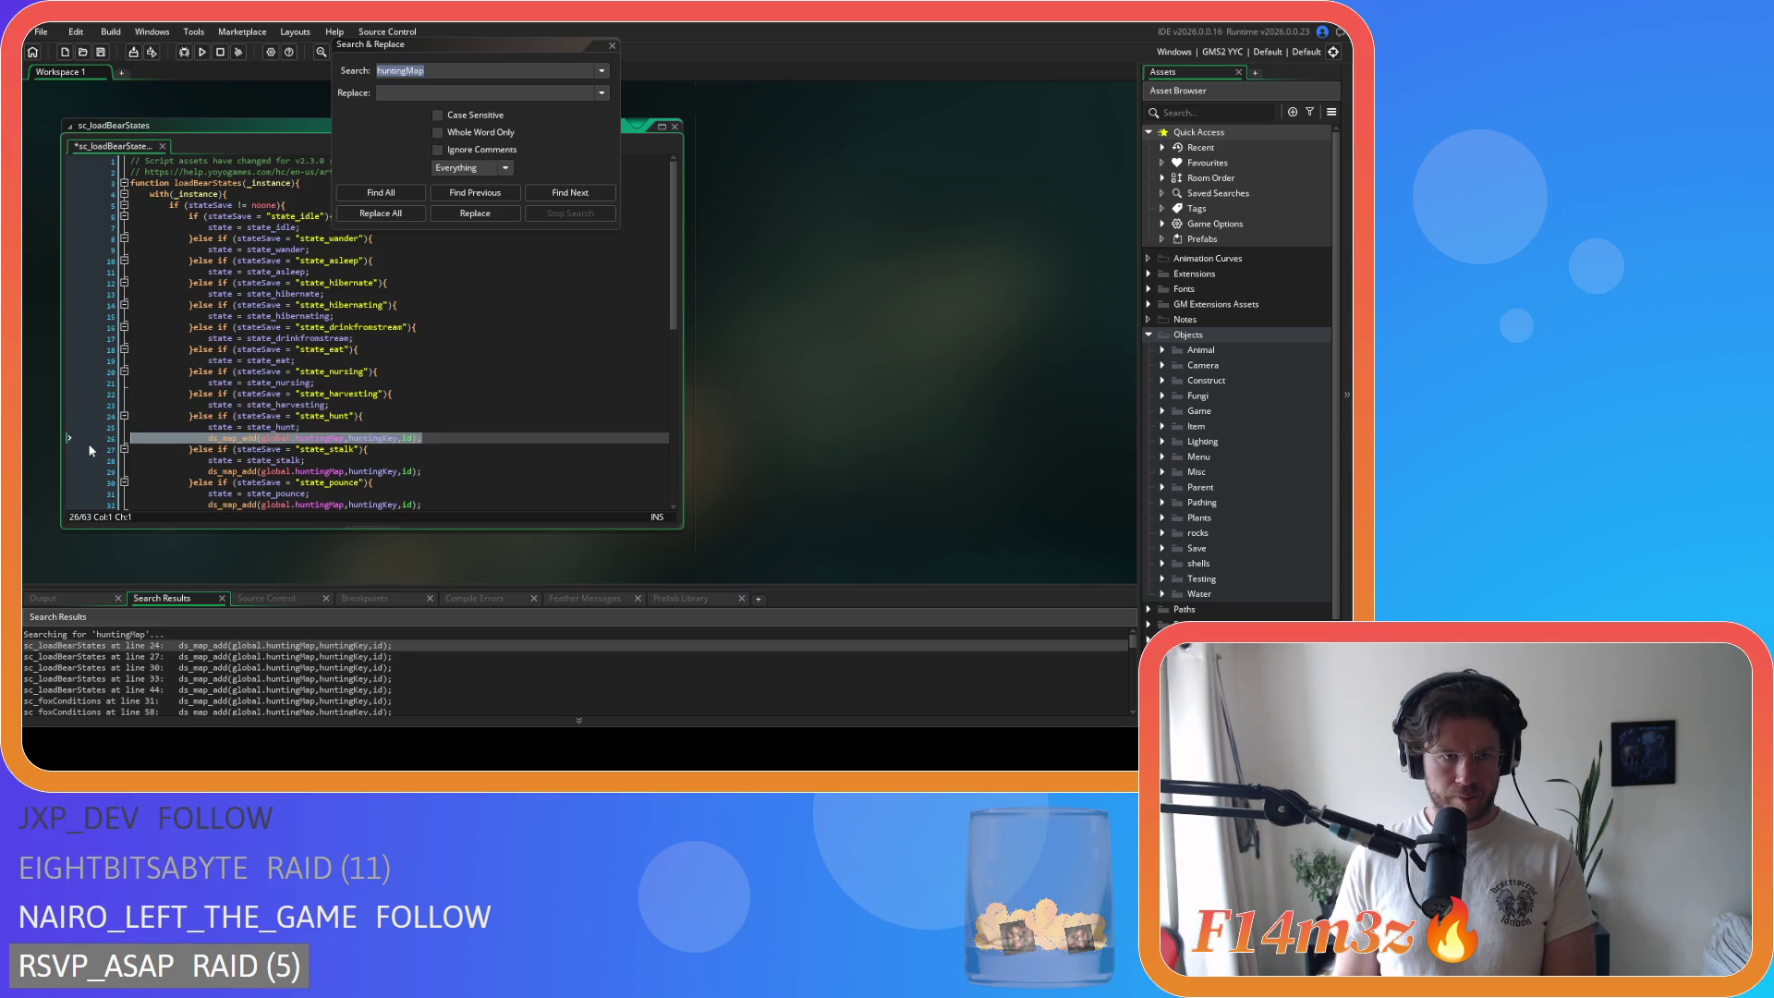
{"action": "key", "text": "BackSpace"}
{"action": "key", "text": "BackSpace"}
{"action": "left_click_drag", "start_coordinate": [423, 460], "coordinate": [85, 475]}
{"action": "key", "text": "shift+Home"}
{"action": "key", "text": "shift+Home"}
{"action": "key", "text": "BackSpace"}
{"action": "key", "text": "BackSpace"}
{"action": "key", "text": "BackSpace"}
{"action": "key", "text": "BackSpace"}
{"action": "scroll", "coordinate": [185, 370], "scroll_direction": "down", "scroll_amount": 7}
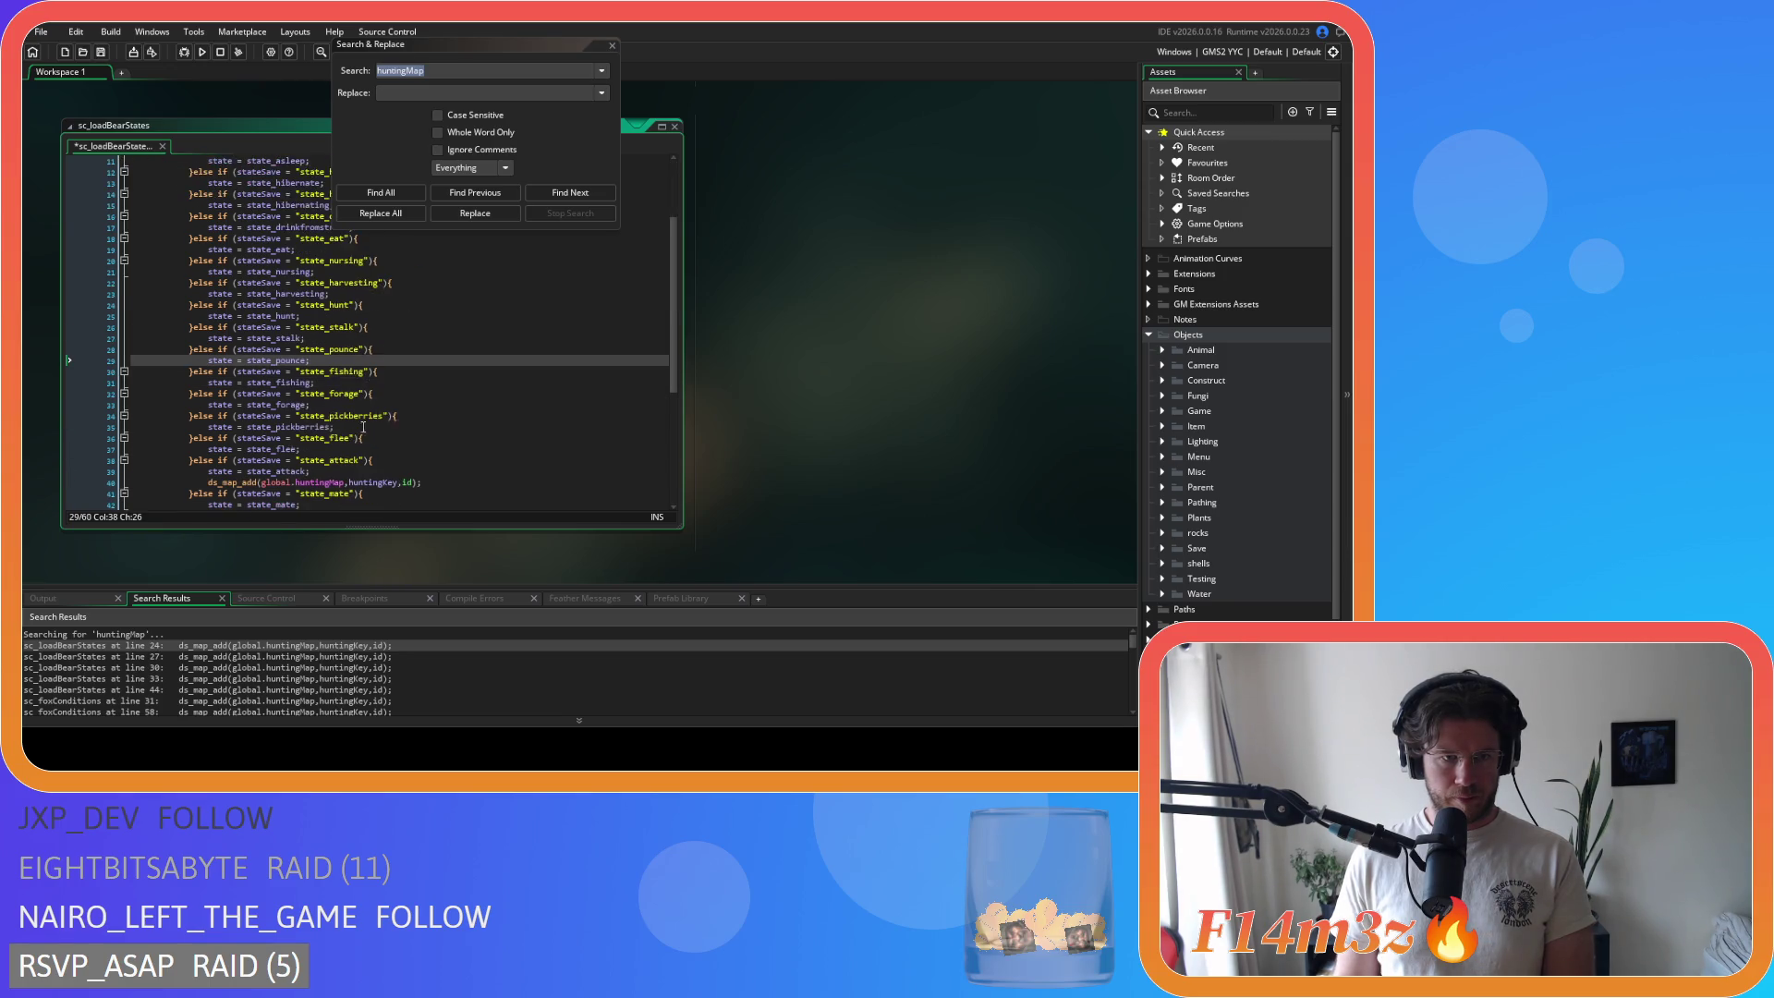
{"action": "left_click_drag", "start_coordinate": [423, 372], "coordinate": [186, 377]}
{"action": "key", "text": "BackSpace"}
{"action": "key", "text": "BackSpace"}
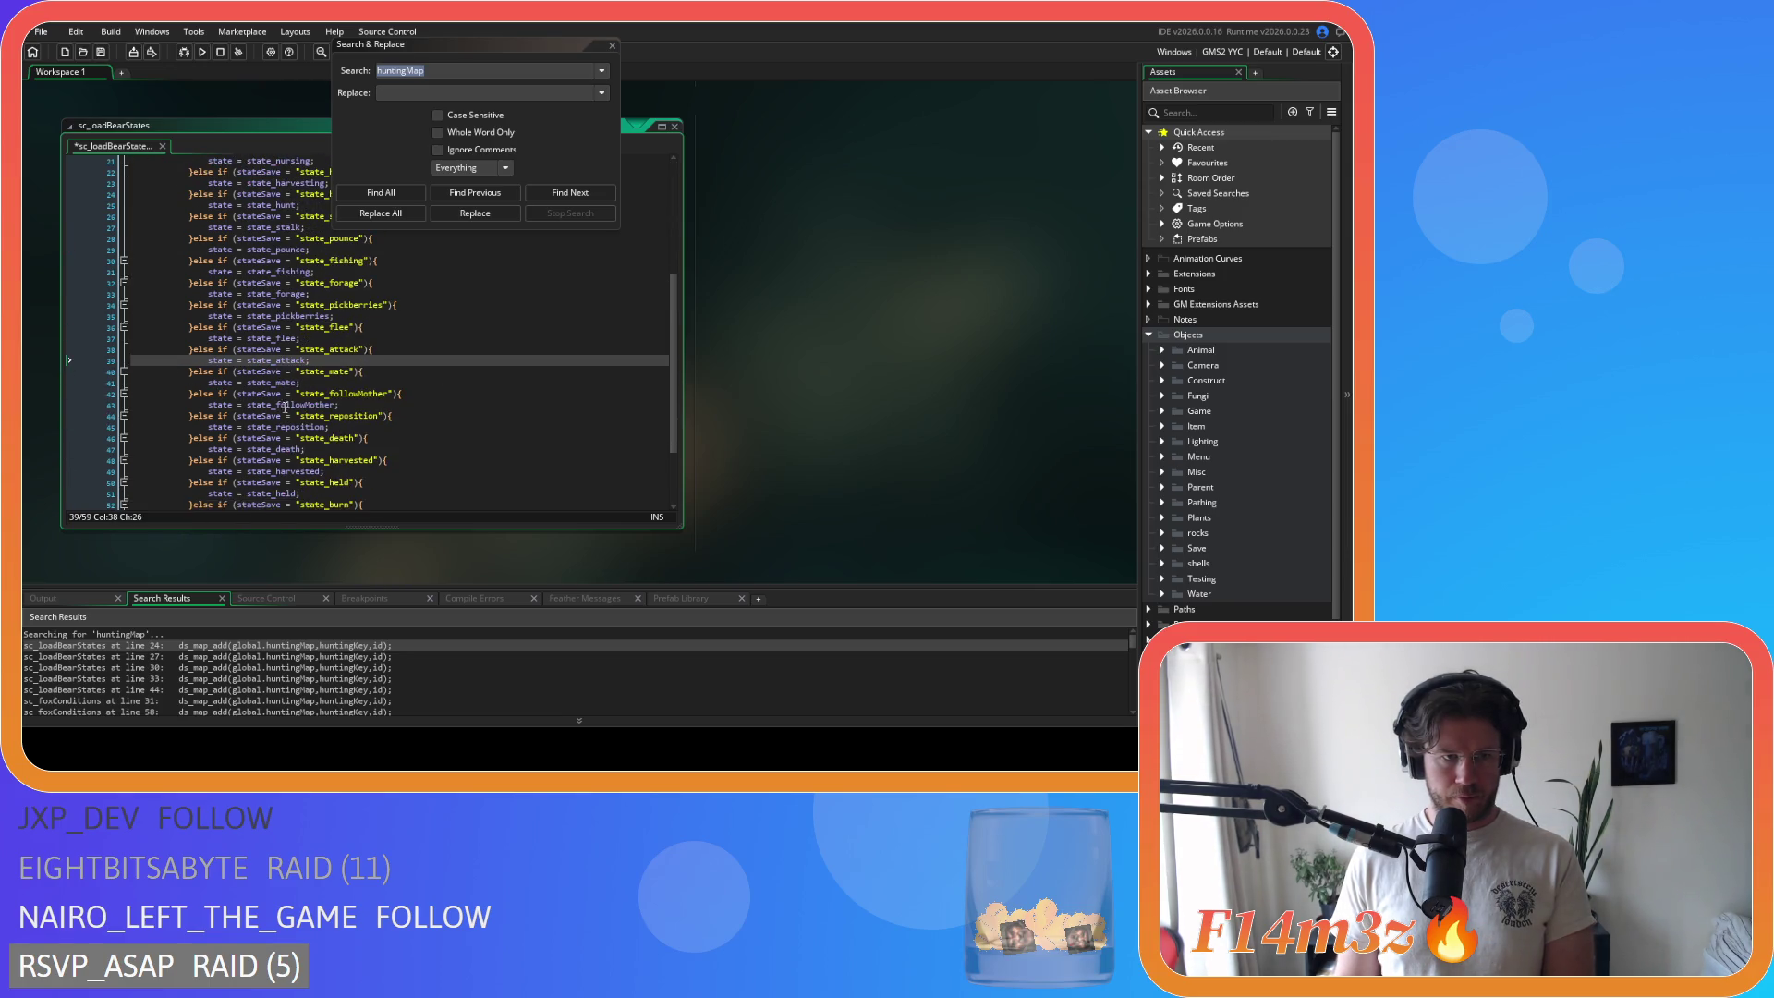
{"action": "scroll", "coordinate": [369, 323], "scroll_direction": "down", "scroll_amount": 3}
{"action": "left_click", "coordinate": [381, 192]}
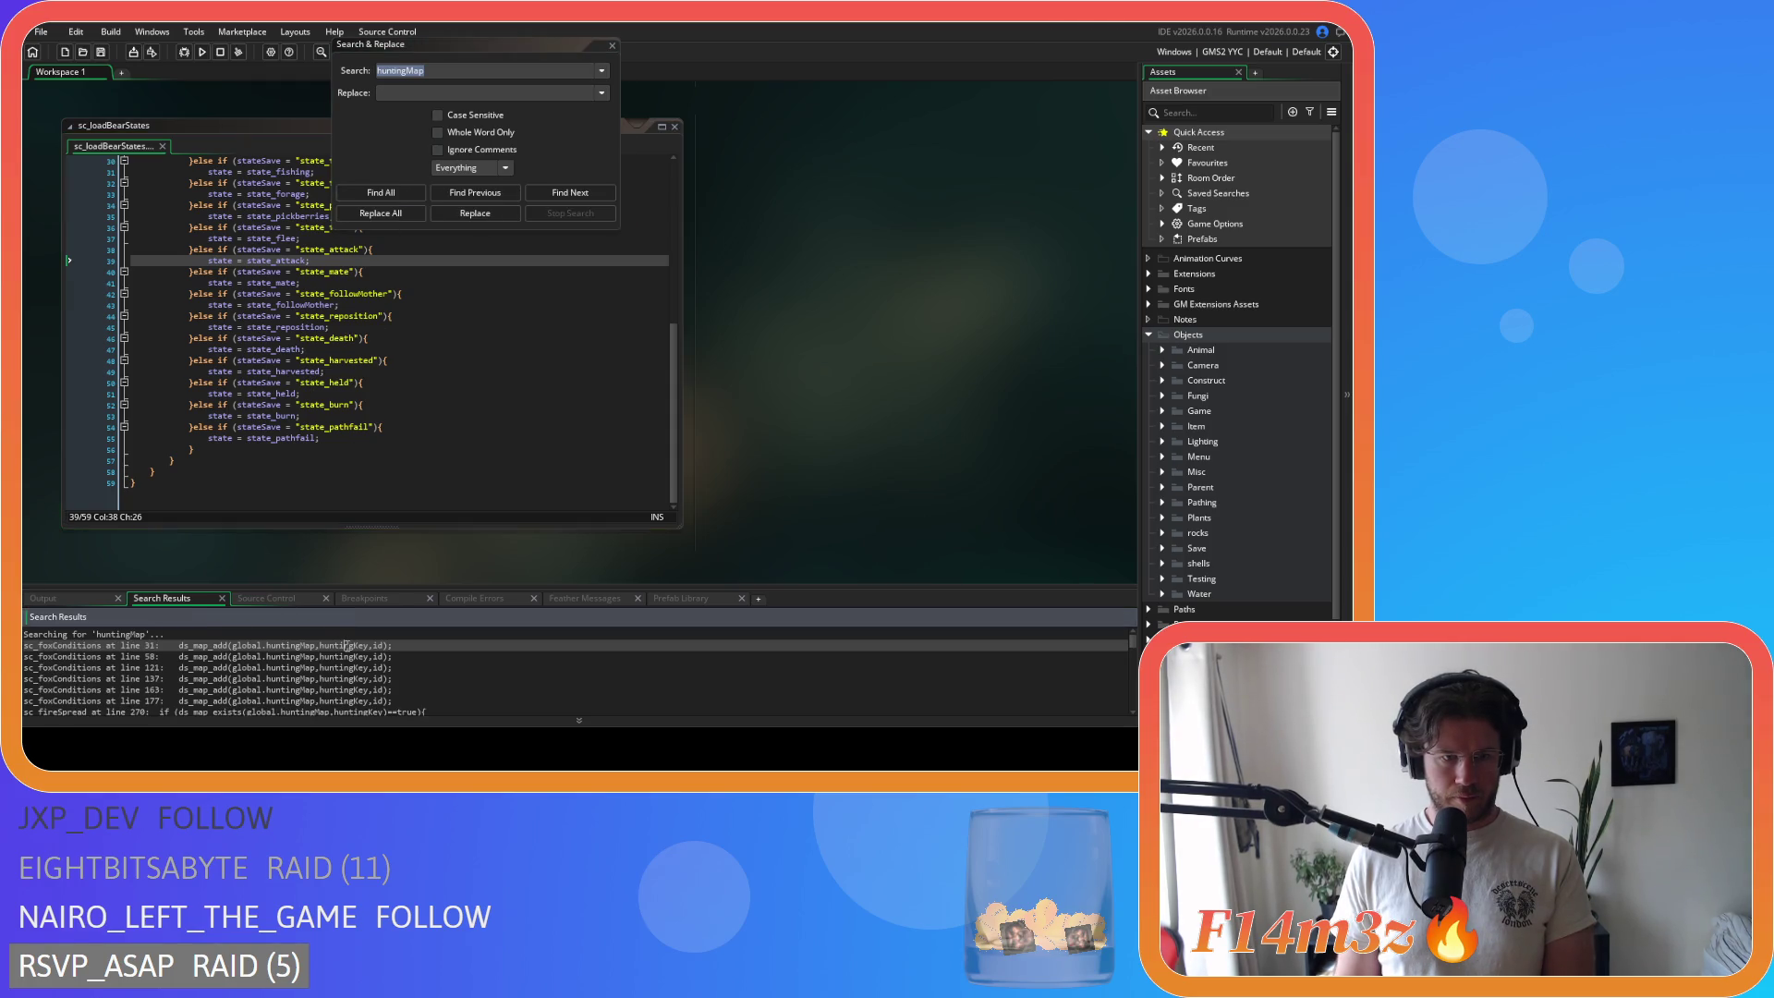
{"action": "double_click", "coordinate": [346, 645]}
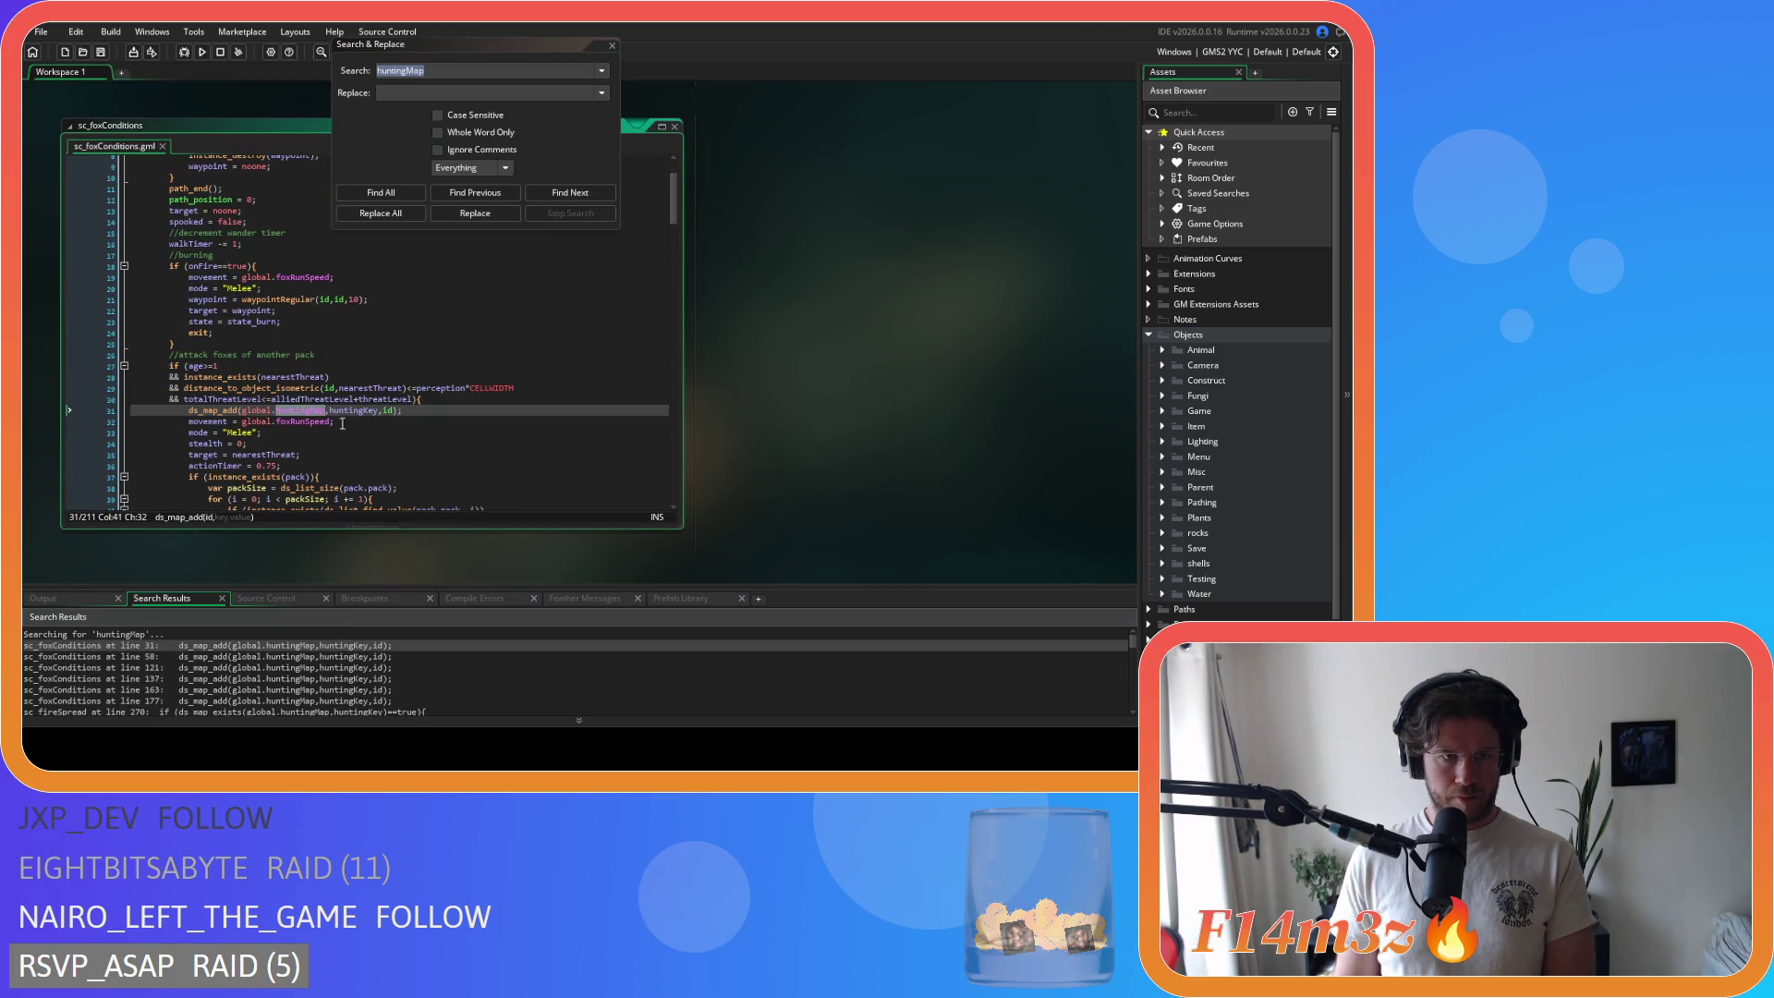
Step: Delete the huntingMap calls at lines 31, 57 and the harvest kill block (line 120)
{"action": "left_click", "coordinate": [410, 409]}
{"action": "key", "text": "shift+Home"}
{"action": "key", "text": "BackSpace"}
{"action": "key", "text": "BackSpace"}
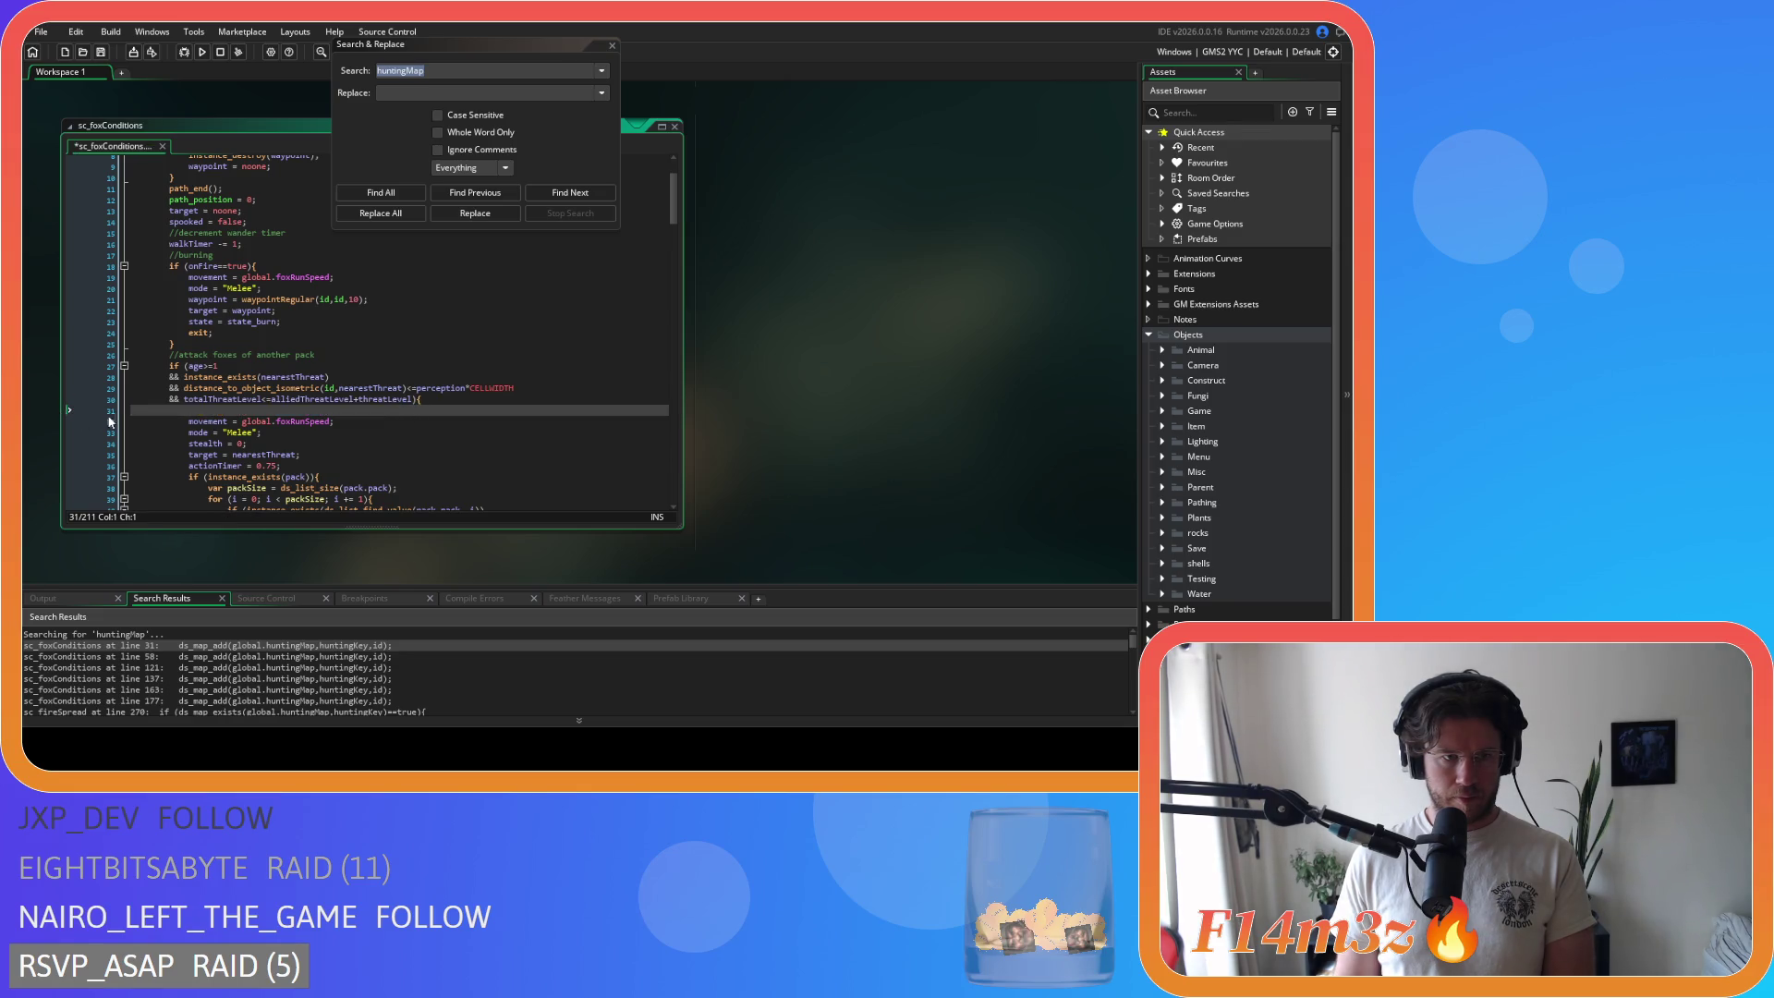
{"action": "left_click", "coordinate": [375, 193]}
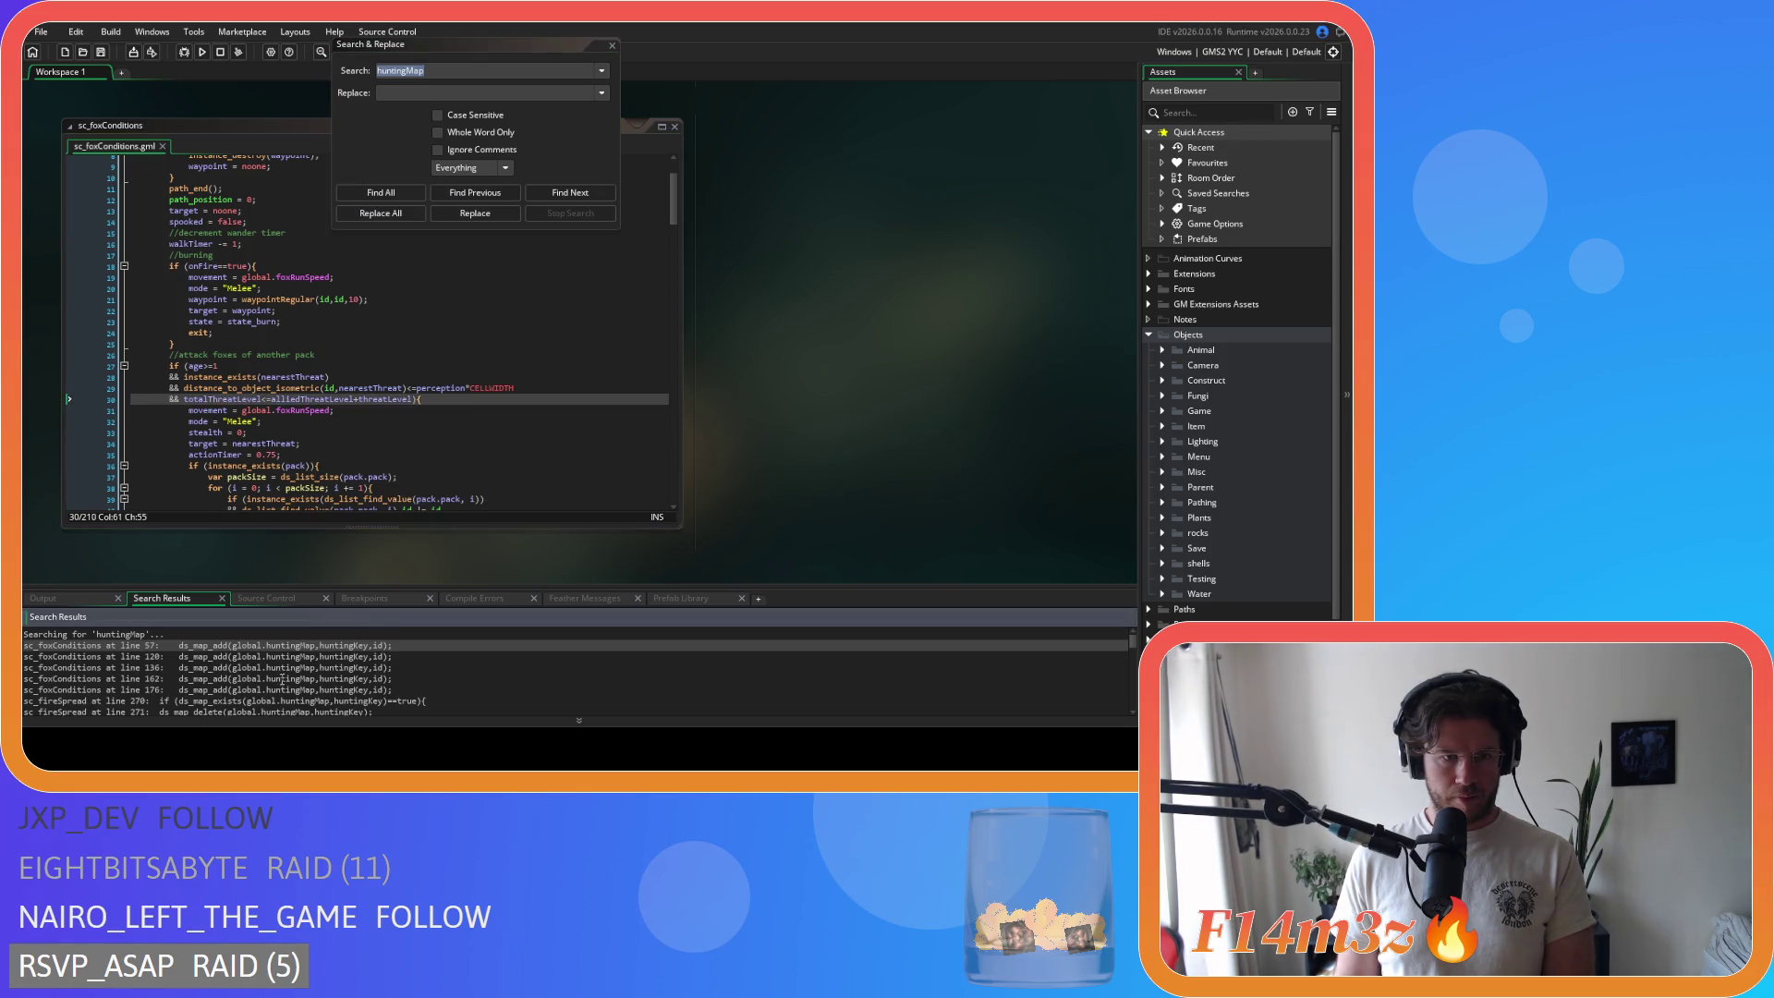
{"action": "double_click", "coordinate": [292, 645]}
{"action": "left_click_drag", "start_coordinate": [489, 268], "coordinate": [189, 266]}
{"action": "key", "text": "BackSpace"}
{"action": "key", "text": "BackSpace"}
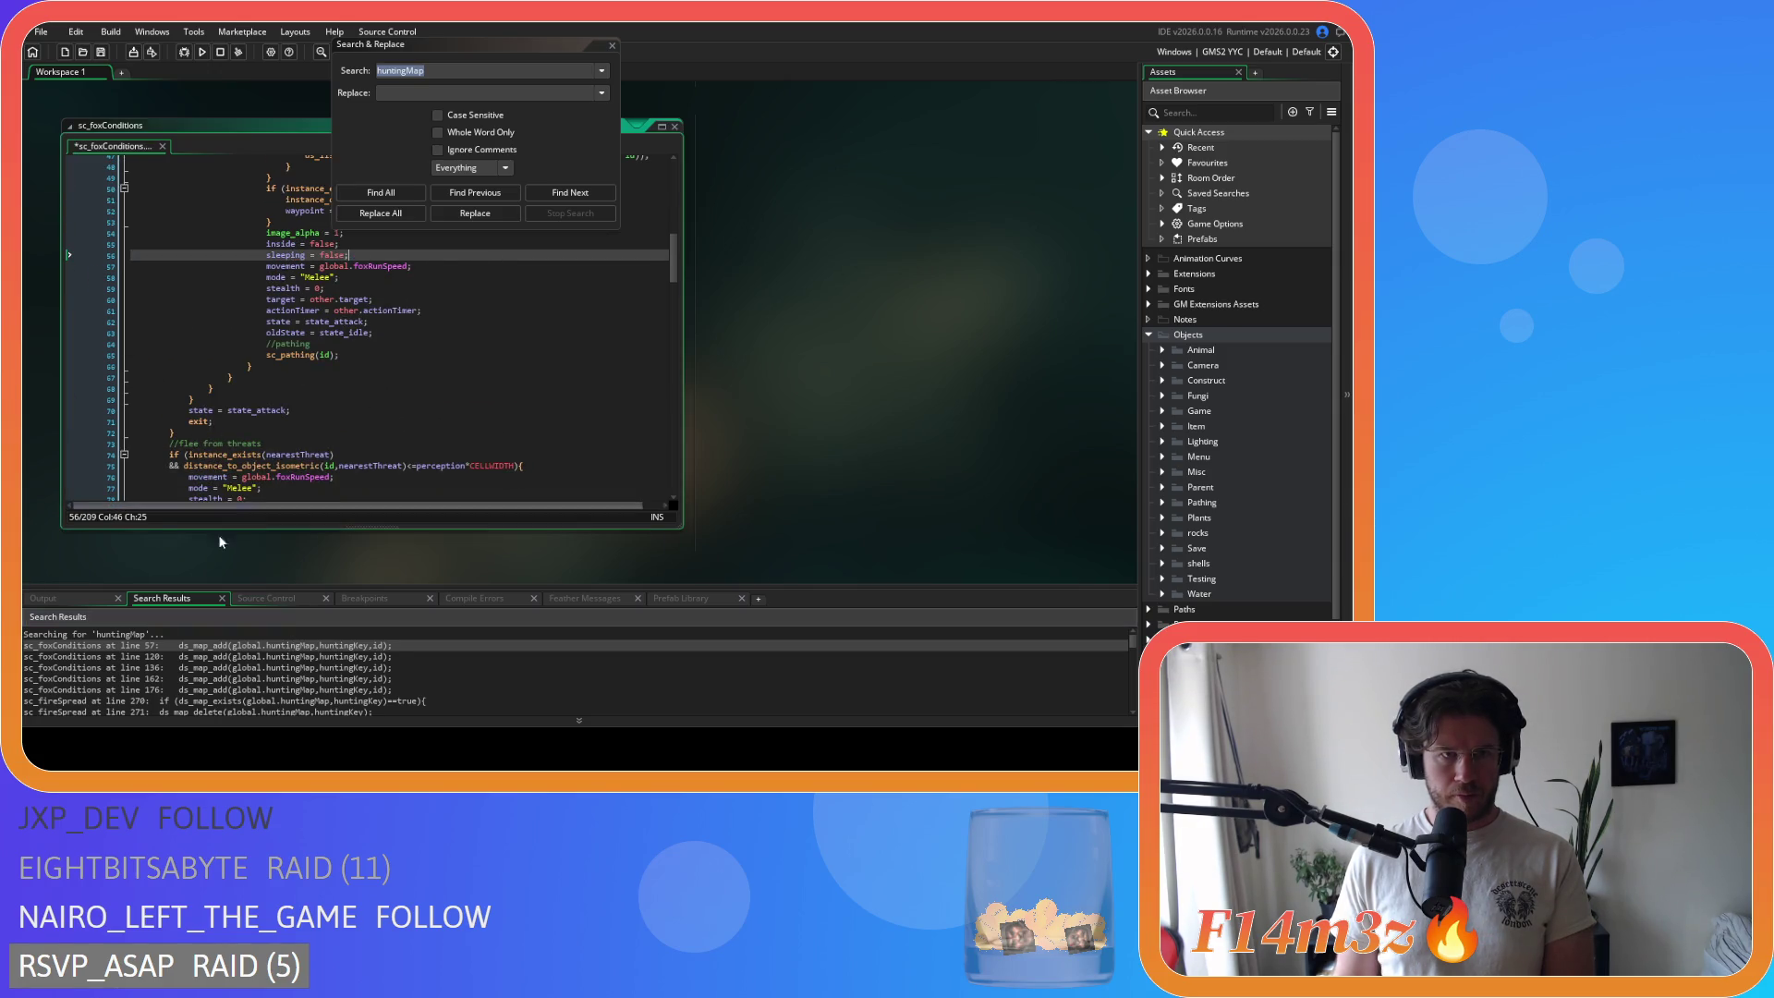
{"action": "double_click", "coordinate": [245, 658]}
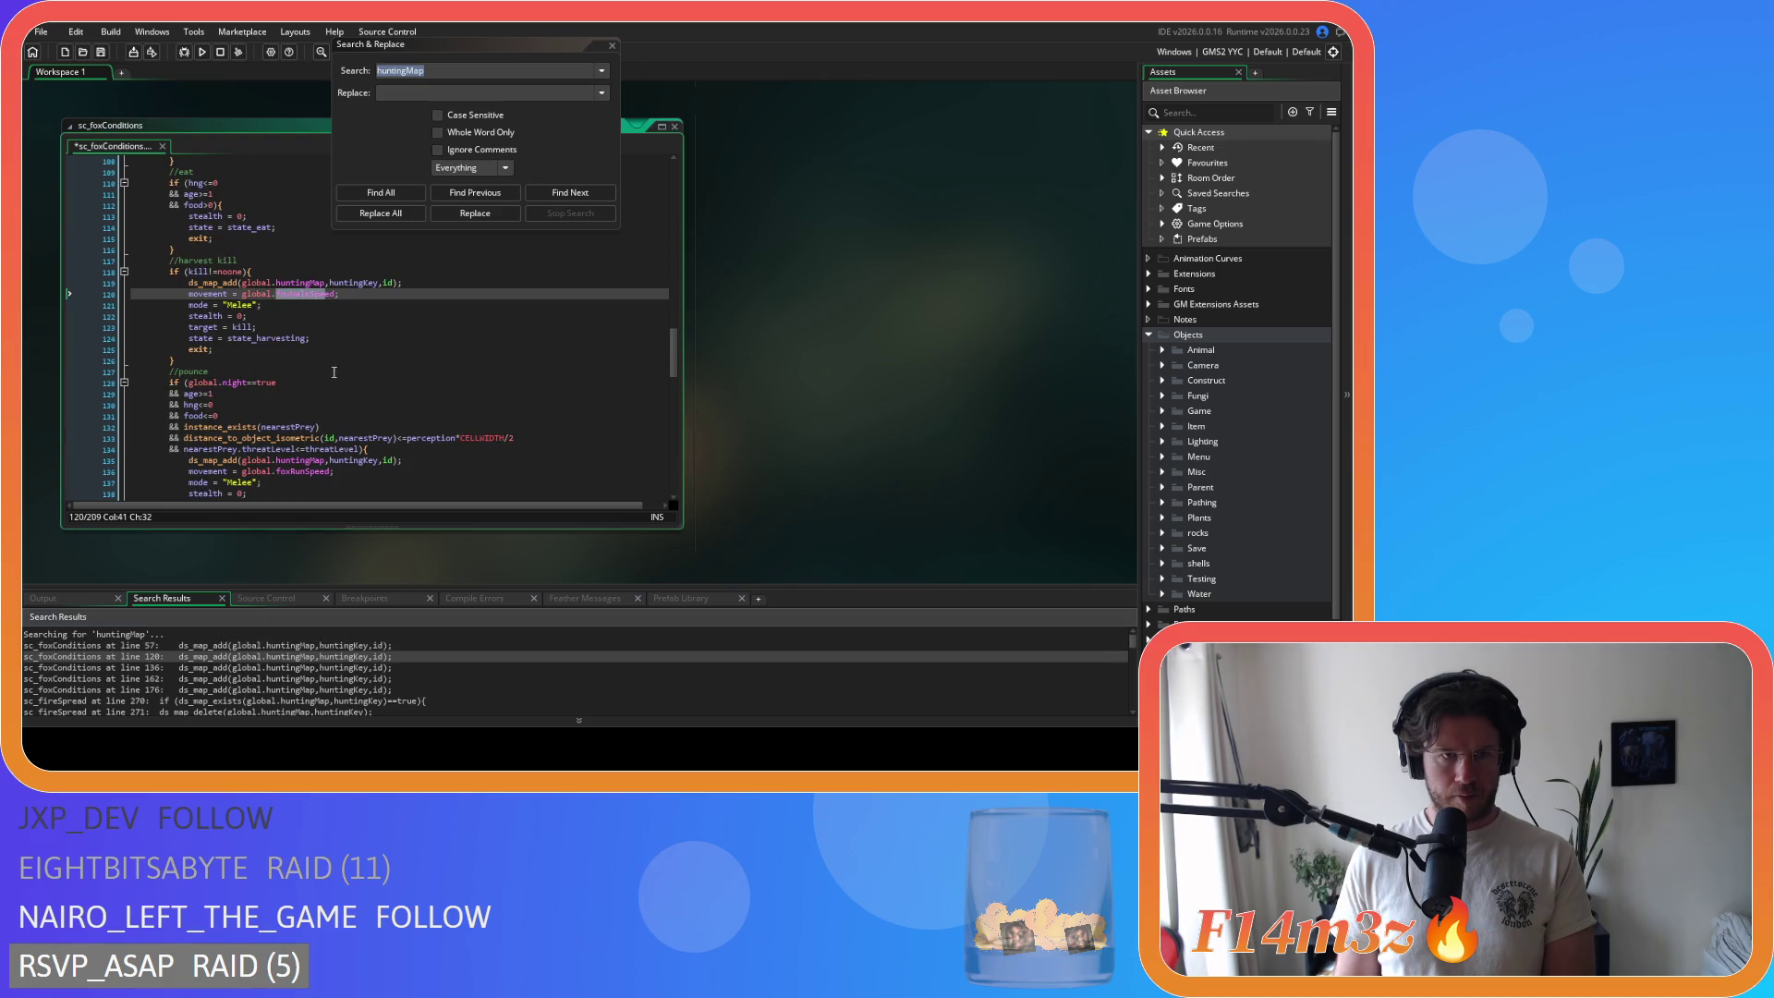
{"action": "left_click_drag", "start_coordinate": [420, 280], "coordinate": [159, 279]}
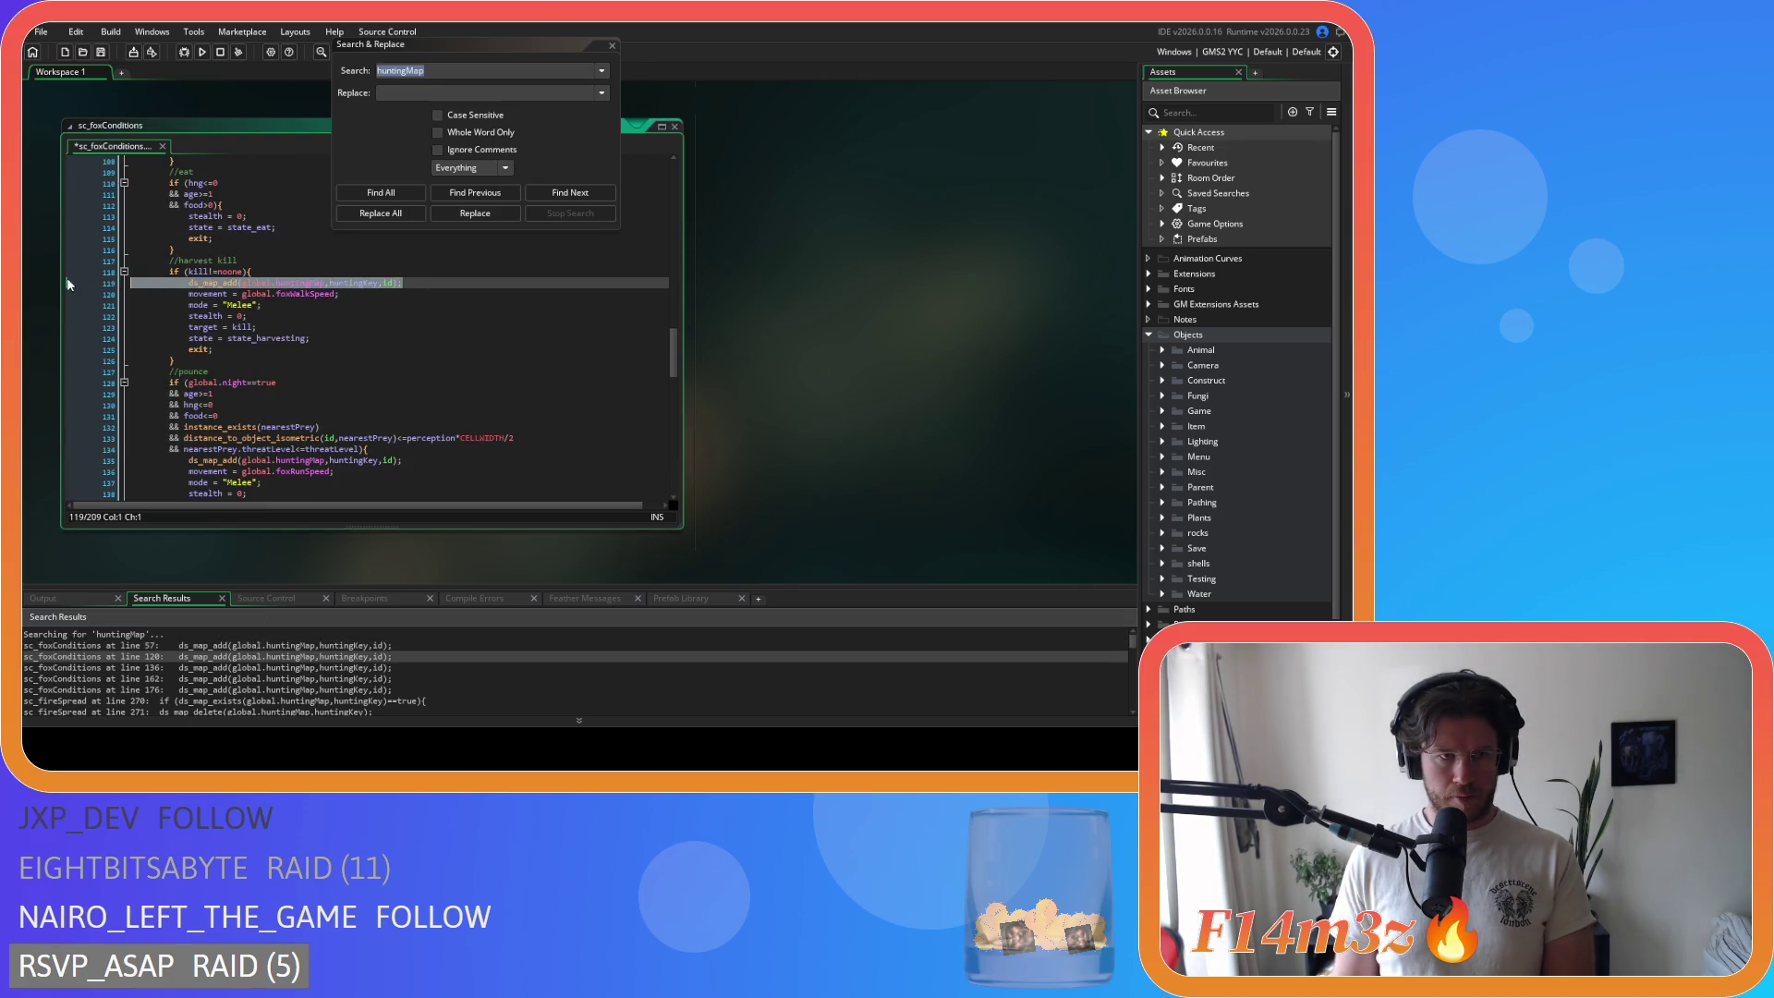
{"action": "key", "text": "BackSpace"}
{"action": "key", "text": "BackSpace"}
Step: Delete the pounce, stalk and hunt blocks' huntingMap calls (lines 136, 162, 176), then save
{"action": "double_click", "coordinate": [227, 668]}
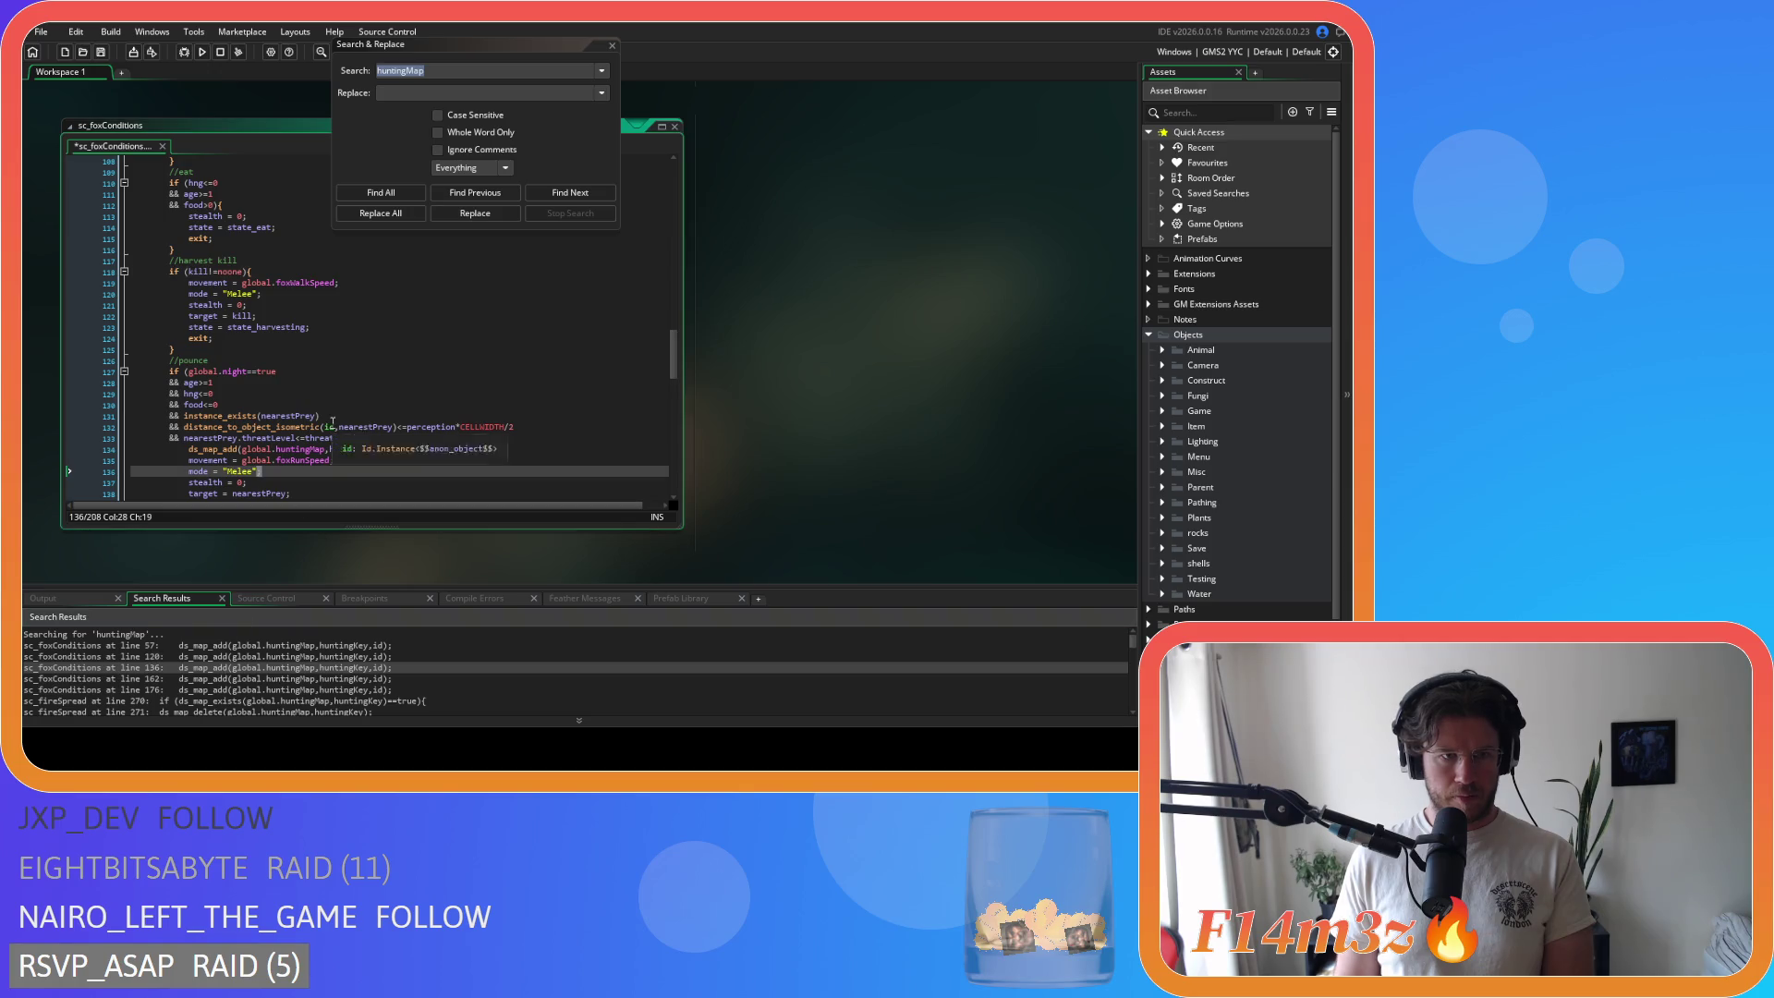
{"action": "left_click_drag", "start_coordinate": [416, 452], "coordinate": [139, 450]}
{"action": "key", "text": "BackSpace"}
{"action": "key", "text": "BackSpace"}
{"action": "double_click", "coordinate": [222, 679]}
{"action": "left_click_drag", "start_coordinate": [414, 263], "coordinate": [119, 262]}
{"action": "key", "text": "BackSpace"}
{"action": "key", "text": "BackSpace"}
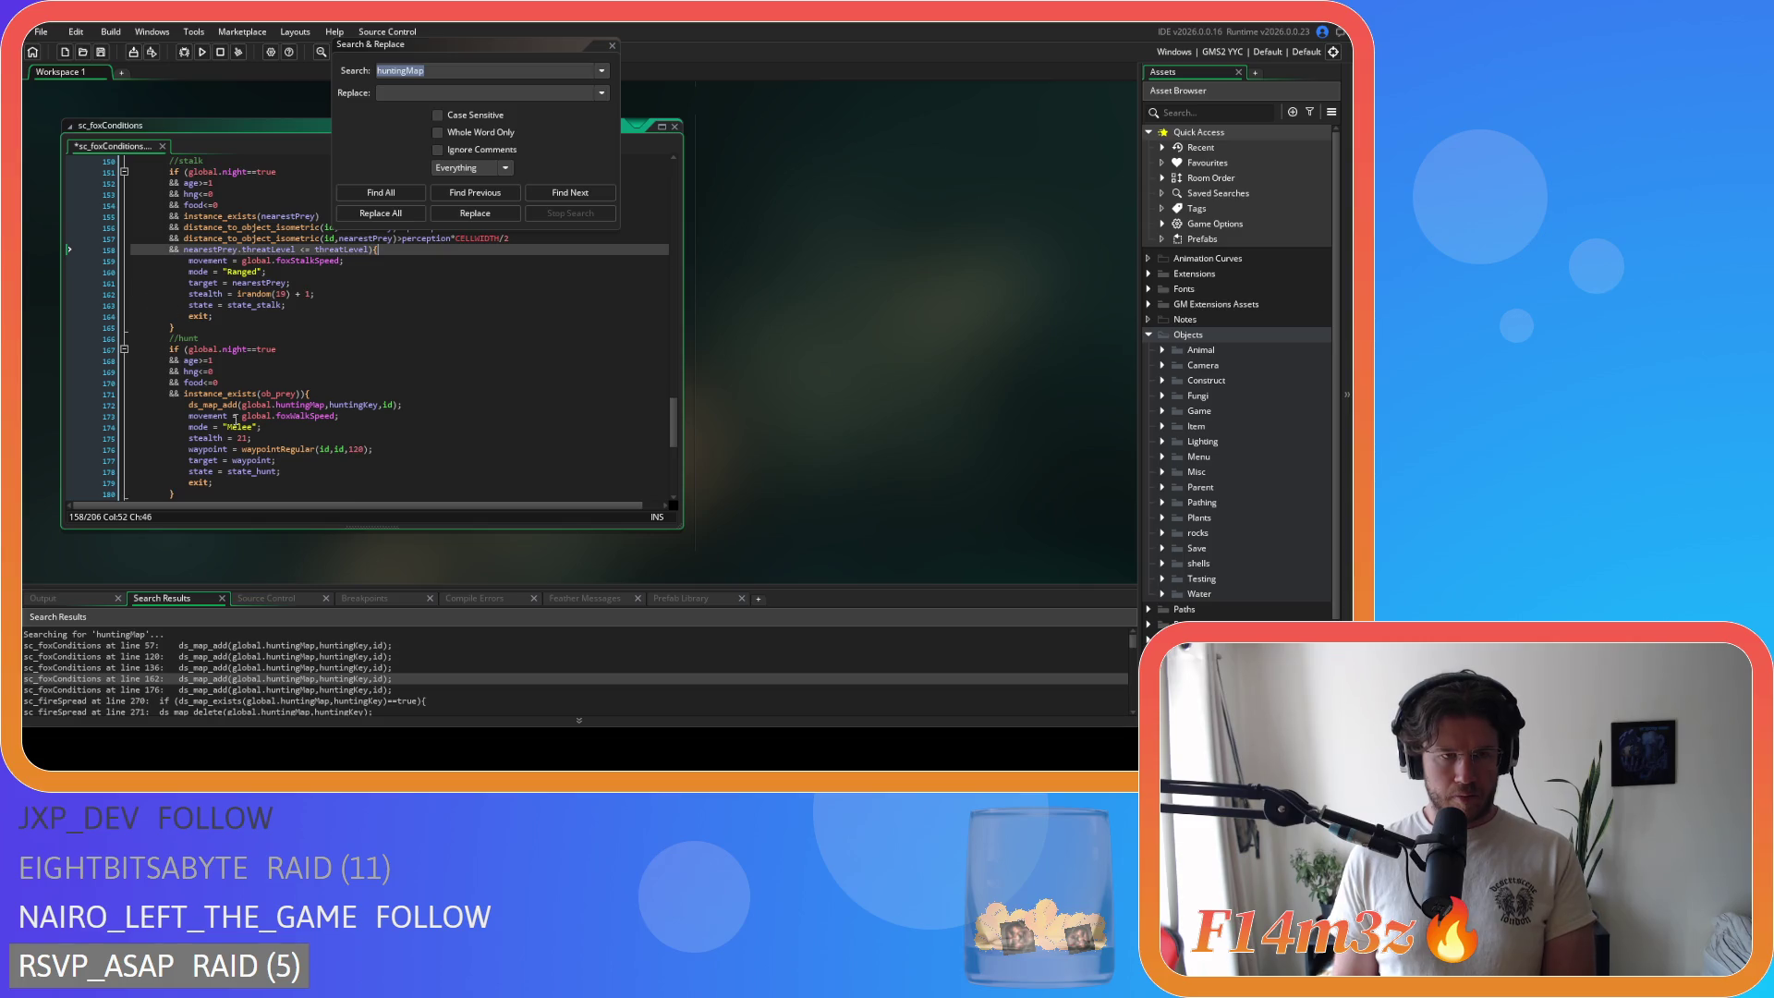
{"action": "double_click", "coordinate": [257, 691]}
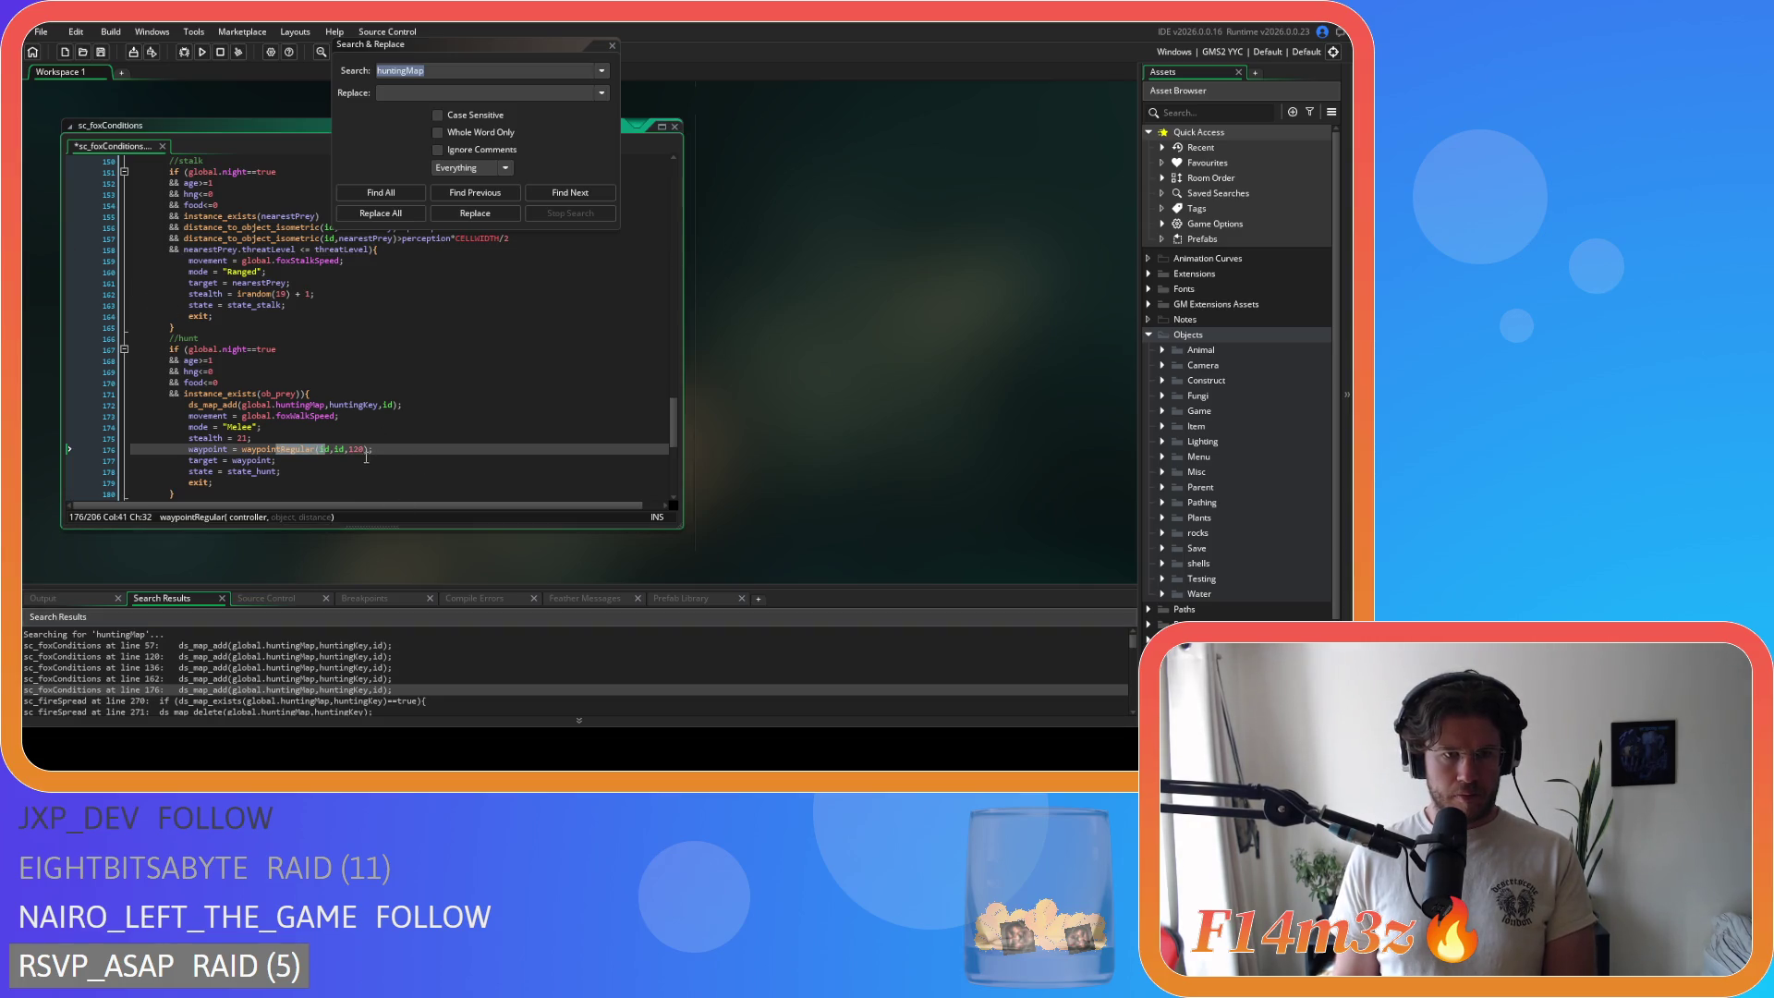
{"action": "left_click_drag", "start_coordinate": [397, 405], "coordinate": [80, 409]}
{"action": "key", "text": "BackSpace"}
{"action": "key", "text": "BackSpace"}
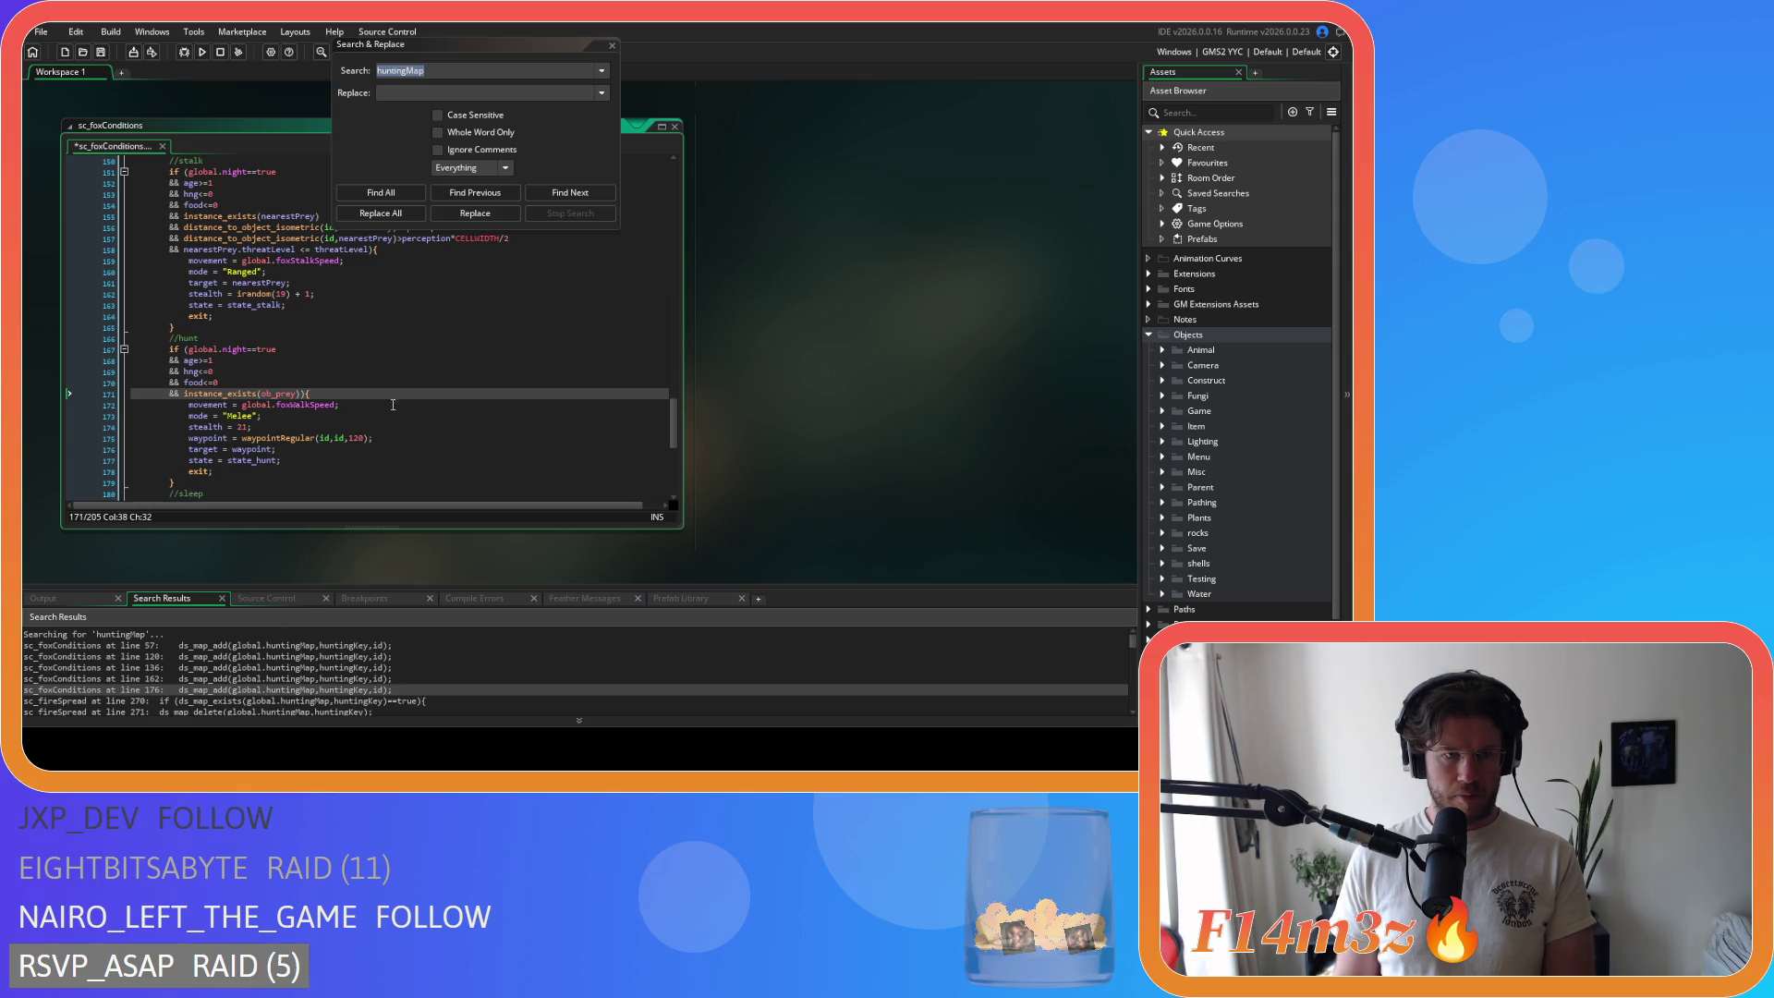
{"action": "left_click", "coordinate": [381, 193]}
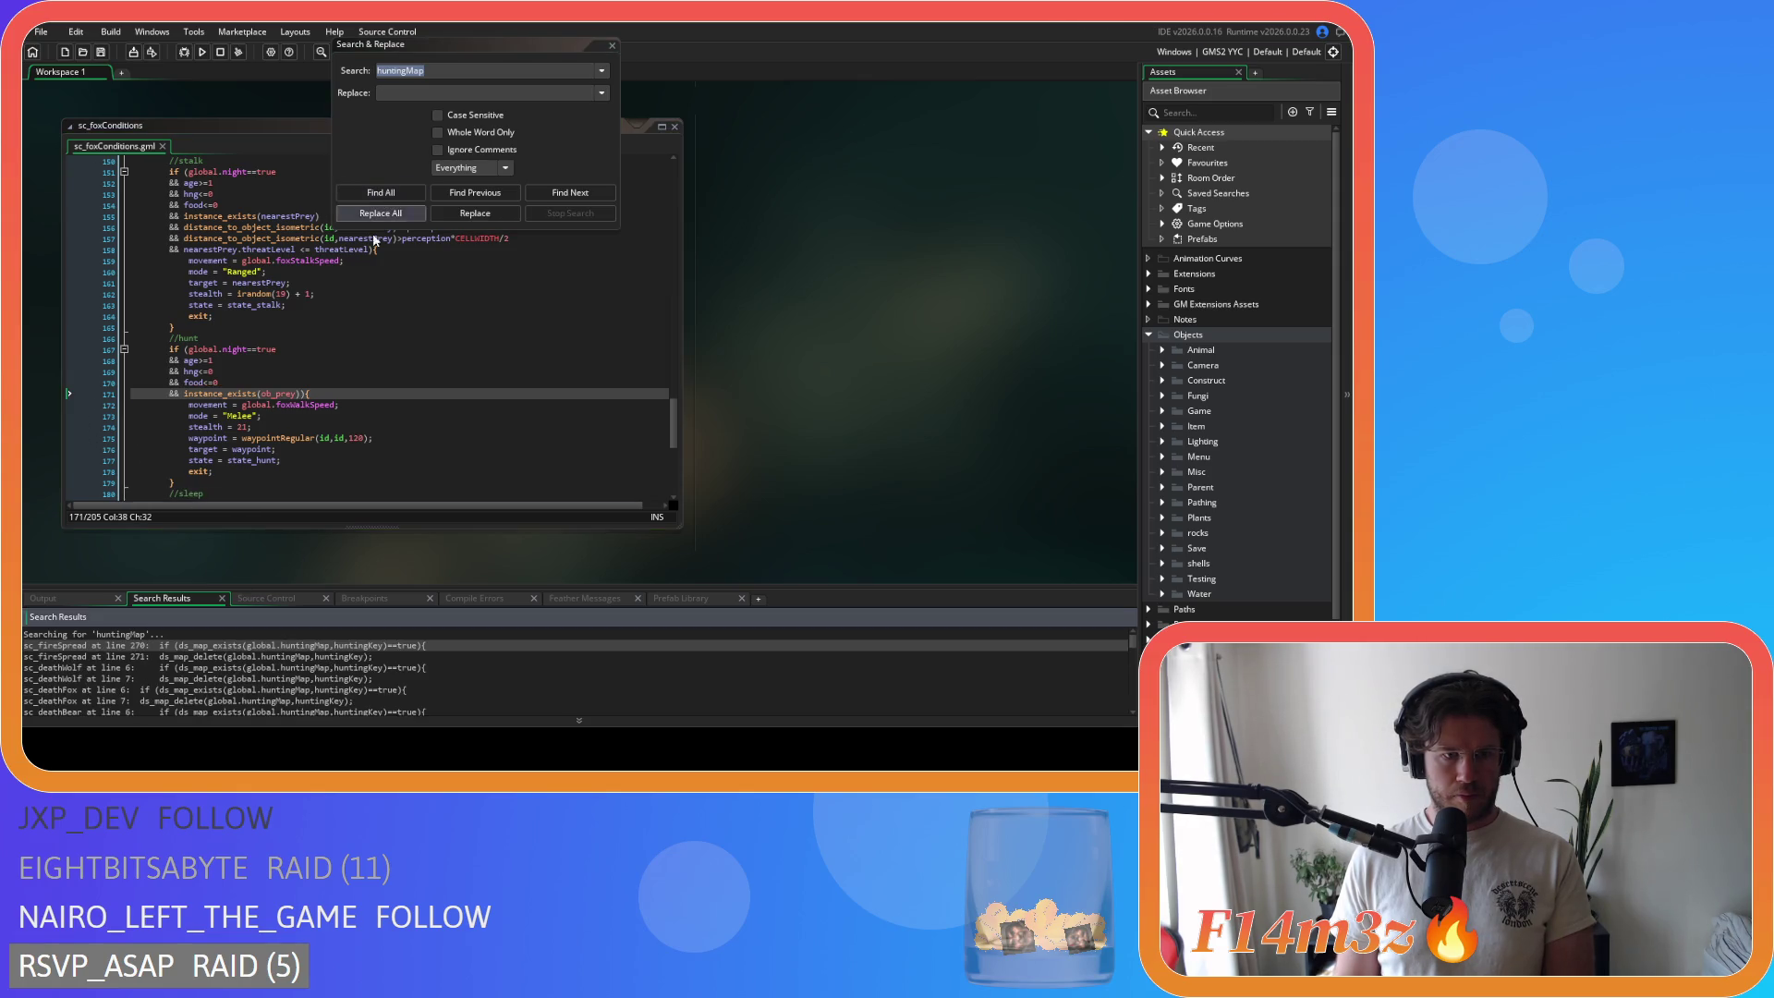
Step: Delete the huntingMap blocks from sc_fireSpread (lines 267–273) and sc_deathWolf (lines 6–8)
{"action": "double_click", "coordinate": [154, 645]}
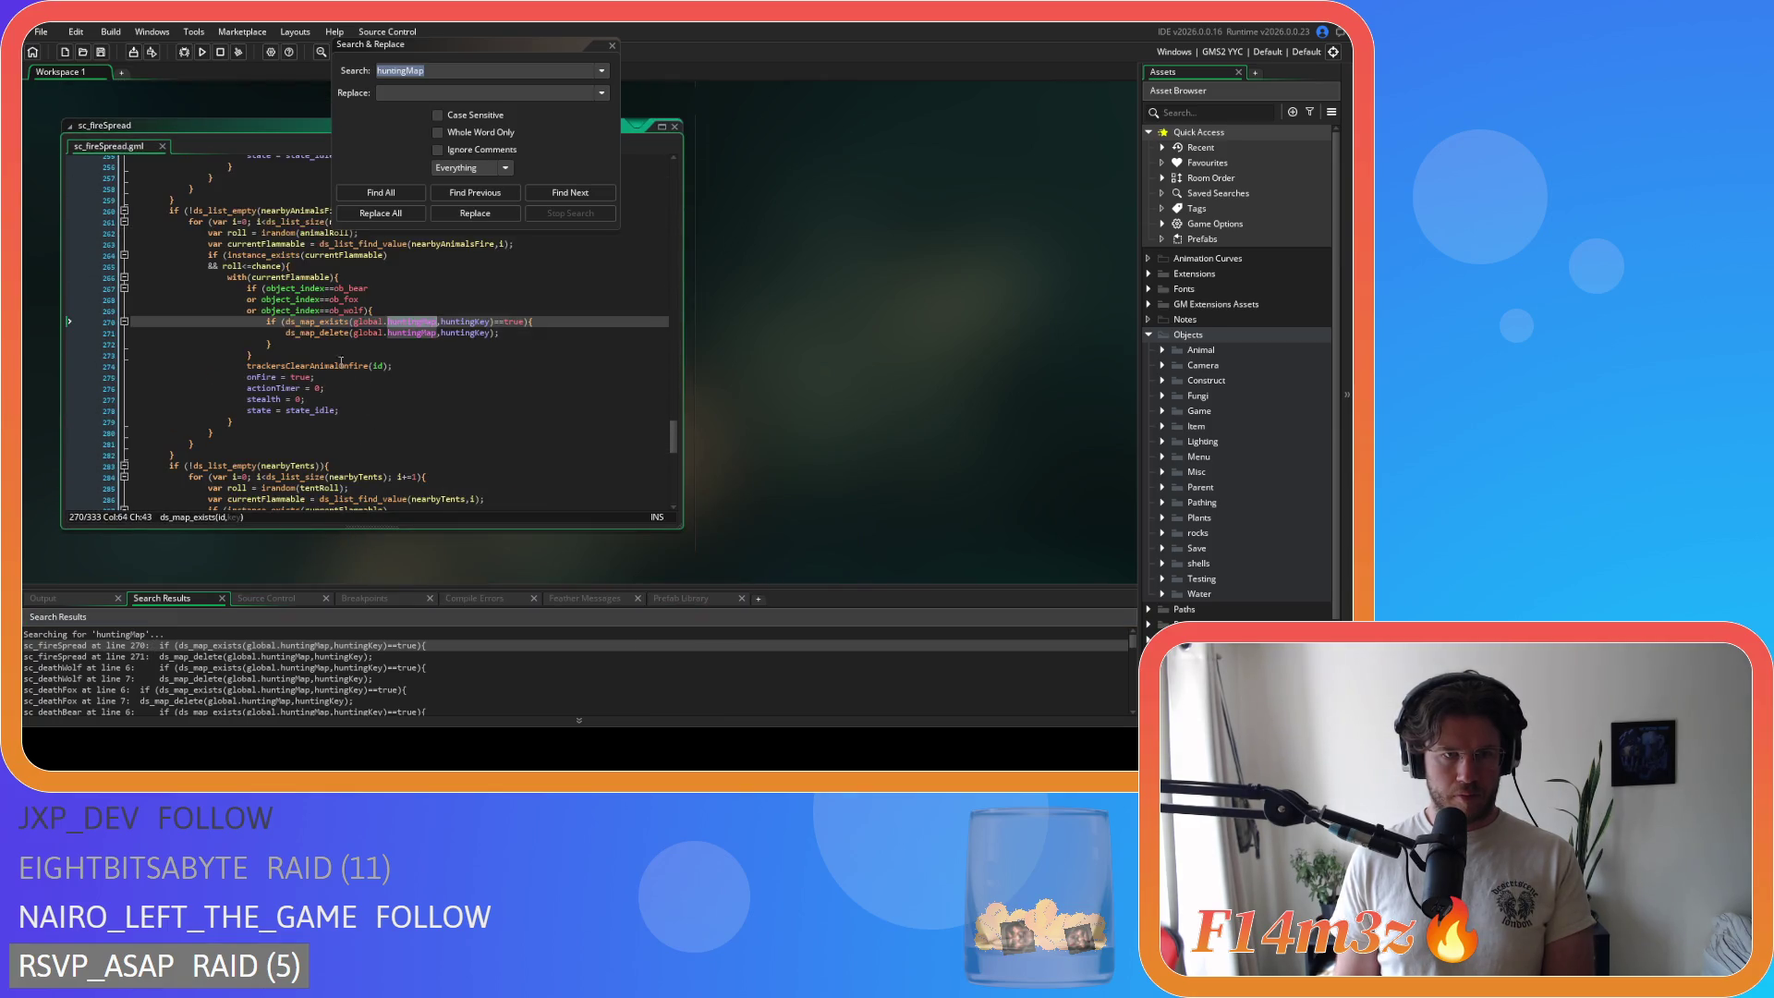
{"action": "left_click_drag", "start_coordinate": [272, 357], "coordinate": [86, 293]}
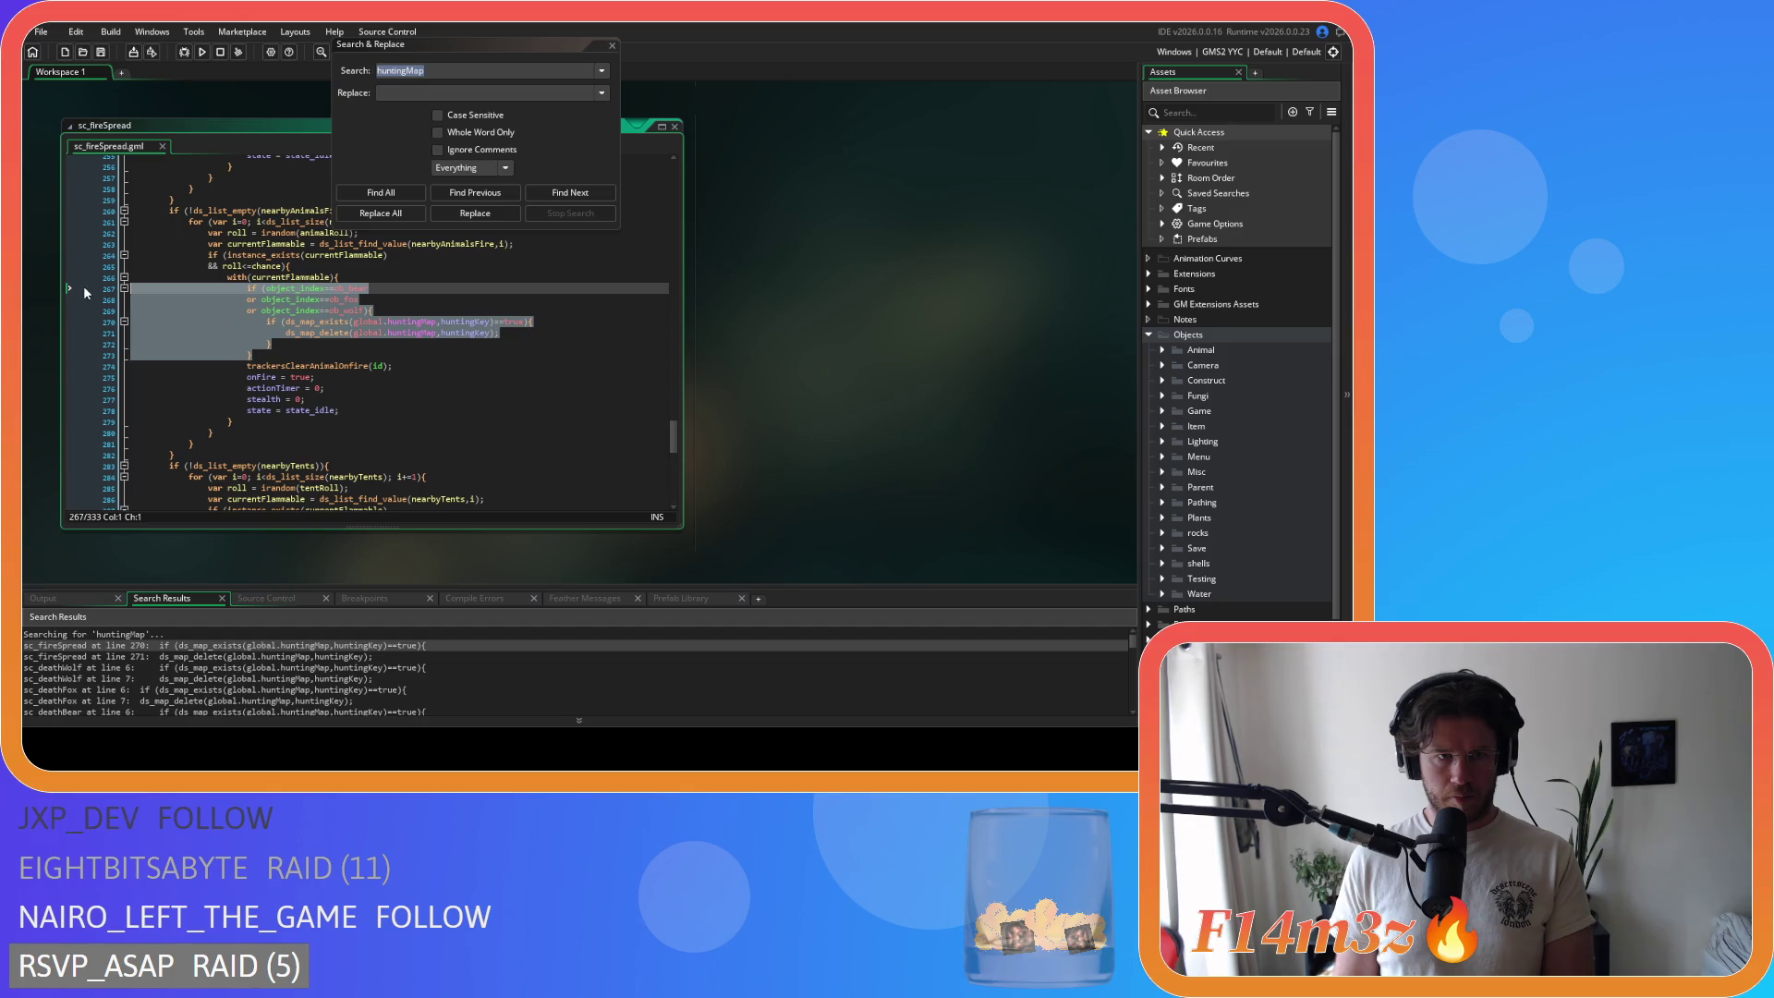
{"action": "key", "text": "BackSpace"}
{"action": "key", "text": "BackSpace"}
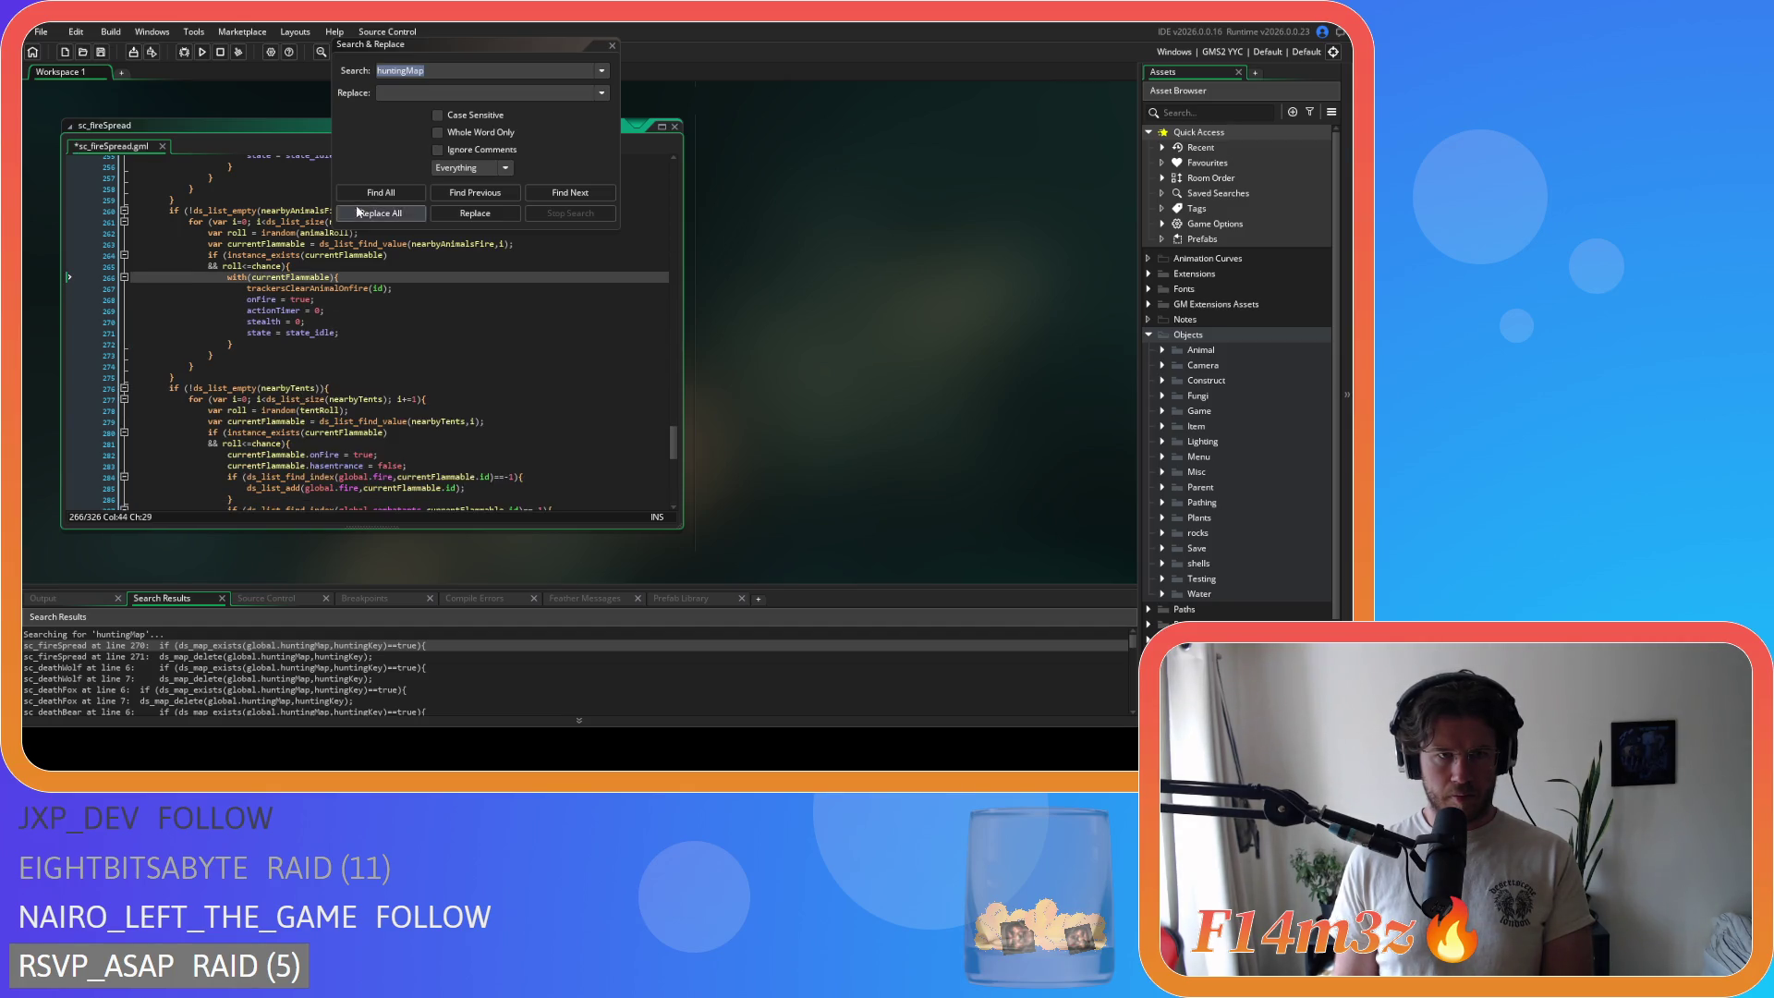
{"action": "left_click", "coordinate": [381, 192]}
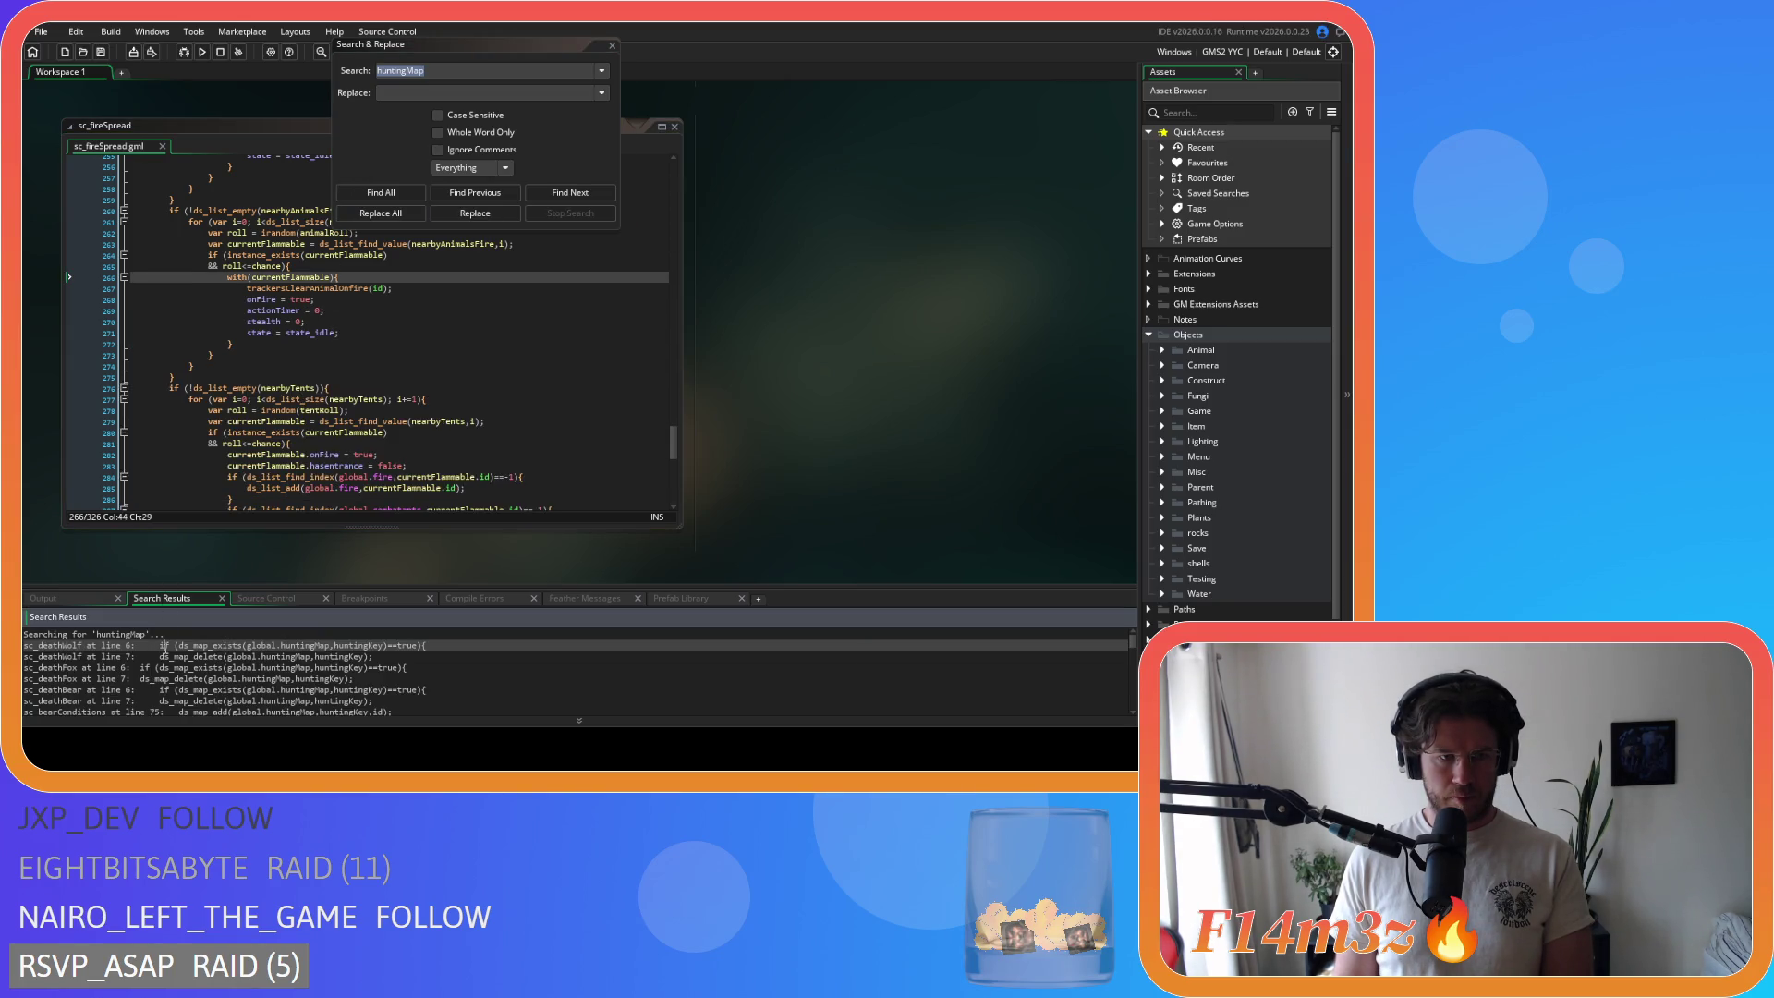
{"action": "double_click", "coordinate": [164, 647]}
{"action": "left_click_drag", "start_coordinate": [172, 238], "coordinate": [53, 215]}
{"action": "key", "text": "BackSpace"}
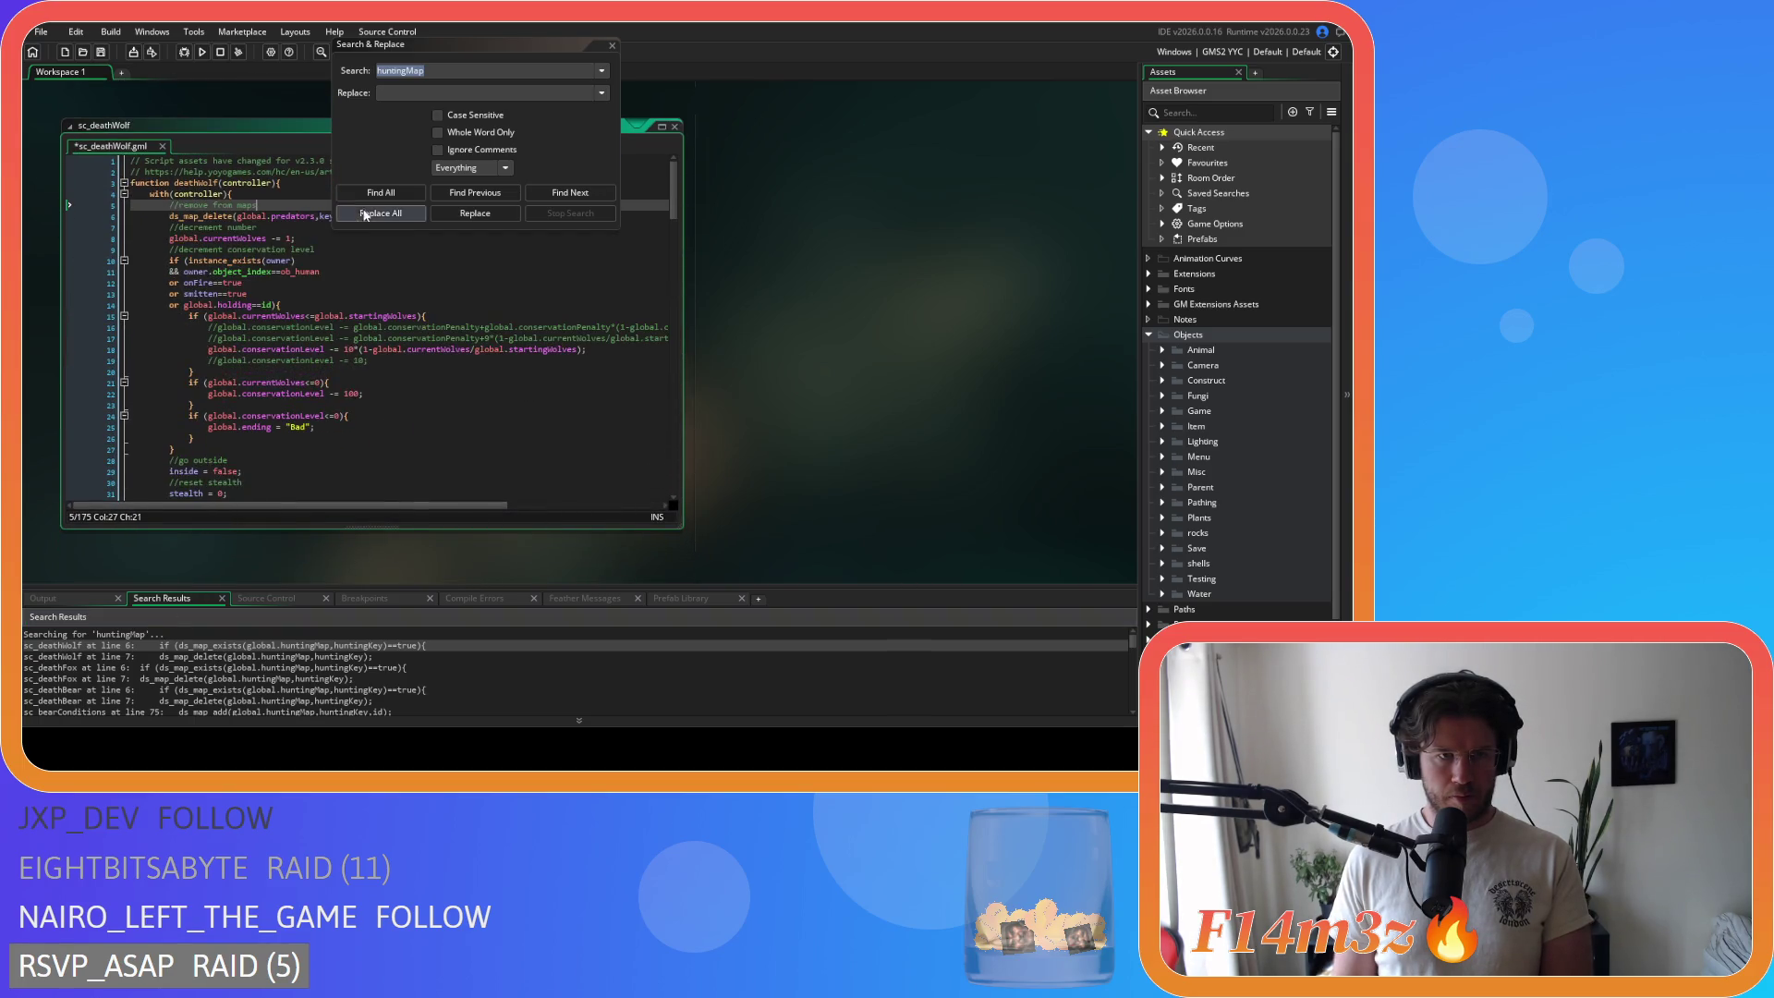
{"action": "left_click", "coordinate": [381, 192]}
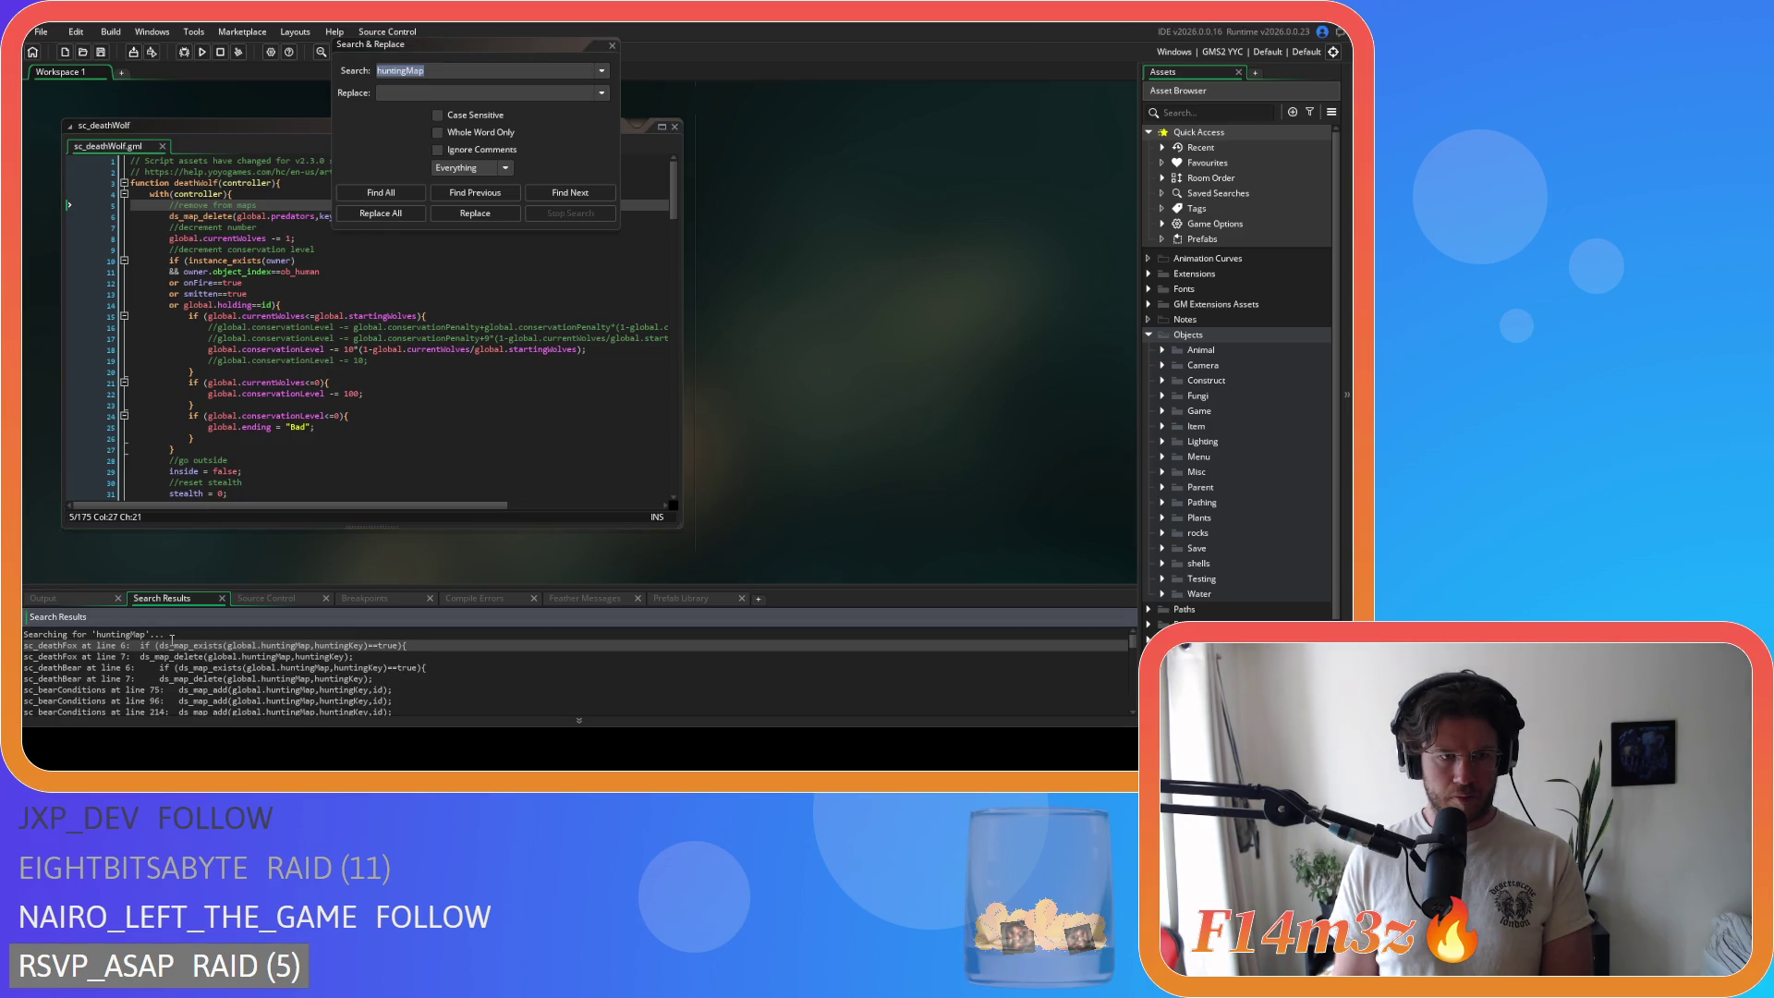
Step: Remove the huntingMap check-and-delete blocks from sc_deathFox and sc_deathBear
{"action": "double_click", "coordinate": [172, 645]}
{"action": "left_click_drag", "start_coordinate": [174, 239], "coordinate": [62, 215]}
{"action": "key", "text": "BackSpace"}
{"action": "left_click", "coordinate": [405, 192]}
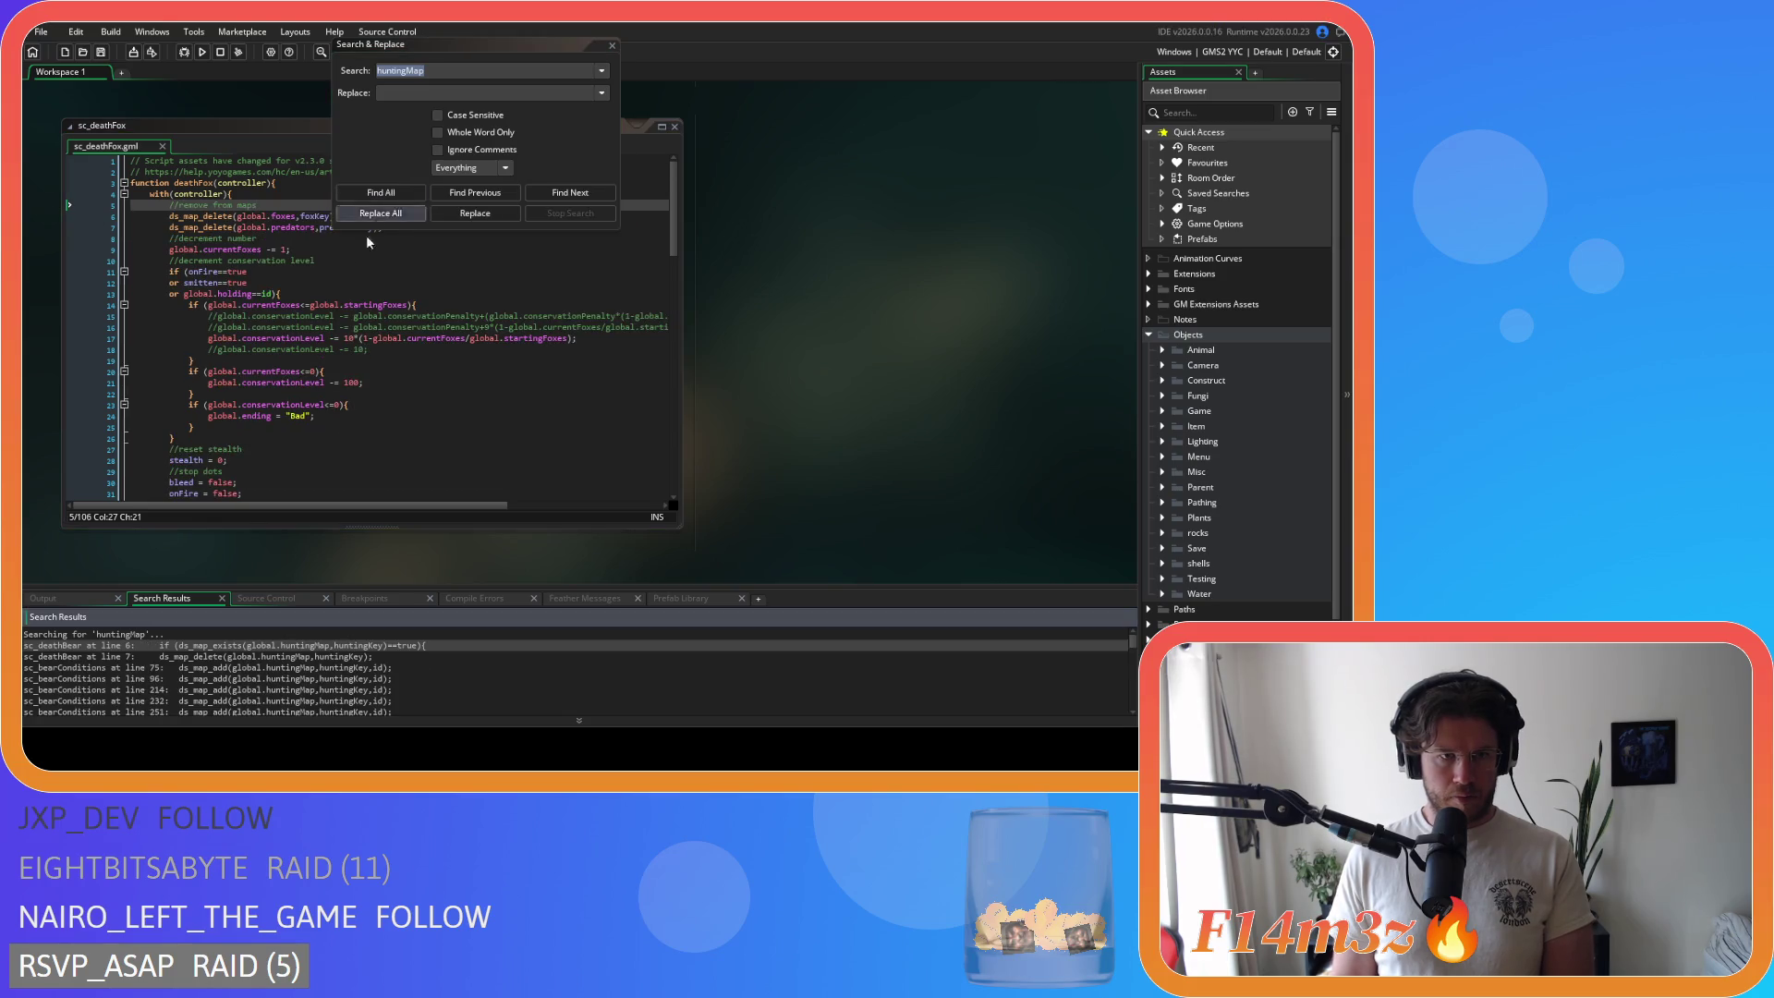
{"action": "double_click", "coordinate": [153, 645]}
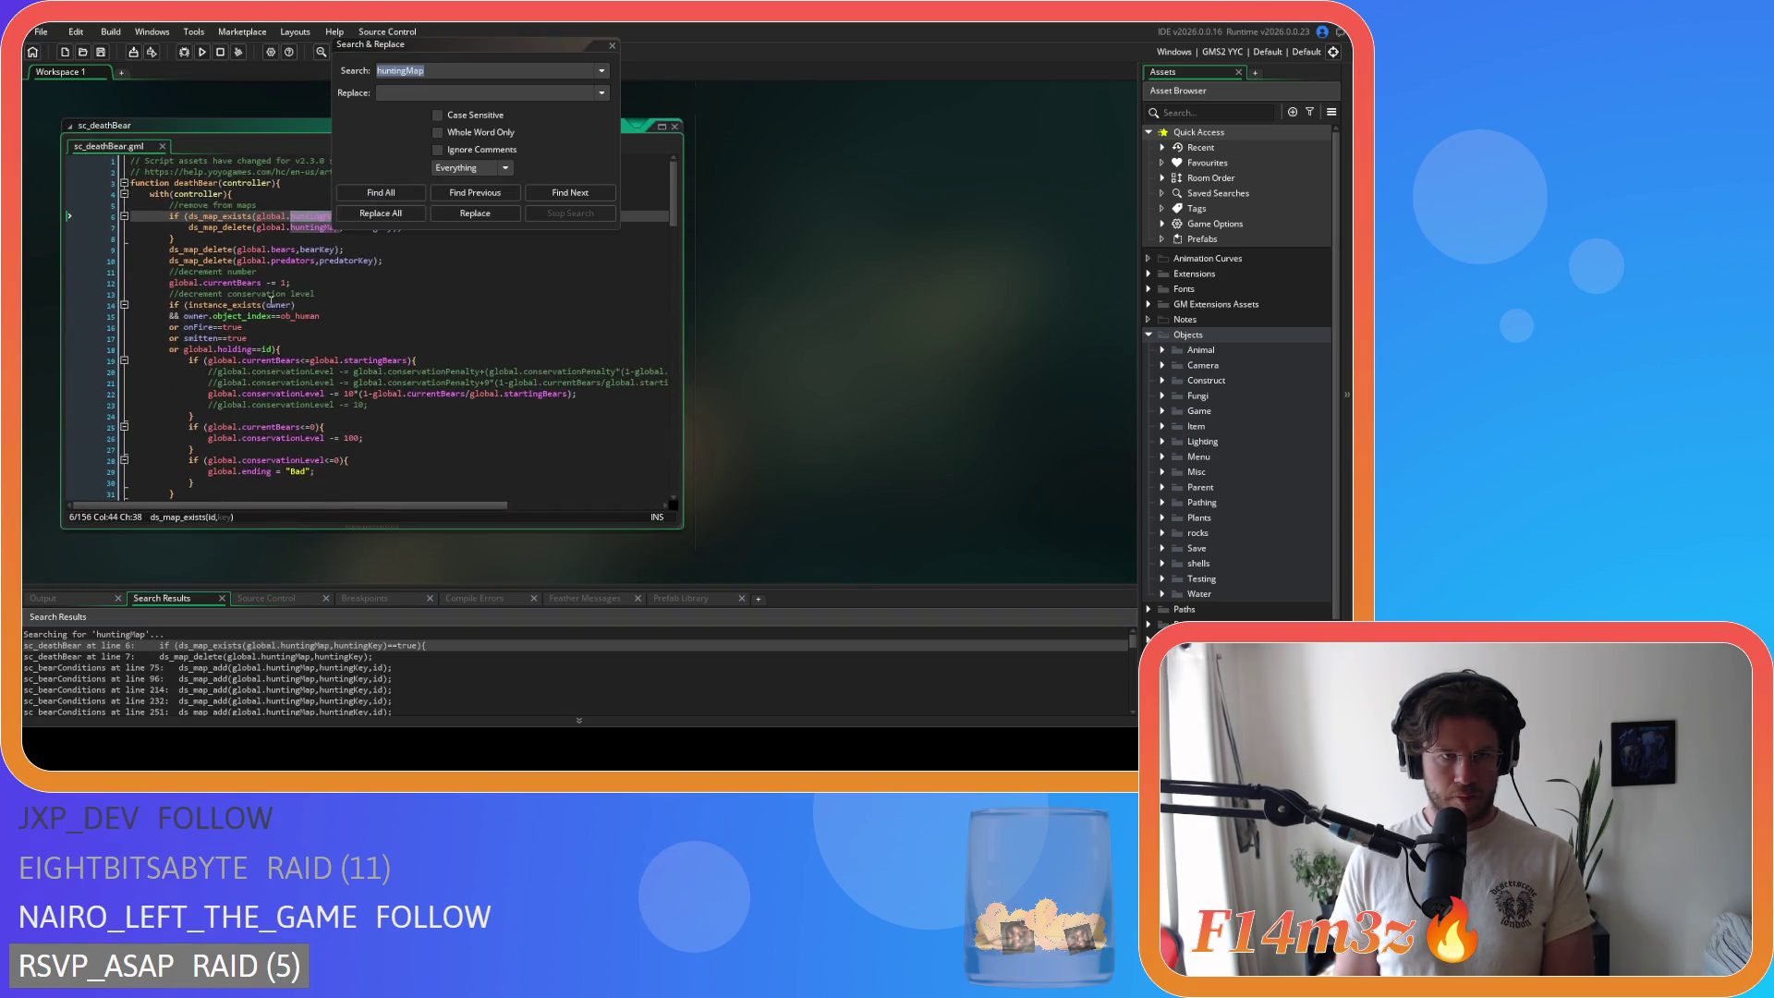
{"action": "left_click_drag", "start_coordinate": [219, 242], "coordinate": [63, 205]}
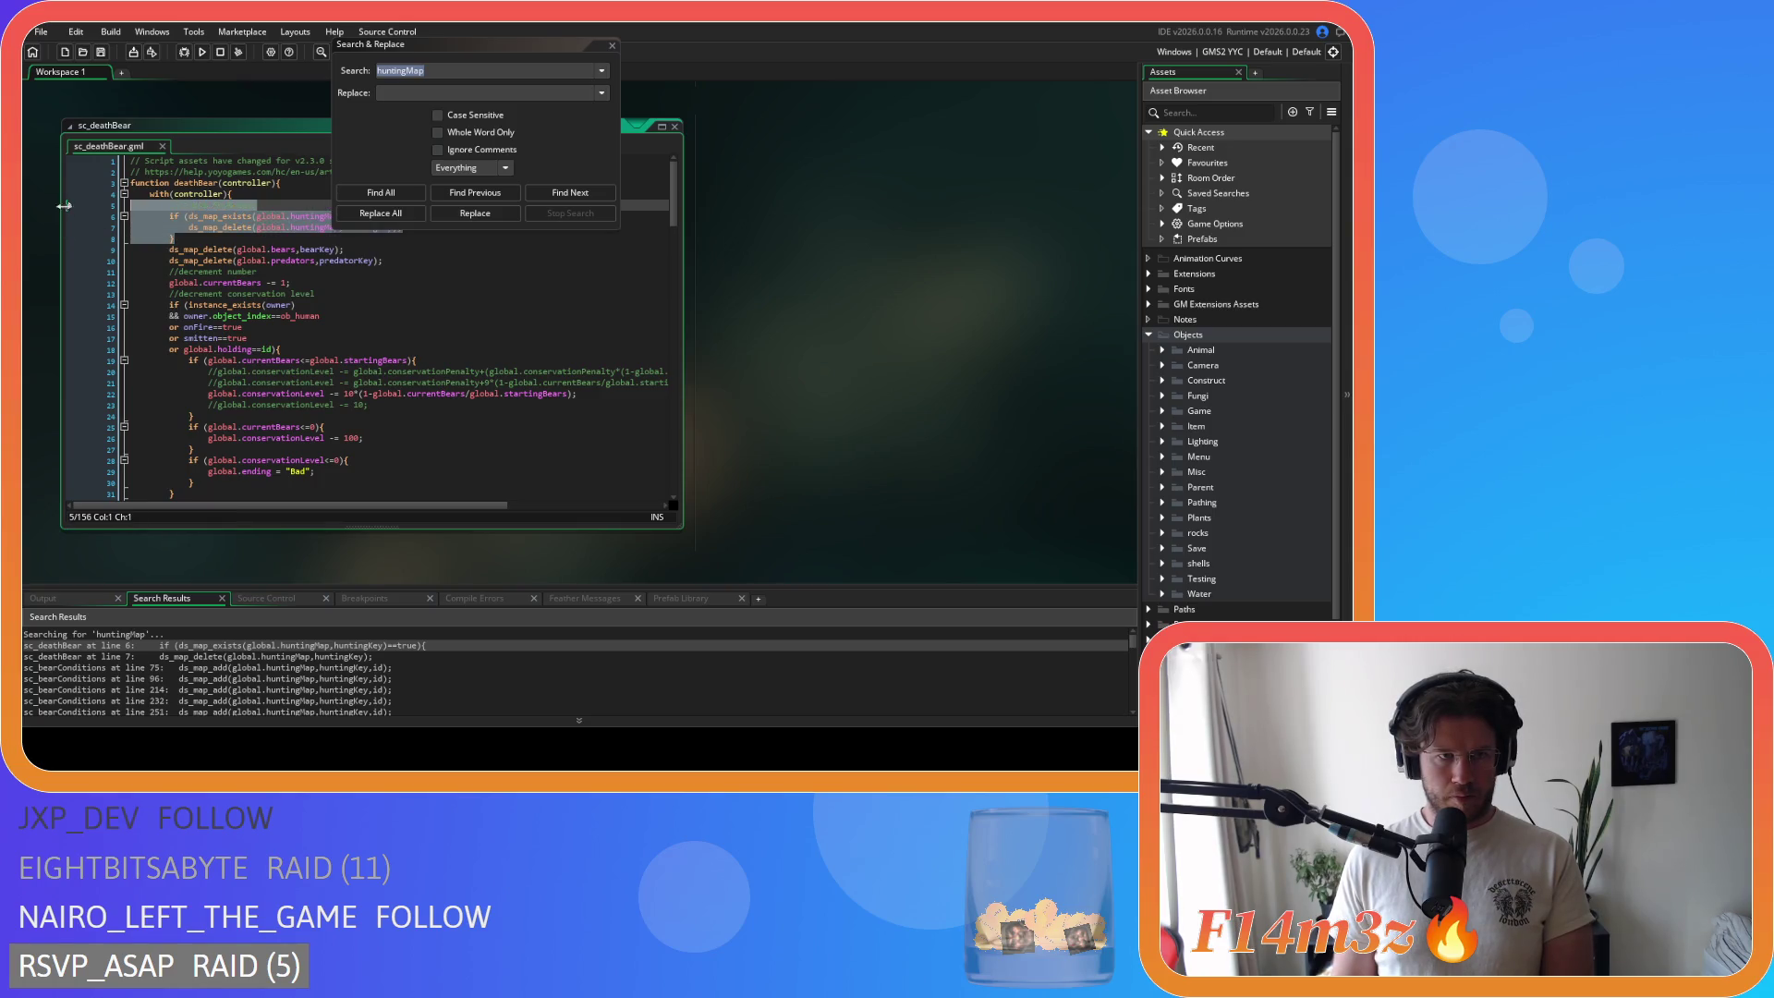
{"action": "key", "text": "BackSpace"}
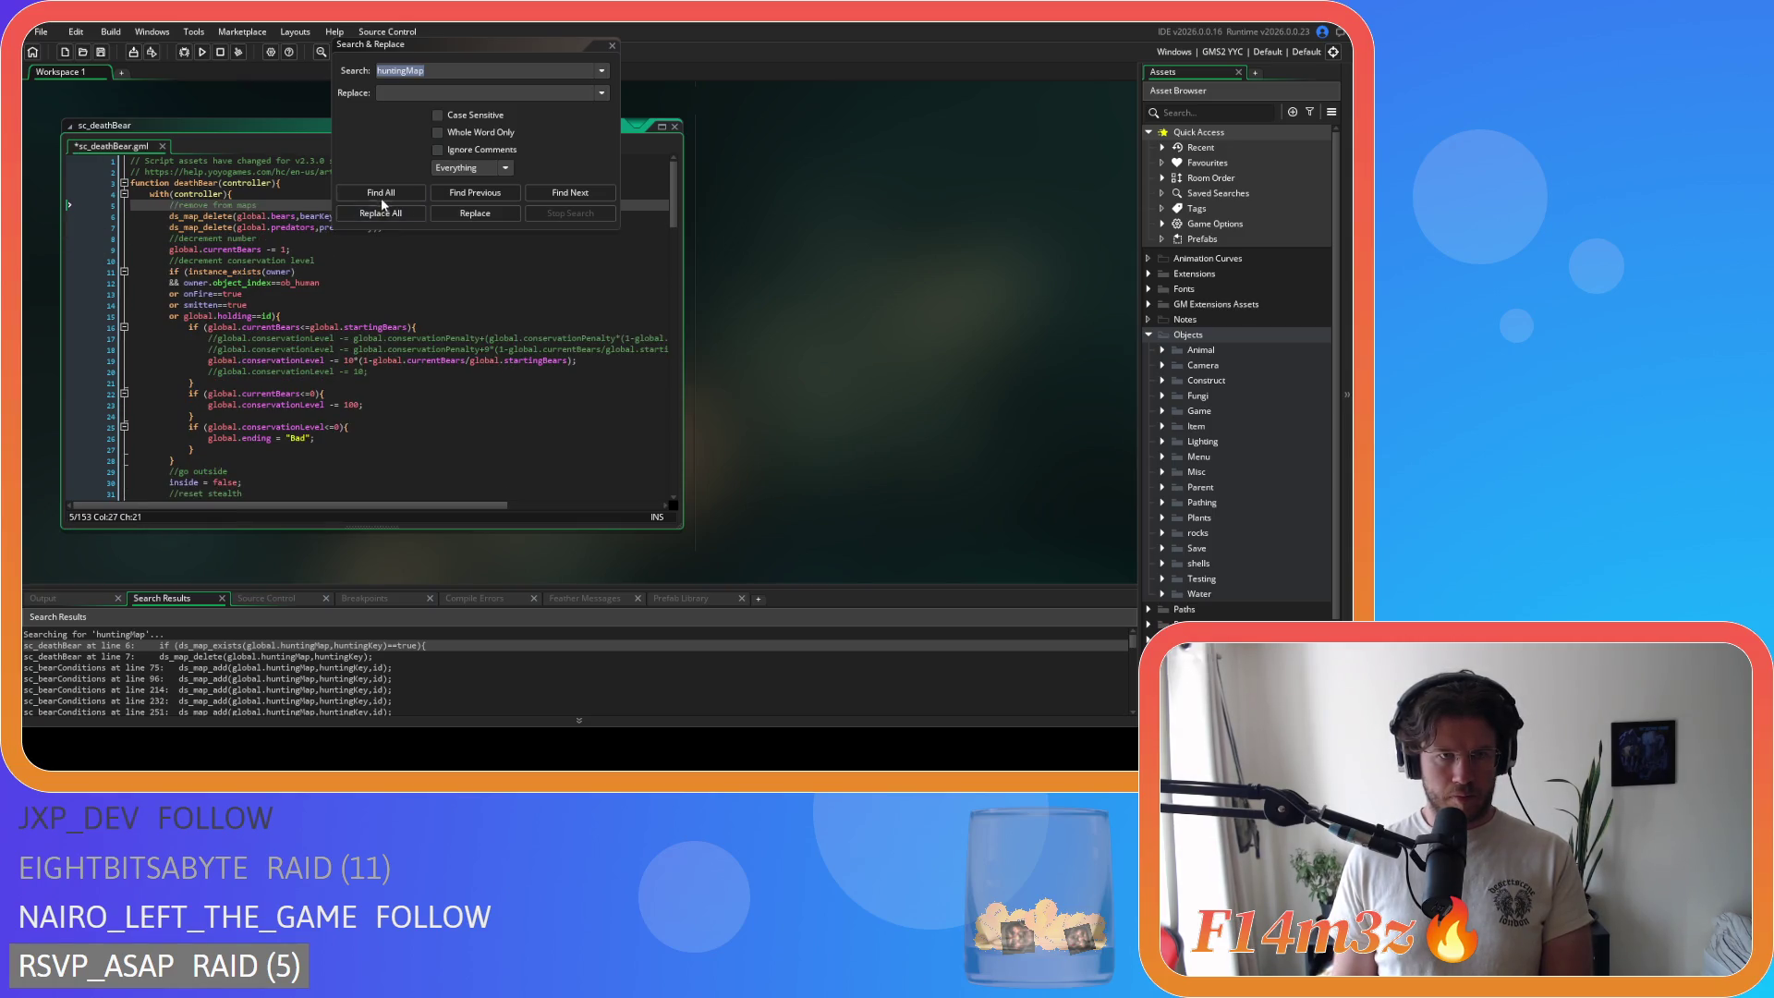
{"action": "left_click", "coordinate": [381, 197]}
{"action": "double_click", "coordinate": [145, 645]}
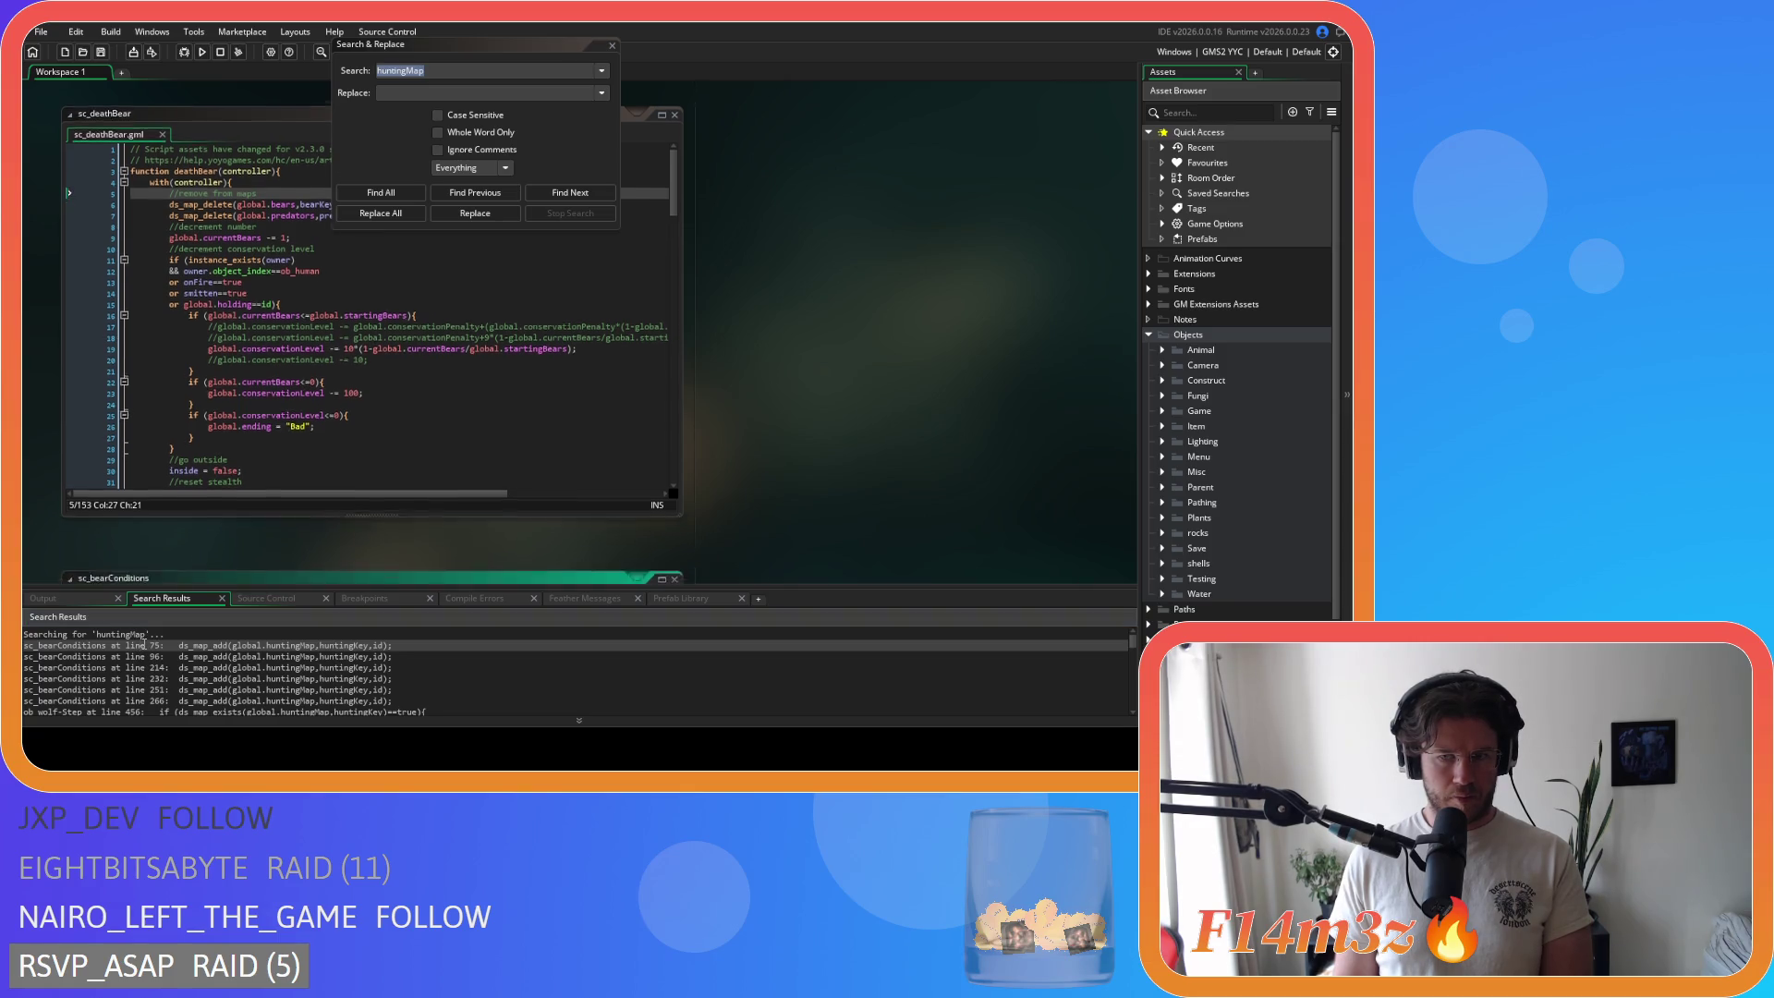
Step: Delete the ds_map_add huntingMap lines at 75, 95 and the following match in sc_bearConditions
{"action": "left_click_drag", "start_coordinate": [411, 294], "coordinate": [127, 294]}
{"action": "key", "text": "BackSpace"}
{"action": "key", "text": "BackSpace"}
{"action": "left_click", "coordinate": [379, 192]}
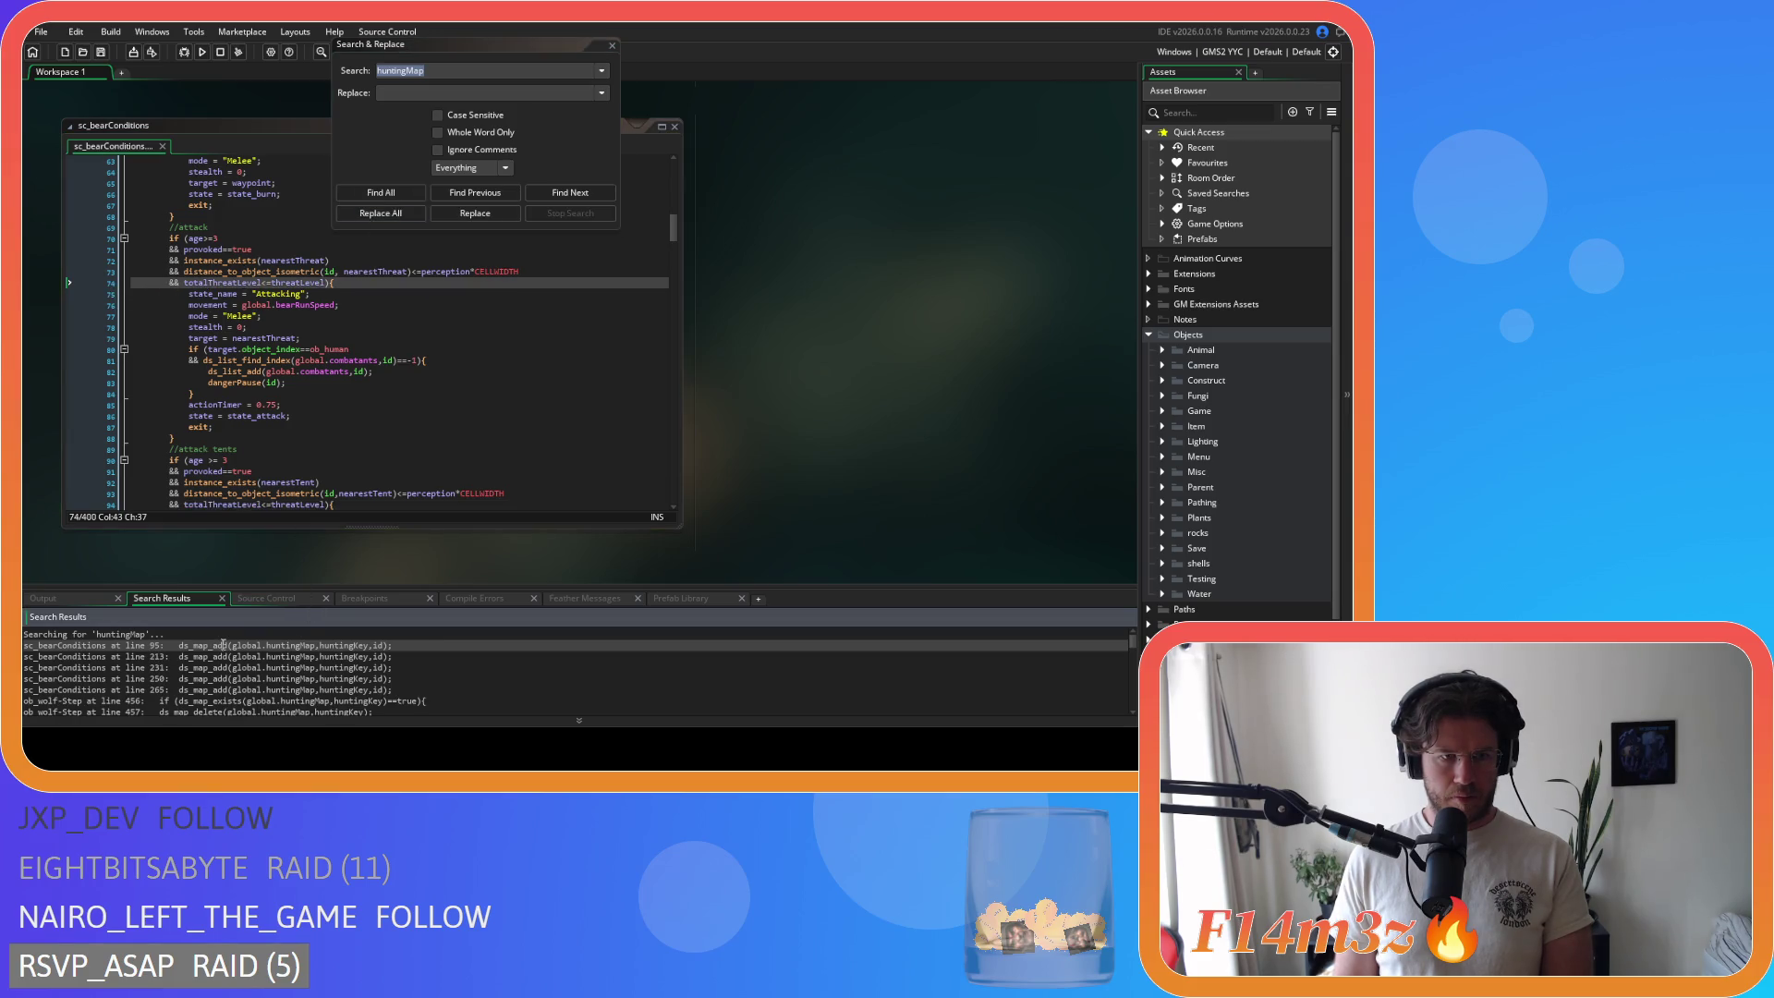
{"action": "double_click", "coordinate": [222, 645]}
{"action": "scroll", "coordinate": [359, 500], "scroll_direction": "down", "scroll_amount": 2}
{"action": "left_click_drag", "start_coordinate": [404, 450], "coordinate": [96, 444]}
{"action": "key", "text": "BackSpace"}
{"action": "key", "text": "BackSpace"}
{"action": "double_click", "coordinate": [236, 657]}
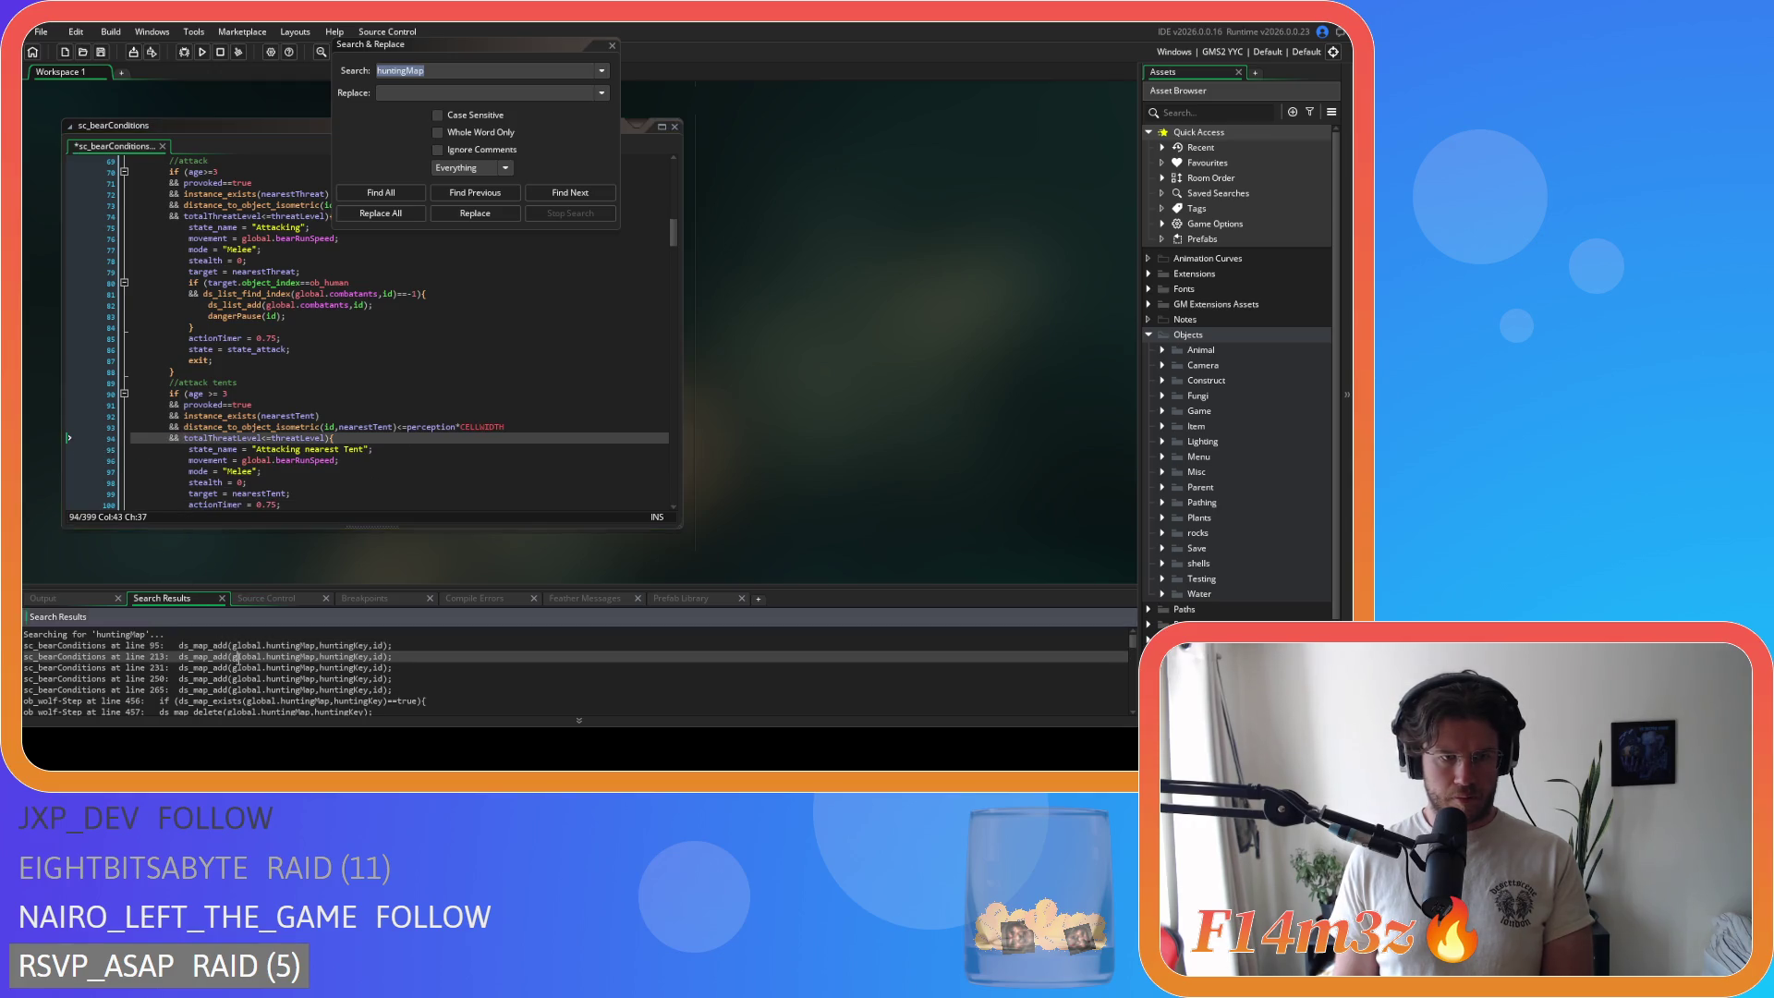
{"action": "left_click_drag", "start_coordinate": [406, 310], "coordinate": [130, 311]}
{"action": "key", "text": "BackSpace"}
{"action": "key", "text": "BackSpace"}
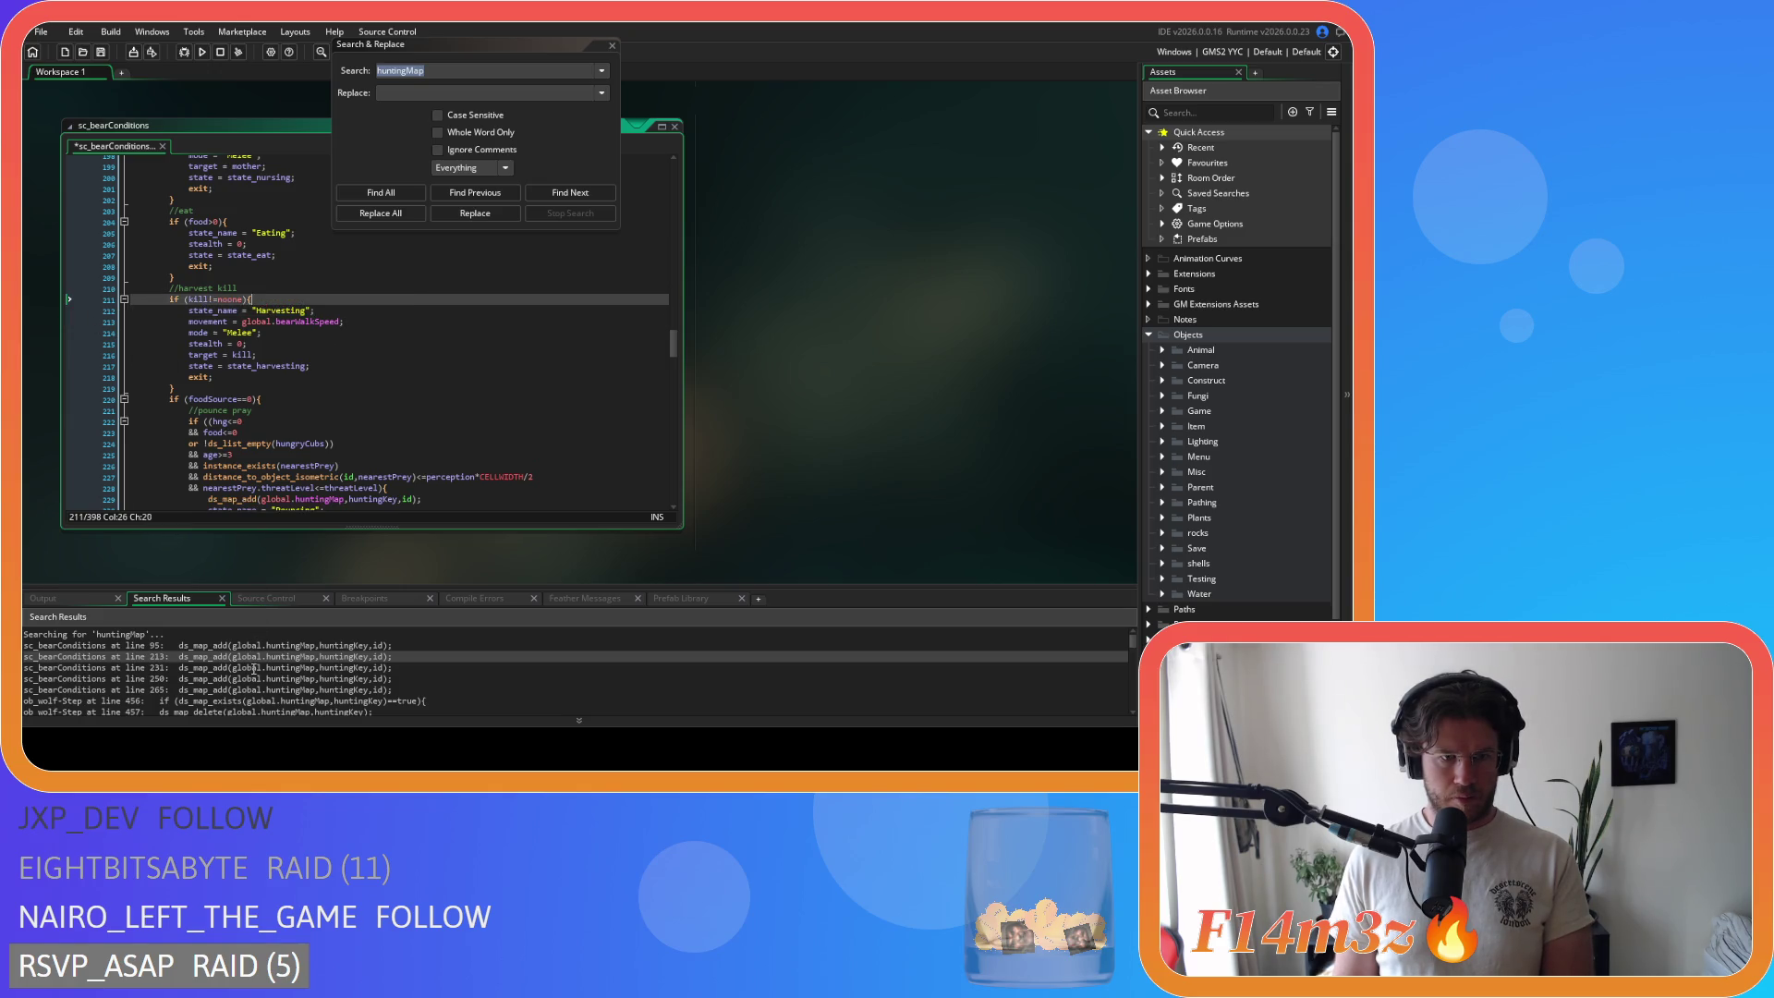
Step: Delete the remaining ds_map_add huntingMap lines near 231, 247 and 265
{"action": "double_click", "coordinate": [254, 667]}
{"action": "left_click_drag", "start_coordinate": [422, 271], "coordinate": [130, 272]}
{"action": "key", "text": "BackSpace"}
{"action": "key", "text": "BackSpace"}
{"action": "double_click", "coordinate": [218, 679]}
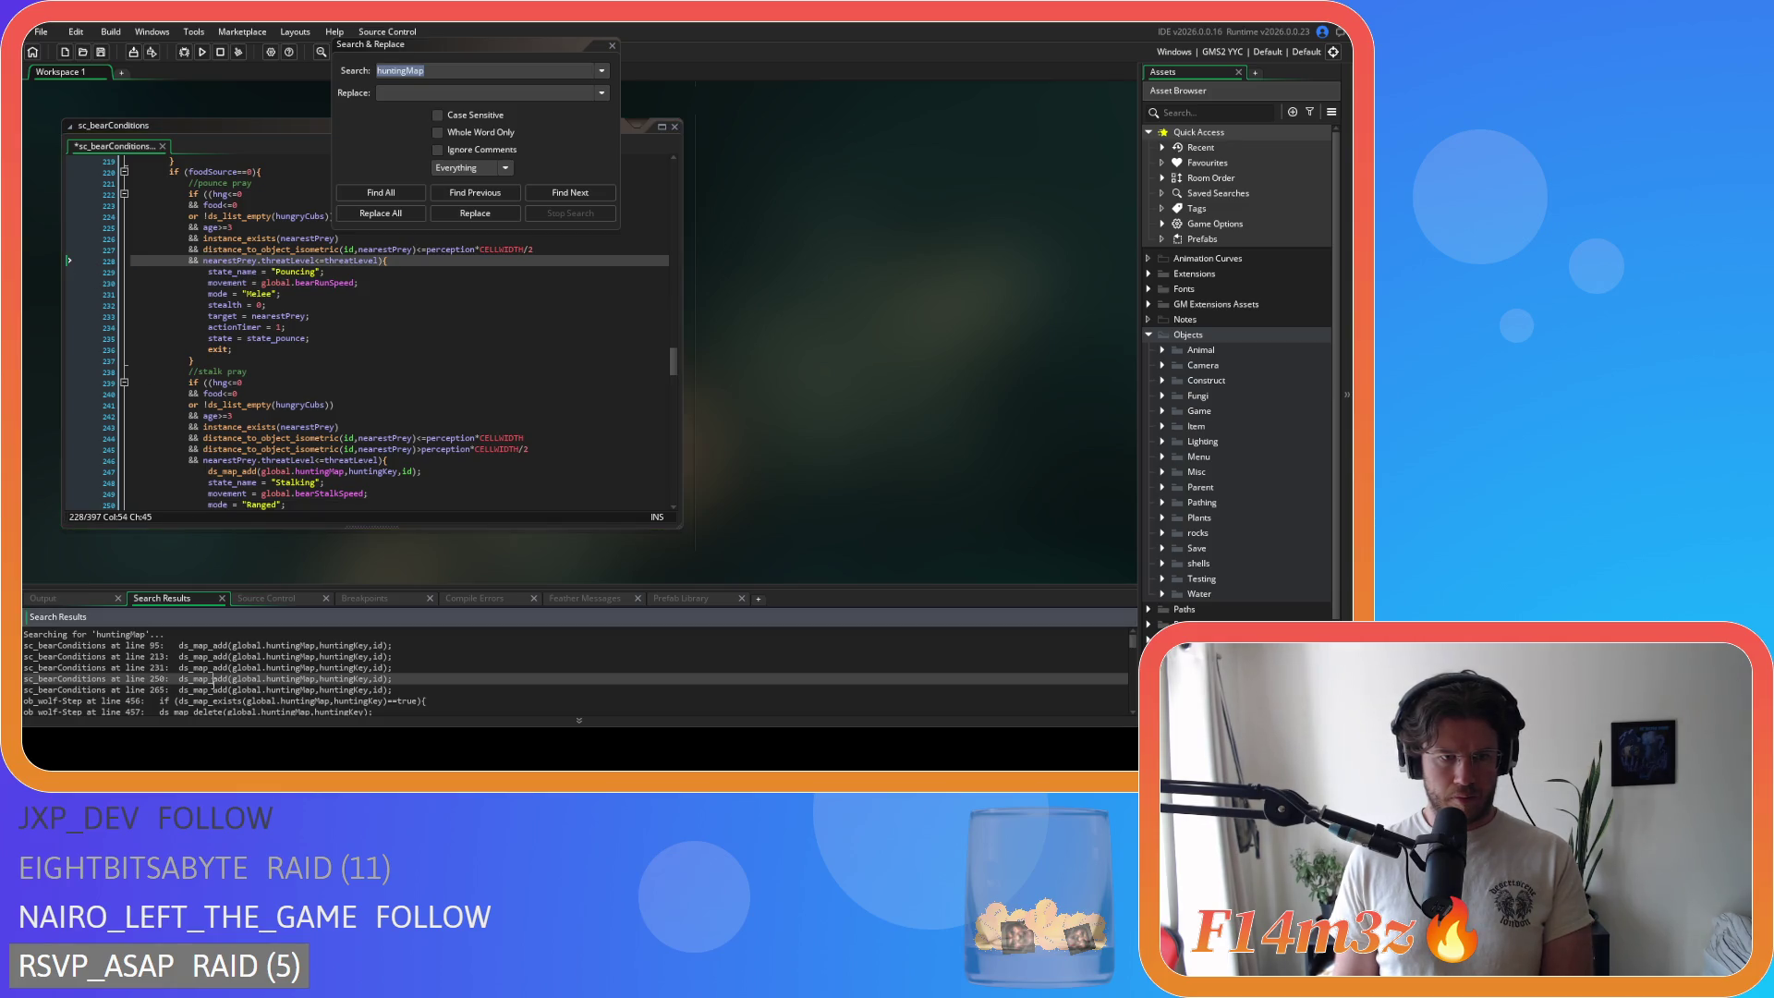
{"action": "scroll", "coordinate": [367, 400], "scroll_direction": "down", "scroll_amount": 3}
{"action": "left_click_drag", "start_coordinate": [441, 356], "coordinate": [130, 360]}
{"action": "key", "text": "BackSpace"}
{"action": "key", "text": "BackSpace"}
{"action": "double_click", "coordinate": [204, 689]}
{"action": "scroll", "coordinate": [382, 410], "scroll_direction": "down", "scroll_amount": 6}
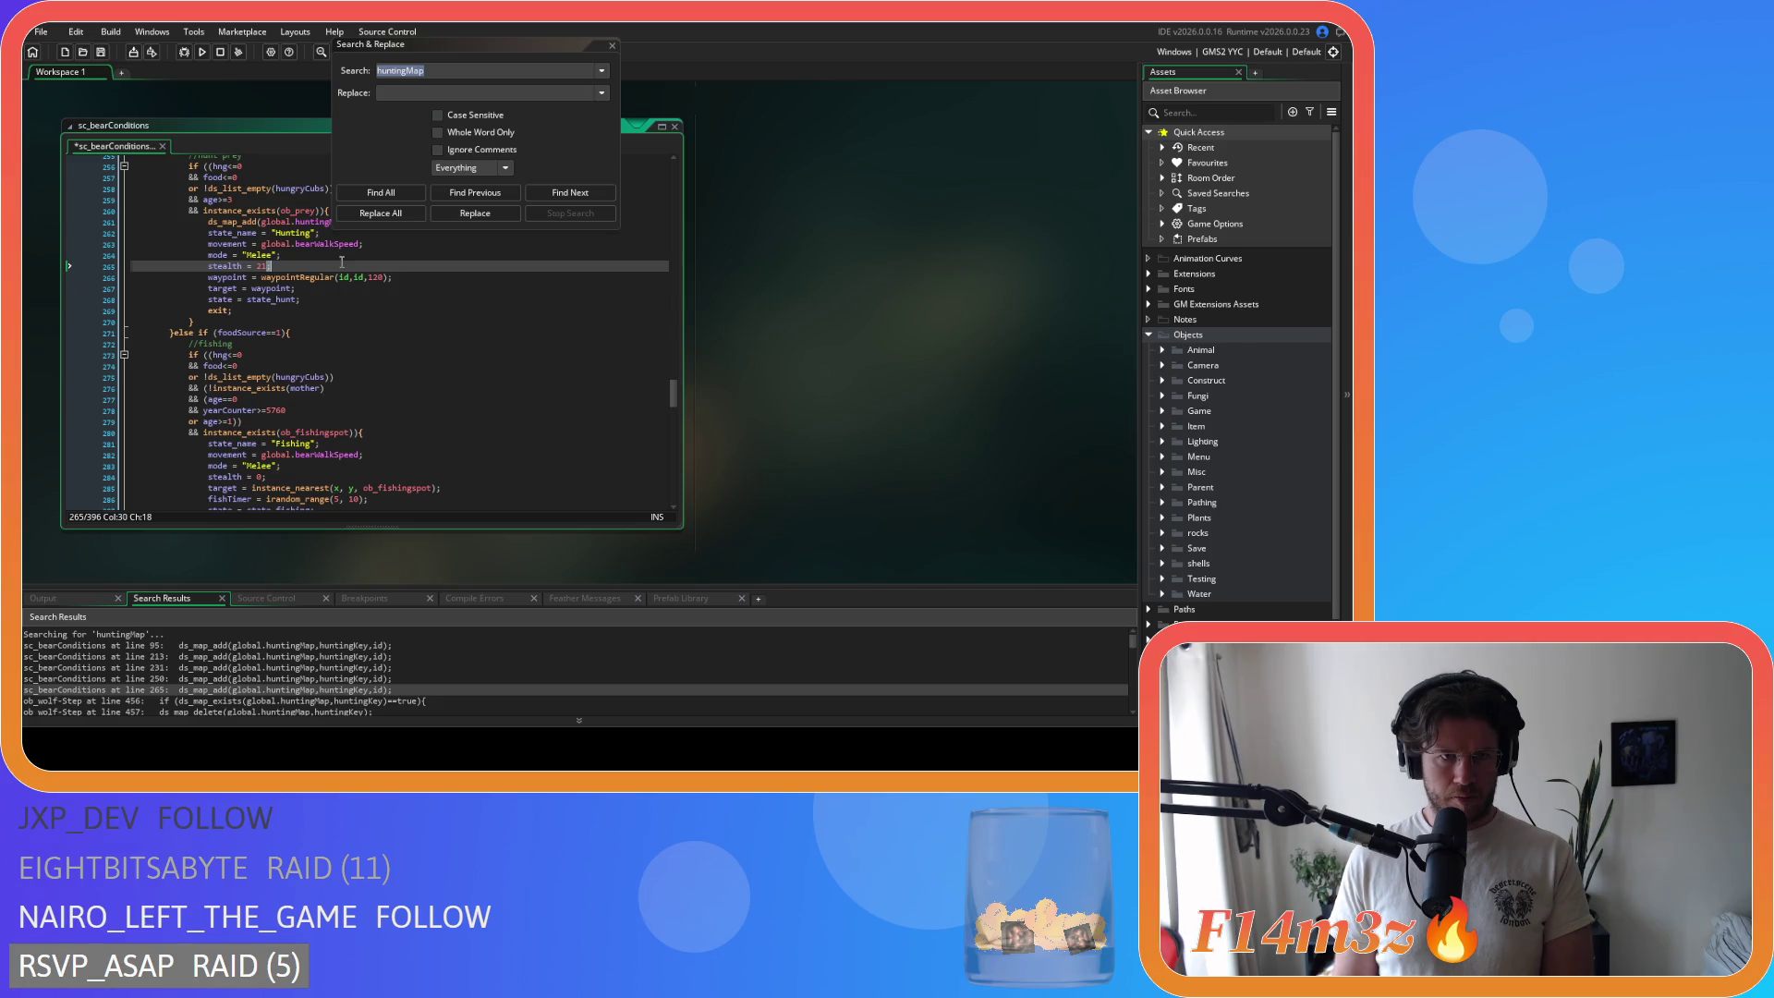
{"action": "scroll", "coordinate": [341, 262], "scroll_direction": "up", "scroll_amount": 2}
{"action": "left_click_drag", "start_coordinate": [452, 277], "coordinate": [131, 278]}
{"action": "key", "text": "BackSpace"}
{"action": "key", "text": "BackSpace"}
{"action": "left_click", "coordinate": [379, 193]}
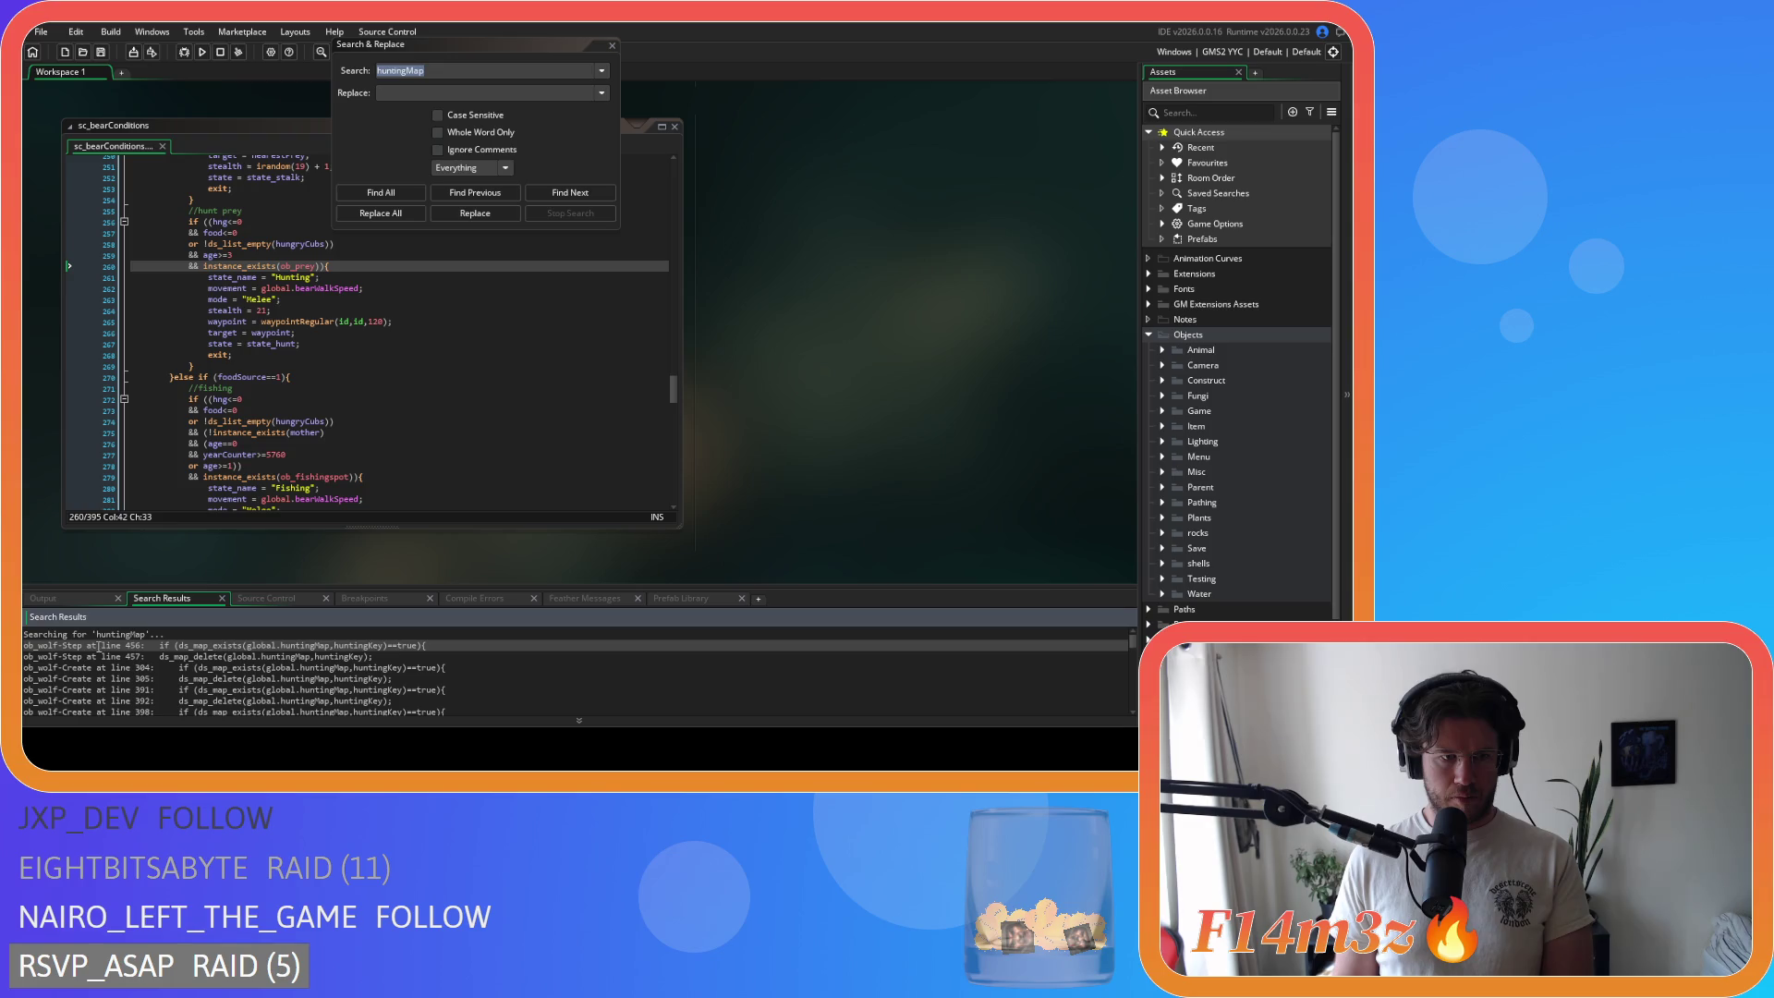
{"action": "double_click", "coordinate": [98, 645]}
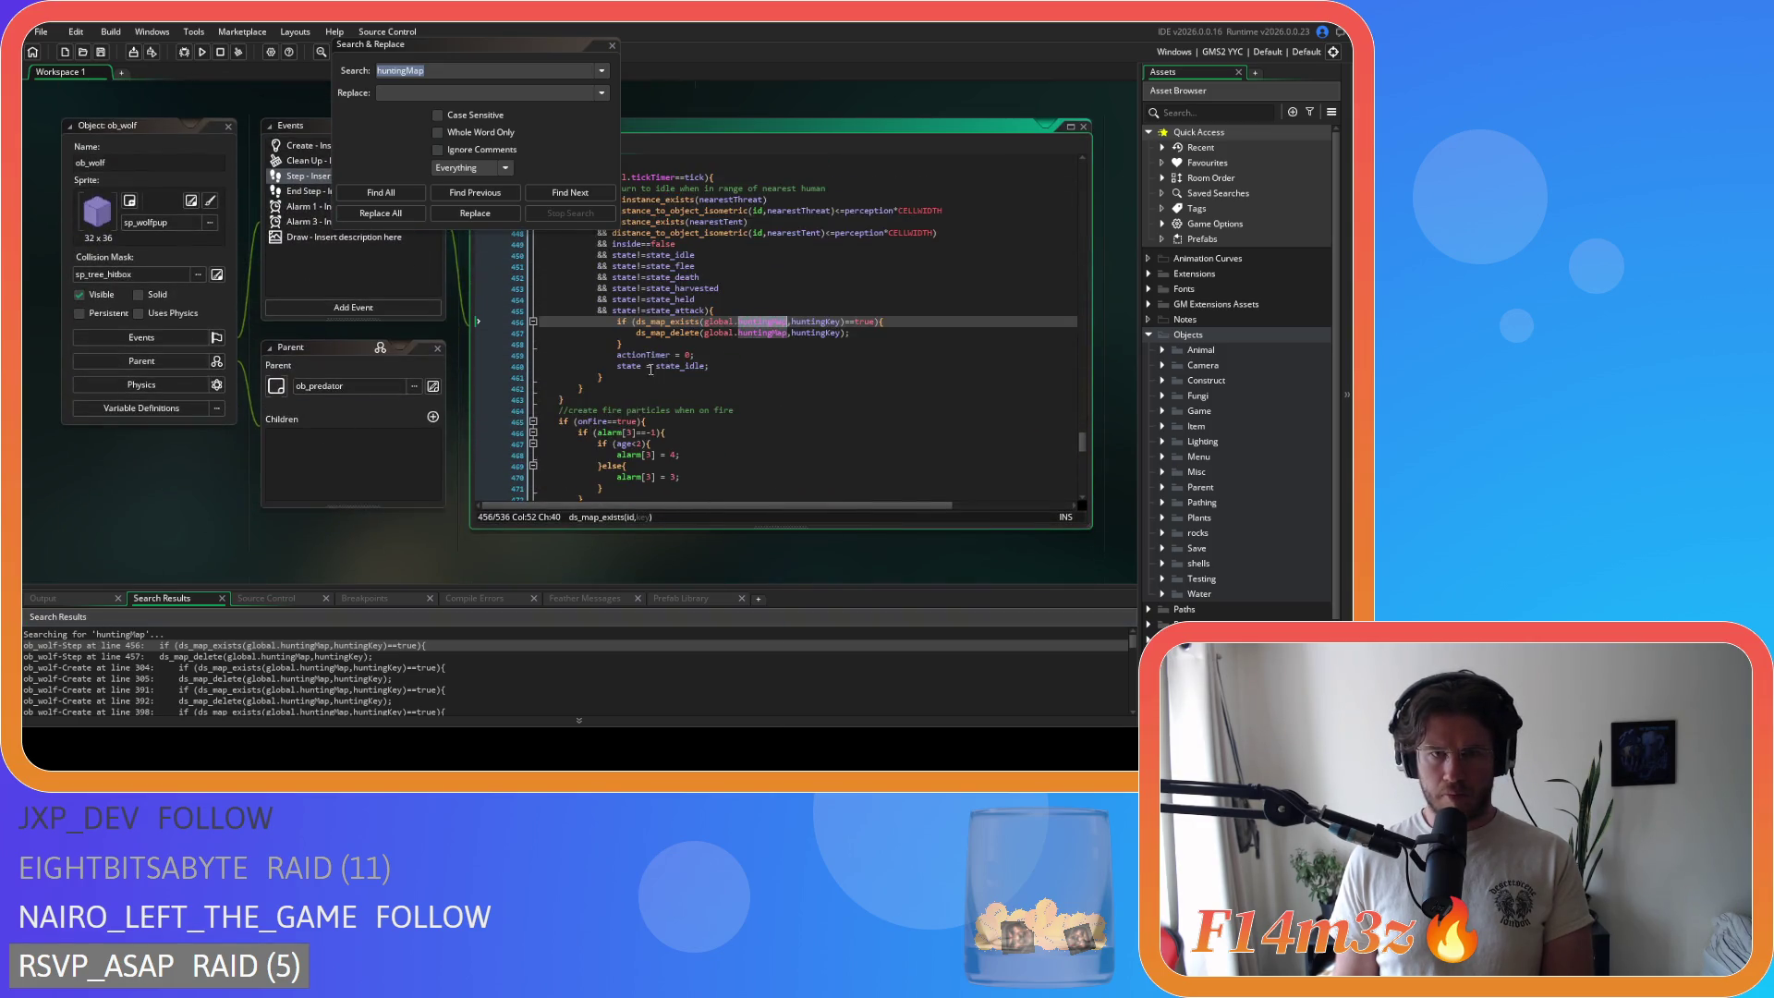
Step: Delete the huntingMap if-block on lines 456–458 of ob_wolf's Step event
{"action": "left_click_drag", "start_coordinate": [634, 342], "coordinate": [487, 323]}
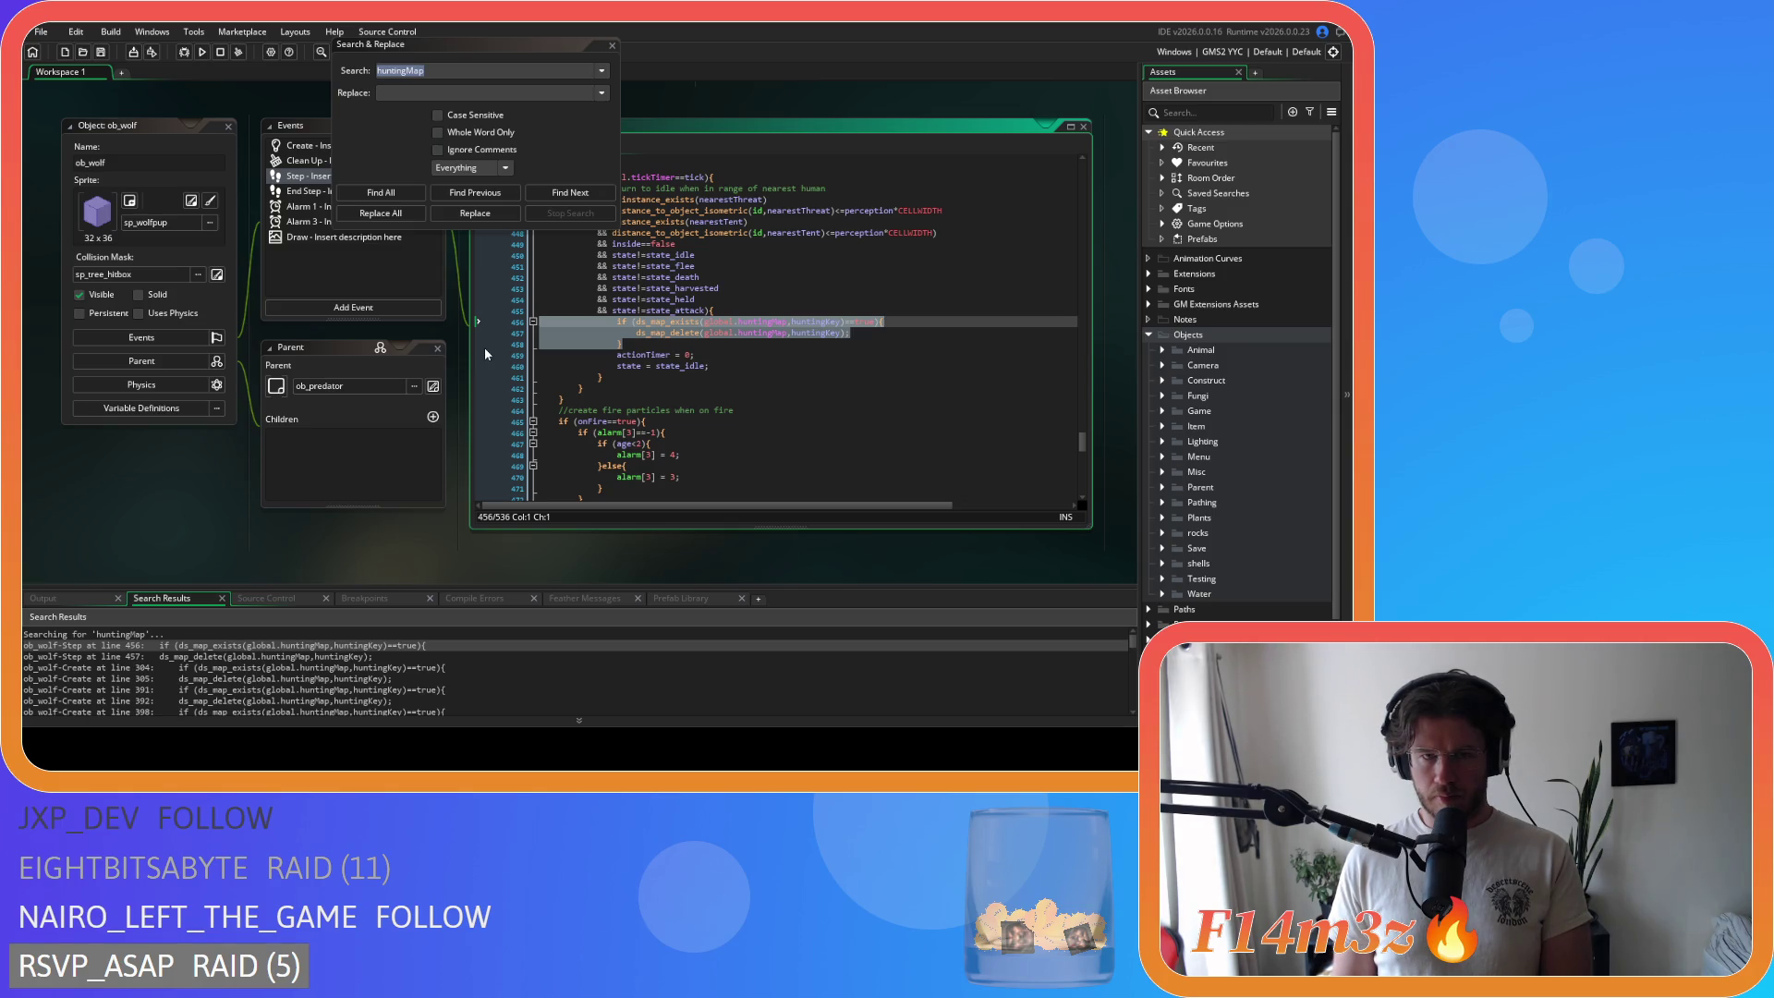
{"action": "key", "text": "BackSpace"}
{"action": "key", "text": "BackSpace"}
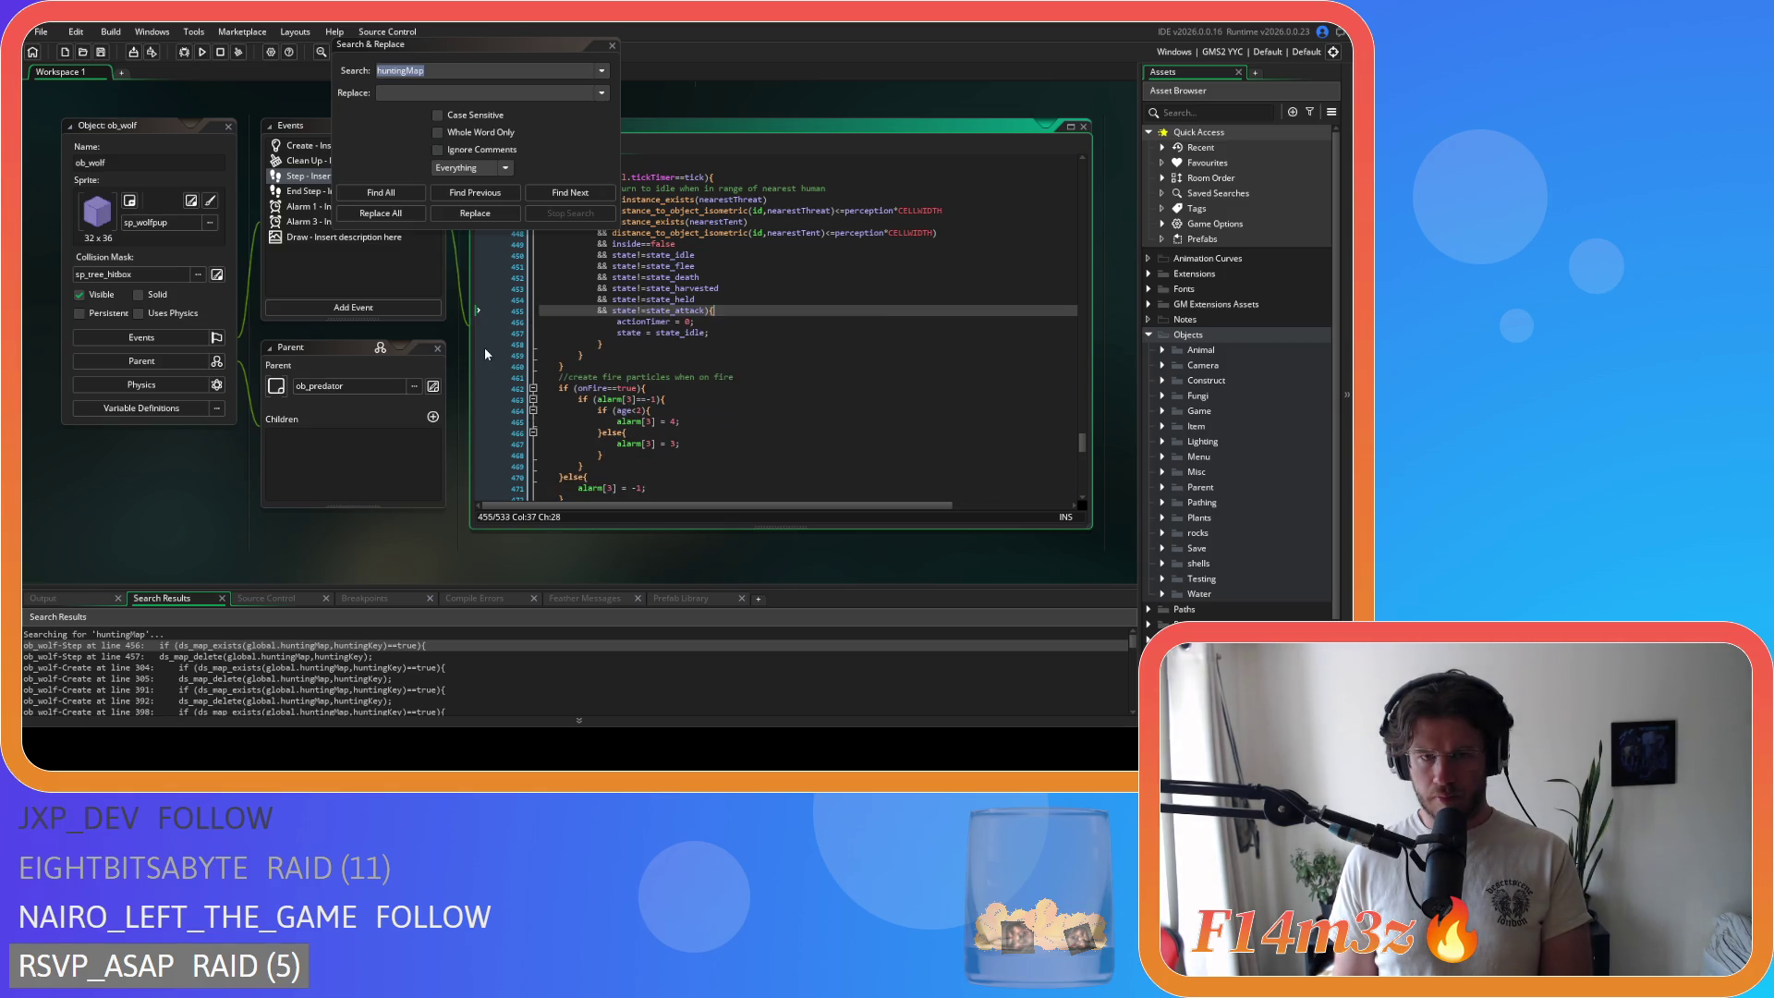
{"action": "left_click", "coordinate": [404, 192]}
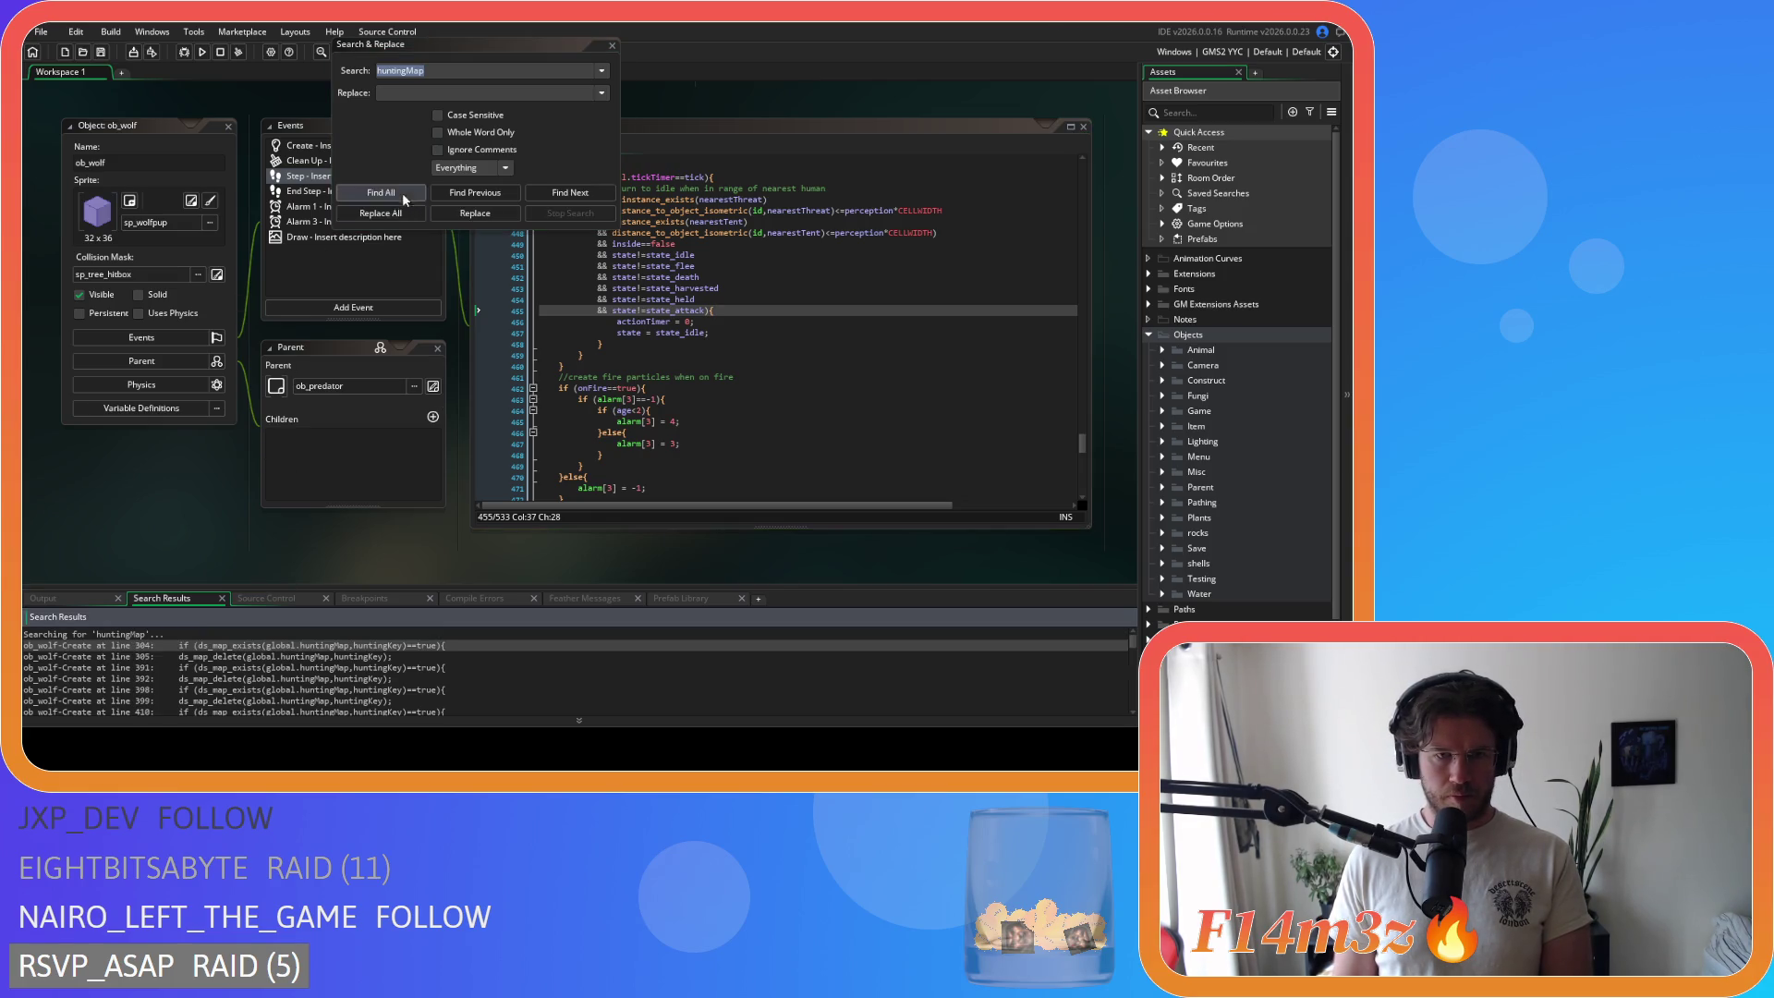
{"action": "double_click", "coordinate": [235, 645]}
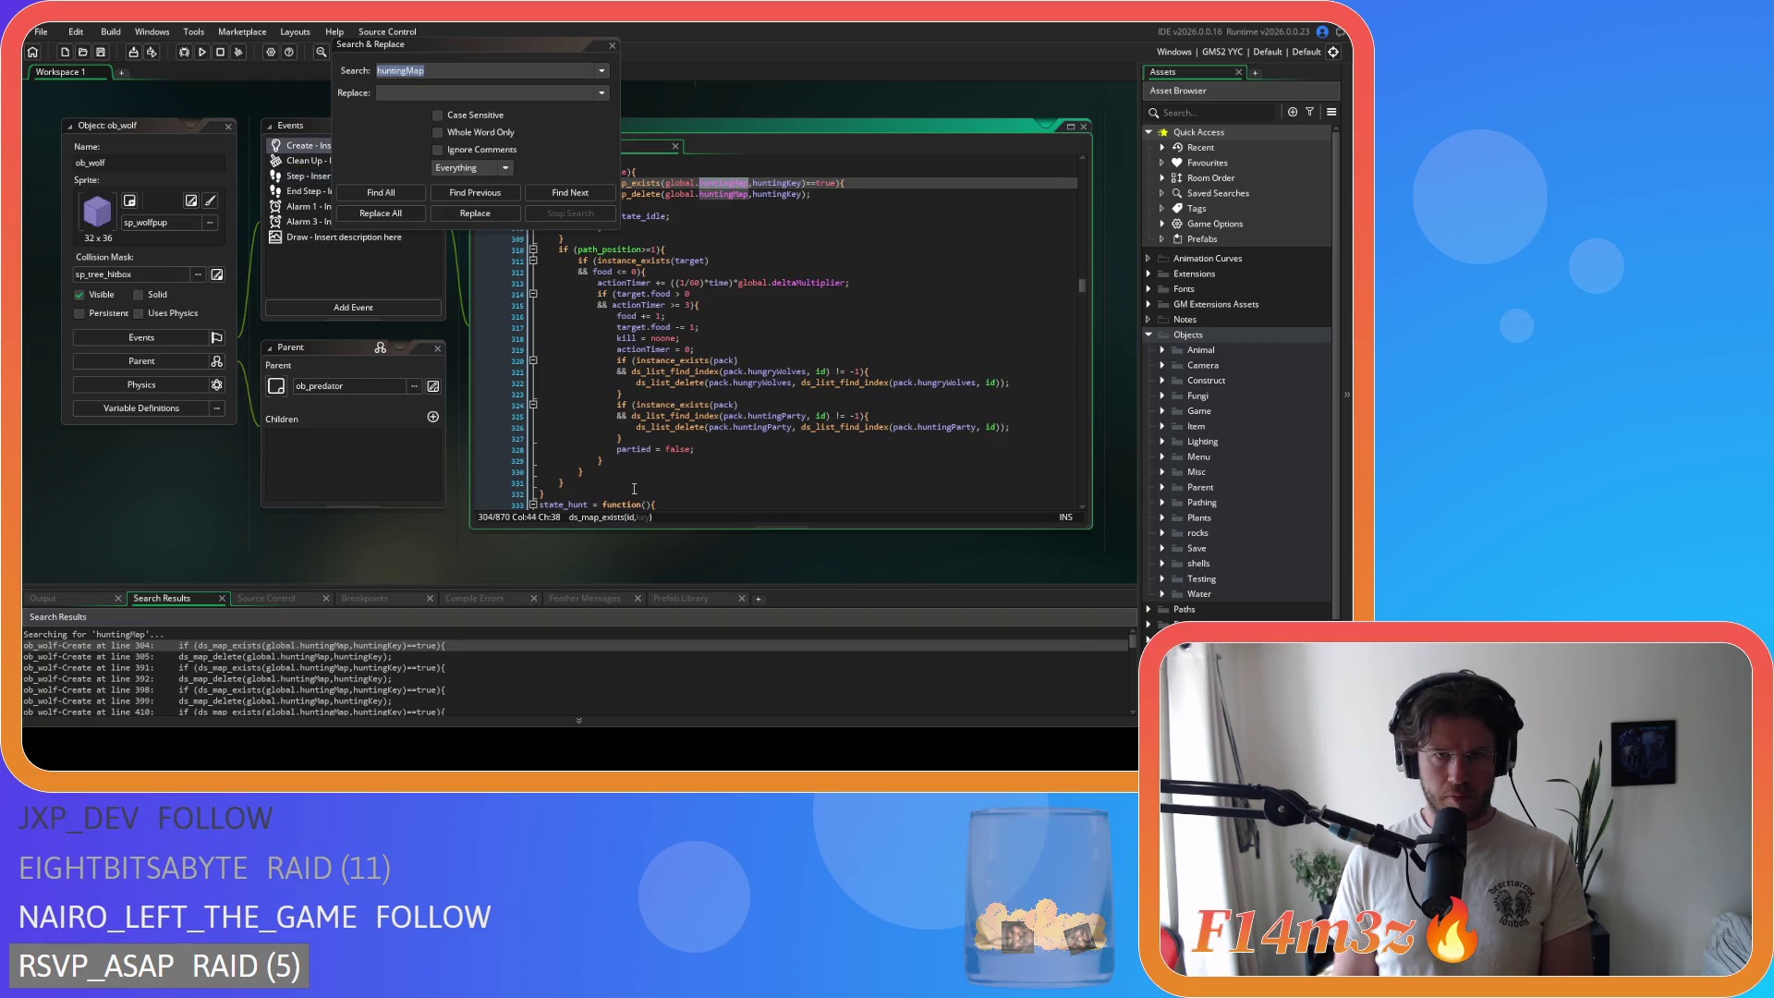
Step: Delete the huntingMap blocks at lines 304, 388, 392, 401 and 405 of ob_wolf Create
{"action": "left_click_drag", "start_coordinate": [601, 370], "coordinate": [638, 338]}
{"action": "key", "text": "BackSpace"}
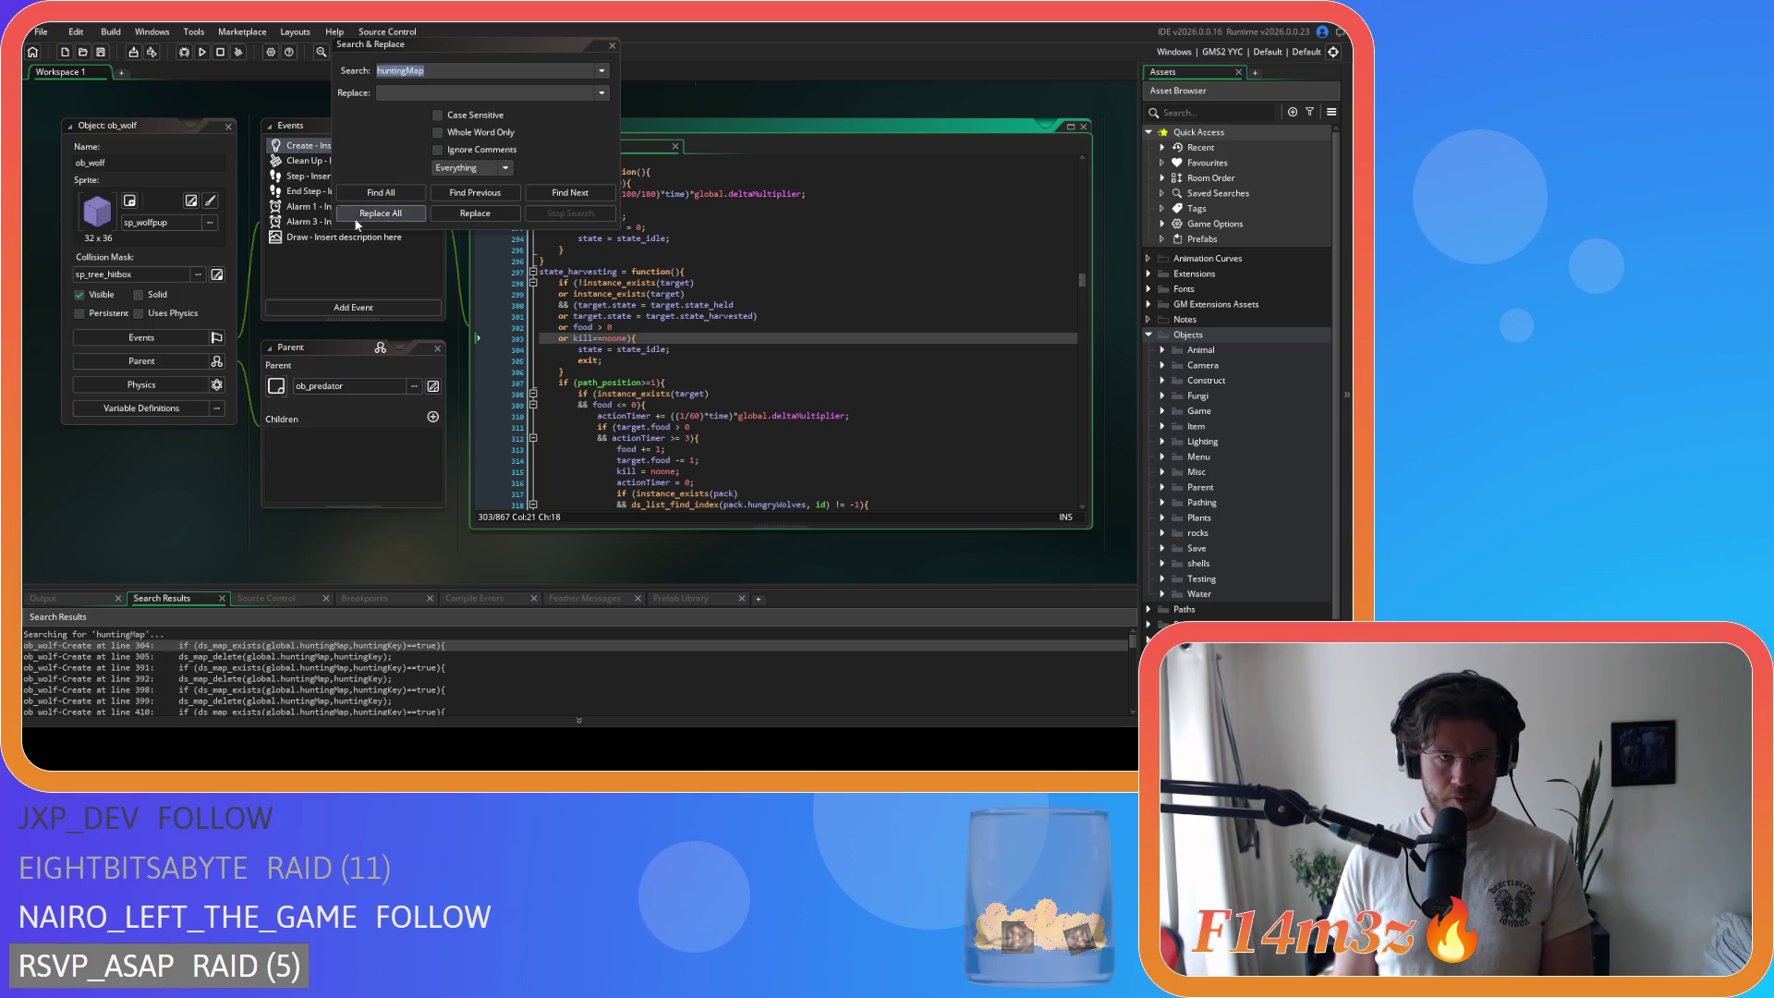
{"action": "left_click", "coordinate": [380, 192]}
{"action": "double_click", "coordinate": [233, 646]}
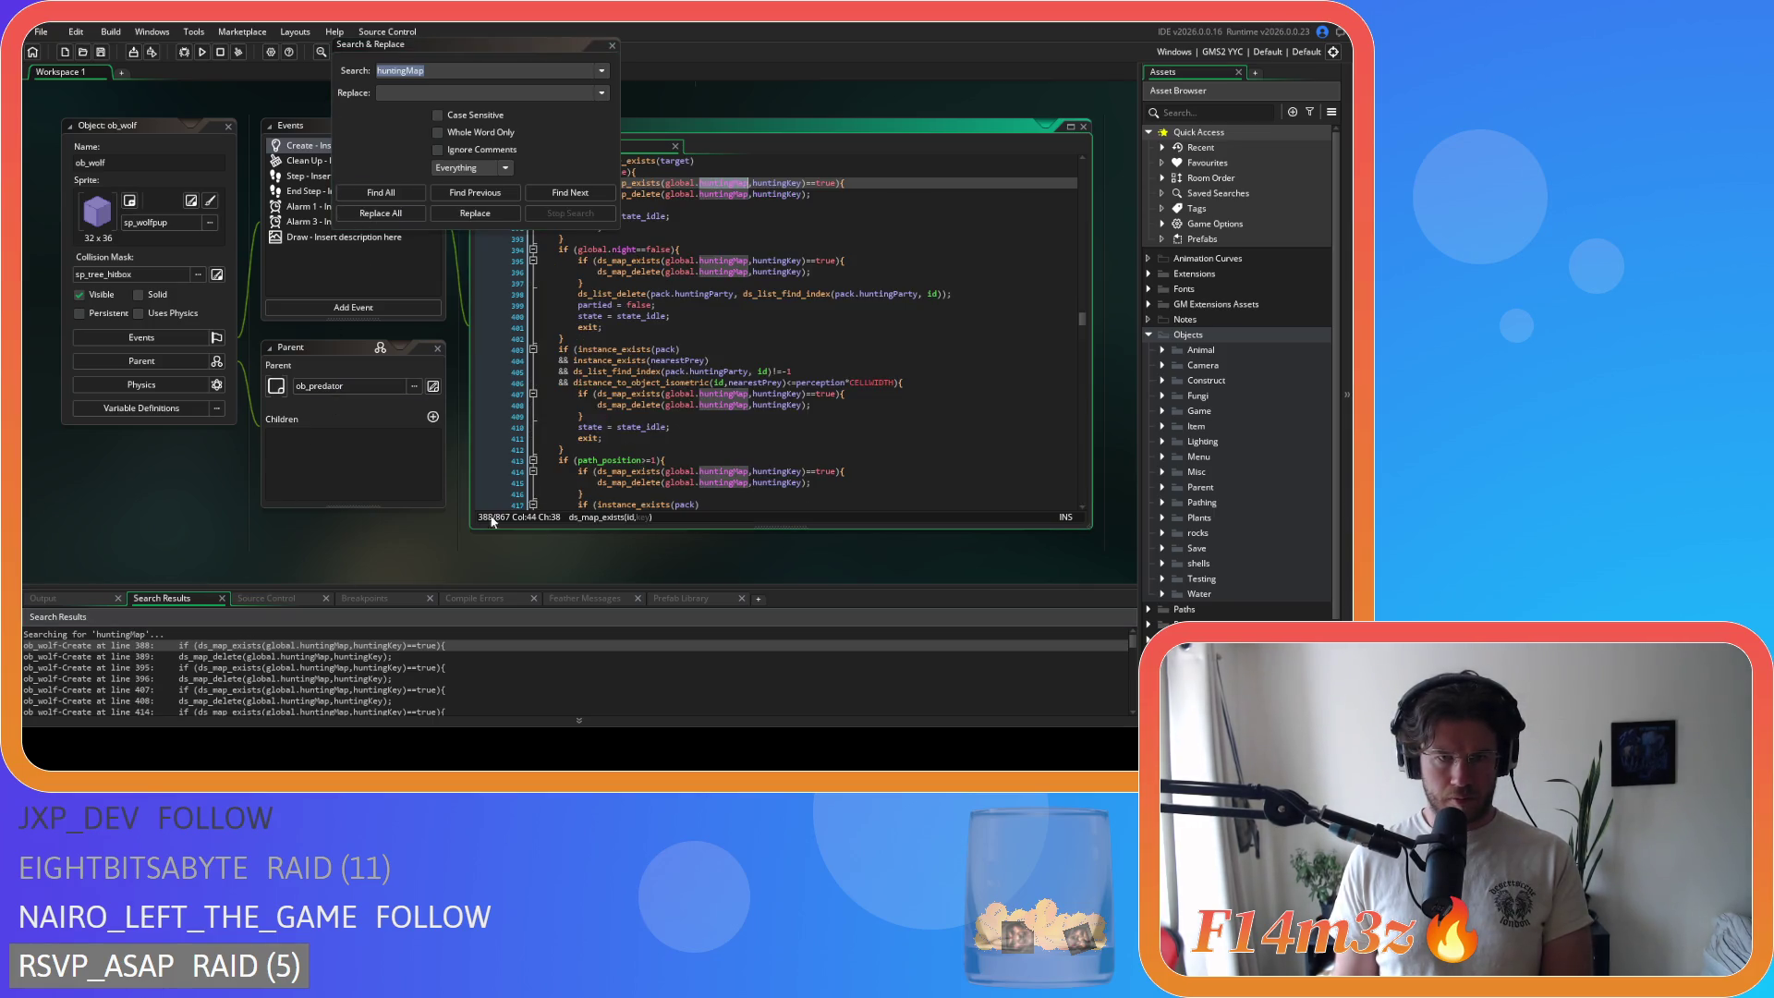
{"action": "left_click_drag", "start_coordinate": [591, 346], "coordinate": [638, 311]}
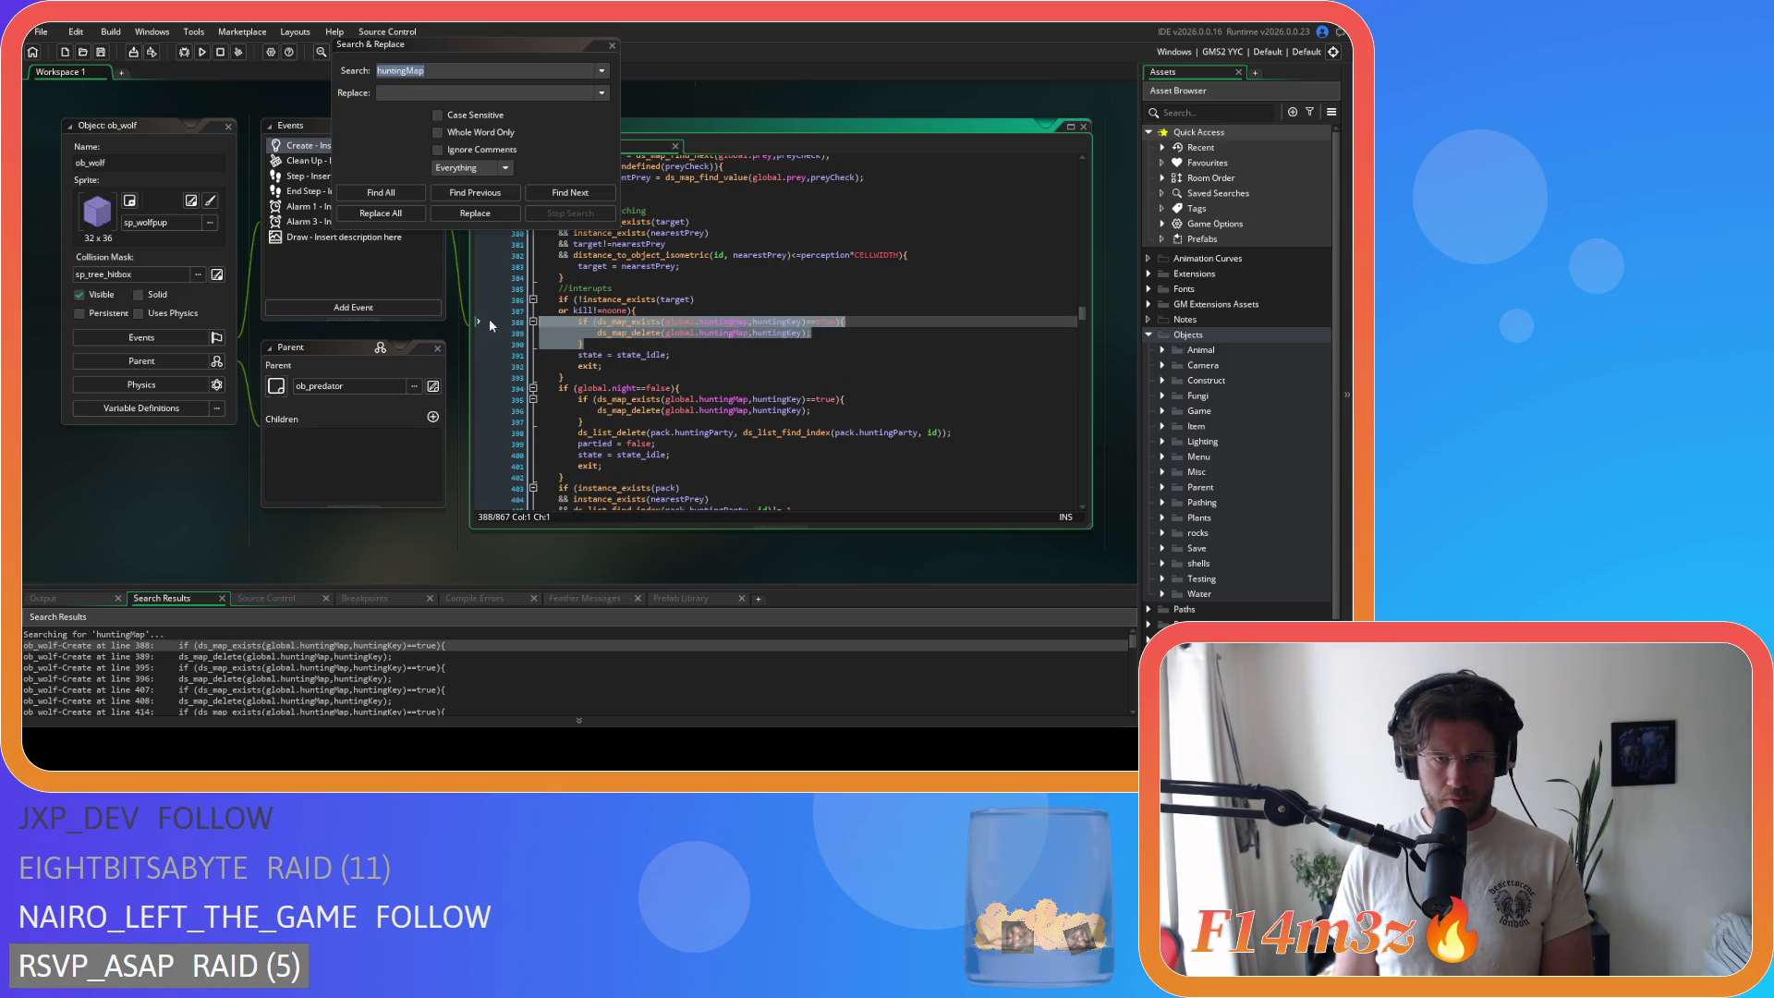
{"action": "key", "text": "BackSpace"}
{"action": "left_click_drag", "start_coordinate": [587, 389], "coordinate": [477, 368]}
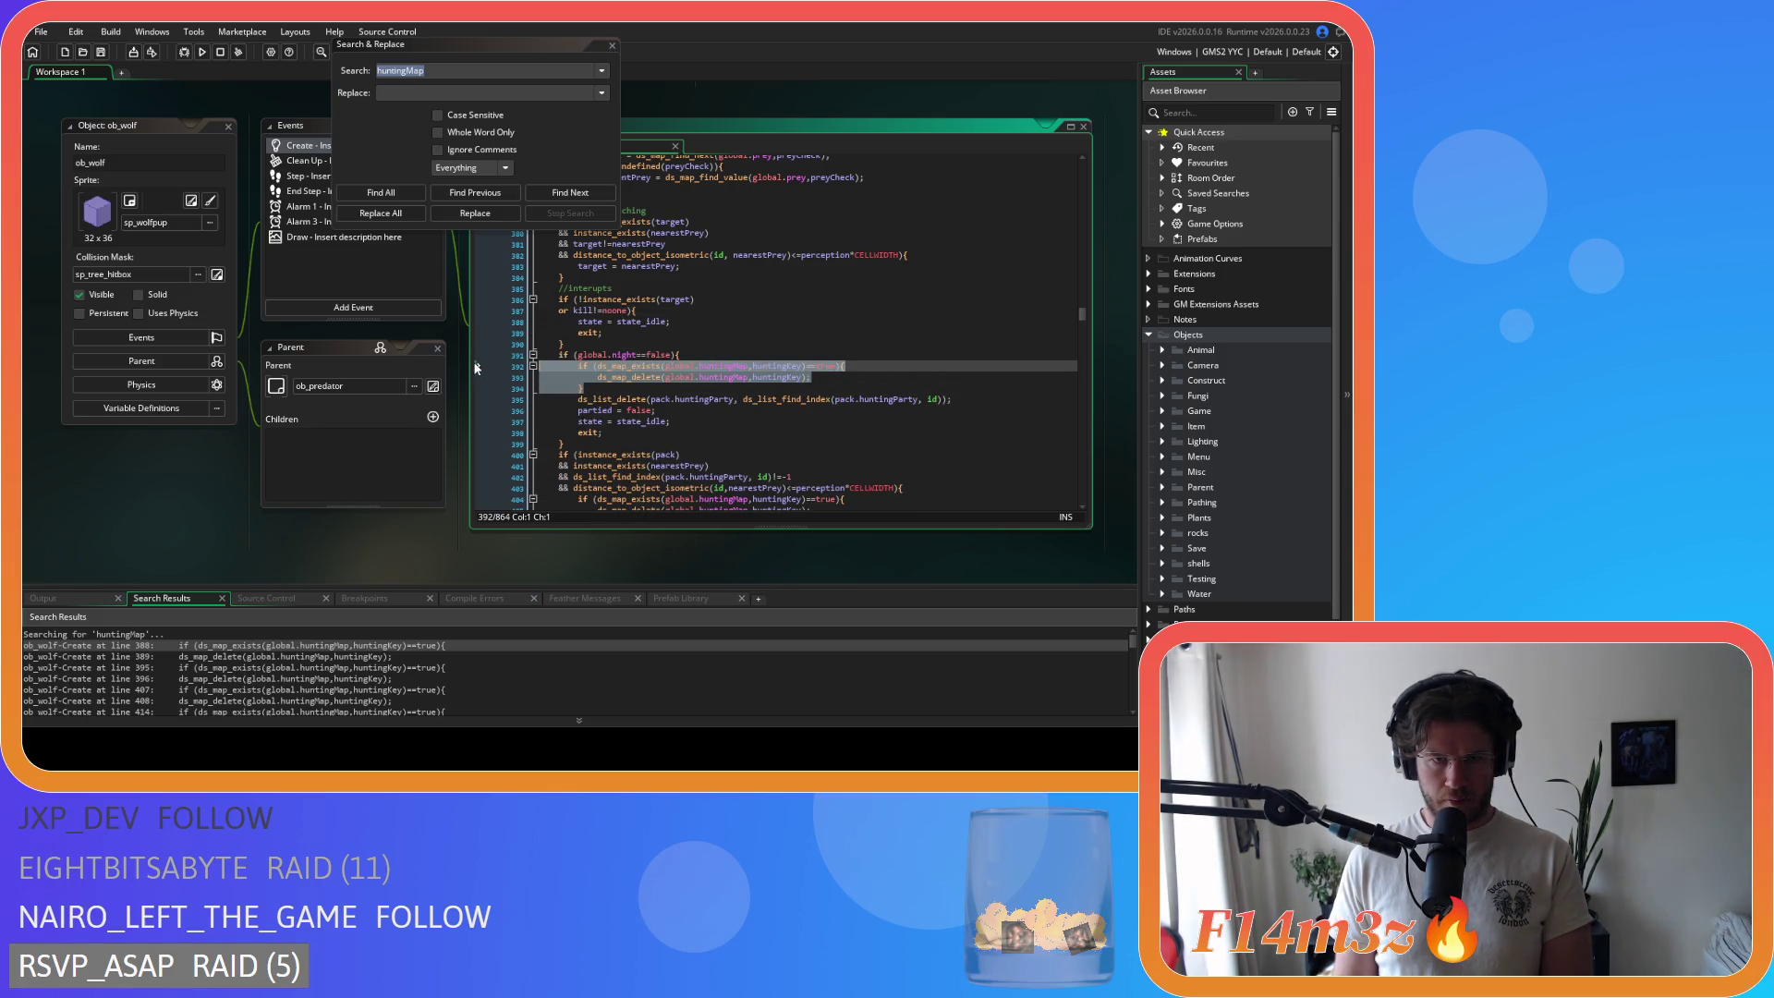
{"action": "key", "text": "BackSpace"}
{"action": "key", "text": "BackSpace"}
{"action": "scroll", "coordinate": [594, 406], "scroll_direction": "down", "scroll_amount": 2}
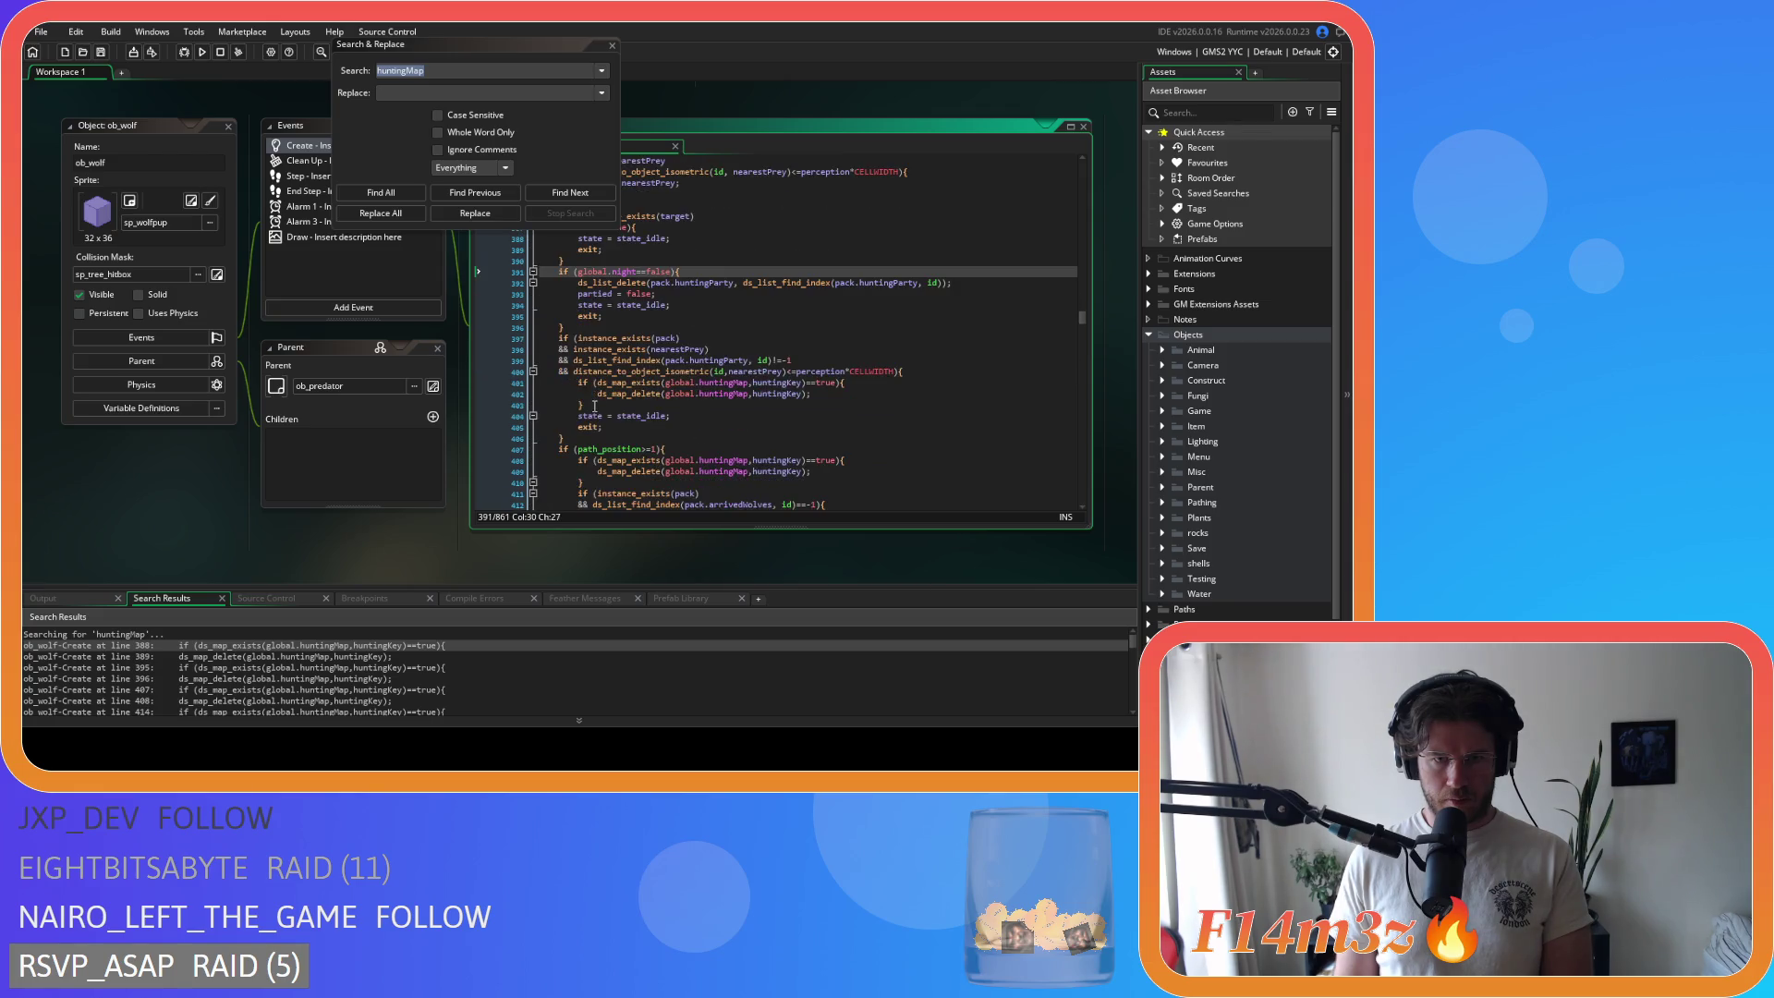
{"action": "left_click_drag", "start_coordinate": [589, 404], "coordinate": [481, 380]}
{"action": "key", "text": "BackSpace"}
{"action": "key", "text": "BackSpace"}
{"action": "scroll", "coordinate": [610, 395], "scroll_direction": "down", "scroll_amount": 2}
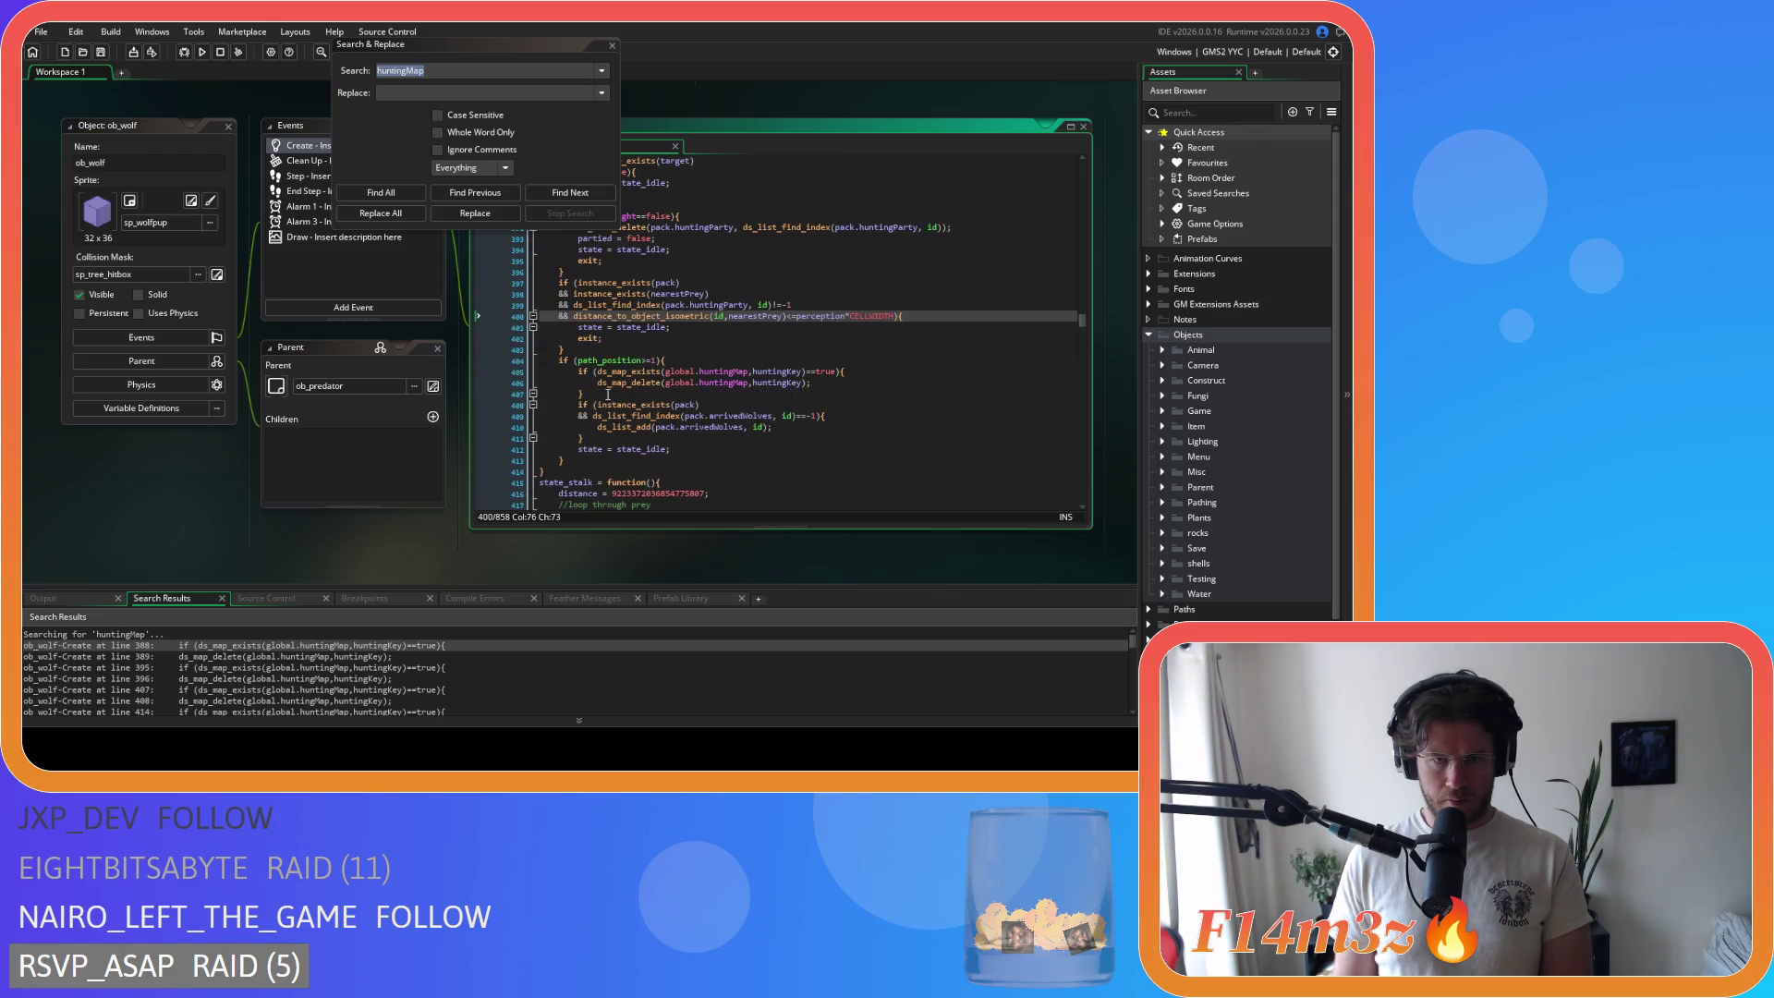
{"action": "left_click_drag", "start_coordinate": [596, 391], "coordinate": [477, 369]}
{"action": "key", "text": "BackSpace"}
{"action": "key", "text": "BackSpace"}
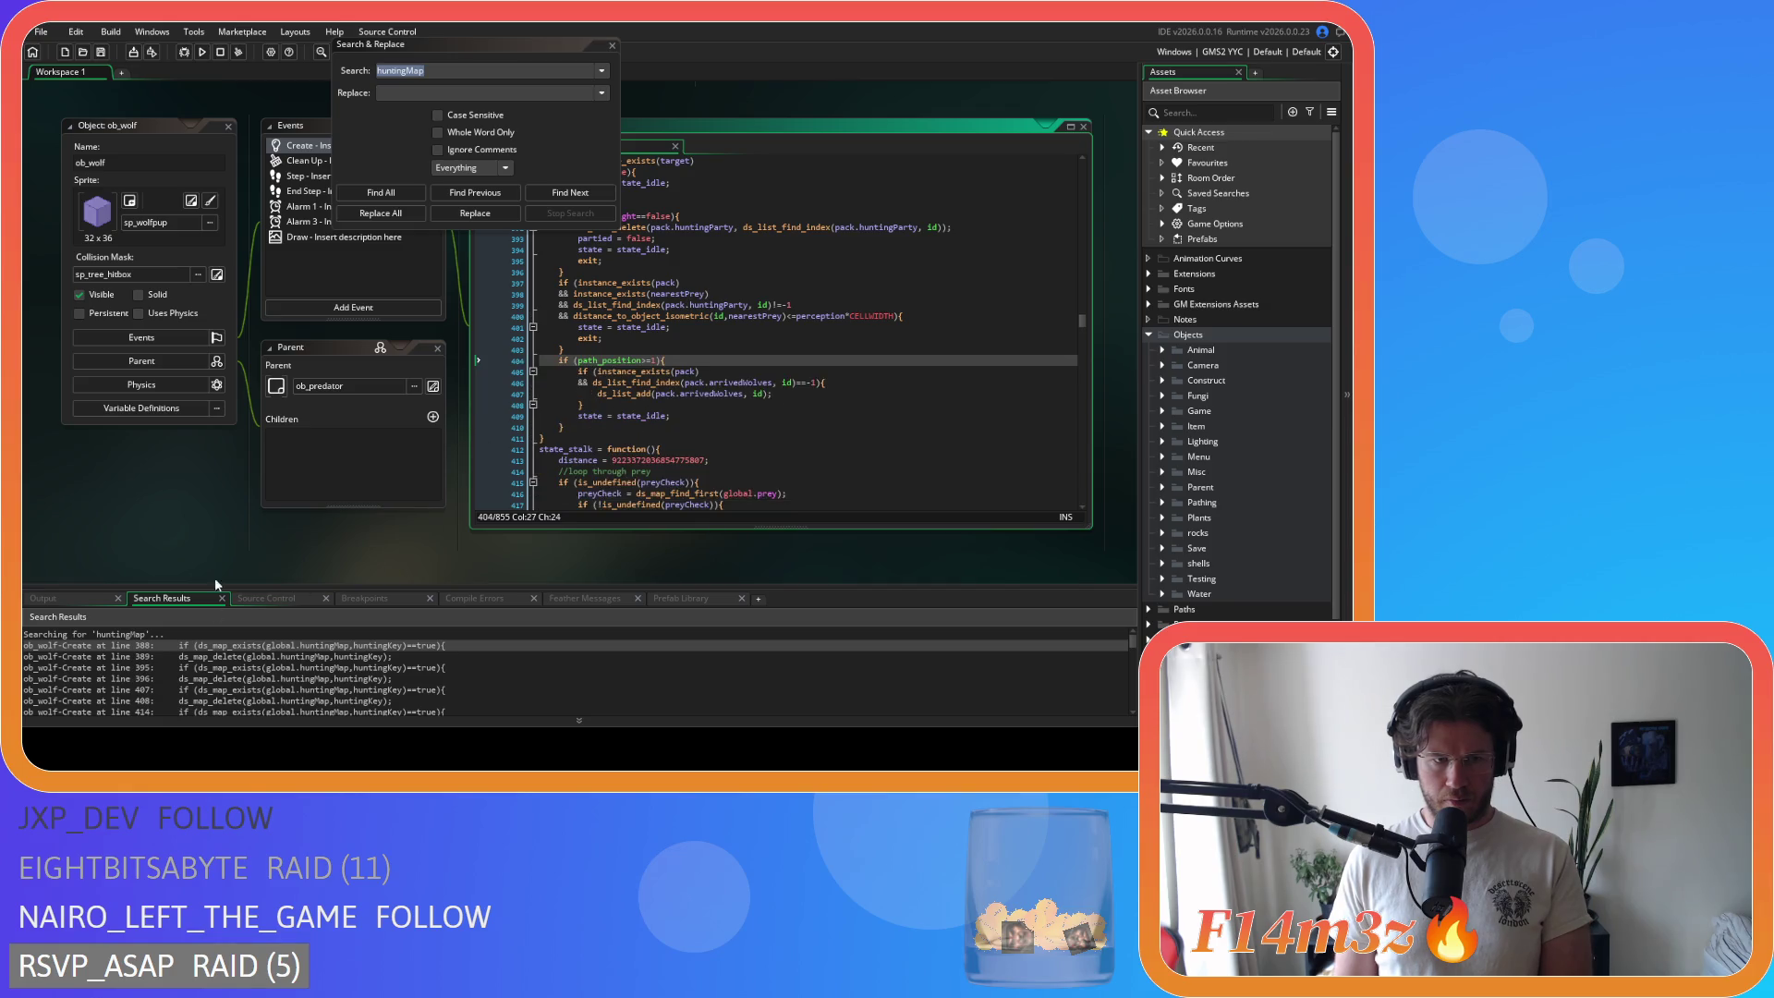
{"action": "left_click", "coordinate": [396, 193]}
Step: Delete the huntingMap blocks at lines 477–479, 538–540 and 661–663
{"action": "double_click", "coordinate": [191, 645]}
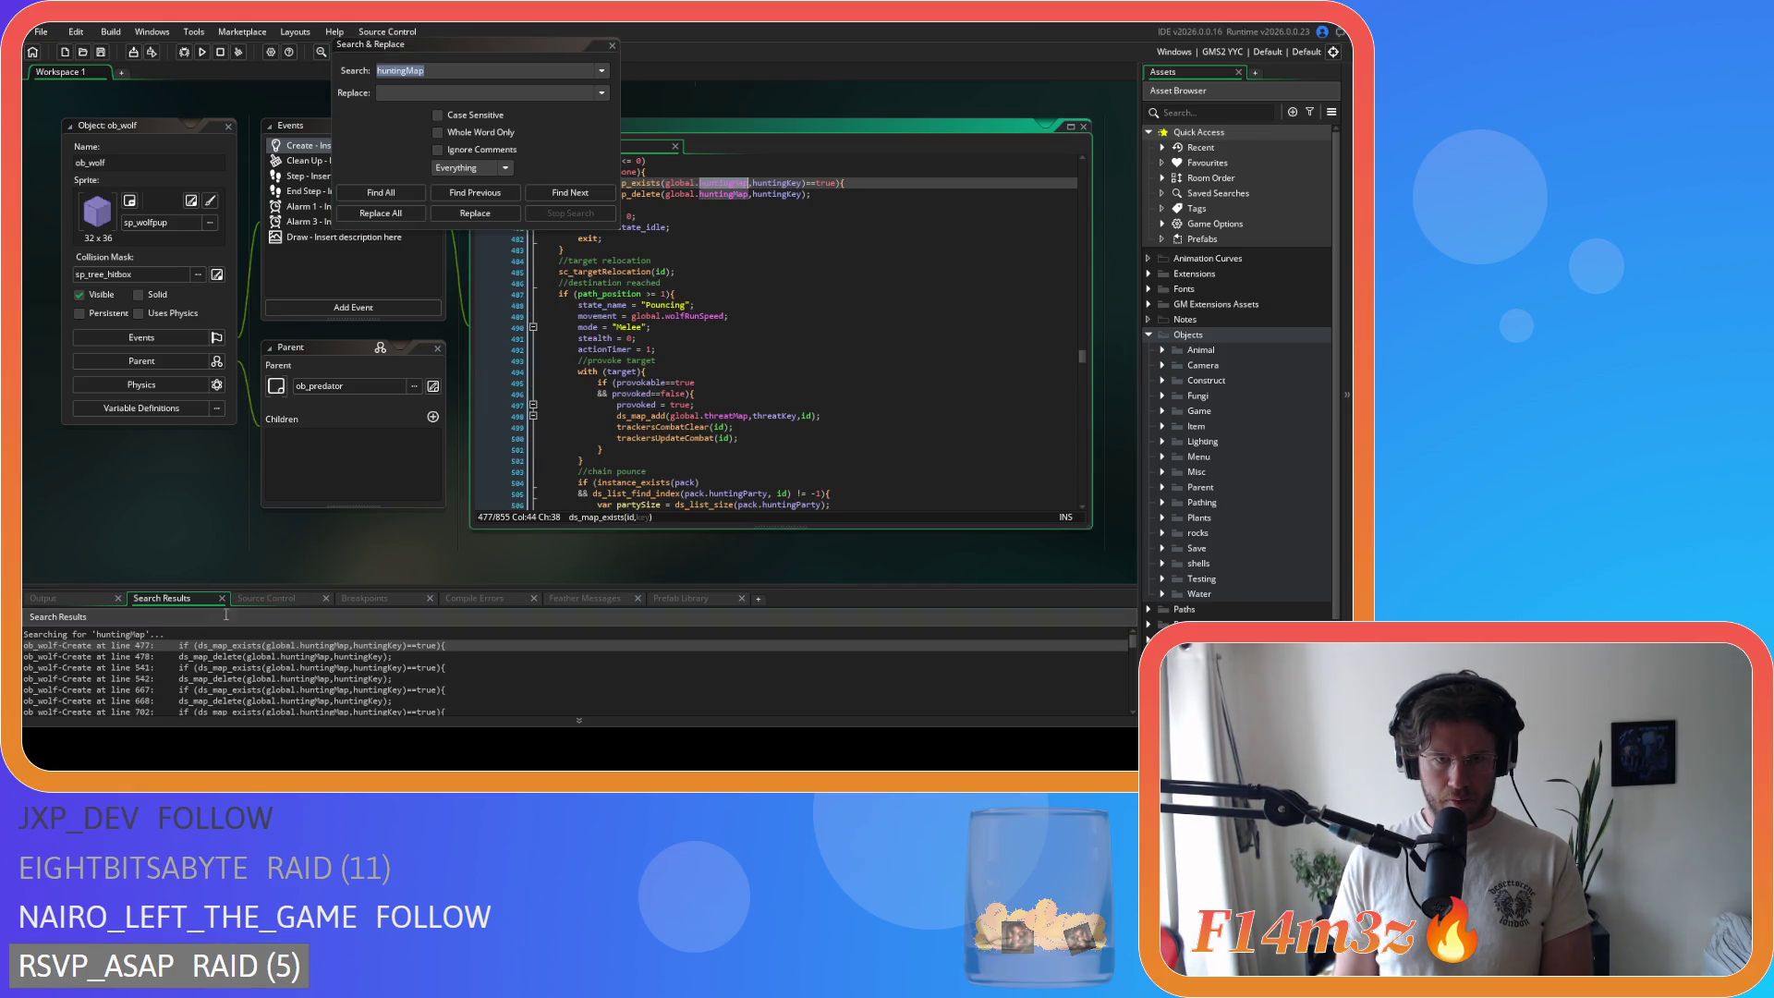
{"action": "left_click", "coordinate": [524, 315]}
{"action": "left_click_drag", "start_coordinate": [524, 316], "coordinate": [449, 290]}
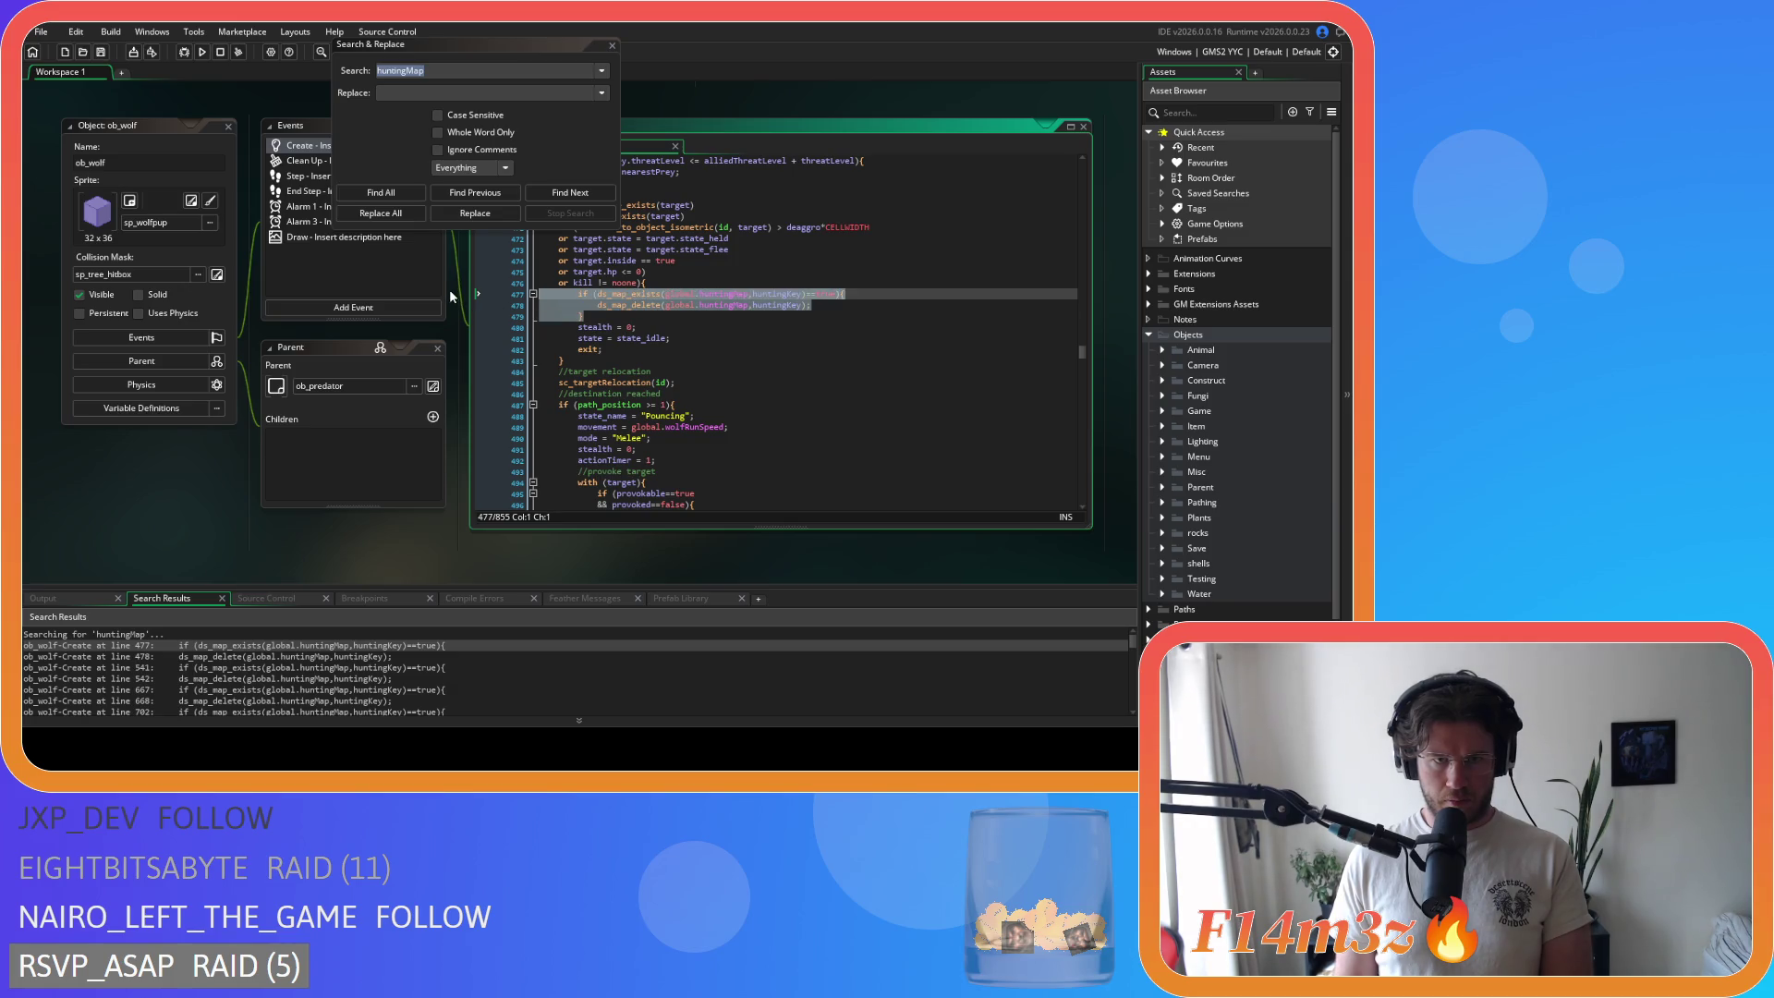
{"action": "key", "text": "BackSpace"}
{"action": "key", "text": "BackSpace"}
{"action": "left_click", "coordinate": [374, 192]}
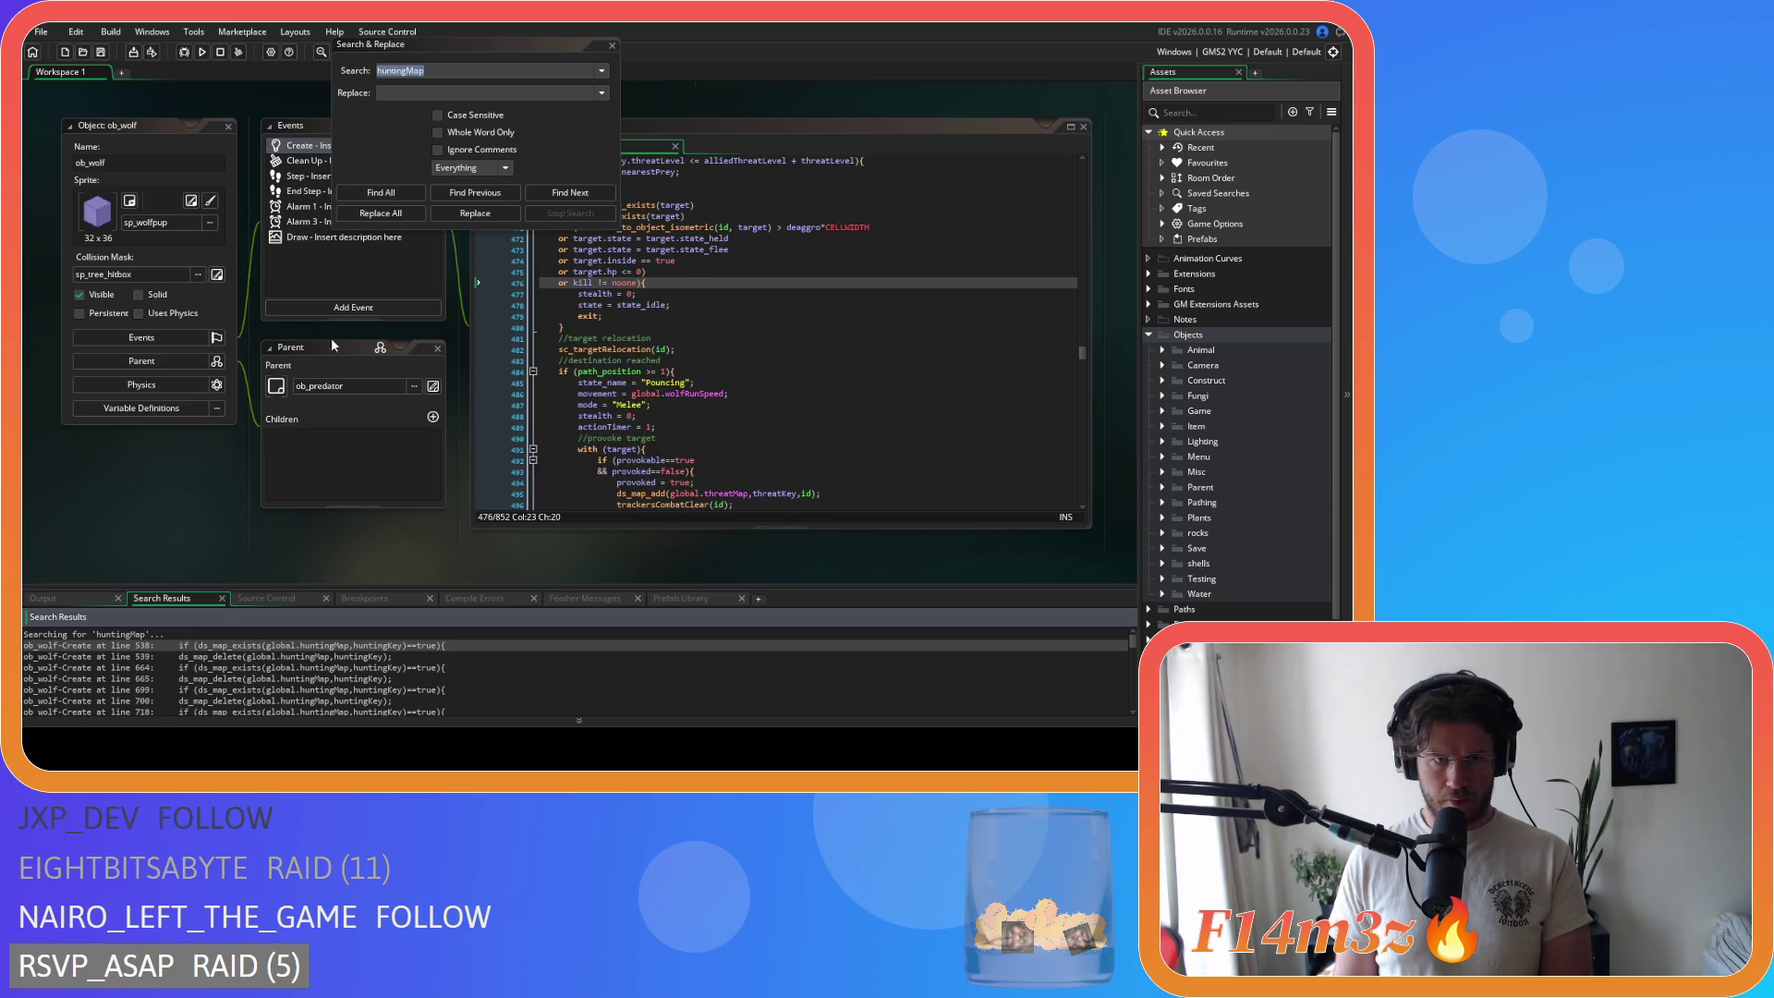
{"action": "double_click", "coordinate": [191, 645]}
{"action": "left_click_drag", "start_coordinate": [555, 290], "coordinate": [472, 266]}
{"action": "key", "text": "BackSpace"}
{"action": "key", "text": "BackSpace"}
{"action": "left_click", "coordinate": [379, 193]}
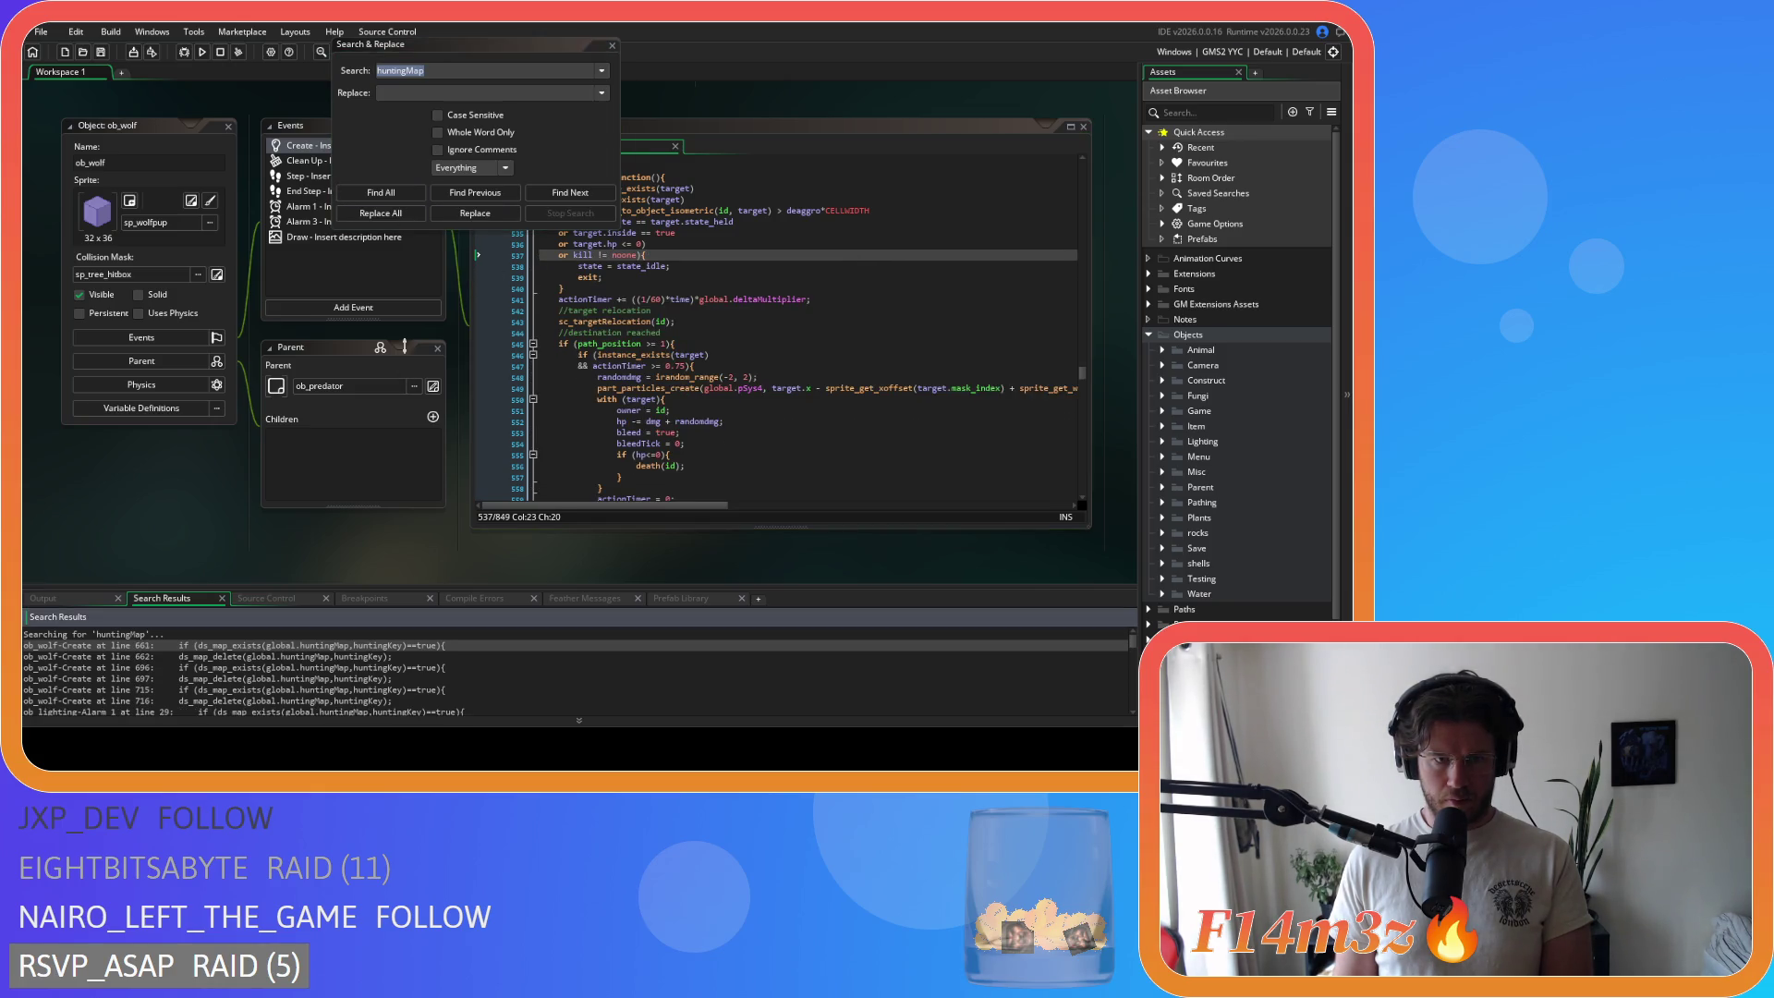
{"action": "double_click", "coordinate": [277, 645]}
{"action": "left_click_drag", "start_coordinate": [606, 288], "coordinate": [488, 258]}
{"action": "key", "text": "BackSpace"}
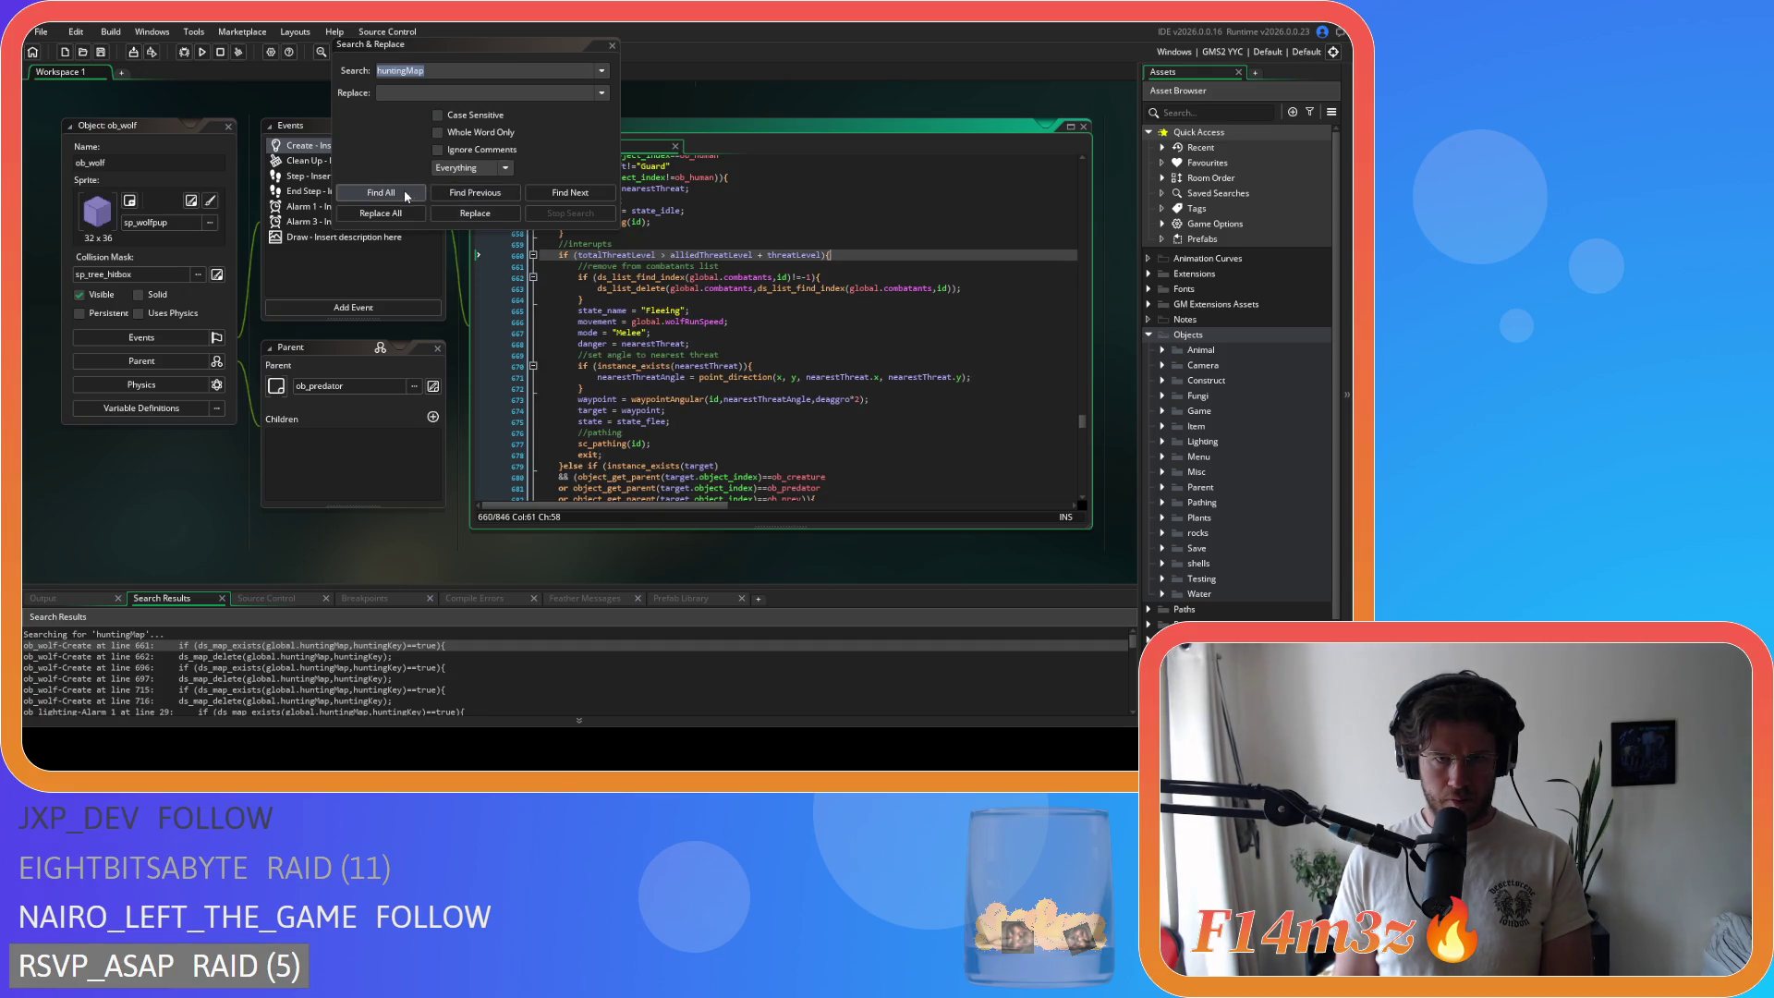
{"action": "left_click", "coordinate": [405, 194]}
Step: Delete the last ob_wolf huntingMap blocks at lines 693–695 and 709–711
{"action": "double_click", "coordinate": [264, 645]}
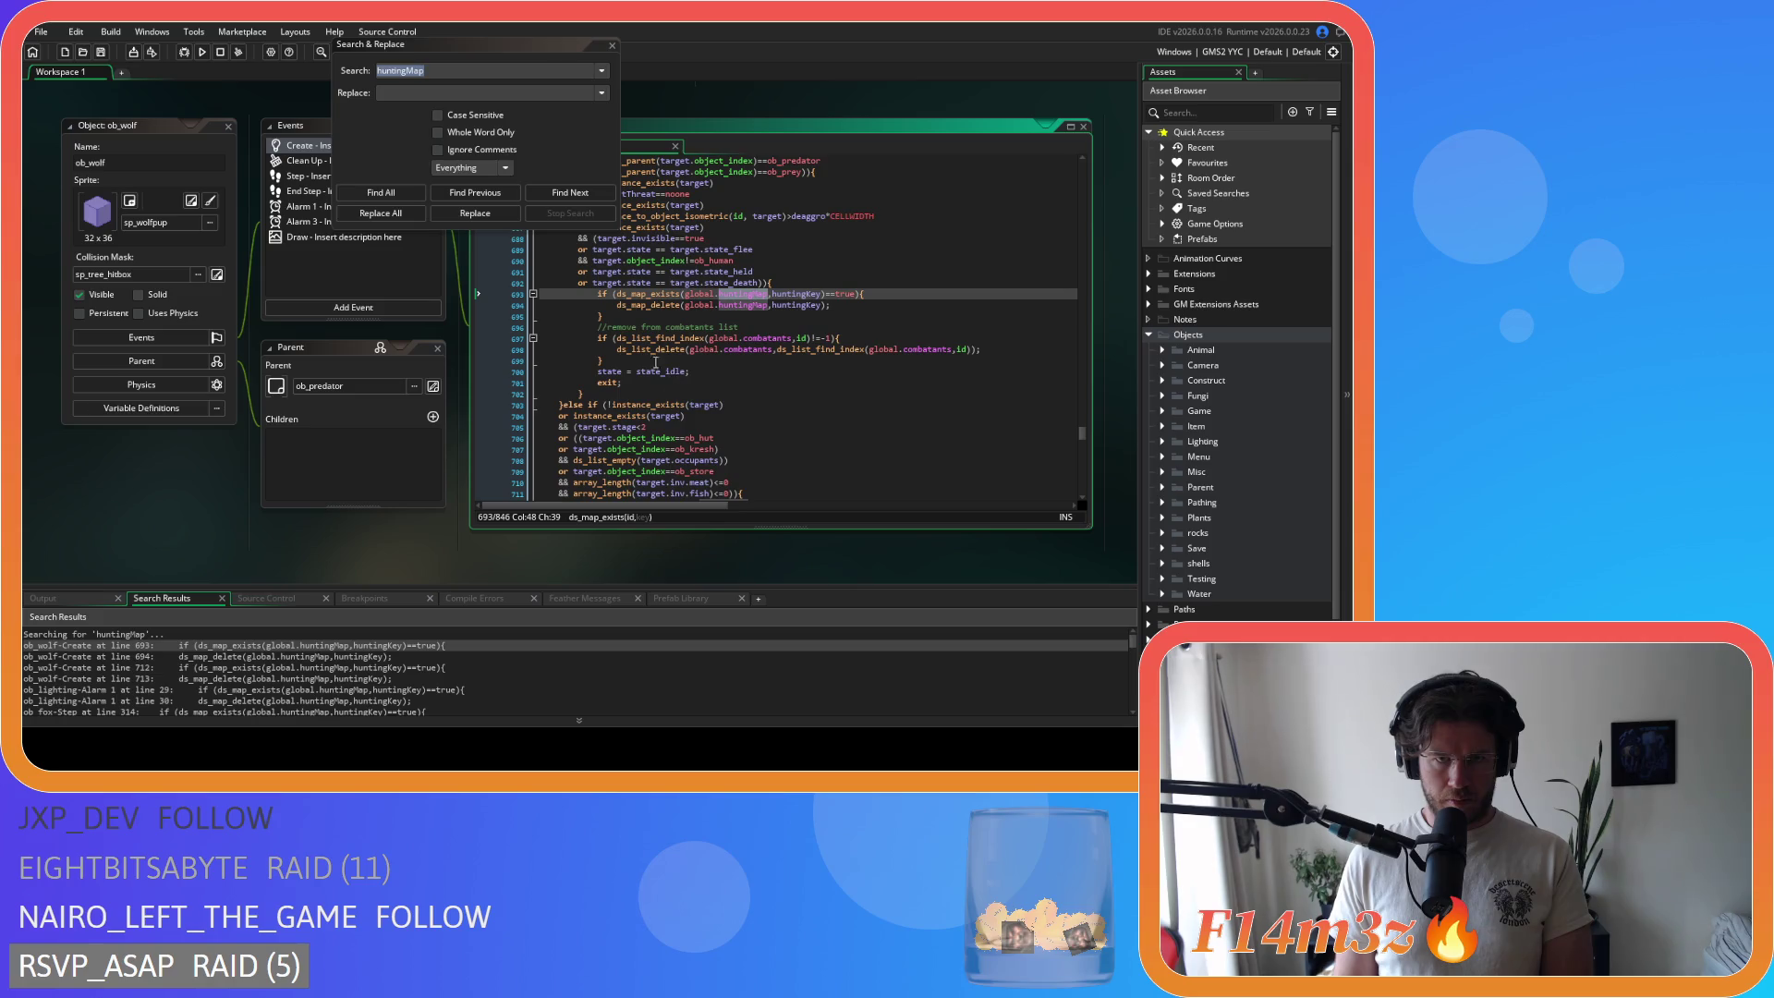
{"action": "left_click_drag", "start_coordinate": [615, 313], "coordinate": [772, 283]}
{"action": "key", "text": "BackSpace"}
{"action": "scroll", "coordinate": [603, 348], "scroll_direction": "down", "scroll_amount": 3}
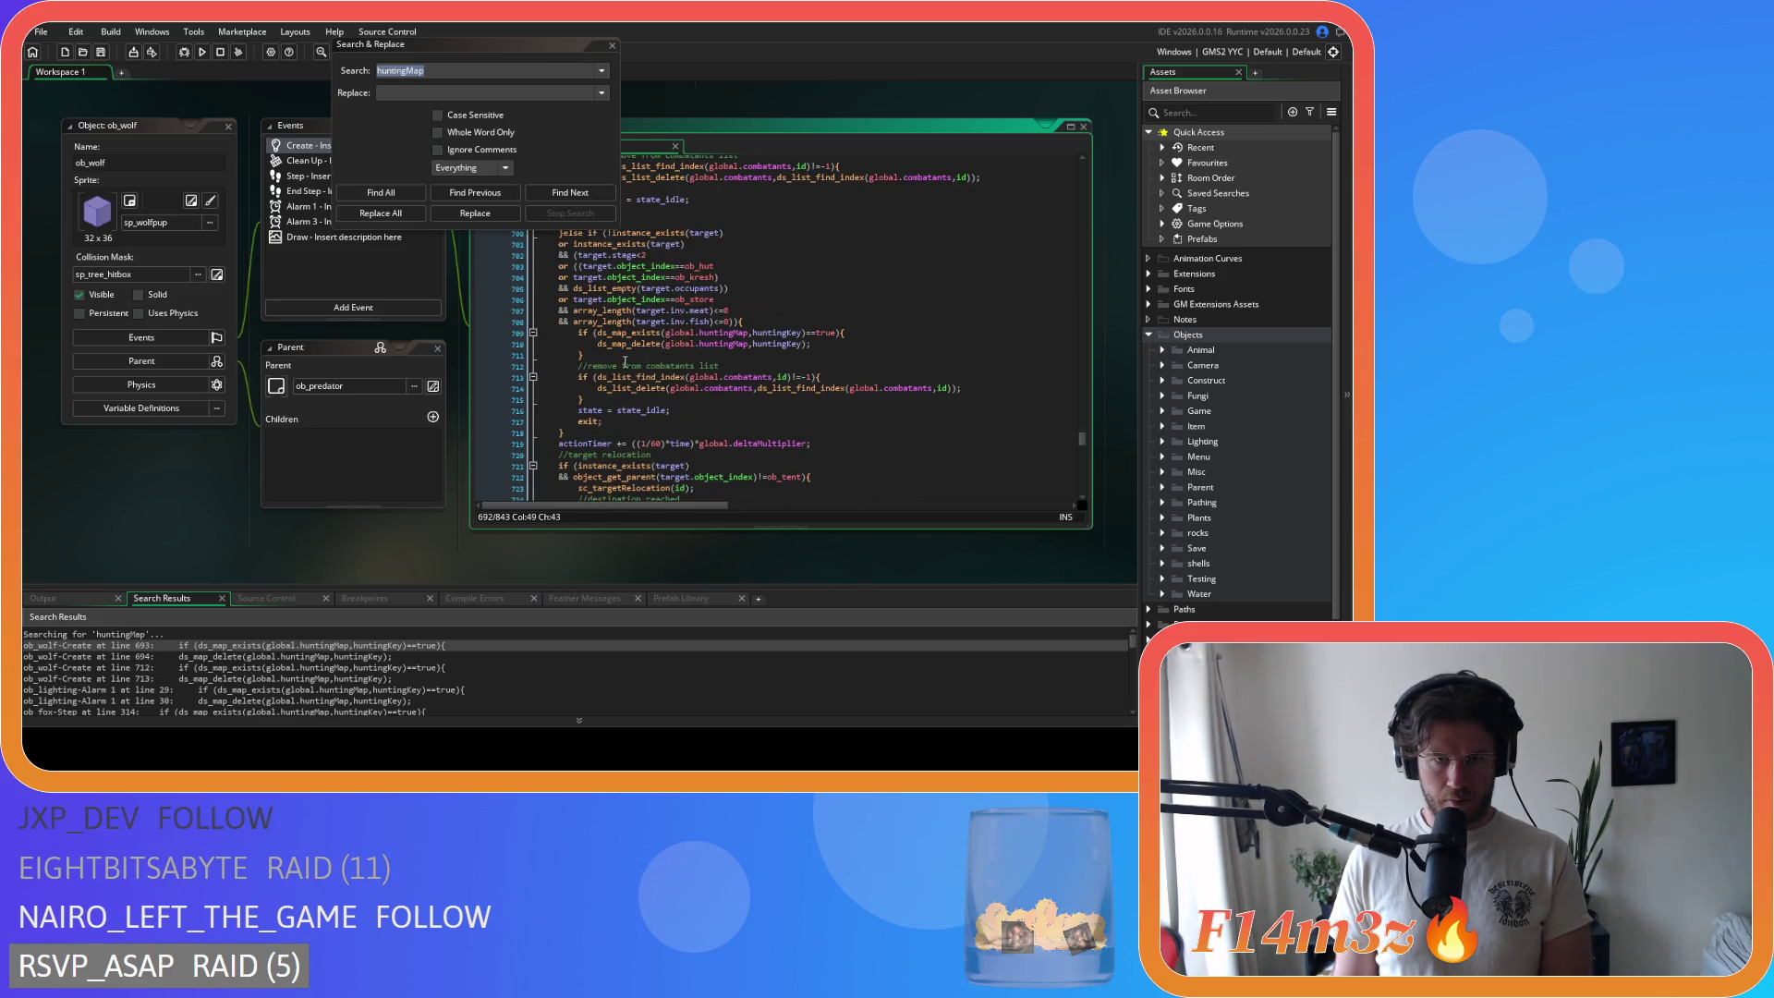
{"action": "scroll", "coordinate": [603, 349], "scroll_direction": "down", "scroll_amount": 1}
{"action": "mouse_move", "coordinate": [584, 354]}
{"action": "left_mouse_down"}
{"action": "mouse_move", "coordinate": [472, 343]}
{"action": "mouse_move", "coordinate": [478, 321]}
{"action": "left_mouse_up"}
{"action": "key", "text": "BackSpace"}
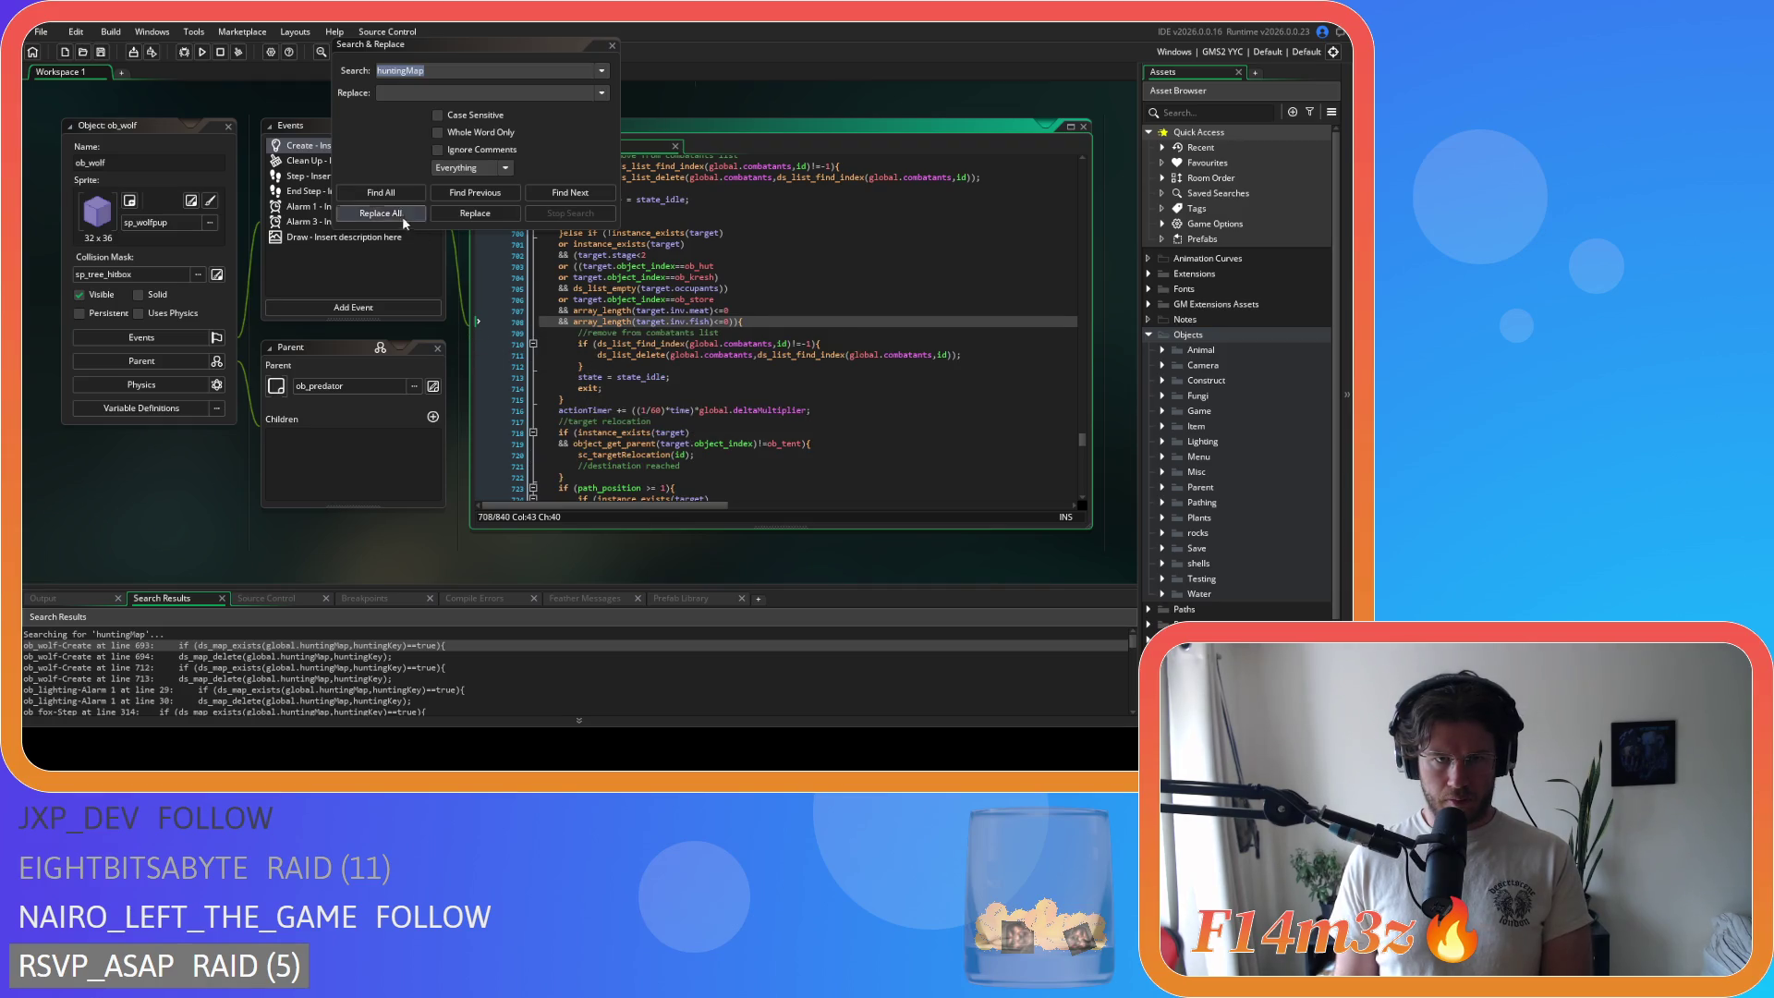
{"action": "left_click", "coordinate": [381, 192]}
{"action": "double_click", "coordinate": [231, 645]}
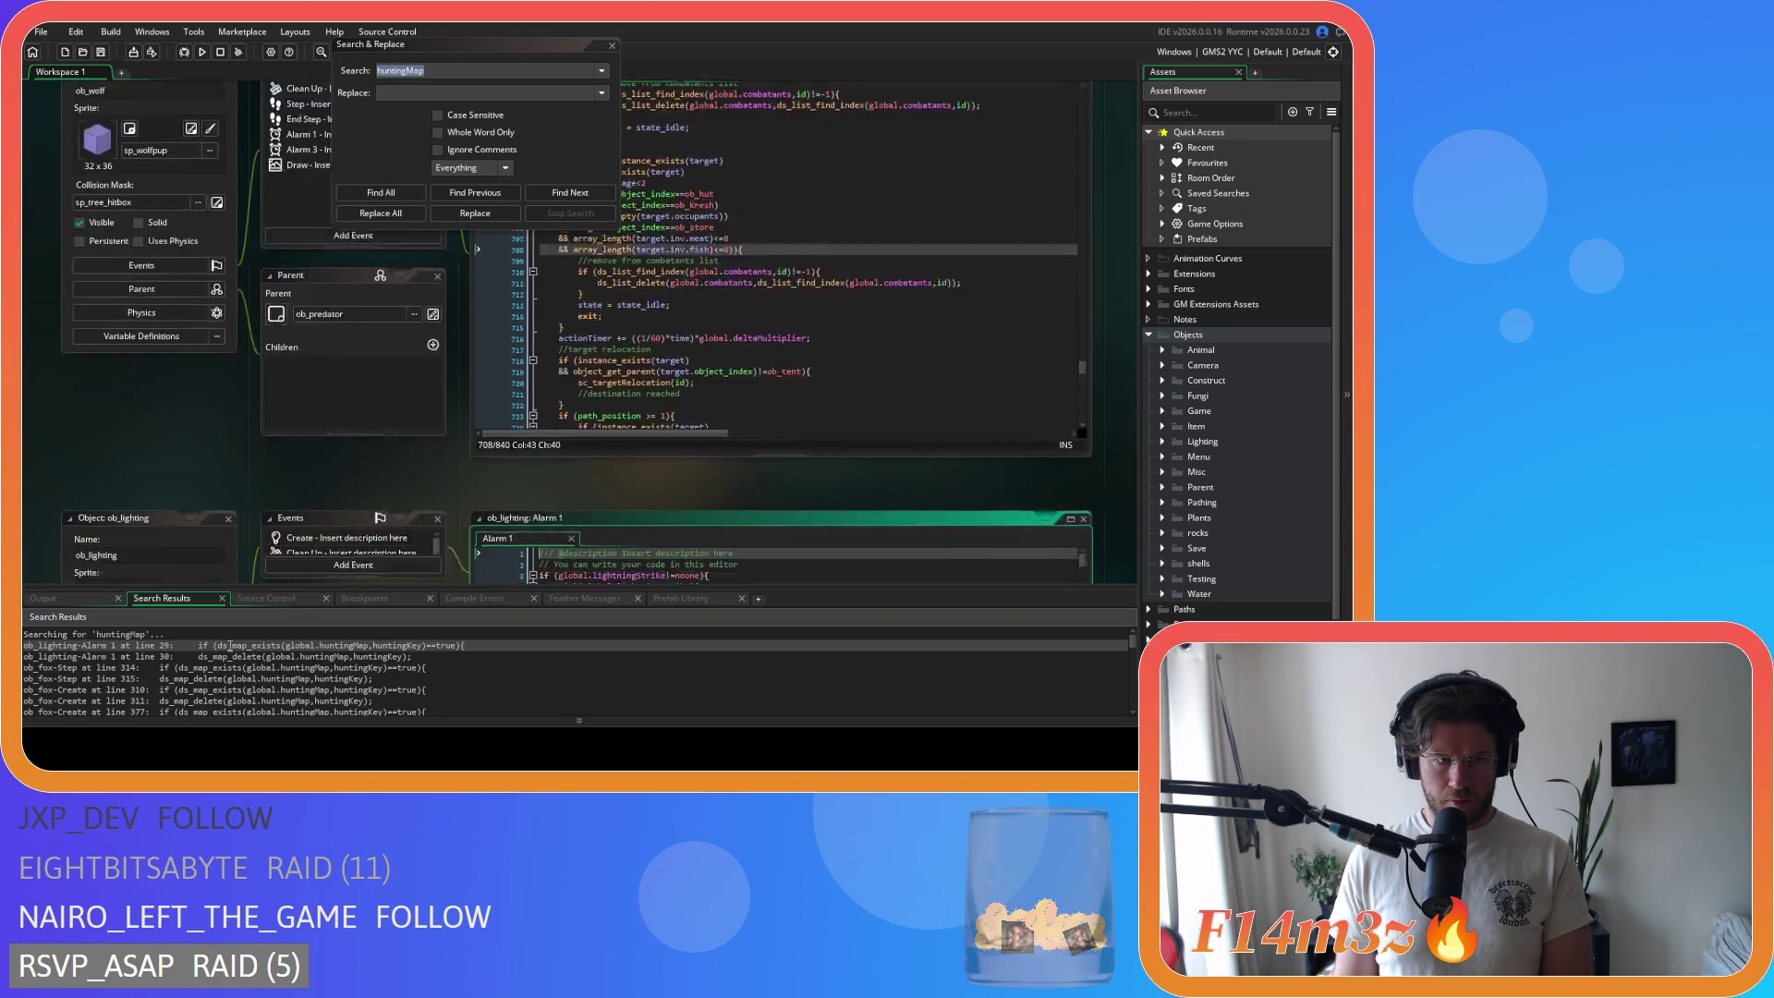
Step: Delete the huntingMap lines 26–32 from ob_lighting's Alarm 1 event
{"action": "scroll", "coordinate": [629, 494], "scroll_direction": "down", "scroll_amount": 1}
{"action": "left_click_drag", "start_coordinate": [605, 477], "coordinate": [462, 413]}
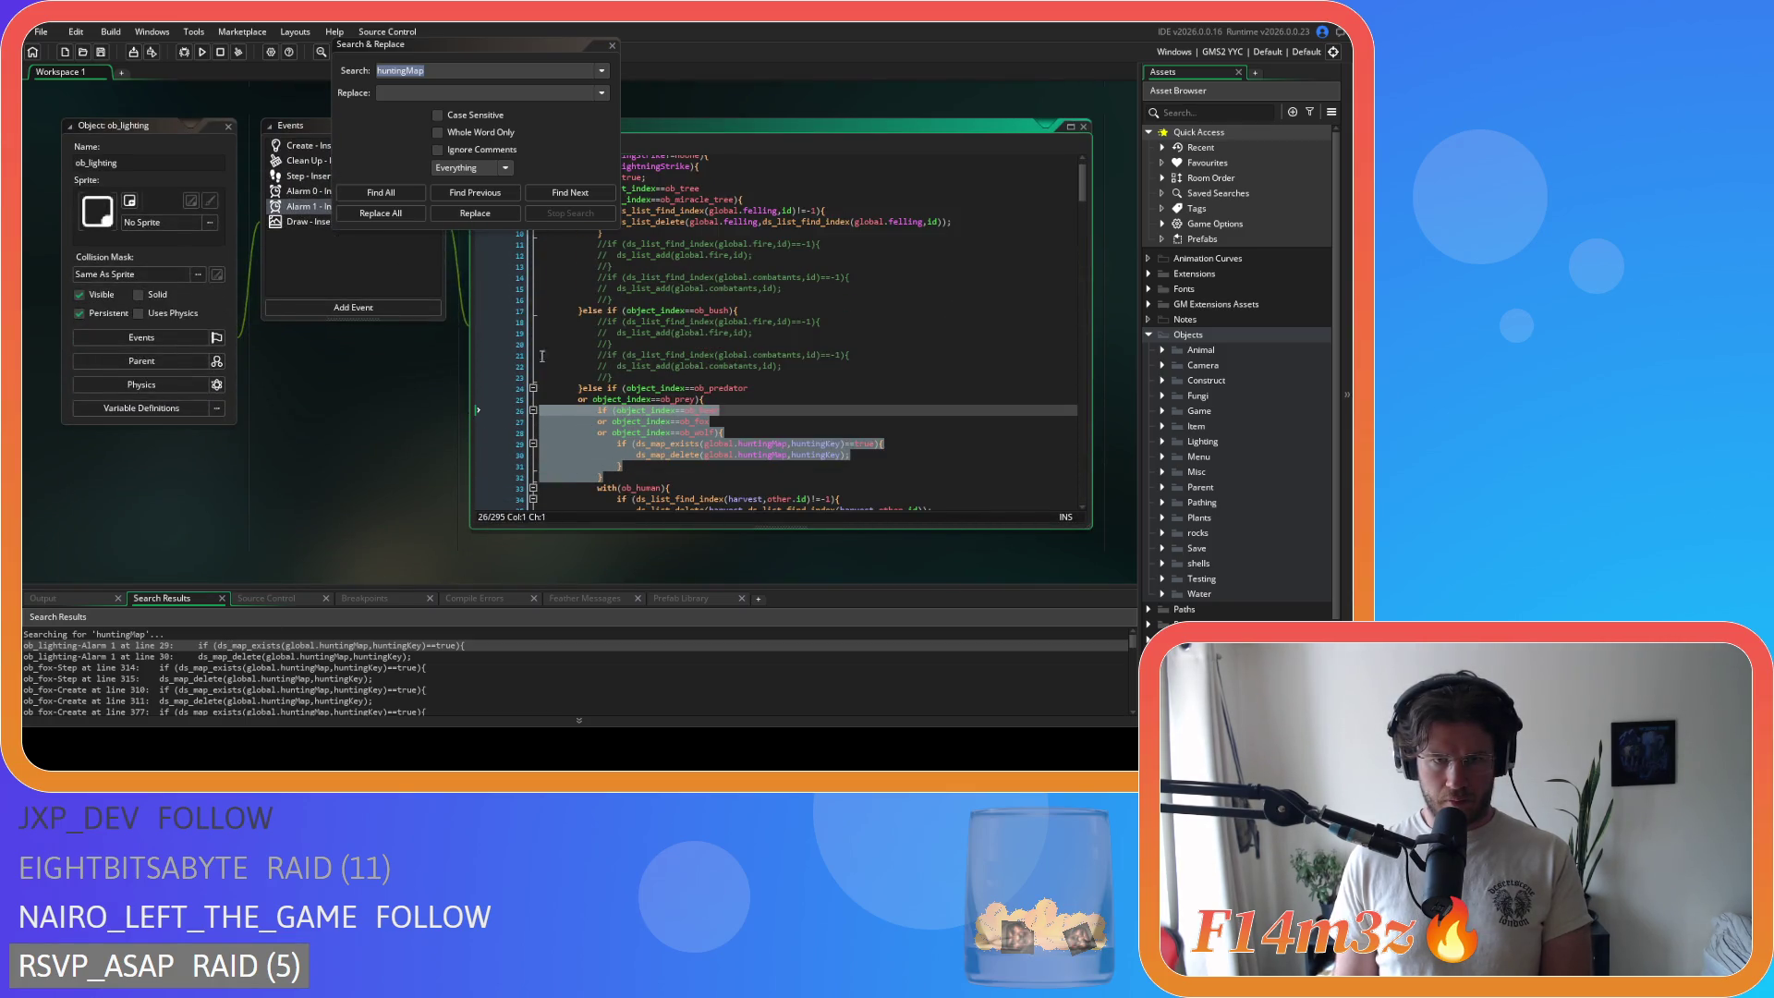
{"action": "key", "text": "BackSpace"}
{"action": "key", "text": "BackSpace"}
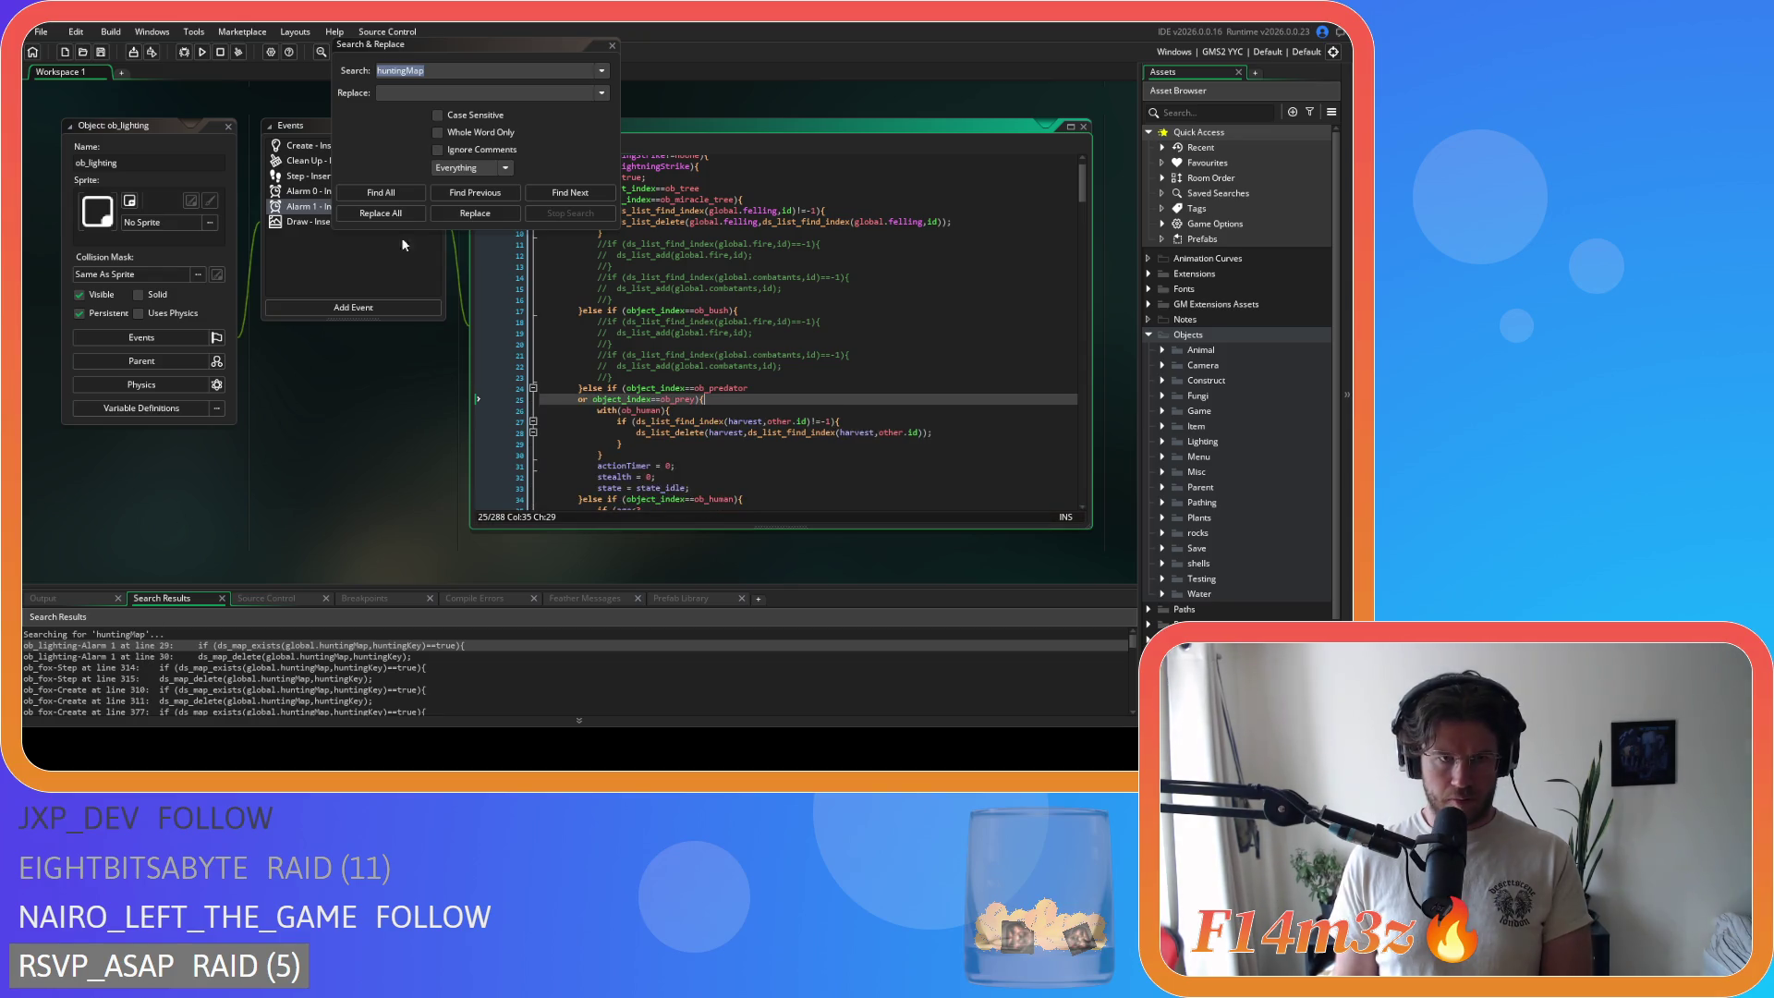
{"action": "left_click", "coordinate": [379, 193]}
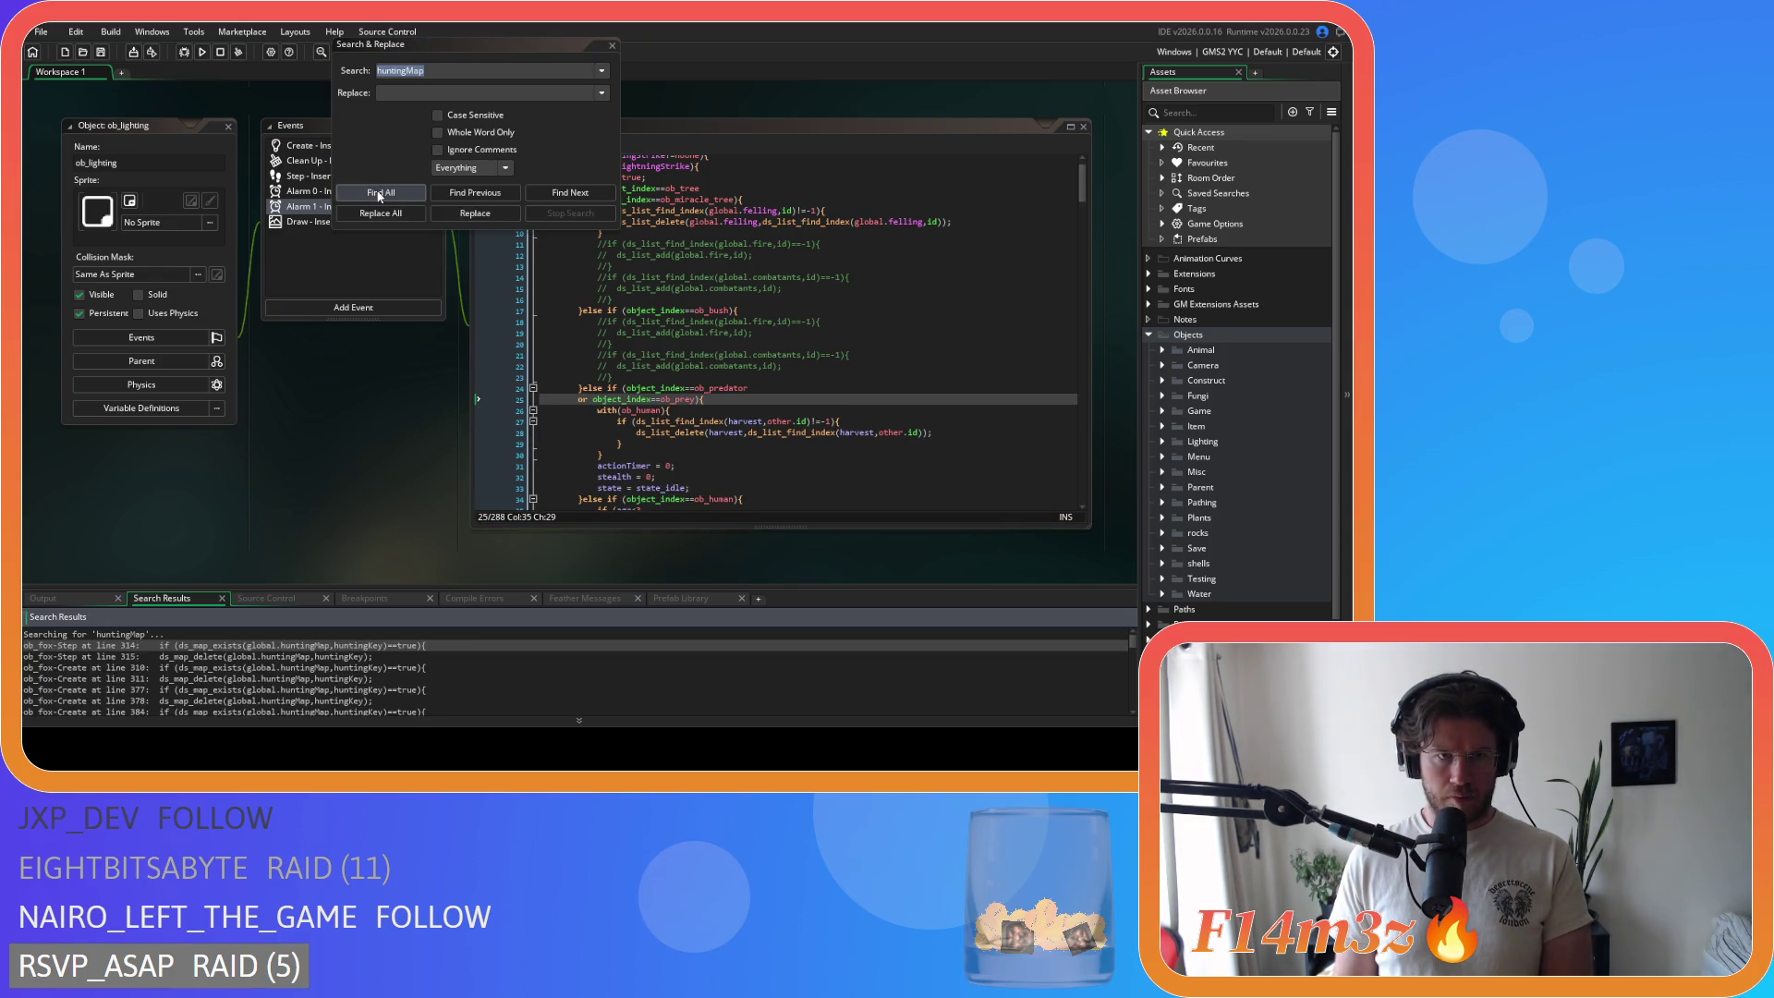
Step: Delete the huntingMap block at lines 314–316 of ob_fox's Step event
{"action": "double_click", "coordinate": [137, 645]}
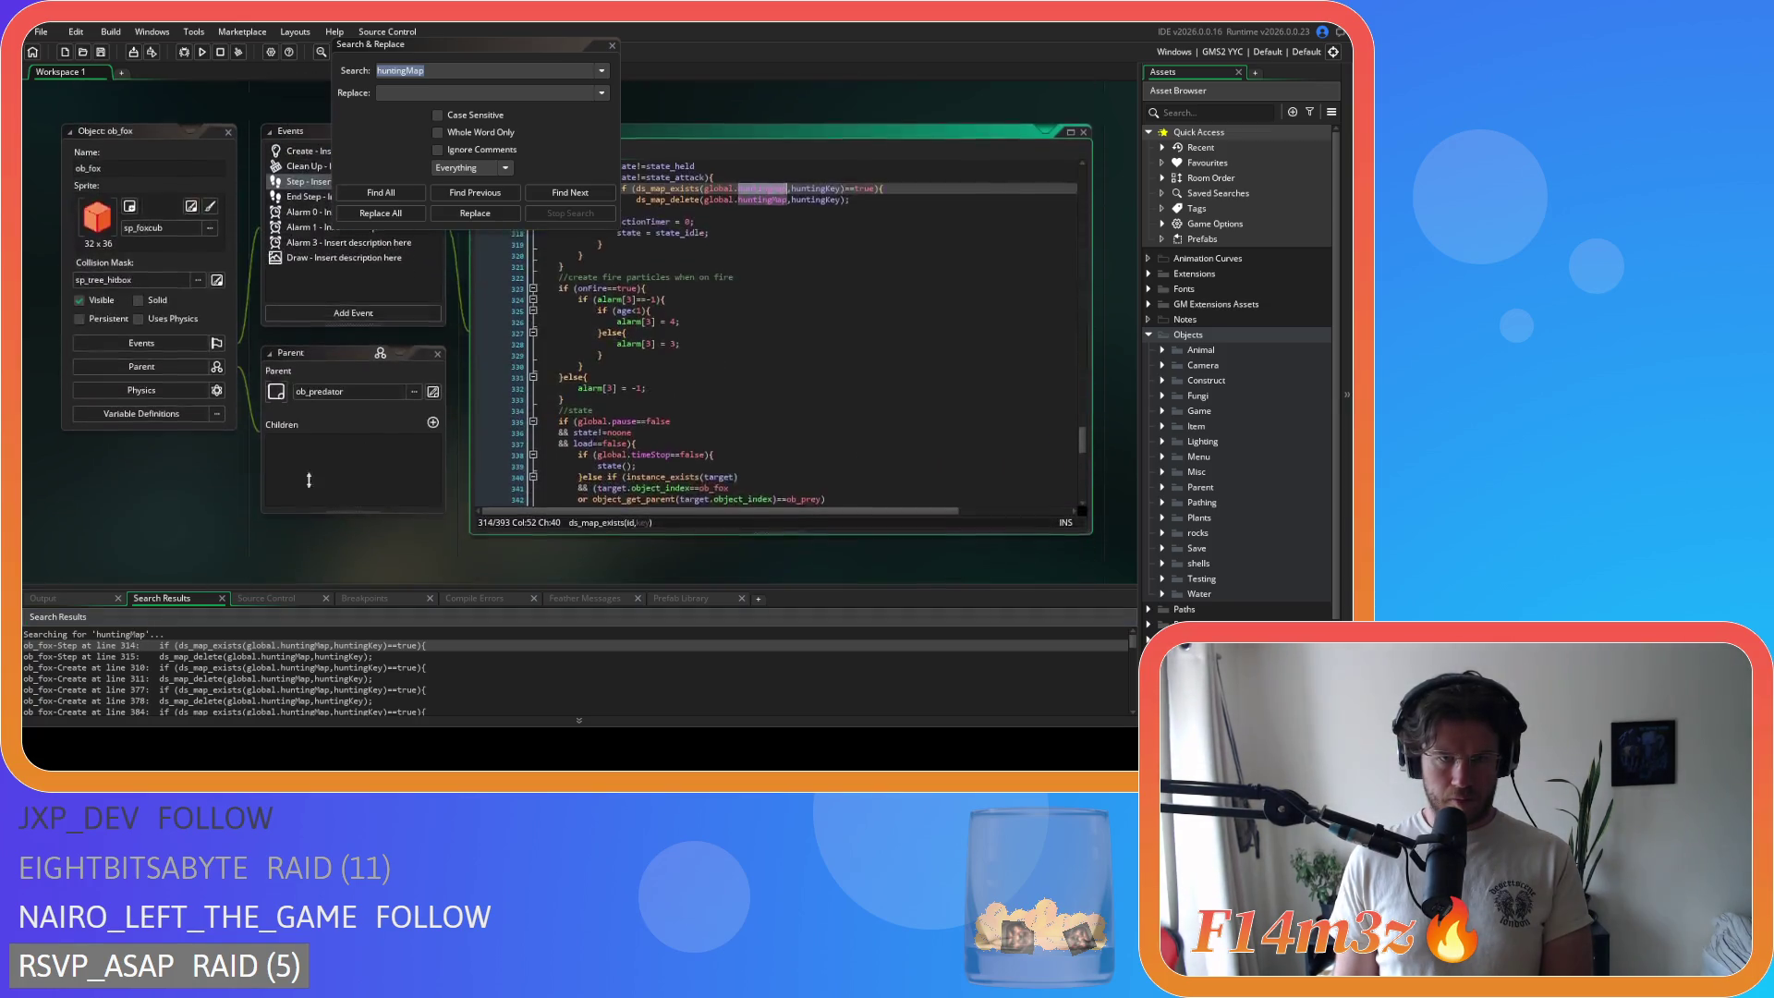
{"action": "left_click_drag", "start_coordinate": [640, 290], "coordinate": [492, 264]}
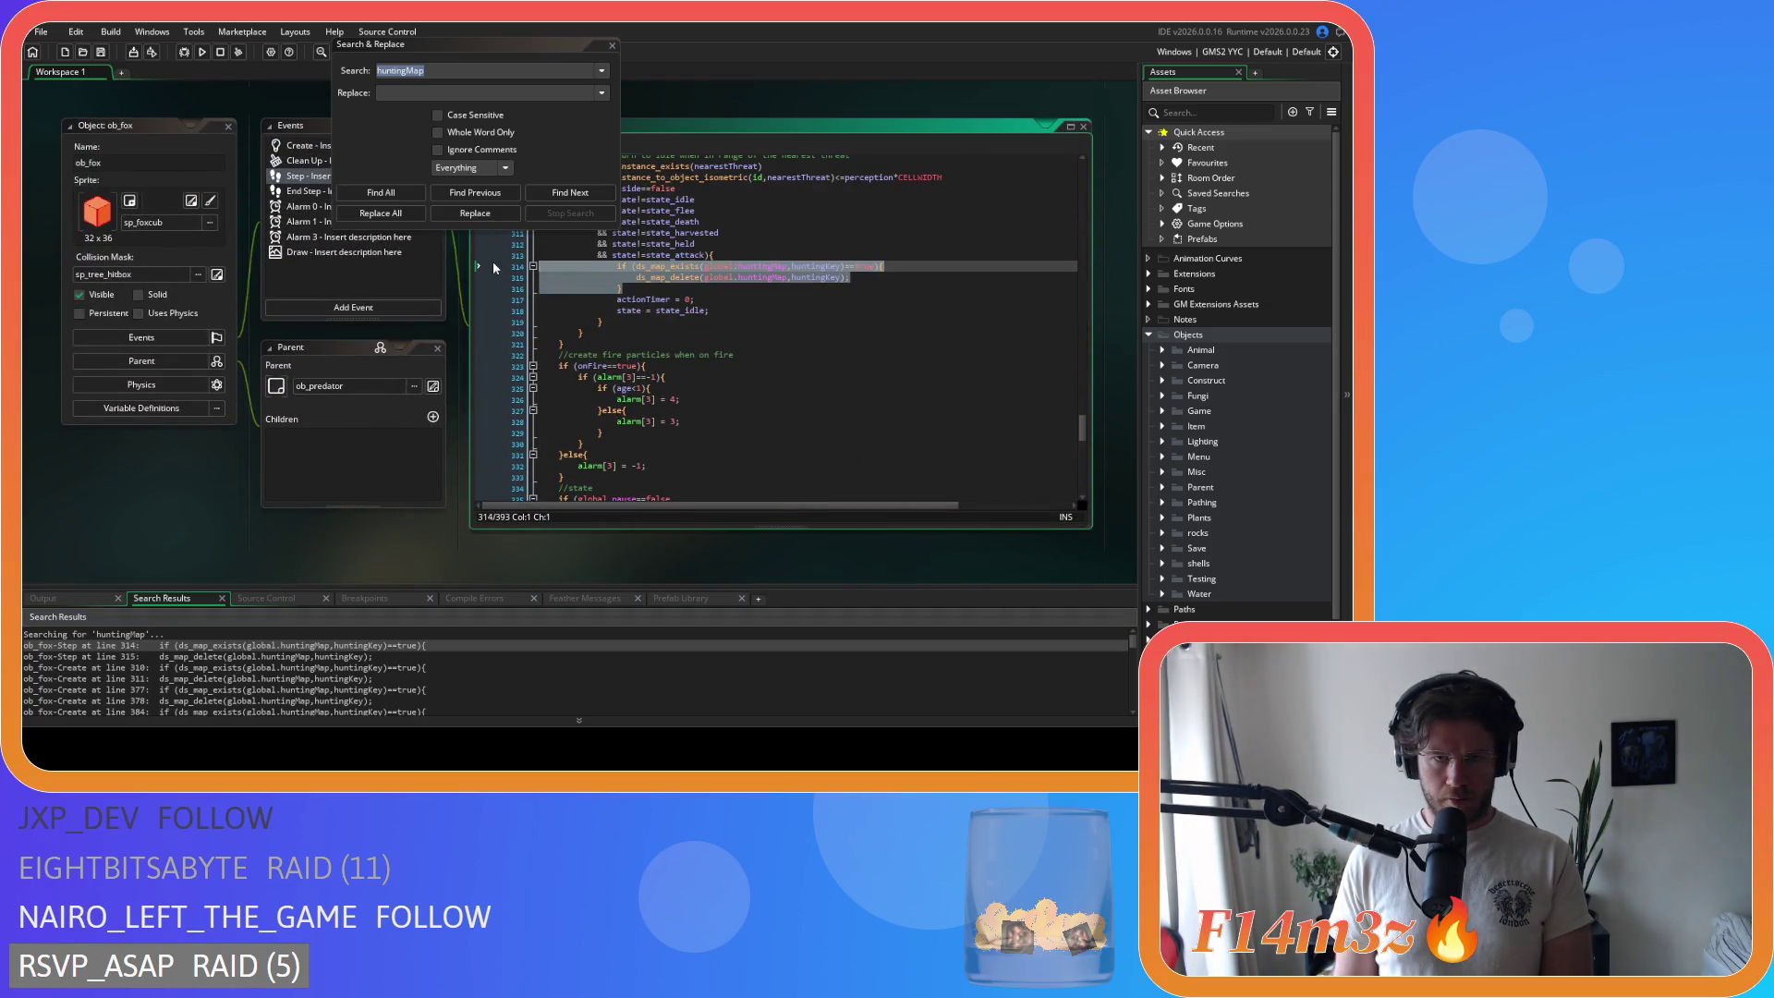
{"action": "key", "text": "BackSpace"}
{"action": "key", "text": "BackSpace"}
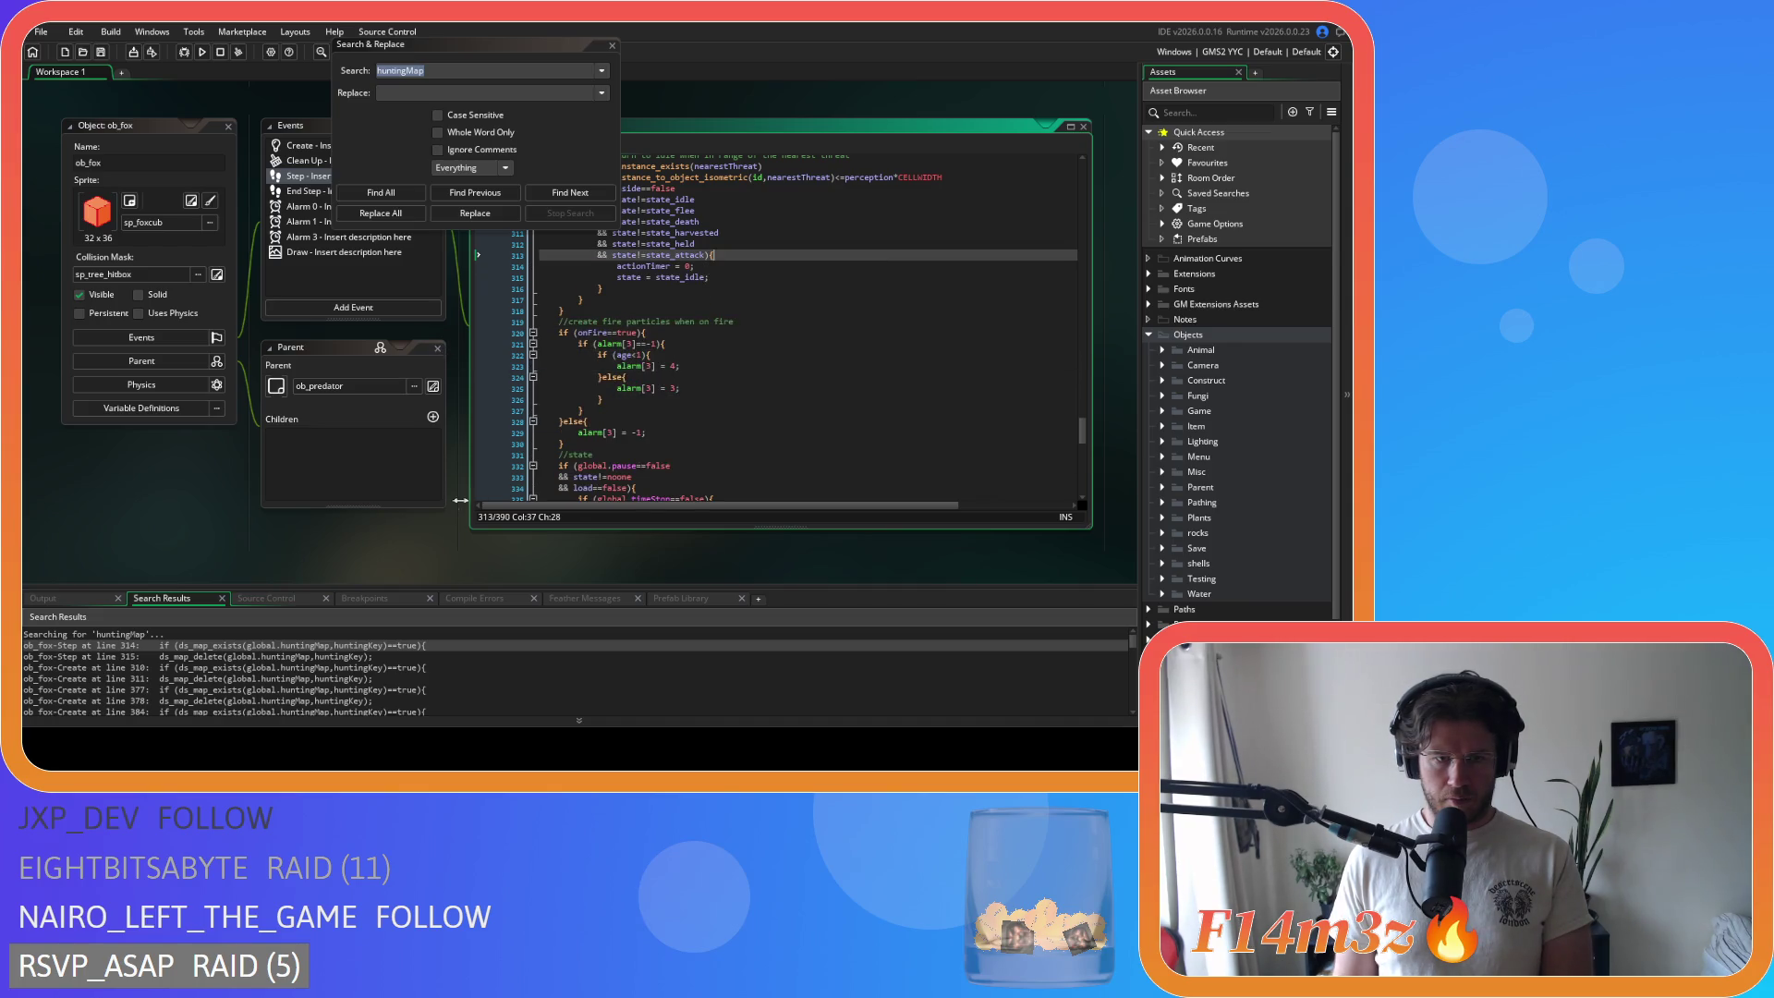
{"action": "left_click", "coordinate": [390, 193]}
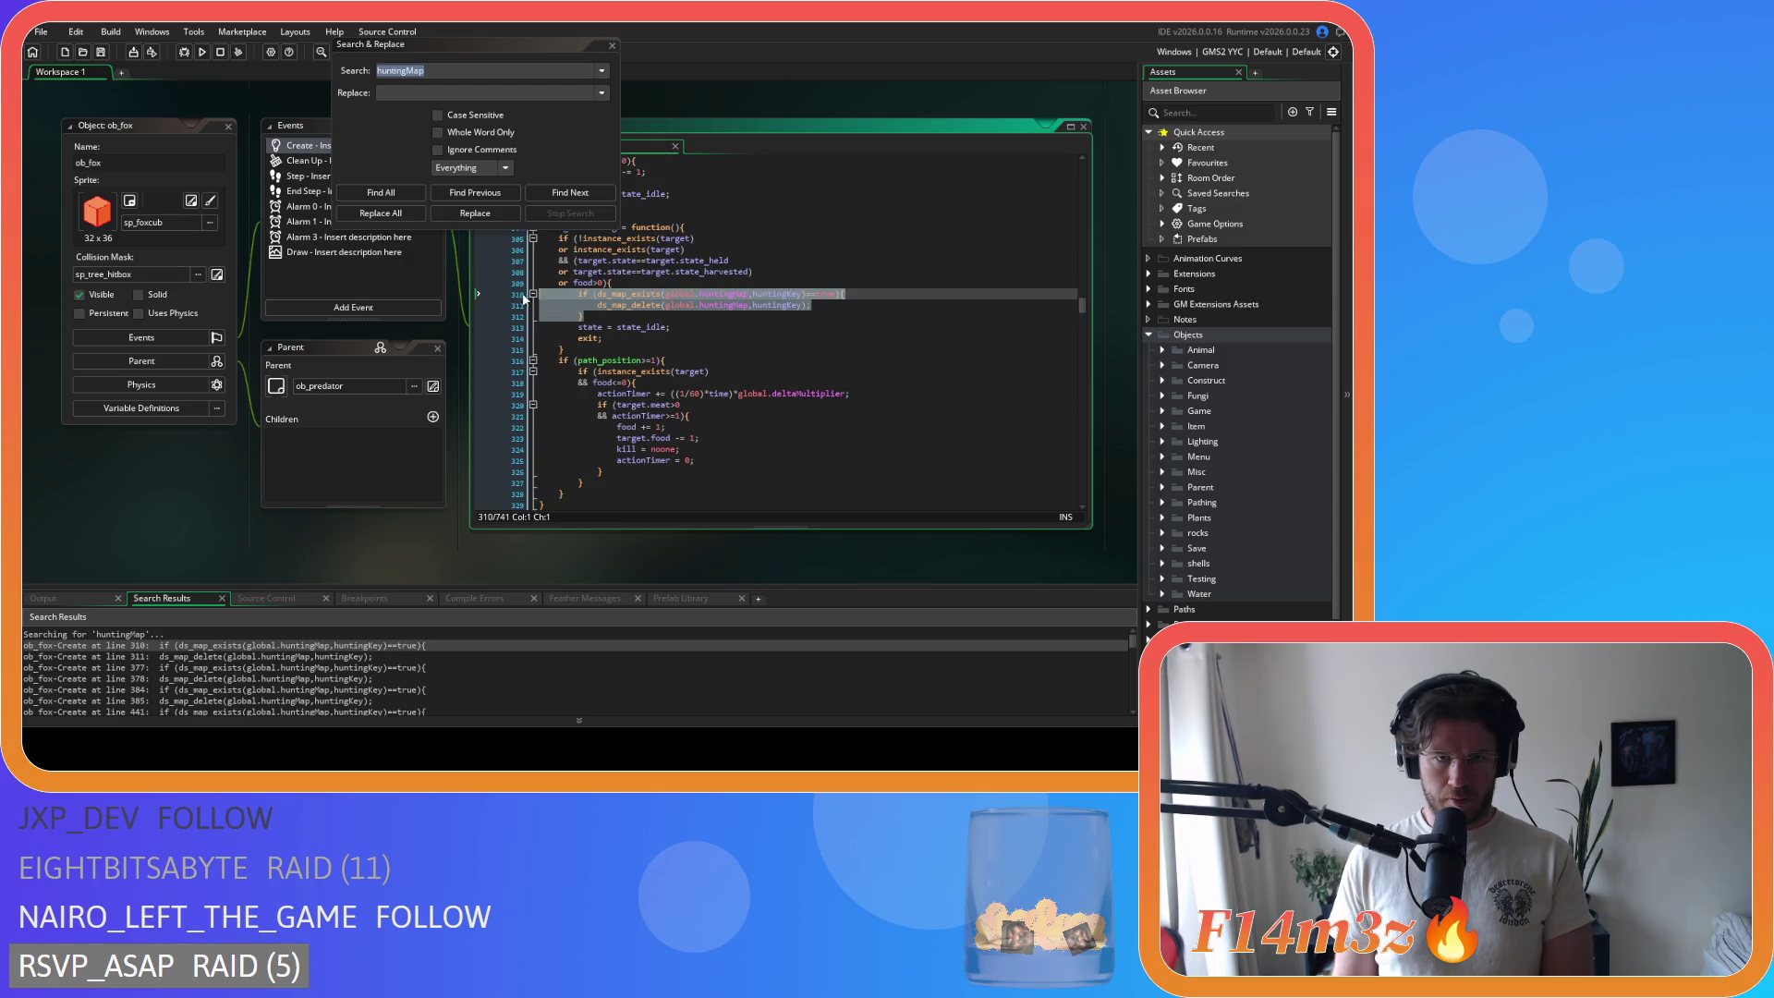
Step: Delete the ob_fox Create huntingMap blocks at lines 310, 374, 378 and 432
{"action": "key", "text": "BackSpace"}
{"action": "key", "text": "BackSpace"}
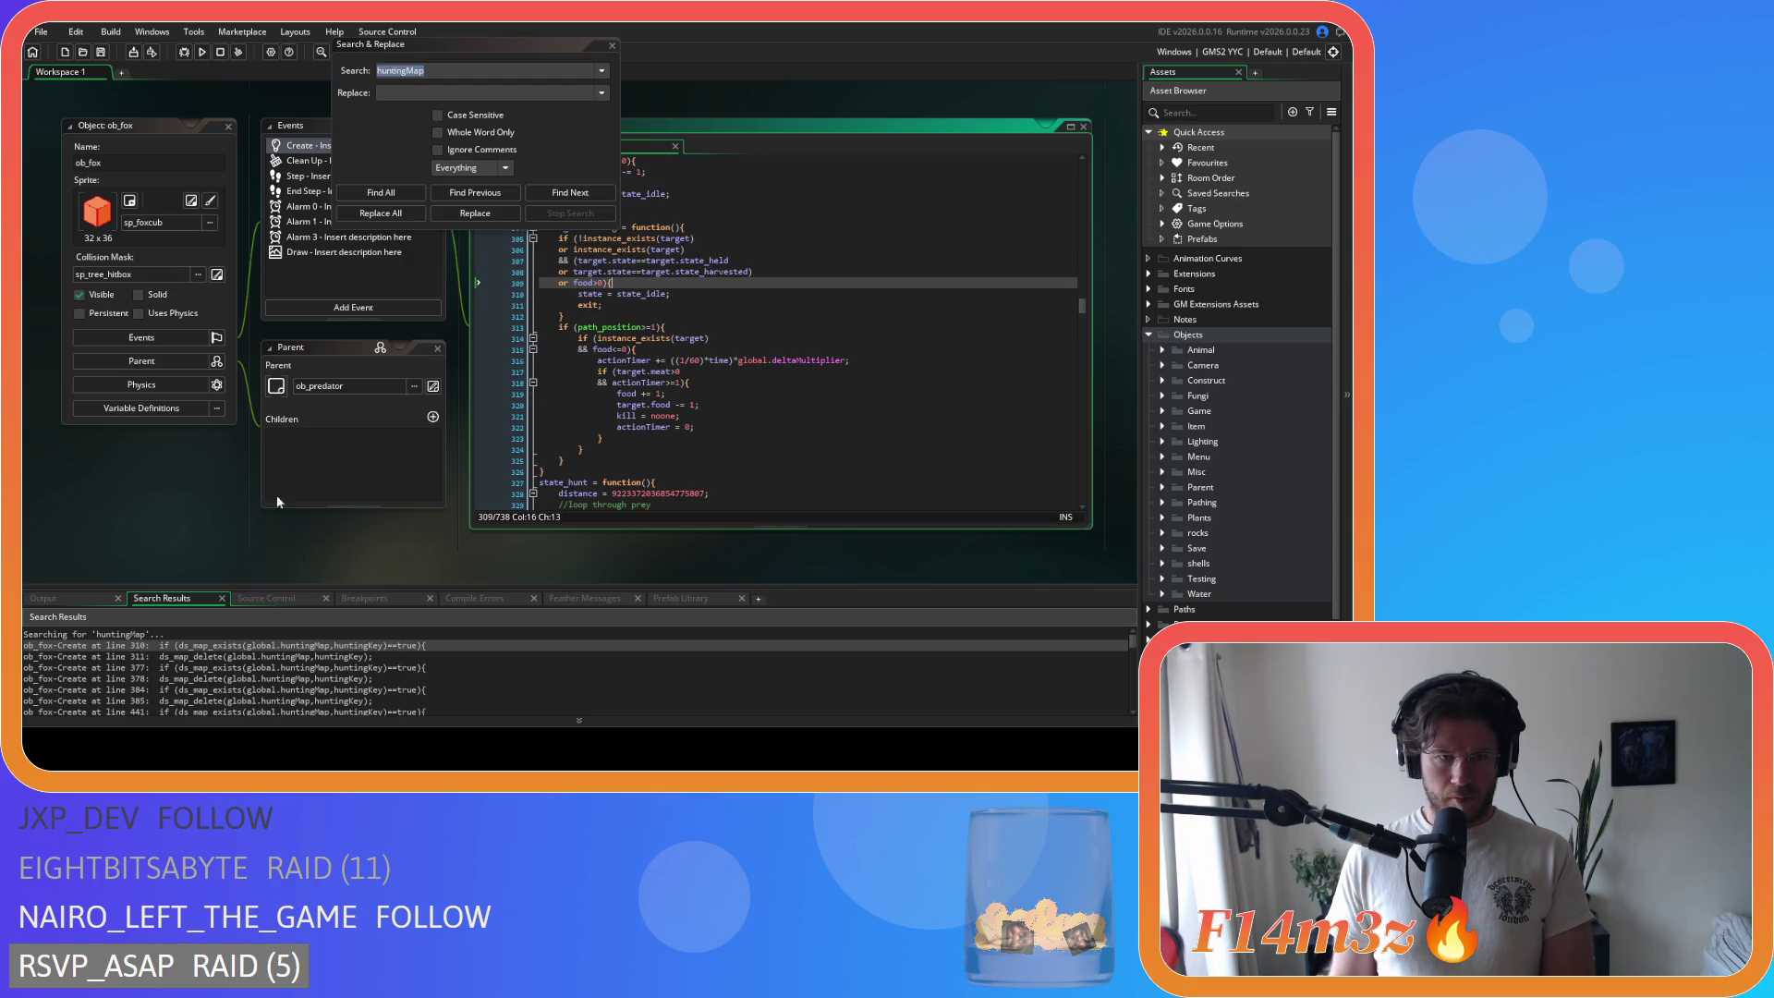
{"action": "left_click", "coordinate": [381, 192]}
{"action": "double_click", "coordinate": [223, 646]}
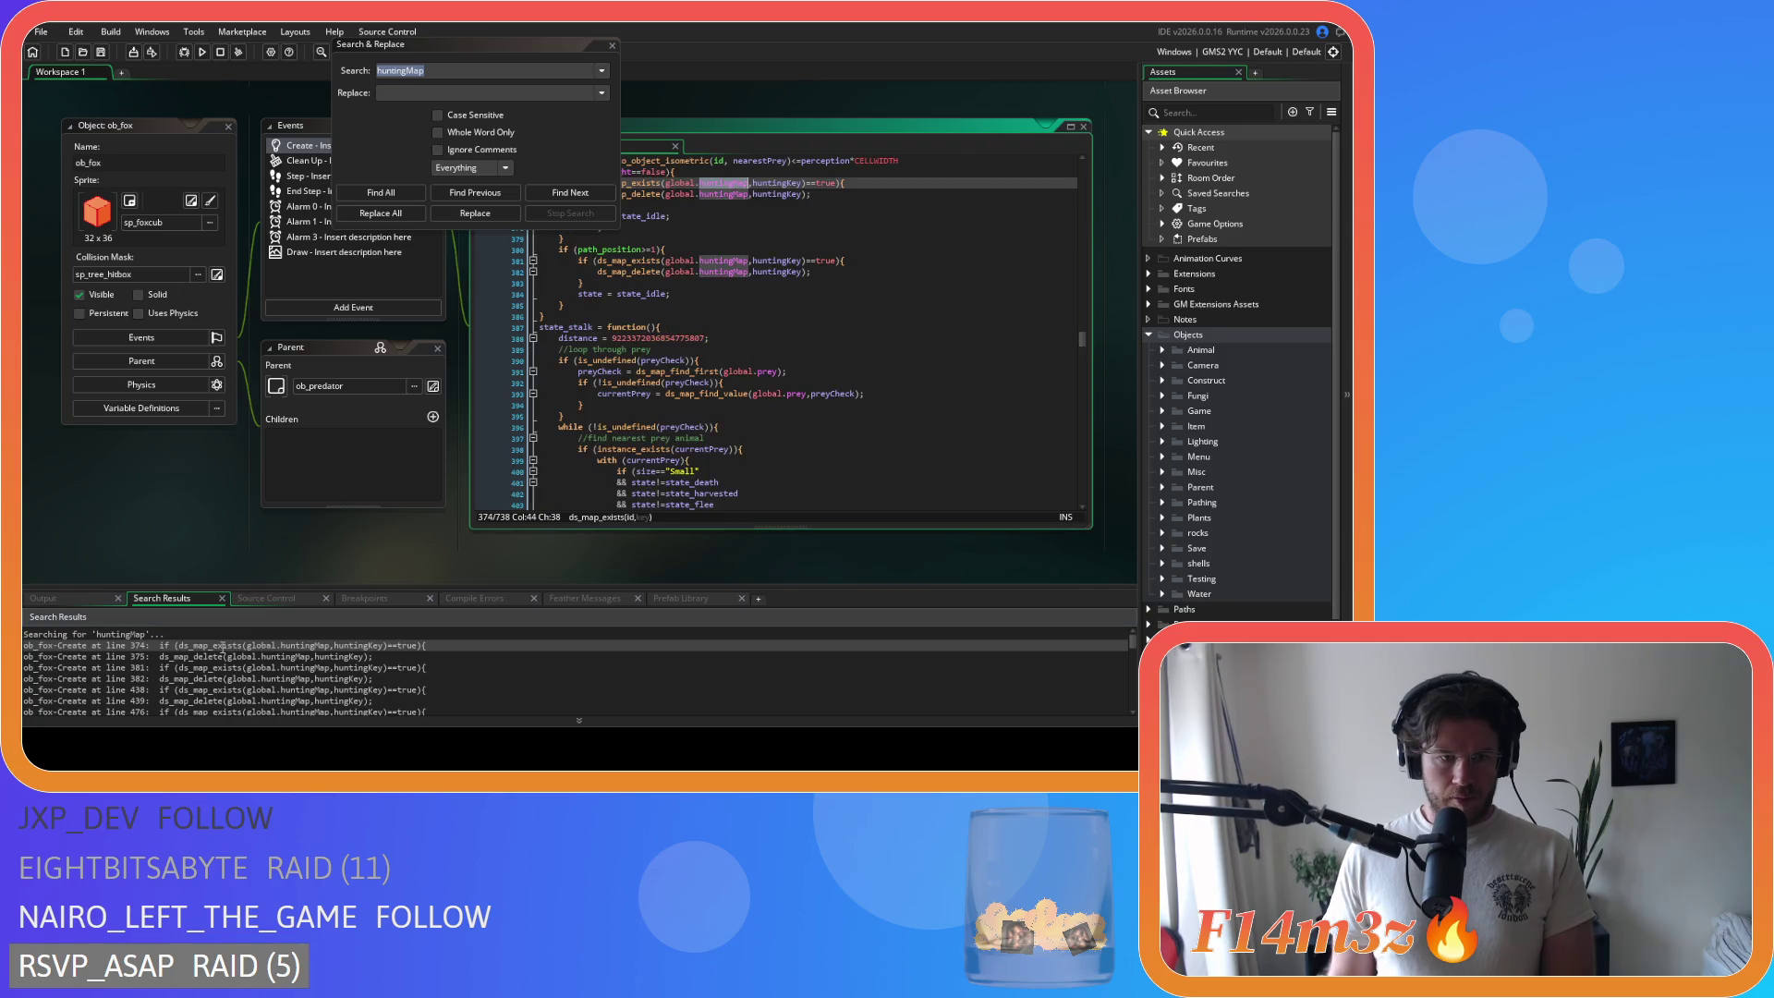
{"action": "scroll", "coordinate": [684, 333], "scroll_direction": "up", "scroll_amount": 3}
{"action": "left_click_drag", "start_coordinate": [593, 288], "coordinate": [486, 262]}
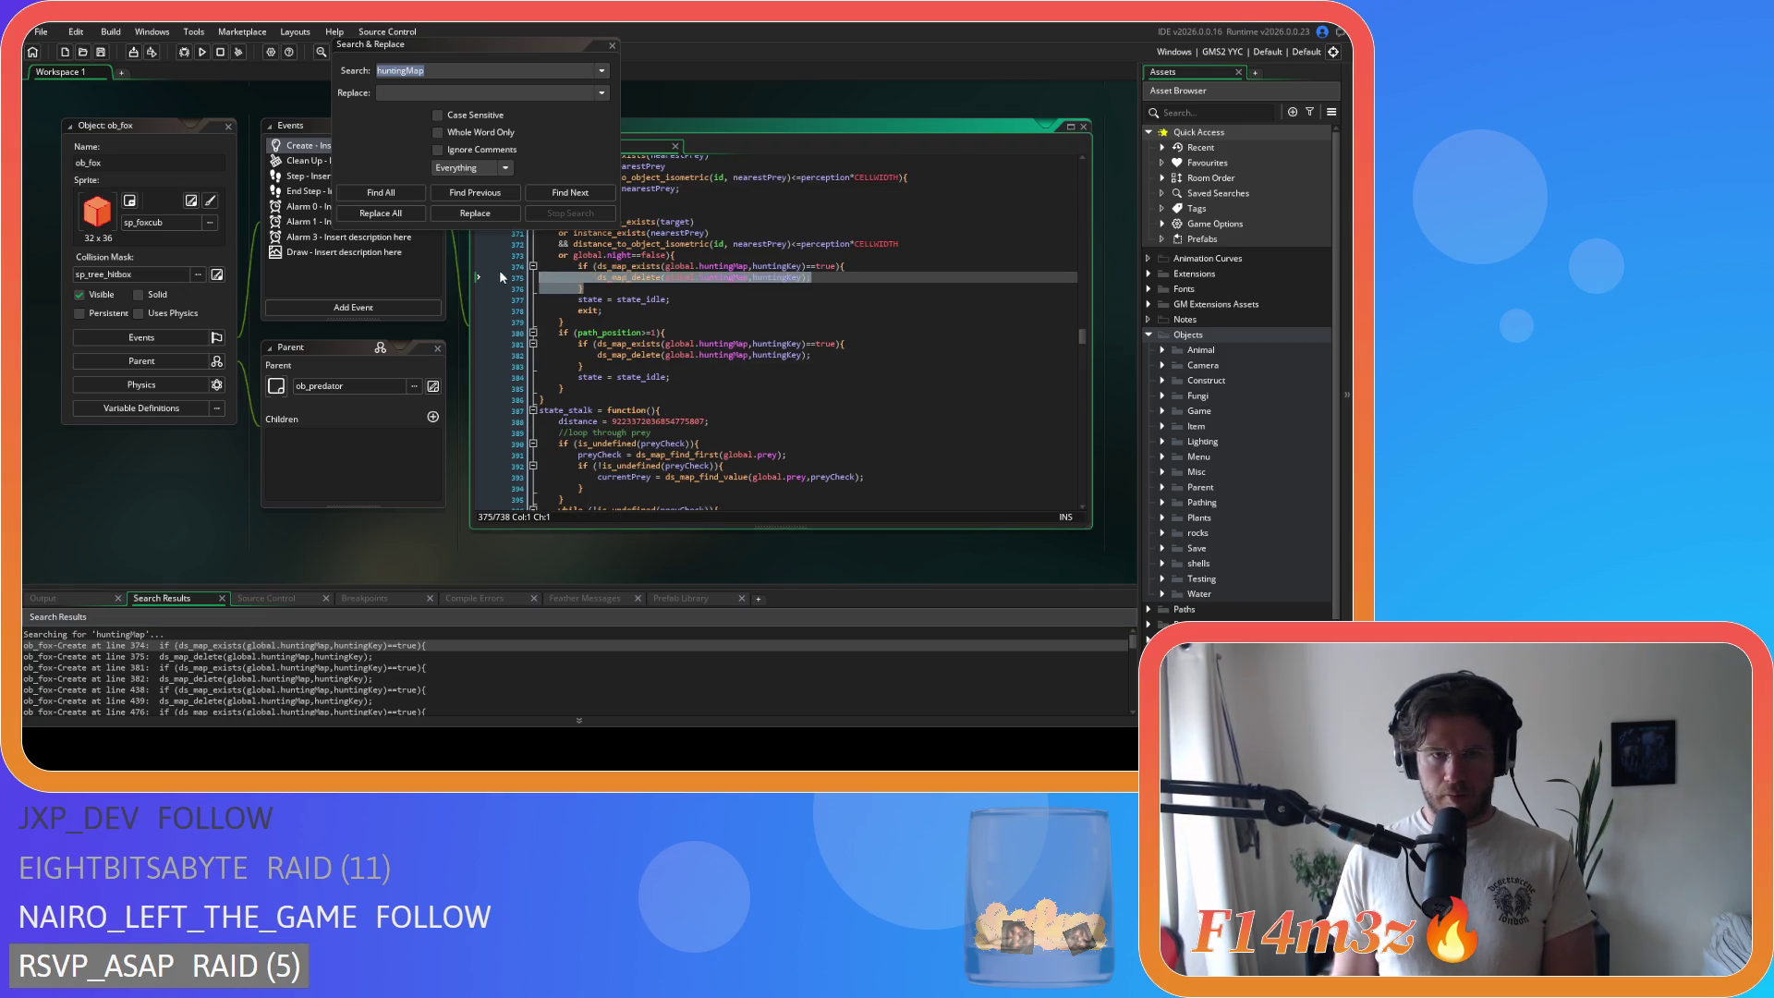
{"action": "key", "text": "Delete"}
{"action": "left_click", "coordinate": [406, 192]}
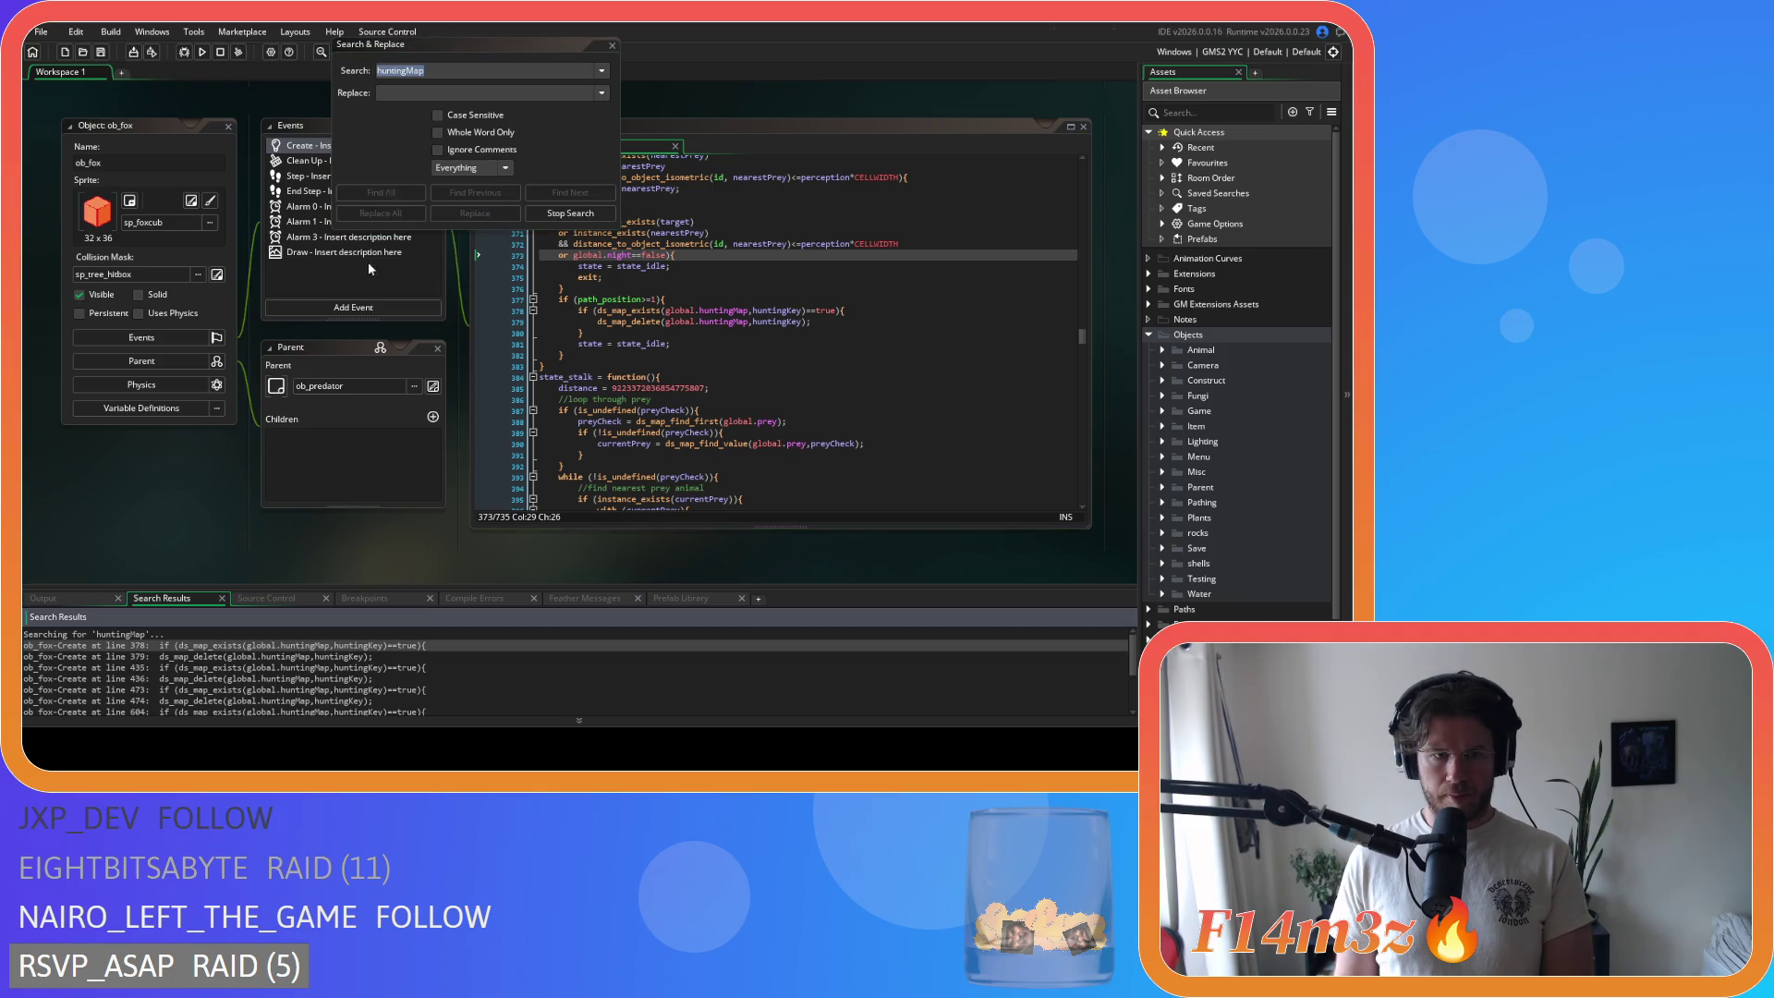
{"action": "double_click", "coordinate": [189, 645]}
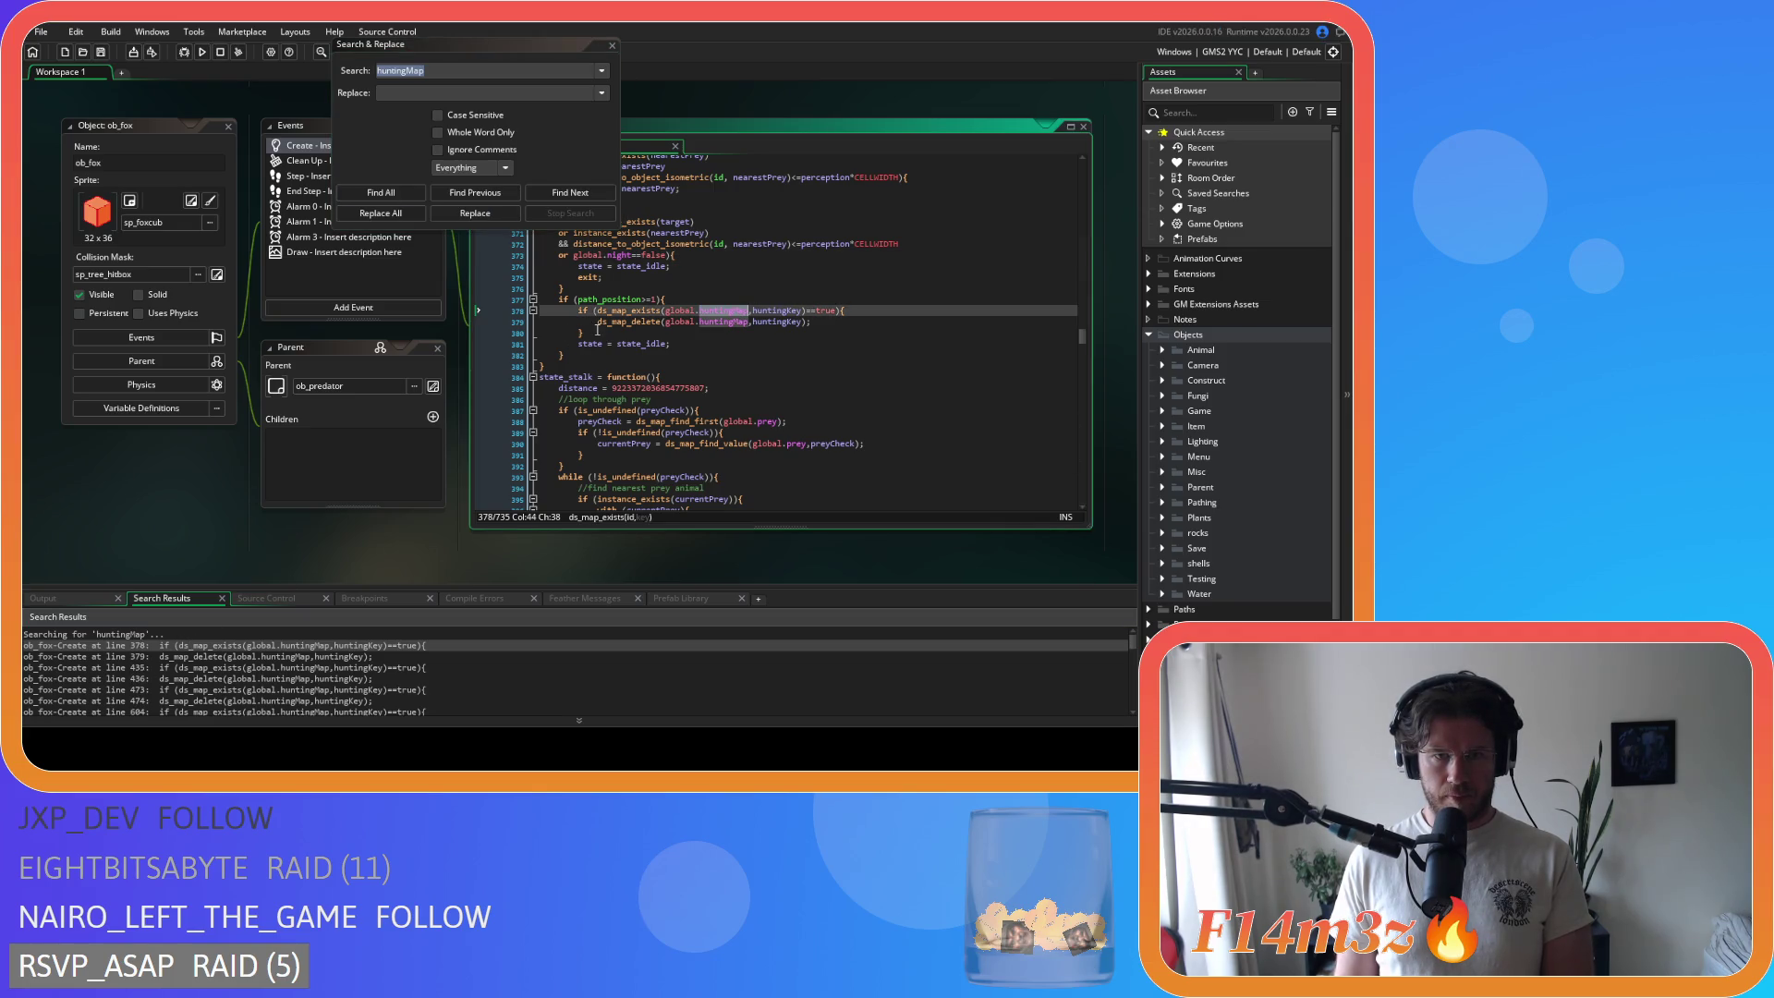
{"action": "left_click_drag", "start_coordinate": [601, 330], "coordinate": [484, 308]}
{"action": "key", "text": "Delete"}
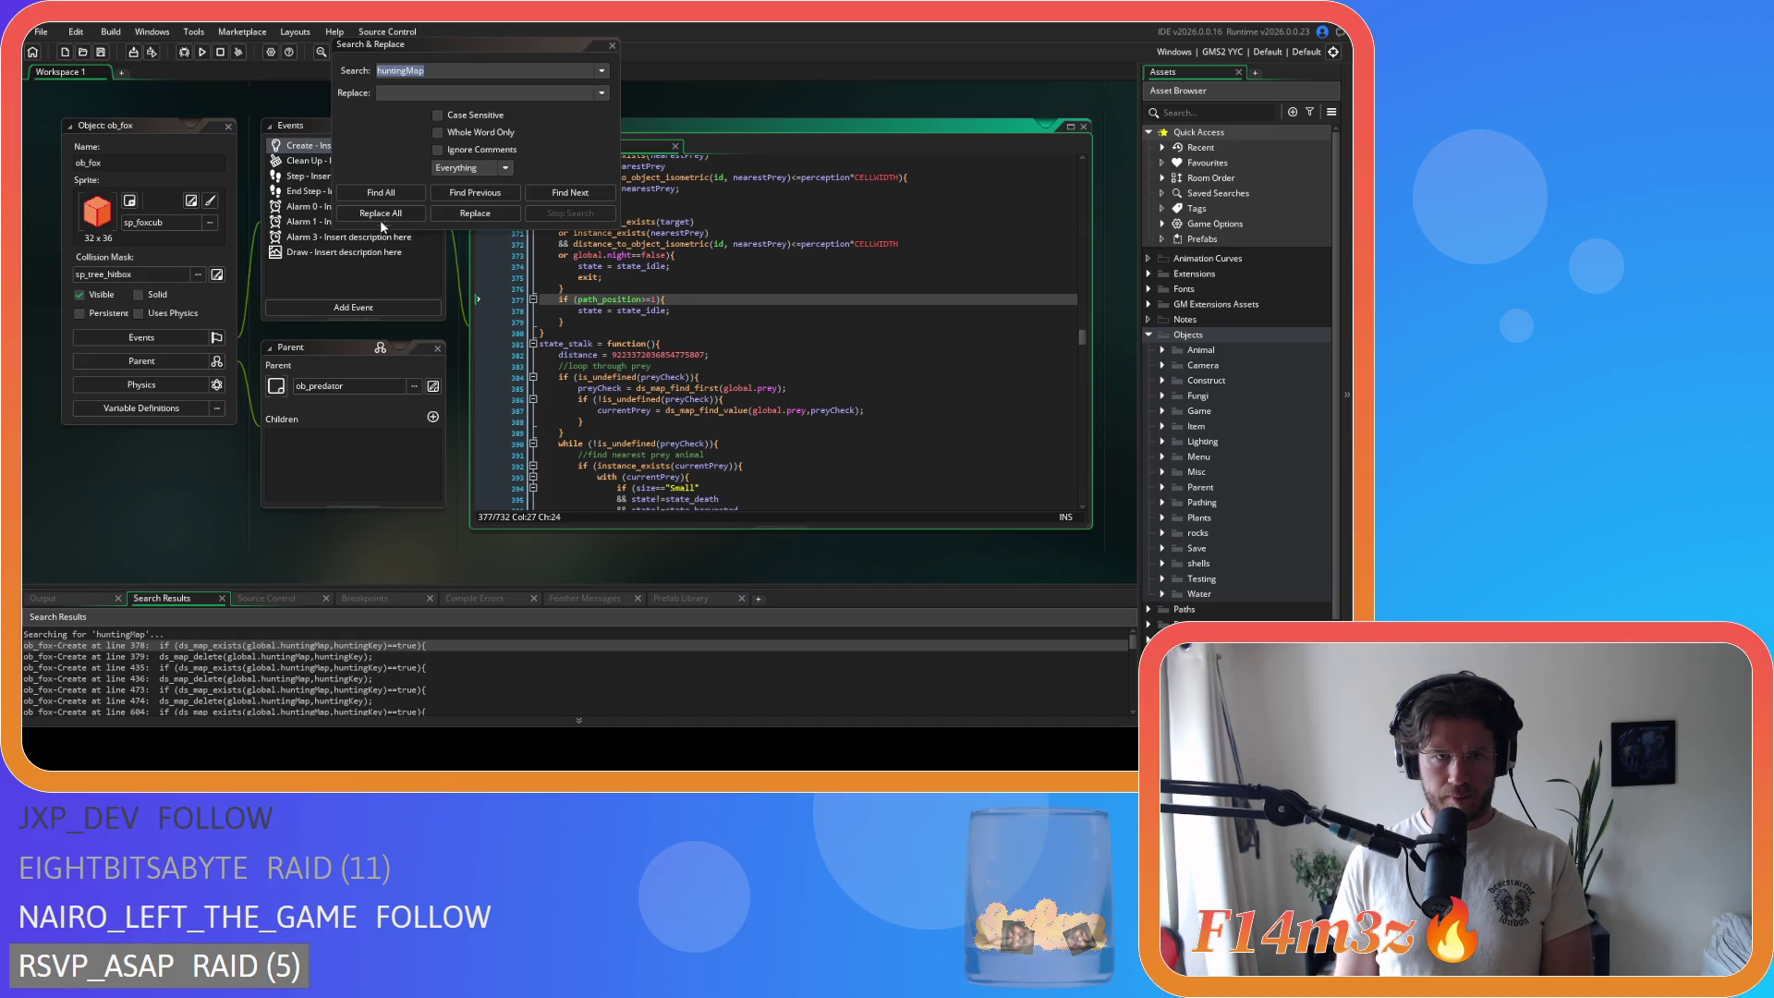
{"action": "left_click", "coordinate": [386, 192]}
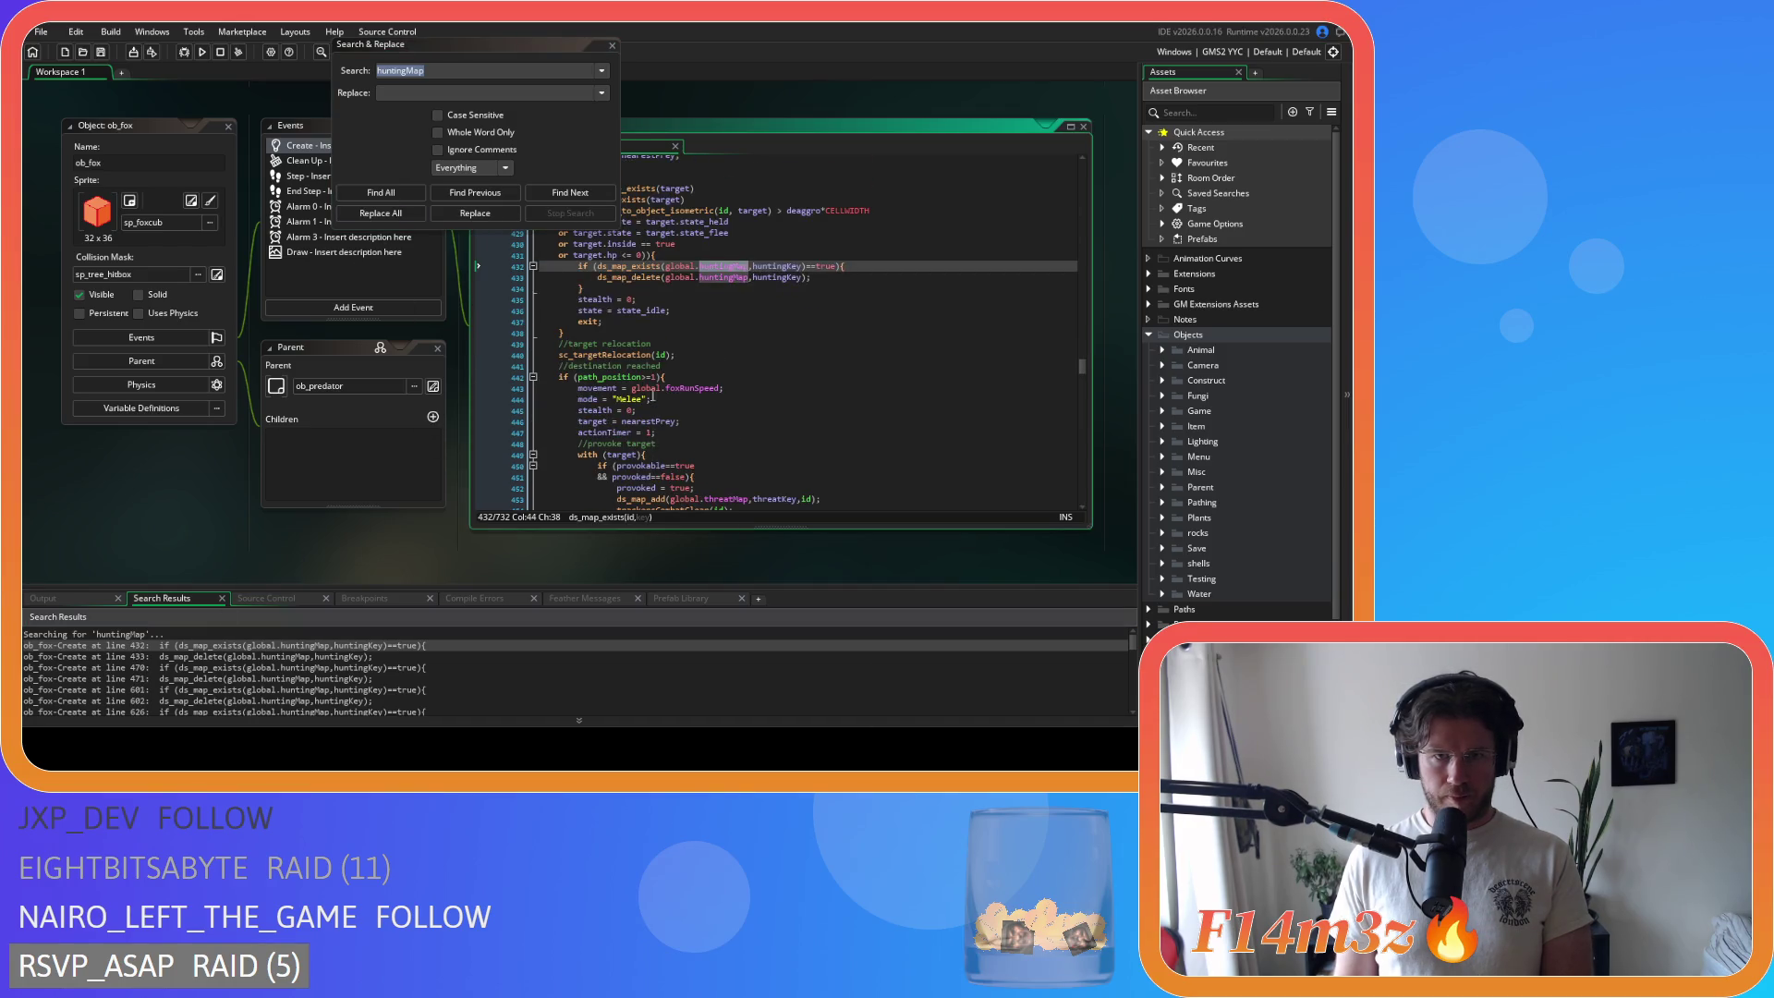
{"action": "left_click_drag", "start_coordinate": [596, 288], "coordinate": [484, 272]}
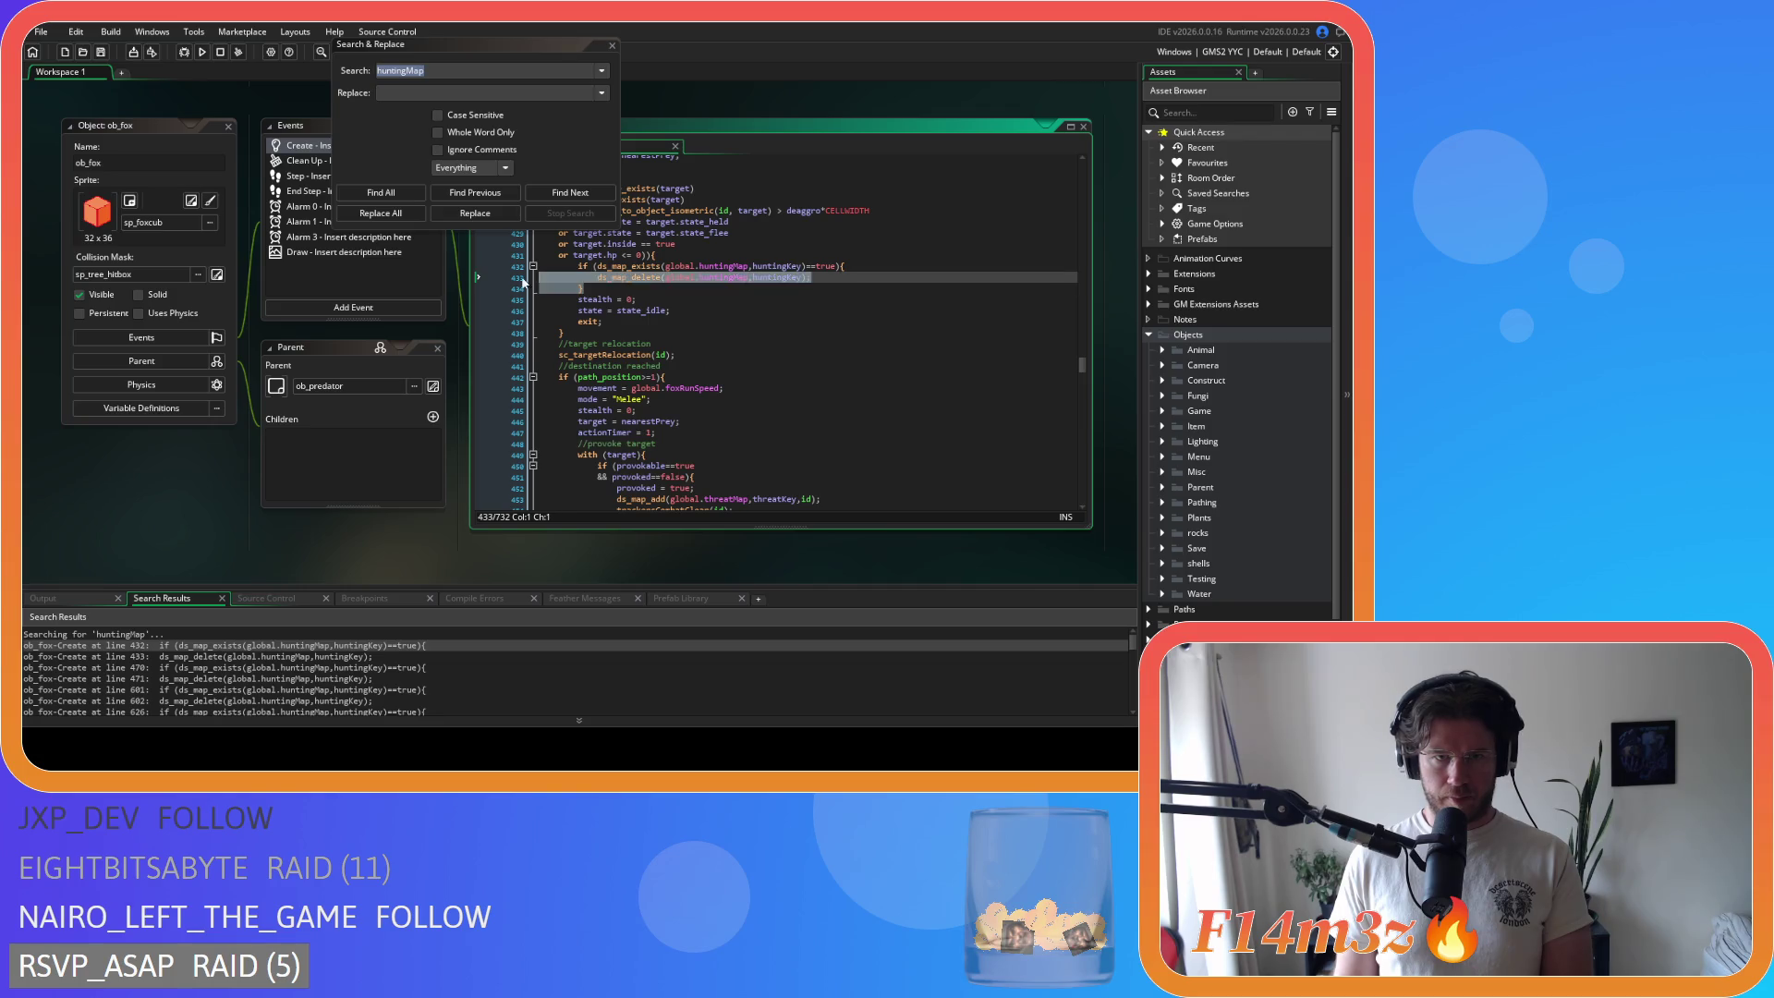
{"action": "key", "text": "Delete"}
{"action": "left_click", "coordinate": [379, 192]}
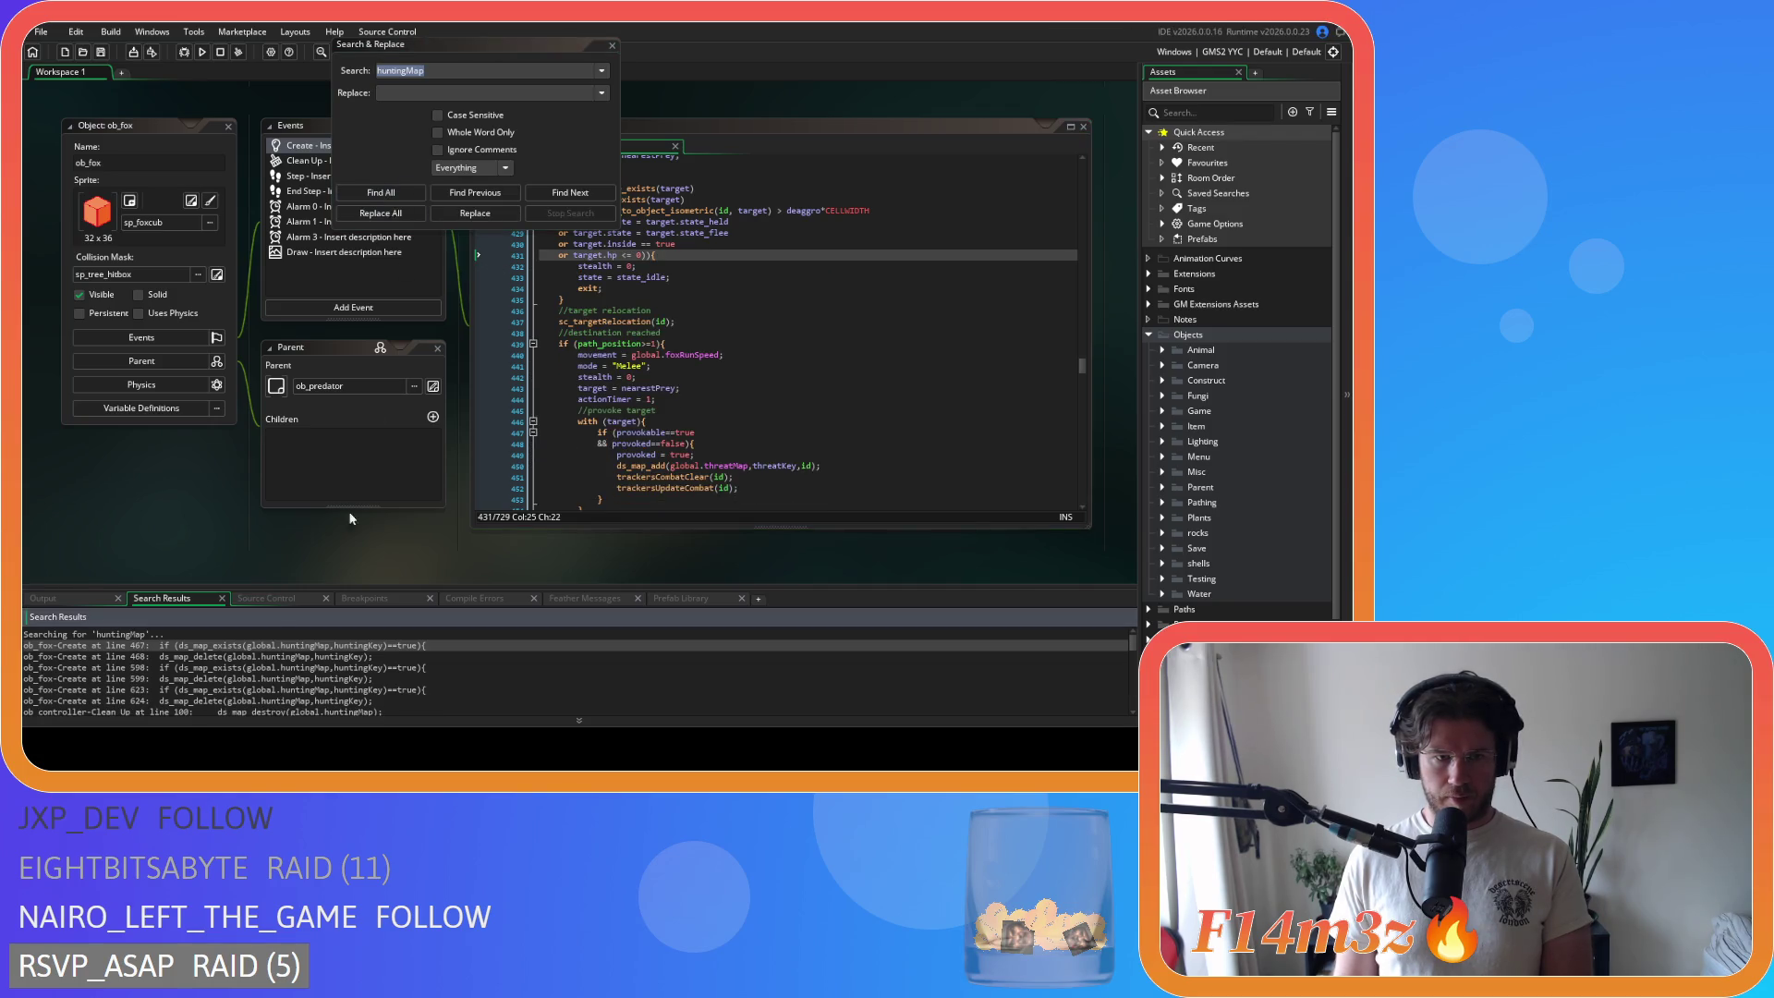
Step: Delete the remaining ob_fox Create huntingMap blocks at lines 467, 595 and 617
{"action": "double_click", "coordinate": [263, 645]}
{"action": "left_click_drag", "start_coordinate": [583, 287], "coordinate": [496, 264]}
{"action": "key", "text": "Delete"}
{"action": "left_click", "coordinate": [386, 191]}
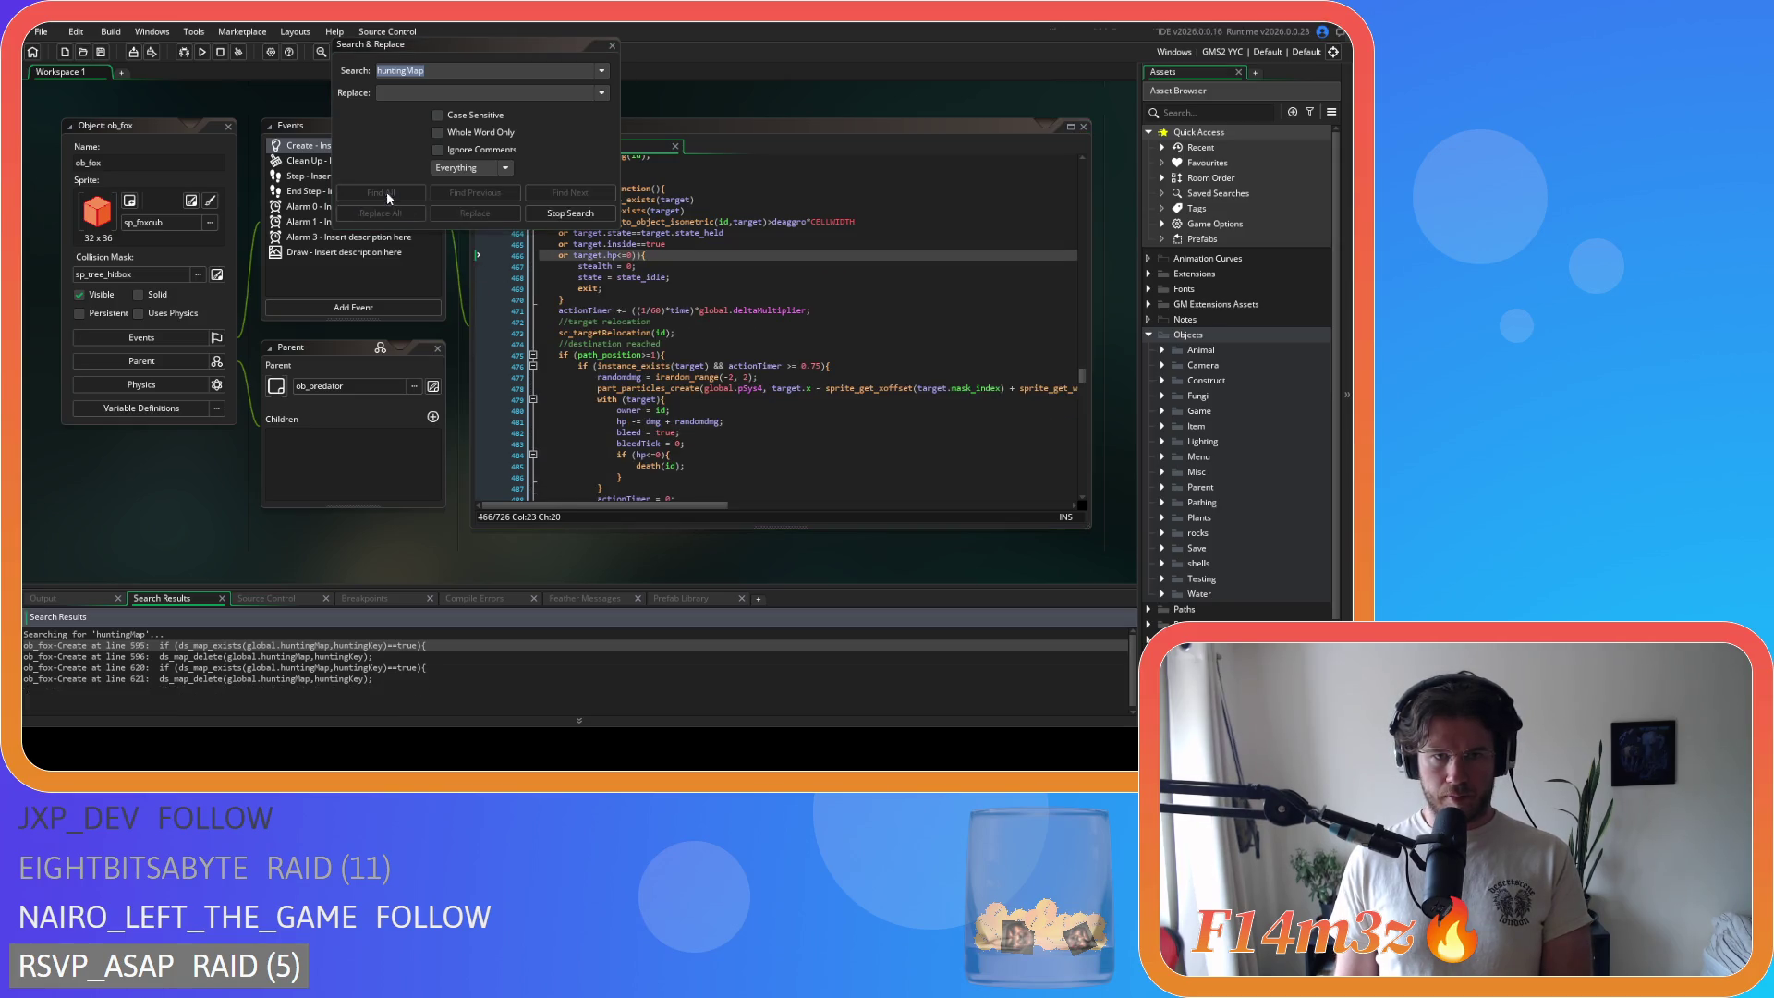
{"action": "double_click", "coordinate": [207, 645]}
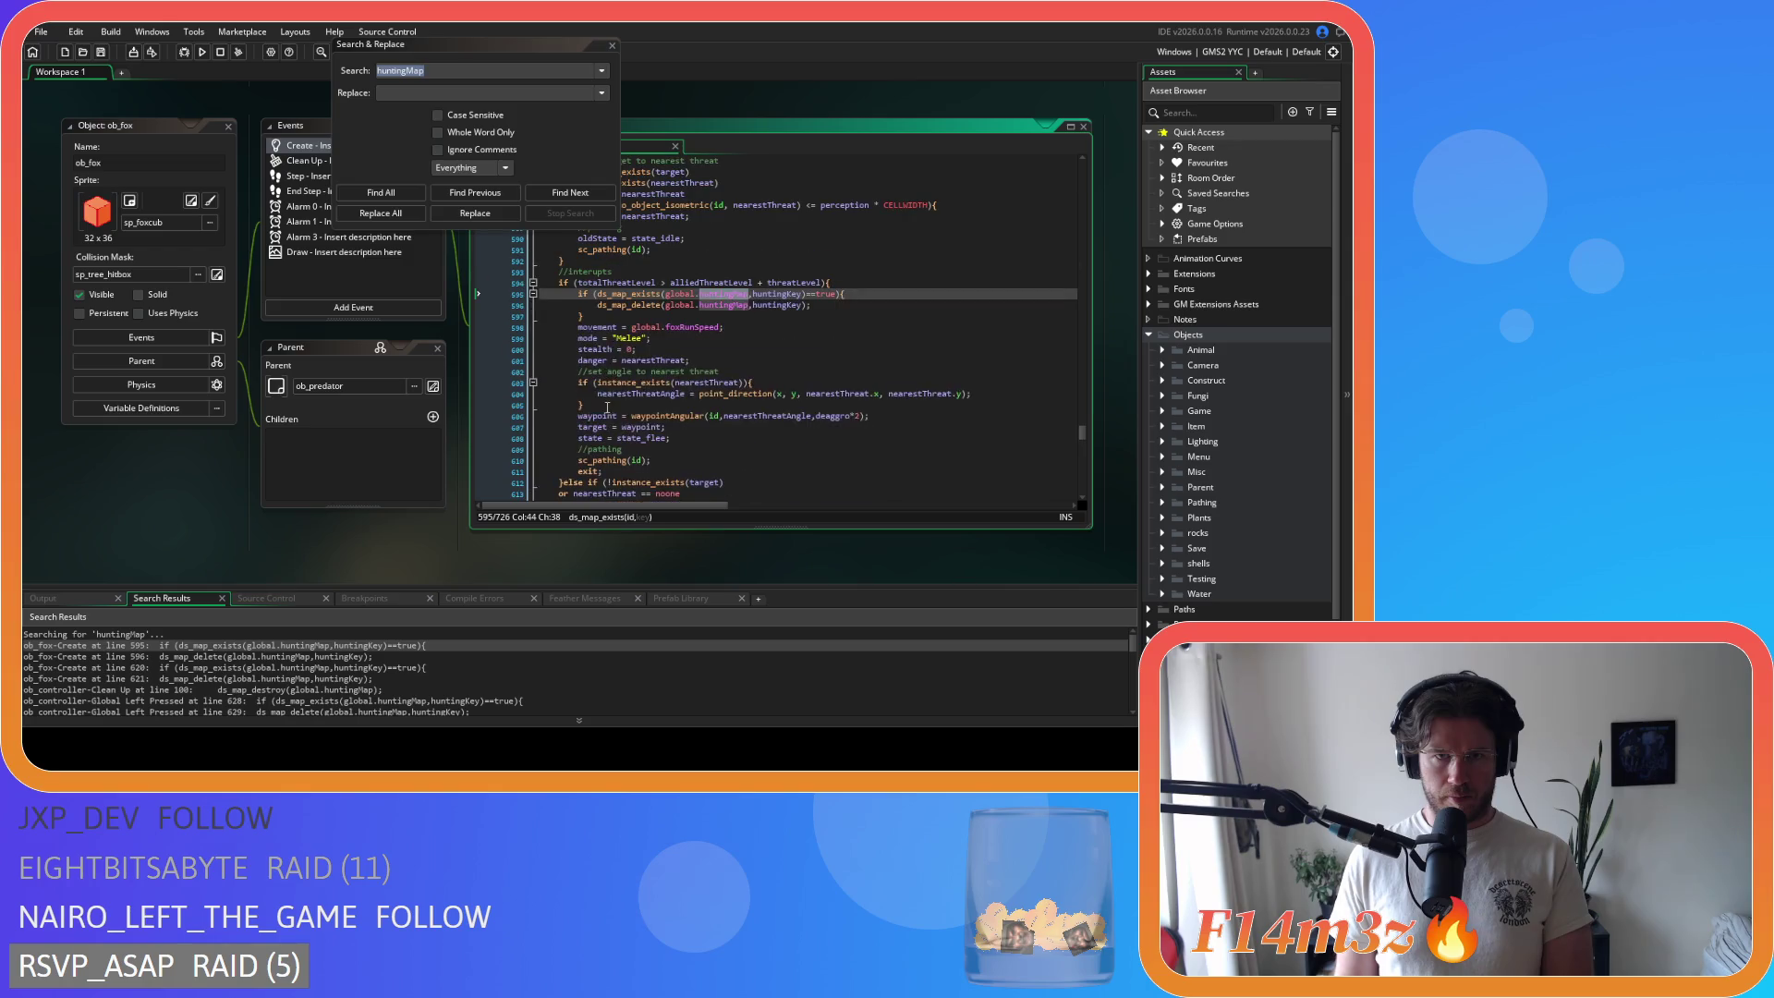
{"action": "left_click_drag", "start_coordinate": [585, 317], "coordinate": [482, 292]}
{"action": "key", "text": "BackSpace"}
{"action": "key", "text": "BackSpace"}
{"action": "left_click", "coordinate": [380, 192]}
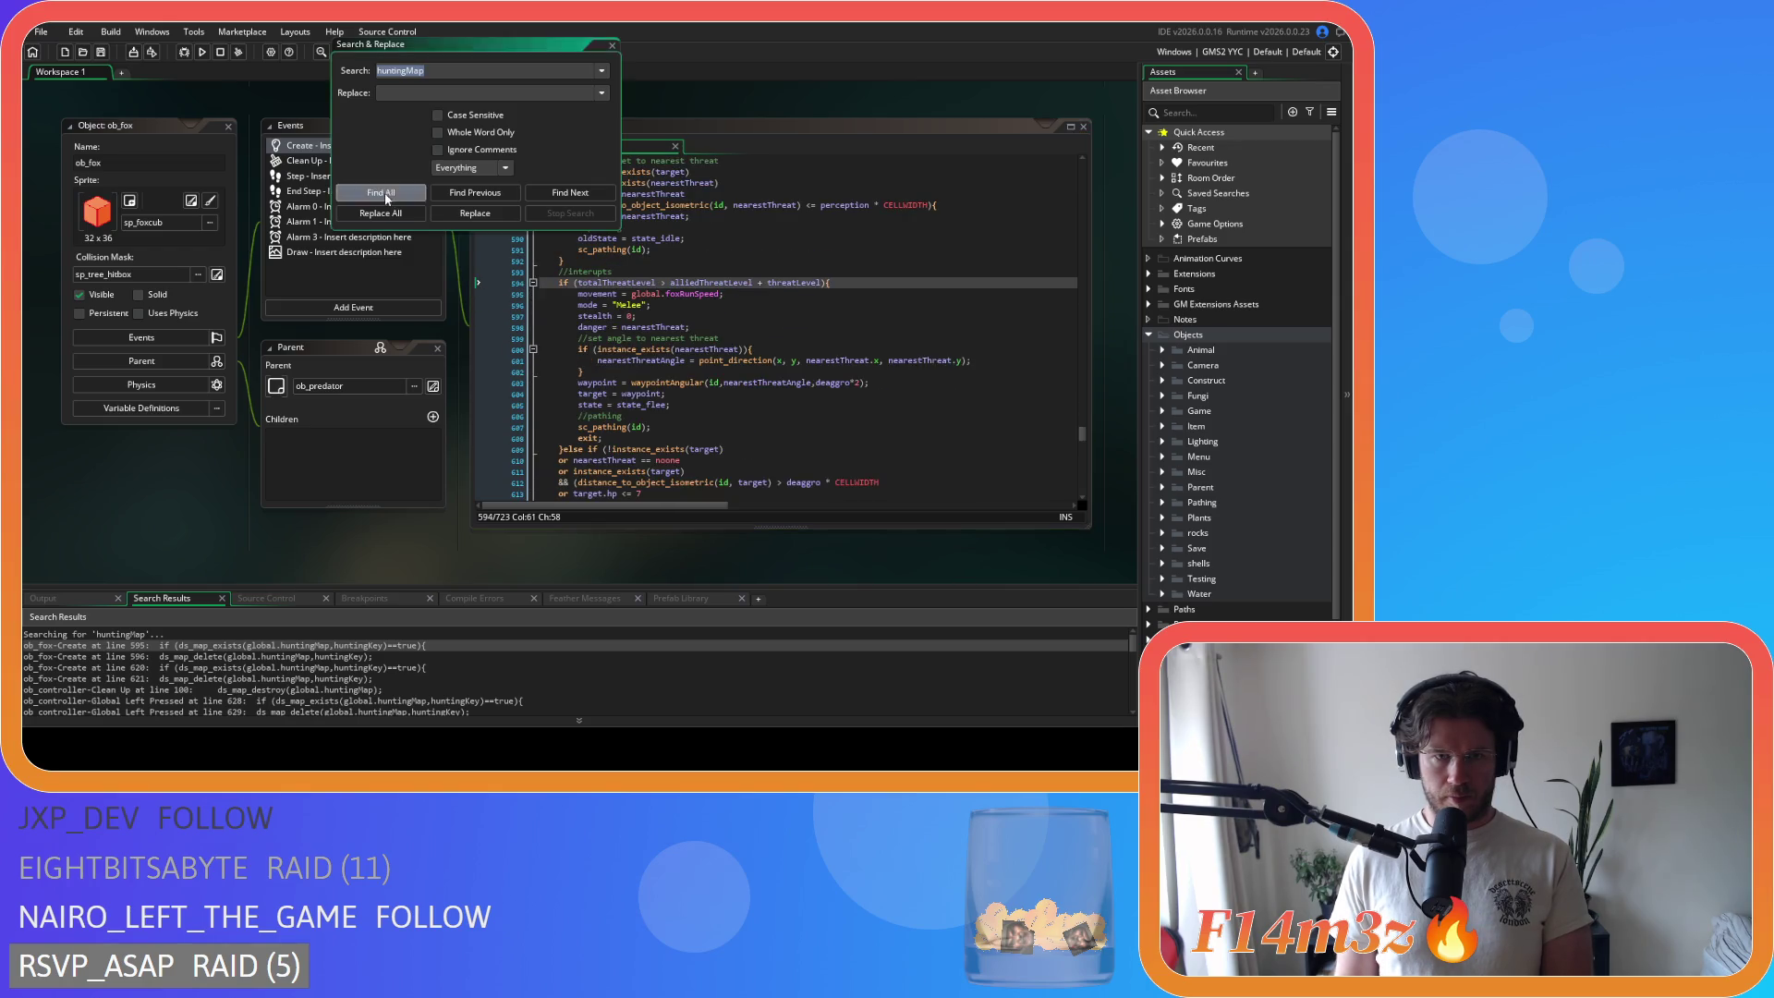
{"action": "double_click", "coordinate": [306, 644]}
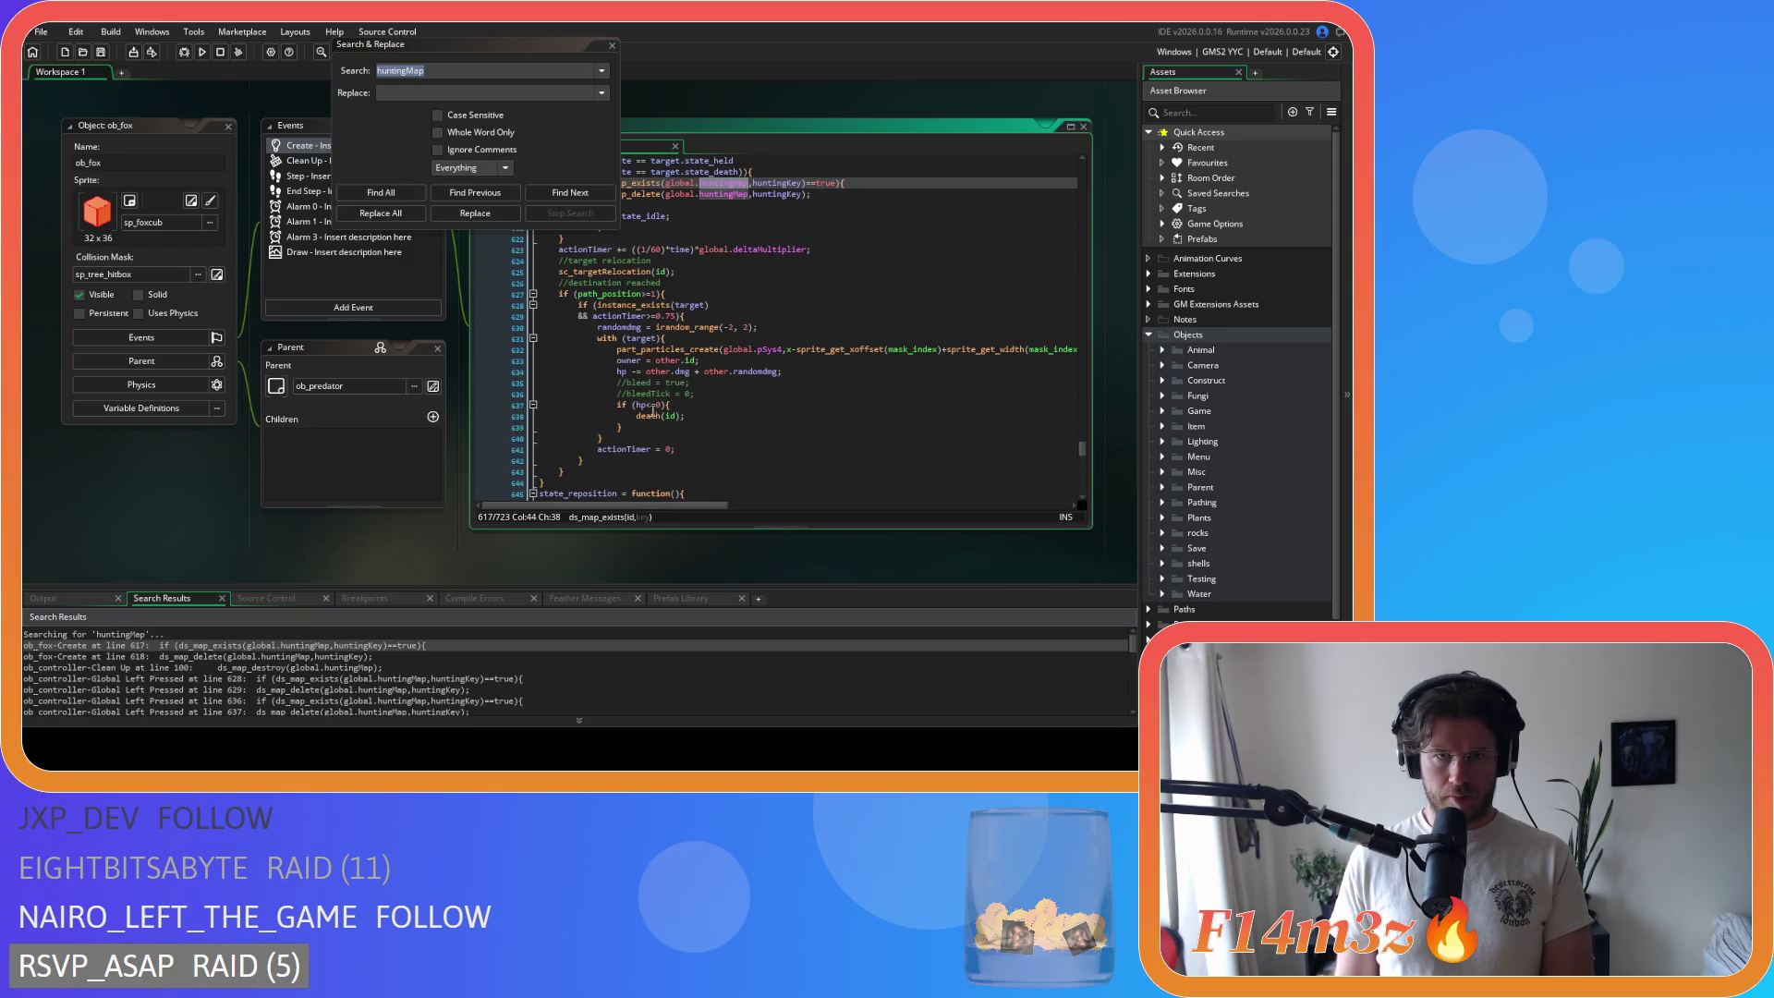
{"action": "scroll", "coordinate": [649, 413], "scroll_direction": "up", "scroll_amount": 3}
{"action": "left_click_drag", "start_coordinate": [591, 324], "coordinate": [496, 290]}
{"action": "key", "text": "BackSpace"}
{"action": "key", "text": "BackSpace"}
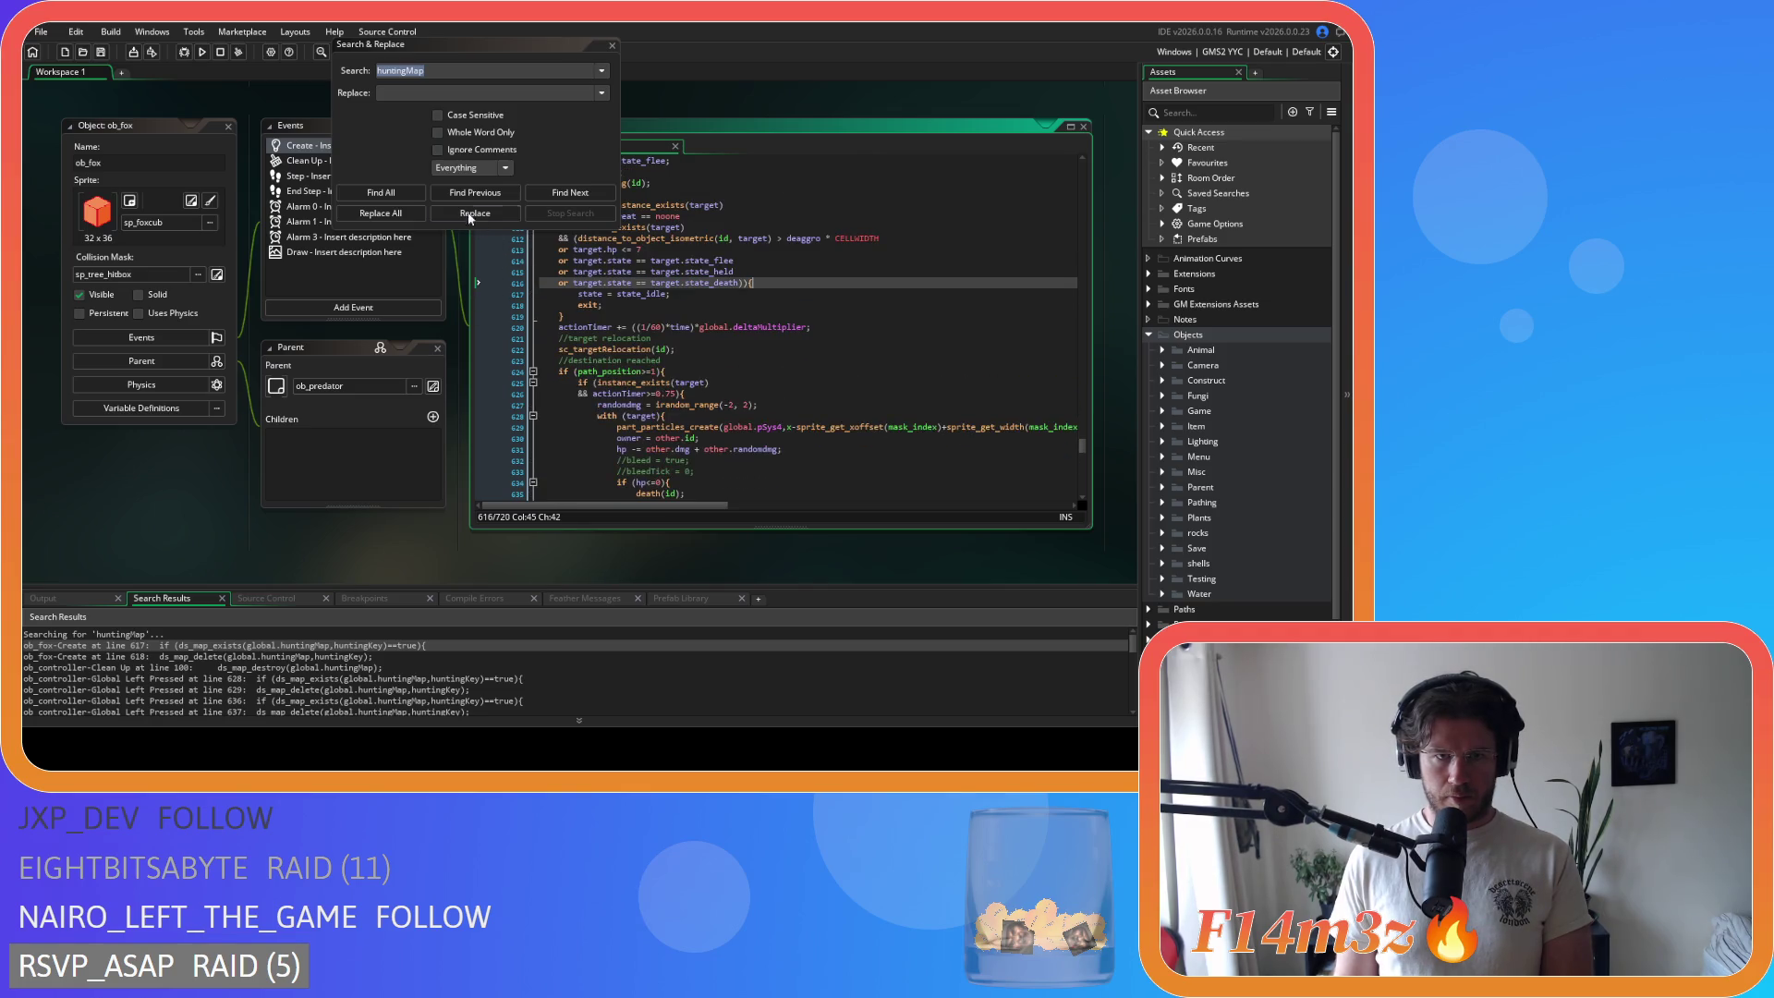
{"action": "left_click", "coordinate": [380, 192]}
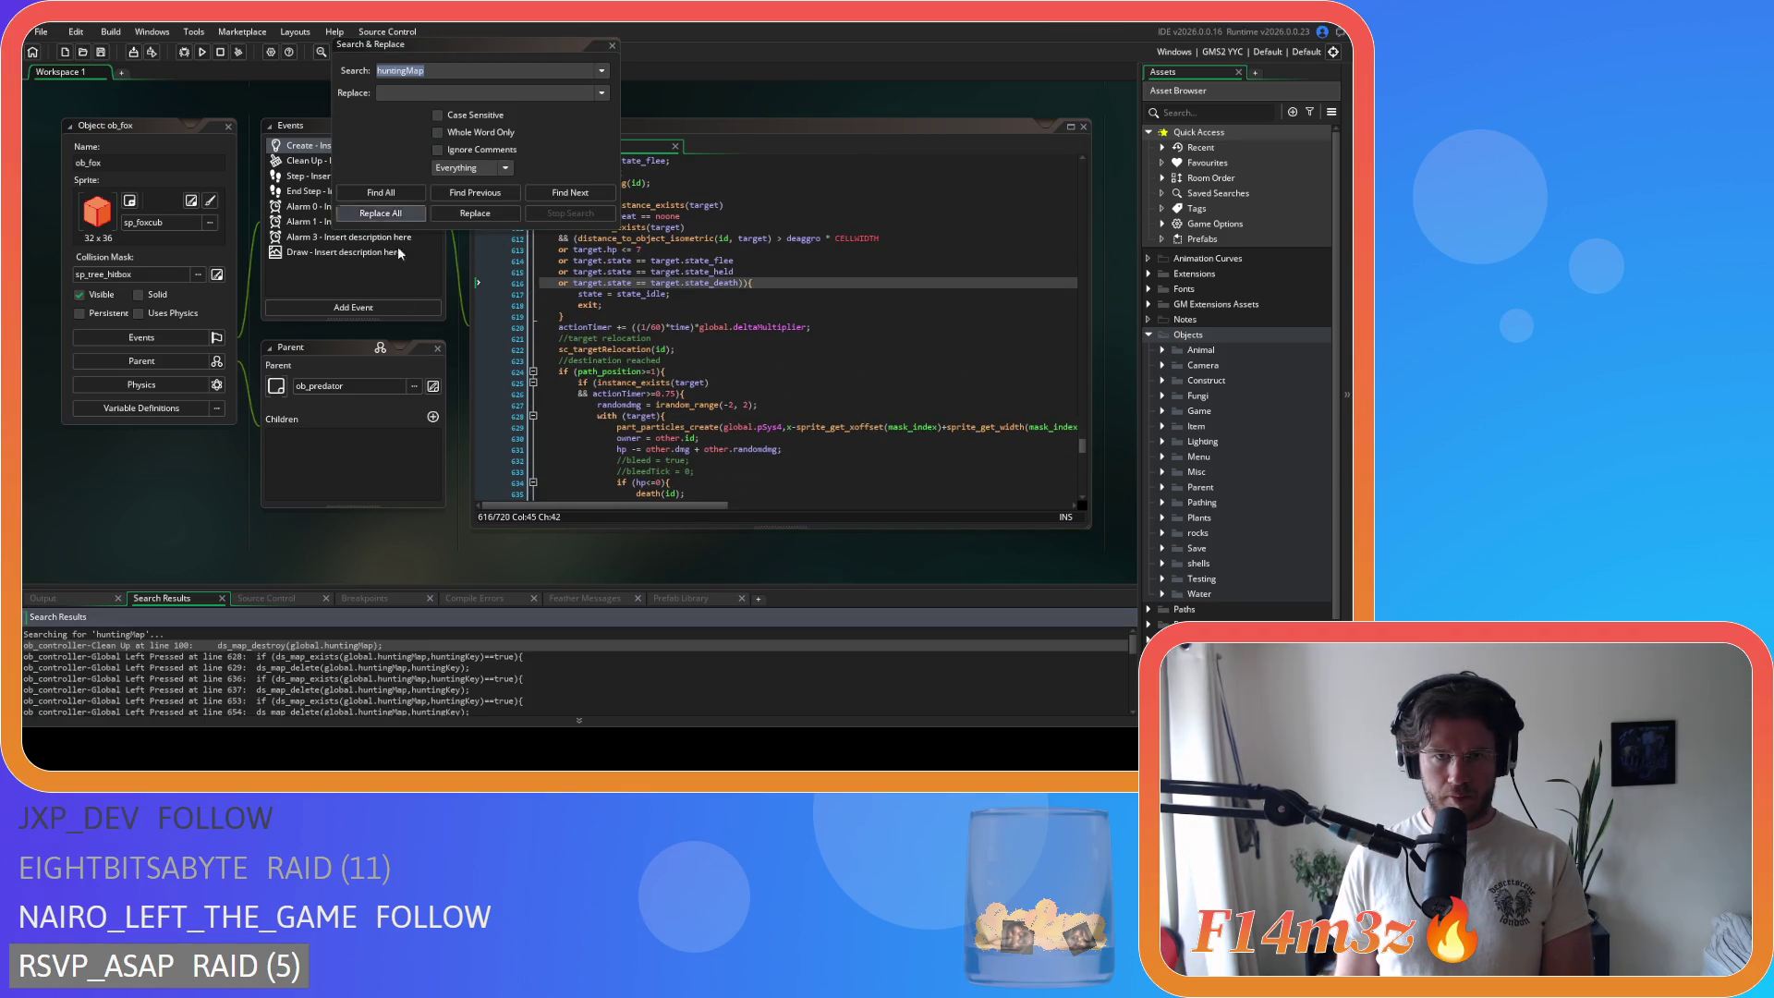
{"action": "double_click", "coordinate": [275, 646]}
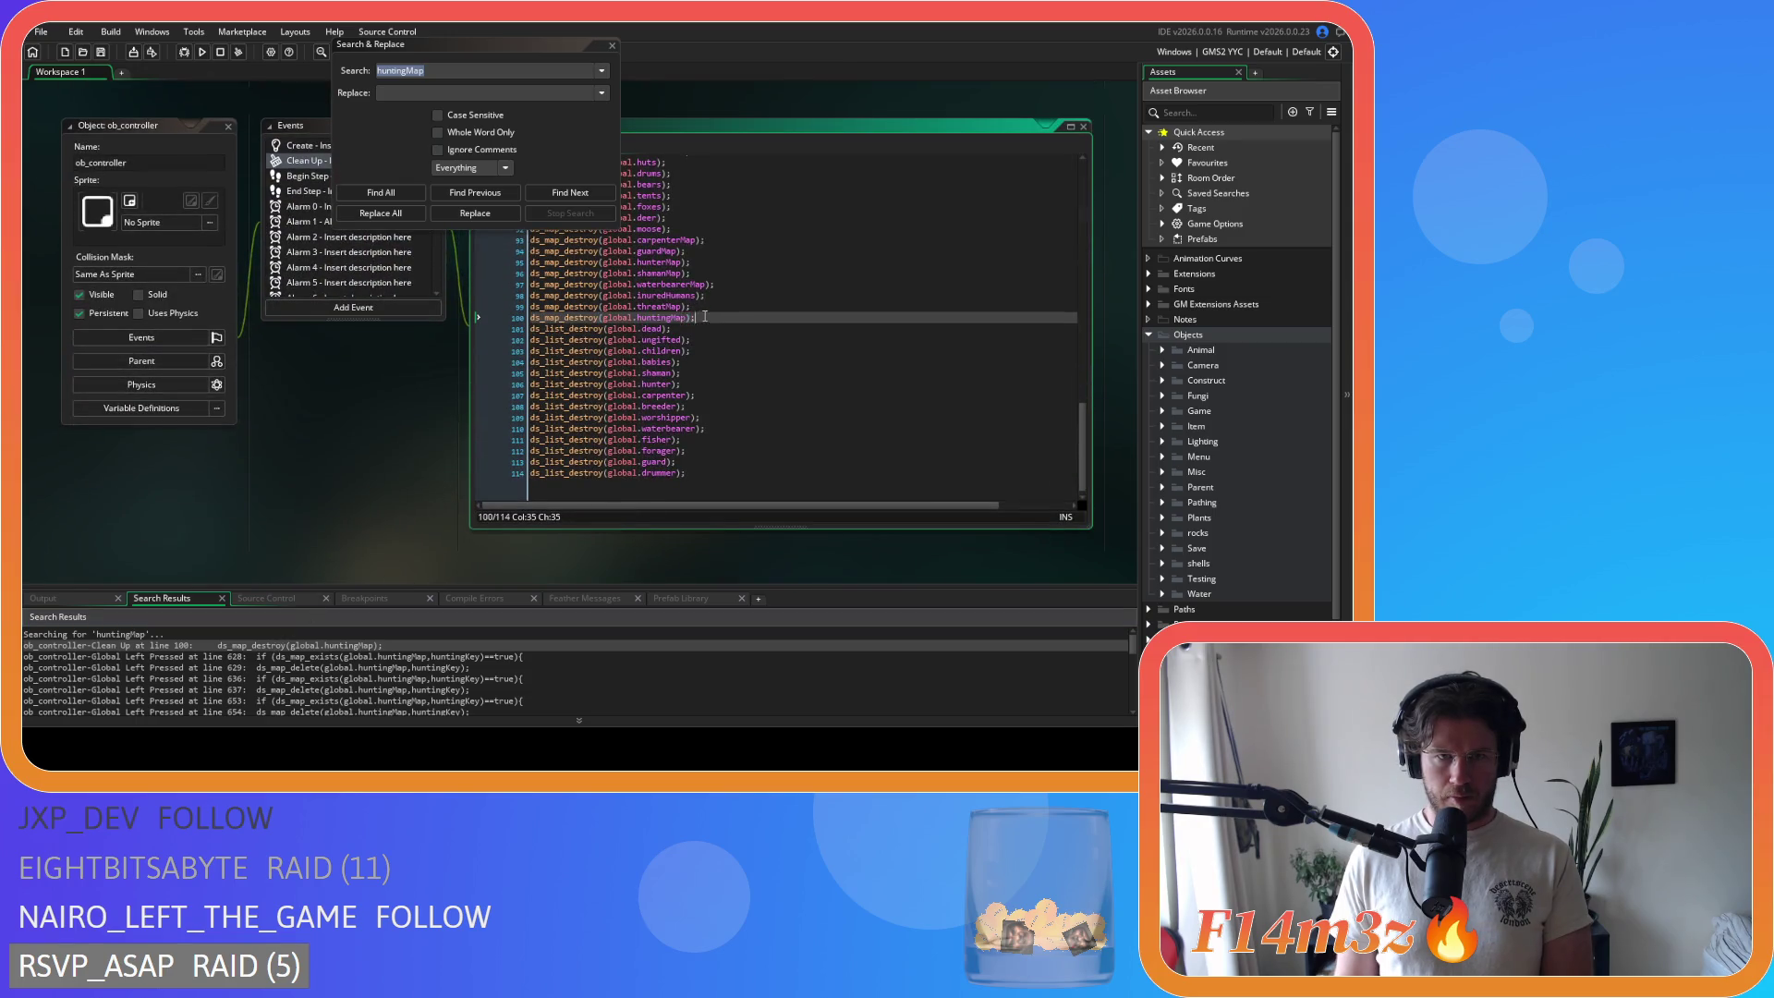
Step: Remove the huntingMap destroy line from Clean Up and the fox, wolf and bear checks in Left Pressed
{"action": "key", "text": "BackSpace"}
{"action": "key", "text": "BackSpace"}
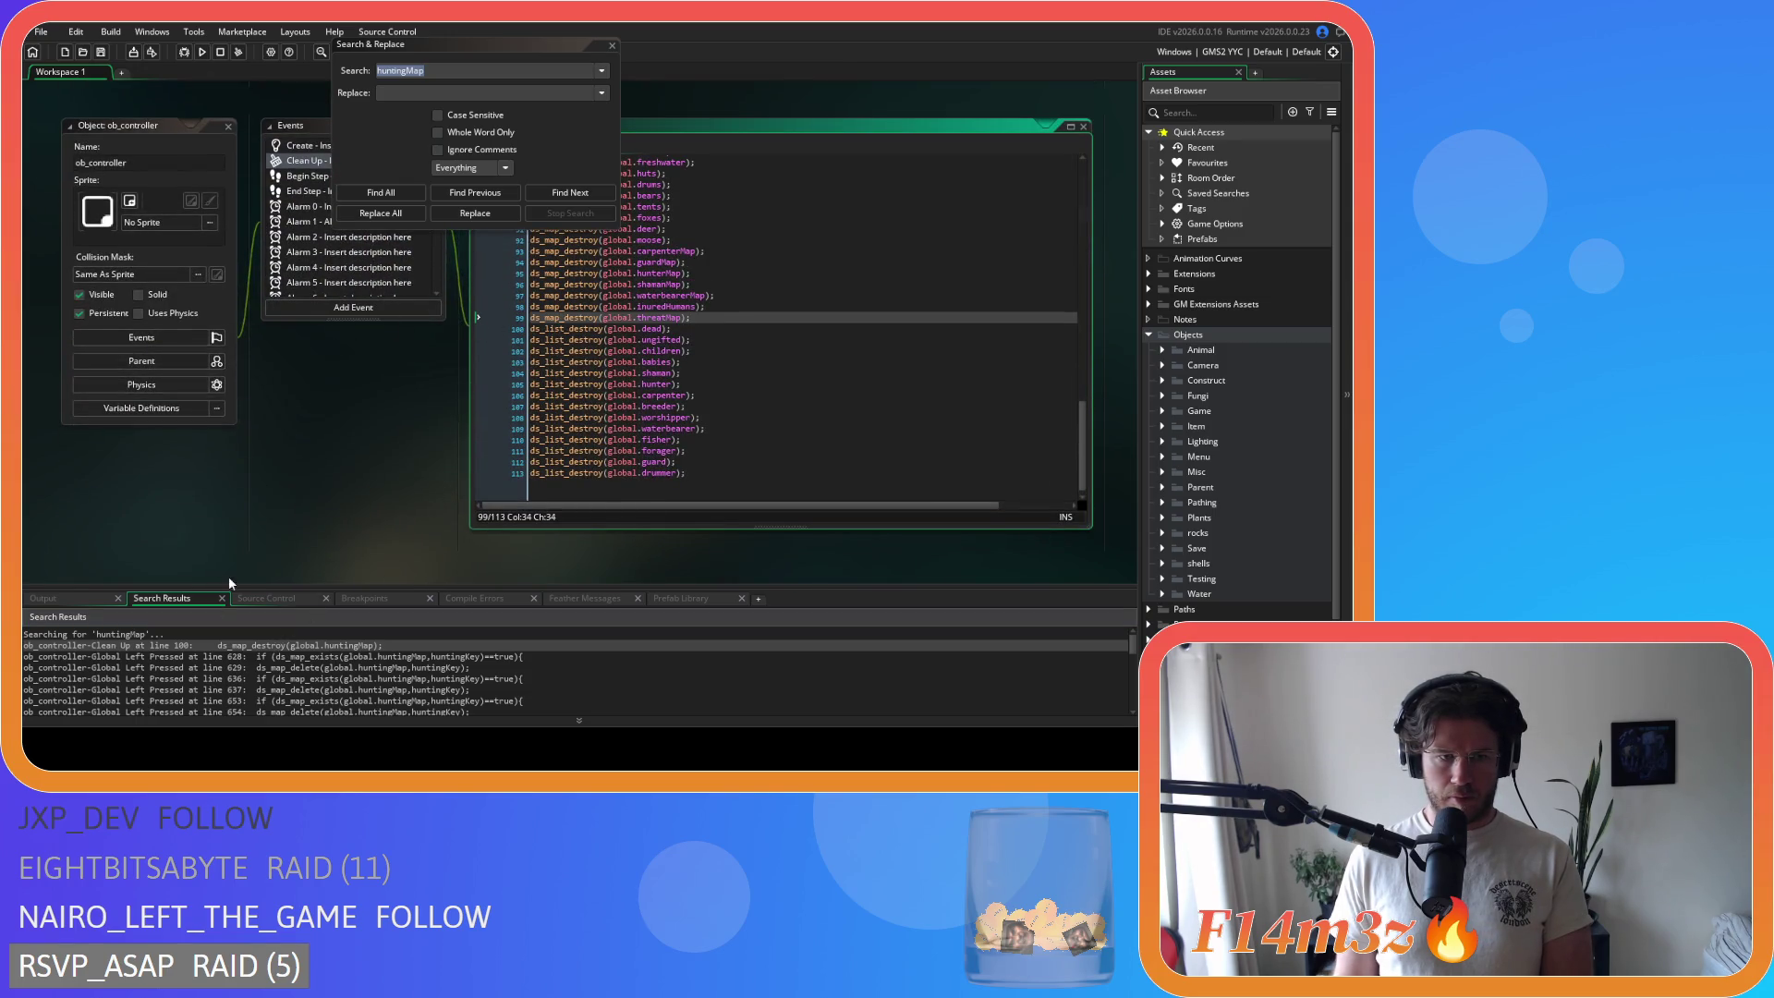
{"action": "left_click", "coordinate": [369, 196]}
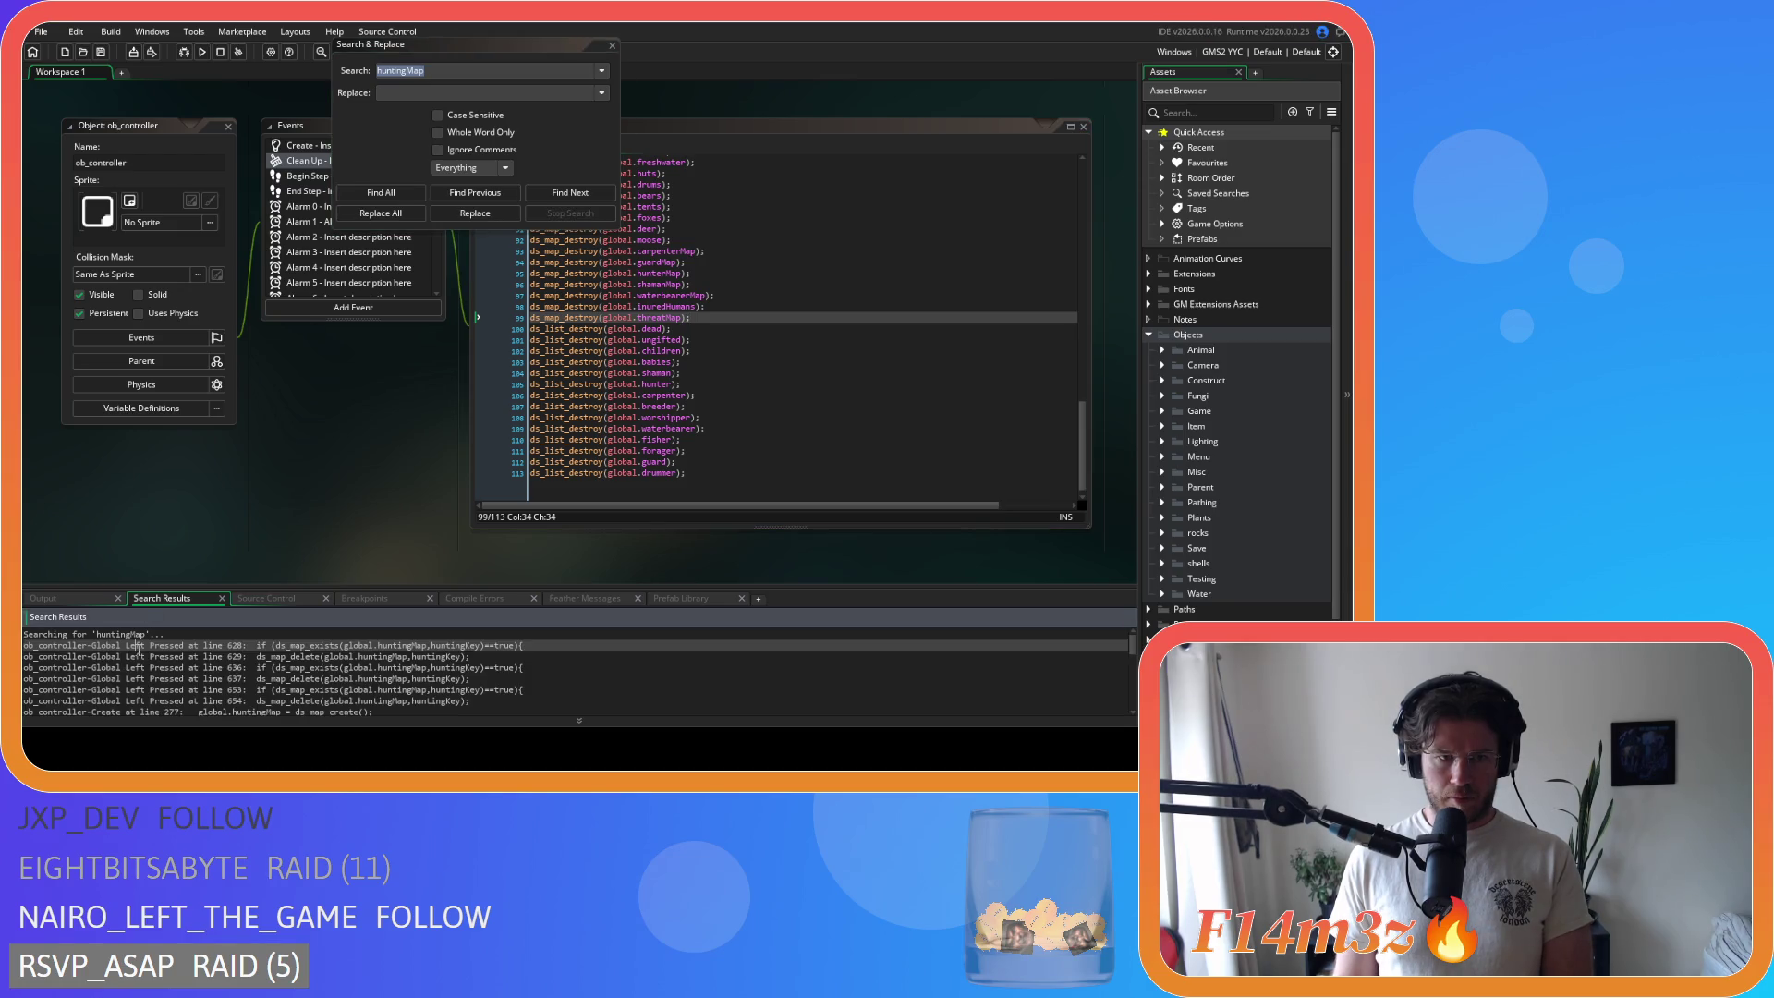
{"action": "double_click", "coordinate": [137, 646]}
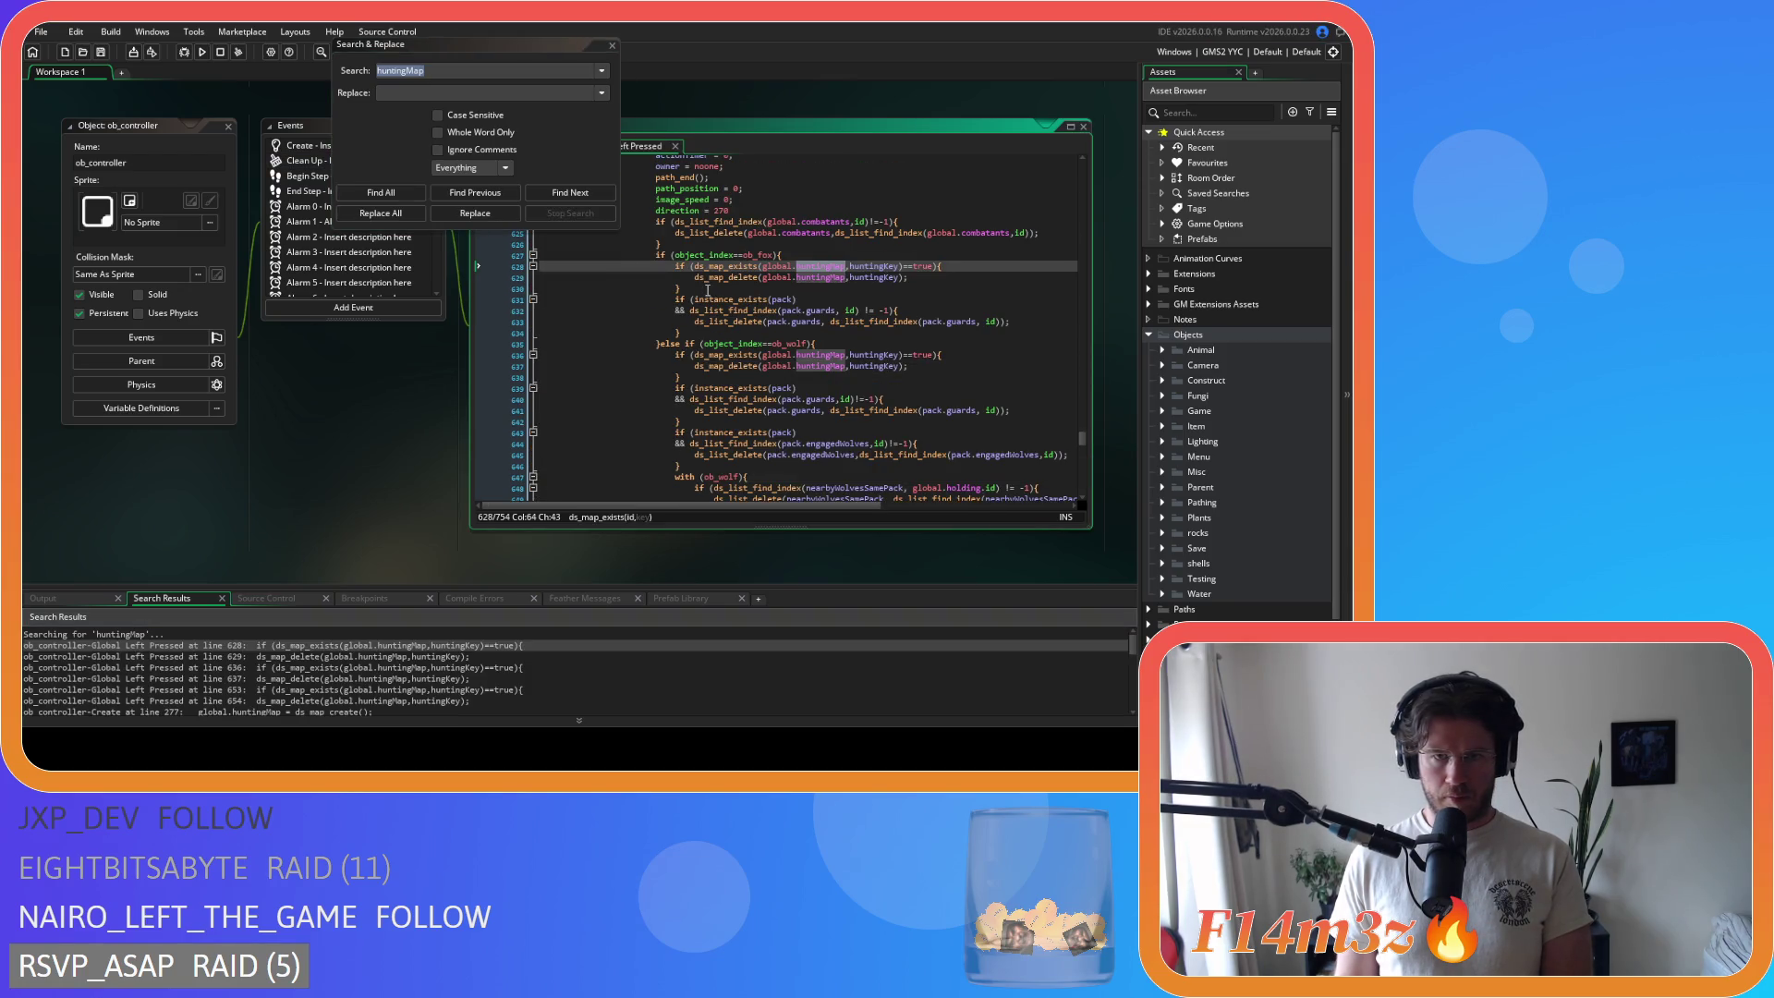
{"action": "left_click_drag", "start_coordinate": [708, 290], "coordinate": [501, 264]}
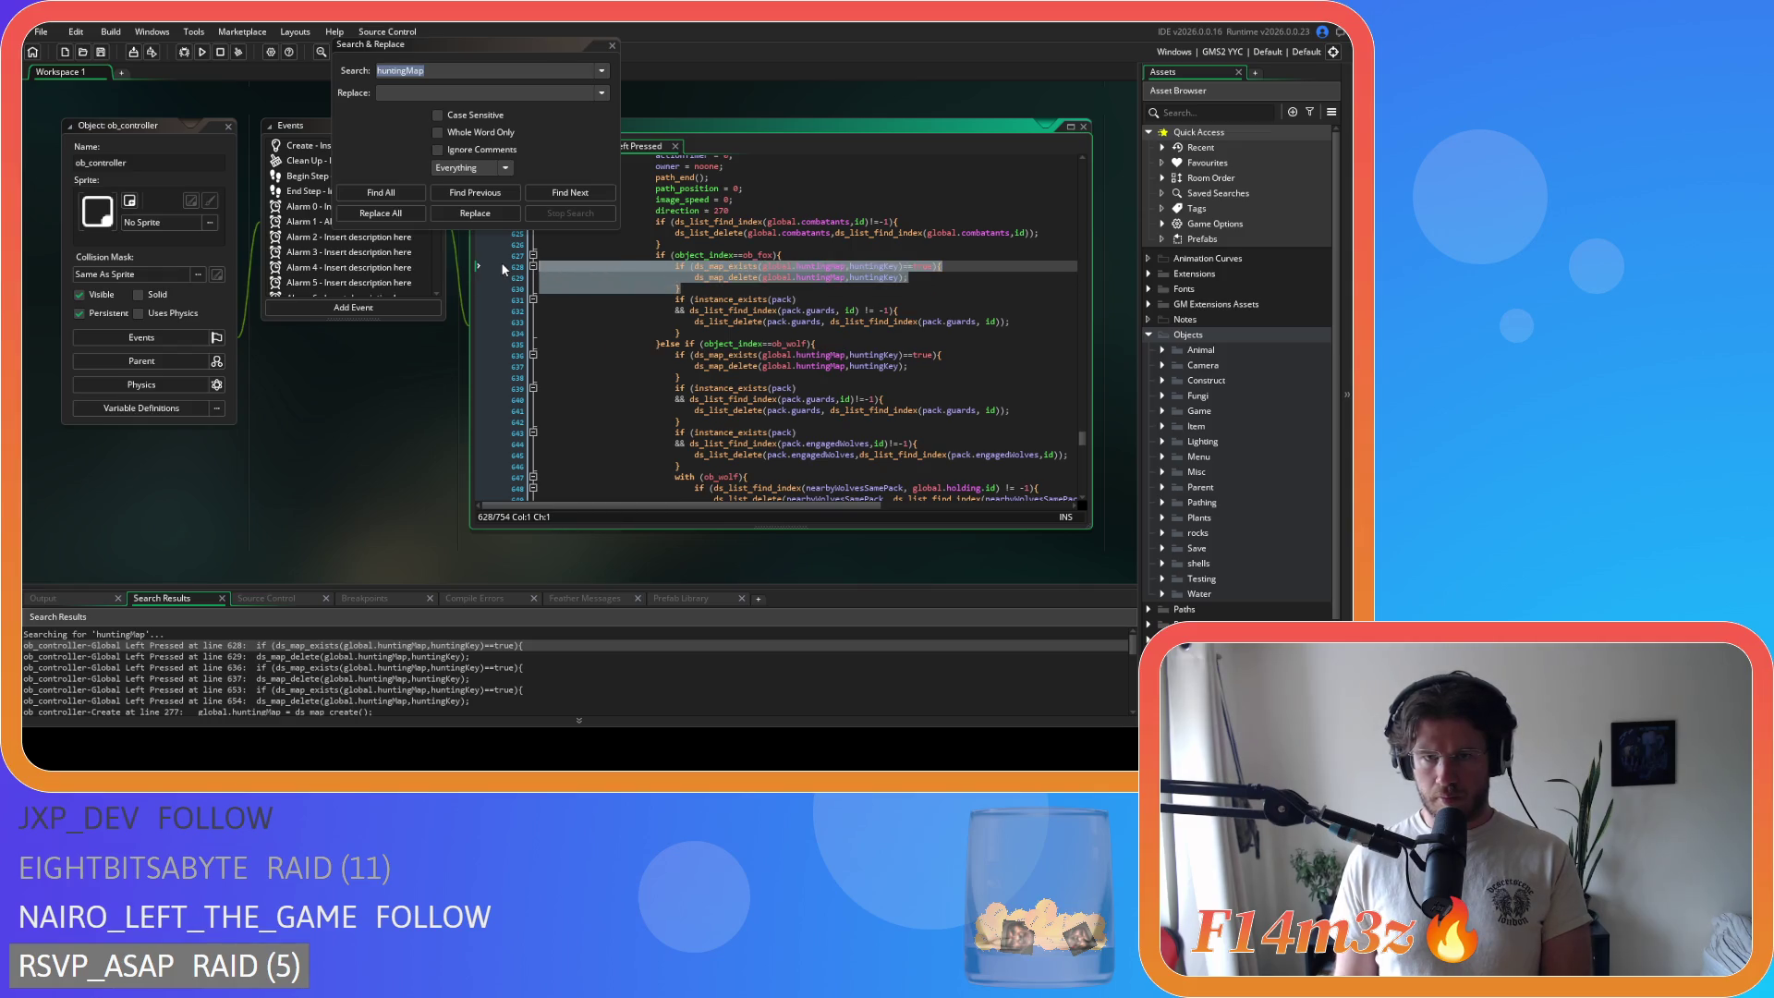
{"action": "key", "text": "Delete"}
{"action": "left_click_drag", "start_coordinate": [682, 344], "coordinate": [519, 325]}
{"action": "key", "text": "Delete"}
{"action": "scroll", "coordinate": [720, 450], "scroll_direction": "down", "scroll_amount": 3}
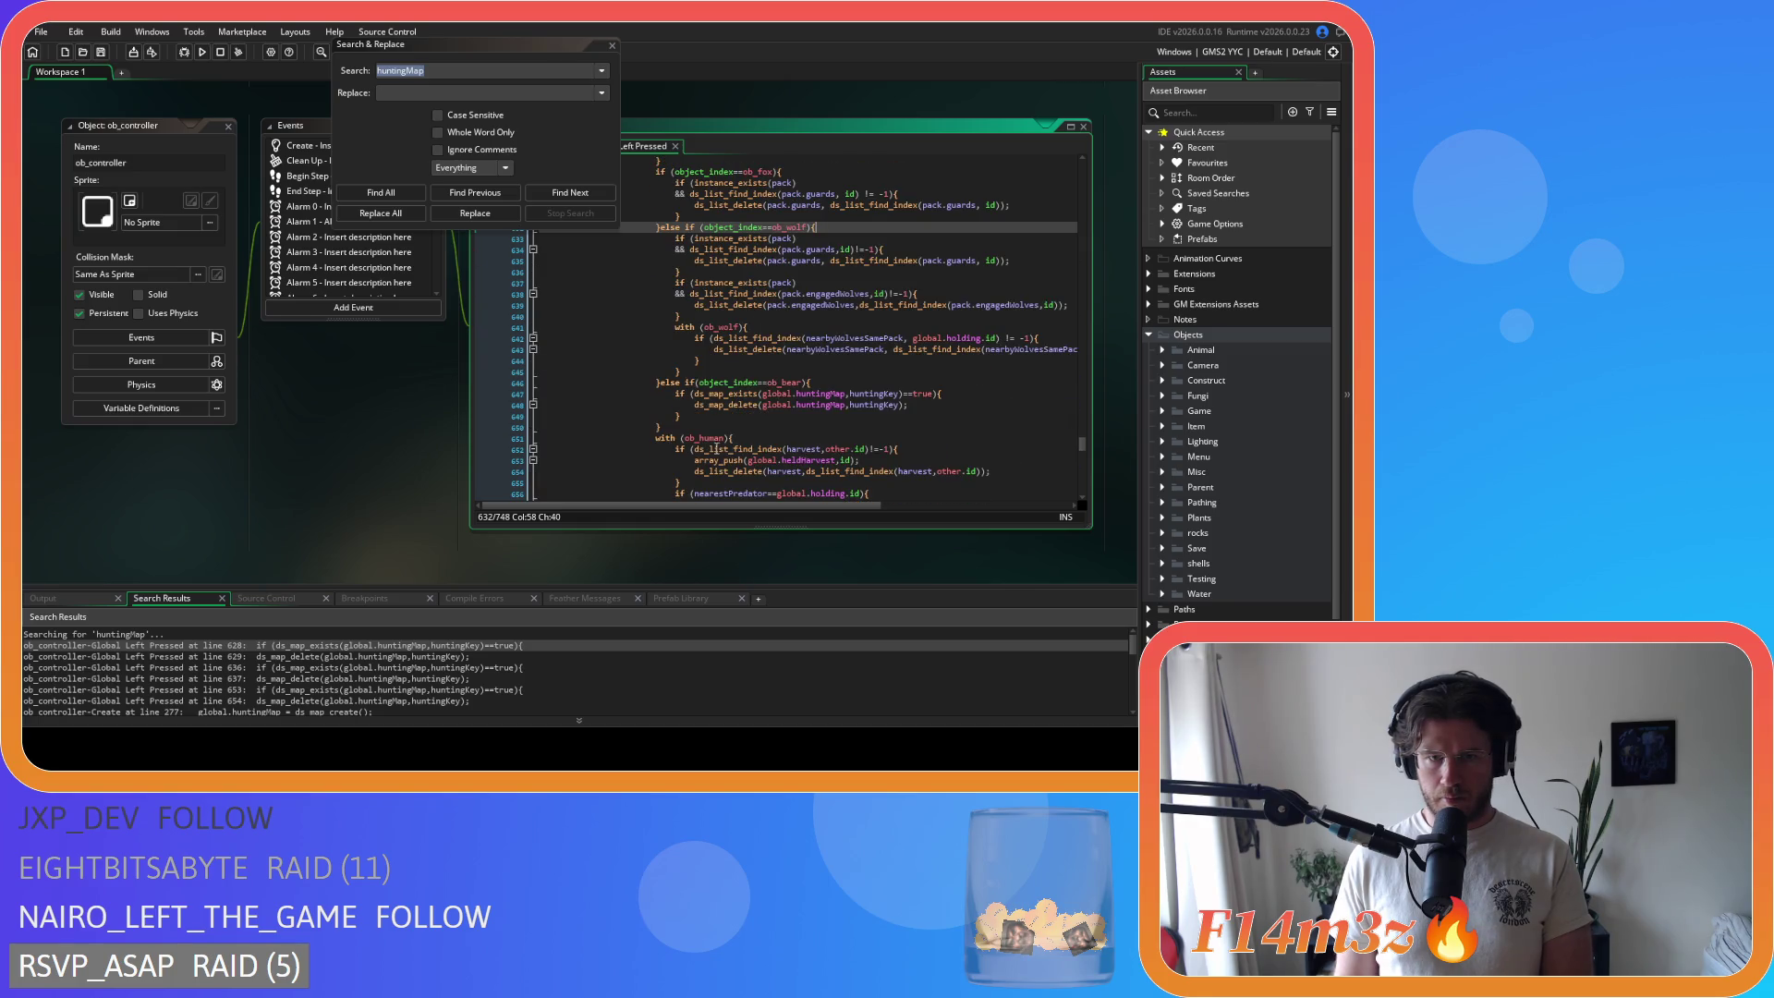
{"action": "left_click_drag", "start_coordinate": [669, 426], "coordinate": [662, 383]}
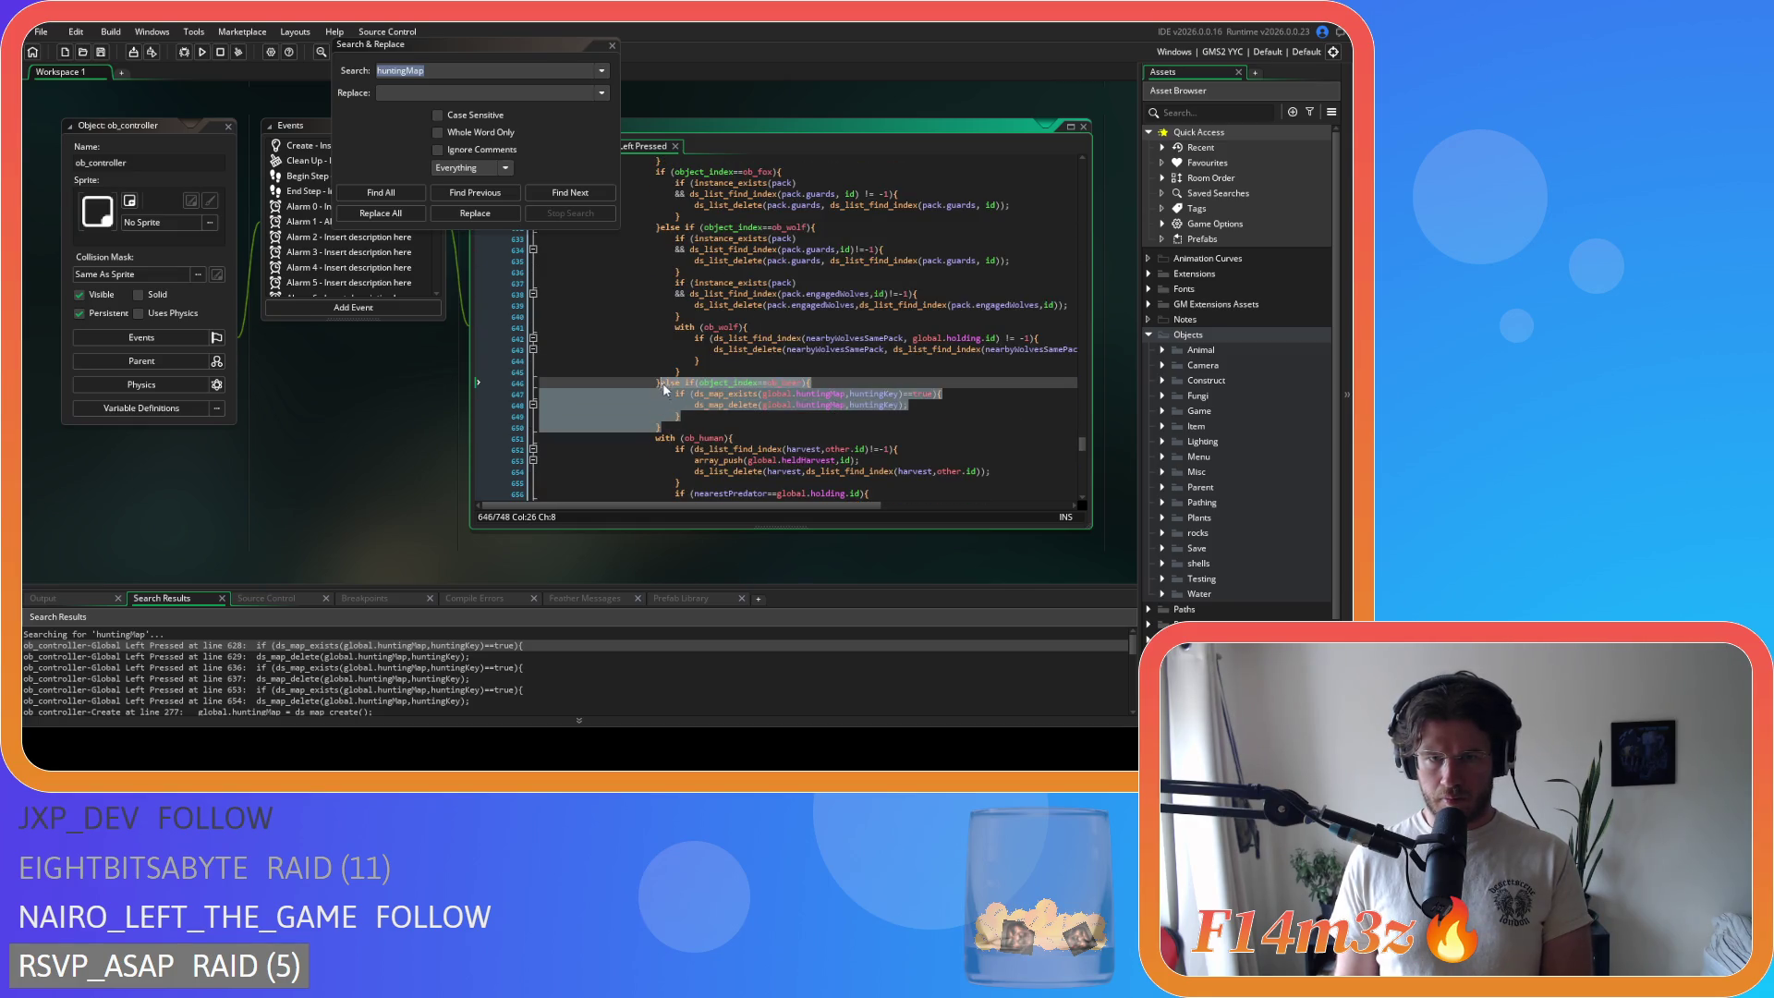
{"action": "key", "text": "Delete"}
{"action": "left_click", "coordinate": [380, 193]}
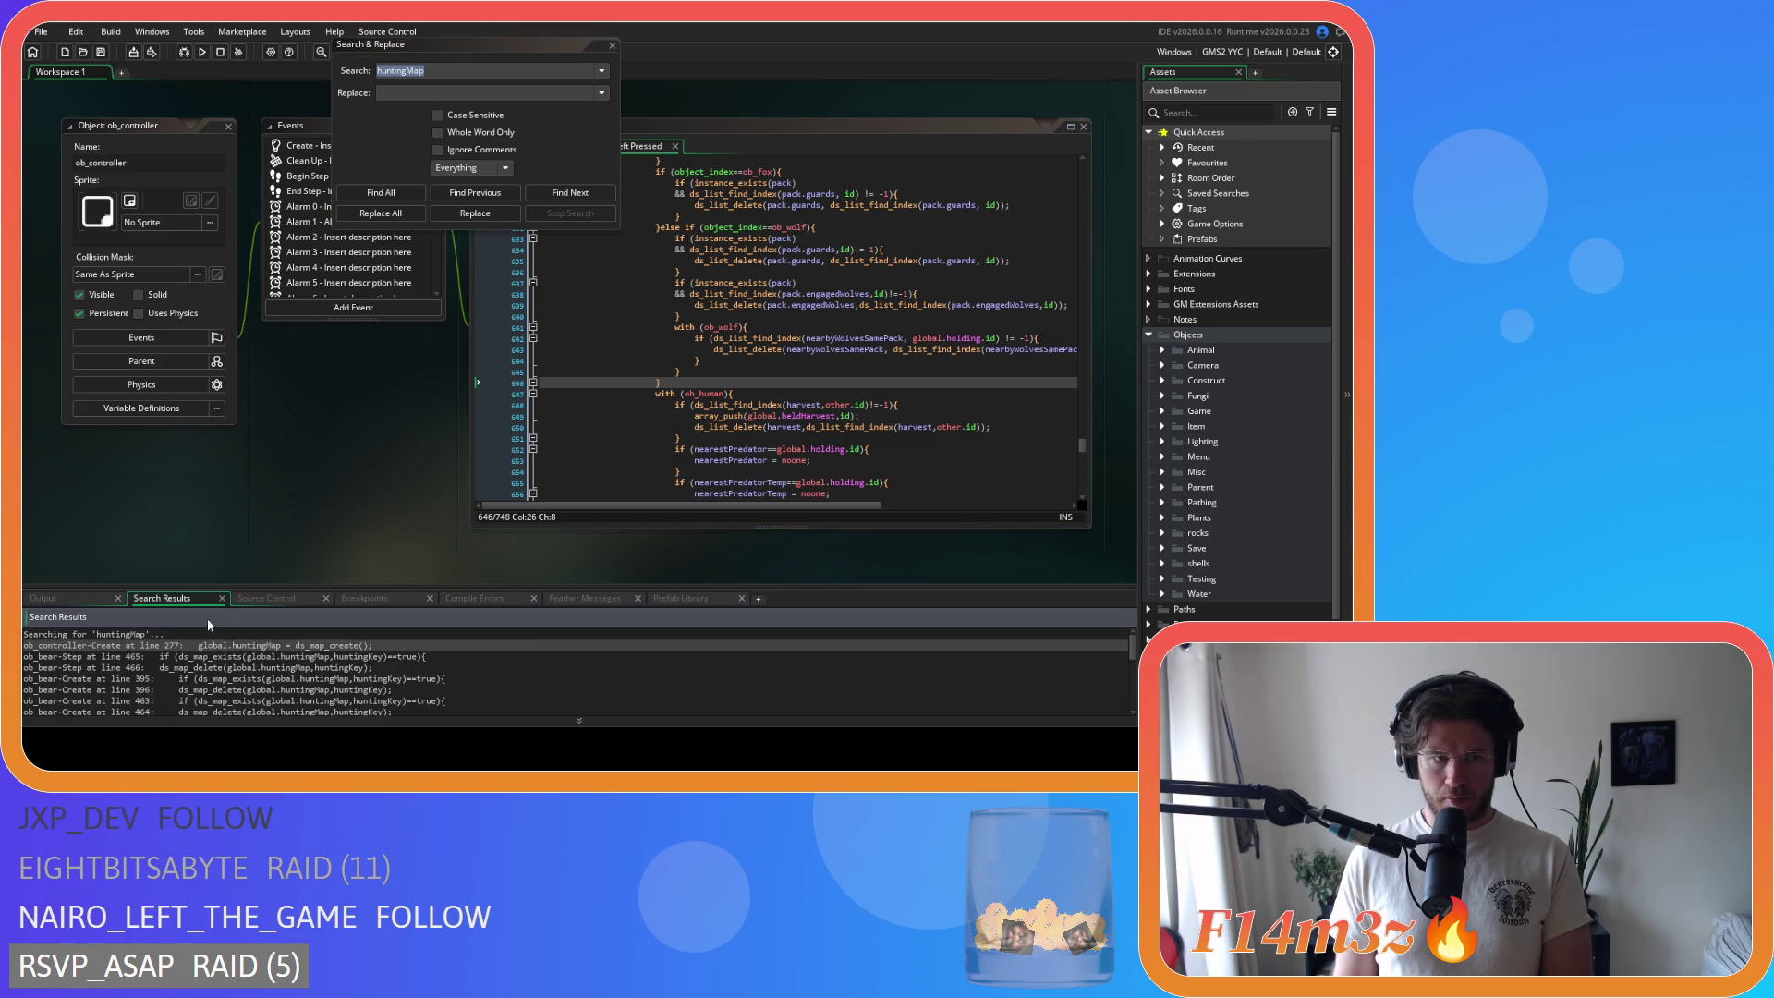
Step: Delete the global.huntingMap creation line from ob_controller's Create event
{"action": "double_click", "coordinate": [173, 645]}
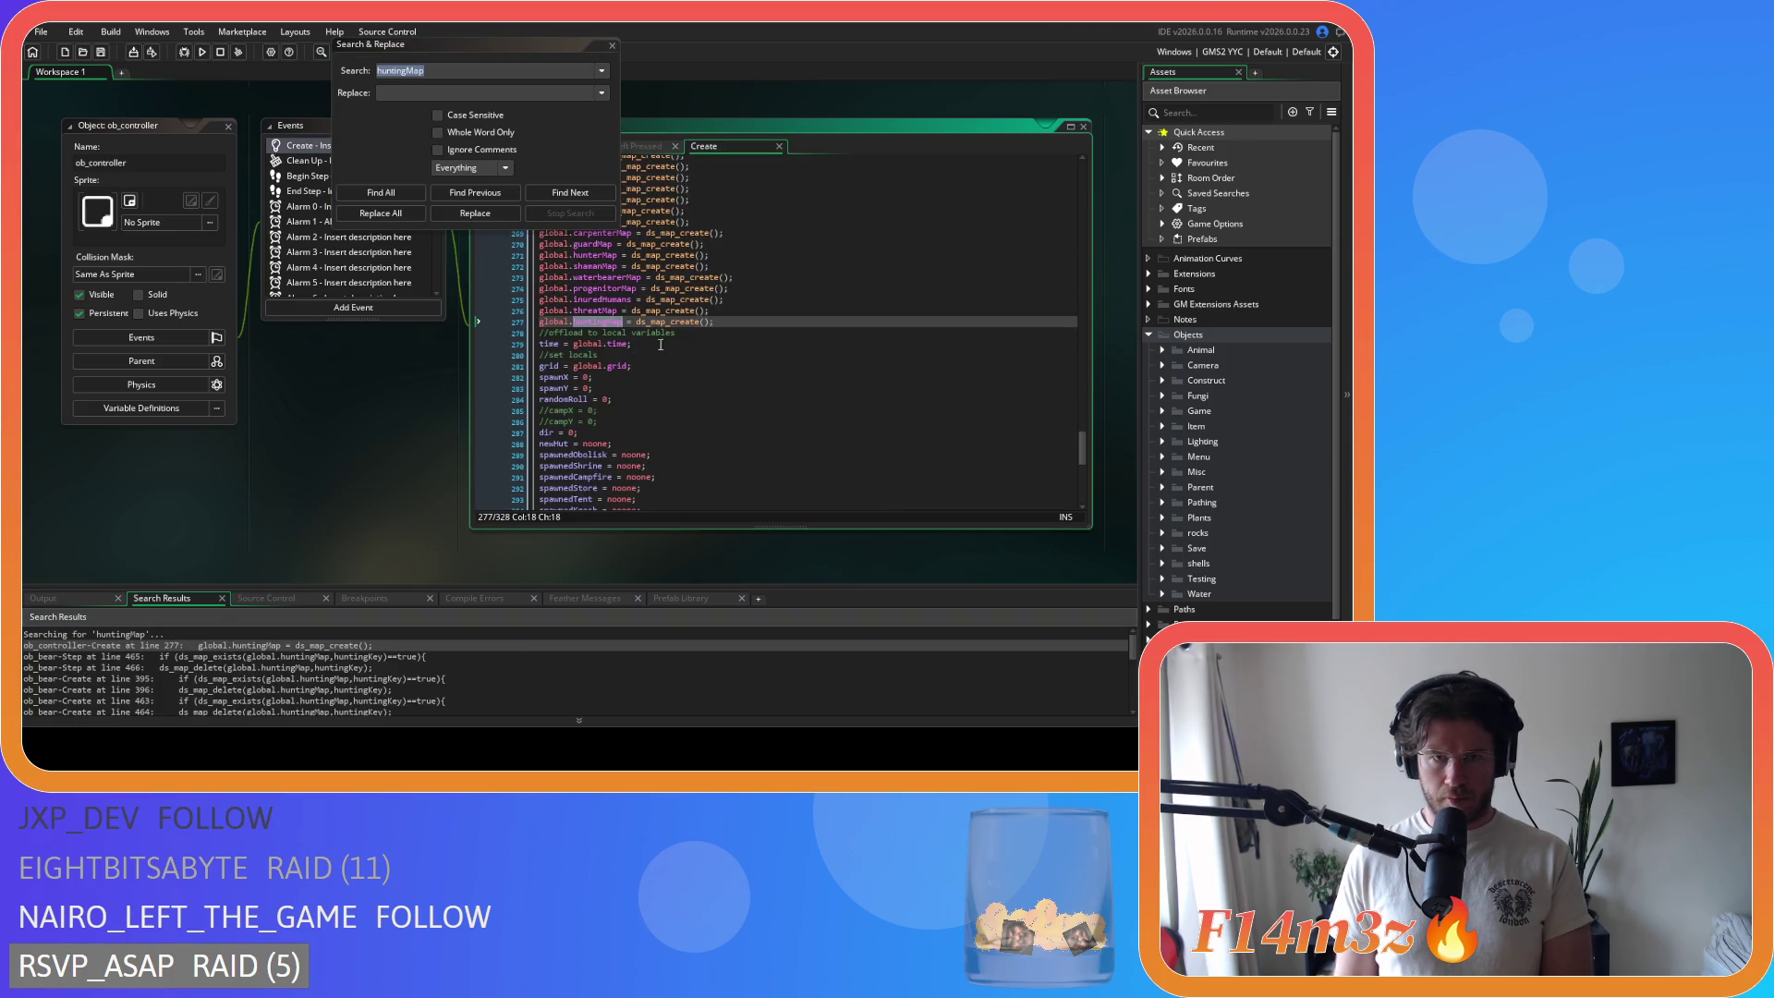
{"action": "left_click", "coordinate": [728, 323]}
{"action": "key", "text": "shift+Home"}
{"action": "key", "text": "BackSpace"}
{"action": "key", "text": "BackSpace"}
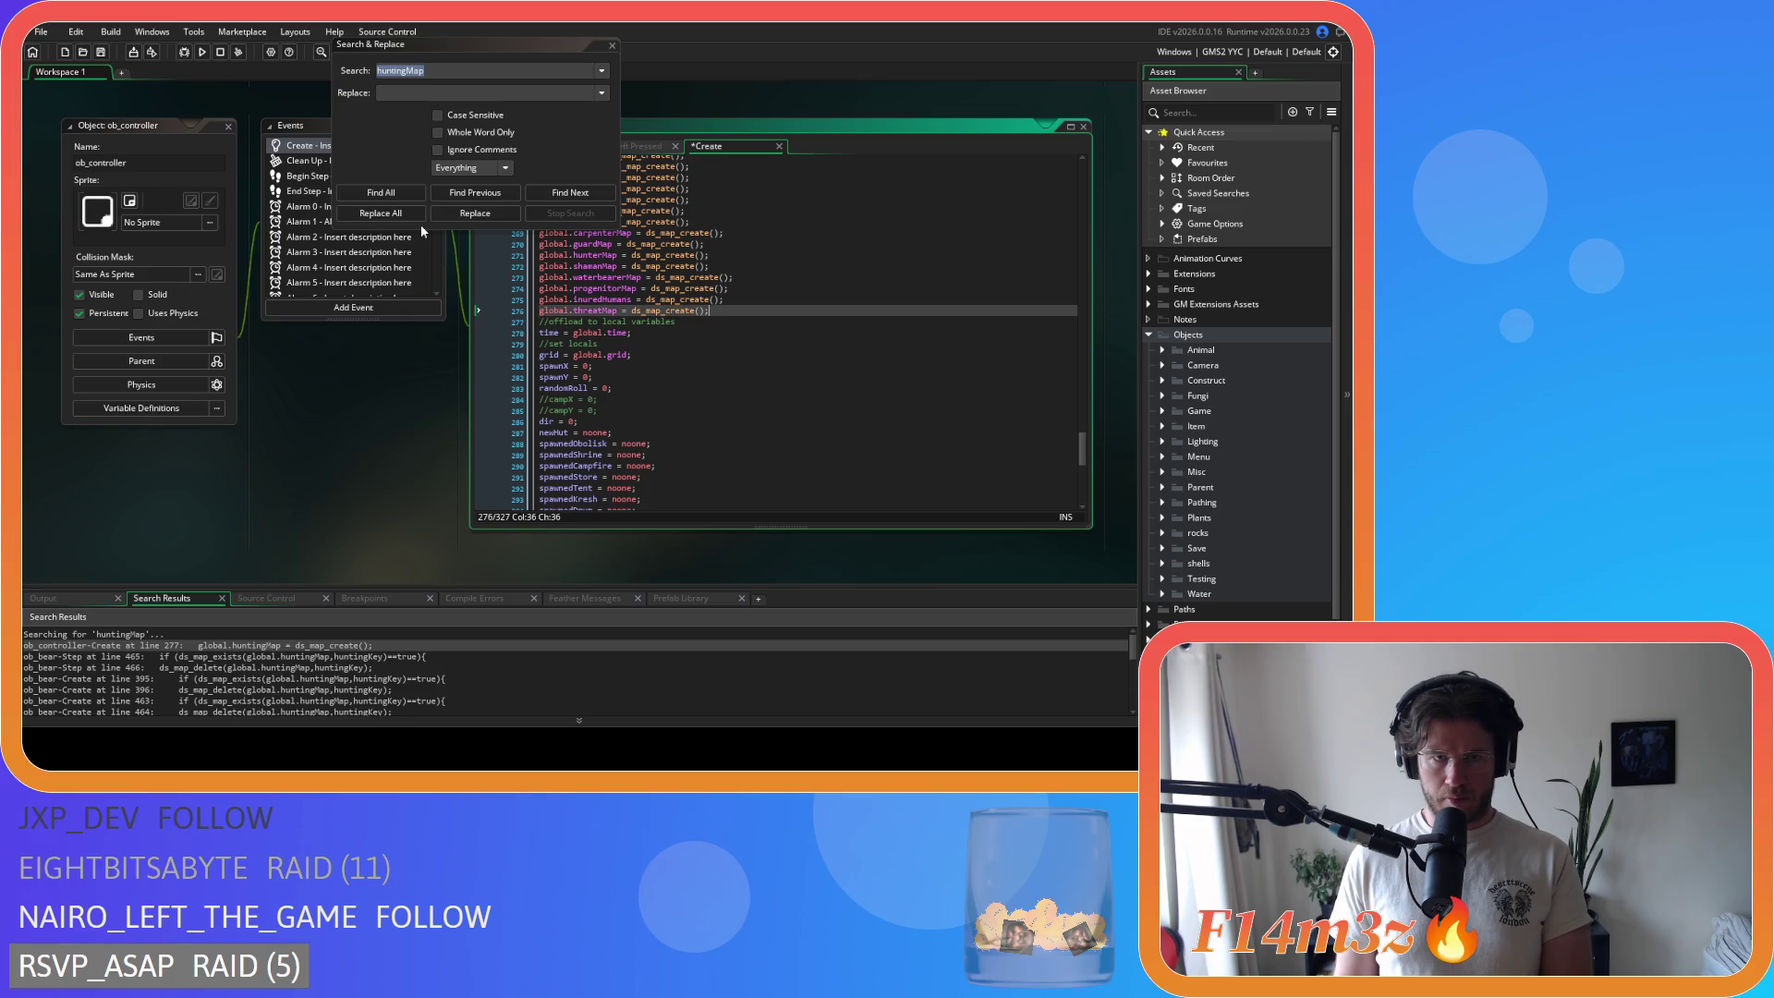
{"action": "left_click", "coordinate": [393, 196]}
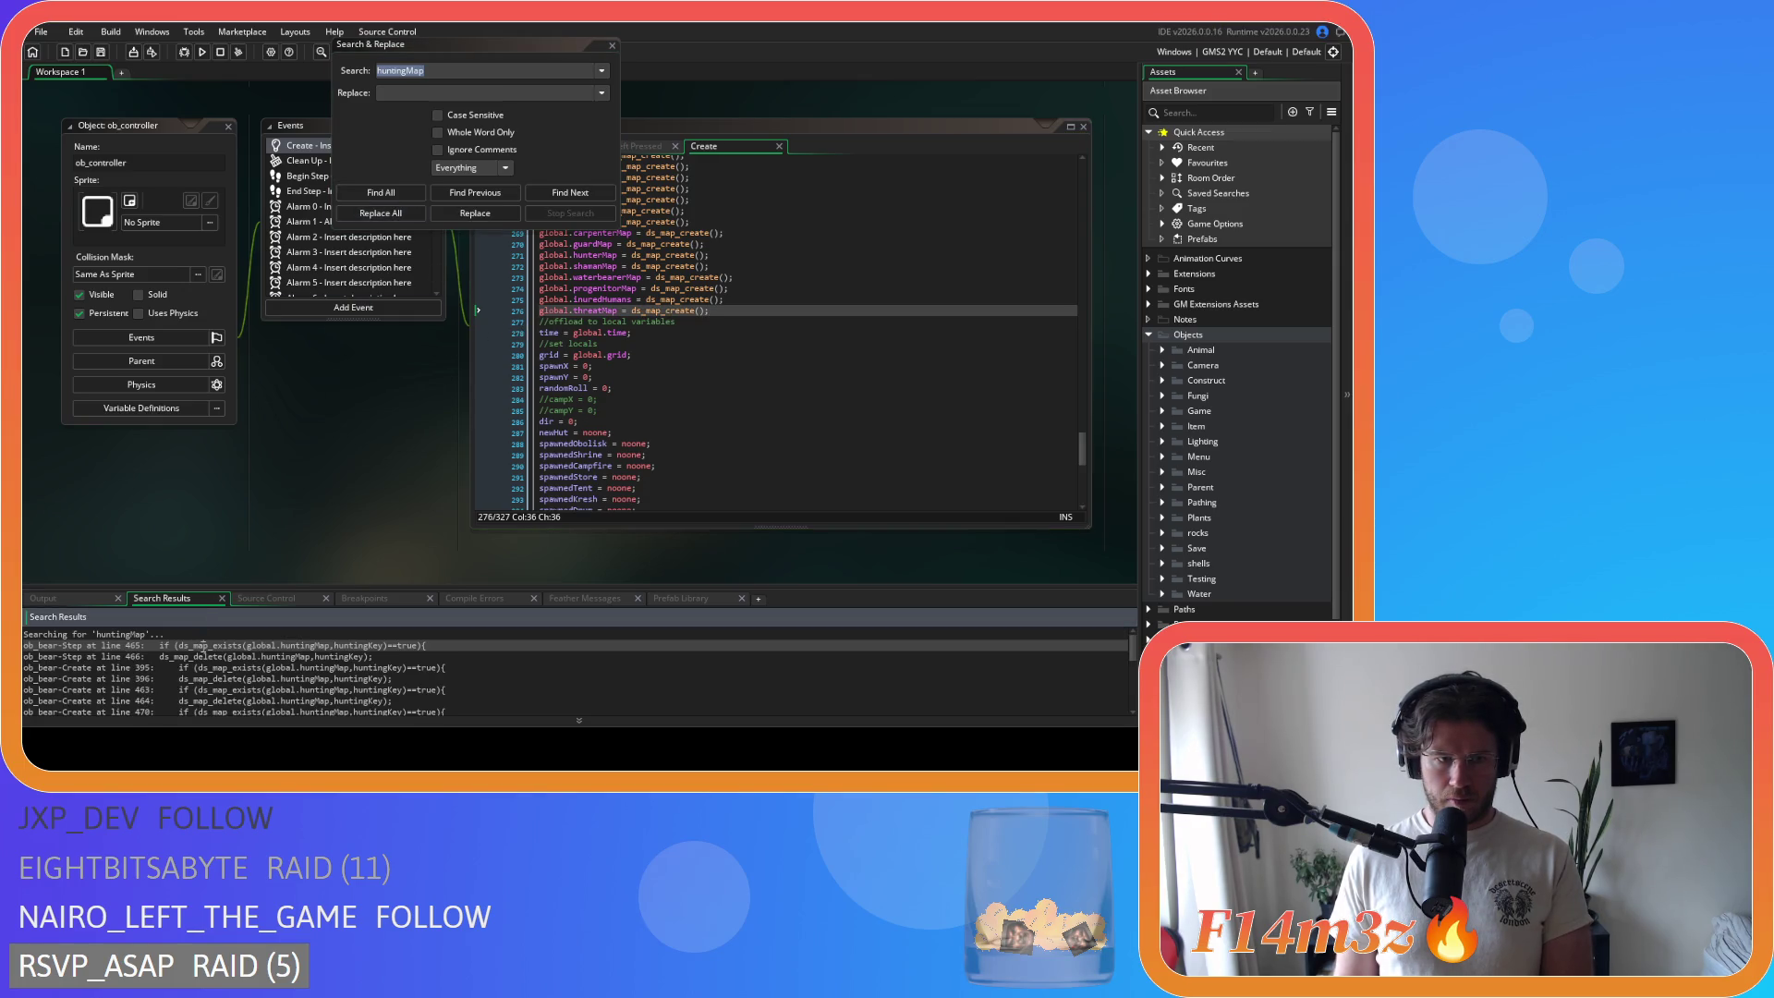
Step: Delete the huntingMap if-block at line 465 of ob_bear's Step event
{"action": "double_click", "coordinate": [201, 646]}
{"action": "left_click_drag", "start_coordinate": [639, 312], "coordinate": [468, 290]}
{"action": "key", "text": "BackSpace"}
{"action": "left_click", "coordinate": [381, 192]}
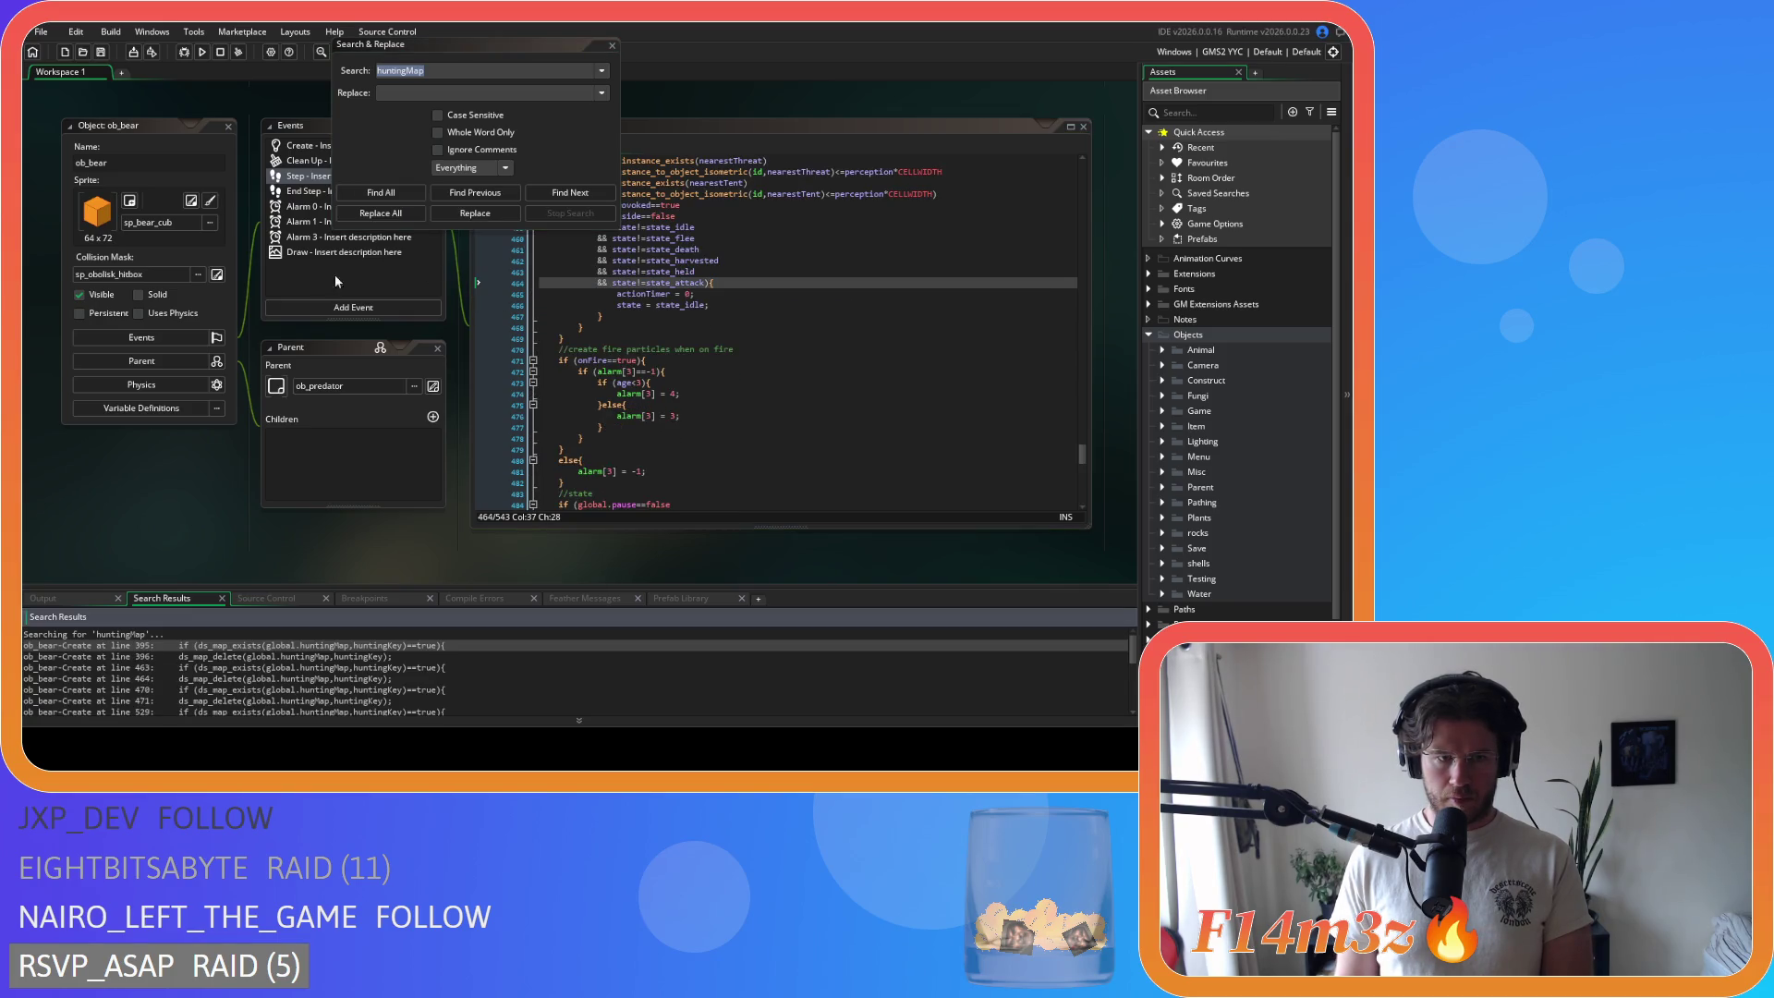
Step: Delete ob_bear's huntingMap if-blocks at lines 395, 460 and 464
{"action": "double_click", "coordinate": [175, 645]}
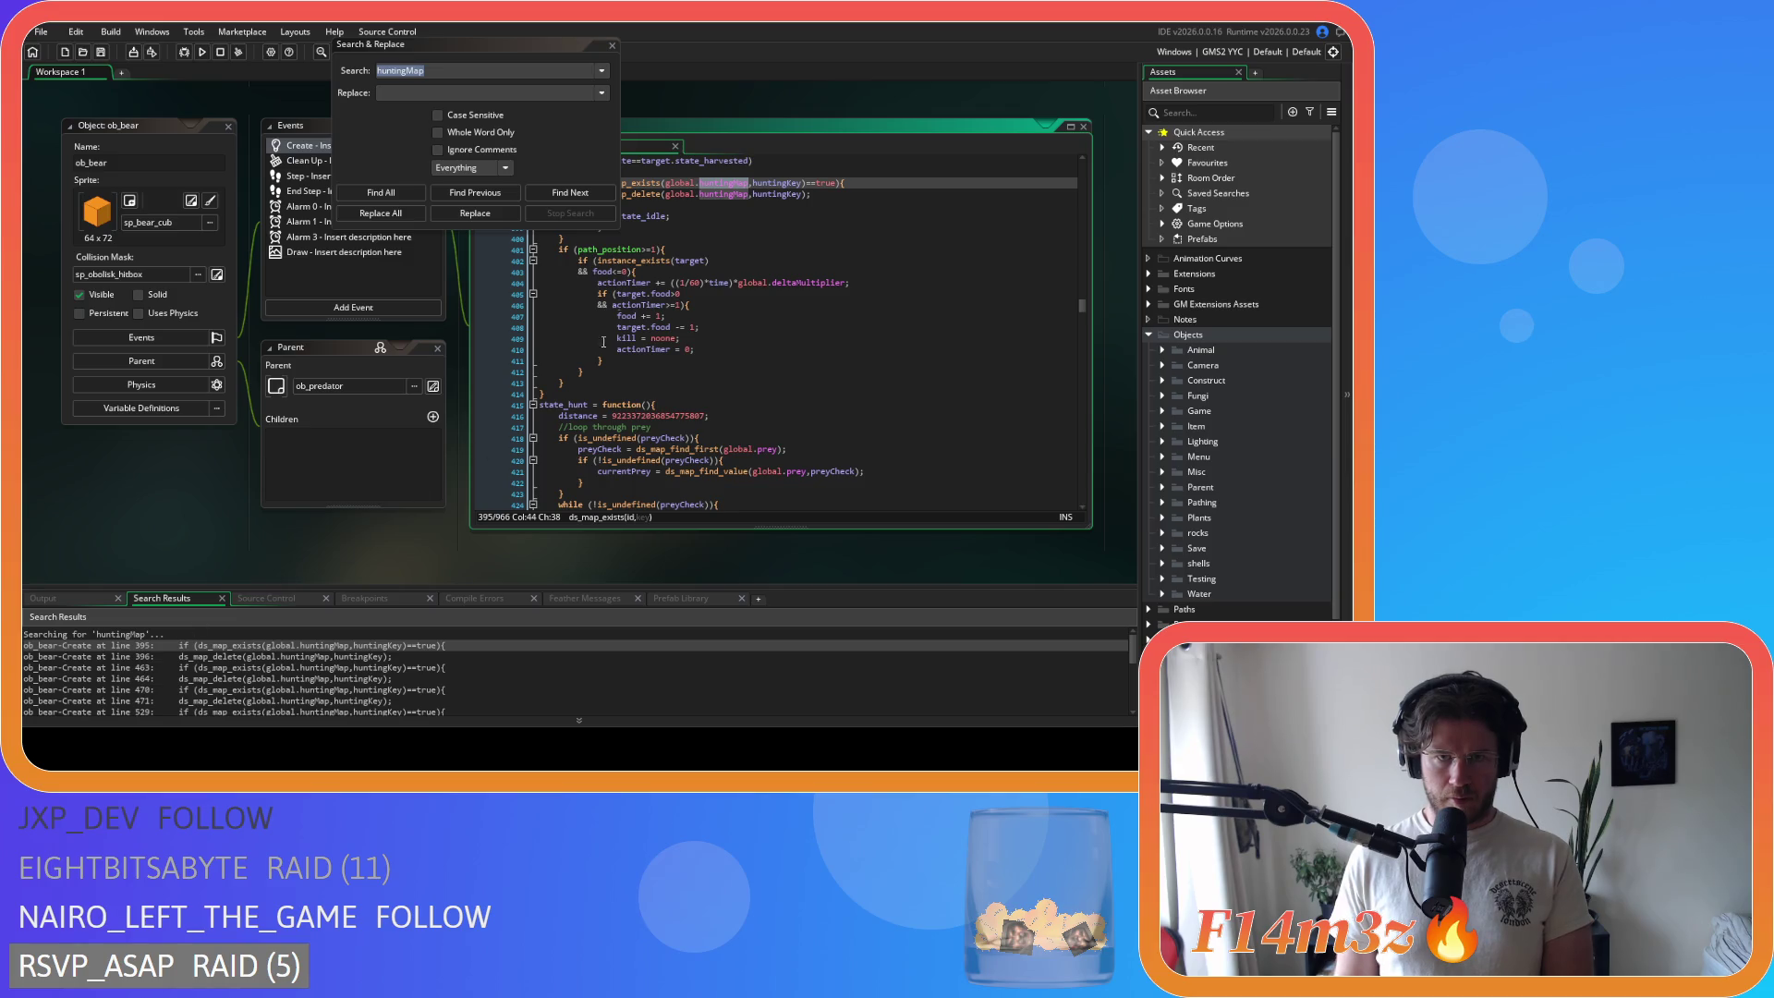
{"action": "left_click_drag", "start_coordinate": [598, 288], "coordinate": [496, 263]}
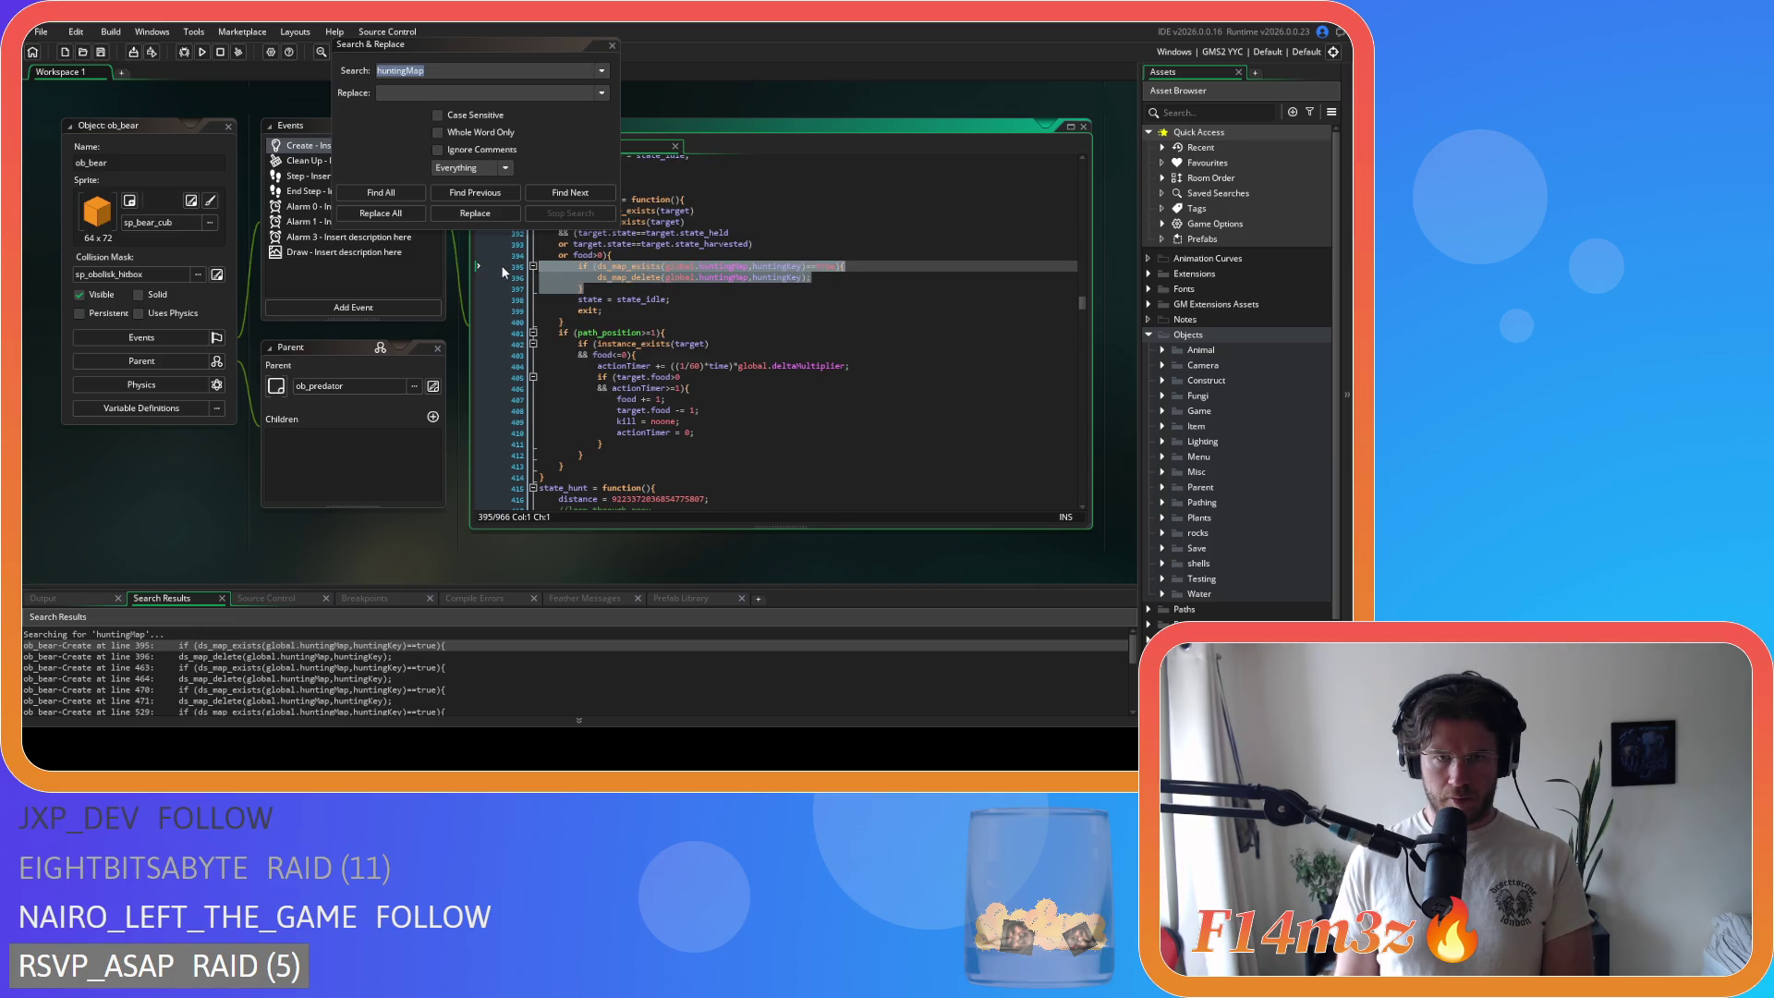
{"action": "key", "text": "BackSpace"}
{"action": "left_click", "coordinate": [381, 192]}
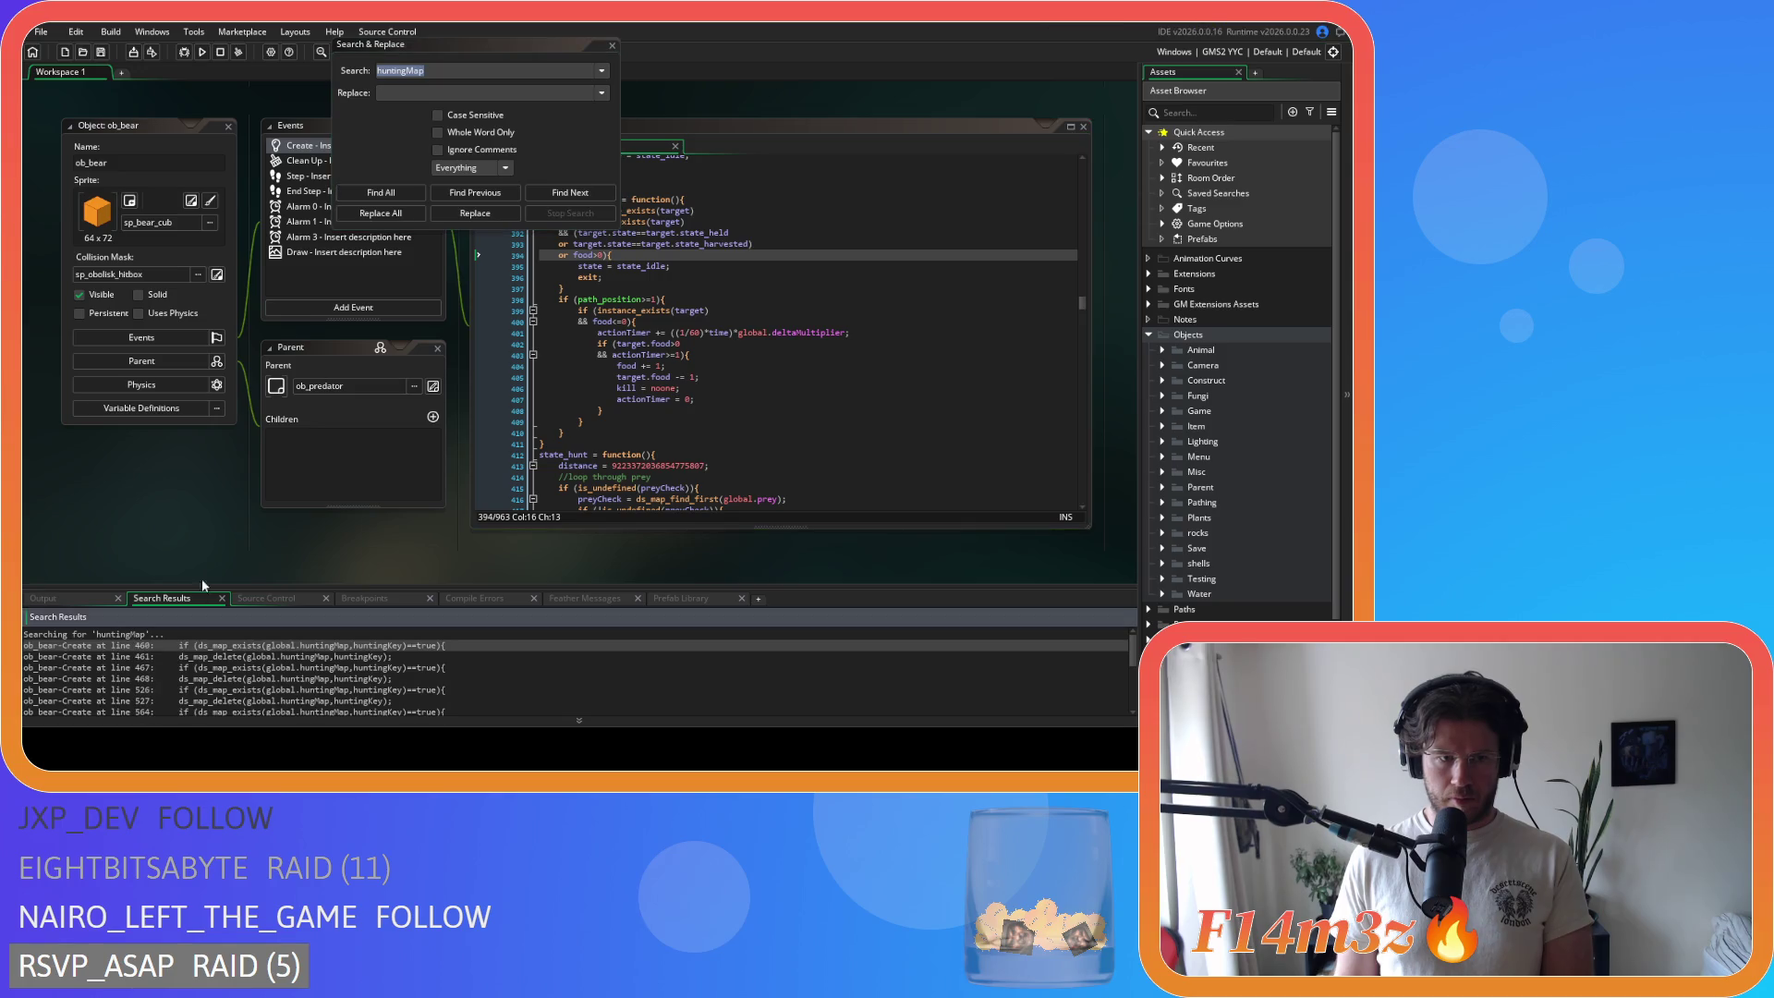
{"action": "double_click", "coordinate": [165, 648]}
{"action": "scroll", "coordinate": [548, 381], "scroll_direction": "up", "scroll_amount": 2}
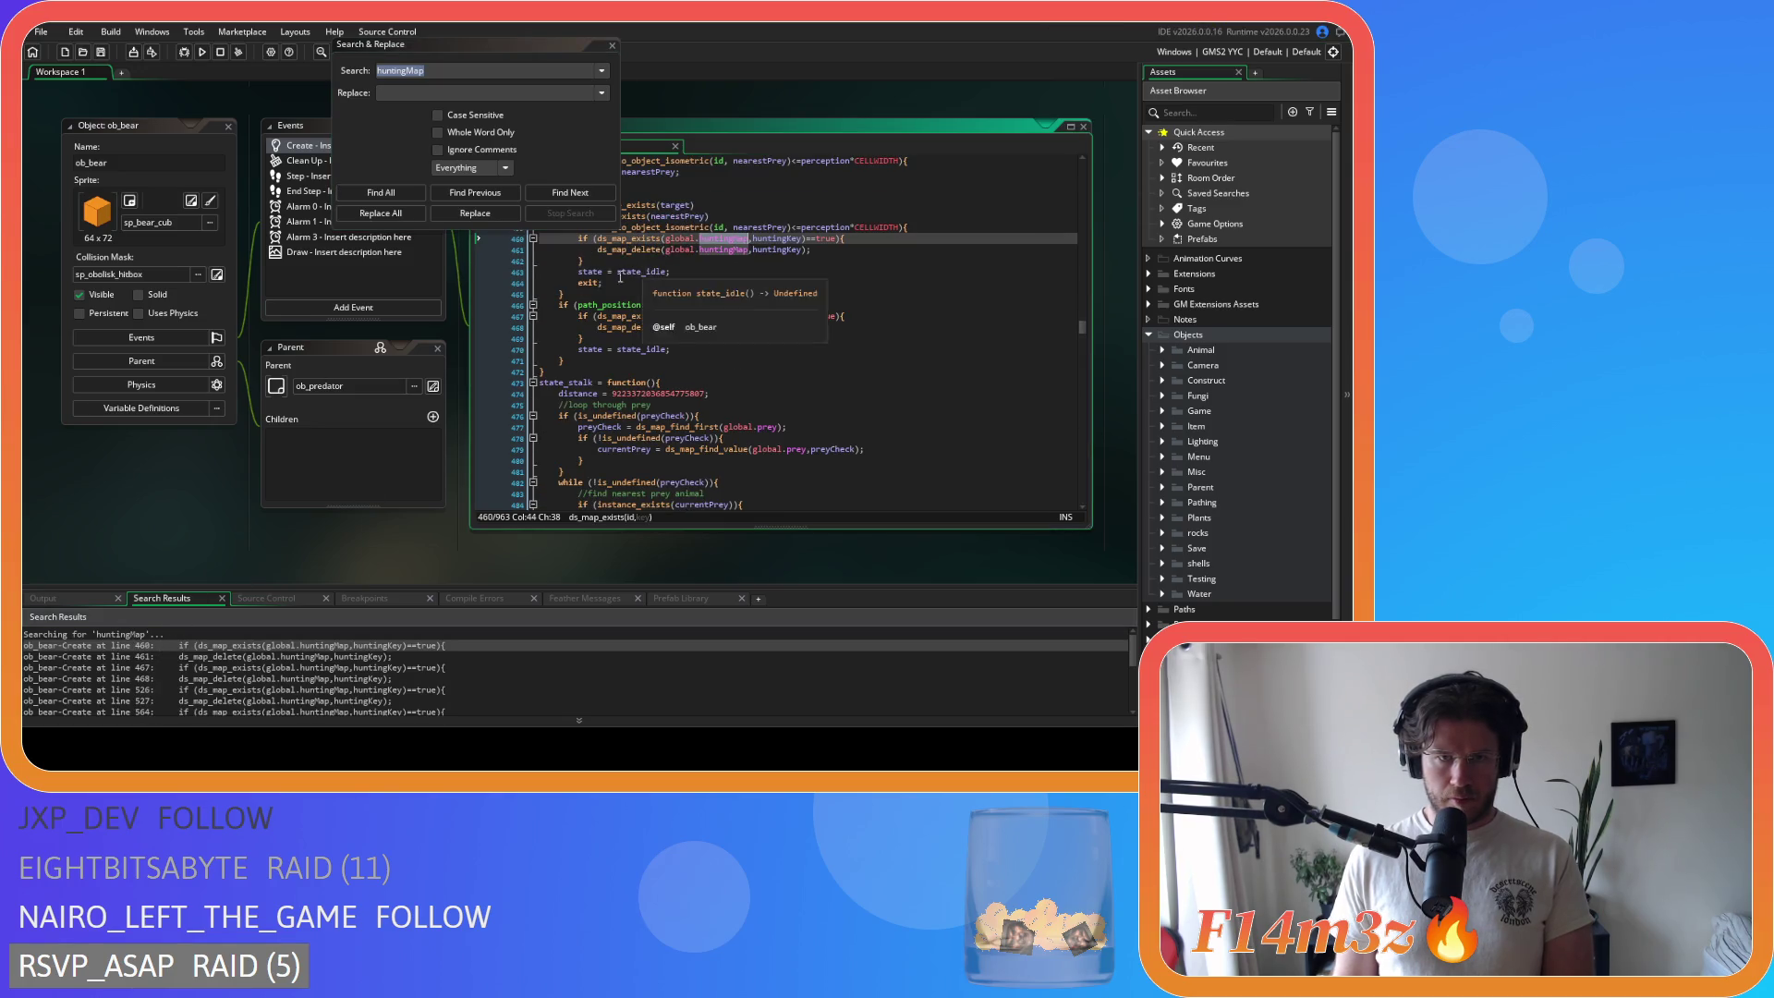
{"action": "left_click_drag", "start_coordinate": [584, 261], "coordinate": [540, 239]}
{"action": "scroll", "coordinate": [554, 342], "scroll_direction": "up", "scroll_amount": 2}
{"action": "key", "text": "BackSpace"}
{"action": "left_click_drag", "start_coordinate": [584, 360], "coordinate": [462, 338]}
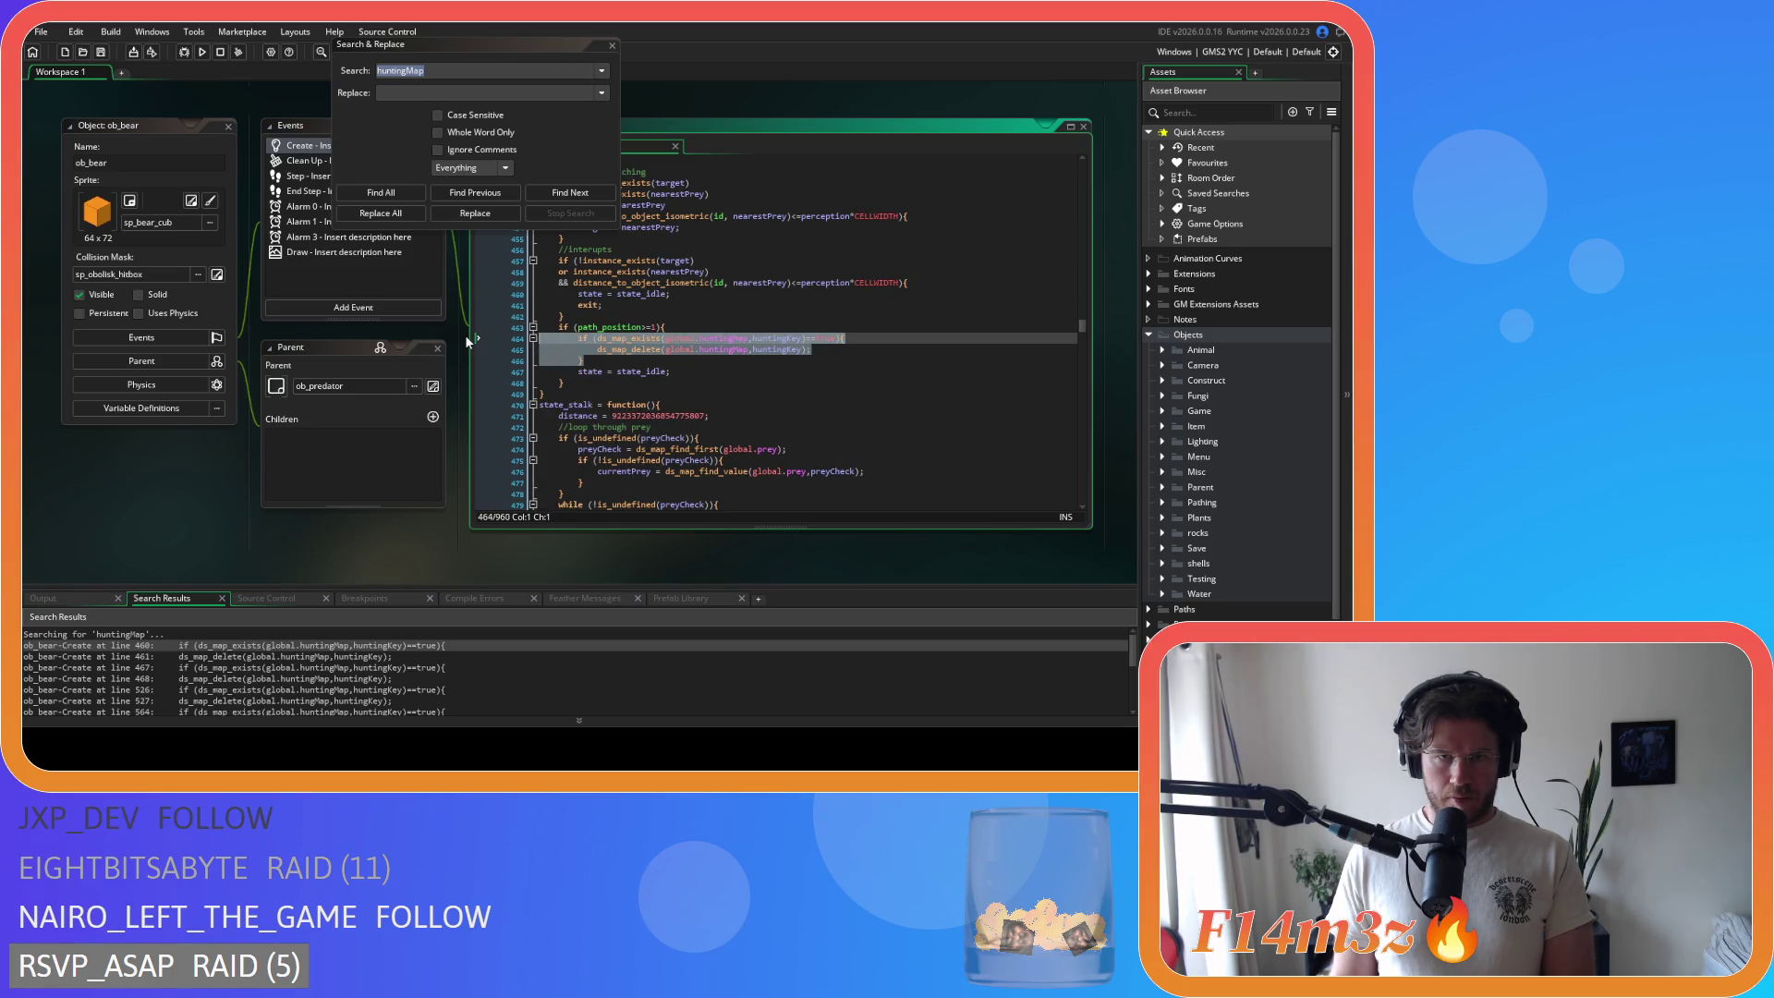
{"action": "key", "text": "BackSpace"}
{"action": "key", "text": "BackSpace"}
Step: Delete the huntingMap blocks at lines 520–522 and 555–557
{"action": "left_click", "coordinate": [390, 194]}
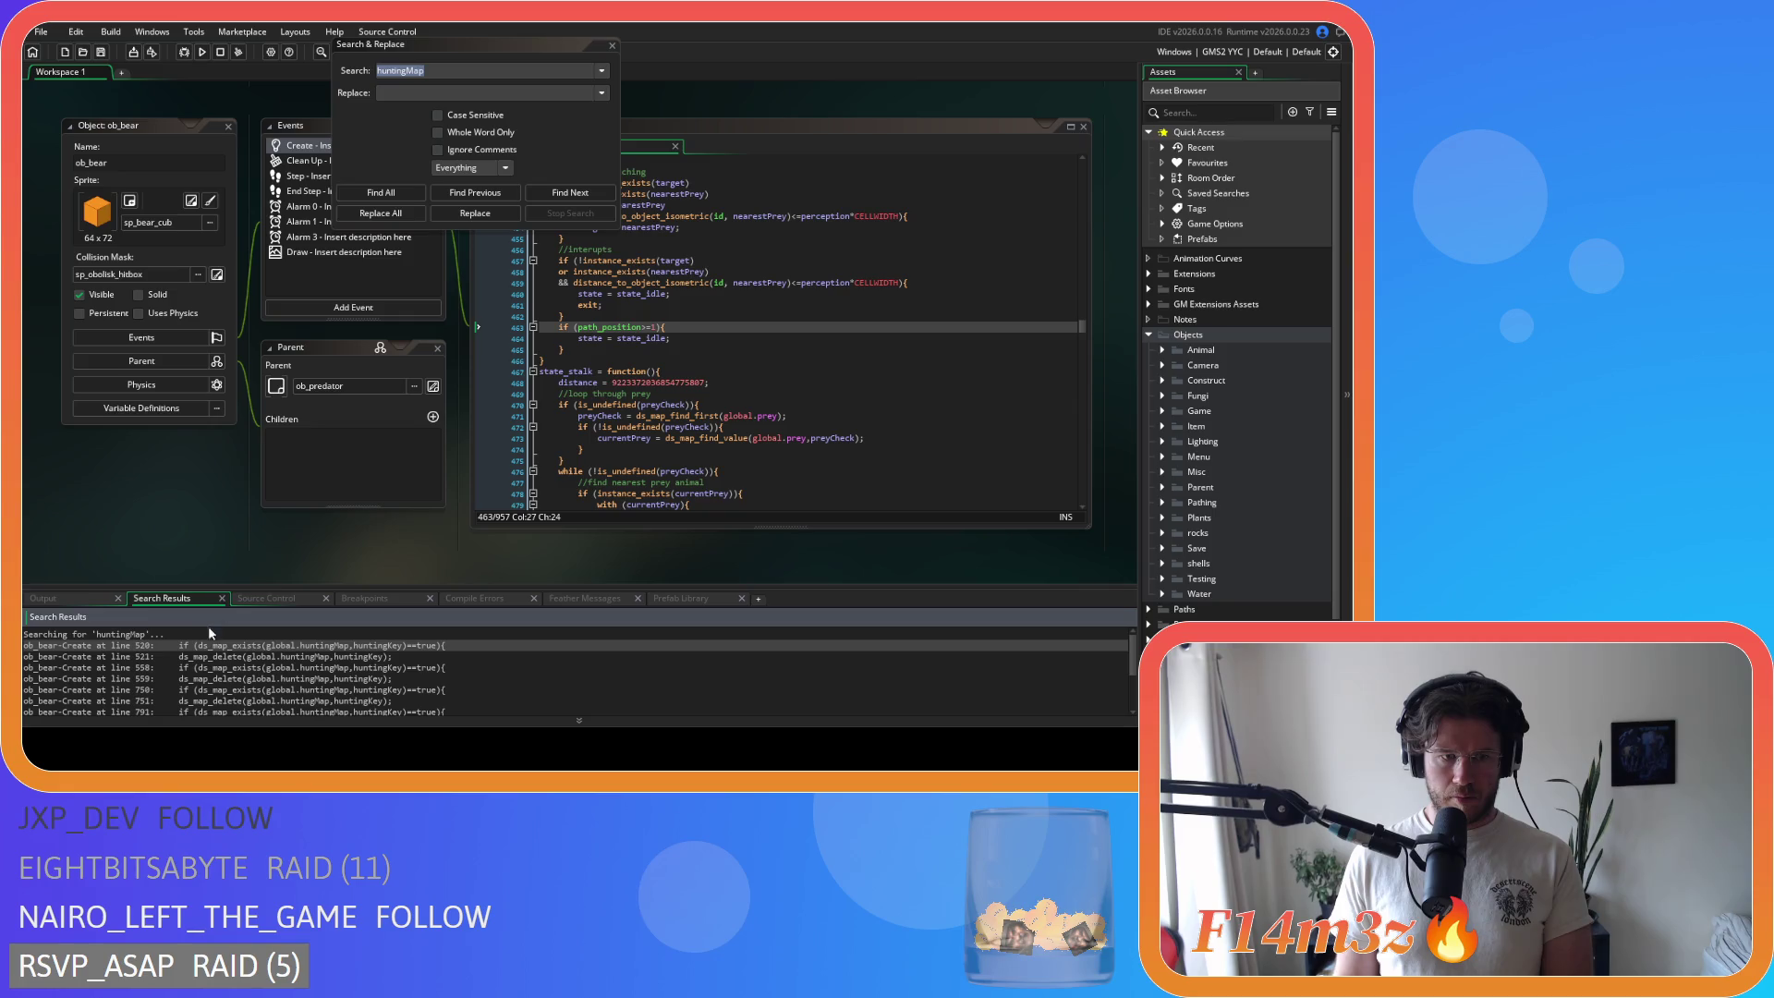
{"action": "double_click", "coordinate": [209, 646]}
{"action": "left_click_drag", "start_coordinate": [584, 288], "coordinate": [511, 270]}
{"action": "key", "text": "BackSpace"}
{"action": "key", "text": "BackSpace"}
{"action": "left_click", "coordinate": [381, 192]}
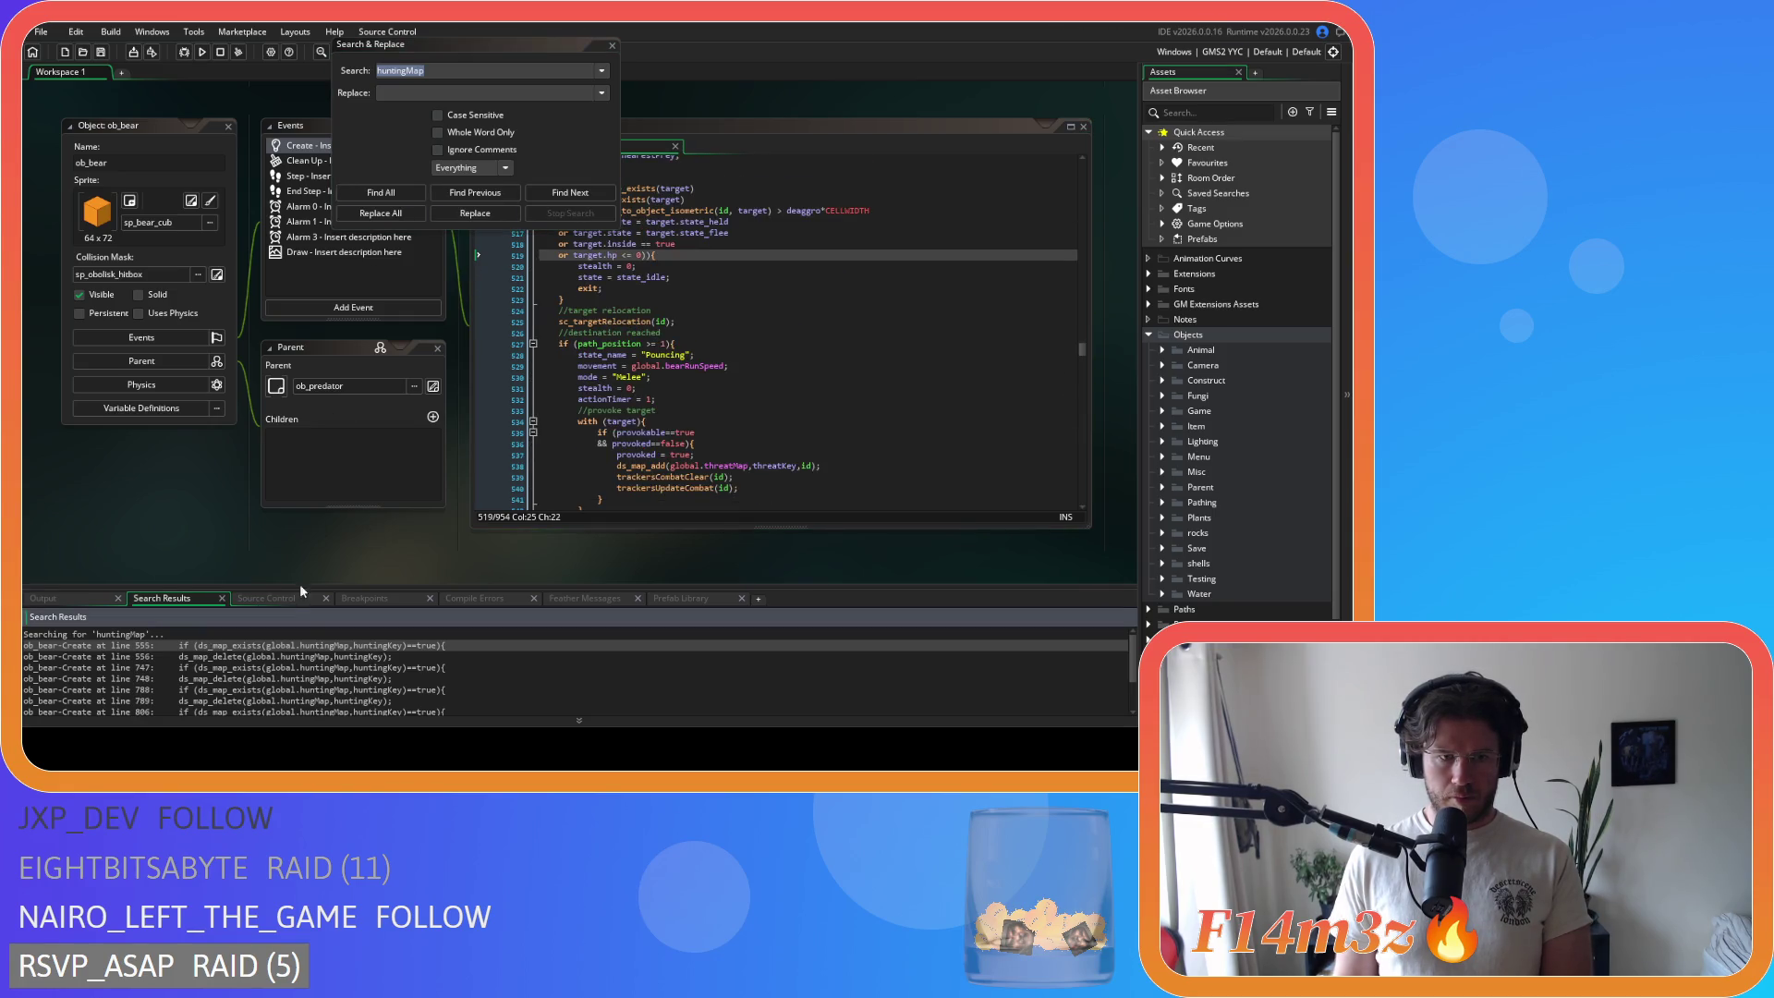
{"action": "double_click", "coordinate": [260, 646]}
{"action": "left_click_drag", "start_coordinate": [584, 288], "coordinate": [516, 269]}
{"action": "key", "text": "BackSpace"}
{"action": "key", "text": "BackSpace"}
Step: Remove the huntingMap block found at line 745
{"action": "left_click", "coordinate": [381, 192]}
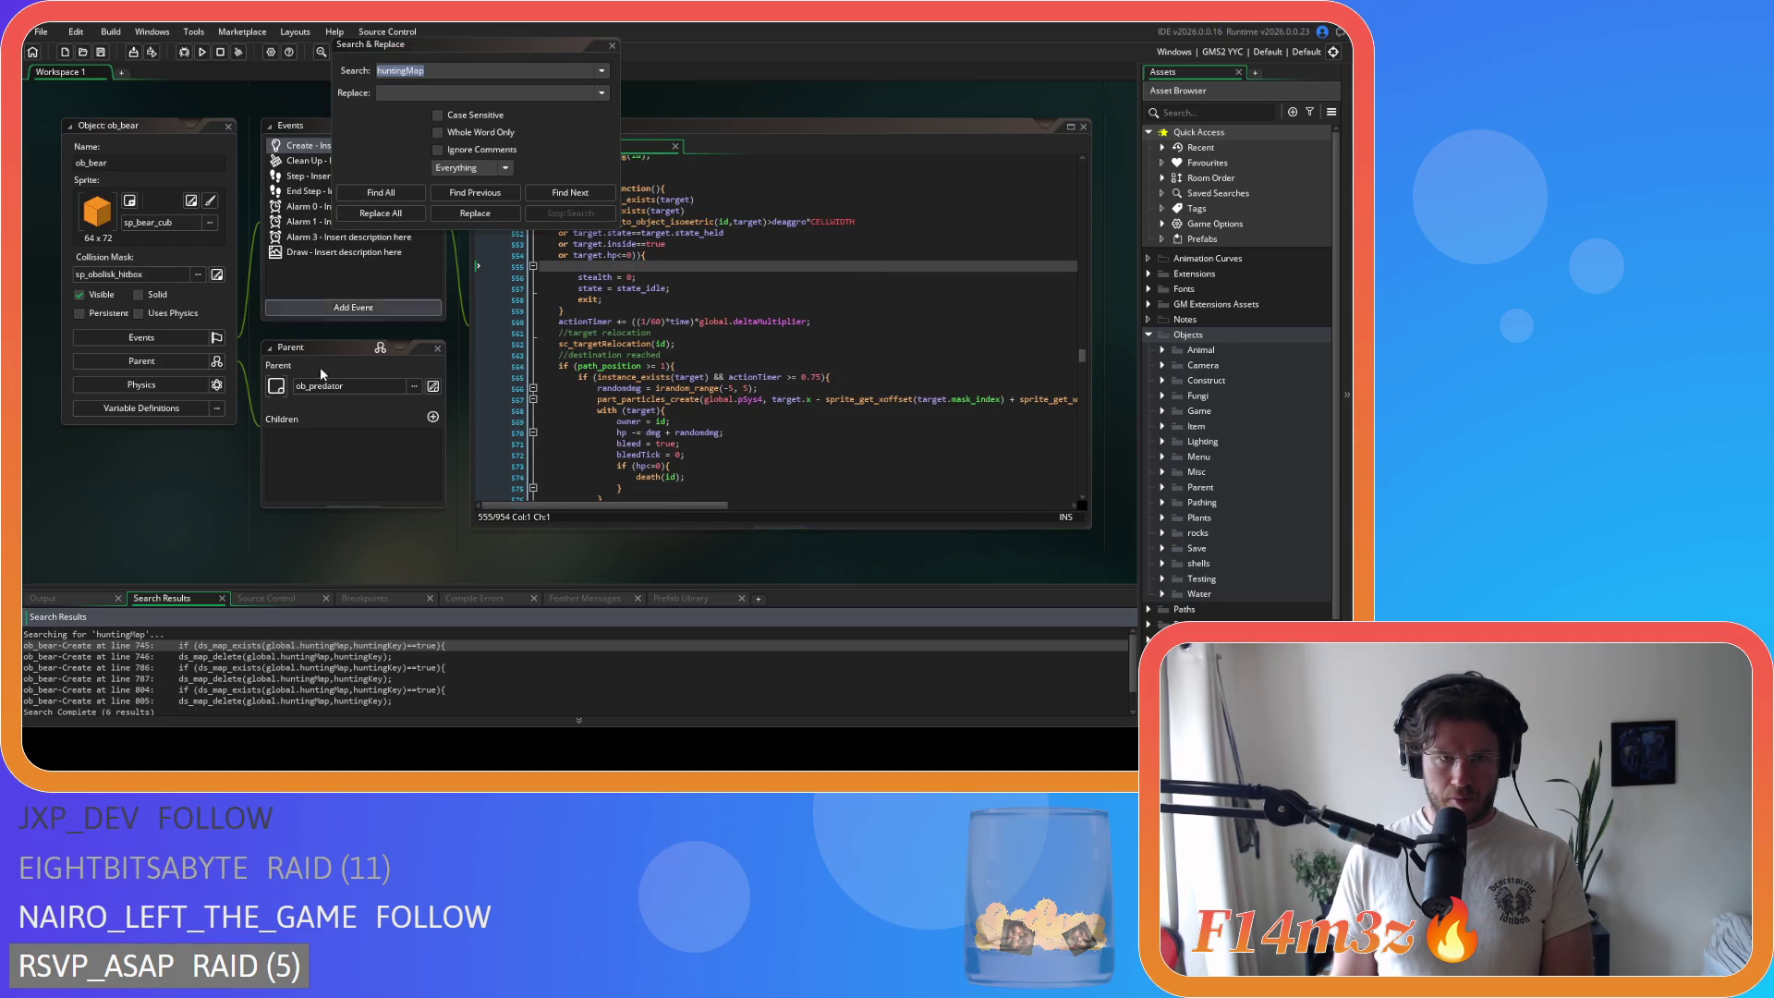
{"action": "double_click", "coordinate": [232, 646]}
{"action": "scroll", "coordinate": [541, 365], "scroll_direction": "up", "scroll_amount": 3}
{"action": "left_click_drag", "start_coordinate": [584, 289], "coordinate": [507, 271]}
{"action": "key", "text": "BackSpace"}
{"action": "key", "text": "BackSpace"}
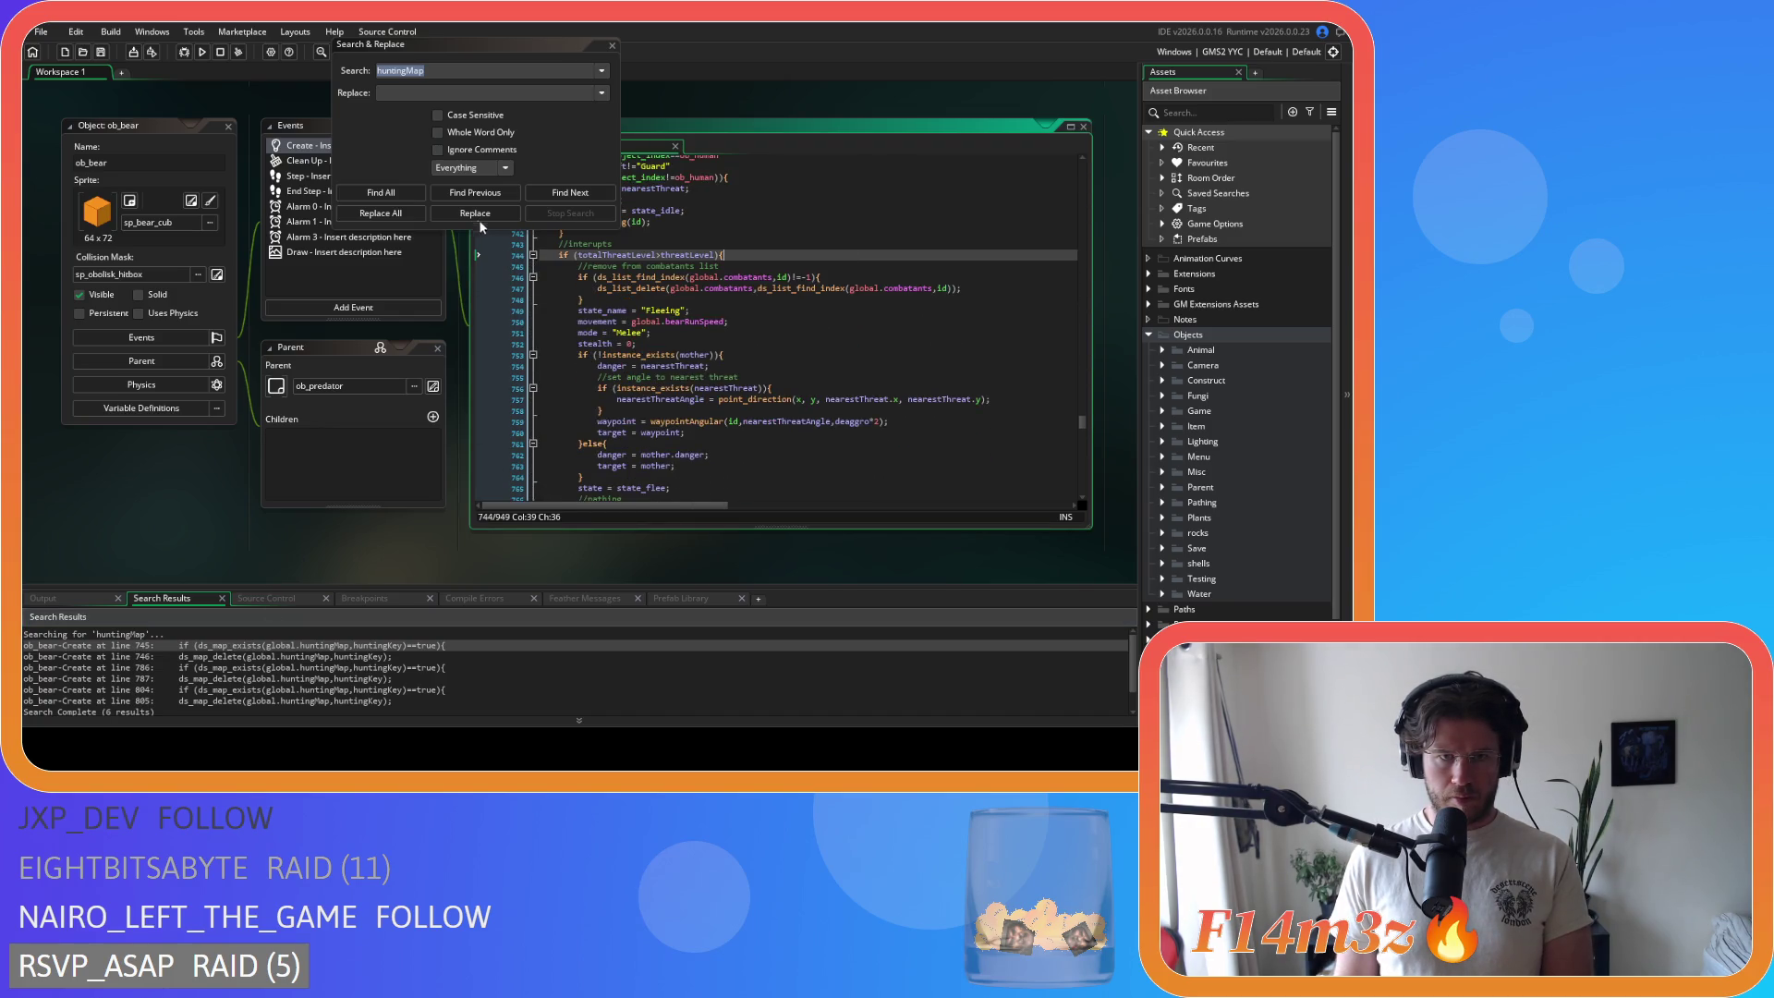
Step: Delete the last huntingMap blocks near lines 783 and 798, confirming the search finds 0 results
{"action": "left_click", "coordinate": [390, 192]}
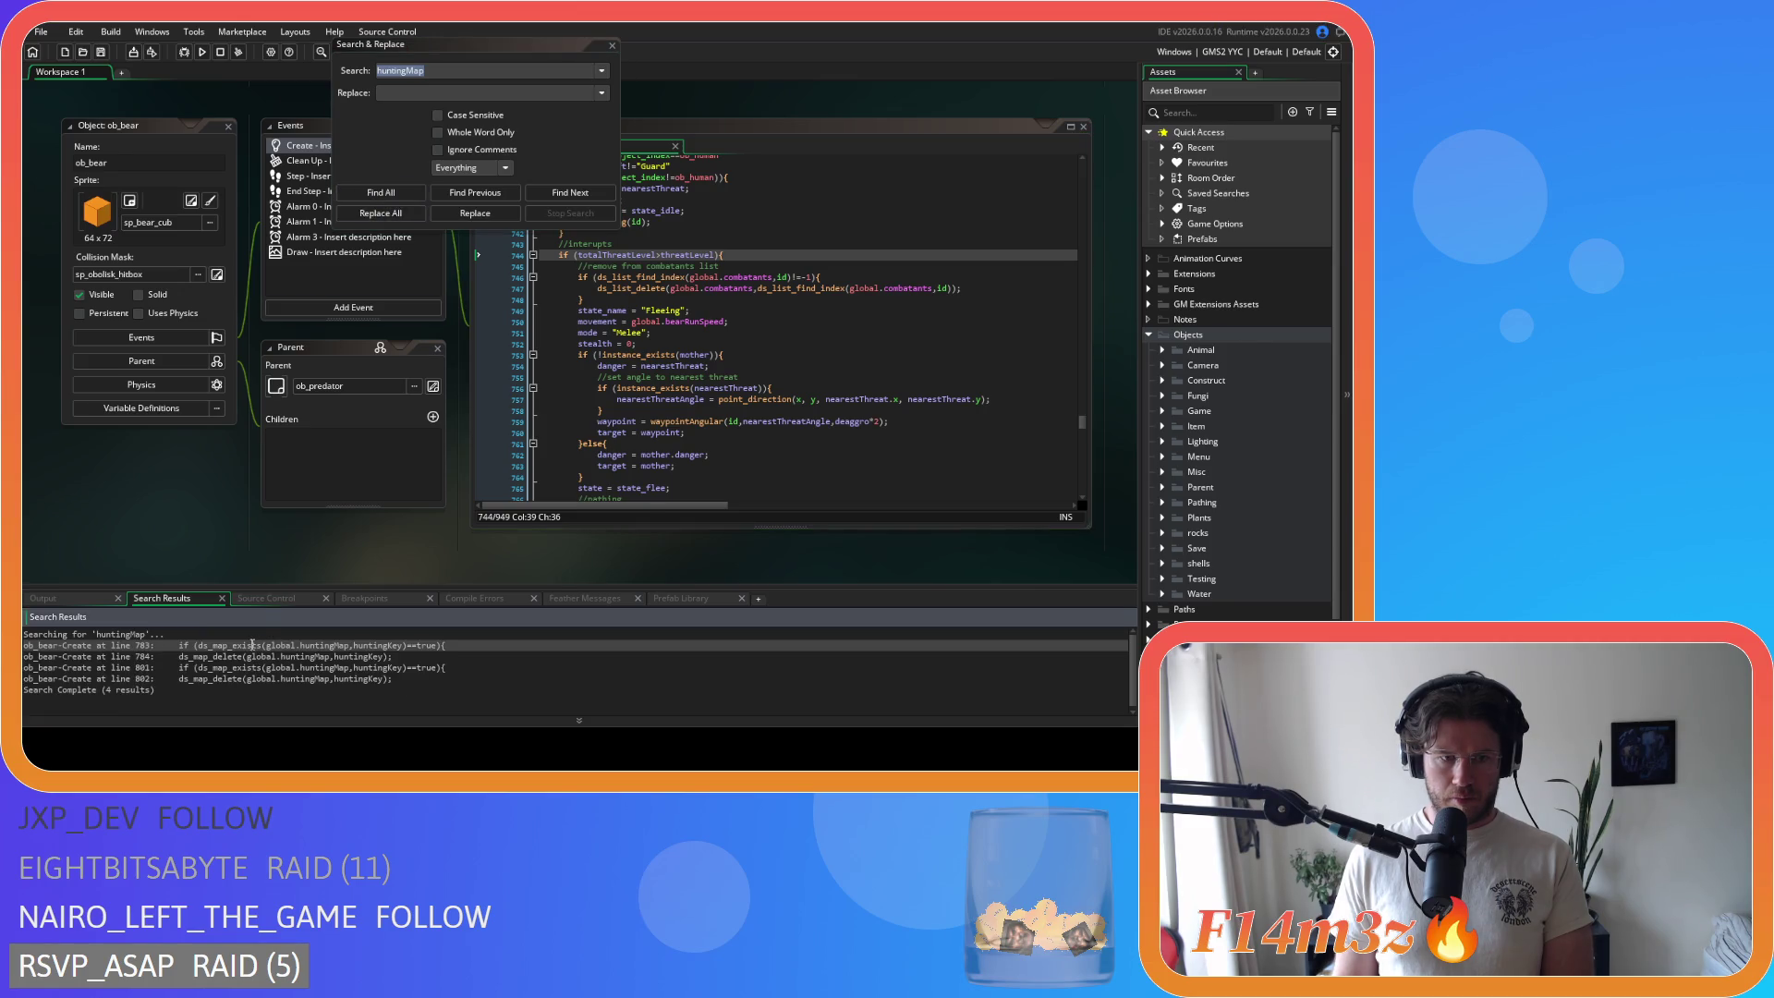
{"action": "double_click", "coordinate": [252, 644]}
{"action": "left_click_drag", "start_coordinate": [605, 288], "coordinate": [496, 264]}
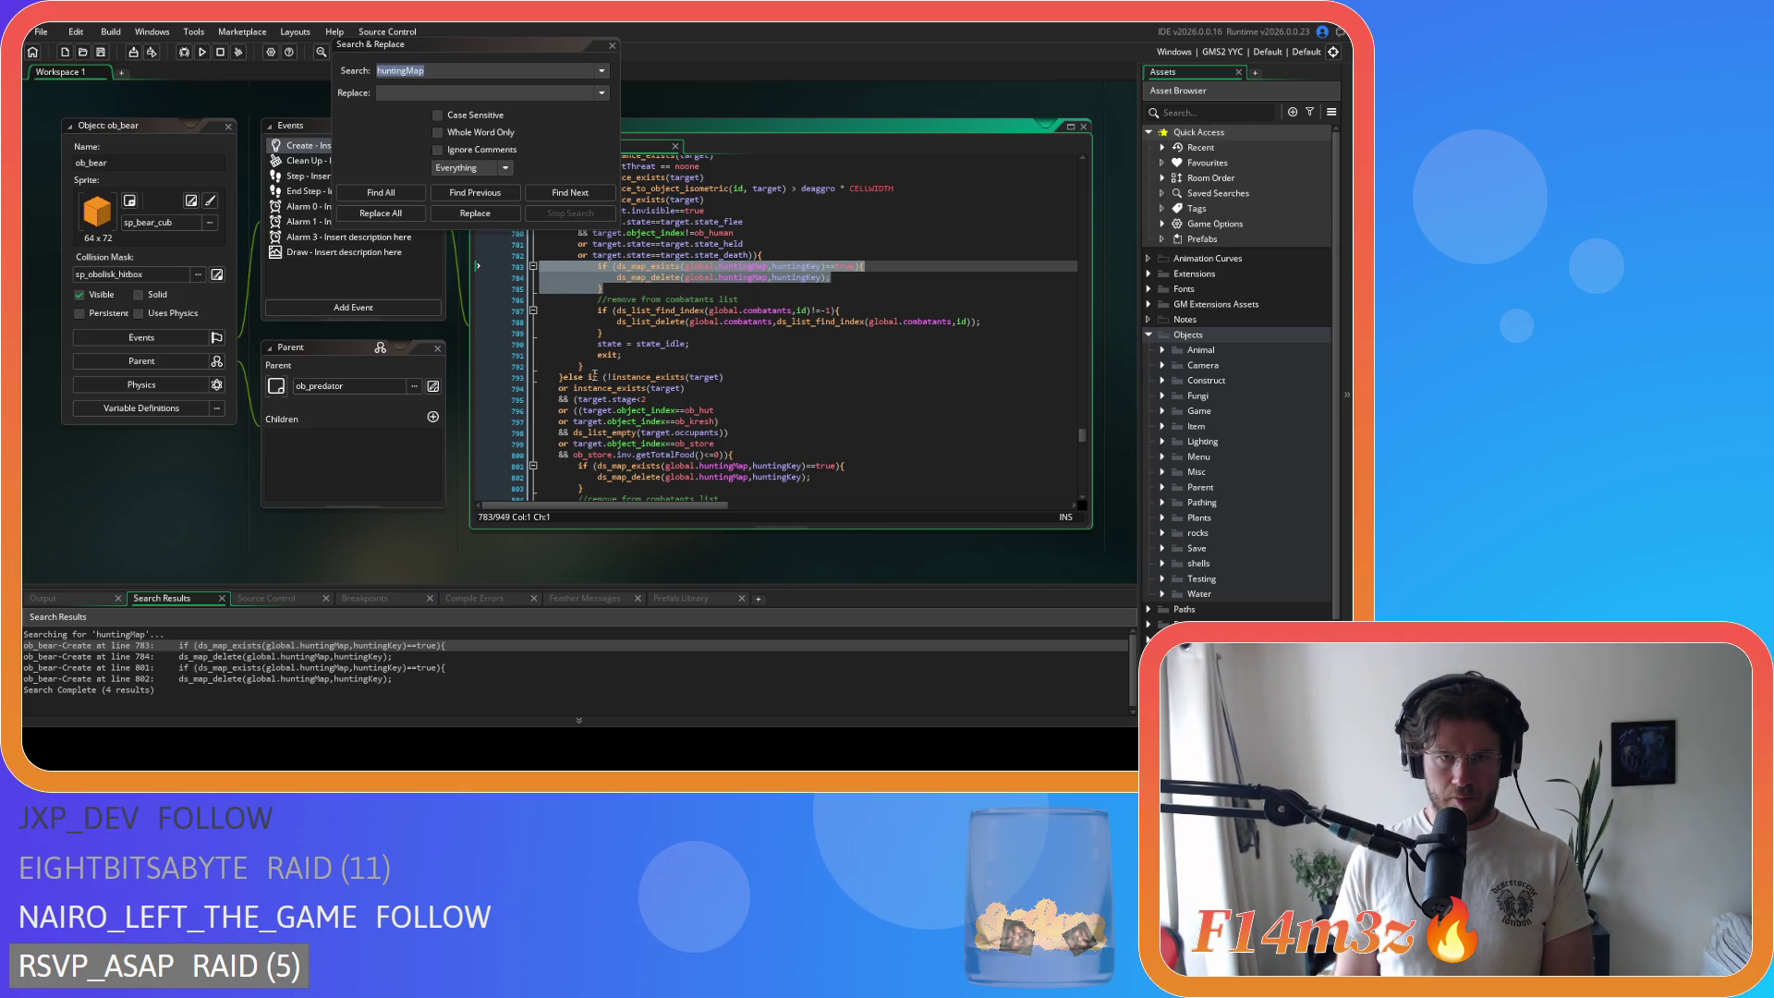
{"action": "key", "text": "BackSpace"}
{"action": "key", "text": "BackSpace"}
{"action": "left_click_drag", "start_coordinate": [602, 466], "coordinate": [460, 429]}
{"action": "key", "text": "BackSpace"}
{"action": "left_click", "coordinate": [380, 193]}
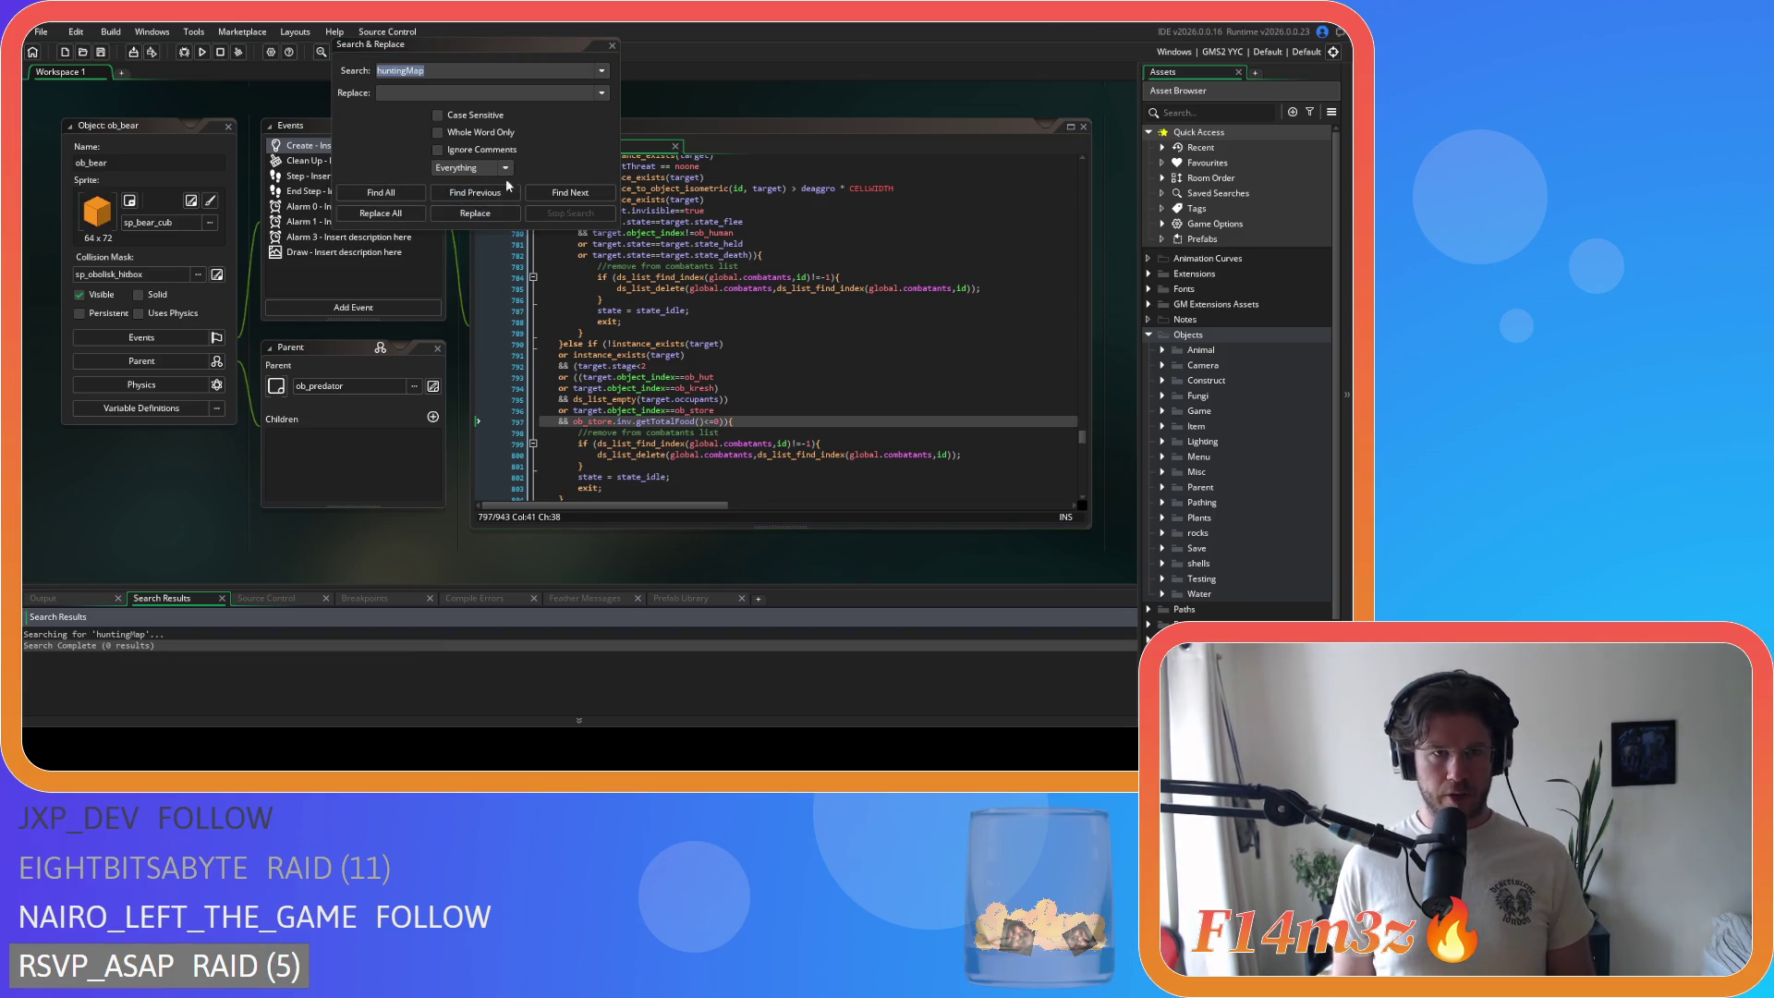
{"action": "key", "text": "Escape"}
{"action": "right_click", "coordinate": [577, 109]}
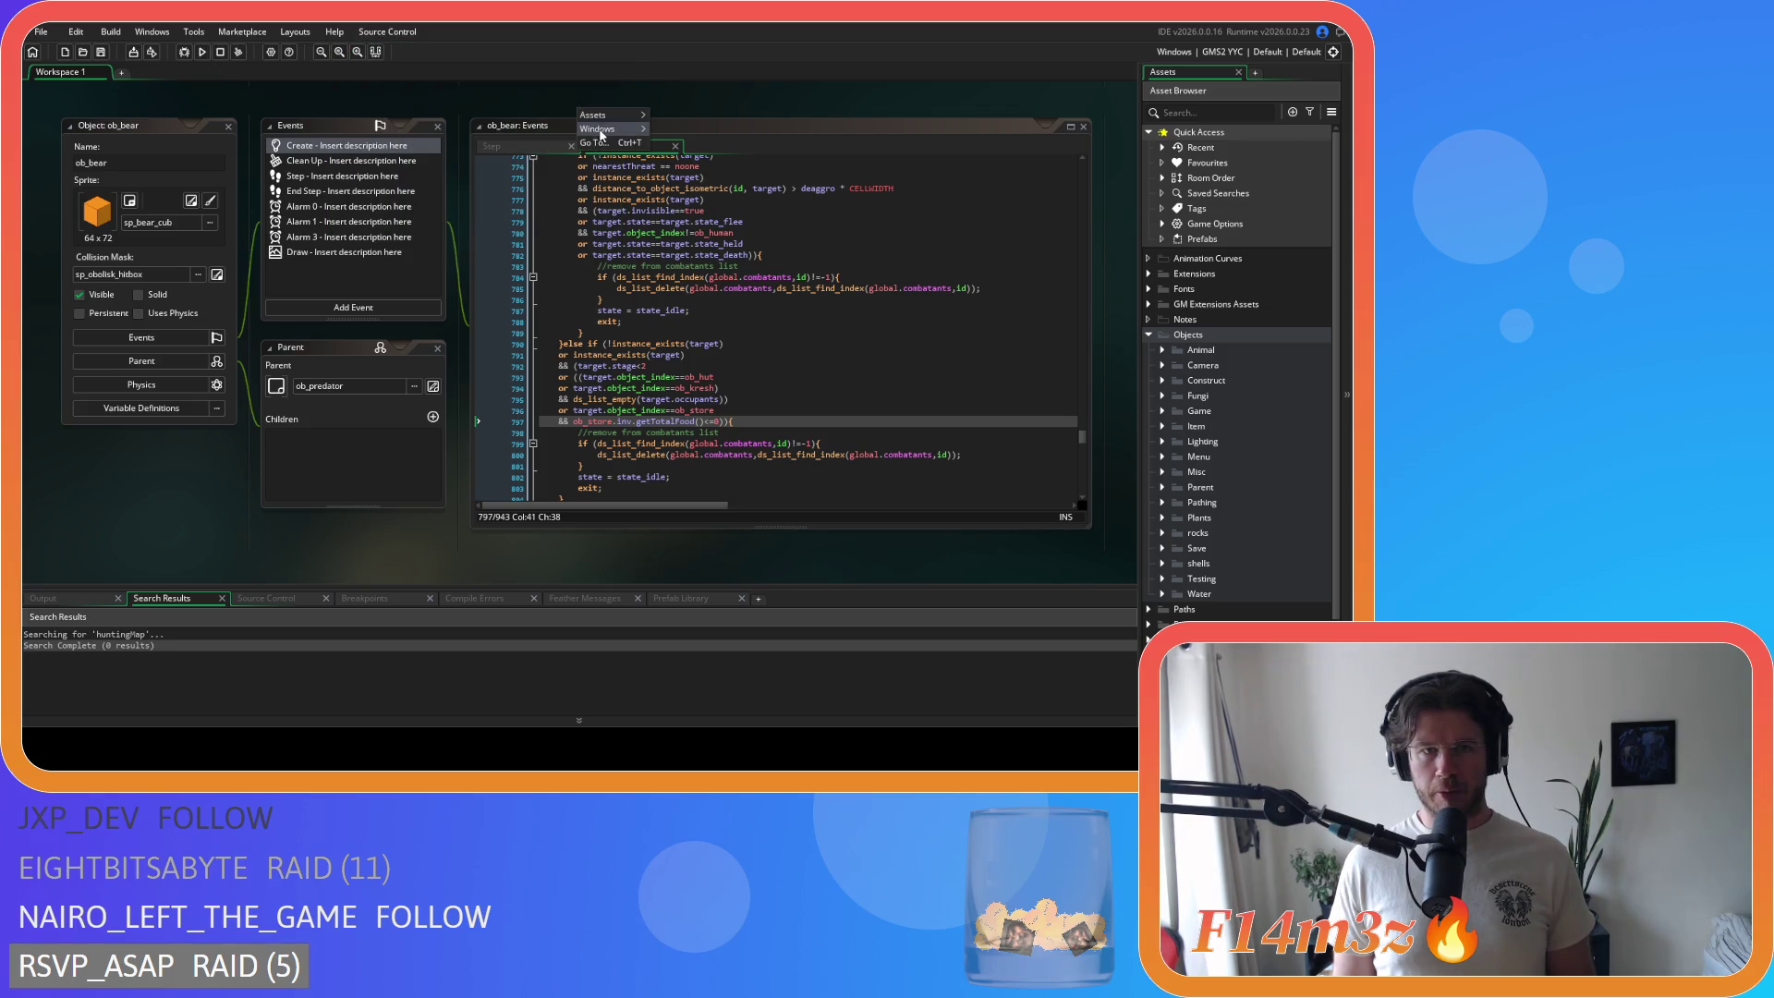
Step: Close all editor windows, collapse the Objects folder, and bring up the Game Options dialog
{"action": "mouse_move", "coordinate": [600, 129]}
{"action": "left_click", "coordinate": [694, 397]}
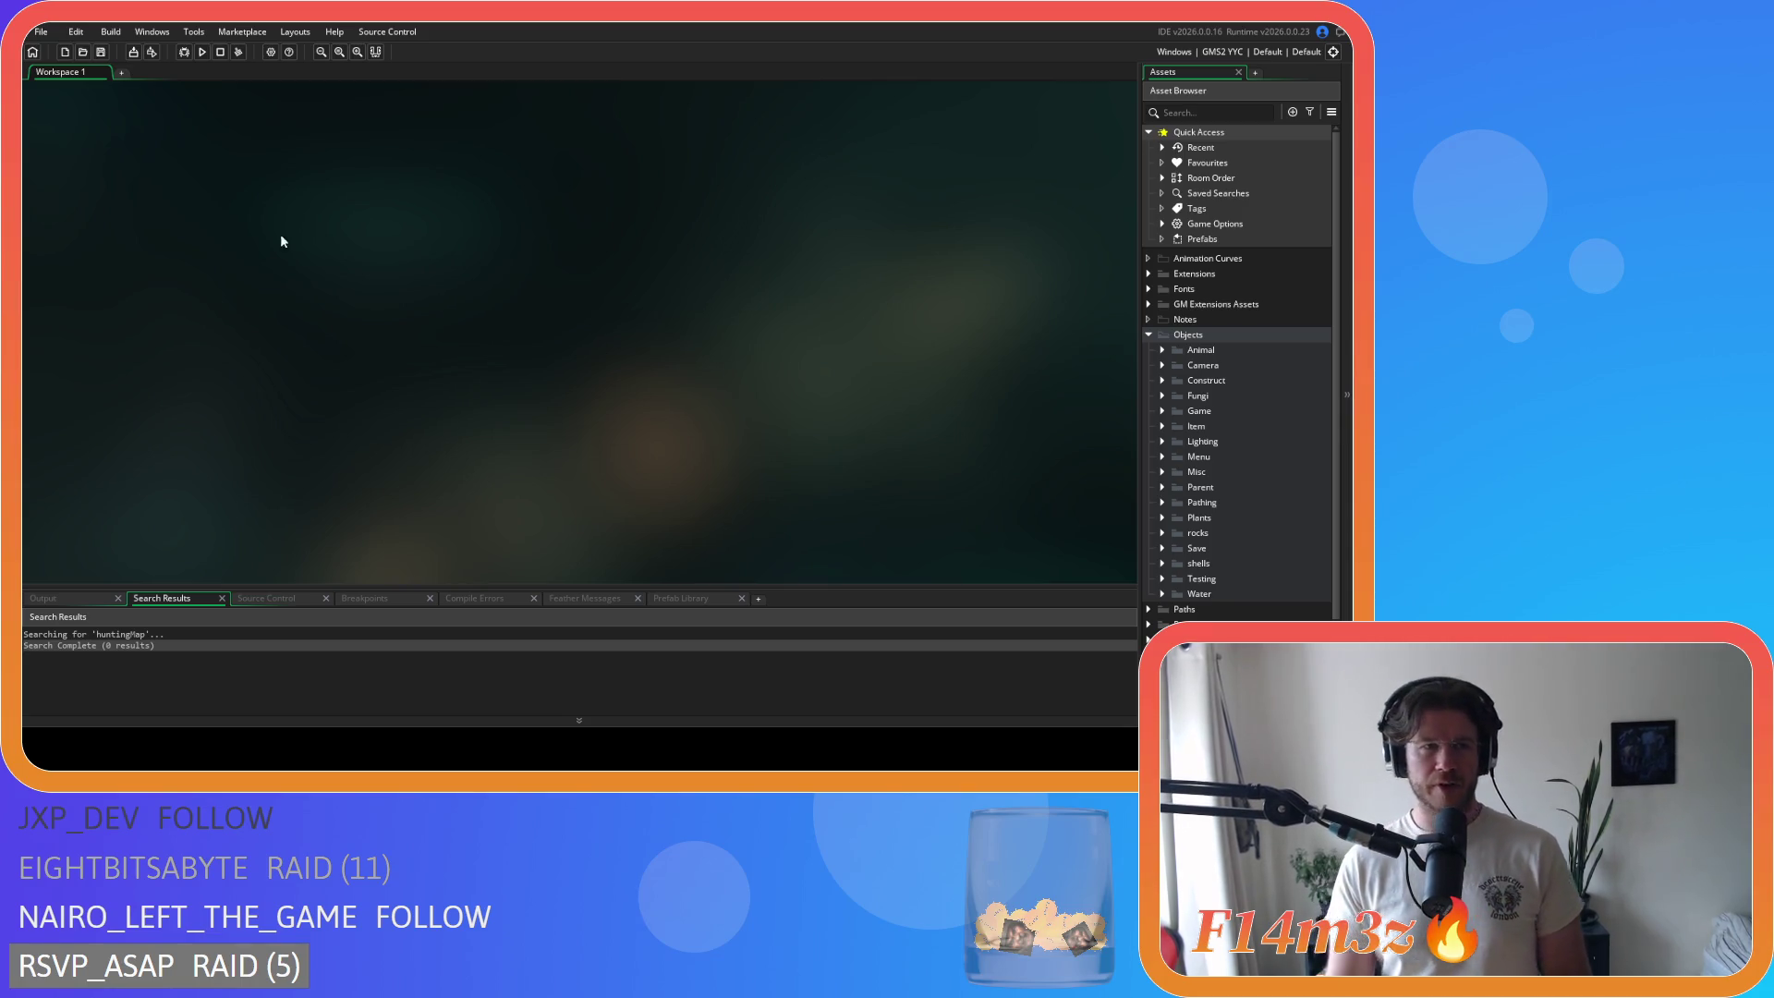
{"action": "left_click", "coordinate": [110, 31]}
{"action": "left_click", "coordinate": [80, 131]}
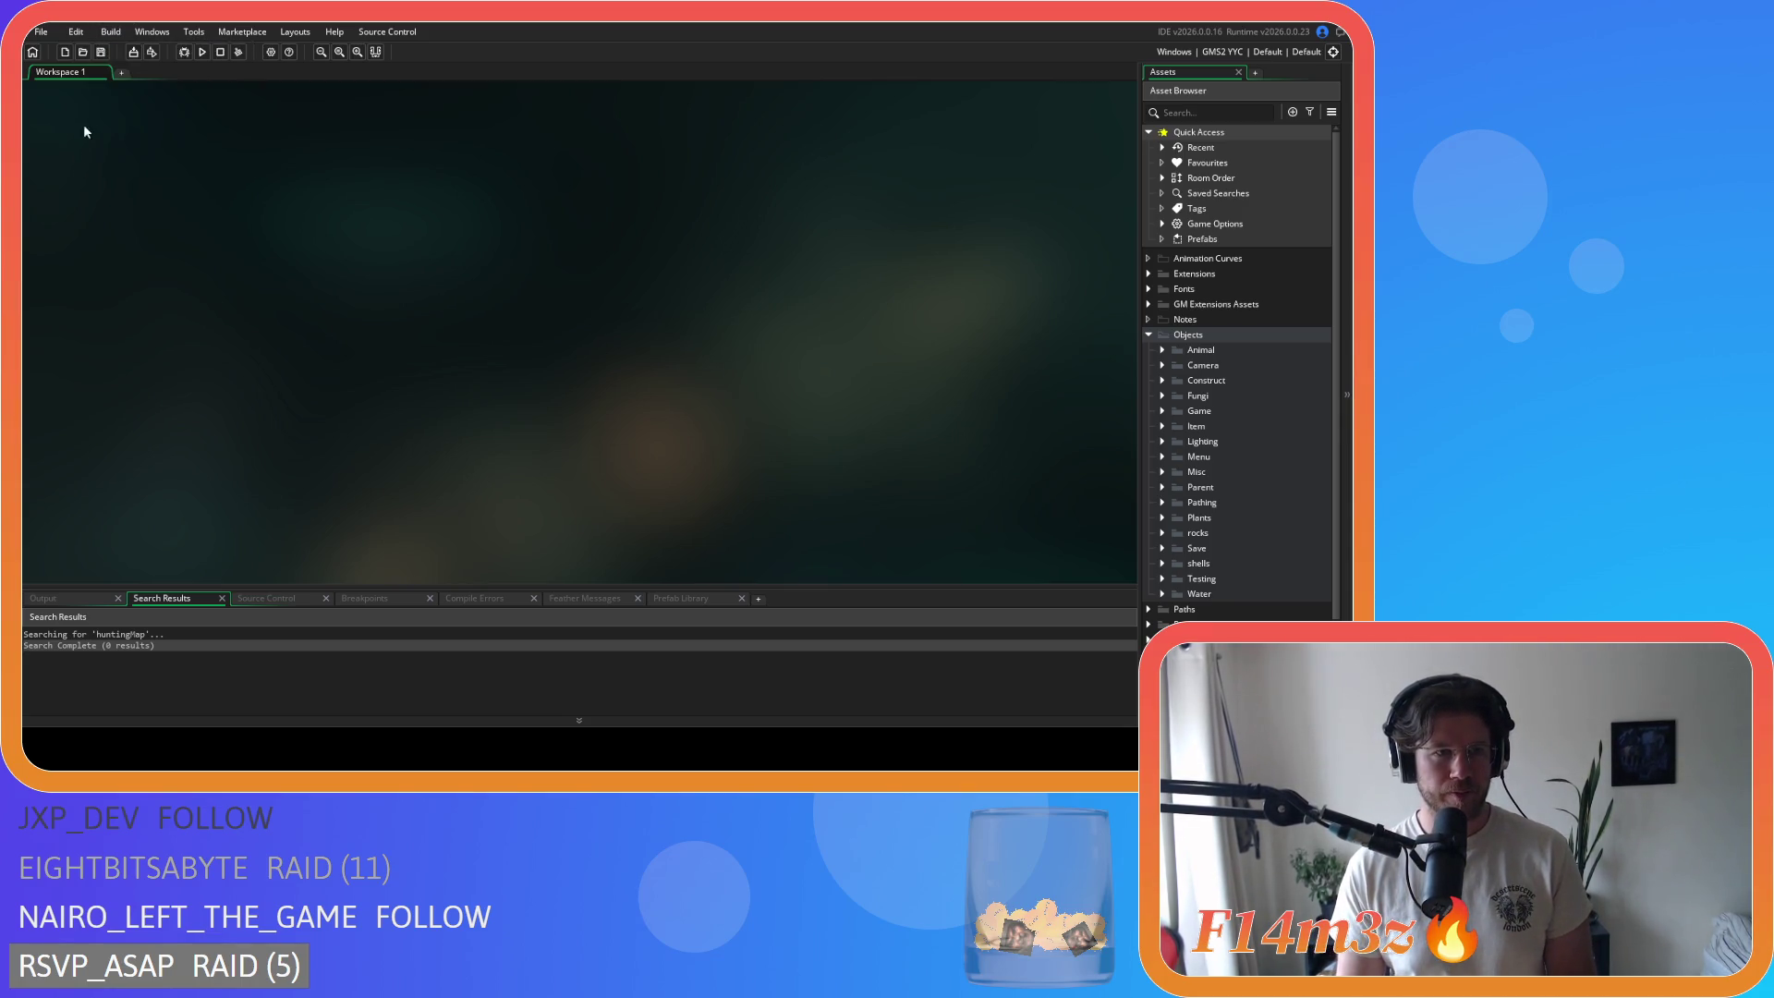
{"action": "left_click", "coordinate": [1148, 337]}
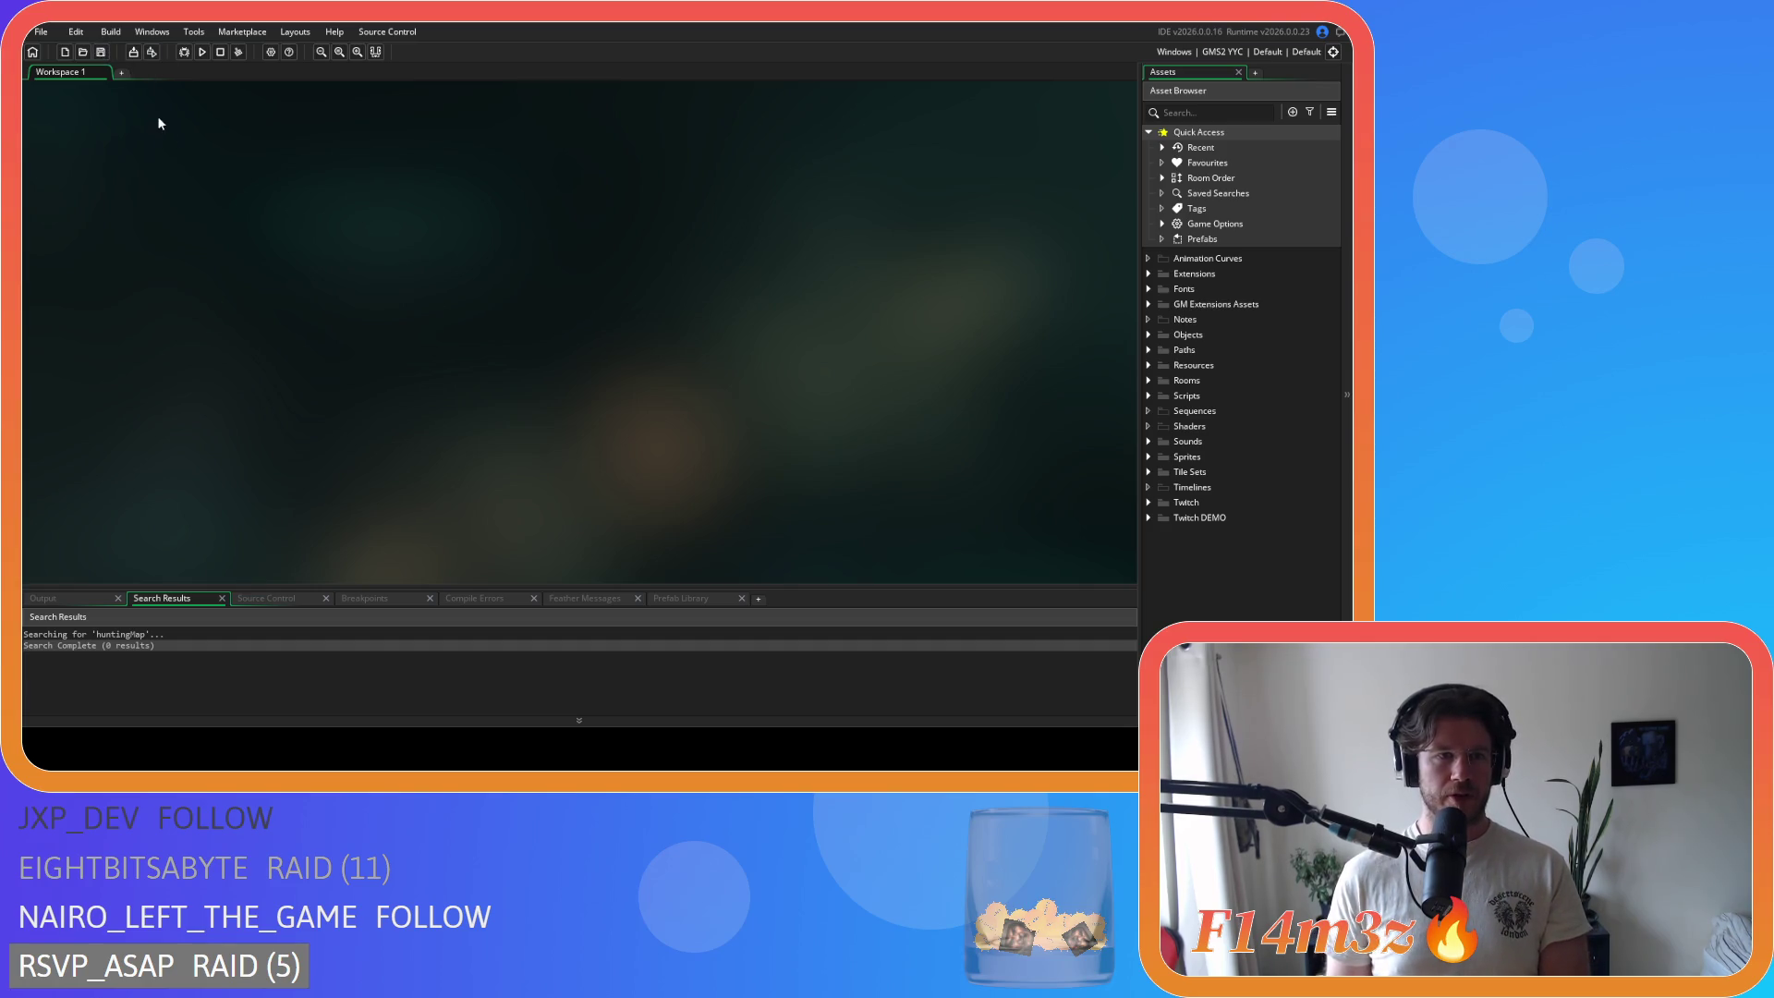
{"action": "left_click", "coordinate": [271, 51]}
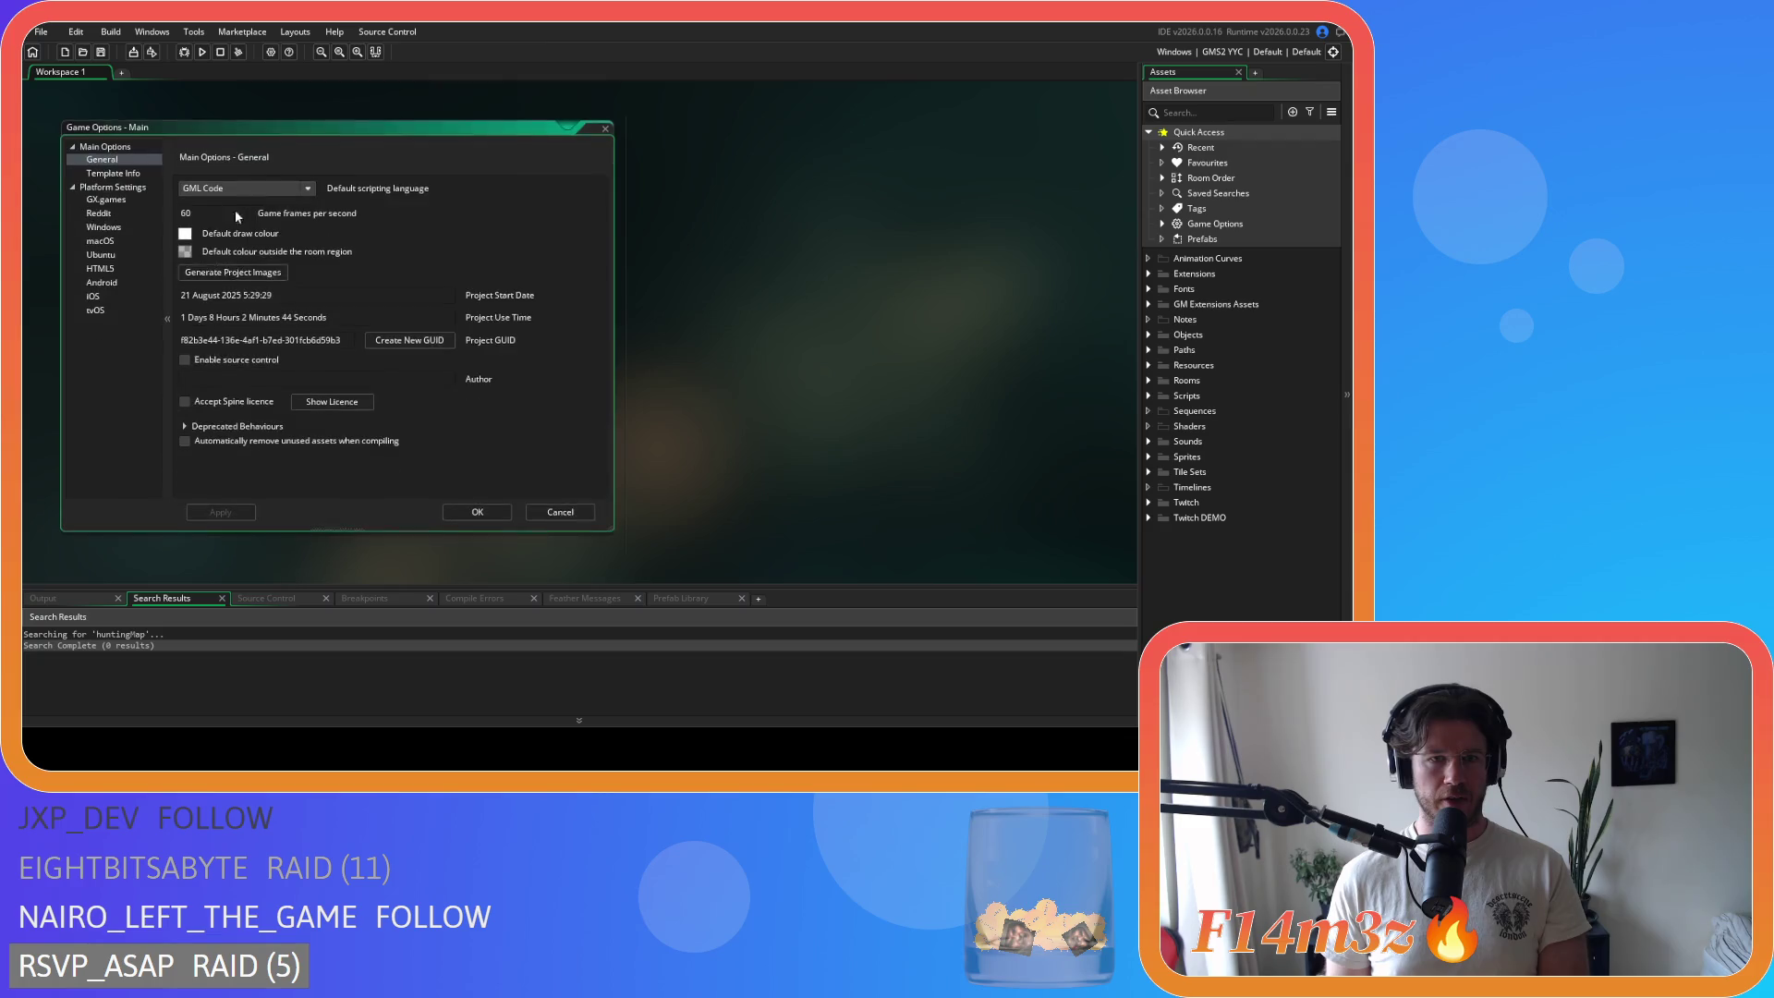
Step: Change the Windows game version to 0.7.1.5, apply it and close Game Options
{"action": "left_click", "coordinate": [103, 232]}
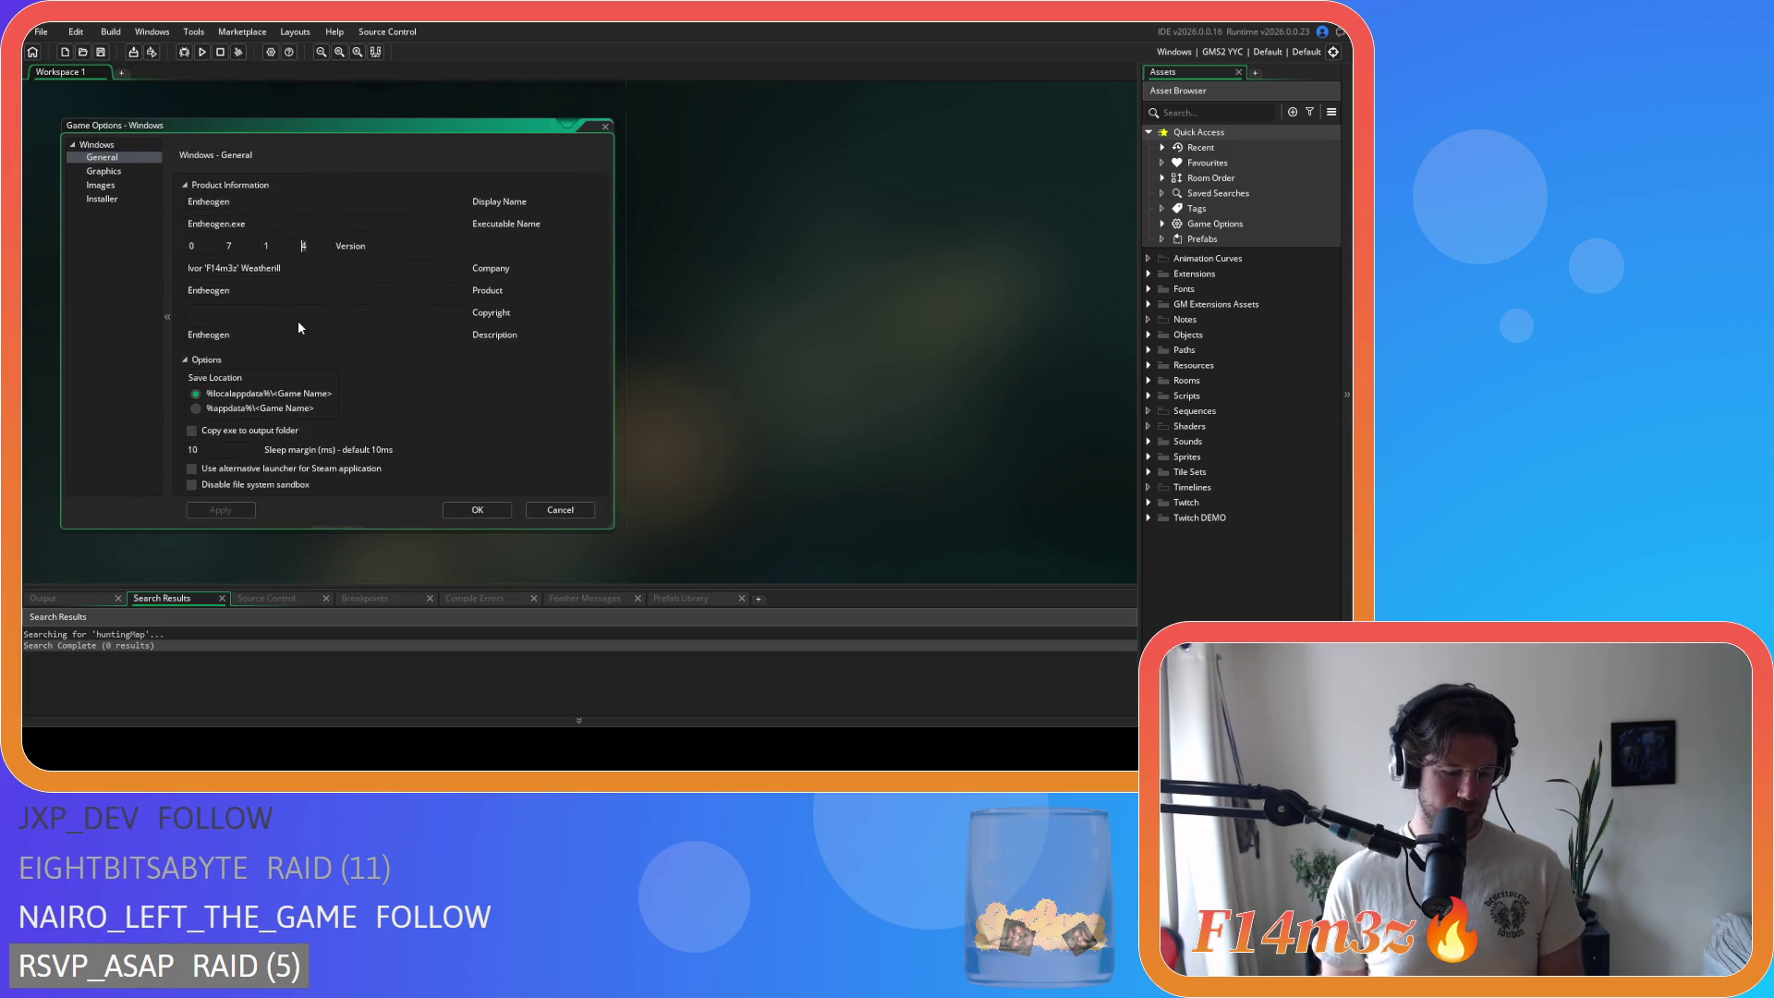
{"action": "type", "text": "5"}
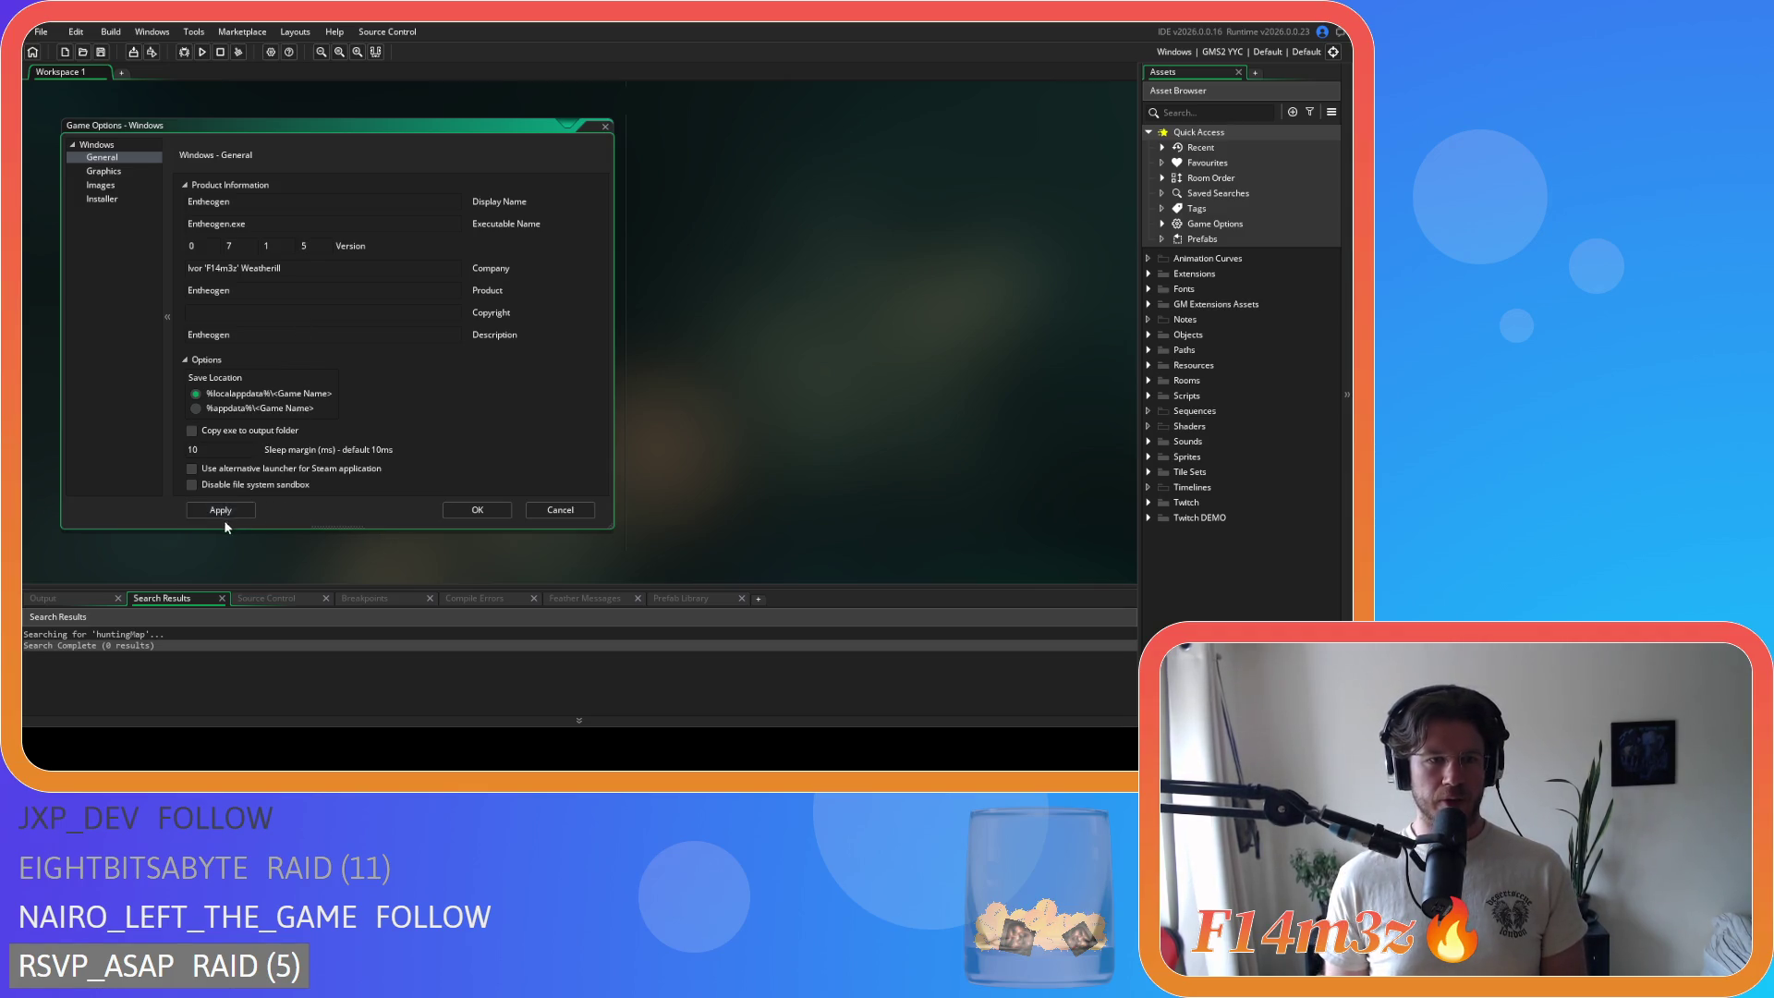
{"action": "left_click", "coordinate": [254, 511]}
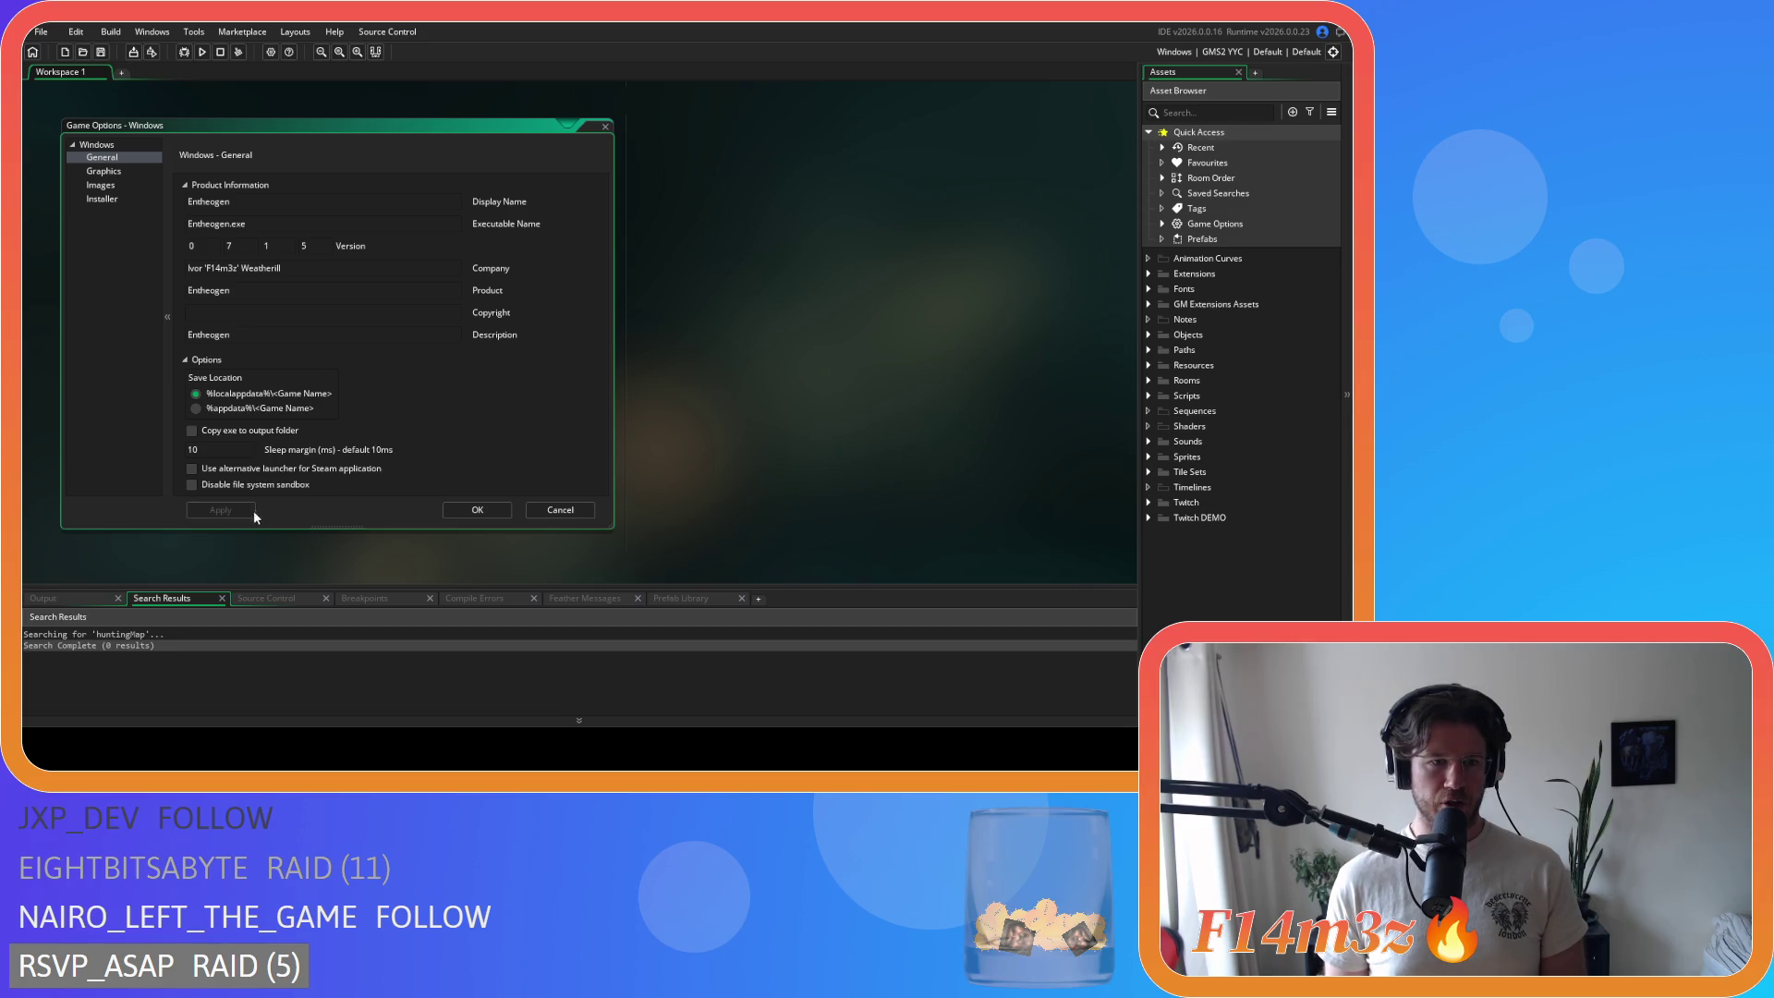
{"action": "left_click", "coordinate": [478, 511]}
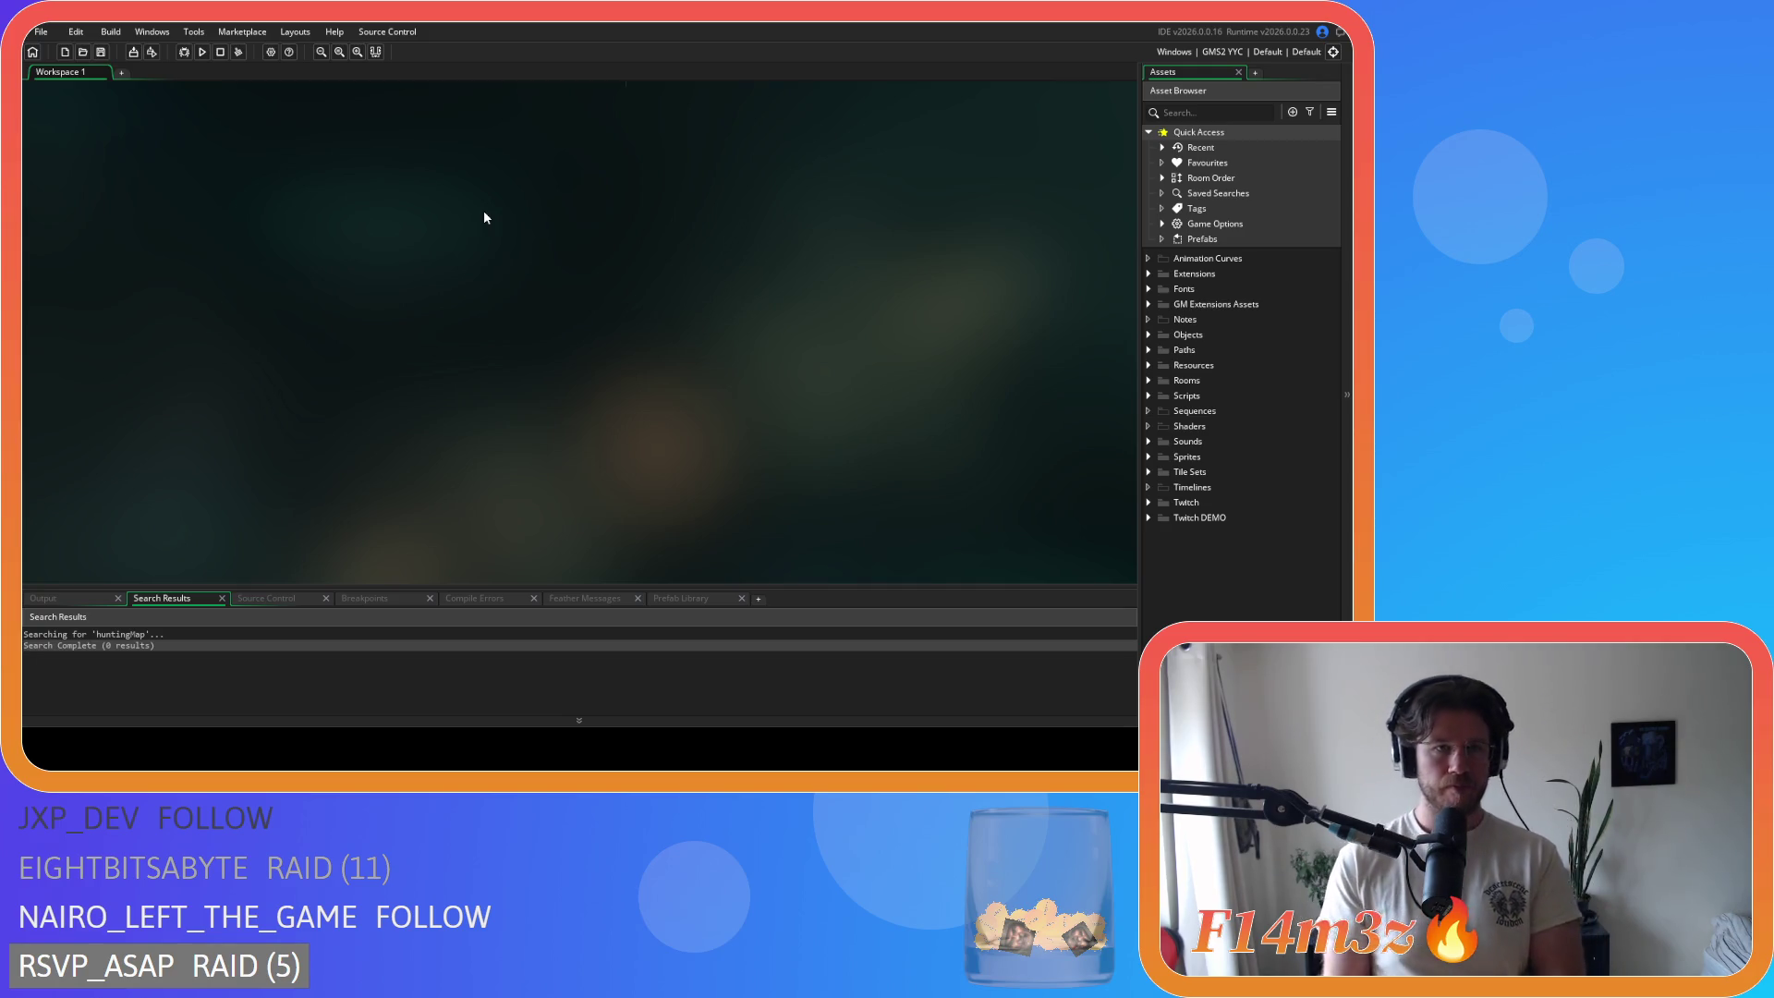
Step: Clean the build cache, then package the game as a zip executable
{"action": "left_click", "coordinate": [185, 50]}
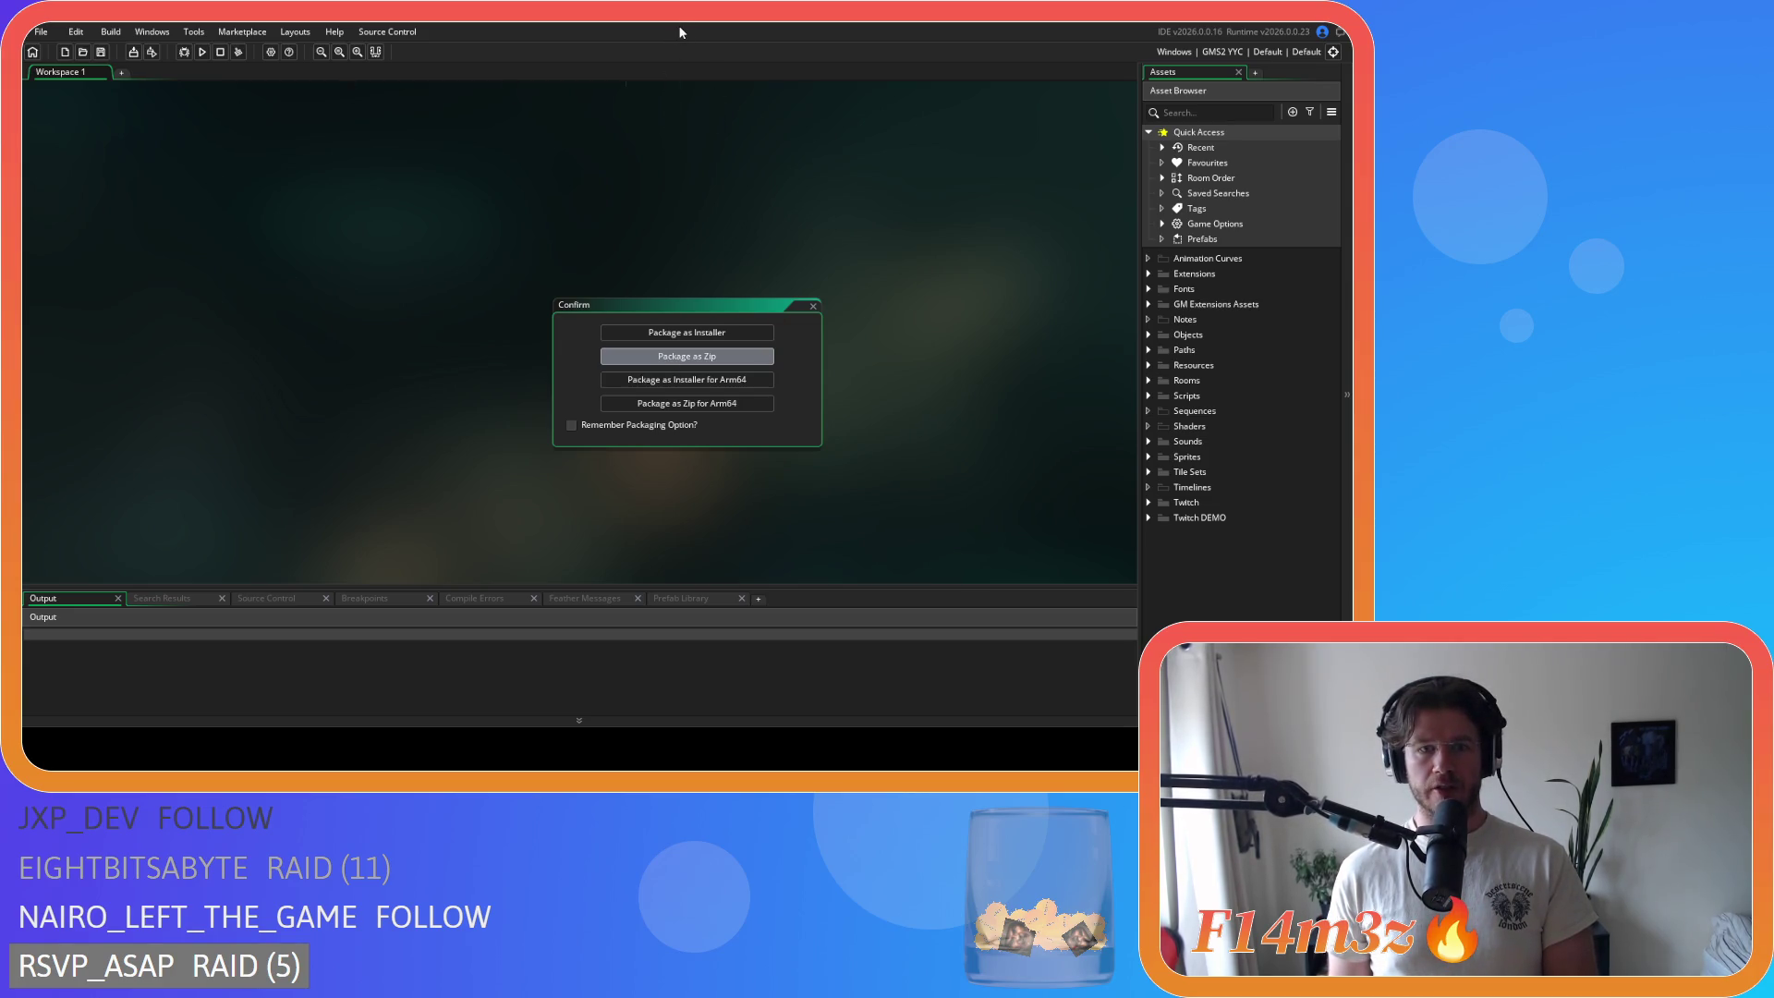
{"action": "left_click", "coordinate": [813, 305]}
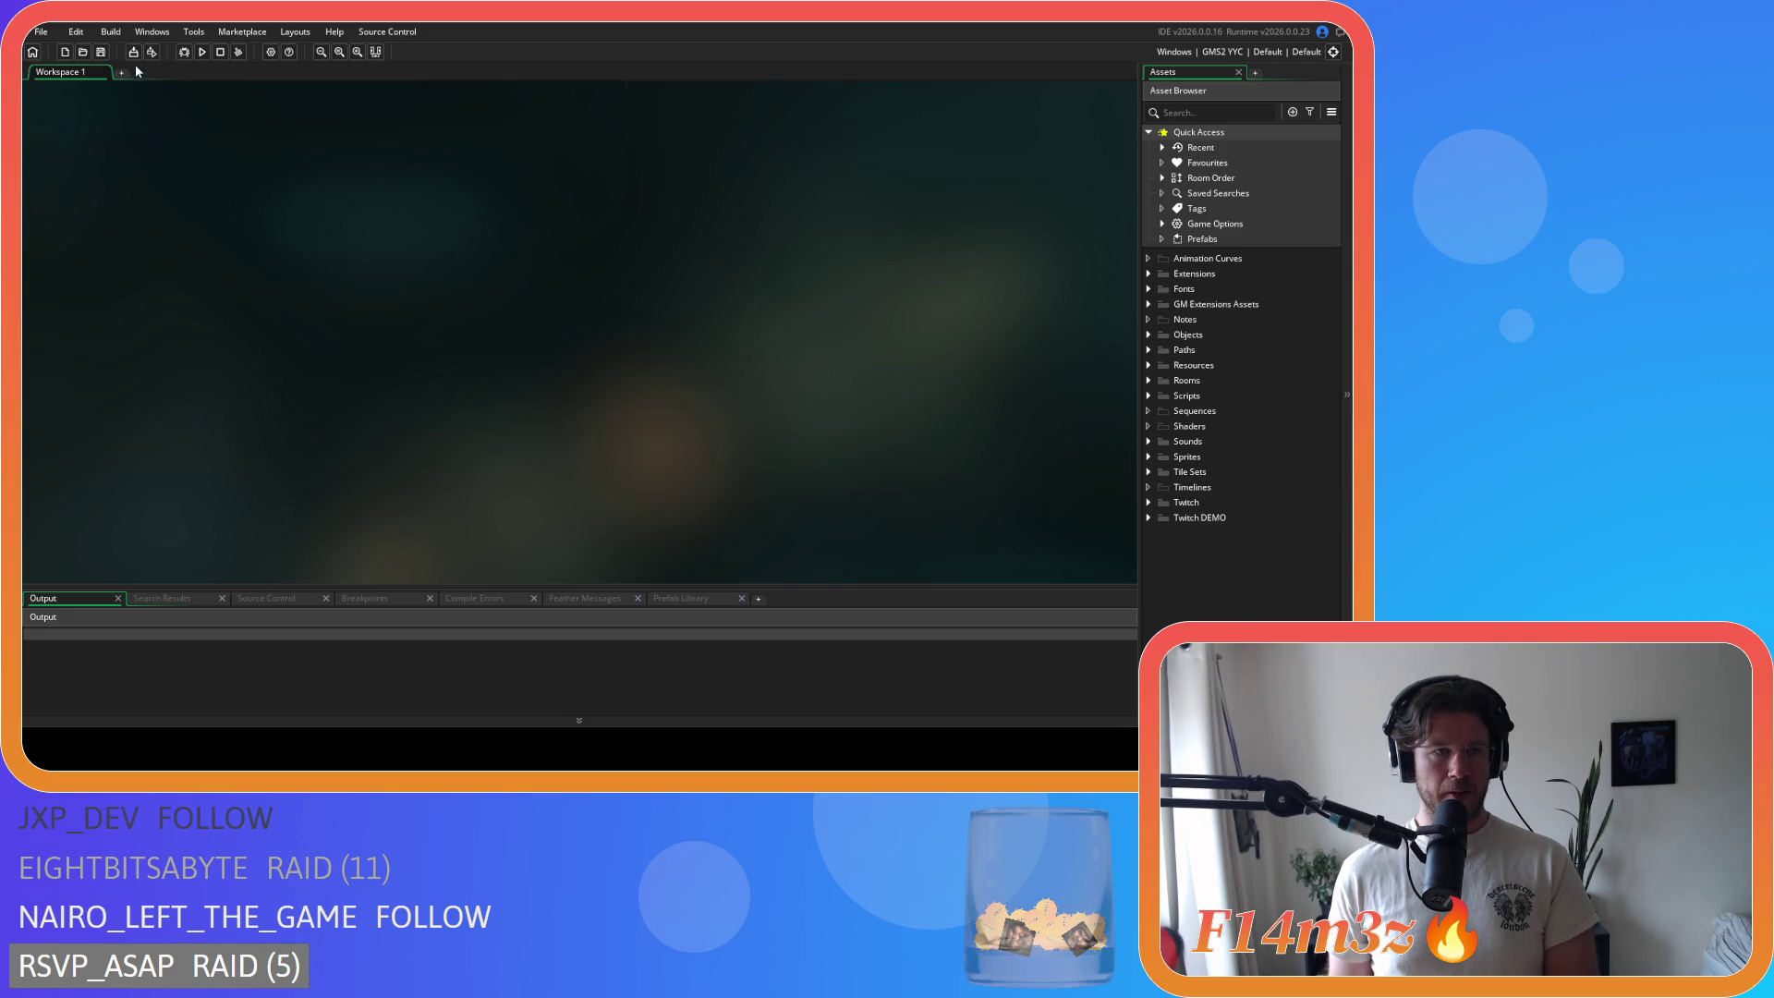
{"action": "left_click", "coordinate": [240, 50]}
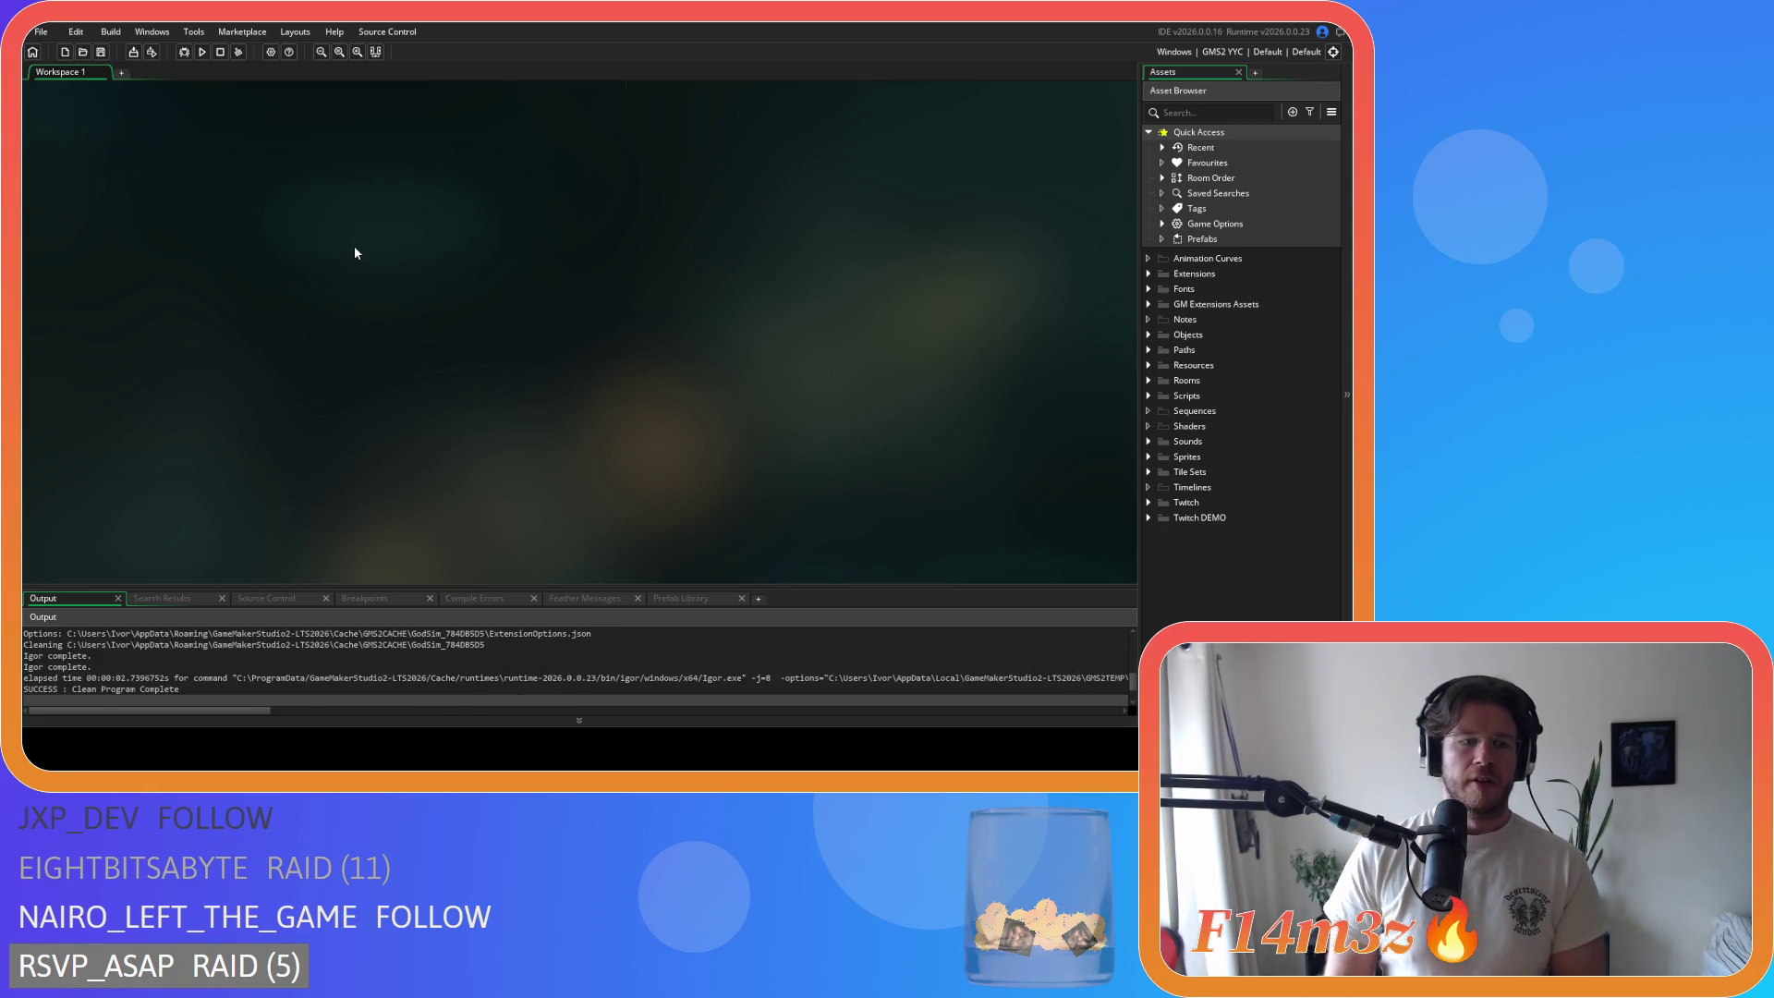
{"action": "left_click", "coordinate": [133, 52]}
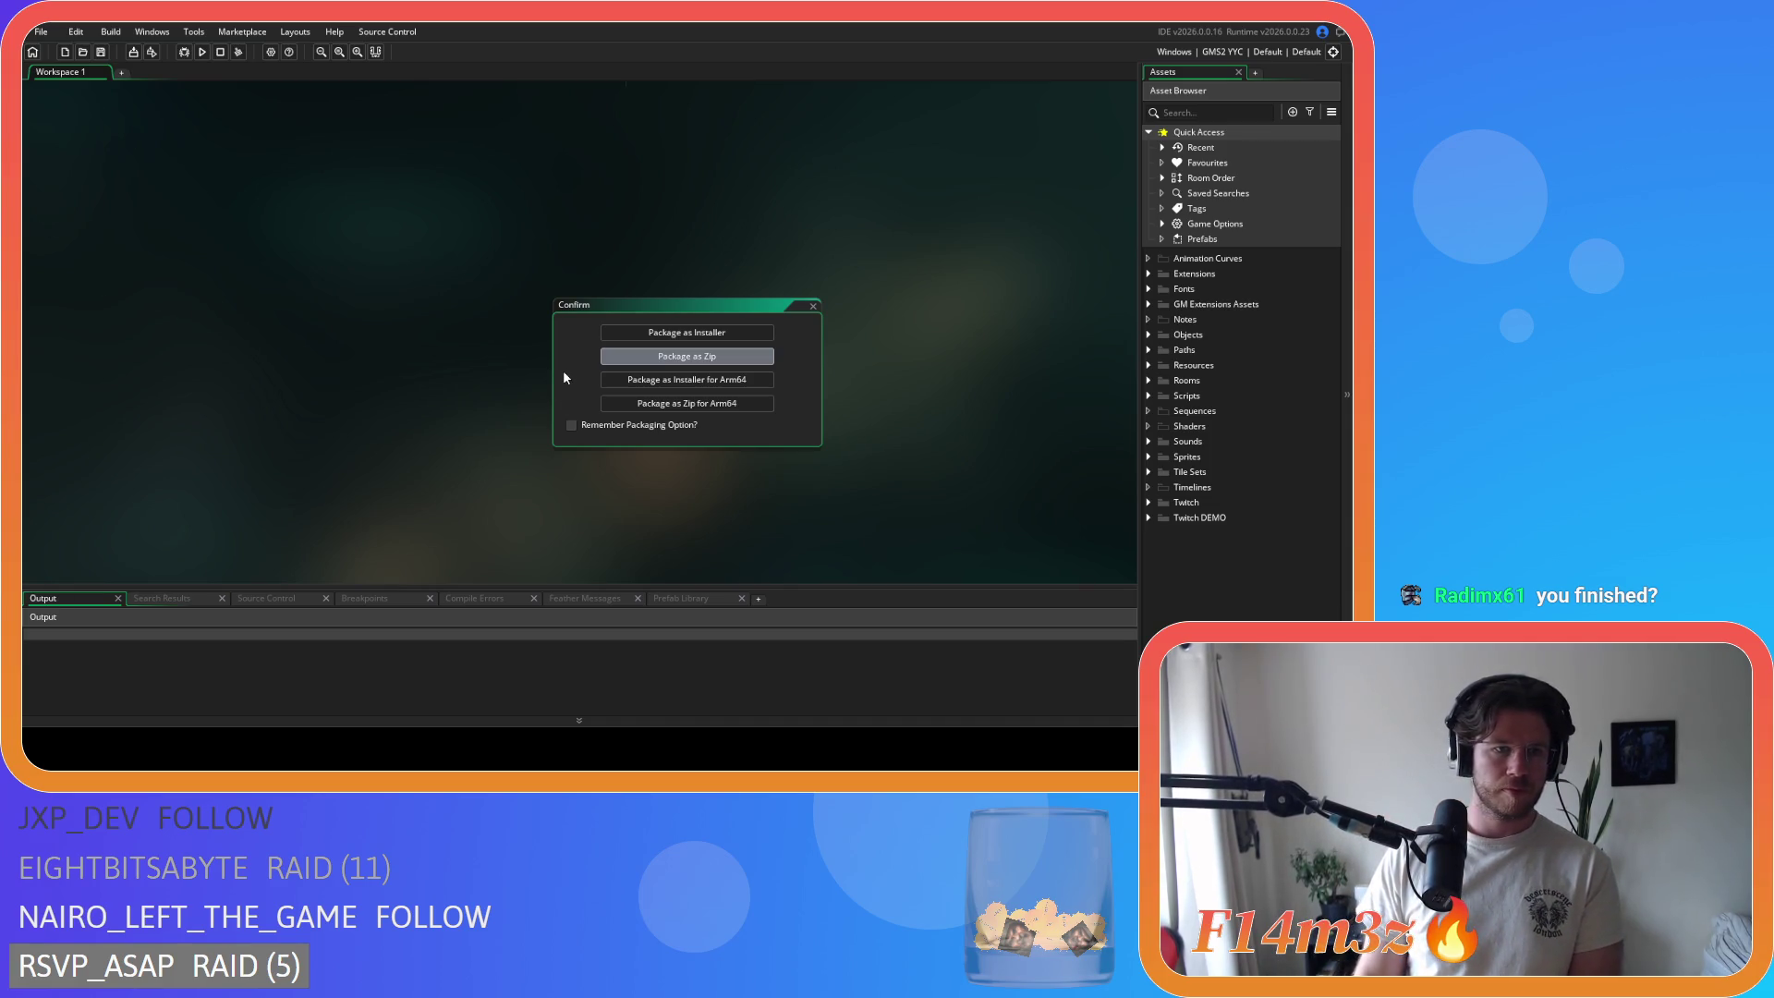
{"action": "key", "text": "Return"}
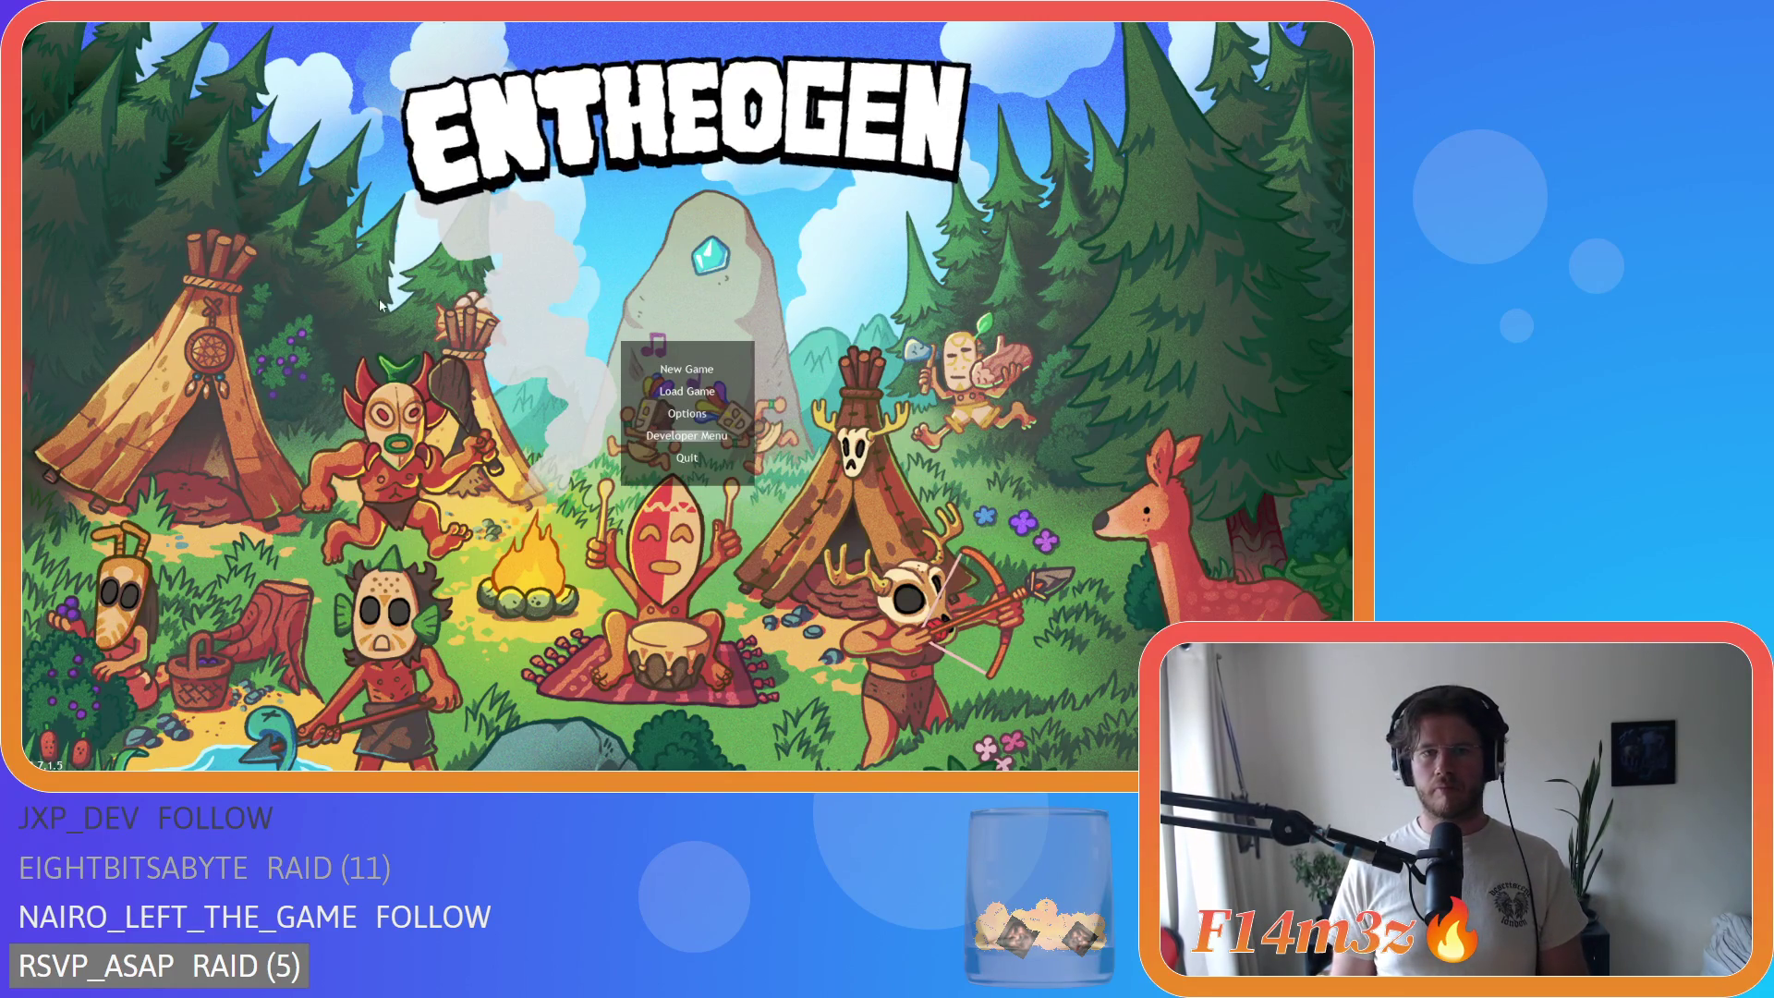
Step: Start a new game with Spring as the starting season
{"action": "key", "text": "Return"}
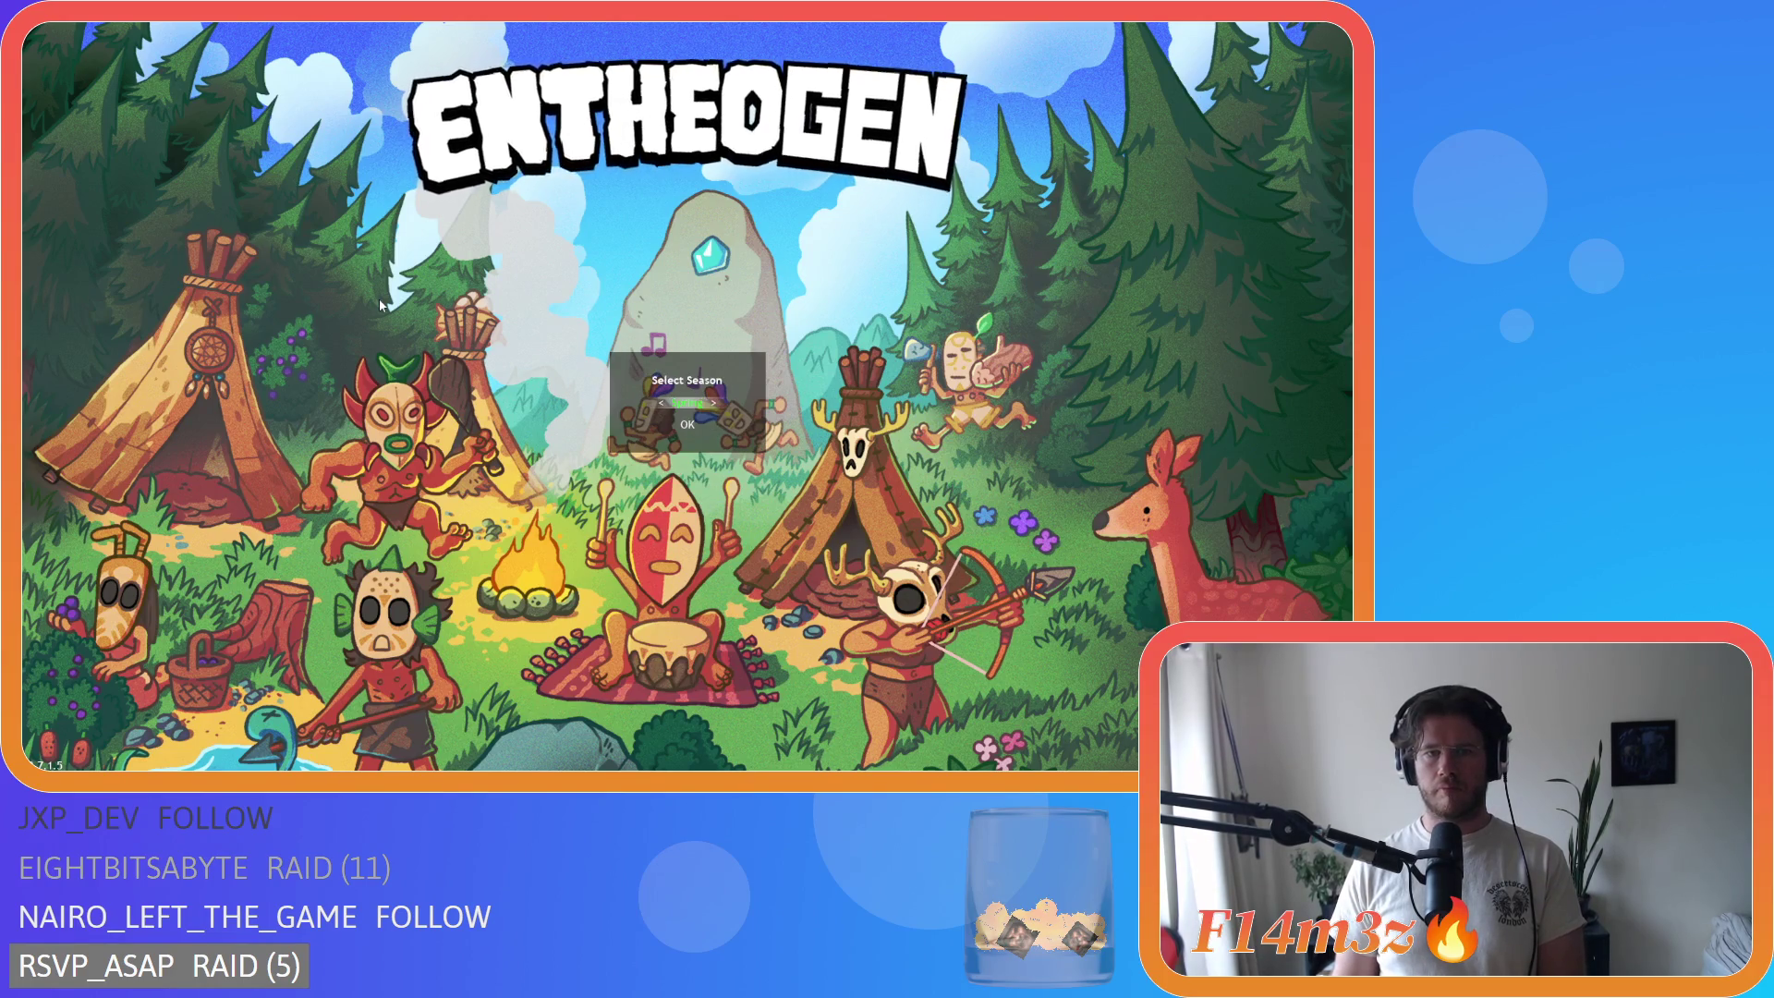
{"action": "key", "text": "Return"}
{"action": "key", "text": "Return"}
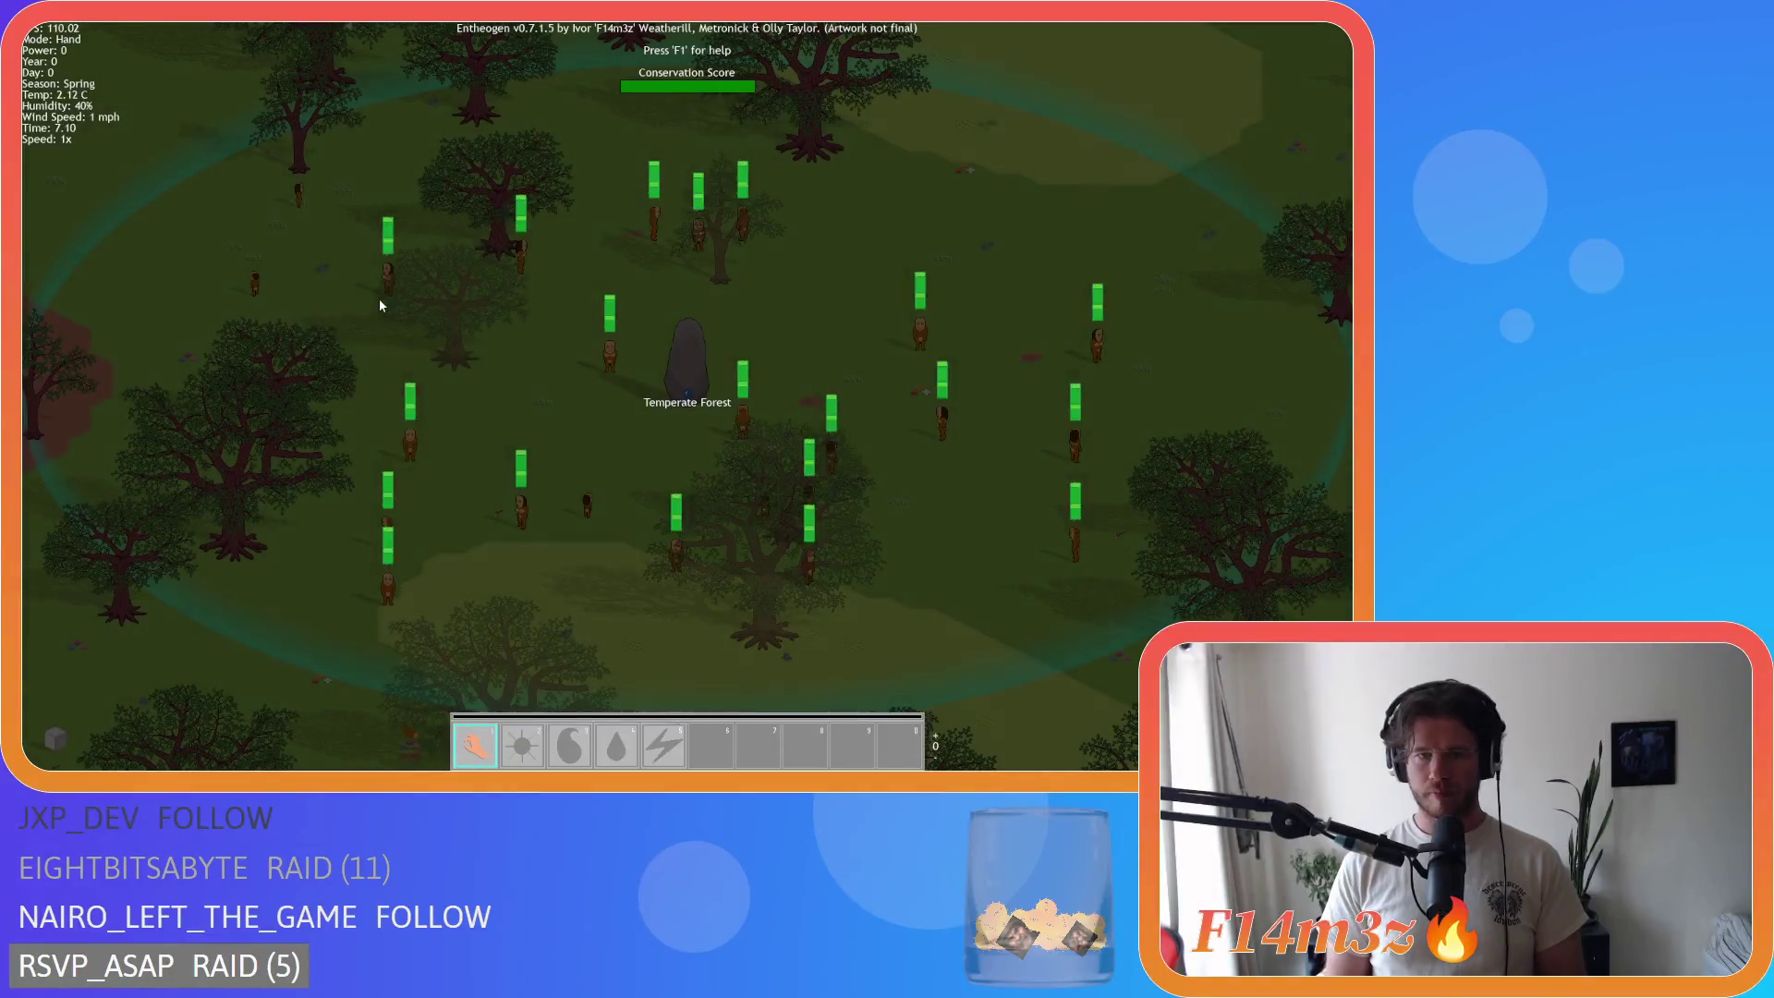
Step: Place a Store building on a ground tile beside the camp
{"action": "key", "text": "Tab"}
{"action": "left_click", "coordinate": [212, 244]}
{"action": "scroll", "coordinate": [197, 225], "scroll_direction": "down", "scroll_amount": 3}
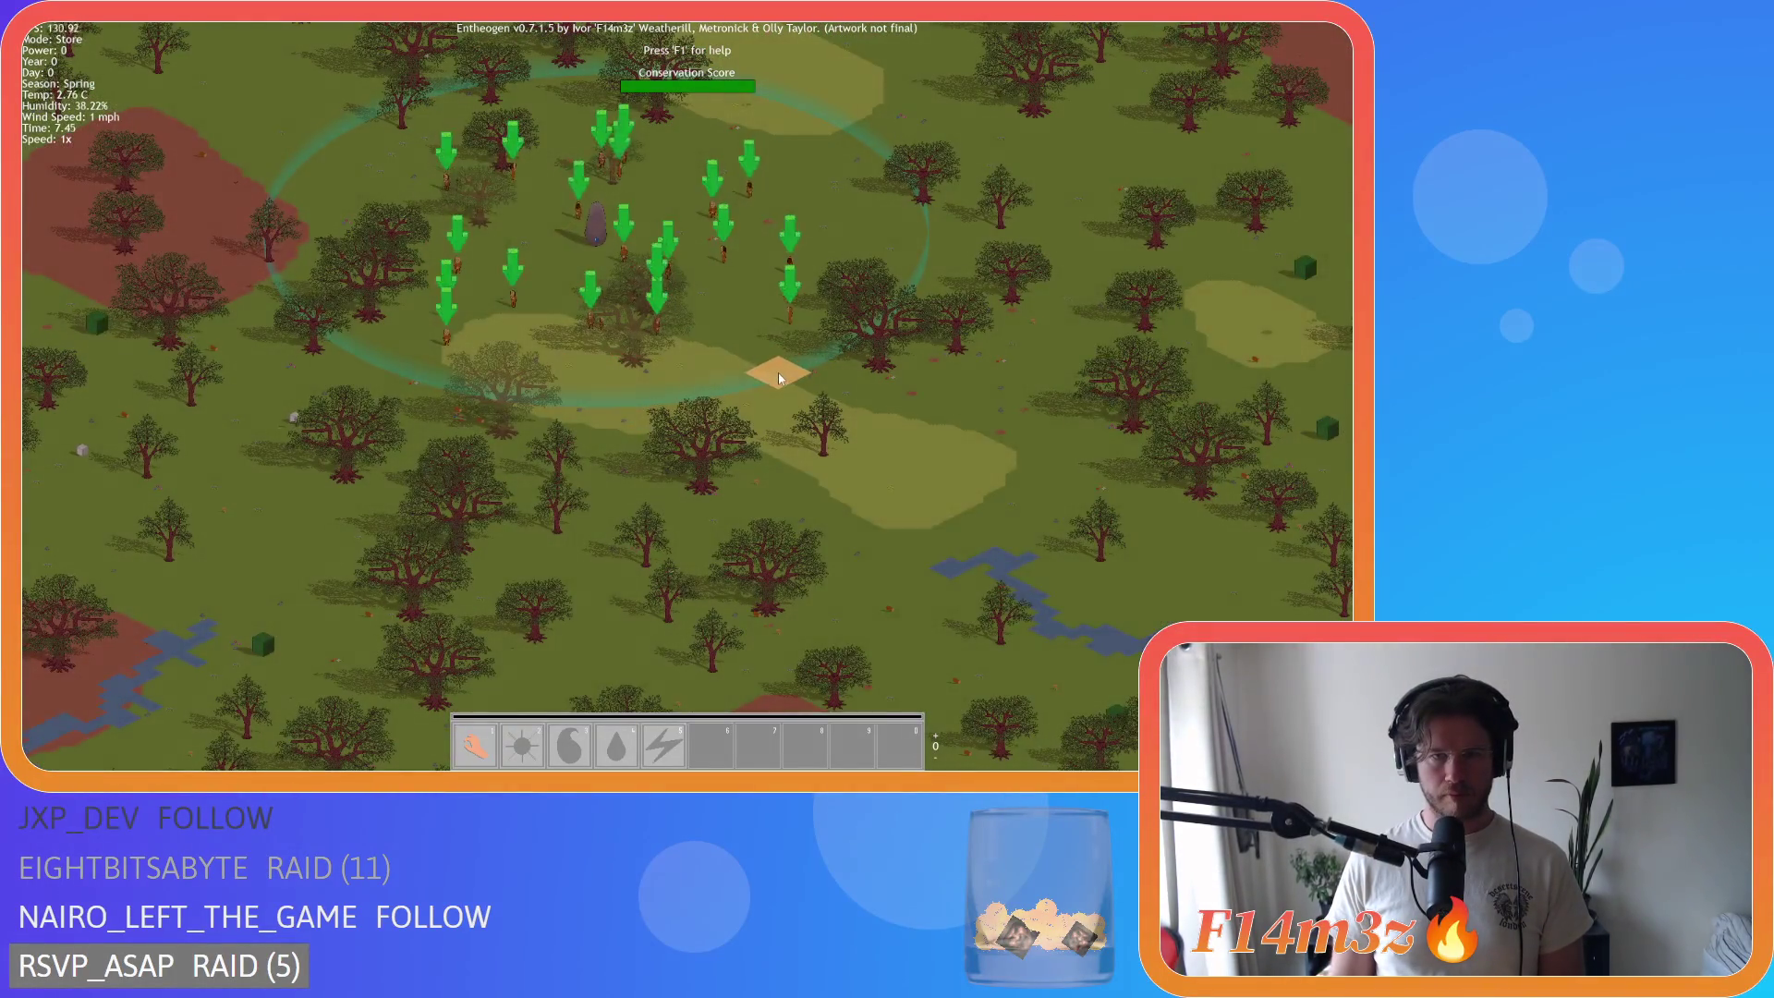
{"action": "left_click", "coordinate": [778, 372]}
{"action": "key", "text": "Tab"}
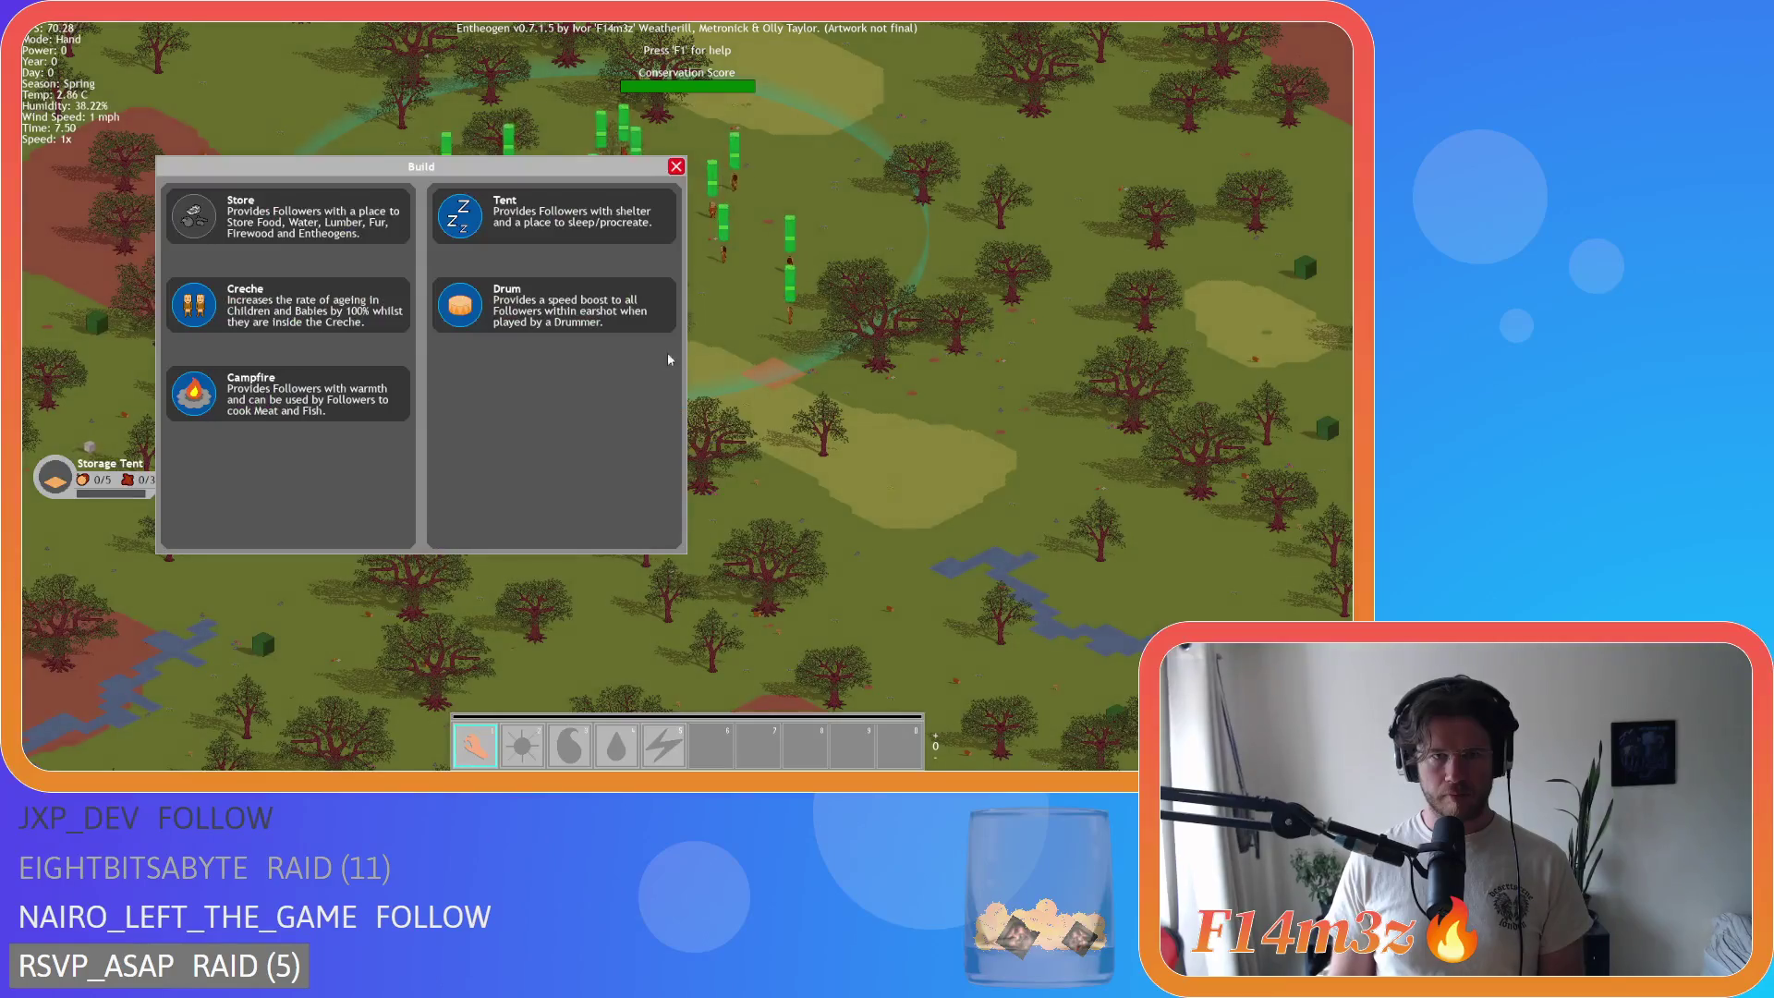
Step: Build a campfire at the ring's edge and a drum beside it
{"action": "scroll", "coordinate": [673, 359], "scroll_direction": "up", "scroll_amount": 3}
{"action": "left_click", "coordinate": [277, 393]}
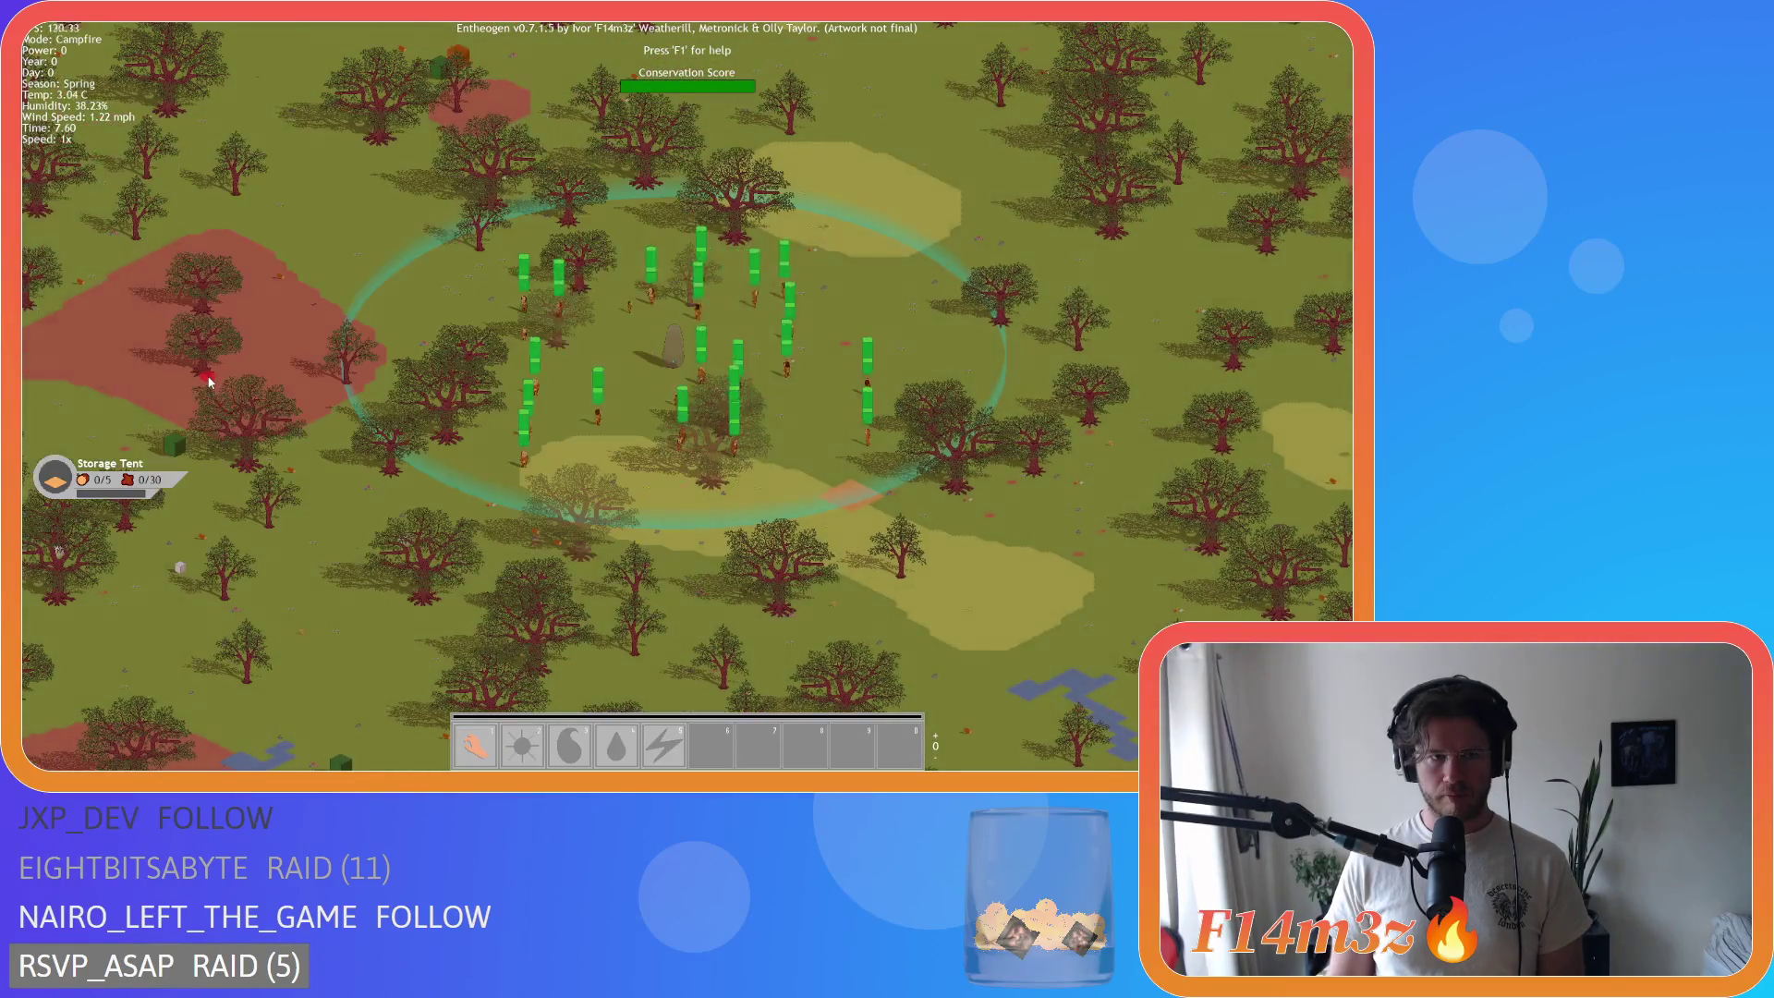
{"action": "left_click", "coordinate": [792, 505]}
{"action": "key", "text": "Tab"}
{"action": "scroll", "coordinate": [795, 509], "scroll_direction": "up", "scroll_amount": 2}
{"action": "left_click", "coordinate": [459, 303]}
{"action": "scroll", "coordinate": [869, 445], "scroll_direction": "up", "scroll_amount": 2}
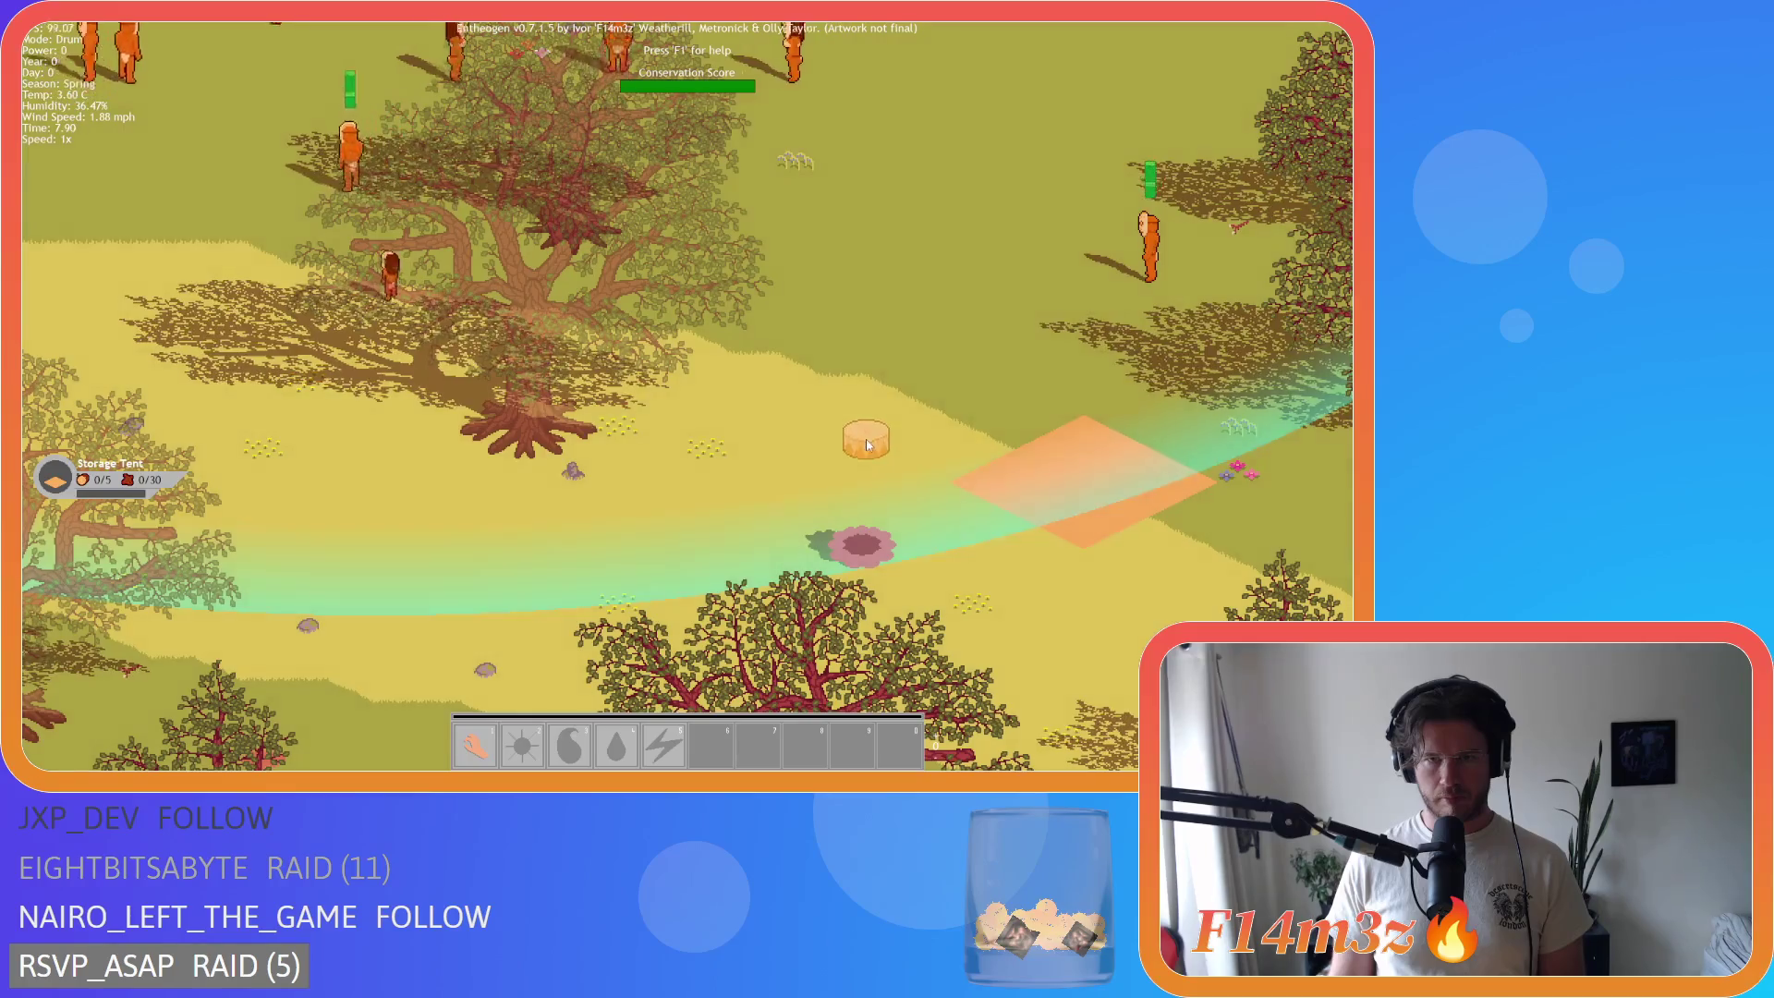
{"action": "left_click", "coordinate": [869, 446]}
Step: Place five sleeping tents around the camp
{"action": "key", "text": "Tab"}
{"action": "left_click", "coordinate": [461, 221]}
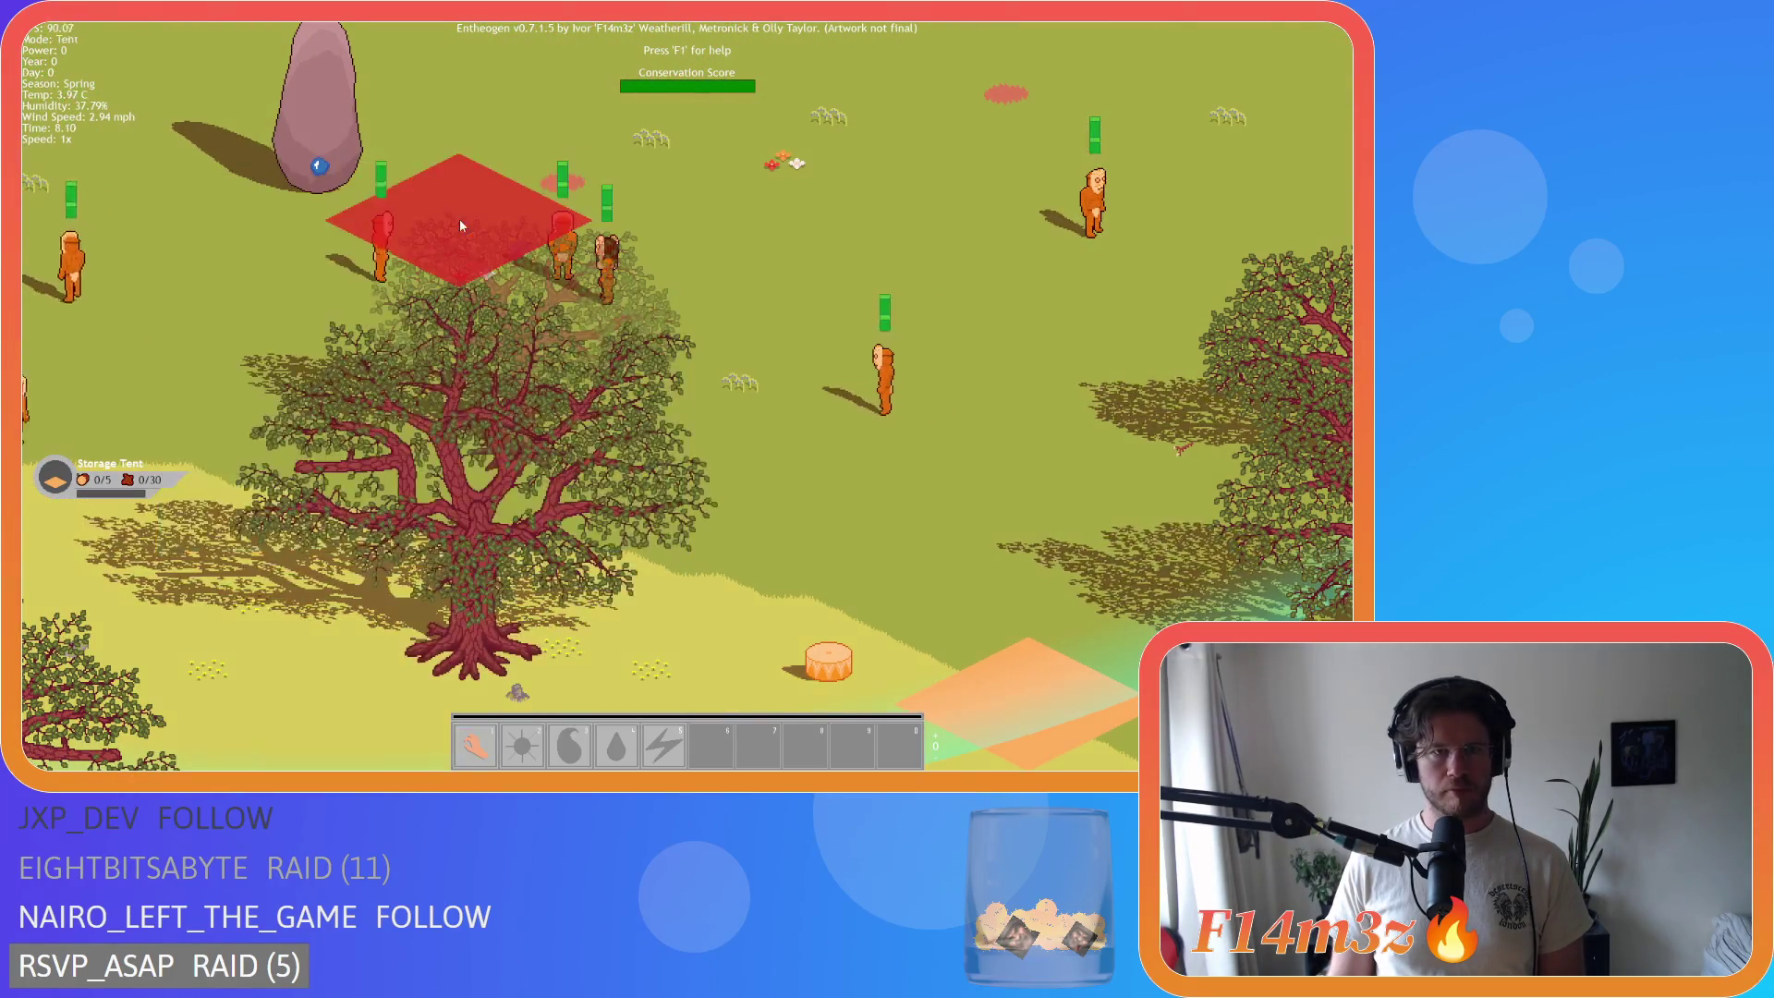
{"action": "scroll", "coordinate": [460, 226], "scroll_direction": "down", "scroll_amount": 3}
{"action": "left_click", "coordinate": [645, 363]}
{"action": "key", "text": "Tab"}
{"action": "left_click", "coordinate": [499, 208]}
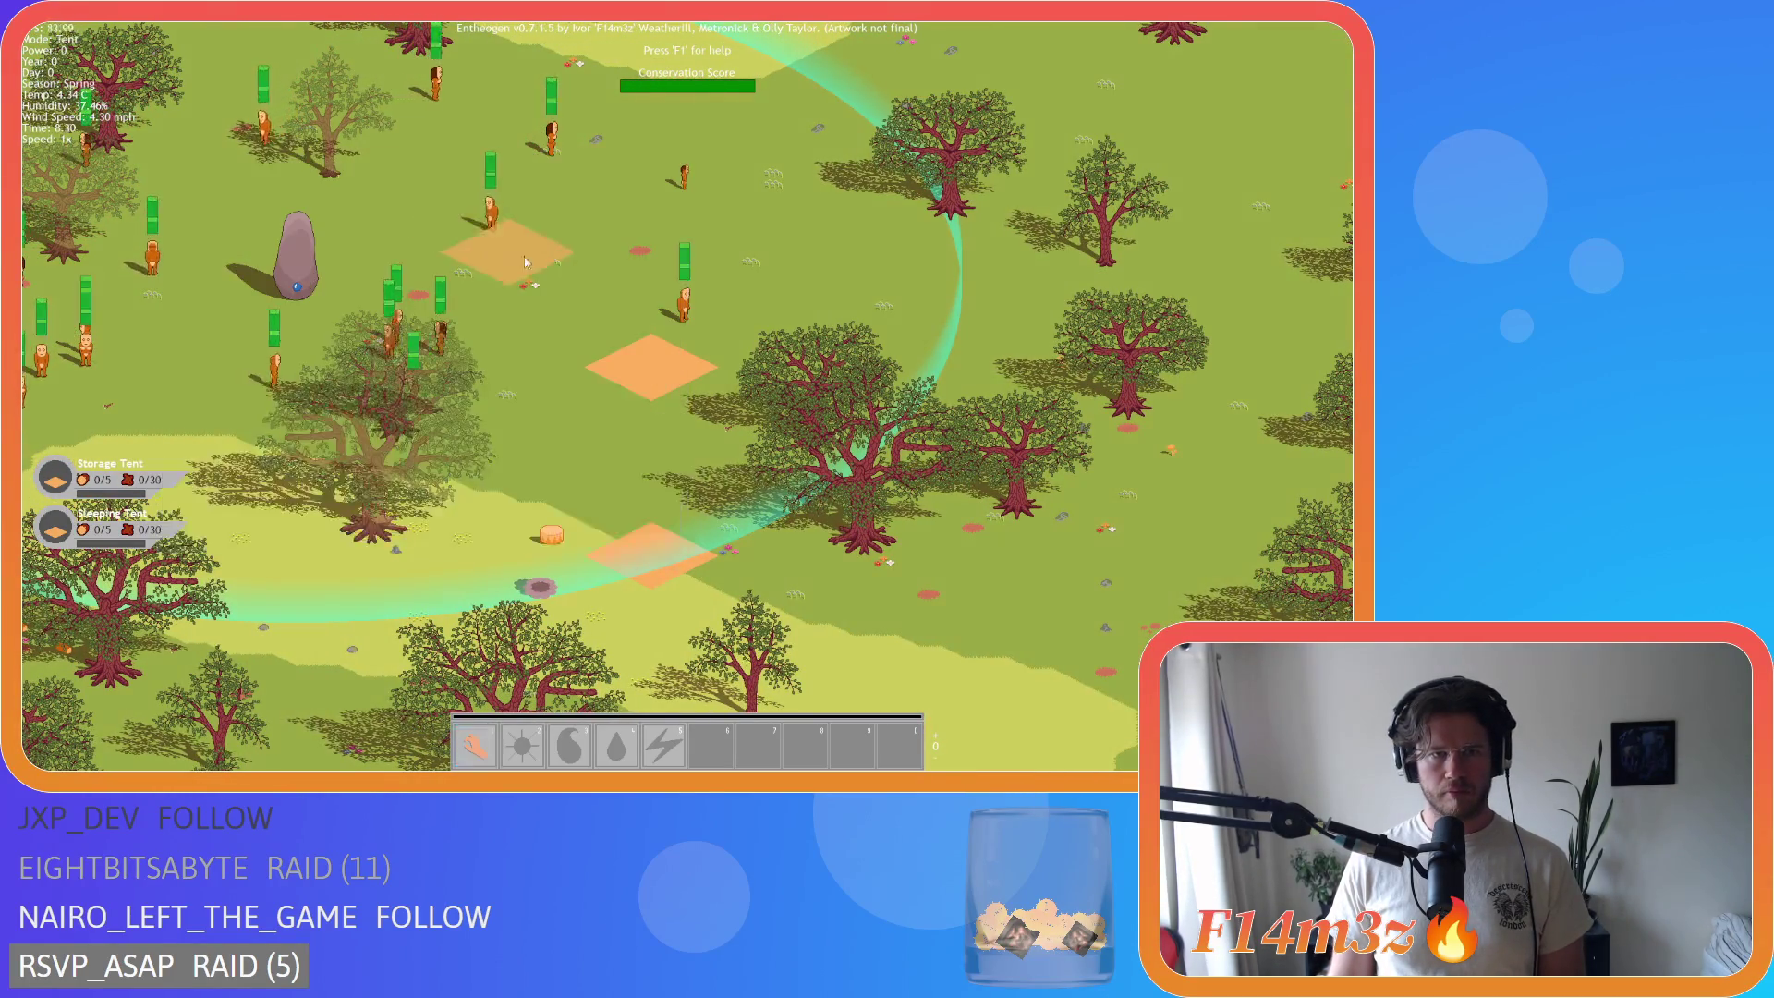
{"action": "left_click", "coordinate": [835, 344]}
{"action": "key", "text": "Tab"}
{"action": "left_click", "coordinate": [499, 211]}
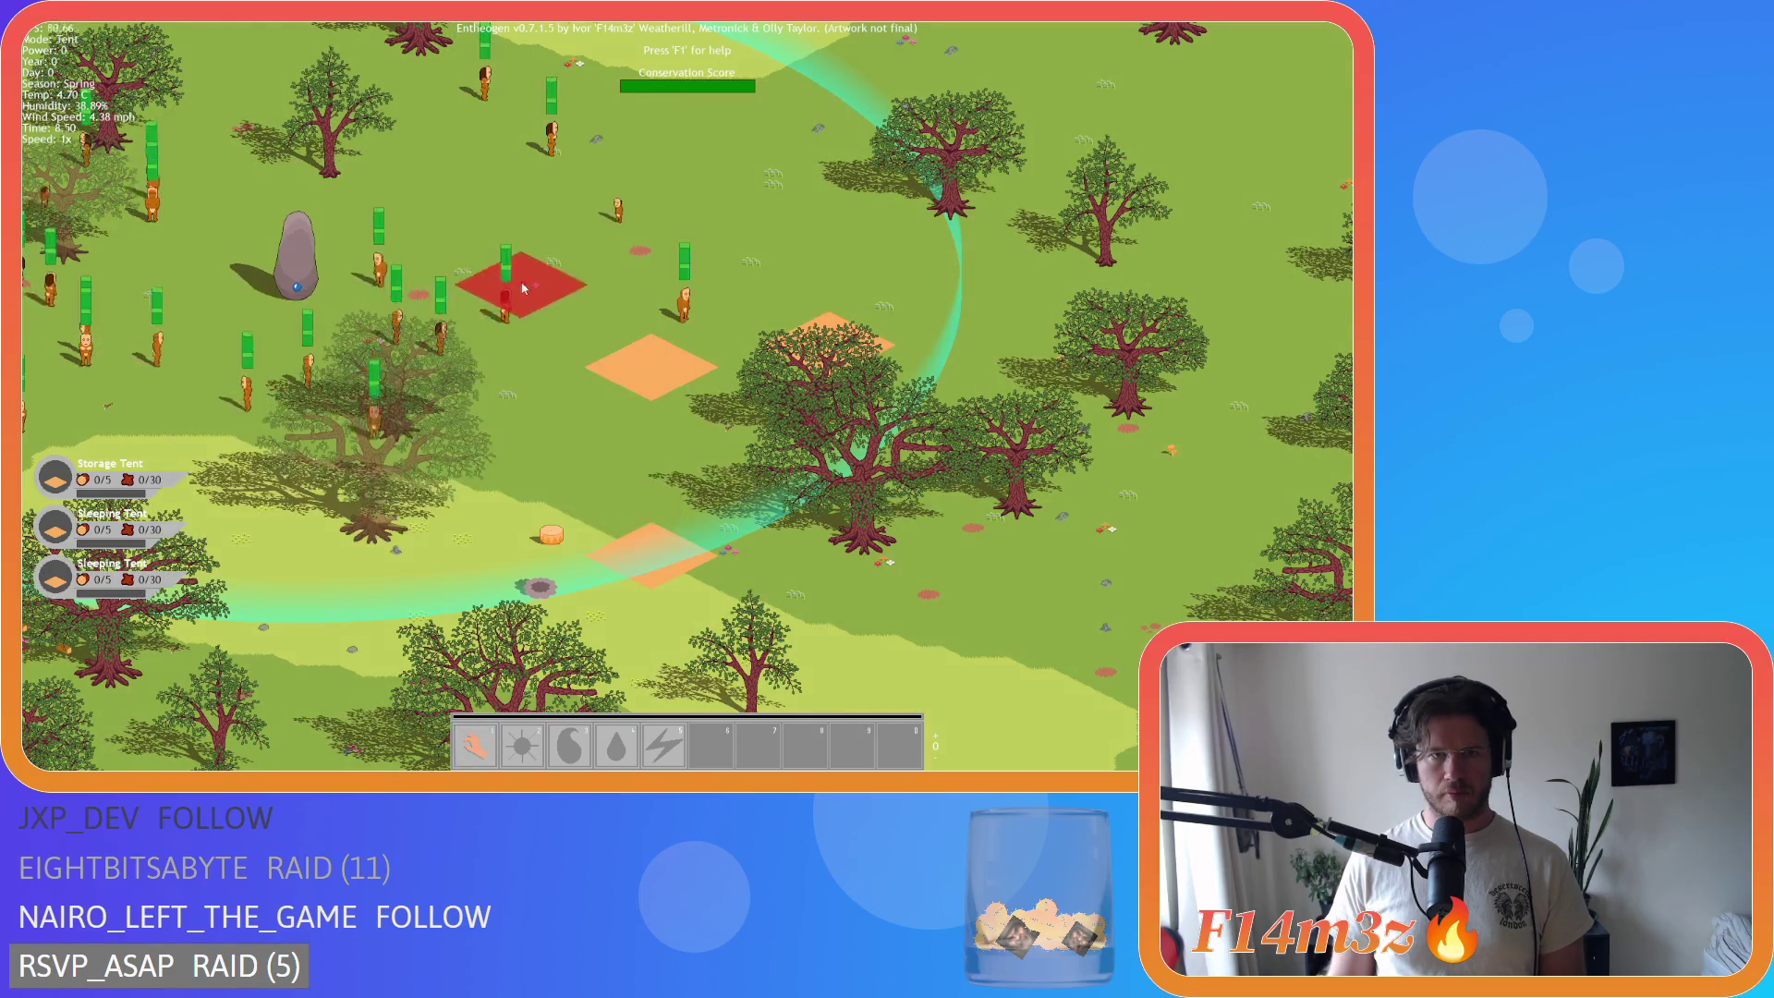
{"action": "left_click", "coordinate": [522, 291]}
{"action": "key", "text": "Tab"}
{"action": "left_click", "coordinate": [499, 211]}
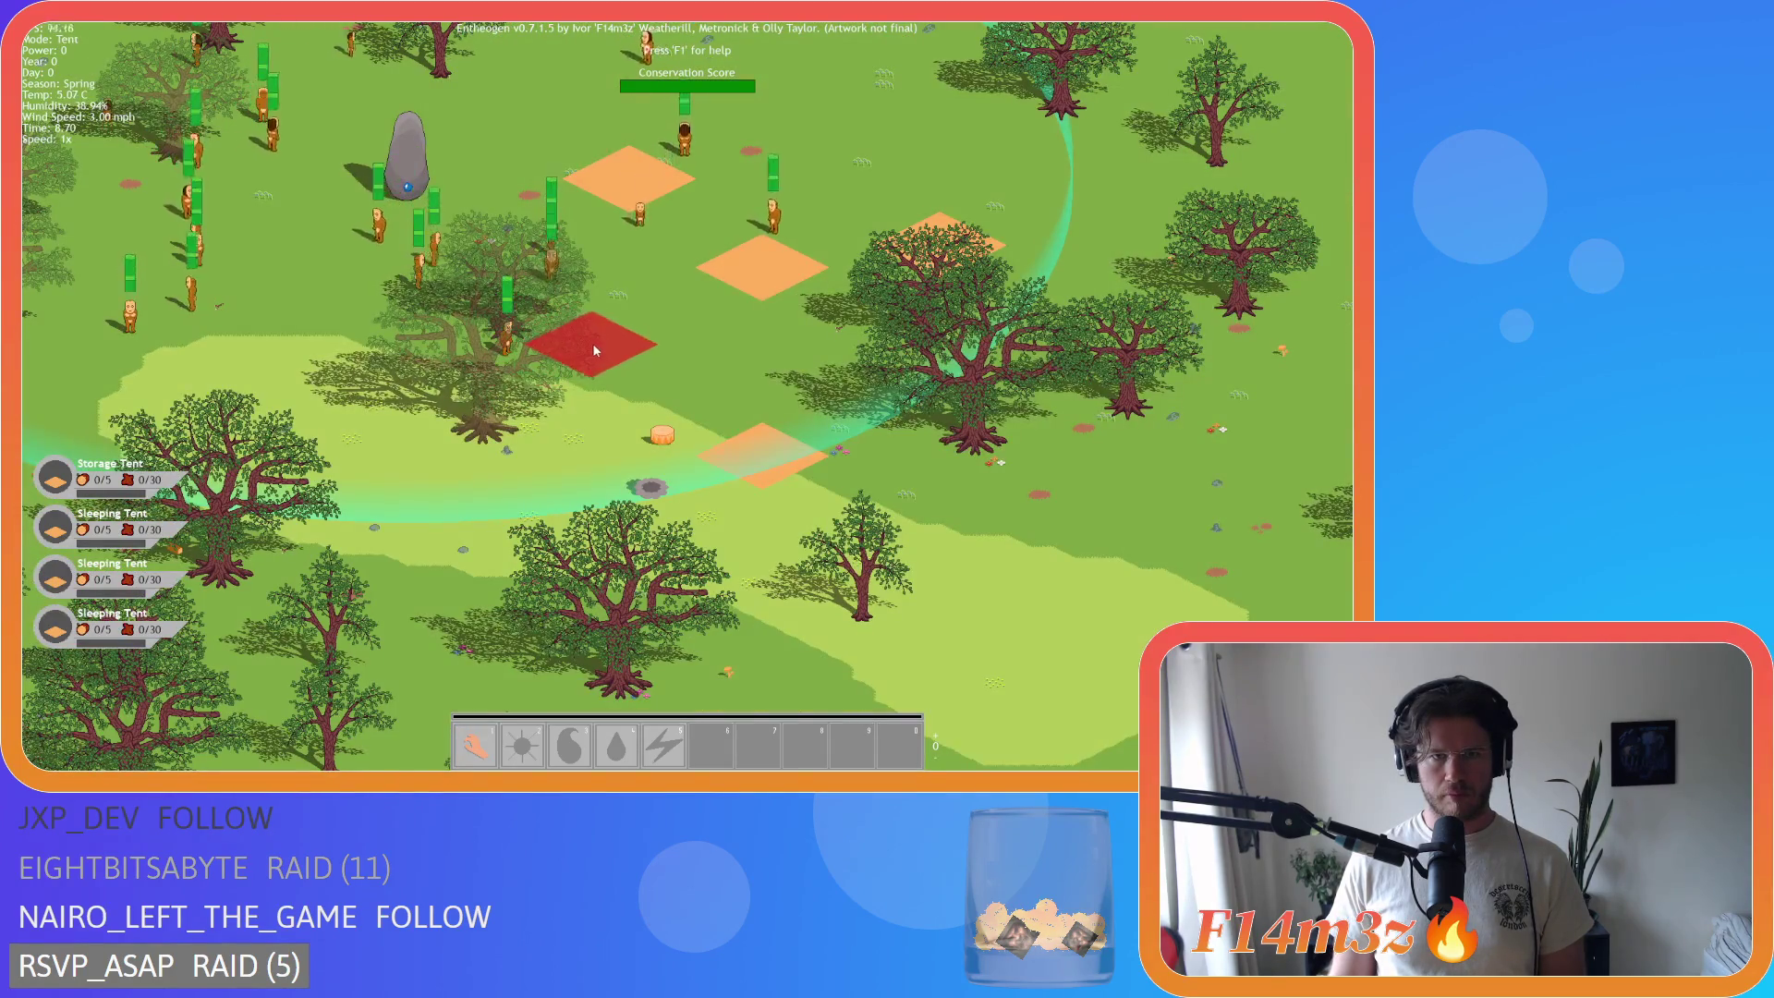
{"action": "left_click", "coordinate": [662, 360]}
{"action": "key", "text": "Tab"}
{"action": "left_click", "coordinate": [499, 211]}
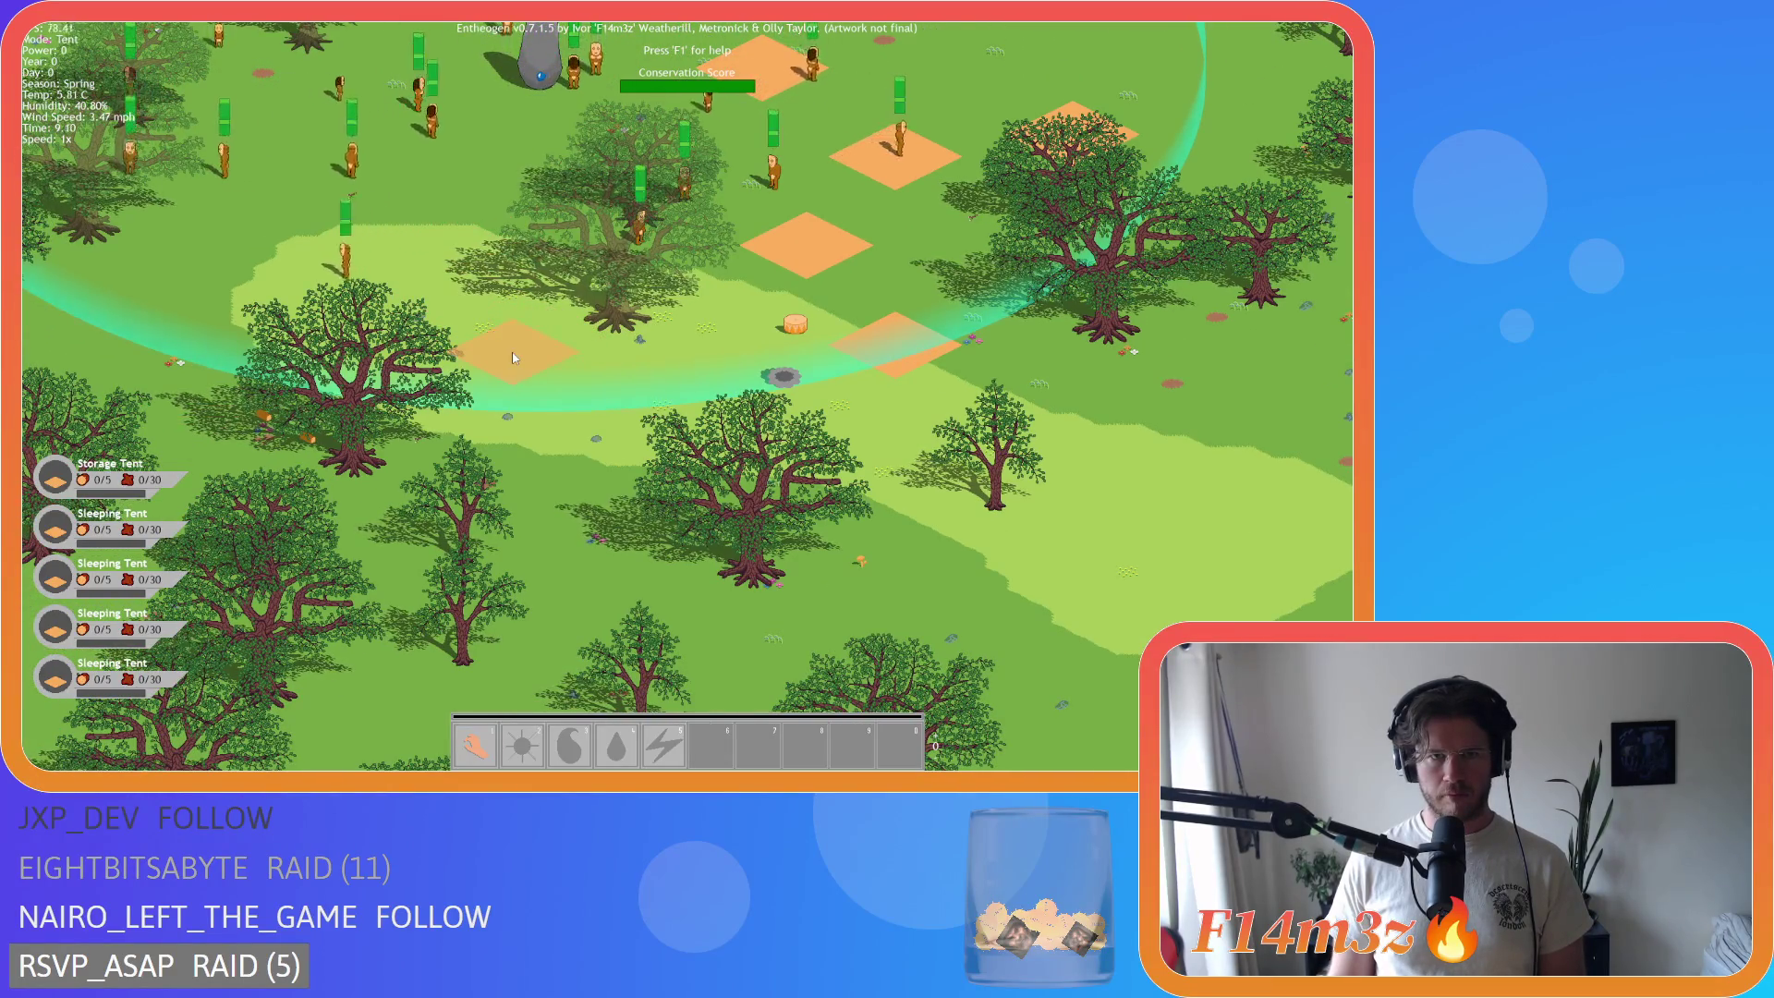
{"action": "left_click", "coordinate": [515, 359]}
Step: Place a creche on the ground and return to Hand mode
{"action": "key", "text": "Tab"}
{"action": "left_click", "coordinate": [190, 296]}
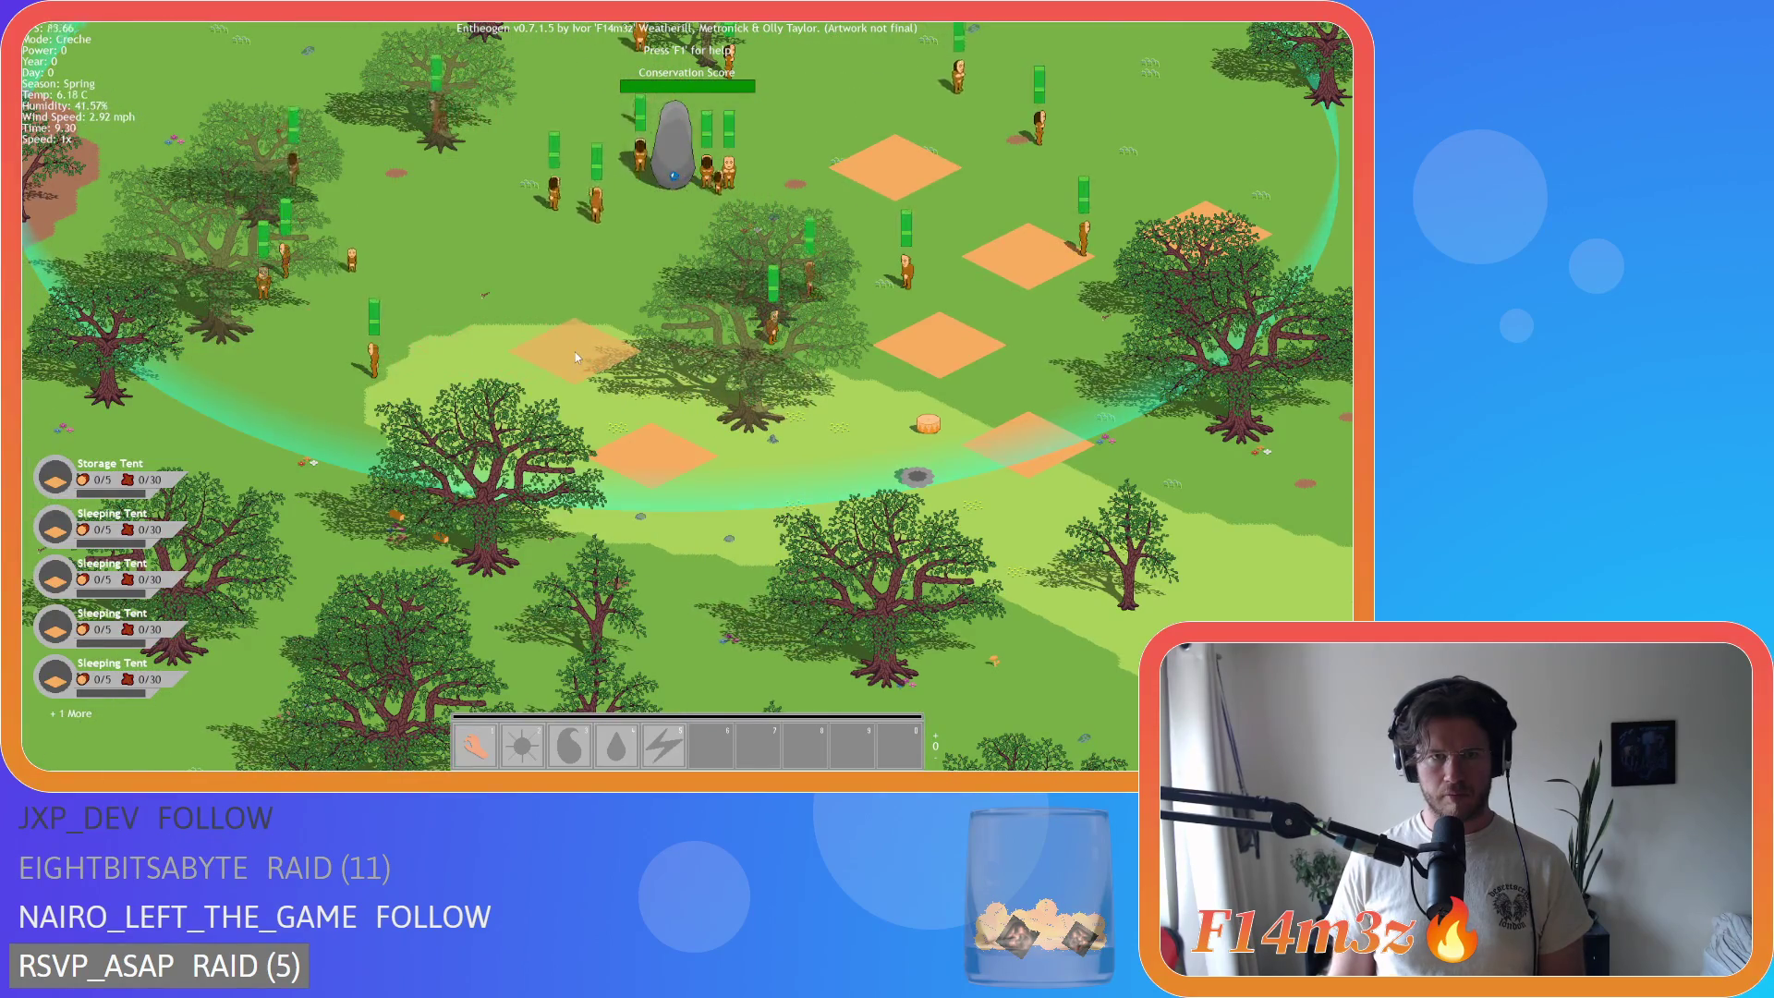
{"action": "left_click", "coordinate": [575, 352]}
{"action": "key", "text": "Tab"}
{"action": "key", "text": "Tab"}
Step: Touch a villager with the hand and mark a tree for chopping
{"action": "left_click", "coordinate": [913, 549]}
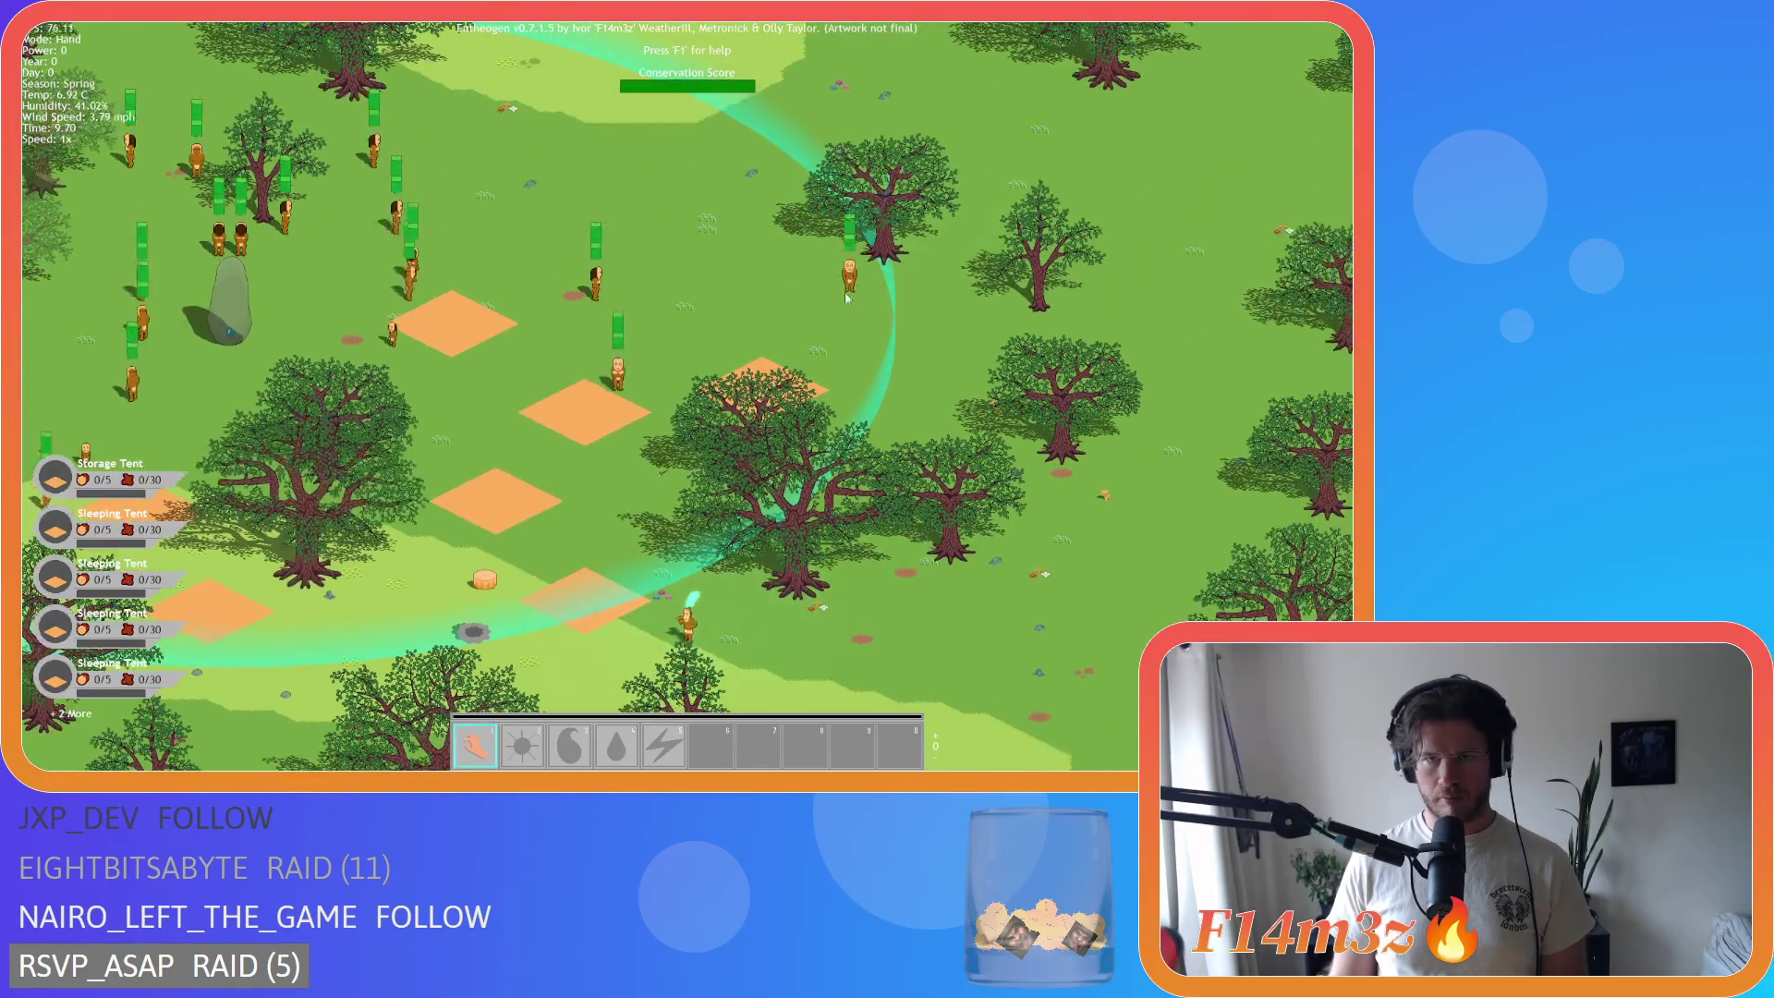
{"action": "key", "text": "a"}
{"action": "key", "text": "s"}
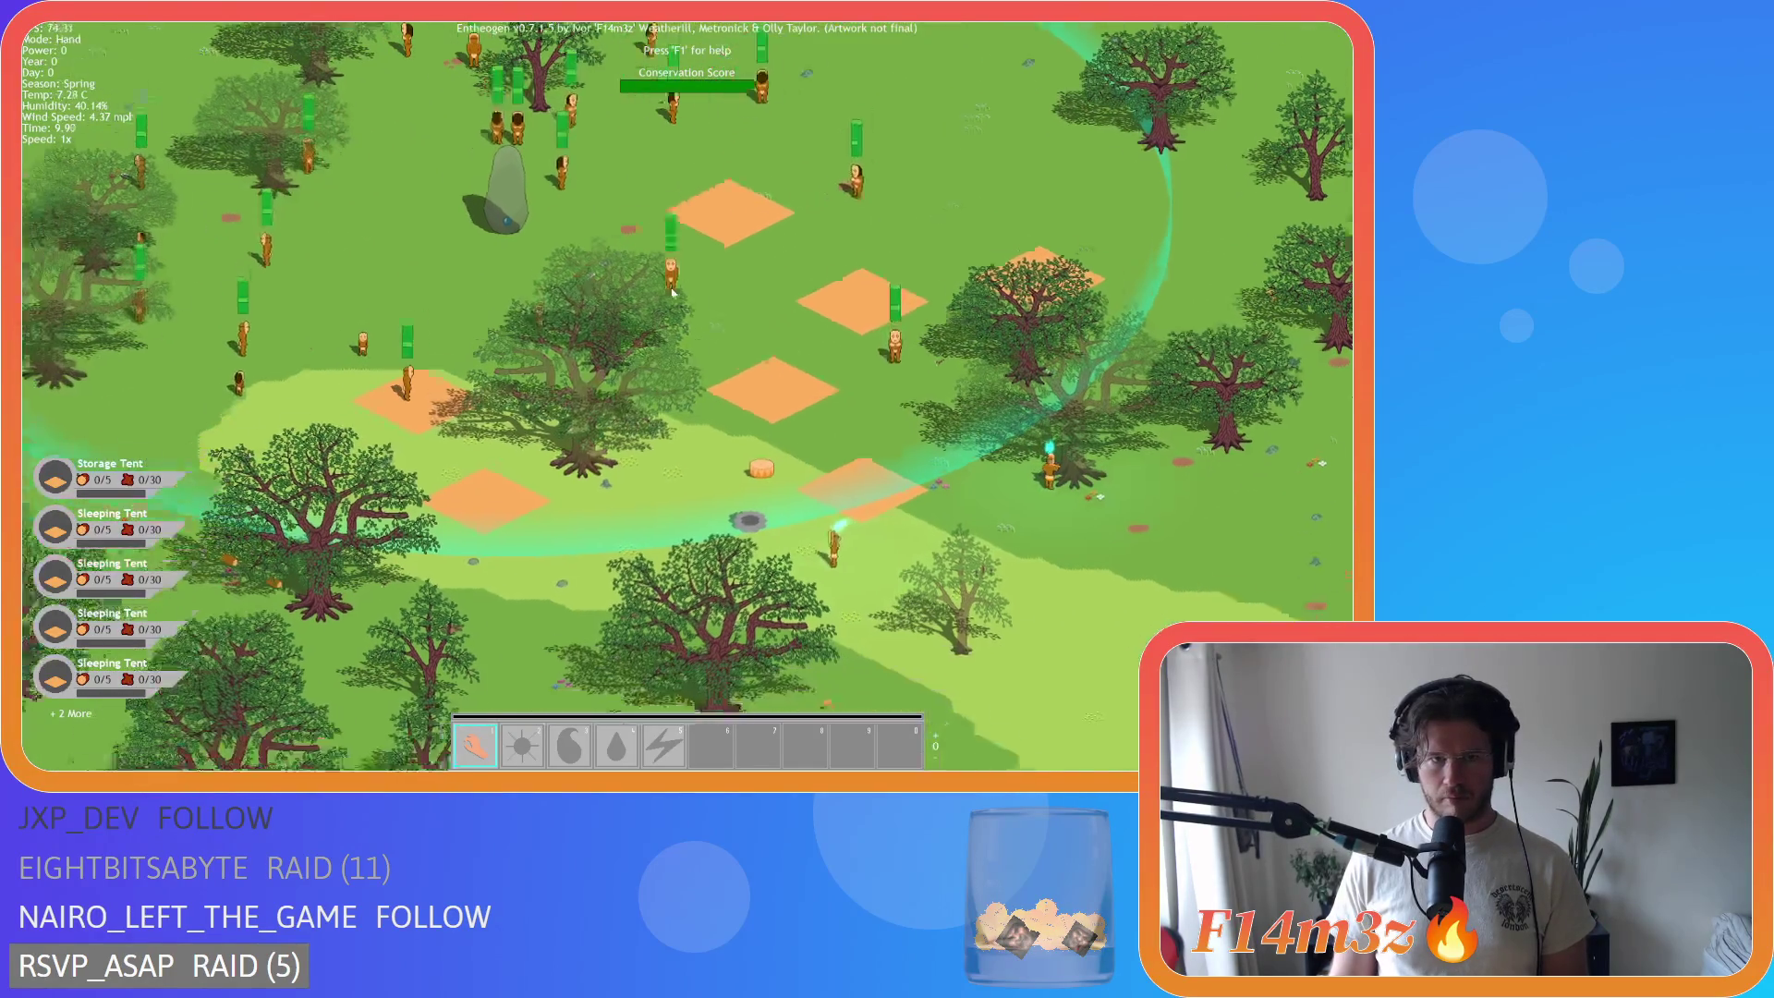
{"action": "key", "text": "s"}
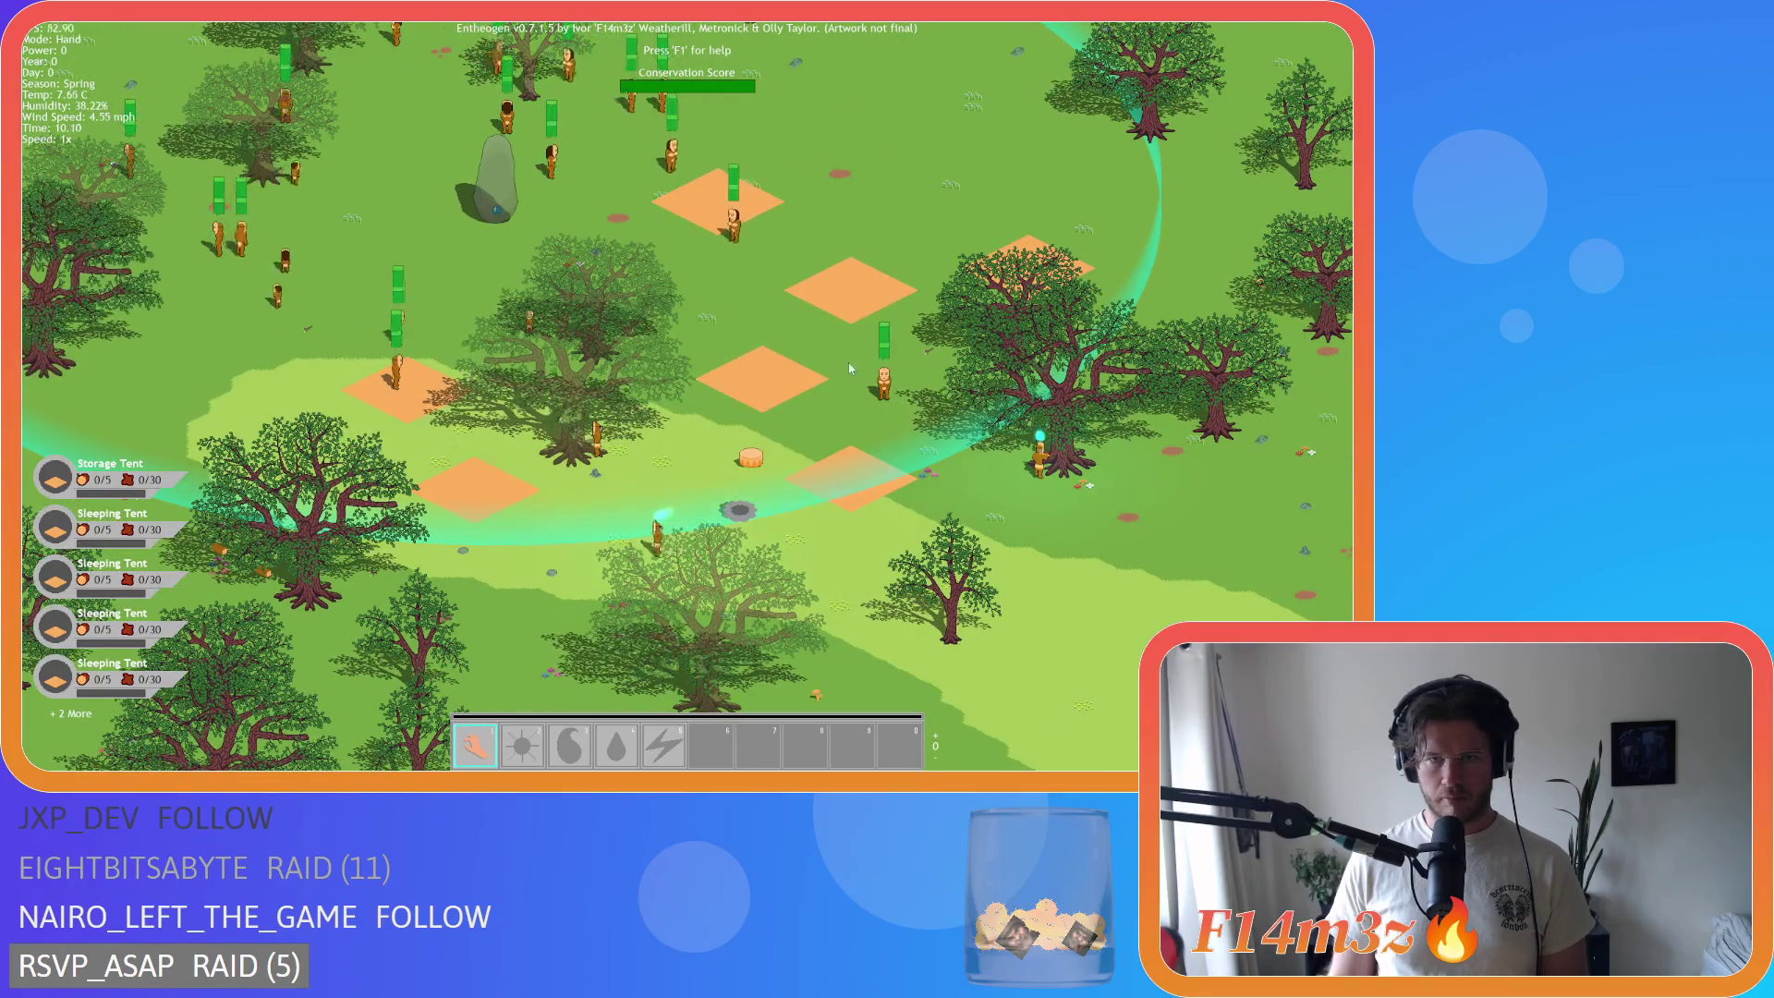
{"action": "left_click", "coordinate": [731, 485]}
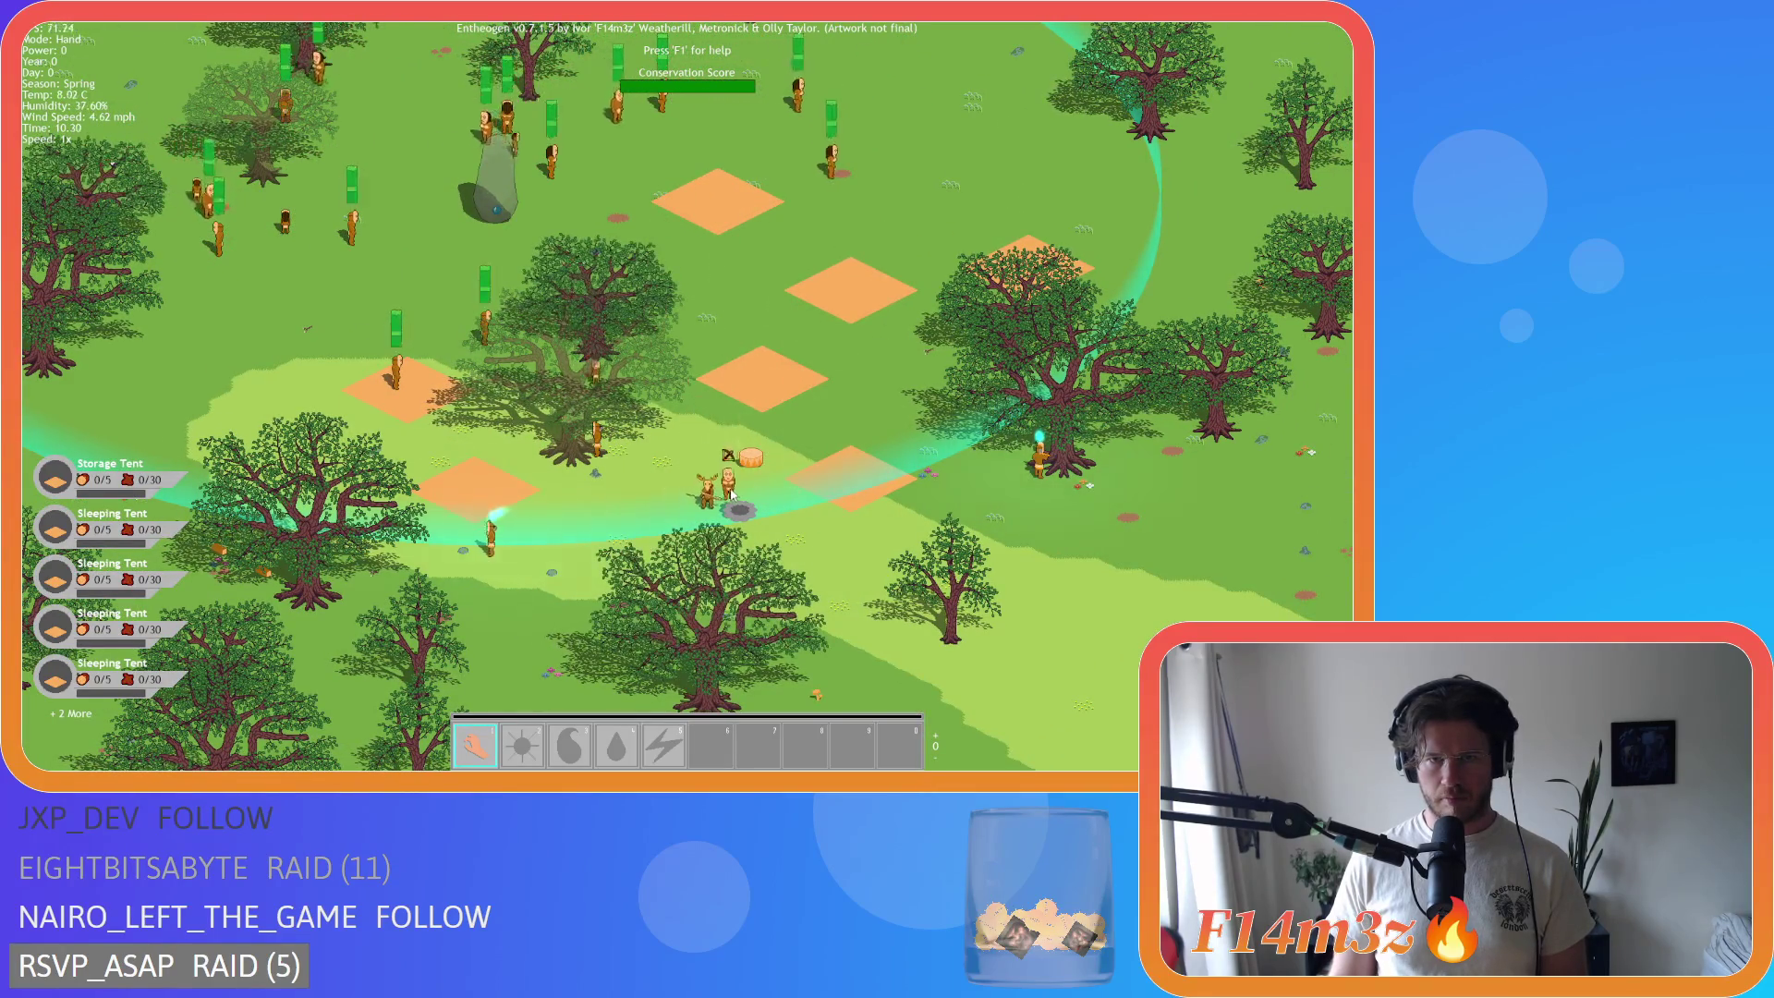
Step: Pan around the camp and open the Tribe overview from a villager
{"action": "key", "text": "w"}
{"action": "key", "text": "d"}
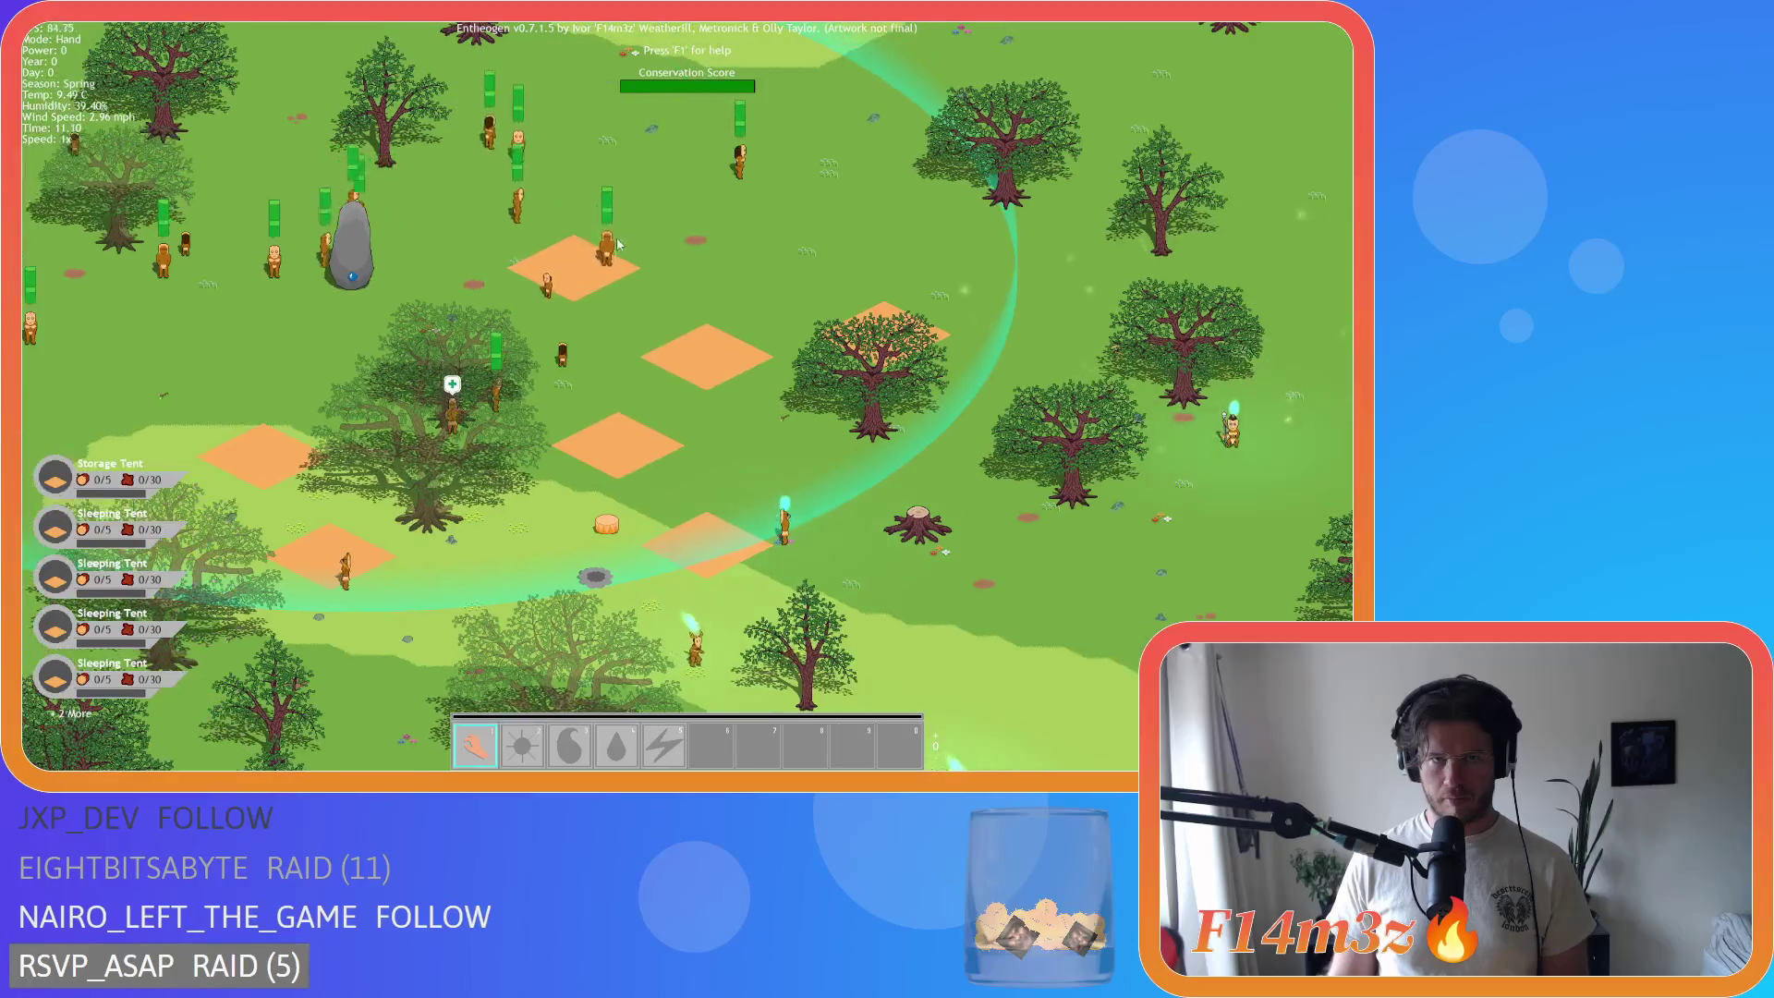
{"action": "key", "text": "s"}
{"action": "key", "text": "d"}
{"action": "key", "text": "w"}
{"action": "key", "text": "a"}
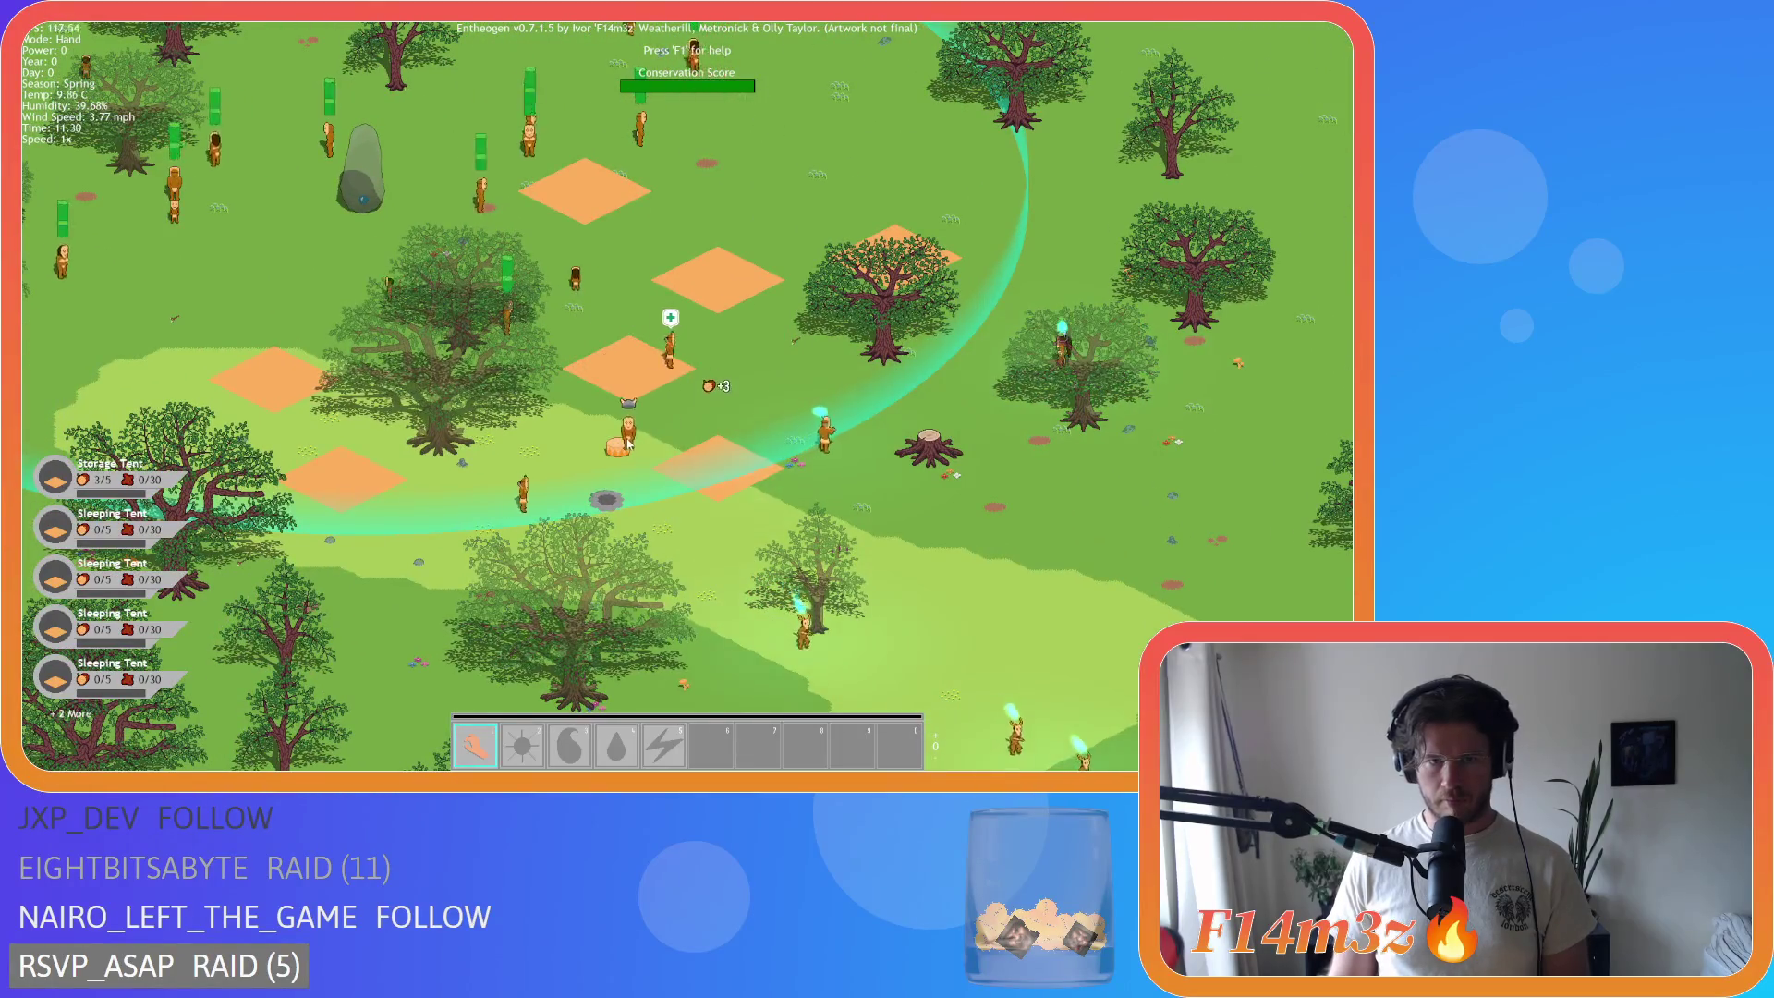
{"action": "left_click", "coordinate": [589, 481]}
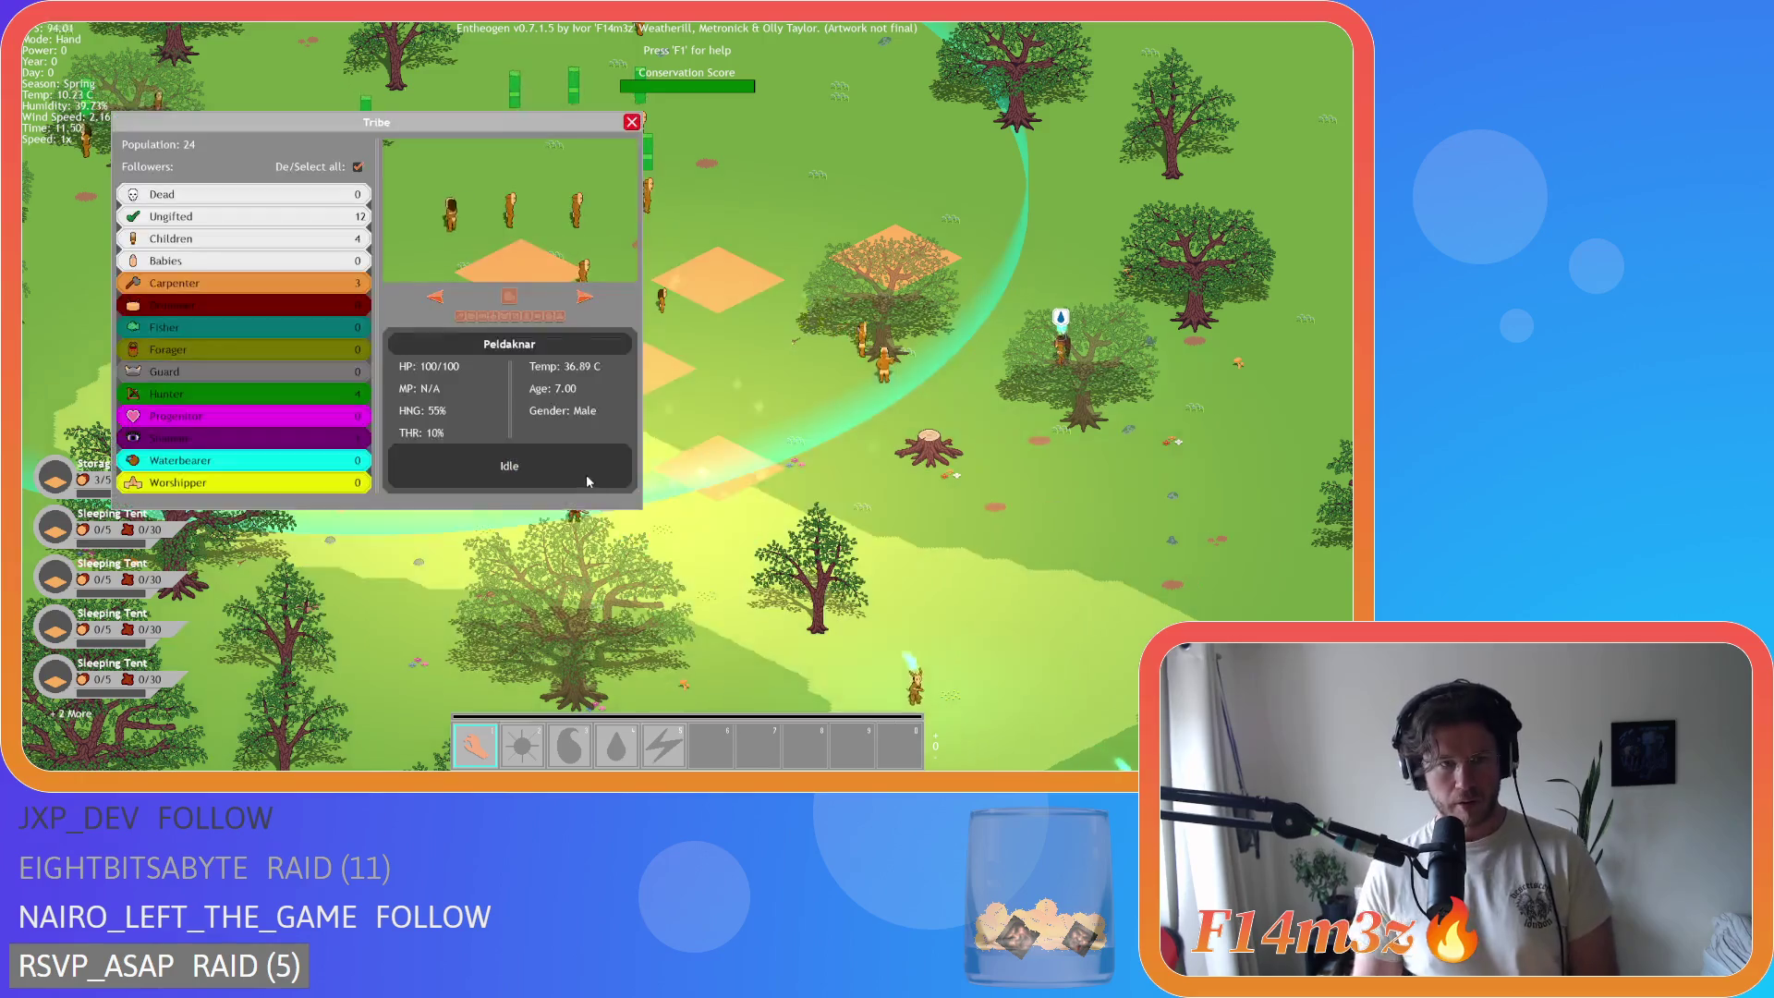
Step: Close the Tribe panel and pan around the camp past the standing stone
{"action": "key", "text": "Escape"}
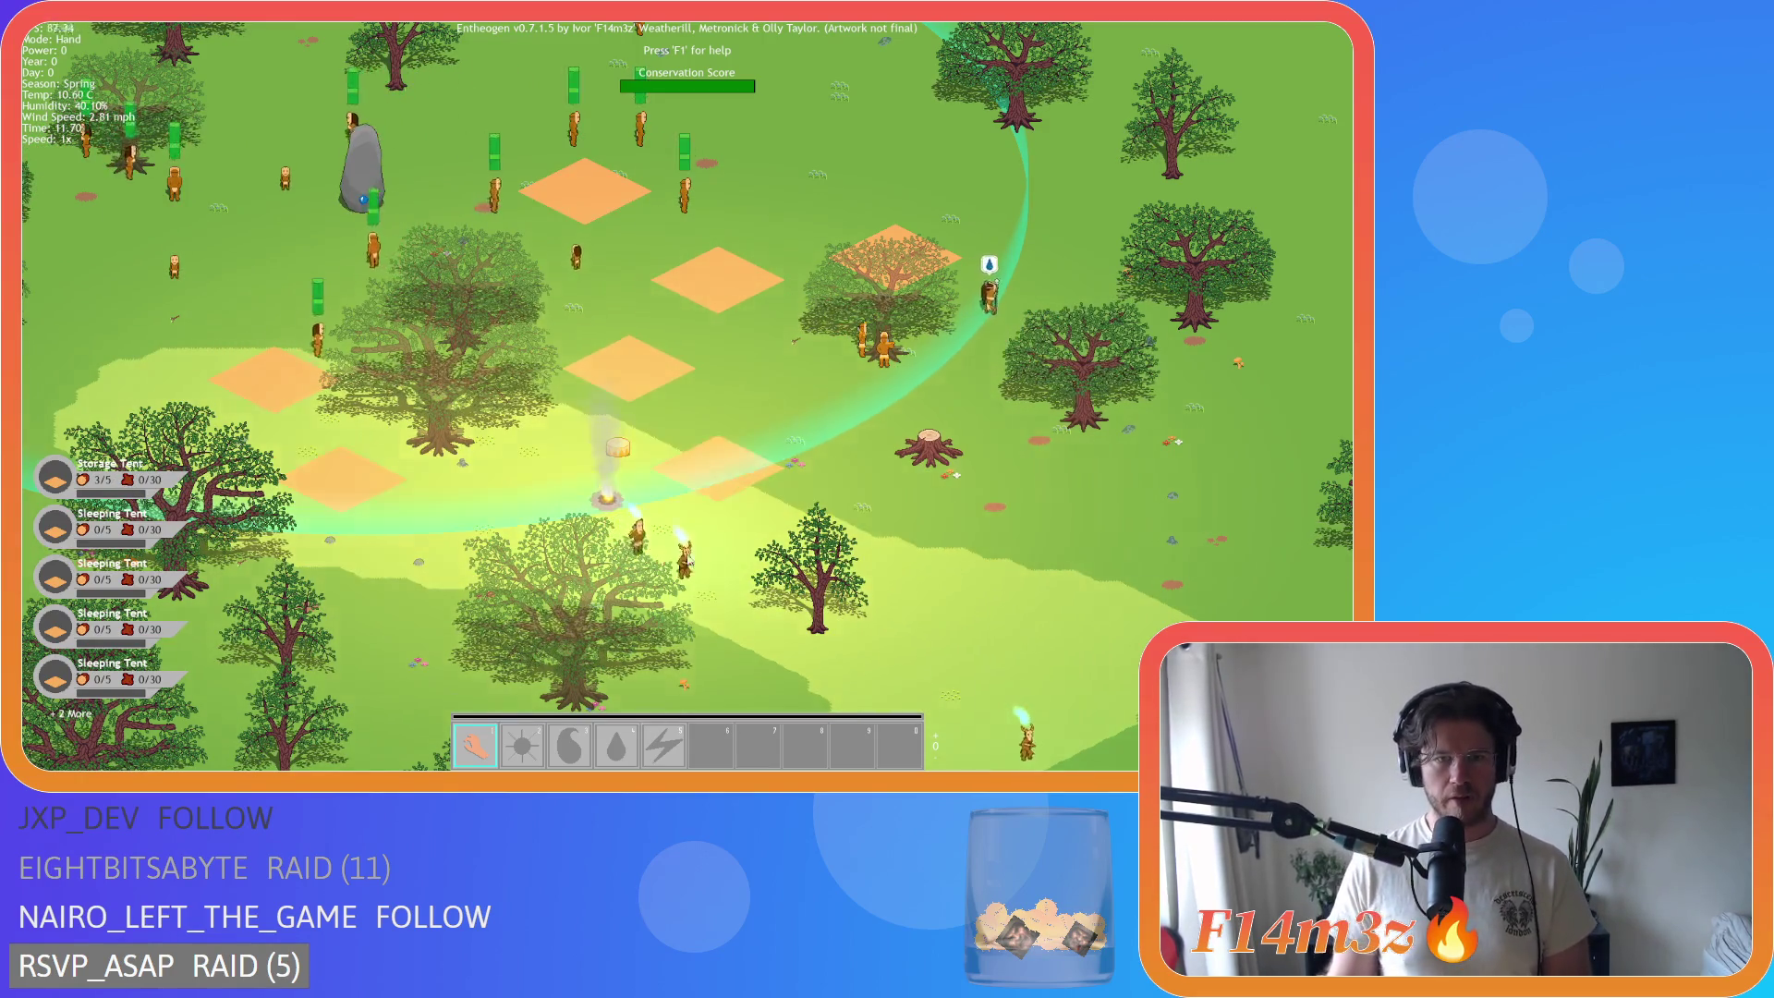
{"action": "key", "text": "w"}
{"action": "key", "text": "a"}
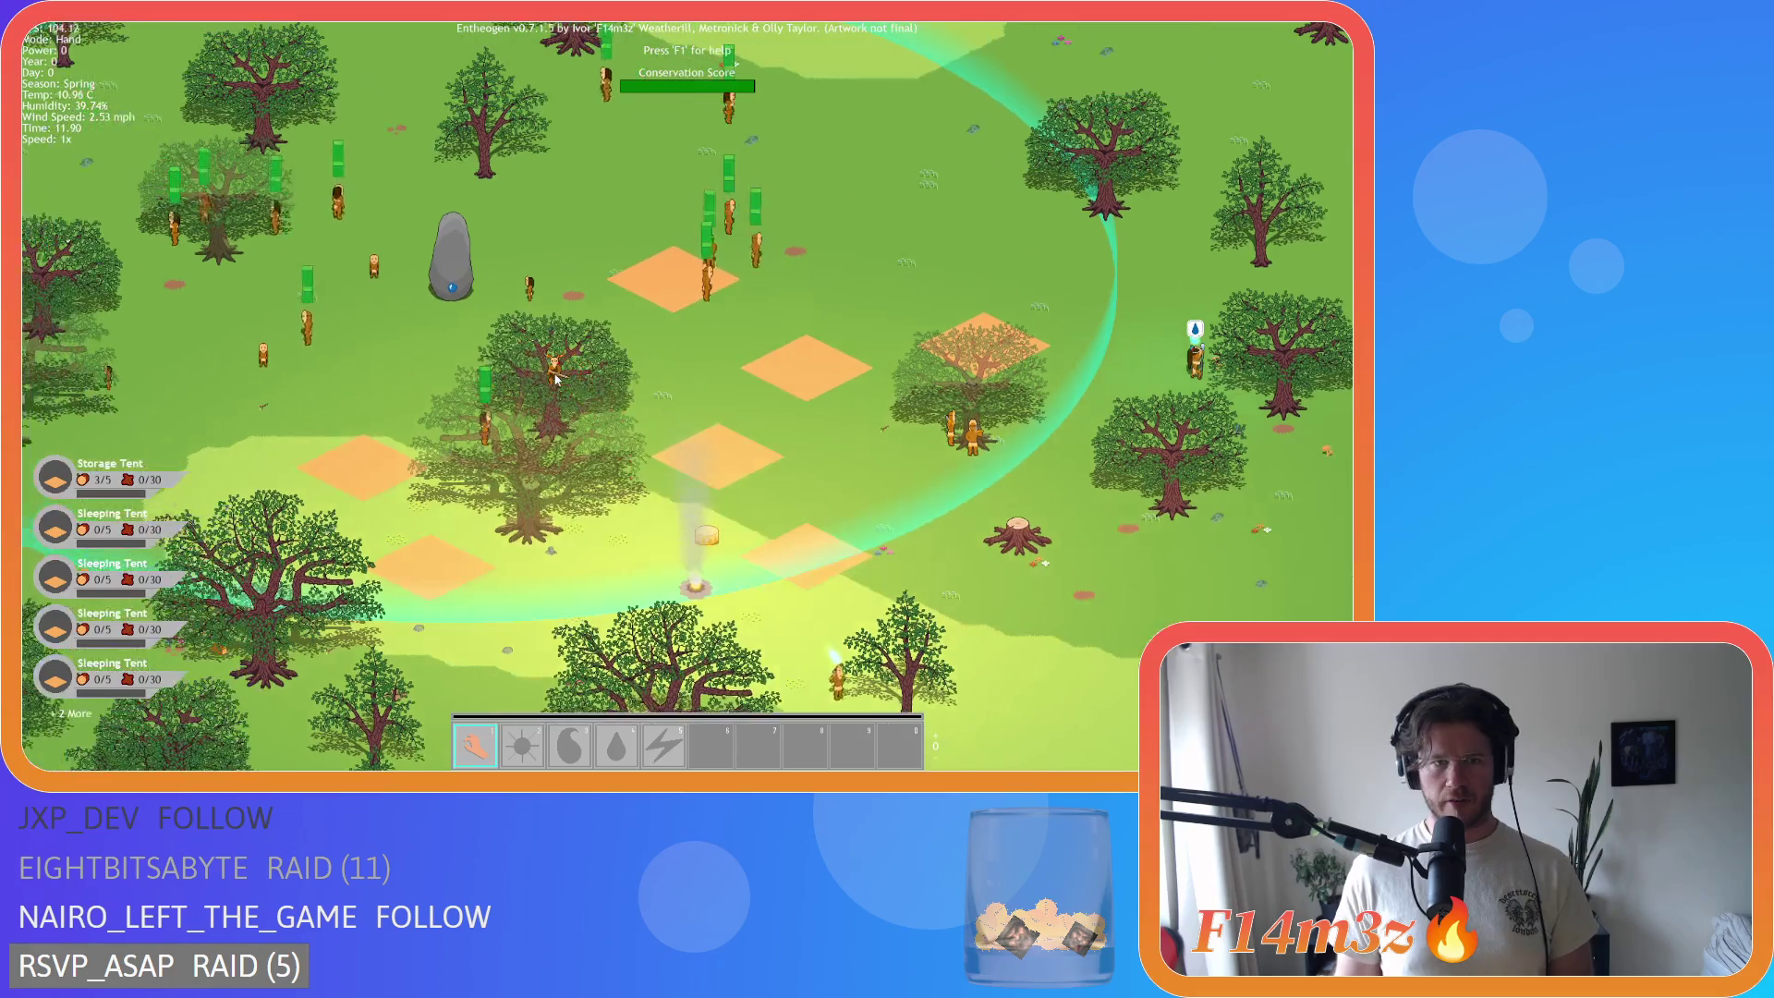
{"action": "key", "text": "s"}
{"action": "key", "text": "w"}
{"action": "key", "text": "a"}
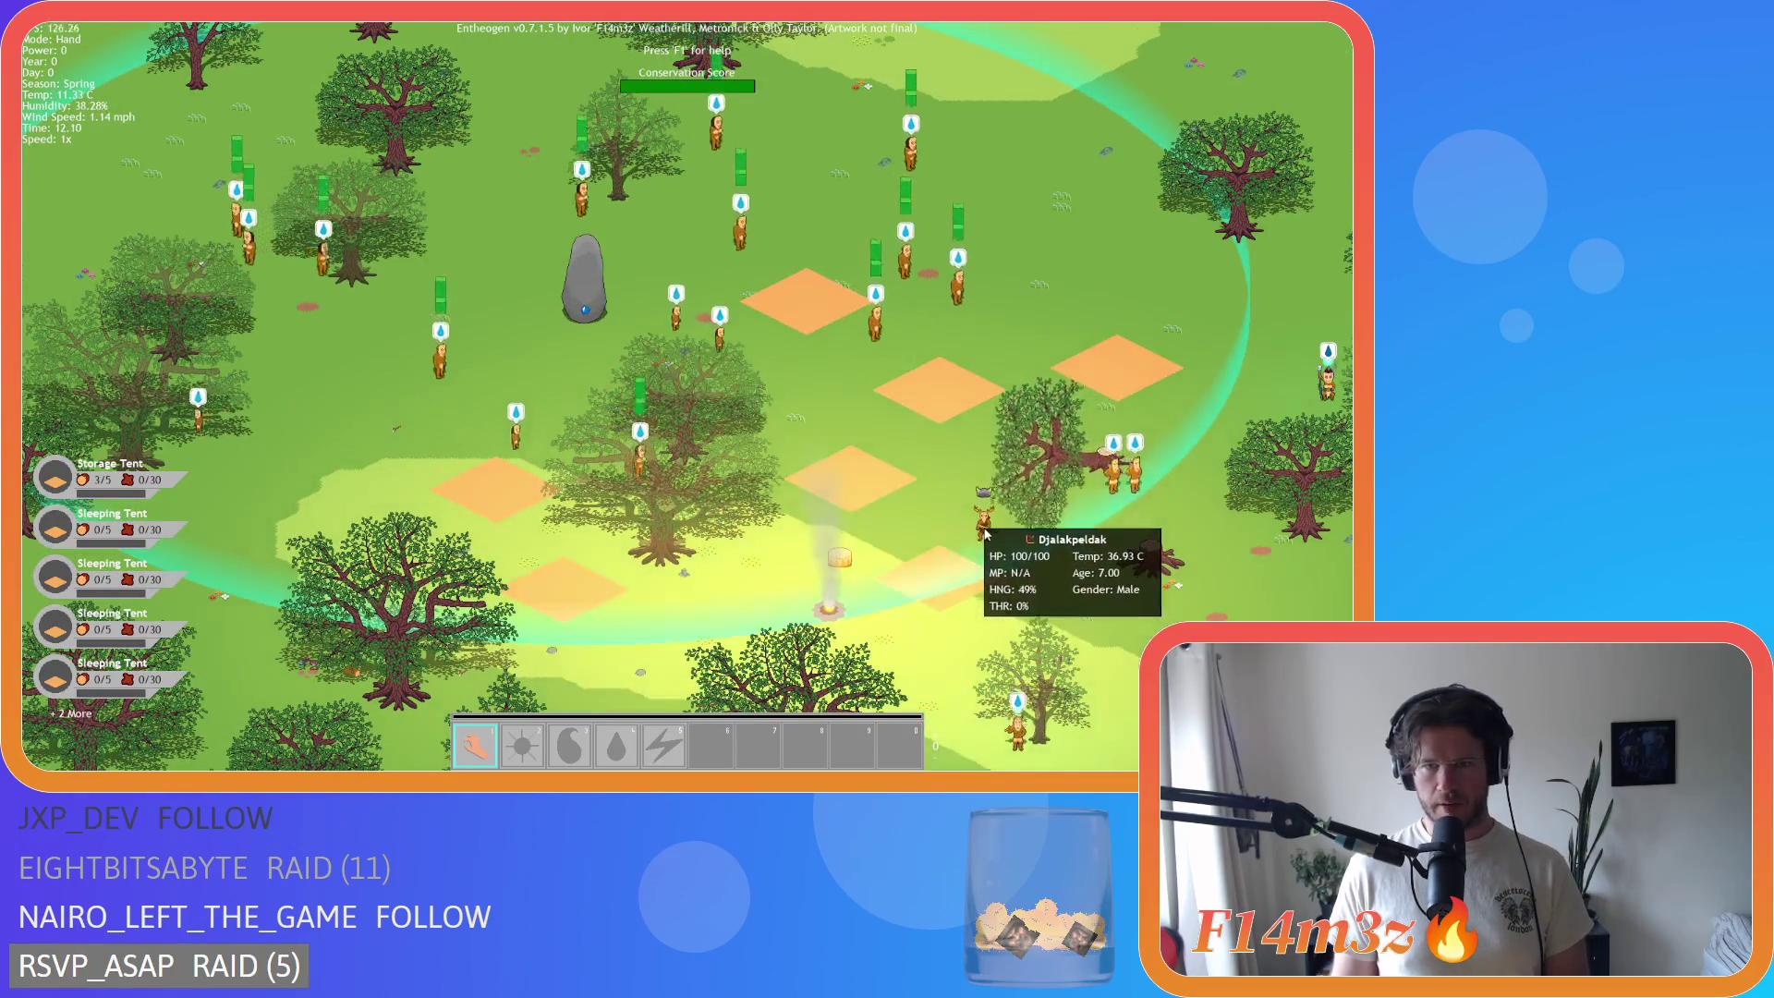
{"action": "key", "text": "d"}
{"action": "key", "text": "s"}
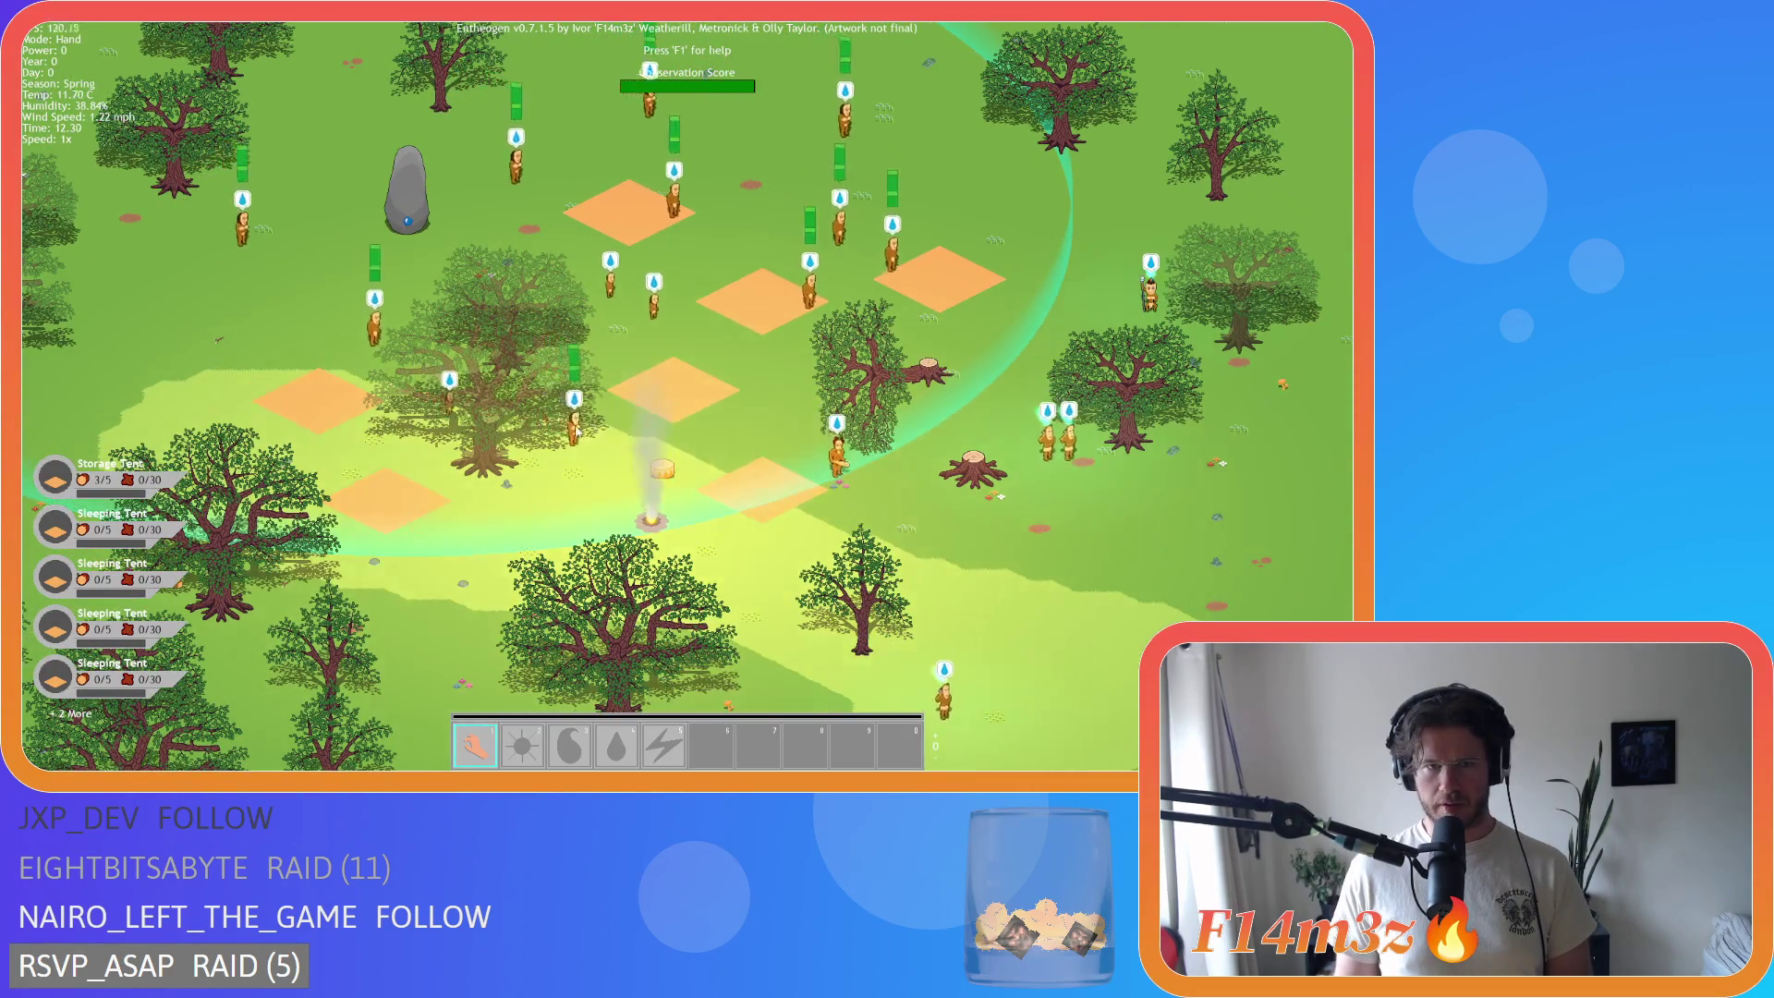
{"action": "key", "text": "d"}
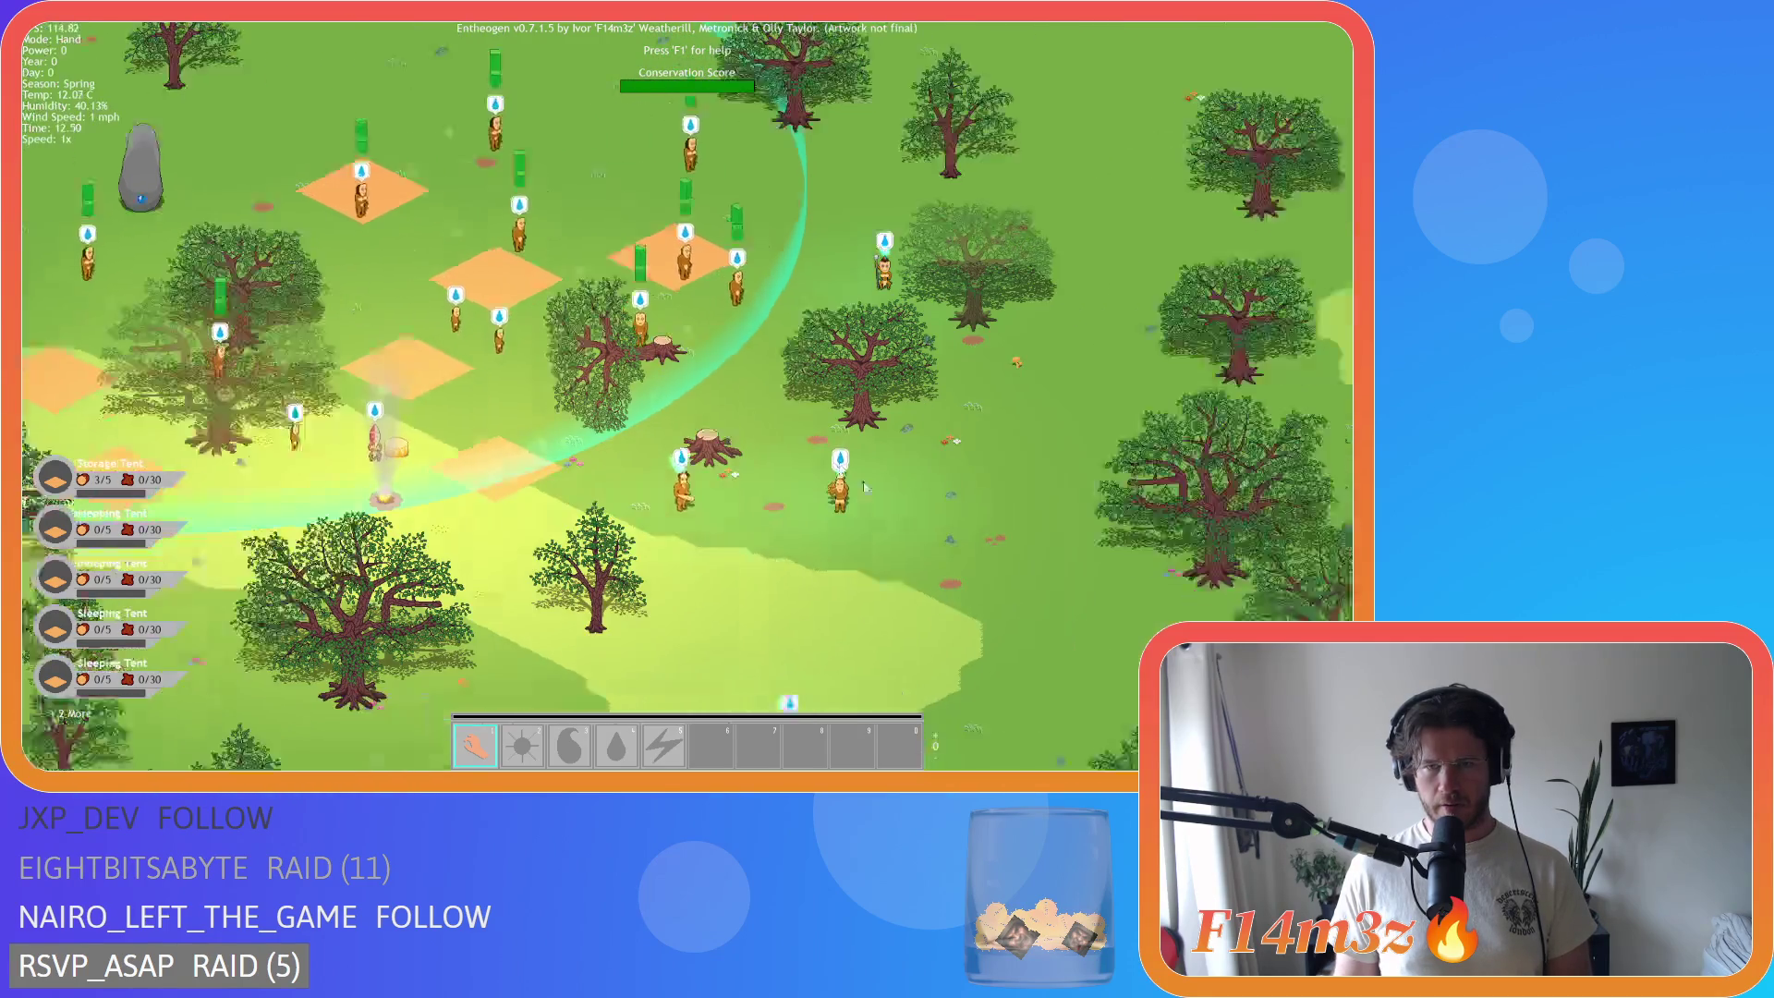
{"action": "key", "text": "s"}
{"action": "key", "text": "a"}
{"action": "key", "text": "w"}
{"action": "key", "text": "d"}
{"action": "key", "text": "s"}
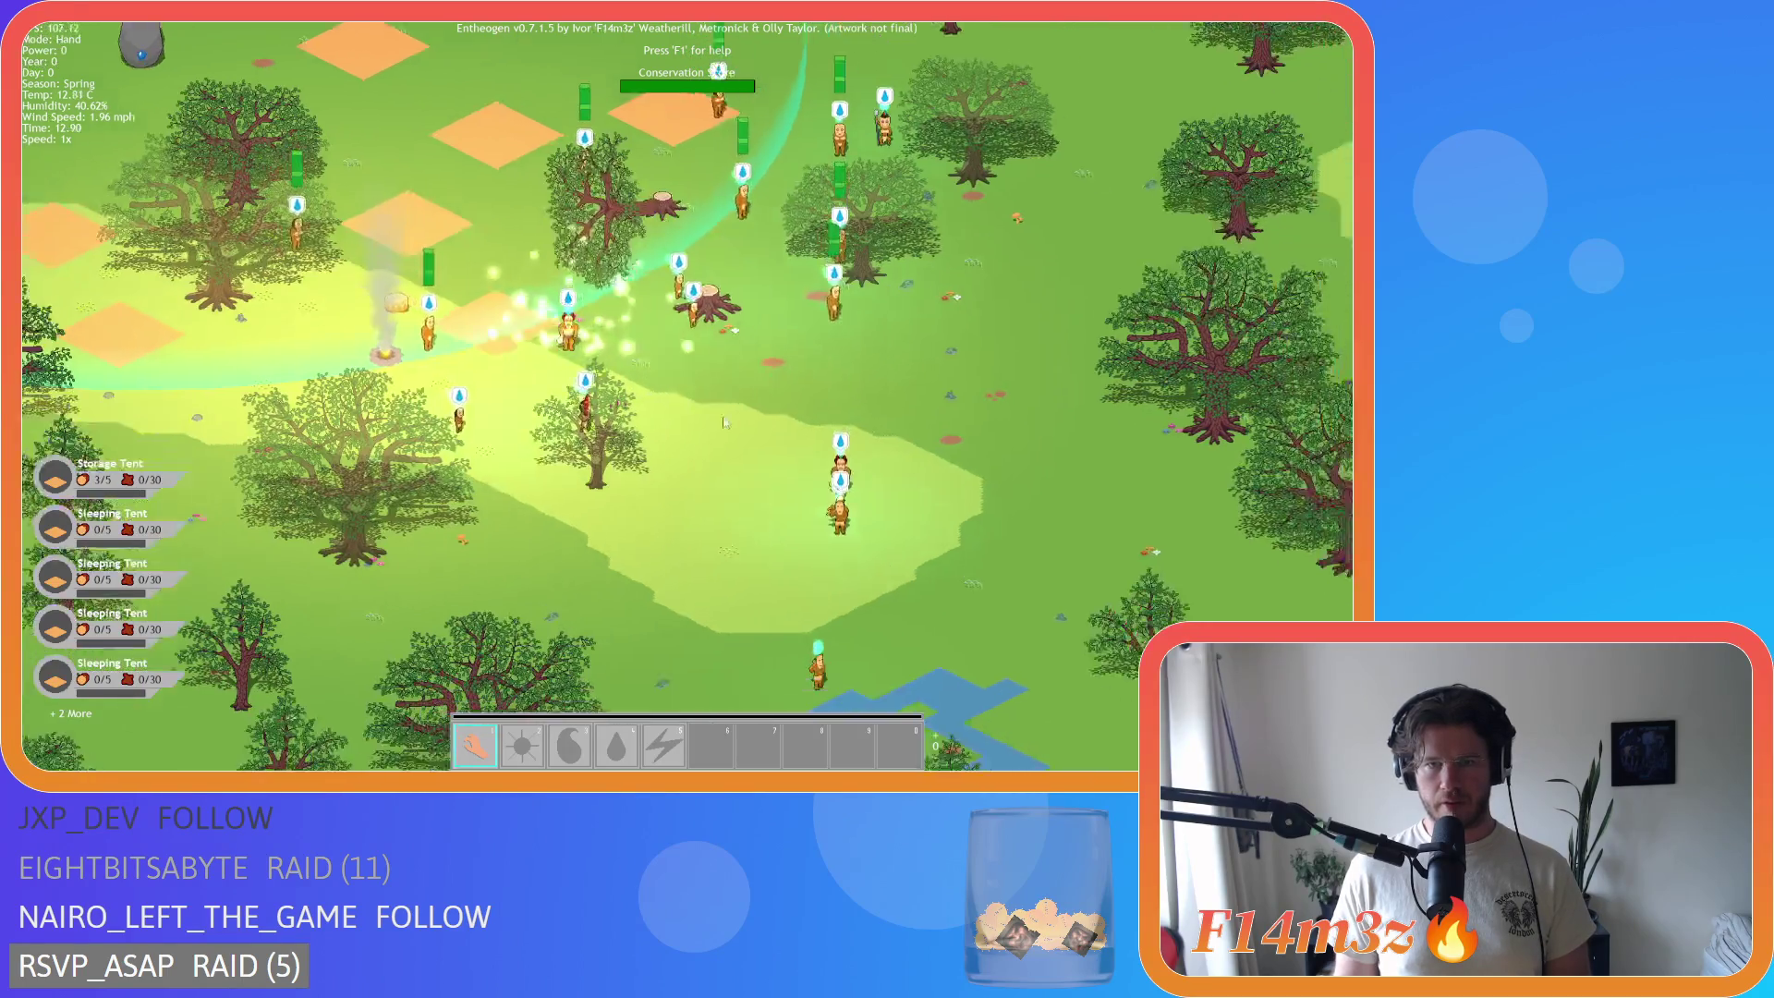
Step: Follow the followers, zoom out and back in, and centre the view on the campfire
{"action": "key", "text": "s"}
{"action": "key", "text": "d"}
{"action": "key", "text": "w"}
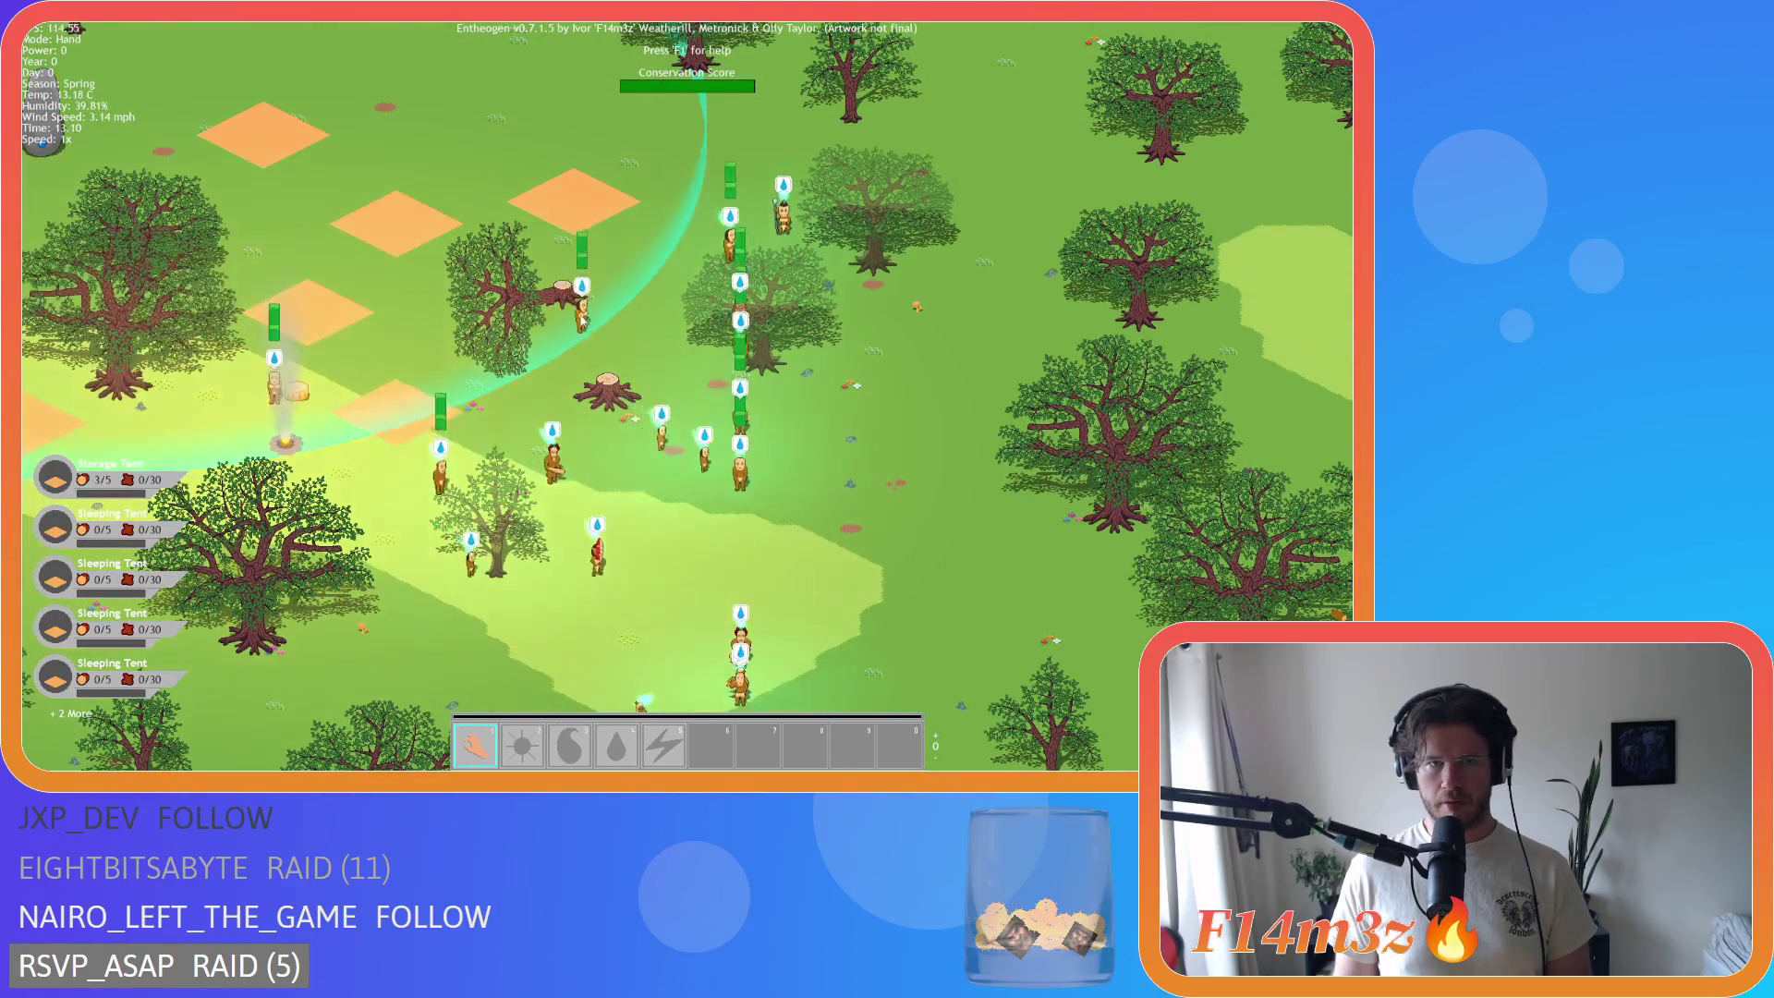
{"action": "key", "text": "s"}
{"action": "key", "text": "a"}
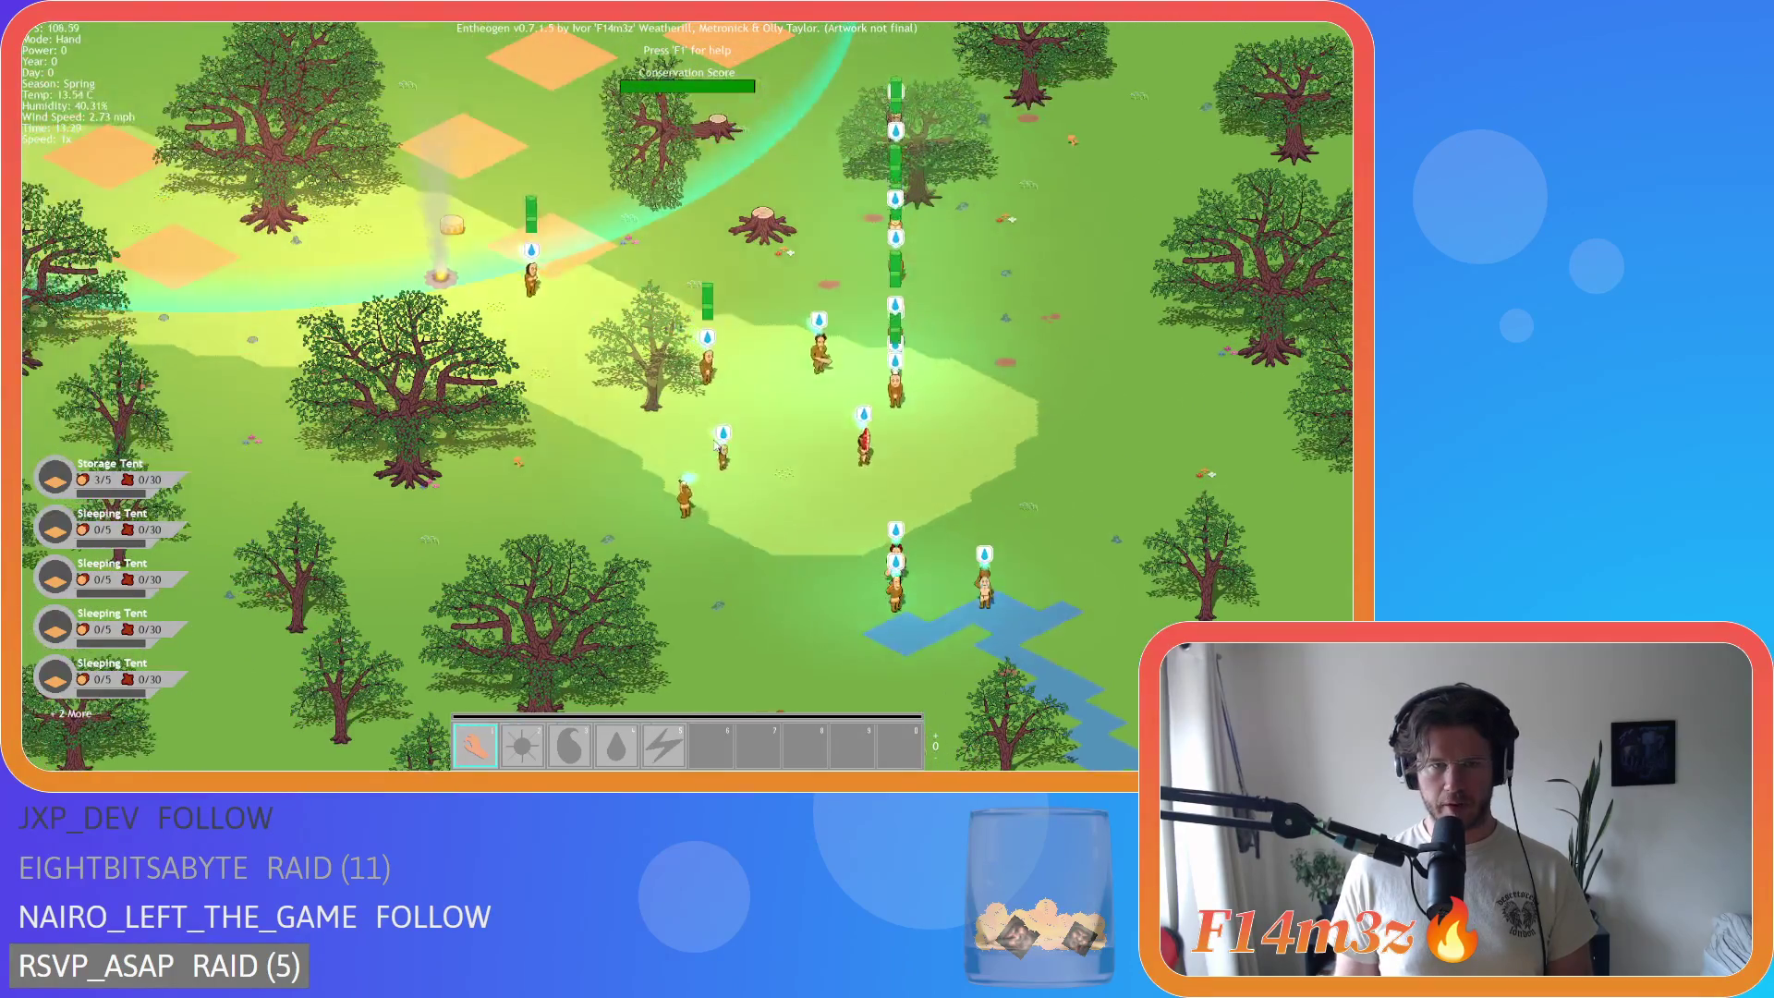
{"action": "scroll", "coordinate": [717, 444], "scroll_direction": "down", "scroll_amount": 3}
{"action": "key", "text": "a"}
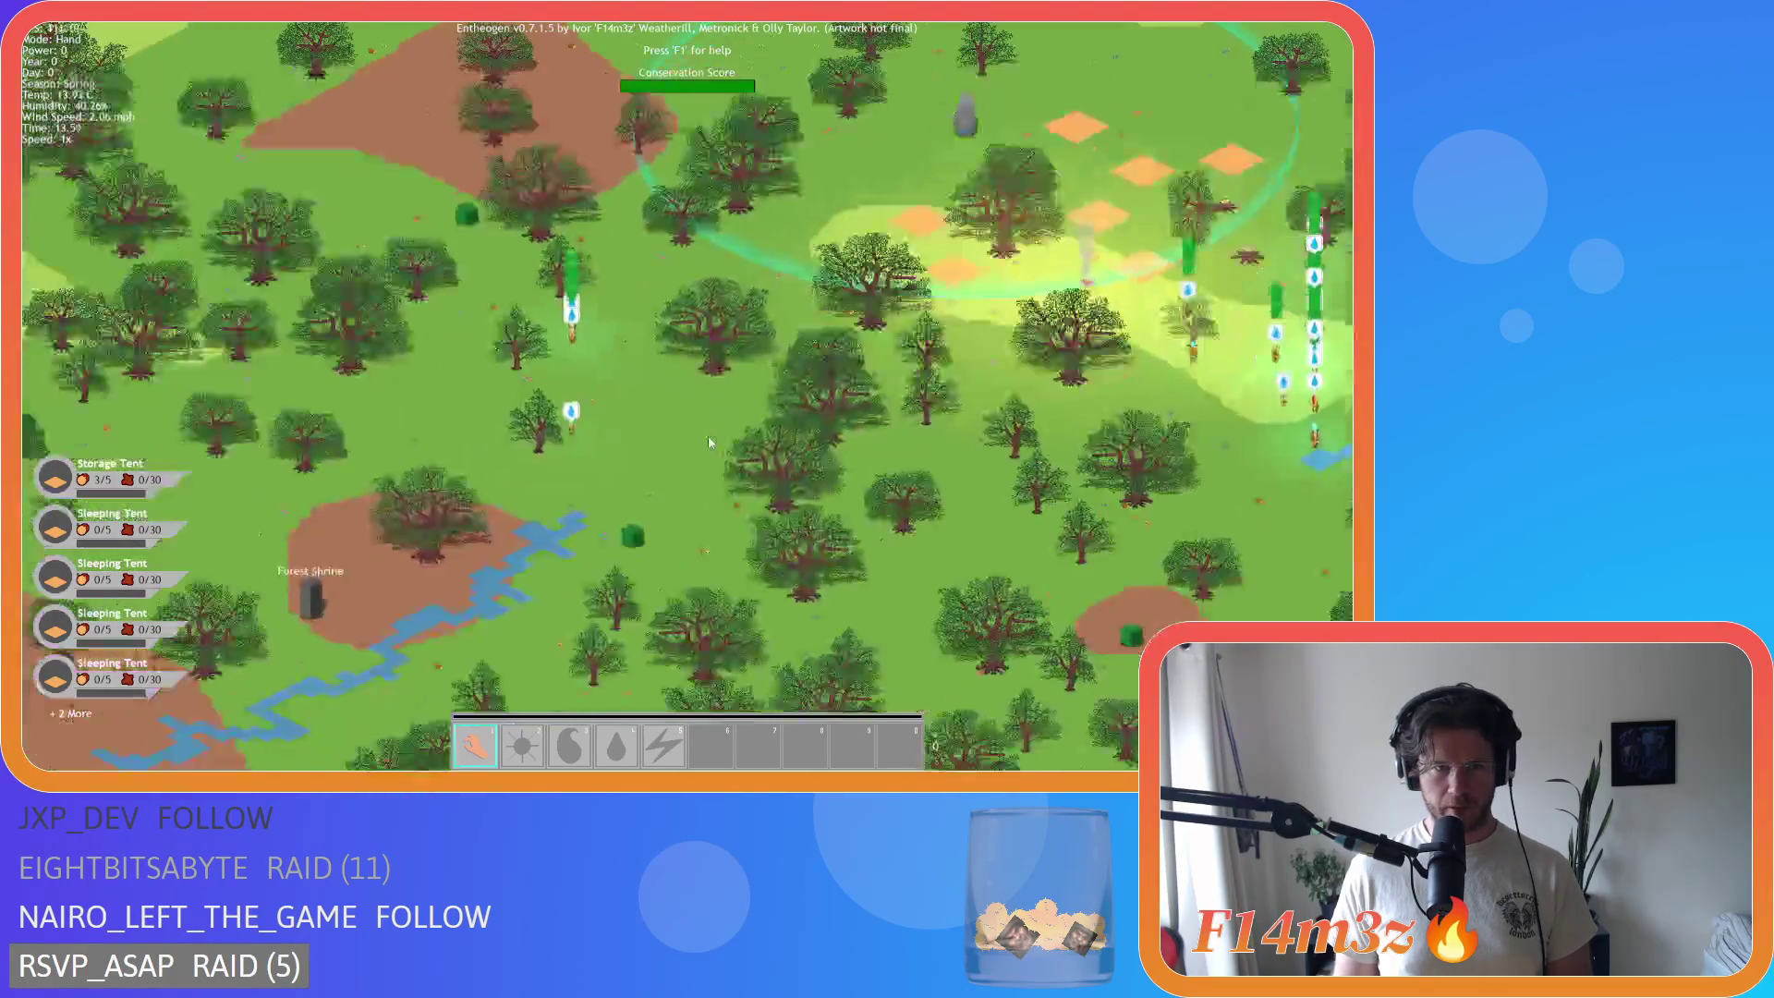
{"action": "key", "text": "d"}
{"action": "scroll", "coordinate": [732, 423], "scroll_direction": "up", "scroll_amount": 3}
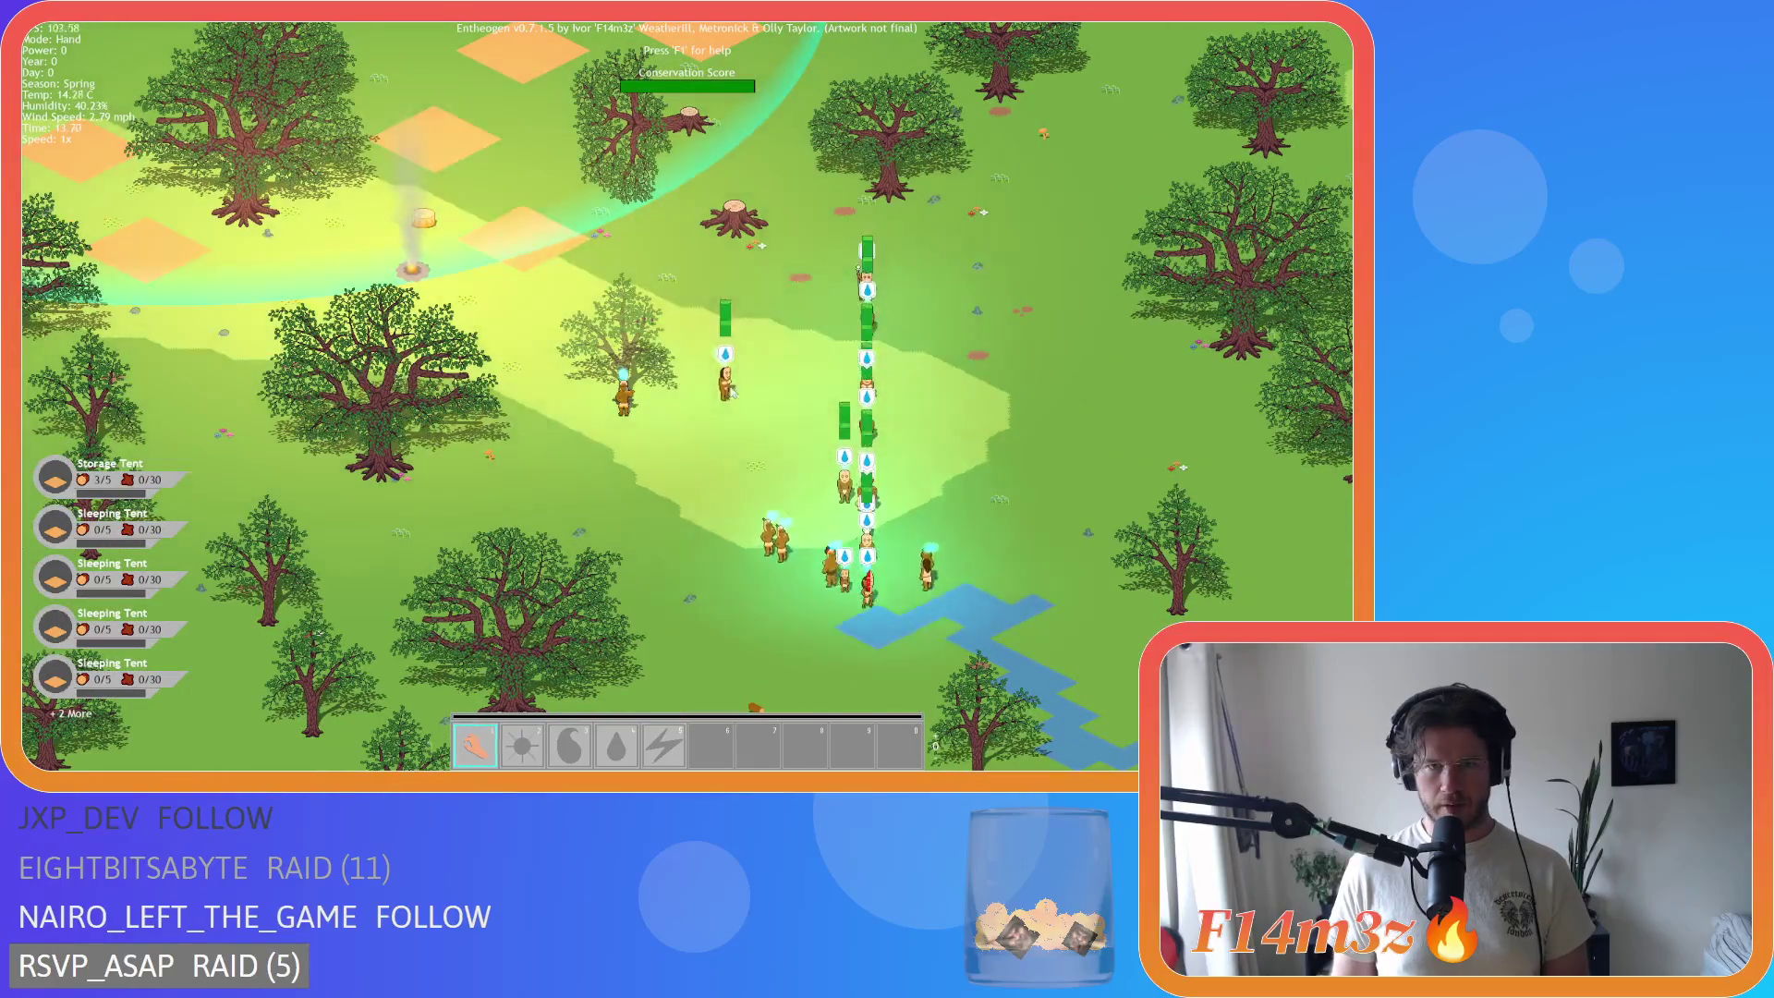
{"action": "key", "text": "w"}
{"action": "key", "text": "a"}
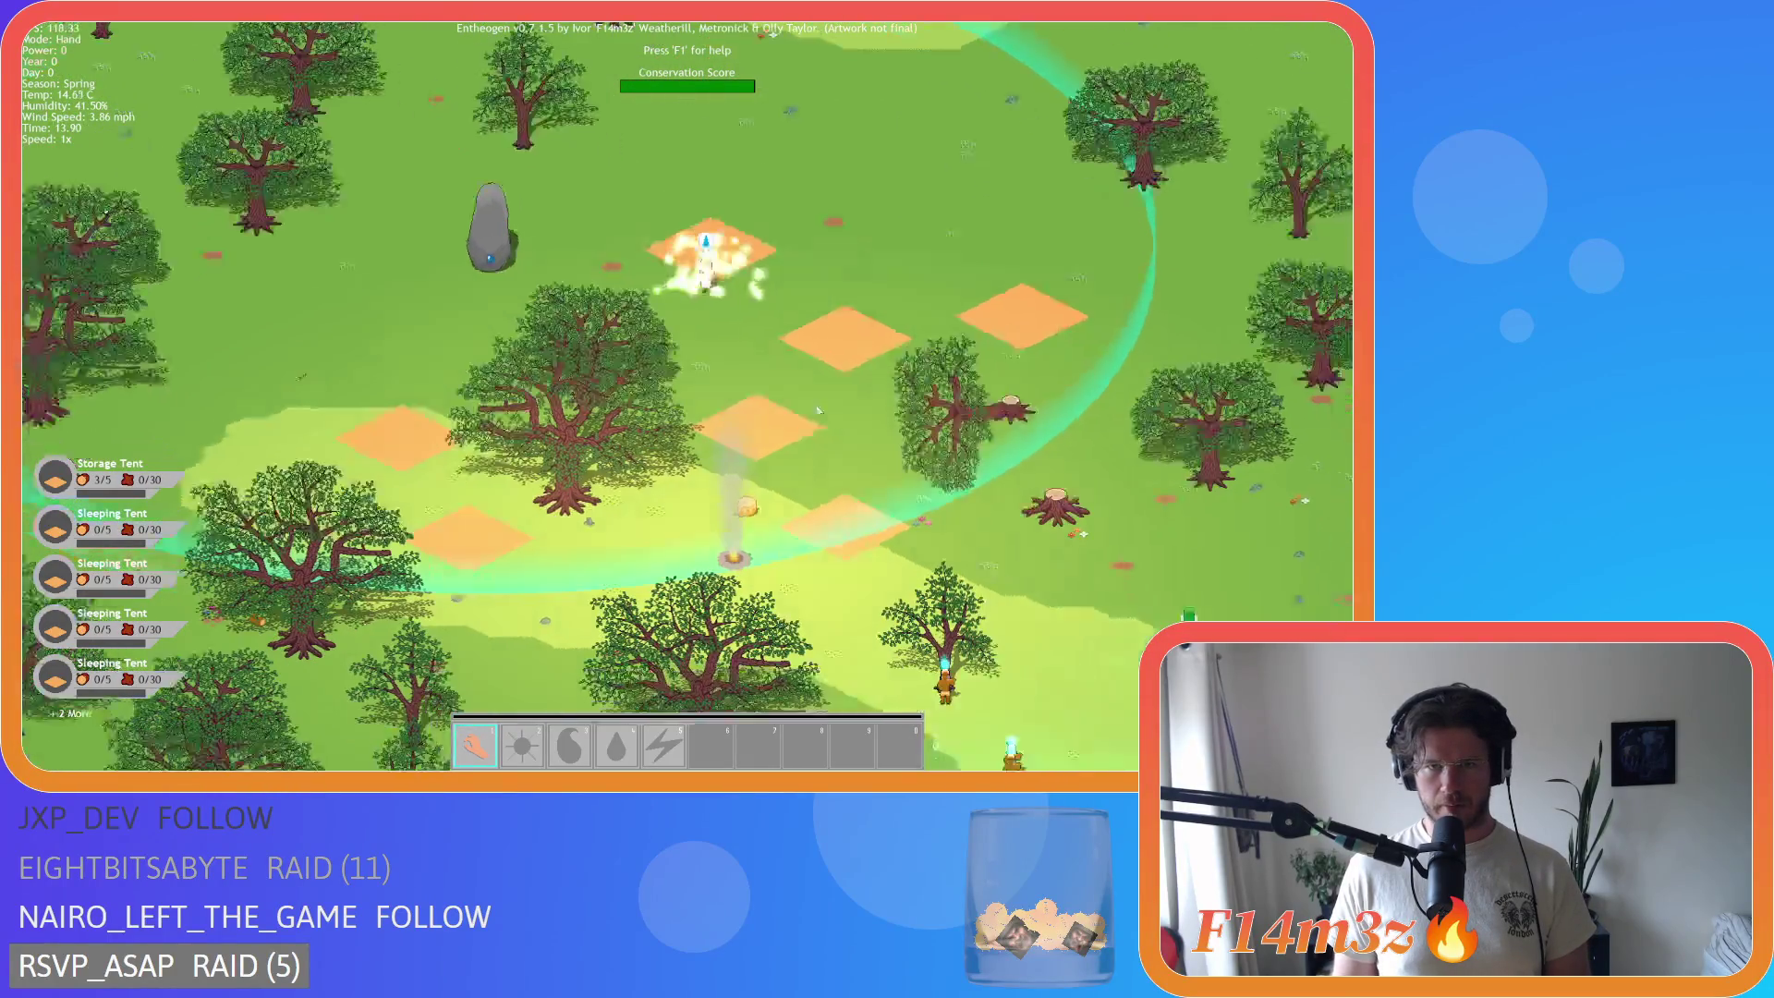
{"action": "key", "text": "s"}
{"action": "key", "text": "d"}
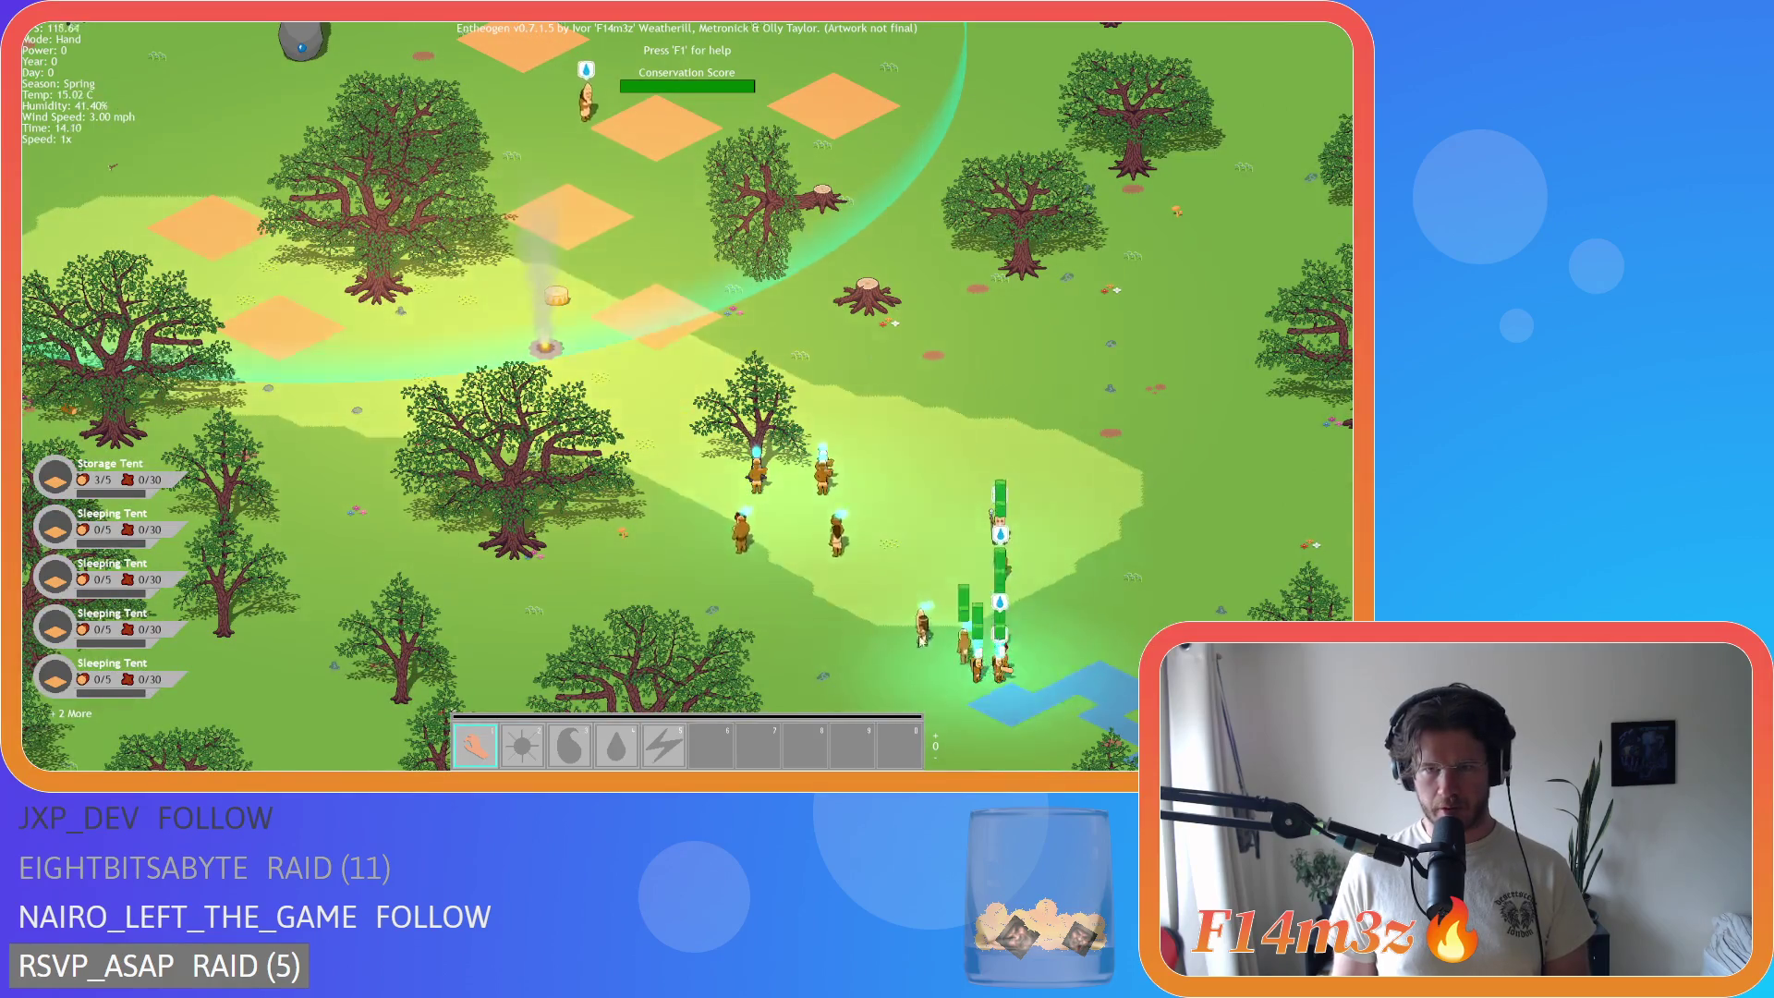
{"action": "key", "text": "w"}
{"action": "key", "text": "a"}
{"action": "key", "text": "w"}
{"action": "key", "text": "a"}
{"action": "key", "text": "s"}
{"action": "key", "text": "d"}
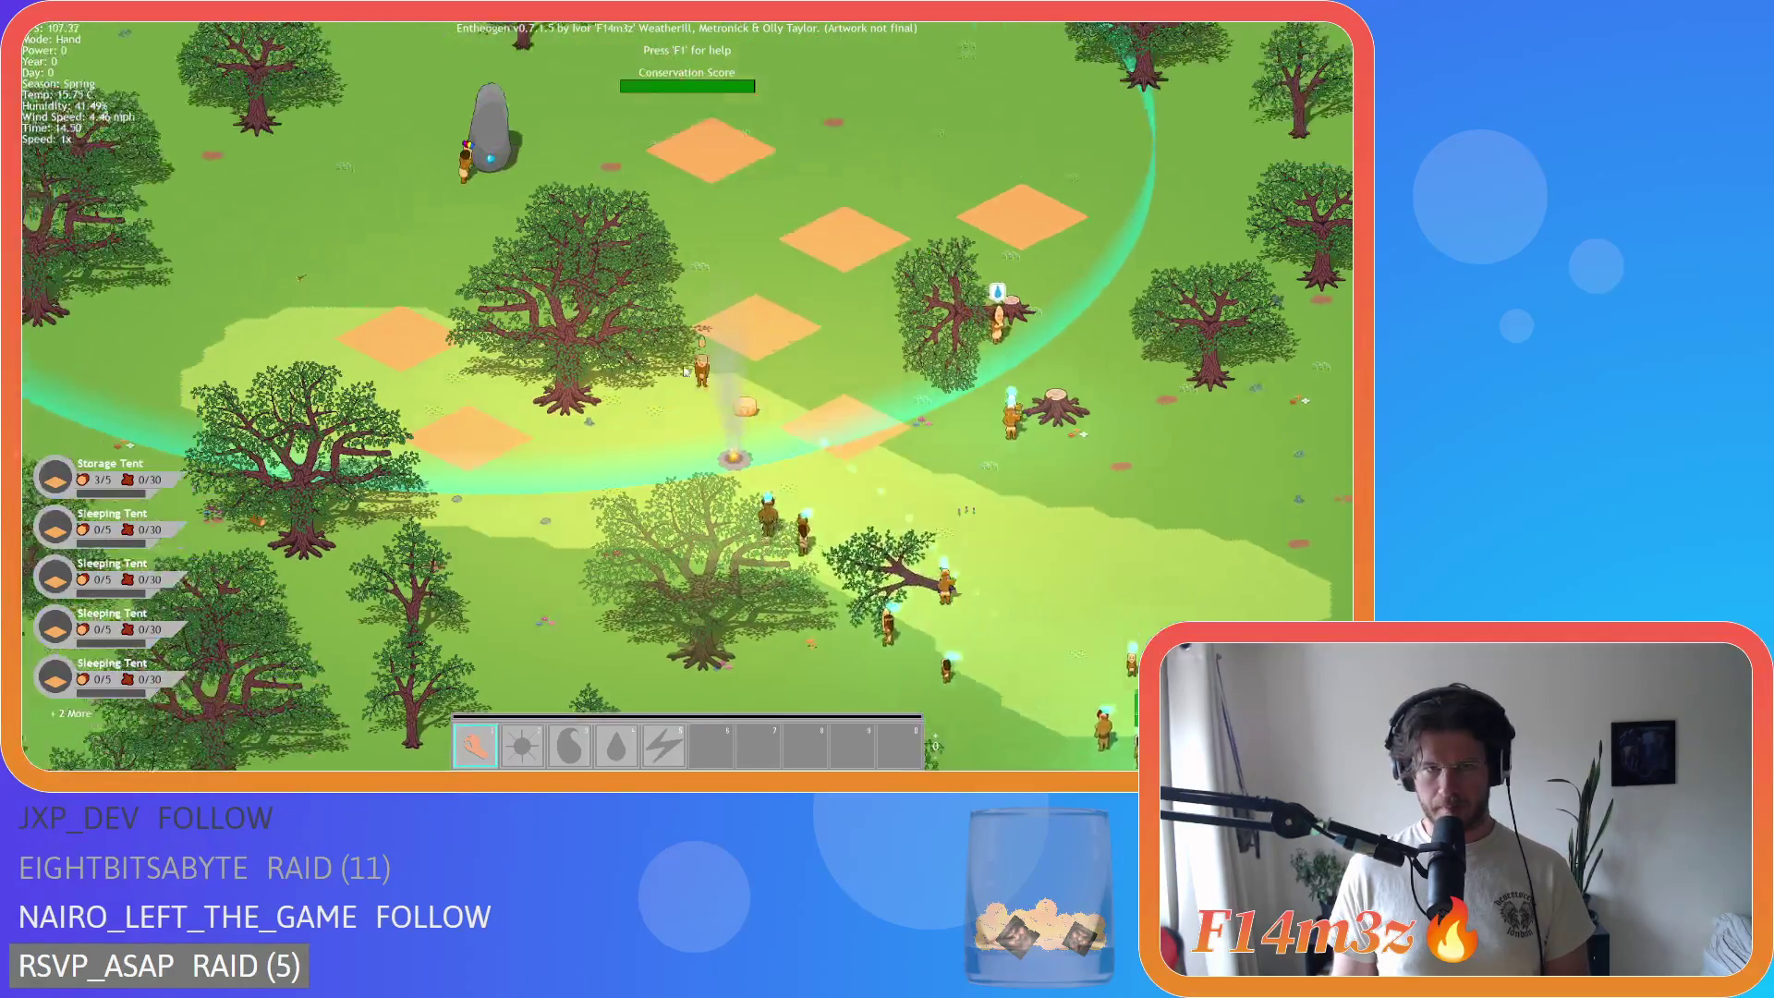
Step: Pan into the forest beside the camp, then bring the orange-tiled camp back to centre
{"action": "key", "text": "s"}
{"action": "key", "text": "d"}
{"action": "key", "text": "a"}
{"action": "key", "text": "s"}
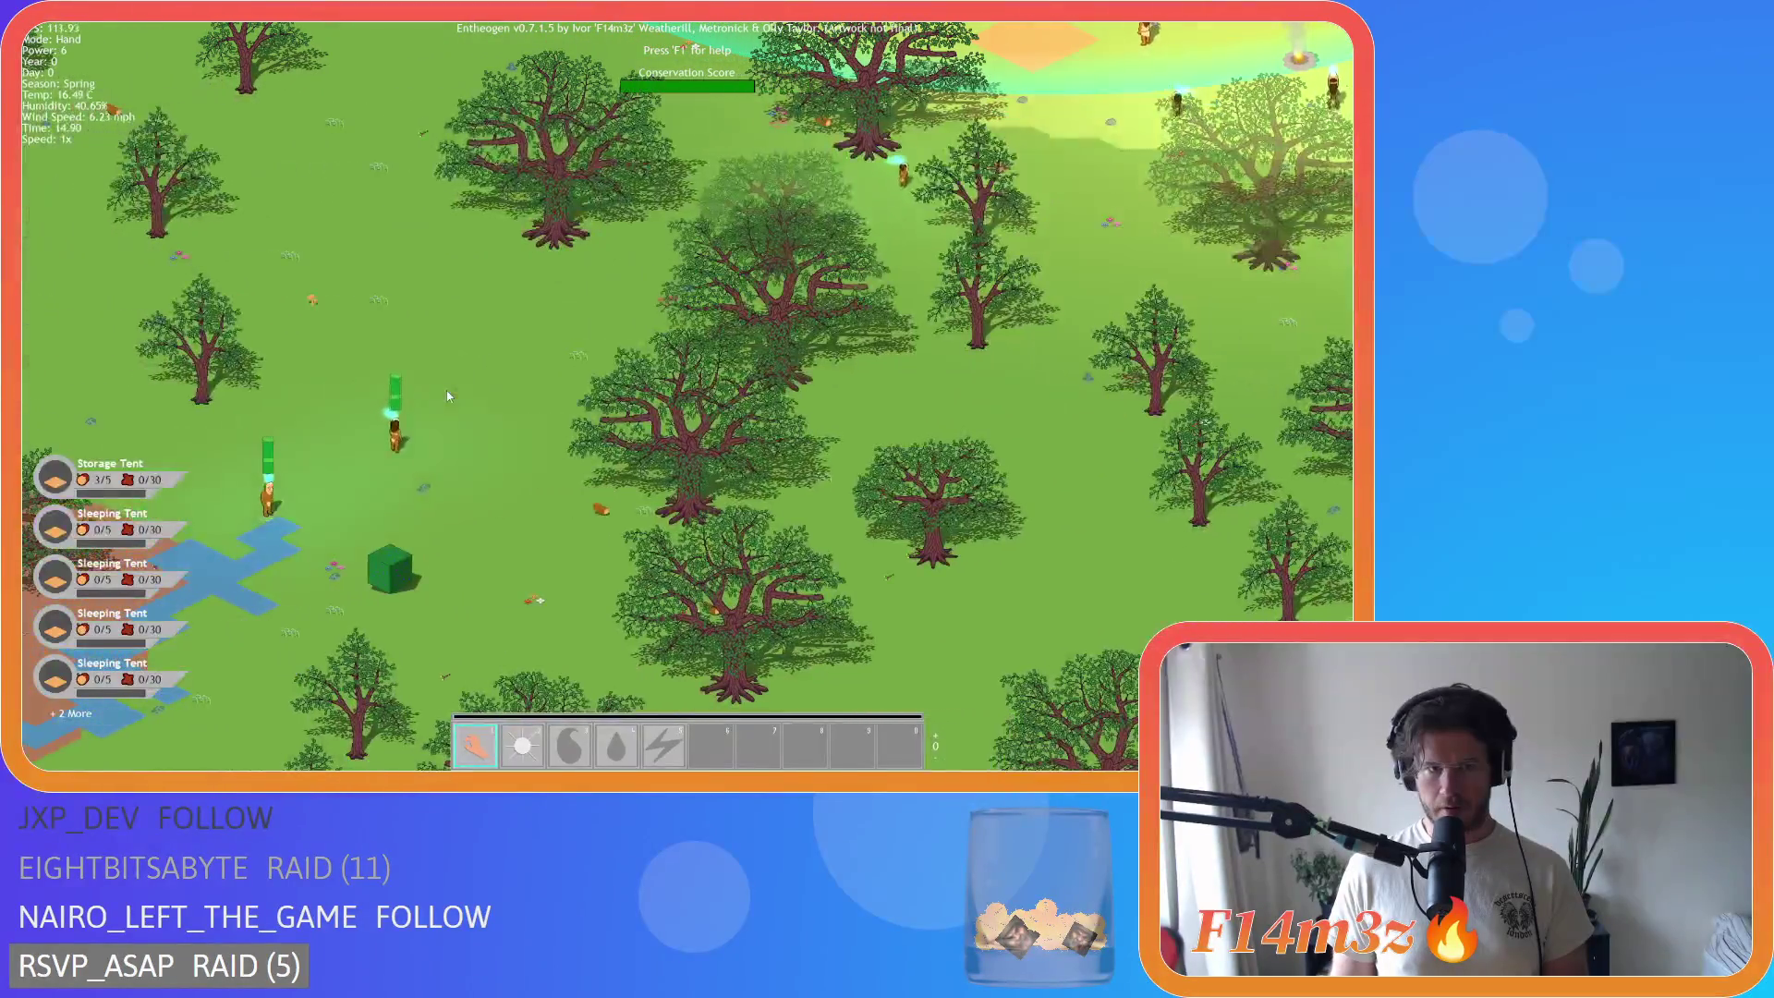
{"action": "key", "text": "w"}
{"action": "key", "text": "d"}
{"action": "key", "text": "a"}
{"action": "key", "text": "s"}
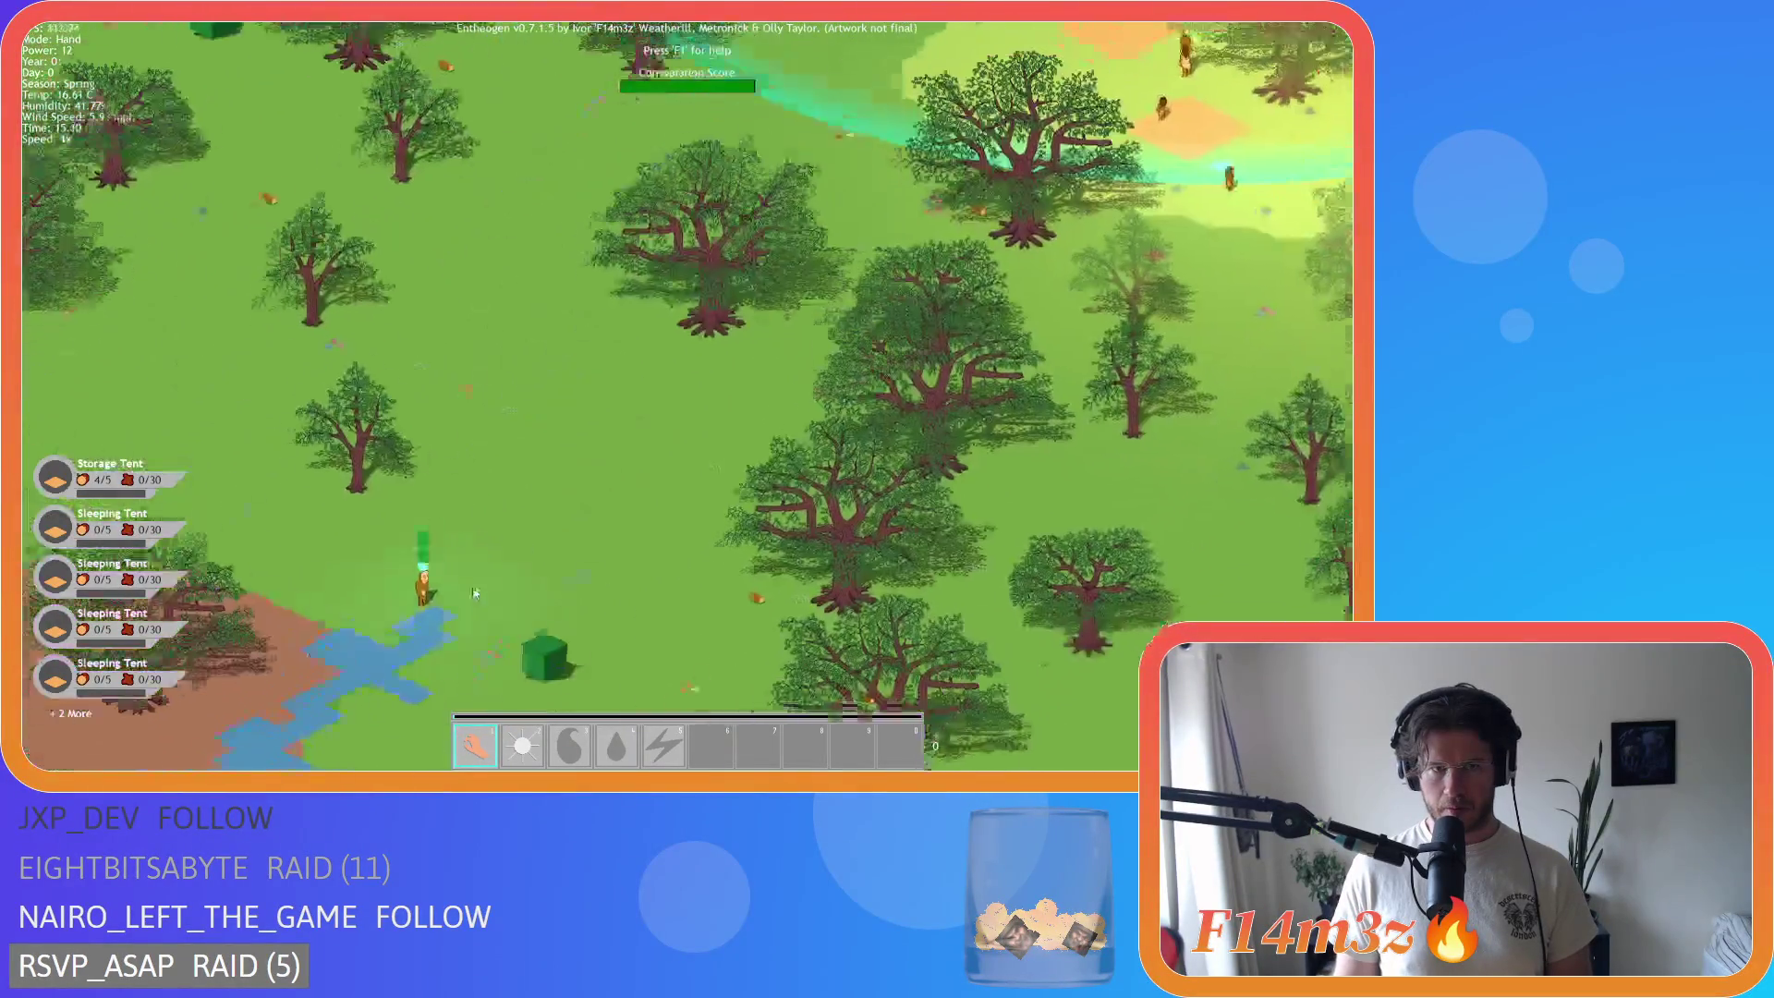
{"action": "key", "text": "w"}
{"action": "key", "text": "d"}
{"action": "key", "text": "w"}
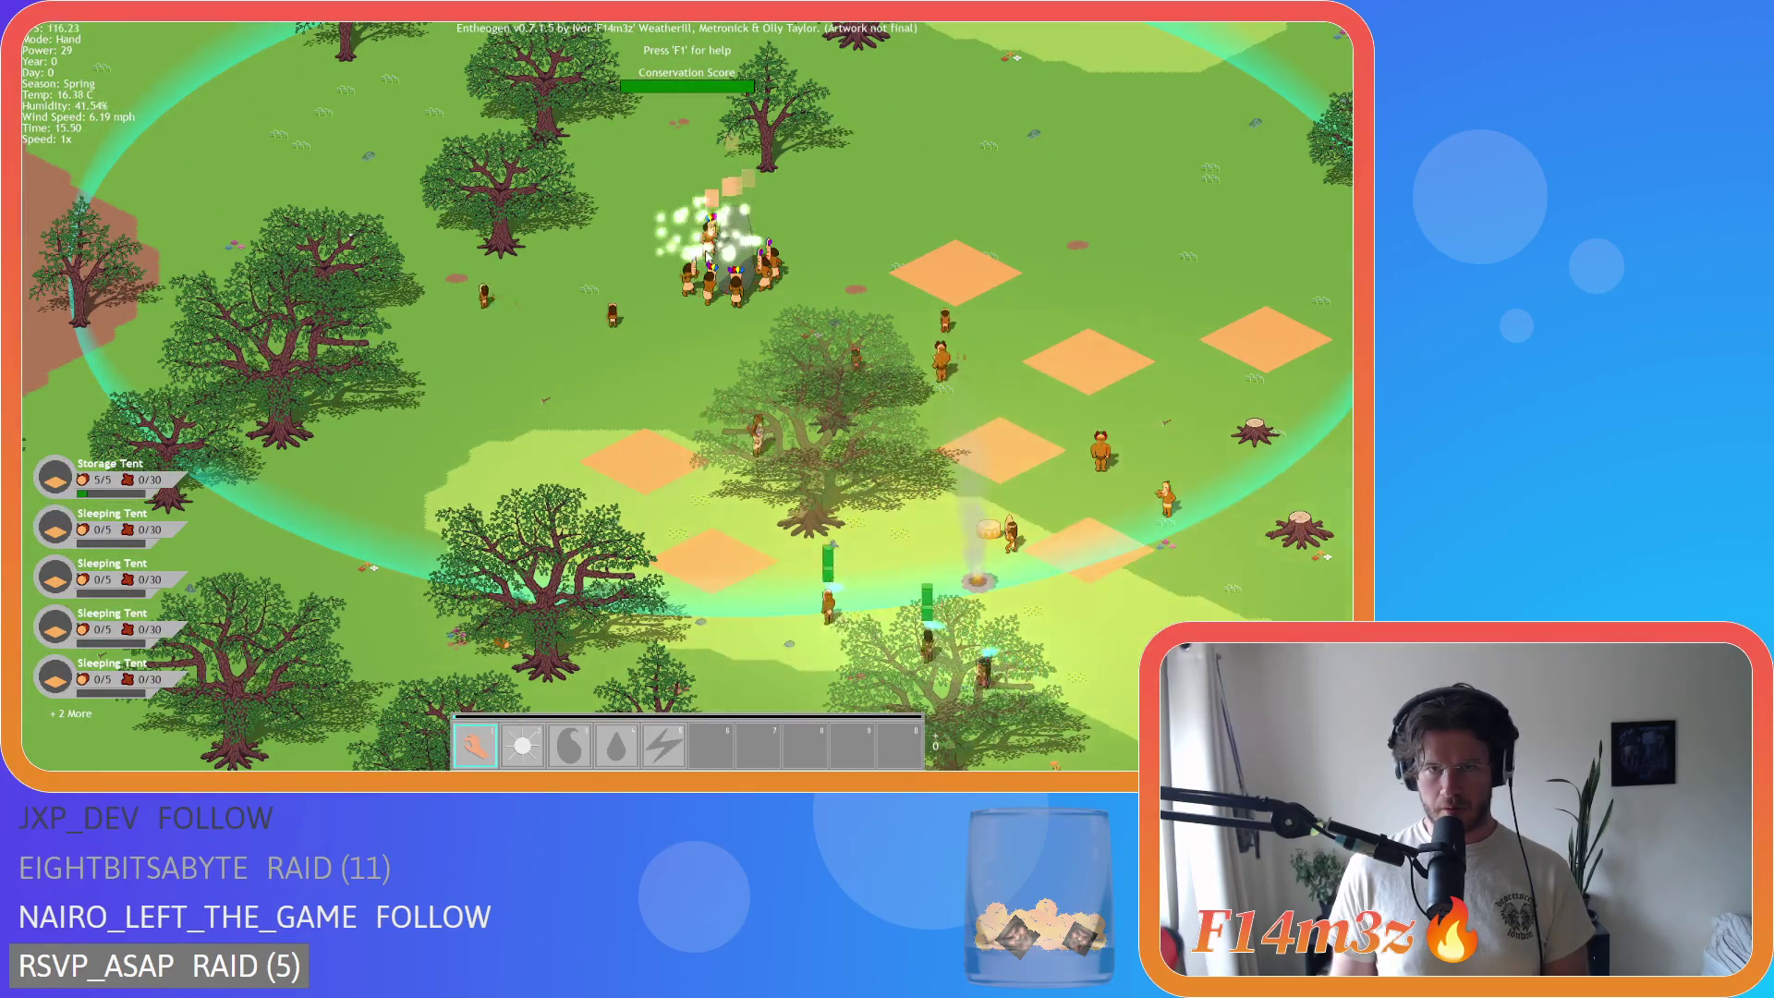
{"action": "scroll", "coordinate": [706, 249], "scroll_direction": "down", "scroll_amount": 10}
Step: Pan across the island past the lakes, shrine markers and western coast, then back over the forest
{"action": "key", "text": "d"}
{"action": "key", "text": "s"}
{"action": "key", "text": "s"}
{"action": "key", "text": "a"}
{"action": "key", "text": "s"}
{"action": "key", "text": "a"}
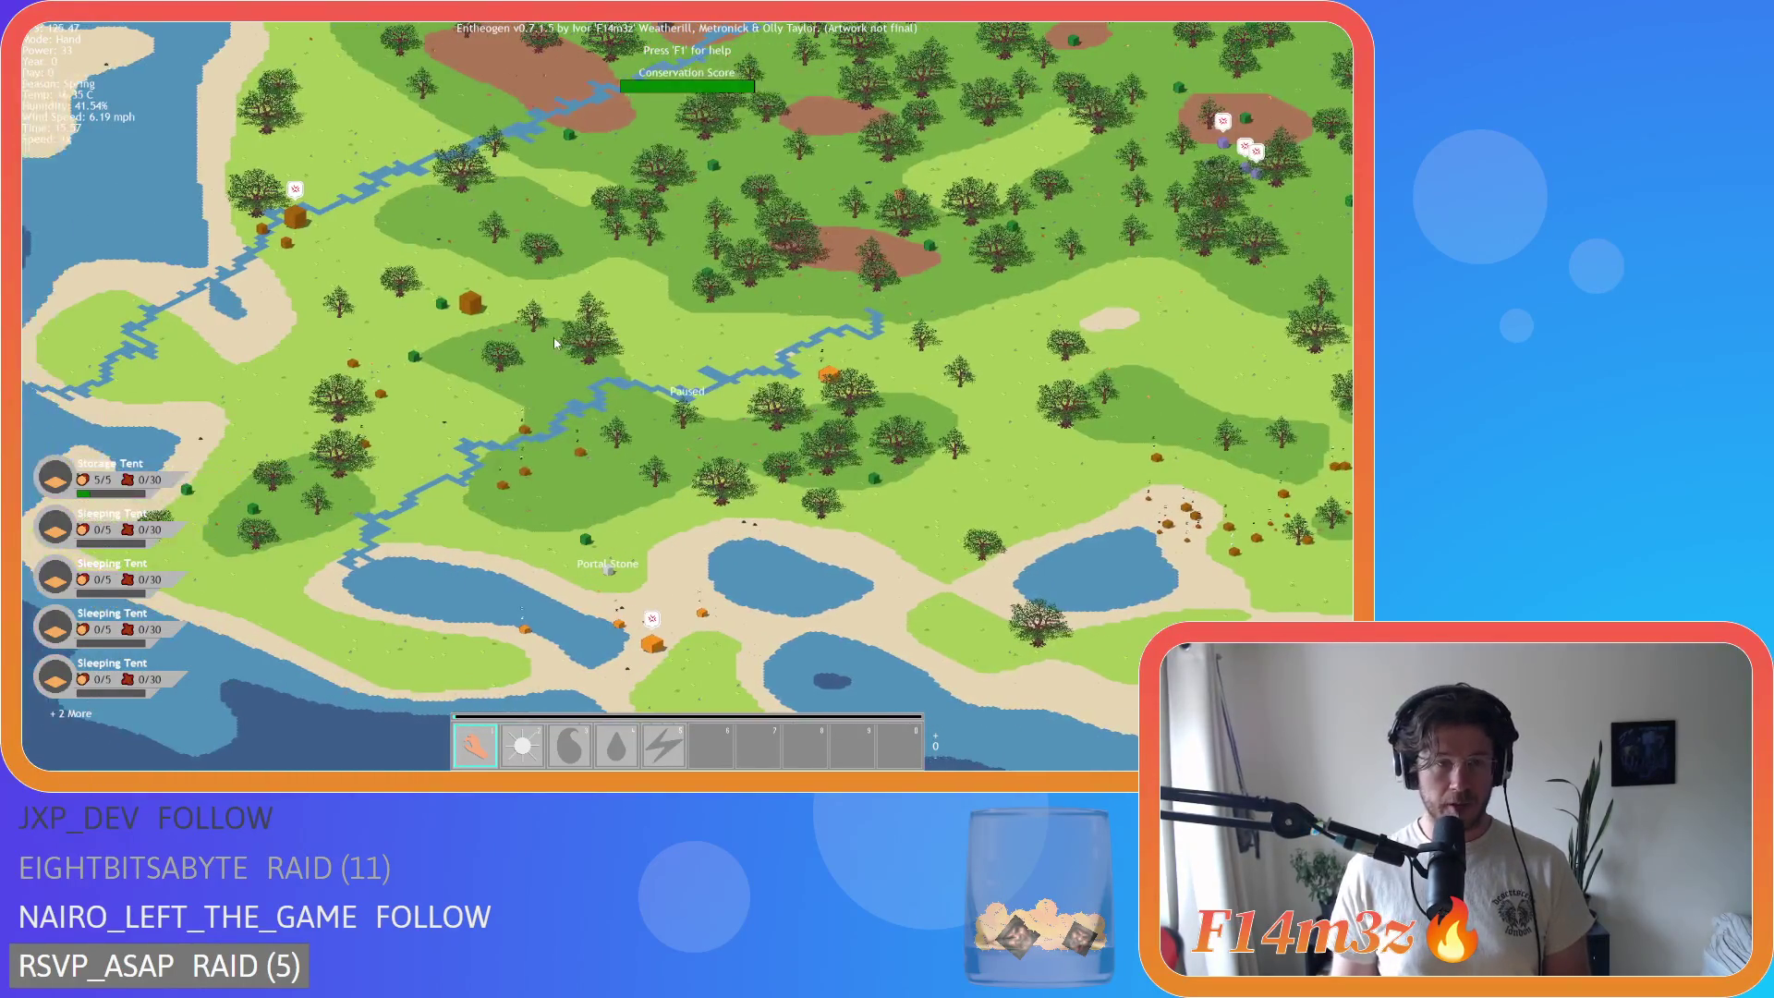
{"action": "key", "text": "s"}
{"action": "key", "text": "a"}
{"action": "key", "text": "w"}
{"action": "key", "text": "s"}
{"action": "key", "text": "s"}
{"action": "key", "text": "d"}
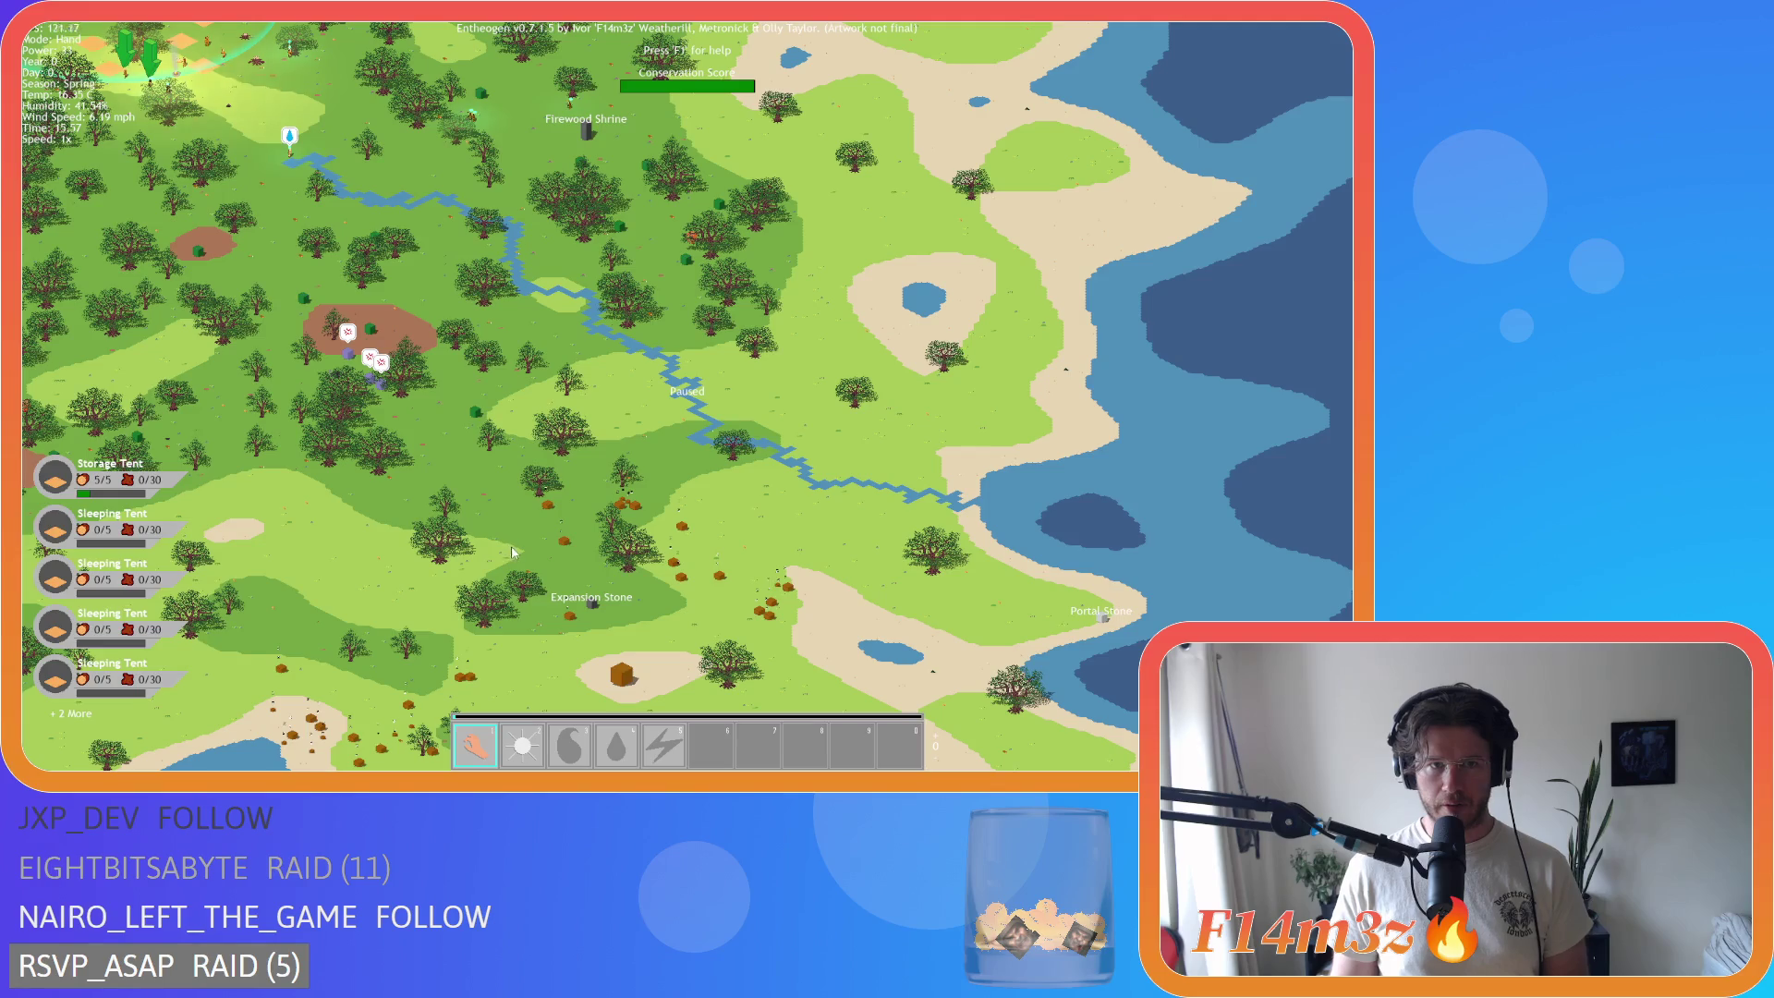
{"action": "key", "text": "w"}
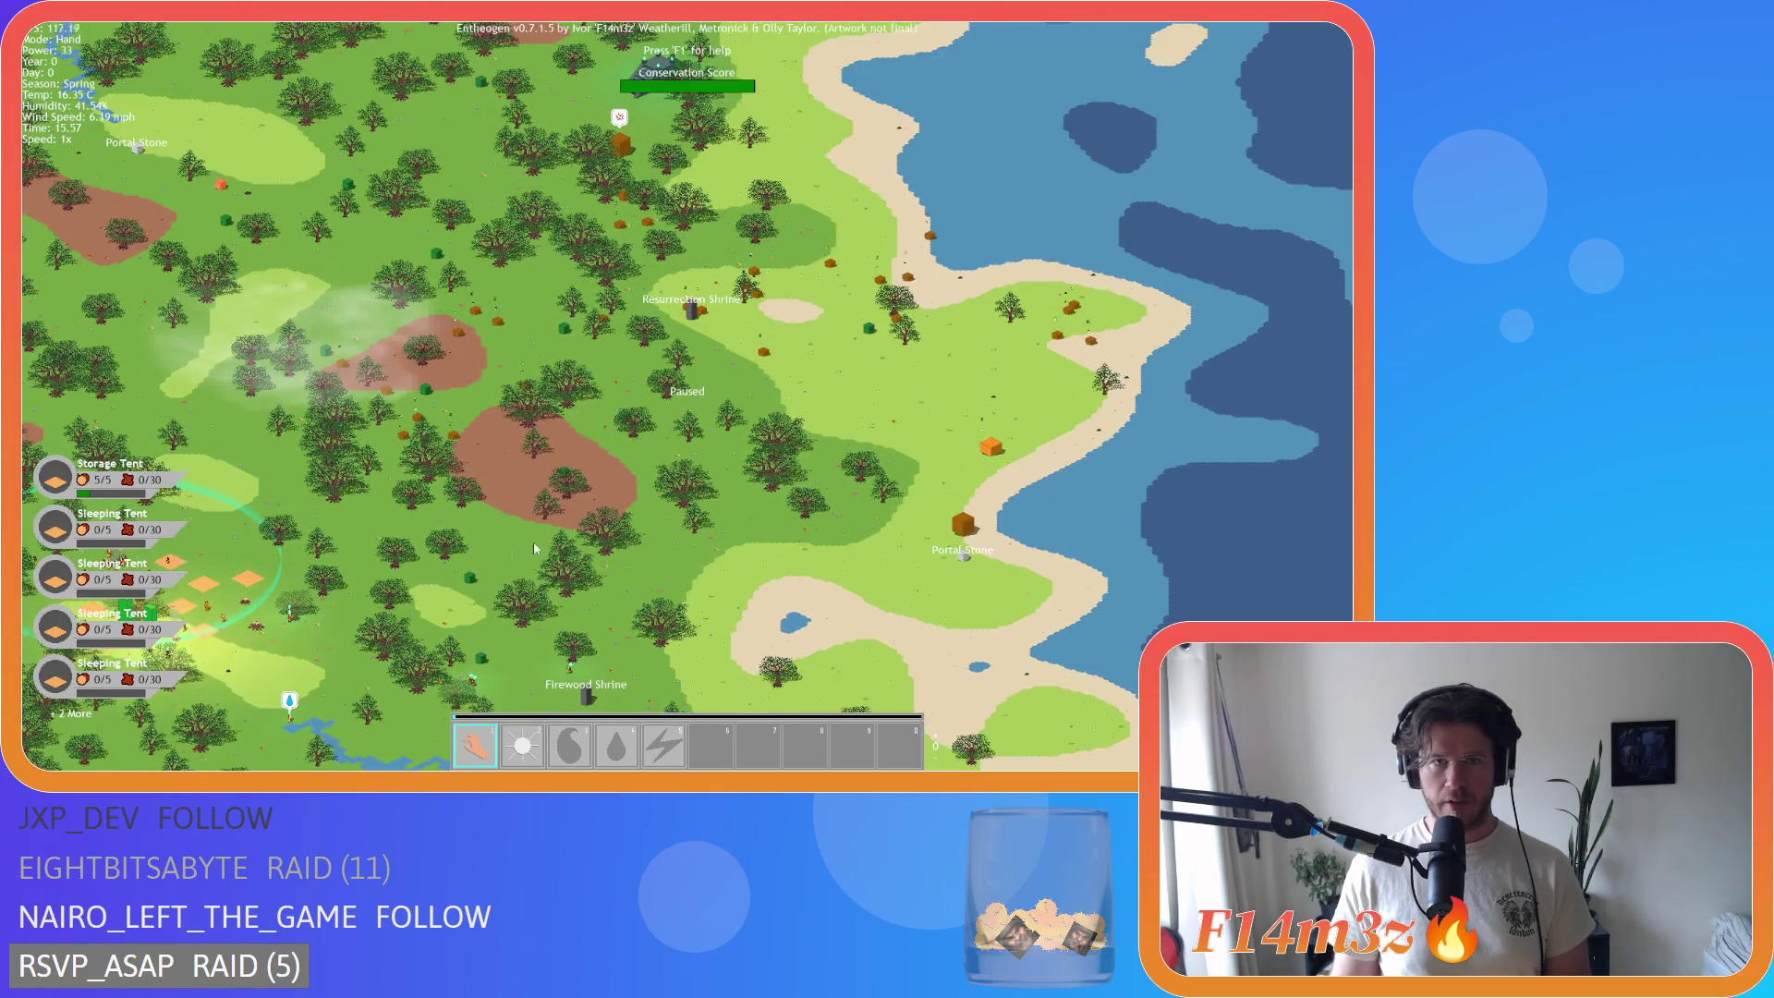
{"action": "key", "text": "w"}
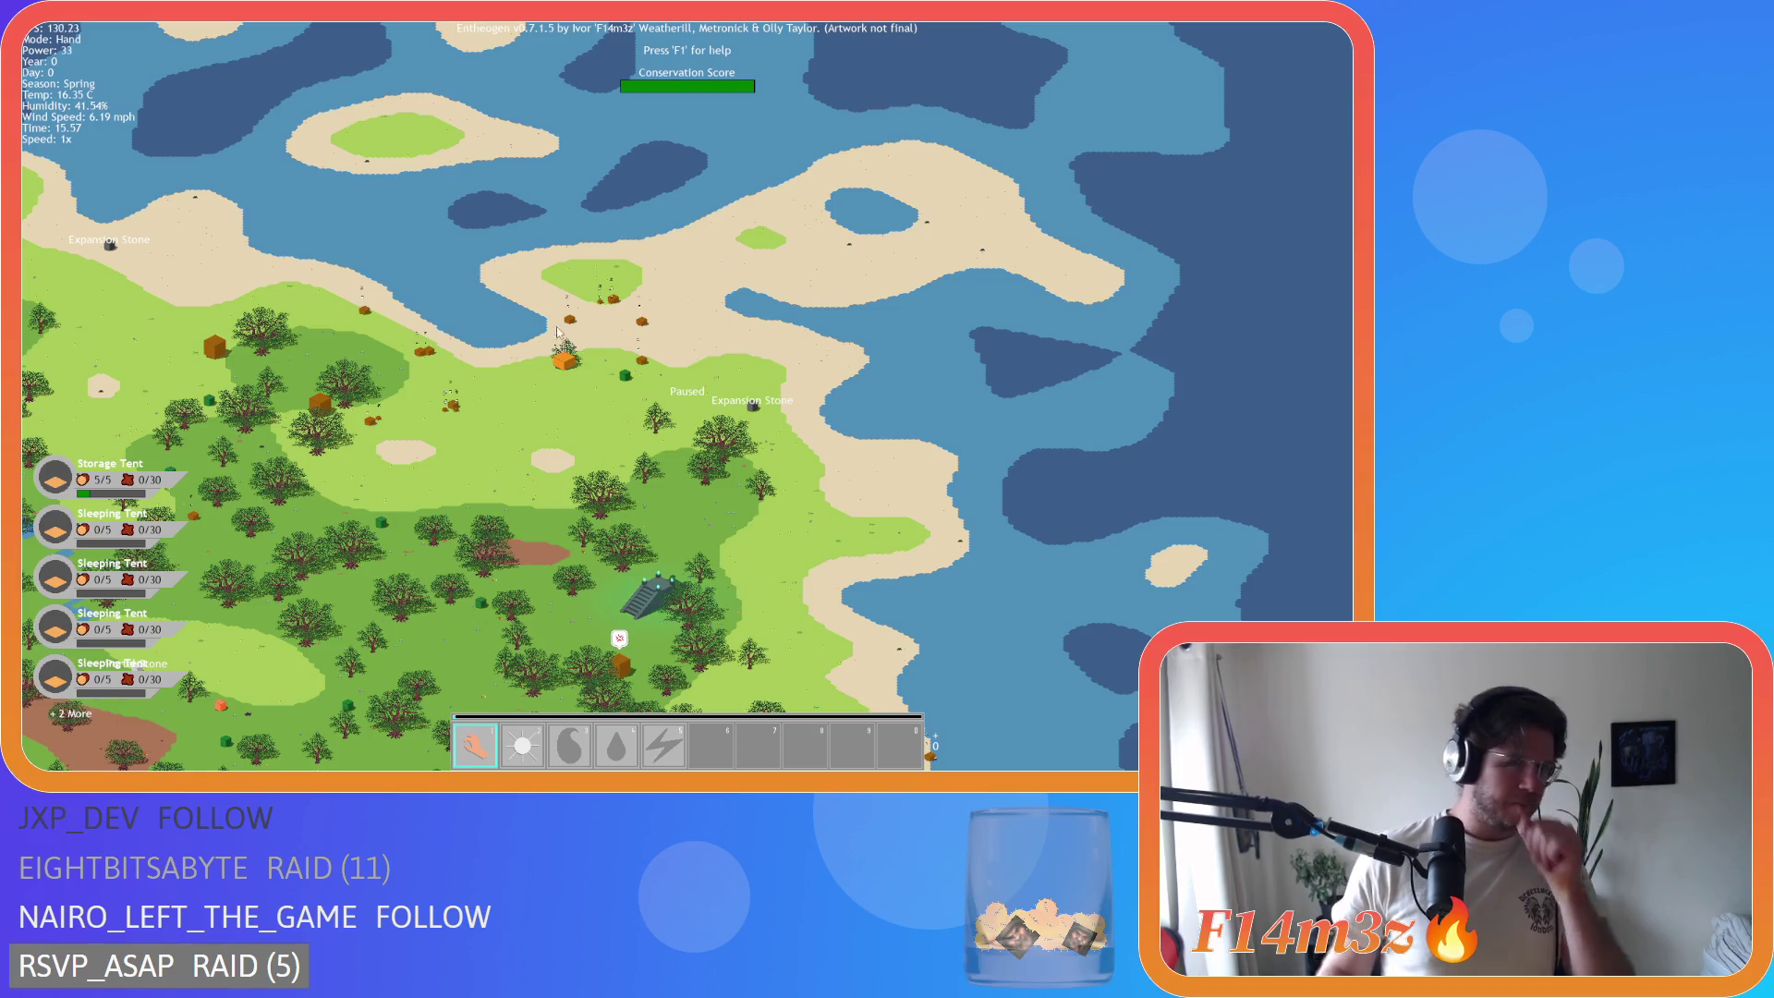
{"action": "key", "text": "s"}
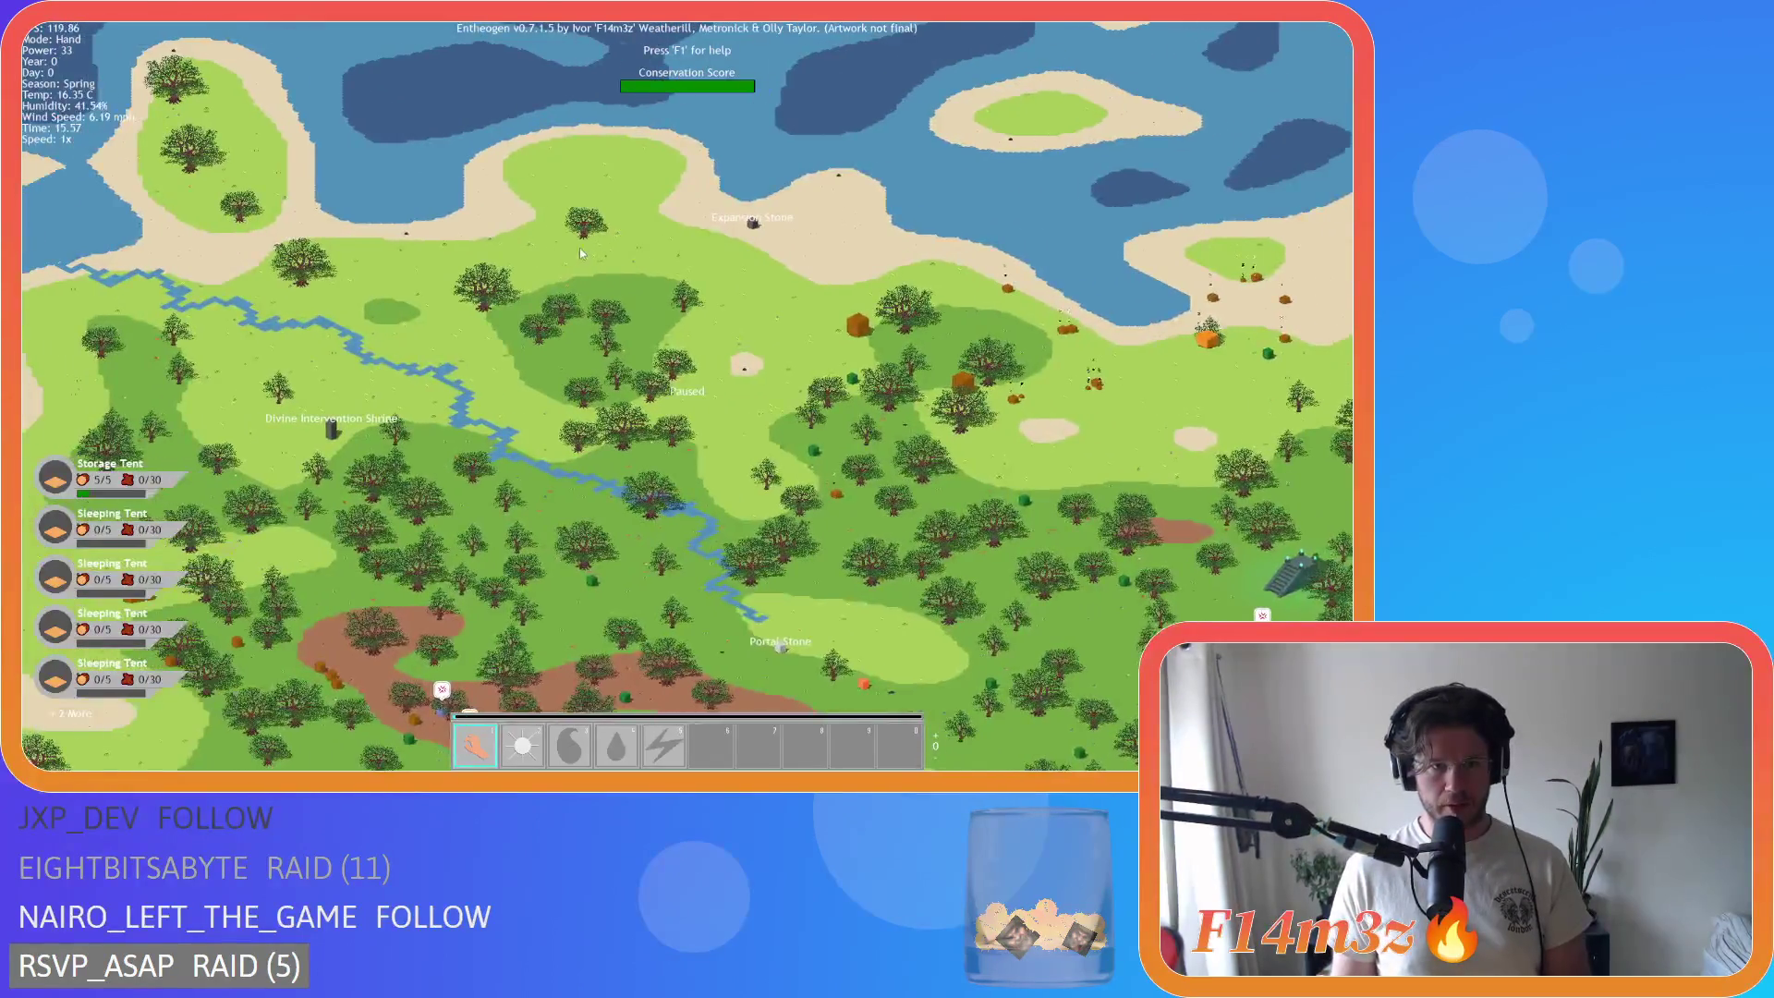
Step: Zoom out to the whole-island overview and shift it north over the forest toward the Expansion Stone
{"action": "scroll", "coordinate": [585, 290], "scroll_direction": "down", "scroll_amount": 8}
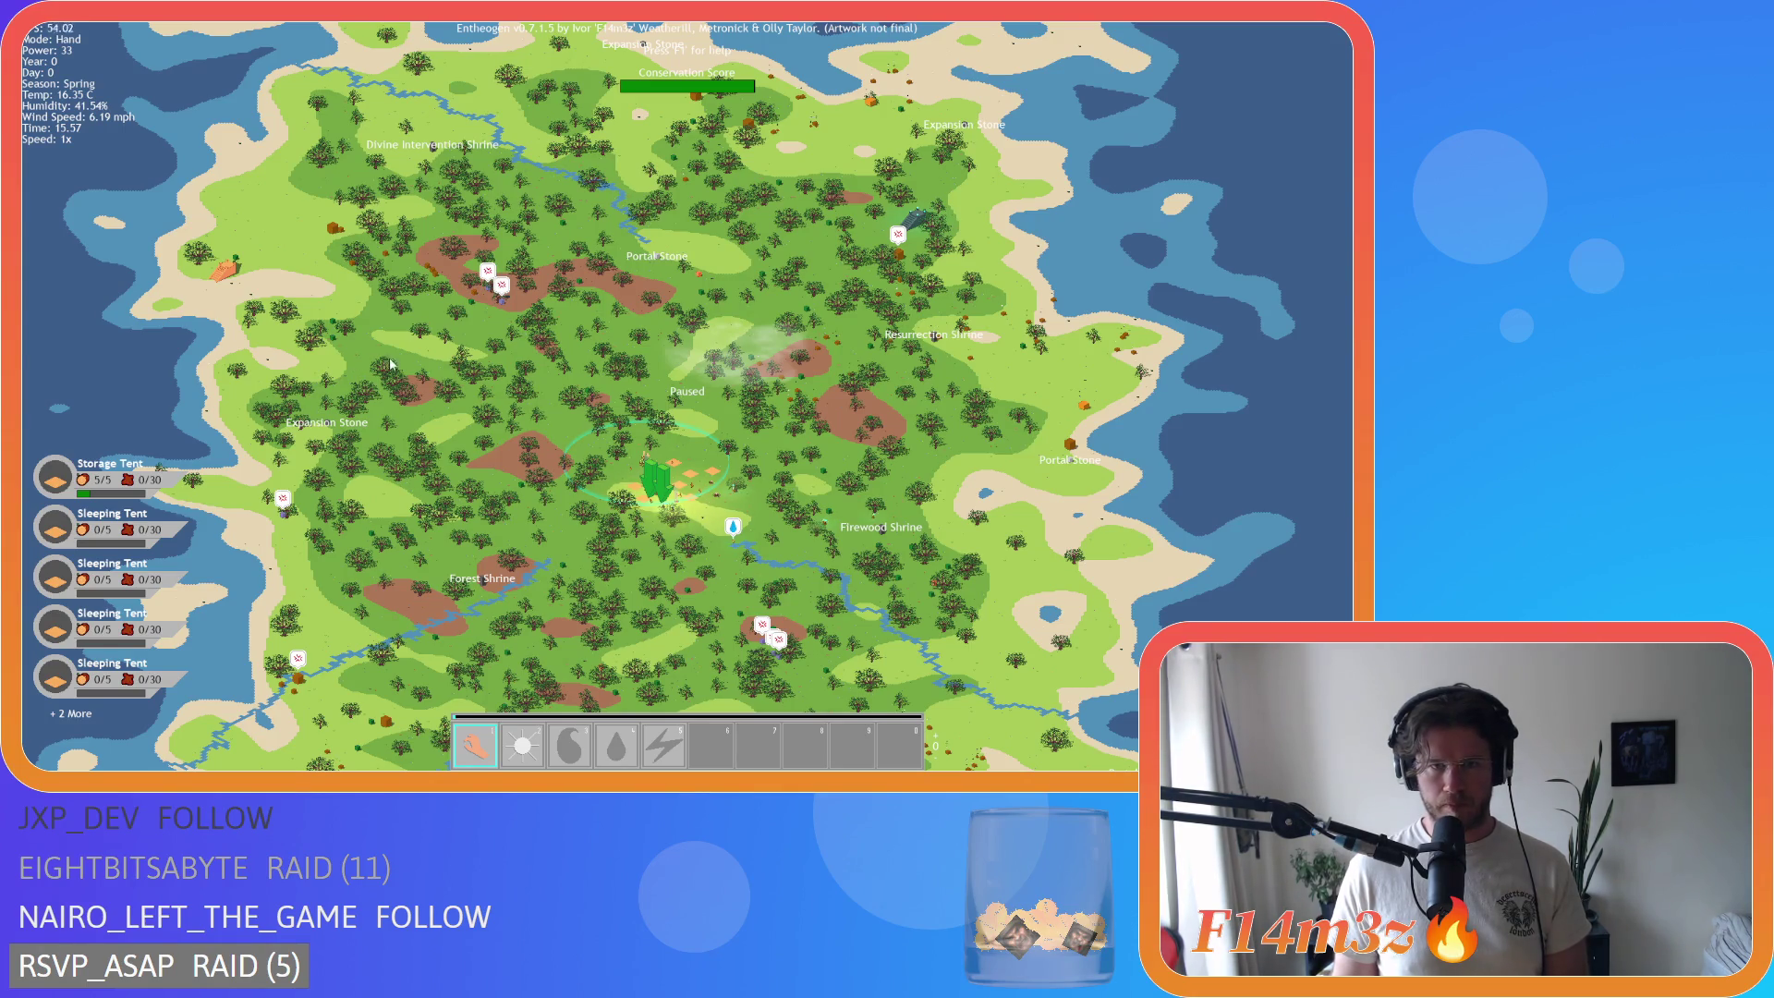
{"action": "key", "text": "s"}
{"action": "key", "text": "d"}
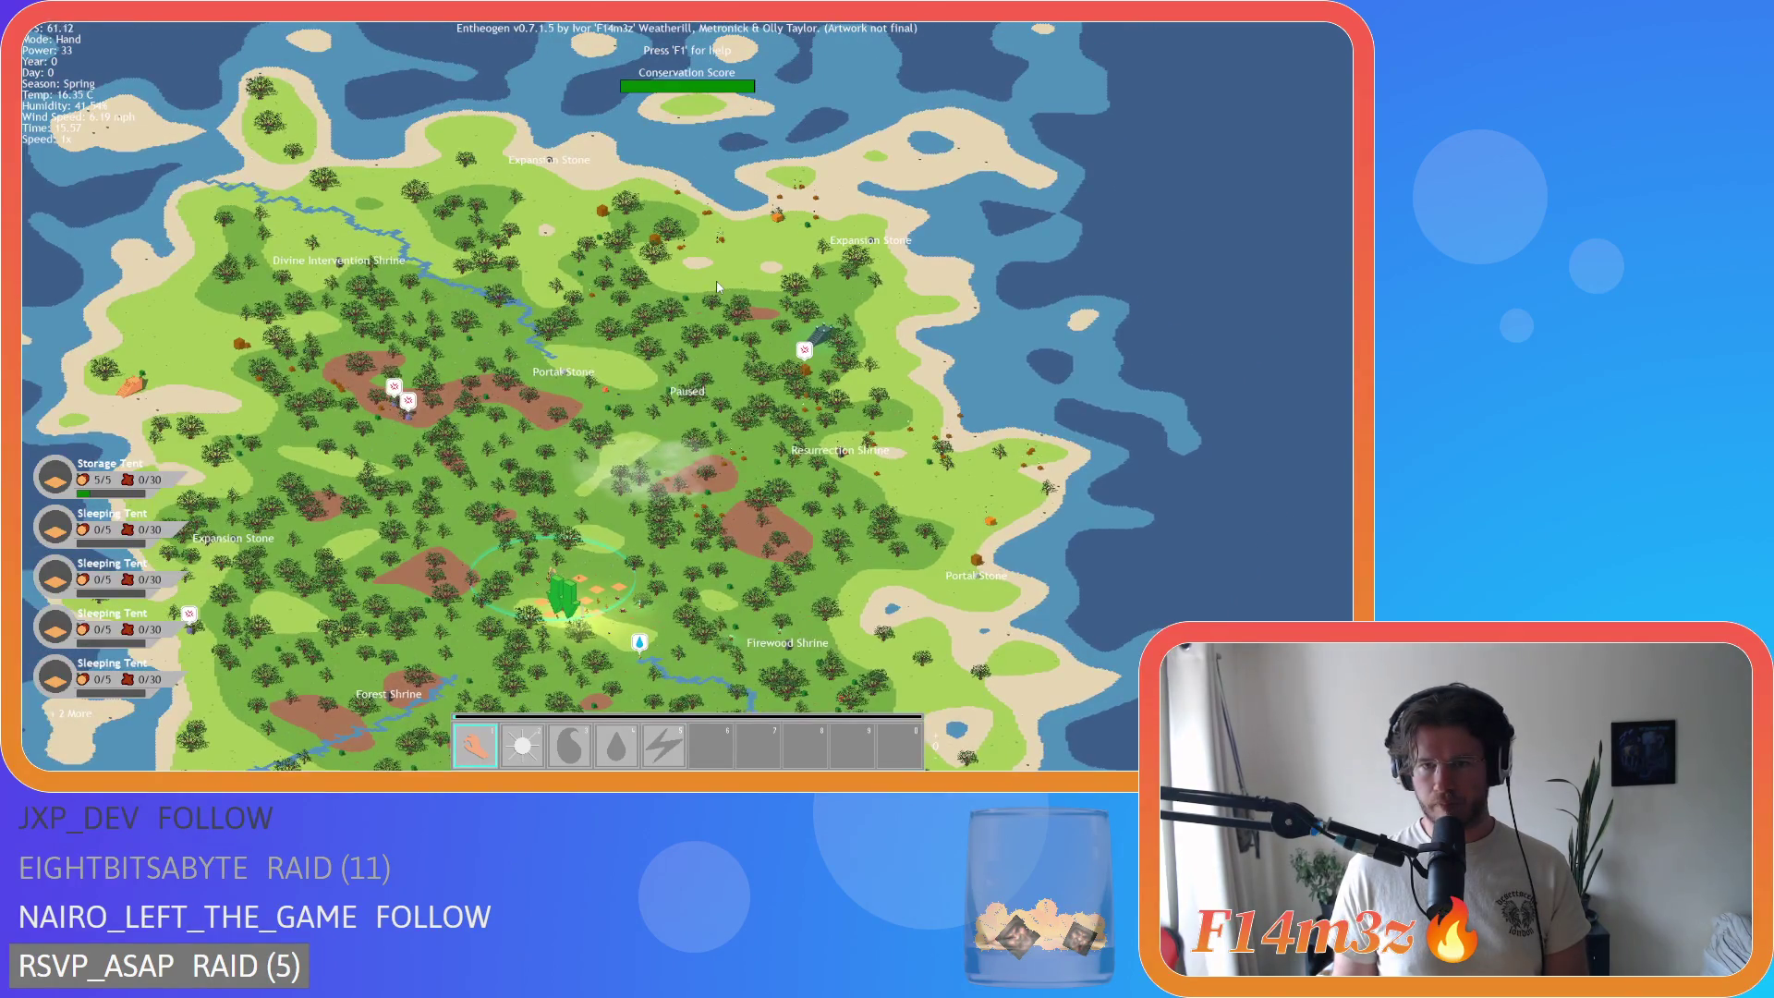
{"action": "key", "text": "s"}
{"action": "key", "text": "a"}
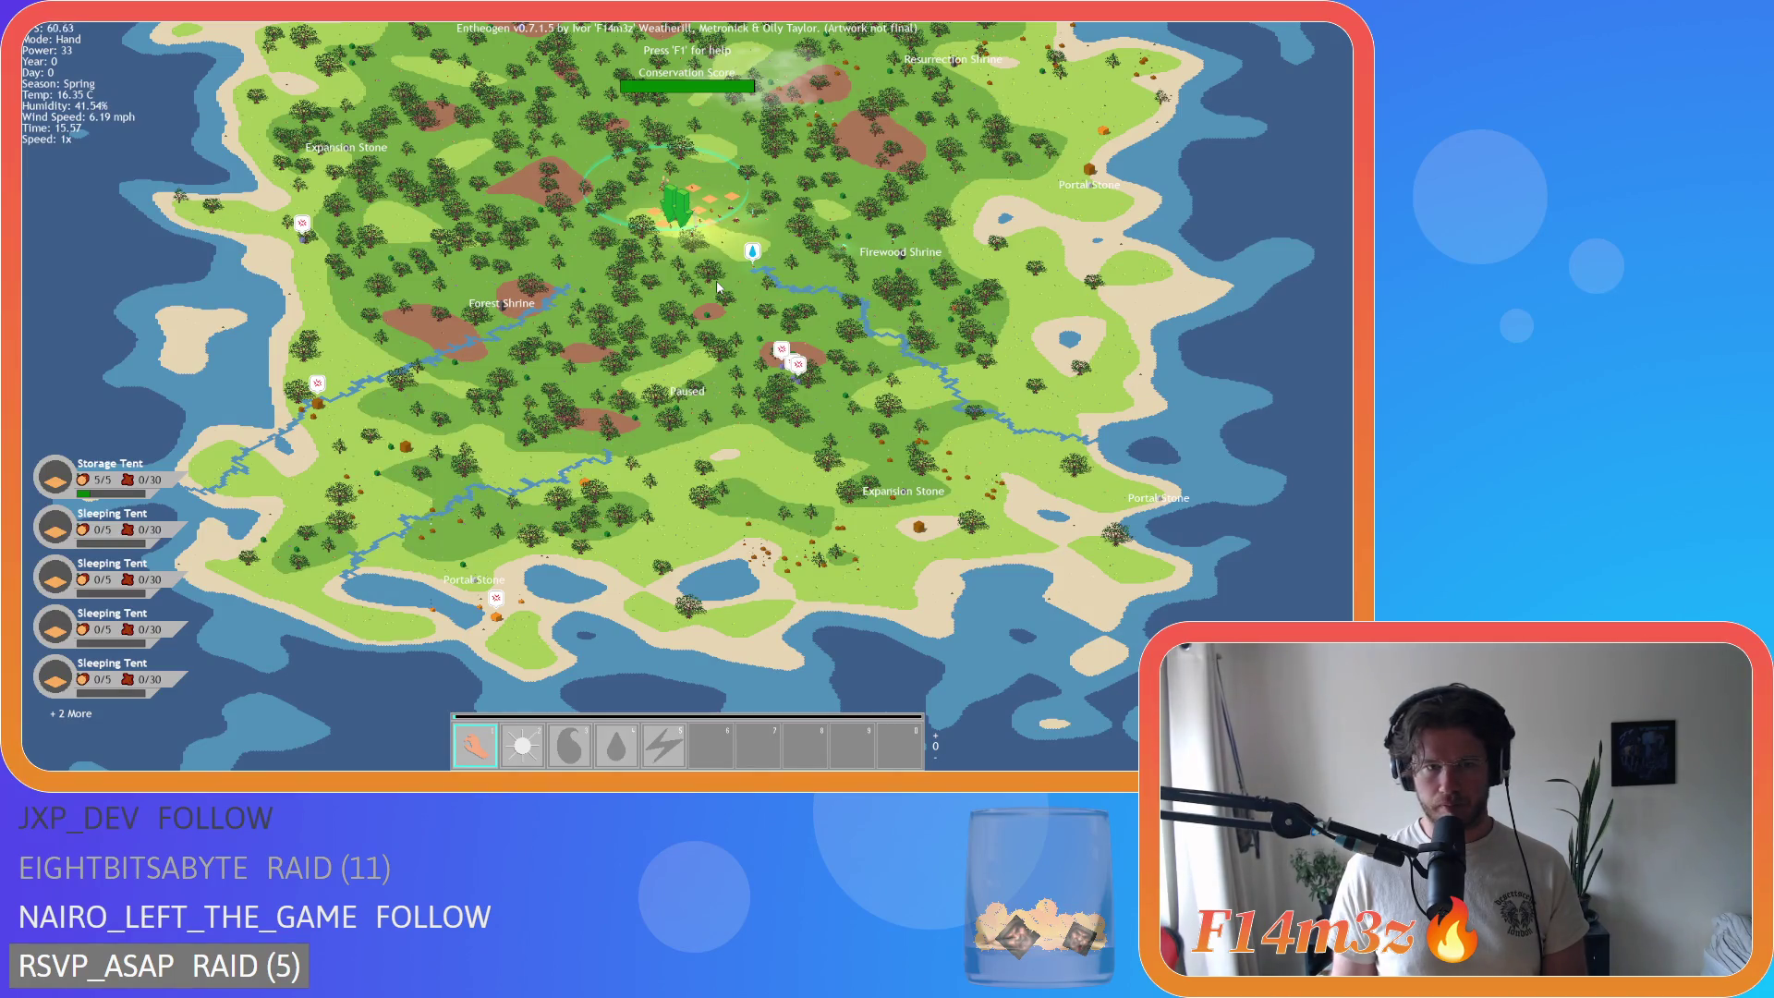
{"action": "key", "text": "w"}
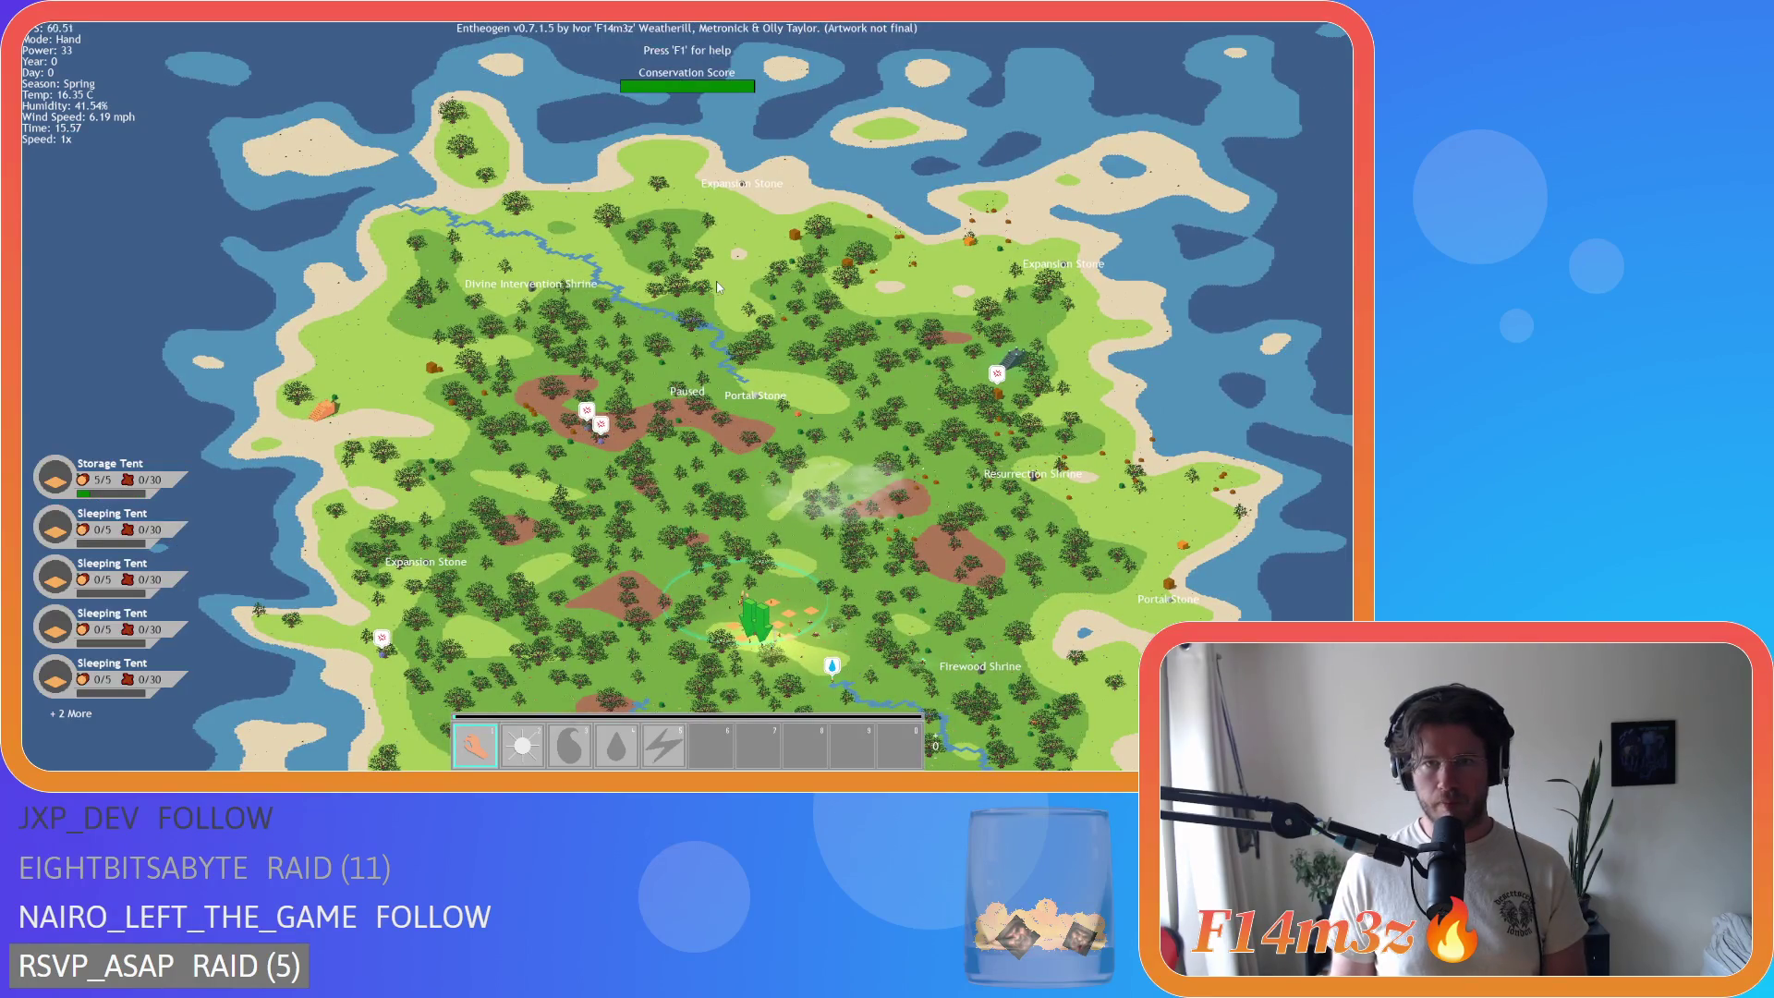
{"action": "scroll", "coordinate": [718, 281], "scroll_direction": "up", "scroll_amount": 5}
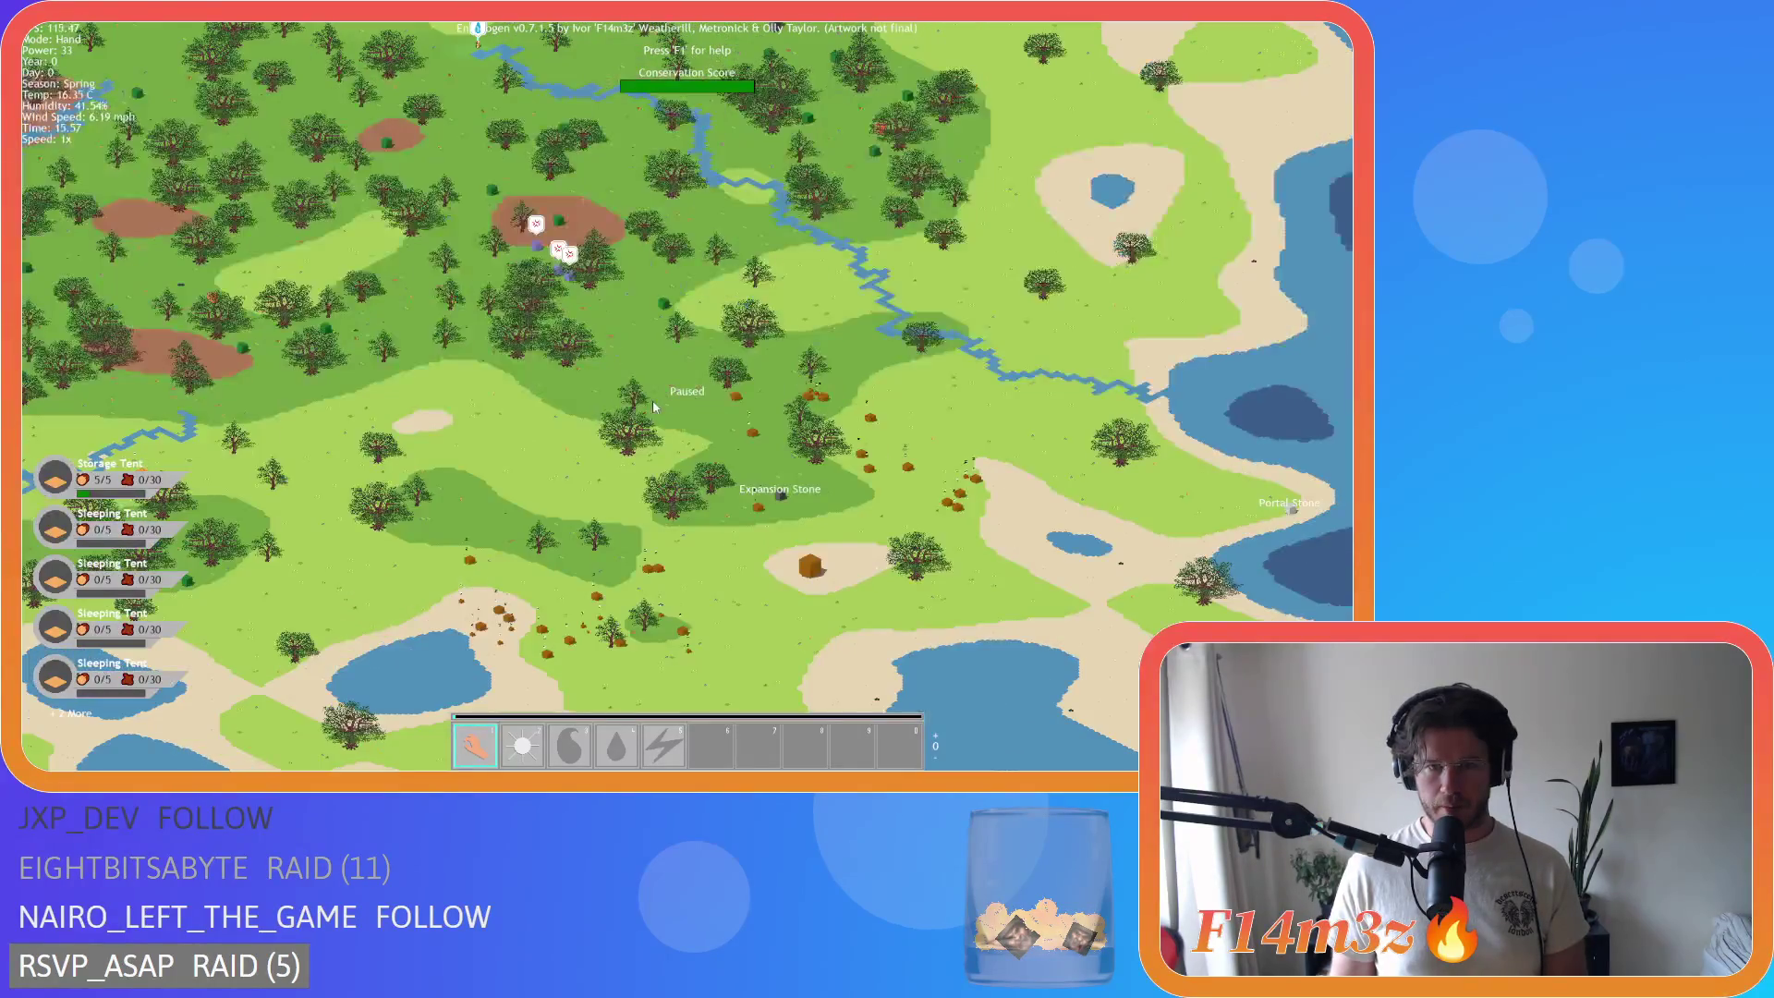
{"action": "key", "text": "w"}
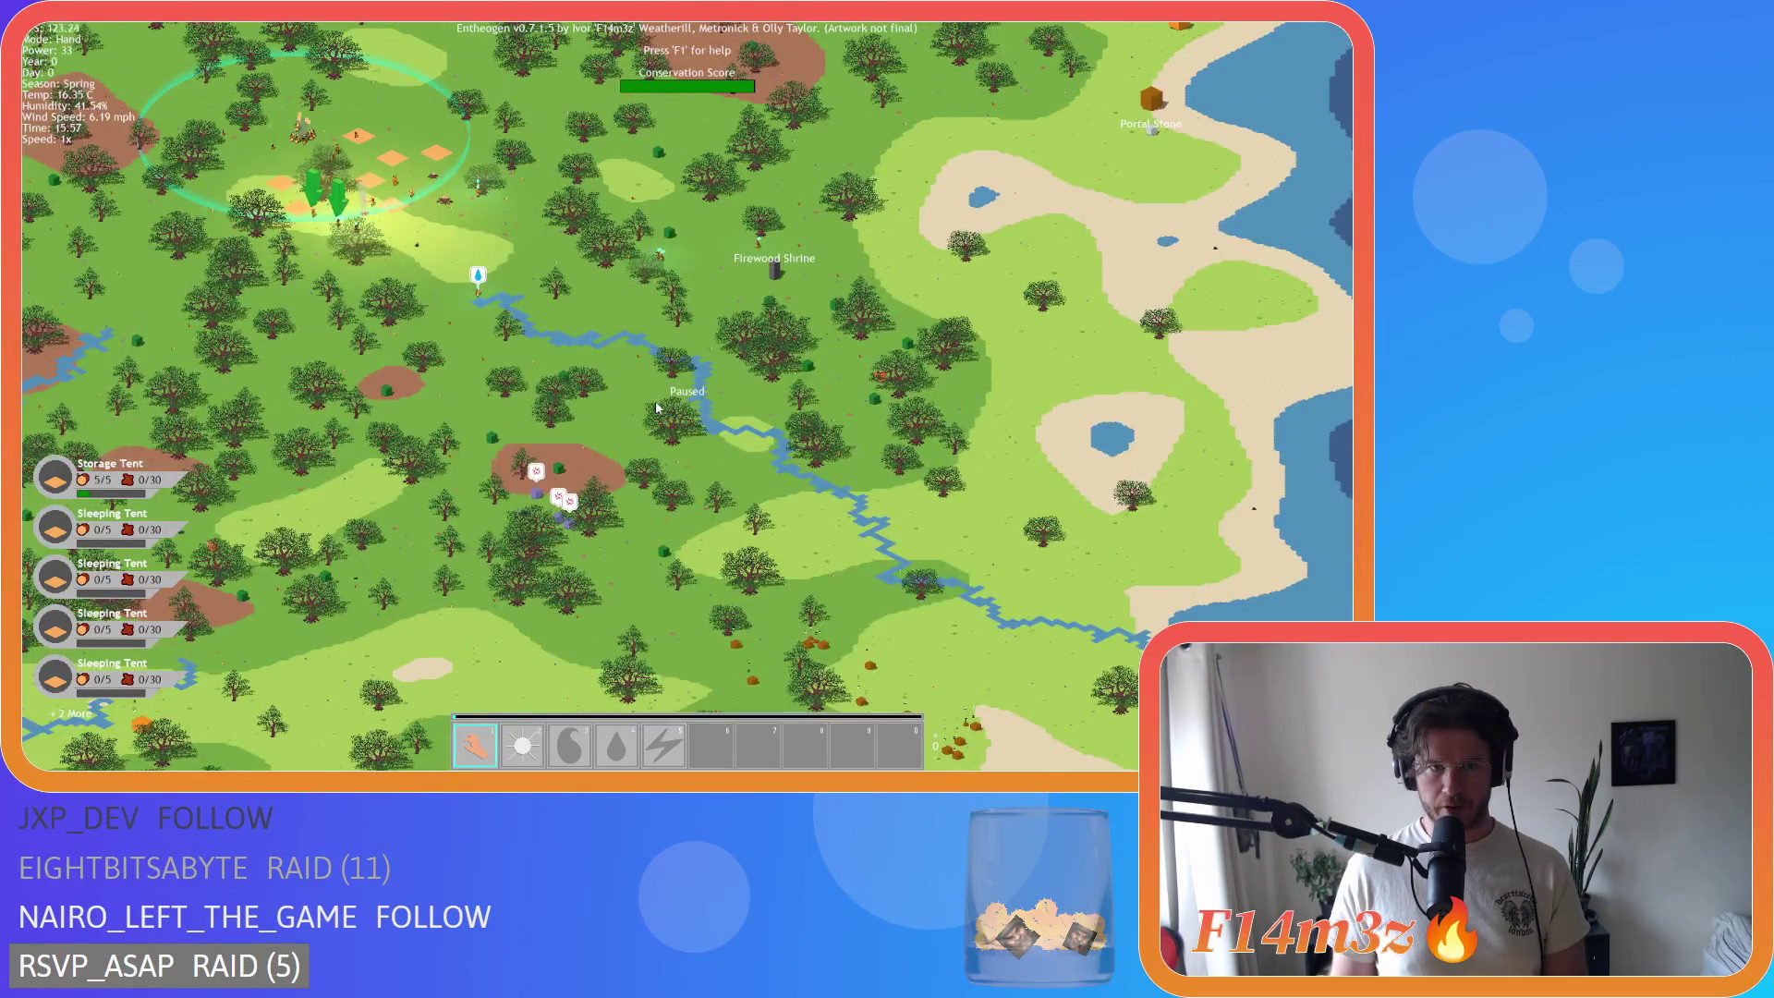
{"action": "key", "text": "s"}
Step: Zoom in and out around the Expansion Stone to compare close and island-wide views
{"action": "scroll", "coordinate": [656, 407], "scroll_direction": "up", "scroll_amount": 5}
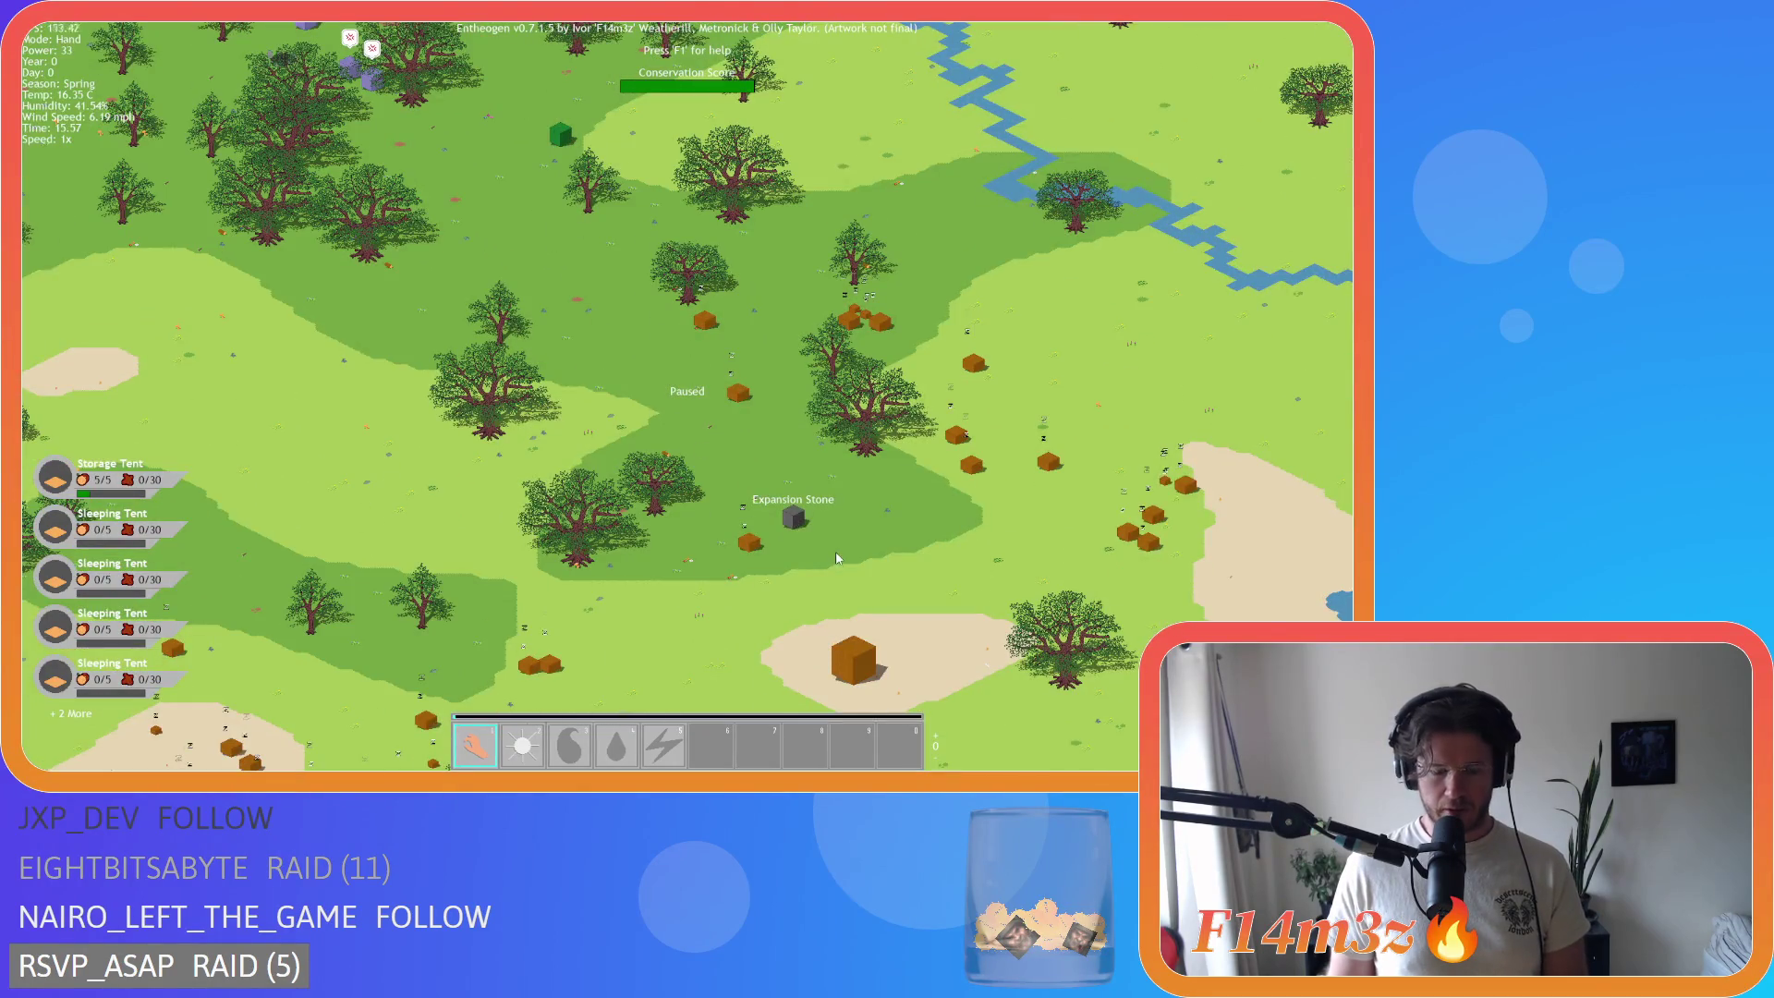
{"action": "scroll", "coordinate": [795, 527], "scroll_direction": "down", "scroll_amount": 5}
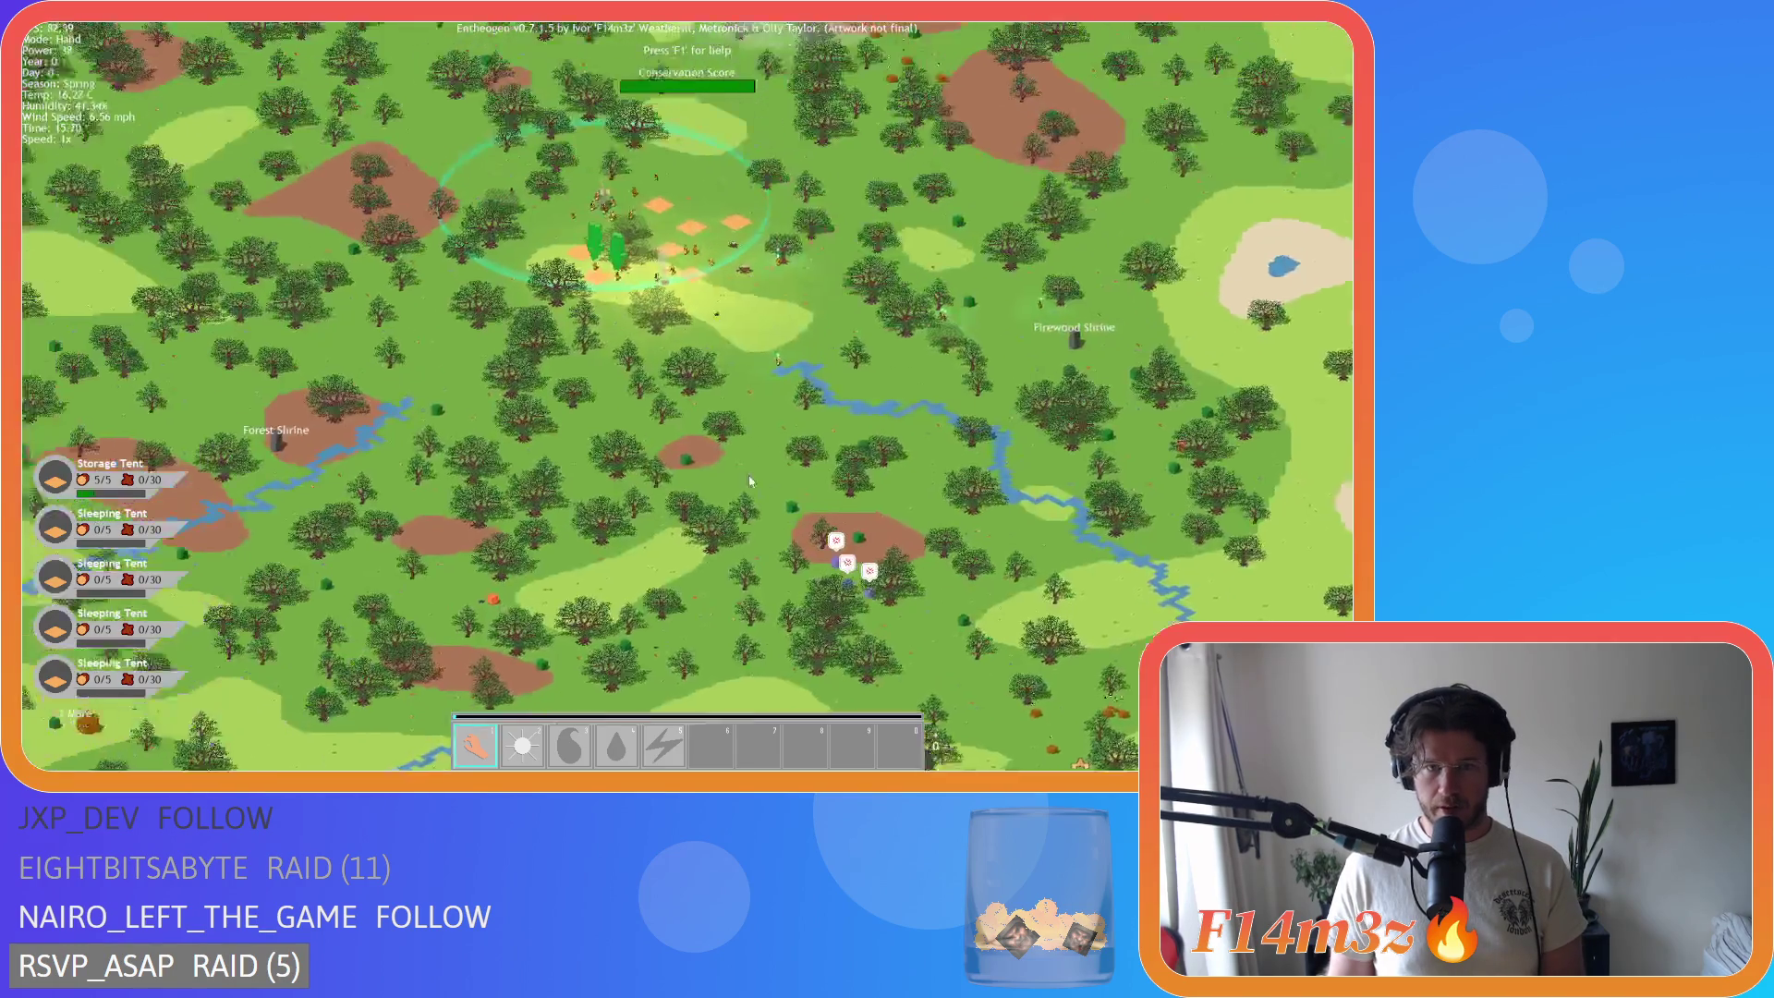
{"action": "scroll", "coordinate": [718, 349], "scroll_direction": "up", "scroll_amount": 5}
{"action": "scroll", "coordinate": [693, 258], "scroll_direction": "down", "scroll_amount": 5}
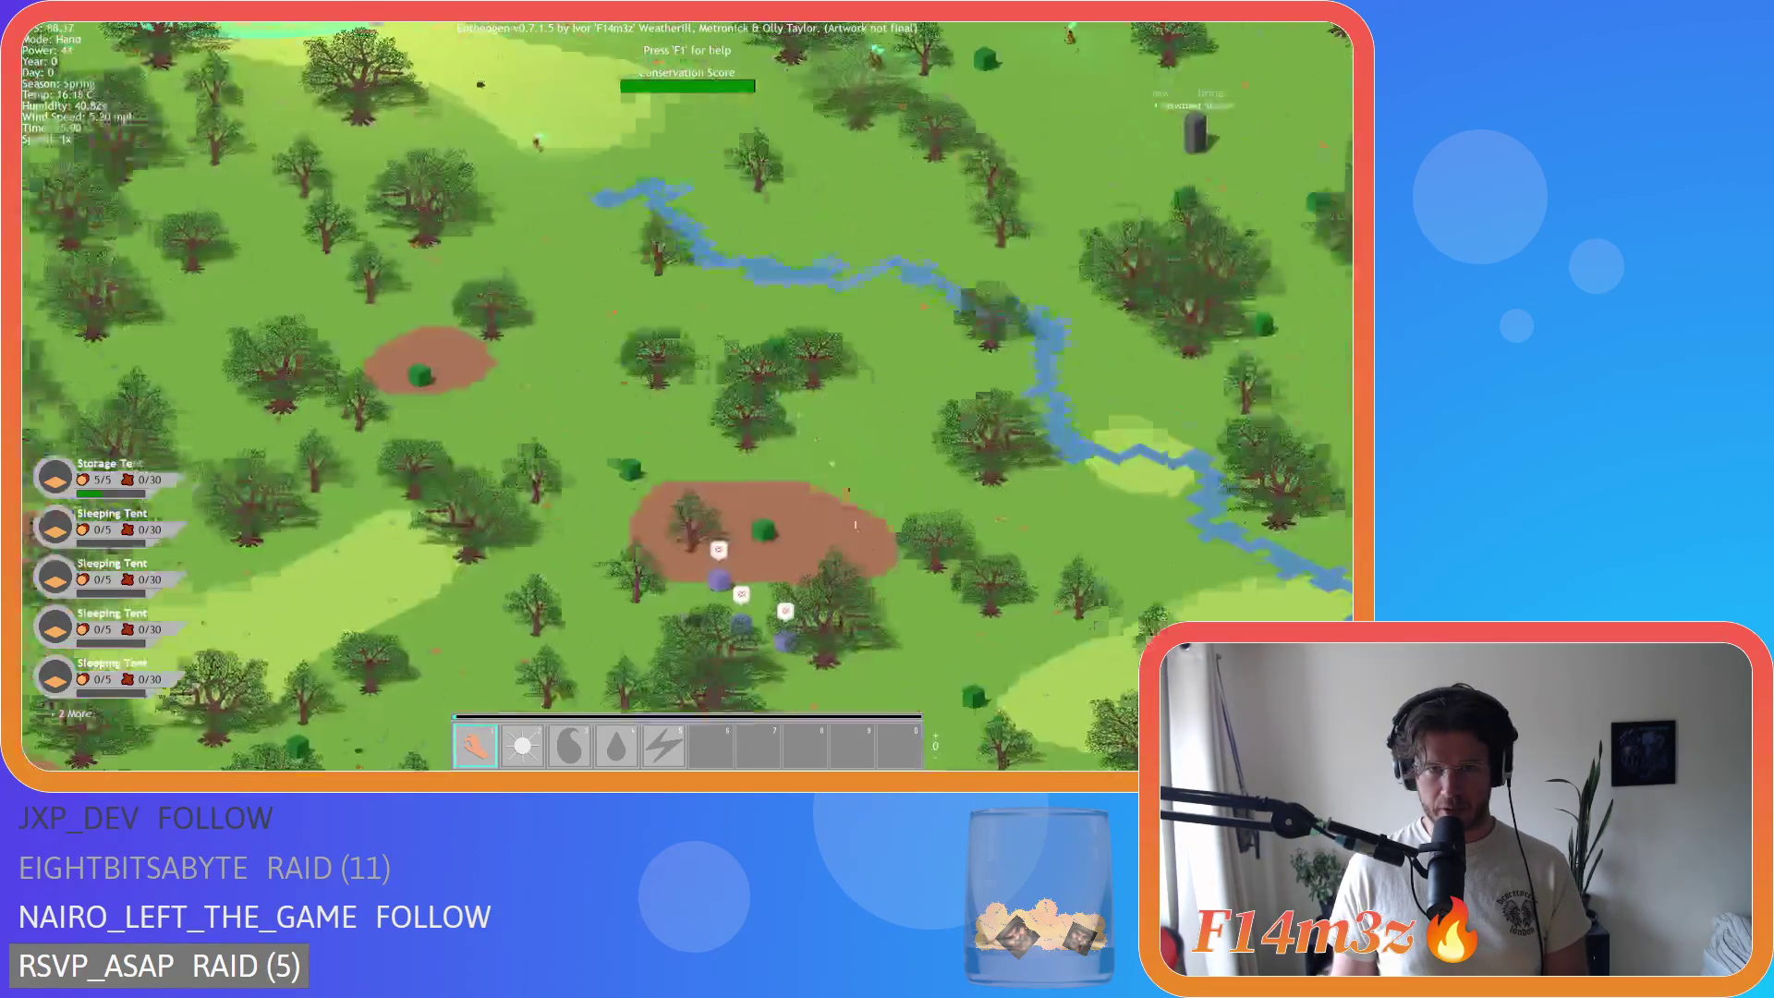
{"action": "scroll", "coordinate": [860, 480], "scroll_direction": "up", "scroll_amount": 6}
{"action": "mouse_move", "coordinate": [859, 481]}
{"action": "scroll", "coordinate": [859, 481], "scroll_direction": "down", "scroll_amount": 3}
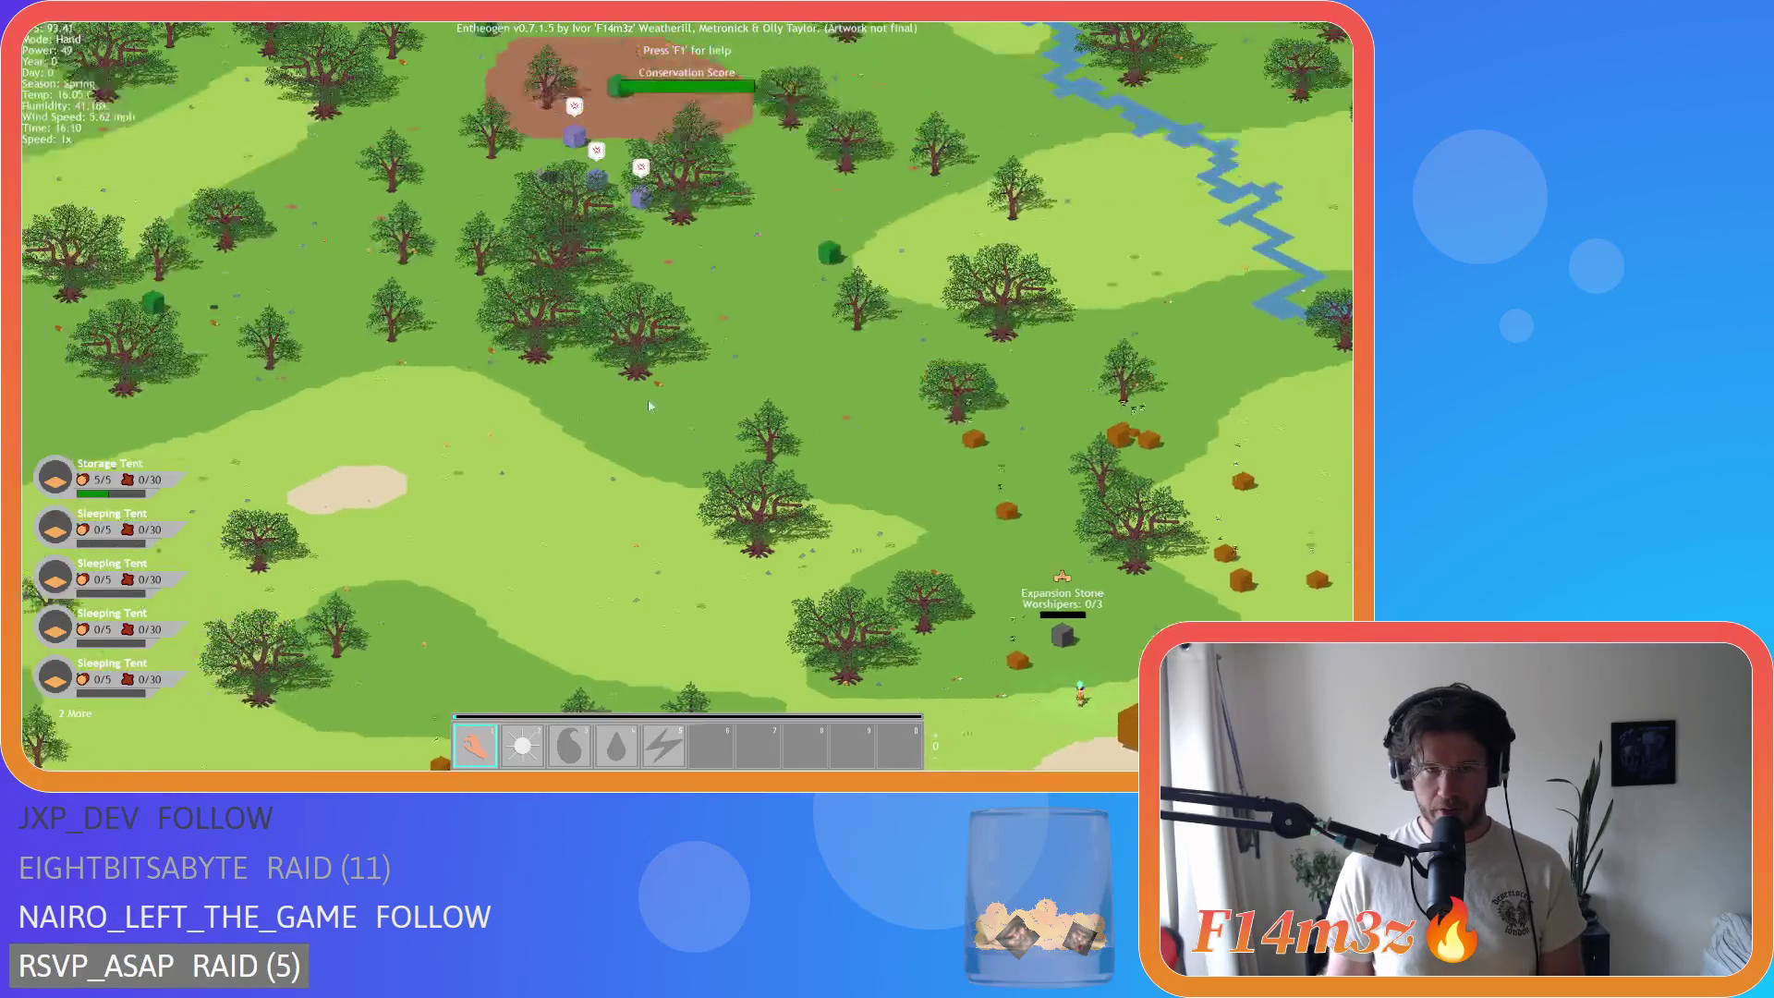
{"action": "scroll", "coordinate": [572, 174], "scroll_direction": "up", "scroll_amount": 3}
Step: Move to the tents and brown patch and zoom repeatedly to settle on a close camp view
{"action": "key", "text": "s"}
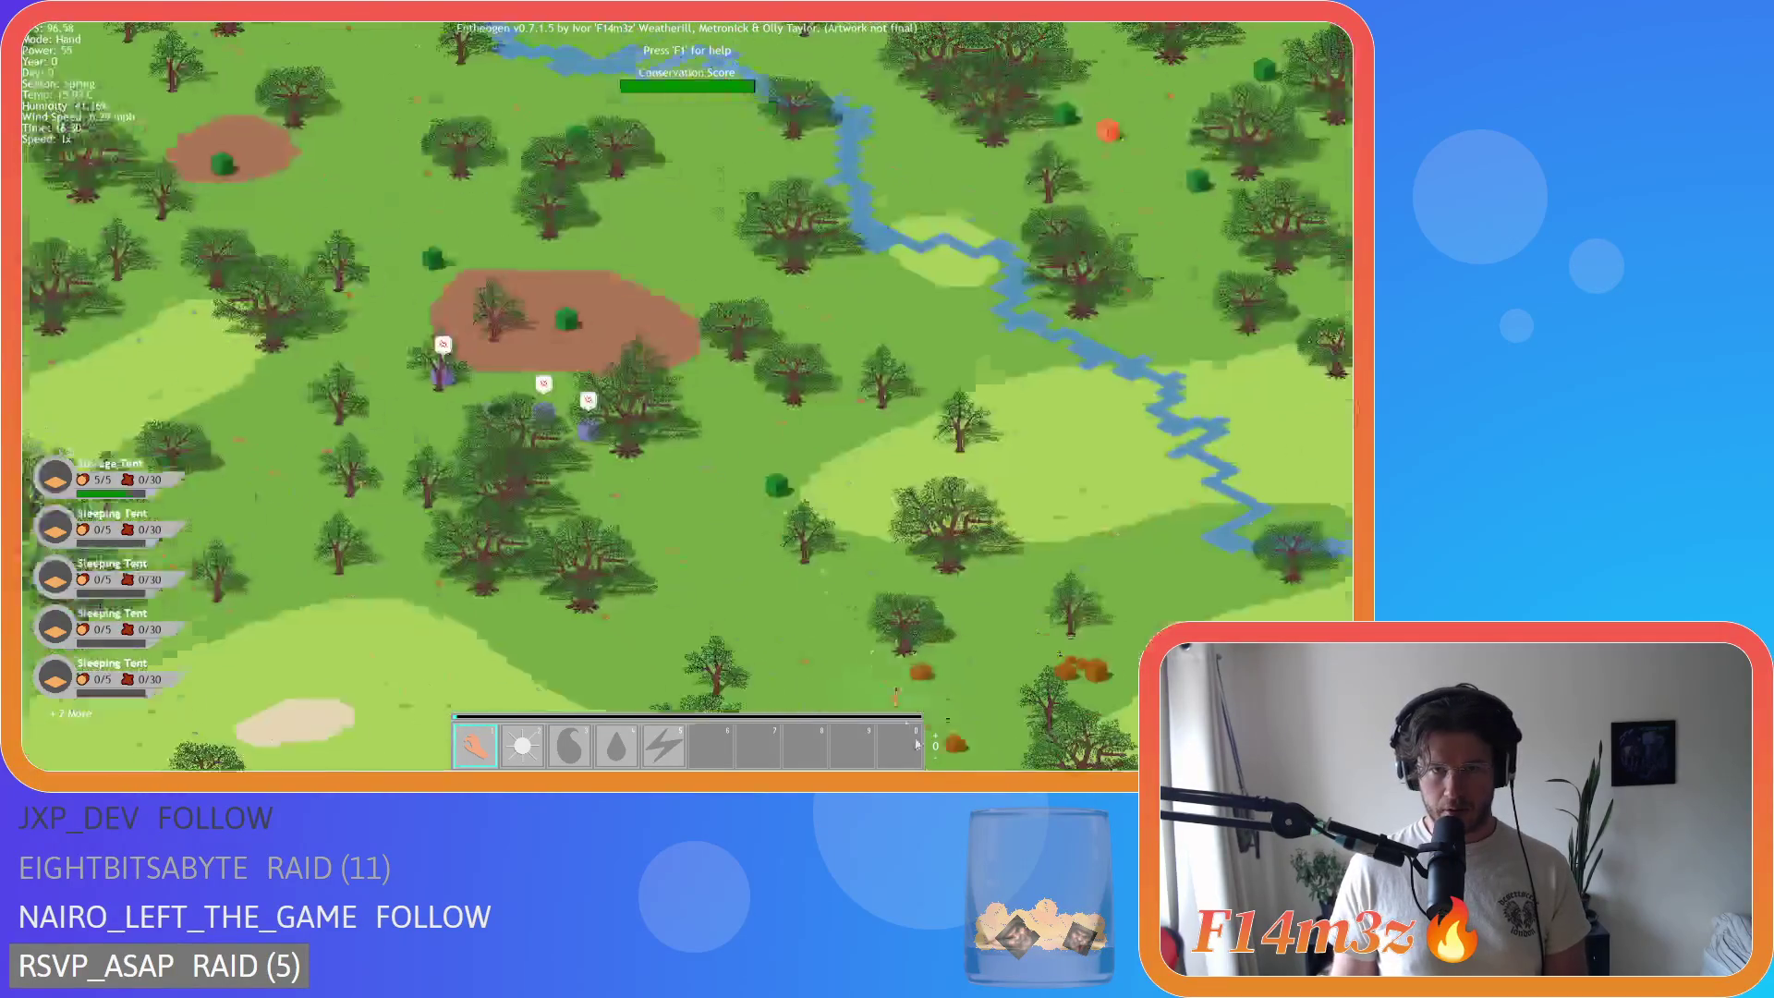
{"action": "scroll", "coordinate": [784, 631], "scroll_direction": "down", "scroll_amount": 4}
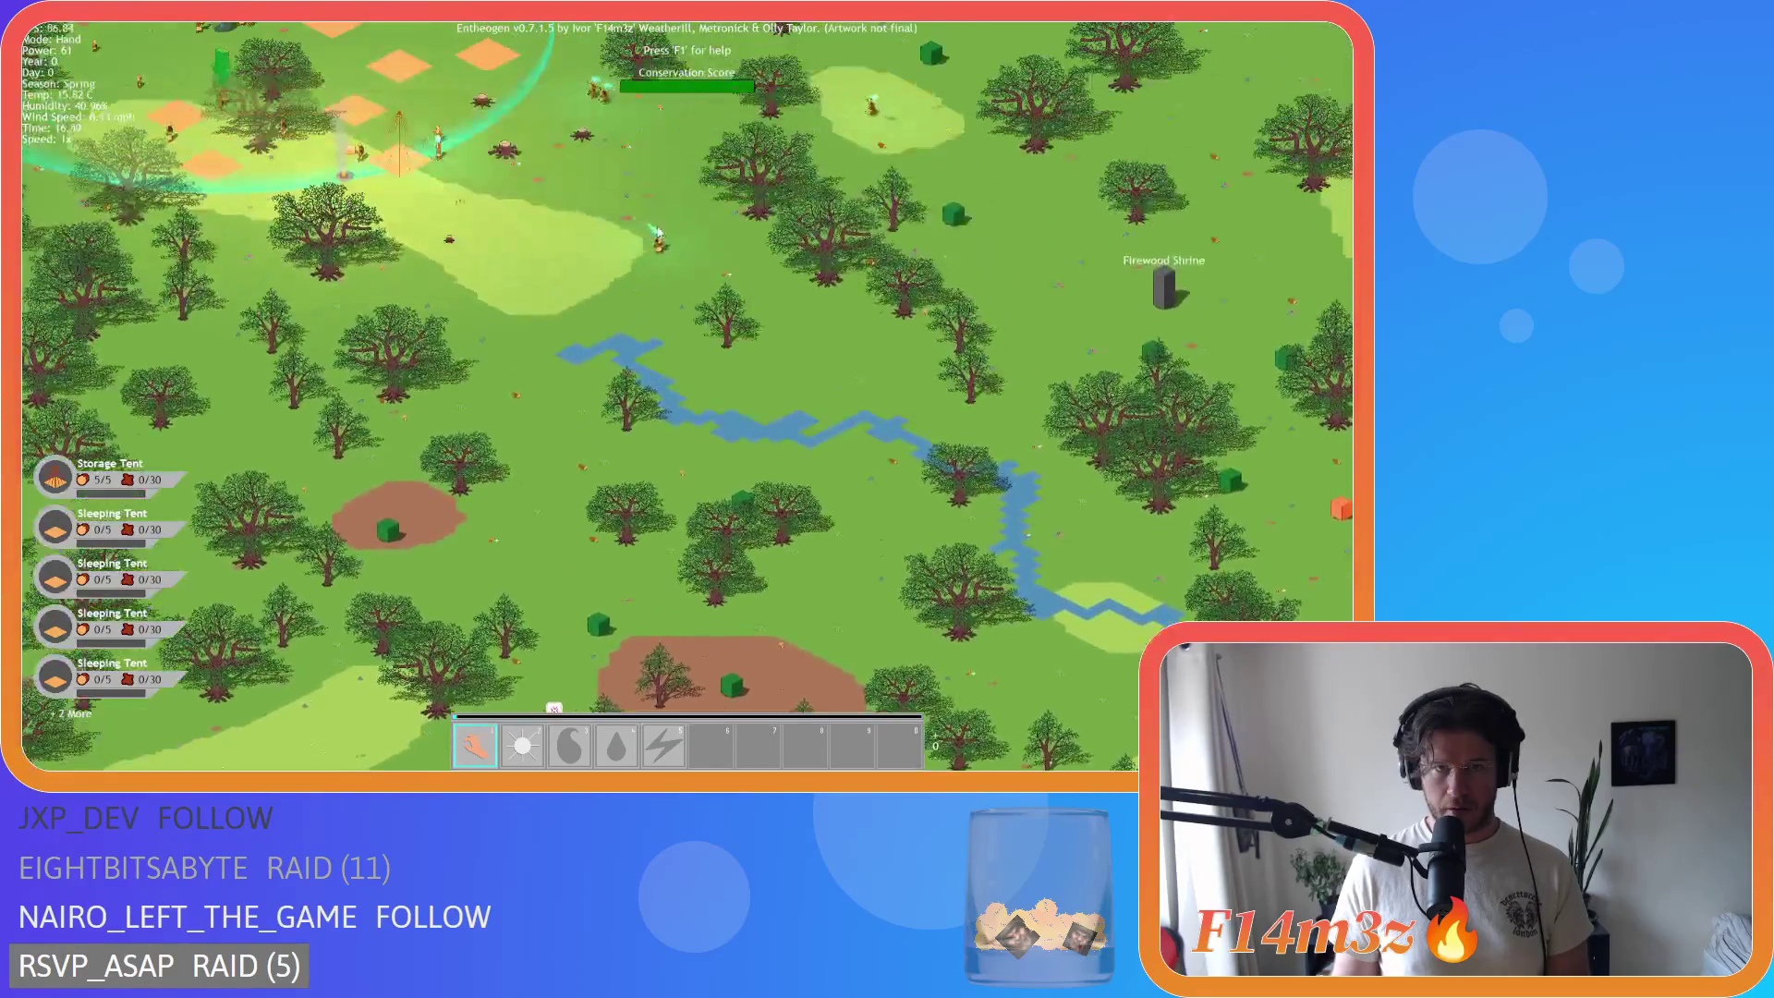
{"action": "scroll", "coordinate": [783, 631], "scroll_direction": "up", "scroll_amount": 5}
{"action": "scroll", "coordinate": [784, 630], "scroll_direction": "down", "scroll_amount": 4}
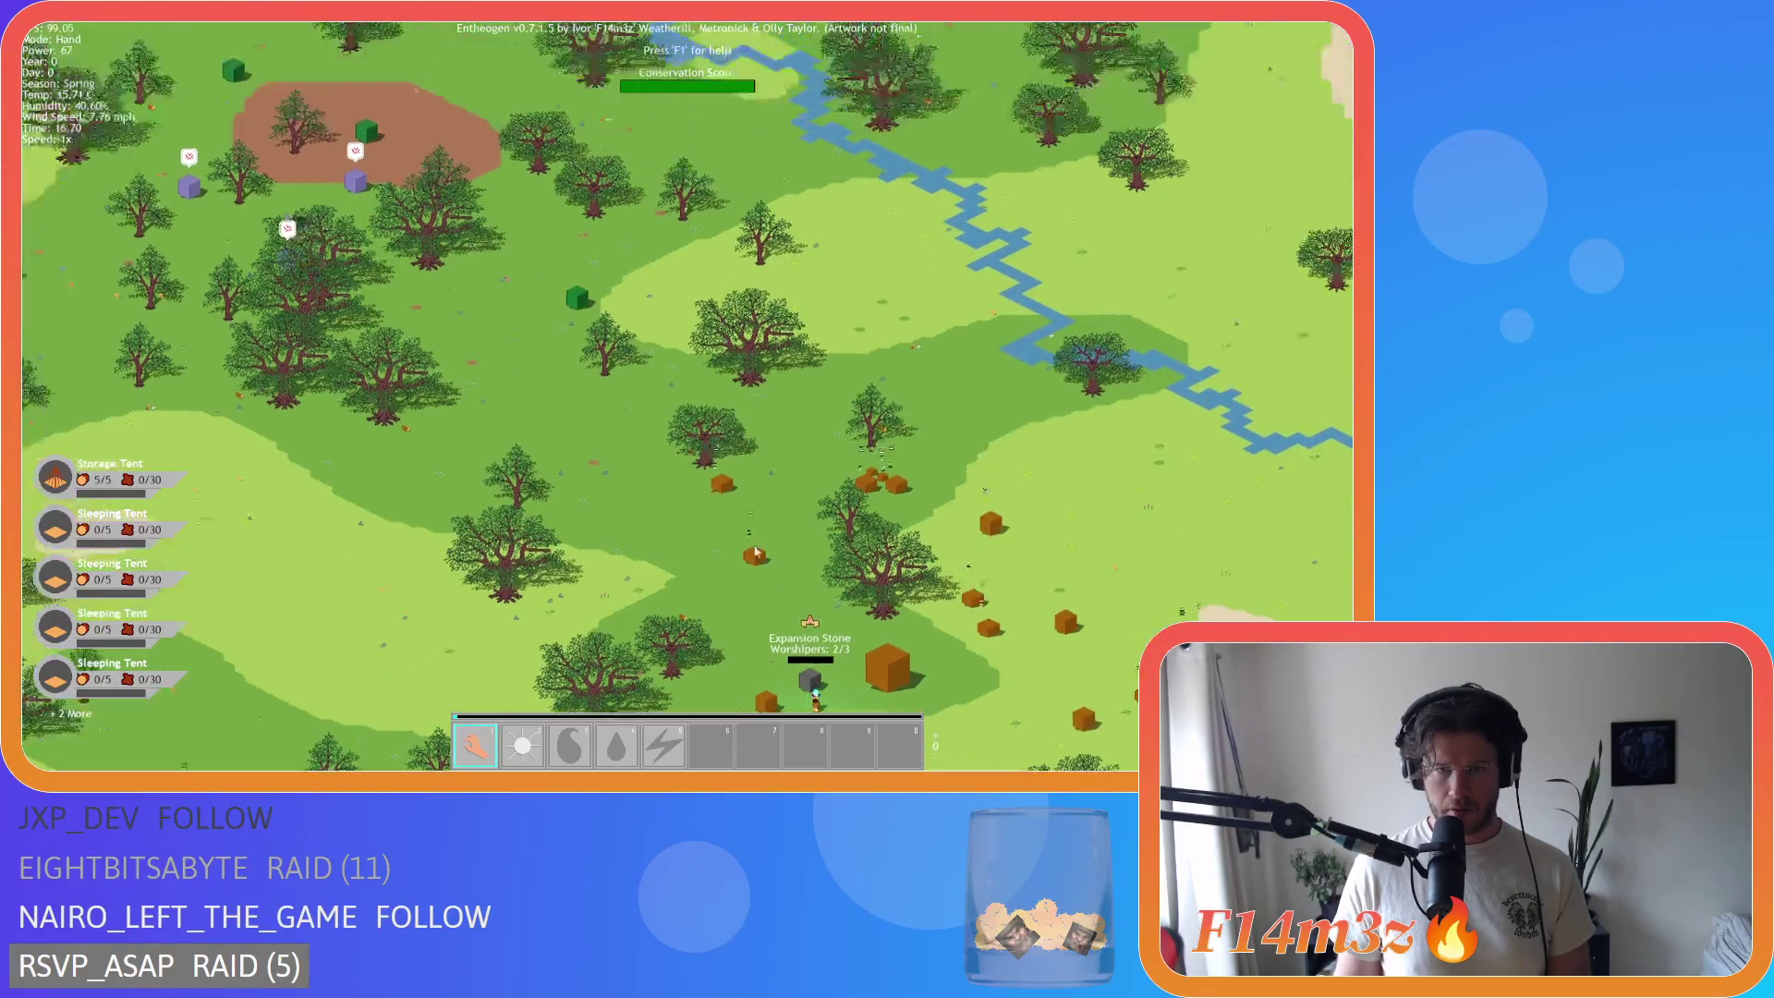
{"action": "scroll", "coordinate": [724, 340], "scroll_direction": "up", "scroll_amount": 5}
{"action": "scroll", "coordinate": [897, 395], "scroll_direction": "down", "scroll_amount": 4}
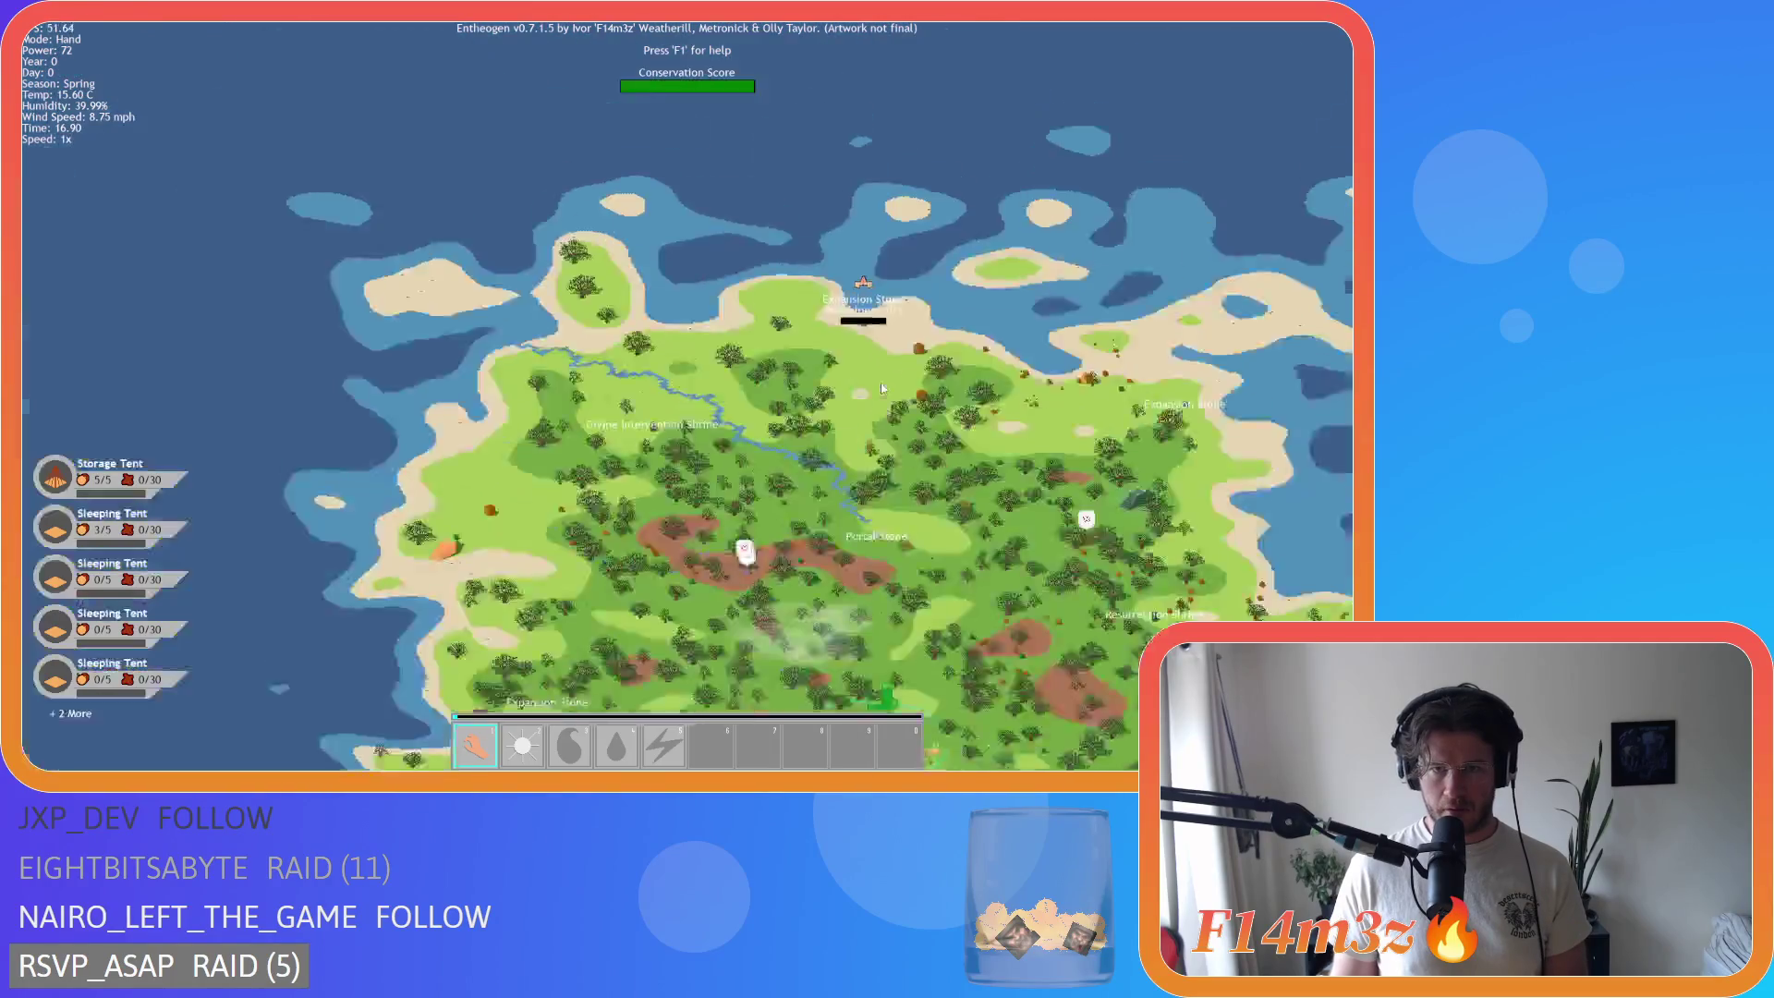
{"action": "scroll", "coordinate": [685, 364], "scroll_direction": "up", "scroll_amount": 5}
{"action": "scroll", "coordinate": [685, 364], "scroll_direction": "up", "scroll_amount": 3}
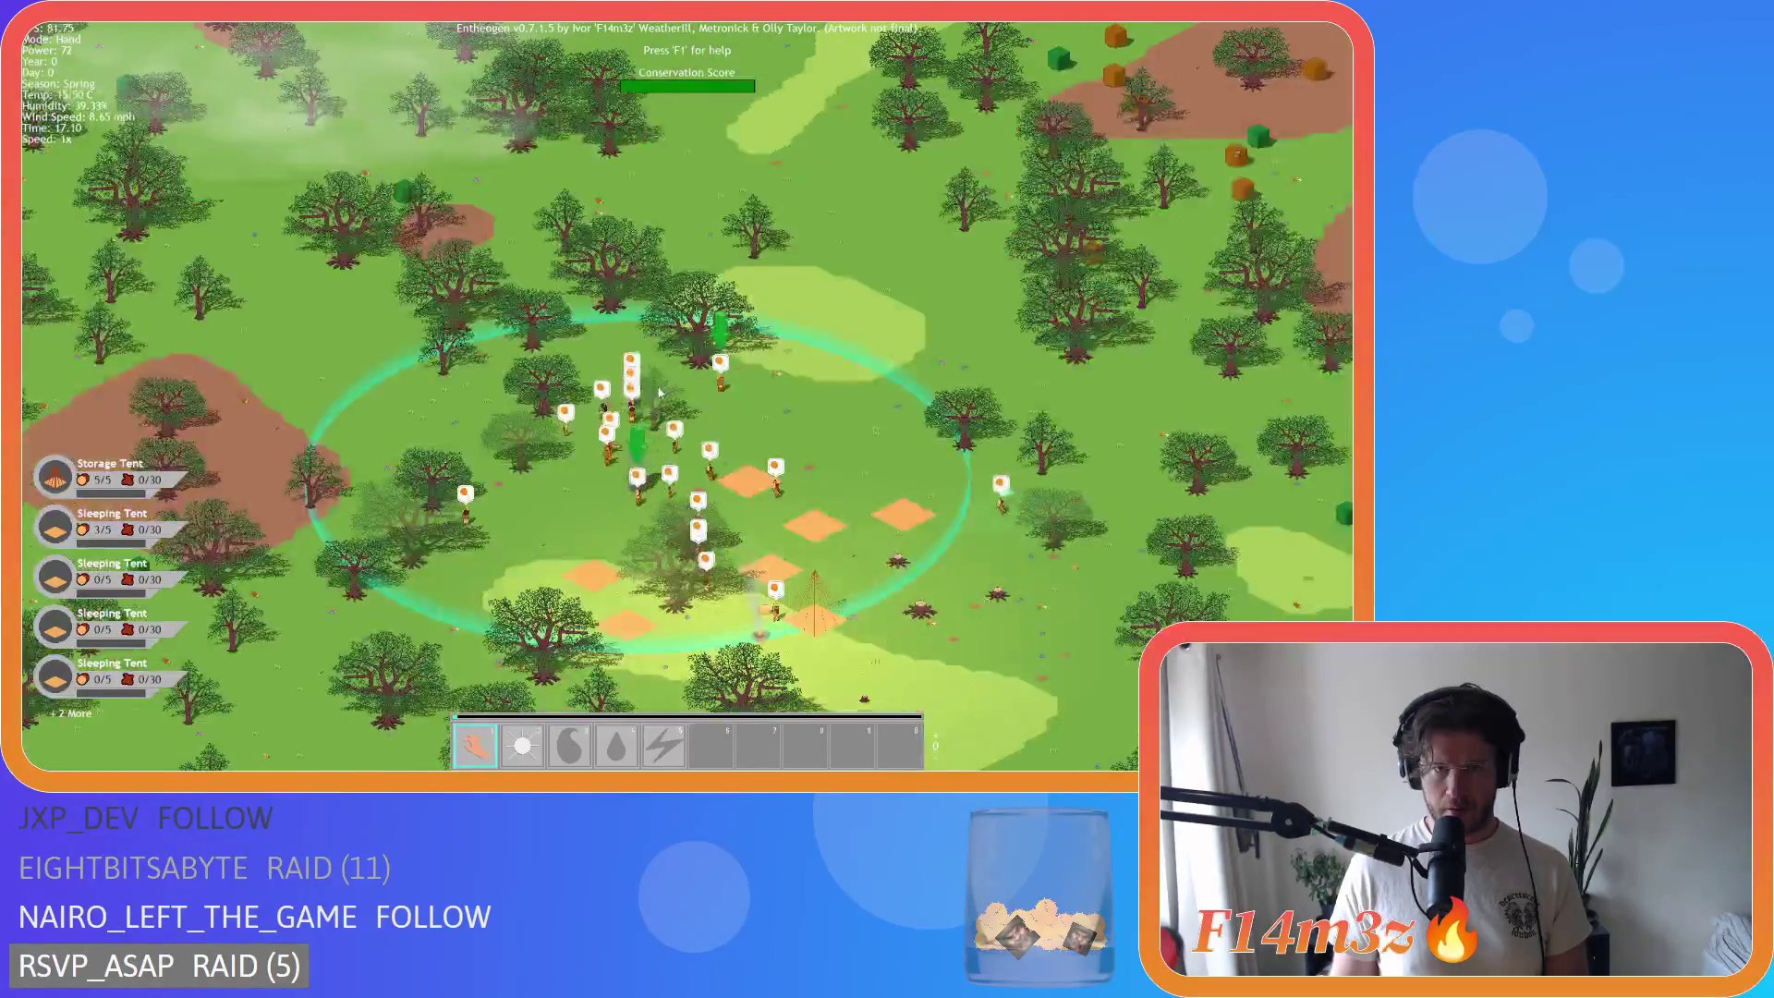
{"action": "scroll", "coordinate": [676, 437], "scroll_direction": "down", "scroll_amount": 5}
{"action": "scroll", "coordinate": [675, 437], "scroll_direction": "up", "scroll_amount": 2}
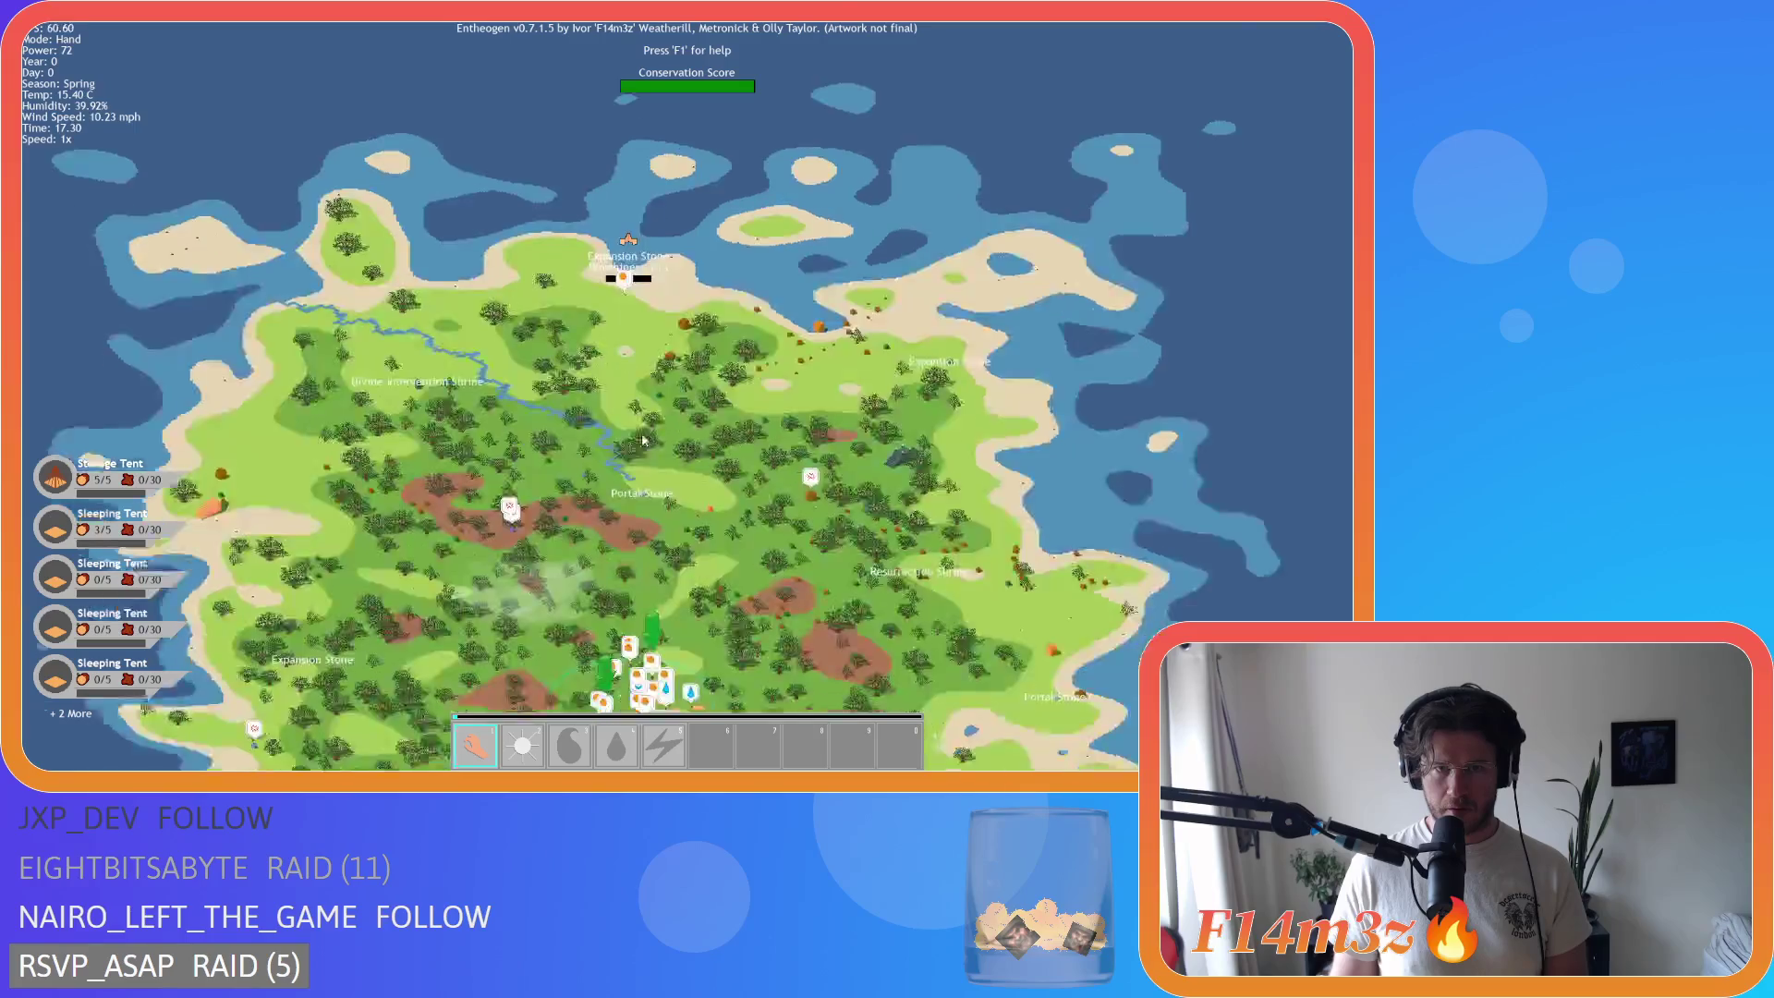
{"action": "scroll", "coordinate": [676, 438], "scroll_direction": "up", "scroll_amount": 3}
{"action": "scroll", "coordinate": [641, 385], "scroll_direction": "down", "scroll_amount": 2}
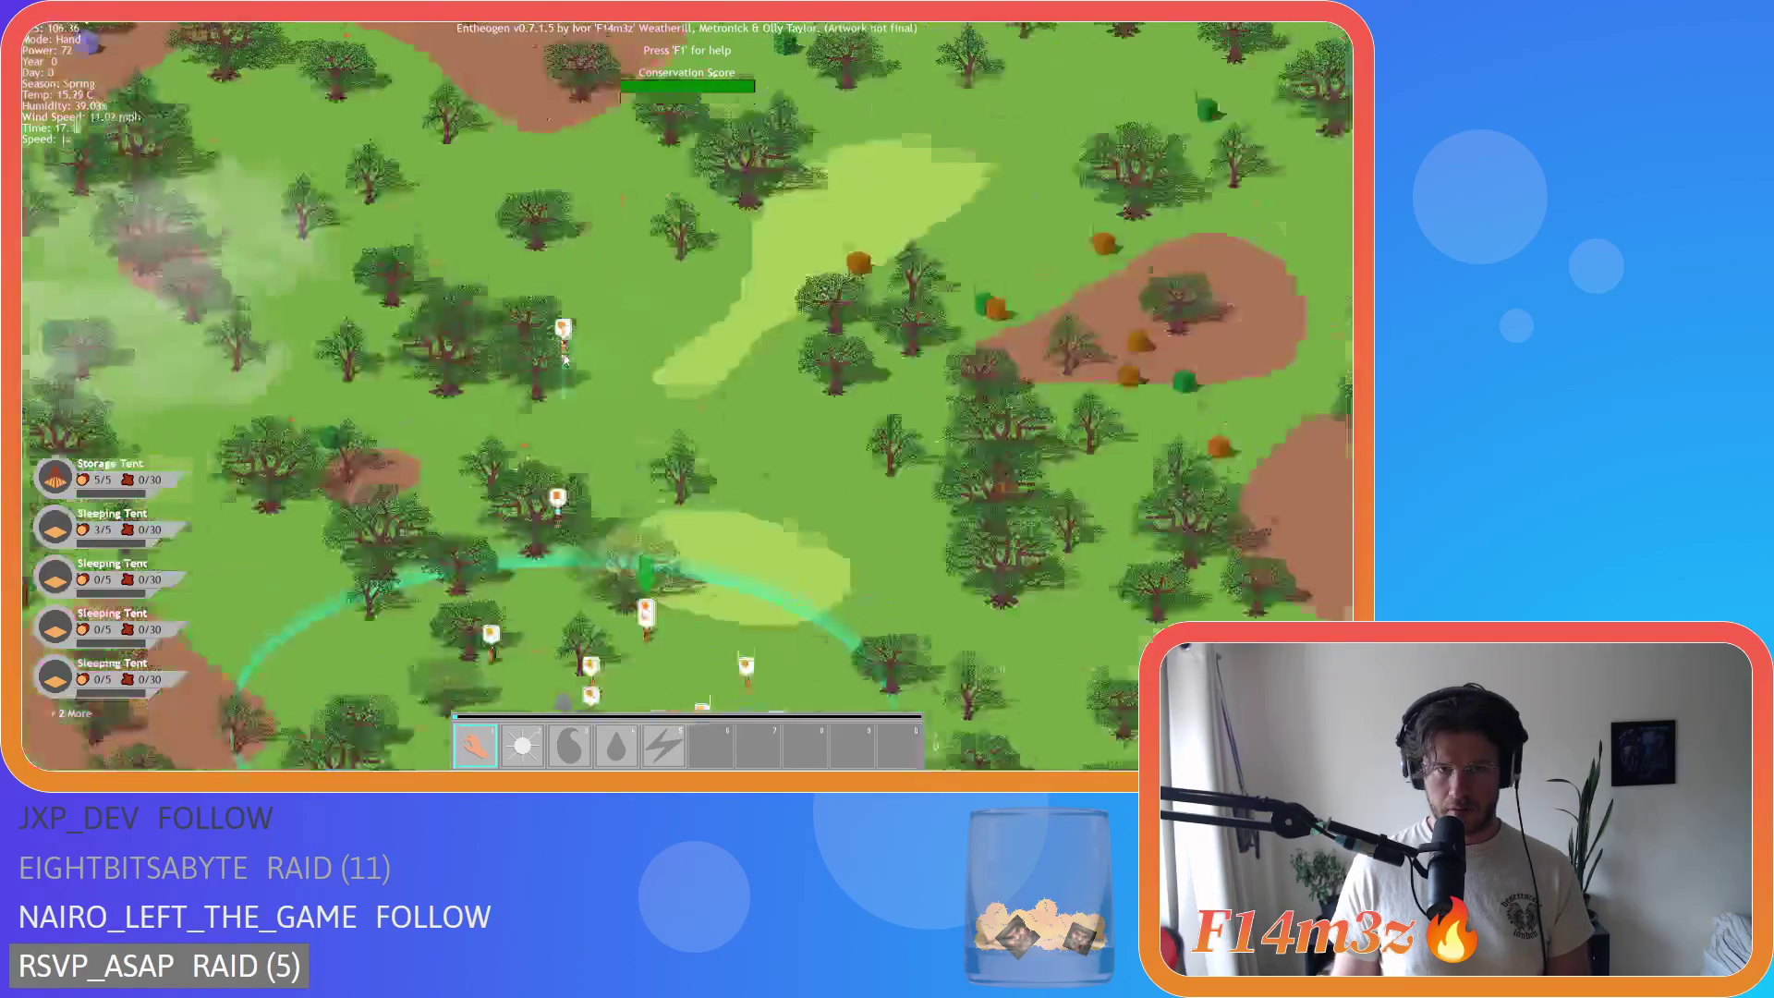
{"action": "scroll", "coordinate": [583, 328], "scroll_direction": "down", "scroll_amount": 3}
{"action": "scroll", "coordinate": [706, 285], "scroll_direction": "up", "scroll_amount": 4}
{"action": "scroll", "coordinate": [732, 464], "scroll_direction": "down", "scroll_amount": 3}
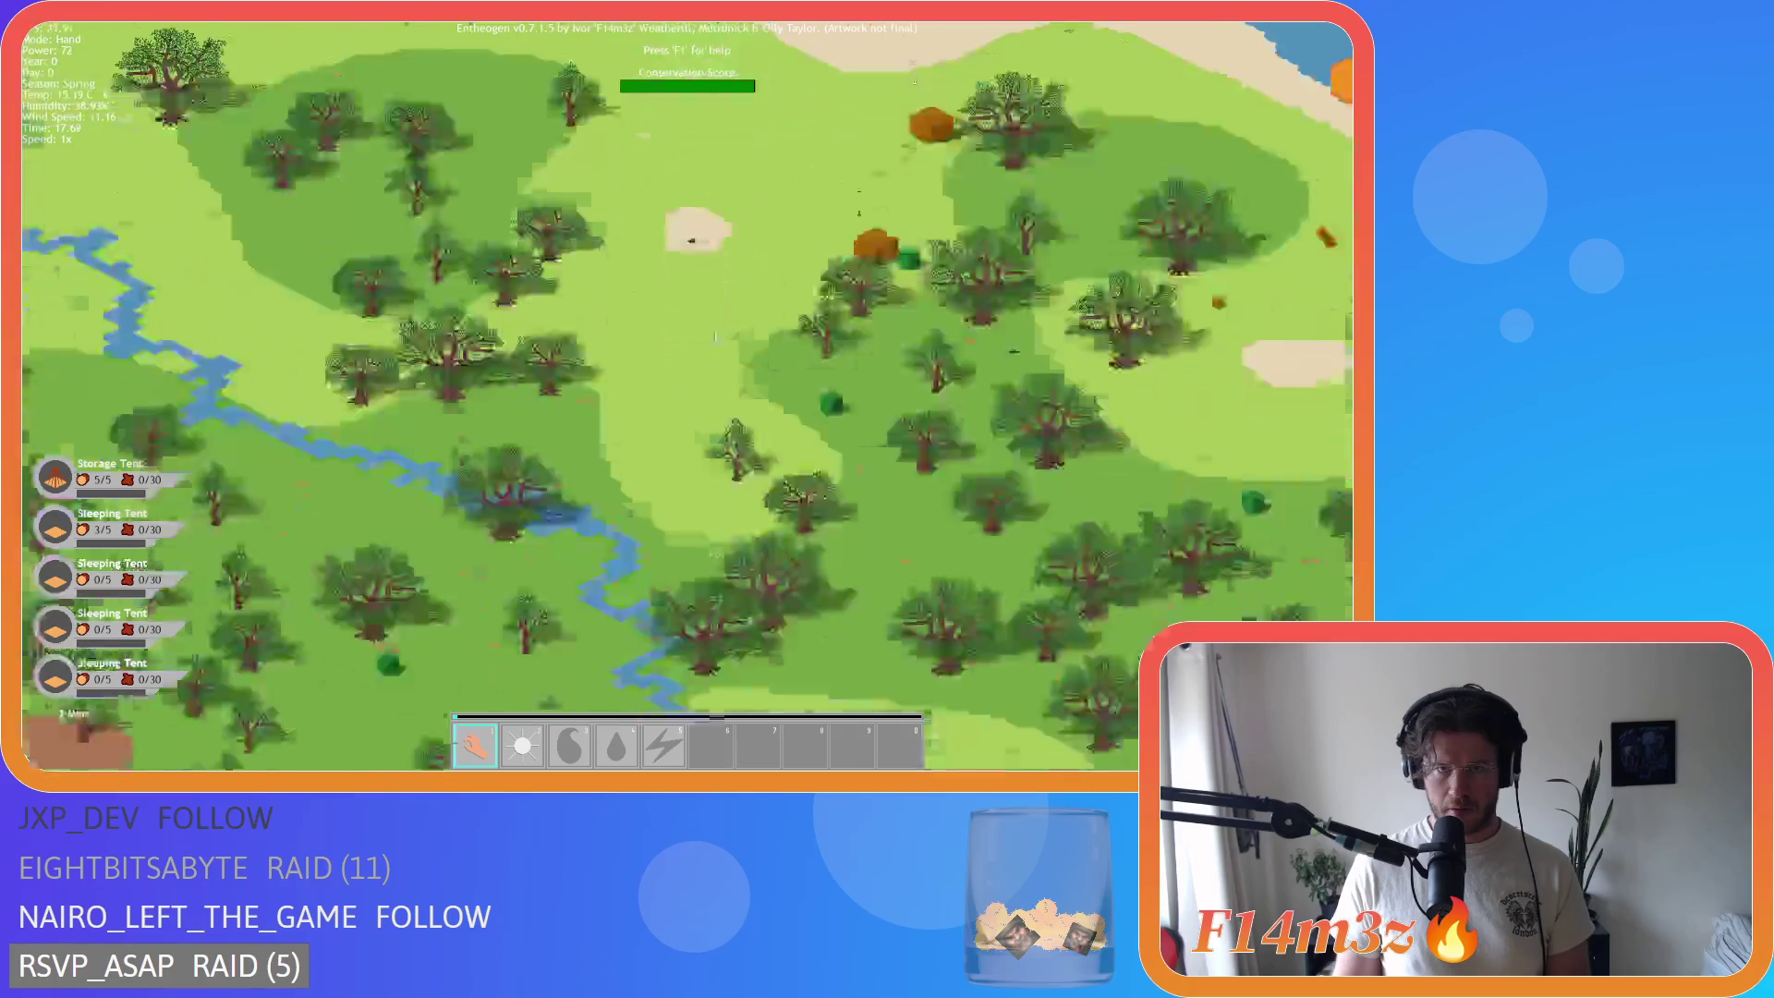
{"action": "scroll", "coordinate": [733, 465], "scroll_direction": "up", "scroll_amount": 4}
{"action": "scroll", "coordinate": [721, 388], "scroll_direction": "down", "scroll_amount": 4}
{"action": "scroll", "coordinate": [717, 320], "scroll_direction": "up", "scroll_amount": 5}
{"action": "scroll", "coordinate": [777, 564], "scroll_direction": "down", "scroll_amount": 4}
{"action": "scroll", "coordinate": [706, 507], "scroll_direction": "up", "scroll_amount": 4}
{"action": "scroll", "coordinate": [706, 507], "scroll_direction": "up", "scroll_amount": 2}
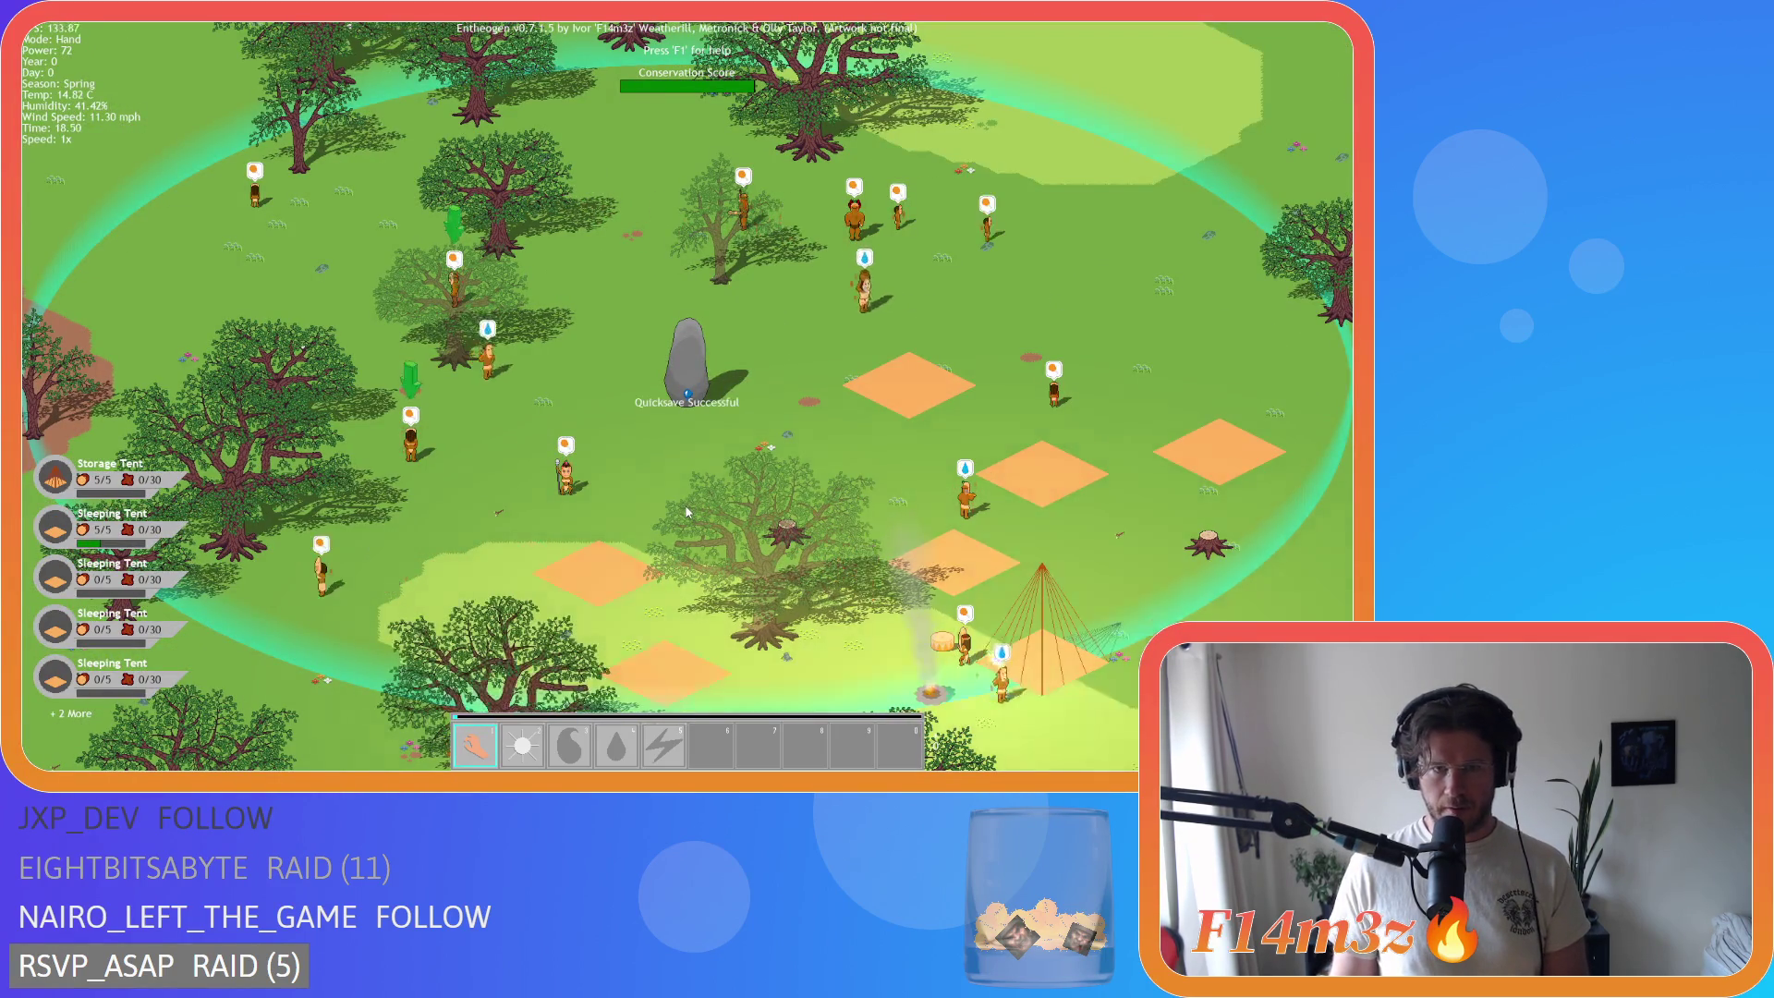
Step: Quicksave and pause, then check the 24 followers by role in the Tribe panel and close it
{"action": "scroll", "coordinate": [686, 511], "scroll_direction": "down", "scroll_amount": 5}
{"action": "key", "text": "F5"}
{"action": "key", "text": "F9"}
{"action": "key", "text": "space"}
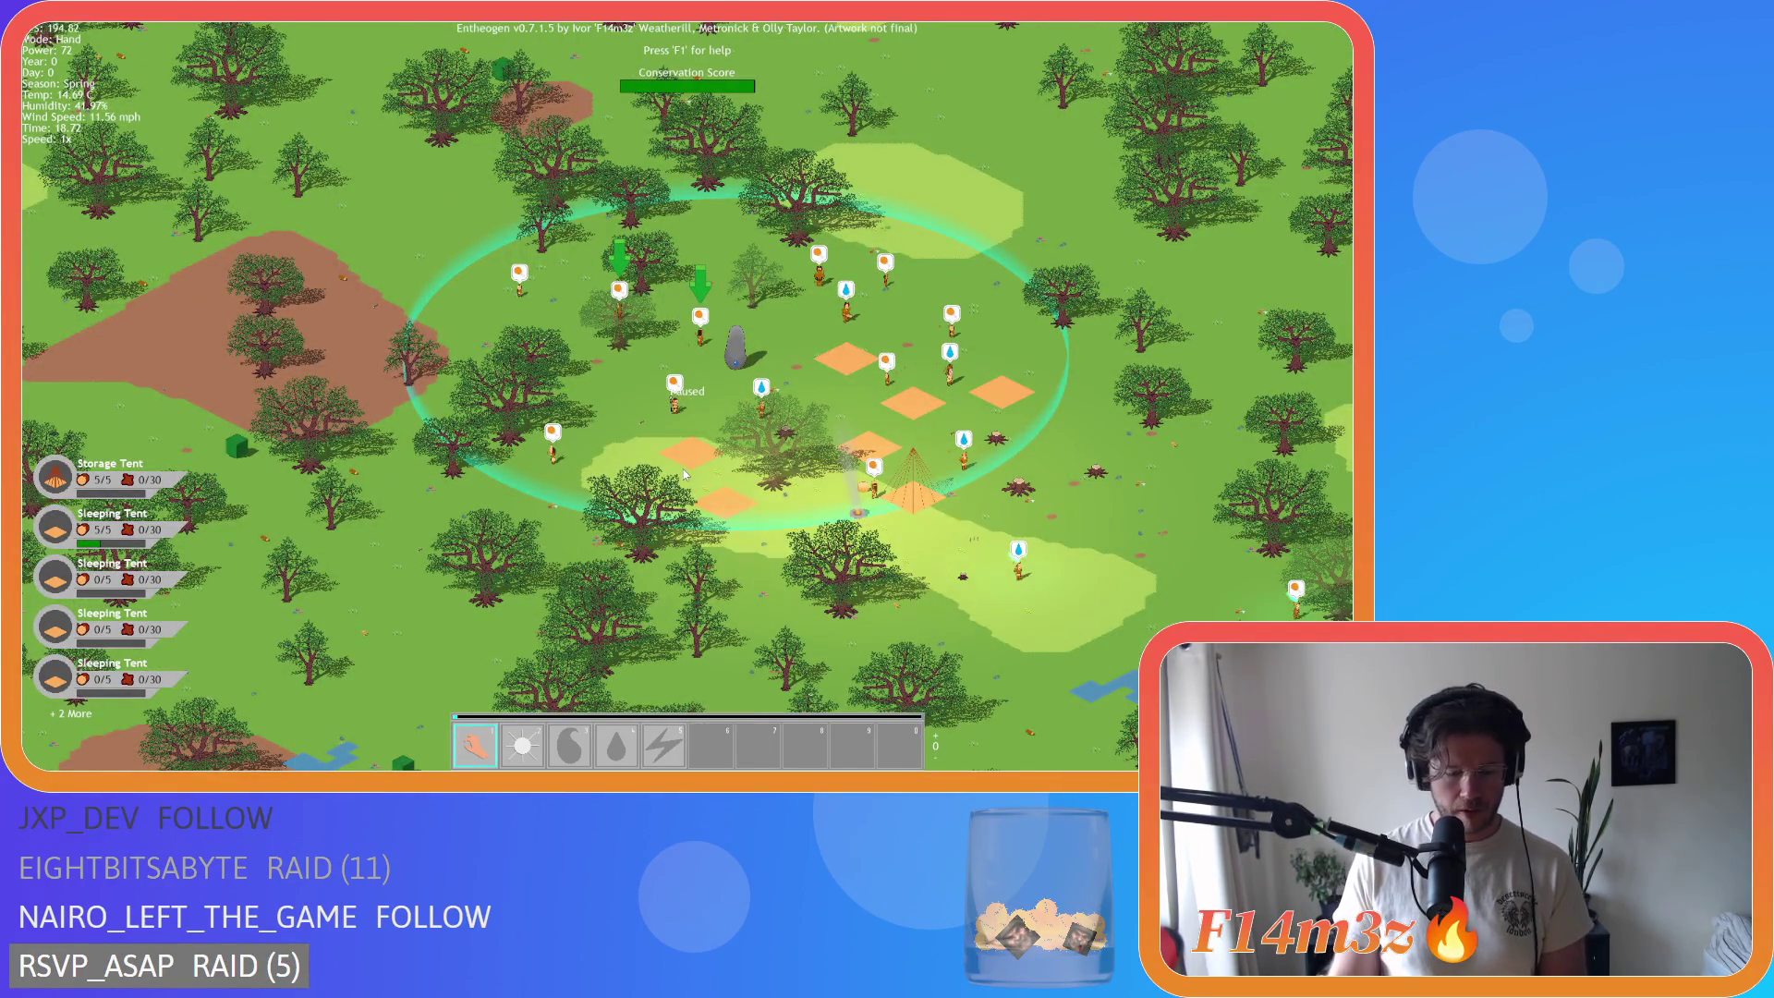
{"action": "key", "text": "t"}
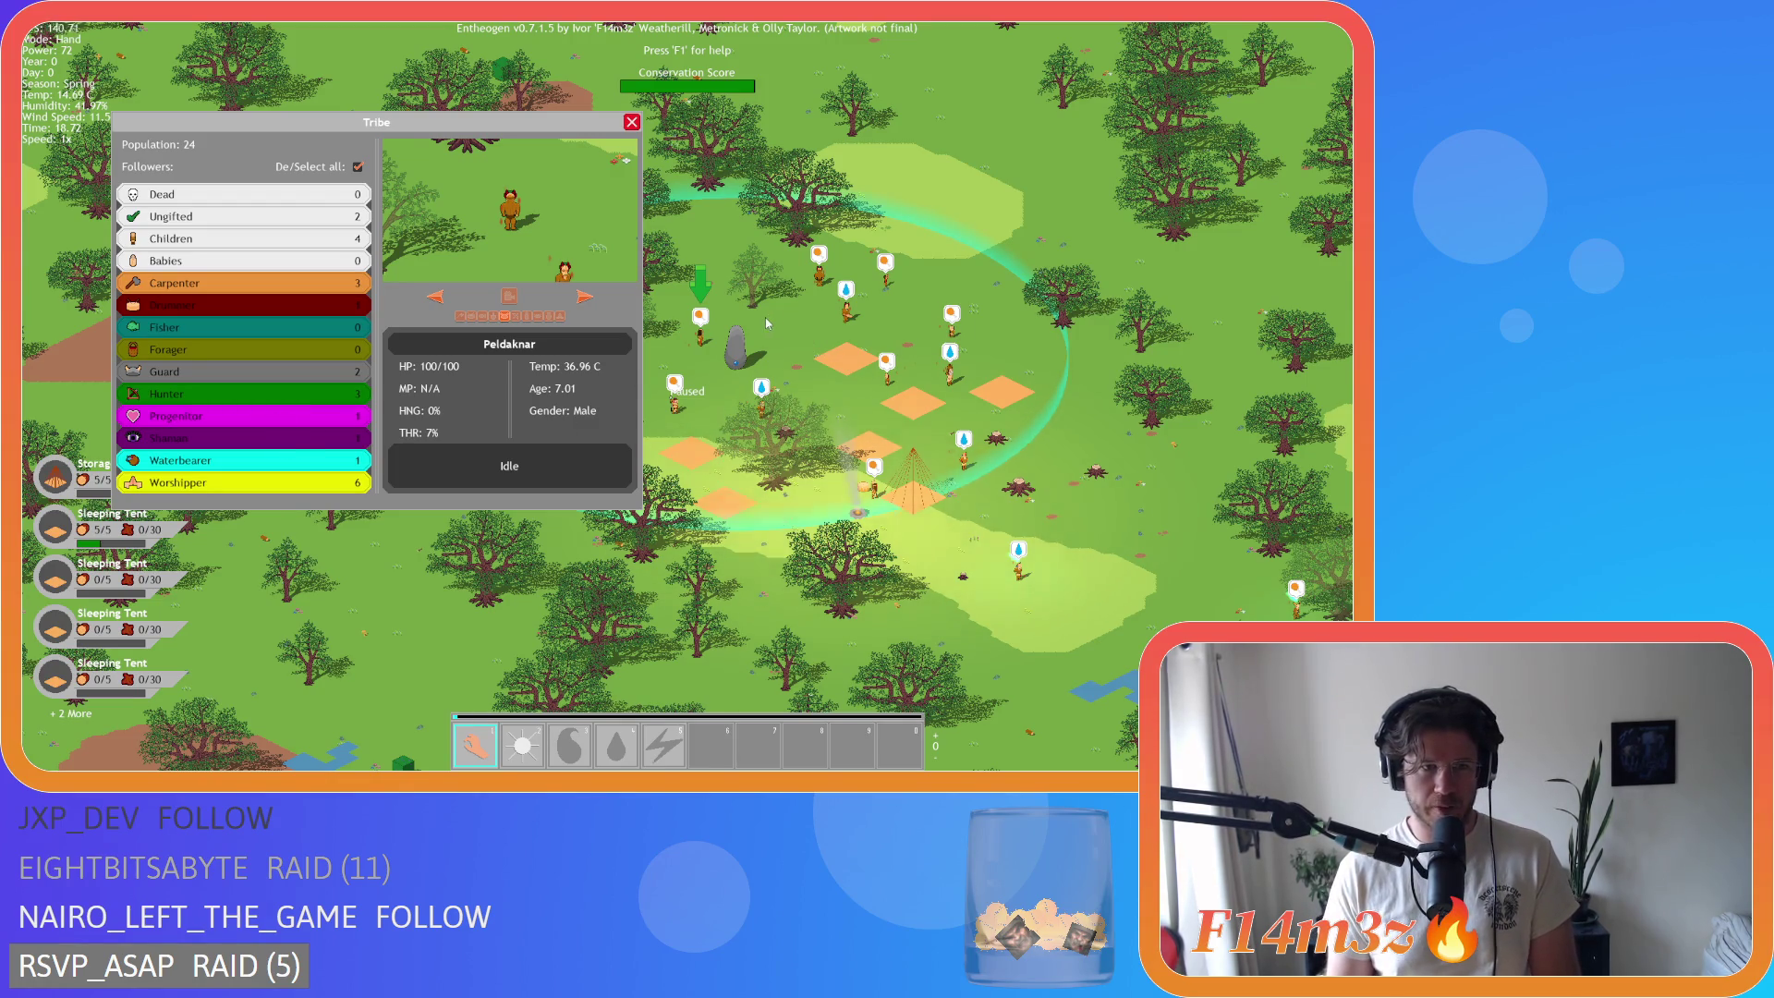
{"action": "key", "text": "Escape"}
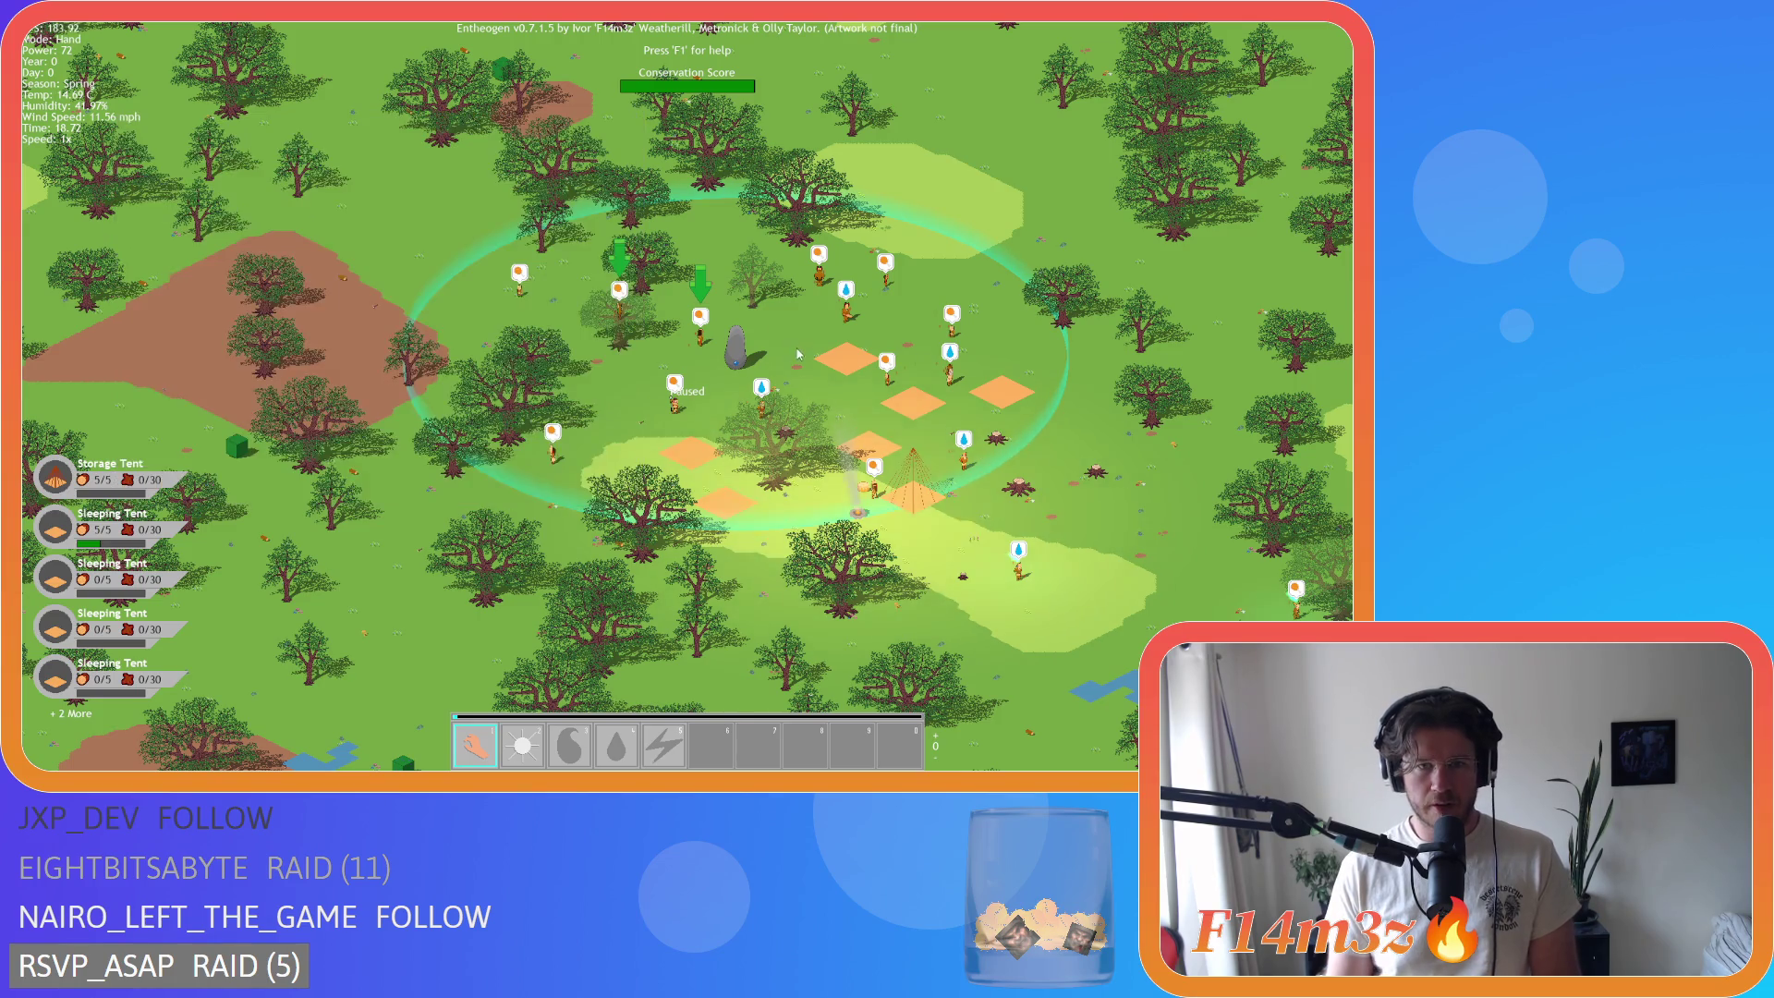
Step: Zoom in and out repeatedly around the forest camp to inspect the surrounding forest
{"action": "scroll", "coordinate": [763, 316], "scroll_direction": "up", "scroll_amount": 3}
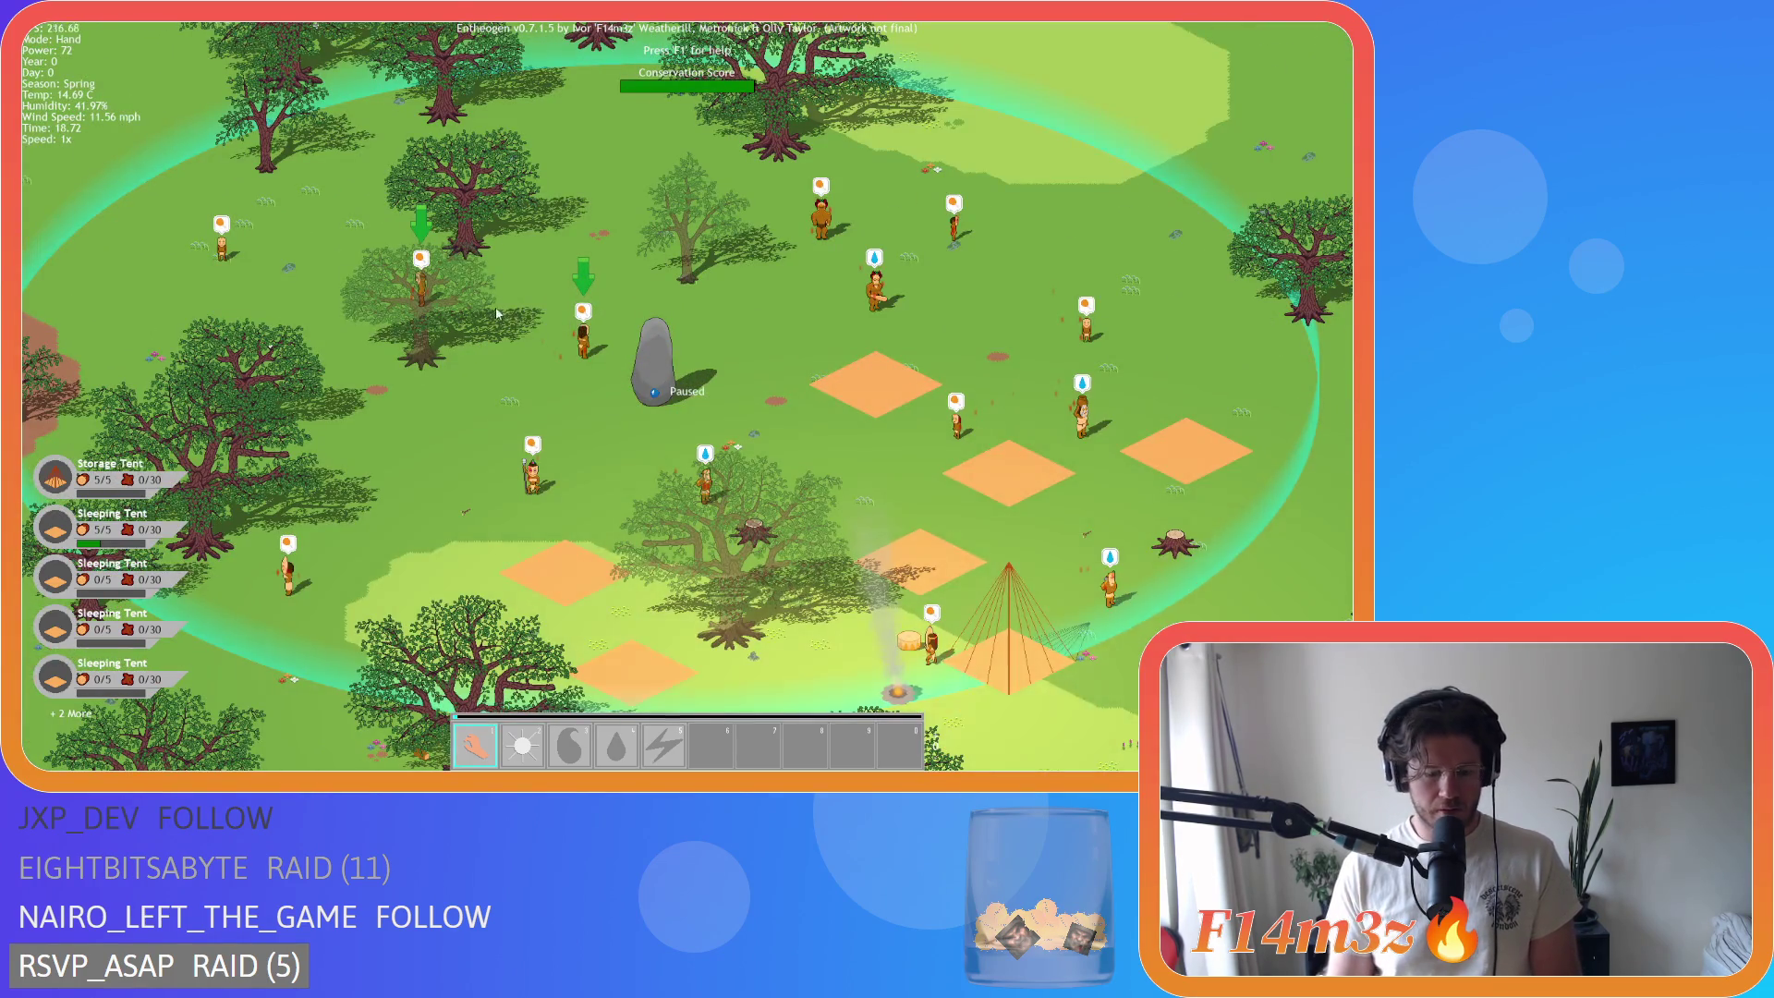
{"action": "scroll", "coordinate": [582, 388], "scroll_direction": "down", "scroll_amount": 3}
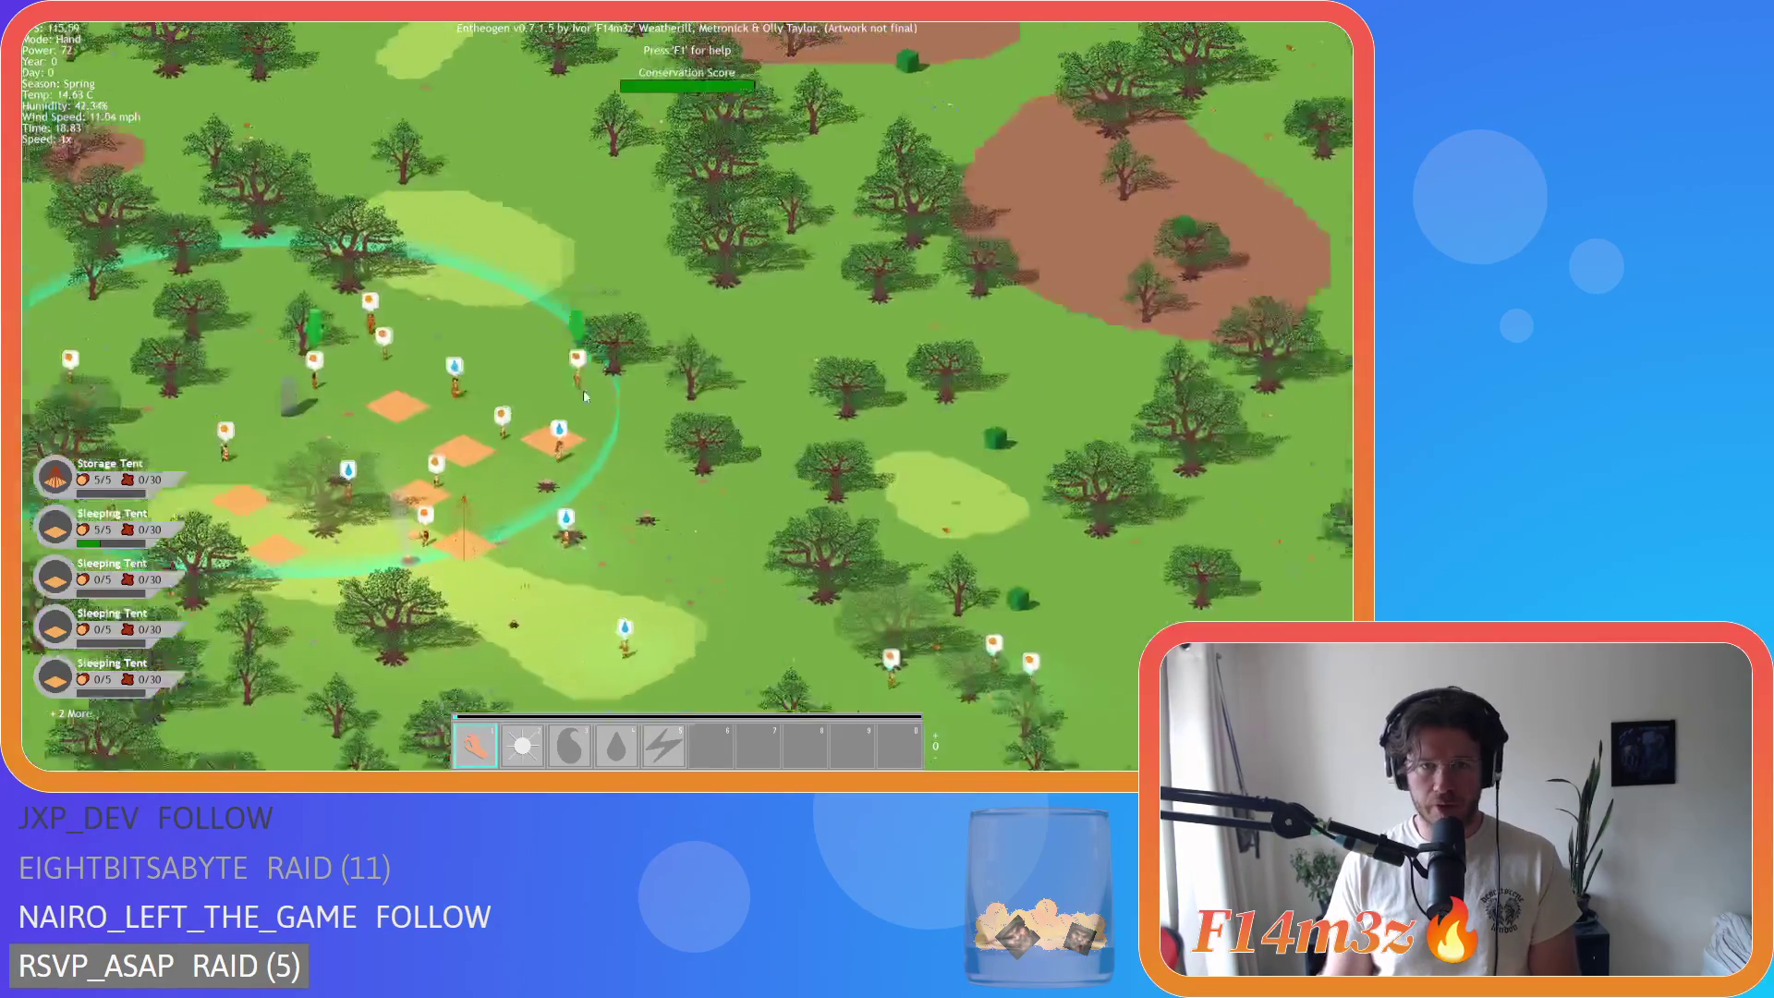
{"action": "scroll", "coordinate": [580, 385], "scroll_direction": "down", "scroll_amount": 2}
{"action": "scroll", "coordinate": [365, 257], "scroll_direction": "up", "scroll_amount": 2}
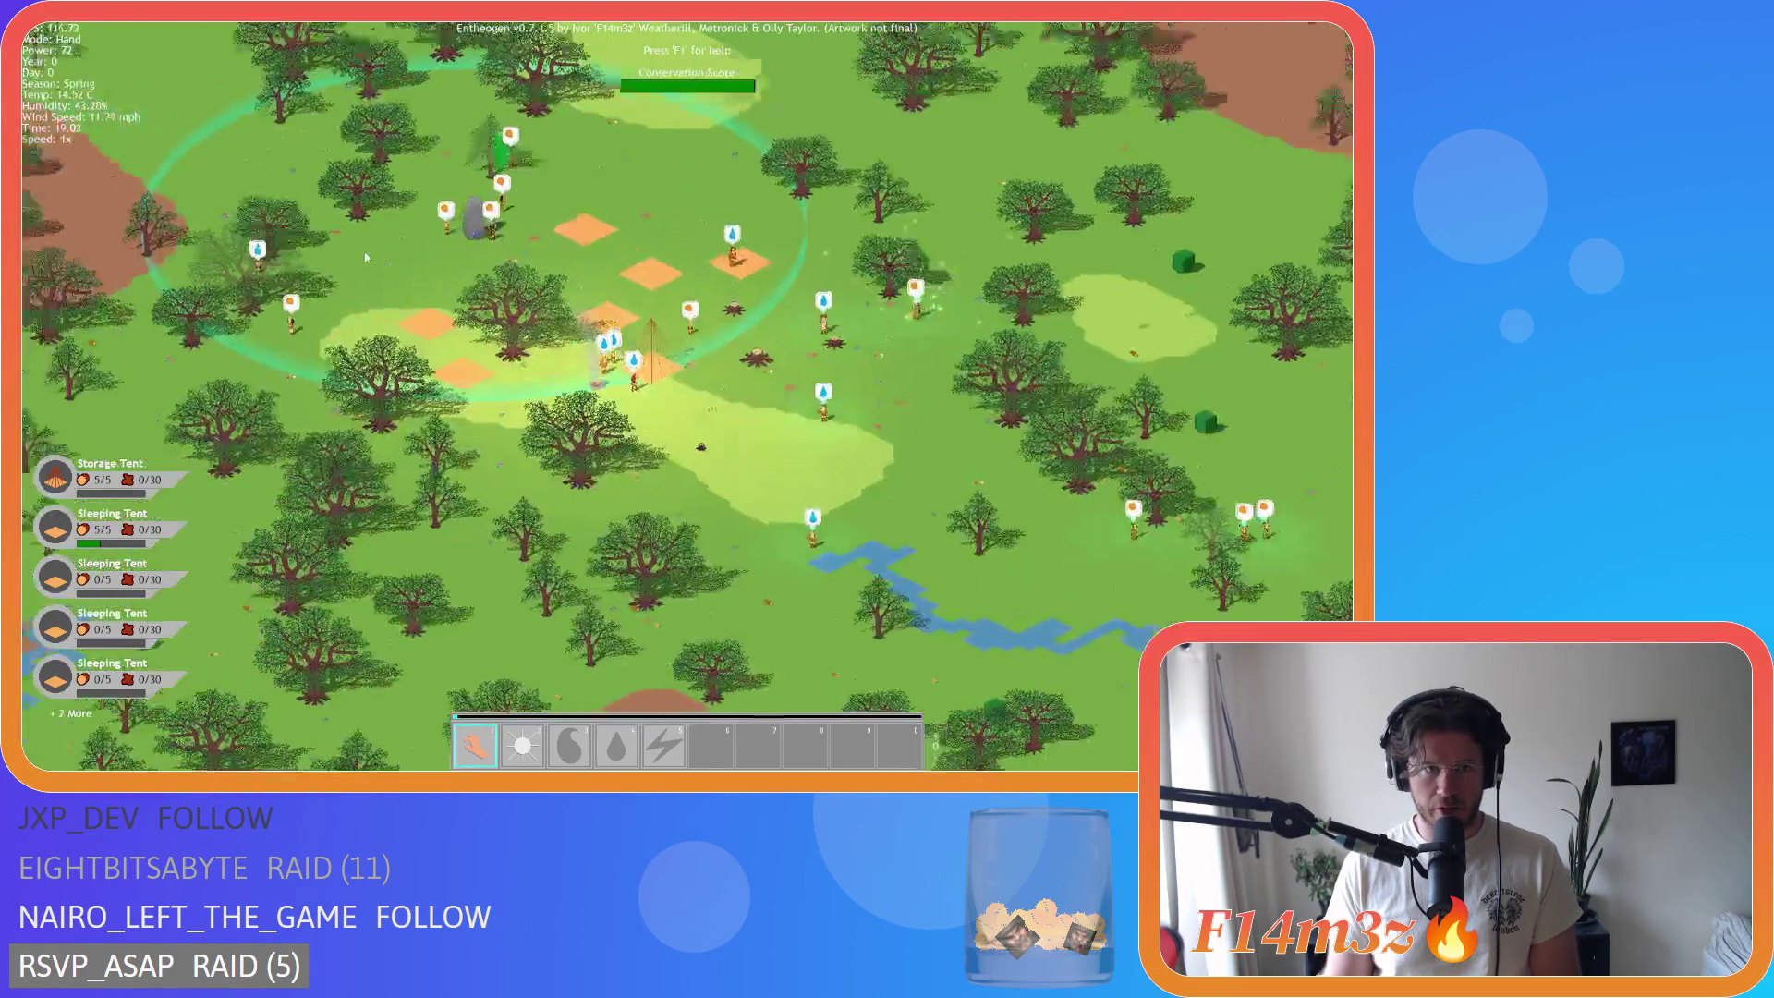
{"action": "scroll", "coordinate": [365, 257], "scroll_direction": "up", "scroll_amount": 2}
{"action": "scroll", "coordinate": [840, 493], "scroll_direction": "up", "scroll_amount": 3}
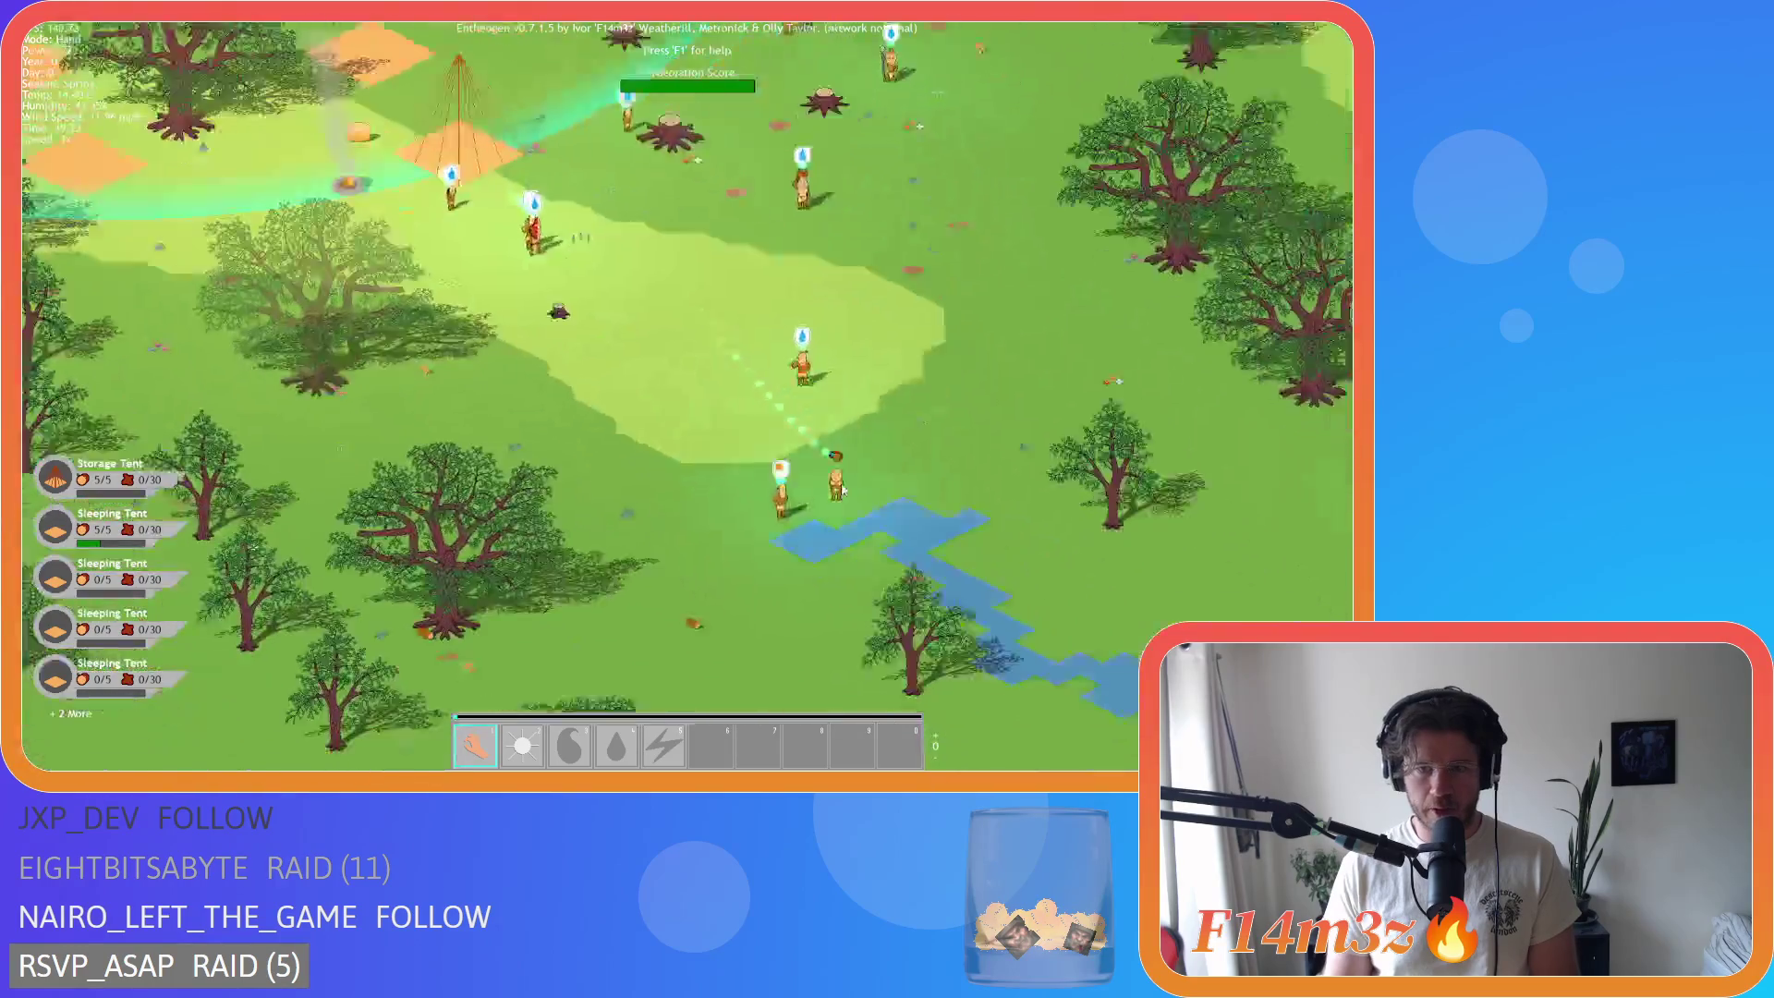
{"action": "scroll", "coordinate": [837, 493], "scroll_direction": "down", "scroll_amount": 3}
{"action": "scroll", "coordinate": [878, 464], "scroll_direction": "up", "scroll_amount": 2}
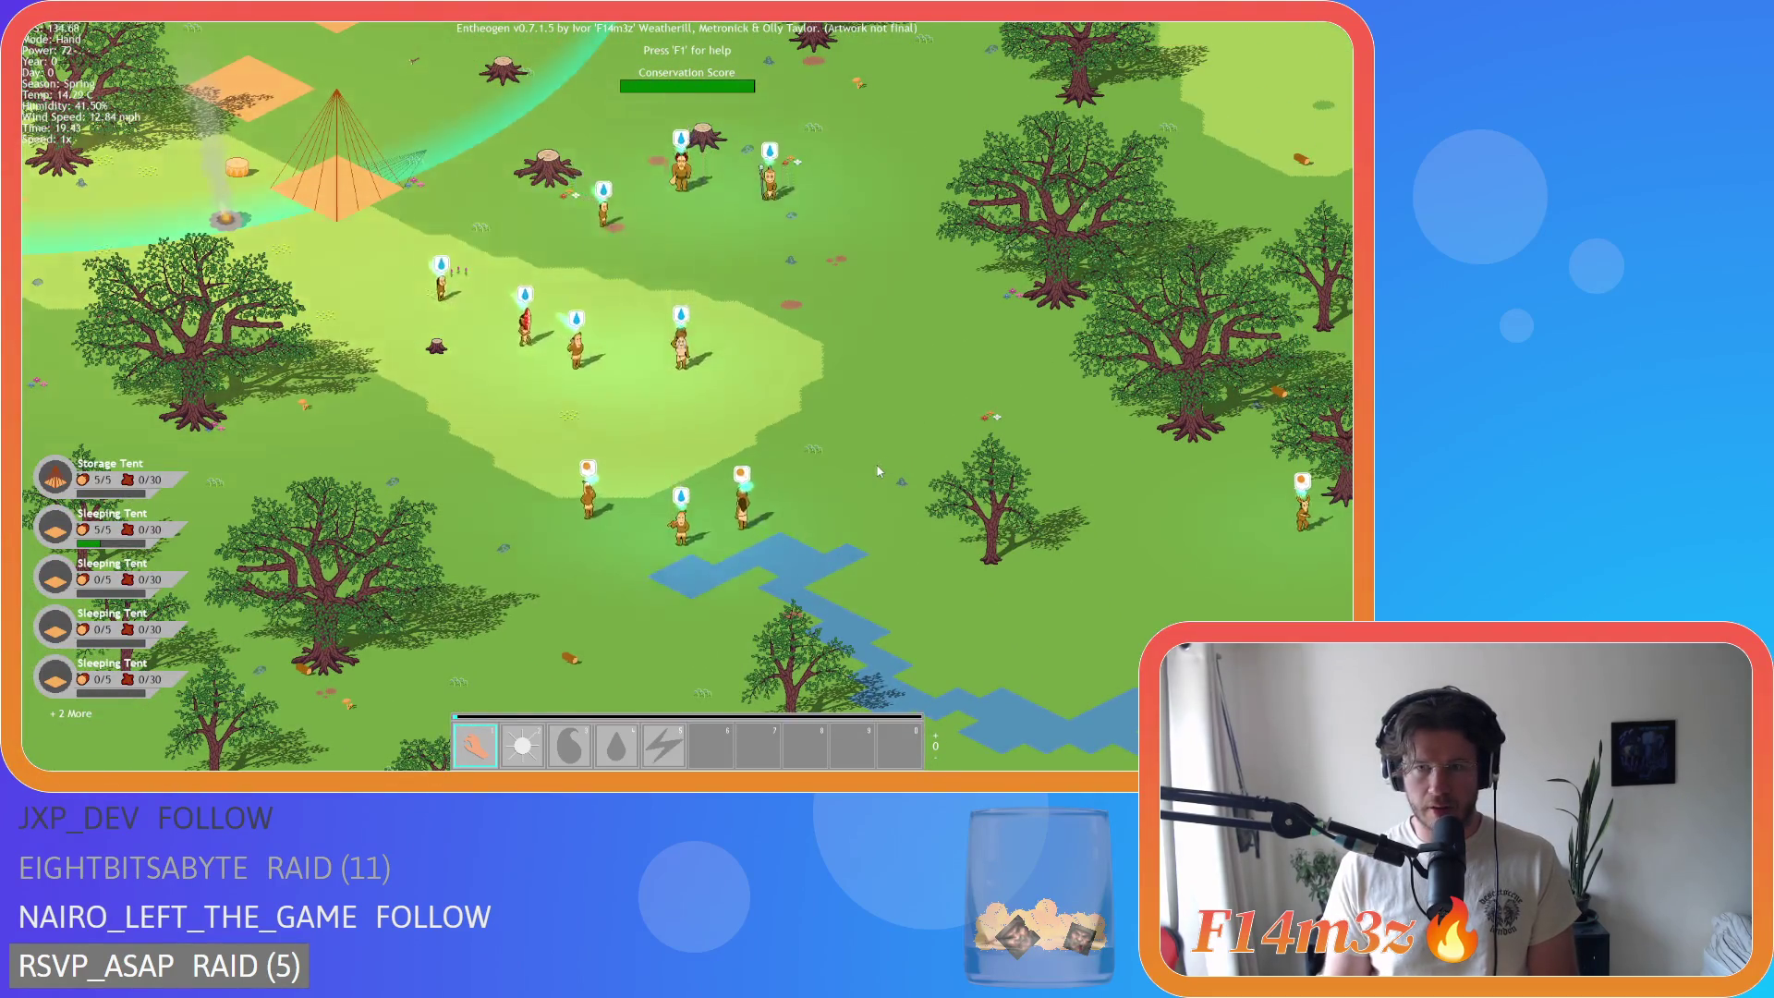
{"action": "scroll", "coordinate": [878, 472], "scroll_direction": "down", "scroll_amount": 4}
{"action": "scroll", "coordinate": [717, 458], "scroll_direction": "up", "scroll_amount": 3}
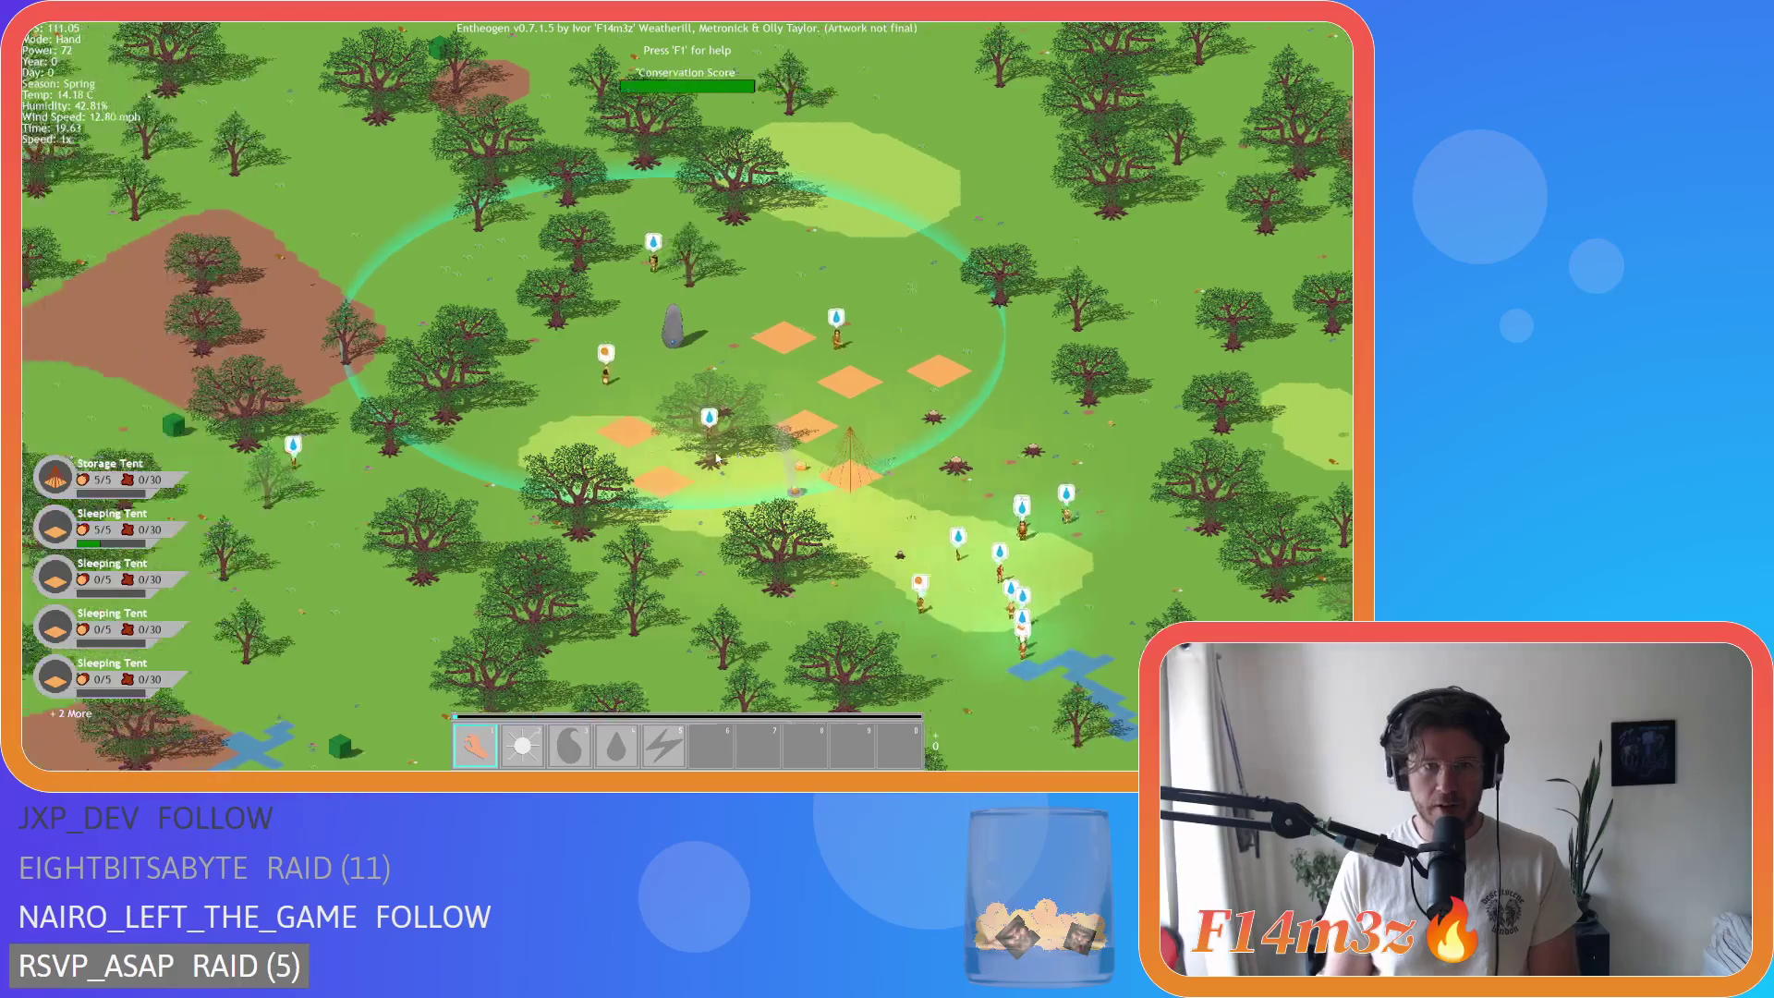
{"action": "scroll", "coordinate": [717, 458], "scroll_direction": "down", "scroll_amount": 2}
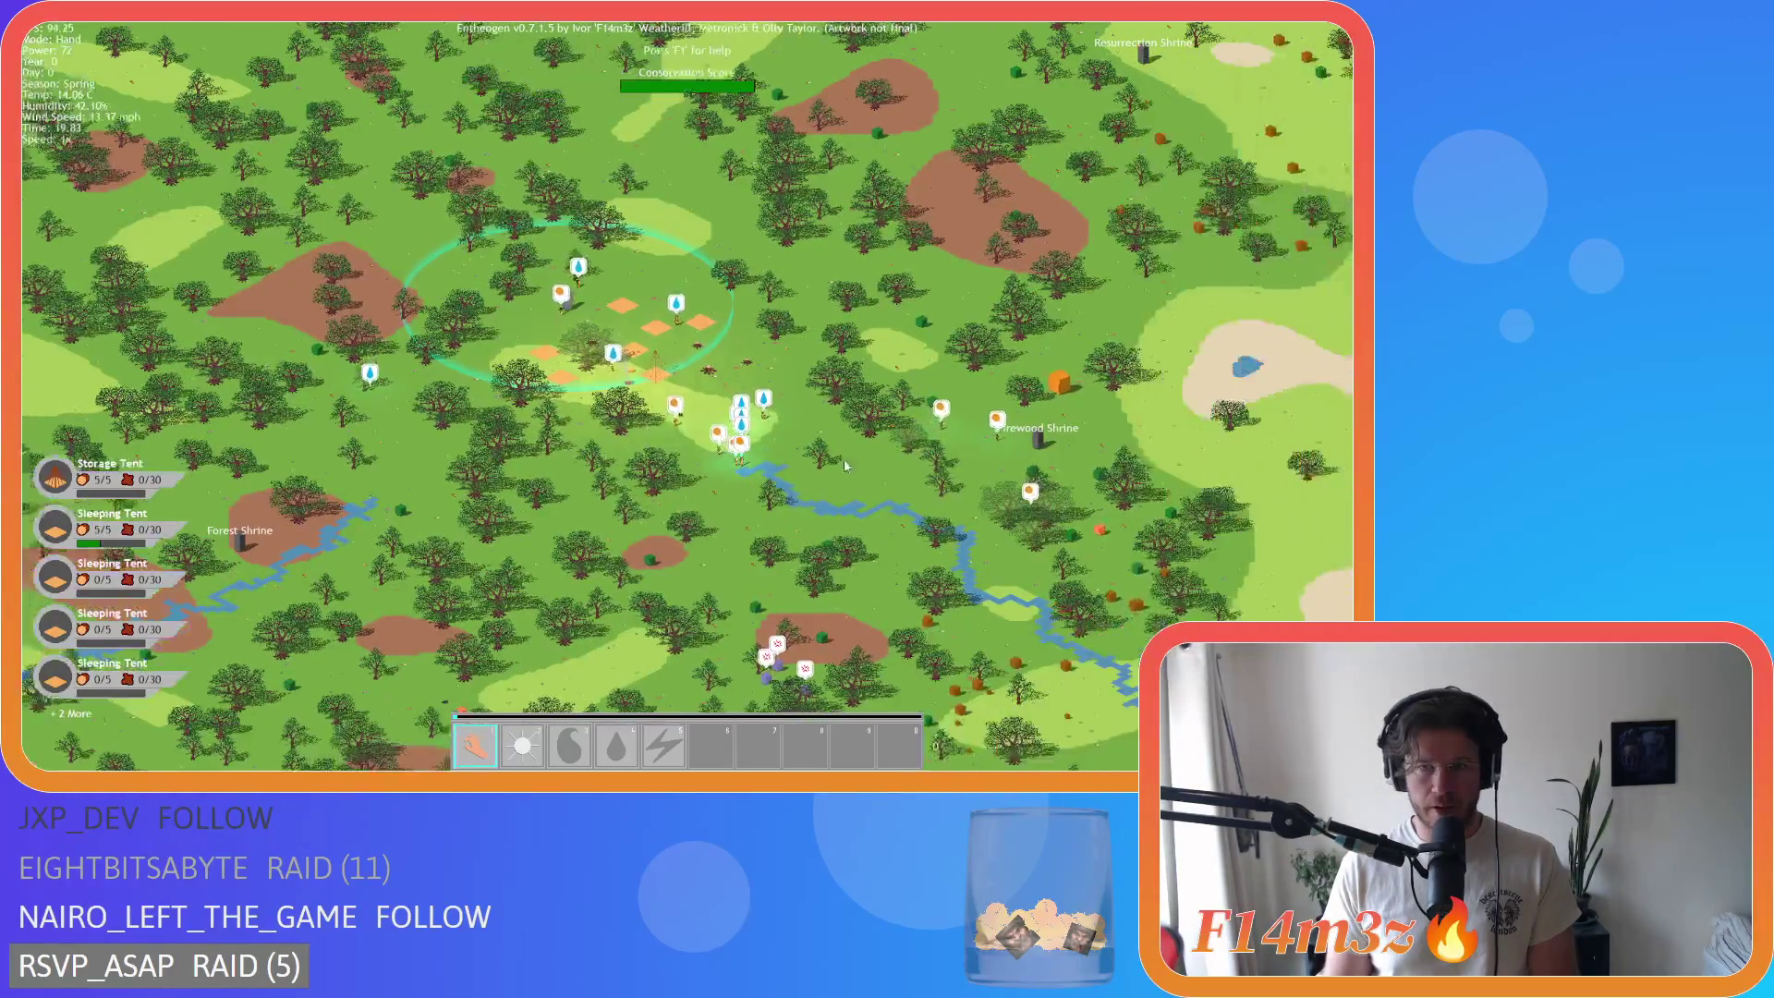
Step: Pan along the river to the Firewood Shrine and zoom out to view it
{"action": "scroll", "coordinate": [901, 475], "scroll_direction": "up", "scroll_amount": 3}
{"action": "left_click_drag", "start_coordinate": [830, 392], "coordinate": [751, 259]}
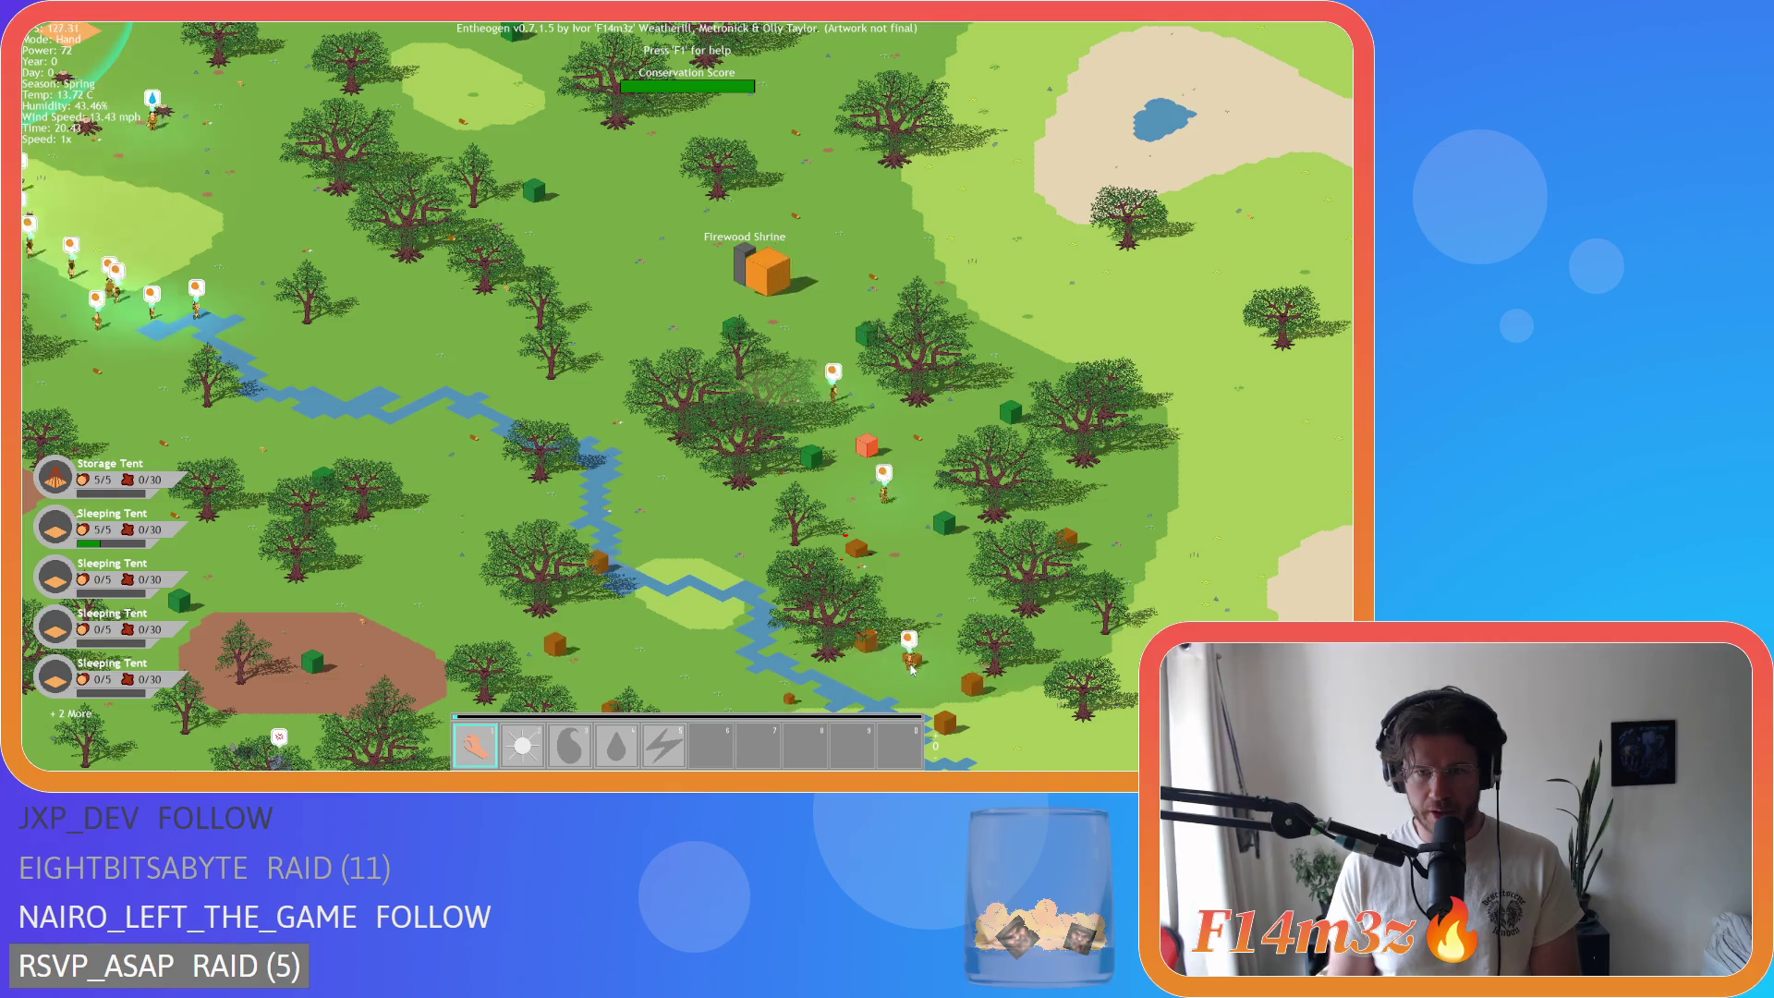
{"action": "scroll", "coordinate": [890, 654], "scroll_direction": "down", "scroll_amount": 5}
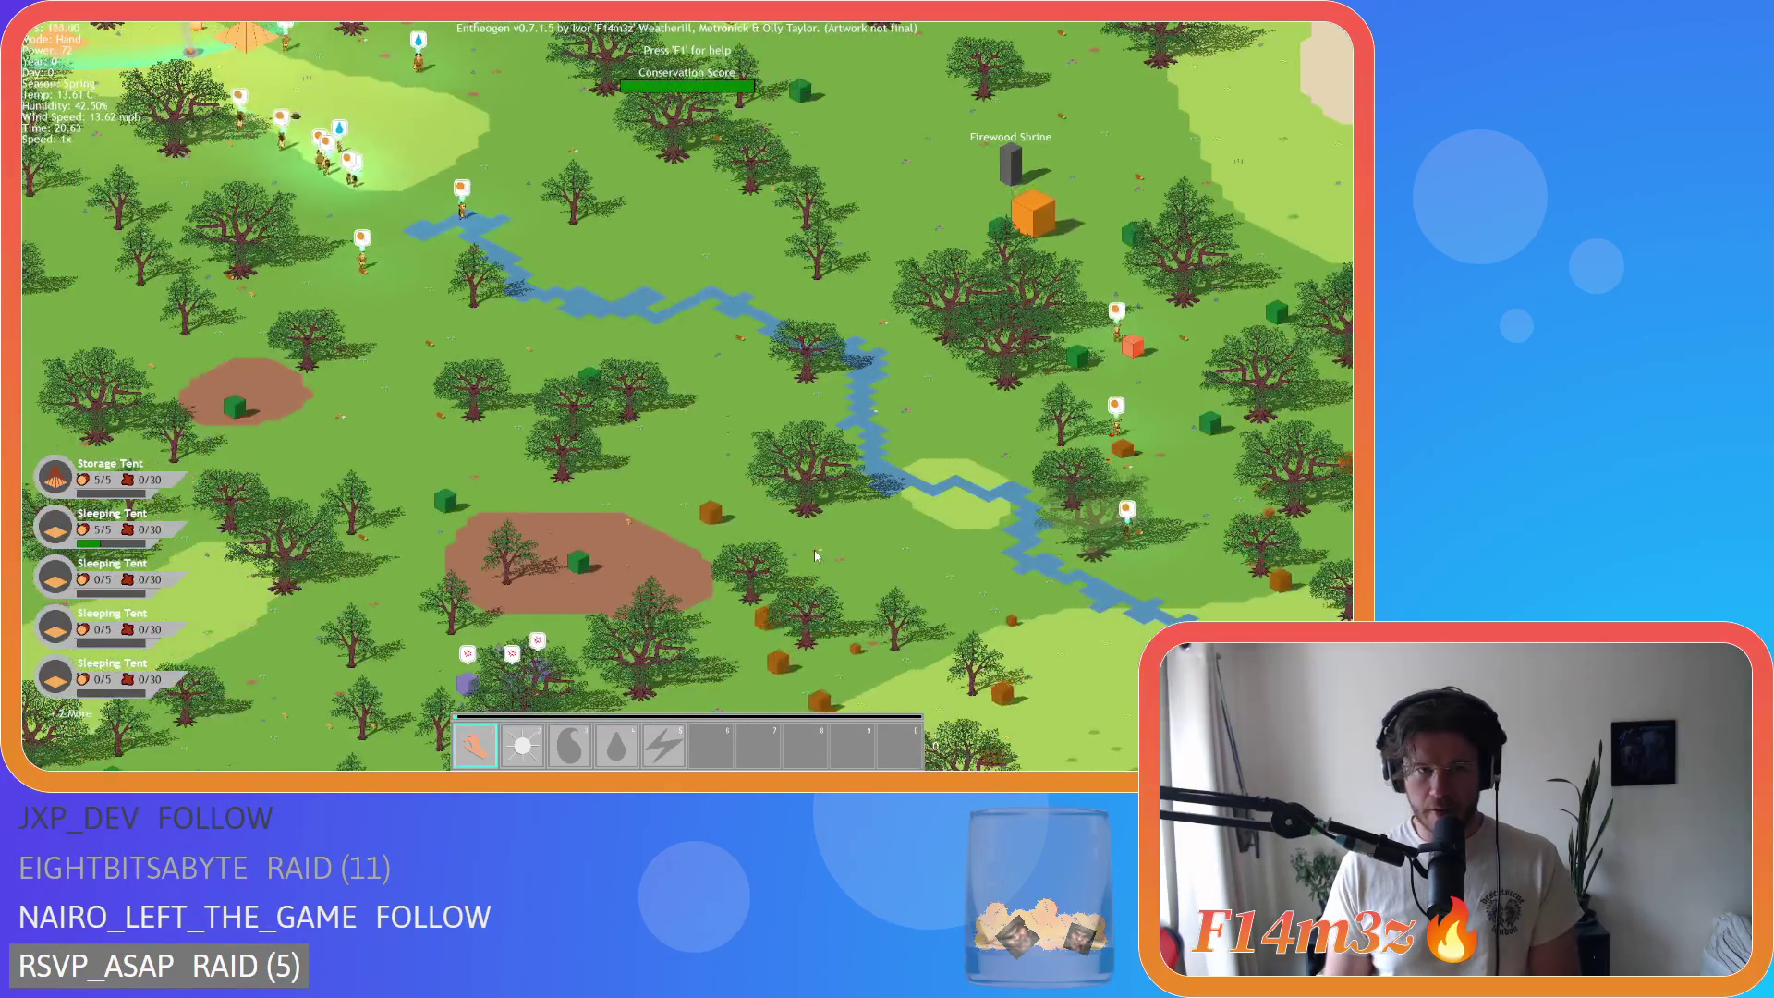
Step: Toggle the Tribe panel to check the followers, then zoom around the map
{"action": "key", "text": "s"}
{"action": "key", "text": "t"}
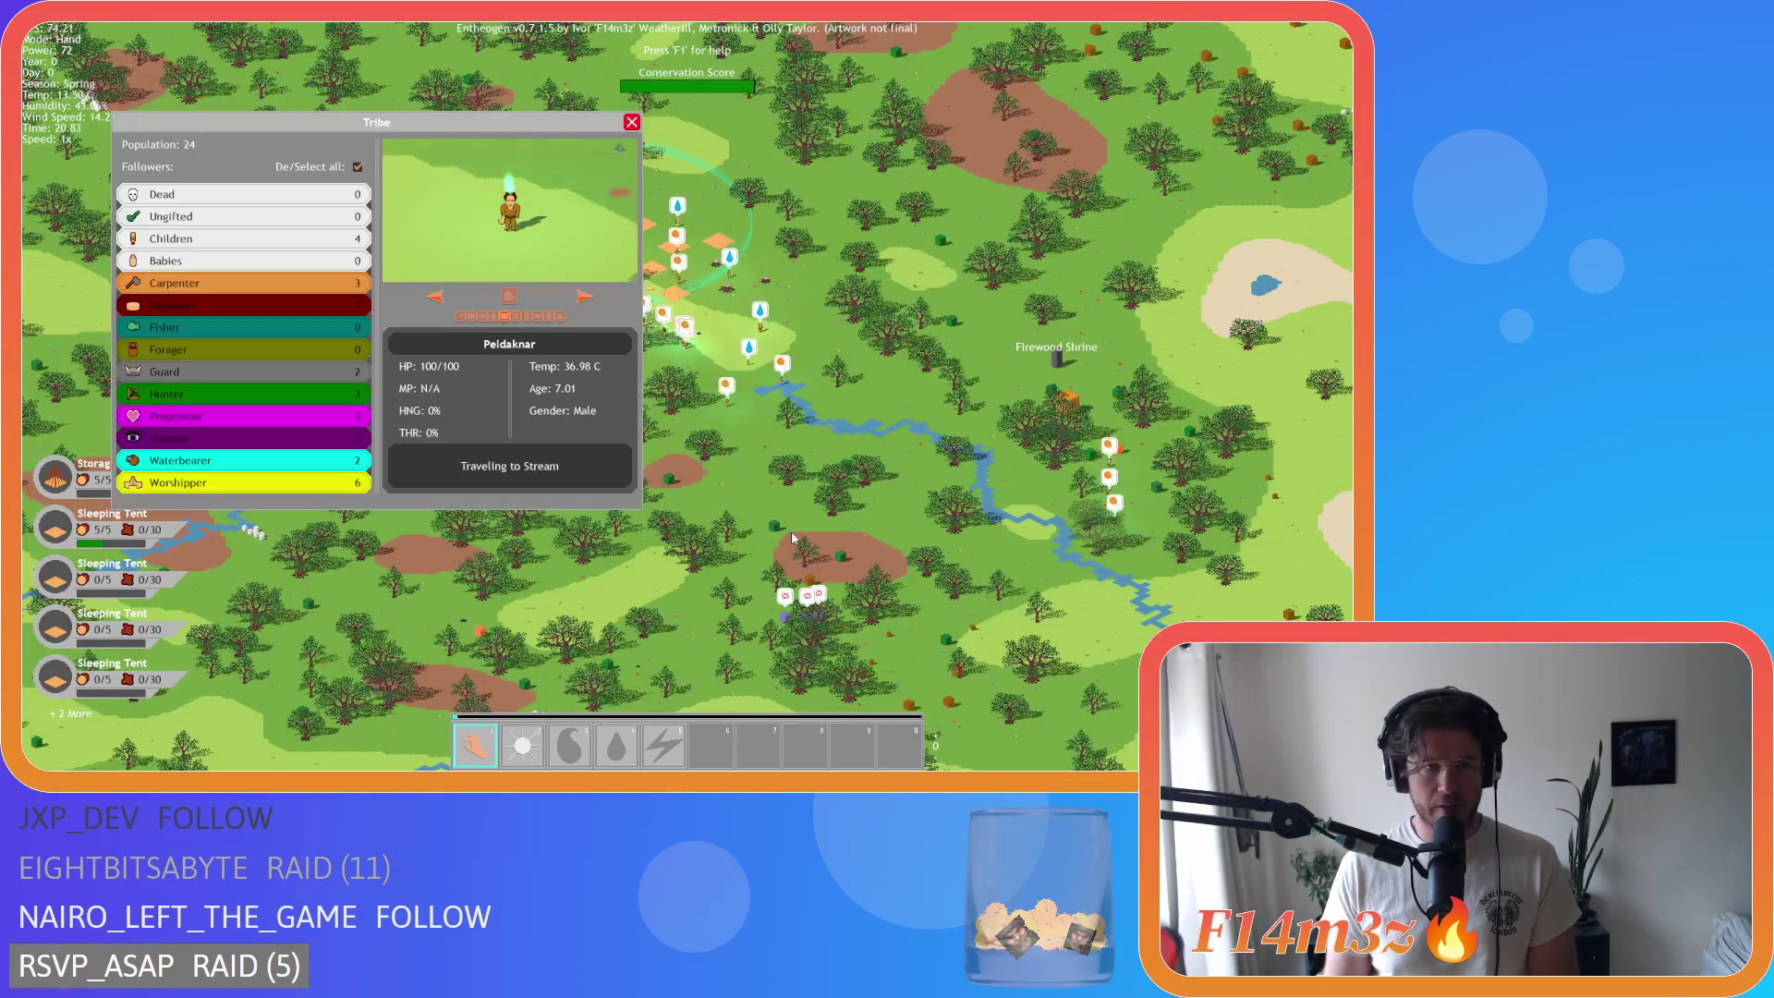
{"action": "key", "text": "t"}
{"action": "scroll", "coordinate": [791, 530], "scroll_direction": "up", "scroll_amount": 5}
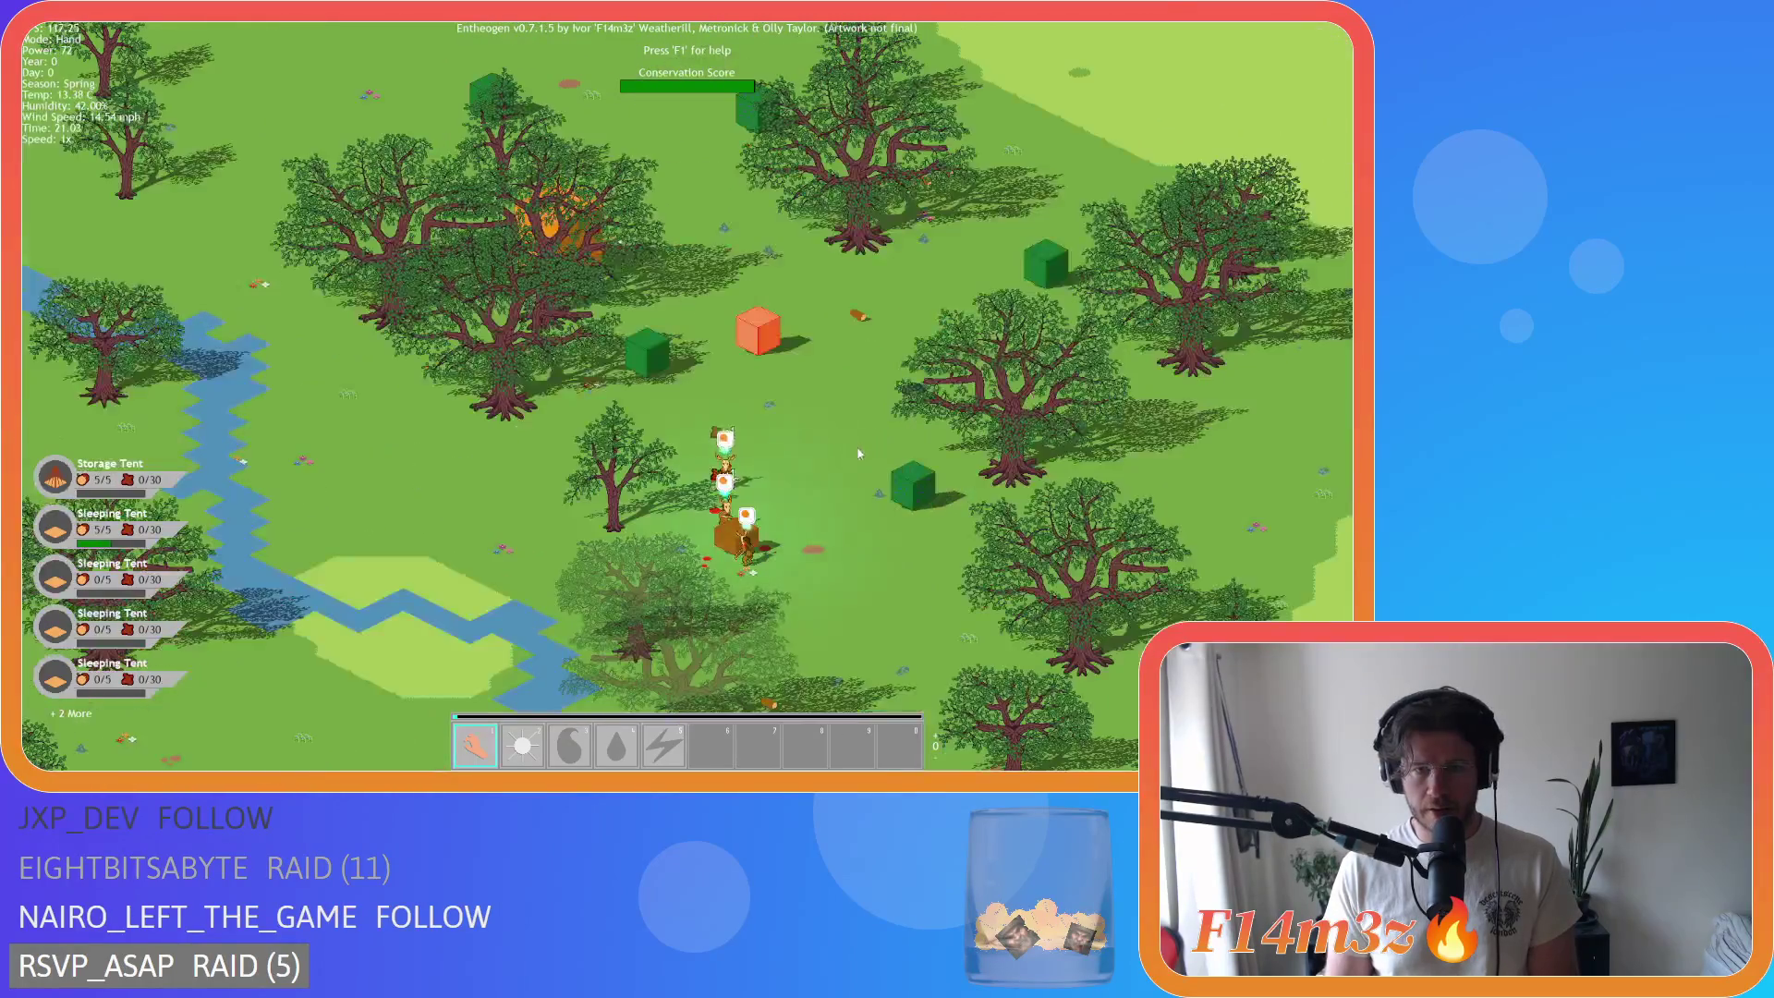
{"action": "scroll", "coordinate": [839, 467], "scroll_direction": "down", "scroll_amount": 5}
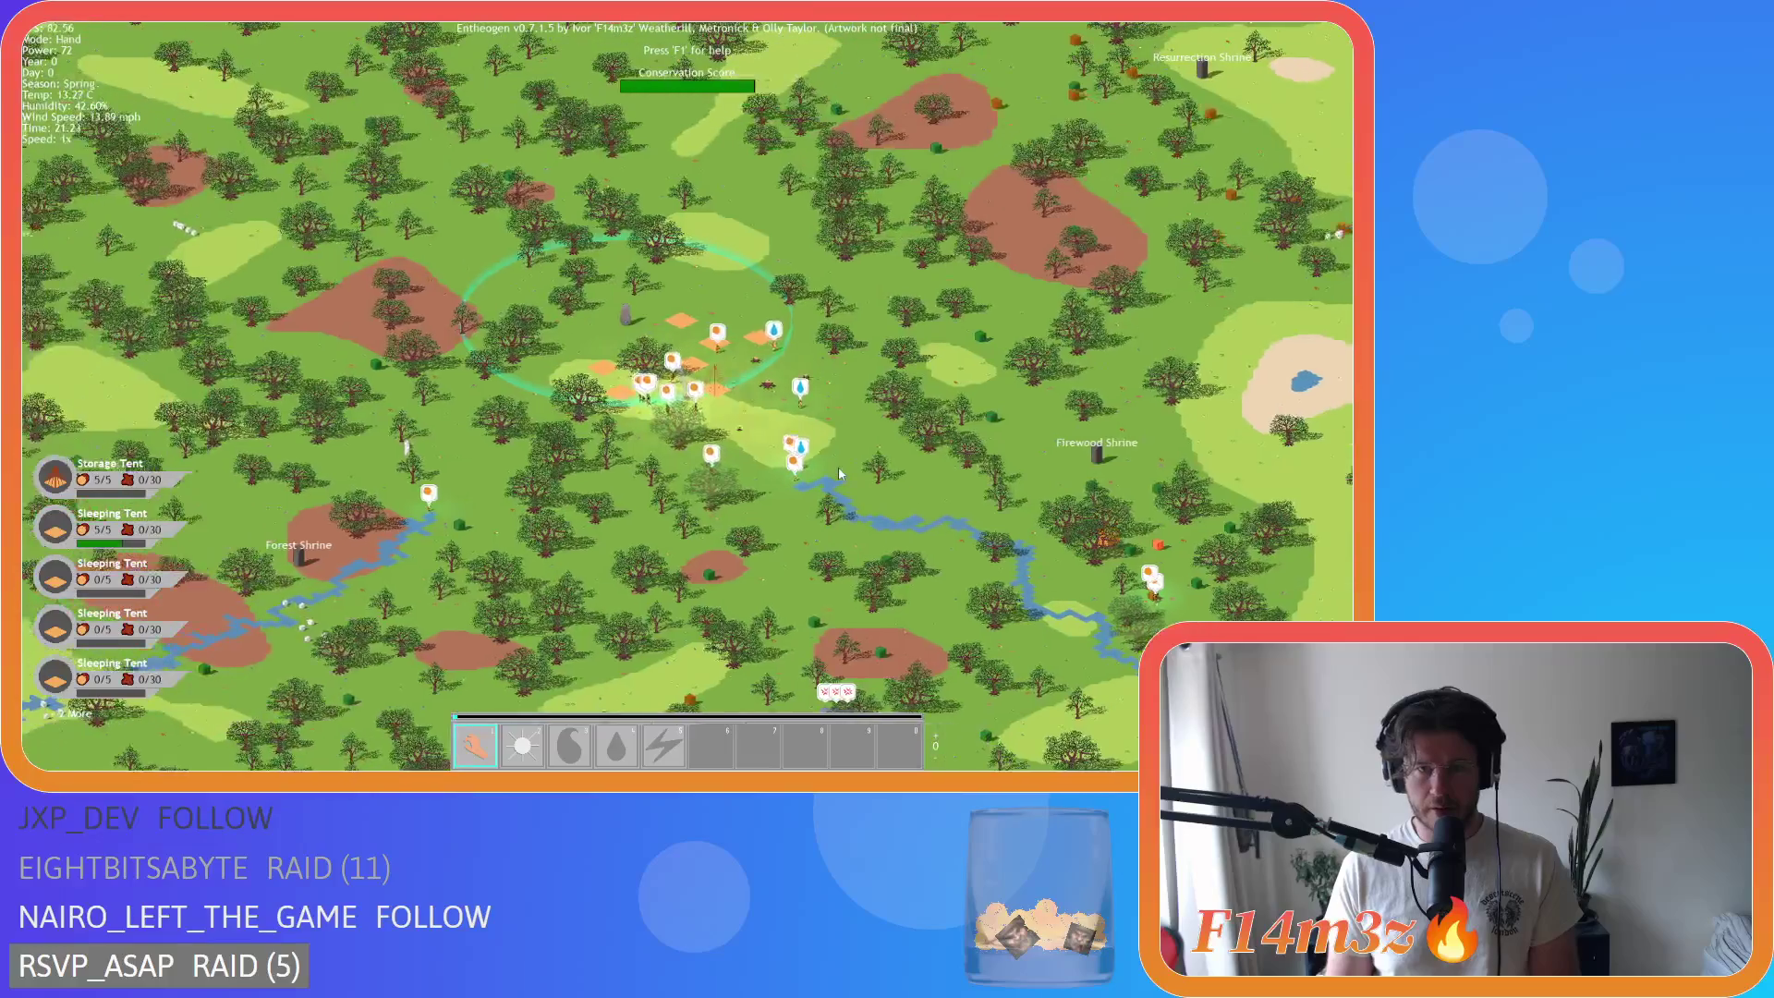
Step: Recentre the view on the forest camp, zoom onto it and quicksave
{"action": "key", "text": "w"}
{"action": "key", "text": "a"}
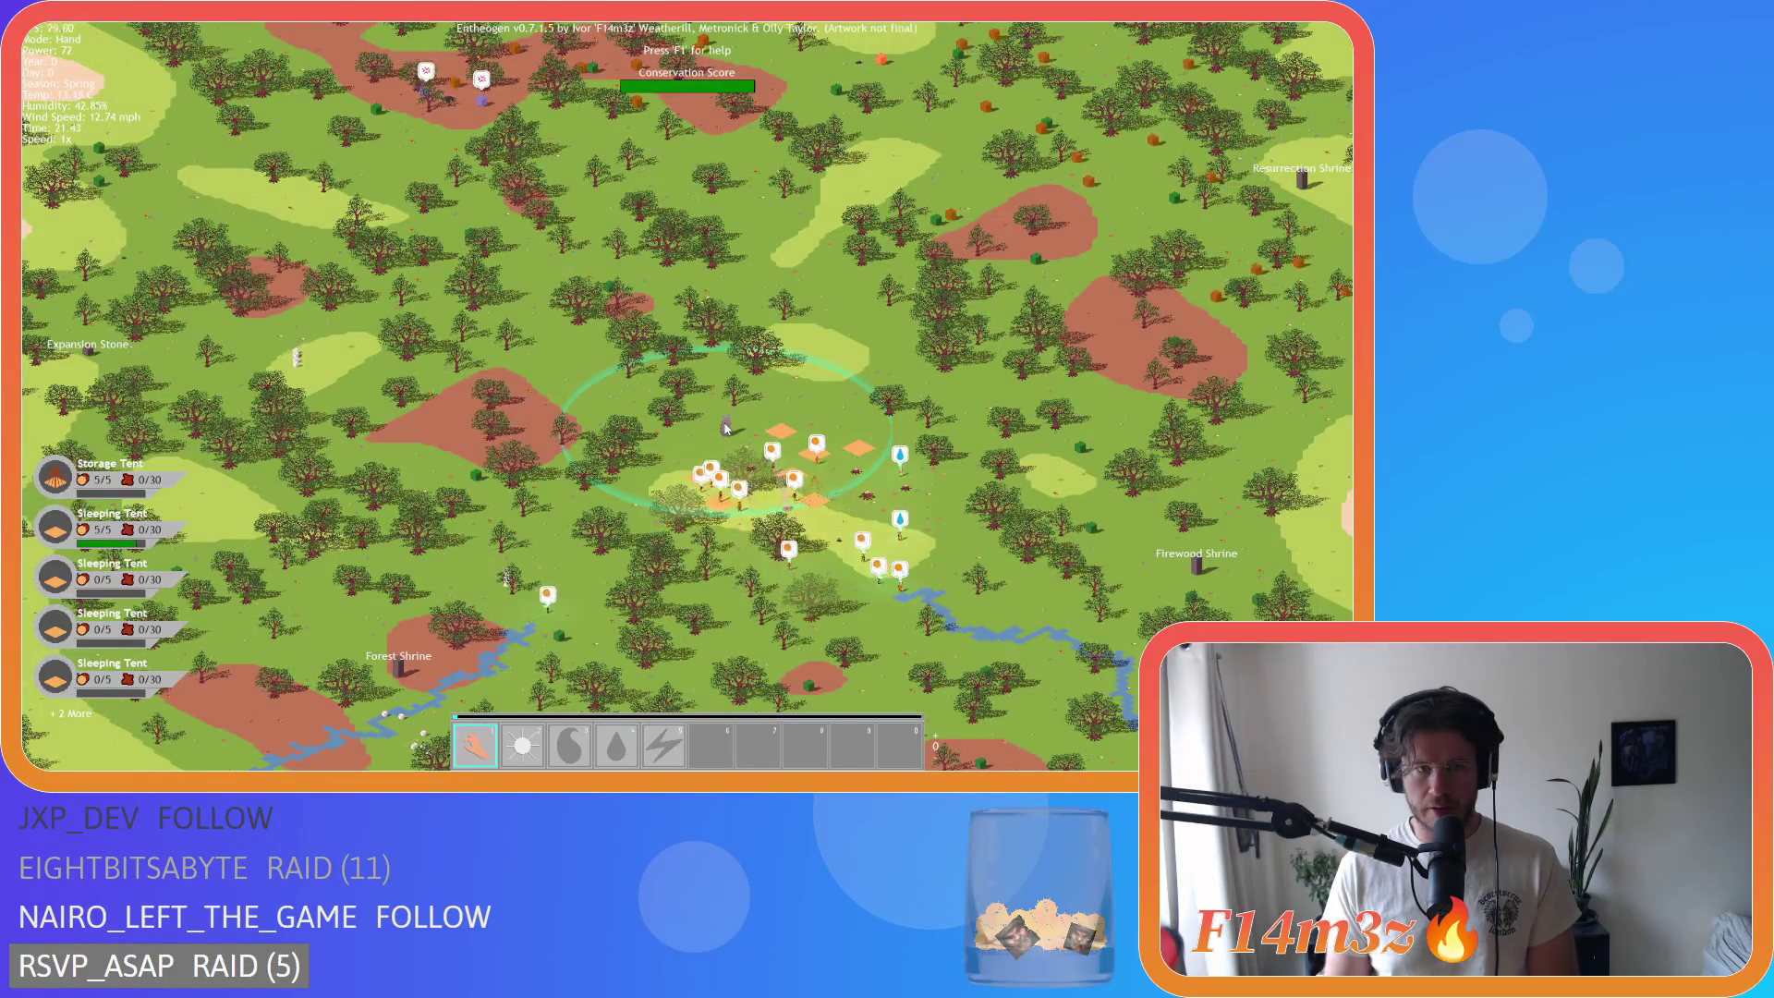
{"action": "scroll", "coordinate": [726, 427], "scroll_direction": "up", "scroll_amount": 5}
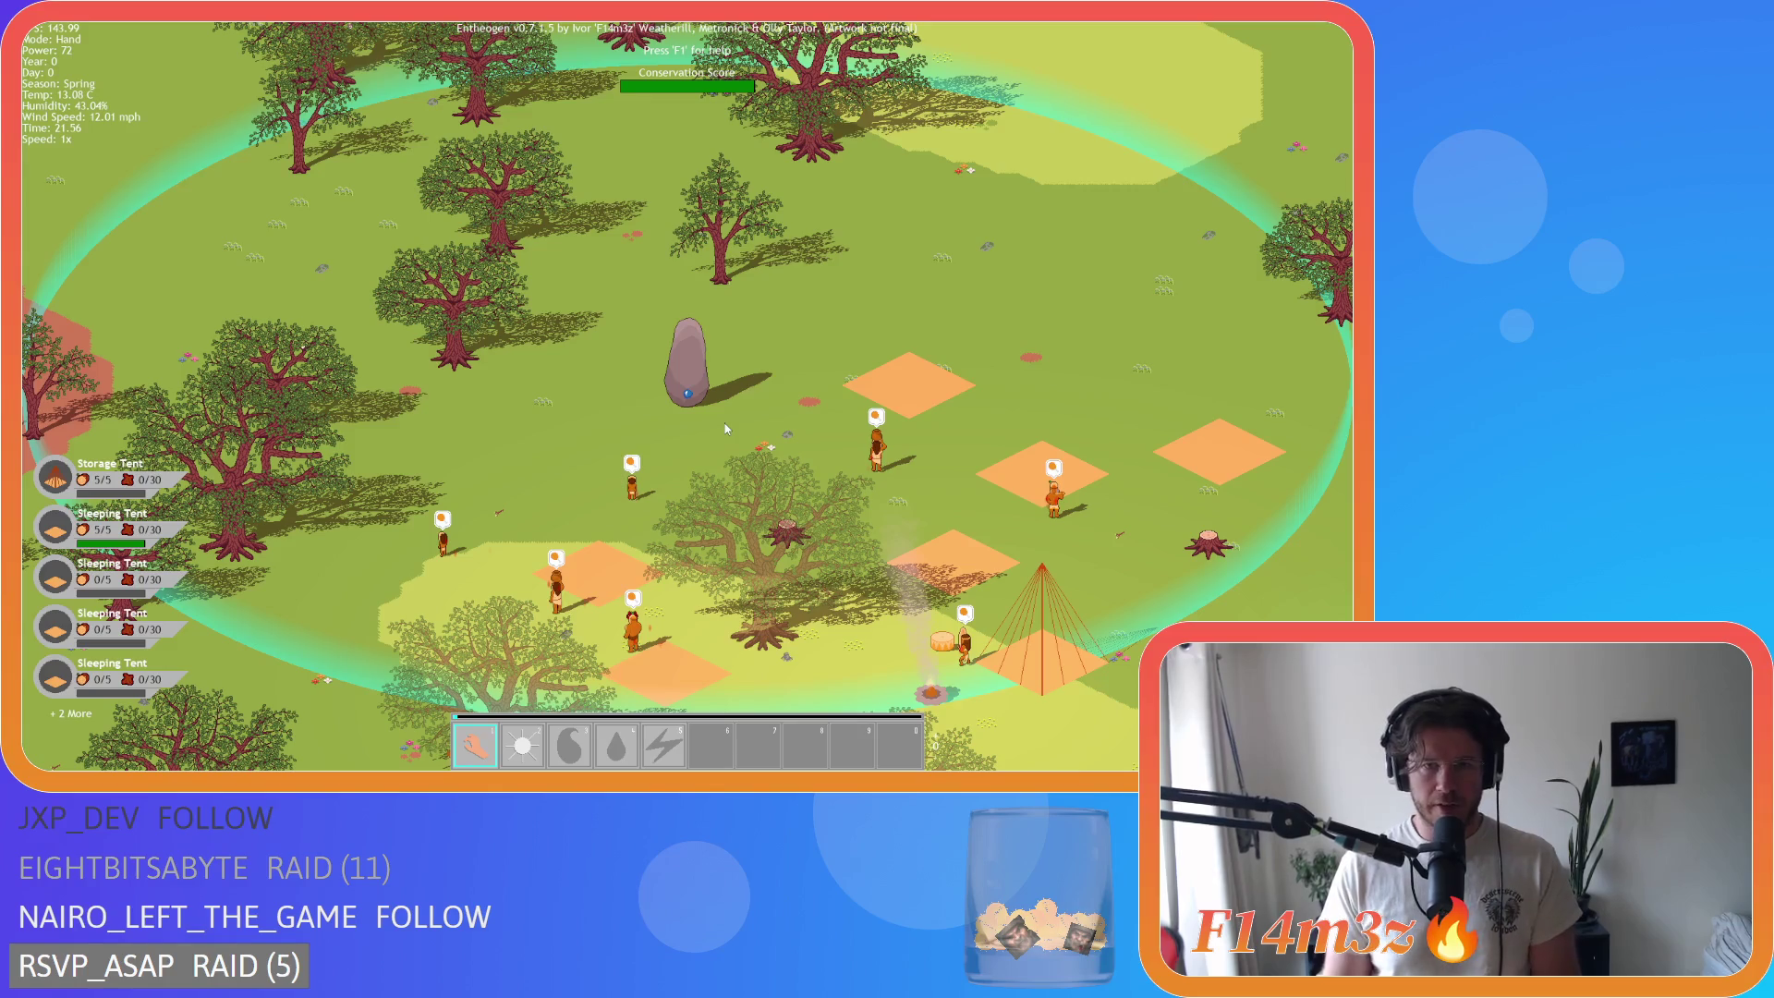
{"action": "scroll", "coordinate": [725, 423], "scroll_direction": "down", "scroll_amount": 5}
{"action": "key", "text": "F5"}
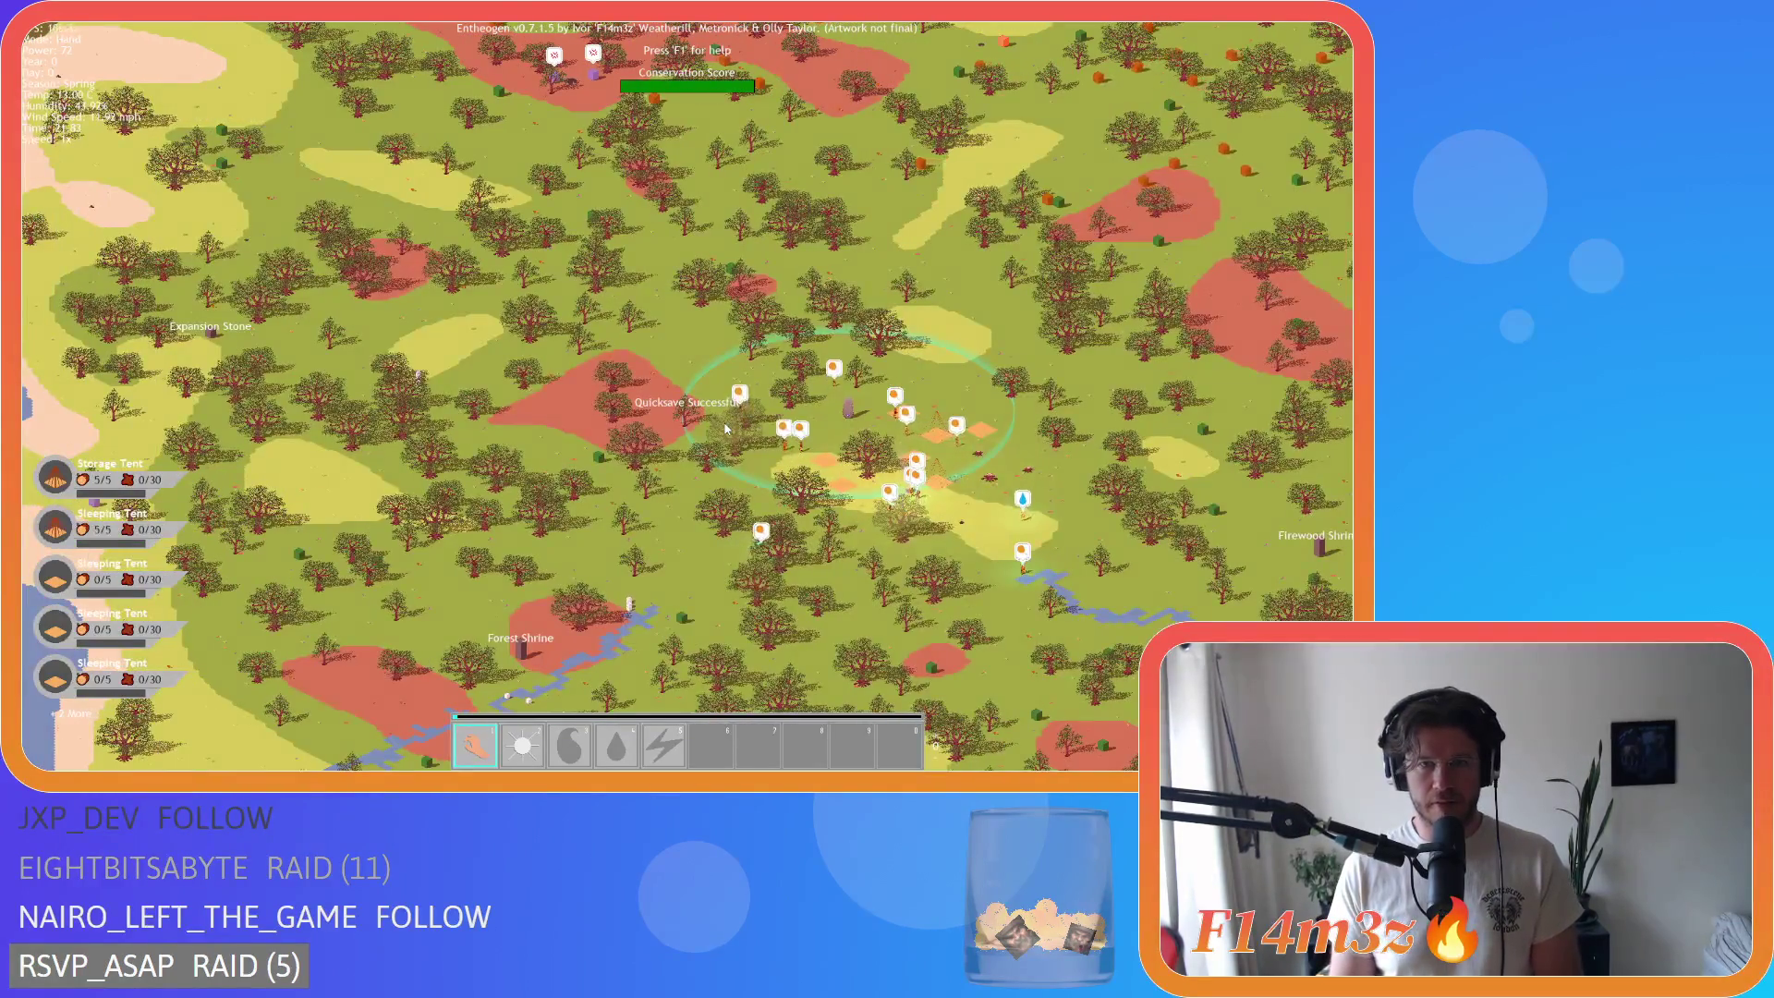
Step: Pan south-east across the forest, then recentre and zoom in on the camp as dusk falls
{"action": "key", "text": "s"}
{"action": "key", "text": "d"}
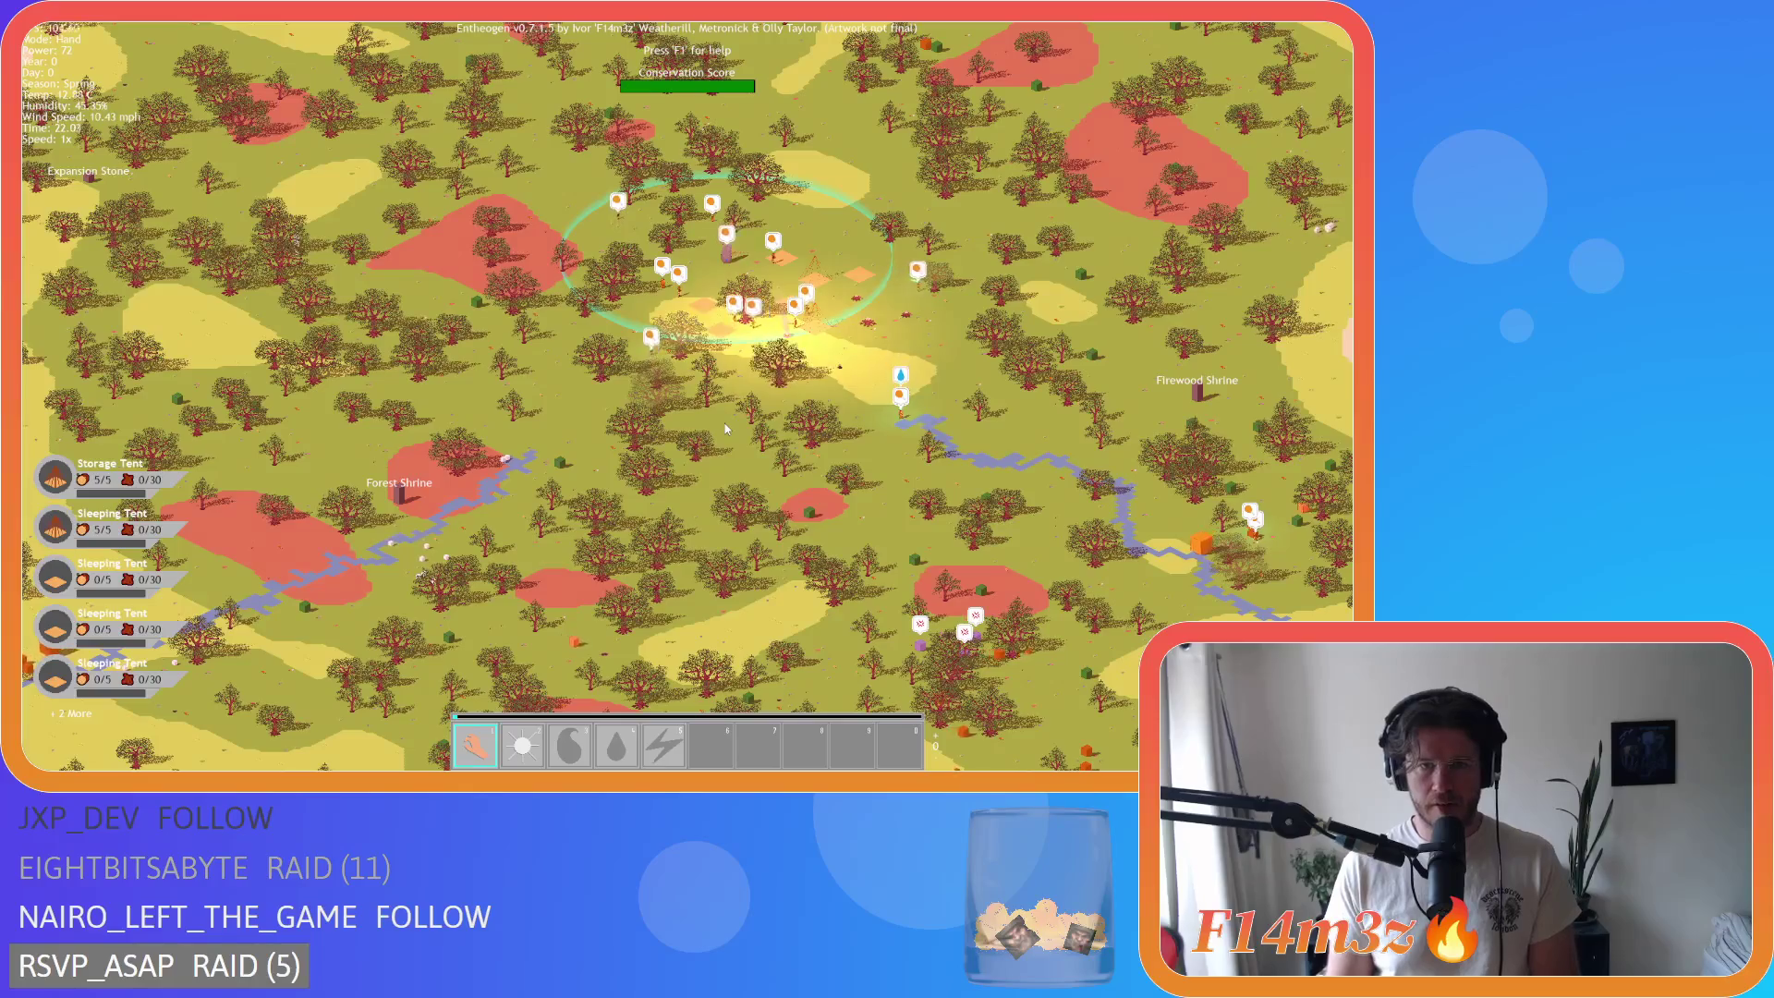
{"action": "key", "text": "s"}
{"action": "key", "text": "d"}
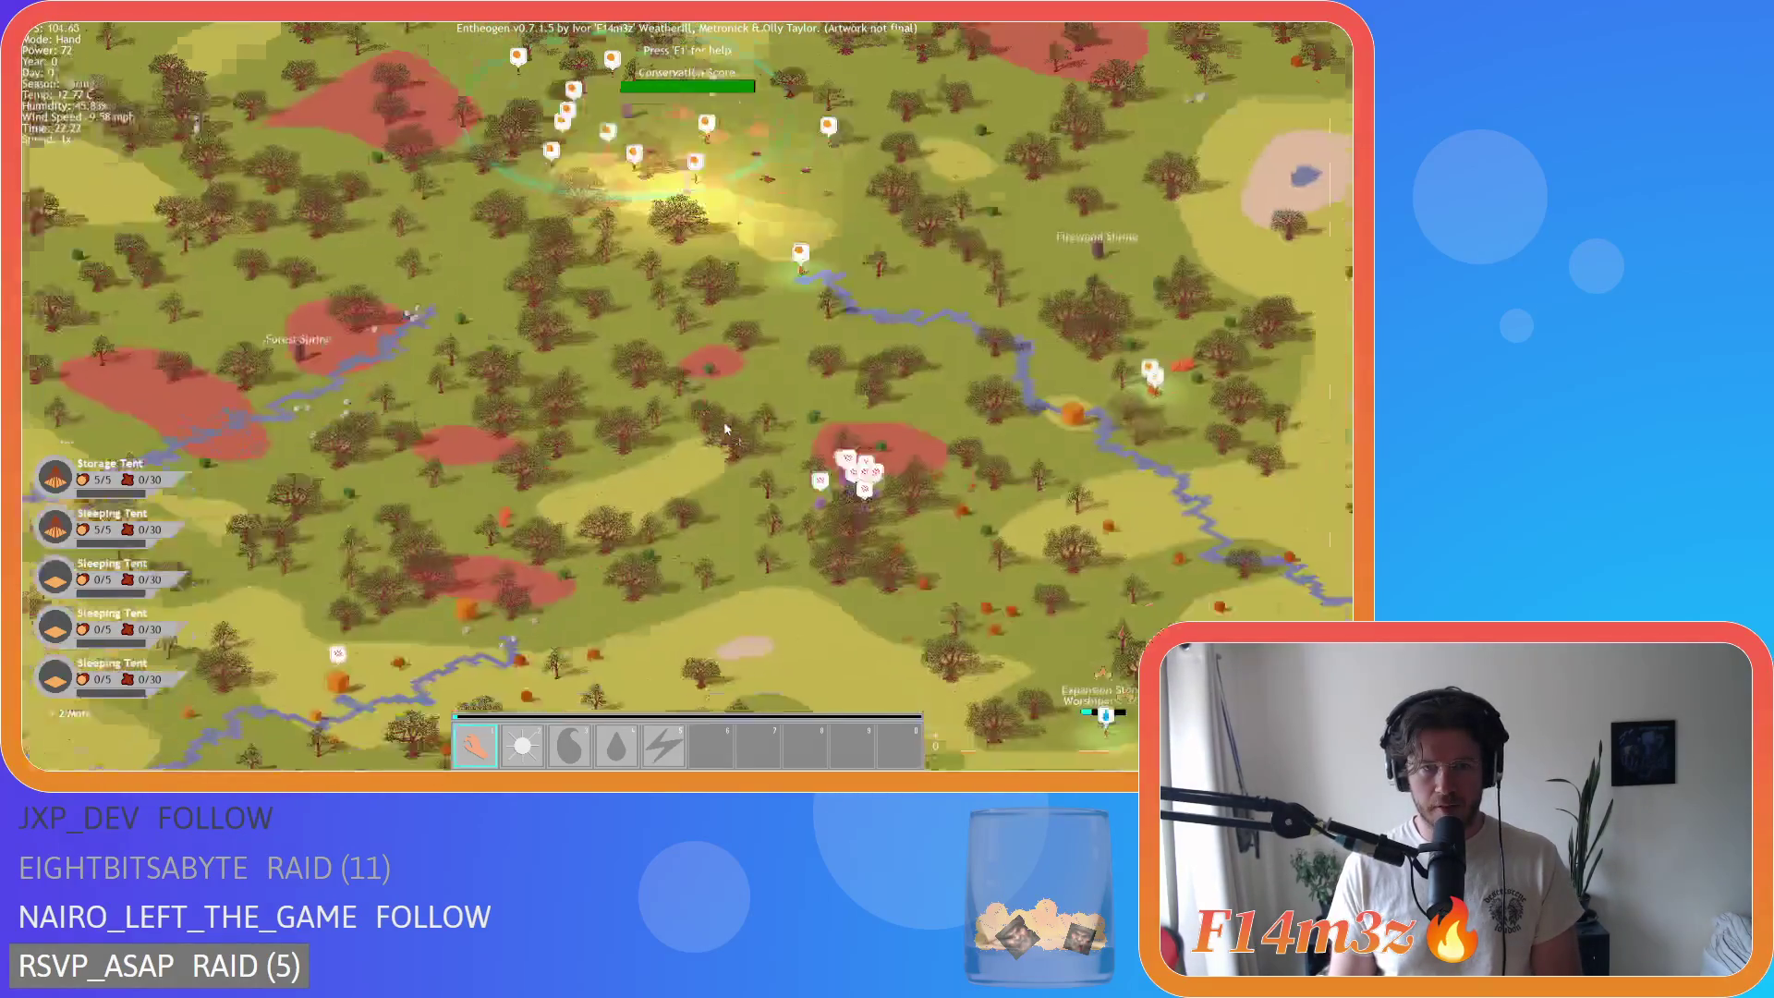
{"action": "key", "text": "w"}
{"action": "key", "text": "a"}
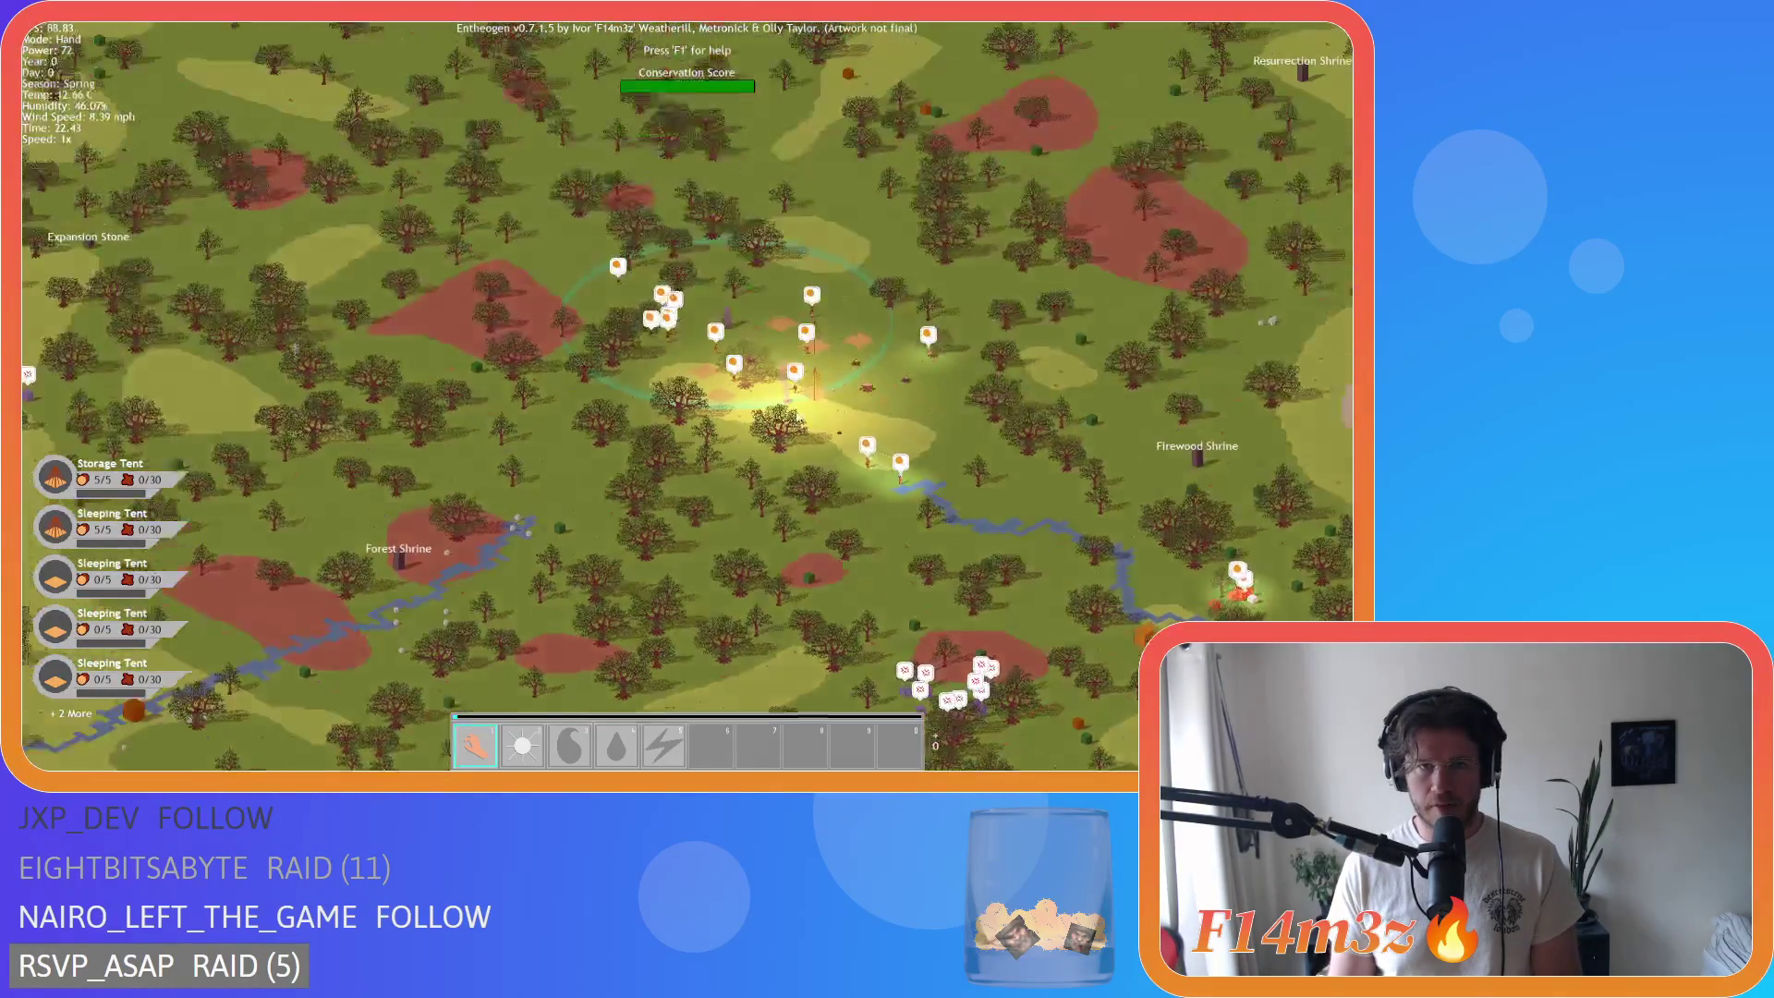
{"action": "scroll", "coordinate": [790, 407], "scroll_direction": "up", "scroll_amount": 5}
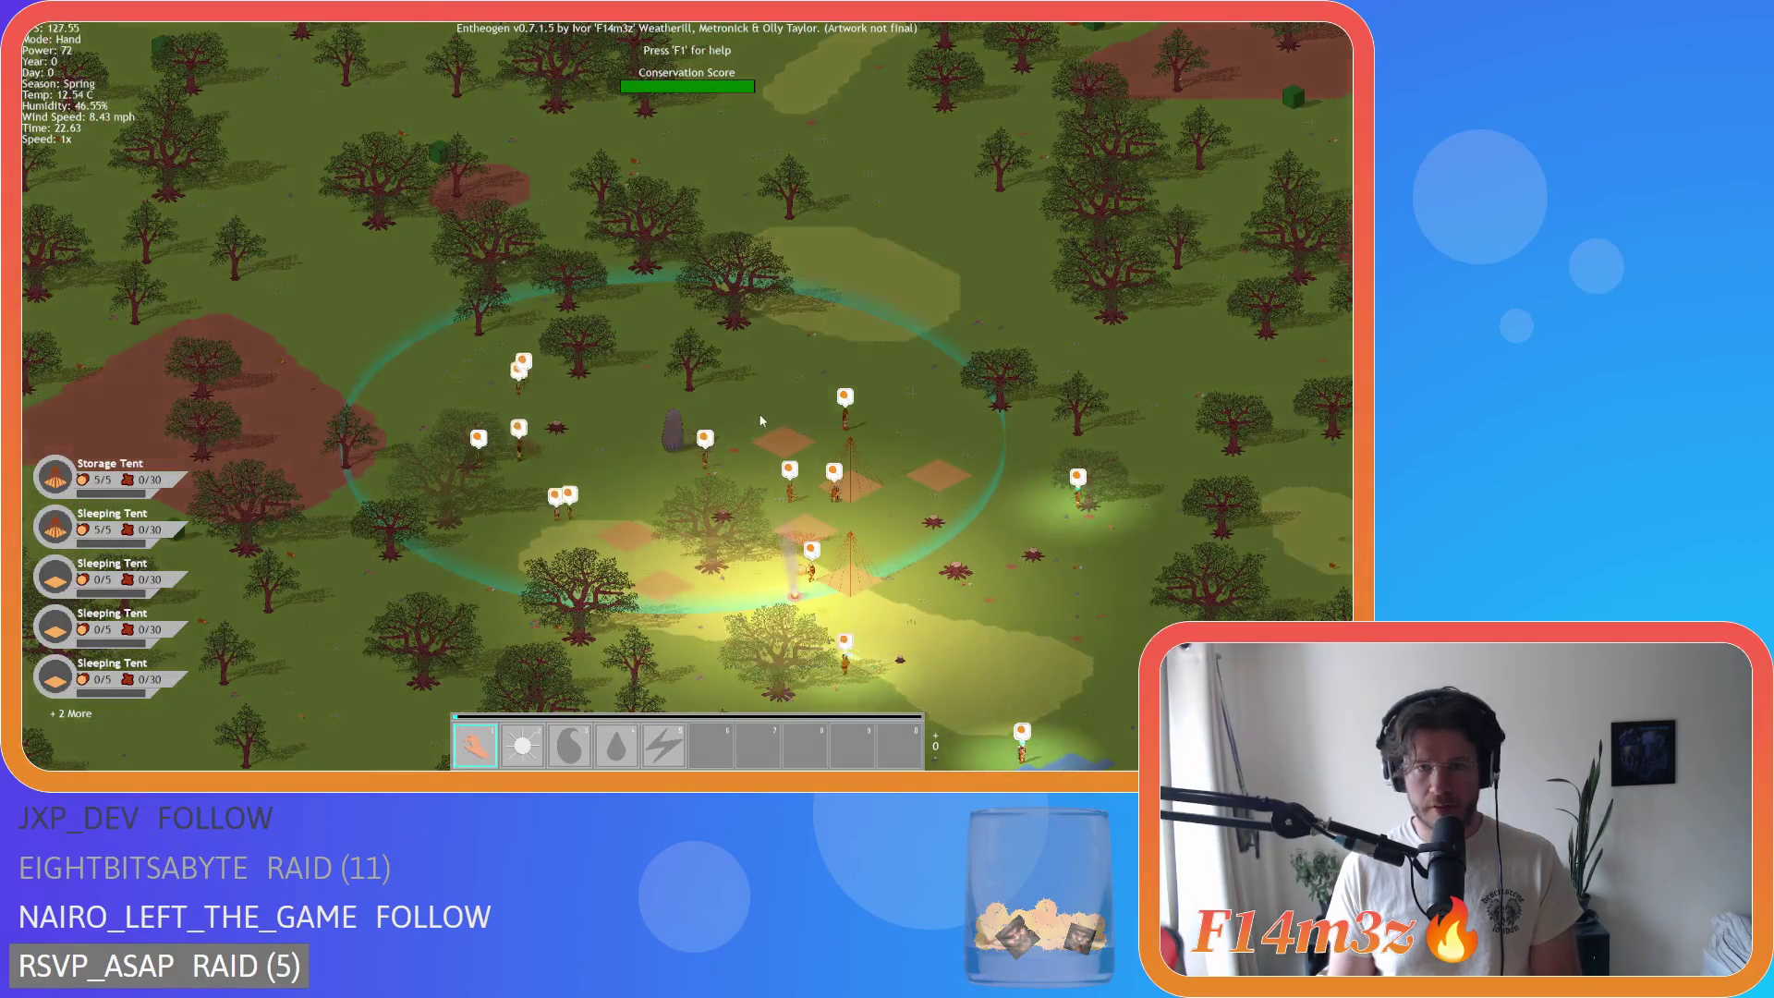
{"action": "scroll", "coordinate": [762, 420], "scroll_direction": "up", "scroll_amount": 2}
{"action": "scroll", "coordinate": [762, 421], "scroll_direction": "down", "scroll_amount": 2}
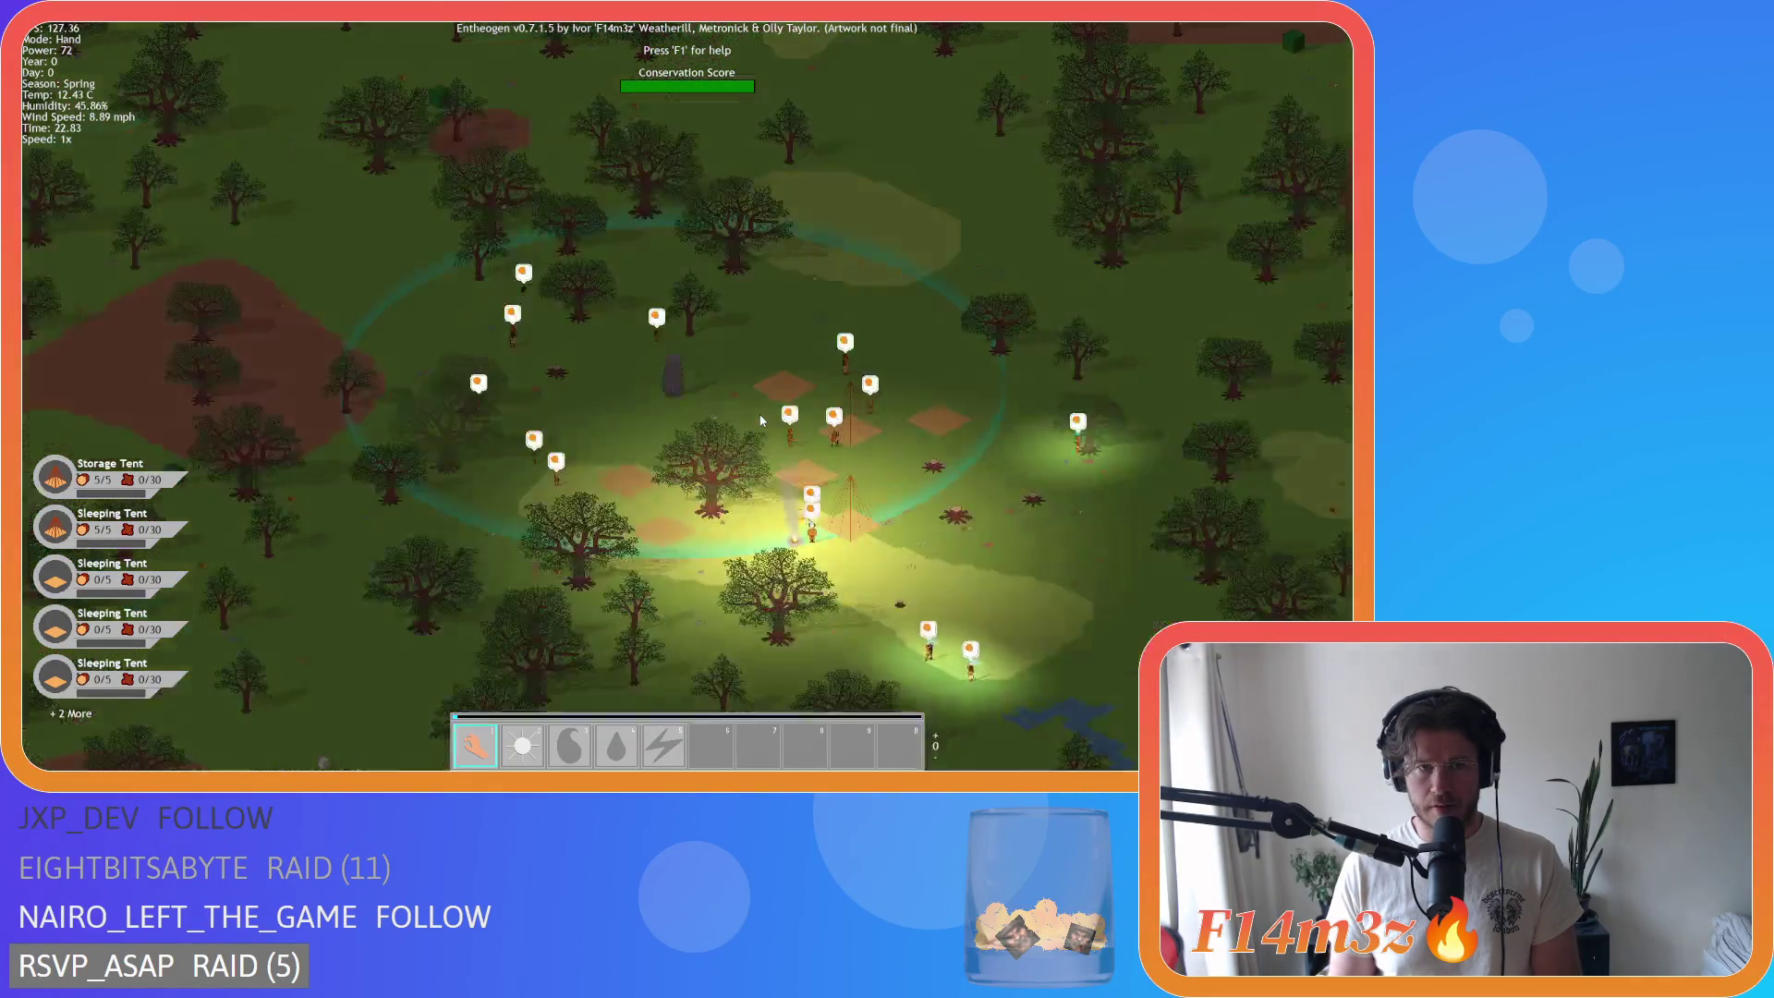
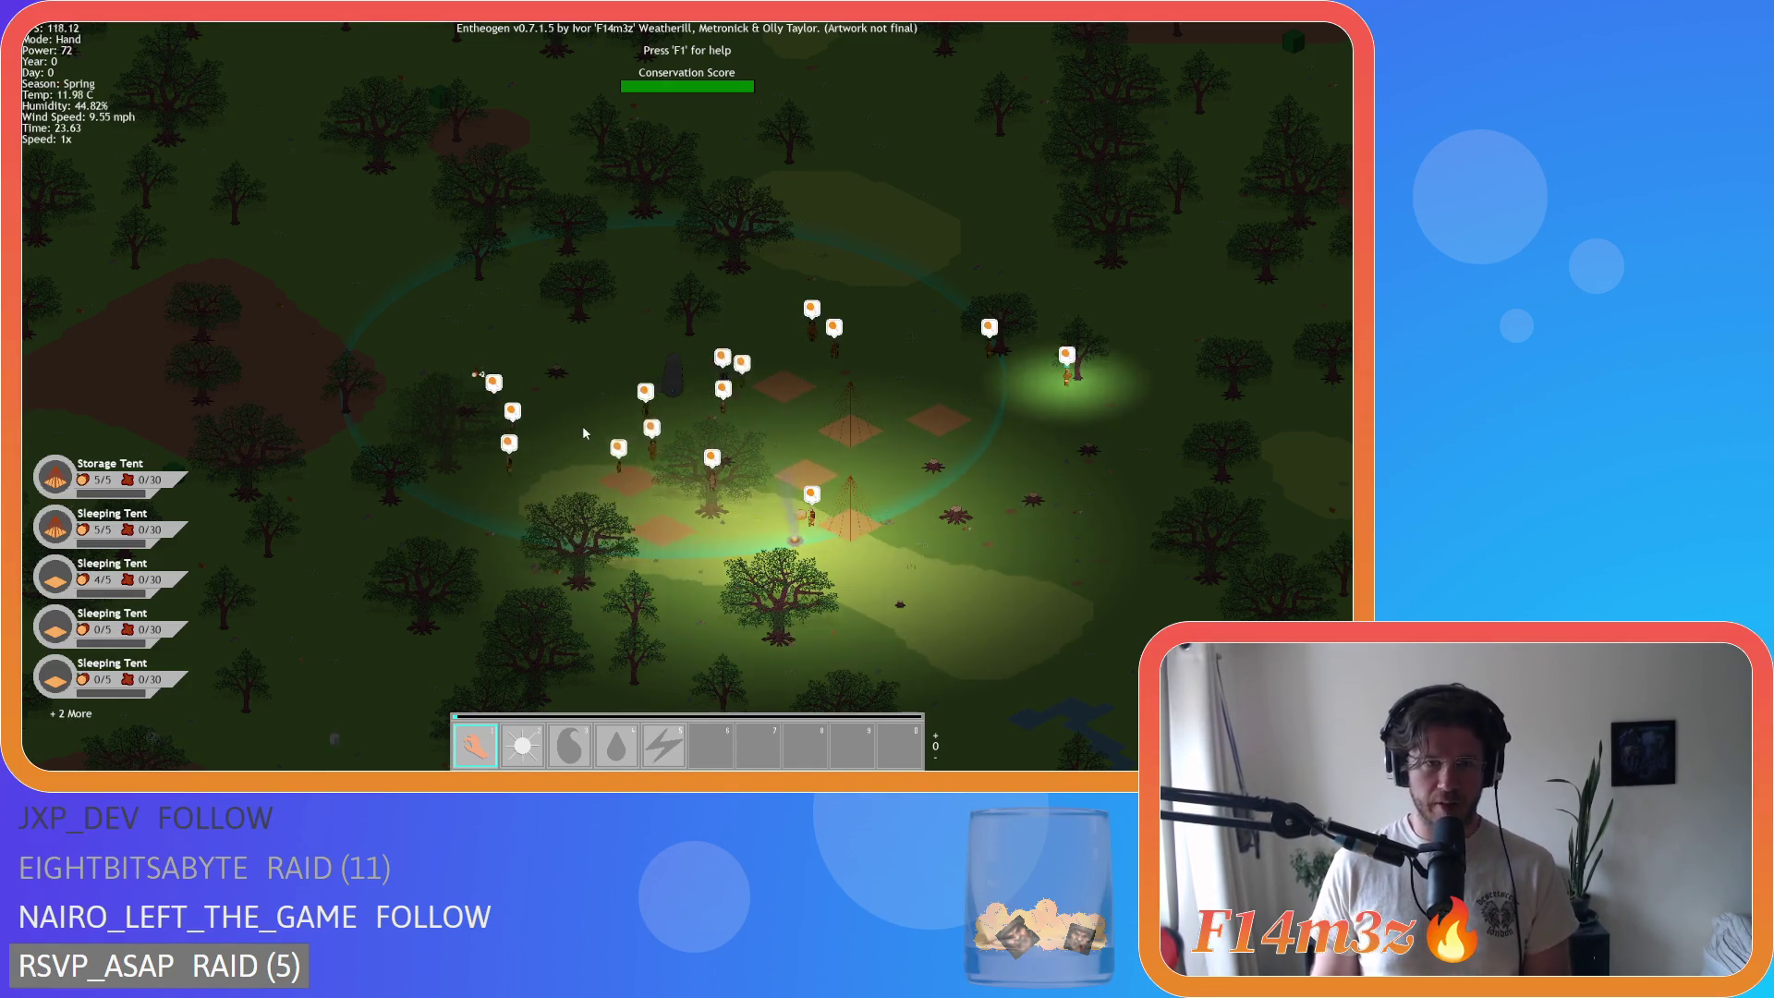
Step: Pan around the forest camp to frame its tents and storage tent
{"action": "key", "text": "w"}
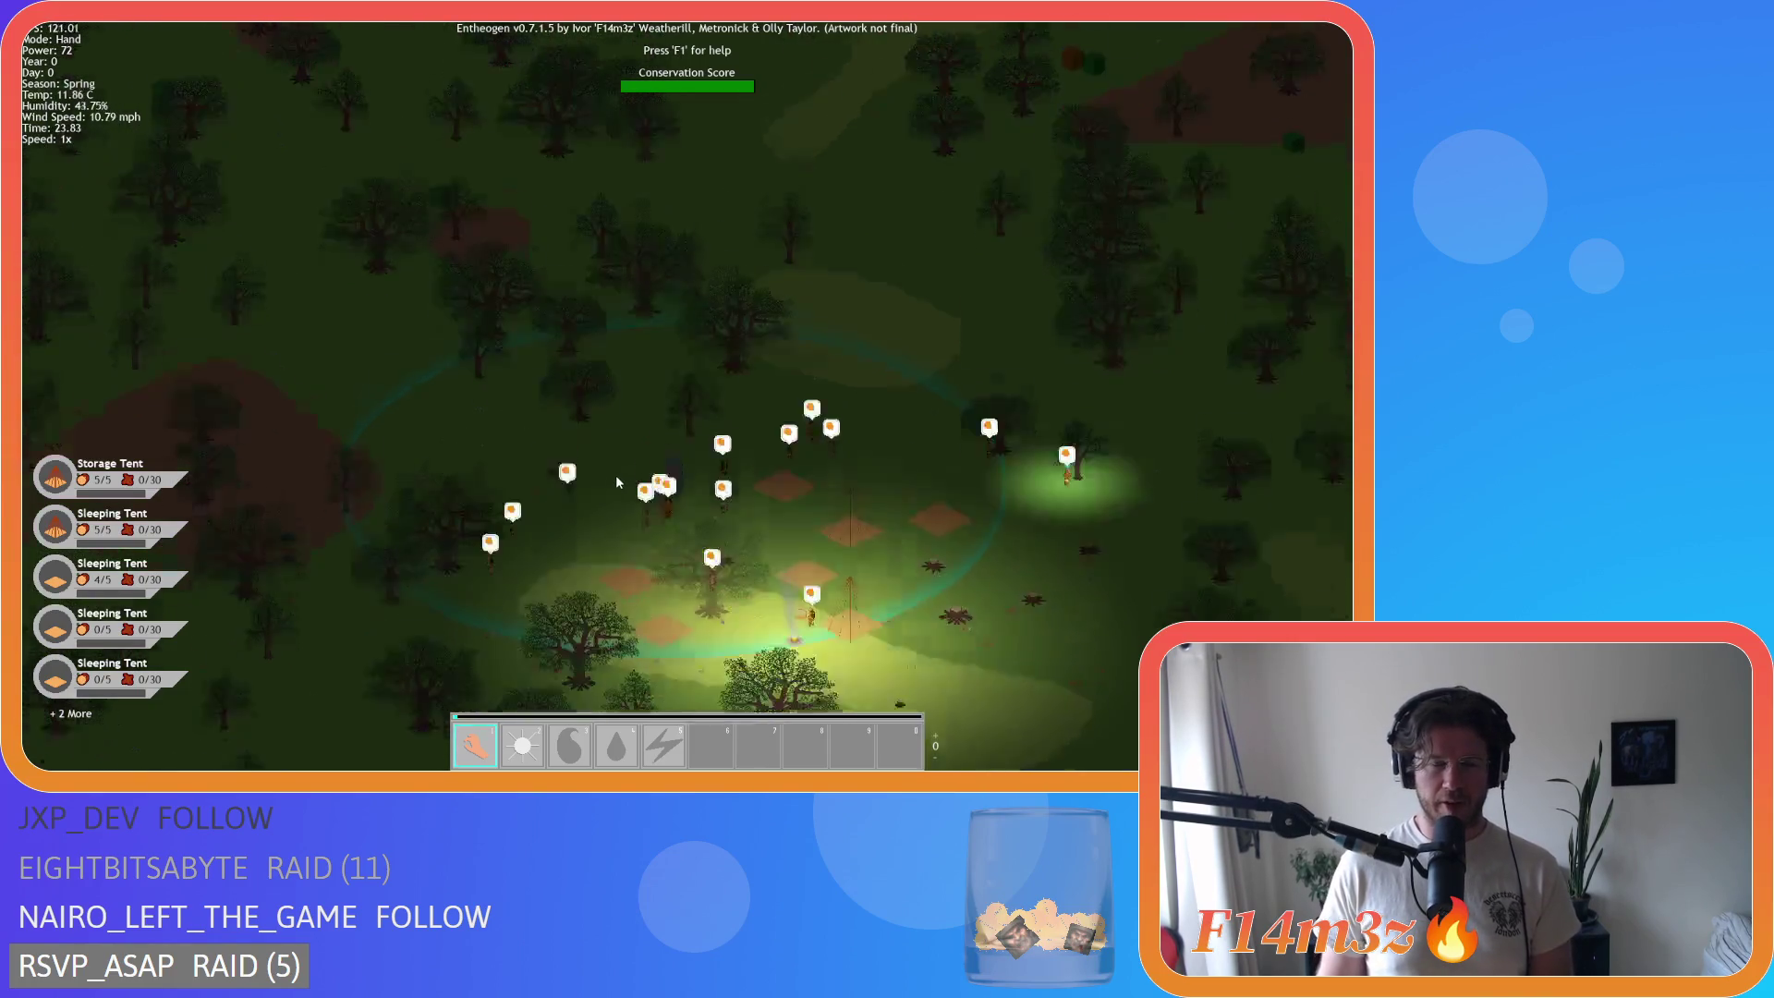
{"action": "key", "text": "s"}
{"action": "key", "text": "d"}
{"action": "key", "text": "w"}
{"action": "key", "text": "a"}
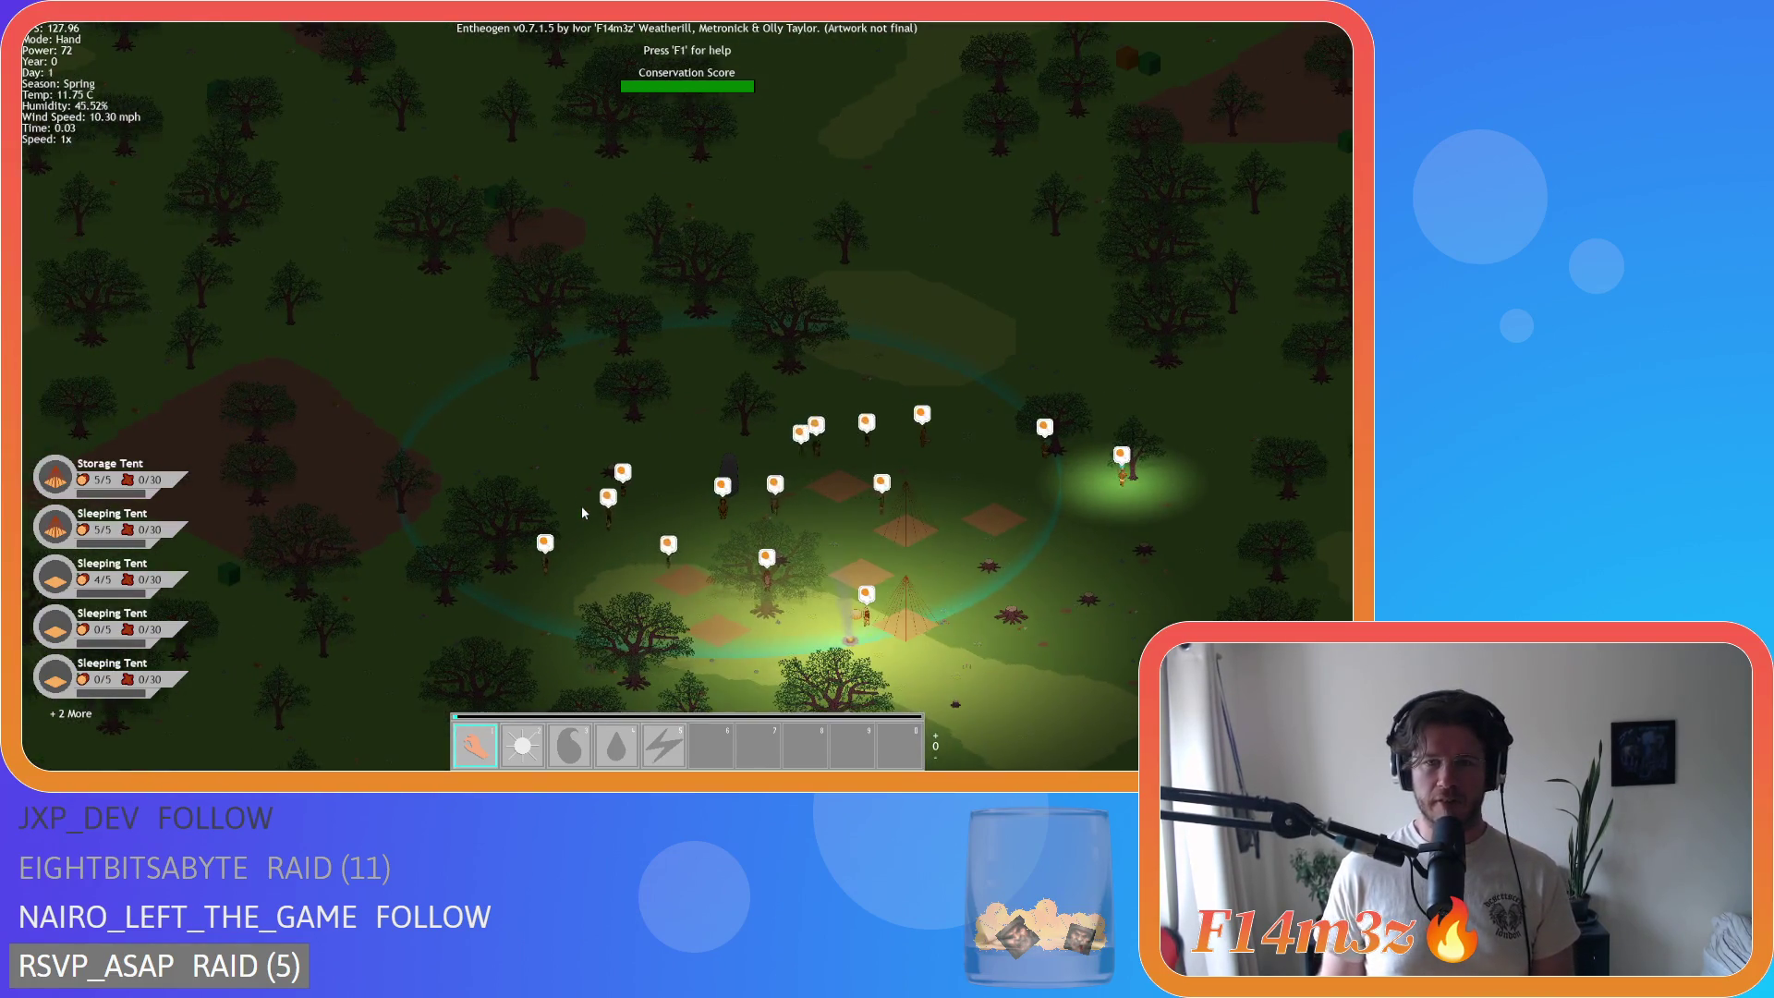
{"action": "key", "text": "d"}
{"action": "key", "text": "s"}
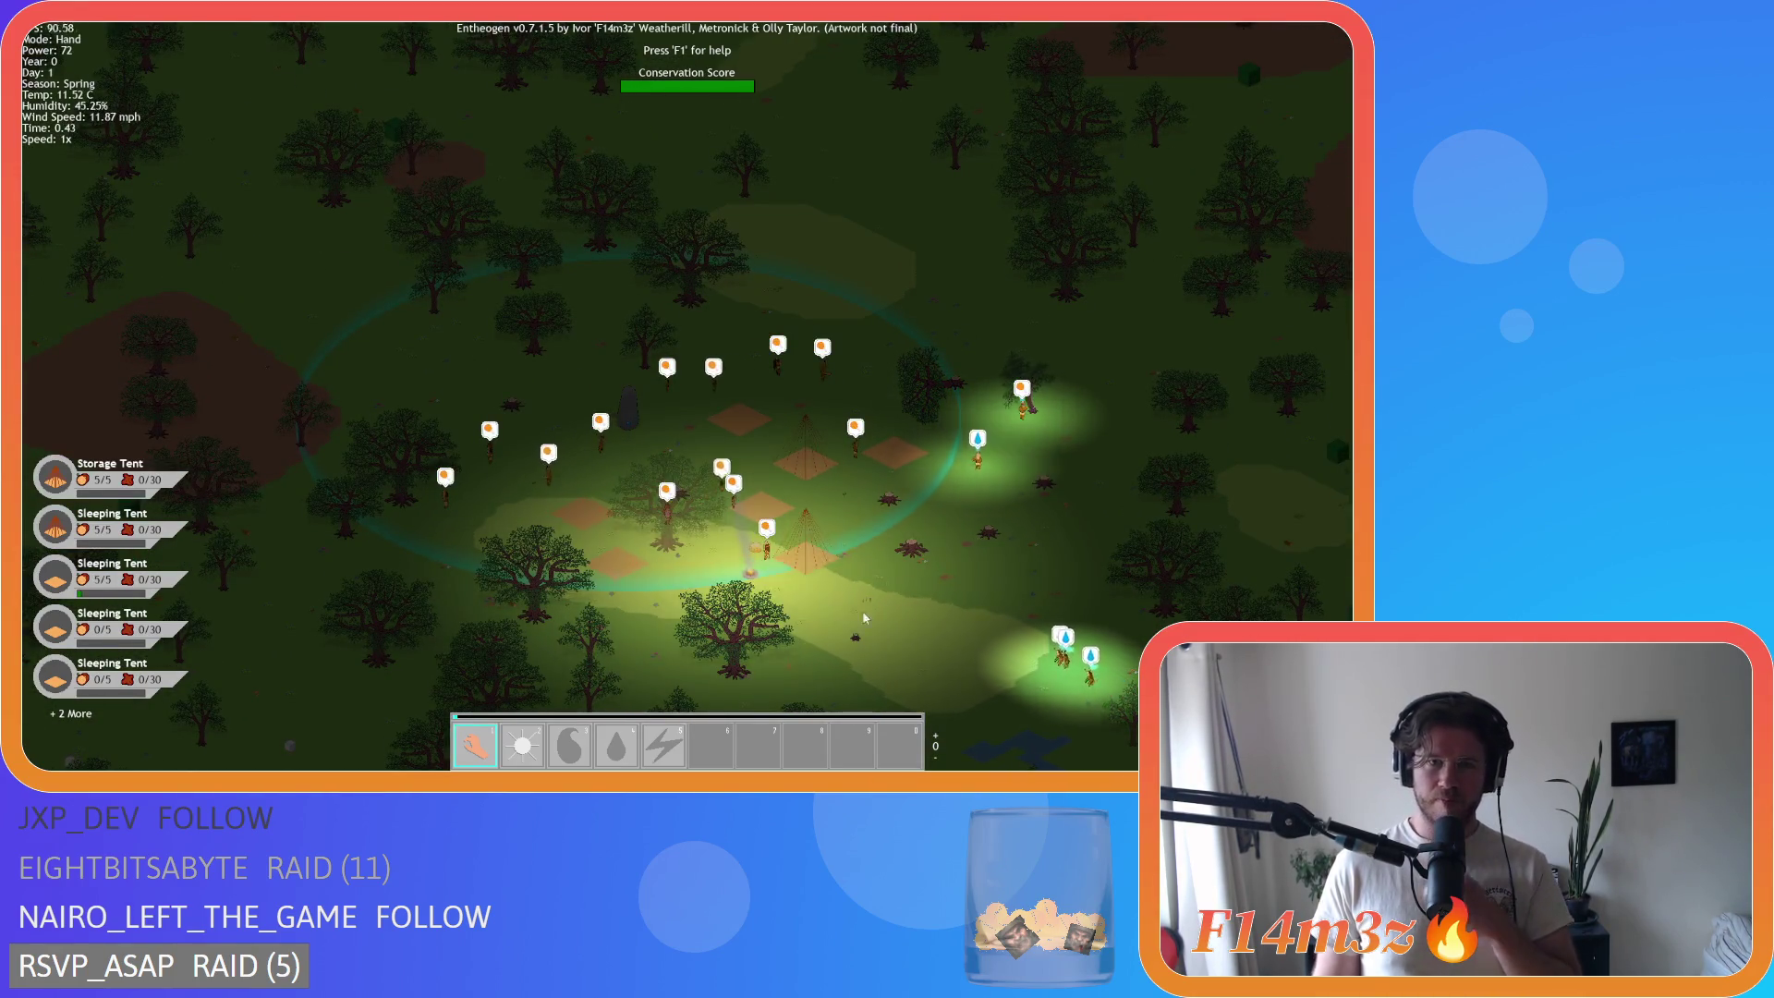
{"action": "key", "text": "d"}
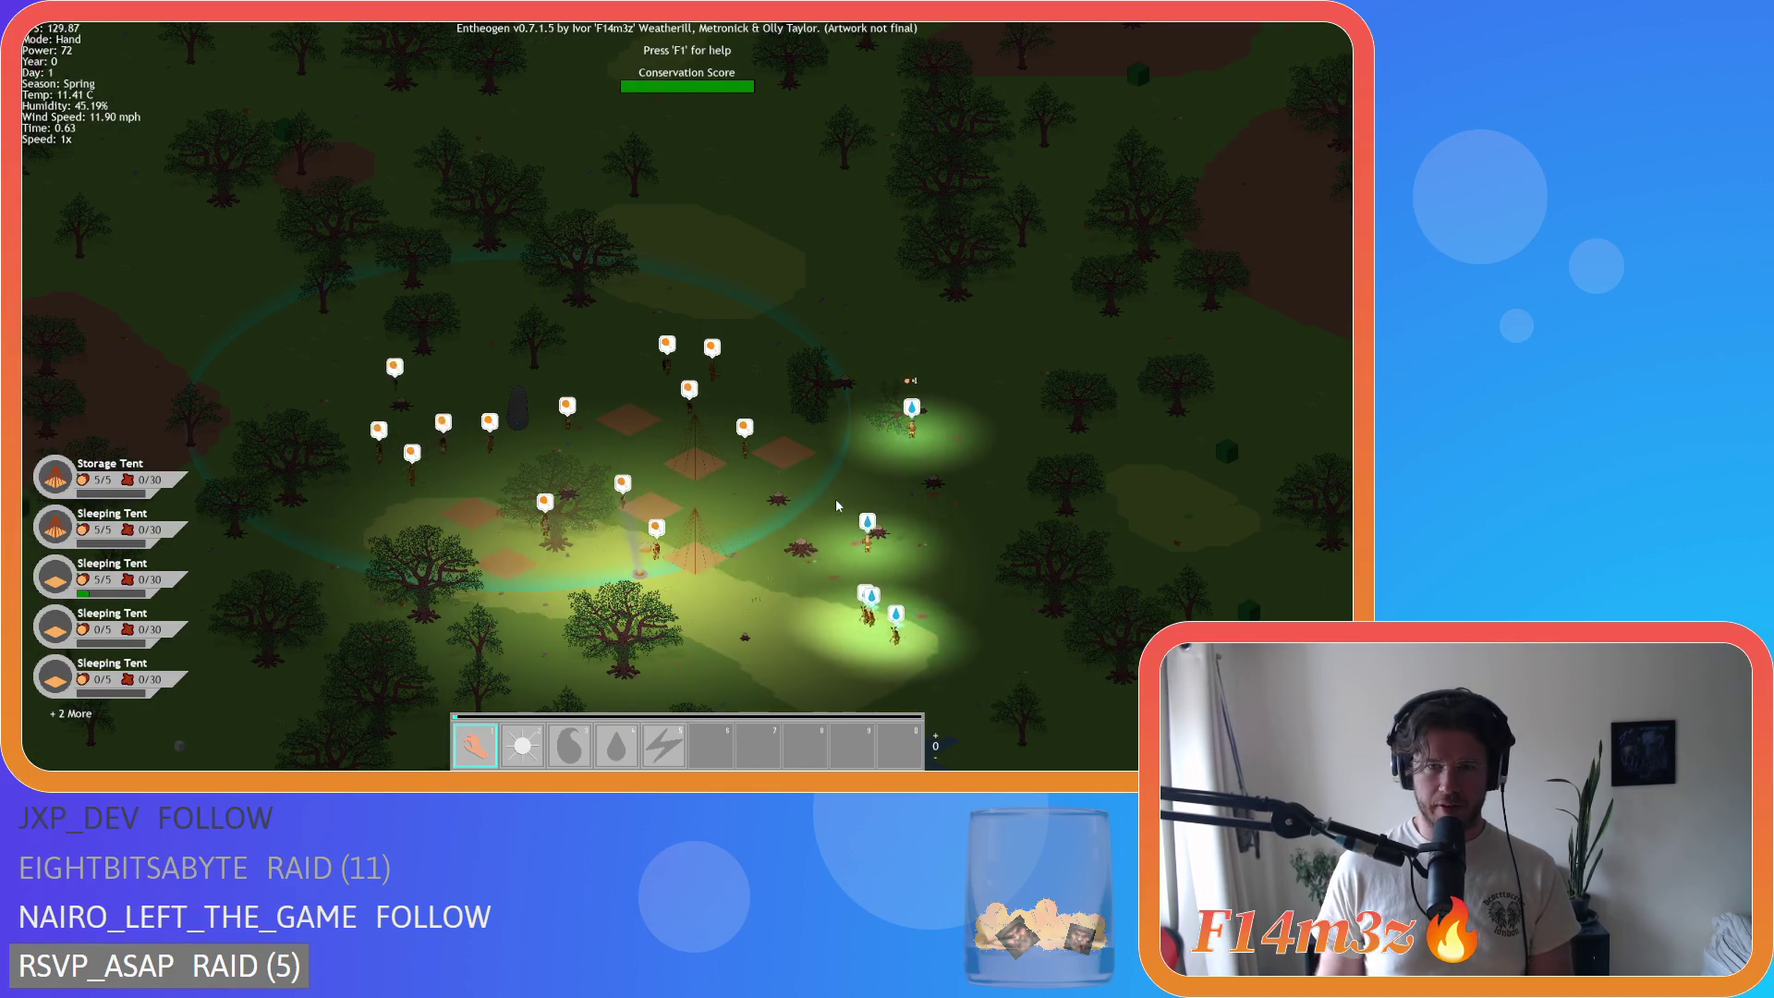
{"action": "key", "text": "d"}
{"action": "key", "text": "s"}
{"action": "key", "text": "w"}
{"action": "key", "text": "a"}
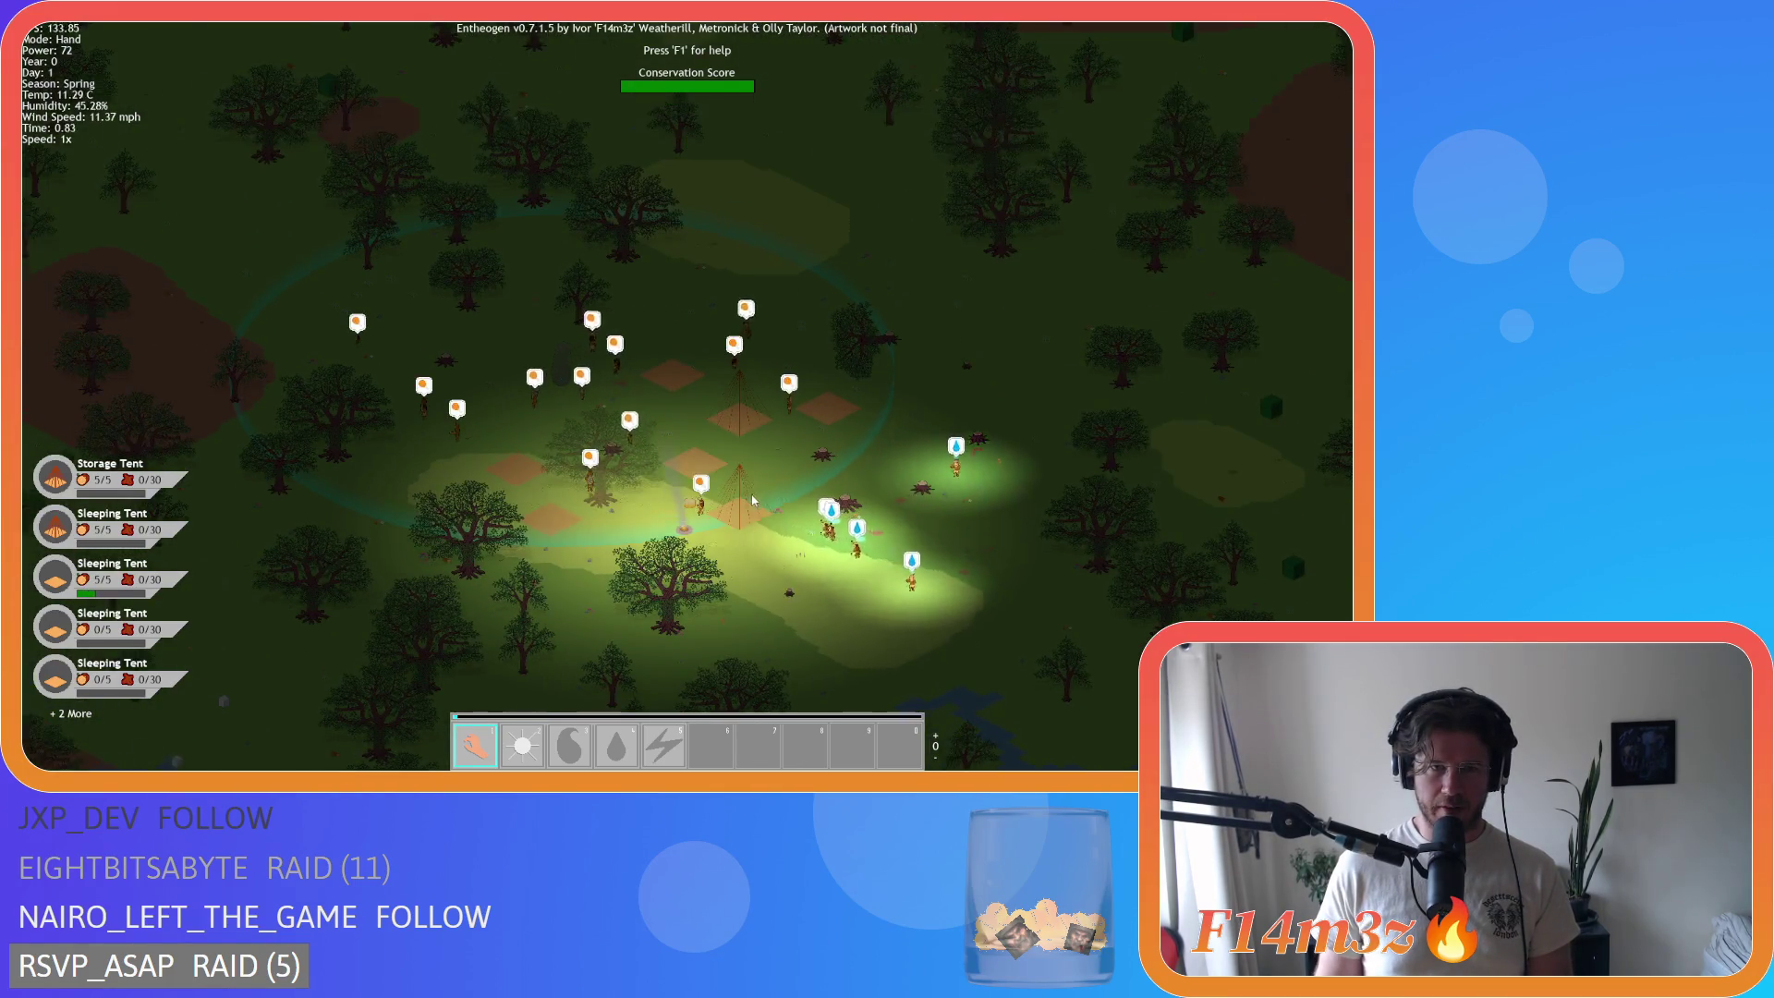
{"action": "key", "text": "w"}
{"action": "key", "text": "a"}
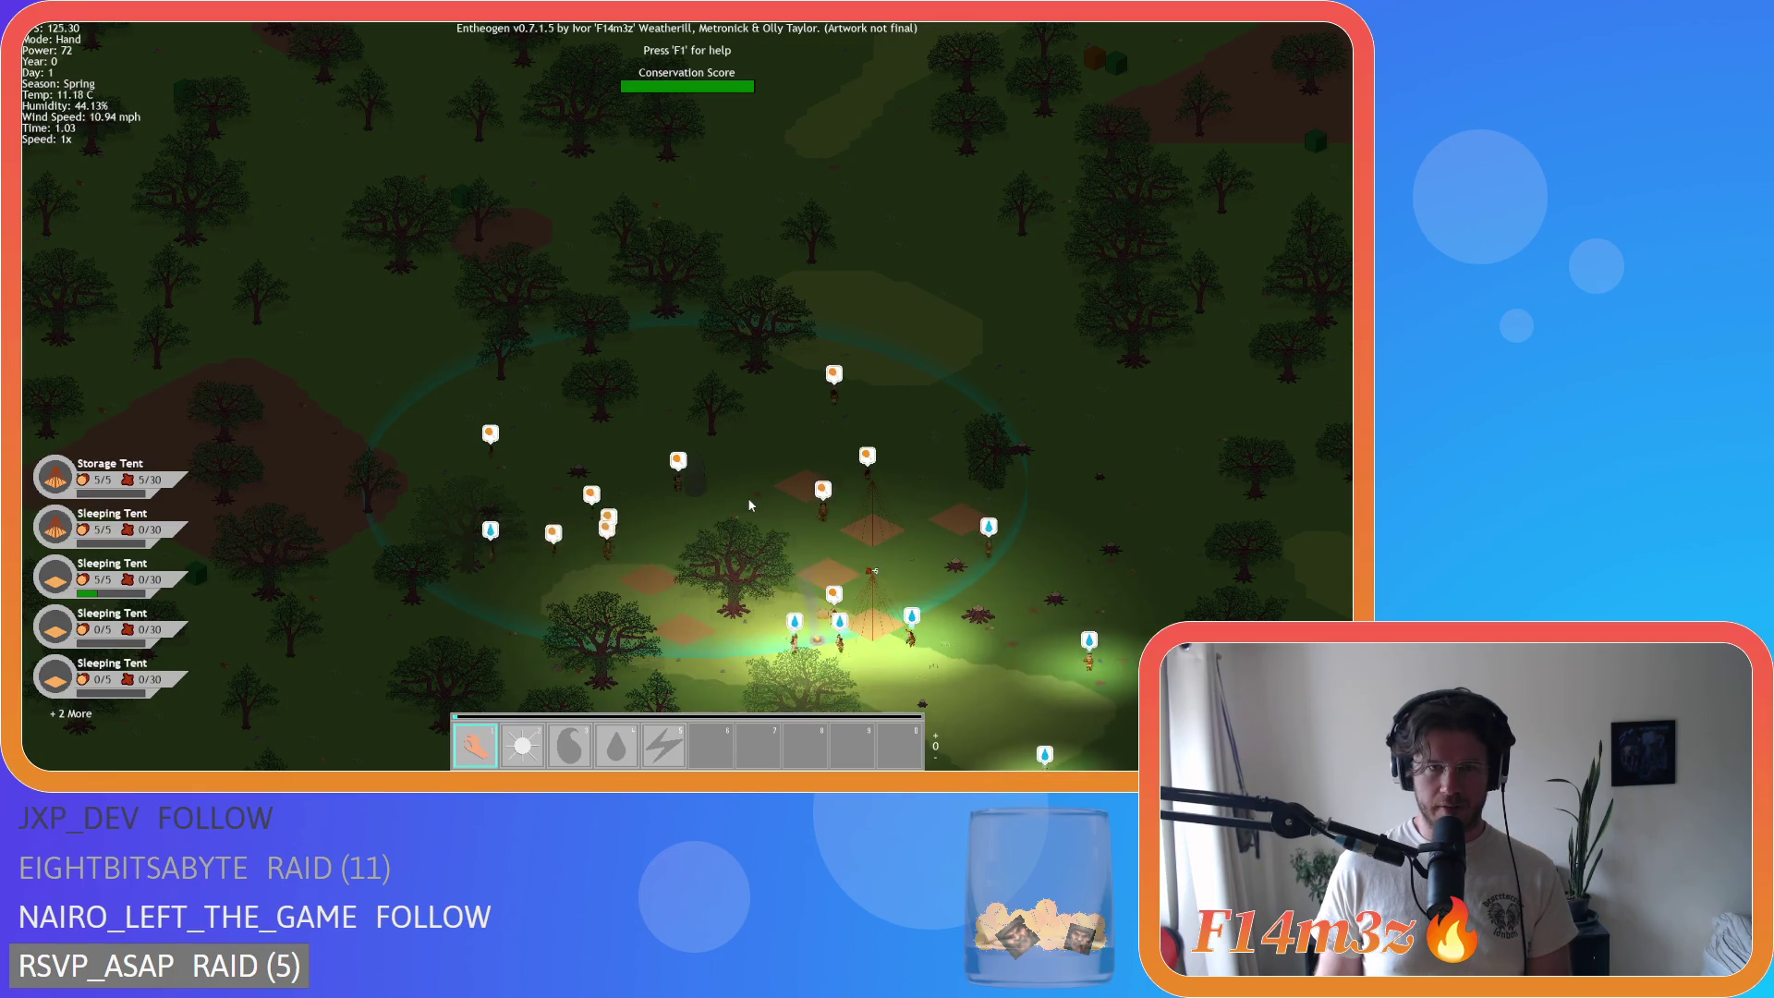
Step: Zoom in and carry the wood cube into the storage tent, raising it to 12/30
{"action": "scroll", "coordinate": [748, 504], "scroll_direction": "up", "scroll_amount": 3}
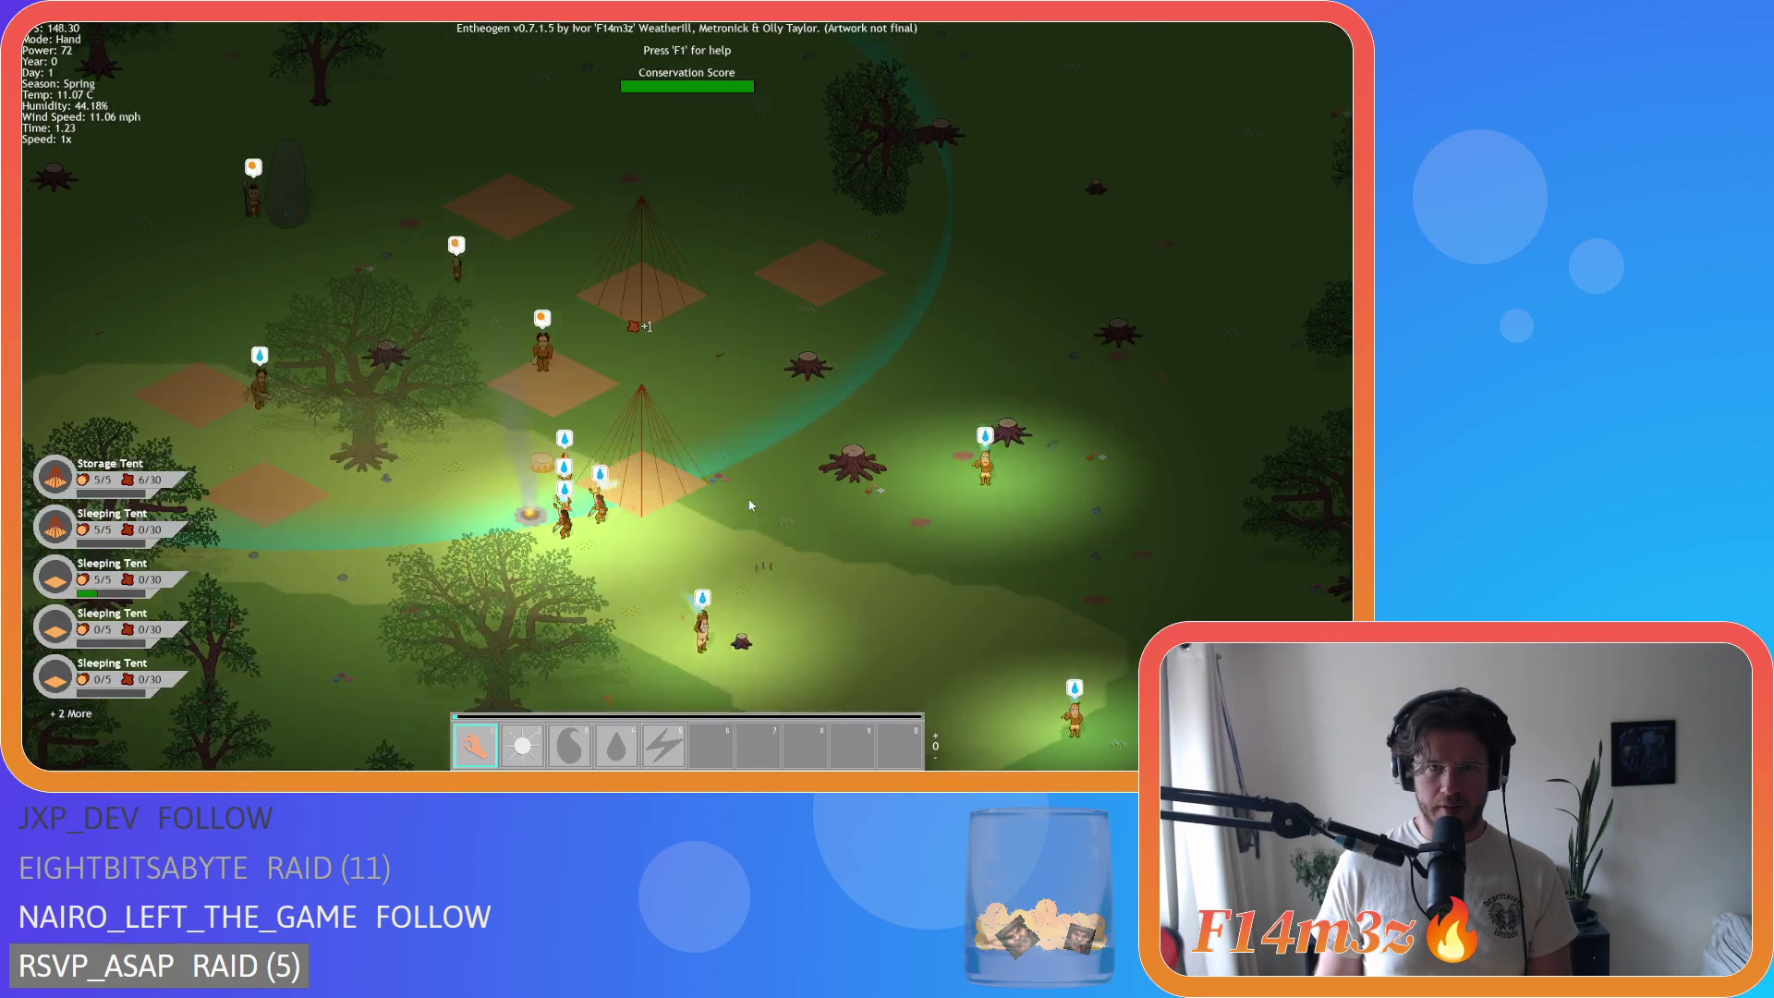
{"action": "scroll", "coordinate": [749, 505], "scroll_direction": "down", "scroll_amount": 3}
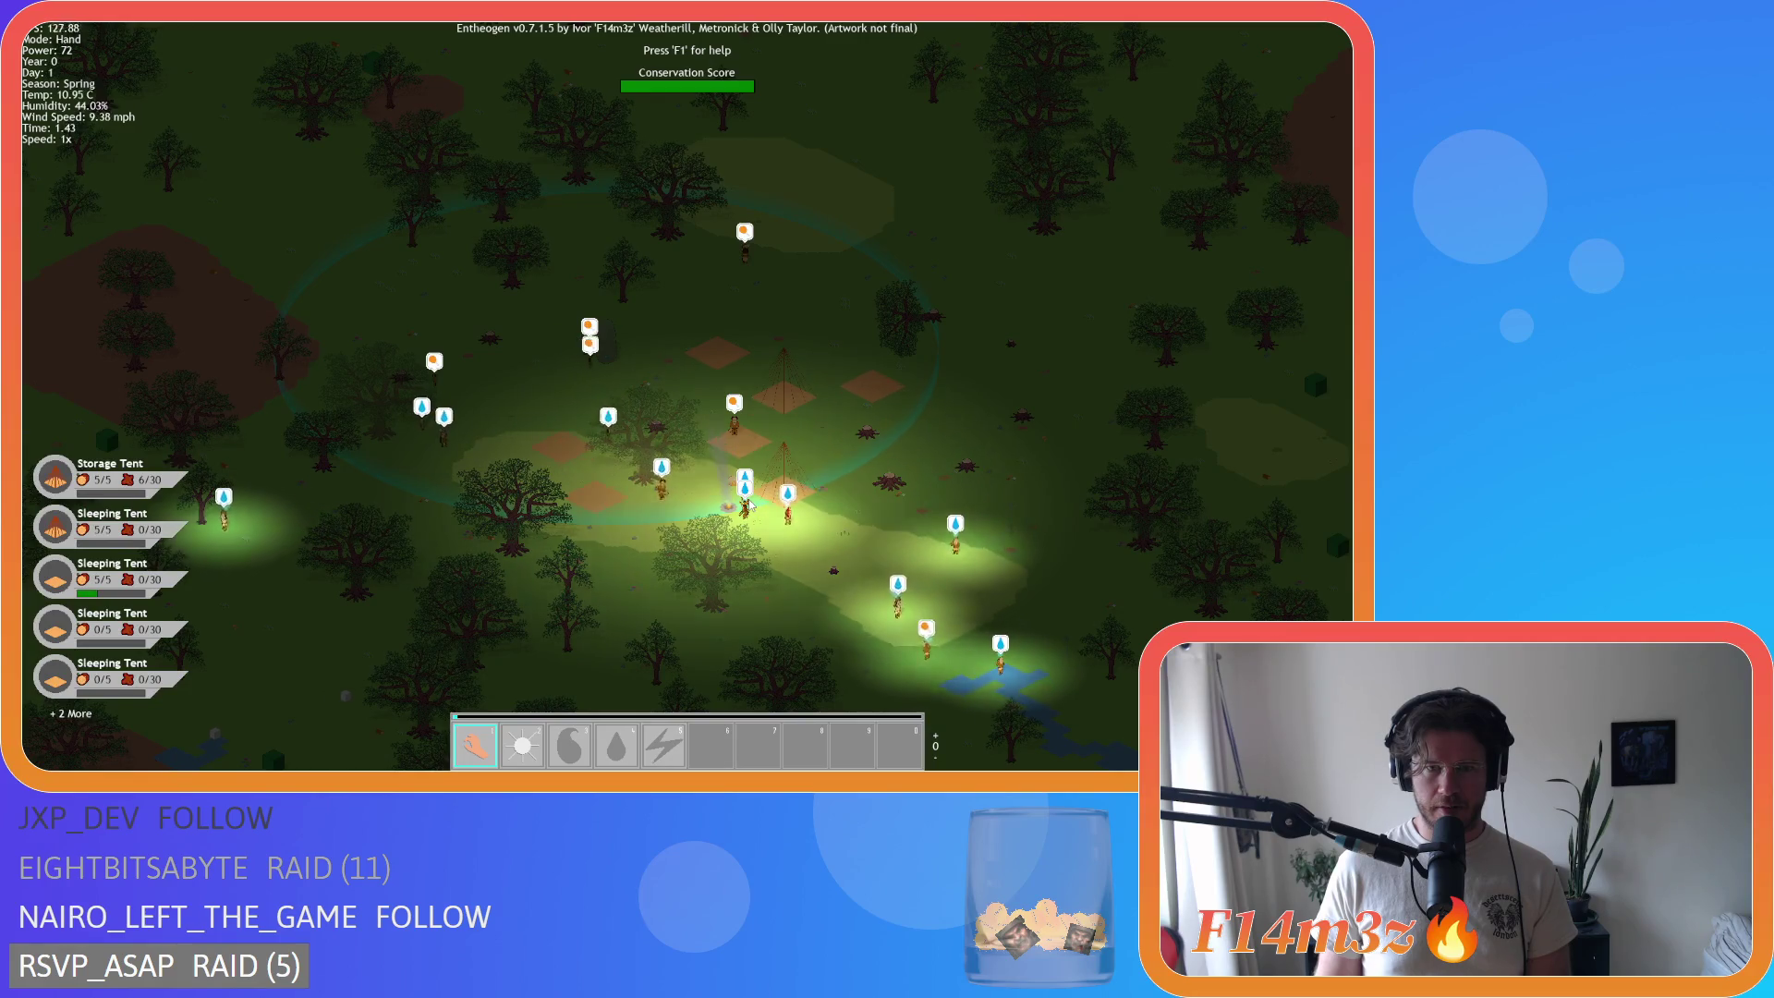
{"action": "scroll", "coordinate": [749, 505], "scroll_direction": "down", "scroll_amount": 2}
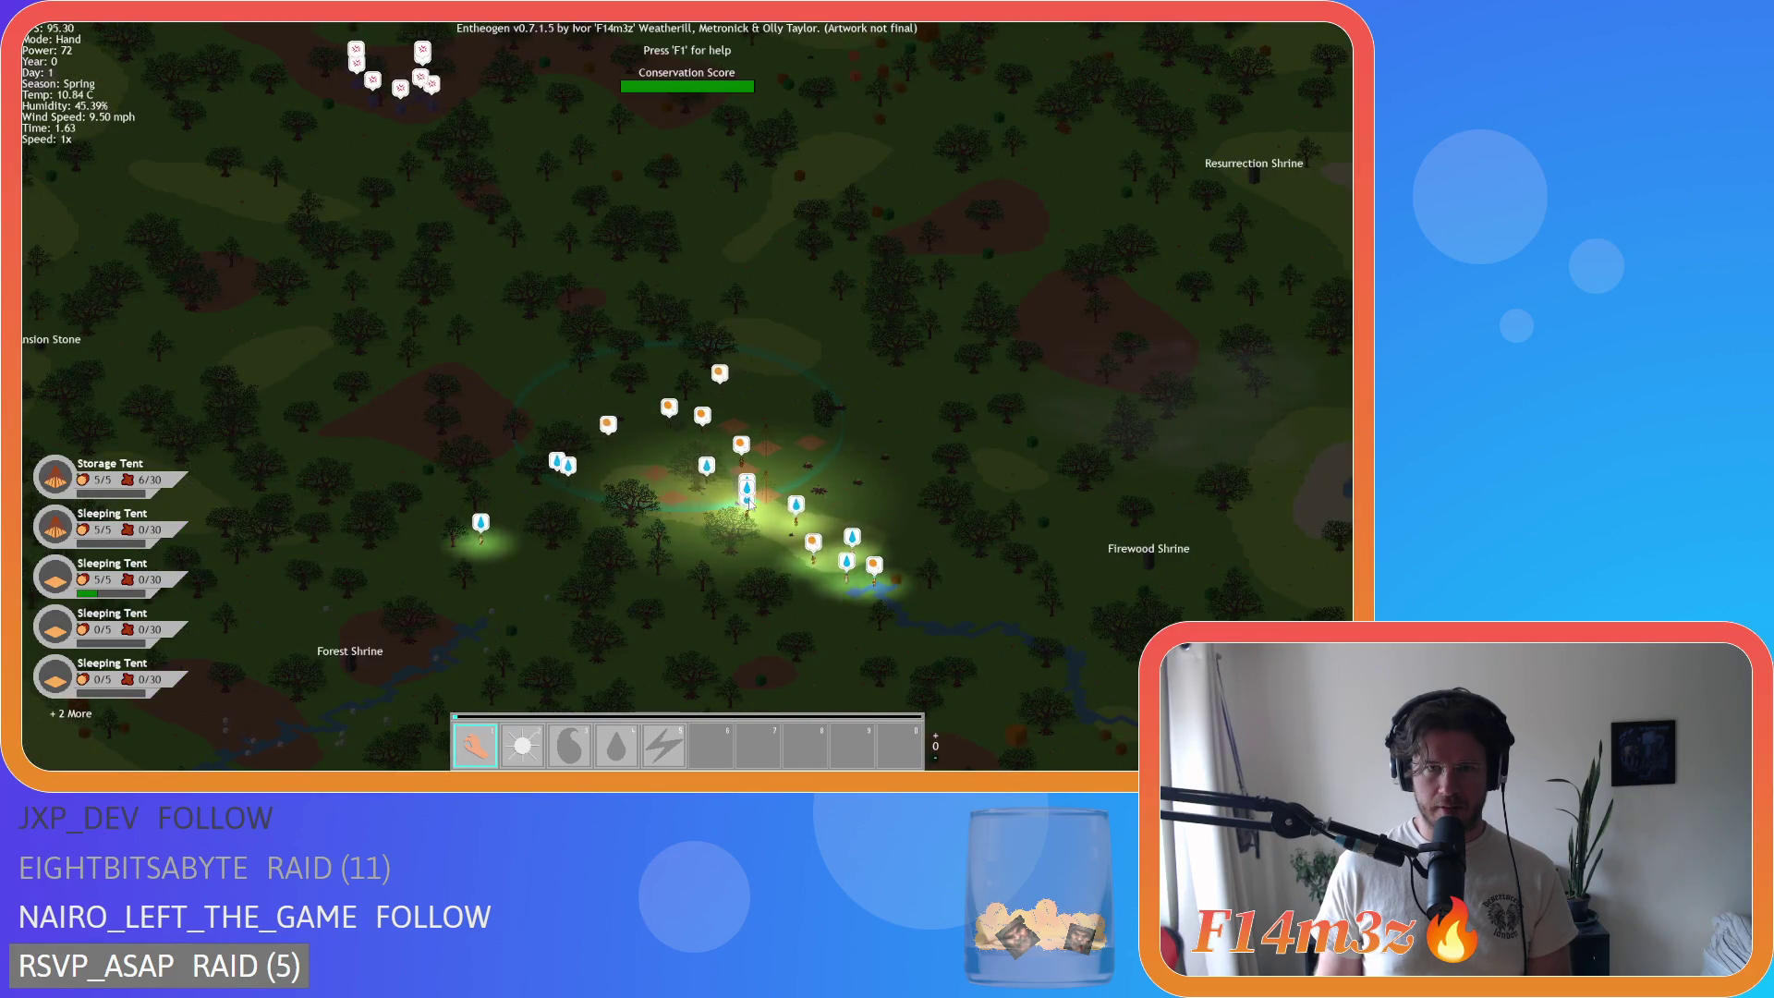
{"action": "scroll", "coordinate": [755, 471], "scroll_direction": "up", "scroll_amount": 5}
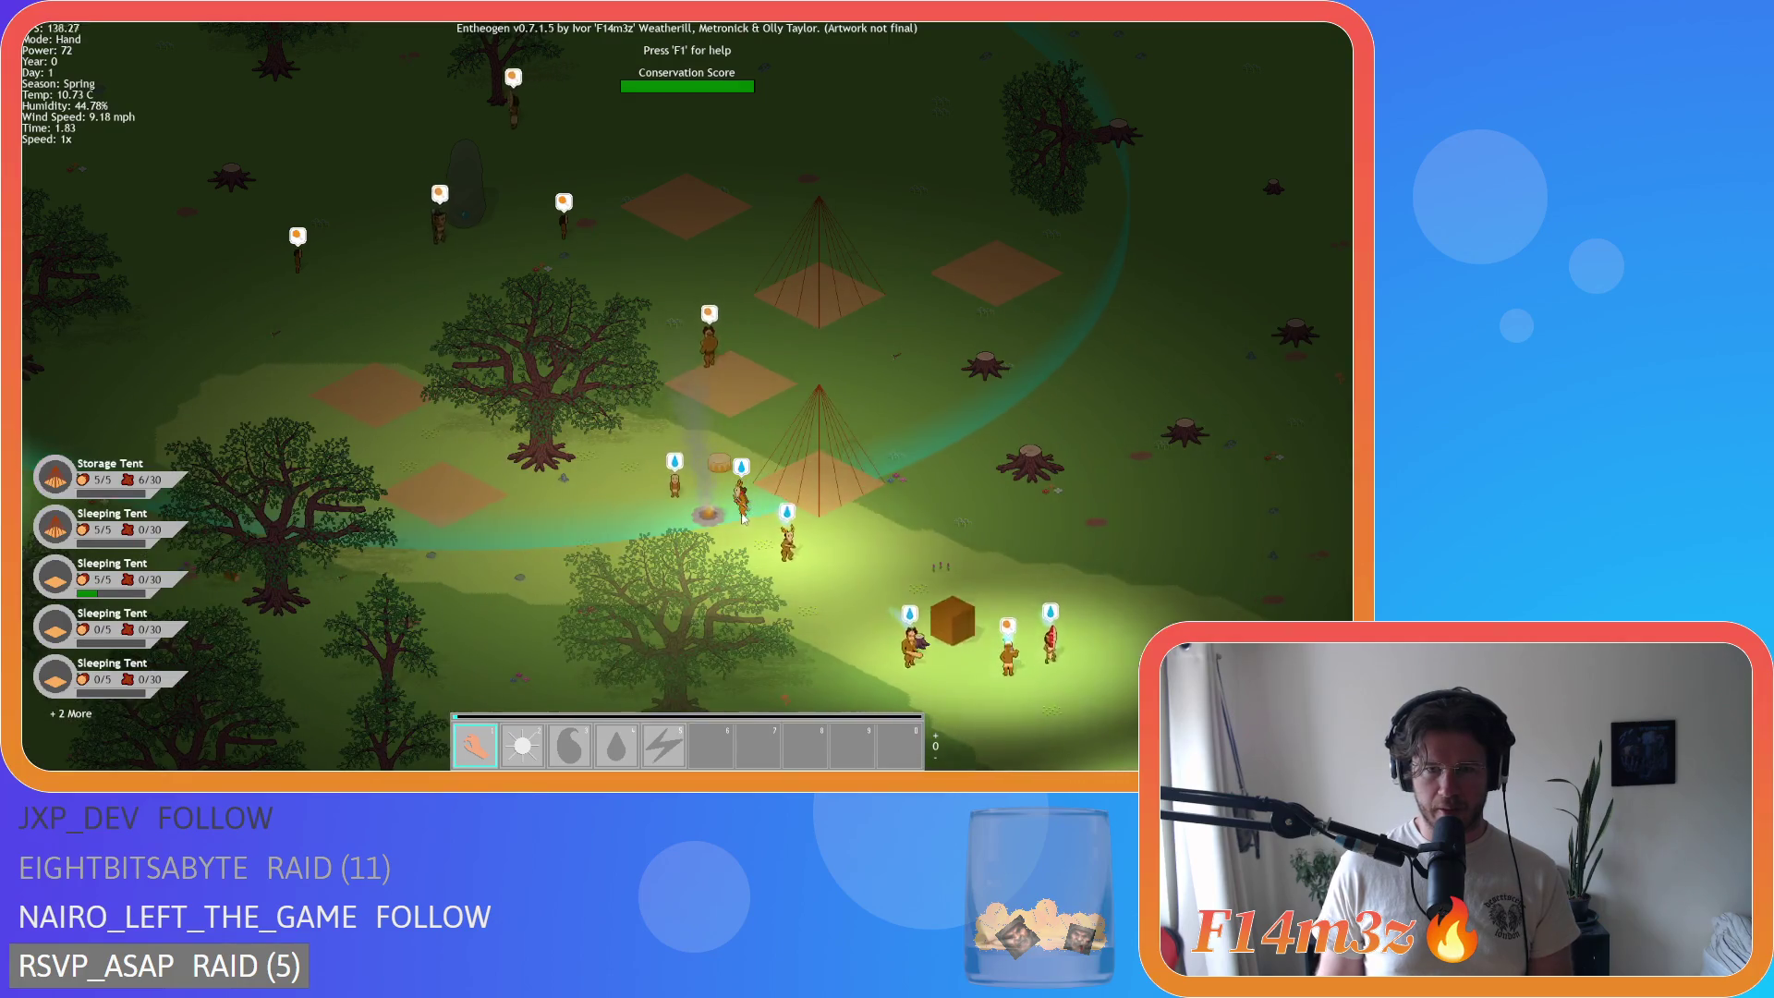
{"action": "mouse_move", "coordinate": [952, 547]}
{"action": "left_mouse_down"}
{"action": "mouse_move", "coordinate": [946, 394]}
{"action": "mouse_move", "coordinate": [868, 446]}
{"action": "mouse_move", "coordinate": [864, 497]}
{"action": "left_mouse_up"}
Step: Follow the villagers south-east, then pan back north-west toward the camp
{"action": "scroll", "coordinate": [988, 481], "scroll_direction": "down", "scroll_amount": 3}
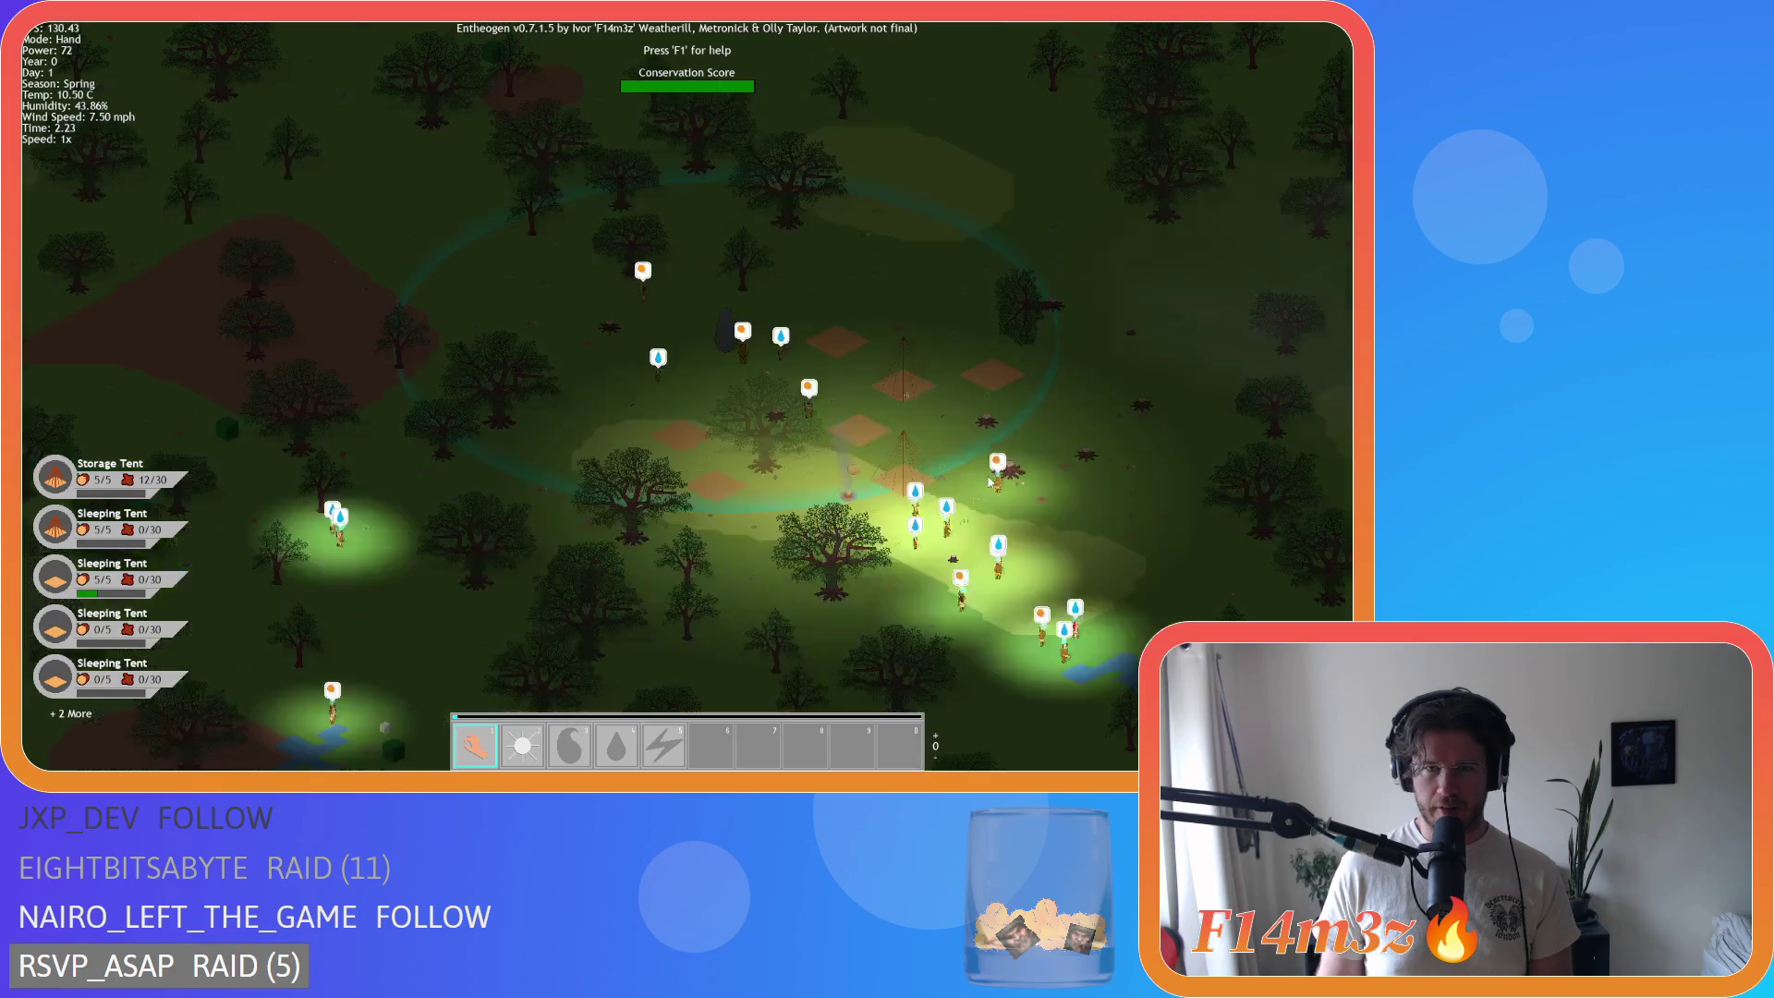
{"action": "key", "text": "s"}
{"action": "key", "text": "d"}
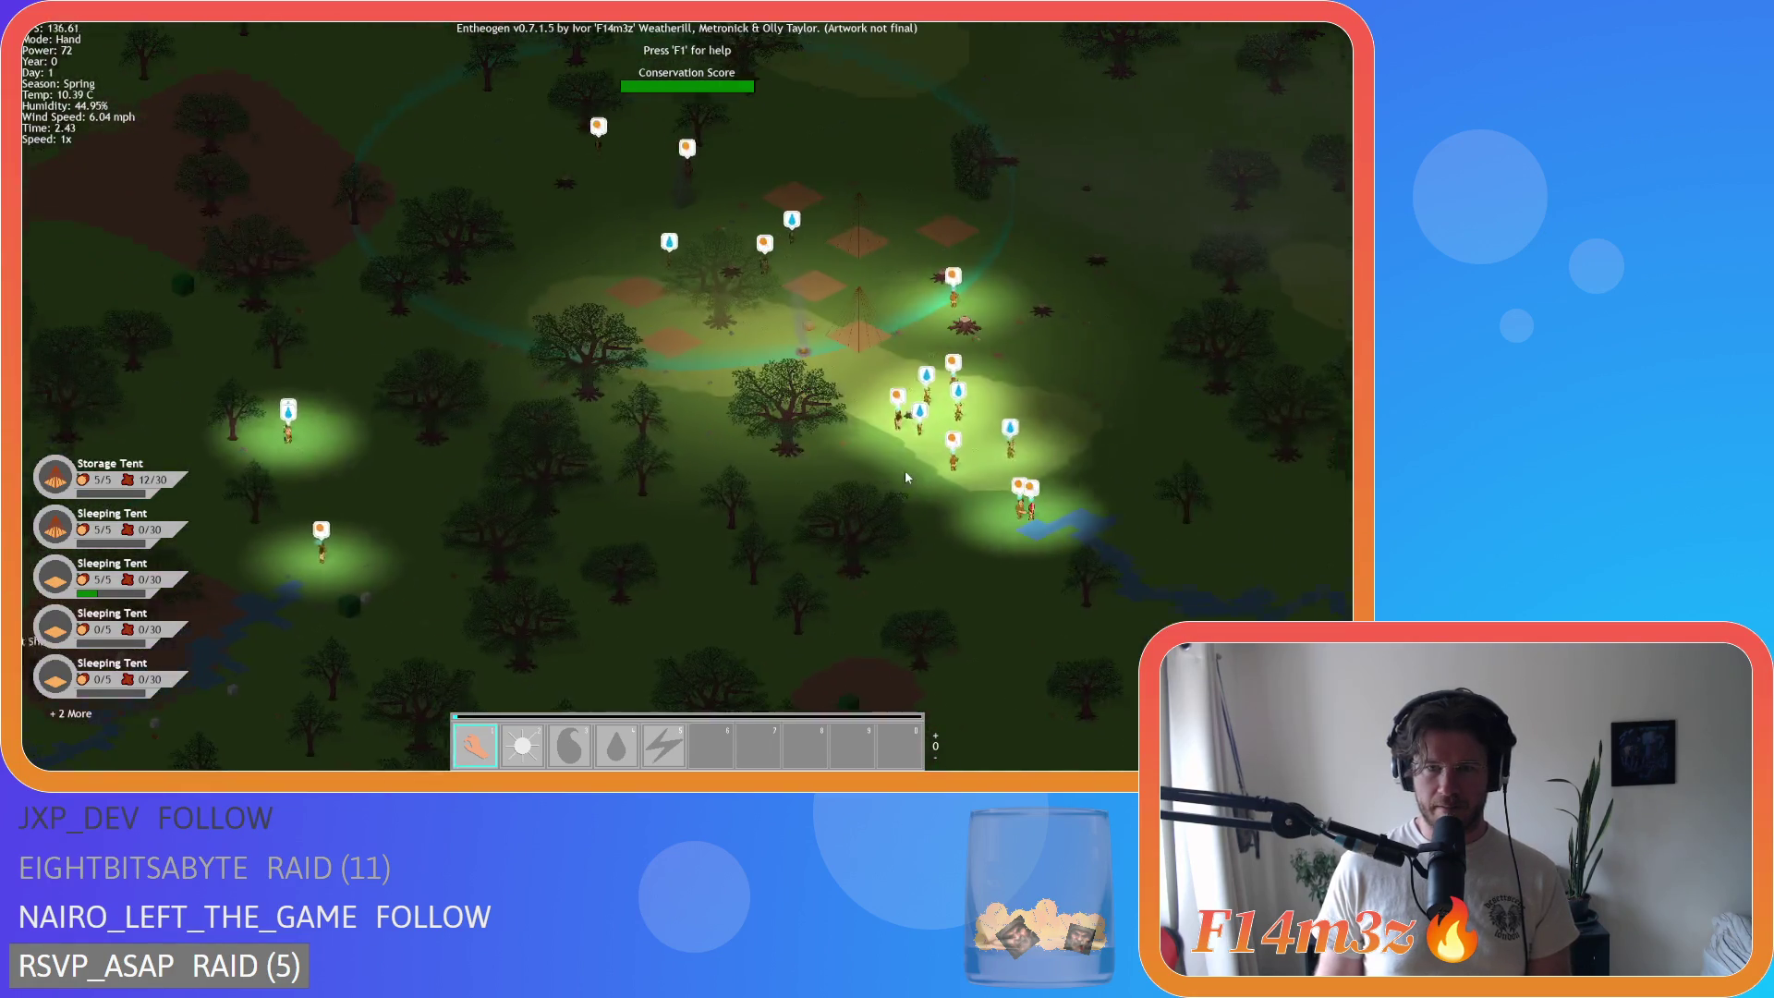
{"action": "key", "text": "w"}
{"action": "key", "text": "a"}
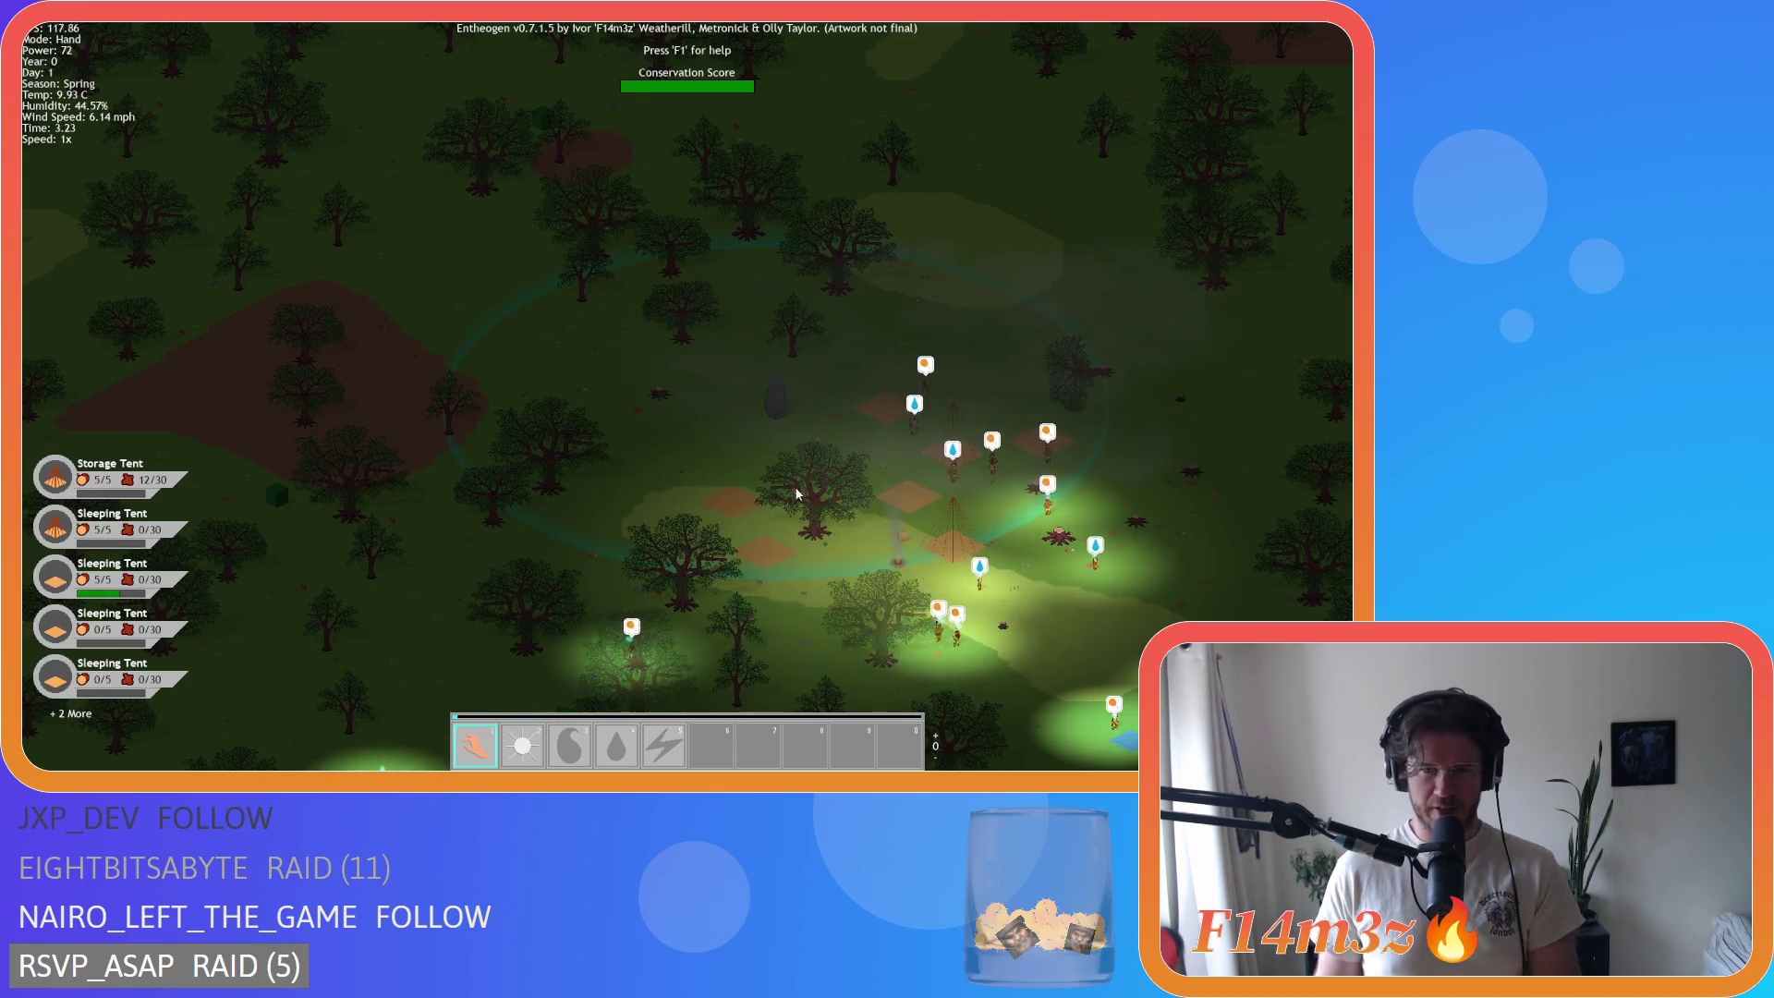
{"action": "scroll", "coordinate": [809, 518], "scroll_direction": "up", "scroll_amount": 3}
{"action": "scroll", "coordinate": [792, 490], "scroll_direction": "down", "scroll_amount": 3}
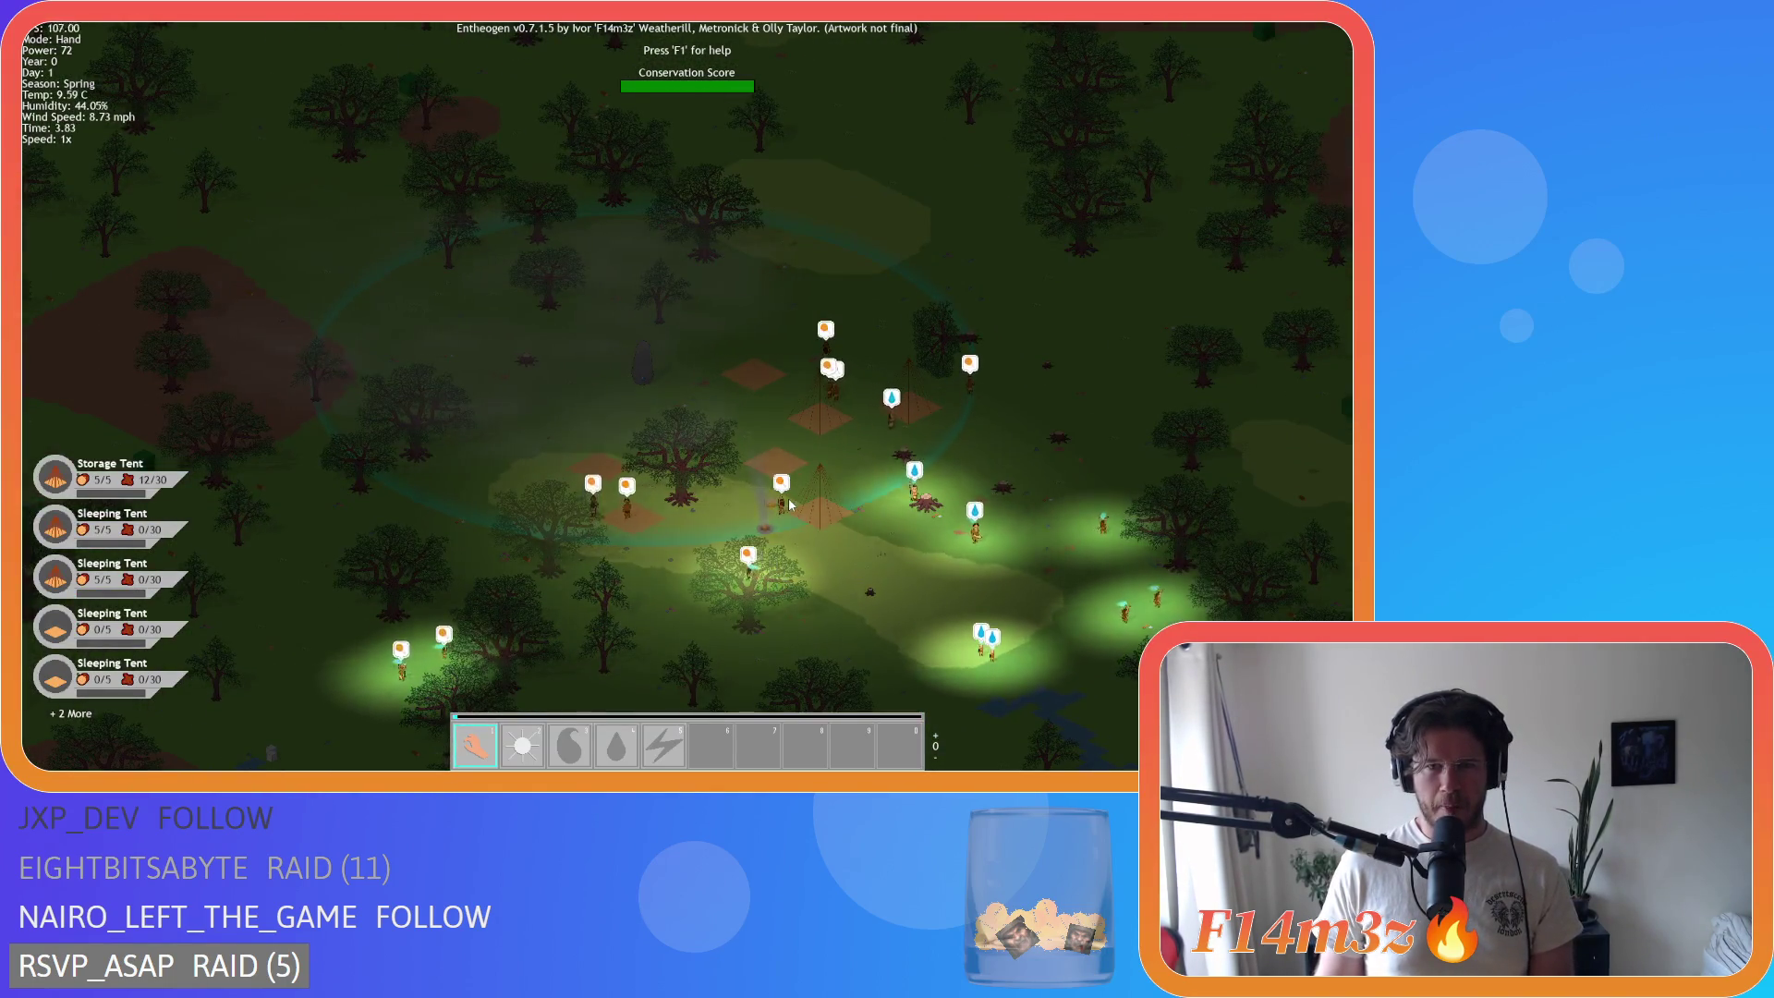
{"action": "scroll", "coordinate": [791, 504], "scroll_direction": "down", "scroll_amount": 3}
{"action": "scroll", "coordinate": [790, 518], "scroll_direction": "up", "scroll_amount": 3}
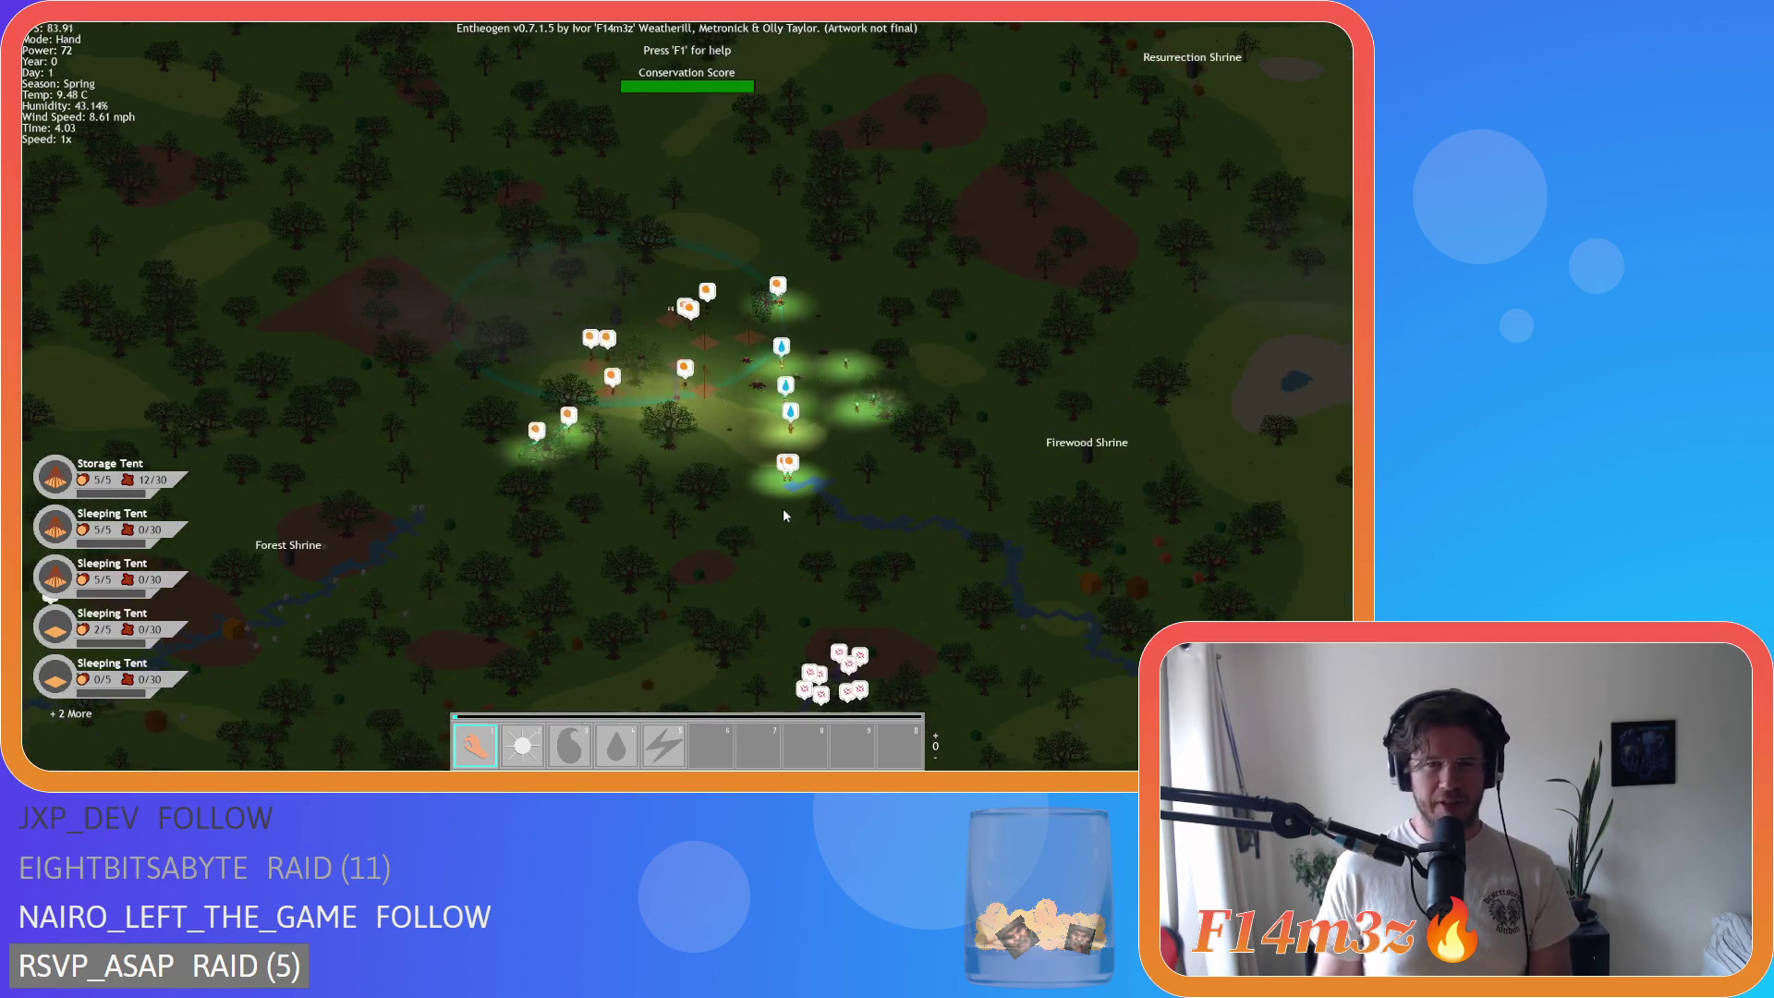
{"action": "key", "text": "a"}
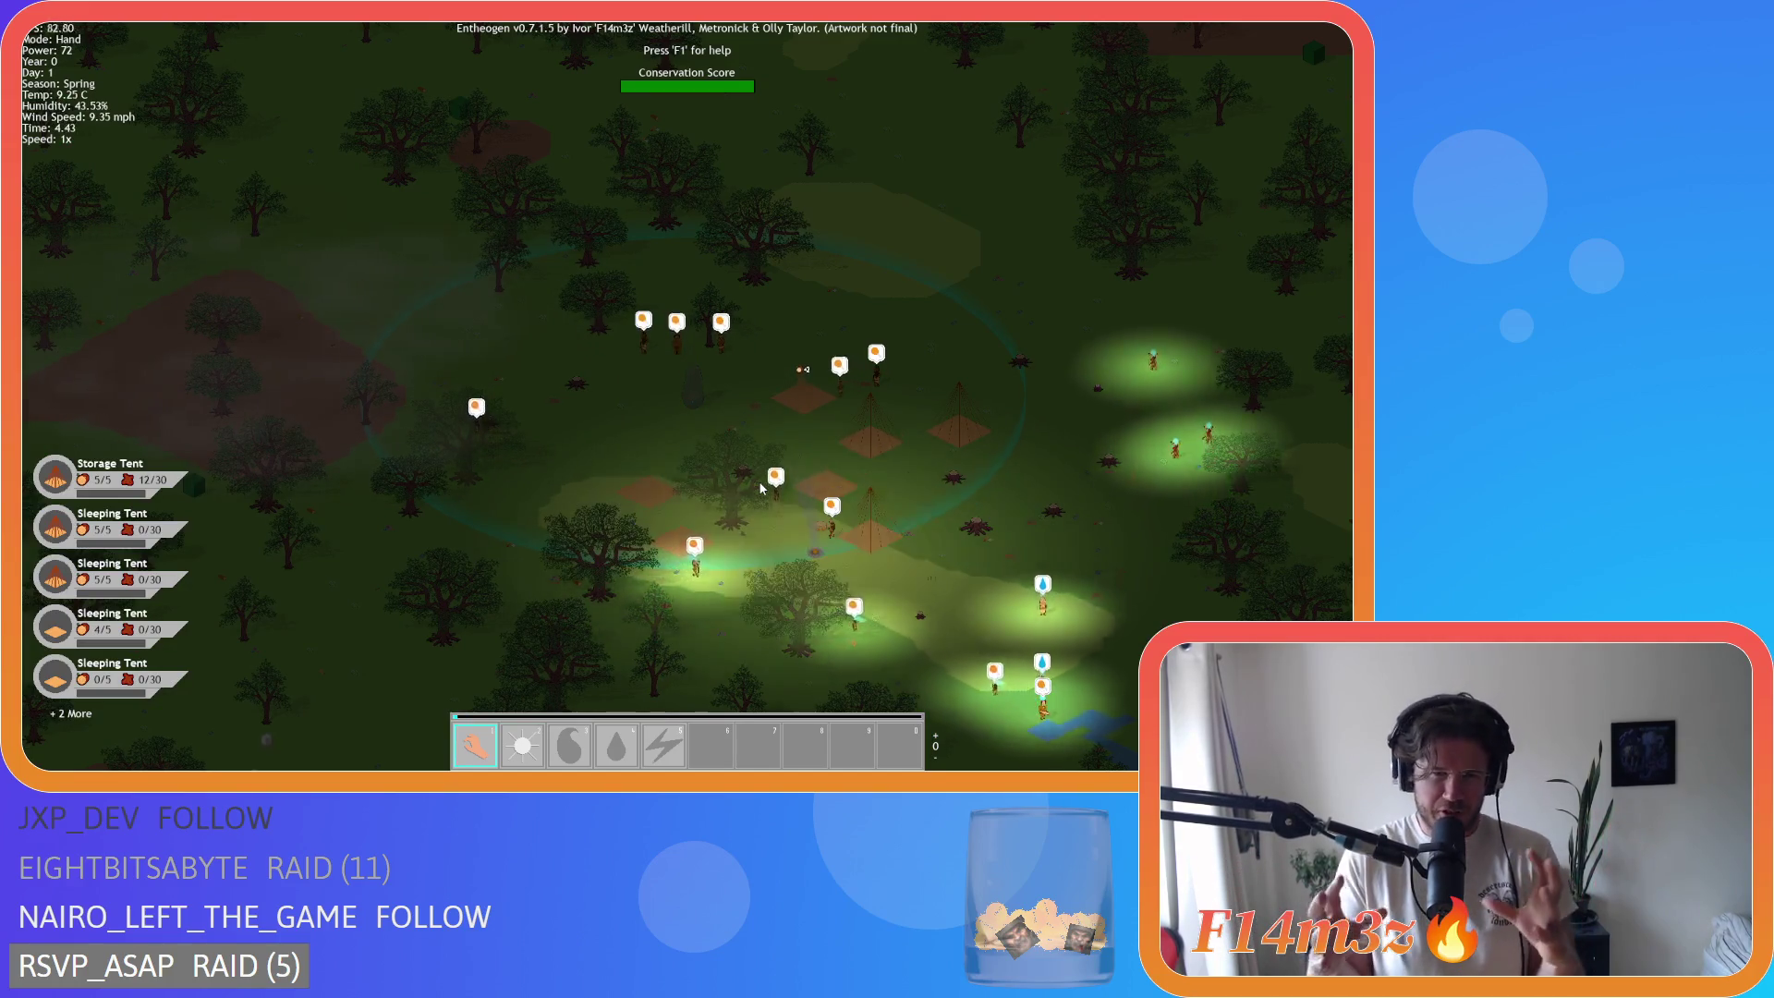
{"action": "key", "text": "s"}
{"action": "key", "text": "a"}
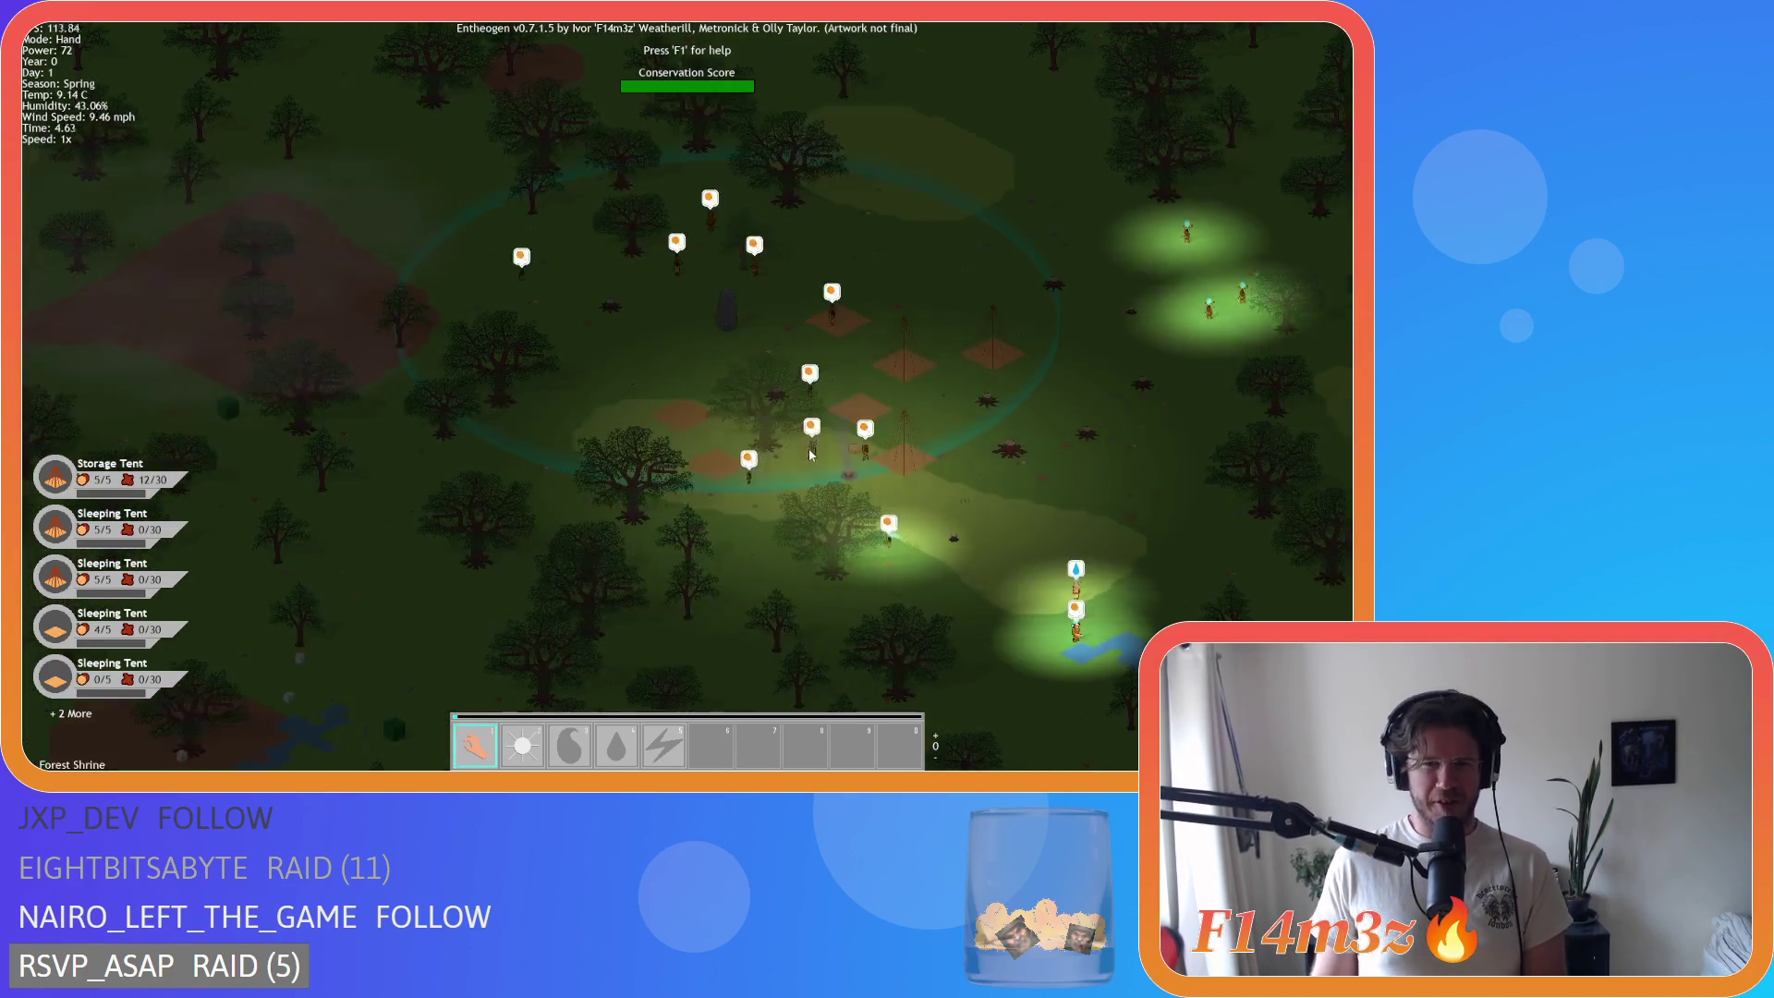
{"action": "key", "text": "w"}
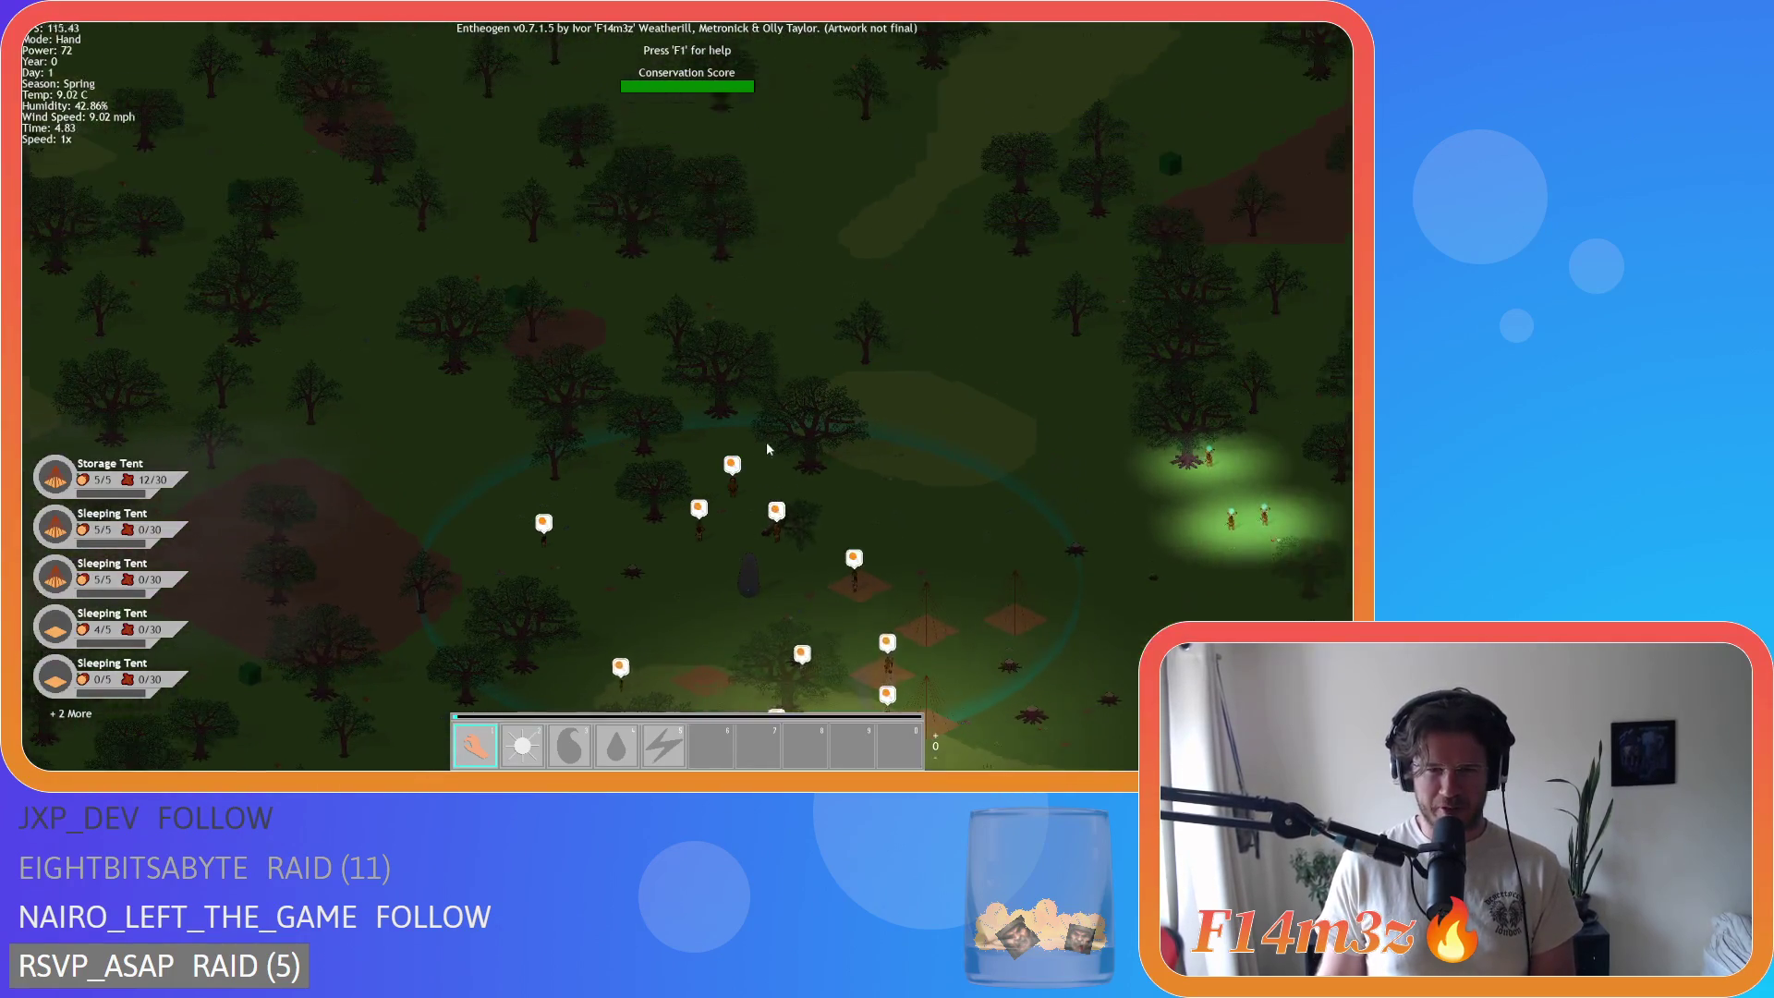
{"action": "key", "text": "s"}
{"action": "key", "text": "w"}
{"action": "key", "text": "a"}
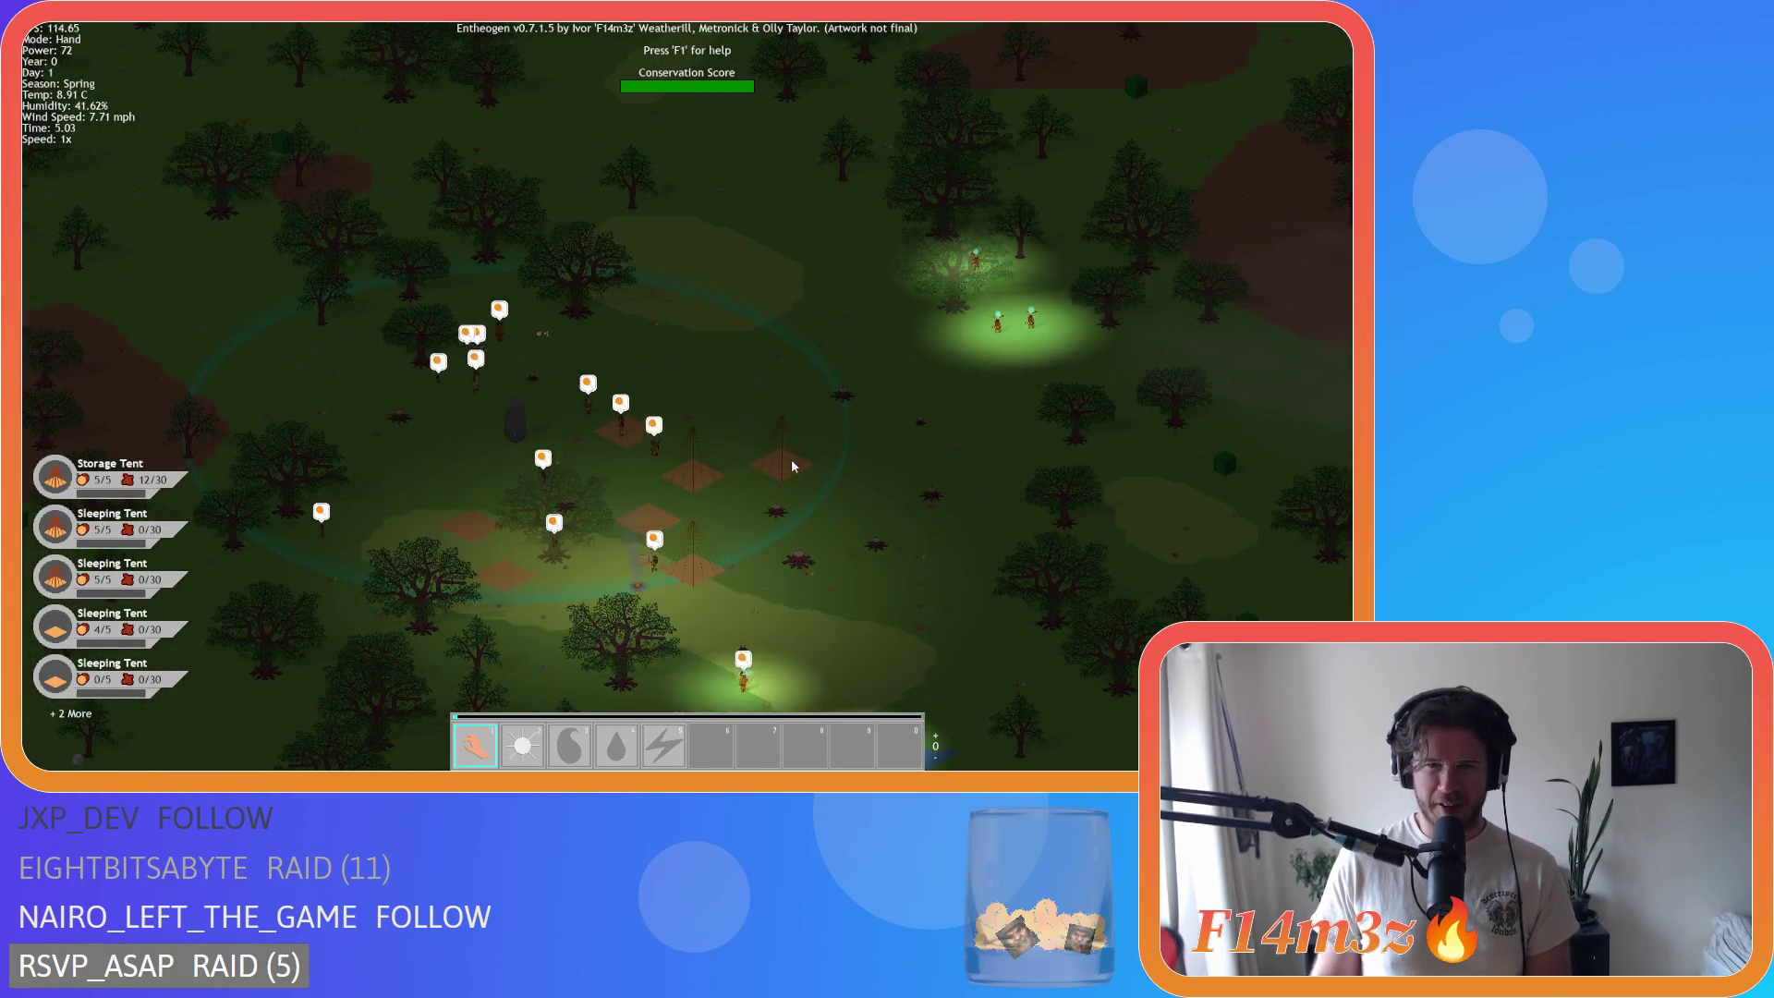
{"action": "scroll", "coordinate": [727, 462], "scroll_direction": "down", "scroll_amount": 3}
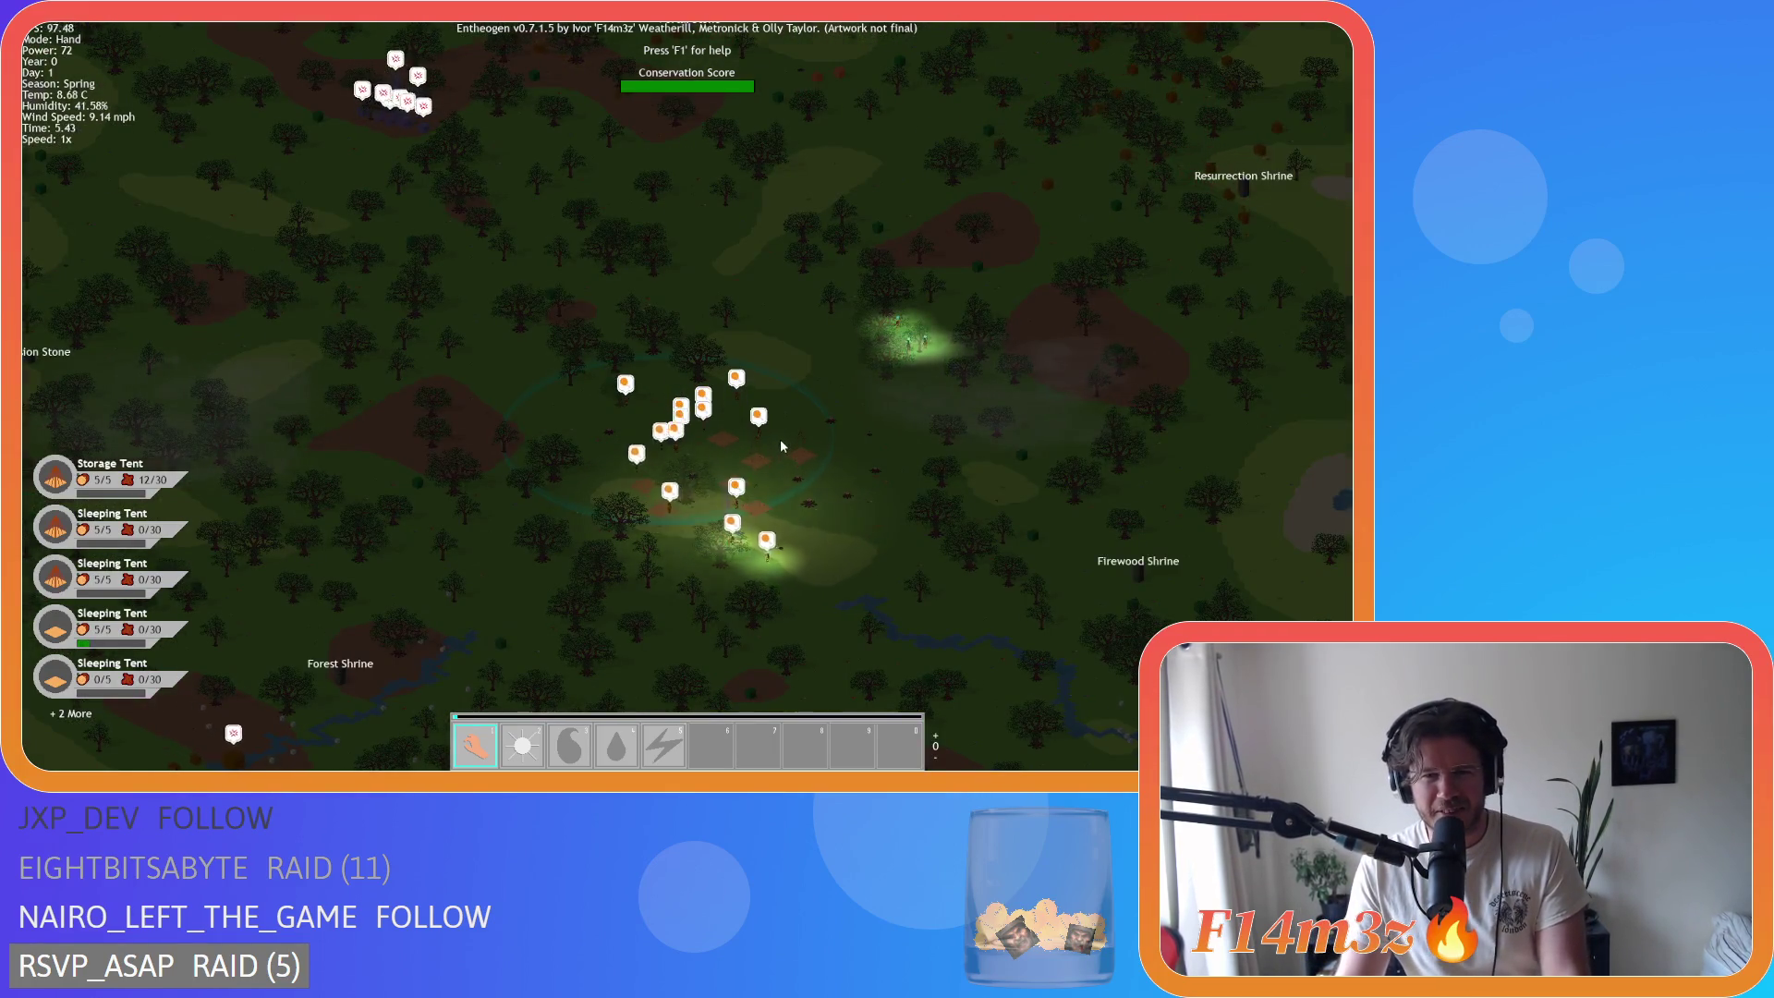
{"action": "key", "text": "w"}
{"action": "key", "text": "d"}
{"action": "key", "text": "w"}
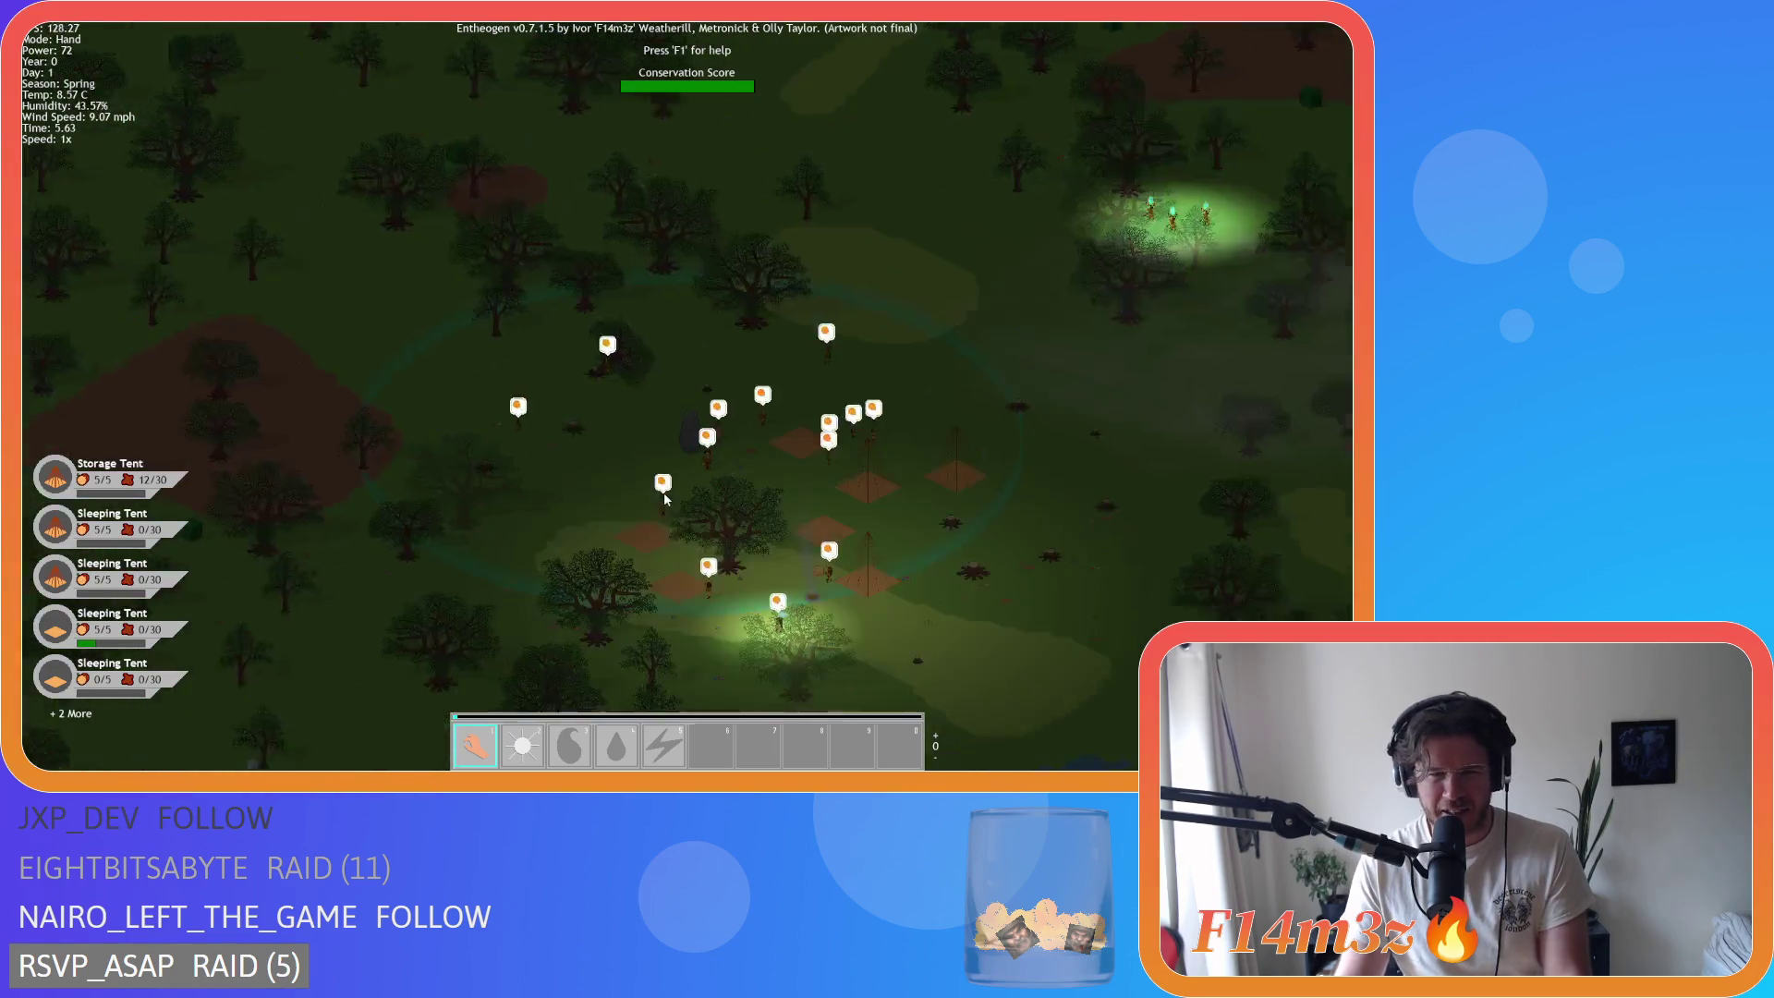
{"action": "scroll", "coordinate": [807, 525], "scroll_direction": "up", "scroll_amount": 3}
Step: Pan past the Resurrection Shrine and Portal Stone to reveal the whole staircase structure
{"action": "key", "text": "d"}
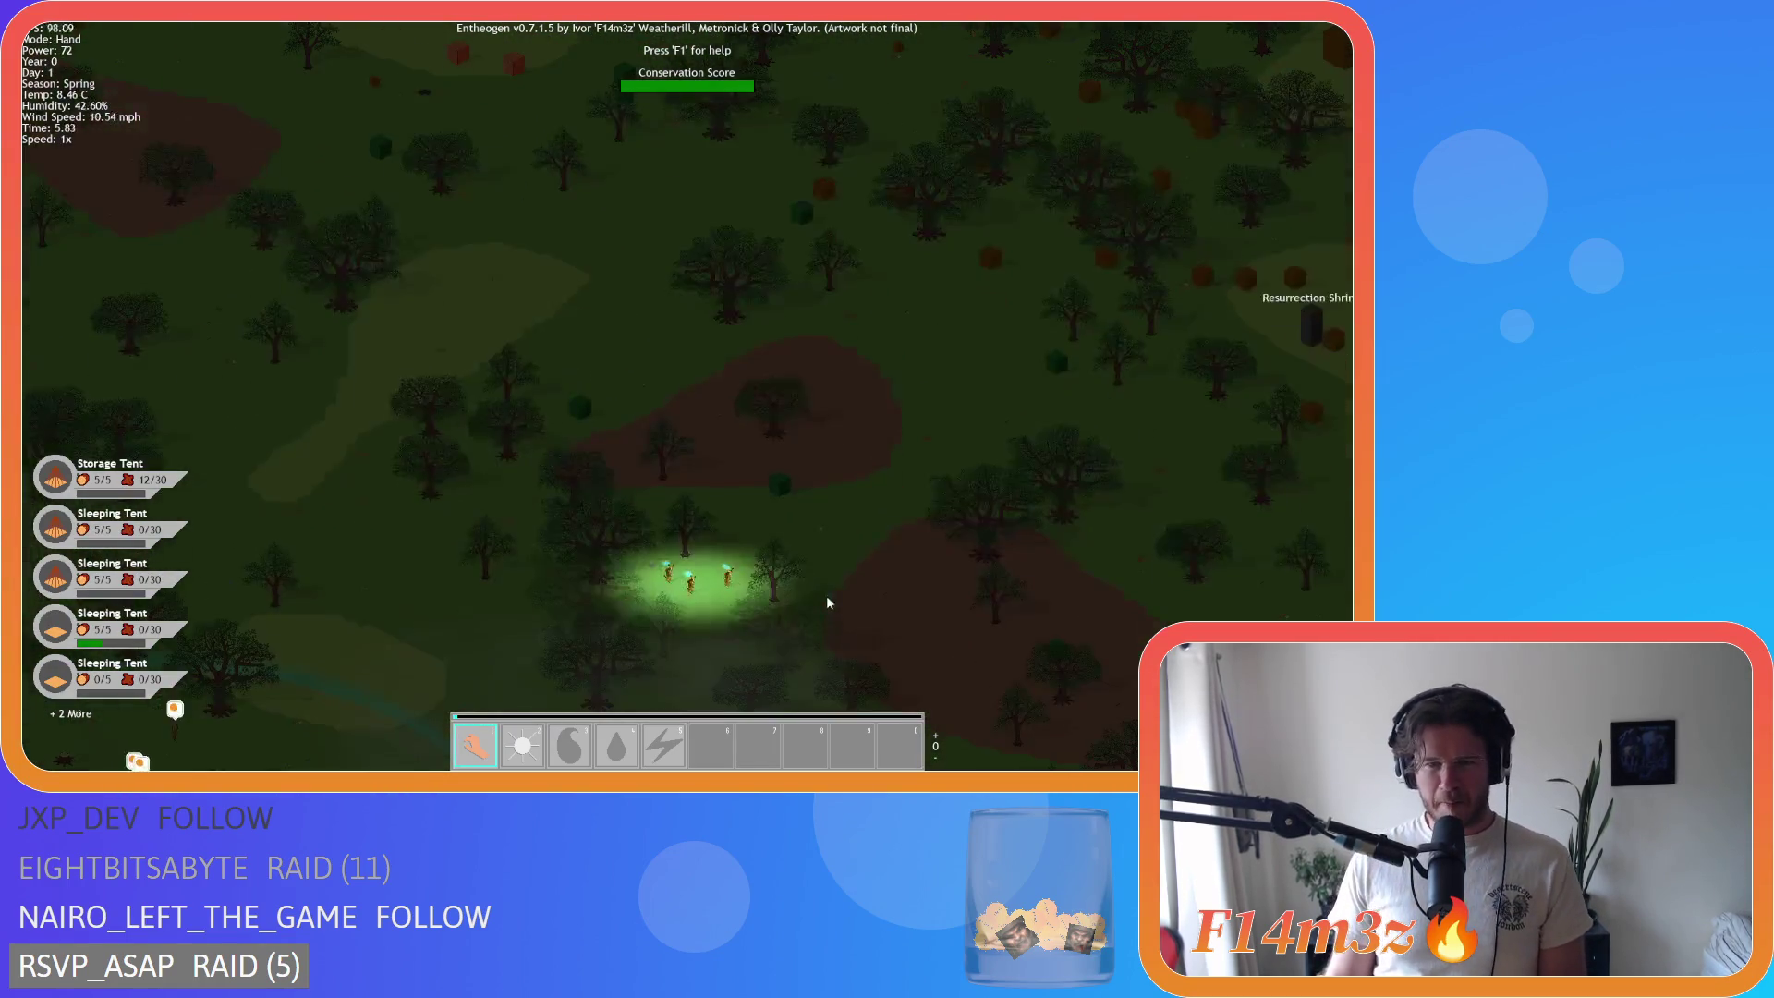
{"action": "key", "text": "w"}
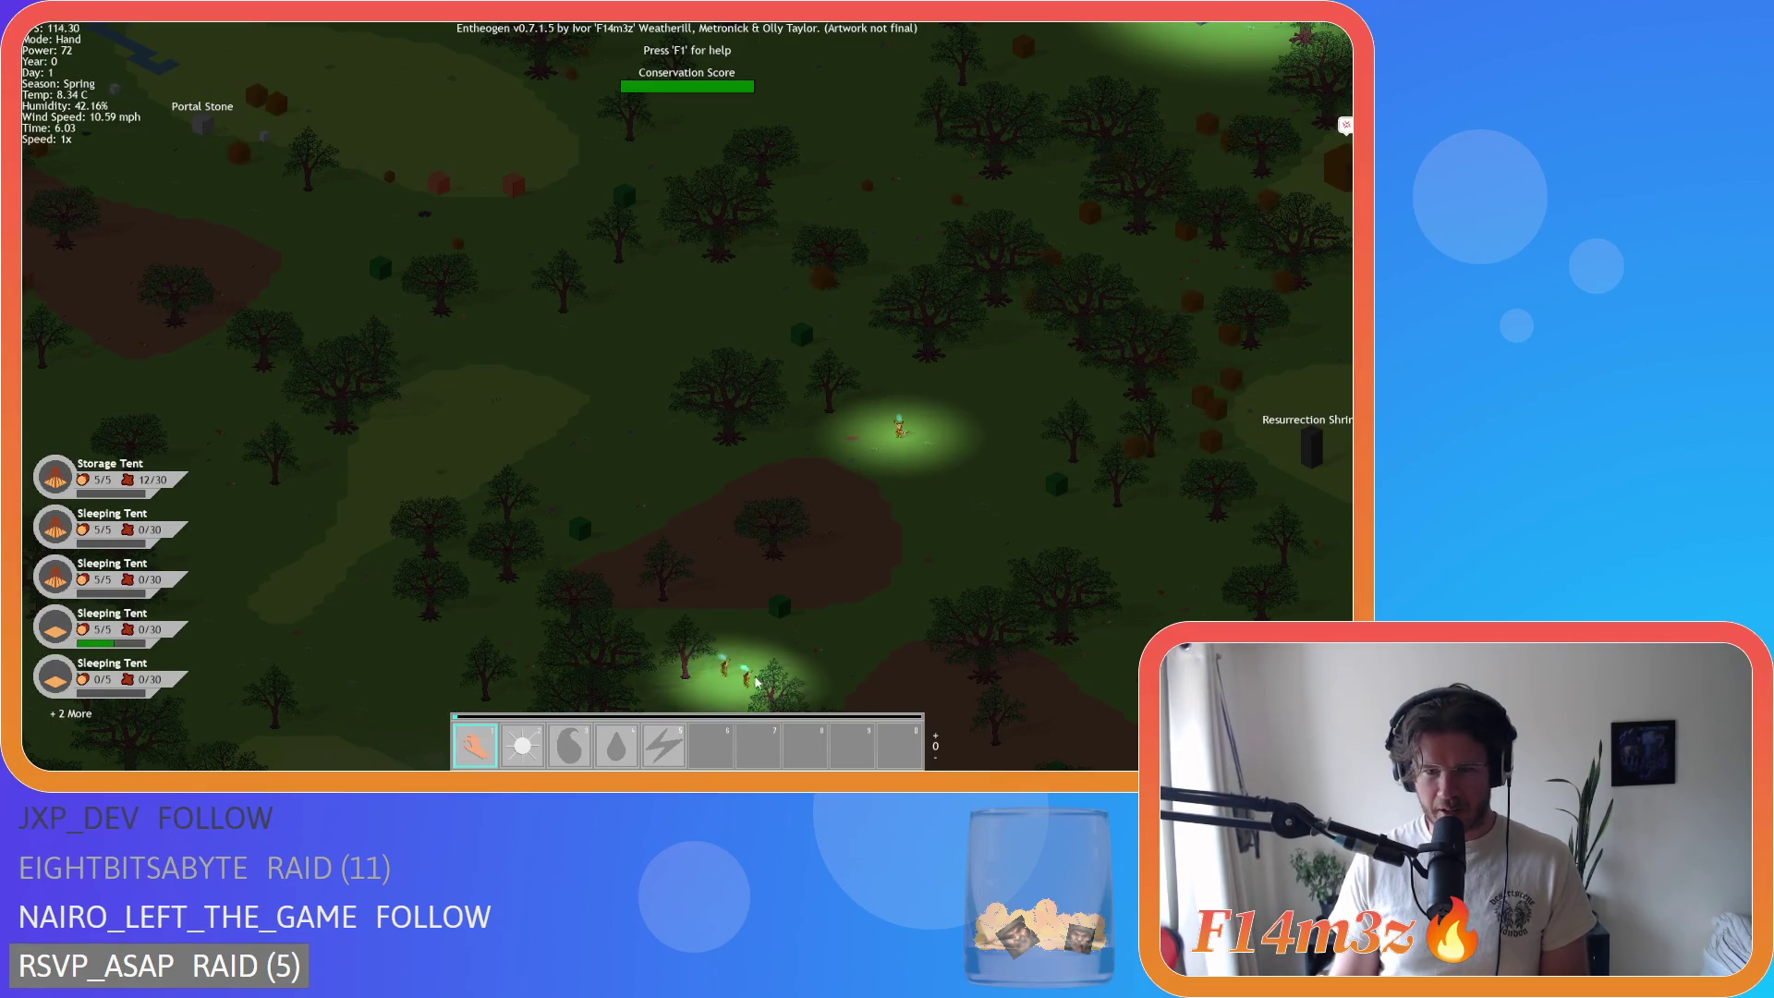
{"action": "key", "text": "w"}
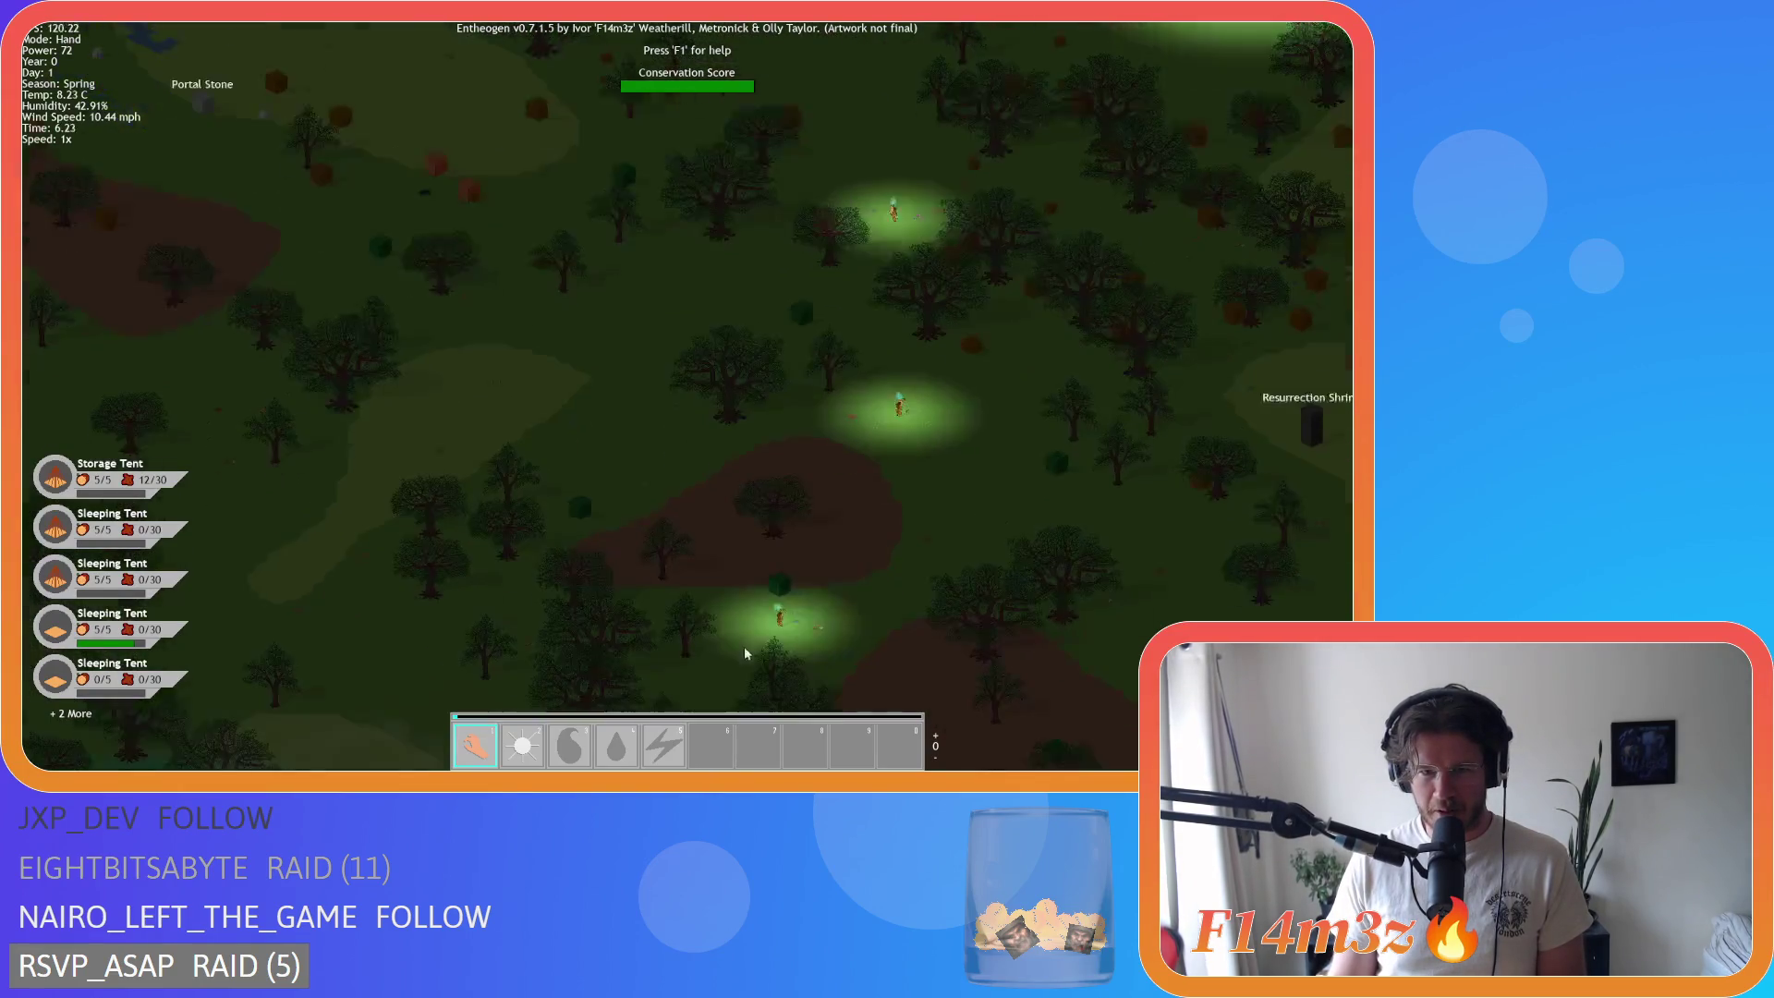
{"action": "key", "text": "w"}
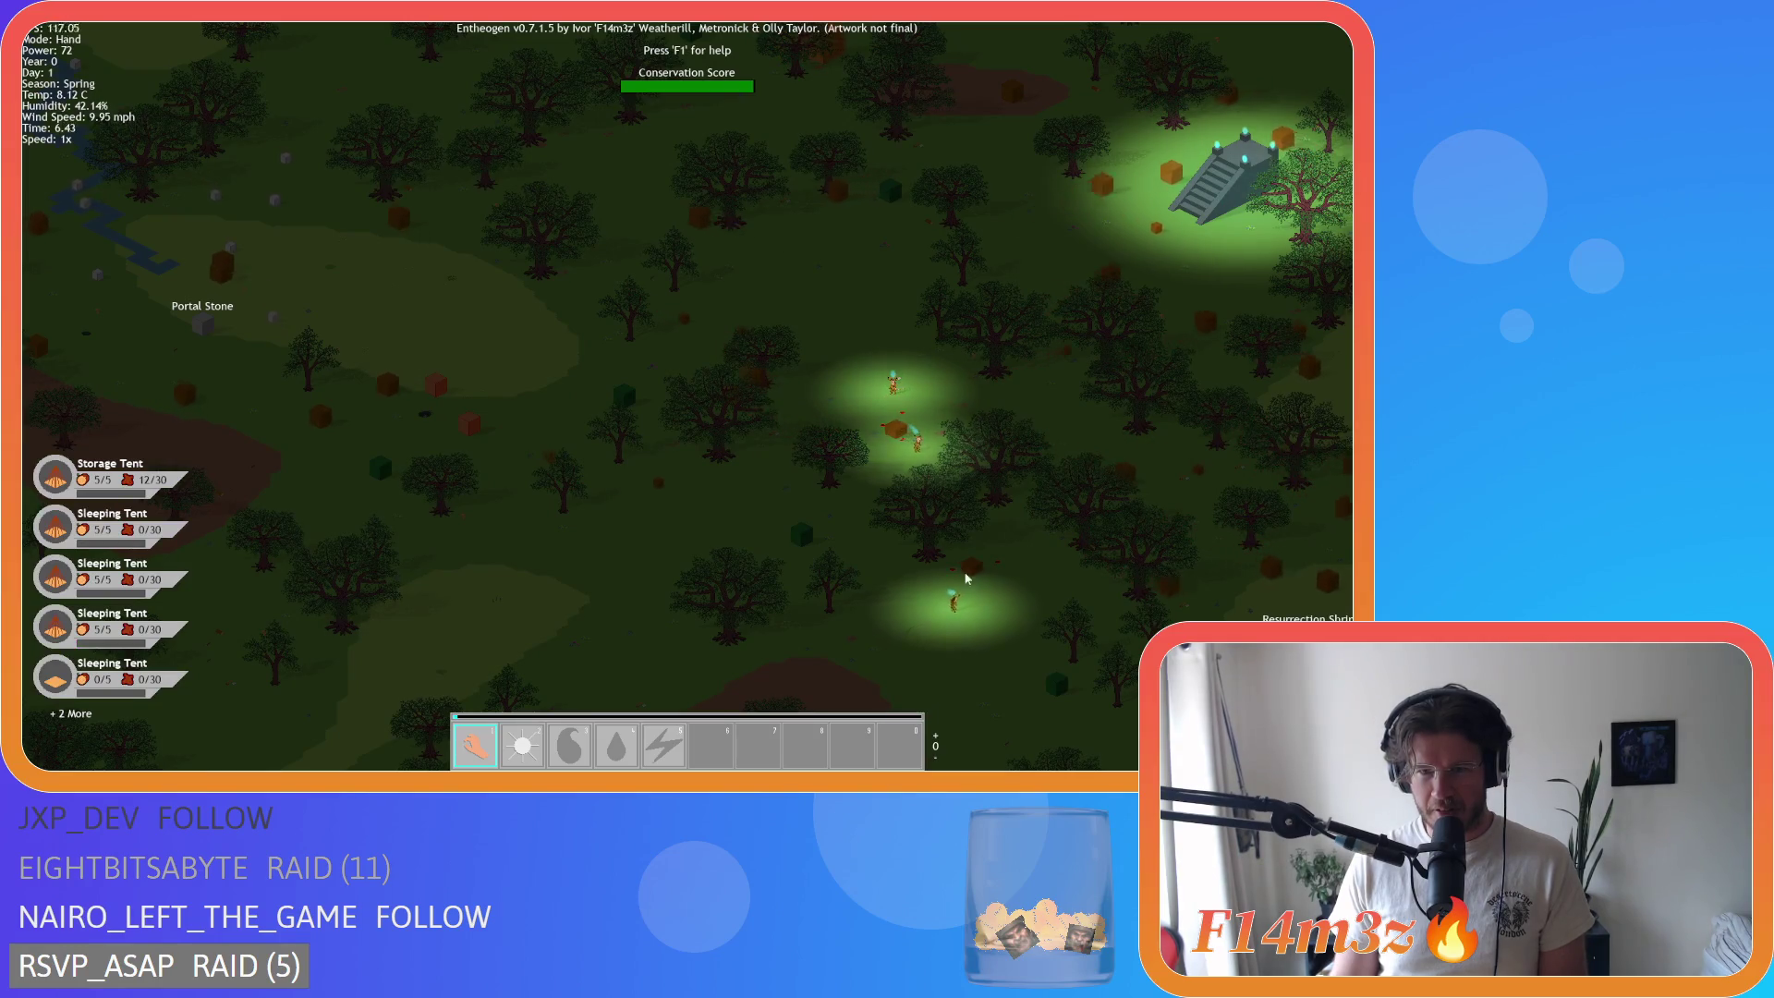
{"action": "key", "text": "s"}
{"action": "key", "text": "d"}
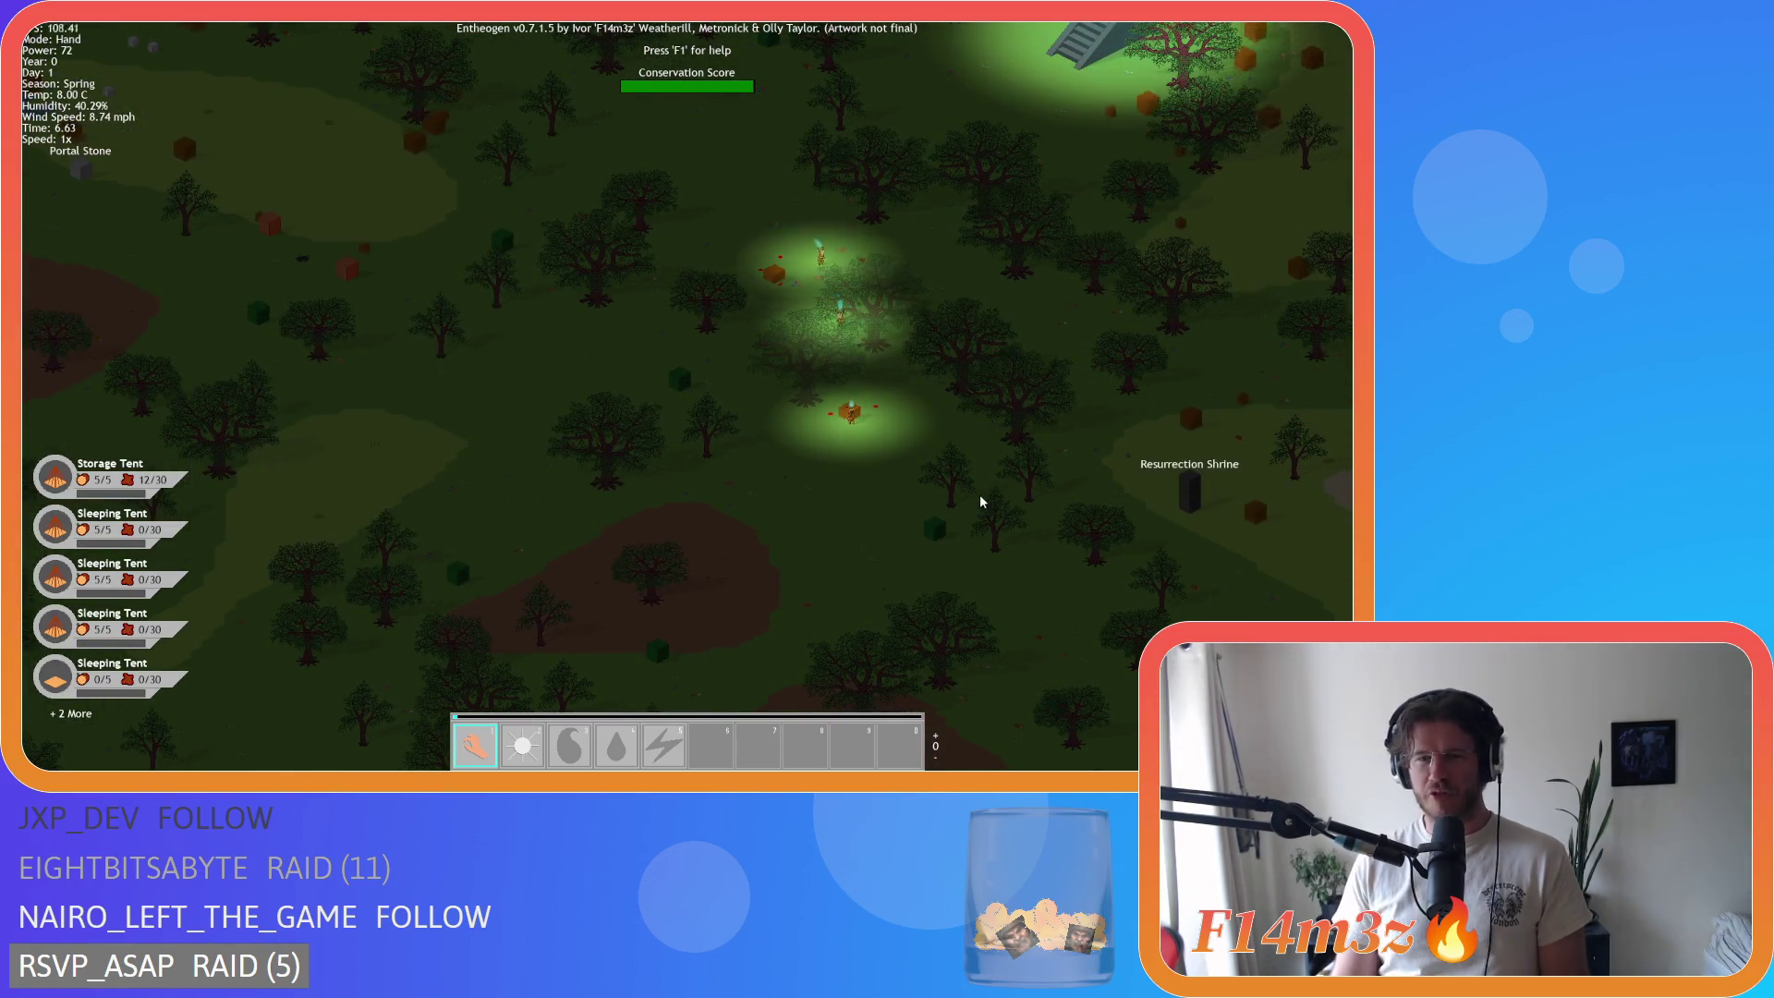
{"action": "key", "text": "a"}
{"action": "key", "text": "w"}
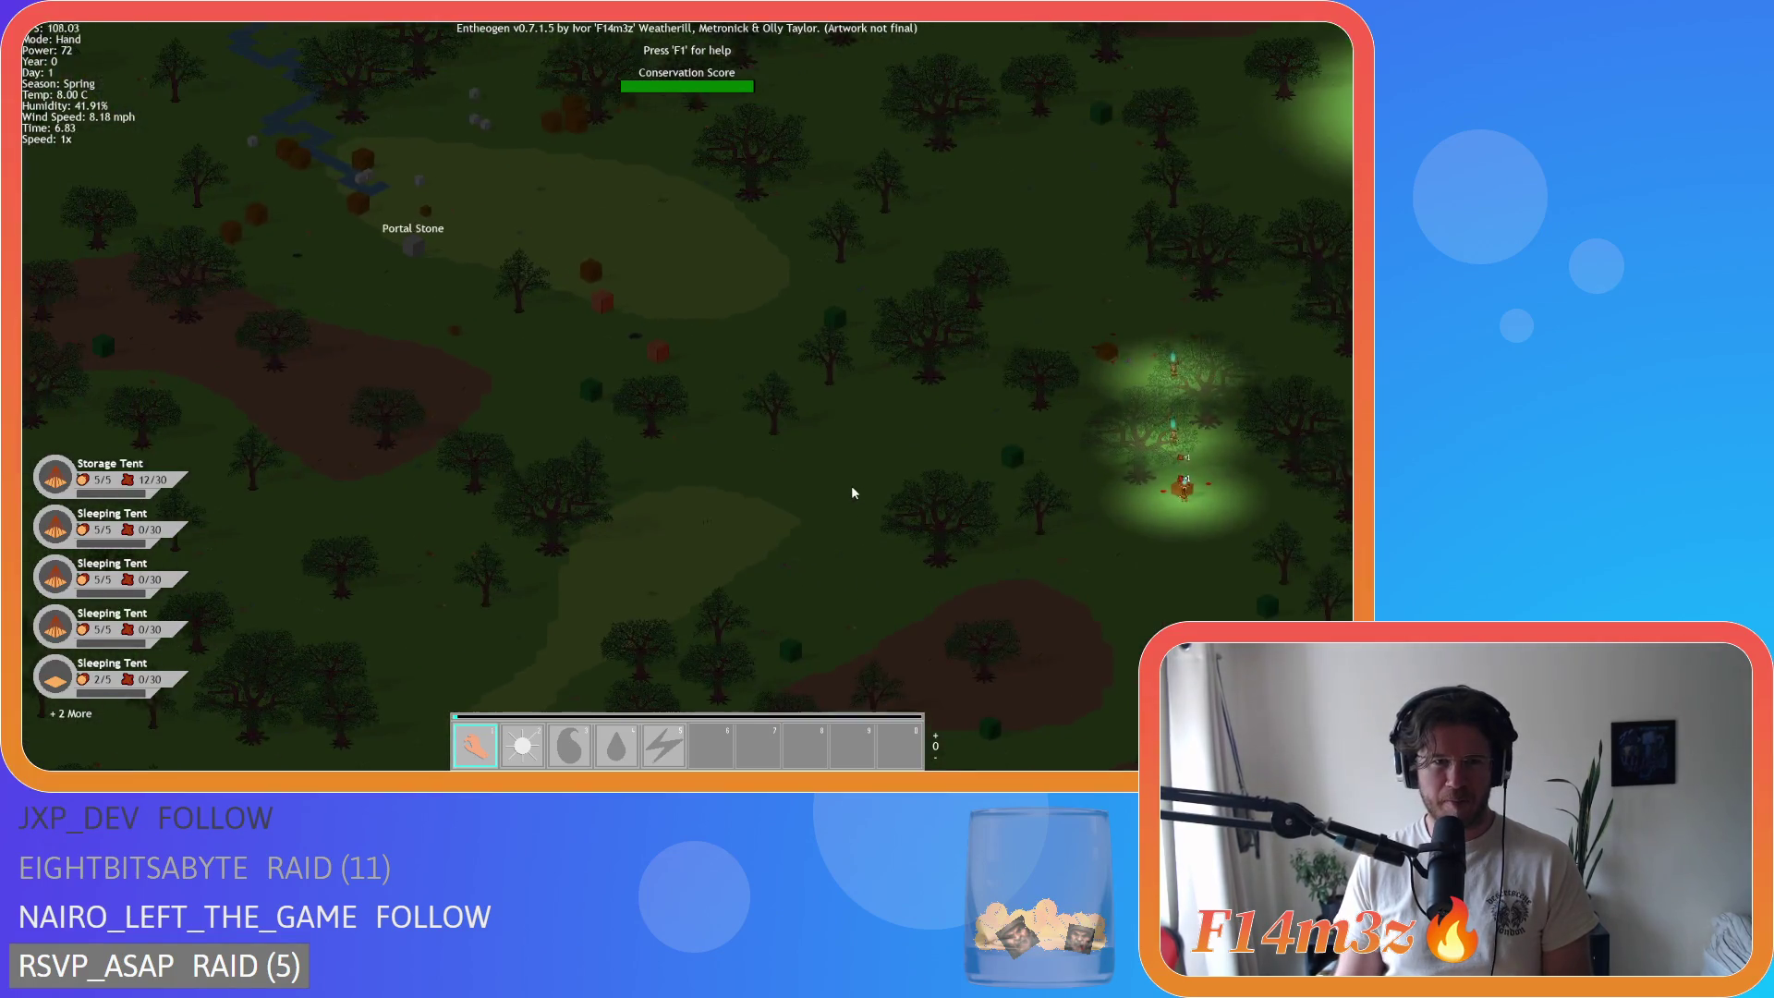
Step: Centre and zoom in on the lit villagers gathering by the wood crate
{"action": "key", "text": "d"}
{"action": "key", "text": "s"}
{"action": "key", "text": "w"}
{"action": "scroll", "coordinate": [907, 451], "scroll_direction": "up", "scroll_amount": 5}
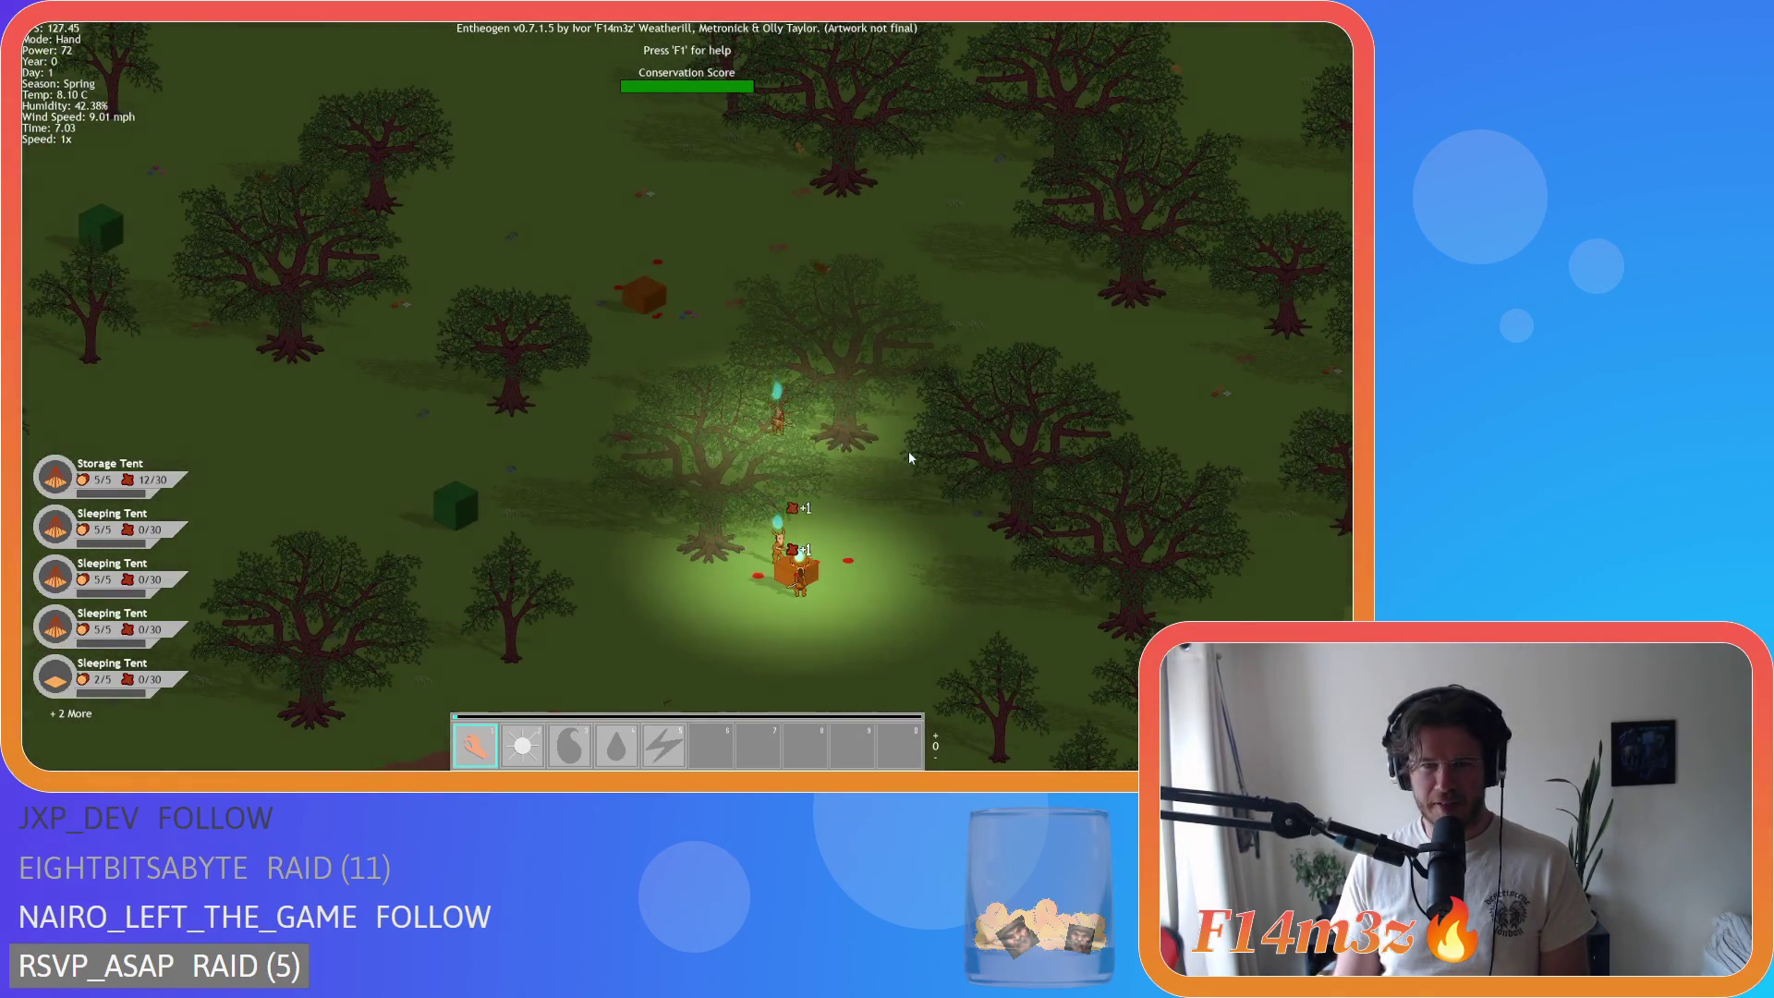
{"action": "scroll", "coordinate": [908, 451], "scroll_direction": "down", "scroll_amount": 5}
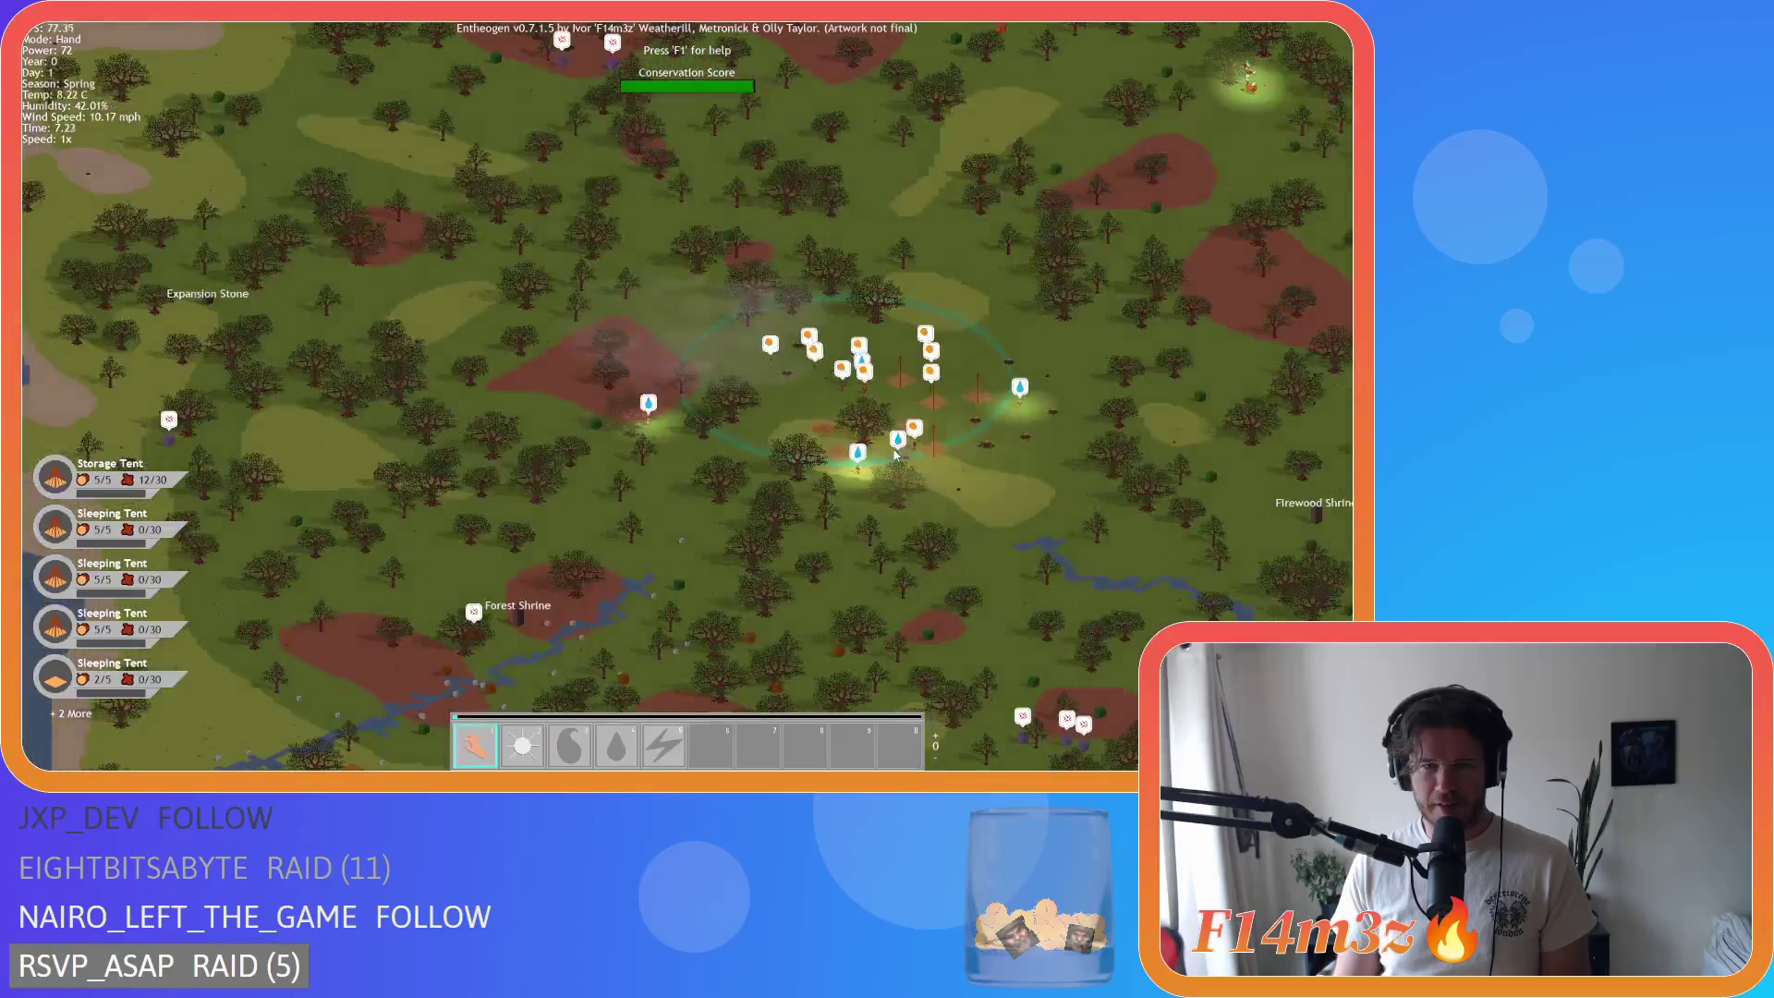
Step: Recentre on the villager cluster at the tent camp
{"action": "key", "text": "d"}
{"action": "scroll", "coordinate": [855, 453], "scroll_direction": "up", "scroll_amount": 4}
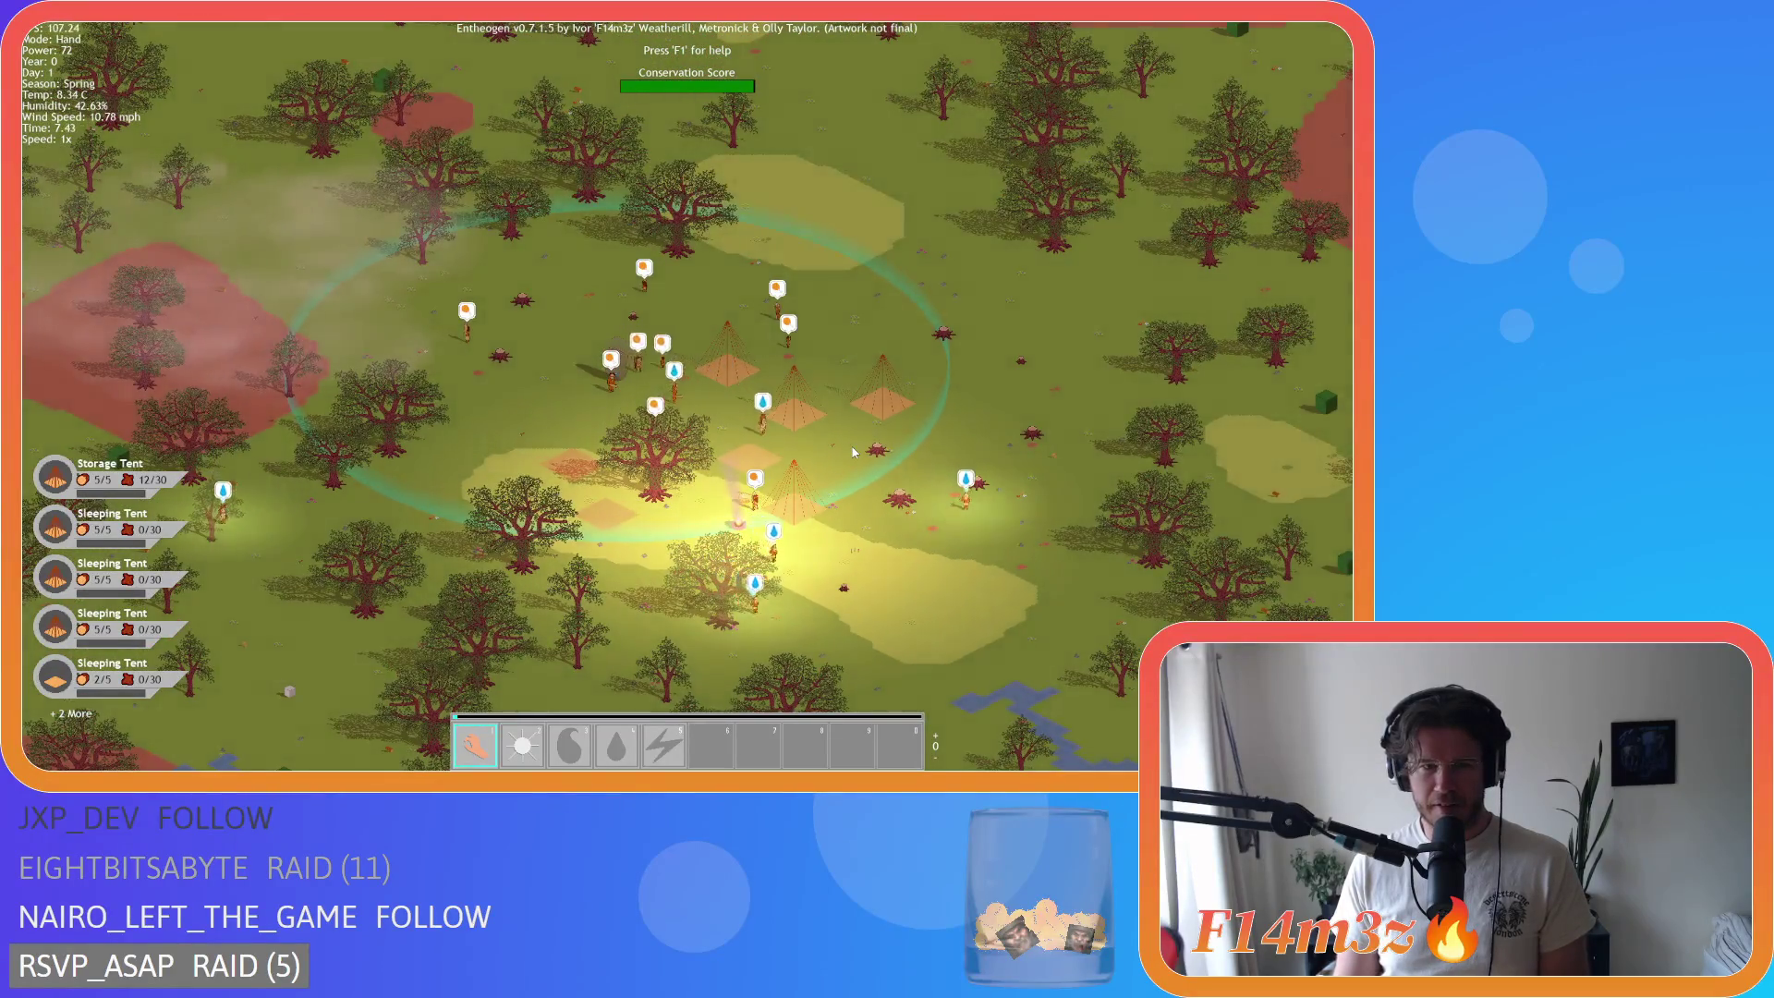
{"action": "scroll", "coordinate": [854, 453], "scroll_direction": "down", "scroll_amount": 5}
{"action": "scroll", "coordinate": [855, 453], "scroll_direction": "up", "scroll_amount": 2}
{"action": "key", "text": "s"}
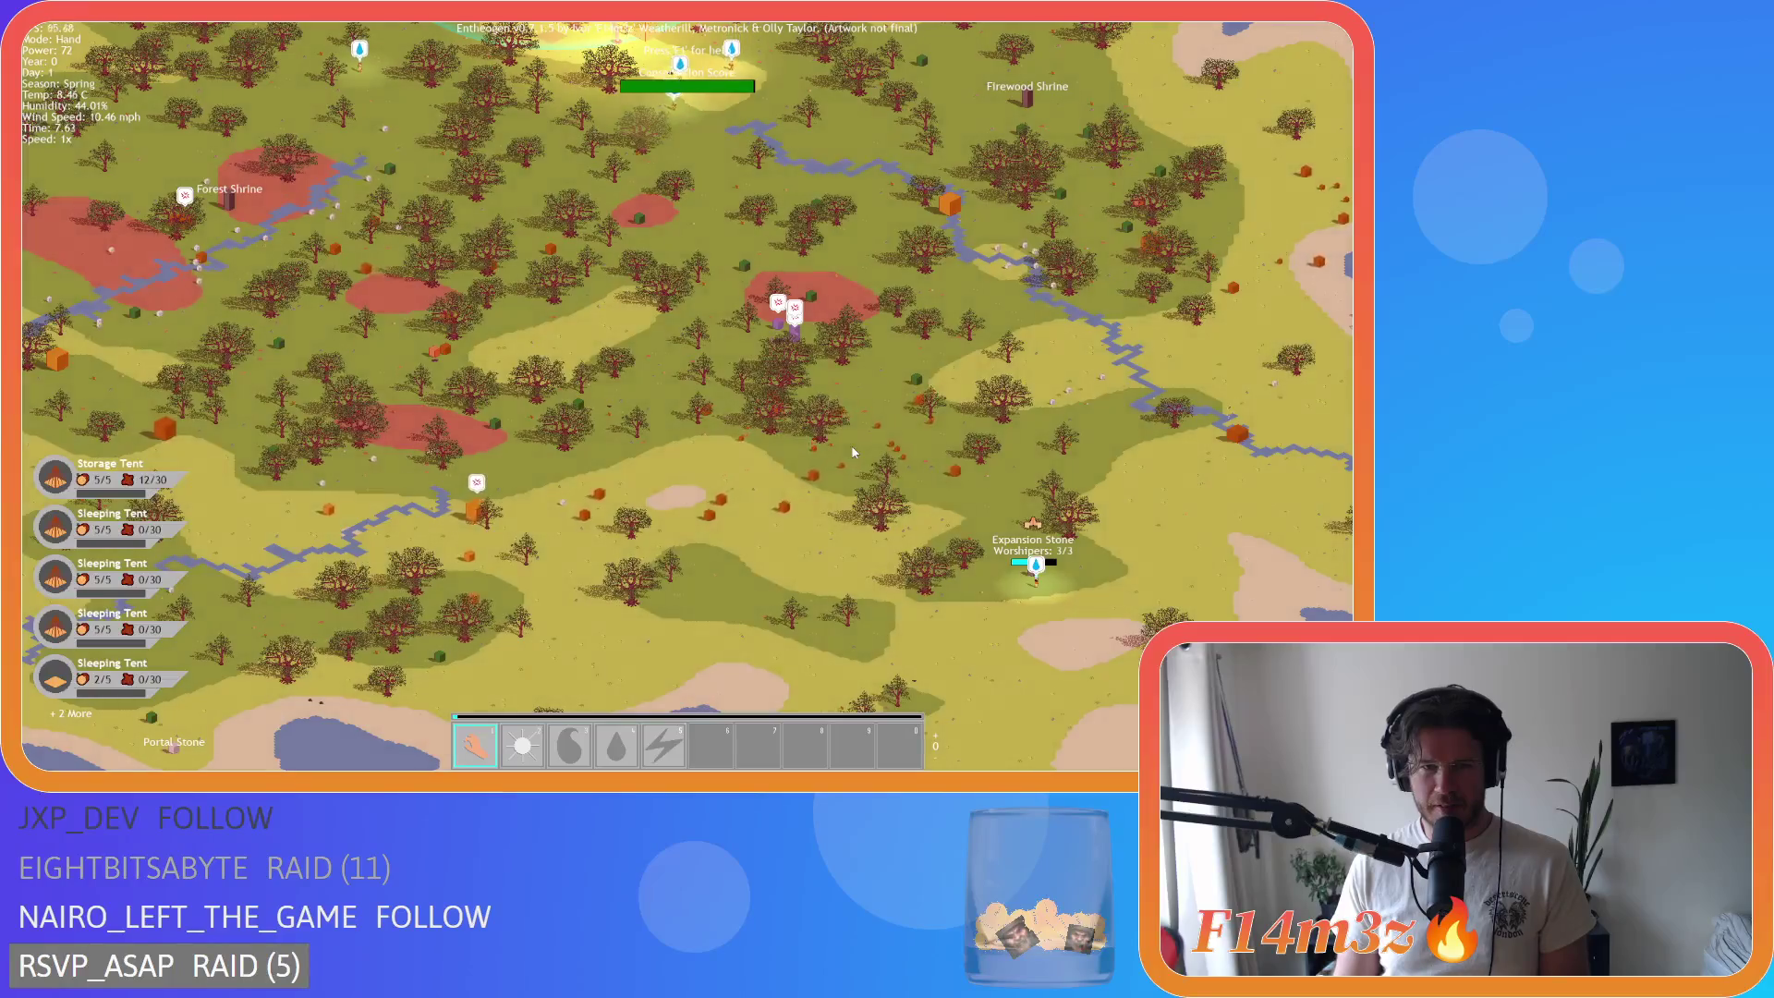
{"action": "key", "text": "w"}
{"action": "key", "text": "a"}
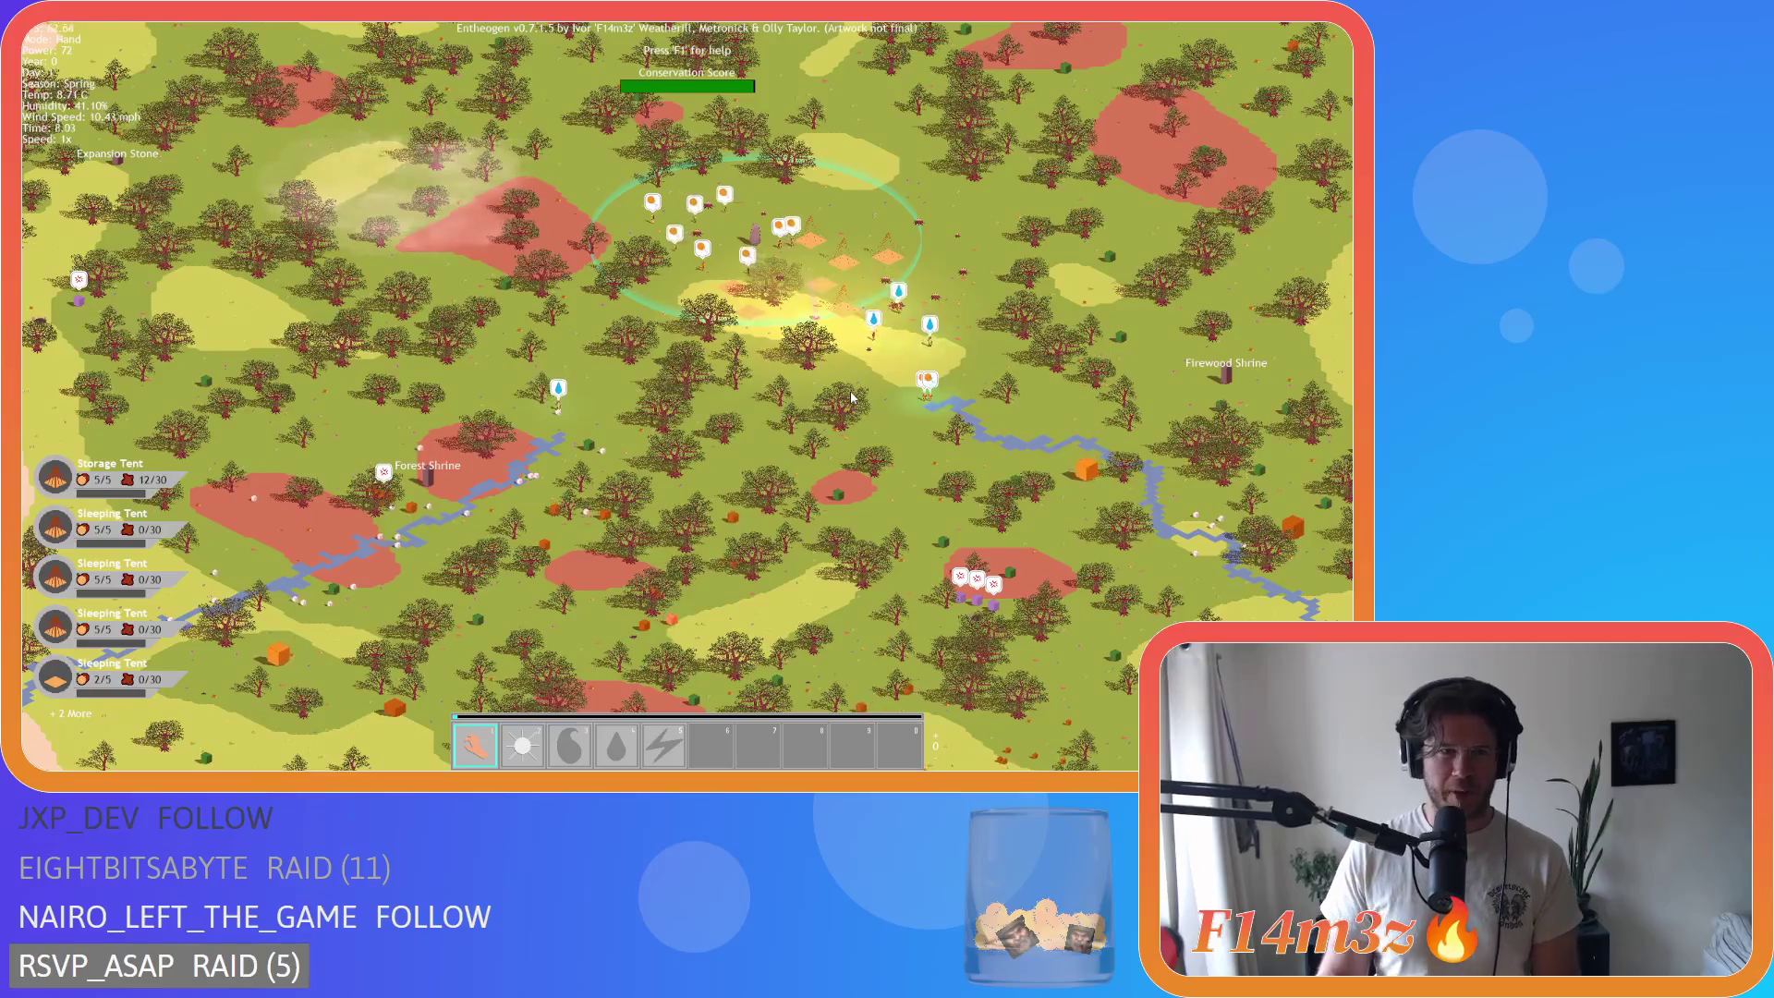
Step: Move the view down the map to the paused Forest Shrine and zoom in
{"action": "key", "text": "s"}
{"action": "key", "text": "d"}
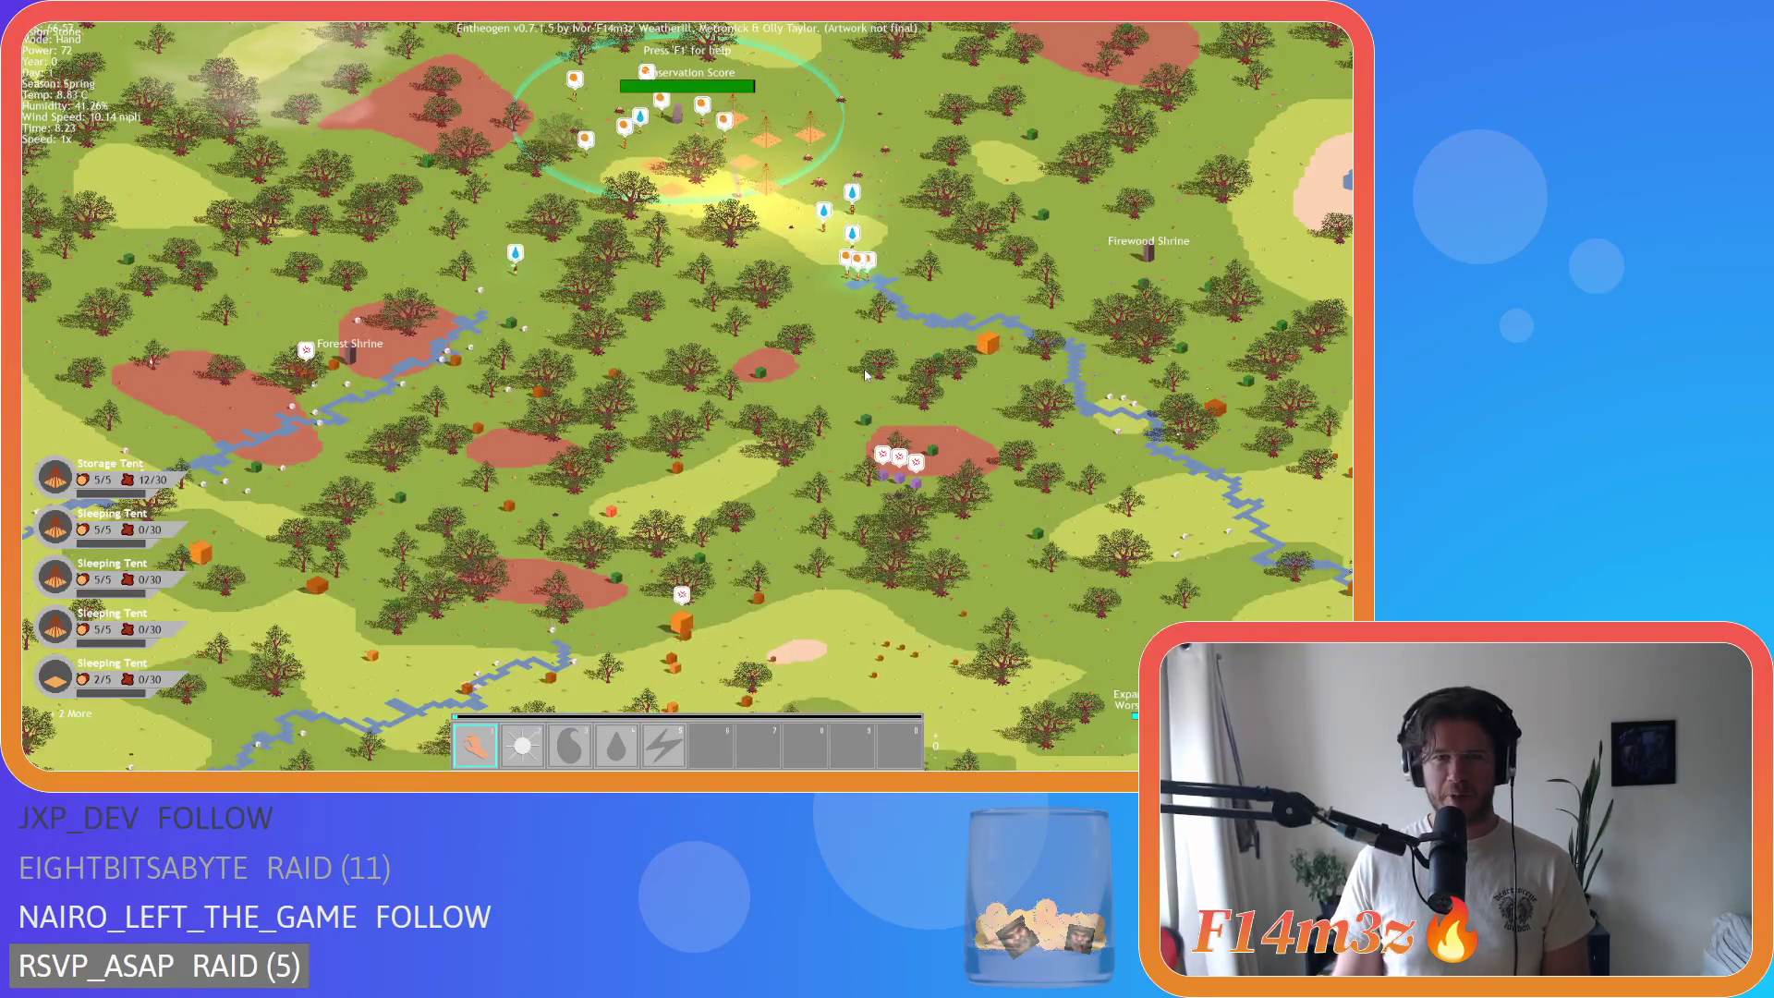
{"action": "key", "text": "w"}
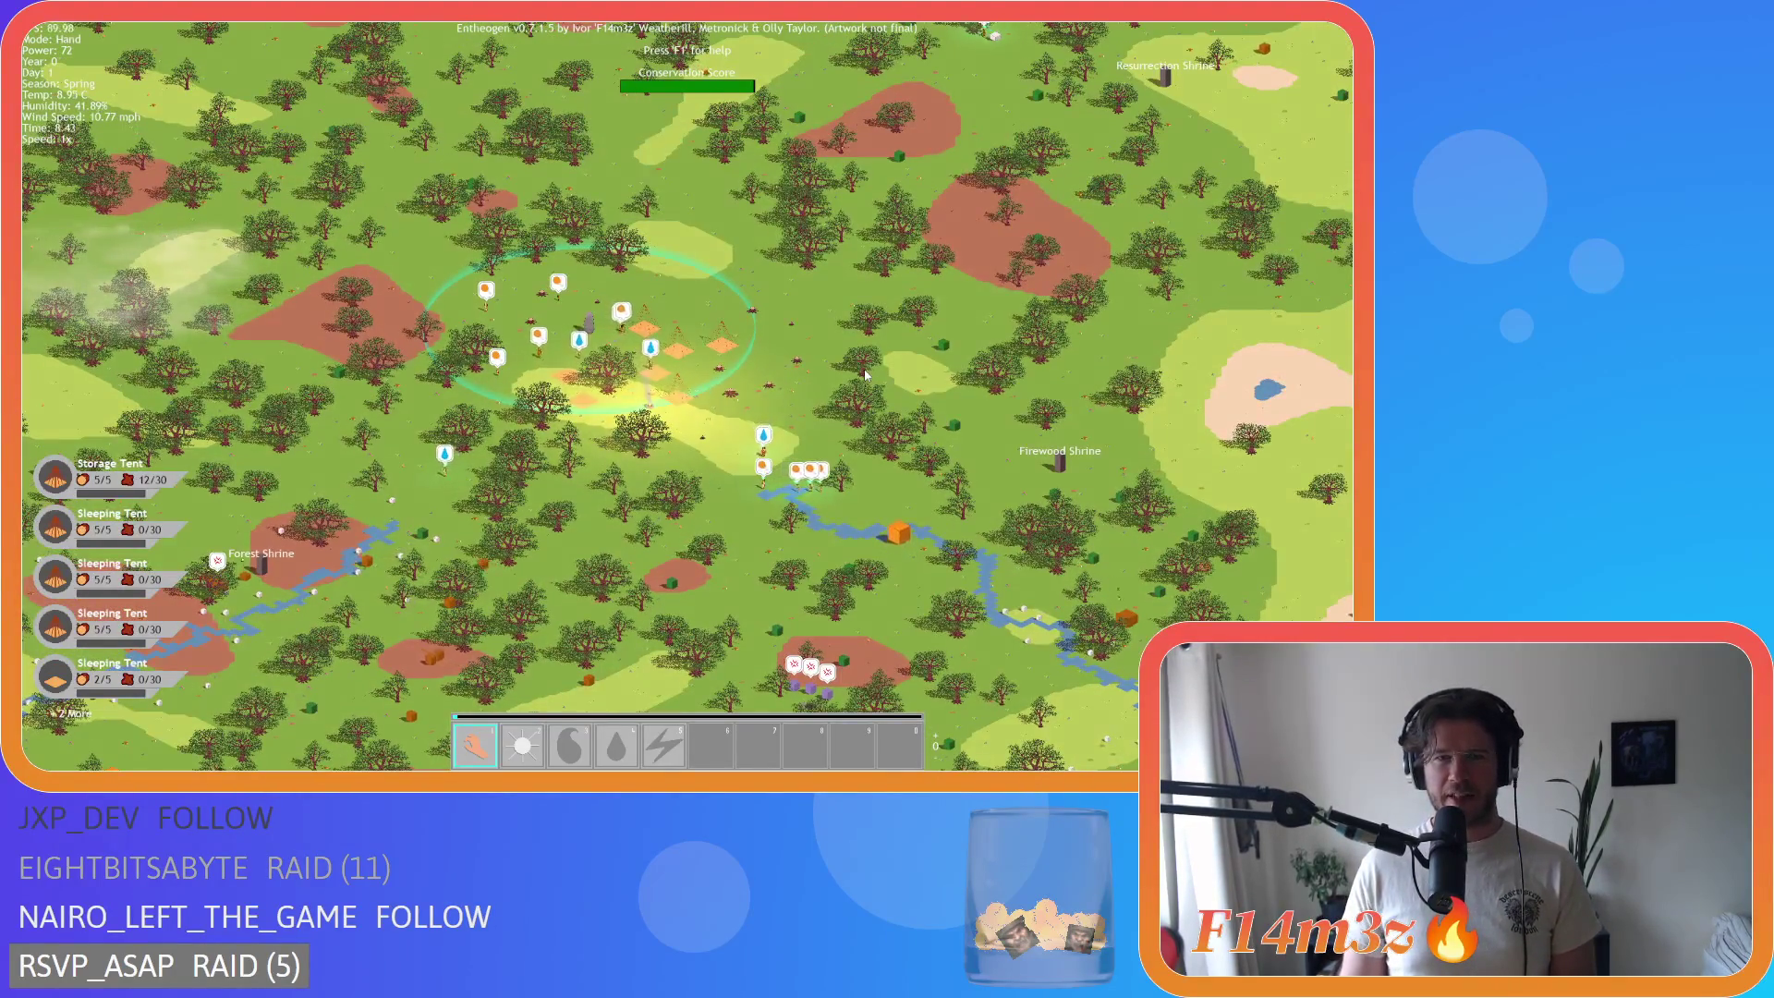
{"action": "key", "text": "s"}
{"action": "key", "text": "d"}
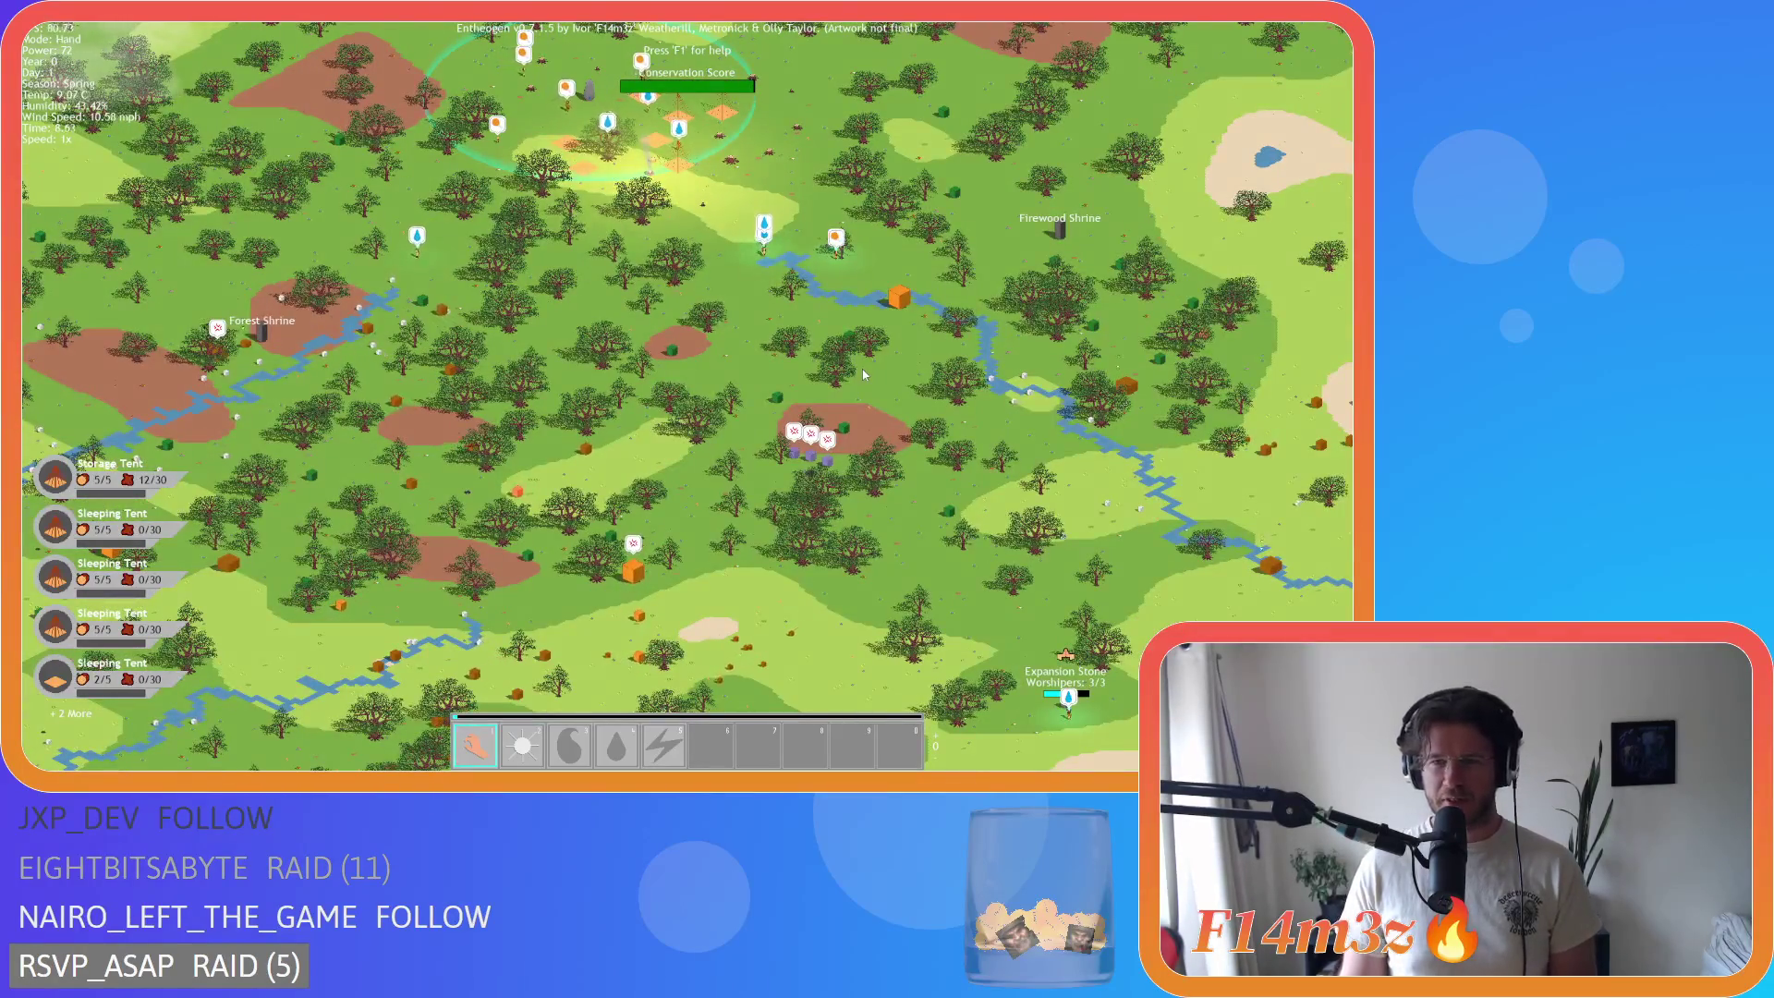
{"action": "key", "text": "a"}
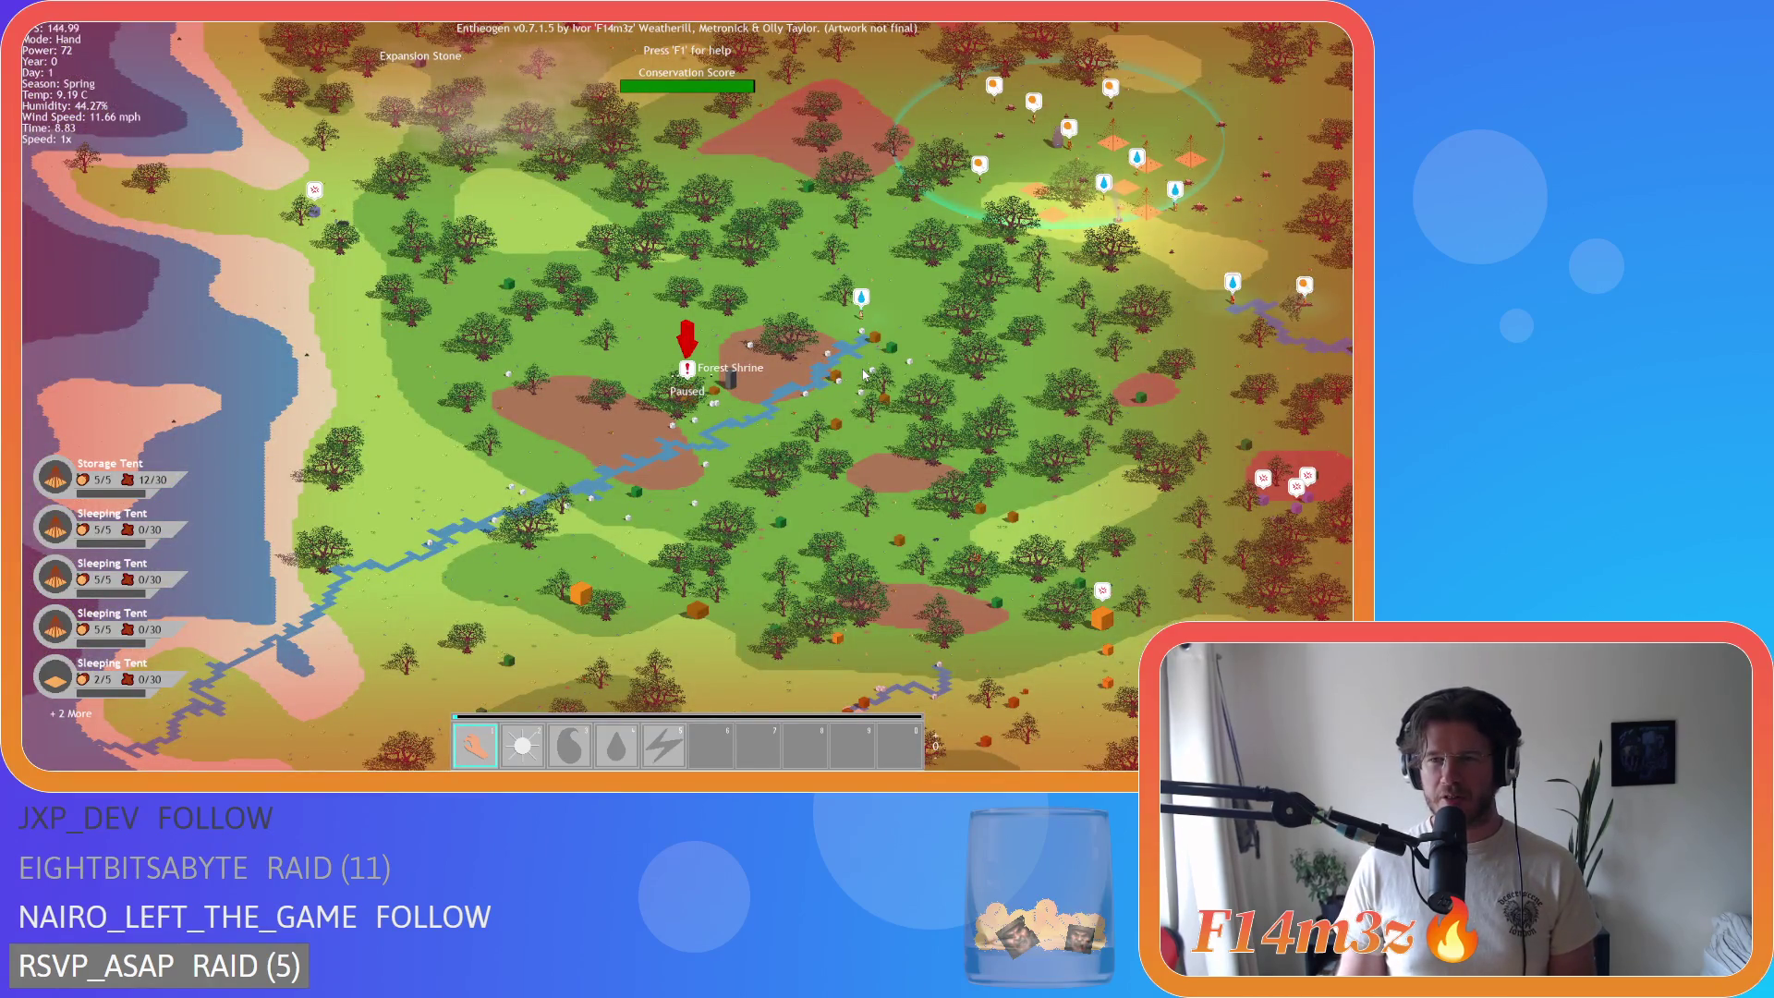
{"action": "scroll", "coordinate": [766, 354], "scroll_direction": "up", "scroll_amount": 2}
Step: Pan back past the camp to the river, ending on the Expansion Stone showing 1/1 worshipers
{"action": "key", "text": "w"}
{"action": "key", "text": "d"}
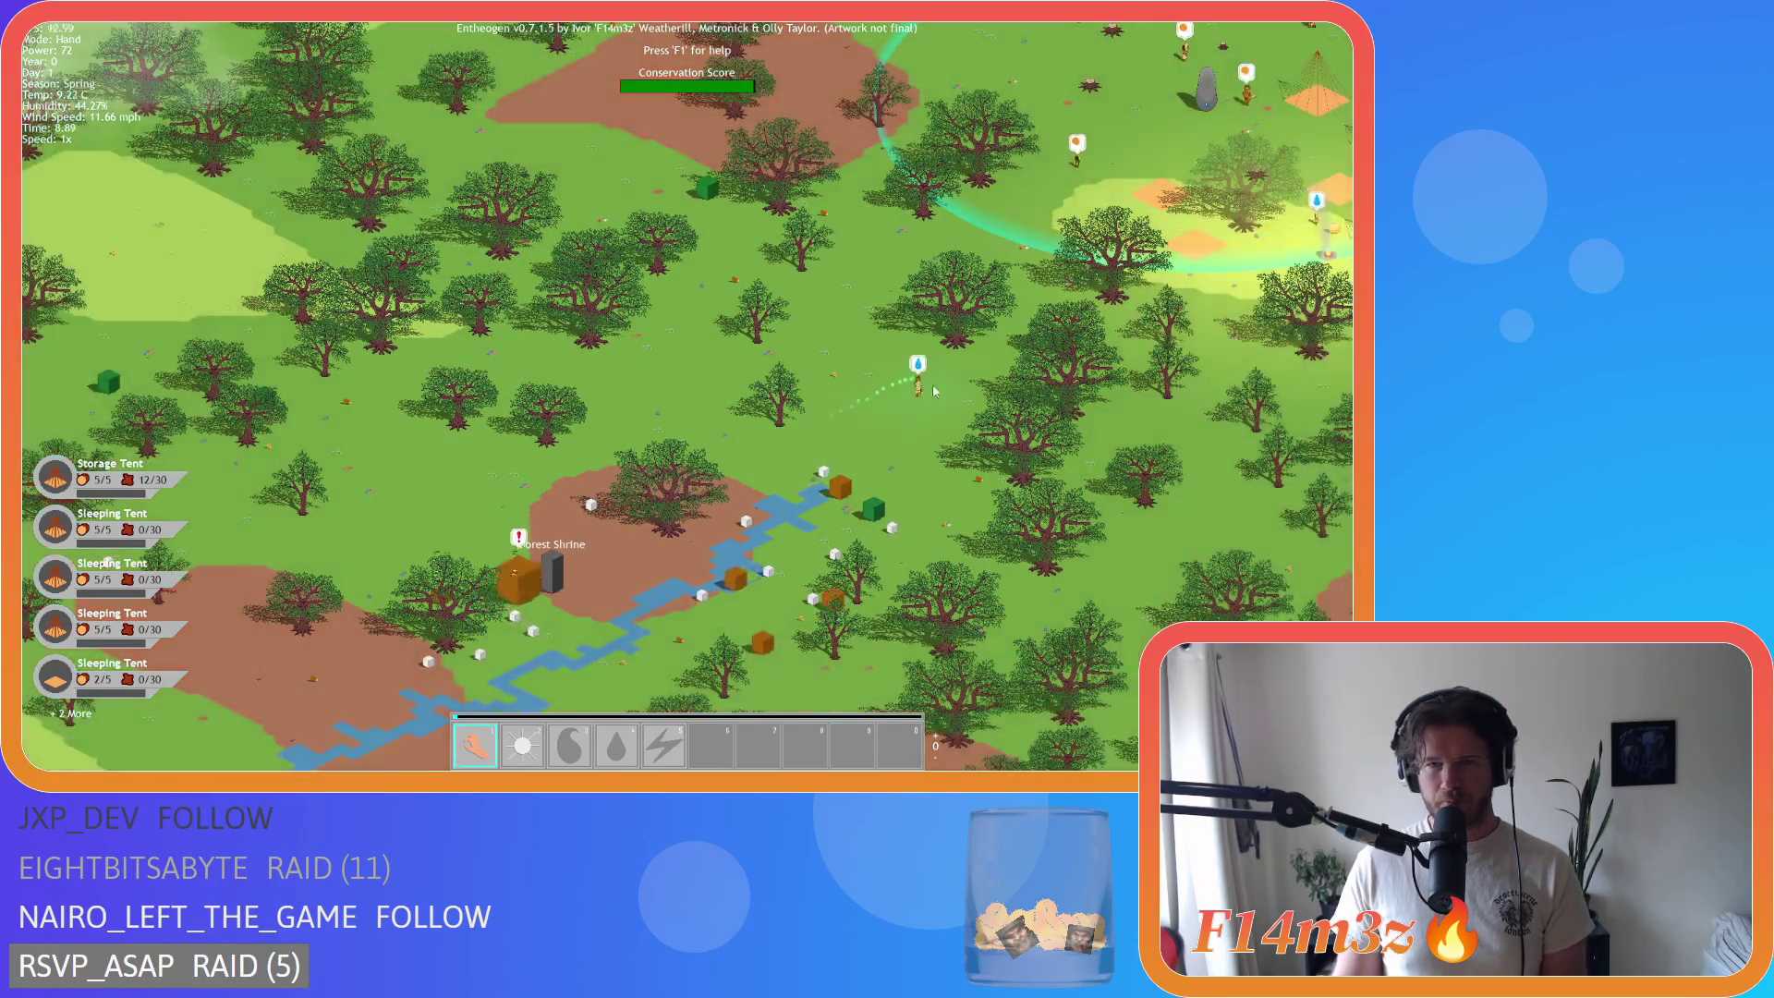
{"action": "key", "text": "w"}
{"action": "key", "text": "d"}
{"action": "key", "text": "s"}
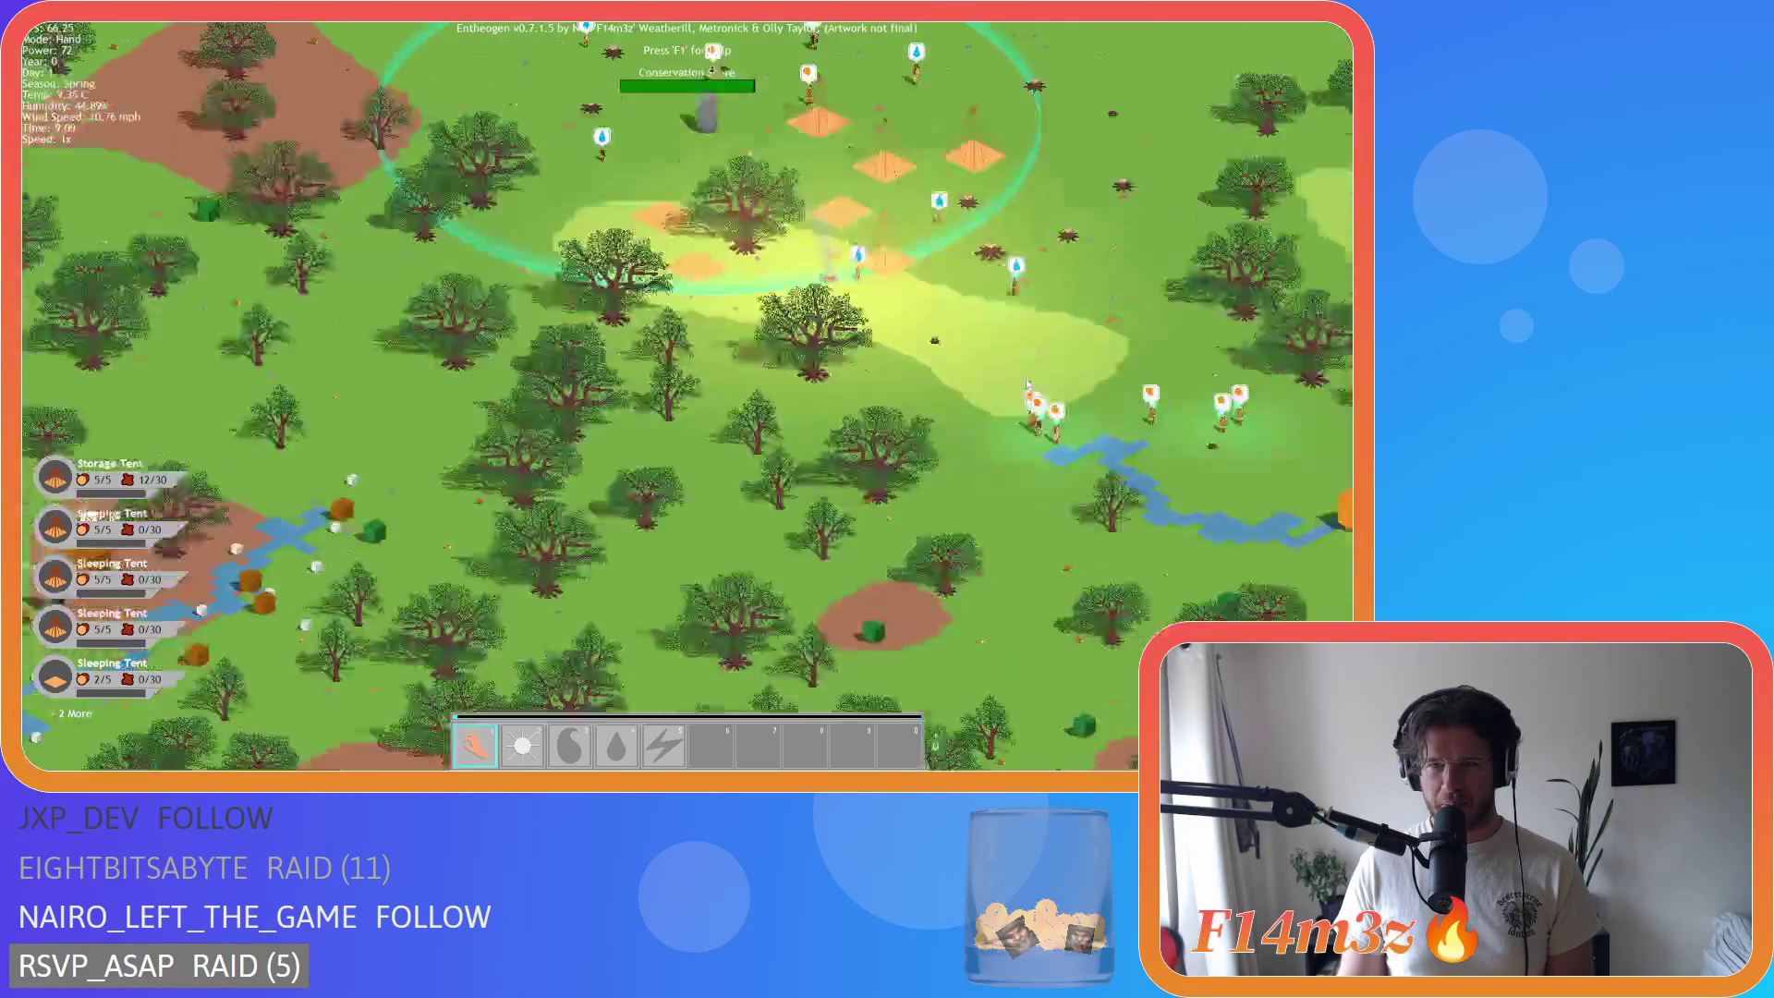
{"action": "key", "text": "space"}
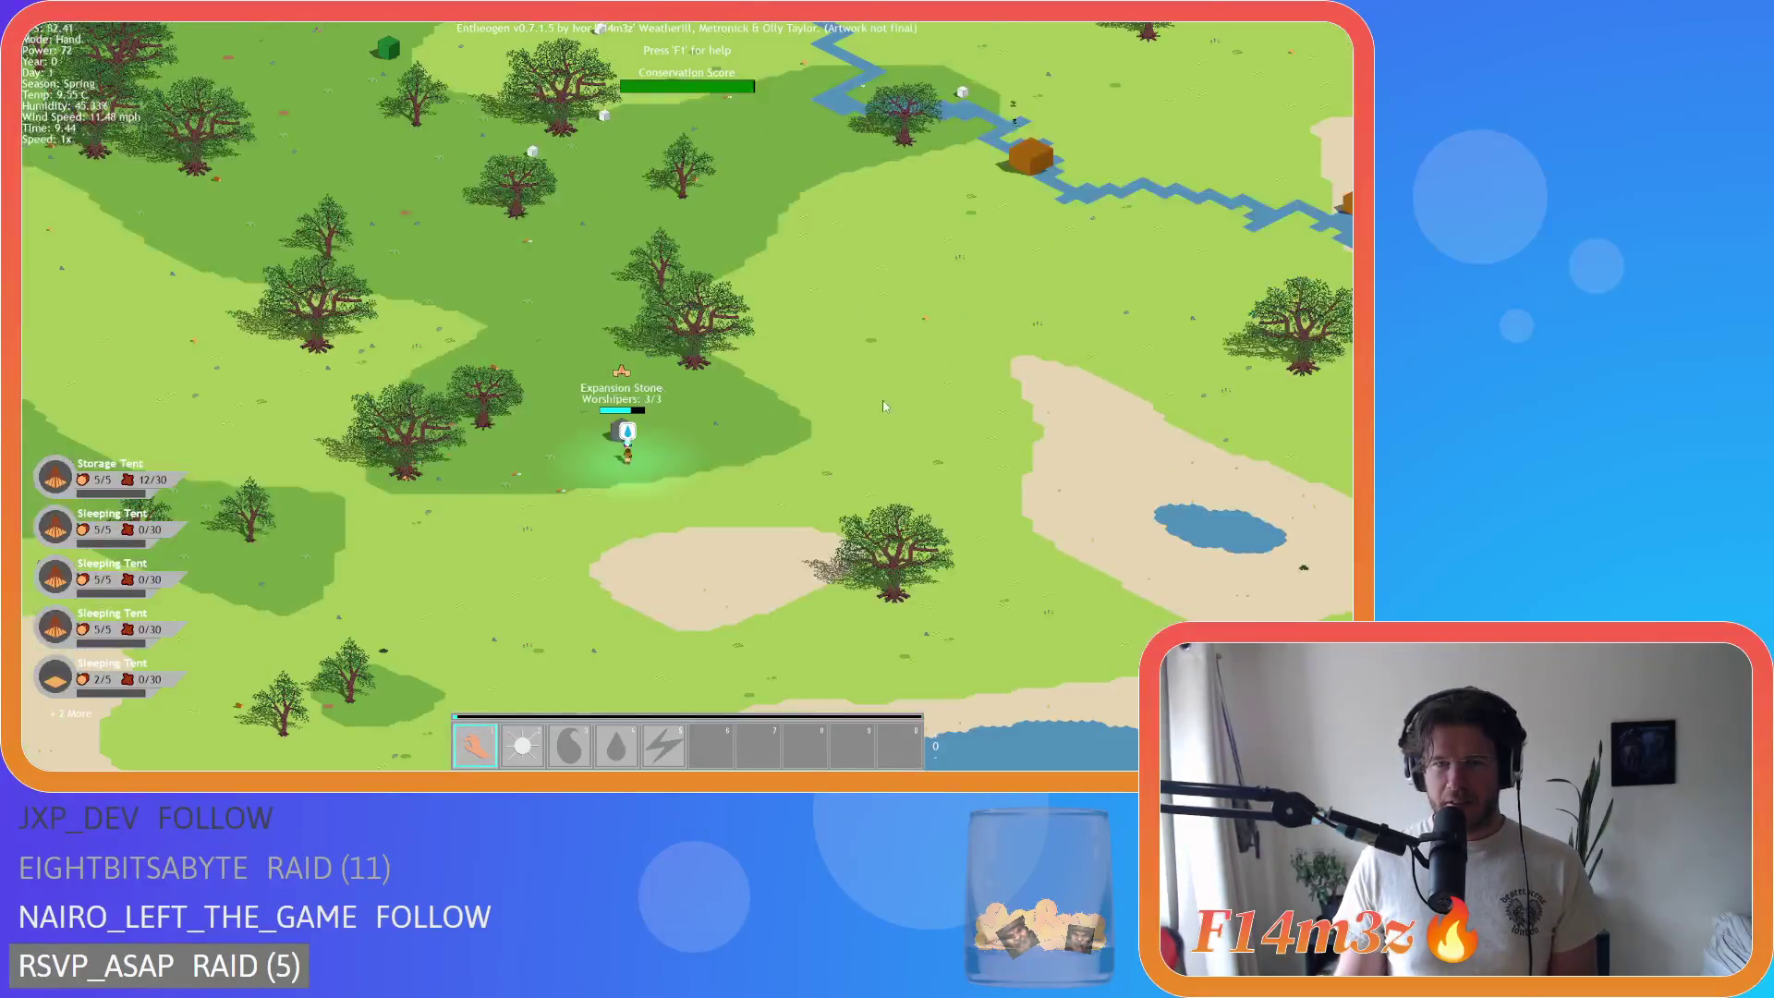
{"action": "scroll", "coordinate": [750, 423], "scroll_direction": "down", "scroll_amount": 5}
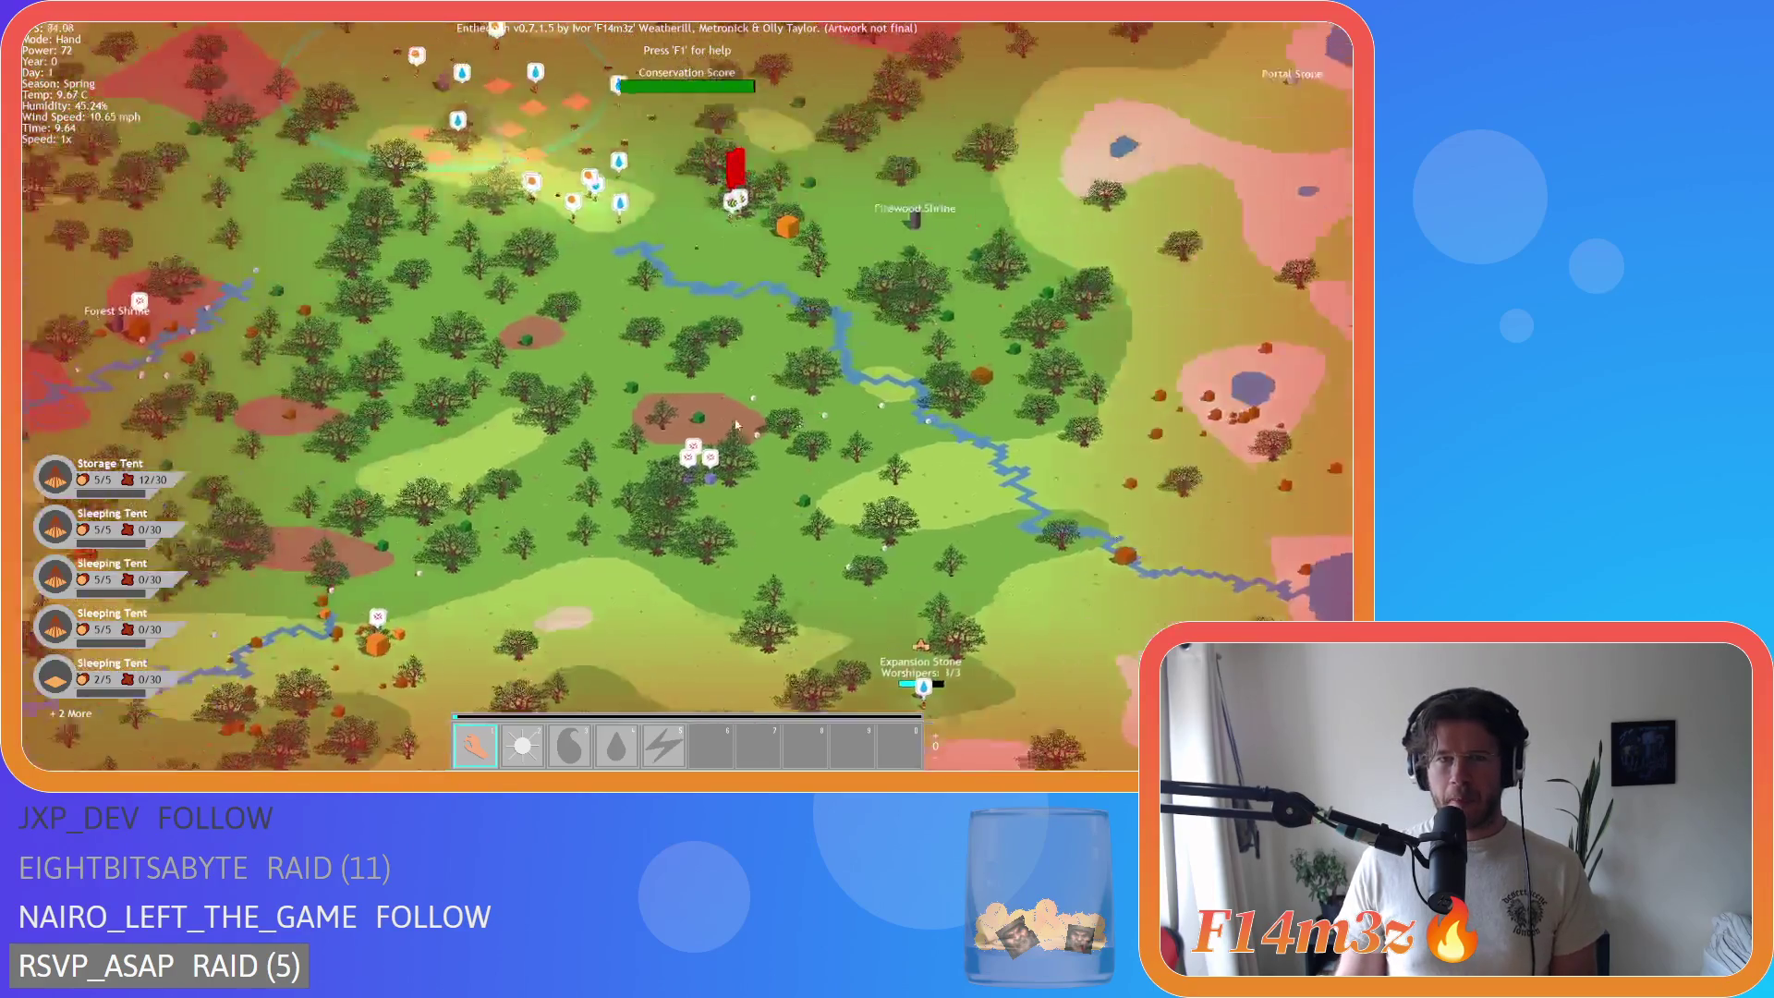
Step: Recentre on the camp and zoom in and out over the tents
{"action": "key", "text": "space"}
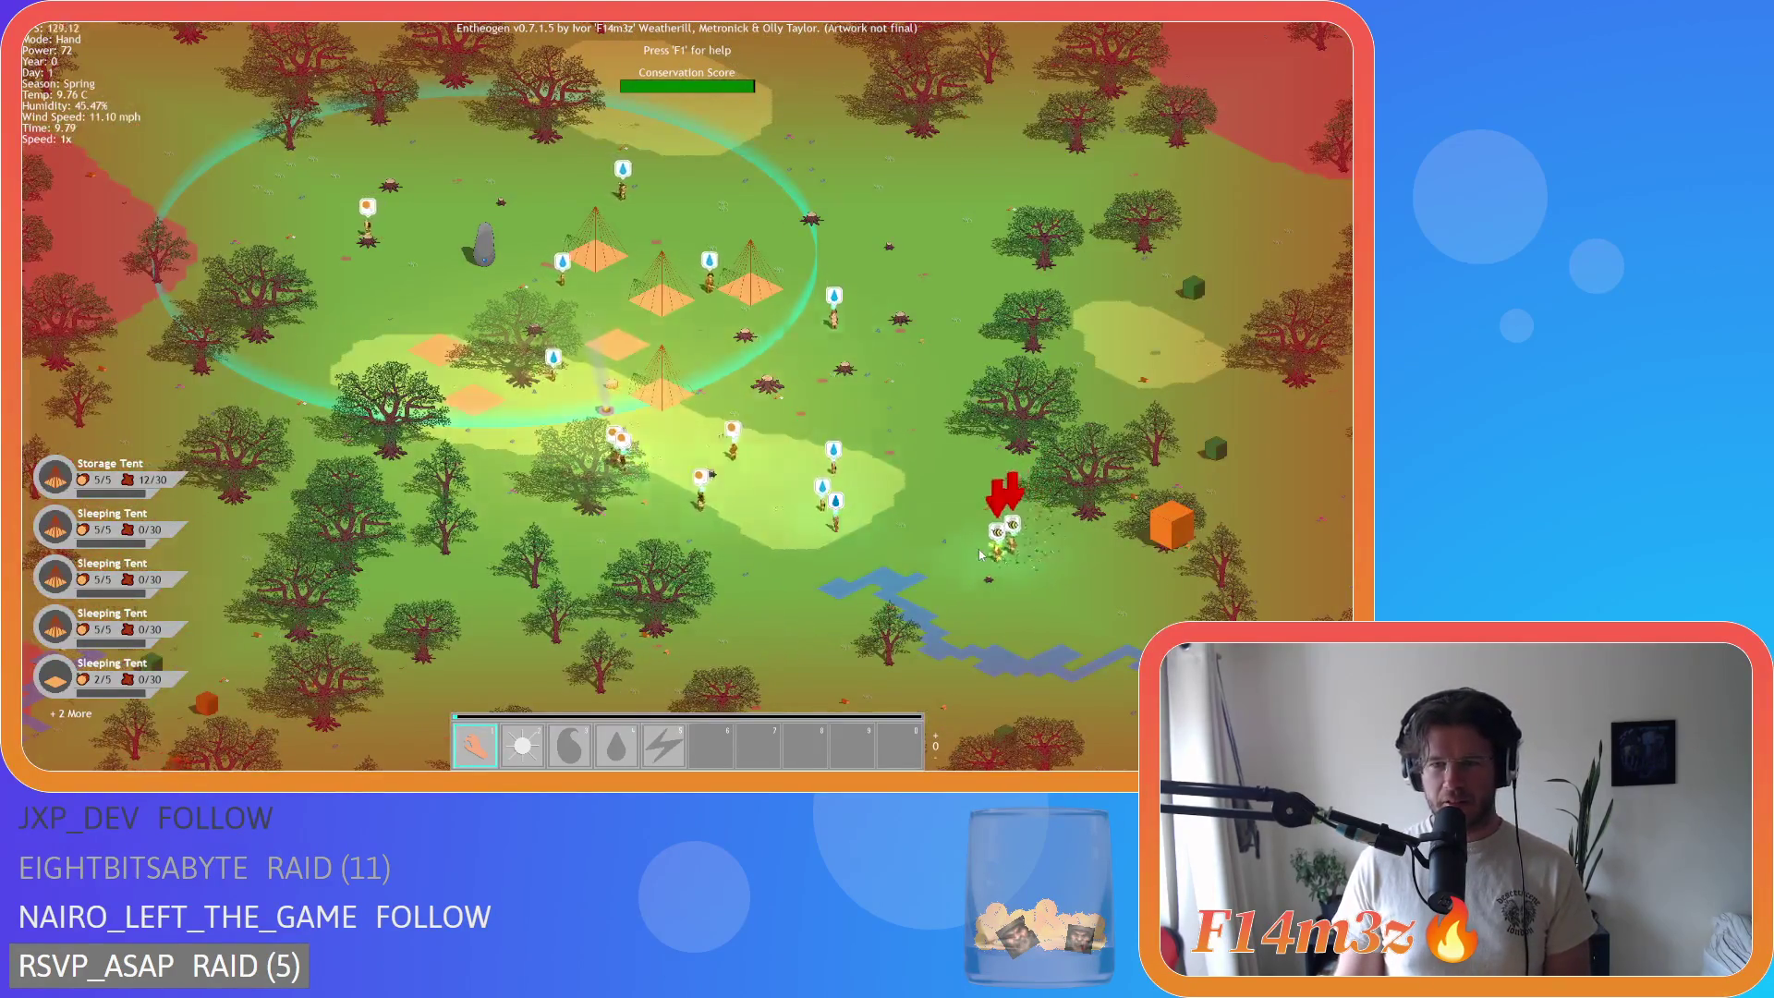
{"action": "scroll", "coordinate": [981, 554], "scroll_direction": "up", "scroll_amount": 3}
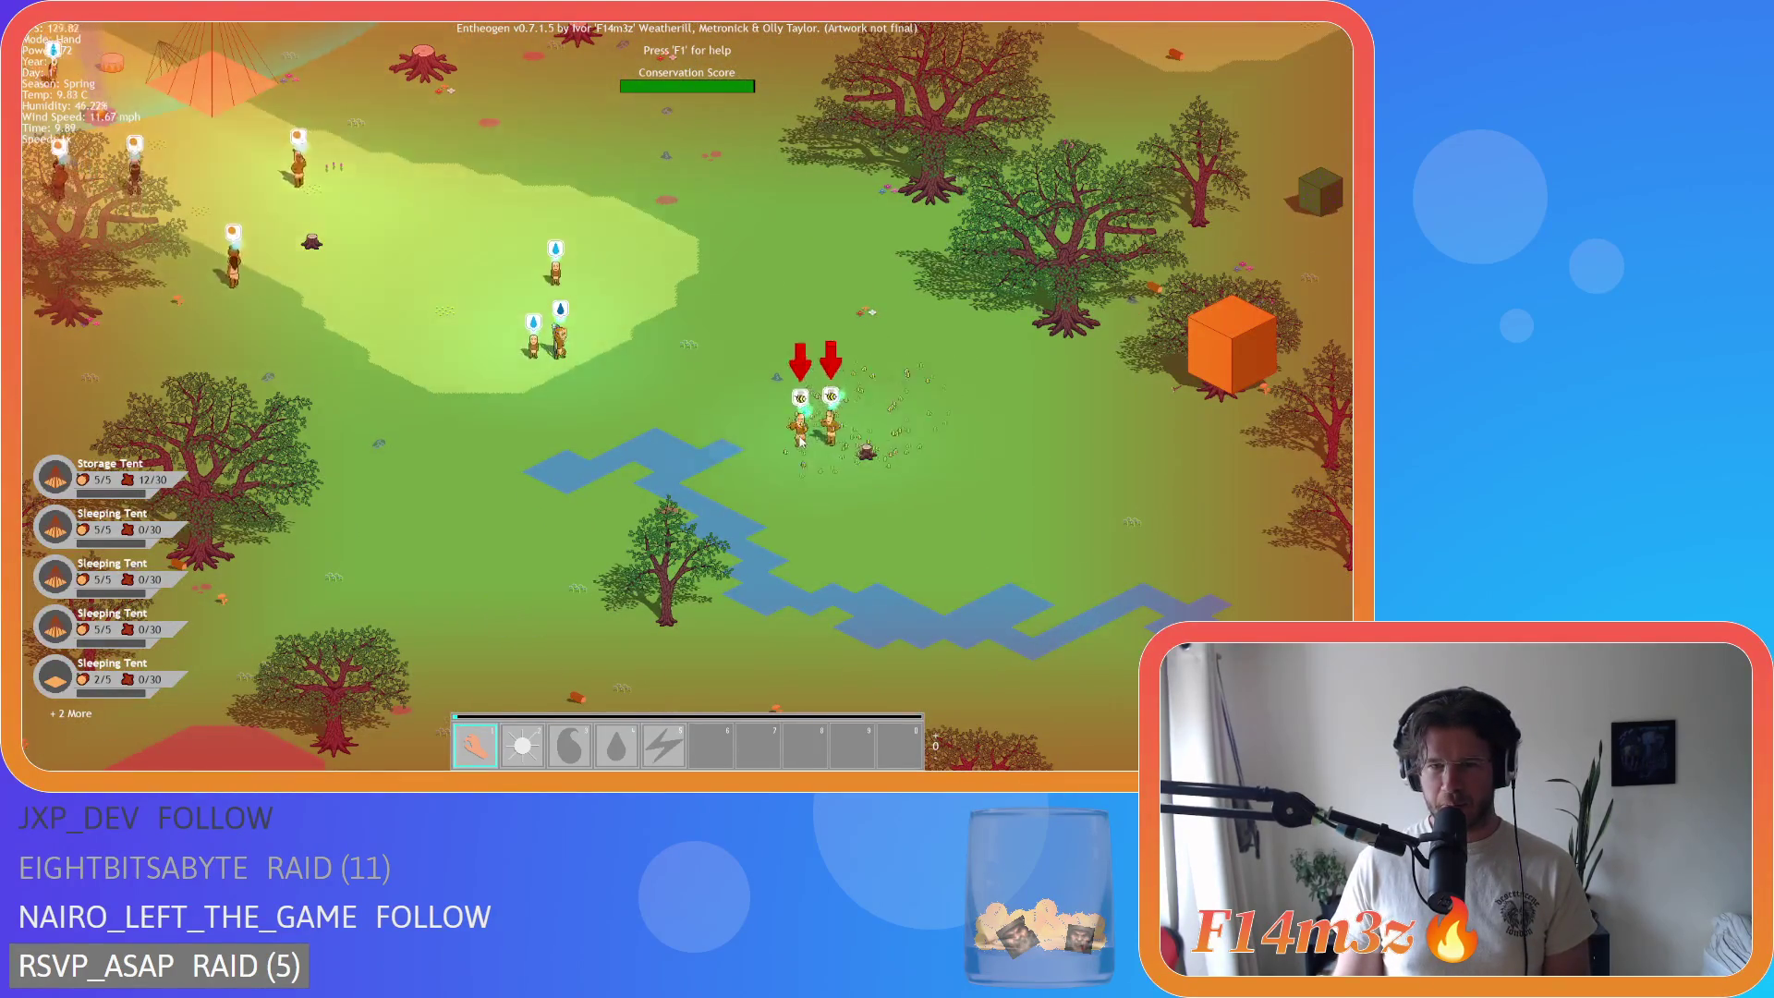
{"action": "scroll", "coordinate": [800, 439], "scroll_direction": "down", "scroll_amount": 5}
{"action": "scroll", "coordinate": [682, 322], "scroll_direction": "up", "scroll_amount": 5}
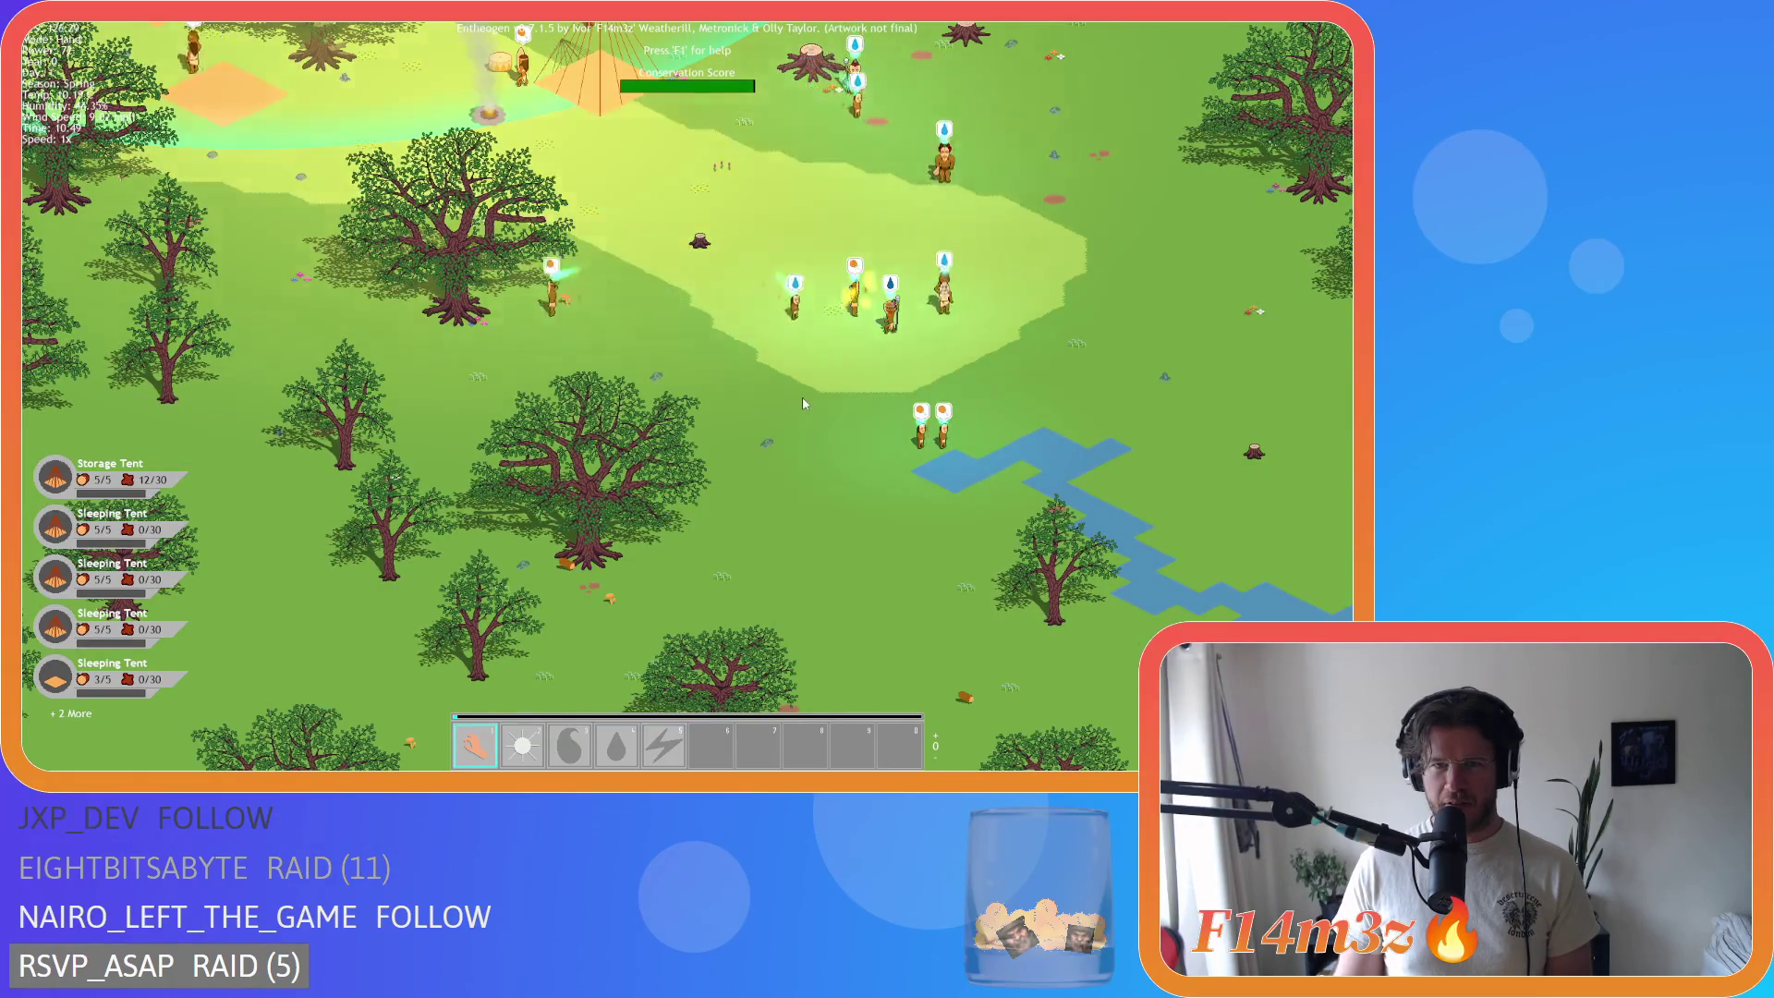
{"action": "scroll", "coordinate": [802, 397], "scroll_direction": "down", "scroll_amount": 3}
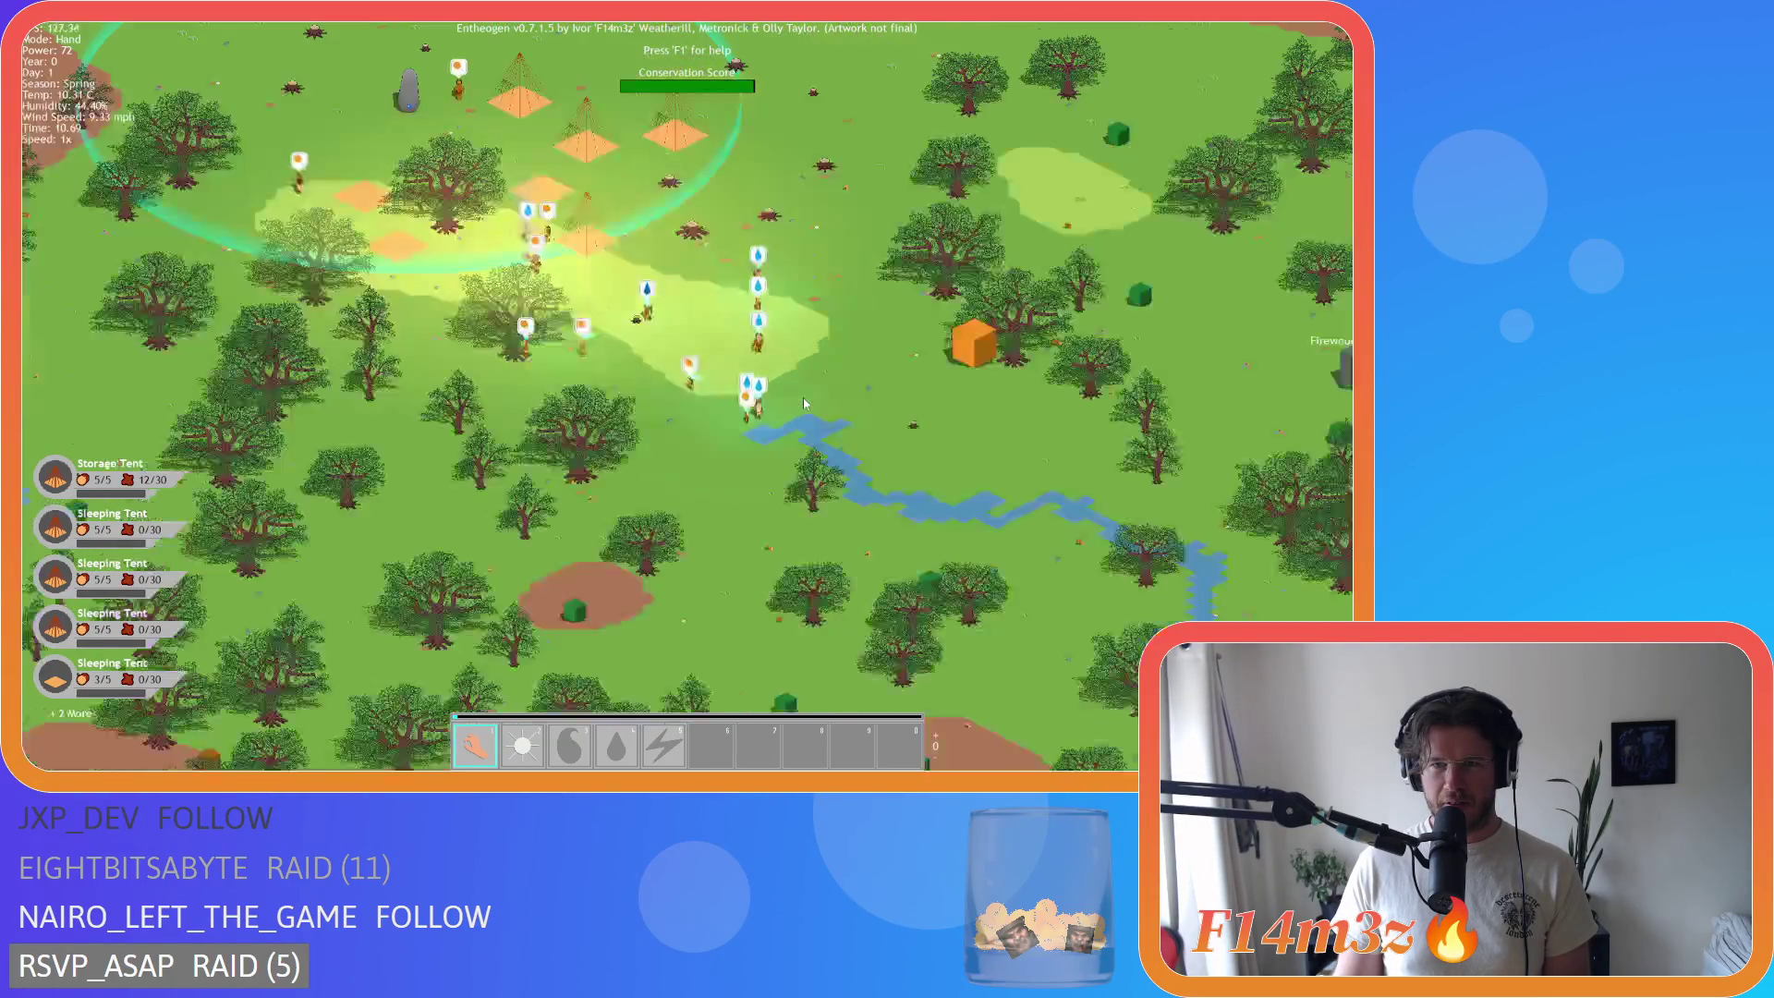
{"action": "scroll", "coordinate": [802, 397], "scroll_direction": "up", "scroll_amount": 3}
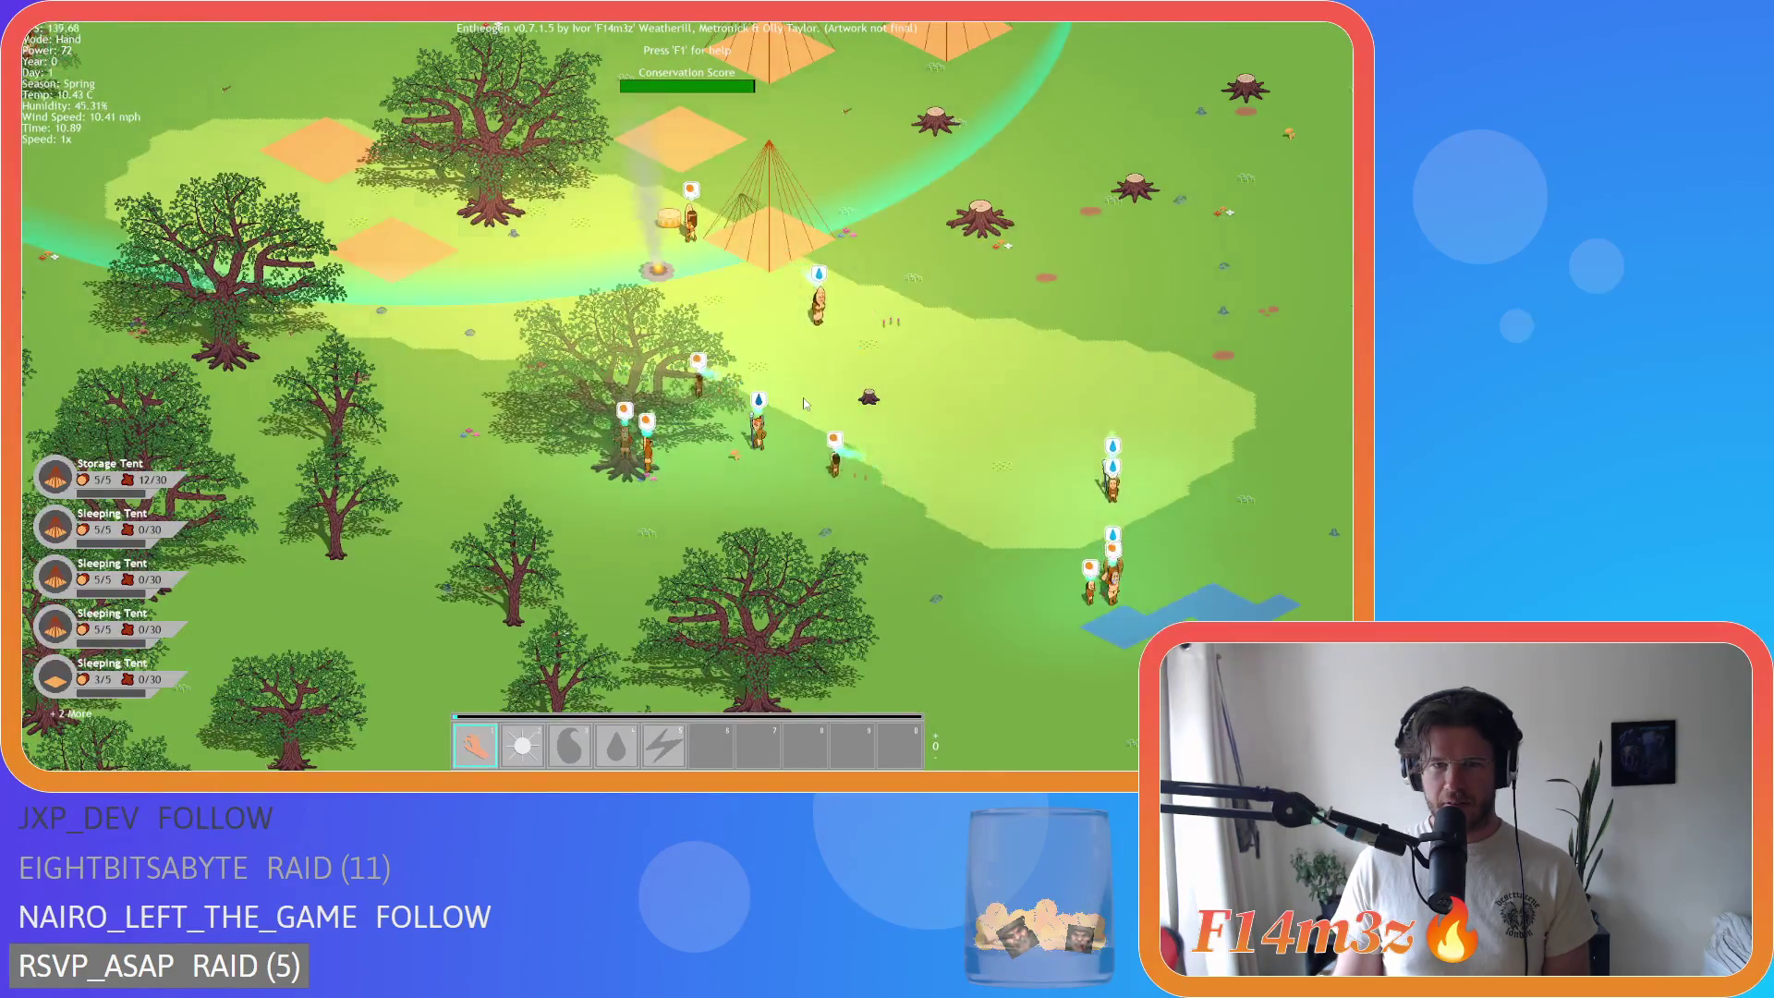
{"action": "scroll", "coordinate": [802, 398], "scroll_direction": "down", "scroll_amount": 3}
{"action": "scroll", "coordinate": [802, 398], "scroll_direction": "up", "scroll_amount": 3}
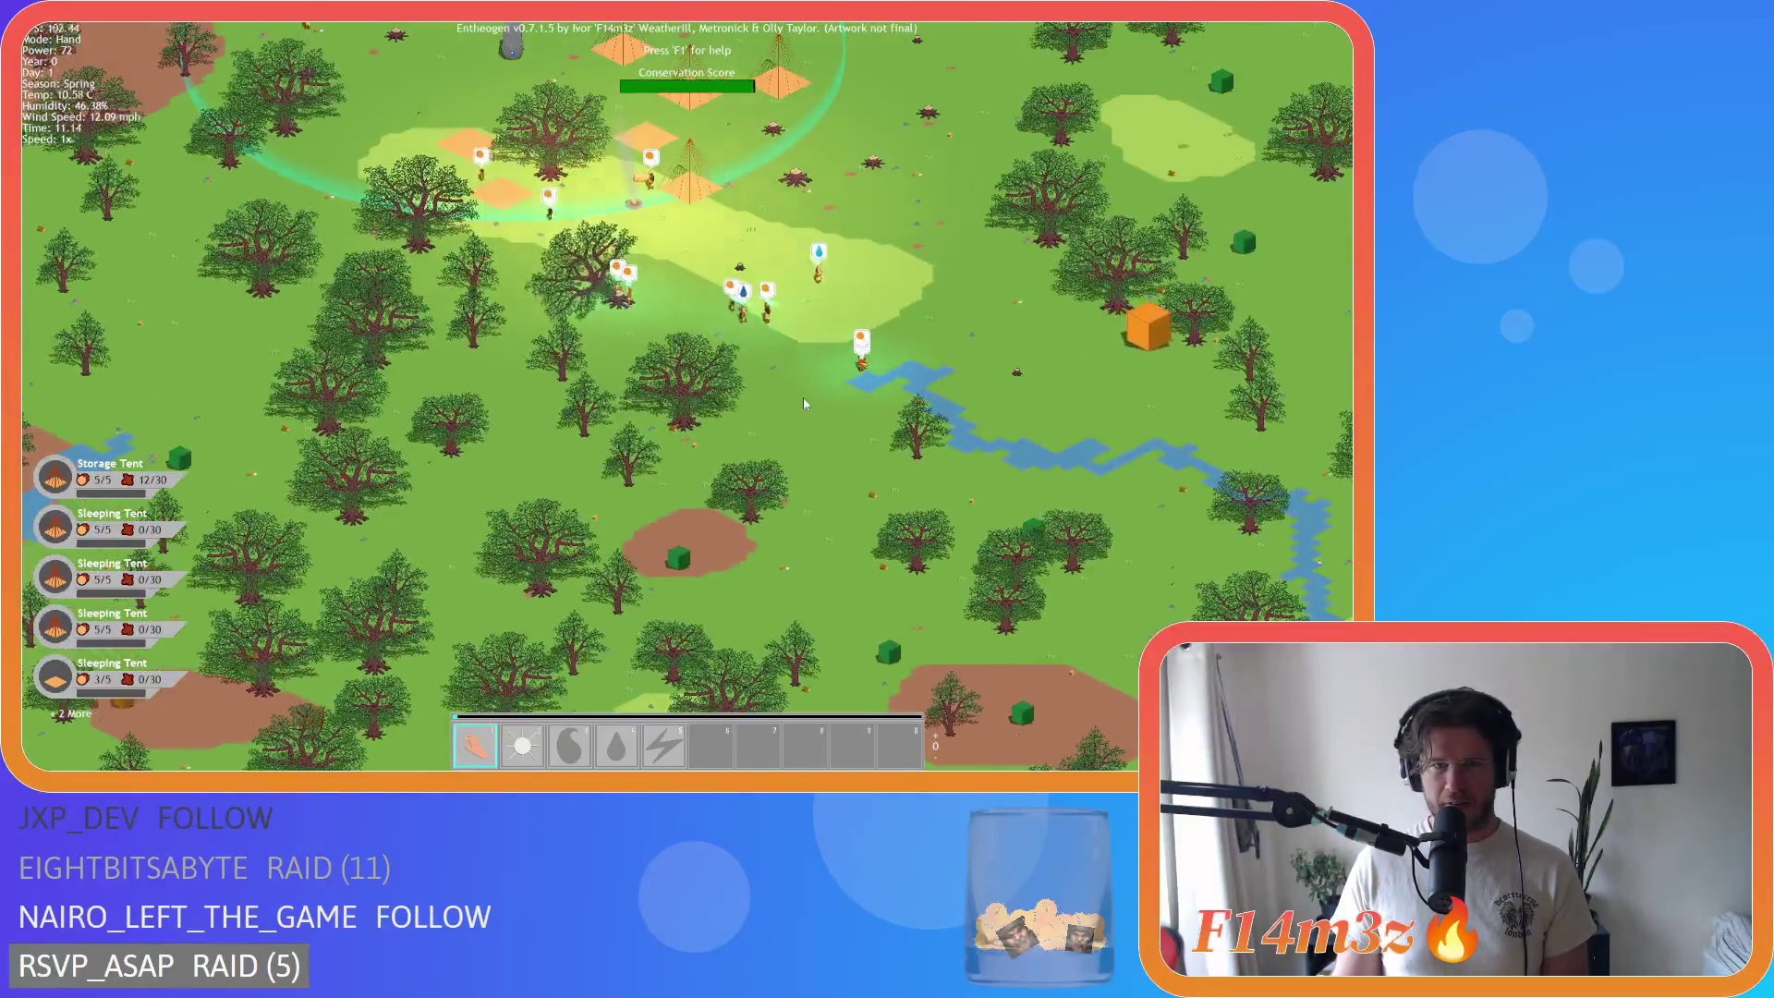
{"action": "scroll", "coordinate": [804, 404], "scroll_direction": "up", "scroll_amount": 3}
{"action": "scroll", "coordinate": [804, 404], "scroll_direction": "down", "scroll_amount": 3}
{"action": "scroll", "coordinate": [804, 404], "scroll_direction": "up", "scroll_amount": 3}
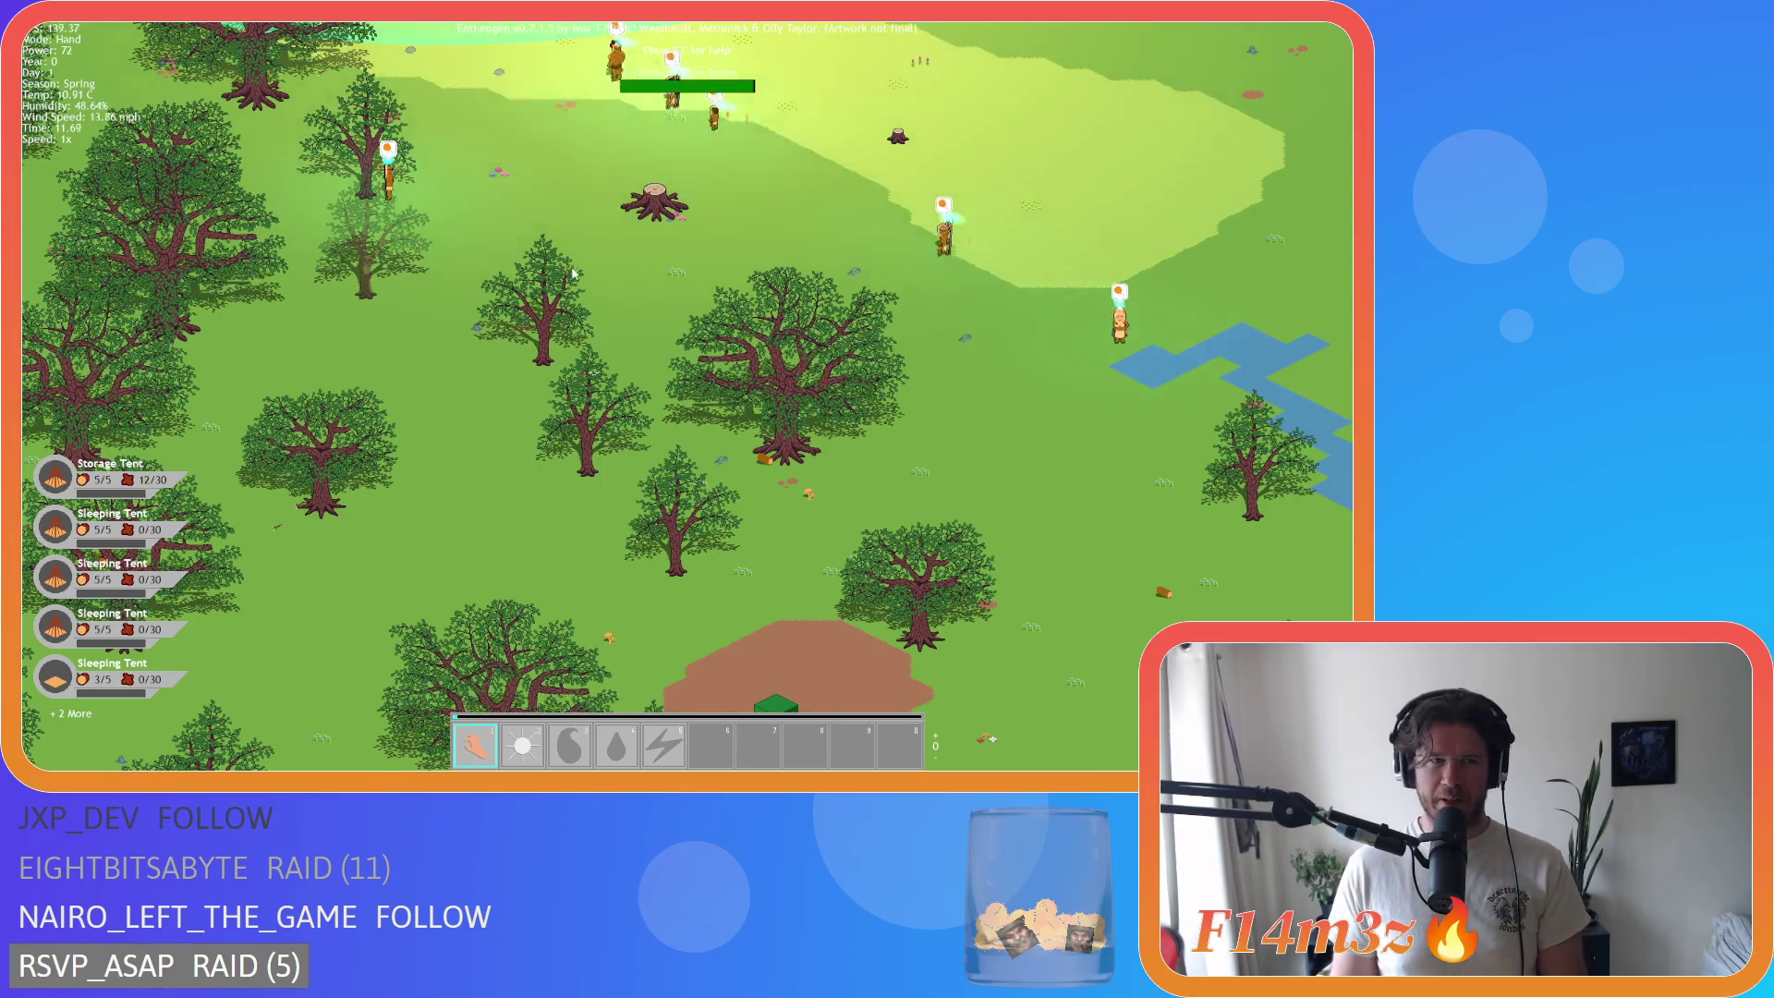
{"action": "scroll", "coordinate": [599, 329], "scroll_direction": "up", "scroll_amount": 3}
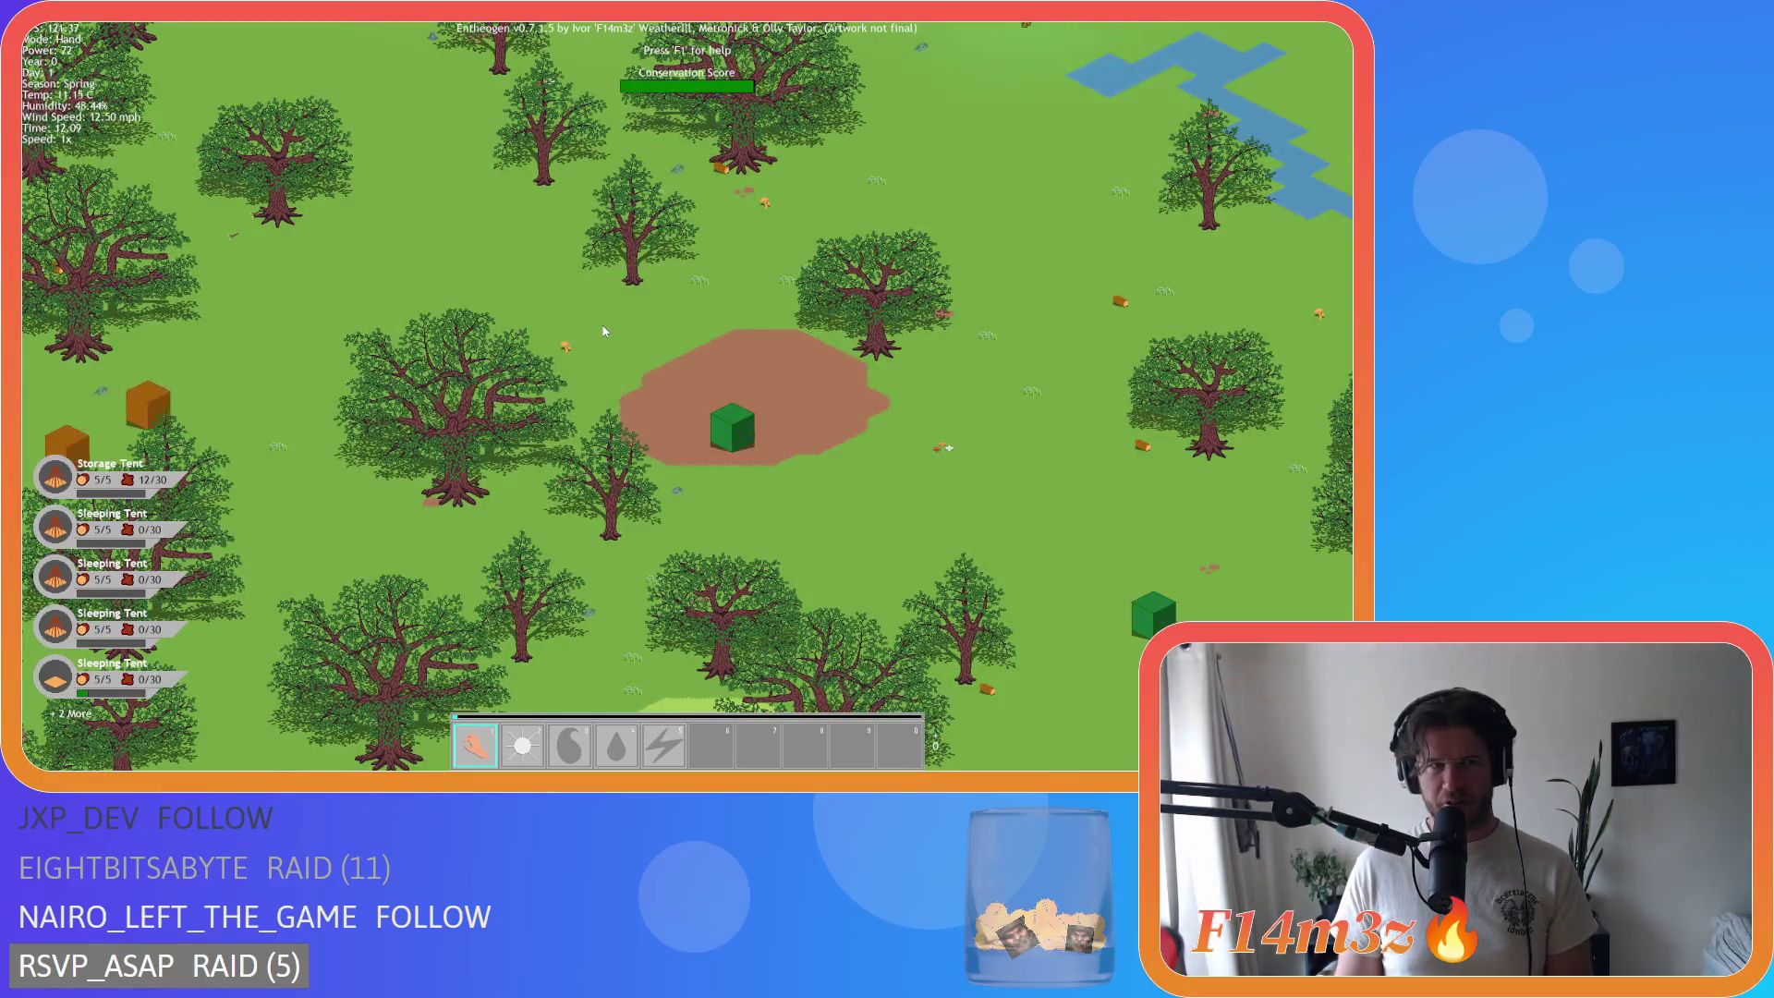
Step: Look across the forest clearings south of the camp at varying zoom
{"action": "key", "text": "s"}
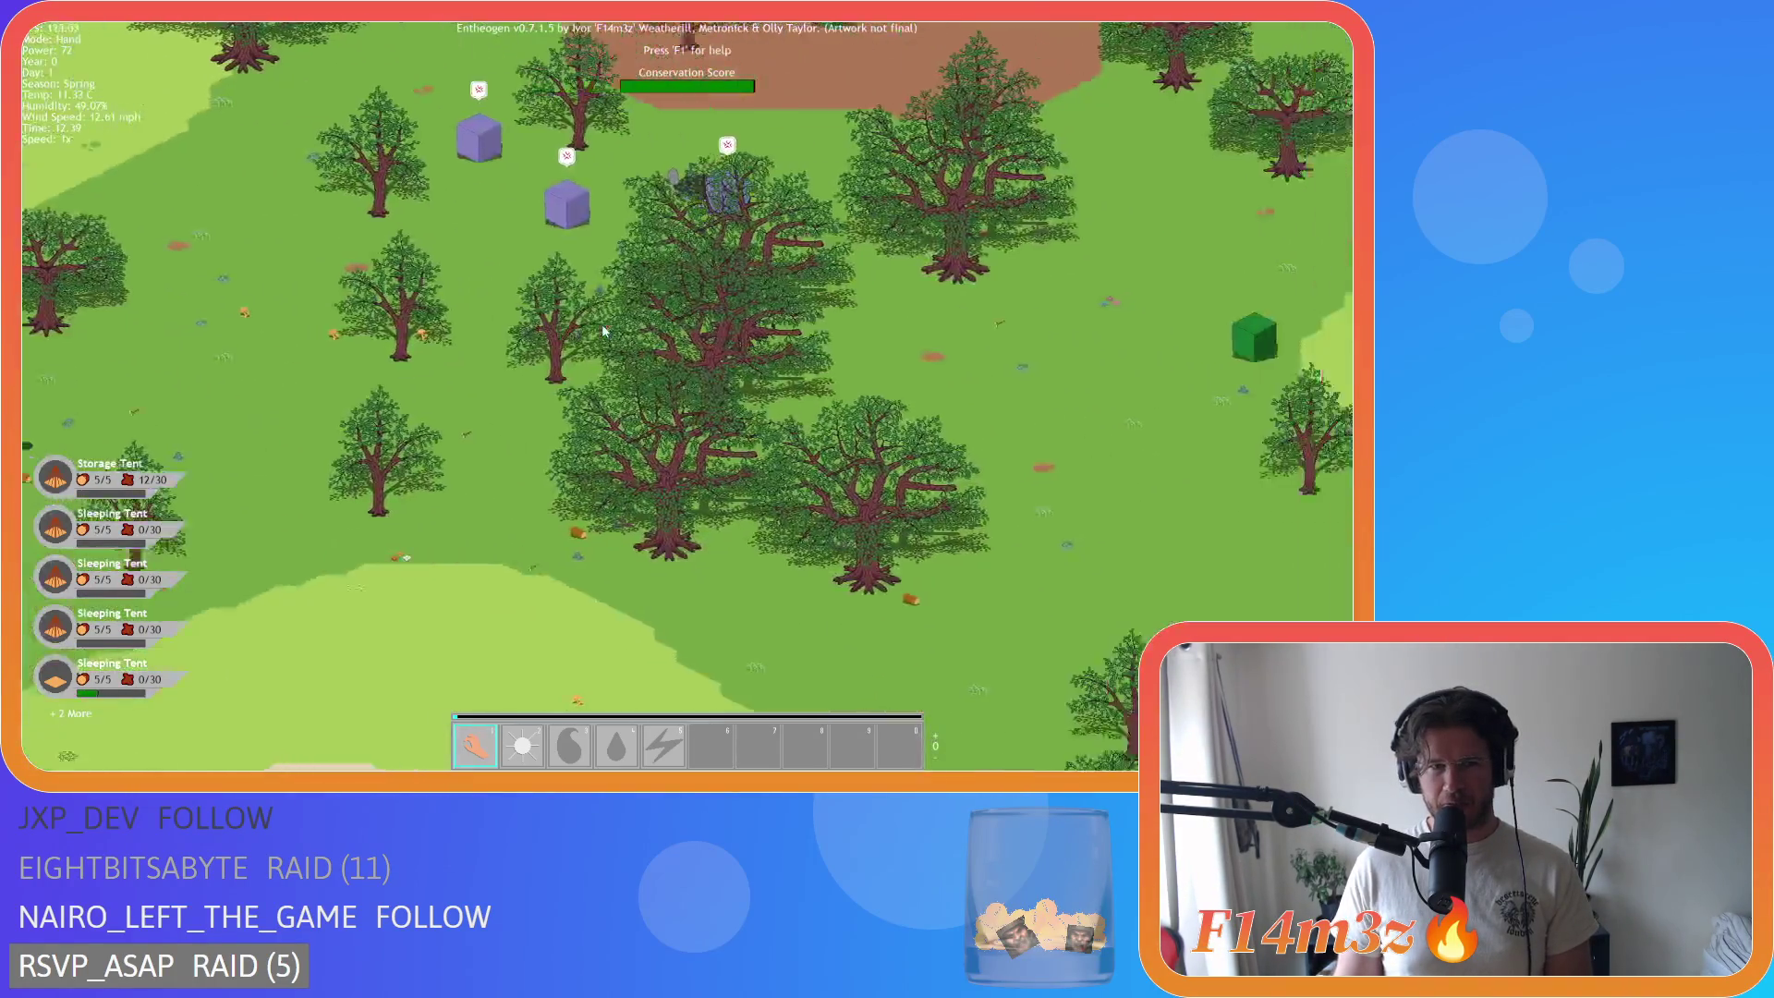
{"action": "scroll", "coordinate": [602, 328], "scroll_direction": "down", "scroll_amount": 10}
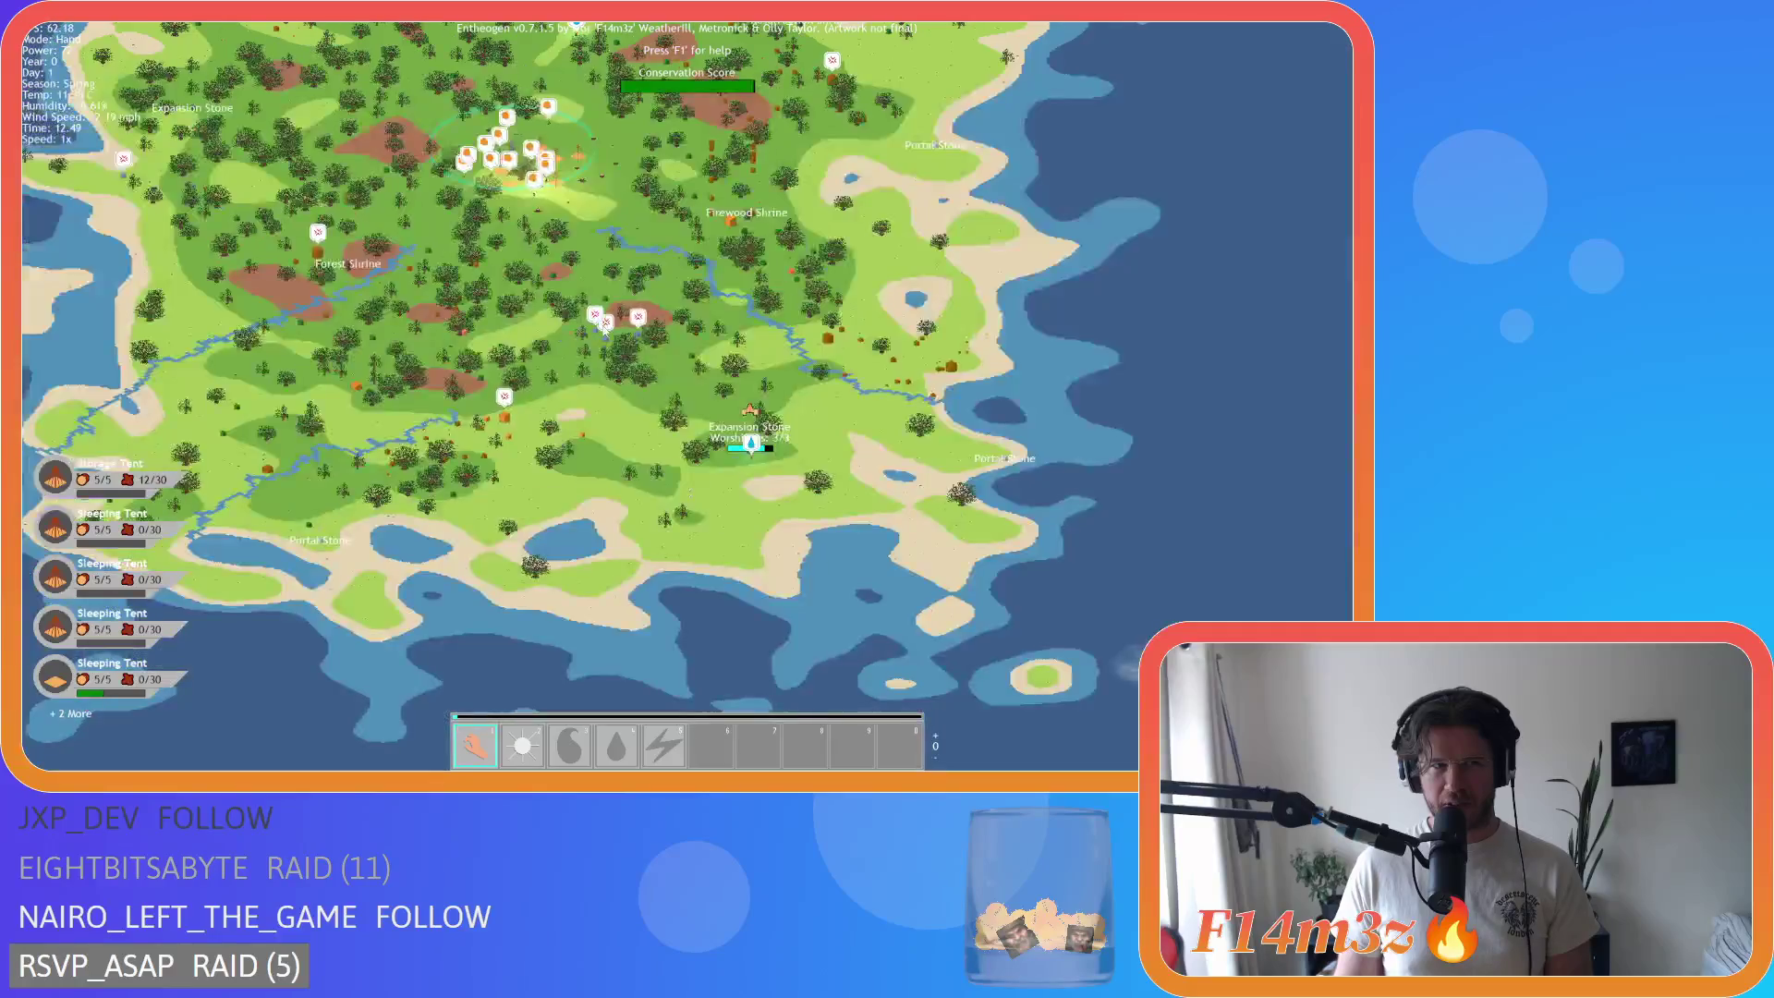
{"action": "scroll", "coordinate": [603, 330], "scroll_direction": "up", "scroll_amount": 10}
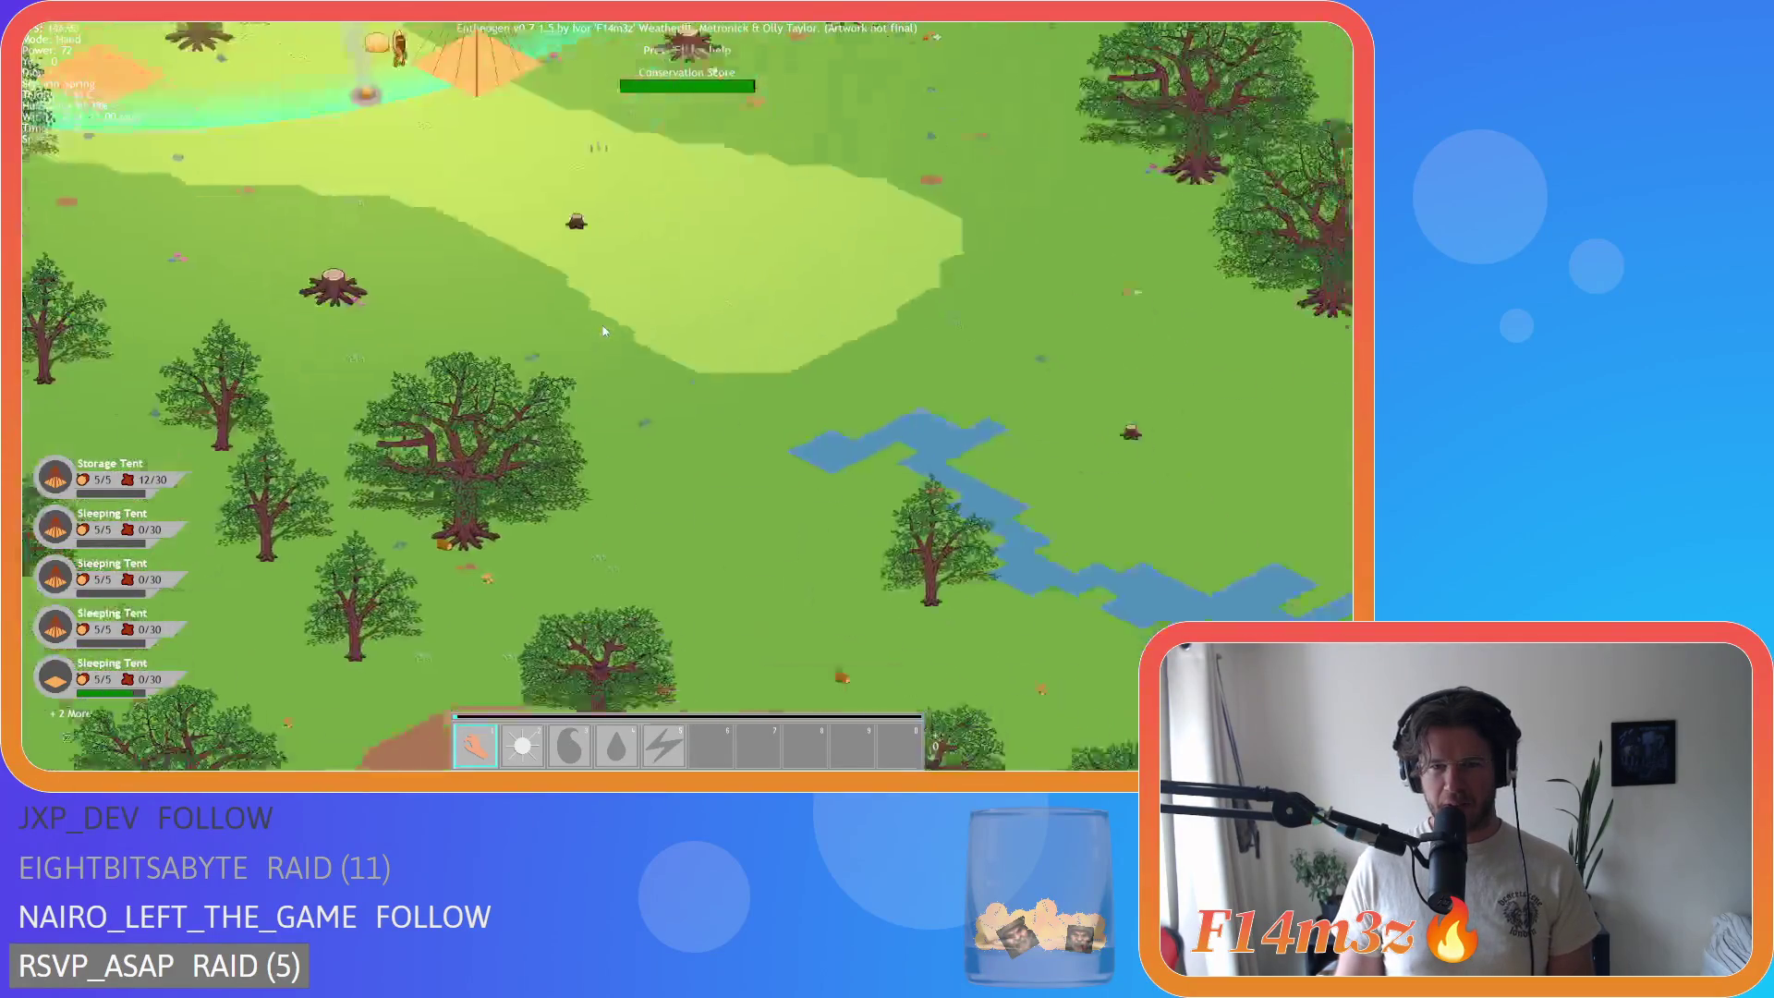
{"action": "scroll", "coordinate": [602, 330], "scroll_direction": "down", "scroll_amount": 5}
{"action": "scroll", "coordinate": [603, 330], "scroll_direction": "up", "scroll_amount": 3}
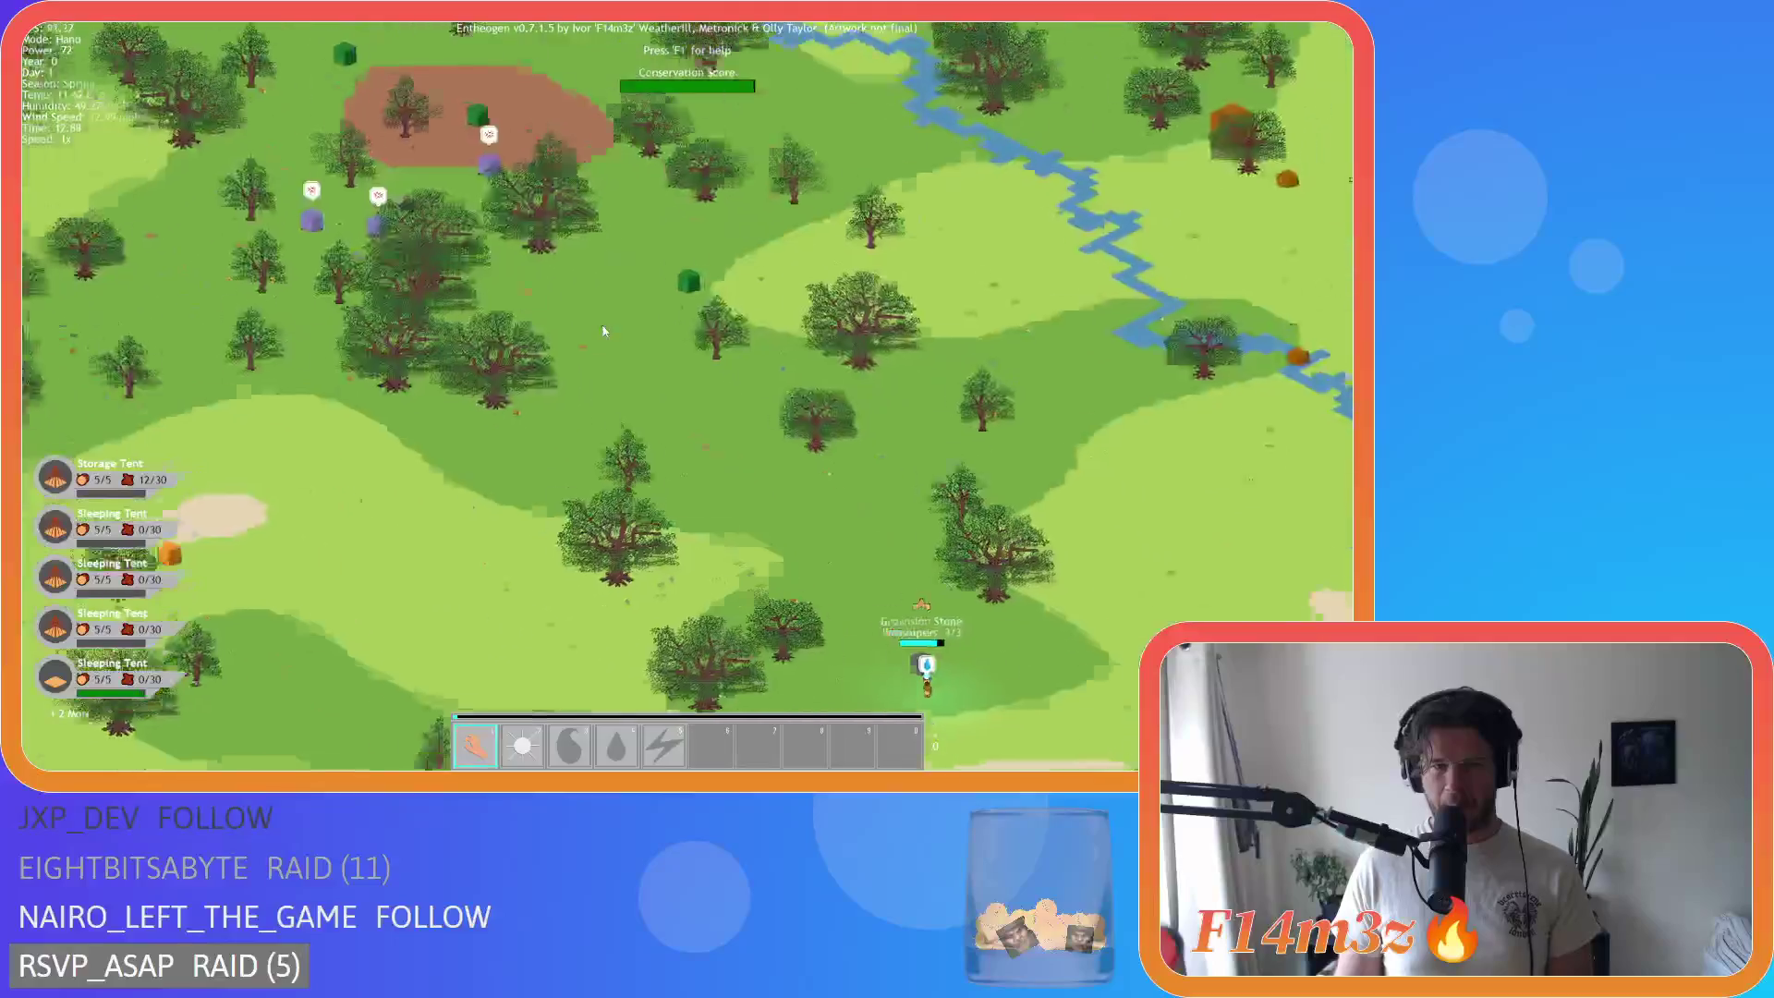
{"action": "scroll", "coordinate": [602, 329], "scroll_direction": "down", "scroll_amount": 3}
{"action": "scroll", "coordinate": [603, 330], "scroll_direction": "up", "scroll_amount": 3}
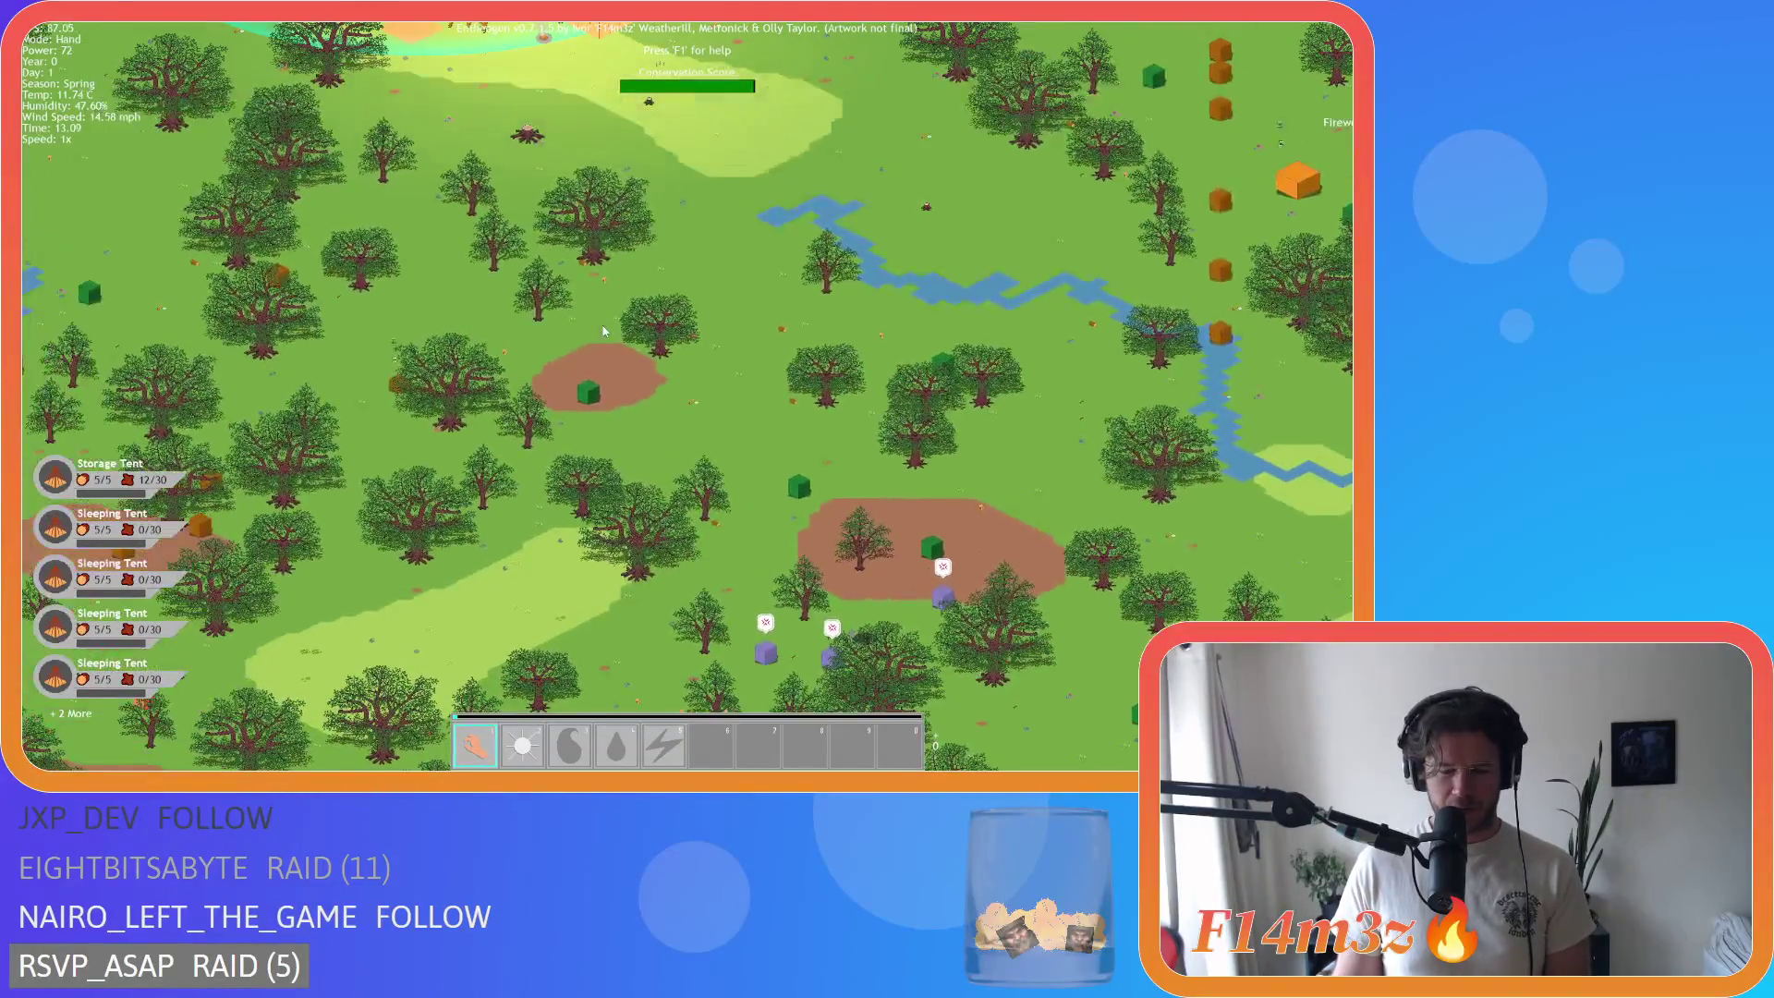
{"action": "scroll", "coordinate": [603, 330], "scroll_direction": "down", "scroll_amount": 3}
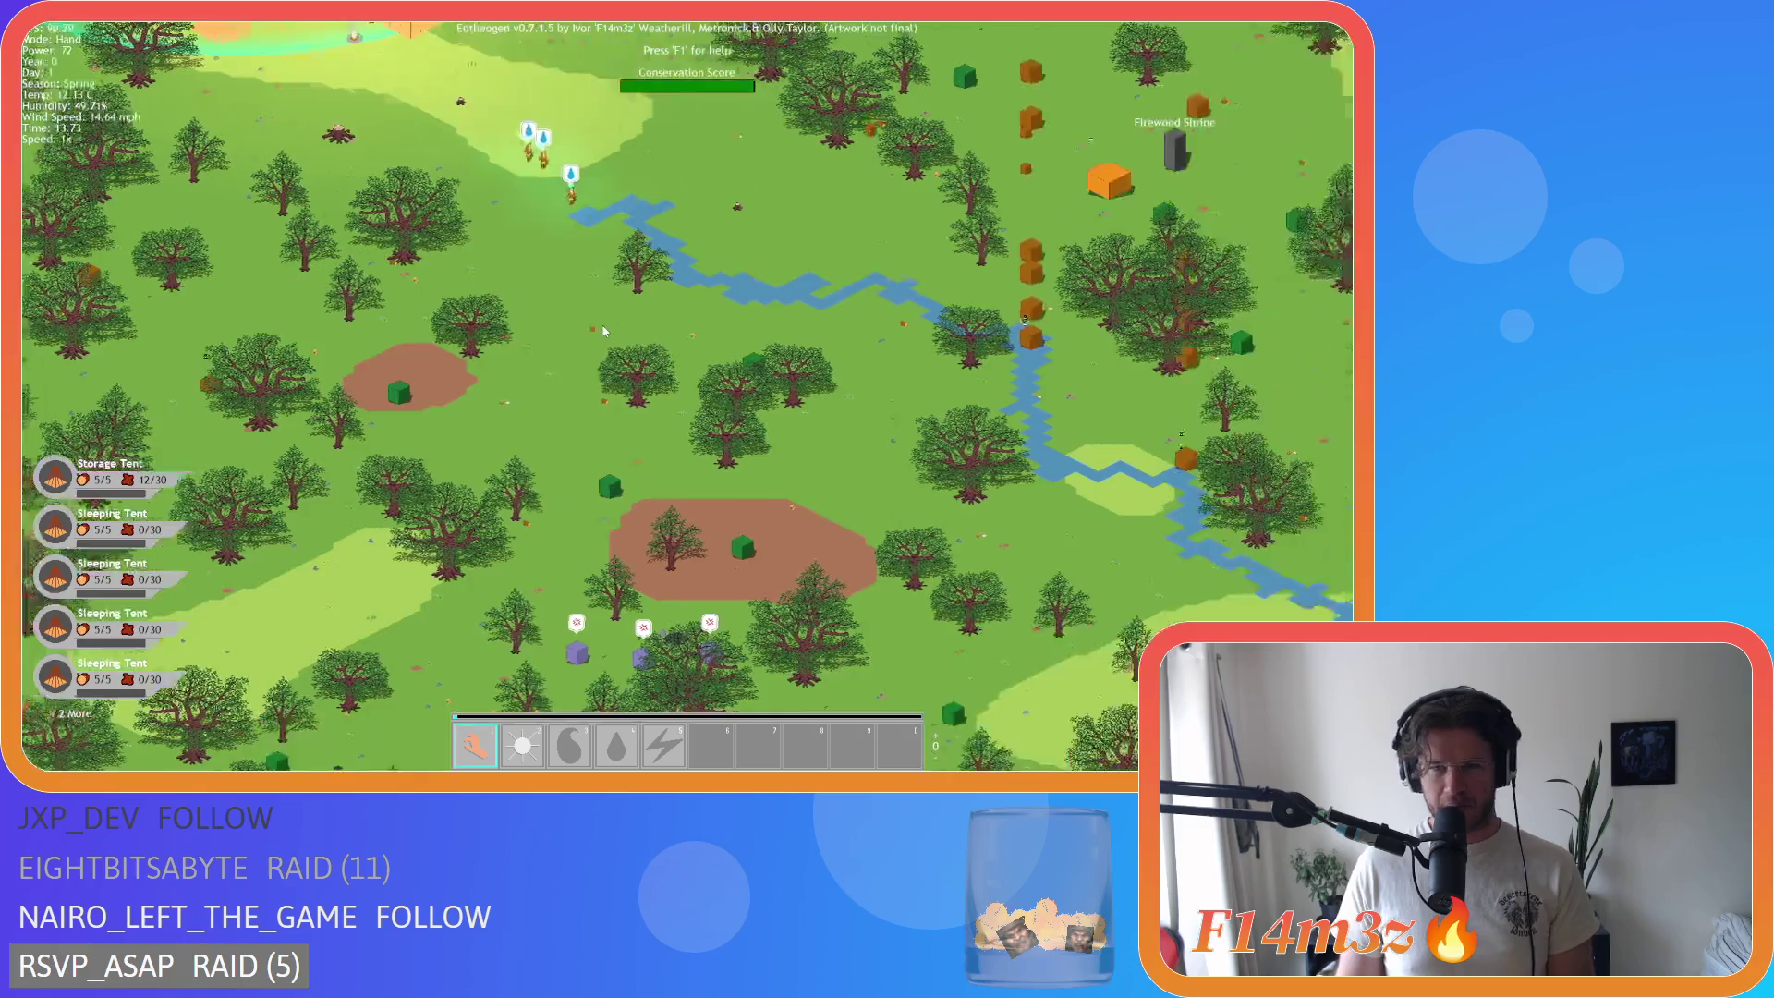
{"action": "scroll", "coordinate": [602, 330], "scroll_direction": "up", "scroll_amount": 3}
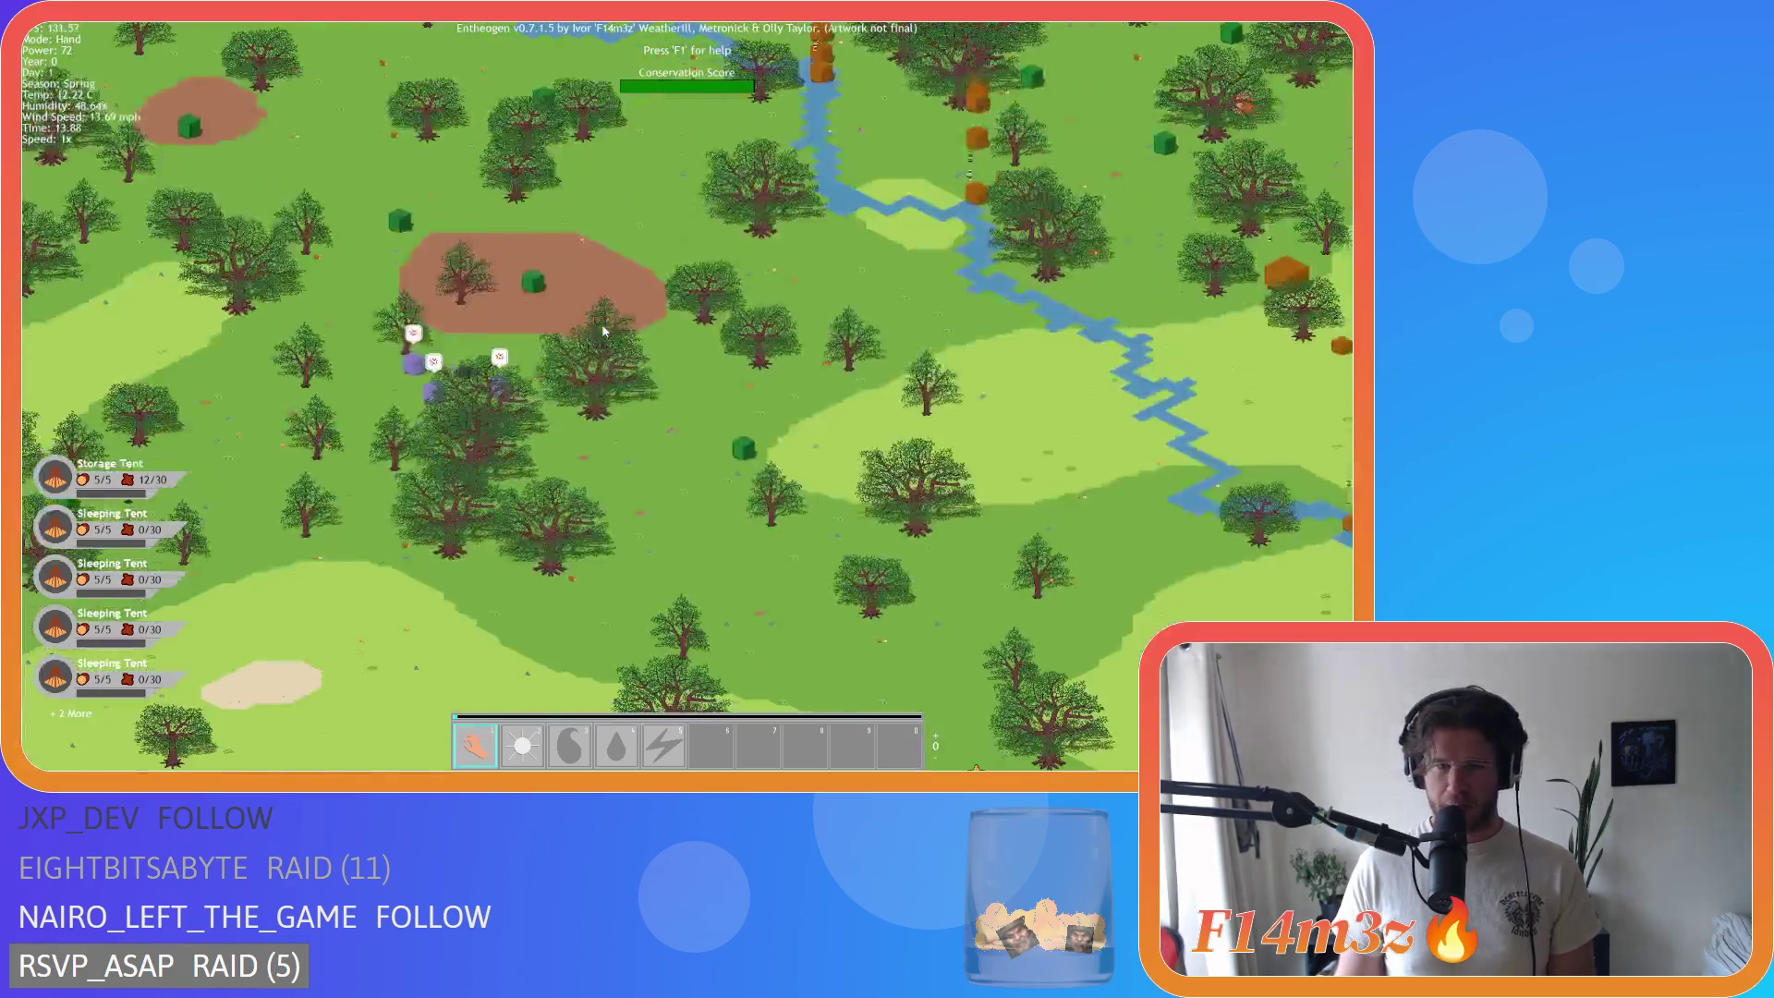
{"action": "scroll", "coordinate": [602, 330], "scroll_direction": "down", "scroll_amount": 4}
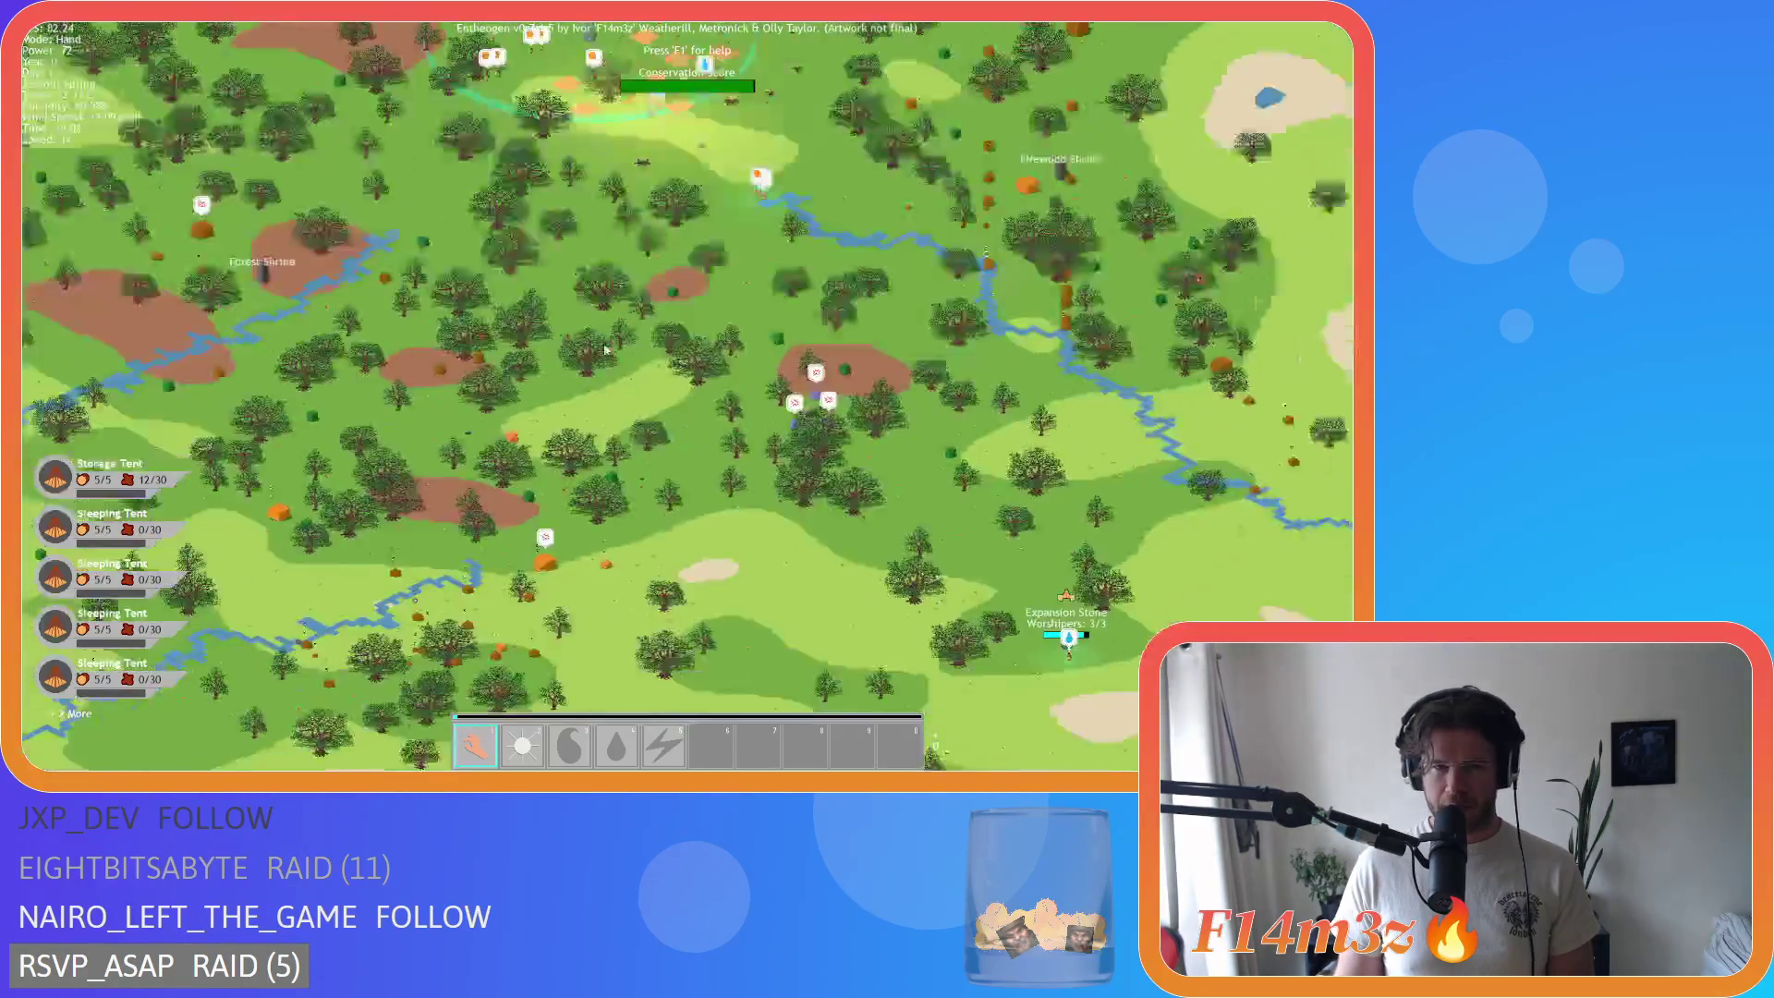
{"action": "scroll", "coordinate": [637, 350], "scroll_direction": "up", "scroll_amount": 2}
{"action": "scroll", "coordinate": [638, 351], "scroll_direction": "down", "scroll_amount": 2}
{"action": "scroll", "coordinate": [723, 379], "scroll_direction": "up", "scroll_amount": 5}
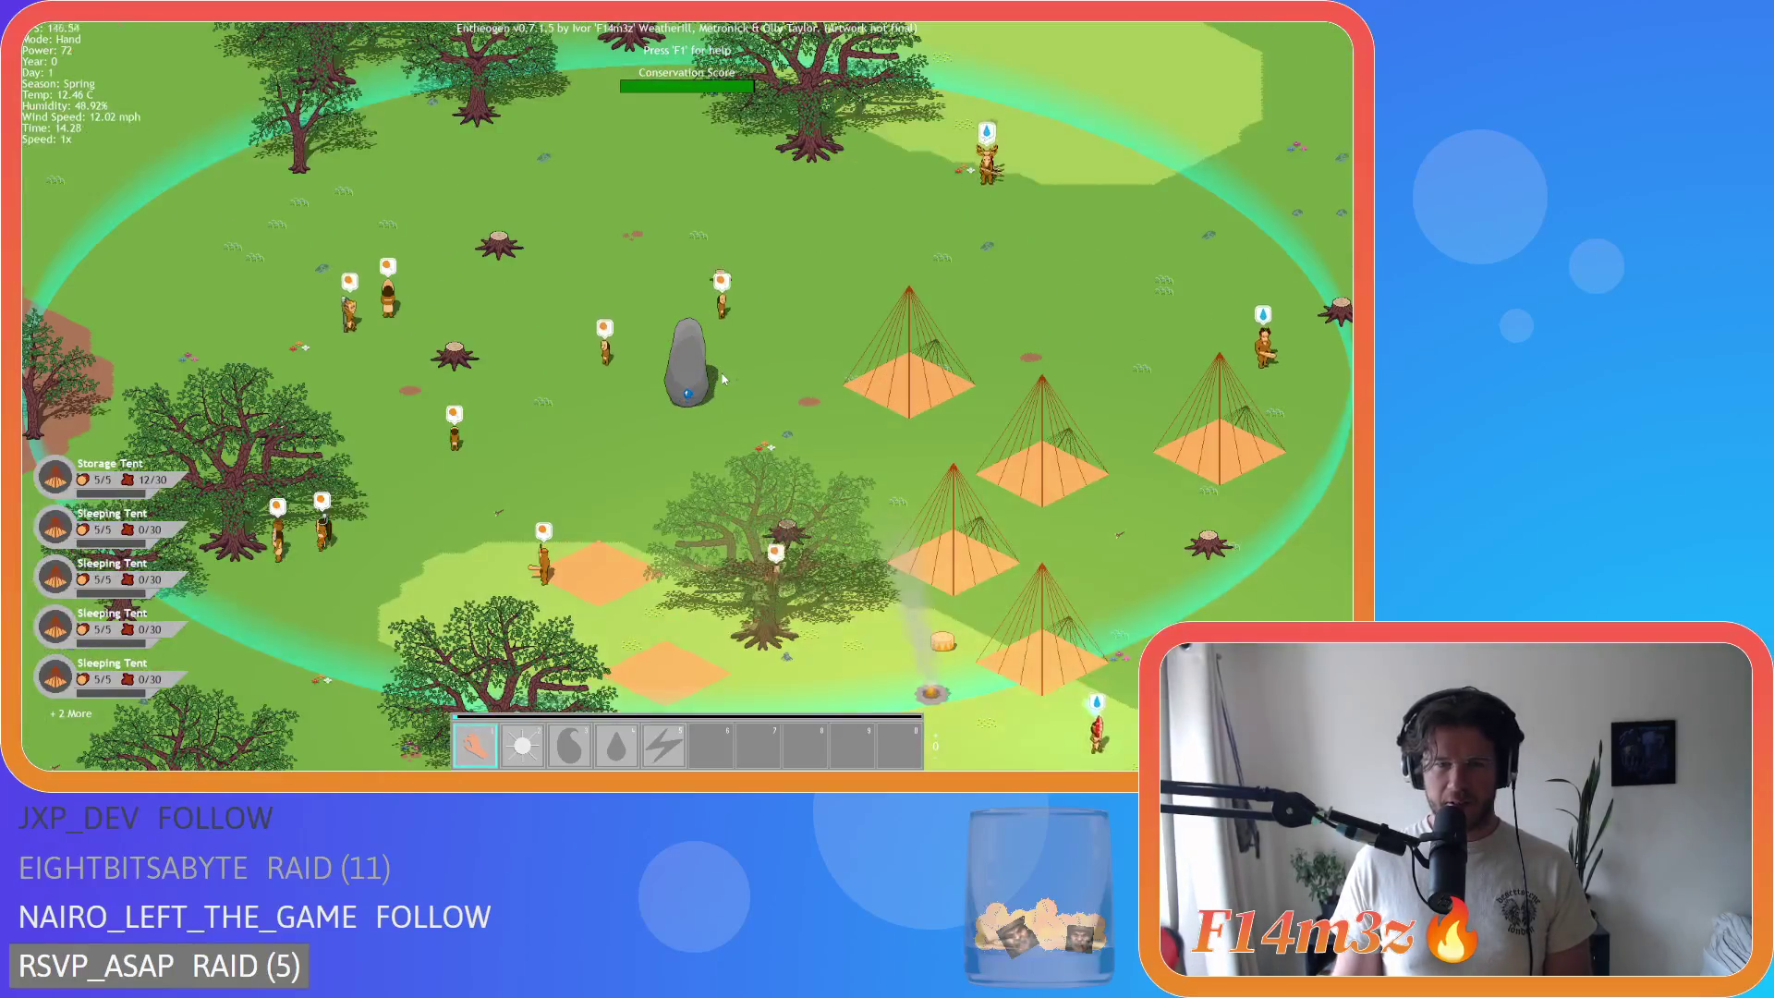
Step: Pan across the village to the river and zoom out over the Firewood Shrine's Paused alert
{"action": "key", "text": "d"}
{"action": "key", "text": "s"}
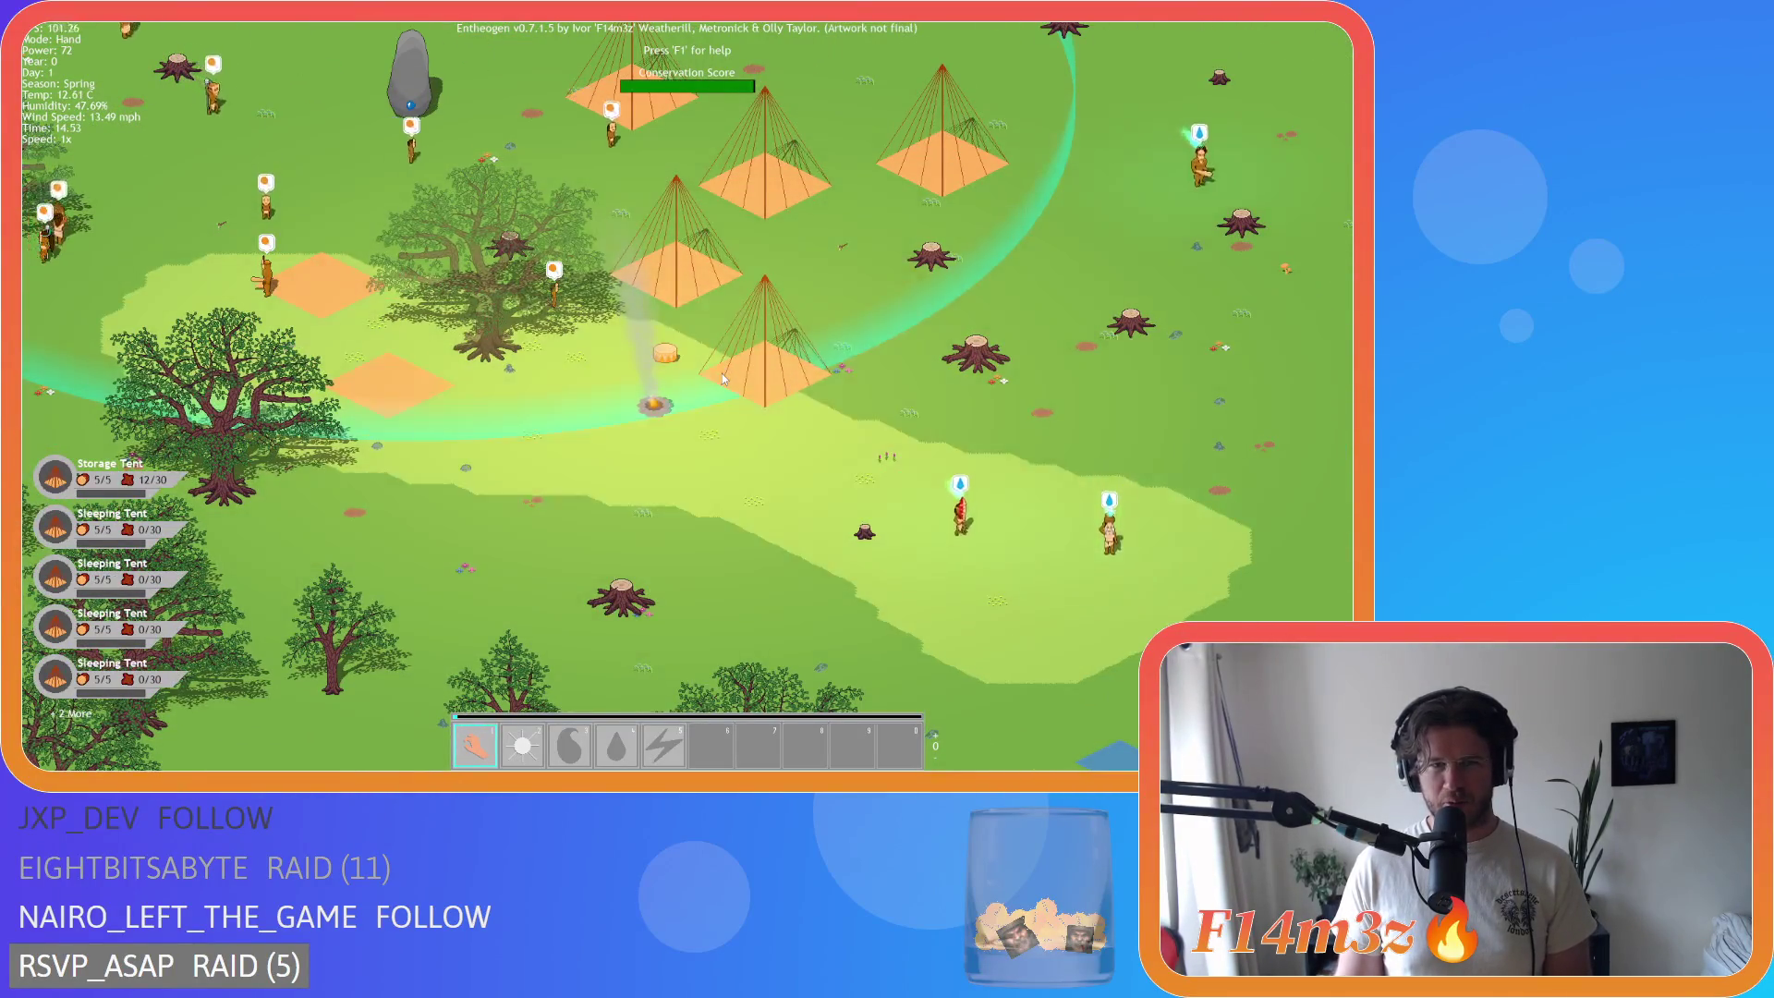
{"action": "key", "text": "s"}
{"action": "key", "text": "d"}
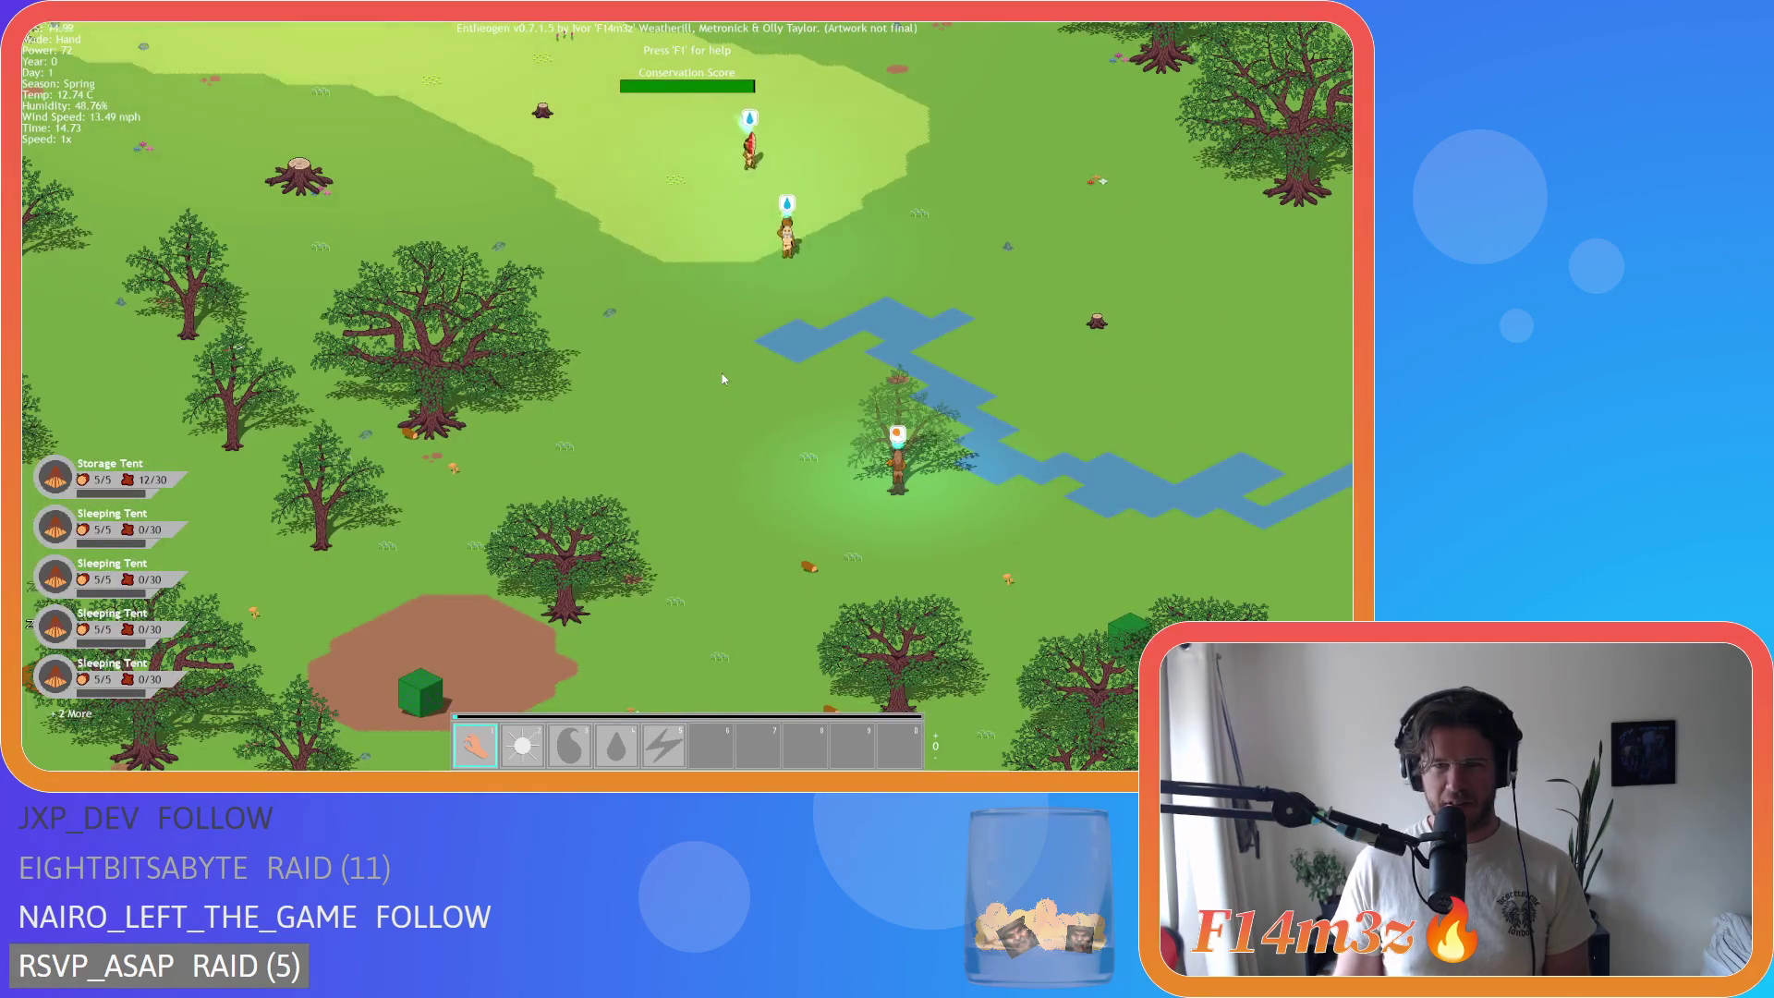
{"action": "scroll", "coordinate": [723, 379], "scroll_direction": "down", "scroll_amount": 5}
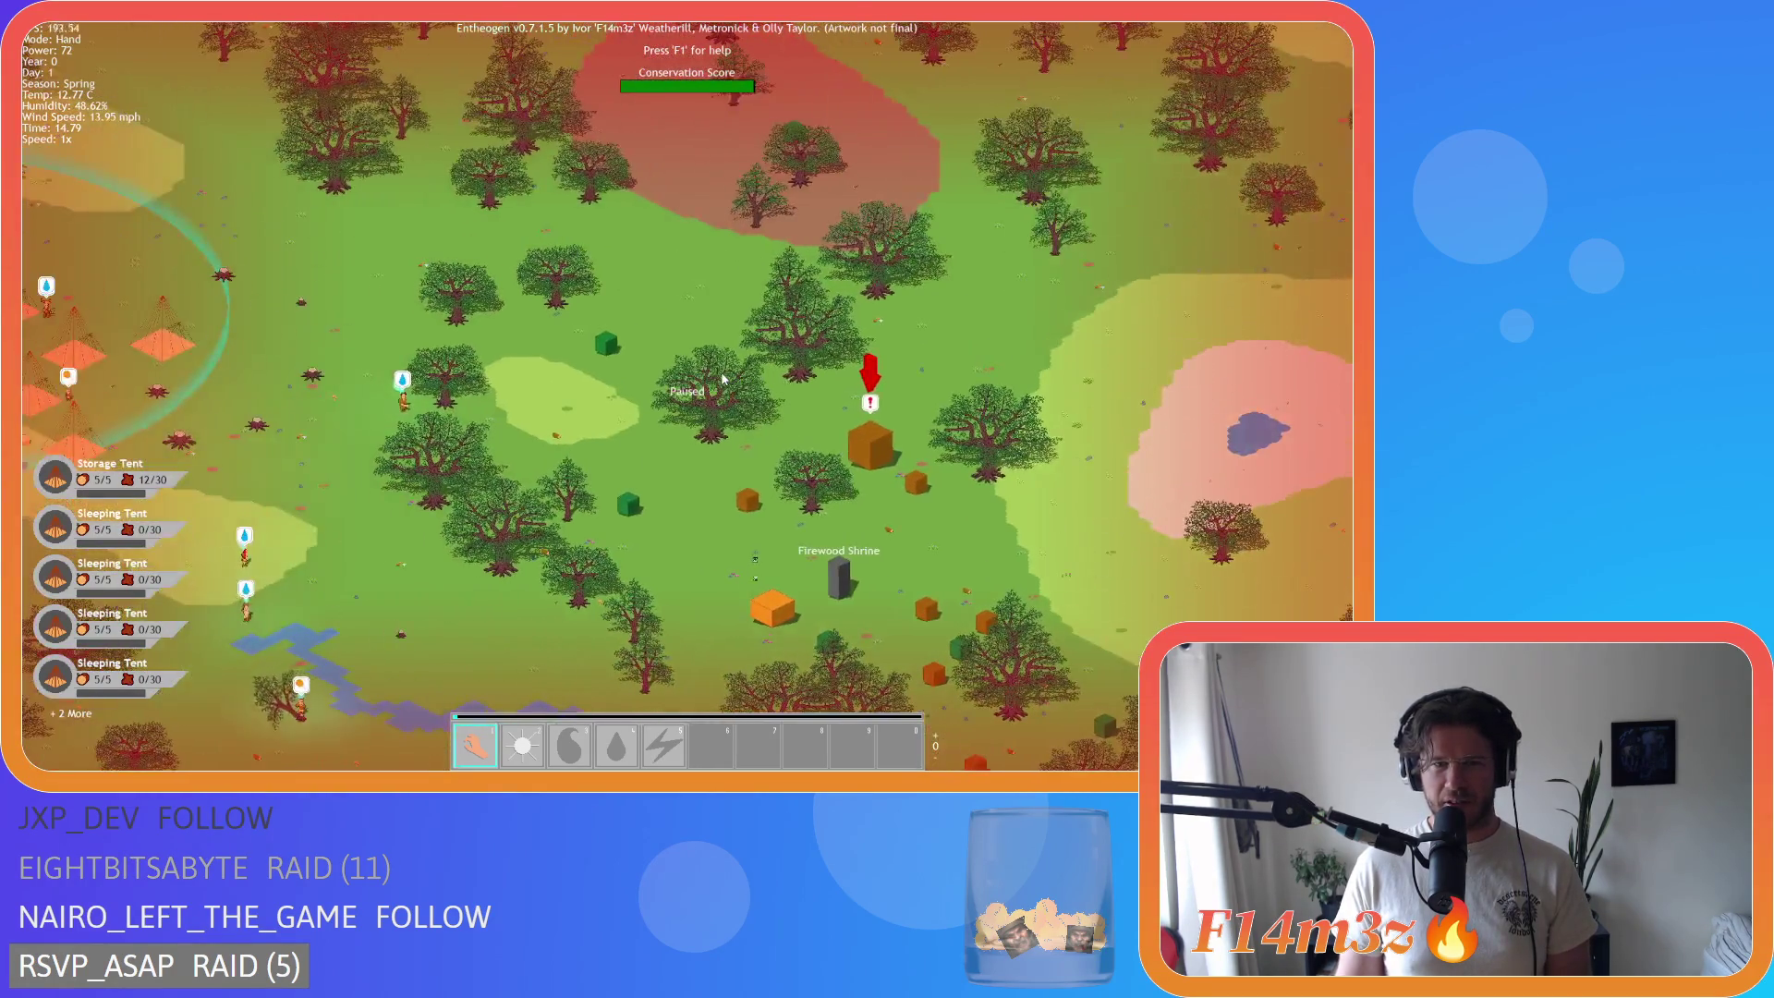
Step: Centre the village tents and fire, then check the river raiders and villagers by the tree
{"action": "scroll", "coordinate": [652, 414], "scroll_direction": "up", "scroll_amount": 3}
{"action": "scroll", "coordinate": [651, 414], "scroll_direction": "down", "scroll_amount": 2}
{"action": "scroll", "coordinate": [651, 414], "scroll_direction": "up", "scroll_amount": 2}
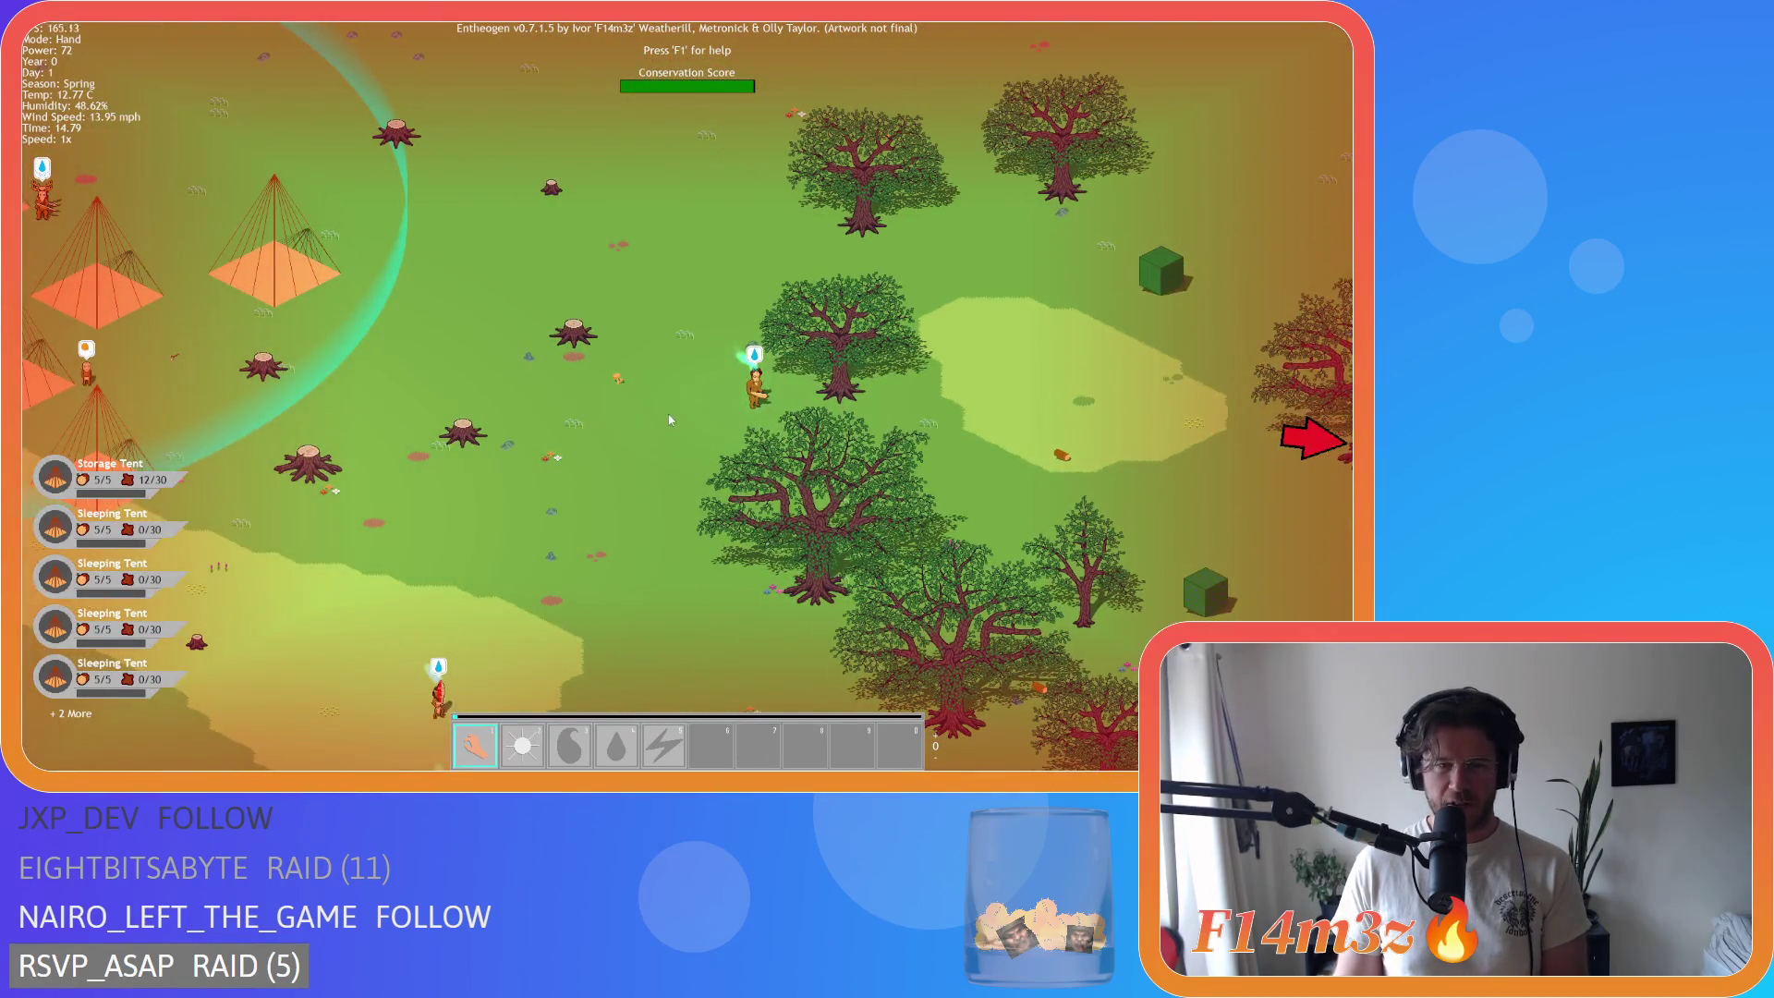
{"action": "key", "text": "a"}
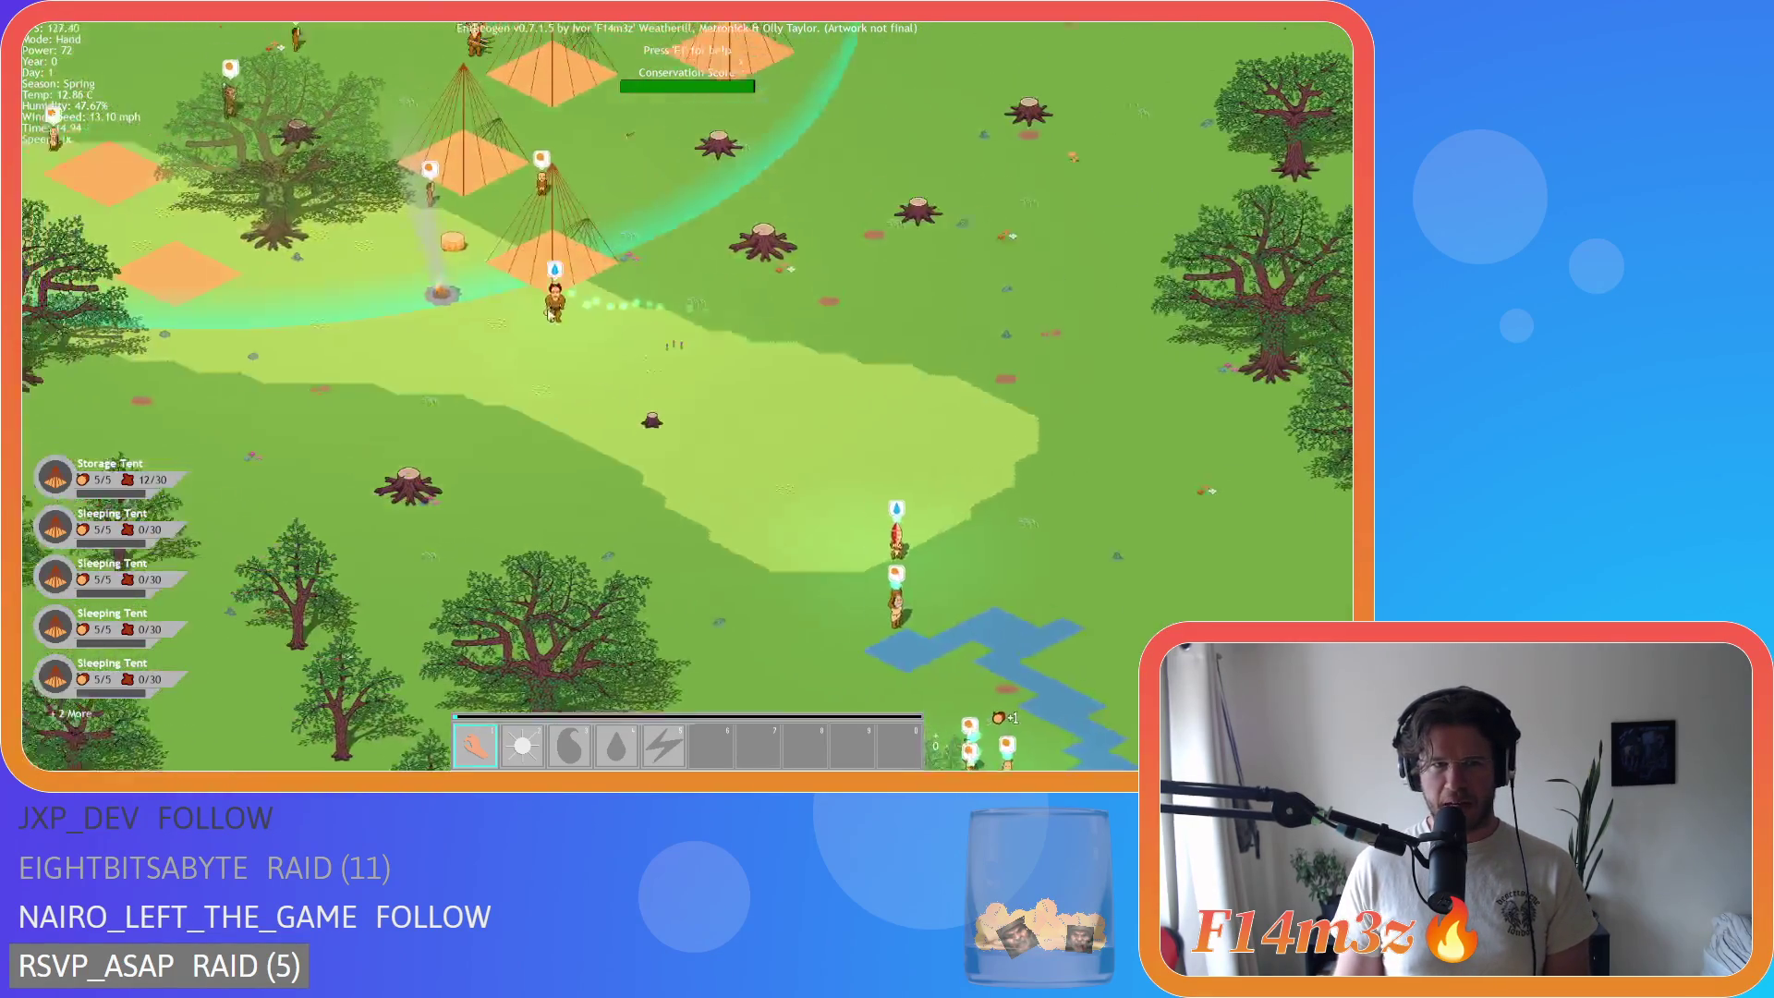
{"action": "key", "text": "s"}
{"action": "mouse_move", "coordinate": [486, 330]}
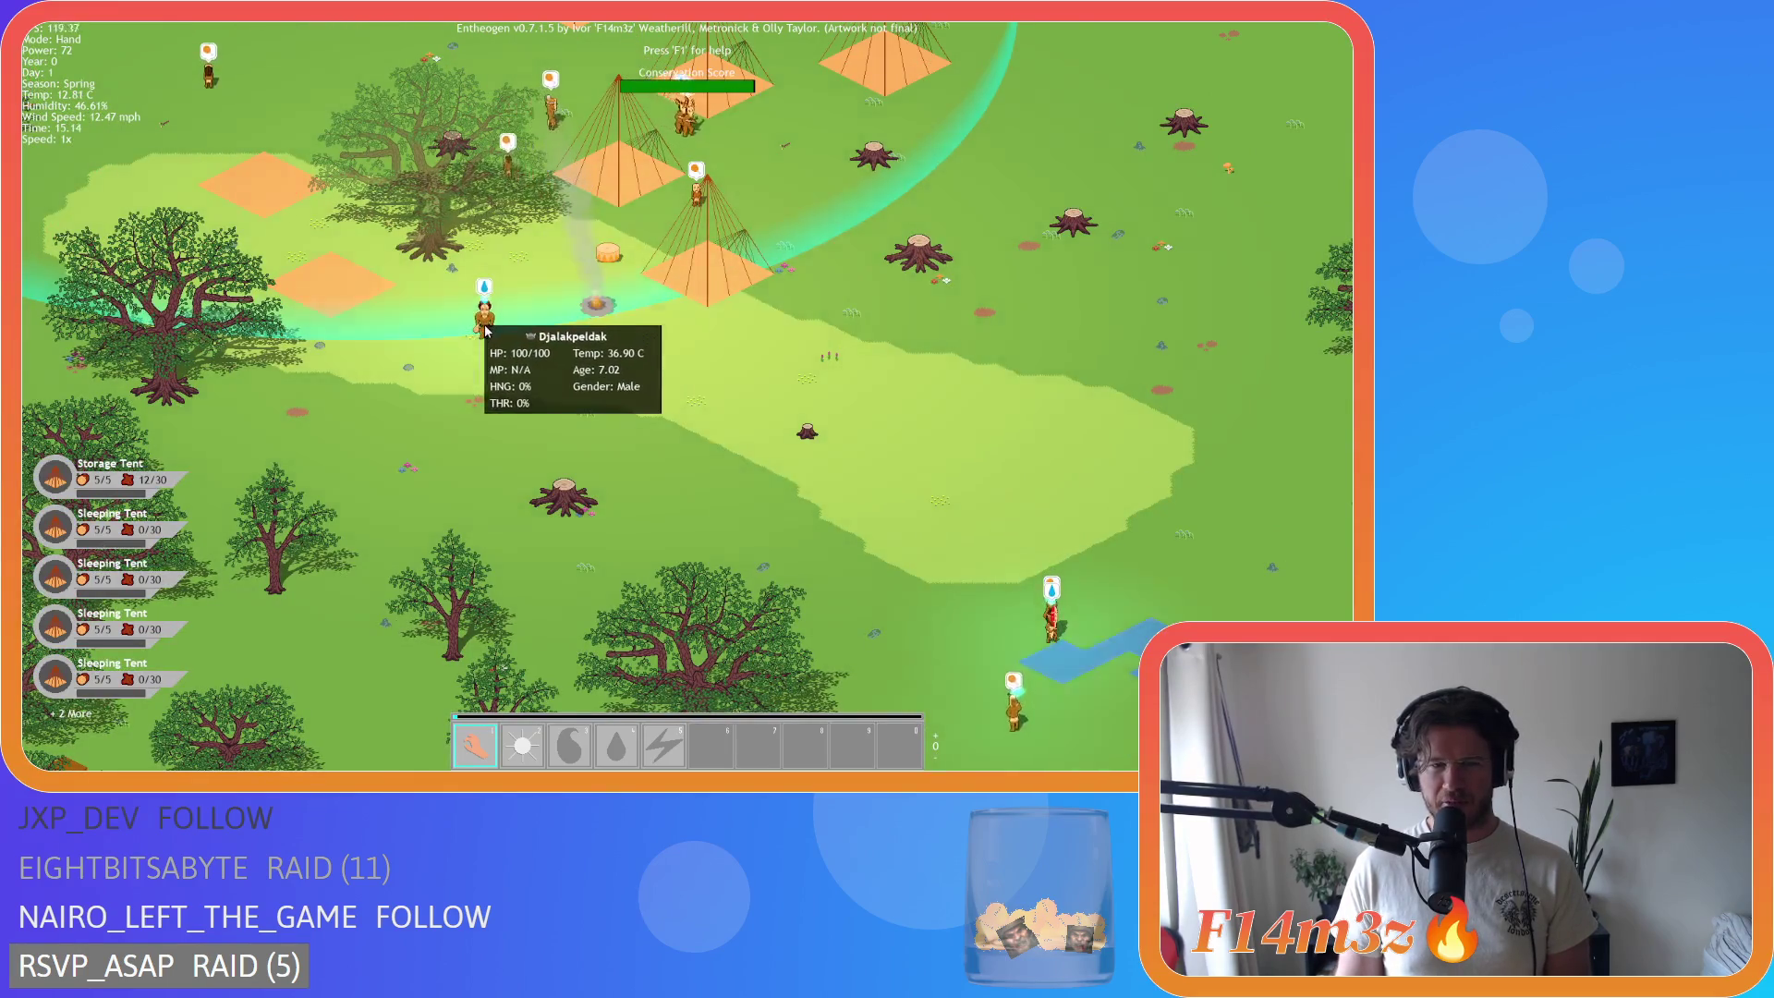
{"action": "key", "text": "s"}
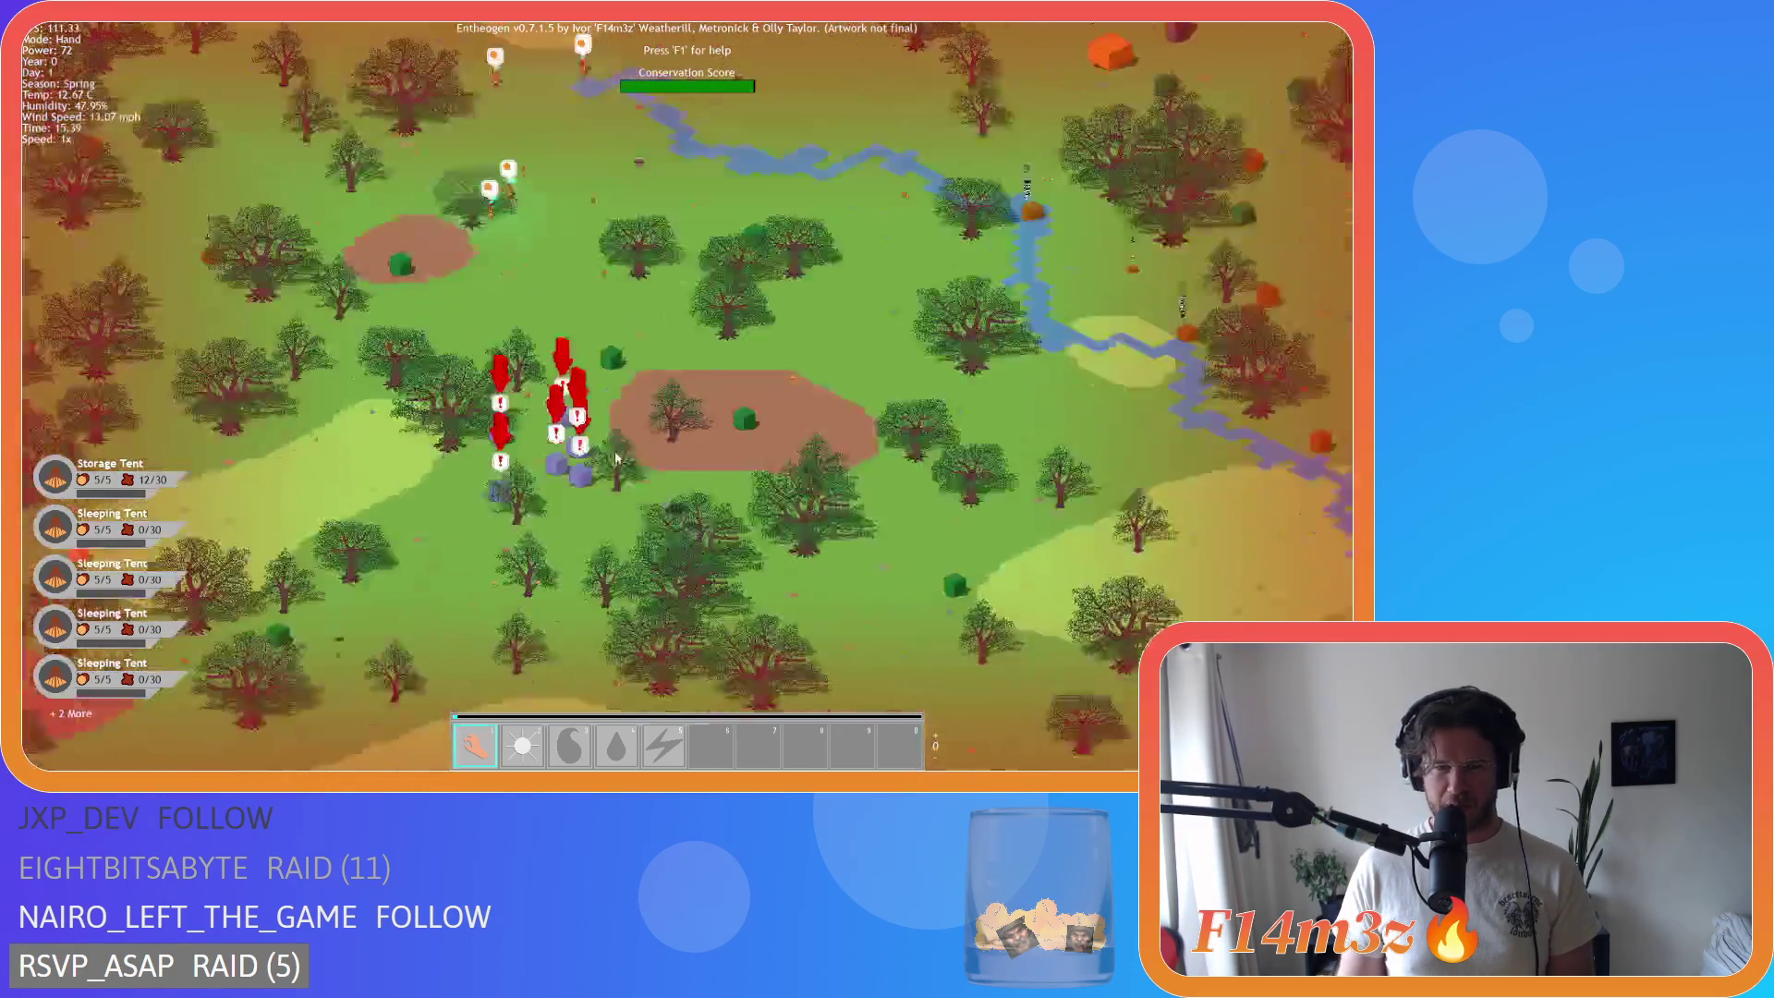
{"action": "key", "text": "a"}
{"action": "key", "text": "w"}
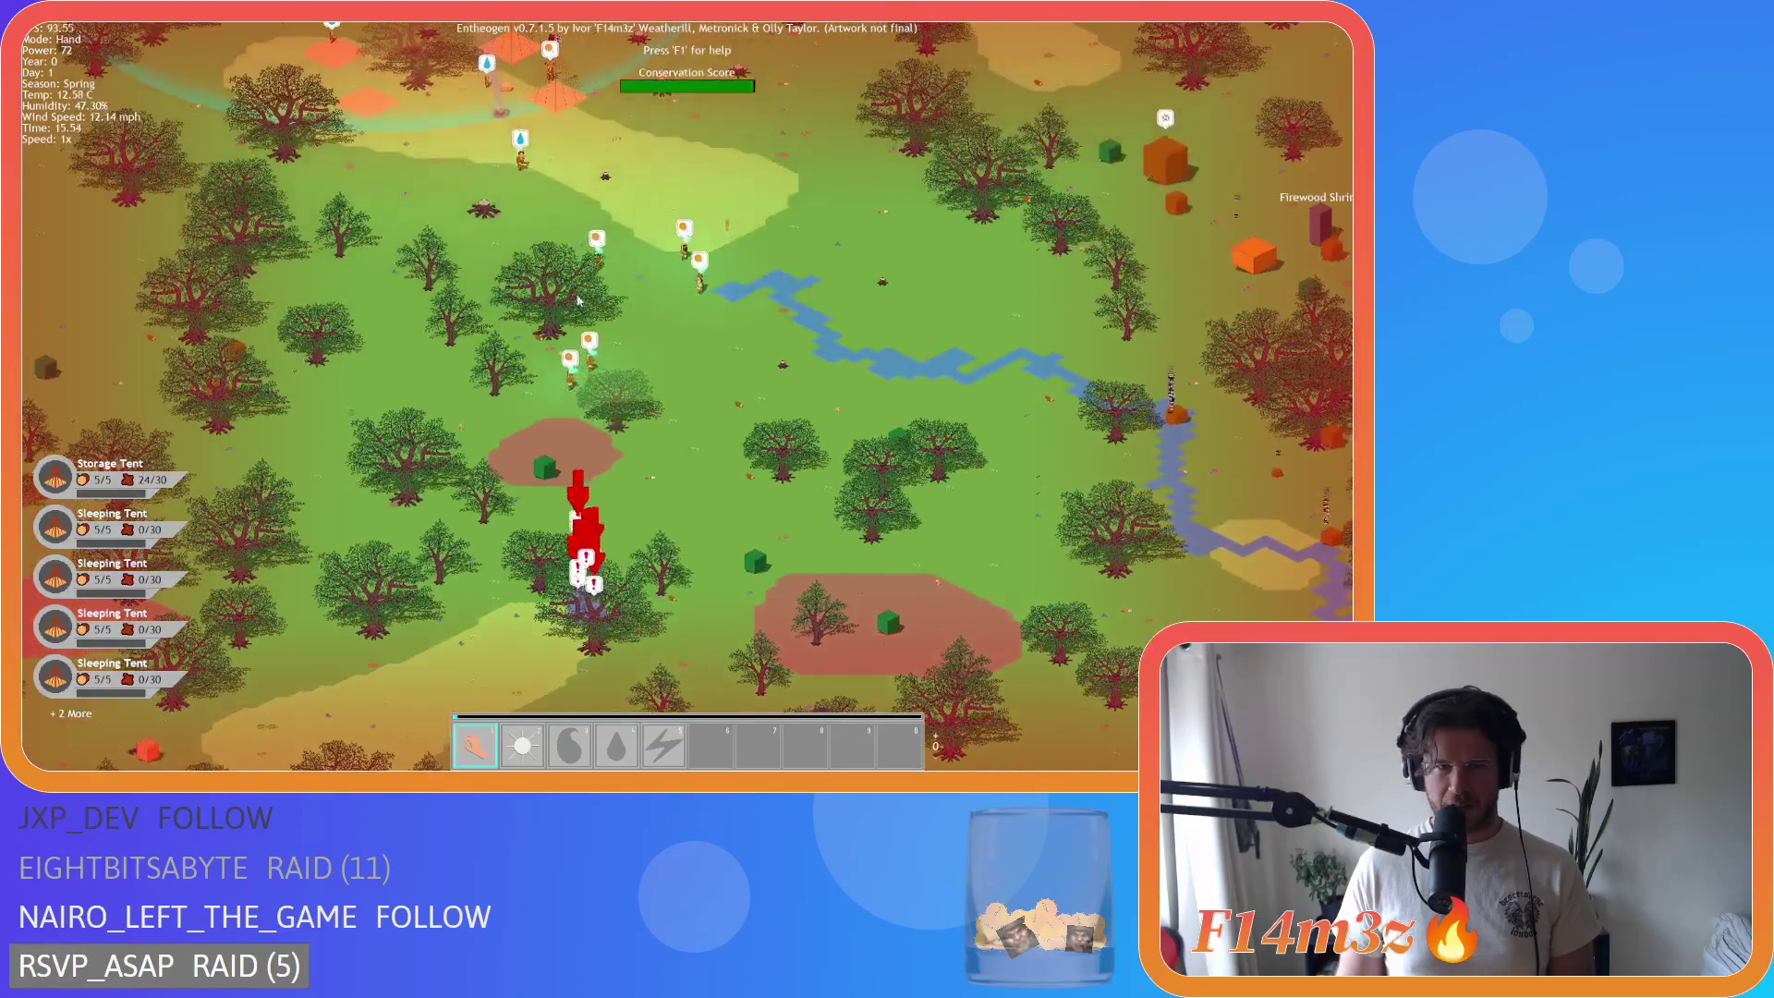
Step: Zoom out and pan to take in a wider area around the camp
{"action": "scroll", "coordinate": [577, 396], "scroll_direction": "up", "scroll_amount": 5}
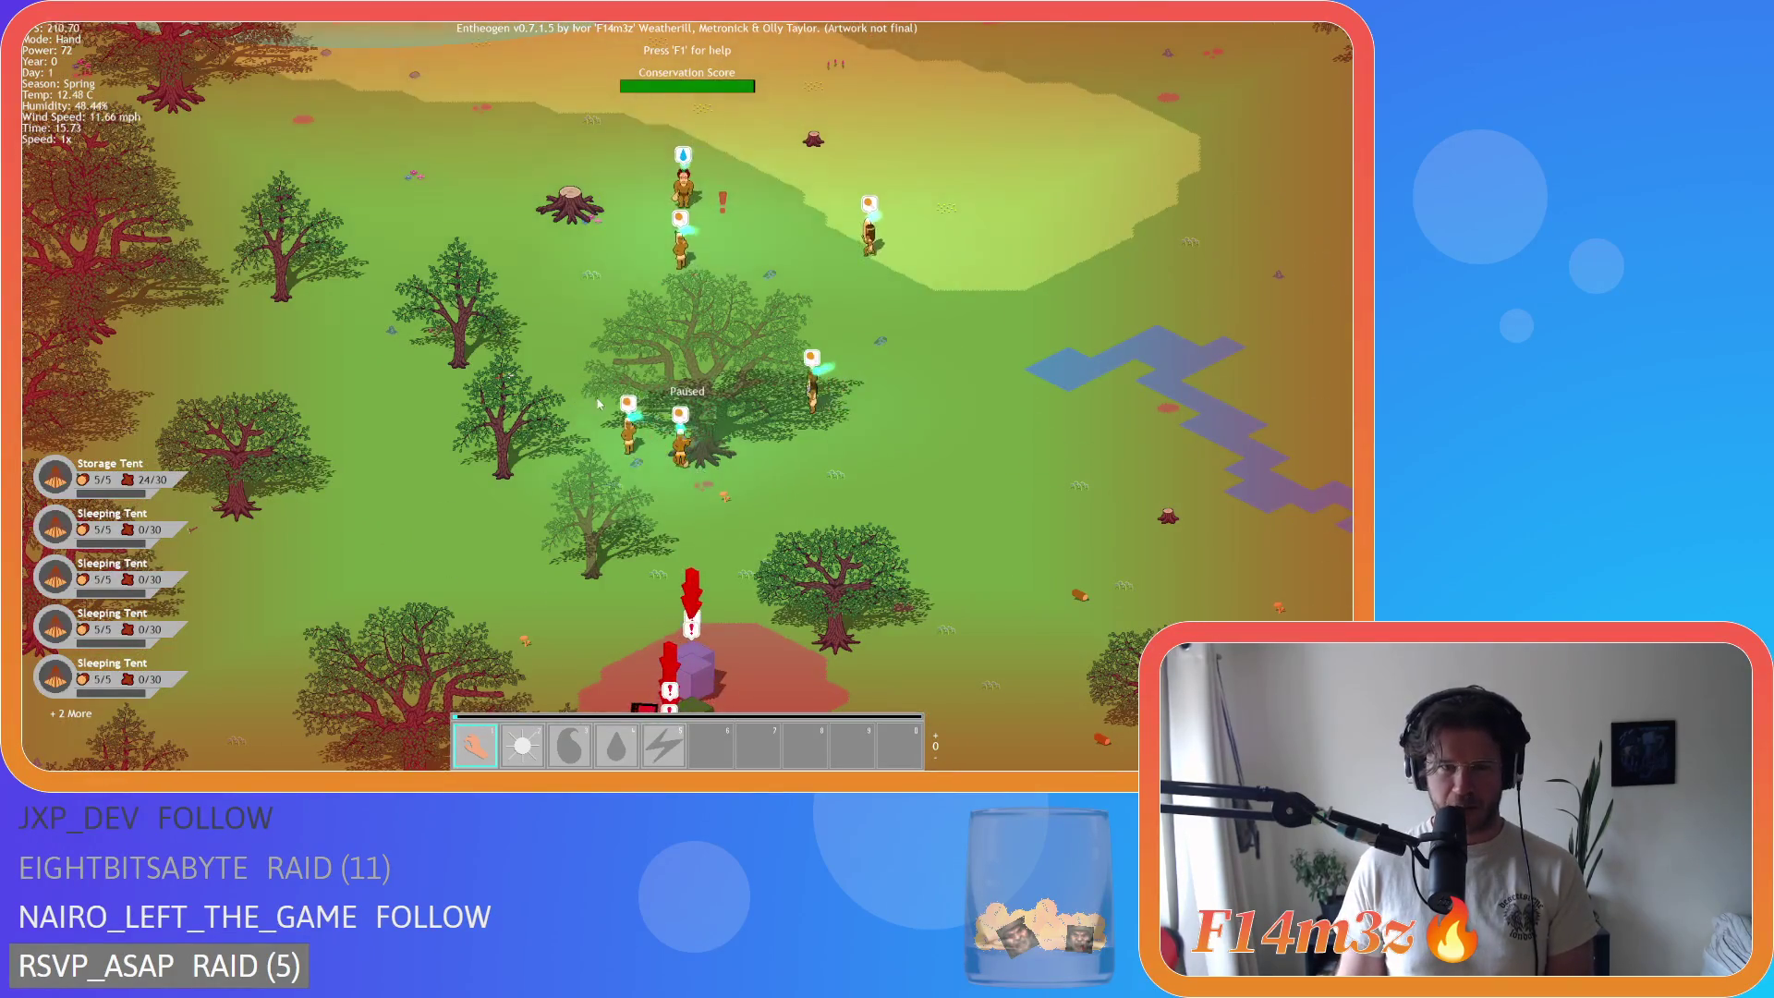
{"action": "scroll", "coordinate": [595, 395], "scroll_direction": "down", "scroll_amount": 3}
{"action": "scroll", "coordinate": [658, 412], "scroll_direction": "up", "scroll_amount": 3}
{"action": "key", "text": "w"}
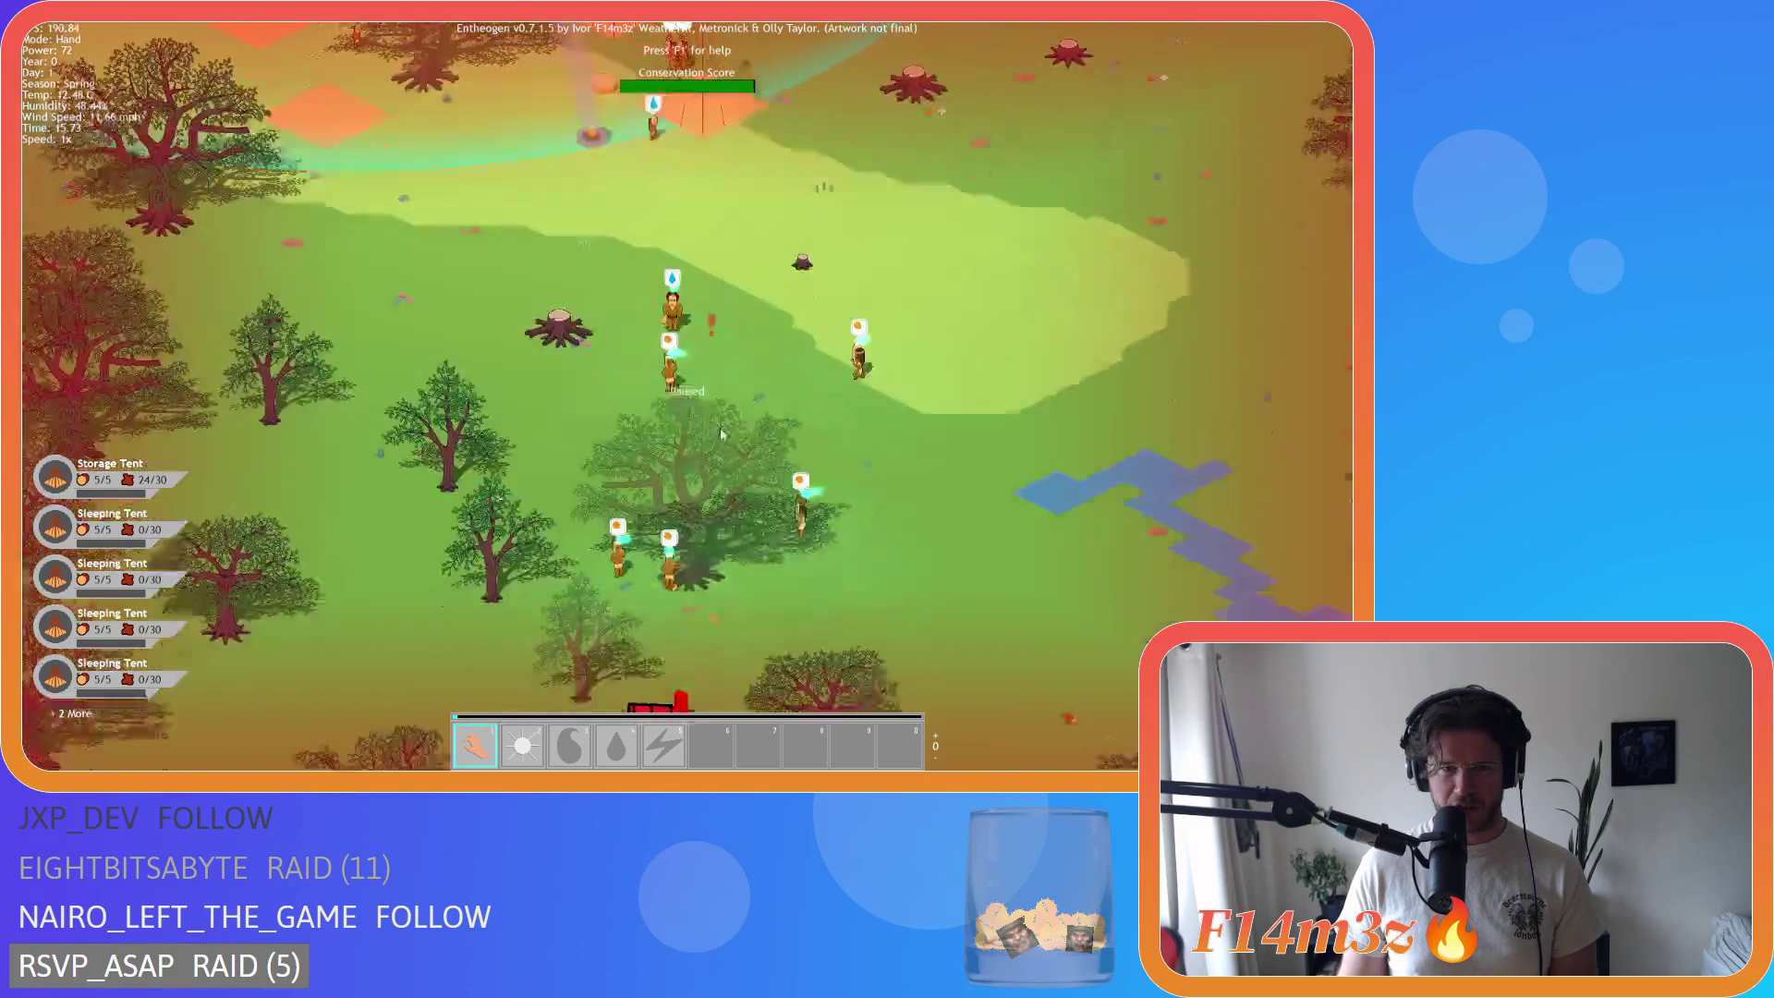
{"action": "scroll", "coordinate": [730, 439], "scroll_direction": "down", "scroll_amount": 3}
{"action": "key", "text": "s"}
{"action": "key", "text": "d"}
{"action": "scroll", "coordinate": [756, 451], "scroll_direction": "down", "scroll_amount": 2}
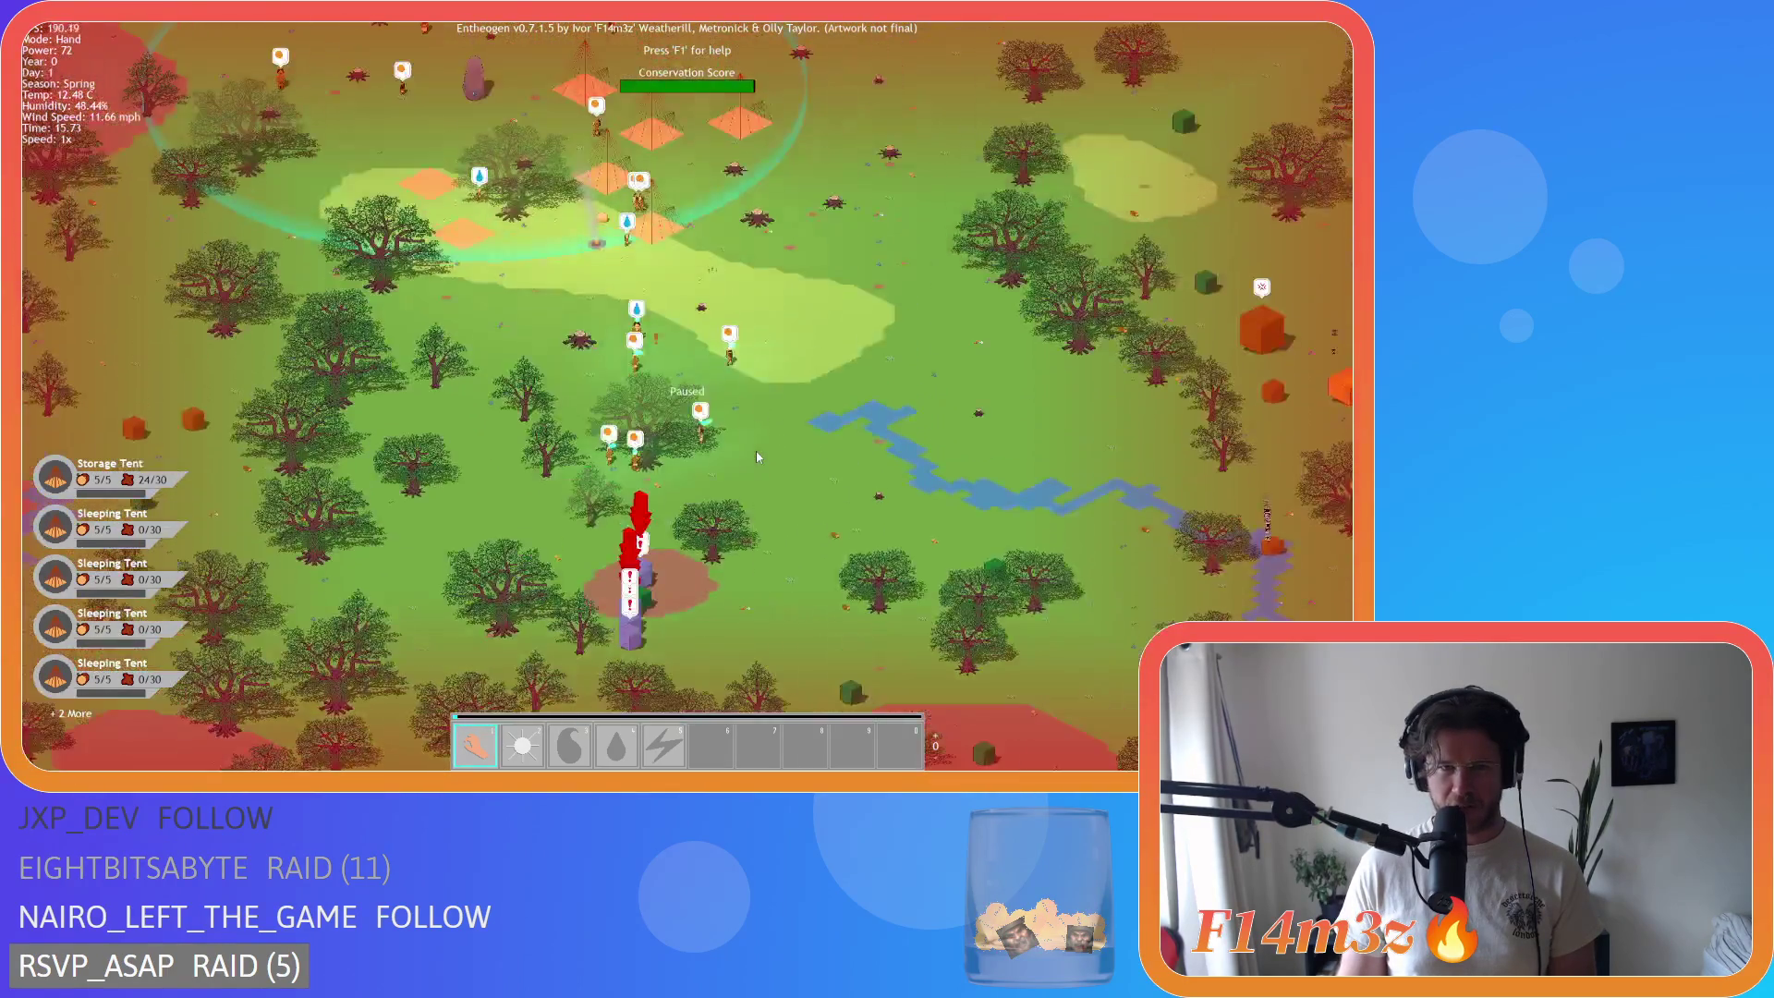
Step: Frame the camp inside its influence ring, with storage now at 24/30
{"action": "key", "text": "w"}
{"action": "key", "text": "a"}
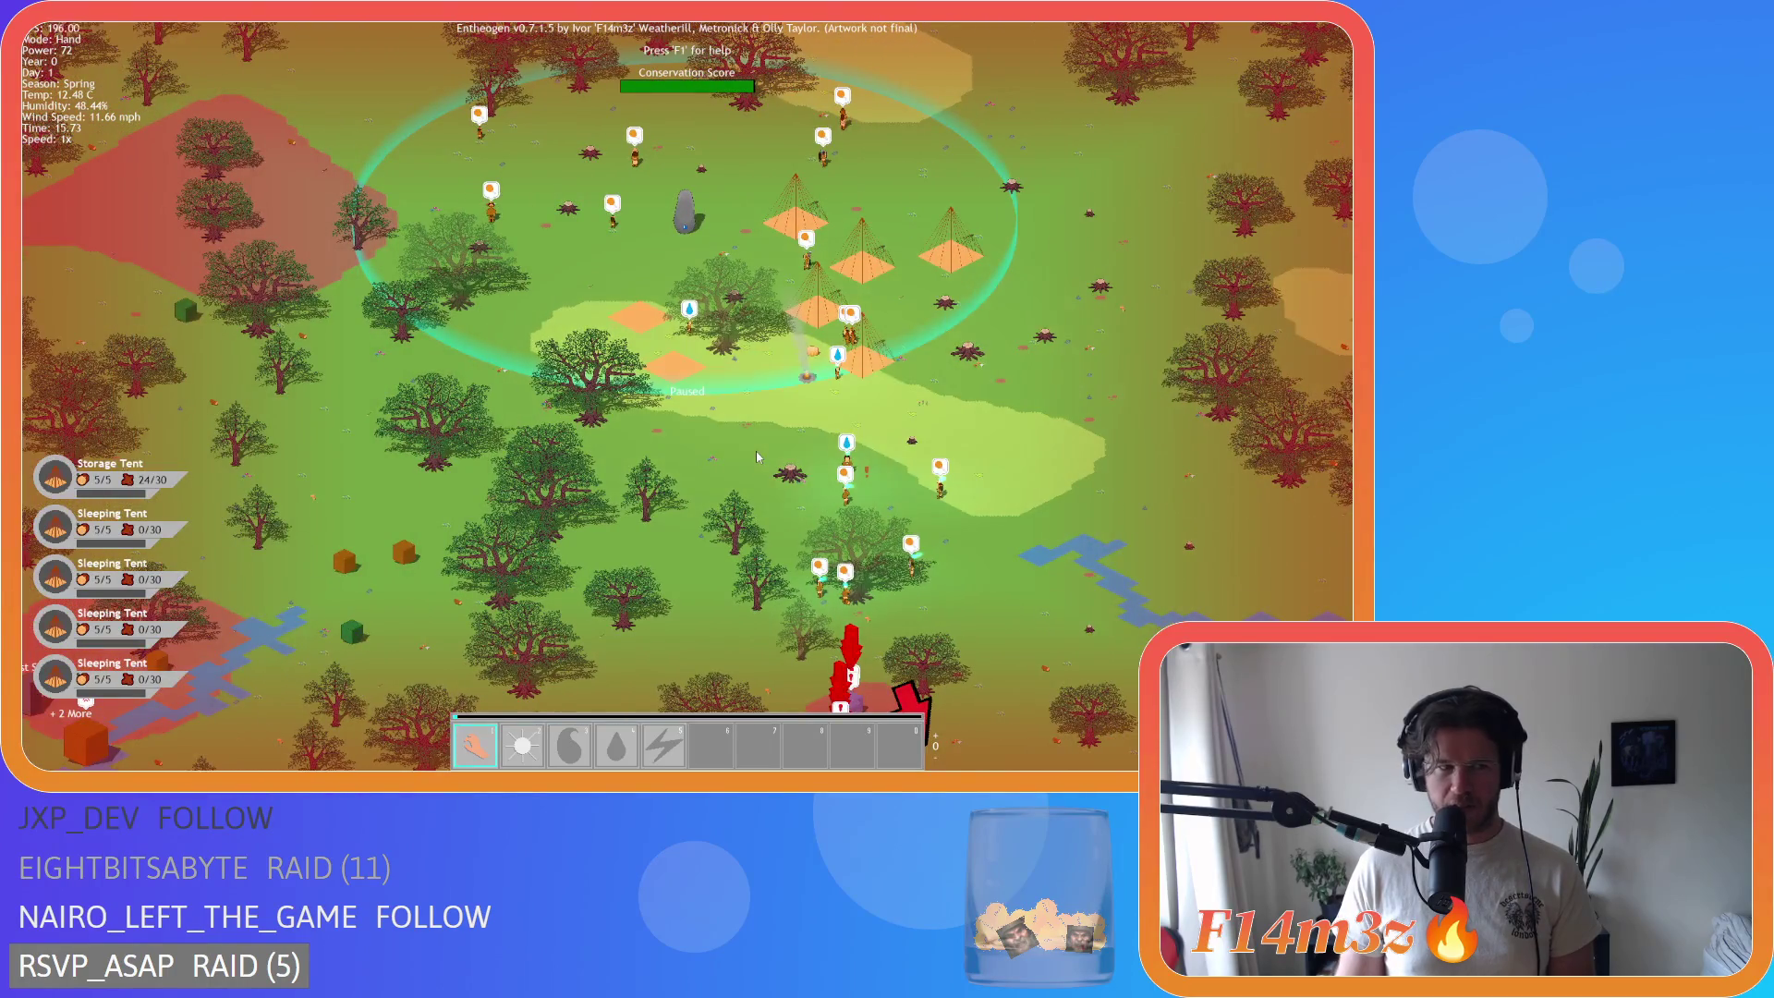
{"action": "key", "text": "s"}
{"action": "key", "text": "d"}
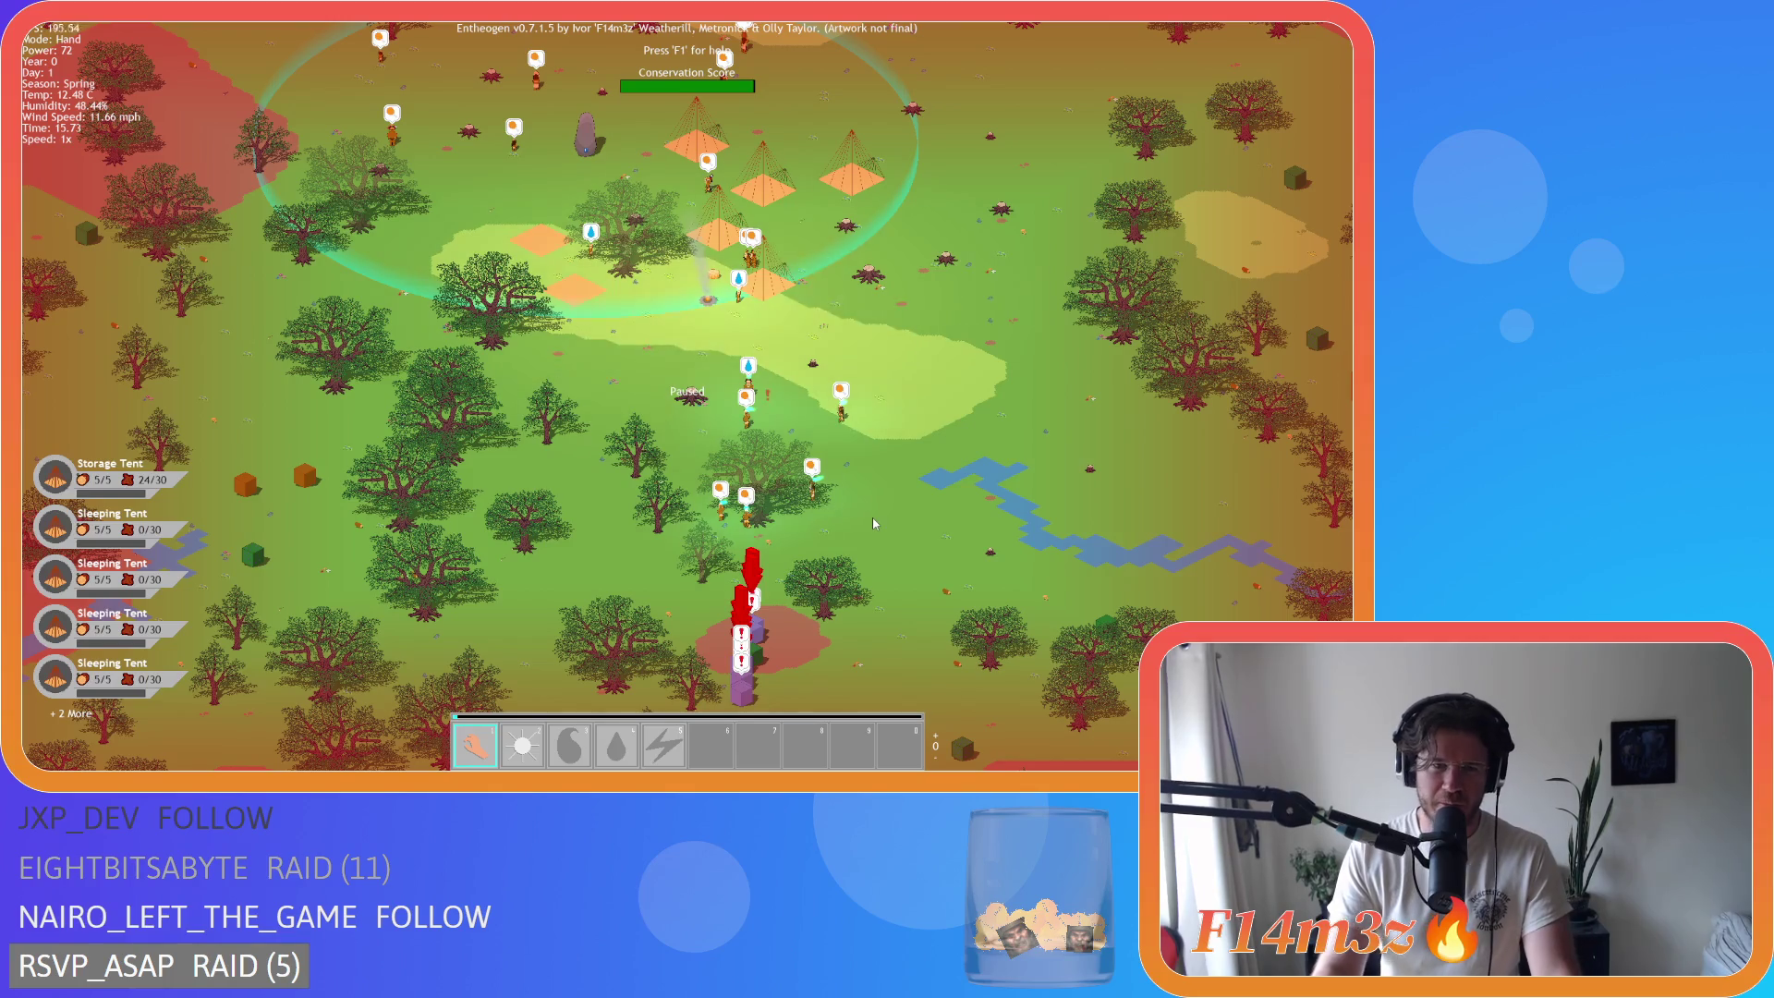
{"action": "key", "text": "s"}
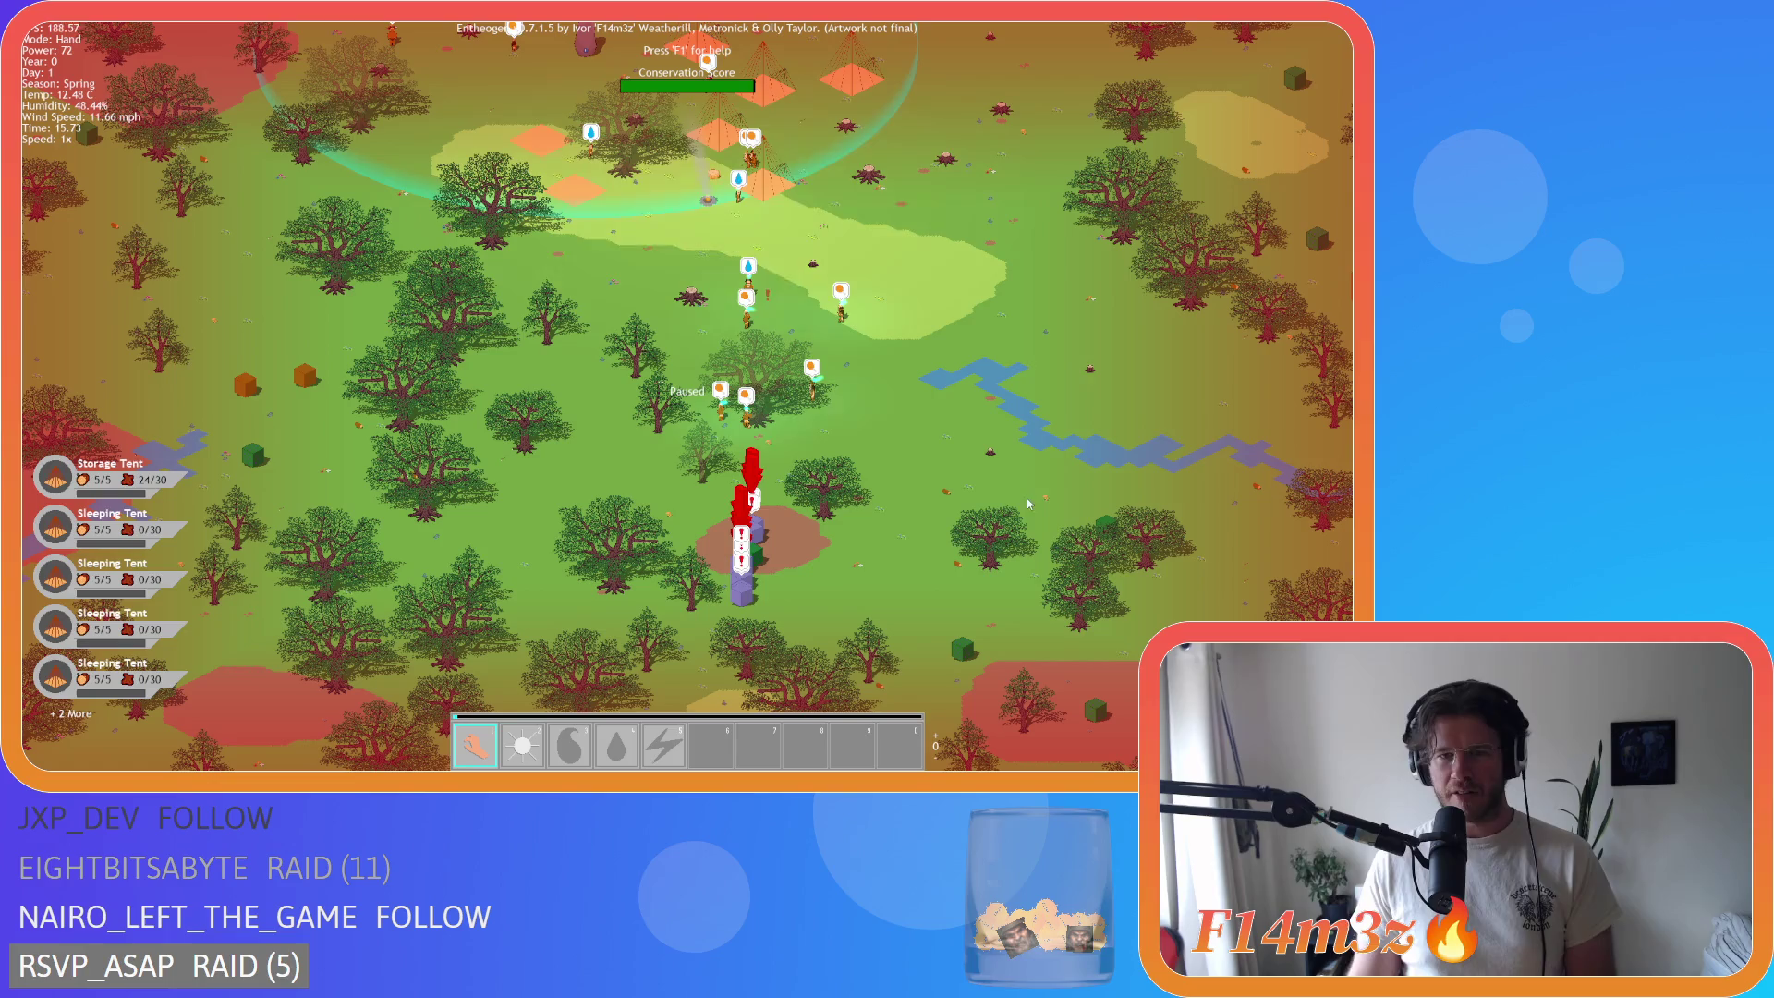
{"action": "key", "text": "w"}
{"action": "key", "text": "d"}
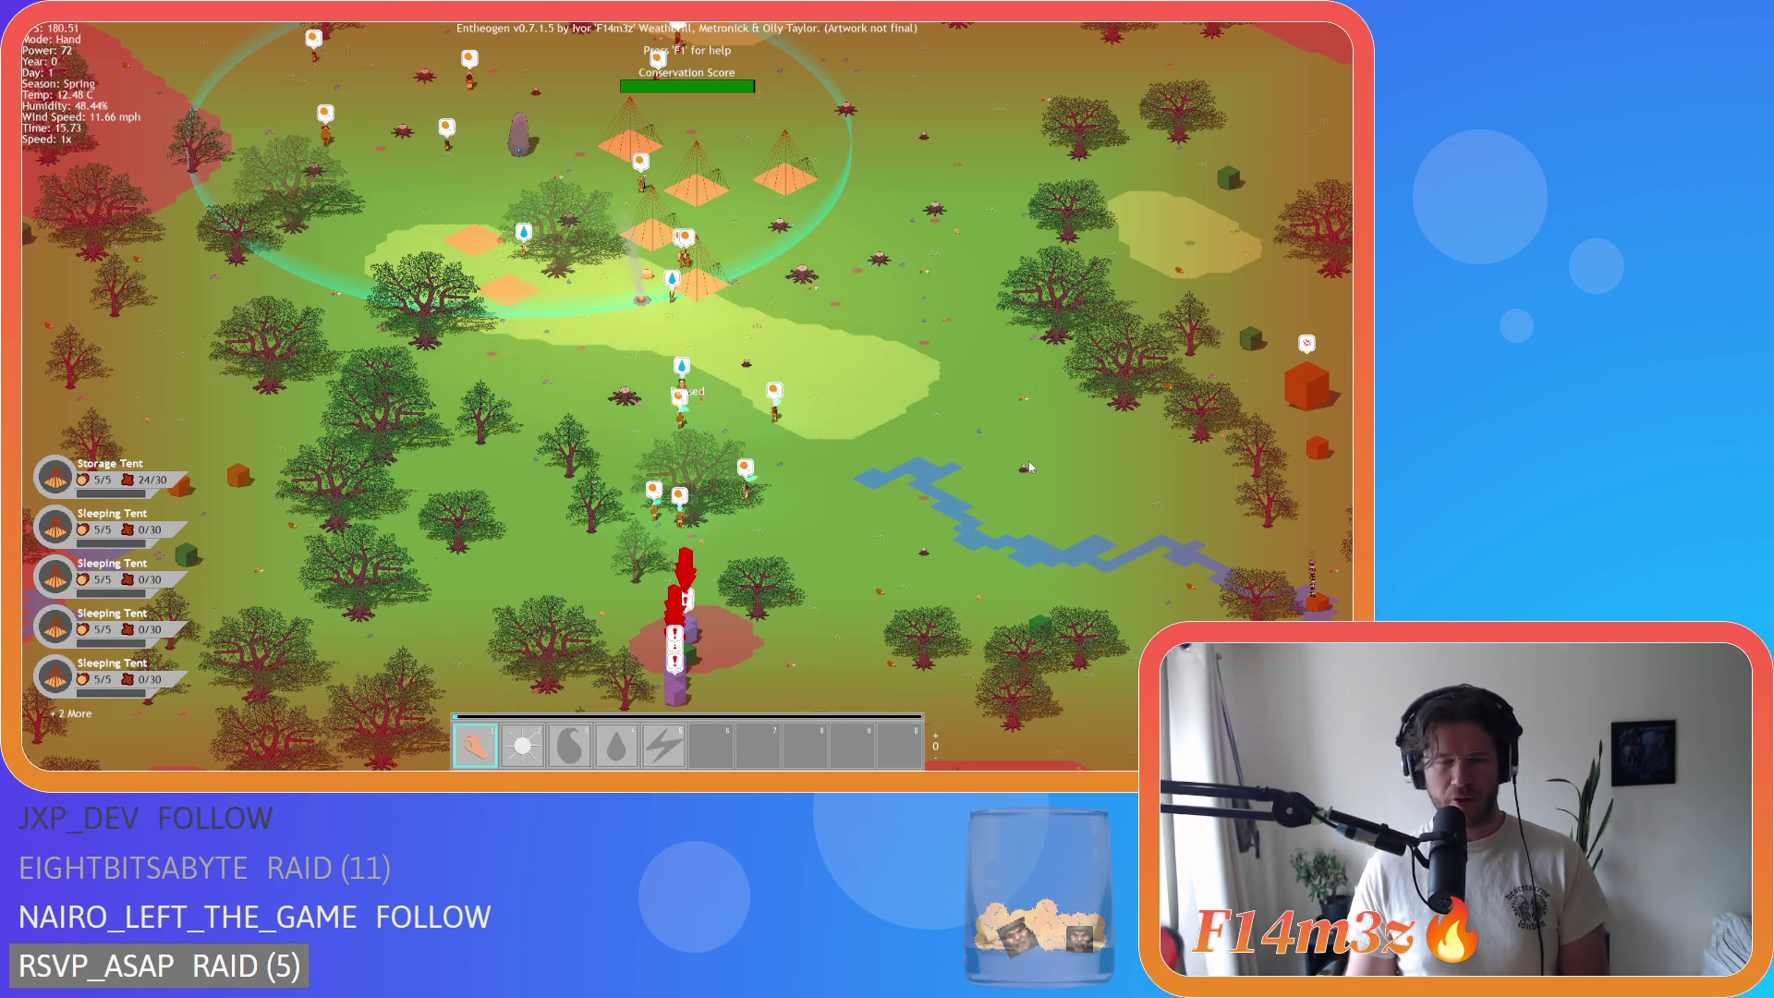
Step: Glance east at the river and Firewood Shrine, then recentre on the tents and campfire ring
{"action": "scroll", "coordinate": [735, 439], "scroll_direction": "up", "scroll_amount": 3}
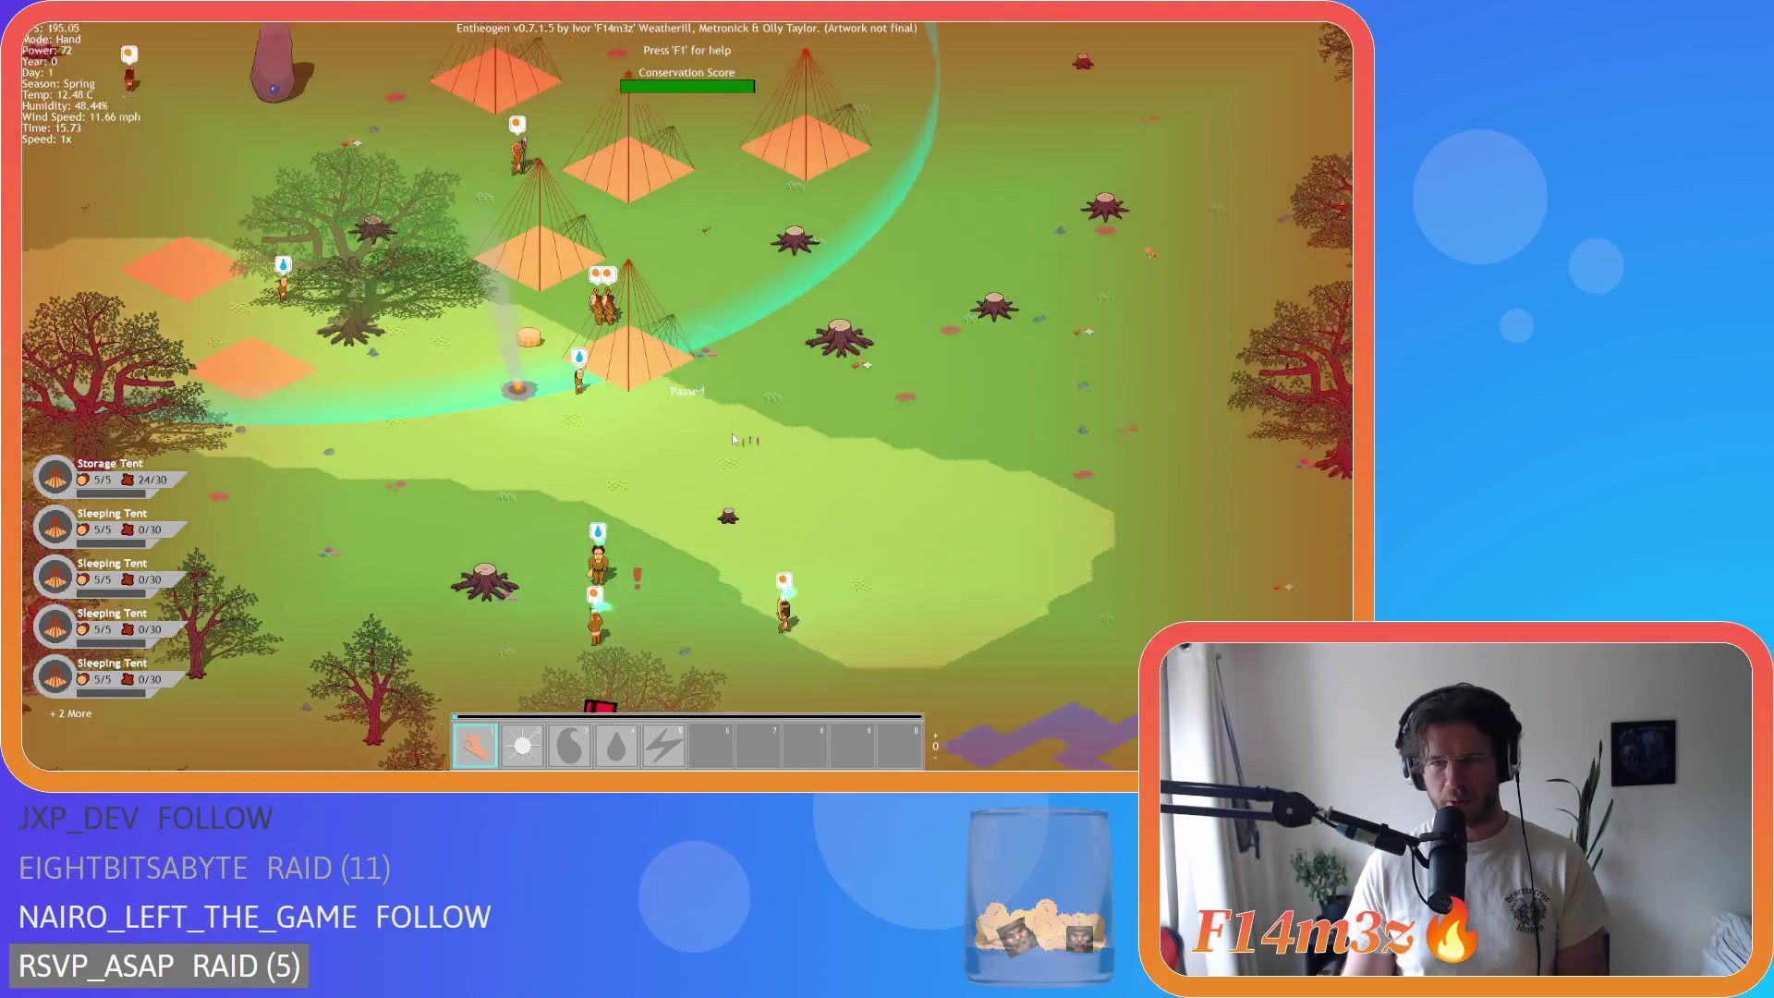
{"action": "scroll", "coordinate": [734, 439], "scroll_direction": "down", "scroll_amount": 5}
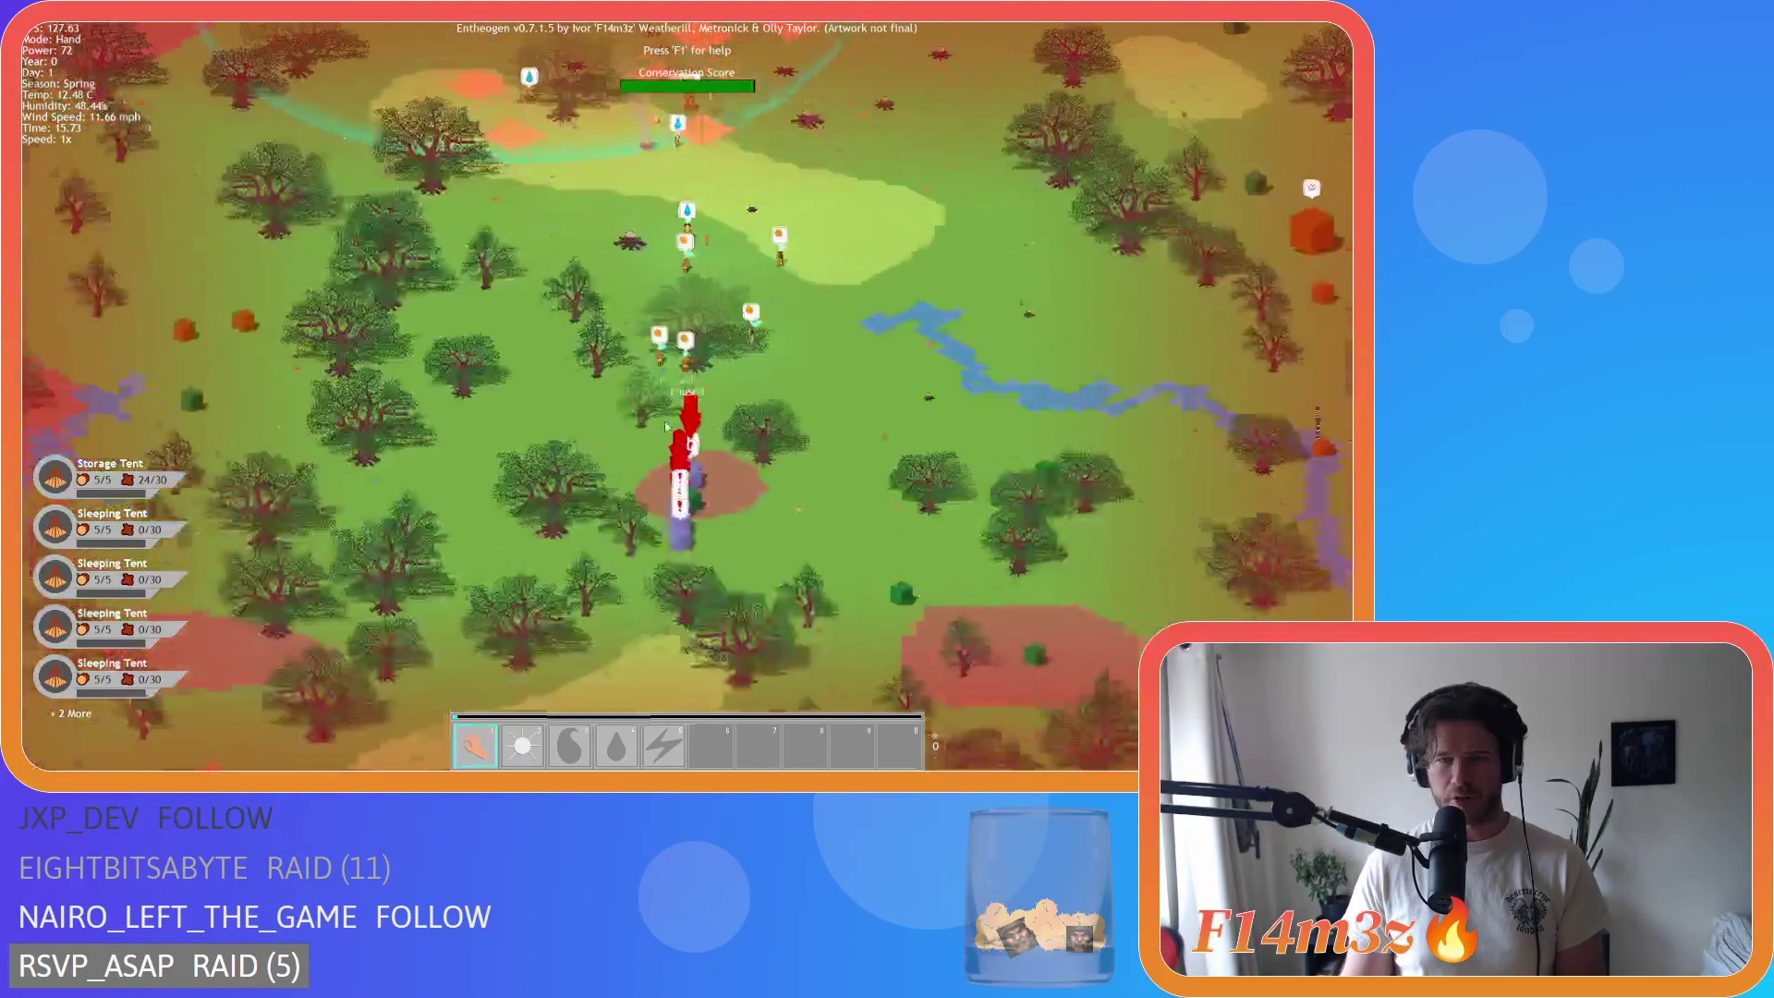
{"action": "key", "text": "d"}
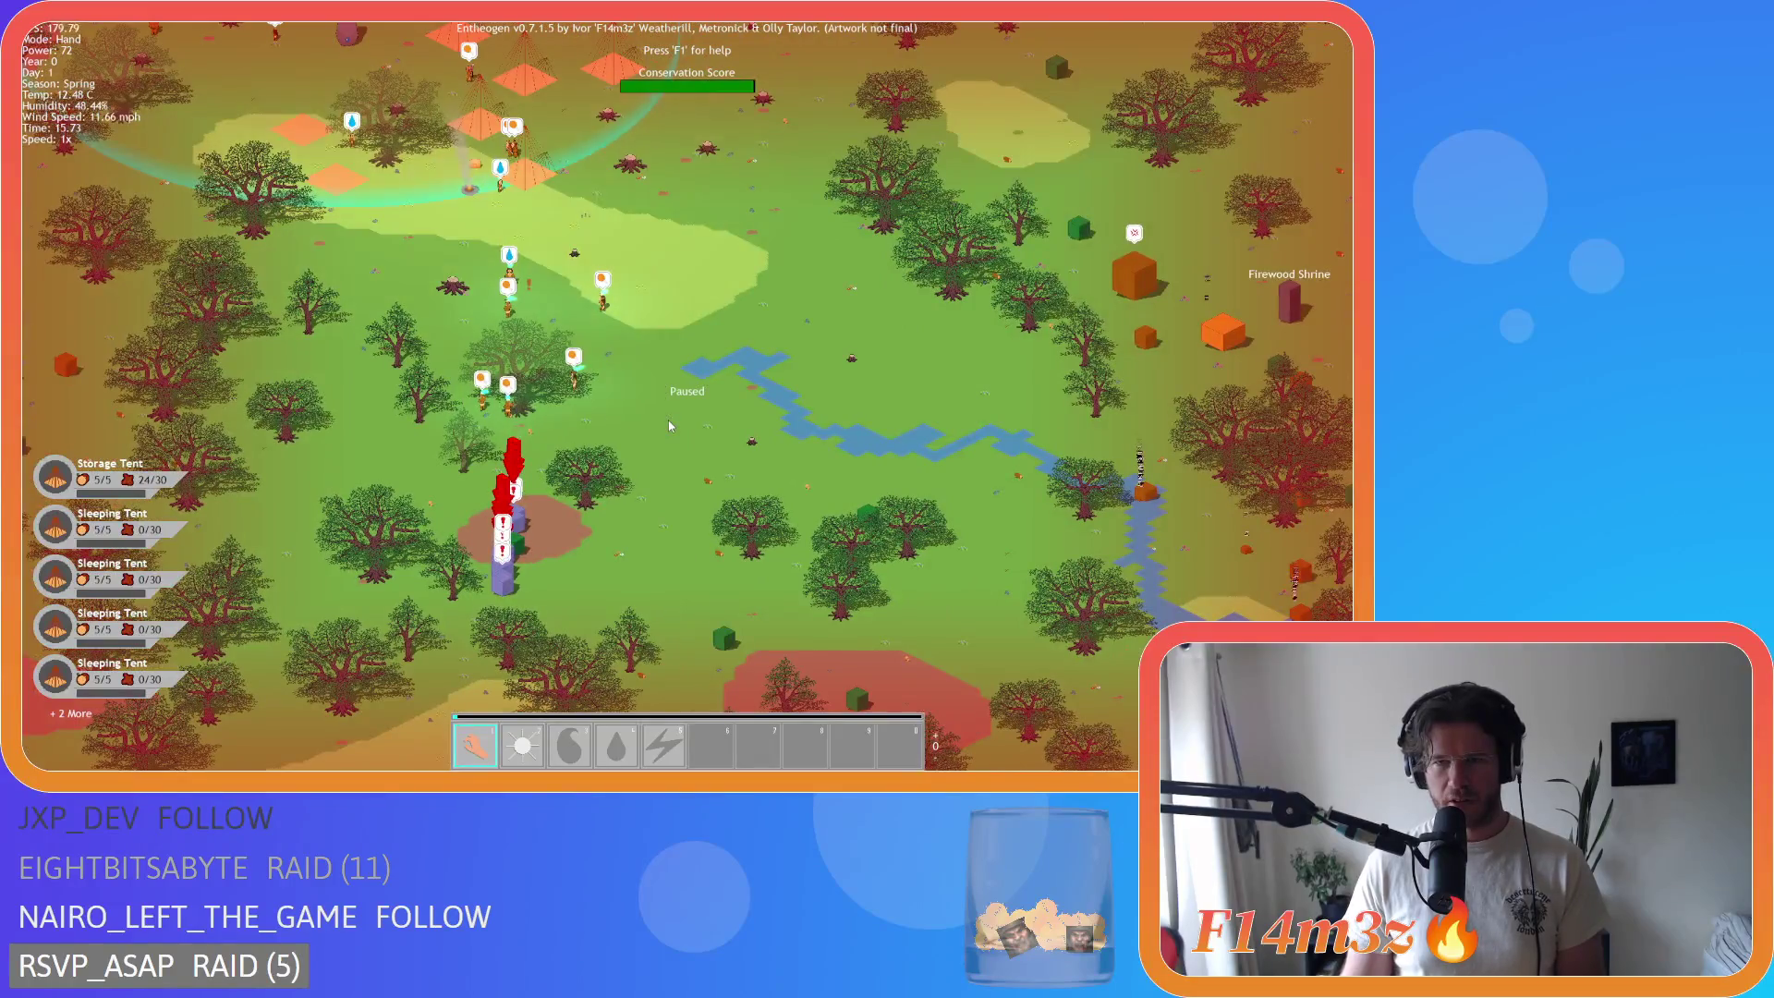
{"action": "key", "text": "w"}
{"action": "key", "text": "a"}
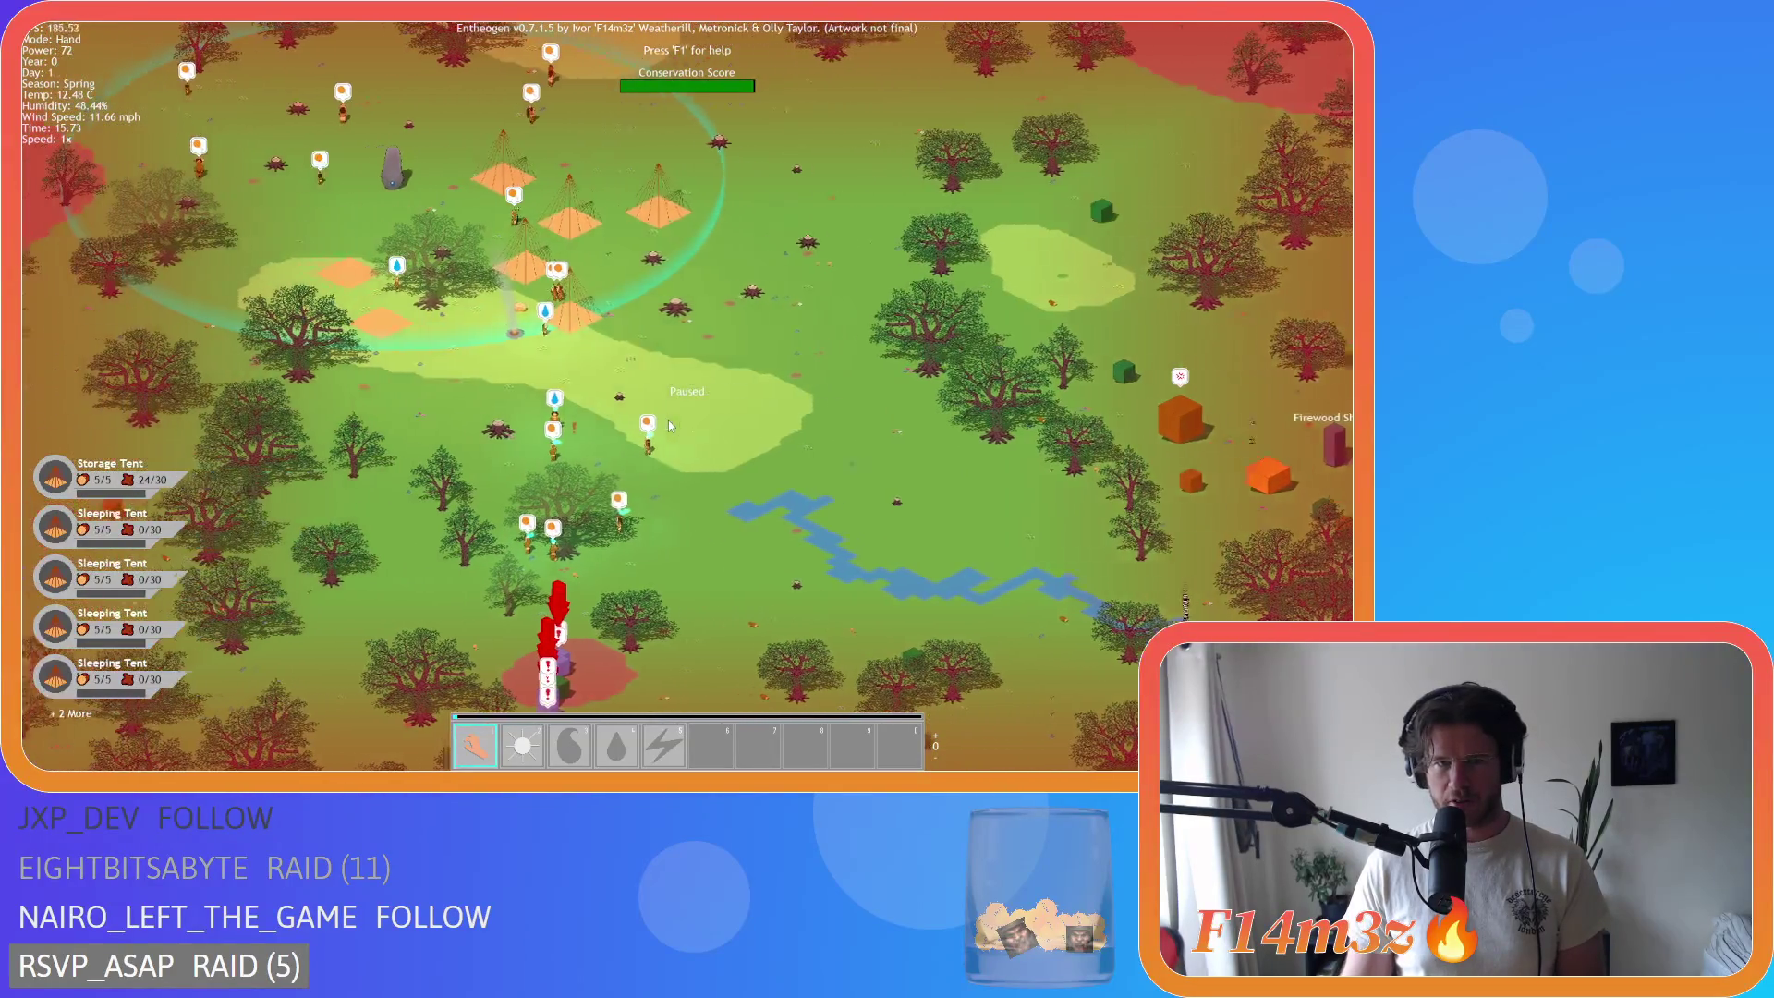
{"action": "key", "text": "s"}
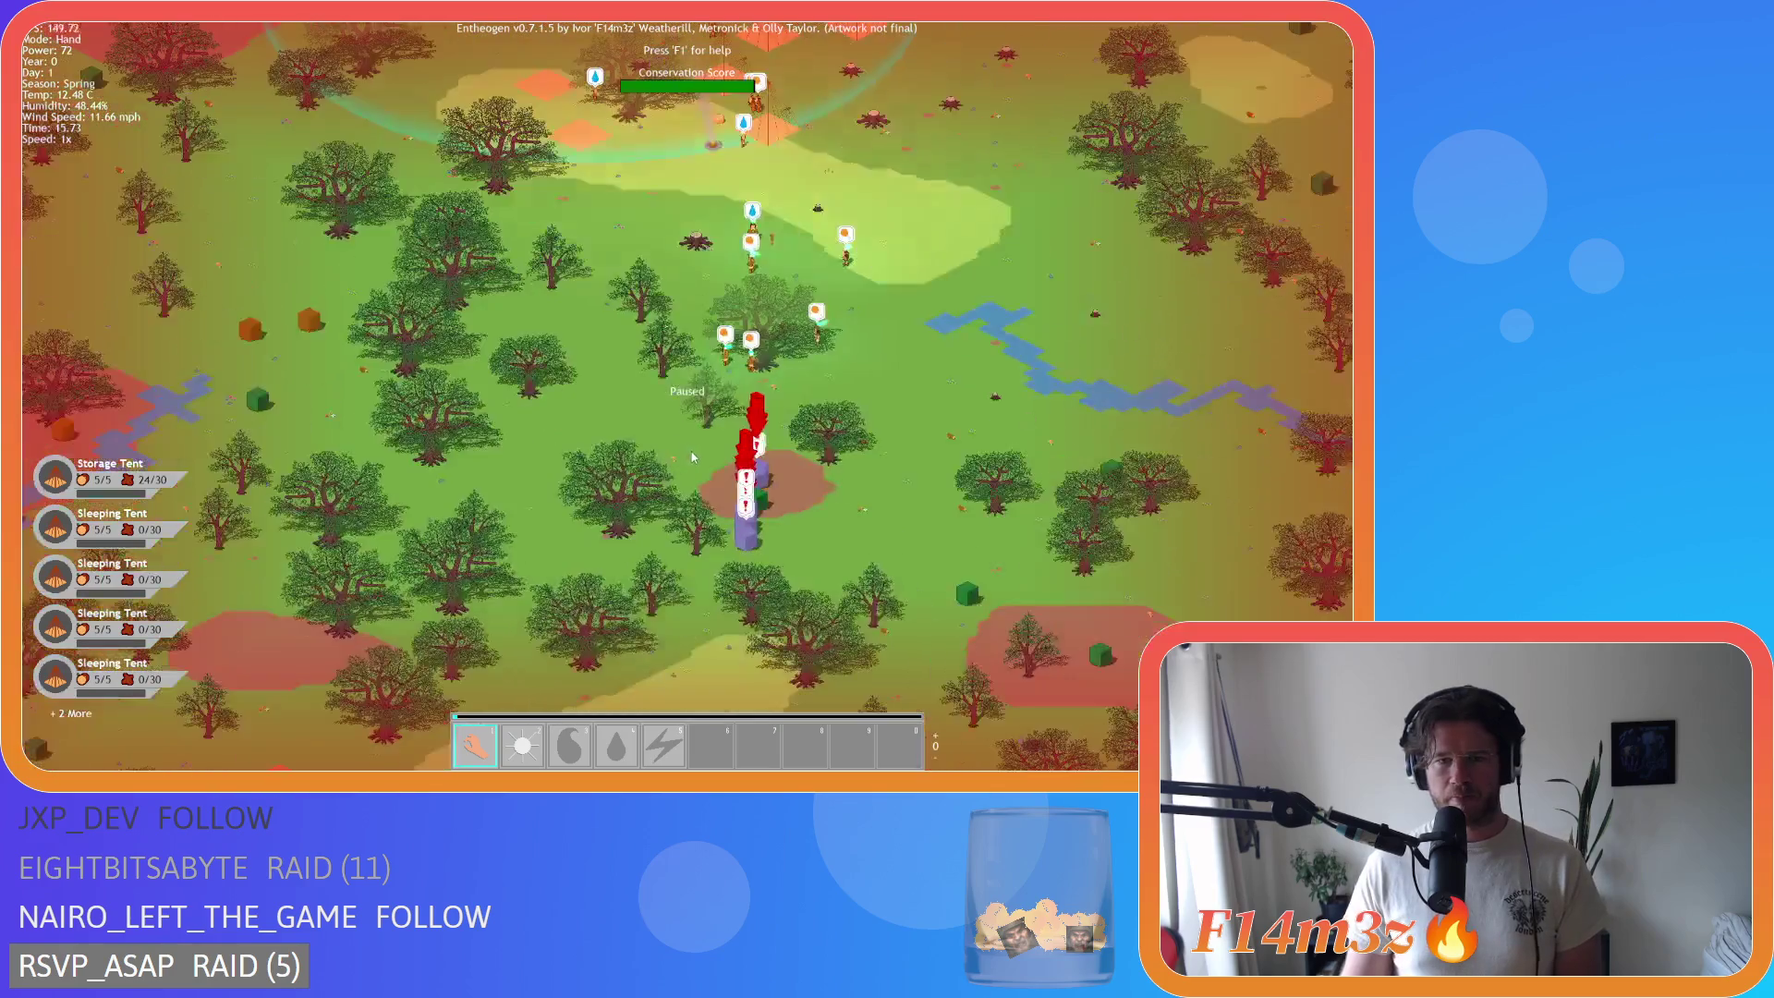
{"action": "key", "text": "w"}
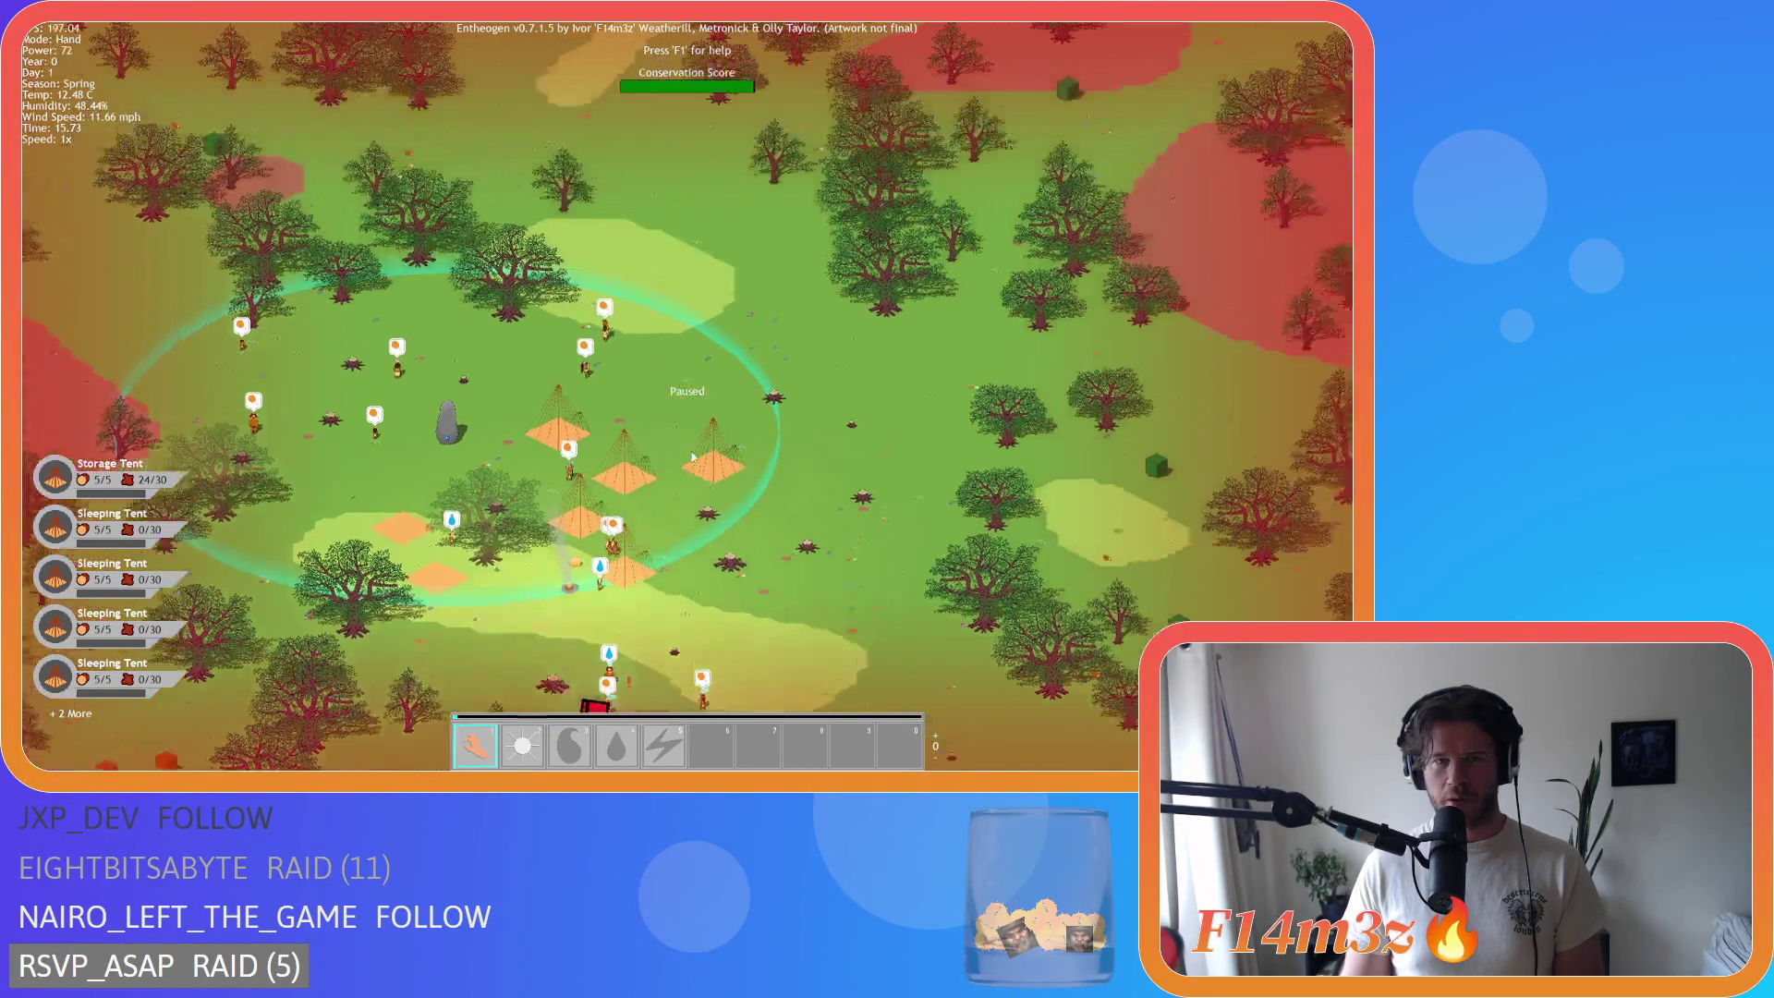
Step: Survey the standing stone and tents, then the area just below them
{"action": "scroll", "coordinate": [692, 455], "scroll_direction": "up", "scroll_amount": 5}
{"action": "key", "text": "w"}
{"action": "key", "text": "a"}
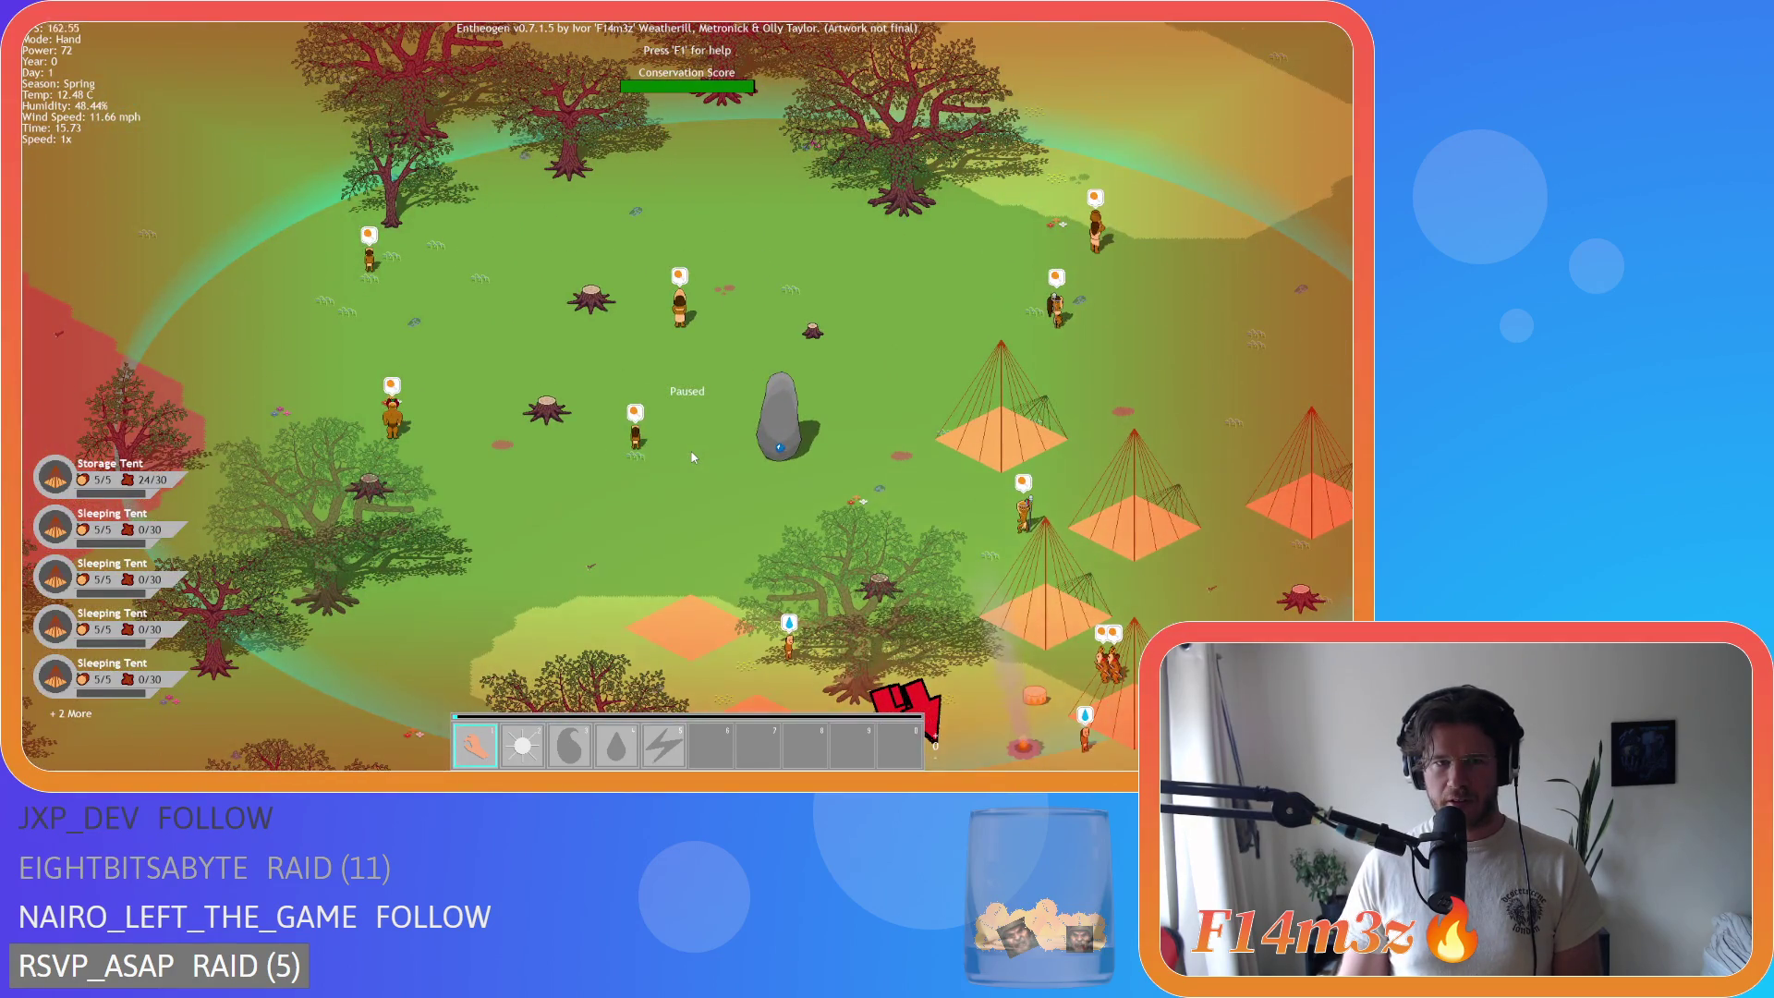
{"action": "scroll", "coordinate": [692, 455], "scroll_direction": "down", "scroll_amount": 5}
{"action": "key", "text": "s"}
{"action": "scroll", "coordinate": [692, 455], "scroll_direction": "up", "scroll_amount": 5}
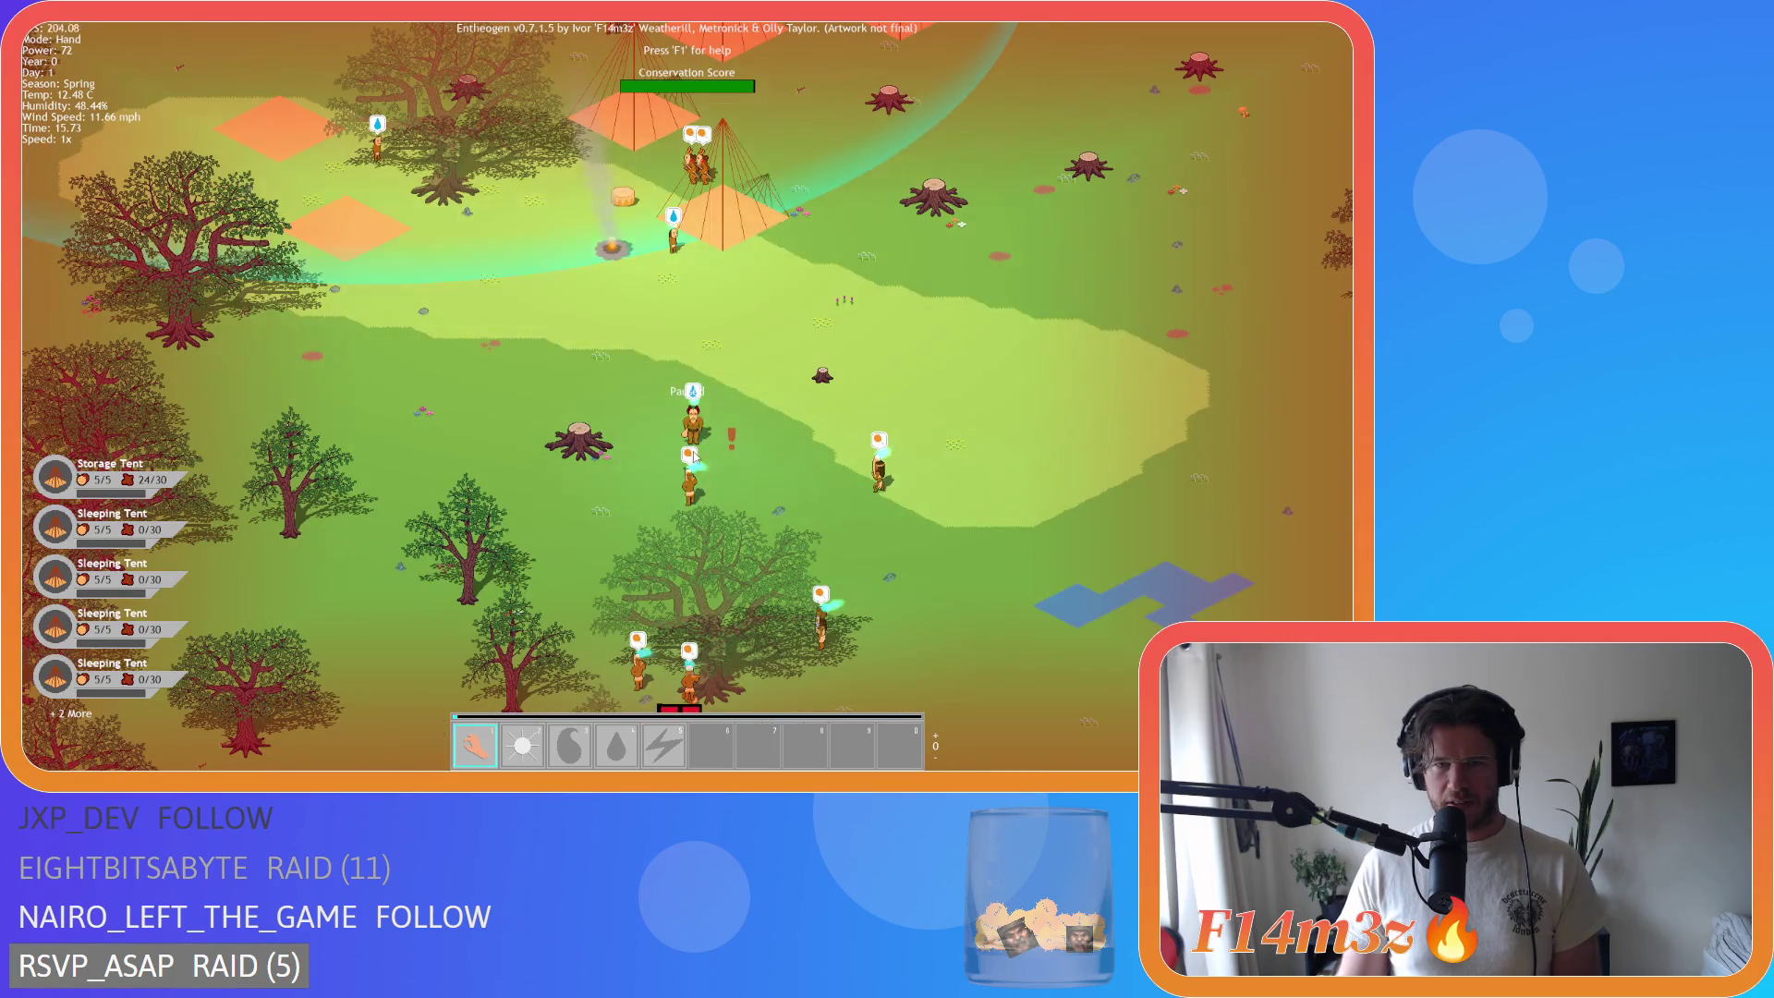
{"action": "scroll", "coordinate": [693, 451], "scroll_direction": "down", "scroll_amount": 5}
{"action": "scroll", "coordinate": [693, 451], "scroll_direction": "up", "scroll_amount": 5}
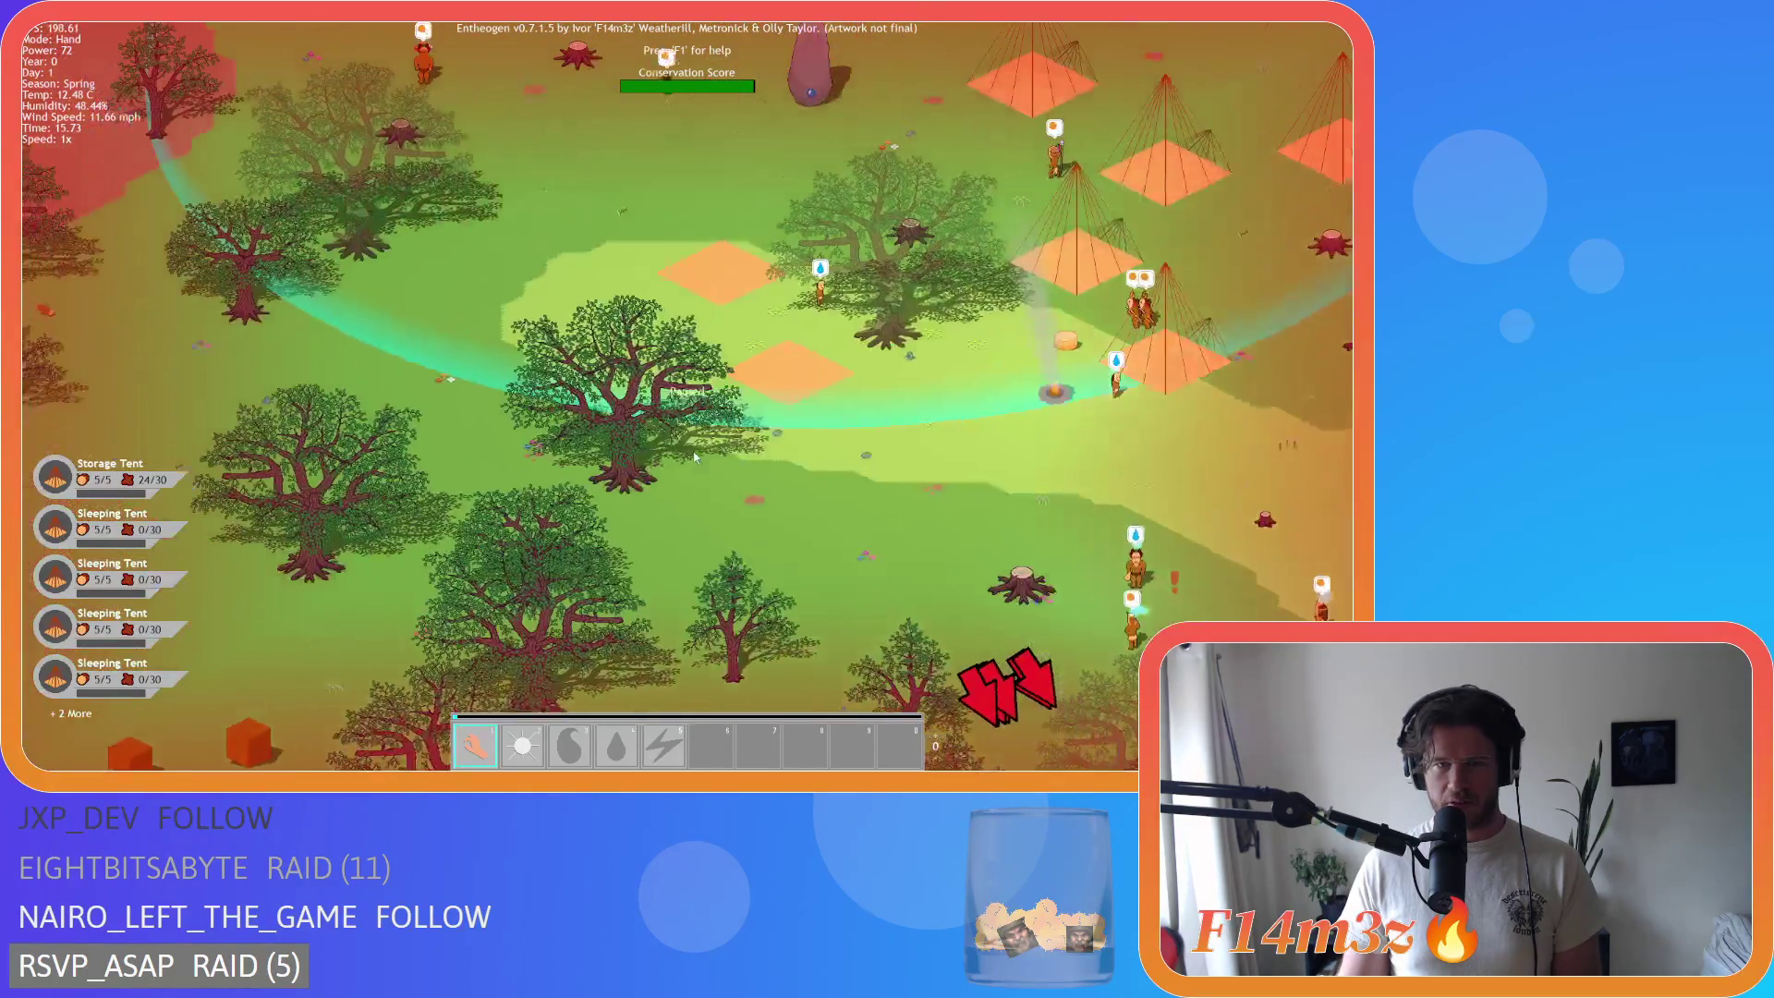
{"action": "key", "text": "w"}
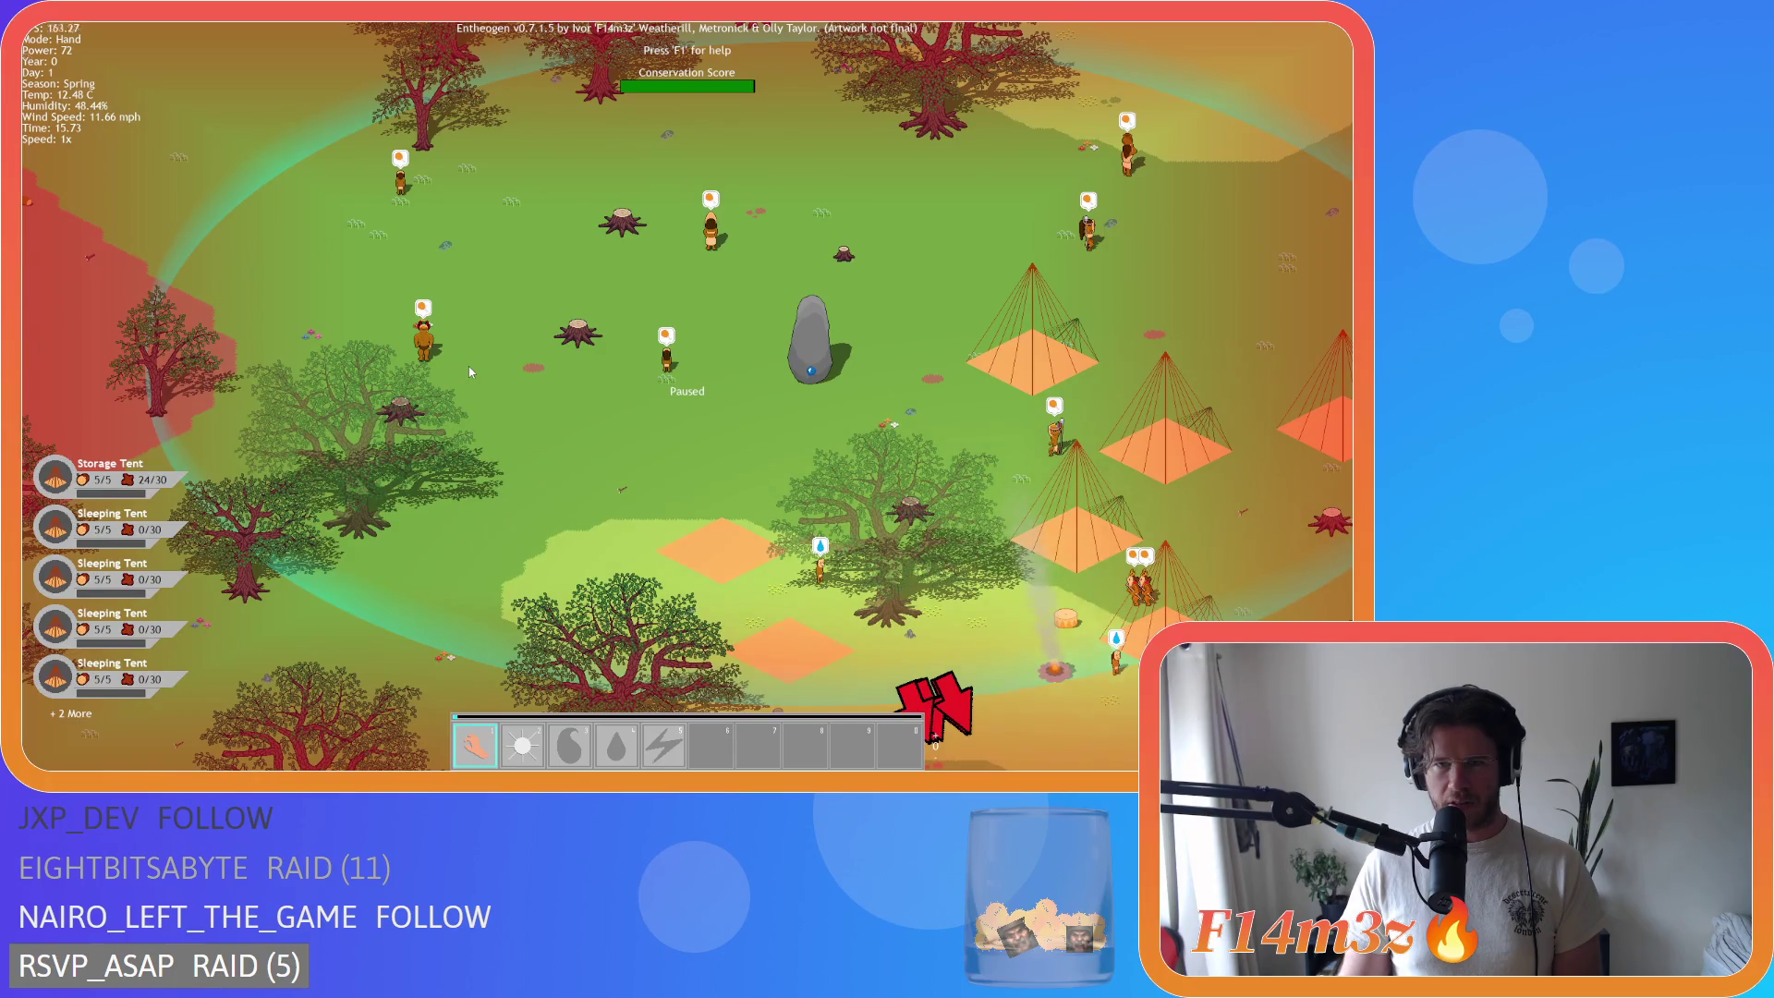
Step: Sweep down-right over the trees and villagers past the campfire, then back to the standing stone
{"action": "key", "text": "s"}
{"action": "key", "text": "d"}
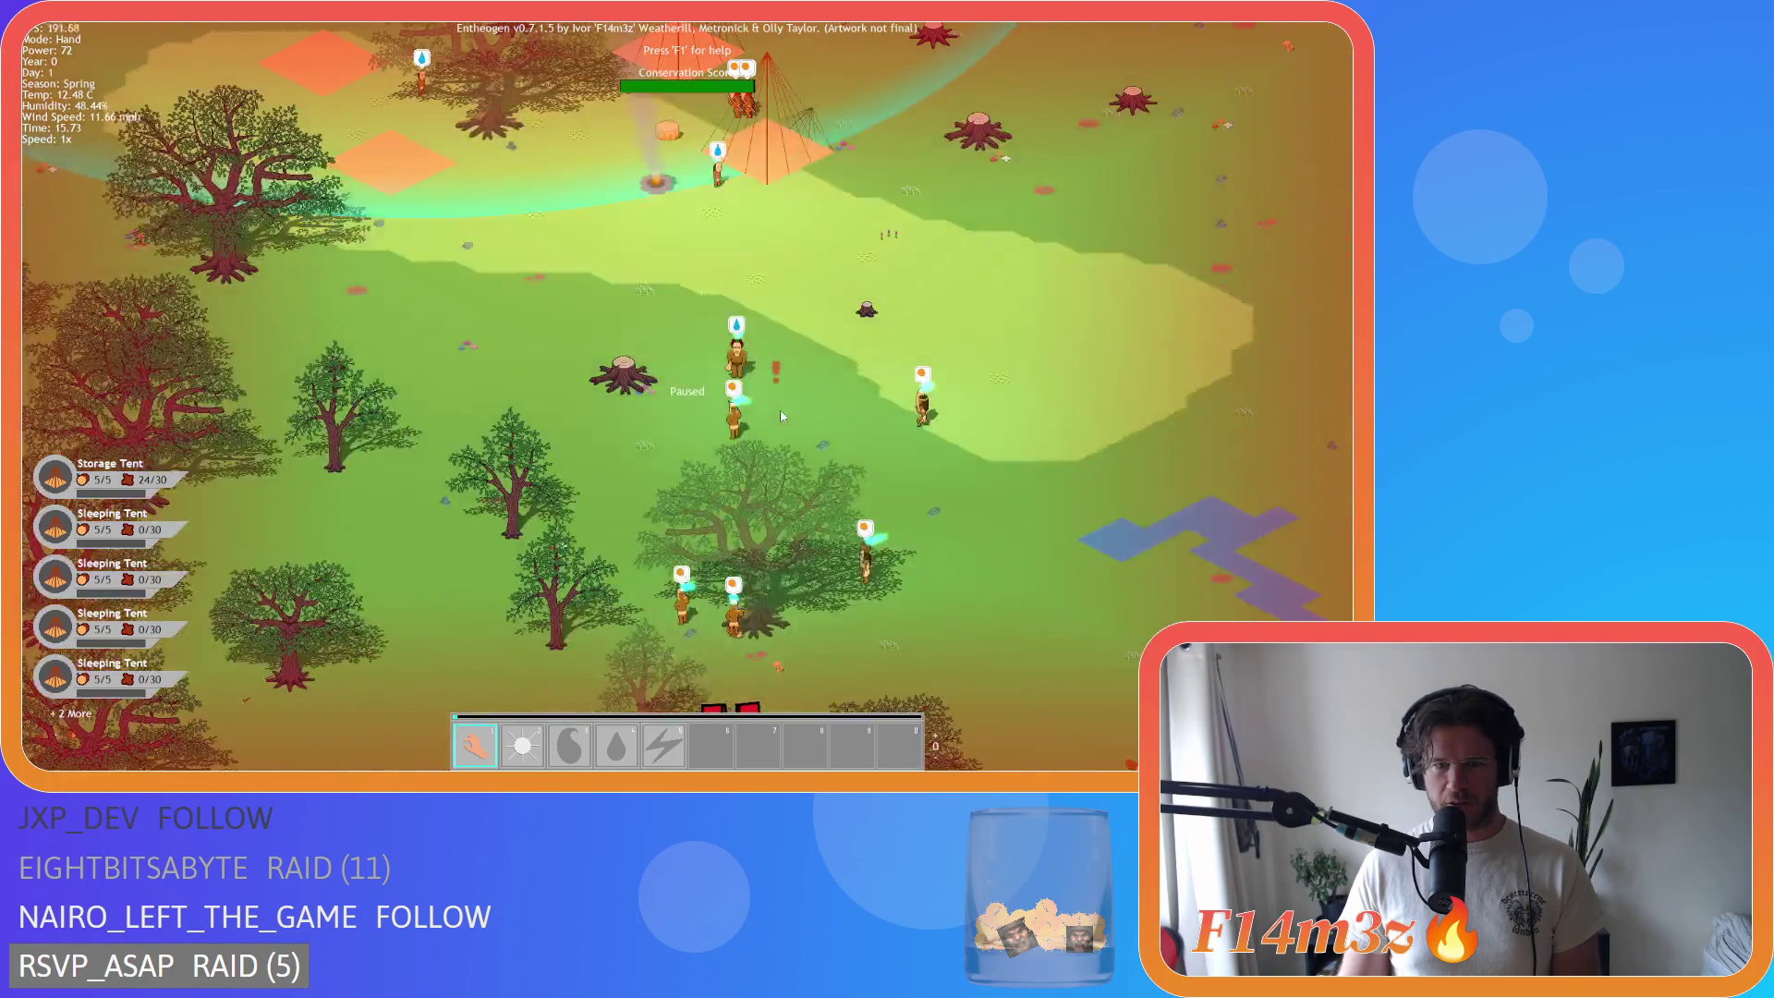
{"action": "key", "text": "s"}
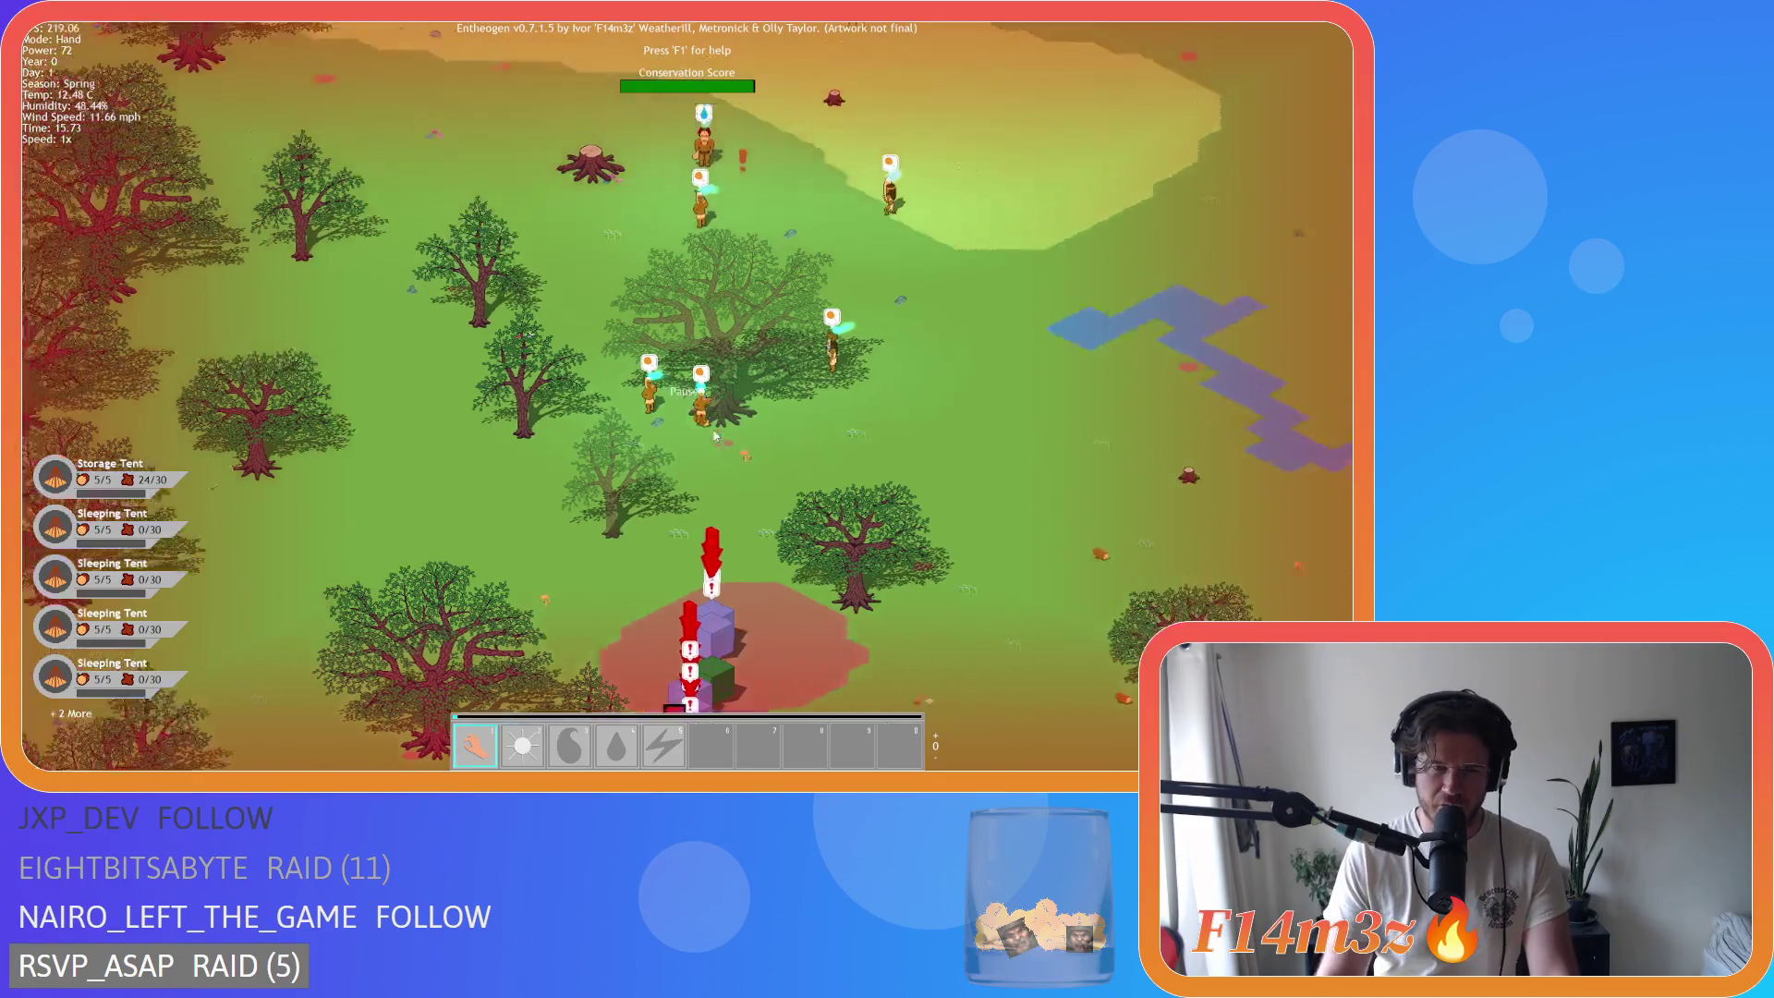
{"action": "key", "text": "s"}
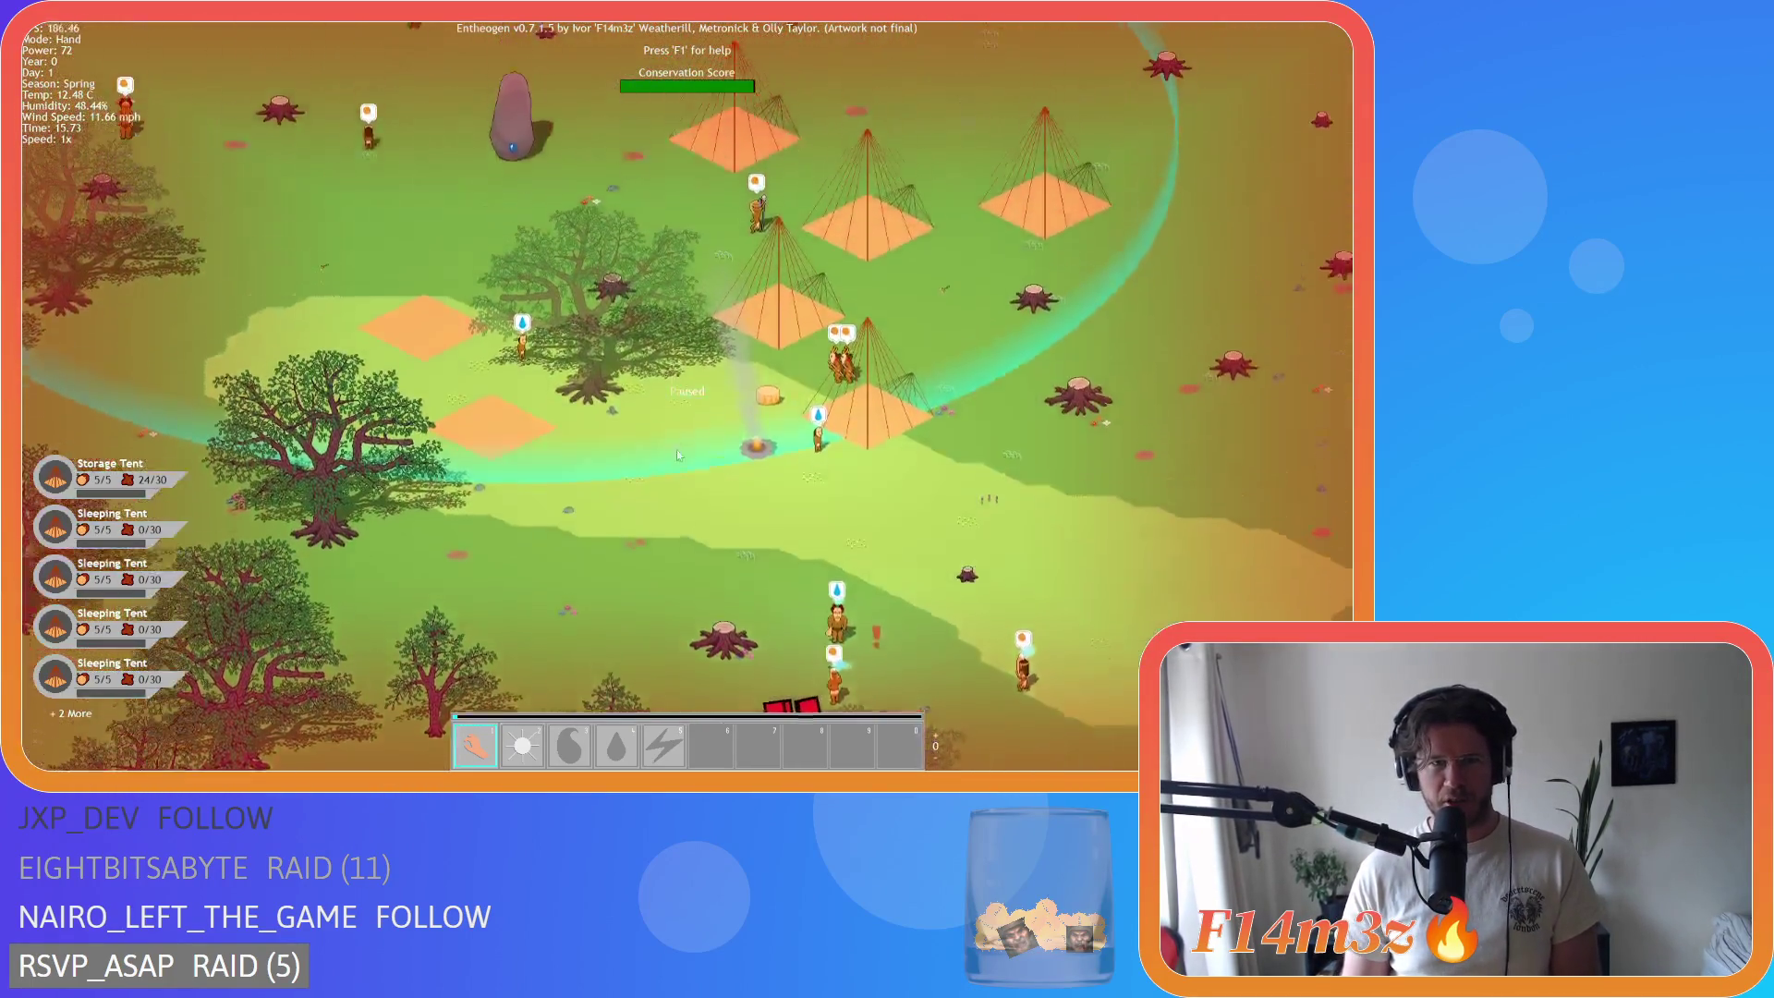
{"action": "key", "text": "s"}
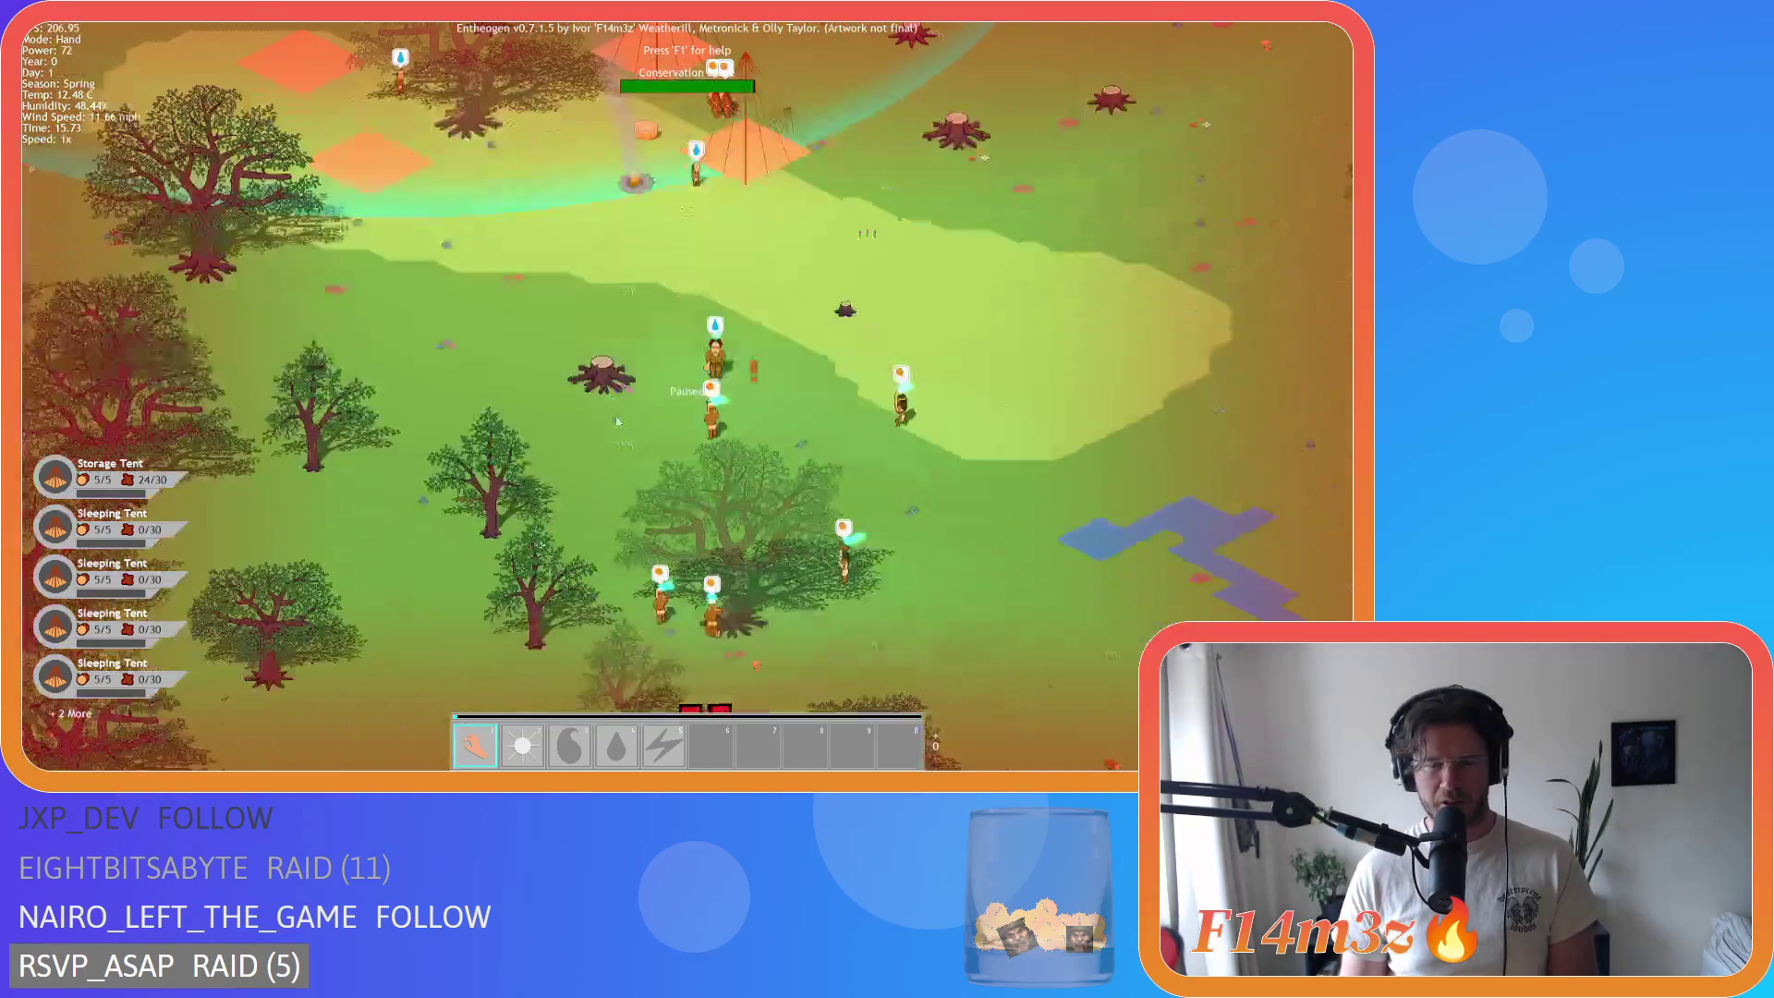
{"action": "key", "text": "w"}
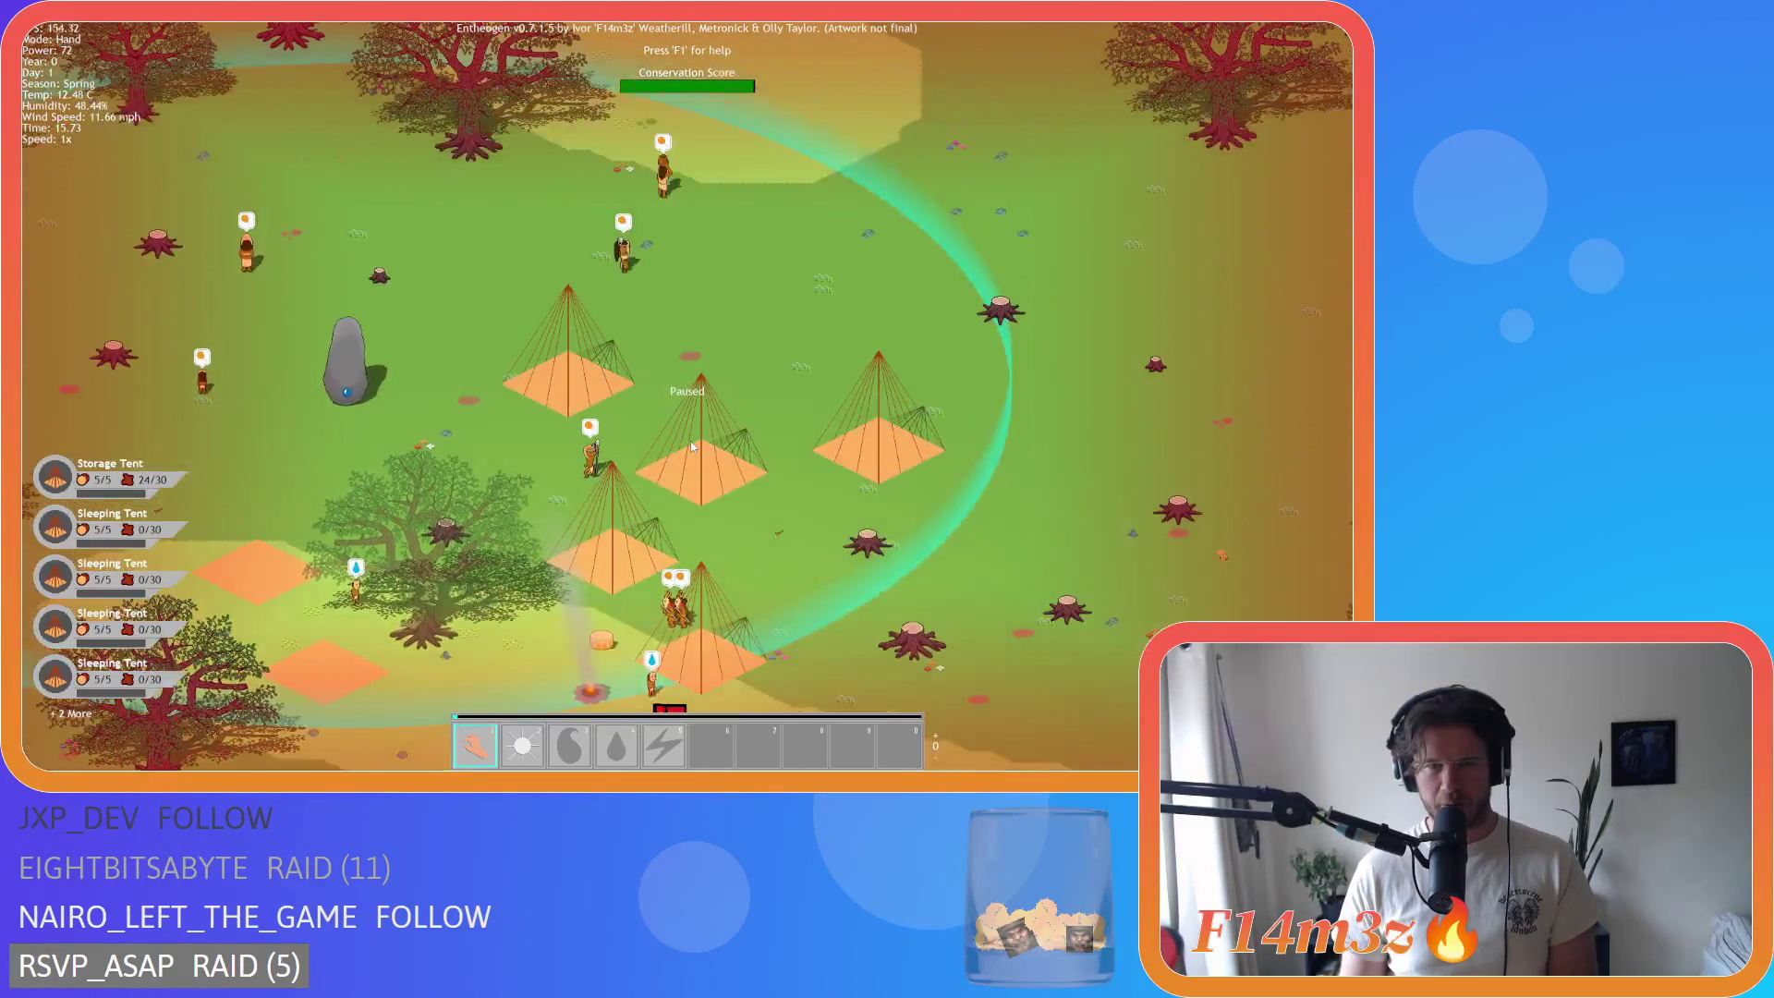
{"action": "key", "text": "s"}
{"action": "key", "text": "d"}
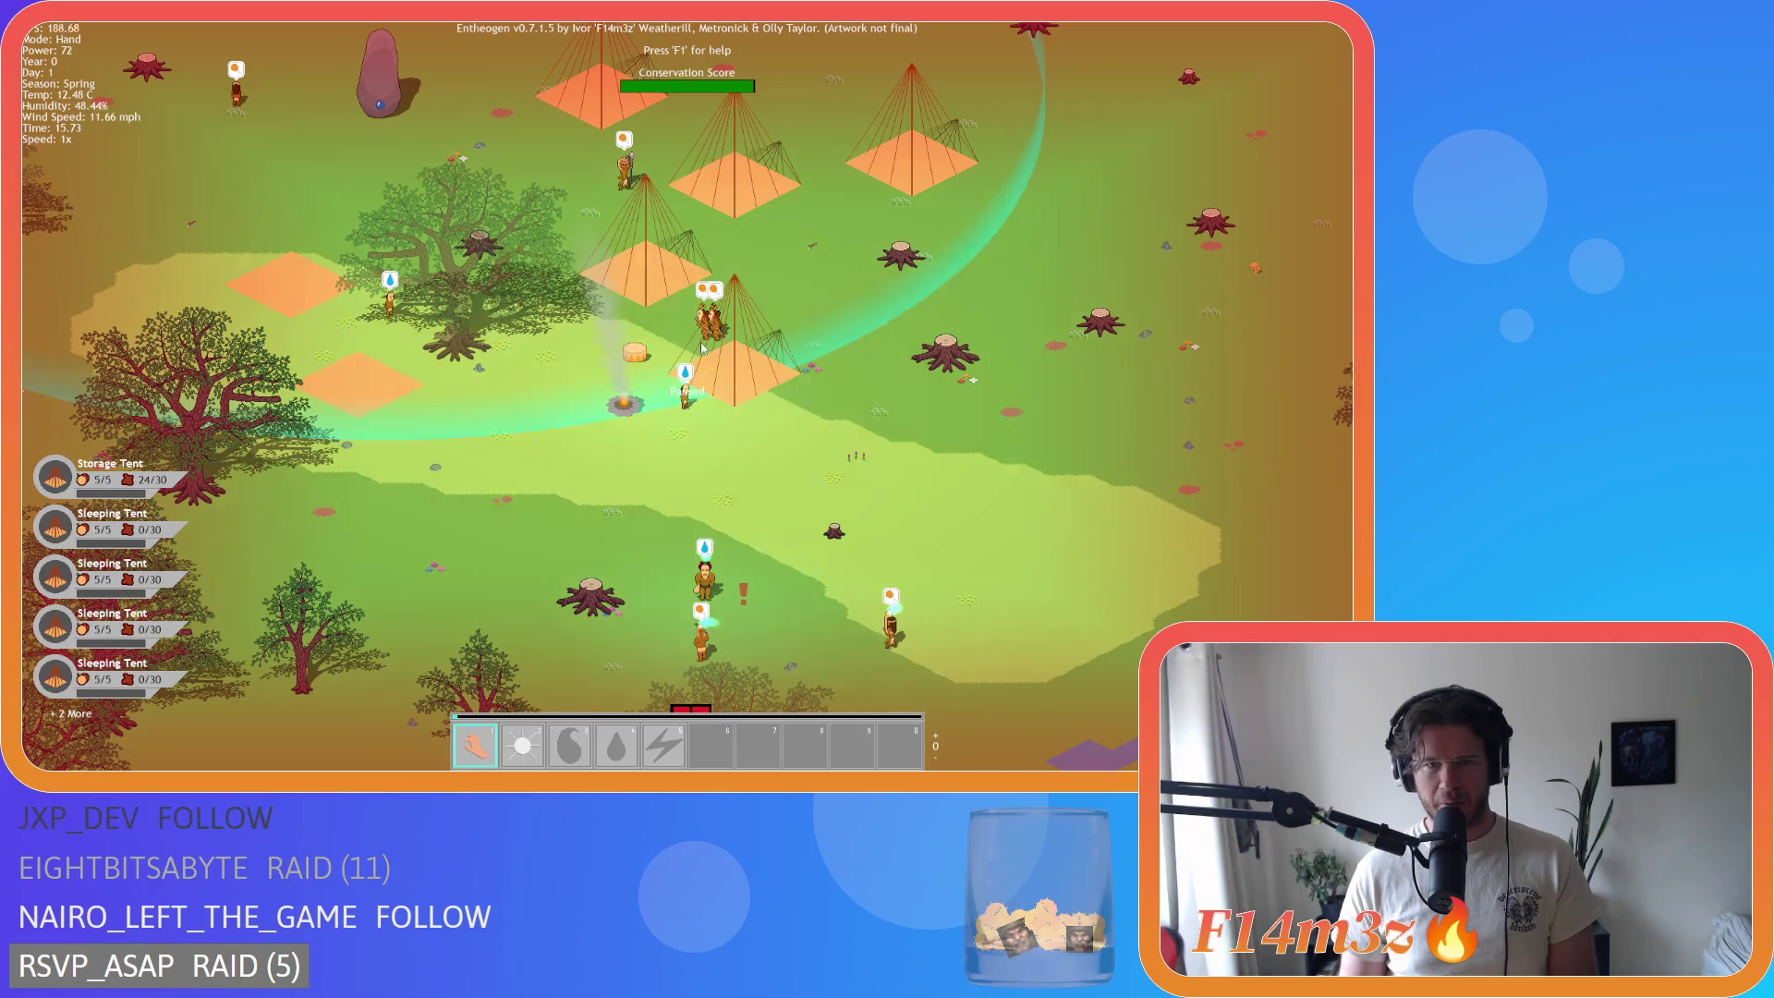
{"action": "key", "text": "a"}
{"action": "key", "text": "w"}
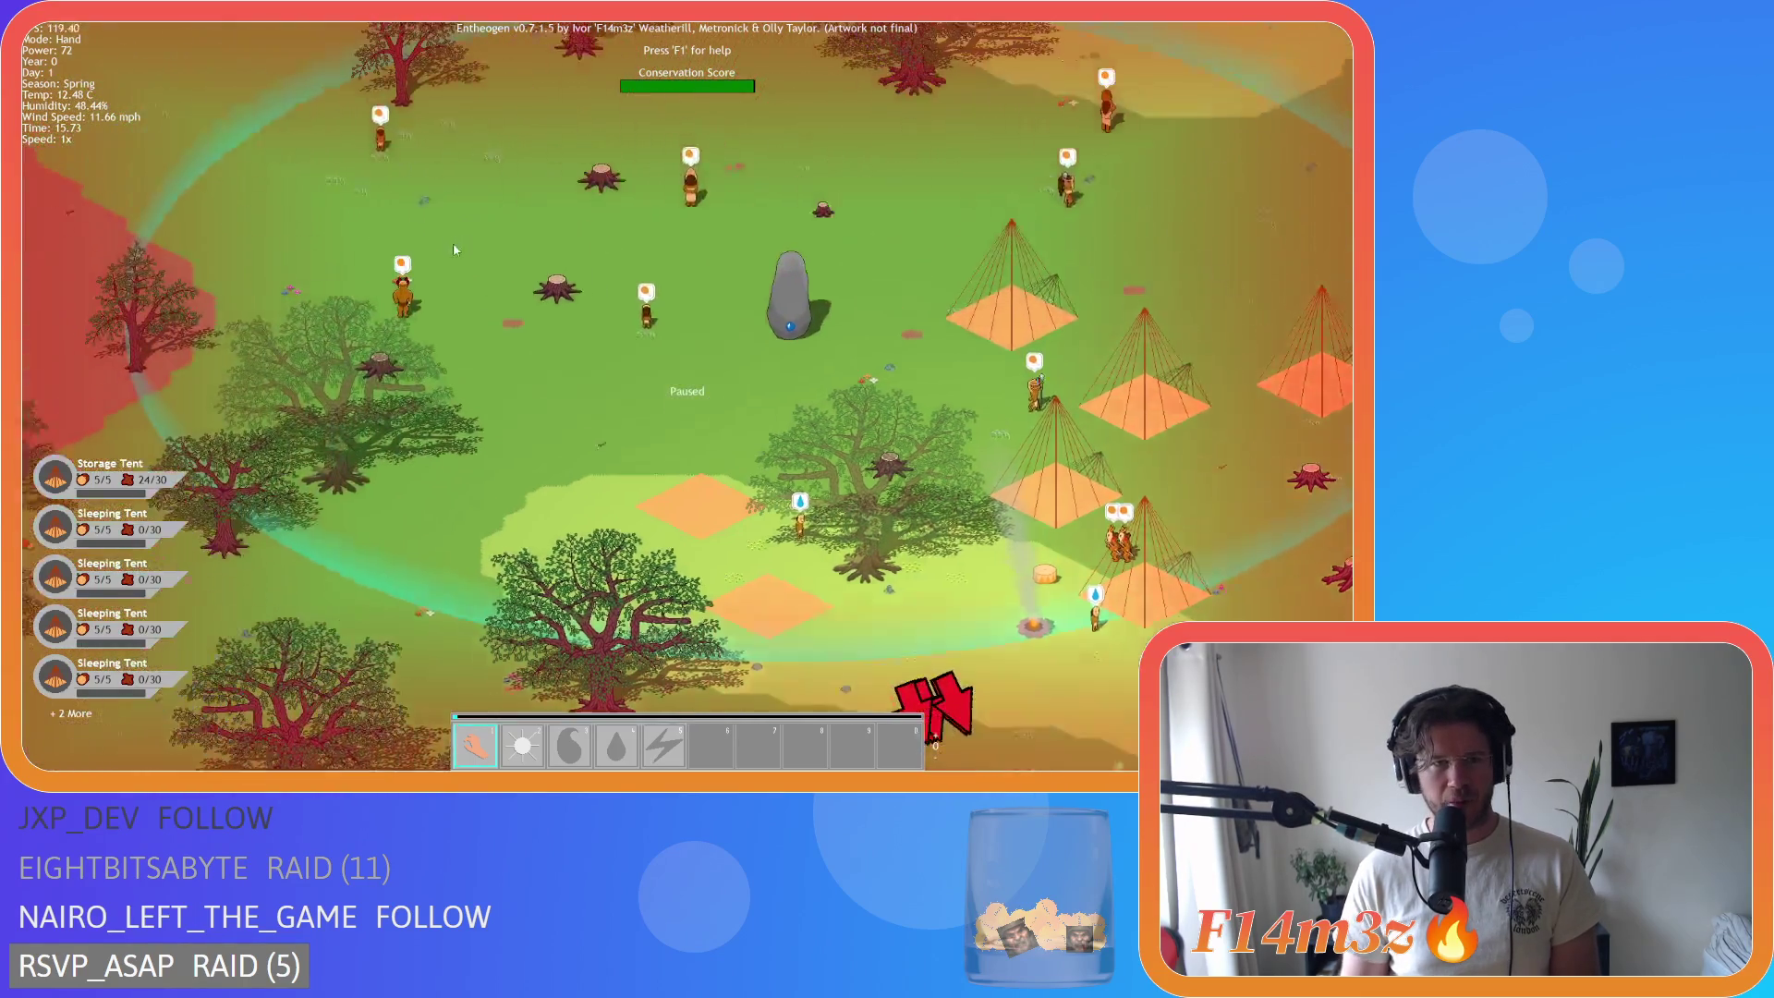
Step: Move down-right across the camp to the forest below the campfire, toward the river
{"action": "key", "text": "s"}
{"action": "key", "text": "s"}
{"action": "key", "text": "d"}
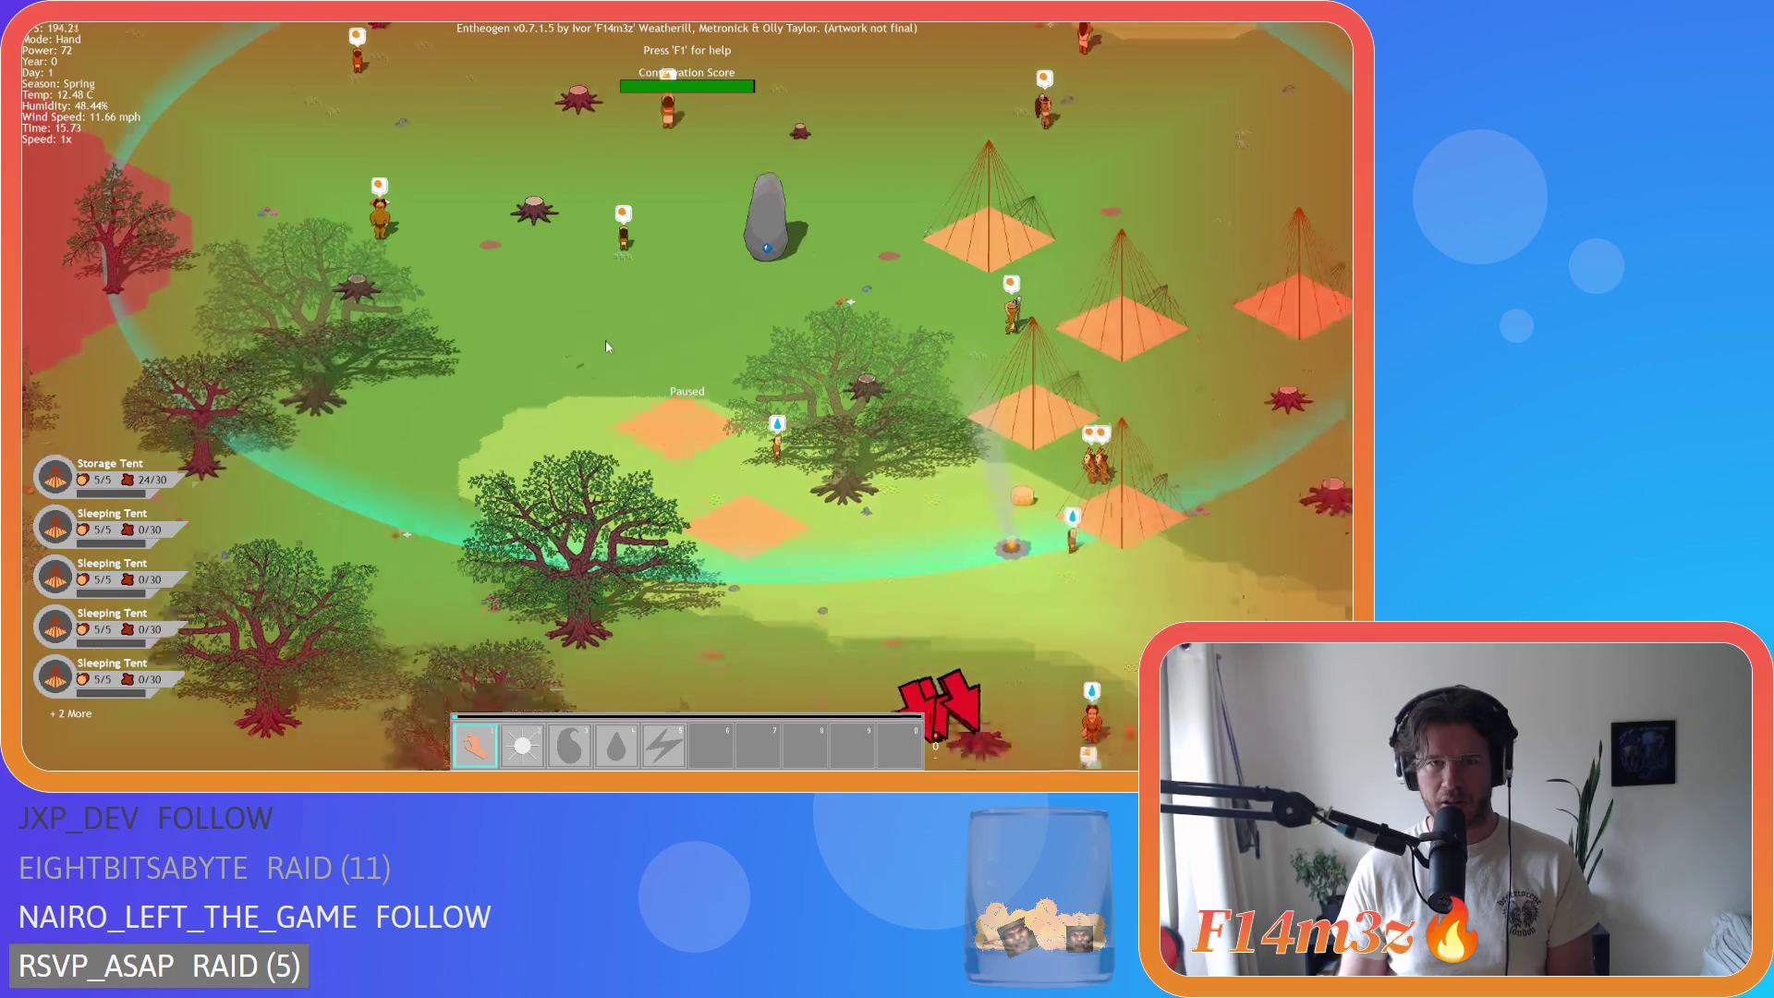
{"action": "key", "text": "s"}
{"action": "key", "text": "d"}
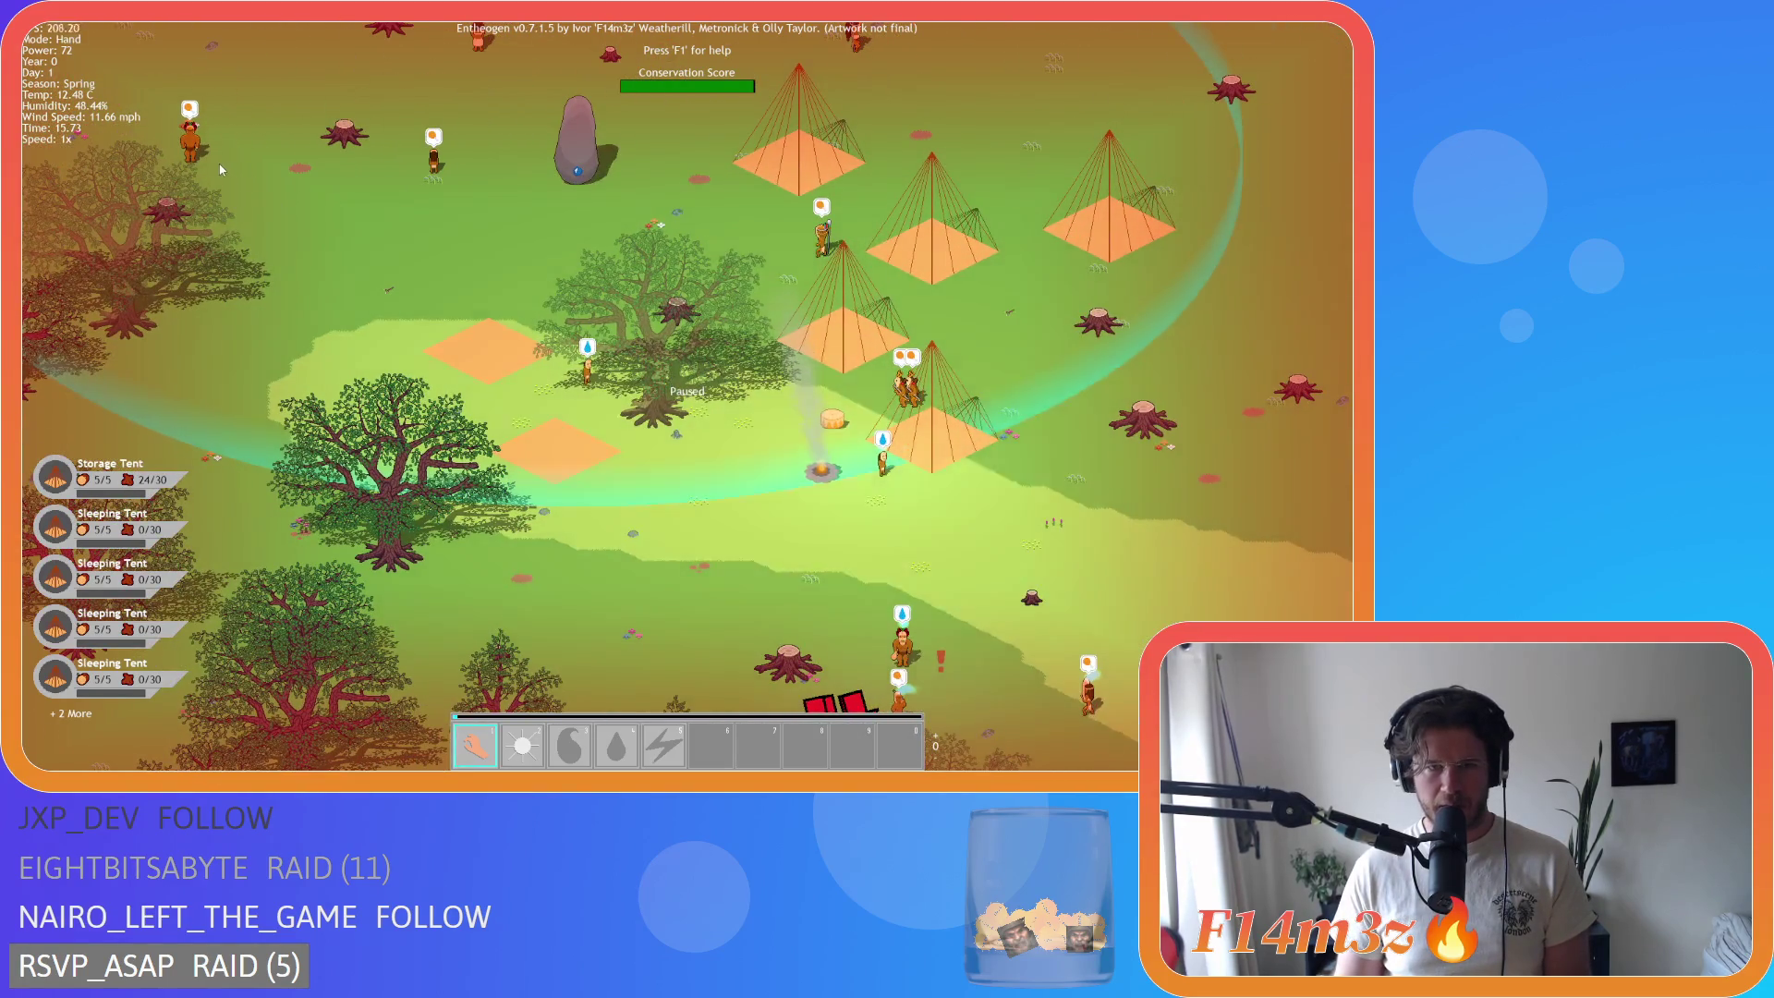
{"action": "key", "text": "s"}
{"action": "key", "text": "d"}
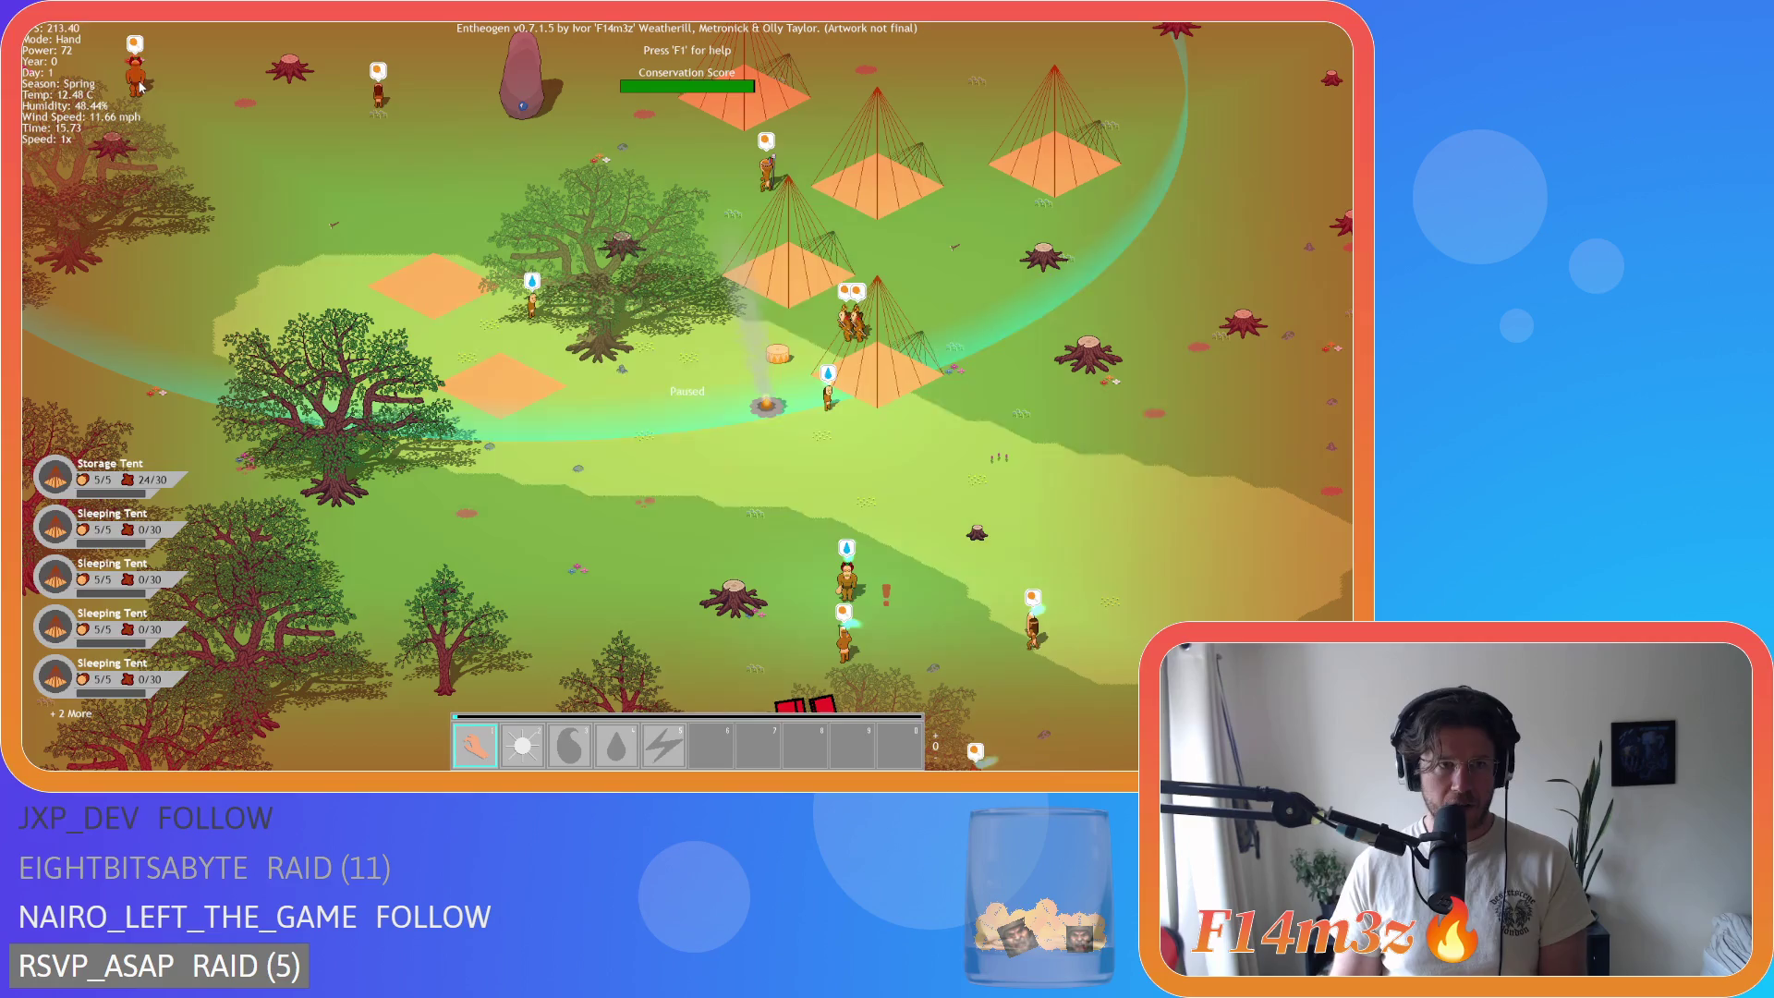
{"action": "key", "text": "s"}
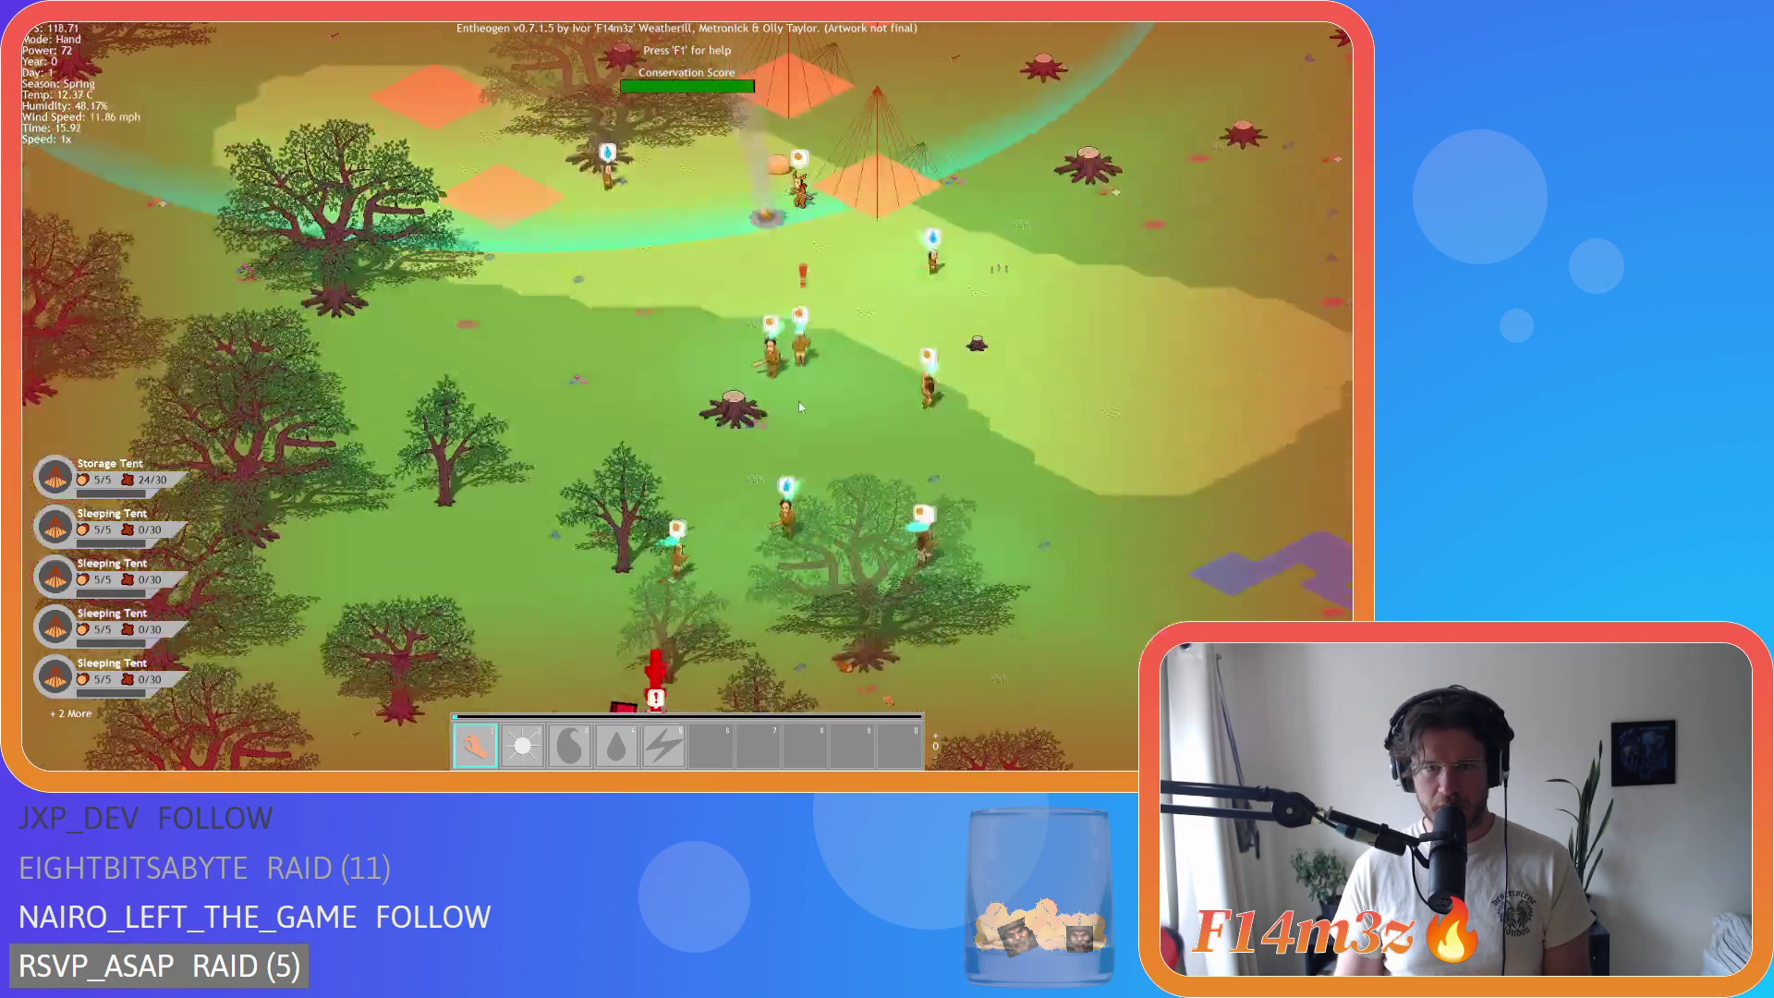
{"action": "key", "text": "s"}
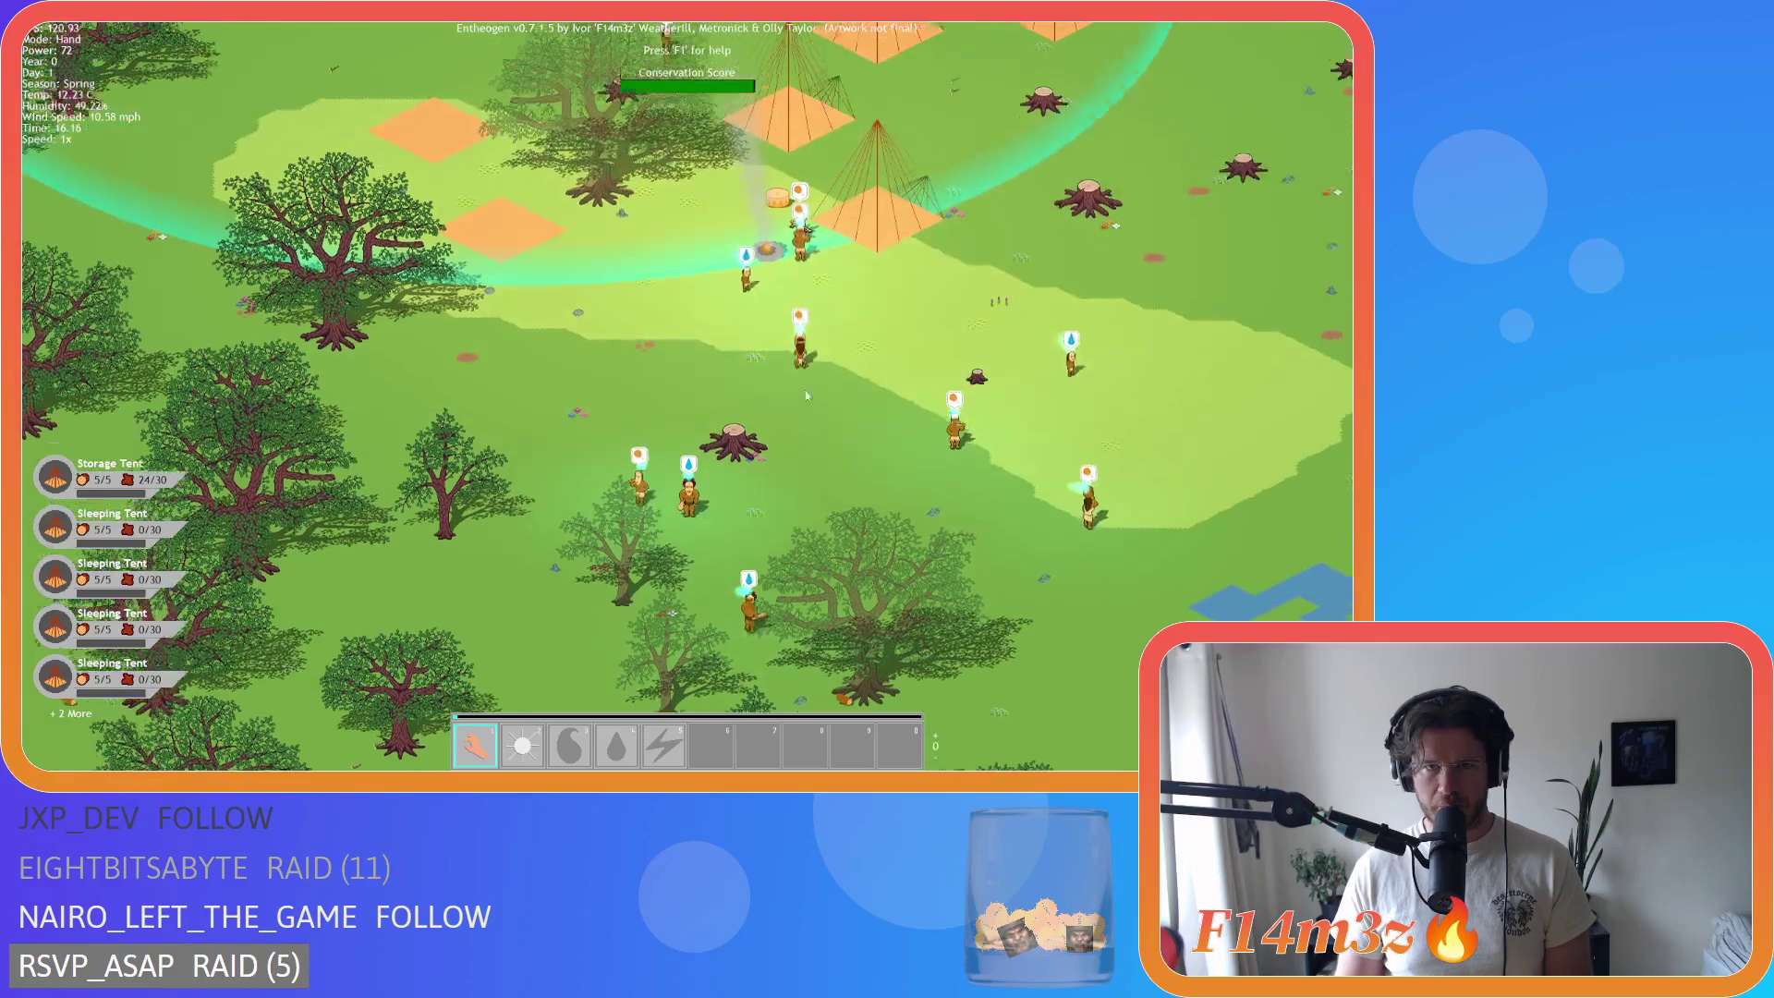
{"action": "key", "text": "w"}
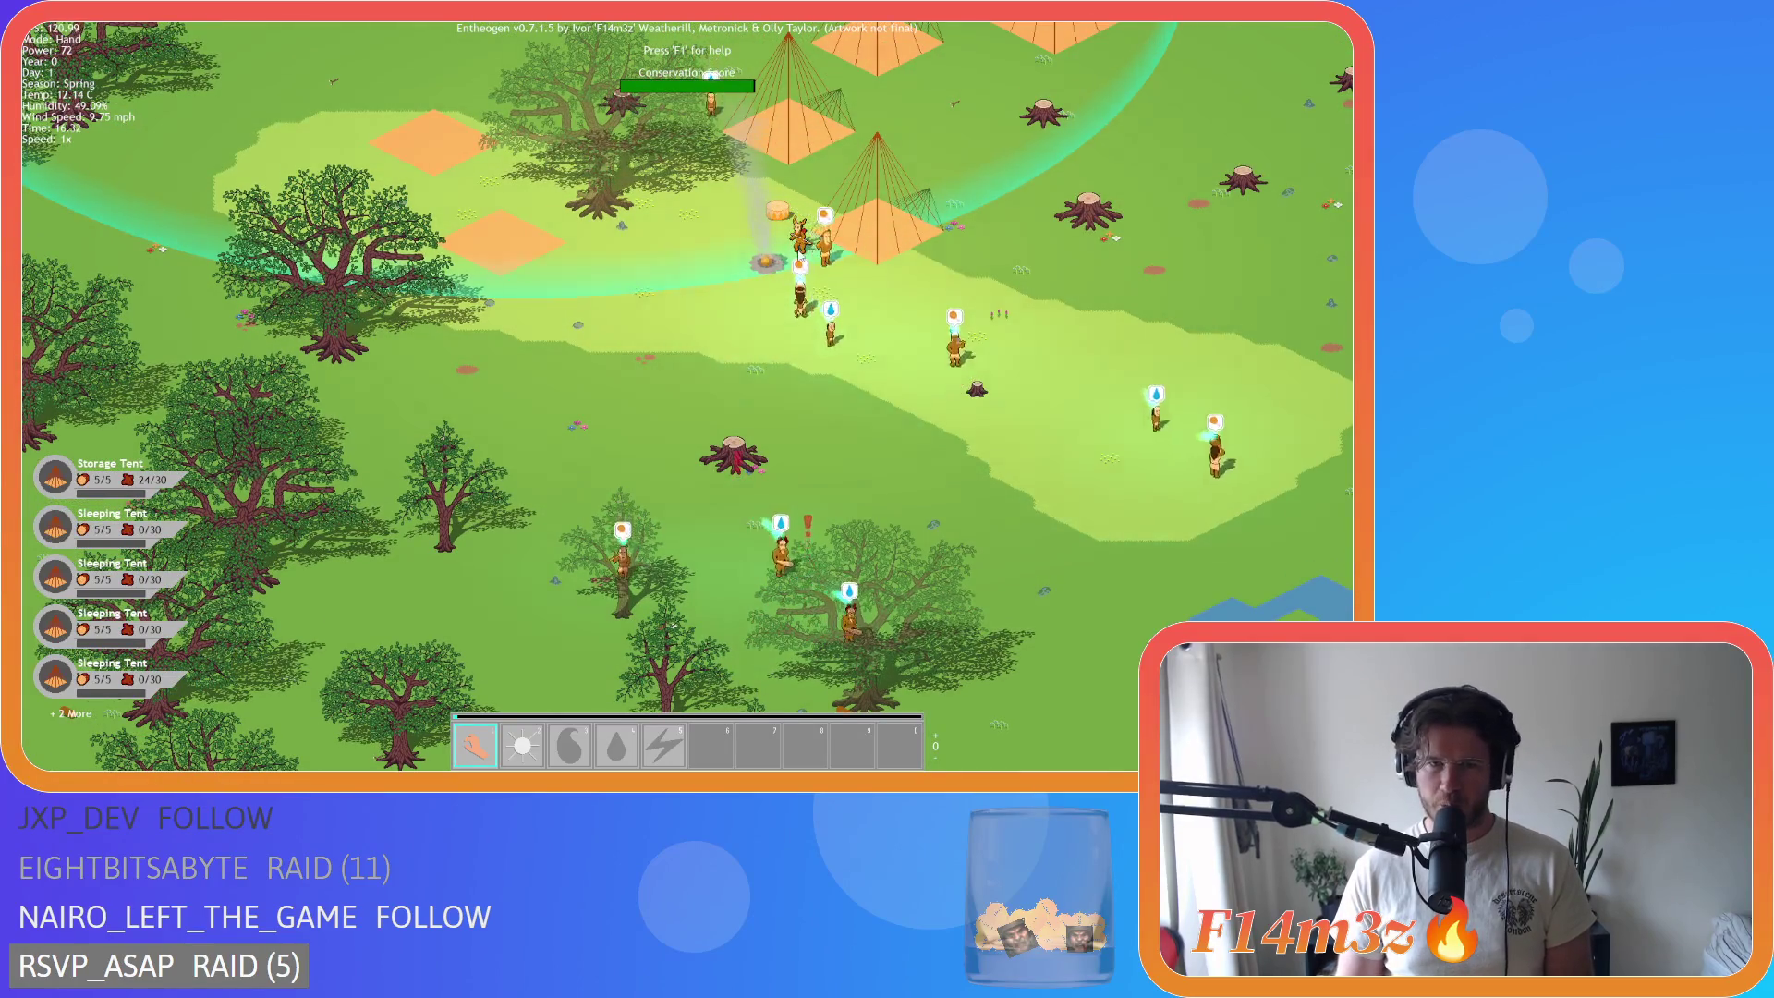
Step: Bring the river, nearby villagers and orange block into view
{"action": "key", "text": "s"}
{"action": "key", "text": "d"}
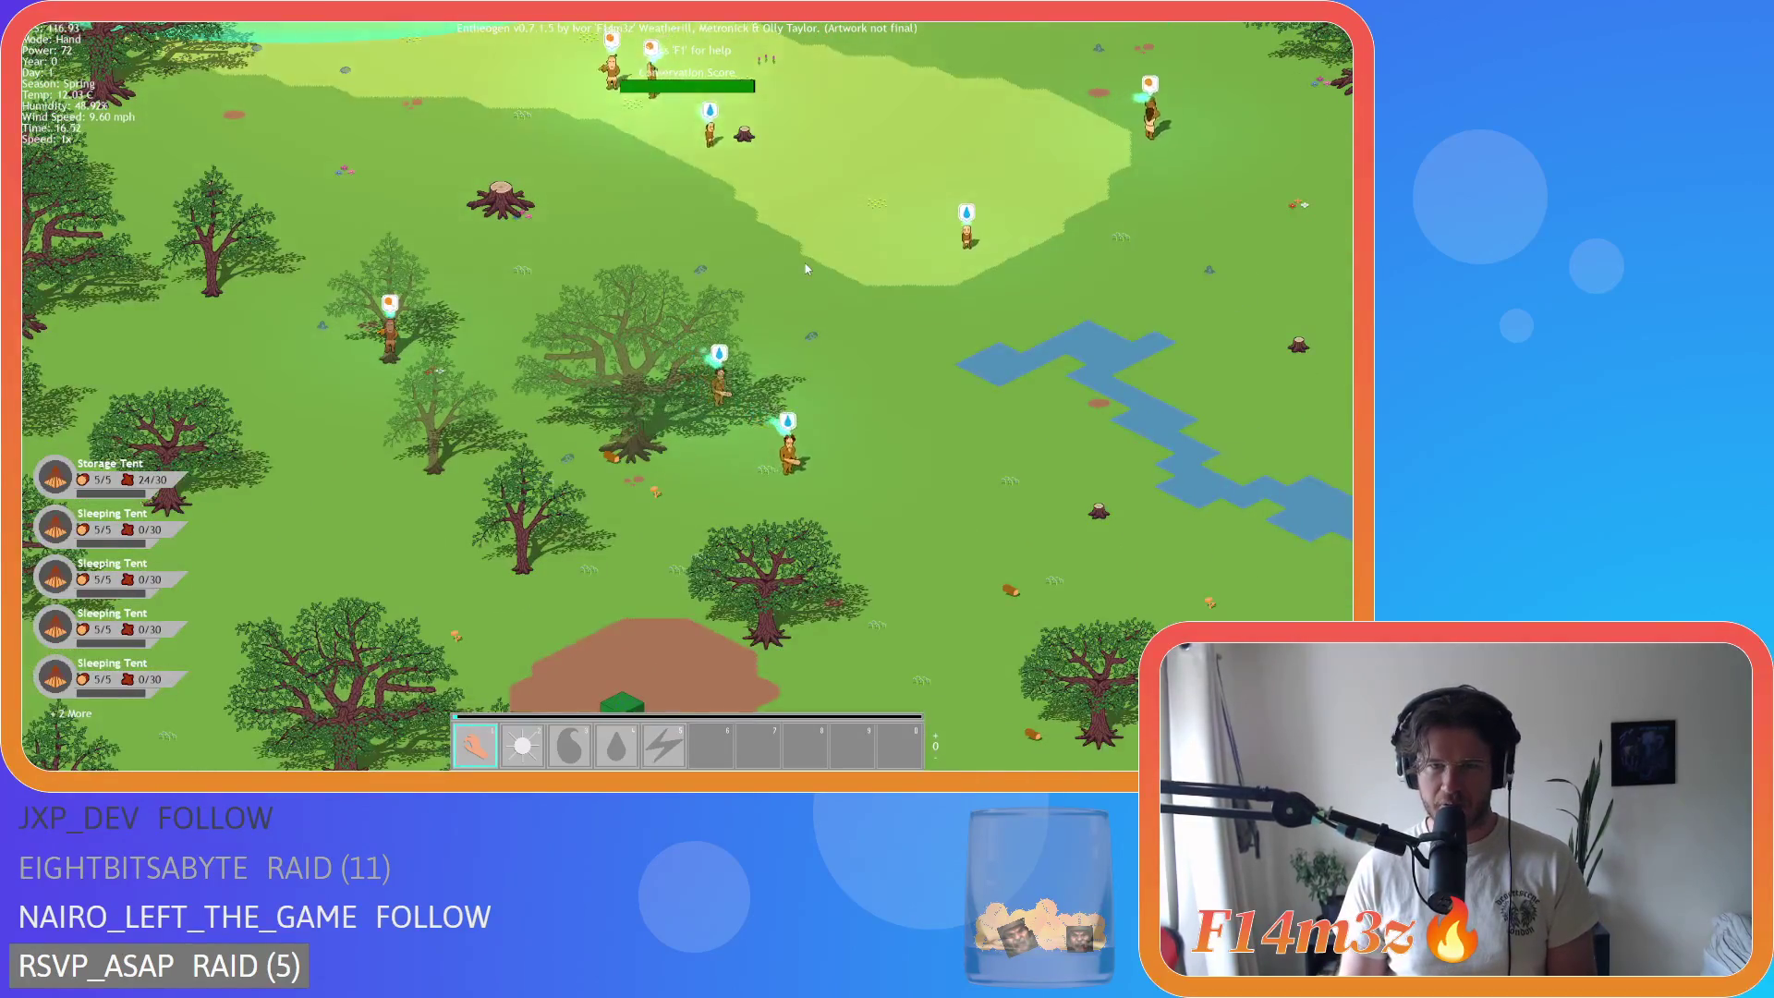
{"action": "key", "text": "s"}
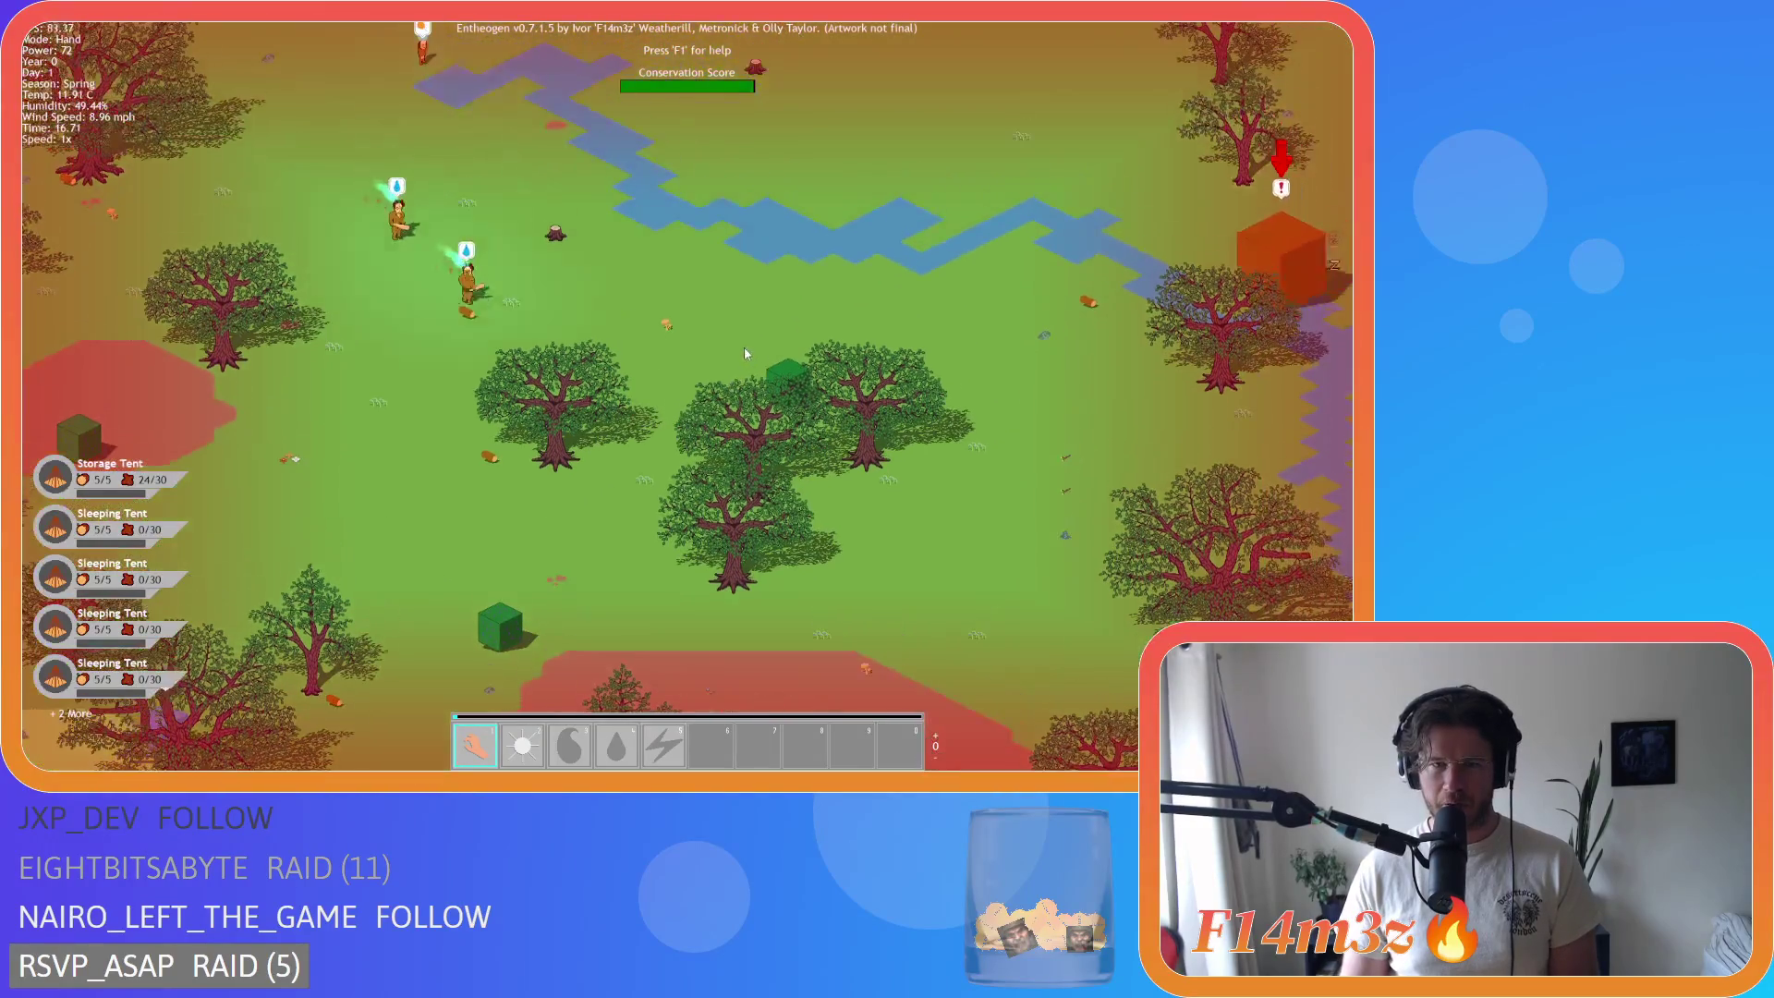
{"action": "key", "text": "d"}
{"action": "key", "text": "w"}
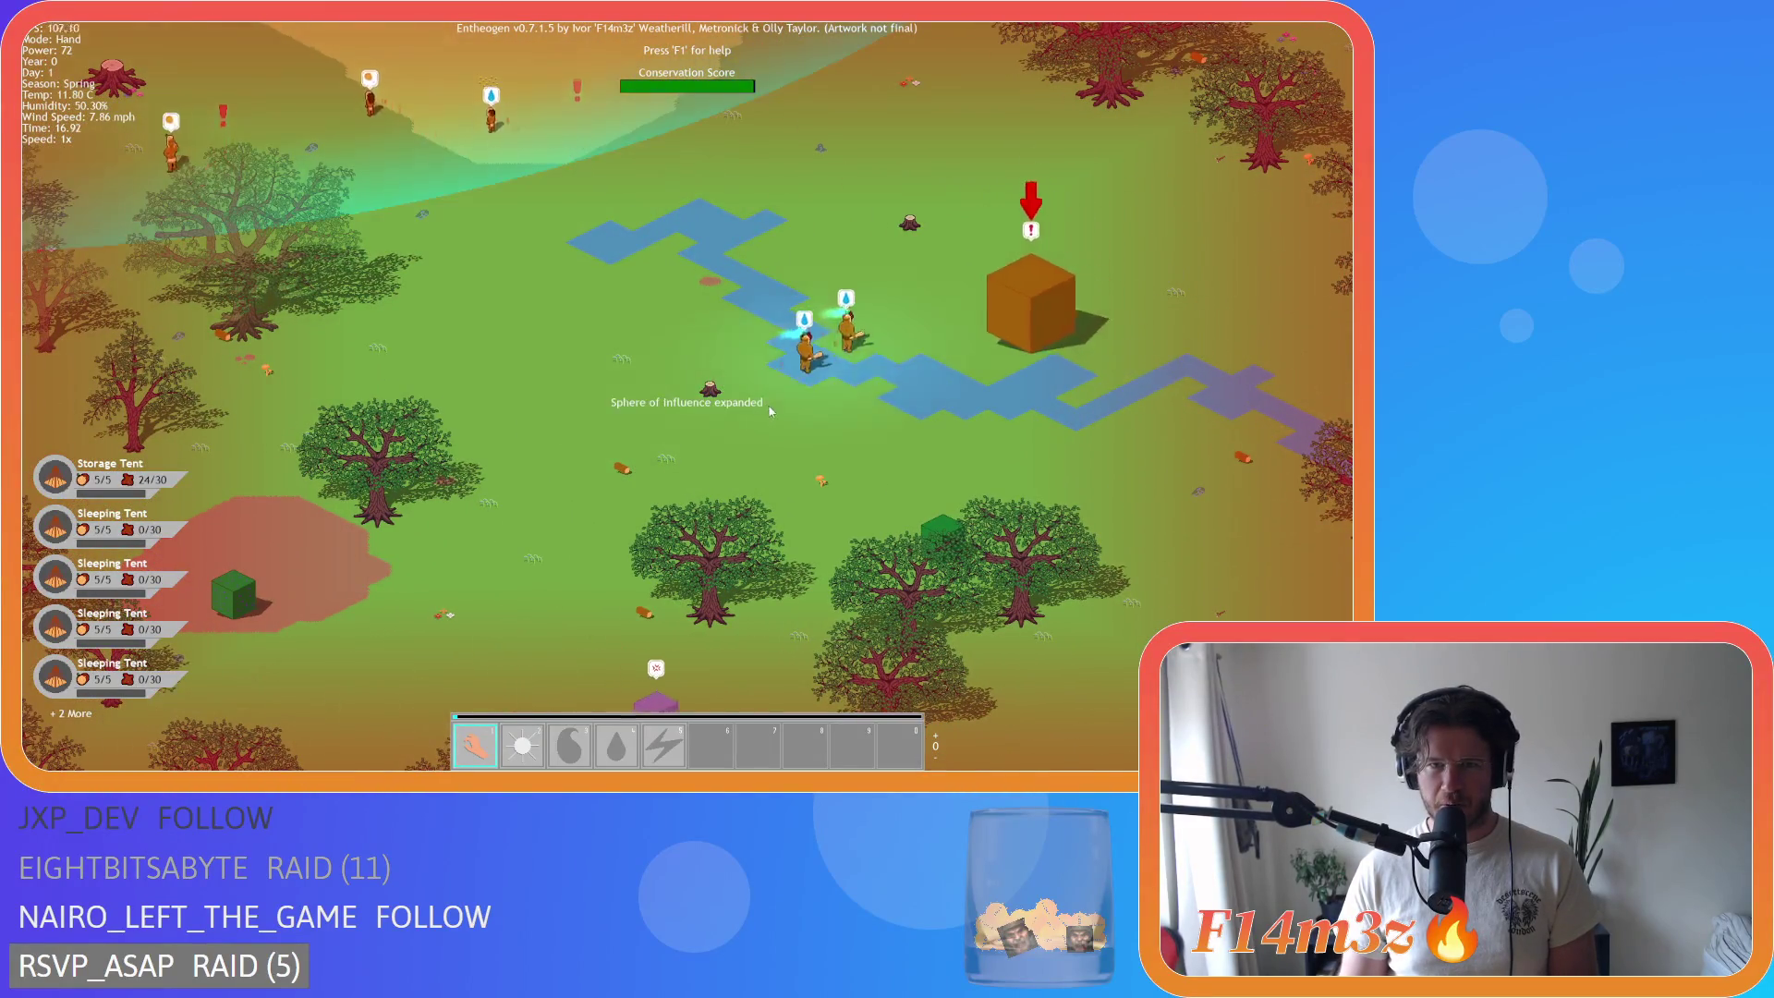
{"action": "key", "text": "w"}
Step: Adjust the zoom, then use Home to return the view to the home settlement
{"action": "scroll", "coordinate": [893, 442], "scroll_direction": "down", "scroll_amount": 3}
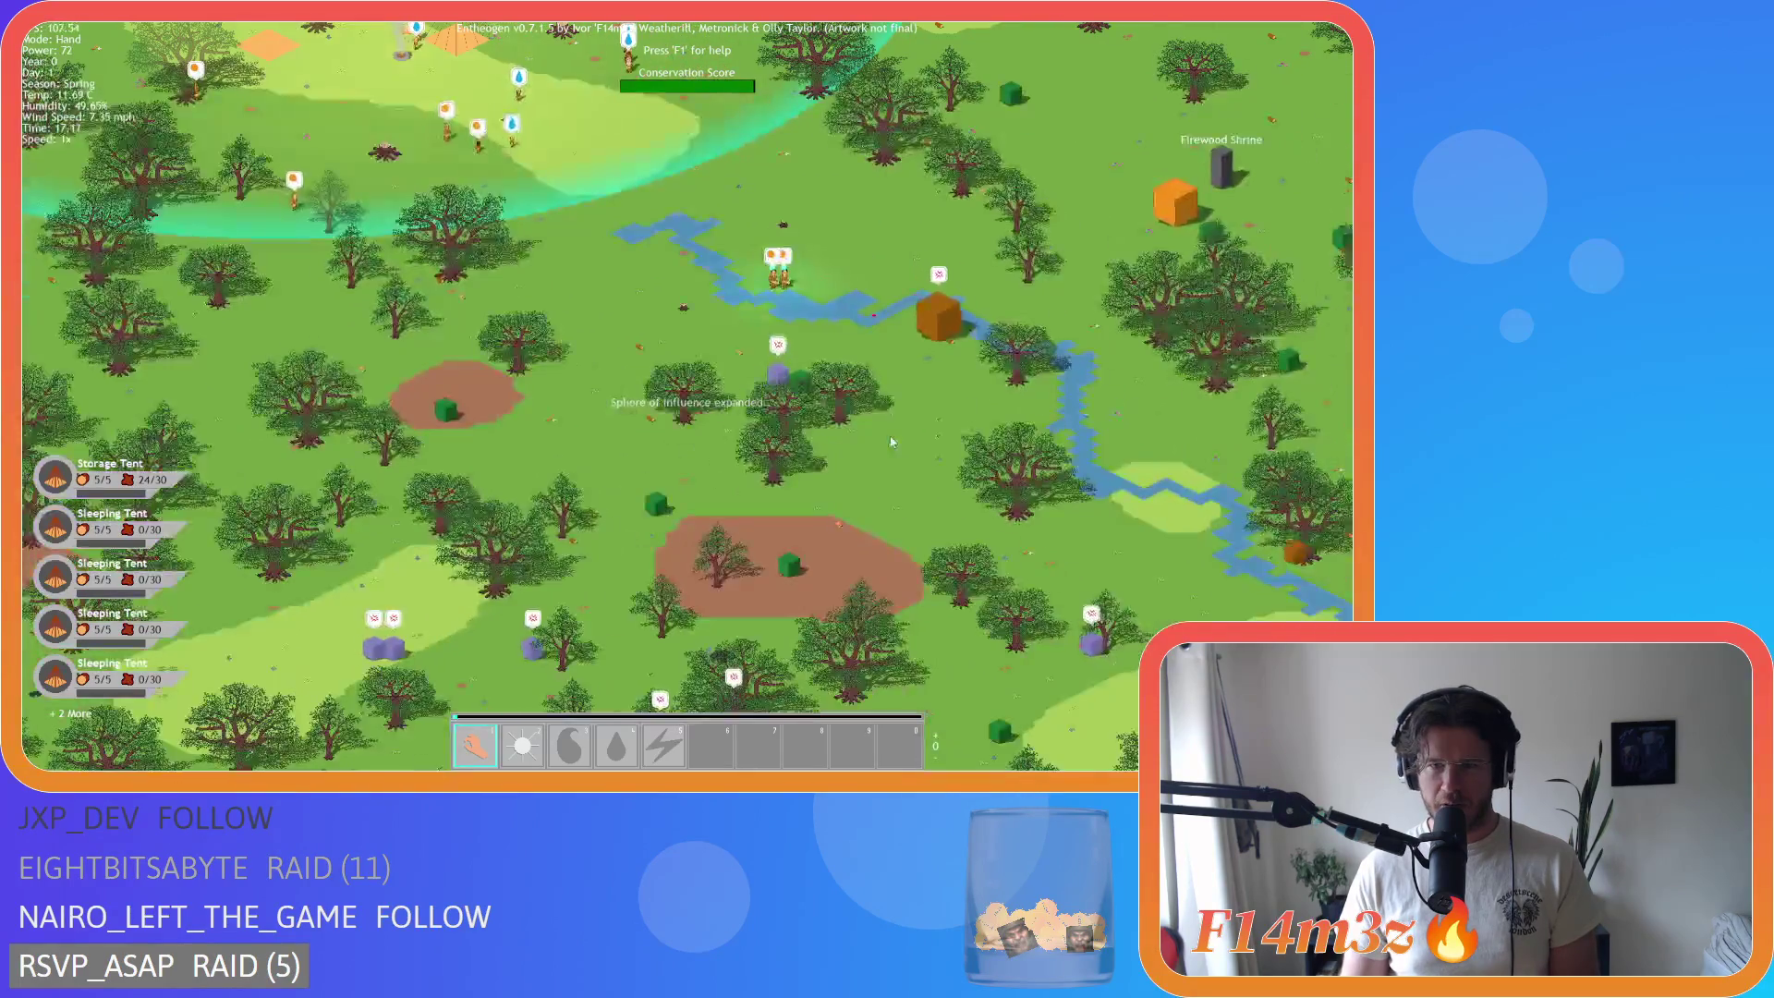
{"action": "scroll", "coordinate": [868, 421], "scroll_direction": "up", "scroll_amount": 3}
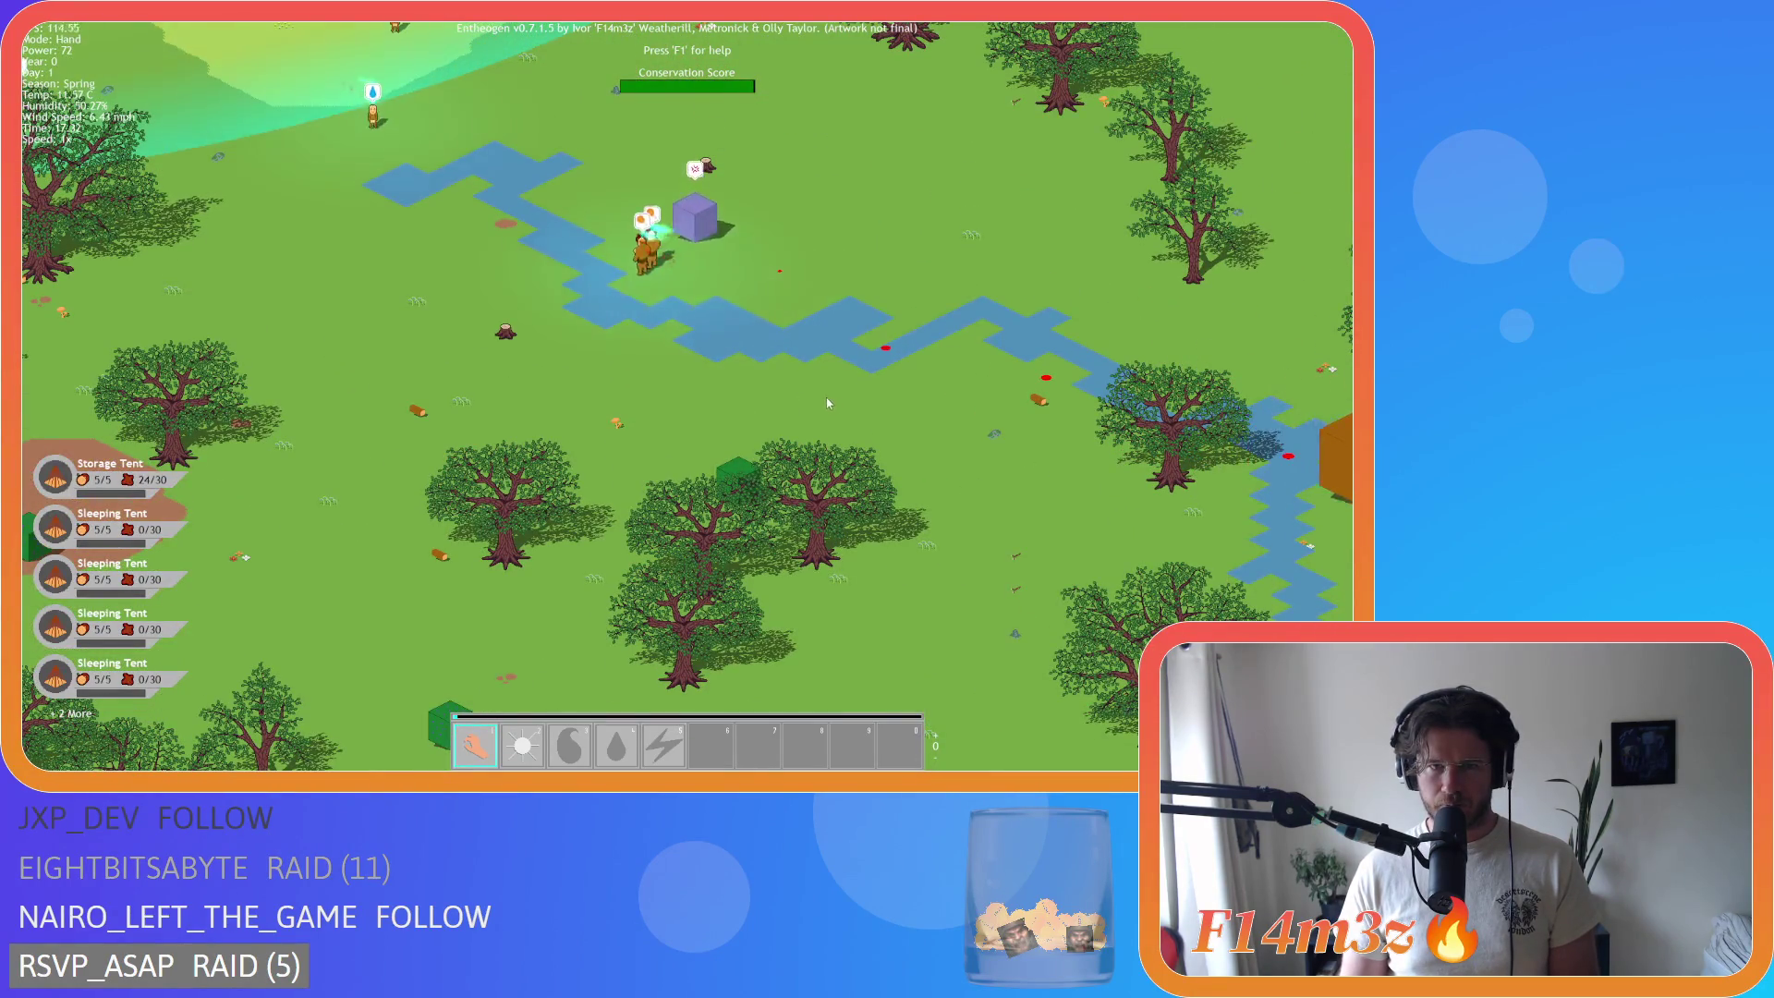
{"action": "scroll", "coordinate": [832, 406], "scroll_direction": "down", "scroll_amount": 2}
{"action": "scroll", "coordinate": [822, 403], "scroll_direction": "down", "scroll_amount": 3}
{"action": "scroll", "coordinate": [949, 418], "scroll_direction": "up", "scroll_amount": 4}
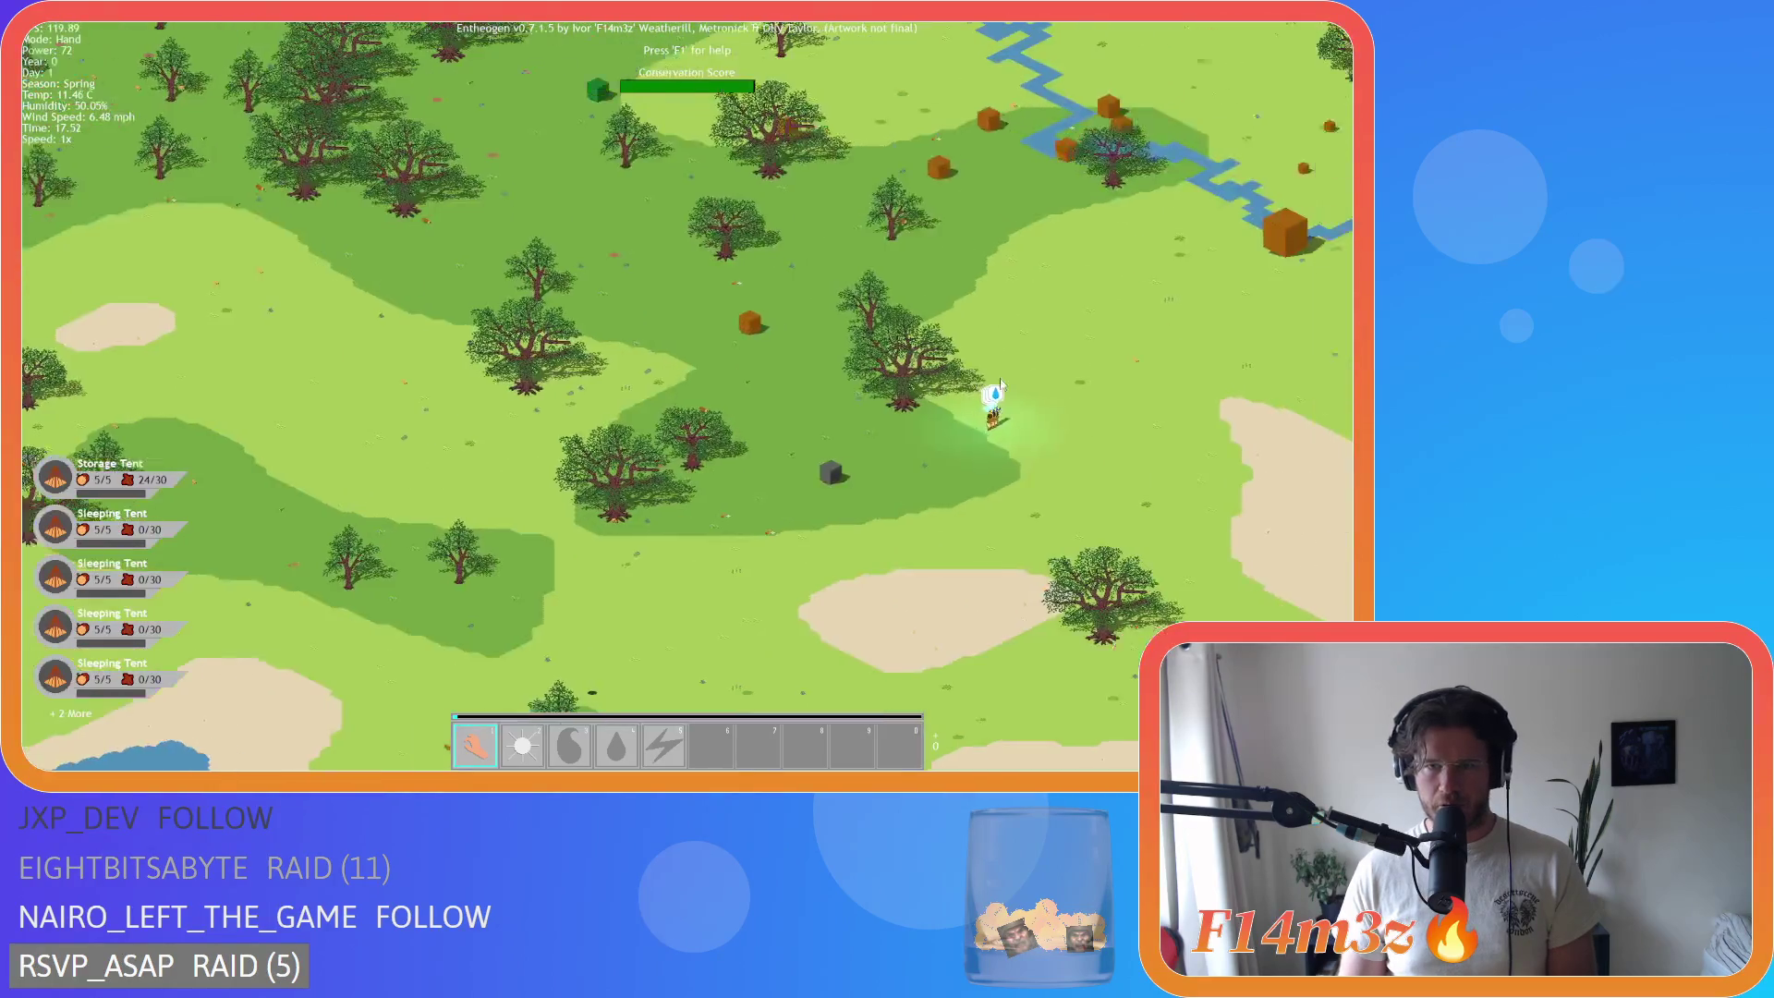
{"action": "key", "text": "Home"}
Step: Zoom in and out repeatedly over the settlement
{"action": "scroll", "coordinate": [638, 419], "scroll_direction": "down", "scroll_amount": 5}
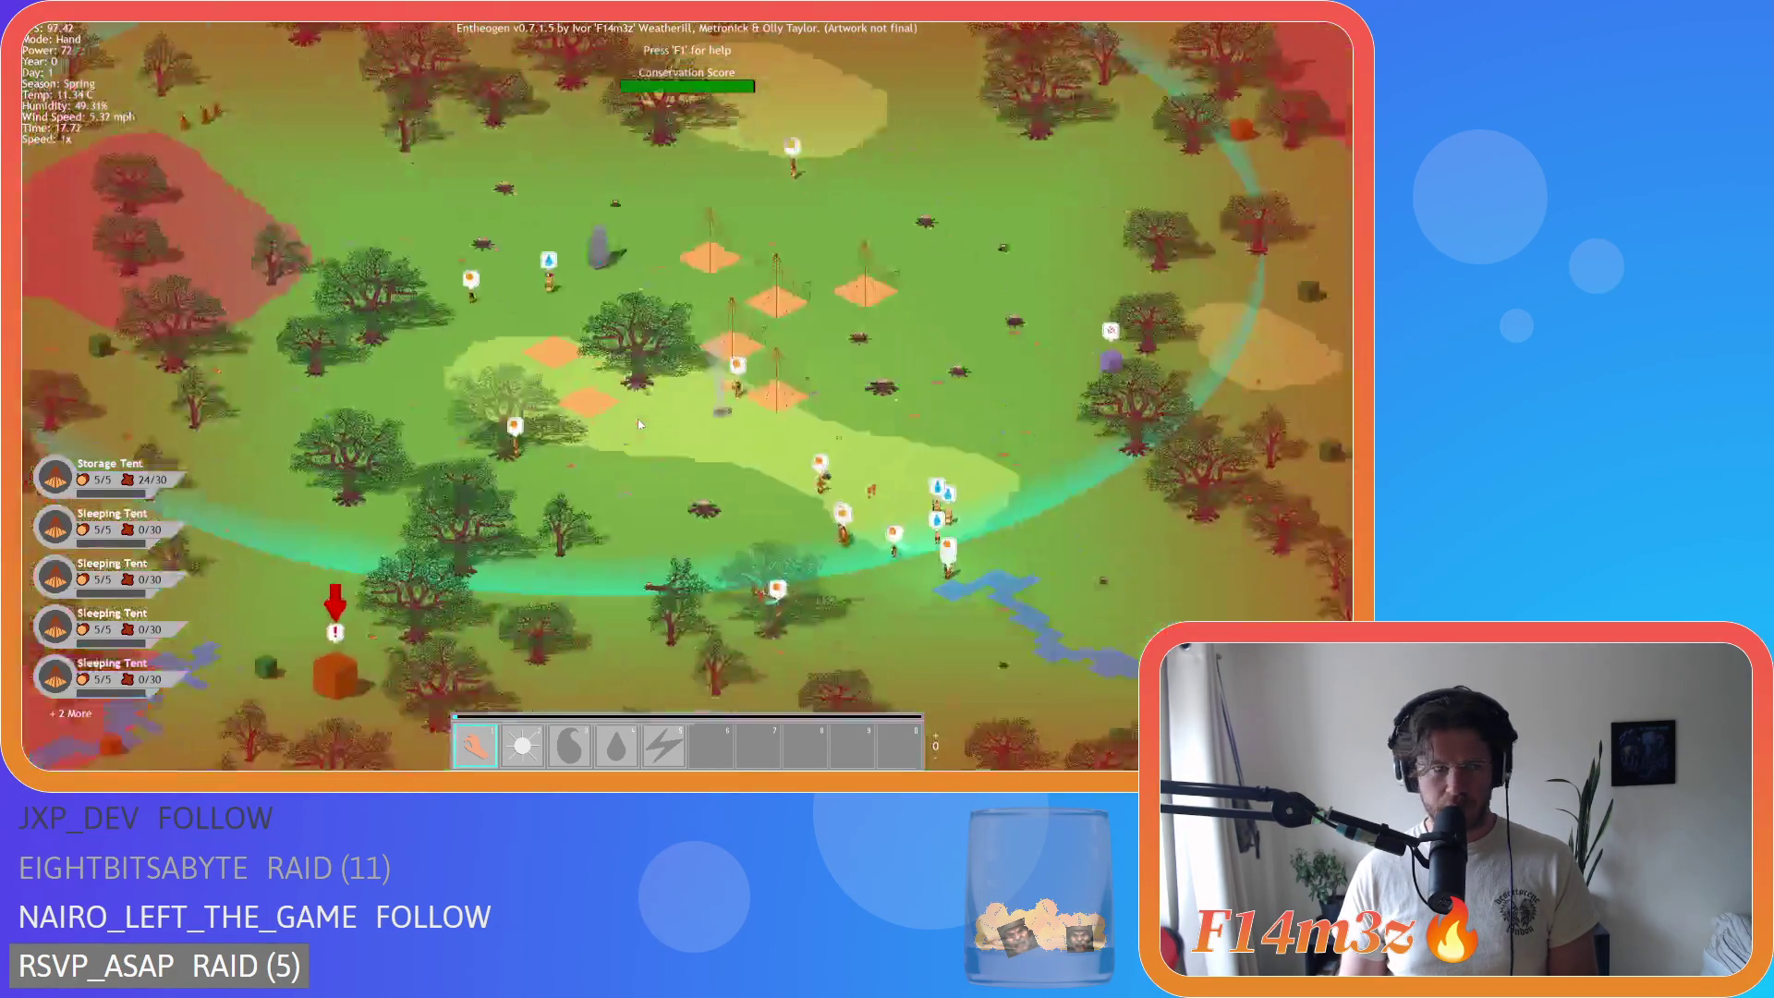
{"action": "scroll", "coordinate": [662, 397], "scroll_direction": "up", "scroll_amount": 4}
{"action": "scroll", "coordinate": [611, 390], "scroll_direction": "up", "scroll_amount": 2}
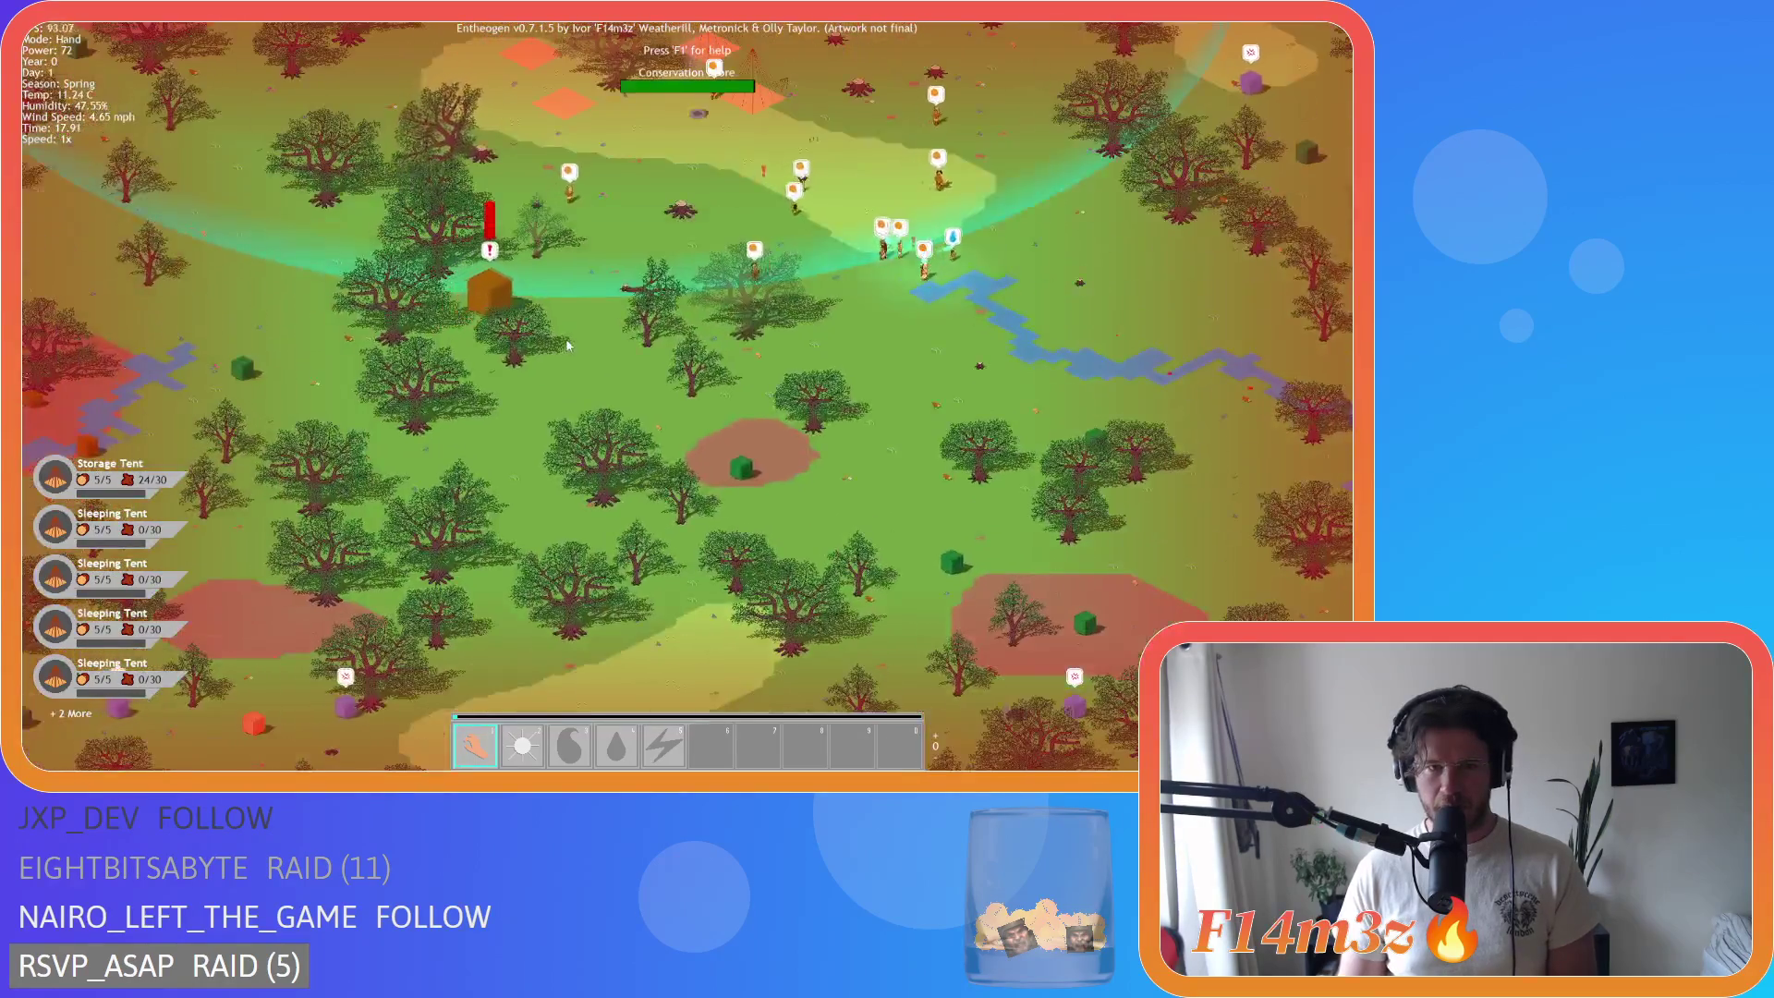
{"action": "scroll", "coordinate": [610, 351], "scroll_direction": "down", "scroll_amount": 3}
{"action": "scroll", "coordinate": [608, 296], "scroll_direction": "up", "scroll_amount": 2}
{"action": "scroll", "coordinate": [606, 286], "scroll_direction": "down", "scroll_amount": 3}
{"action": "scroll", "coordinate": [606, 286], "scroll_direction": "up", "scroll_amount": 5}
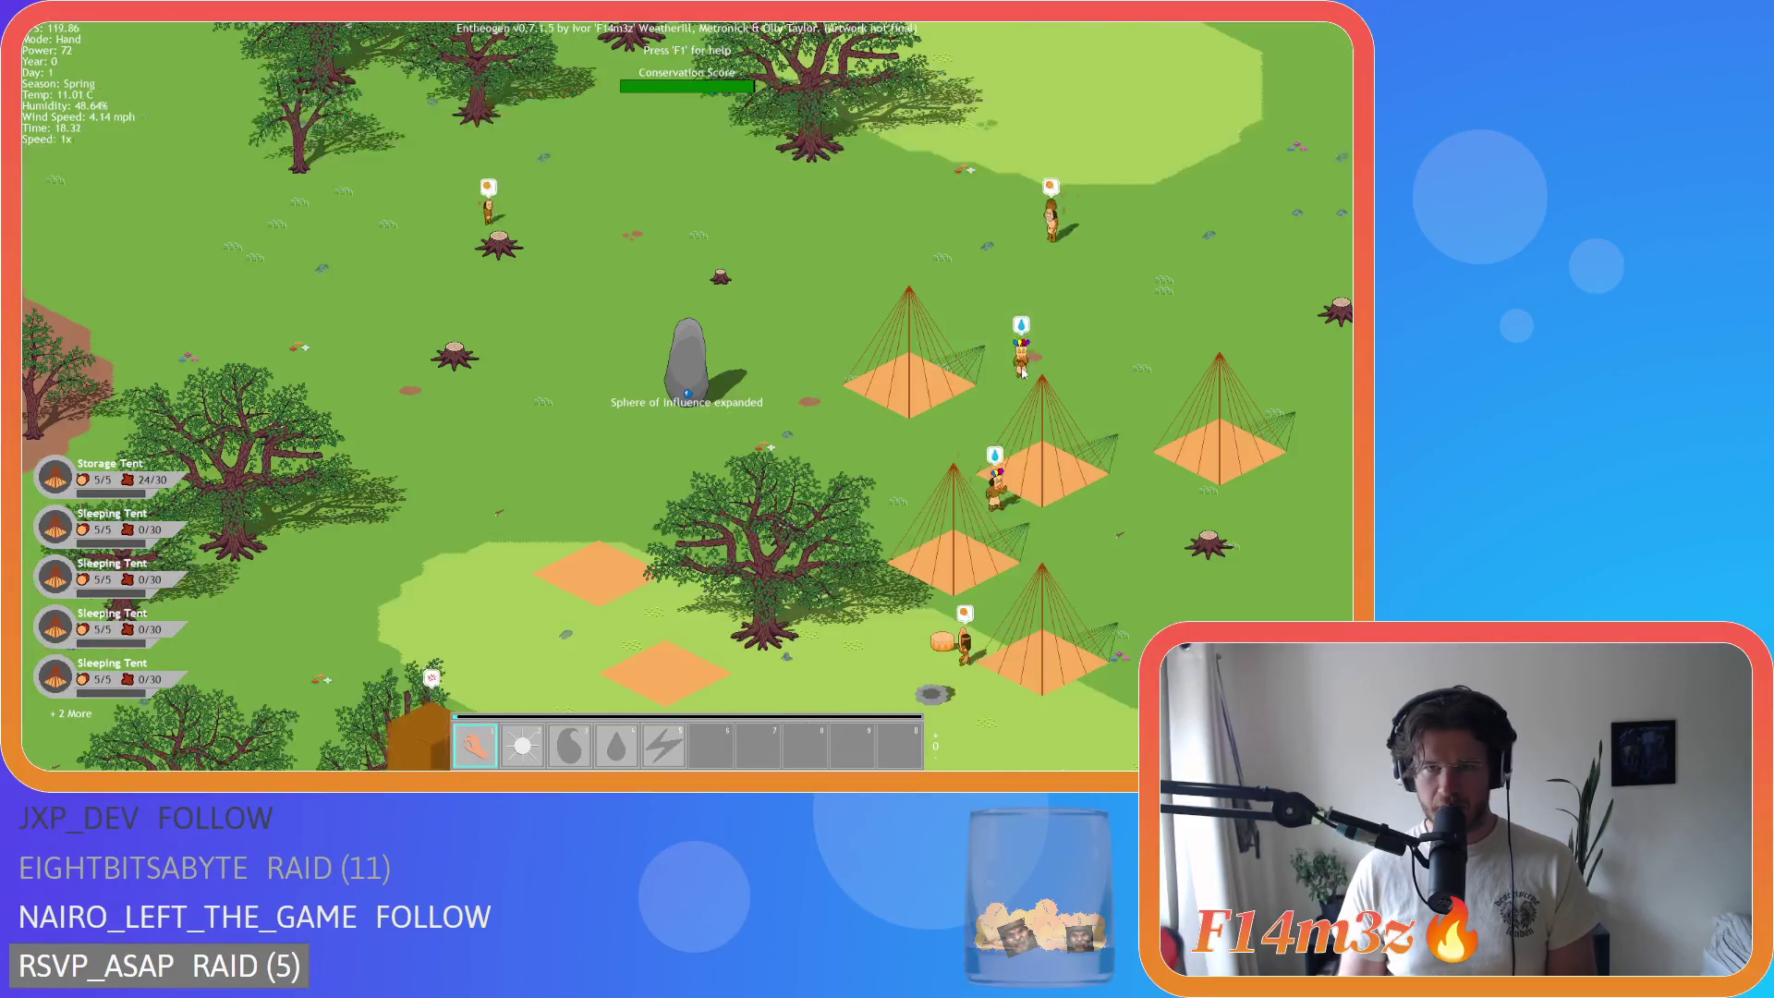
{"action": "scroll", "coordinate": [585, 423], "scroll_direction": "down", "scroll_amount": 4}
{"action": "scroll", "coordinate": [852, 510], "scroll_direction": "up", "scroll_amount": 3}
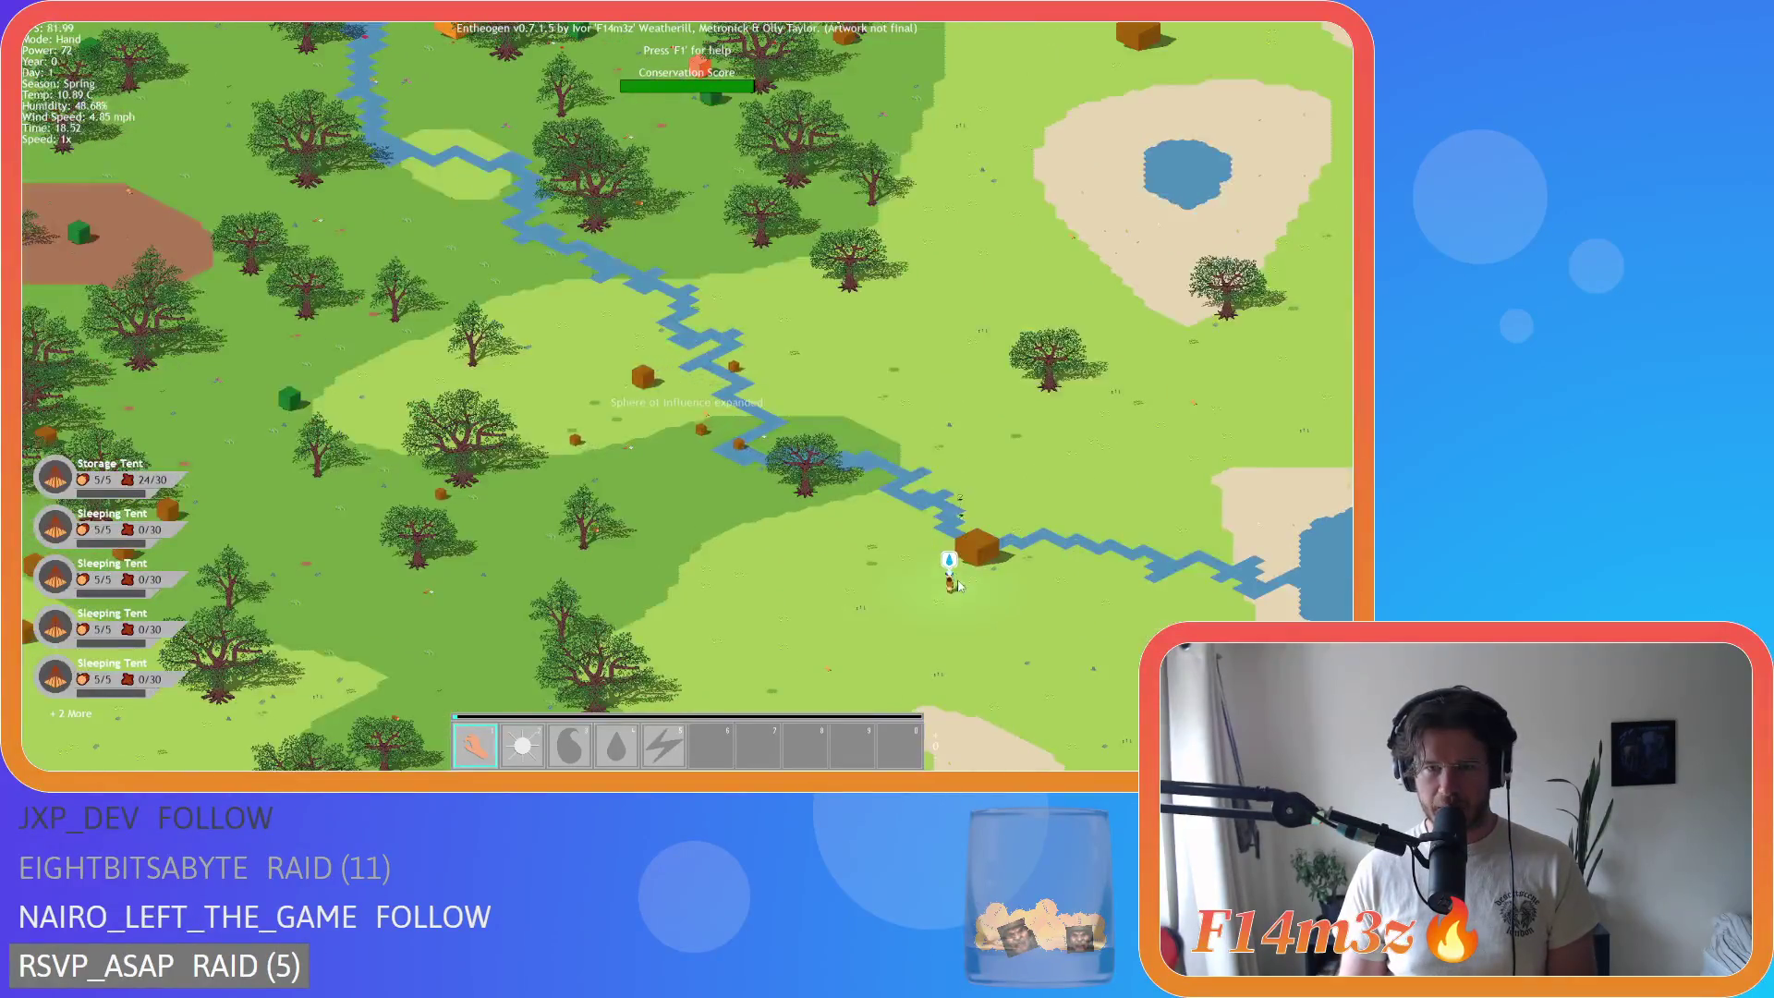
{"action": "scroll", "coordinate": [852, 510], "scroll_direction": "down", "scroll_amount": 3}
{"action": "scroll", "coordinate": [847, 499], "scroll_direction": "up", "scroll_amount": 5}
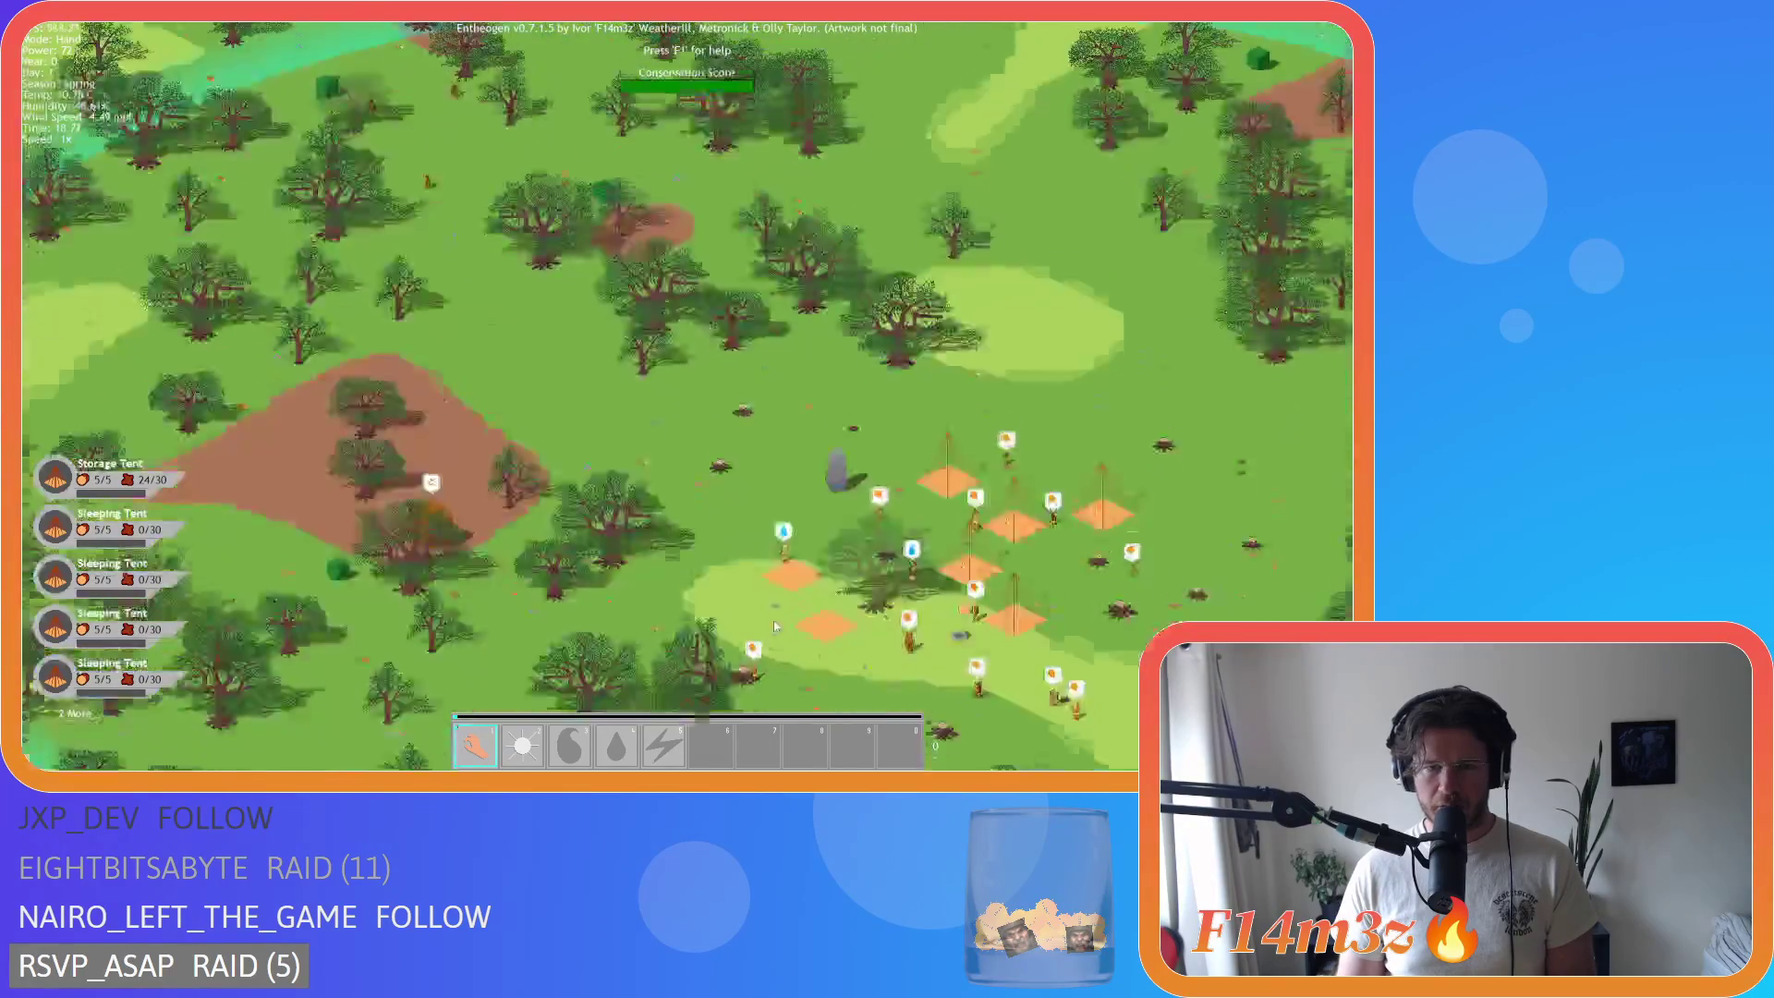
{"action": "scroll", "coordinate": [879, 341], "scroll_direction": "down", "scroll_amount": 4}
{"action": "scroll", "coordinate": [784, 329], "scroll_direction": "up", "scroll_amount": 5}
{"action": "scroll", "coordinate": [682, 385], "scroll_direction": "down", "scroll_amount": 4}
{"action": "scroll", "coordinate": [684, 368], "scroll_direction": "up", "scroll_amount": 4}
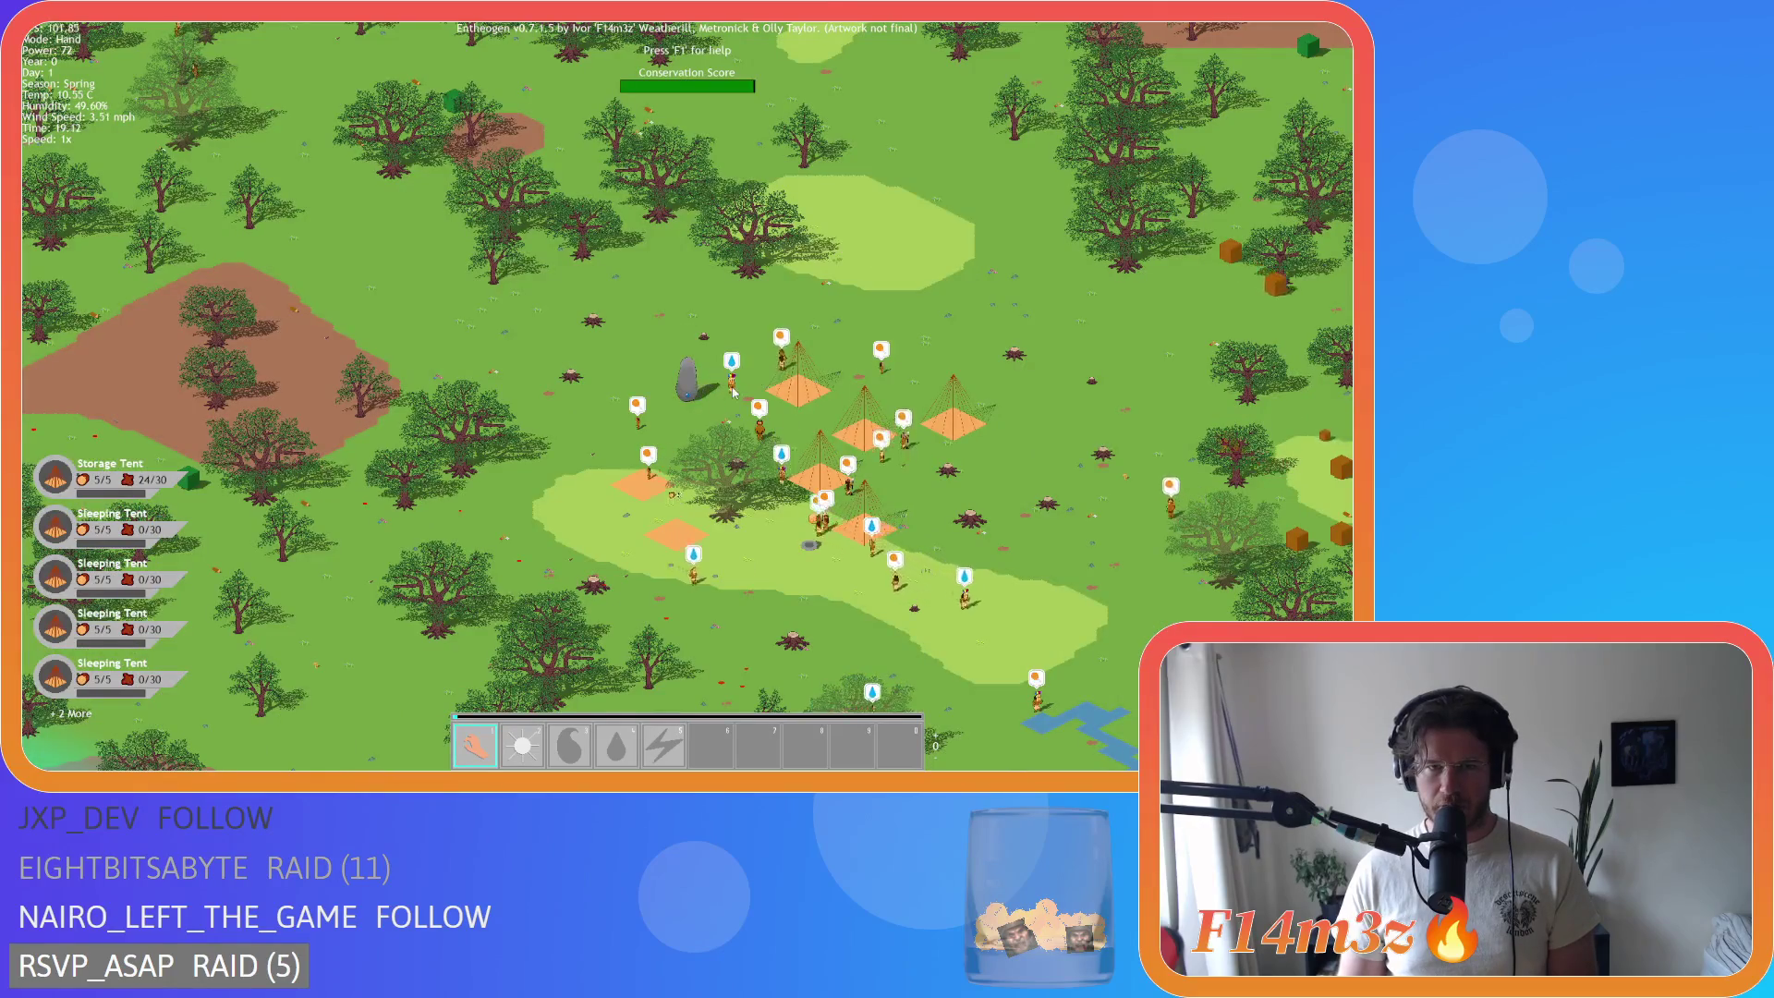
{"action": "scroll", "coordinate": [735, 393], "scroll_direction": "down", "scroll_amount": 4}
{"action": "scroll", "coordinate": [751, 399], "scroll_direction": "up", "scroll_amount": 4}
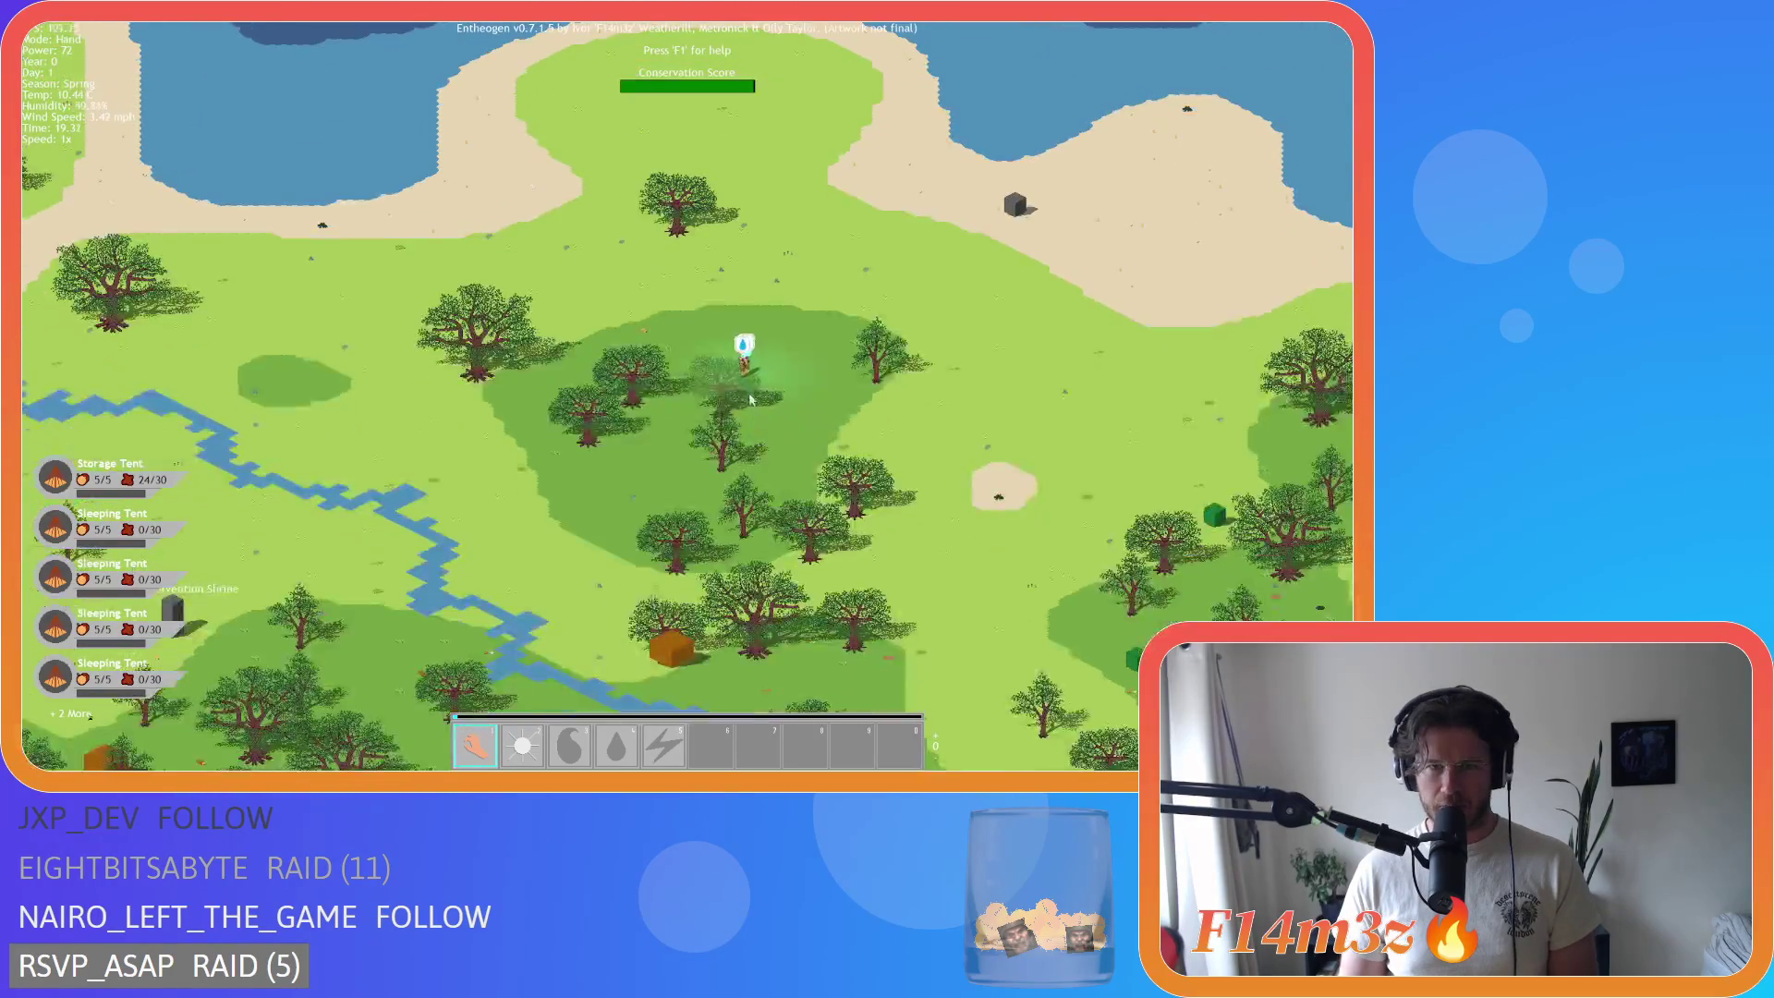
Step: Nudge the view up-left, then recentre on the villager settlement
{"action": "key", "text": "Up"}
{"action": "key", "text": "Left"}
{"action": "scroll", "coordinate": [794, 428], "scroll_direction": "down", "scroll_amount": 4}
{"action": "scroll", "coordinate": [704, 401], "scroll_direction": "up", "scroll_amount": 4}
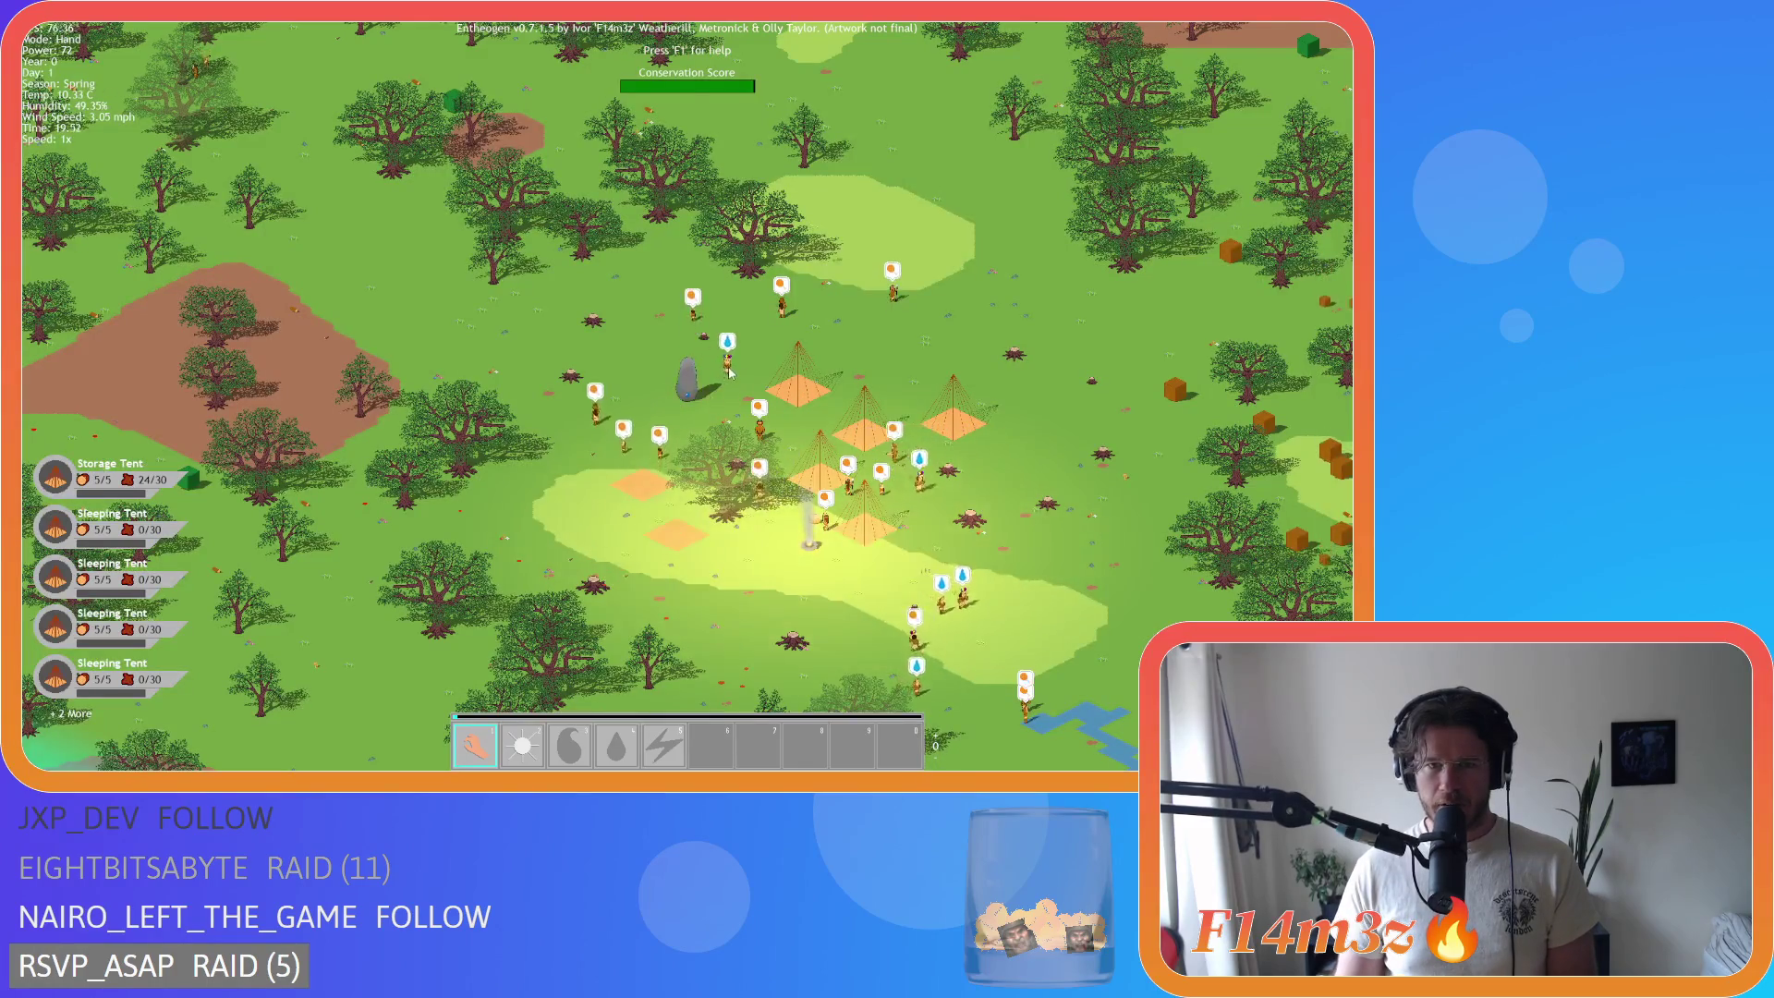
{"action": "scroll", "coordinate": [730, 371], "scroll_direction": "down", "scroll_amount": 4}
{"action": "scroll", "coordinate": [684, 370], "scroll_direction": "up", "scroll_amount": 4}
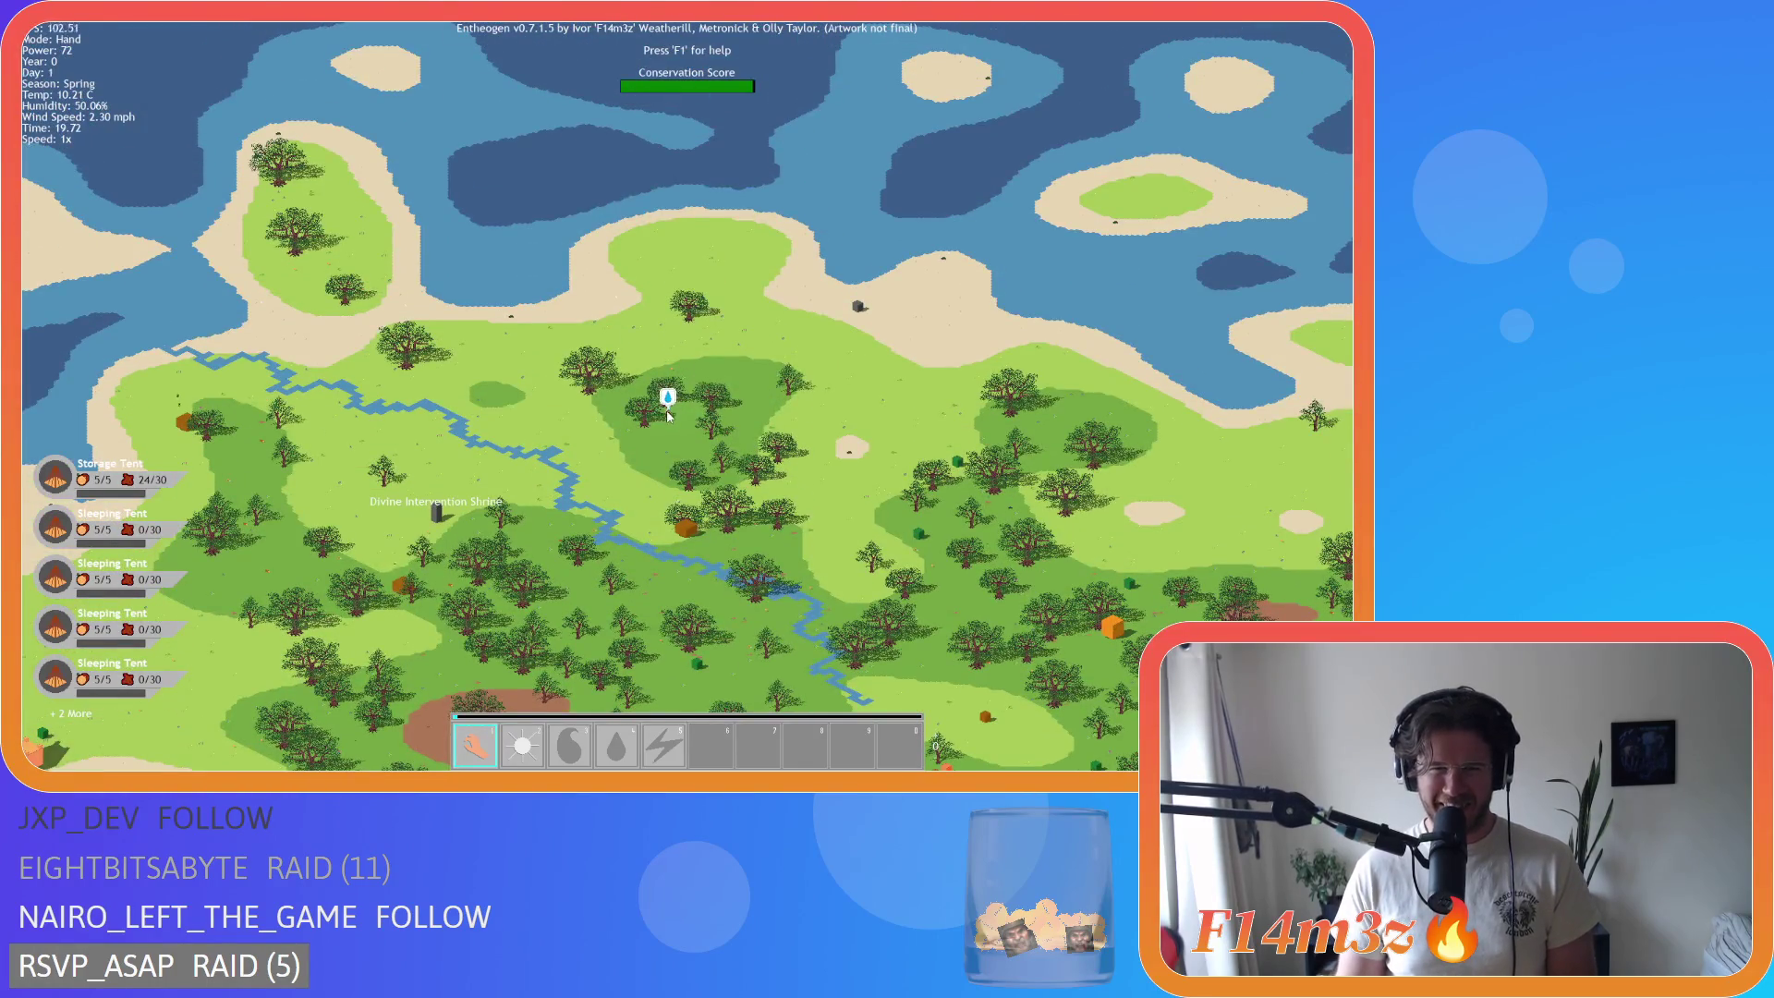
{"action": "key", "text": "space"}
Step: Jump to the alert-flagged villager near the Firewood Shrine, with the game paused
{"action": "scroll", "coordinate": [664, 386], "scroll_direction": "up", "scroll_amount": 4}
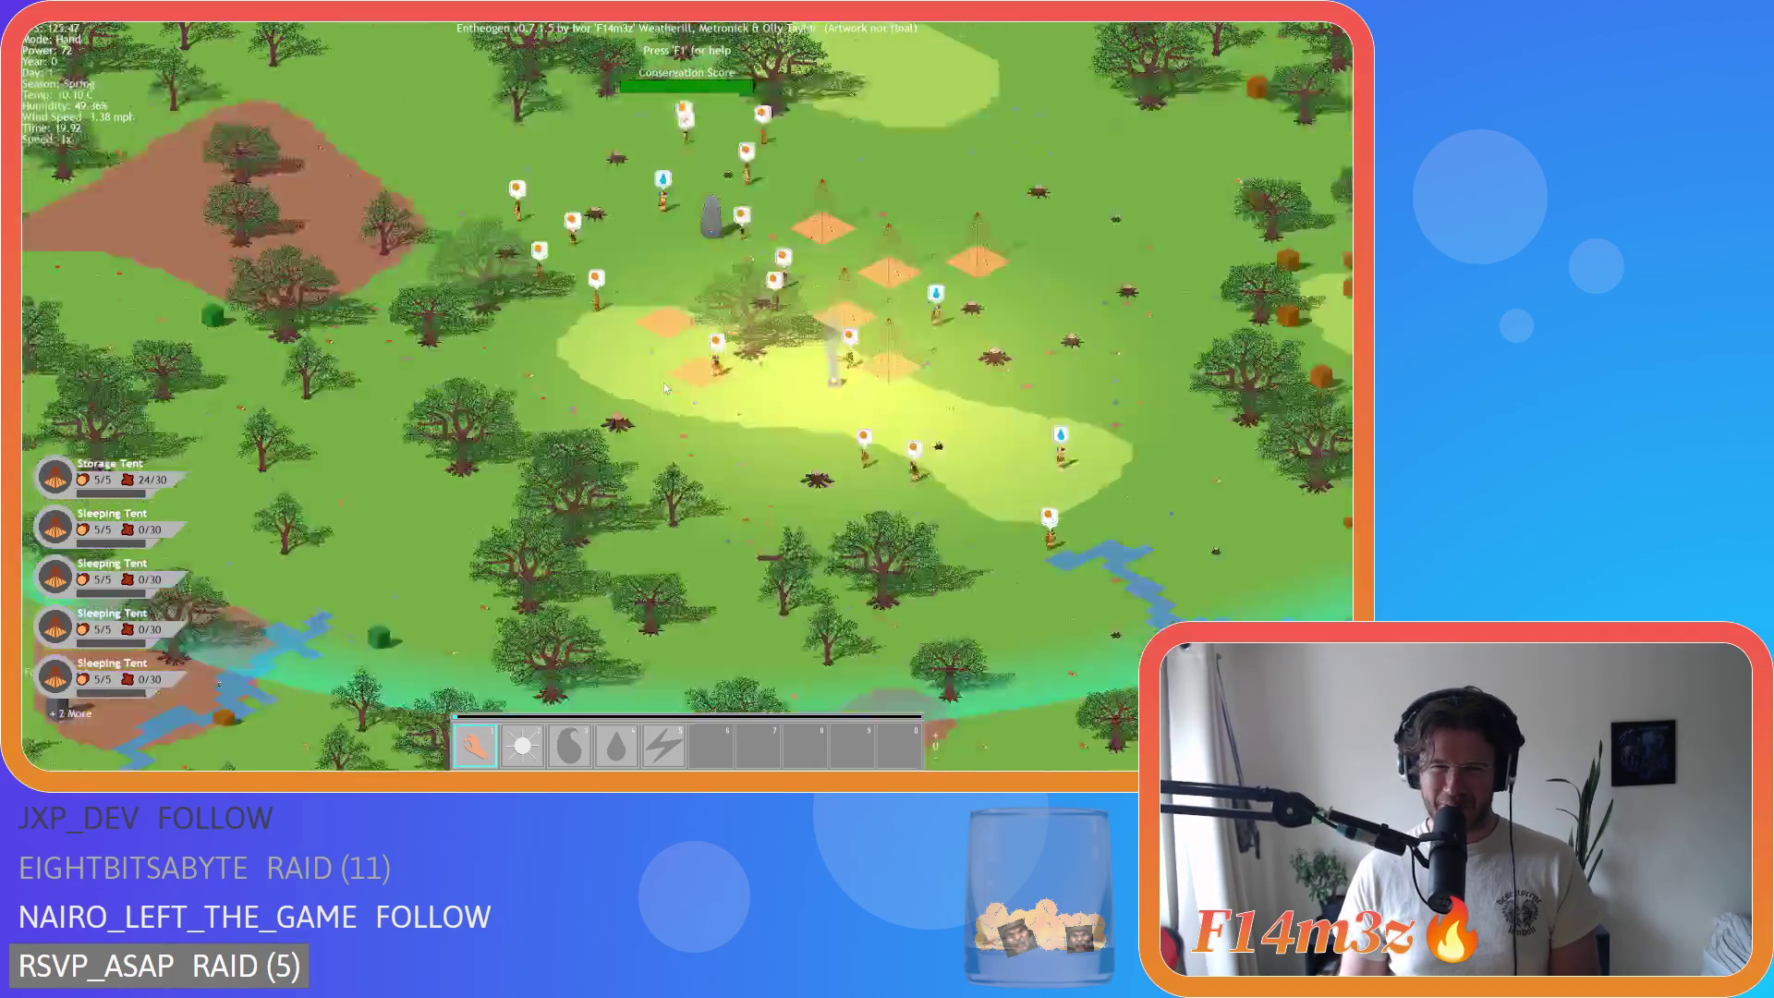
{"action": "scroll", "coordinate": [664, 382], "scroll_direction": "down", "scroll_amount": 2}
{"action": "scroll", "coordinate": [665, 388], "scroll_direction": "up", "scroll_amount": 2}
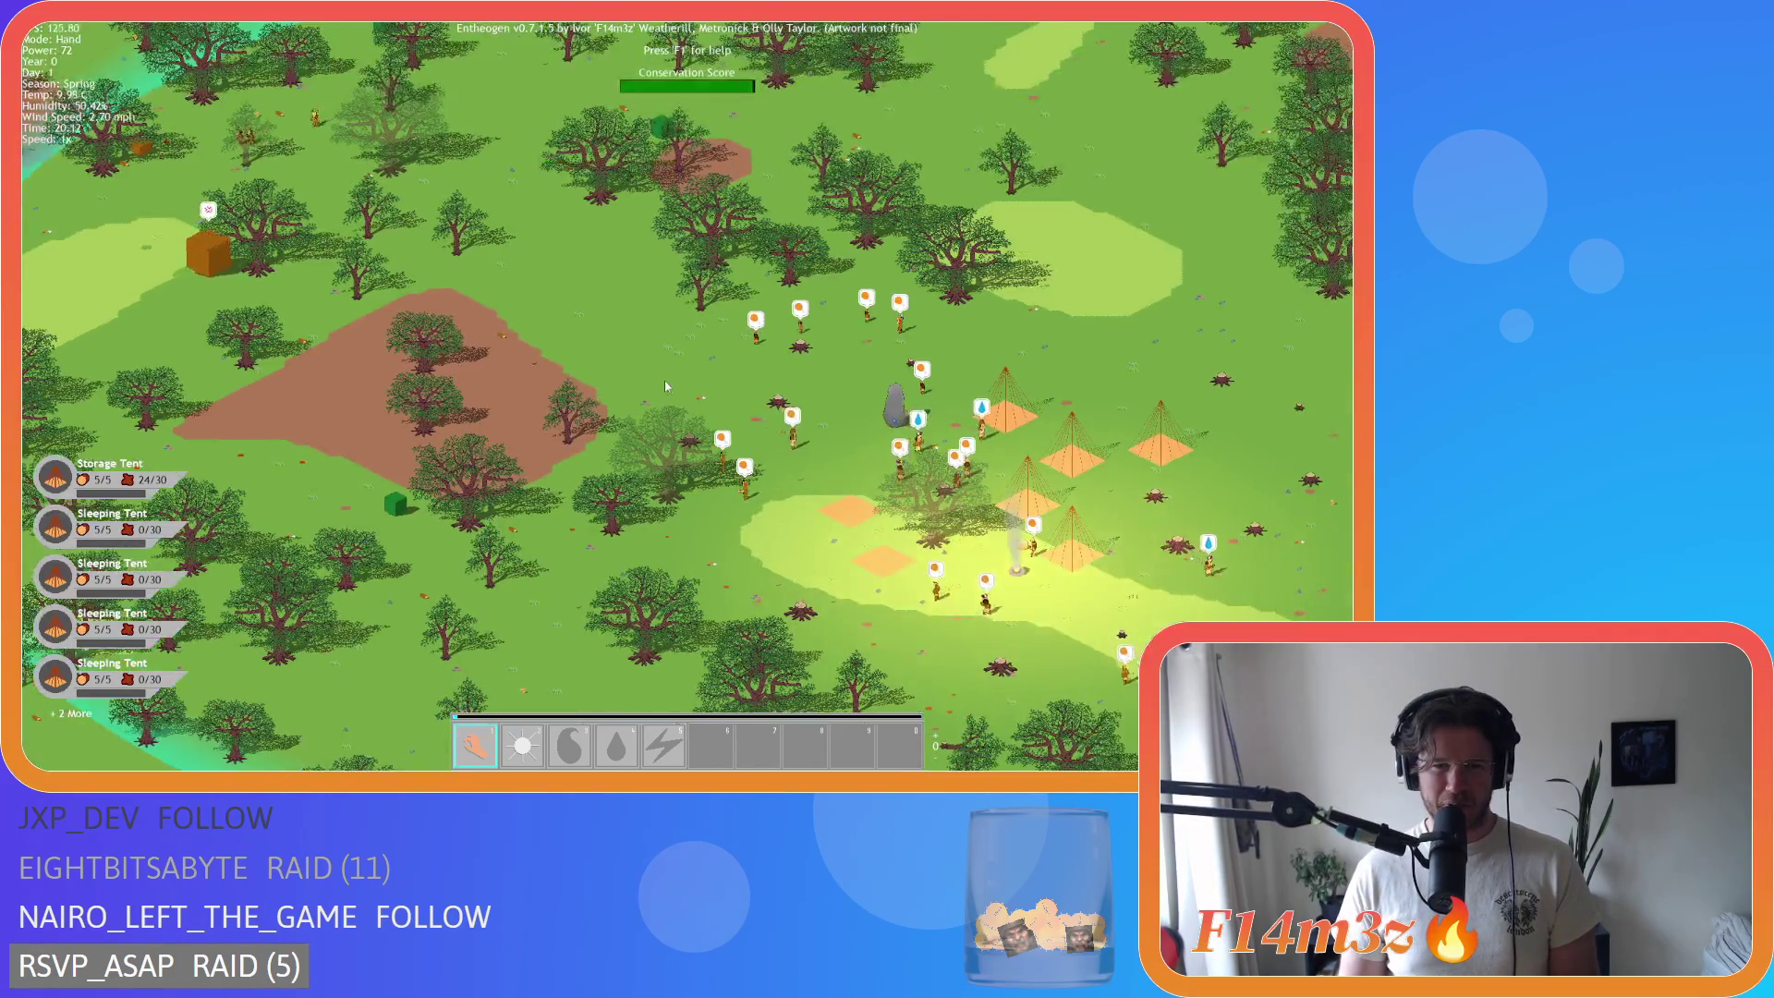
{"action": "key", "text": "space"}
{"action": "scroll", "coordinate": [689, 406], "scroll_direction": "up", "scroll_amount": 3}
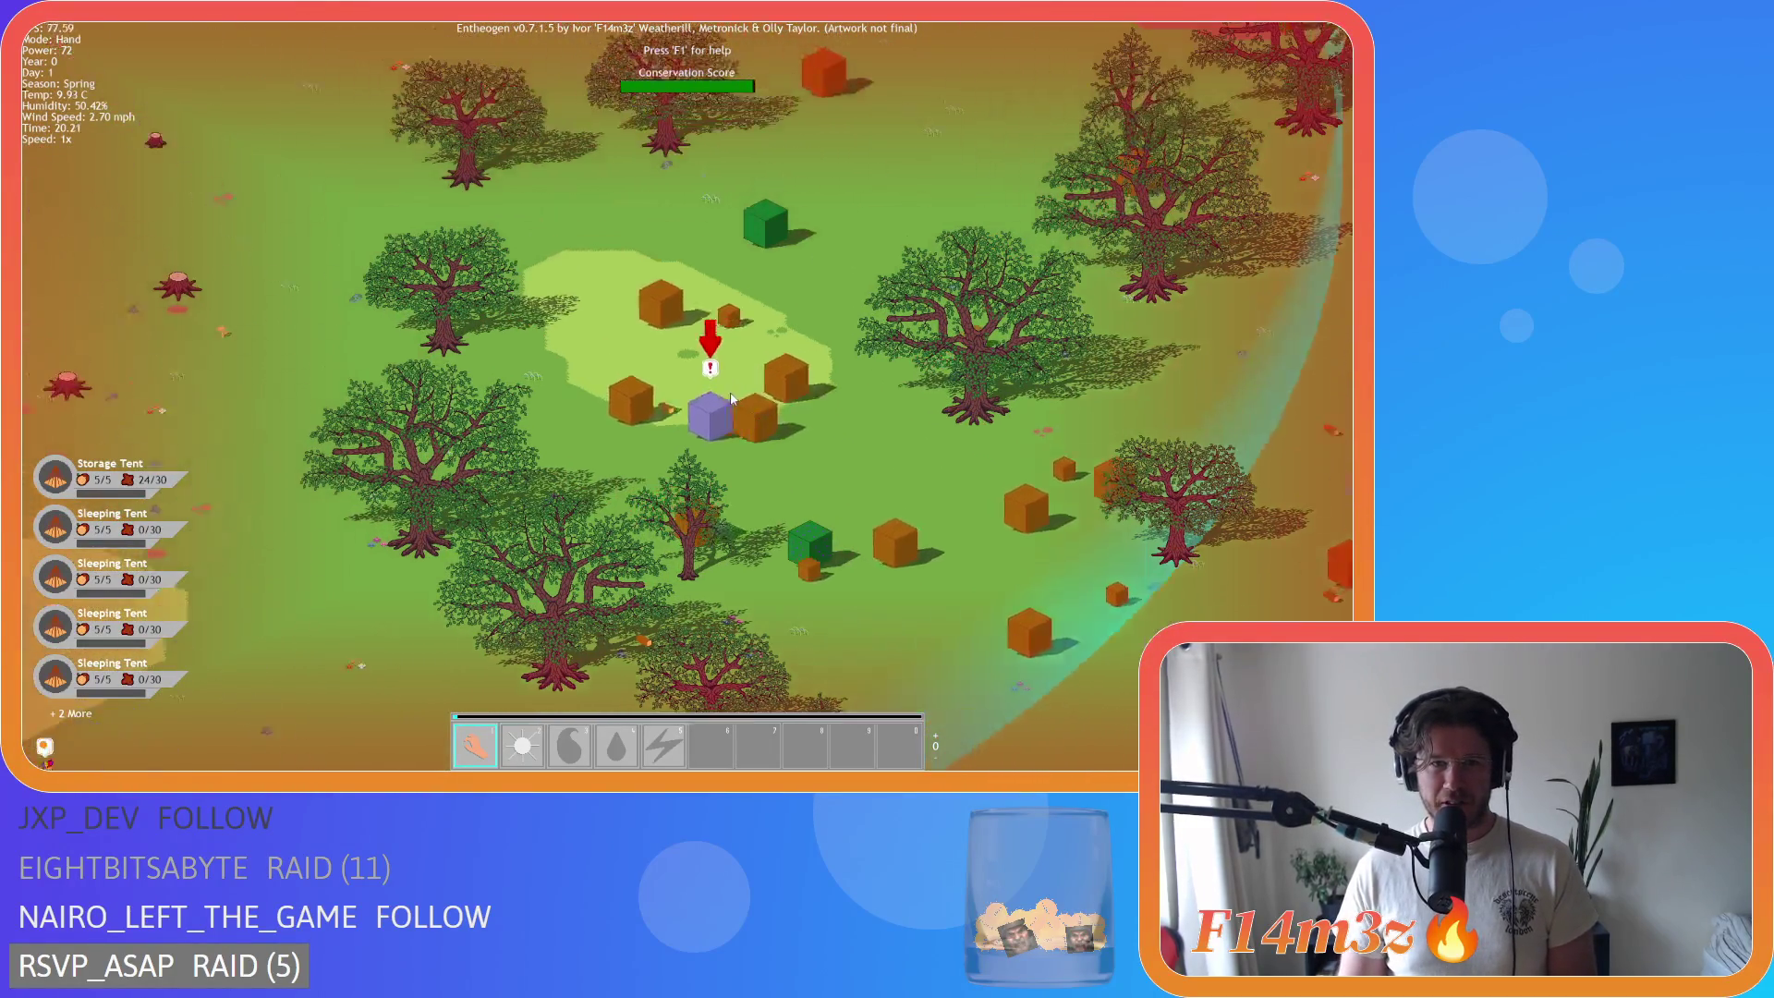
Step: Recentre the view on the tent settlement and adjust the zoom
{"action": "key", "text": "space"}
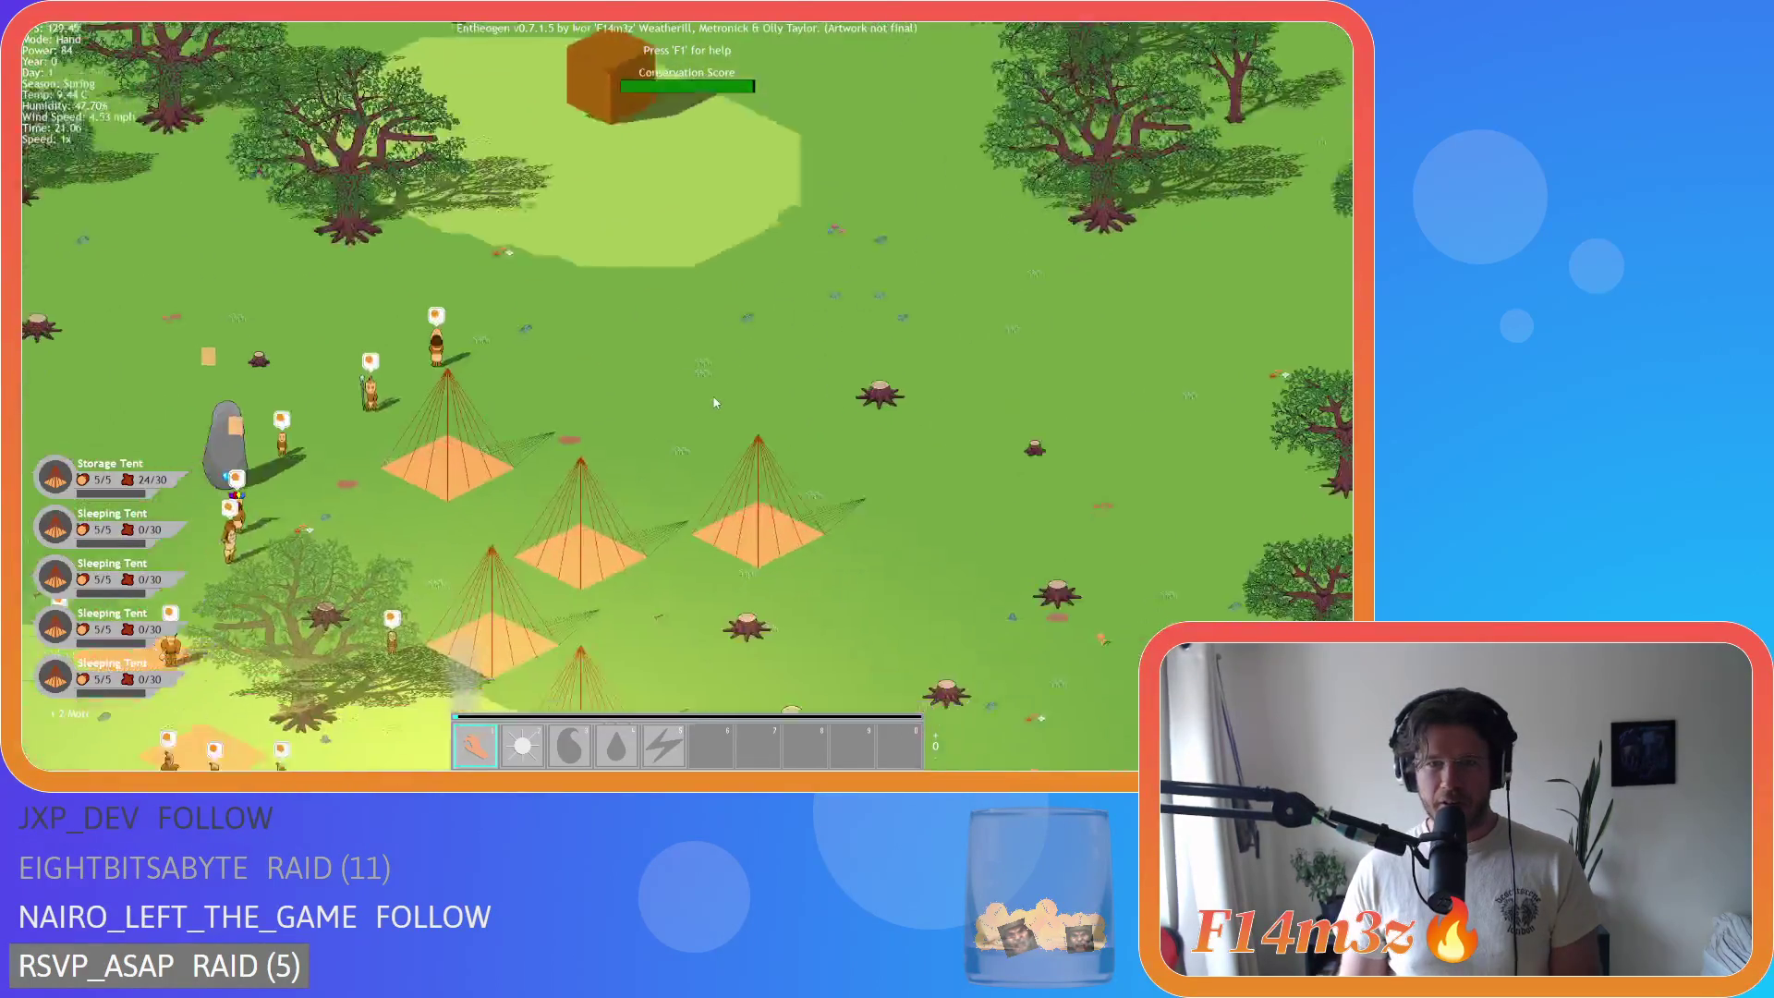
{"action": "scroll", "coordinate": [714, 403], "scroll_direction": "down", "scroll_amount": 5}
{"action": "scroll", "coordinate": [719, 393], "scroll_direction": "up", "scroll_amount": 3}
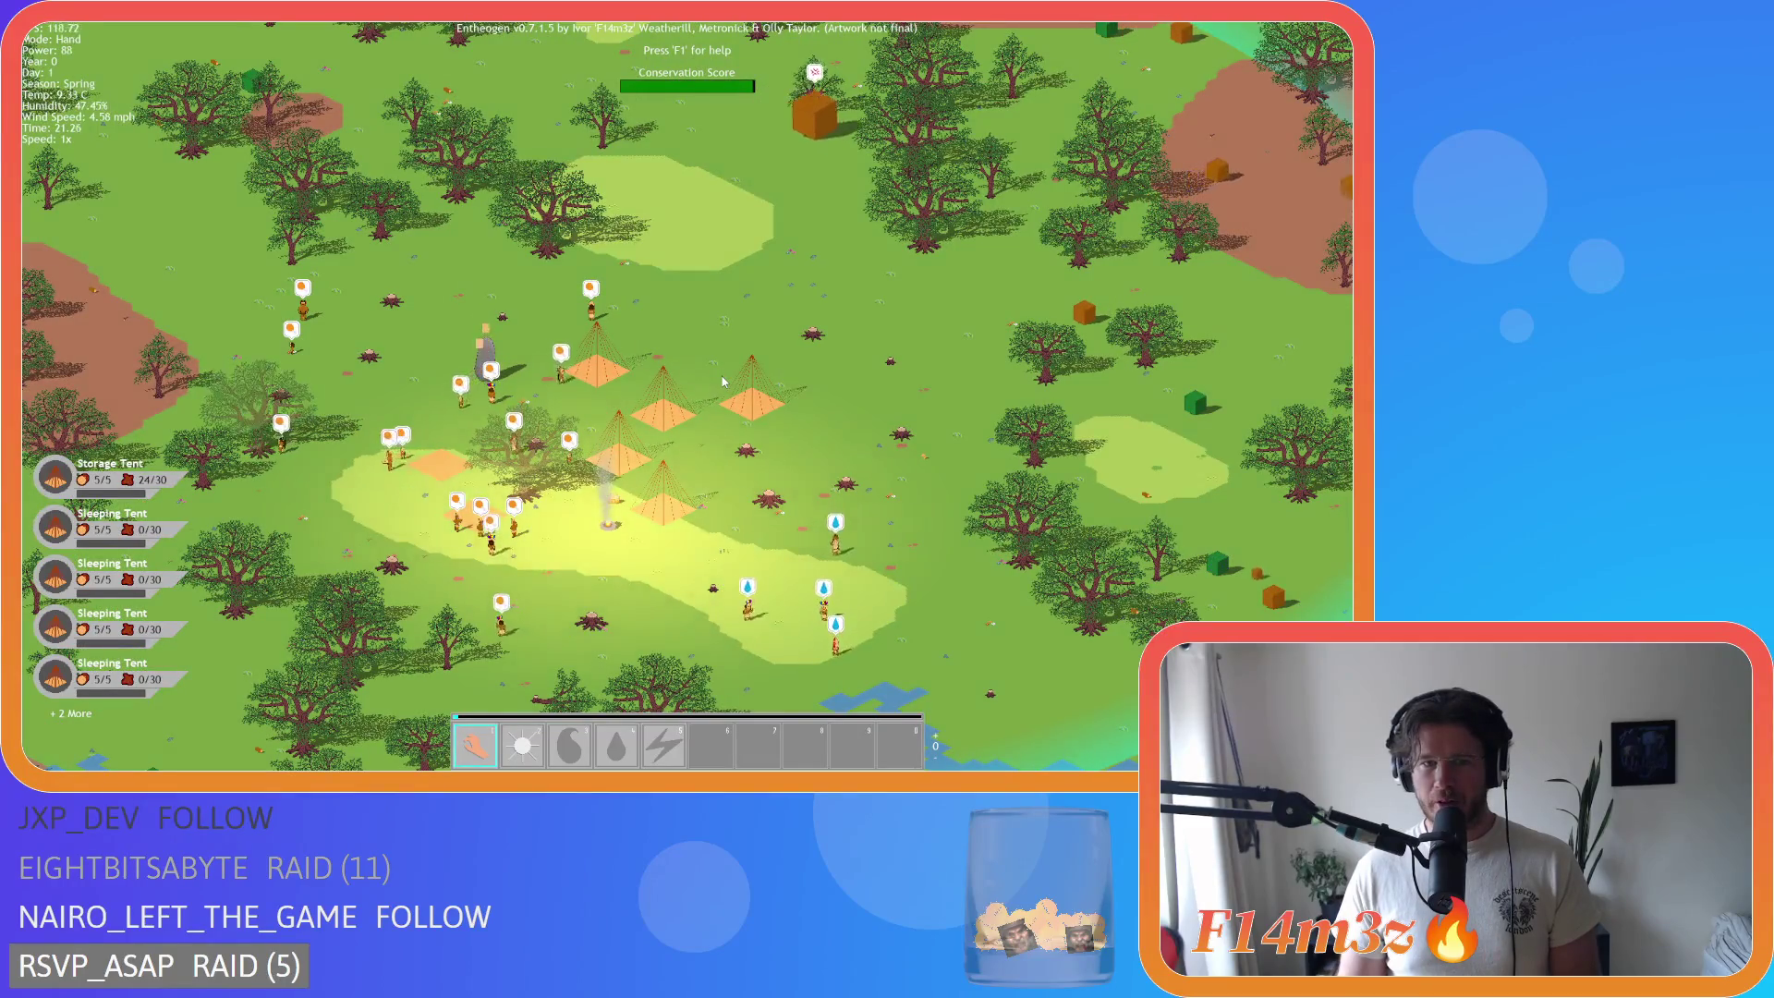
{"action": "scroll", "coordinate": [719, 379], "scroll_direction": "down", "scroll_amount": 5}
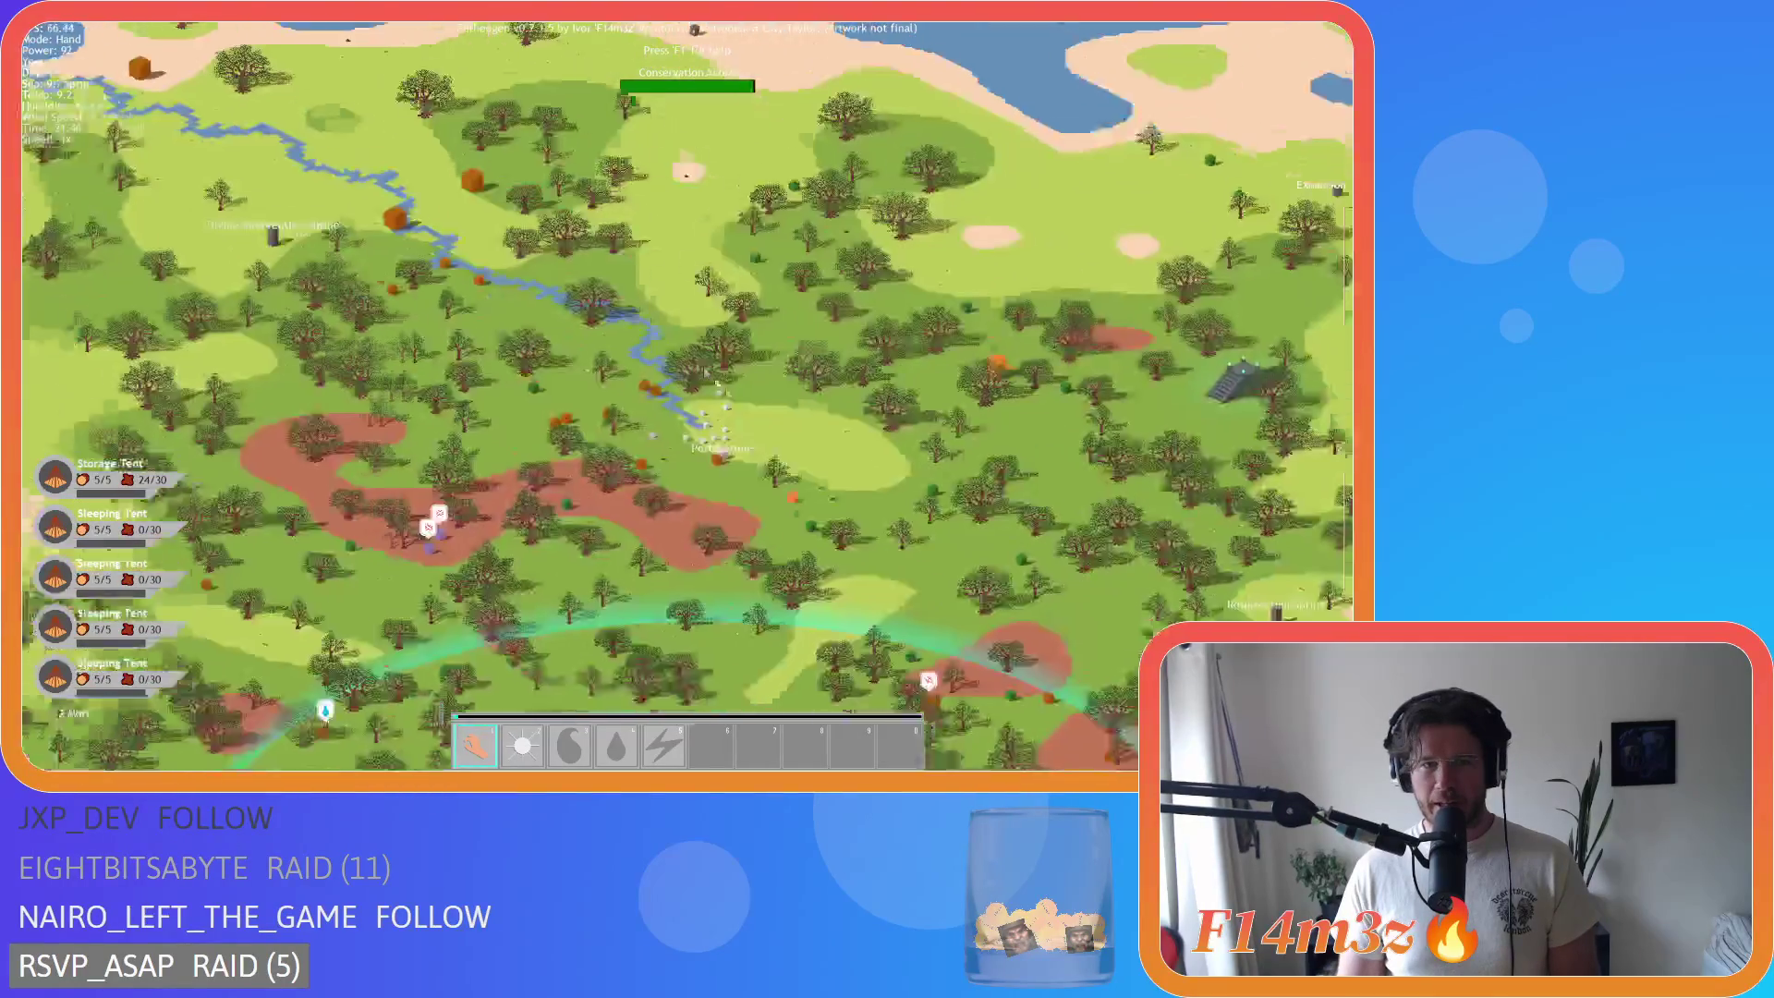
{"action": "scroll", "coordinate": [685, 434], "scroll_direction": "up", "scroll_amount": 5}
{"action": "scroll", "coordinate": [685, 435], "scroll_direction": "up", "scroll_amount": 2}
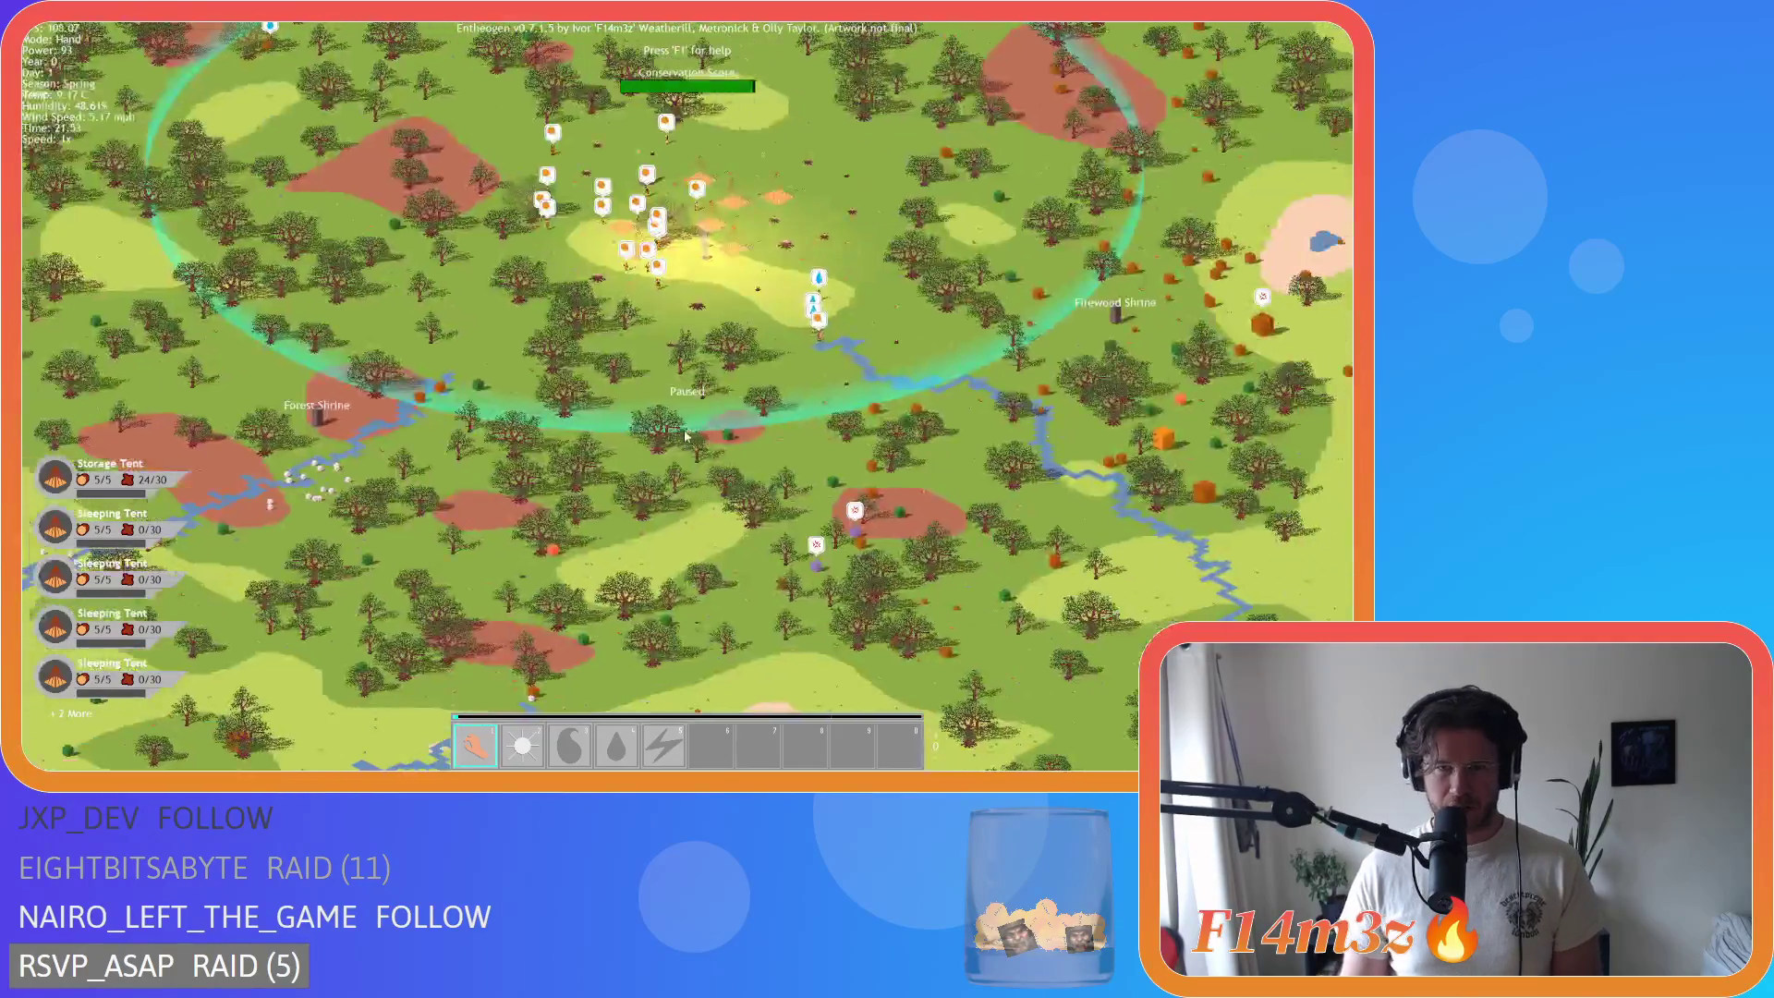
Step: Centre the Firewood Shrine, then bring the Portal Stone into view
{"action": "key", "text": "d"}
{"action": "key", "text": "w"}
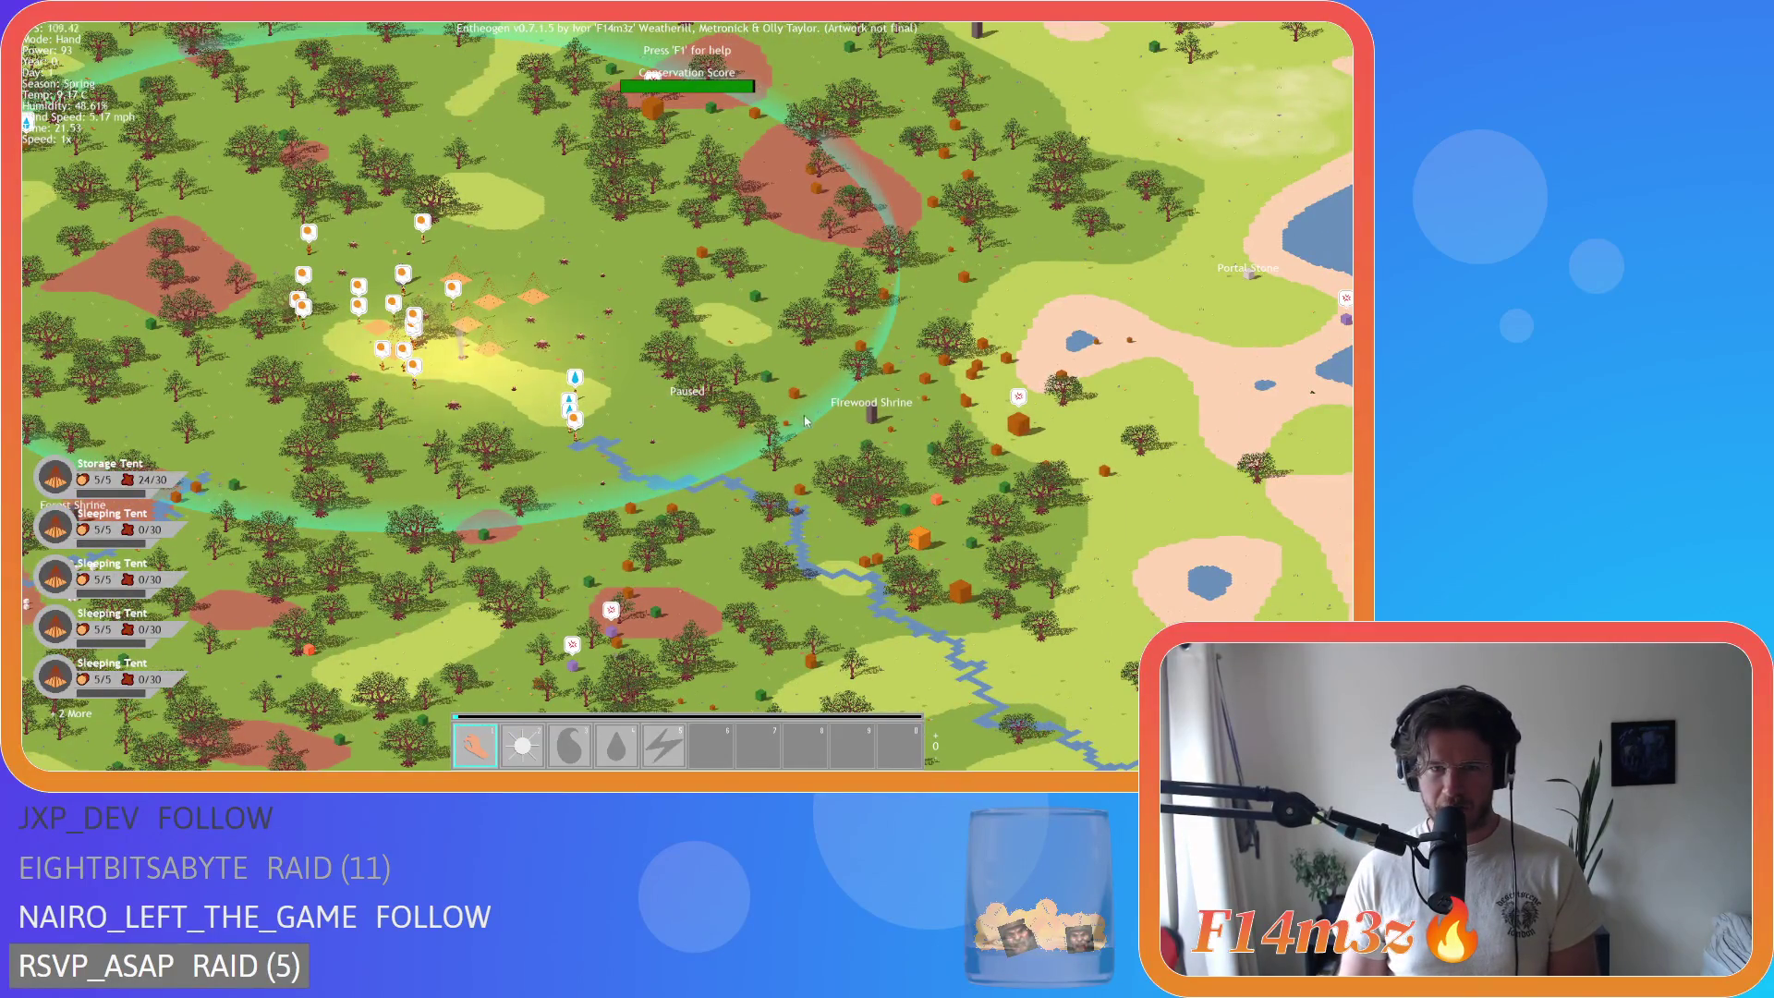
{"action": "scroll", "coordinate": [804, 418], "scroll_direction": "down", "scroll_amount": 5}
{"action": "scroll", "coordinate": [674, 434], "scroll_direction": "up", "scroll_amount": 5}
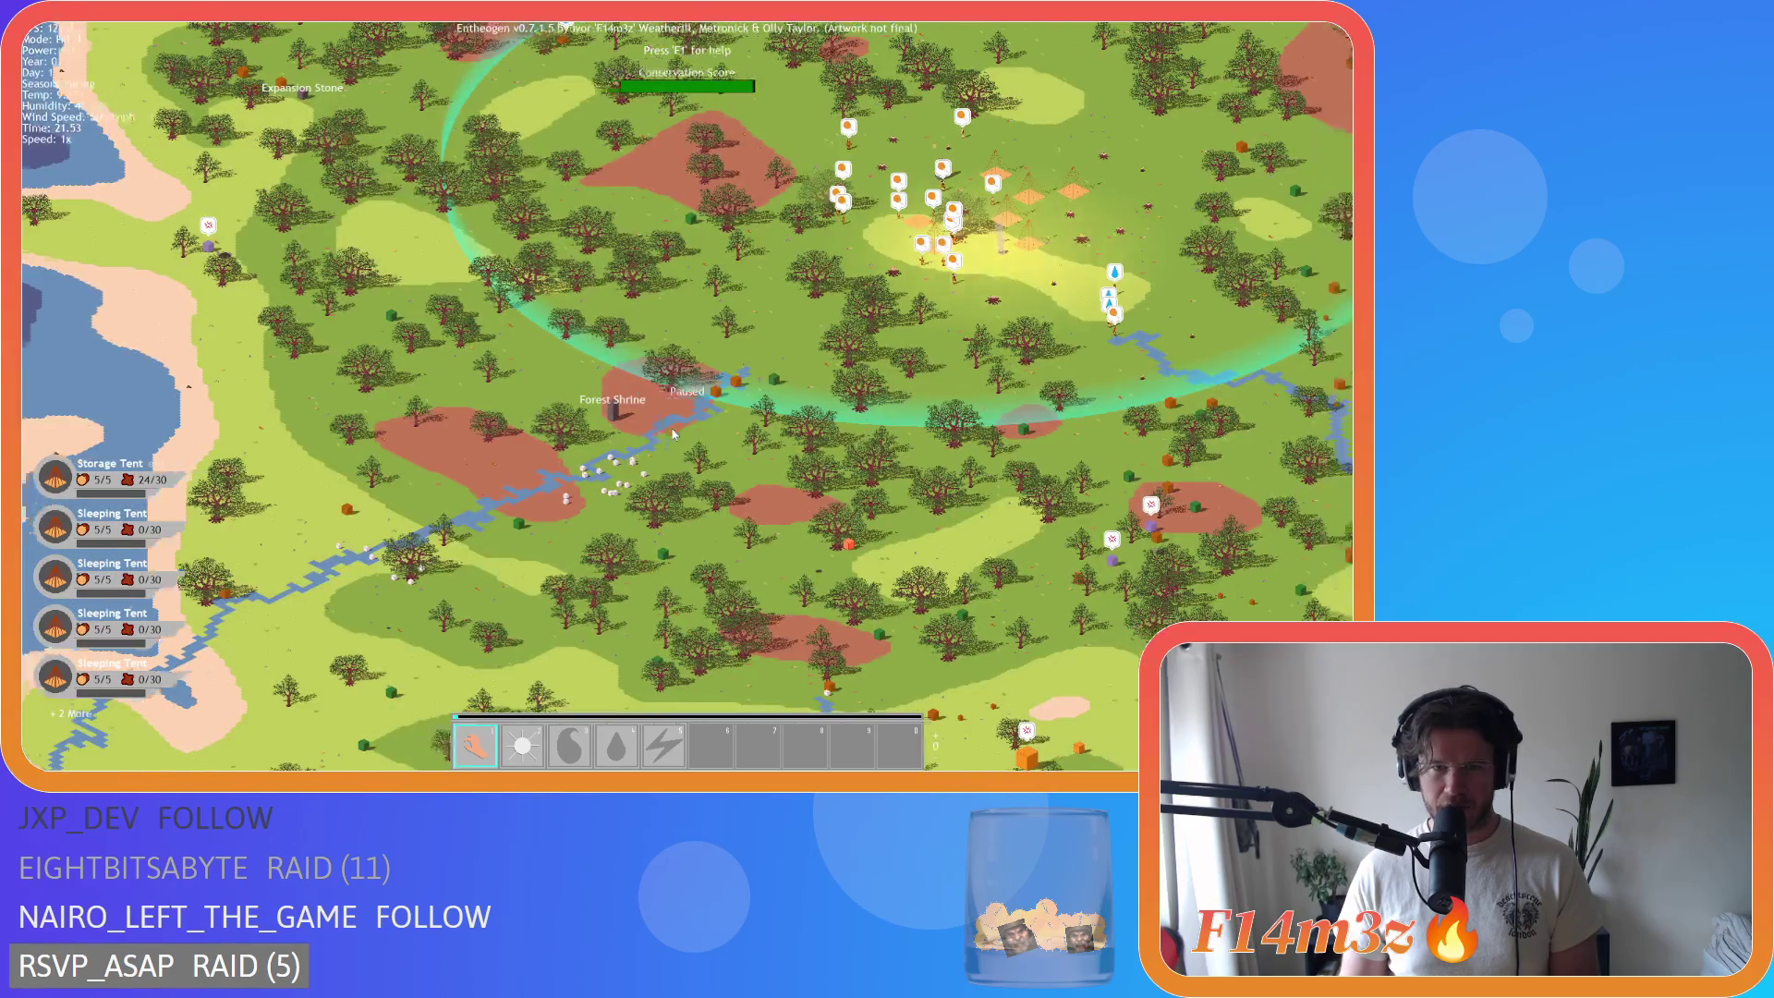
{"action": "scroll", "coordinate": [674, 434], "scroll_direction": "down", "scroll_amount": 5}
{"action": "scroll", "coordinate": [684, 462], "scroll_direction": "up", "scroll_amount": 8}
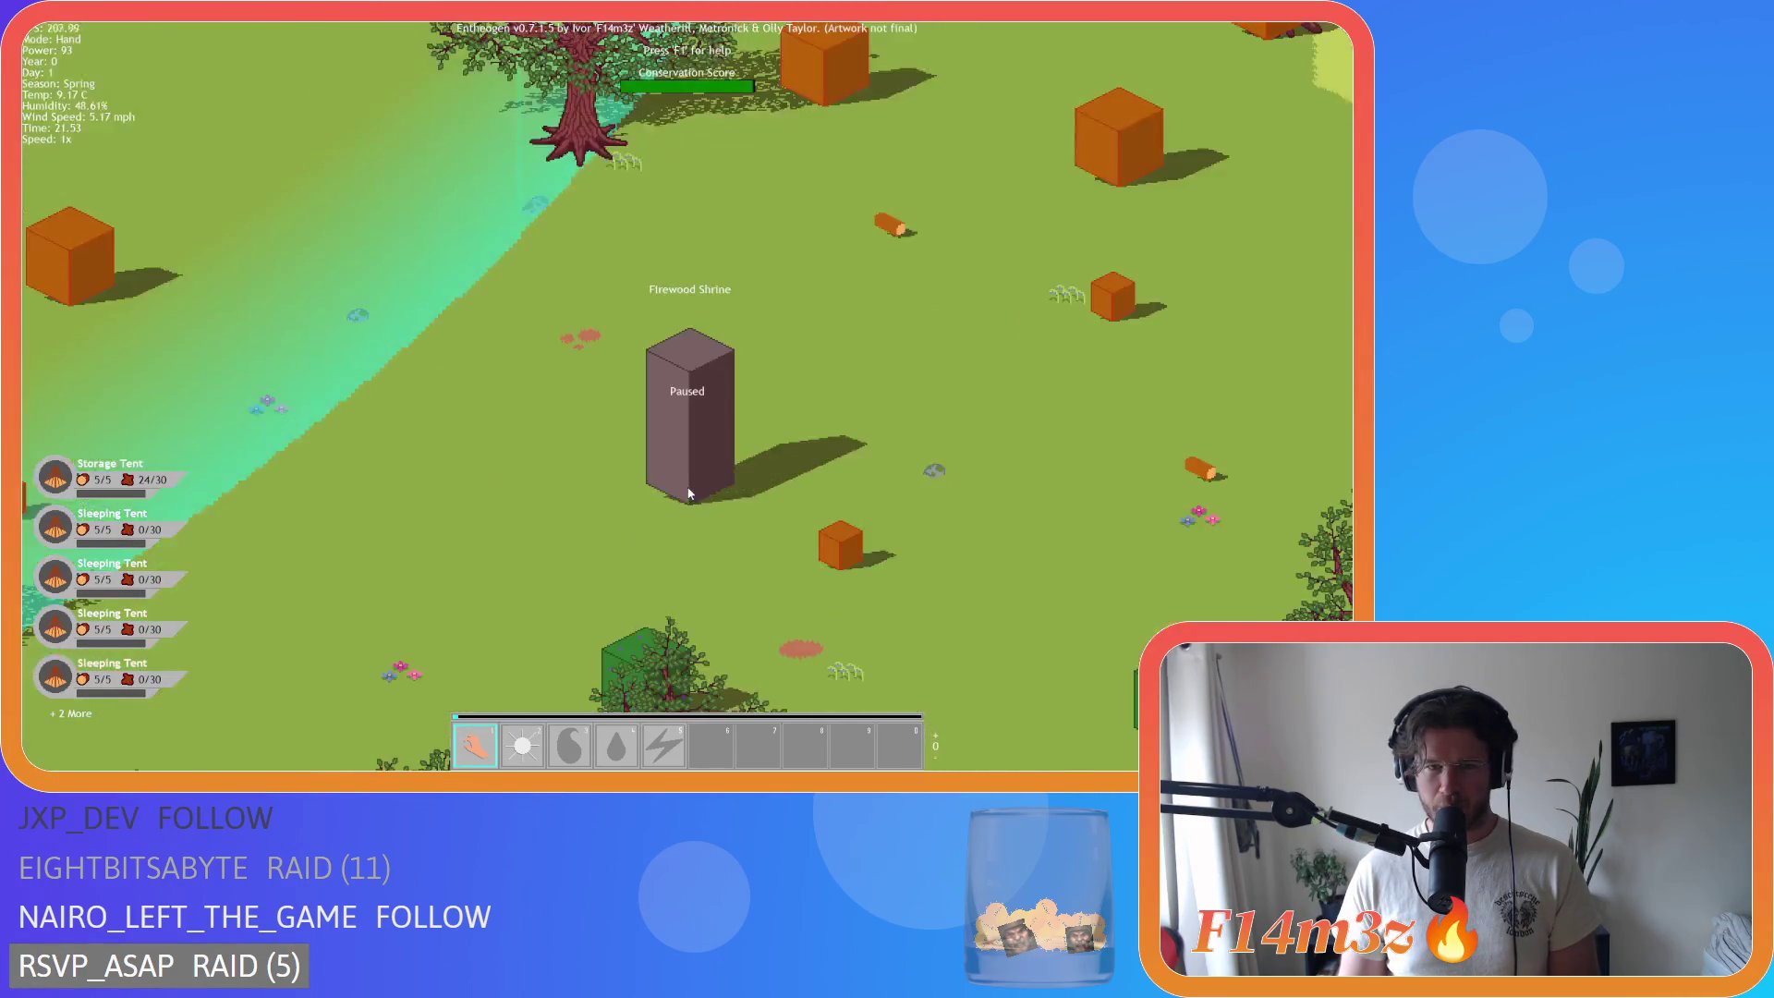
{"action": "scroll", "coordinate": [688, 492], "scroll_direction": "down", "scroll_amount": 5}
{"action": "key", "text": "d"}
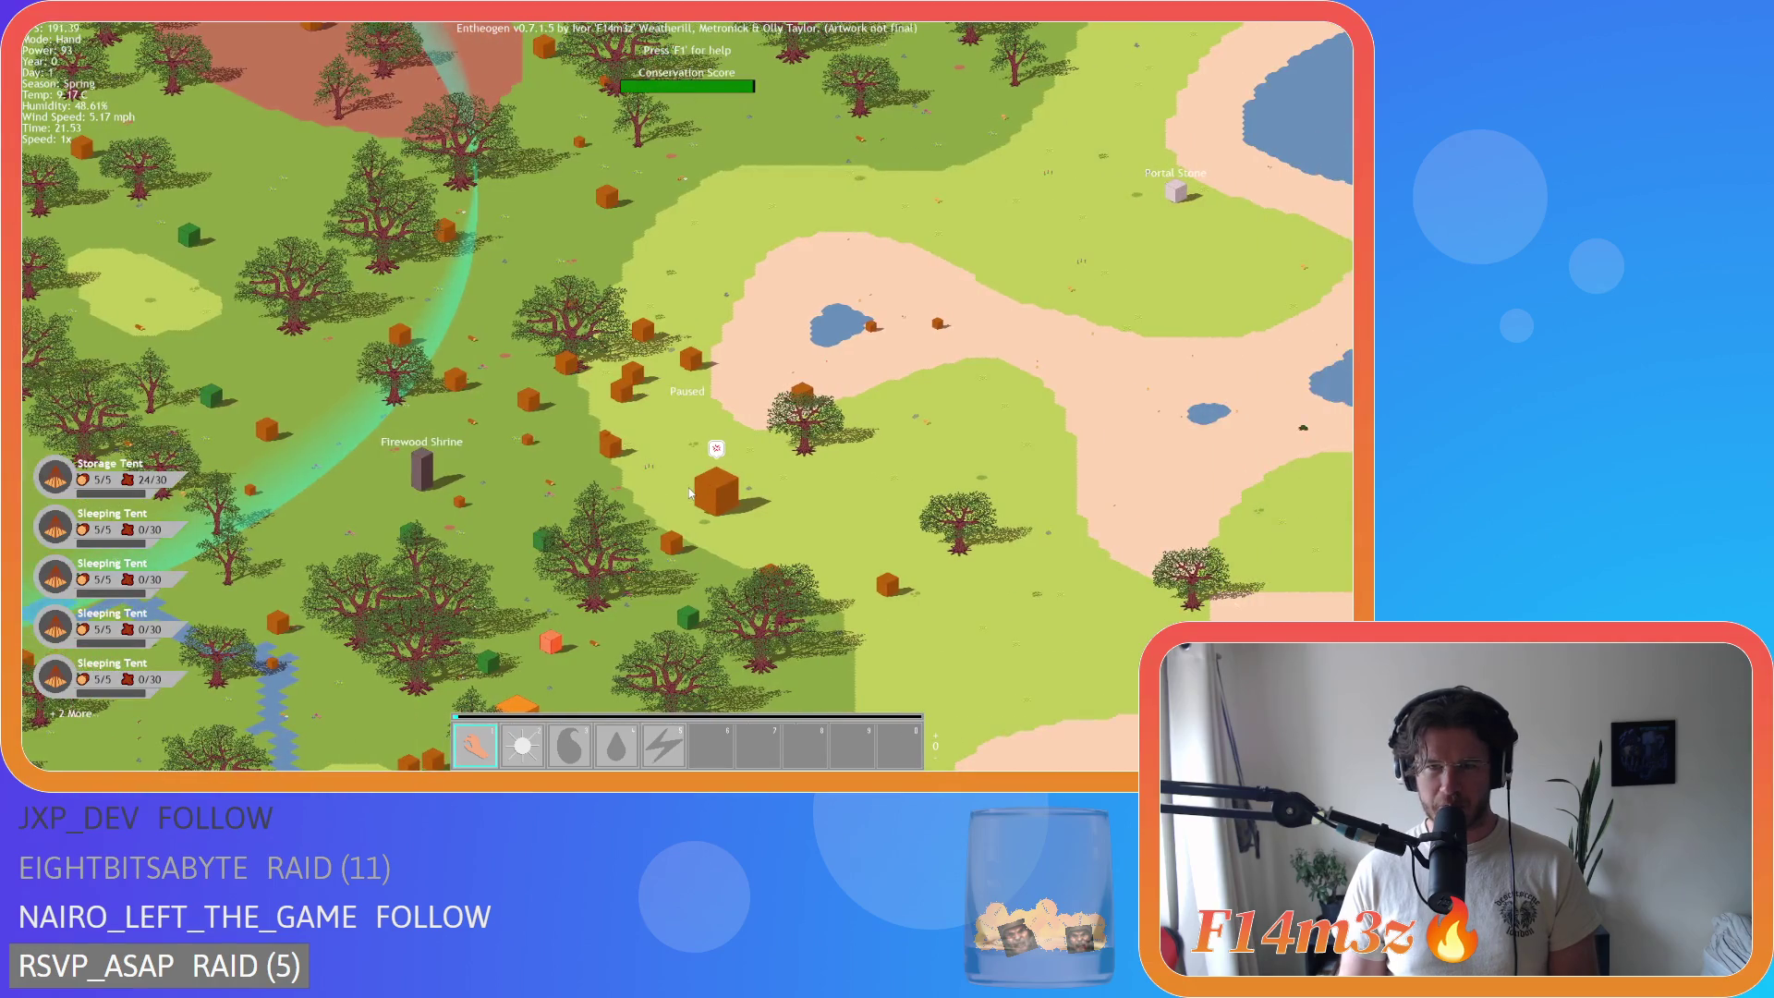
{"action": "scroll", "coordinate": [699, 502], "scroll_direction": "down", "scroll_amount": 5}
{"action": "scroll", "coordinate": [702, 499], "scroll_direction": "up", "scroll_amount": 2}
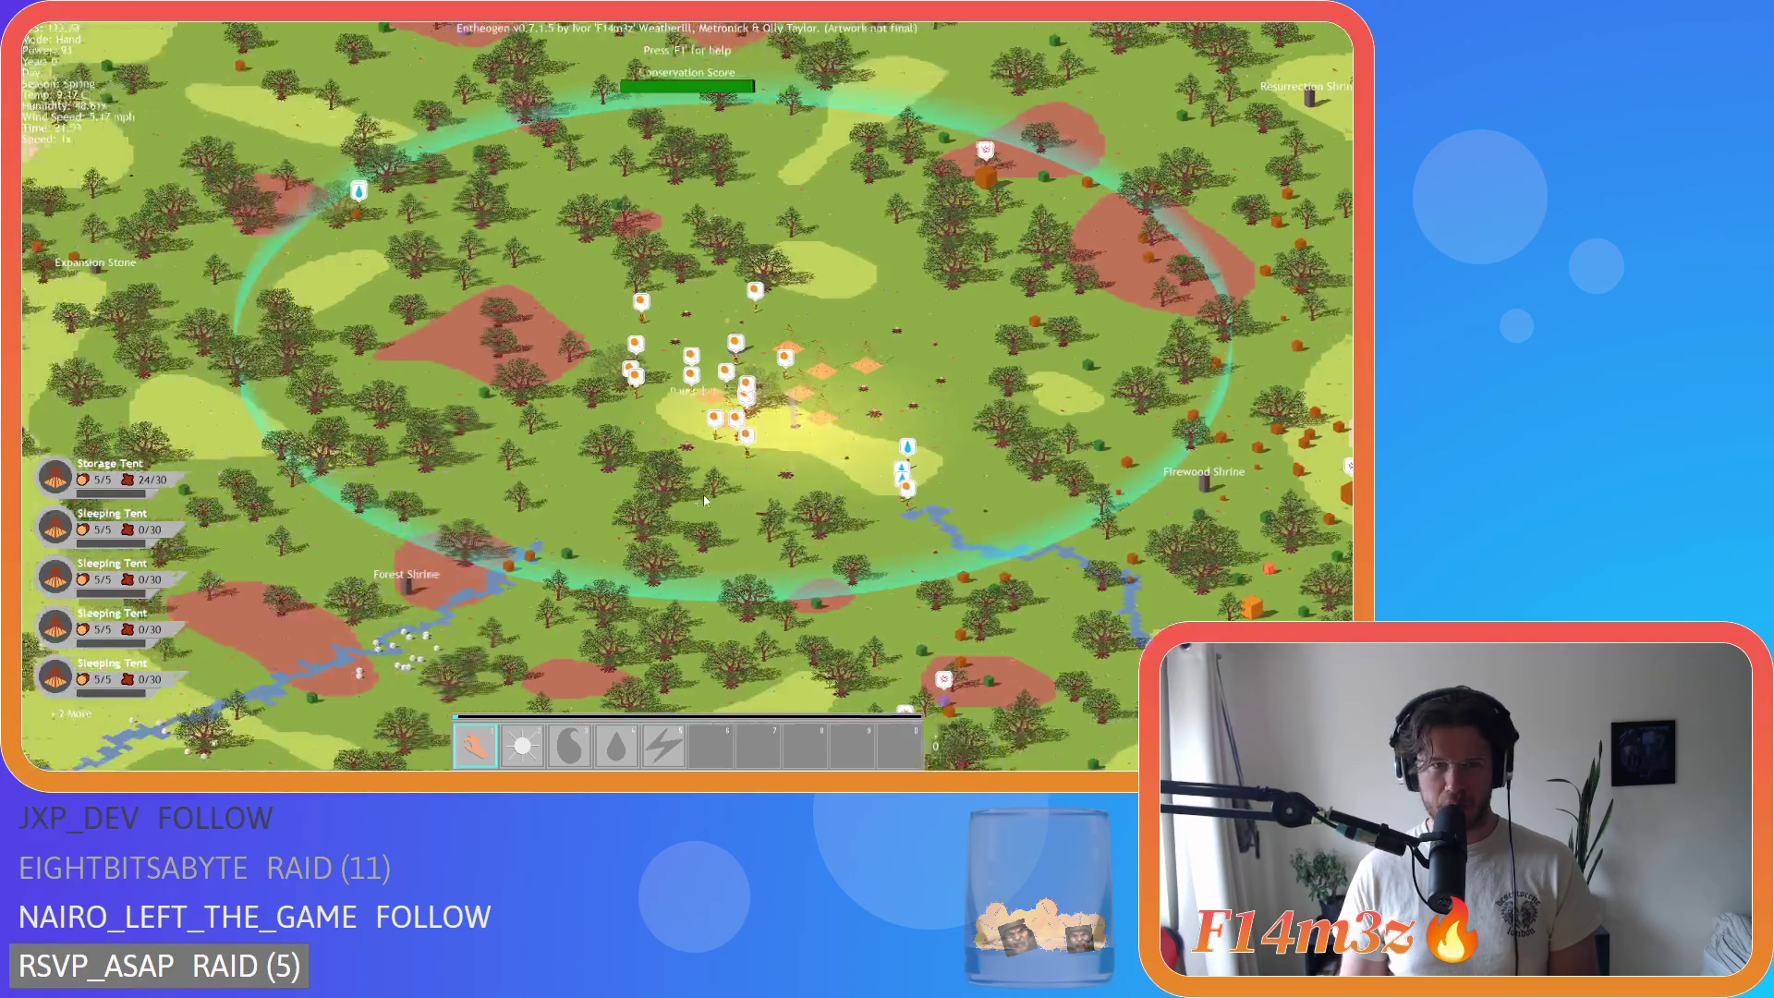
Step: Tour north-east to the lake, then south along the coast to the lakes and beaches
{"action": "key", "text": "w"}
{"action": "key", "text": "d"}
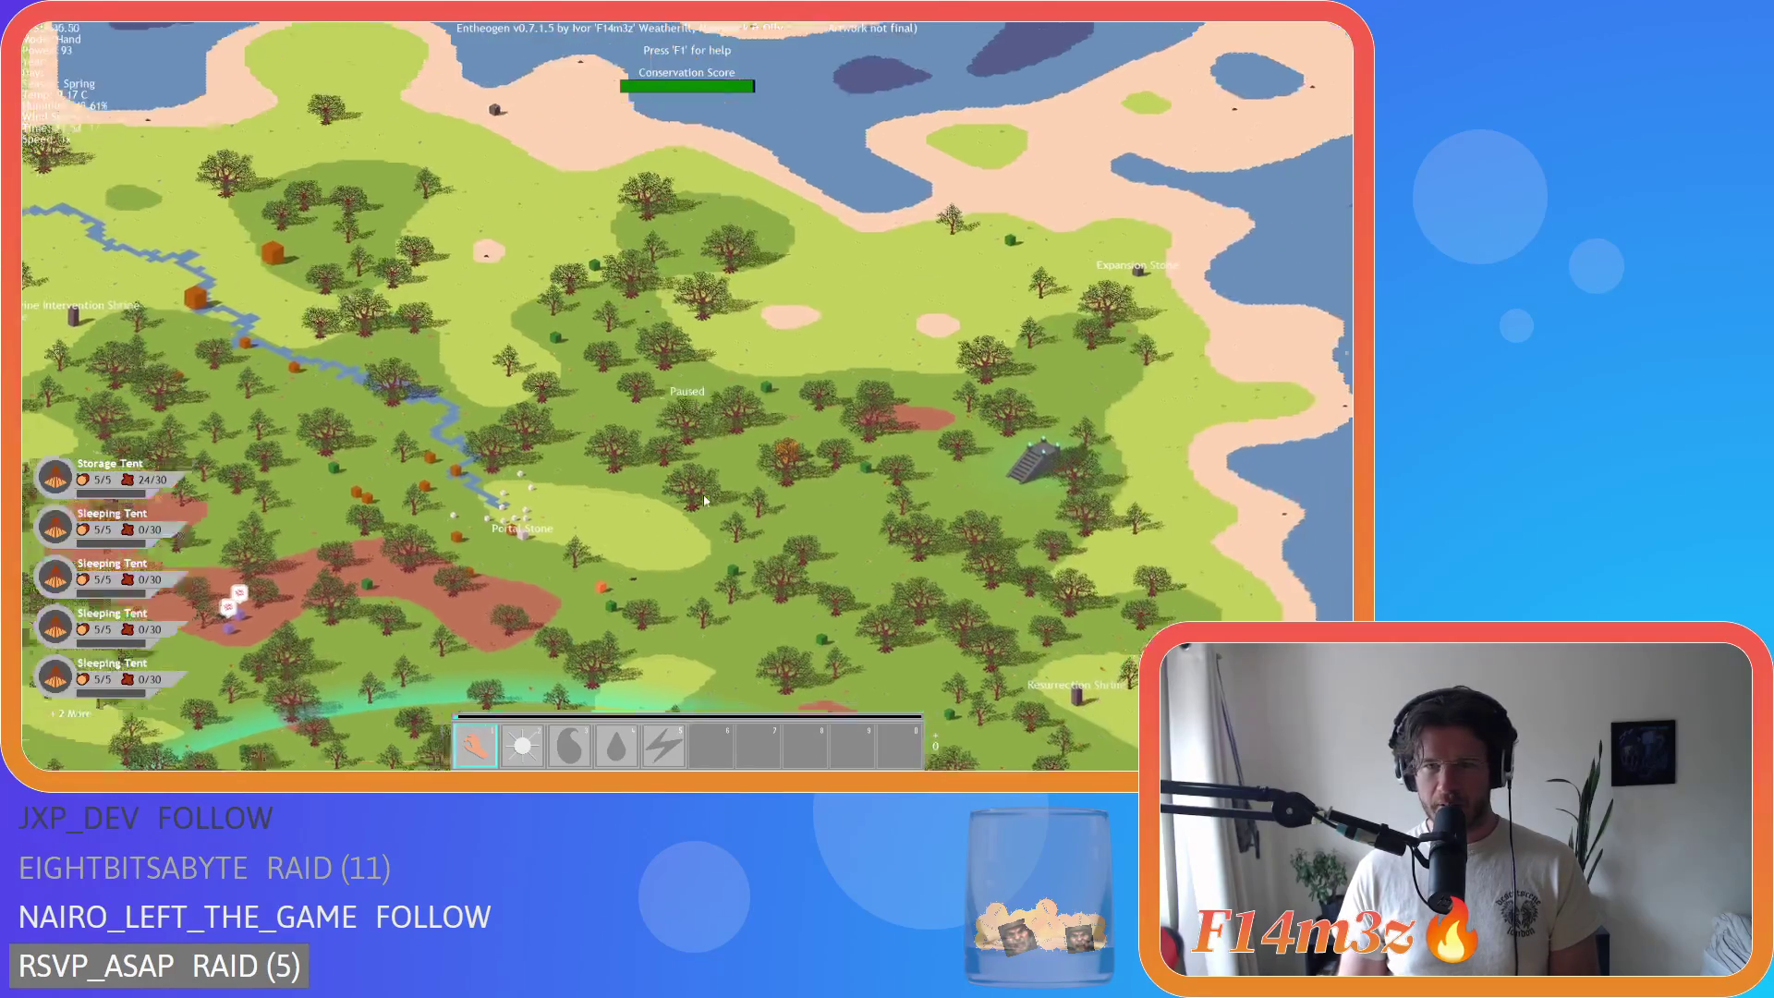
{"action": "key", "text": "a"}
{"action": "key", "text": "s"}
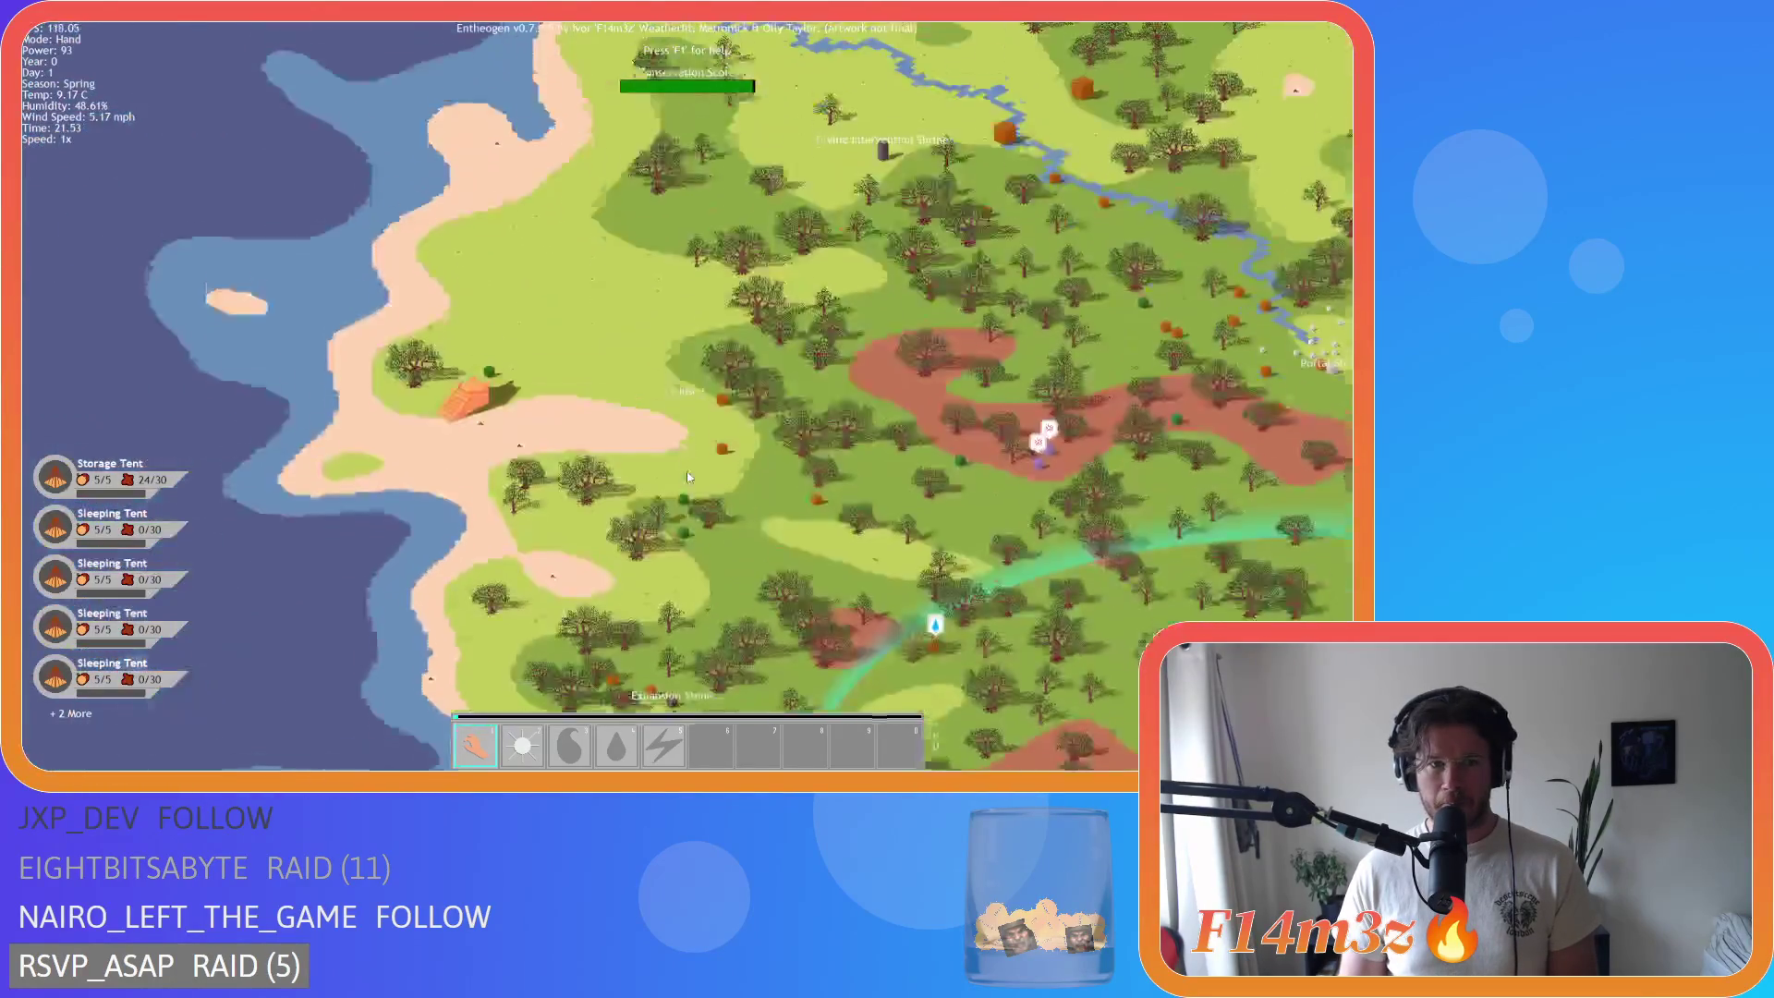
{"action": "key", "text": "s"}
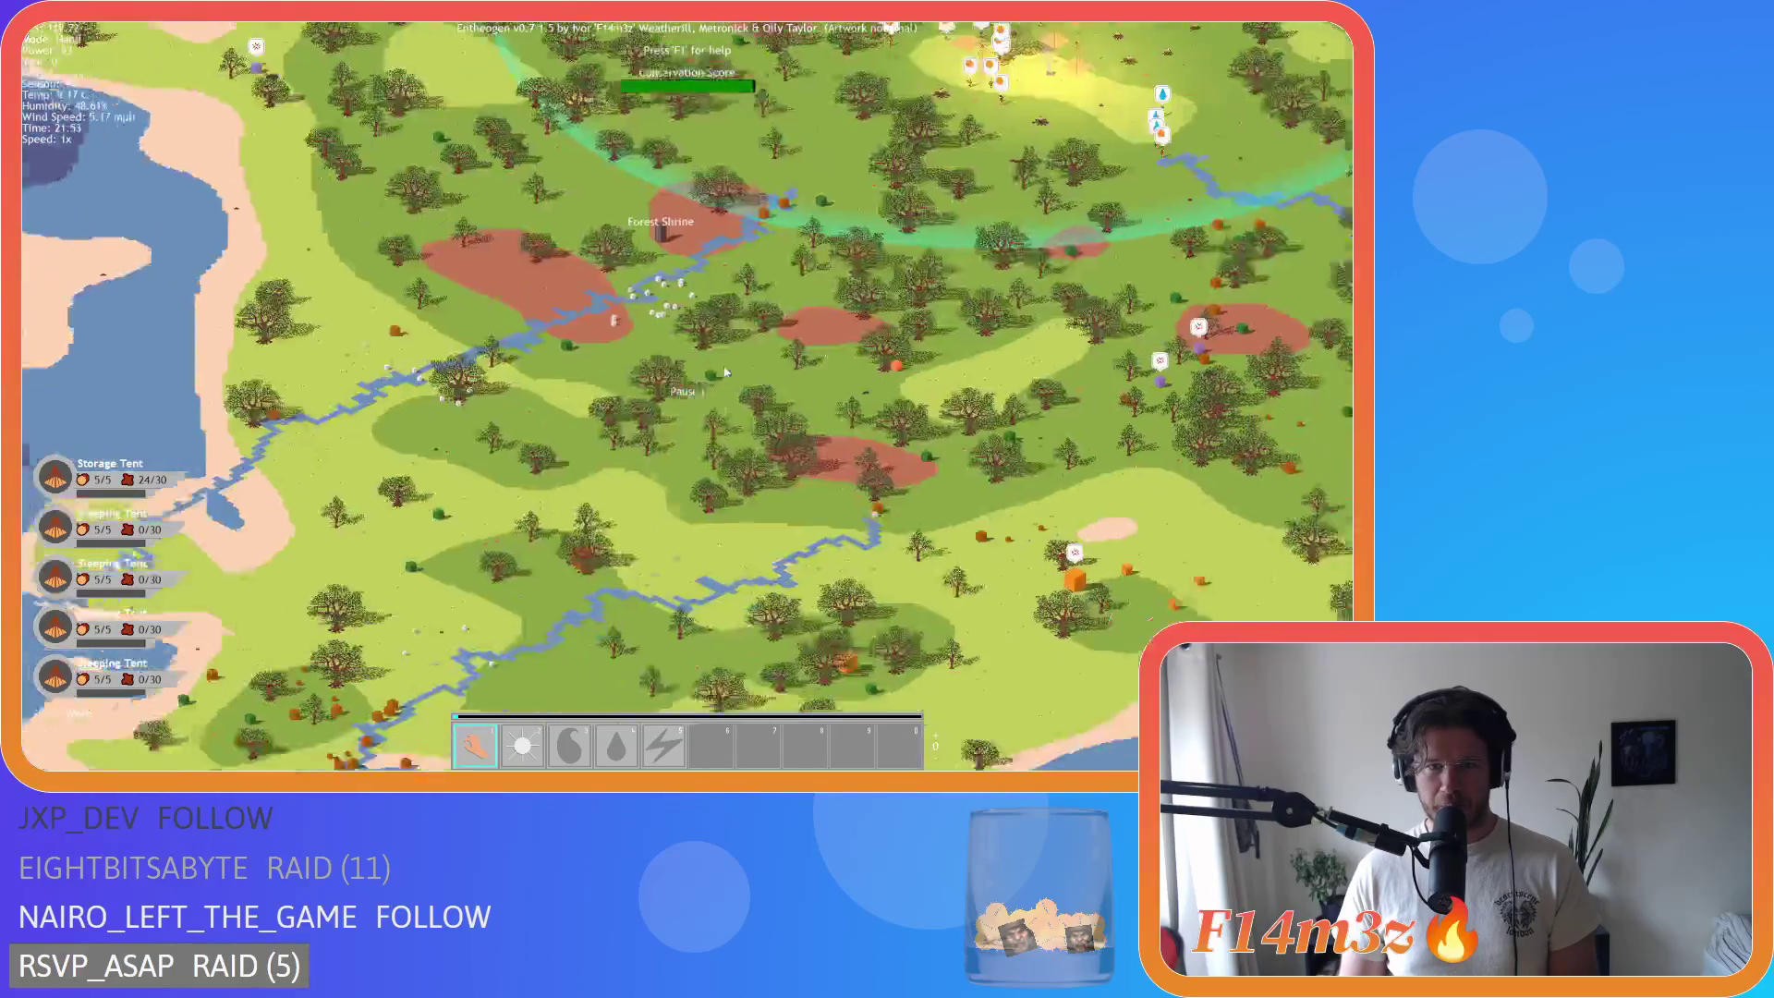
{"action": "key", "text": "s"}
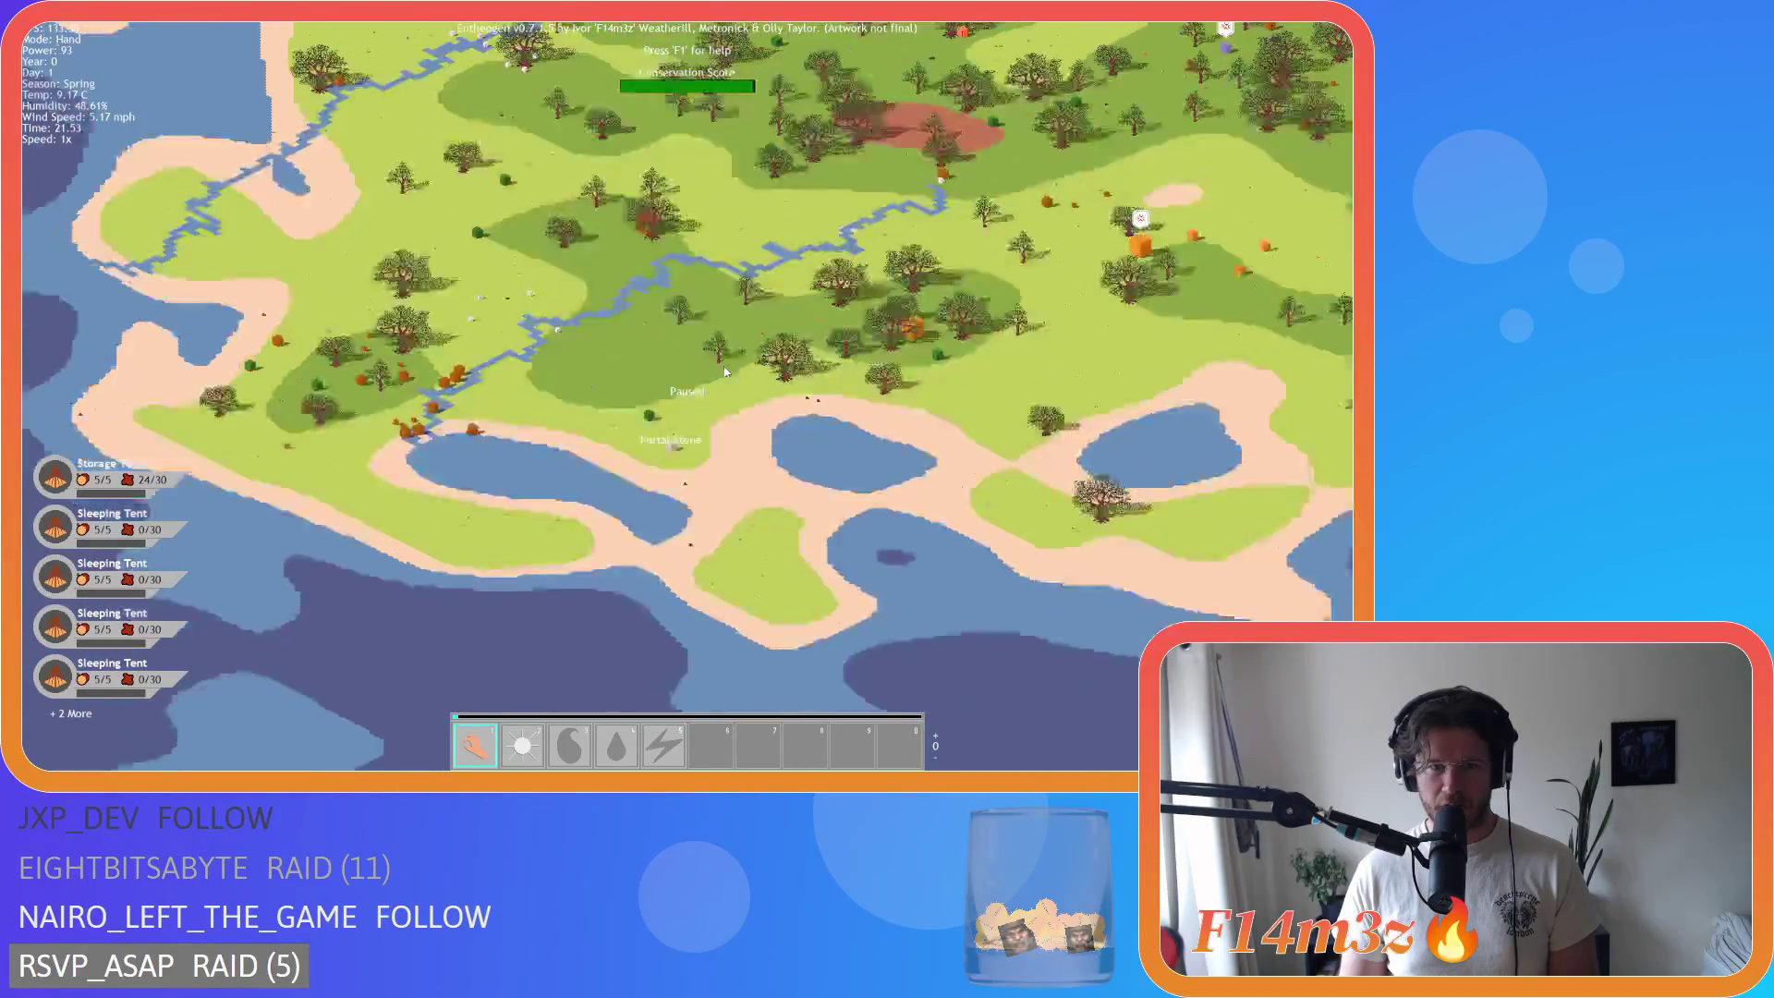
Step: Return toward the influence ring and zoom in on the Forest Shrine by the river
{"action": "key", "text": "a"}
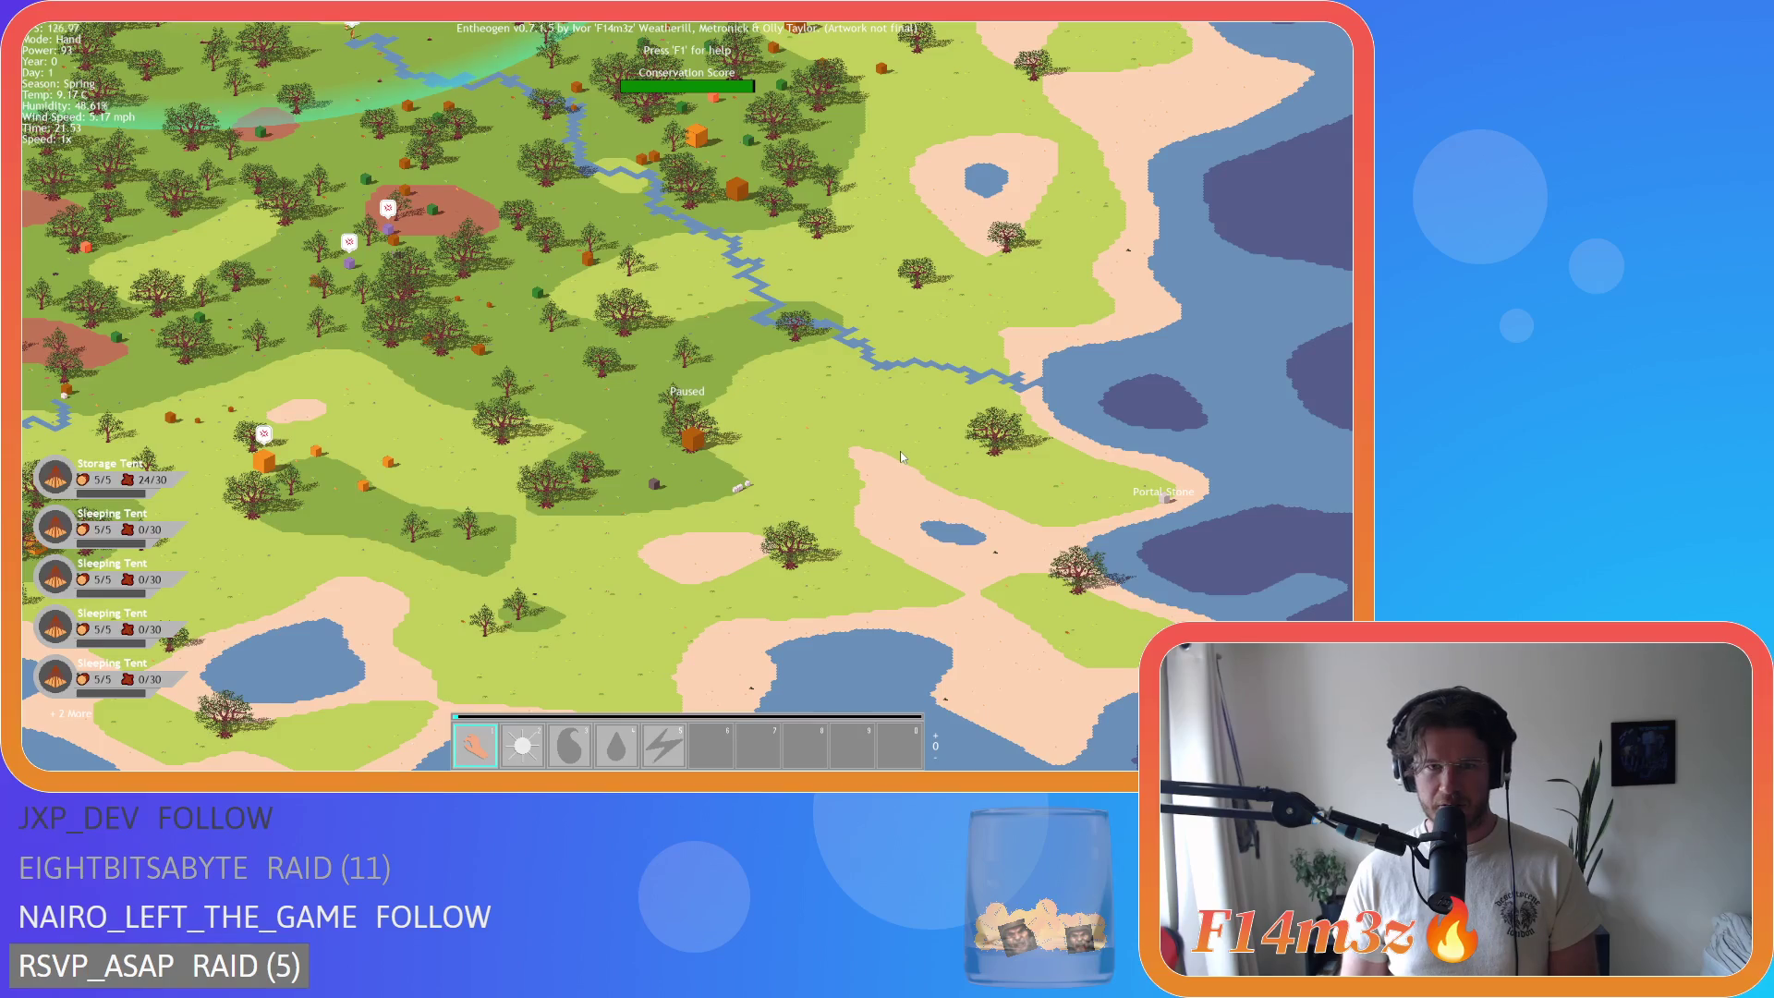
{"action": "key", "text": "a"}
{"action": "key", "text": "w"}
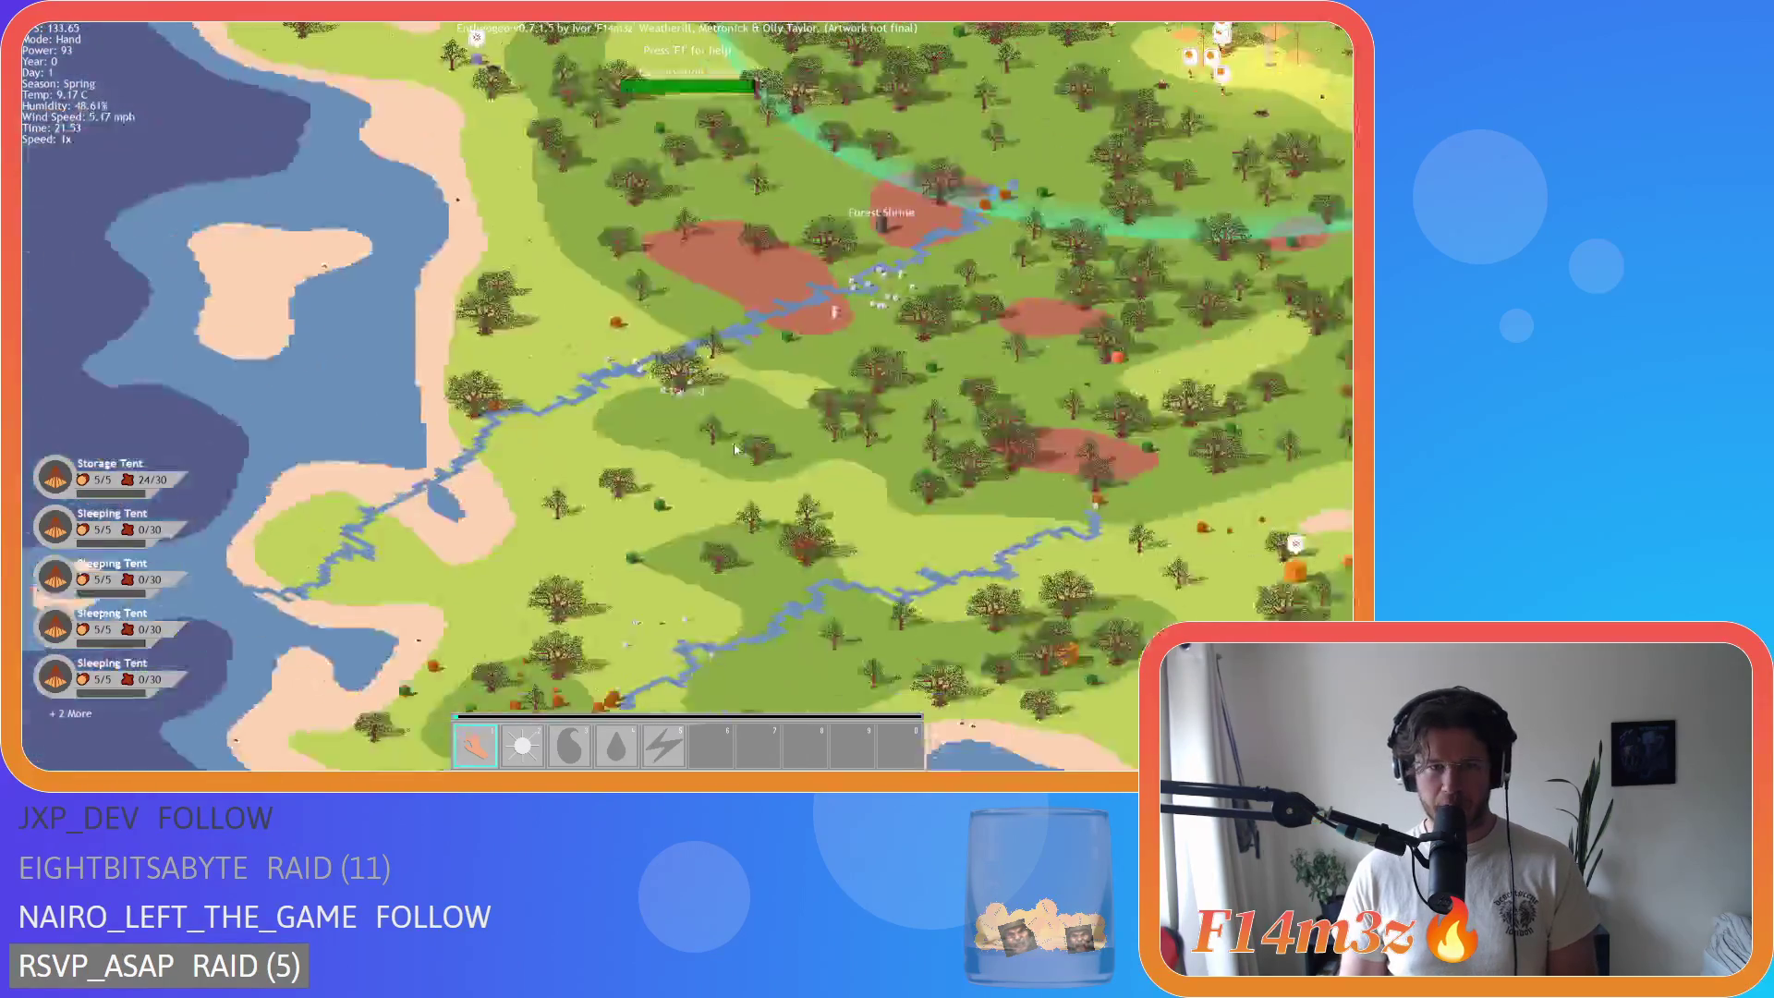
{"action": "key", "text": "s"}
{"action": "scroll", "coordinate": [735, 451], "scroll_direction": "up", "scroll_amount": 5}
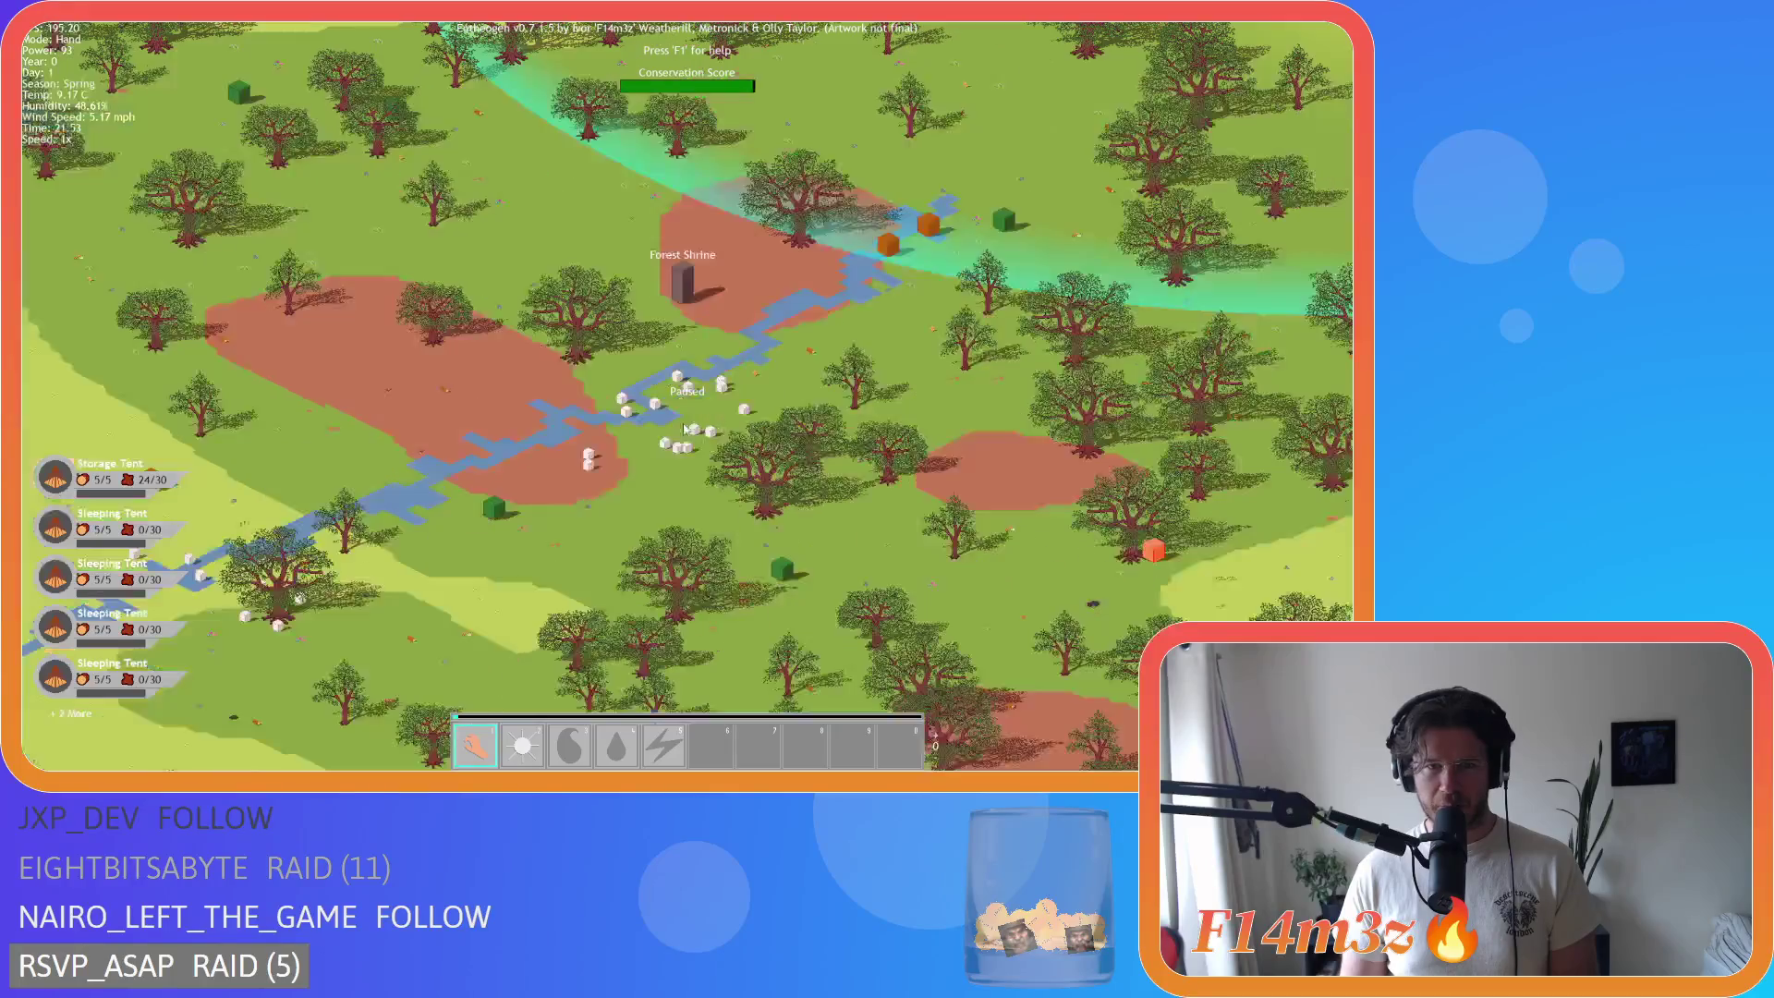
Step: Zoom out and move north and east away from the Forest Shrine
{"action": "scroll", "coordinate": [685, 429], "scroll_direction": "up", "scroll_amount": 3}
{"action": "scroll", "coordinate": [601, 390], "scroll_direction": "down", "scroll_amount": 5}
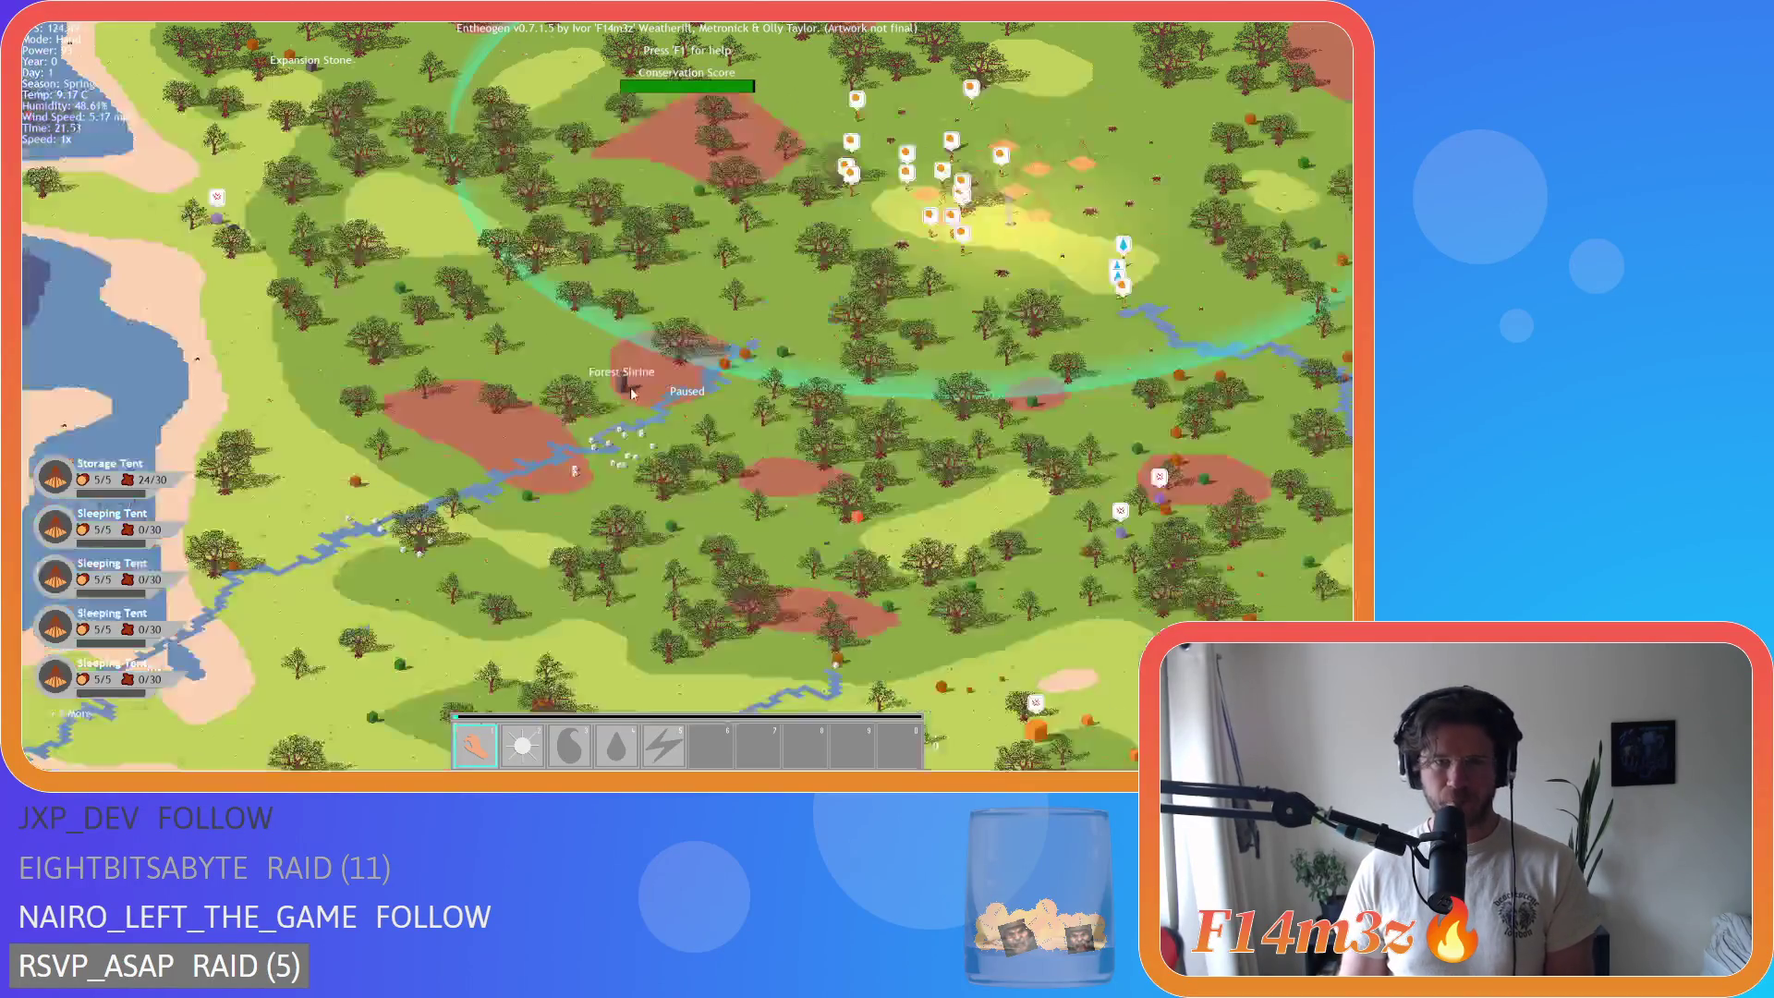
{"action": "key", "text": "w"}
{"action": "scroll", "coordinate": [631, 393], "scroll_direction": "down", "scroll_amount": 6}
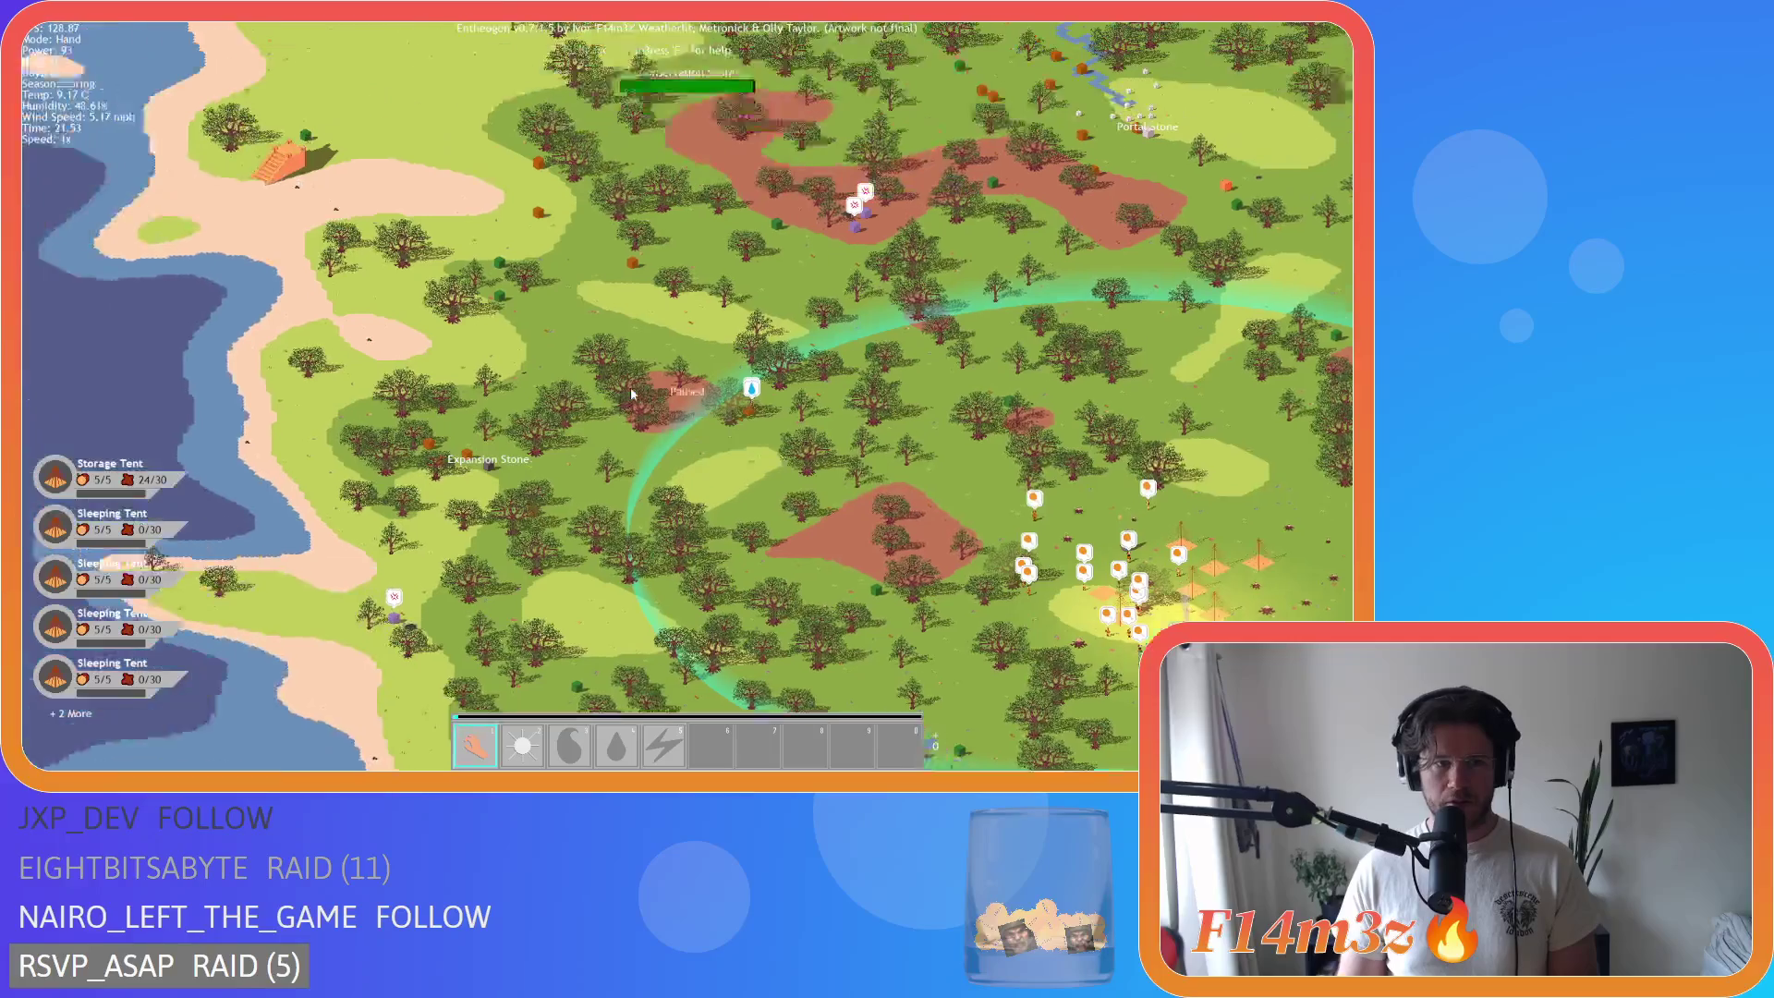
{"action": "key", "text": "d"}
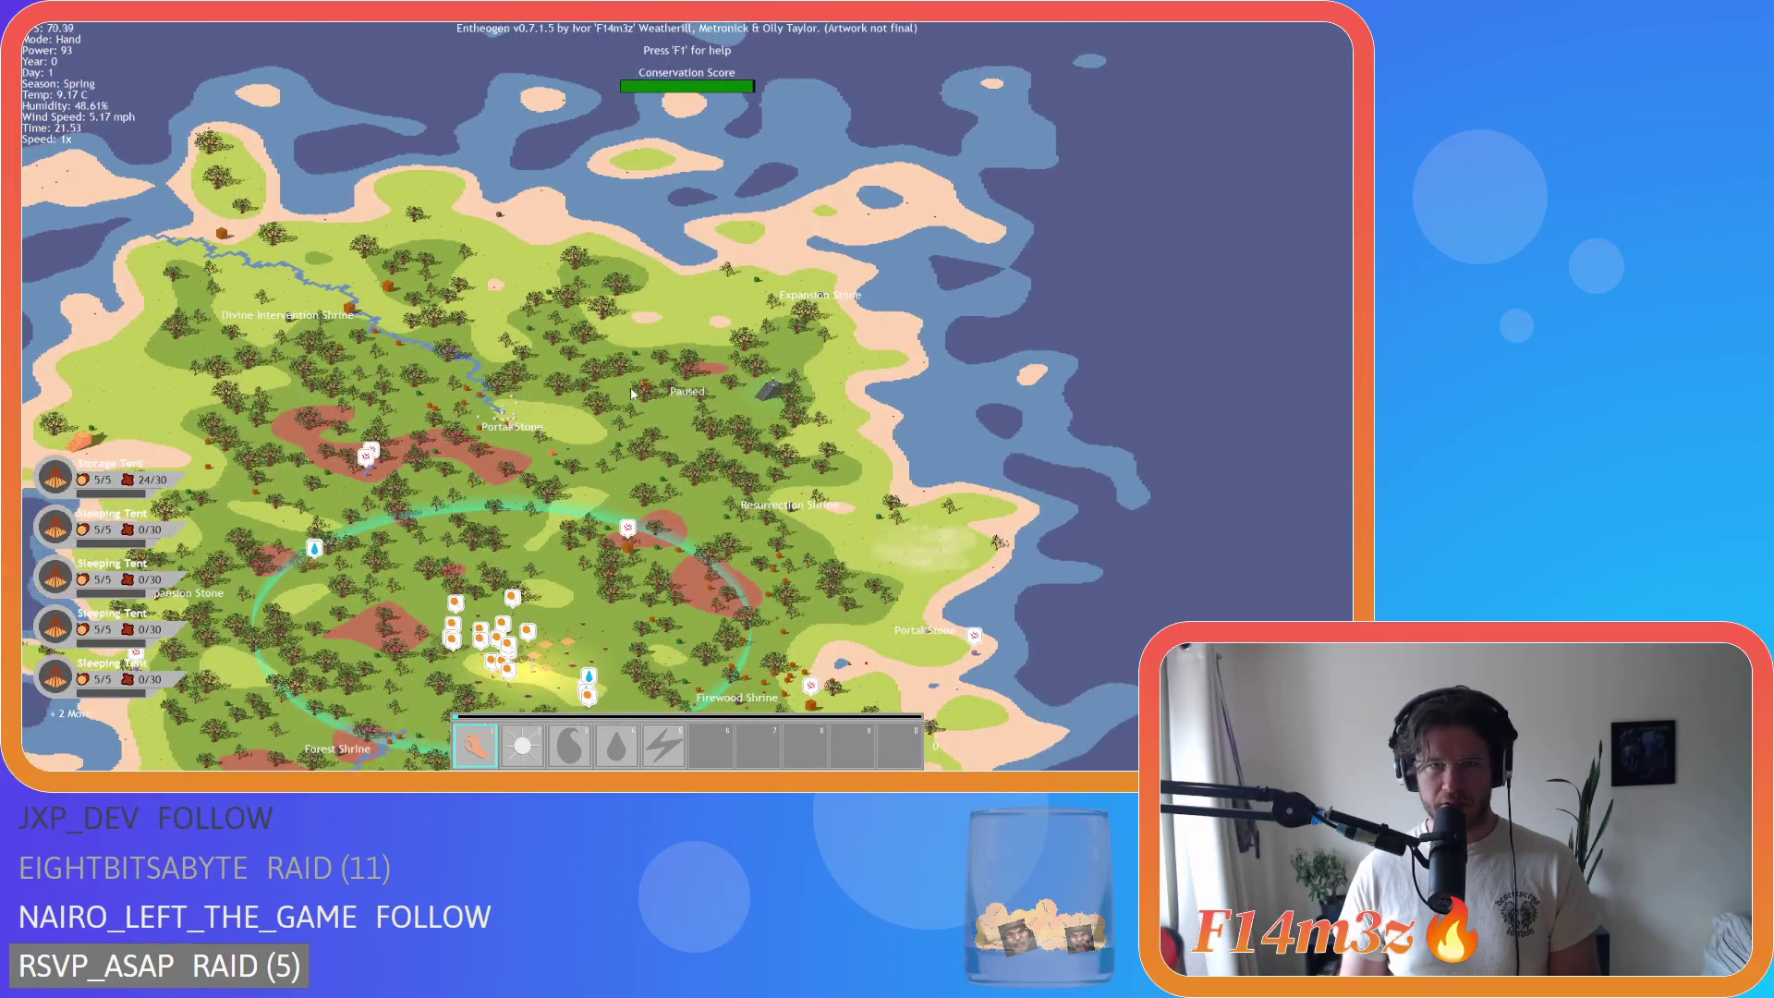
{"action": "scroll", "coordinate": [631, 393], "scroll_direction": "up", "scroll_amount": 5}
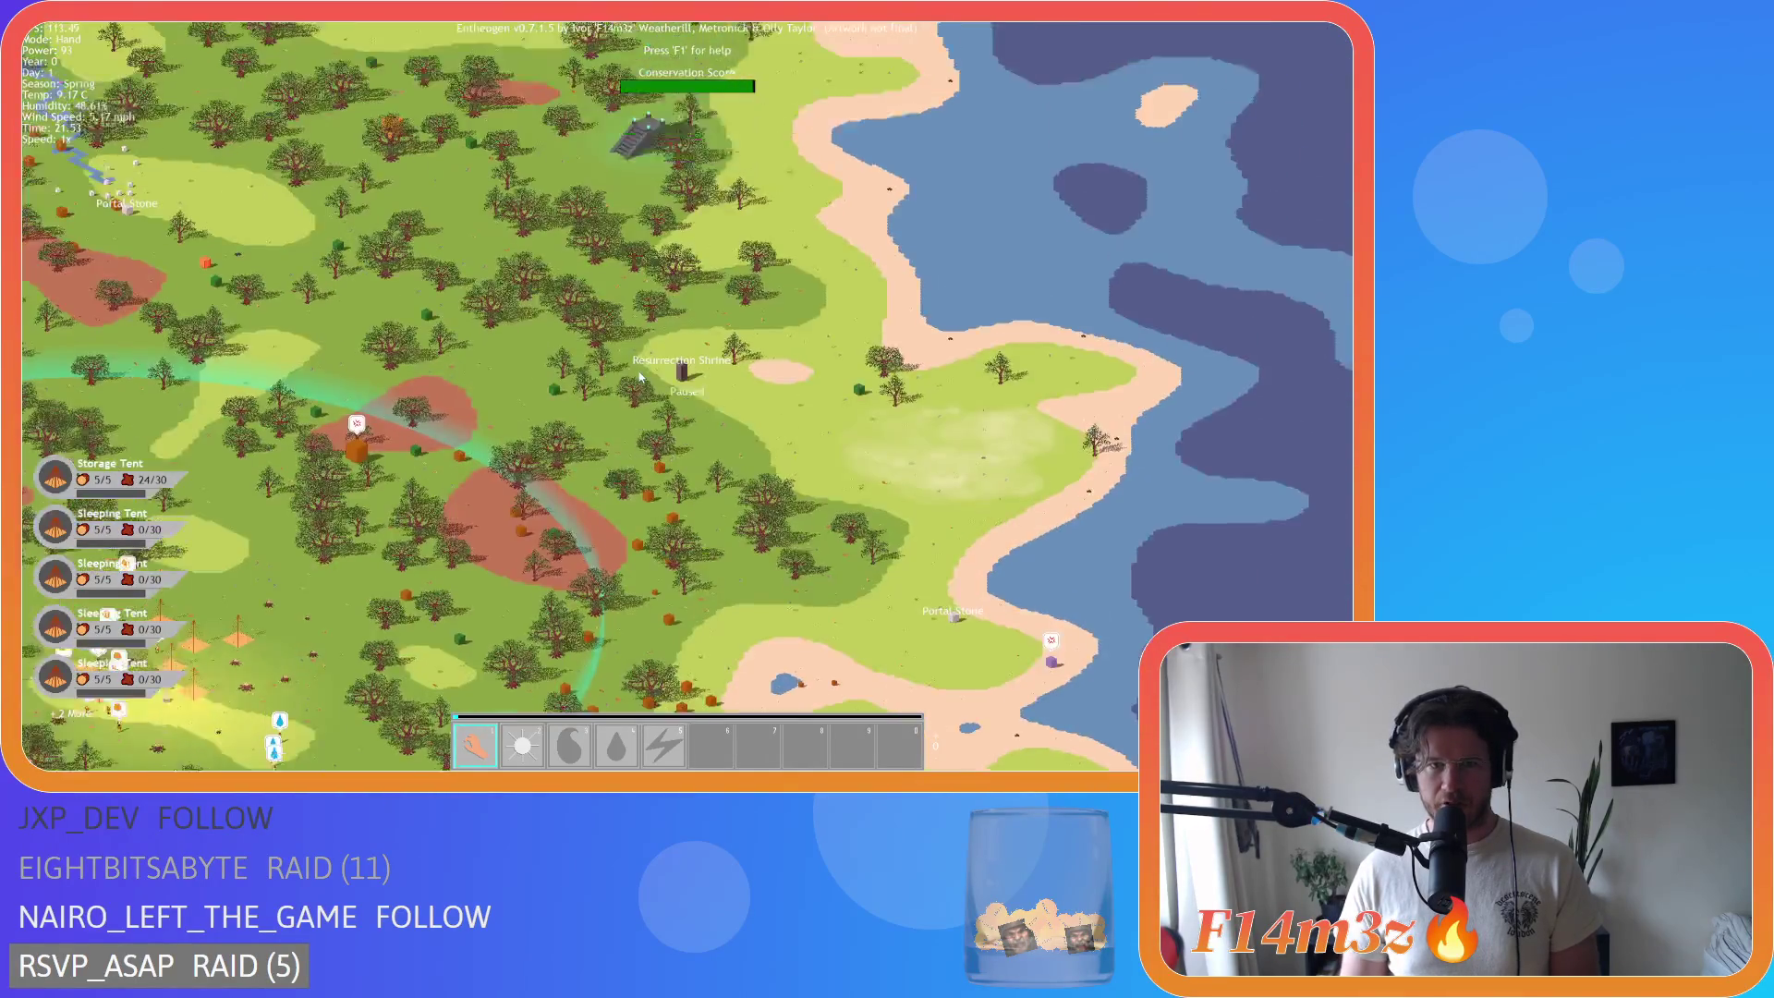
Step: Survey the eastern coast, then sweep south-west across the whole island
{"action": "key", "text": "s"}
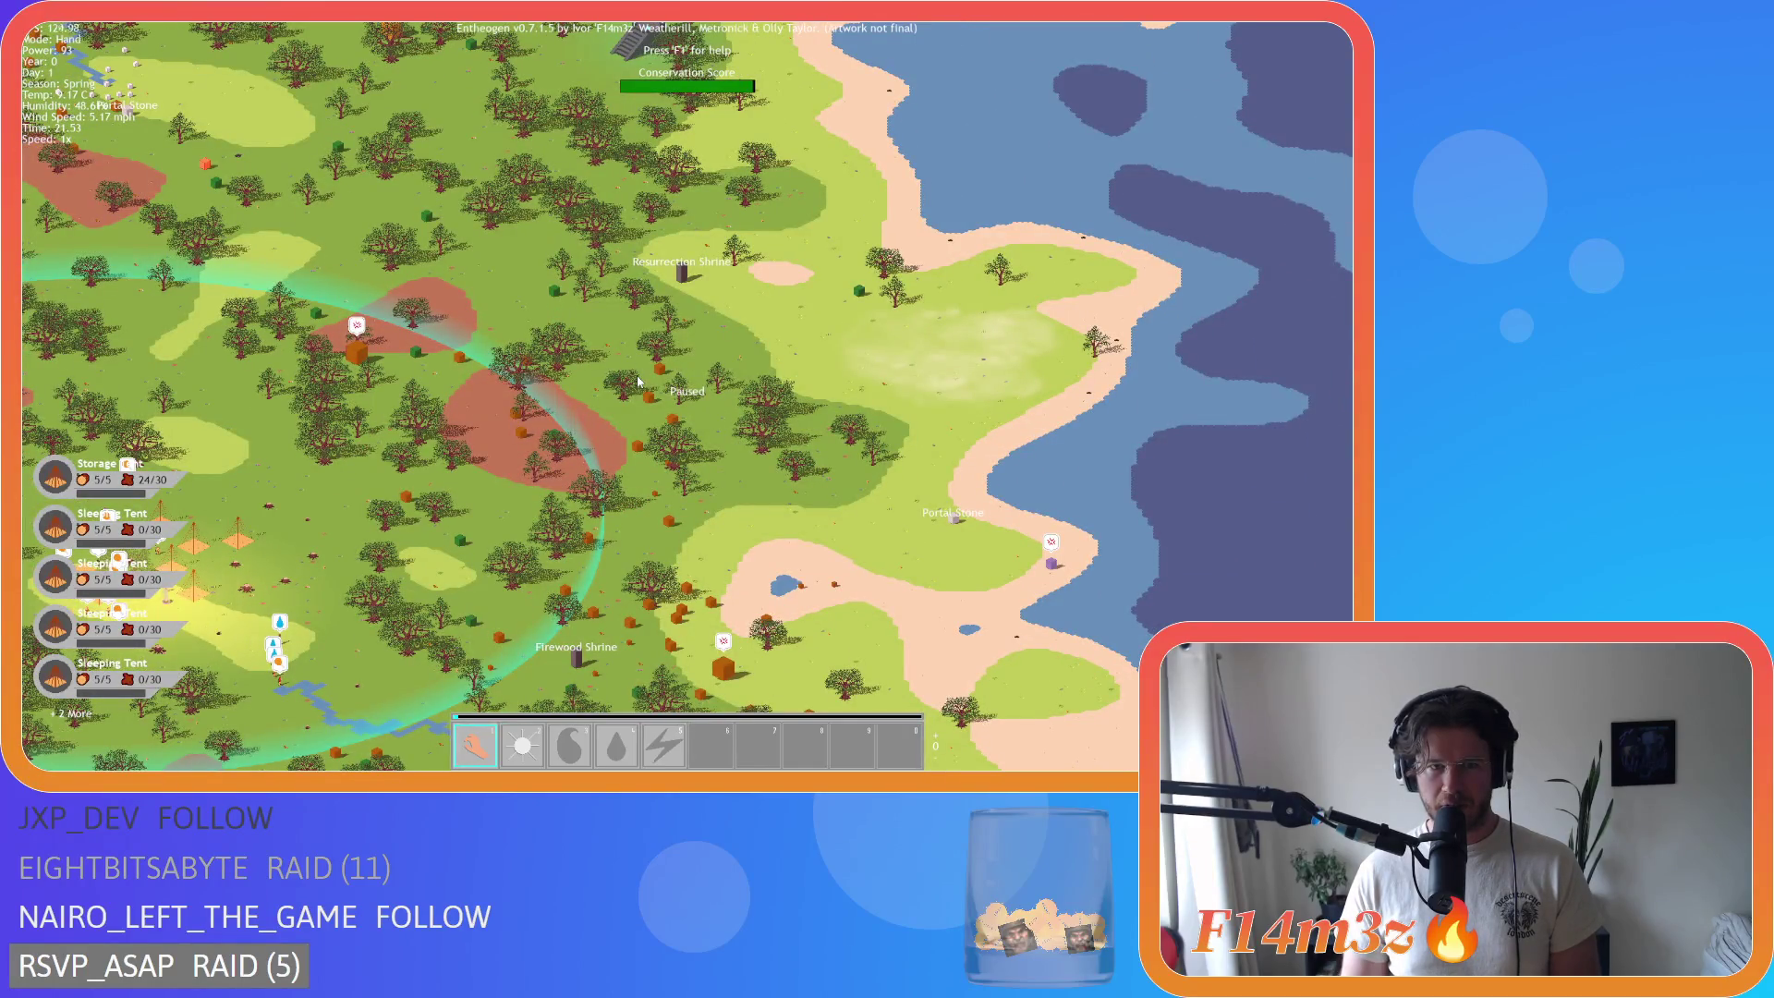
{"action": "scroll", "coordinate": [637, 379], "scroll_direction": "down", "scroll_amount": 3}
{"action": "scroll", "coordinate": [638, 370], "scroll_direction": "up", "scroll_amount": 5}
{"action": "scroll", "coordinate": [635, 351], "scroll_direction": "down", "scroll_amount": 6}
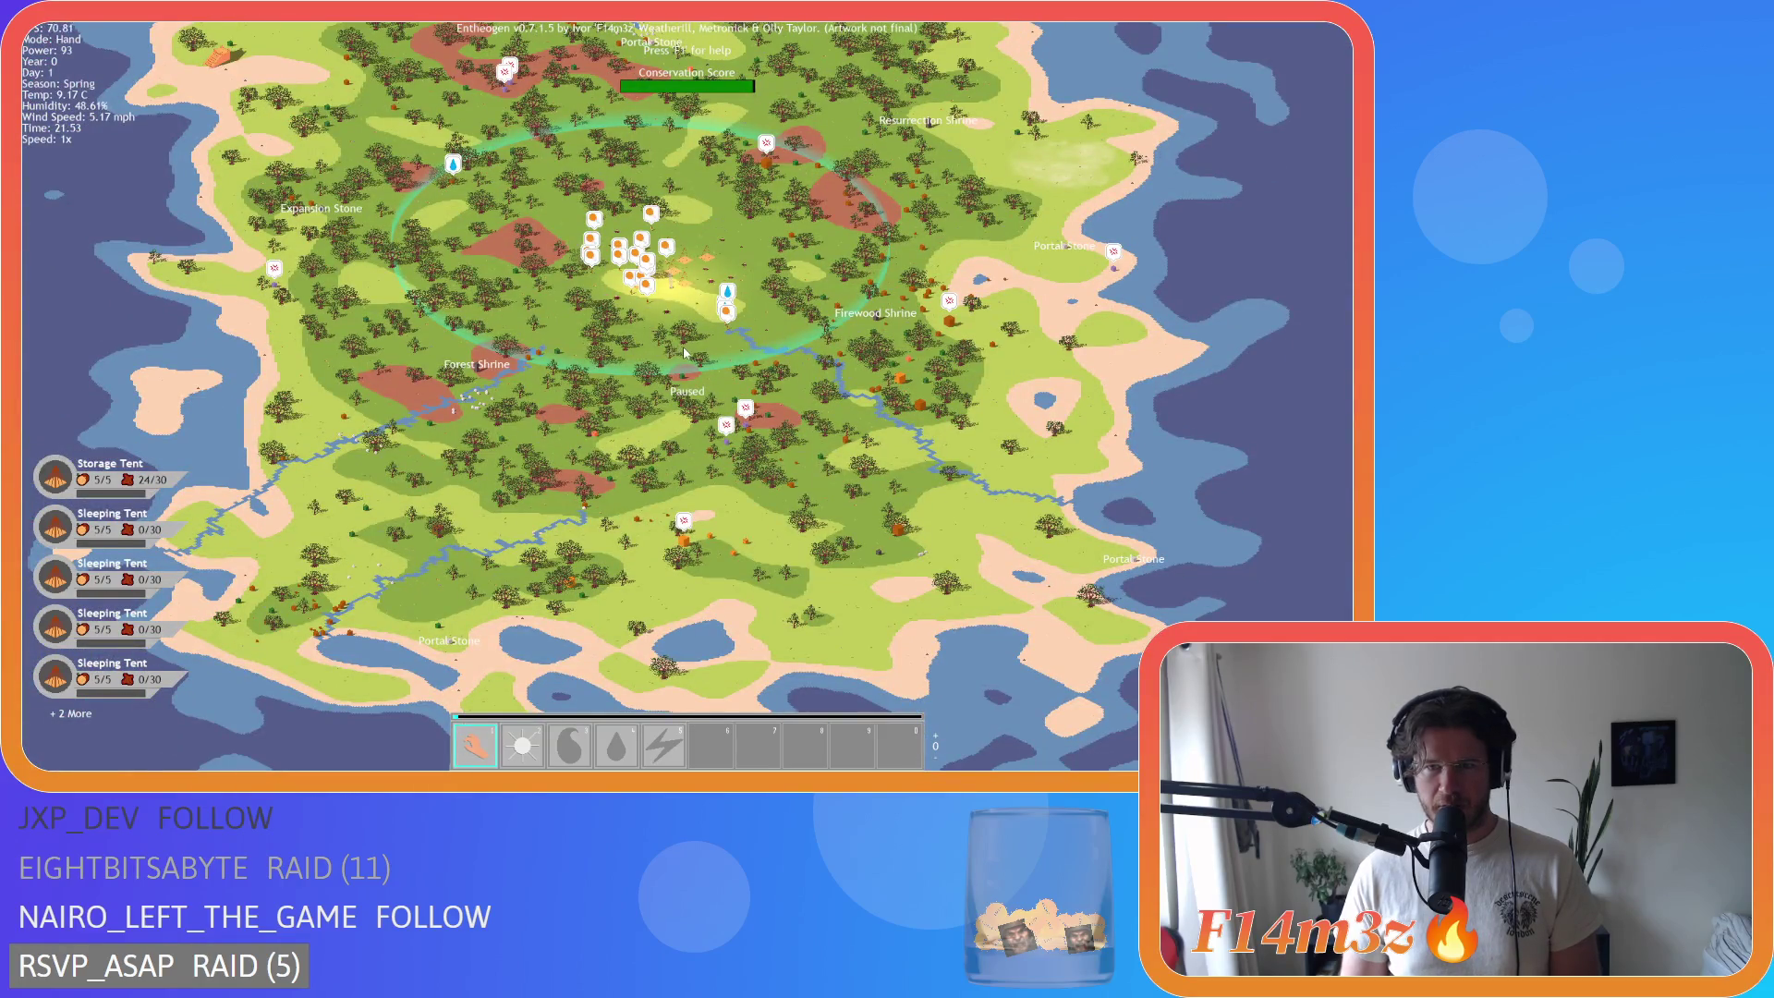
{"action": "key", "text": "d"}
{"action": "key", "text": "a"}
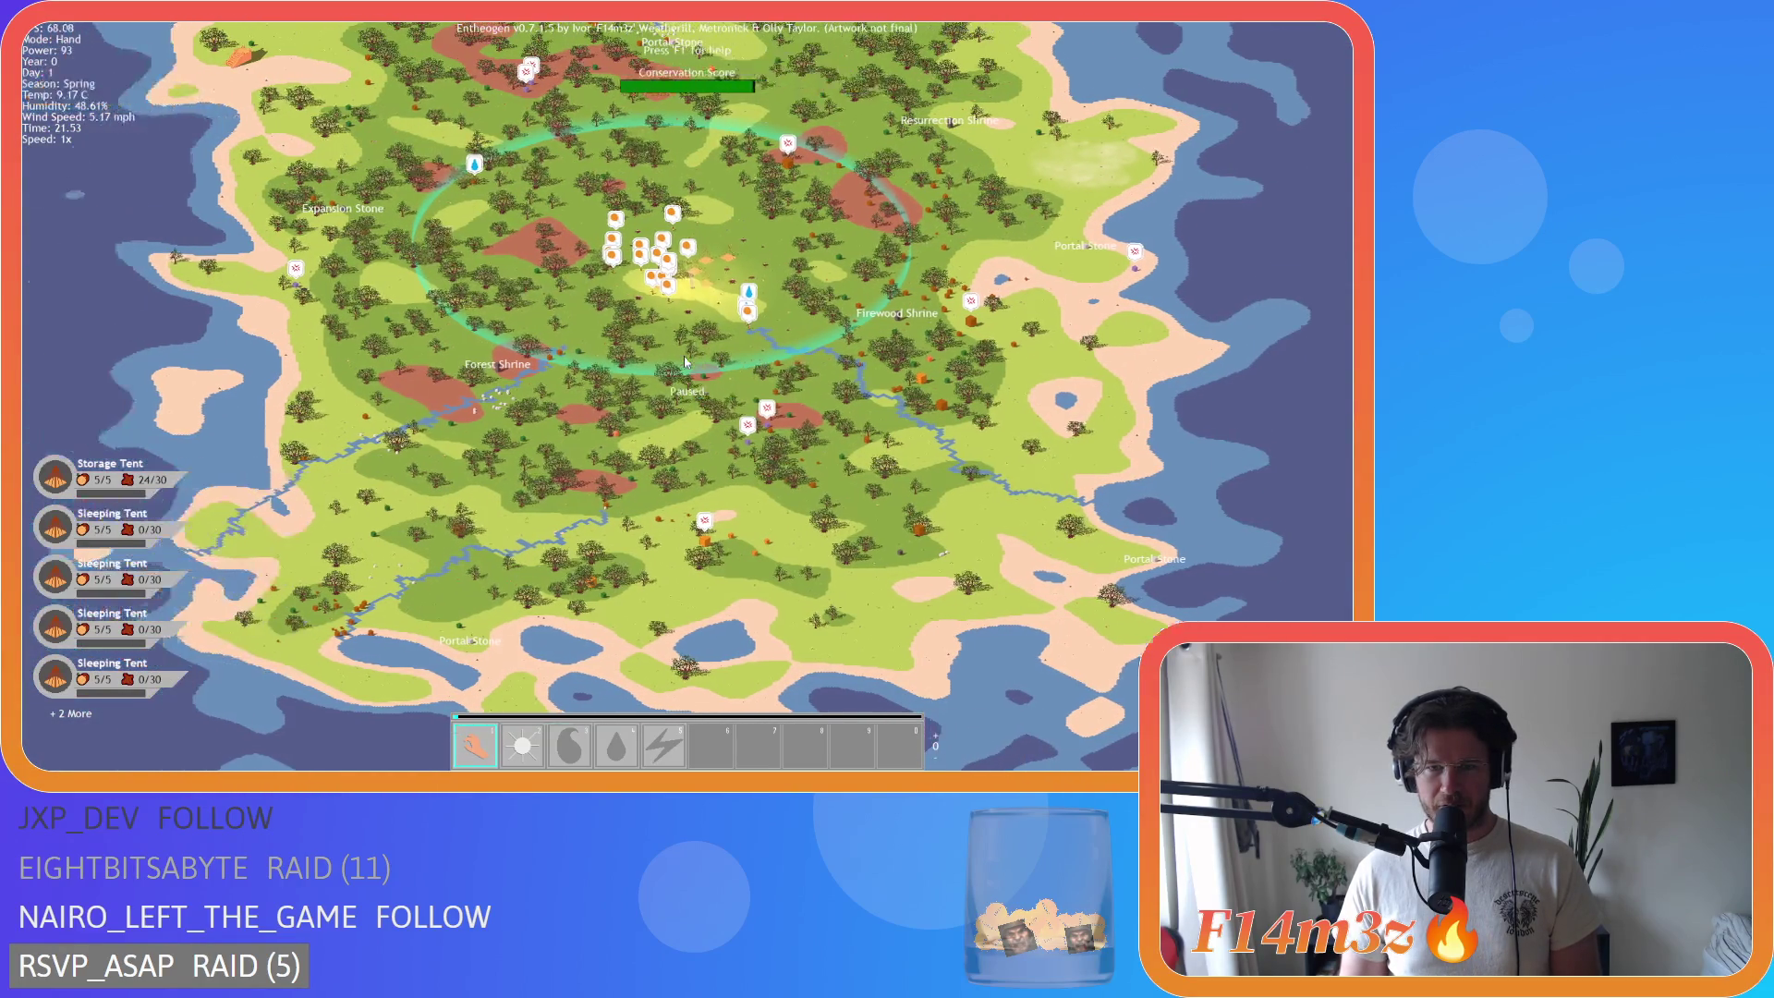
{"action": "key", "text": "s"}
Step: Check the northern coast and open water, then return south over the settlement
{"action": "scroll", "coordinate": [631, 416], "scroll_direction": "up", "scroll_amount": 3}
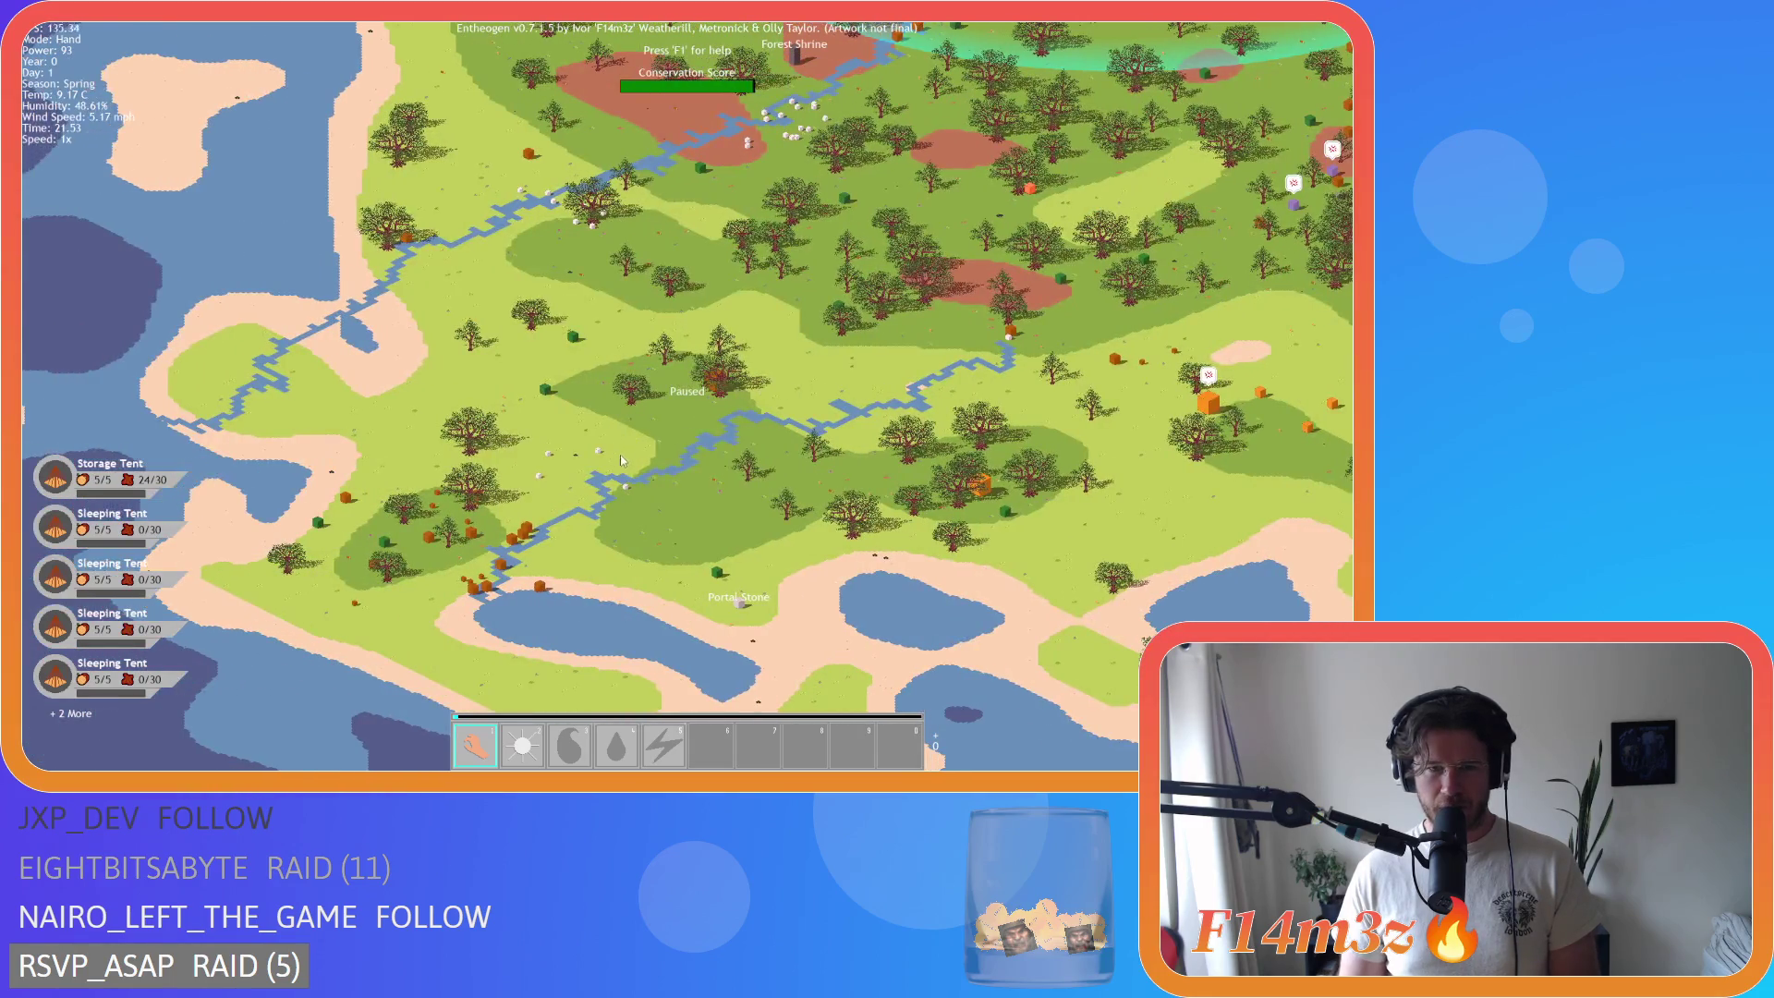
{"action": "scroll", "coordinate": [718, 583], "scroll_direction": "up", "scroll_amount": 2}
{"action": "scroll", "coordinate": [718, 583], "scroll_direction": "down", "scroll_amount": 4}
{"action": "scroll", "coordinate": [718, 583], "scroll_direction": "up", "scroll_amount": 6}
{"action": "scroll", "coordinate": [784, 527], "scroll_direction": "down", "scroll_amount": 3}
{"action": "scroll", "coordinate": [776, 522], "scroll_direction": "up", "scroll_amount": 3}
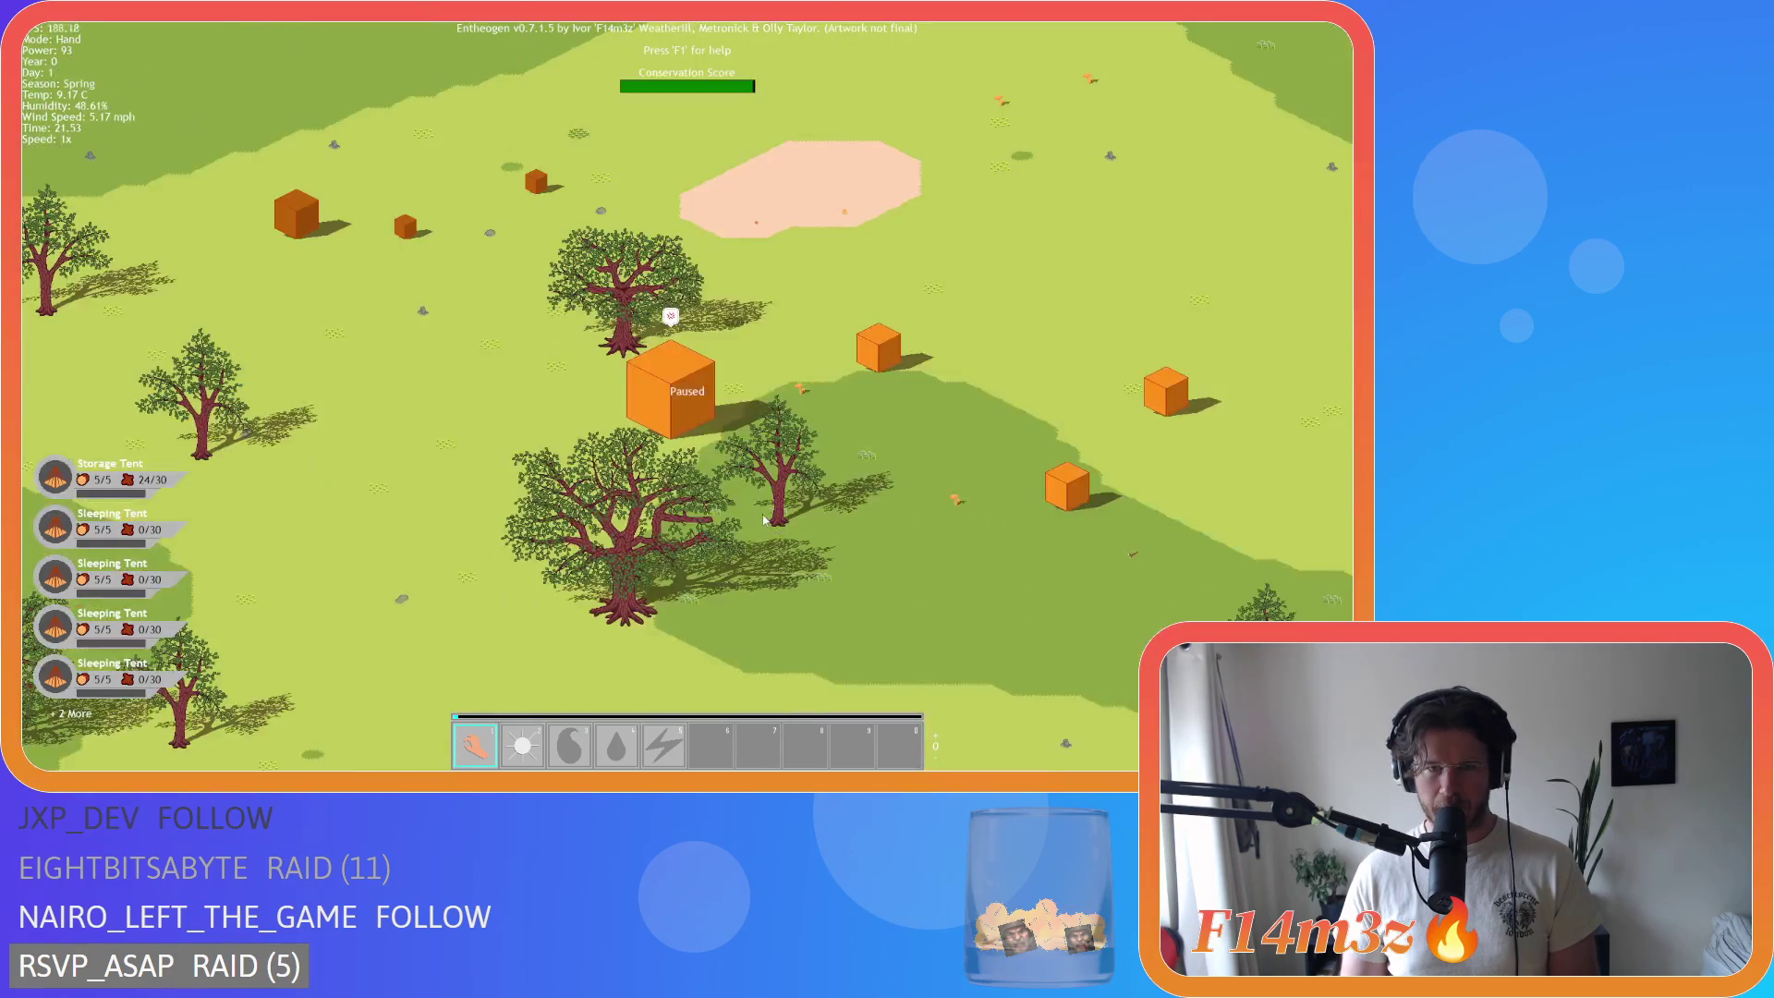
{"action": "scroll", "coordinate": [767, 518], "scroll_direction": "down", "scroll_amount": 5}
{"action": "scroll", "coordinate": [749, 513], "scroll_direction": "up", "scroll_amount": 2}
{"action": "key", "text": "w"}
{"action": "scroll", "coordinate": [647, 471], "scroll_direction": "up", "scroll_amount": 2}
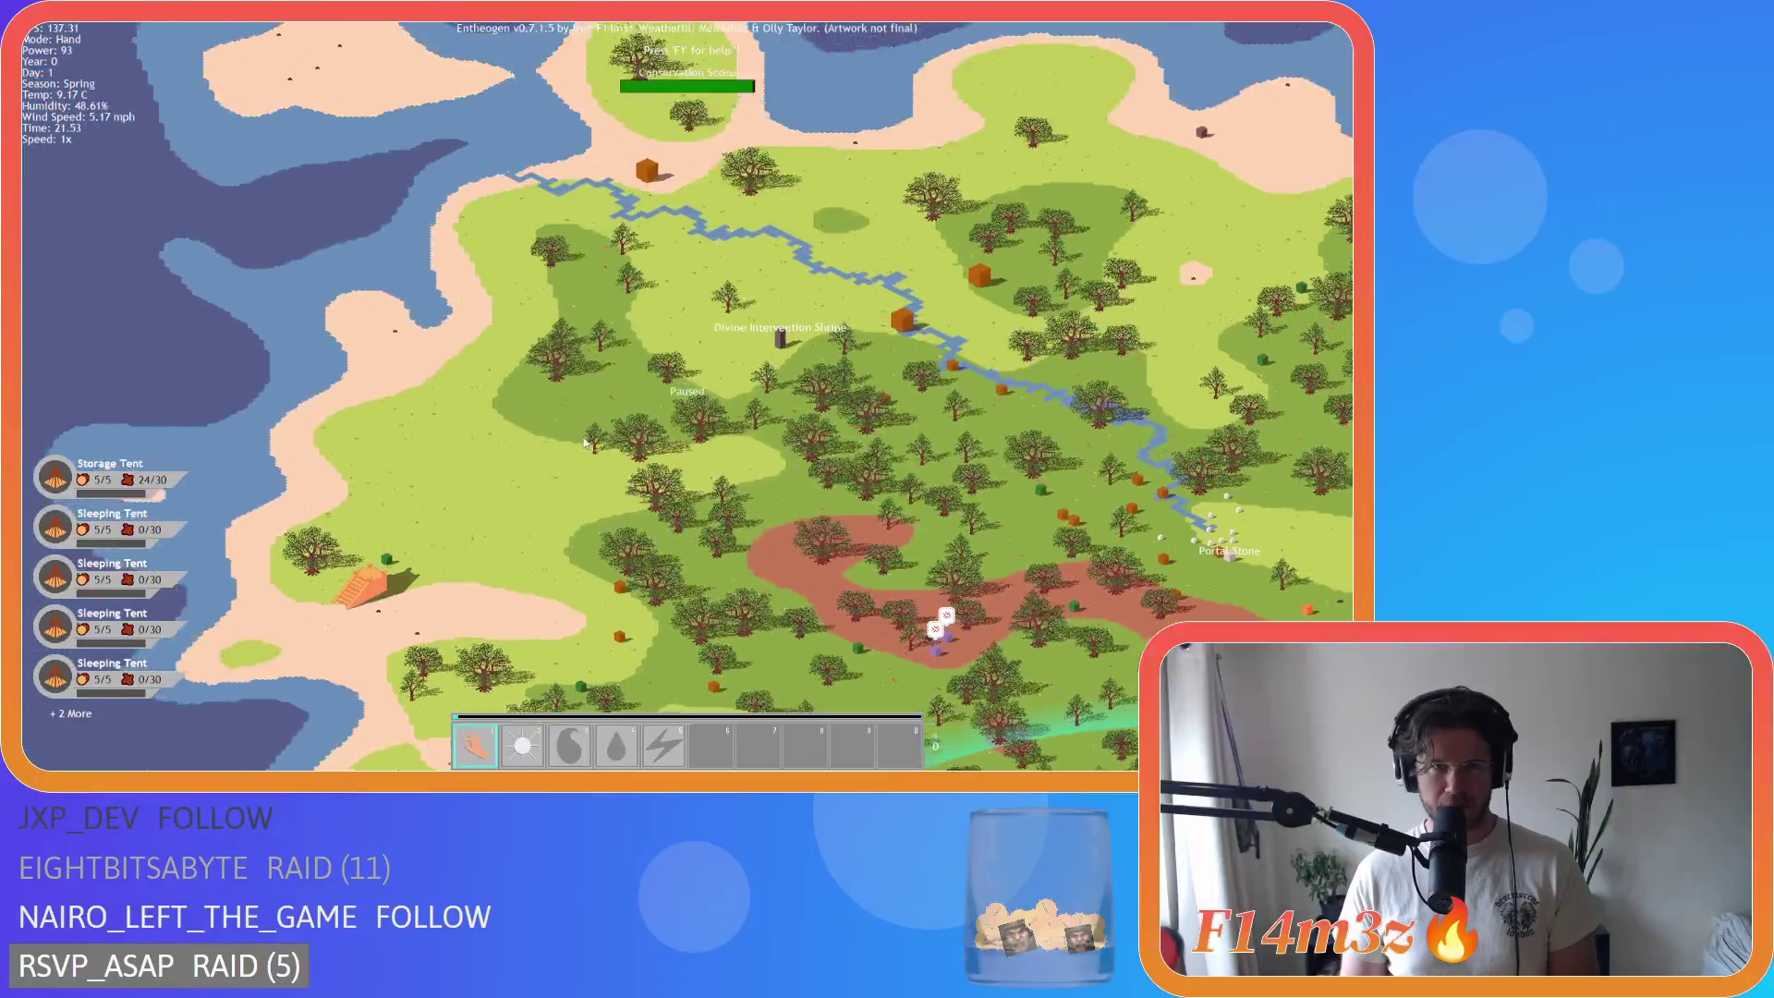
{"action": "key", "text": "w"}
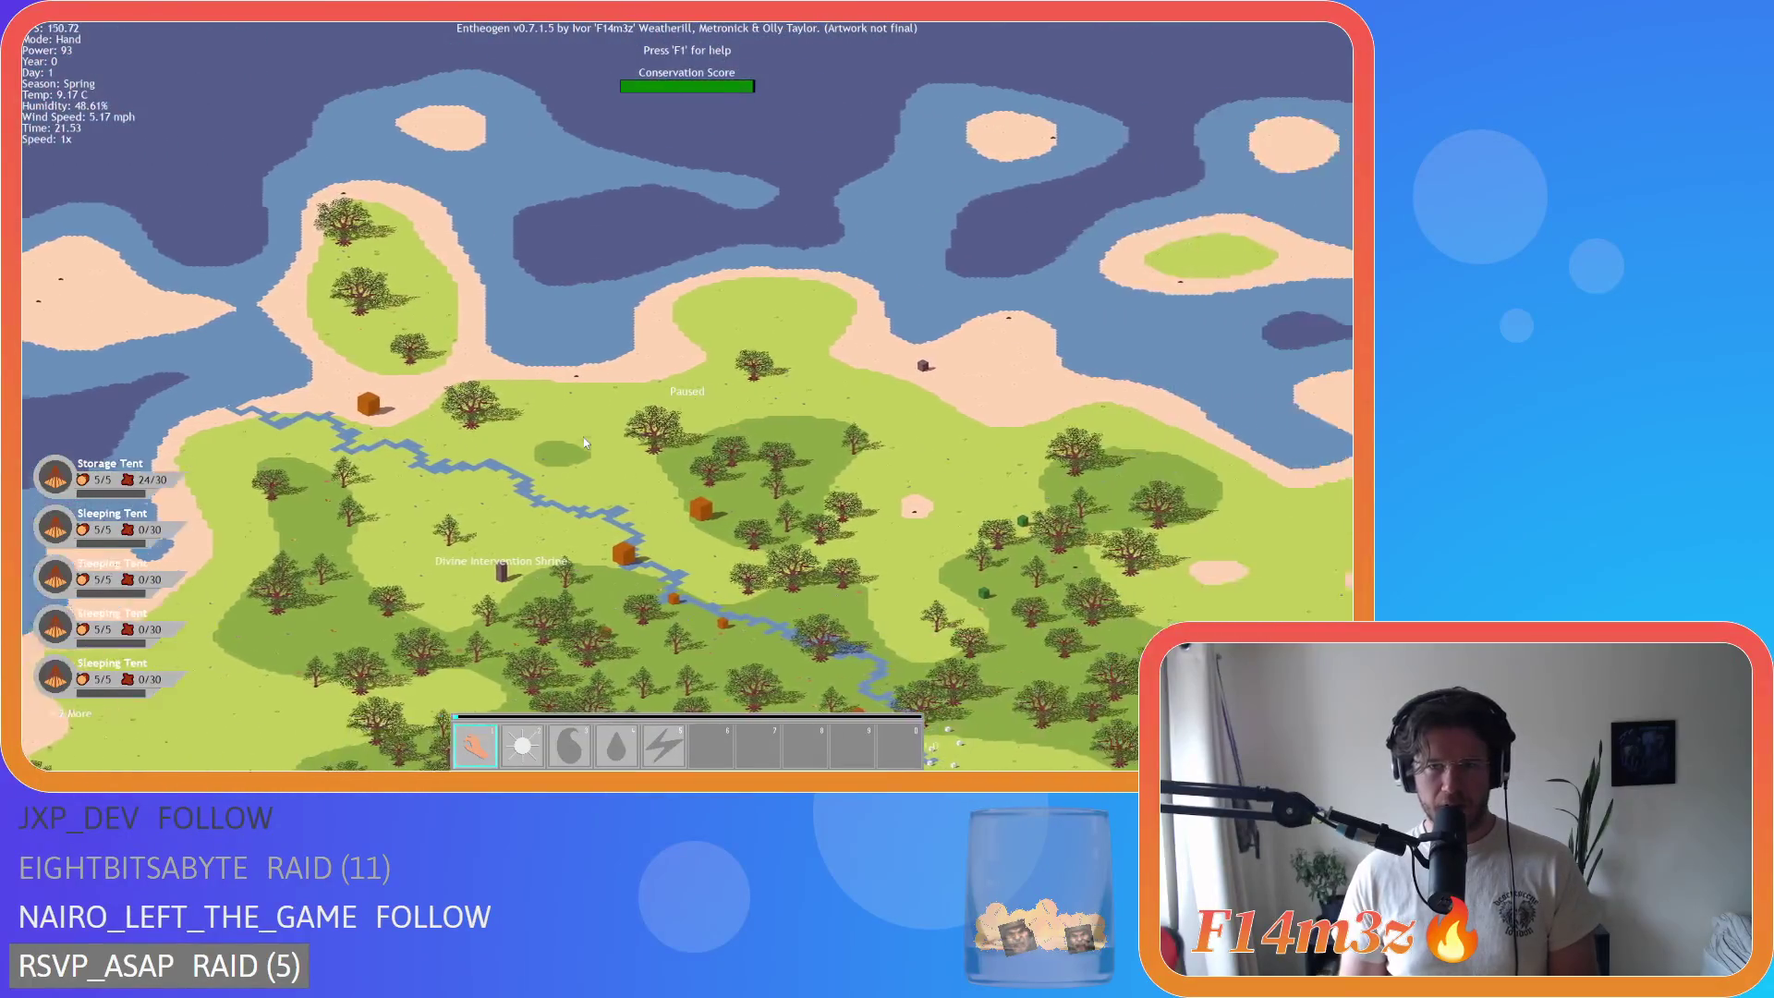
{"action": "key", "text": "s"}
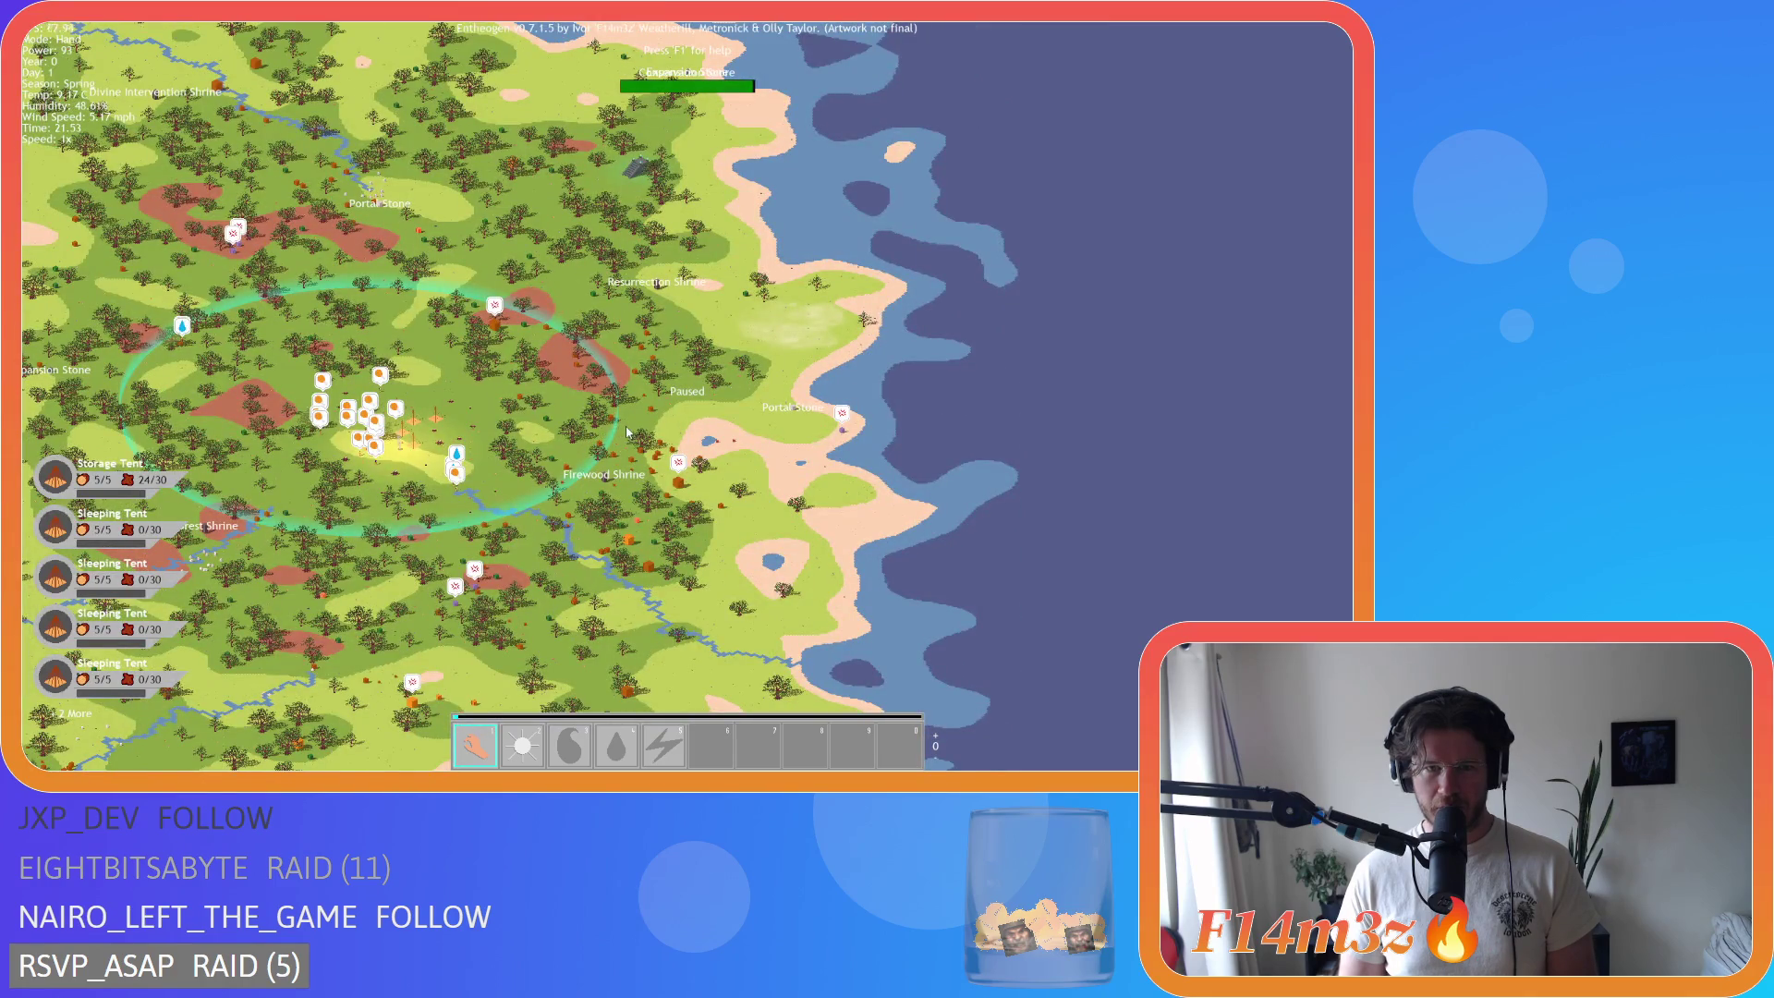
Step: Zoom in on the tent camp and villagers beside the Forest Shrine, showing 0/3 worshipers
{"action": "scroll", "coordinate": [627, 432], "scroll_direction": "down", "scroll_amount": 5}
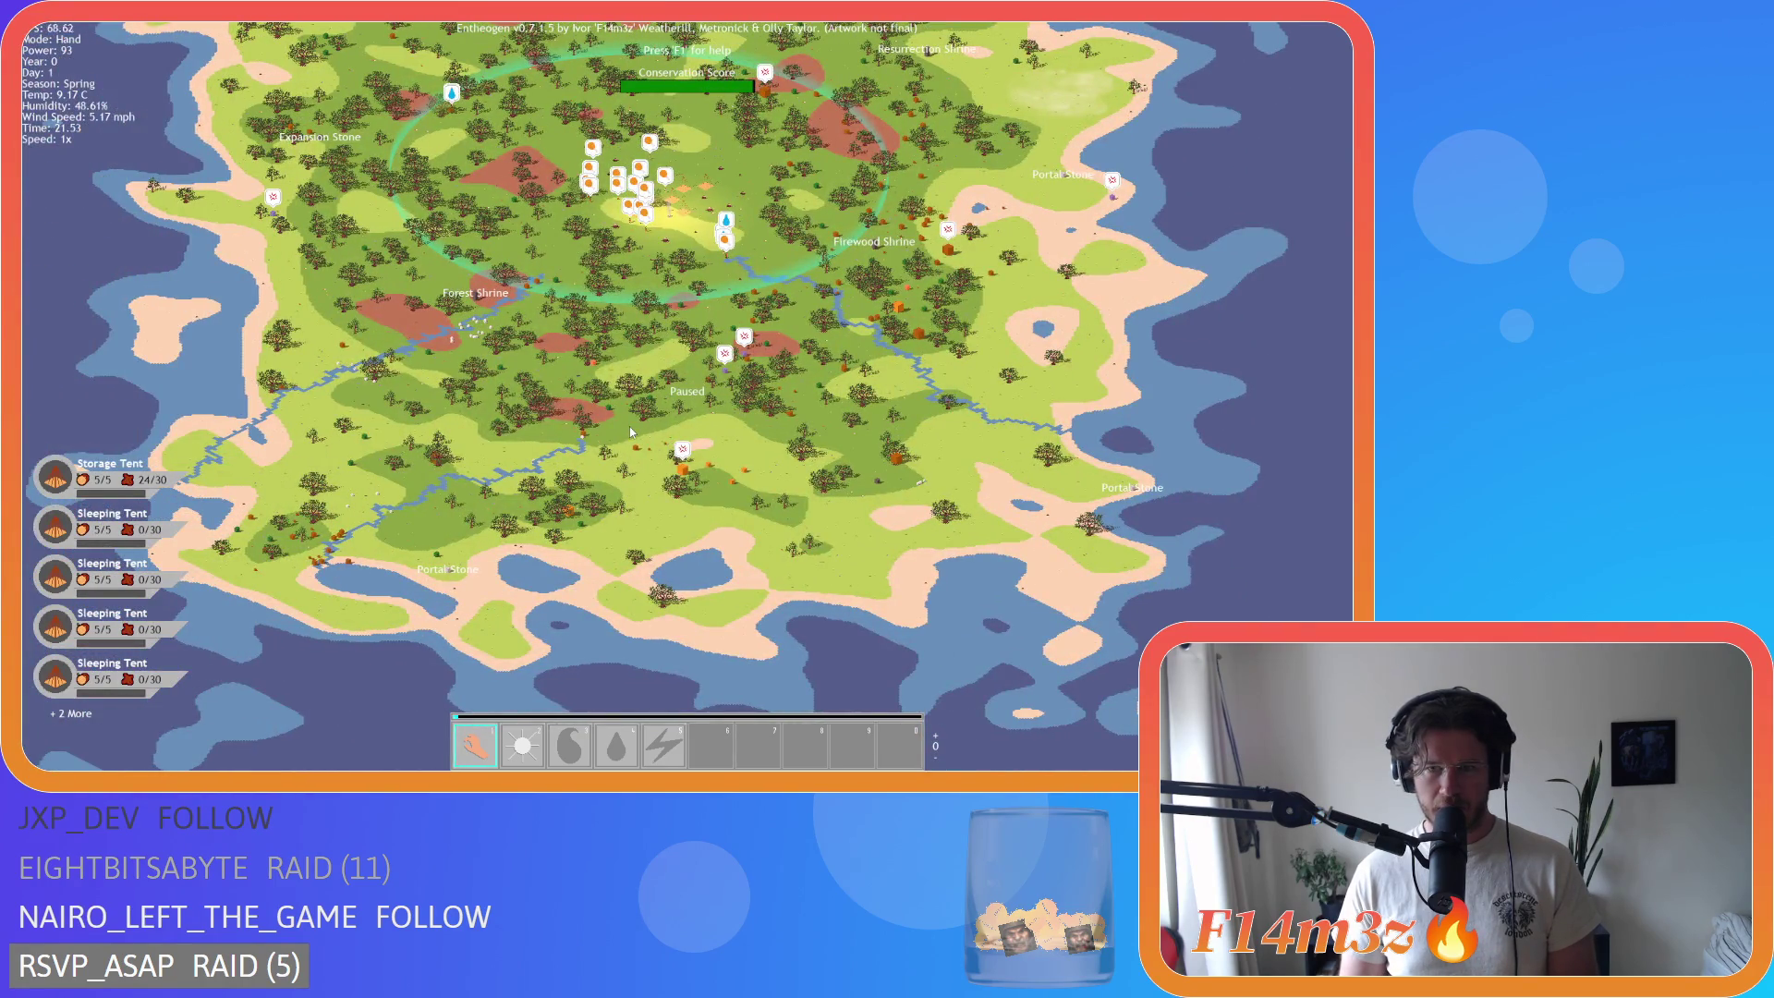
{"action": "scroll", "coordinate": [865, 495], "scroll_direction": "up", "scroll_amount": 5}
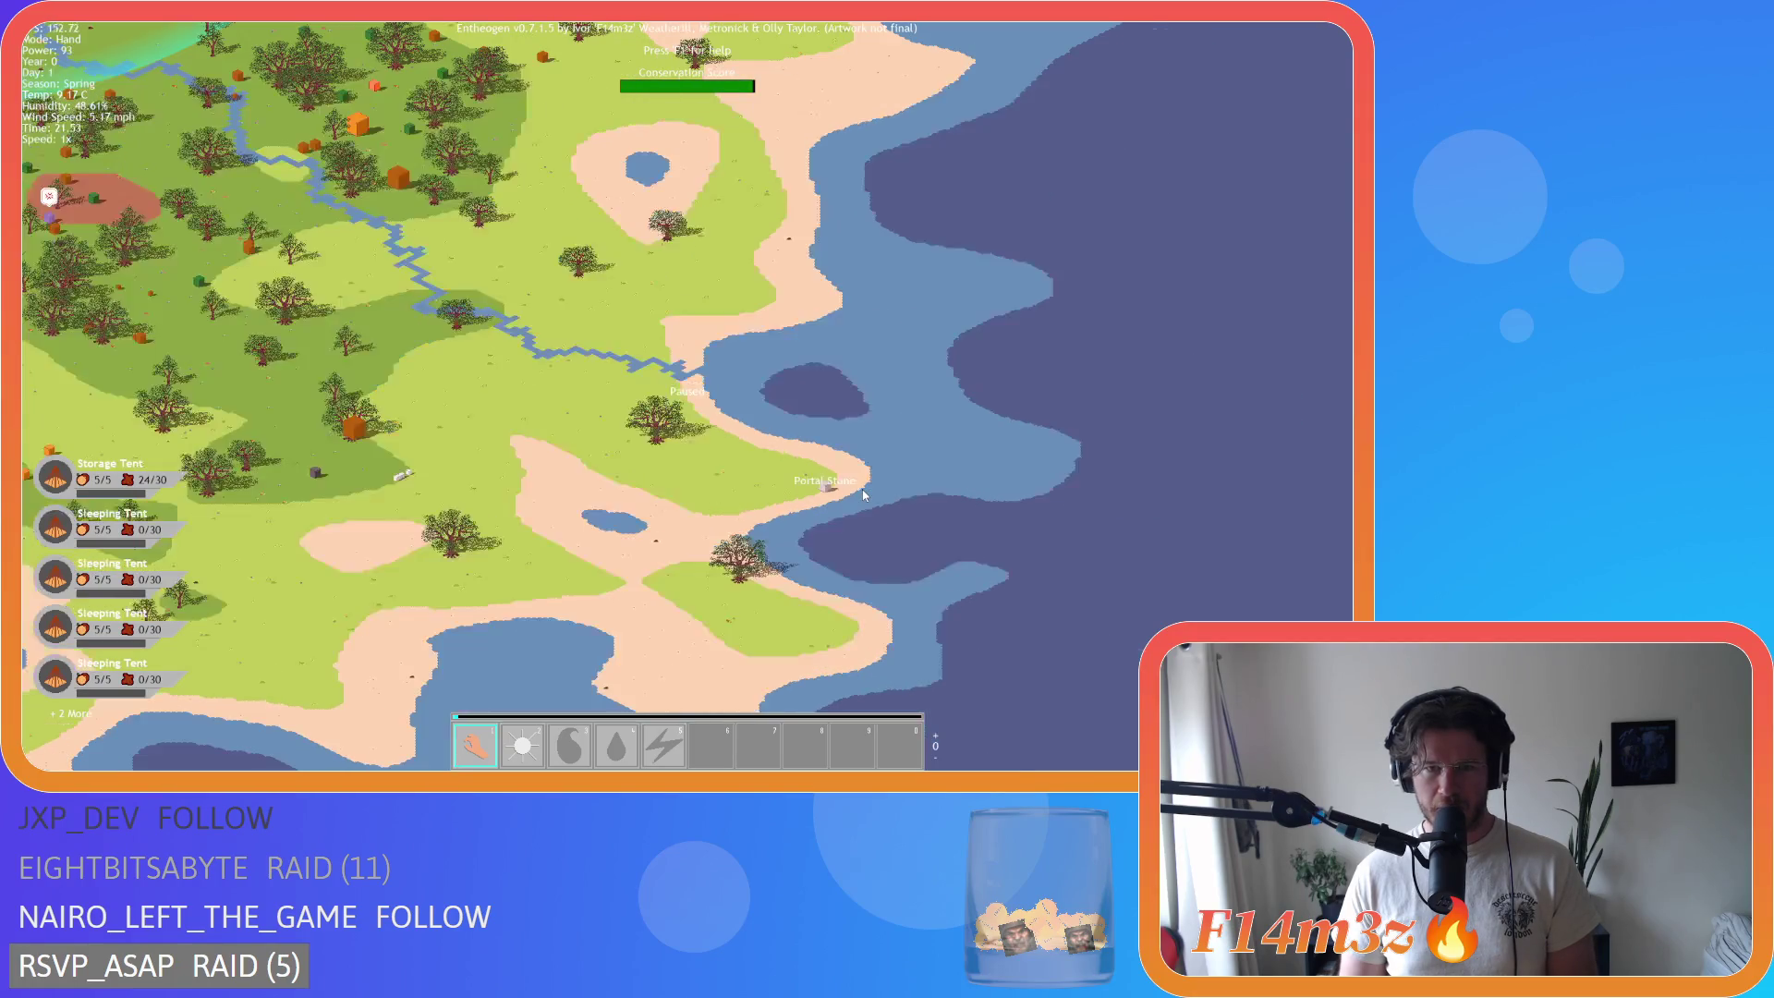
{"action": "scroll", "coordinate": [865, 495], "scroll_direction": "down", "scroll_amount": 5}
{"action": "scroll", "coordinate": [596, 385], "scroll_direction": "up", "scroll_amount": 5}
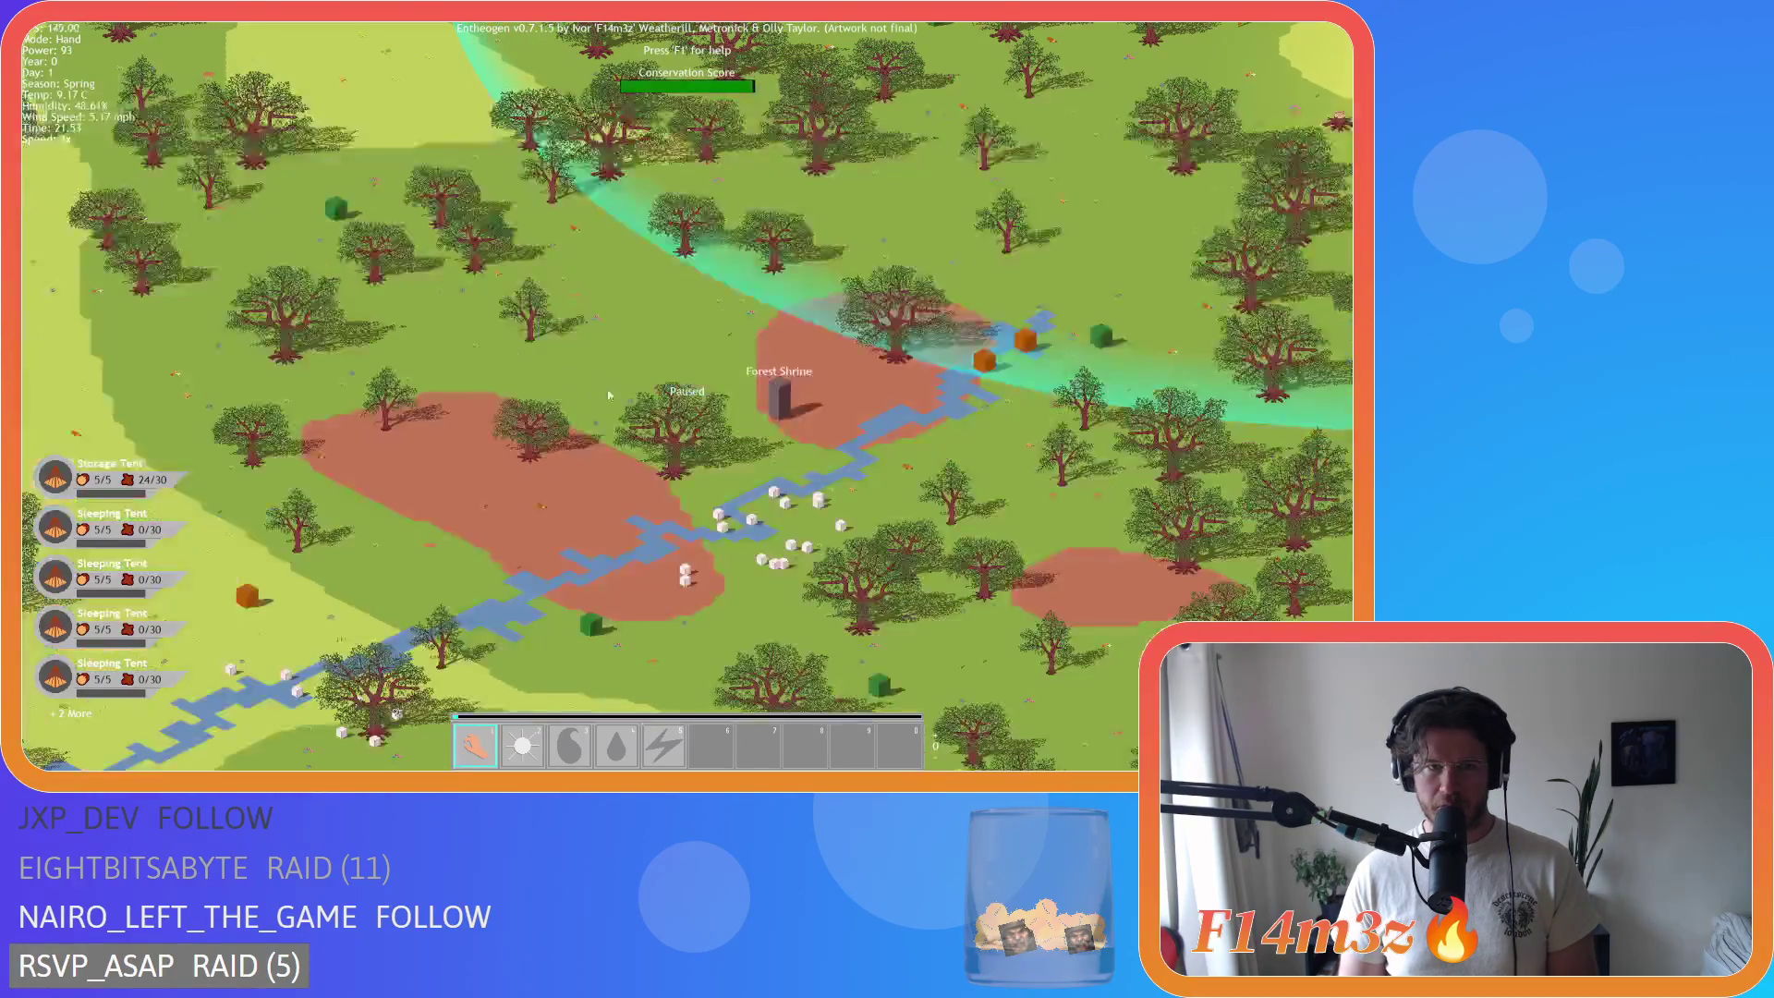
{"action": "scroll", "coordinate": [781, 414], "scroll_direction": "down", "scroll_amount": 5}
{"action": "scroll", "coordinate": [1017, 459], "scroll_direction": "up", "scroll_amount": 5}
{"action": "scroll", "coordinate": [885, 303], "scroll_direction": "down", "scroll_amount": 5}
{"action": "scroll", "coordinate": [713, 345], "scroll_direction": "up", "scroll_amount": 5}
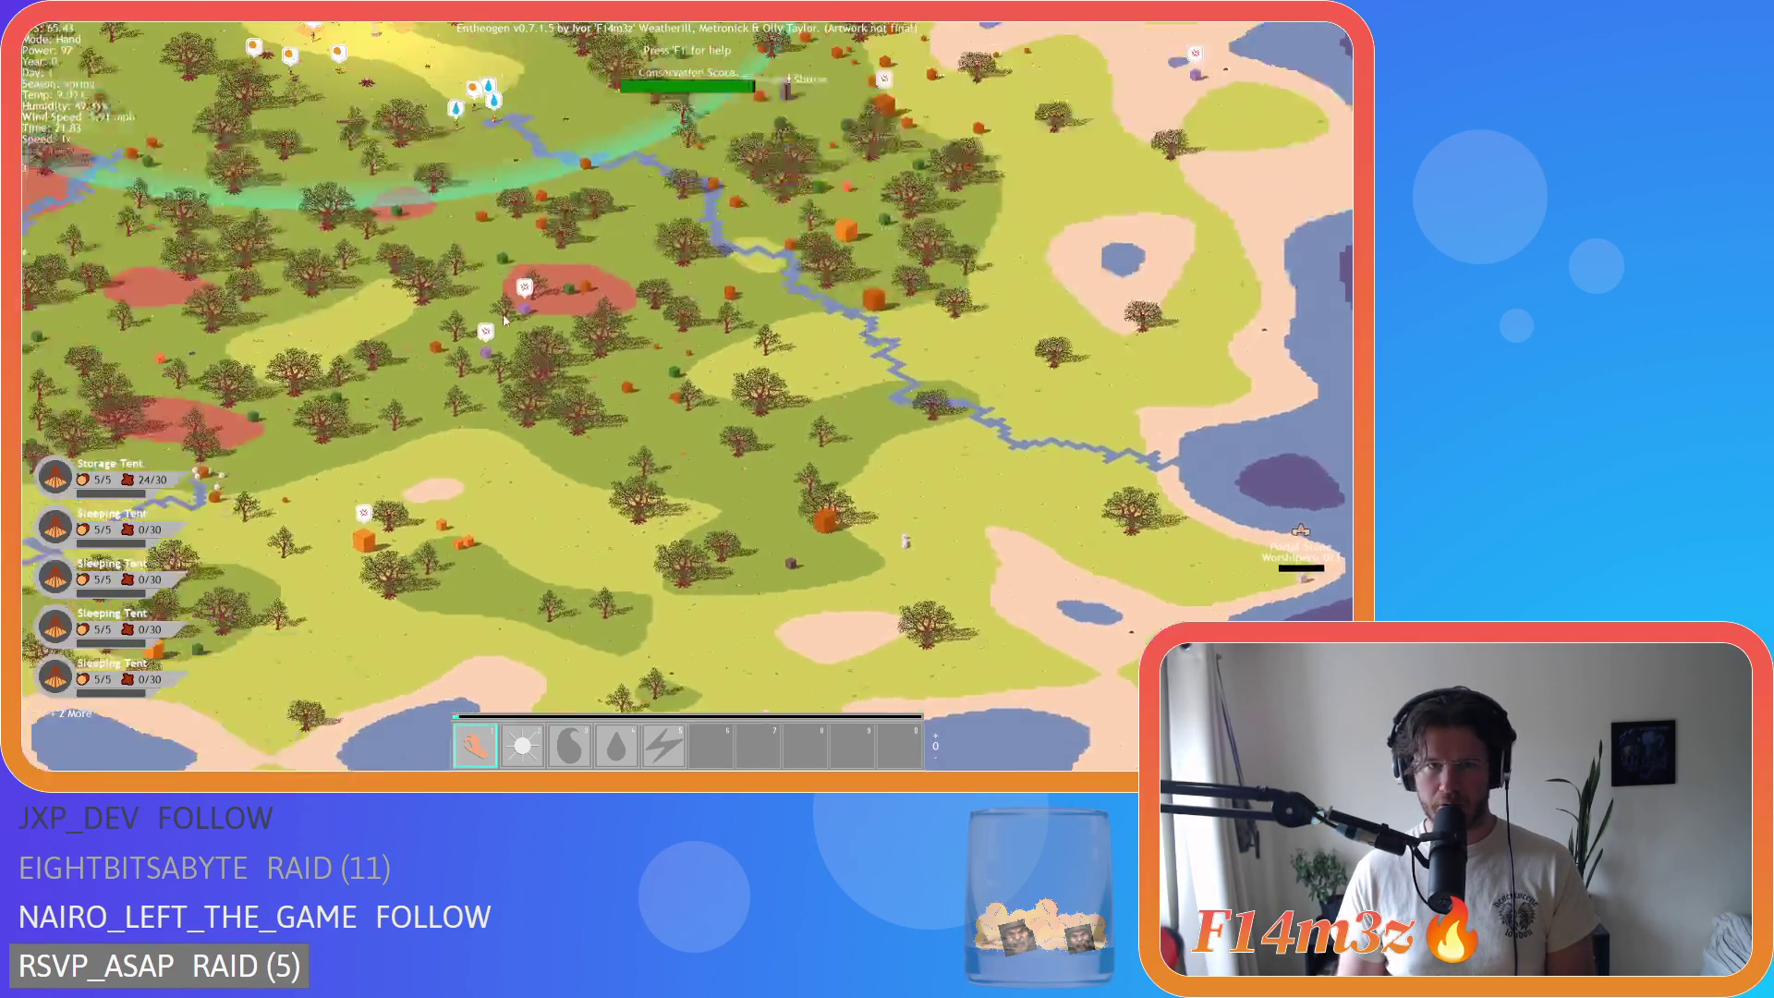
{"action": "scroll", "coordinate": [713, 344], "scroll_direction": "up", "scroll_amount": 3}
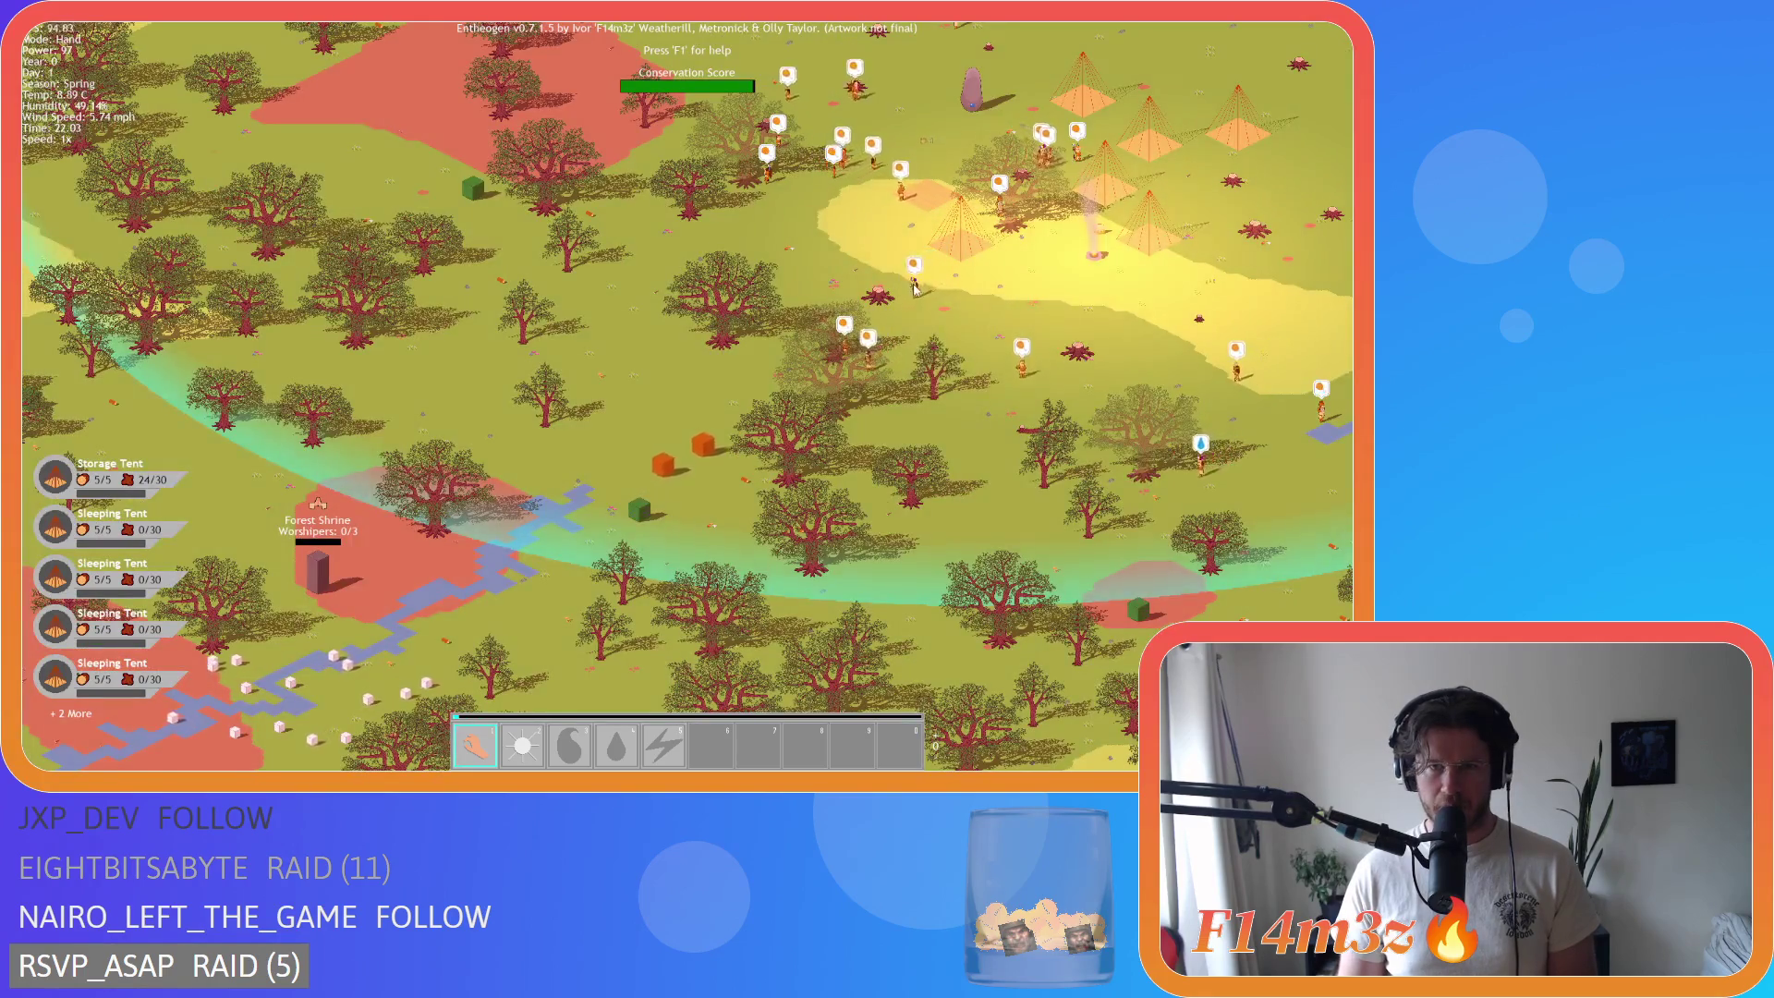
Step: Pan between the Forest Shrine and the tent camp, then east toward the Firewood Shrine
{"action": "key", "text": "a"}
{"action": "key", "text": "s"}
{"action": "key", "text": "w"}
{"action": "key", "text": "d"}
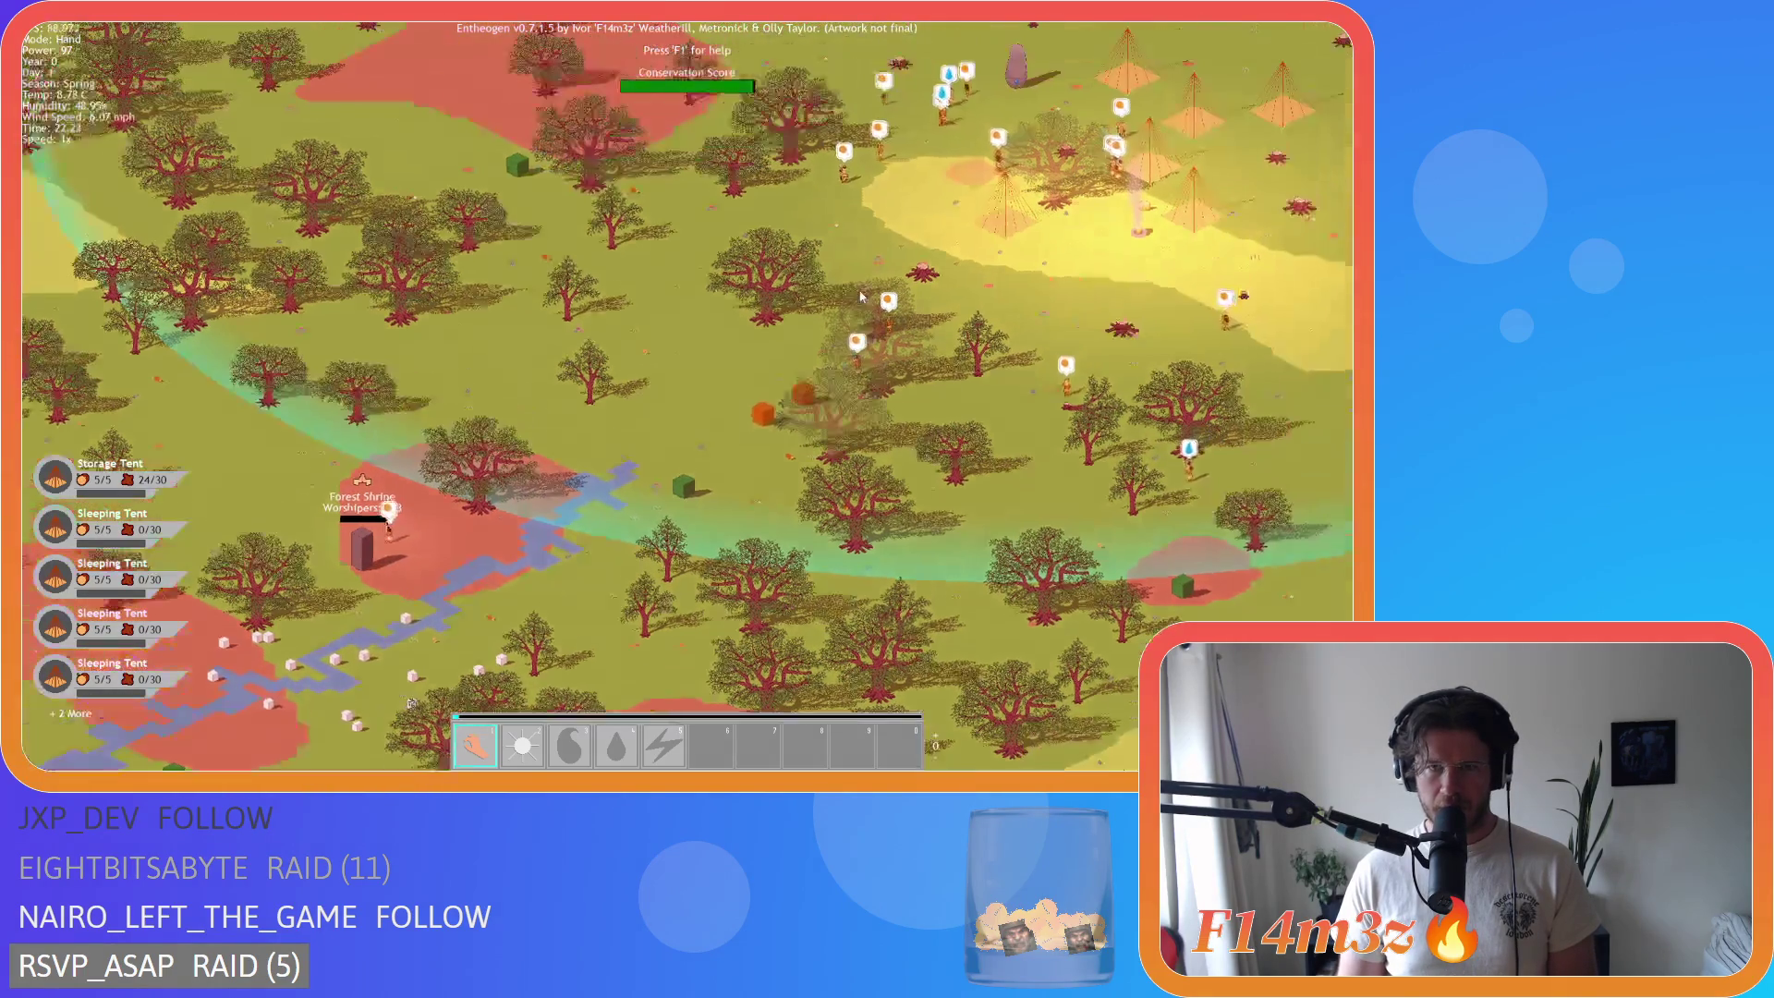
{"action": "key", "text": "a"}
{"action": "key", "text": "s"}
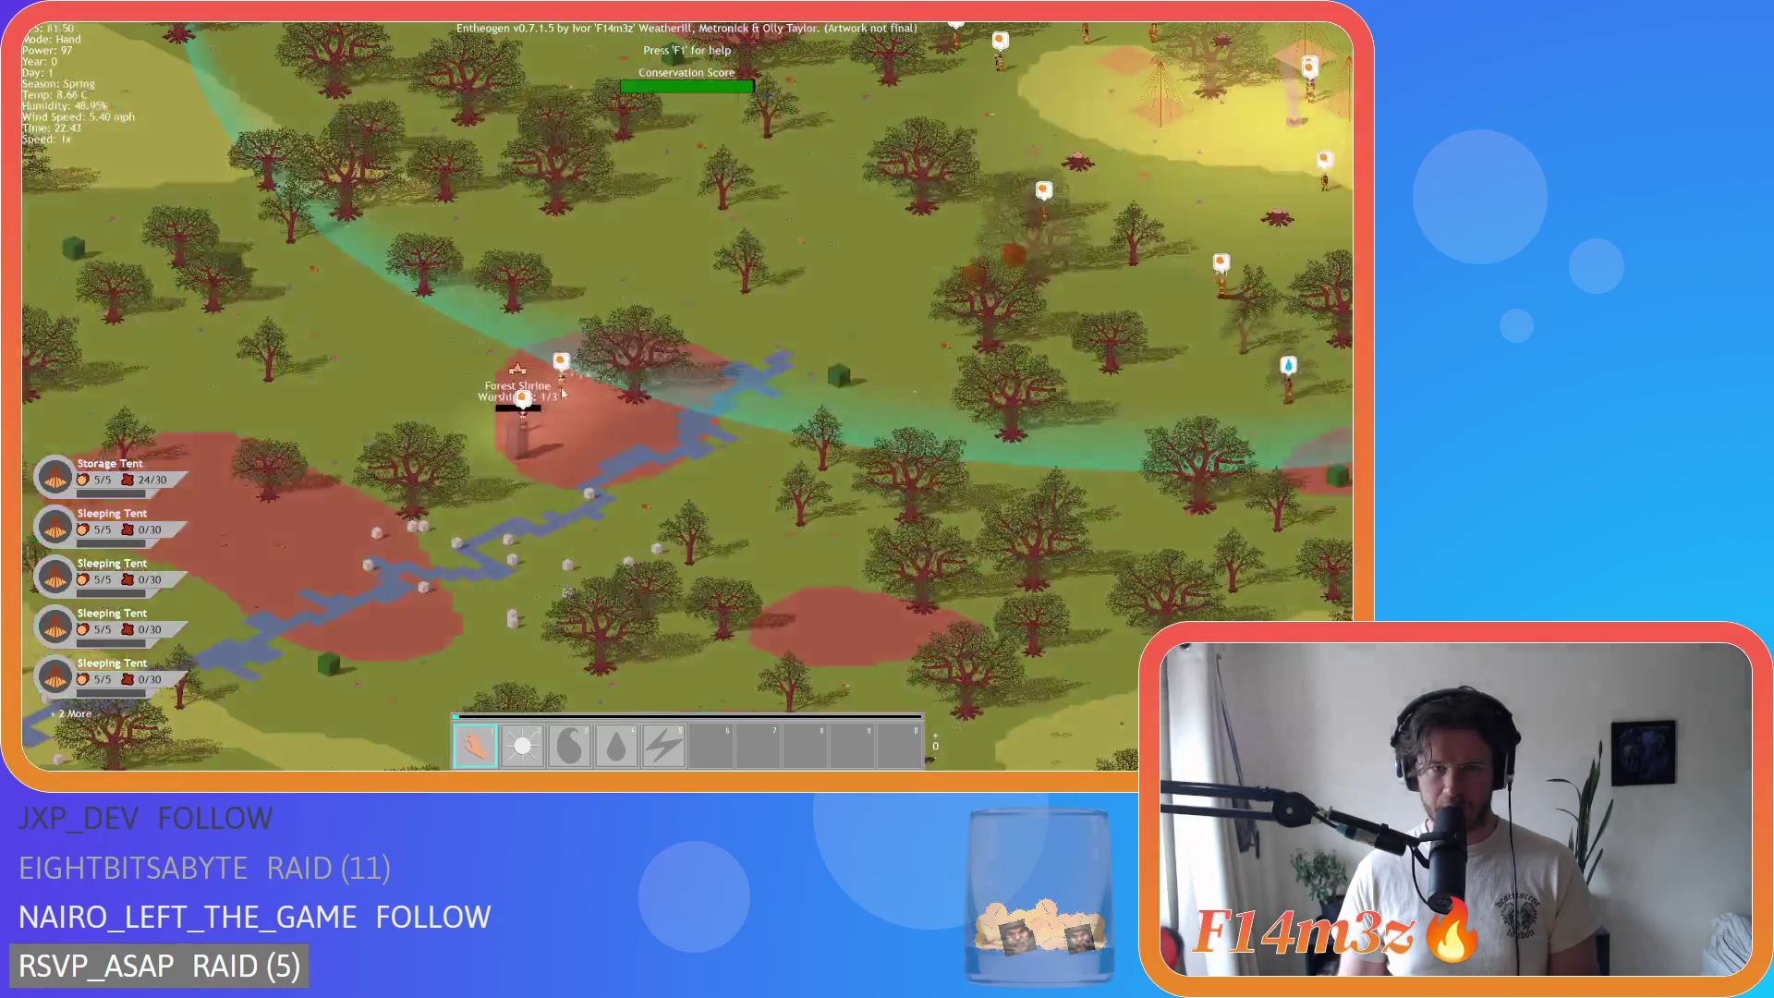
{"action": "key", "text": "d"}
{"action": "scroll", "coordinate": [1084, 391], "scroll_direction": "down", "scroll_amount": 3}
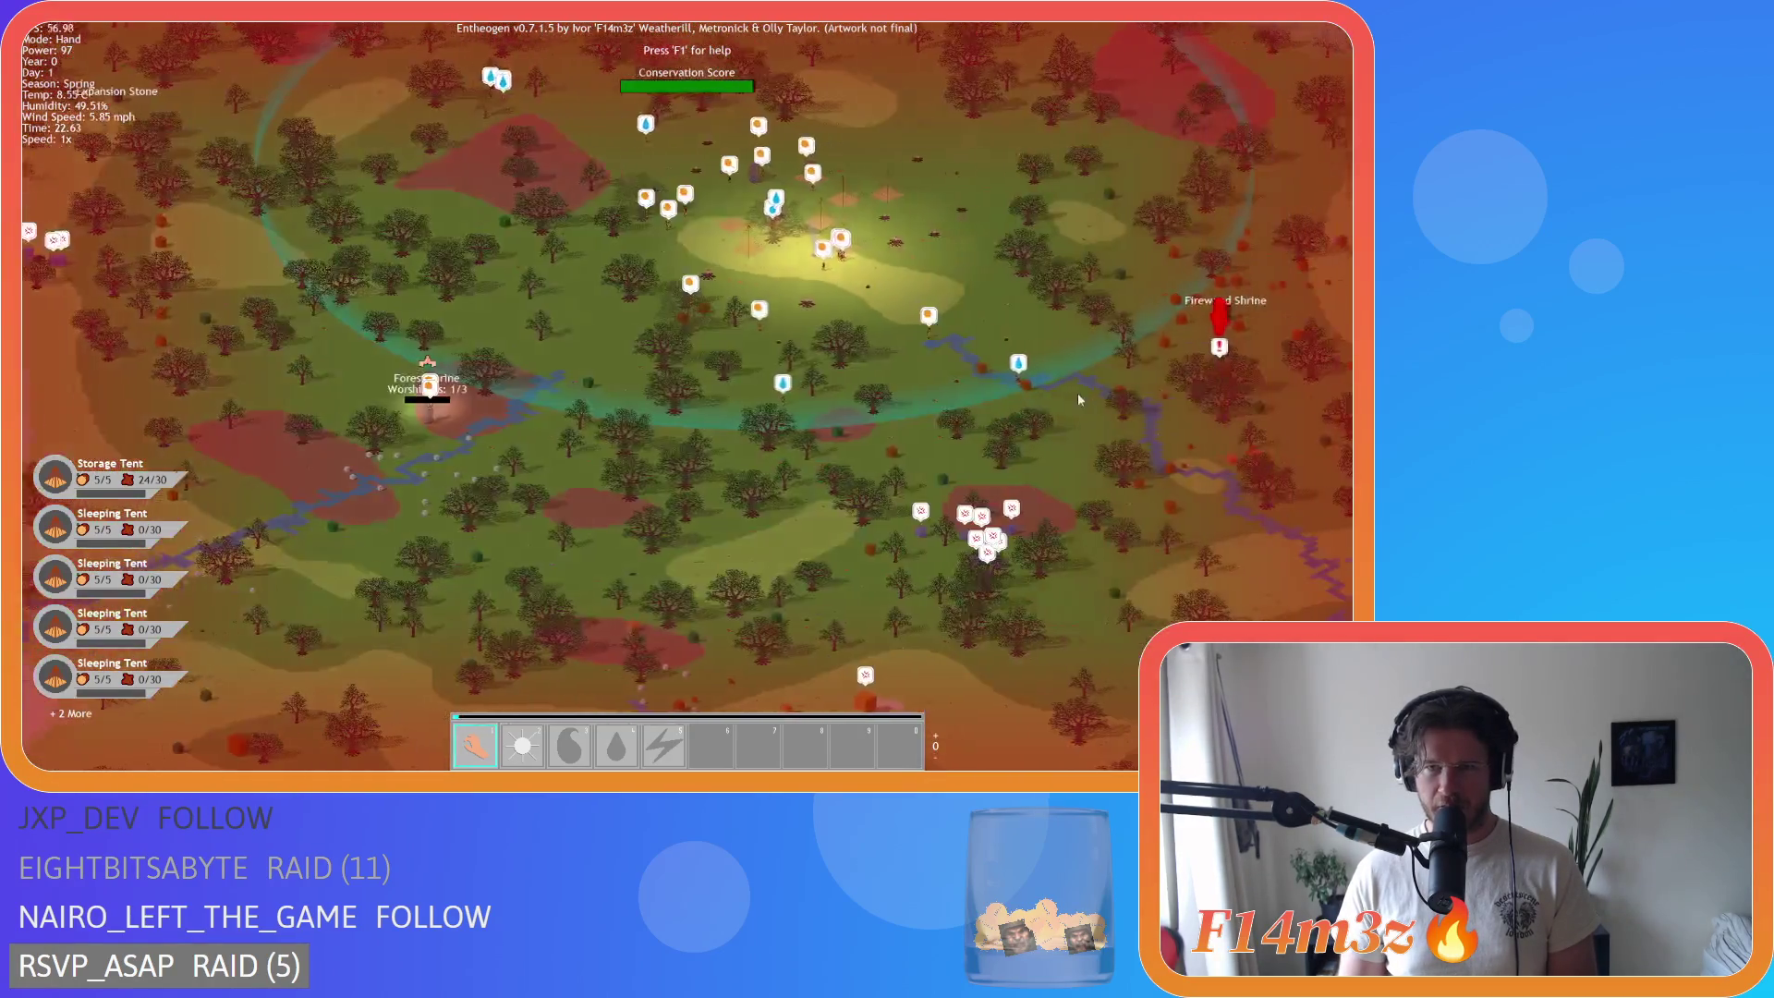
{"action": "scroll", "coordinate": [946, 369], "scroll_direction": "up", "scroll_amount": 3}
Step: Survey the area around the Forest Shrine, zooming out and back in
{"action": "key", "text": "w"}
{"action": "key", "text": "a"}
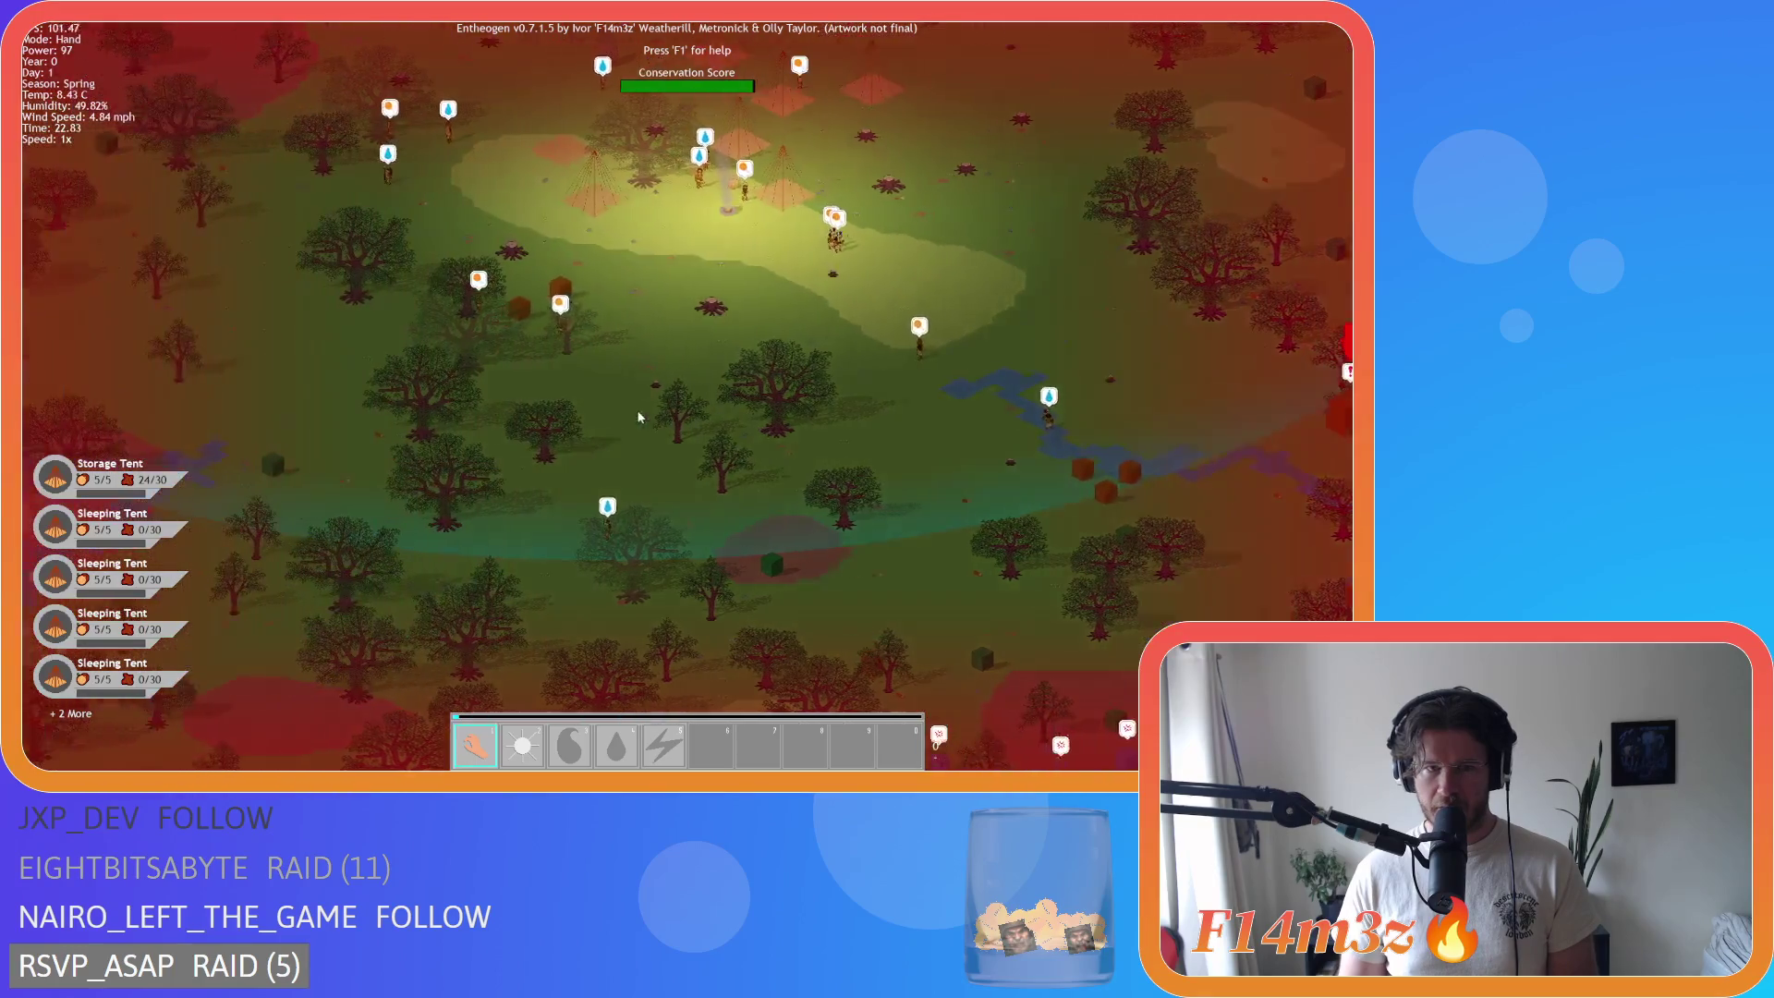
{"action": "key", "text": "w"}
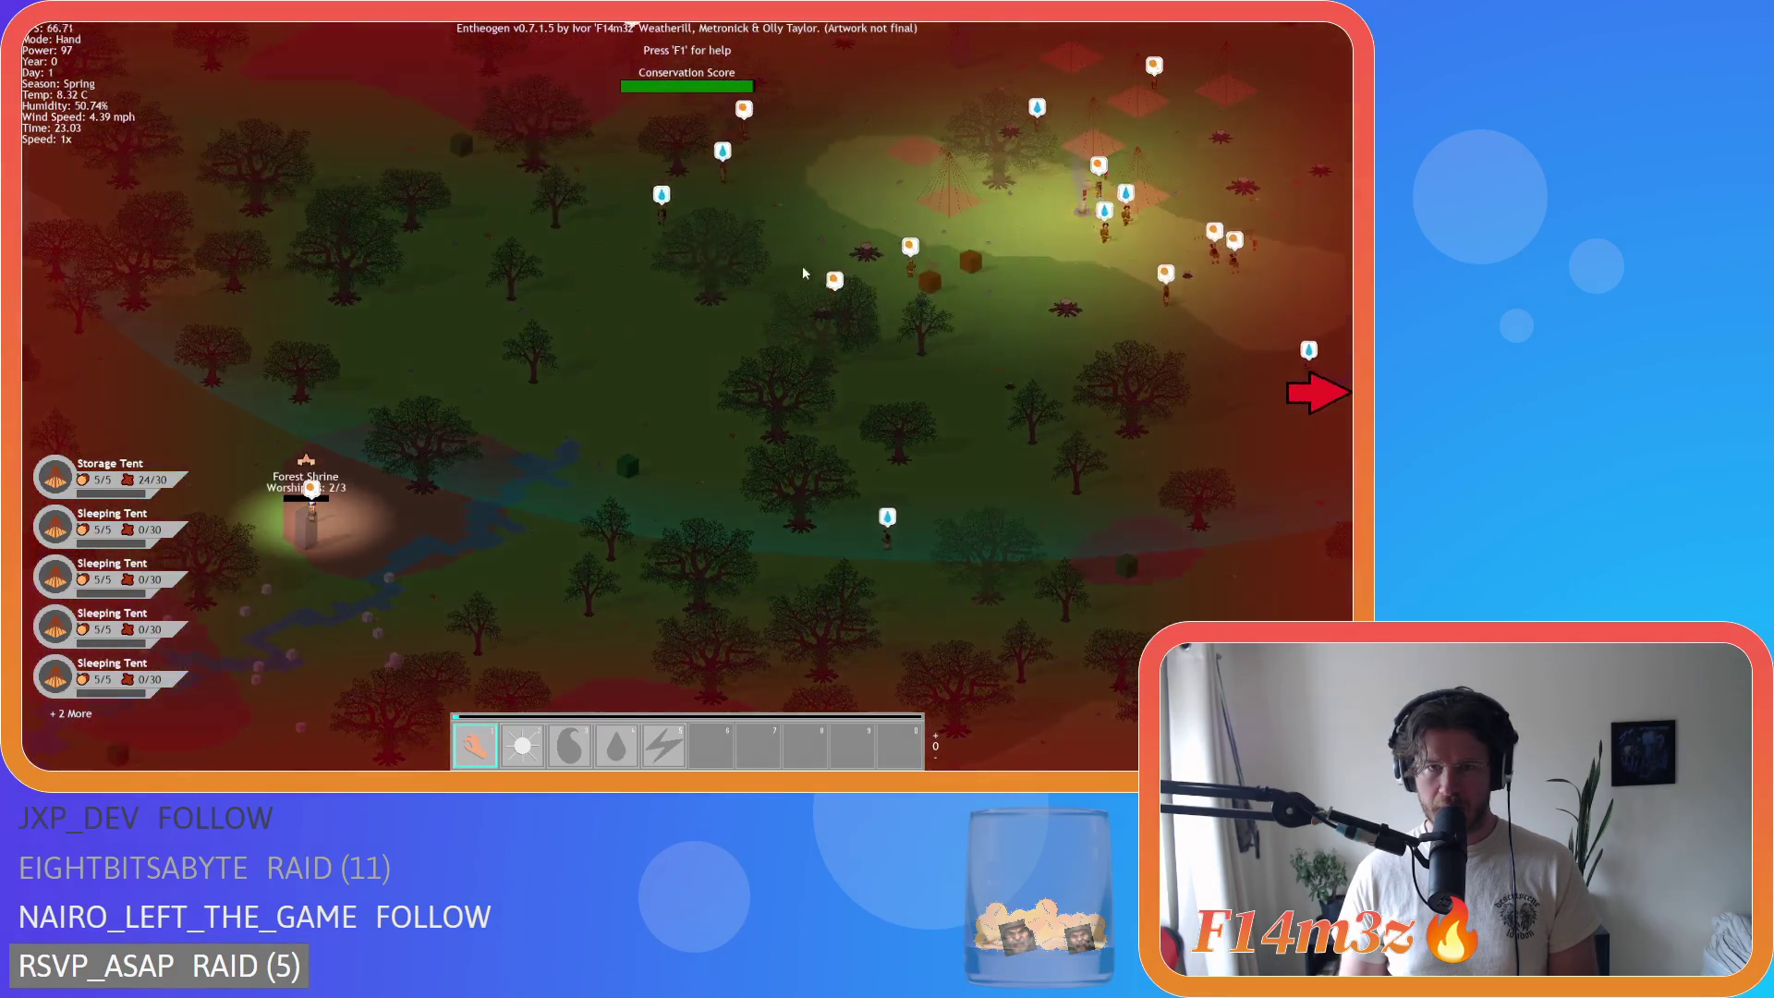
{"action": "key", "text": "d"}
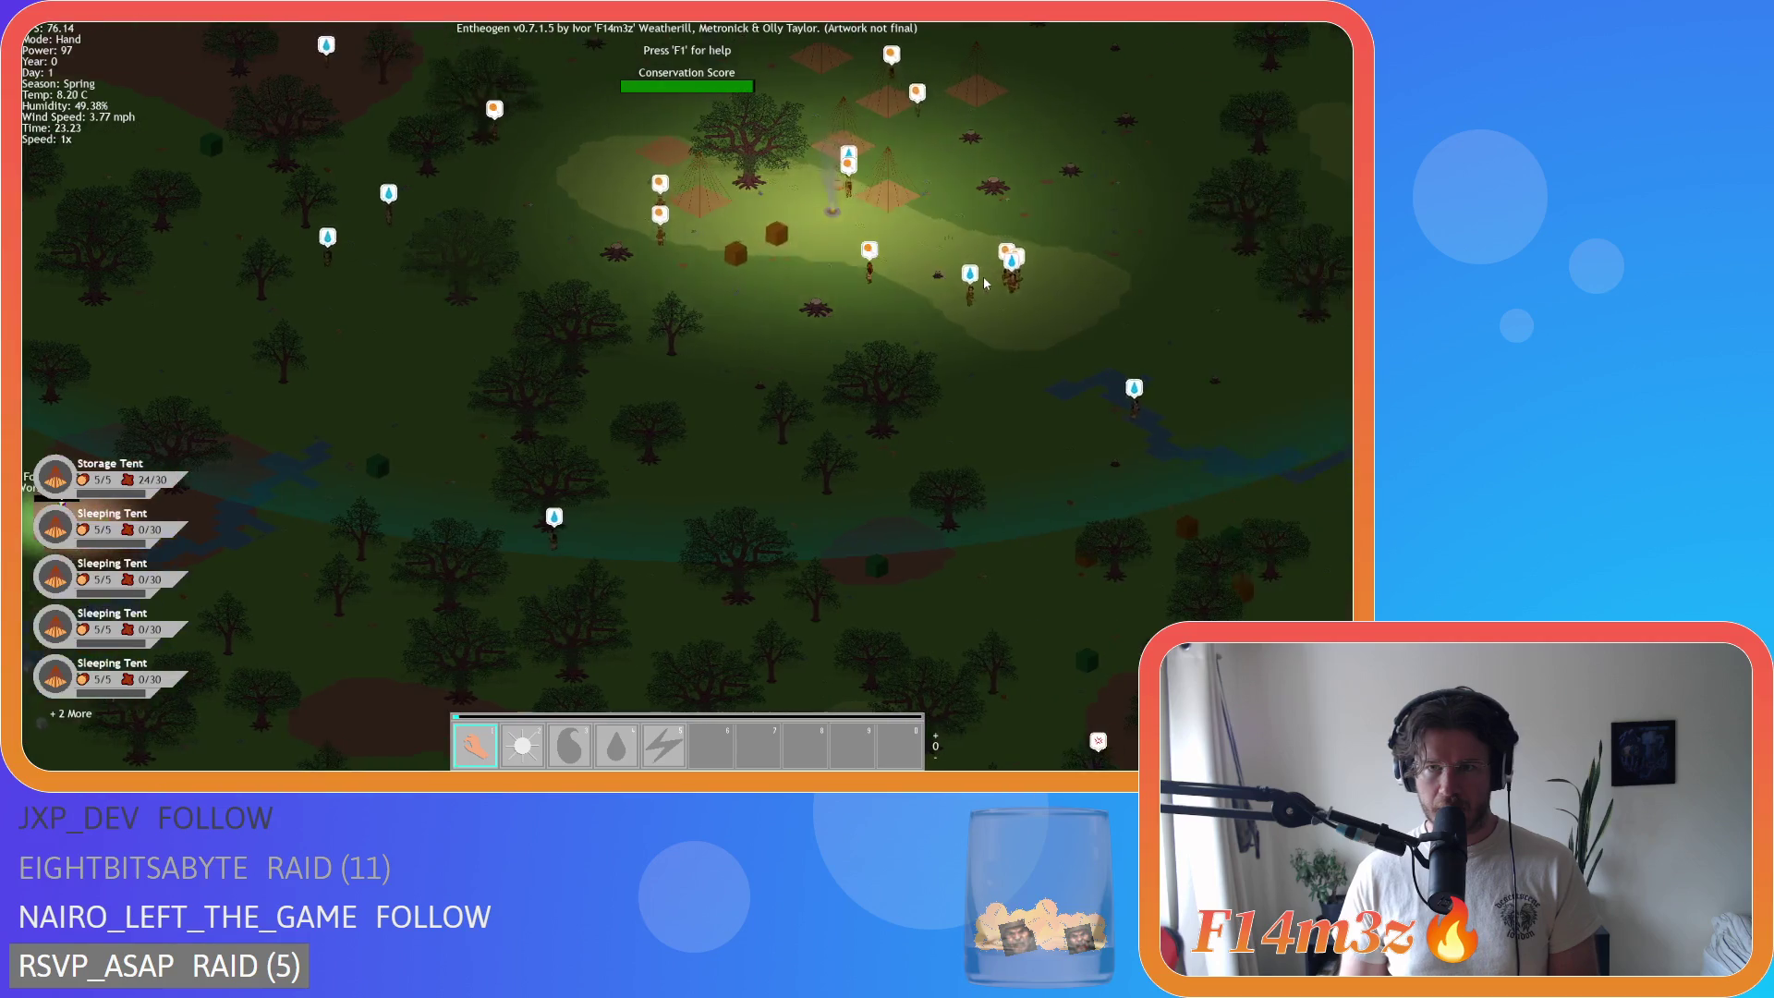
{"action": "key", "text": "s"}
{"action": "key", "text": "a"}
{"action": "key", "text": "a"}
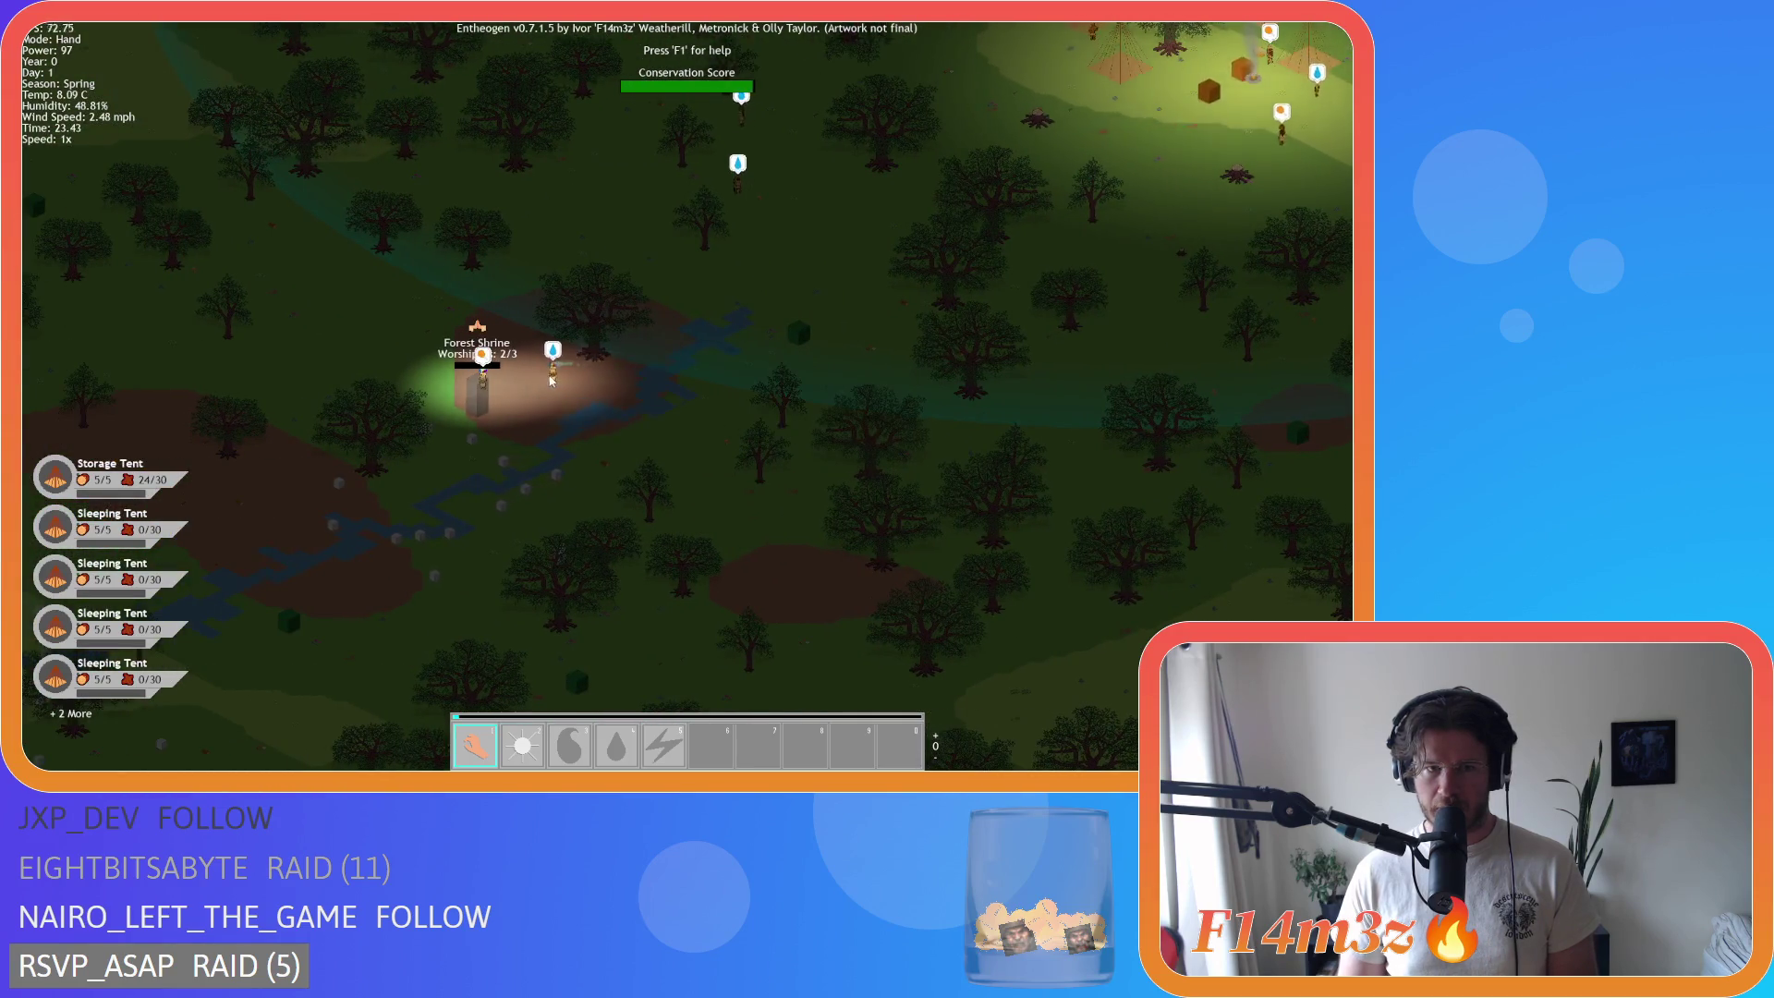
{"action": "scroll", "coordinate": [876, 364], "scroll_direction": "down", "scroll_amount": 5}
{"action": "scroll", "coordinate": [869, 361], "scroll_direction": "up", "scroll_amount": 5}
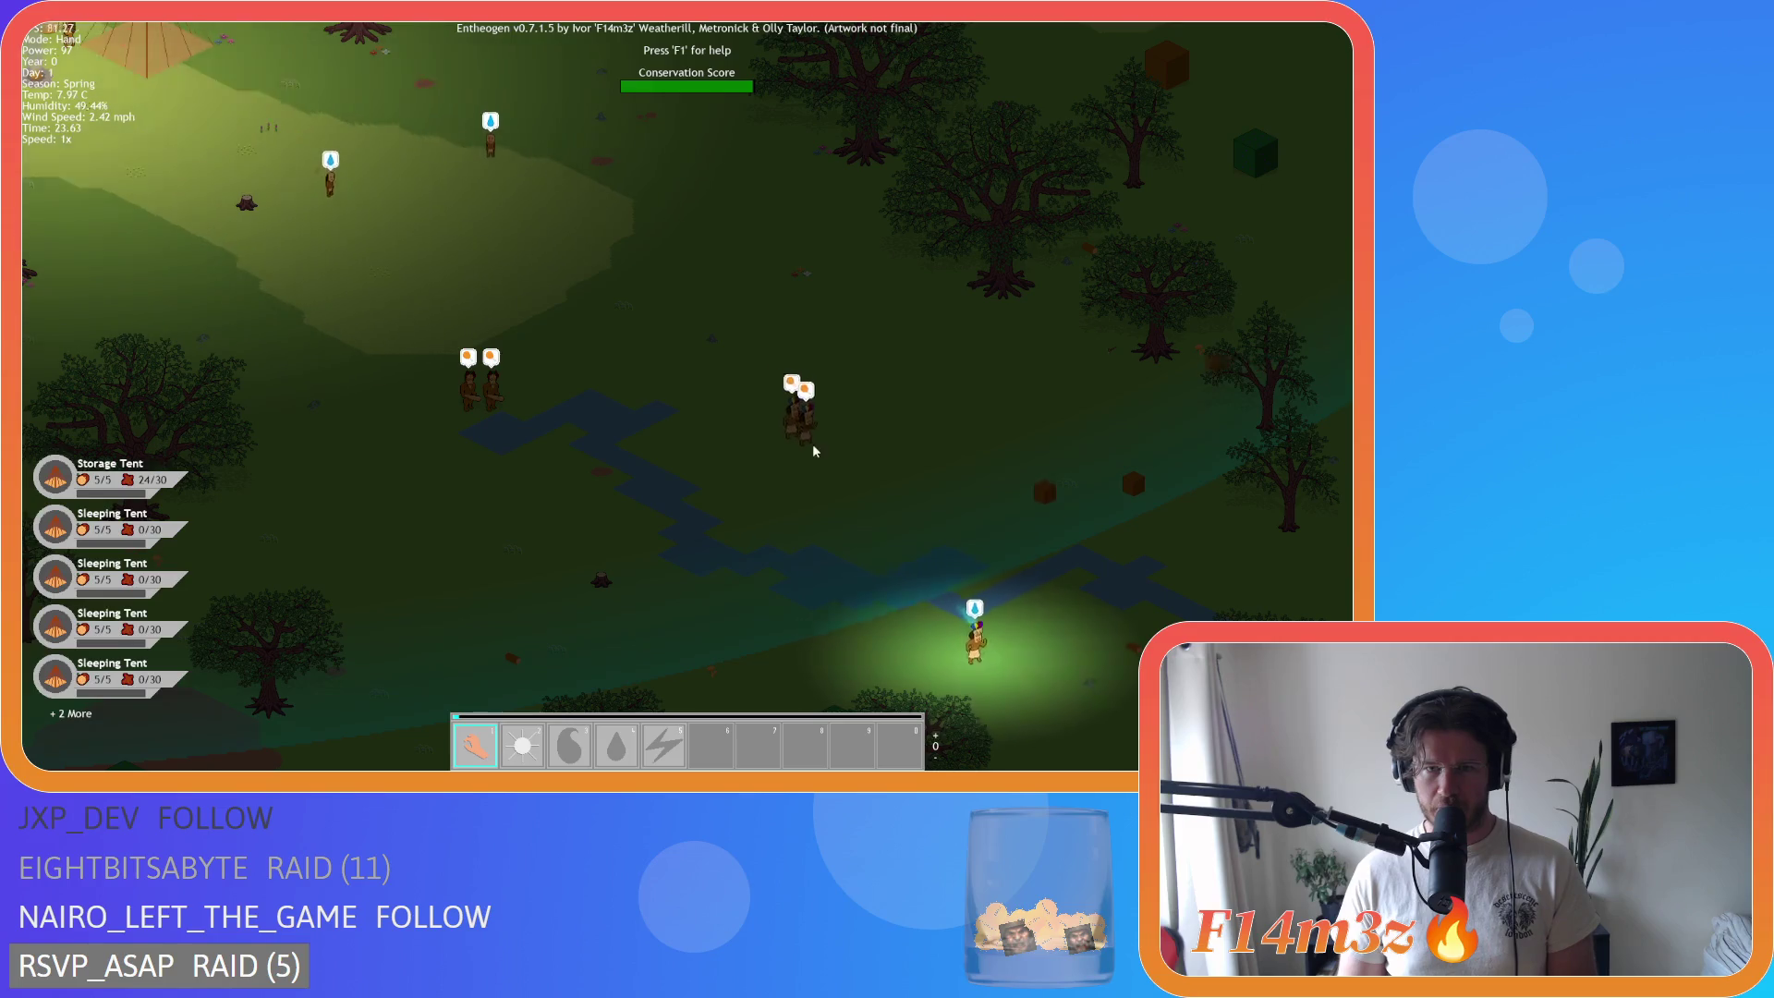
{"action": "scroll", "coordinate": [1014, 647], "scroll_direction": "down", "scroll_amount": 5}
Step: Pan past the coastal Portal Stone to the lone villager and turn on the red map overlay
{"action": "key", "text": "d"}
{"action": "key", "text": "s"}
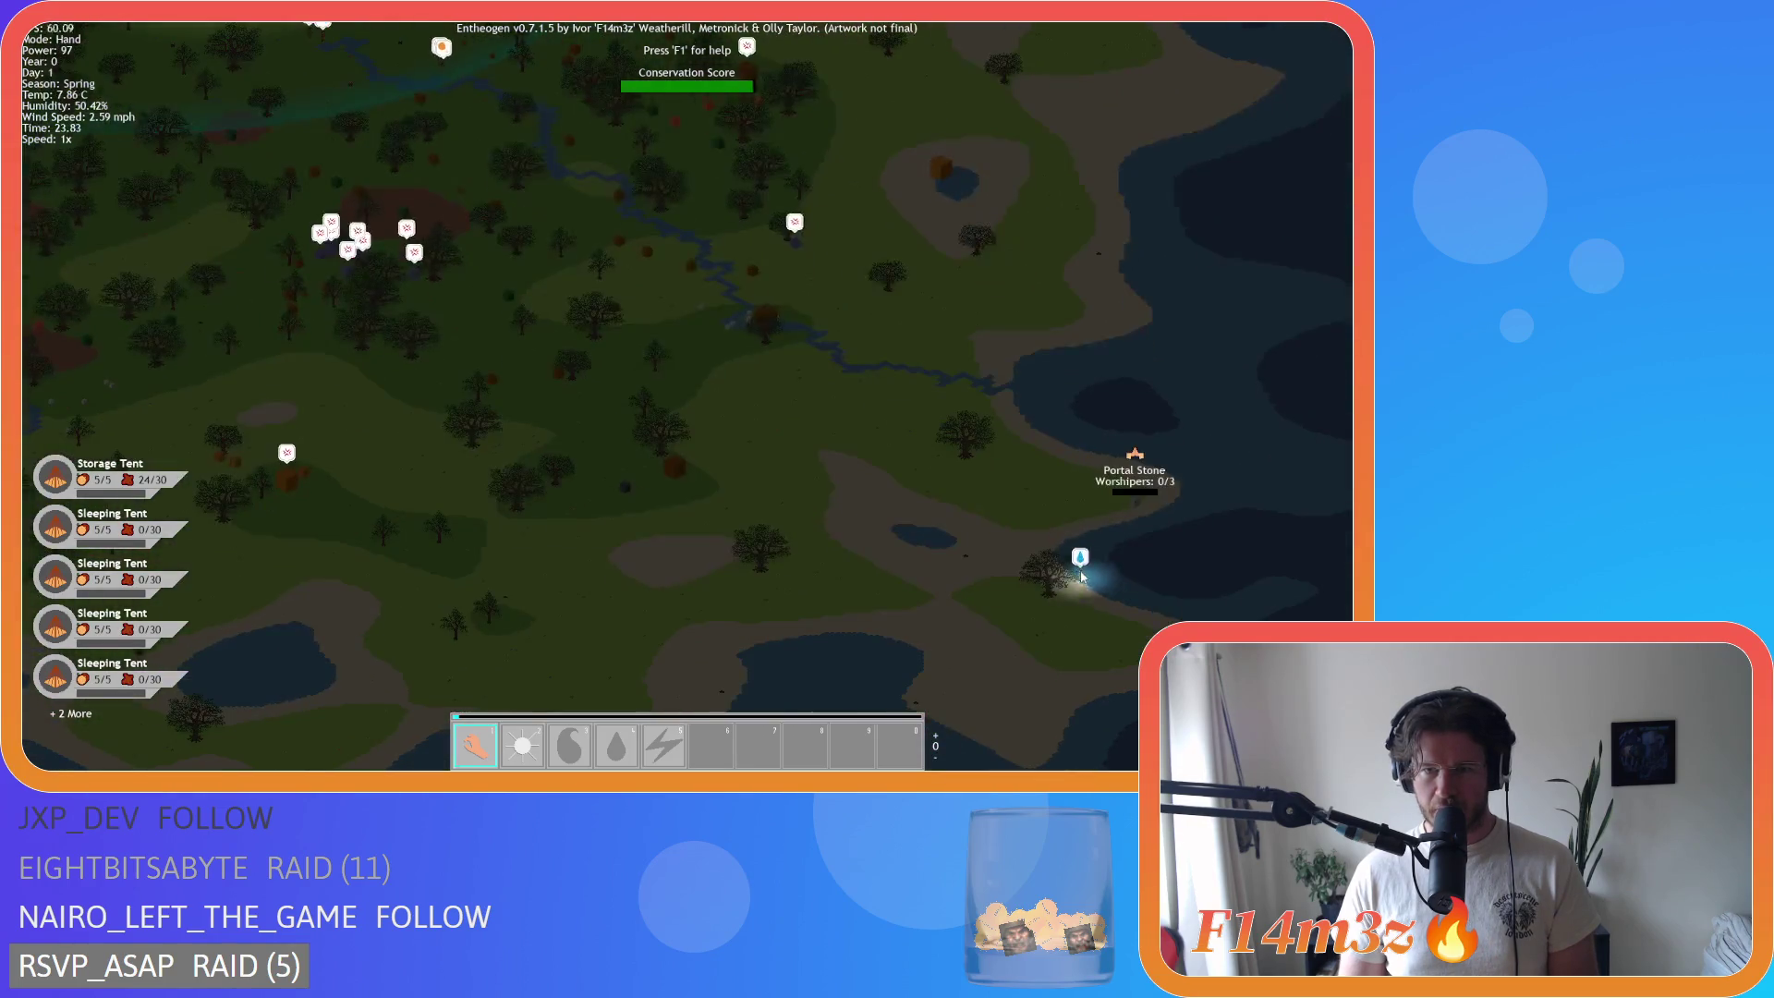
{"action": "key", "text": "w"}
{"action": "key", "text": "a"}
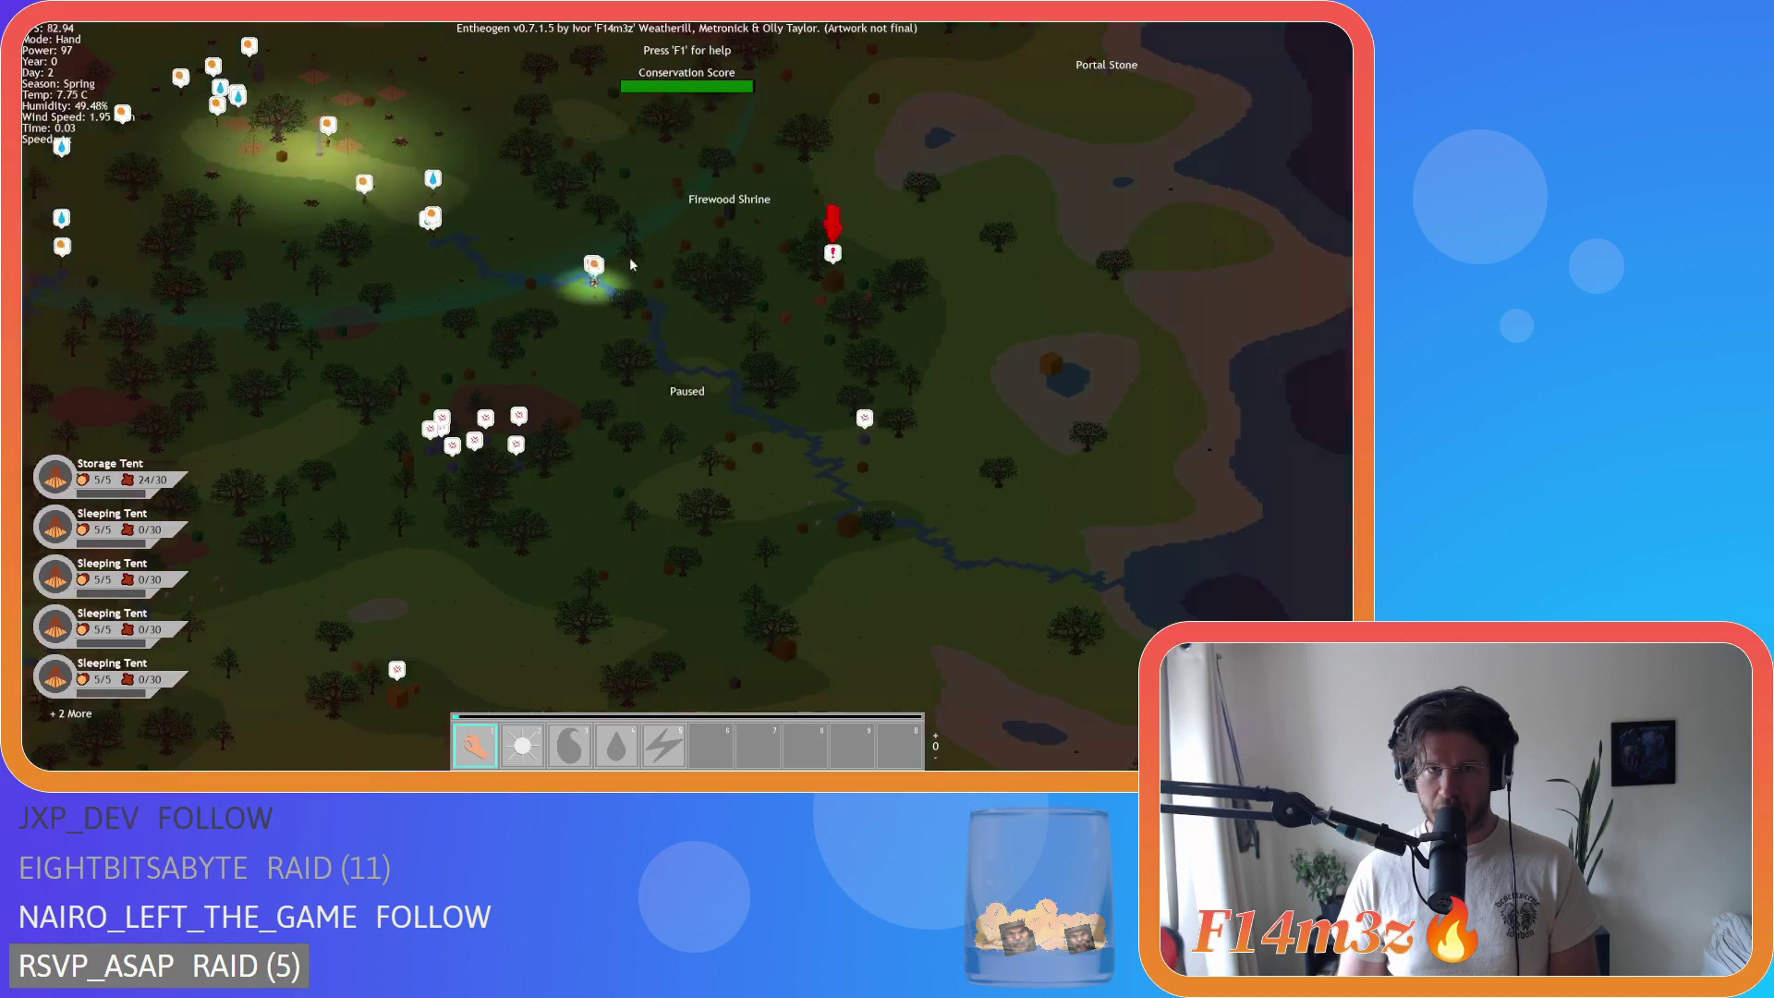
{"action": "scroll", "coordinate": [635, 253], "scroll_direction": "up", "scroll_amount": 5}
{"action": "key", "text": "space"}
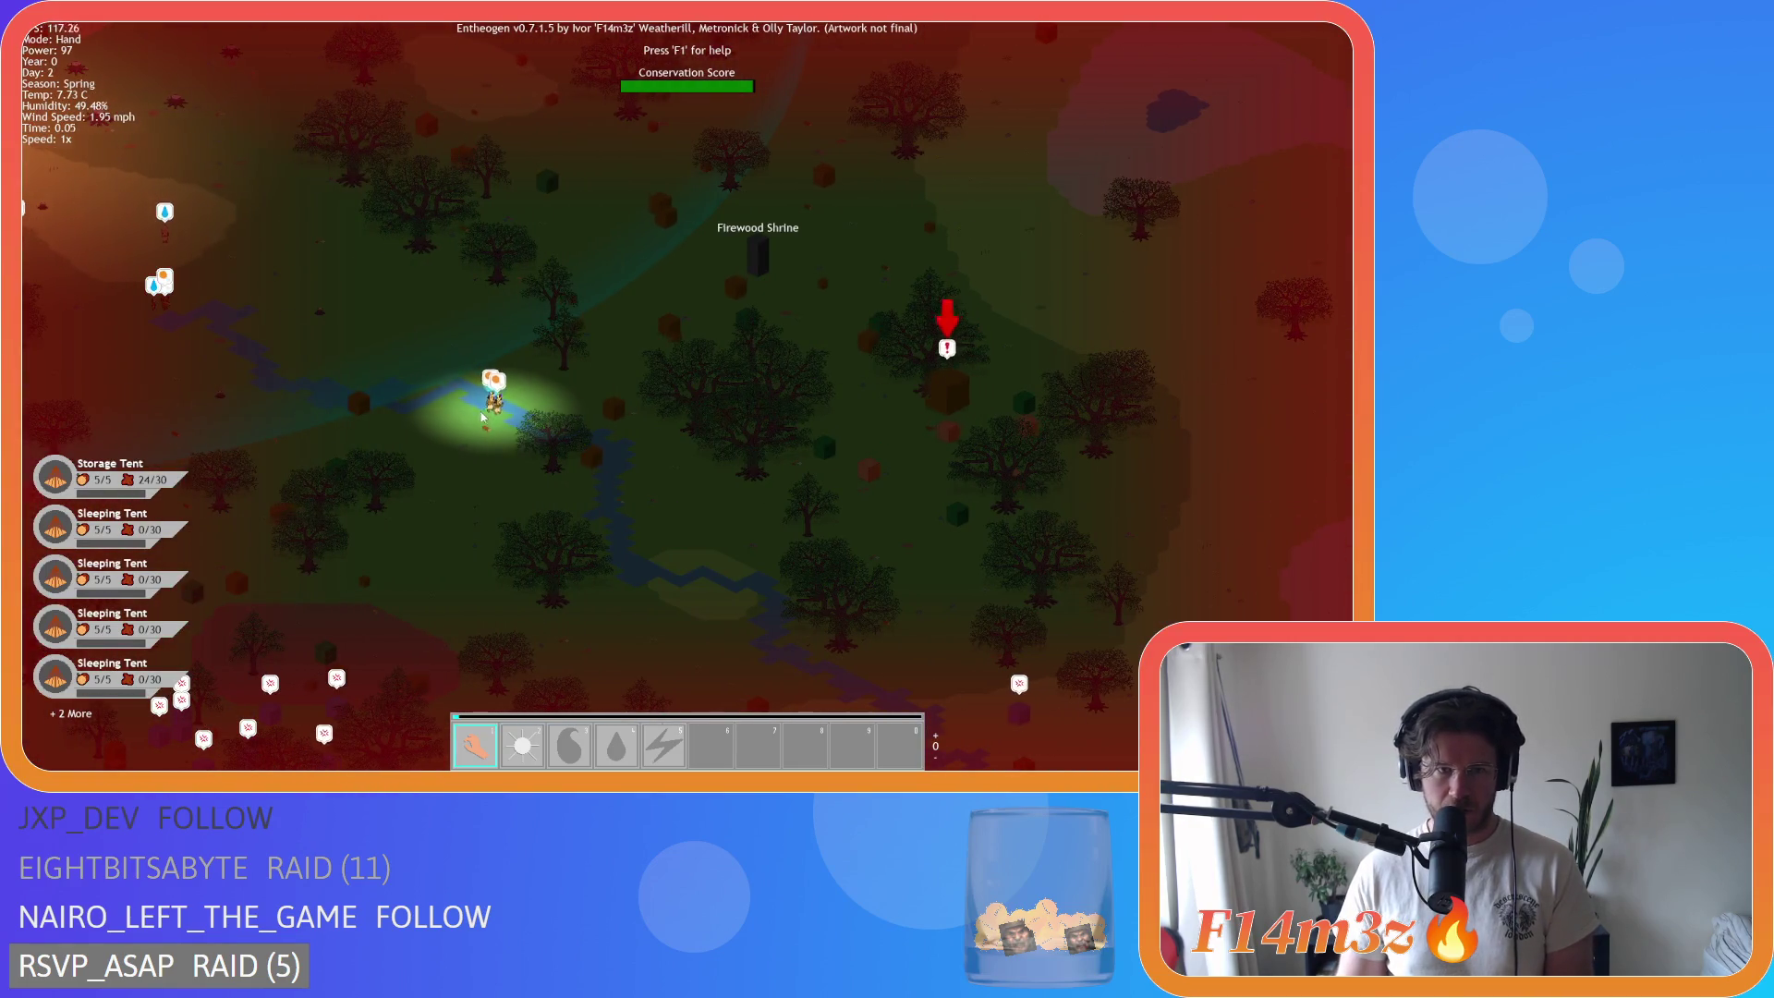
Step: Centre the worshippers' camp and zoom in close on its tents
{"action": "scroll", "coordinate": [509, 415], "scroll_direction": "down", "scroll_amount": 5}
{"action": "scroll", "coordinate": [996, 564], "scroll_direction": "up", "scroll_amount": 3}
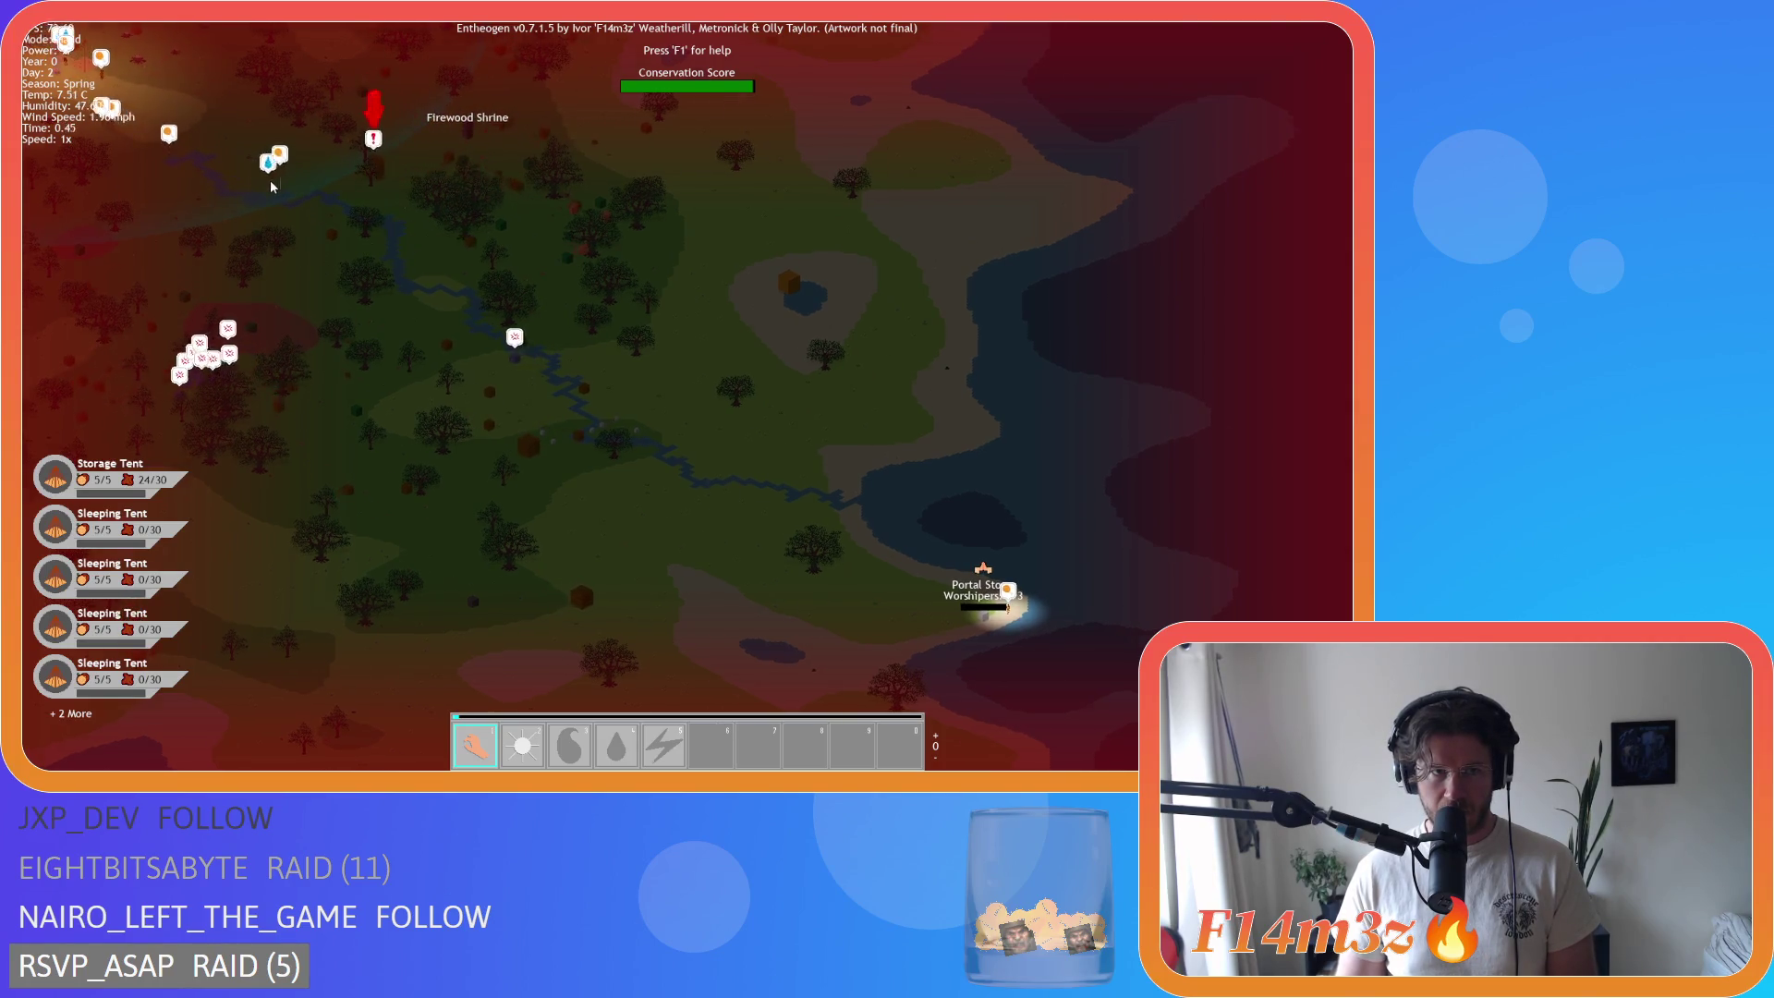
{"action": "scroll", "coordinate": [269, 179], "scroll_direction": "up", "scroll_amount": 5}
{"action": "scroll", "coordinate": [828, 514], "scroll_direction": "down", "scroll_amount": 6}
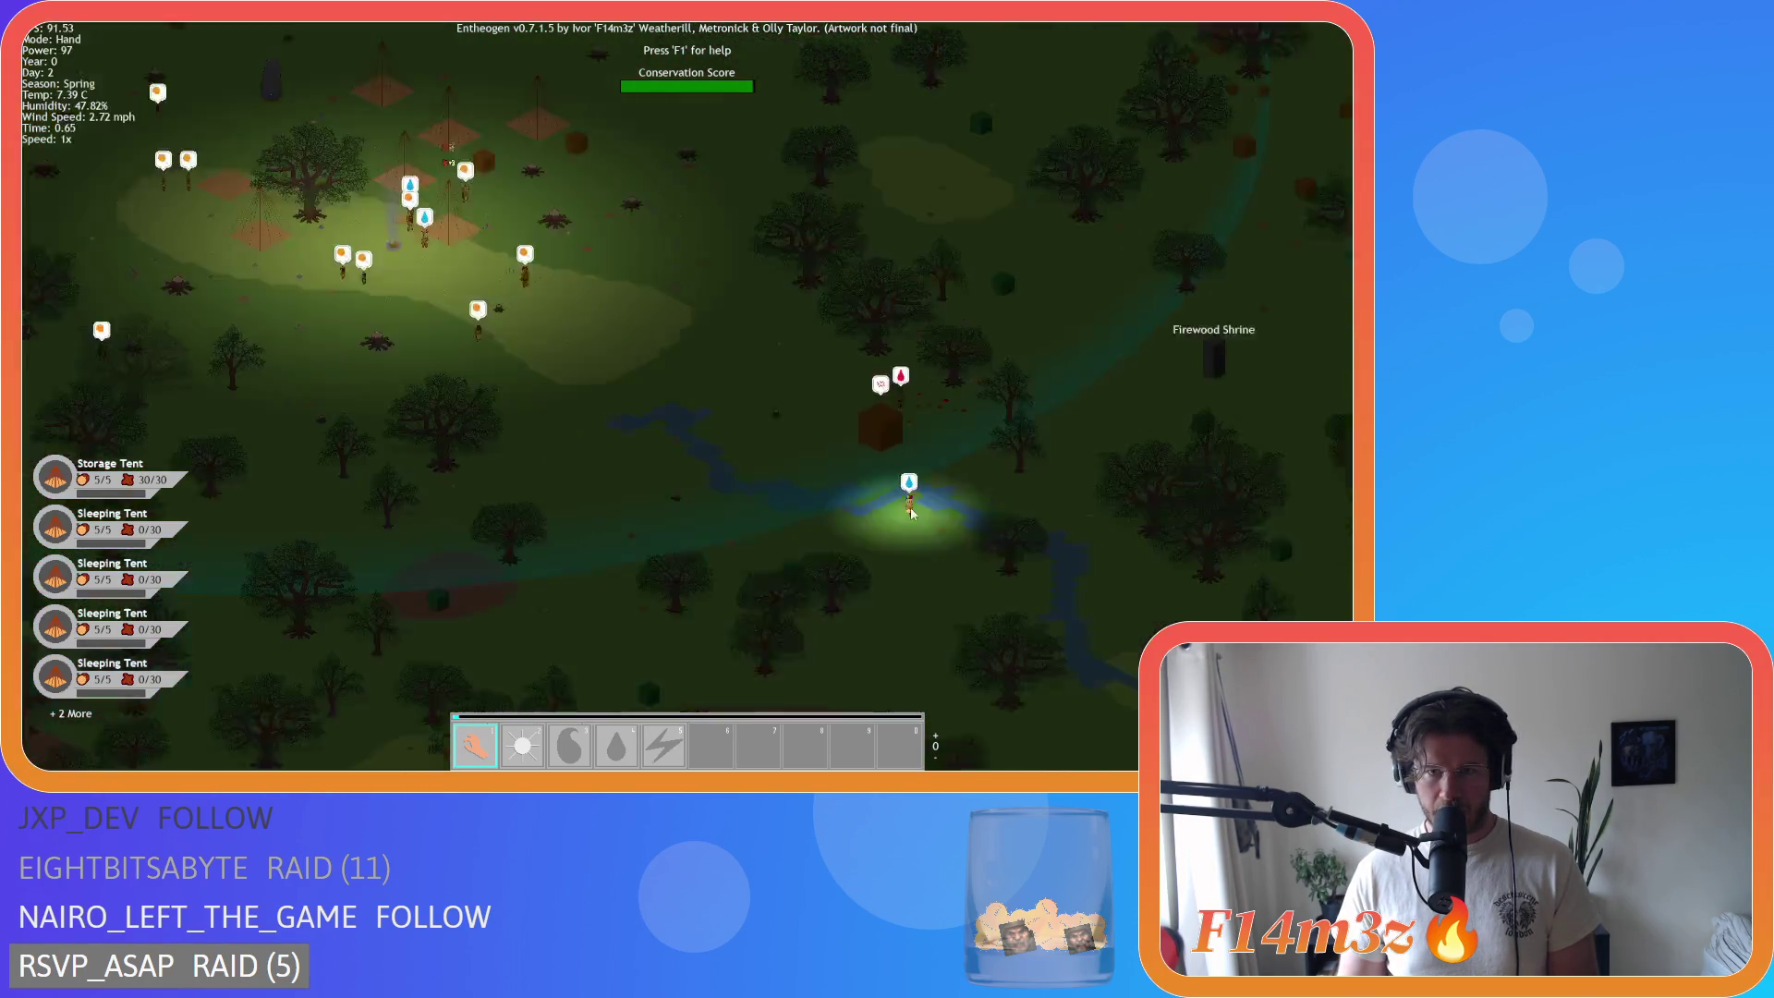
{"action": "scroll", "coordinate": [1158, 522], "scroll_direction": "up", "scroll_amount": 3}
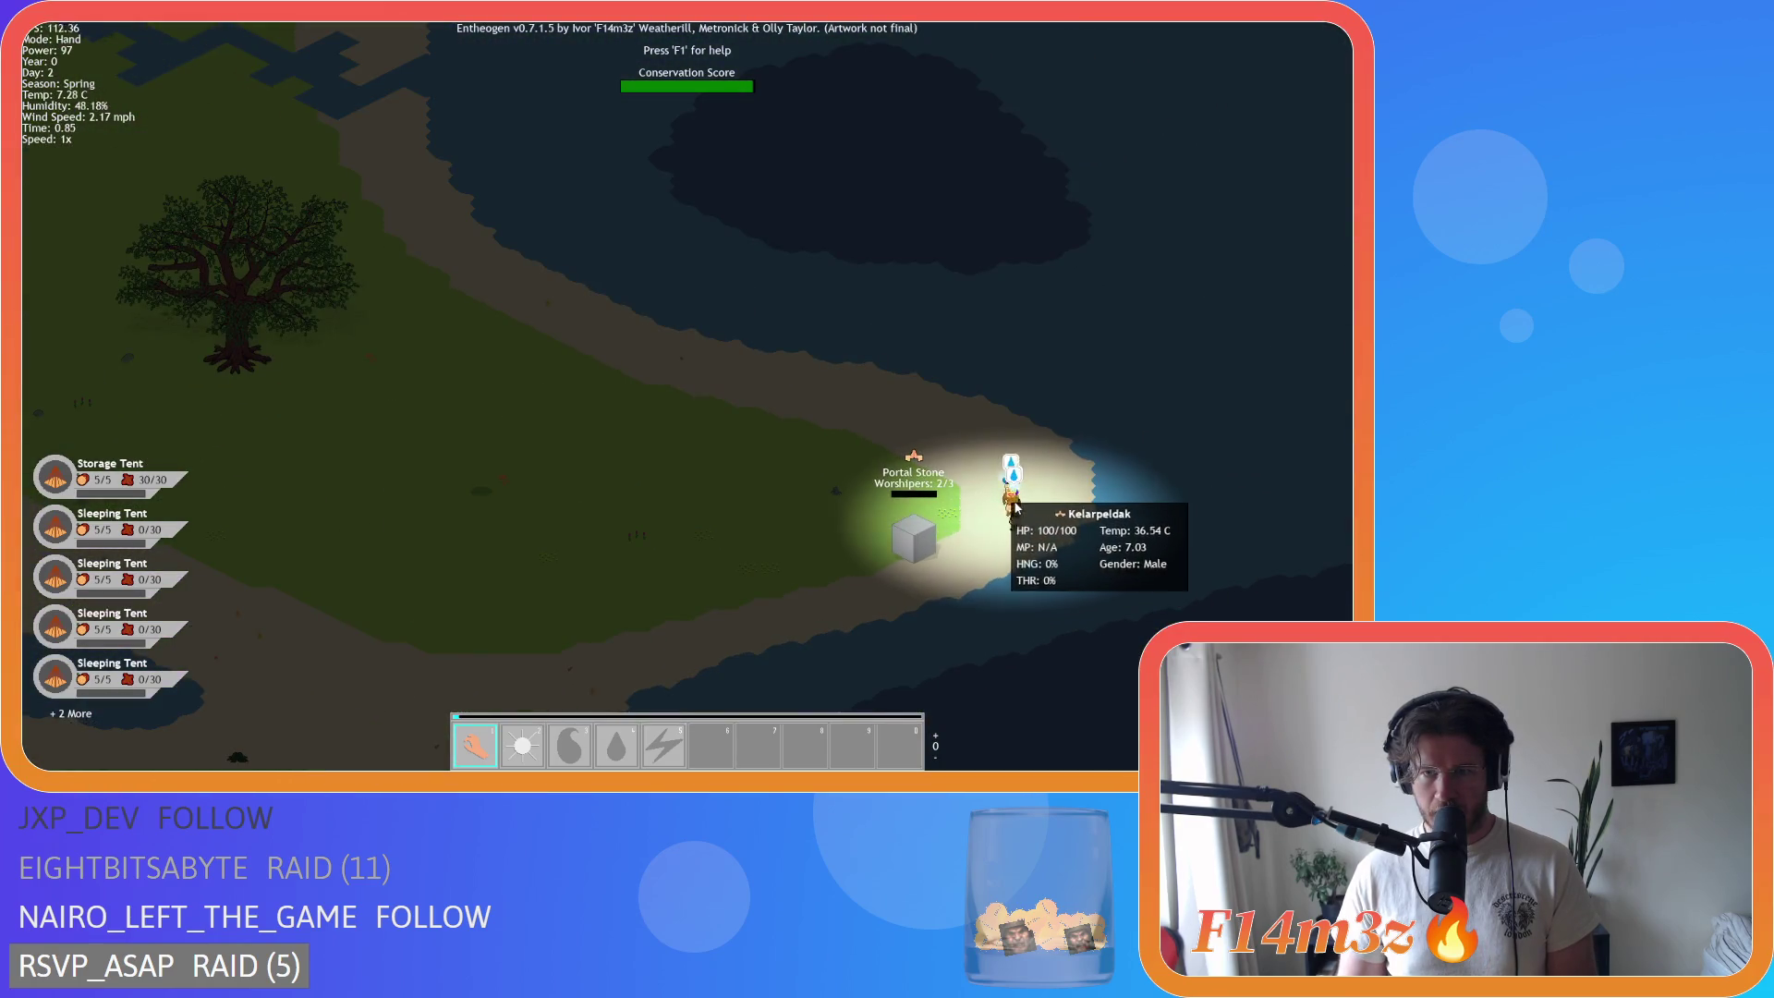
{"action": "scroll", "coordinate": [959, 442], "scroll_direction": "down", "scroll_amount": 5}
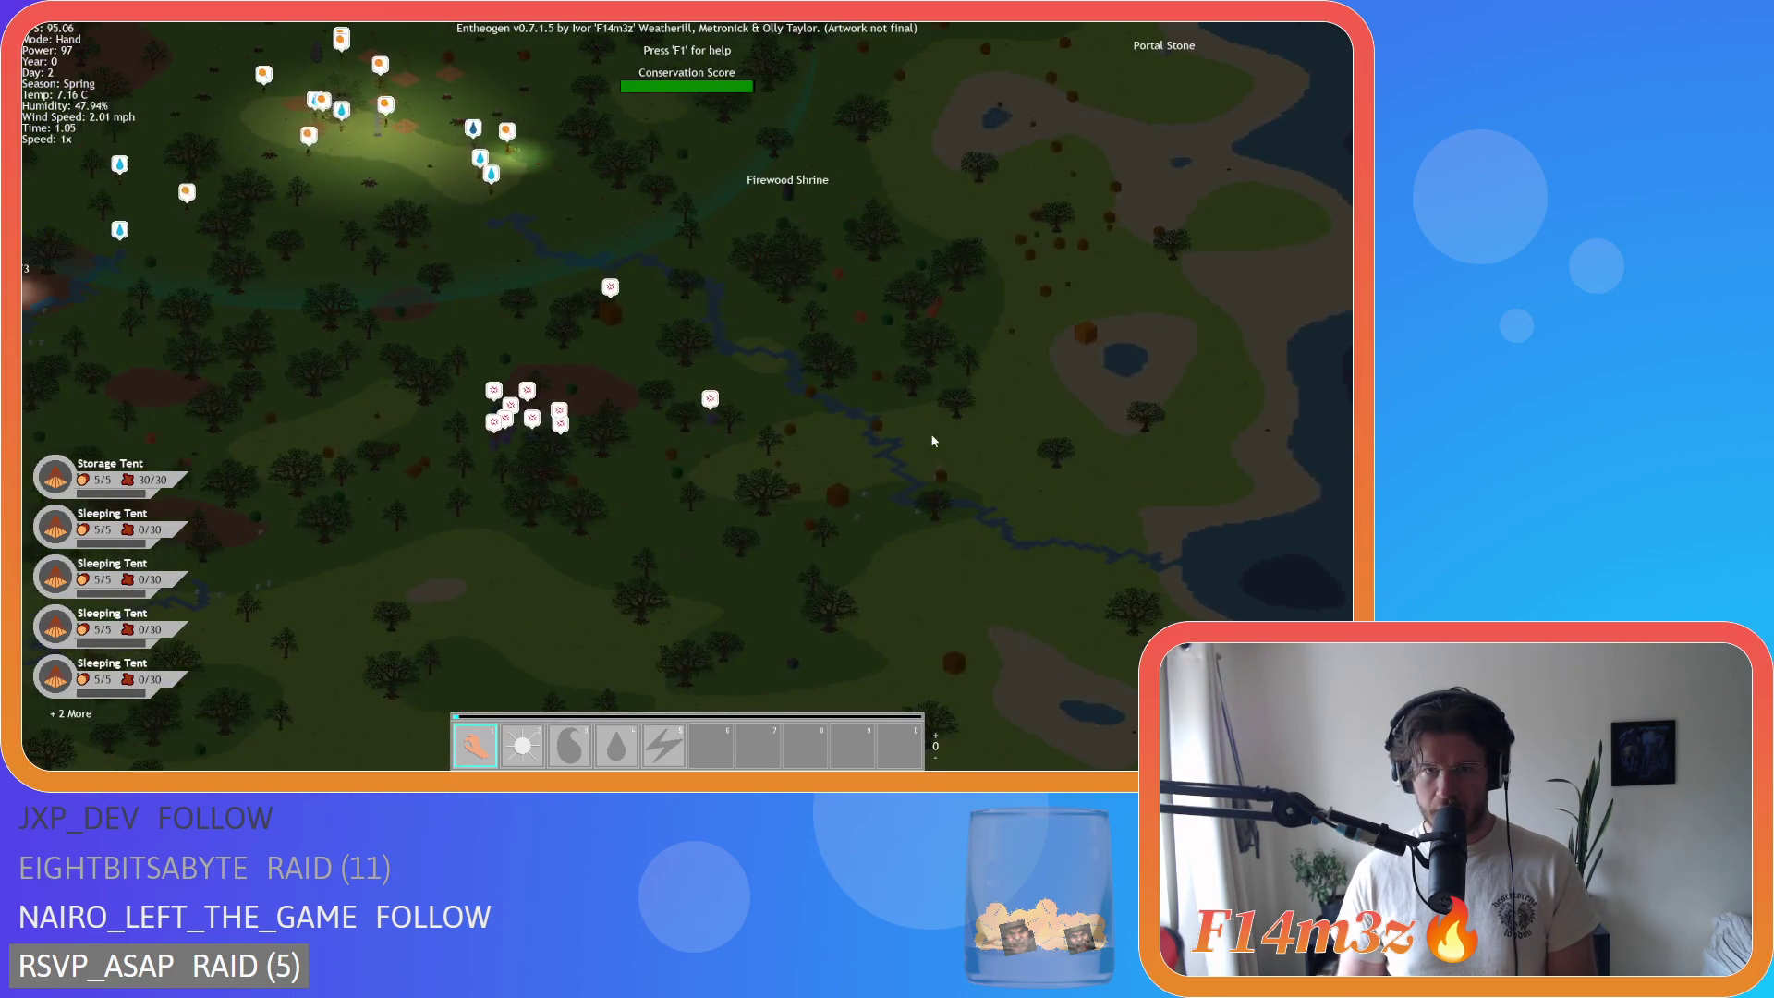
{"action": "key", "text": "w"}
{"action": "key", "text": "a"}
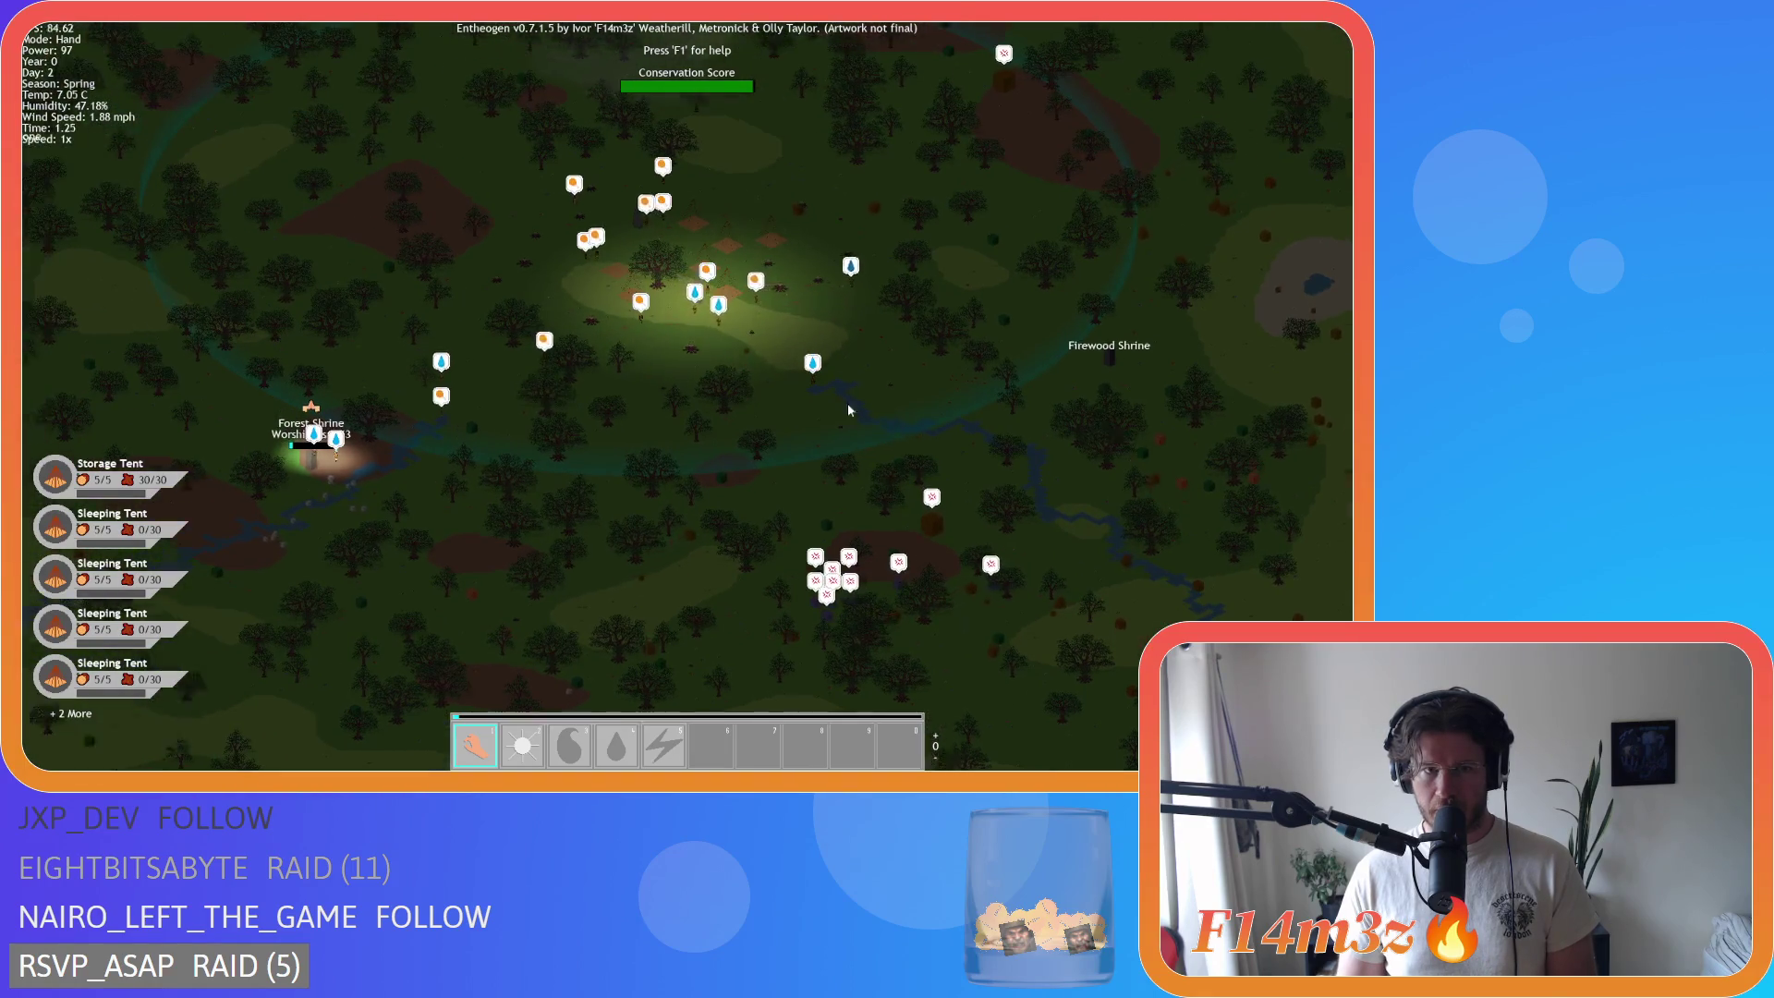
{"action": "scroll", "coordinate": [929, 427], "scroll_direction": "up", "scroll_amount": 3}
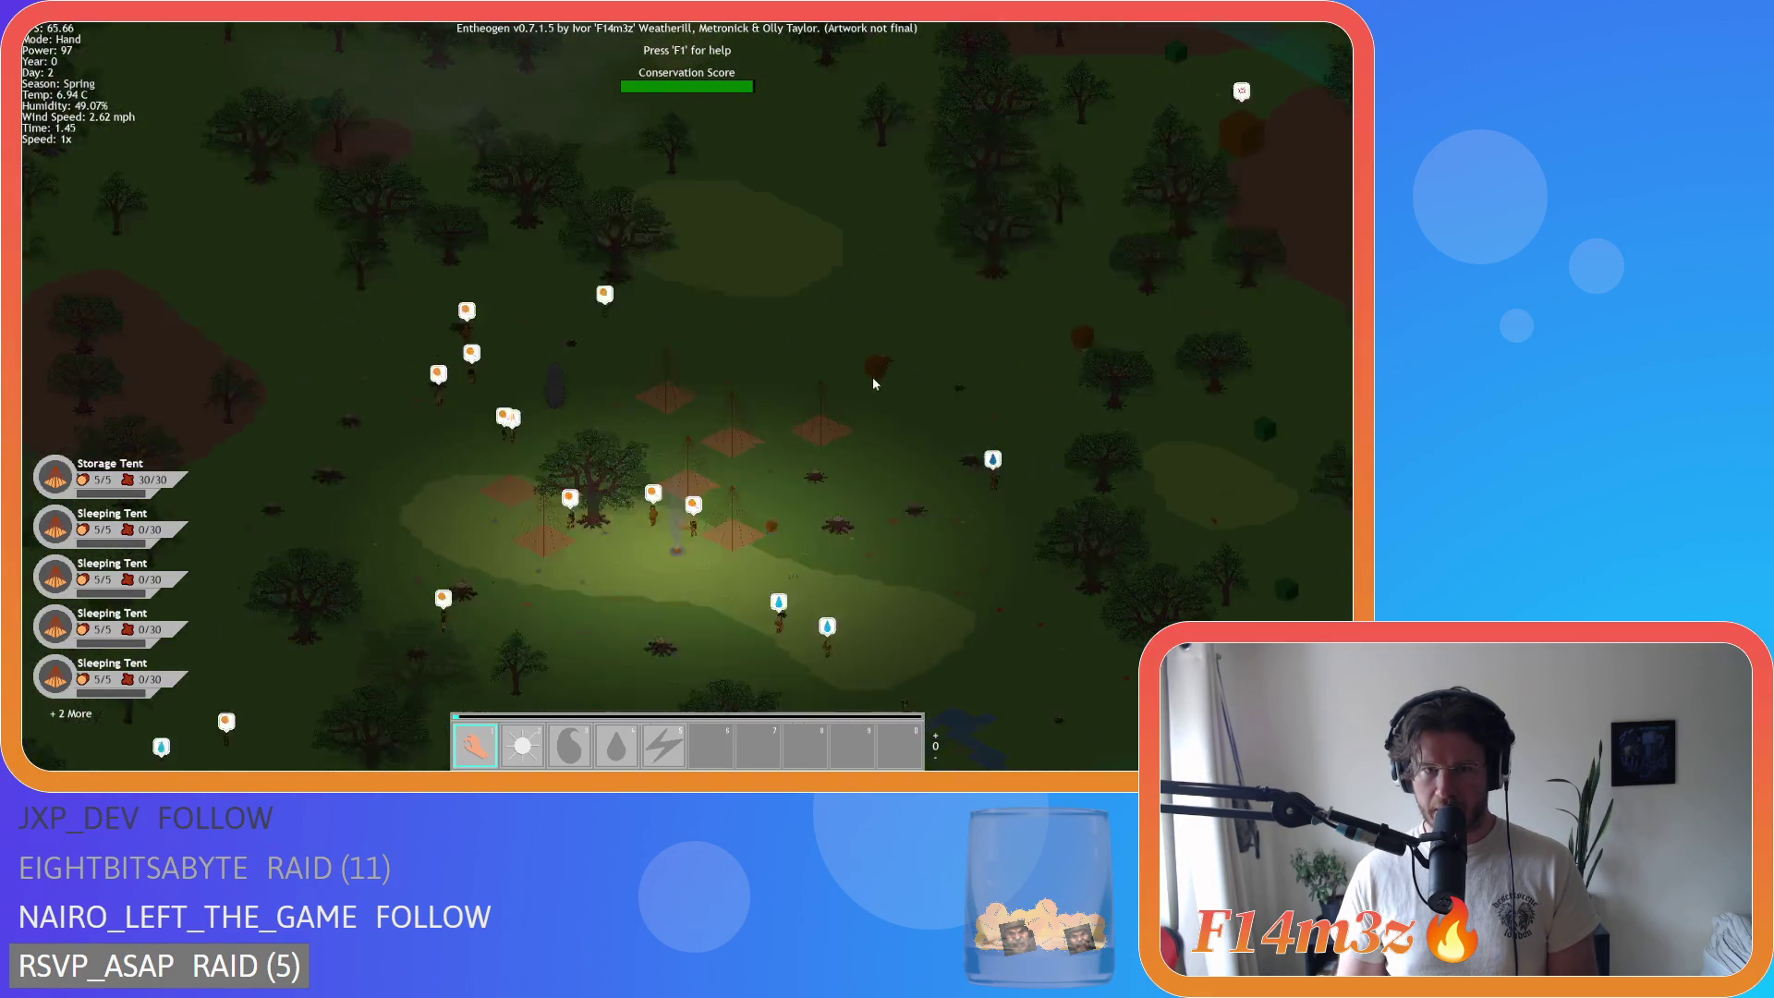
{"action": "scroll", "coordinate": [848, 428], "scroll_direction": "up", "scroll_amount": 2}
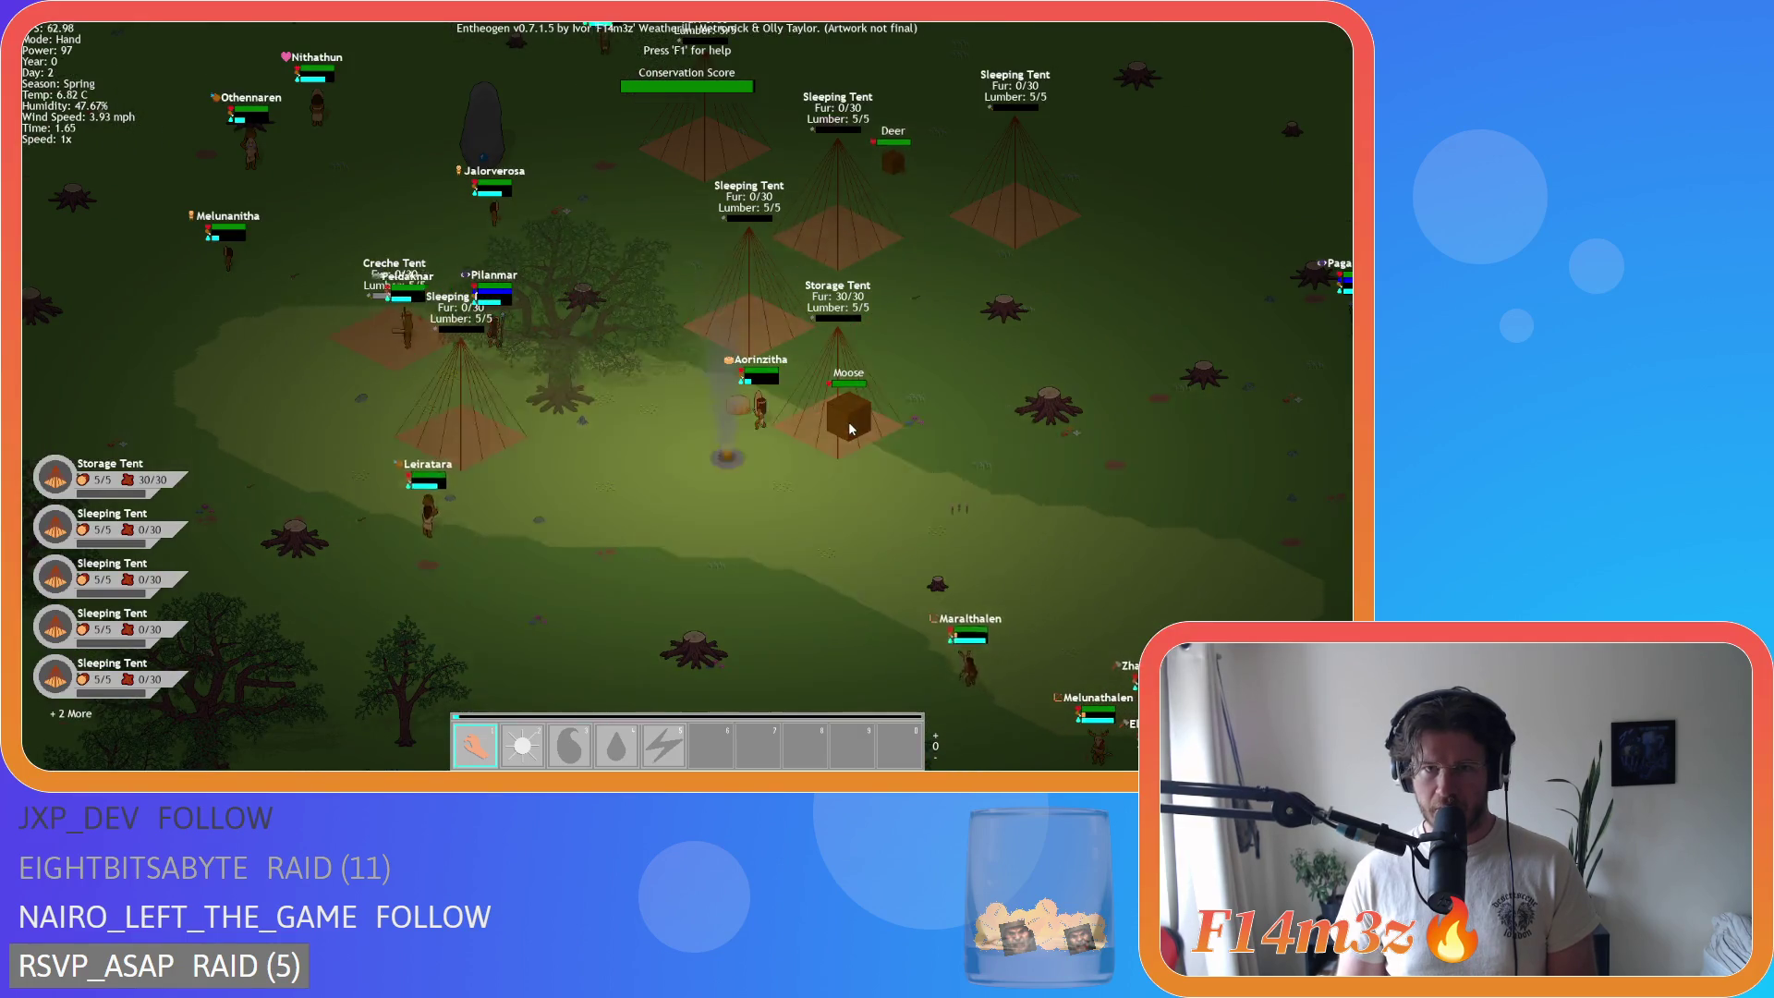
Step: Carry the moose with the Hand power and drop it into the tribal camp
{"action": "key", "text": "w"}
{"action": "key", "text": "a"}
{"action": "mouse_move", "coordinate": [792, 427]}
{"action": "left_mouse_down"}
{"action": "mouse_move", "coordinate": [682, 408]}
{"action": "mouse_move", "coordinate": [622, 450]}
{"action": "left_mouse_up"}
{"action": "key", "text": "s"}
{"action": "key", "text": "d"}
{"action": "key", "text": "w"}
{"action": "key", "text": "d"}
{"action": "key", "text": "s"}
{"action": "key", "text": "d"}
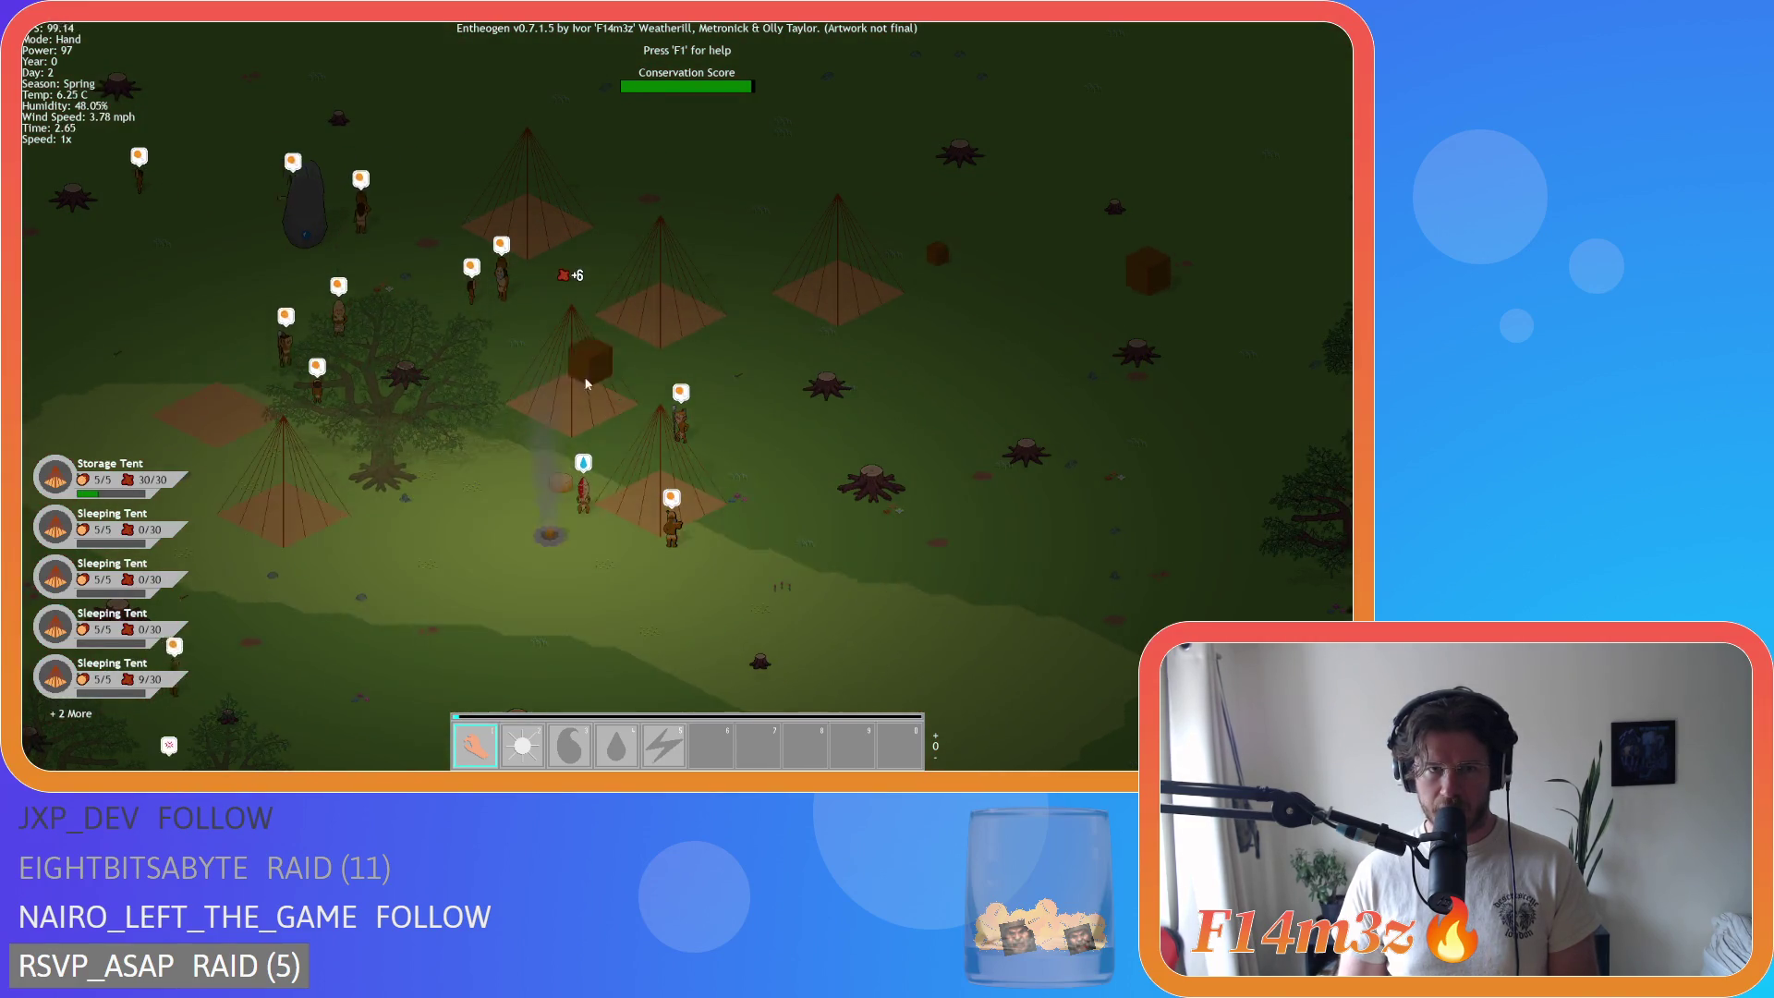
Step: Look at the forest beyond the camp, then bring the camp back to the centre
{"action": "scroll", "coordinate": [567, 396], "scroll_direction": "down", "scroll_amount": 5}
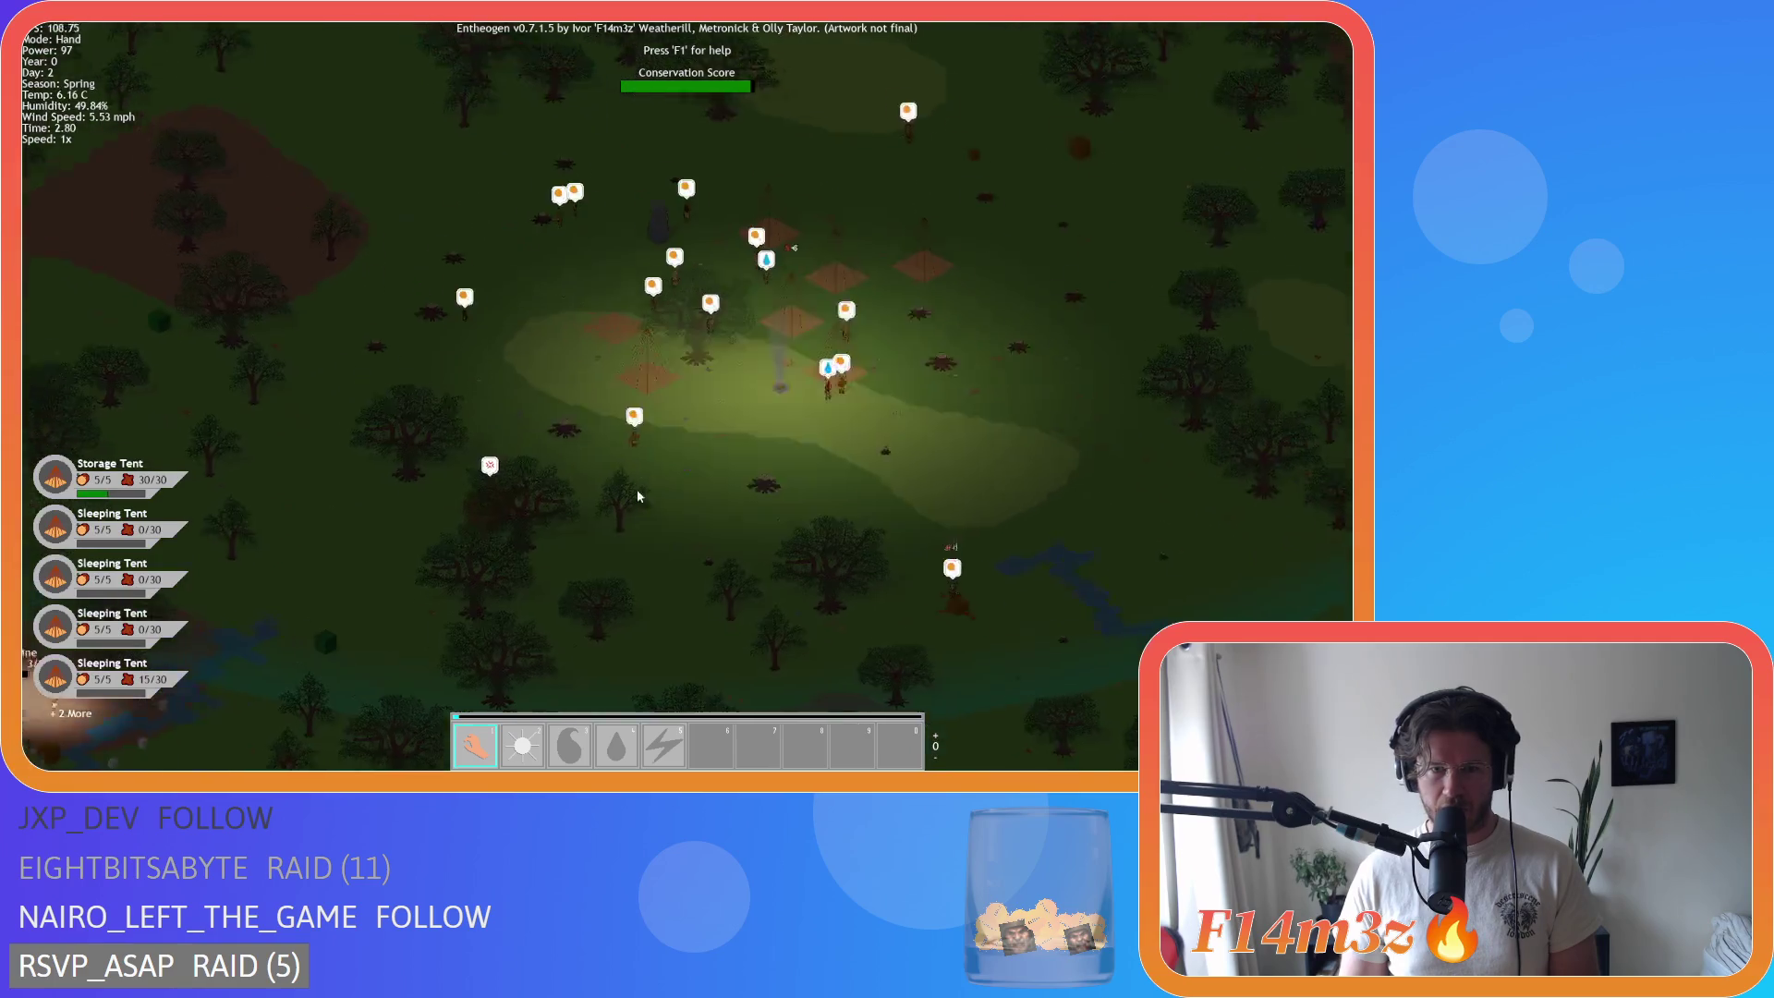
{"action": "key", "text": "d"}
{"action": "key", "text": "w"}
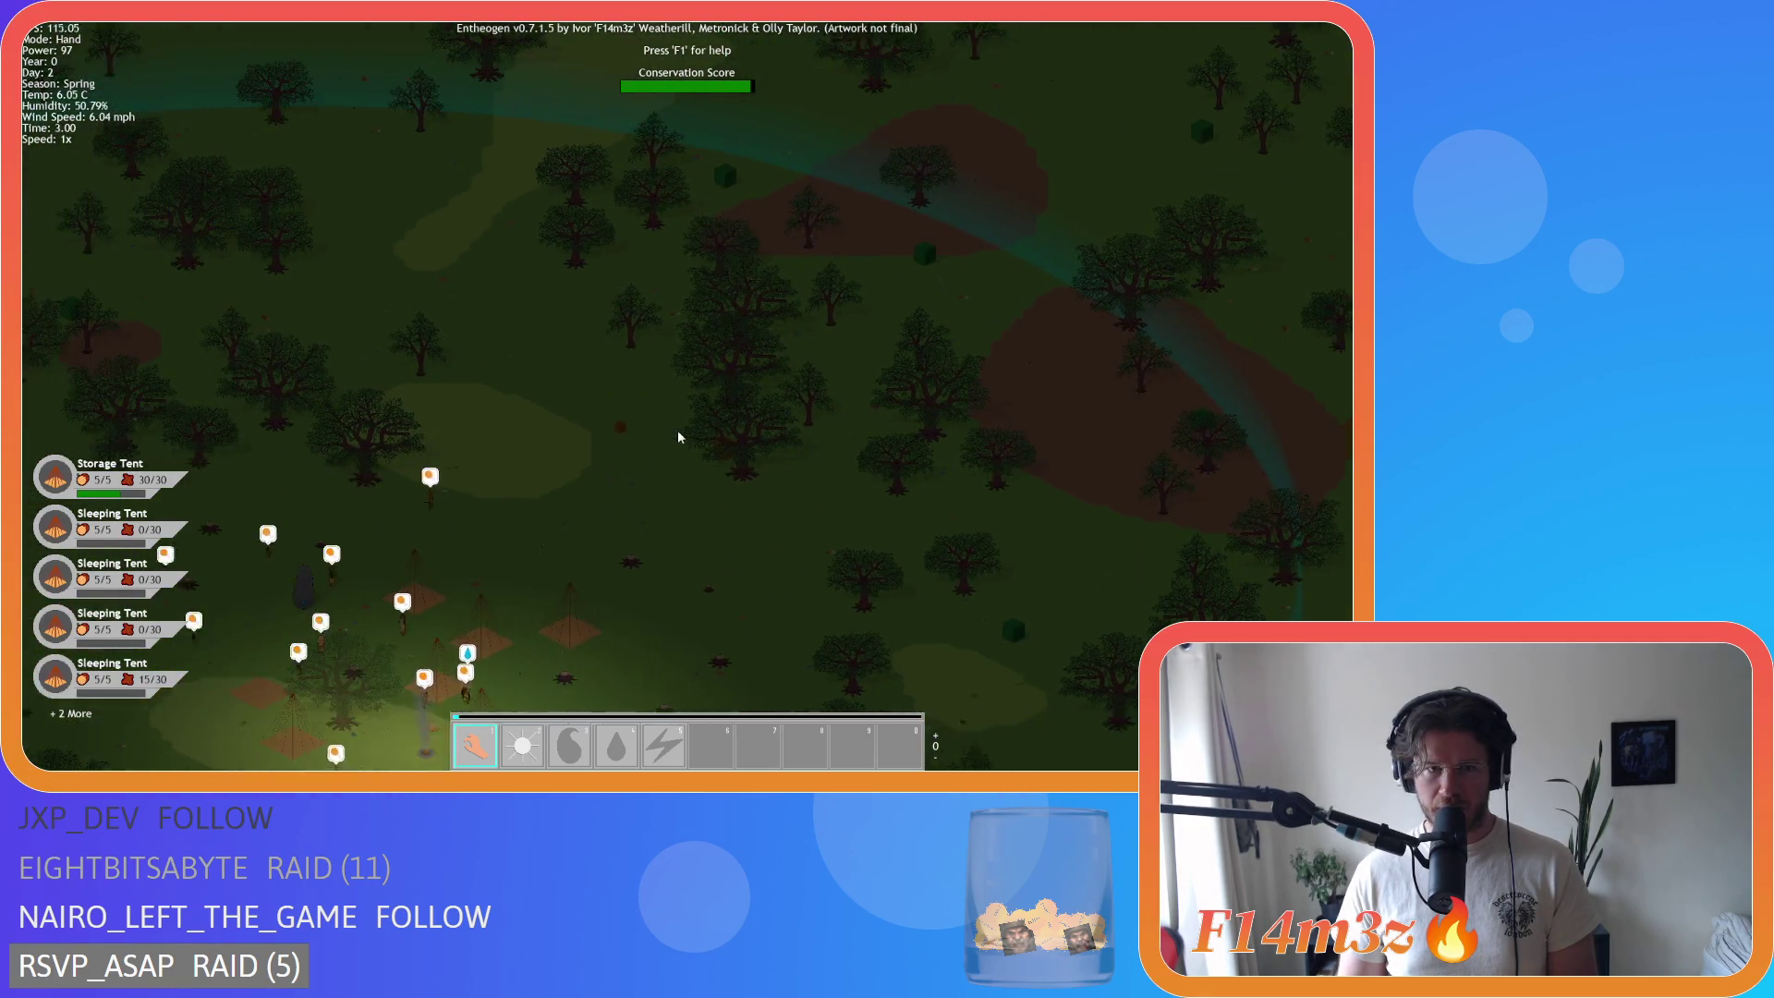
{"action": "key", "text": "a"}
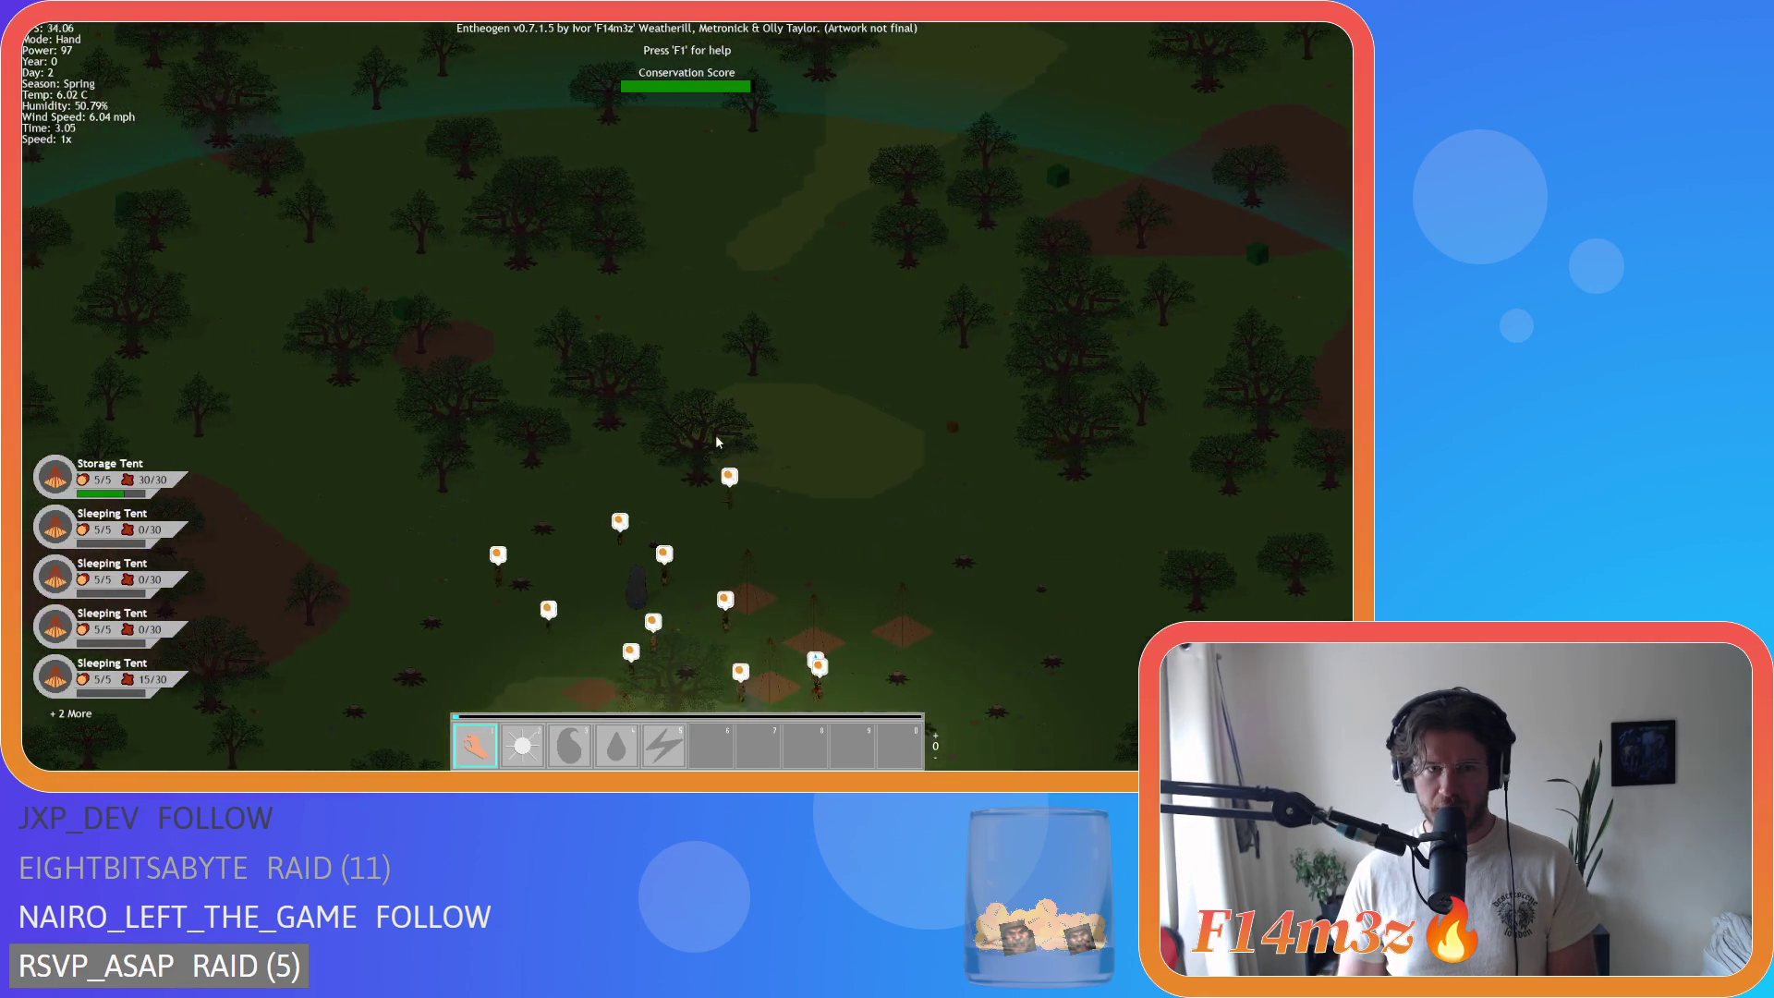
{"action": "scroll", "coordinate": [872, 441], "scroll_direction": "up", "scroll_amount": 3}
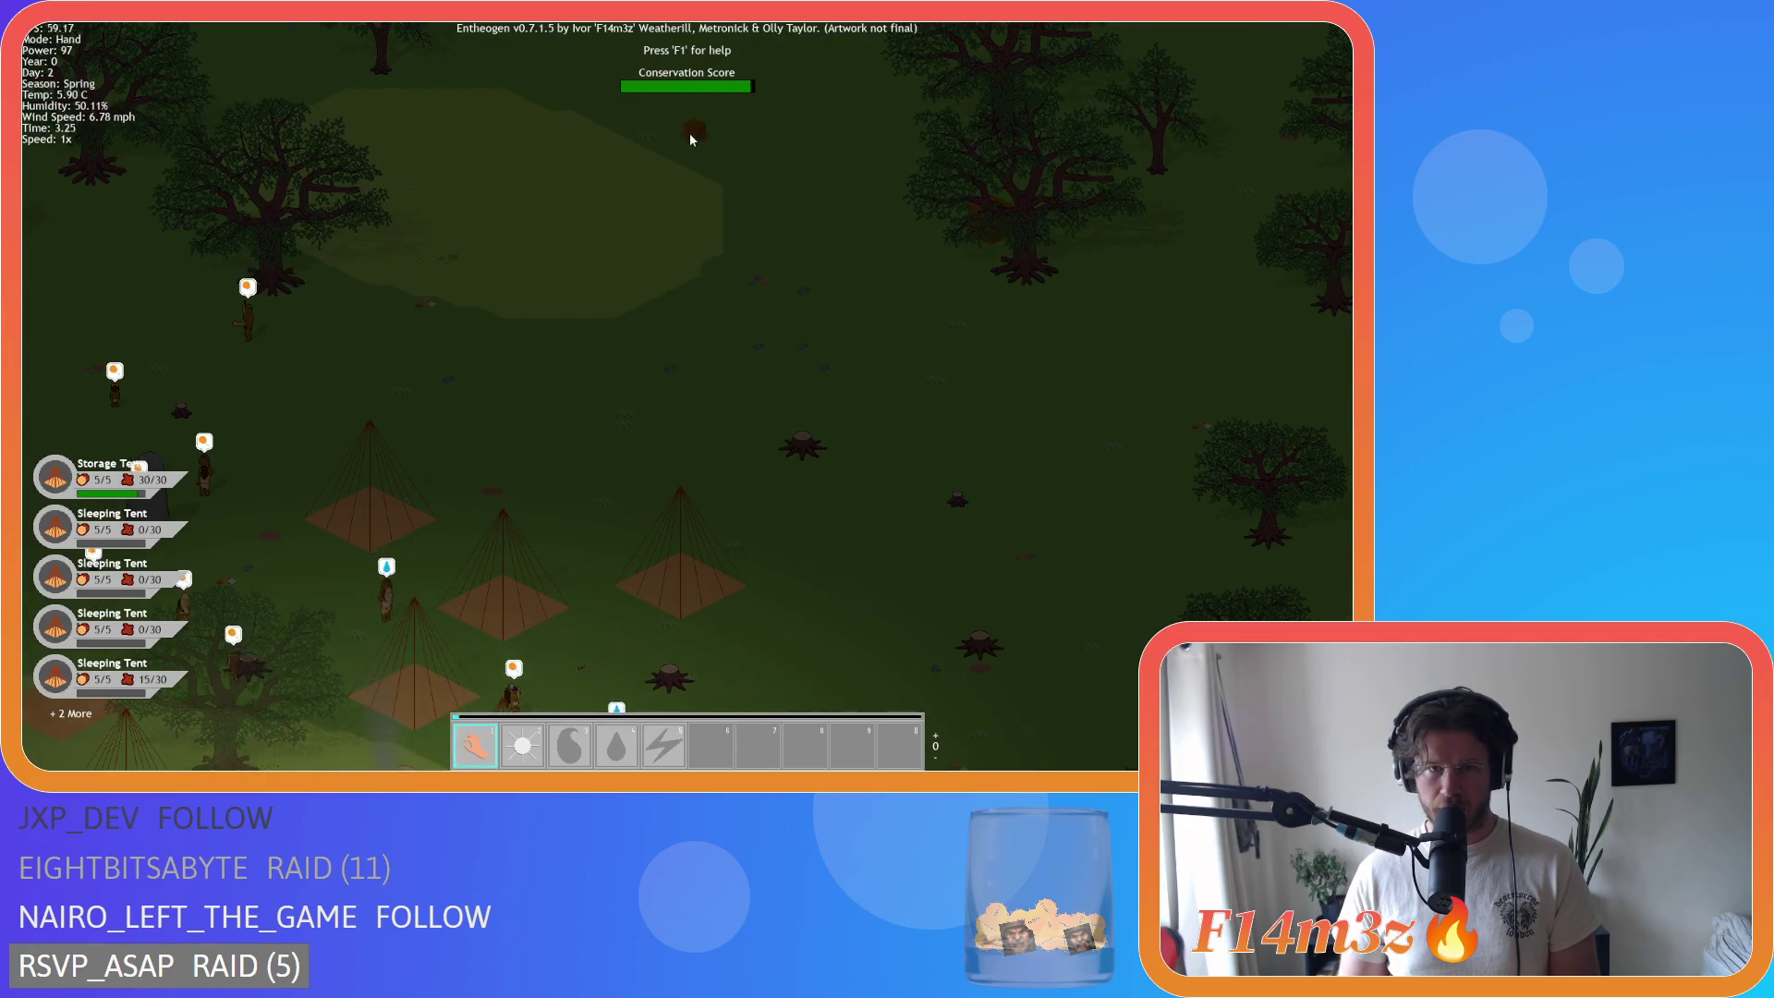
{"action": "key", "text": "s"}
{"action": "key", "text": "a"}
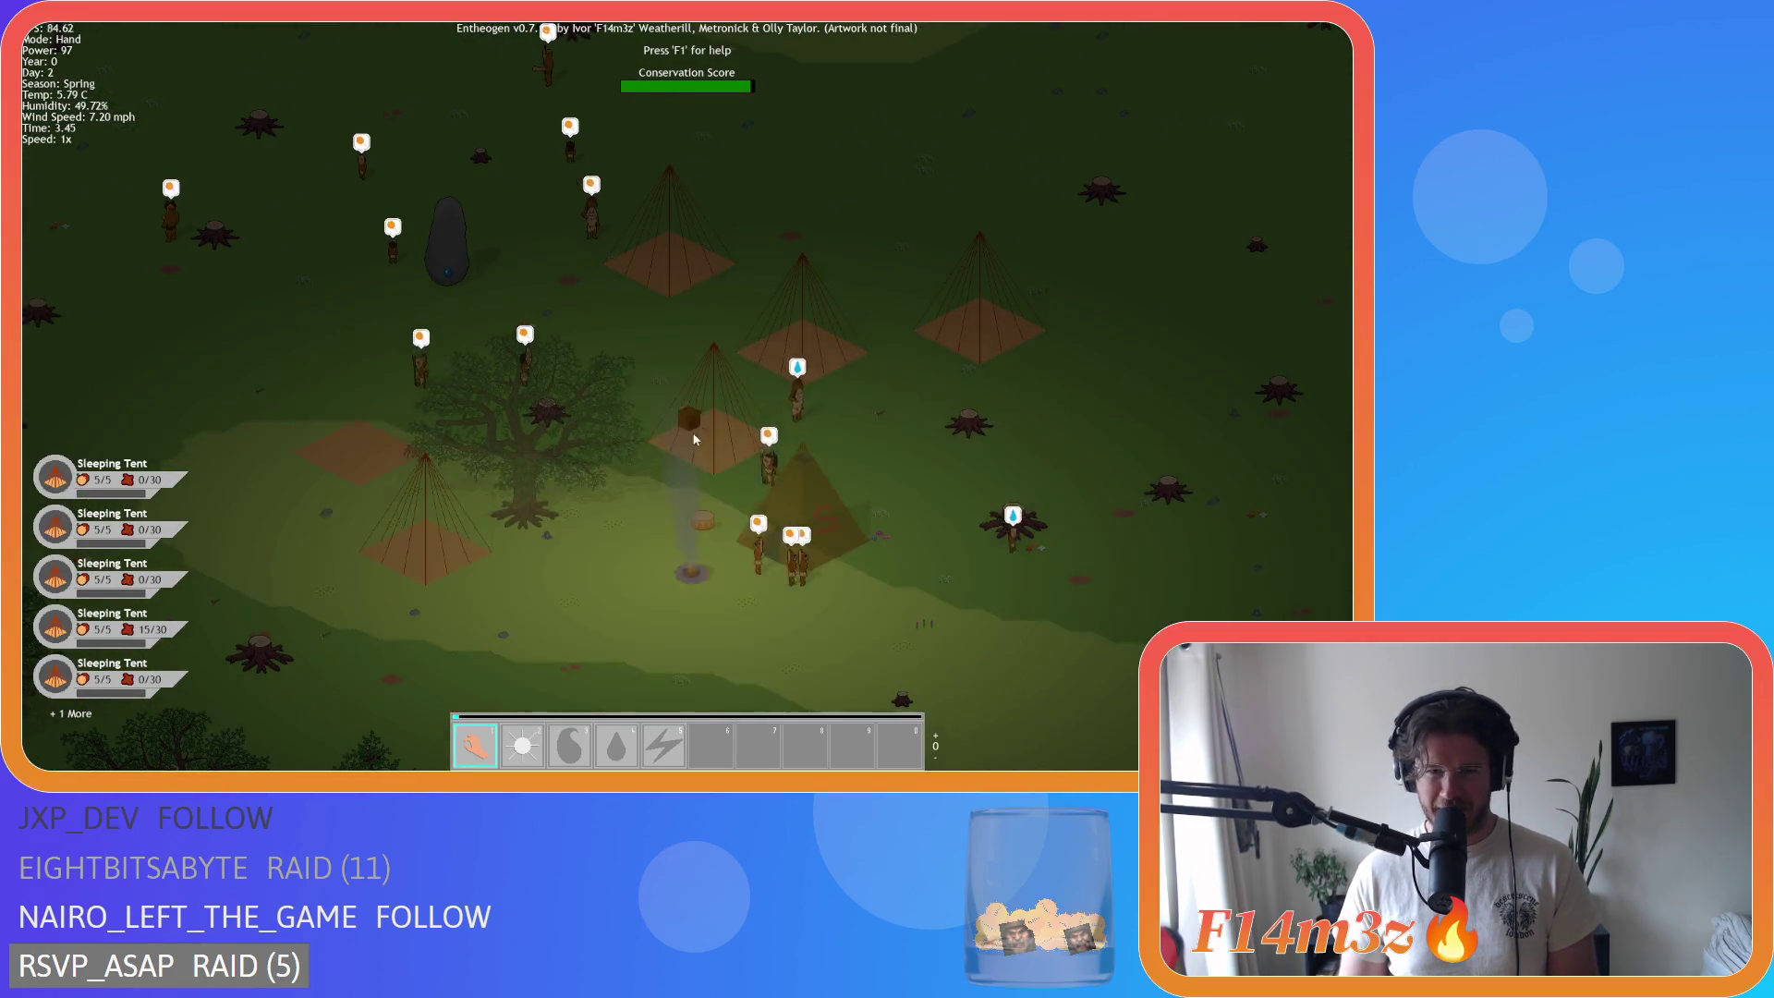
Step: Reframe the view so the camp sits at lower centre
{"action": "key", "text": "s"}
{"action": "key", "text": "a"}
{"action": "scroll", "coordinate": [684, 440], "scroll_direction": "down", "scroll_amount": 3}
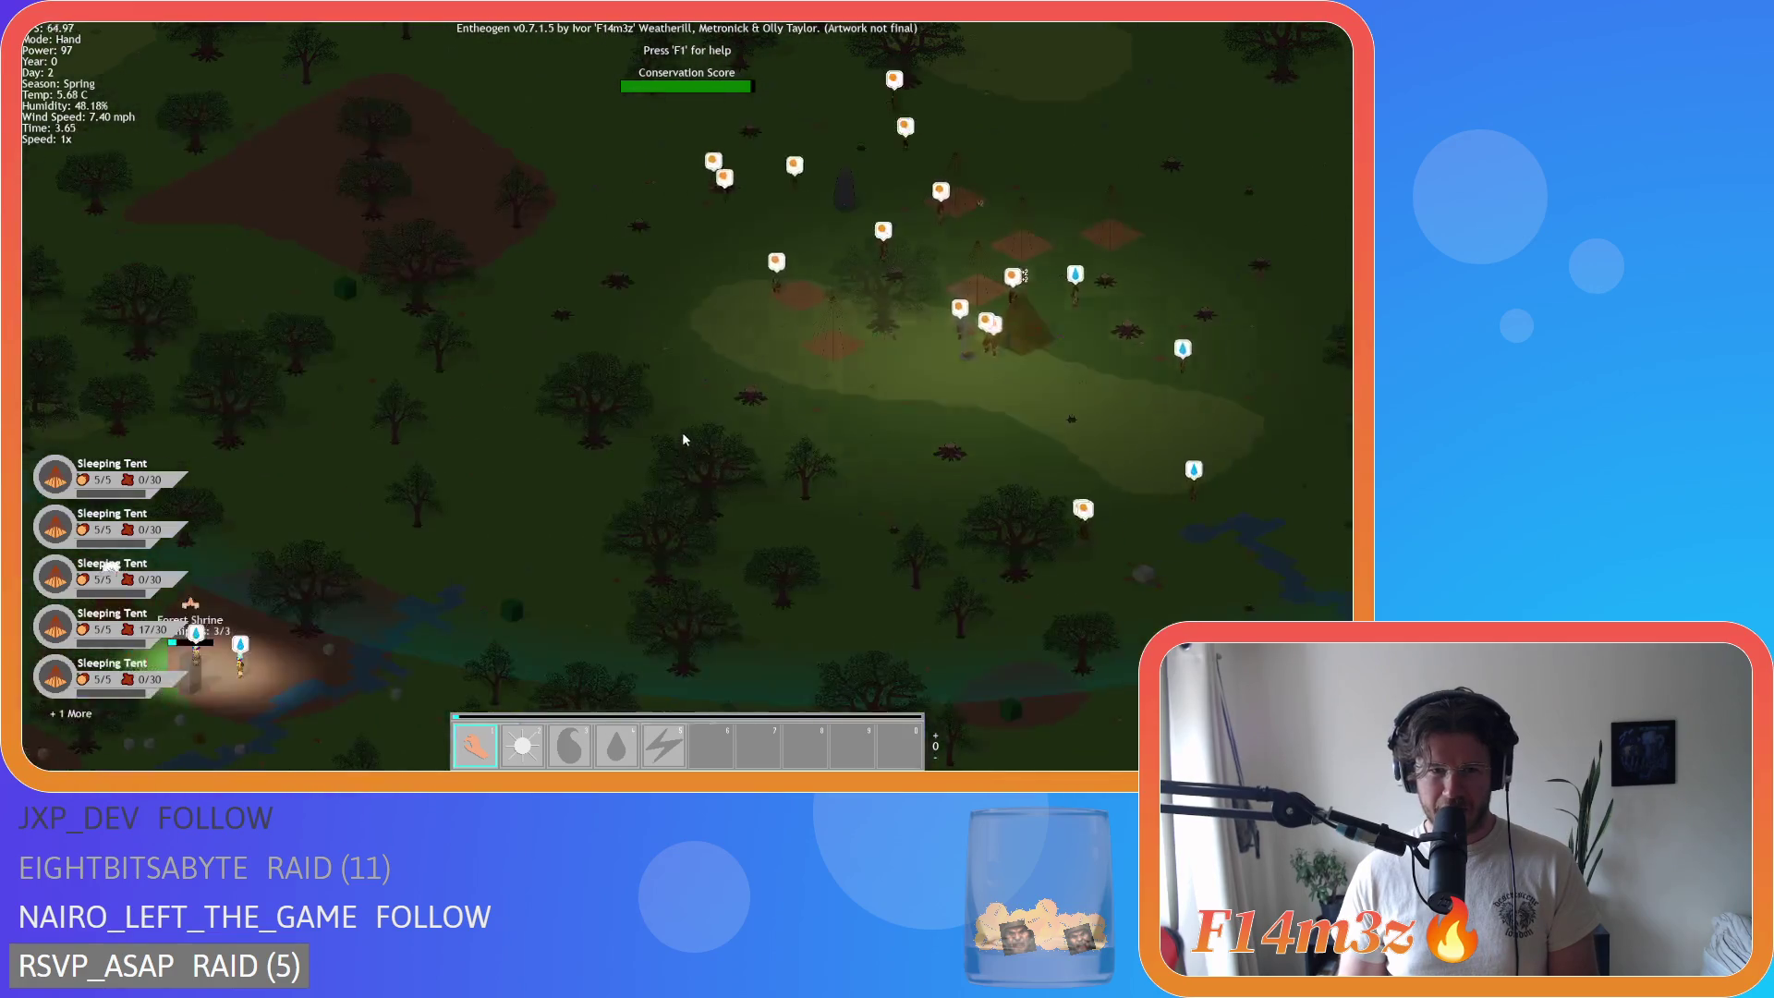
{"action": "key", "text": "a"}
{"action": "key", "text": "w"}
{"action": "key", "text": "d"}
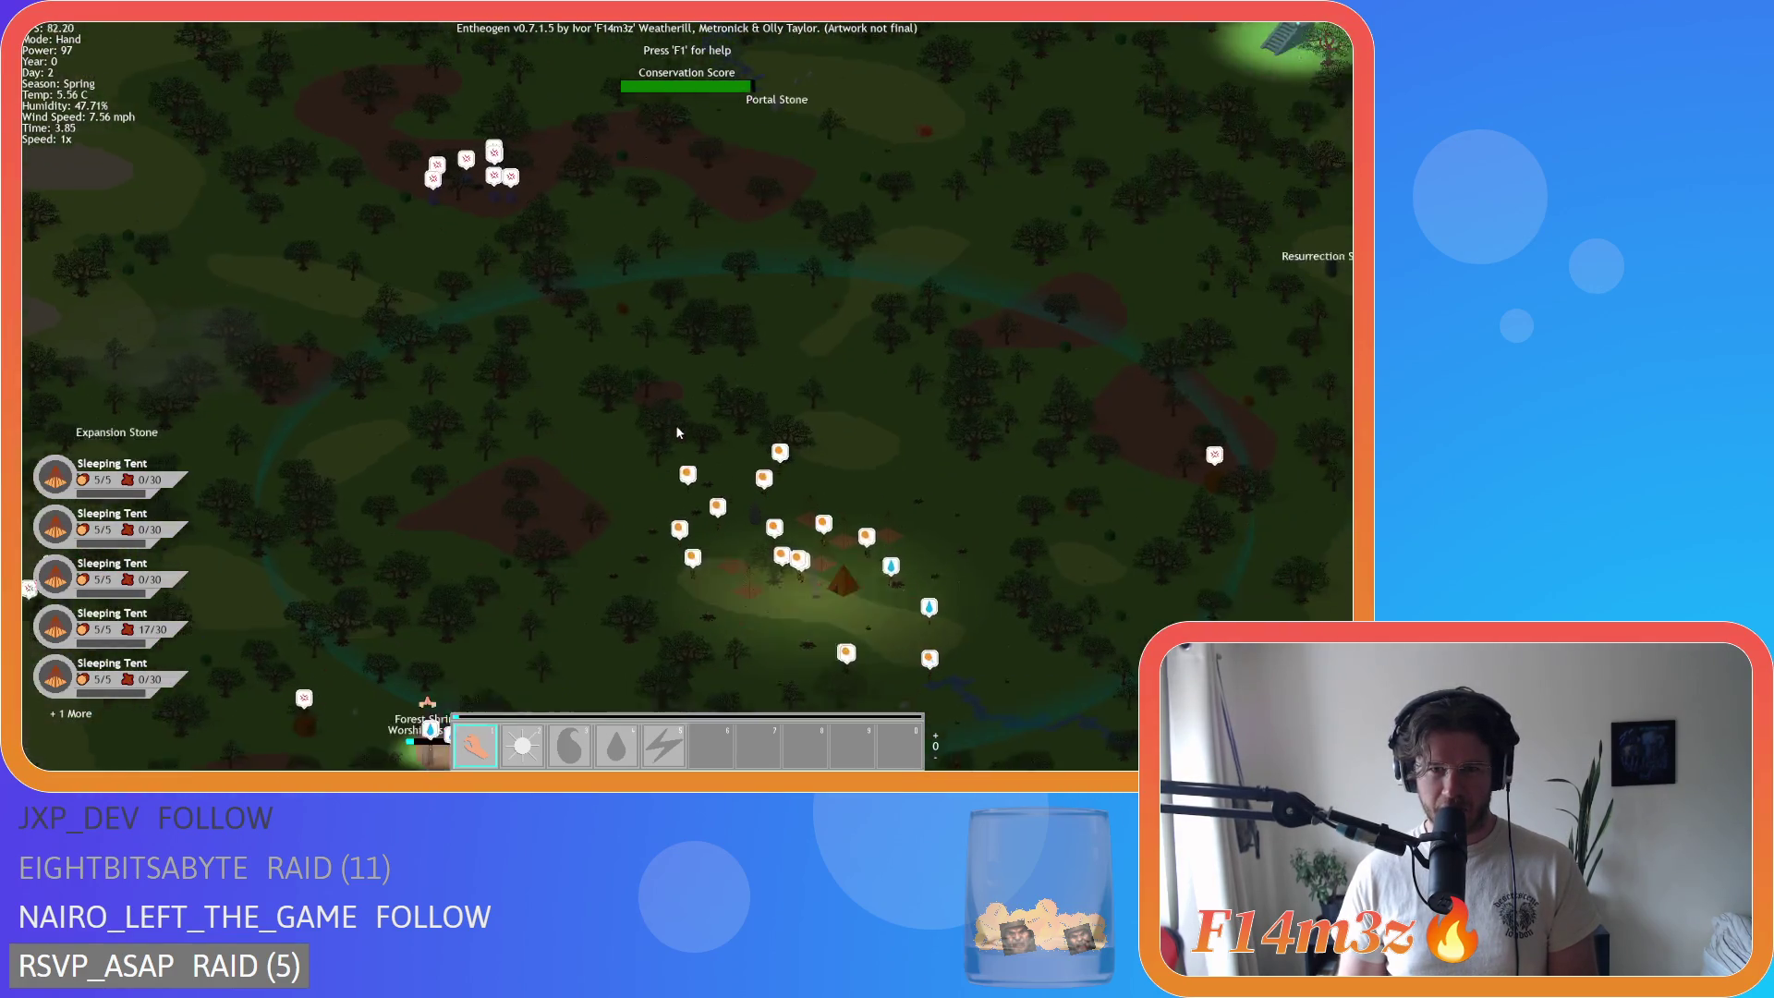
{"action": "key", "text": "s"}
{"action": "key", "text": "d"}
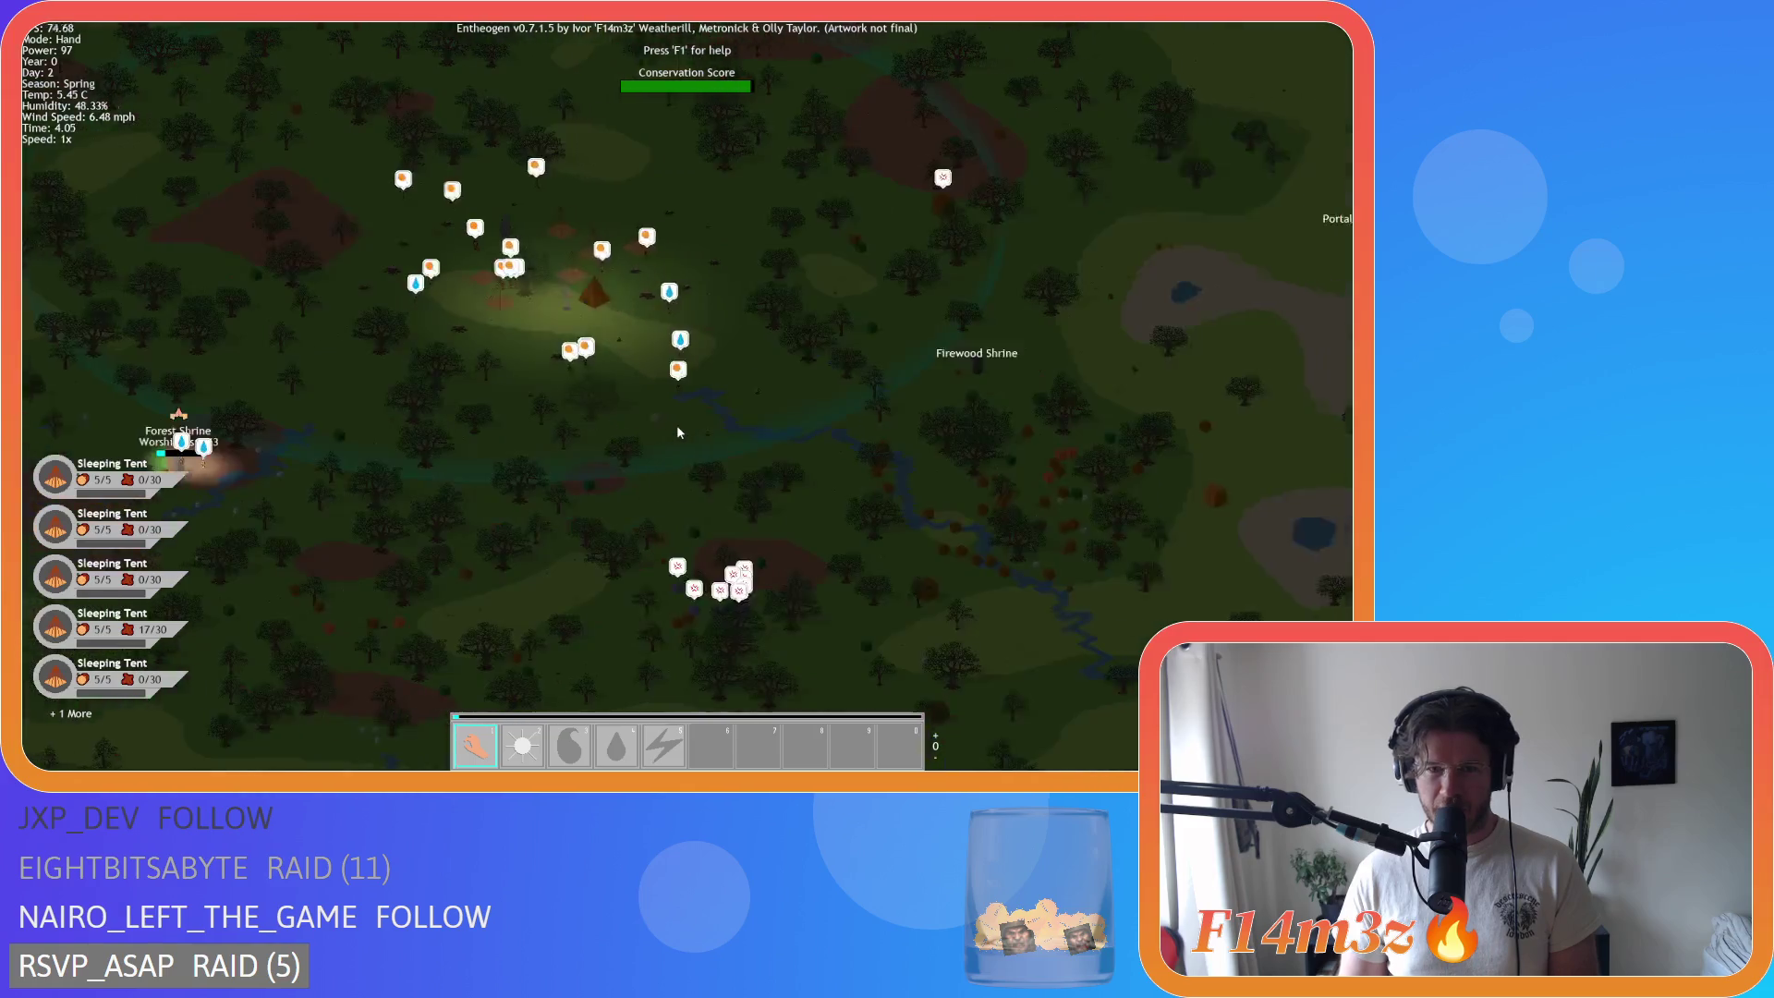
Step: Glance toward the Firewood Shrine, then return to the big tent and villagers
{"action": "key", "text": "d"}
{"action": "scroll", "coordinate": [676, 415], "scroll_direction": "up", "scroll_amount": 3}
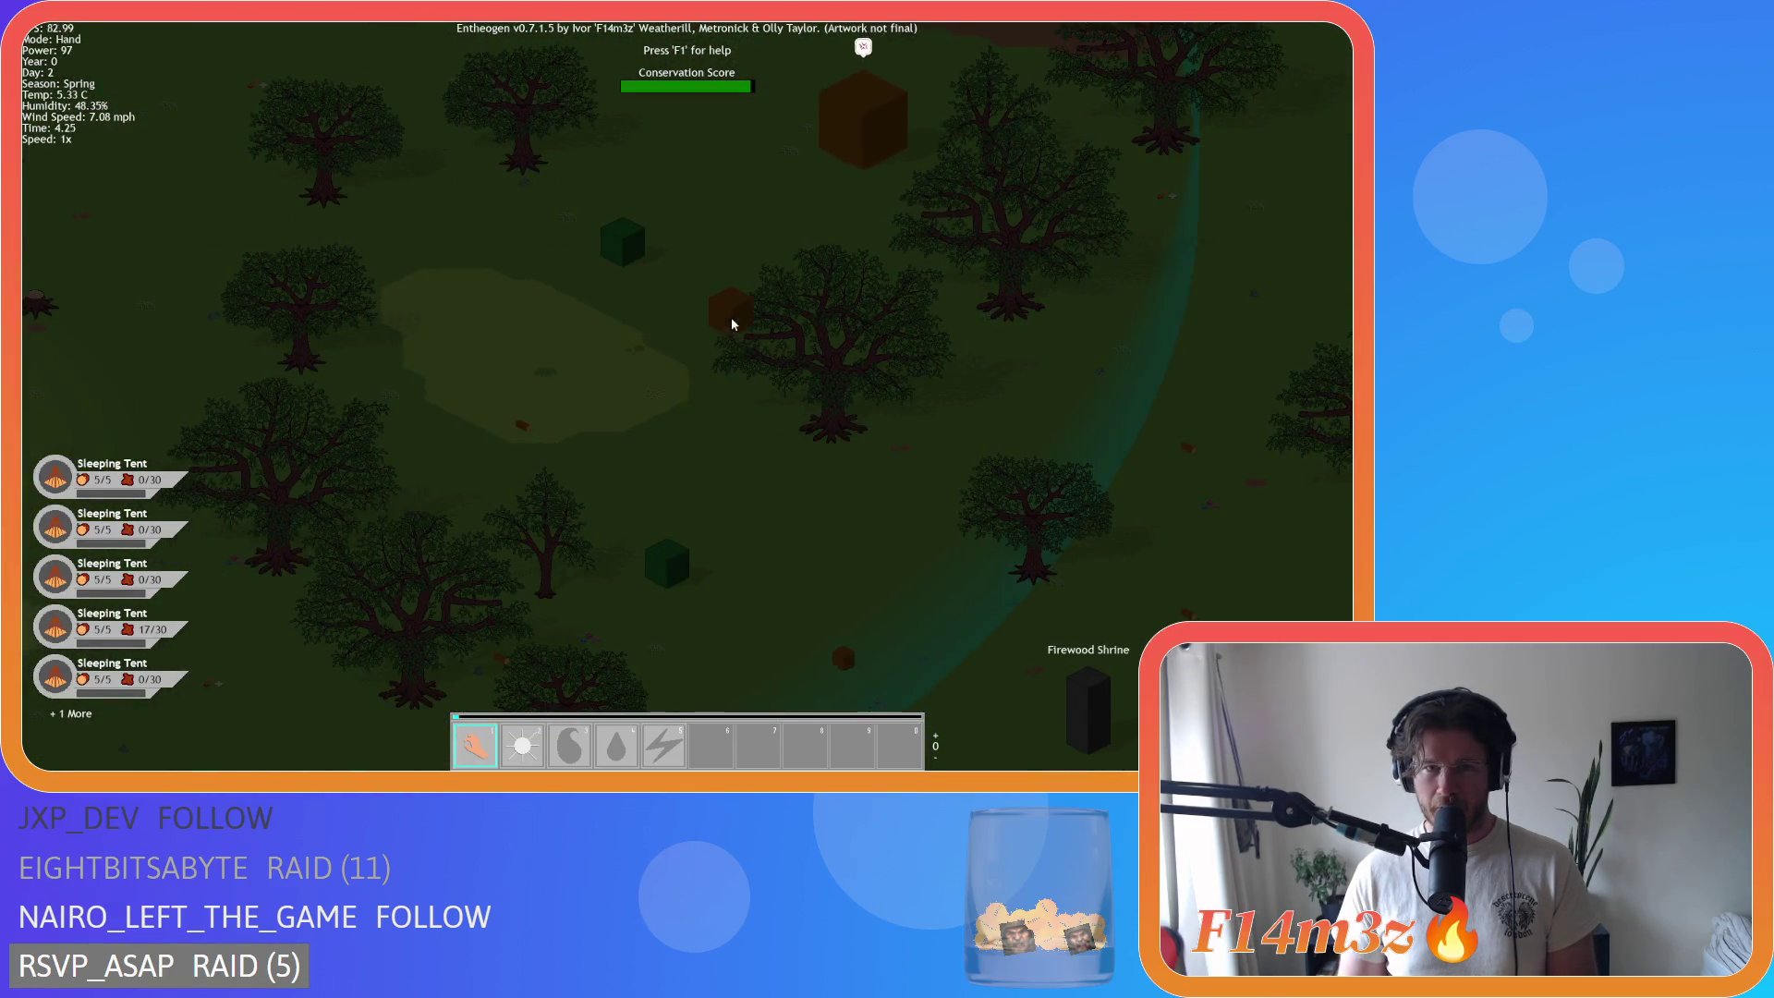
{"action": "scroll", "coordinate": [702, 333], "scroll_direction": "down", "scroll_amount": 3}
{"action": "key", "text": "a"}
{"action": "scroll", "coordinate": [634, 380], "scroll_direction": "up", "scroll_amount": 3}
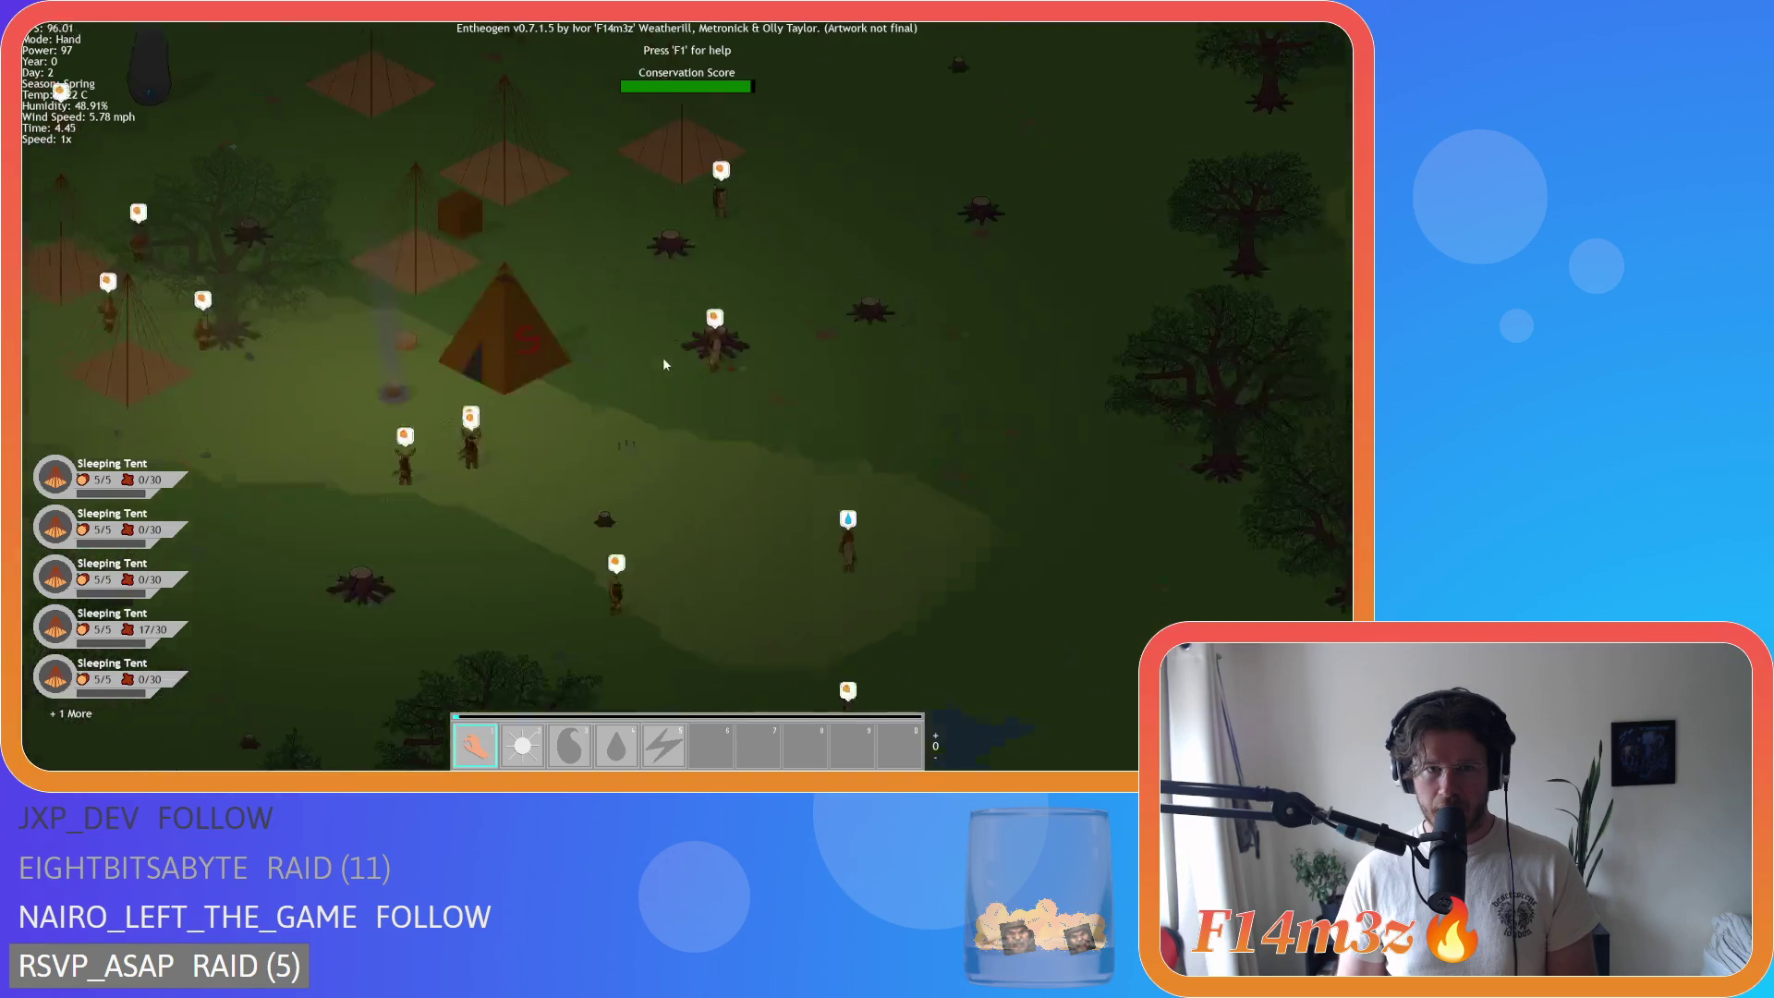
{"action": "key", "text": "s"}
{"action": "key", "text": "d"}
{"action": "scroll", "coordinate": [453, 238], "scroll_direction": "down", "scroll_amount": 5}
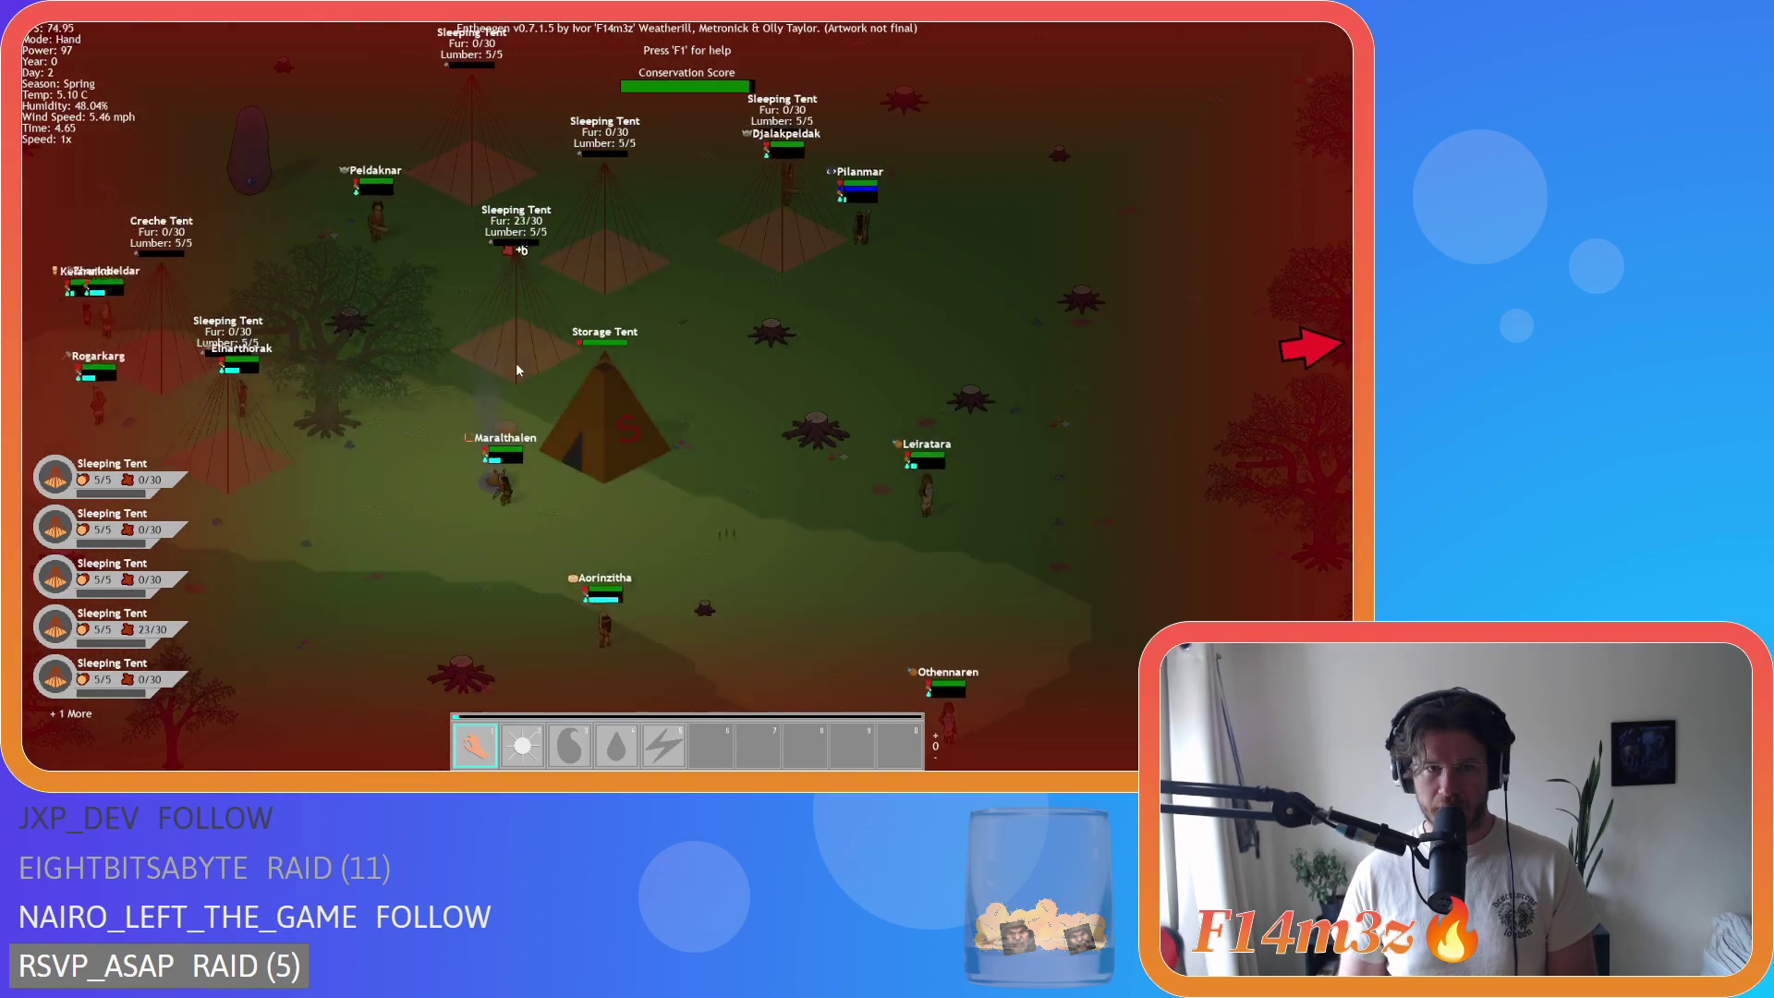
{"action": "key", "text": "d"}
{"action": "key", "text": "d"}
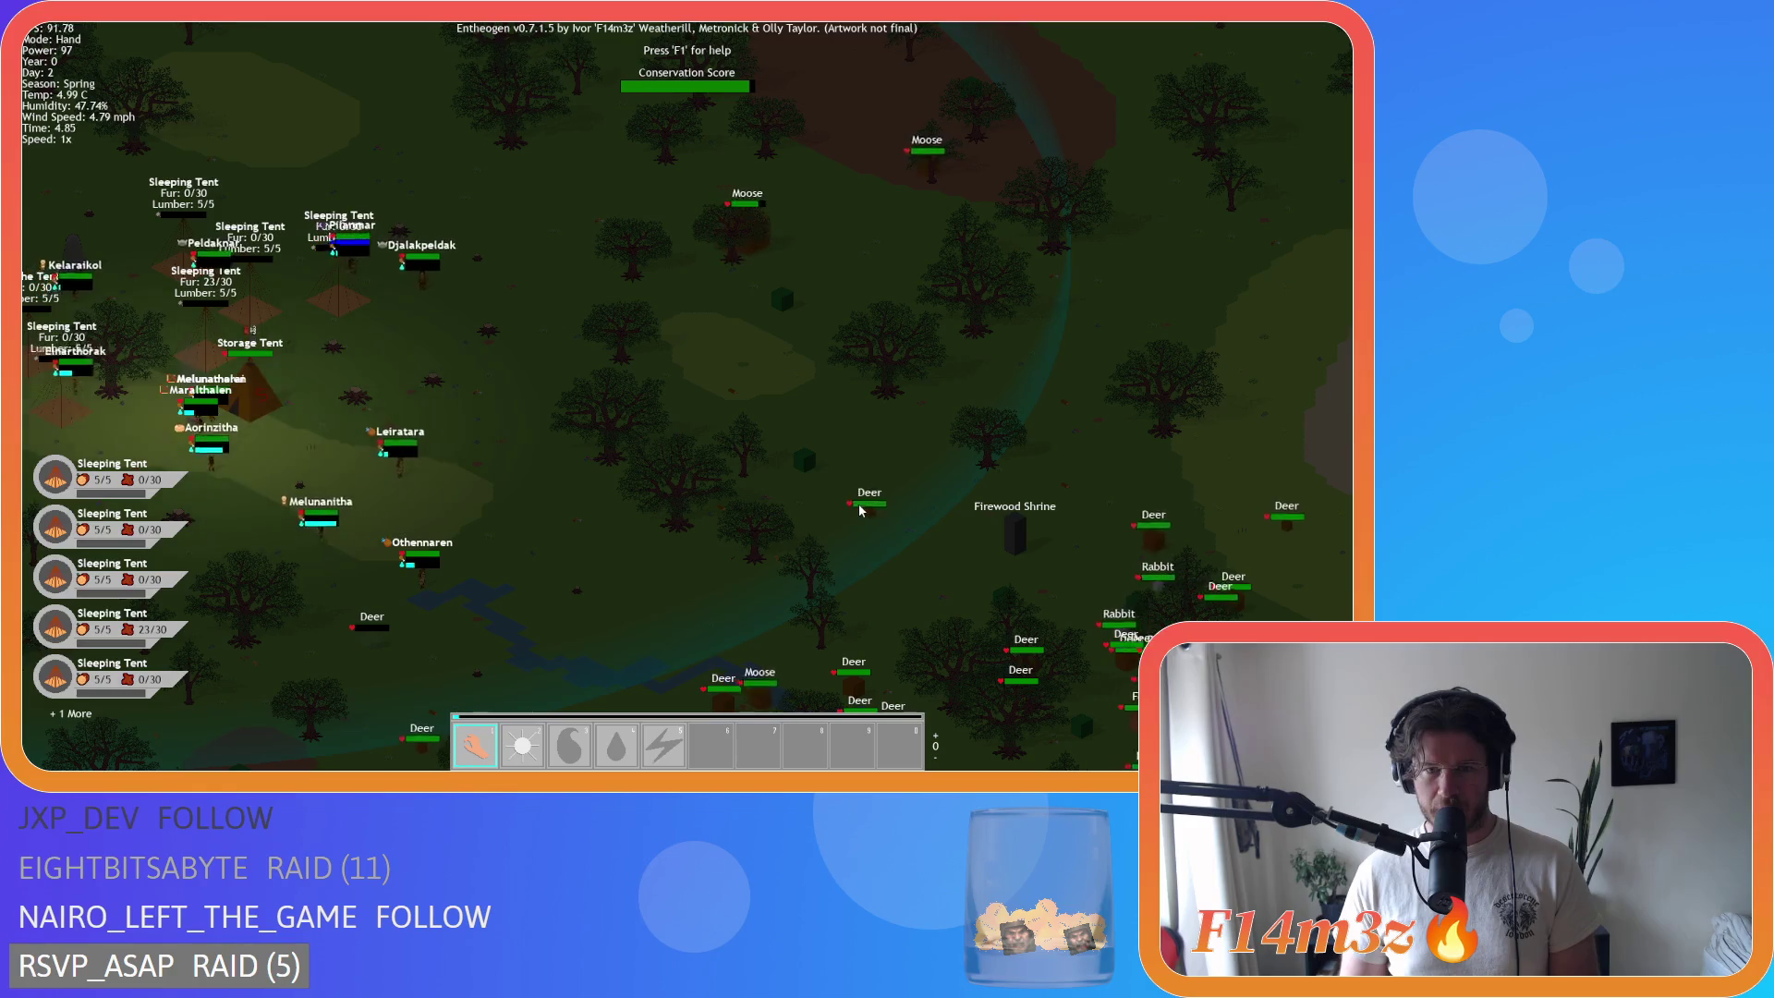
{"action": "key", "text": "a"}
{"action": "key", "text": "s"}
Step: Show unit name labels and villagers' need icons over the camp
{"action": "key", "text": "w"}
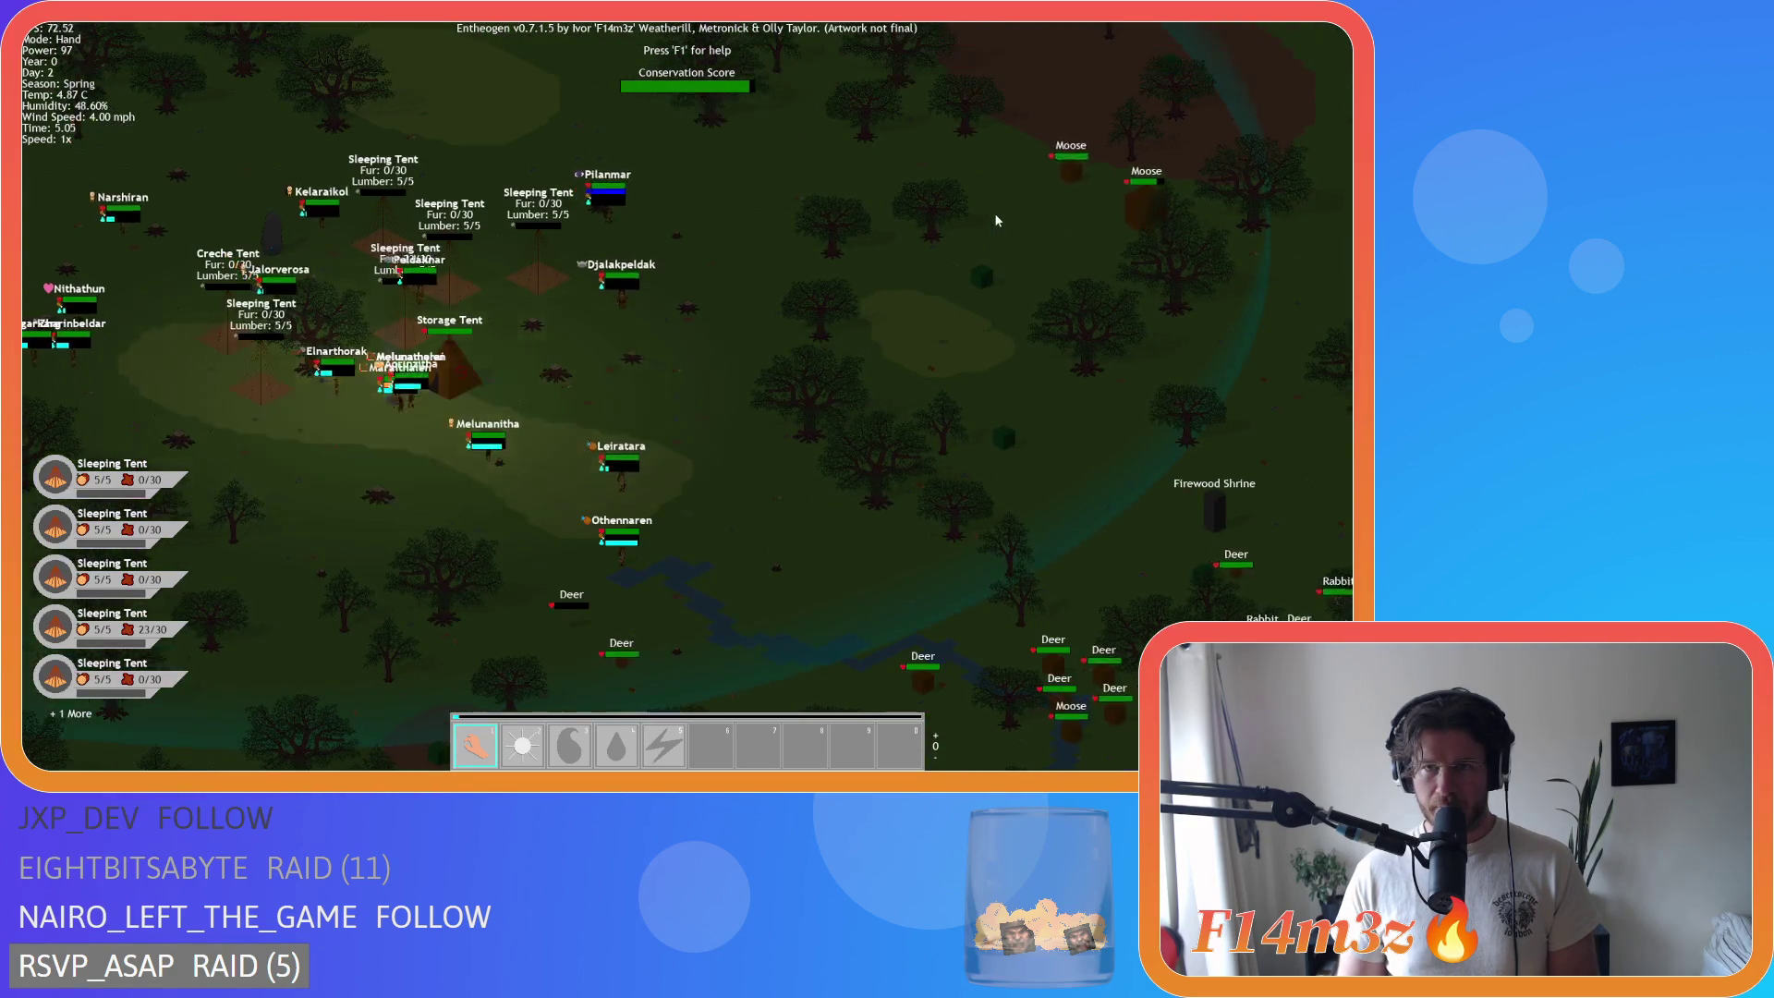
{"action": "key", "text": "a"}
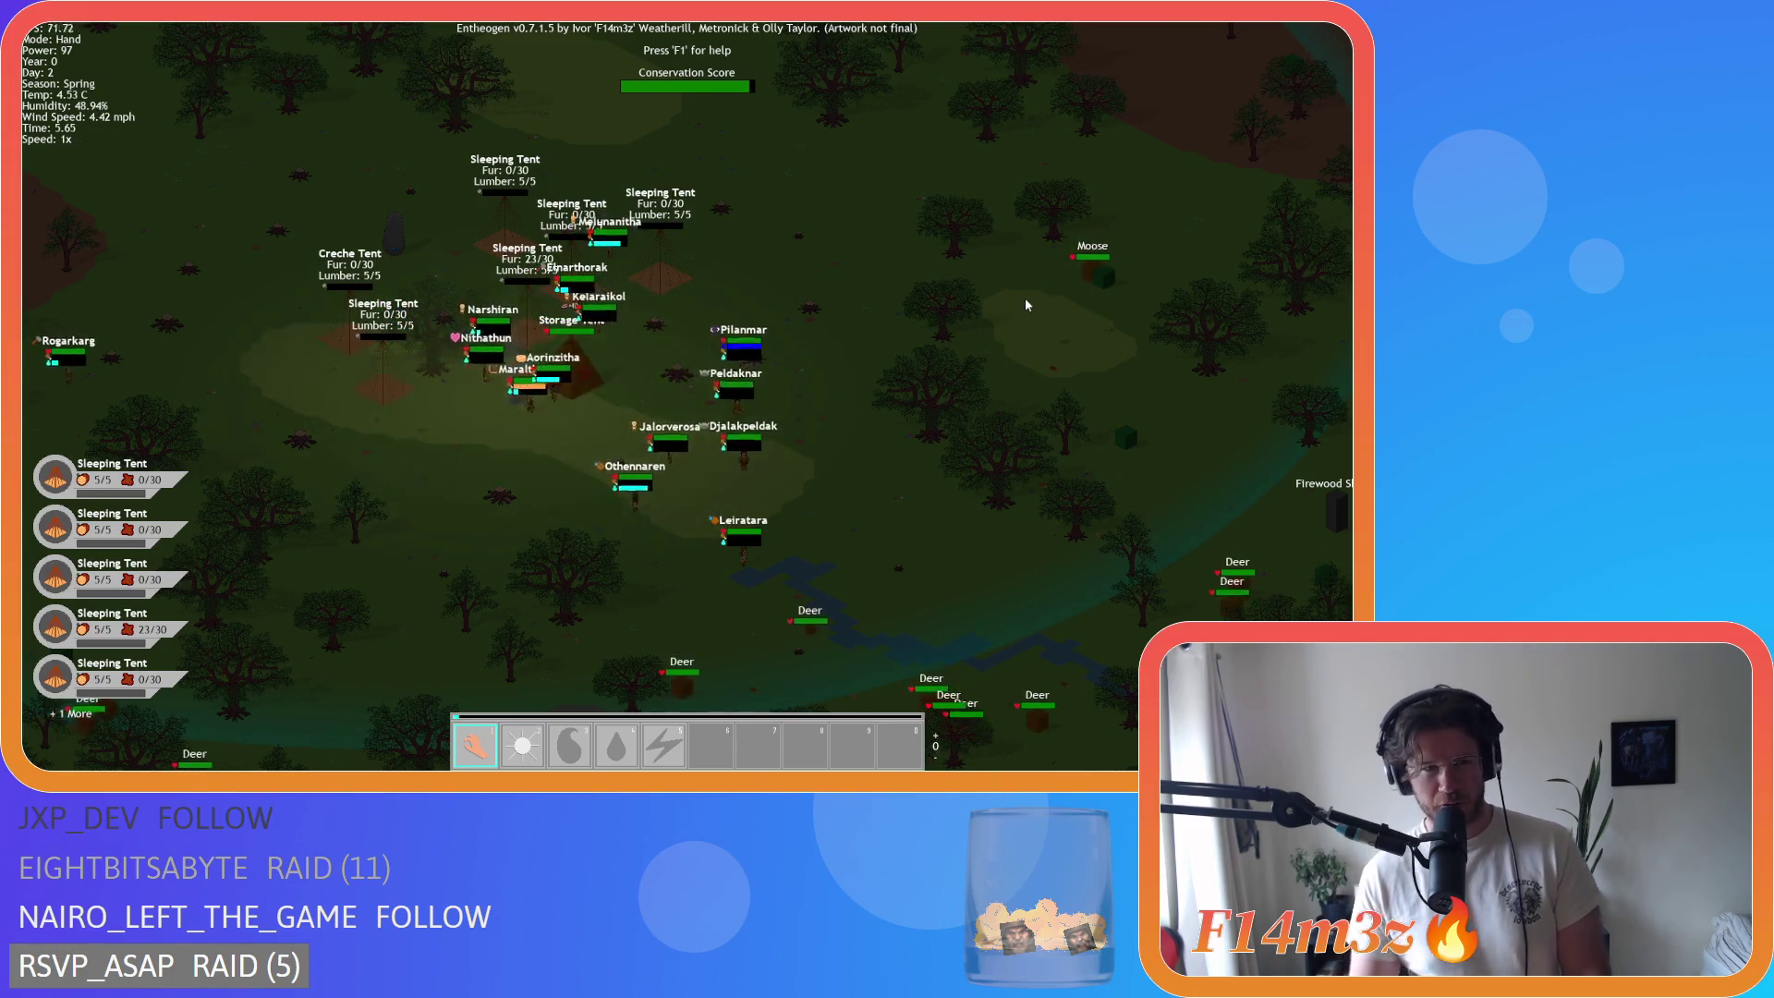
{"action": "key", "text": "s"}
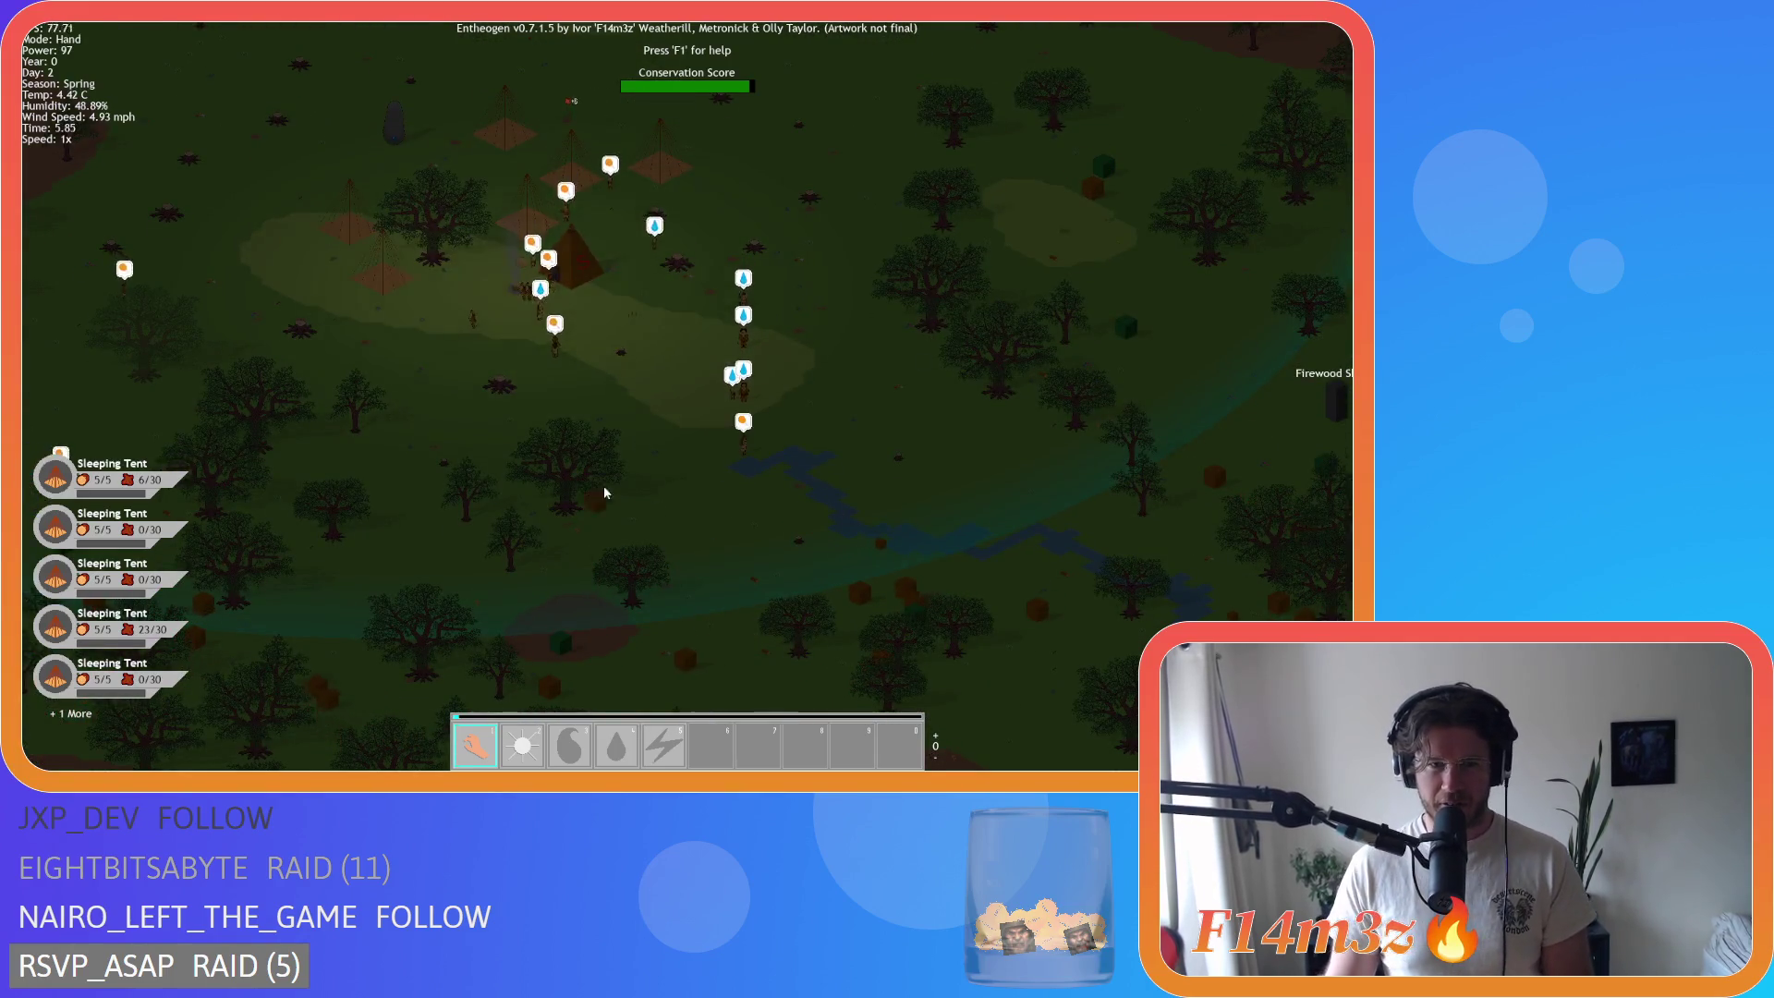
{"action": "scroll", "coordinate": [597, 506], "scroll_direction": "up", "scroll_amount": 3}
{"action": "scroll", "coordinate": [642, 292], "scroll_direction": "down", "scroll_amount": 3}
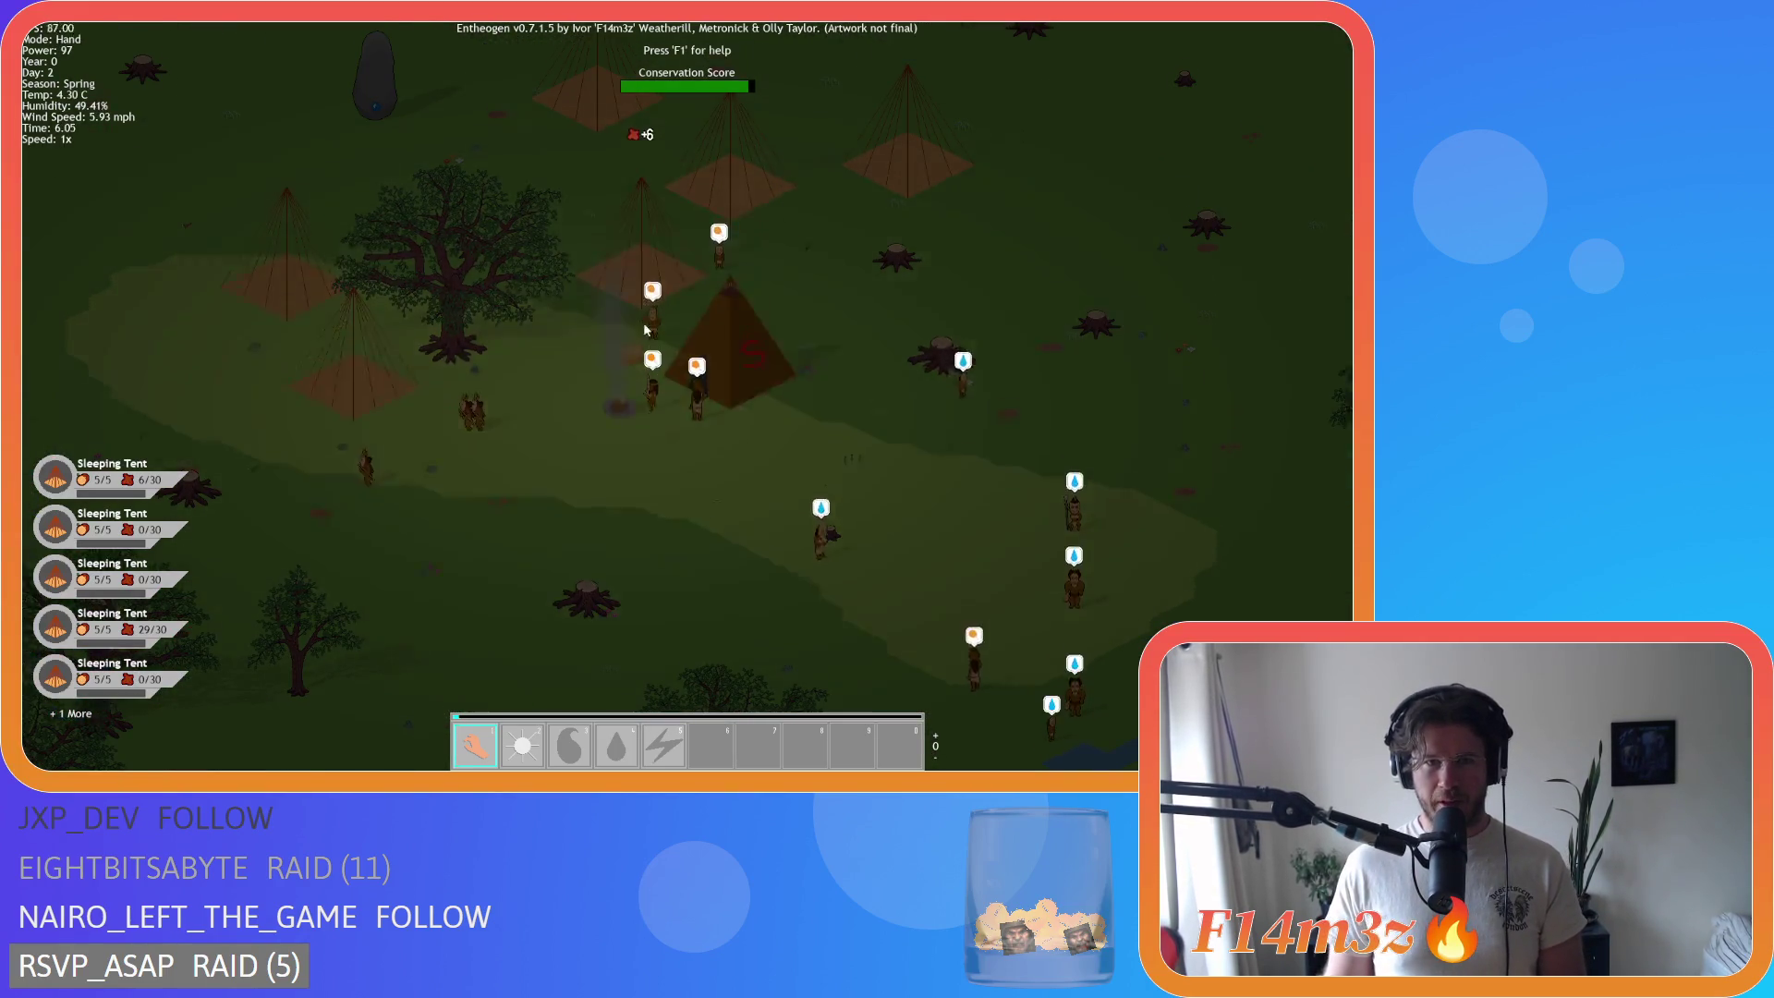
{"action": "key", "text": "s"}
{"action": "scroll", "coordinate": [993, 456], "scroll_direction": "up", "scroll_amount": 5}
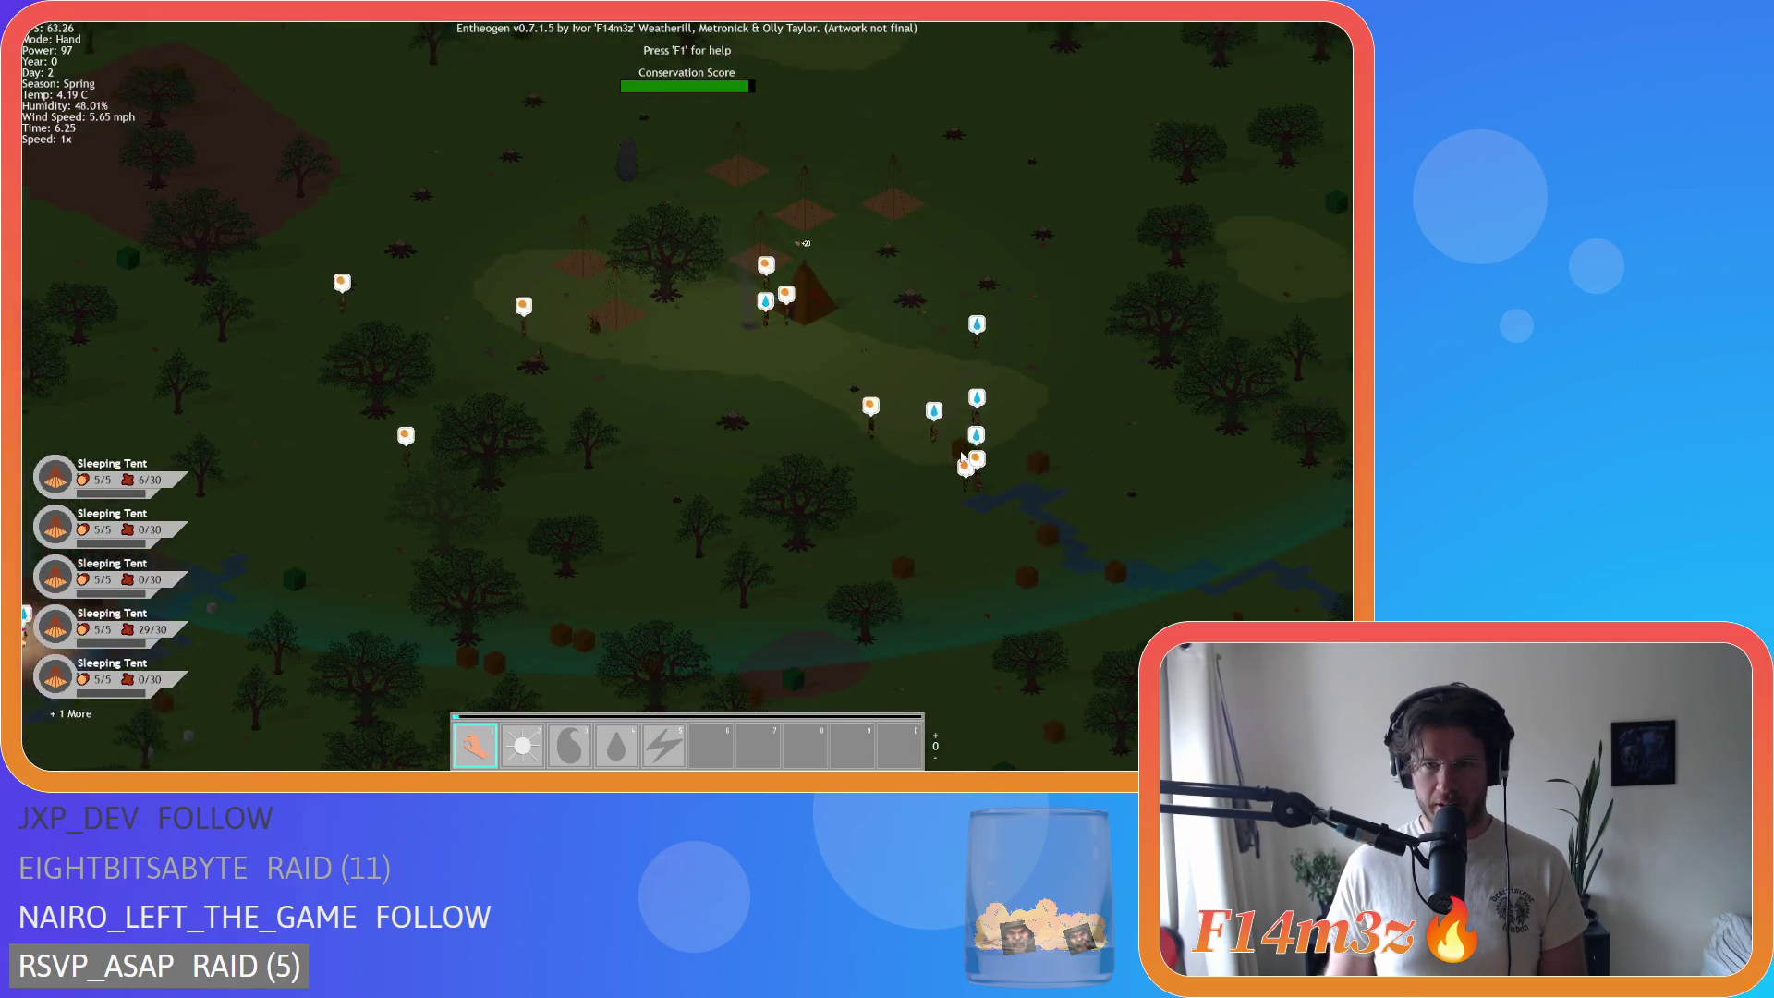
Step: Pan from the tents down to the river and on toward the Firewood Shrine area
{"action": "key", "text": "w"}
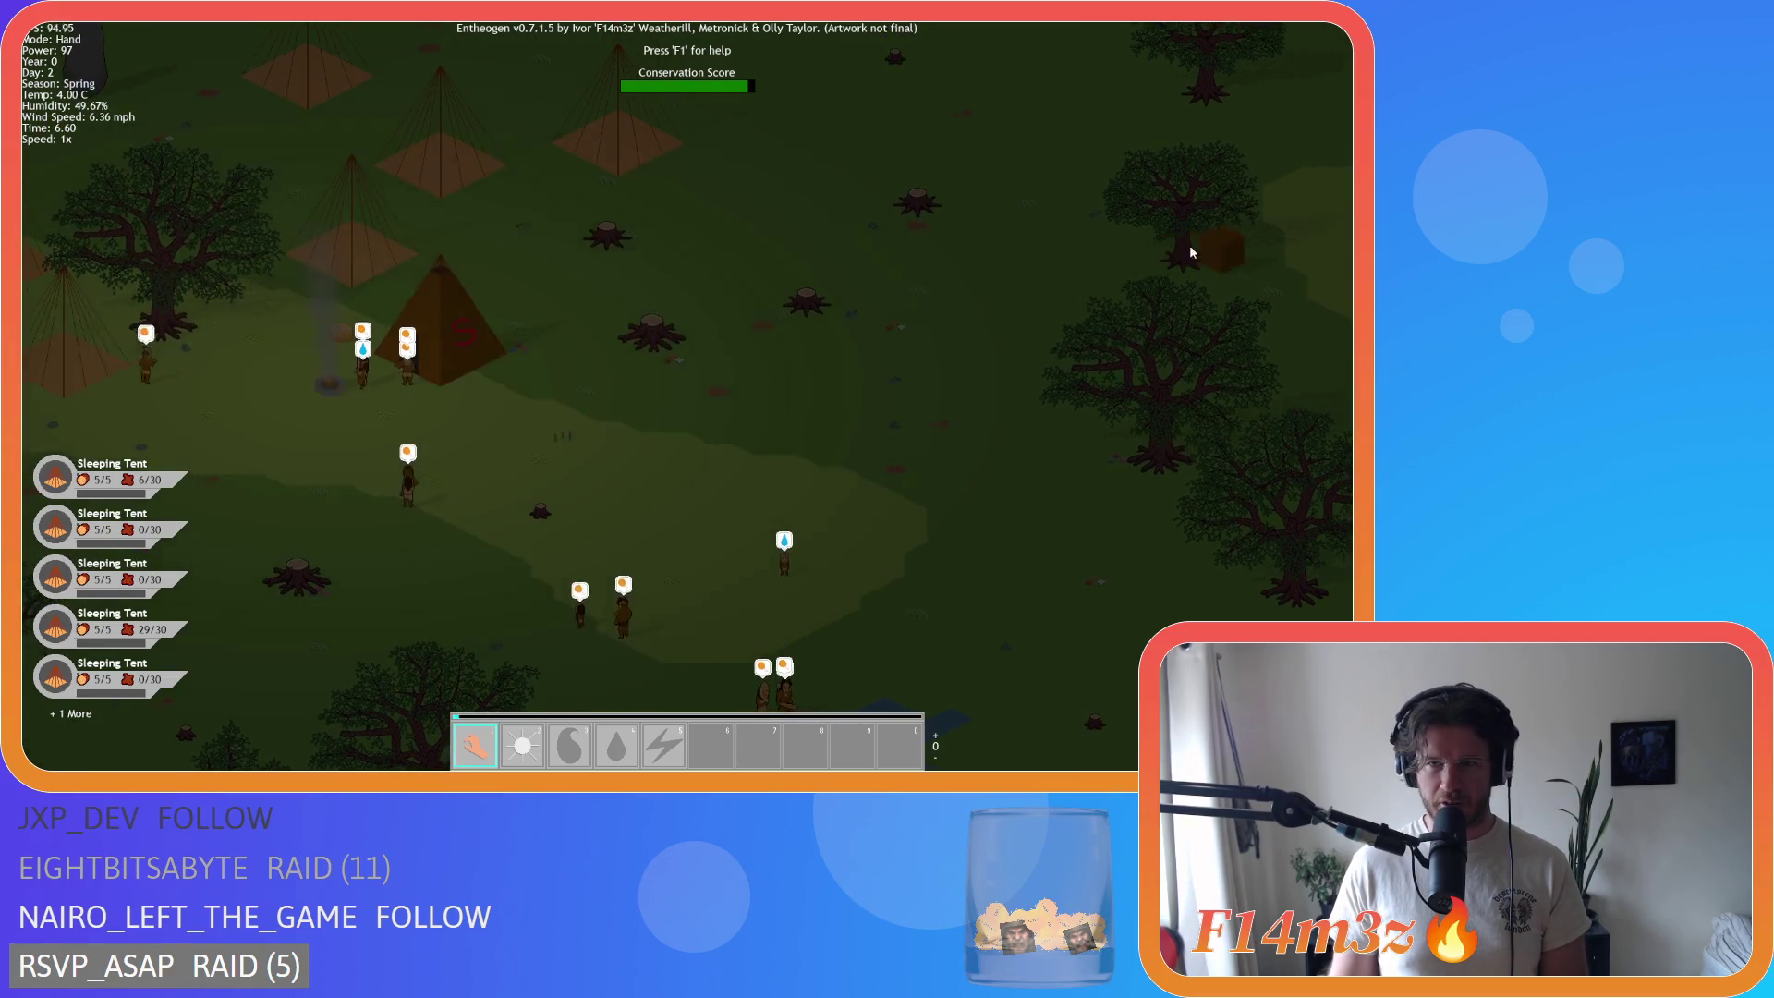
{"action": "key", "text": "s"}
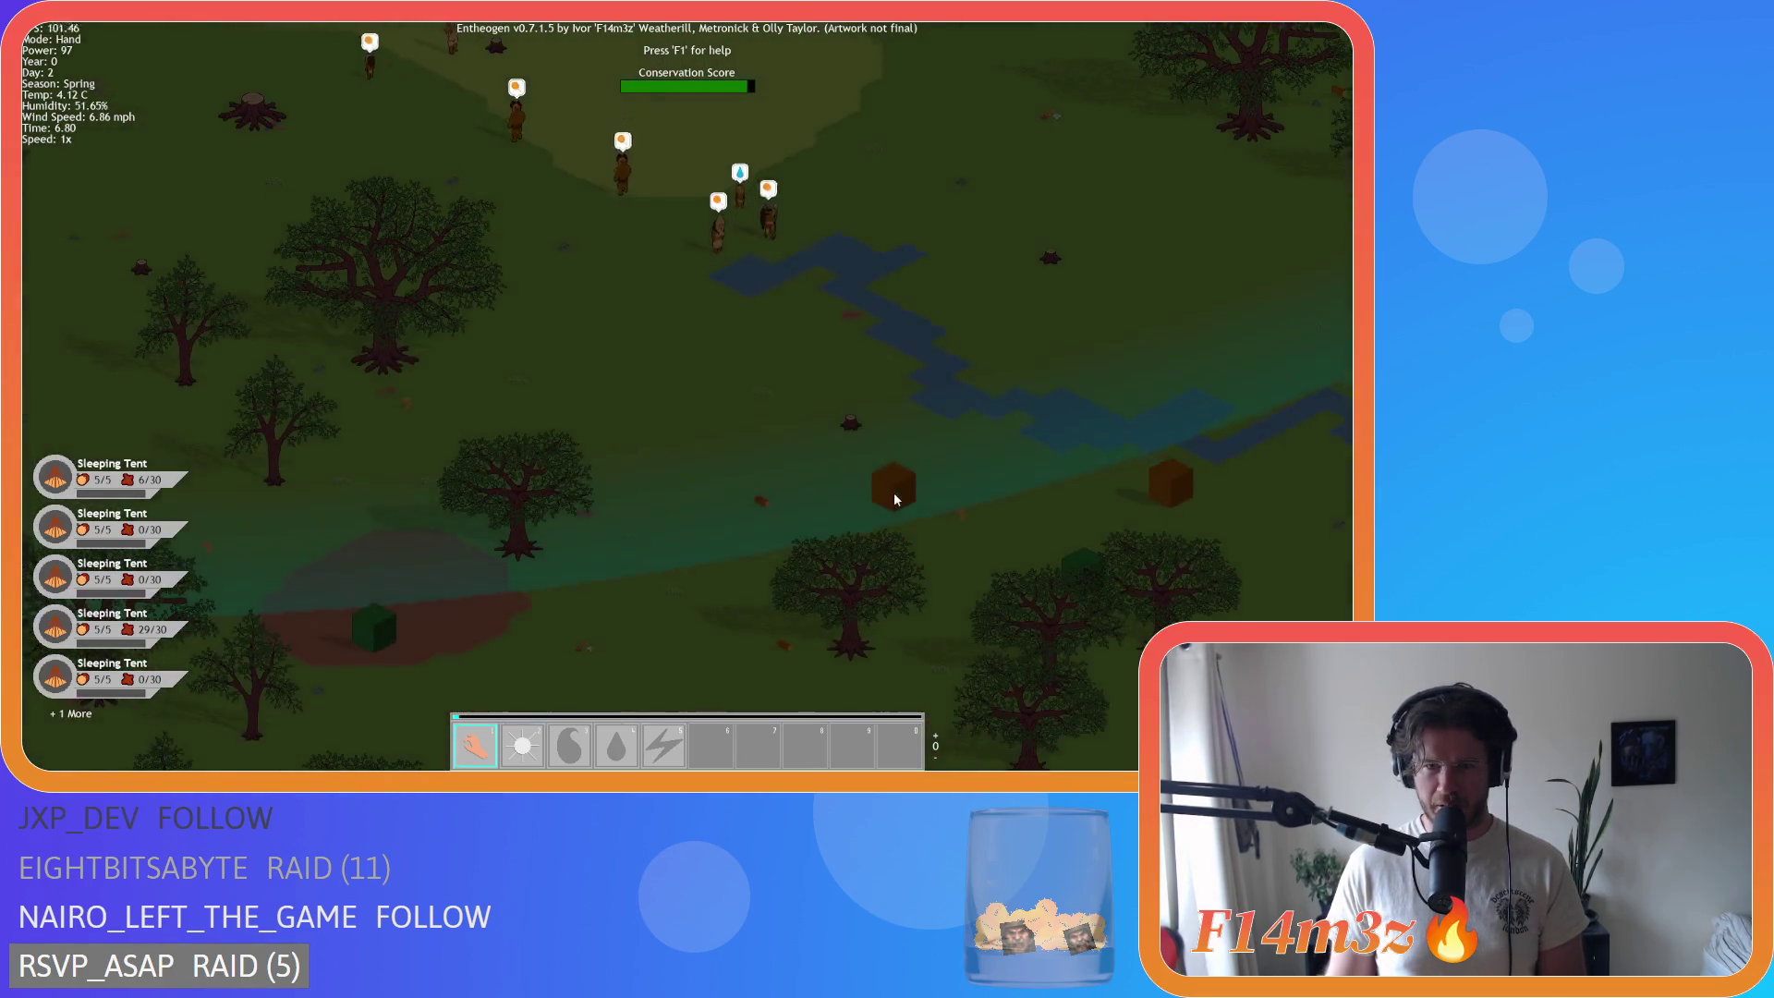
{"action": "key", "text": "w"}
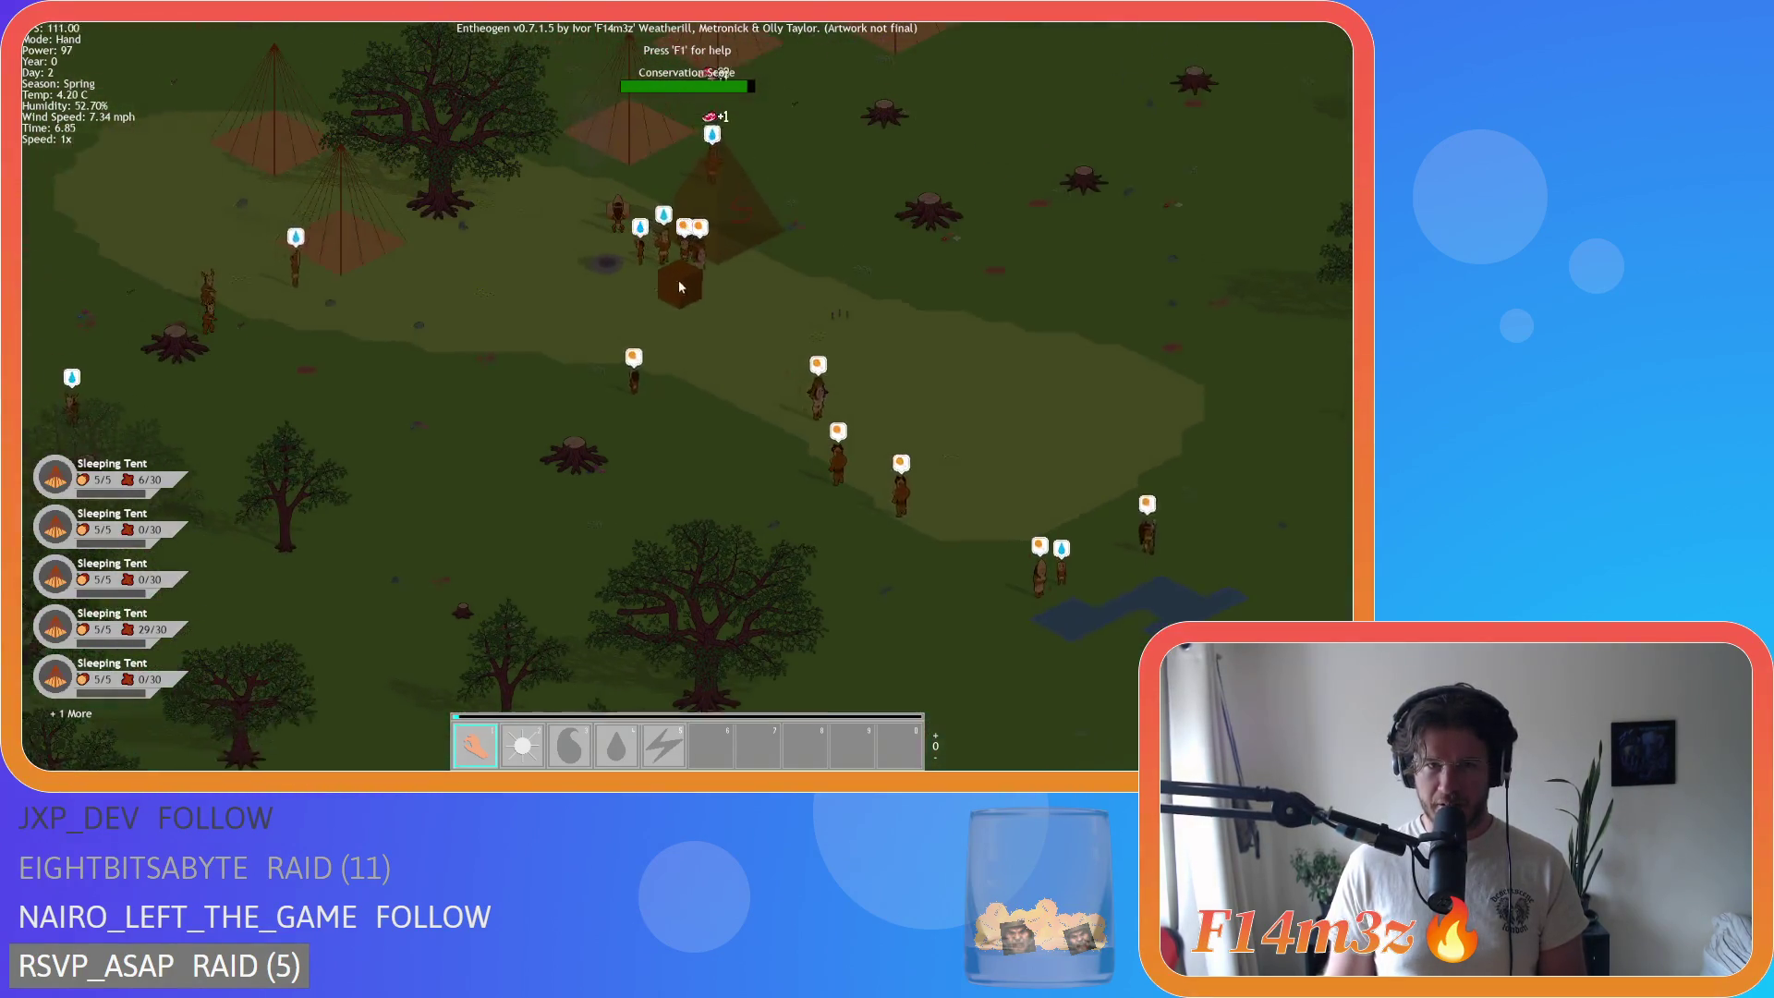
{"action": "scroll", "coordinate": [721, 240], "scroll_direction": "down", "scroll_amount": 5}
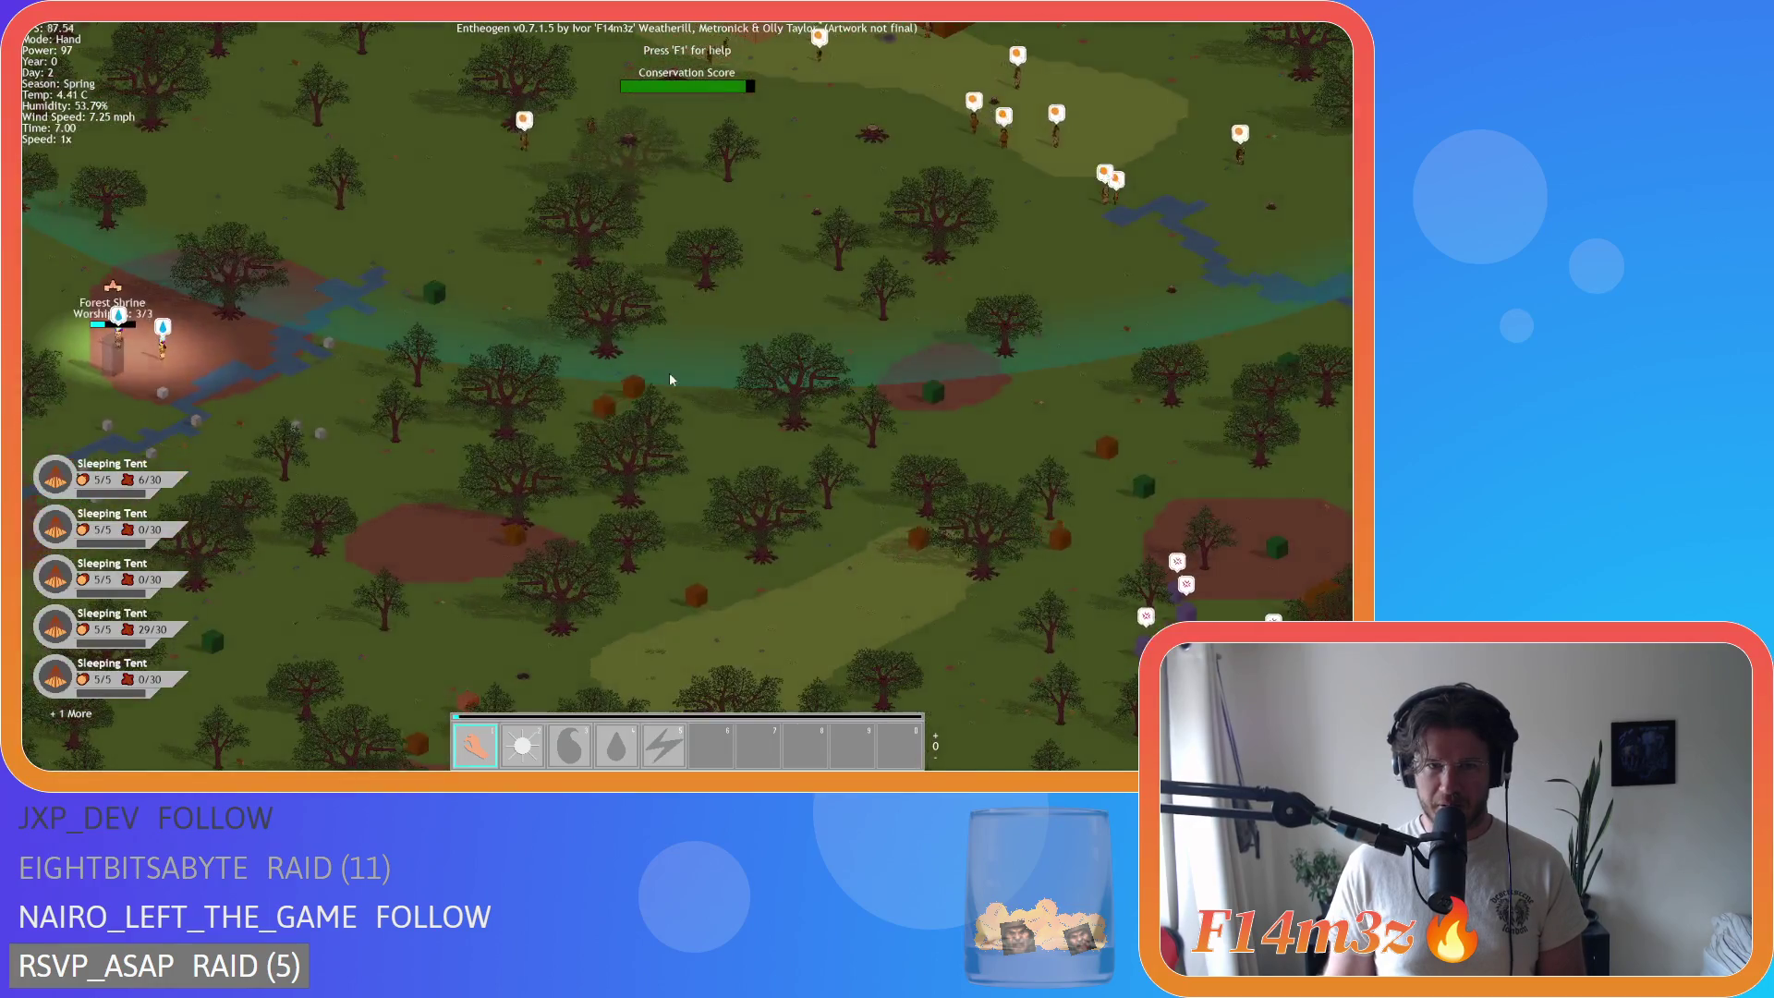
{"action": "key", "text": "w"}
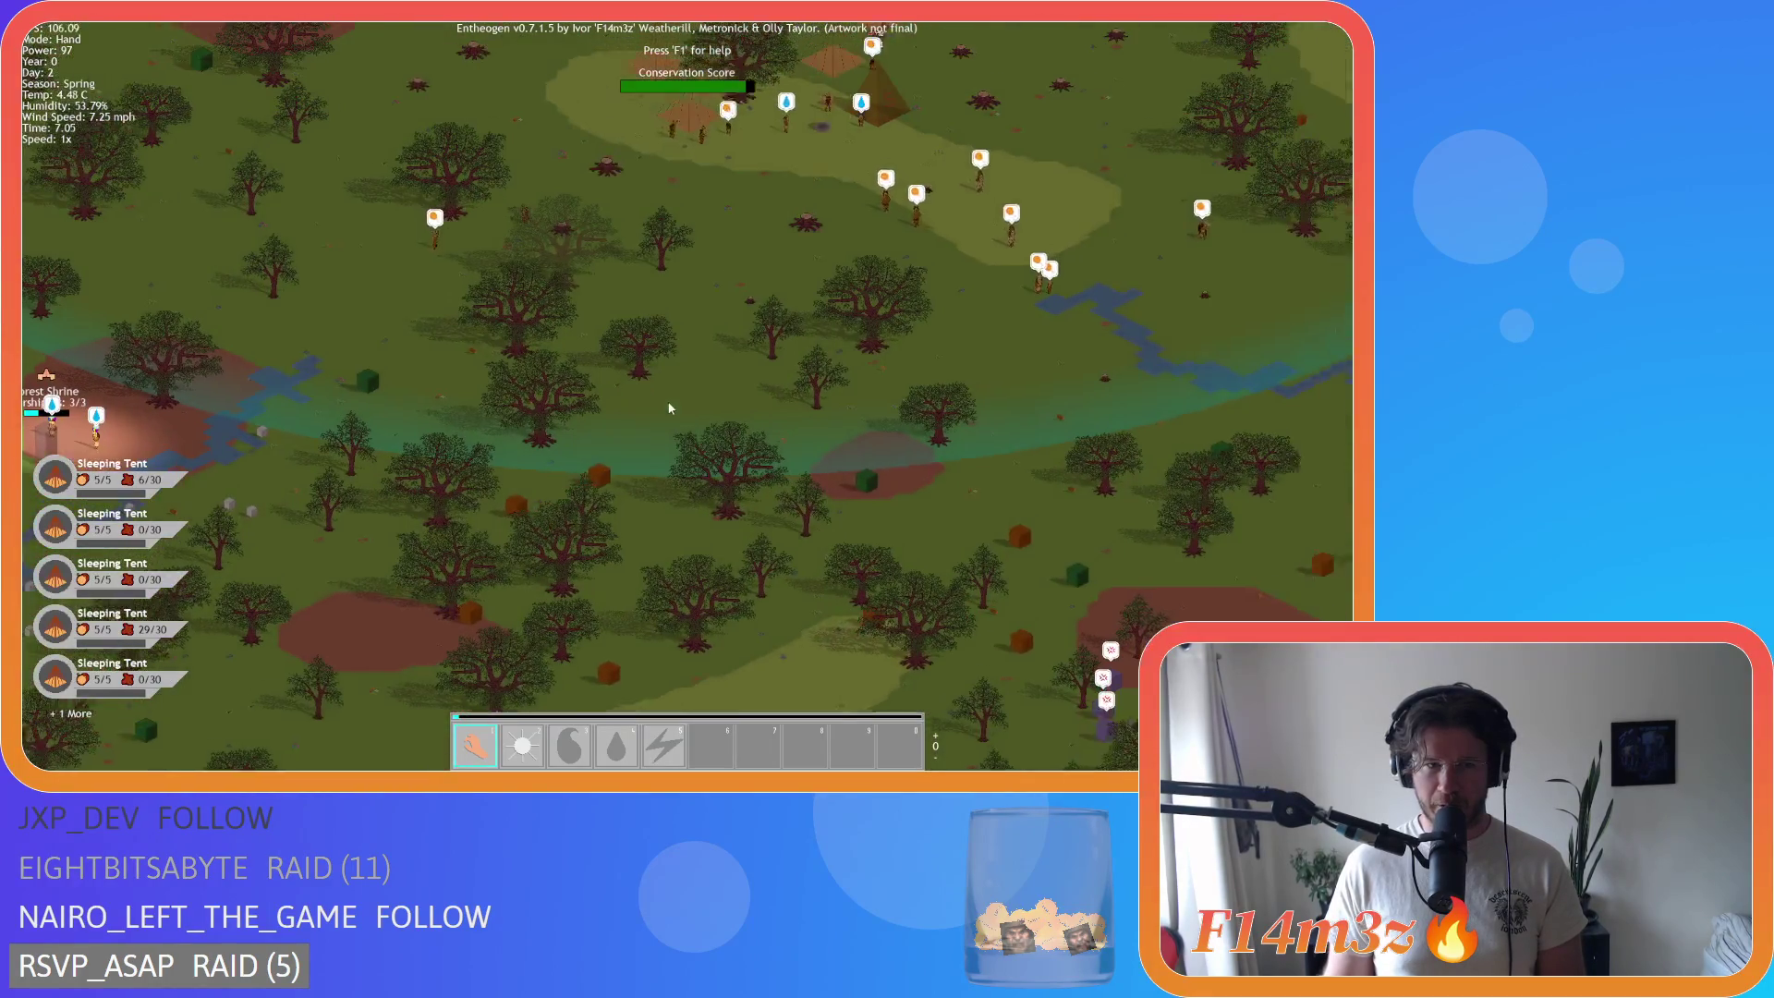
{"action": "scroll", "coordinate": [651, 502], "scroll_direction": "up", "scroll_amount": 5}
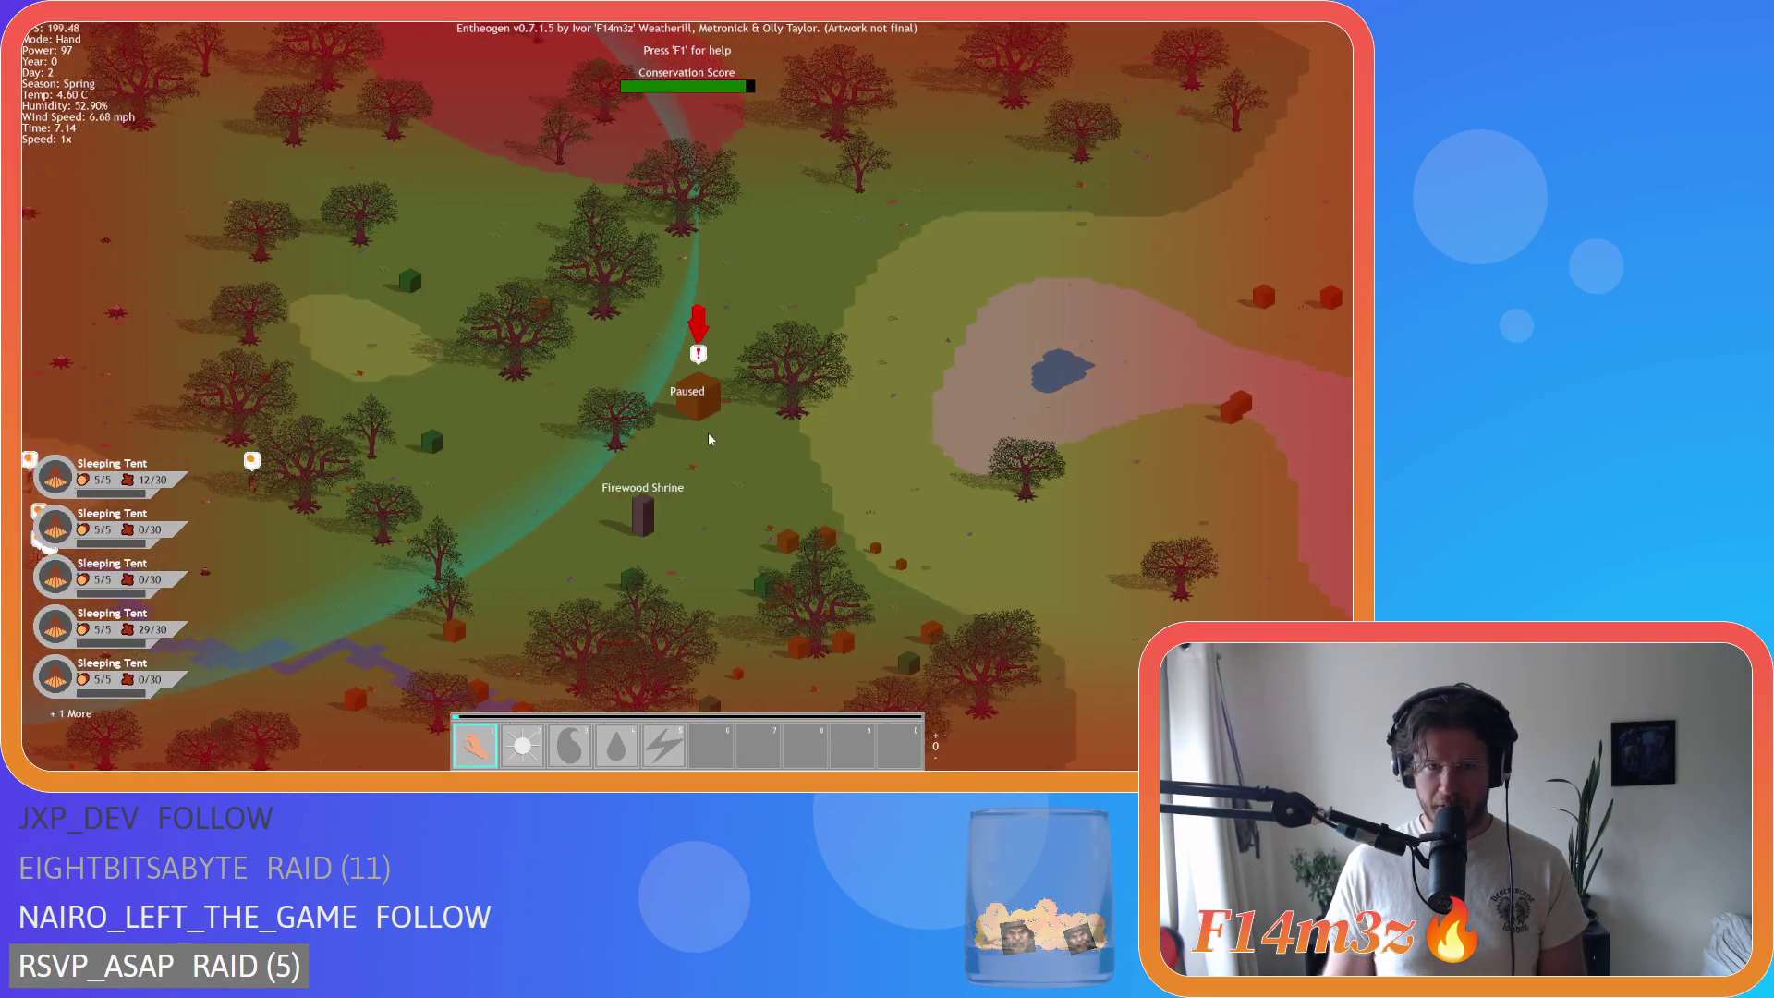
{"action": "scroll", "coordinate": [708, 431], "scroll_direction": "down", "scroll_amount": 5}
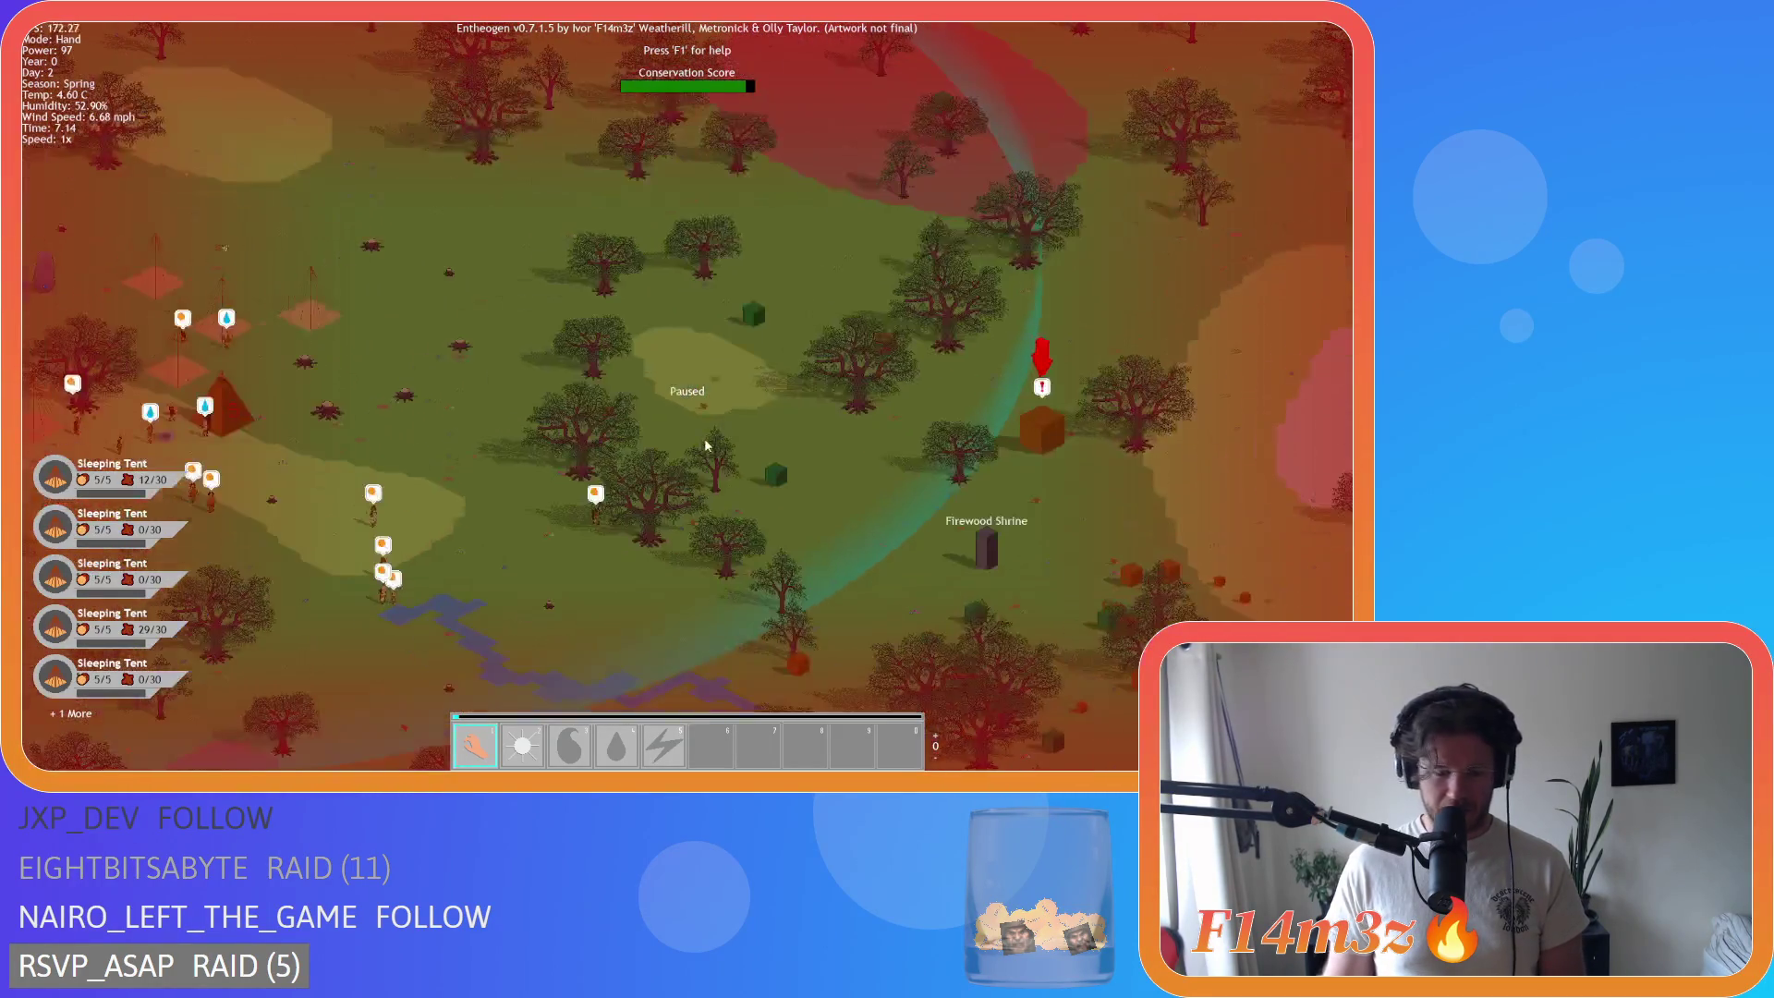
Step: Zoom in and bring the villager tent camp into the centre of view
{"action": "scroll", "coordinate": [708, 436], "scroll_direction": "up", "scroll_amount": 4}
{"action": "key", "text": "a"}
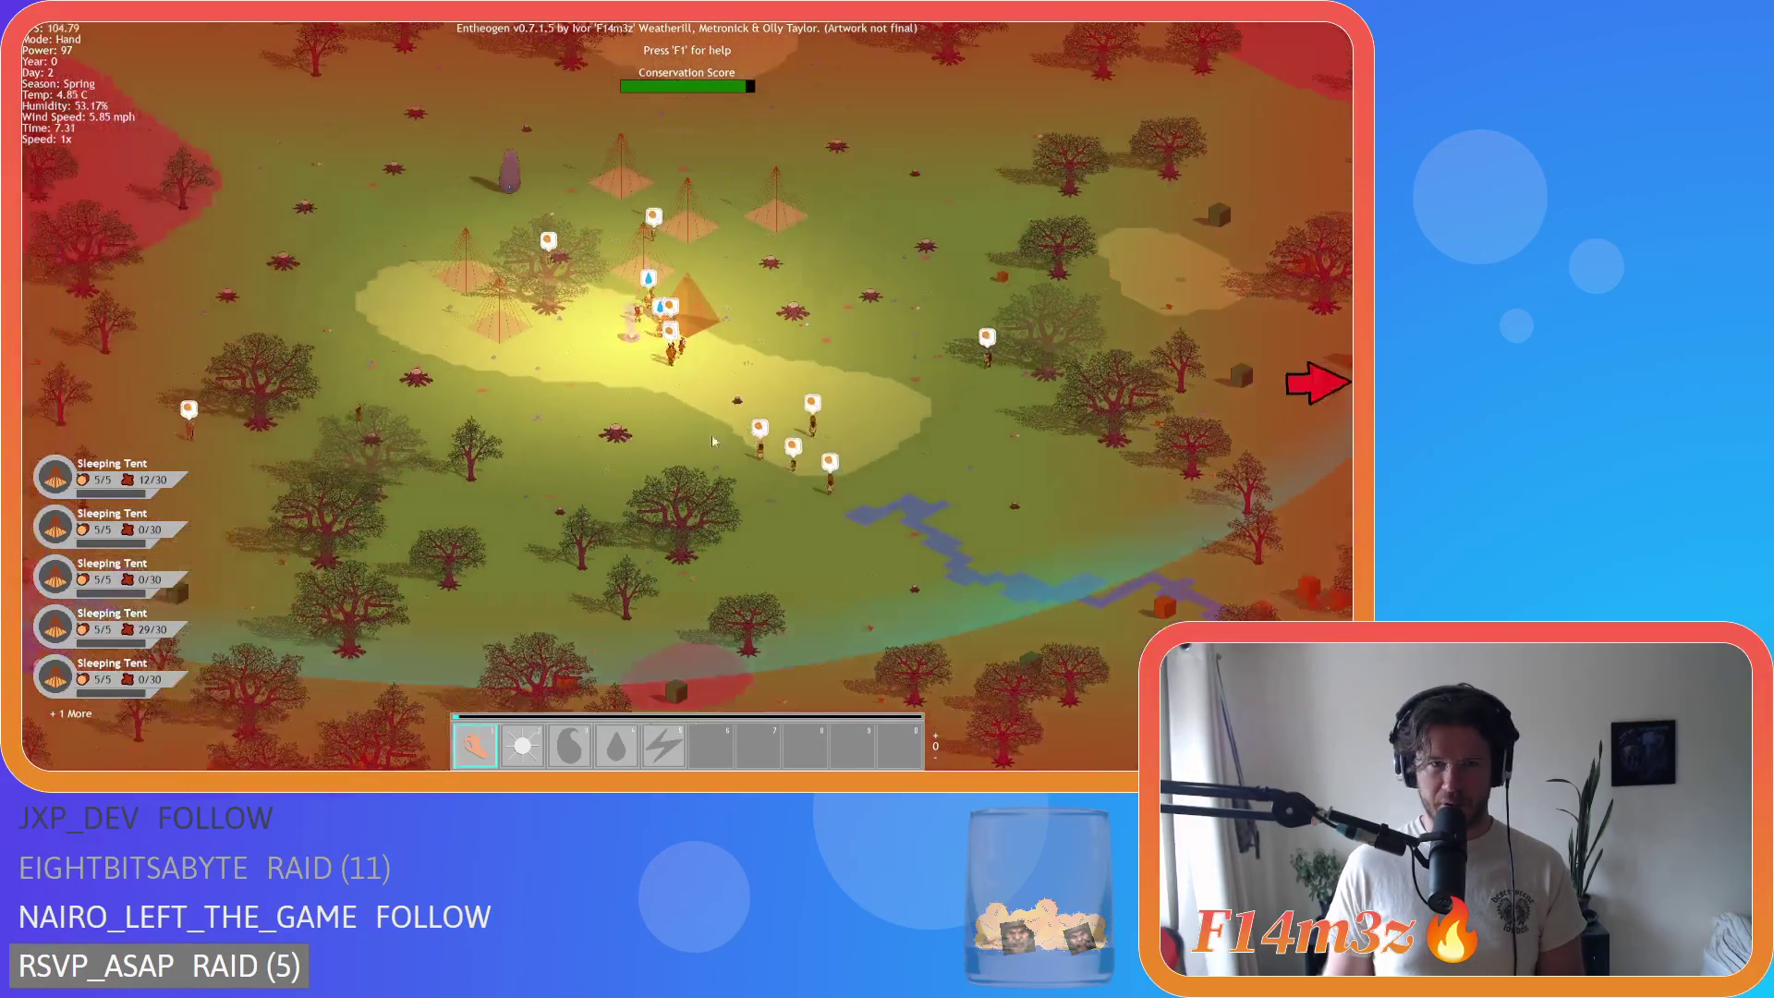
{"action": "scroll", "coordinate": [708, 425], "scroll_direction": "up", "scroll_amount": 3}
{"action": "key", "text": "w"}
{"action": "key", "text": "d"}
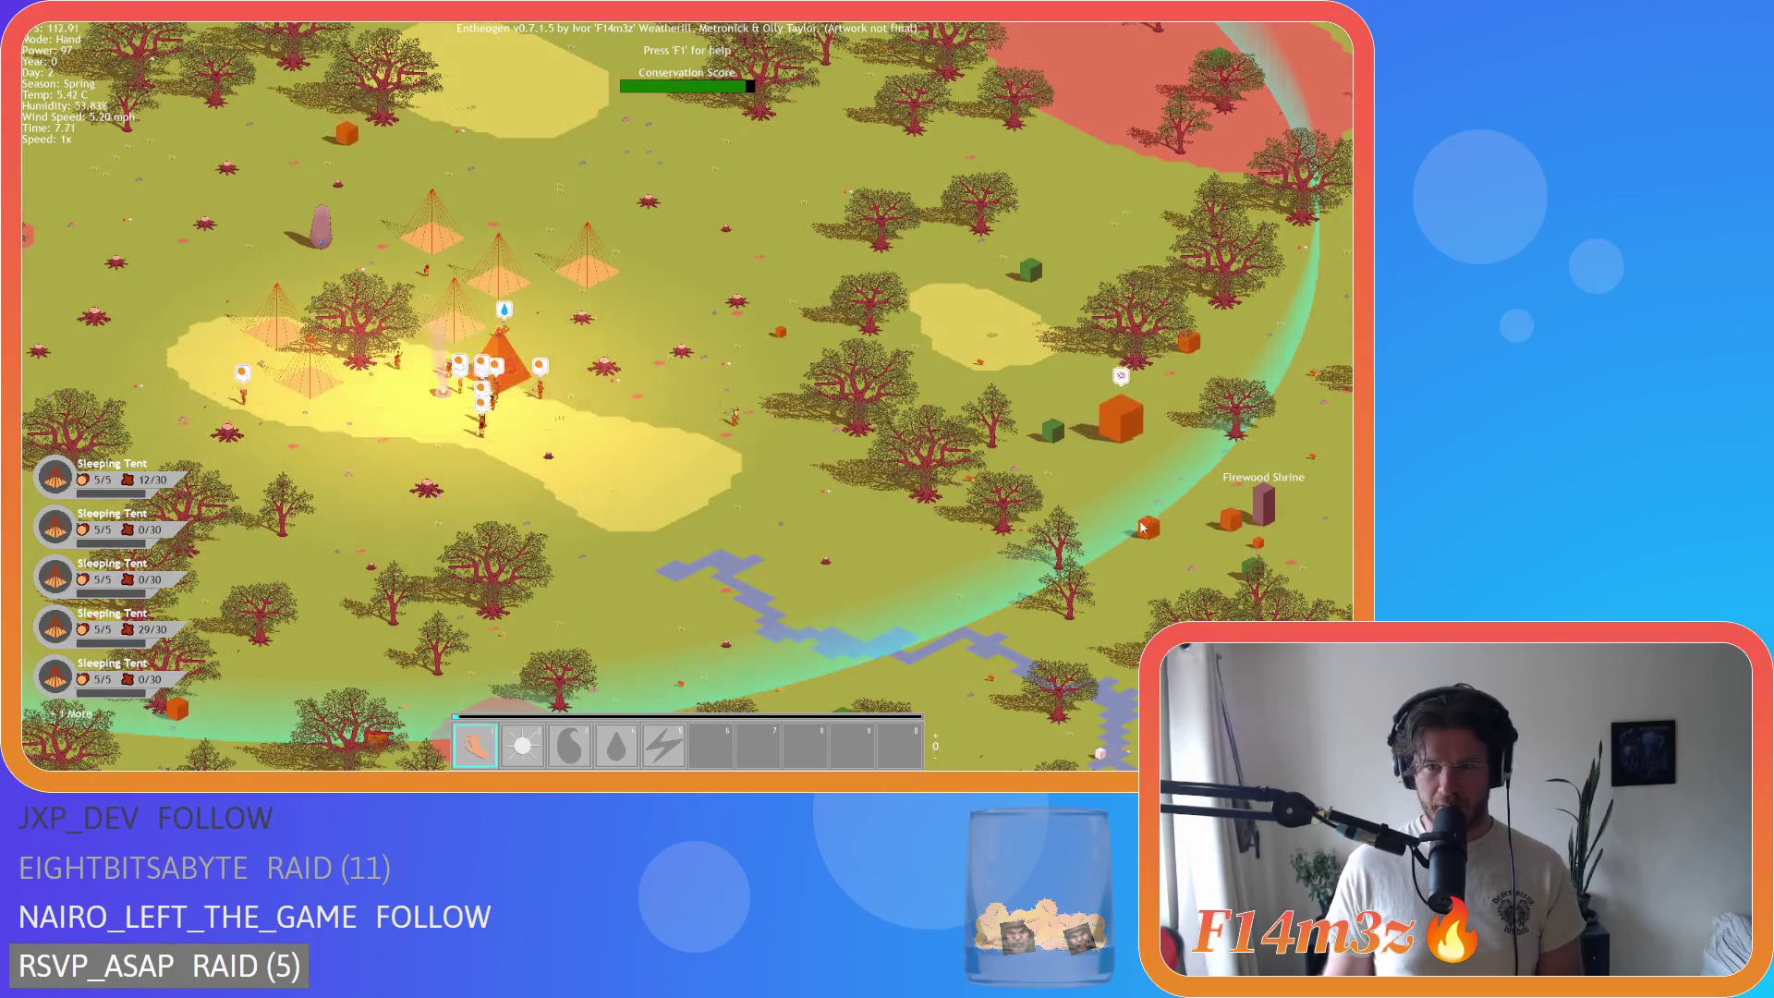
{"action": "key", "text": "s"}
{"action": "key", "text": "a"}
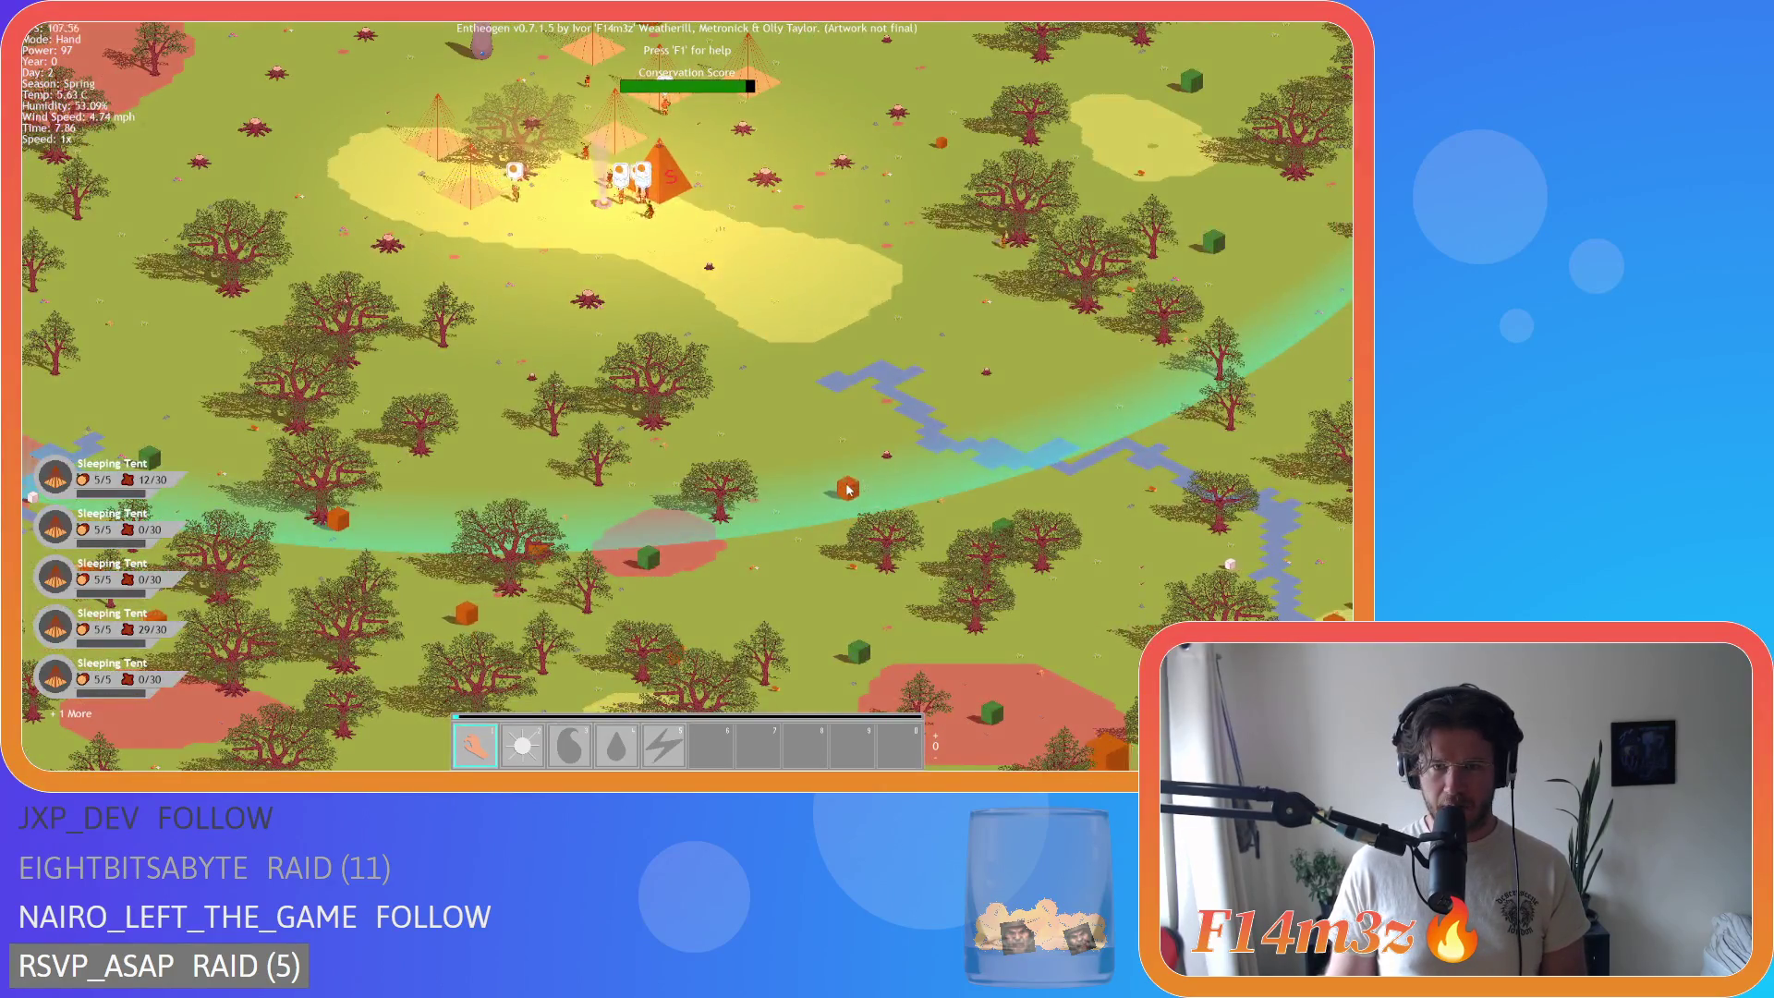
{"action": "key", "text": "w"}
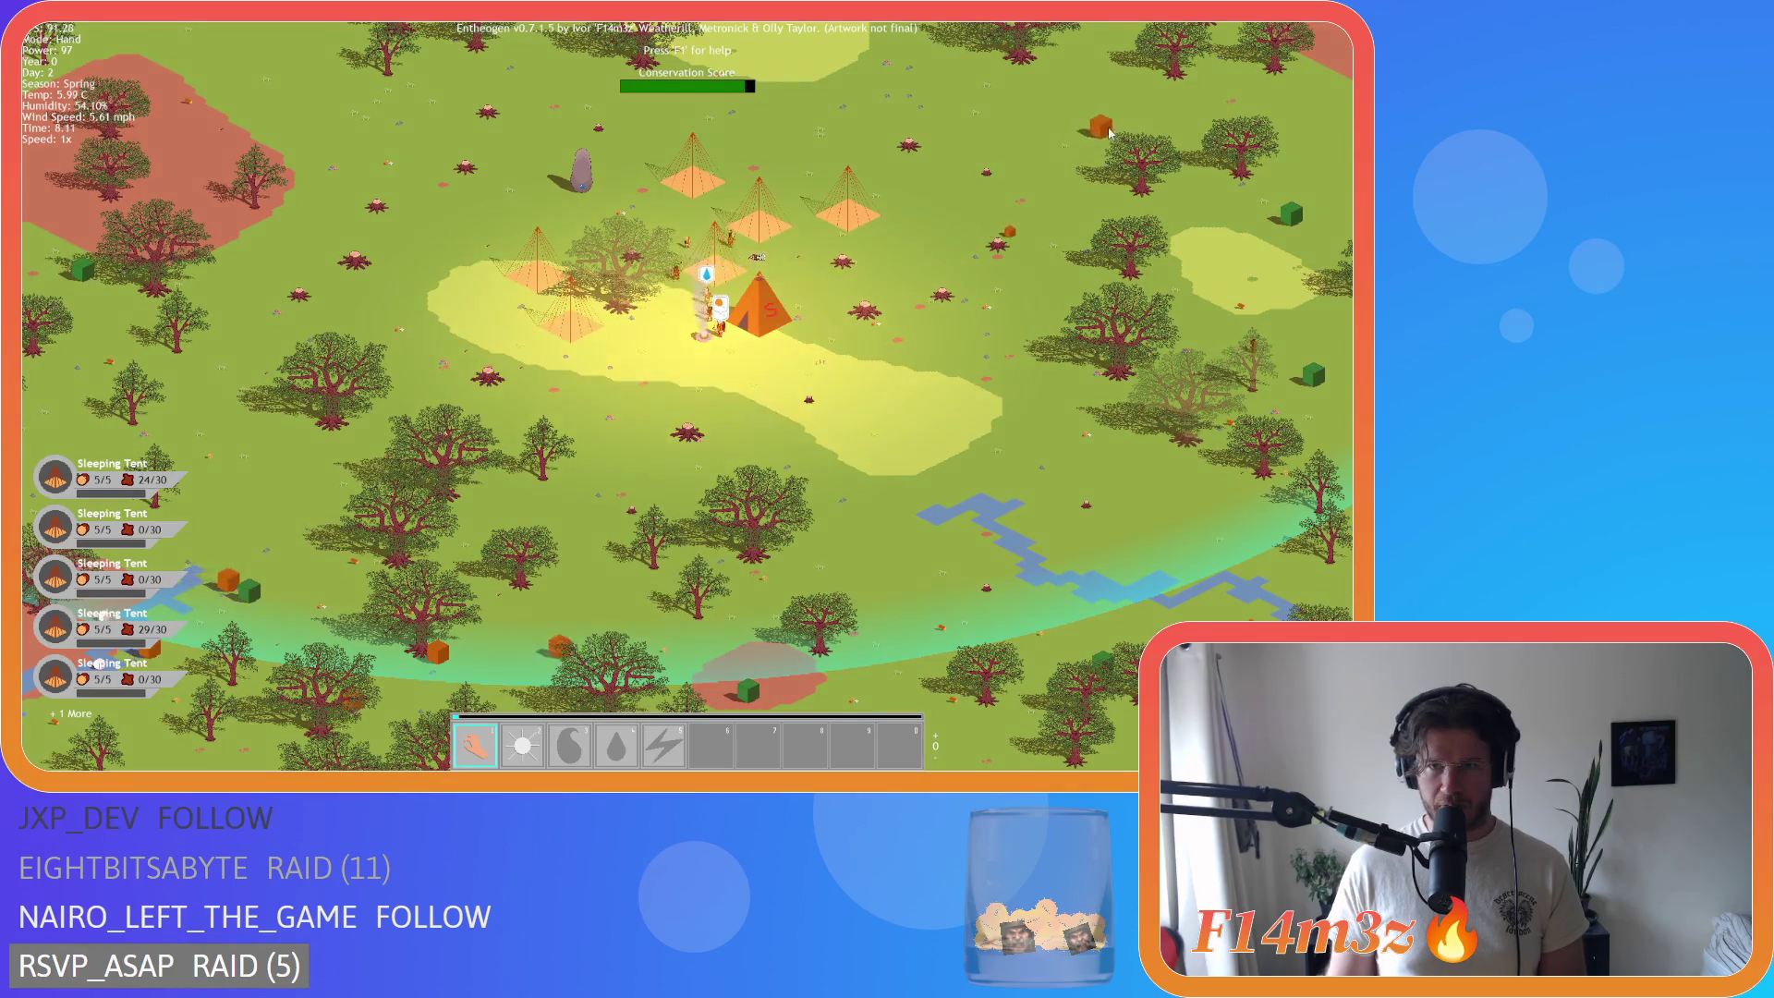
{"action": "key", "text": "d"}
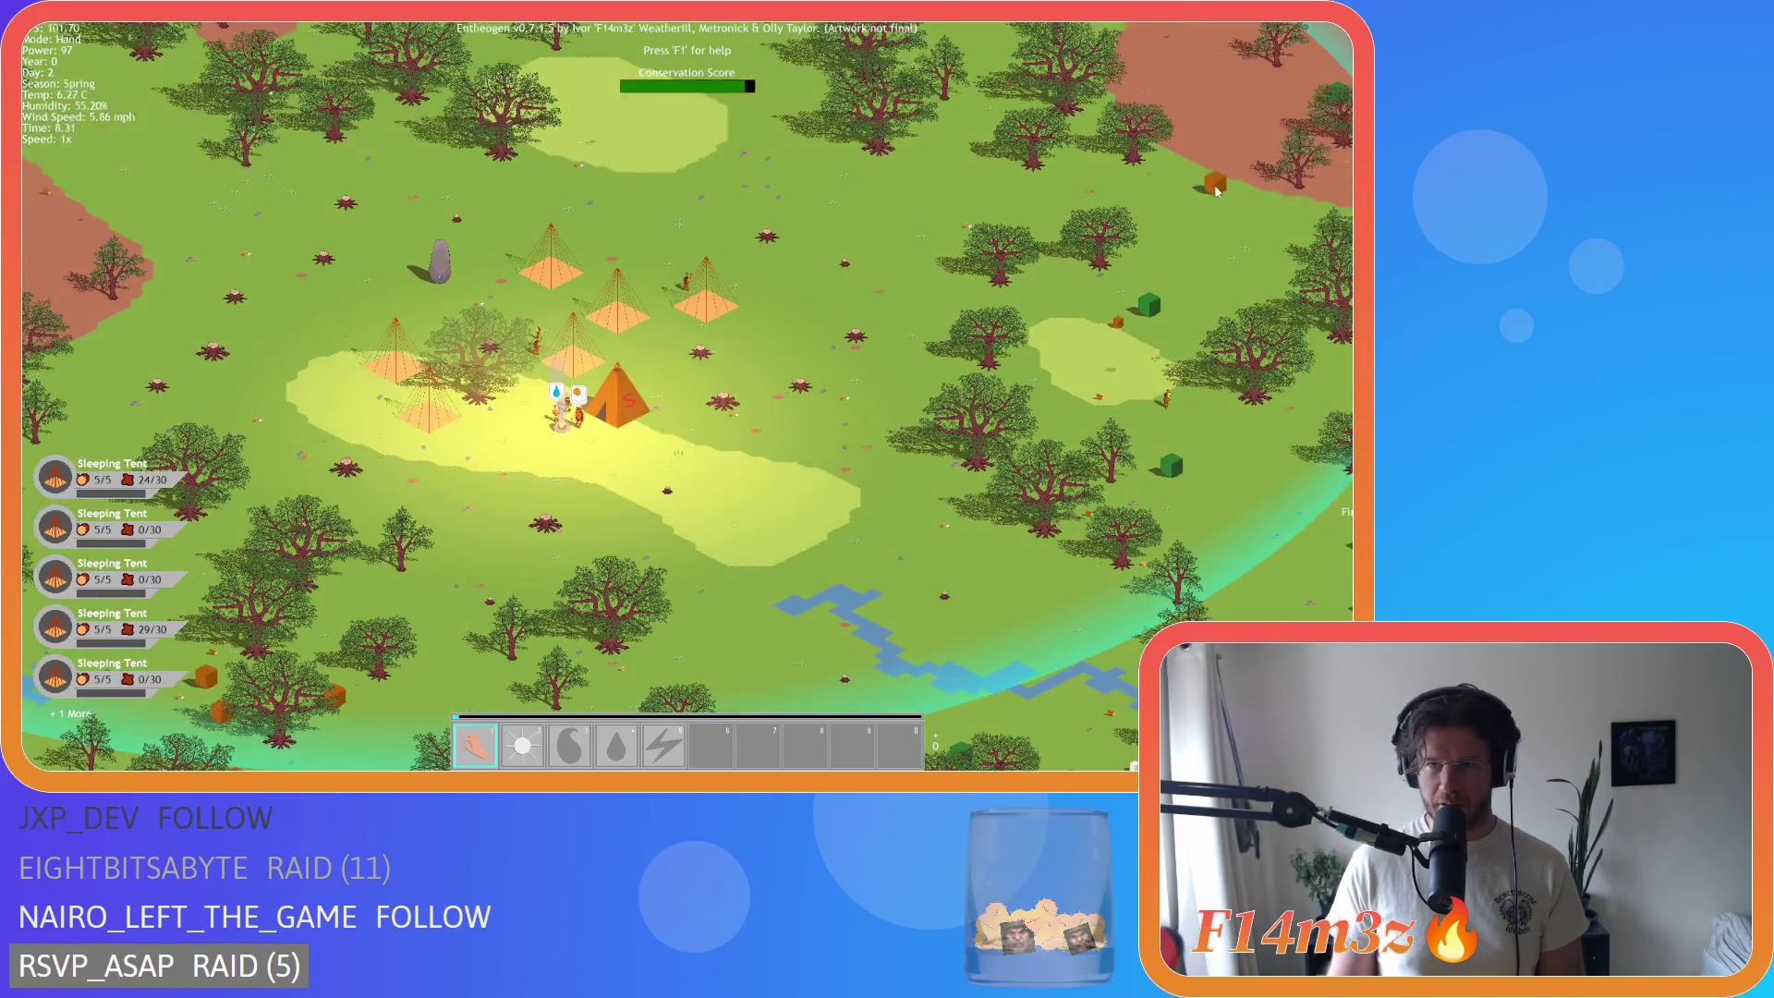
Step: Drag the map to show the Forest Shrine and the river beside the camp, with labels on
{"action": "mouse_move", "coordinate": [624, 414]}
{"action": "left_mouse_down"}
{"action": "mouse_move", "coordinate": [758, 287]}
{"action": "mouse_move", "coordinate": [896, 195]}
{"action": "mouse_move", "coordinate": [795, 315]}
{"action": "mouse_move", "coordinate": [973, 182]}
{"action": "mouse_move", "coordinate": [872, 297]}
{"action": "mouse_move", "coordinate": [944, 196]}
{"action": "mouse_move", "coordinate": [642, 241]}
{"action": "left_mouse_up"}
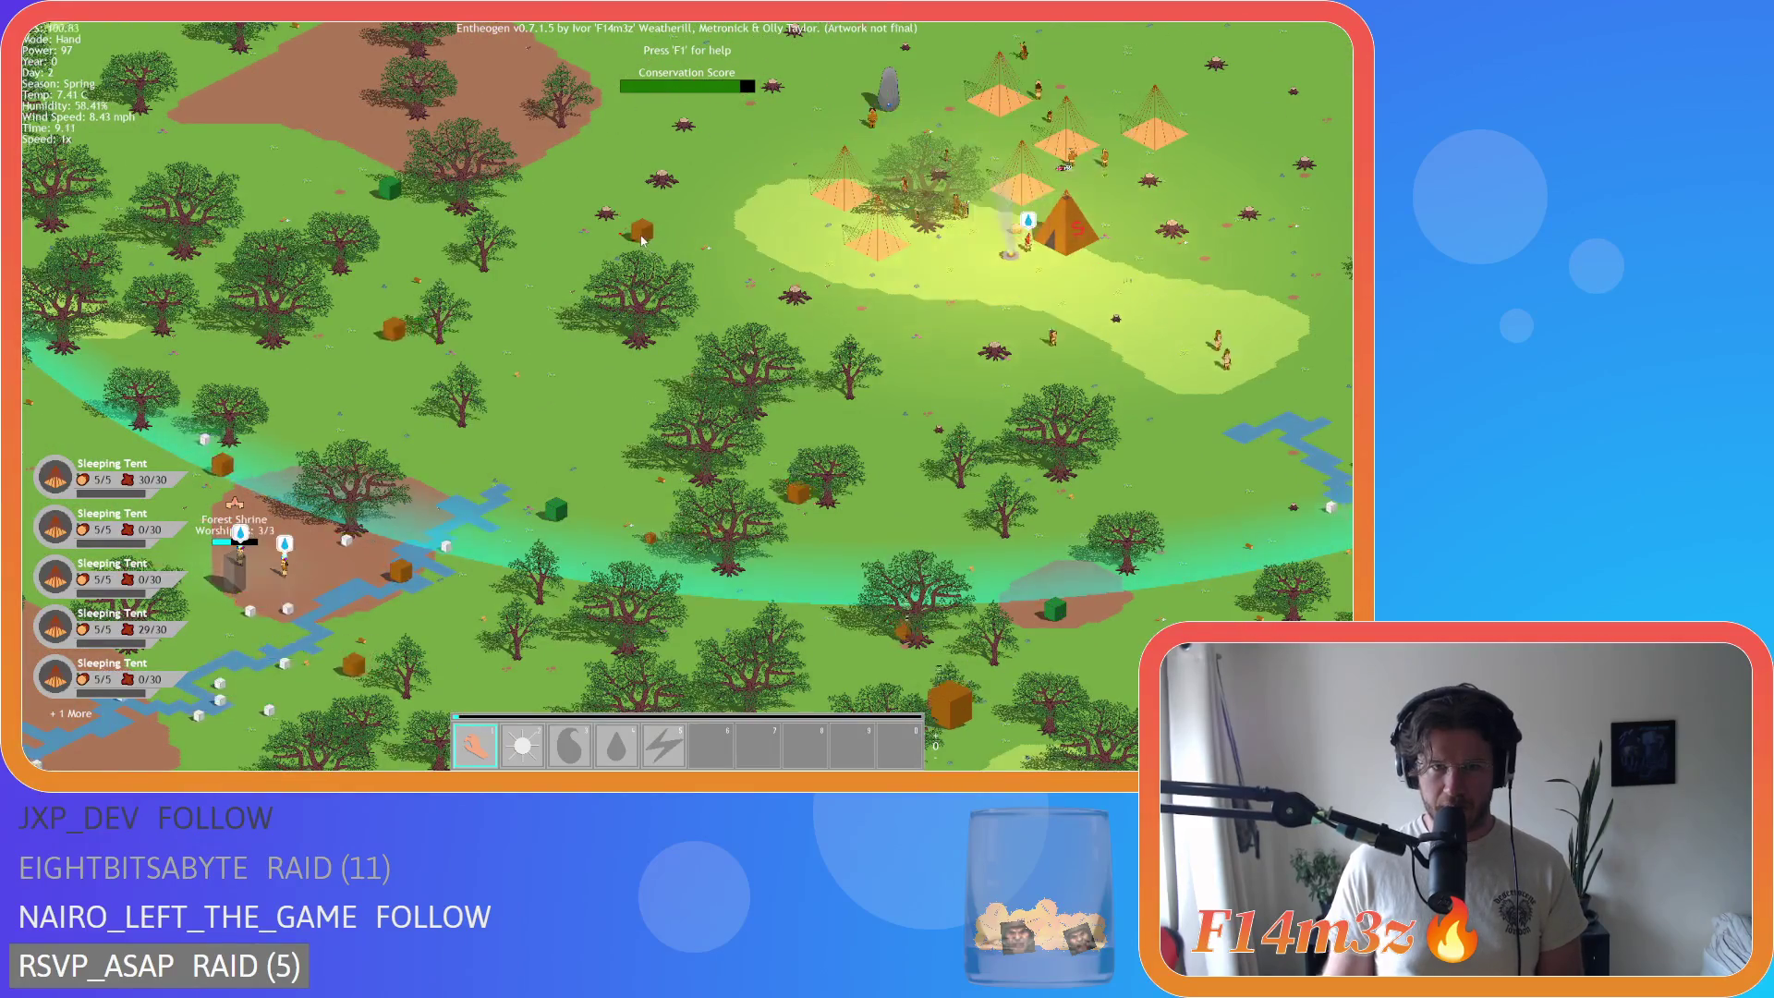
{"action": "mouse_move", "coordinate": [1082, 245]}
{"action": "left_mouse_down"}
{"action": "mouse_move", "coordinate": [854, 245]}
{"action": "mouse_move", "coordinate": [541, 338]}
{"action": "mouse_move", "coordinate": [1015, 381]}
{"action": "mouse_move", "coordinate": [501, 359]}
{"action": "mouse_move", "coordinate": [615, 334]}
{"action": "left_mouse_up"}
{"action": "left_click_drag", "start_coordinate": [490, 347], "coordinate": [791, 524]}
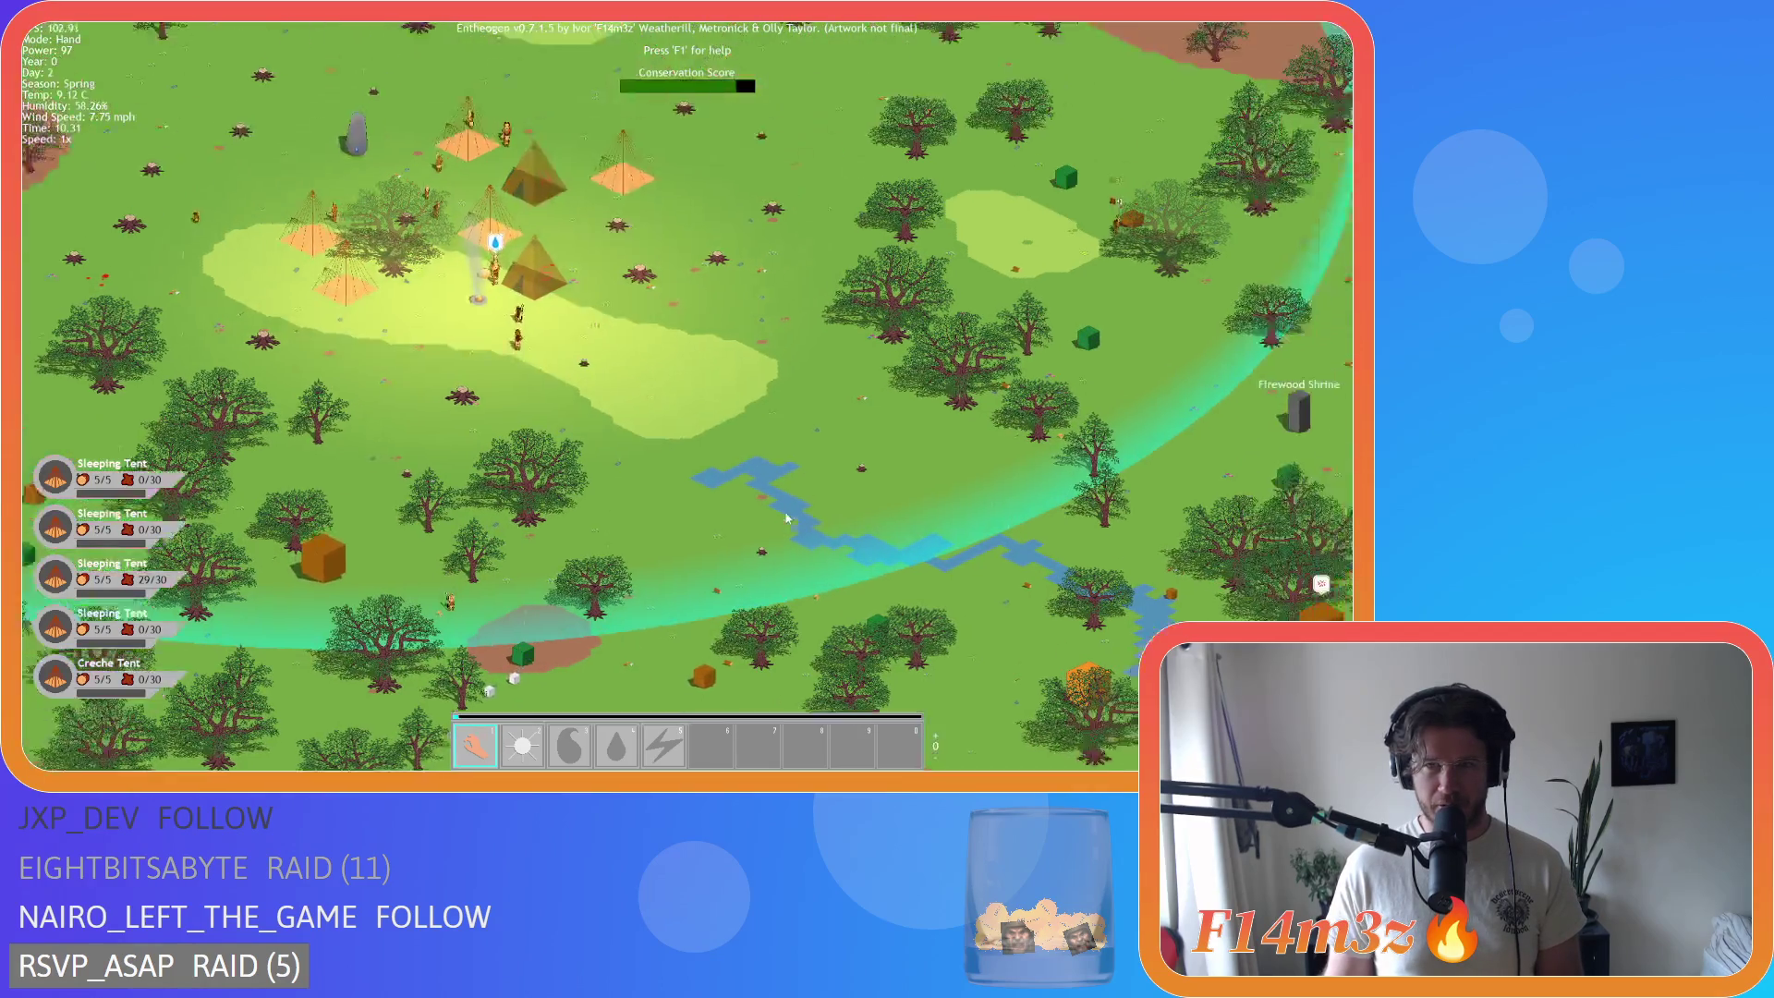
{"action": "key", "text": "w"}
Step: Recentre on the tent camp and open the Inventory with the I key
{"action": "key", "text": "s"}
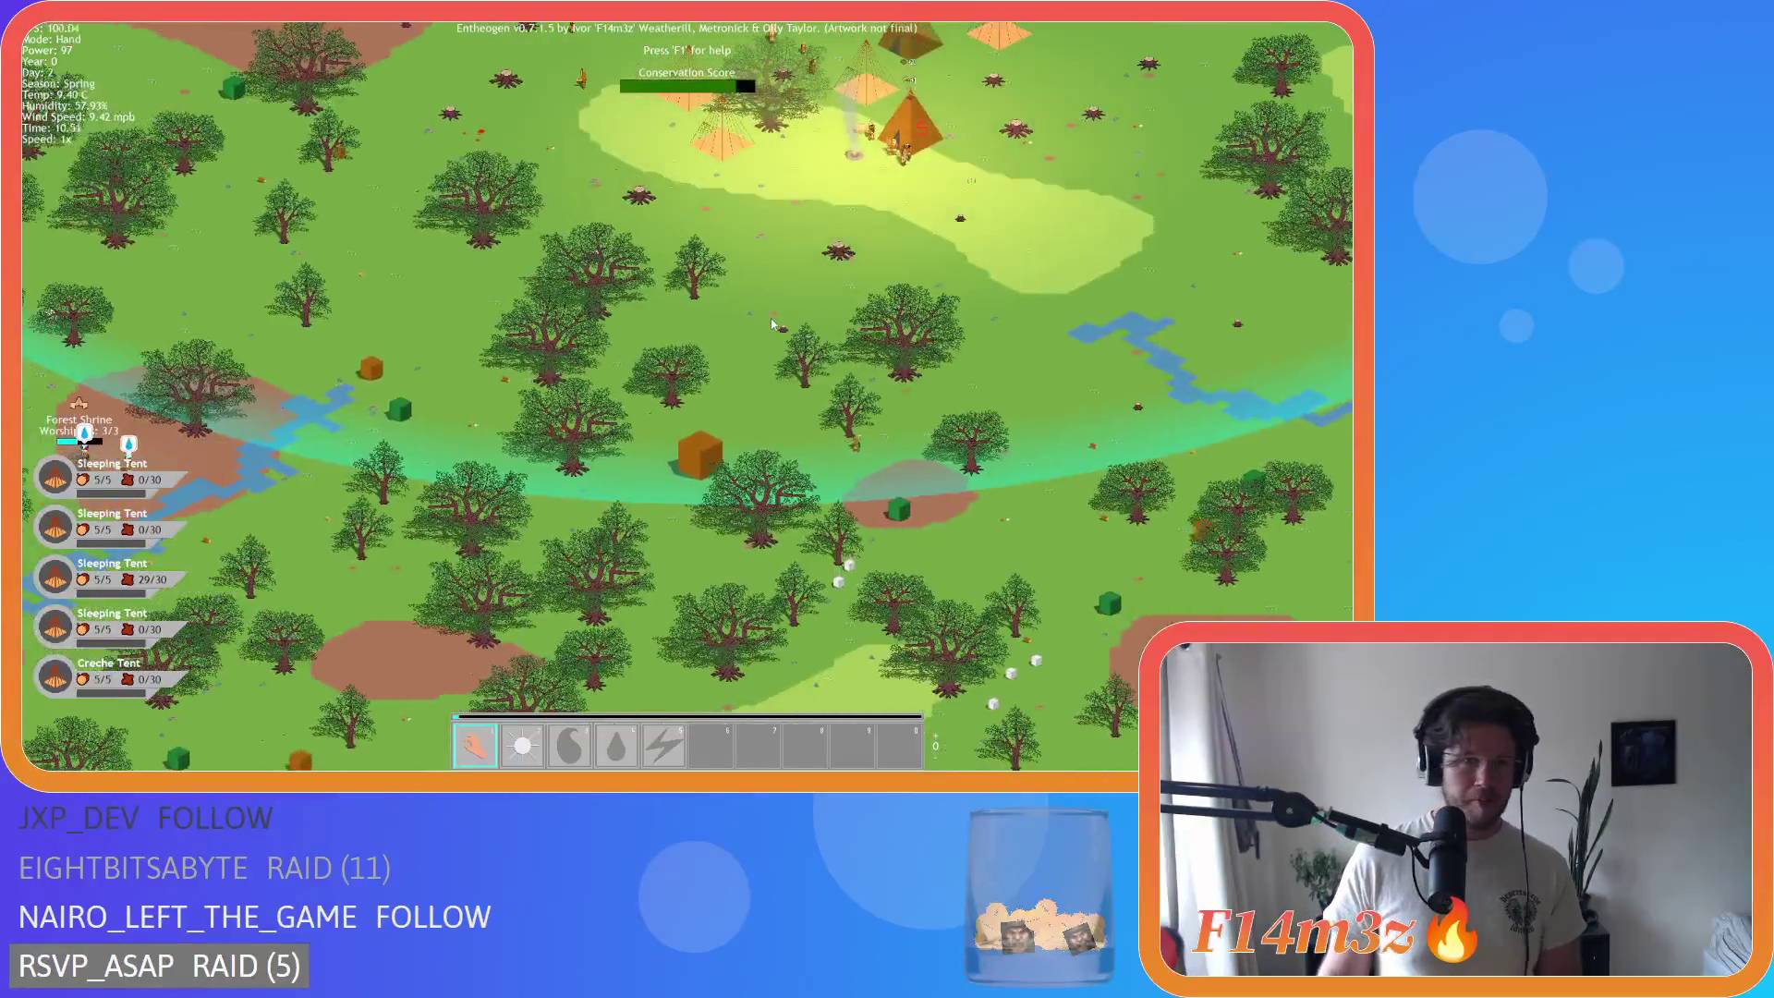
{"action": "key", "text": "w"}
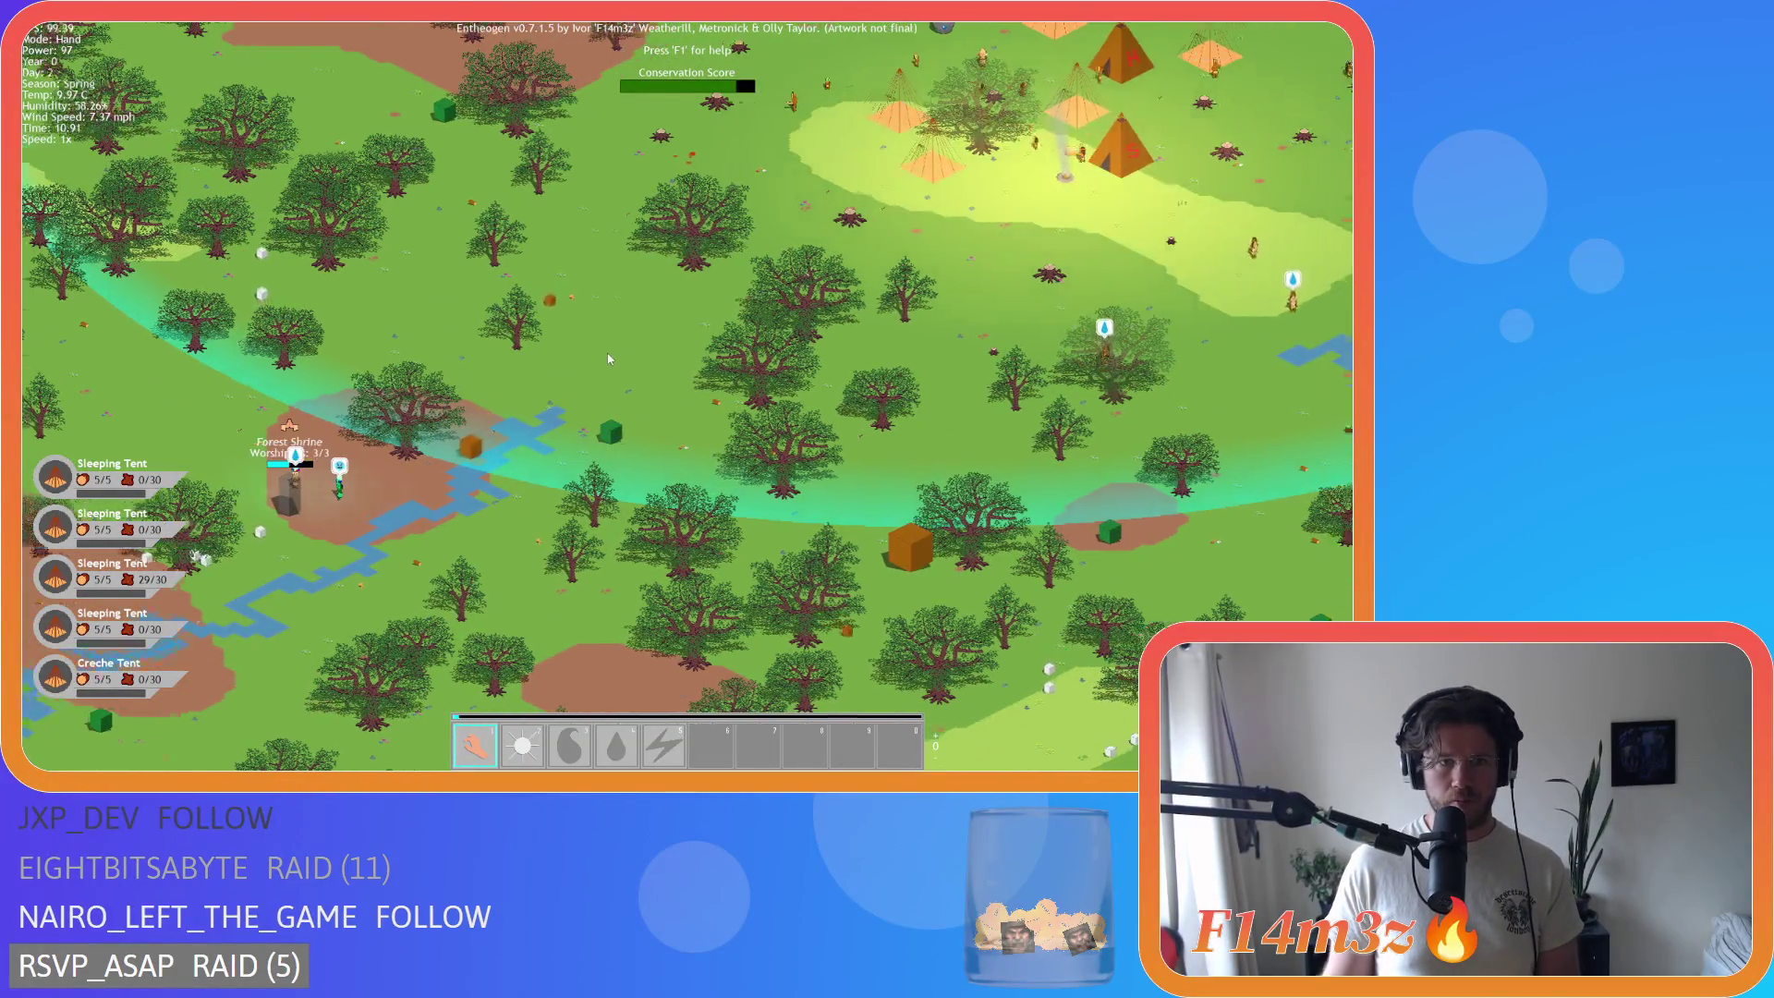
{"action": "key", "text": "w"}
{"action": "key", "text": "d"}
{"action": "key", "text": "w"}
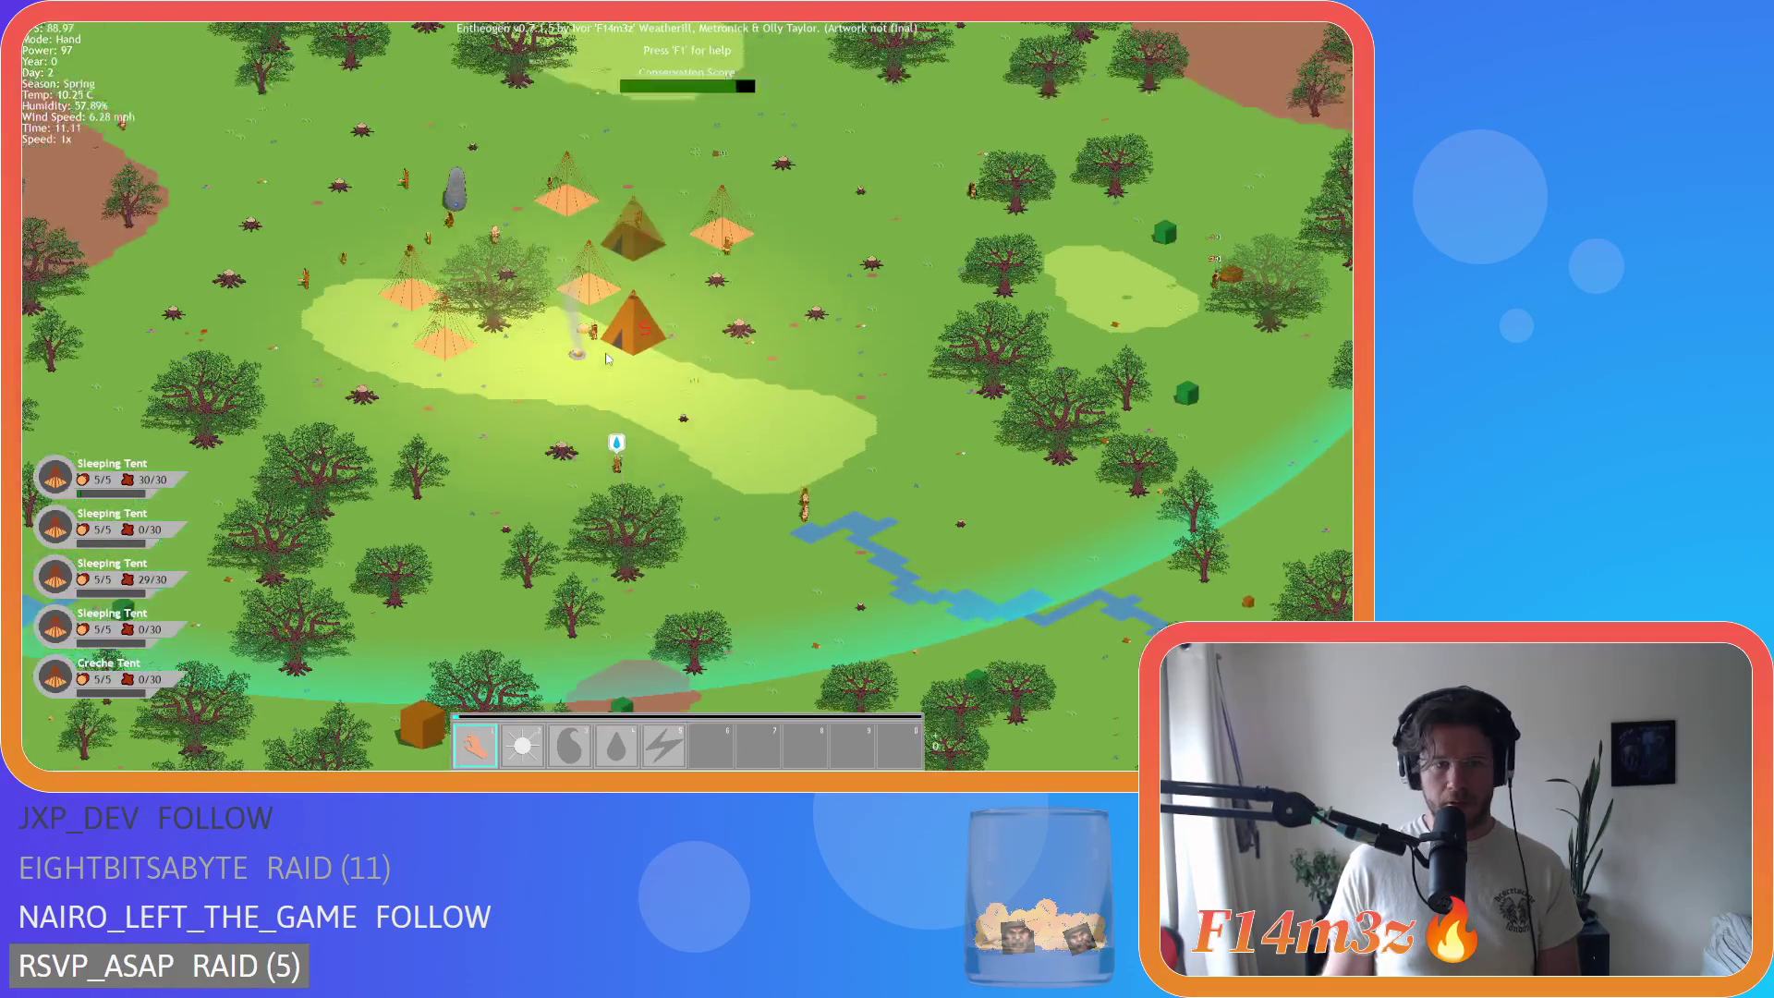
{"action": "key", "text": "i"}
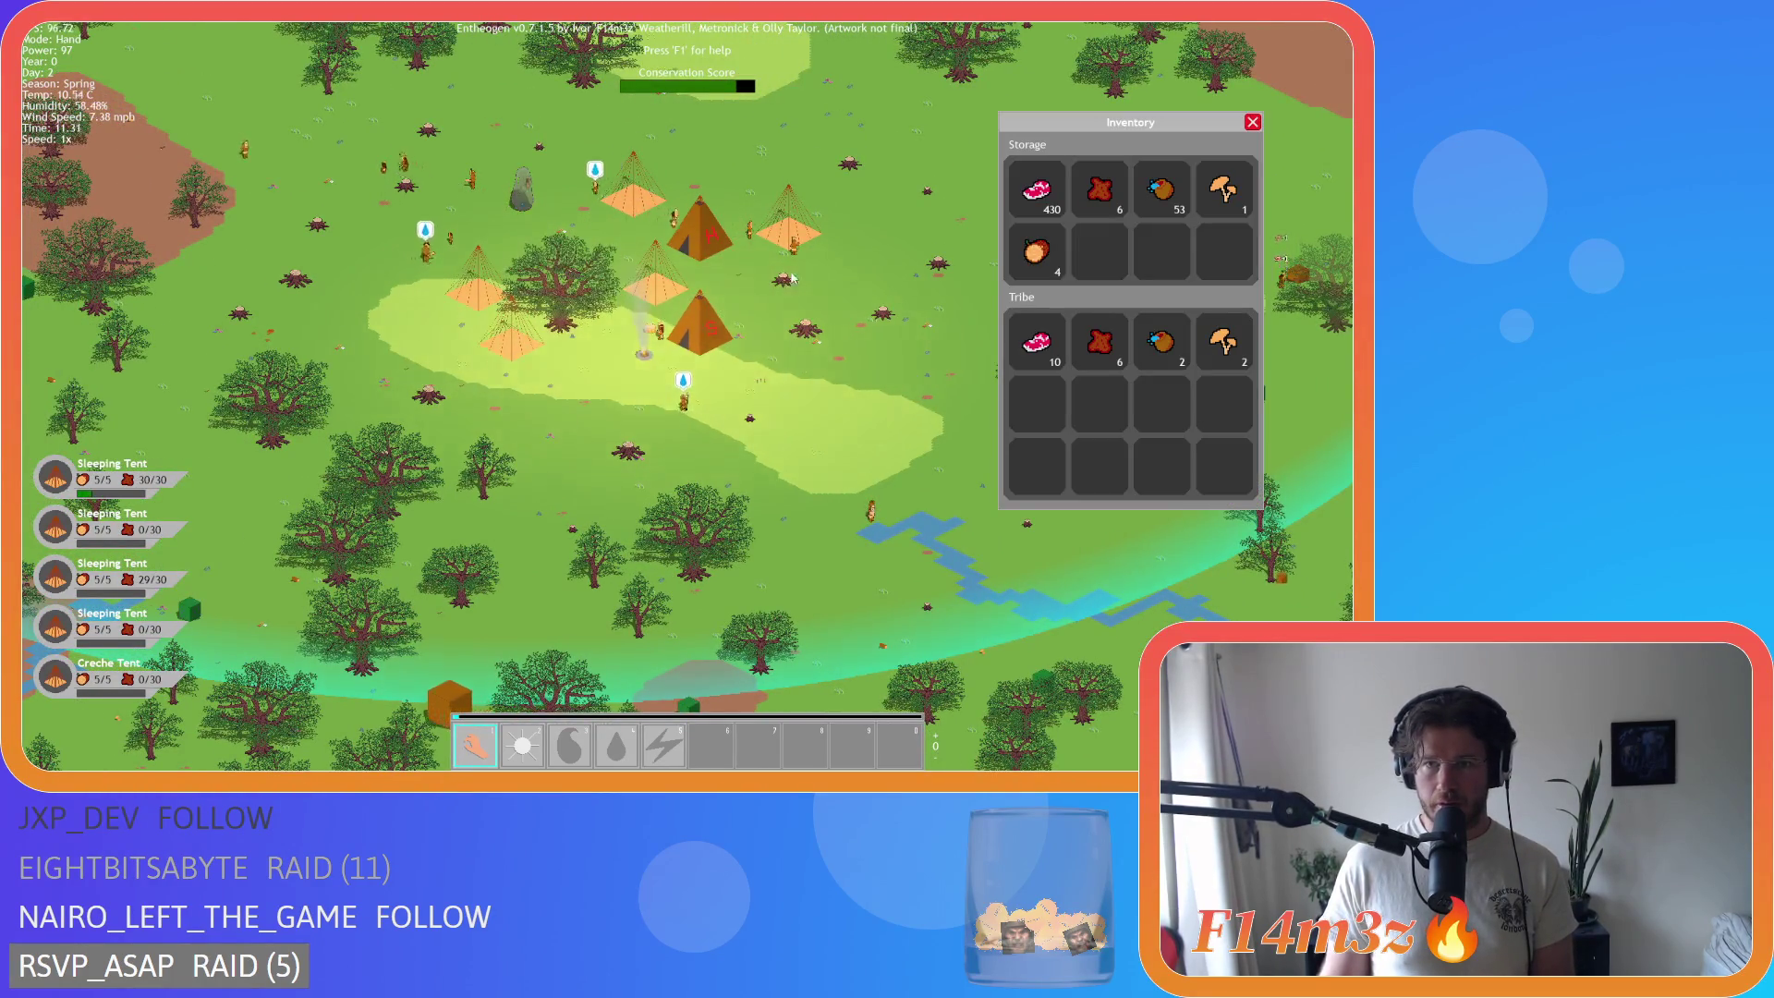
Step: Close the Inventory and recentre the camp, adjusting the zoom
{"action": "key", "text": "w"}
{"action": "key", "text": "d"}
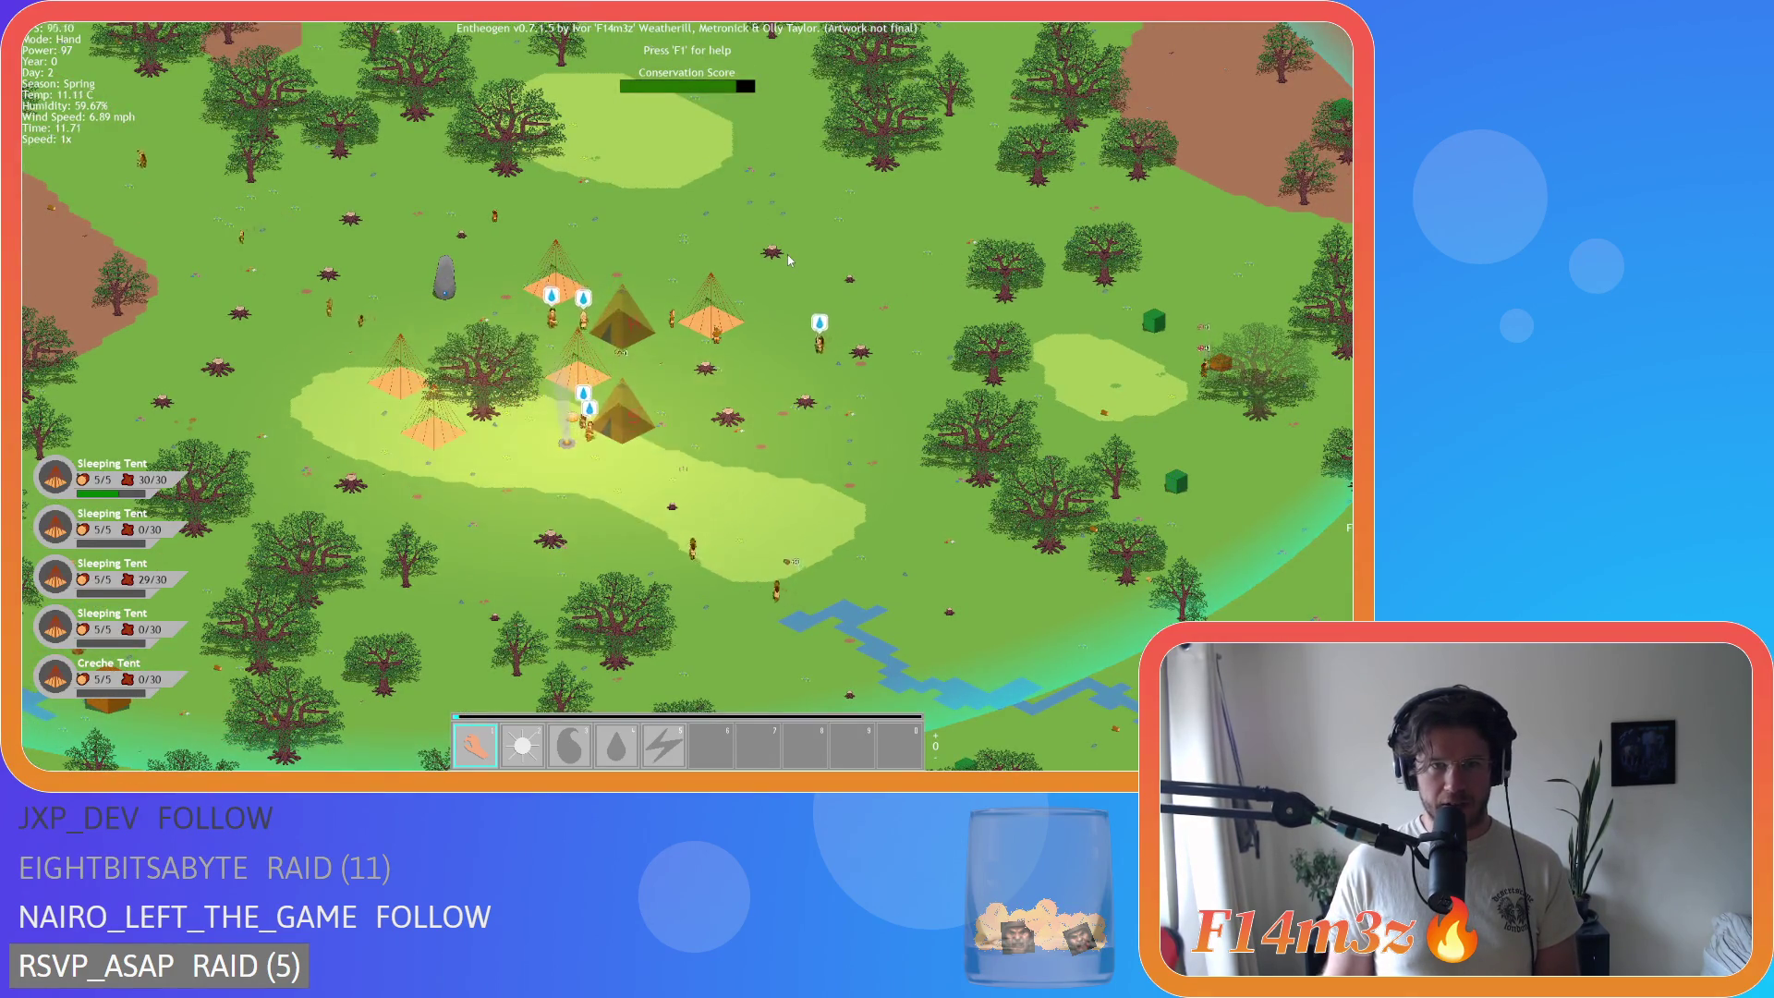
{"action": "scroll", "coordinate": [788, 259], "scroll_direction": "down", "scroll_amount": 10}
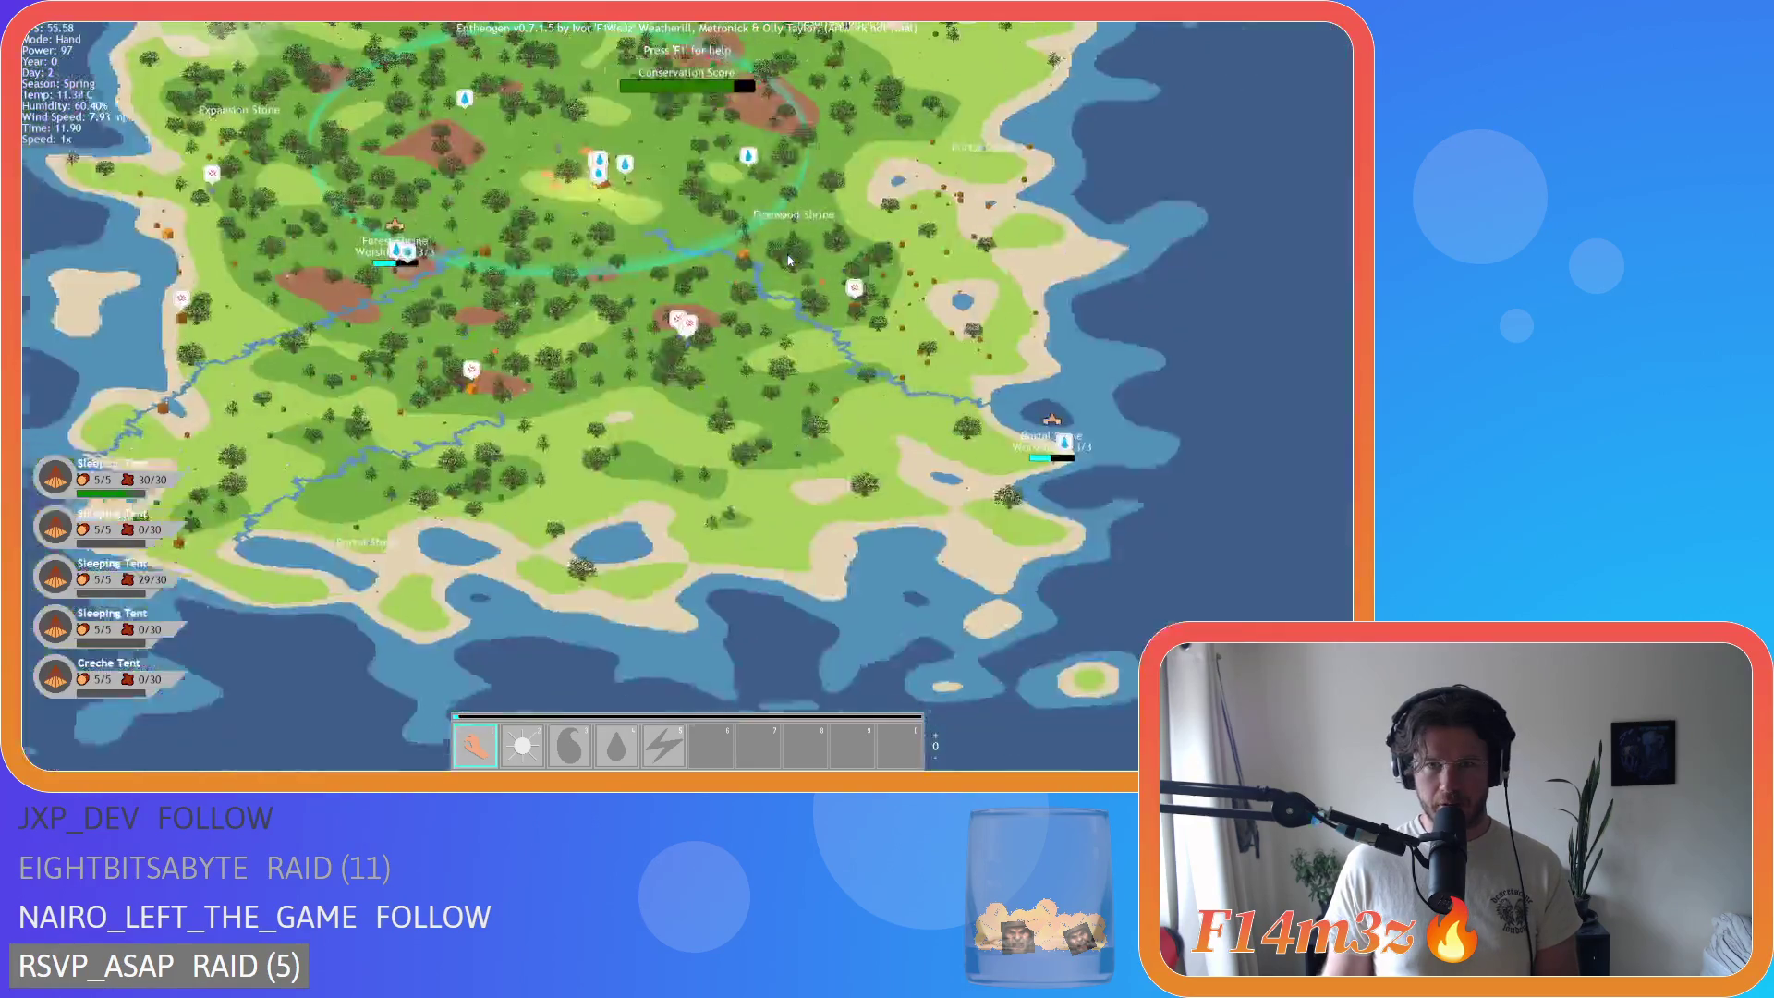
{"action": "scroll", "coordinate": [807, 348], "scroll_direction": "up", "scroll_amount": 10}
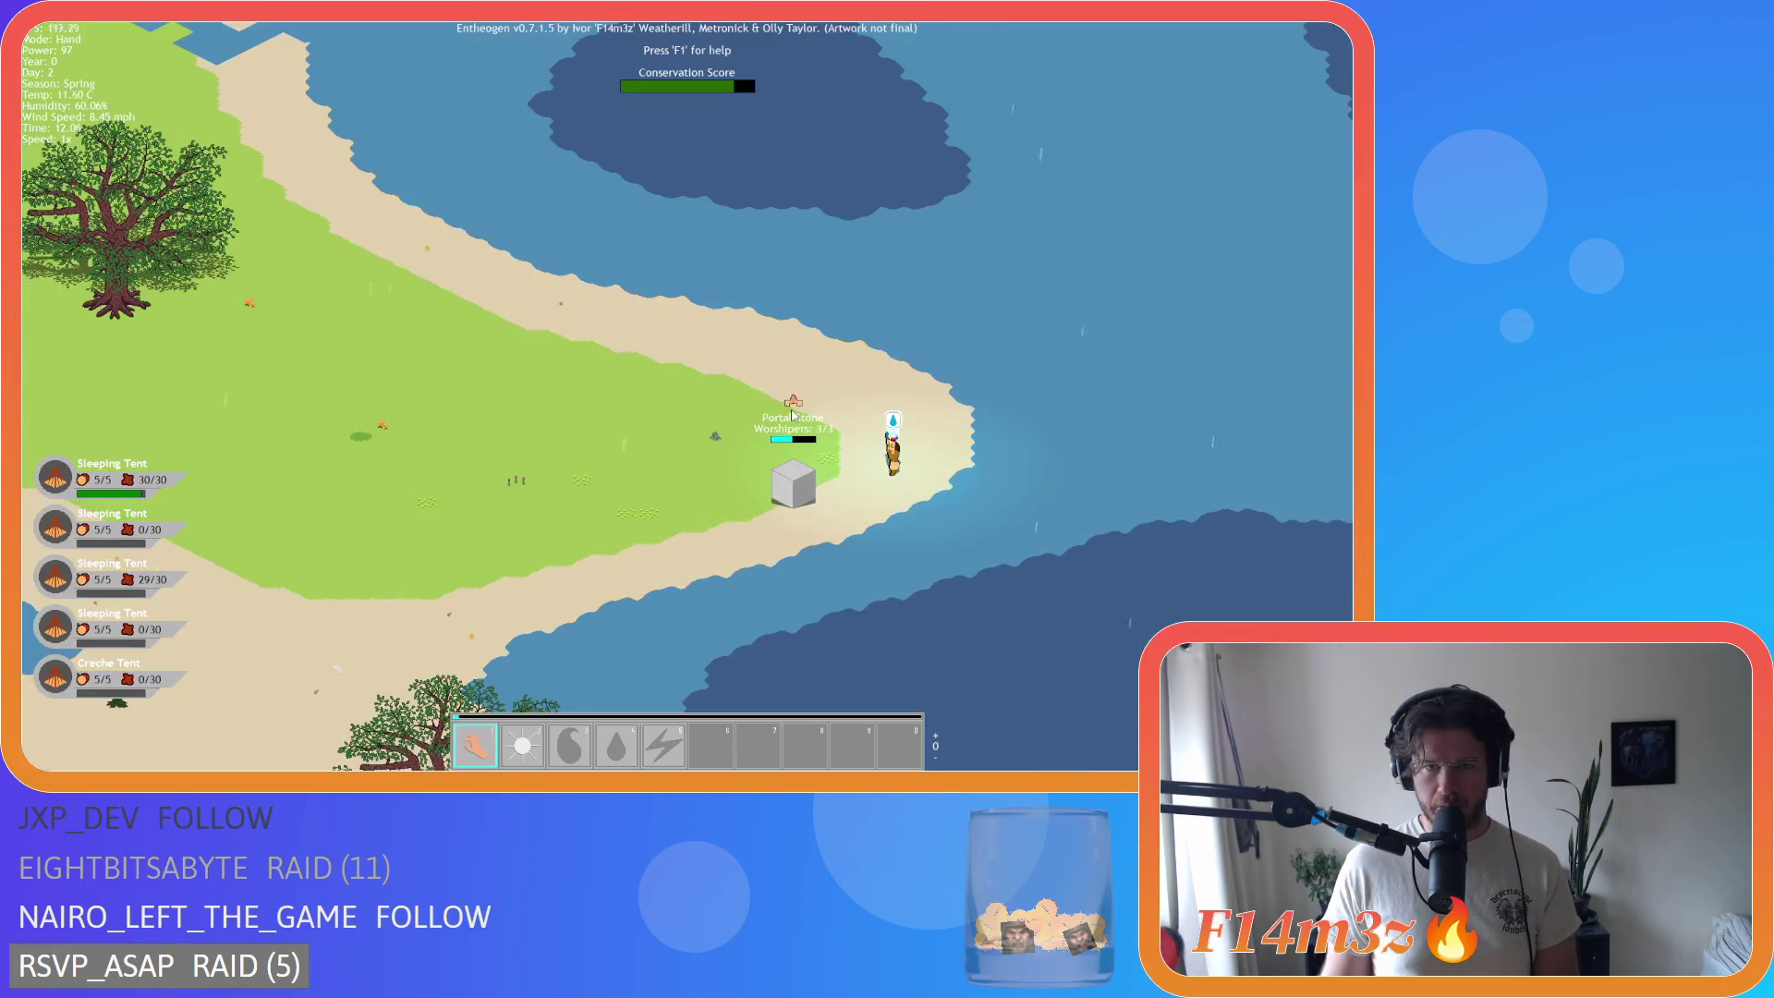
{"action": "scroll", "coordinate": [760, 417], "scroll_direction": "down", "scroll_amount": 10}
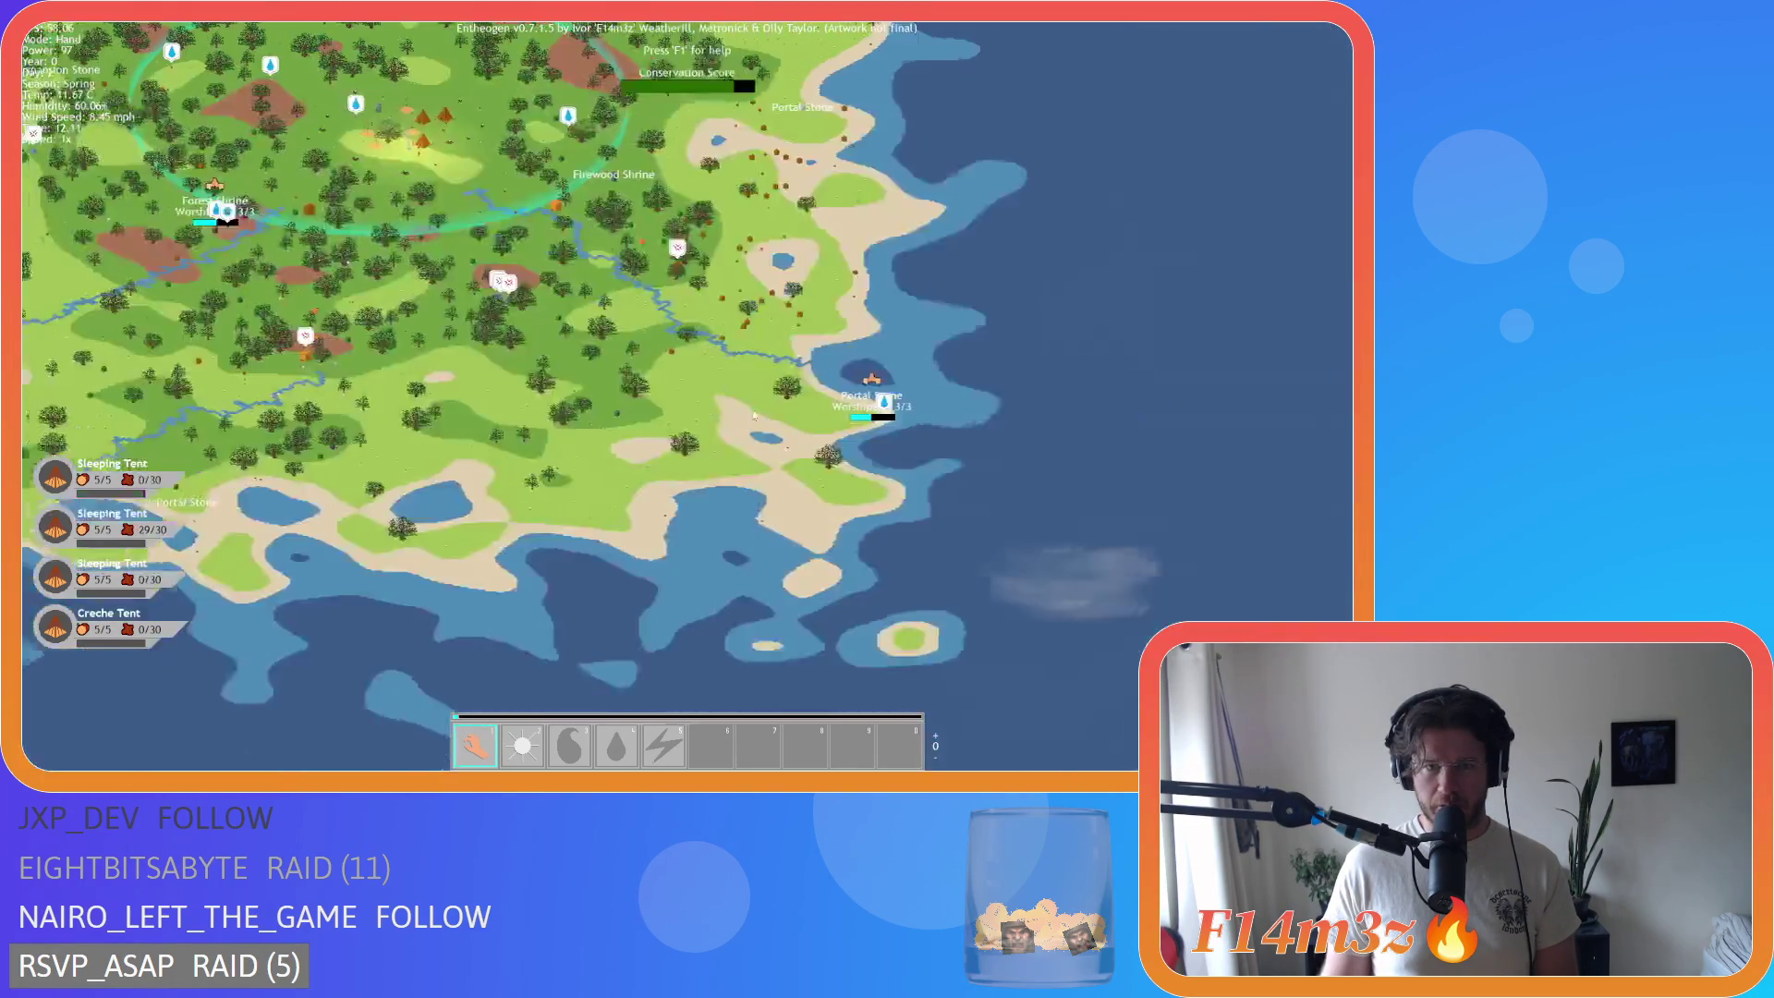
{"action": "scroll", "coordinate": [759, 416], "scroll_direction": "down", "scroll_amount": 5}
{"action": "scroll", "coordinate": [605, 426], "scroll_direction": "up", "scroll_amount": 10}
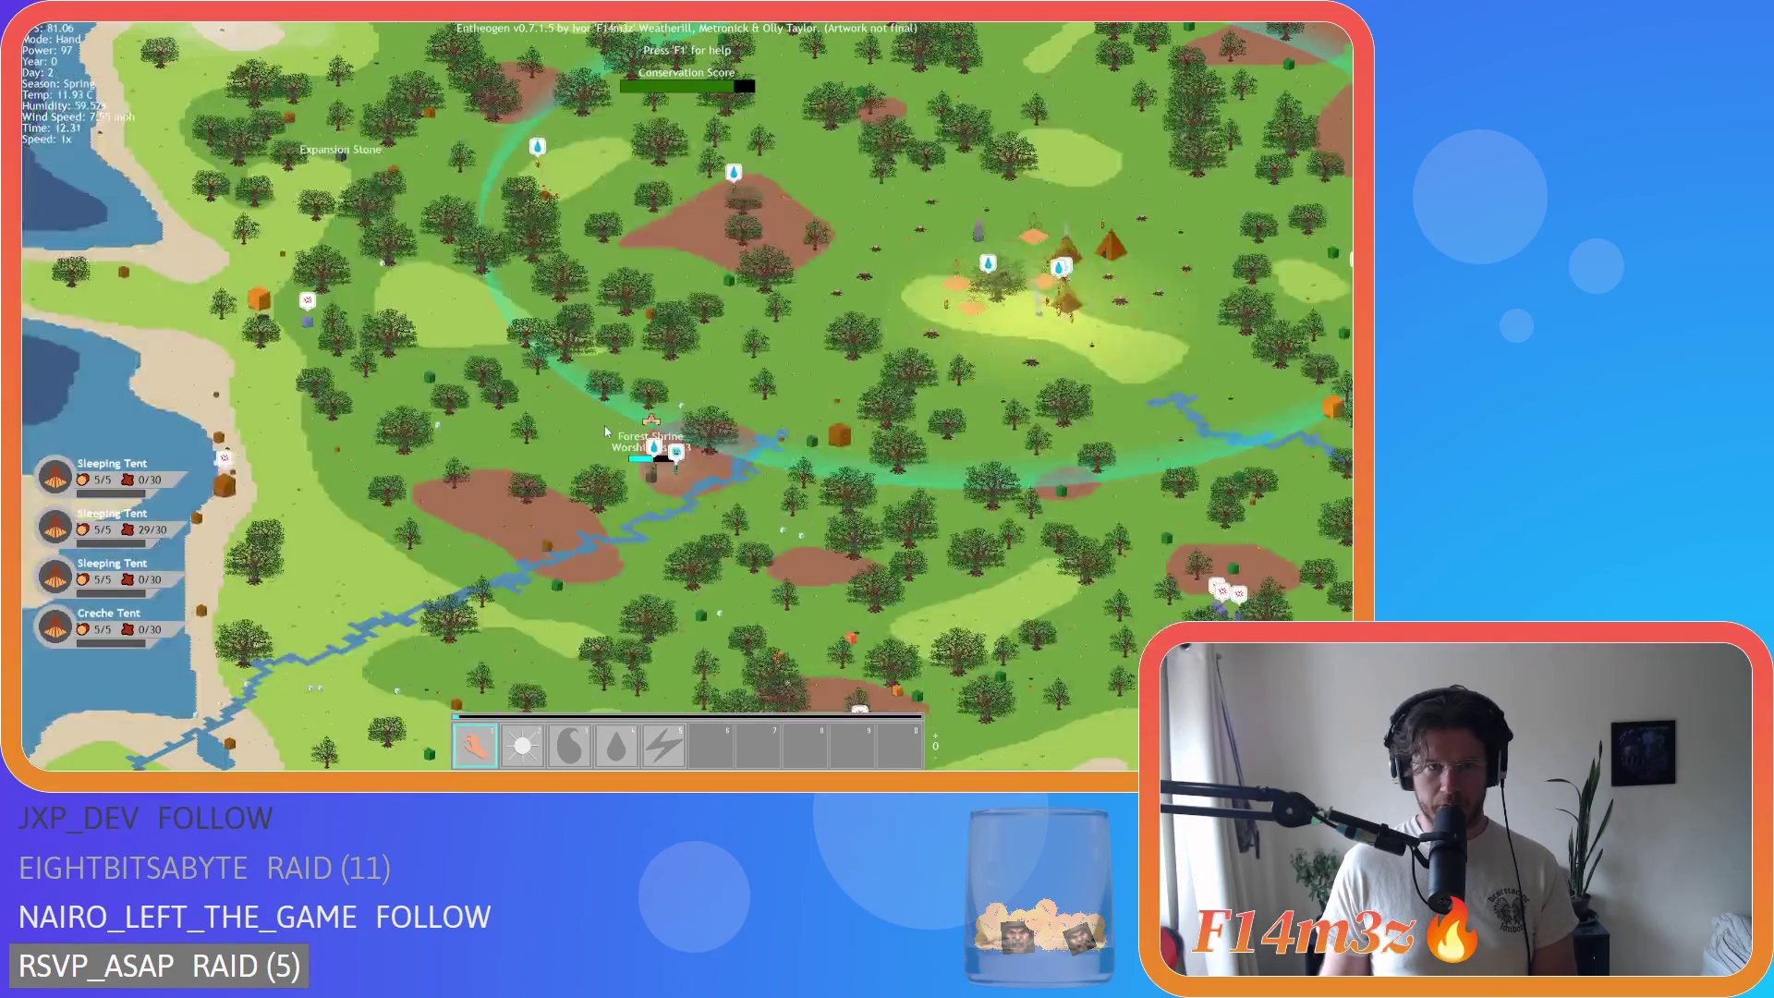
Step: Pan toward the shrine and the labelled camp, zooming in and out
{"action": "key", "text": "d"}
{"action": "key", "text": "w"}
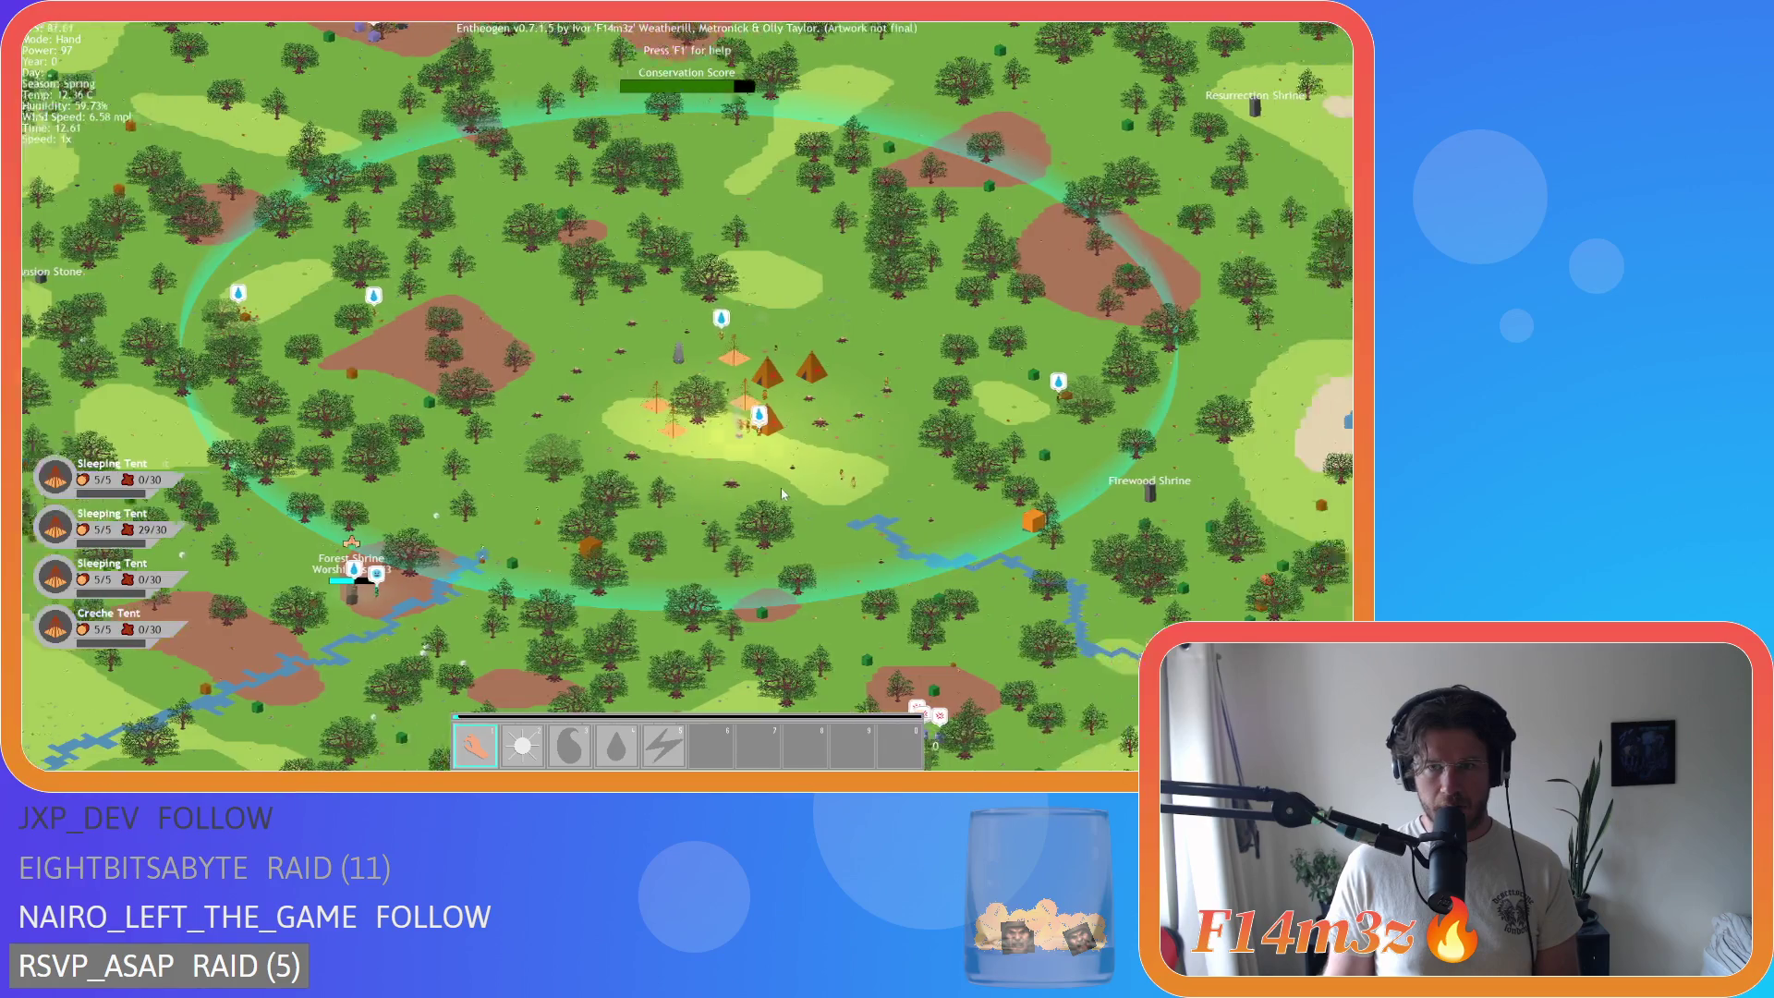
{"action": "scroll", "coordinate": [502, 486], "scroll_direction": "up", "scroll_amount": 10}
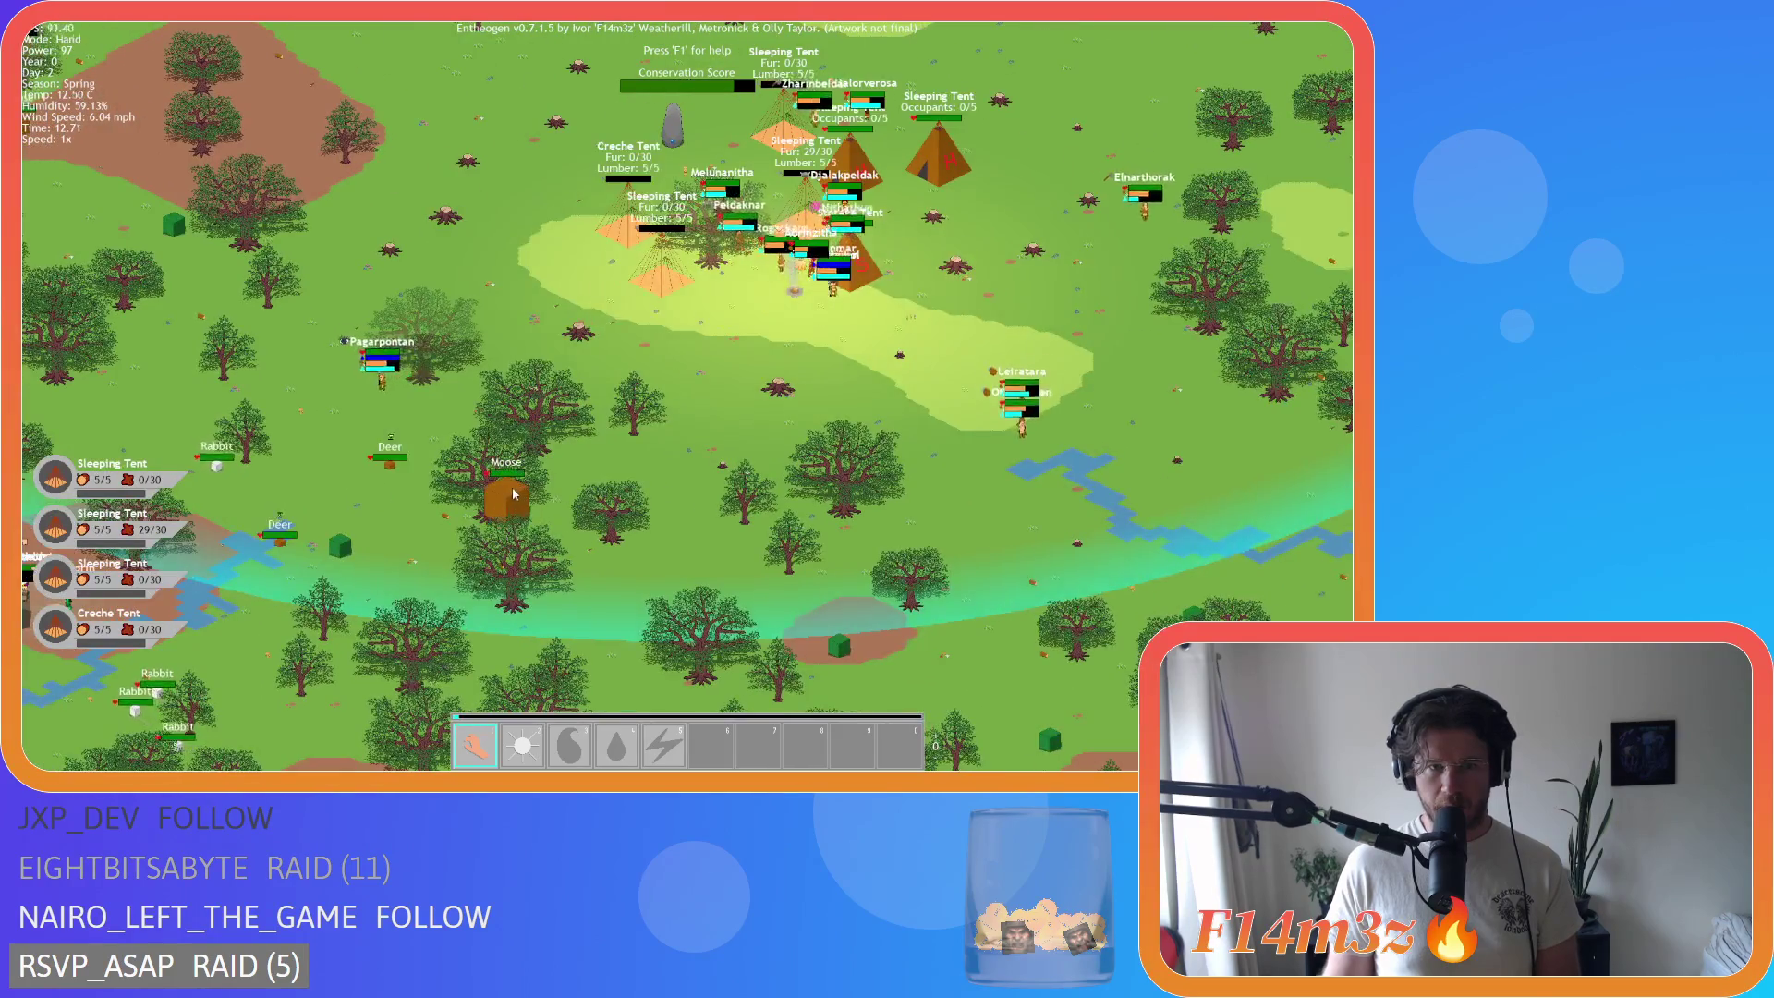
{"action": "scroll", "coordinate": [503, 489], "scroll_direction": "down", "scroll_amount": 8}
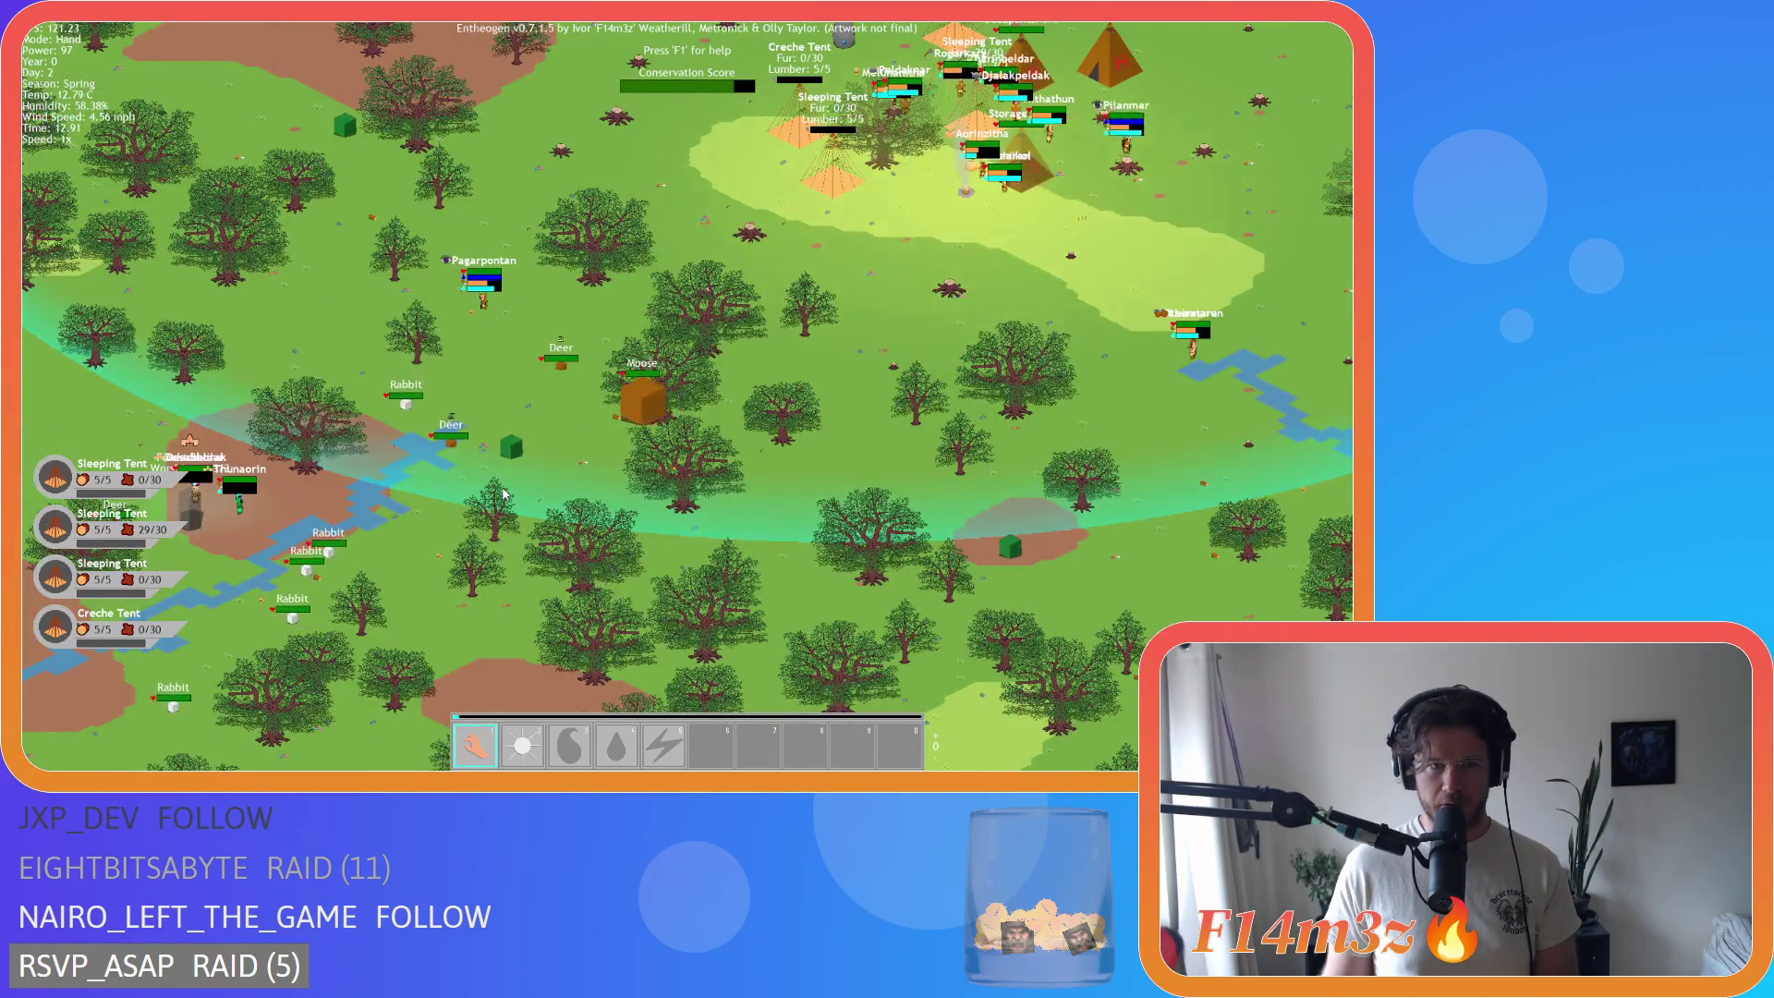
{"action": "scroll", "coordinate": [503, 495], "scroll_direction": "up", "scroll_amount": 3}
{"action": "scroll", "coordinate": [504, 494], "scroll_direction": "down", "scroll_amount": 3}
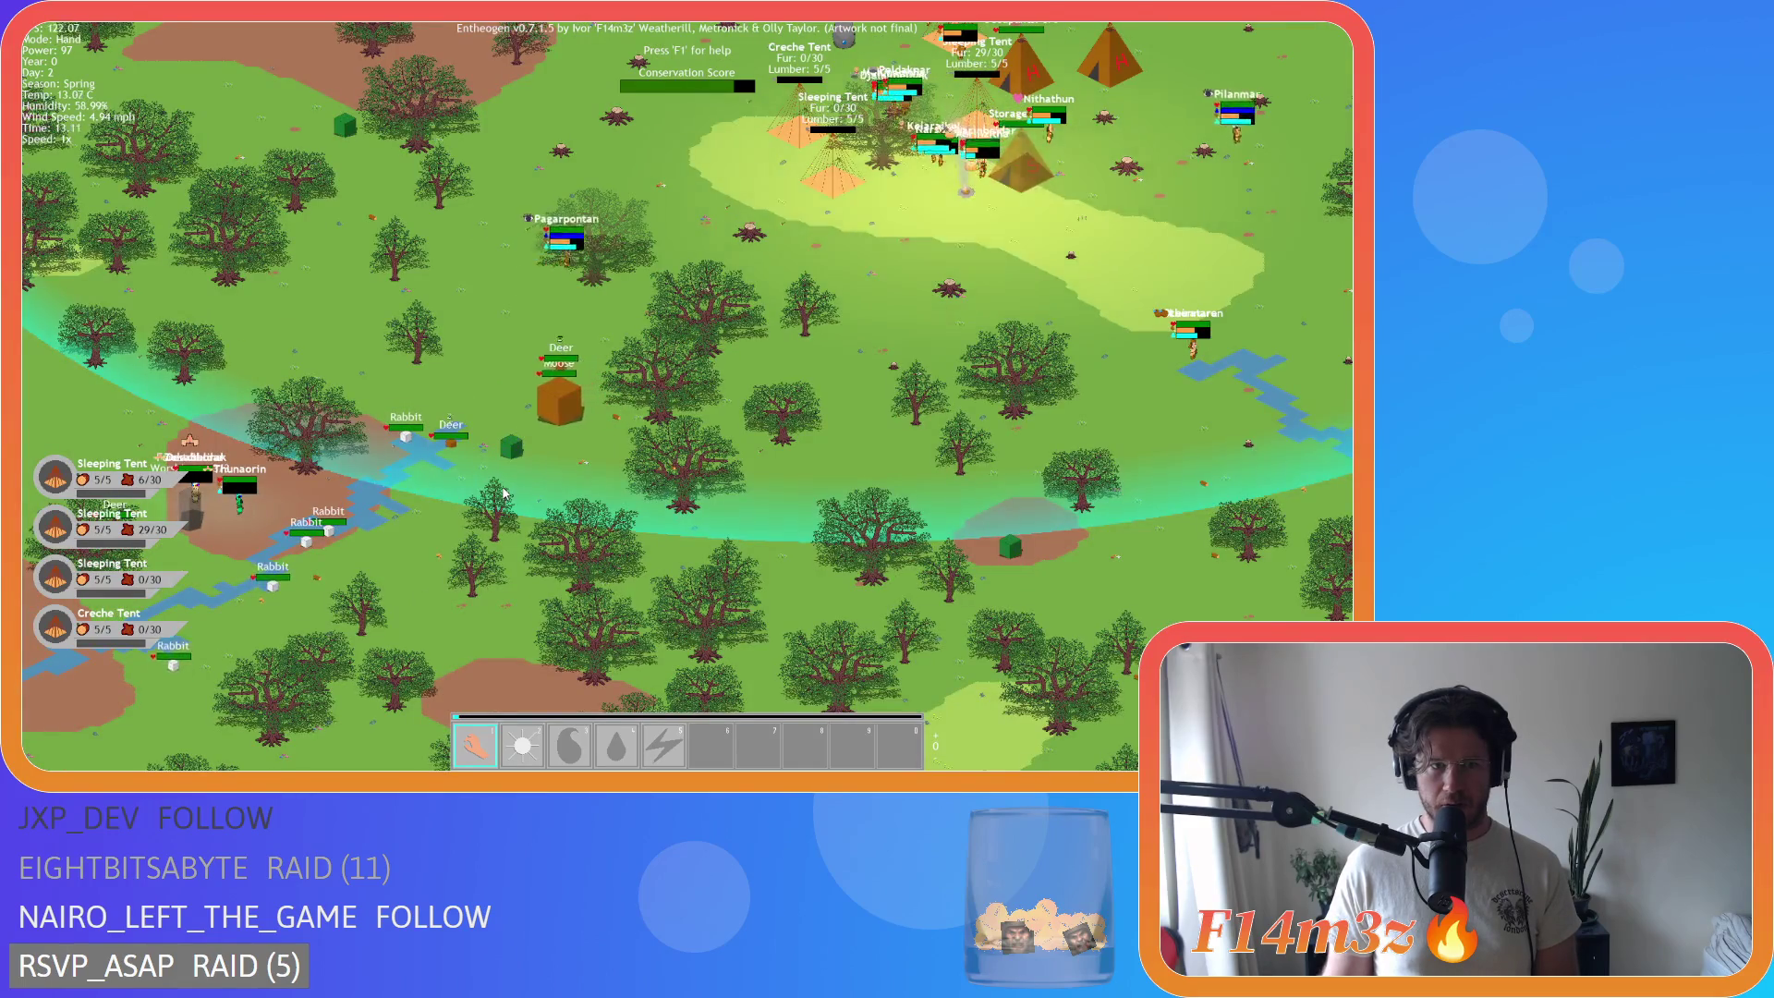
Step: Hide the unit labels and centre the tent camp in view
{"action": "scroll", "coordinate": [504, 495], "scroll_direction": "up", "scroll_amount": 5}
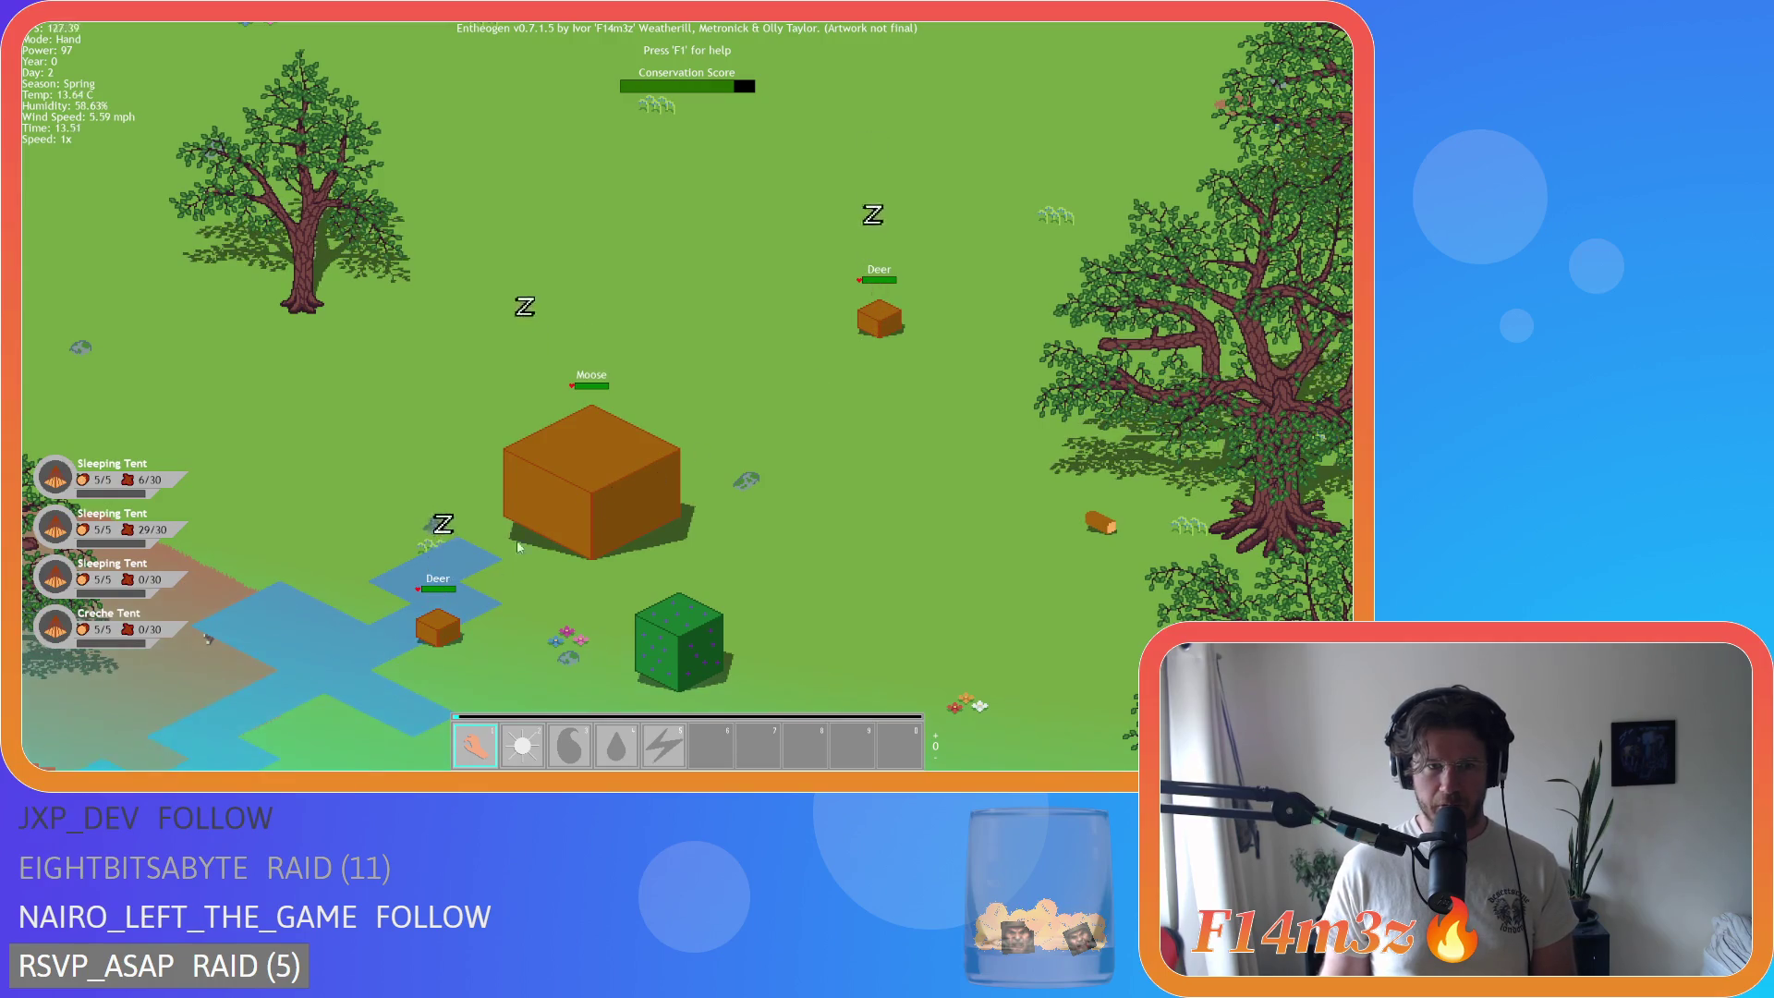
{"action": "scroll", "coordinate": [429, 630], "scroll_direction": "down", "scroll_amount": 6}
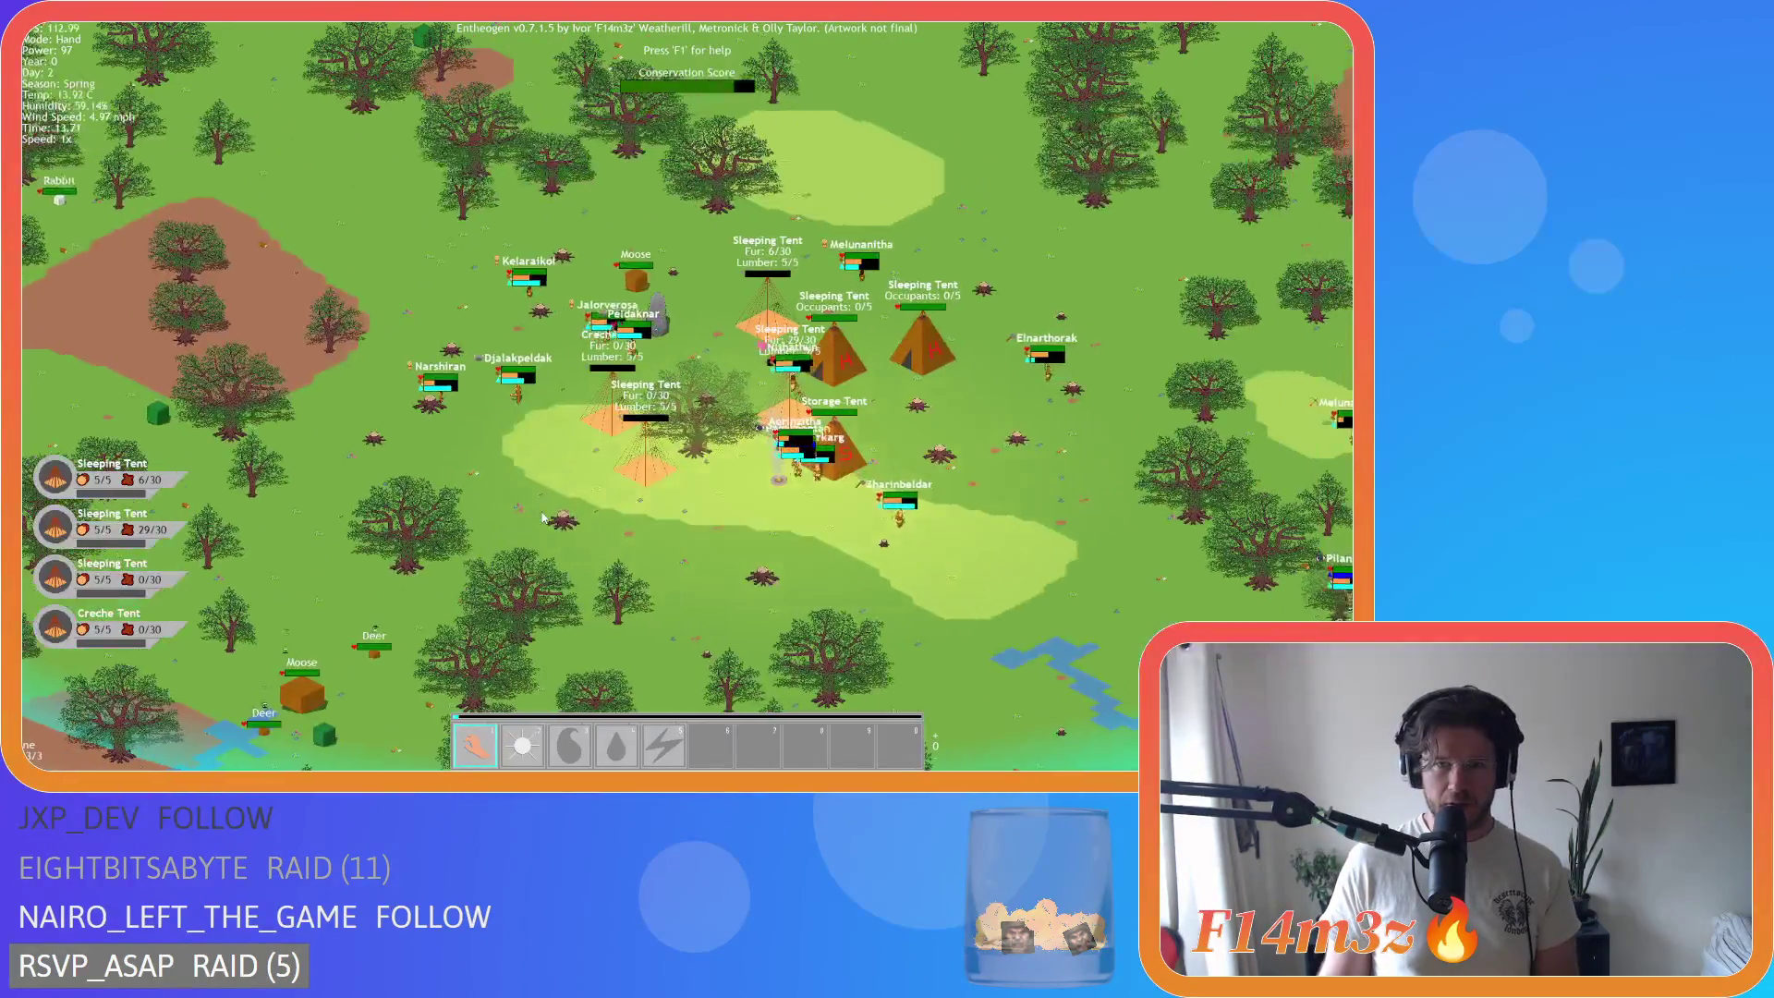
{"action": "key", "text": "a"}
{"action": "key", "text": "s"}
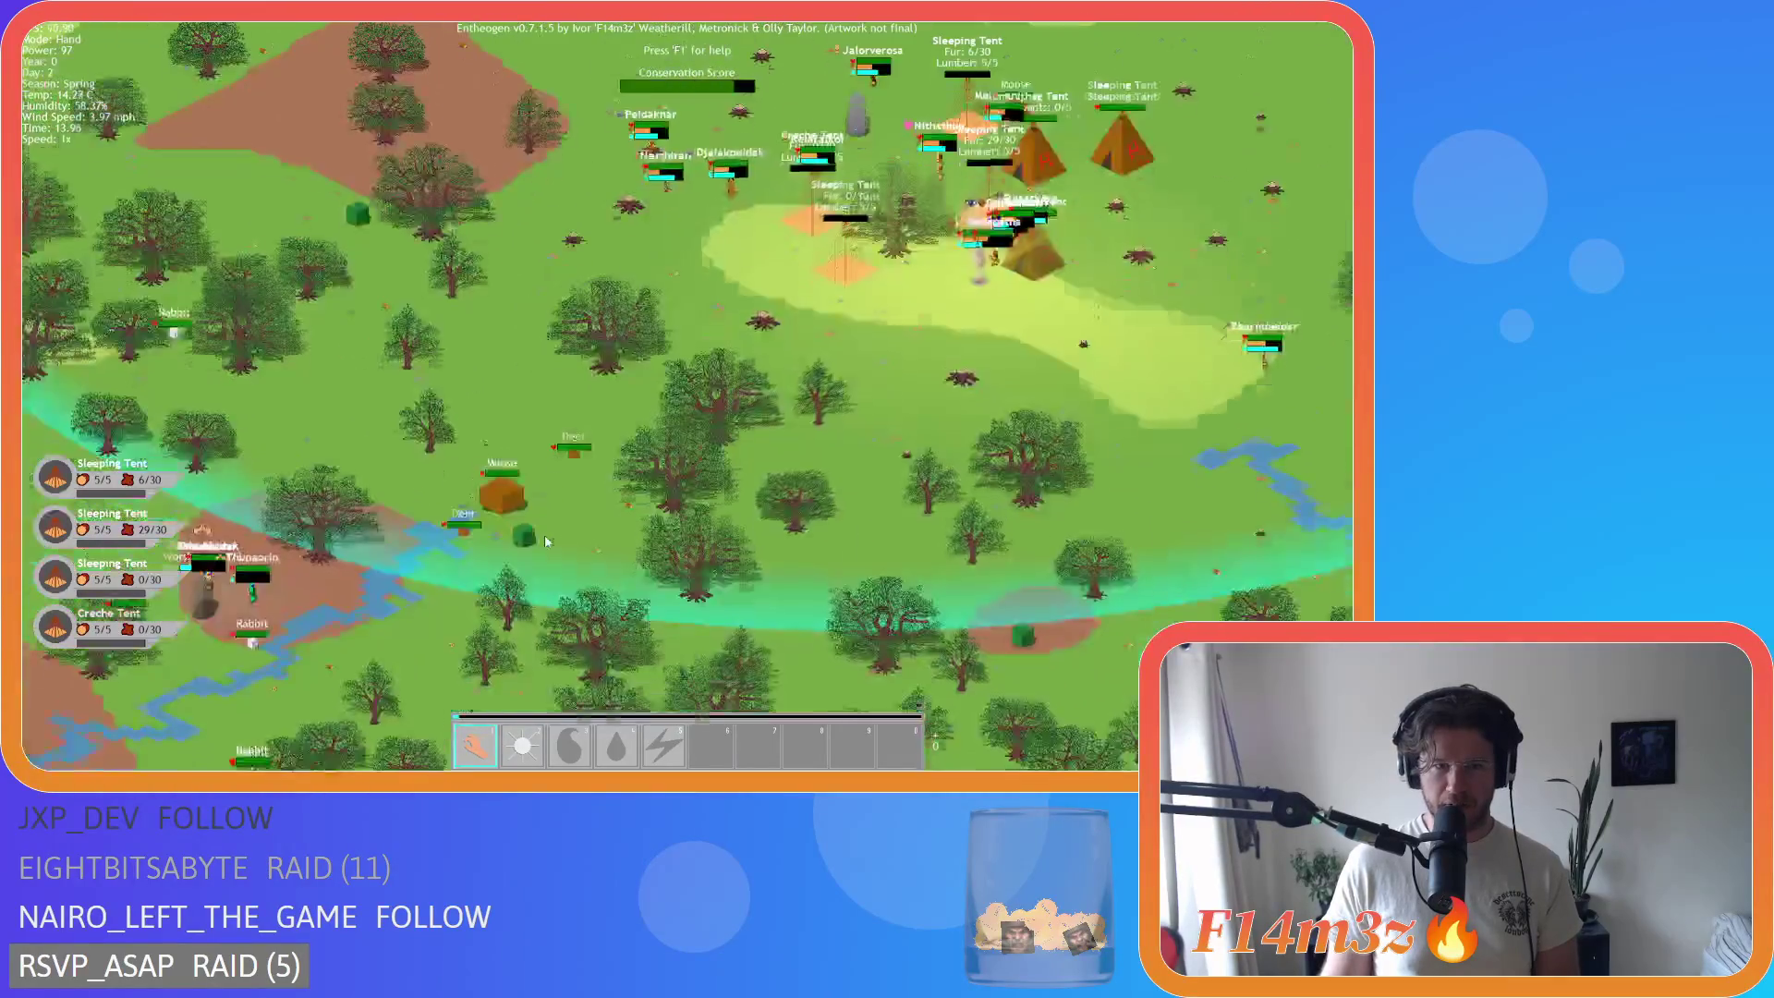
{"action": "key", "text": "w"}
{"action": "key", "text": "d"}
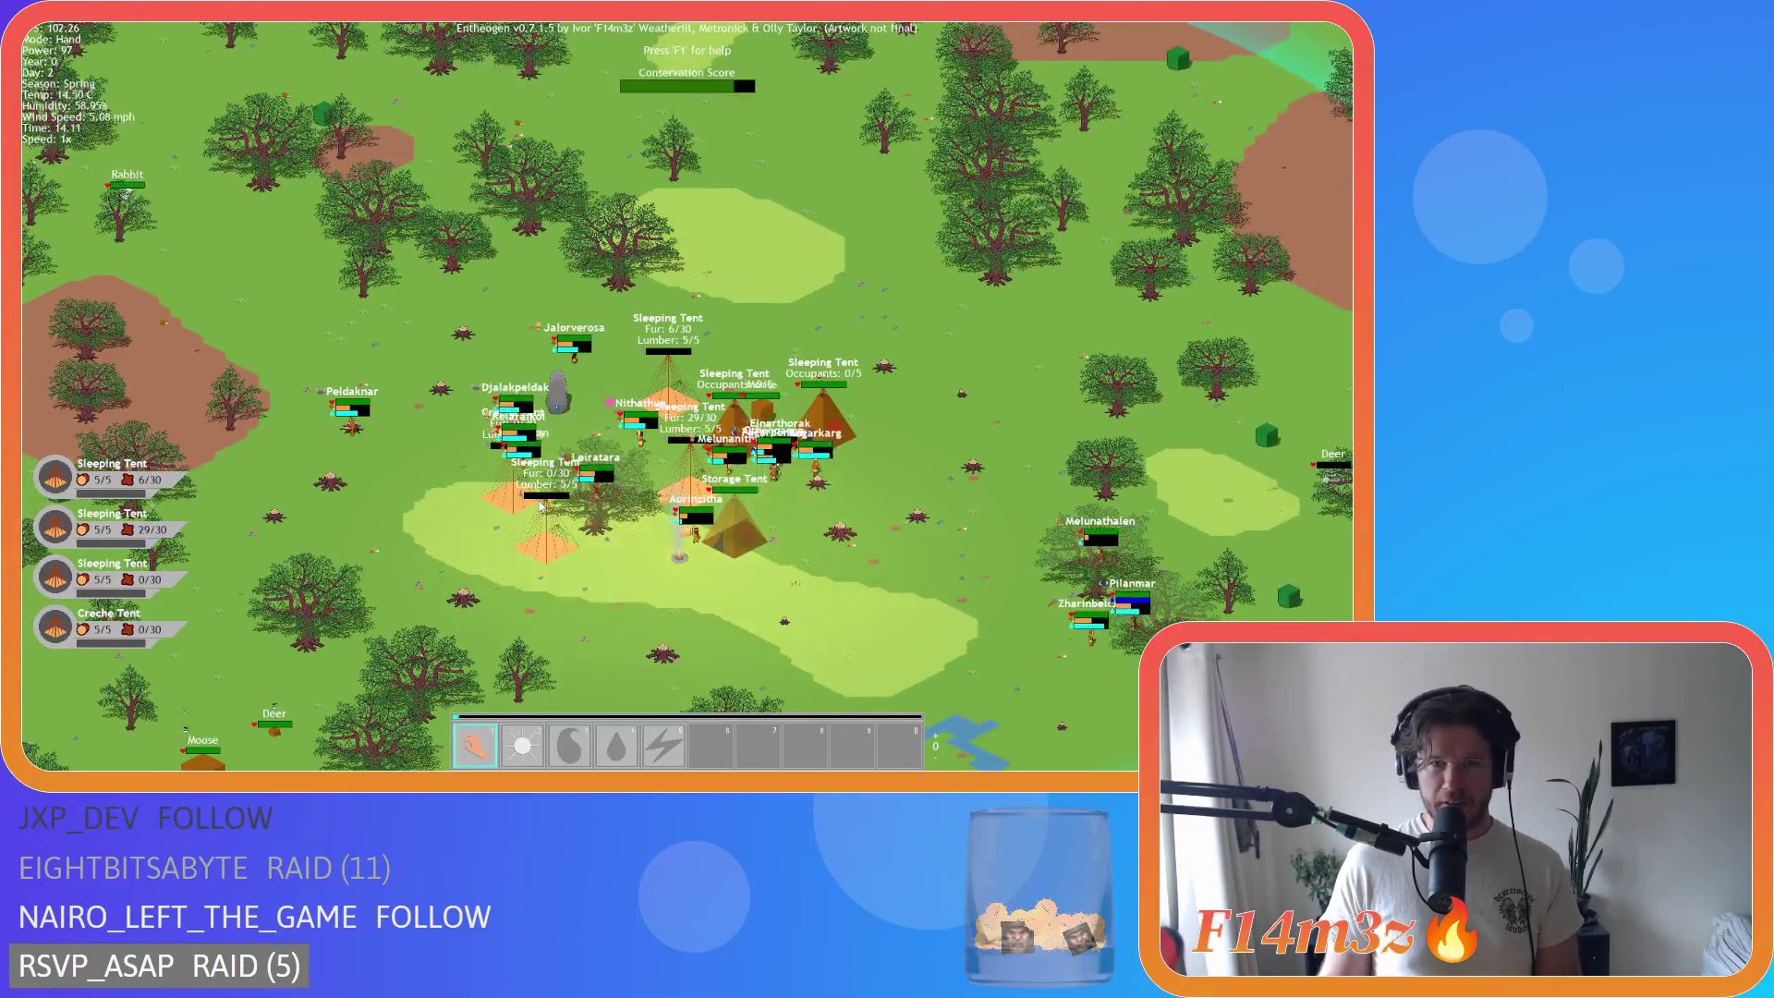
{"action": "scroll", "coordinate": [541, 507], "scroll_direction": "down", "scroll_amount": 5}
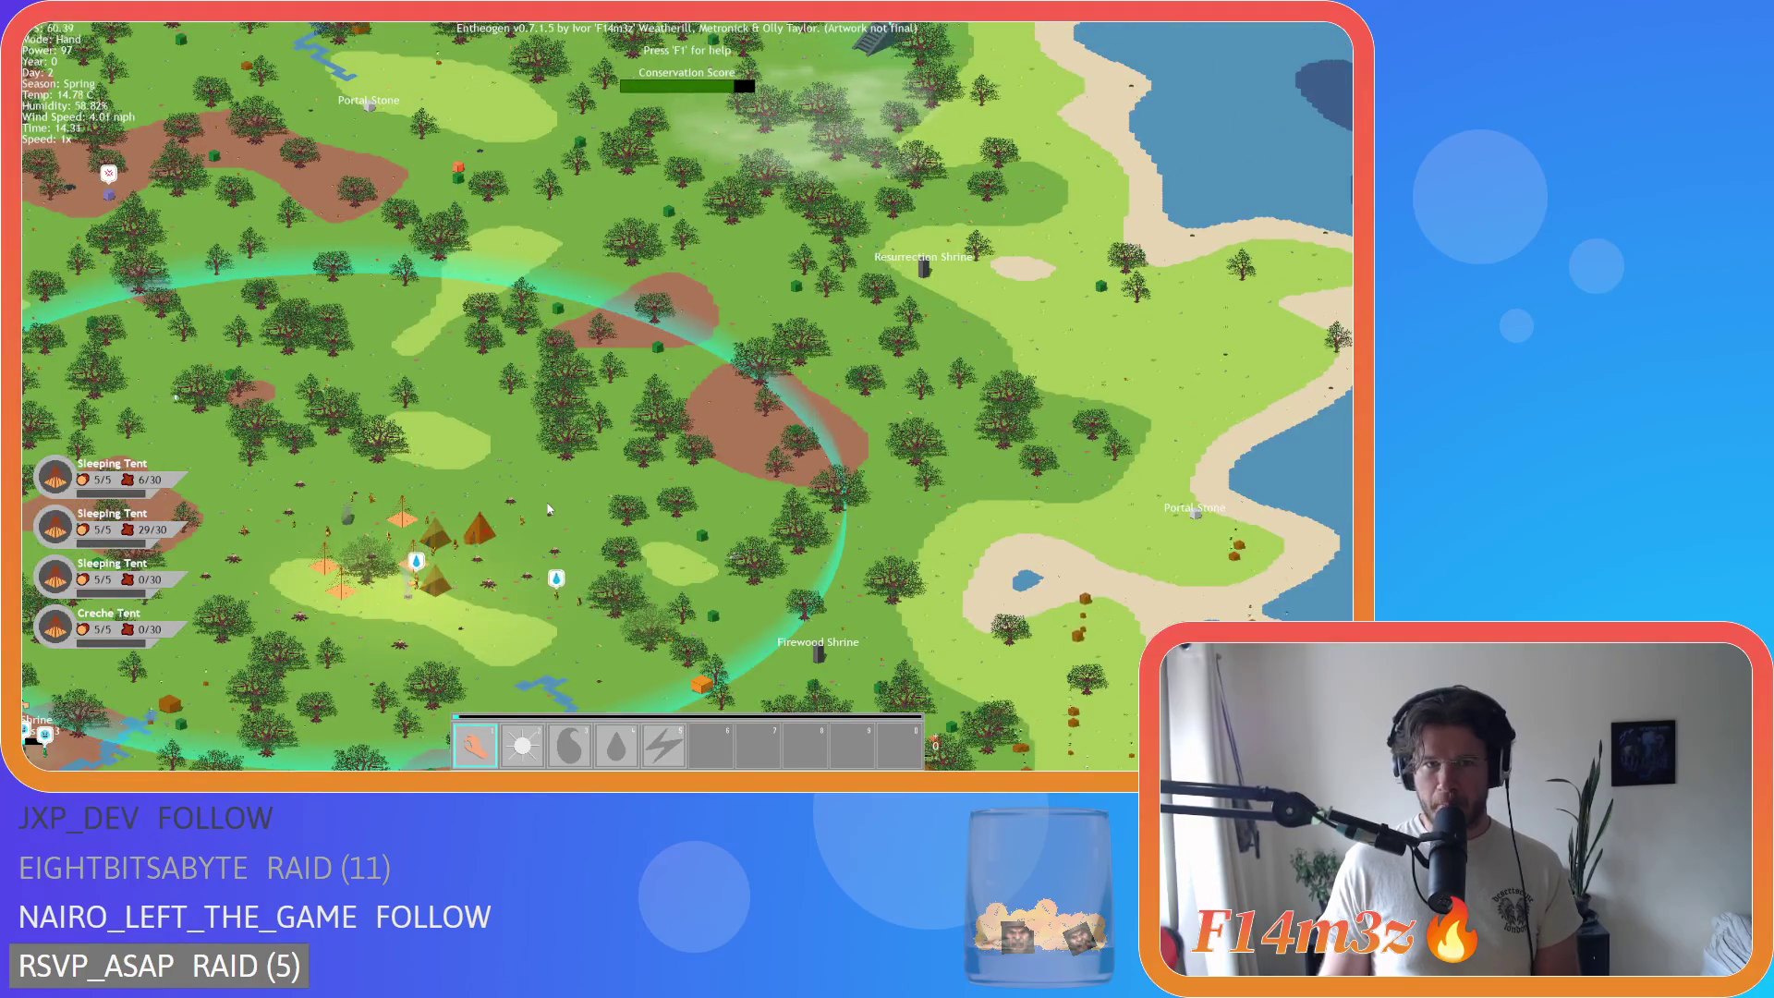
{"action": "scroll", "coordinate": [549, 510], "scroll_direction": "up", "scroll_amount": 3}
Step: Zoom around the camp, then pan south and back north-west before zooming out
{"action": "key", "text": "s"}
{"action": "key", "text": "a"}
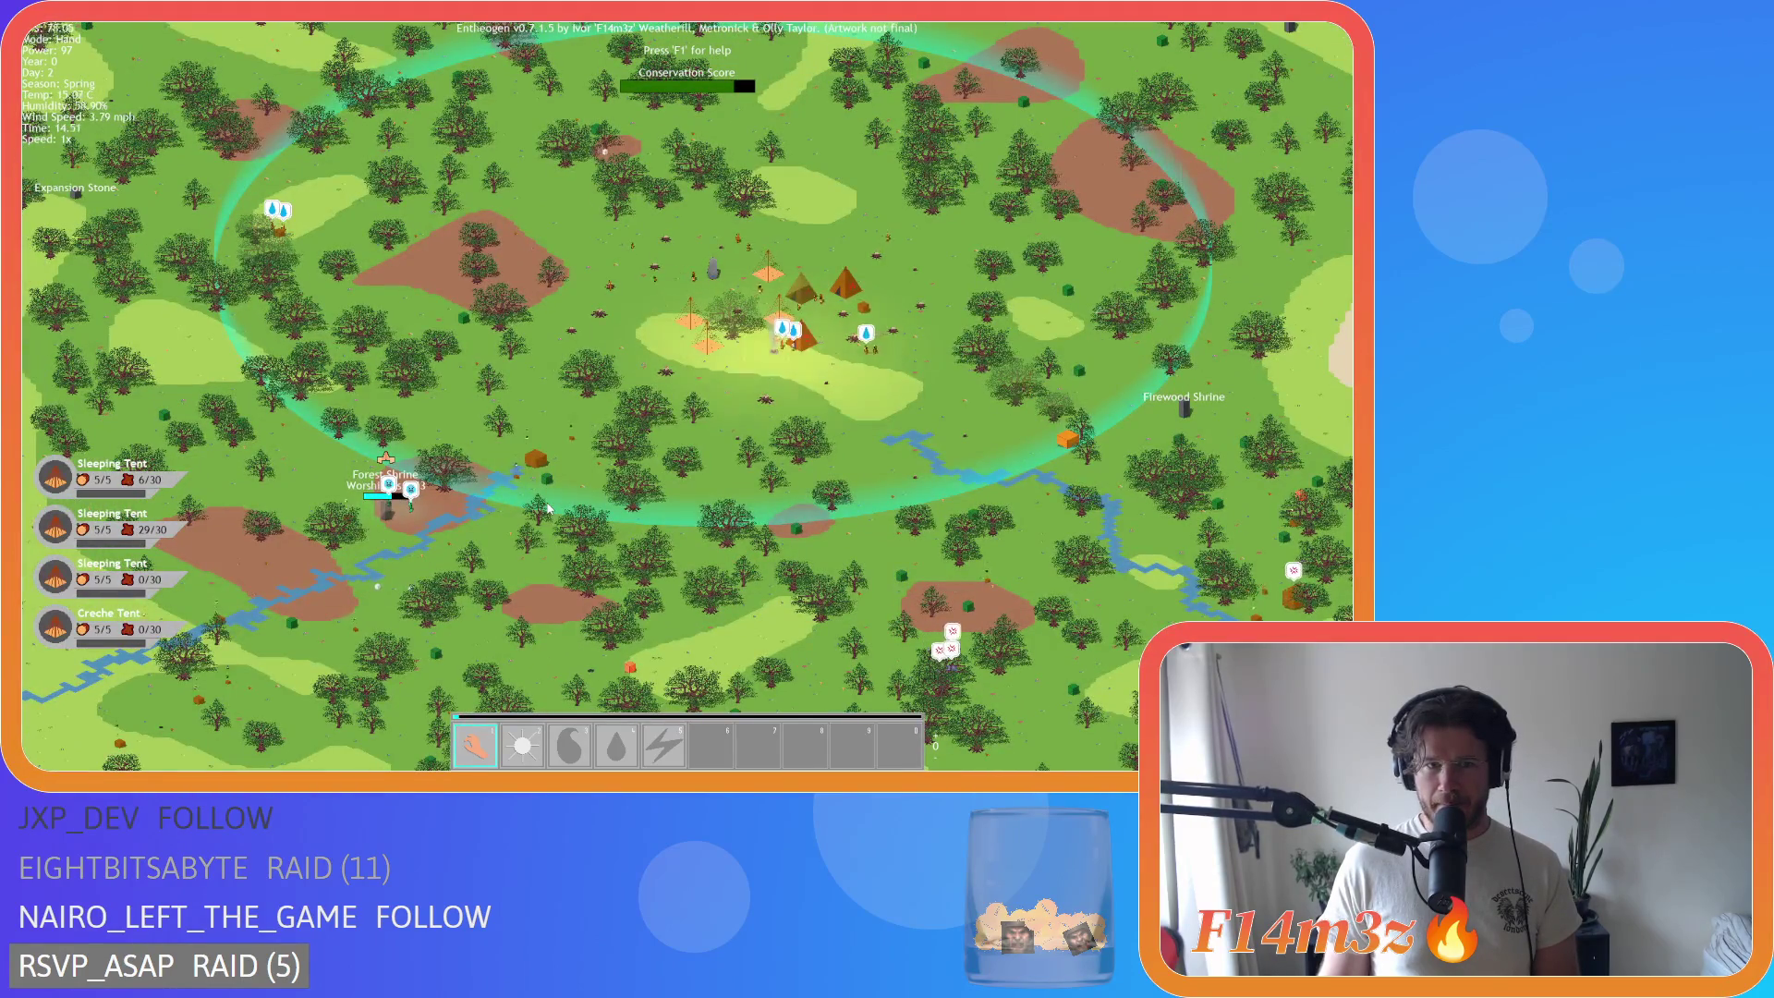
{"action": "scroll", "coordinate": [548, 508], "scroll_direction": "up", "scroll_amount": 5}
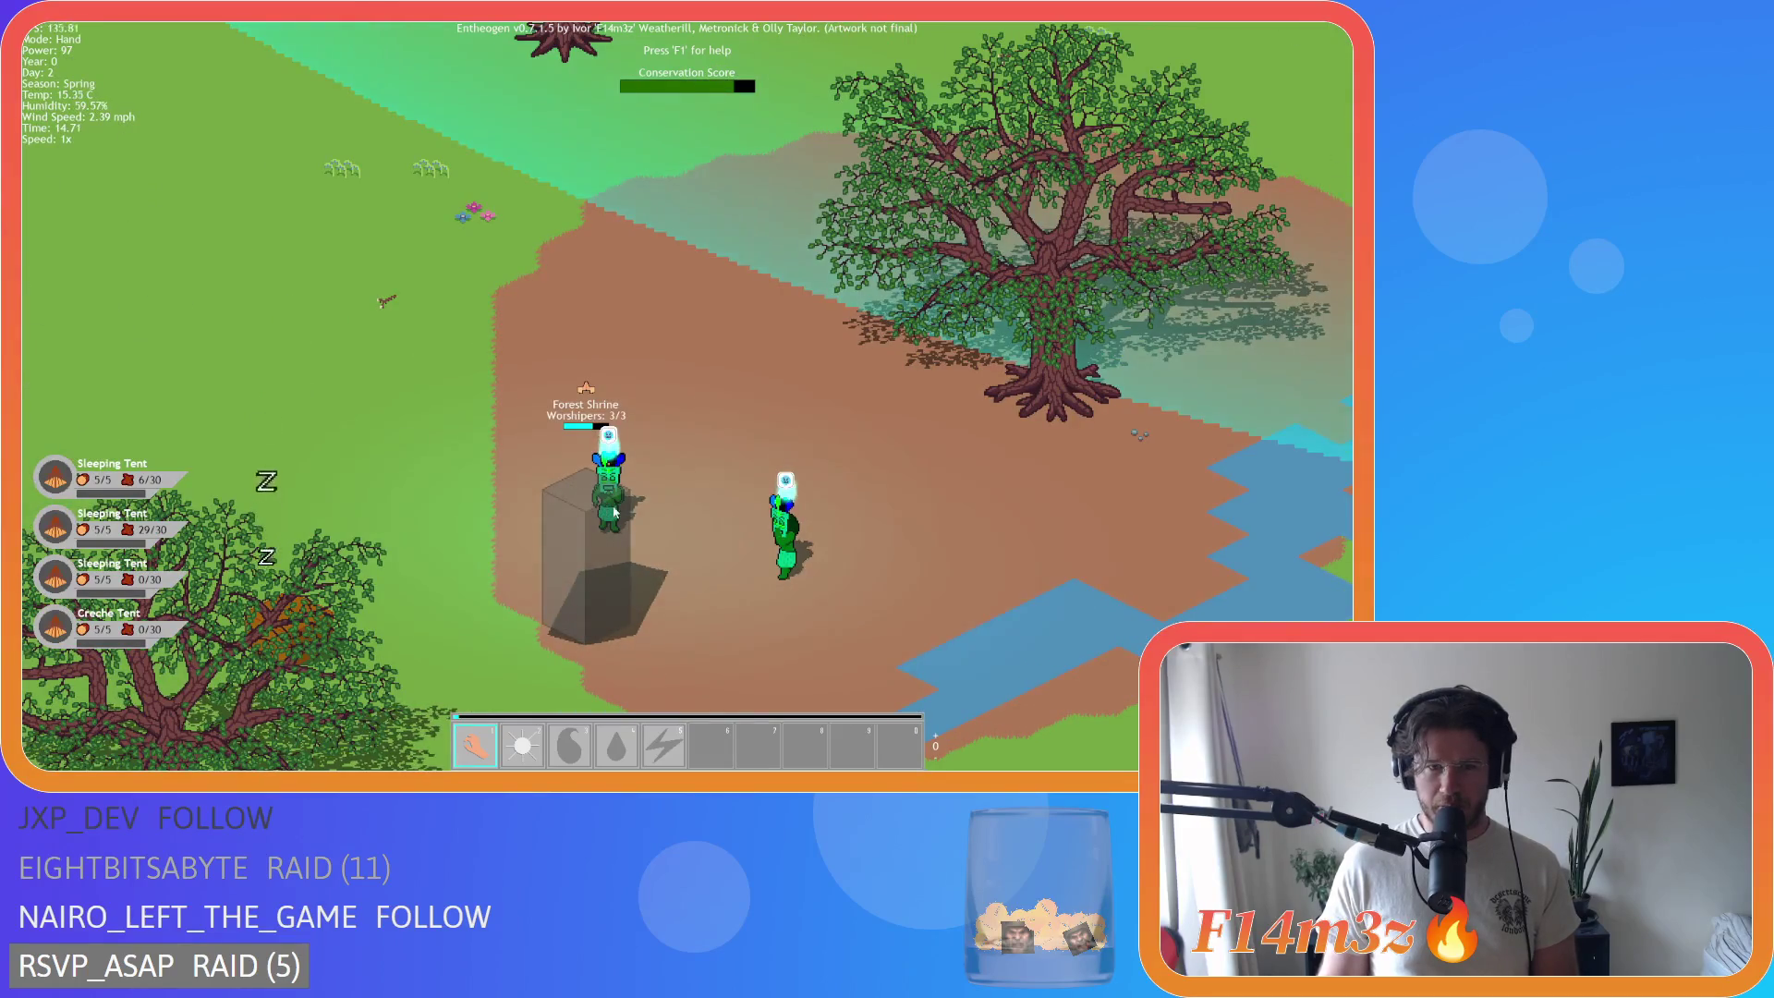
{"action": "scroll", "coordinate": [613, 511], "scroll_direction": "down", "scroll_amount": 5}
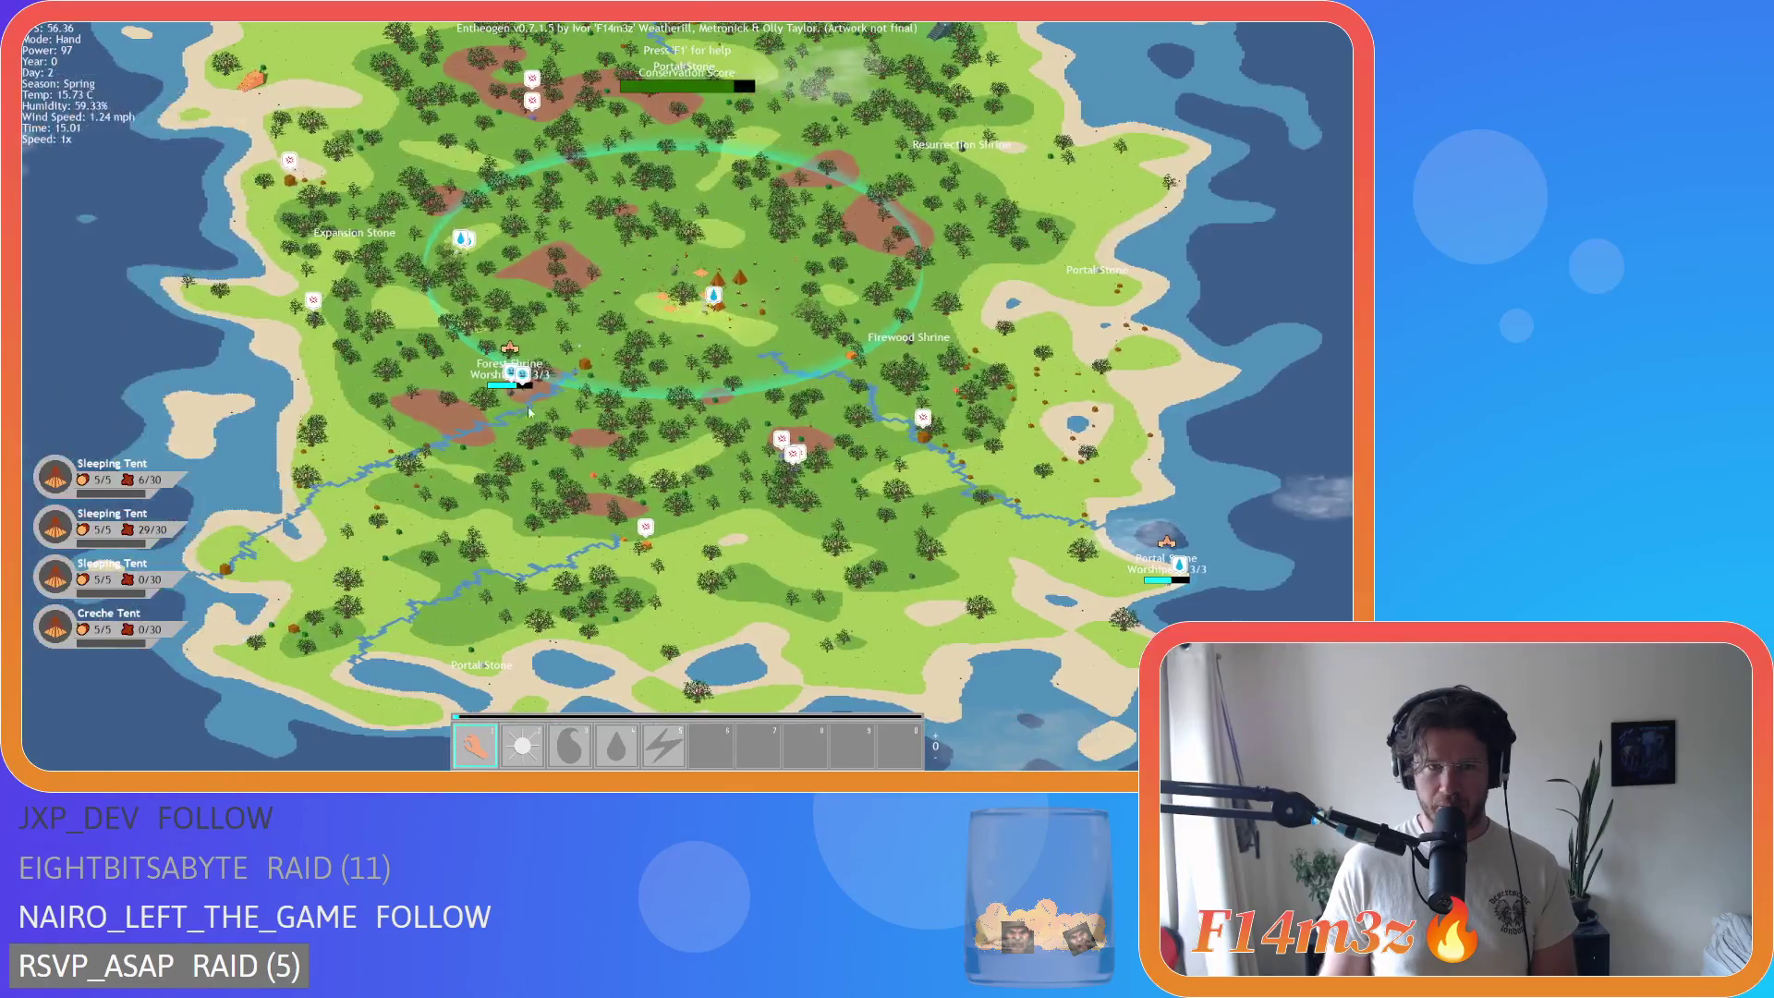
{"action": "scroll", "coordinate": [525, 384], "scroll_direction": "up", "scroll_amount": 5}
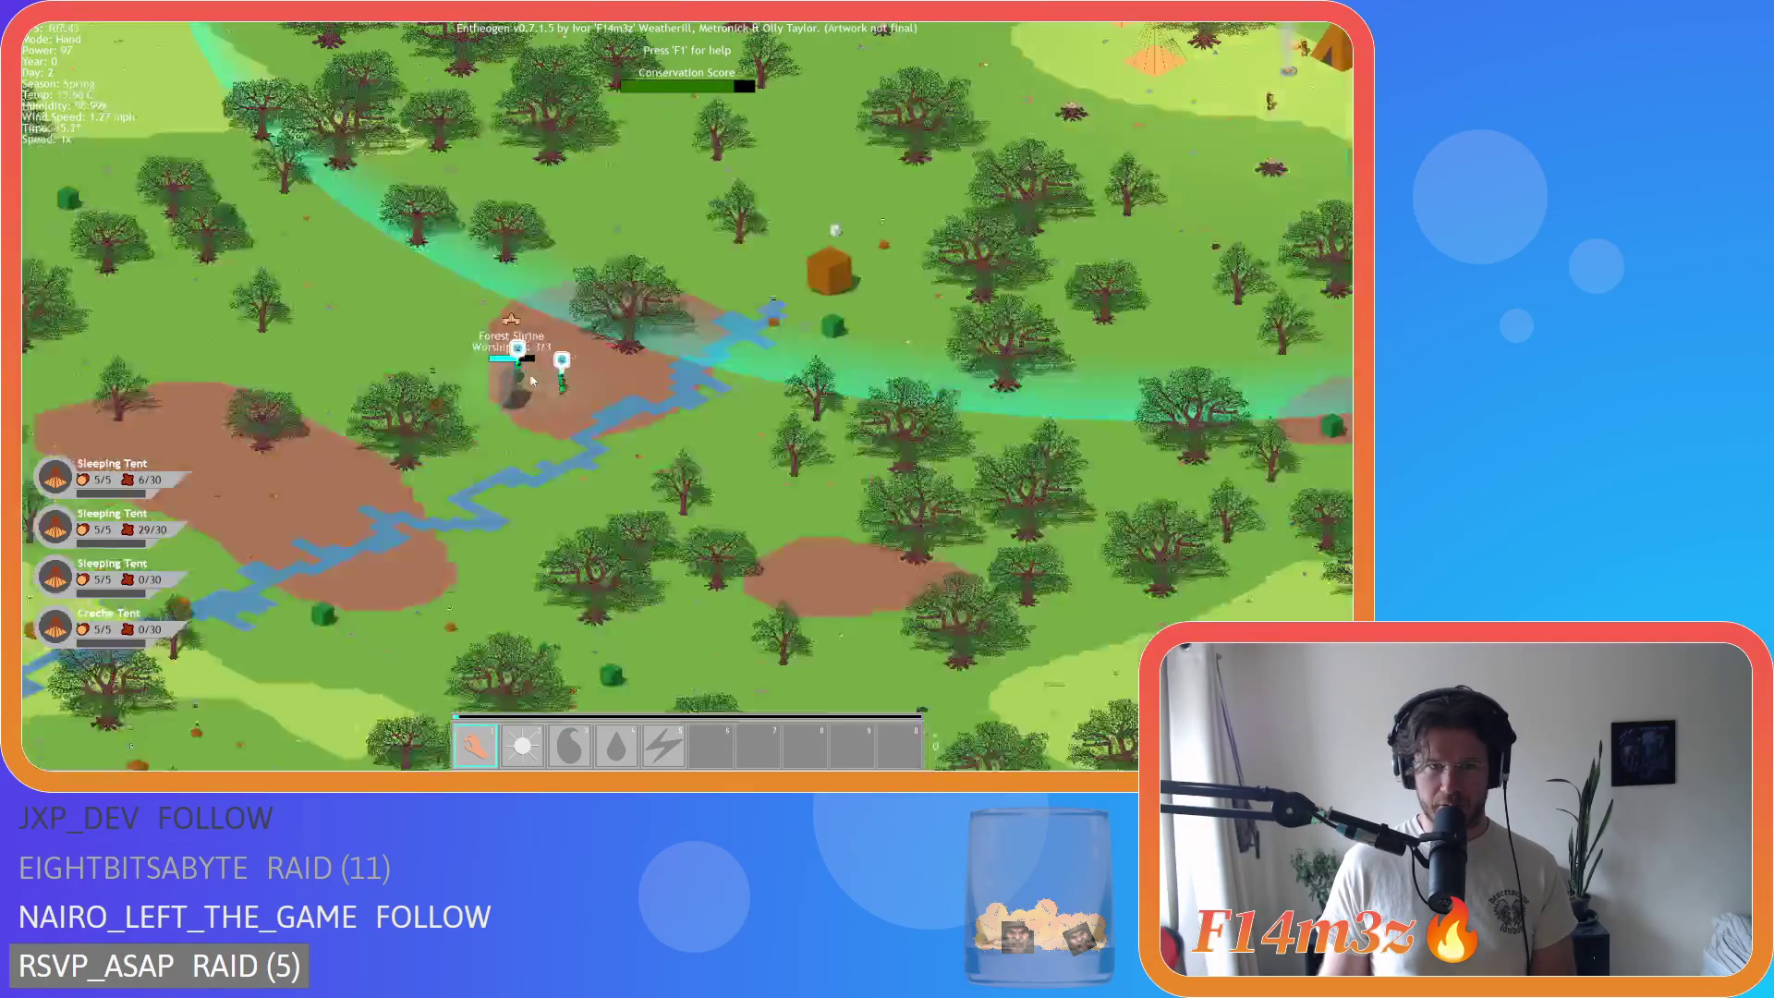
{"action": "scroll", "coordinate": [532, 380], "scroll_direction": "down", "scroll_amount": 5}
{"action": "scroll", "coordinate": [578, 396], "scroll_direction": "up", "scroll_amount": 3}
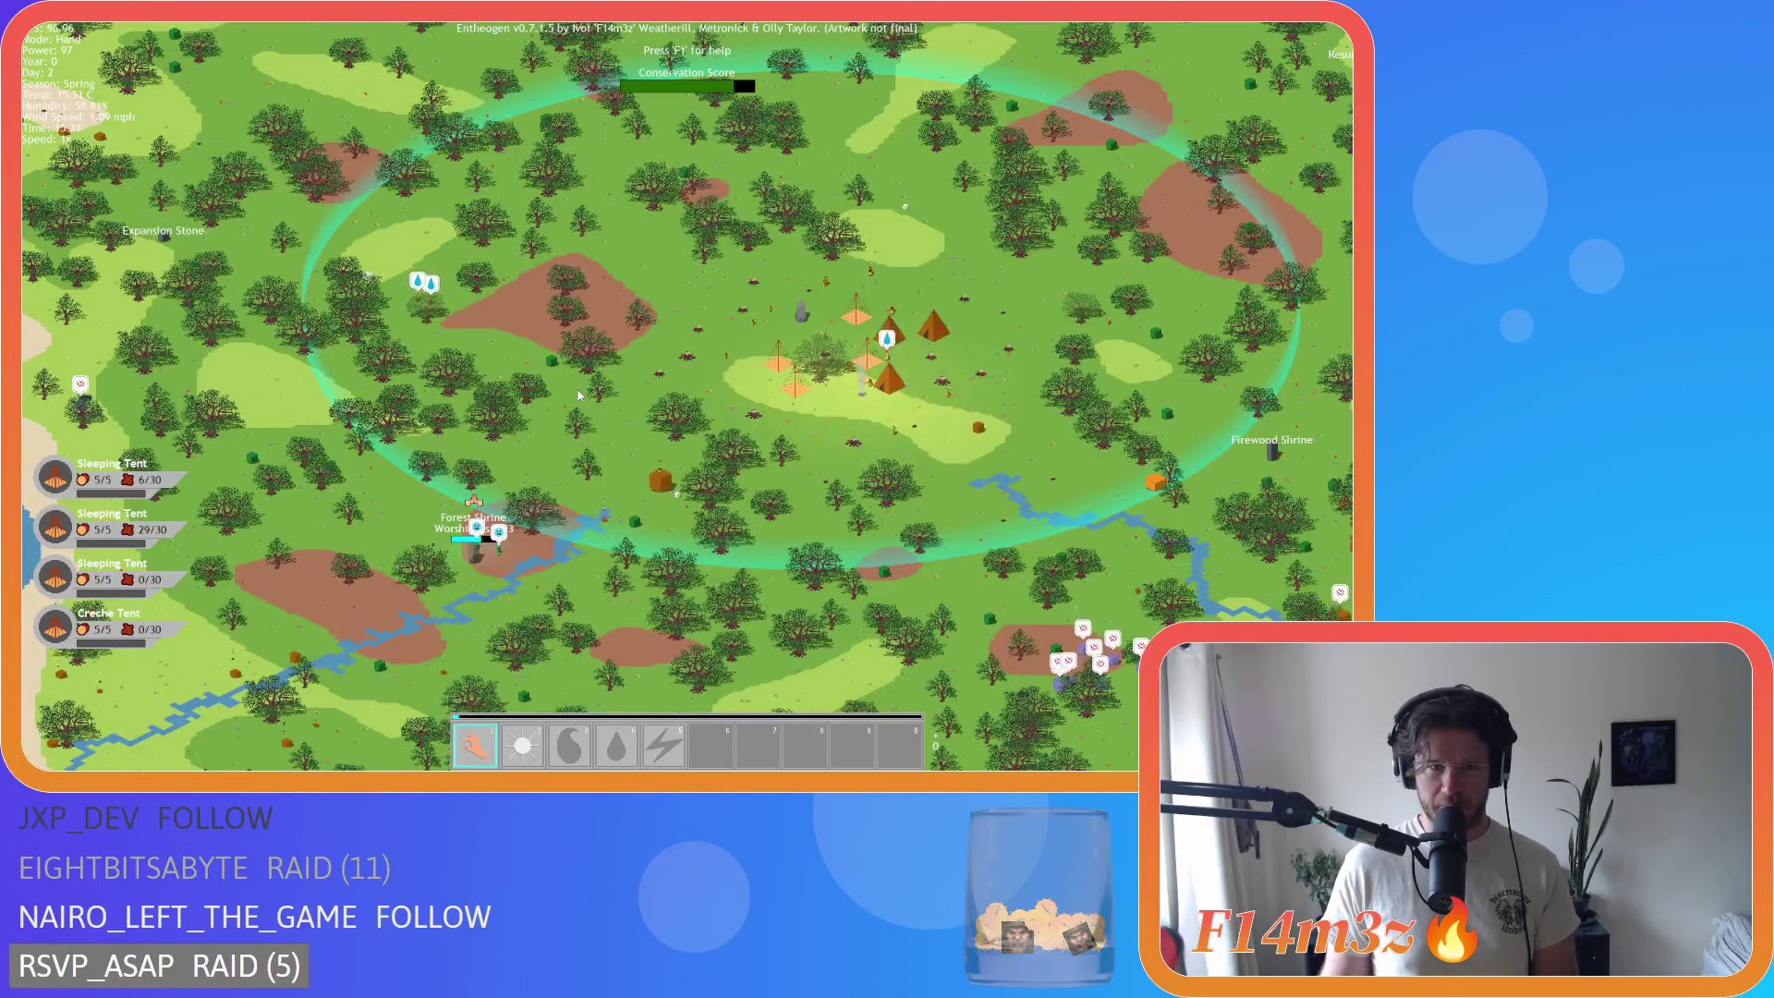
{"action": "scroll", "coordinate": [578, 390], "scroll_direction": "up", "scroll_amount": 5}
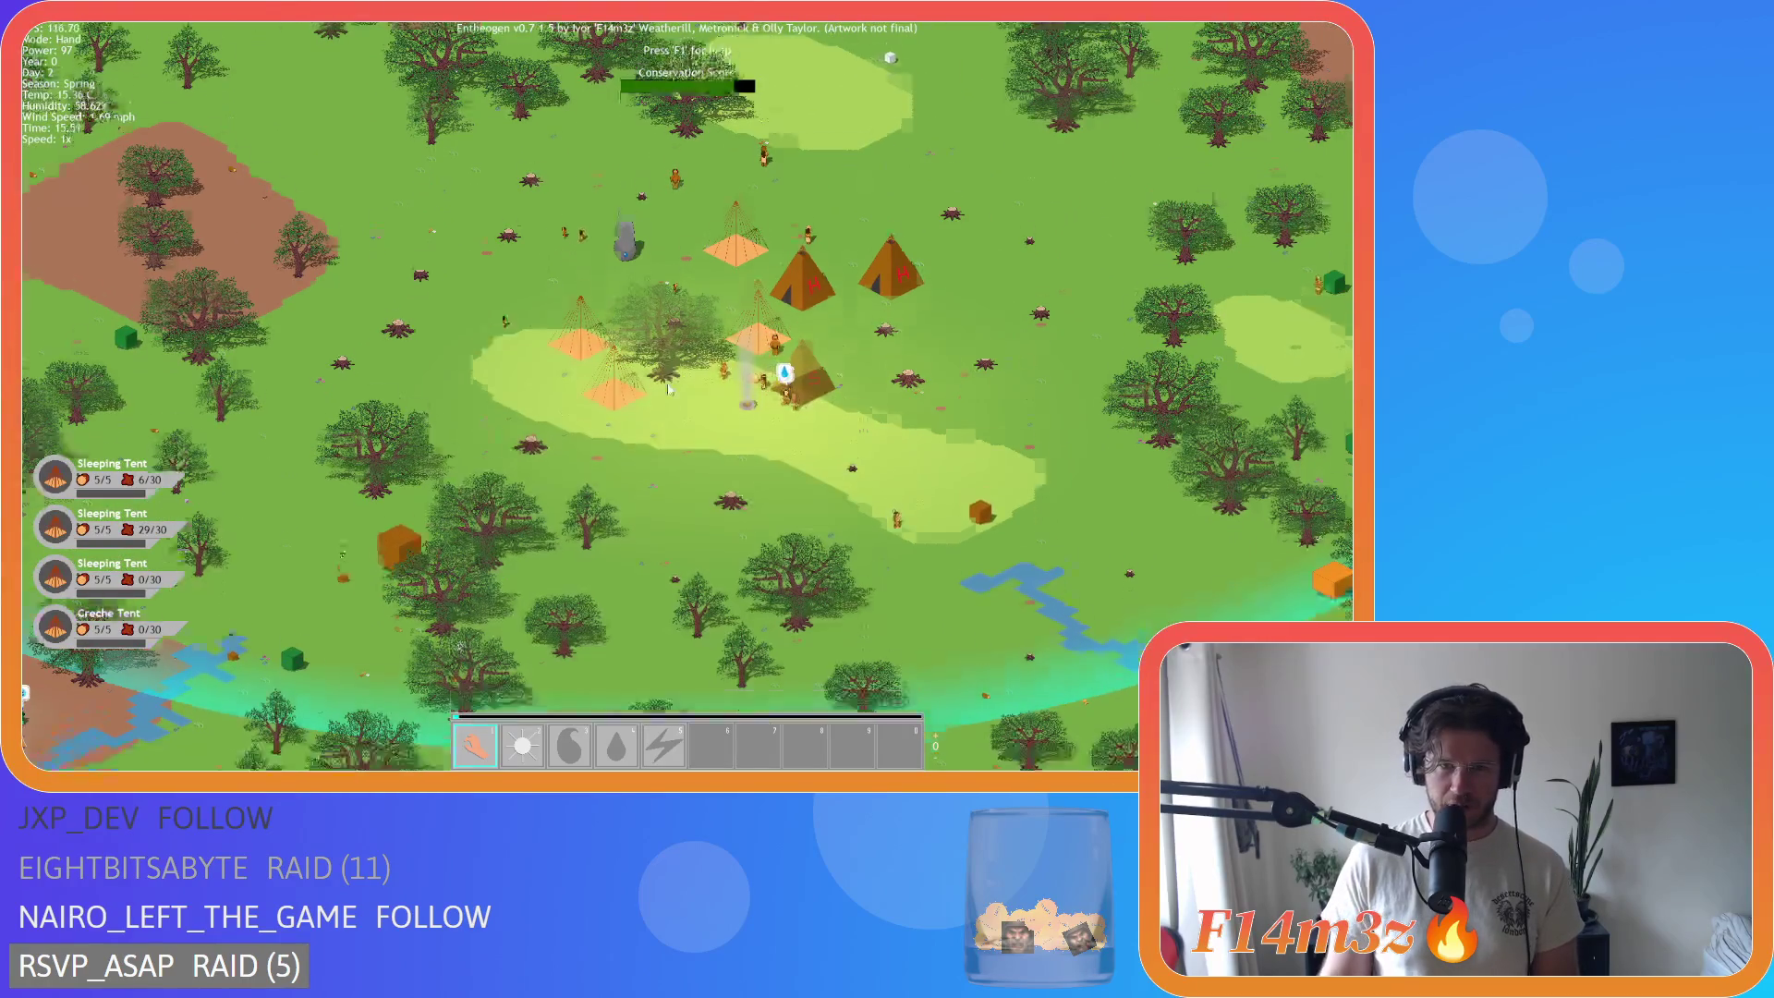
{"action": "key", "text": "s"}
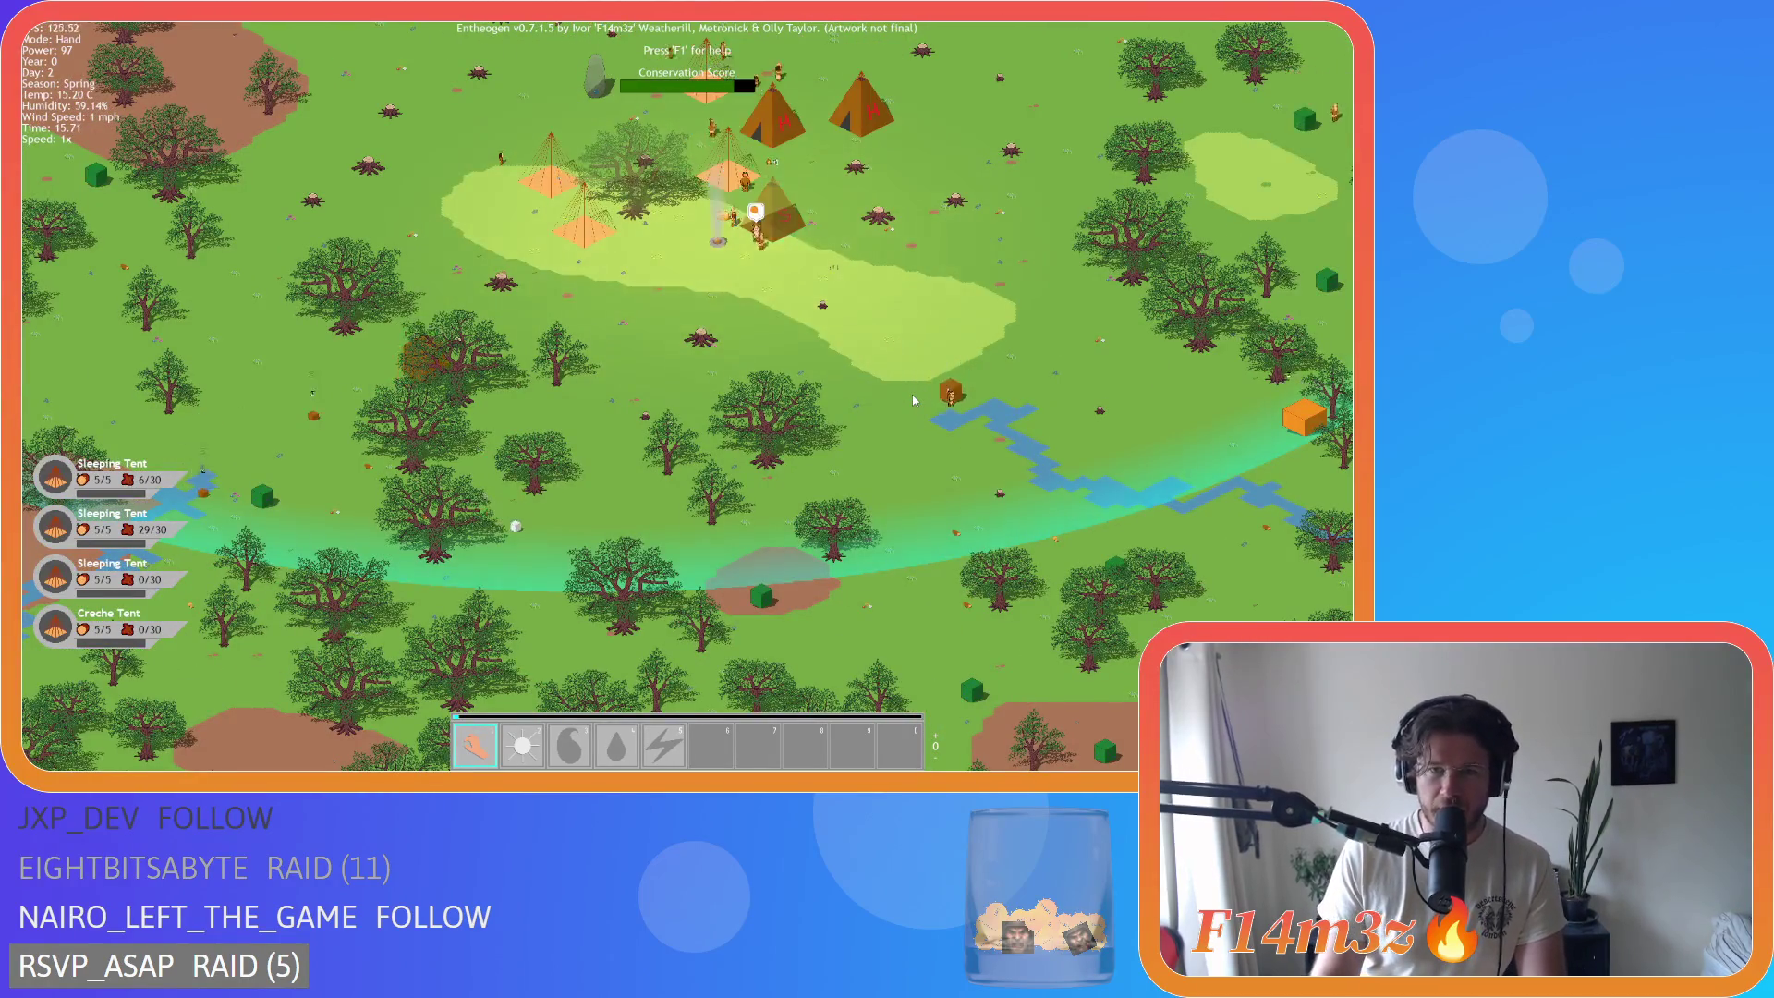
{"action": "key", "text": "w"}
{"action": "key", "text": "w"}
{"action": "key", "text": "a"}
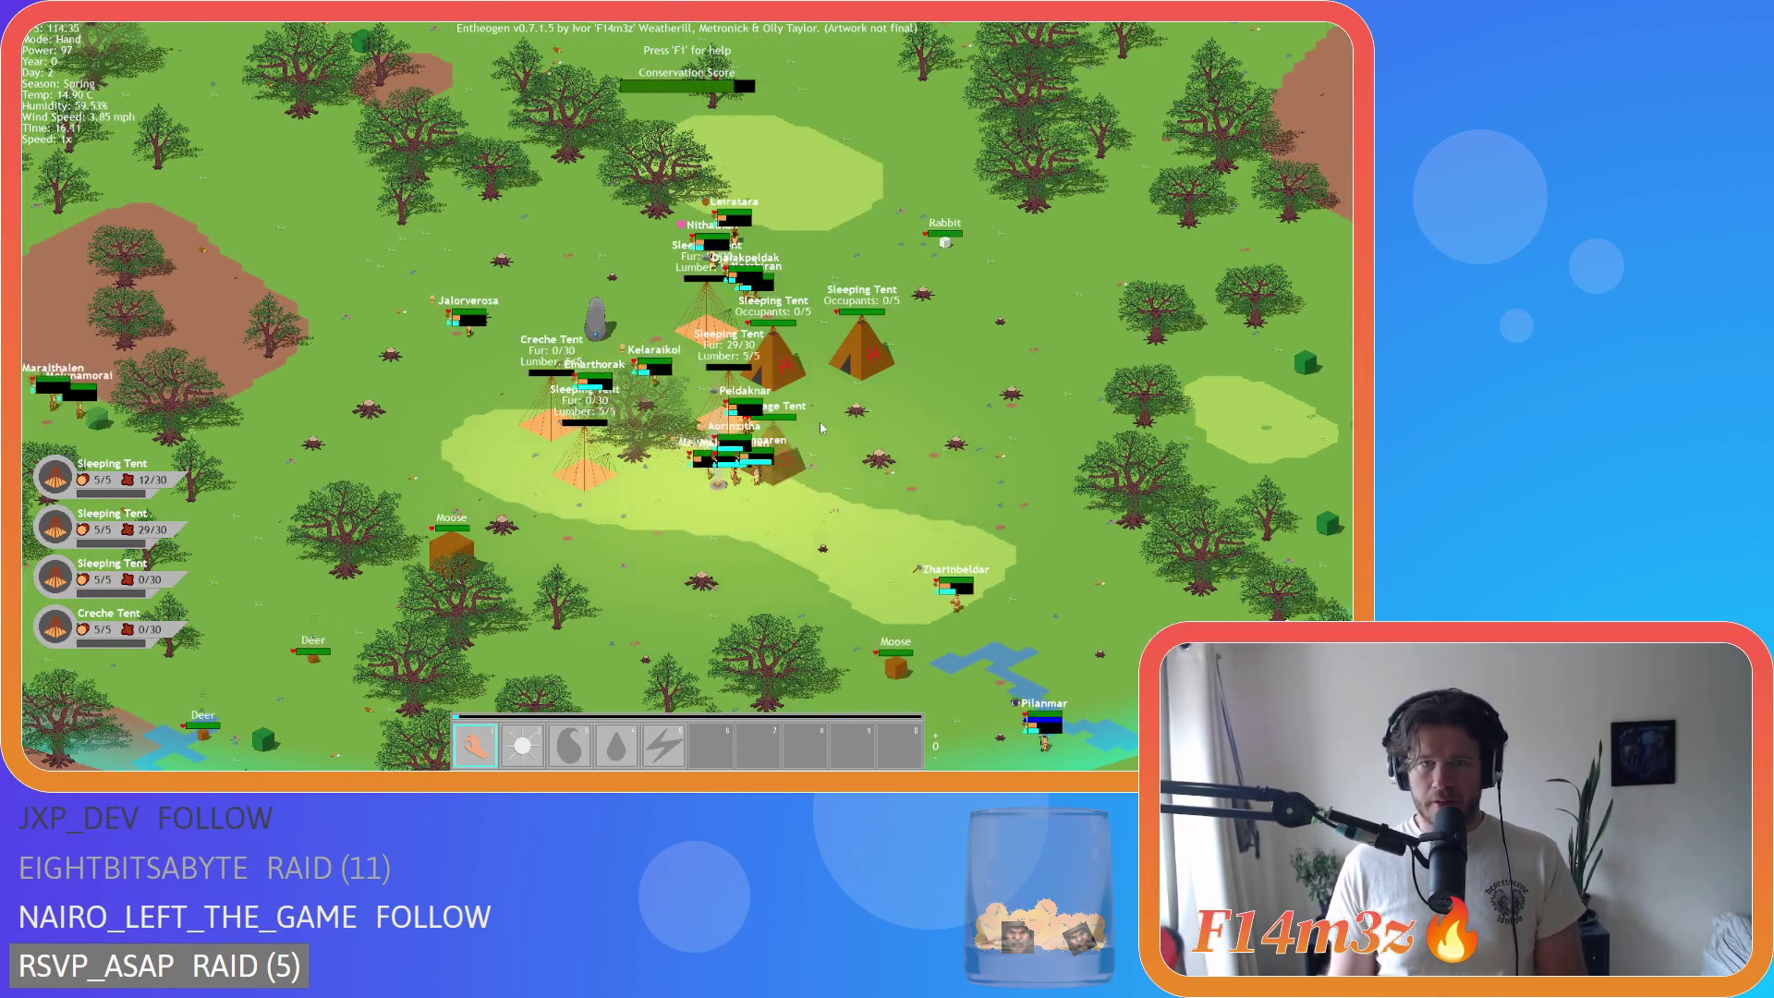
{"action": "scroll", "coordinate": [828, 463], "scroll_direction": "down", "scroll_amount": 5}
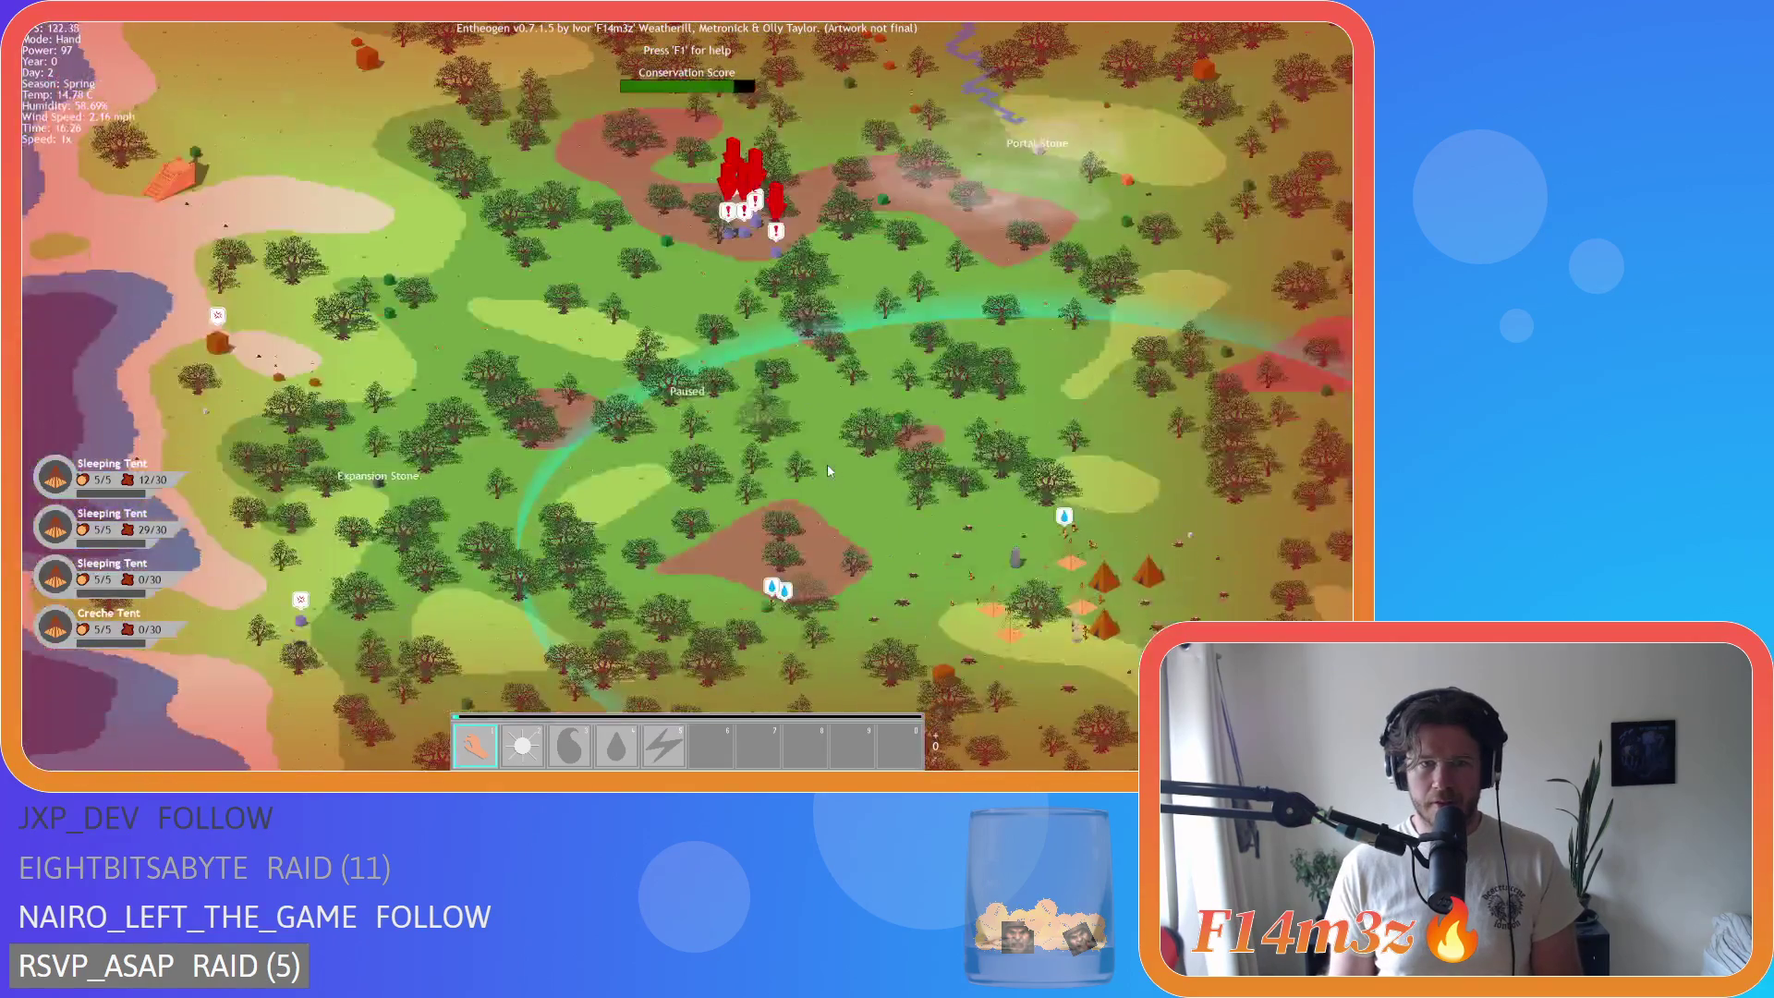
Step: Unpause the game and pan around the red-flagged alert area
{"action": "scroll", "coordinate": [744, 363], "scroll_direction": "up", "scroll_amount": 5}
{"action": "key", "text": "space"}
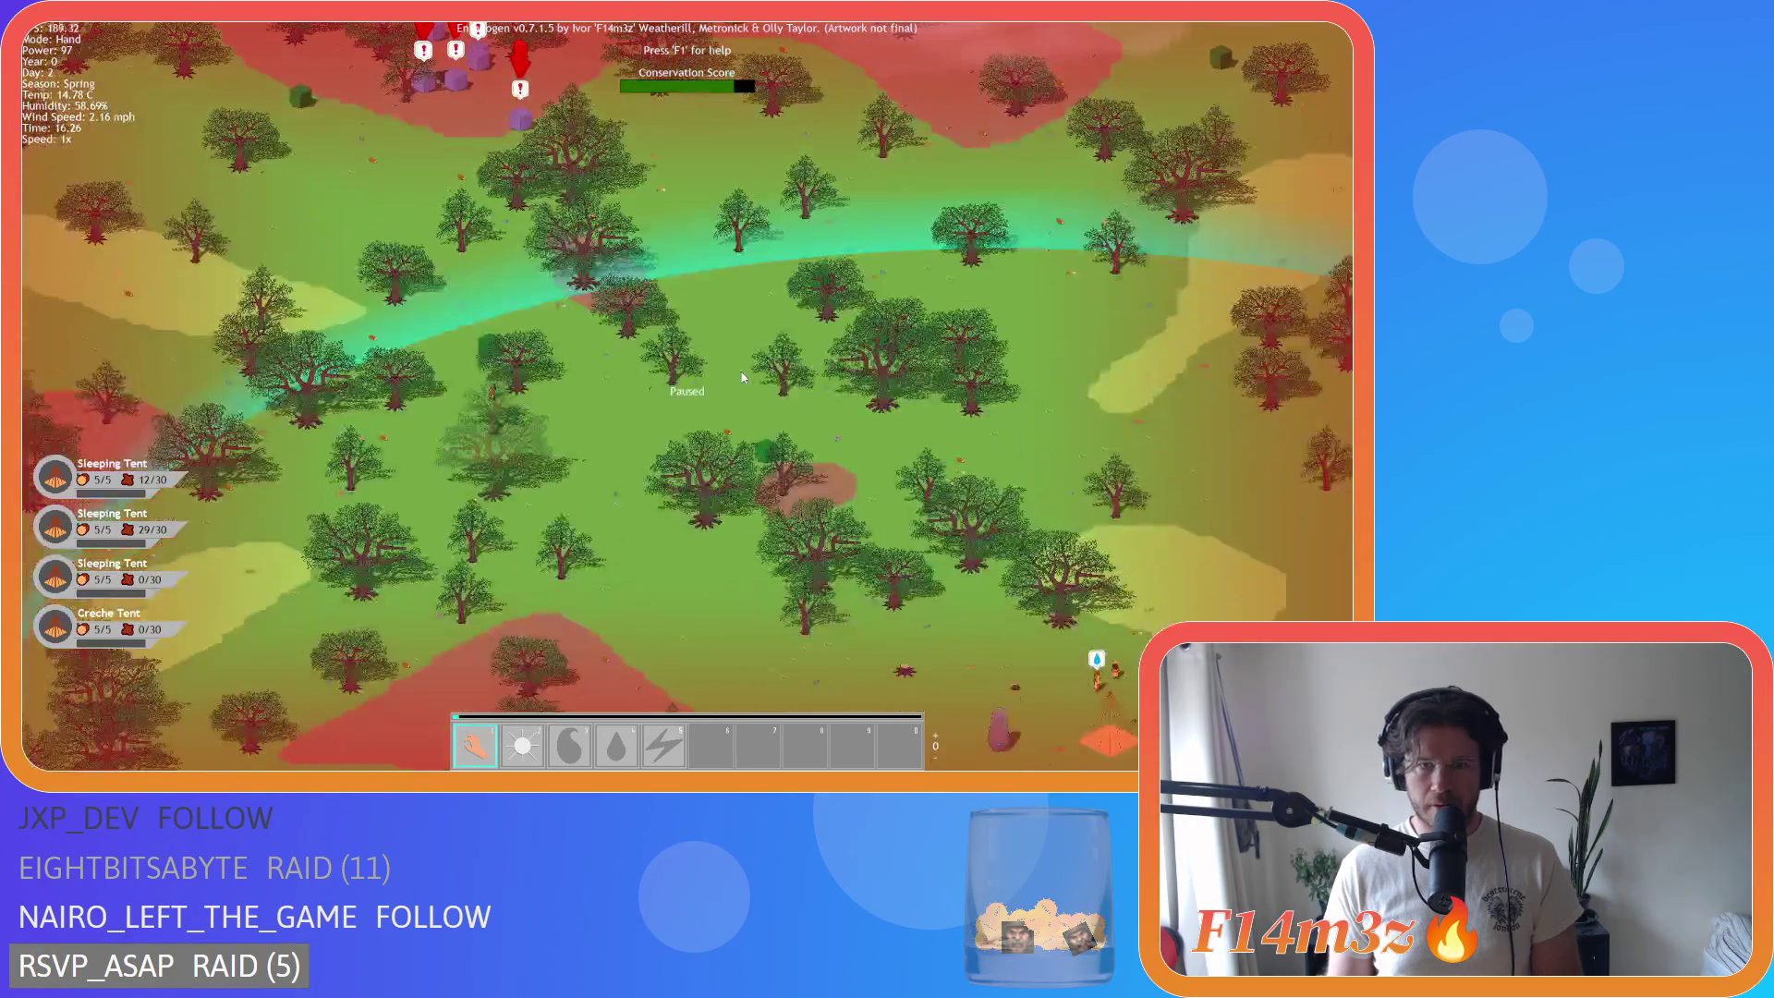
{"action": "key", "text": "w"}
{"action": "key", "text": "a"}
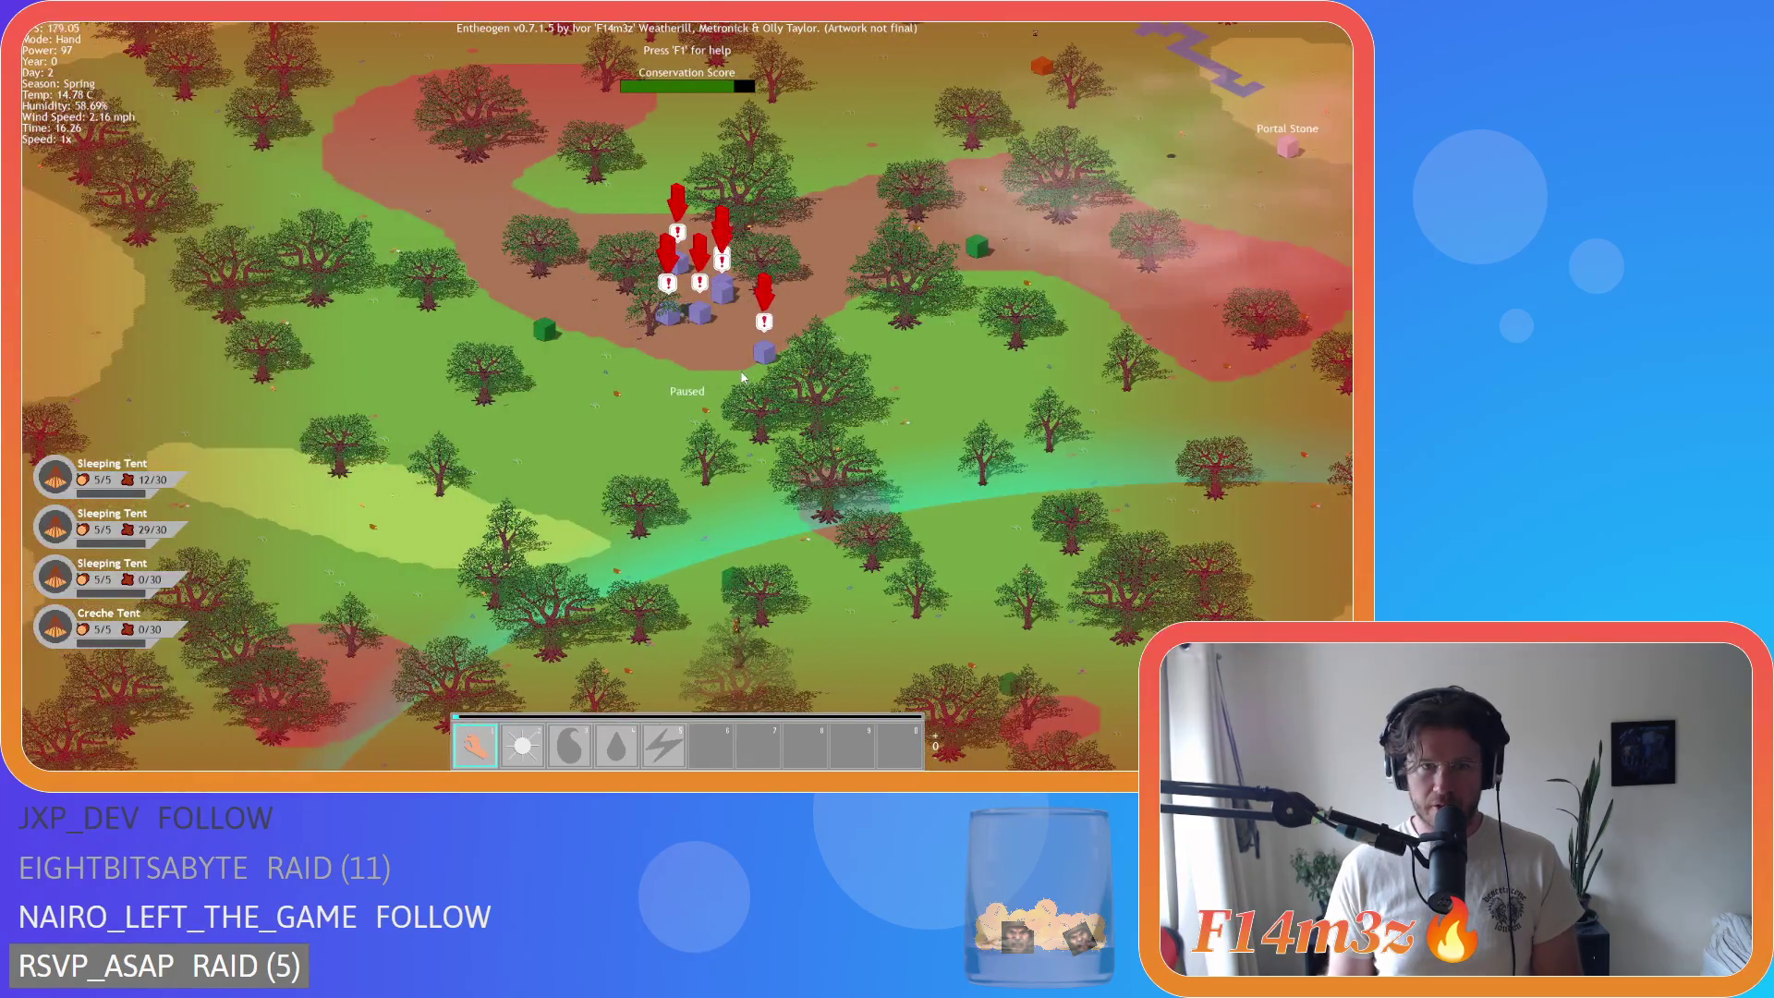
{"action": "key", "text": "s"}
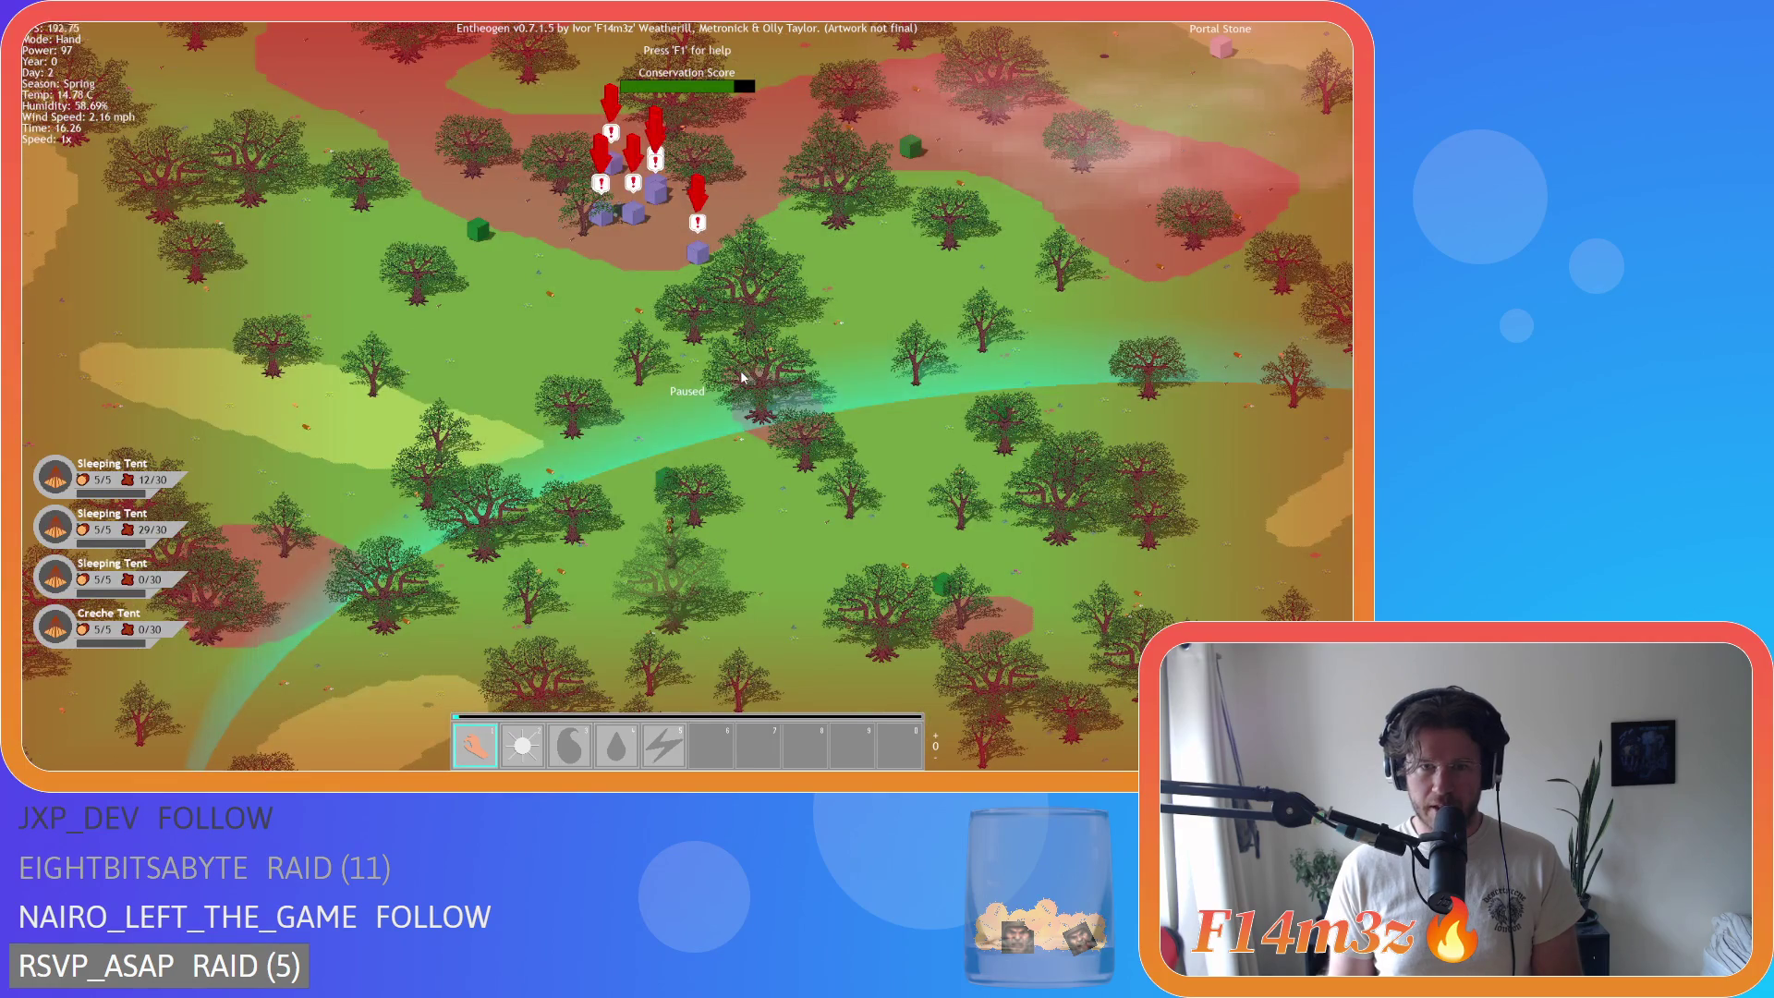
Step: Zoom out from the trees until the camp's tents appear in the forest
{"action": "scroll", "coordinate": [740, 396], "scroll_direction": "up", "scroll_amount": 5}
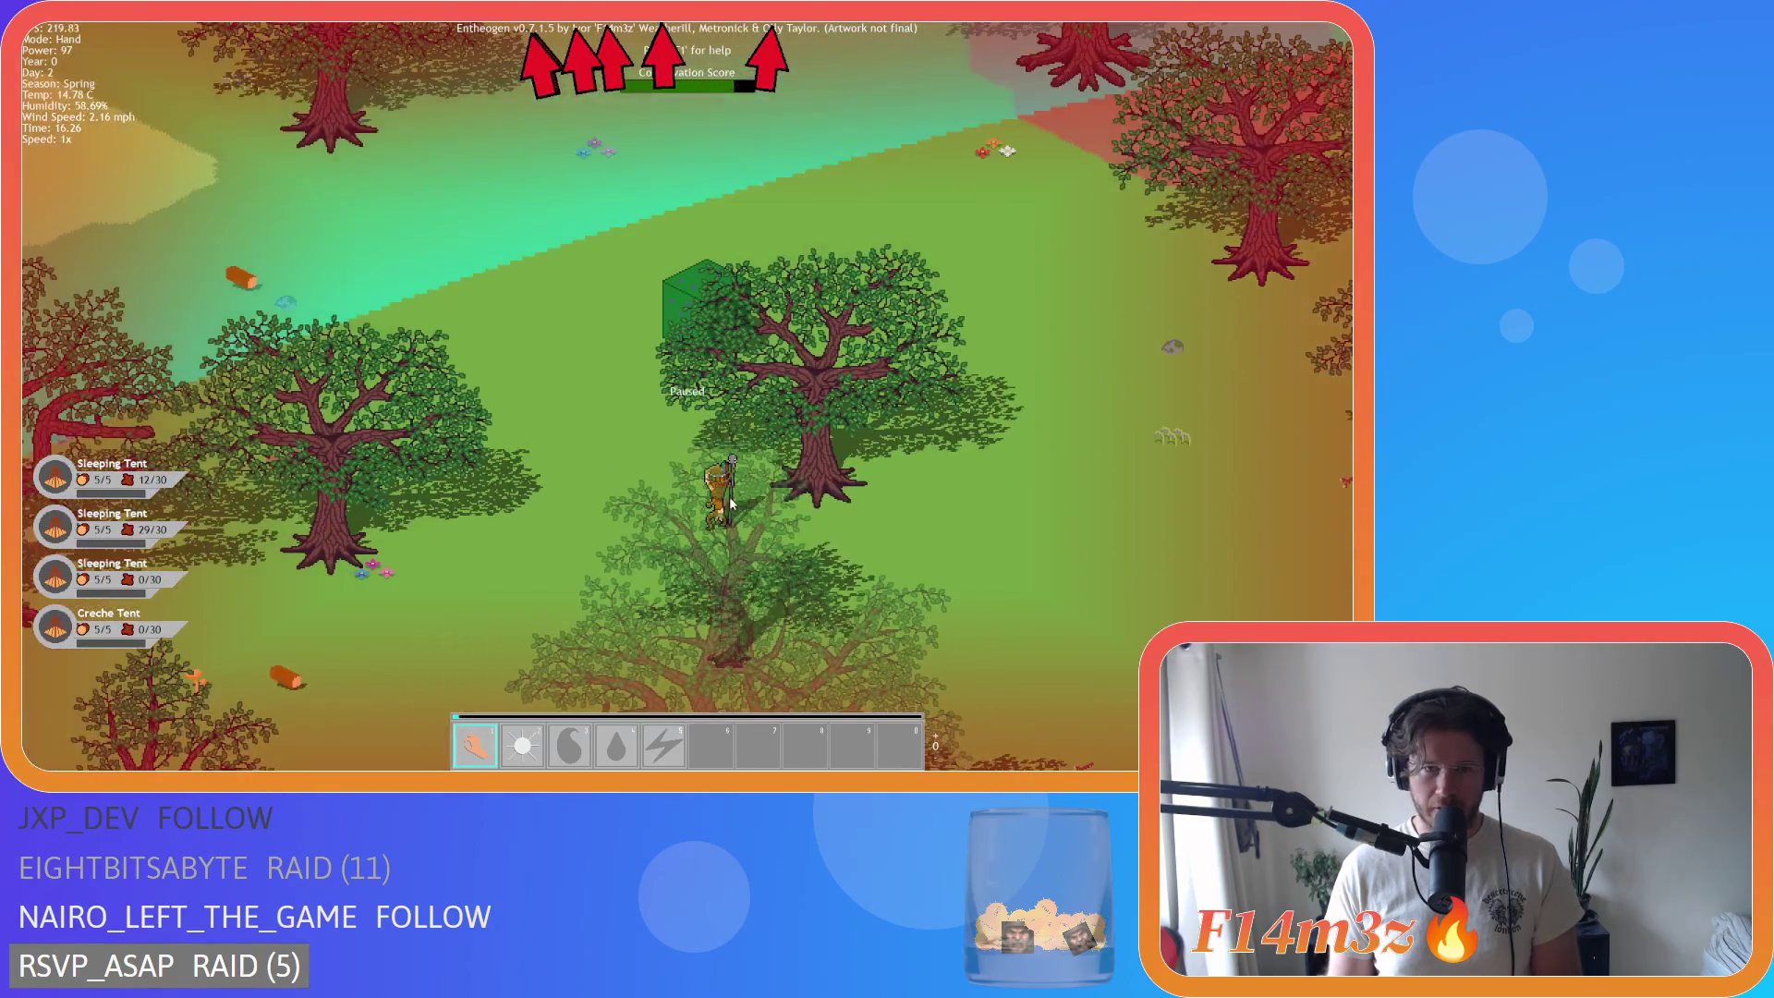
{"action": "scroll", "coordinate": [714, 499], "scroll_direction": "down", "scroll_amount": 5}
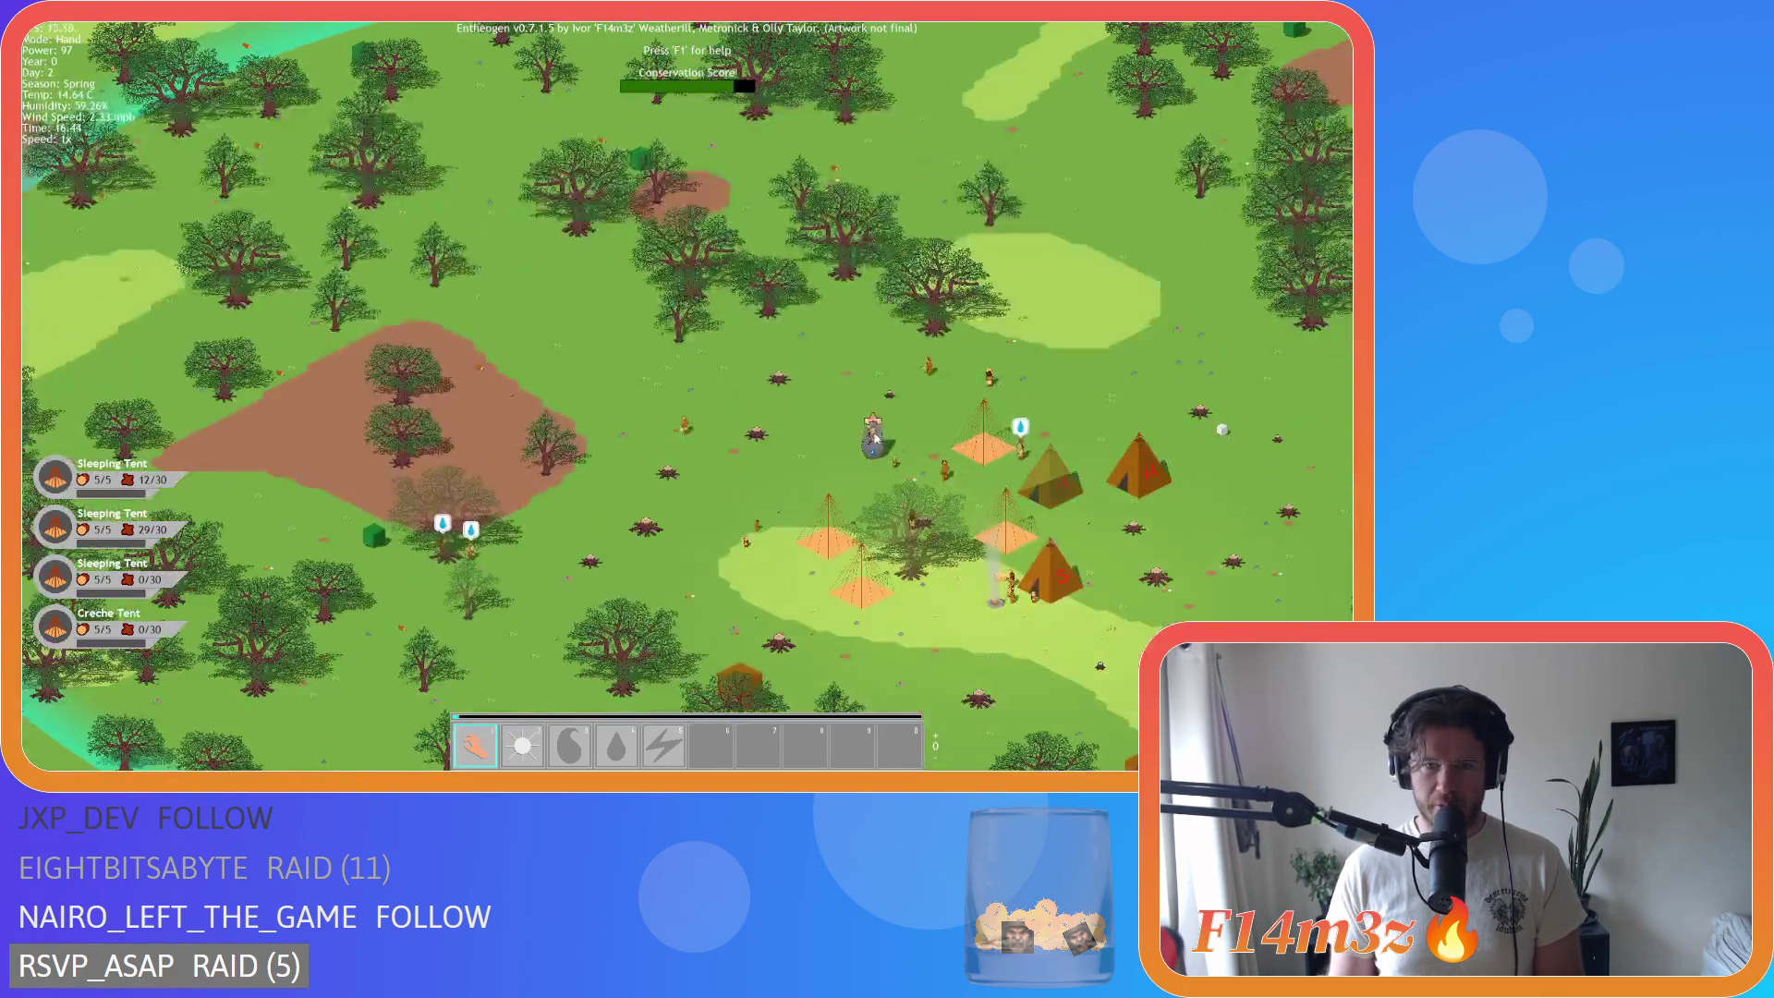
{"action": "mouse_move", "coordinate": [804, 418]}
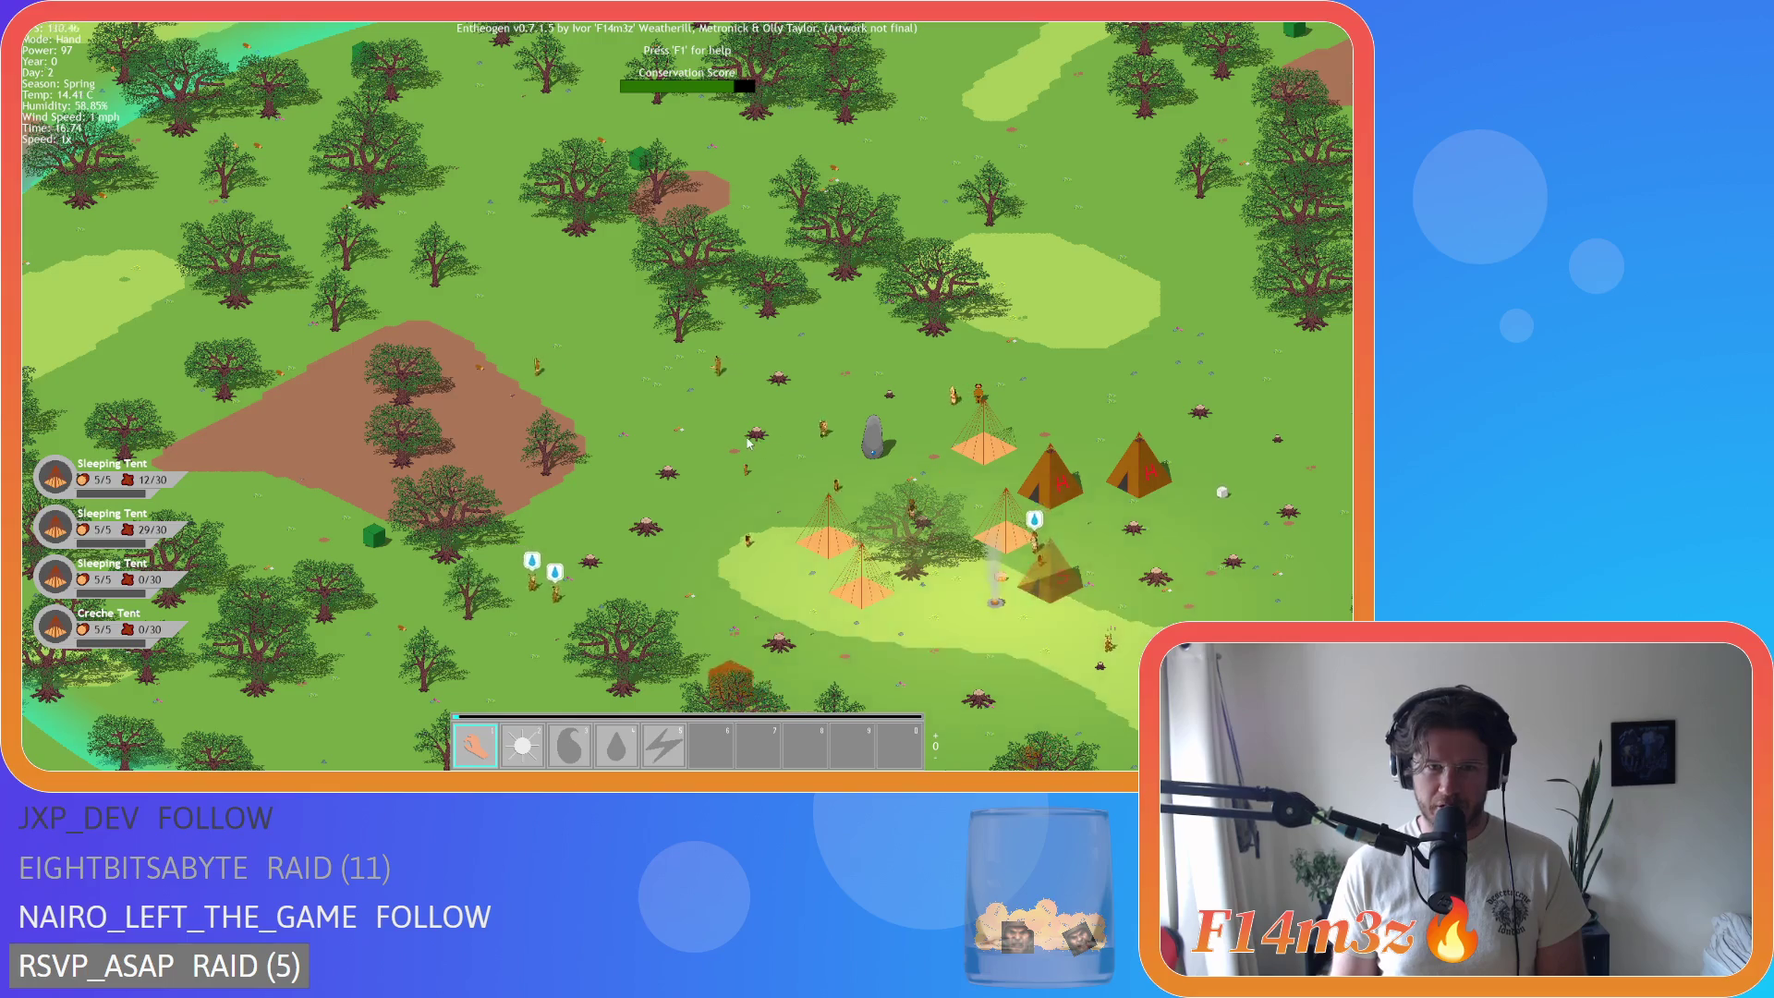
Step: Pan from the Forest Shrine over to the camp, adjusting zoom around the influence ring
{"action": "key", "text": "a"}
{"action": "scroll", "coordinate": [729, 432], "scroll_direction": "down", "scroll_amount": 5}
{"action": "scroll", "coordinate": [739, 416], "scroll_direction": "up", "scroll_amount": 5}
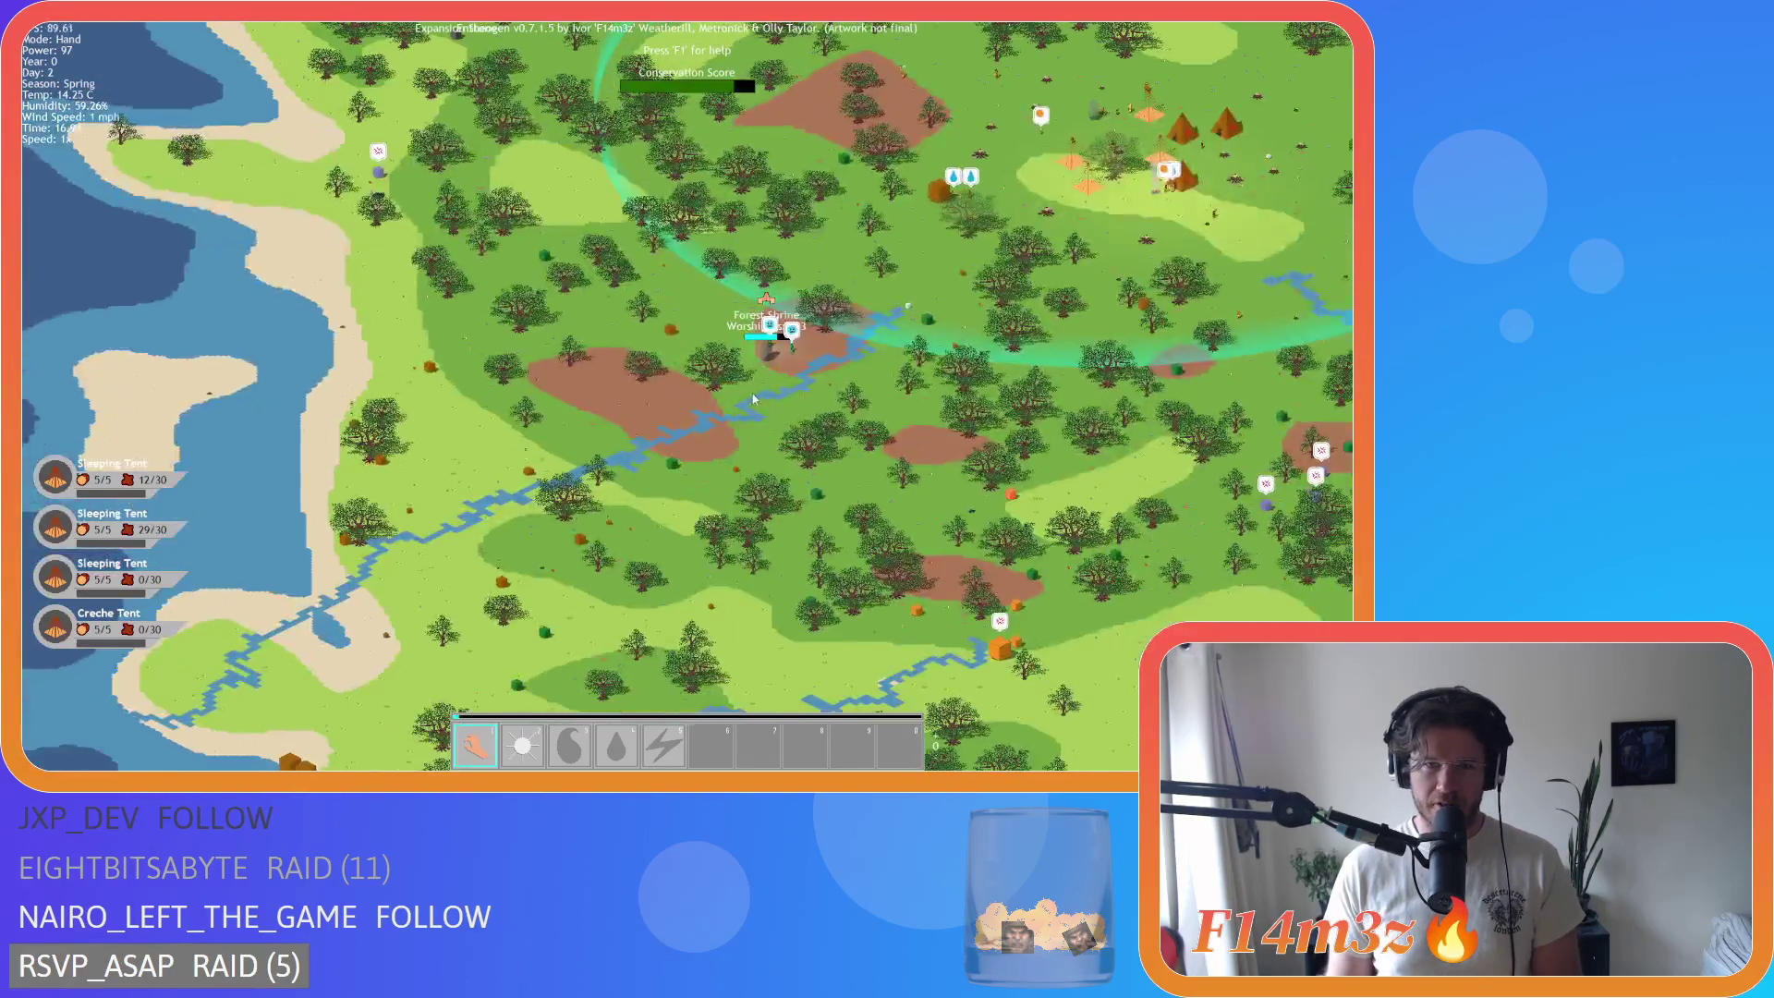
{"action": "key", "text": "w"}
{"action": "key", "text": "d"}
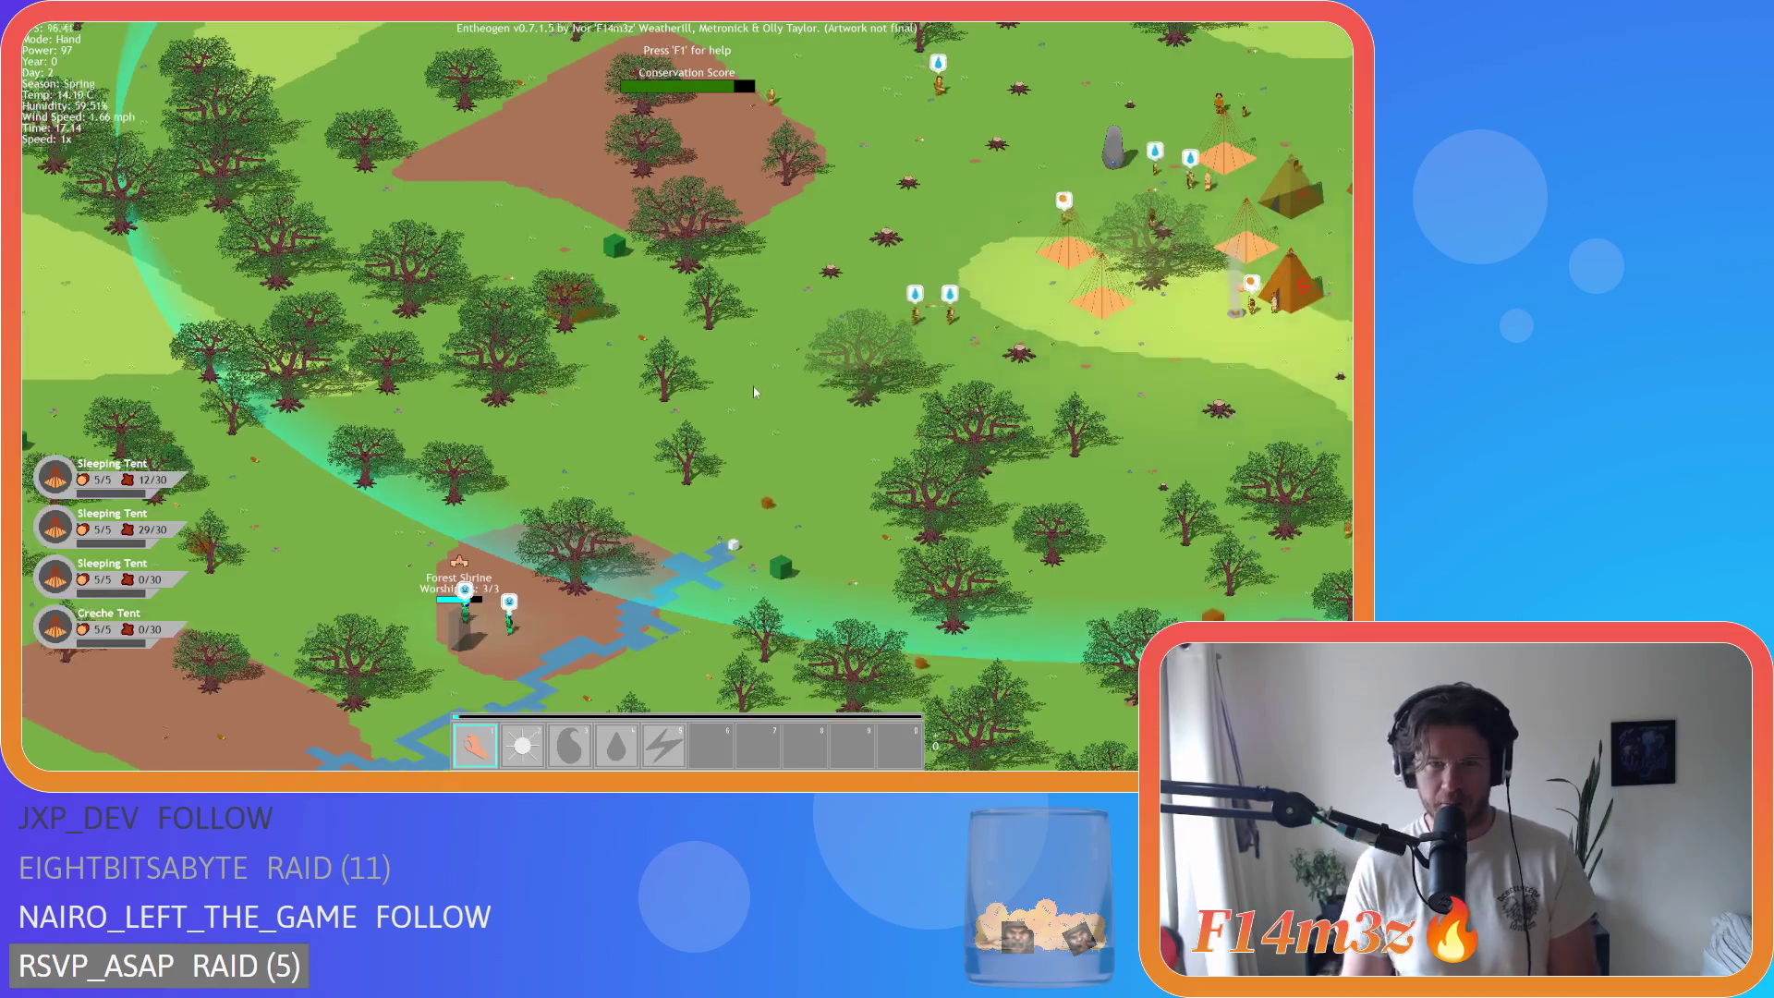
{"action": "scroll", "coordinate": [749, 385], "scroll_direction": "down", "scroll_amount": 4}
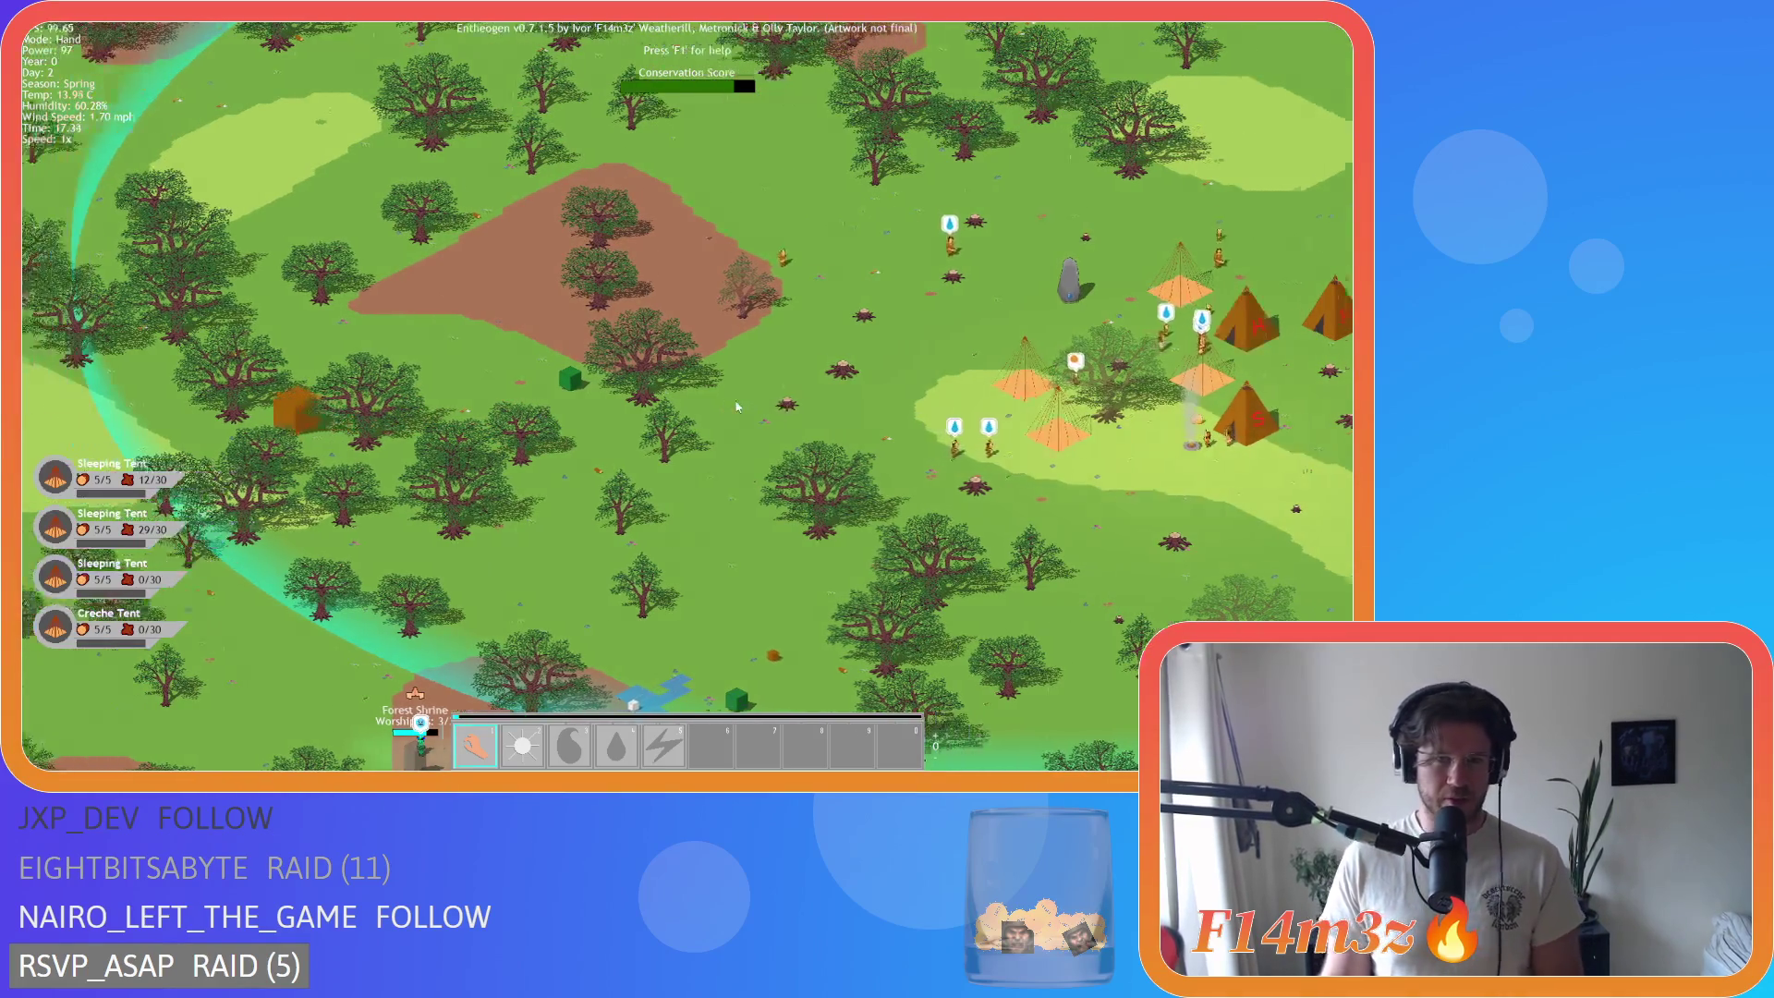
{"action": "scroll", "coordinate": [806, 406], "scroll_direction": "up", "scroll_amount": 4}
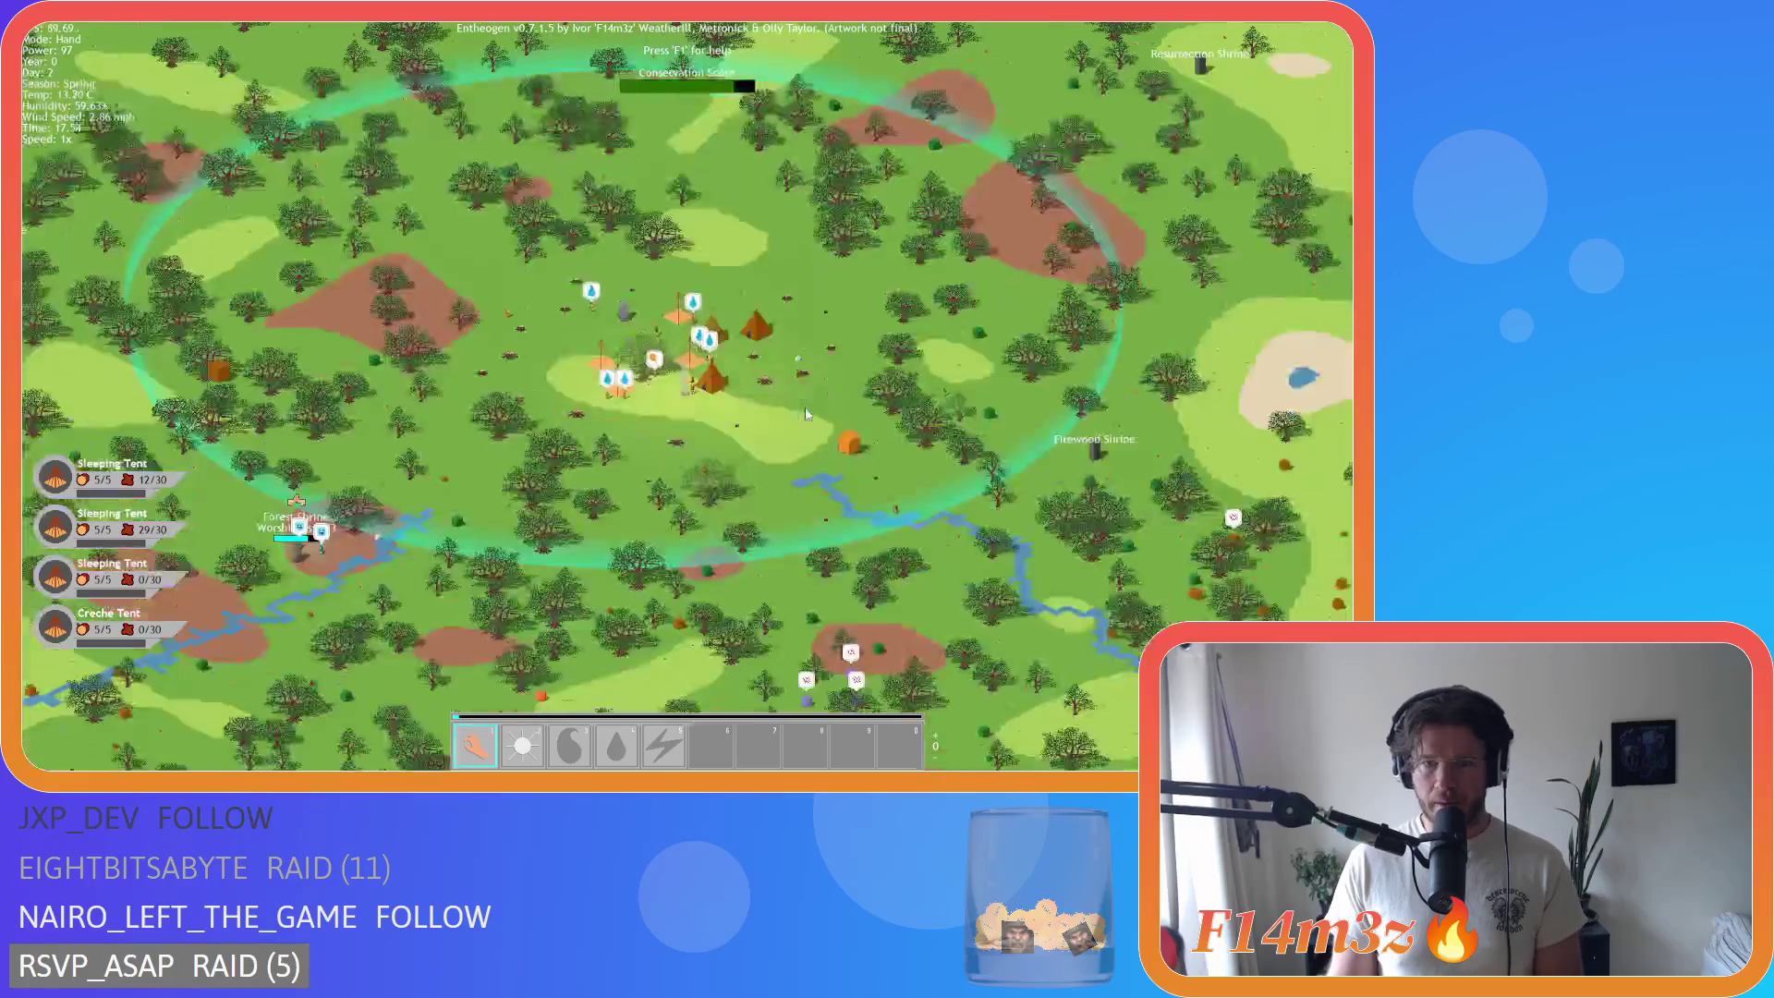
{"action": "scroll", "coordinate": [897, 493], "scroll_direction": "up", "scroll_amount": 3}
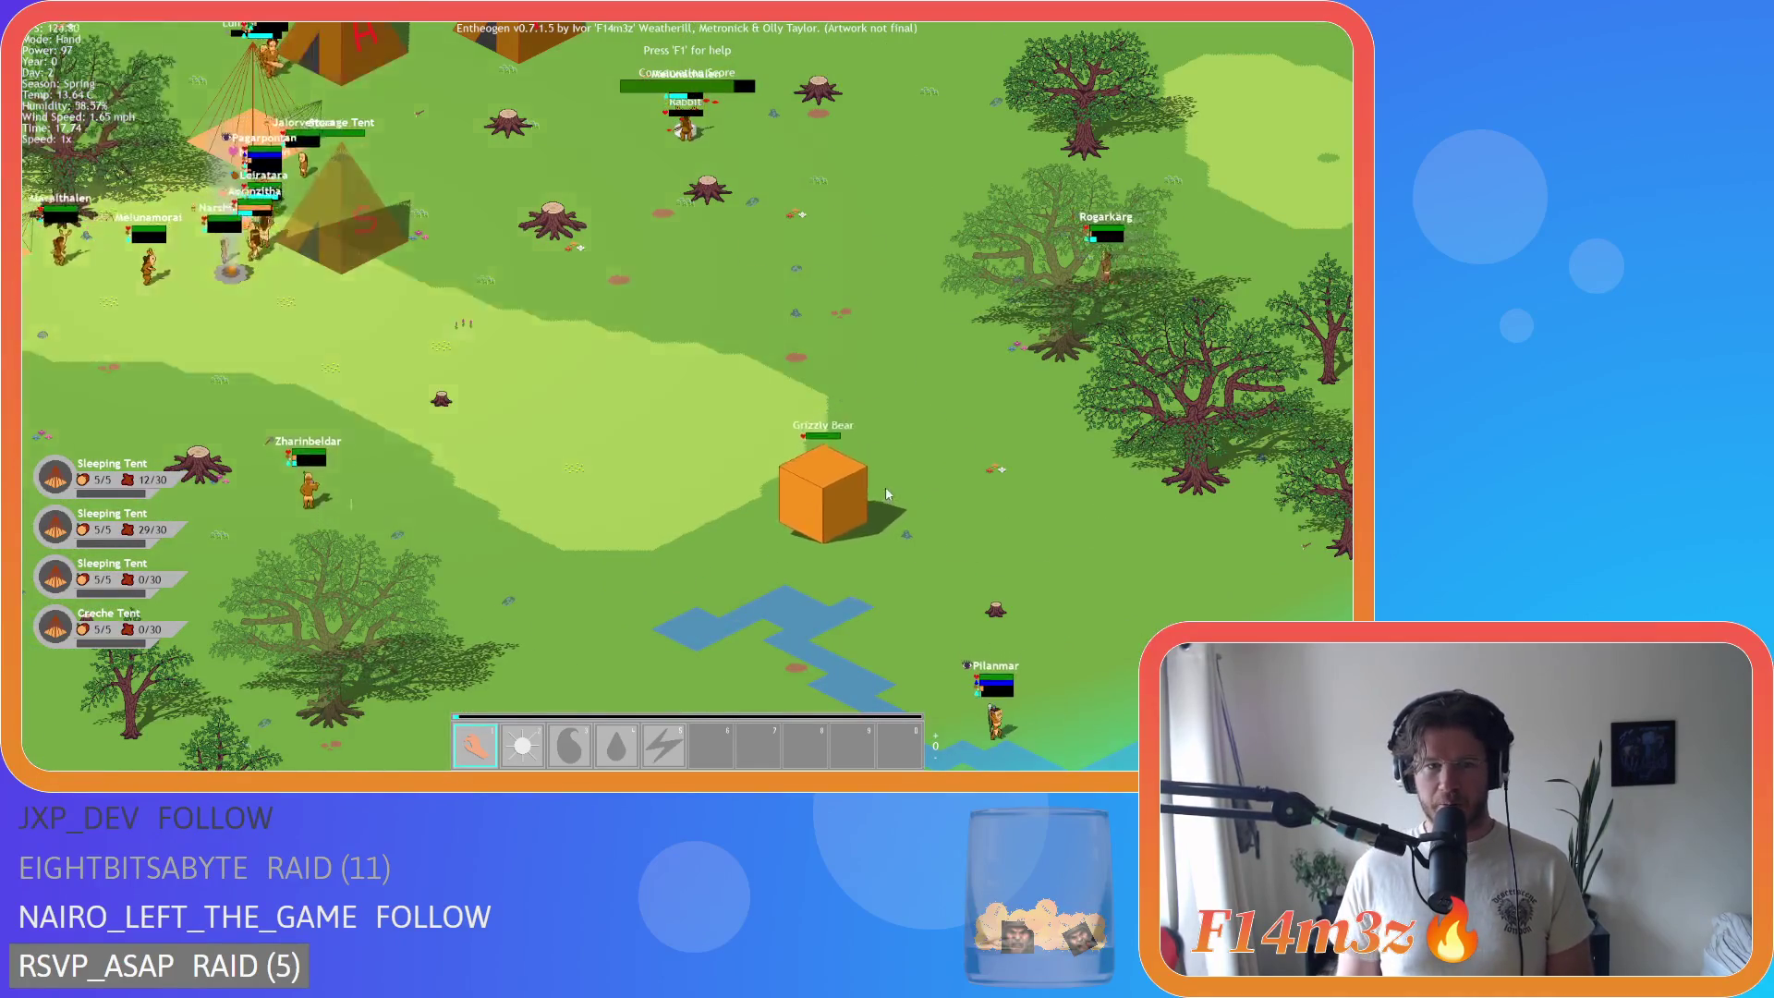
{"action": "scroll", "coordinate": [885, 494], "scroll_direction": "down", "scroll_amount": 3}
{"action": "scroll", "coordinate": [872, 513], "scroll_direction": "up", "scroll_amount": 3}
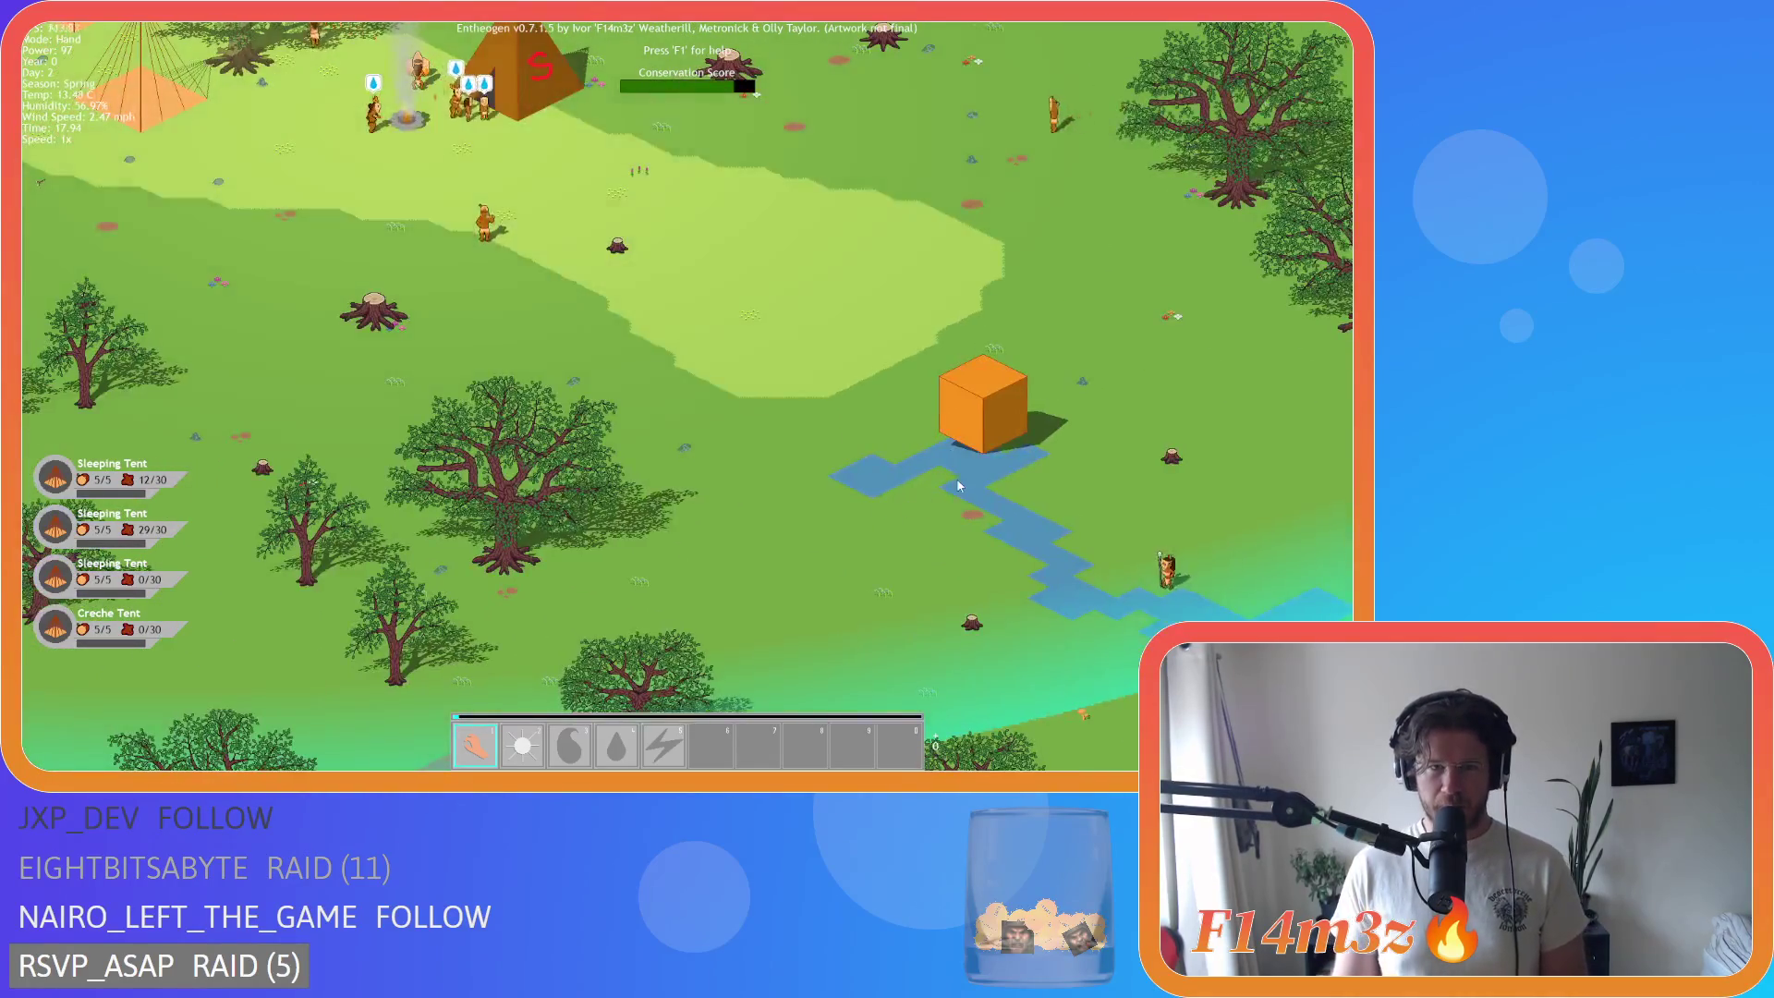
{"action": "scroll", "coordinate": [955, 487], "scroll_direction": "down", "scroll_amount": 5}
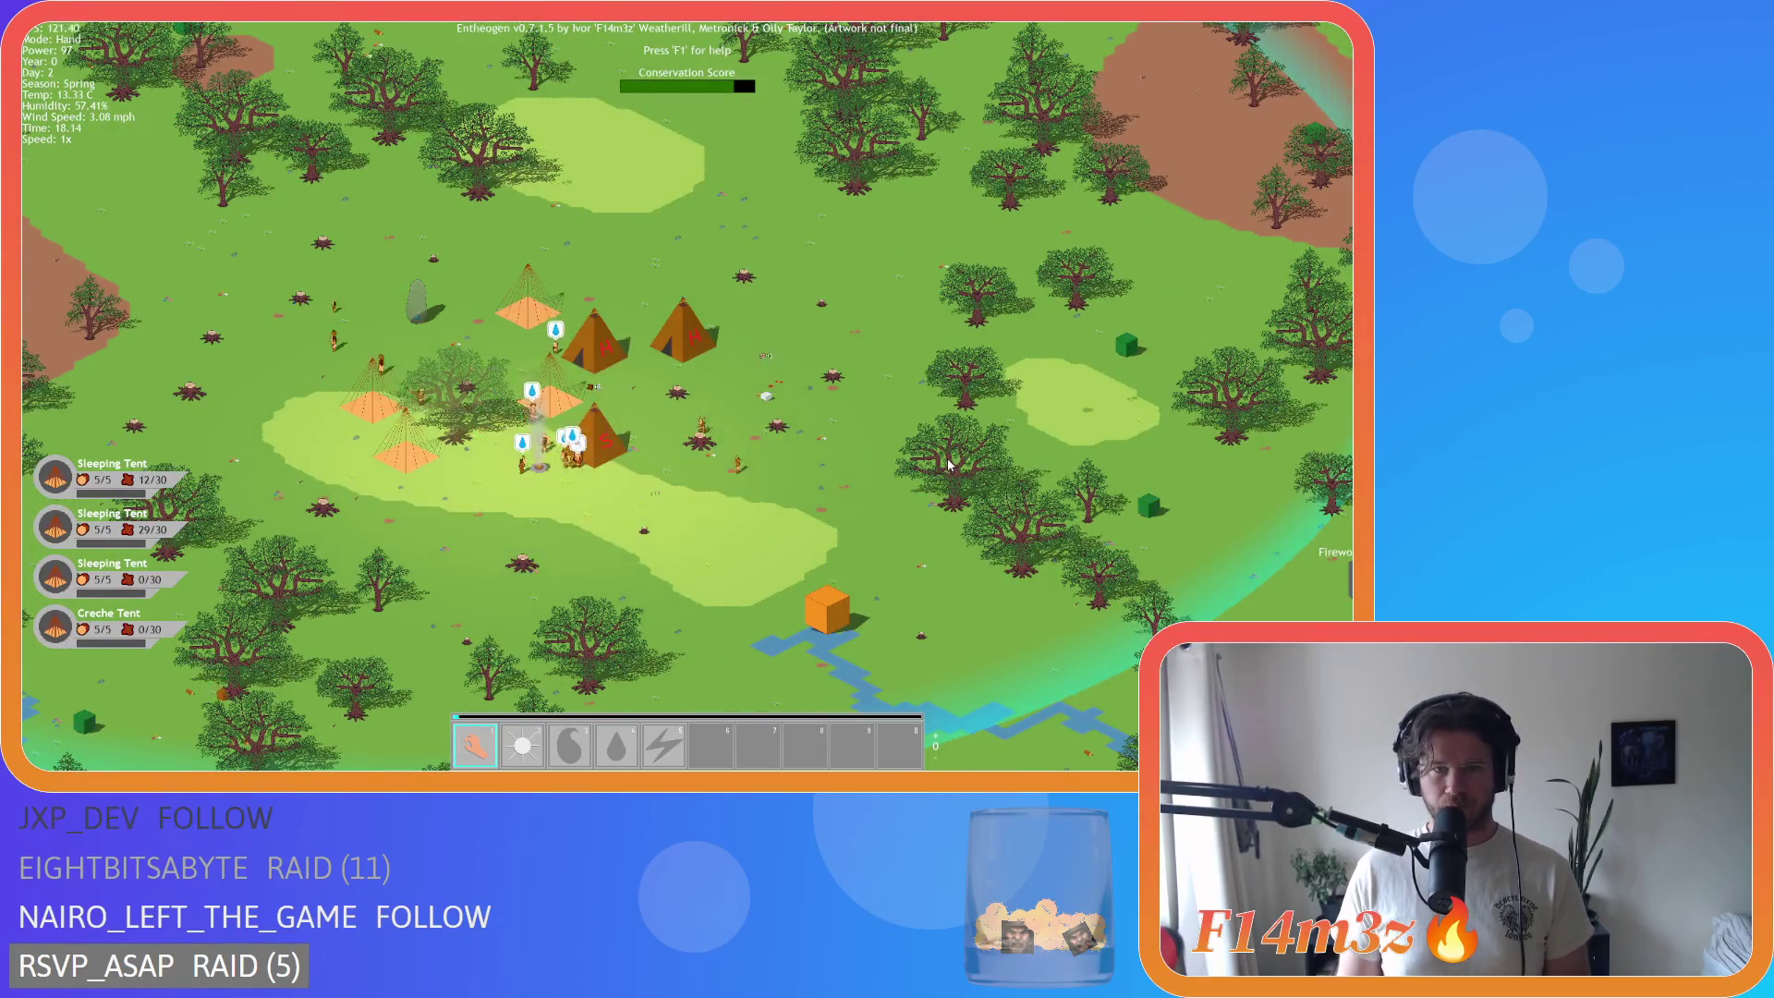
{"action": "scroll", "coordinate": [948, 464], "scroll_direction": "down", "scroll_amount": 5}
{"action": "scroll", "coordinate": [944, 462], "scroll_direction": "up", "scroll_amount": 5}
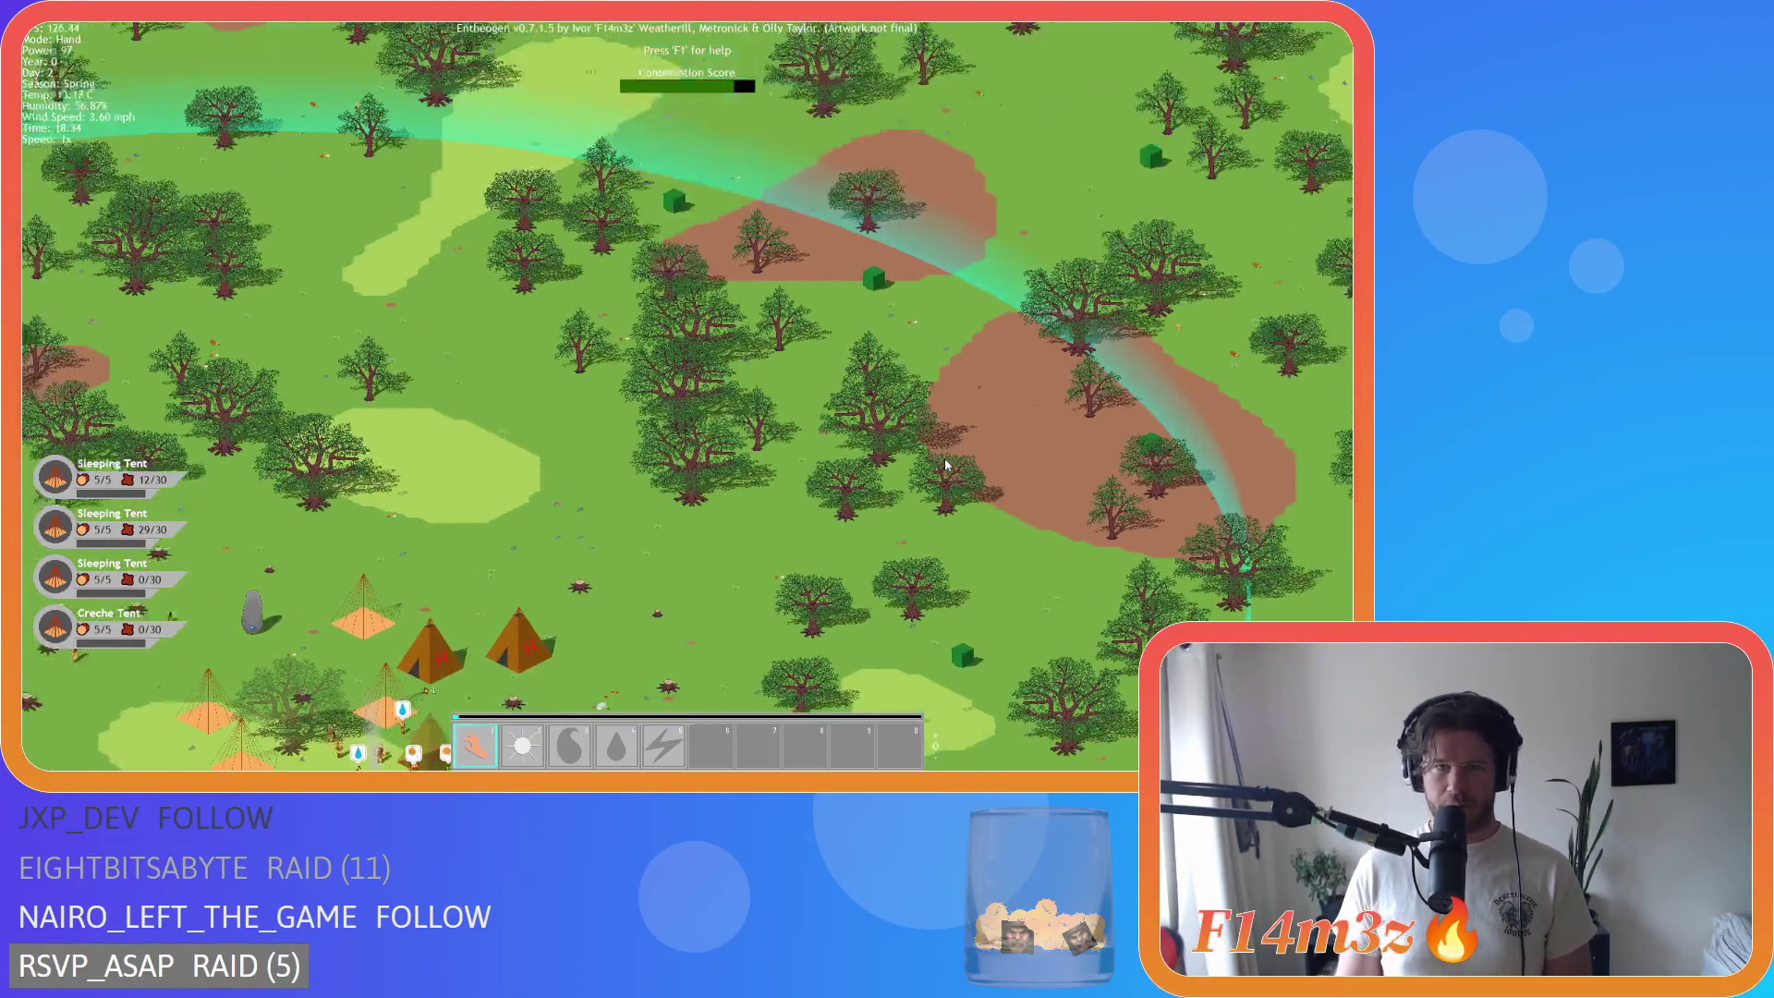
{"action": "scroll", "coordinate": [944, 458], "scroll_direction": "down", "scroll_amount": 5}
{"action": "scroll", "coordinate": [464, 442], "scroll_direction": "up", "scroll_amount": 5}
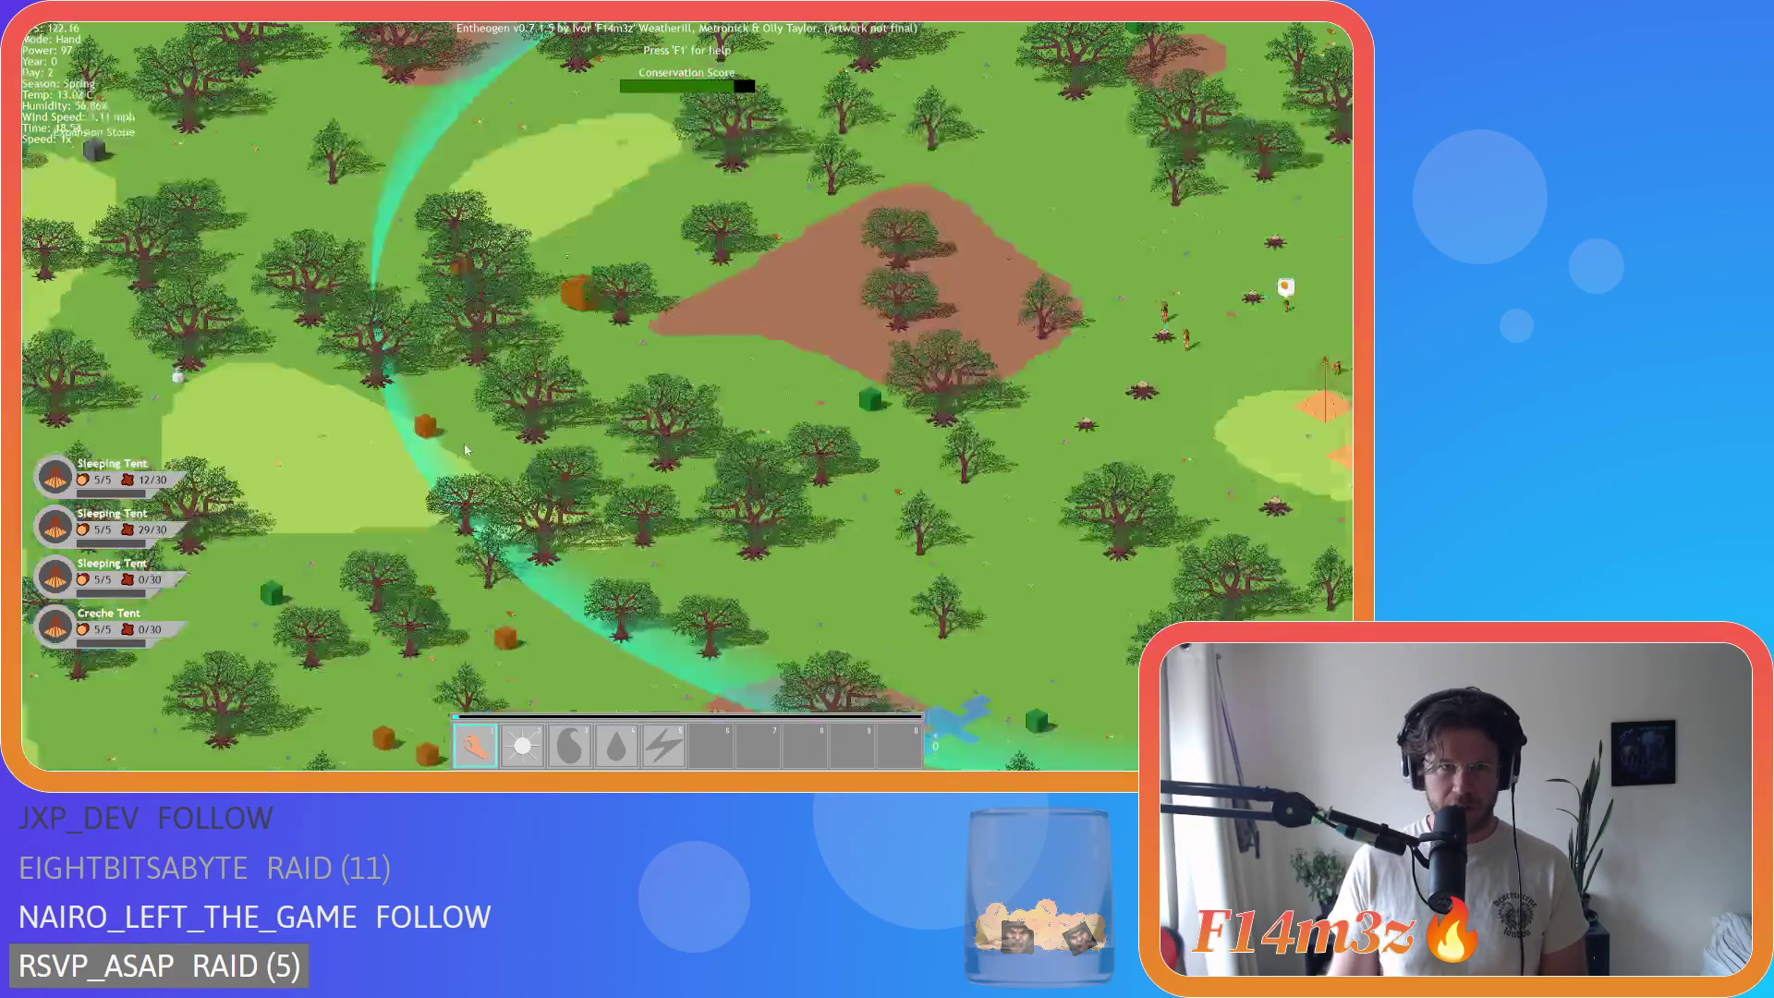
Step: Move the view between the camp's tents and the Forest Shrine with its grazing deer
{"action": "key", "text": "d"}
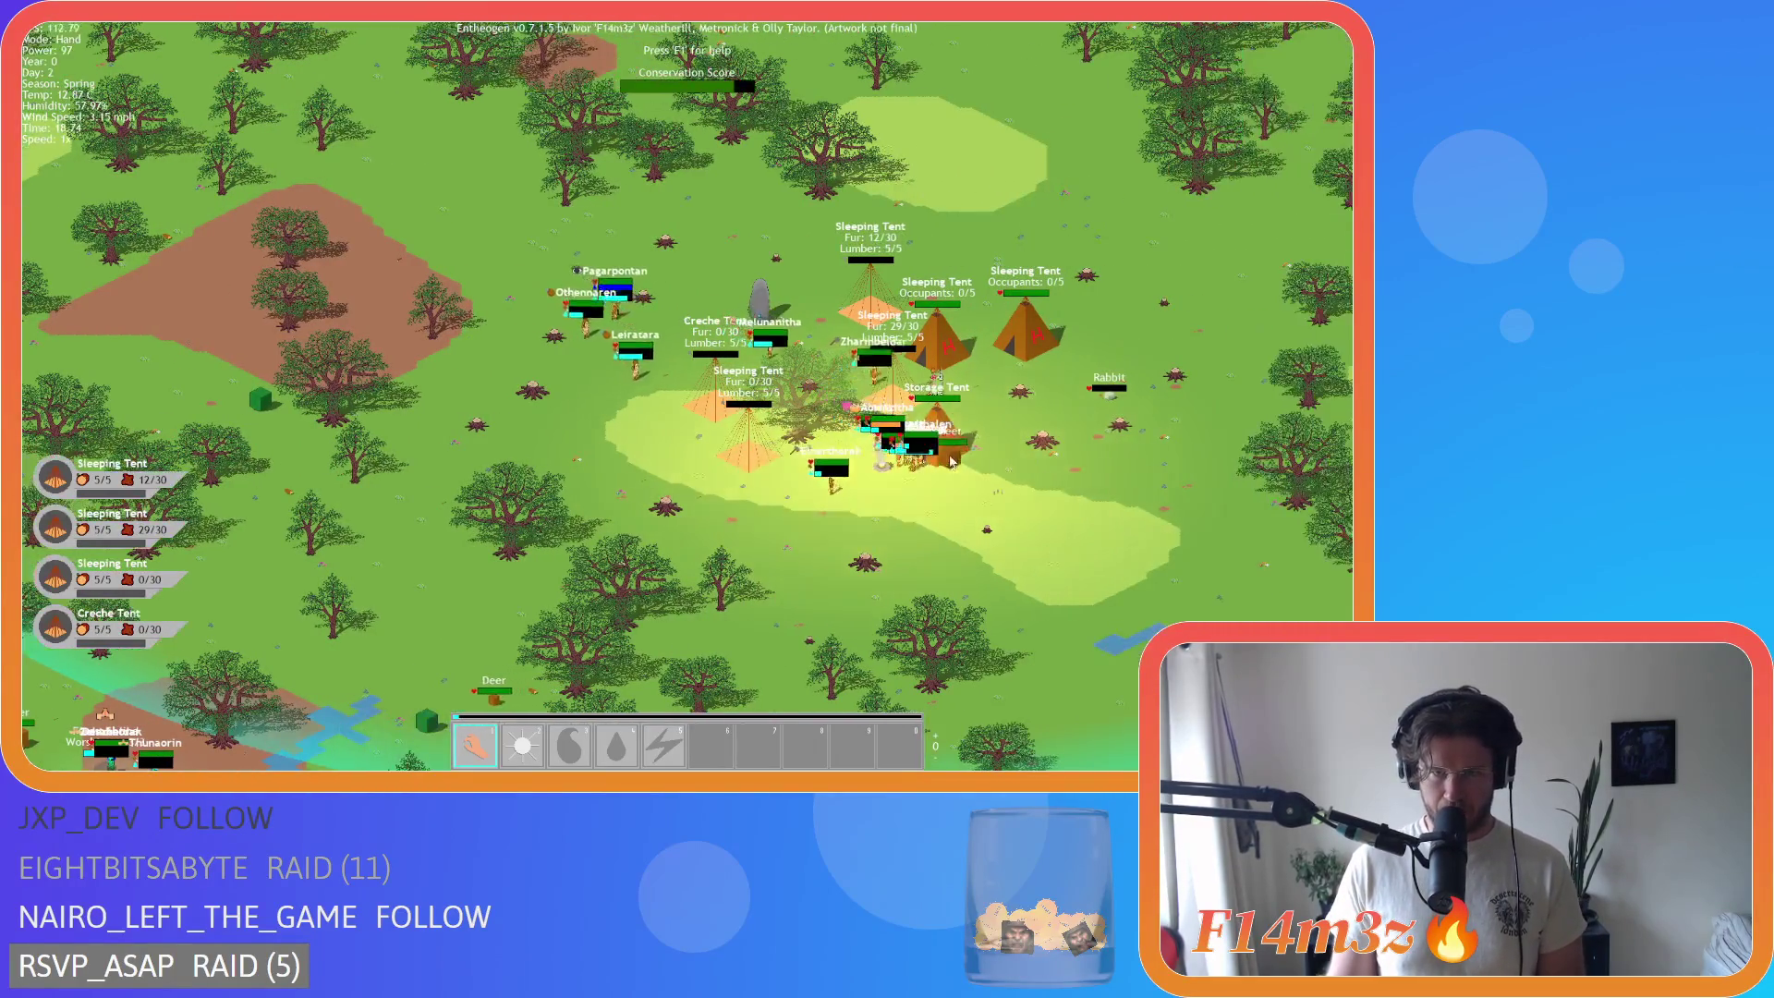
{"action": "key", "text": "s"}
{"action": "key", "text": "a"}
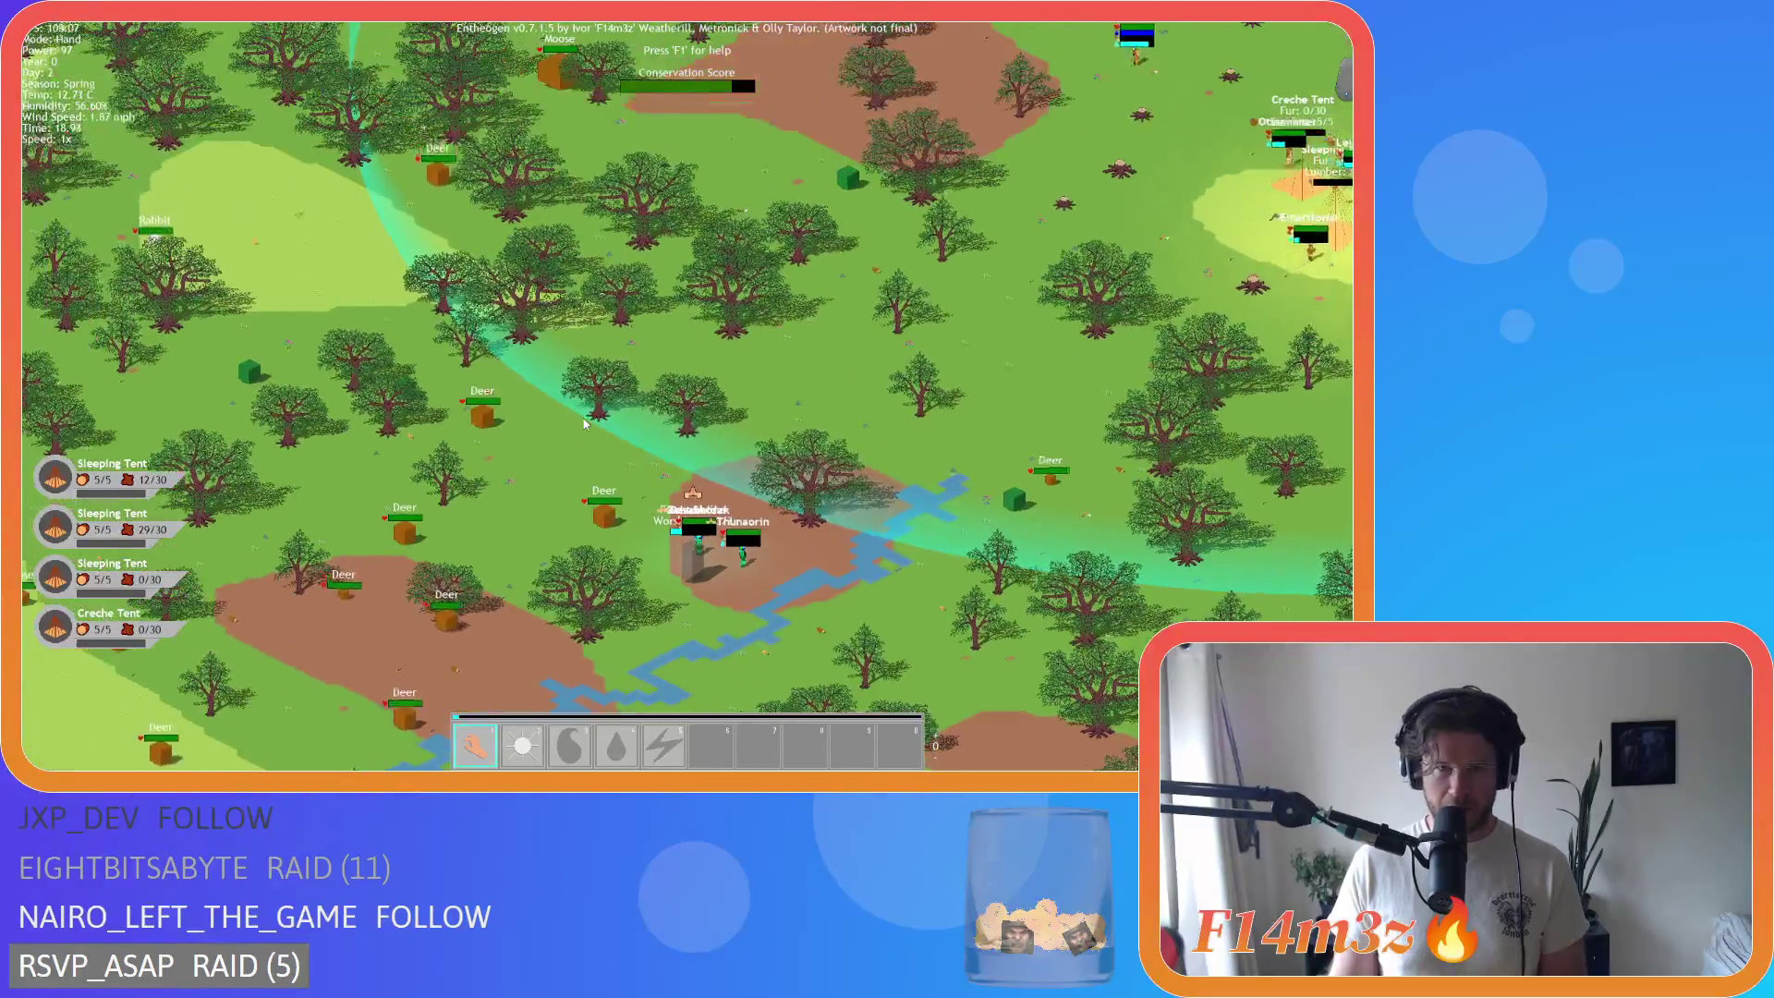
{"action": "key", "text": "w"}
{"action": "key", "text": "d"}
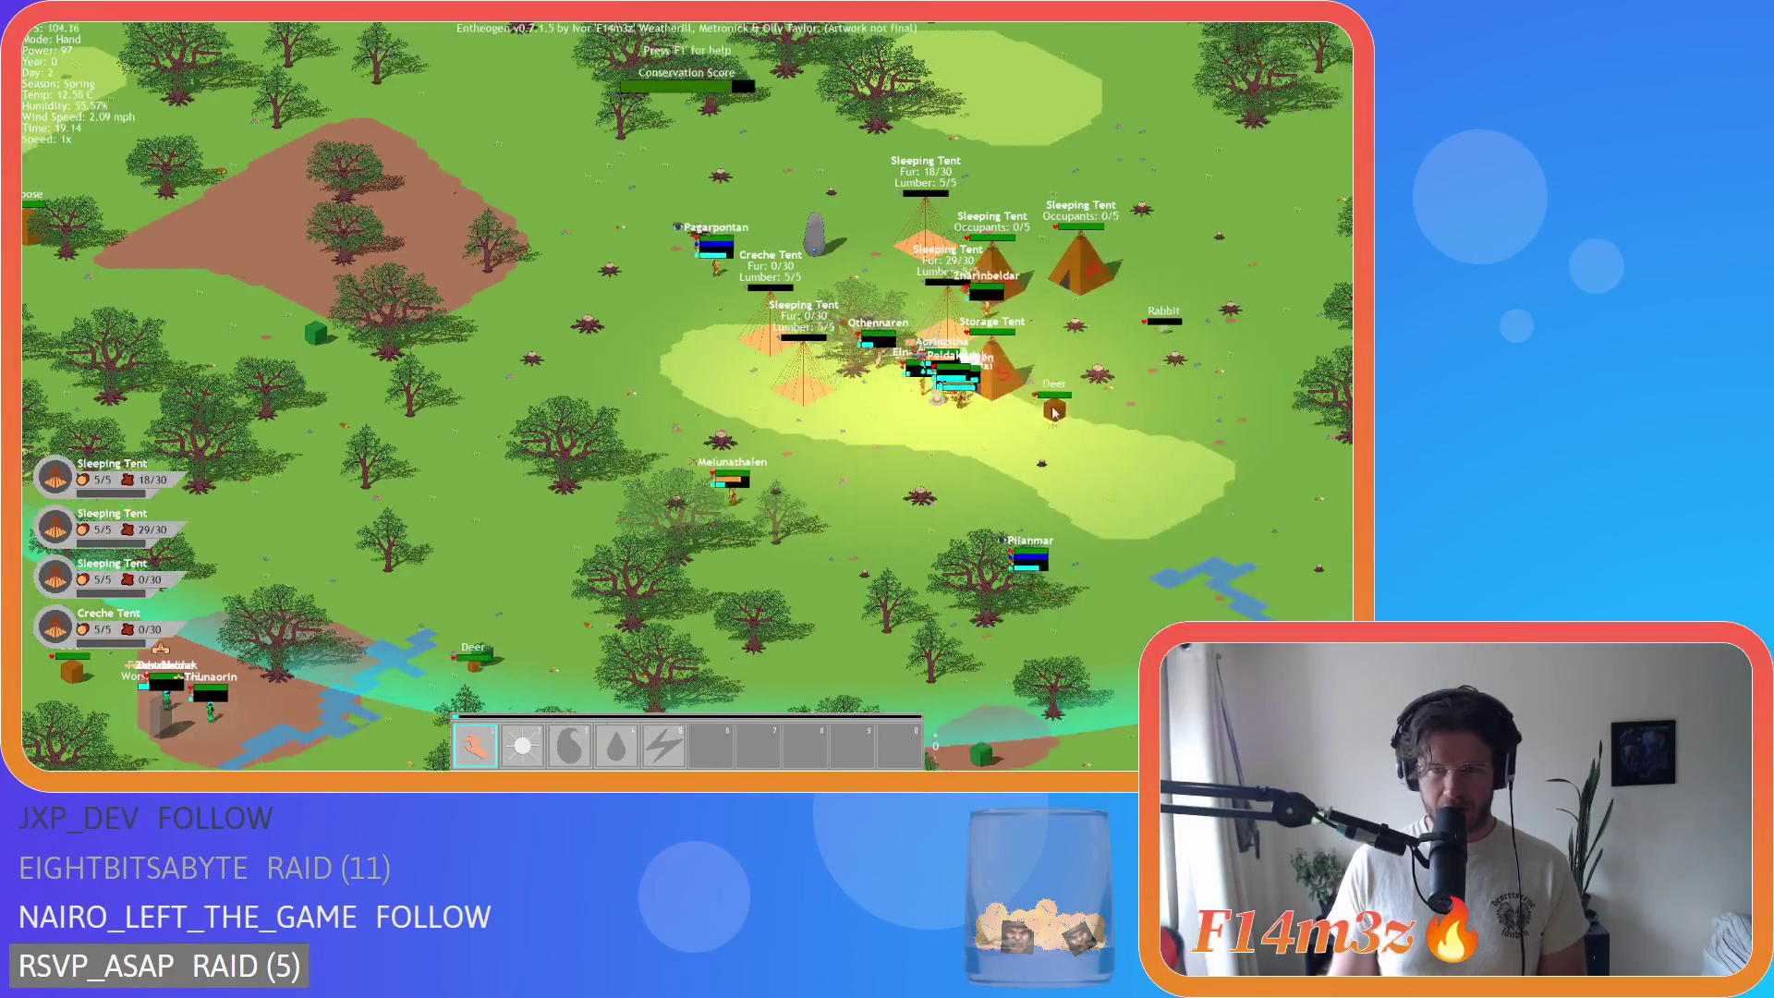
{"action": "key", "text": "s"}
{"action": "key", "text": "a"}
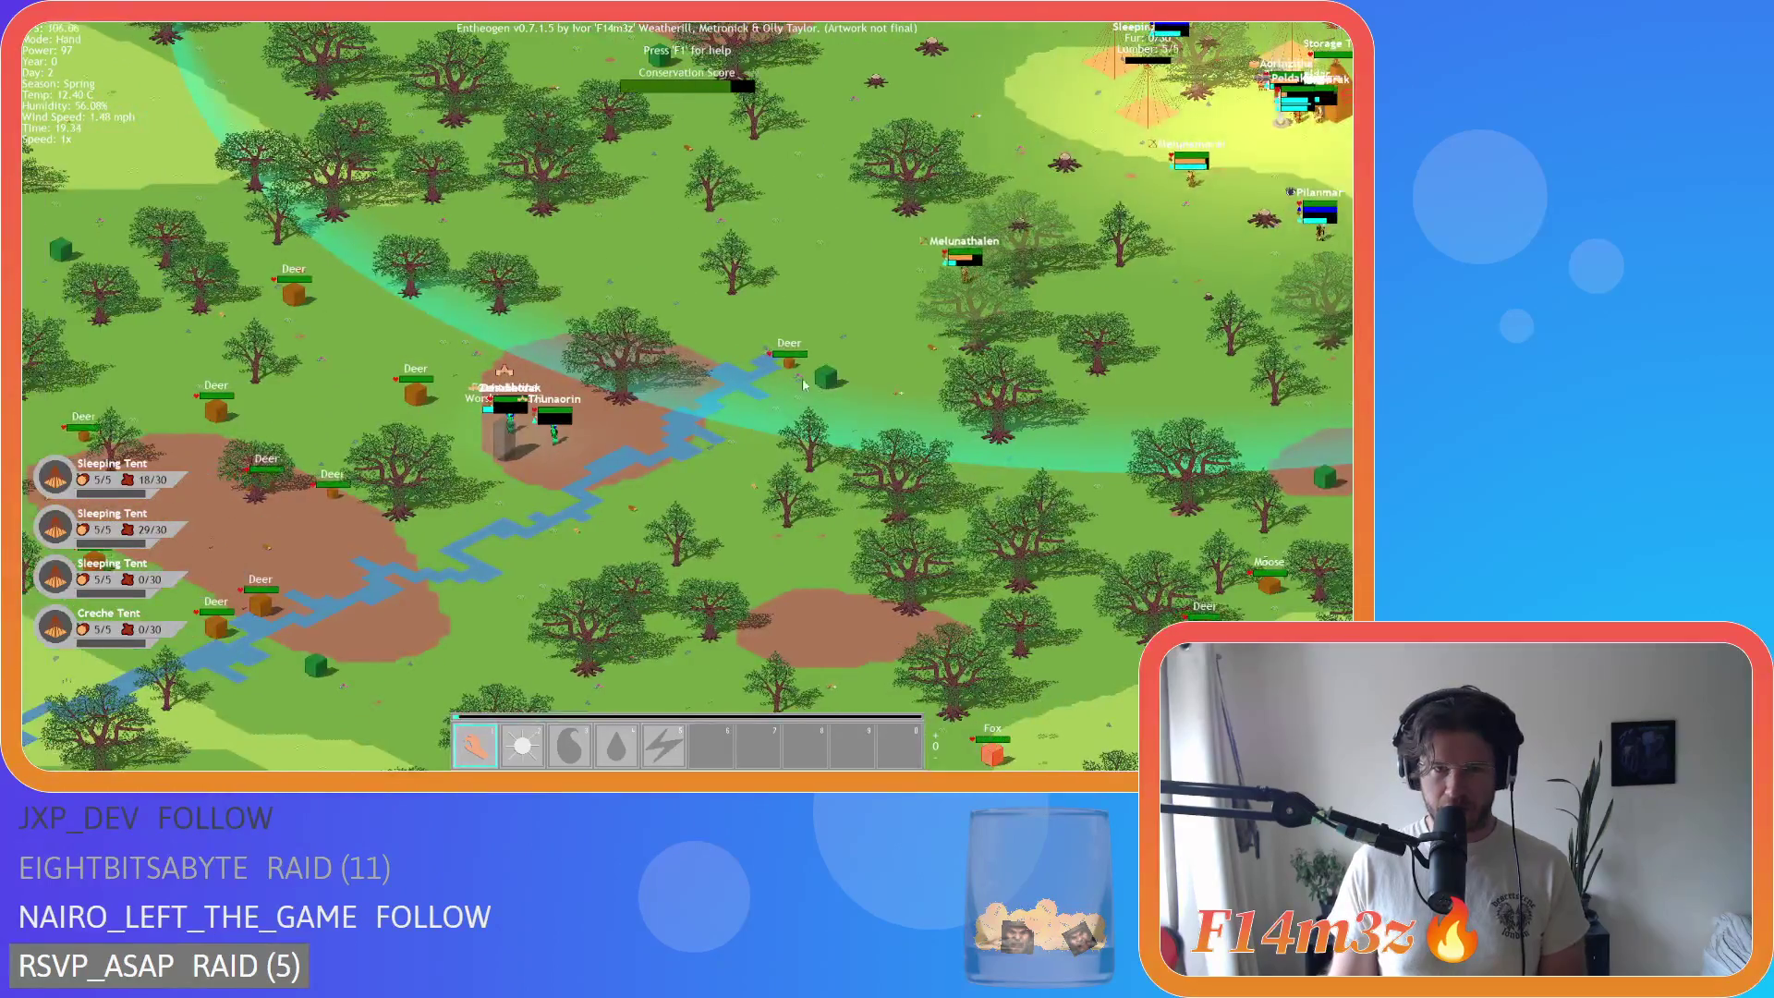
{"action": "key", "text": "d"}
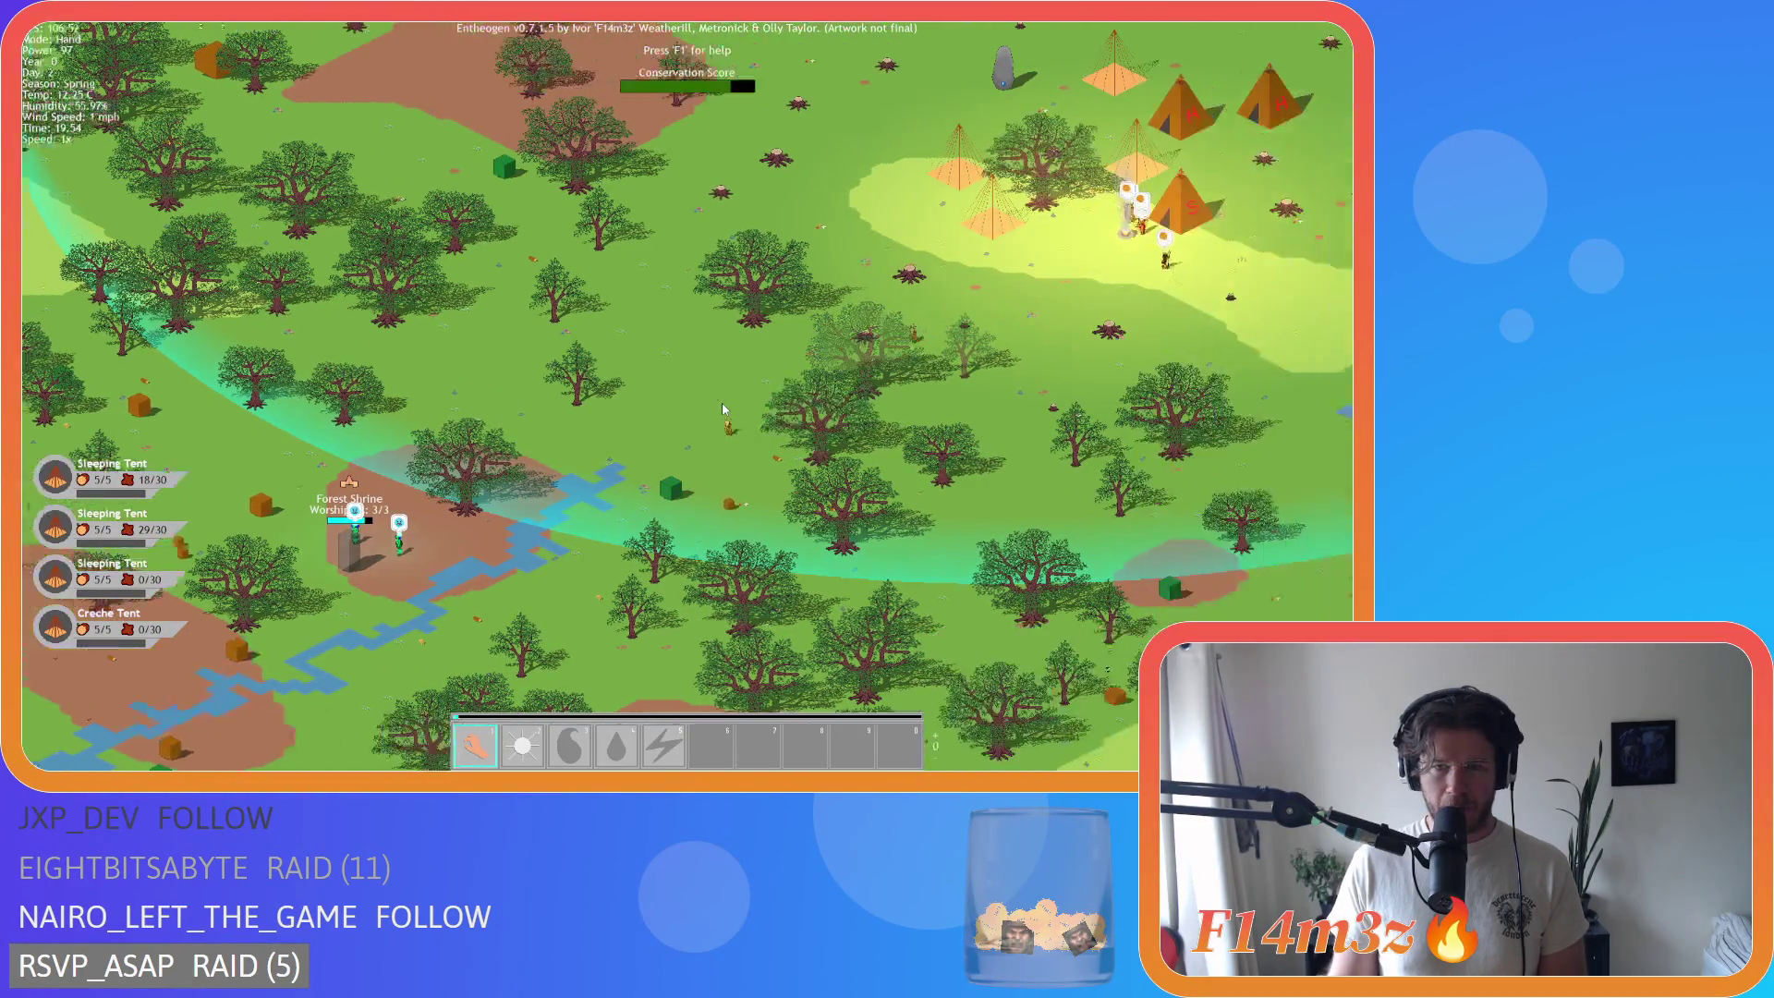
{"action": "key", "text": "w"}
{"action": "key", "text": "d"}
{"action": "key", "text": "a"}
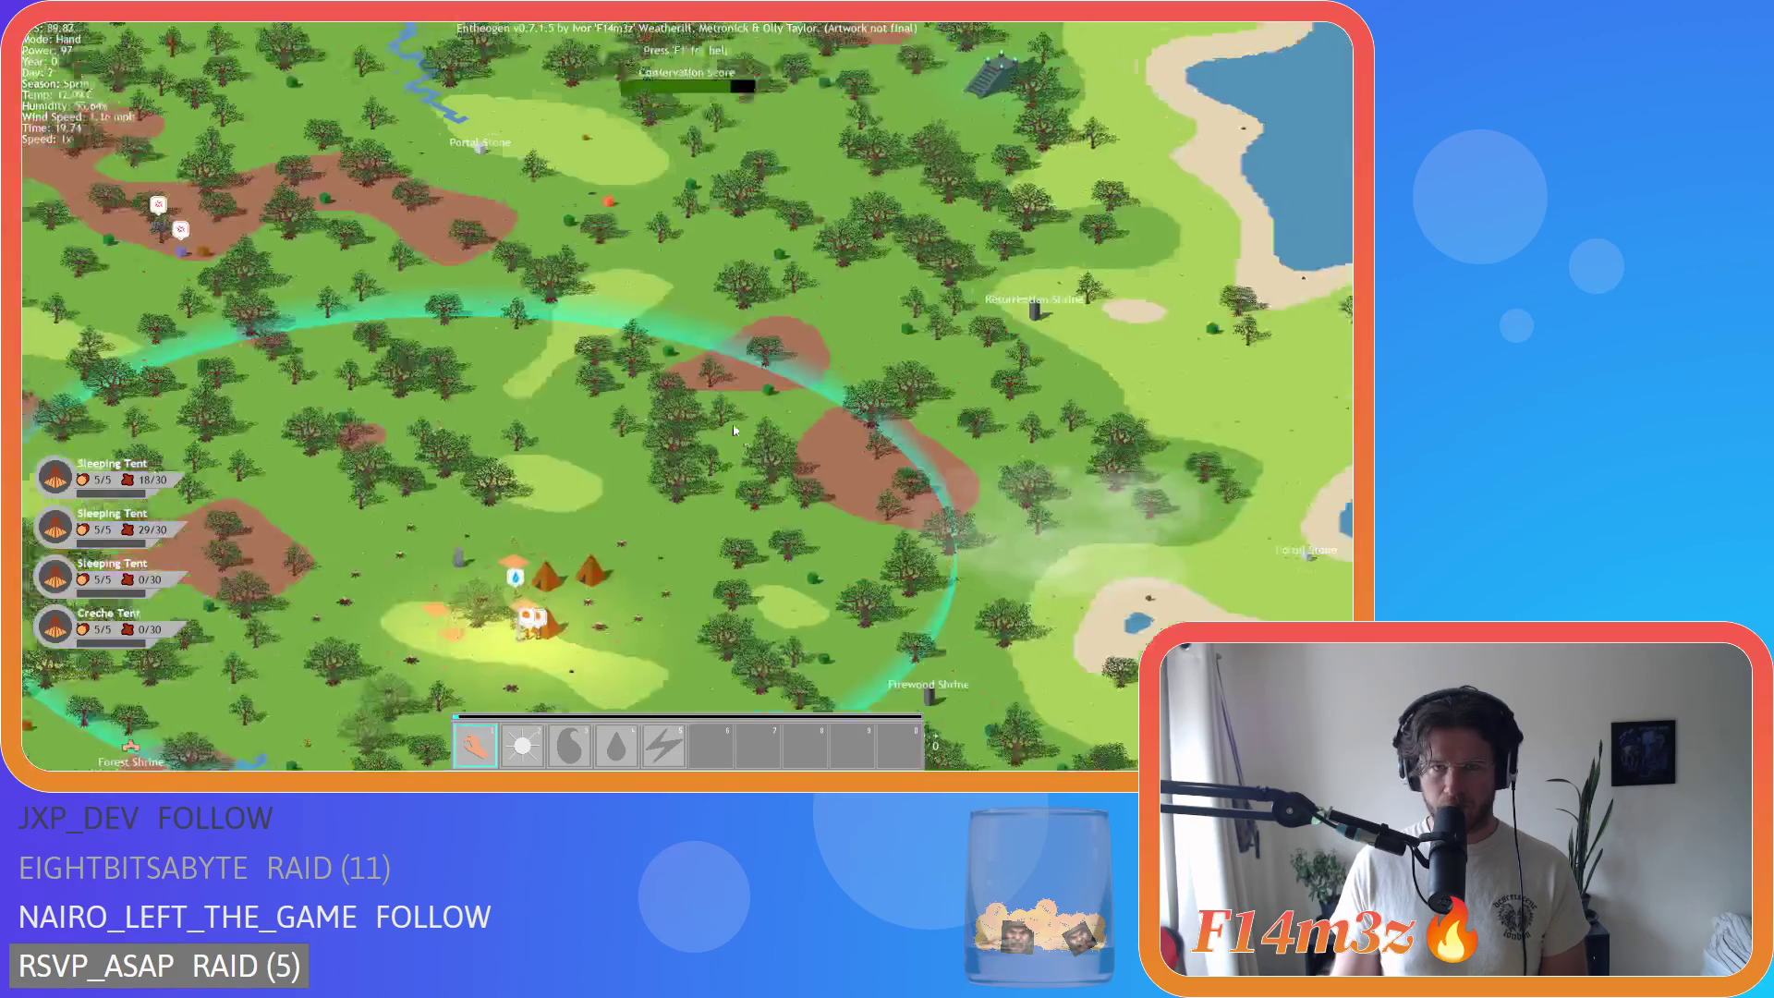
Step: Pan west toward the Expansion Stone, then back up to the camp
{"action": "key", "text": "a"}
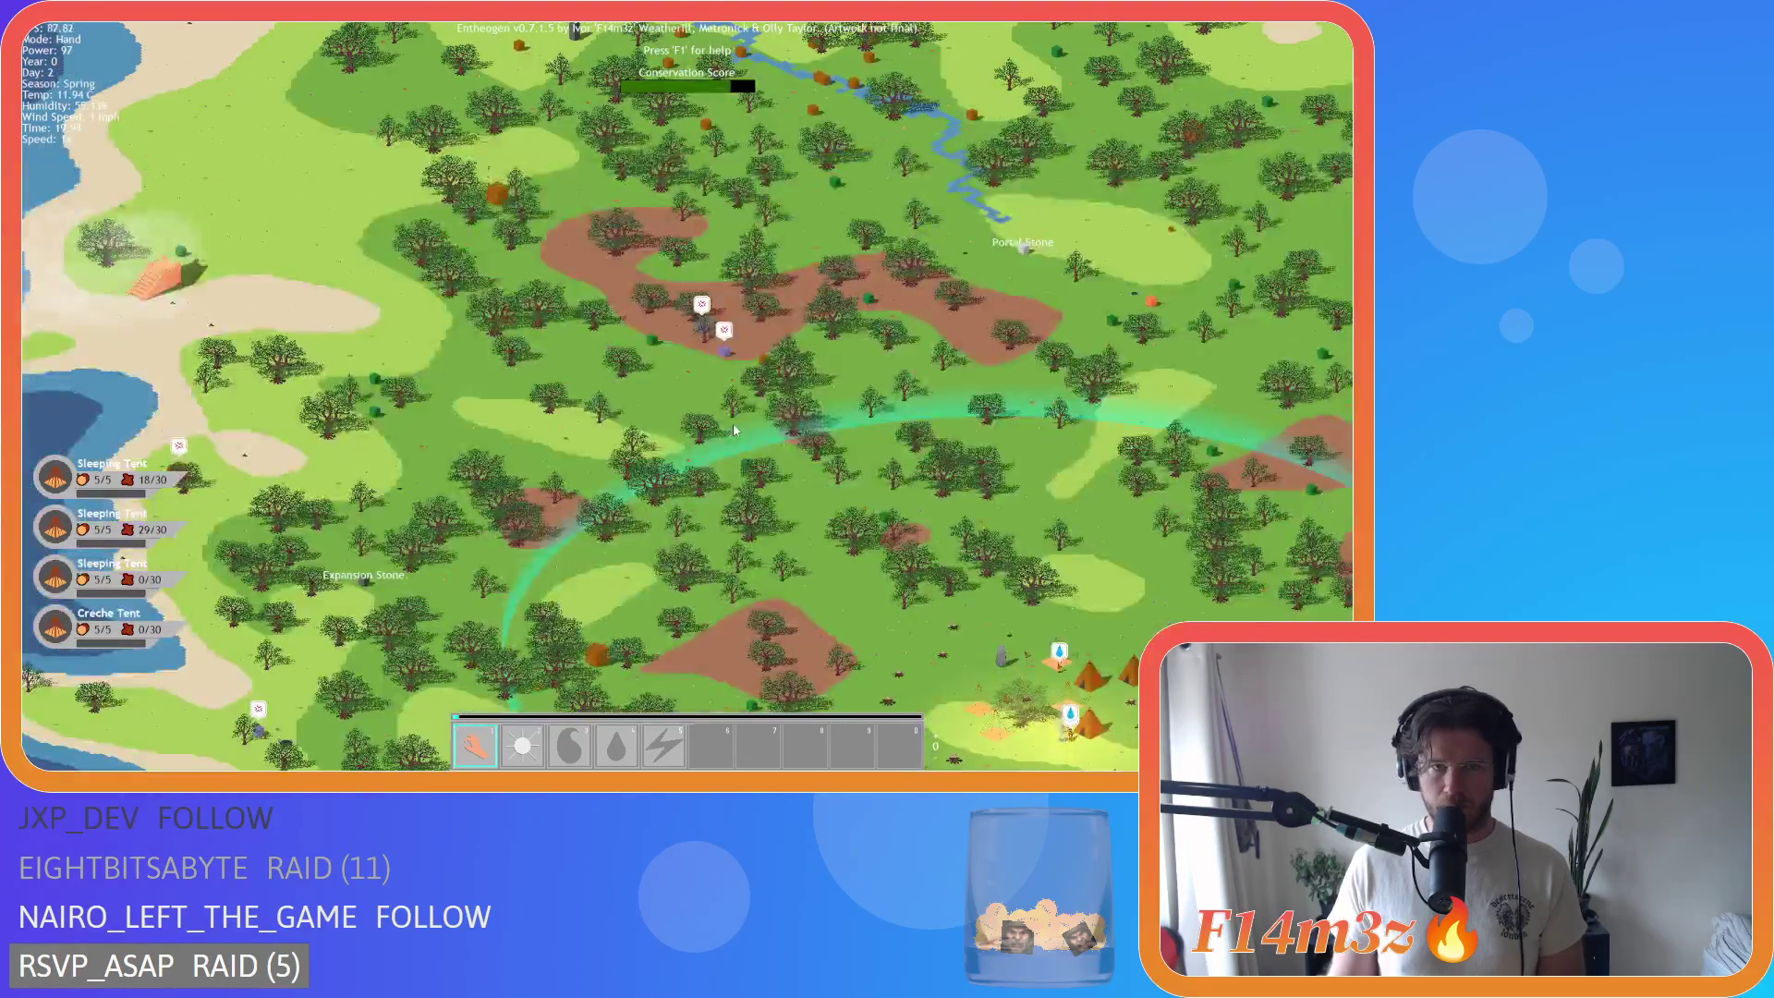
{"action": "key", "text": "s"}
{"action": "key", "text": "d"}
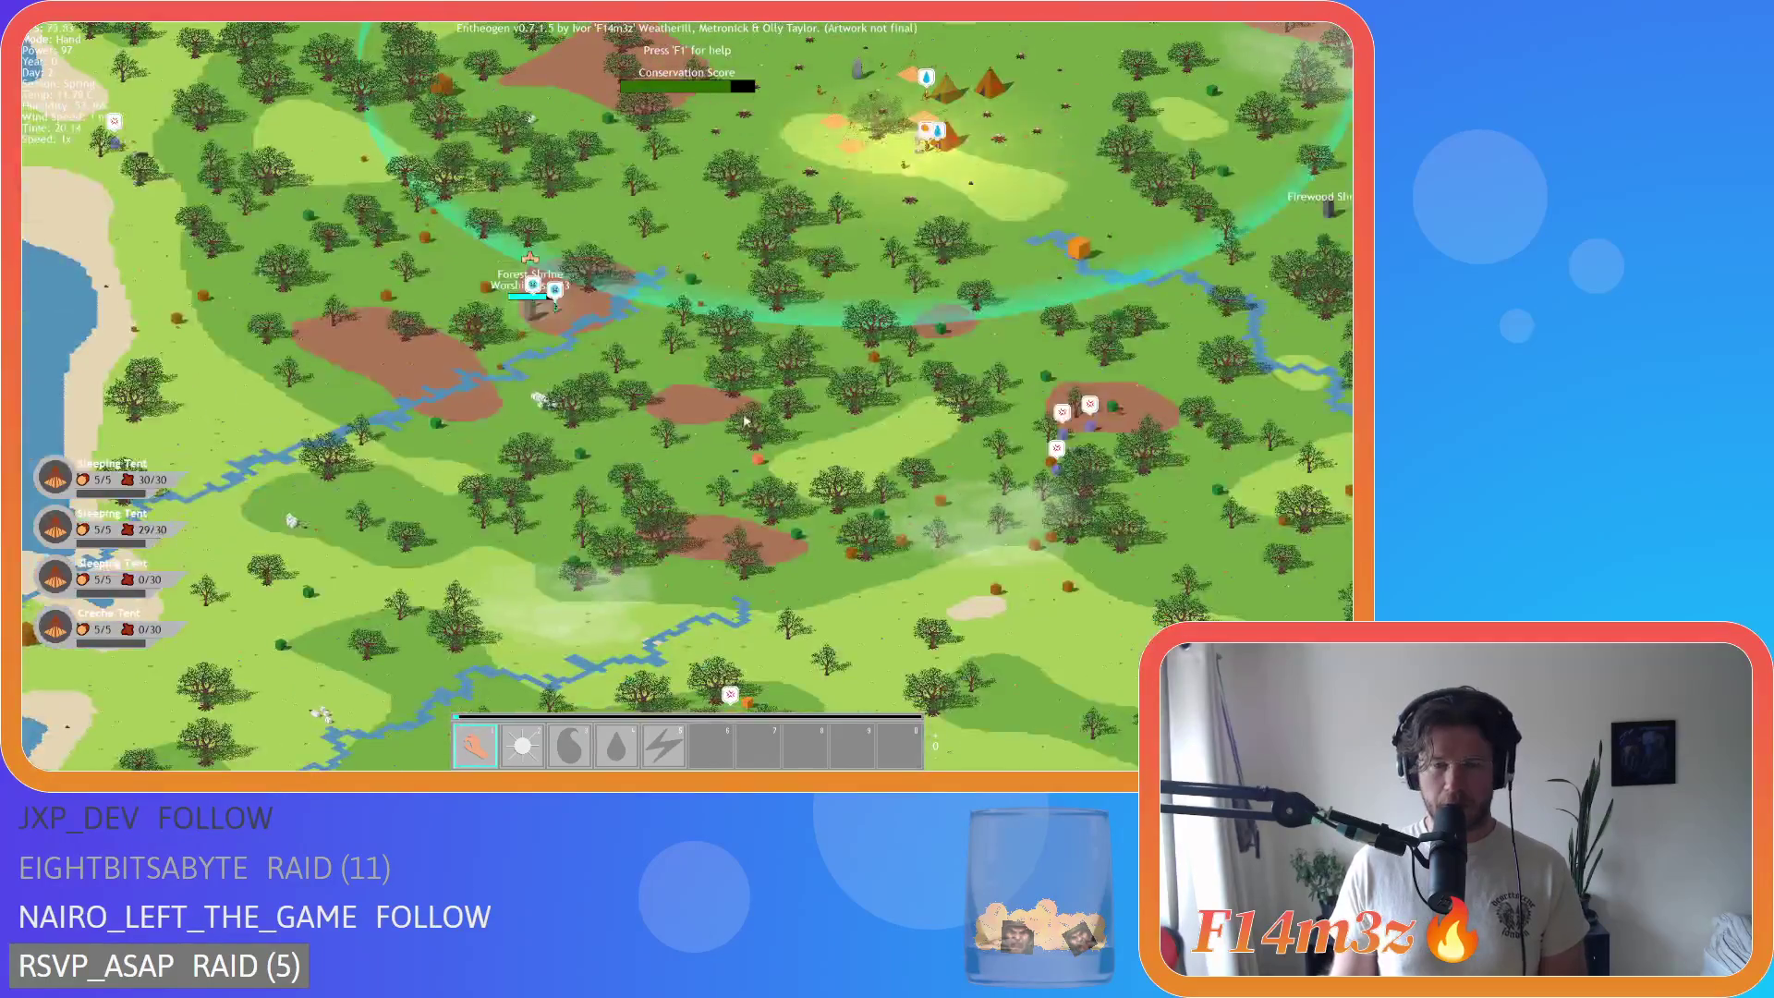
{"action": "key", "text": "w"}
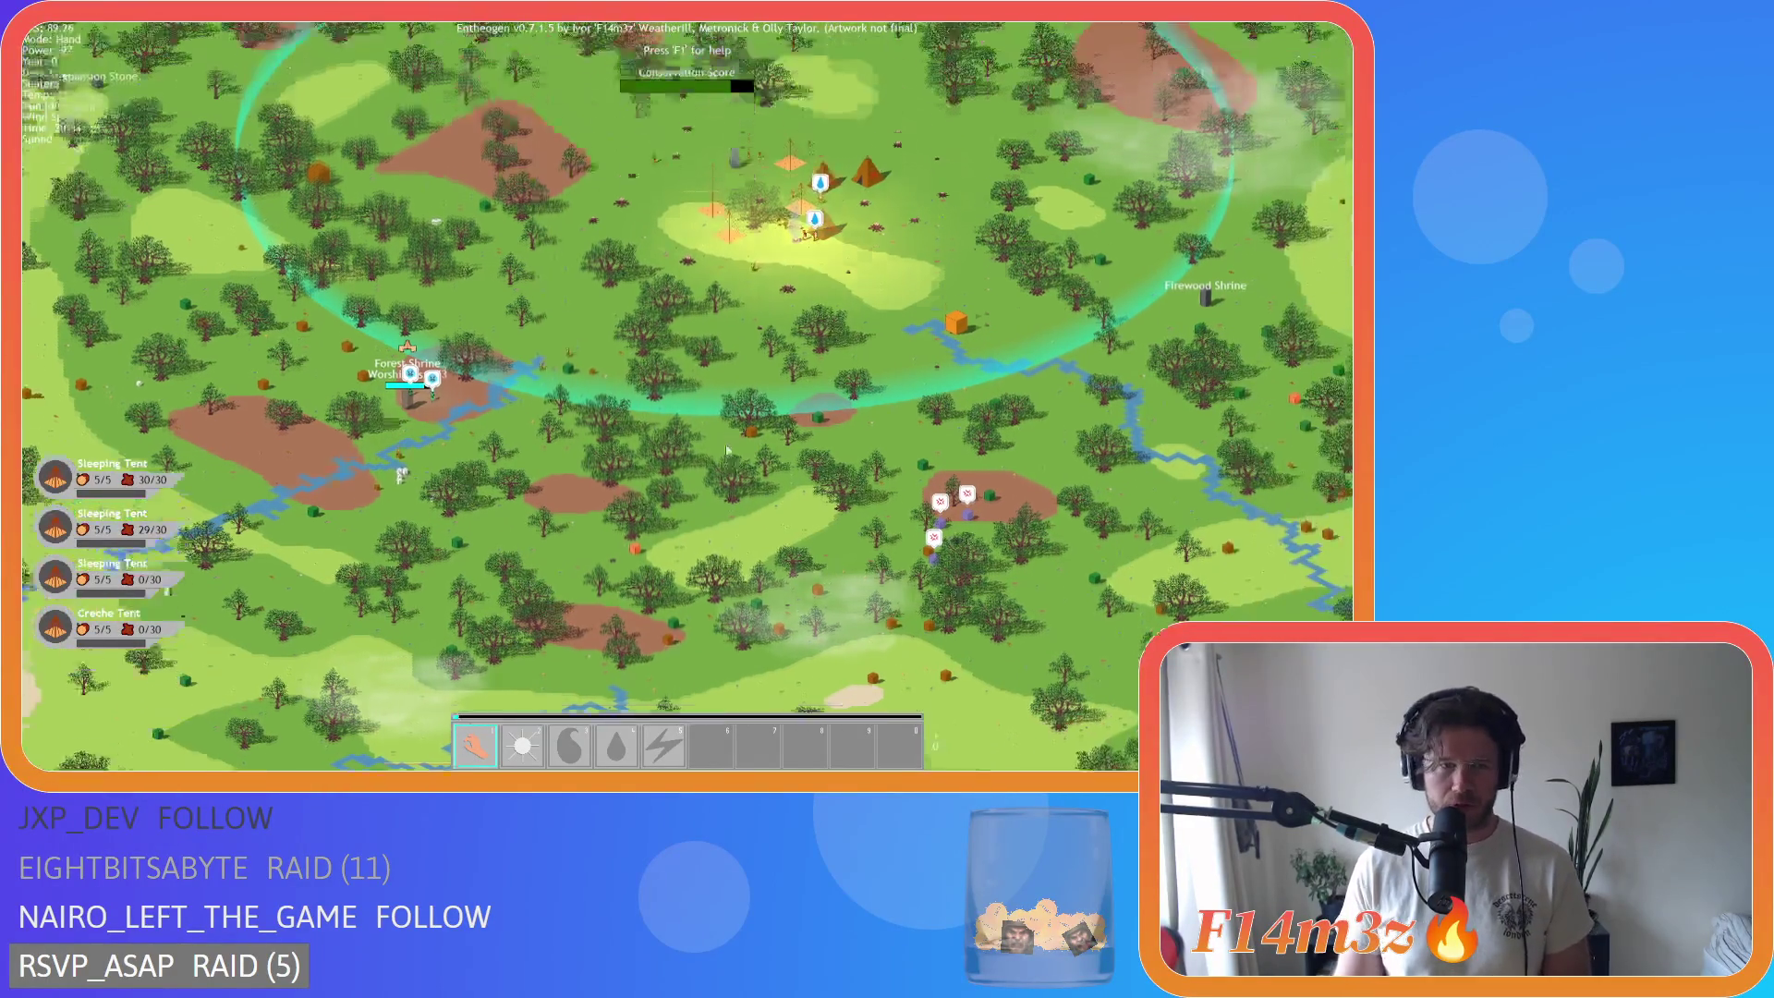
{"action": "scroll", "coordinate": [675, 454], "scroll_direction": "up", "scroll_amount": 5}
{"action": "scroll", "coordinate": [675, 455], "scroll_direction": "down", "scroll_amount": 3}
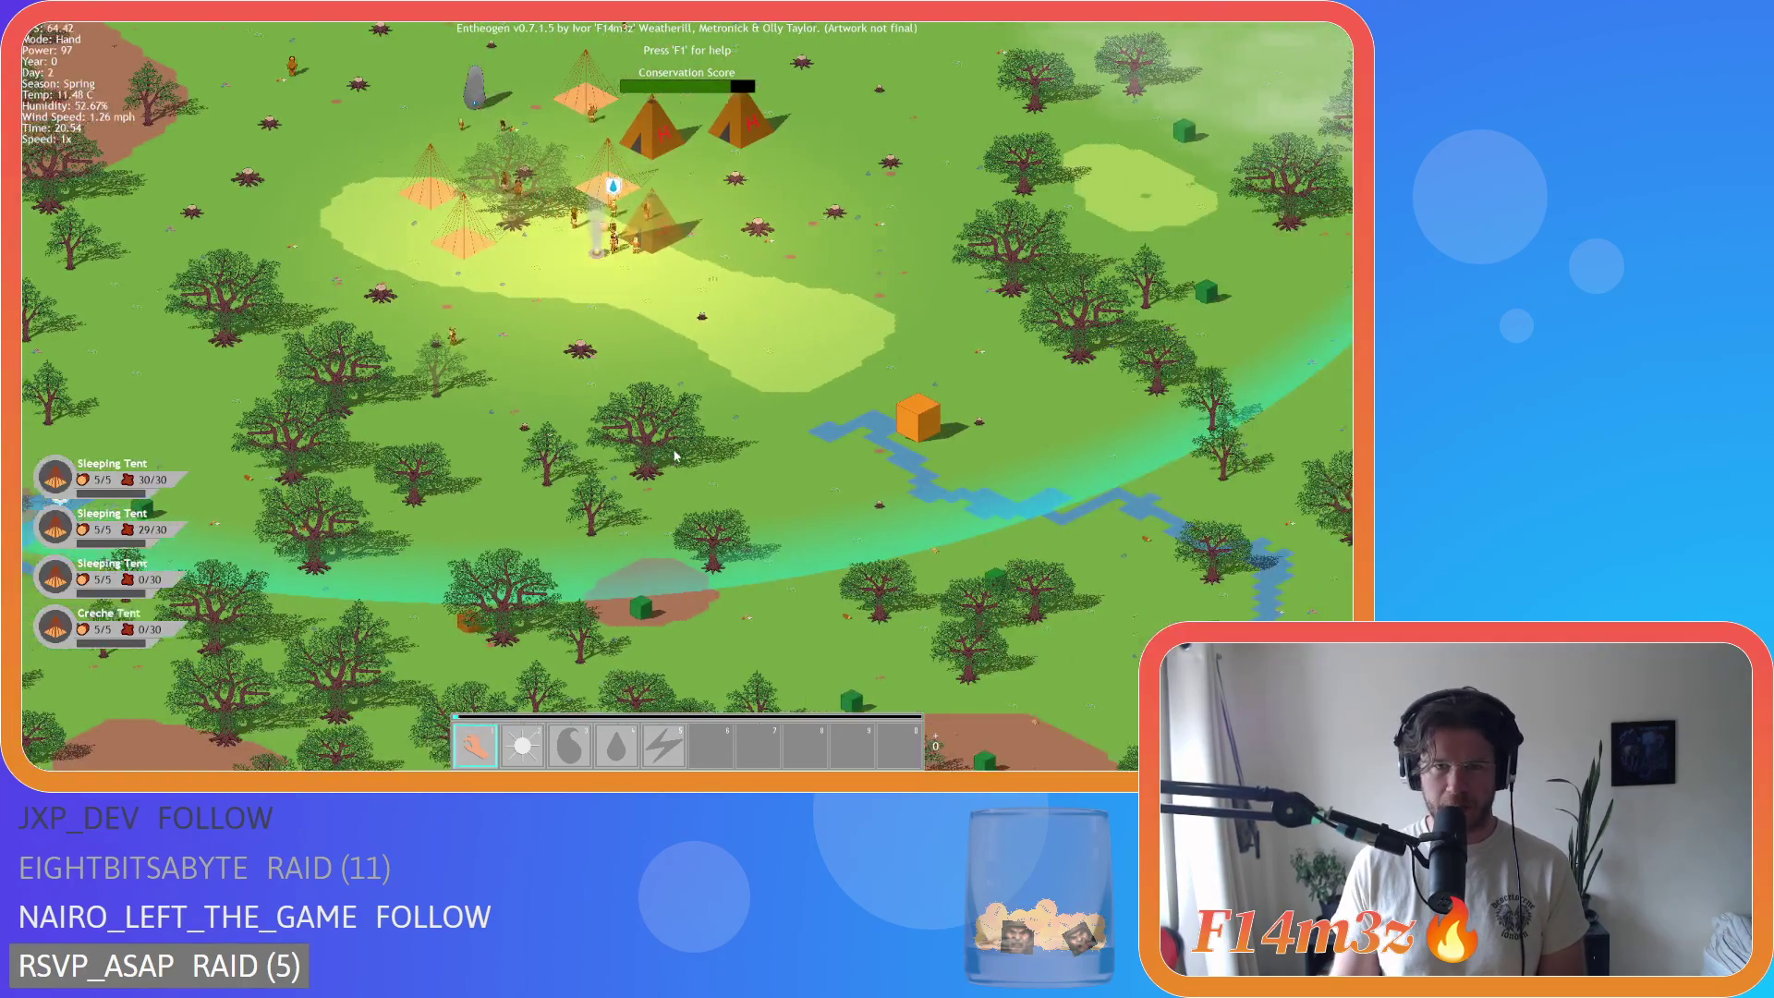
Step: Survey the eastern and northern coast, then zoom in on the tents and standing stone
{"action": "key", "text": "d"}
{"action": "scroll", "coordinate": [675, 453], "scroll_direction": "down", "scroll_amount": 3}
{"action": "key", "text": "w"}
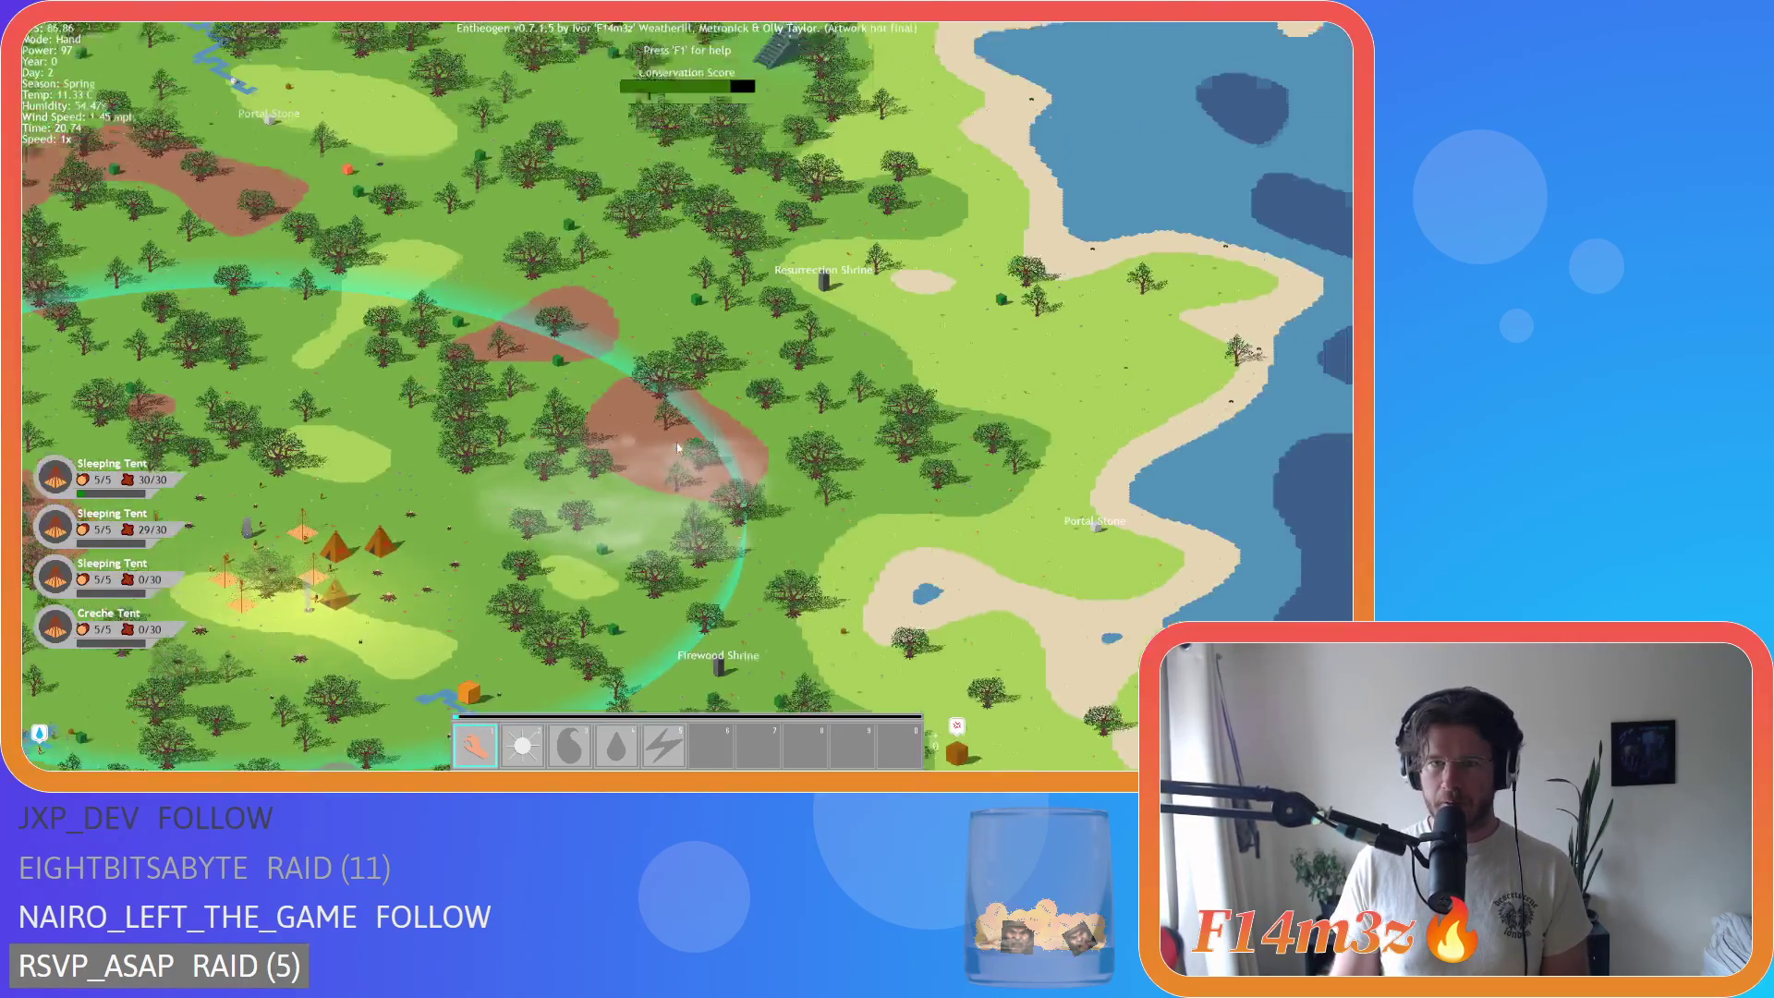
{"action": "key", "text": "s"}
{"action": "scroll", "coordinate": [678, 448], "scroll_direction": "up", "scroll_amount": 5}
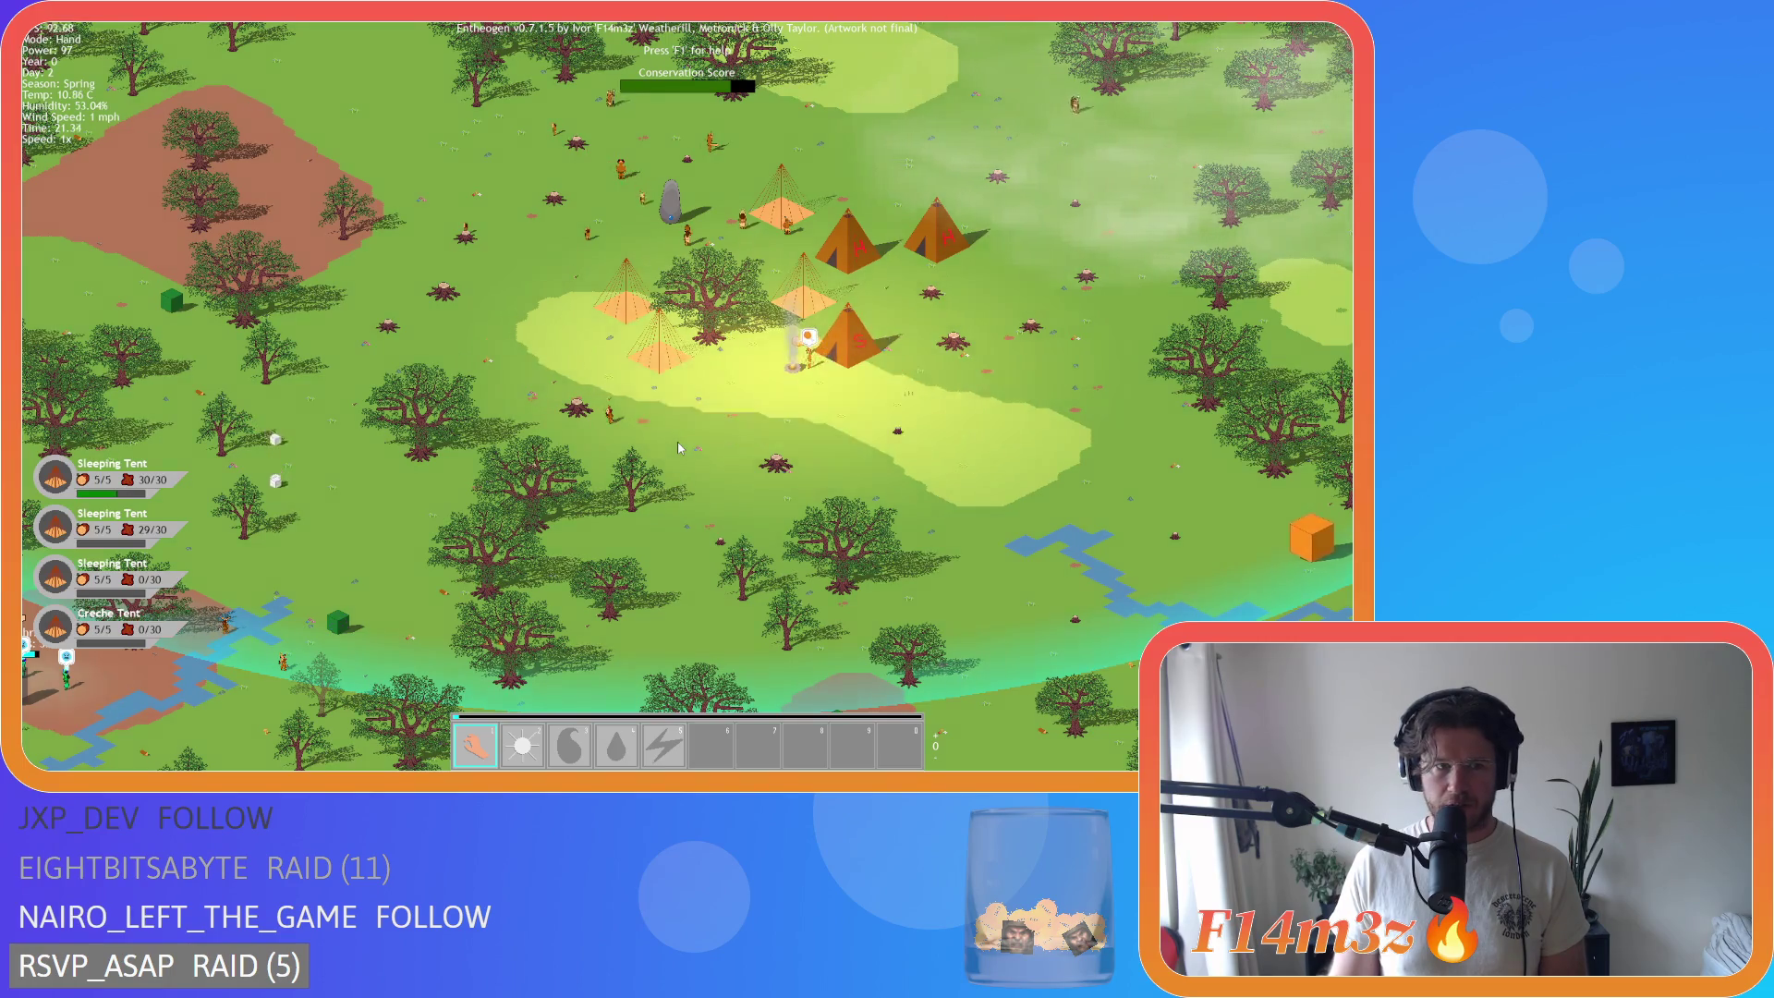
{"action": "scroll", "coordinate": [683, 432], "scroll_direction": "up", "scroll_amount": 5}
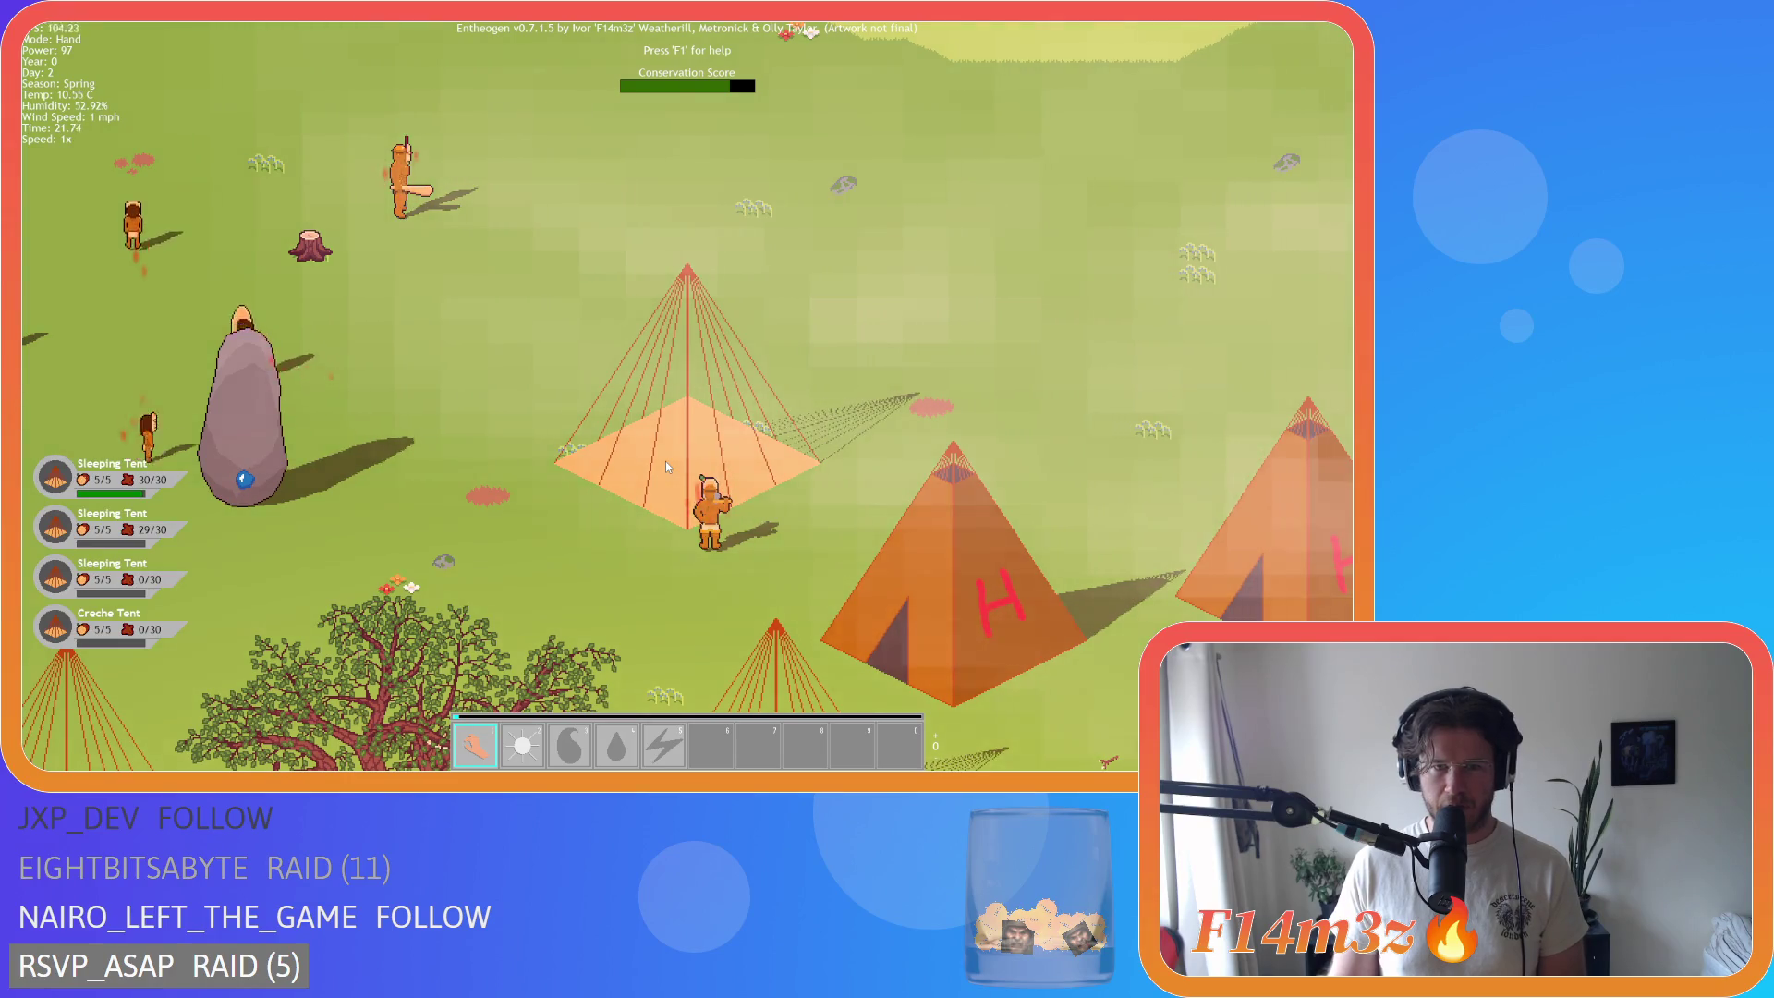
Step: Zoom in on the coastal Portal Stone, then out over the camp ring and both shrines
{"action": "scroll", "coordinate": [667, 466], "scroll_direction": "down", "scroll_amount": 10}
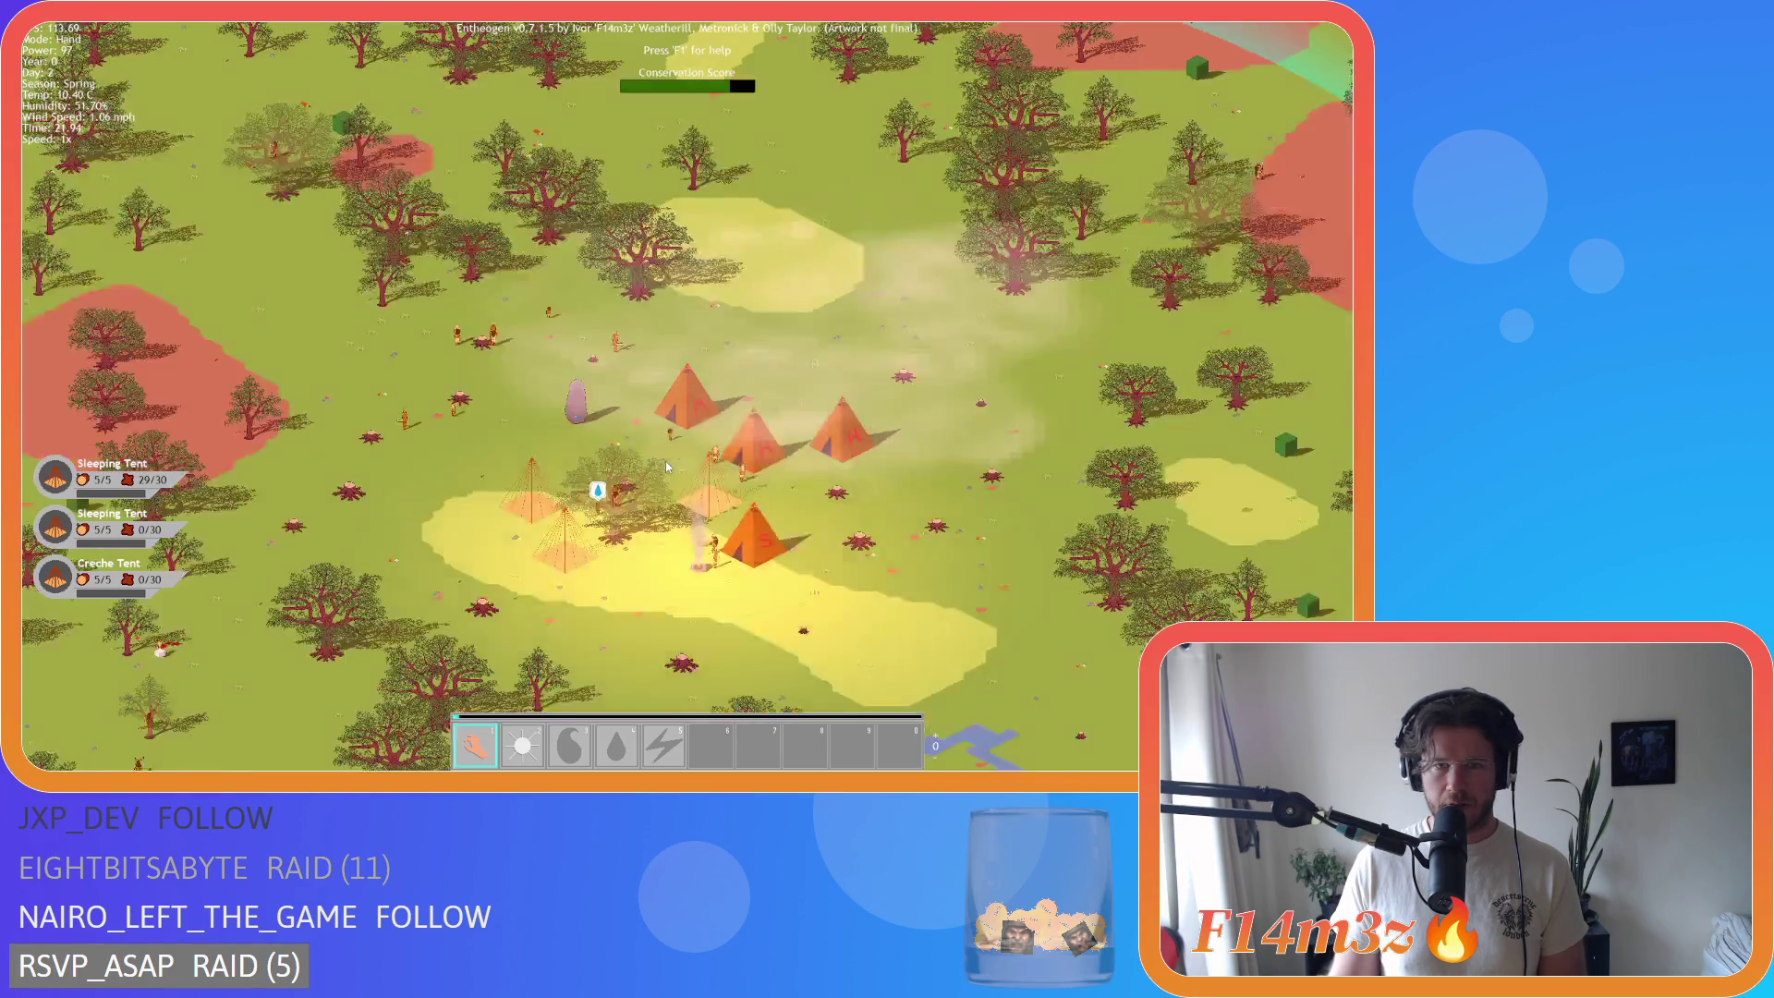
{"action": "scroll", "coordinate": [557, 459], "scroll_direction": "up", "scroll_amount": 5}
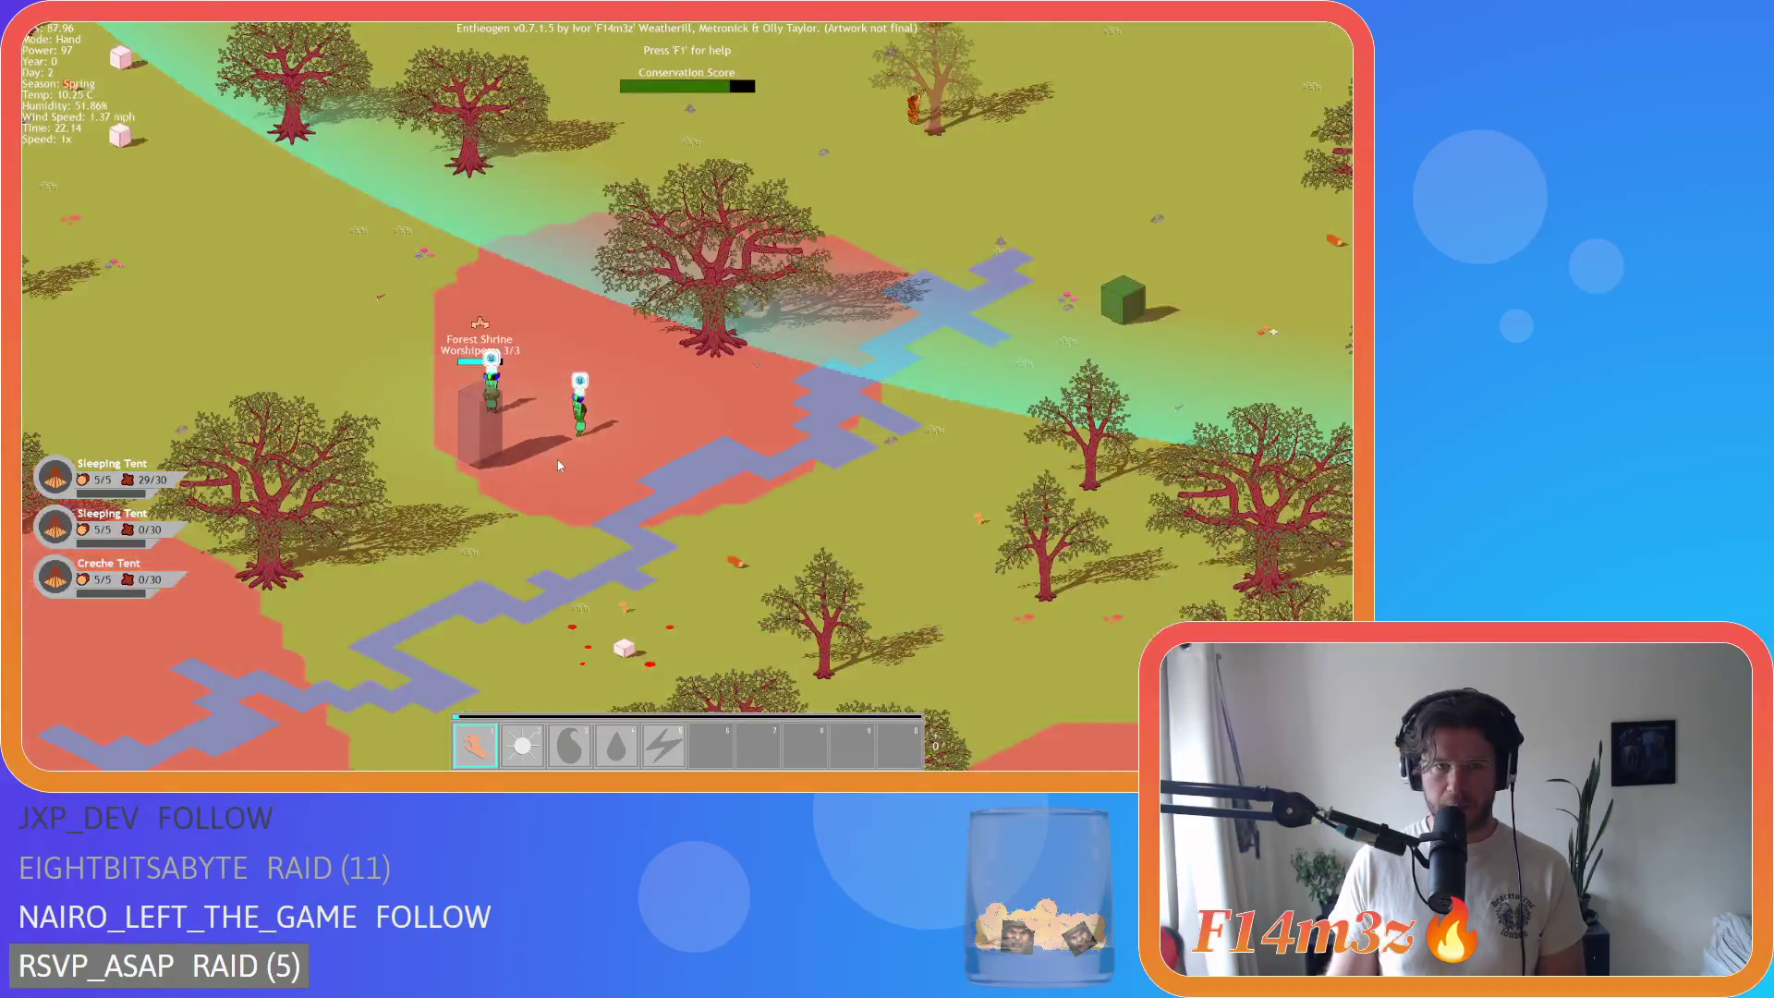
{"action": "scroll", "coordinate": [557, 459], "scroll_direction": "down", "scroll_amount": 10}
{"action": "scroll", "coordinate": [802, 525], "scroll_direction": "up", "scroll_amount": 3}
{"action": "scroll", "coordinate": [804, 523], "scroll_direction": "up", "scroll_amount": 3}
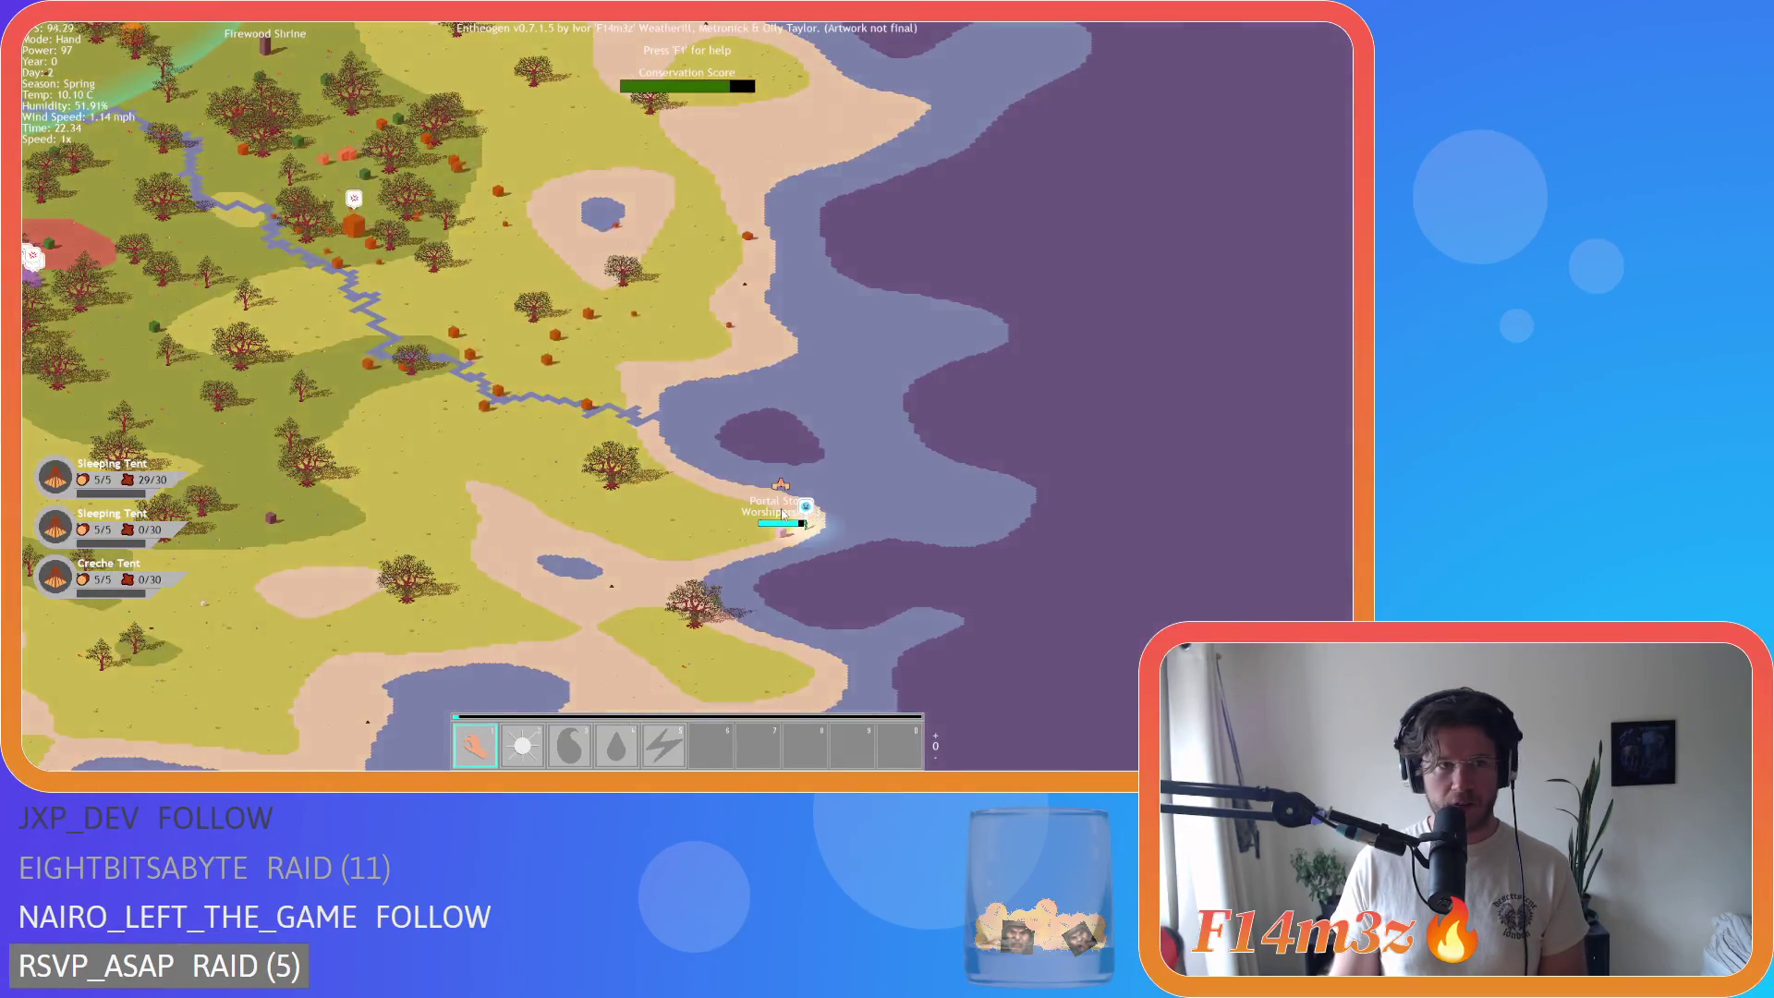
{"action": "scroll", "coordinate": [782, 514], "scroll_direction": "up", "scroll_amount": 3}
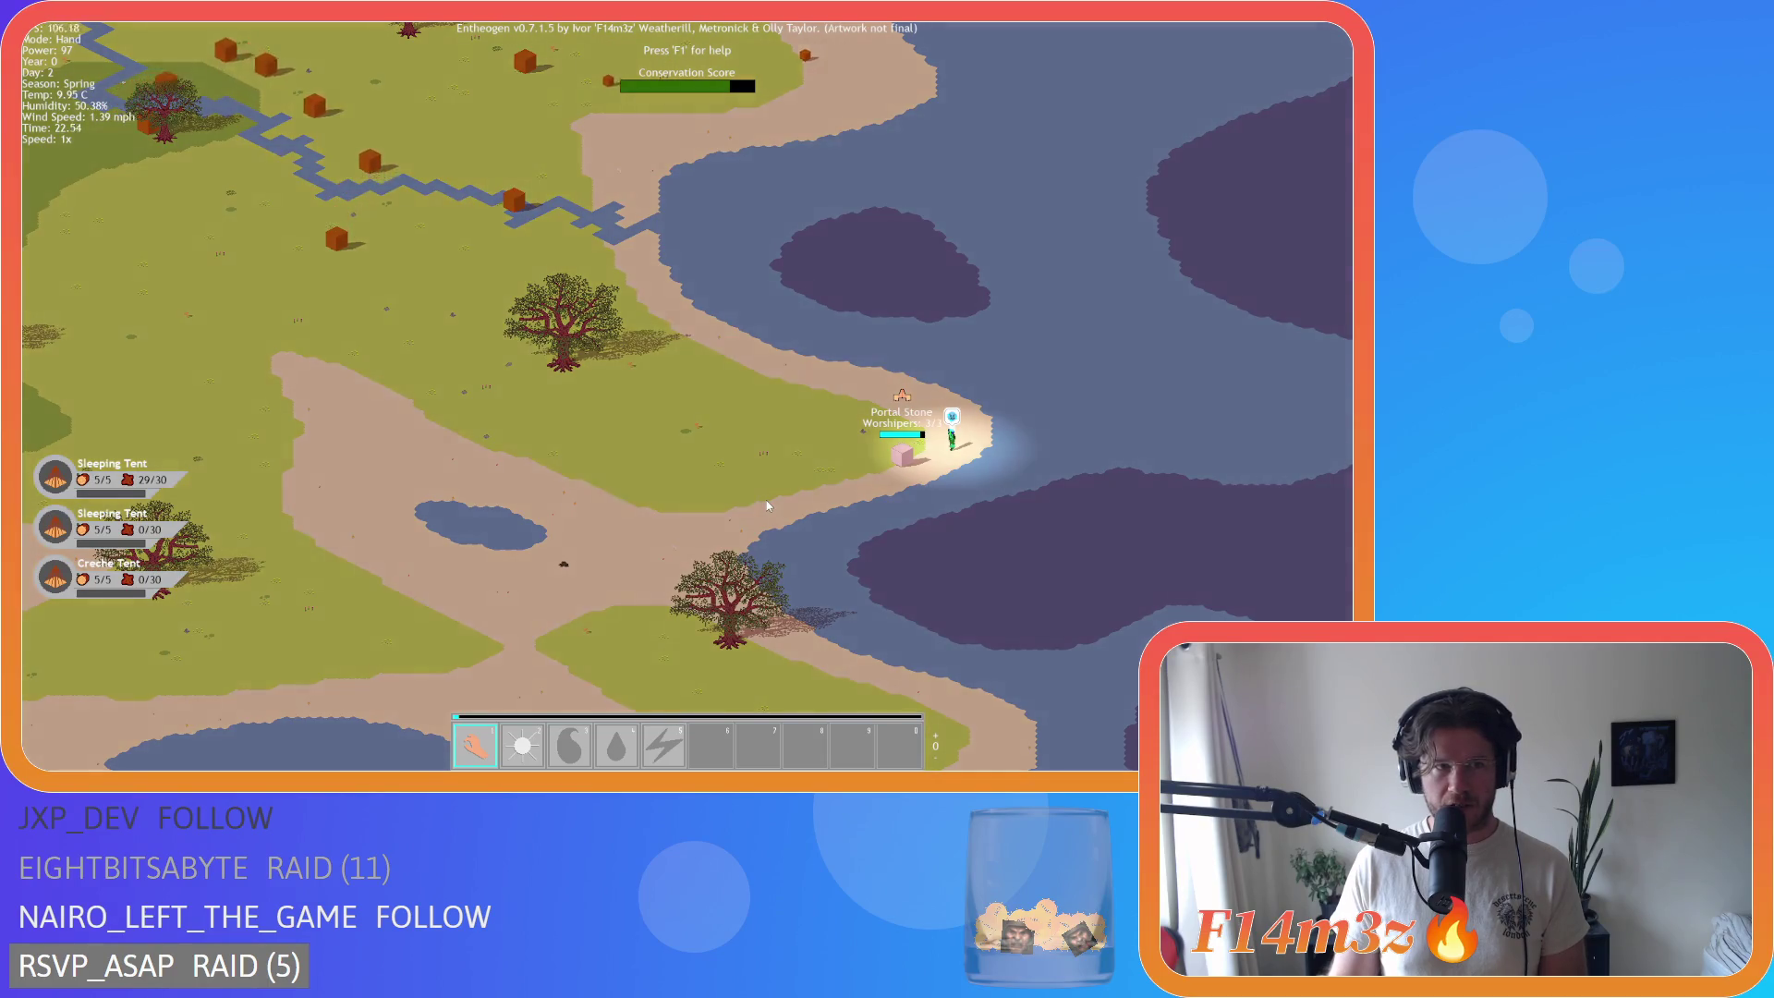
{"action": "scroll", "coordinate": [767, 505], "scroll_direction": "down", "scroll_amount": 3}
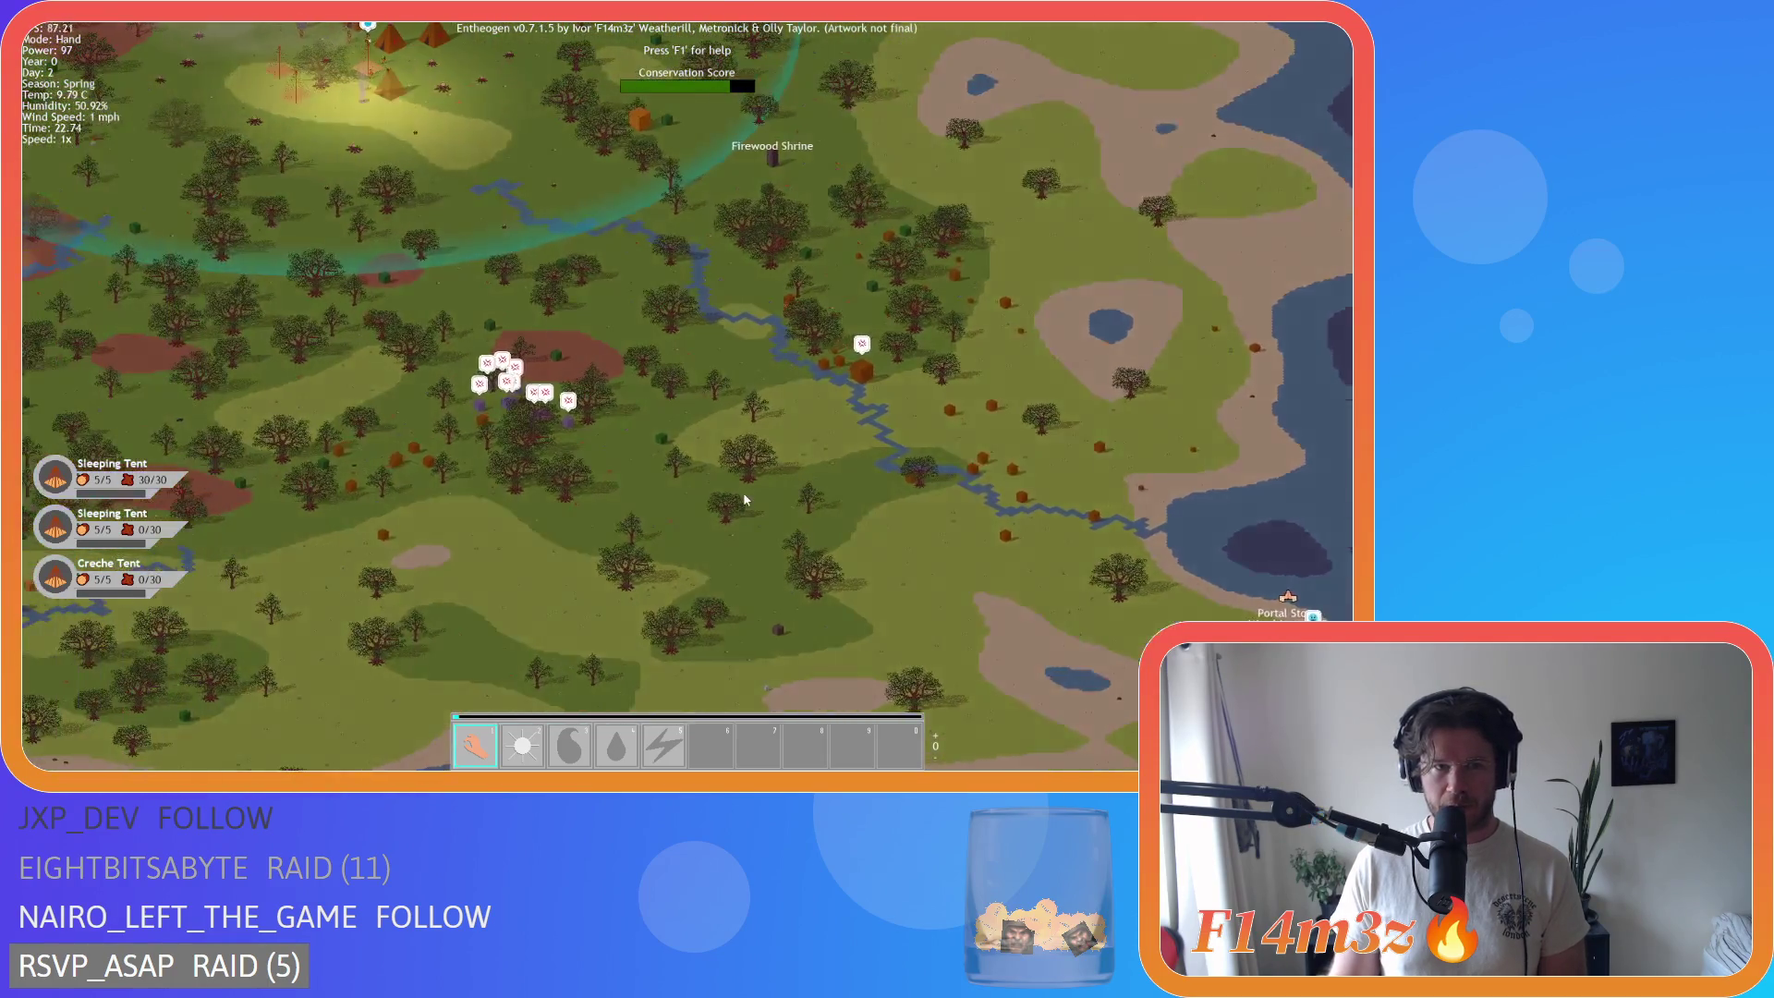
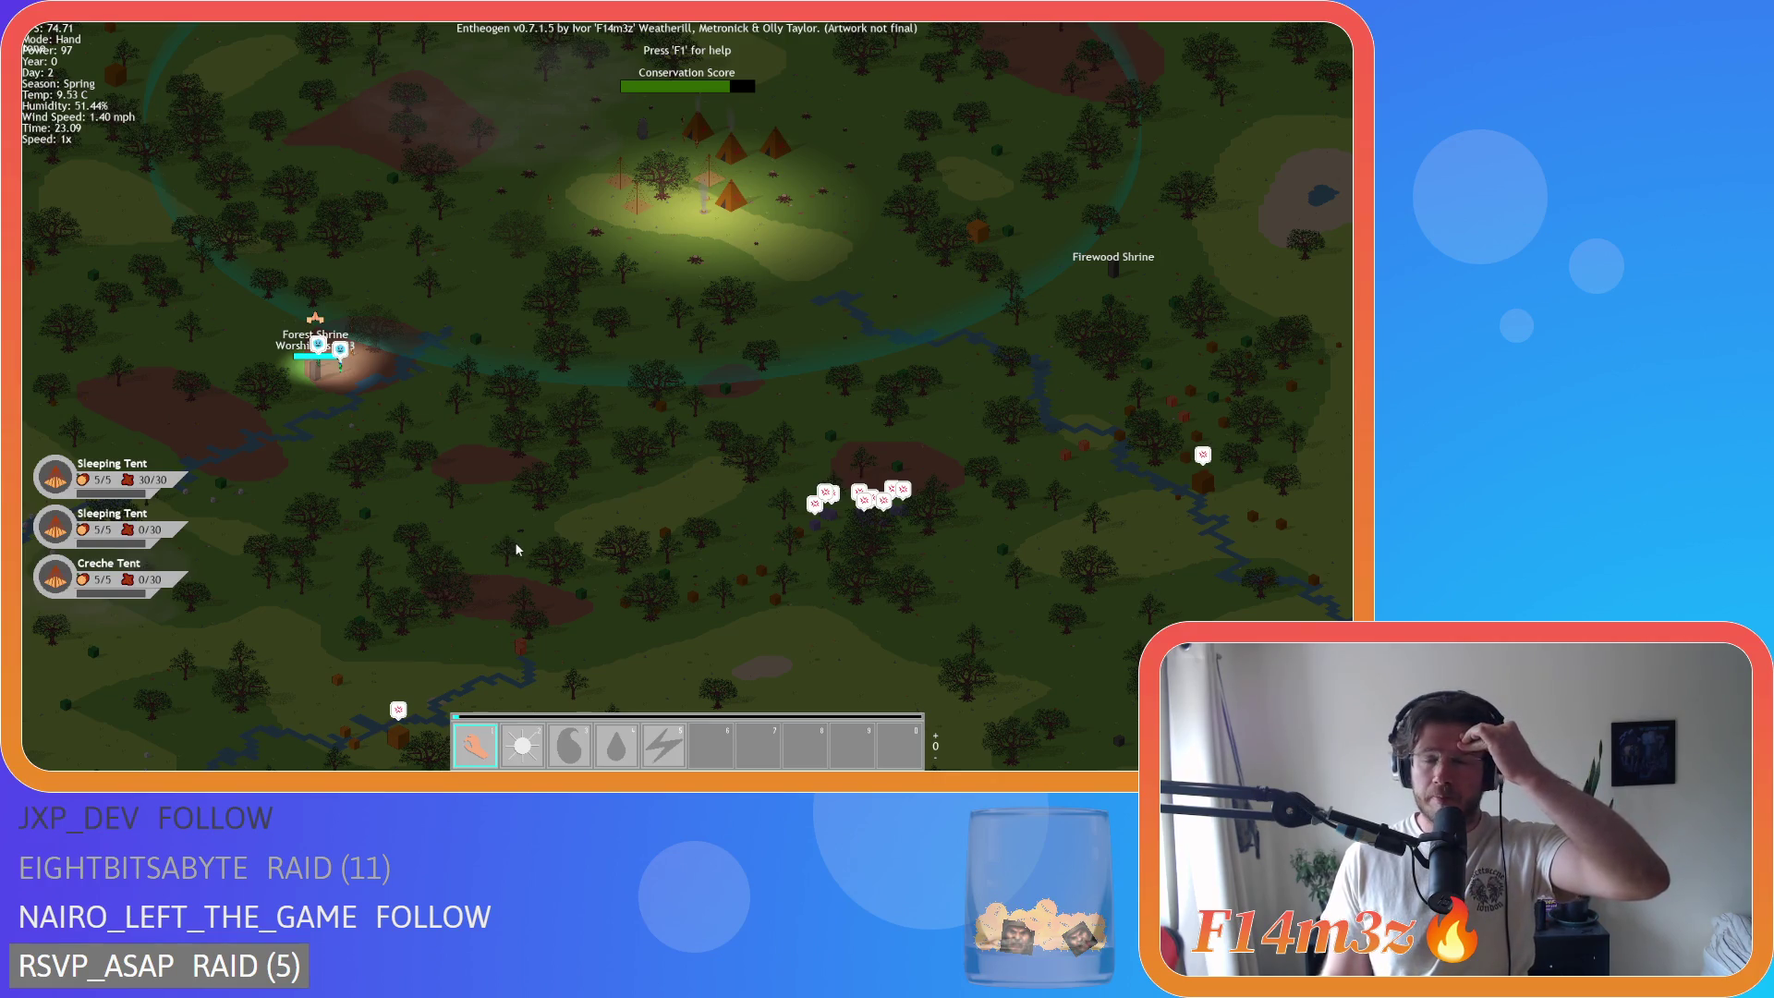
Step: Exit the running game and open ob_fox from Objects > Animal > Predators, showing its Create code
{"action": "key", "text": "Escape"}
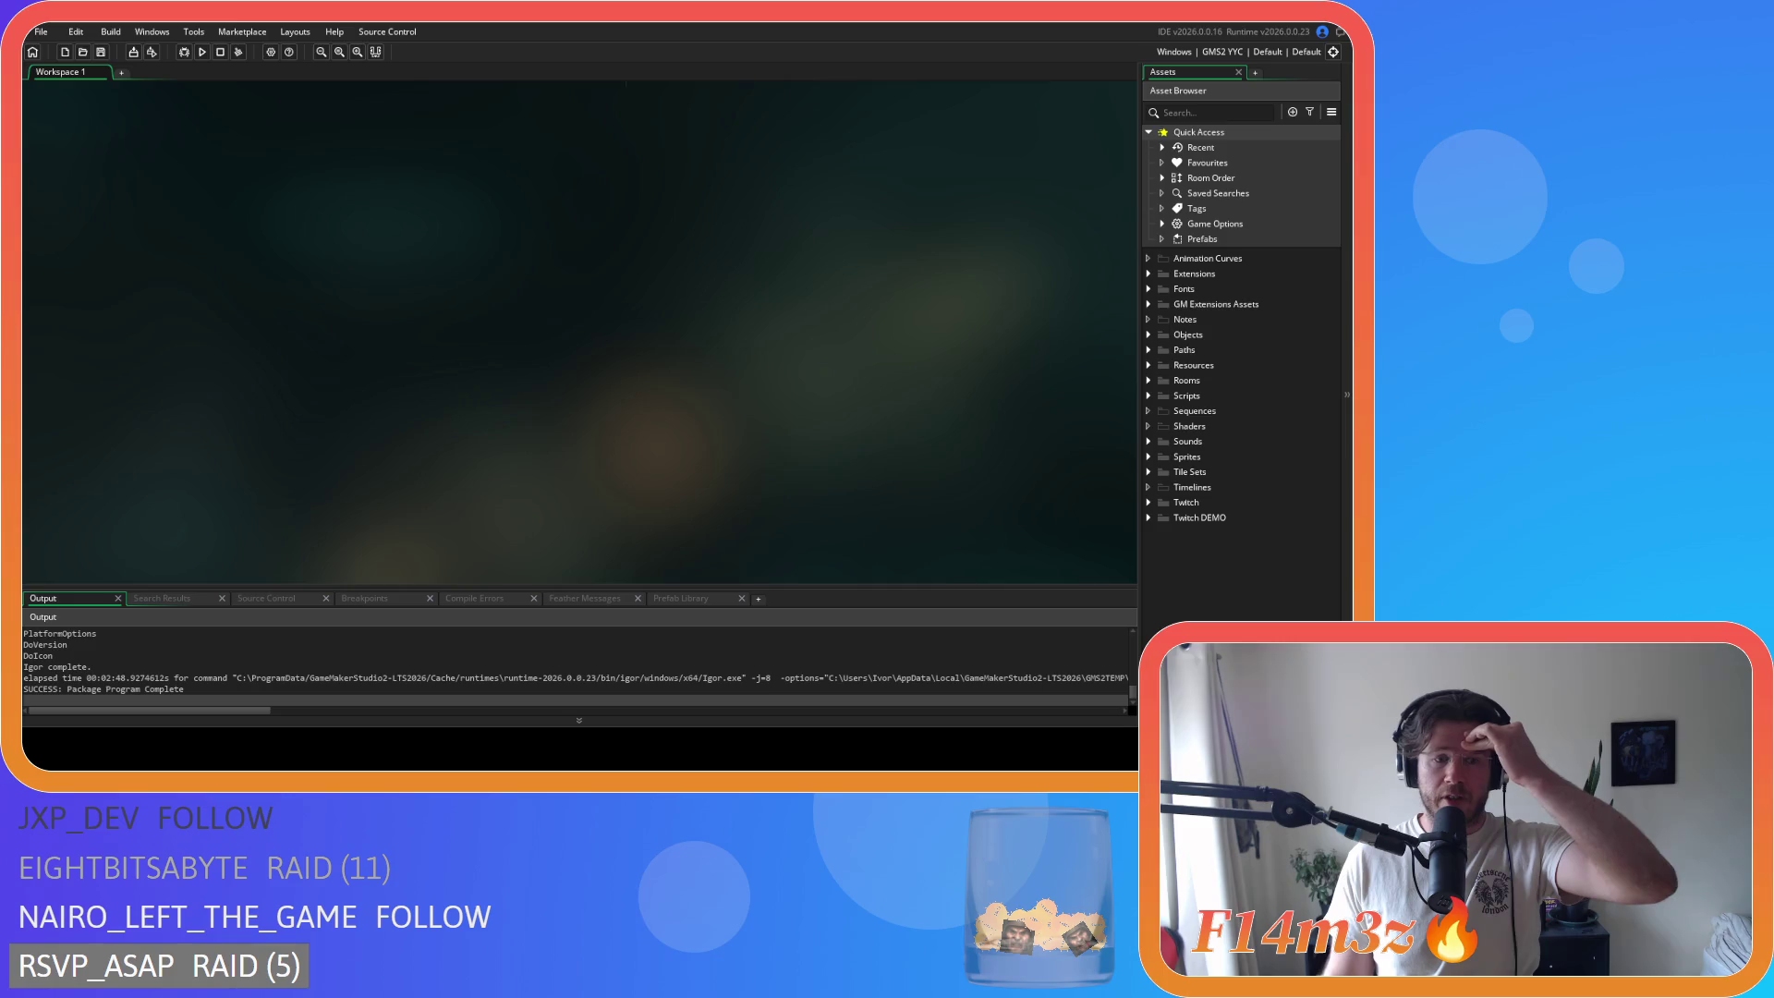
{"action": "left_click", "coordinate": [1149, 334]}
{"action": "left_click", "coordinate": [1163, 351]}
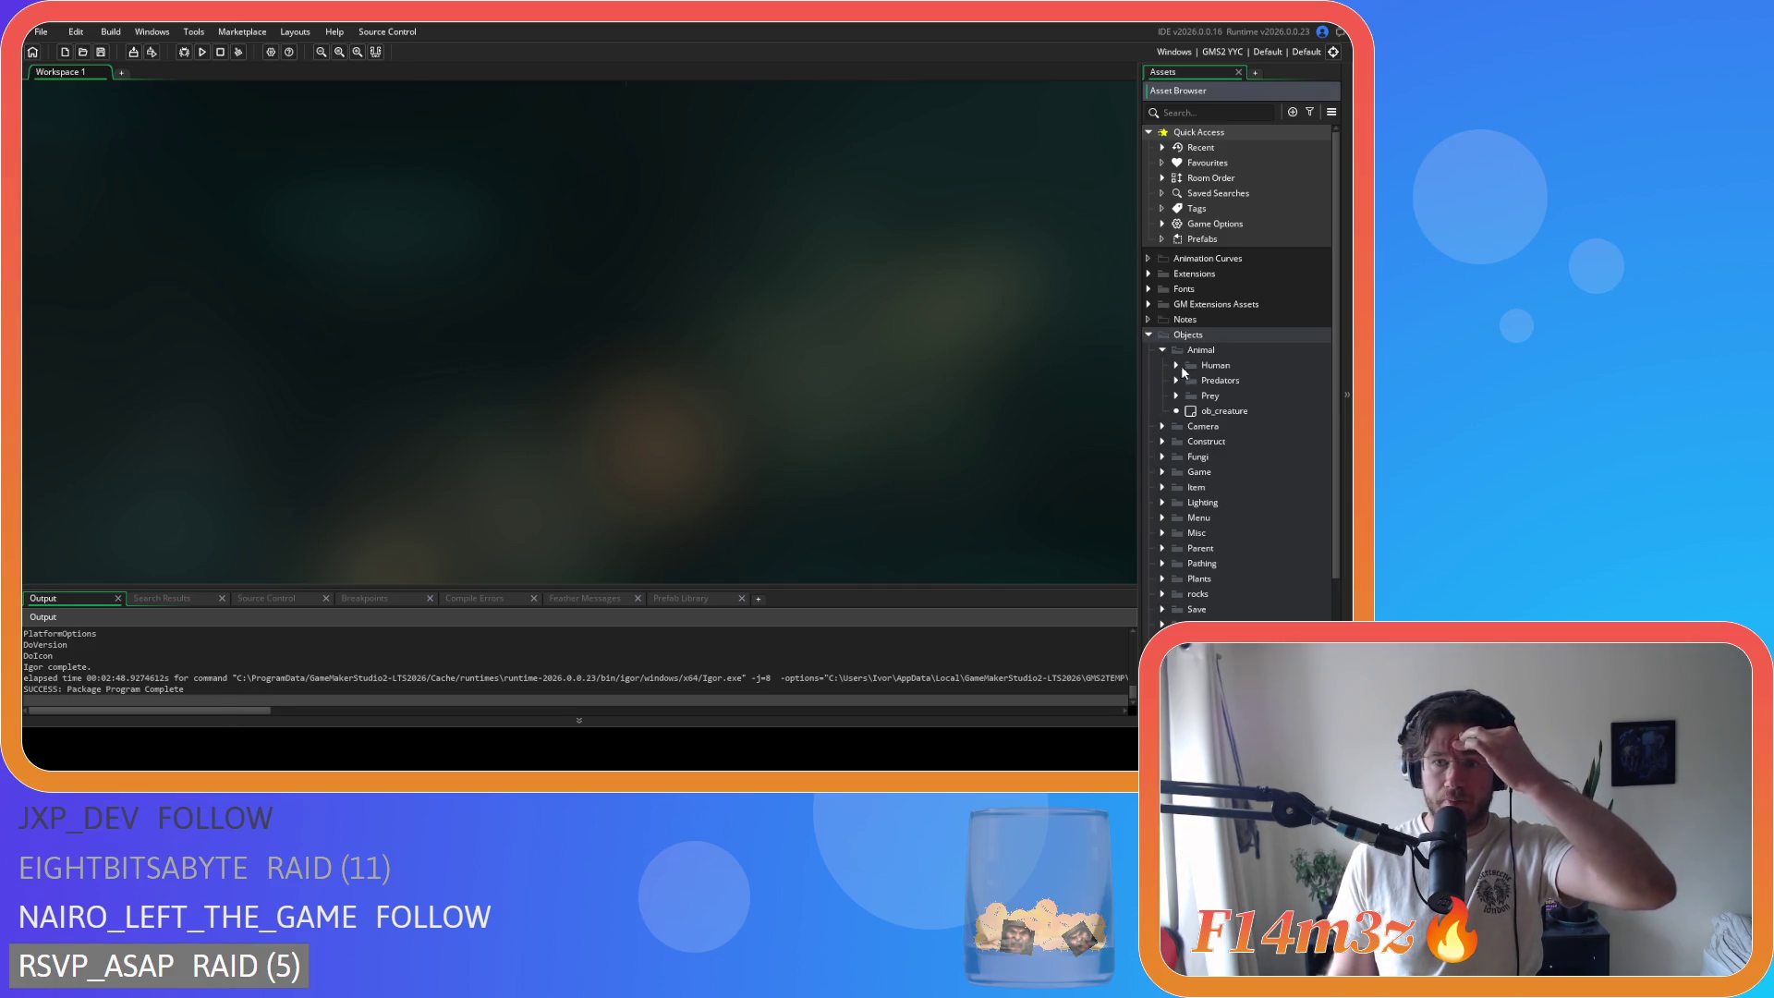
{"action": "left_click", "coordinate": [1178, 381]}
{"action": "left_click", "coordinate": [1227, 412]}
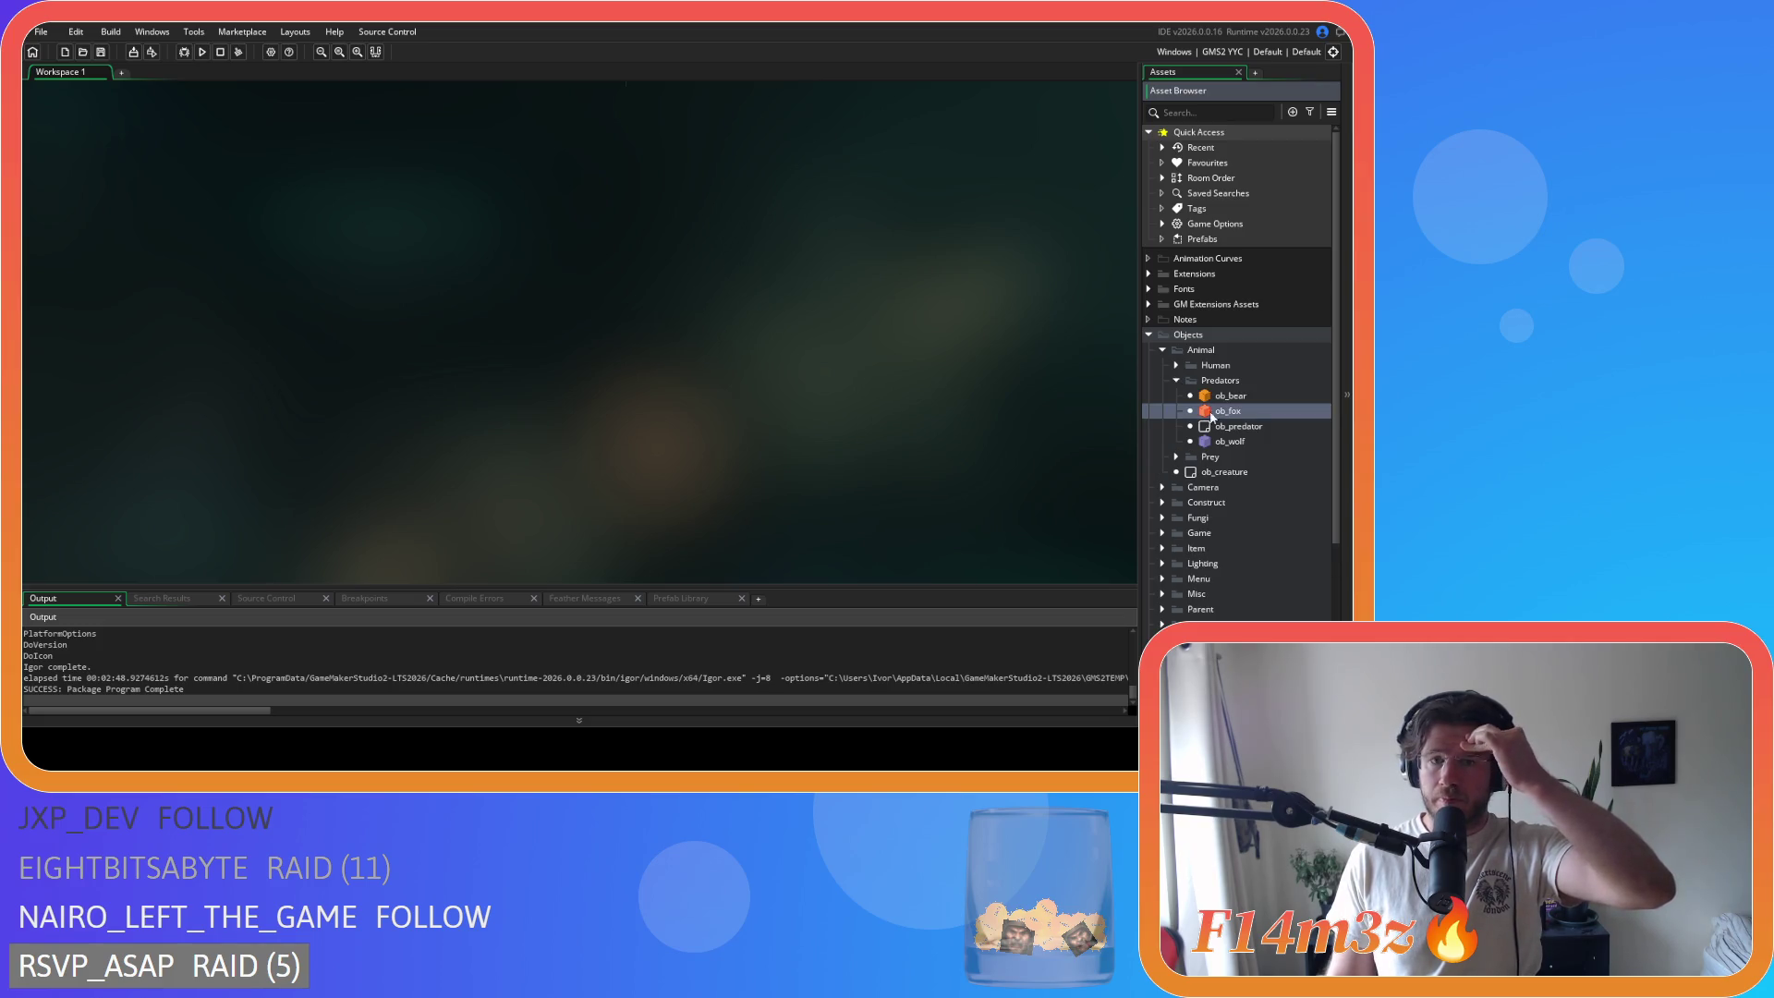
{"action": "double_click", "coordinate": [1226, 416]}
{"action": "left_click", "coordinate": [491, 199]}
{"action": "left_click", "coordinate": [347, 199]}
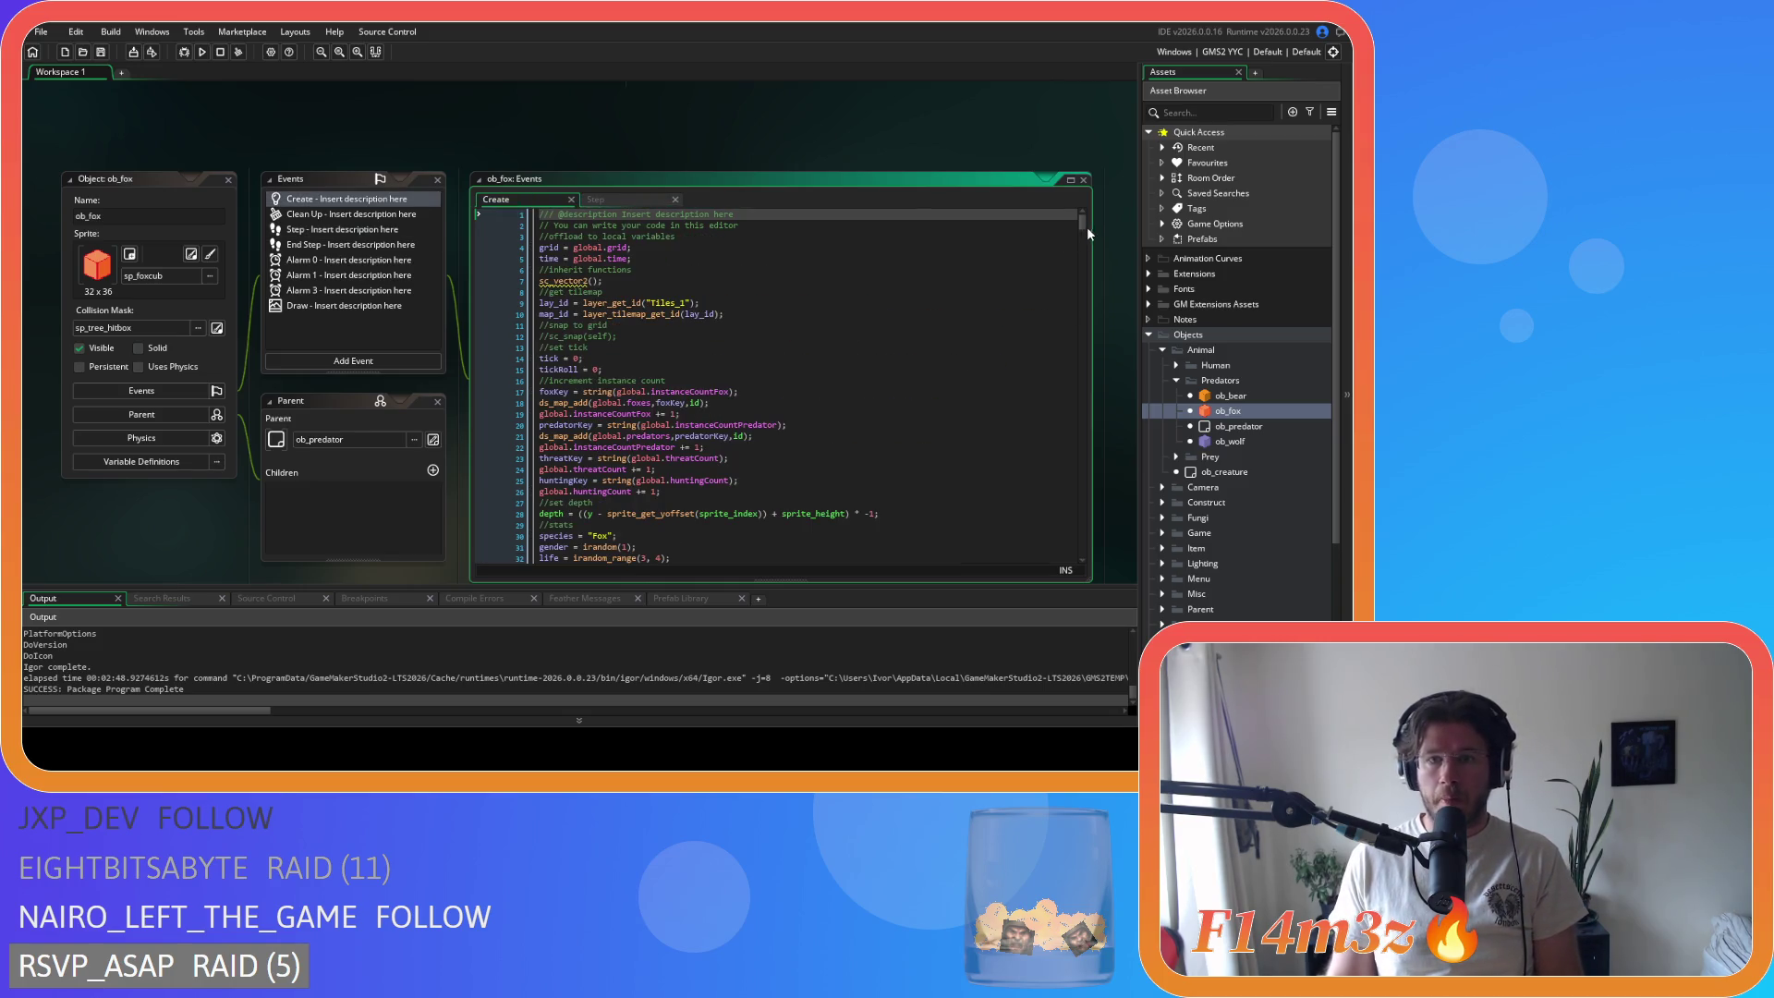
Step: Scroll ob_fox's Create code to the with (target) block and select hp -= dmg + randomdmg on line 481
{"action": "left_click_drag", "start_coordinate": [1081, 225], "coordinate": [1066, 420]}
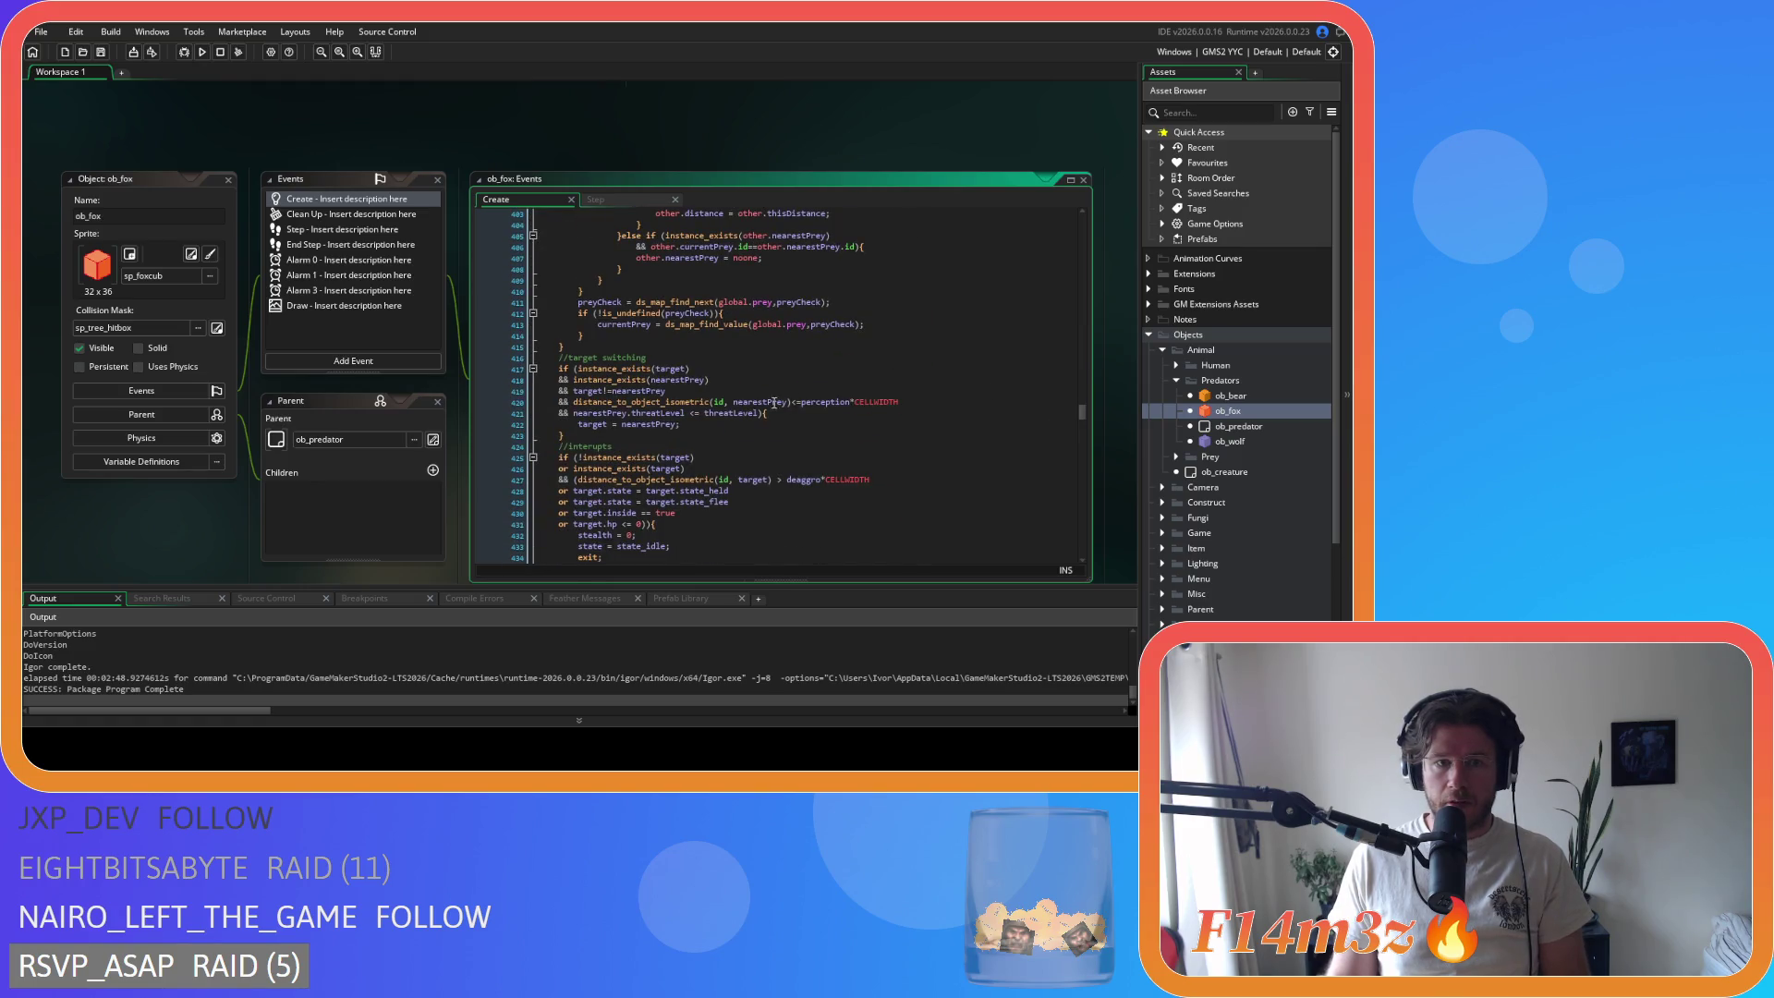
{"action": "scroll", "coordinate": [785, 401], "scroll_direction": "down", "scroll_amount": 15}
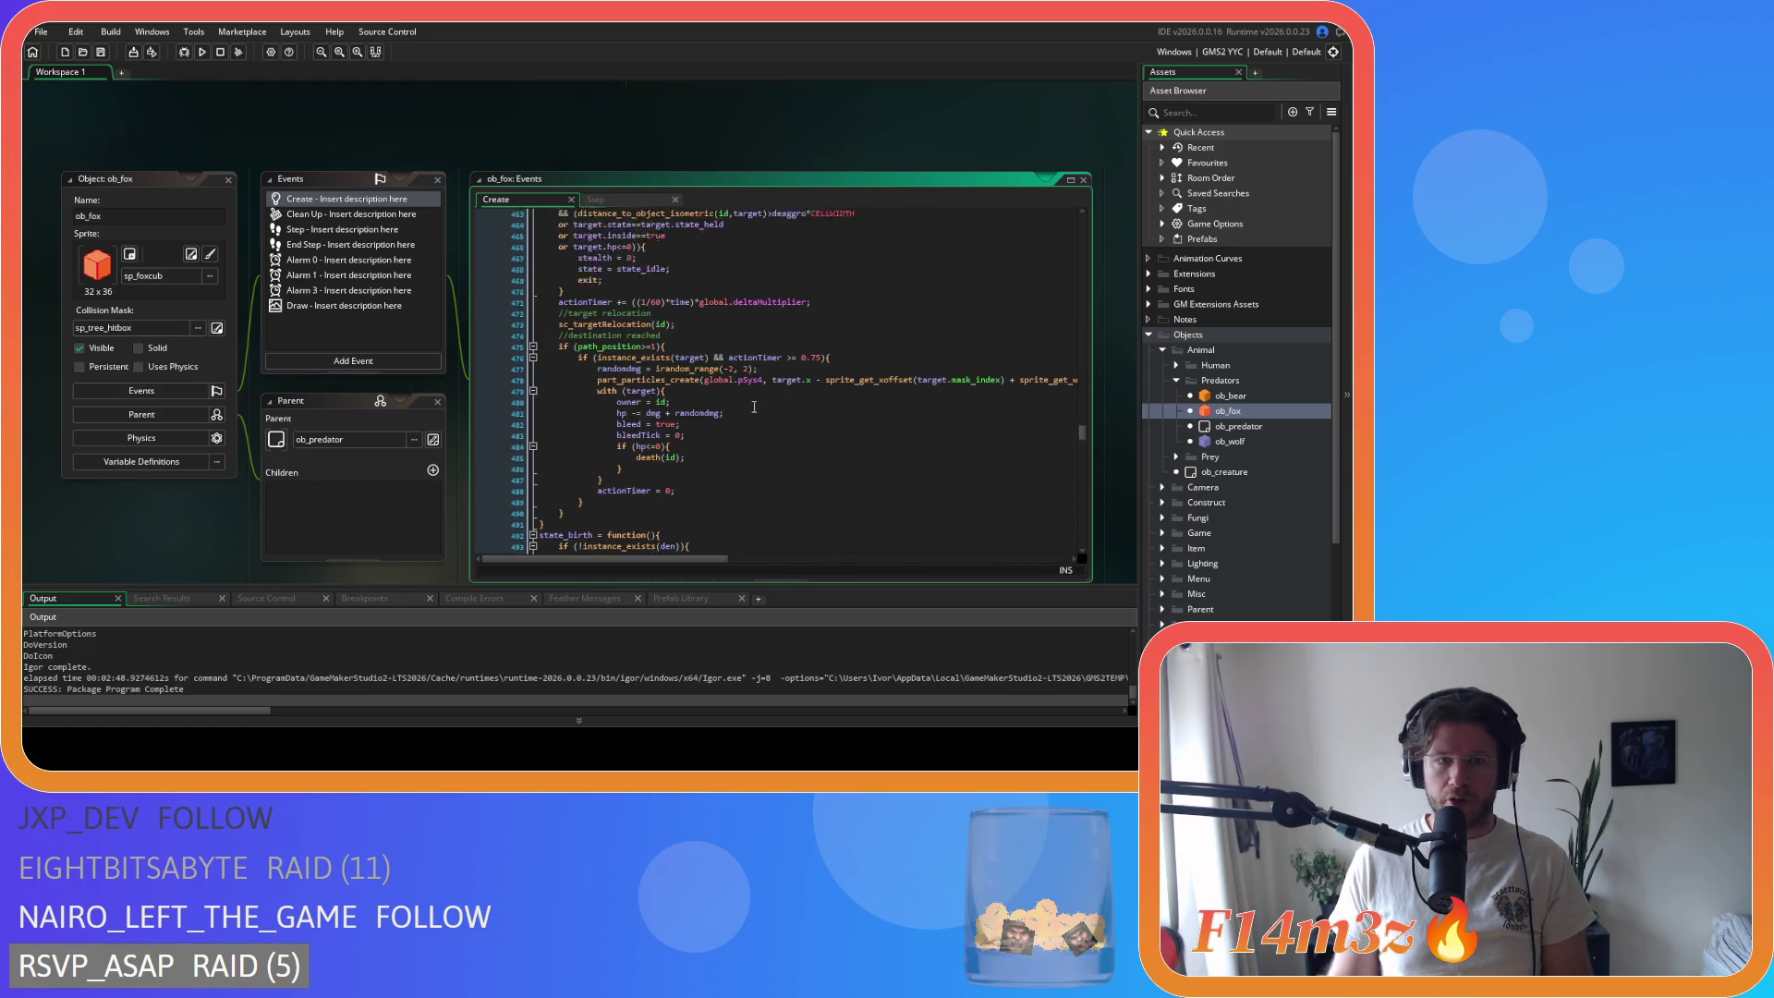
{"action": "left_click", "coordinate": [741, 373]}
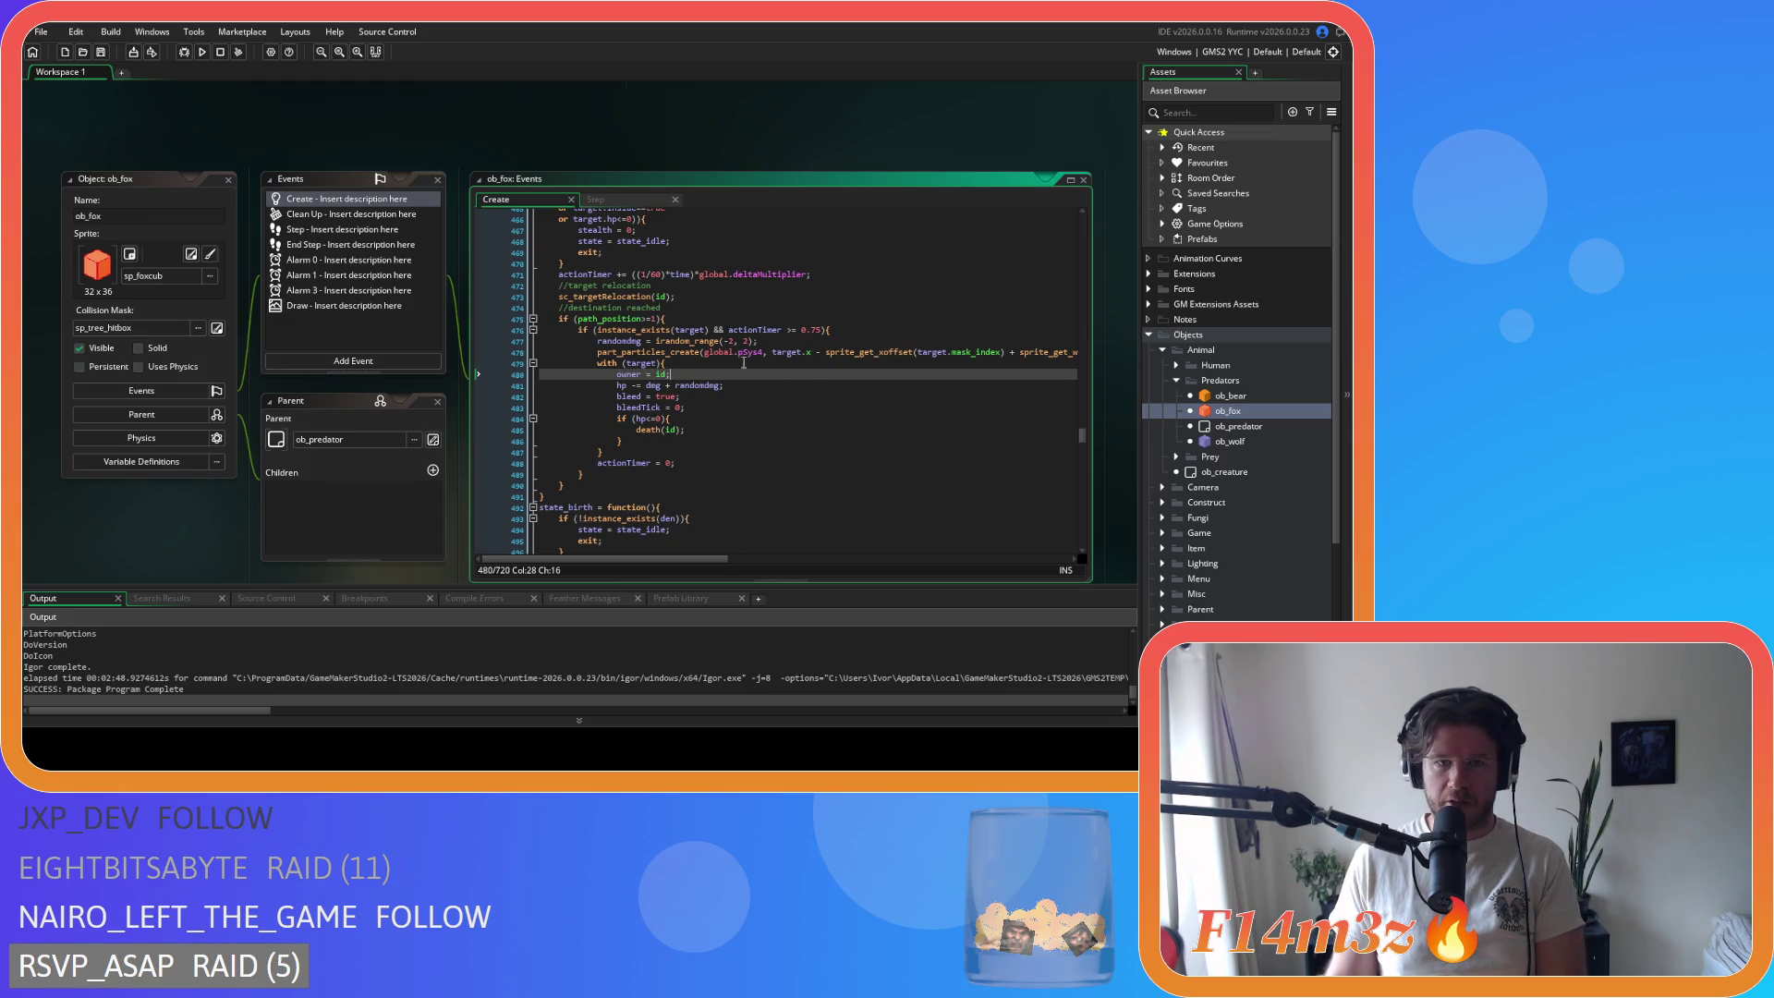
{"action": "left_click", "coordinate": [821, 362]}
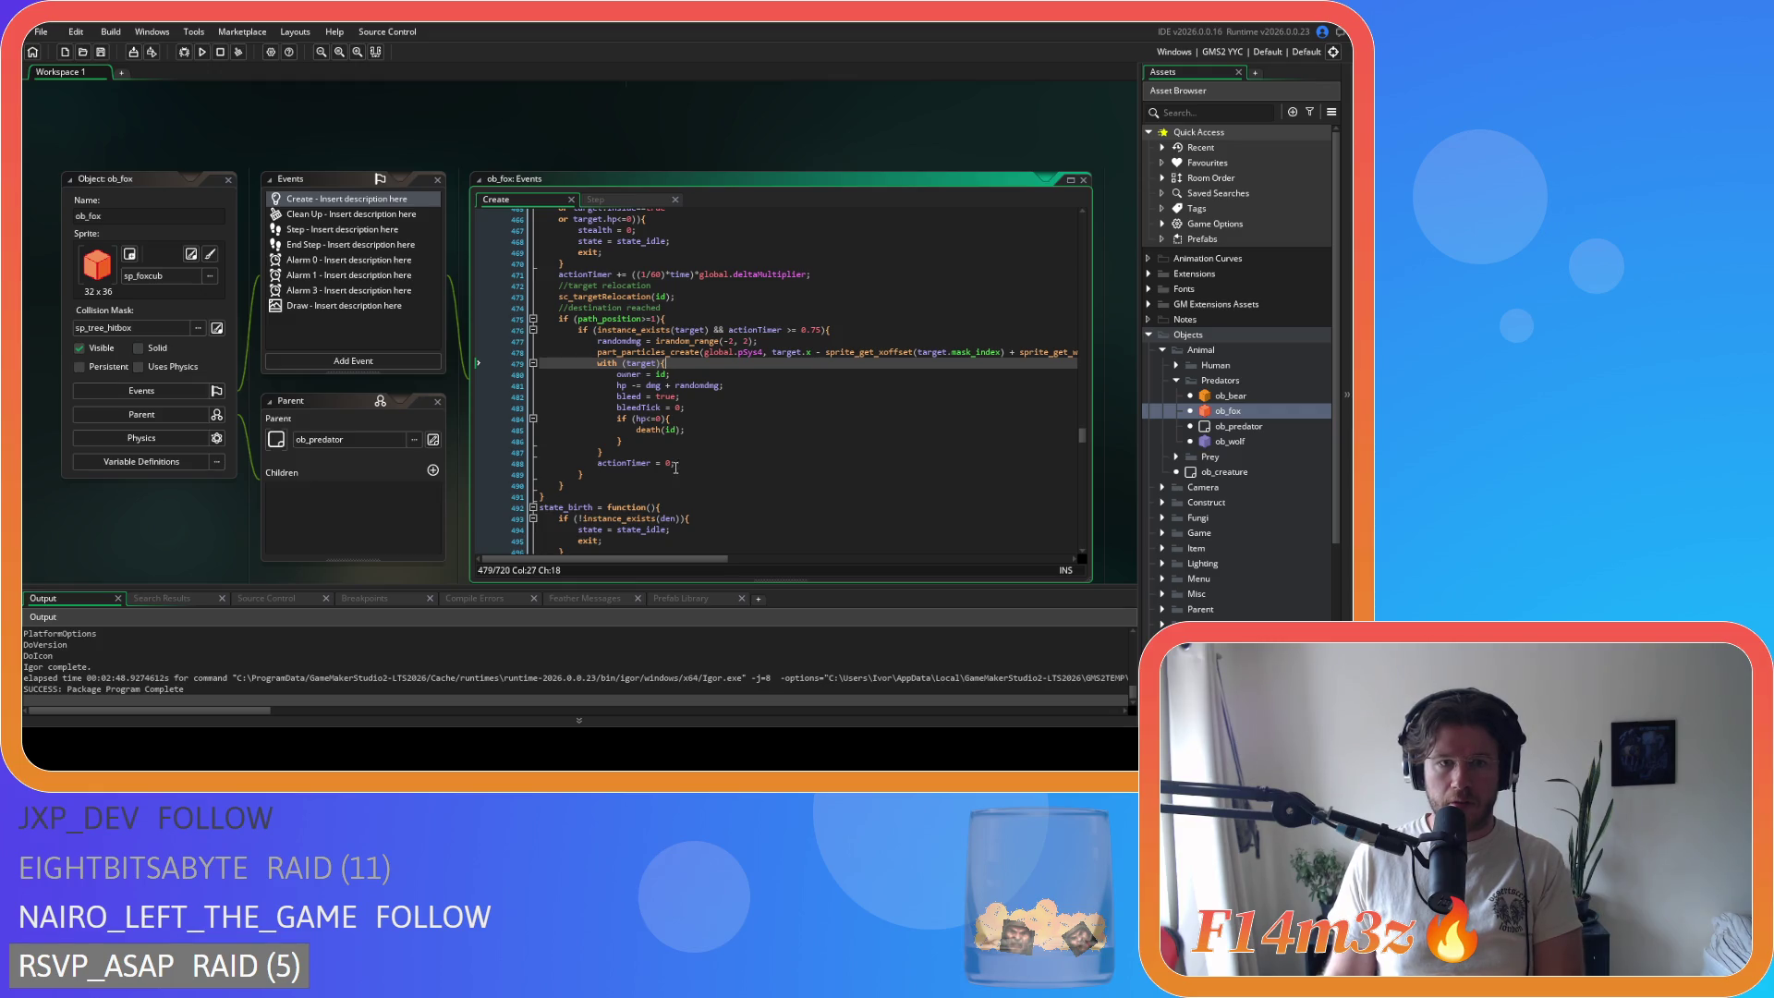
{"action": "left_click_drag", "start_coordinate": [628, 385], "coordinate": [722, 387]}
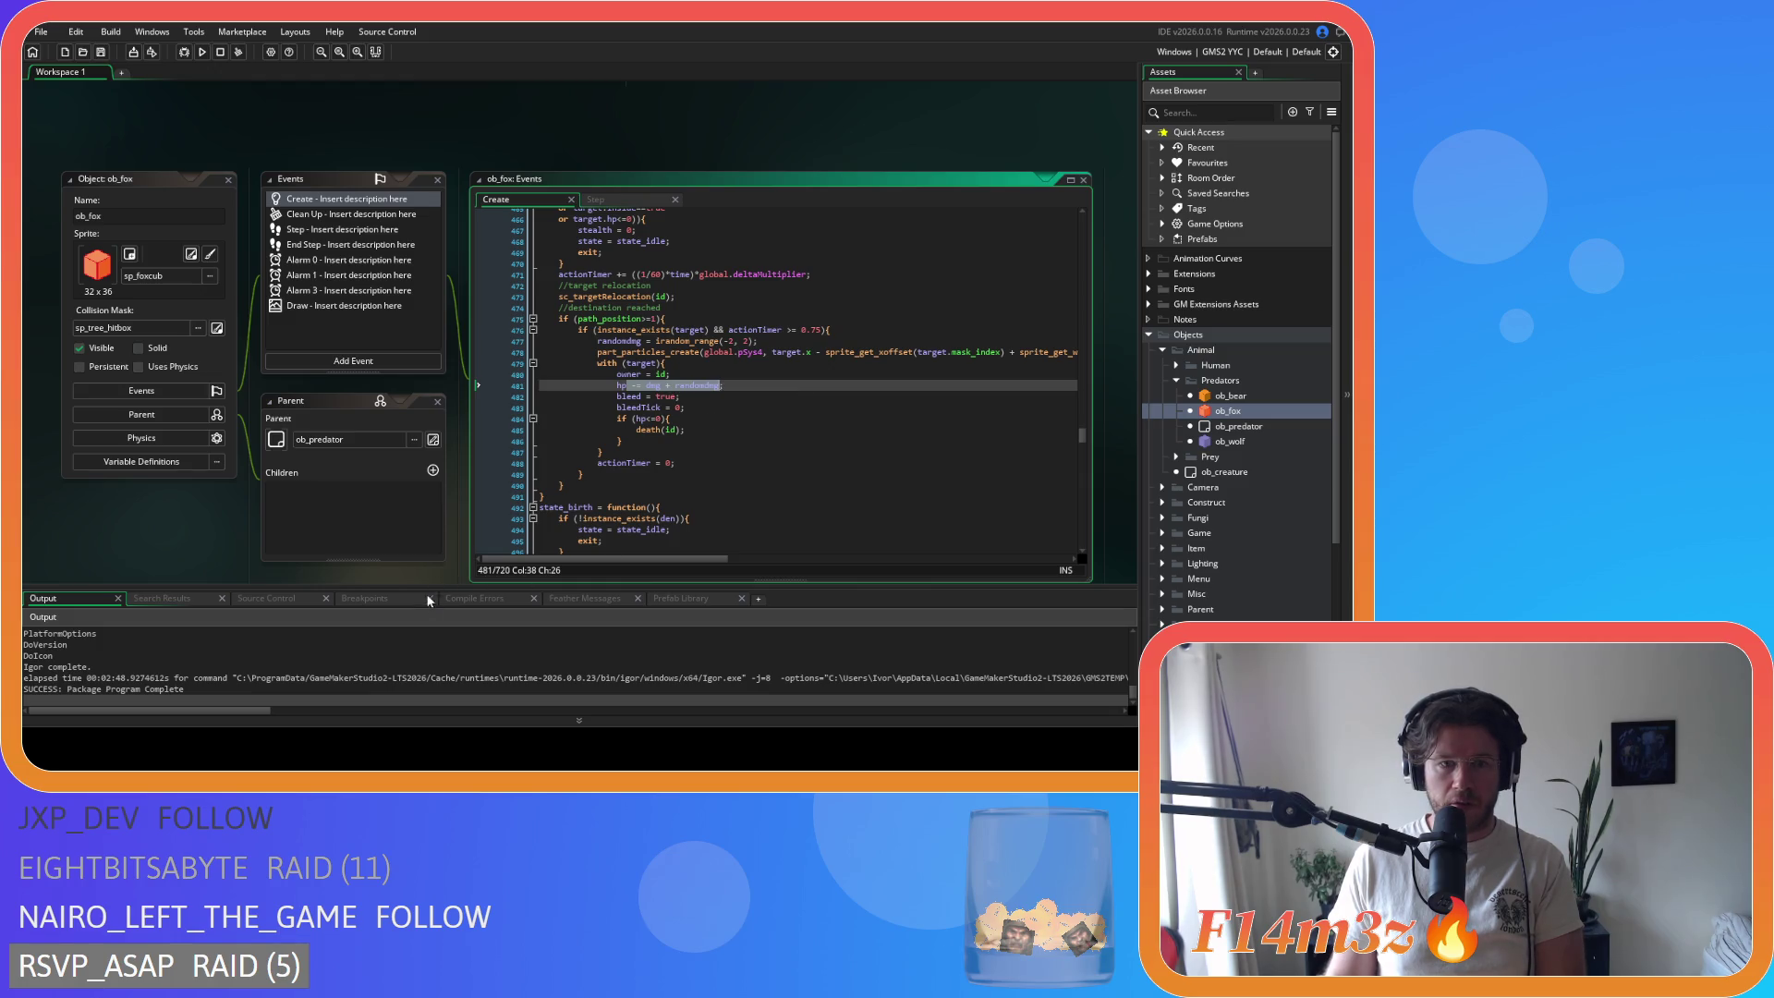
{"action": "scroll", "coordinate": [395, 671], "scroll_direction": "up", "scroll_amount": 1}
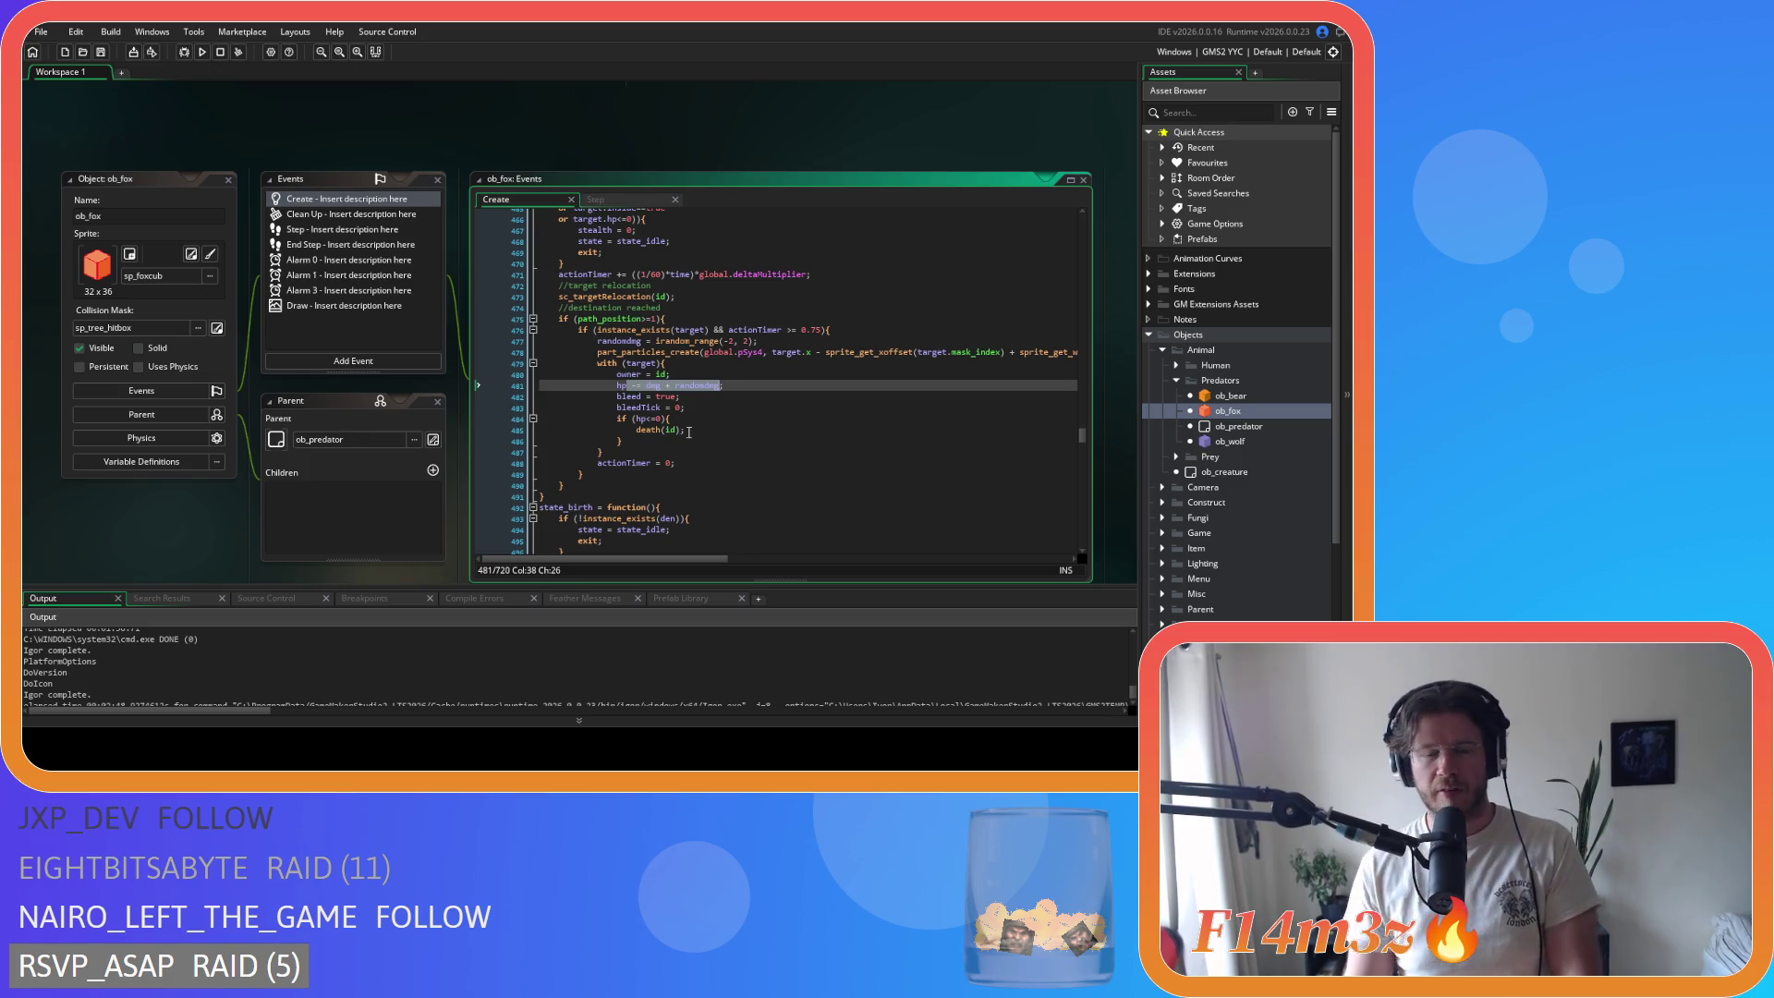
{"action": "left_click", "coordinate": [673, 387]}
{"action": "key", "text": "Right"}
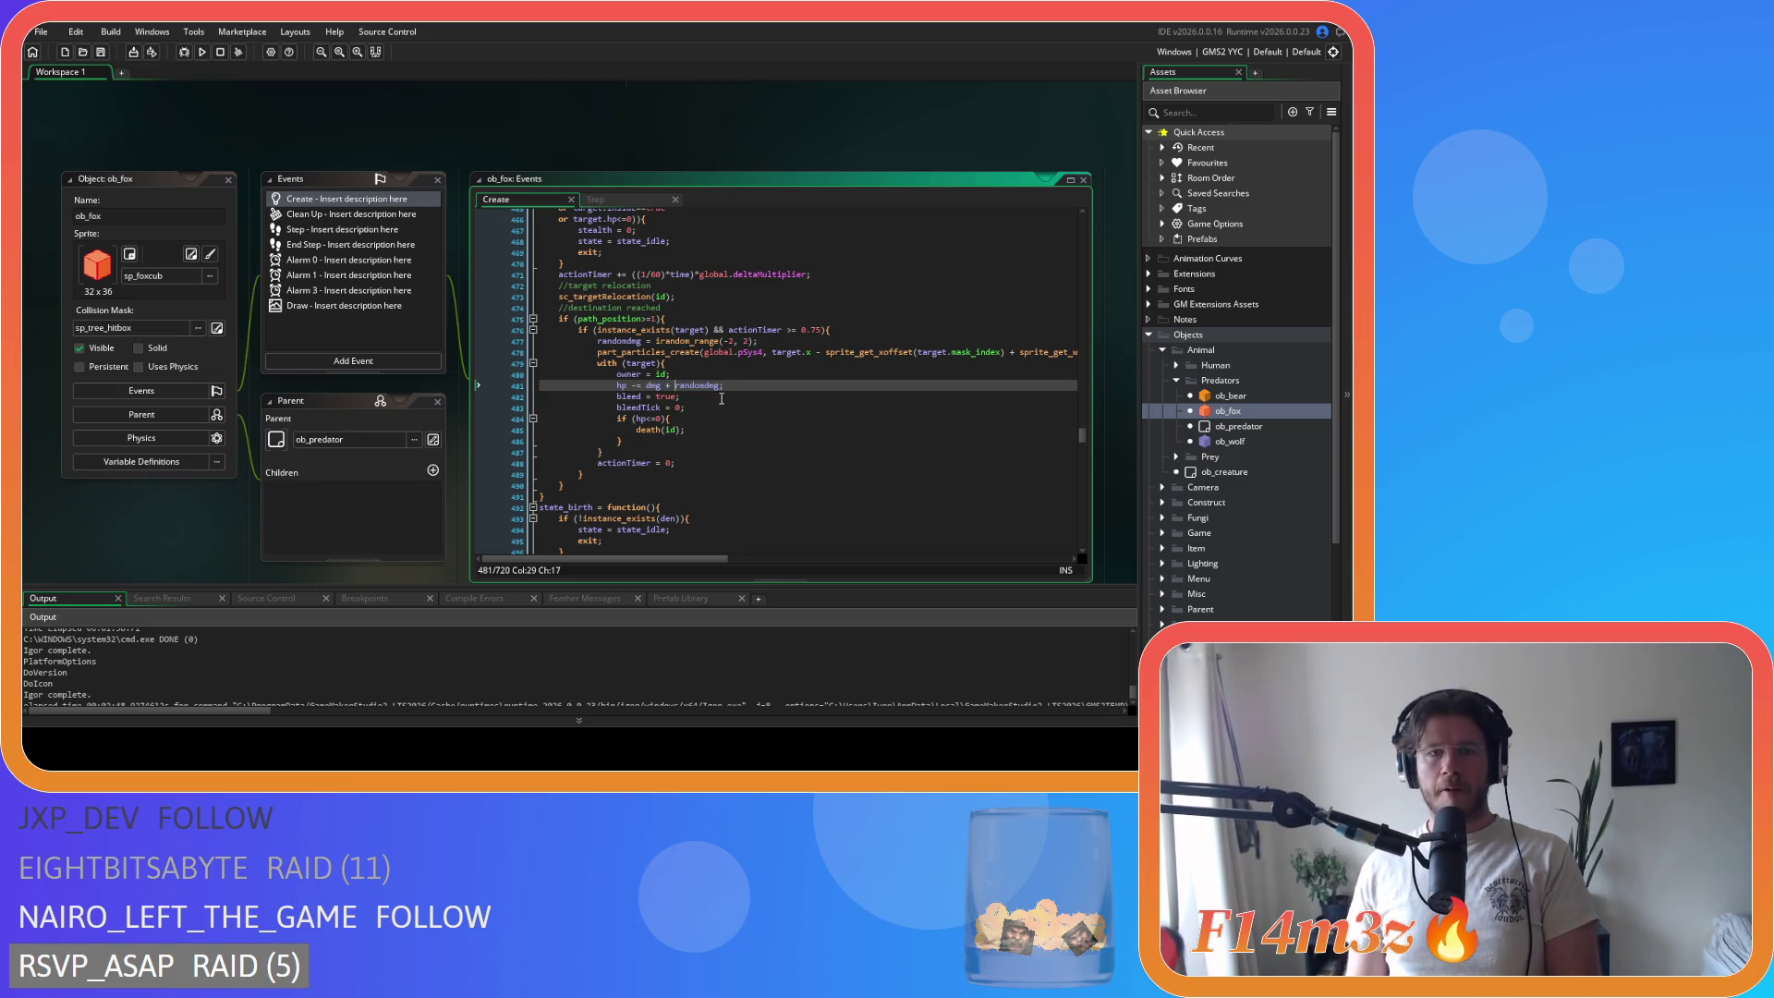
{"action": "left_click_drag", "start_coordinate": [617, 363], "coordinate": [673, 366]}
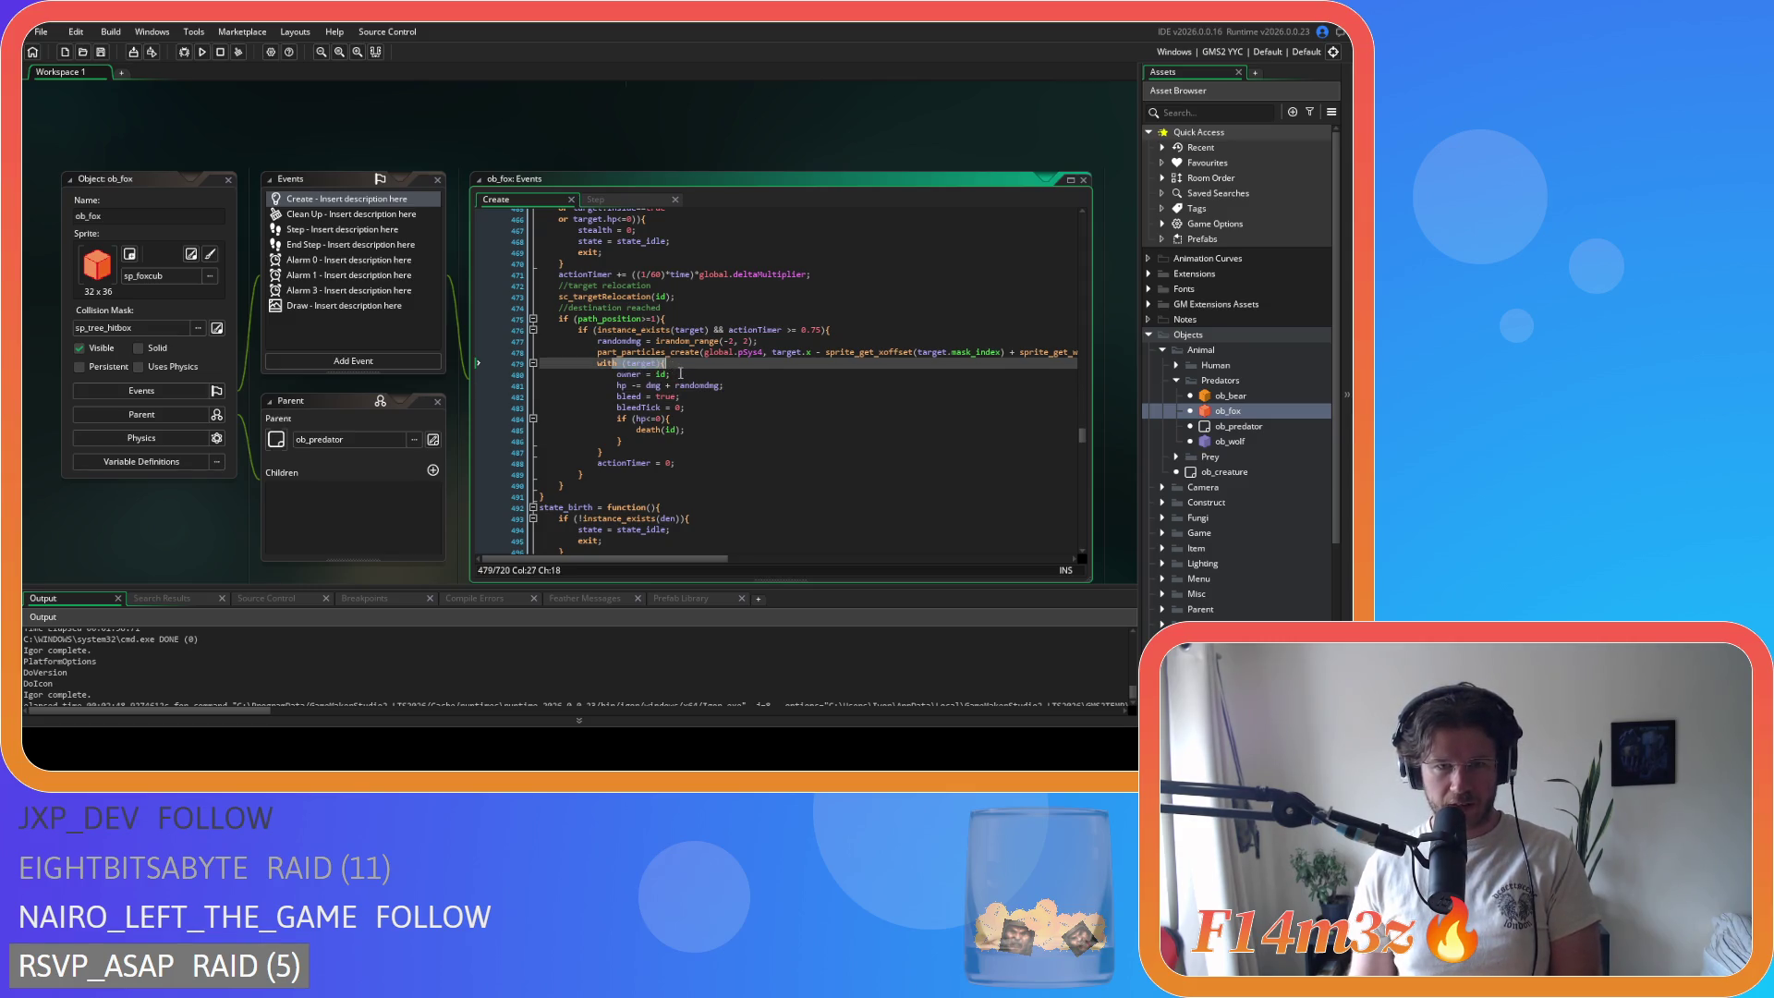
{"action": "left_click", "coordinate": [675, 386]}
{"action": "left_click_drag", "start_coordinate": [621, 363], "coordinate": [676, 367]}
{"action": "left_click", "coordinate": [608, 374]}
{"action": "left_click", "coordinate": [660, 374]}
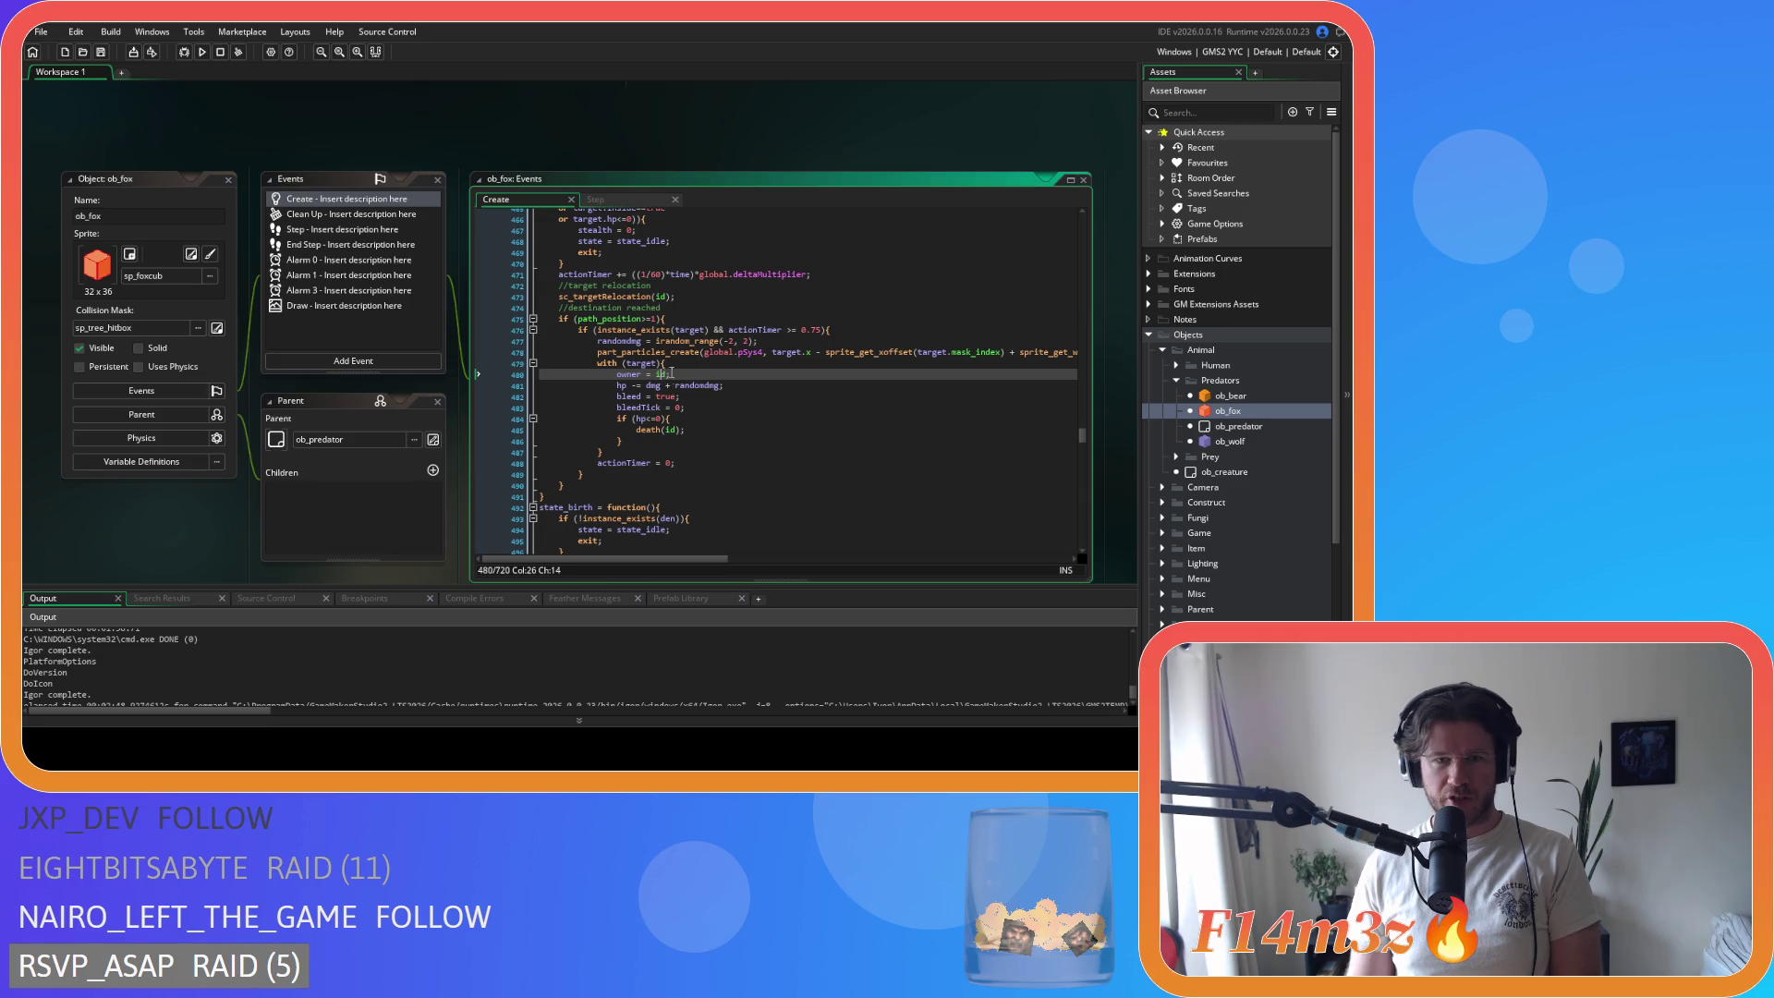
{"action": "left_click_drag", "start_coordinate": [596, 395], "coordinate": [643, 385]}
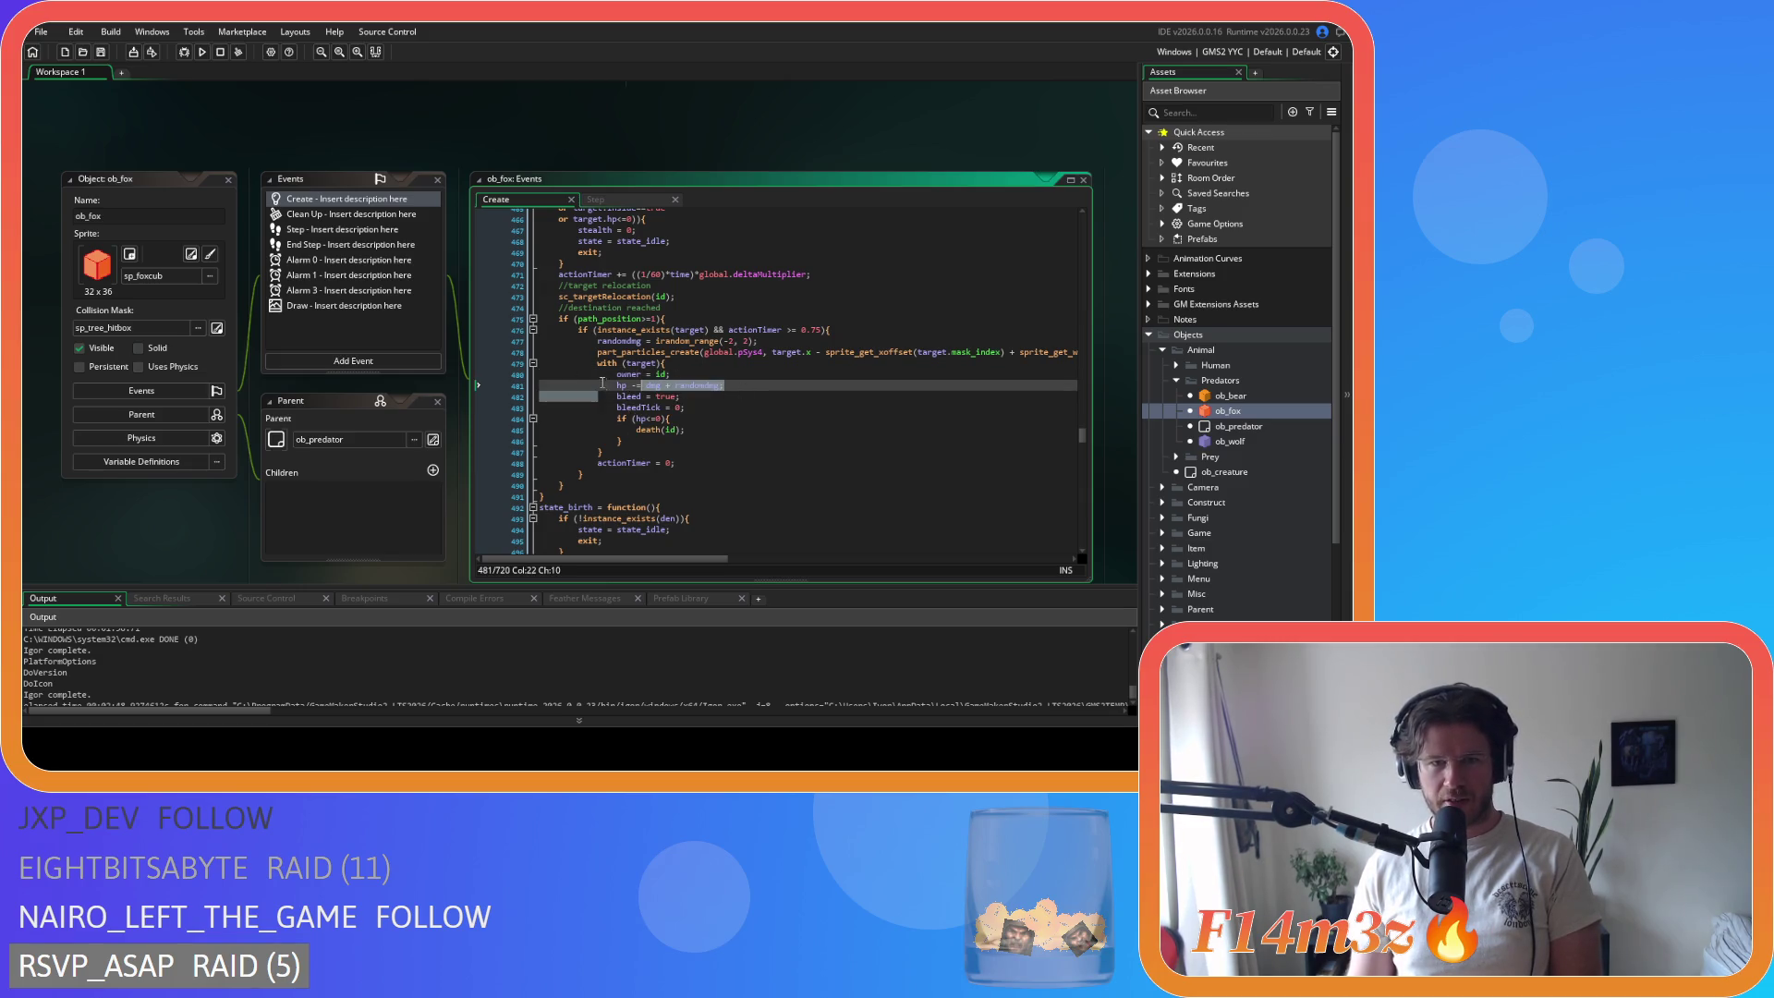
{"action": "left_click", "coordinate": [637, 386]}
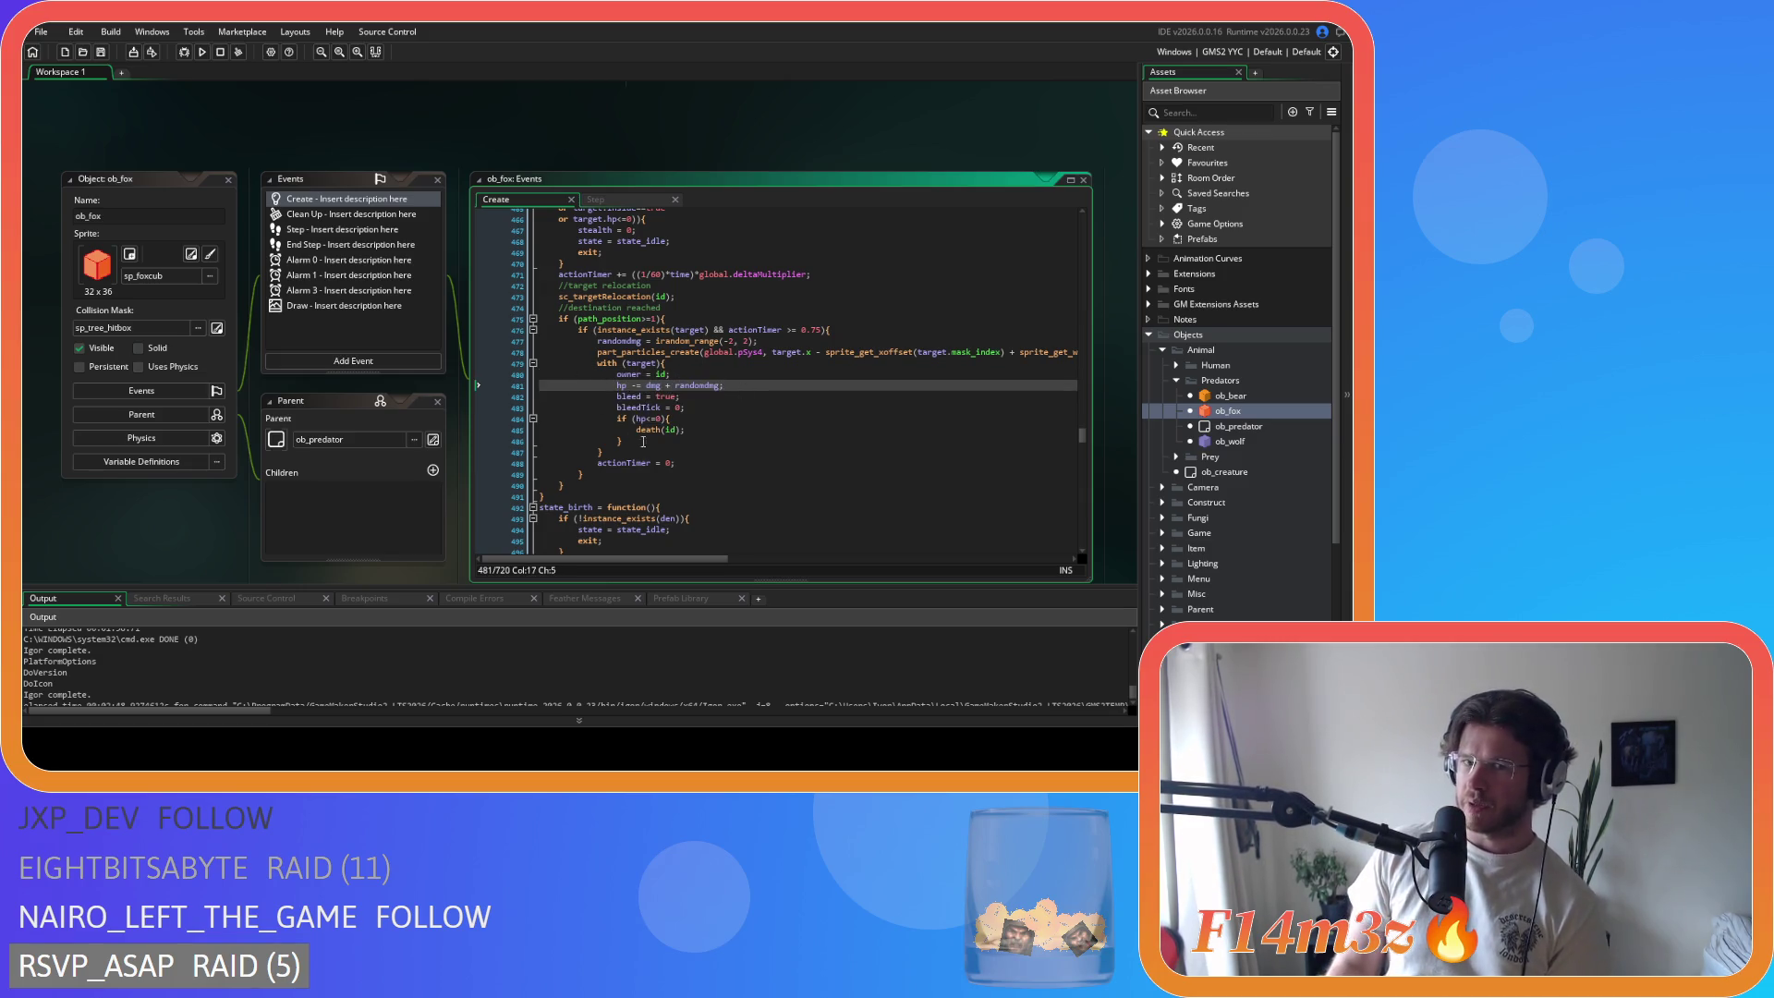
{"action": "key", "text": "Right"}
{"action": "key", "text": "Right"}
{"action": "key", "text": "Right"}
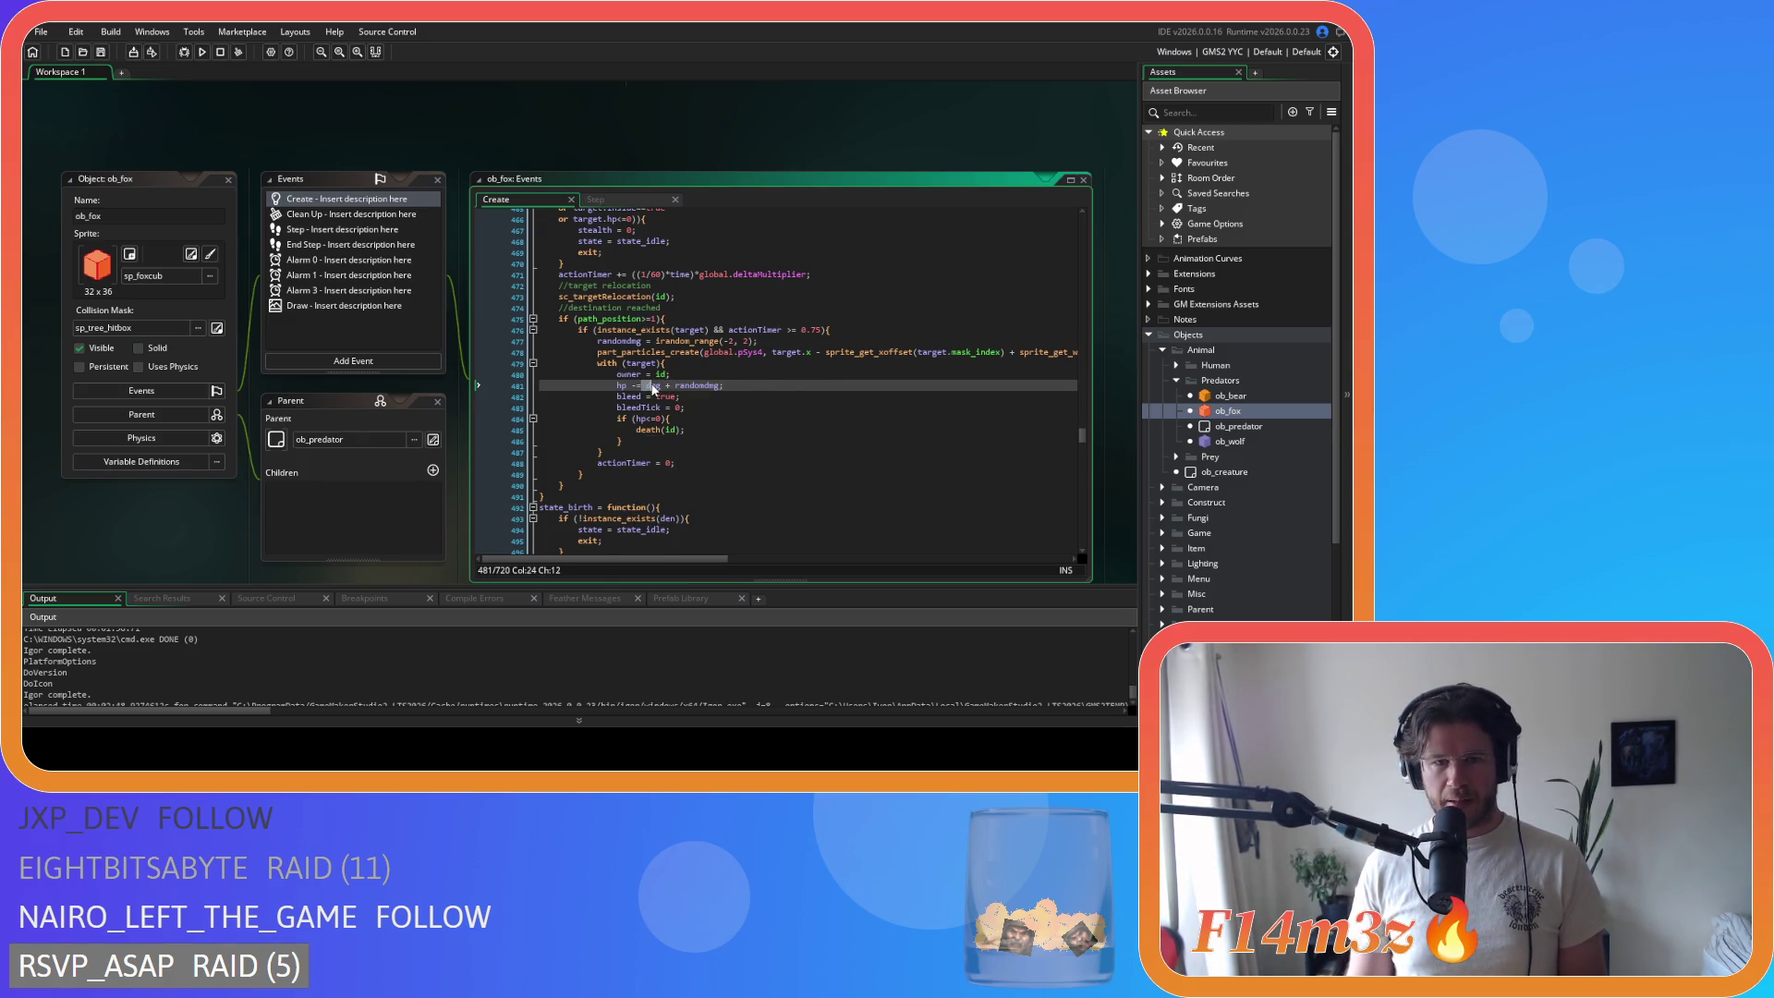
{"action": "left_click", "coordinate": [678, 386]}
{"action": "left_click", "coordinate": [658, 386]}
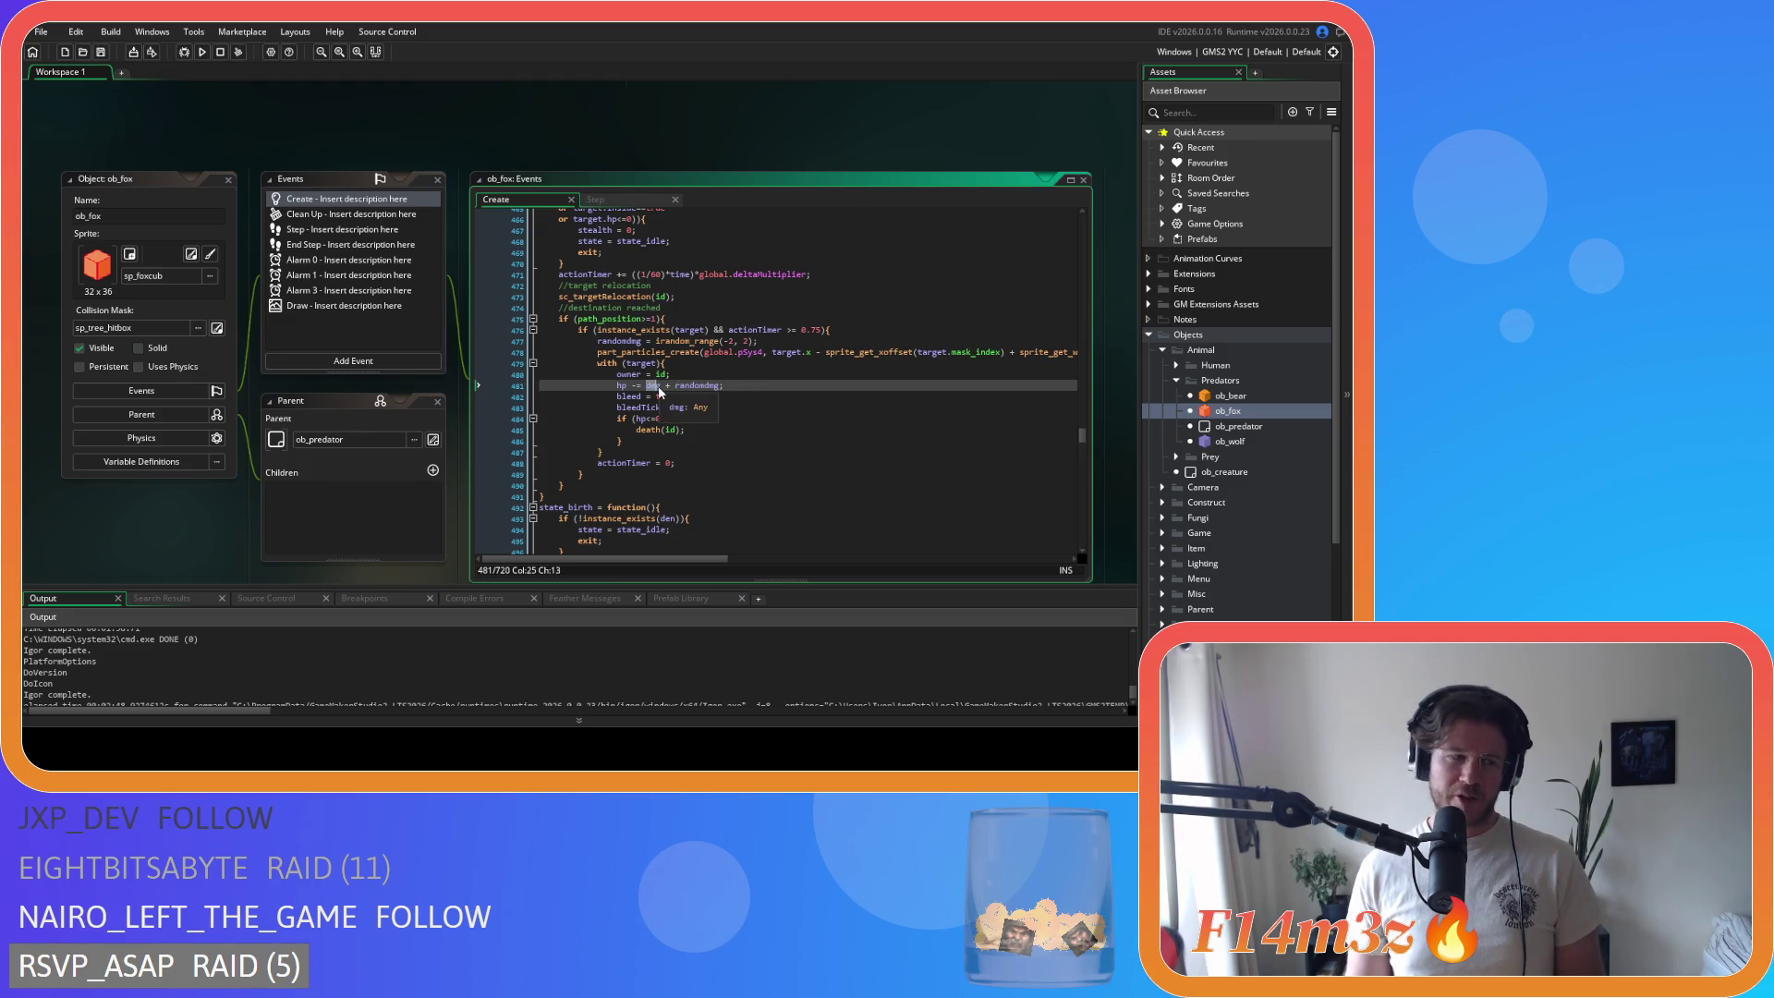
{"action": "left_click", "coordinate": [667, 387]}
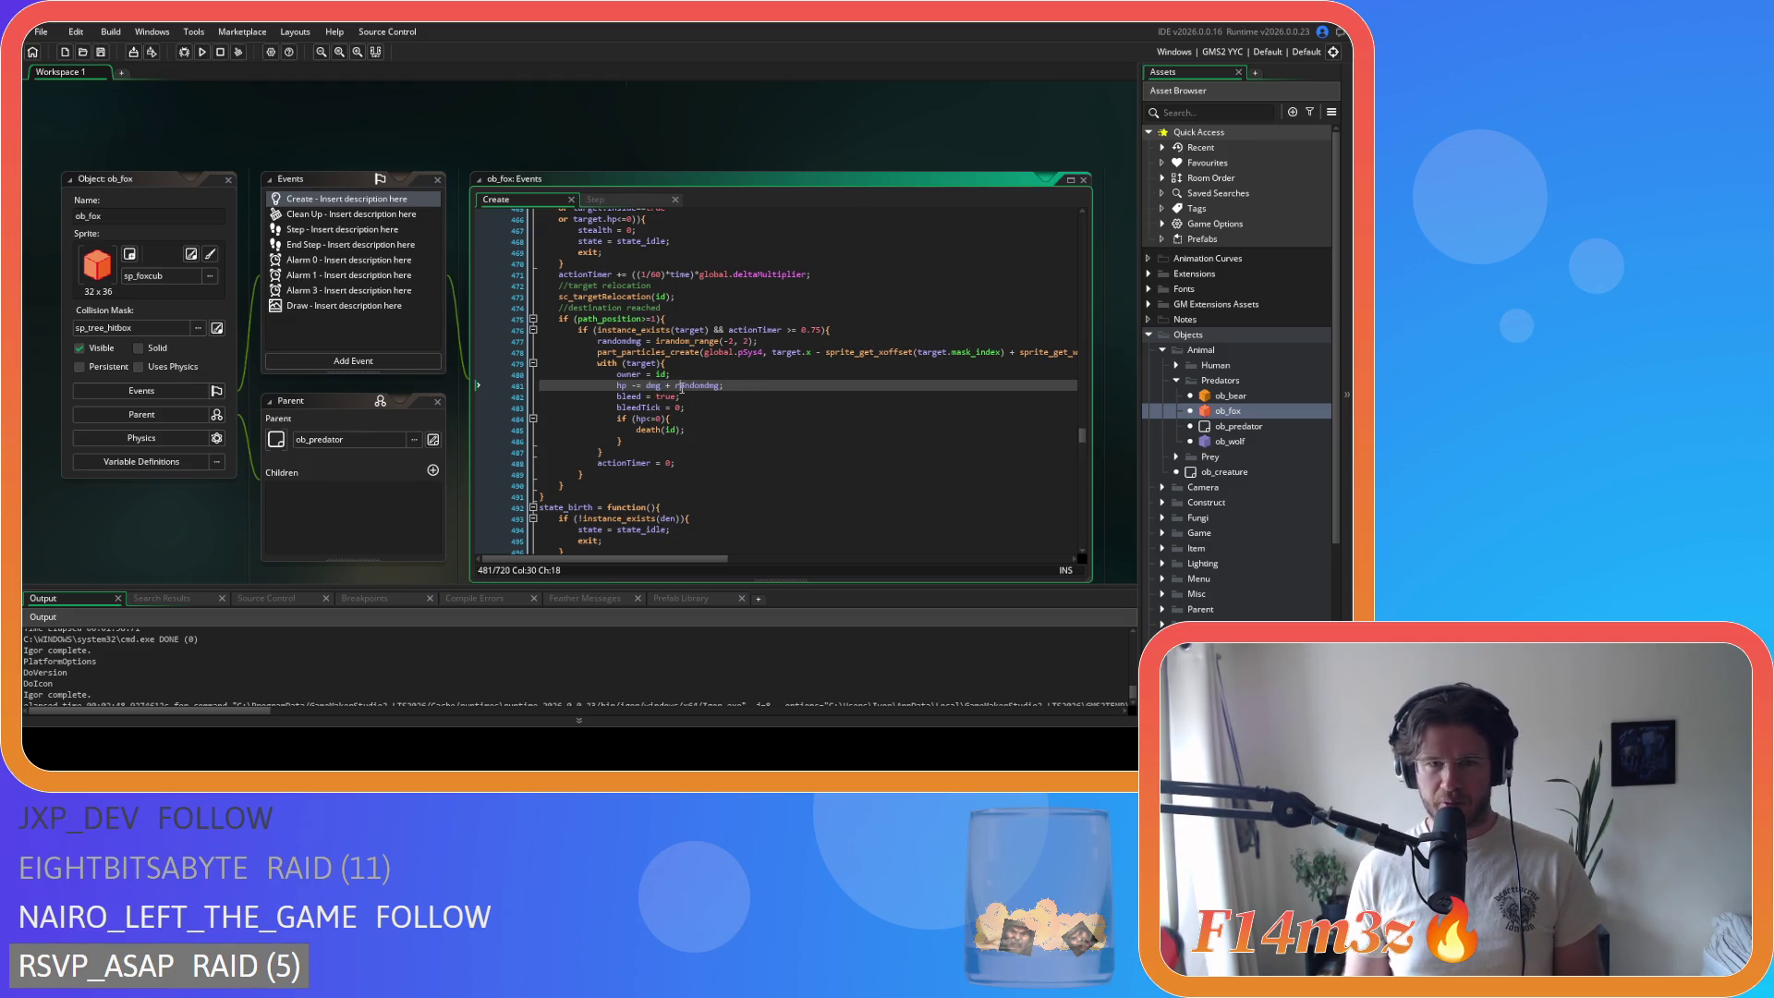
{"action": "left_click", "coordinate": [743, 384]}
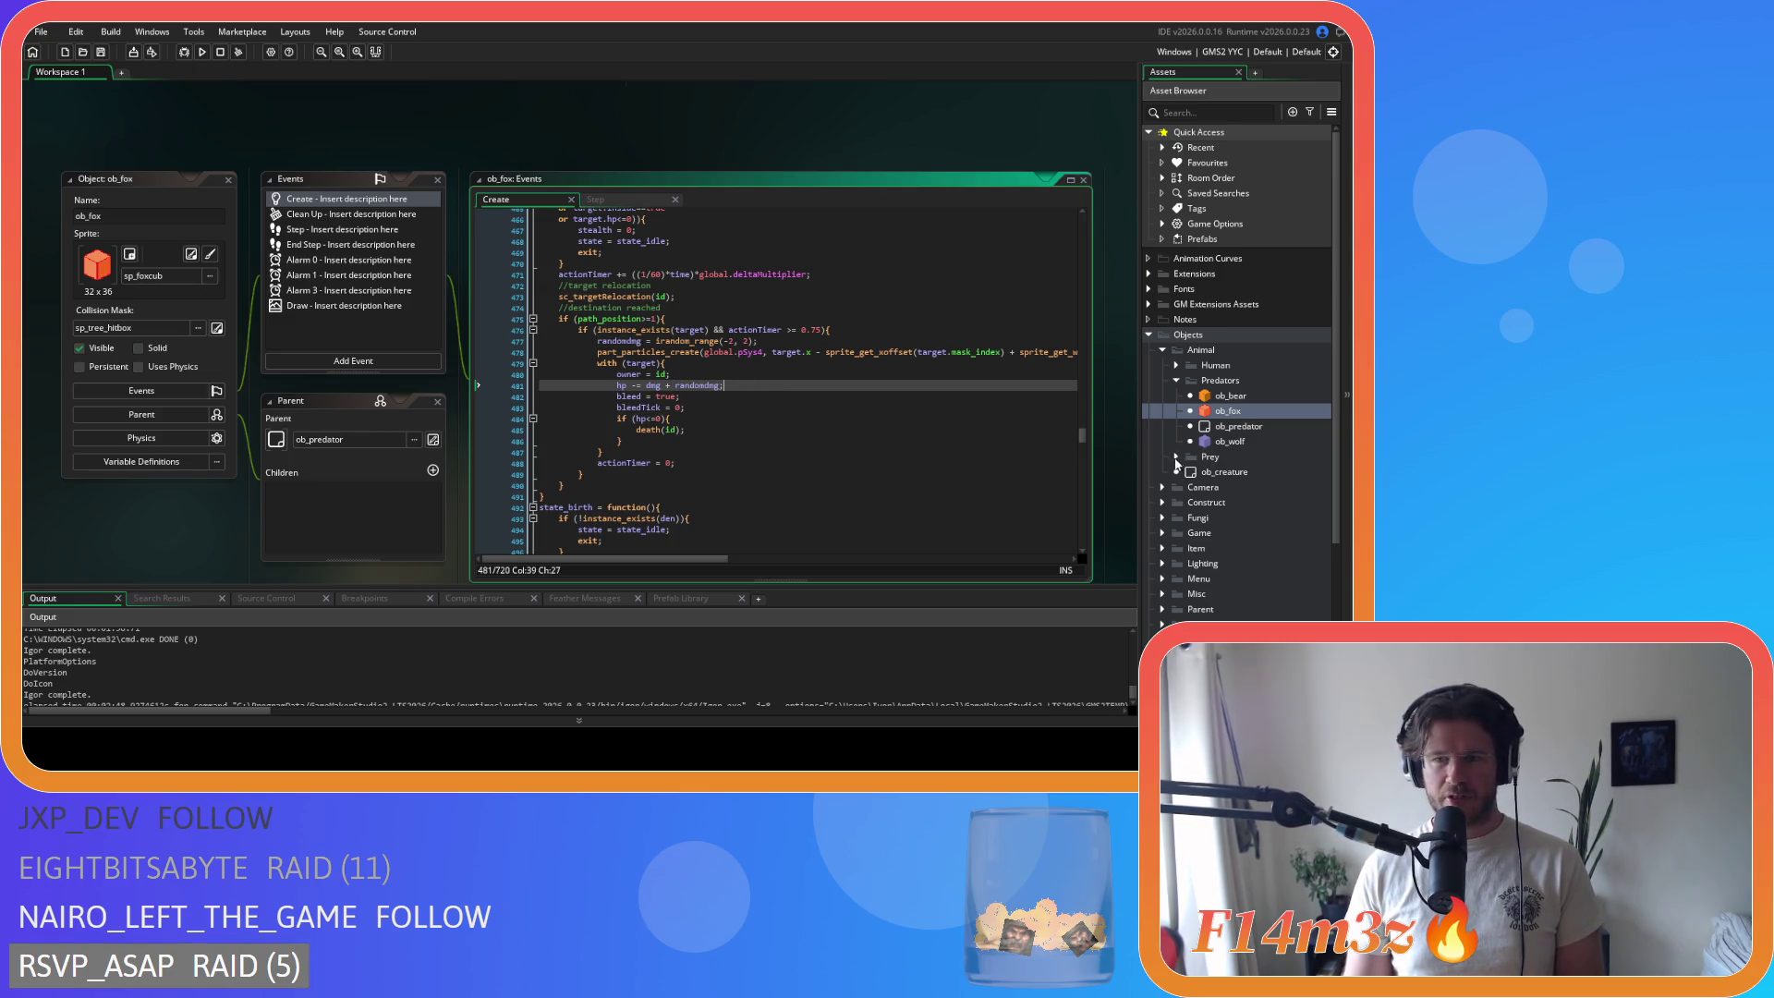
{"action": "left_click", "coordinate": [700, 384]}
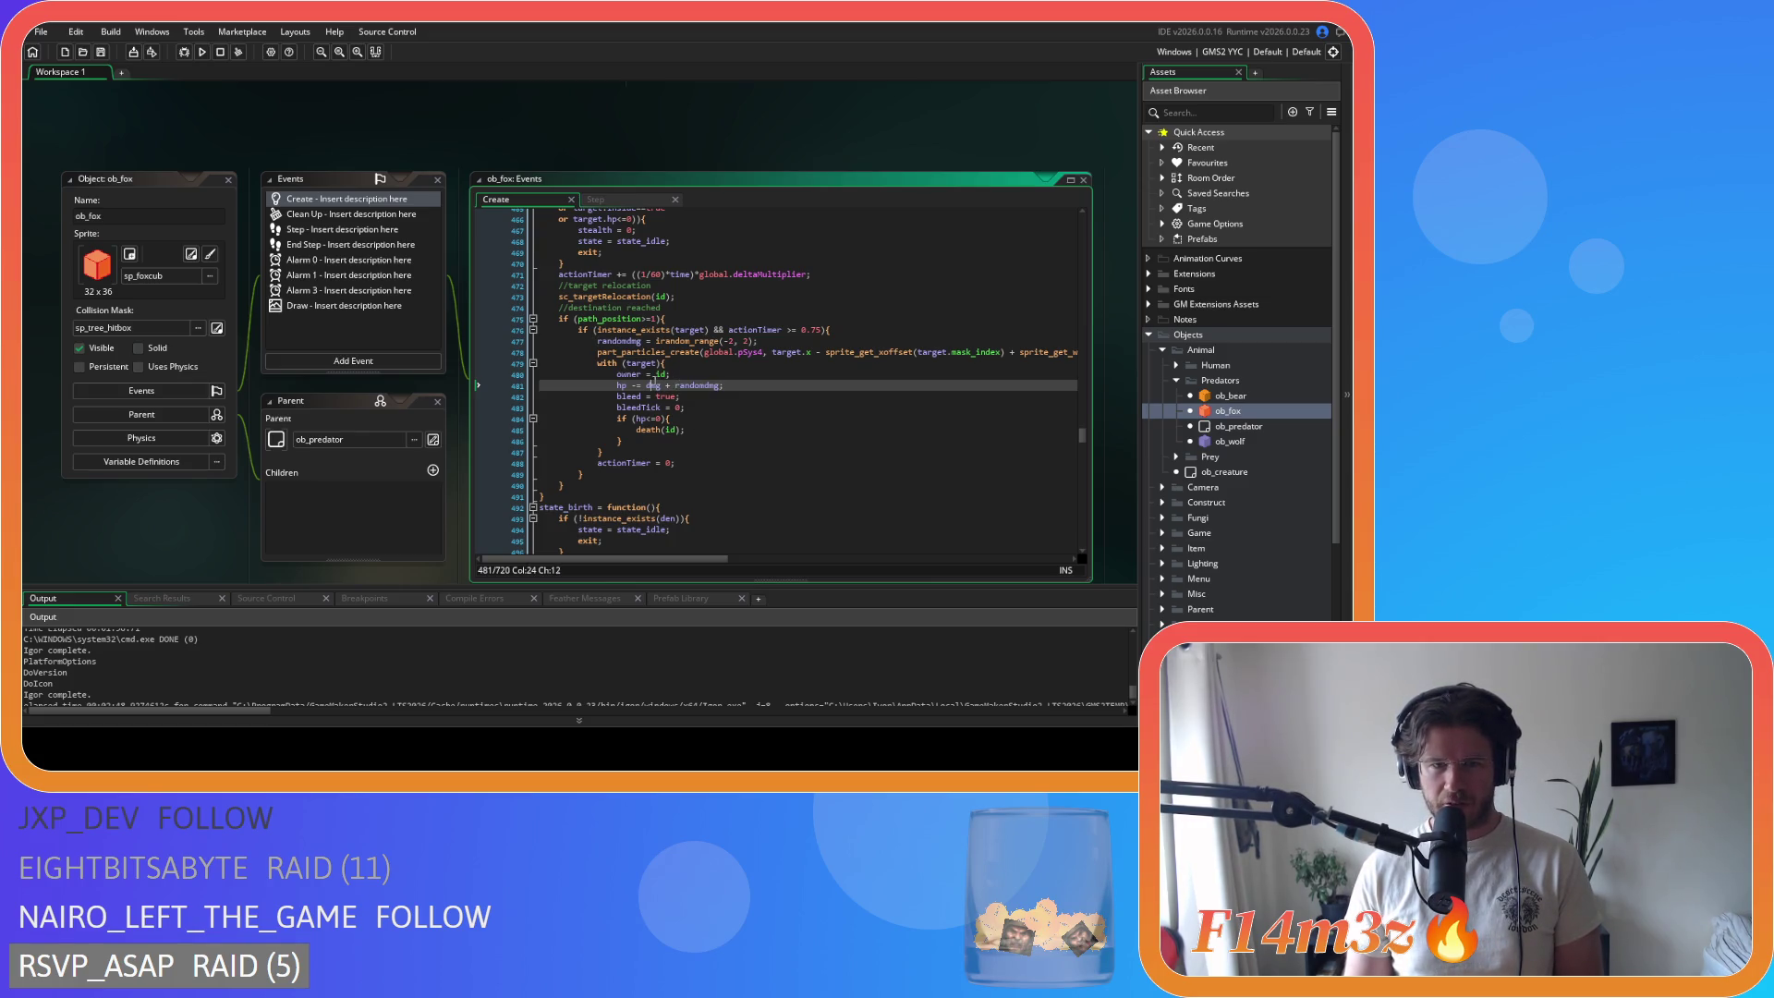
{"action": "double_click", "coordinate": [700, 384]}
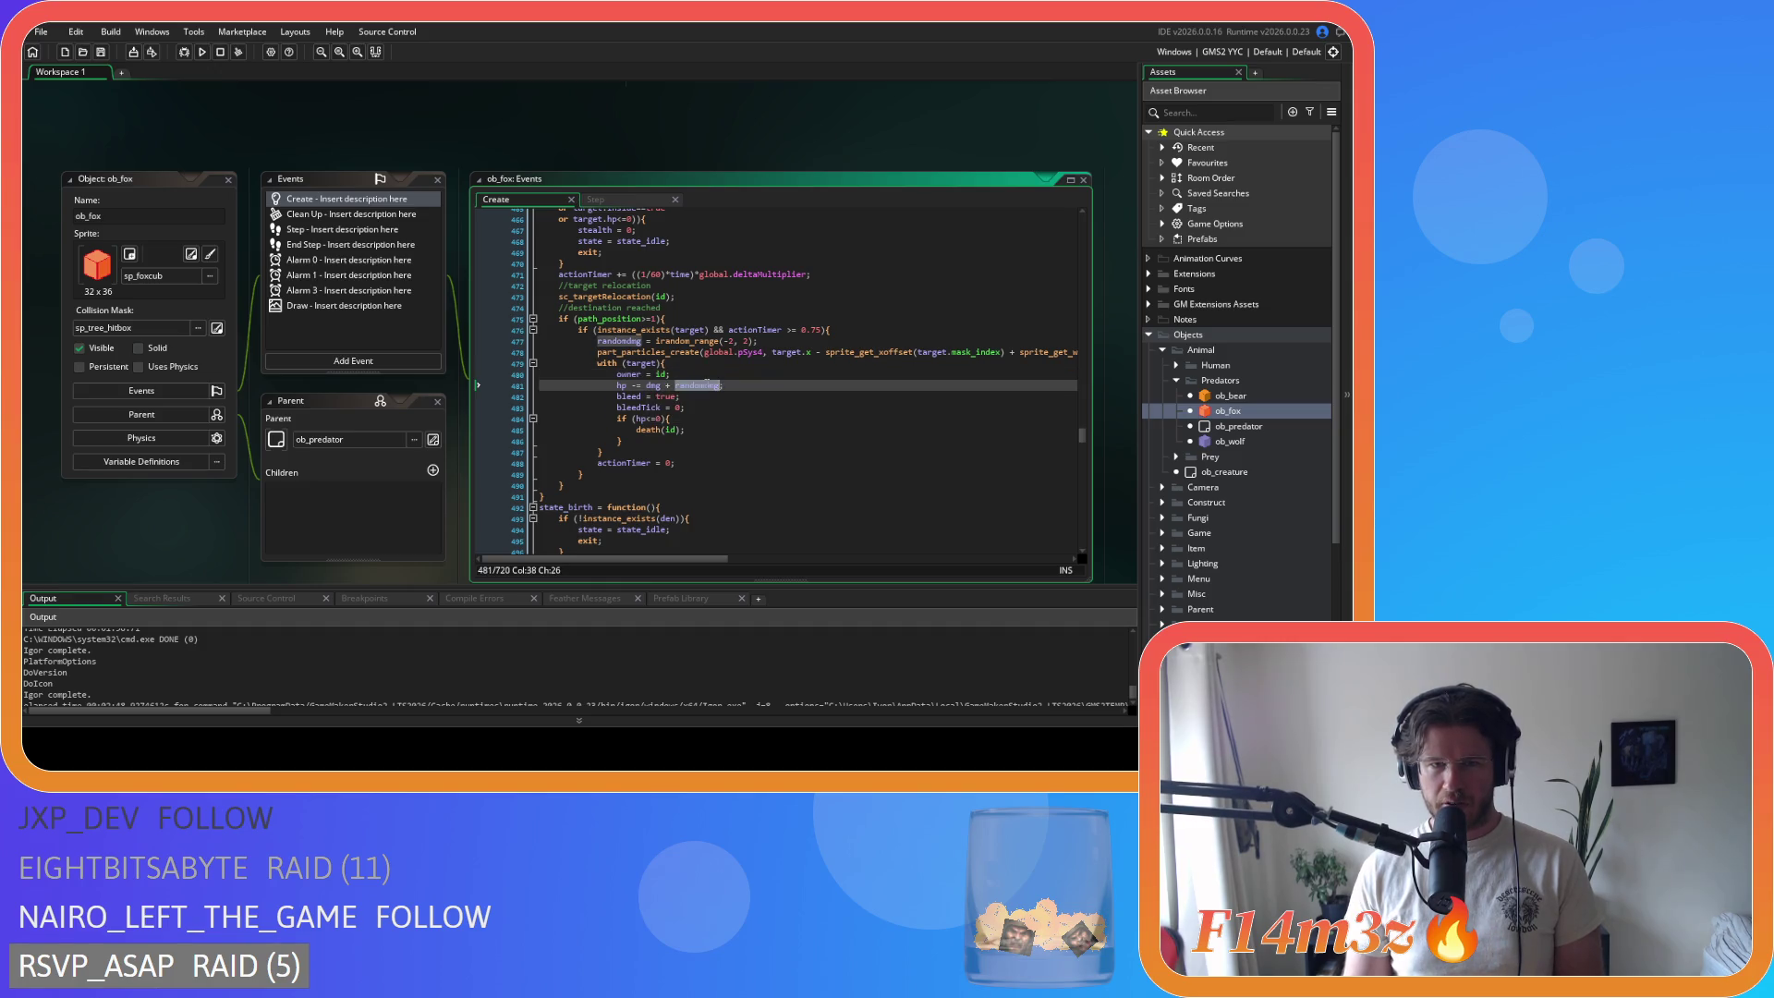
{"action": "left_click", "coordinate": [669, 408]}
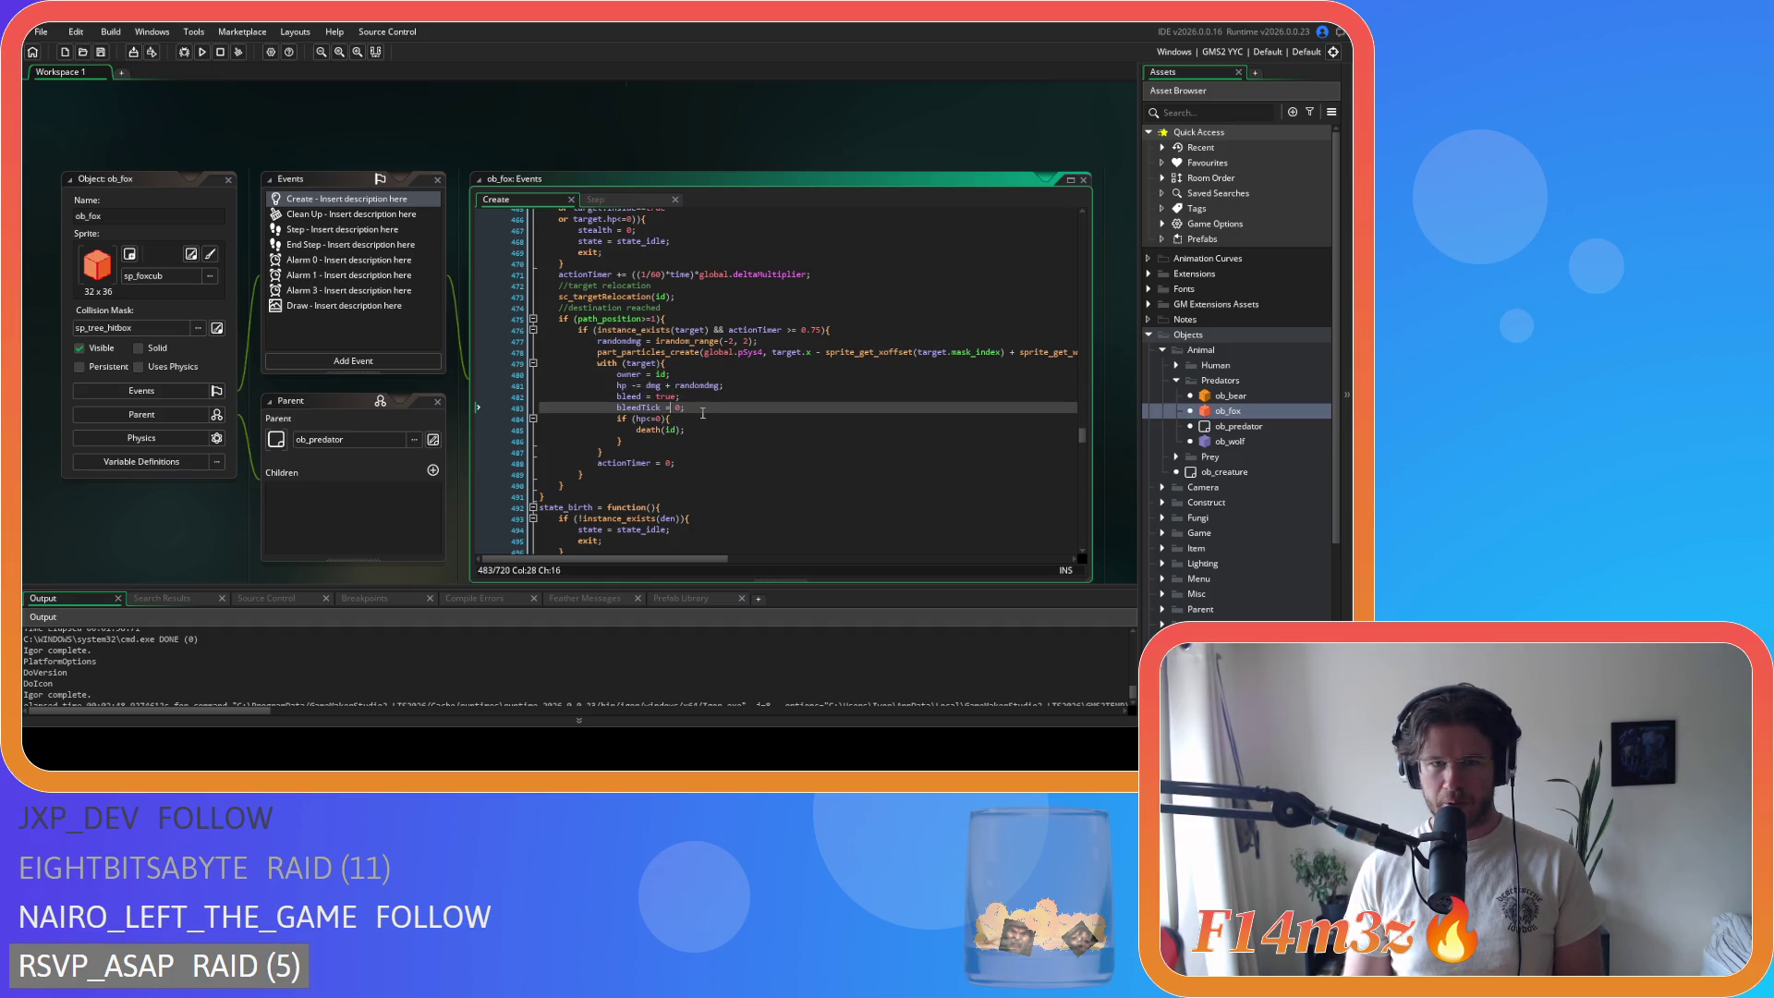
Step: Change line 481 to hp -= other.dmg + other.randomdmg; and save the Create event
{"action": "left_click", "coordinate": [650, 386]}
{"action": "type", "text": "other."}
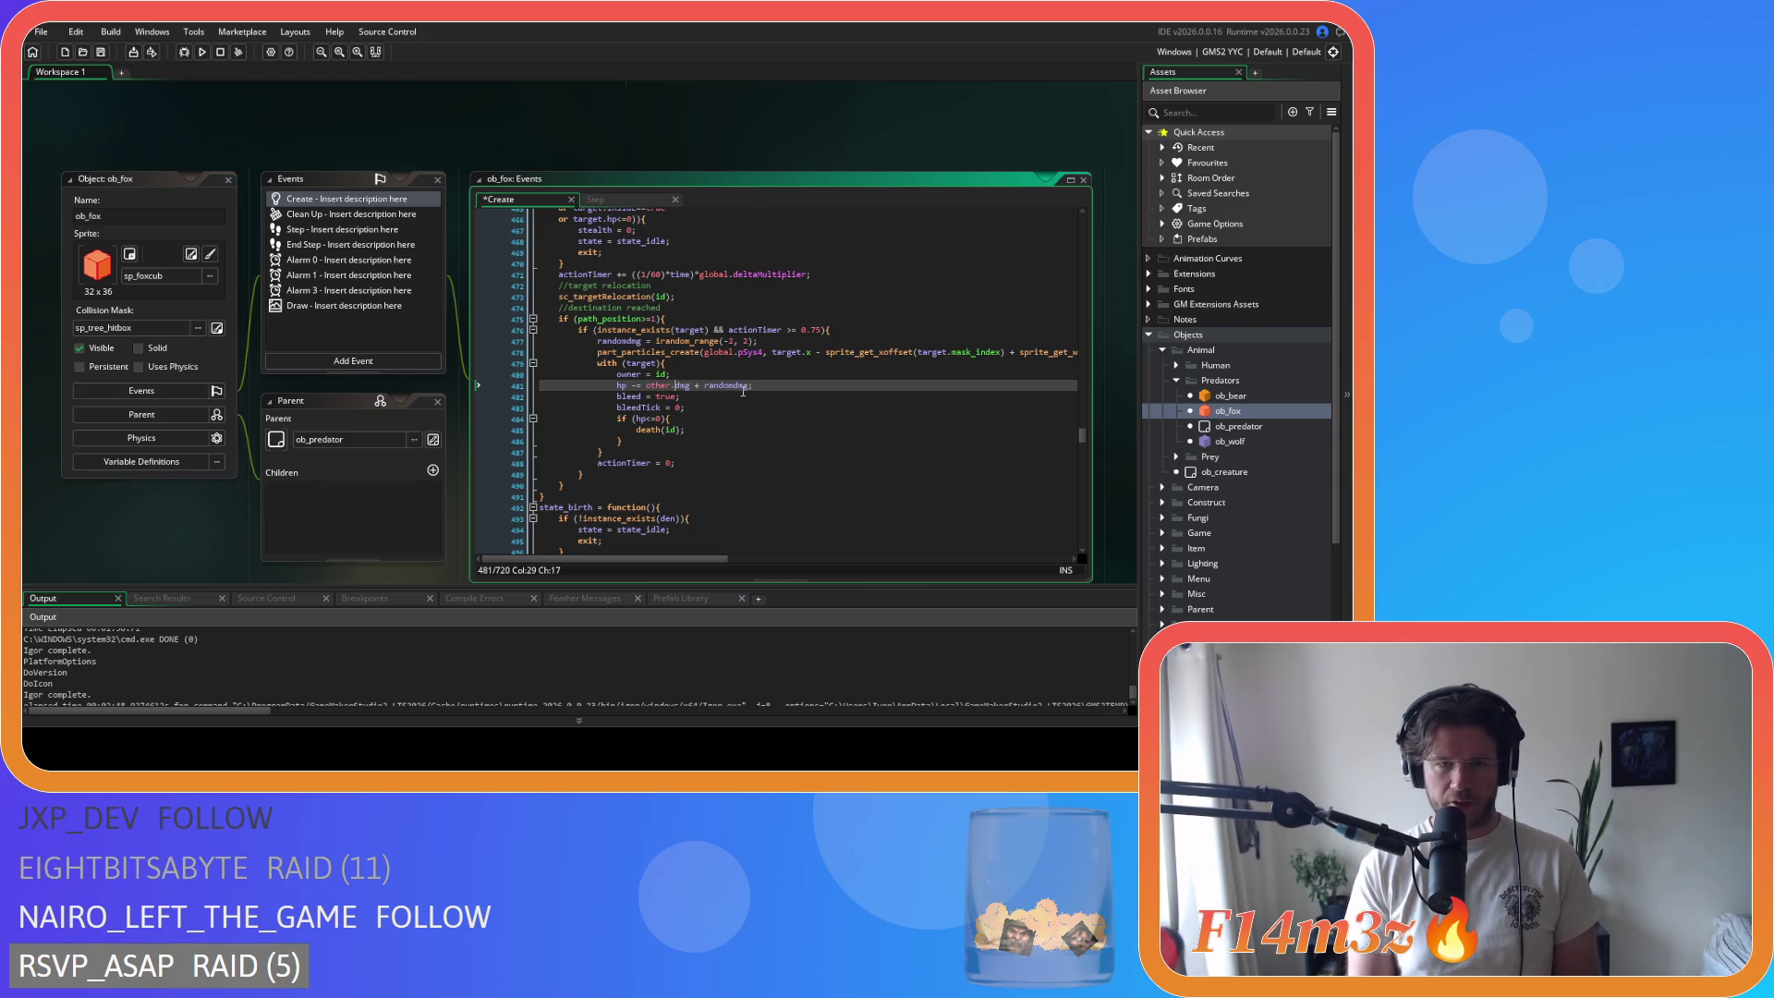
{"action": "key", "text": "shift+Left"}
{"action": "key", "text": "shift+Left"}
{"action": "key", "text": "shift+Left"}
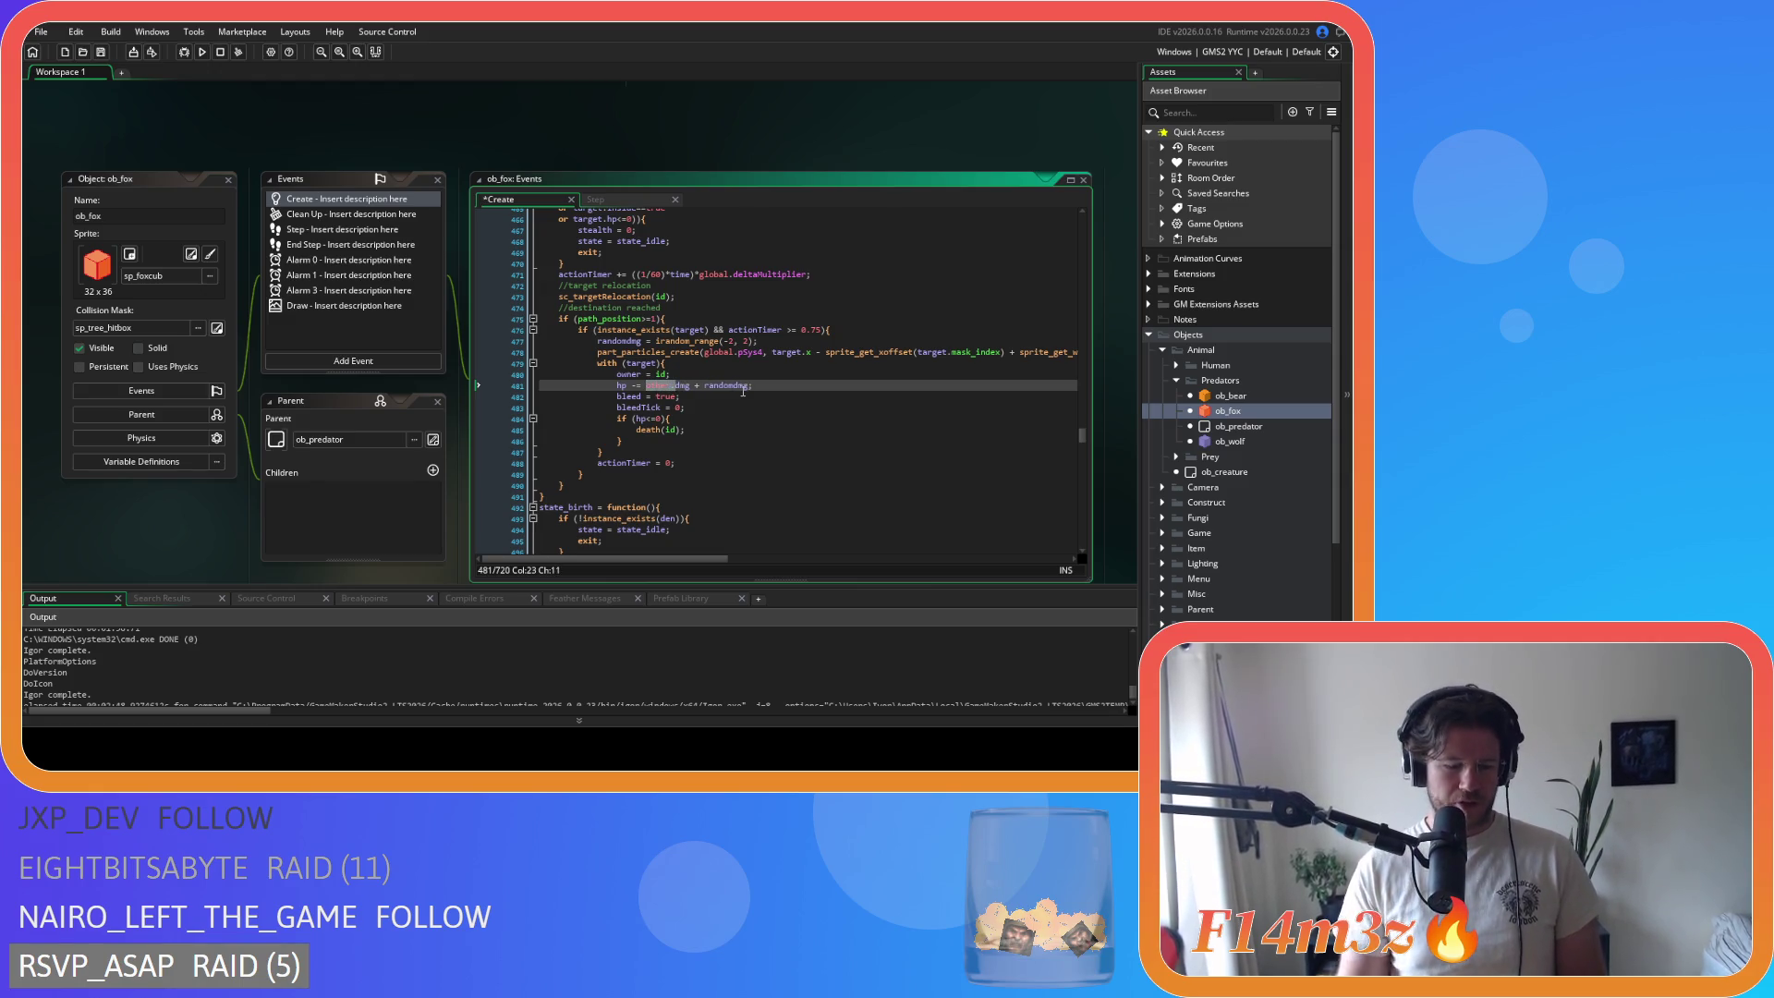
{"action": "key", "text": "ctrl+c"}
{"action": "left_click", "coordinate": [705, 385]}
{"action": "key", "text": "ctrl+v"}
{"action": "key", "text": "ctrl+s"}
{"action": "key", "text": "End"}
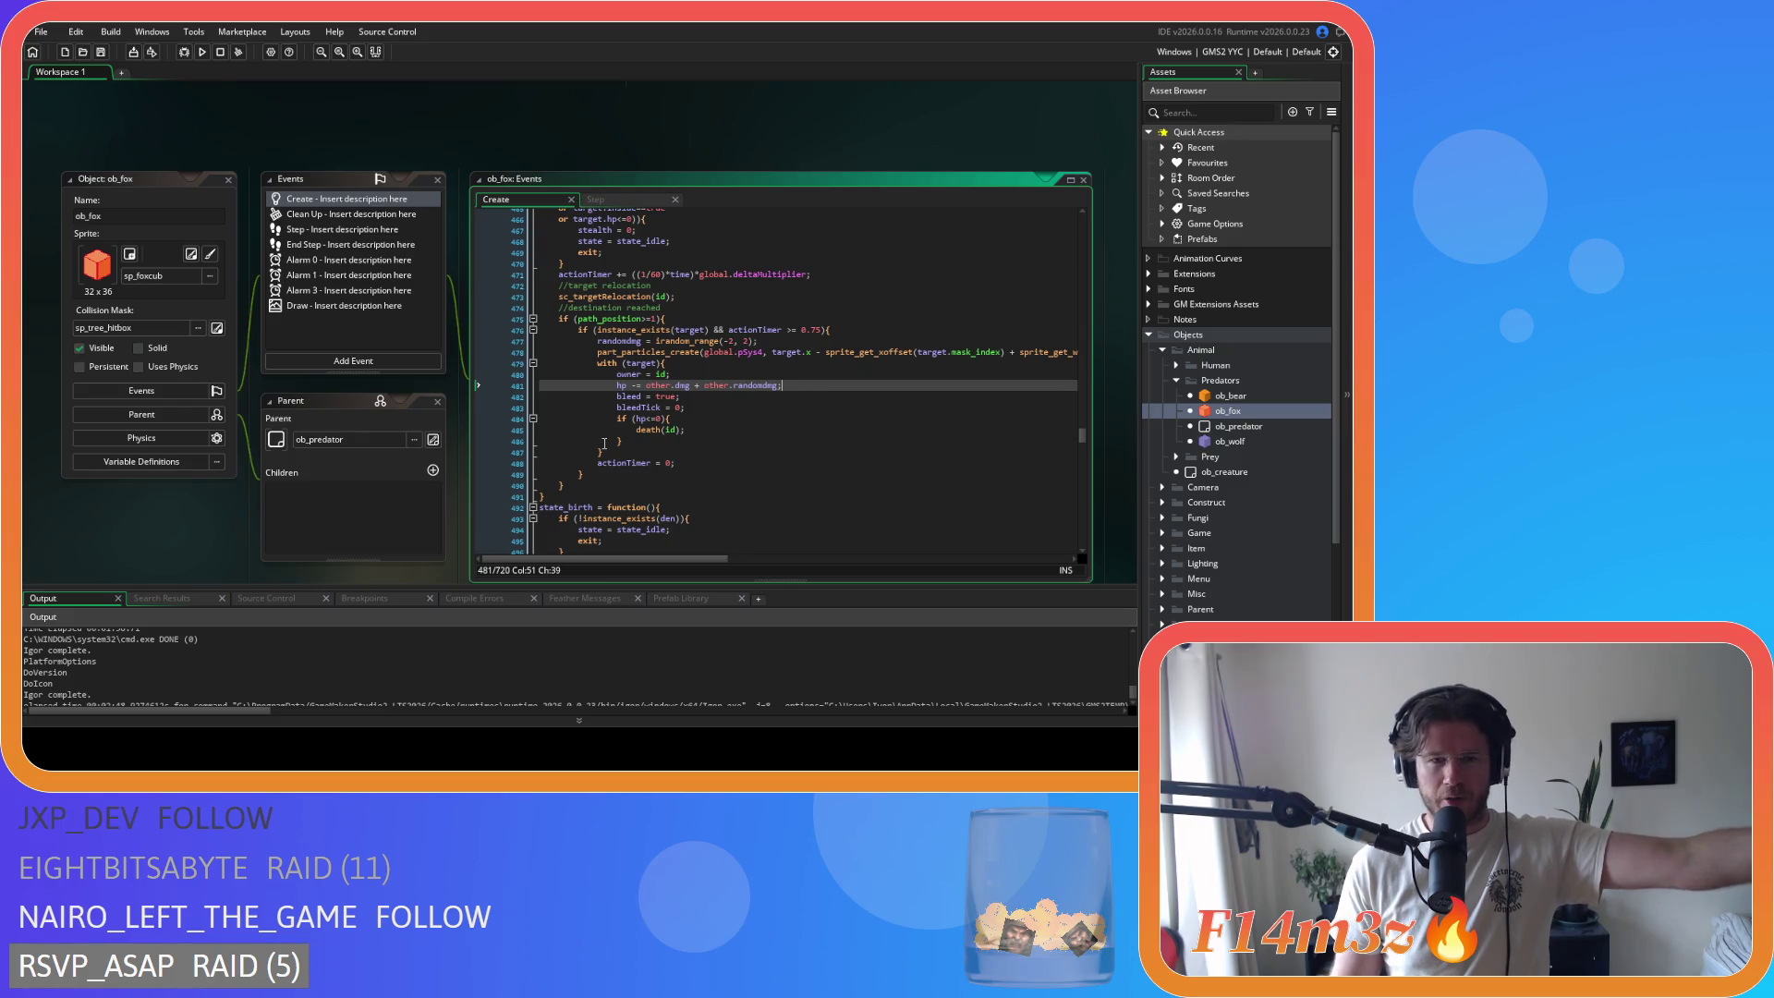
Step: Check the updated damage line, then open the ob_bear object
{"action": "left_click", "coordinate": [839, 391]}
{"action": "left_click_drag", "start_coordinate": [802, 385], "coordinate": [616, 384]}
{"action": "left_click", "coordinate": [769, 396]}
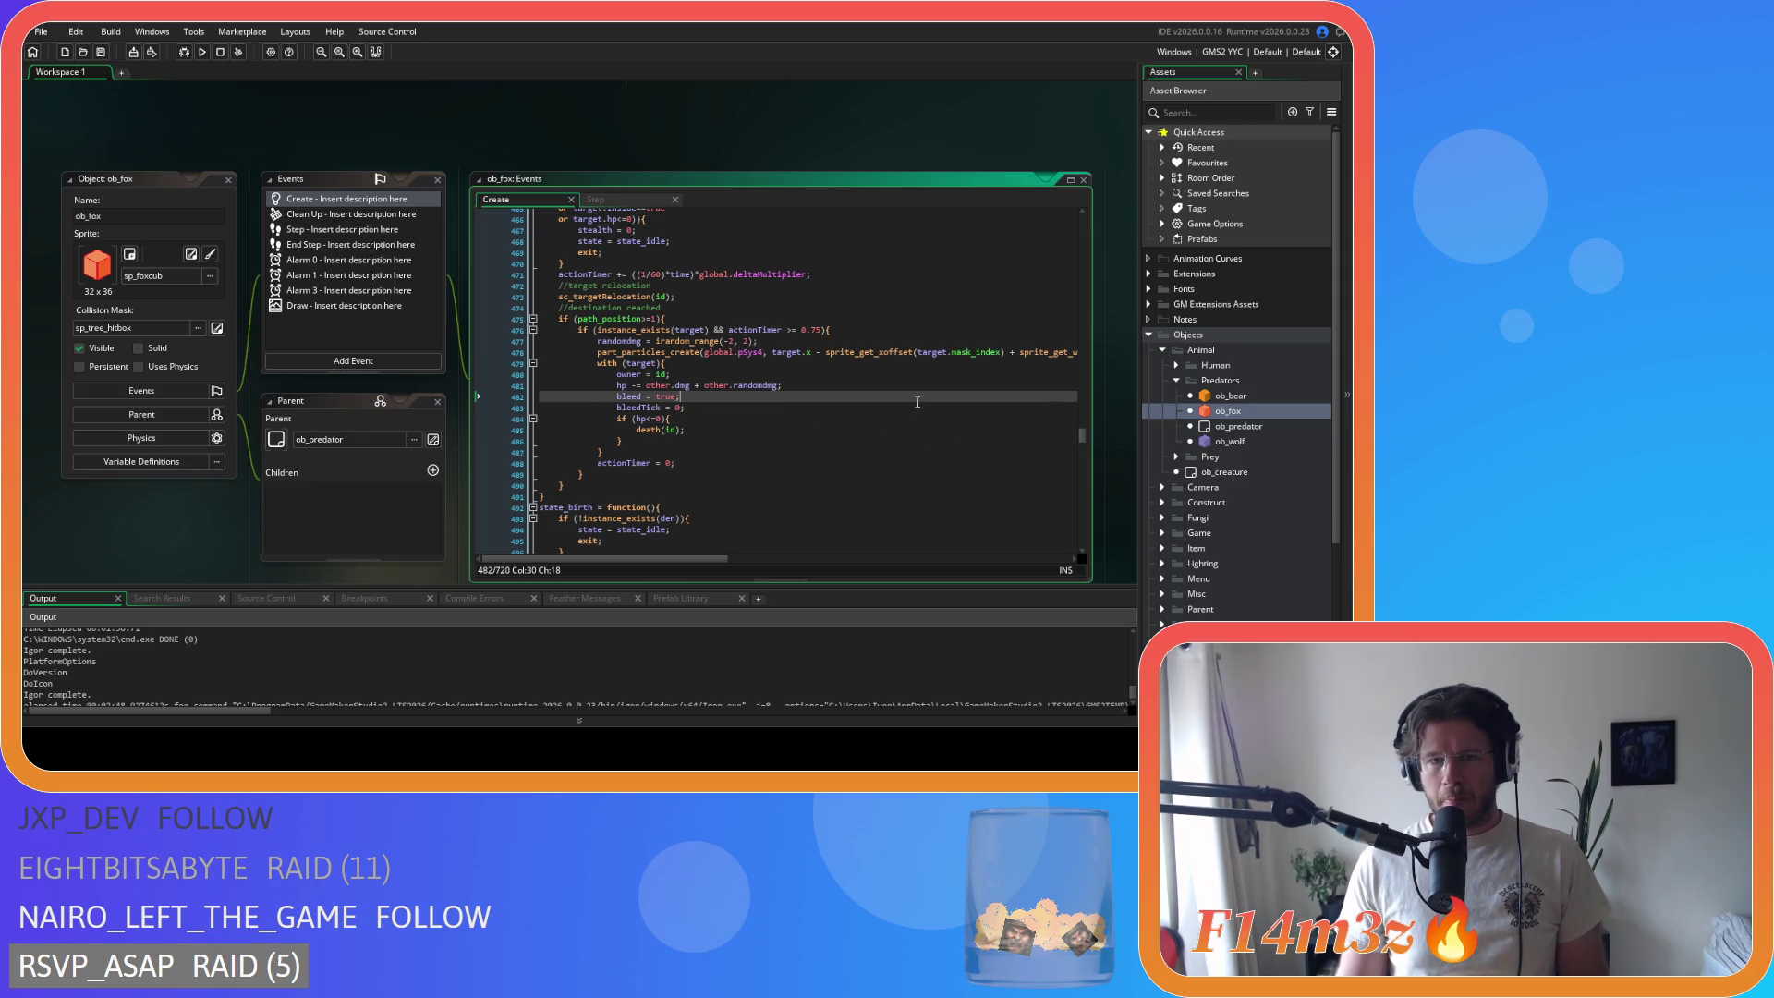
{"action": "left_click", "coordinate": [1244, 397]}
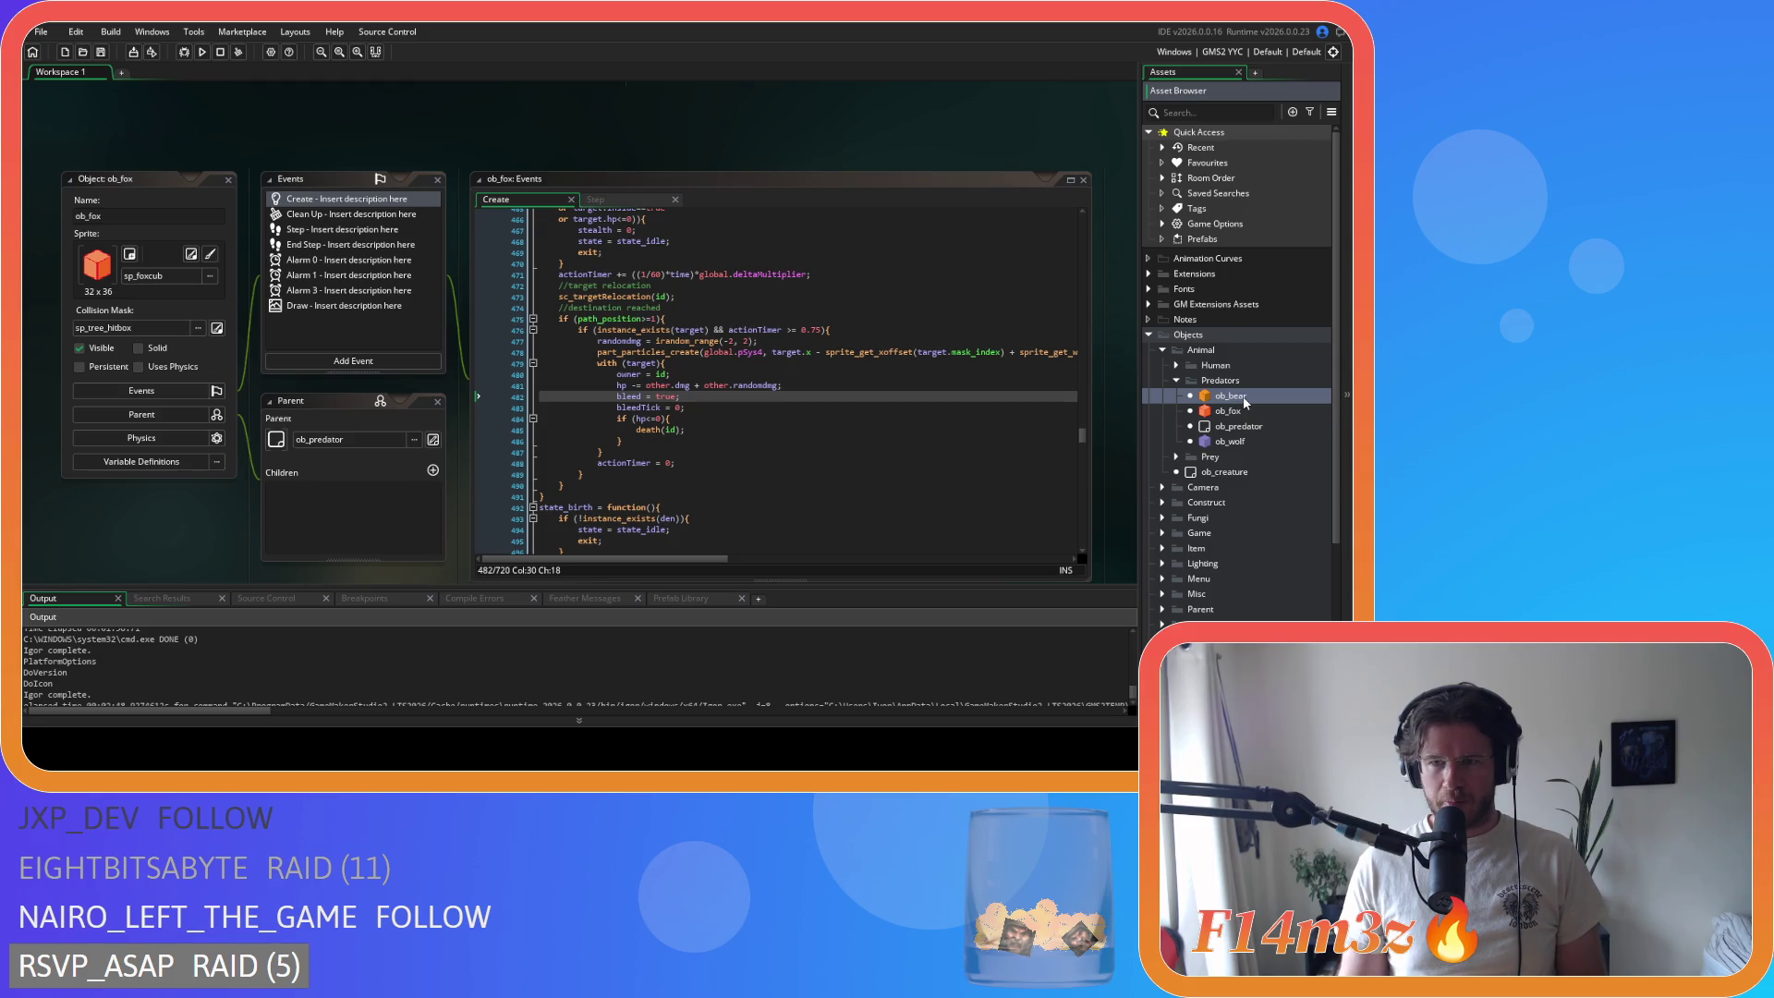
{"action": "left_click", "coordinate": [667, 387]}
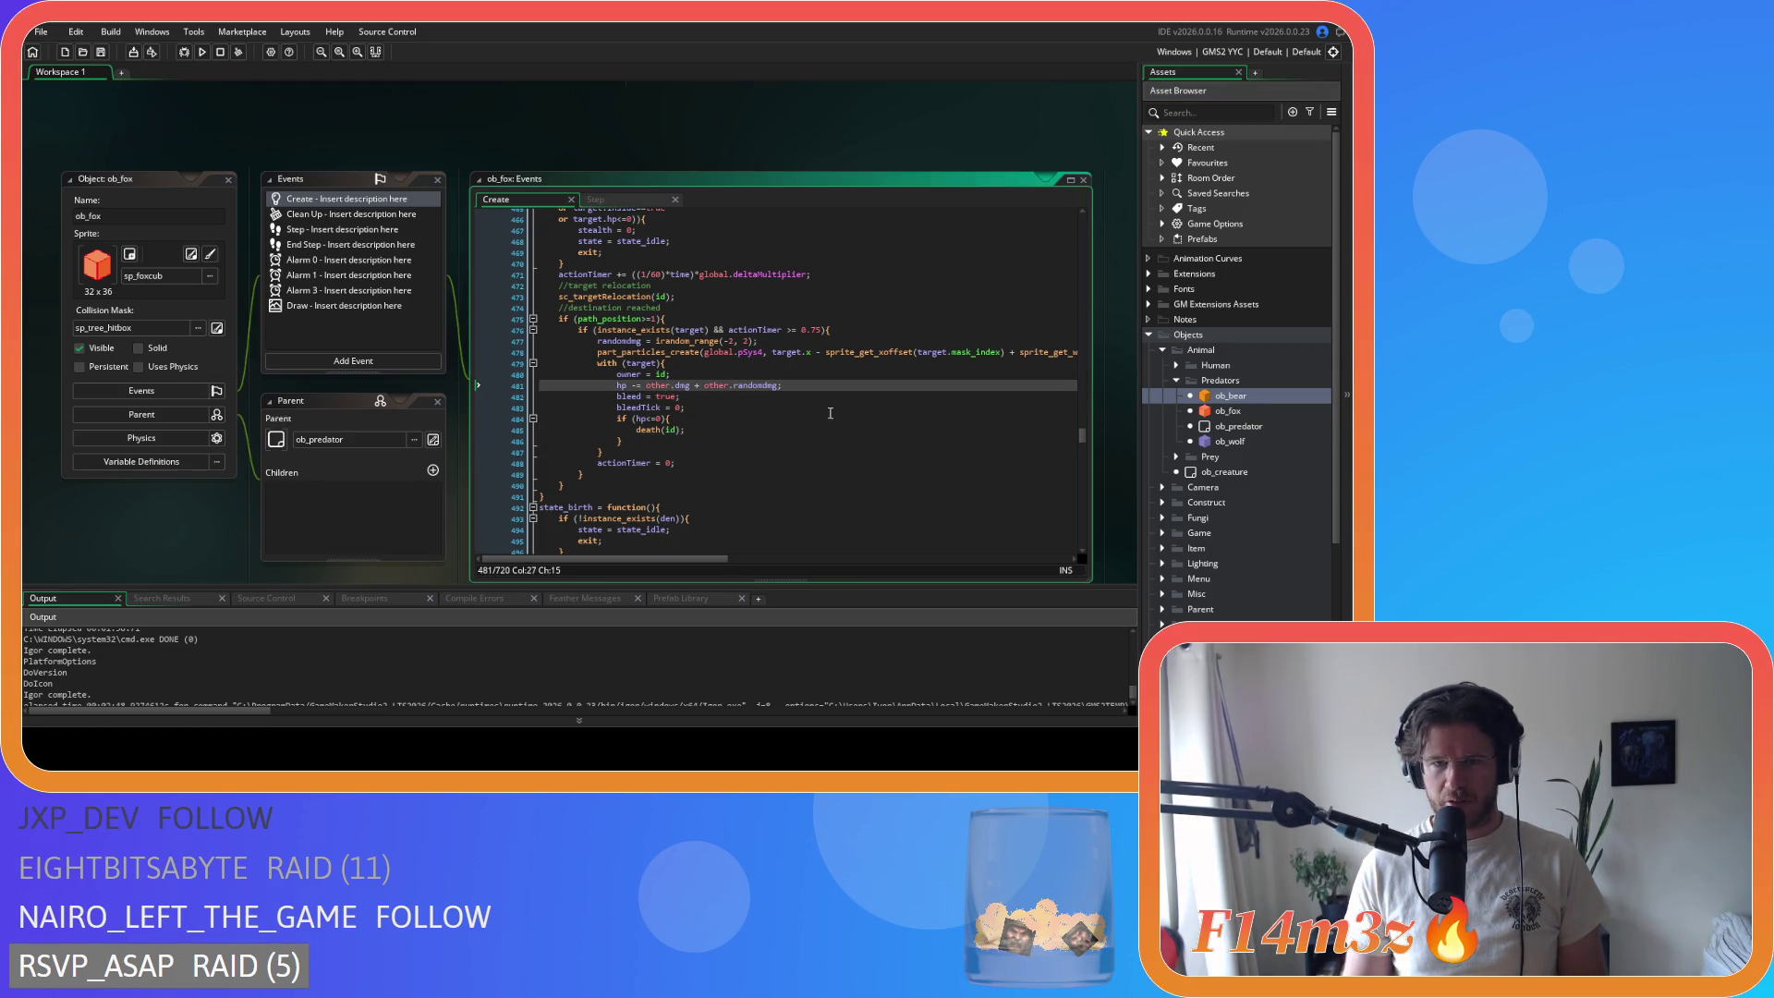
{"action": "double_click", "coordinate": [1258, 396]}
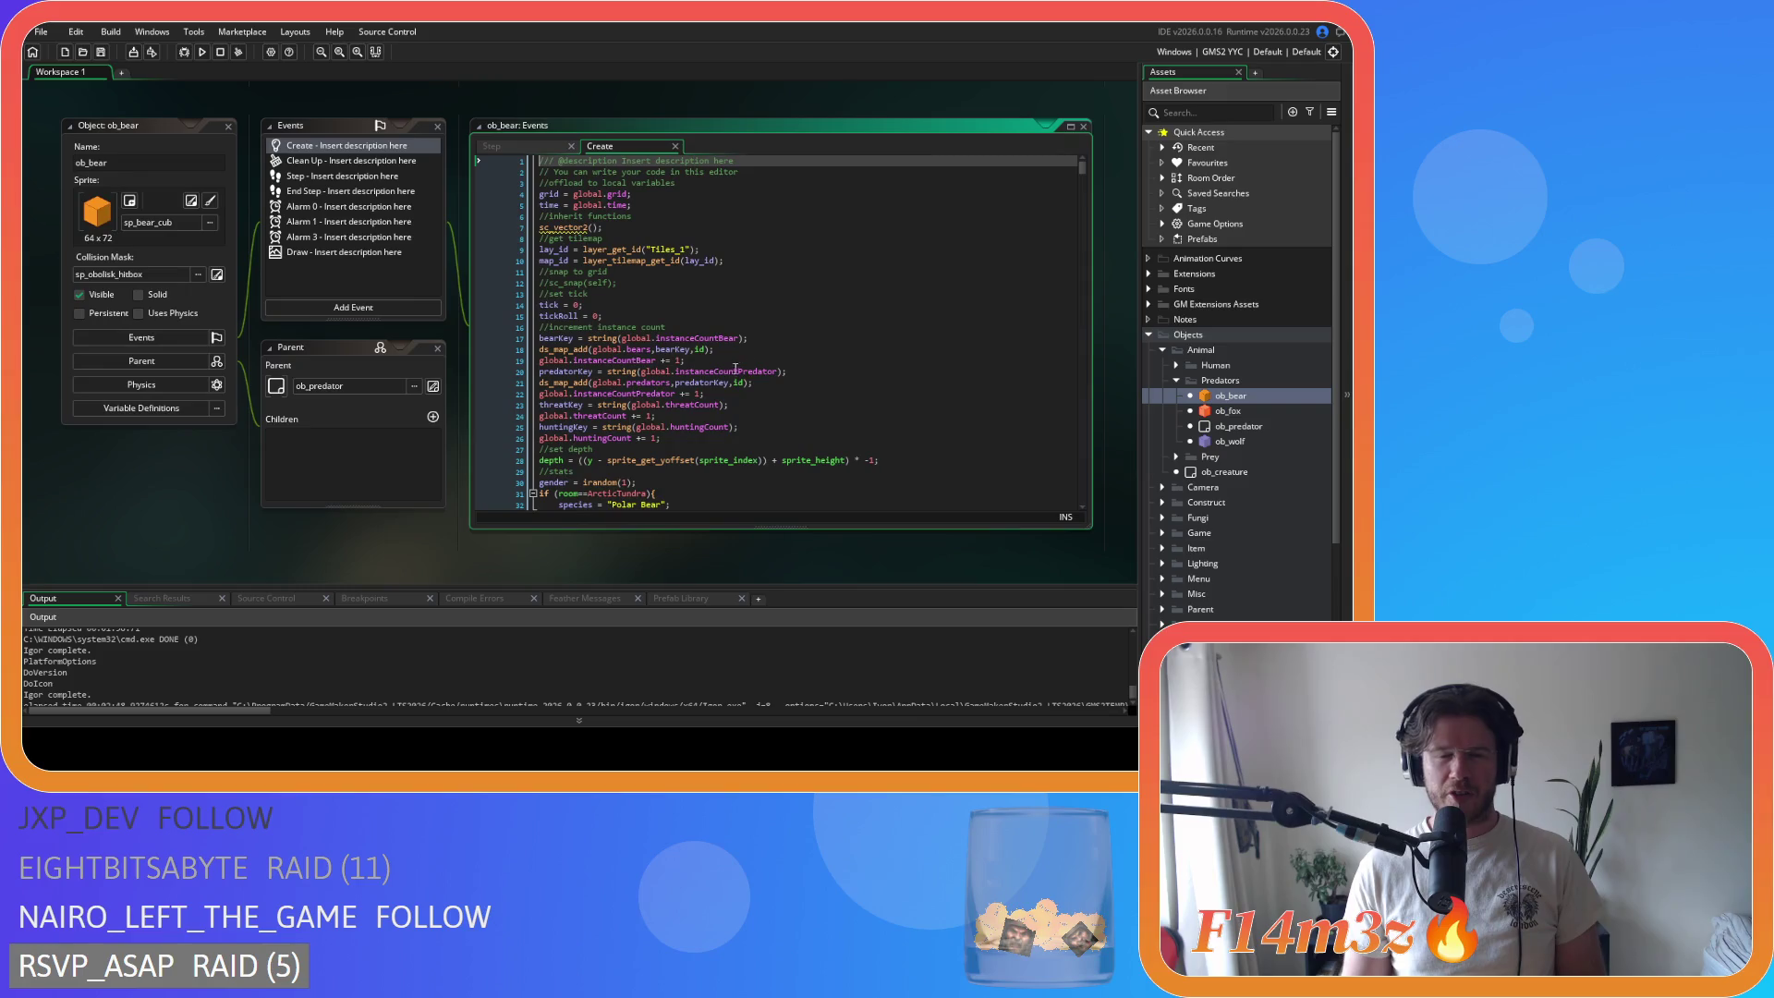
Step: Look over ob_bear's Step event code around lines 7–11
{"action": "left_click", "coordinate": [543, 149]}
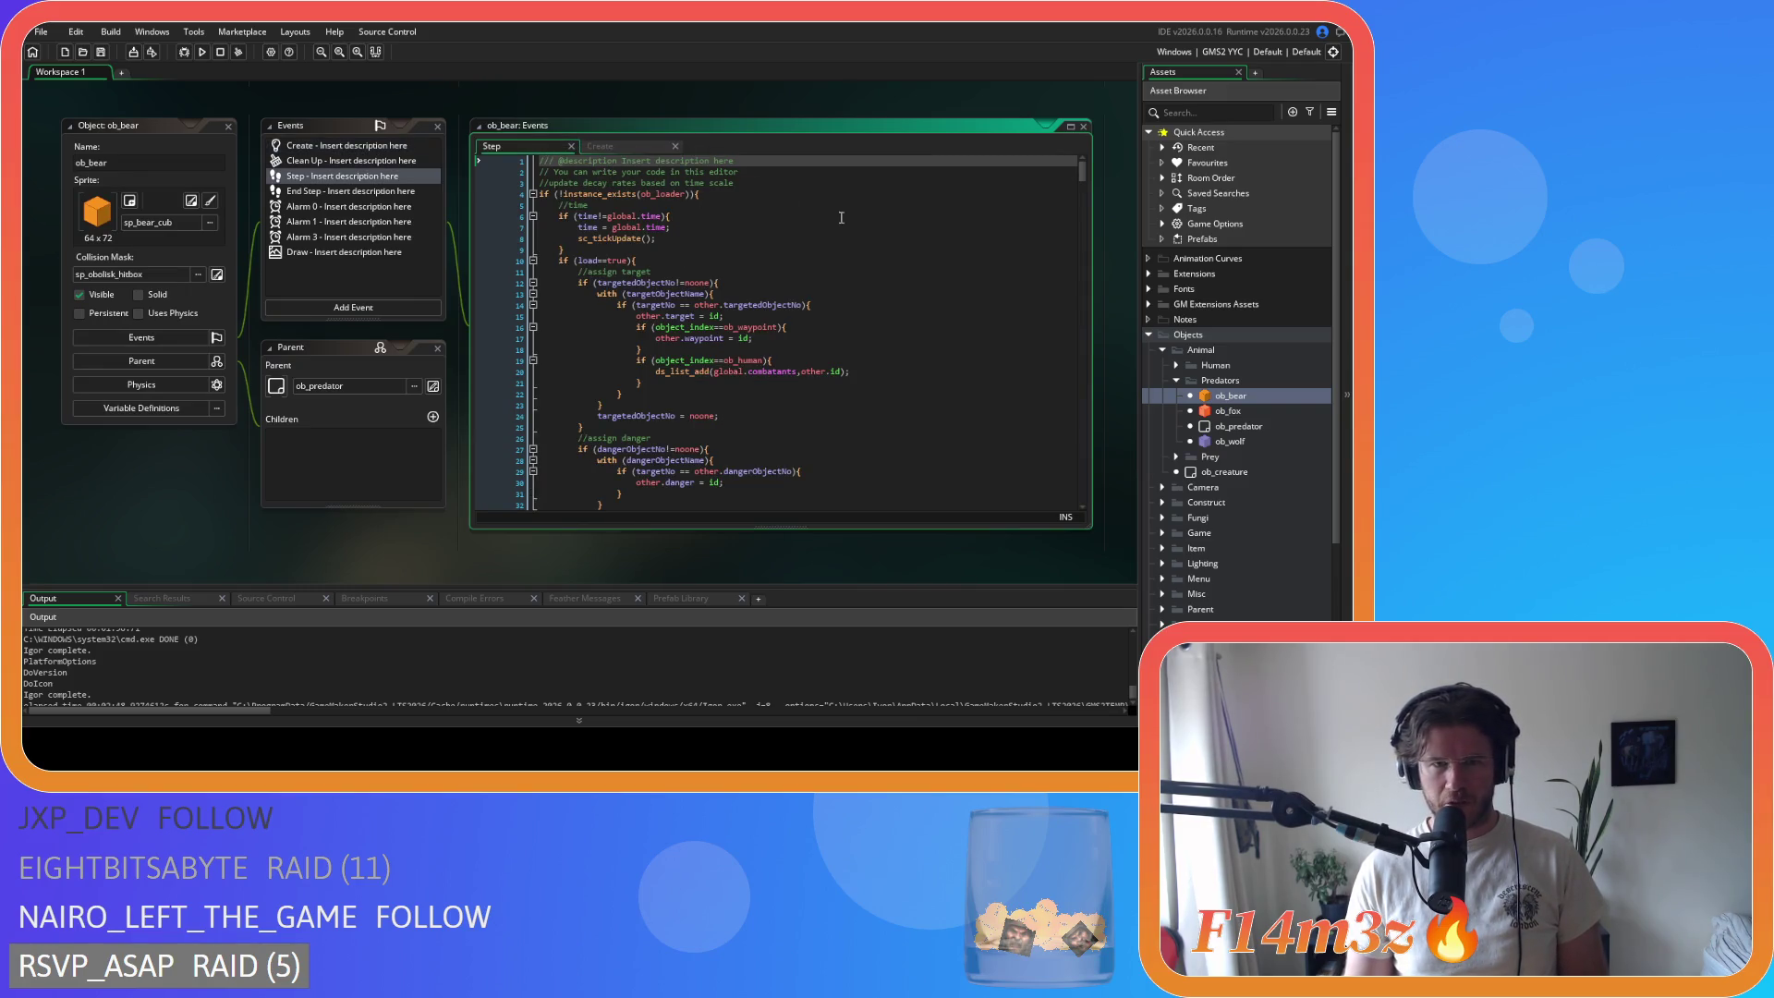
{"action": "left_click", "coordinate": [924, 231]}
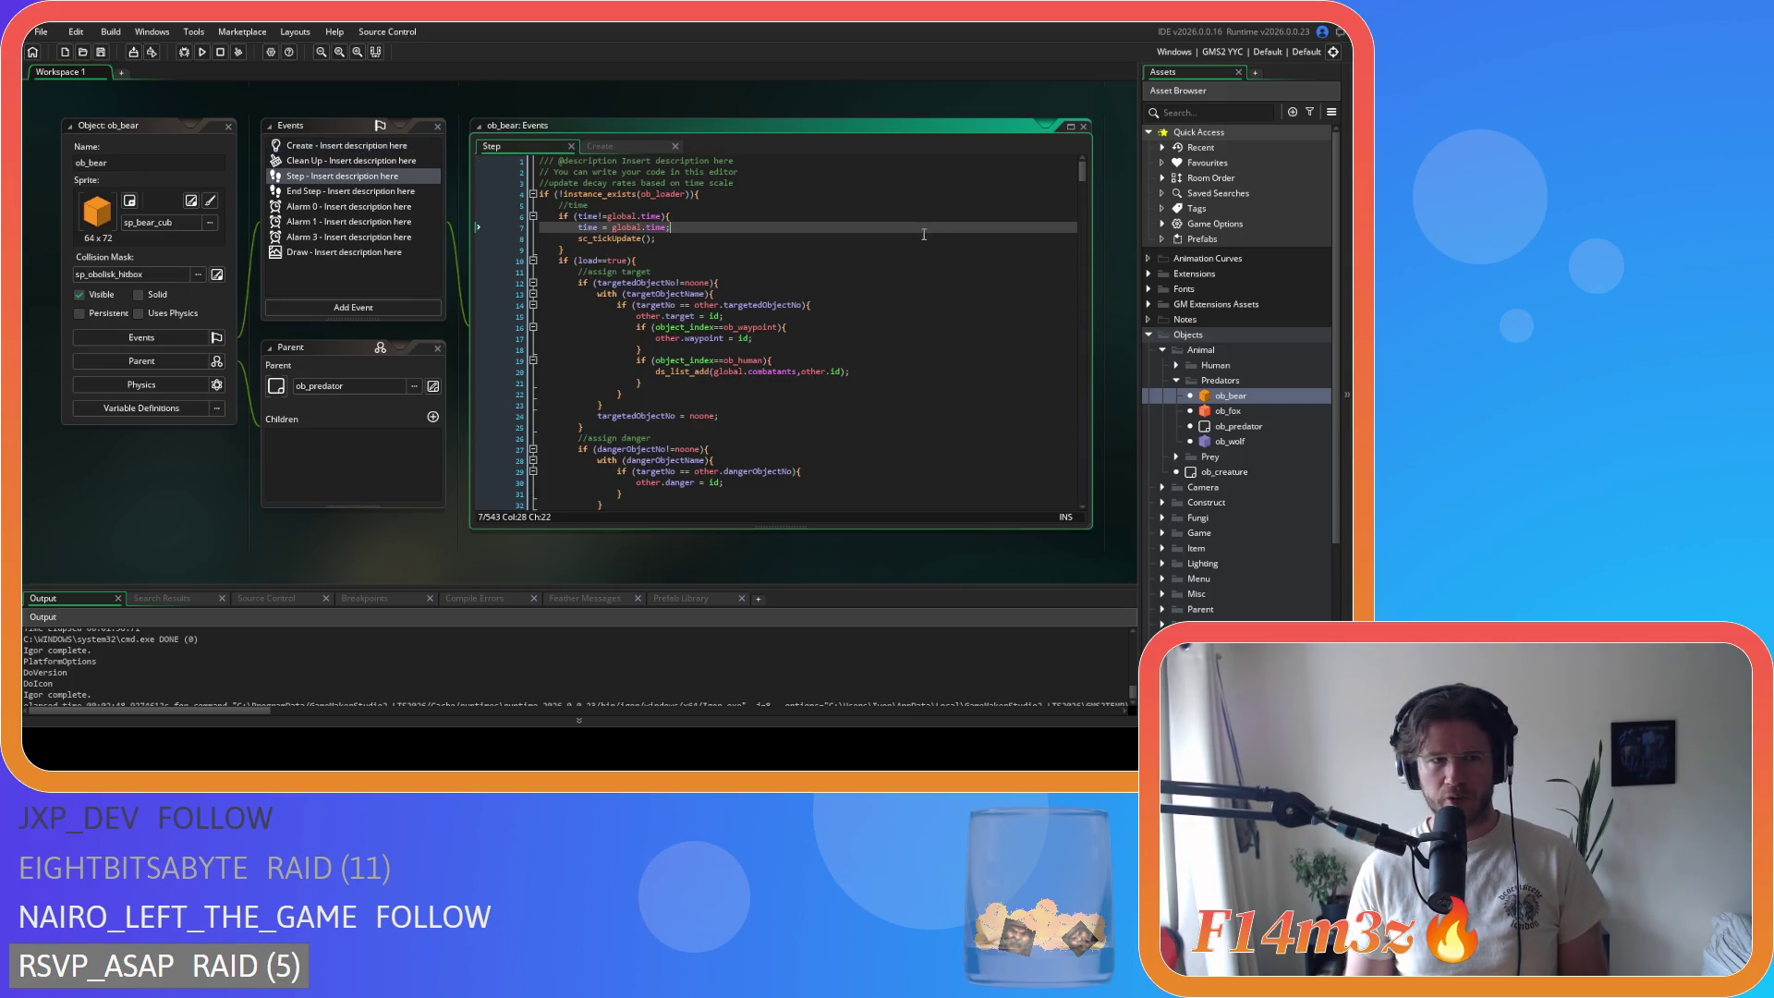
{"action": "left_click", "coordinate": [880, 271]}
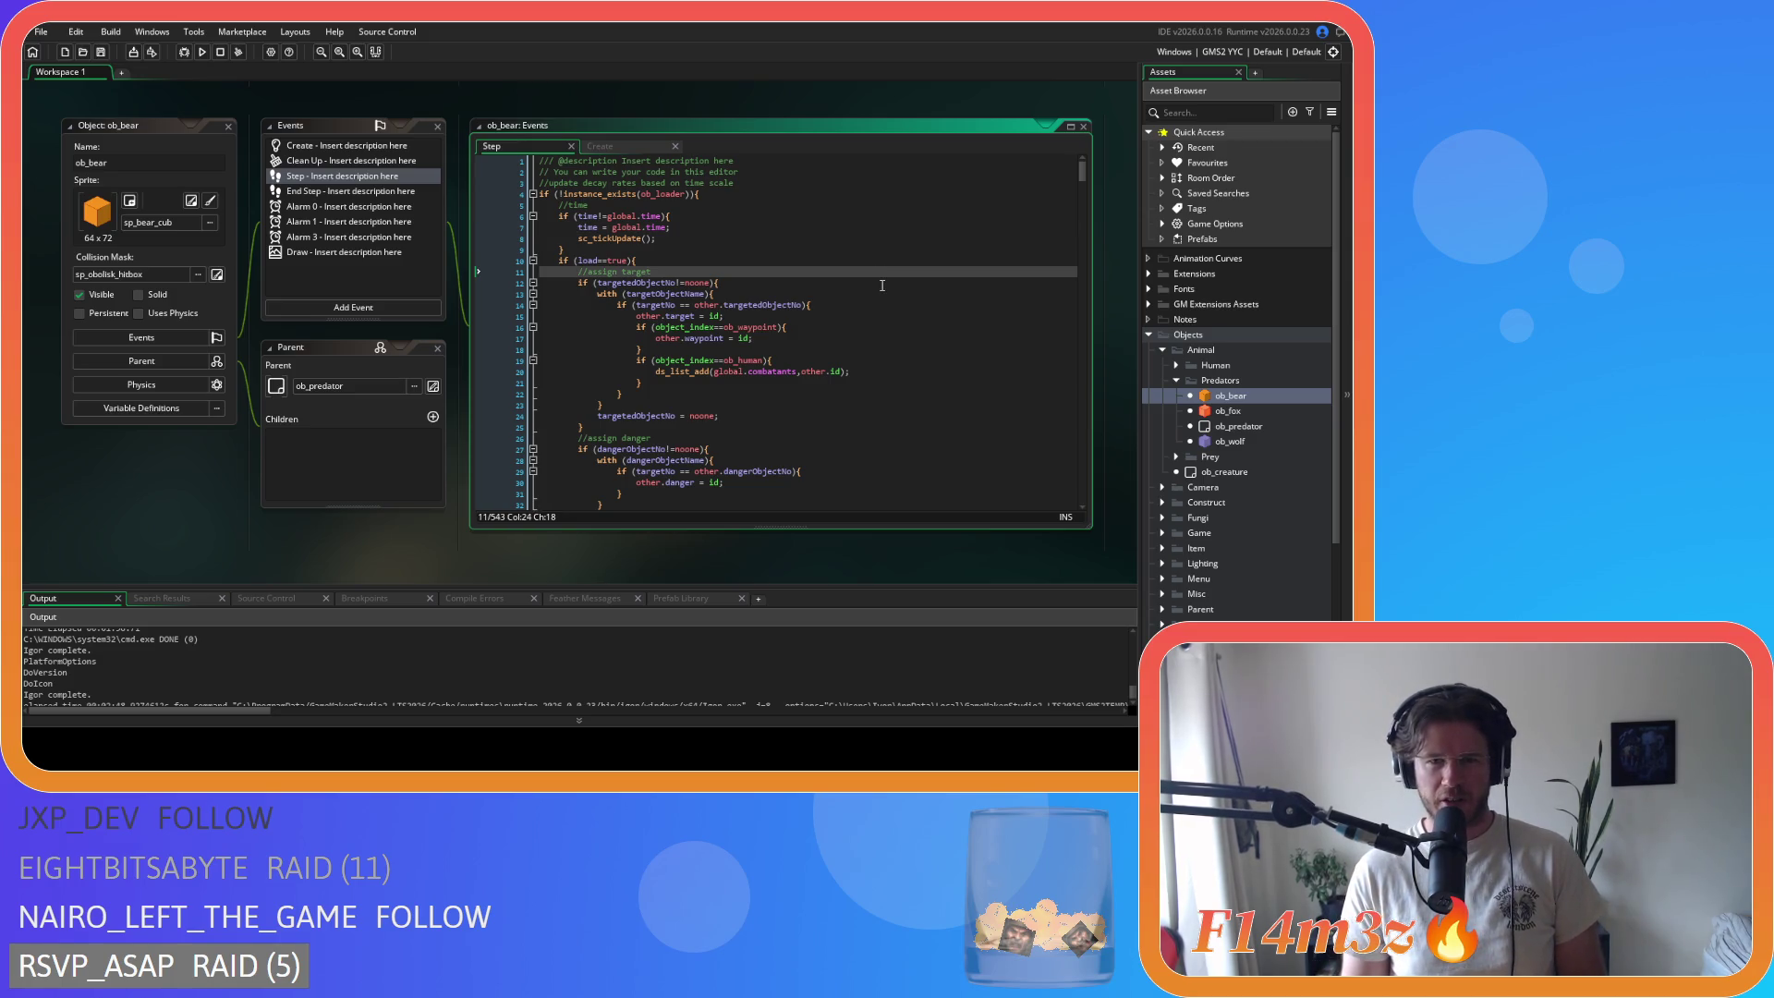
{"action": "scroll", "coordinate": [284, 387], "scroll_direction": "up", "scroll_amount": 5}
{"action": "scroll", "coordinate": [391, 298], "scroll_direction": "down", "scroll_amount": 4}
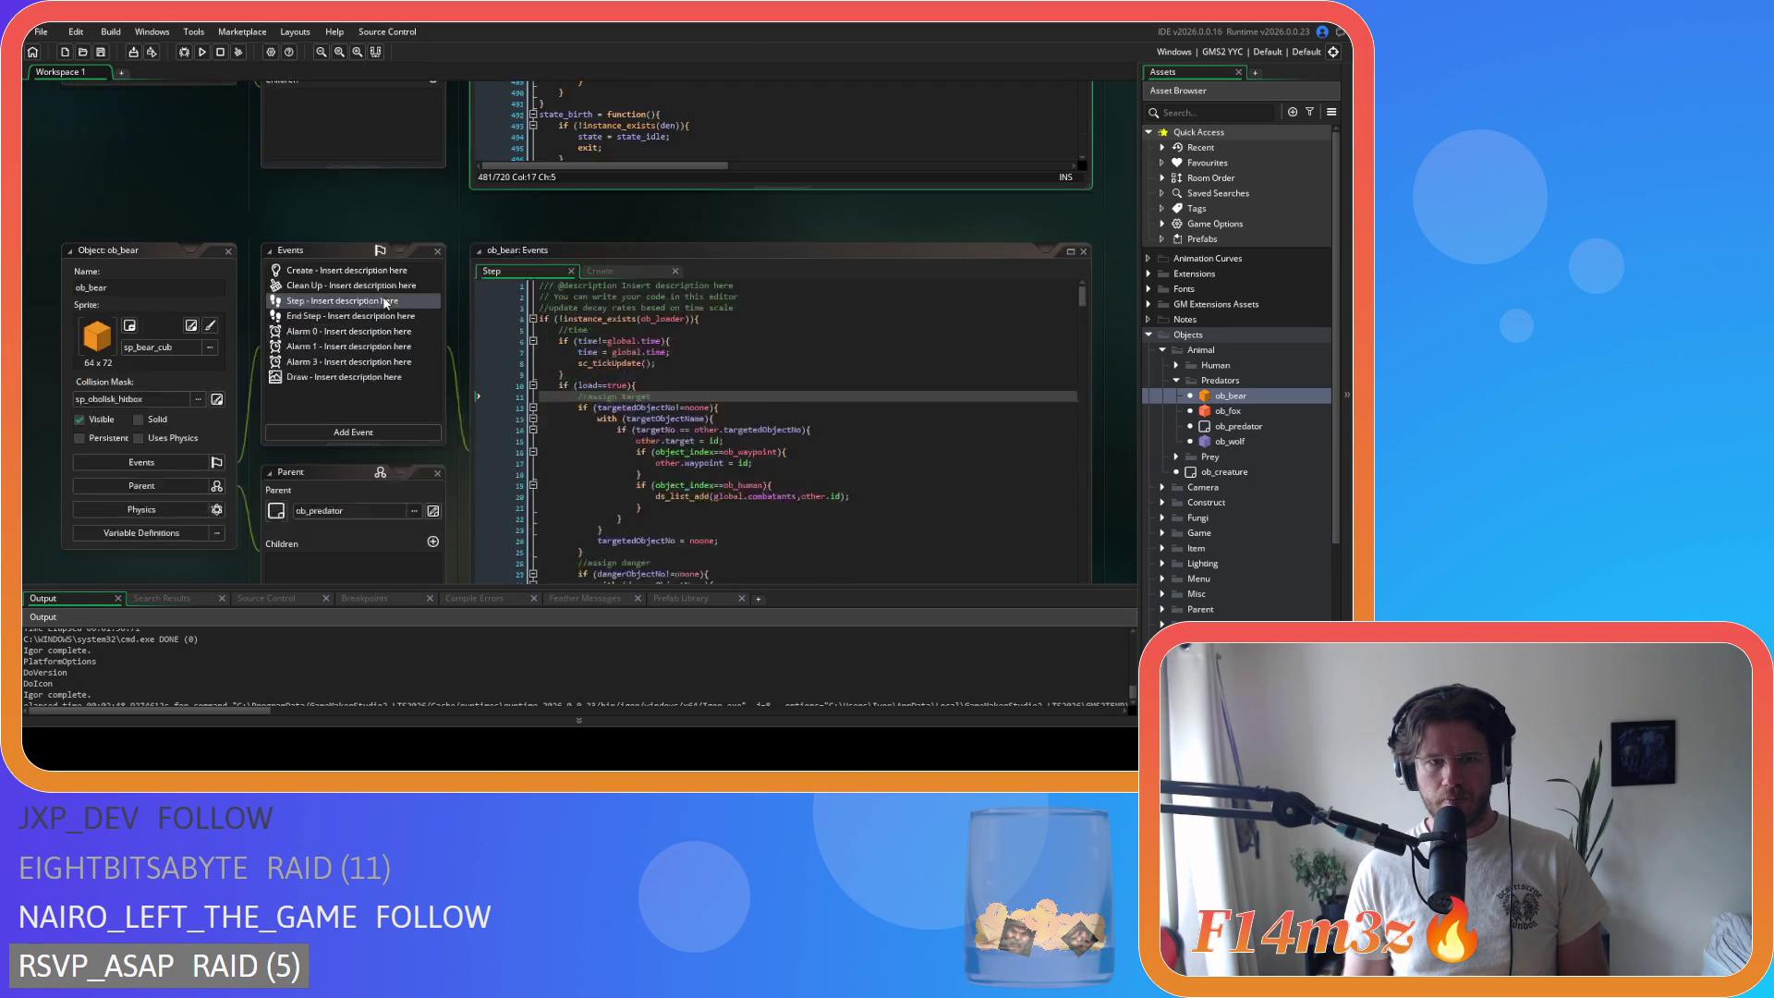
{"action": "scroll", "coordinate": [391, 298], "scroll_direction": "down", "scroll_amount": 1}
Step: Open the search bar in ob_bear's Step code and scroll the workspace back to ob_fox's Create code
{"action": "left_click", "coordinate": [707, 369]}
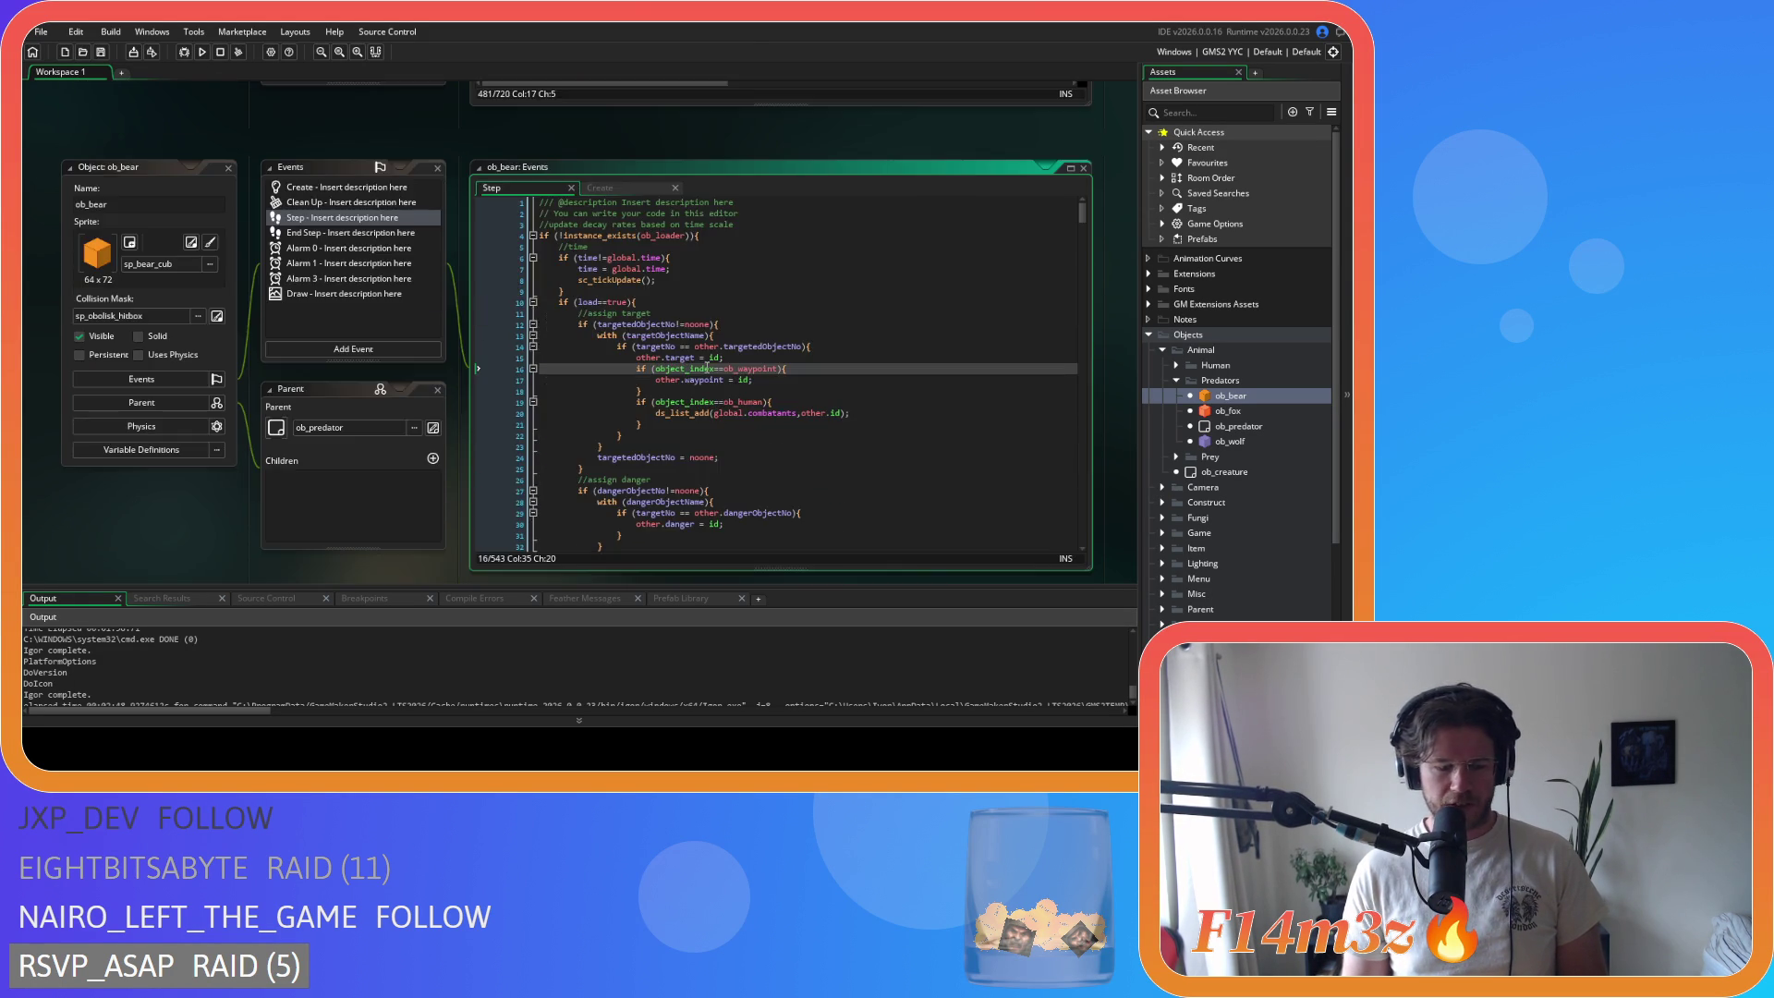
{"action": "key", "text": "ctrl+f"}
{"action": "scroll", "coordinate": [342, 344], "scroll_direction": "up", "scroll_amount": 1}
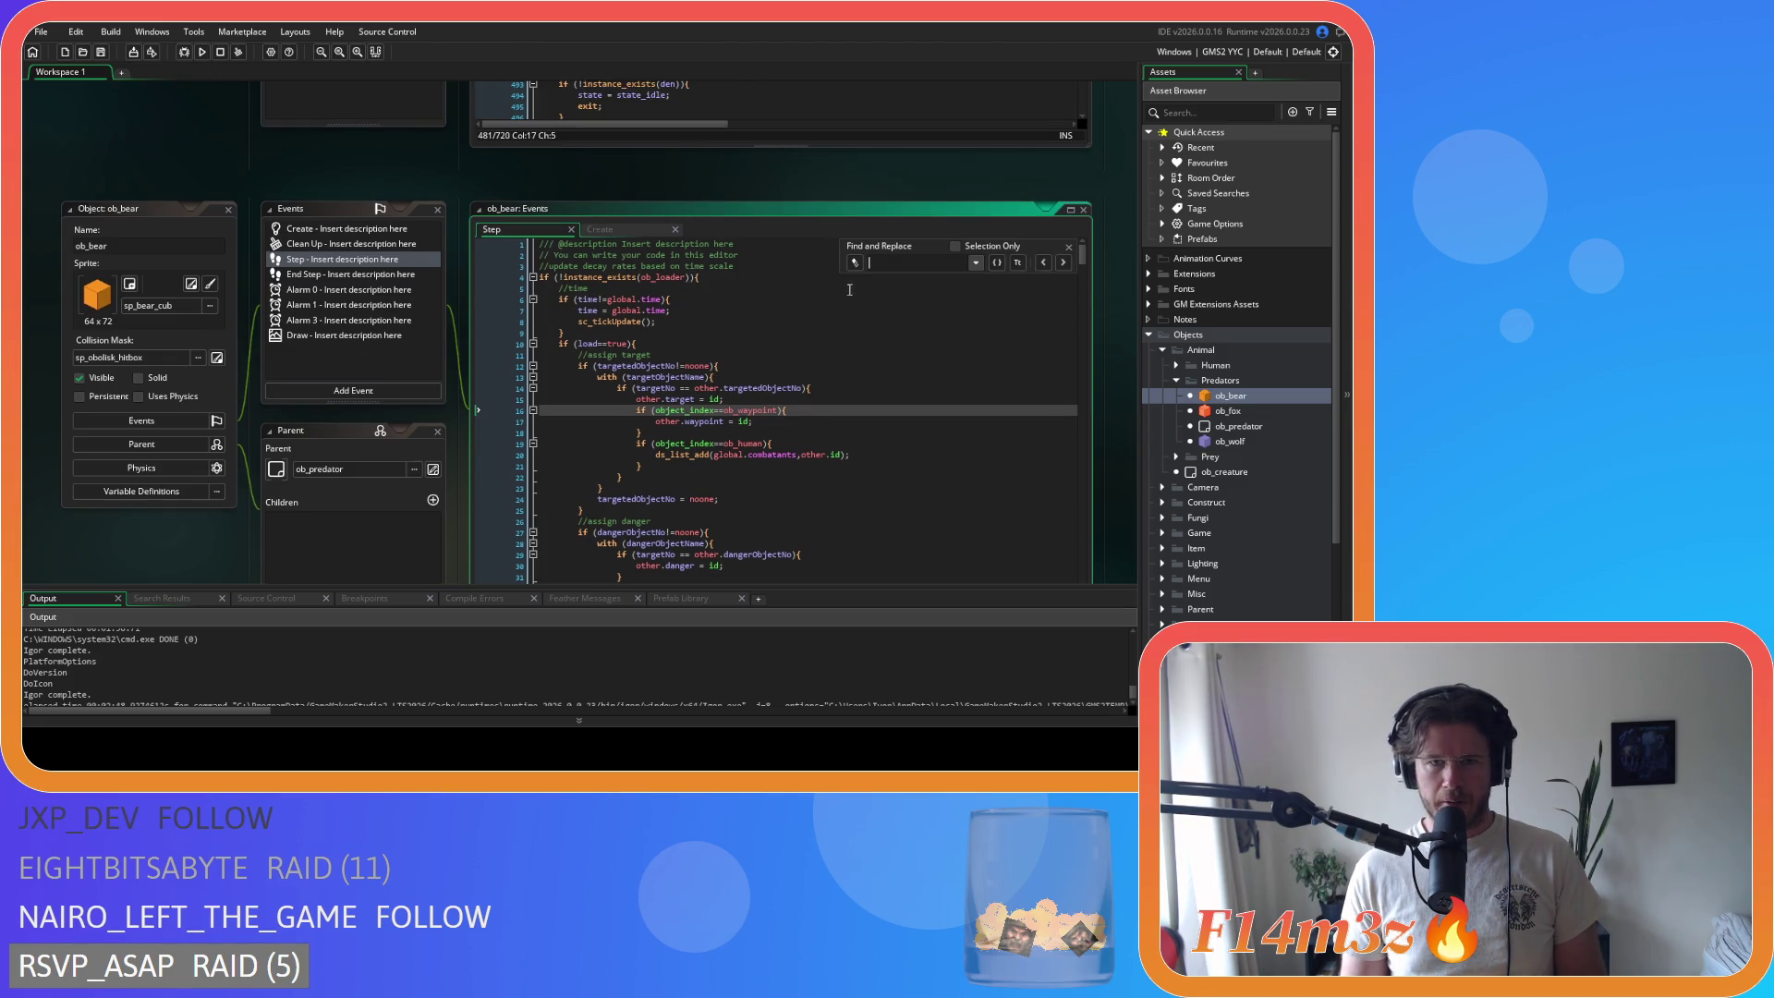
{"action": "scroll", "coordinate": [490, 291], "scroll_direction": "up", "scroll_amount": 5}
{"action": "scroll", "coordinate": [579, 339], "scroll_direction": "down", "scroll_amount": 6}
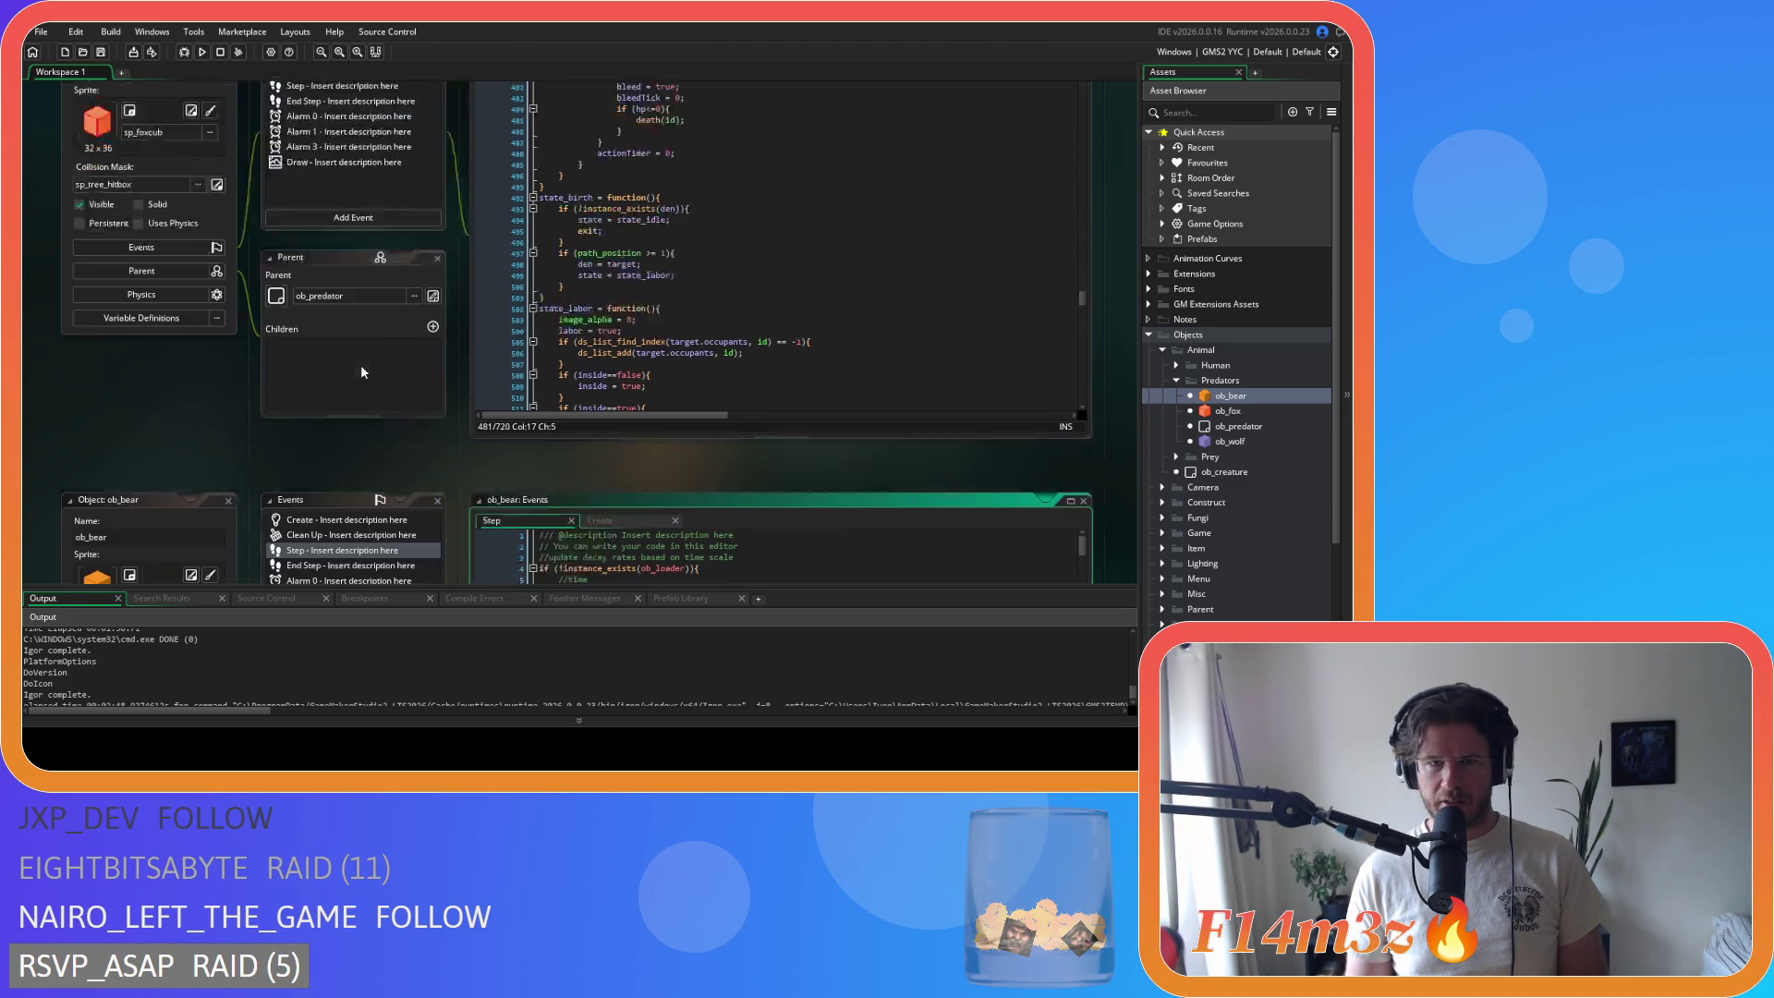
Step: Search ob_fox's Create code for state_attack
{"action": "left_click", "coordinate": [683, 358]}
{"action": "left_click", "coordinate": [714, 314]}
{"action": "scroll", "coordinate": [744, 324], "scroll_direction": "up", "scroll_amount": 10}
{"action": "scroll", "coordinate": [748, 322], "scroll_direction": "down", "scroll_amount": 6}
{"action": "left_click", "coordinate": [826, 306]}
{"action": "key", "text": "ctrl+f"}
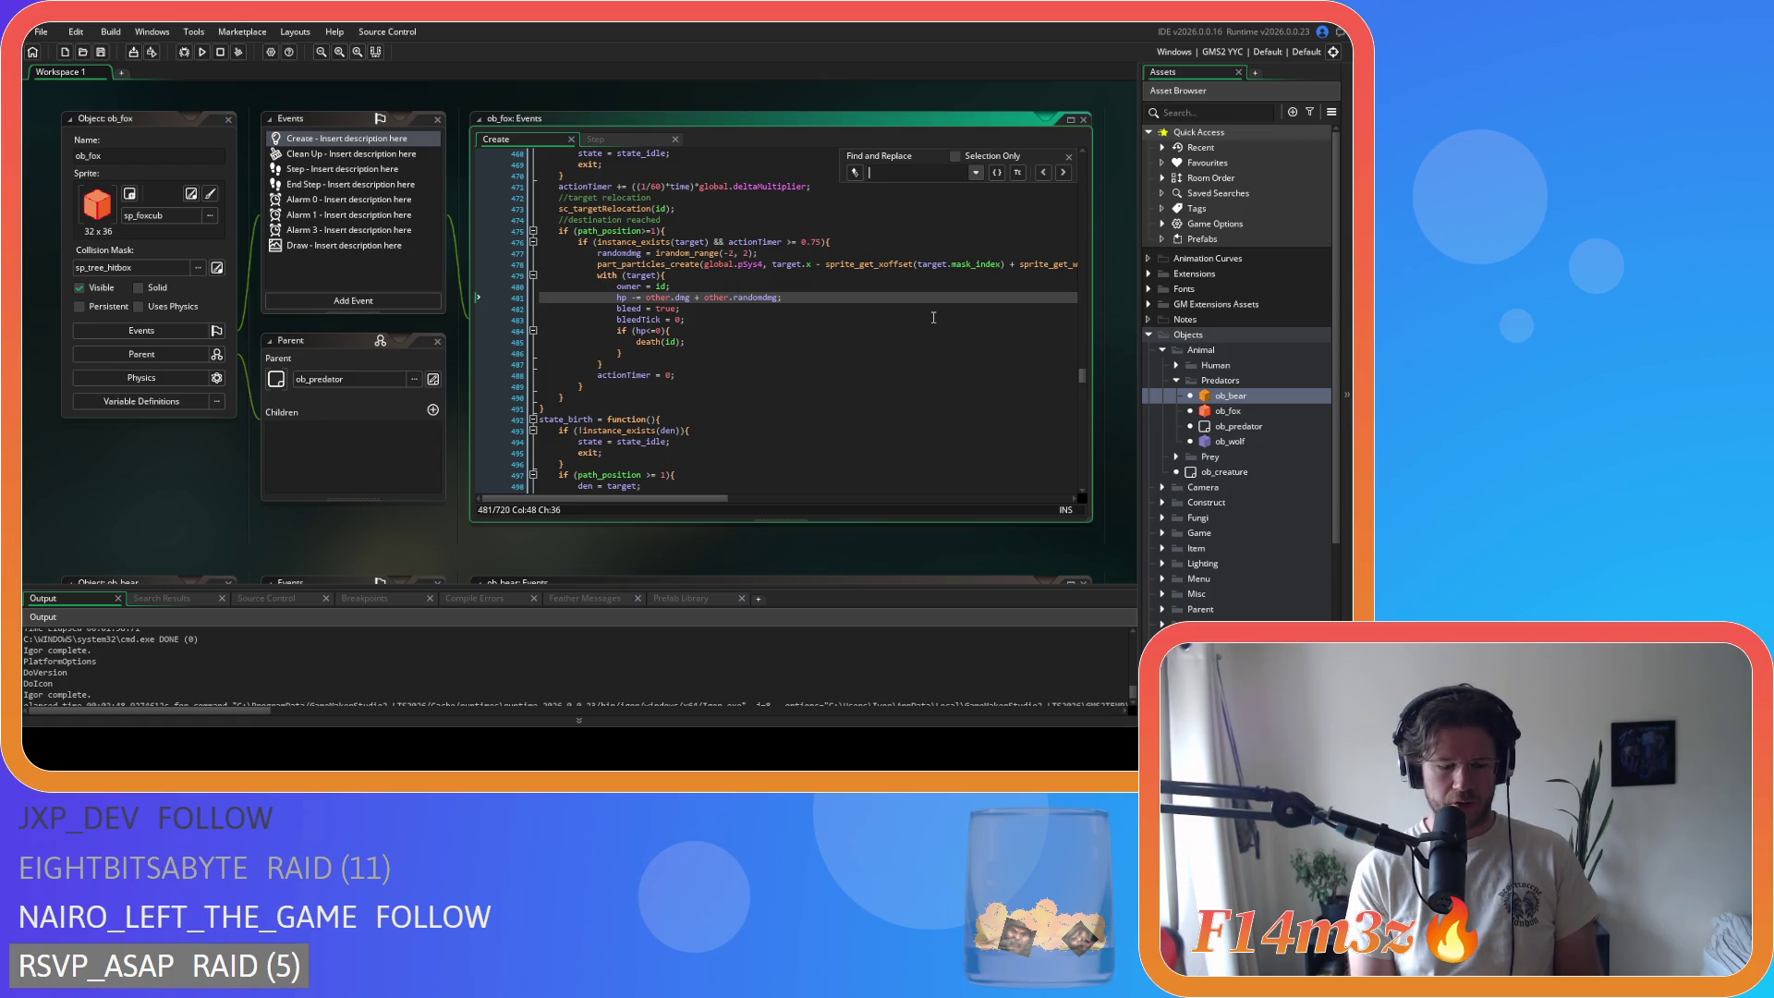
{"action": "type", "text": "state_attack"}
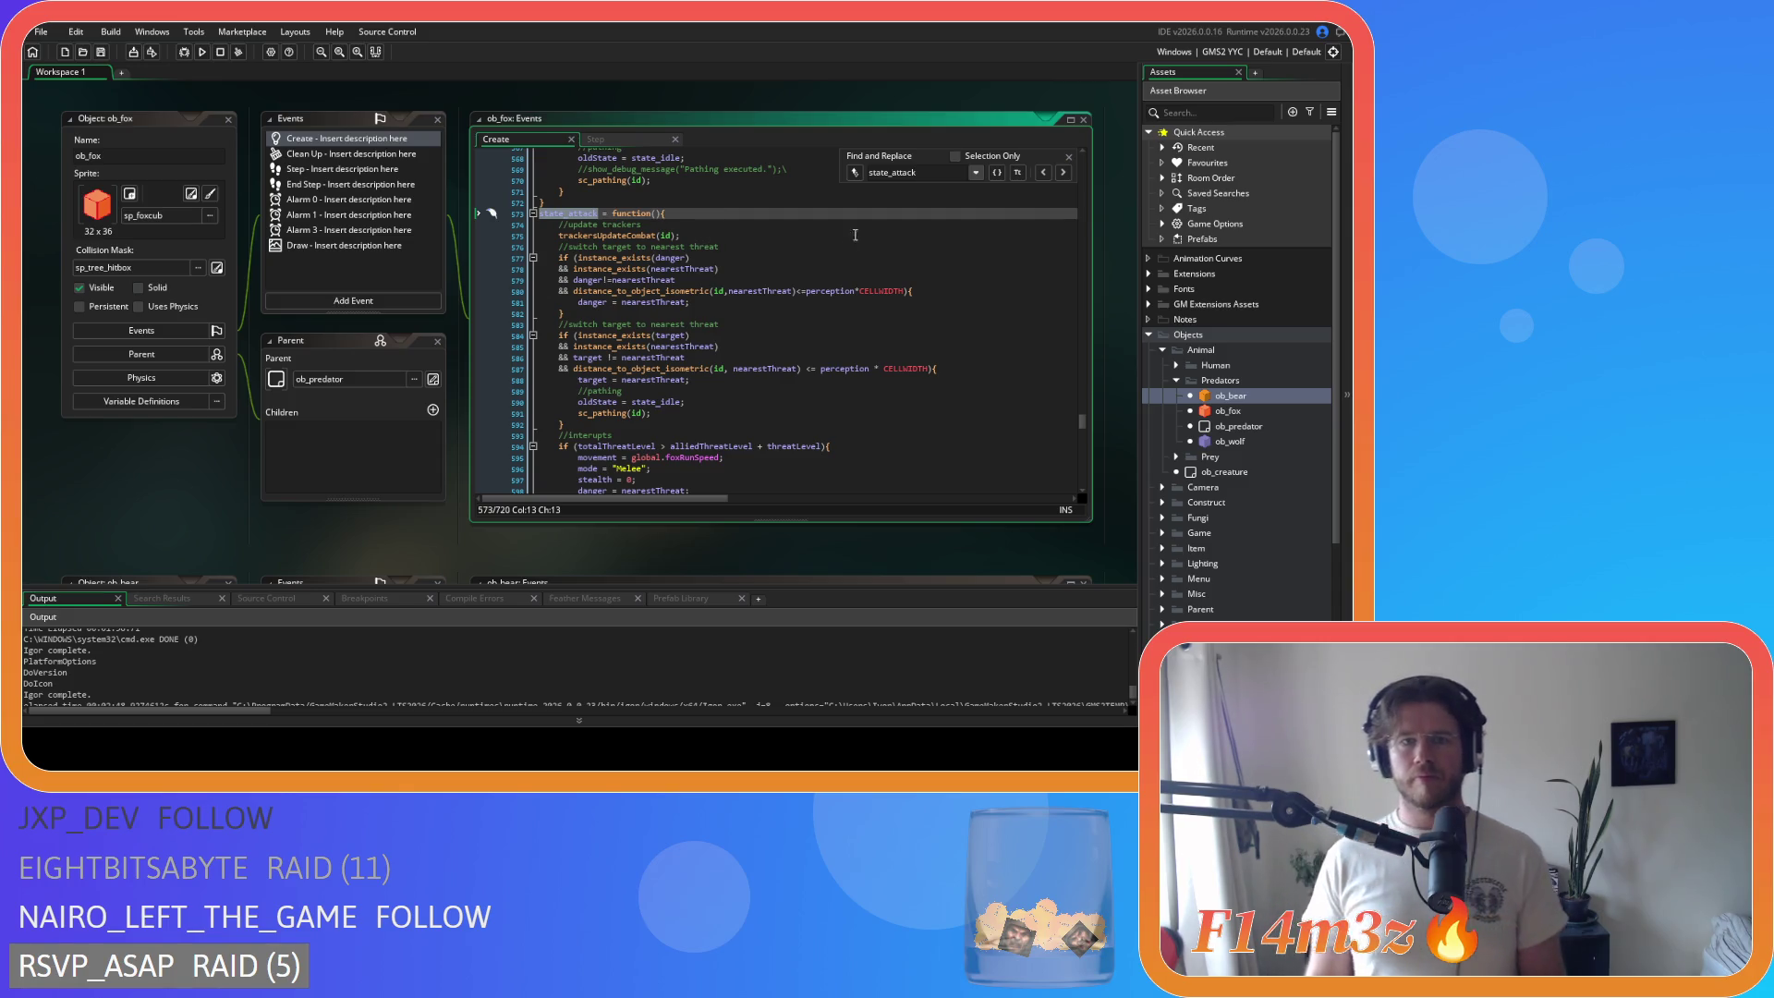
Step: Review state_attack's owner and hp -= other.dmg + other.randomdmg lines around line 631
{"action": "scroll", "coordinate": [781, 333], "scroll_direction": "down", "scroll_amount": 15}
{"action": "scroll", "coordinate": [782, 333], "scroll_direction": "down", "scroll_amount": 4}
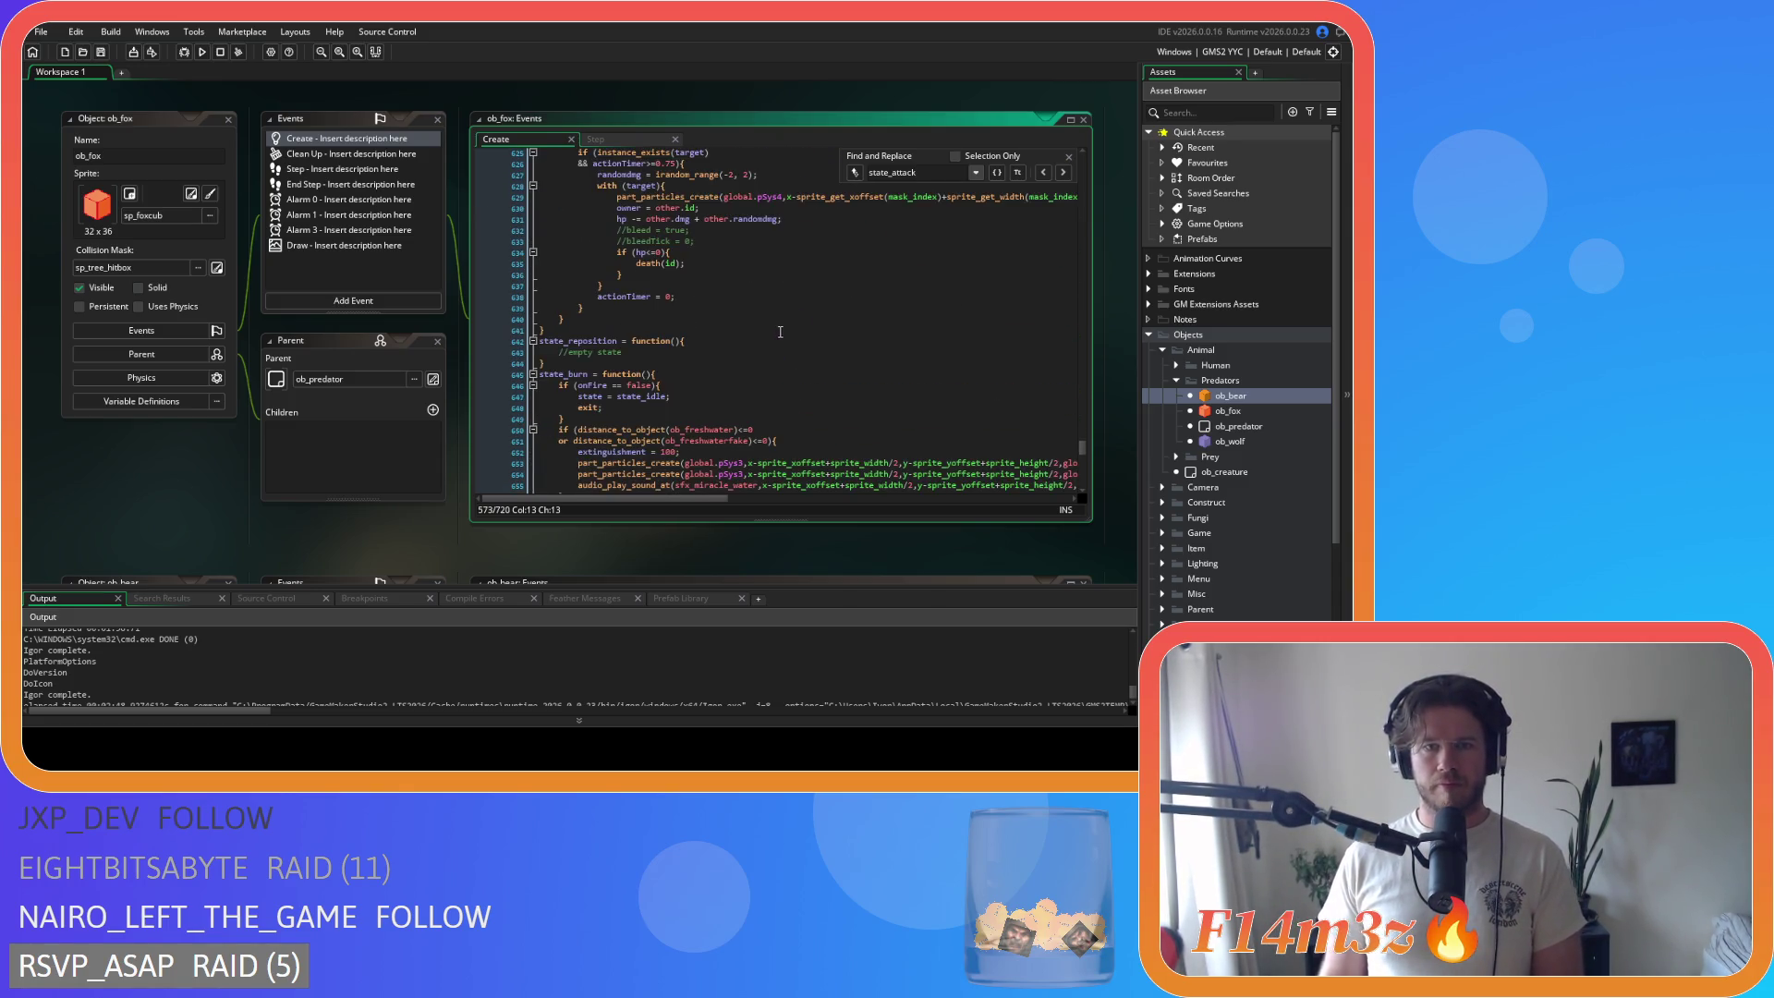
{"action": "mouse_move", "coordinate": [782, 219]}
{"action": "left_mouse_down"}
{"action": "mouse_move", "coordinate": [631, 219]}
{"action": "mouse_move", "coordinate": [683, 201]}
{"action": "left_mouse_up"}
{"action": "left_click", "coordinate": [690, 207]}
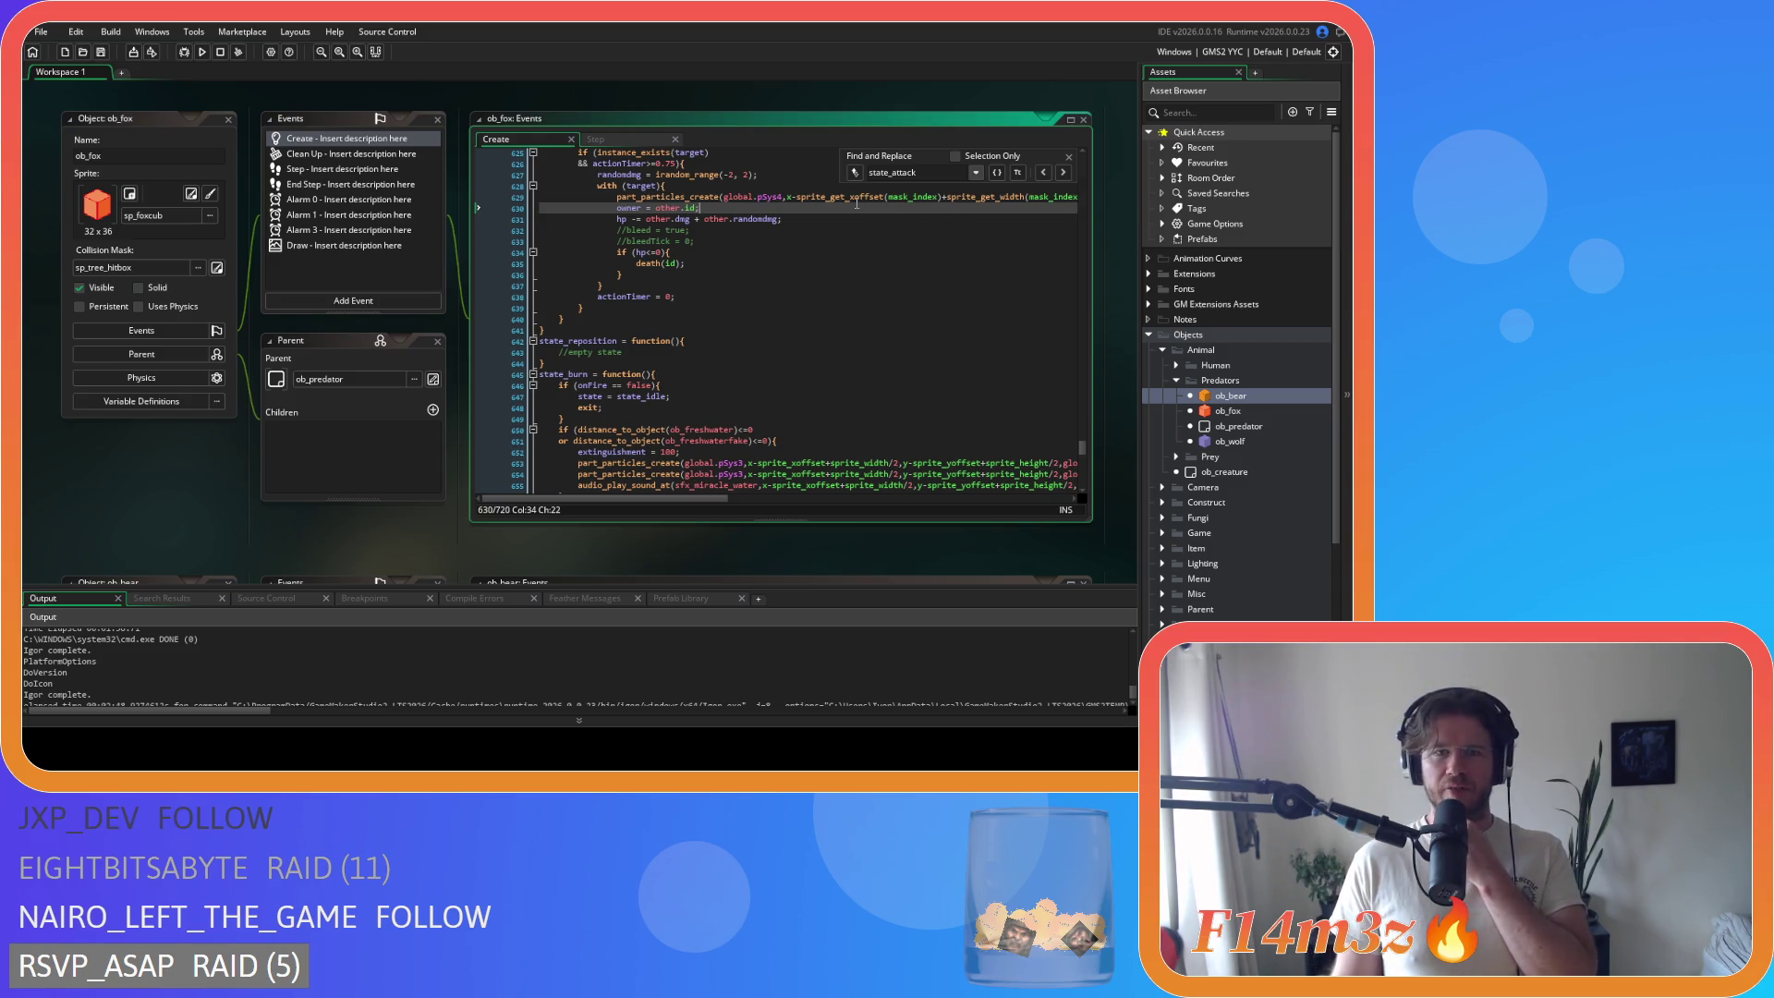
{"action": "scroll", "coordinate": [766, 290], "scroll_direction": "up", "scroll_amount": 2}
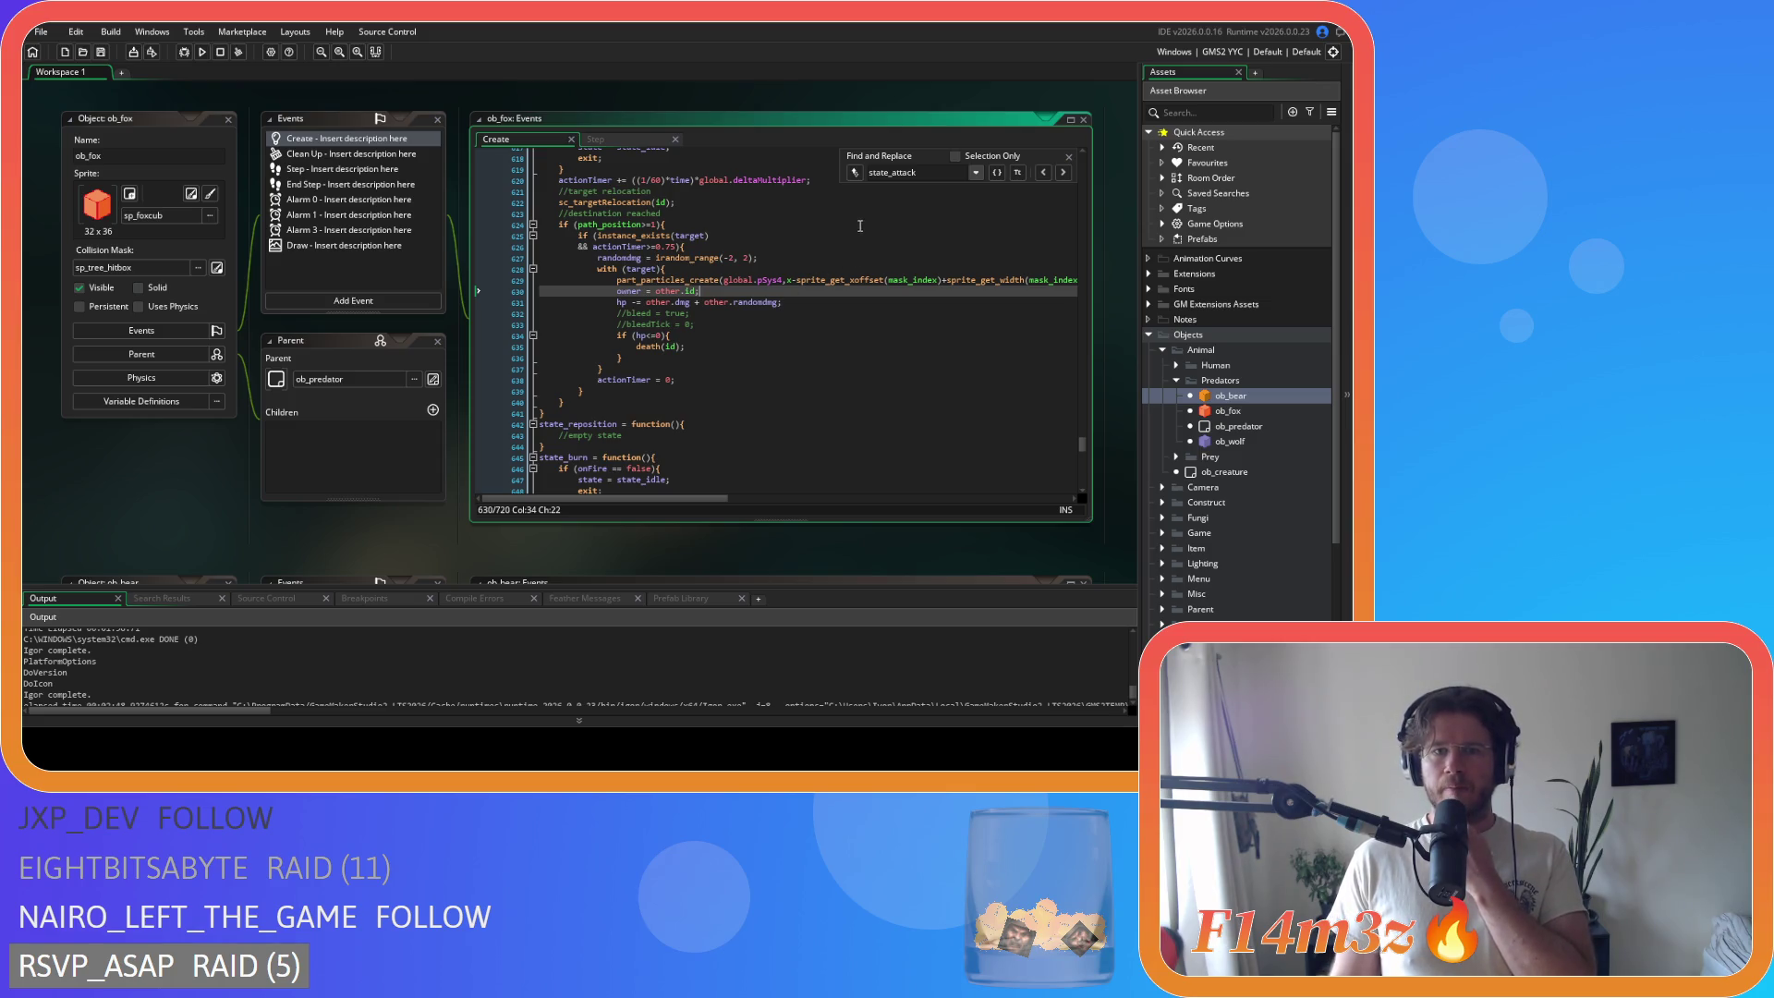
{"action": "left_click_drag", "start_coordinate": [916, 173], "coordinate": [892, 173]}
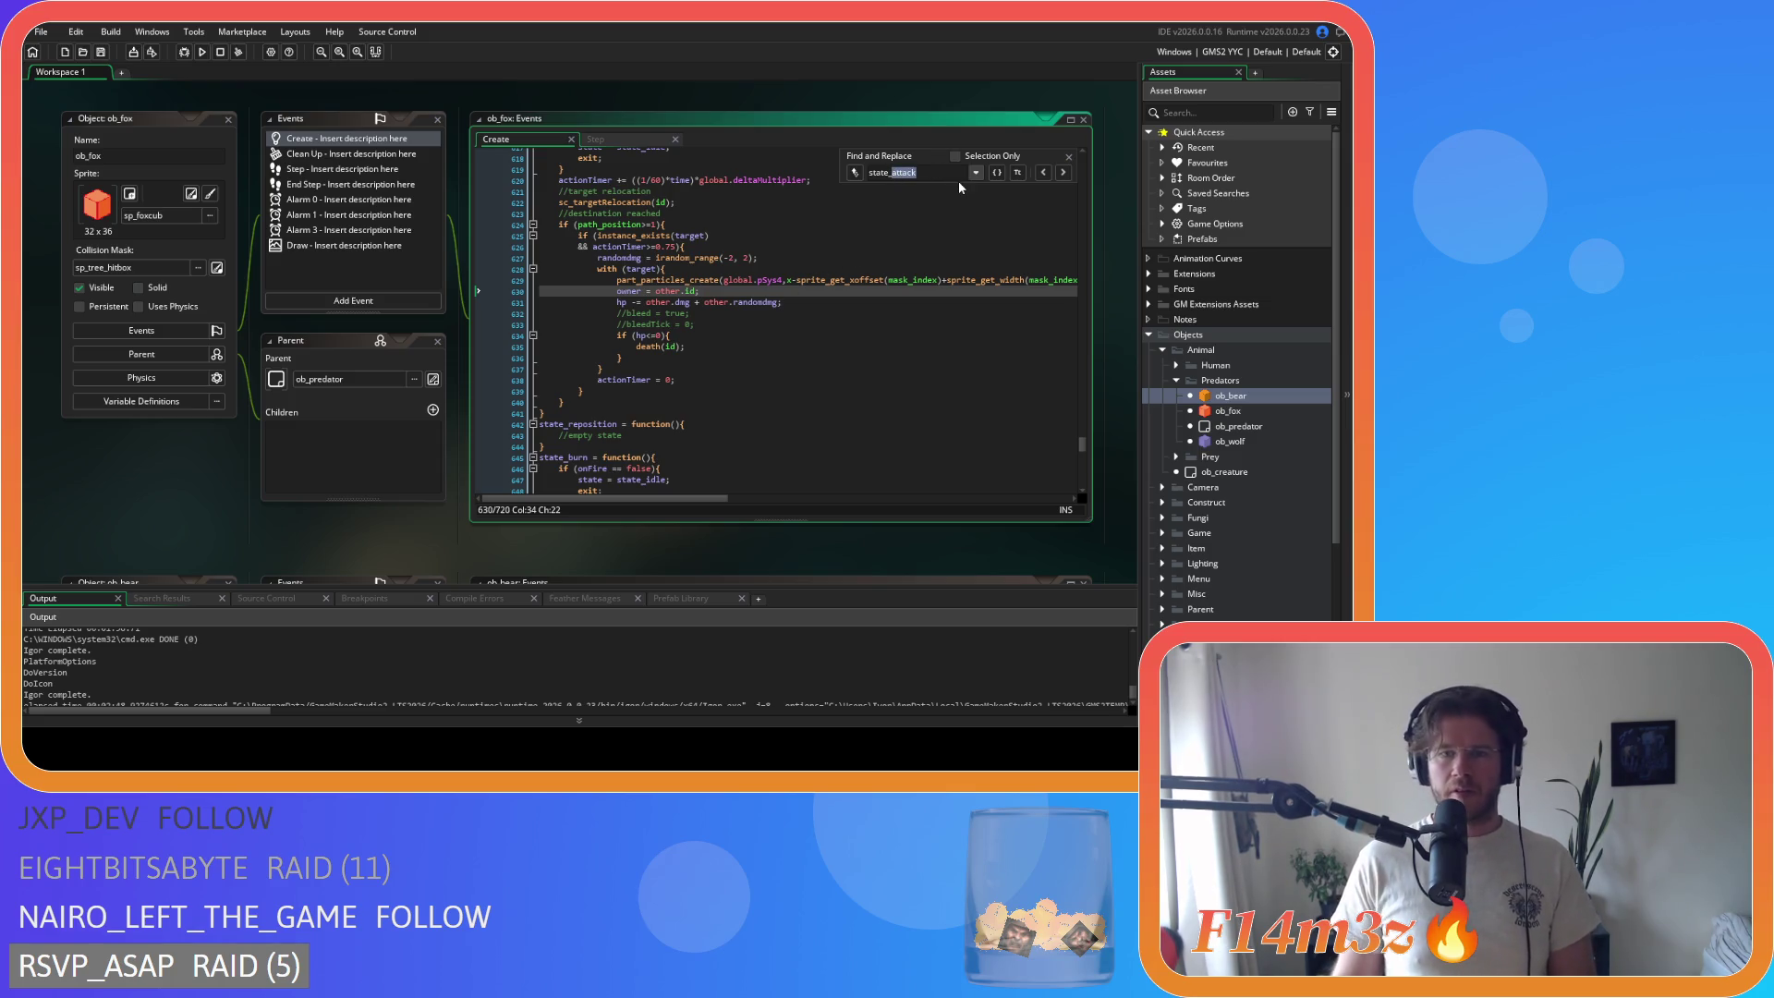
Step: Find state_pounce in ob_fox and change owner = id to owner = other.id
{"action": "type", "text": "pounce"}
{"action": "scroll", "coordinate": [882, 306], "scroll_direction": "down", "scroll_amount": 5}
{"action": "left_click", "coordinate": [658, 214]}
{"action": "type", "text": "other.id;"}
{"action": "left_click", "coordinate": [769, 235]}
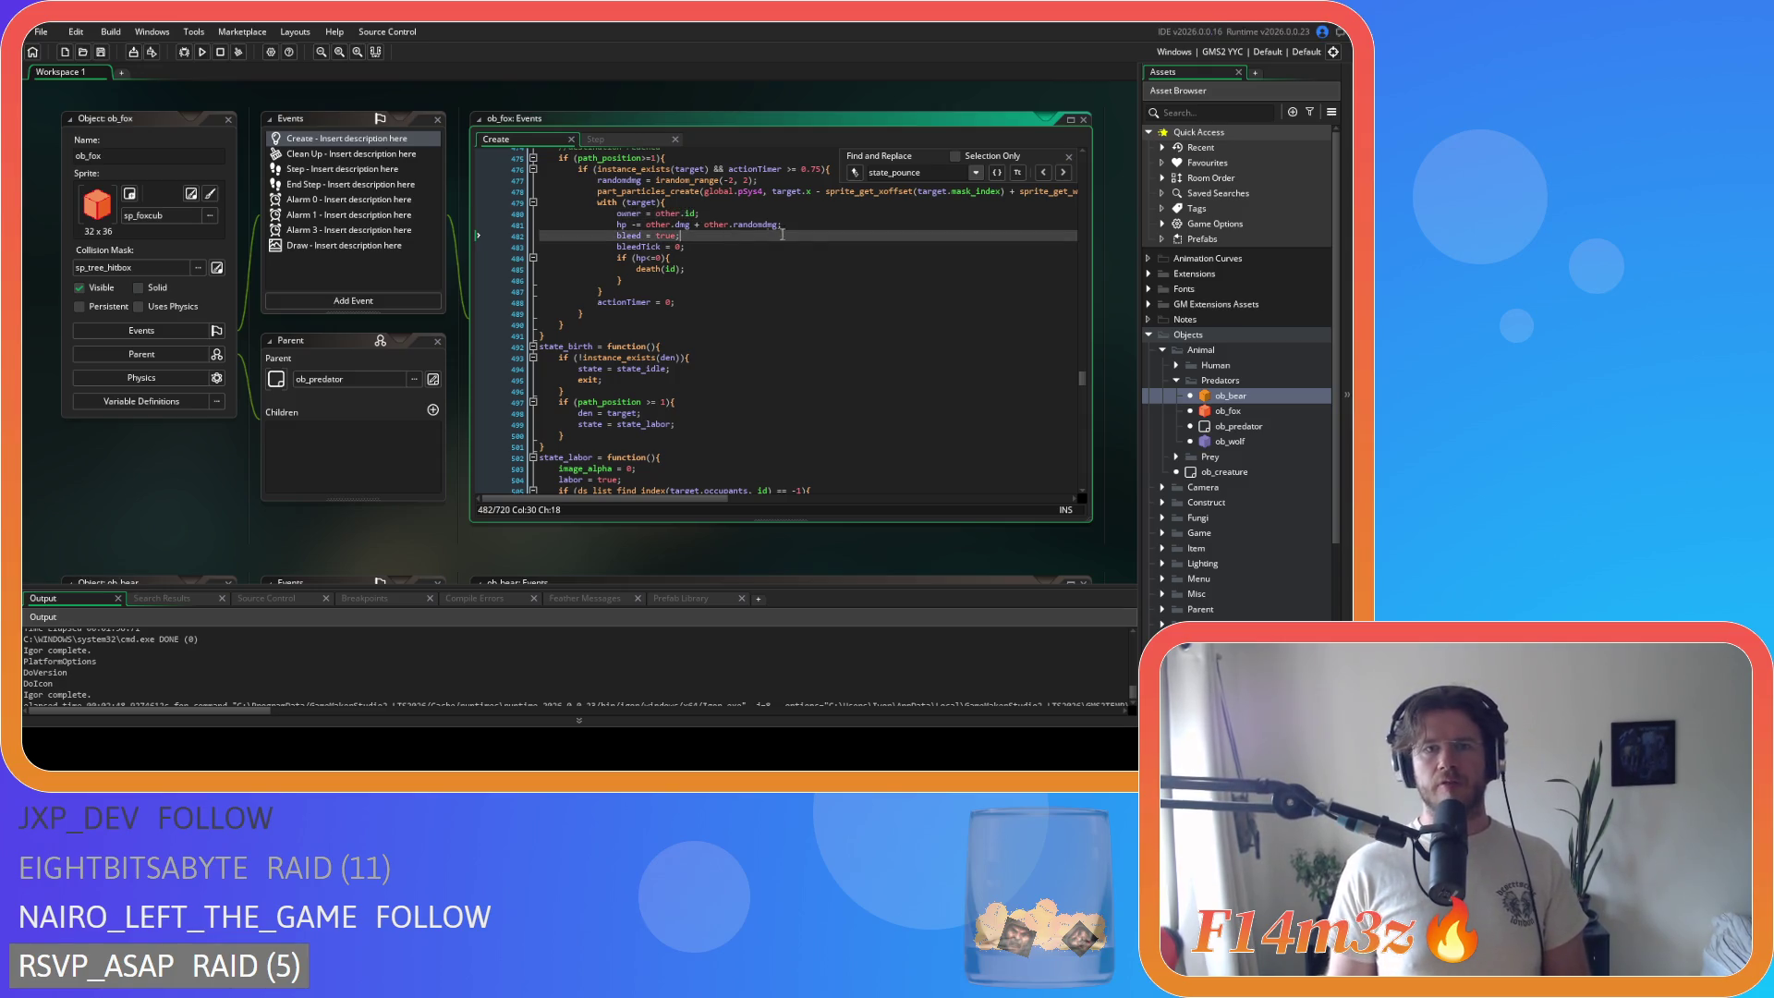
{"action": "left_click", "coordinate": [1069, 156]}
{"action": "left_click", "coordinate": [714, 247]}
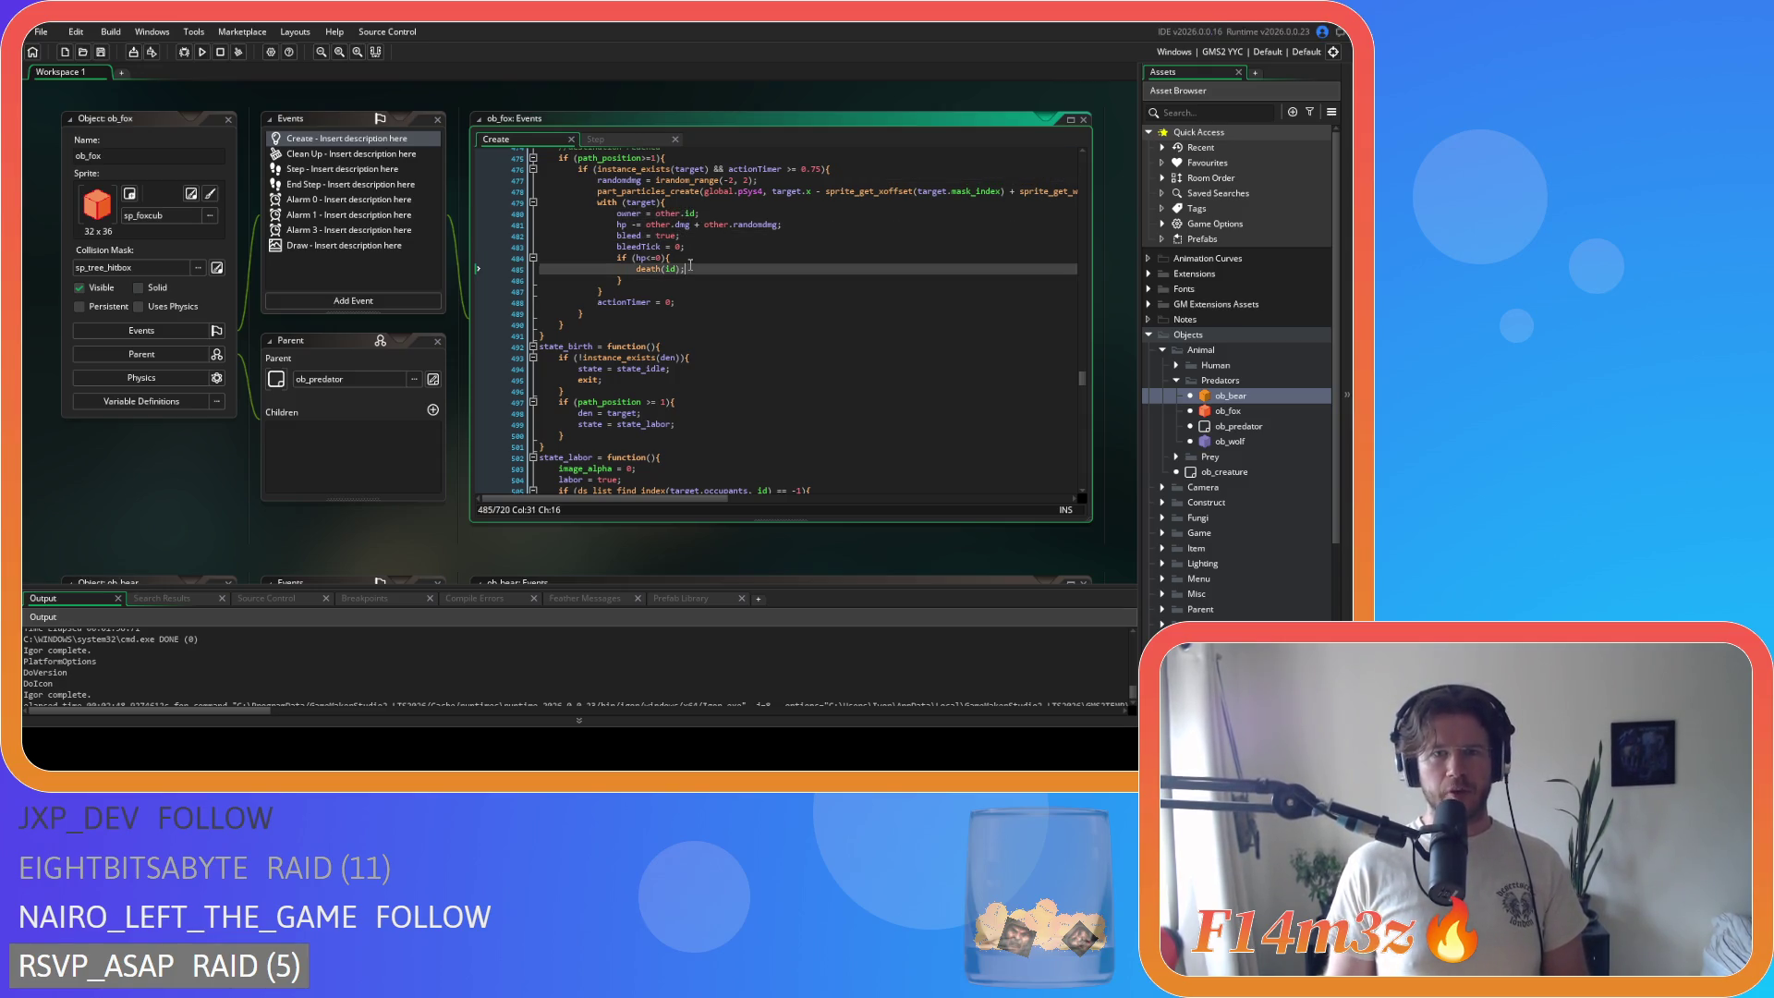
{"action": "key", "text": "ctrl+z"}
{"action": "key", "text": "ctrl+z"}
{"action": "key", "text": "ctrl+z"}
{"action": "key", "text": "ctrl+z"}
{"action": "key", "text": "ctrl+z"}
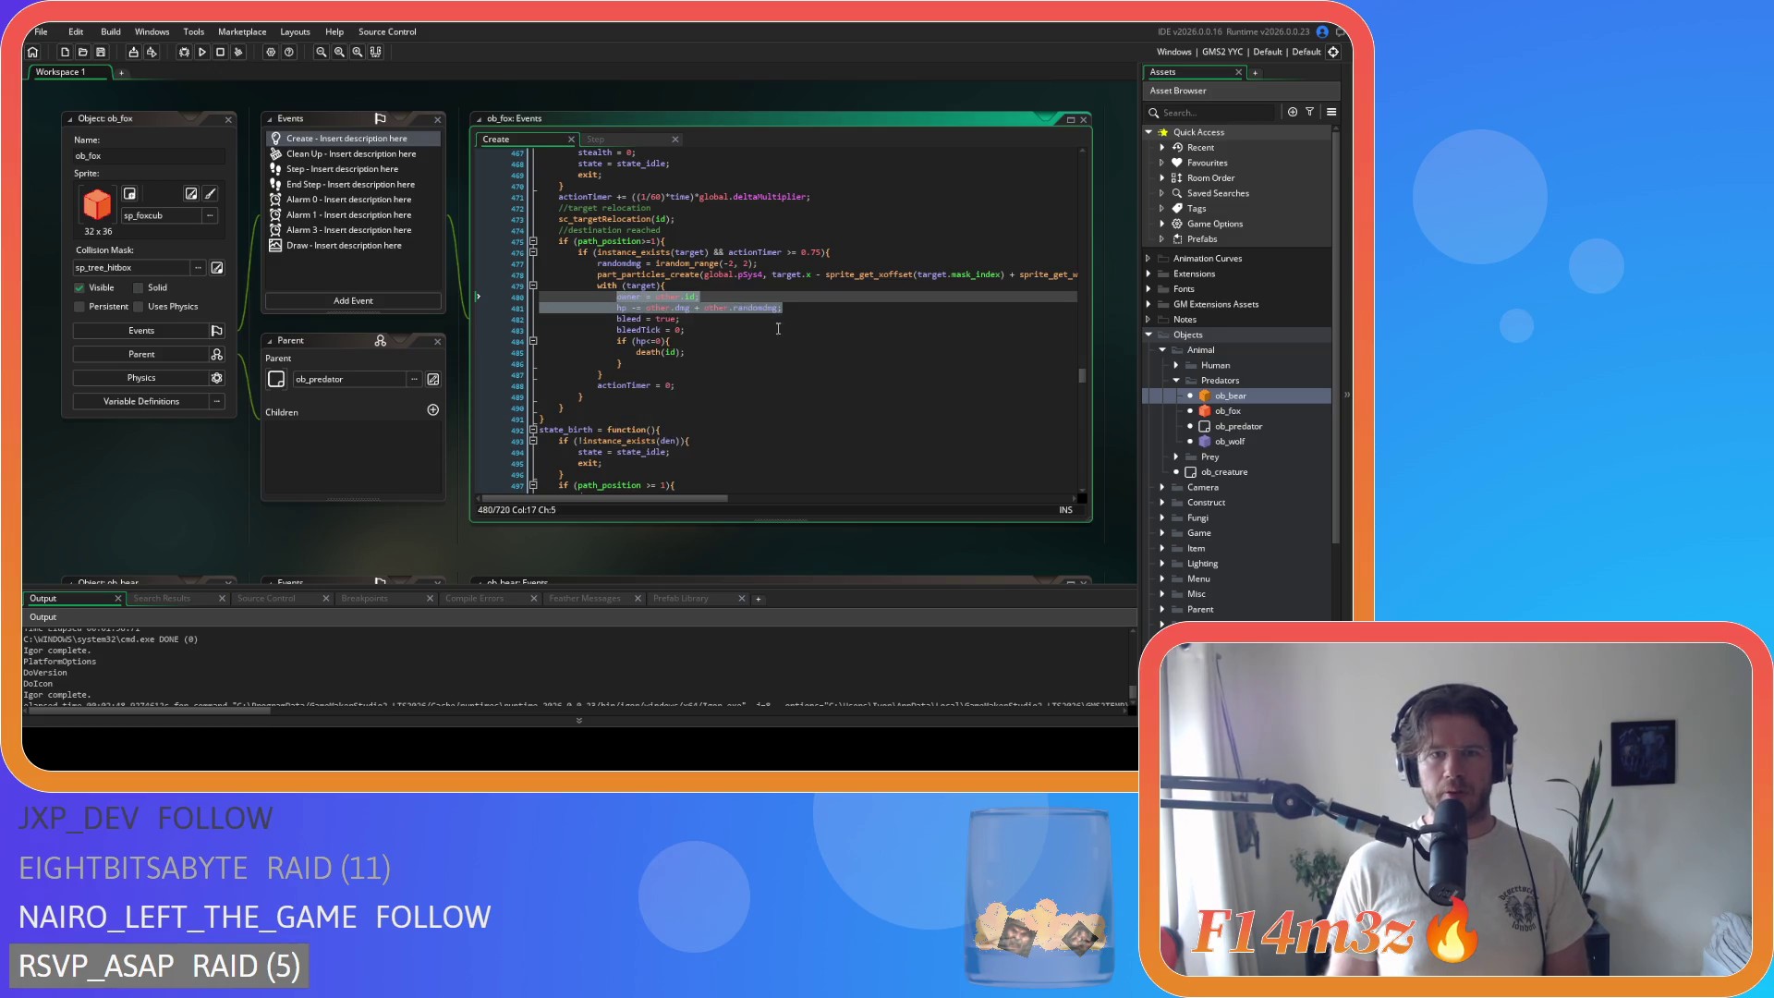
{"action": "left_click", "coordinate": [796, 323]}
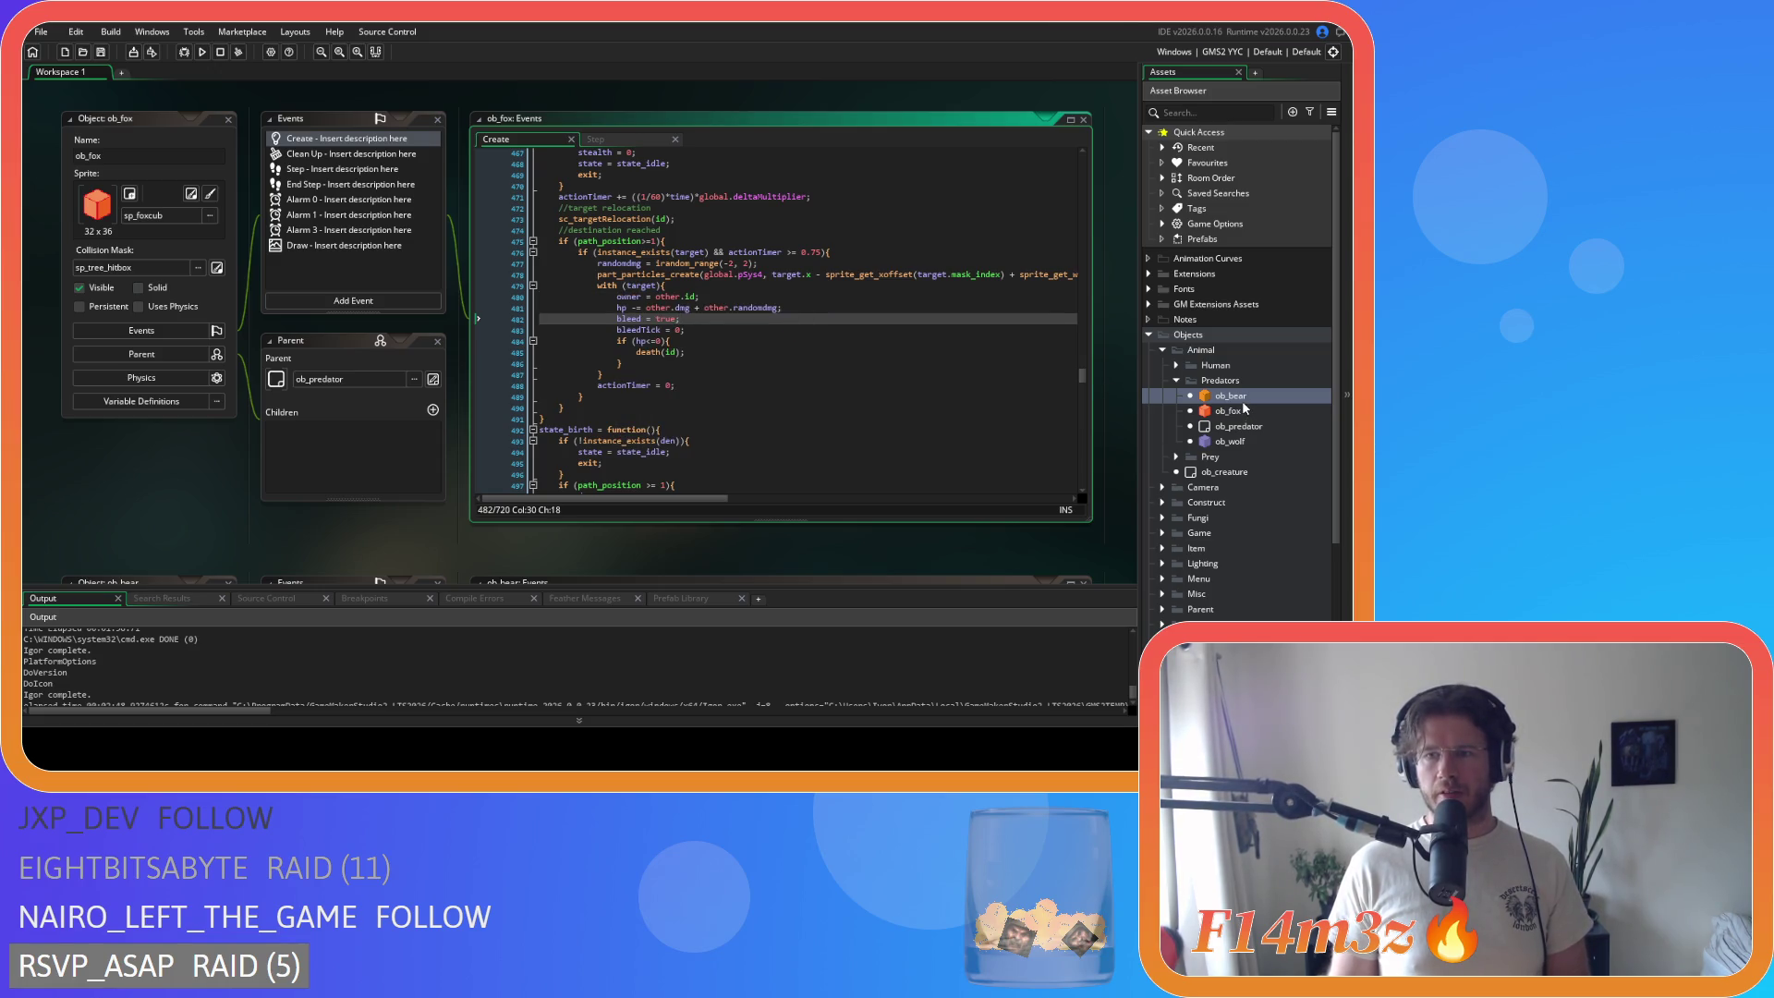
Step: Open ob_bear's Step event code and start a search in it
{"action": "double_click", "coordinate": [1236, 397]}
{"action": "left_click", "coordinate": [627, 274]}
{"action": "key", "text": "ctrl+f"}
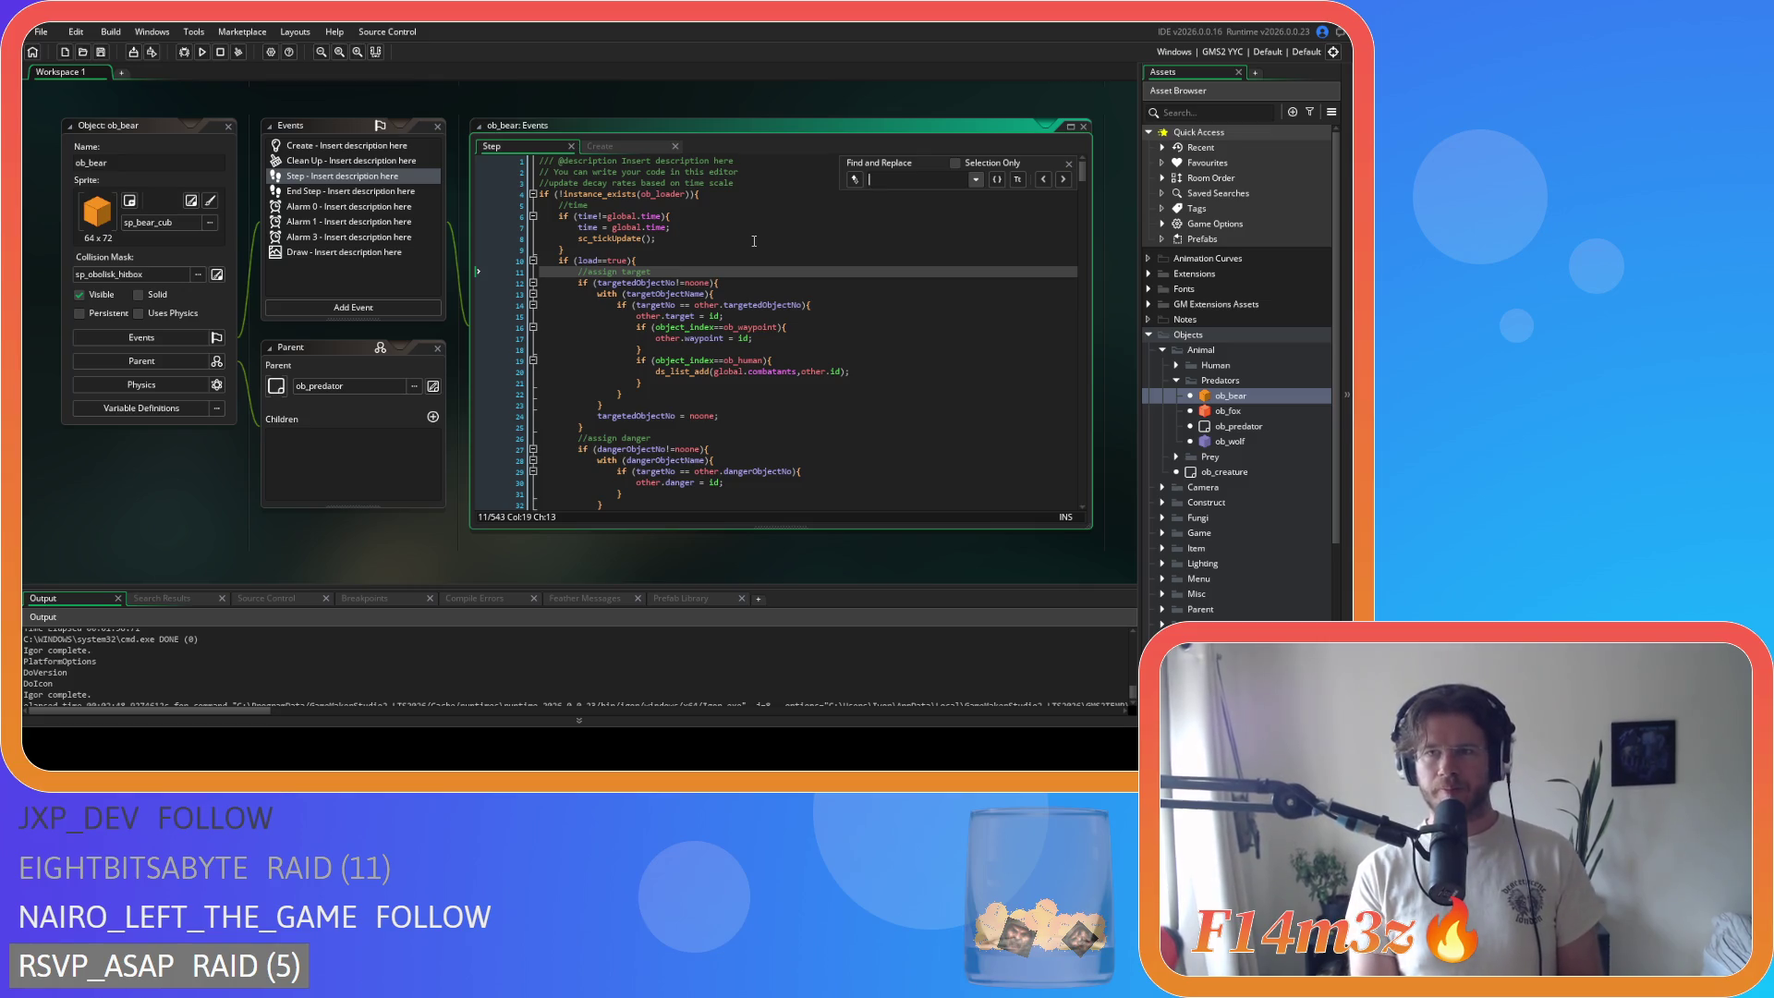
Step: Search ob_bear's Step code for state_attack and cycle through its matches
{"action": "type", "text": "state_attack"}
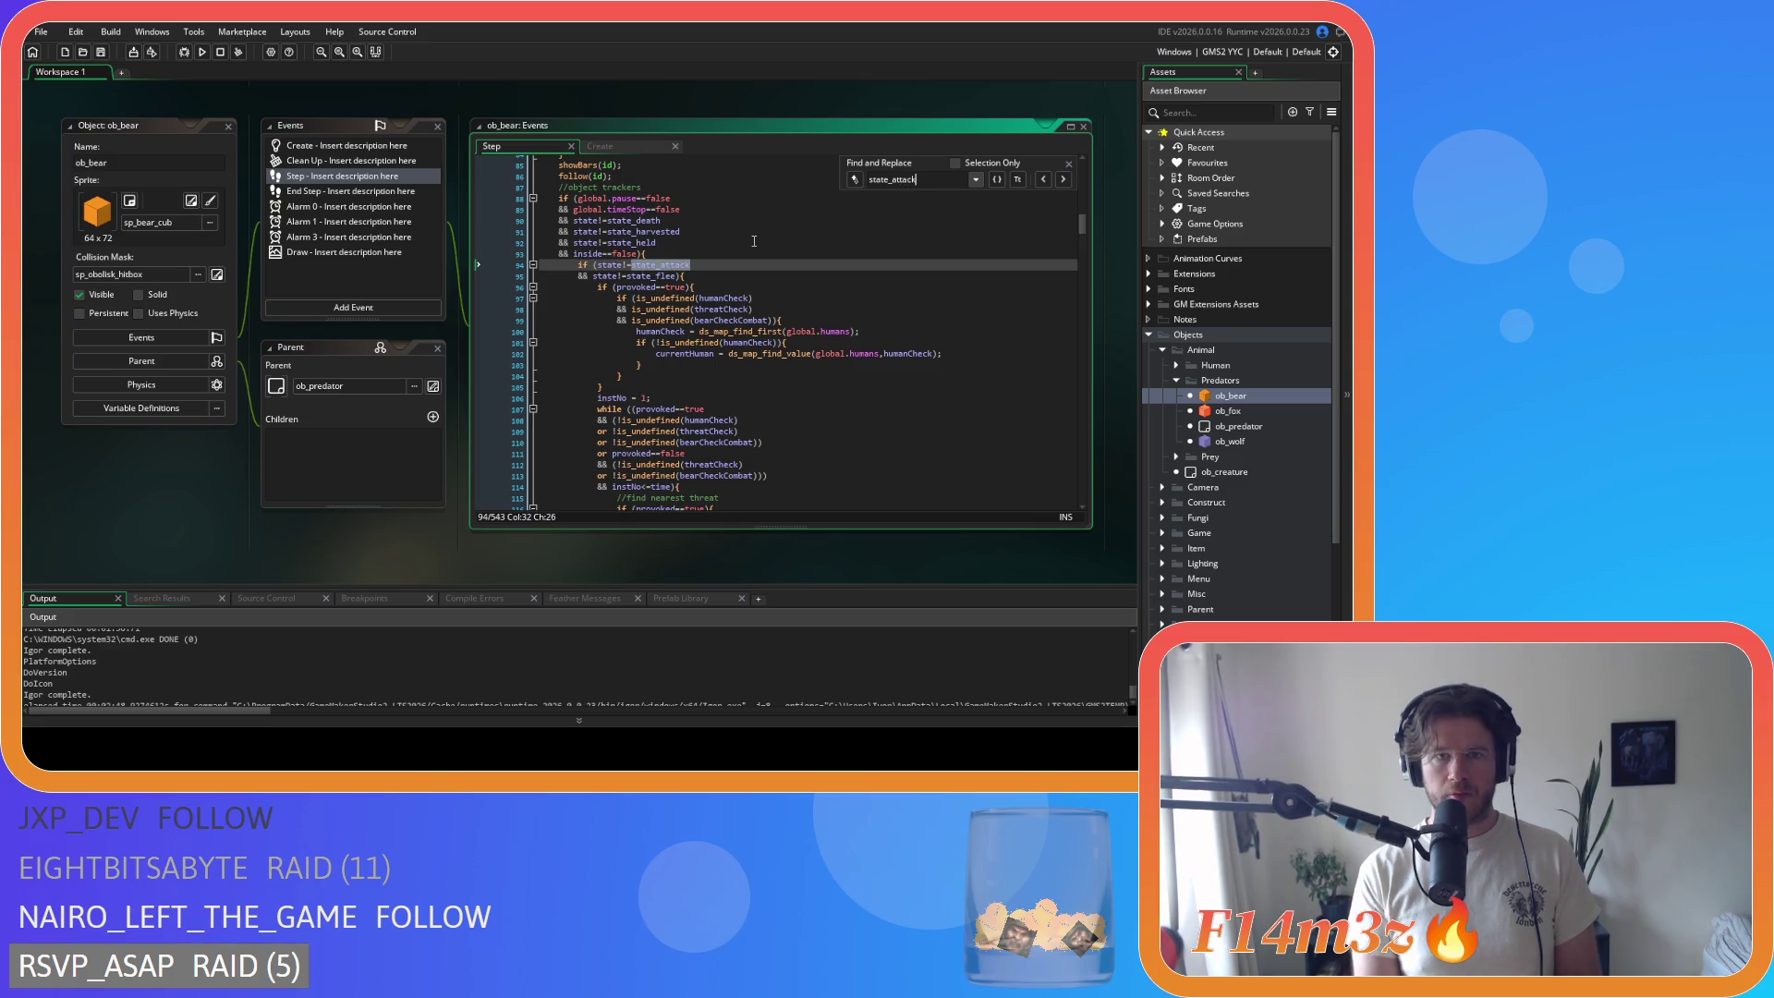
{"action": "left_click", "coordinate": [1066, 180]}
{"action": "left_click", "coordinate": [1066, 179]}
{"action": "left_click", "coordinate": [1065, 179]}
{"action": "left_click", "coordinate": [1065, 180]}
{"action": "left_click", "coordinate": [1066, 180]}
{"action": "left_click", "coordinate": [1065, 180]}
{"action": "left_click", "coordinate": [1064, 180]}
{"action": "left_click", "coordinate": [1065, 180]}
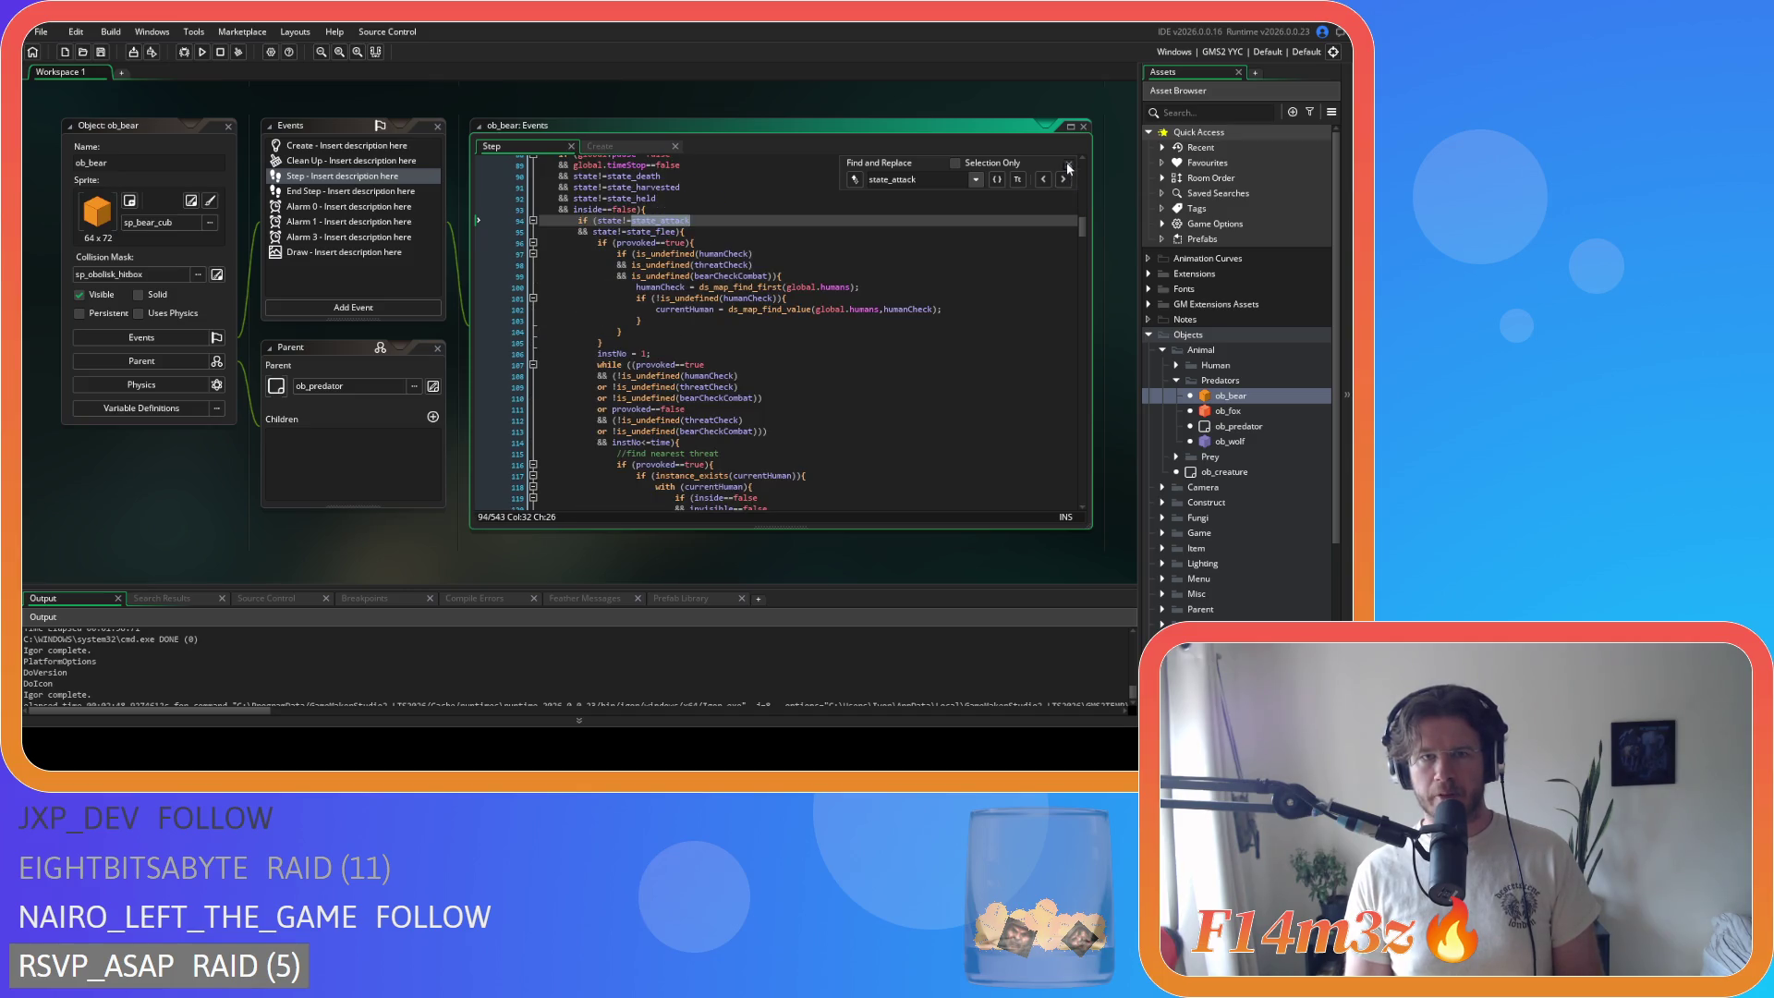
Step: Search ob_bear's Create code for state_attack and inspect its owner and hp damage lines
{"action": "left_click", "coordinate": [636, 148]}
{"action": "key", "text": "ctrl+f"}
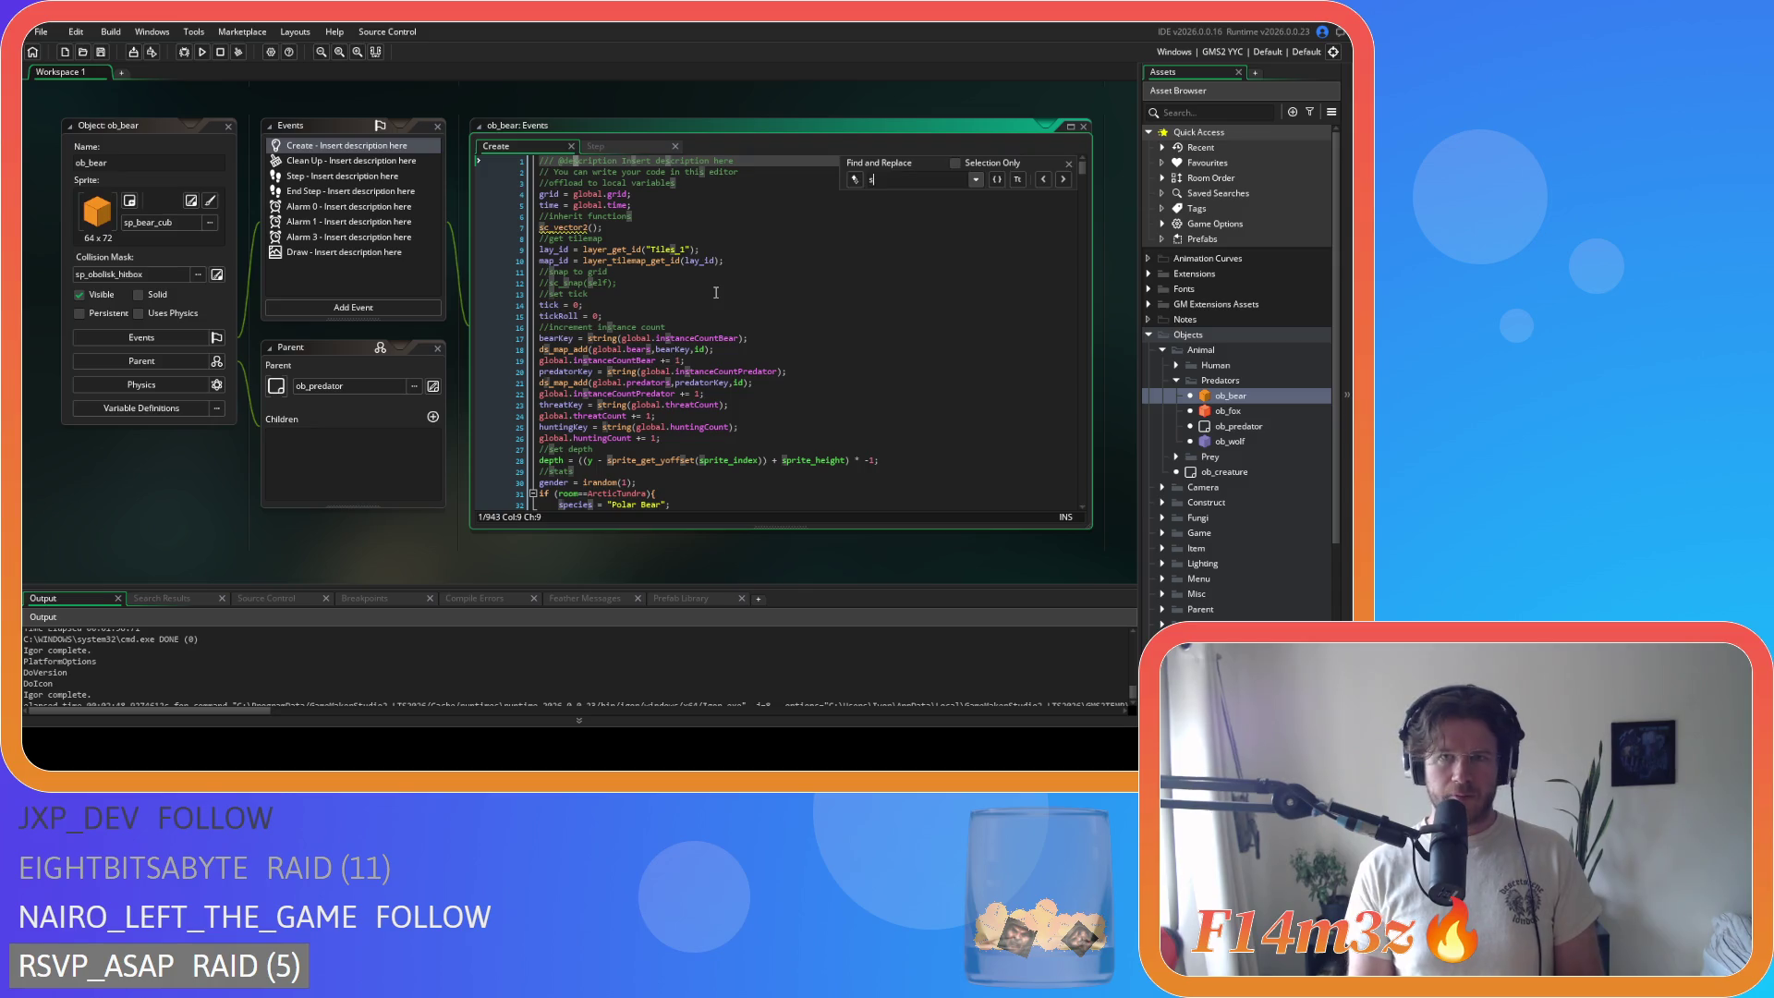
{"action": "key", "text": "Return"}
{"action": "type", "text": "ack"}
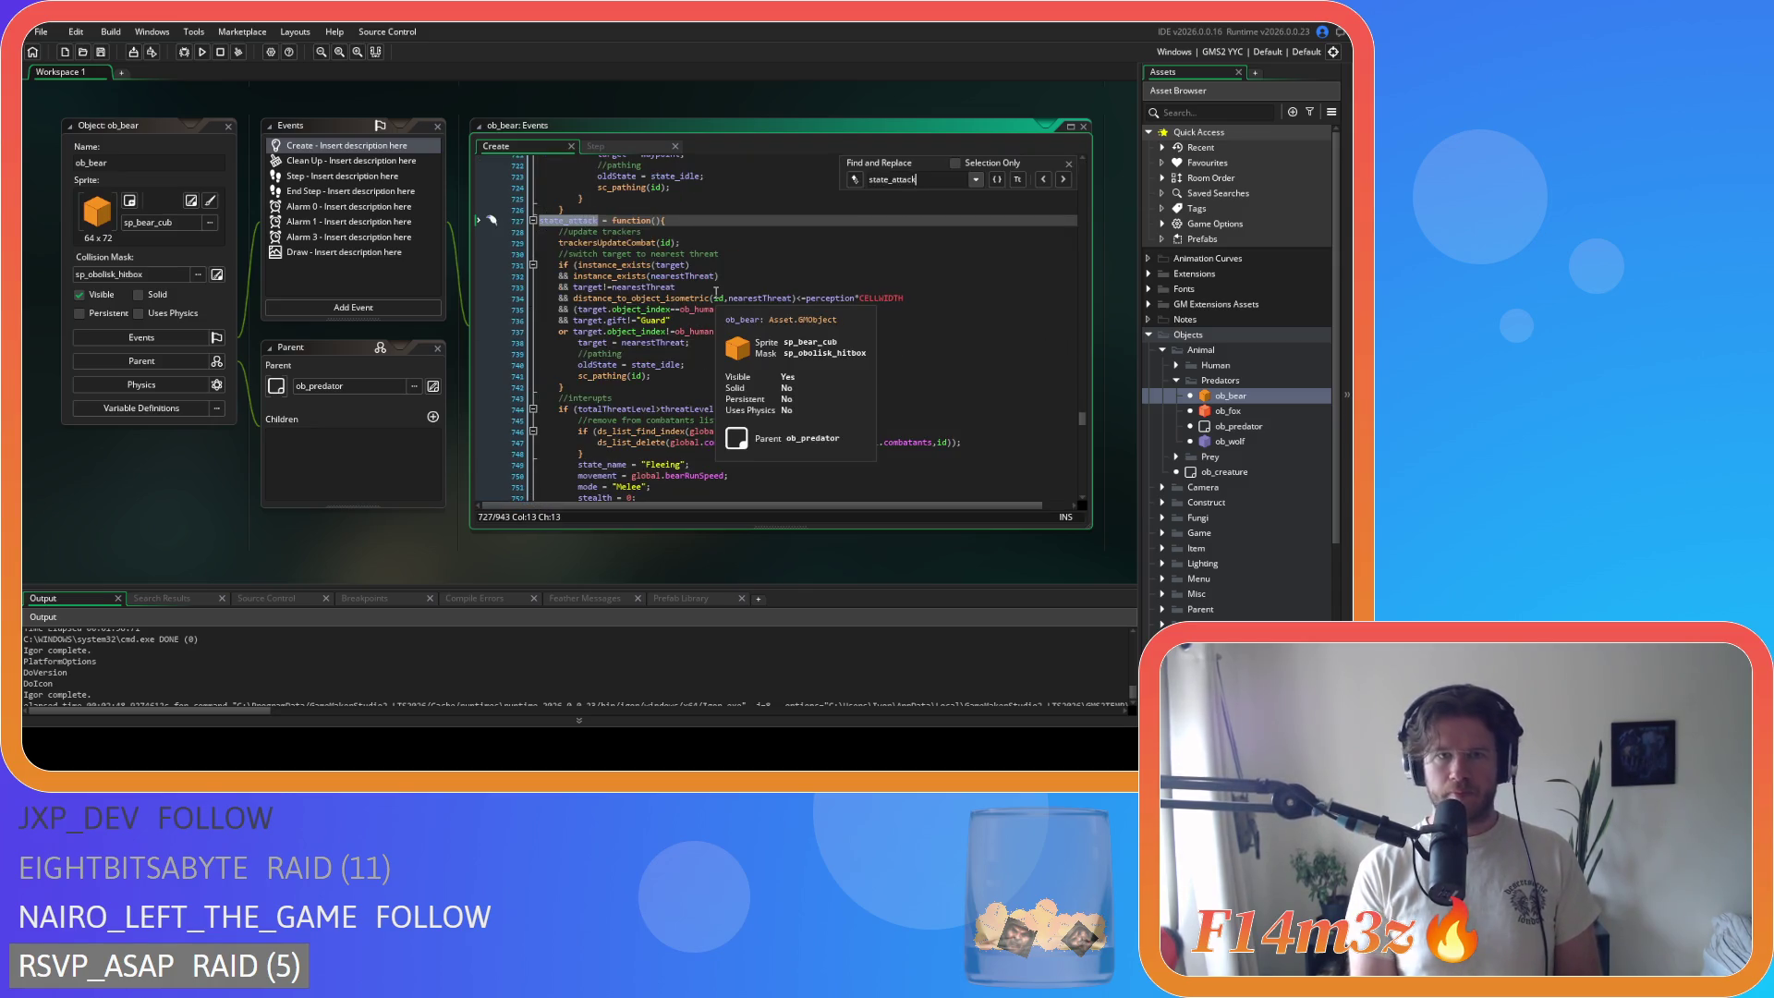
{"action": "scroll", "coordinate": [865, 294], "scroll_direction": "down", "scroll_amount": 3}
{"action": "scroll", "coordinate": [865, 294], "scroll_direction": "down", "scroll_amount": 15}
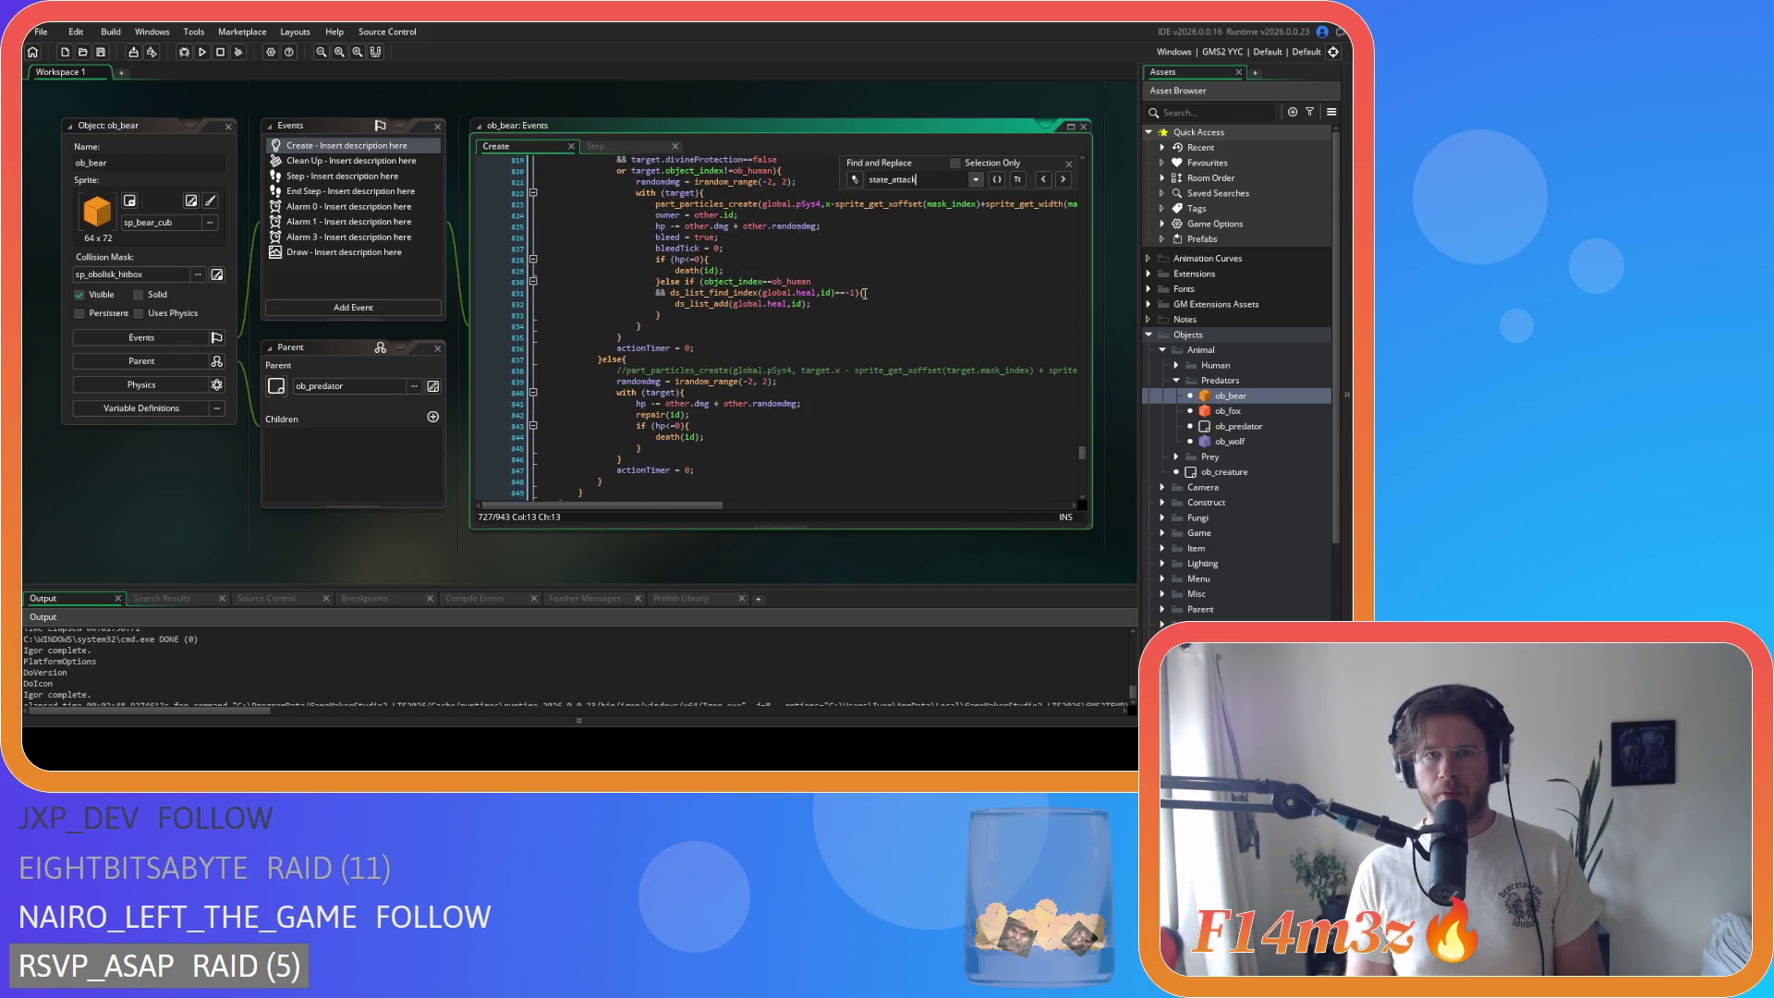
{"action": "left_click_drag", "start_coordinate": [843, 226], "coordinate": [646, 214]}
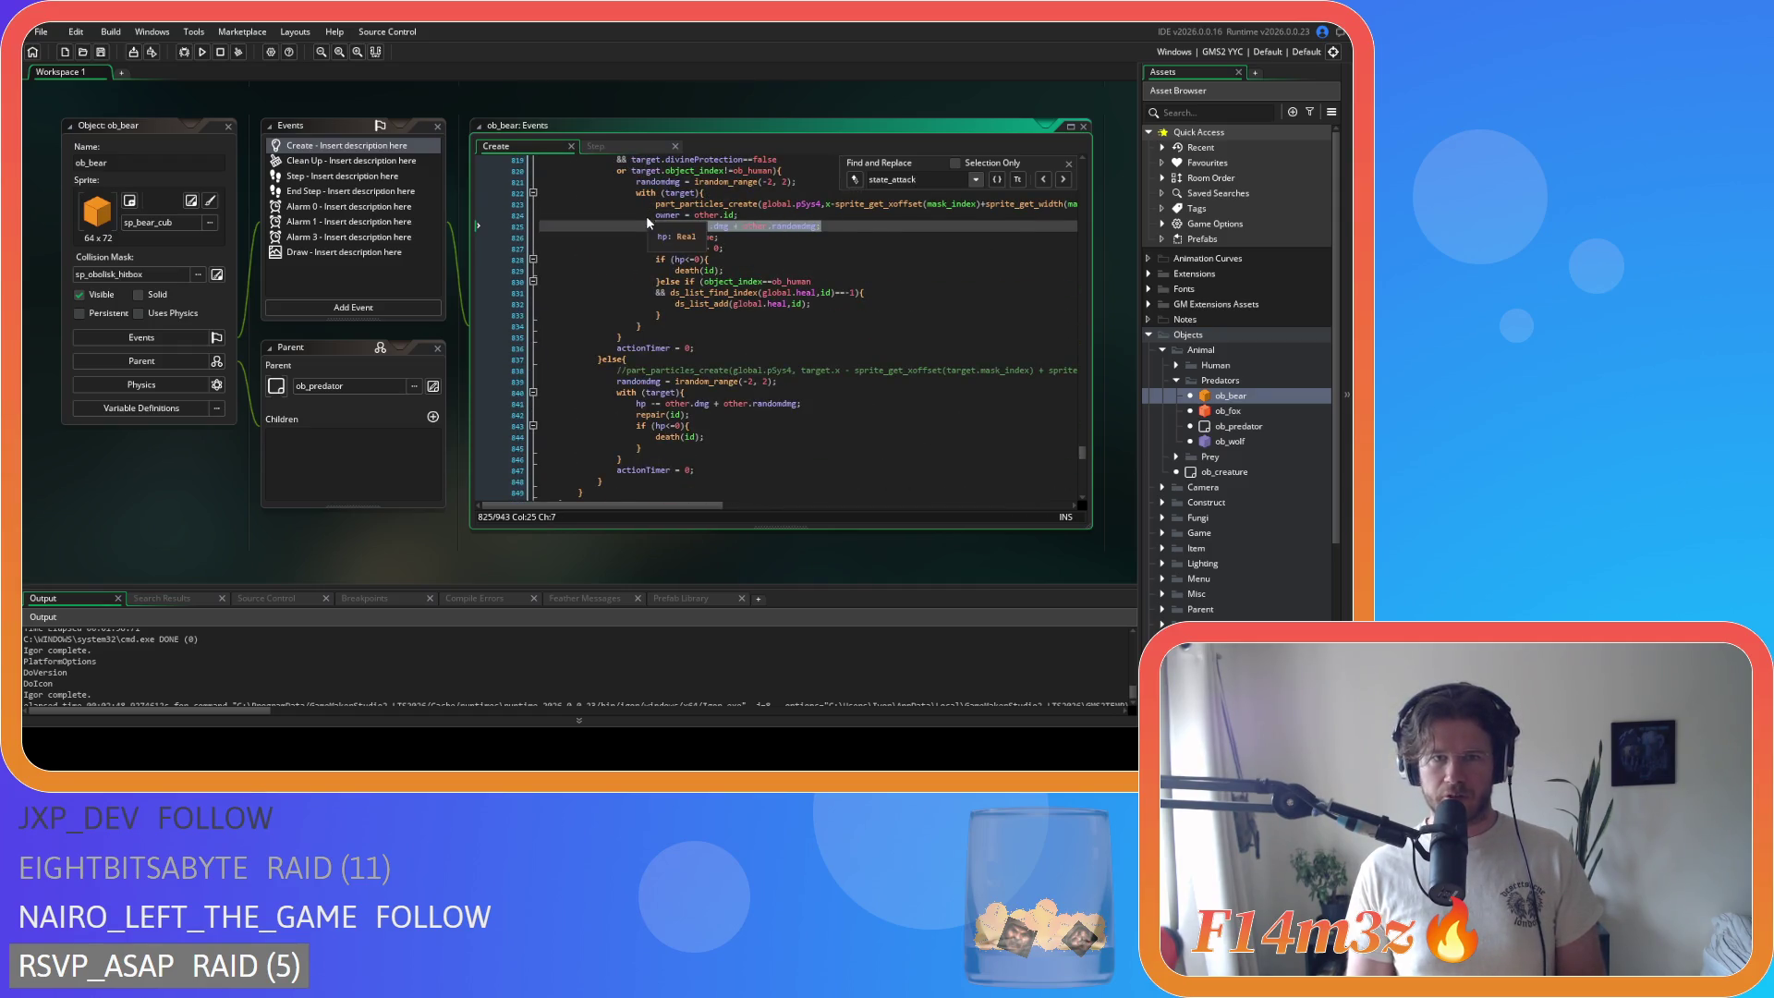
{"action": "left_click", "coordinate": [860, 272]}
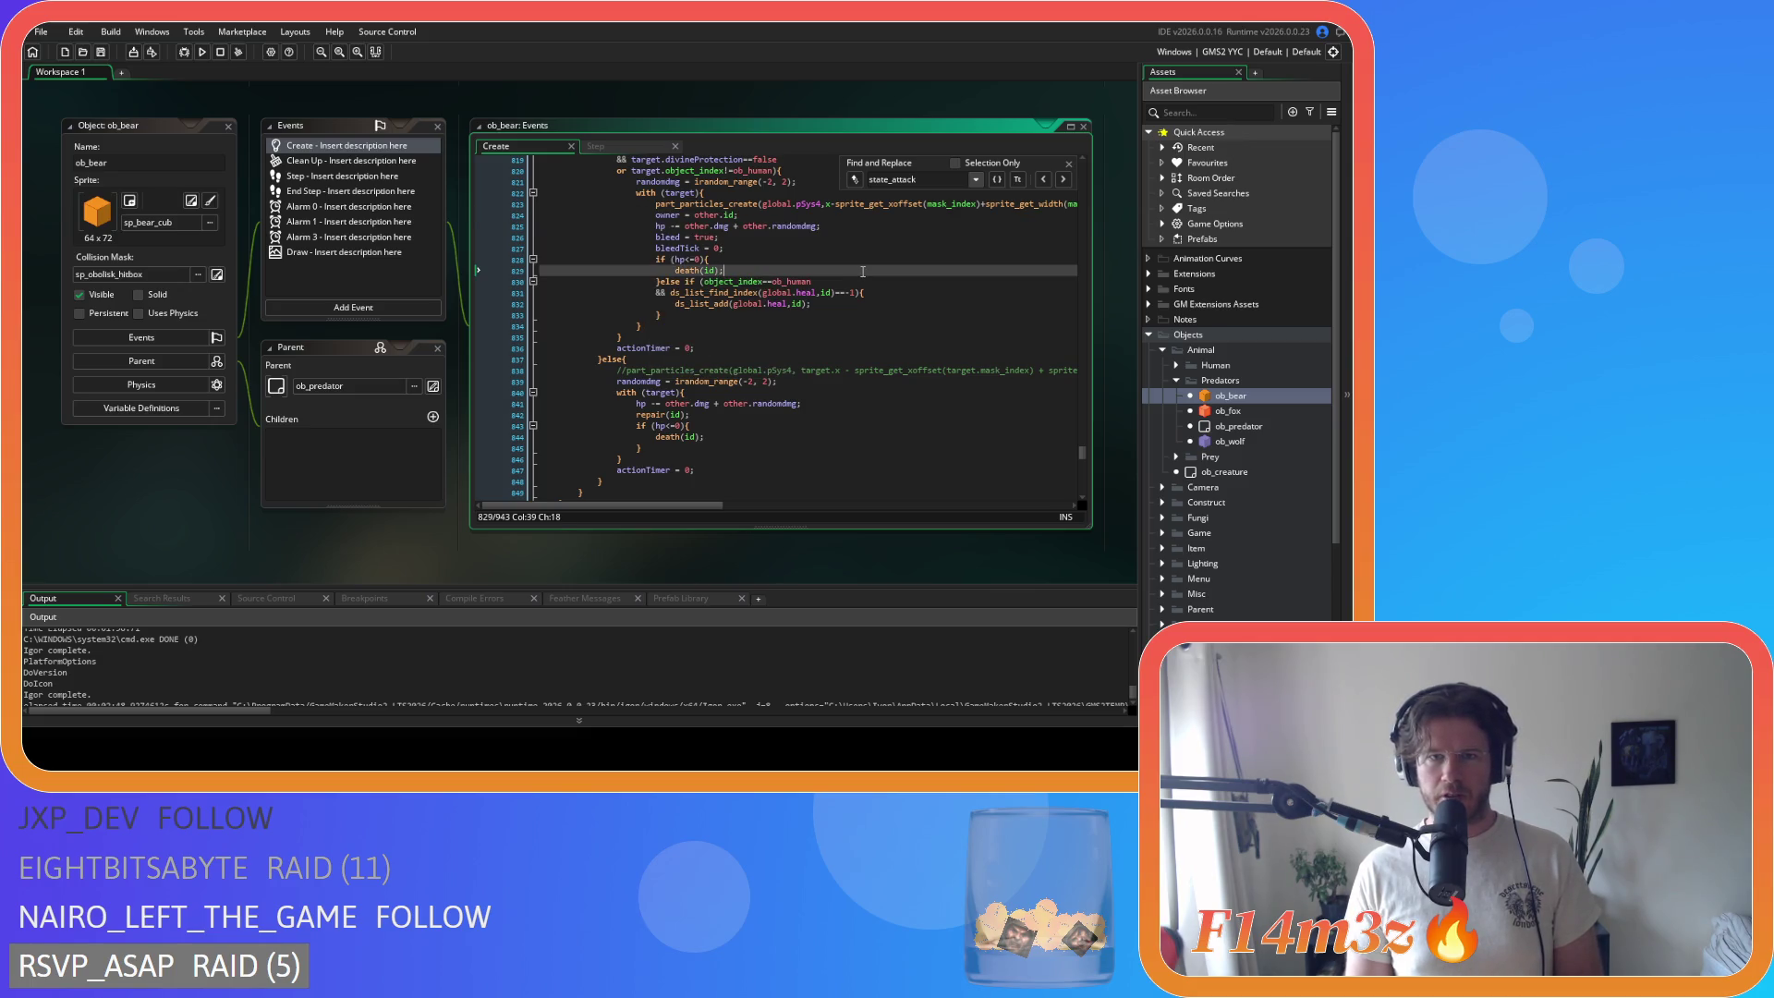
Step: Select owner = other. on line 824 and switch the search to state_pounce
{"action": "scroll", "coordinate": [874, 276], "scroll_direction": "up", "scroll_amount": 3}
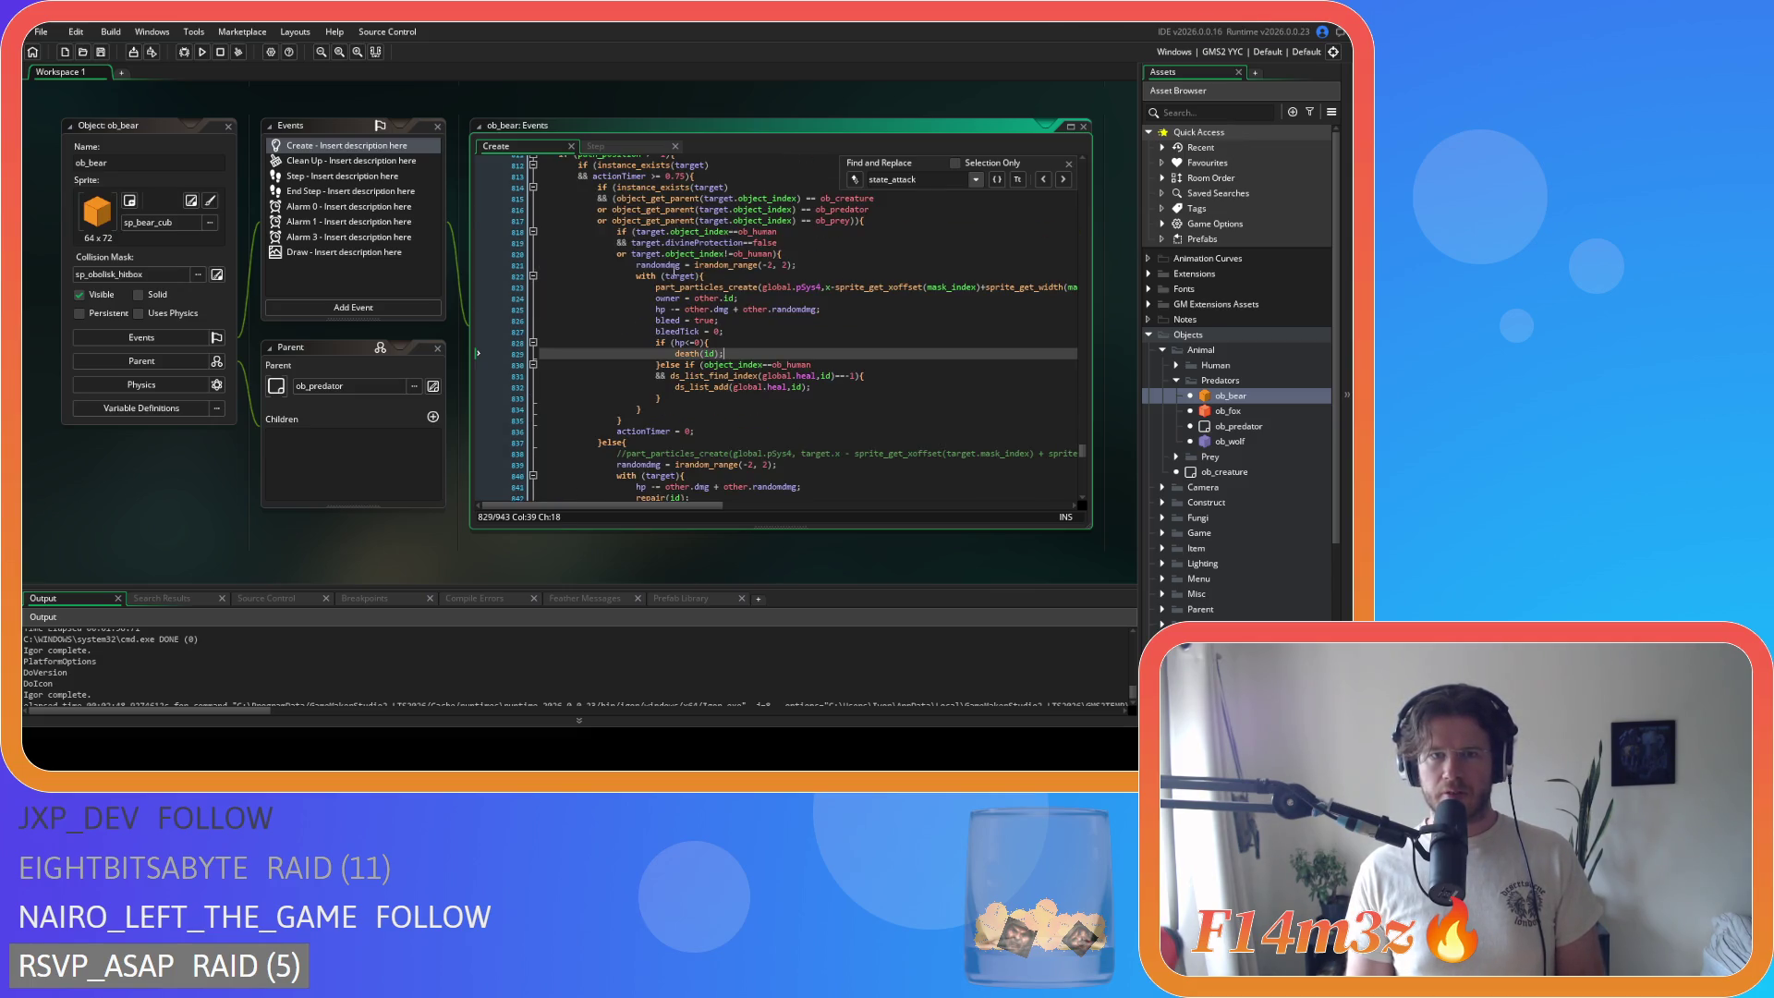
{"action": "mouse_move", "coordinate": [746, 290]}
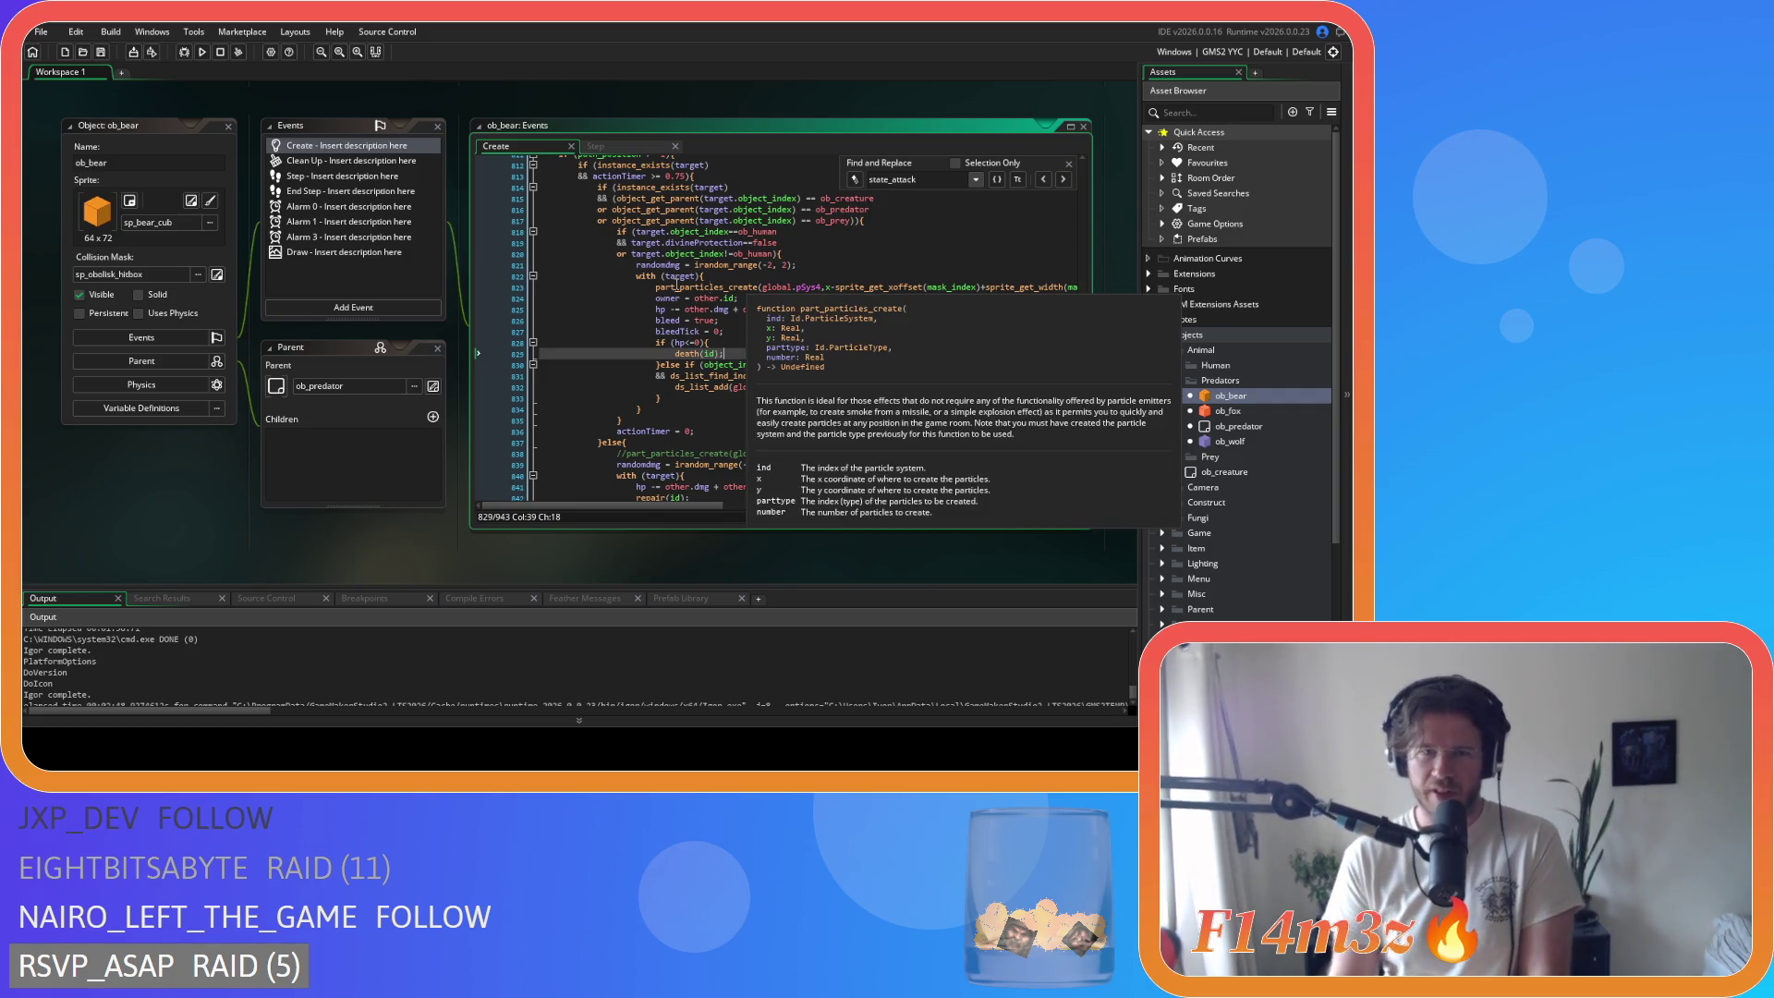
{"action": "left_click", "coordinate": [685, 276]}
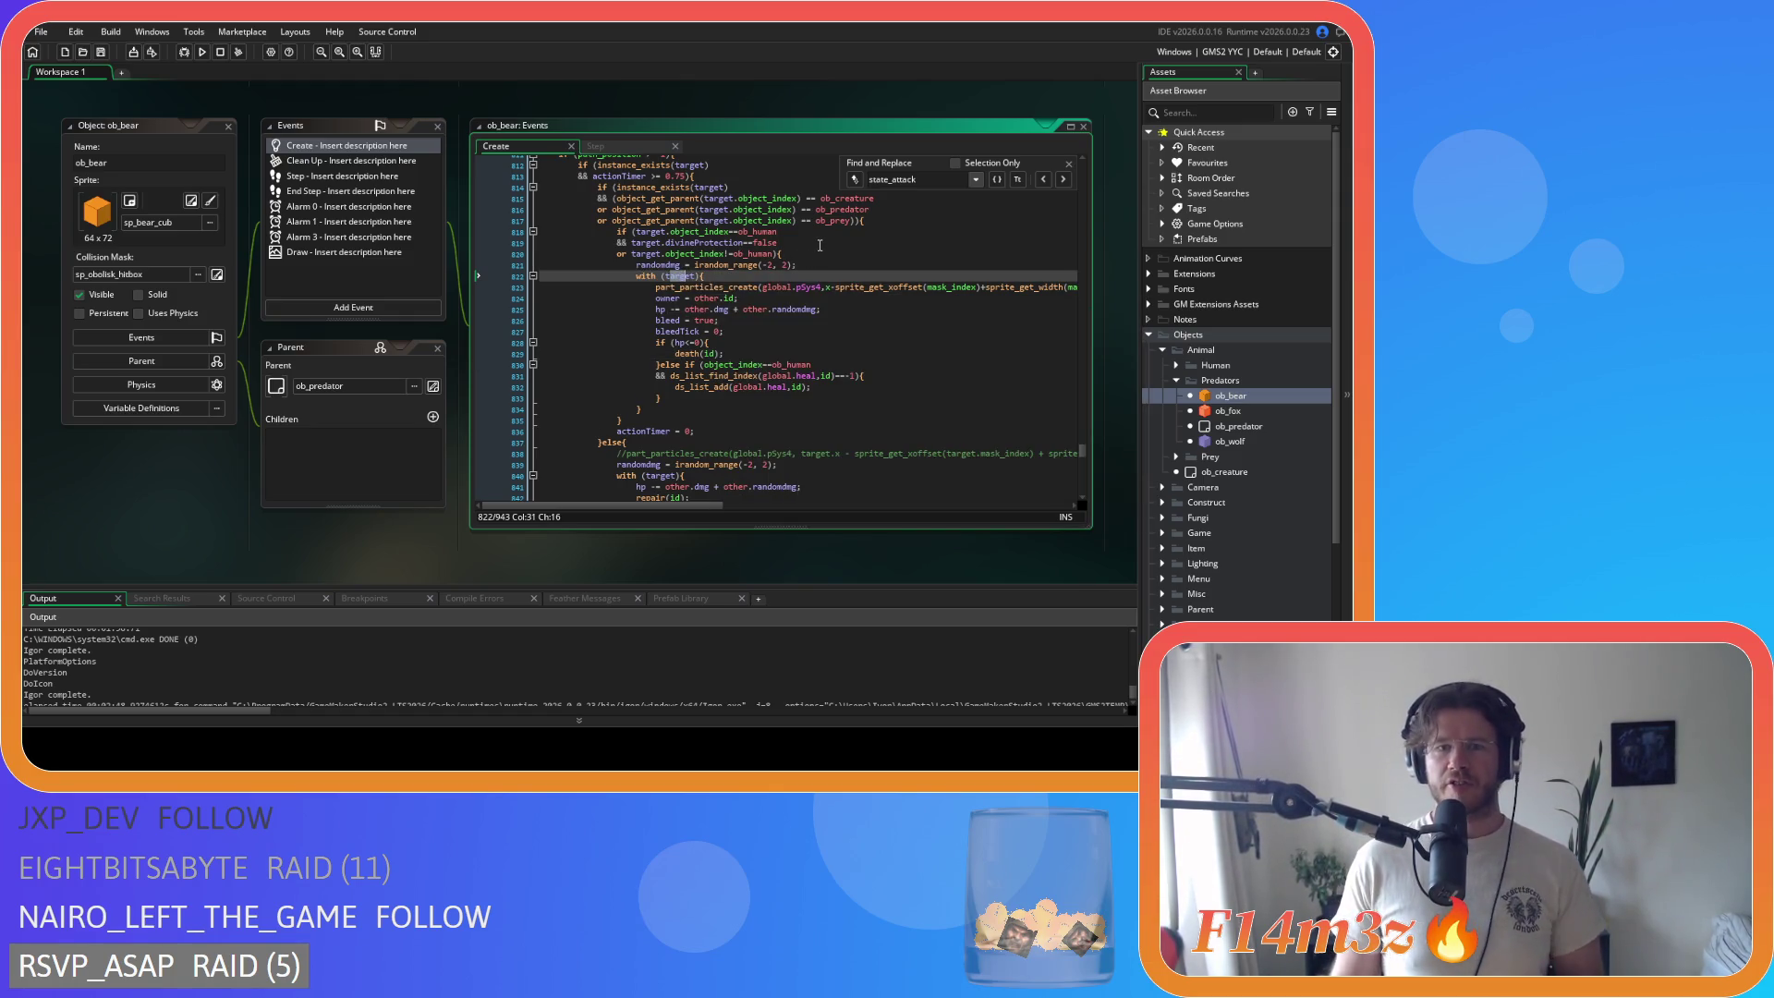
{"action": "left_click_drag", "start_coordinate": [656, 299], "coordinate": [732, 298]}
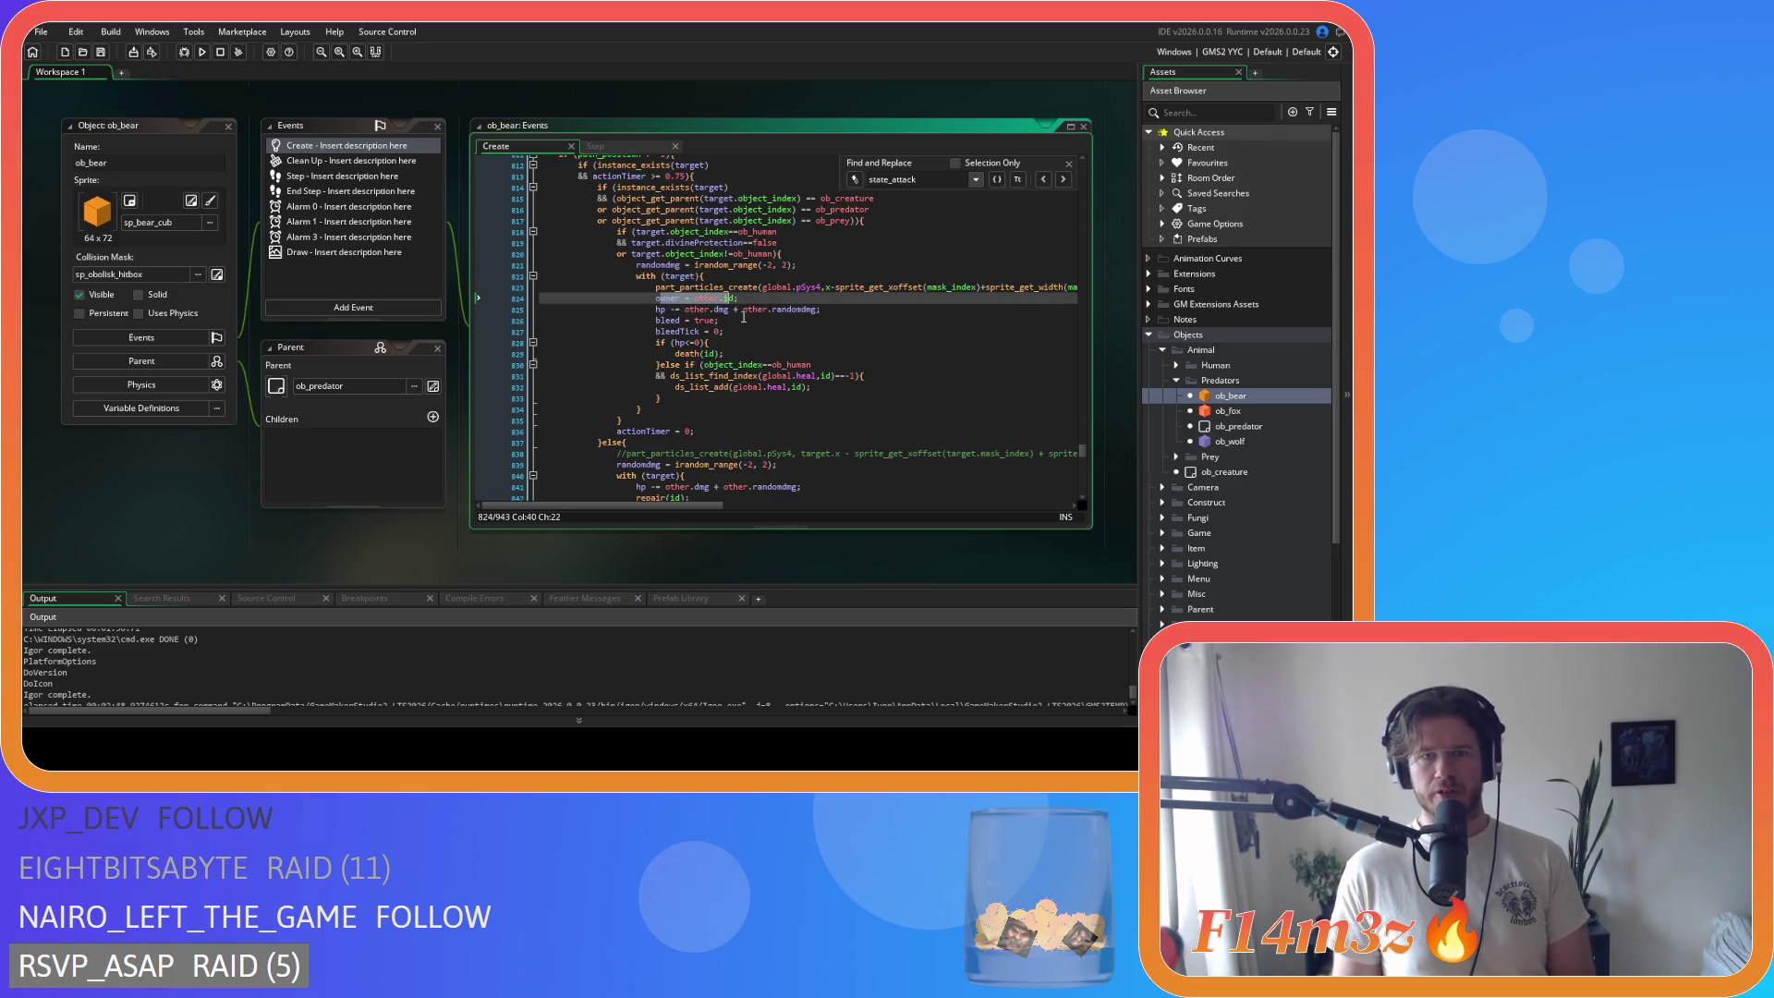
{"action": "left_click_drag", "start_coordinate": [917, 180], "coordinate": [893, 179]}
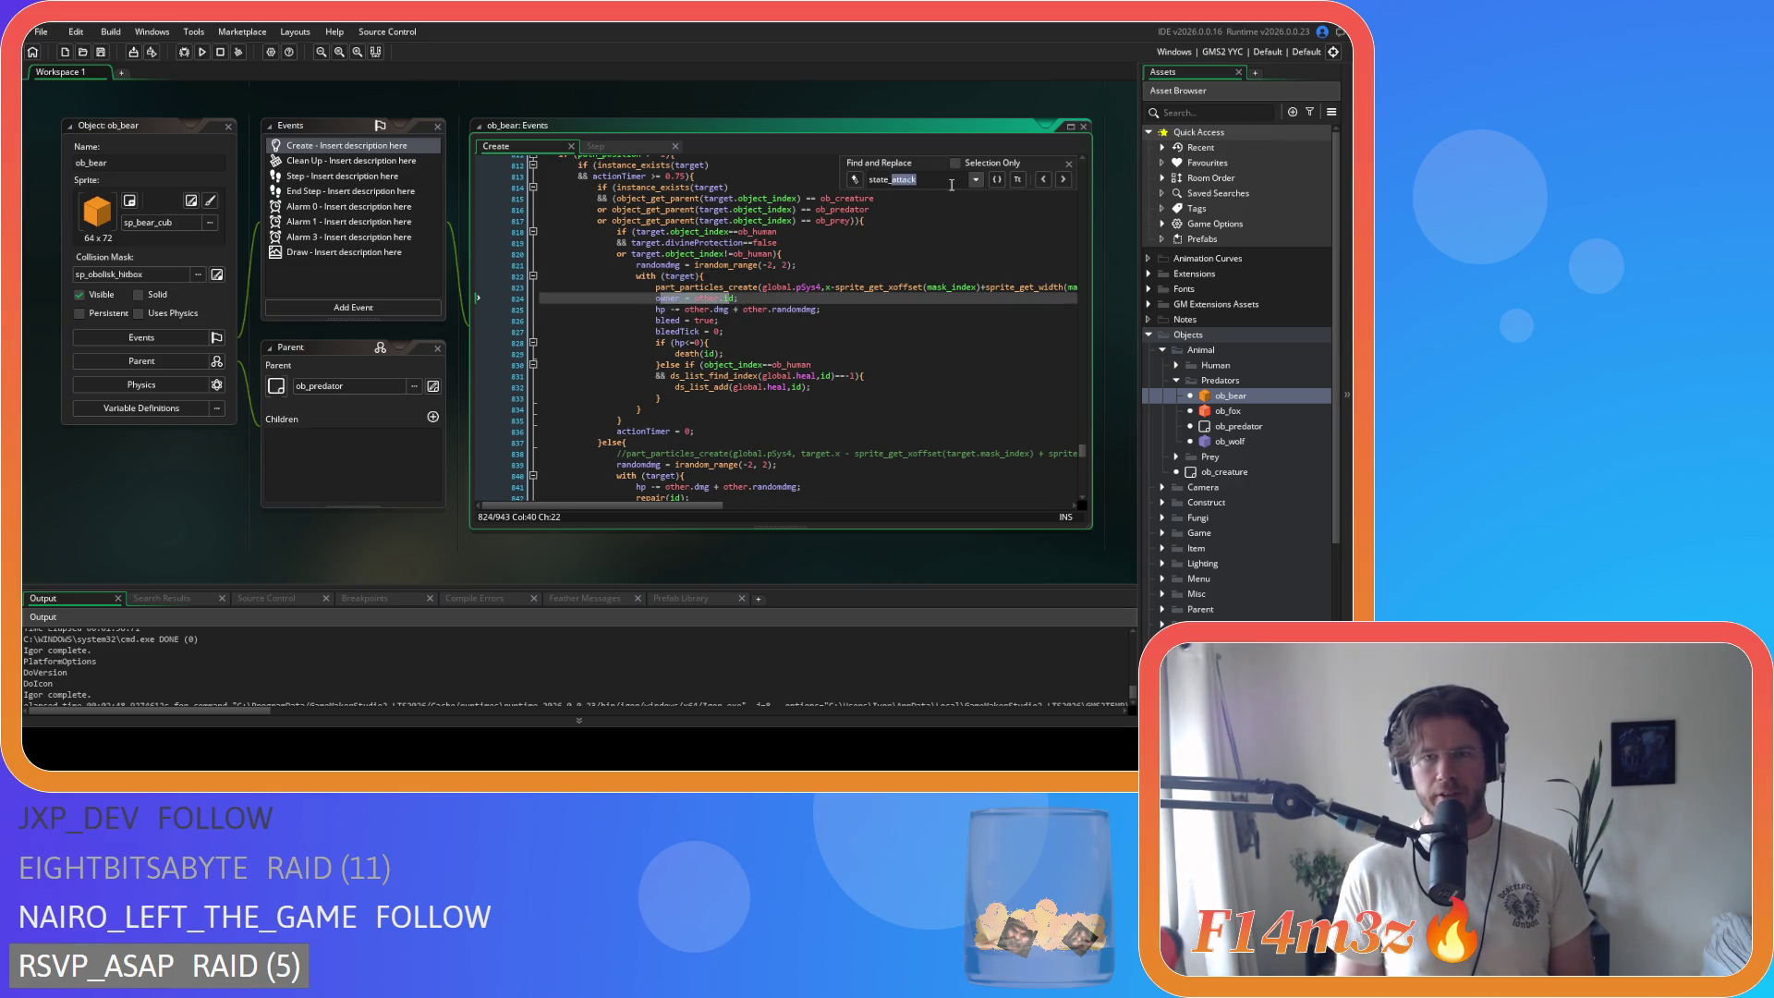
{"action": "type", "text": "pounce"}
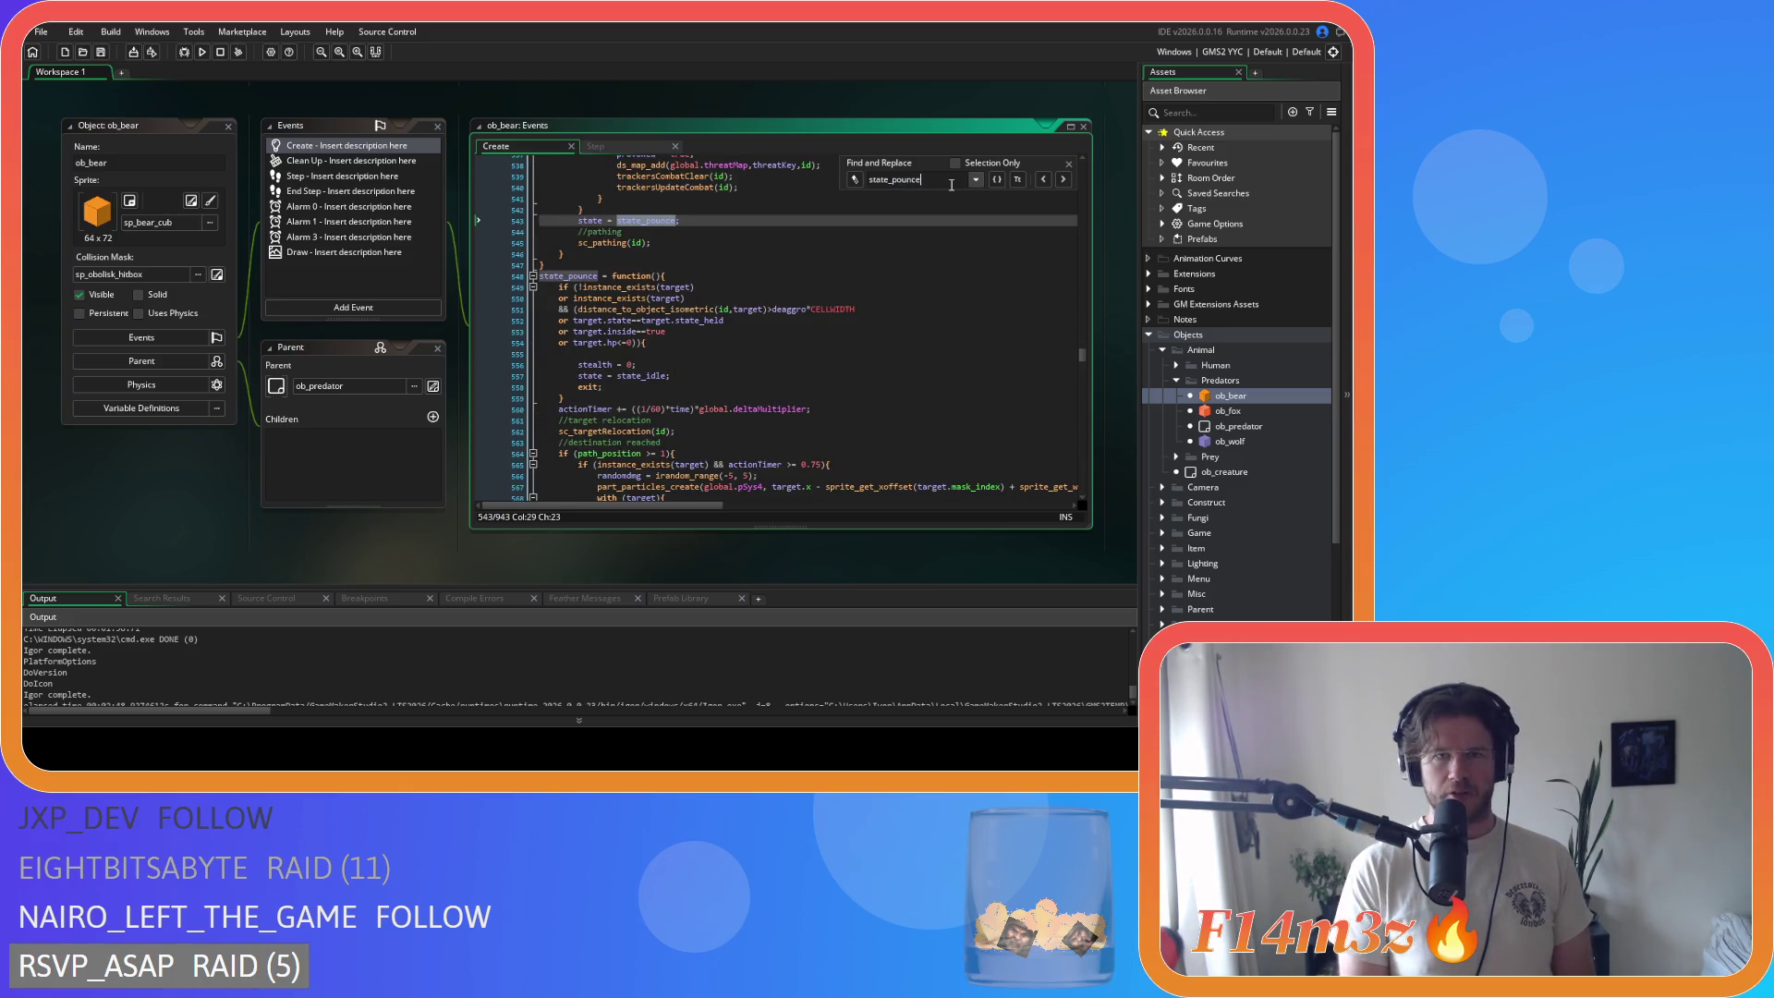
Step: Replace state_pounce's owner and hp lines with the other.* versions, save, and close Find
{"action": "scroll", "coordinate": [841, 335], "scroll_direction": "down", "scroll_amount": 8}
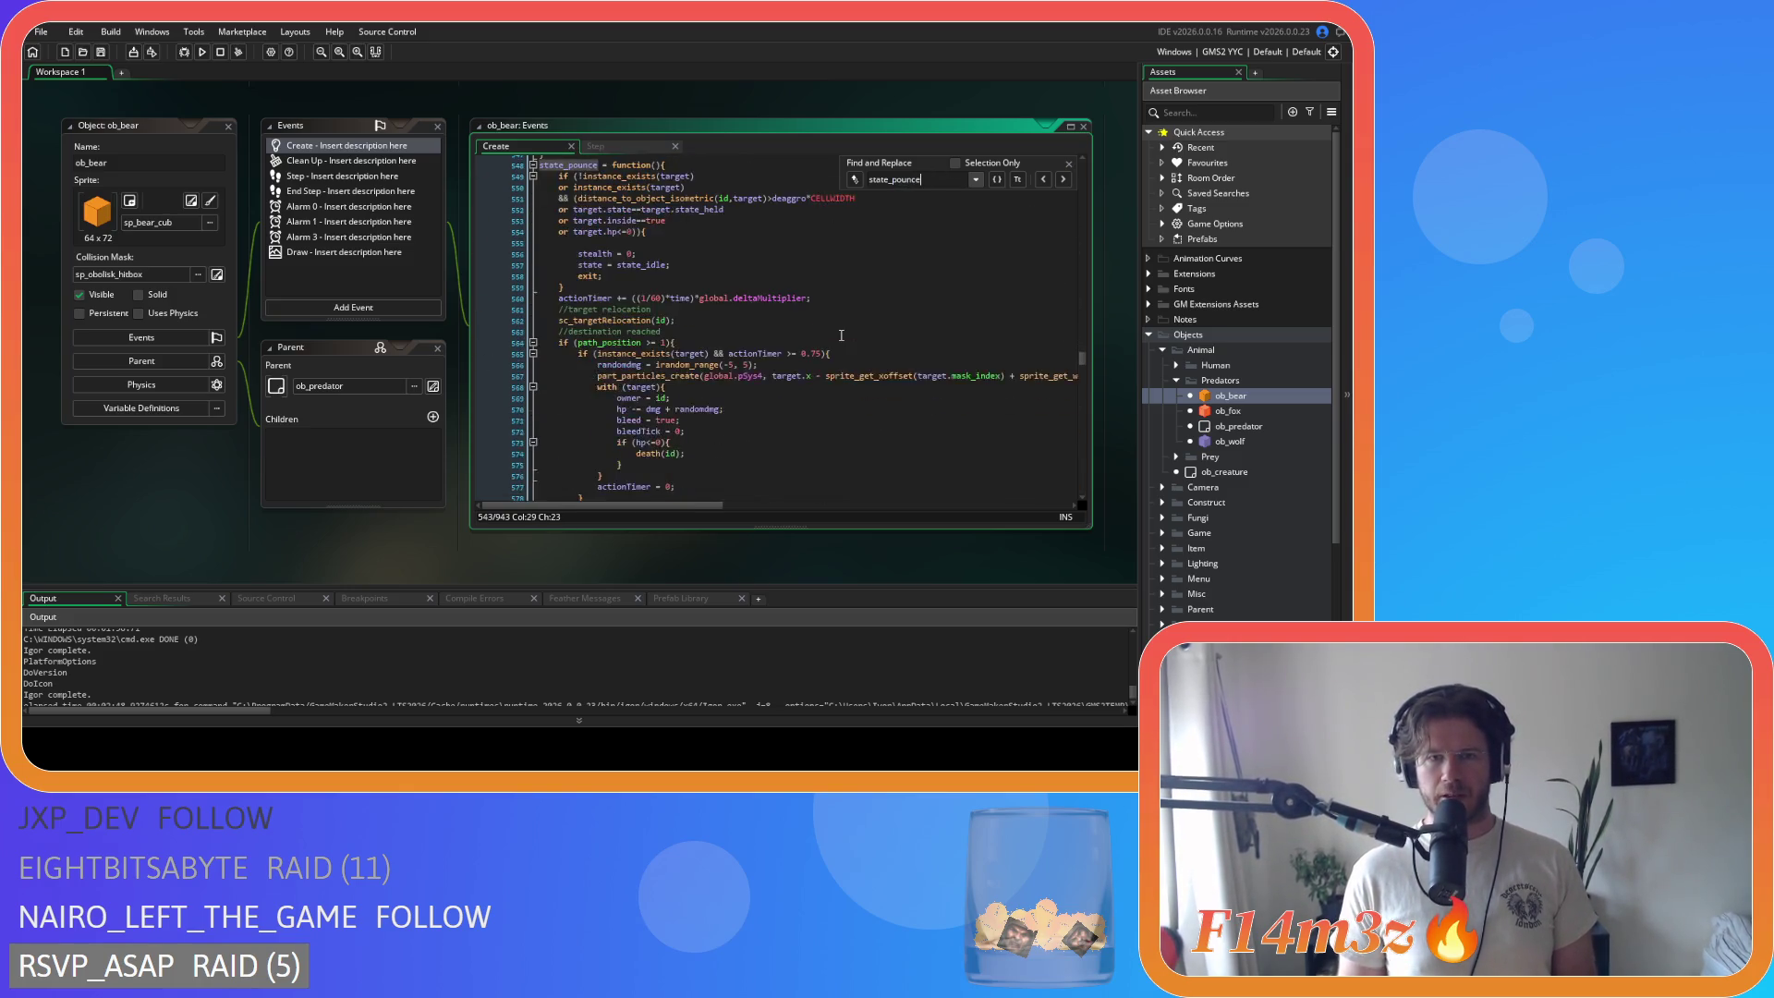
{"action": "left_click_drag", "start_coordinate": [726, 353], "coordinate": [617, 342]}
{"action": "type", "text": "owner = other.id; \t\t\t\thp -= other.dmg + other.randomdmg;"}
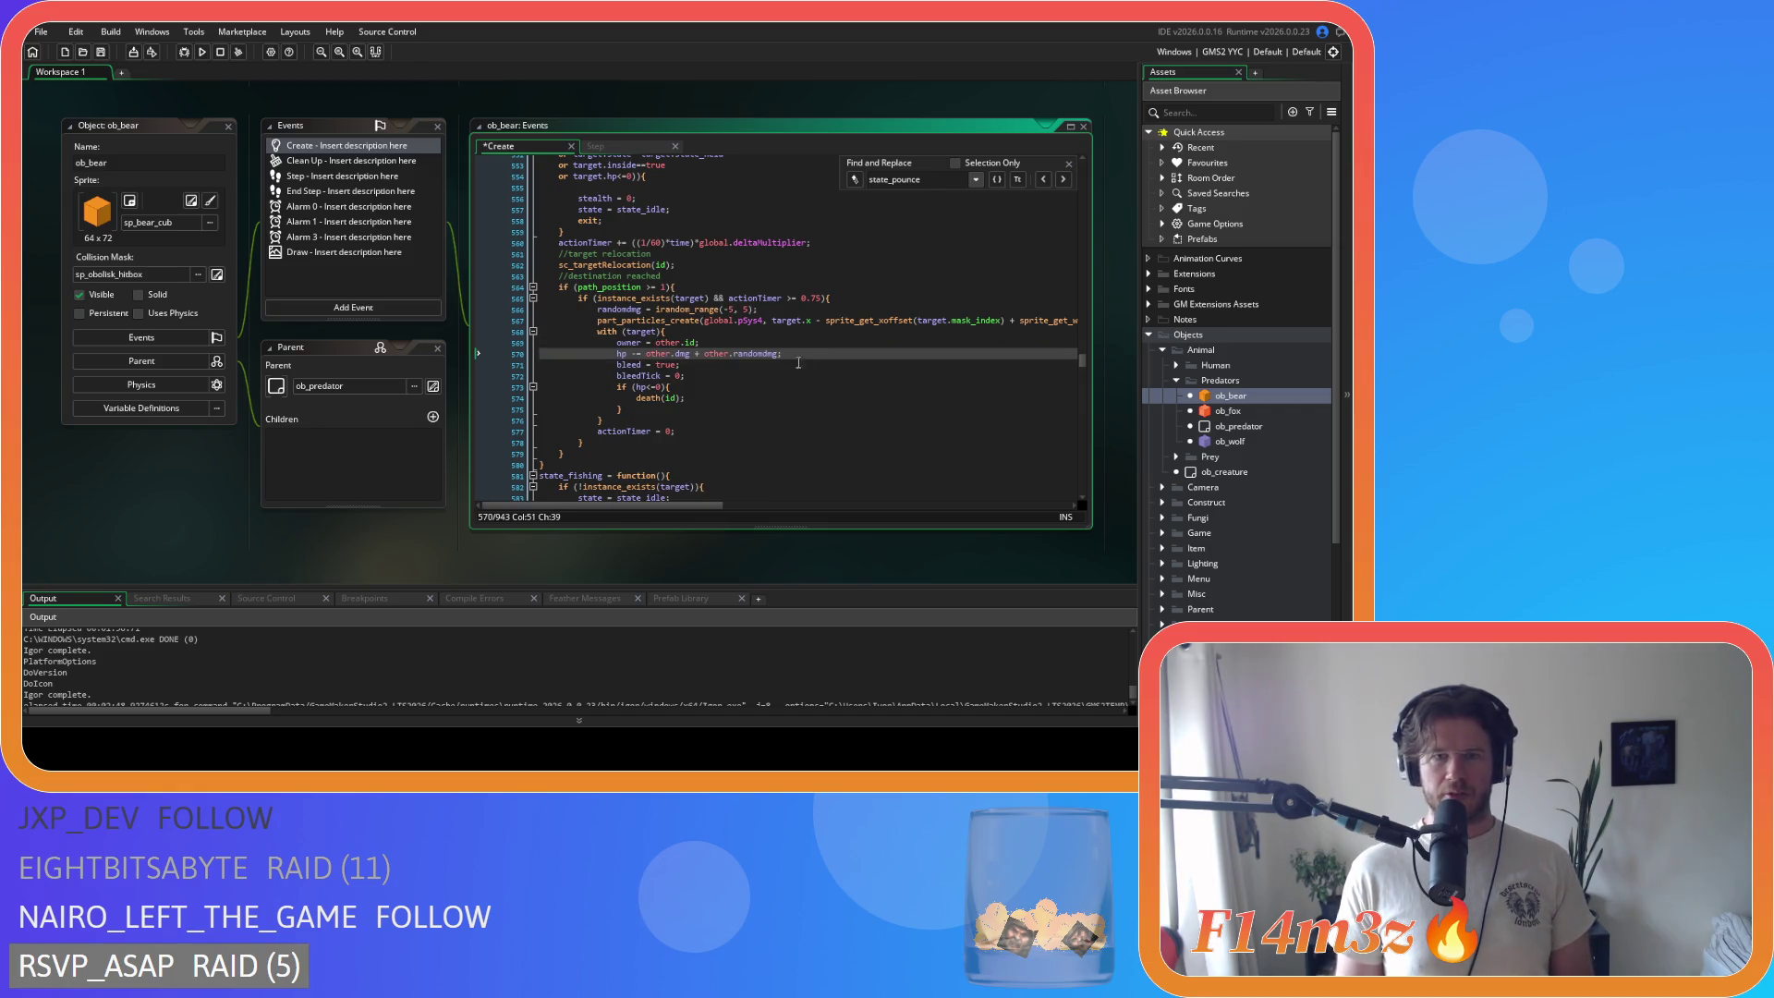
{"action": "key", "text": "ctrl+s"}
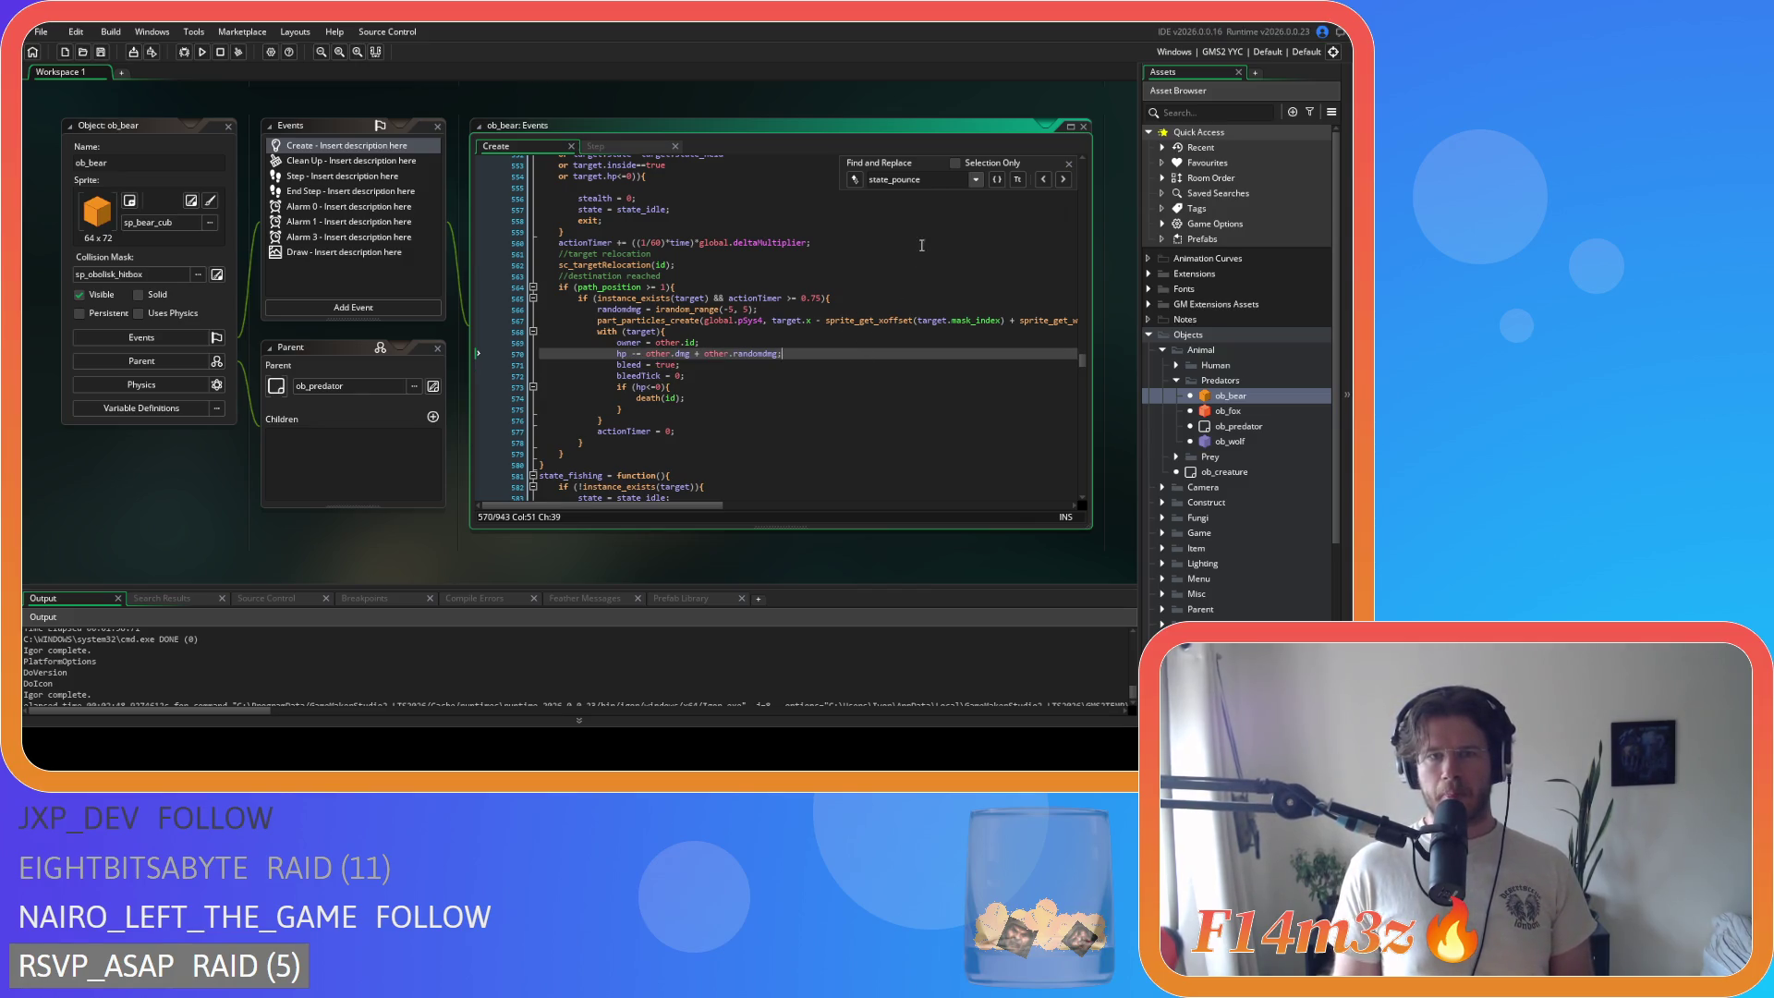
{"action": "left_click", "coordinate": [1069, 163]}
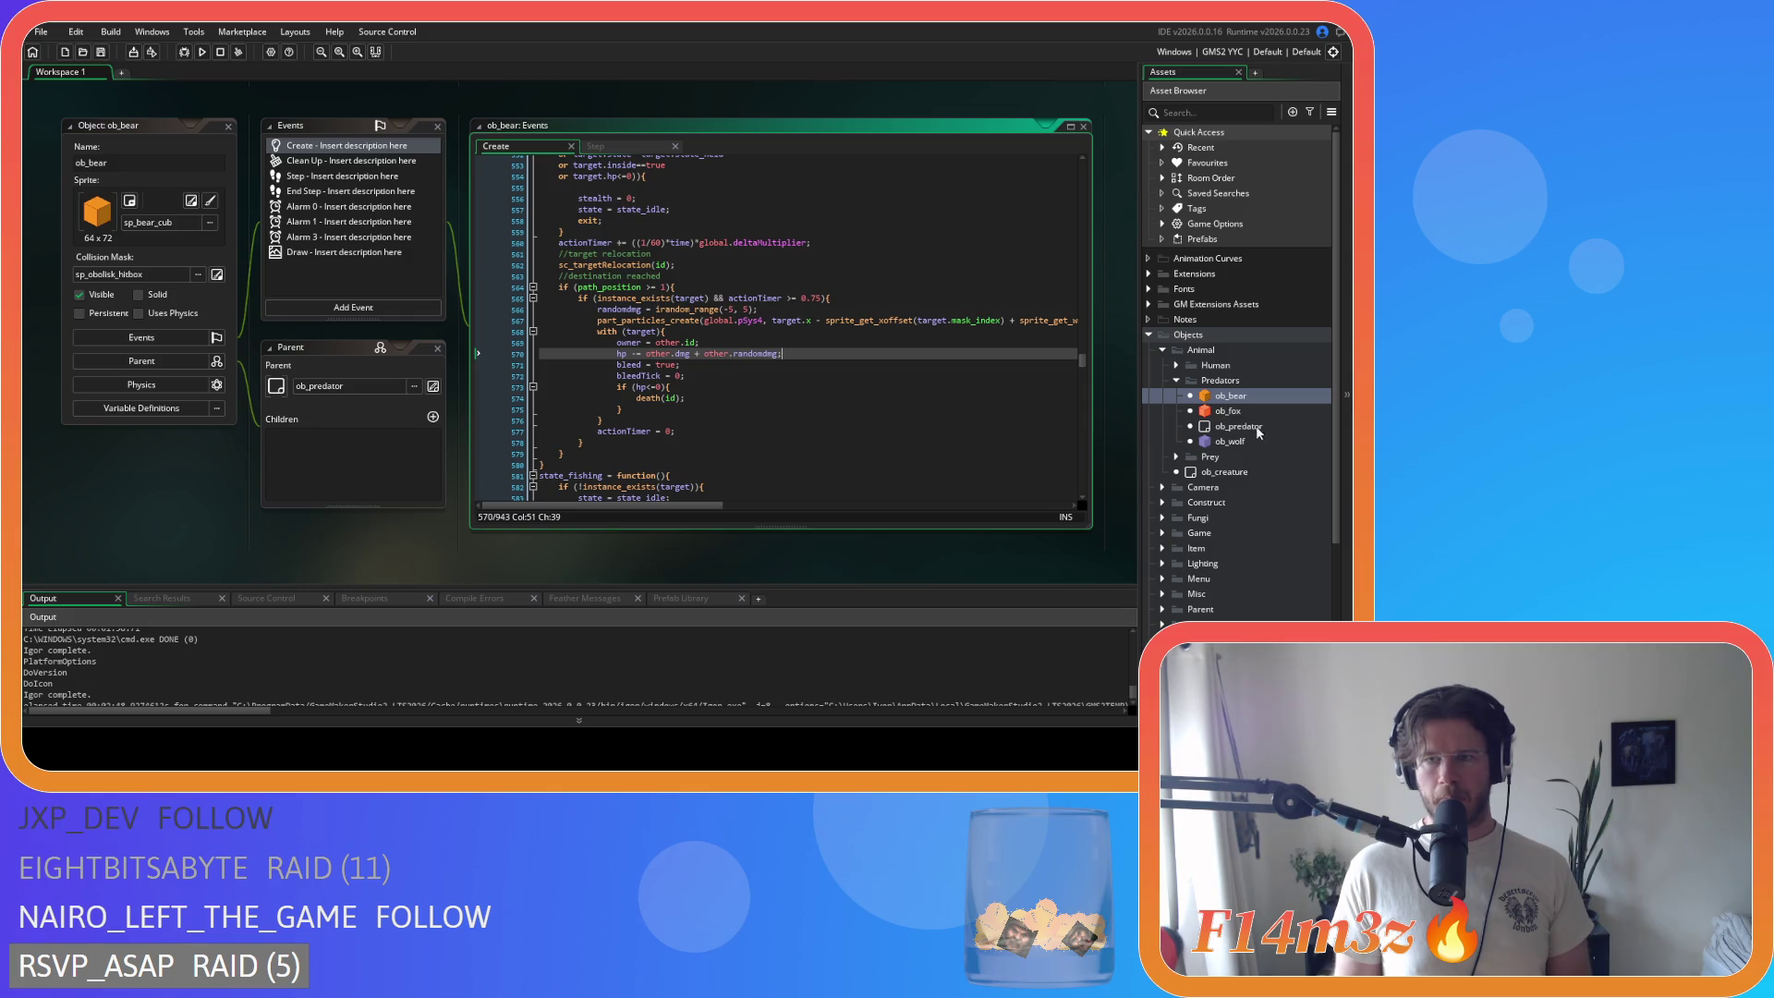
Step: Open ob_wolf, find state_pounce, and switch its owner and hp lines to other.id and other.dmg + other.randomdmg
{"action": "double_click", "coordinate": [1230, 441]}
{"action": "left_click", "coordinate": [675, 216]}
{"action": "key", "text": "ctrl+f"}
{"action": "type", "text": "state_attack"}
{"action": "scroll", "coordinate": [730, 338], "scroll_direction": "down", "scroll_amount": 15}
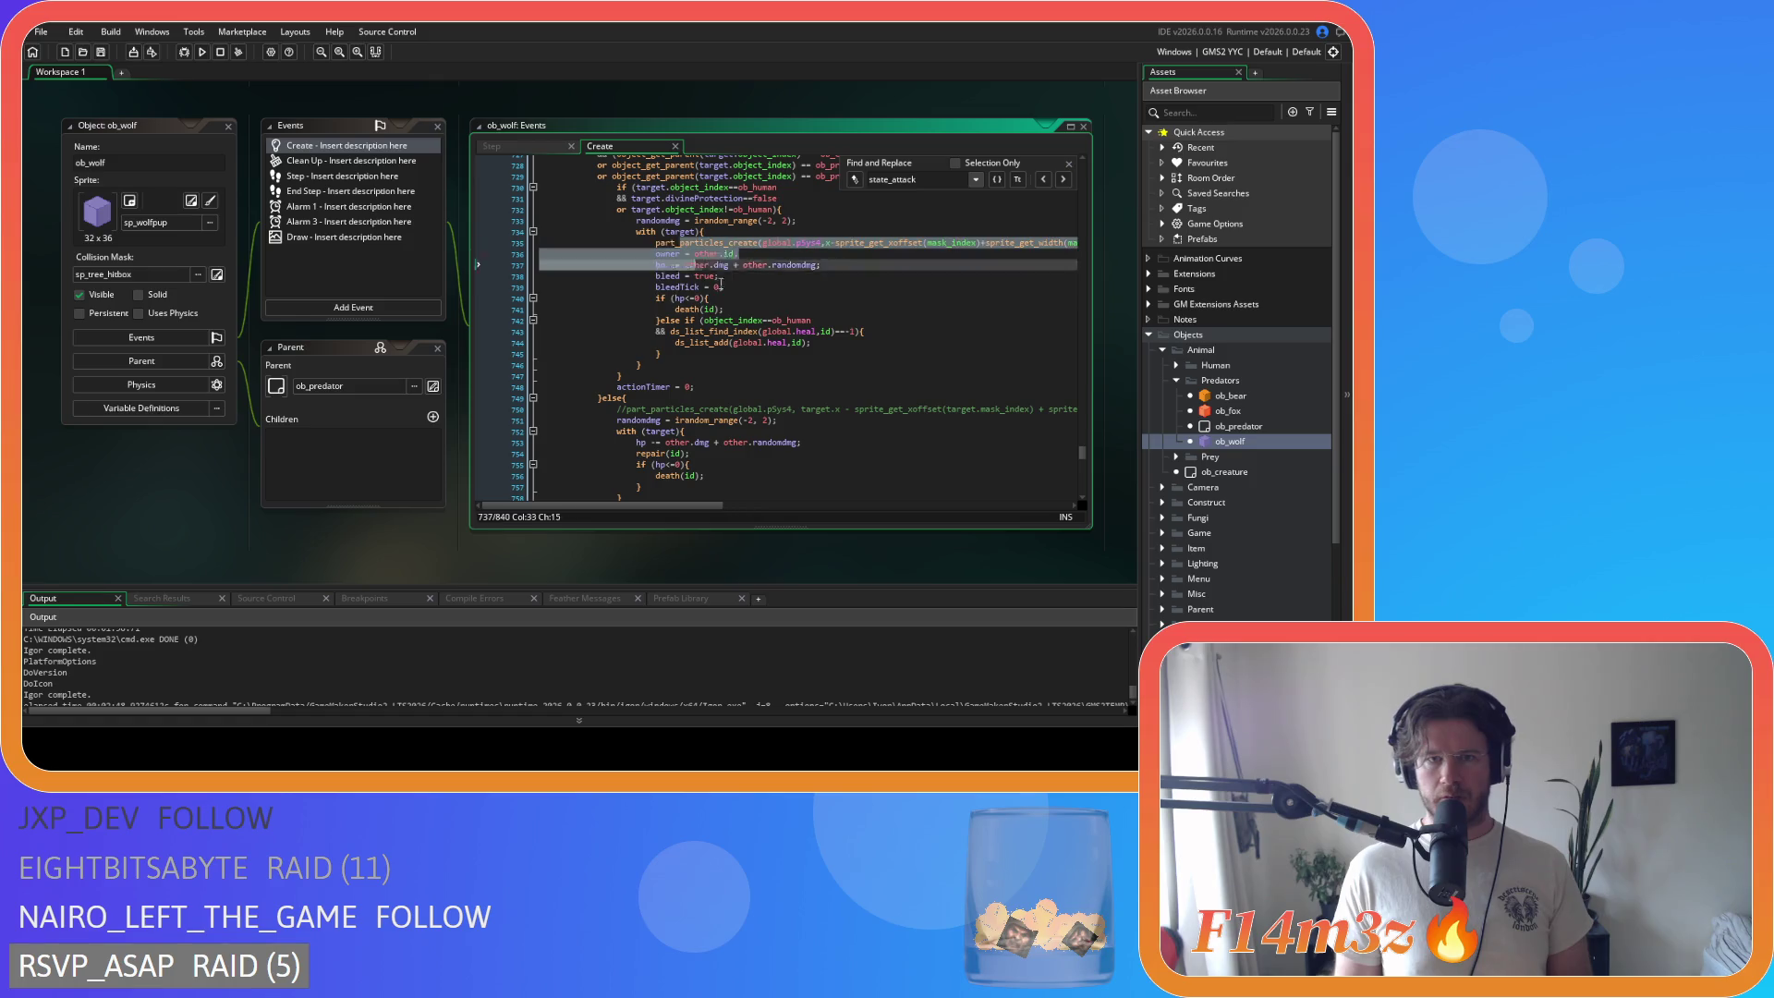
{"action": "left_click", "coordinate": [924, 331]}
{"action": "type", "text": "state_pounce"}
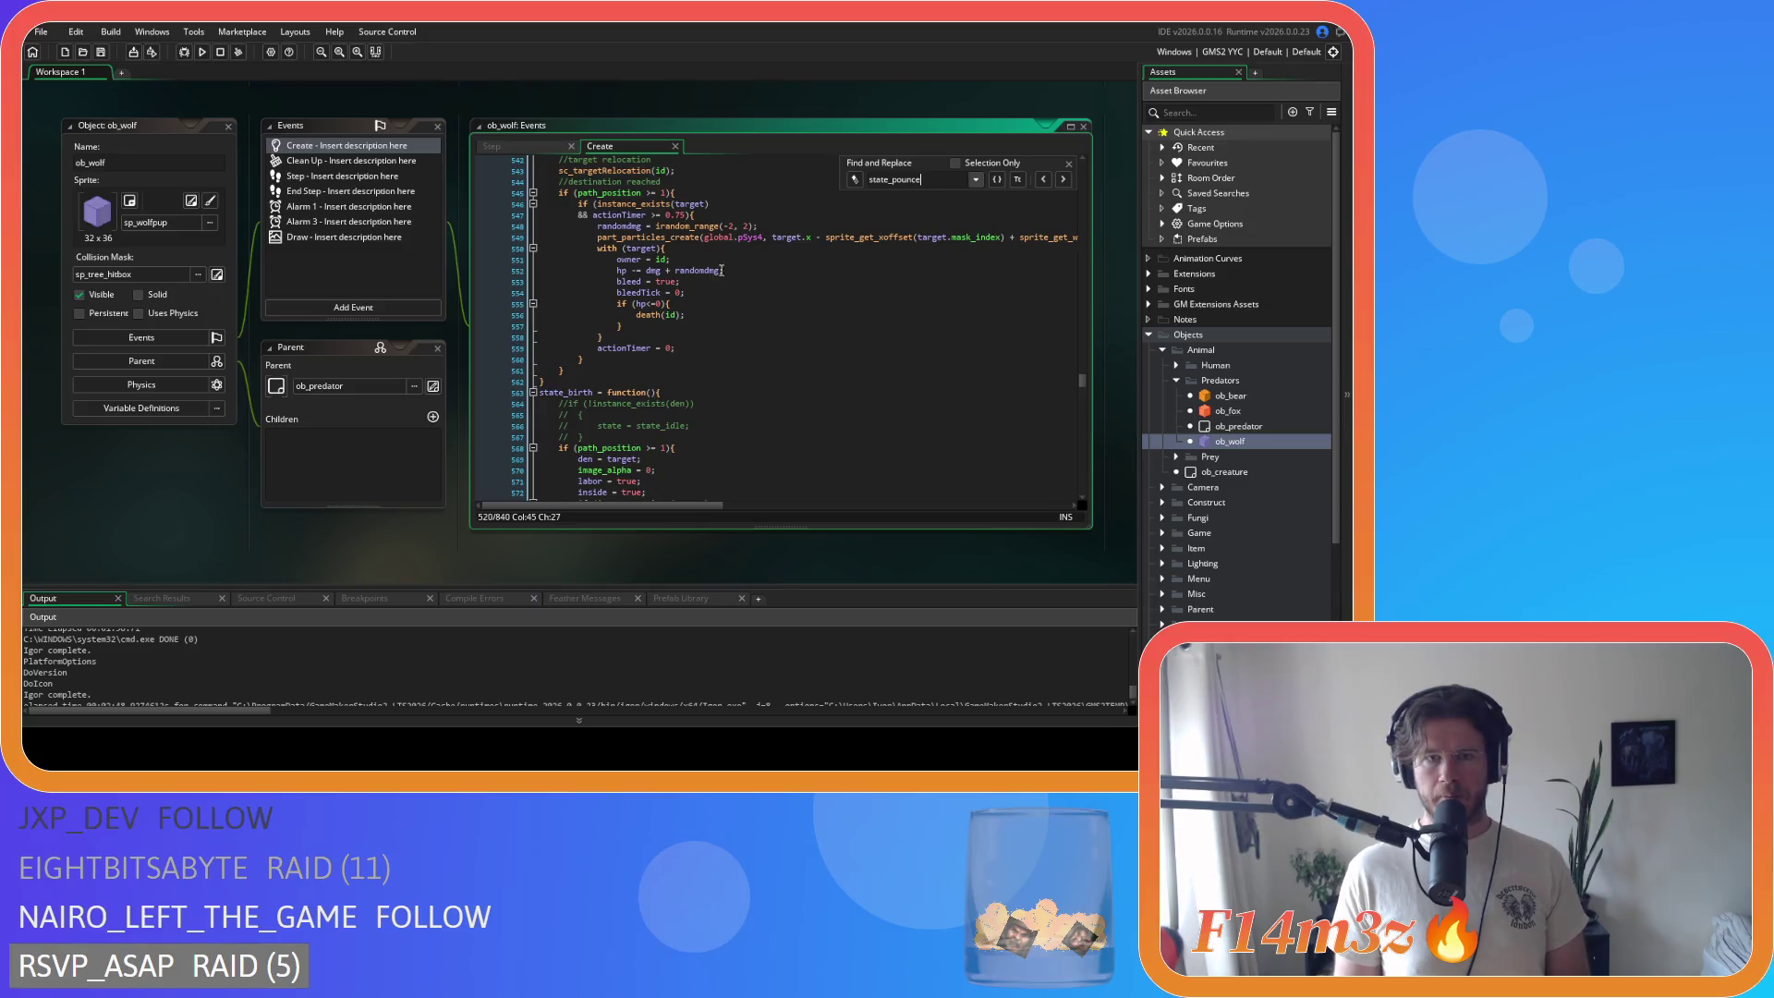
{"action": "left_click_drag", "start_coordinate": [610, 270], "coordinate": [618, 259]}
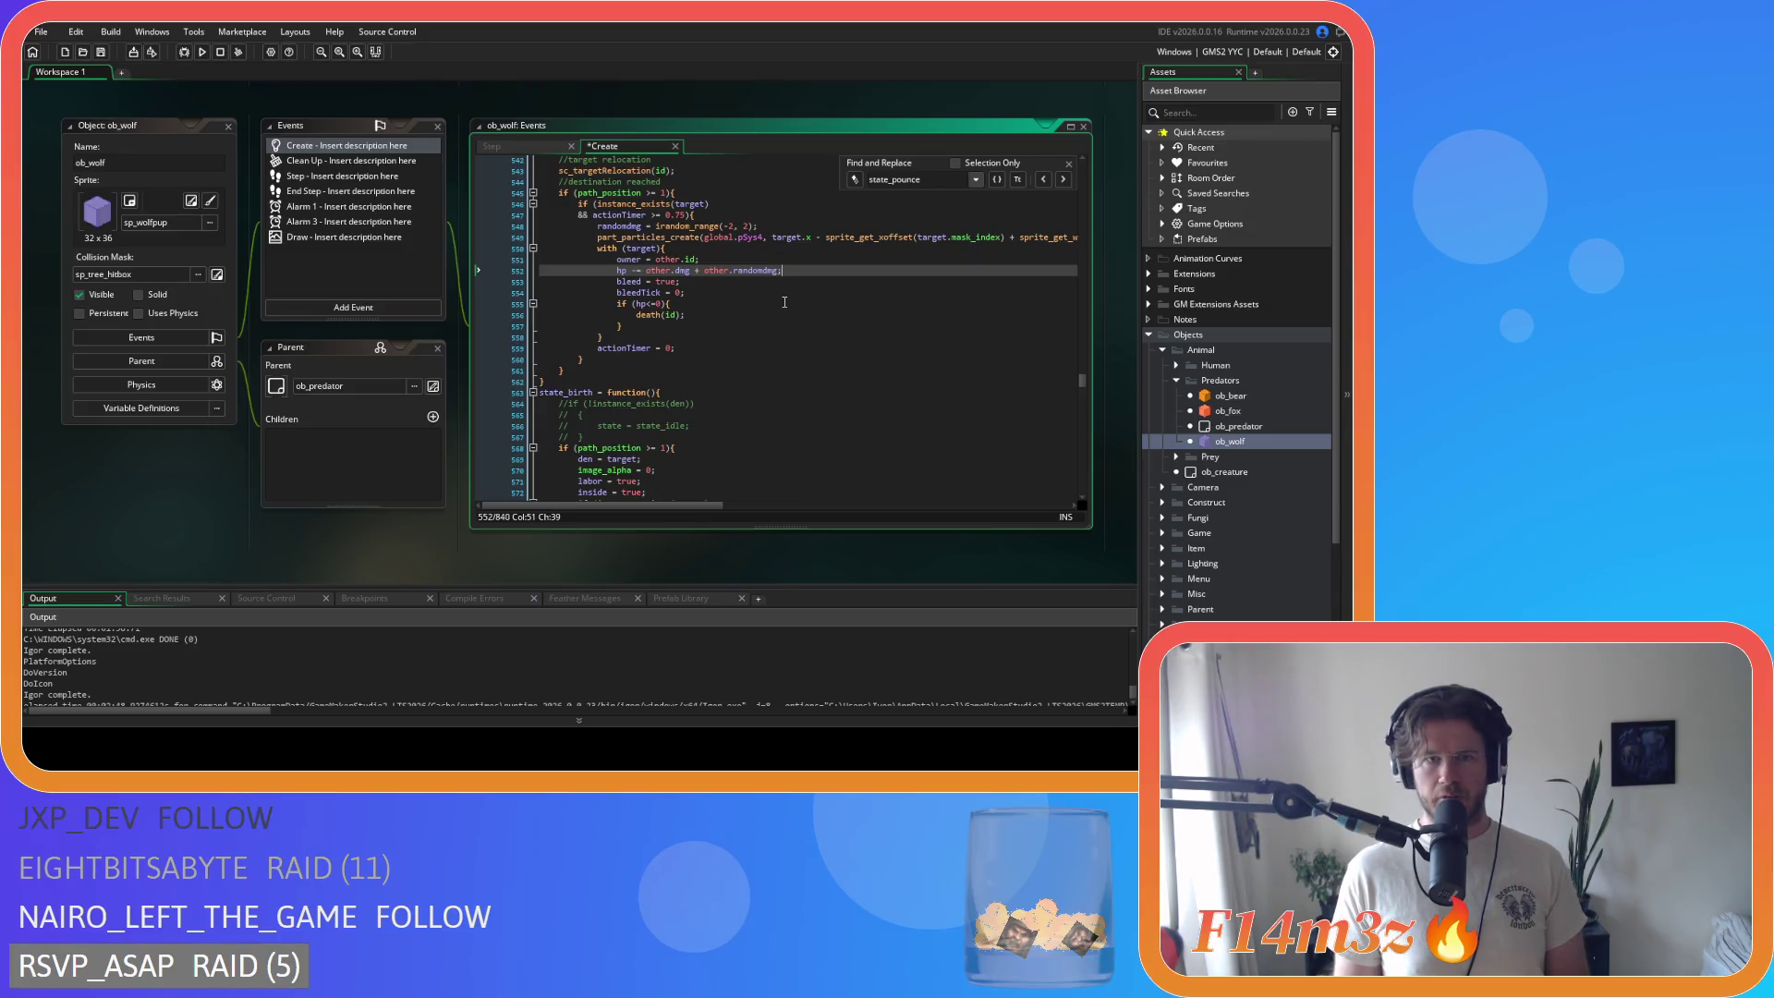
{"action": "left_click", "coordinate": [703, 281]}
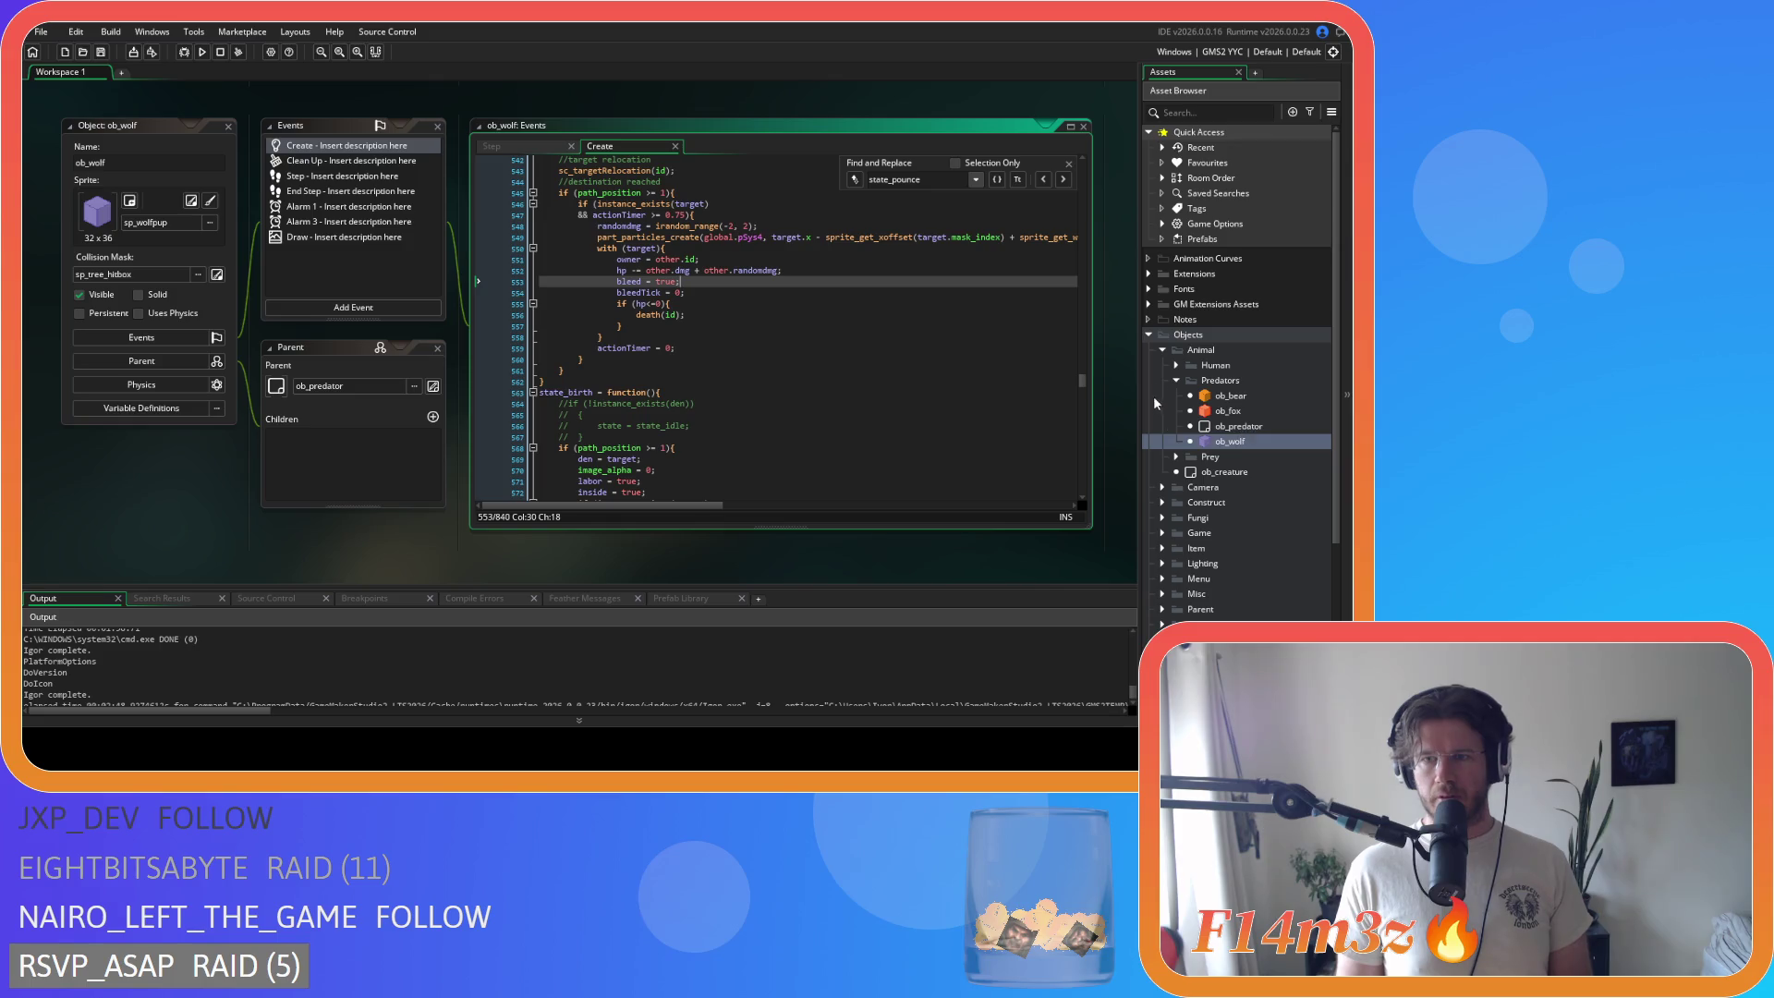
Step: Open ob_human from the Human folder in the Asset Browser
{"action": "left_click", "coordinate": [1176, 381]}
{"action": "left_click", "coordinate": [1176, 365]}
{"action": "left_click", "coordinate": [1213, 379]}
{"action": "double_click", "coordinate": [1200, 382]}
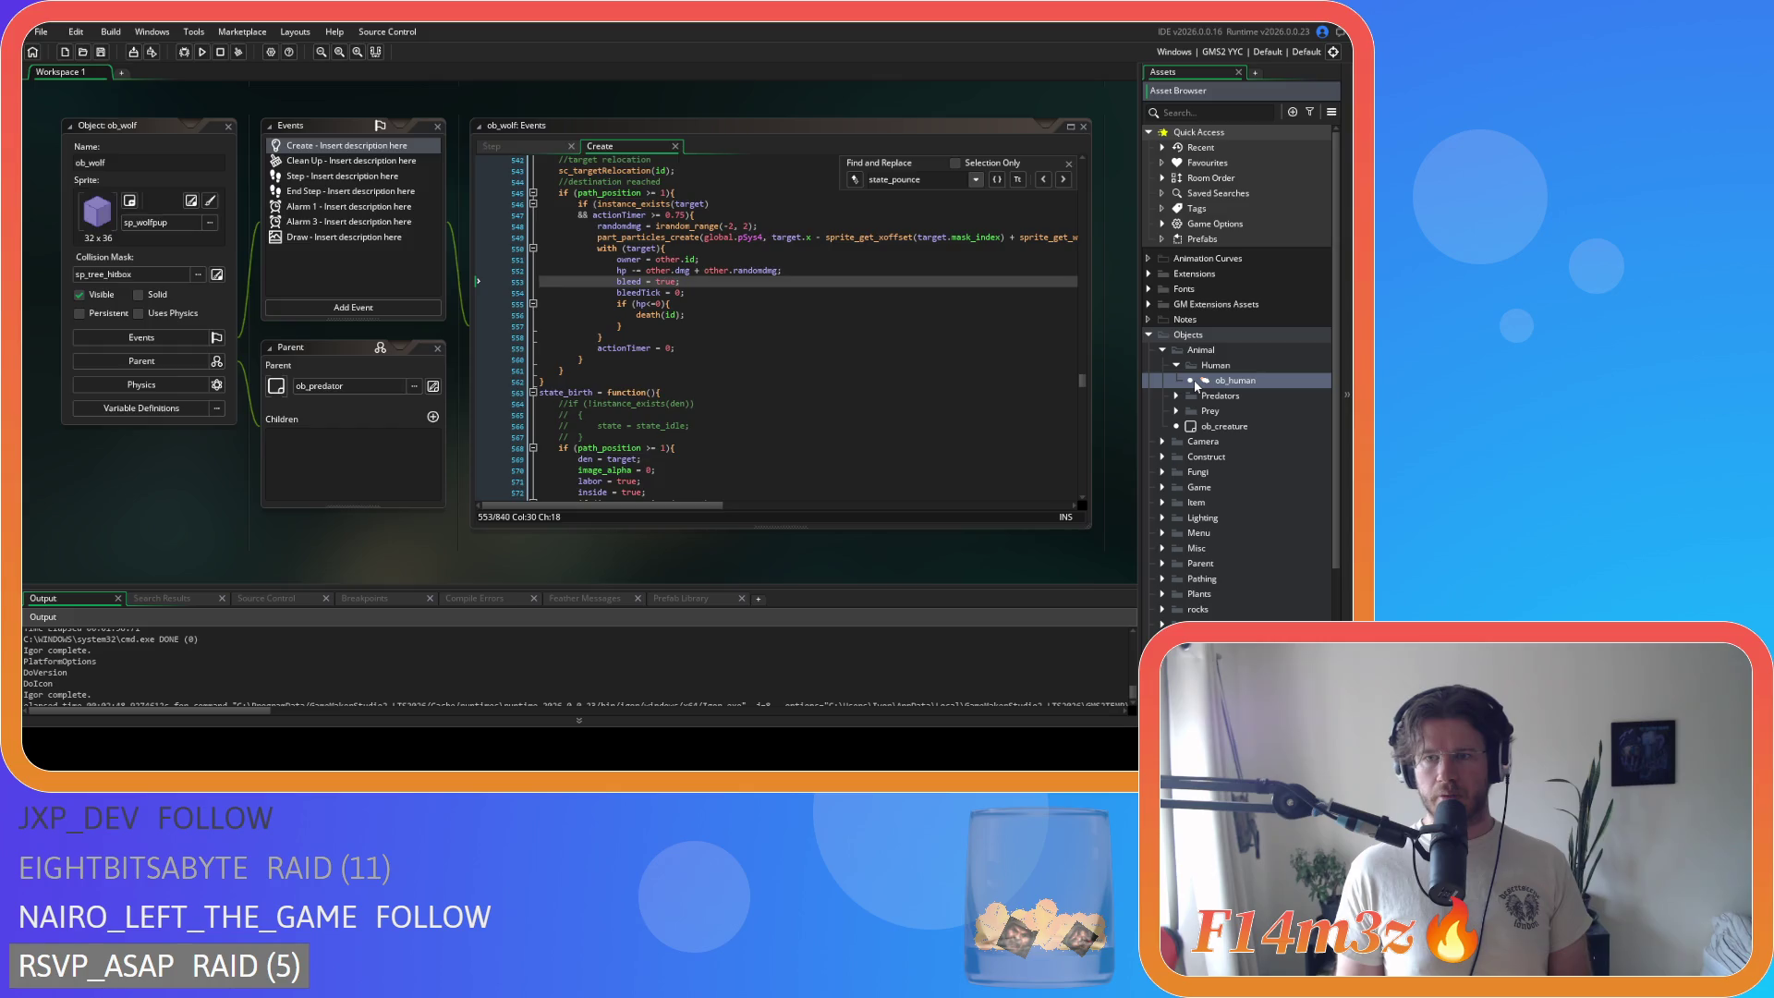
Step: Search ob_human's Create code for state_attack and check its owner and hp lines
{"action": "left_click", "coordinate": [719, 249]}
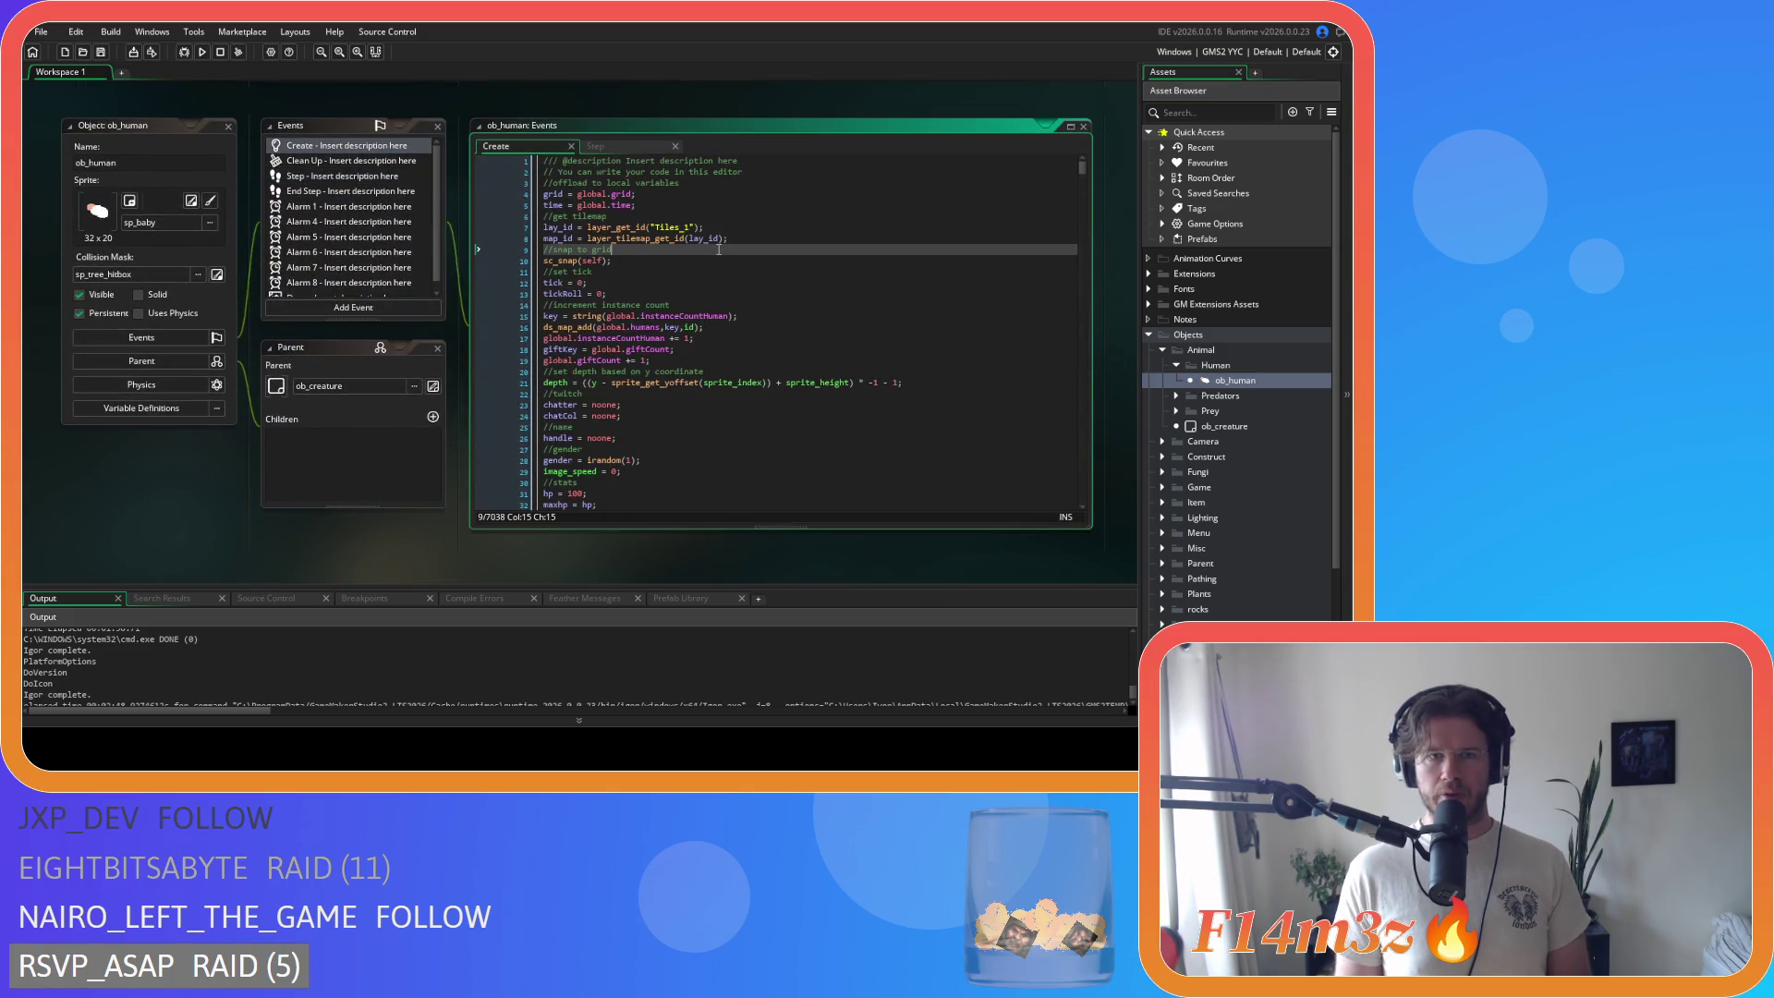
{"action": "key", "text": "ctrl+f"}
{"action": "type", "text": "state_attack"}
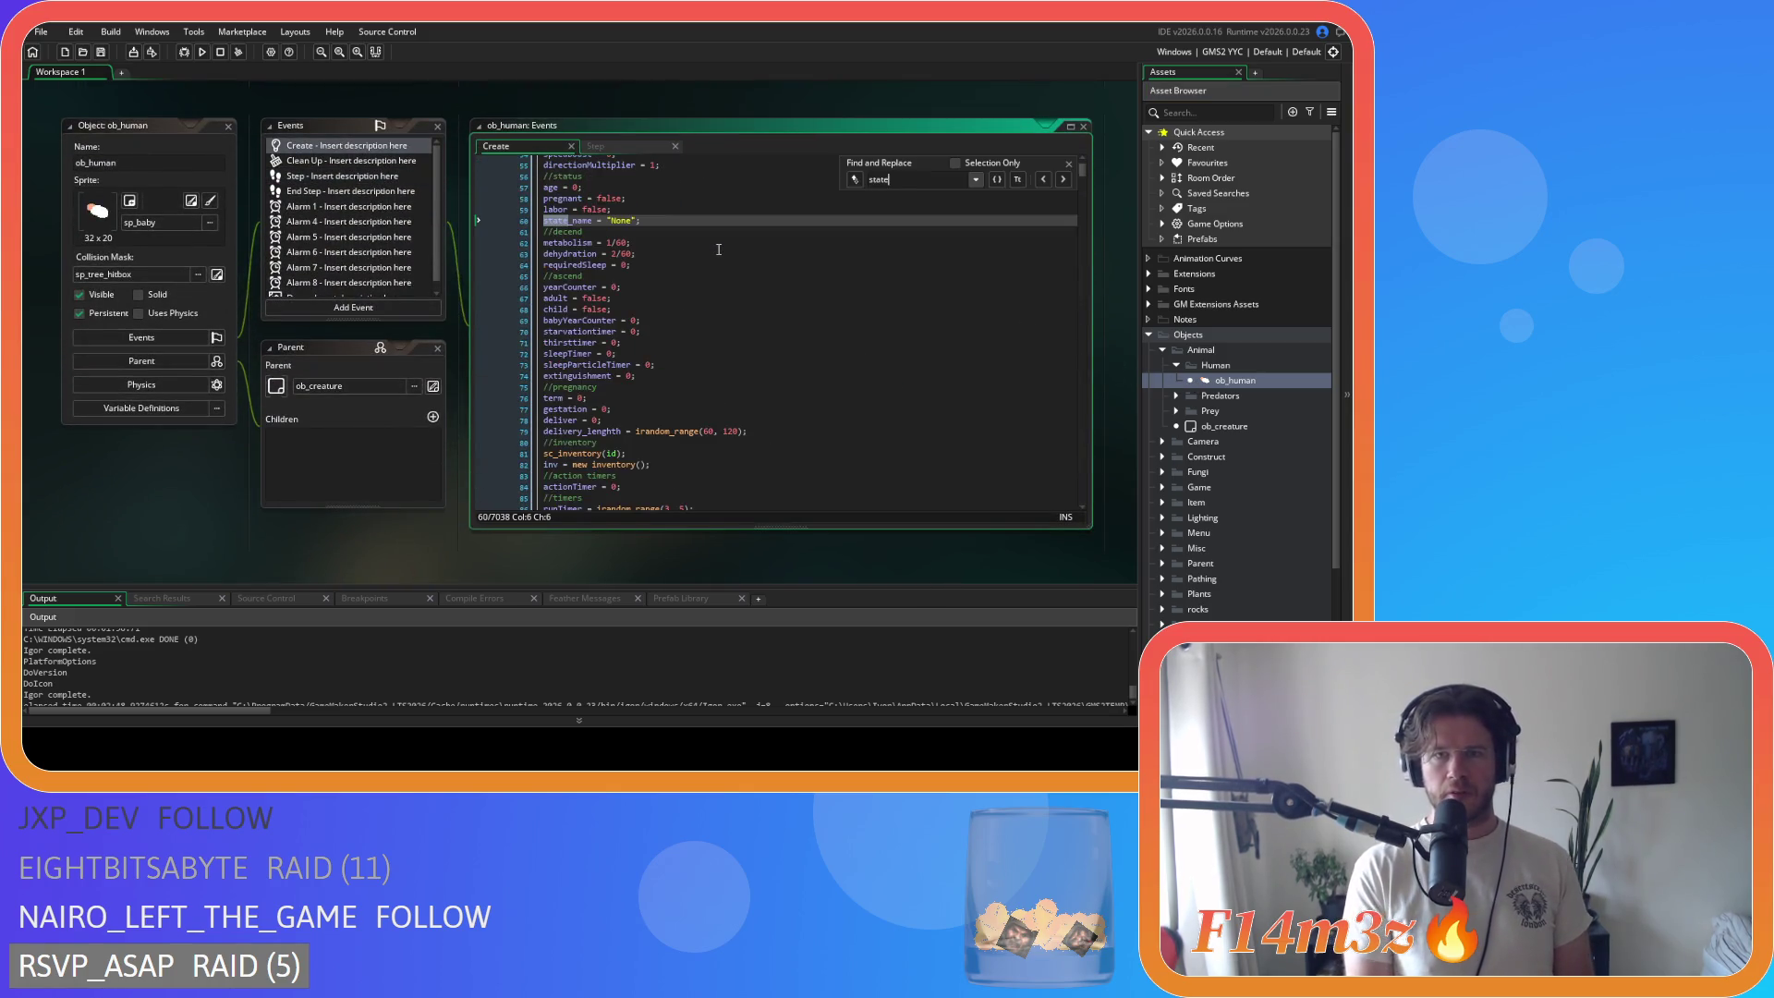
{"action": "scroll", "coordinate": [726, 296], "scroll_direction": "down", "scroll_amount": 15}
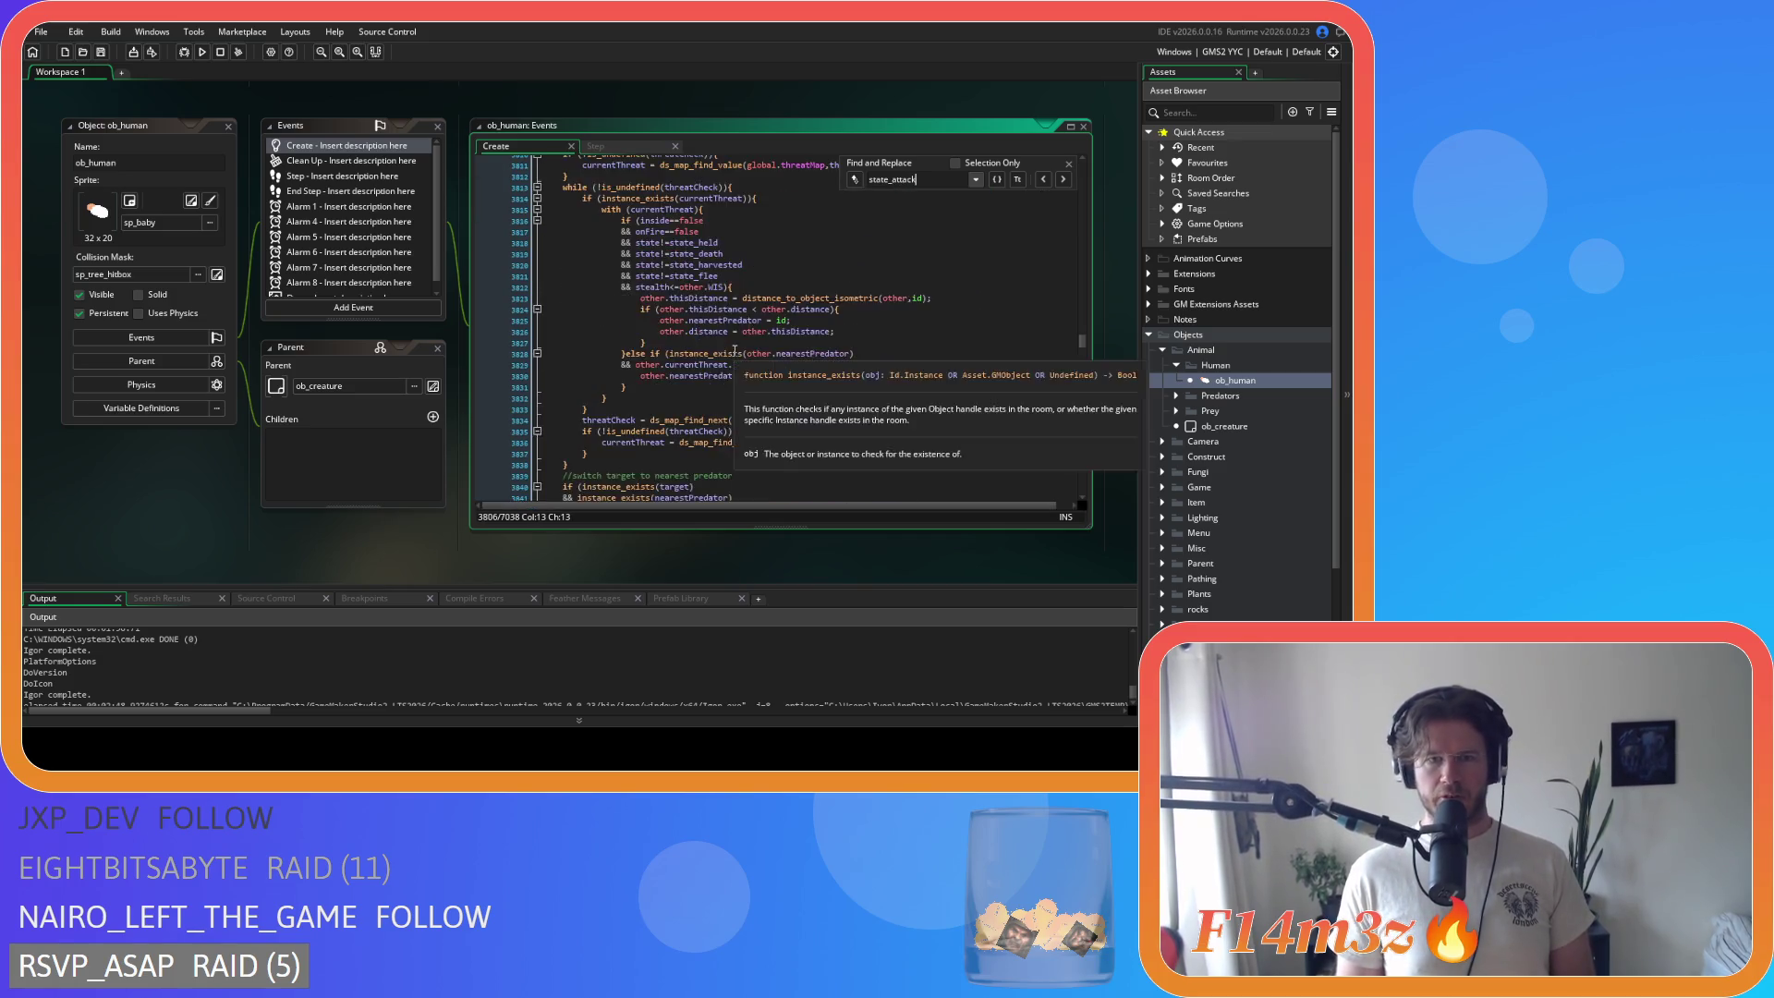
{"action": "scroll", "coordinate": [739, 344], "scroll_direction": "down", "scroll_amount": 5}
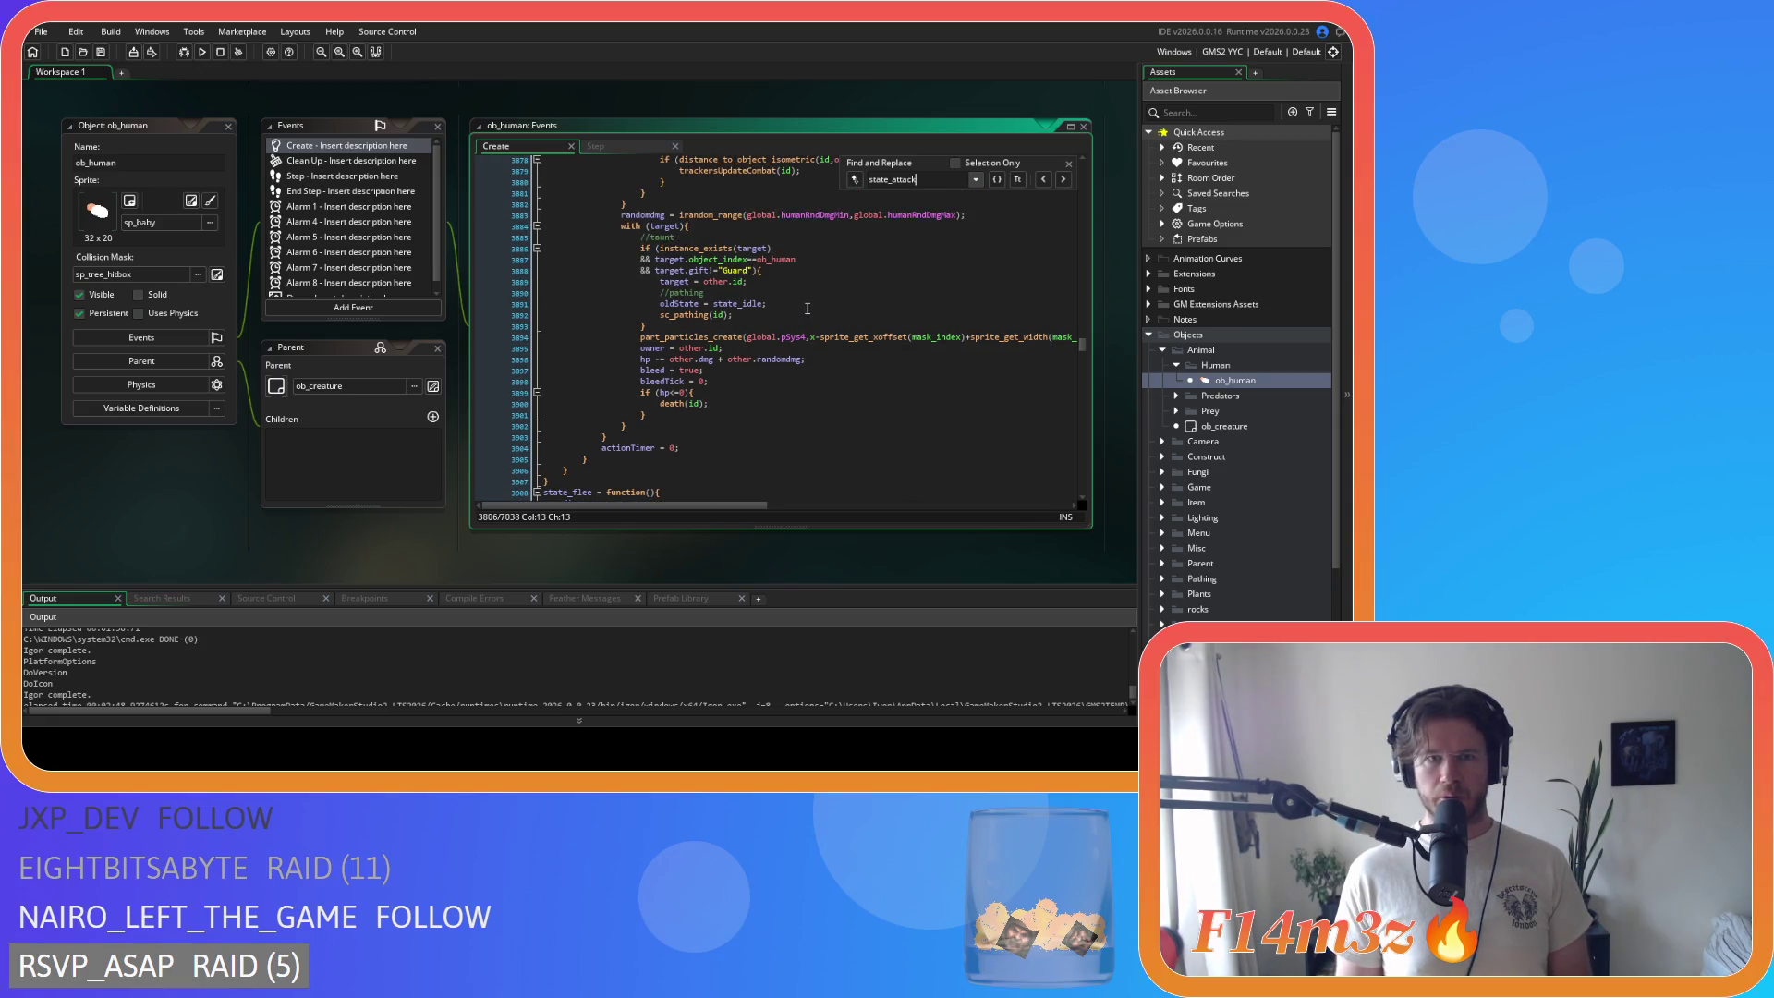
{"action": "left_click", "coordinate": [844, 364]}
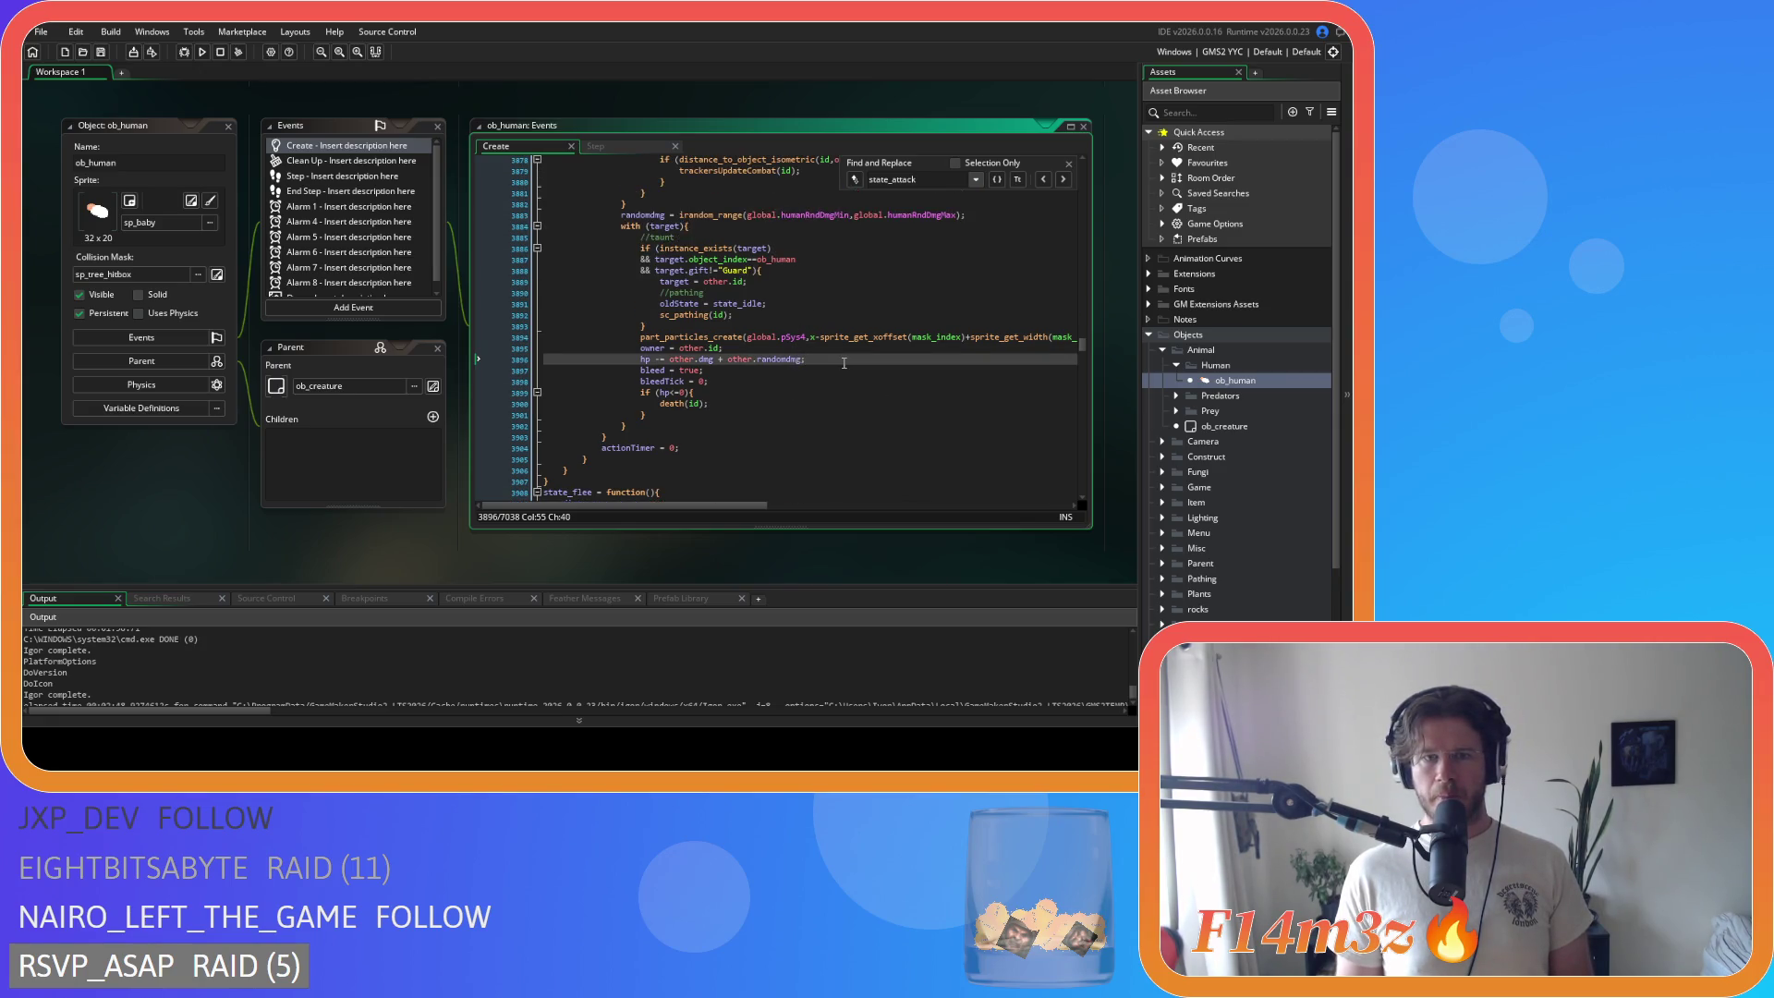
{"action": "key", "text": "Up"}
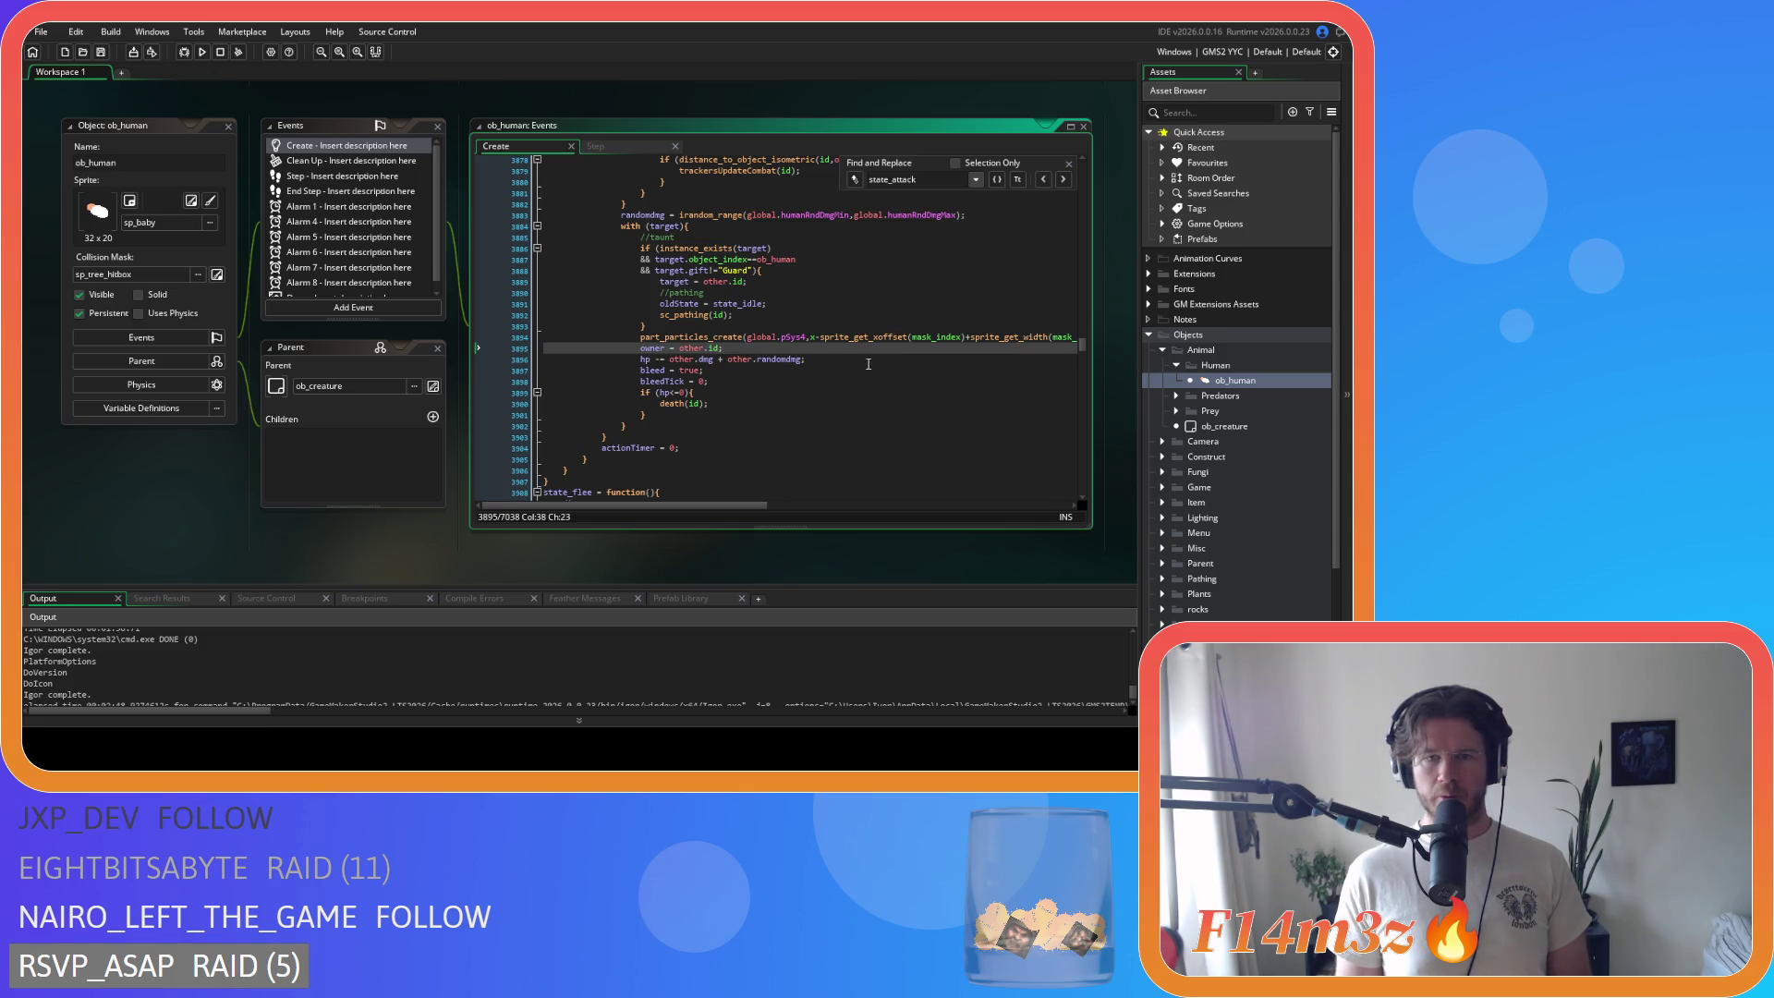
{"action": "key", "text": "Down"}
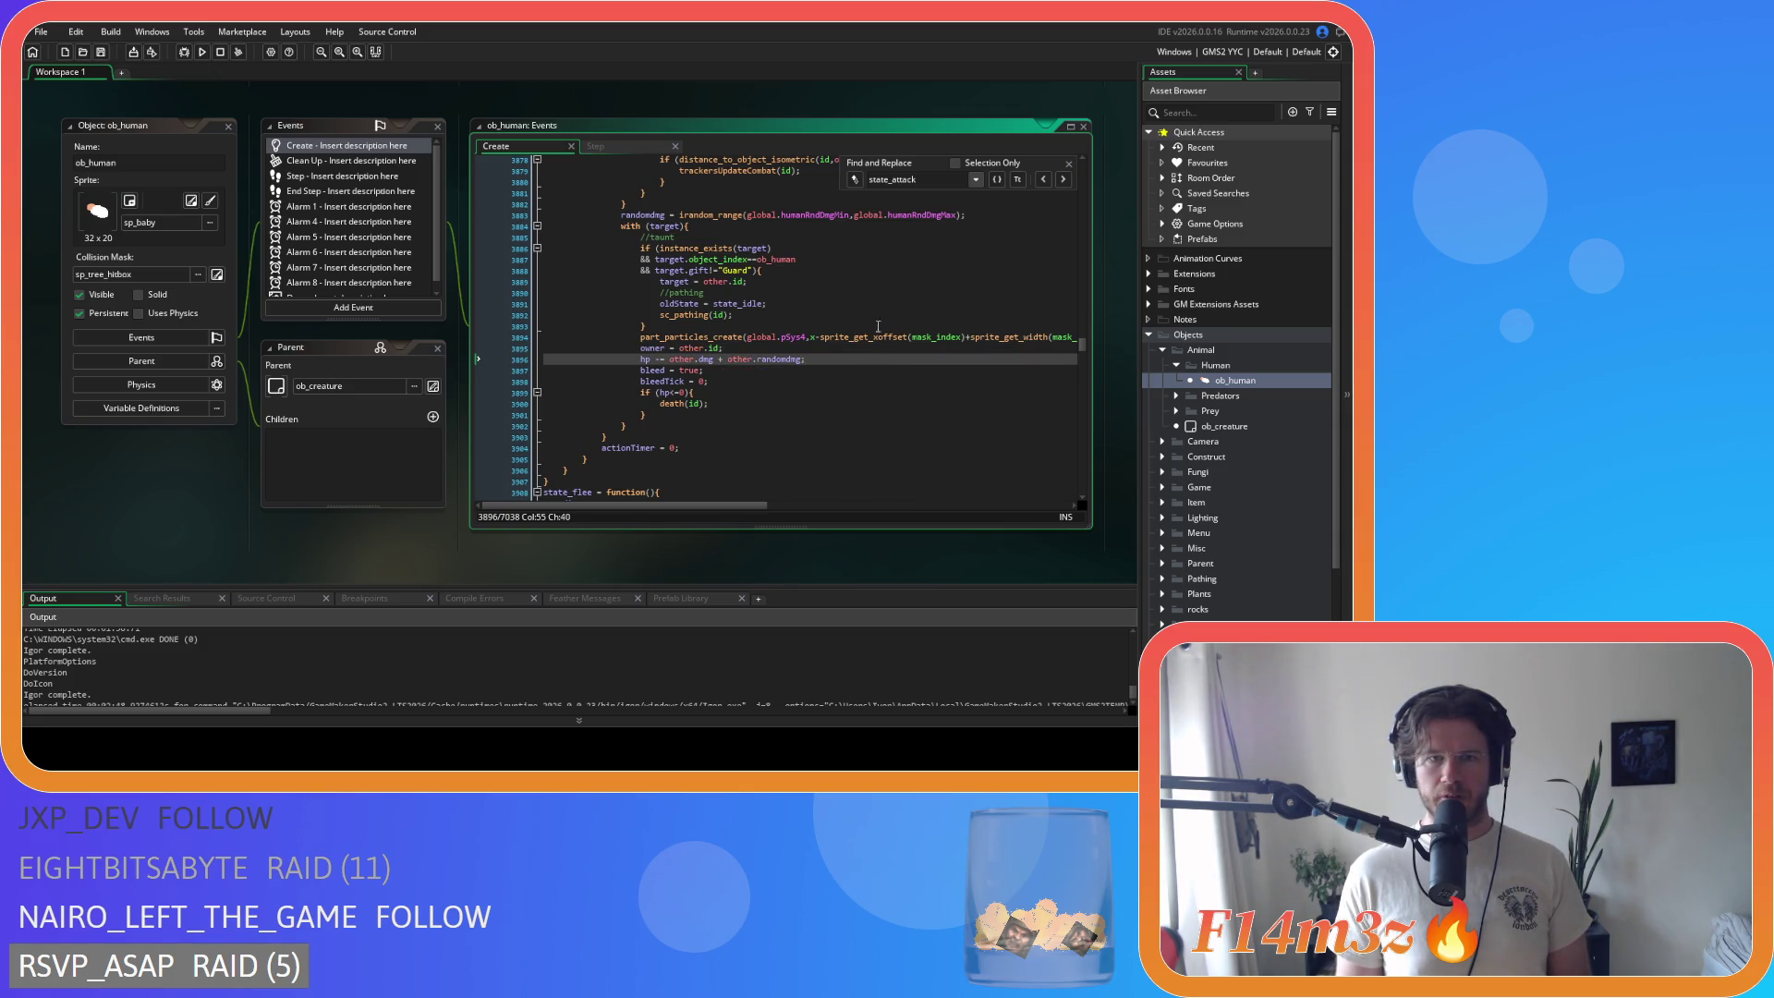
Step: Search for state_stalk and scroll through its code
{"action": "key", "text": "shift+Left"}
{"action": "key", "text": "shift+Left"}
{"action": "key", "text": "shift+Left"}
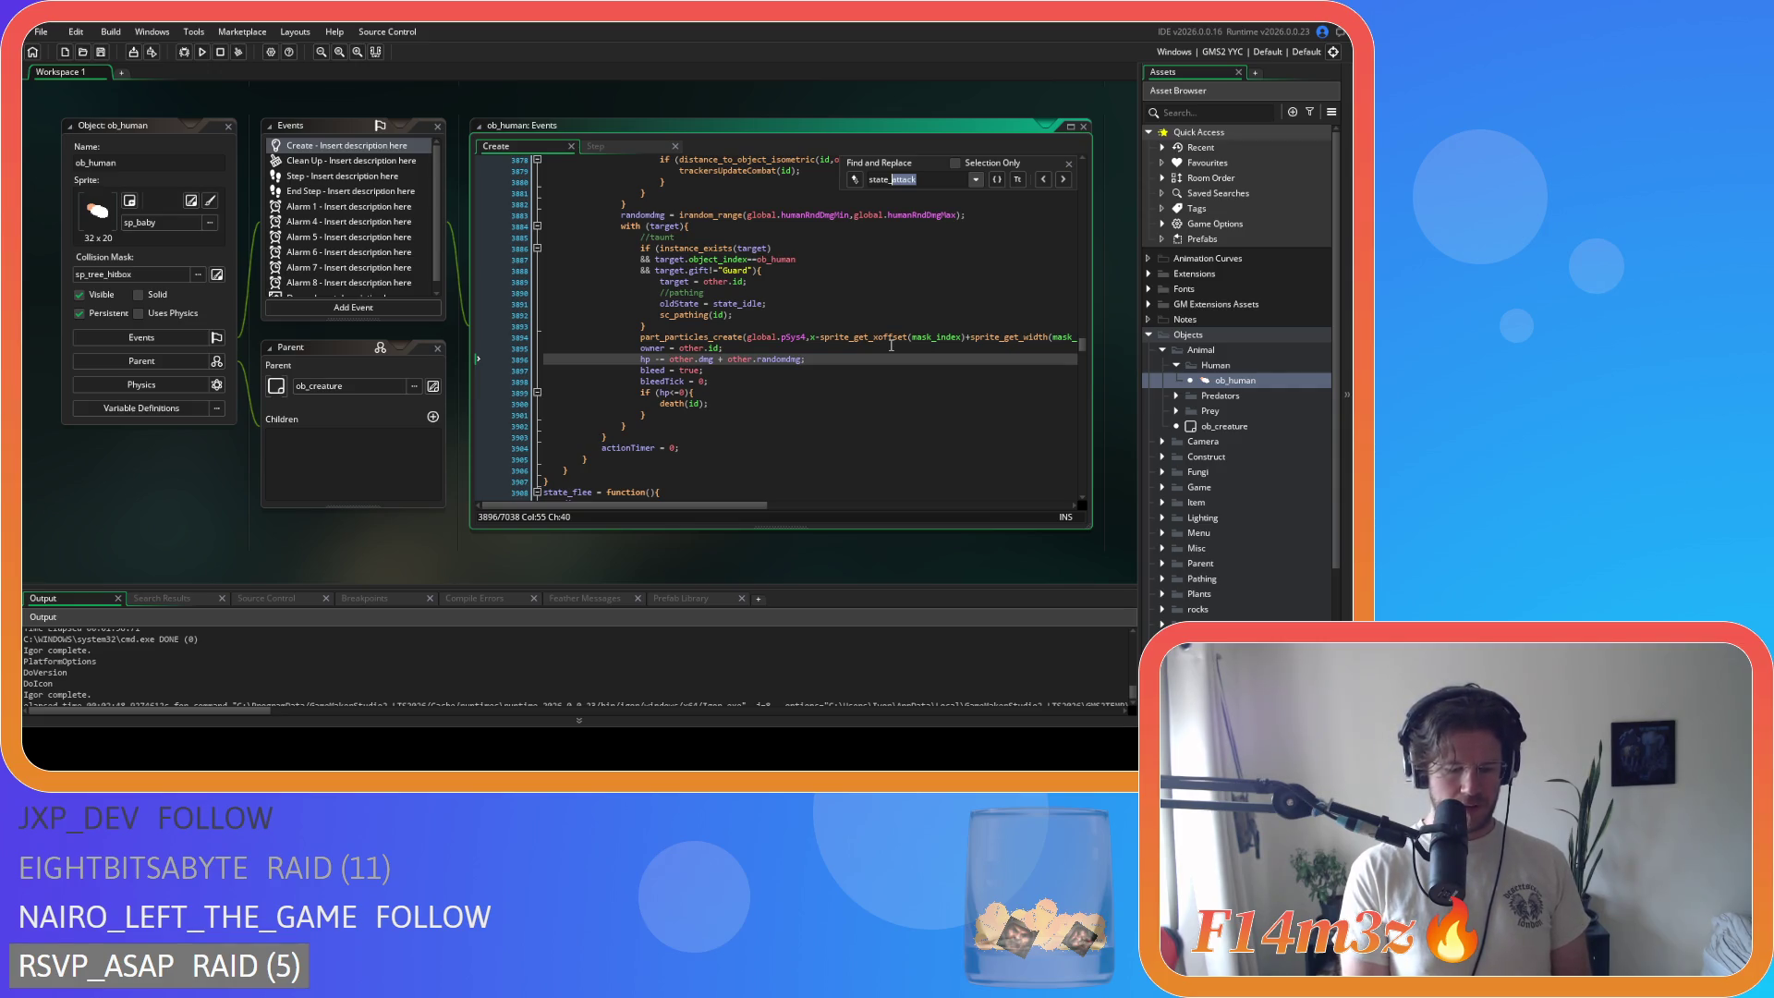
{"action": "type", "text": "stalk"}
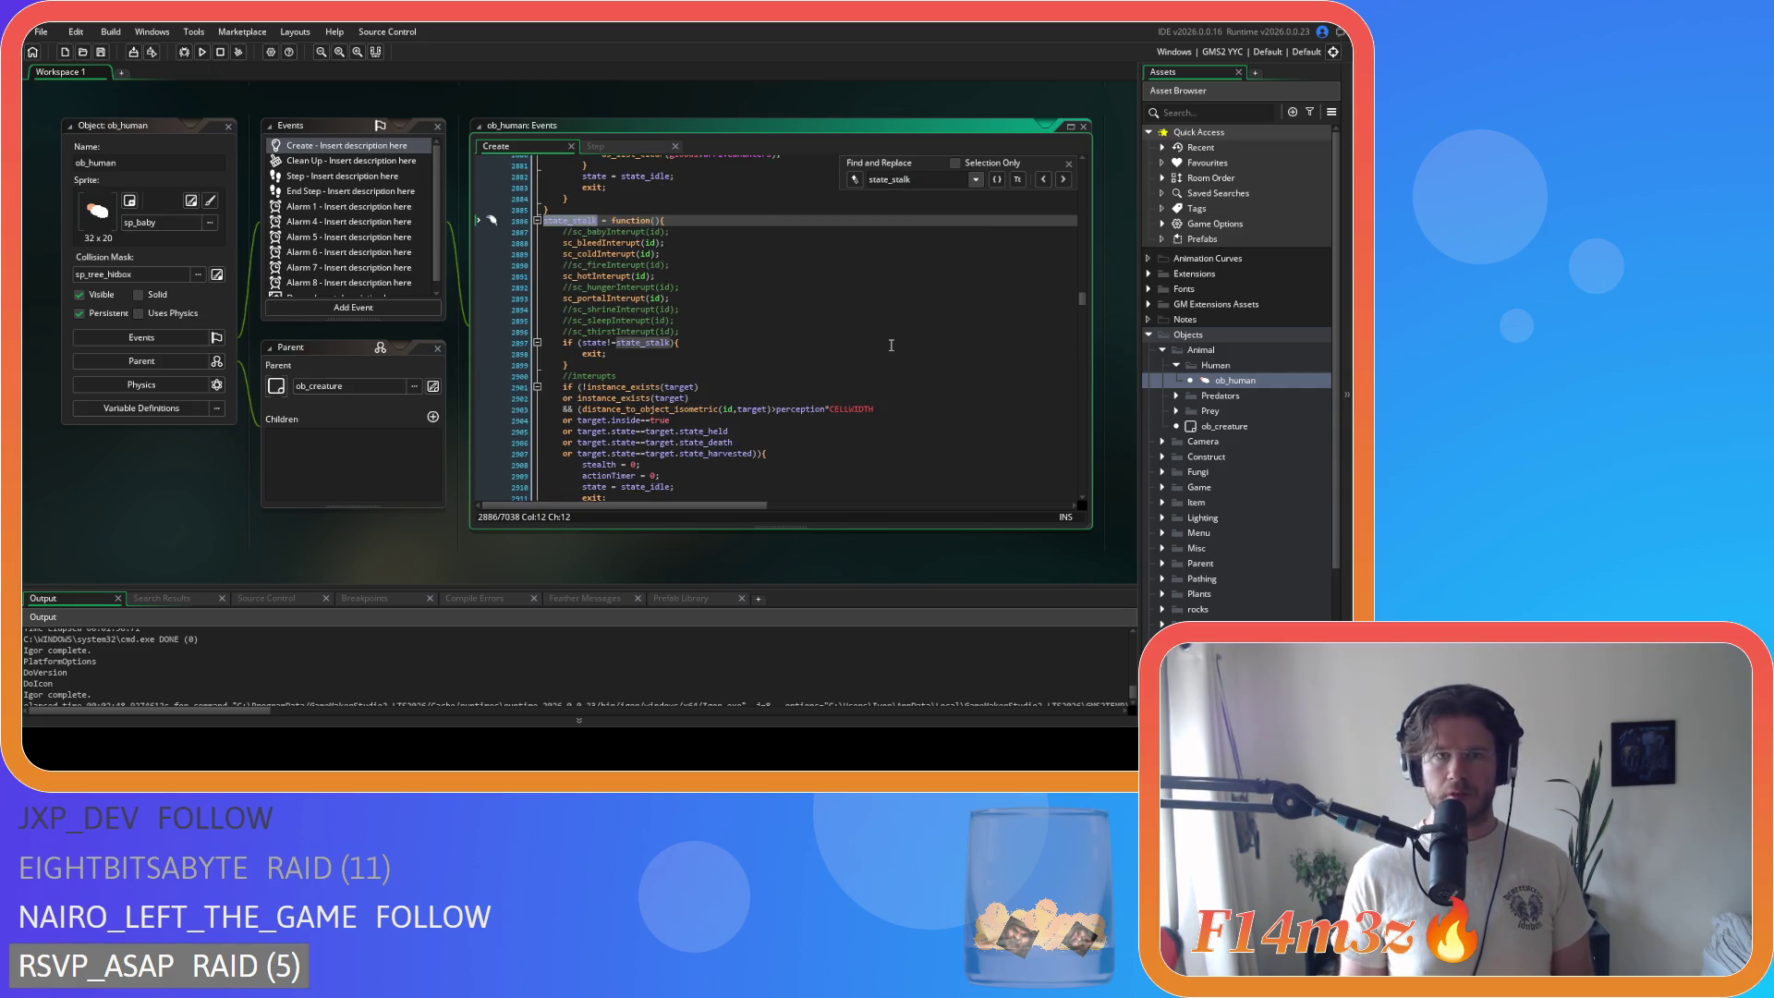
{"action": "scroll", "coordinate": [891, 345], "scroll_direction": "down", "scroll_amount": 15}
{"action": "scroll", "coordinate": [891, 346], "scroll_direction": "down", "scroll_amount": 9}
{"action": "scroll", "coordinate": [889, 336], "scroll_direction": "down", "scroll_amount": 2}
{"action": "scroll", "coordinate": [889, 336], "scroll_direction": "up", "scroll_amount": 3}
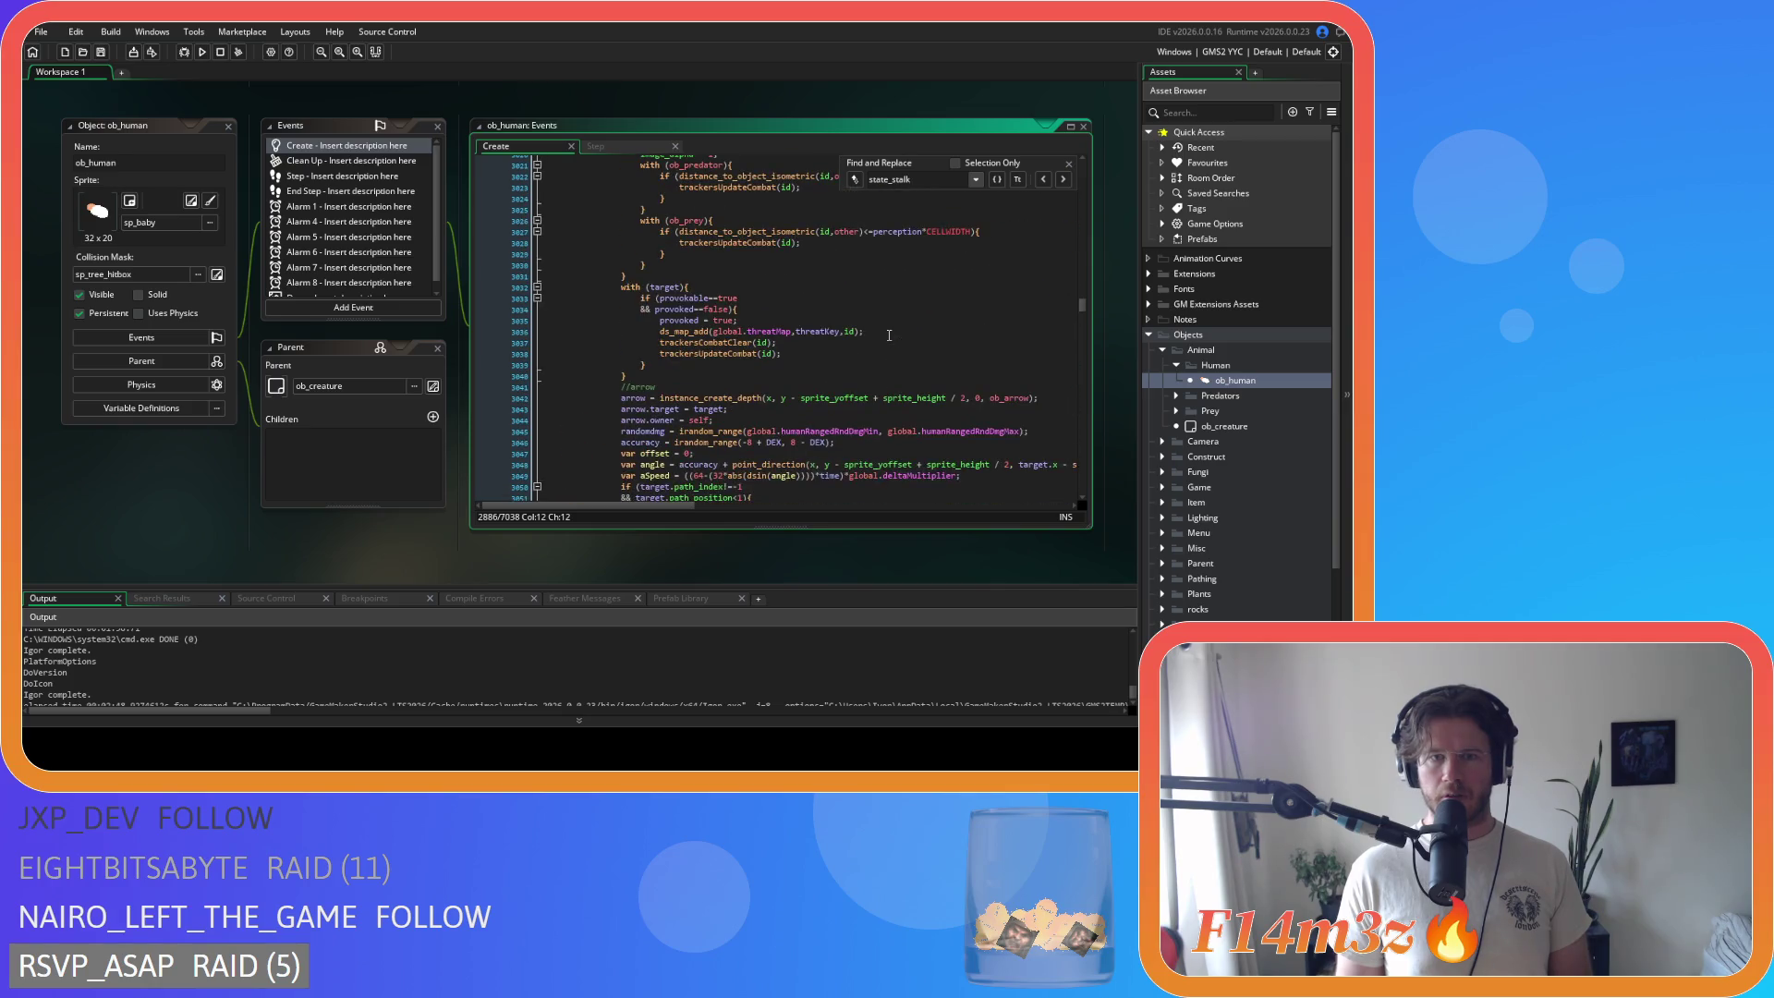
{"action": "scroll", "coordinate": [889, 335], "scroll_direction": "down", "scroll_amount": 2}
{"action": "scroll", "coordinate": [889, 335], "scroll_direction": "up", "scroll_amount": 3}
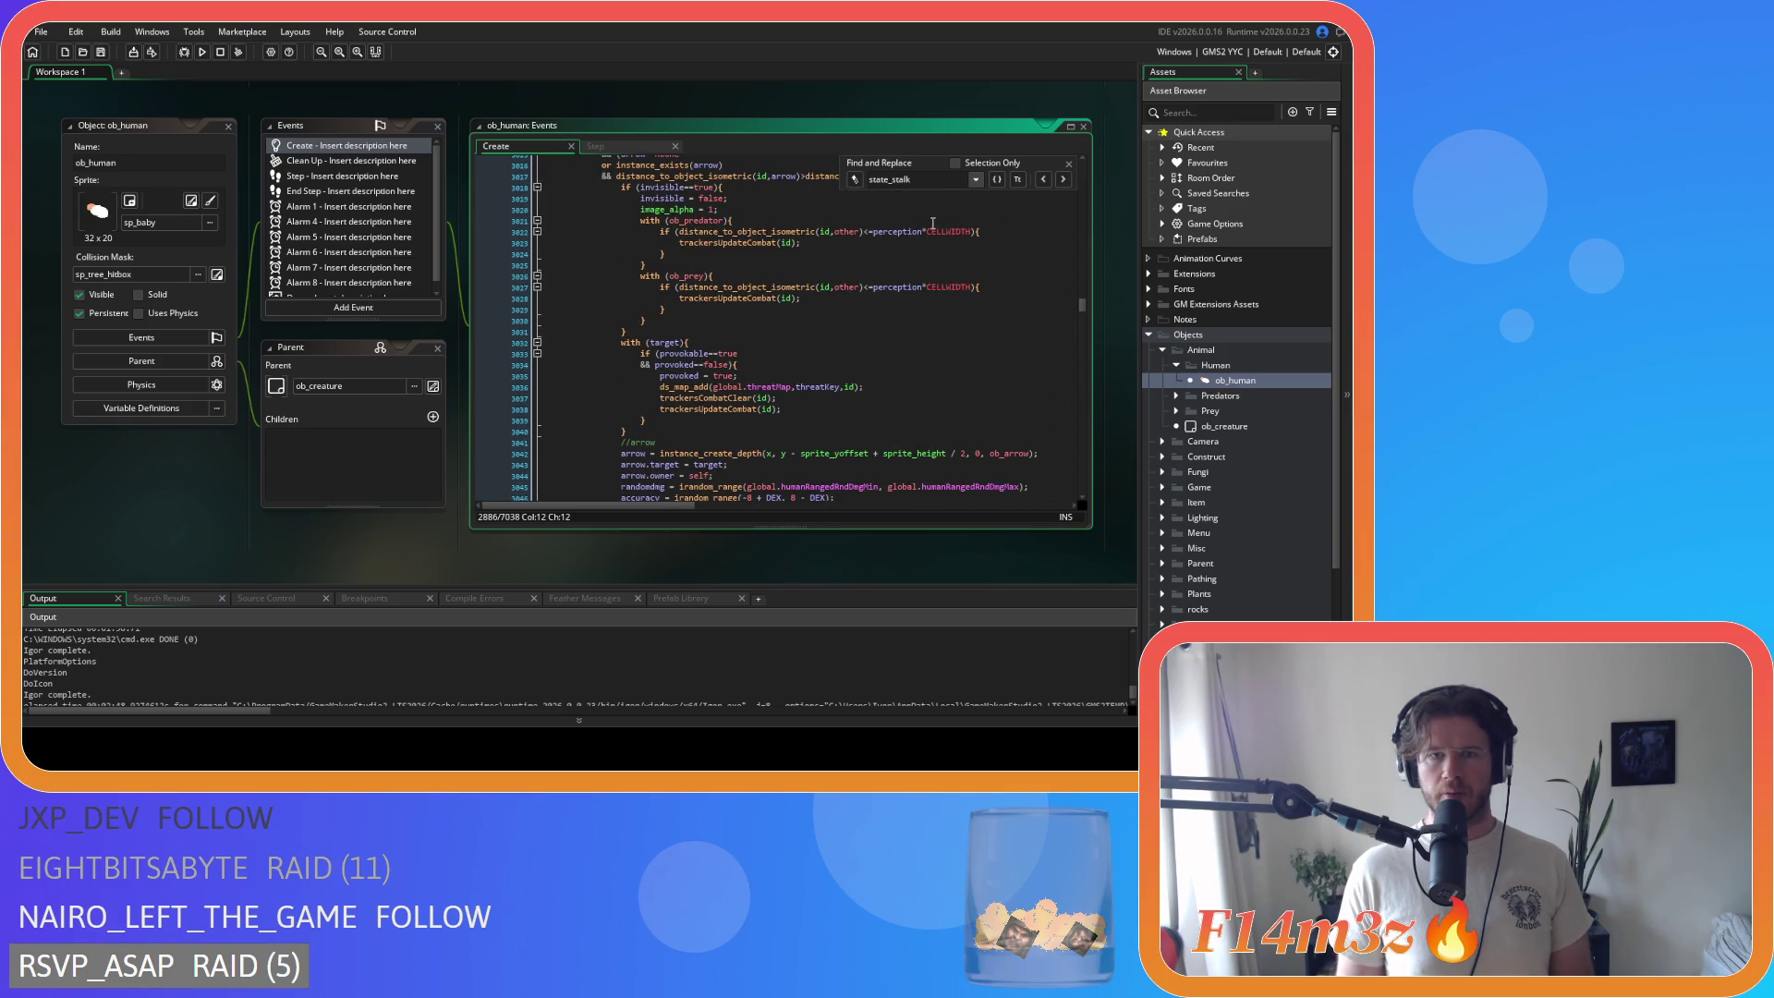
{"action": "scroll", "coordinate": [933, 224], "scroll_direction": "up", "scroll_amount": 3}
{"action": "left_click_drag", "start_coordinate": [929, 181], "coordinate": [879, 181]}
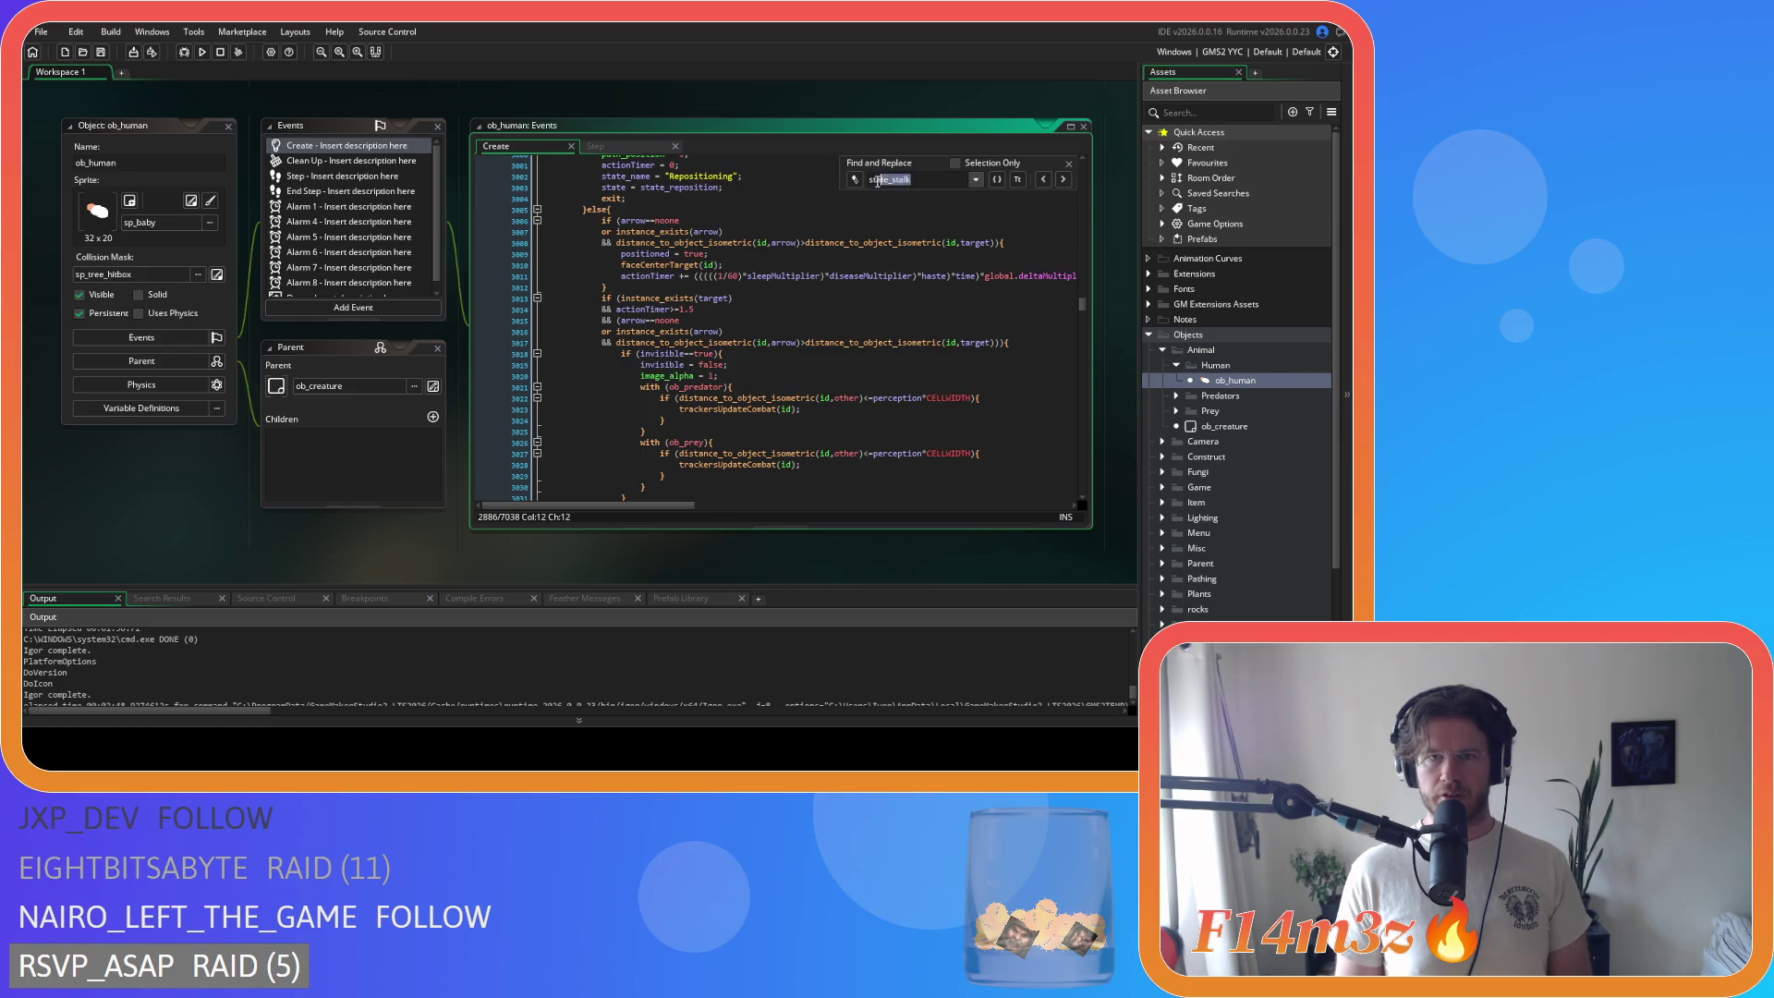
{"action": "double_click", "coordinate": [861, 180]}
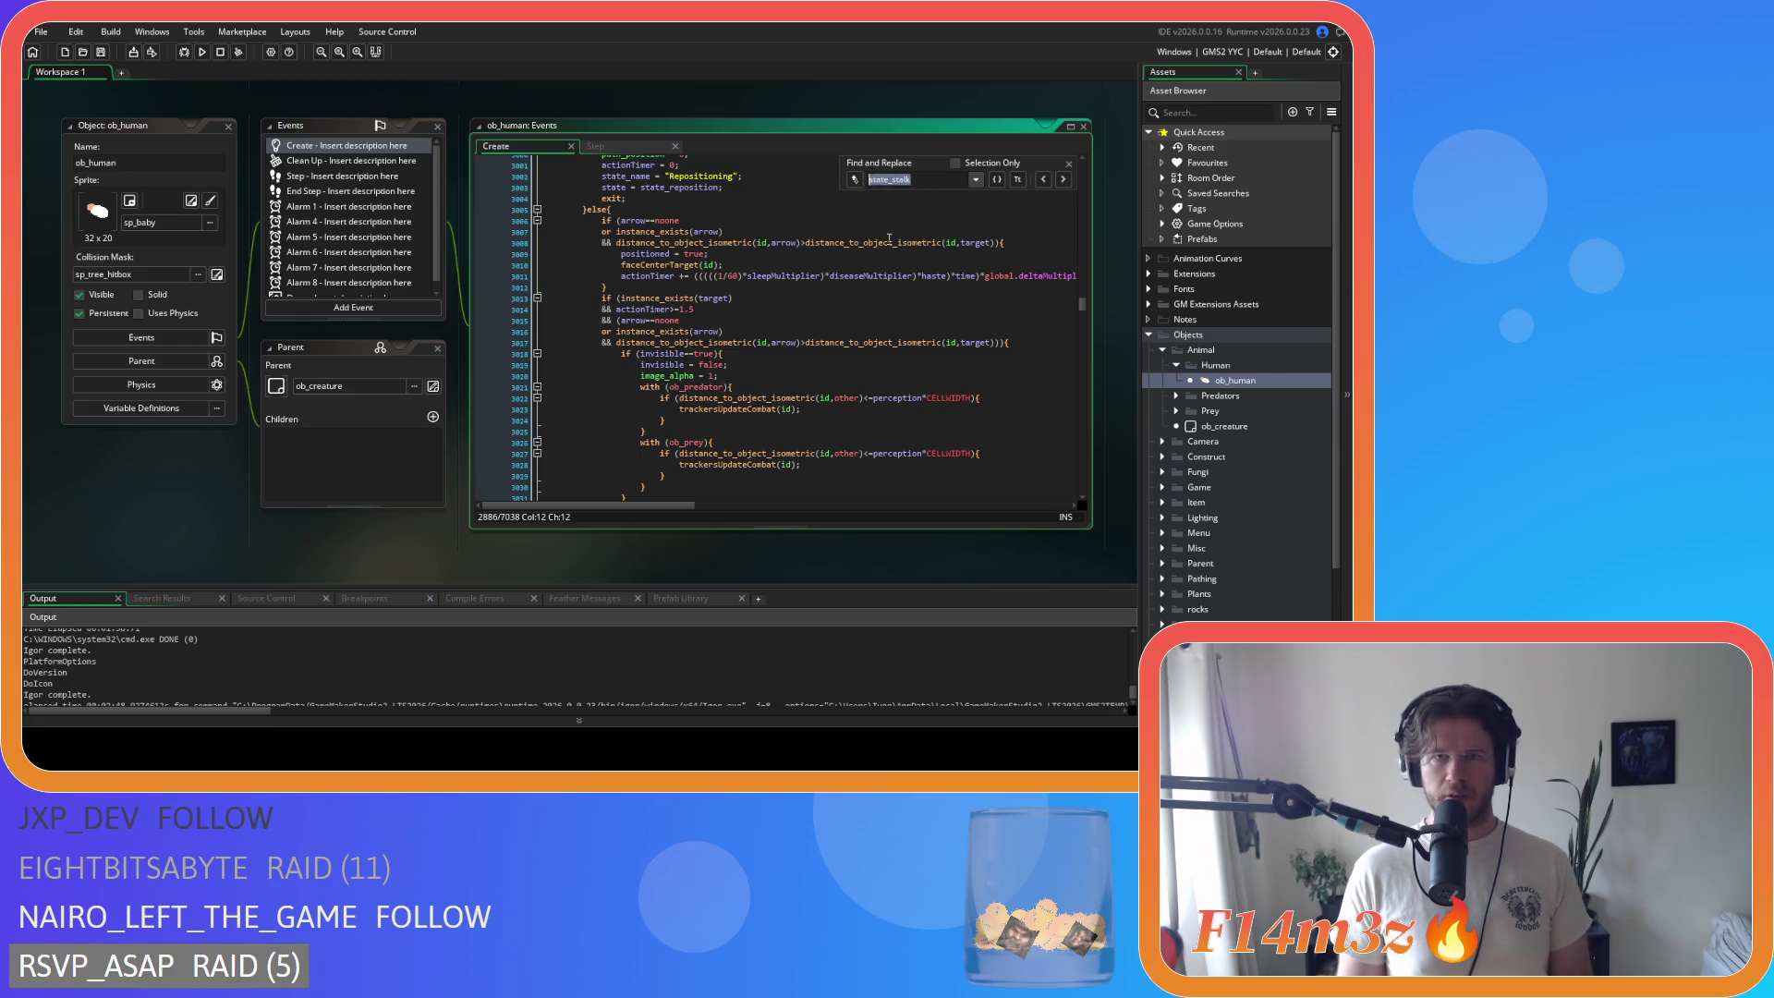
Step: Search state_attack again and check its bleed line
{"action": "type", "text": "state"}
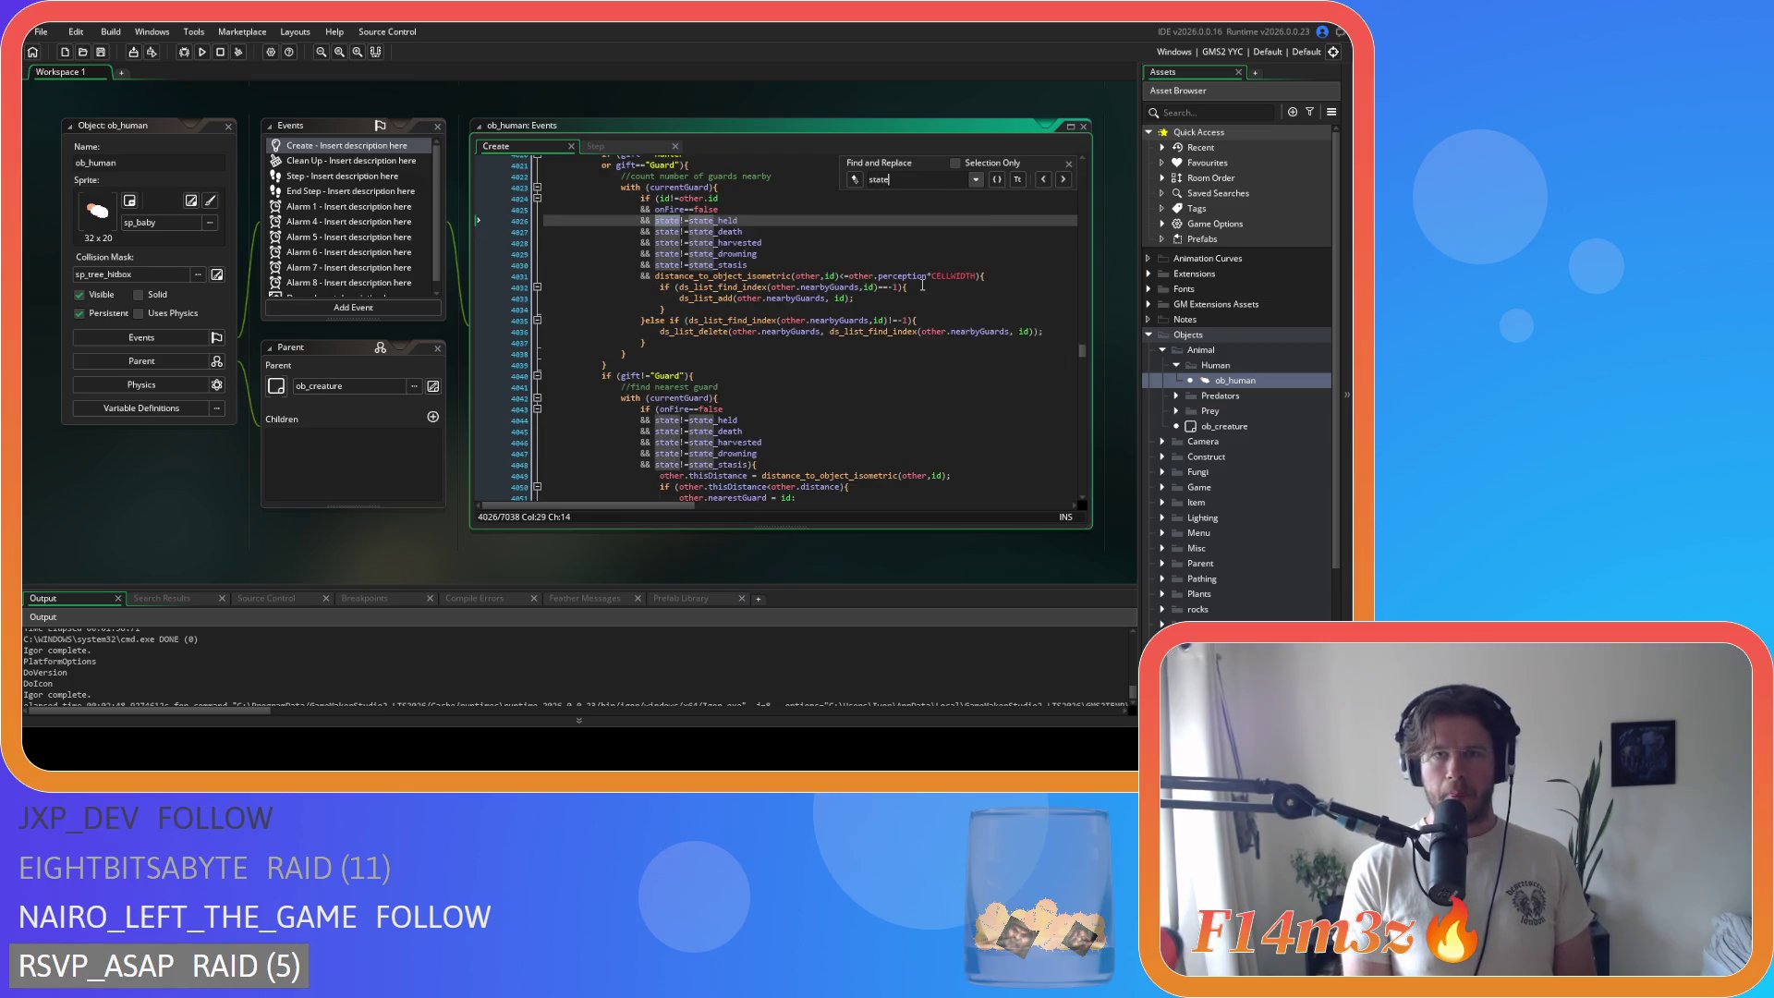
{"action": "type", "text": "_attack"}
{"action": "scroll", "coordinate": [887, 289], "scroll_direction": "down", "scroll_amount": 12}
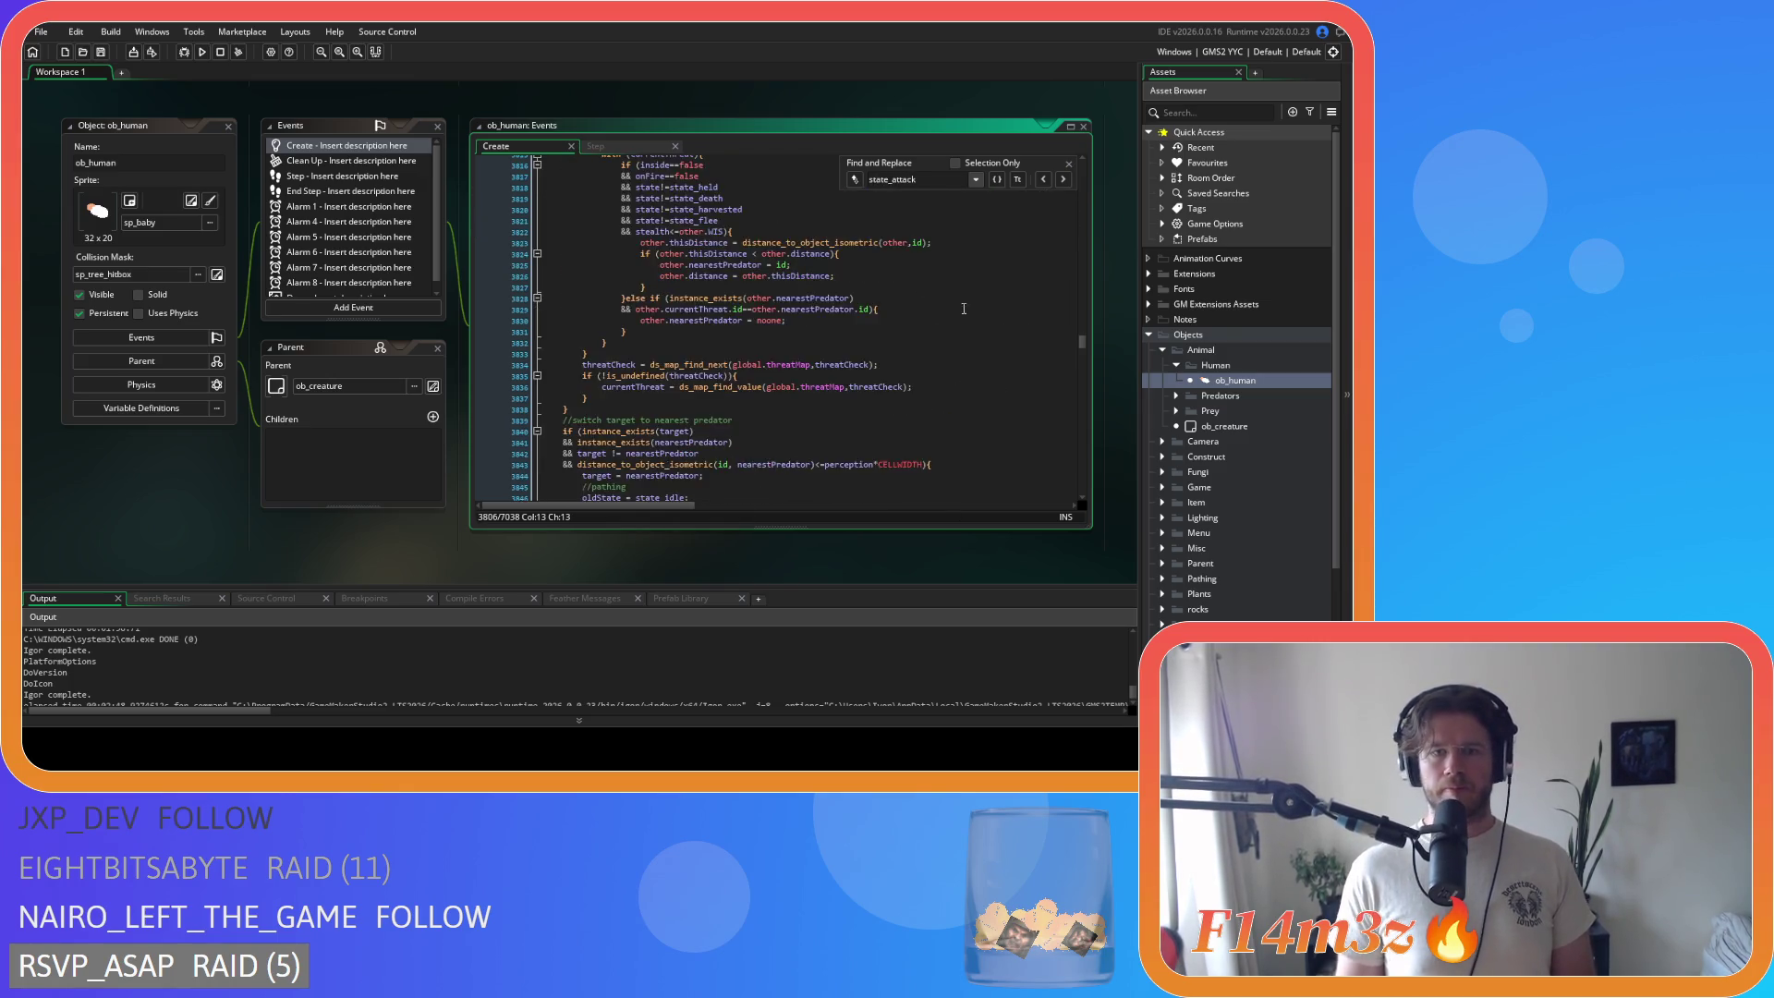
{"action": "scroll", "coordinate": [878, 290], "scroll_direction": "down", "scroll_amount": 5}
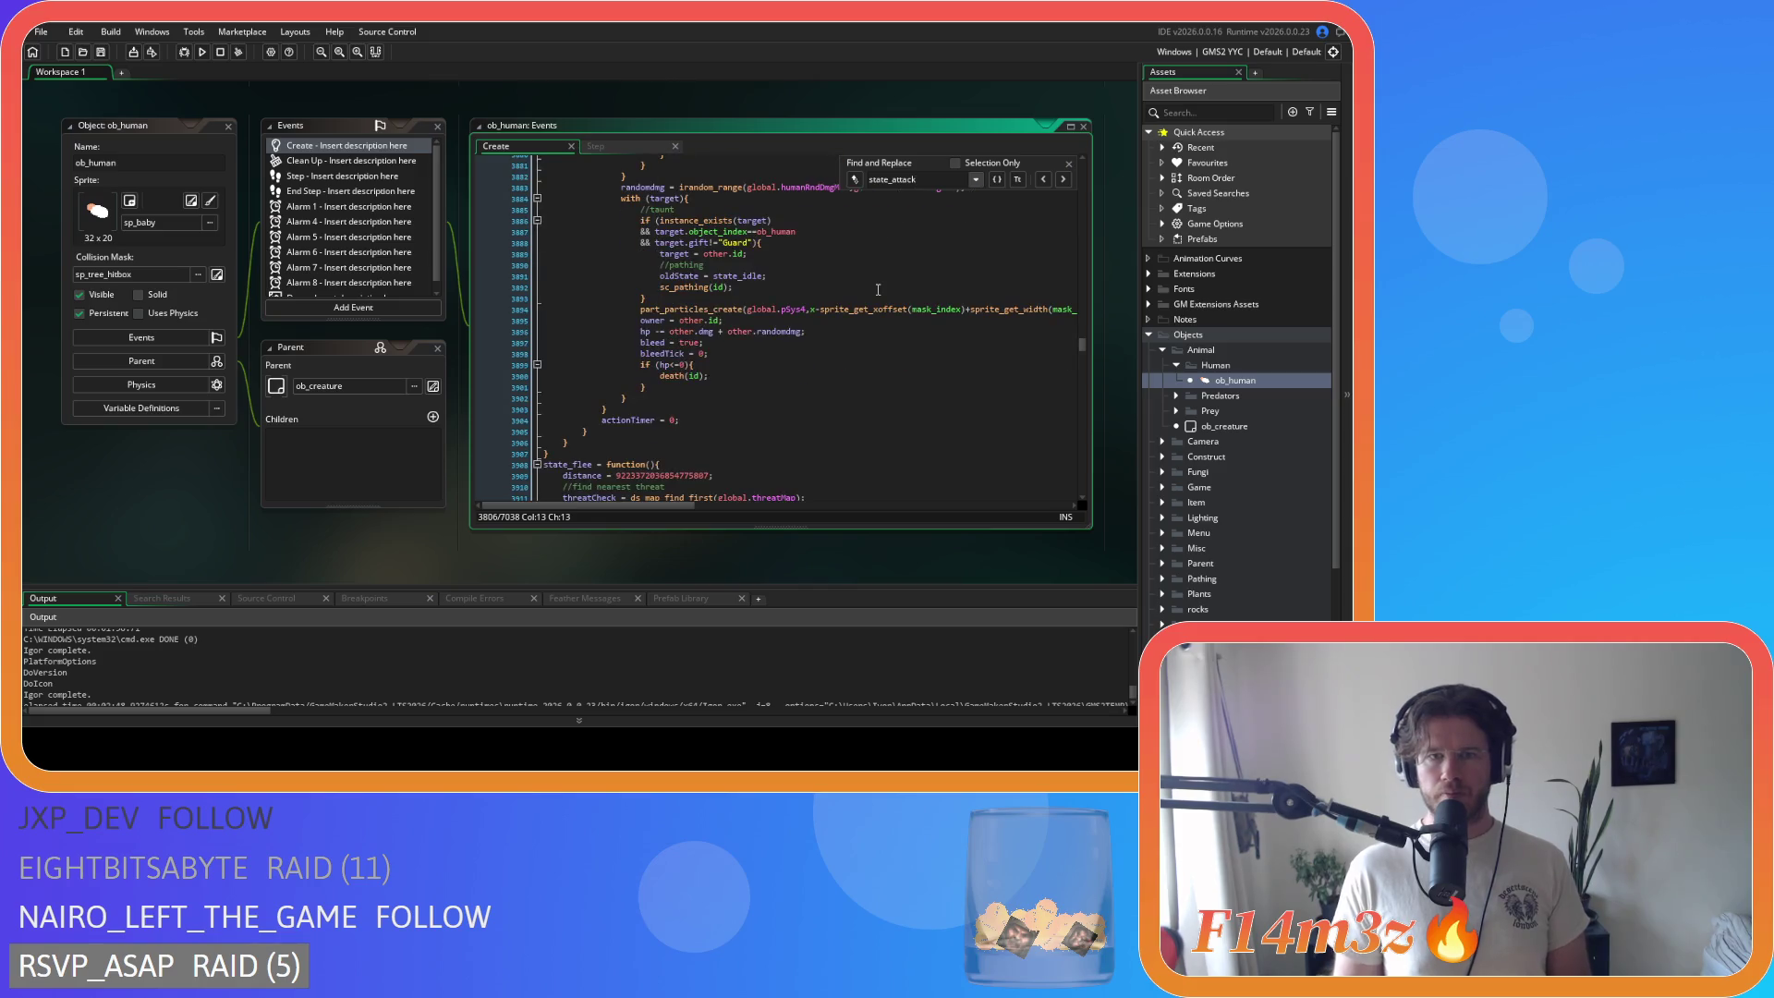
{"action": "left_click", "coordinate": [790, 342]}
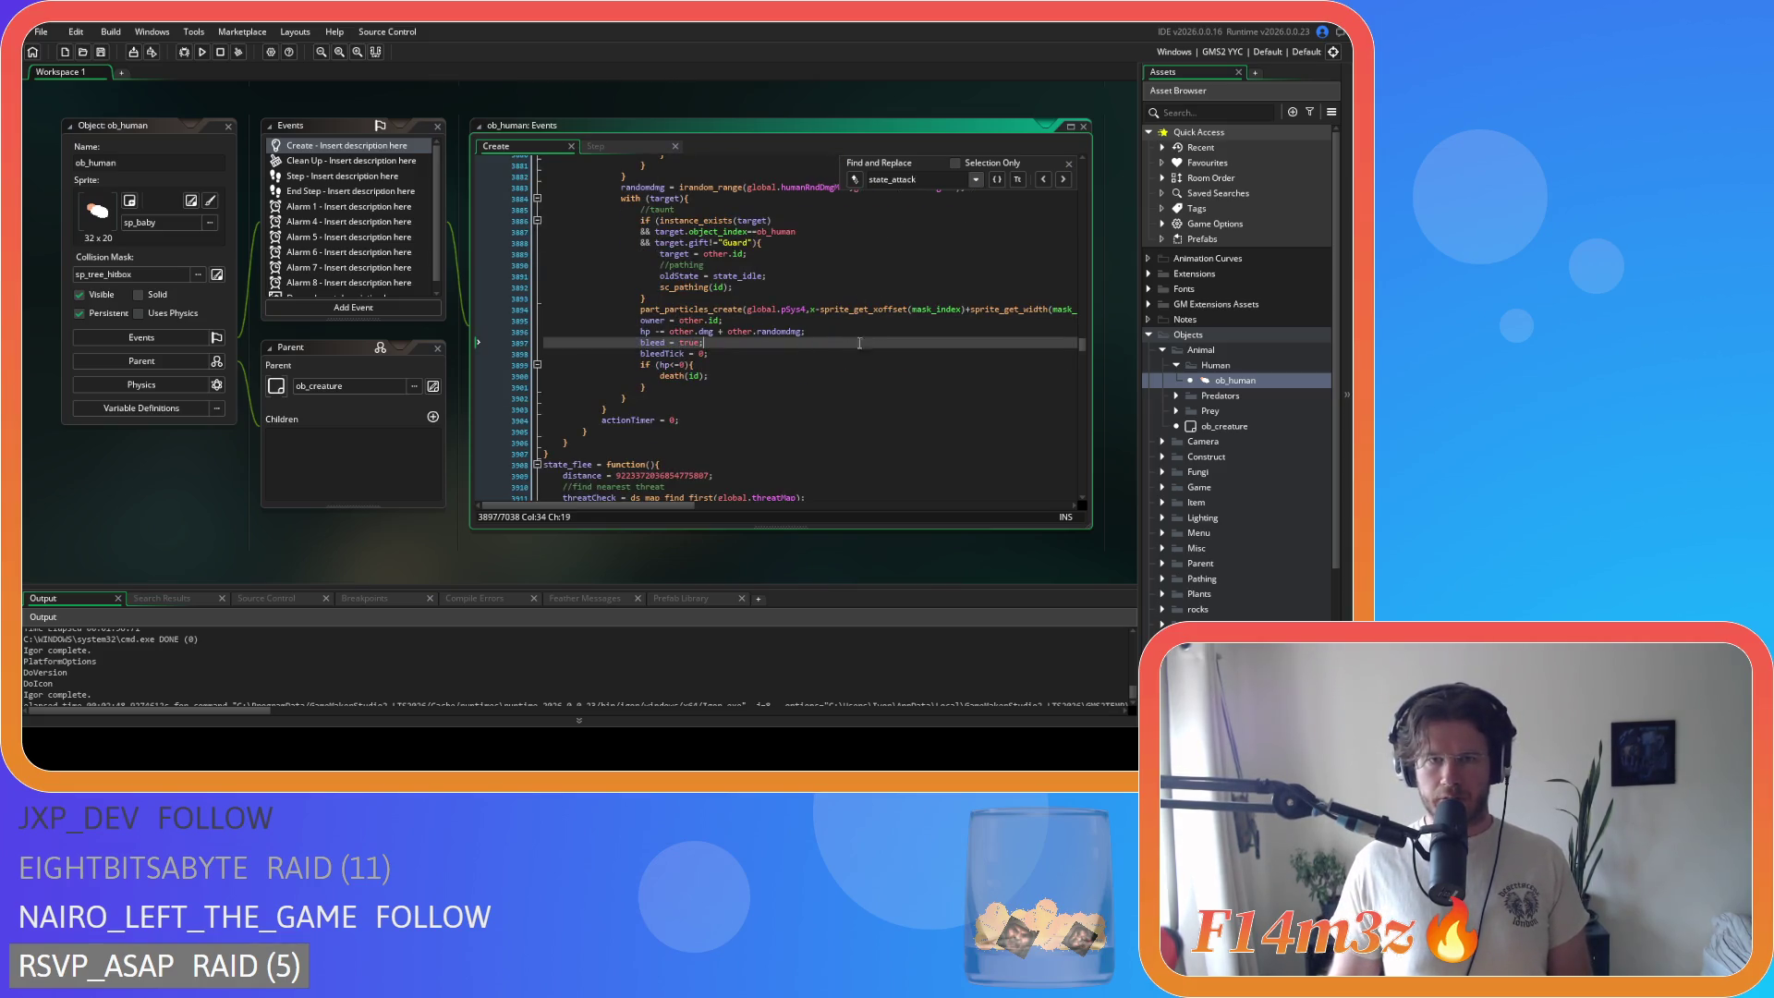
Step: Close the Find bar and select ob_deer in the Prey folder
{"action": "left_click", "coordinate": [1069, 165]}
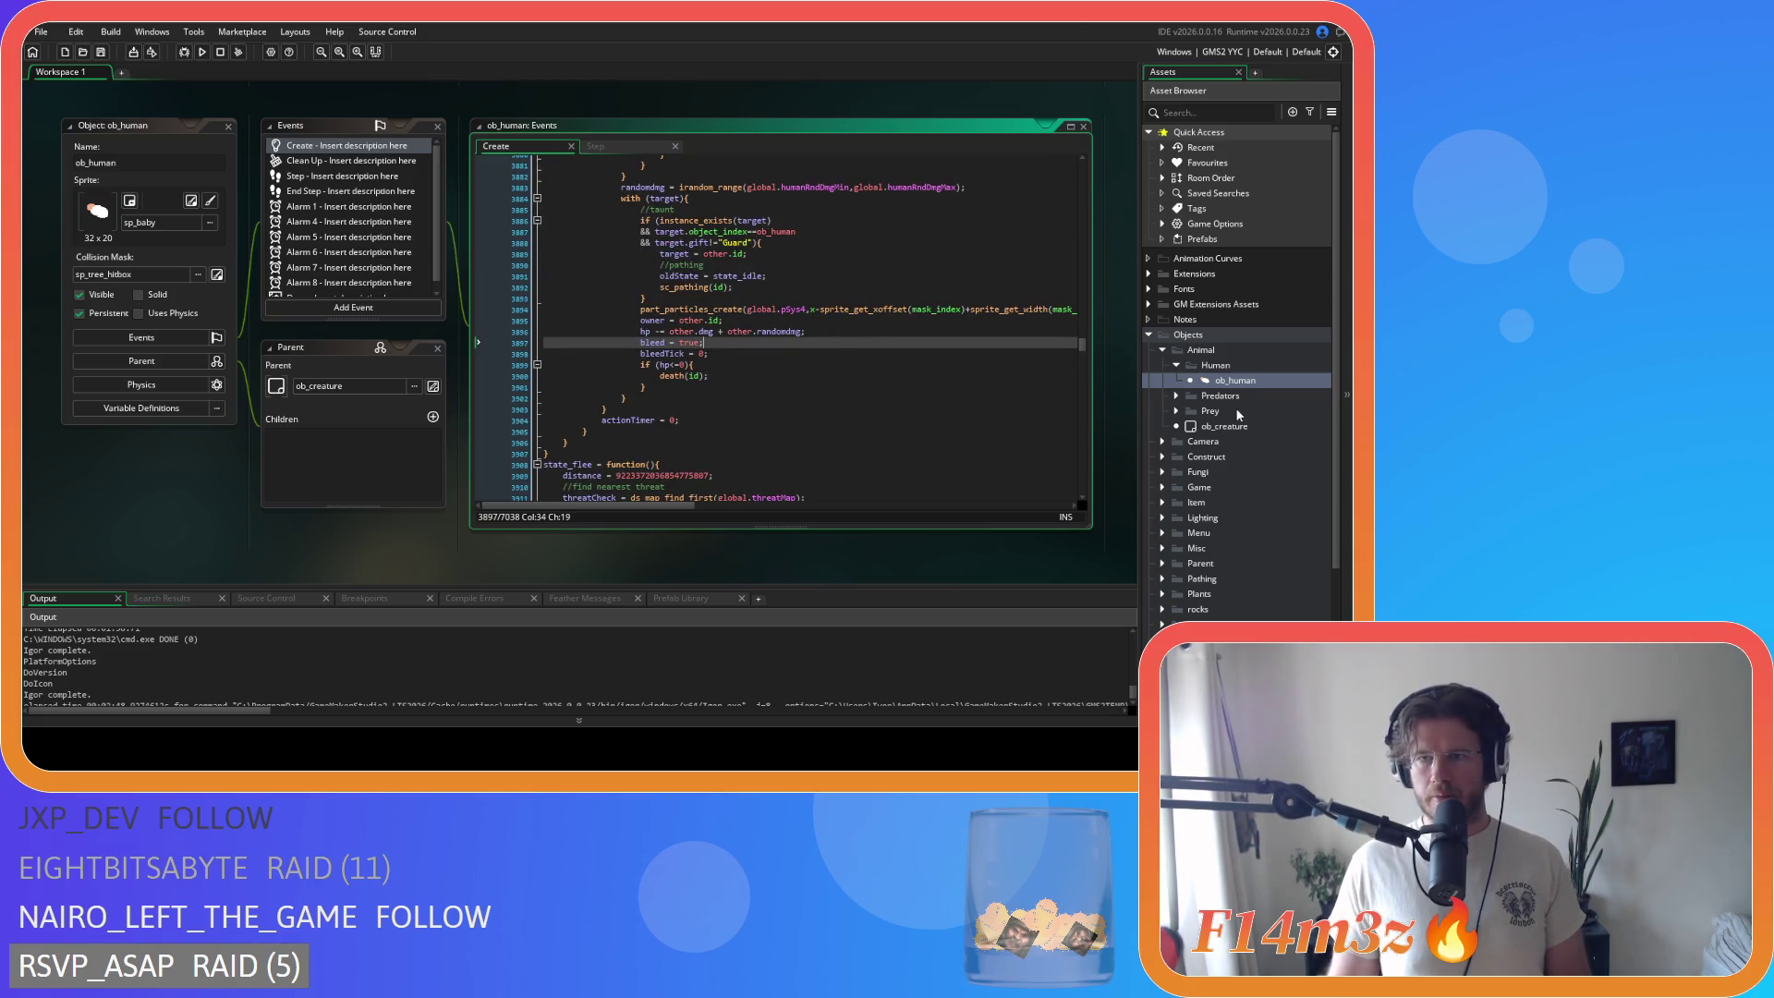
{"action": "left_click", "coordinate": [1176, 365]}
{"action": "left_click", "coordinate": [1176, 396]}
{"action": "left_click", "coordinate": [1222, 412]}
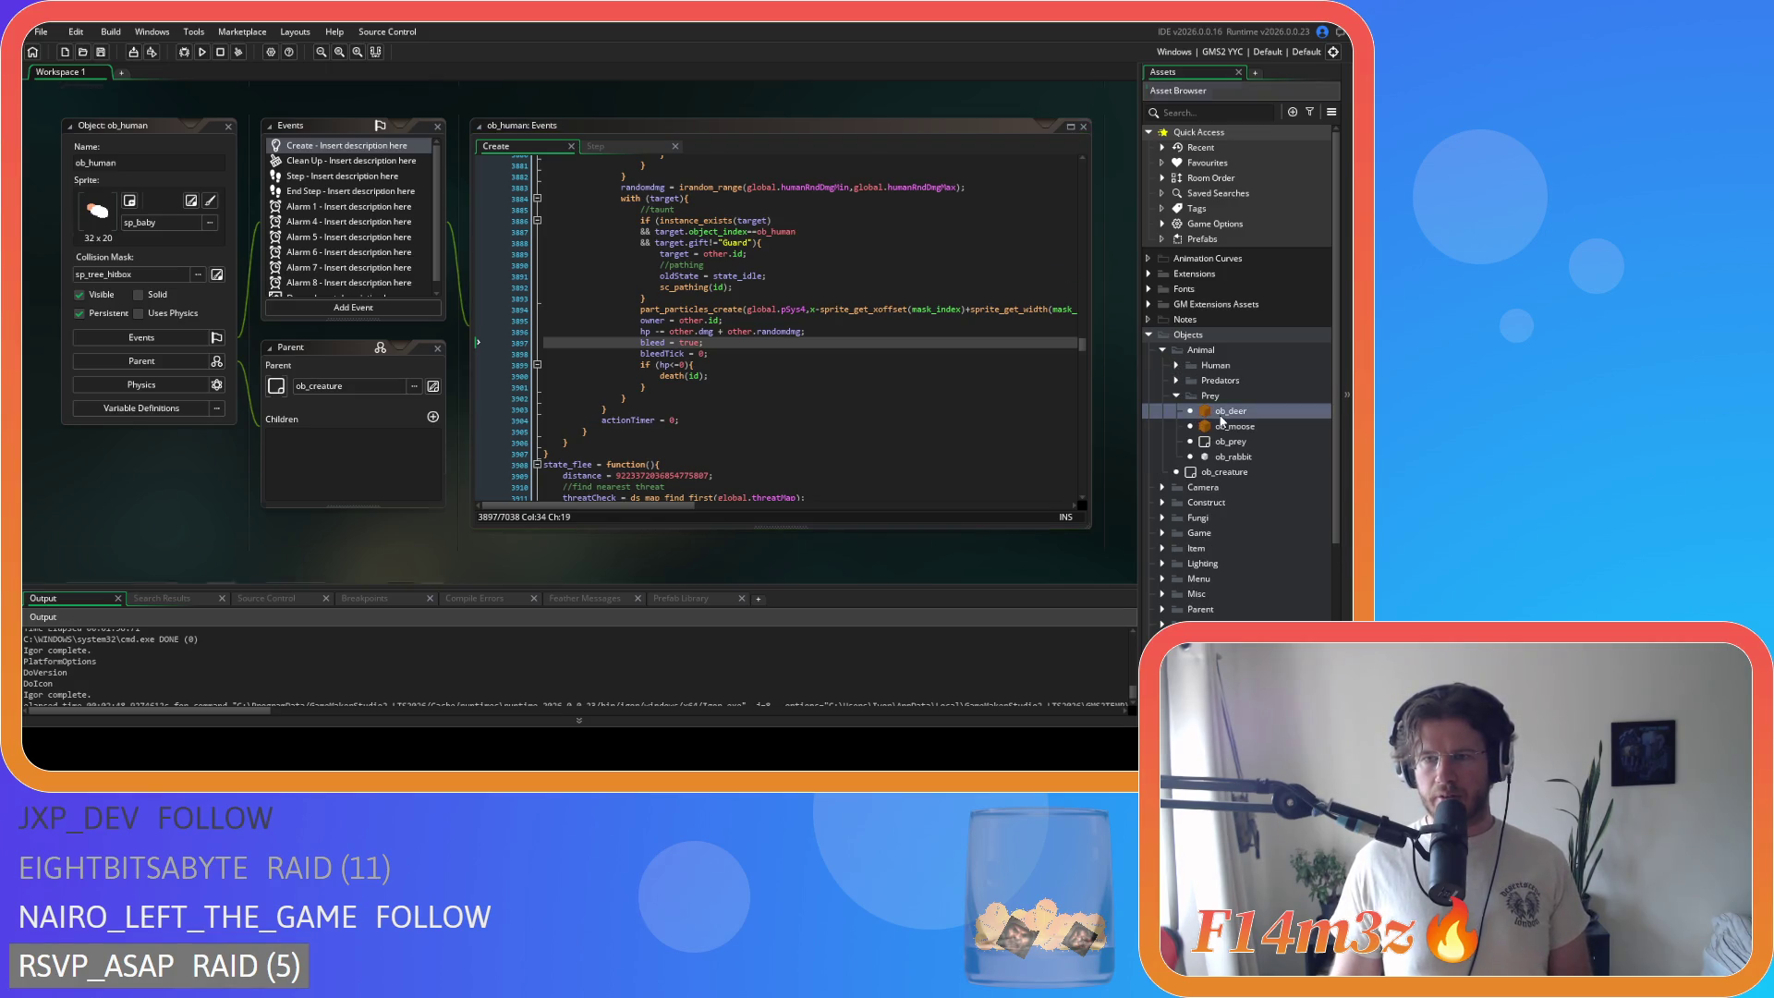
Step: Open ob_deer and search its code for the state_attack matches
{"action": "double_click", "coordinate": [1222, 412]}
{"action": "key", "text": "ctrl+f"}
{"action": "type", "text": "state_attack"}
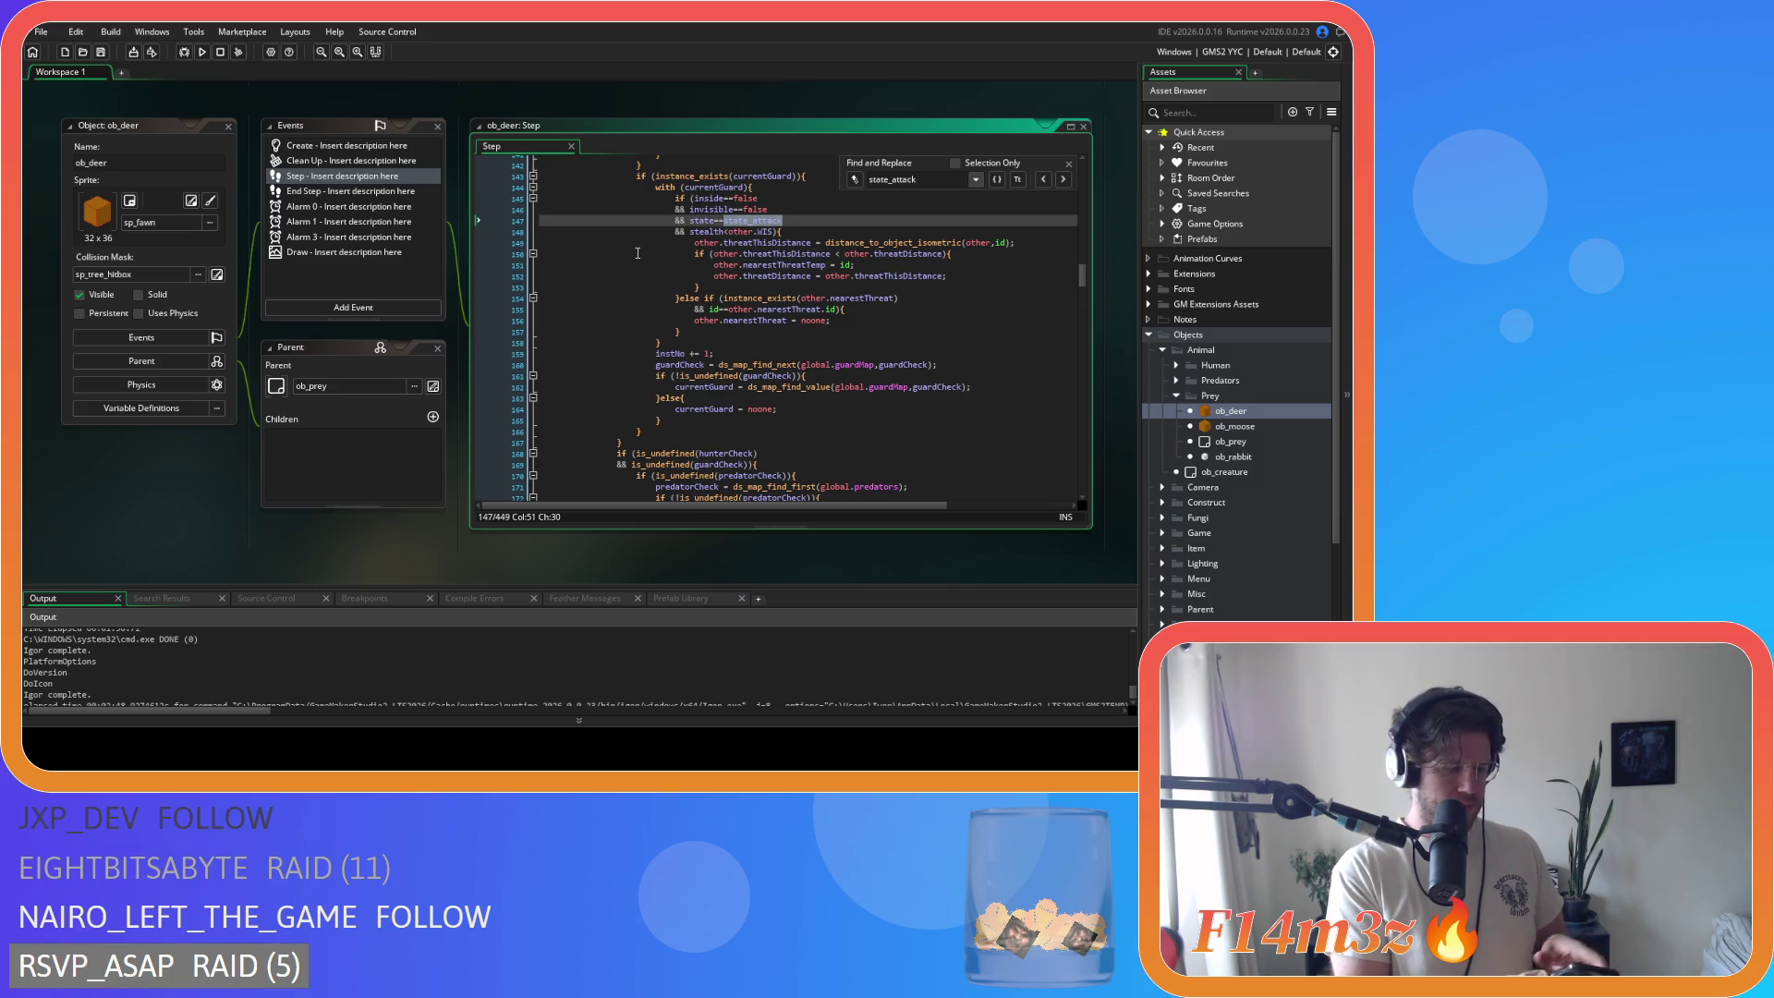
{"action": "left_click", "coordinate": [1064, 179]}
{"action": "left_click", "coordinate": [1064, 180]}
{"action": "left_click", "coordinate": [1069, 164]}
Step: Move the Create event ahead of Step and pull state_attack's opening brace onto its function line
{"action": "left_click", "coordinate": [340, 146]}
{"action": "left_click_drag", "start_coordinate": [524, 146], "coordinate": [606, 146]}
{"action": "key", "text": "ctrl+f"}
{"action": "type", "text": "state"}
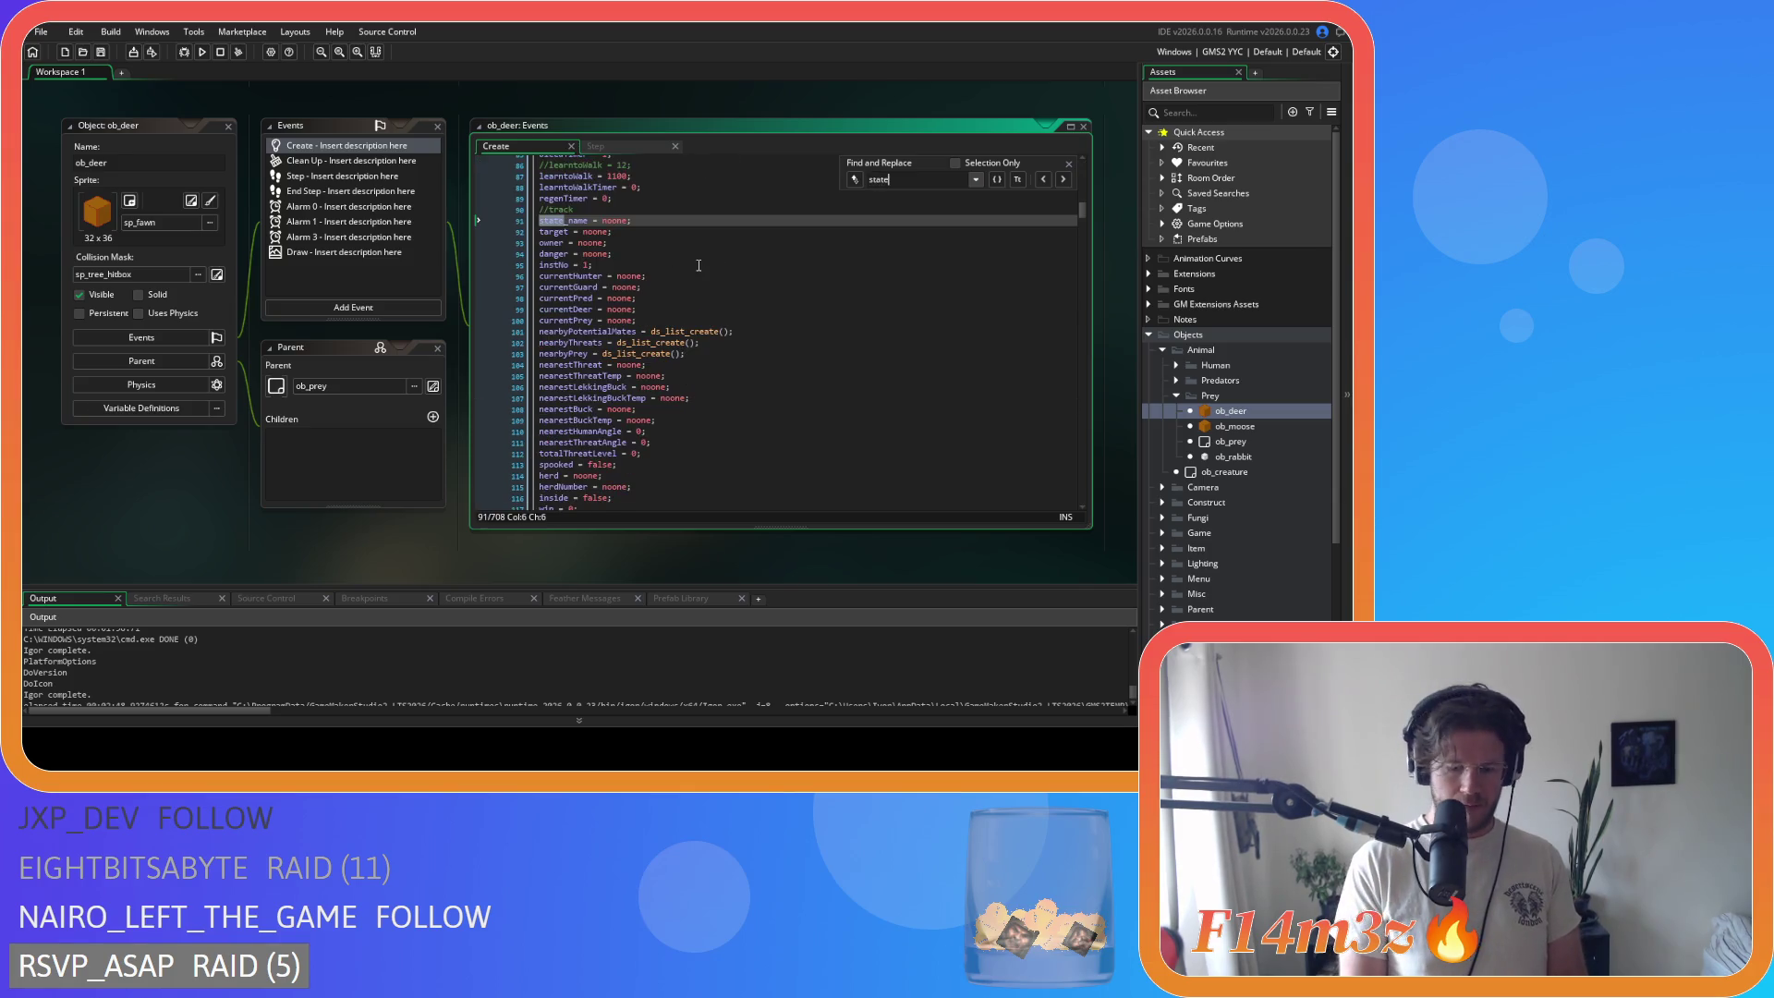
{"action": "type", "text": "_attack"}
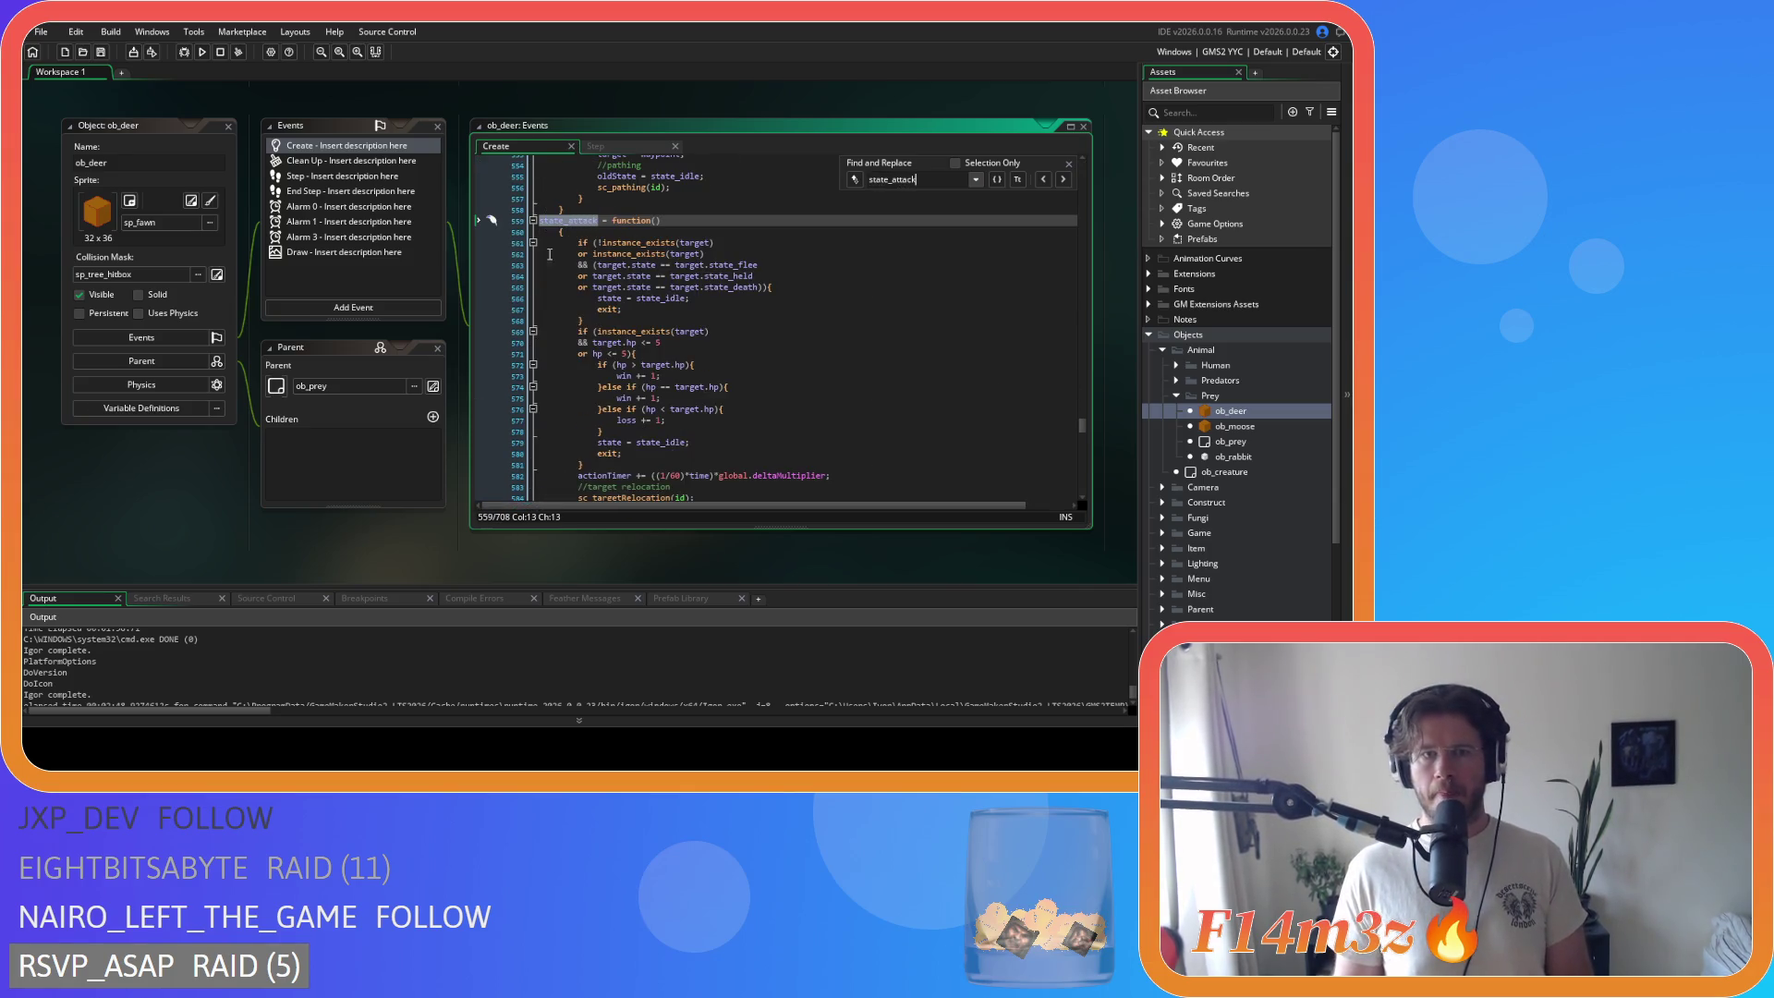
{"action": "left_click", "coordinate": [553, 231]}
{"action": "key", "text": "BackSpace"}
{"action": "key", "text": "BackSpace"}
{"action": "key", "text": "BackSpace"}
Step: Join state_hidden's lone opening brace onto its function line and select its body
{"action": "scroll", "coordinate": [616, 321], "scroll_direction": "down", "scroll_amount": 10}
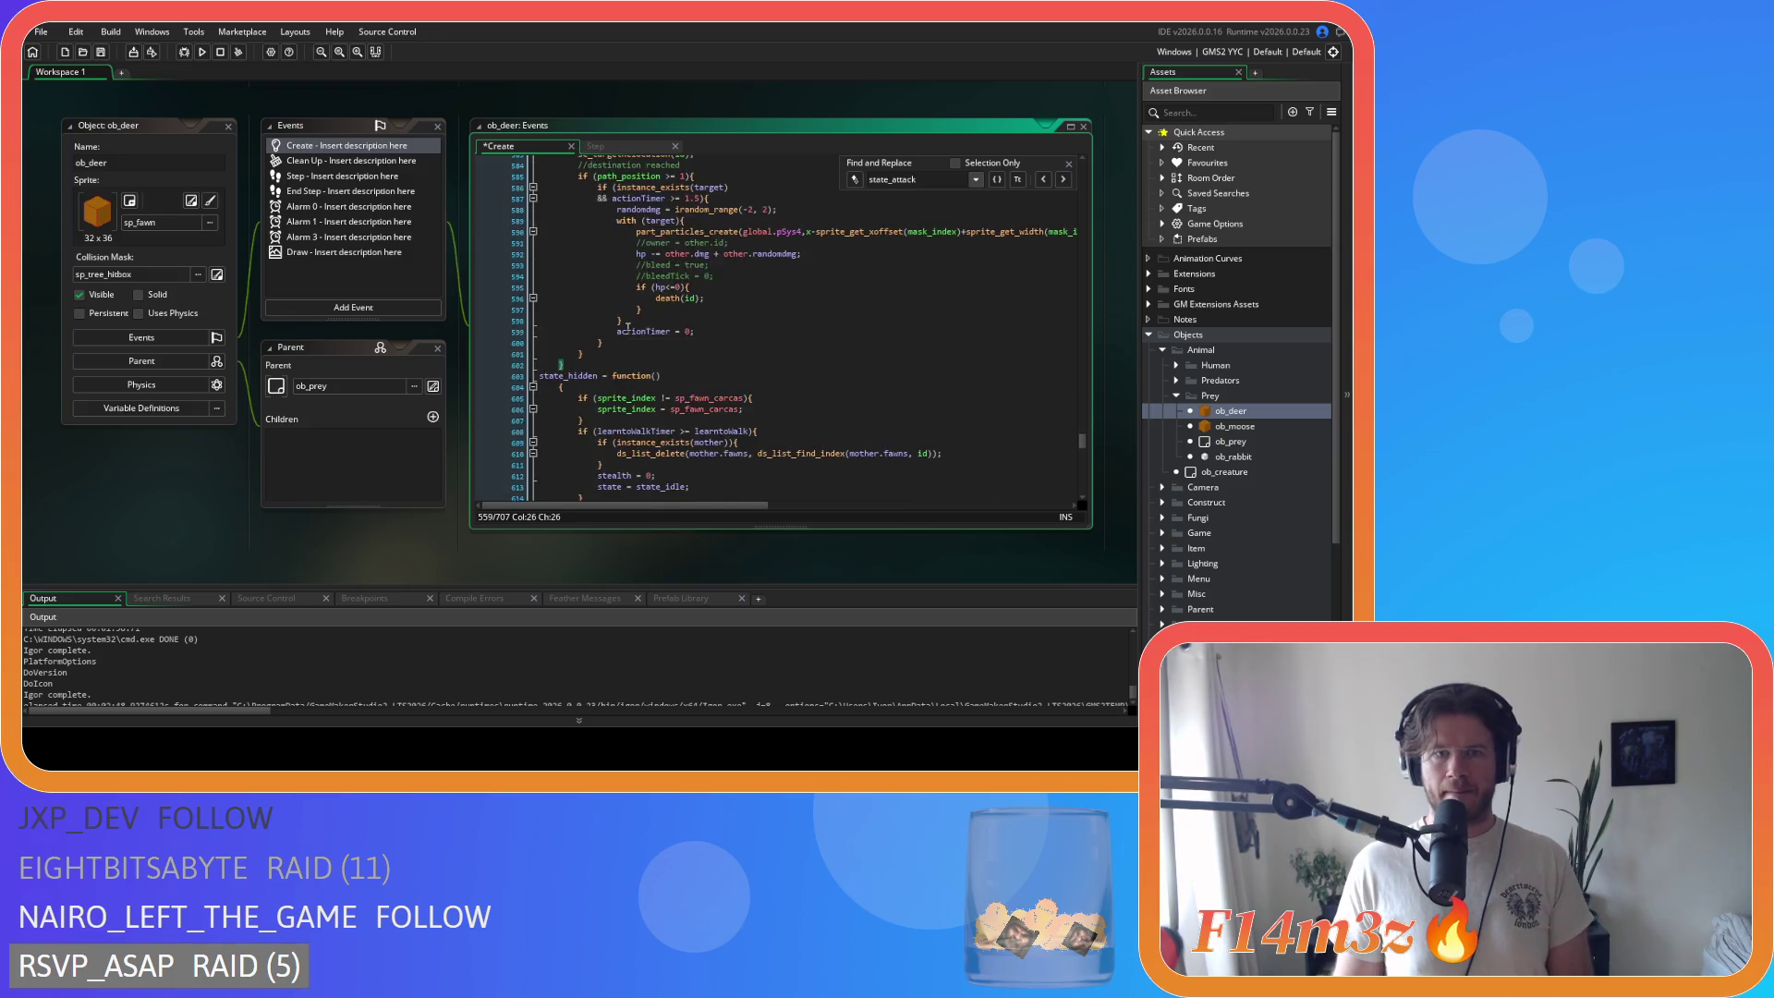
{"action": "mouse_move", "coordinate": [572, 286]}
{"action": "left_mouse_down"}
{"action": "mouse_move", "coordinate": [527, 175]}
{"action": "mouse_move", "coordinate": [509, 233]}
{"action": "left_mouse_up"}
{"action": "scroll", "coordinate": [633, 296], "scroll_direction": "down", "scroll_amount": 10}
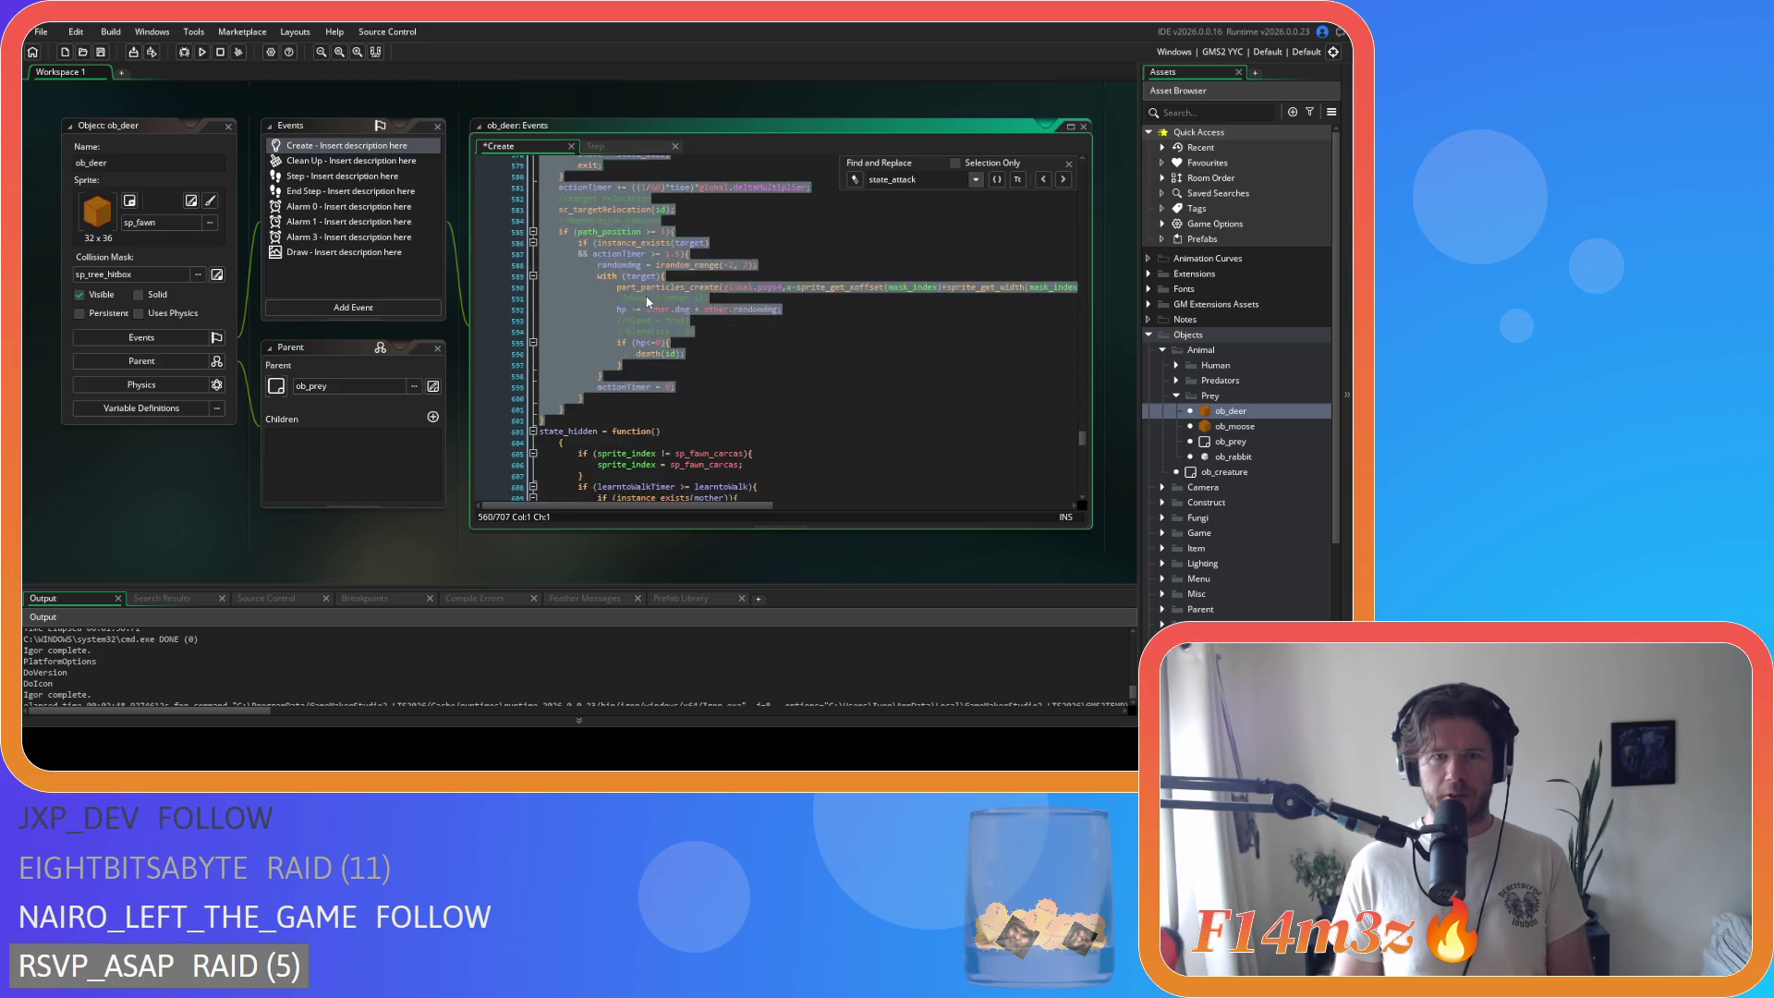
{"action": "left_click", "coordinate": [558, 303]}
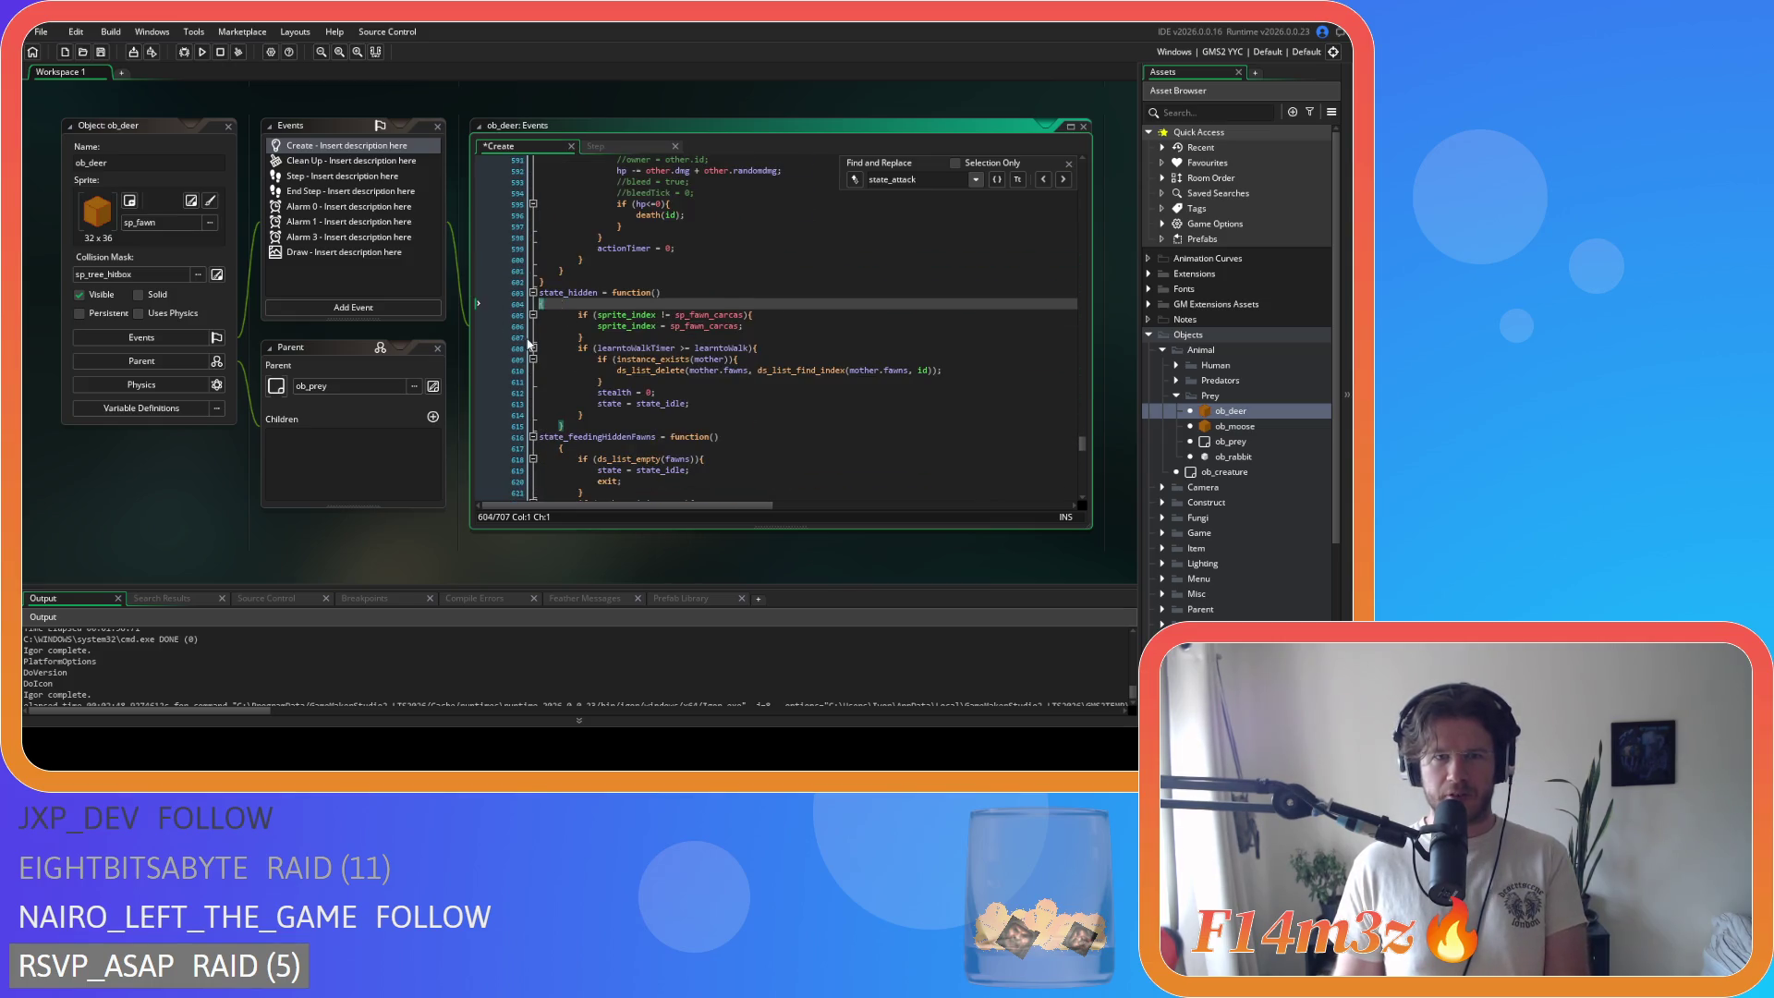
{"action": "key", "text": "BackSpace"}
{"action": "key", "text": "BackSpace"}
{"action": "left_click", "coordinate": [567, 412]}
{"action": "left_click_drag", "start_coordinate": [566, 407], "coordinate": [448, 311]}
Step: Tidy attack block lines 591–594 and save the Create event code
{"action": "scroll", "coordinate": [690, 340], "scroll_direction": "up", "scroll_amount": 5}
{"action": "left_click", "coordinate": [777, 358]}
{"action": "left_click", "coordinate": [748, 328]}
{"action": "key", "text": "ctrl+s"}
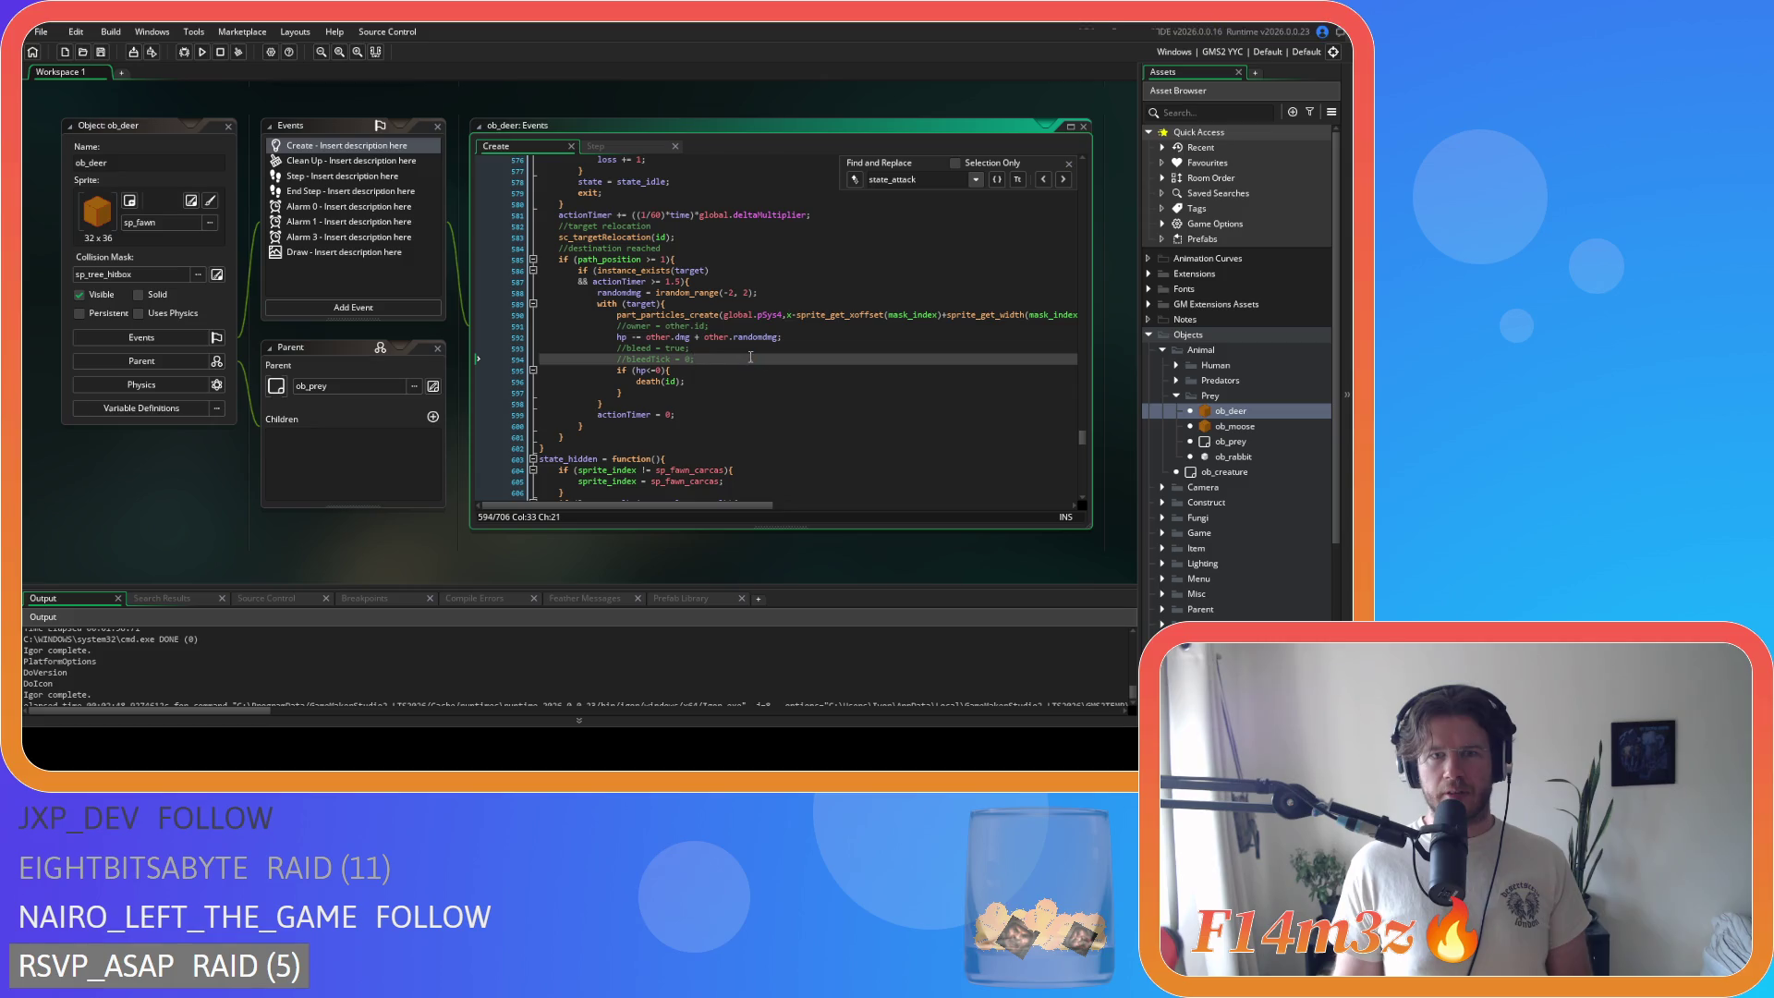
{"action": "left_click", "coordinate": [729, 337]}
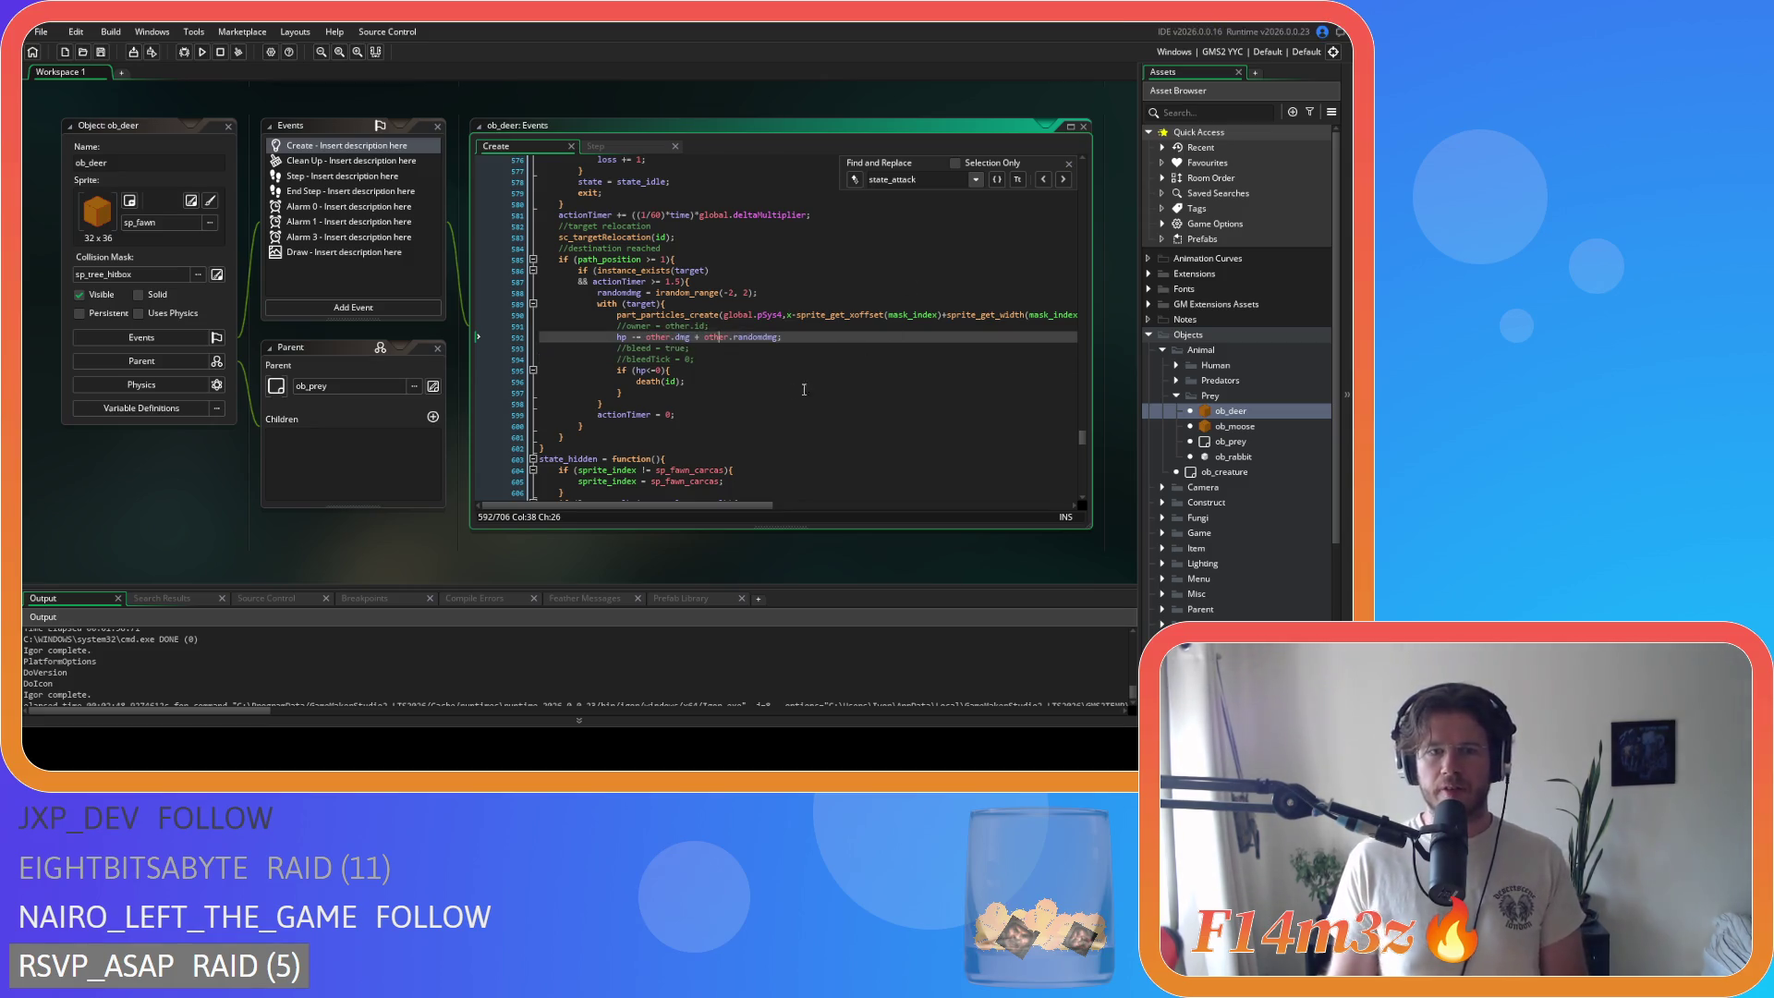
{"action": "scroll", "coordinate": [671, 358], "scroll_direction": "down", "scroll_amount": 5}
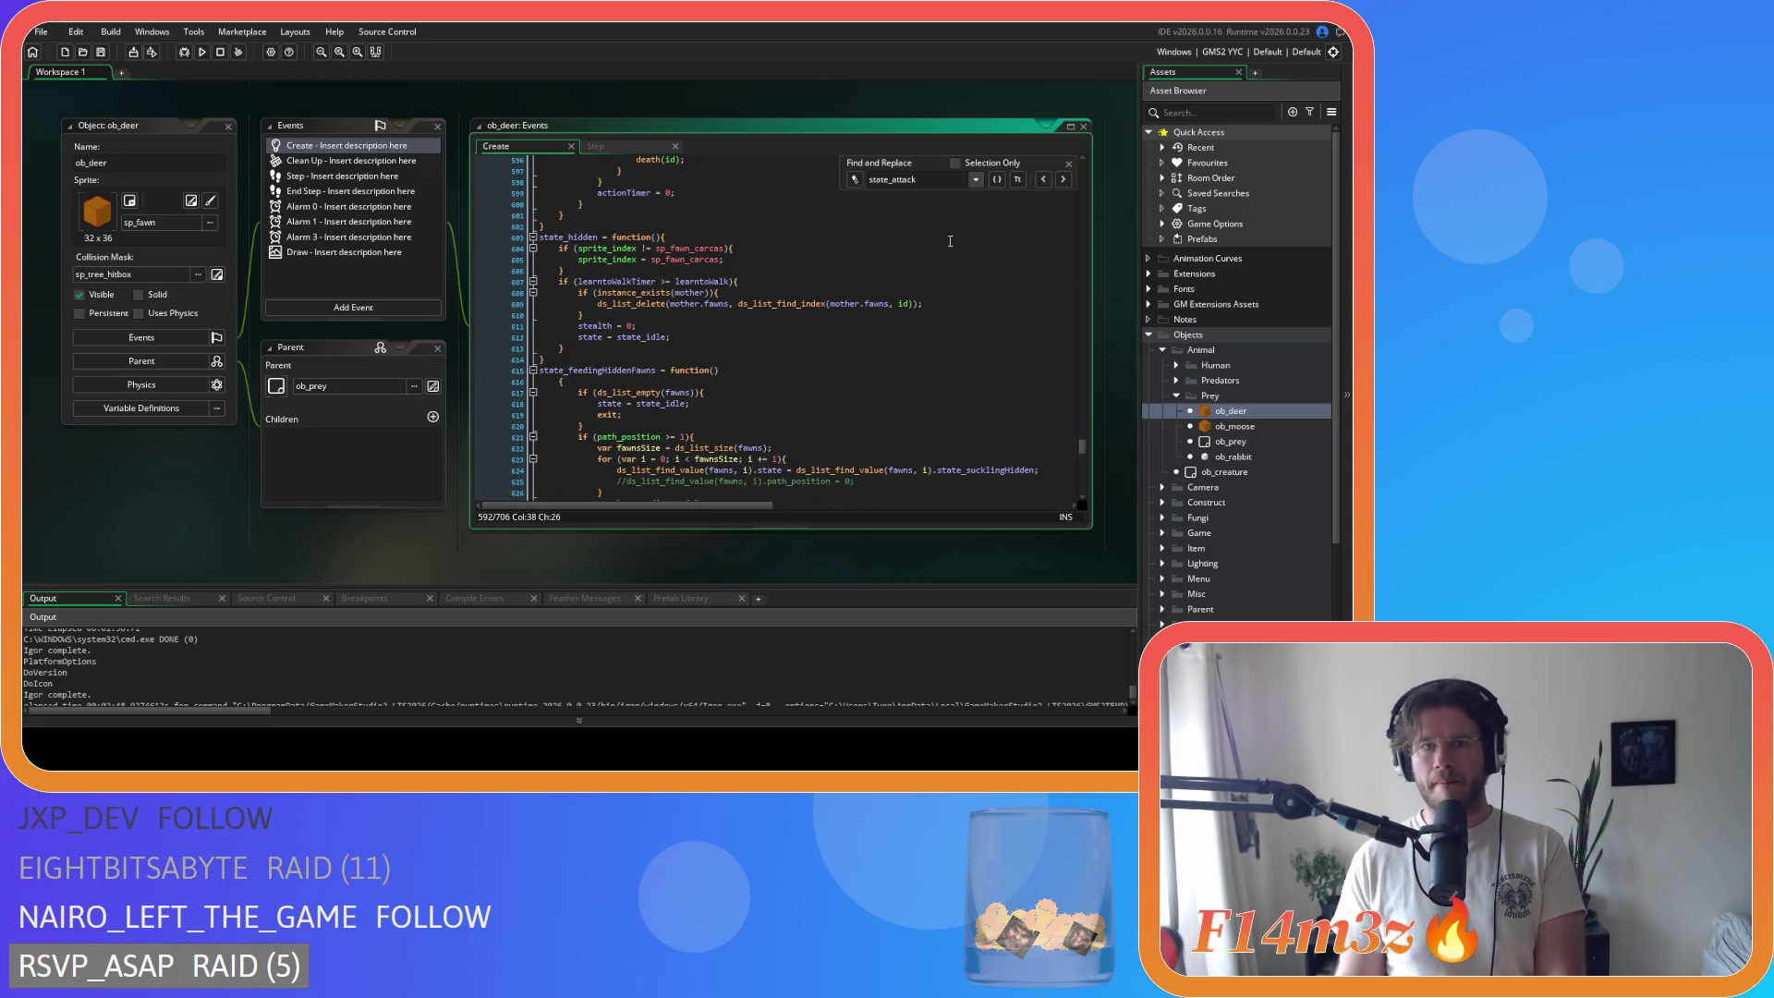
Step: Remove the spaces around != on line 604 and >= on line 607
{"action": "left_click", "coordinate": [642, 249]}
{"action": "key", "text": "BackSpace"}
{"action": "key", "text": "Right"}
{"action": "key", "text": "Right"}
{"action": "key", "text": "Delete"}
{"action": "left_click", "coordinate": [659, 282]}
{"action": "key", "text": "BackSpace"}
{"action": "key", "text": "Right"}
{"action": "key", "text": "Right"}
{"action": "key", "text": "Delete"}
{"action": "left_click", "coordinate": [835, 304]}
Step: Join state_feedingHiddenFawns' opening brace onto its function line and select its body
{"action": "left_click", "coordinate": [1069, 164]}
{"action": "scroll", "coordinate": [832, 323], "scroll_direction": "down", "scroll_amount": 4}
{"action": "left_click", "coordinate": [558, 243]}
{"action": "key", "text": "BackSpace"}
{"action": "key", "text": "BackSpace"}
{"action": "key", "text": "BackSpace"}
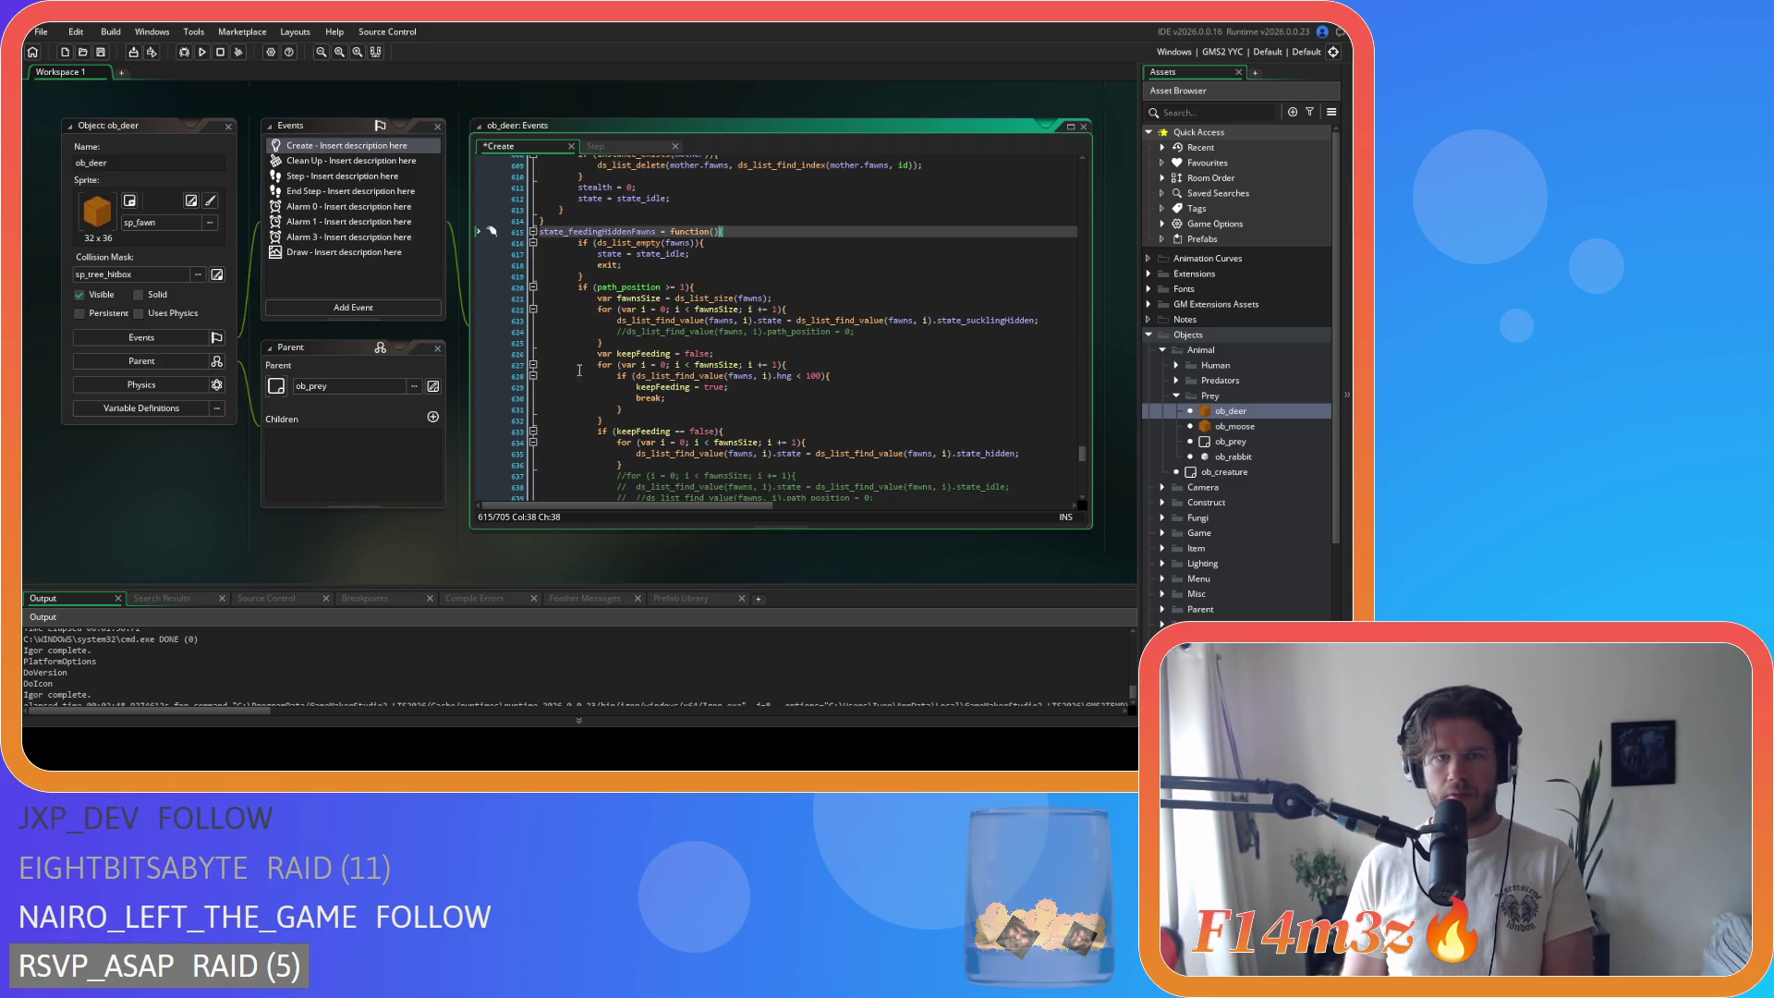
{"action": "scroll", "coordinate": [575, 367], "scroll_direction": "down", "scroll_amount": 3}
{"action": "mouse_move", "coordinate": [712, 492]}
{"action": "left_mouse_down"}
{"action": "mouse_move", "coordinate": [481, 272]}
{"action": "mouse_move", "coordinate": [480, 225]}
{"action": "left_mouse_up"}
{"action": "scroll", "coordinate": [734, 400], "scroll_direction": "down", "scroll_amount": 4}
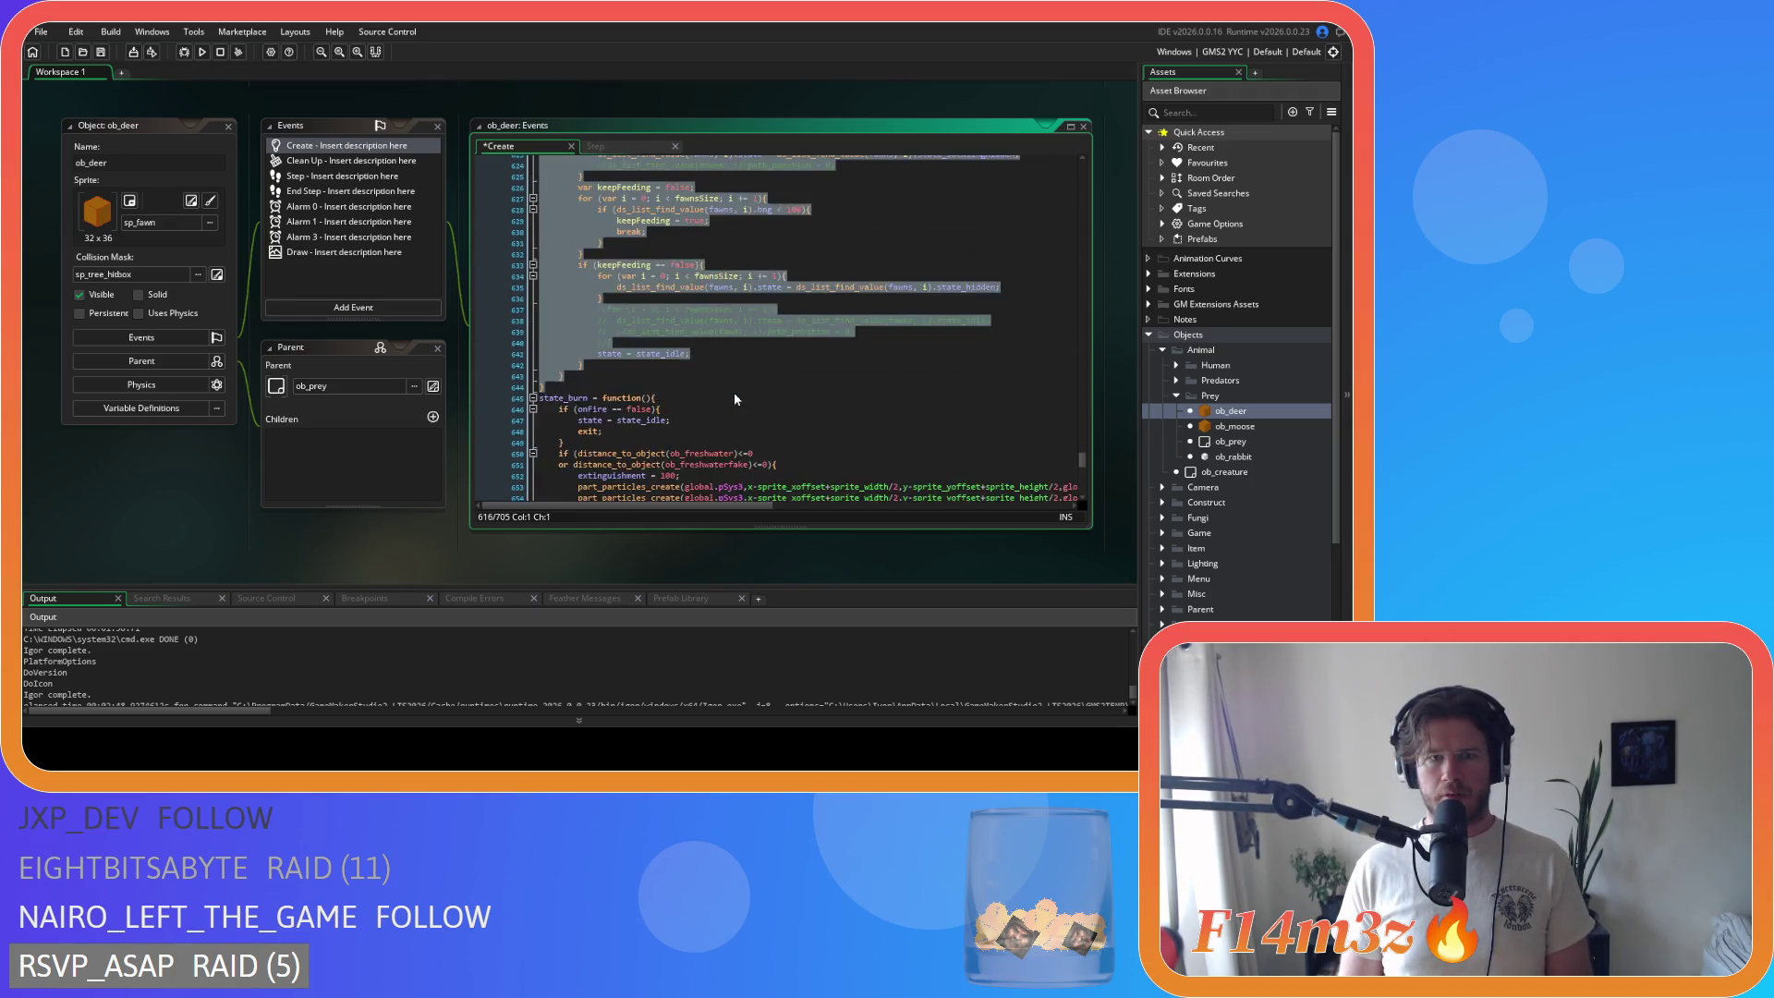
{"action": "scroll", "coordinate": [737, 399], "scroll_direction": "down", "scroll_amount": 10}
Step: Join state_death's lone opening brace onto its function line and select its body
{"action": "left_click", "coordinate": [559, 268]}
{"action": "key", "text": "BackSpace"}
{"action": "key", "text": "BackSpace"}
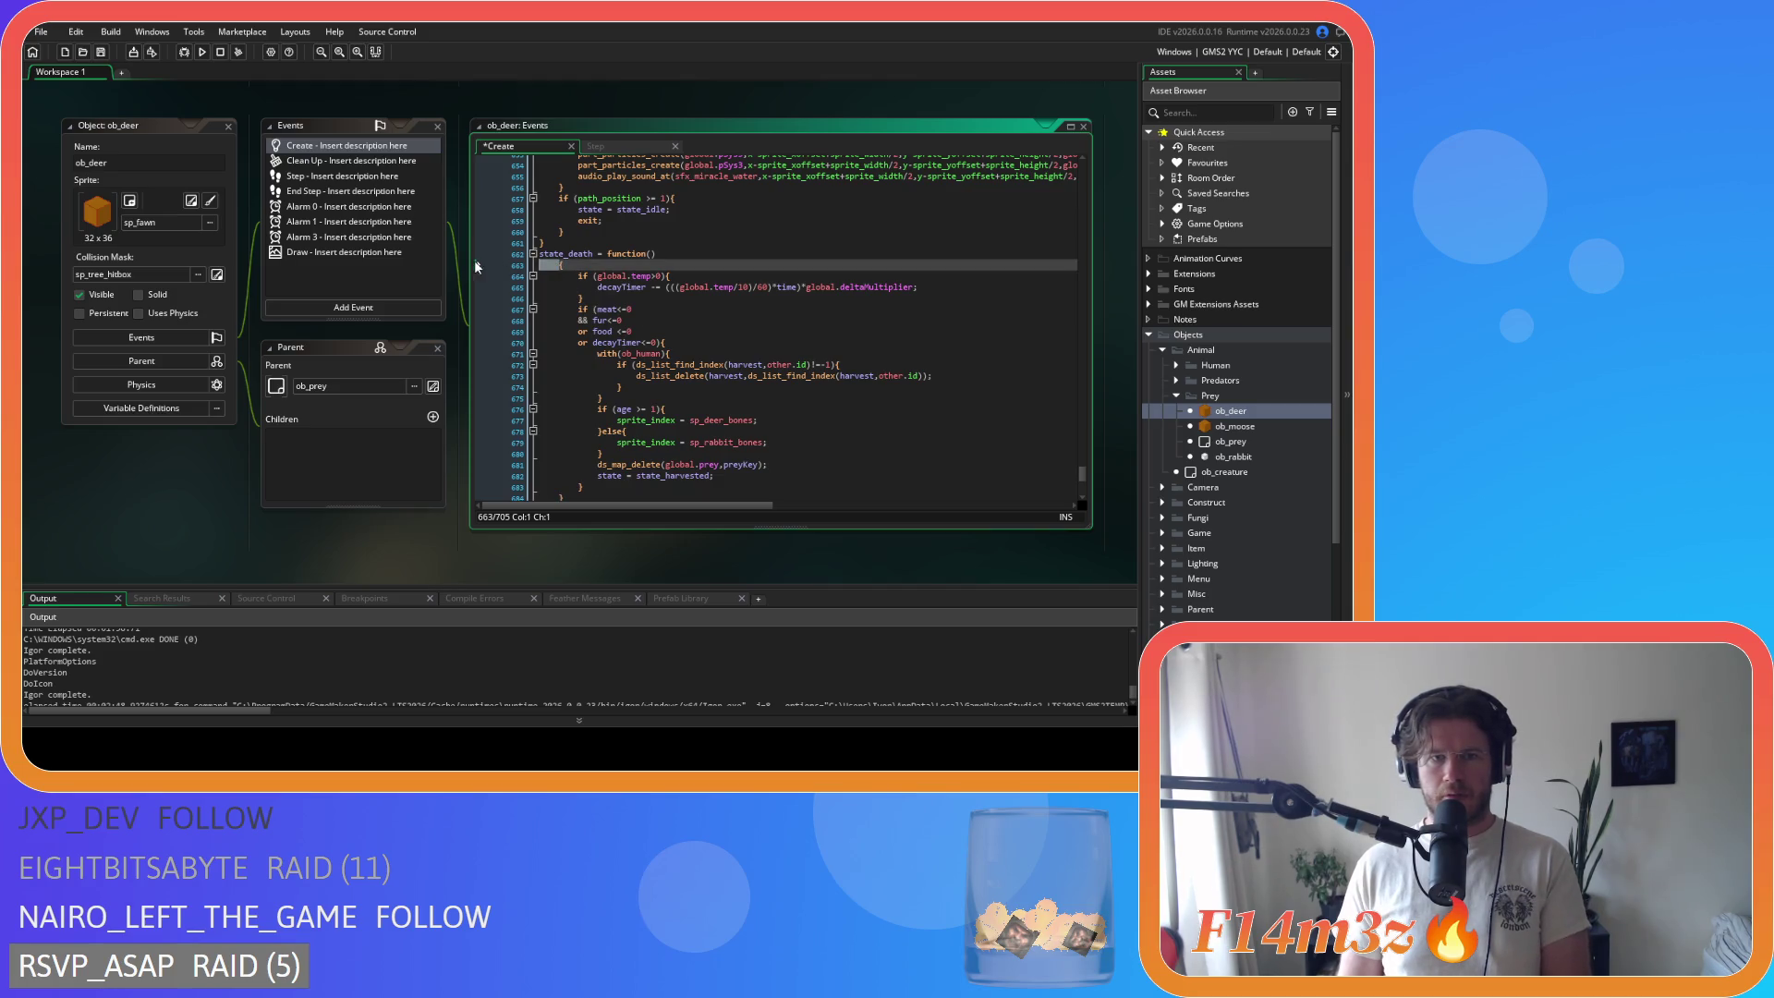
{"action": "scroll", "coordinate": [560, 278], "scroll_direction": "down", "scroll_amount": 3}
{"action": "mouse_move", "coordinate": [564, 404]}
{"action": "left_mouse_down"}
{"action": "mouse_move", "coordinate": [469, 232]}
{"action": "mouse_move", "coordinate": [471, 182]}
{"action": "left_mouse_up"}
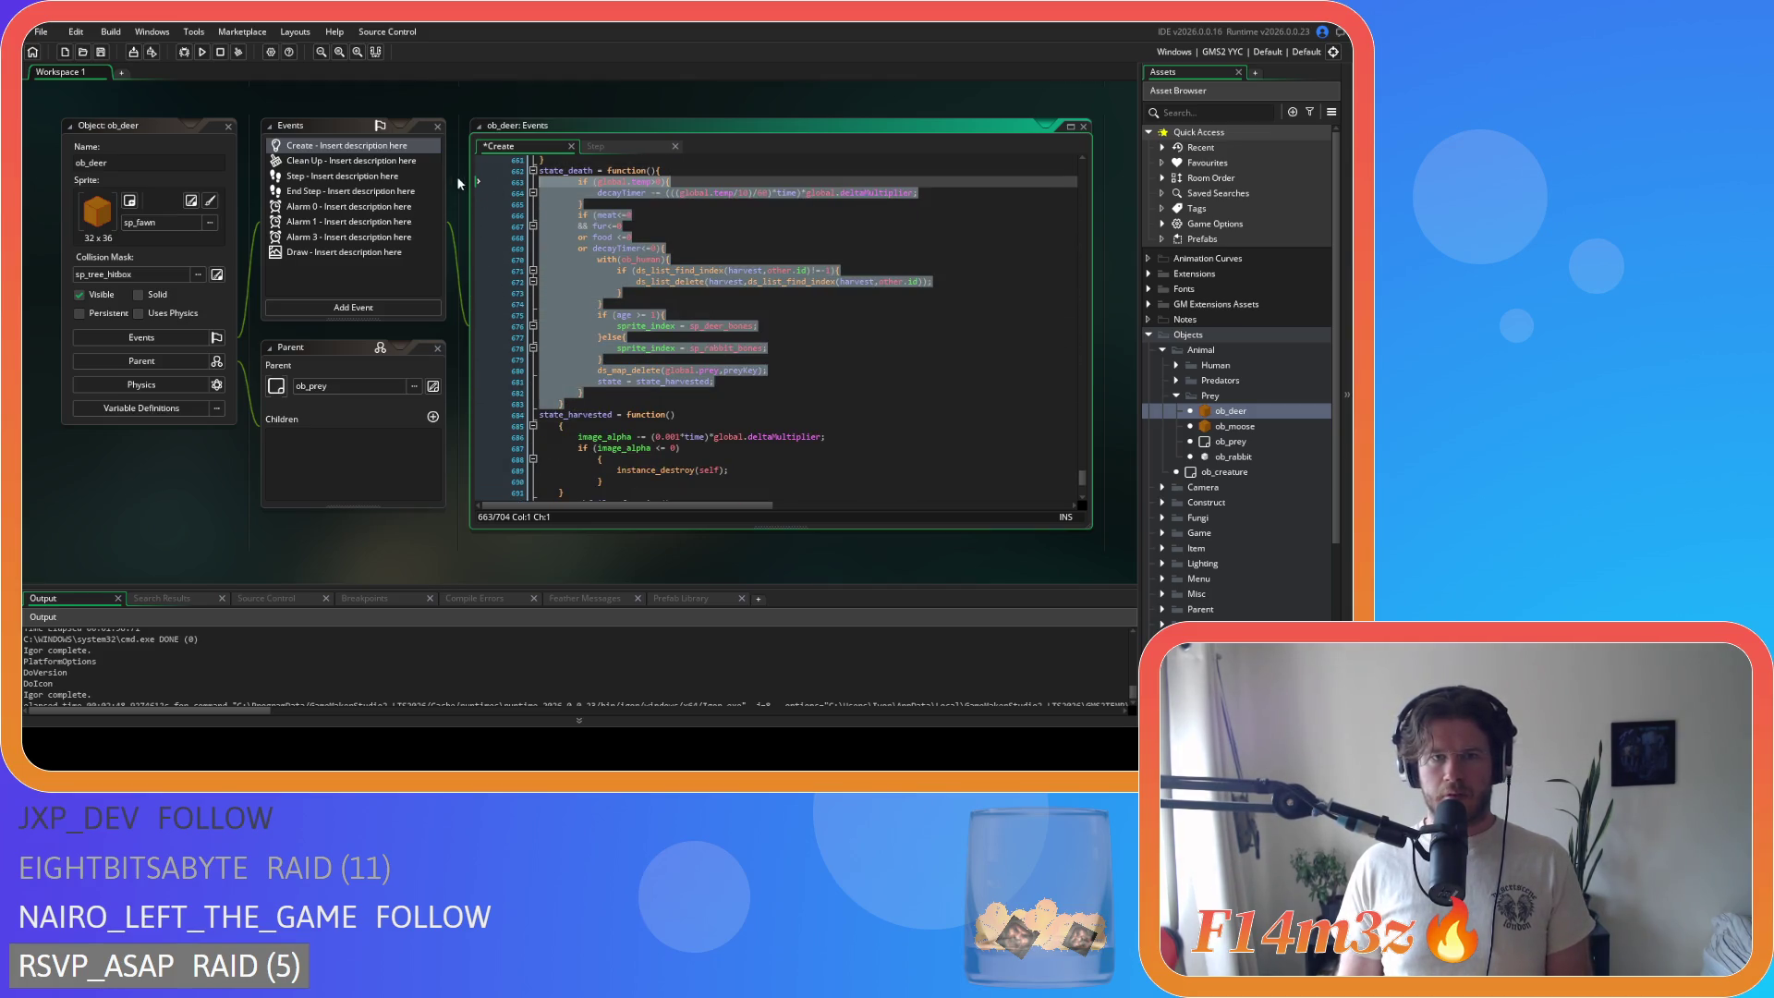
{"action": "scroll", "coordinate": [740, 319], "scroll_direction": "up", "scroll_amount": 14}
{"action": "scroll", "coordinate": [741, 322], "scroll_direction": "down", "scroll_amount": 13}
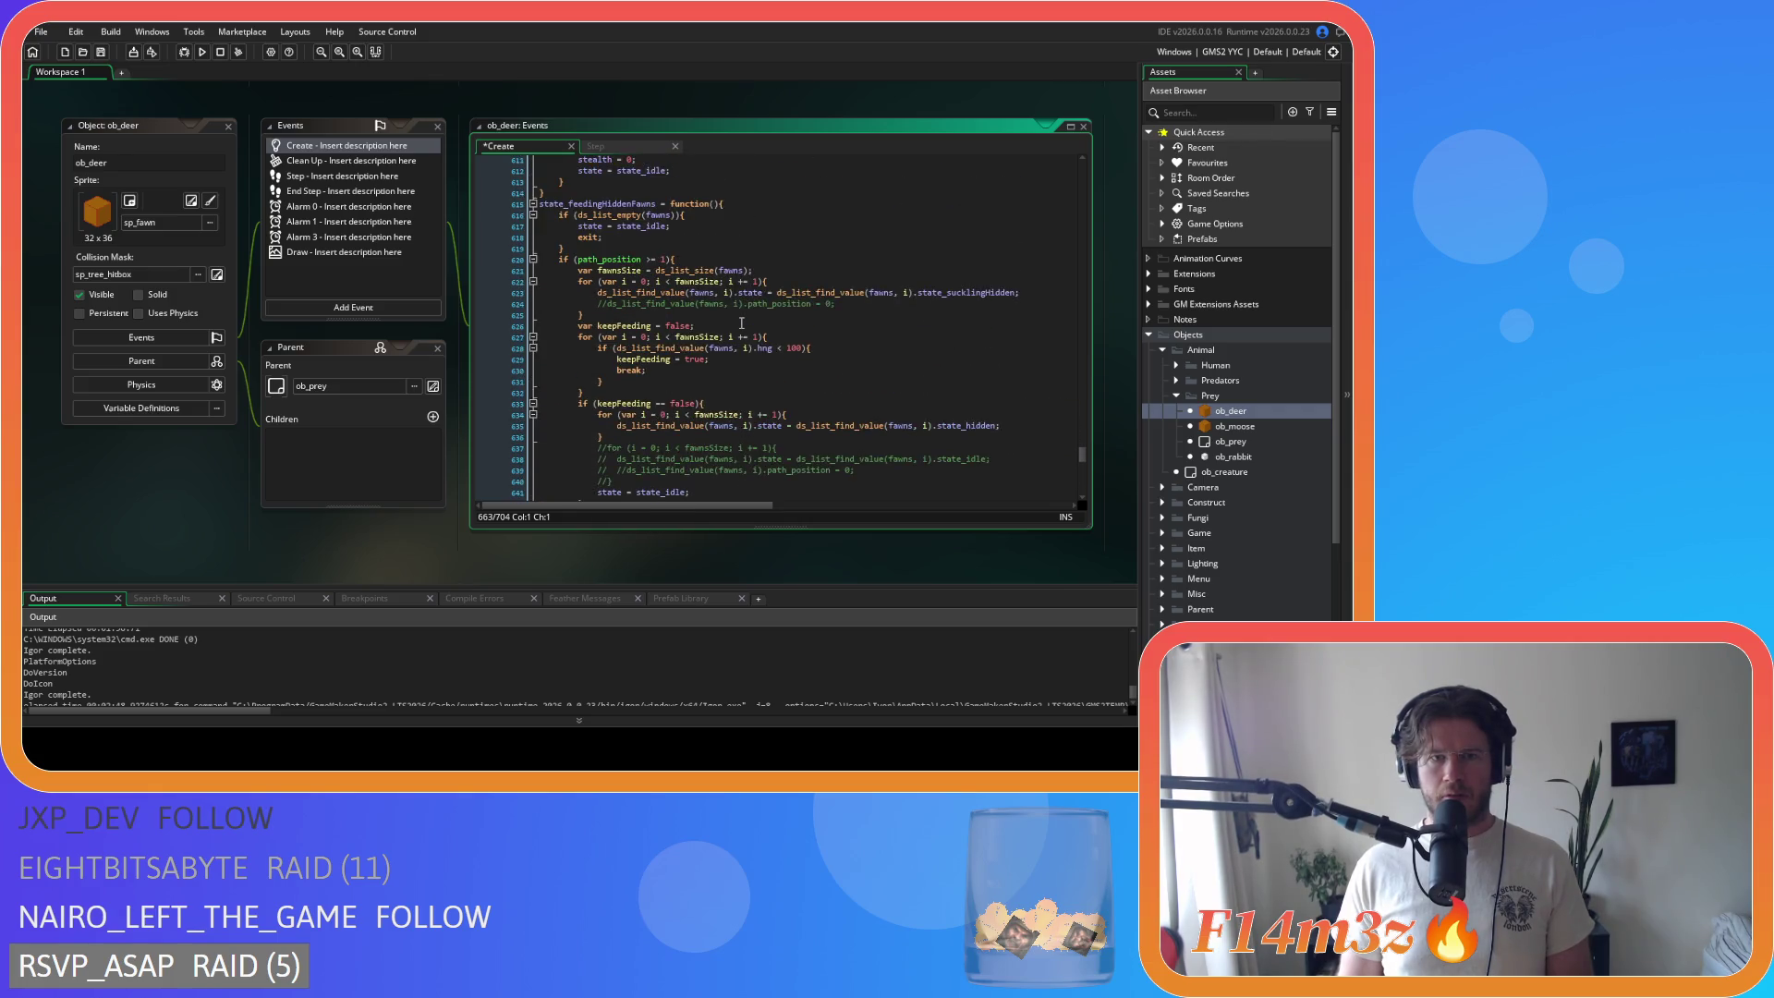
{"action": "scroll", "coordinate": [730, 314], "scroll_direction": "down", "scroll_amount": 6}
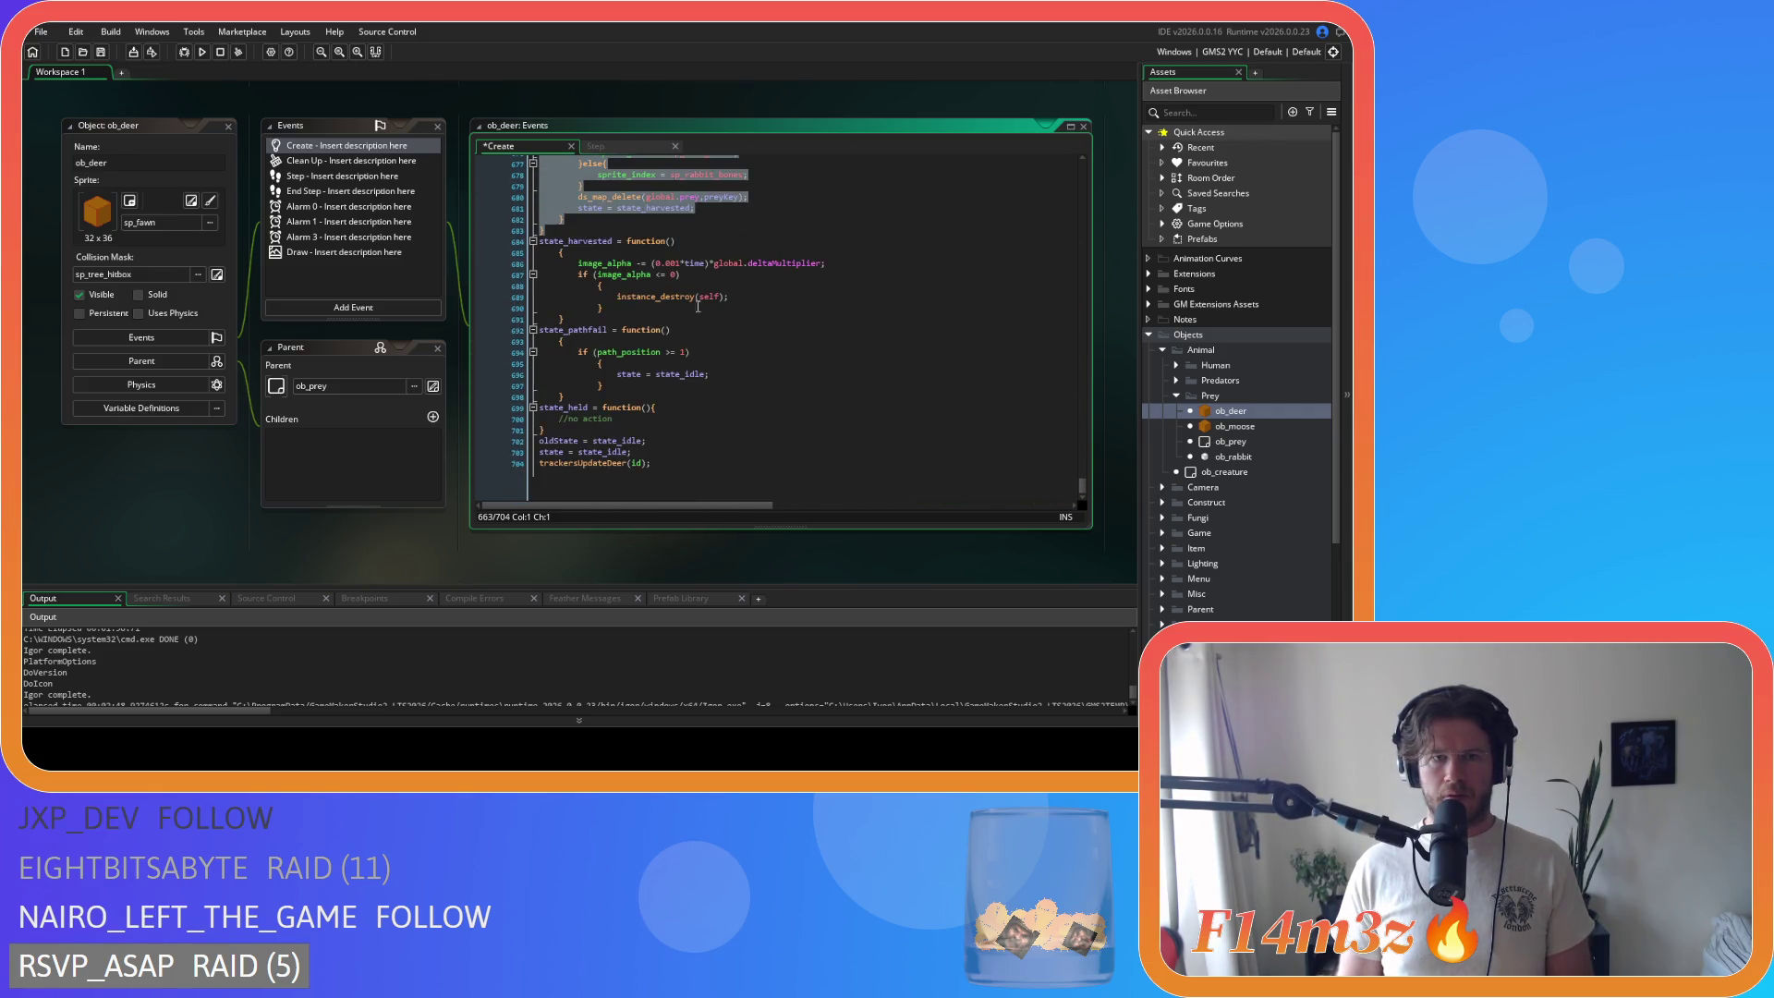
Step: Compact state_harvested: braces joined onto function and image_alpha lines, body outdented
{"action": "left_click", "coordinate": [557, 252]}
{"action": "key", "text": "BackSpace"}
{"action": "key", "text": "BackSpace"}
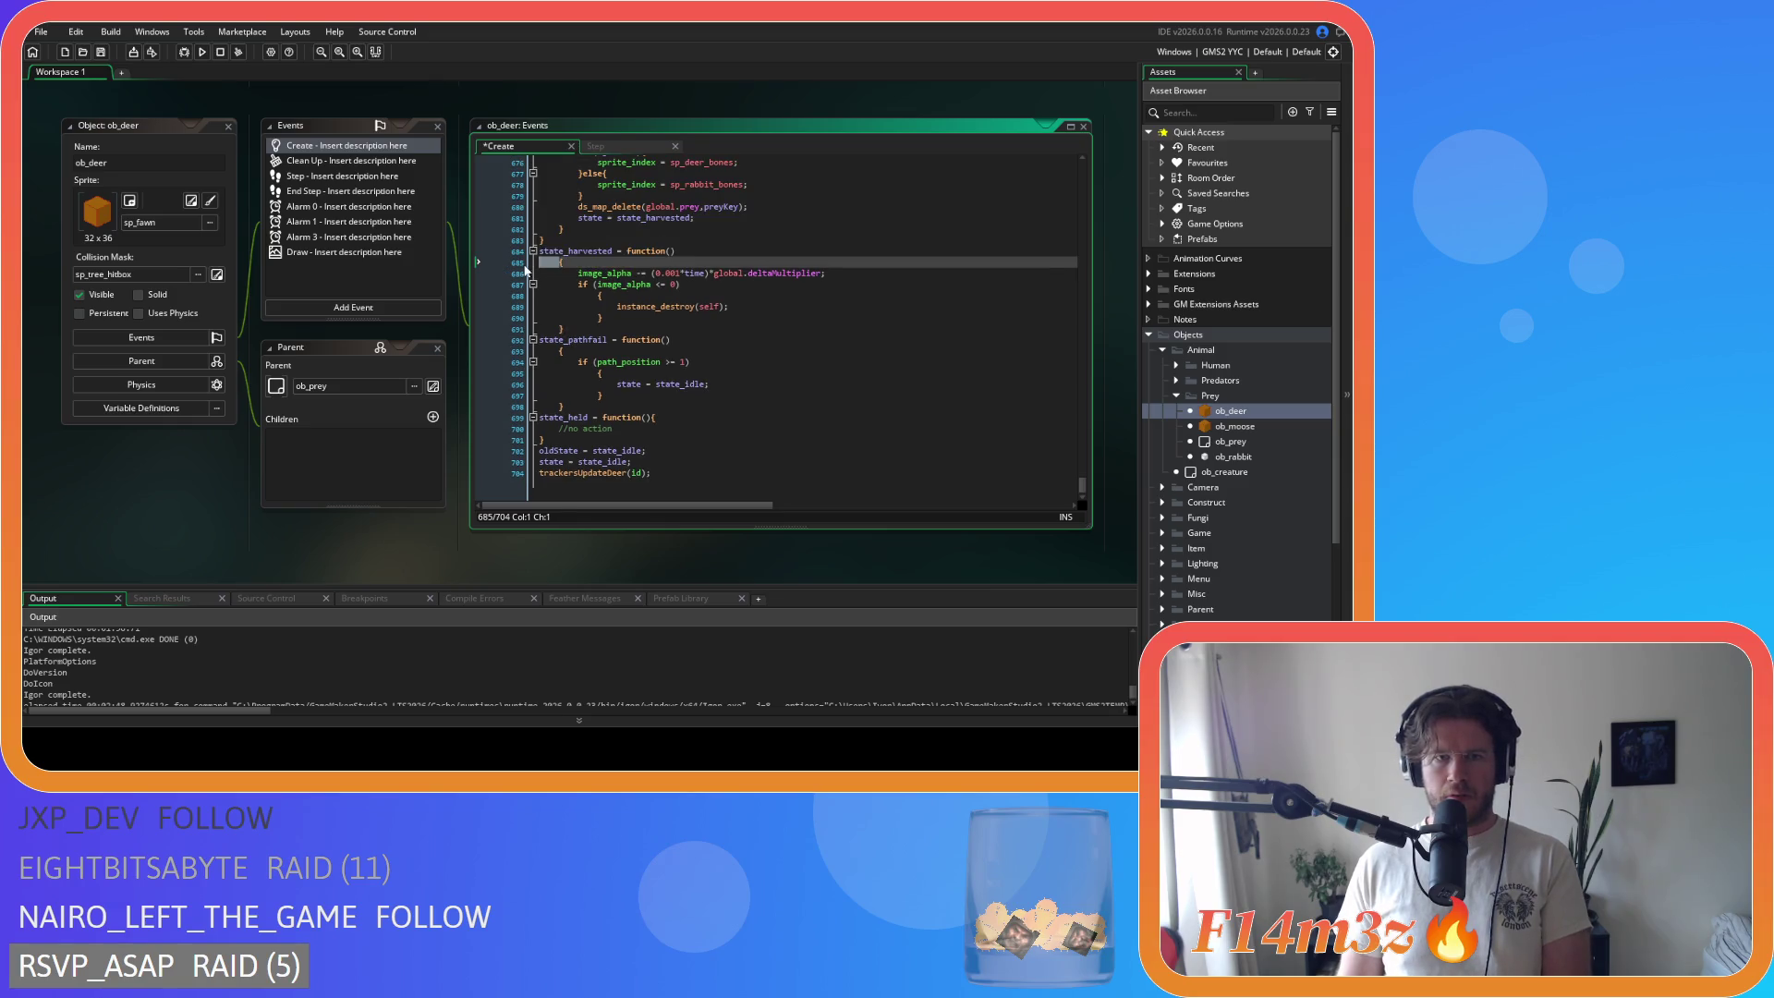
{"action": "mouse_move", "coordinate": [592, 326]}
{"action": "left_mouse_down"}
{"action": "mouse_move", "coordinate": [541, 268]}
{"action": "mouse_move", "coordinate": [541, 306]}
{"action": "left_mouse_up"}
{"action": "key", "text": "shift+Tab"}
{"action": "left_click", "coordinate": [568, 296]}
{"action": "key", "text": "BackSpace"}
{"action": "key", "text": "BackSpace"}
{"action": "key", "text": "BackSpace"}
{"action": "key", "text": "shift+Tab"}
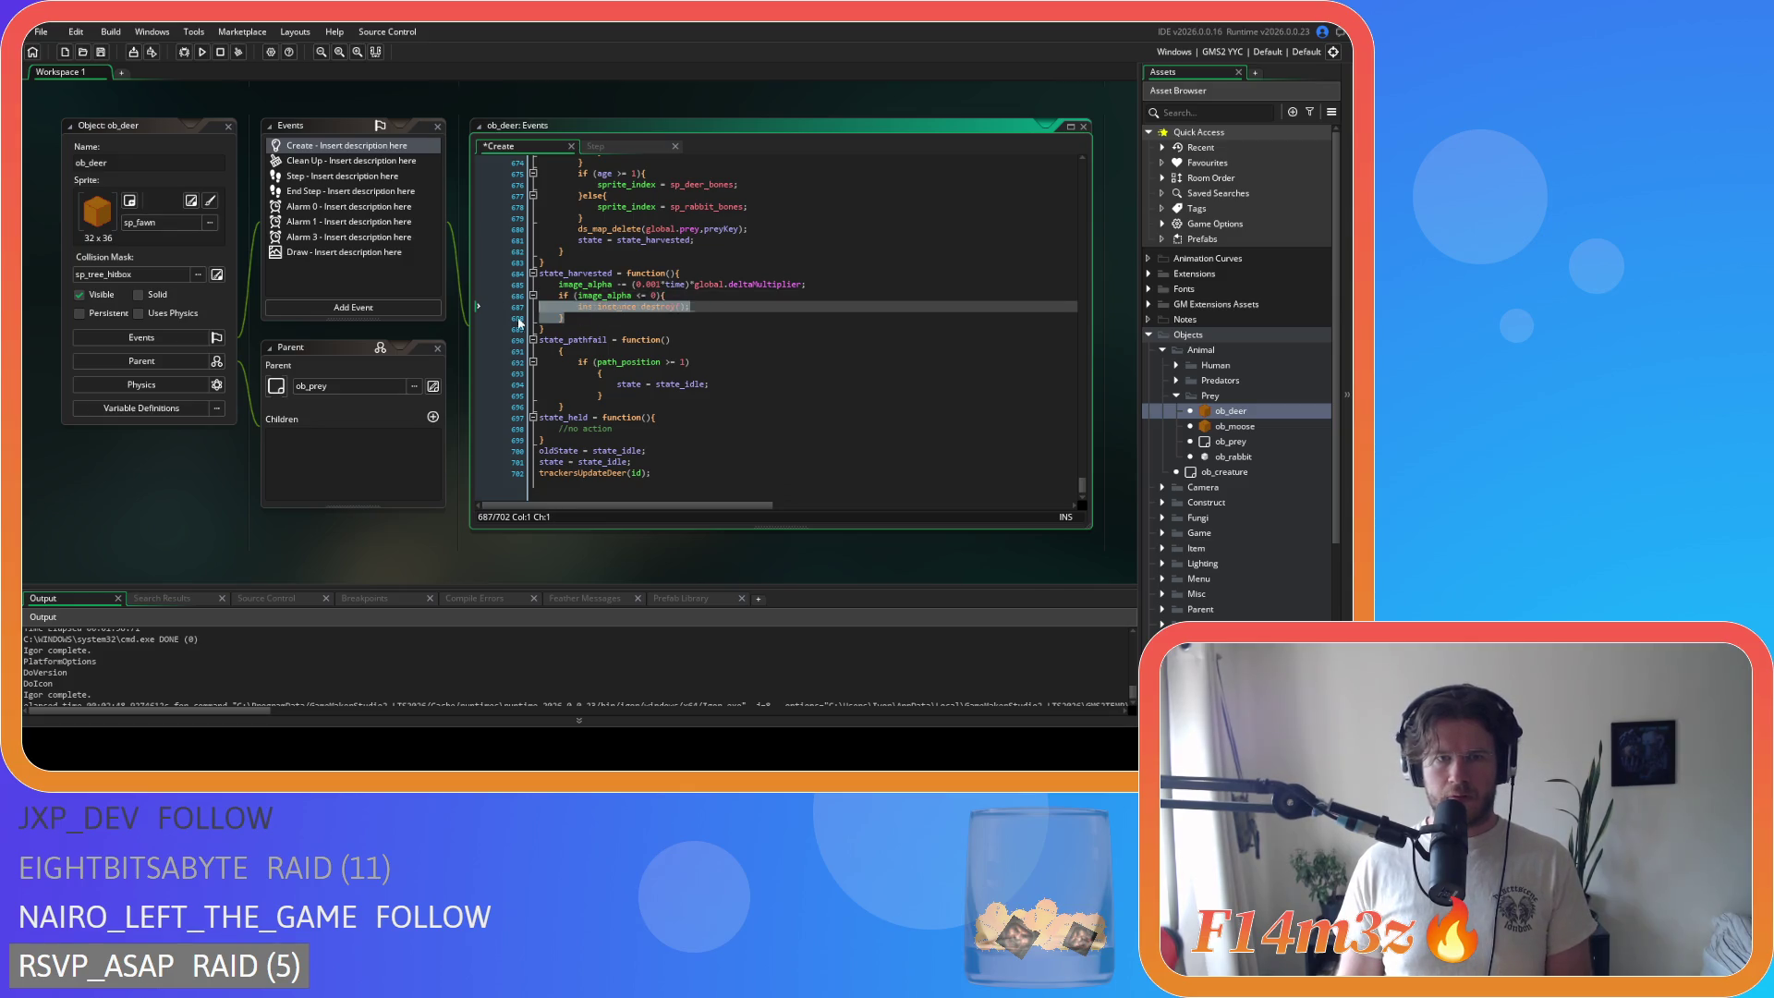
Step: Compact state_pathfail and its path_position check with joined braces and outdented body, then save
{"action": "left_click", "coordinate": [559, 351]}
{"action": "key", "text": "BackSpace"}
{"action": "key", "text": "BackSpace"}
{"action": "left_click_drag", "start_coordinate": [564, 406], "coordinate": [434, 364]}
{"action": "key", "text": "shift+Tab"}
{"action": "left_click", "coordinate": [578, 374]}
{"action": "key", "text": "BackSpace"}
{"action": "key", "text": "BackSpace"}
{"action": "key", "text": "BackSpace"}
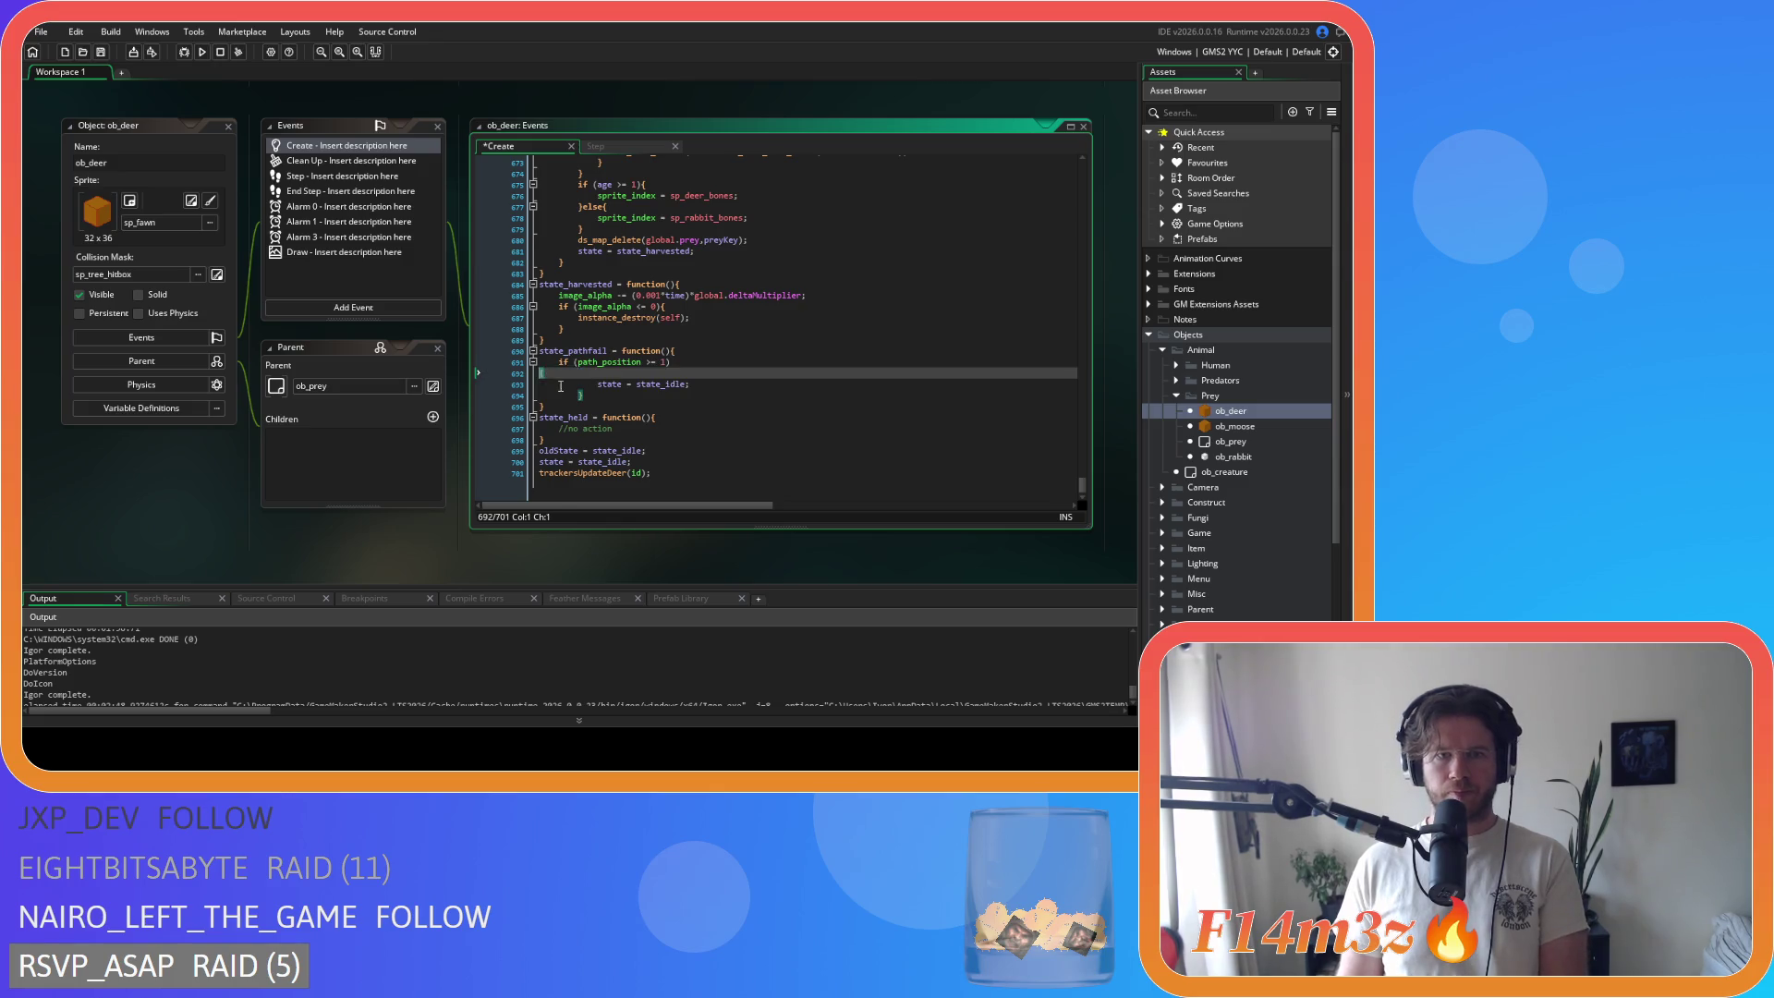
{"action": "left_click", "coordinate": [594, 395]}
{"action": "left_click_drag", "start_coordinate": [594, 394], "coordinate": [501, 381]}
{"action": "key", "text": "ctrl+s"}
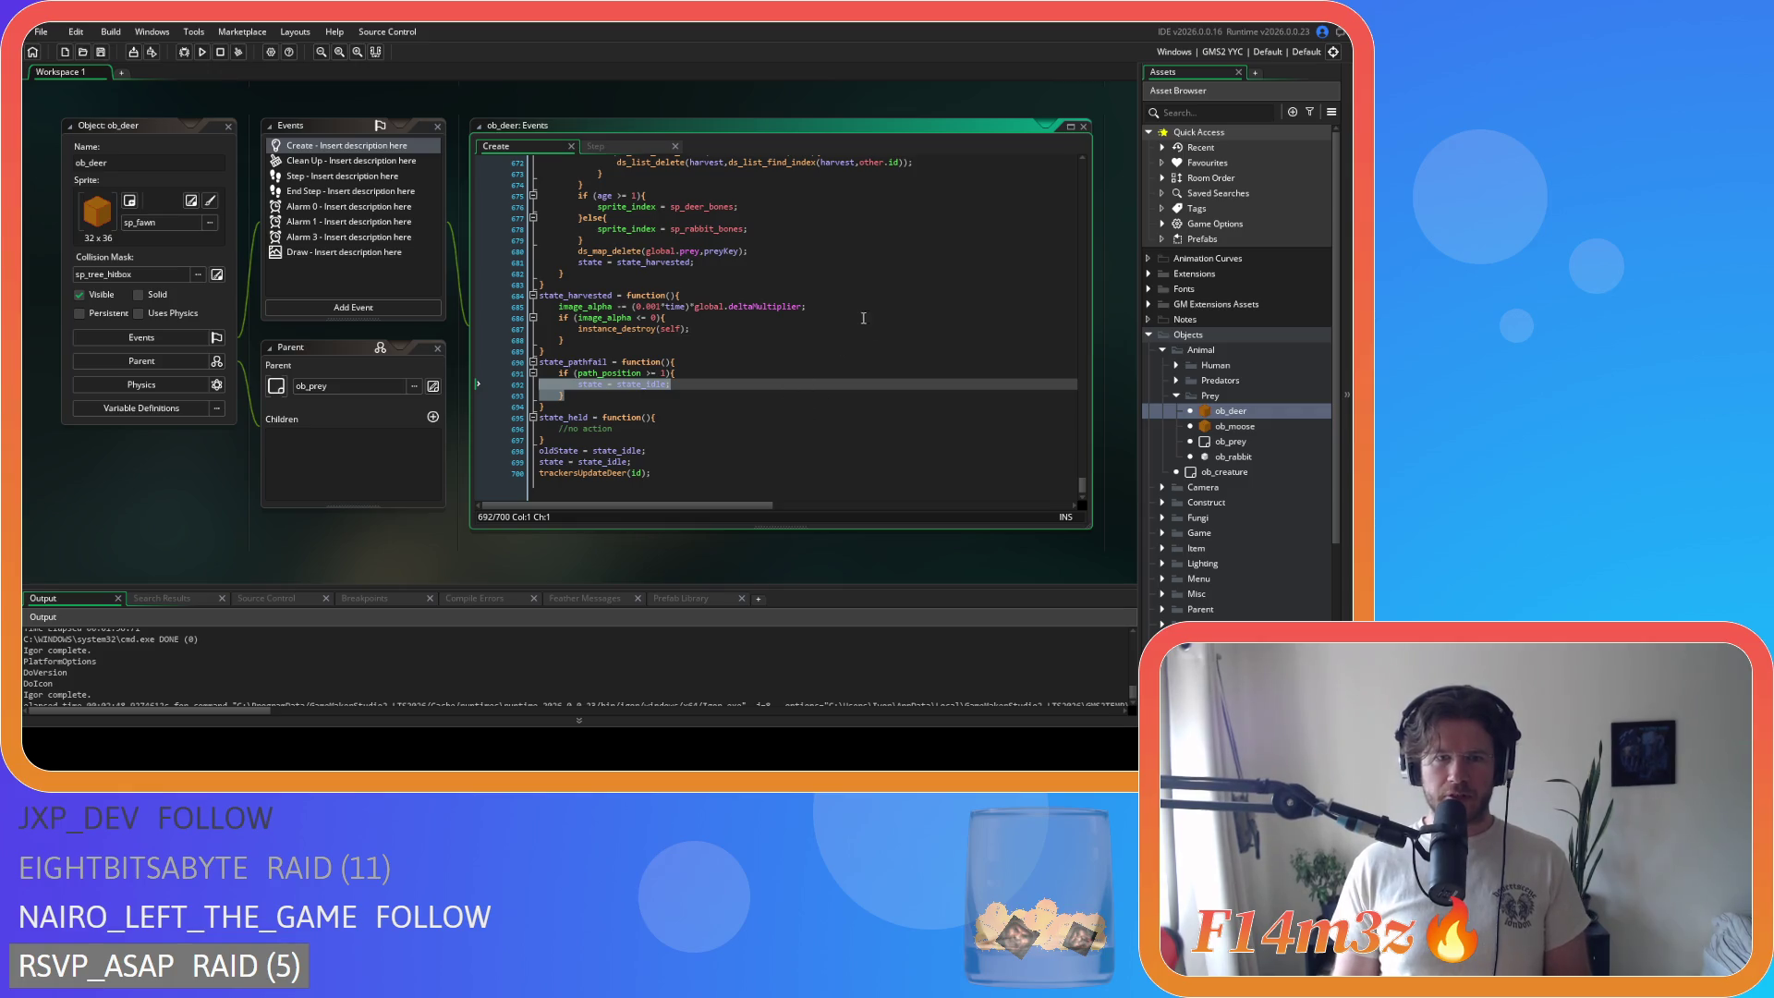
{"action": "mouse_move", "coordinate": [1078, 473]}
{"action": "left_mouse_down"}
{"action": "mouse_move", "coordinate": [1085, 341]}
{"action": "mouse_move", "coordinate": [1061, 214]}
{"action": "mouse_move", "coordinate": [1061, 263]}
{"action": "left_mouse_up"}
Step: Join the opening braces of state_wander and state_migrate onto their lines and outdent their bodies
{"action": "left_click", "coordinate": [517, 246]}
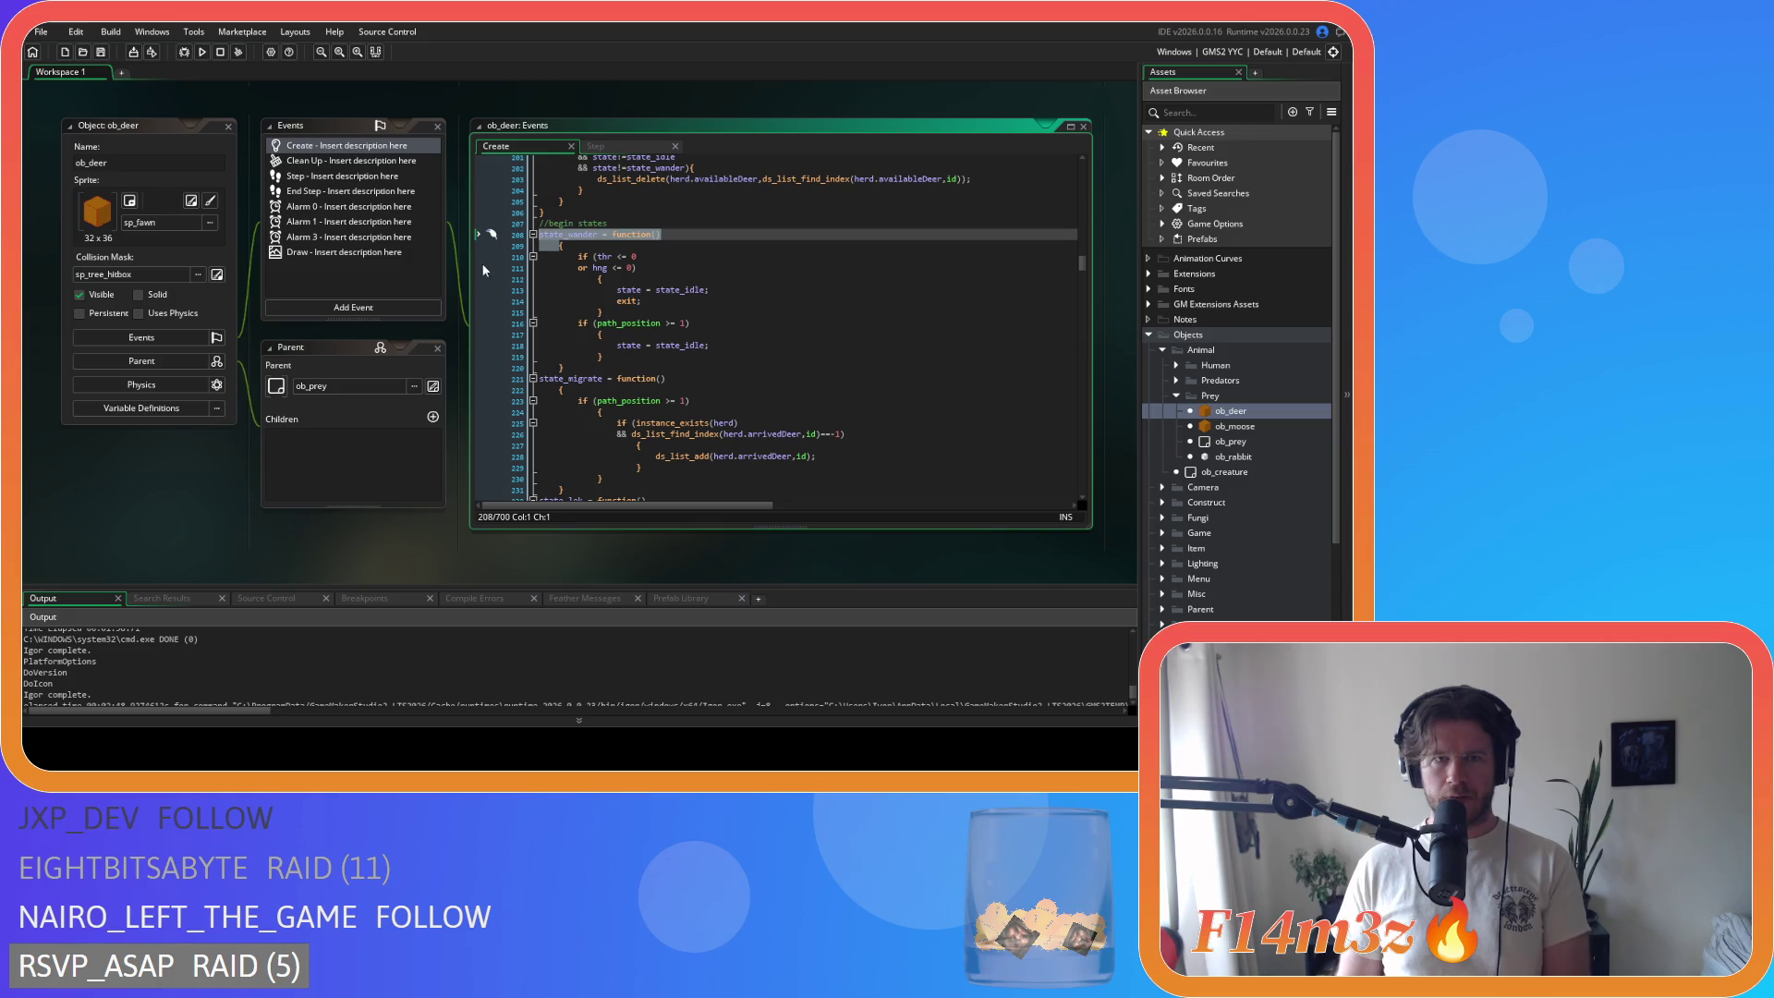
{"action": "key", "text": "BackSpace"}
{"action": "mouse_move", "coordinate": [545, 357]}
{"action": "left_mouse_down"}
{"action": "mouse_move", "coordinate": [503, 341]}
{"action": "mouse_move", "coordinate": [462, 242]}
{"action": "left_mouse_up"}
{"action": "key", "text": "shift+Tab"}
{"action": "left_click", "coordinate": [558, 379]}
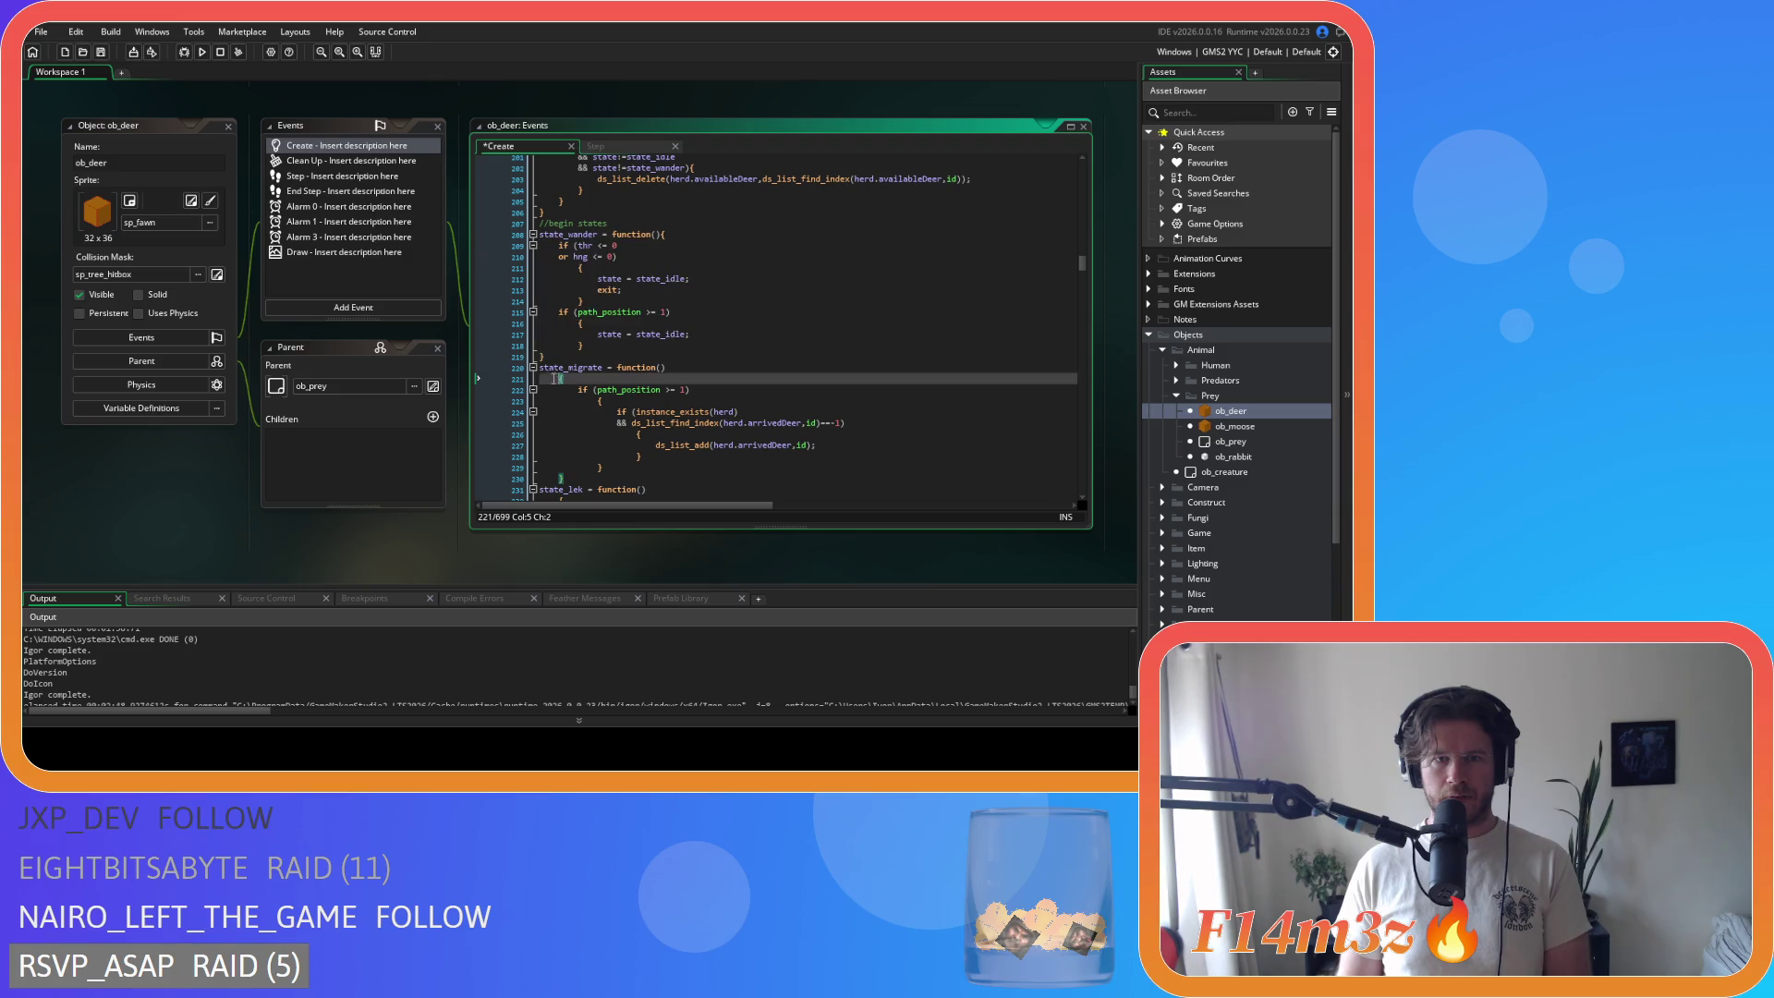
{"action": "key", "text": "BackSpace"}
{"action": "left_click_drag", "start_coordinate": [566, 468], "coordinate": [540, 379]}
{"action": "key", "text": "shift+Tab"}
Step: Join the opening braces of state_lek and state_observe onto their lines and outdent their bodies
{"action": "scroll", "coordinate": [654, 432], "scroll_direction": "down", "scroll_amount": 3}
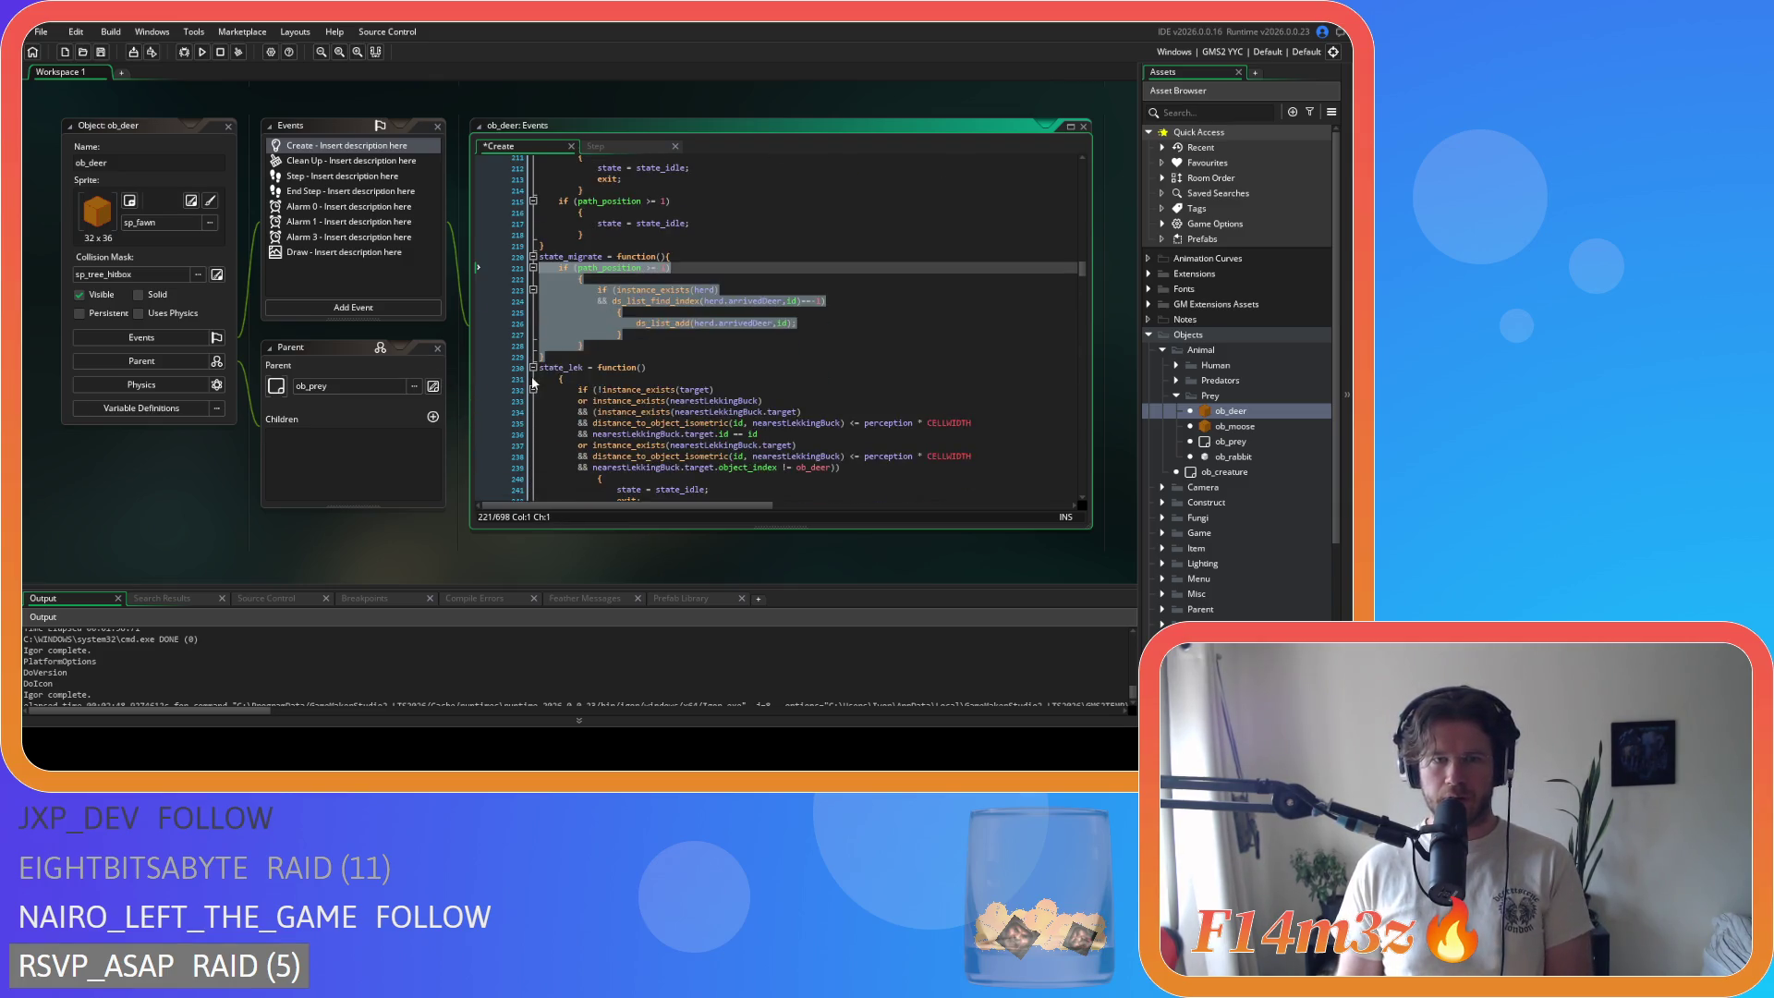
{"action": "left_click", "coordinate": [558, 379]}
{"action": "key", "text": "BackSpace"}
{"action": "scroll", "coordinate": [497, 384], "scroll_direction": "down", "scroll_amount": 4}
{"action": "mouse_move", "coordinate": [566, 418]}
{"action": "left_mouse_down"}
{"action": "mouse_move", "coordinate": [431, 282]}
{"action": "mouse_move", "coordinate": [425, 242]}
{"action": "left_mouse_up"}
{"action": "key", "text": "shift+Tab"}
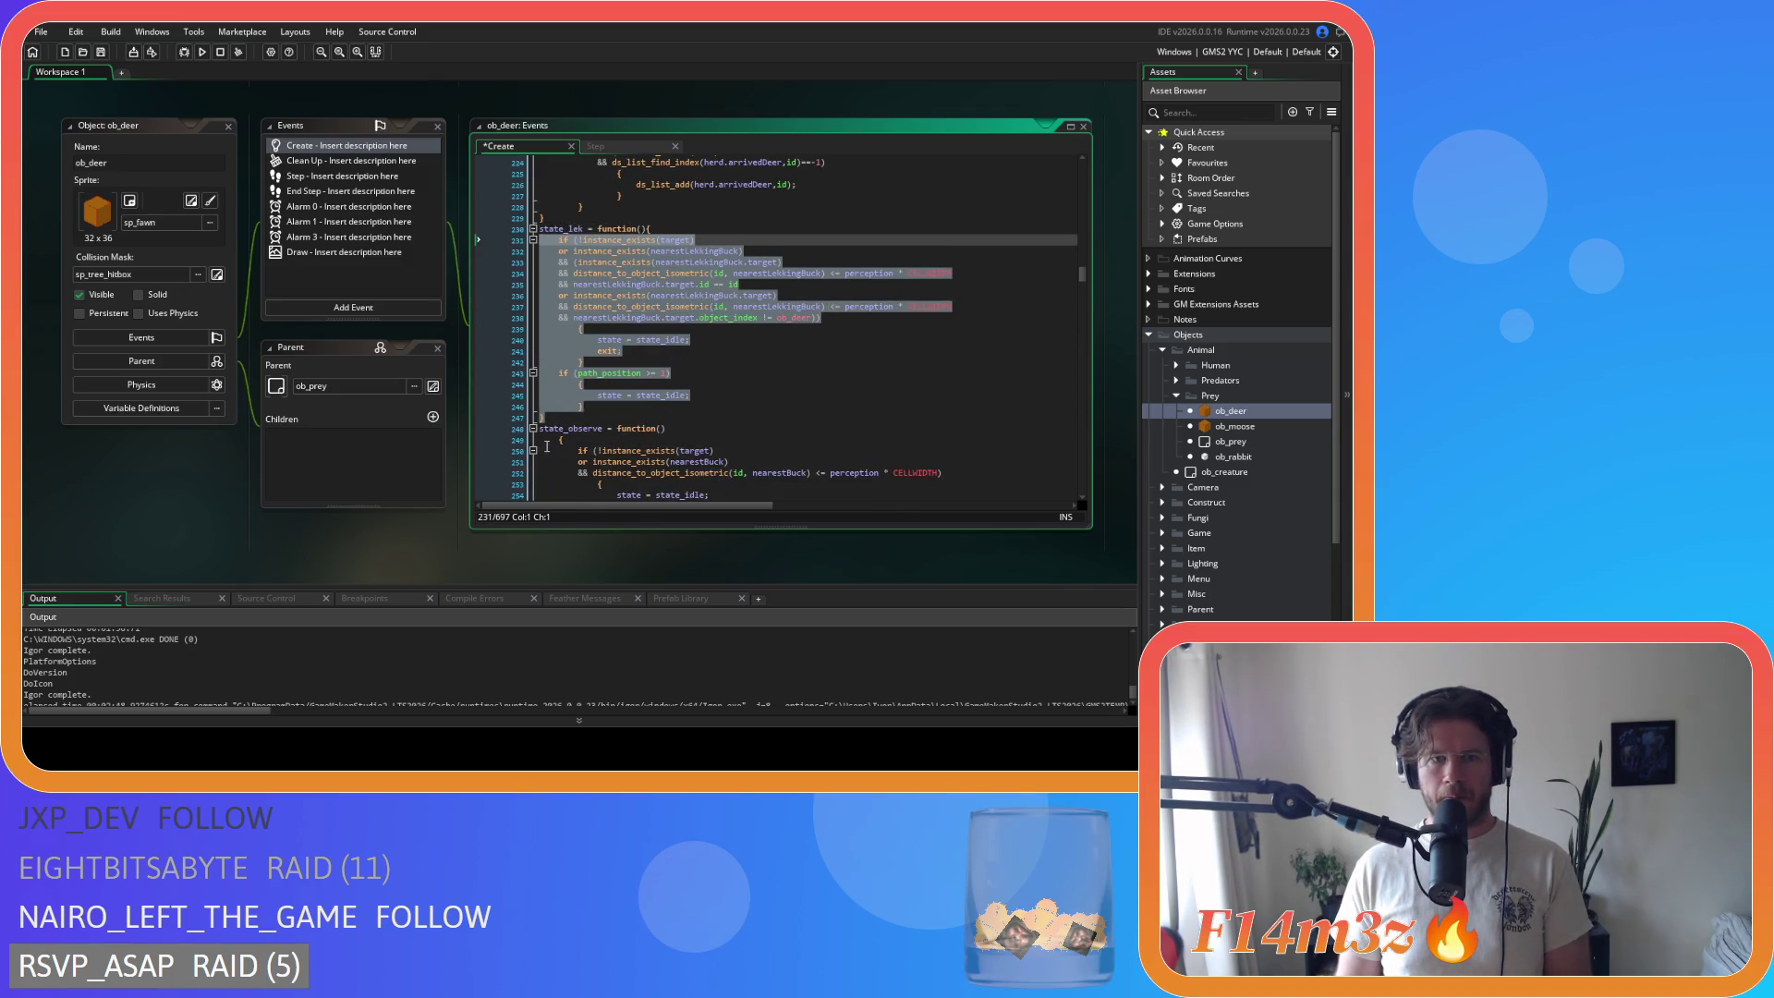
{"action": "left_click", "coordinate": [559, 440]}
{"action": "key", "text": "BackSpace"}
{"action": "scroll", "coordinate": [640, 409], "scroll_direction": "down", "scroll_amount": 4}
{"action": "left_click_drag", "start_coordinate": [579, 420], "coordinate": [456, 299]}
{"action": "key", "text": "shift+Tab"}
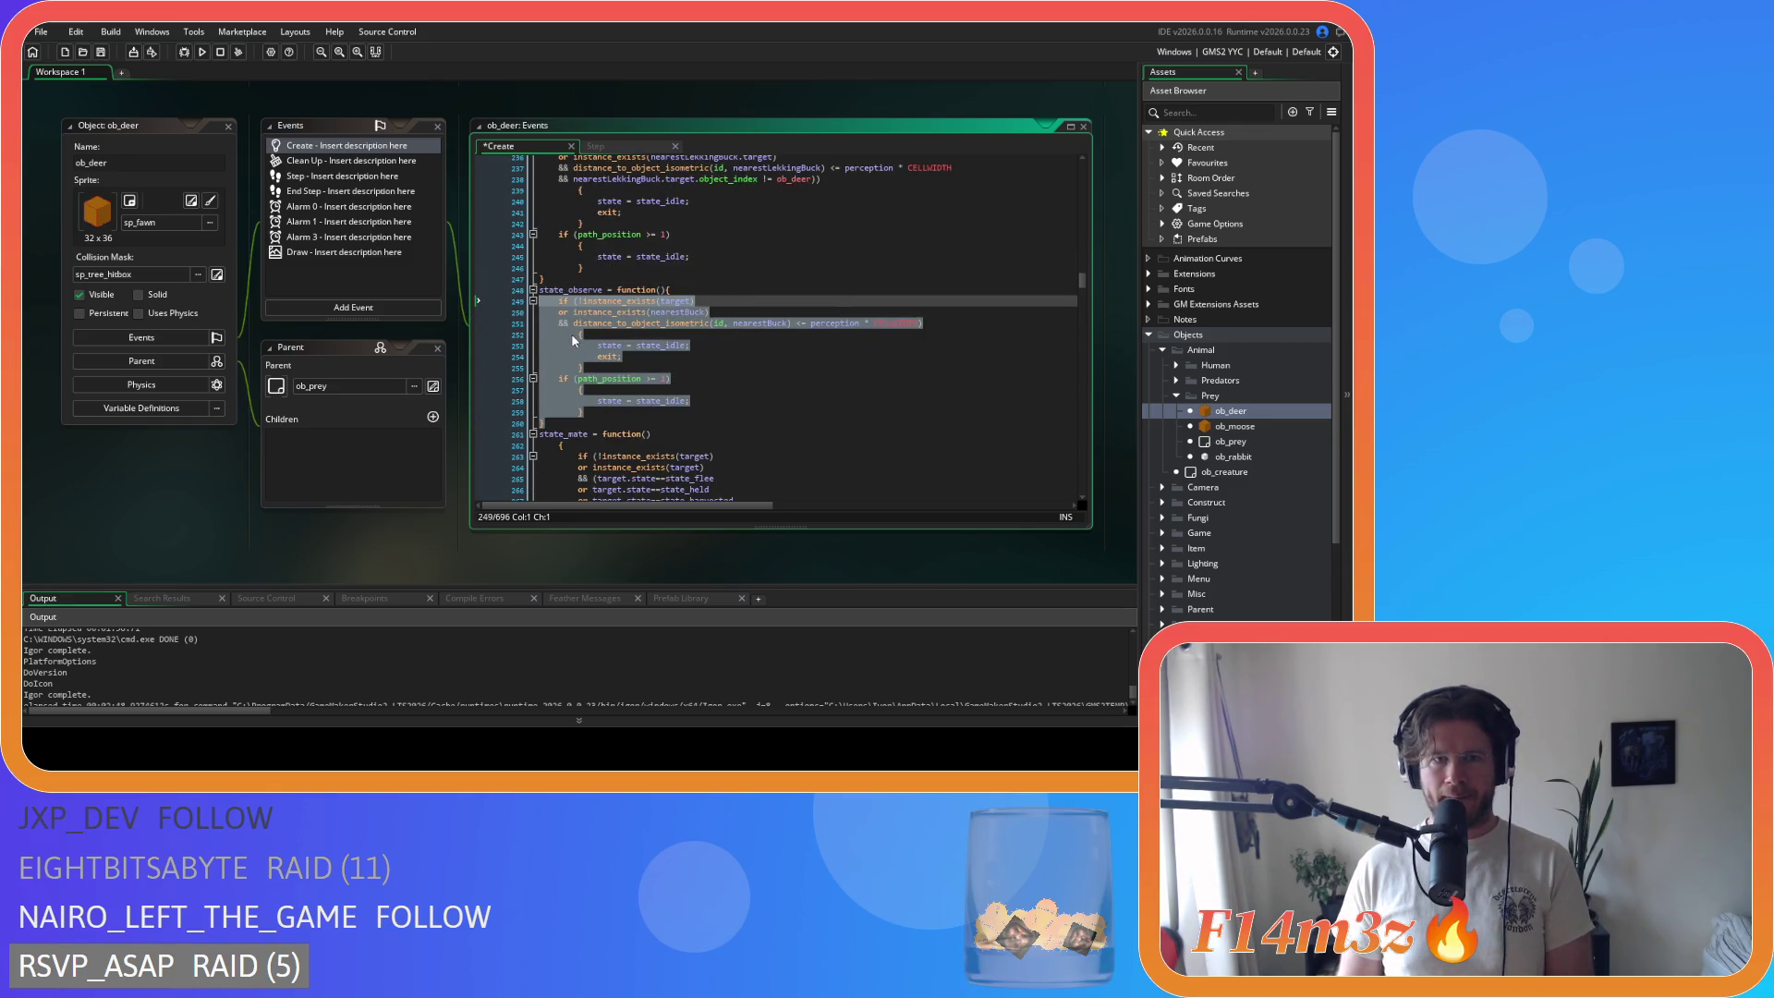
{"action": "left_click", "coordinate": [573, 338]}
Step: Join the brace onto the thr/hng condition line and outdent its block
{"action": "scroll", "coordinate": [587, 356], "scroll_direction": "up", "scroll_amount": 15}
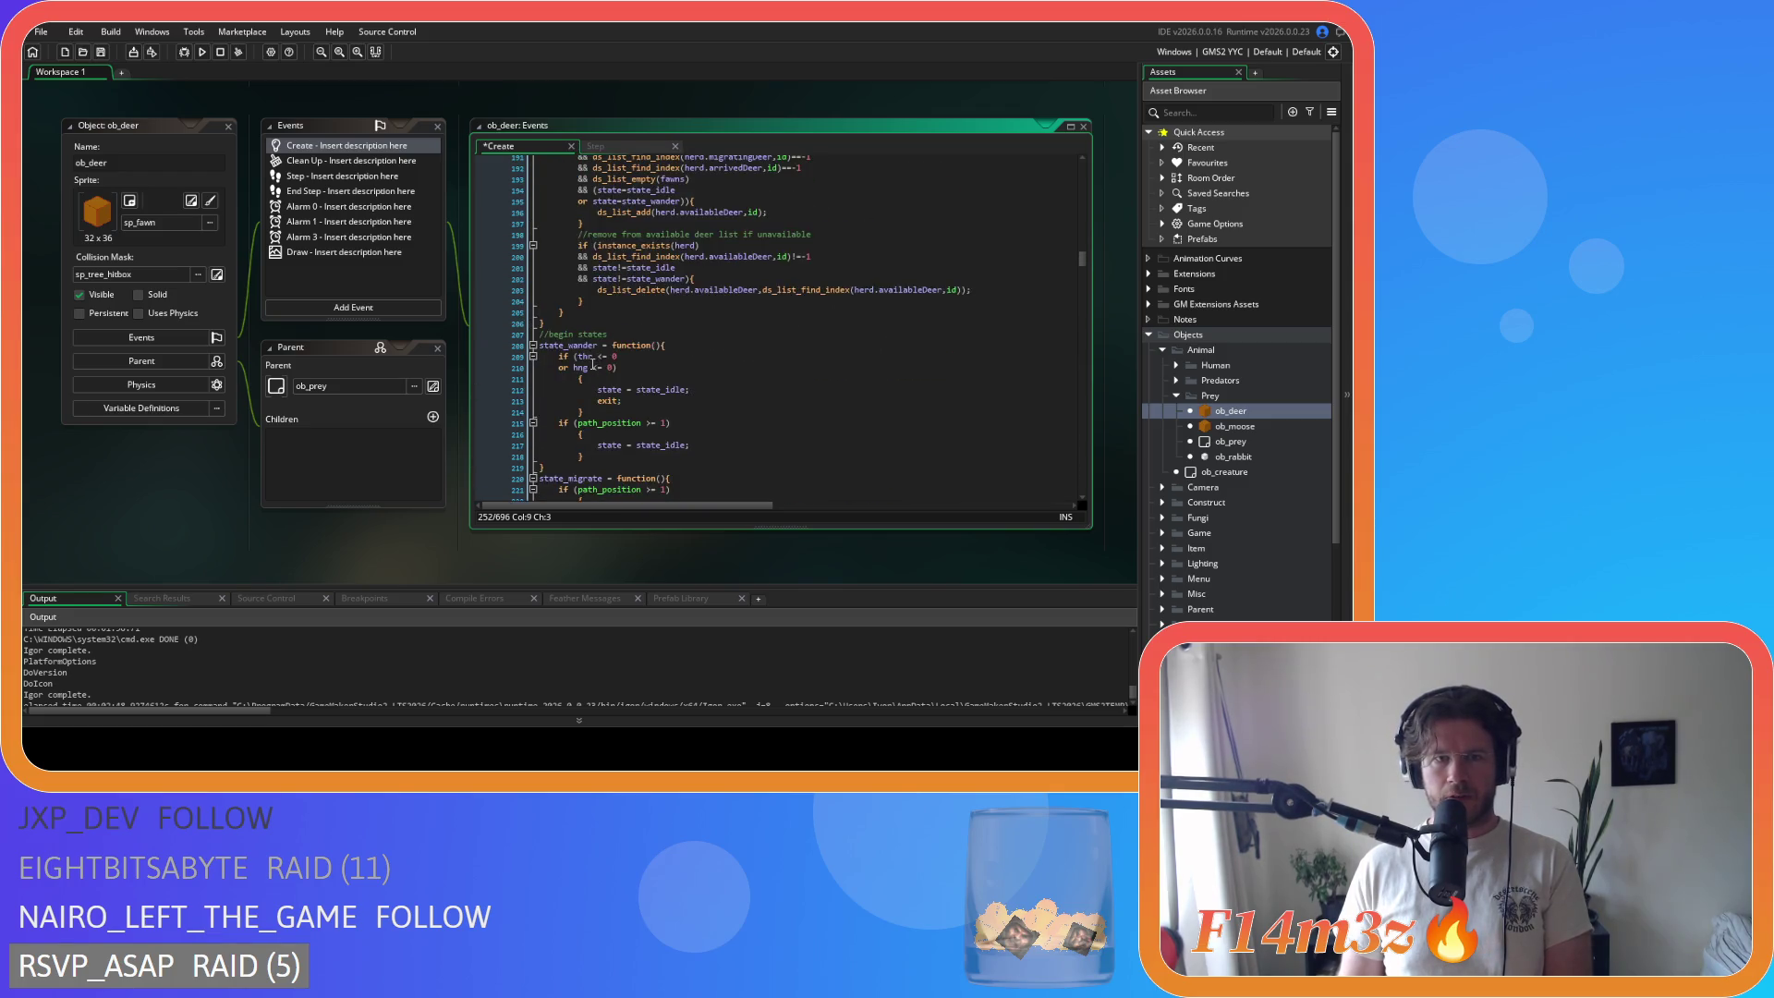
{"action": "scroll", "coordinate": [573, 332], "scroll_direction": "down", "scroll_amount": 3}
{"action": "left_click", "coordinate": [535, 296]}
{"action": "key", "text": "BackSpace"}
{"action": "key", "text": "BackSpace"}
{"action": "left_click_drag", "start_coordinate": [565, 318], "coordinate": [485, 292]}
{"action": "key", "text": "shift+Tab"}
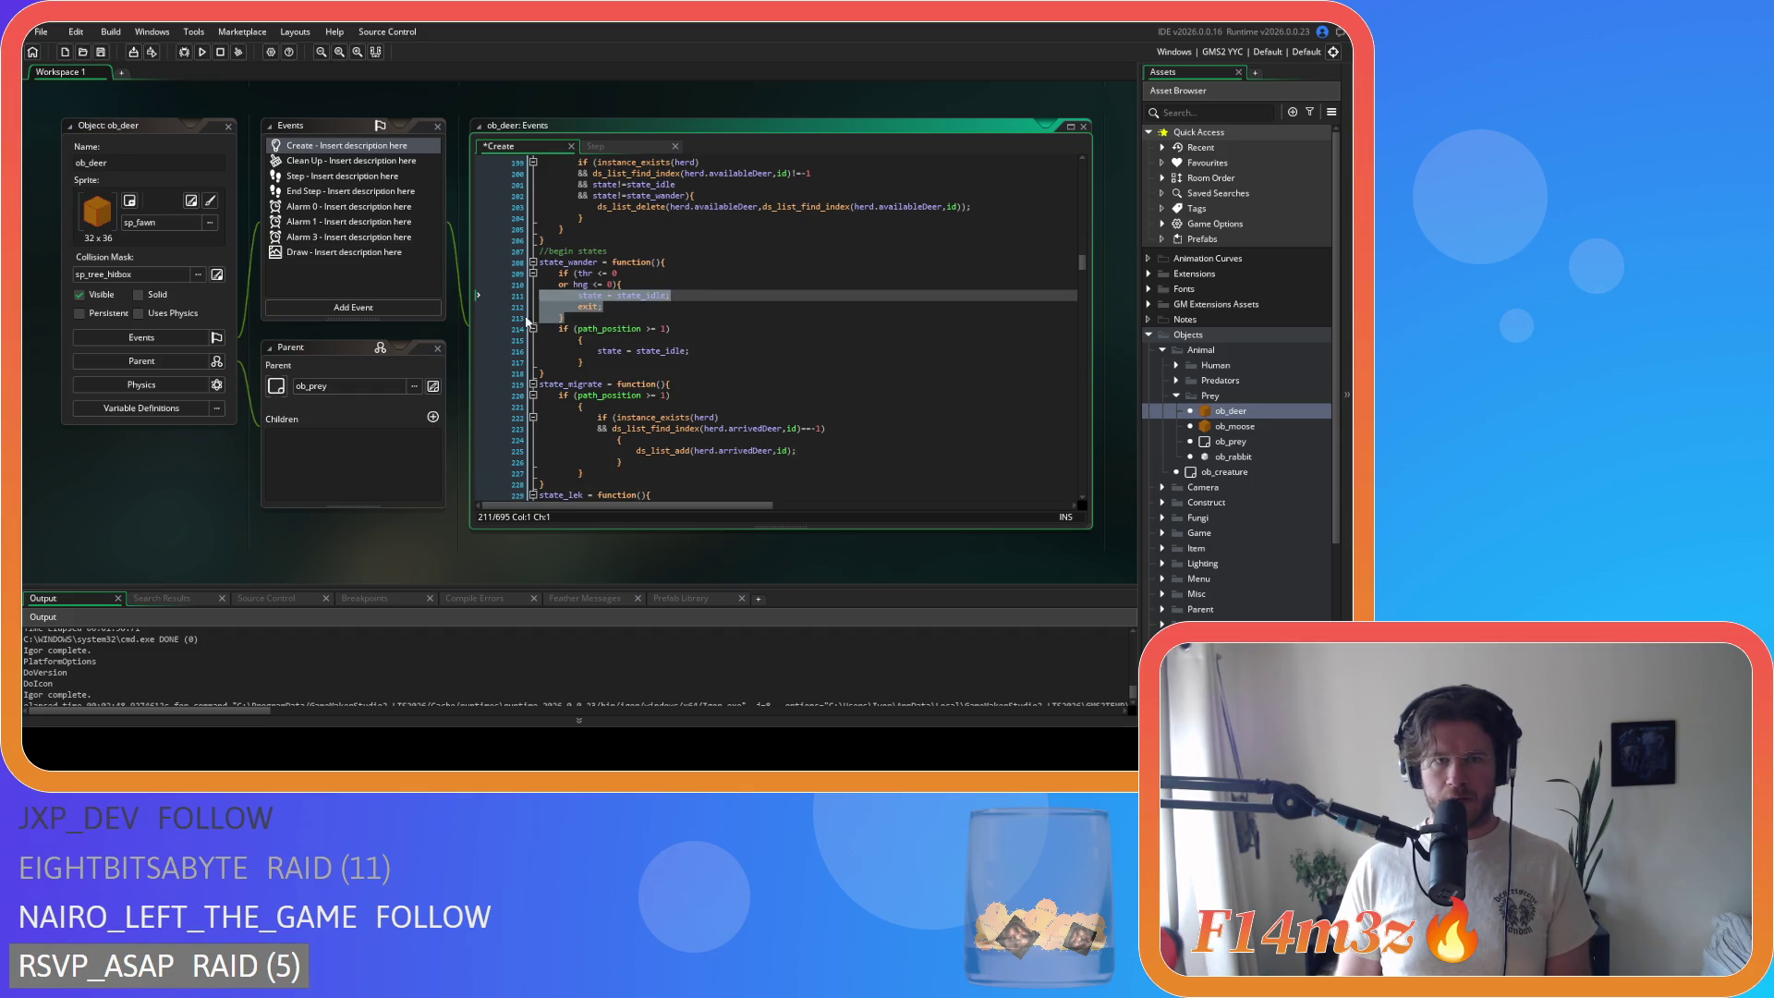
{"action": "left_click", "coordinate": [594, 274]}
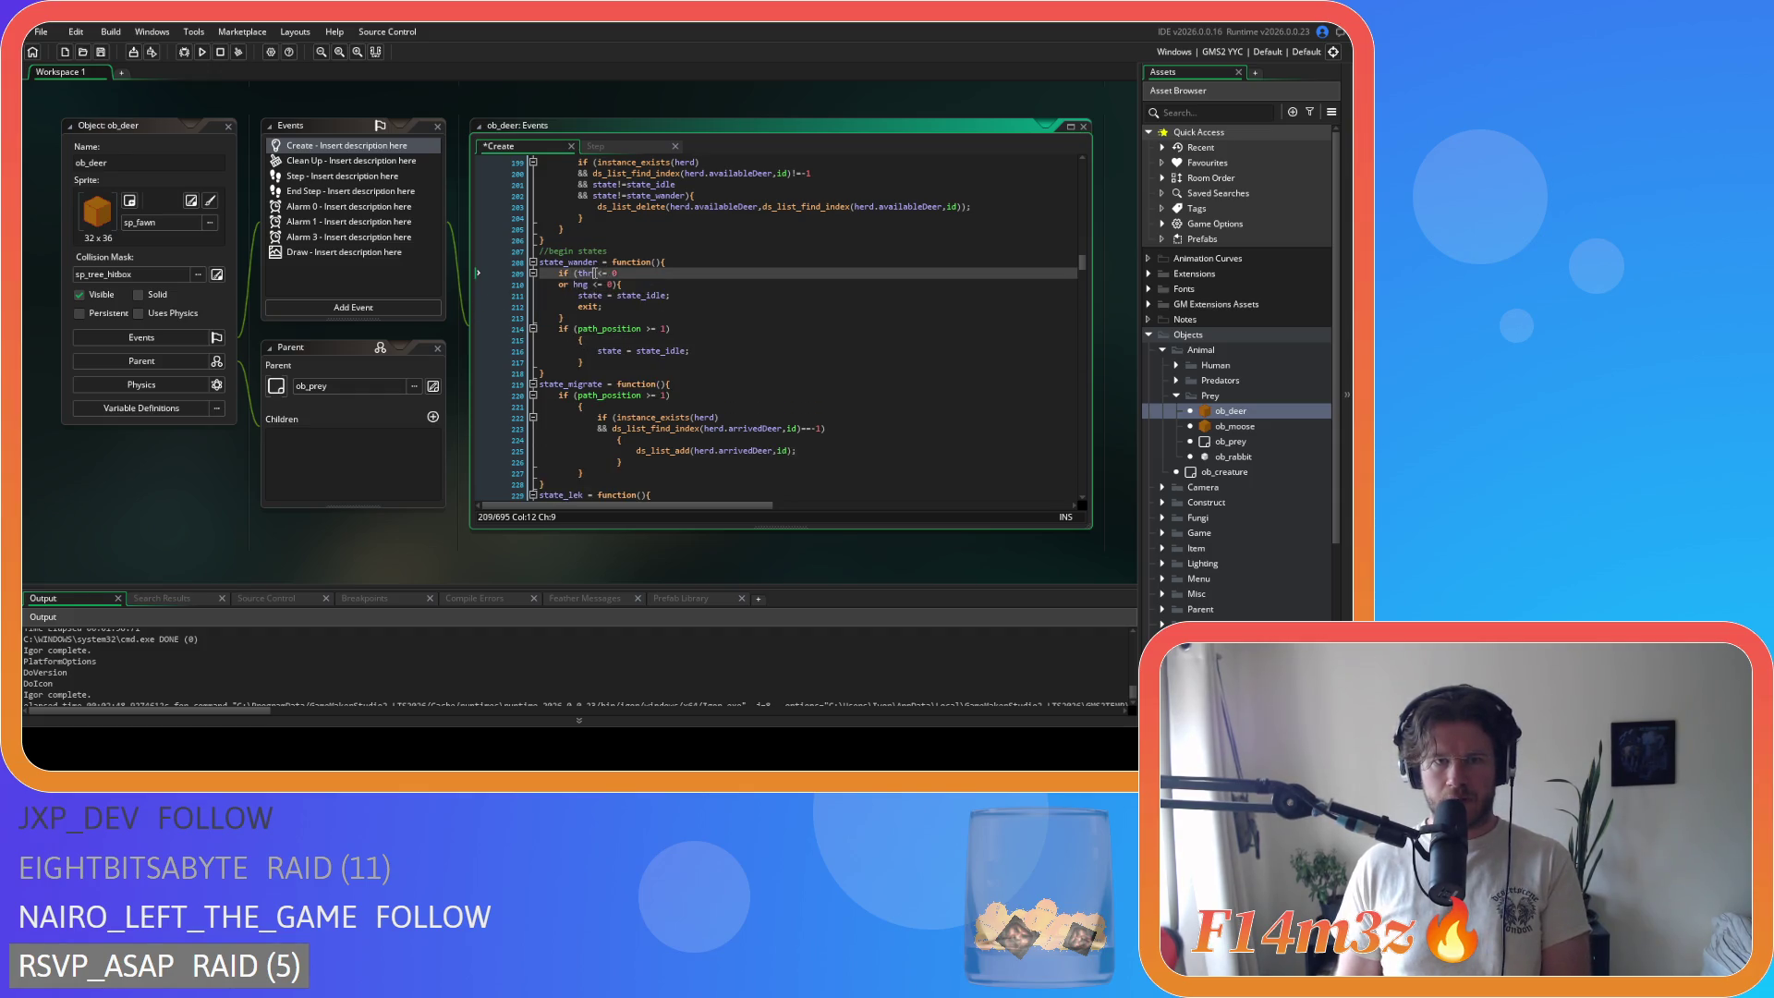
{"action": "left_click", "coordinate": [593, 284]}
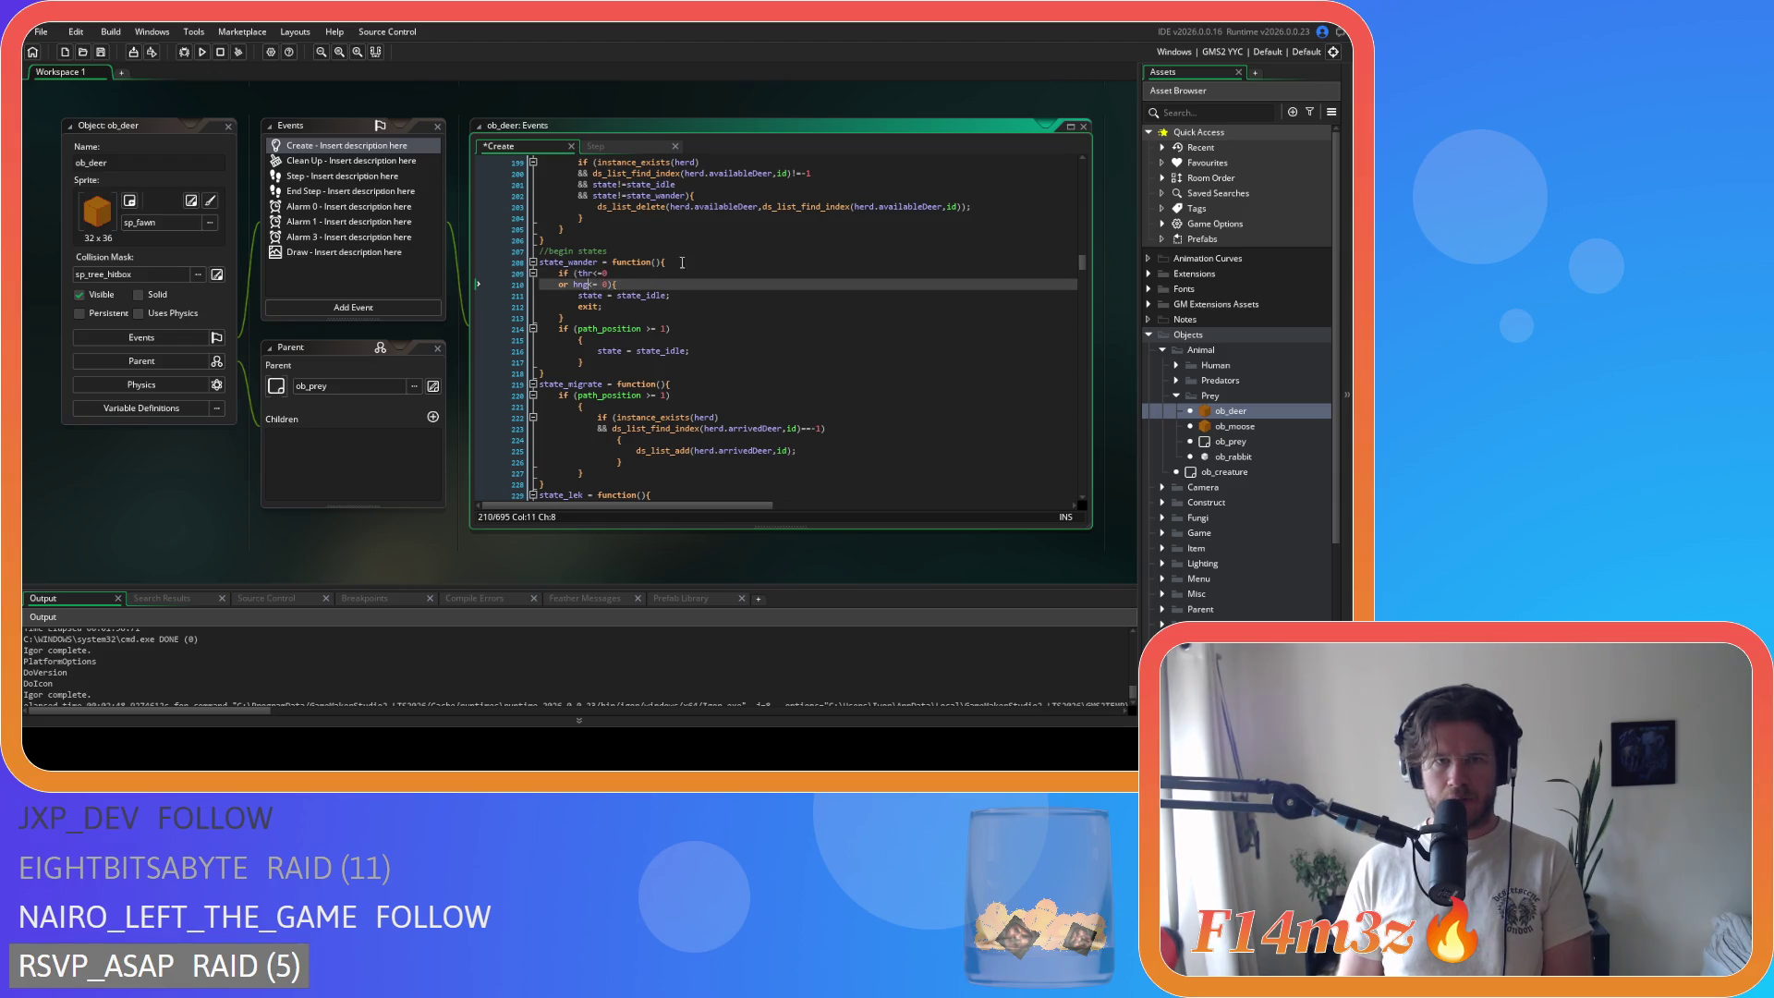
Step: Put the brace on the path_position>=1 line 214 and outdent its block
{"action": "left_click", "coordinate": [647, 330]}
{"action": "key", "text": "Right"}
{"action": "key", "text": "Right"}
{"action": "key", "text": "End"}
{"action": "type", "text": "{"}
{"action": "key", "text": "shift+Down"}
{"action": "key", "text": "Delete"}
{"action": "left_click_drag", "start_coordinate": [584, 351], "coordinate": [479, 341]}
{"action": "key", "text": "shift+Tab"}
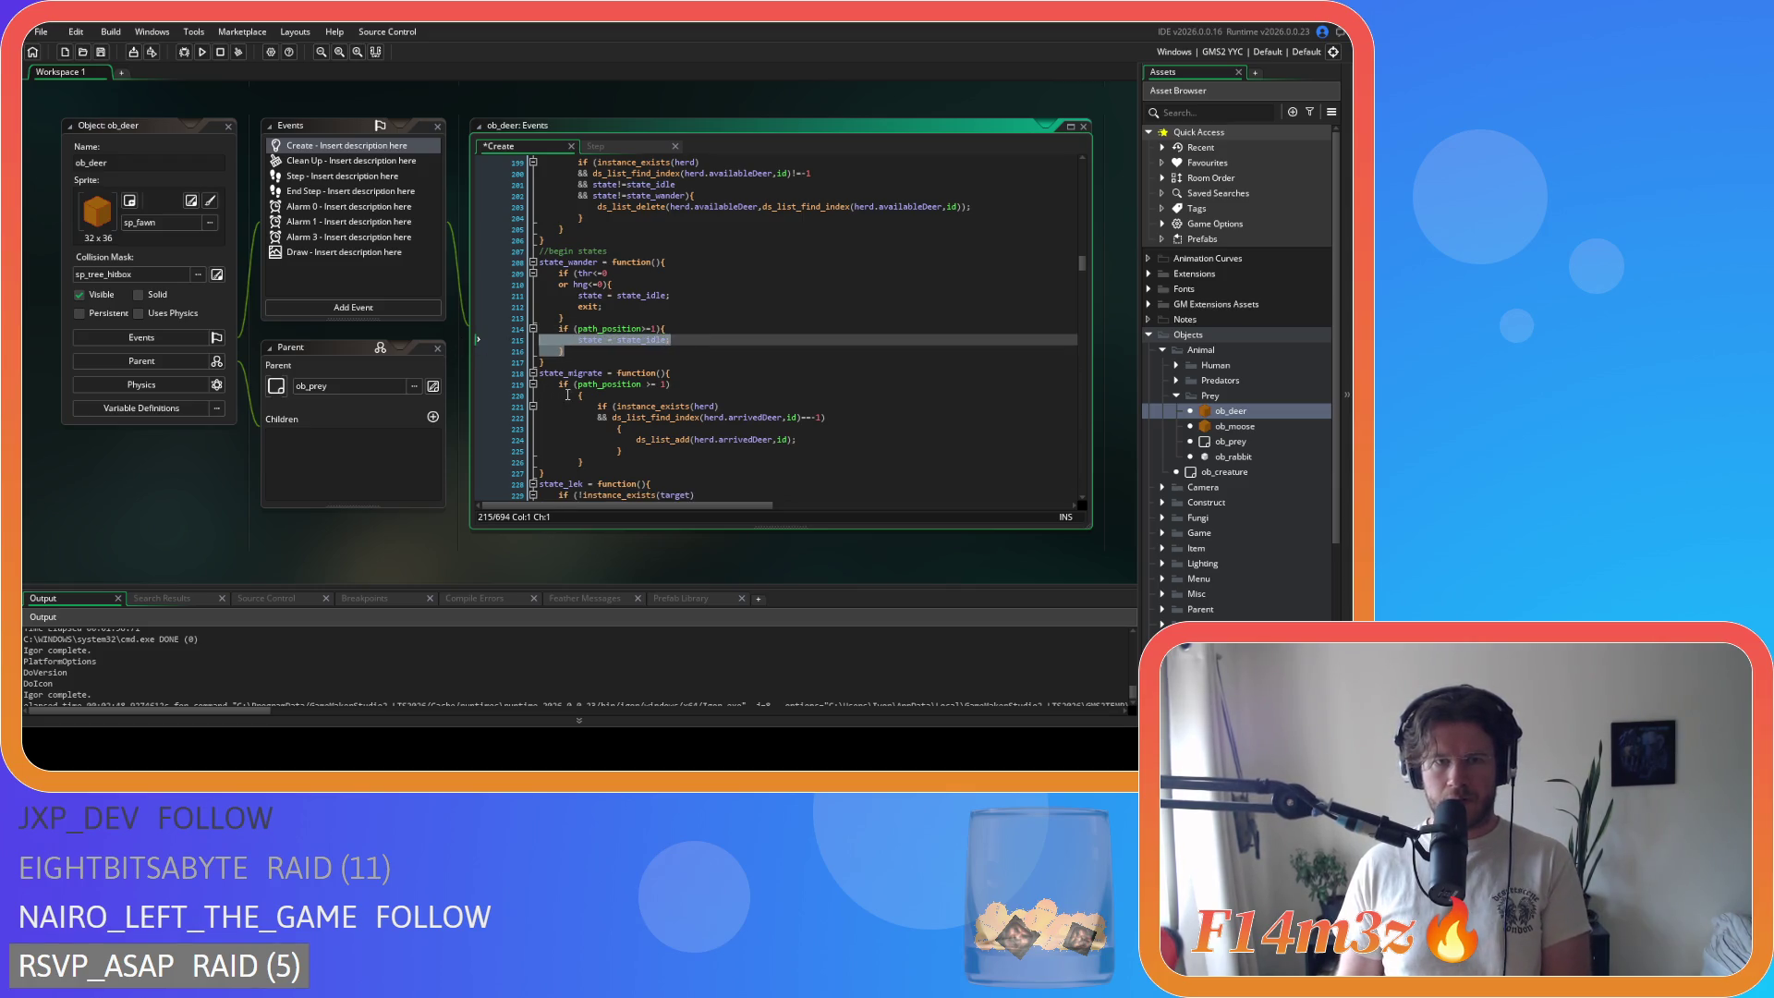
Step: In state_migrate, join braces onto the path_position and arrivedDeer conditions and outdent their blocks
{"action": "left_click", "coordinate": [645, 385]}
{"action": "key", "text": "End"}
{"action": "type", "text": "{"}
{"action": "key", "text": "shift+Down"}
{"action": "key", "text": "Delete"}
{"action": "left_click_drag", "start_coordinate": [584, 451], "coordinate": [428, 403]}
{"action": "key", "text": "shift+Tab"}
{"action": "left_click_drag", "start_coordinate": [595, 420], "coordinate": [511, 415]}
{"action": "left_click", "coordinate": [596, 418]}
{"action": "key", "text": "BackSpace"}
{"action": "key", "text": "BackSpace"}
{"action": "key", "text": "BackSpace"}
{"action": "key", "text": "shift+Tab"}
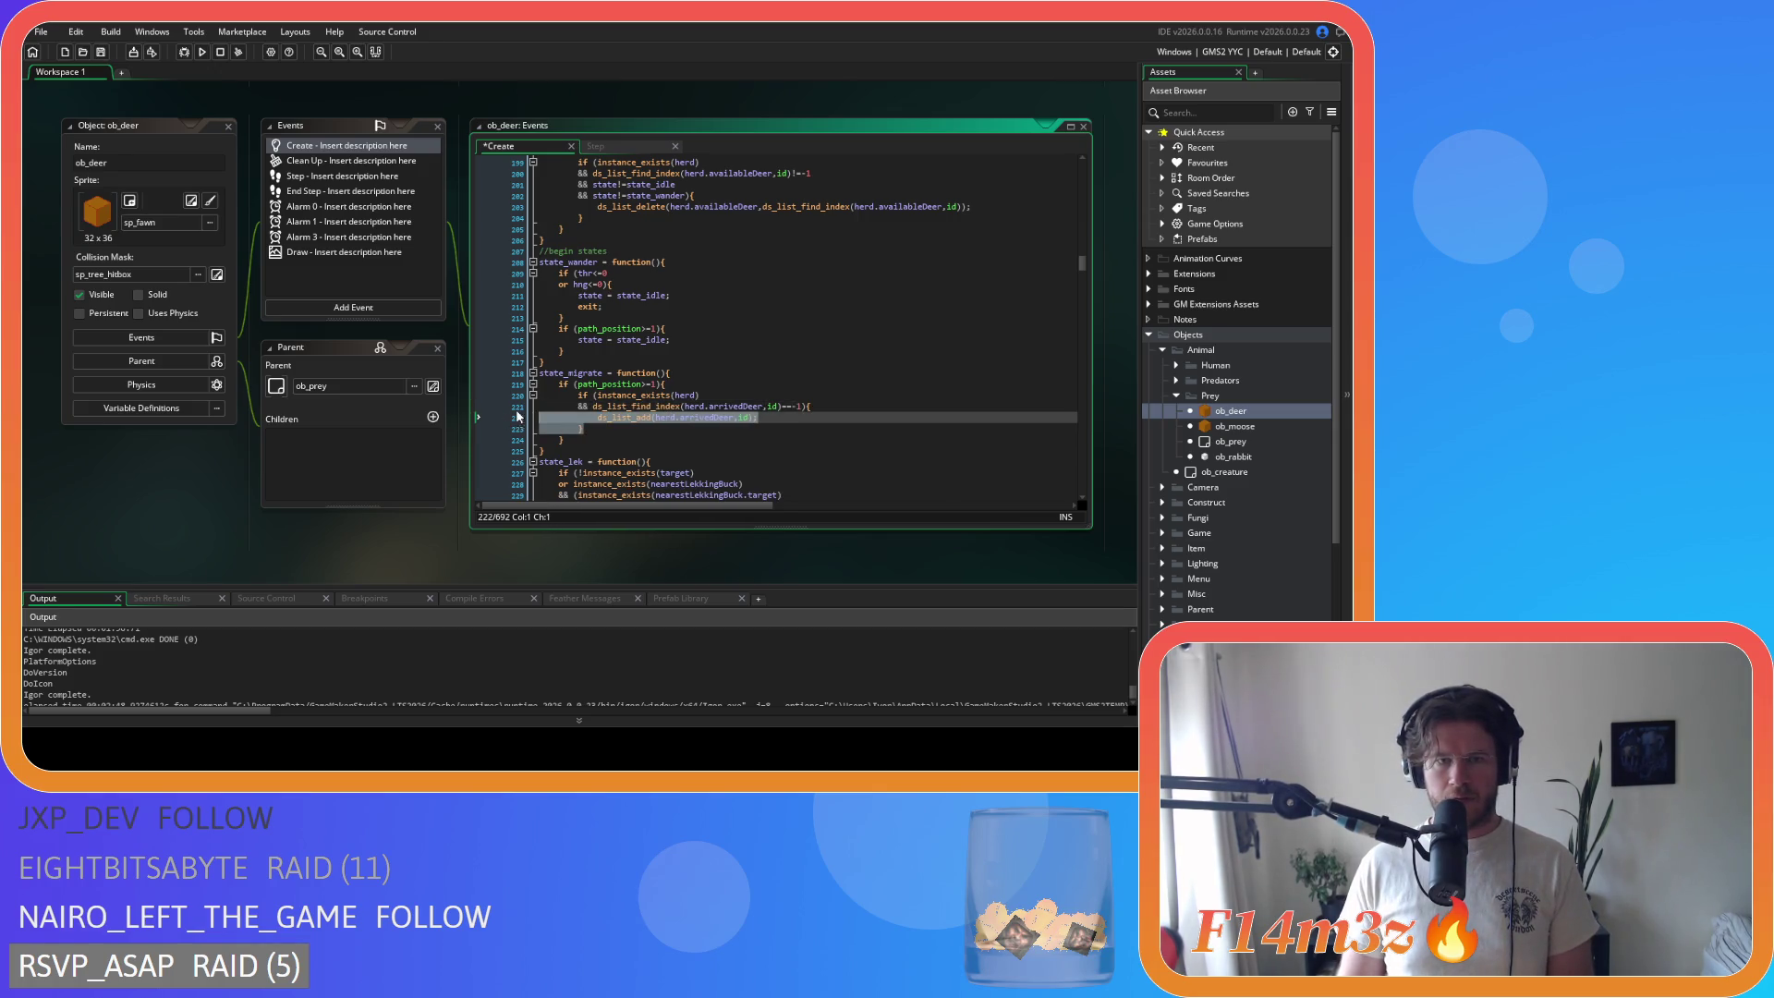
Step: In state_lek, join the braces onto the condition and path_position if lines and outdent their contents
{"action": "scroll", "coordinate": [509, 415], "scroll_direction": "down", "scroll_amount": 7}
{"action": "mouse_move", "coordinate": [584, 312]}
{"action": "left_mouse_down"}
{"action": "mouse_move", "coordinate": [521, 318]}
{"action": "mouse_move", "coordinate": [556, 334]}
{"action": "left_mouse_up"}
{"action": "key", "text": "BackSpace"}
{"action": "key", "text": "BackSpace"}
{"action": "key", "text": "shift+Tab"}
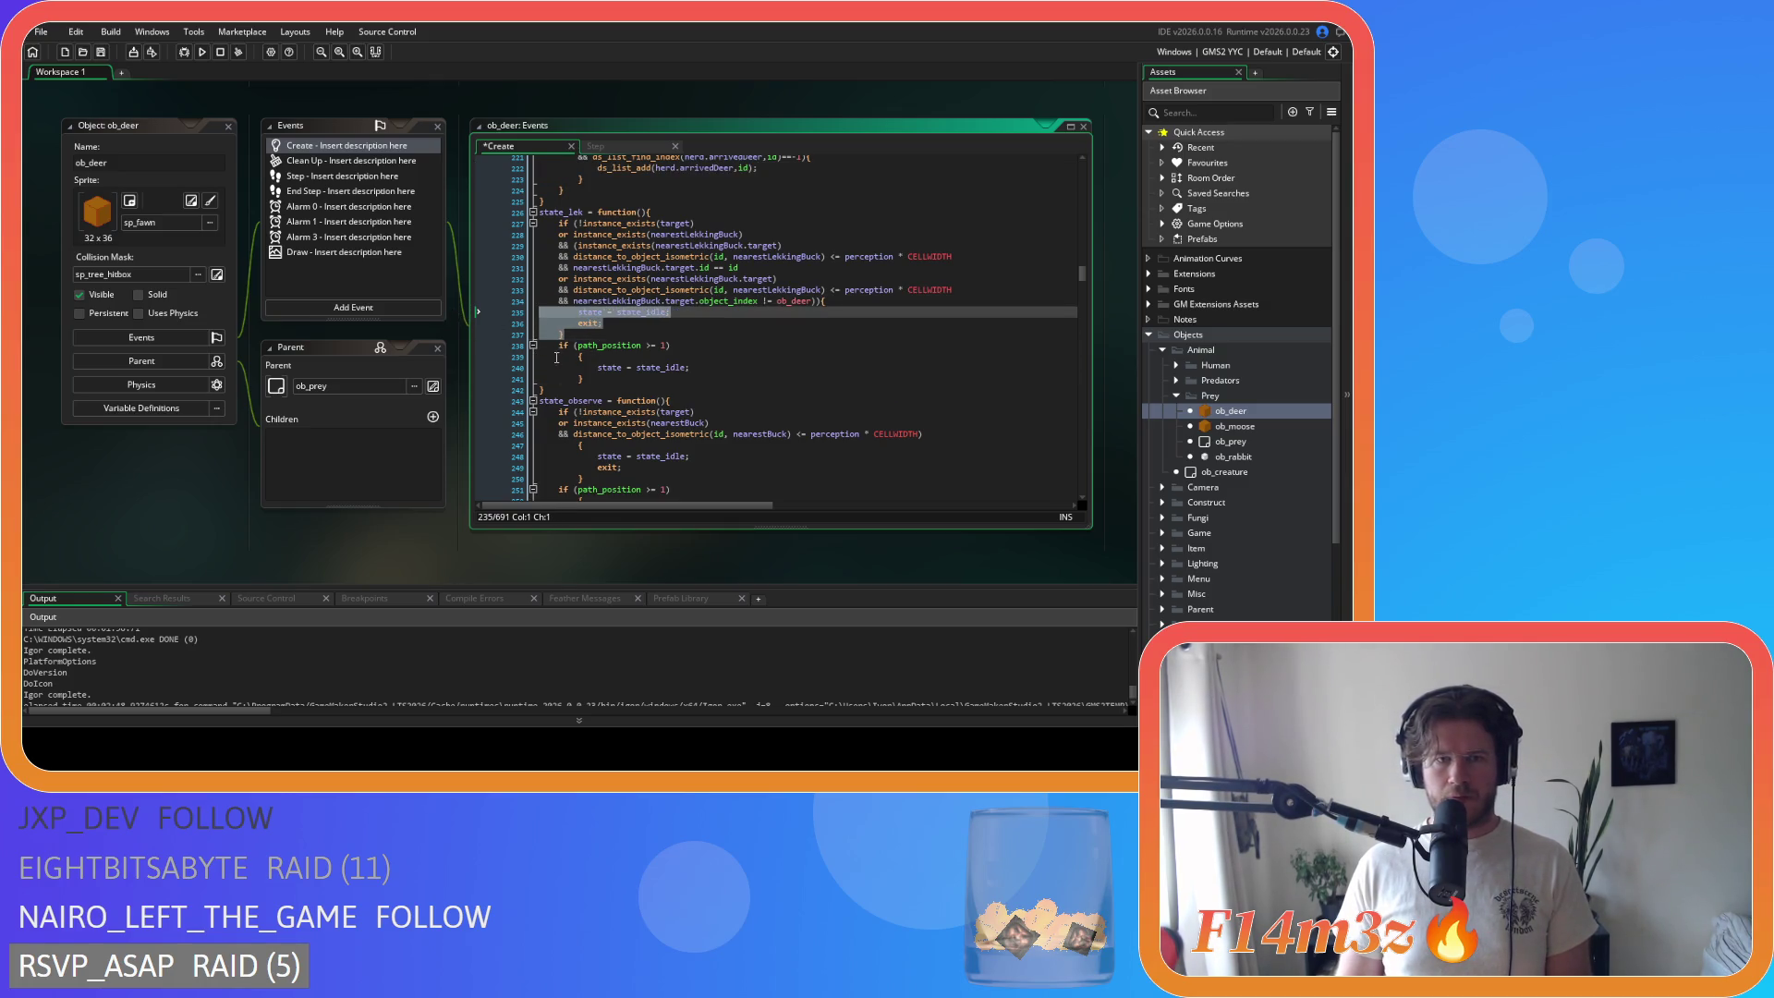
{"action": "left_click", "coordinate": [573, 356]}
{"action": "key", "text": "BackSpace"}
{"action": "key", "text": "BackSpace"}
{"action": "left_click_drag", "start_coordinate": [540, 356], "coordinate": [563, 368]}
{"action": "key", "text": "shift+Tab"}
Step: In state_observe, remove the lone brace line and join the path_position brace, outdenting the blocks
{"action": "left_click", "coordinate": [644, 345]}
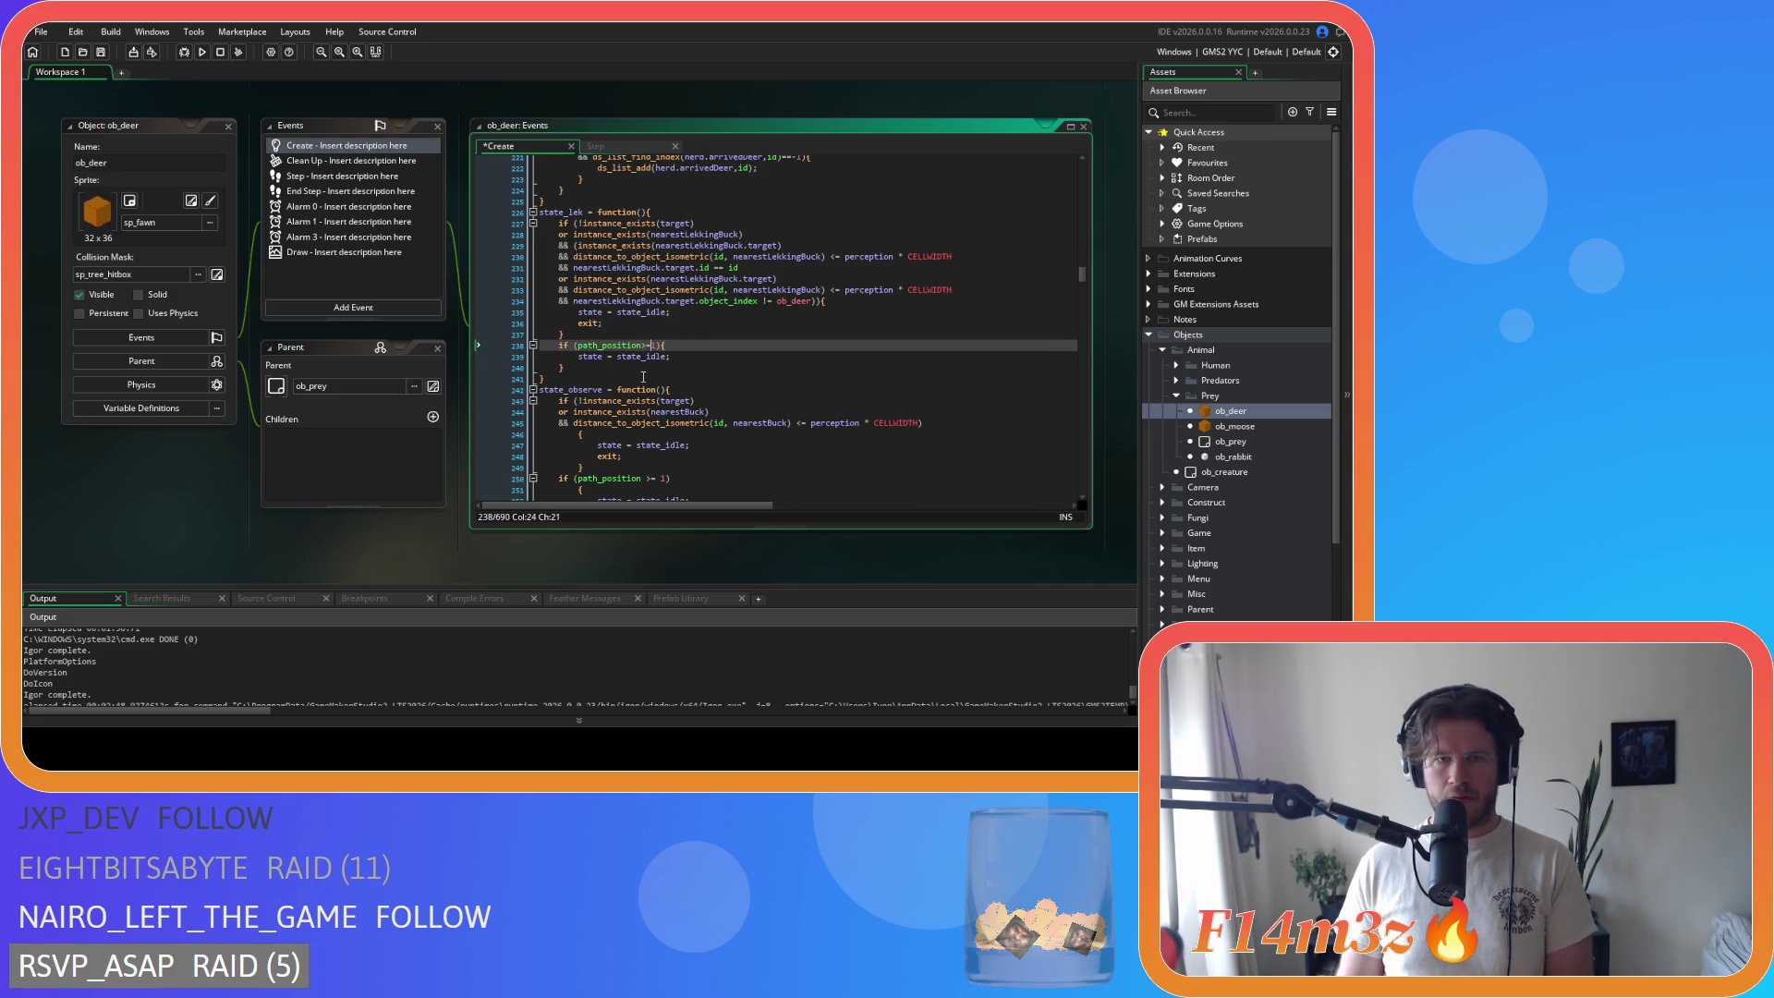
{"action": "scroll", "coordinate": [644, 377], "scroll_direction": "down", "scroll_amount": 4}
{"action": "mouse_move", "coordinate": [582, 296]}
{"action": "left_mouse_down"}
{"action": "mouse_move", "coordinate": [511, 296]}
{"action": "mouse_move", "coordinate": [565, 319]}
{"action": "mouse_move", "coordinate": [540, 341]}
{"action": "left_mouse_up"}
{"action": "key", "text": "BackSpace"}
{"action": "key", "text": "shift+Tab"}
{"action": "left_click", "coordinate": [580, 340]}
{"action": "key", "text": "BackSpace"}
{"action": "key", "text": "BackSpace"}
{"action": "key", "text": "BackSpace"}
{"action": "key", "text": "shift+Tab"}
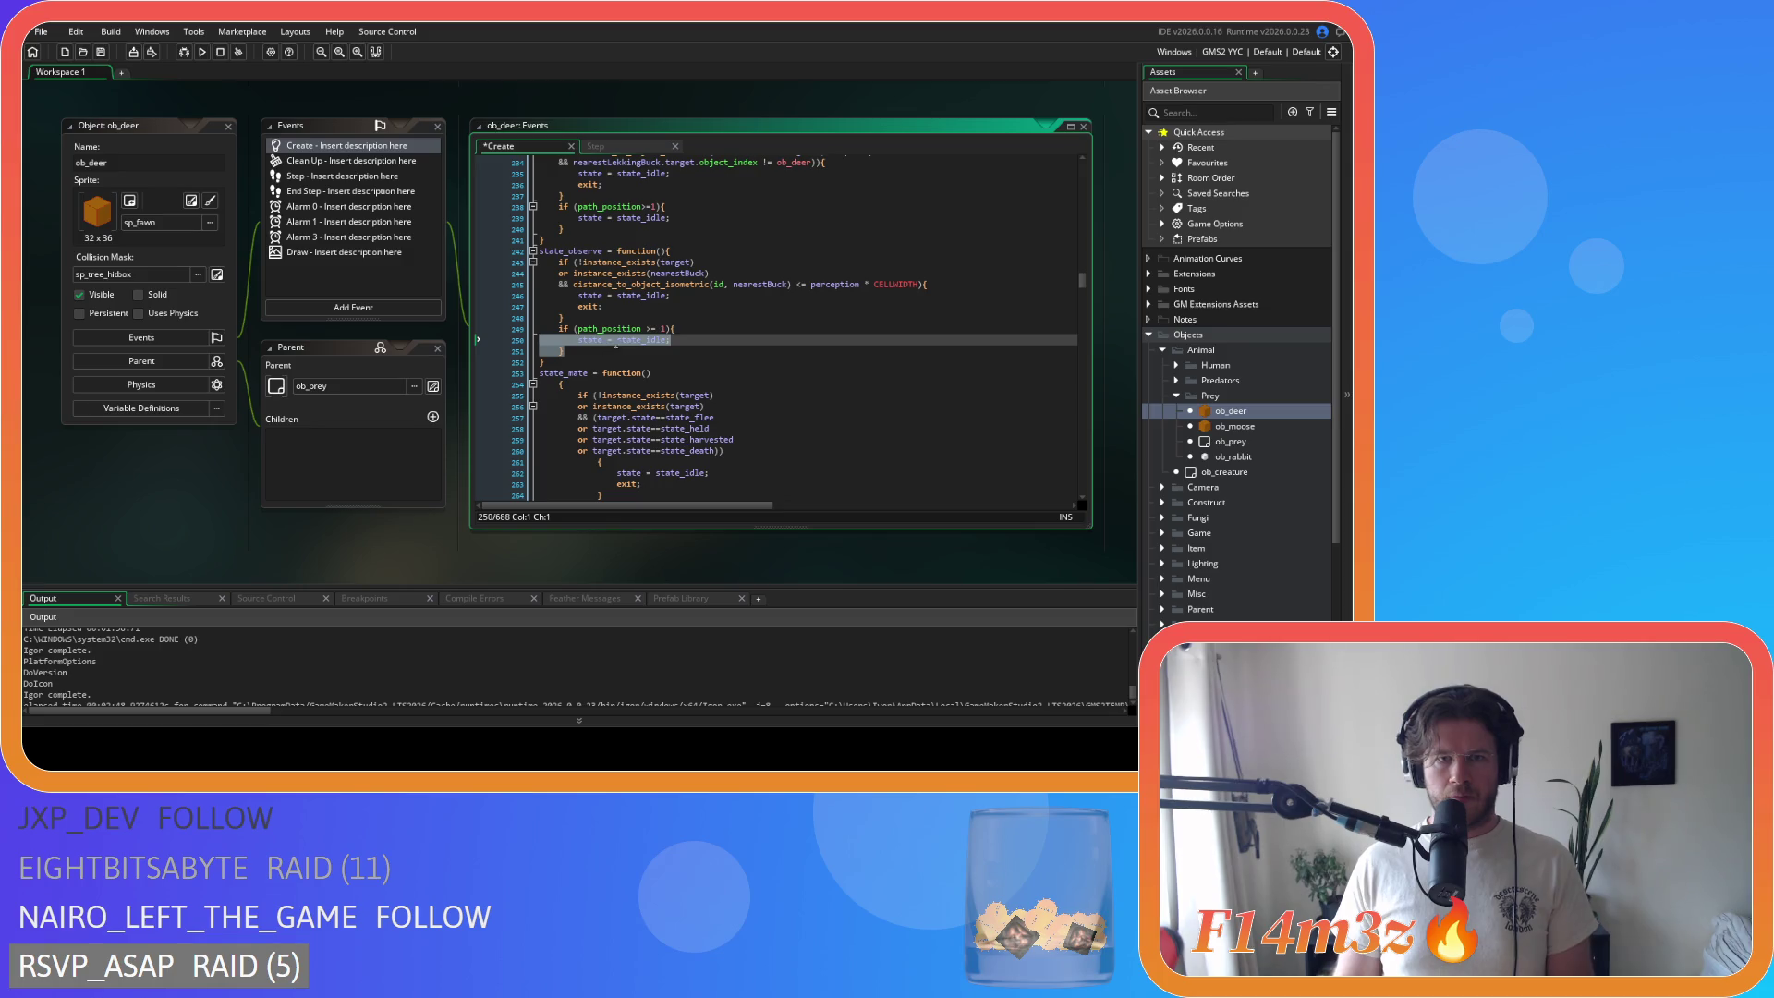
Step: Tighten >= on line 249 and <=perception*CELLWIDTH on line 245, then reach empty line 254
{"action": "left_click", "coordinate": [645, 329]}
{"action": "key", "text": "BackSpace"}
{"action": "key", "text": "Right"}
{"action": "key", "text": "Right"}
{"action": "key", "text": "Delete"}
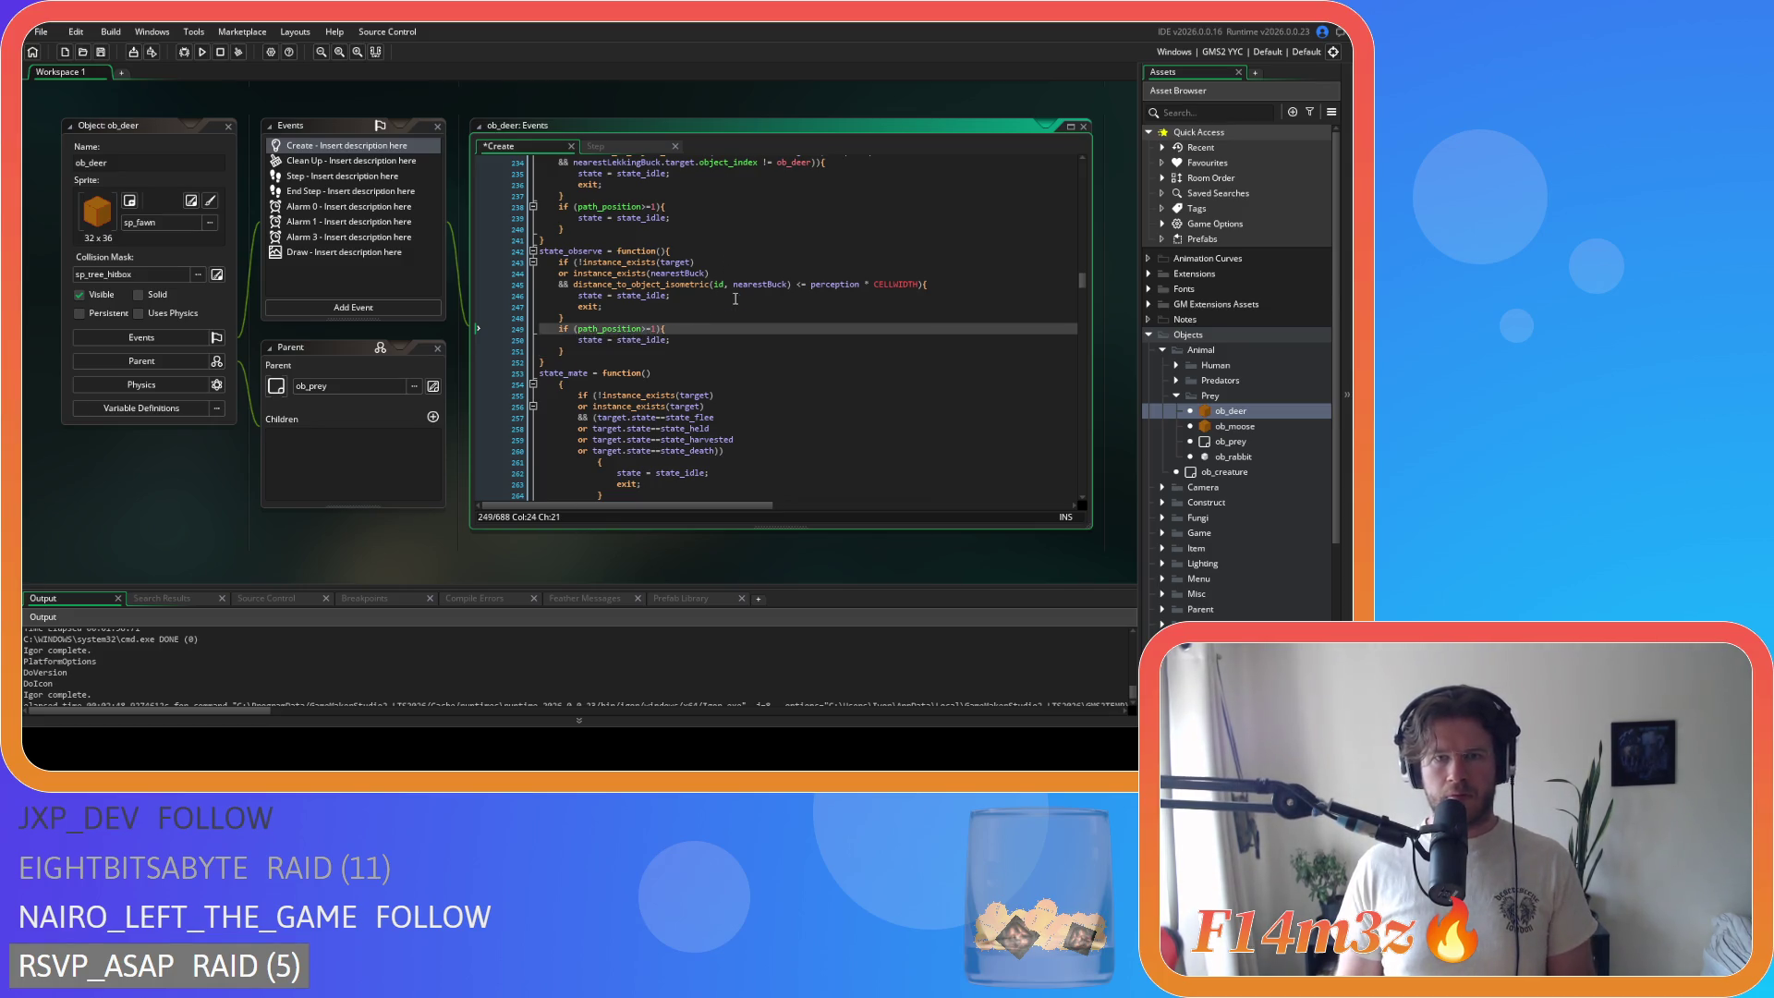
{"action": "left_click", "coordinate": [784, 285]}
{"action": "key", "text": "BackSpace"}
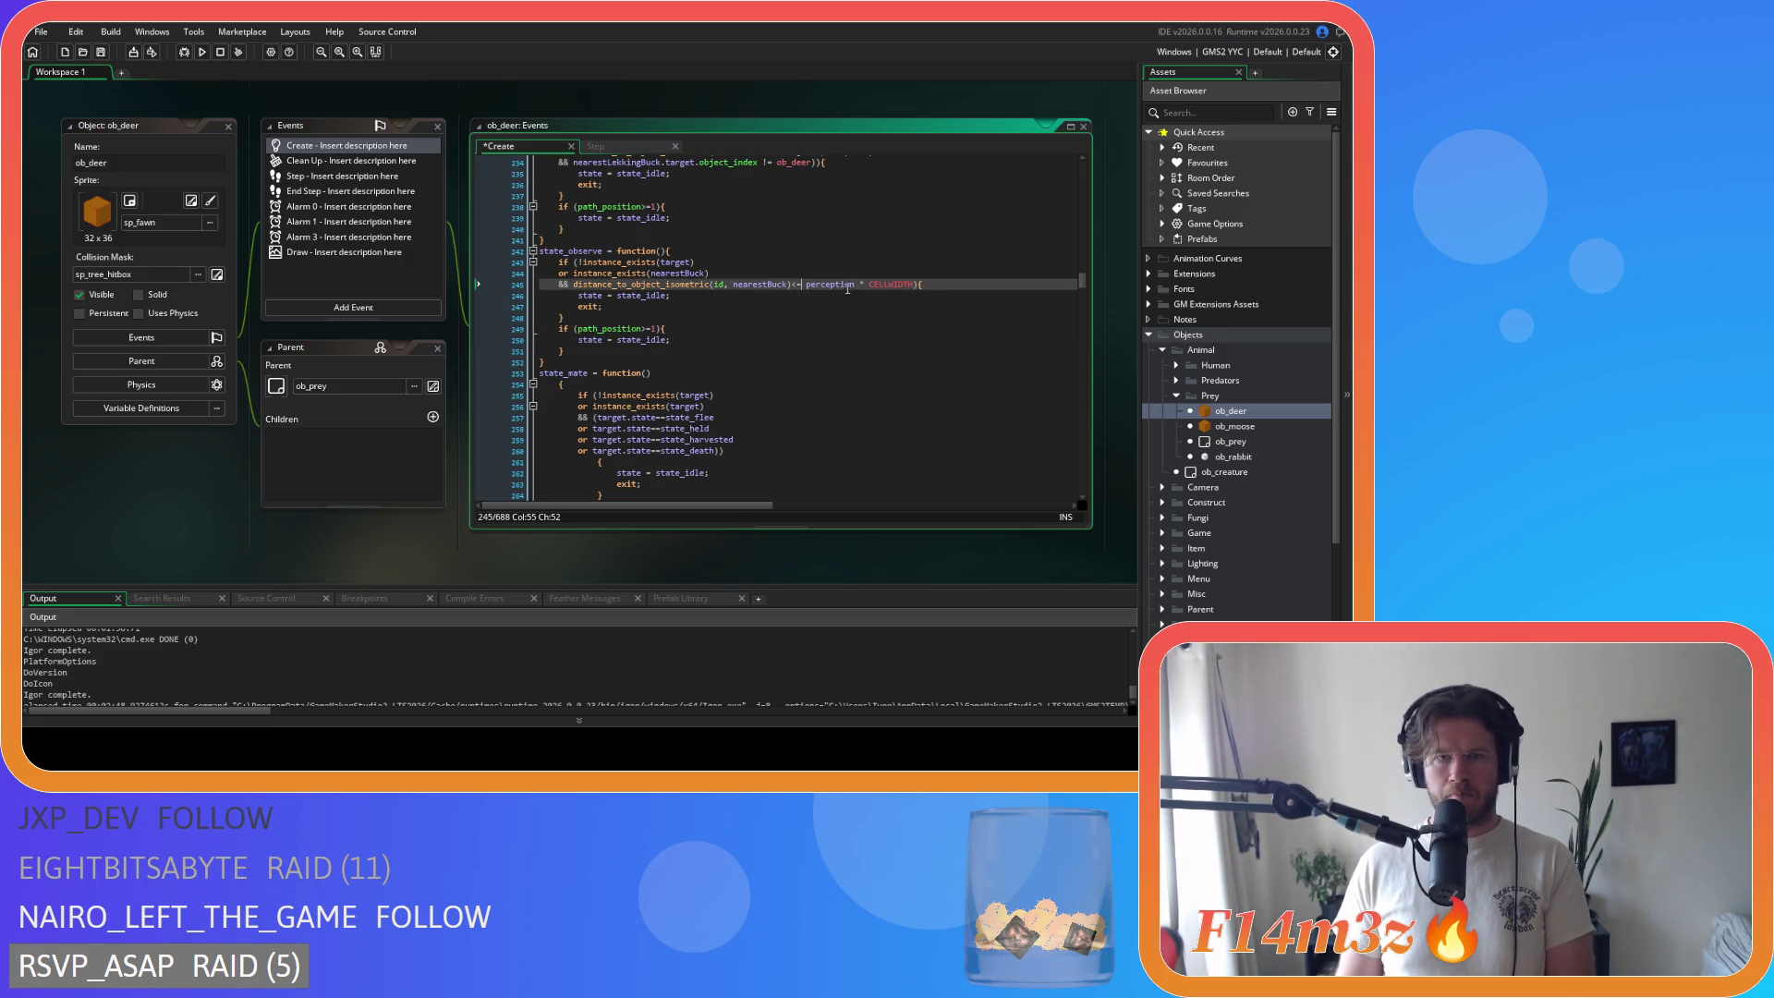
{"action": "left_click", "coordinate": [848, 283]}
{"action": "key", "text": "Delete"}
{"action": "left_click", "coordinate": [731, 285]}
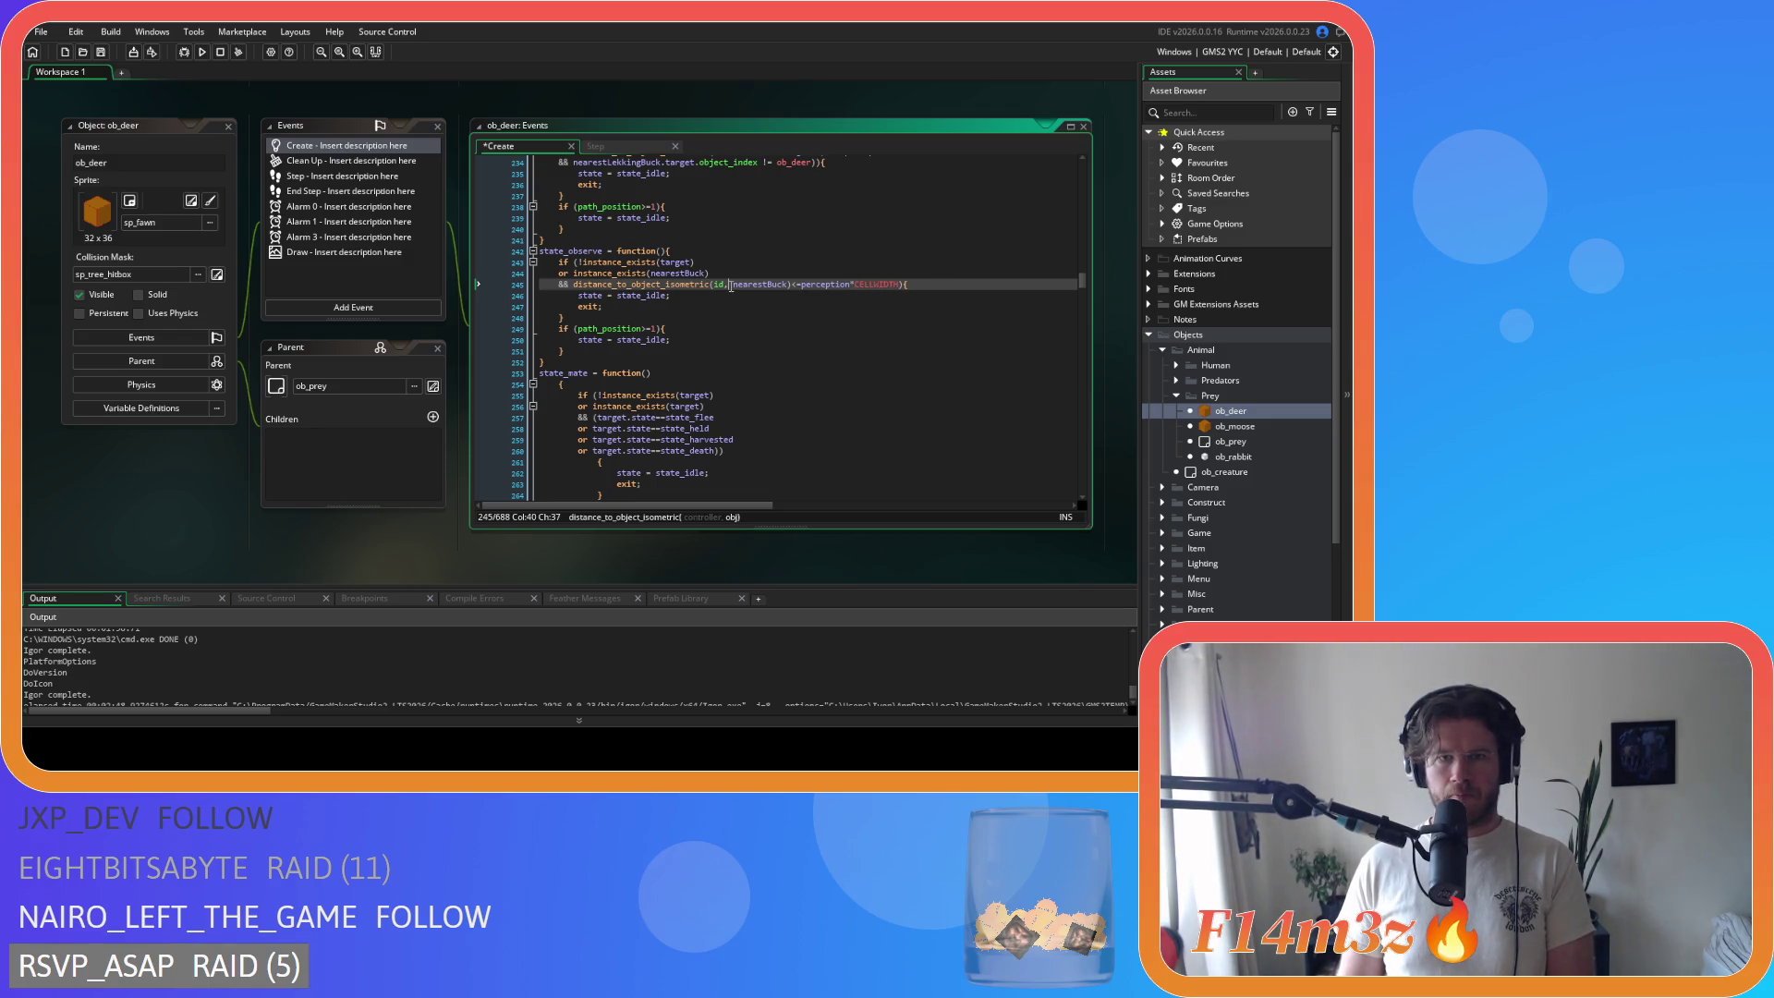
{"action": "left_click", "coordinate": [560, 384]}
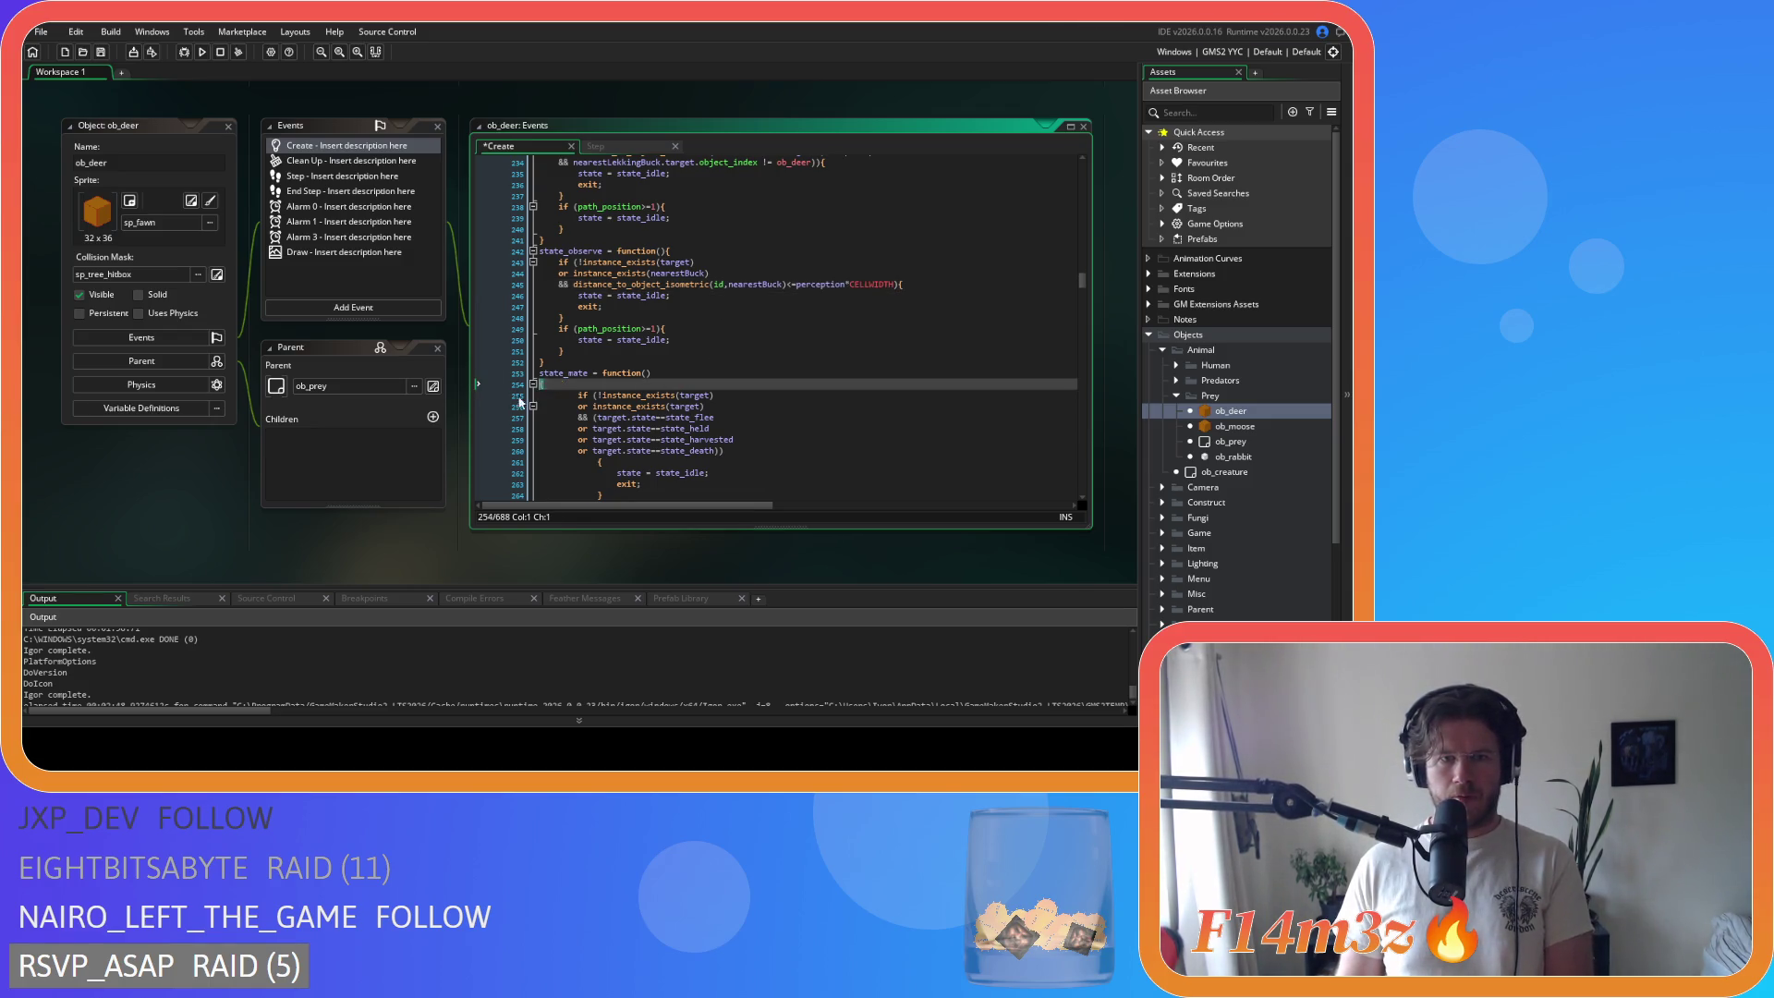
Step: In state_eat, remove the empty line, dedent the body and join the target-check brace onto its condition
{"action": "key", "text": "BackSpace"}
{"action": "scroll", "coordinate": [597, 395], "scroll_direction": "down", "scroll_amount": 10}
{"action": "mouse_move", "coordinate": [561, 305]}
{"action": "left_mouse_down"}
{"action": "mouse_move", "coordinate": [531, 155]}
{"action": "mouse_move", "coordinate": [522, 305]}
{"action": "mouse_move", "coordinate": [515, 250]}
{"action": "left_mouse_up"}
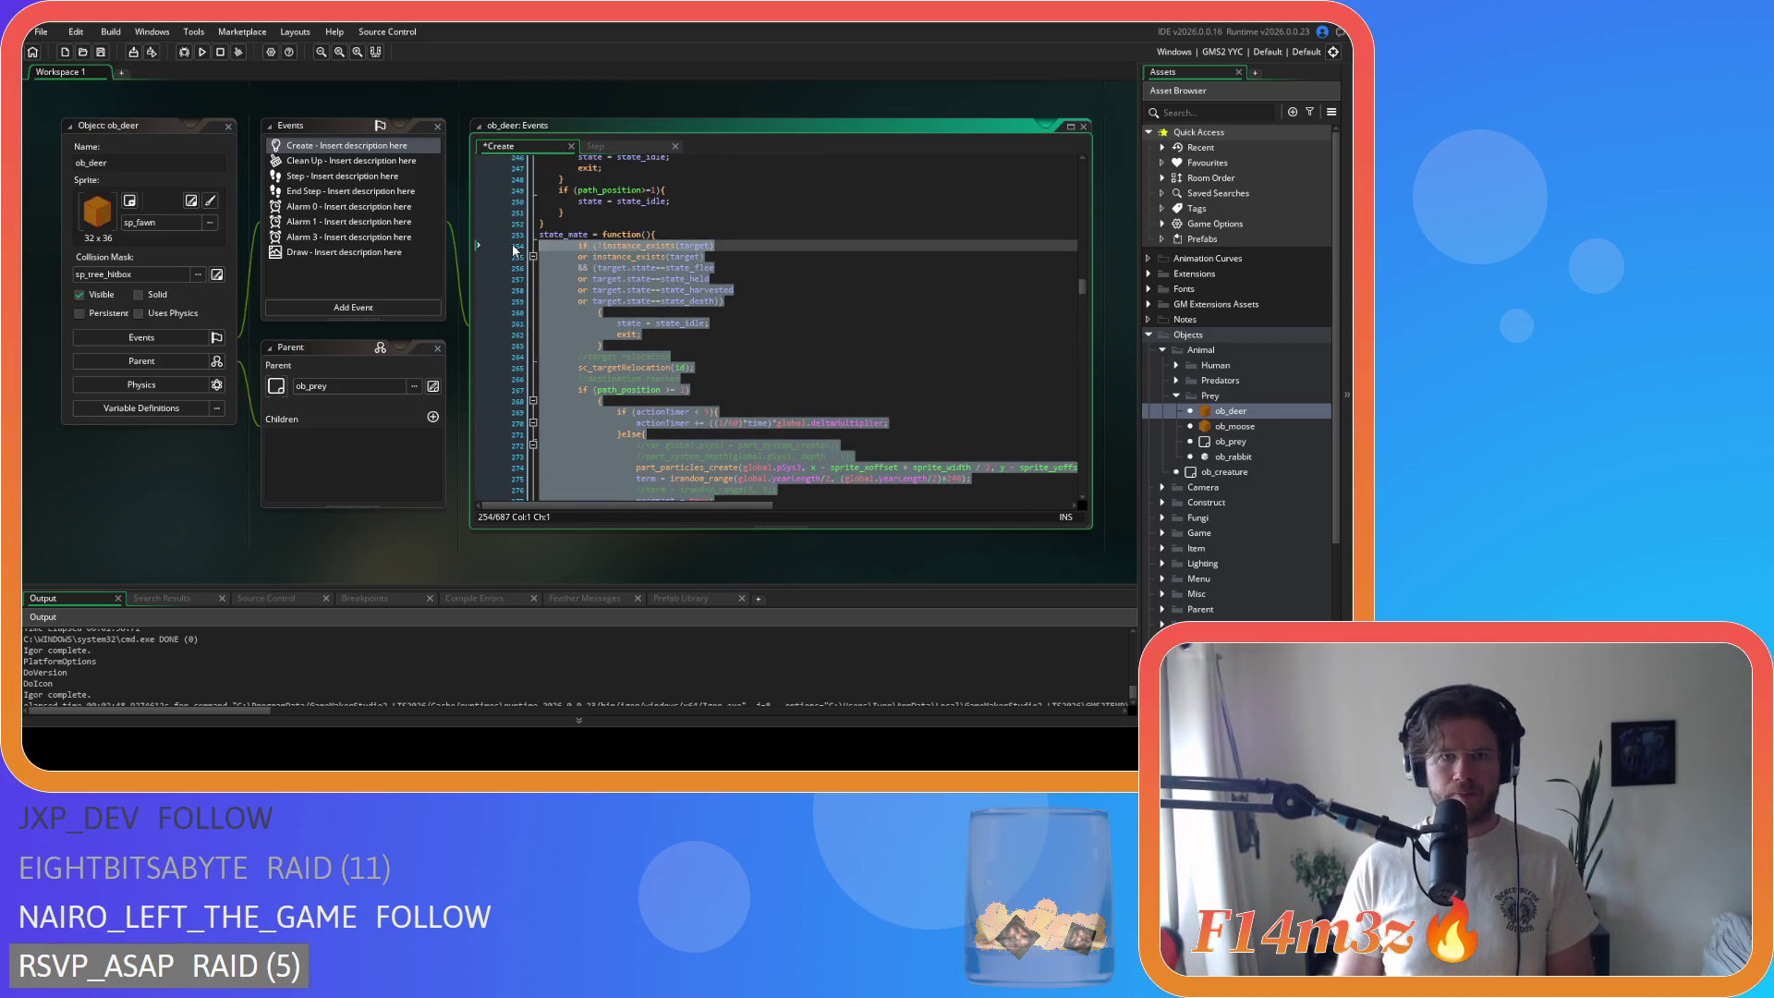
{"action": "key", "text": "shift+Tab"}
{"action": "left_click", "coordinate": [580, 313]}
{"action": "key", "text": "BackSpace"}
{"action": "key", "text": "BackSpace"}
{"action": "key", "text": "BackSpace"}
{"action": "left_click_drag", "start_coordinate": [580, 333], "coordinate": [493, 307]}
{"action": "key", "text": "shift+Tab"}
Step: Join the brace onto the path_position check, dedent its body, and tighten the >= spacing
{"action": "scroll", "coordinate": [571, 320], "scroll_direction": "down", "scroll_amount": 3}
{"action": "left_click", "coordinate": [546, 306]}
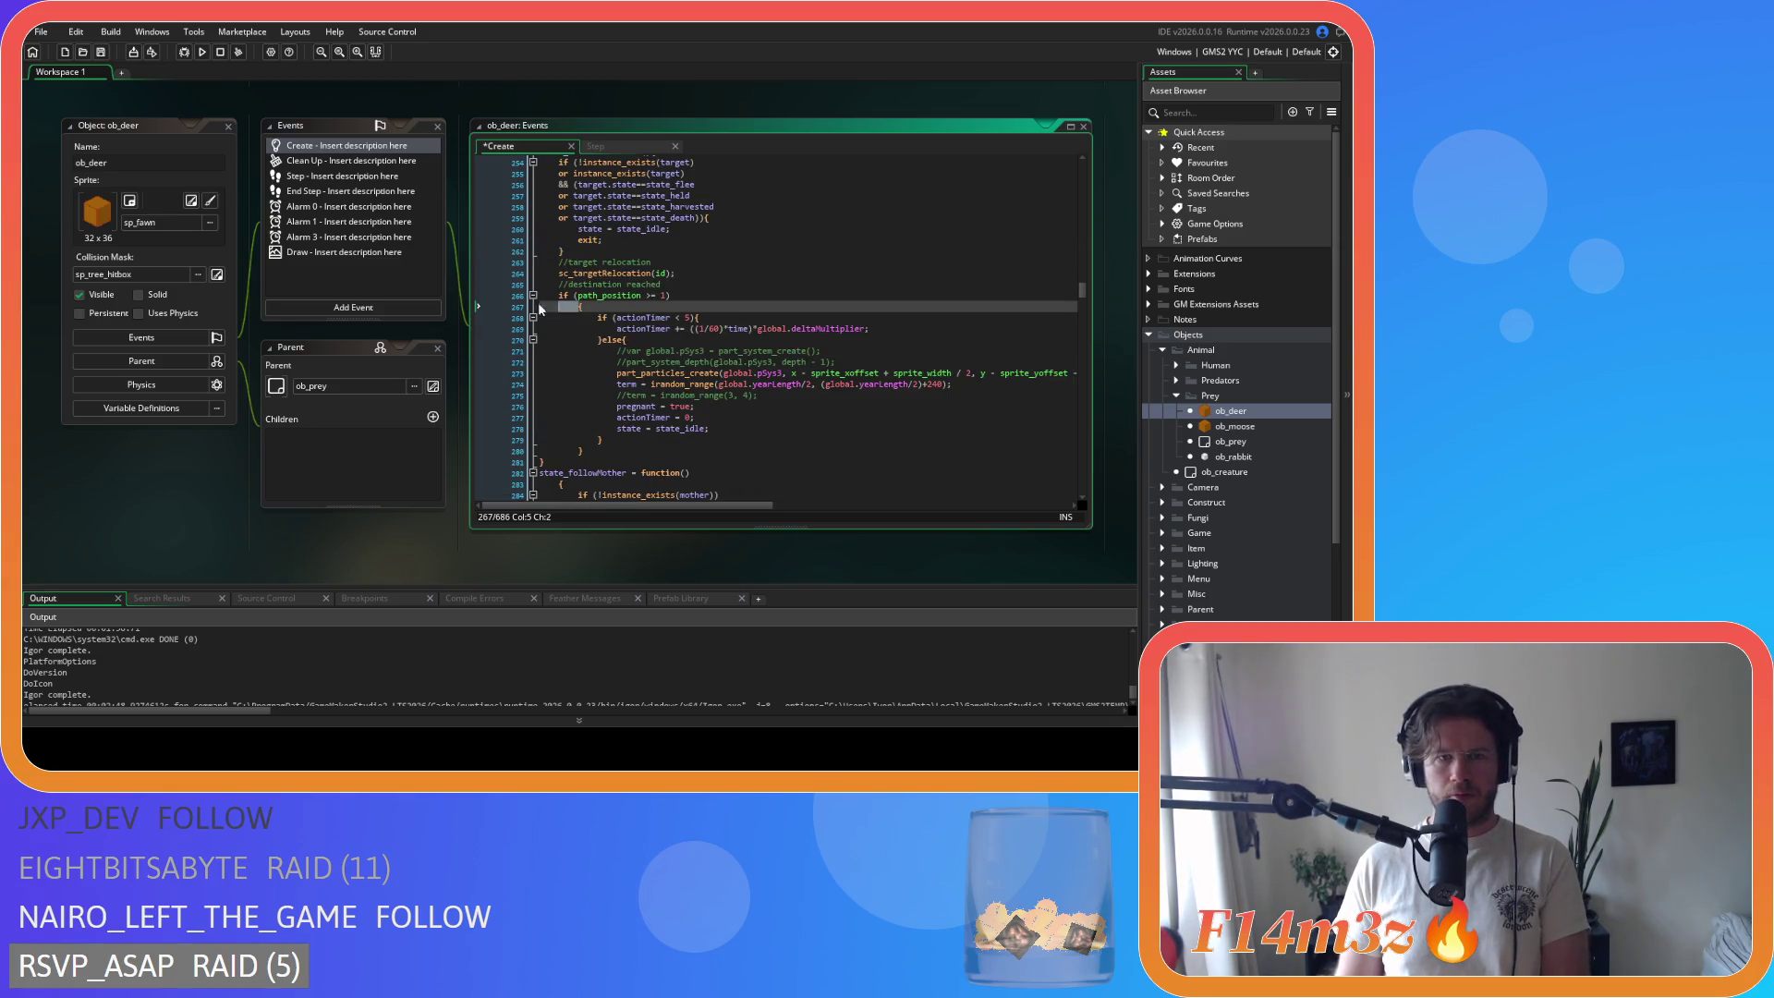
{"action": "key", "text": "BackSpace"}
{"action": "key", "text": "Delete"}
{"action": "key", "text": "Delete"}
{"action": "left_click_drag", "start_coordinate": [600, 442], "coordinate": [554, 306]}
{"action": "key", "text": "shift+Tab"}
{"action": "left_click", "coordinate": [645, 296]}
{"action": "key", "text": "Right"}
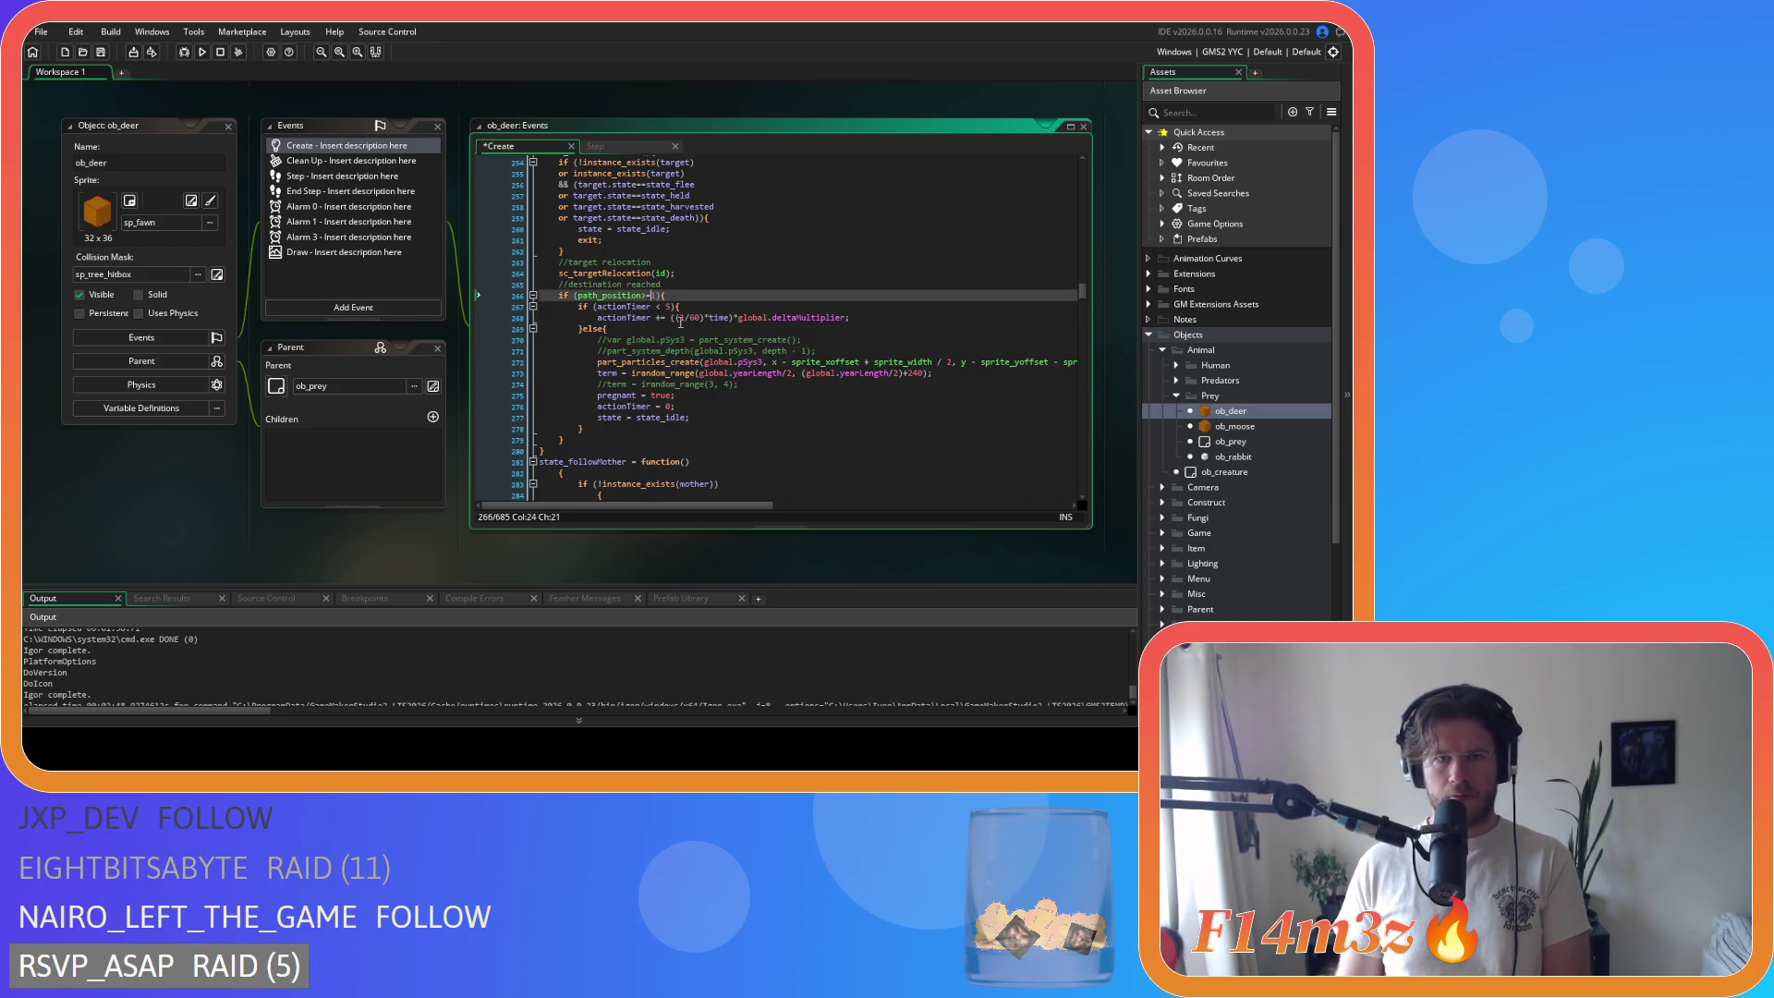
{"action": "left_click", "coordinate": [655, 306]}
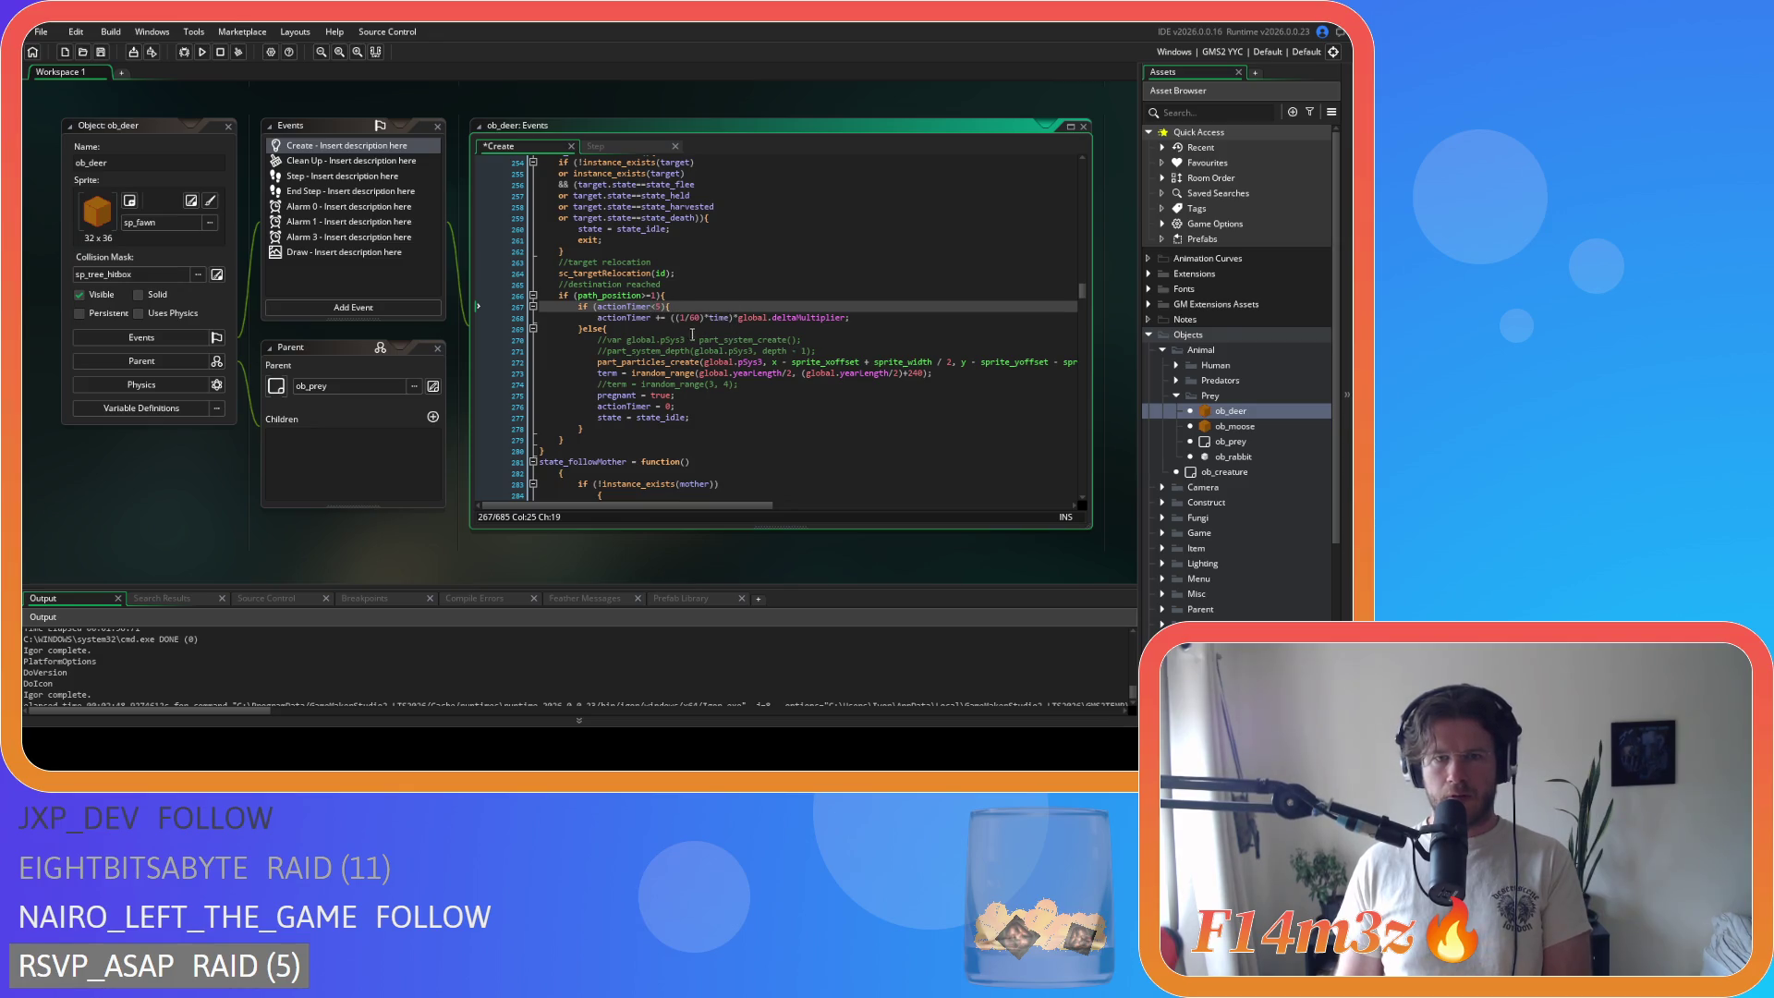
{"action": "scroll", "coordinate": [778, 437], "scroll_direction": "down", "scroll_amount": 4}
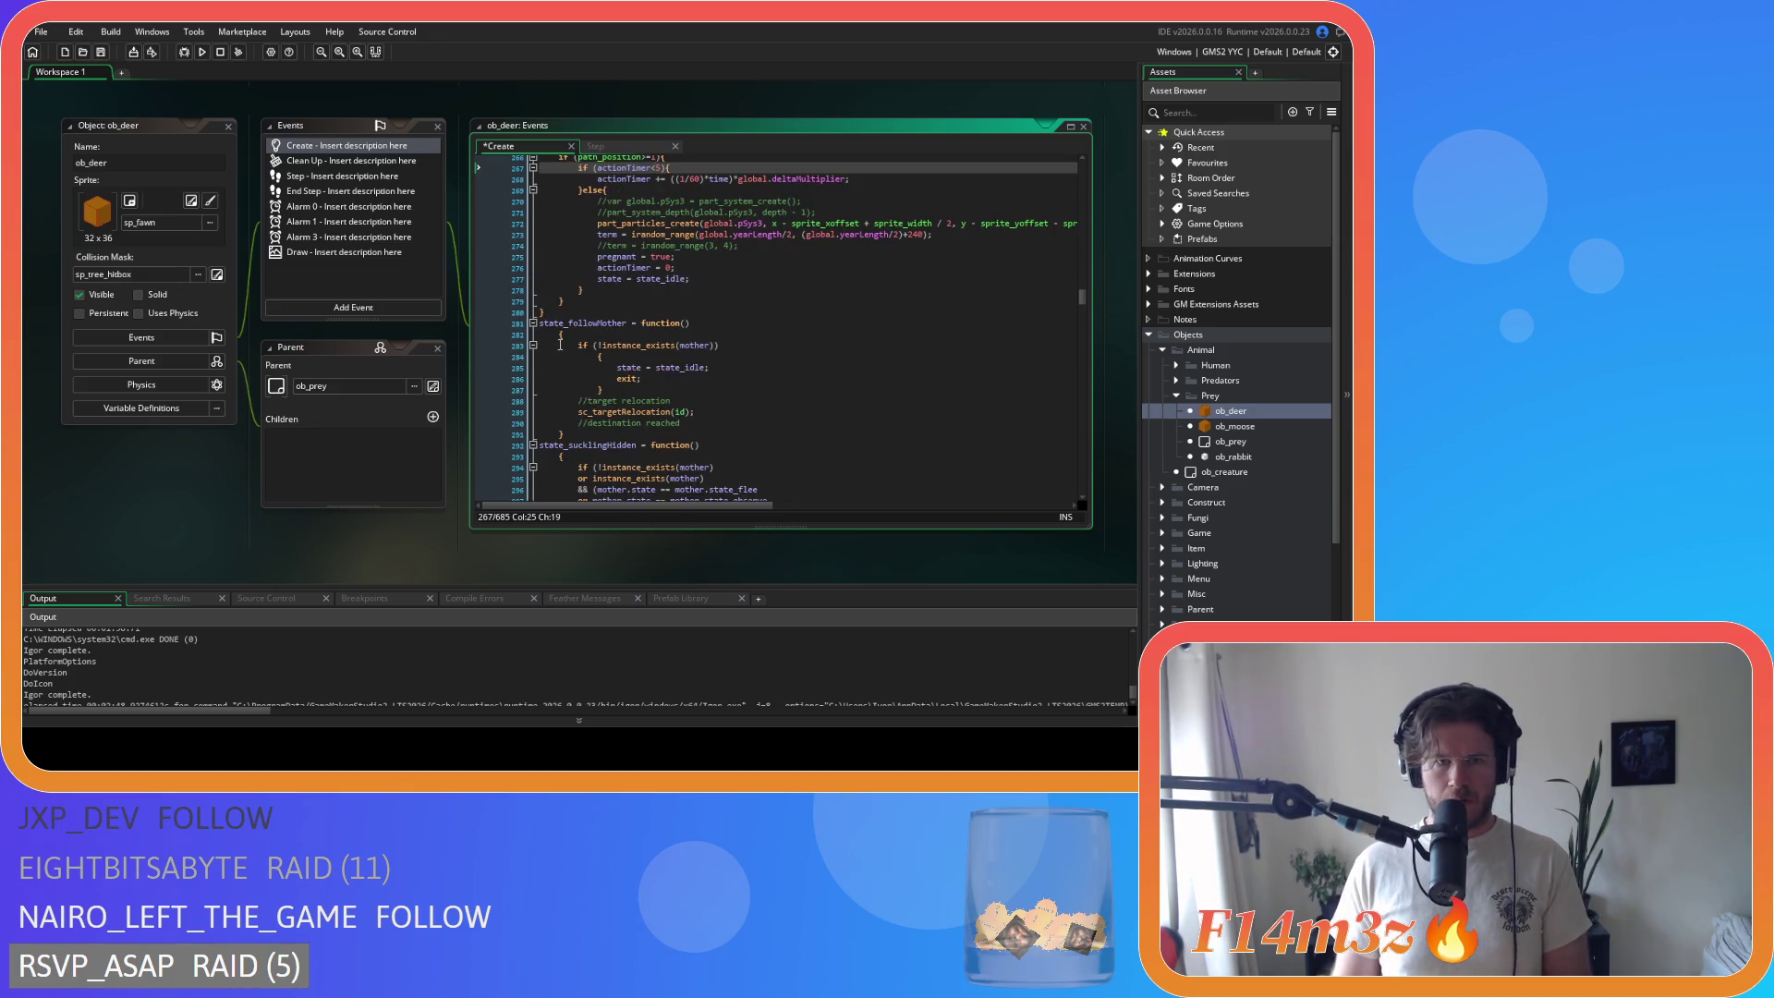
Step: Put state_followMother = function(){ on one line and join the instance_exists check's brace
{"action": "left_click", "coordinate": [478, 336]}
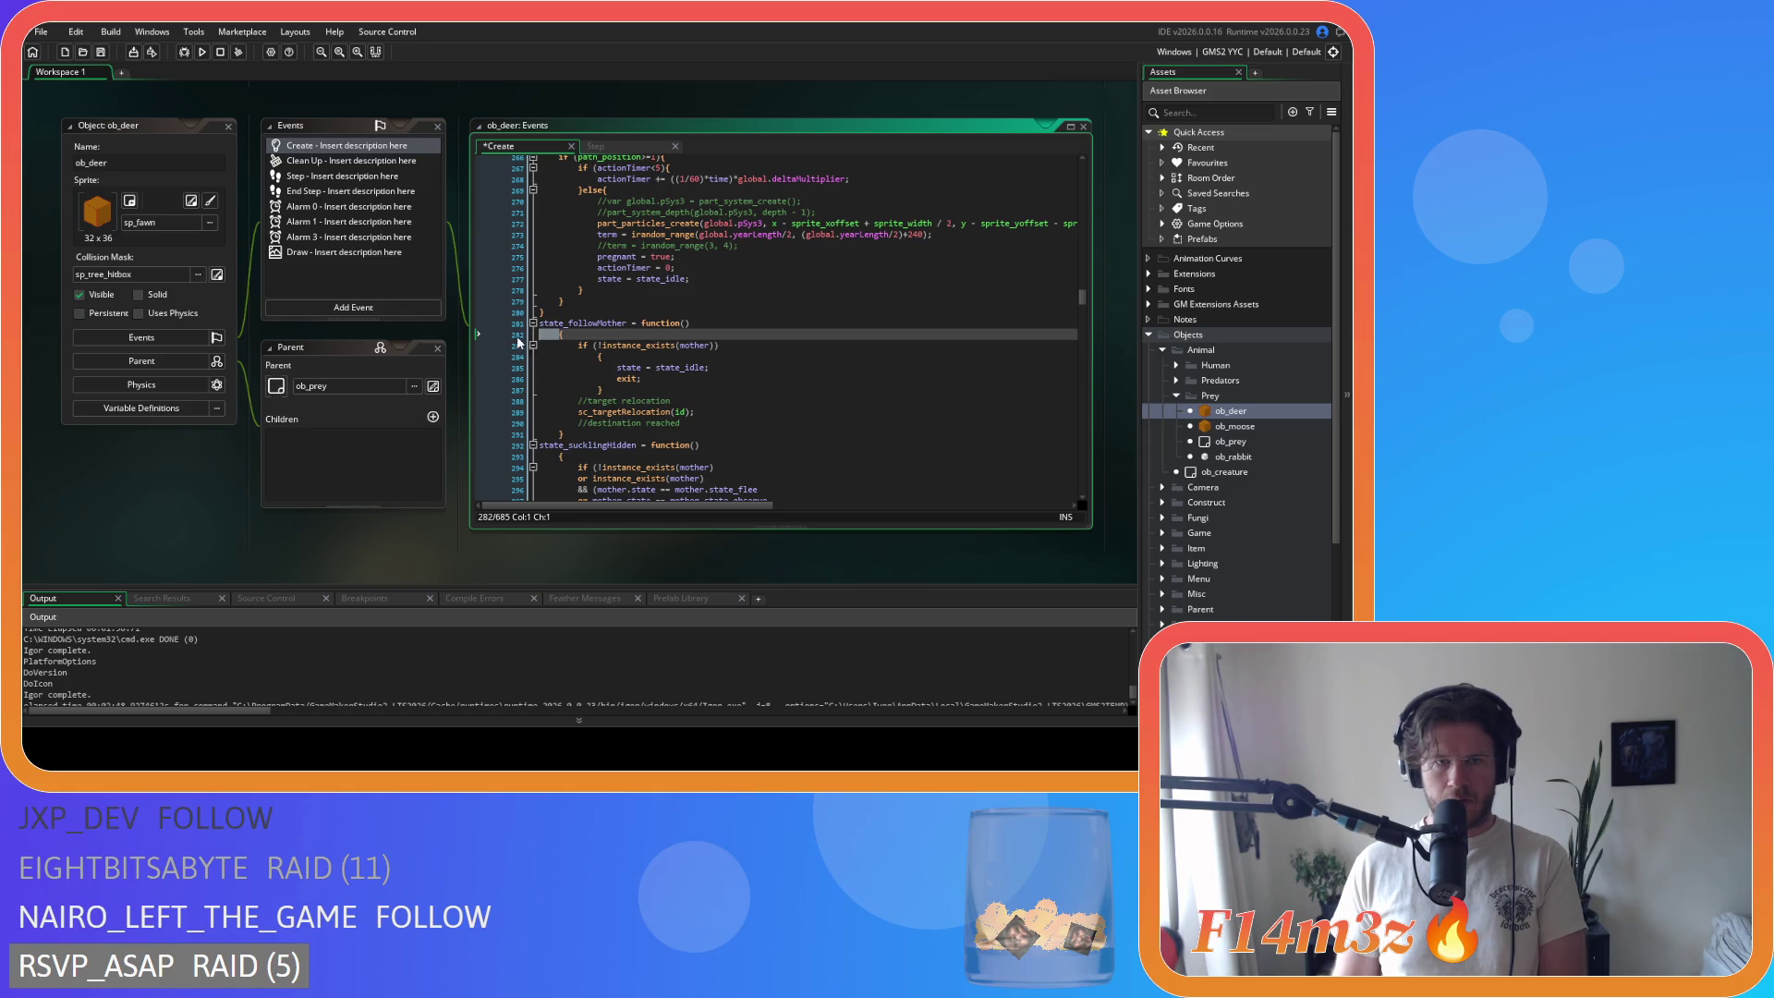
{"action": "key", "text": "BackSpace"}
{"action": "left_click", "coordinate": [513, 409]}
{"action": "mouse_move", "coordinate": [513, 410]}
{"action": "left_mouse_down"}
{"action": "mouse_move", "coordinate": [478, 334]}
{"action": "mouse_move", "coordinate": [450, 344]}
{"action": "mouse_move", "coordinate": [535, 380]}
{"action": "left_mouse_up"}
{"action": "left_click", "coordinate": [577, 346]}
{"action": "key", "text": "BackSpace"}
{"action": "key", "text": "BackSpace"}
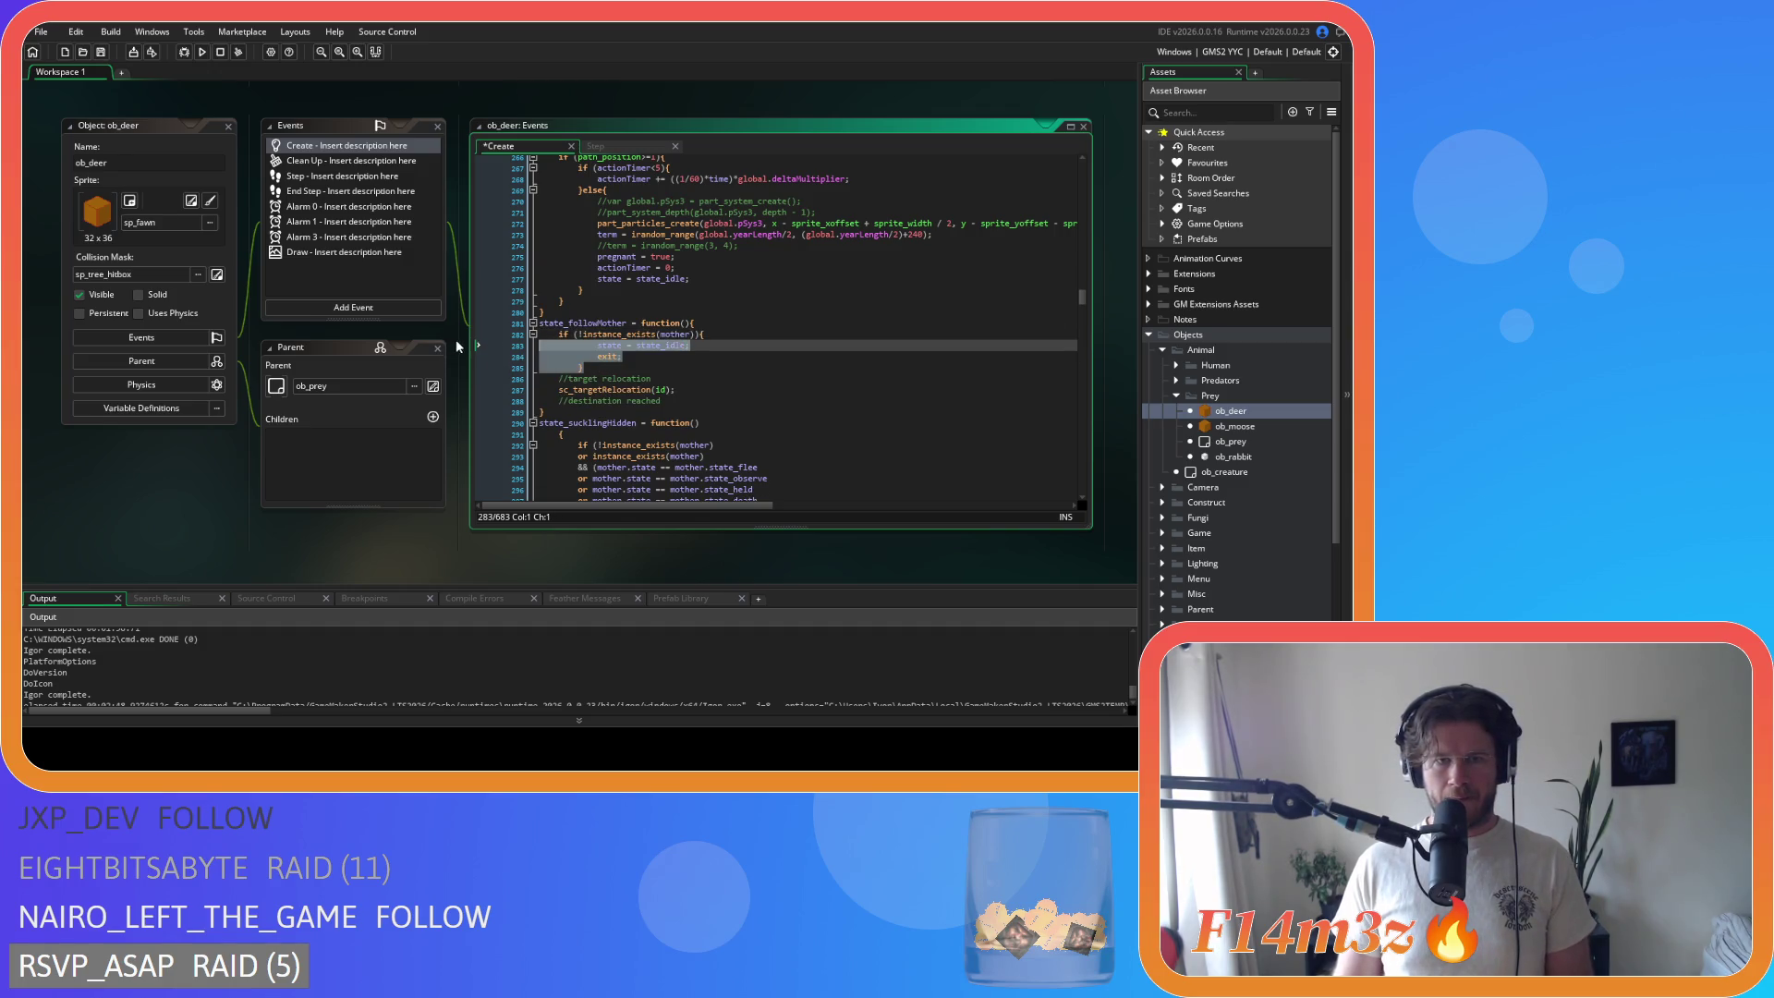
Step: Join state_sucklingHidden's braces onto its function and harvested-condition lines, and dedent the state_hidden assignments
{"action": "scroll", "coordinate": [603, 396], "scroll_direction": "down", "scroll_amount": 3}
{"action": "left_click", "coordinate": [544, 323]}
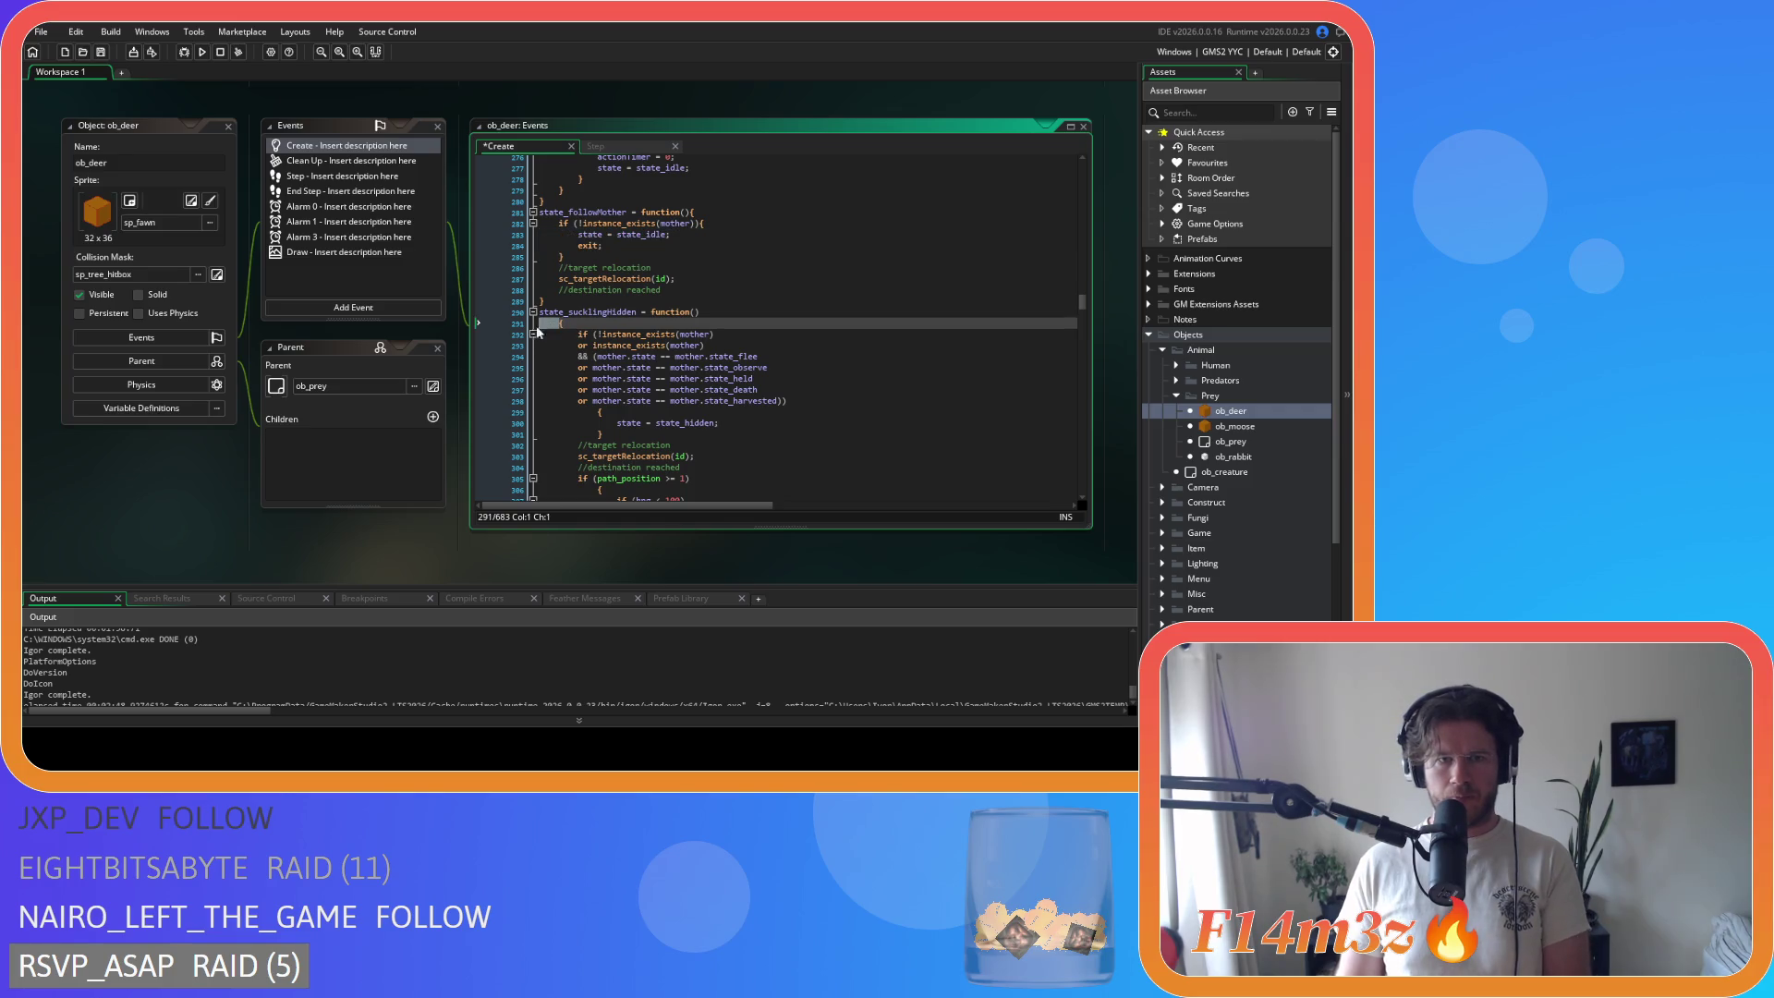
{"action": "key", "text": "BackSpace"}
{"action": "scroll", "coordinate": [599, 401], "scroll_direction": "down", "scroll_amount": 3}
{"action": "left_click_drag", "start_coordinate": [579, 400], "coordinate": [467, 292]}
{"action": "left_click", "coordinate": [579, 373]}
{"action": "key", "text": "BackSpace"}
{"action": "left_click_drag", "start_coordinate": [592, 385], "coordinate": [490, 369]}
{"action": "key", "text": "shift+Tab"}
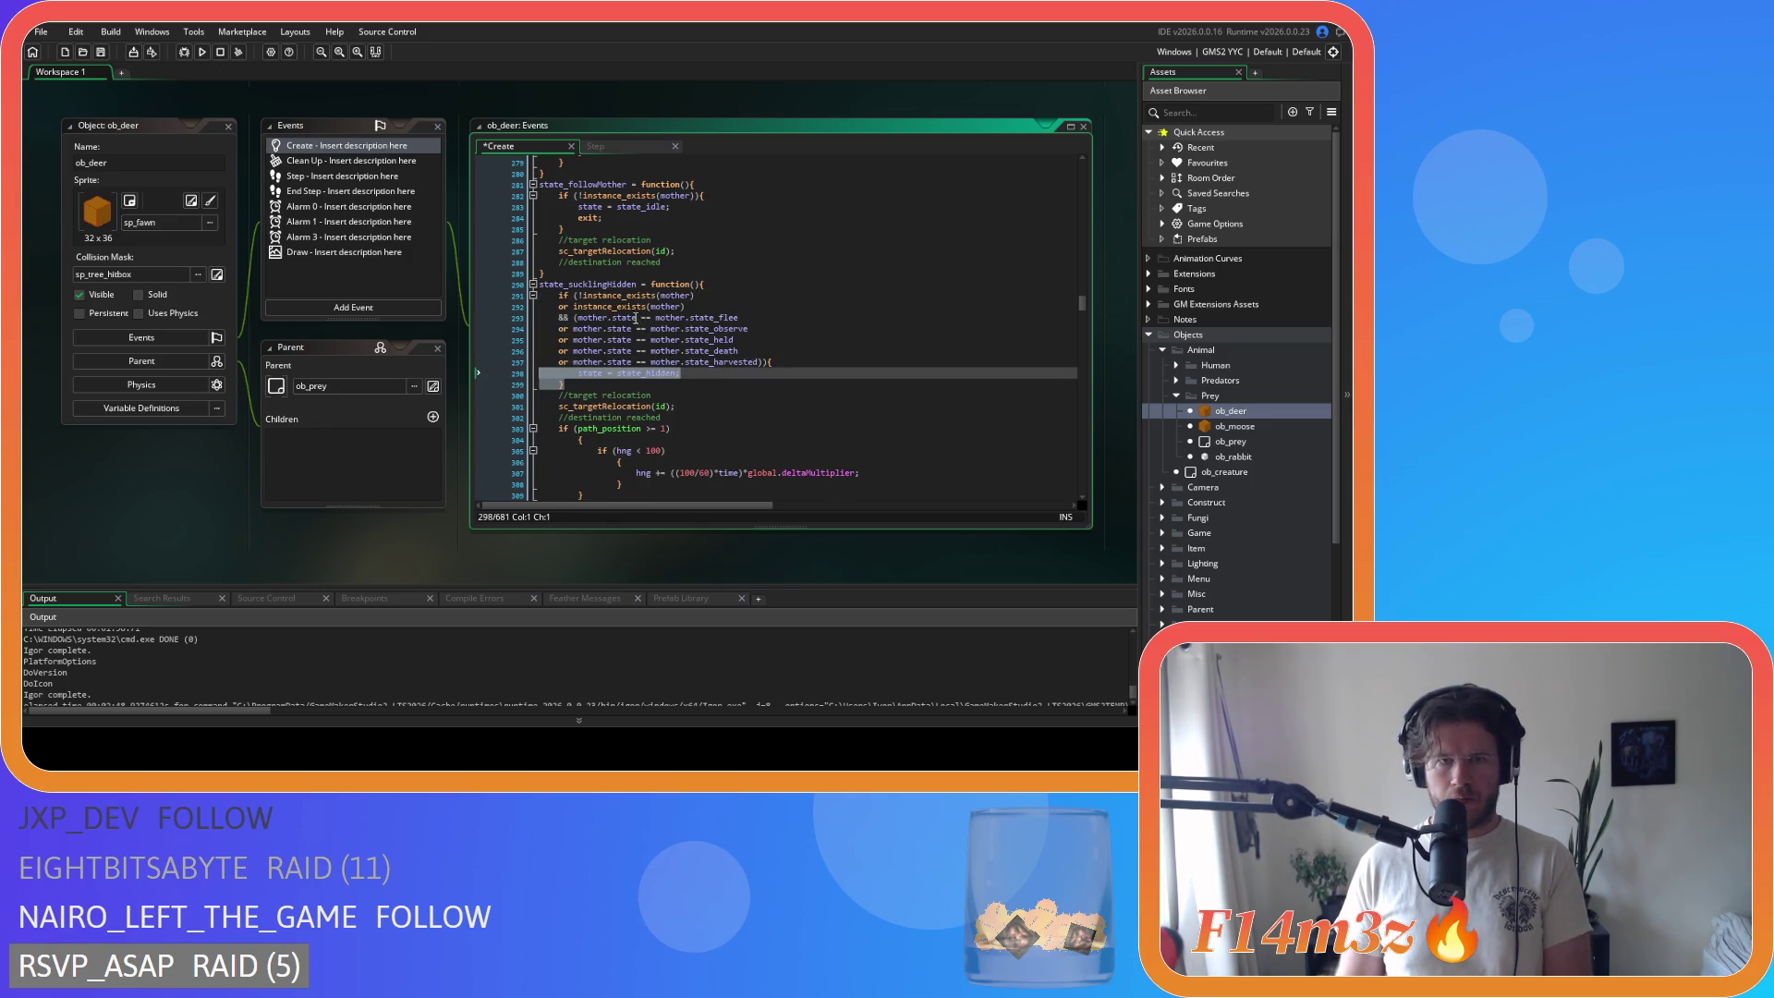
Step: Remove the spaces around == in the mother.state comparisons (observe, held, death, harvested)
{"action": "left_click", "coordinate": [636, 318]}
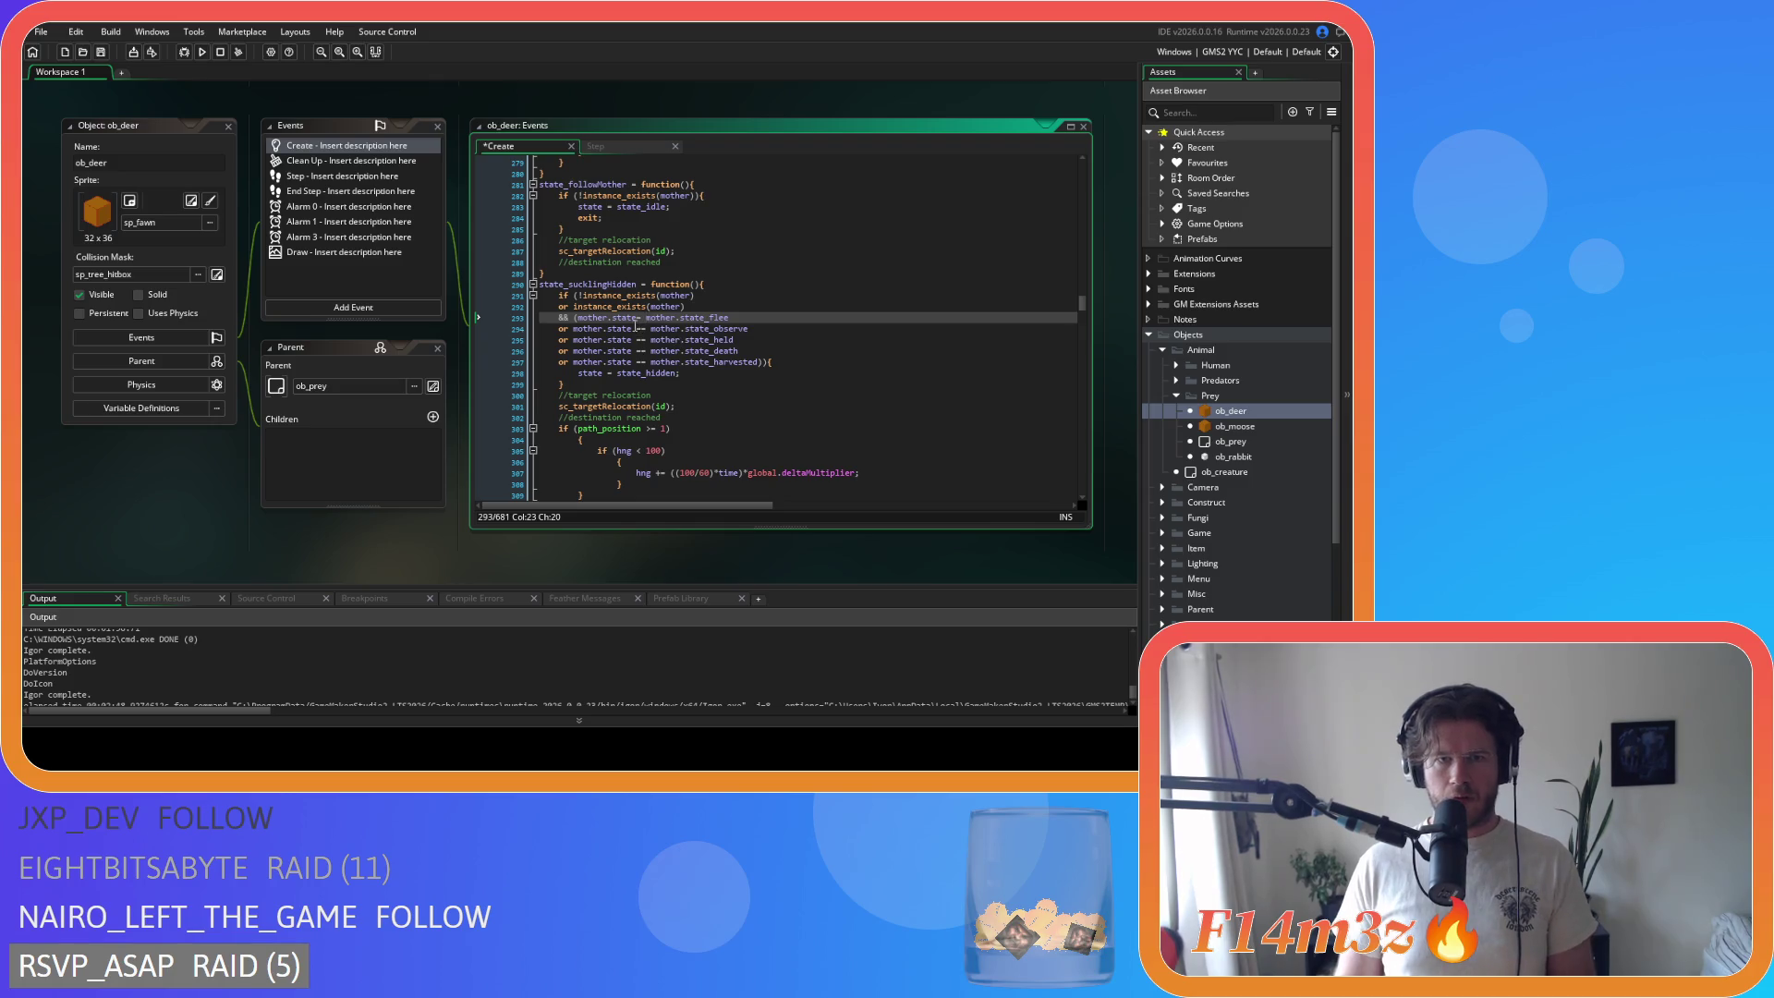
{"action": "type", "text": "=="}
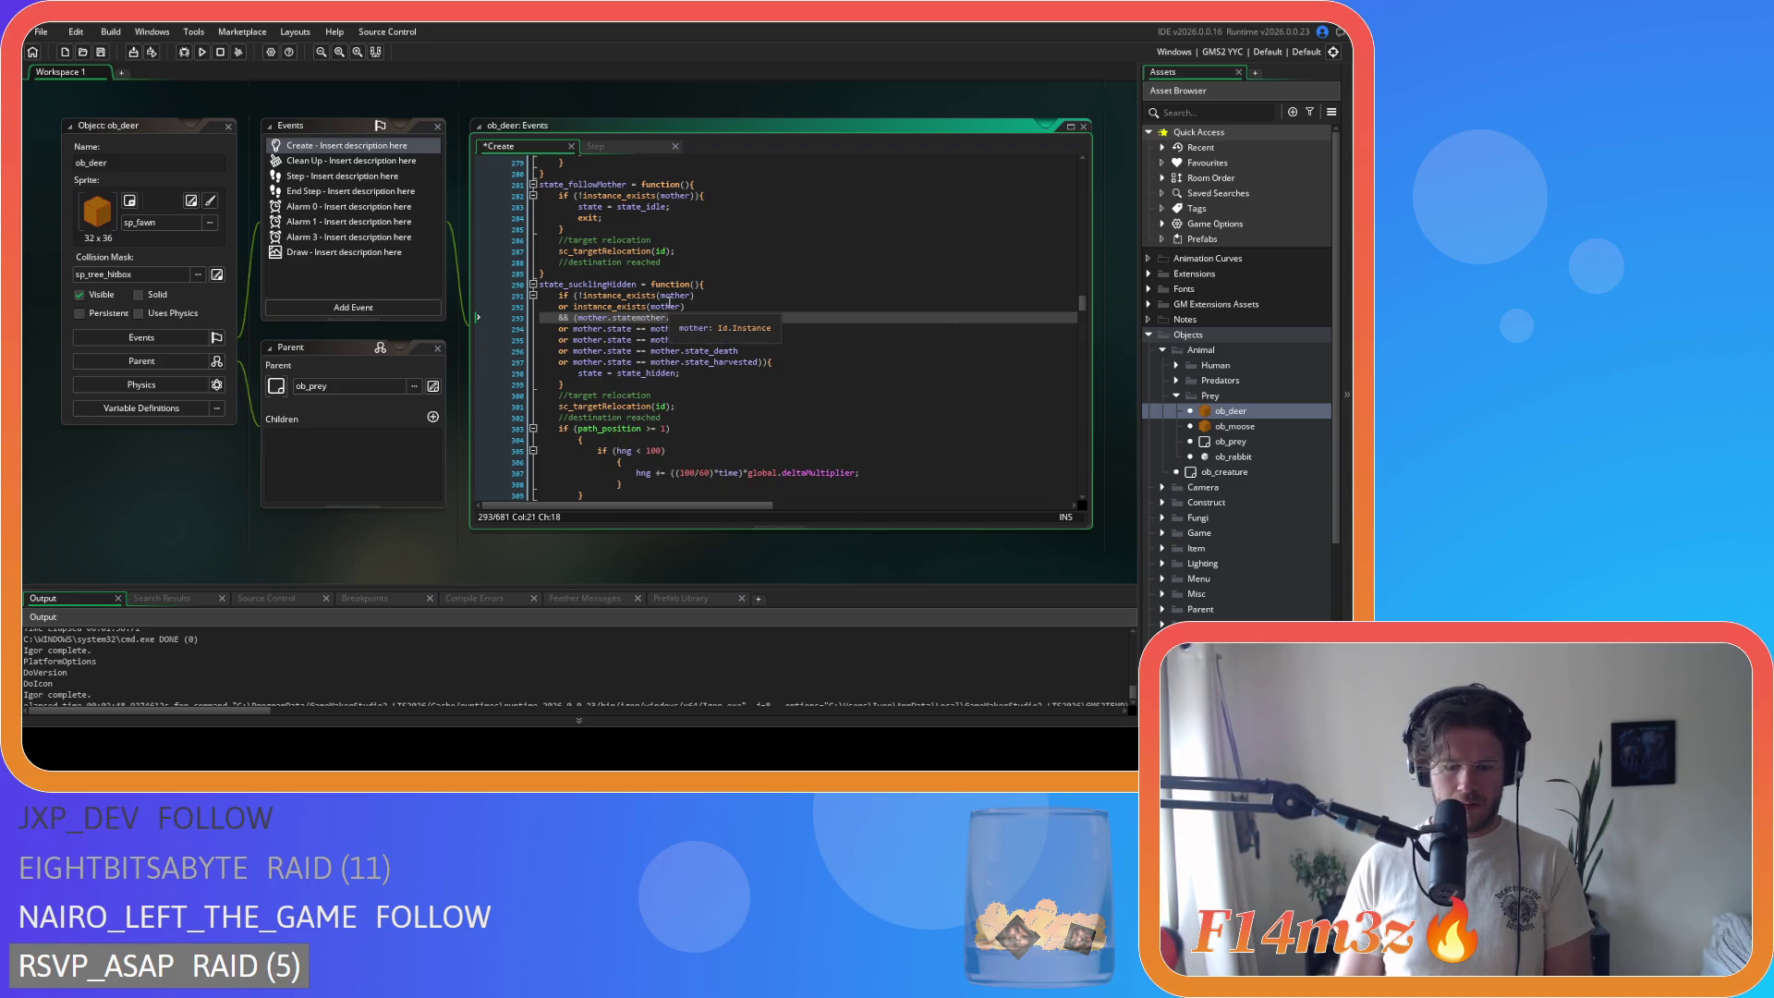
{"action": "key", "text": "Down"}
{"action": "key", "text": "Left"}
{"action": "key", "text": "Left"}
{"action": "key", "text": "BackSpace"}
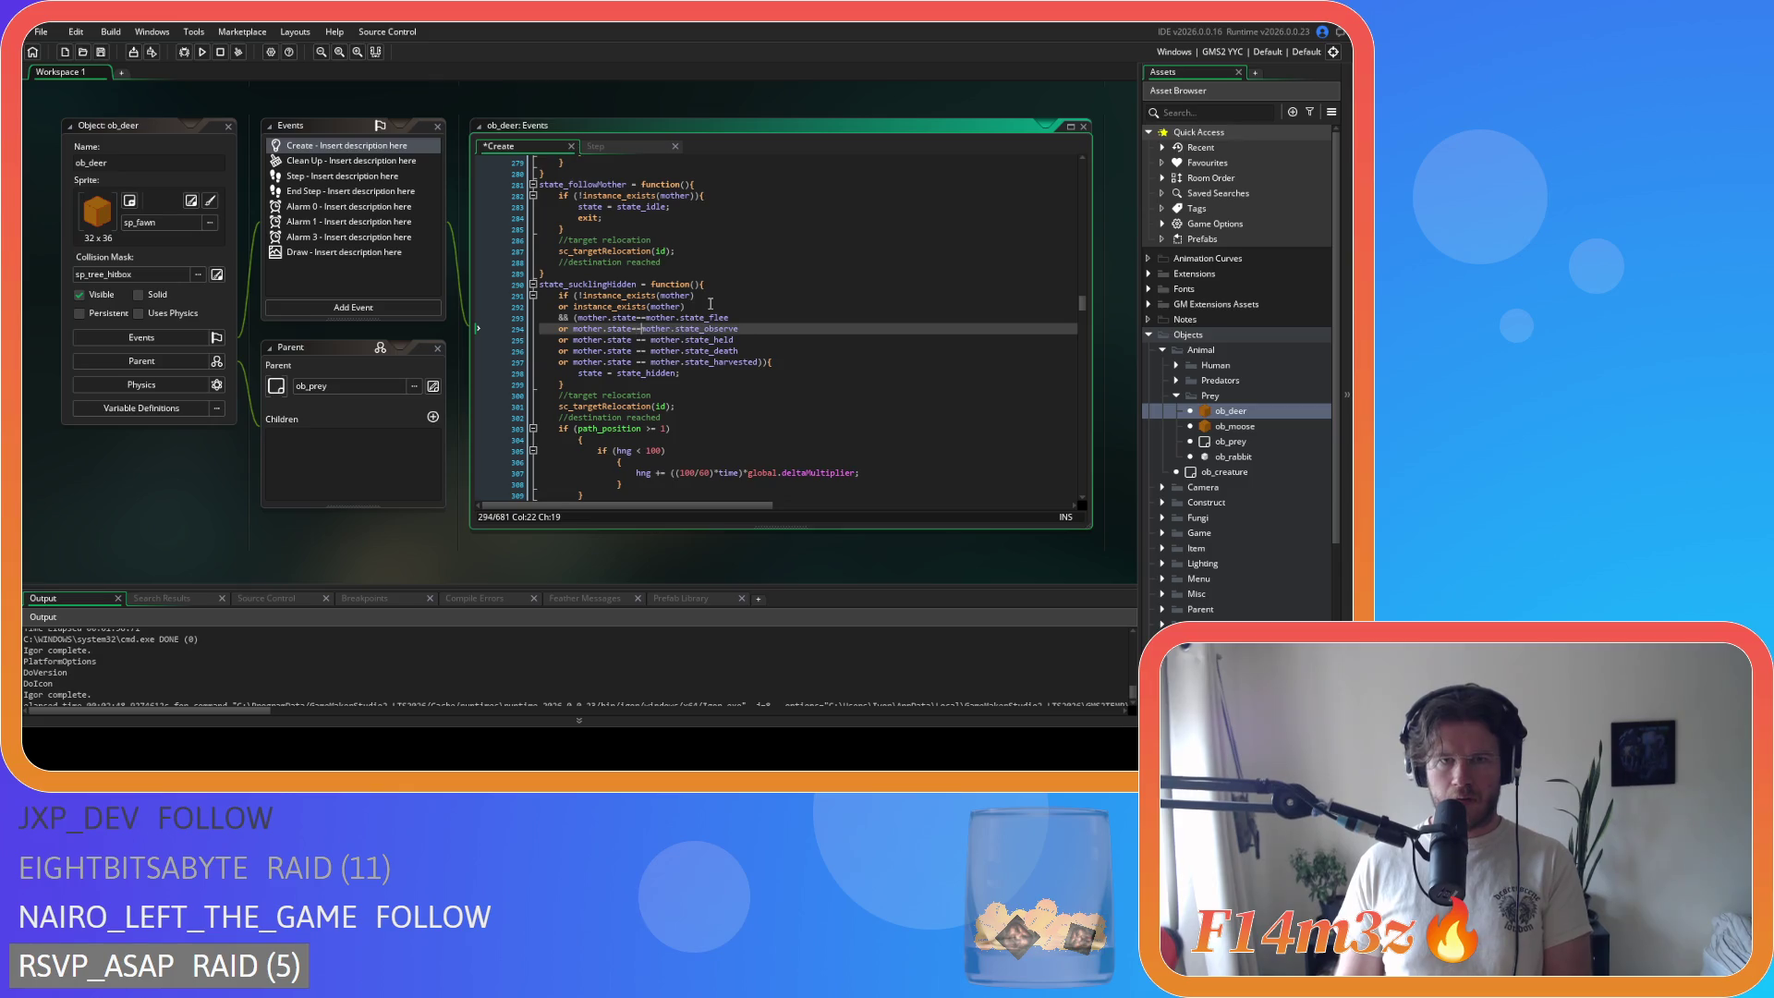
{"action": "key", "text": "Down"}
{"action": "key", "text": "BackSpace"}
{"action": "key", "text": "Right"}
{"action": "key", "text": "Right"}
{"action": "key", "text": "Delete"}
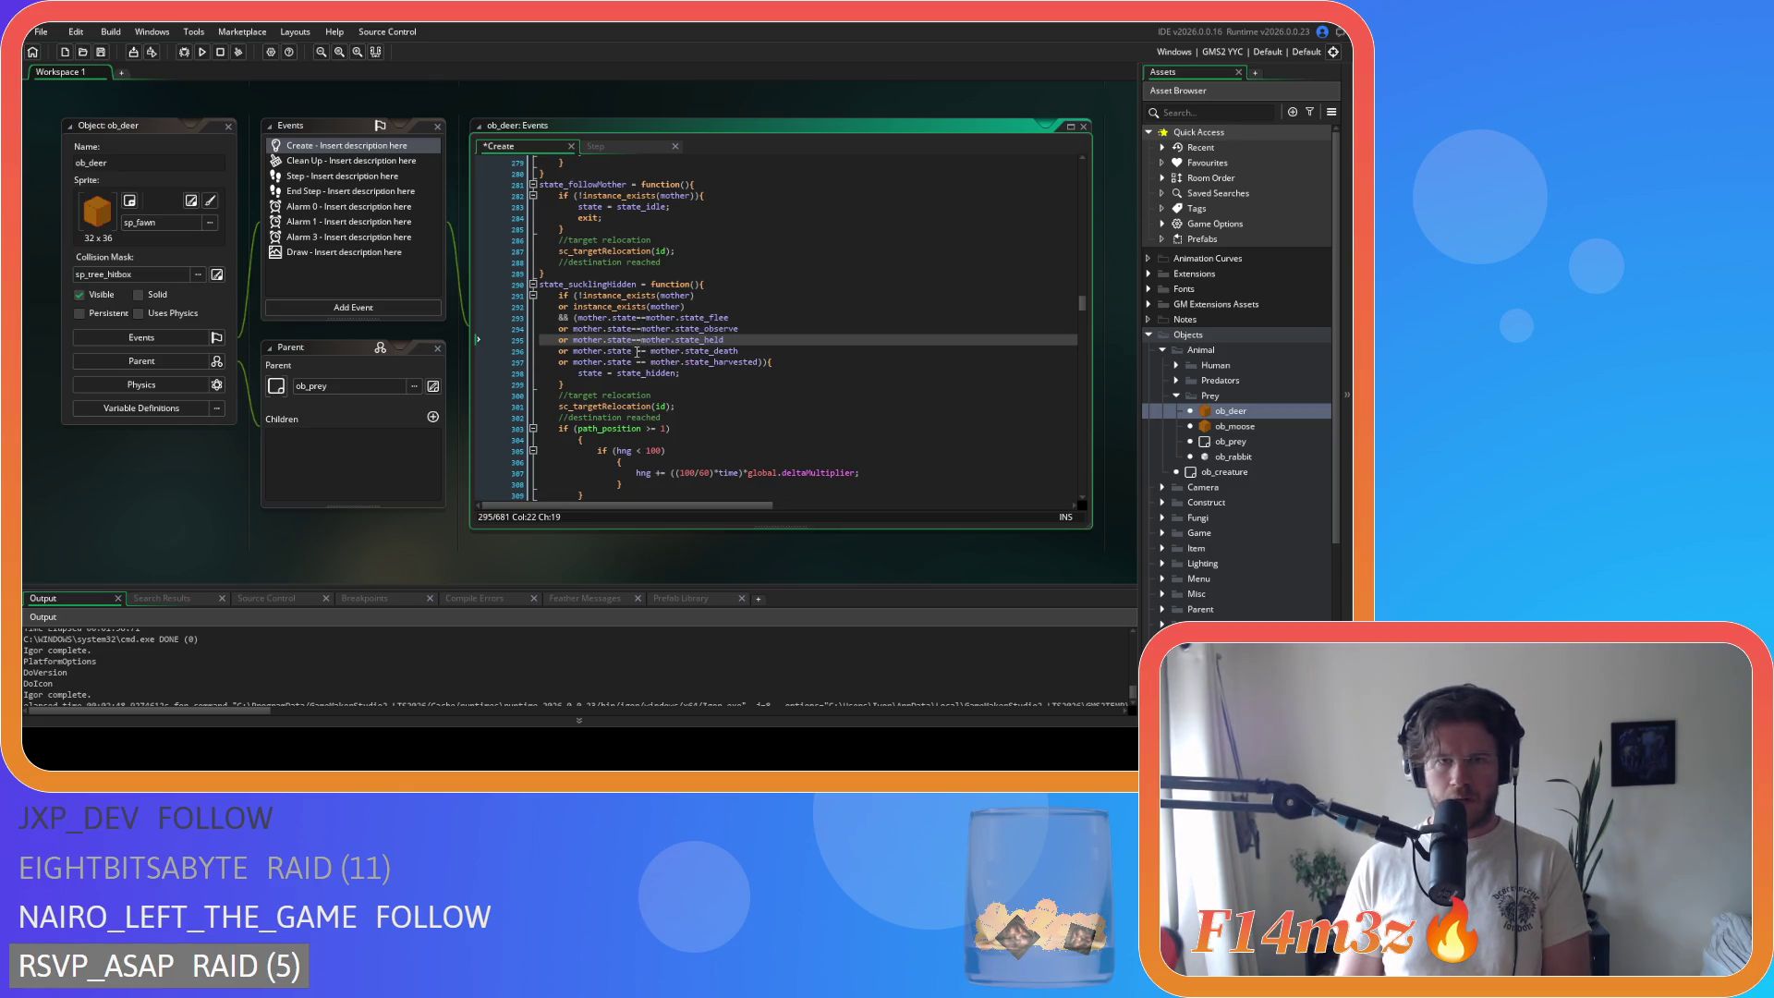
{"action": "key", "text": "Down"}
{"action": "key", "text": "Left"}
{"action": "key", "text": "BackSpace"}
{"action": "key", "text": "Down"}
{"action": "key", "text": "Left"}
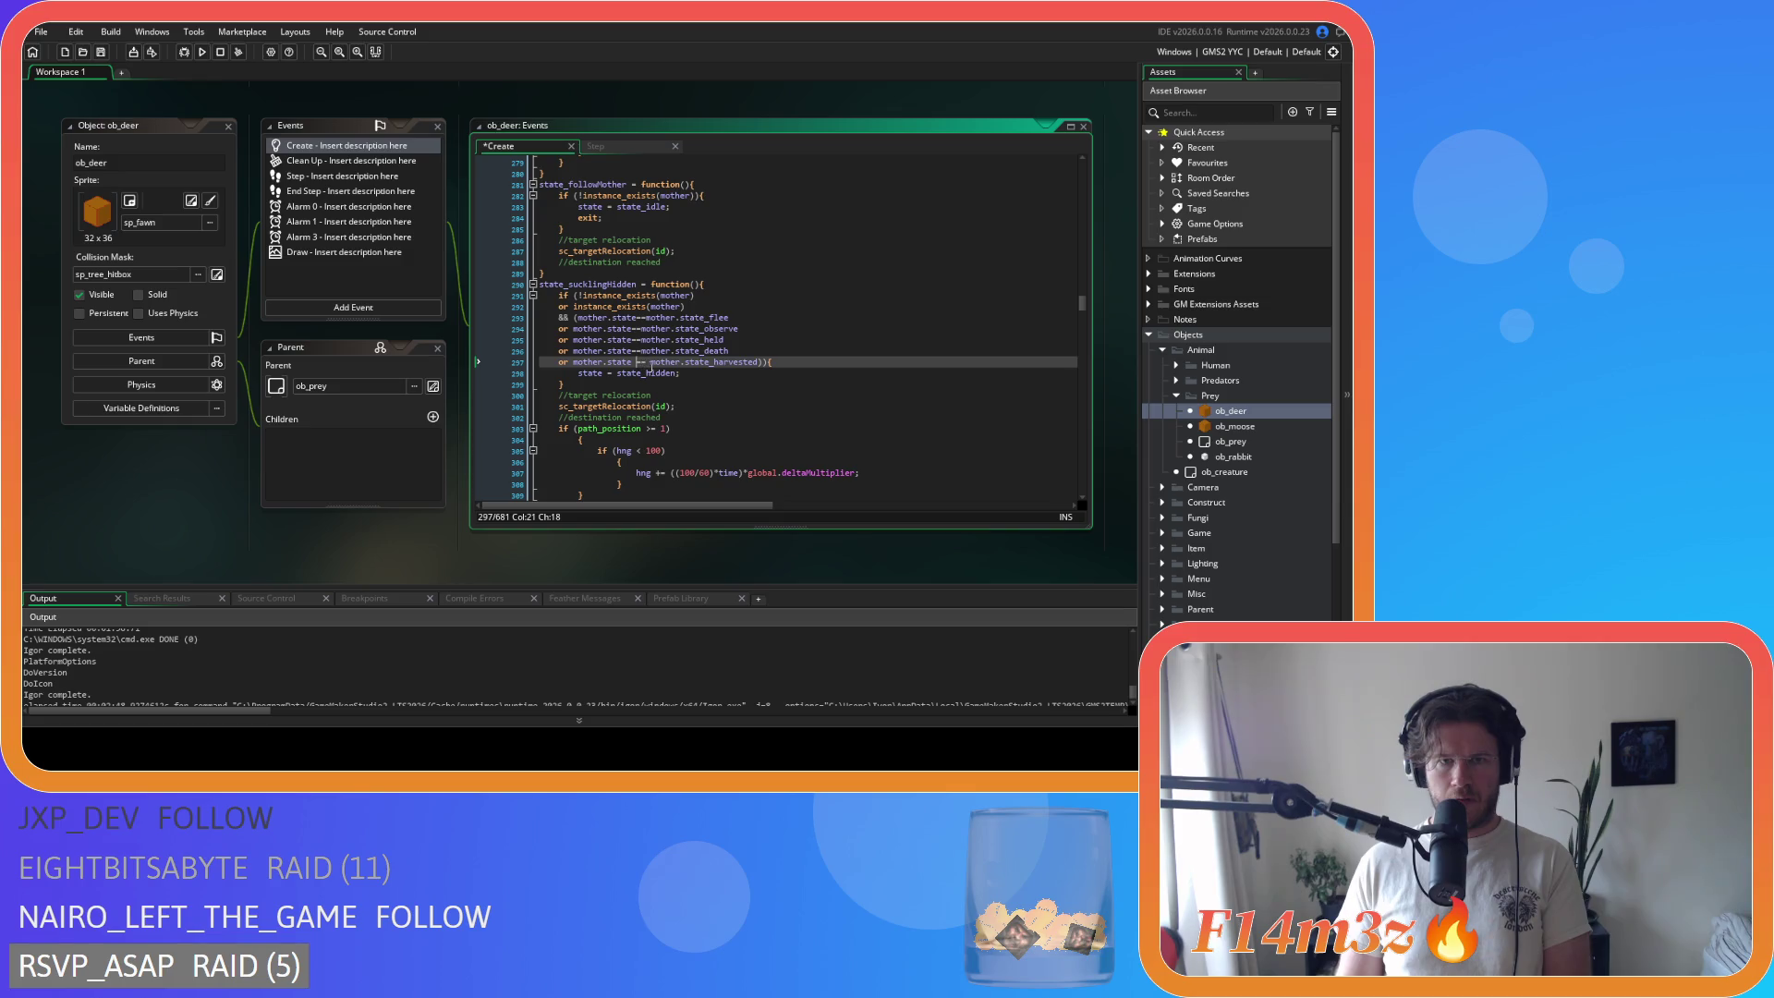
{"action": "key", "text": "Right"}
{"action": "key", "text": "Right"}
{"action": "key", "text": "Delete"}
Step: Join braces onto the path_position check and if (hng < 100){, dedenting the hng block
{"action": "scroll", "coordinate": [681, 399], "scroll_direction": "down", "scroll_amount": 5}
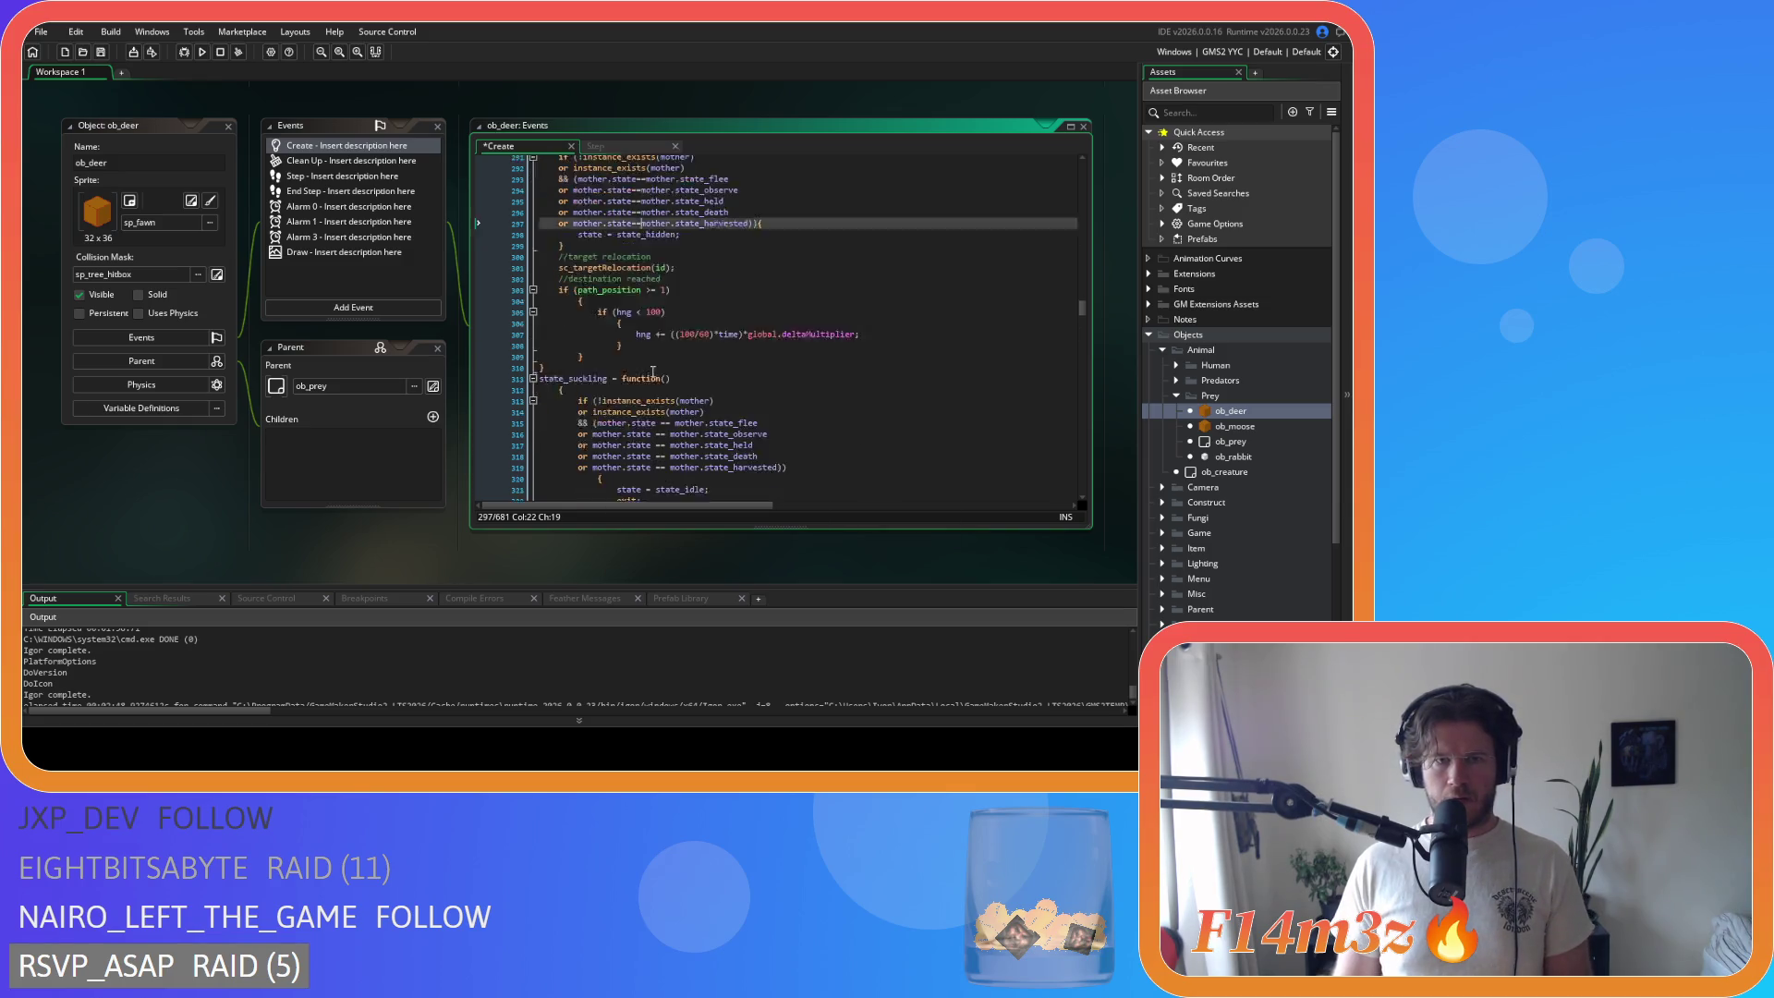
{"action": "left_click", "coordinate": [641, 262]}
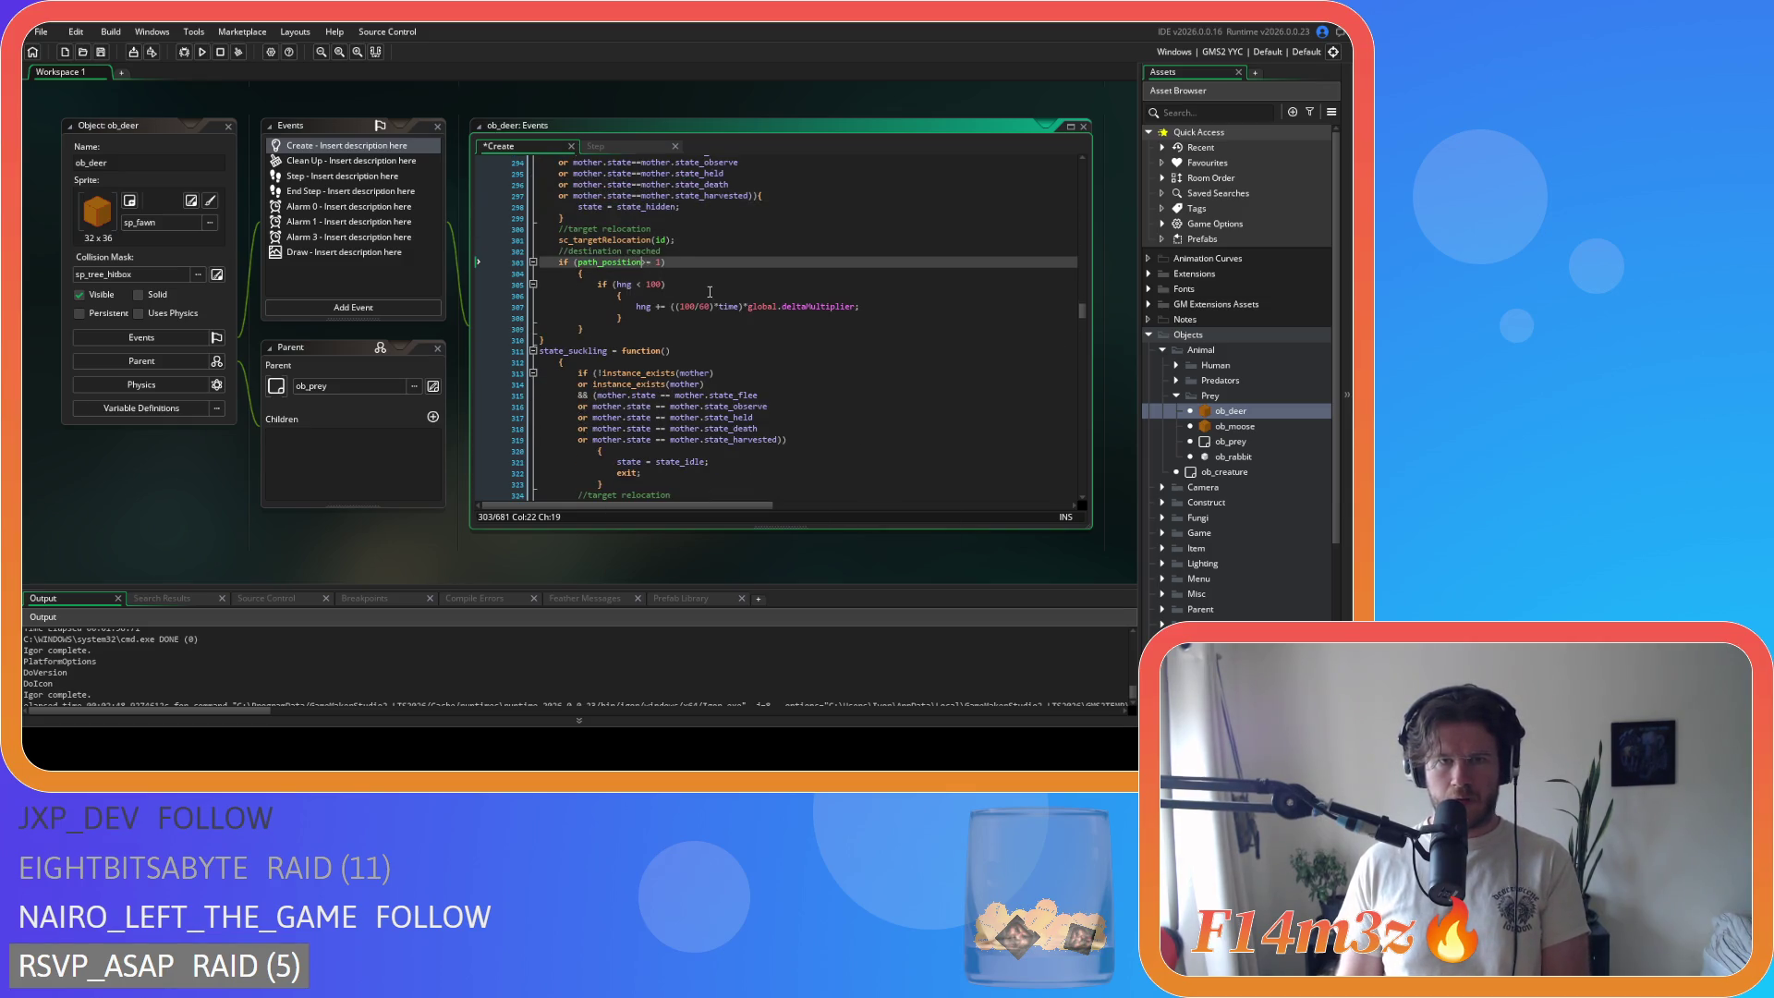
{"action": "type", "text": "="}
{"action": "left_click", "coordinate": [571, 273]}
{"action": "key", "text": "BackSpace"}
{"action": "key", "text": "BackSpace"}
{"action": "key", "text": "BackSpace"}
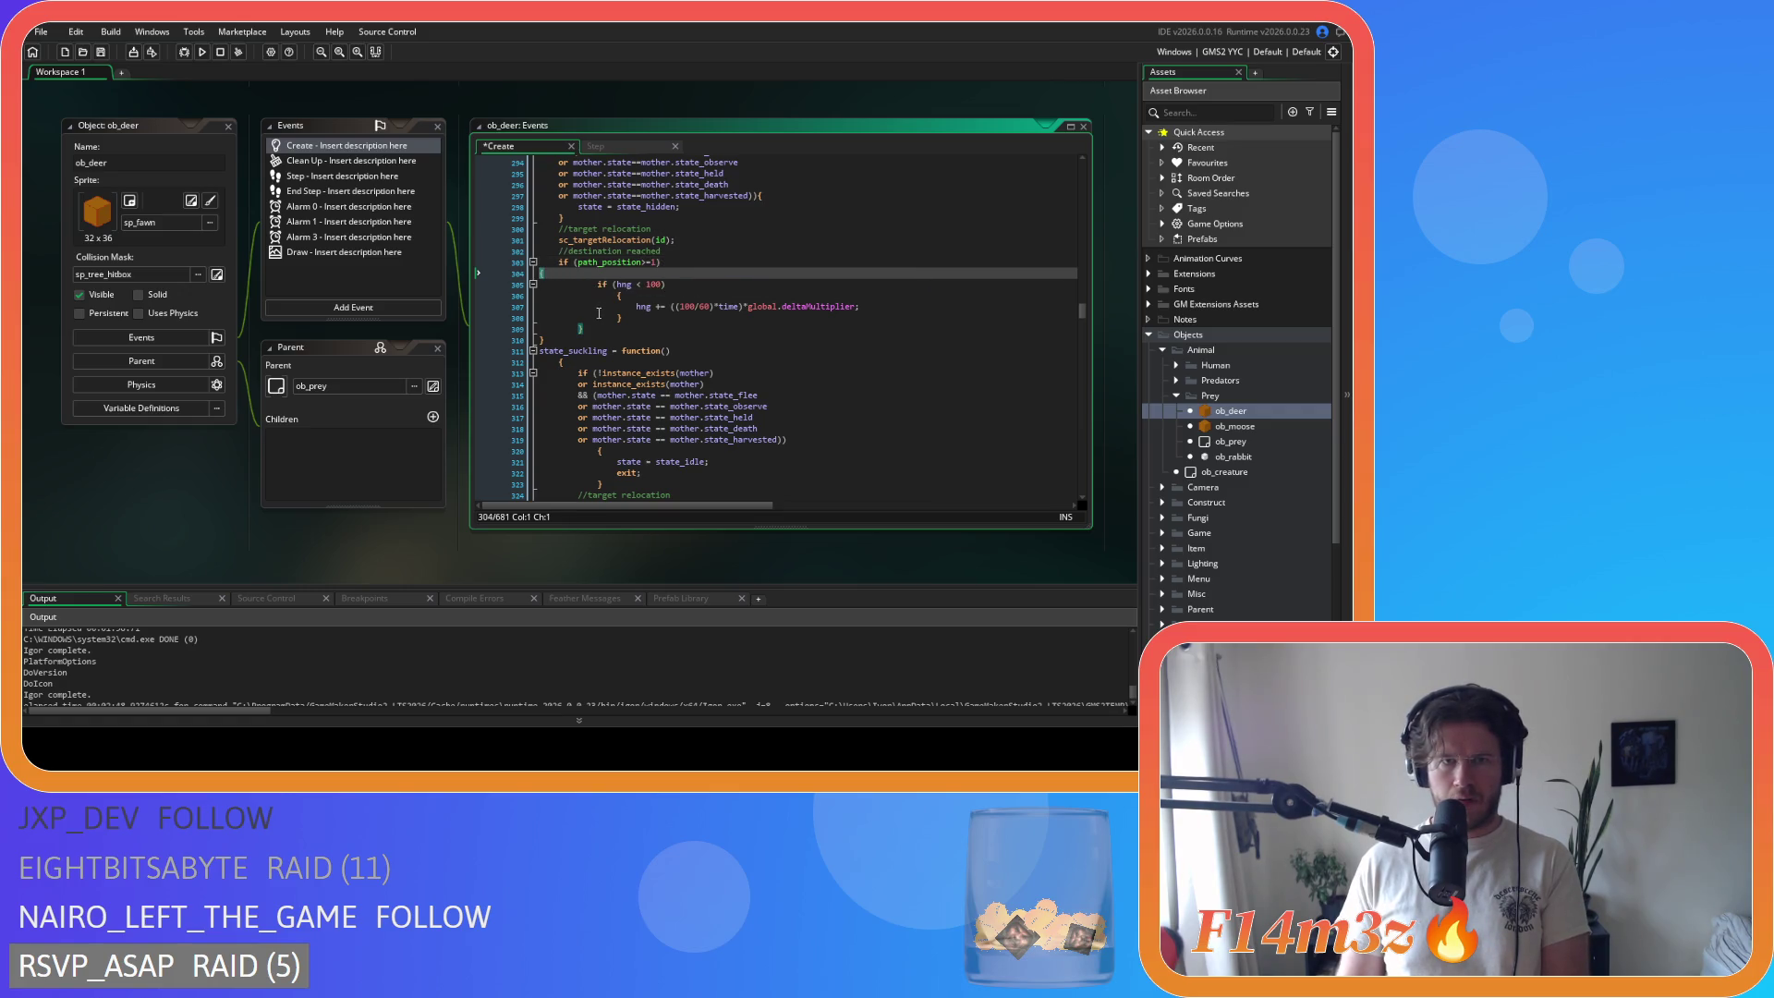
{"action": "left_click_drag", "start_coordinate": [584, 317], "coordinate": [460, 274]}
{"action": "key", "text": "shift+Tab"}
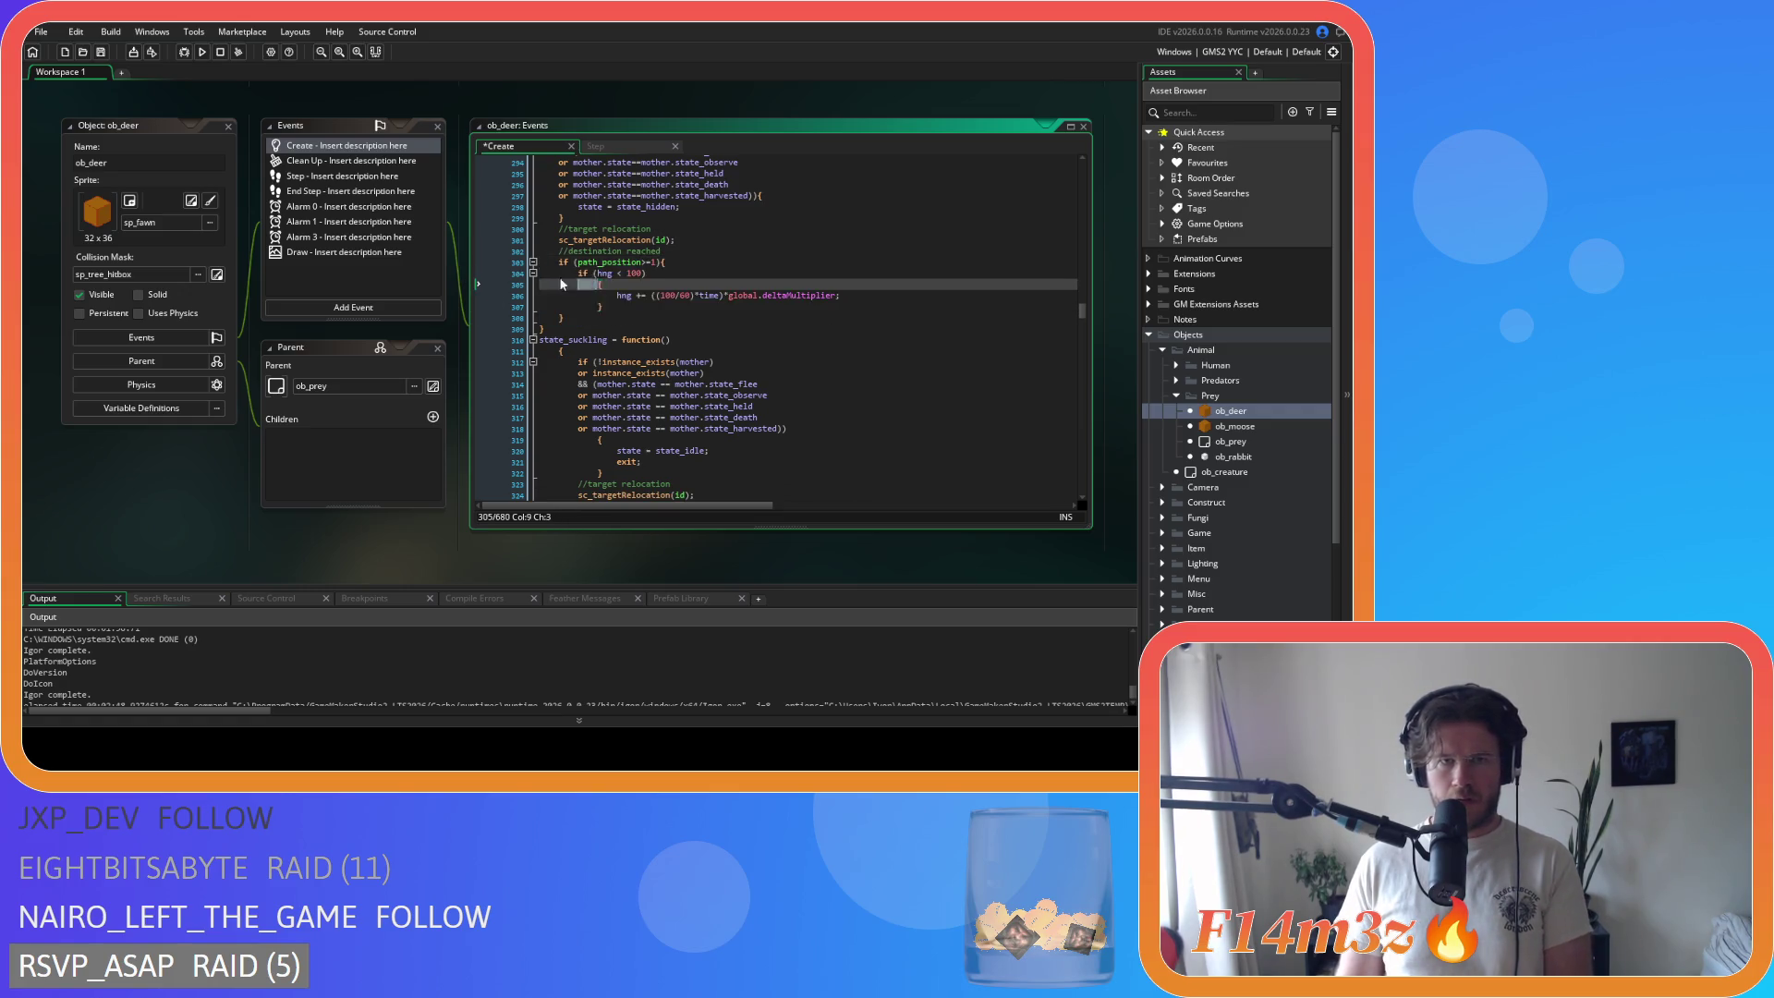
{"action": "left_click", "coordinate": [599, 285]}
{"action": "key", "text": "BackSpace"}
{"action": "key", "text": "BackSpace"}
{"action": "key", "text": "BackSpace"}
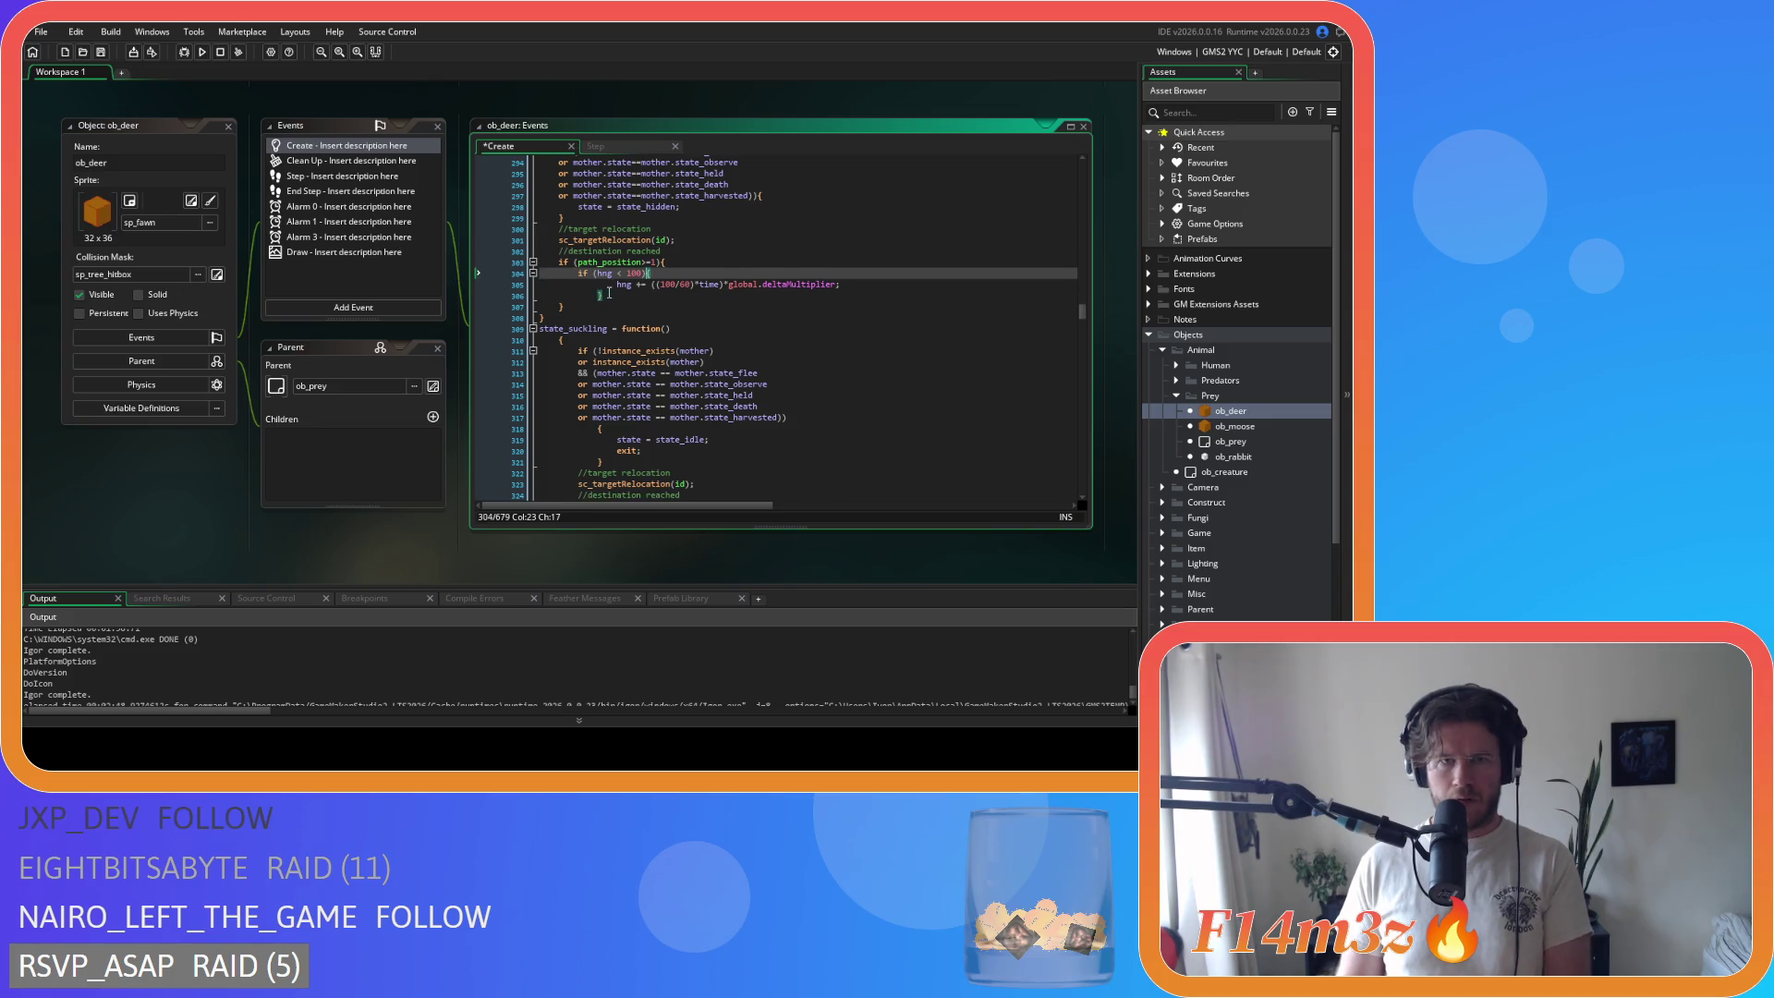
{"action": "left_click_drag", "start_coordinate": [586, 296], "coordinate": [540, 285]}
Step: Put state_suckling = function(){ on one line and select its body
{"action": "left_click", "coordinate": [554, 344]}
{"action": "key", "text": "BackSpace"}
{"action": "key", "text": "BackSpace"}
{"action": "scroll", "coordinate": [577, 396], "scroll_direction": "down", "scroll_amount": 8}
{"action": "left_click_drag", "start_coordinate": [578, 395], "coordinate": [486, 231]}
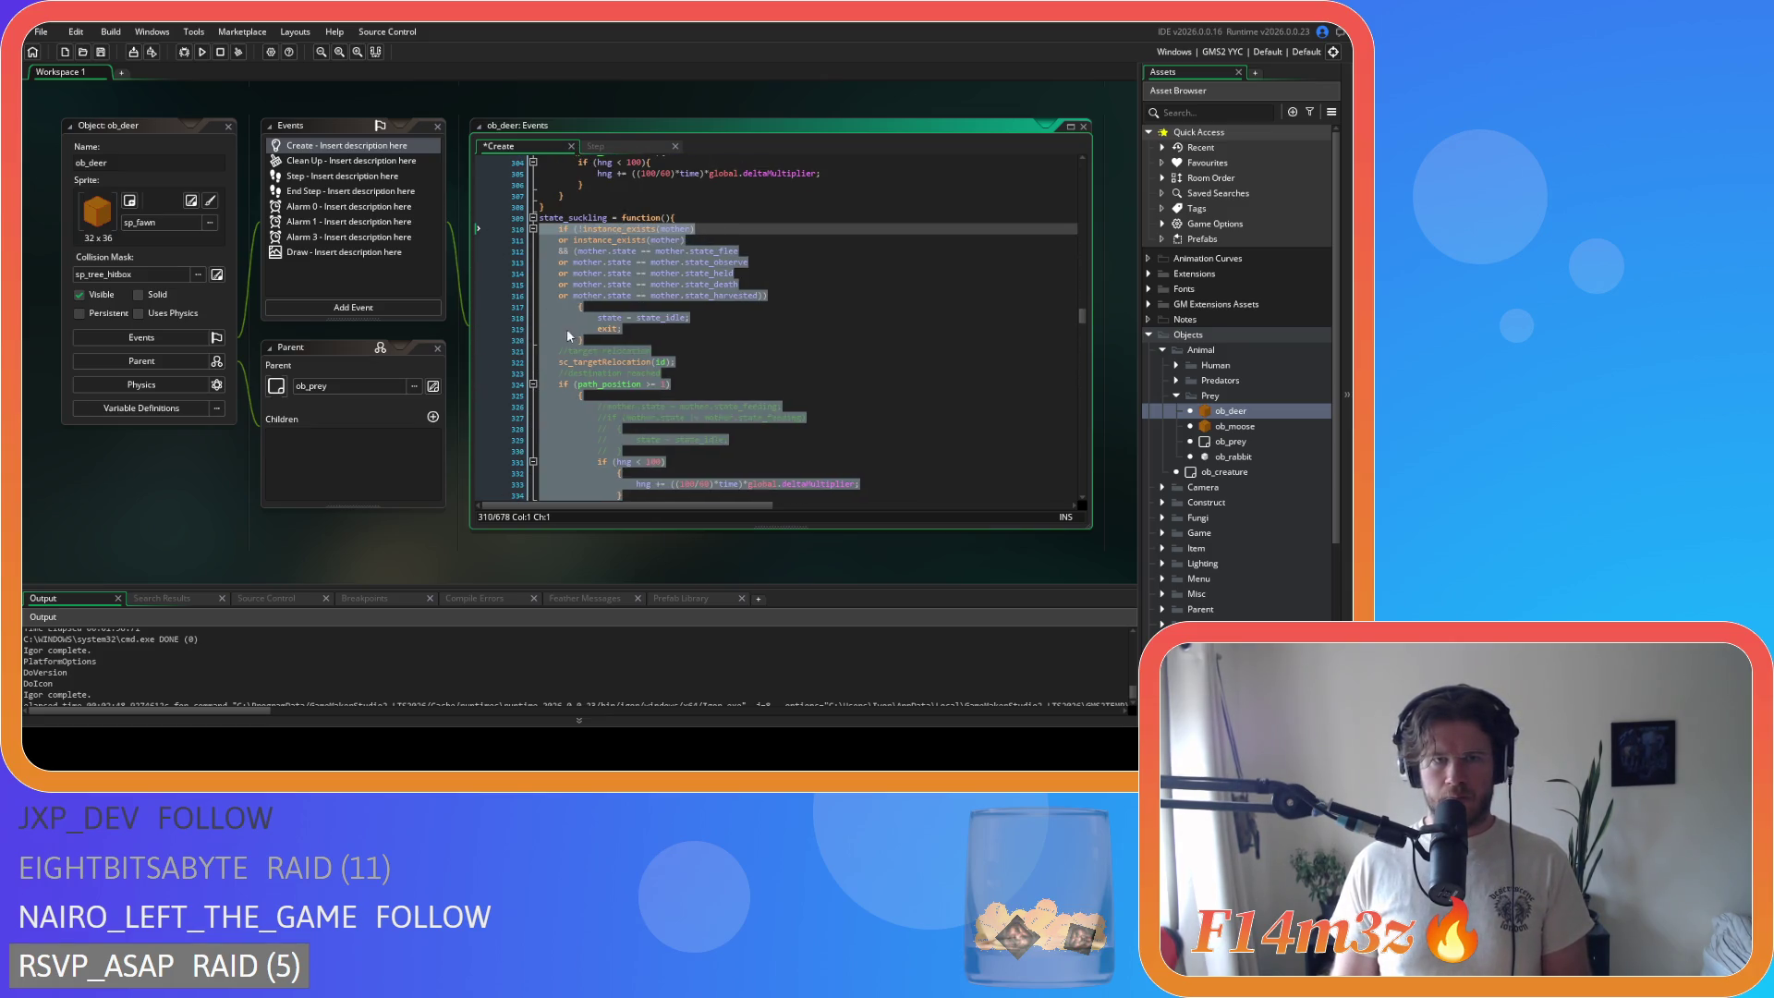
Step: Dedent the state_suckling body and join the harvested condition's brace, dedenting the state_idle lines
{"action": "key", "text": "shift+Tab"}
{"action": "left_click", "coordinate": [579, 306]}
{"action": "key", "text": "BackSpace"}
{"action": "key", "text": "BackSpace"}
{"action": "left_click_drag", "start_coordinate": [583, 329], "coordinate": [558, 307]}
{"action": "key", "text": "shift+Tab"}
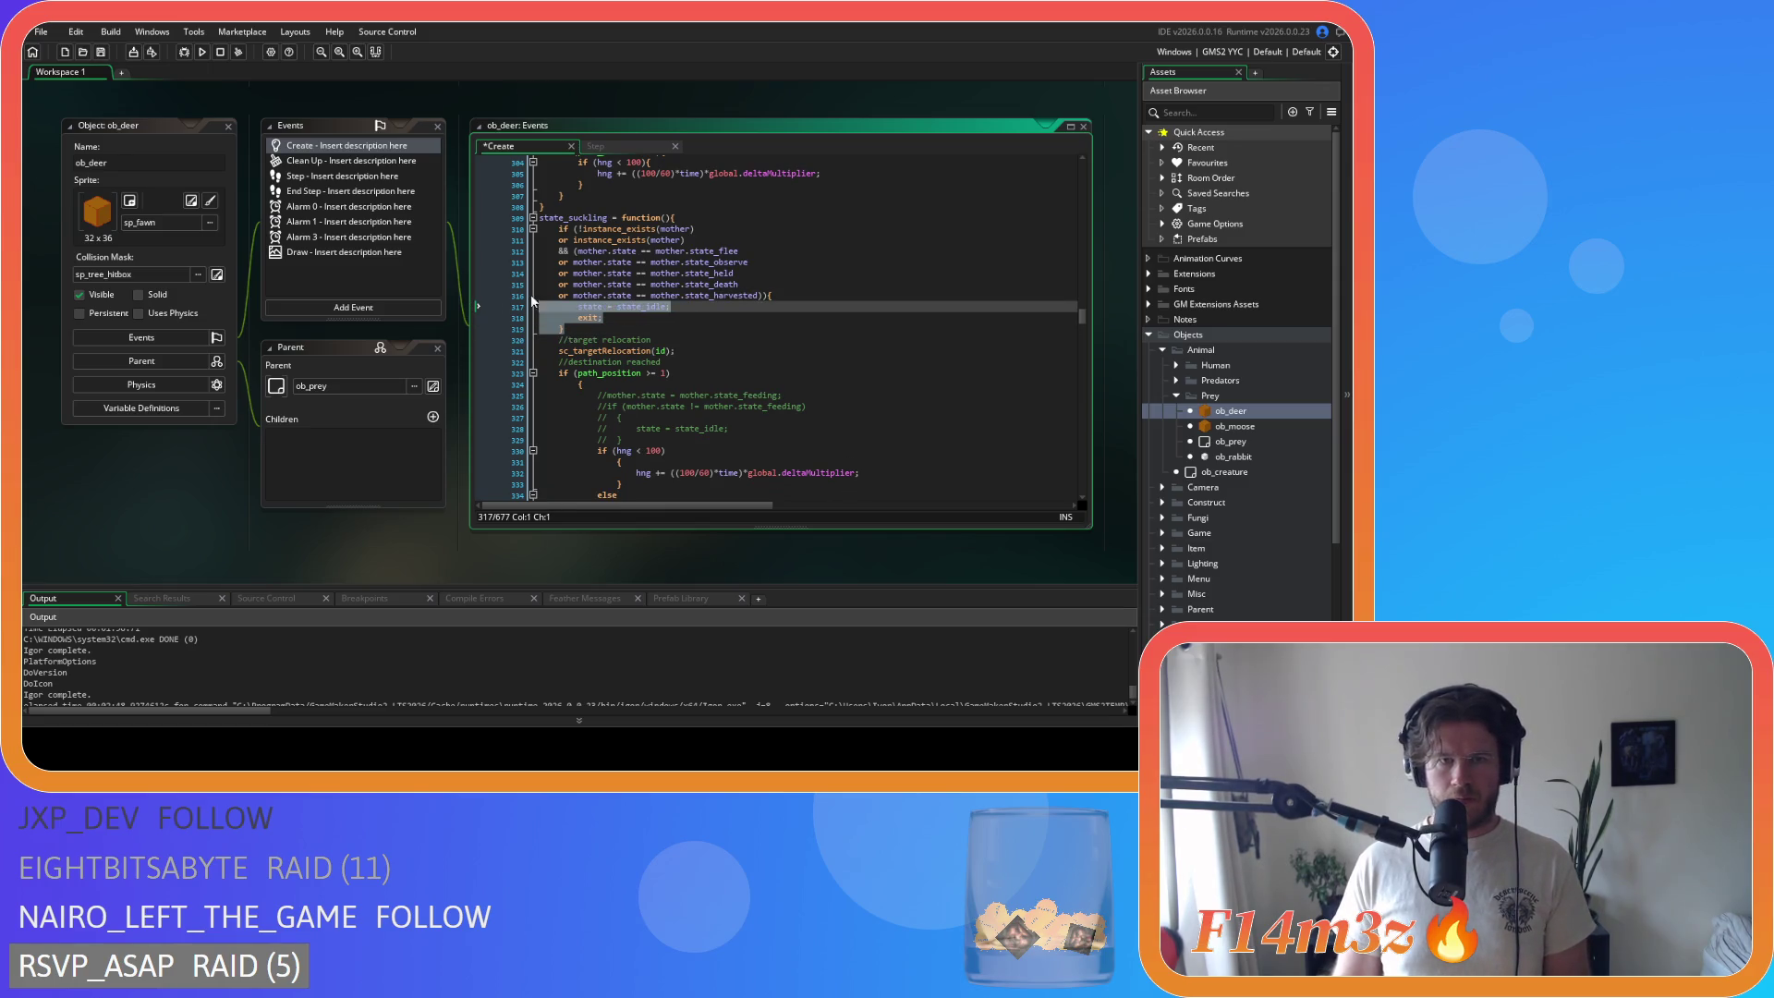
Step: Tighten the == spacing in the flee, observe, held, death and harvested comparisons
{"action": "left_click", "coordinate": [639, 252]}
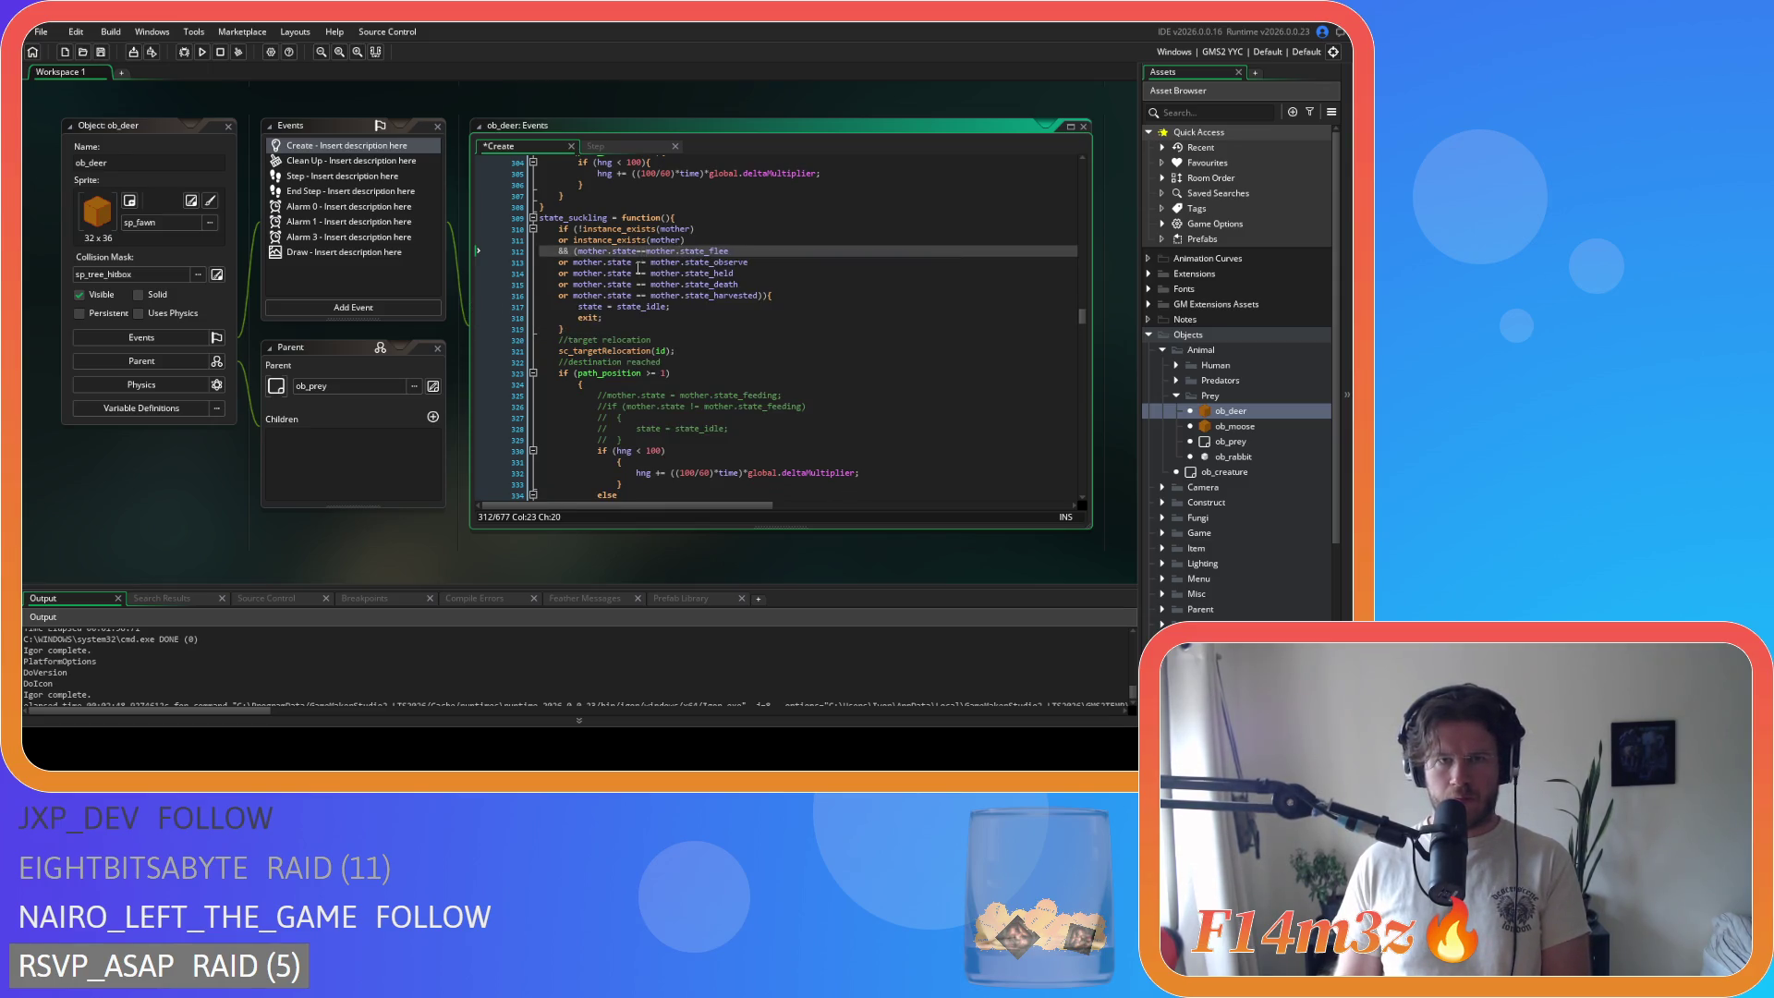
{"action": "left_click", "coordinate": [637, 263]}
{"action": "key", "text": "Delete"}
{"action": "key", "text": "BackSpace"}
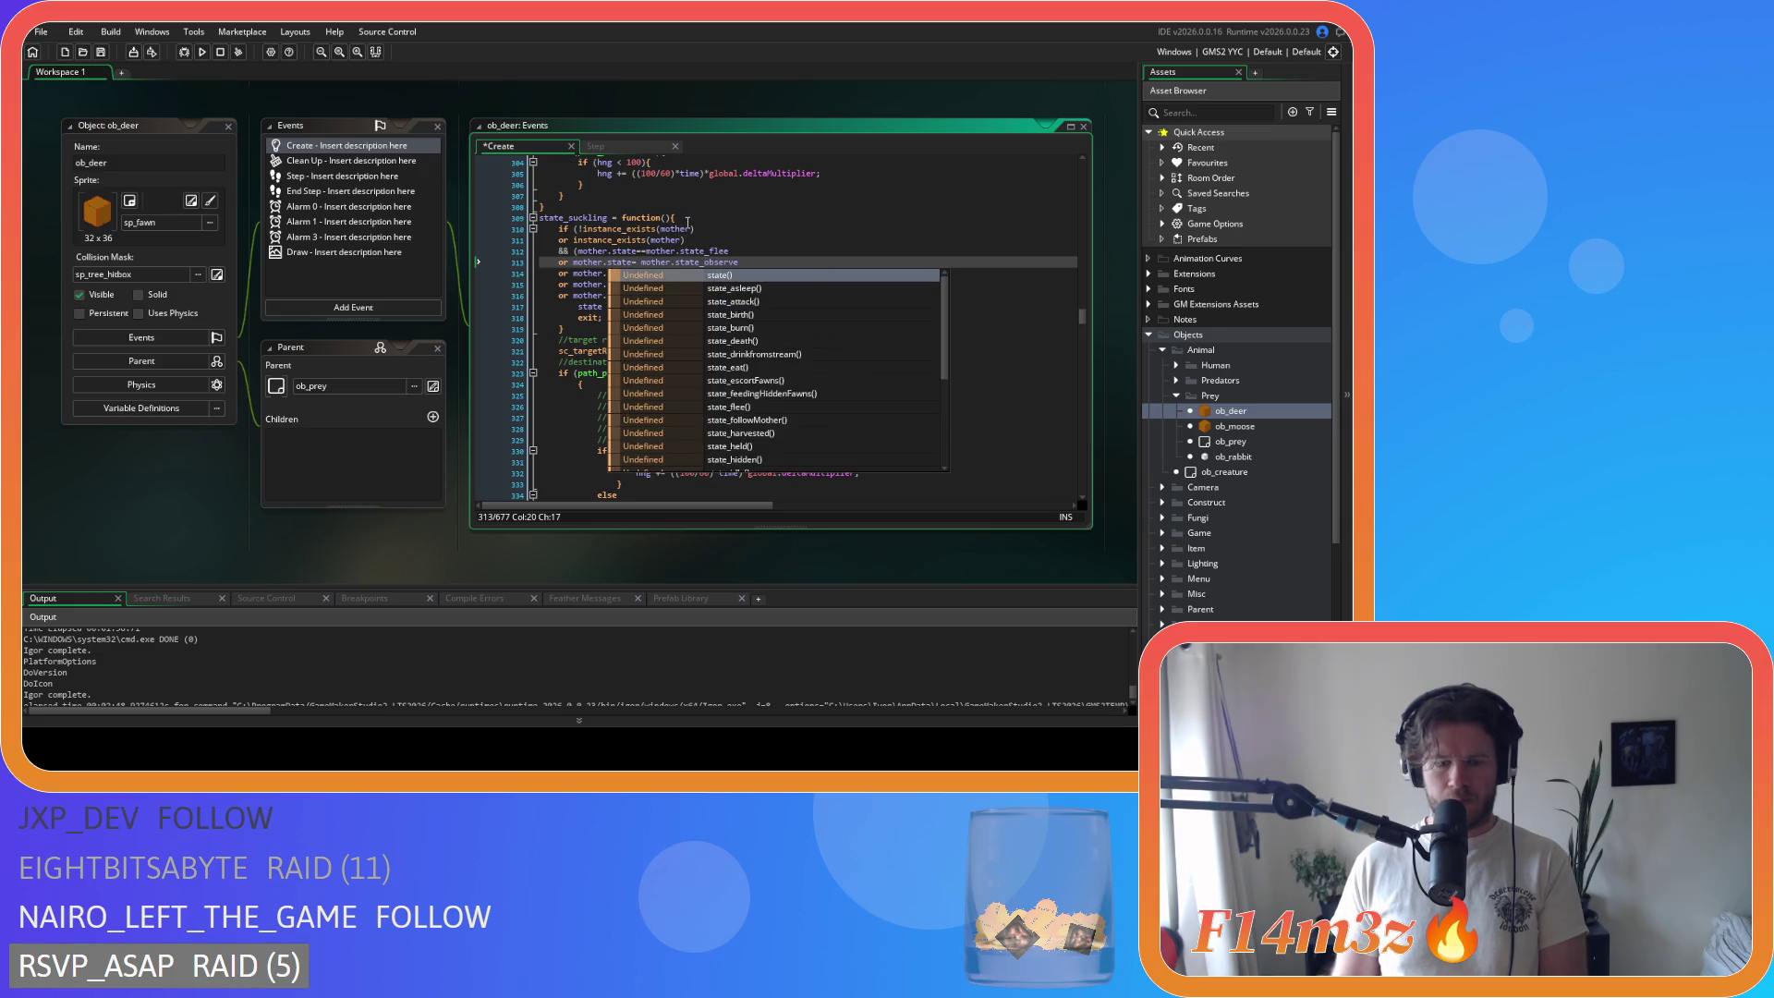
{"action": "key", "text": "Escape"}
{"action": "key", "text": "BackSpace"}
{"action": "type", "text": "="}
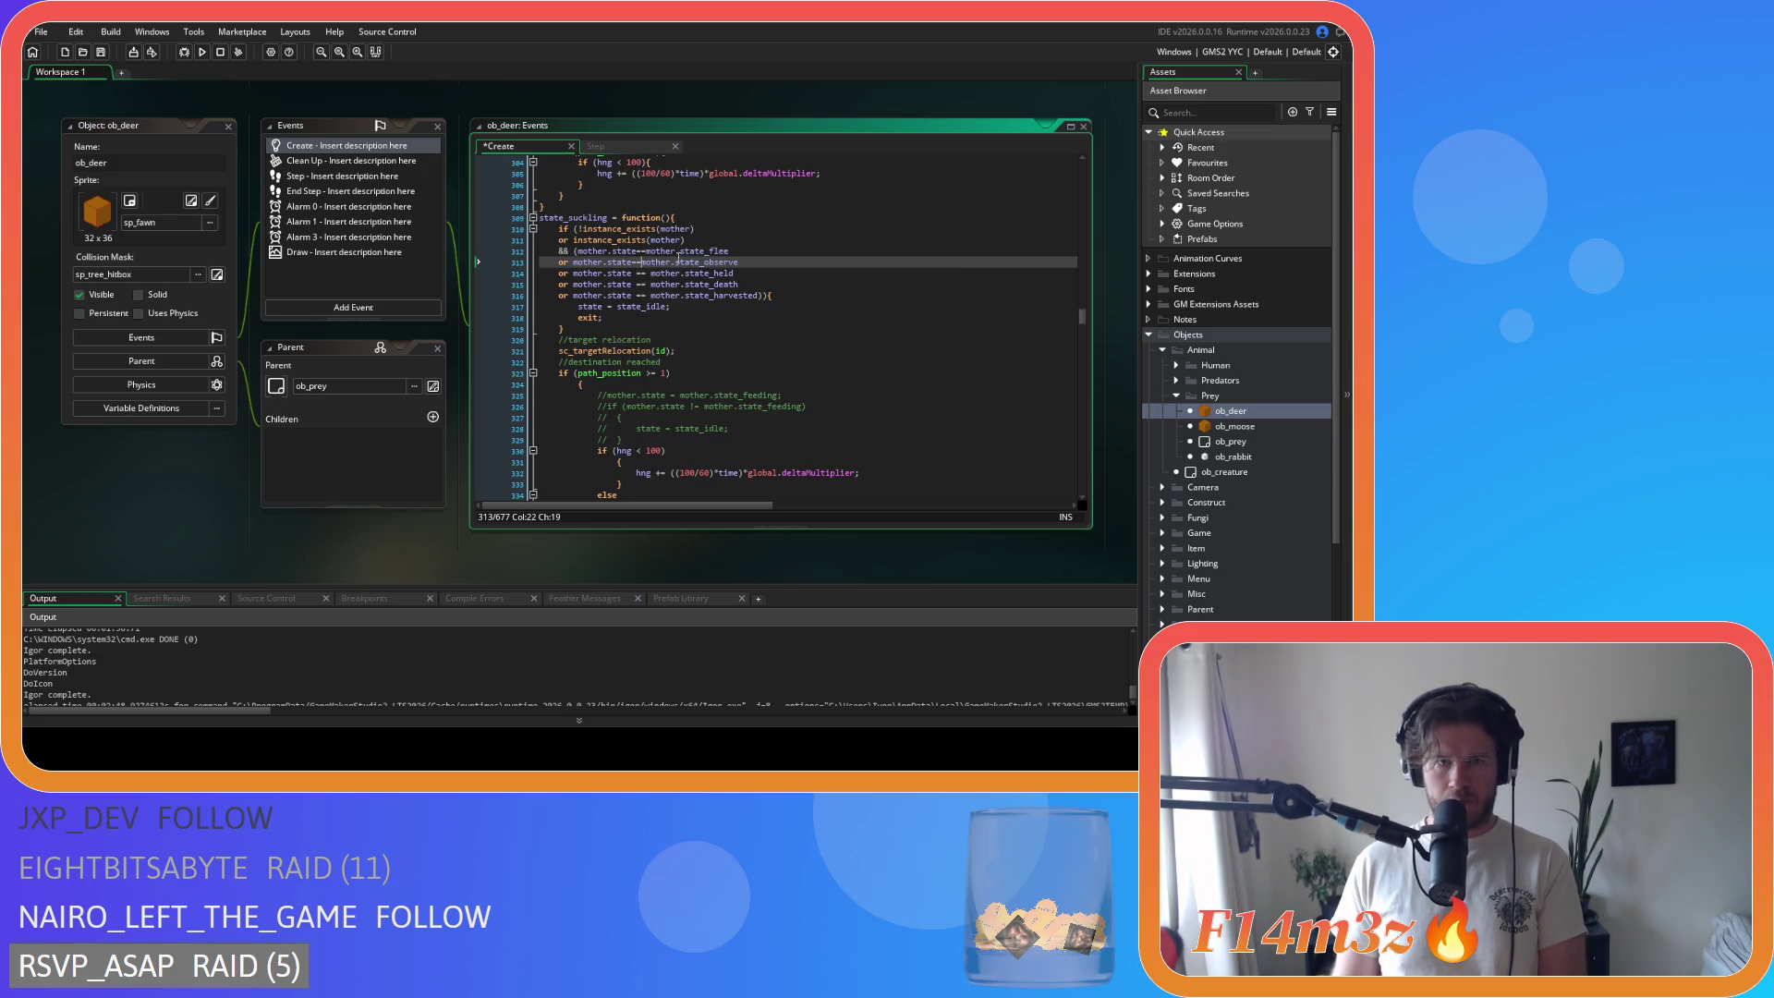
{"action": "left_click", "coordinate": [637, 274]}
{"action": "key", "text": "BackSpace"}
{"action": "key", "text": "Right"}
{"action": "key", "text": "Right"}
{"action": "key", "text": "Delete"}
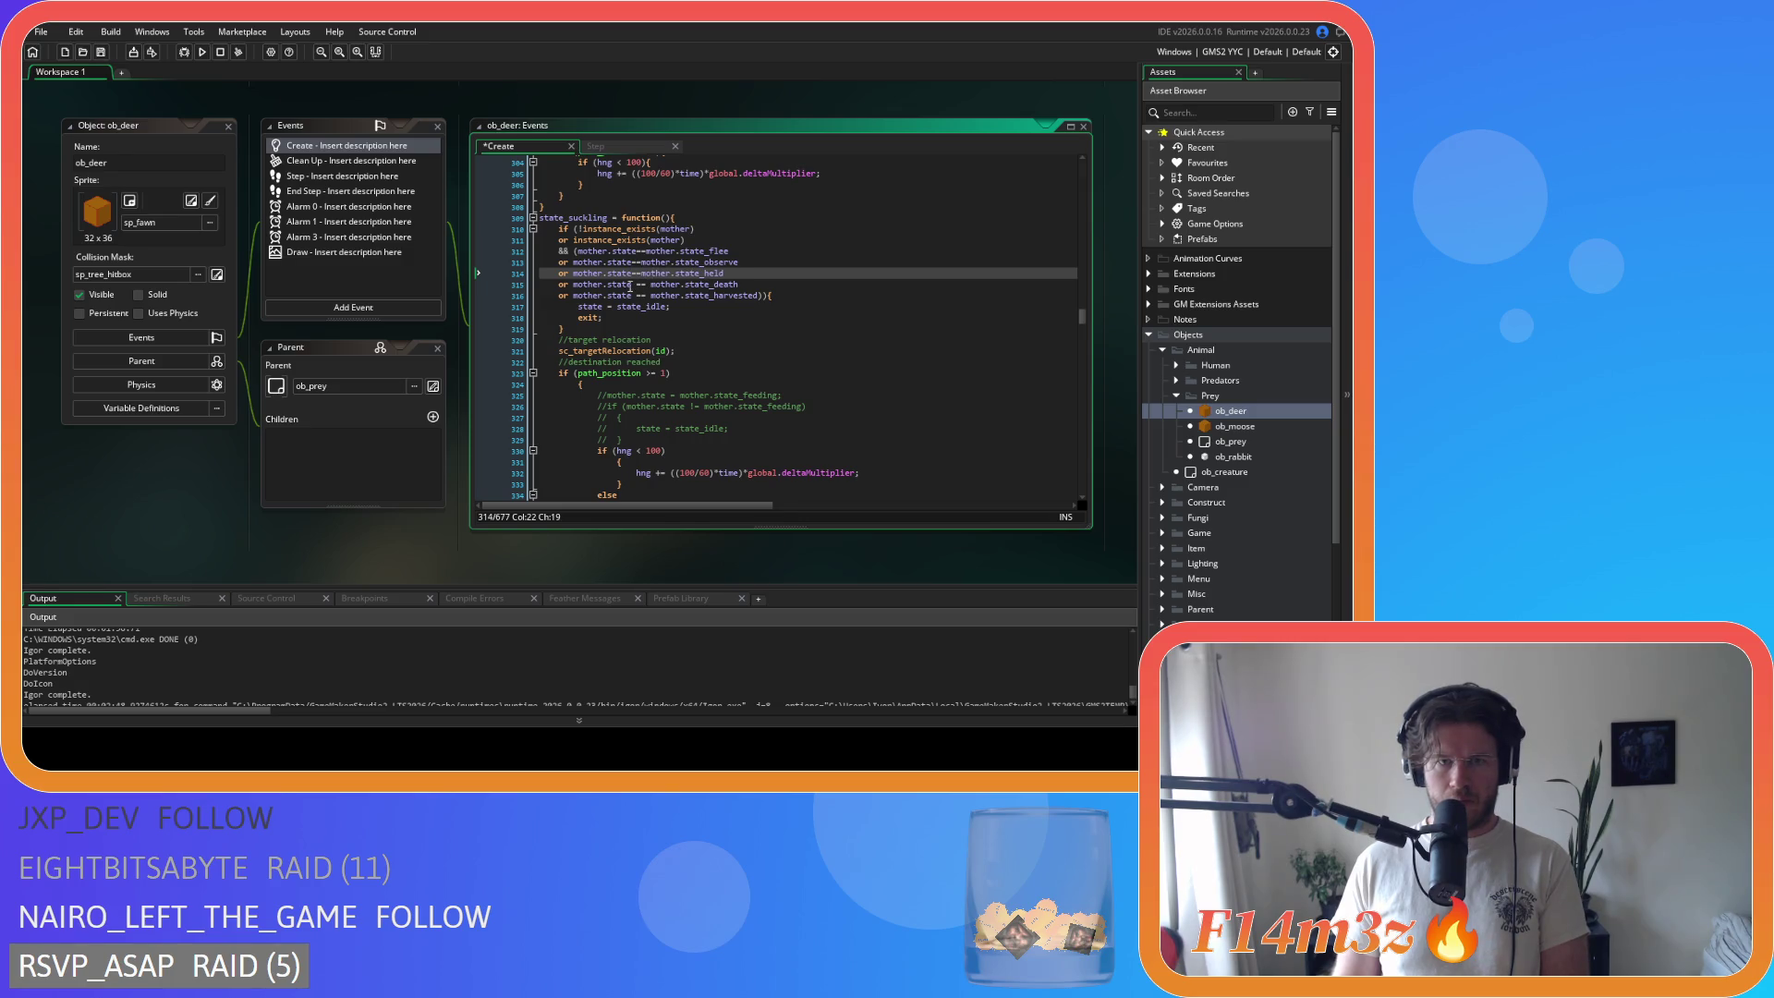
{"action": "left_click", "coordinate": [636, 284]}
{"action": "key", "text": "Delete"}
{"action": "key", "text": "Right"}
{"action": "key", "text": "Right"}
{"action": "key", "text": "Delete"}
{"action": "left_click", "coordinate": [636, 295]}
Step: Tighten the path_position >= check, dedent the hunger block, and join its brace onto if (hng < 100){
{"action": "key", "text": "Delete"}
{"action": "key", "text": "Right"}
{"action": "key", "text": "Right"}
{"action": "key", "text": "Delete"}
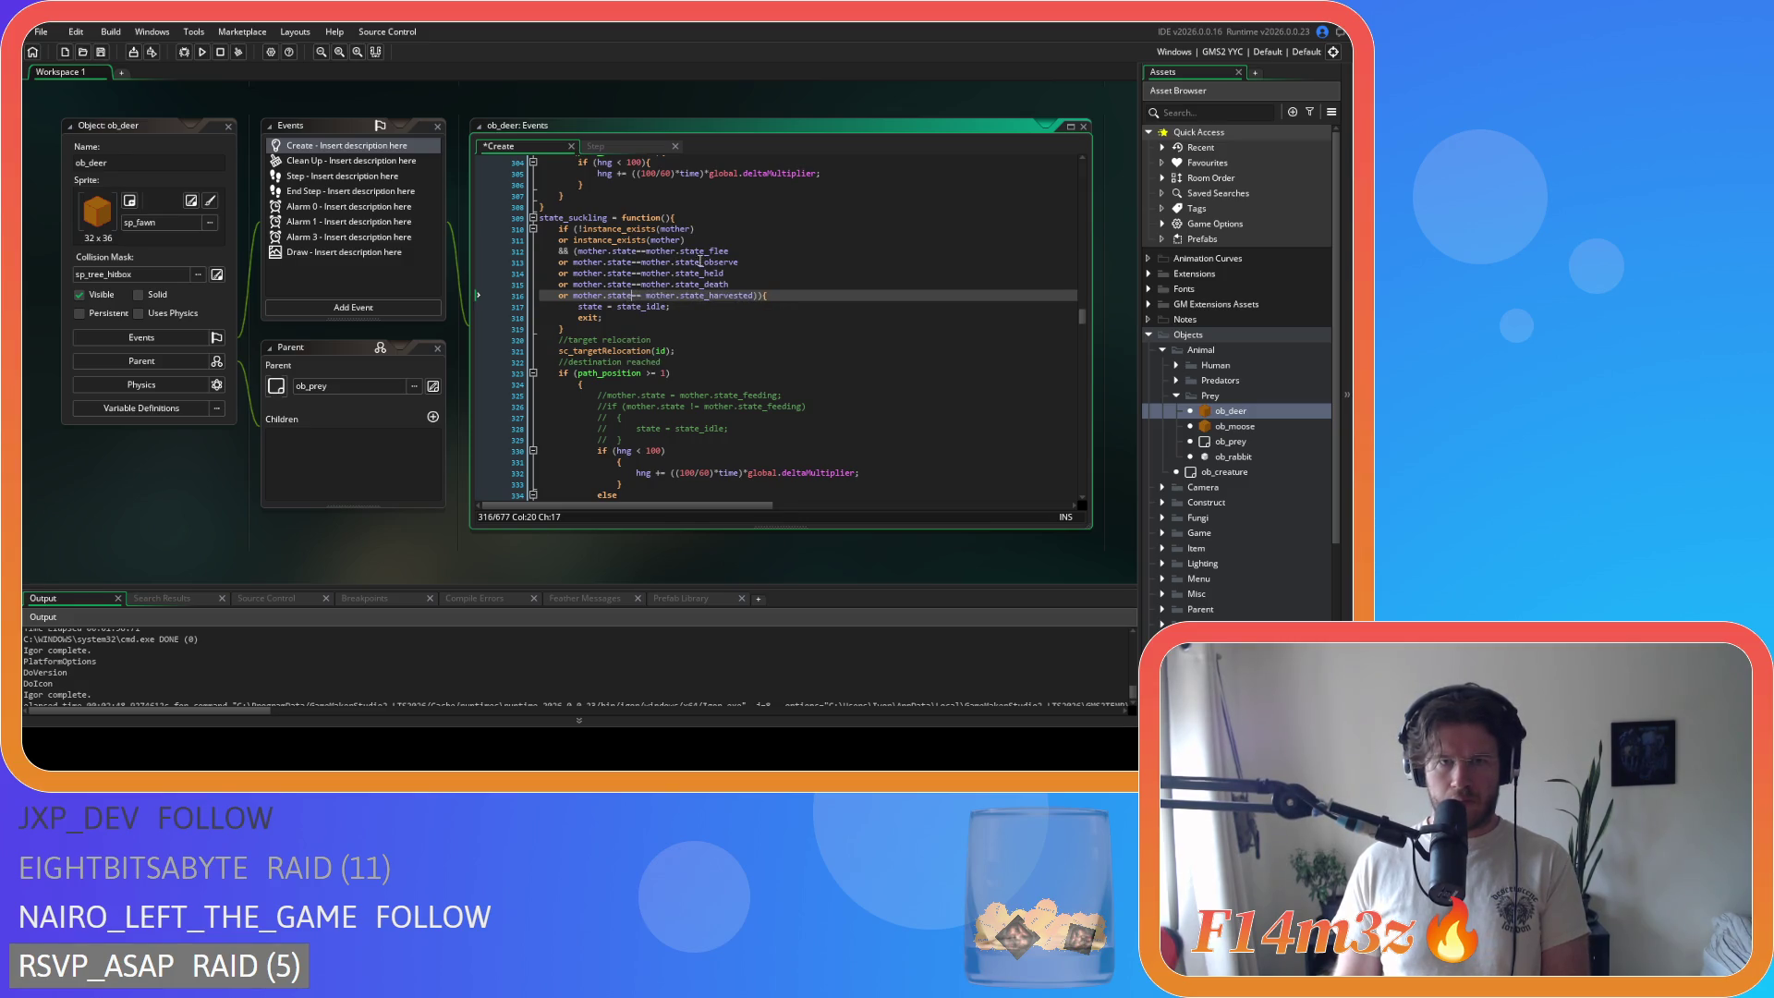
{"action": "scroll", "coordinate": [554, 384], "scroll_direction": "down", "scroll_amount": 2}
{"action": "left_click", "coordinate": [644, 318]}
{"action": "key", "text": "End"}
{"action": "key", "text": "Delete"}
{"action": "key", "text": "Delete"}
{"action": "key", "text": "Delete"}
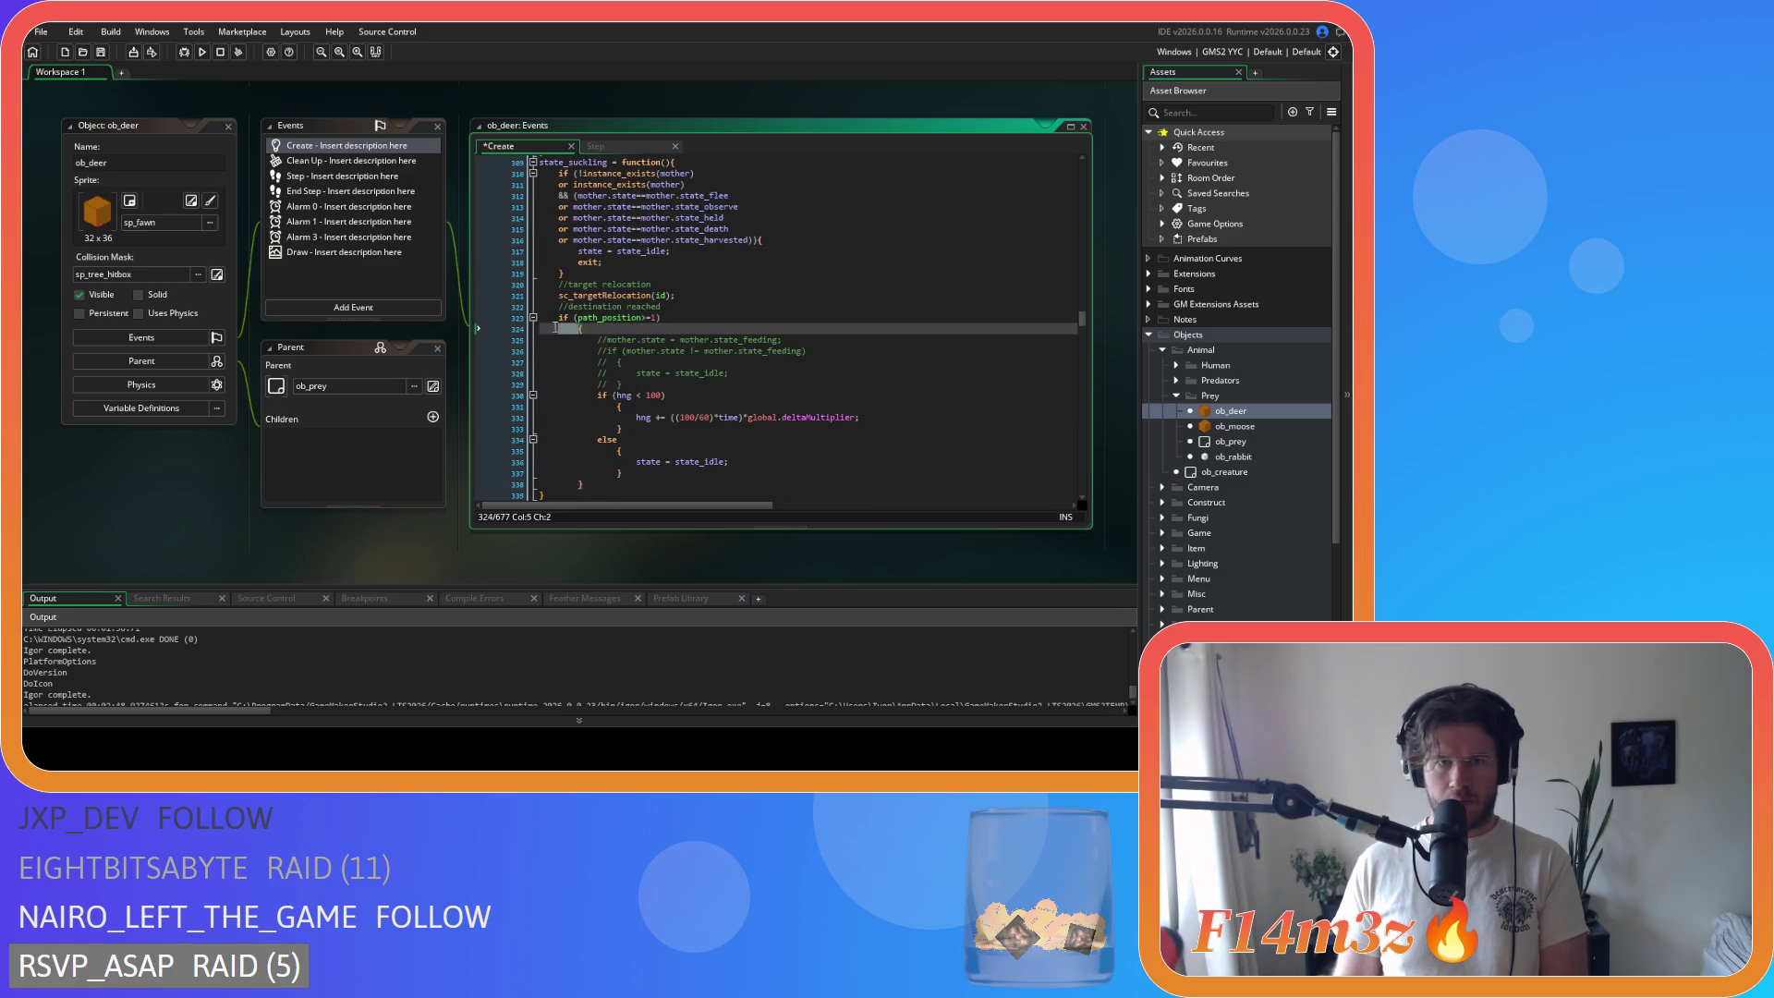
{"action": "scroll", "coordinate": [545, 337], "scroll_direction": "down", "scroll_amount": 2}
{"action": "mouse_move", "coordinate": [586, 390]}
{"action": "left_mouse_down"}
{"action": "mouse_move", "coordinate": [506, 335]}
{"action": "mouse_move", "coordinate": [452, 241]}
{"action": "left_mouse_up"}
{"action": "key", "text": "shift+Tab"}
{"action": "left_click", "coordinate": [644, 301]}
Step: Merge the else onto the closing brace as }else{ and dedent the else block
{"action": "key", "text": "Delete"}
{"action": "key", "text": "Delete"}
{"action": "key", "text": "Delete"}
{"action": "left_click", "coordinate": [603, 322]}
{"action": "key", "text": "Delete"}
{"action": "key", "text": "Delete"}
{"action": "key", "text": "Delete"}
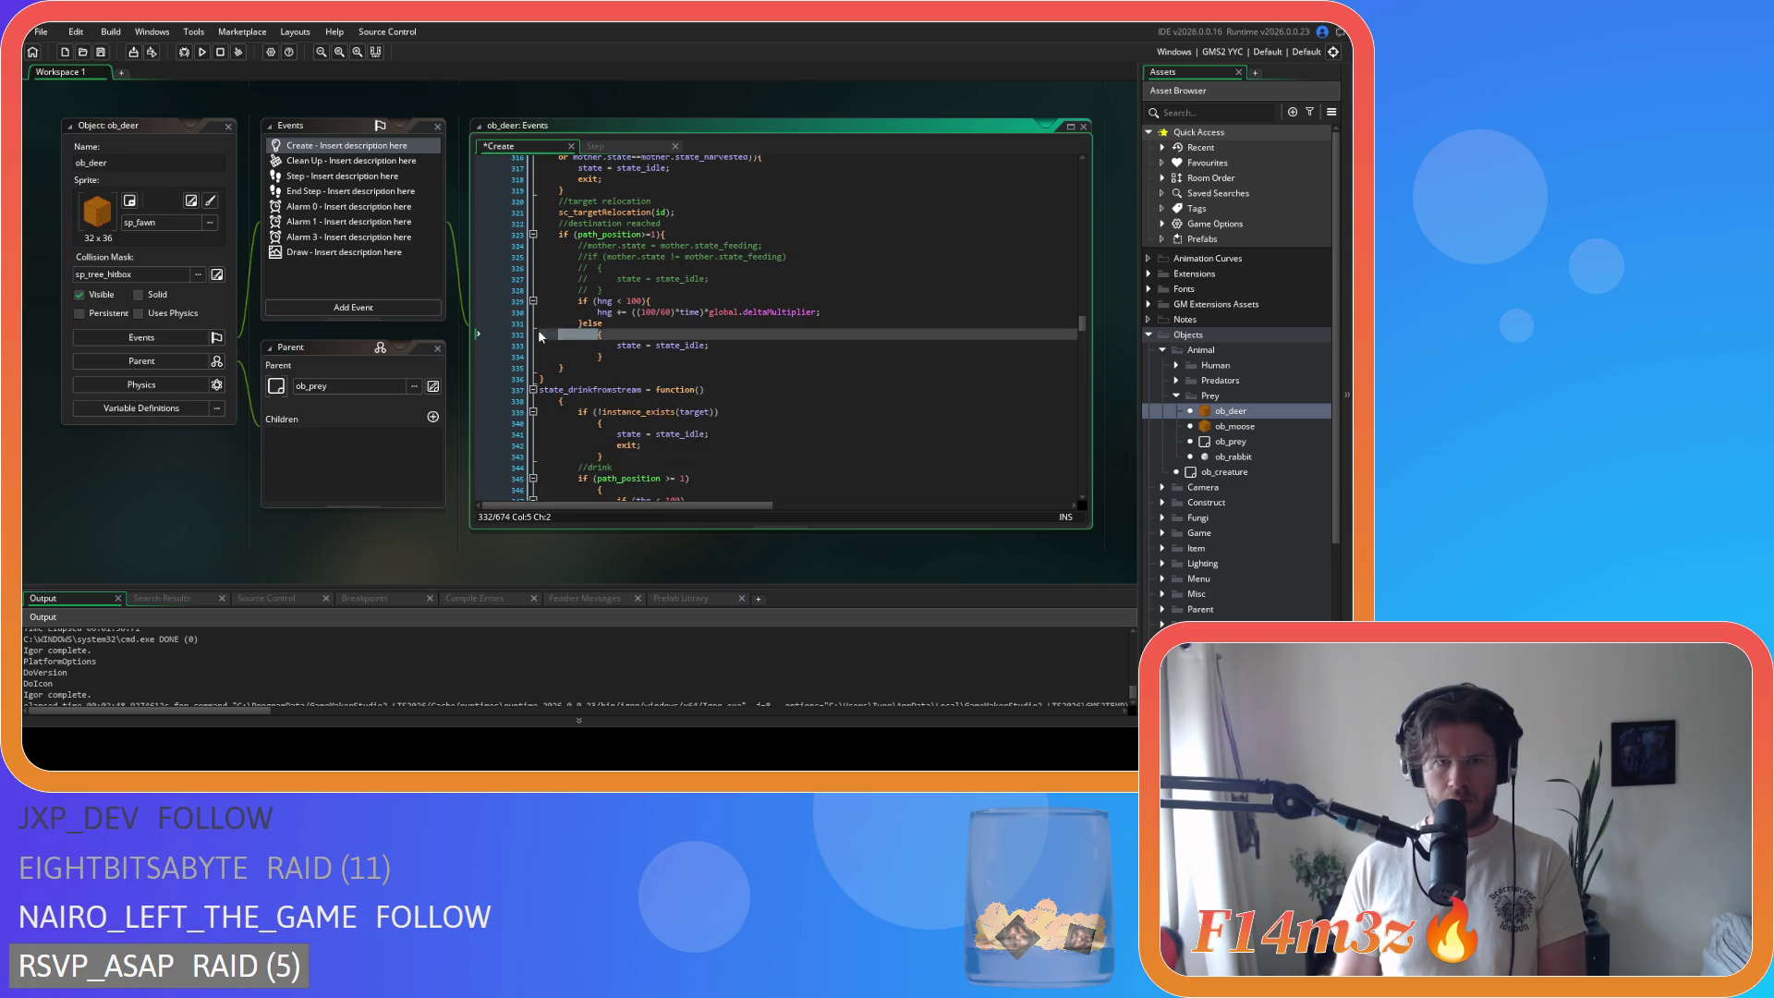
{"action": "key", "text": "Delete"}
{"action": "key", "text": "Delete"}
{"action": "key", "text": "Delete"}
{"action": "left_click_drag", "start_coordinate": [602, 346], "coordinate": [490, 335]}
{"action": "key", "text": "shift+Tab"}
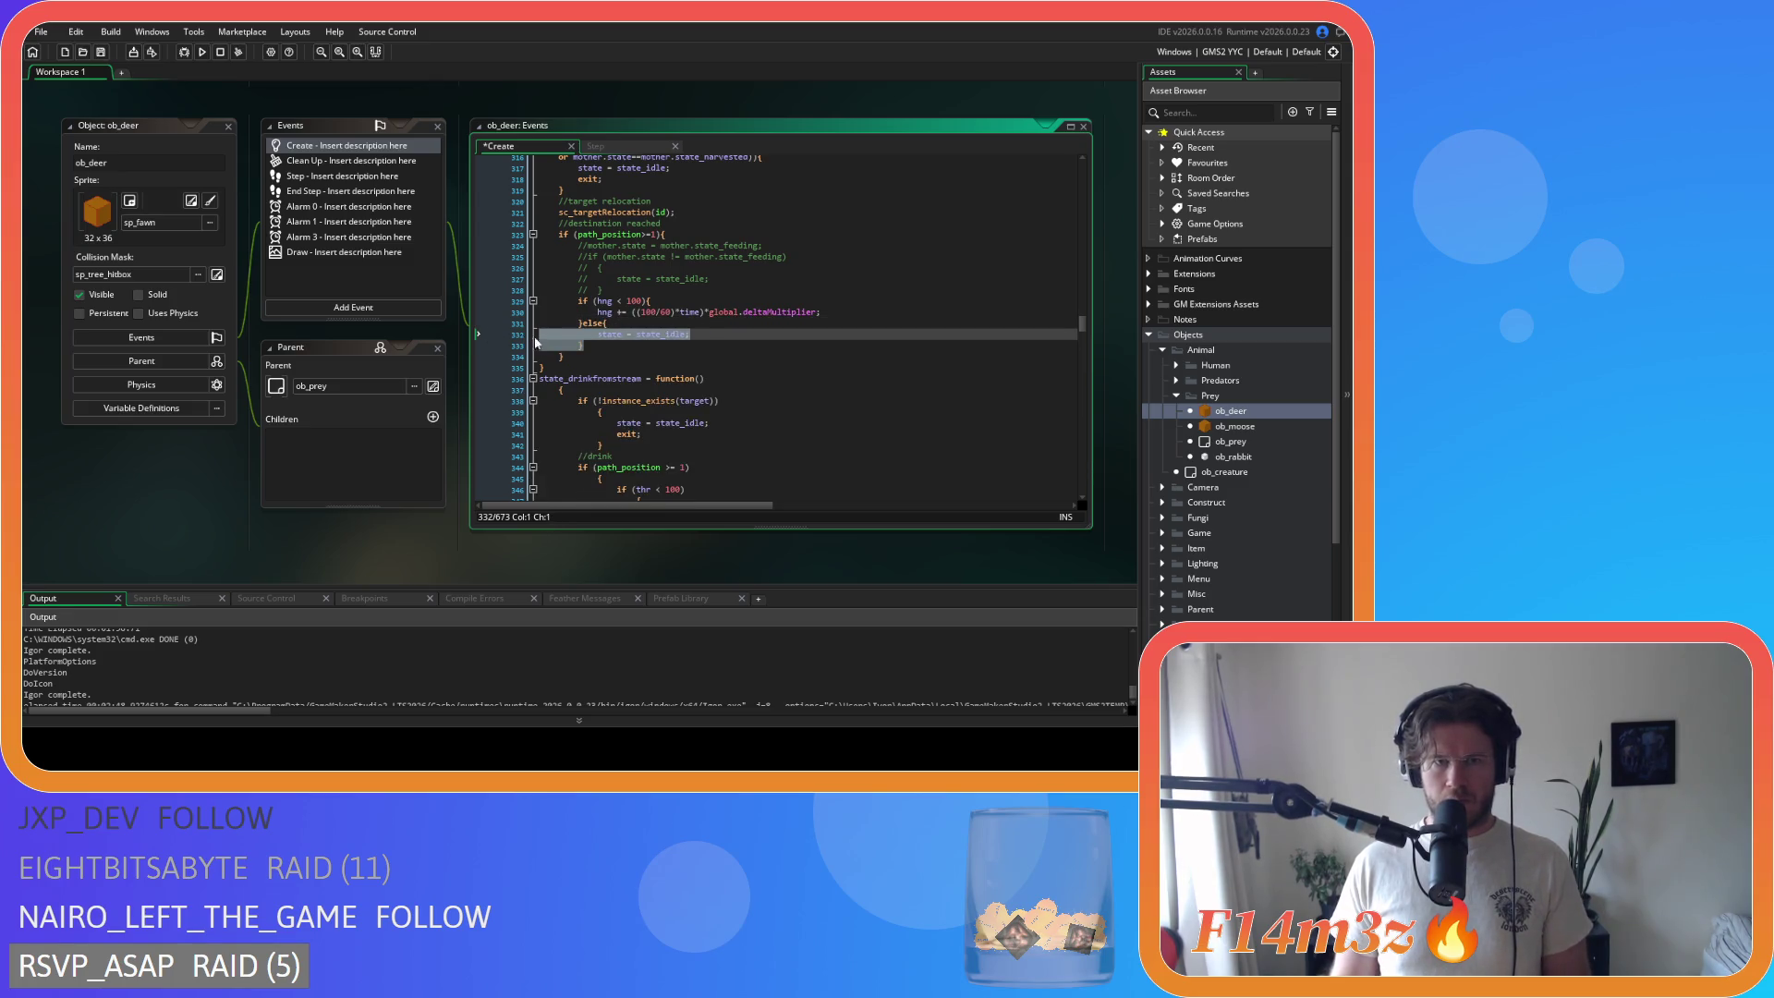
Step: Put state_drinkFromStream = function(){ on one line and select its body
{"action": "left_click", "coordinate": [486, 381]}
{"action": "key", "text": "Delete"}
{"action": "key", "text": "Delete"}
{"action": "key", "text": "Delete"}
{"action": "key", "text": "BackSpace"}
{"action": "scroll", "coordinate": [486, 381], "scroll_direction": "down", "scroll_amount": 4}
{"action": "mouse_move", "coordinate": [565, 440]}
{"action": "left_mouse_down"}
{"action": "mouse_move", "coordinate": [498, 375]}
{"action": "mouse_move", "coordinate": [447, 246]}
{"action": "left_mouse_up"}
Step: Outdent the drink-from-stream body, pull the target check's brace up, and tighten the path_position >= comparison
{"action": "key", "text": "shift+Tab"}
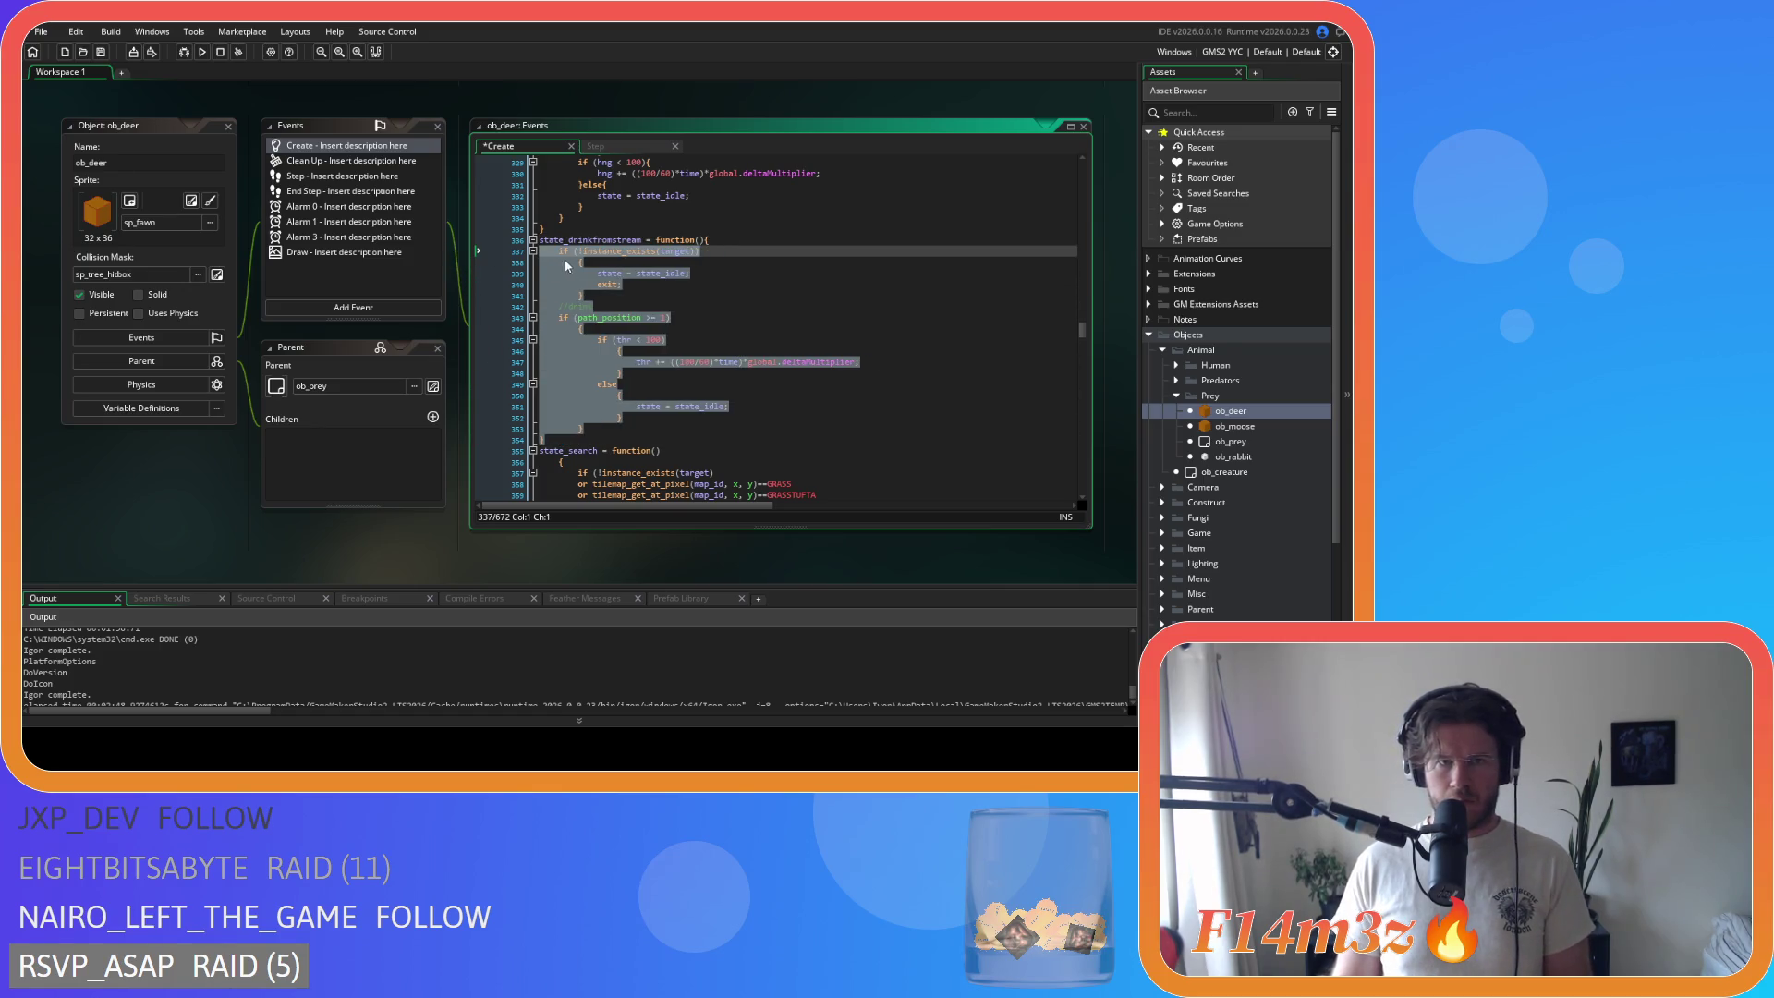
{"action": "left_click", "coordinate": [518, 263]}
{"action": "key", "text": "BackSpace"}
{"action": "key", "text": "Delete"}
{"action": "key", "text": "shift+Down"}
{"action": "key", "text": "shift+Down"}
{"action": "key", "text": "shift+Tab"}
{"action": "left_click", "coordinate": [646, 306]}
{"action": "key", "text": "BackSpace"}
{"action": "key", "text": "Right"}
{"action": "key", "text": "Right"}
{"action": "key", "text": "Delete"}
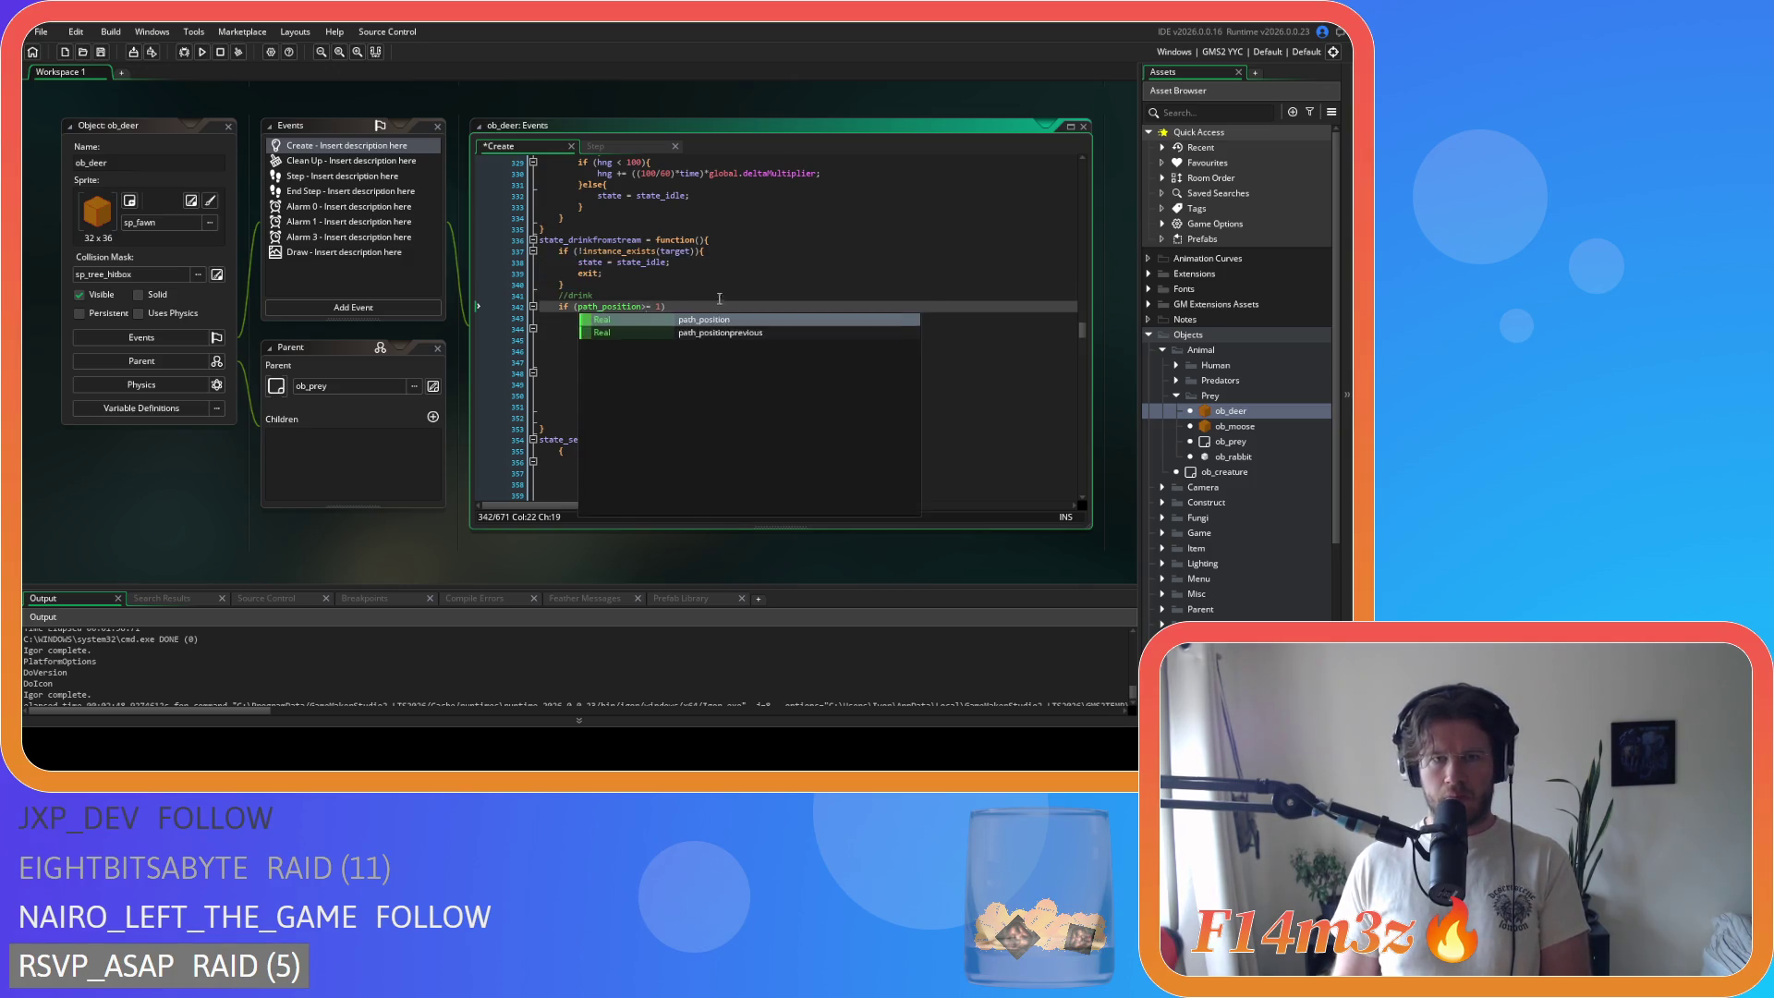
Step: Join braces onto the path_position and thr < 100 checks and merge the else into }else{ with an outdented body
{"action": "left_click", "coordinate": [574, 321]}
{"action": "key", "text": "BackSpace"}
{"action": "key", "text": "BackSpace"}
{"action": "left_click_drag", "start_coordinate": [596, 407], "coordinate": [440, 313]}
{"action": "key", "text": "shift+Tab"}
{"action": "left_click", "coordinate": [601, 329]}
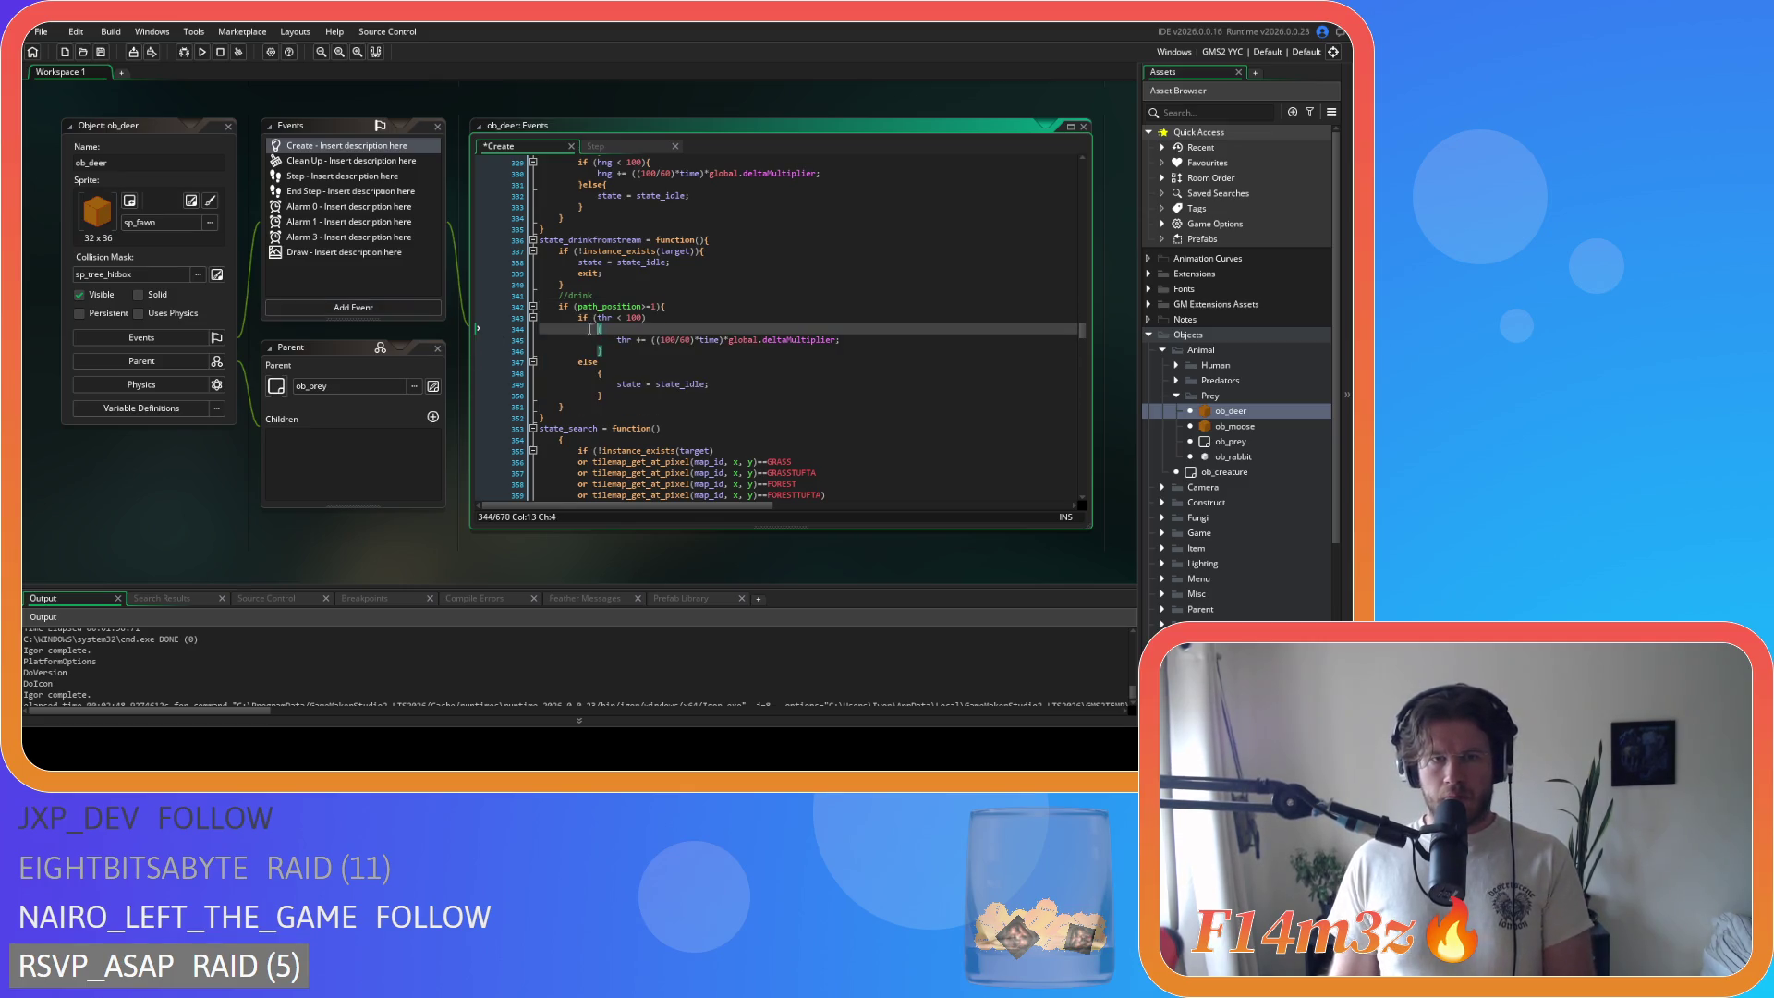
{"action": "key", "text": "BackSpace"}
{"action": "key", "text": "BackSpace"}
{"action": "left_click", "coordinate": [616, 342]}
{"action": "left_click", "coordinate": [582, 351]}
{"action": "key", "text": "BackSpace"}
{"action": "left_click", "coordinate": [598, 351]}
{"action": "key", "text": "BackSpace"}
{"action": "key", "text": "BackSpace"}
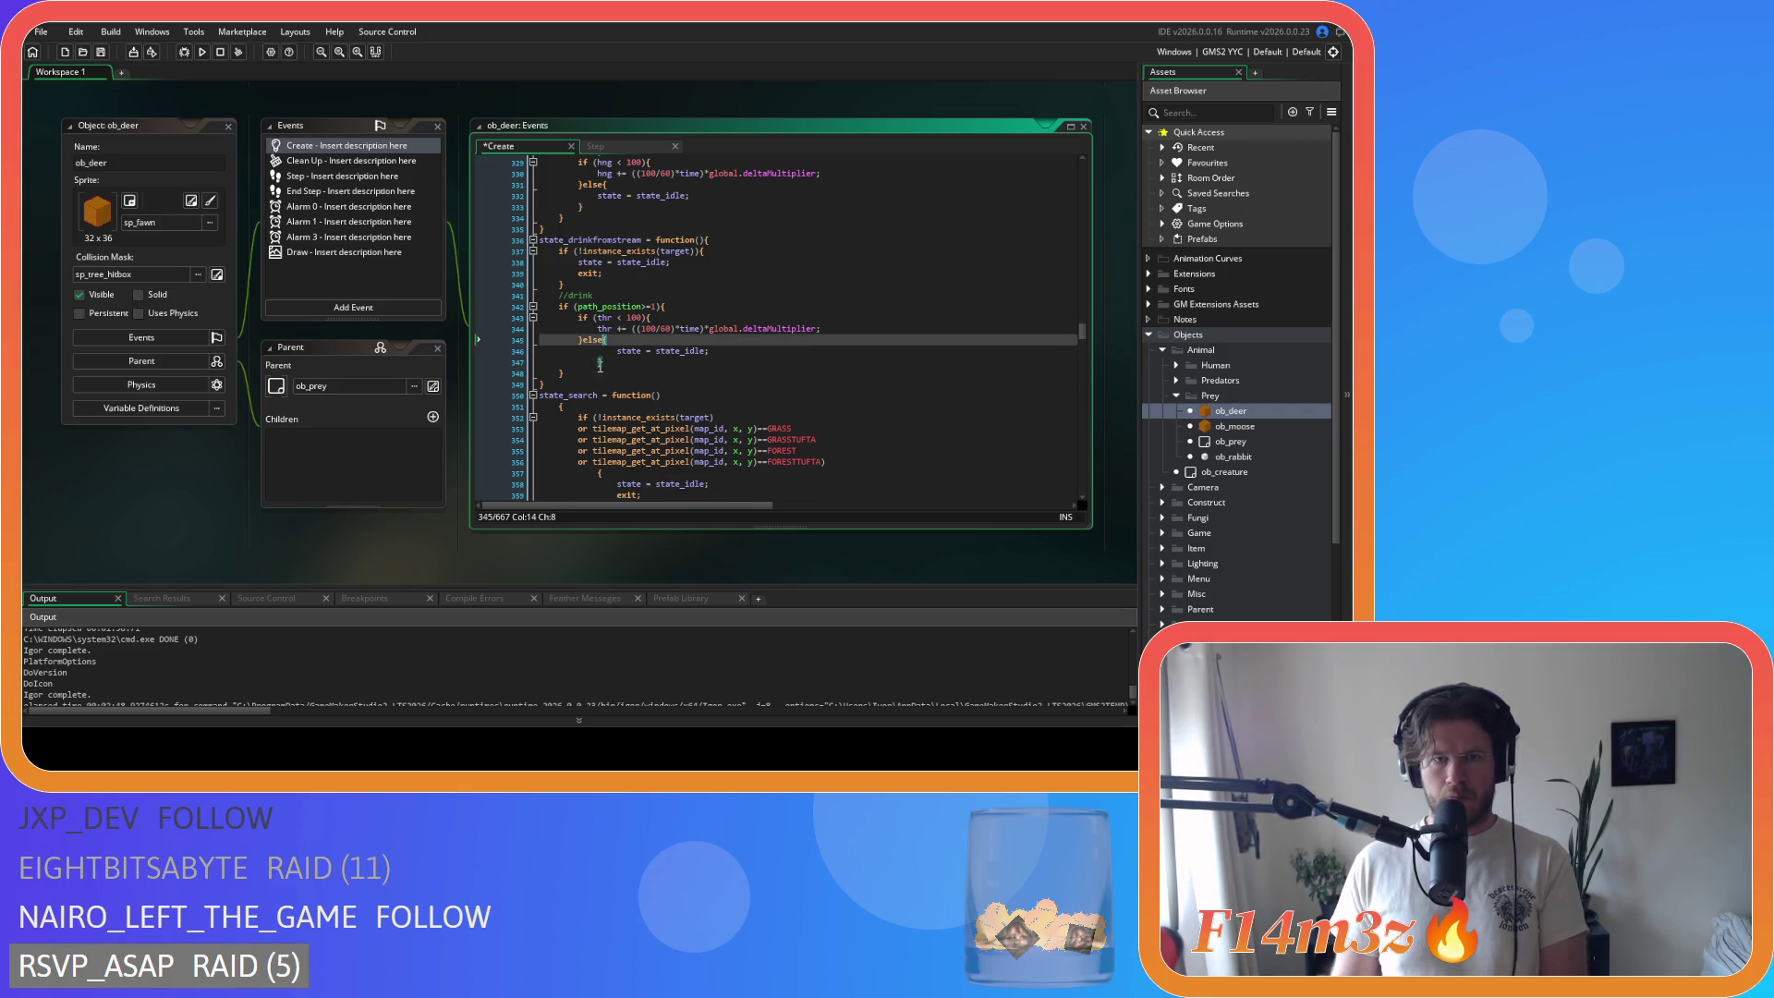
{"action": "left_click_drag", "start_coordinate": [507, 351], "coordinate": [506, 362]}
{"action": "key", "text": "shift+Tab"}
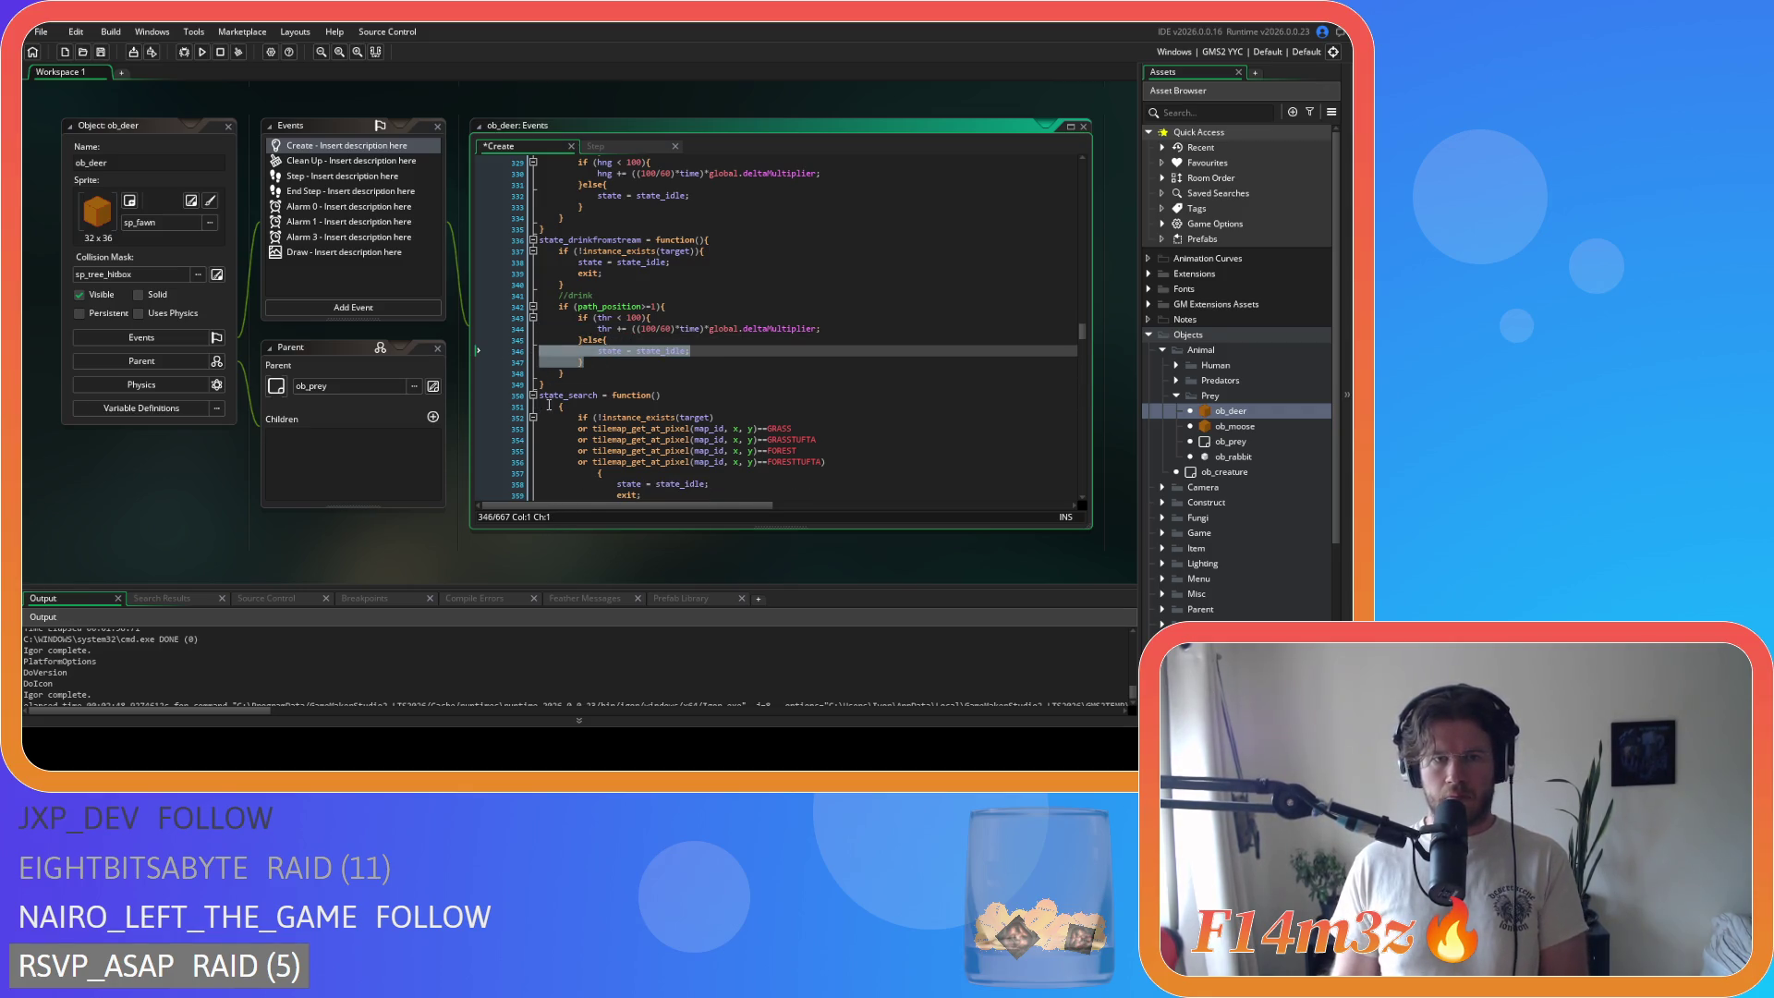
Step: Join state_search's opening brace onto its header and outdent the function body
{"action": "left_click", "coordinate": [556, 407]}
{"action": "key", "text": "BackSpace"}
{"action": "key", "text": "BackSpace"}
{"action": "scroll", "coordinate": [554, 407], "scroll_direction": "down", "scroll_amount": 4}
{"action": "mouse_move", "coordinate": [566, 413]}
{"action": "left_mouse_down"}
{"action": "mouse_move", "coordinate": [502, 361]}
{"action": "mouse_move", "coordinate": [462, 264]}
{"action": "left_mouse_up"}
{"action": "key", "text": "shift+Tab"}
Step: Join braces onto the FORESTTUFTA tile check and second path_position check, outdenting their bodies
{"action": "left_click", "coordinate": [580, 324]}
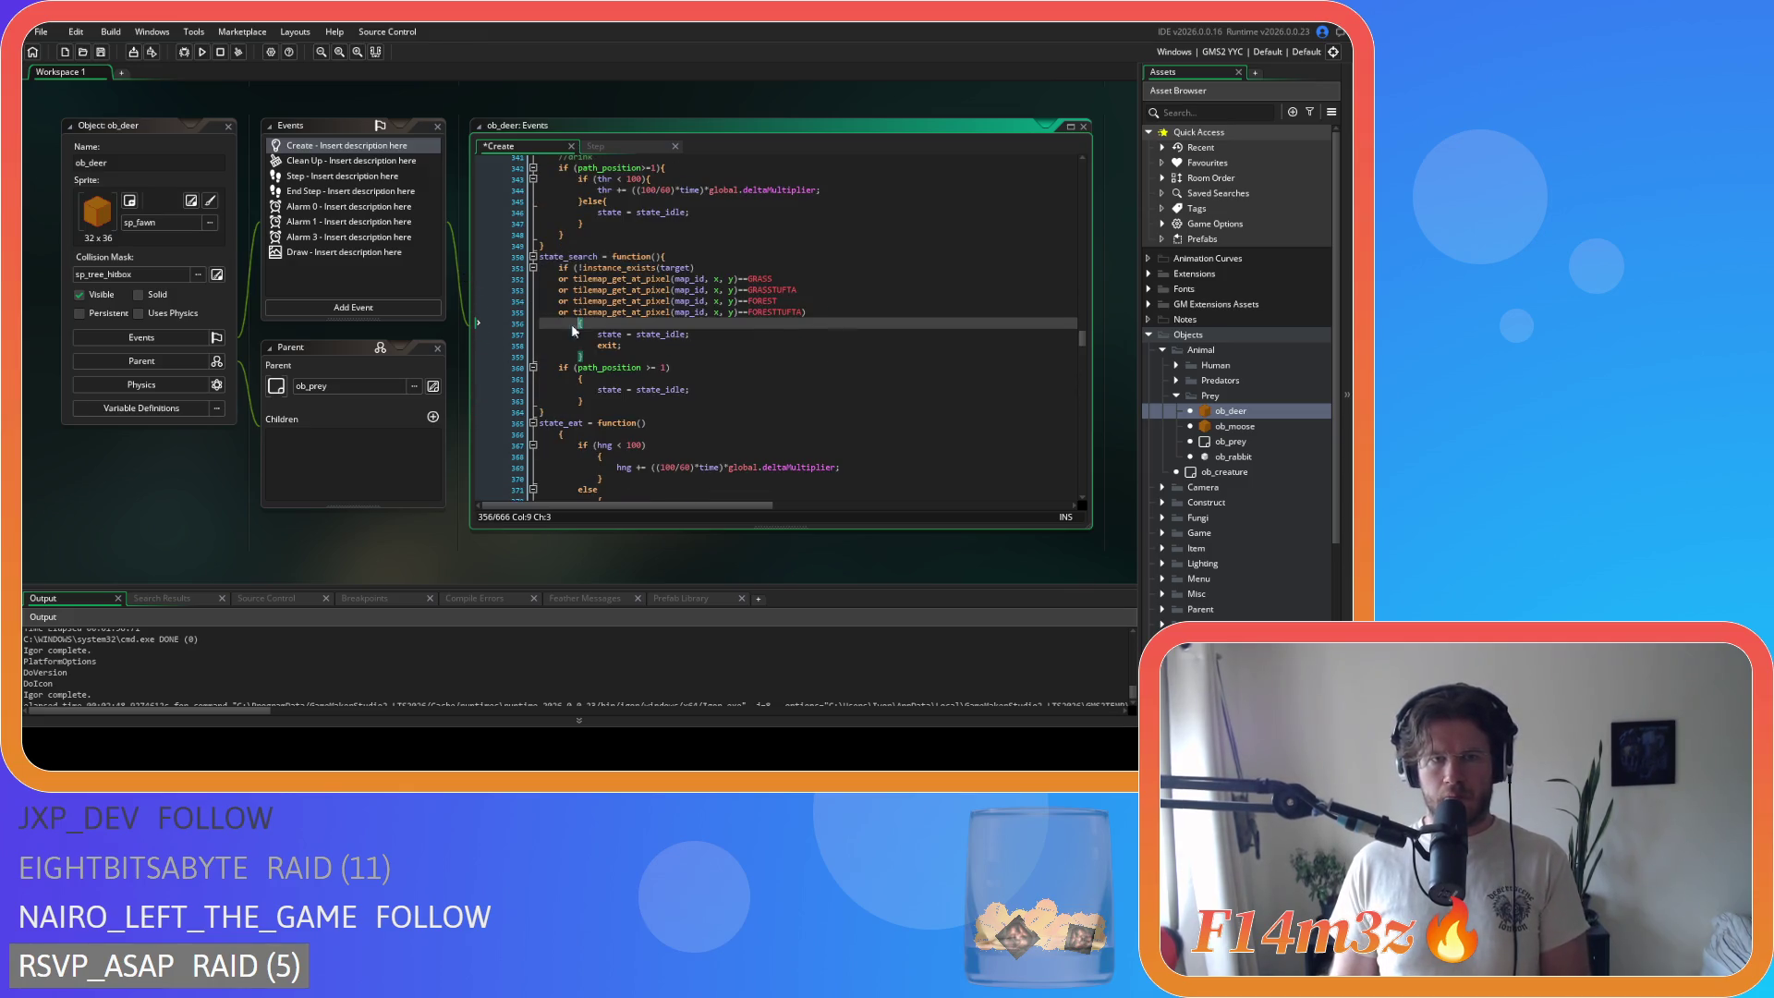
{"action": "key", "text": "BackSpace"}
{"action": "key", "text": "BackSpace"}
{"action": "mouse_move", "coordinate": [493, 324]}
{"action": "left_mouse_down"}
{"action": "mouse_move", "coordinate": [564, 348]}
{"action": "mouse_move", "coordinate": [564, 379]}
{"action": "left_mouse_up"}
{"action": "key", "text": "shift+Tab"}
{"action": "left_click", "coordinate": [583, 368]}
{"action": "key", "text": "BackSpace"}
{"action": "key", "text": "BackSpace"}
{"action": "key", "text": "shift+Tab"}
{"action": "left_click", "coordinate": [641, 357]}
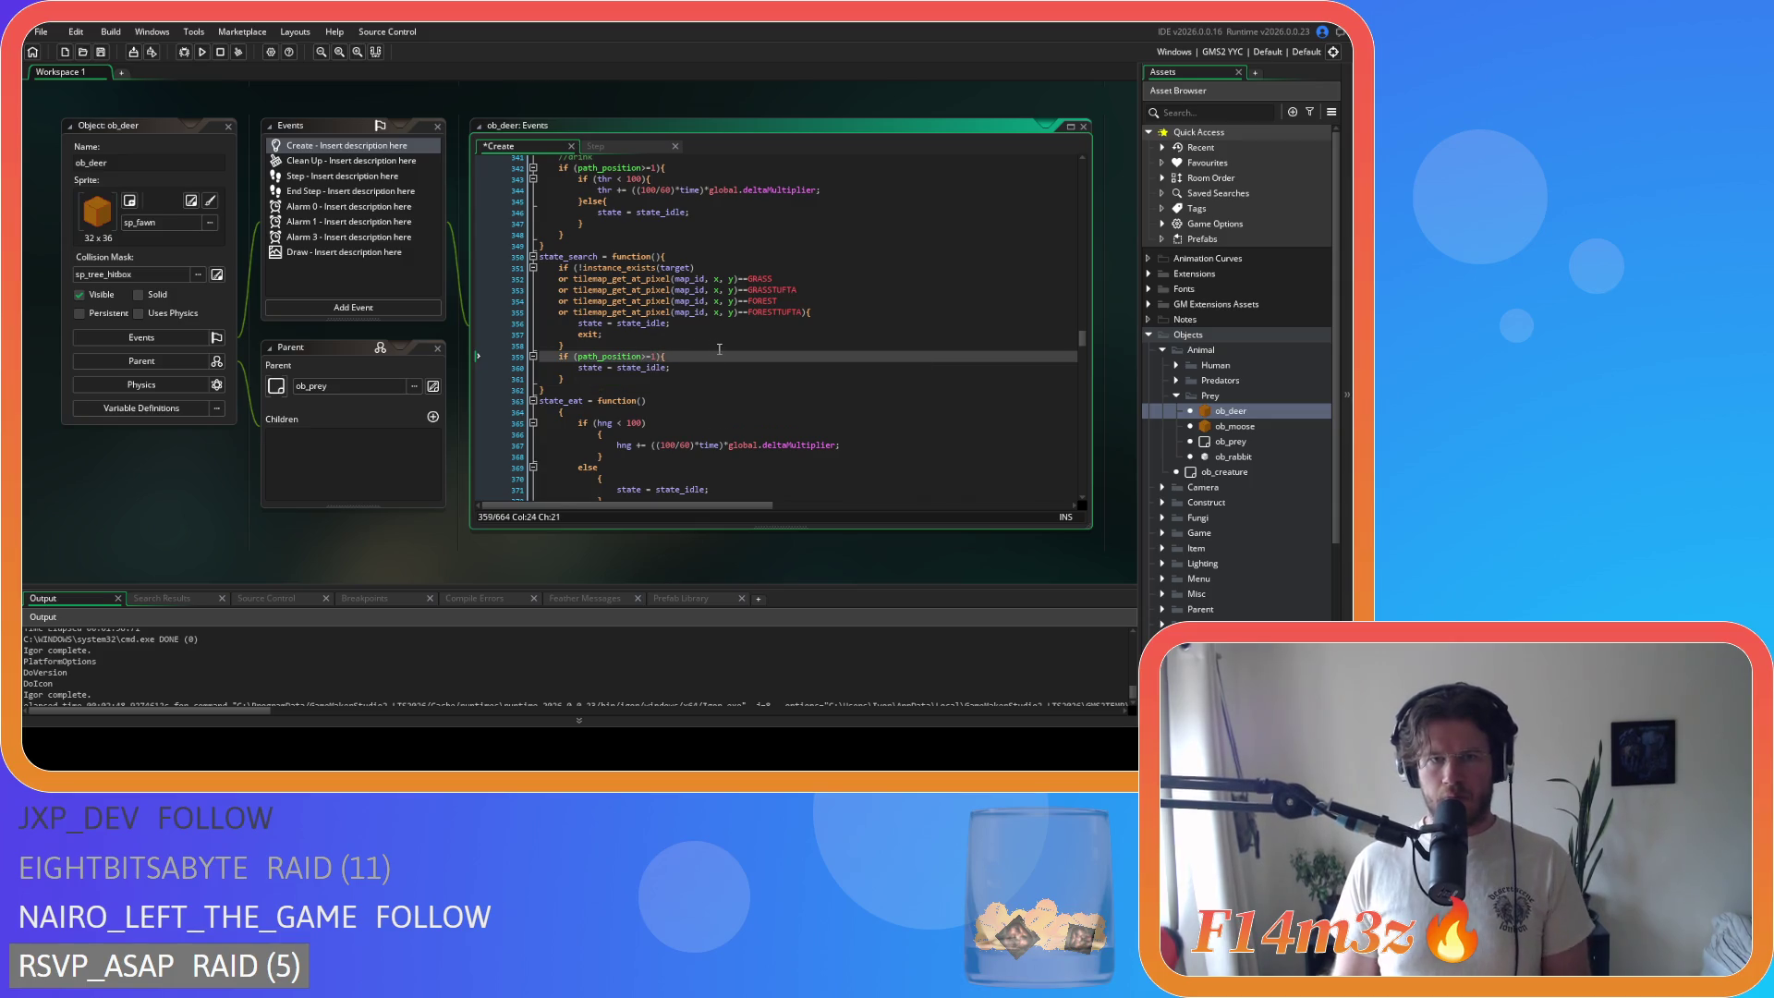
Step: Remove spaces in the tilemap_get_at_pixel(map_id,x,y) arguments of the GRASS, GRASSTUFTA, FOREST and FORESTTUFTA checks
{"action": "left_click", "coordinate": [718, 279]}
{"action": "key", "text": "BackSpace"}
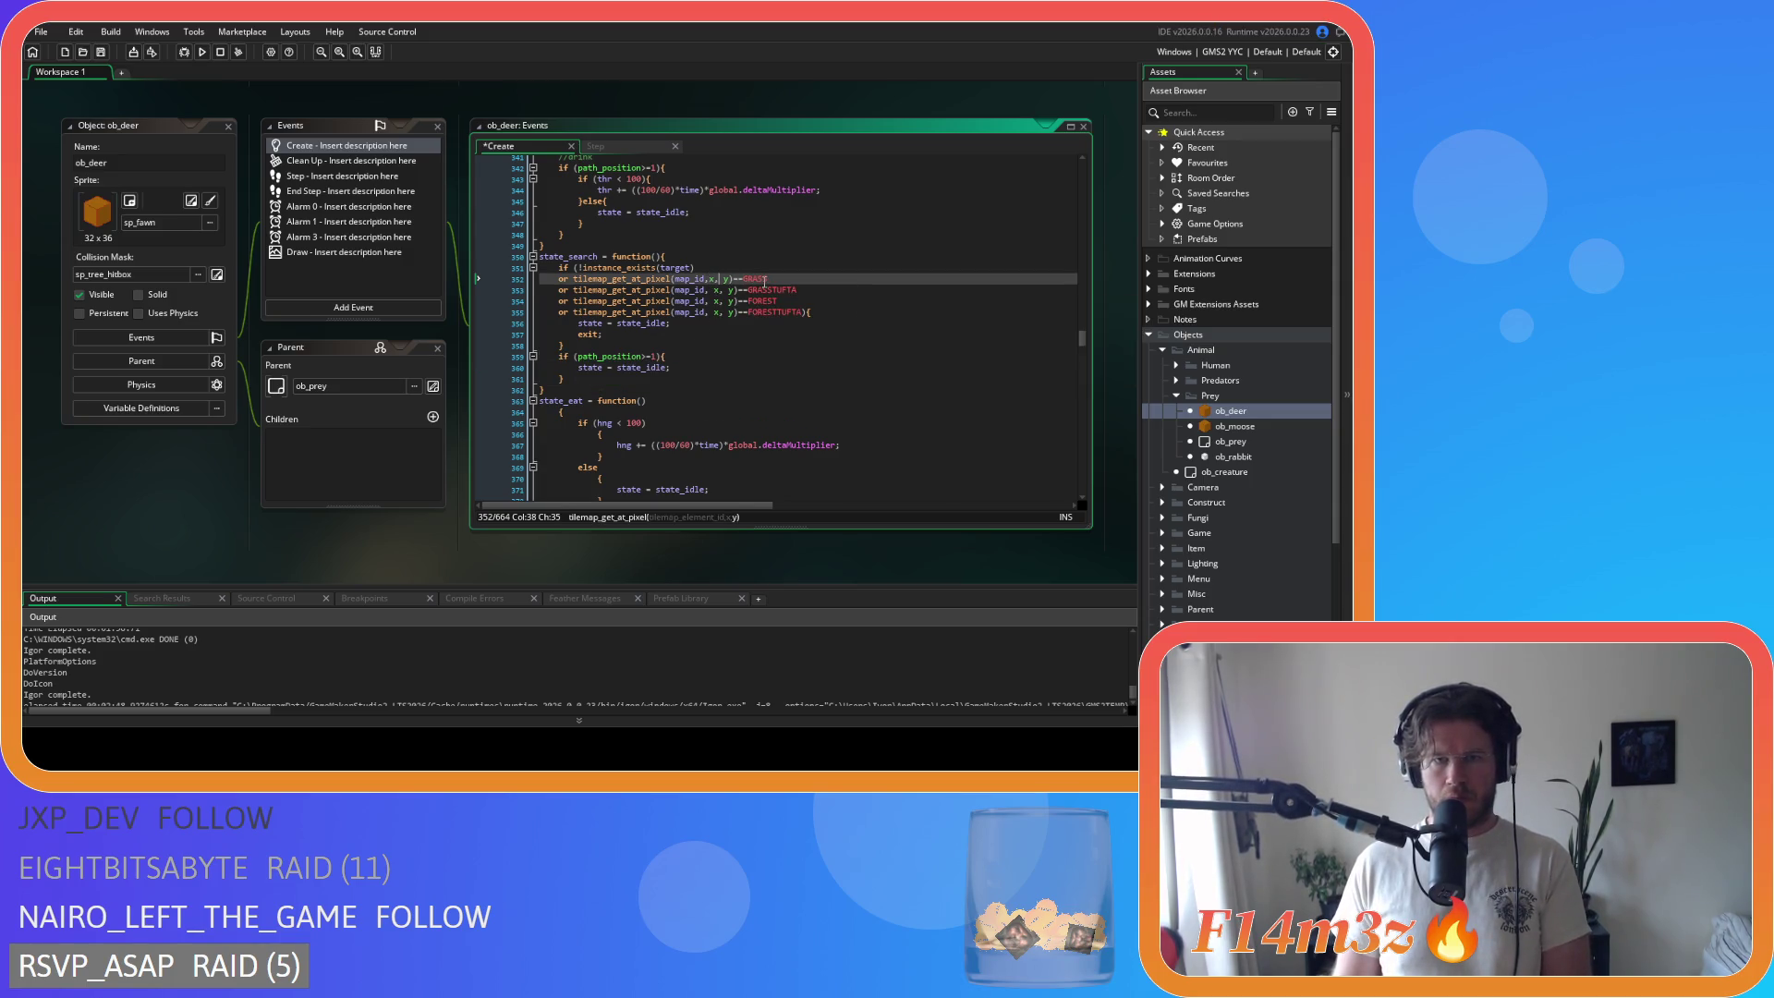
{"action": "left_click", "coordinate": [710, 291]}
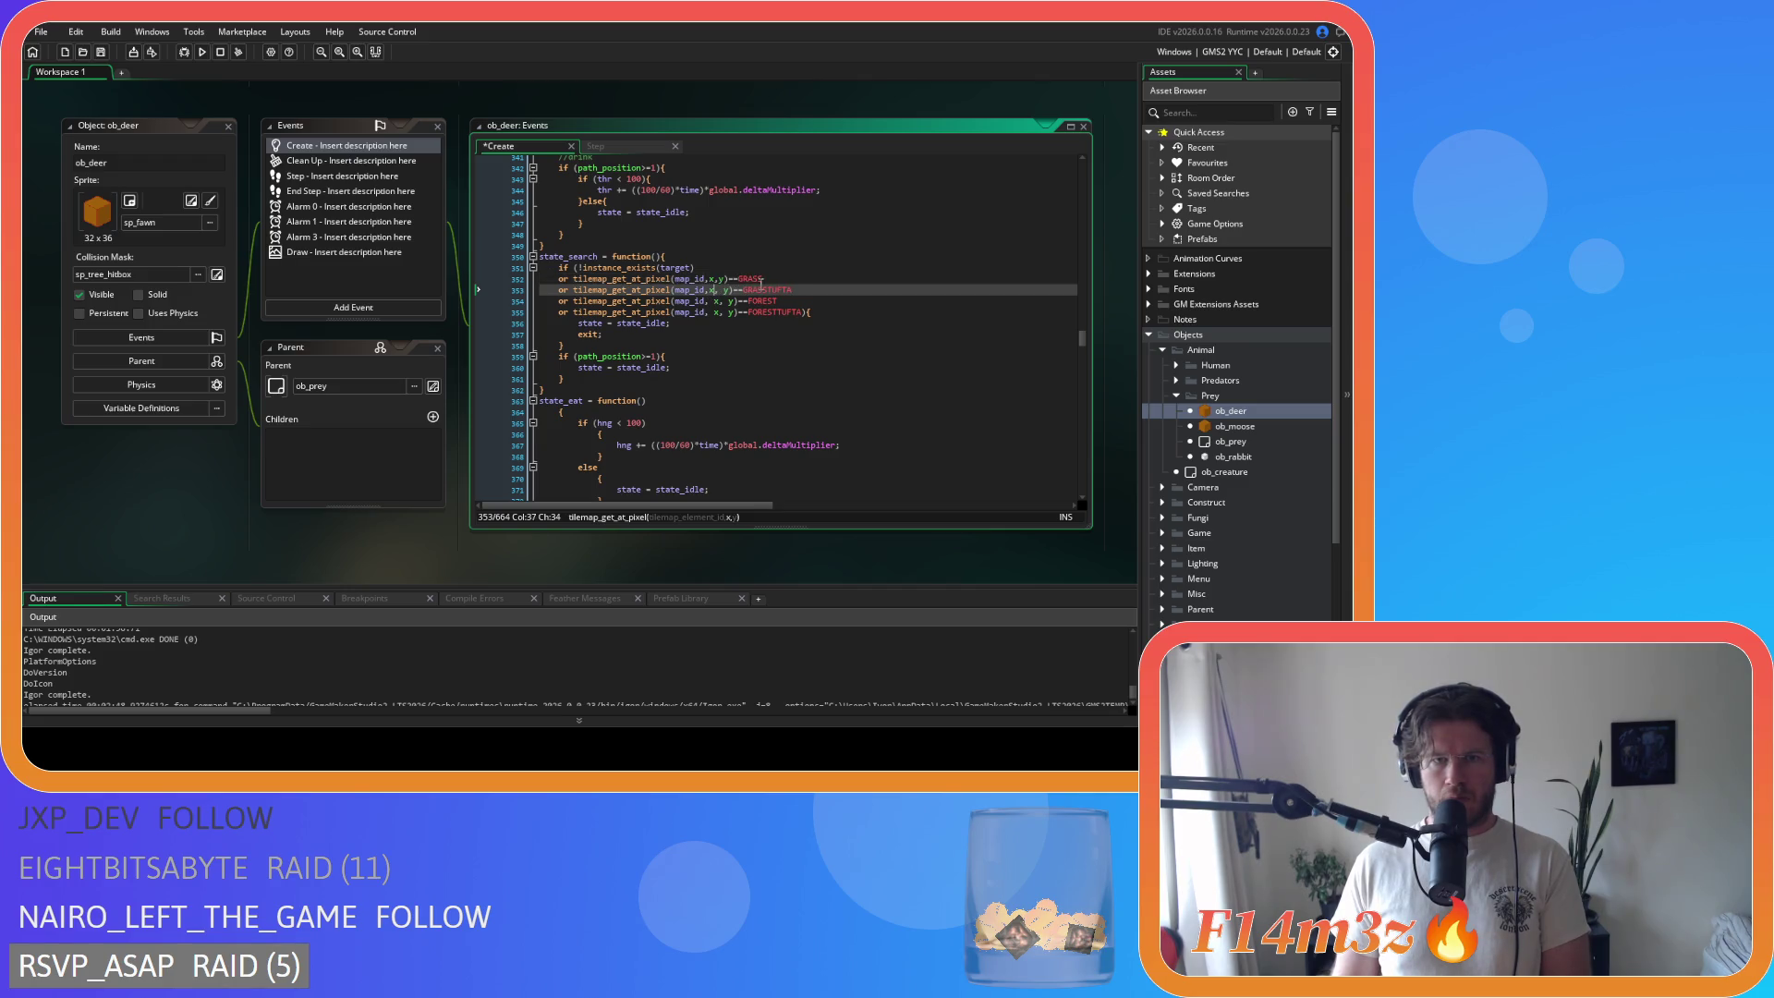
{"action": "left_click", "coordinate": [712, 301]}
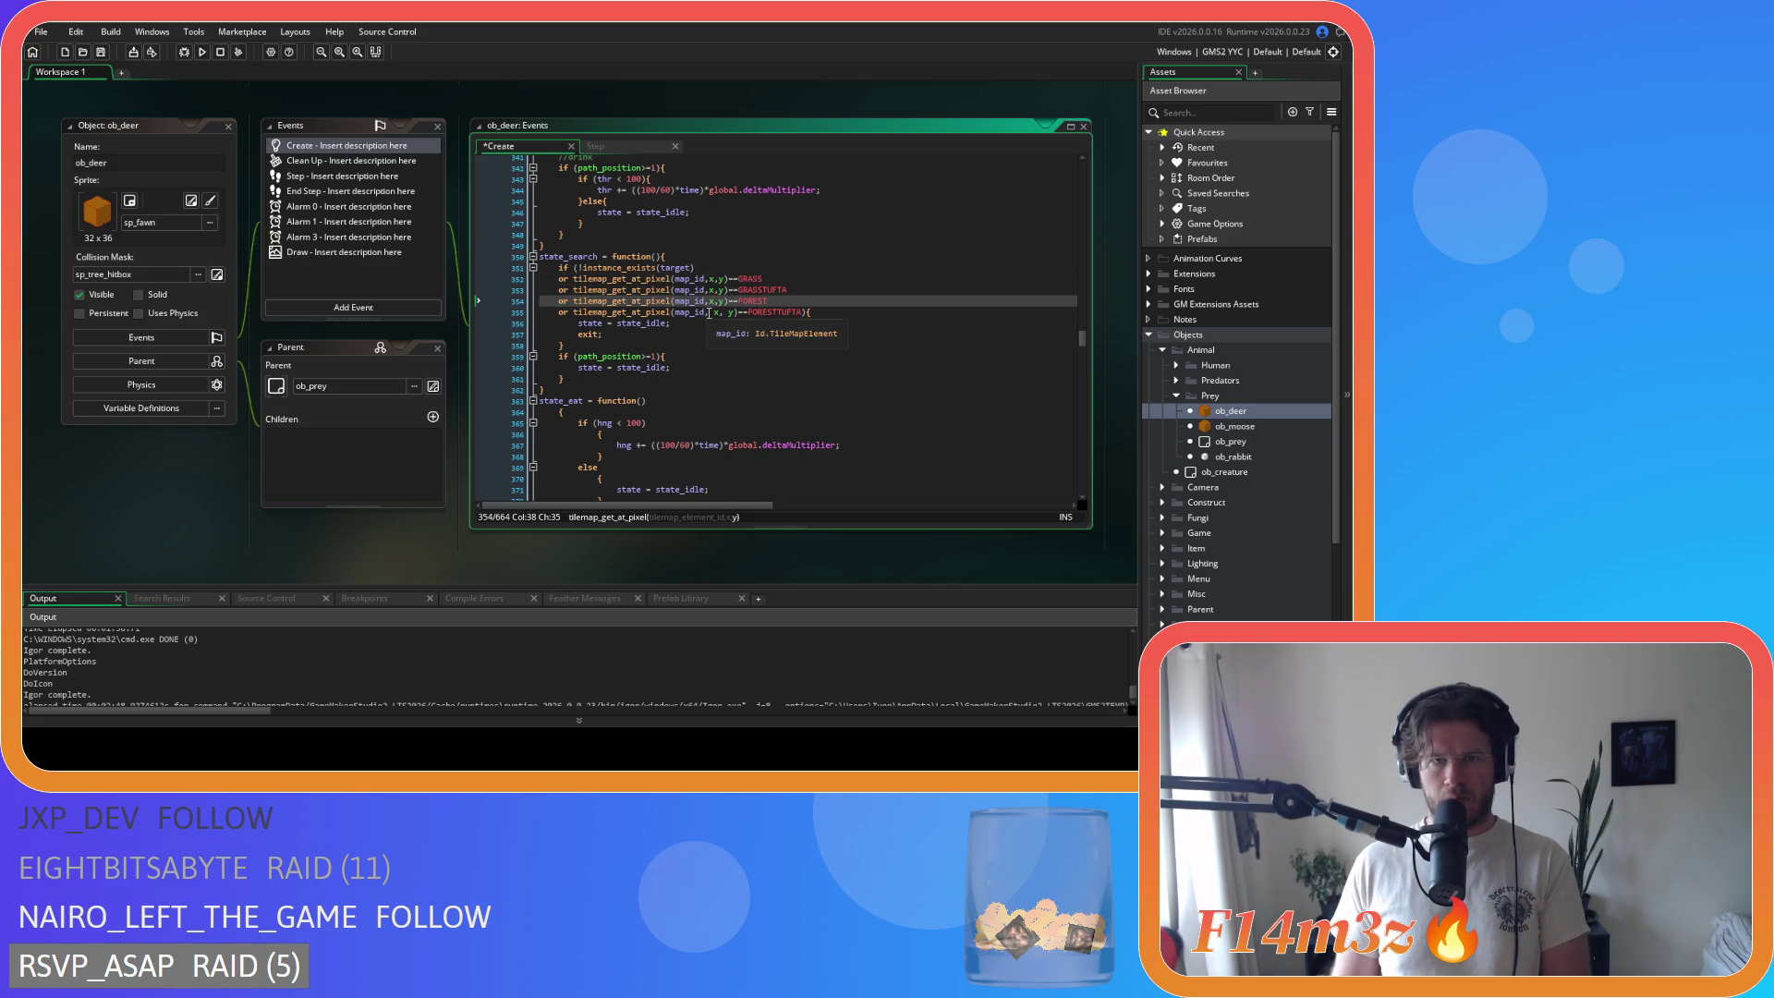
{"action": "left_click", "coordinate": [716, 312]}
{"action": "key", "text": "BackSpace"}
Step: Join state_eat's opening brace onto its header so it reads state_eat = function(){
{"action": "scroll", "coordinate": [705, 357], "scroll_direction": "down", "scroll_amount": 3}
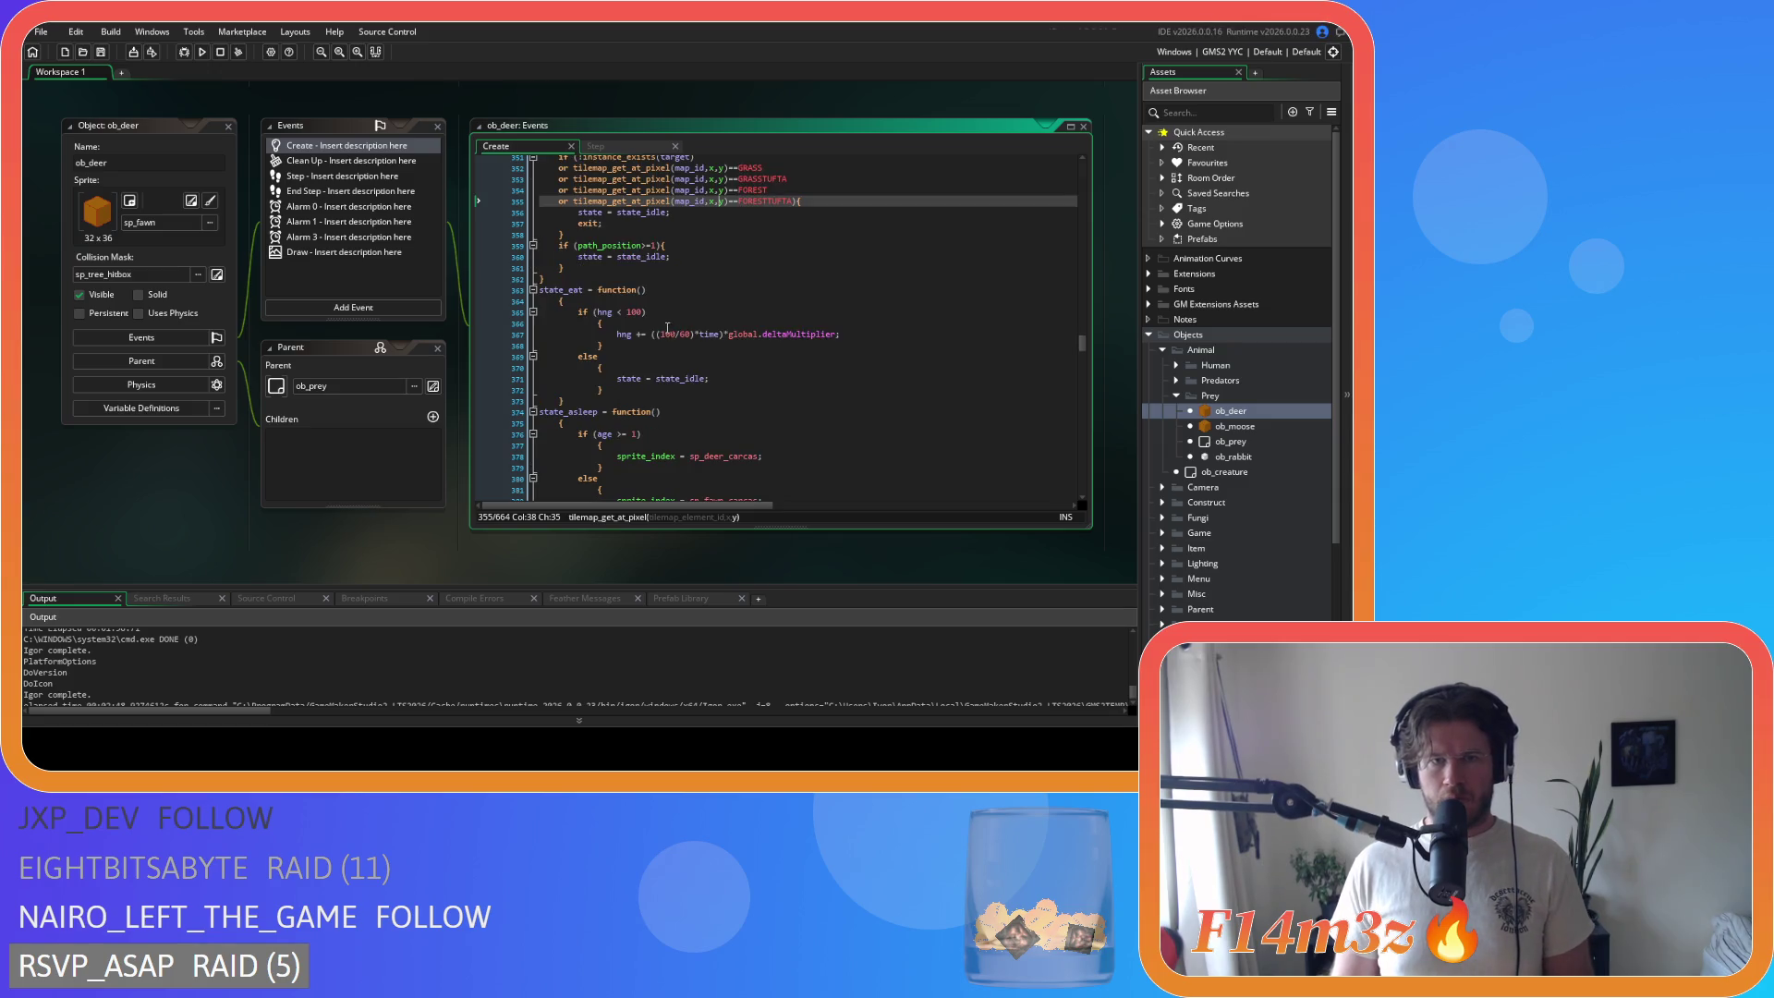
{"action": "left_click", "coordinate": [555, 301]}
{"action": "key", "text": "BackSpace"}
{"action": "key", "text": "BackSpace"}
{"action": "left_click_drag", "start_coordinate": [573, 392], "coordinate": [457, 295]}
Step: Outdent state_eat's body, join the brace onto hng<100, and merge its else into }else{
{"action": "key", "text": "shift+Tab"}
{"action": "left_click", "coordinate": [593, 301]}
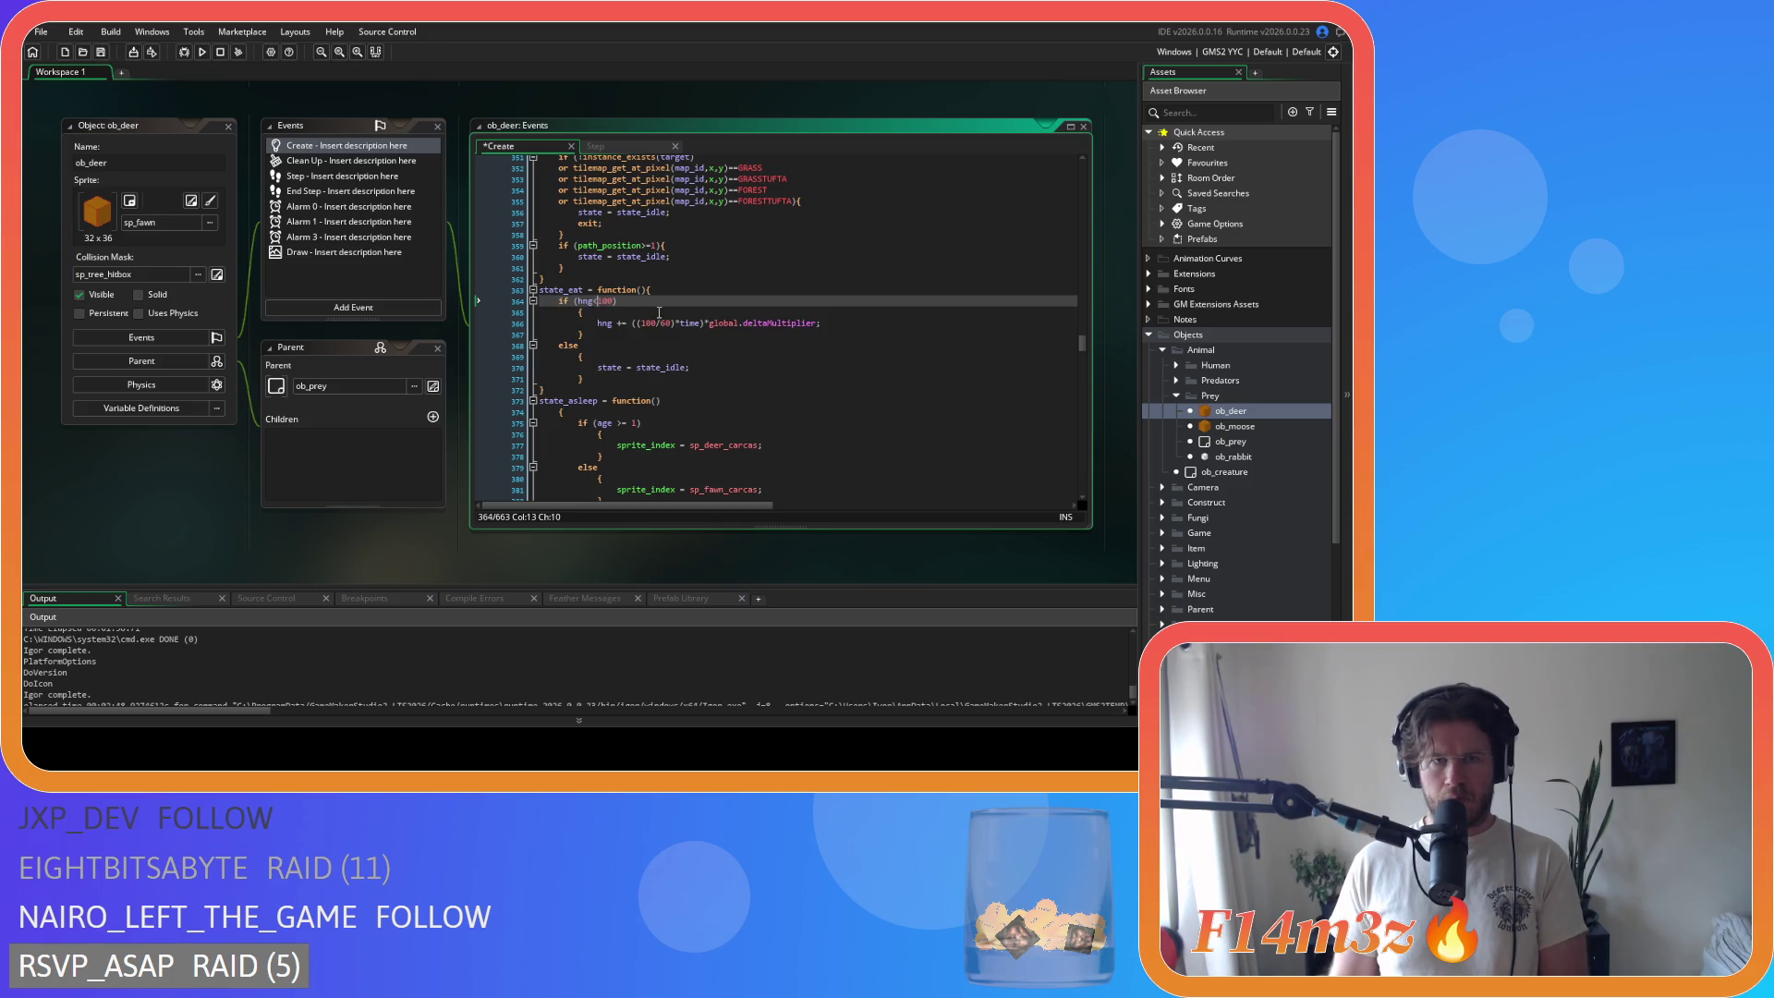
{"action": "left_click", "coordinate": [572, 315]}
{"action": "key", "text": "BackSpace"}
{"action": "key", "text": "BackSpace"}
{"action": "left_click_drag", "start_coordinate": [566, 323], "coordinate": [482, 307]}
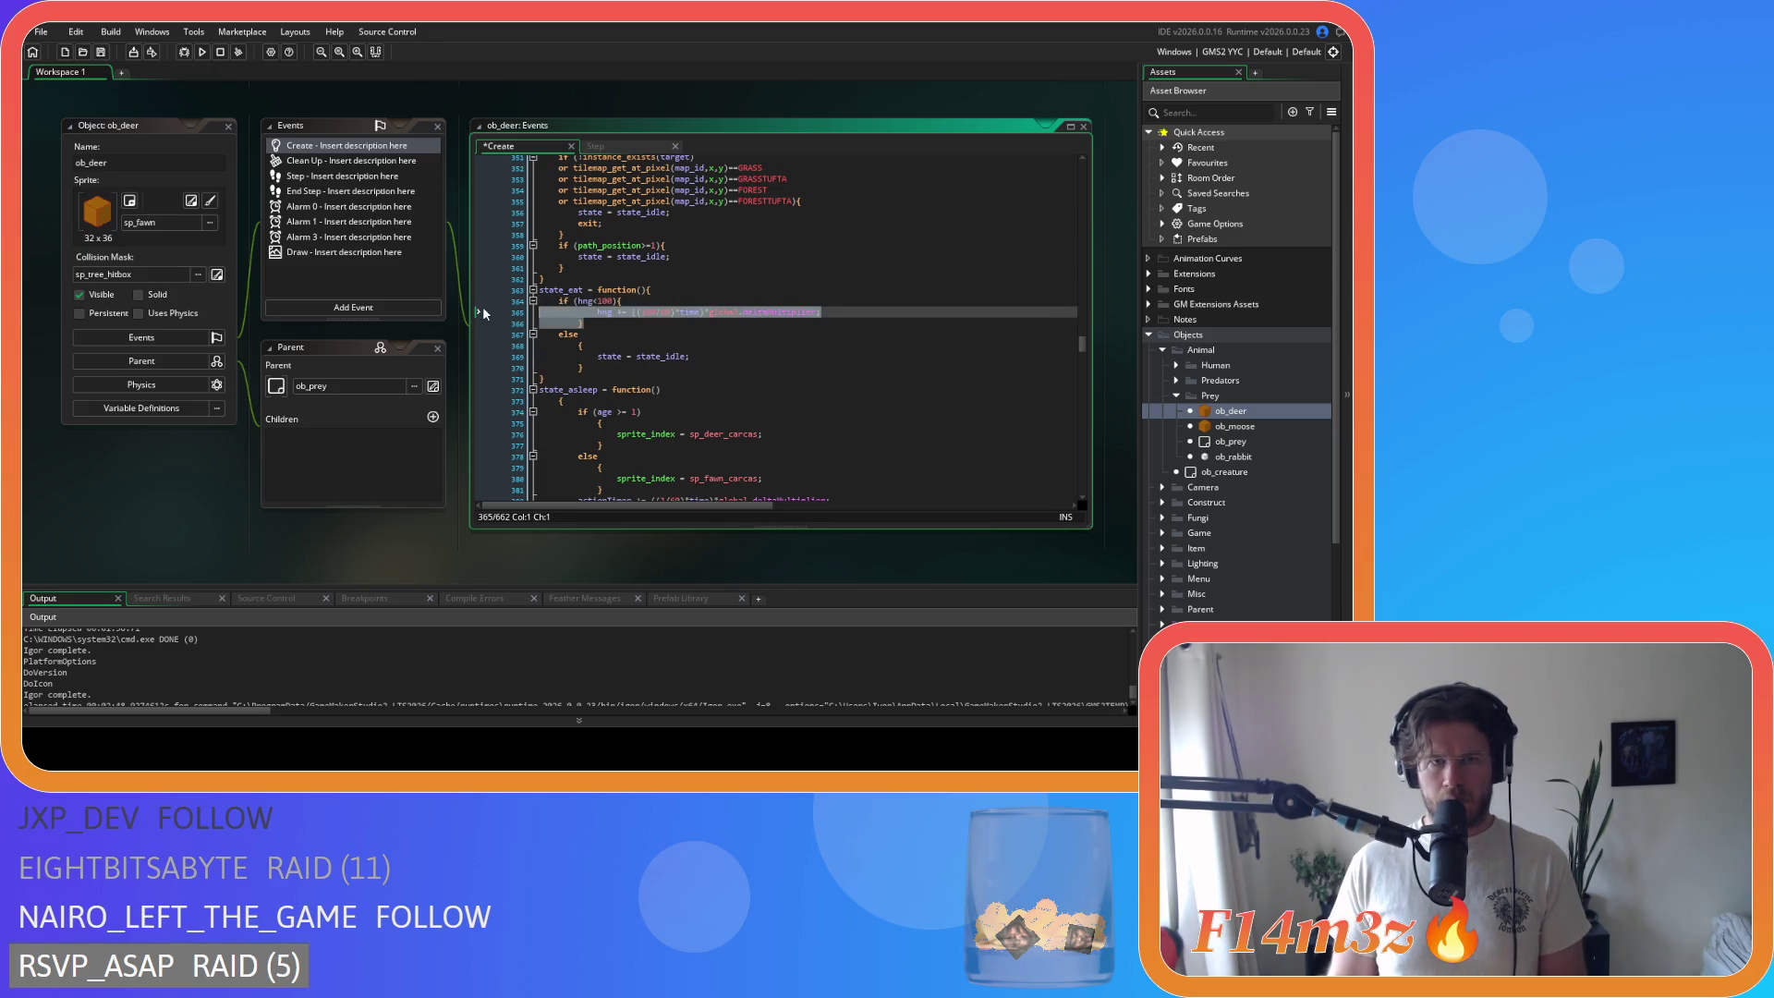
{"action": "left_click", "coordinate": [551, 337]}
{"action": "key", "text": "BackSpace"}
{"action": "key", "text": "BackSpace"}
{"action": "left_click", "coordinate": [578, 335]}
{"action": "key", "text": "BackSpace"}
{"action": "key", "text": "BackSpace"}
{"action": "key", "text": "BackSpace"}
{"action": "left_click_drag", "start_coordinate": [592, 347], "coordinate": [483, 335]}
{"action": "key", "text": "shift+Tab"}
Step: Join state_asleep's opening brace onto its header line and select the function body
{"action": "scroll", "coordinate": [517, 314], "scroll_direction": "down", "scroll_amount": 3}
{"action": "left_click", "coordinate": [511, 298]}
{"action": "key", "text": "BackSpace"}
{"action": "key", "text": "BackSpace"}
{"action": "key", "text": "Return"}
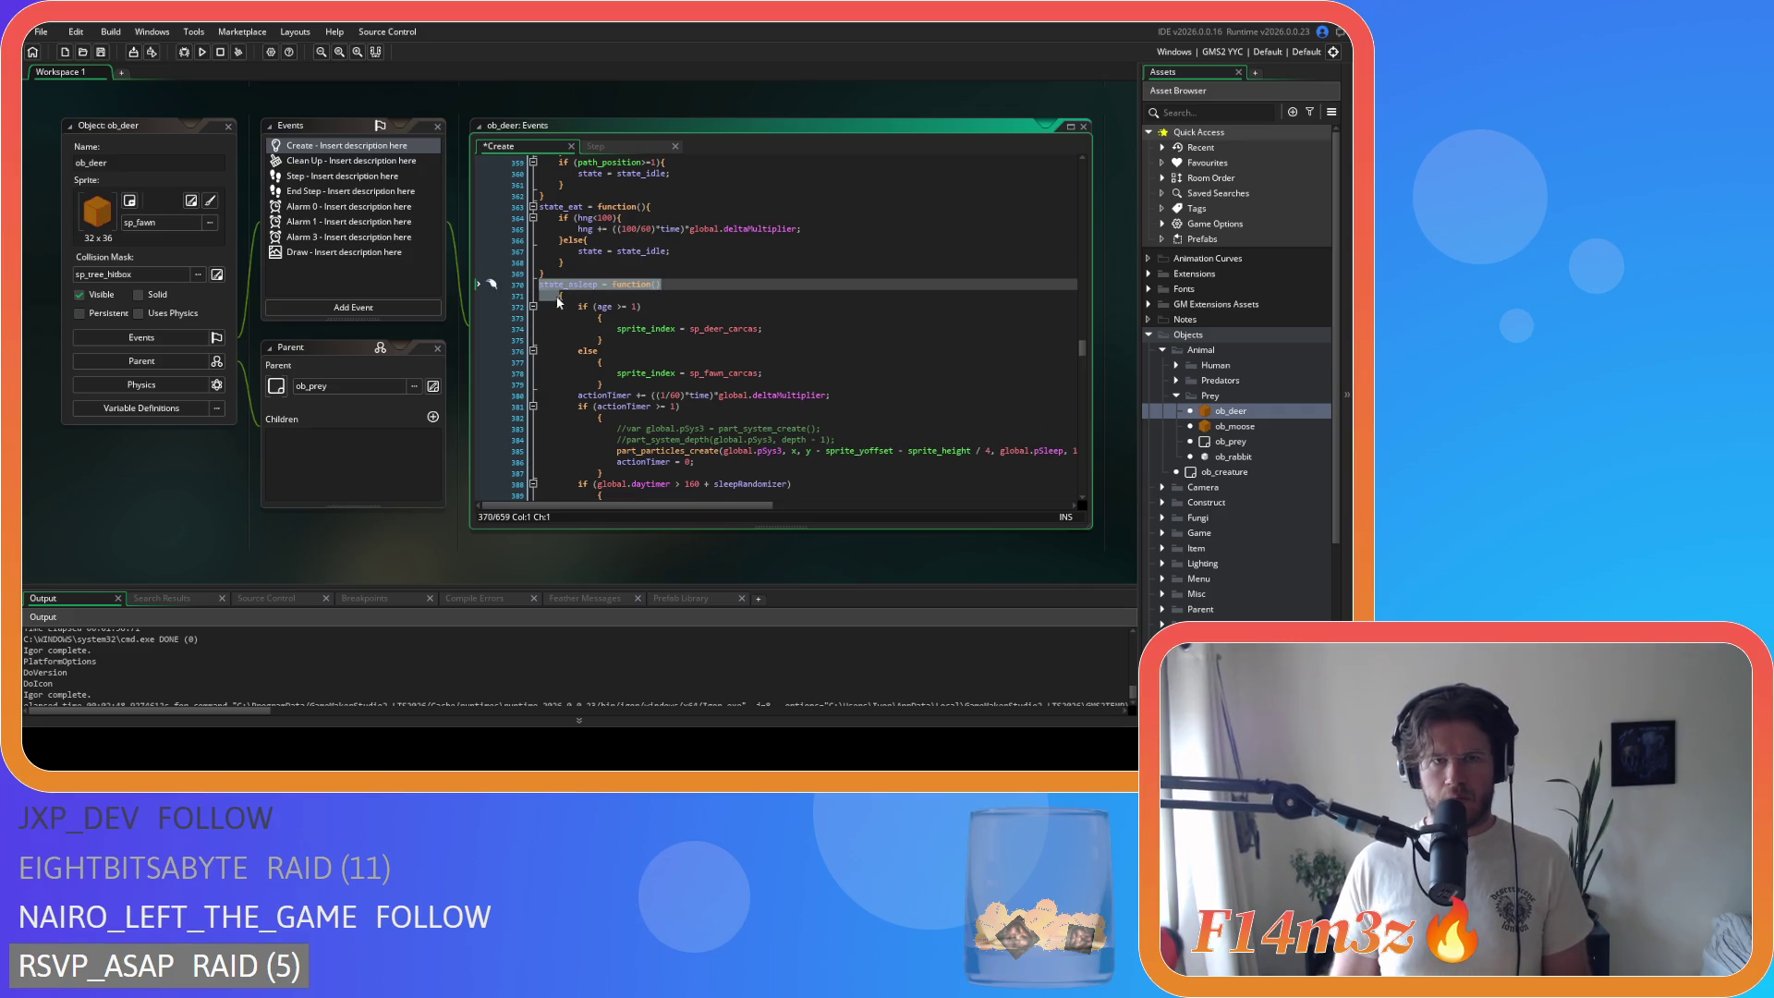
{"action": "scroll", "coordinate": [585, 403], "scroll_direction": "down", "scroll_amount": 3}
{"action": "mouse_move", "coordinate": [585, 390]}
{"action": "left_mouse_down"}
{"action": "mouse_move", "coordinate": [500, 294]}
{"action": "mouse_move", "coordinate": [488, 306]}
{"action": "left_mouse_up"}
Step: Compact the age check into if ...{ with }else{, outdent both bodies, and tighten the age comparison
{"action": "left_click", "coordinate": [580, 307]}
{"action": "key", "text": "BackSpace"}
{"action": "key", "text": "BackSpace"}
{"action": "key", "text": "BackSpace"}
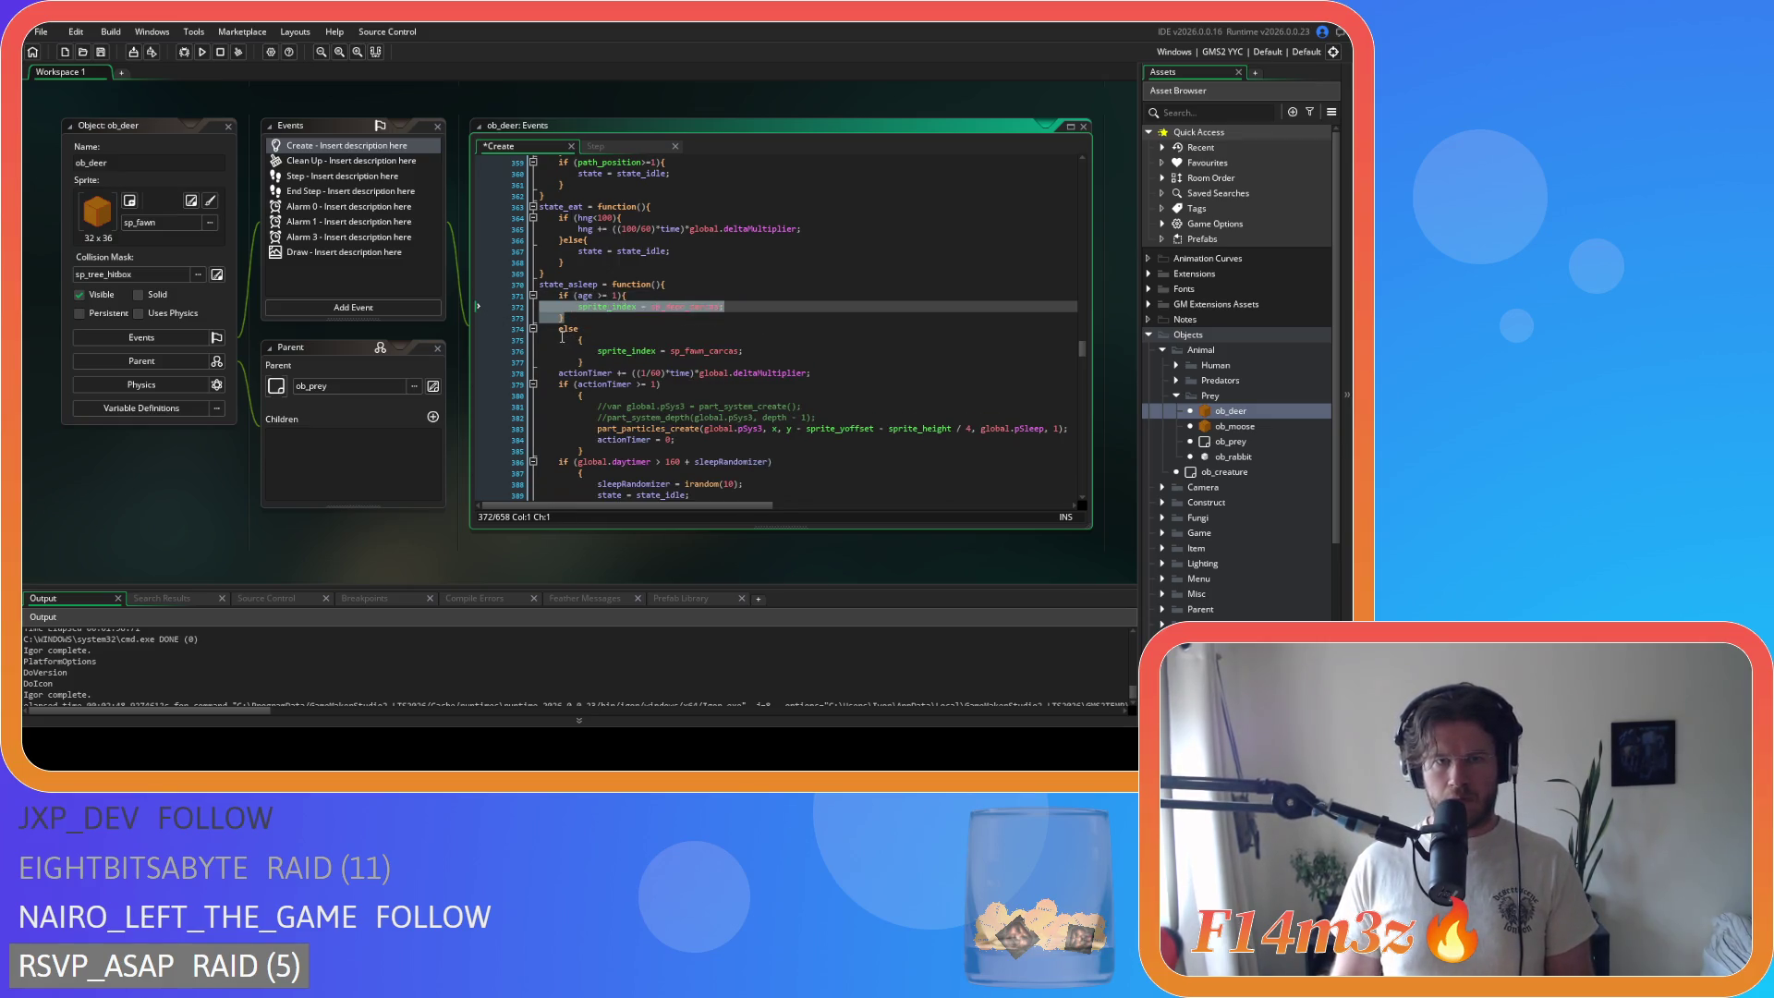
{"action": "key", "text": "shift+Tab"}
{"action": "left_click", "coordinate": [559, 329]}
{"action": "key", "text": "BackSpace"}
{"action": "key", "text": "BackSpace"}
{"action": "left_click_drag", "start_coordinate": [579, 334], "coordinate": [467, 329]}
{"action": "key", "text": "BackSpace"}
{"action": "key", "text": "shift+Tab"}
{"action": "left_click", "coordinate": [602, 296]}
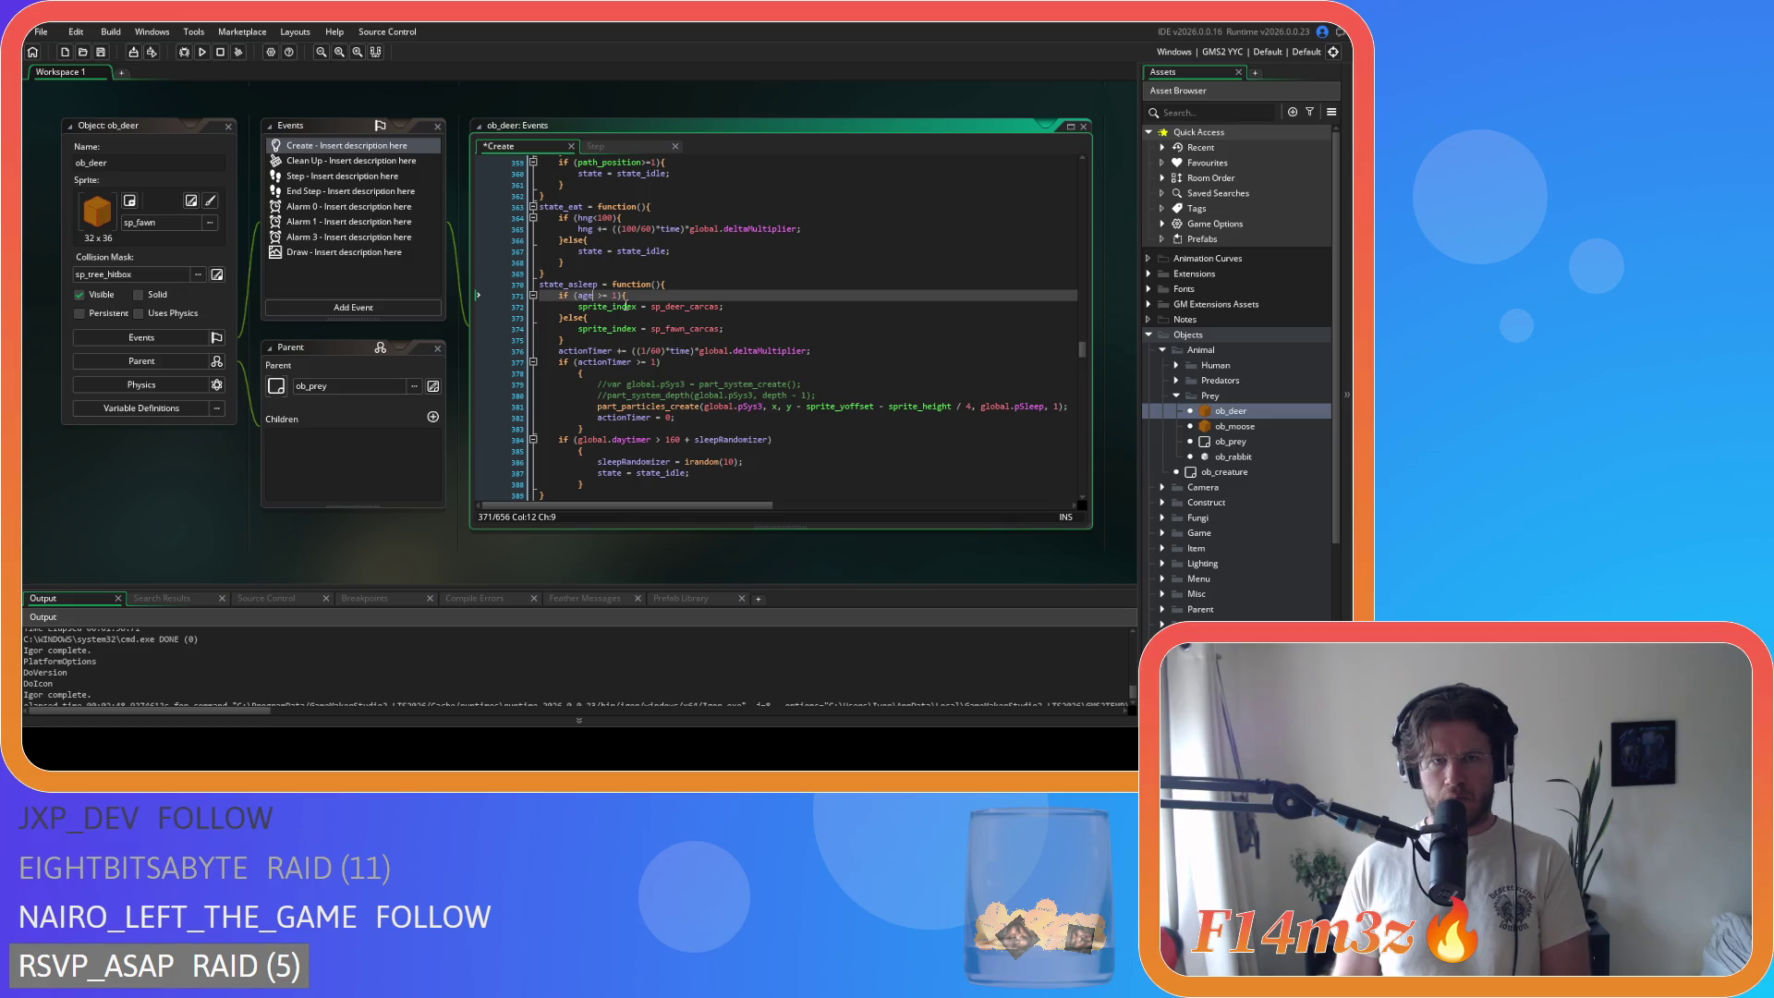
Step: Make the actionTimer check read if (actionTimer>=1){ with its body outdented
{"action": "left_click_drag", "start_coordinate": [569, 372], "coordinate": [481, 372]}
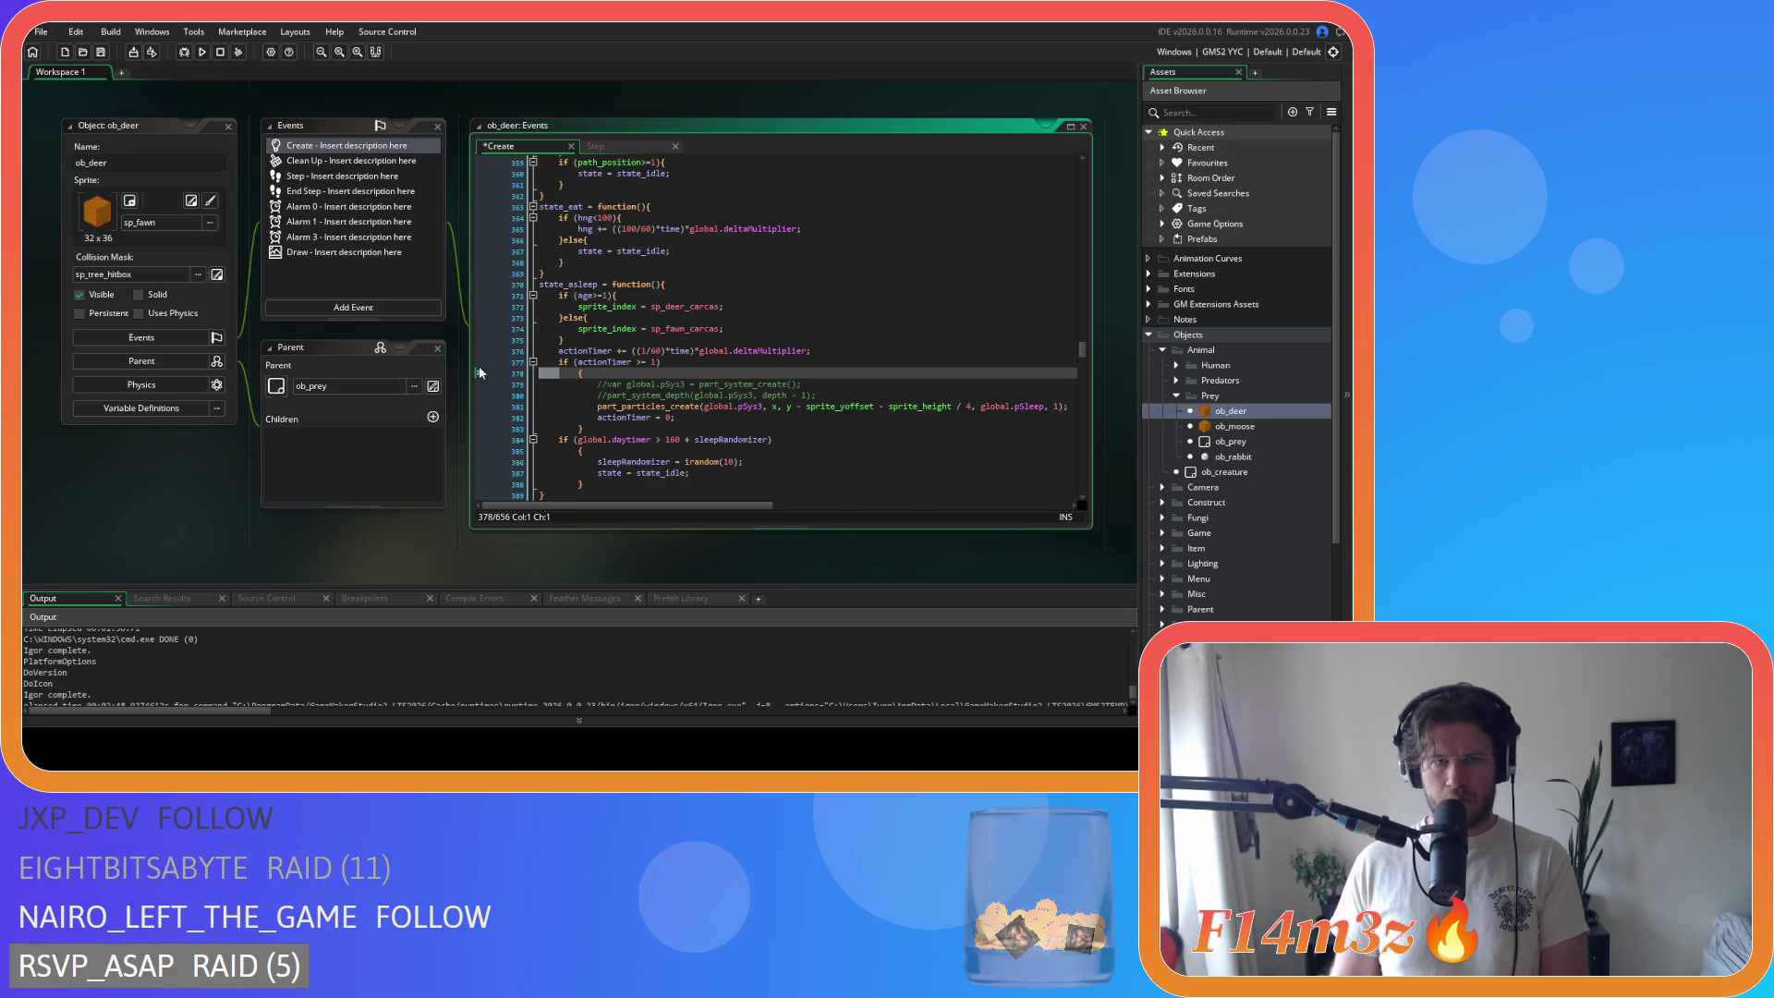
{"action": "key", "text": "BackSpace"}
{"action": "key", "text": "BackSpace"}
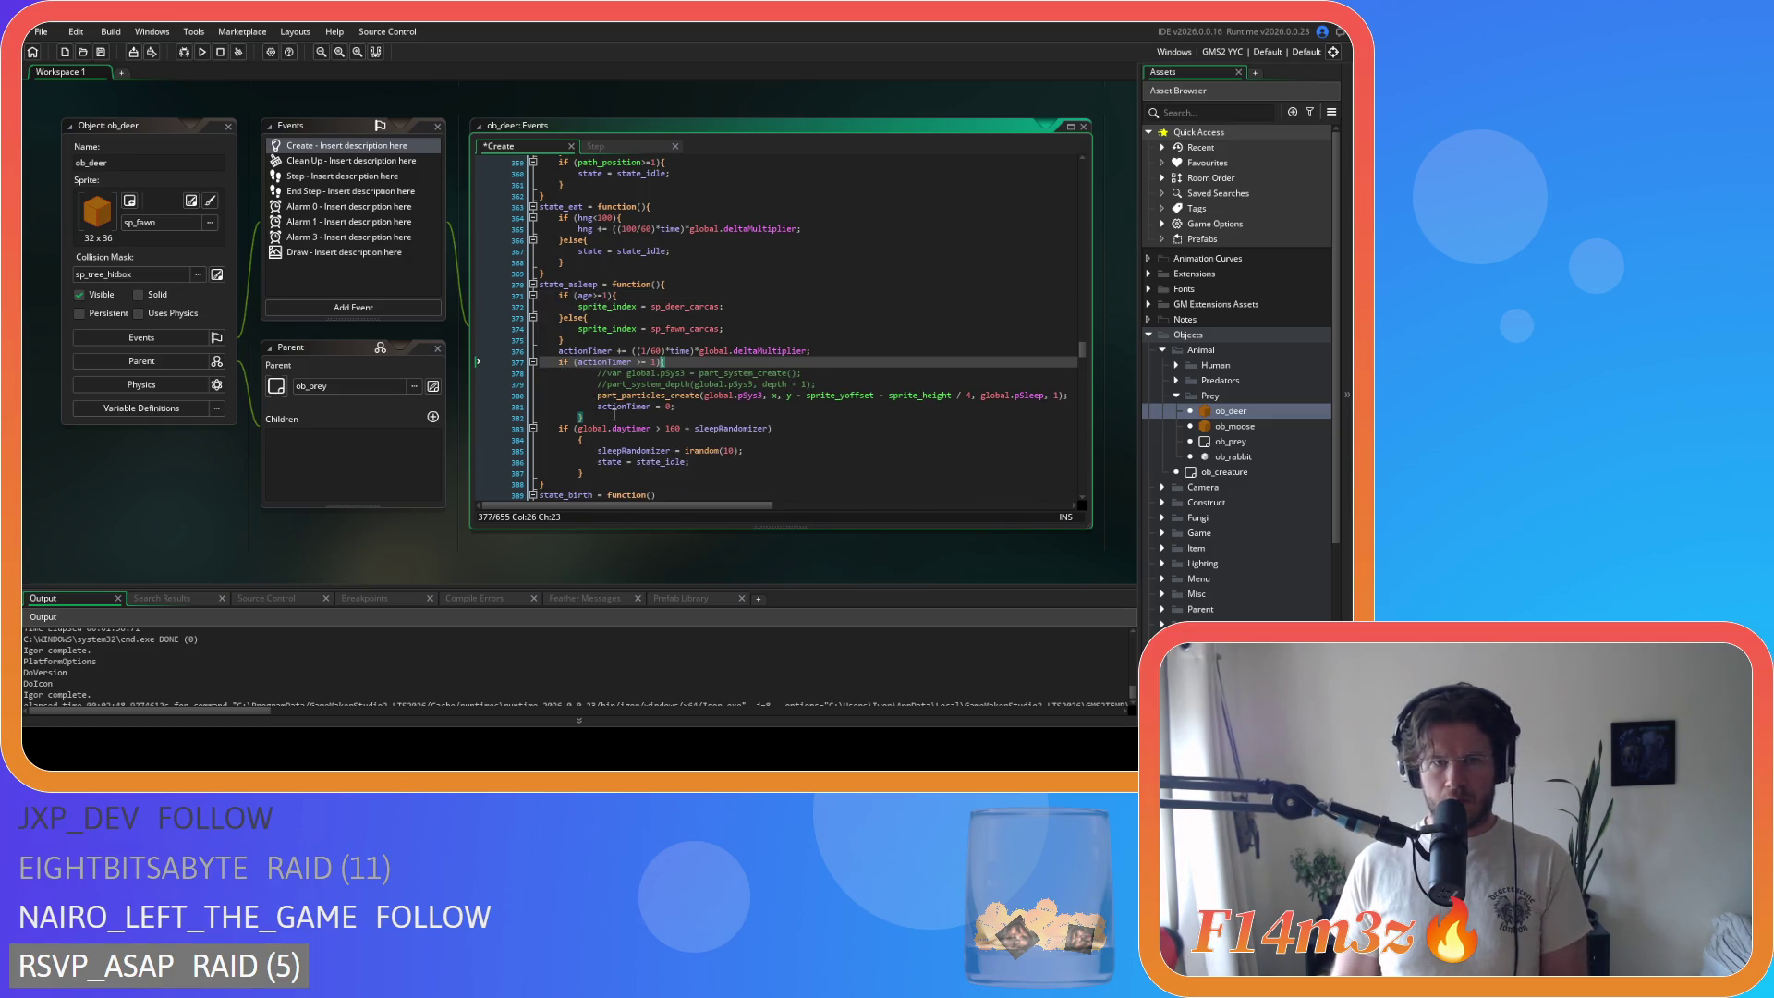
{"action": "left_click_drag", "start_coordinate": [584, 418], "coordinate": [494, 390]}
{"action": "key", "text": "shift+Tab"}
{"action": "left_click", "coordinate": [634, 361]}
{"action": "key", "text": "BackSpace"}
{"action": "key", "text": "Right"}
{"action": "key", "text": "Right"}
{"action": "key", "text": "Delete"}
Step: Join the daytime check's brace, outdent its body, and save the ob_deer code
{"action": "scroll", "coordinate": [549, 441], "scroll_direction": "down", "scroll_amount": 2}
{"action": "left_click", "coordinate": [578, 385]}
{"action": "key", "text": "BackSpace"}
{"action": "key", "text": "BackSpace"}
{"action": "left_click_drag", "start_coordinate": [584, 406], "coordinate": [492, 389]}
{"action": "key", "text": "shift+Tab"}
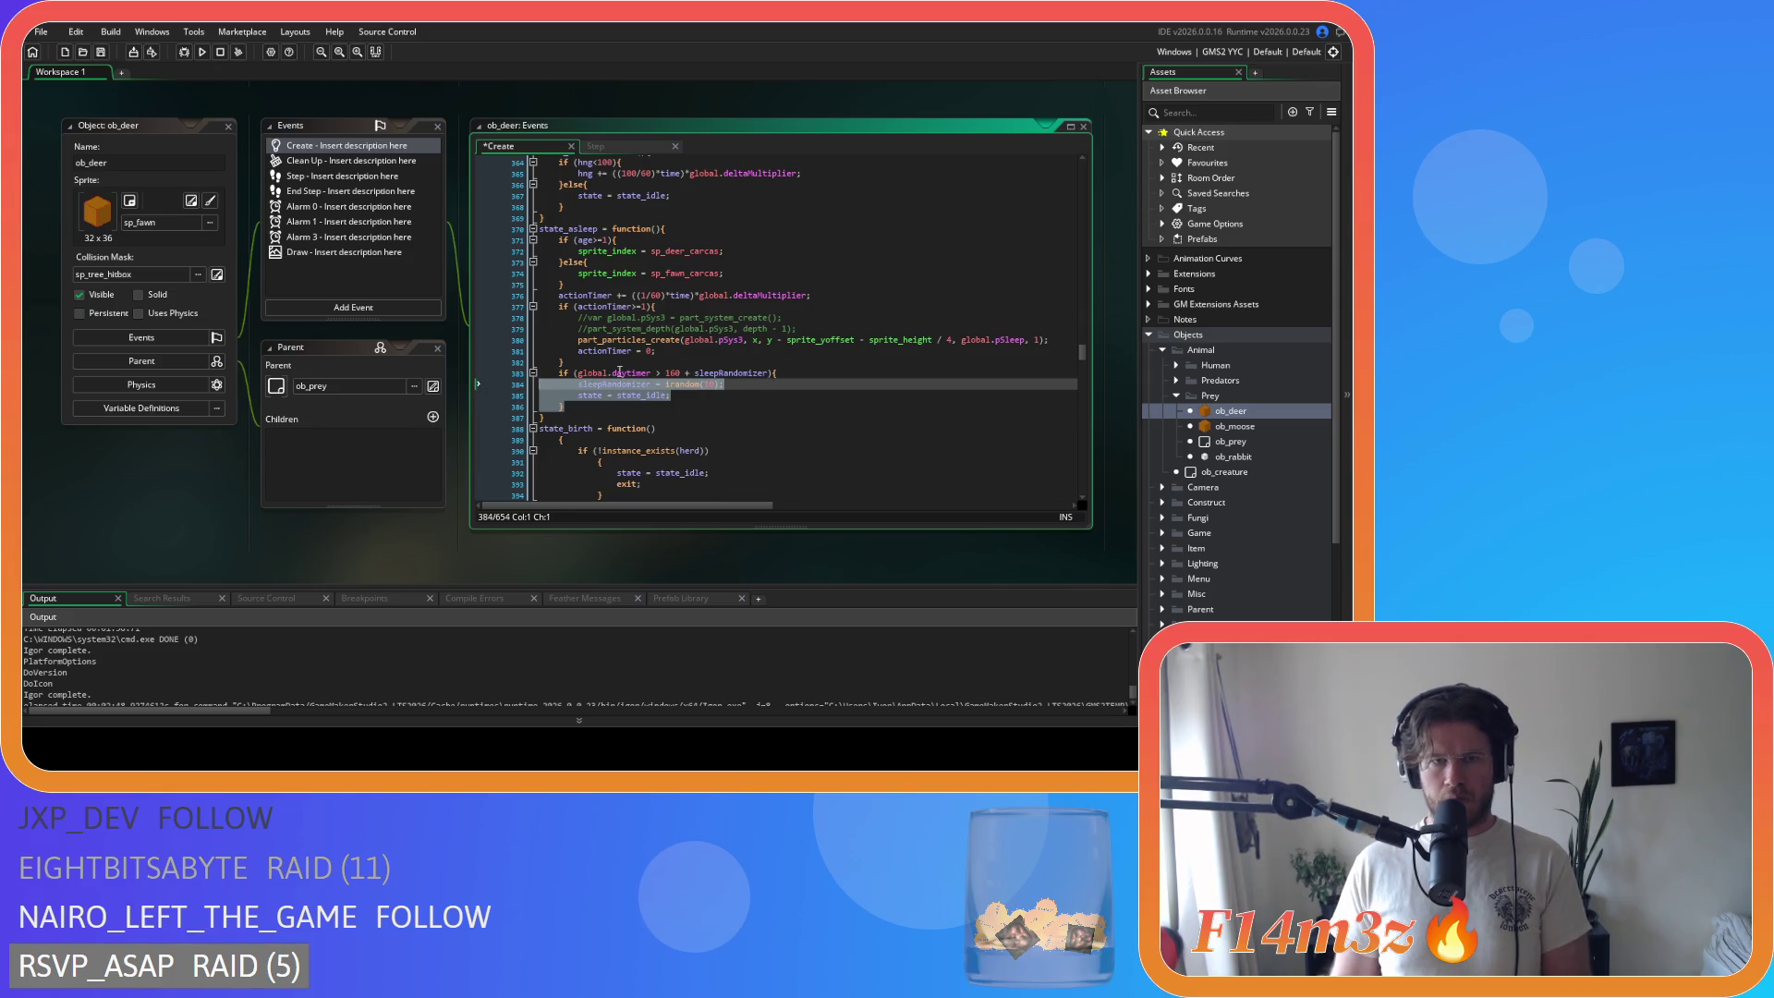
{"action": "left_click", "coordinate": [733, 322]}
{"action": "key", "text": "ctrl+s"}
Step: Join state_birth's opening brace onto its header line and select the function body
{"action": "scroll", "coordinate": [647, 323], "scroll_direction": "down", "scroll_amount": 3}
{"action": "left_click", "coordinate": [547, 329]}
{"action": "key", "text": "BackSpace"}
{"action": "key", "text": "BackSpace"}
{"action": "scroll", "coordinate": [777, 329], "scroll_direction": "down", "scroll_amount": 3}
{"action": "mouse_move", "coordinate": [565, 407]}
{"action": "left_mouse_down"}
{"action": "mouse_move", "coordinate": [486, 340]}
{"action": "mouse_move", "coordinate": [435, 215]}
{"action": "left_mouse_up"}
Step: Outdent state_birth, compact the herd and herd deletion check braces, and split the herd condition before &&
{"action": "key", "text": "shift+Tab"}
{"action": "left_click", "coordinate": [568, 231]}
{"action": "key", "text": "BackSpace"}
{"action": "key", "text": "BackSpace"}
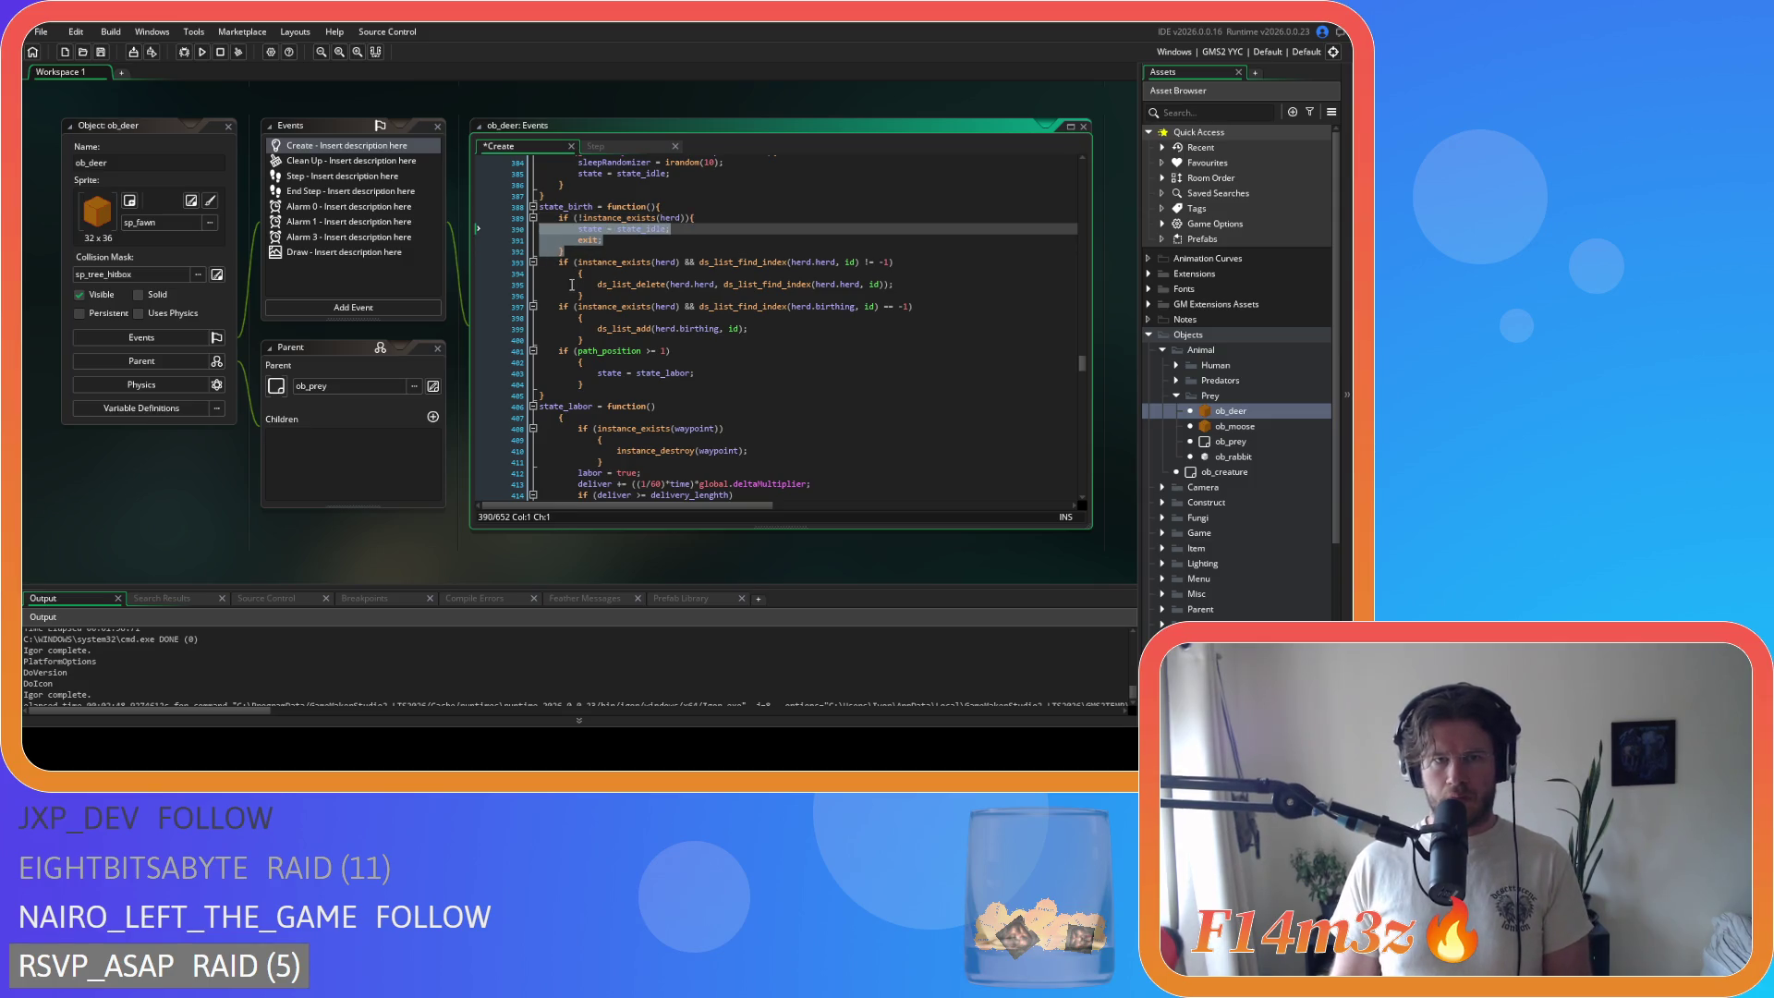
{"action": "left_click", "coordinate": [533, 274]}
{"action": "key", "text": "BackSpace"}
{"action": "key", "text": "BackSpace"}
{"action": "left_click_drag", "start_coordinate": [538, 273], "coordinate": [490, 283]}
{"action": "key", "text": "shift+Tab"}
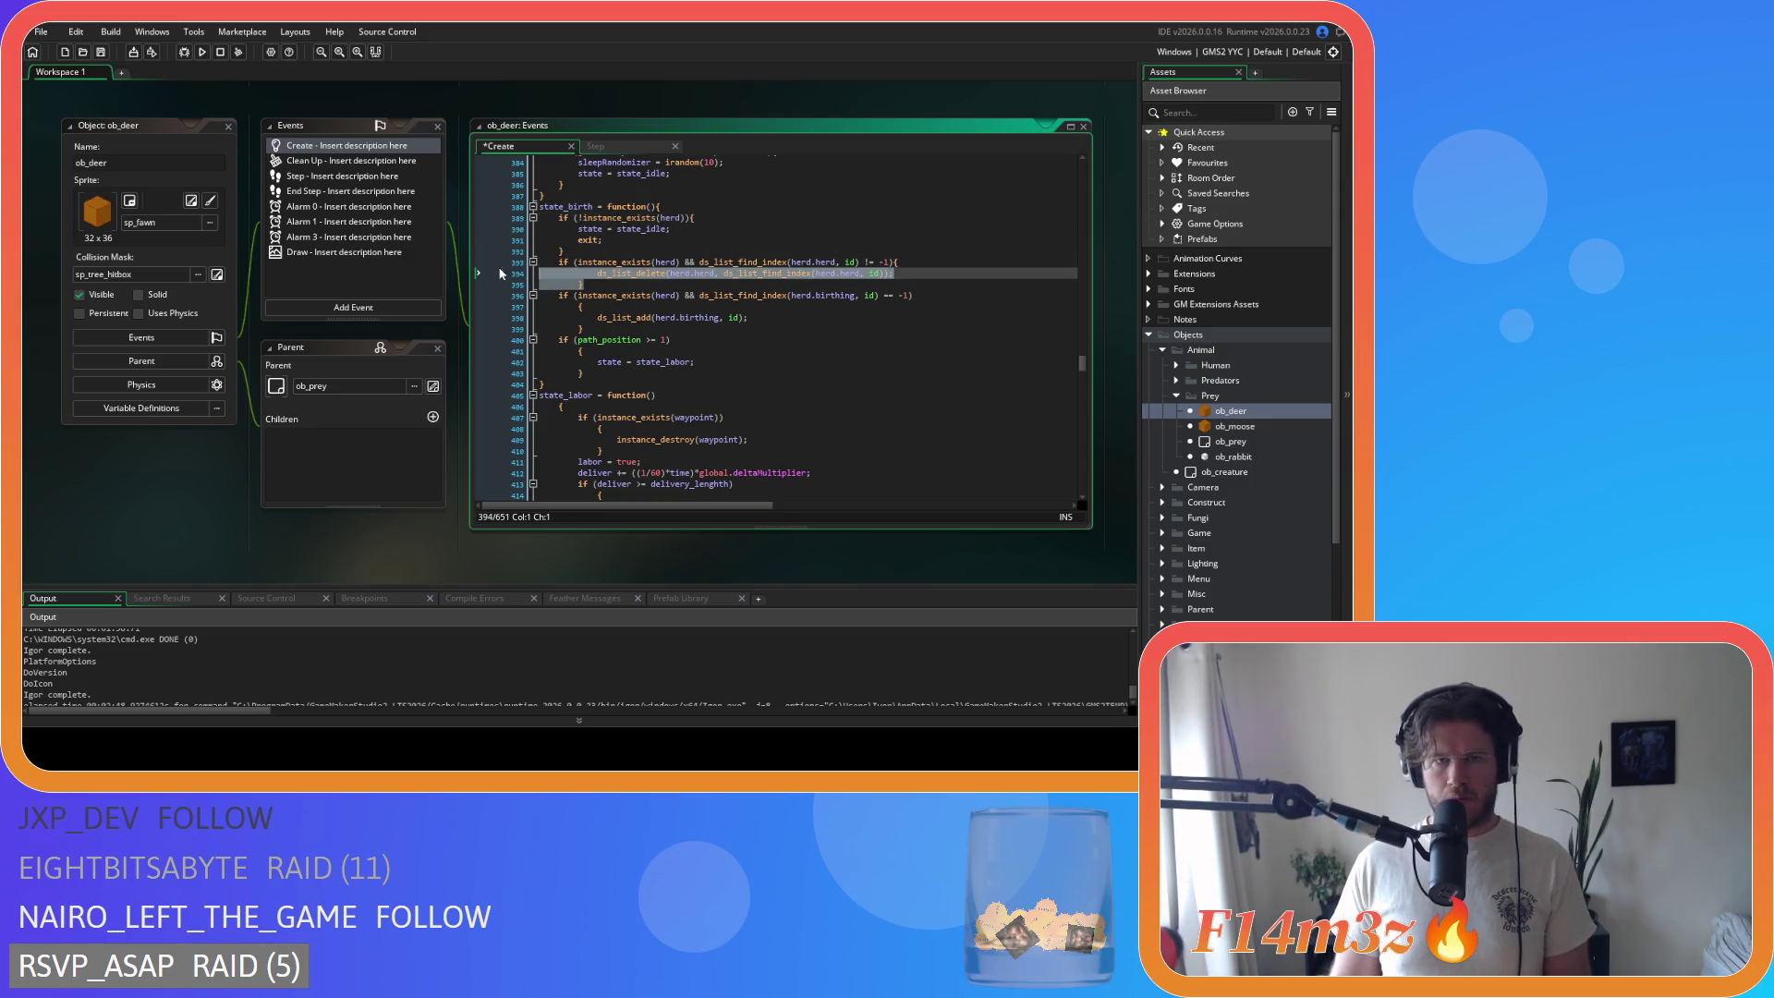
{"action": "left_click", "coordinate": [684, 263]}
{"action": "key", "text": "Return"}
Step: Join the birthing check's brace, outdent the ds_list_add line, and split its condition before &&
{"action": "left_click", "coordinate": [579, 317]}
{"action": "key", "text": "BackSpace"}
{"action": "key", "text": "BackSpace"}
{"action": "key", "text": "BackSpace"}
{"action": "left_click_drag", "start_coordinate": [582, 329], "coordinate": [511, 319]}
{"action": "key", "text": "shift+Tab"}
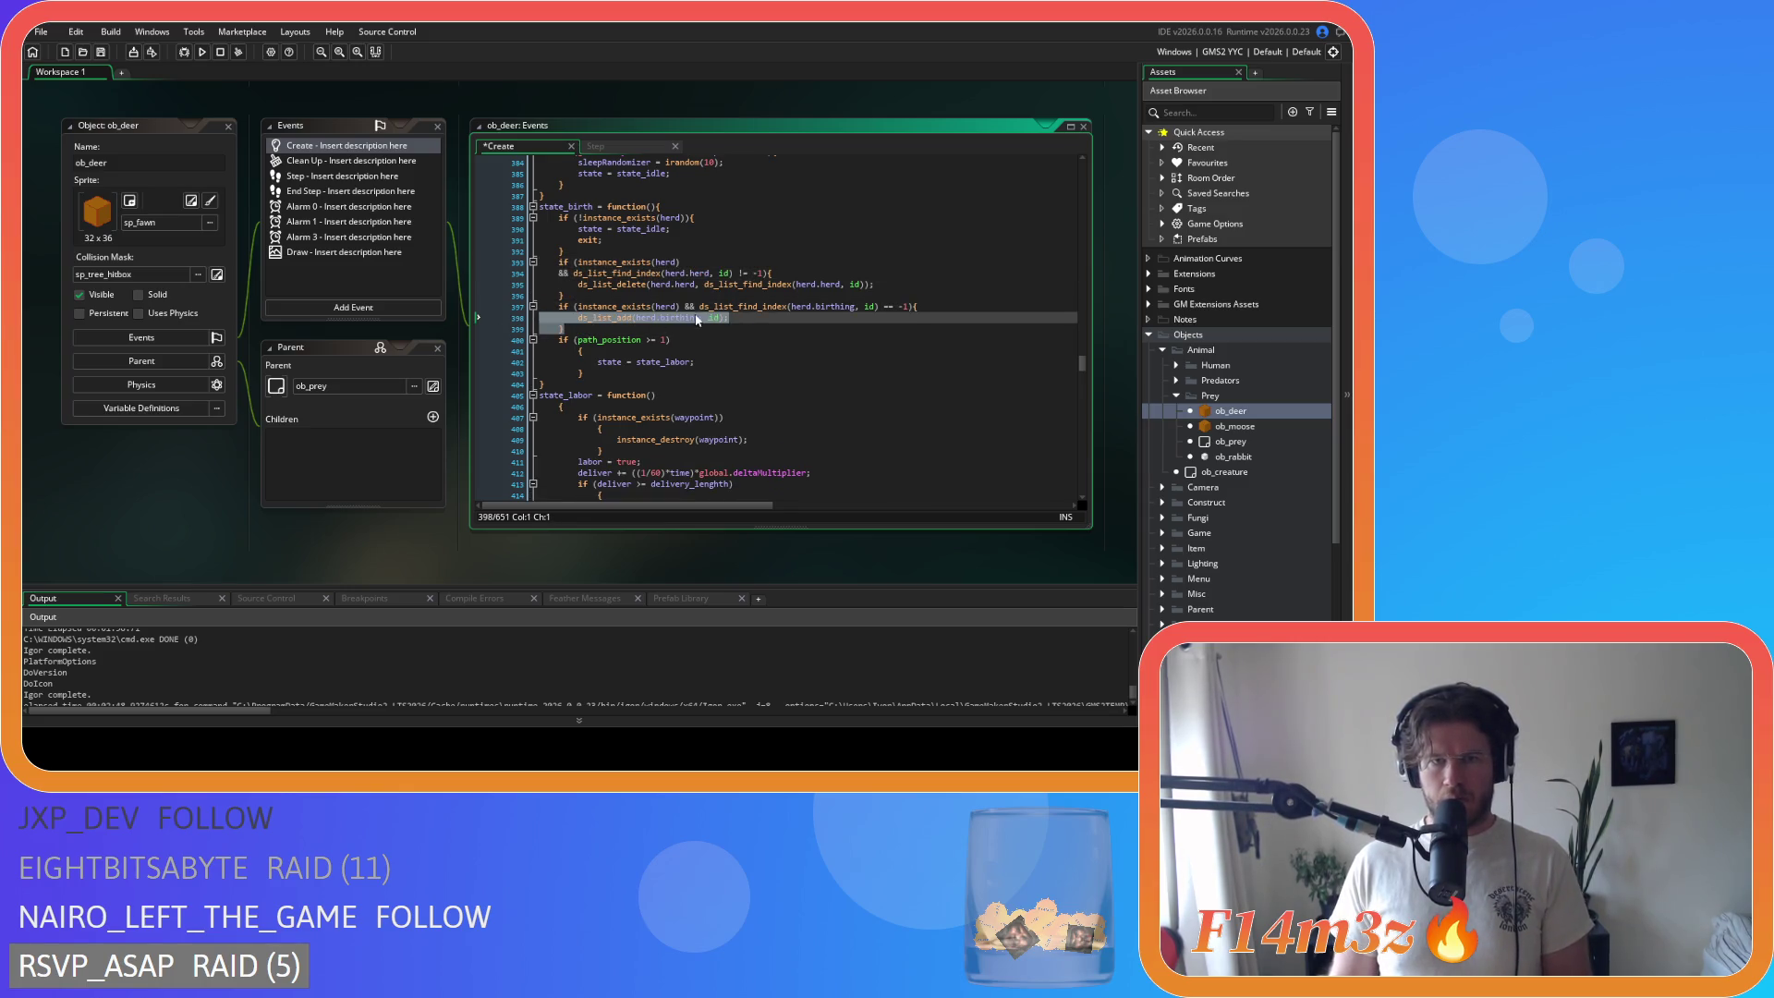
{"action": "left_click", "coordinate": [684, 307]}
{"action": "key", "text": "Return"}
Step: Remove spaces around != and inside the ds_list_delete, ds_list_find_index, birthing check and ds_list_add arguments
{"action": "left_click", "coordinate": [717, 274]}
{"action": "key", "text": "Right"}
{"action": "key", "text": "Delete"}
{"action": "key", "text": "Right"}
{"action": "key", "text": "Right"}
{"action": "key", "text": "Delete"}
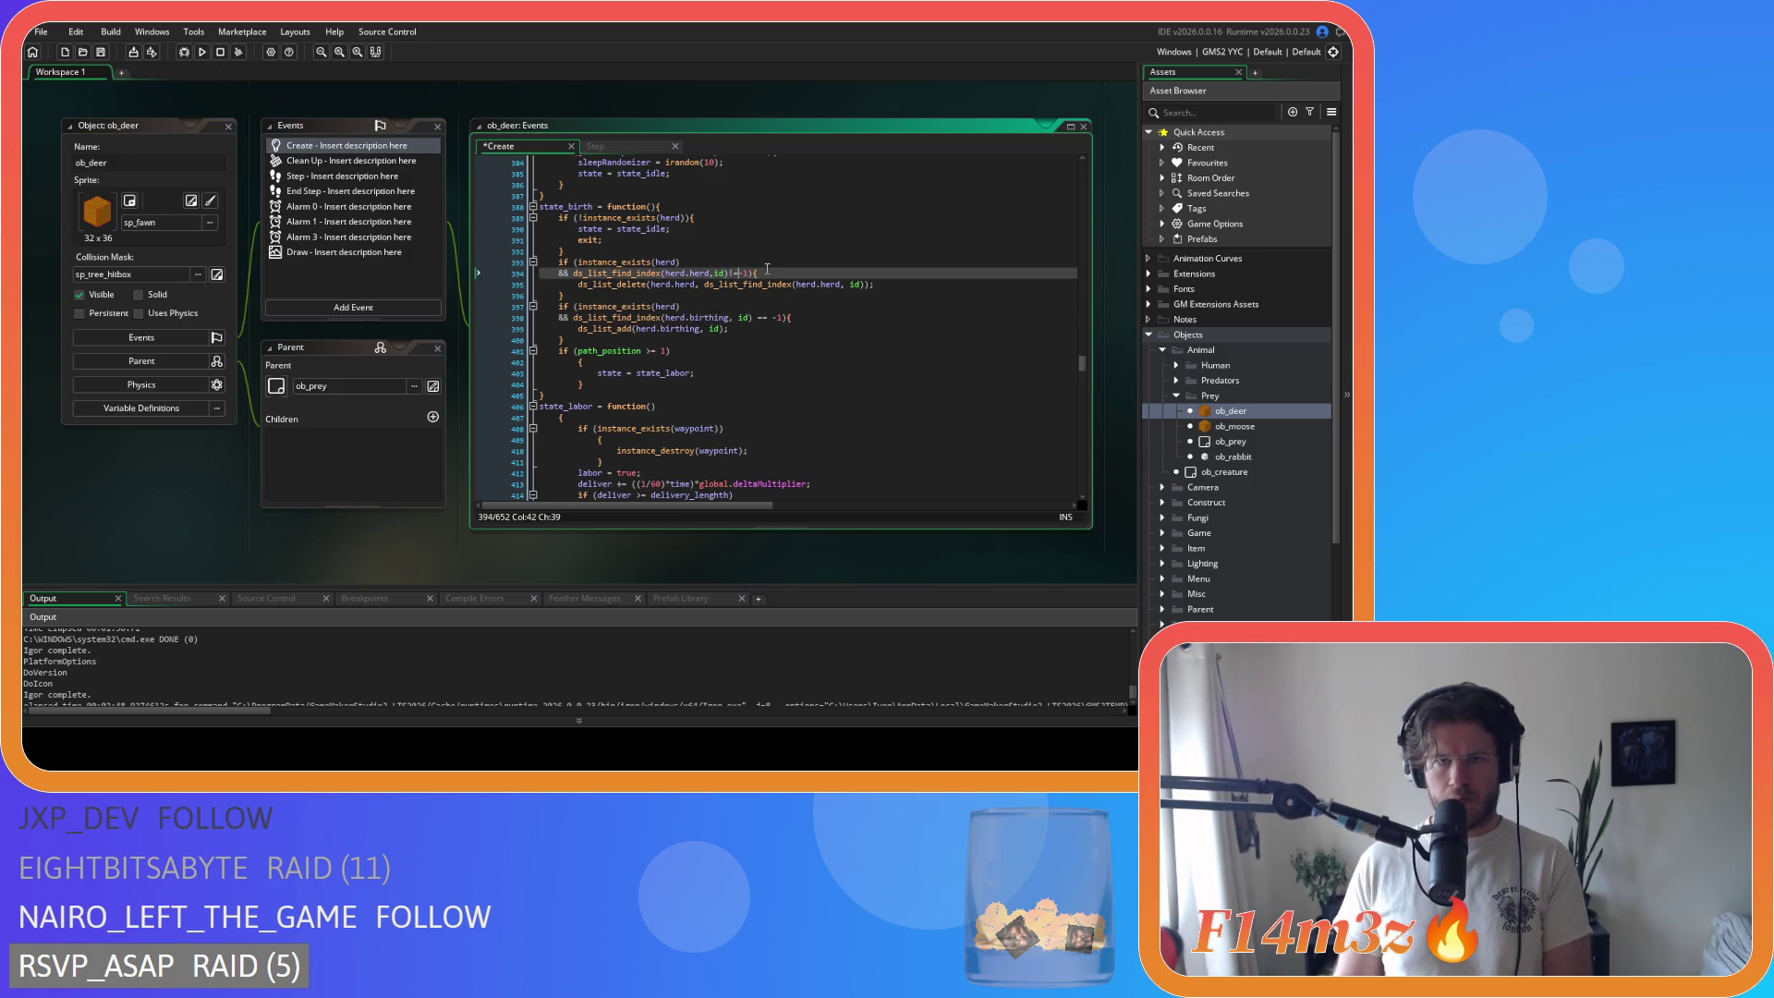
{"action": "left_click", "coordinate": [703, 286]}
{"action": "key", "text": "BackSpace"}
{"action": "left_click", "coordinate": [839, 285]}
{"action": "left_click", "coordinate": [742, 318]}
{"action": "key", "text": "BackSpace"}
{"action": "key", "text": "Right"}
{"action": "key", "text": "Right"}
{"action": "key", "text": "Right"}
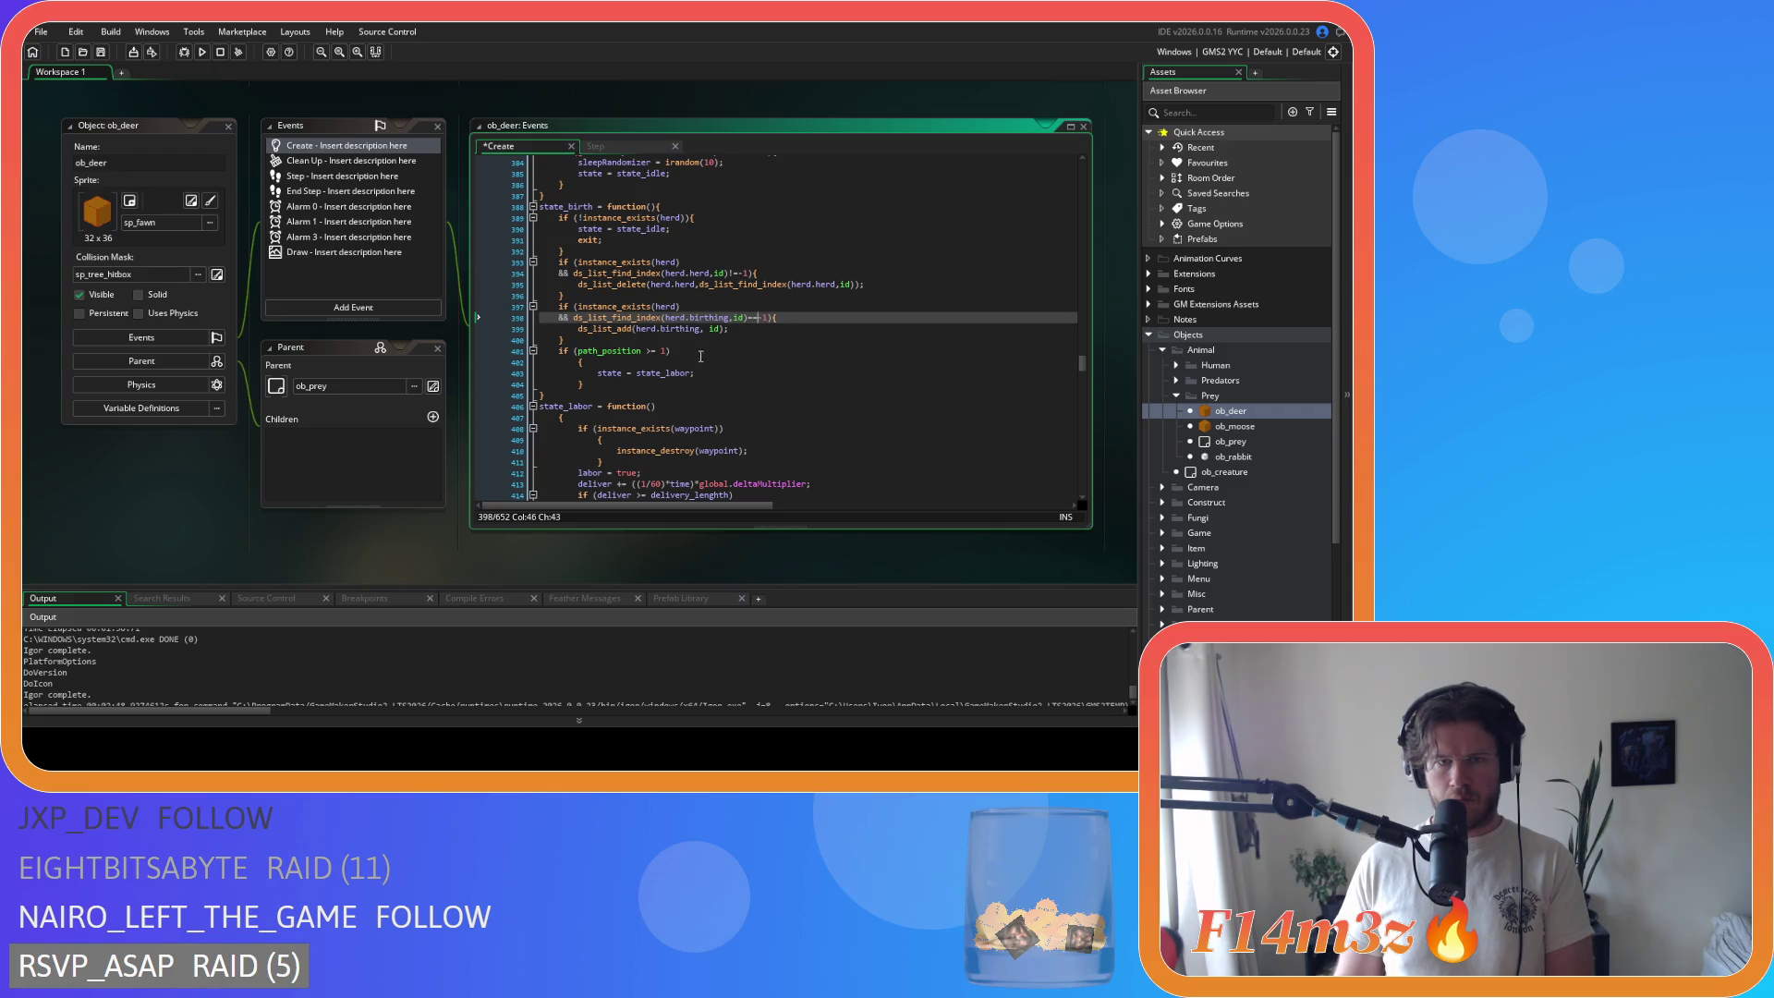
{"action": "left_click", "coordinate": [706, 329]}
{"action": "key", "text": "BackSpace"}
Step: Compact the path_position check into if (path_position>=1){ with the state_labor line outdented
{"action": "left_click", "coordinate": [578, 362]}
{"action": "key", "text": "BackSpace"}
{"action": "key", "text": "BackSpace"}
{"action": "key", "text": "BackSpace"}
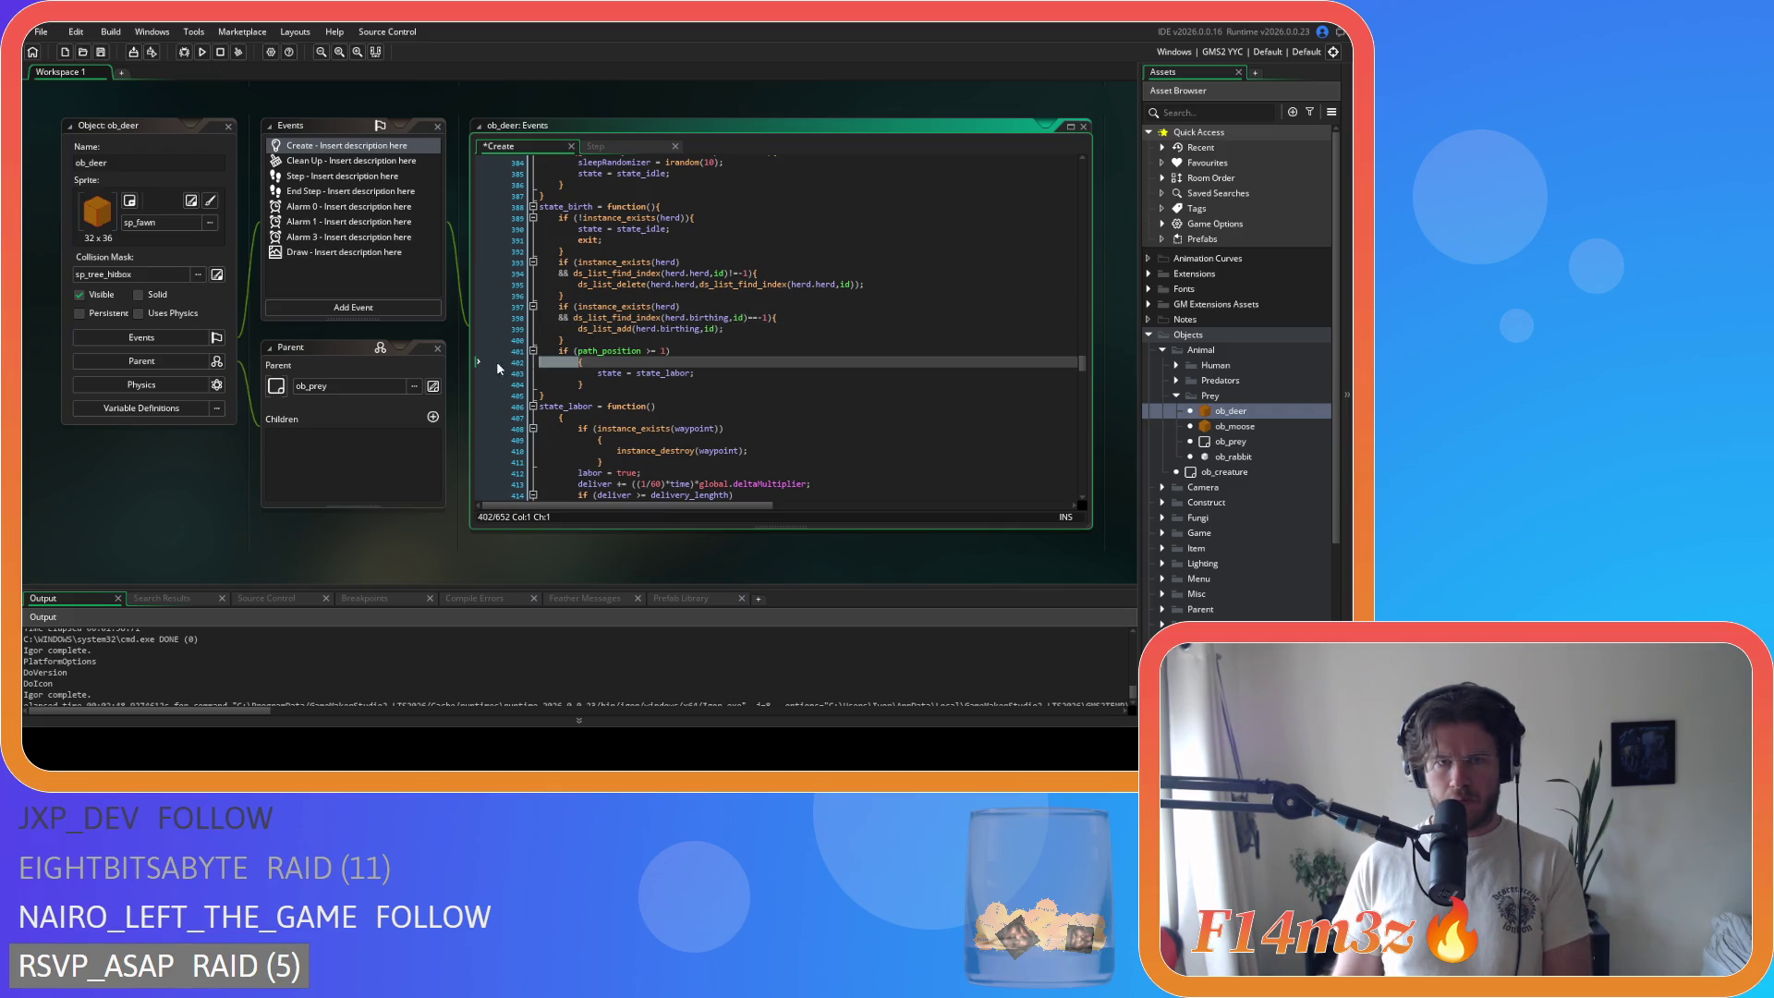
{"action": "left_click_drag", "start_coordinate": [586, 374], "coordinate": [488, 363]}
{"action": "key", "text": "shift+Tab"}
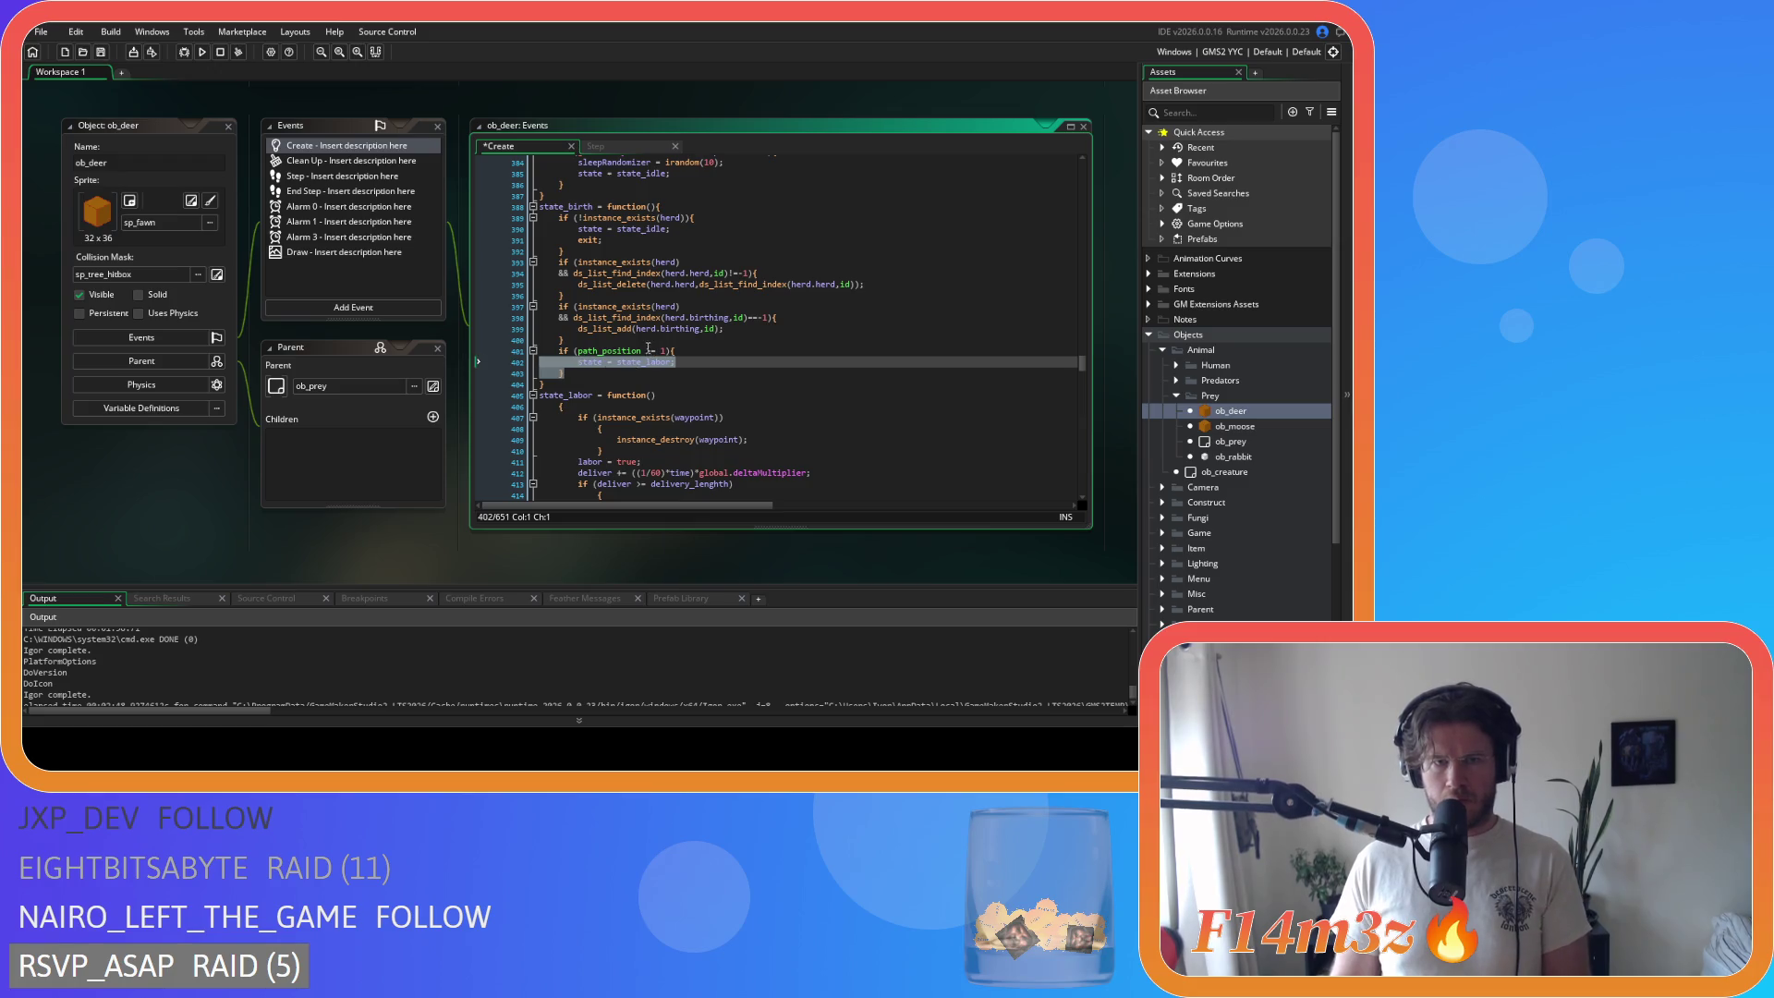
{"action": "left_click", "coordinate": [643, 351]}
{"action": "key", "text": "BackSpace"}
{"action": "key", "text": "Right"}
{"action": "key", "text": "Right"}
Step: Join the opening brace onto the state_labor line and outdent its function body
{"action": "left_click", "coordinate": [560, 406]}
{"action": "key", "text": "BackSpace"}
{"action": "scroll", "coordinate": [593, 444], "scroll_direction": "down", "scroll_amount": 10}
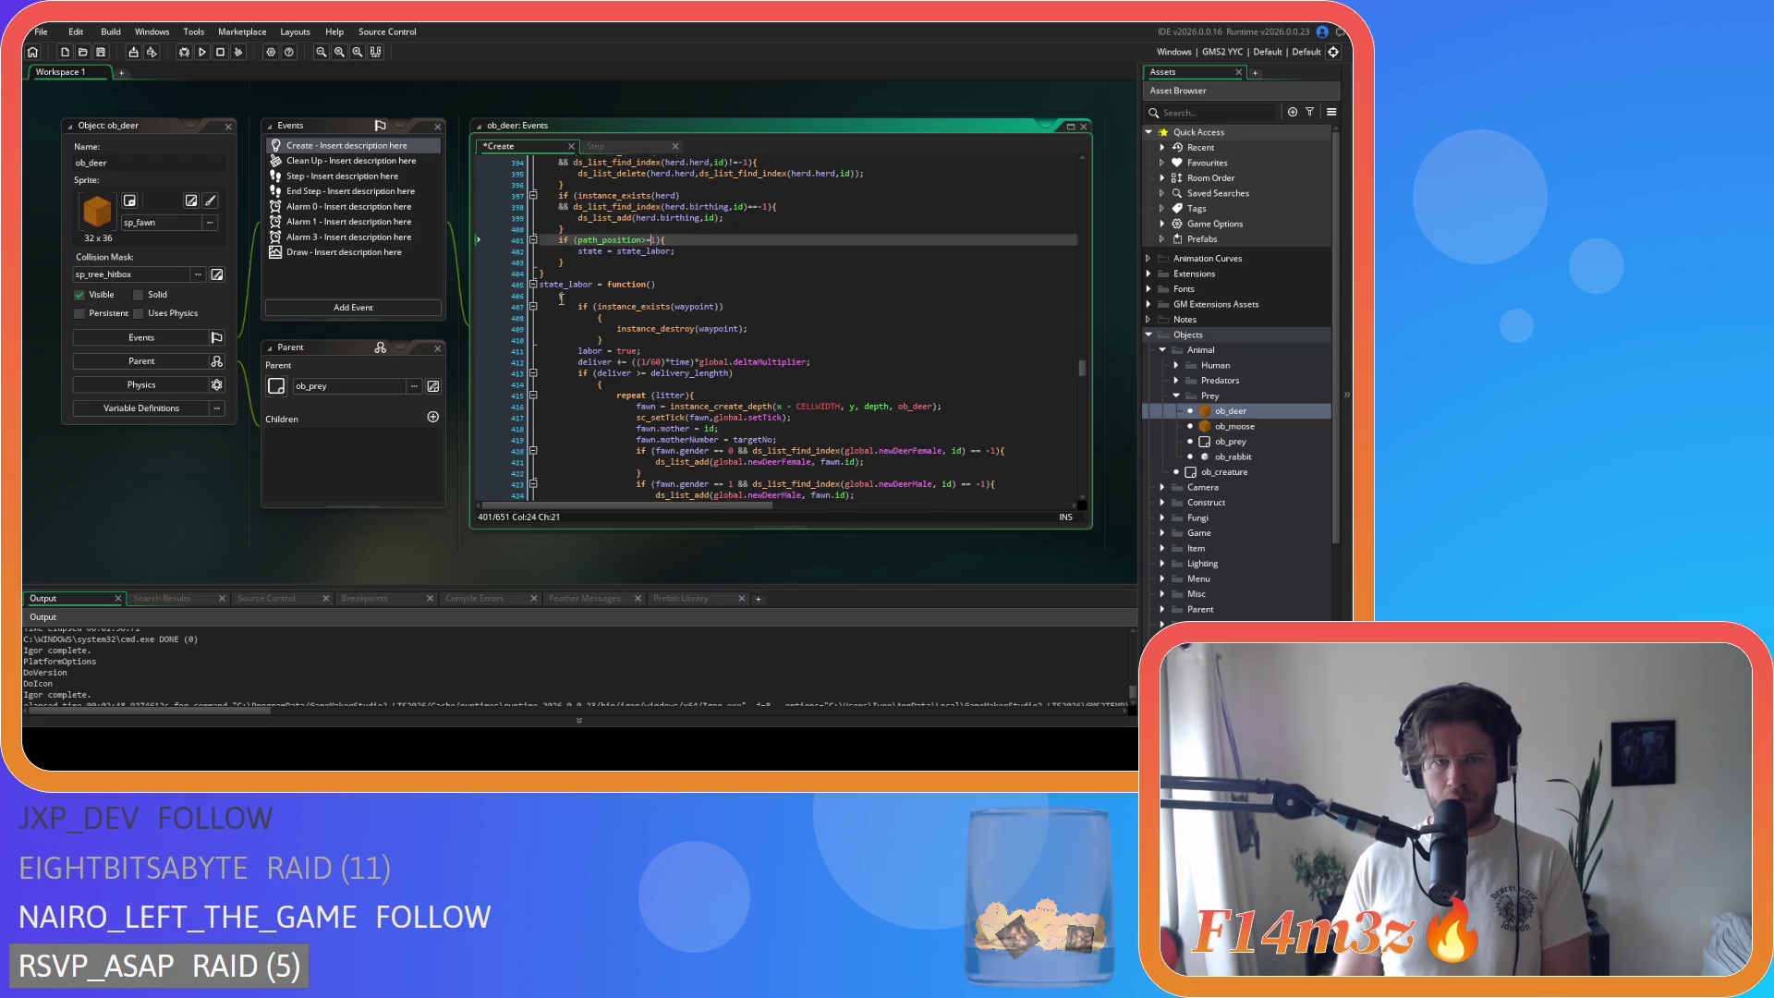
{"action": "scroll", "coordinate": [594, 444], "scroll_direction": "down", "scroll_amount": 3}
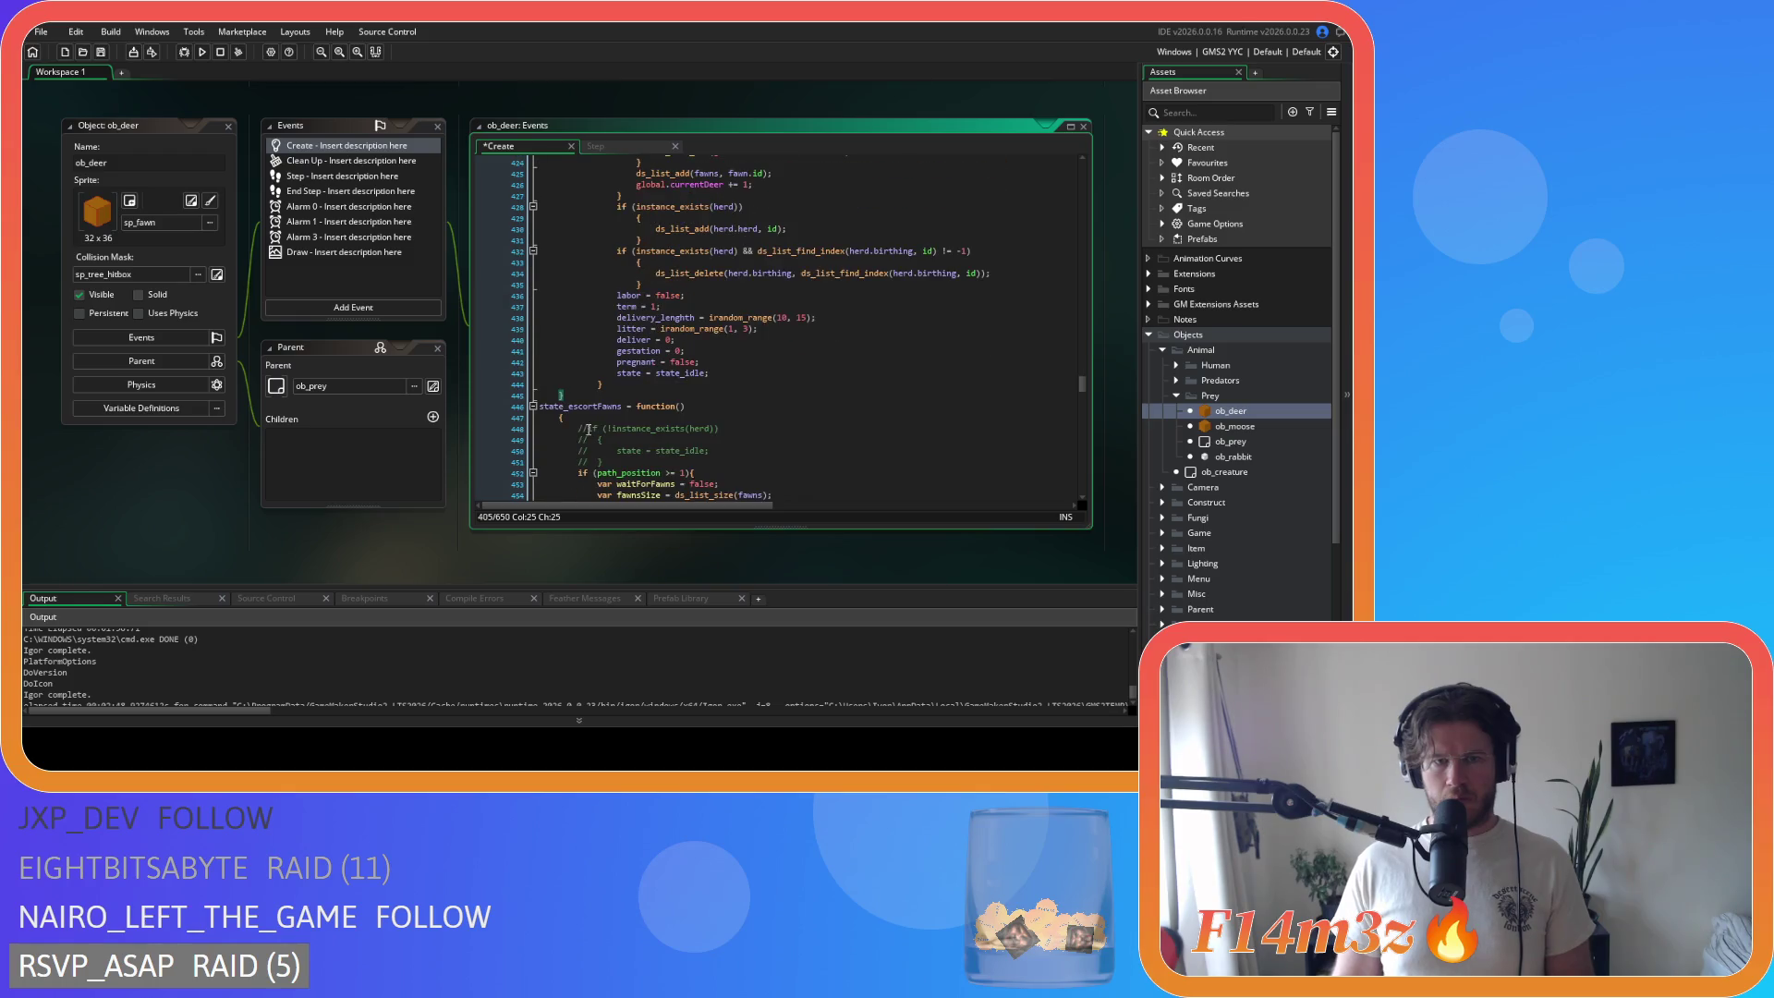
{"action": "left_click_drag", "start_coordinate": [583, 393], "coordinate": [484, 236]}
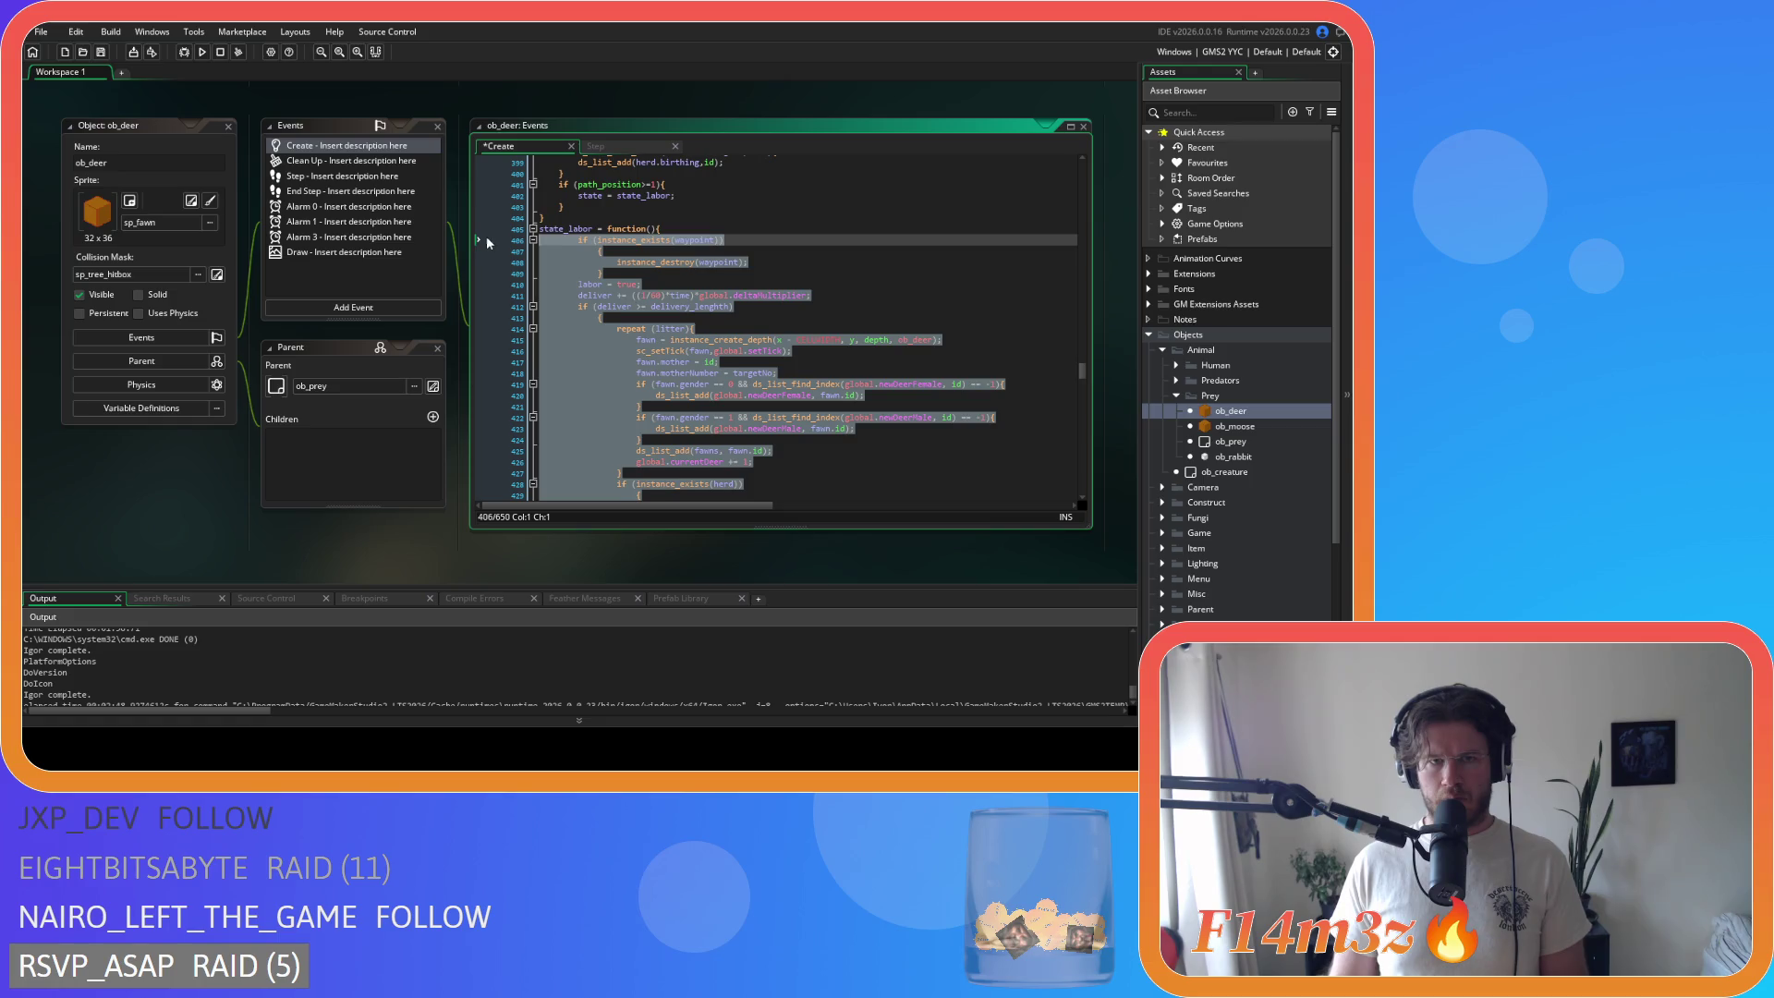
{"action": "key", "text": "shift+Tab"}
Step: Join the brace onto the waypoint check line and outdent the instance_destroy line
{"action": "left_click", "coordinate": [492, 248]}
{"action": "key", "text": "BackSpace"}
{"action": "key", "text": "shift+Down"}
{"action": "key", "text": "shift+Tab"}
Step: Join the brace onto the delivery check line and select the delivery block
{"action": "left_click", "coordinate": [573, 307]}
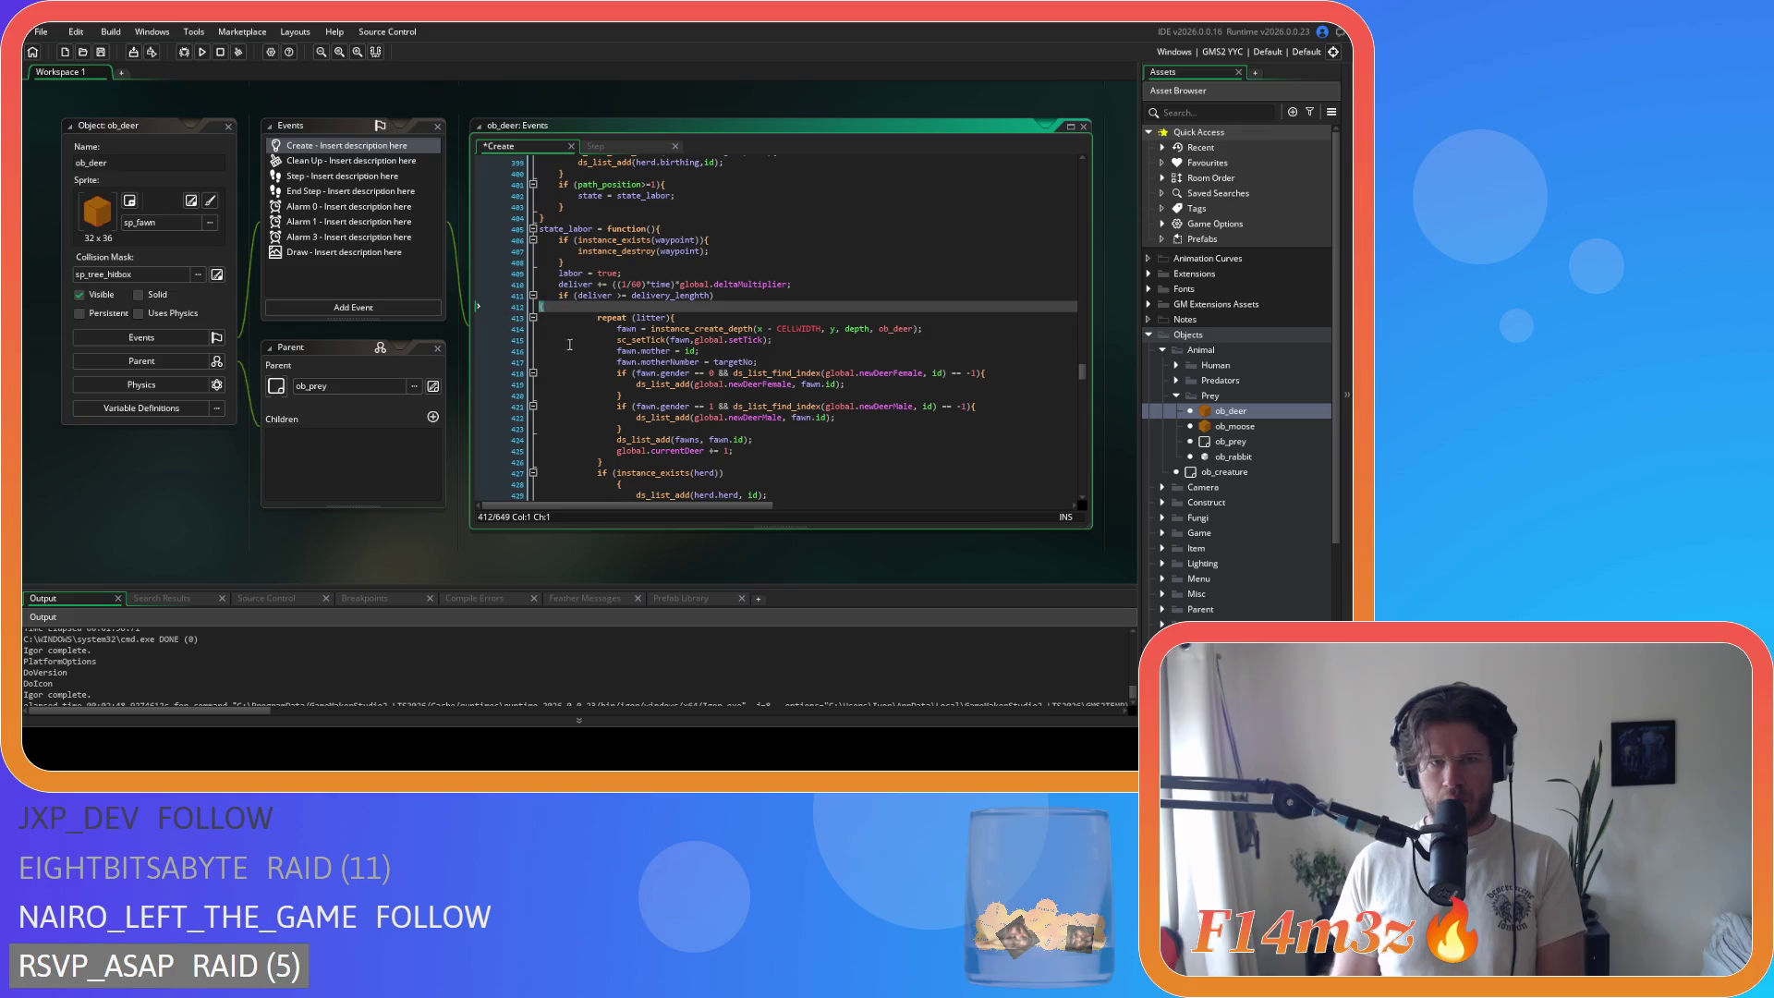
{"action": "key", "text": "BackSpace"}
{"action": "scroll", "coordinate": [573, 307], "scroll_direction": "down", "scroll_amount": 7}
{"action": "left_click", "coordinate": [595, 388]}
{"action": "scroll", "coordinate": [504, 332], "scroll_direction": "up", "scroll_amount": 6}
{"action": "mouse_move", "coordinate": [595, 388]}
{"action": "left_mouse_down"}
{"action": "mouse_move", "coordinate": [503, 332]}
{"action": "mouse_move", "coordinate": [483, 250]}
{"action": "left_mouse_up"}
{"action": "scroll", "coordinate": [565, 353], "scroll_direction": "down", "scroll_amount": 3}
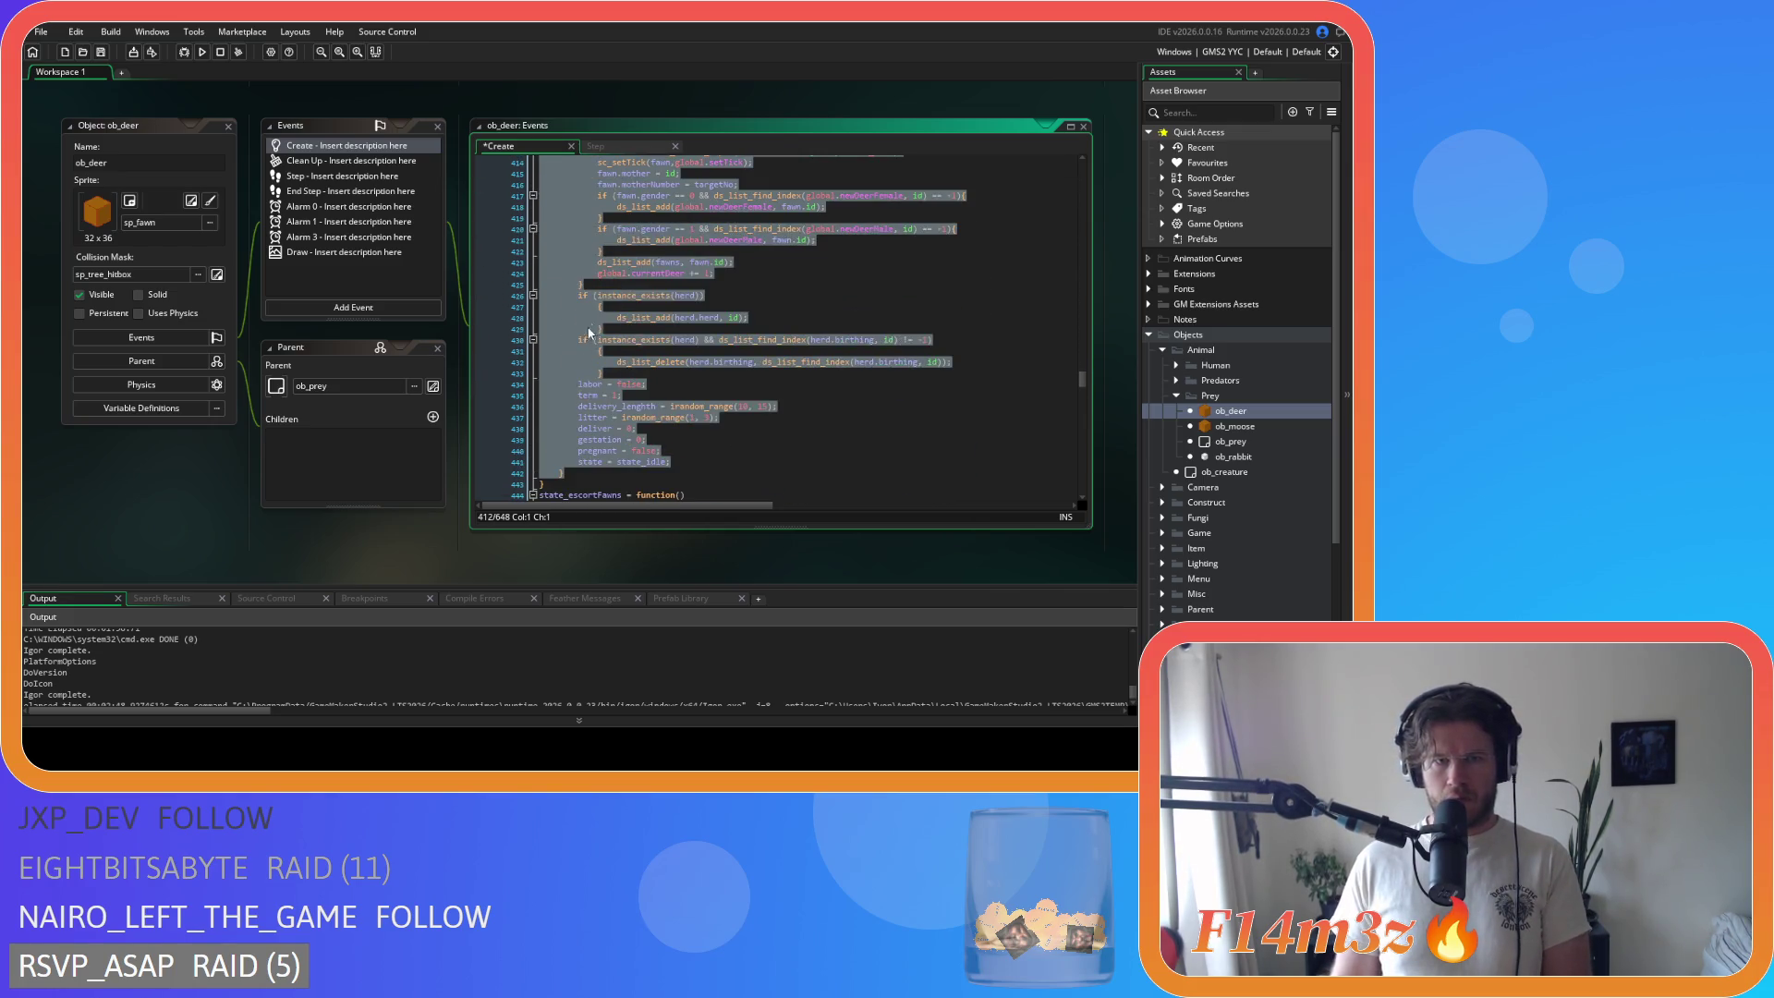
Step: Join the braces onto the herd check and birthing if lines
{"action": "left_click", "coordinate": [597, 306]}
{"action": "key", "text": "BackSpace"}
{"action": "key", "text": "BackSpace"}
{"action": "key", "text": "BackSpace"}
{"action": "left_click_drag", "start_coordinate": [603, 317], "coordinate": [496, 316]}
{"action": "key", "text": "shift+Up"}
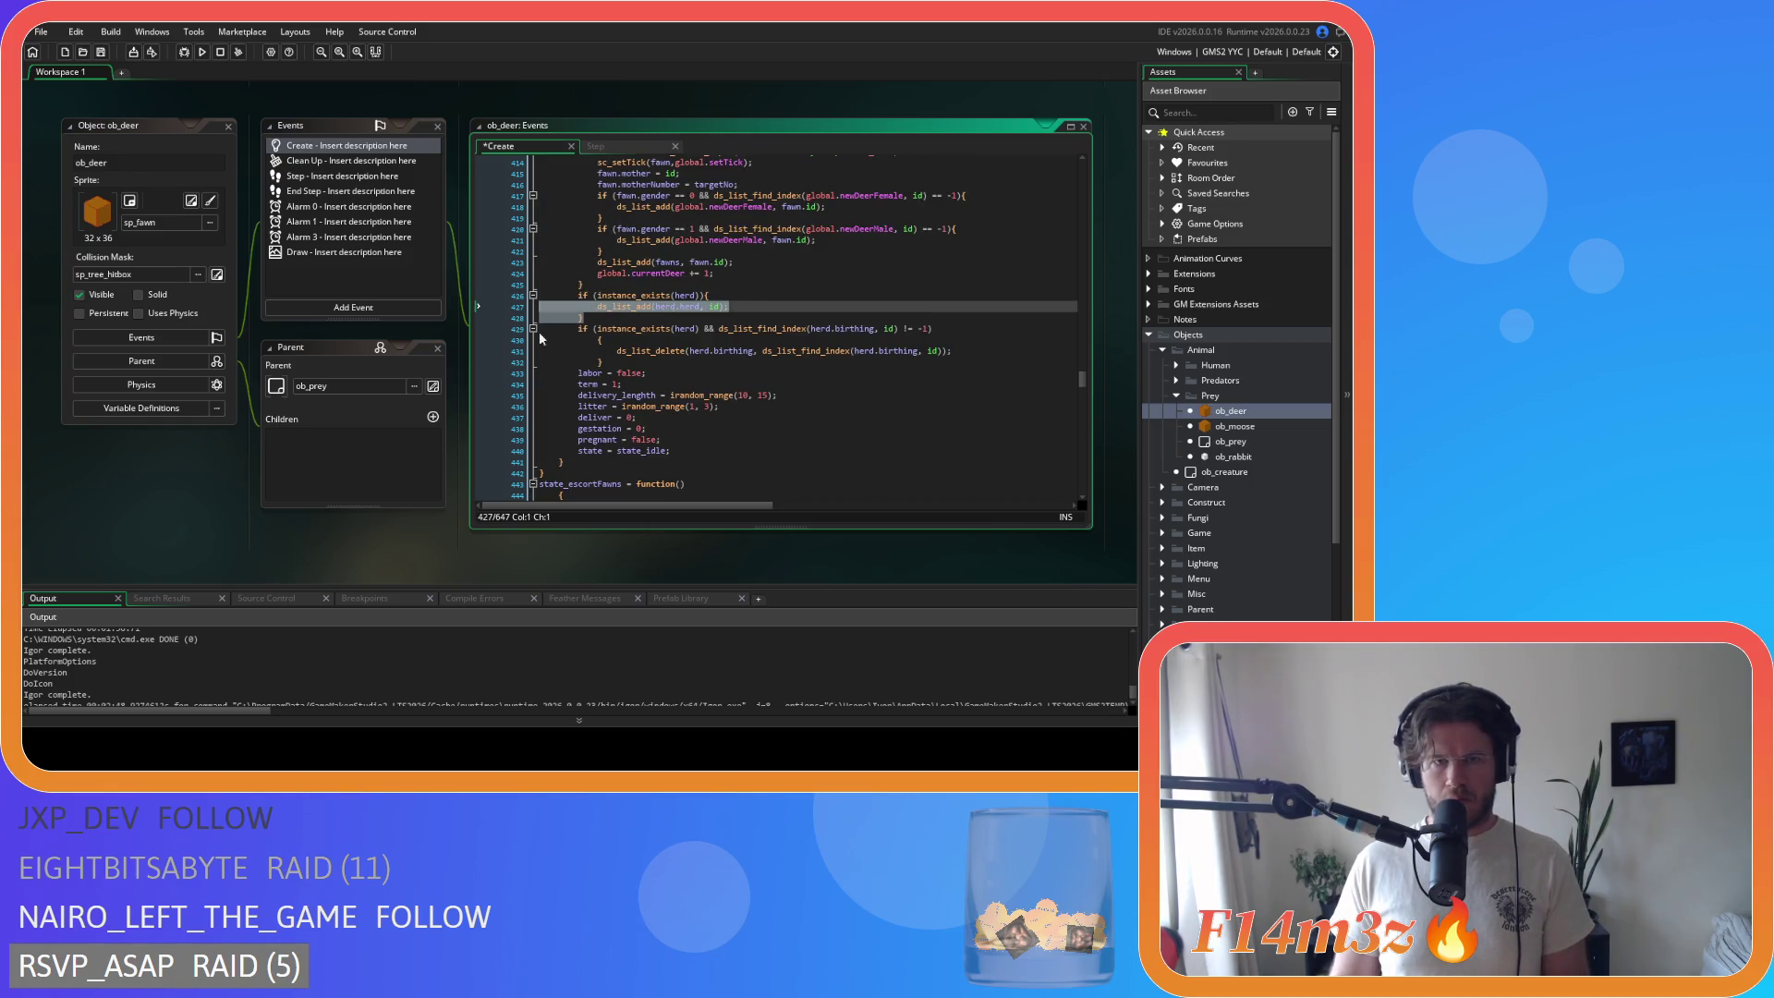
{"action": "left_click", "coordinate": [597, 341]}
{"action": "key", "text": "BackSpace"}
{"action": "key", "text": "BackSpace"}
{"action": "key", "text": "BackSpace"}
{"action": "left_click_drag", "start_coordinate": [592, 352], "coordinate": [539, 352]}
{"action": "key", "text": "shift+Up"}
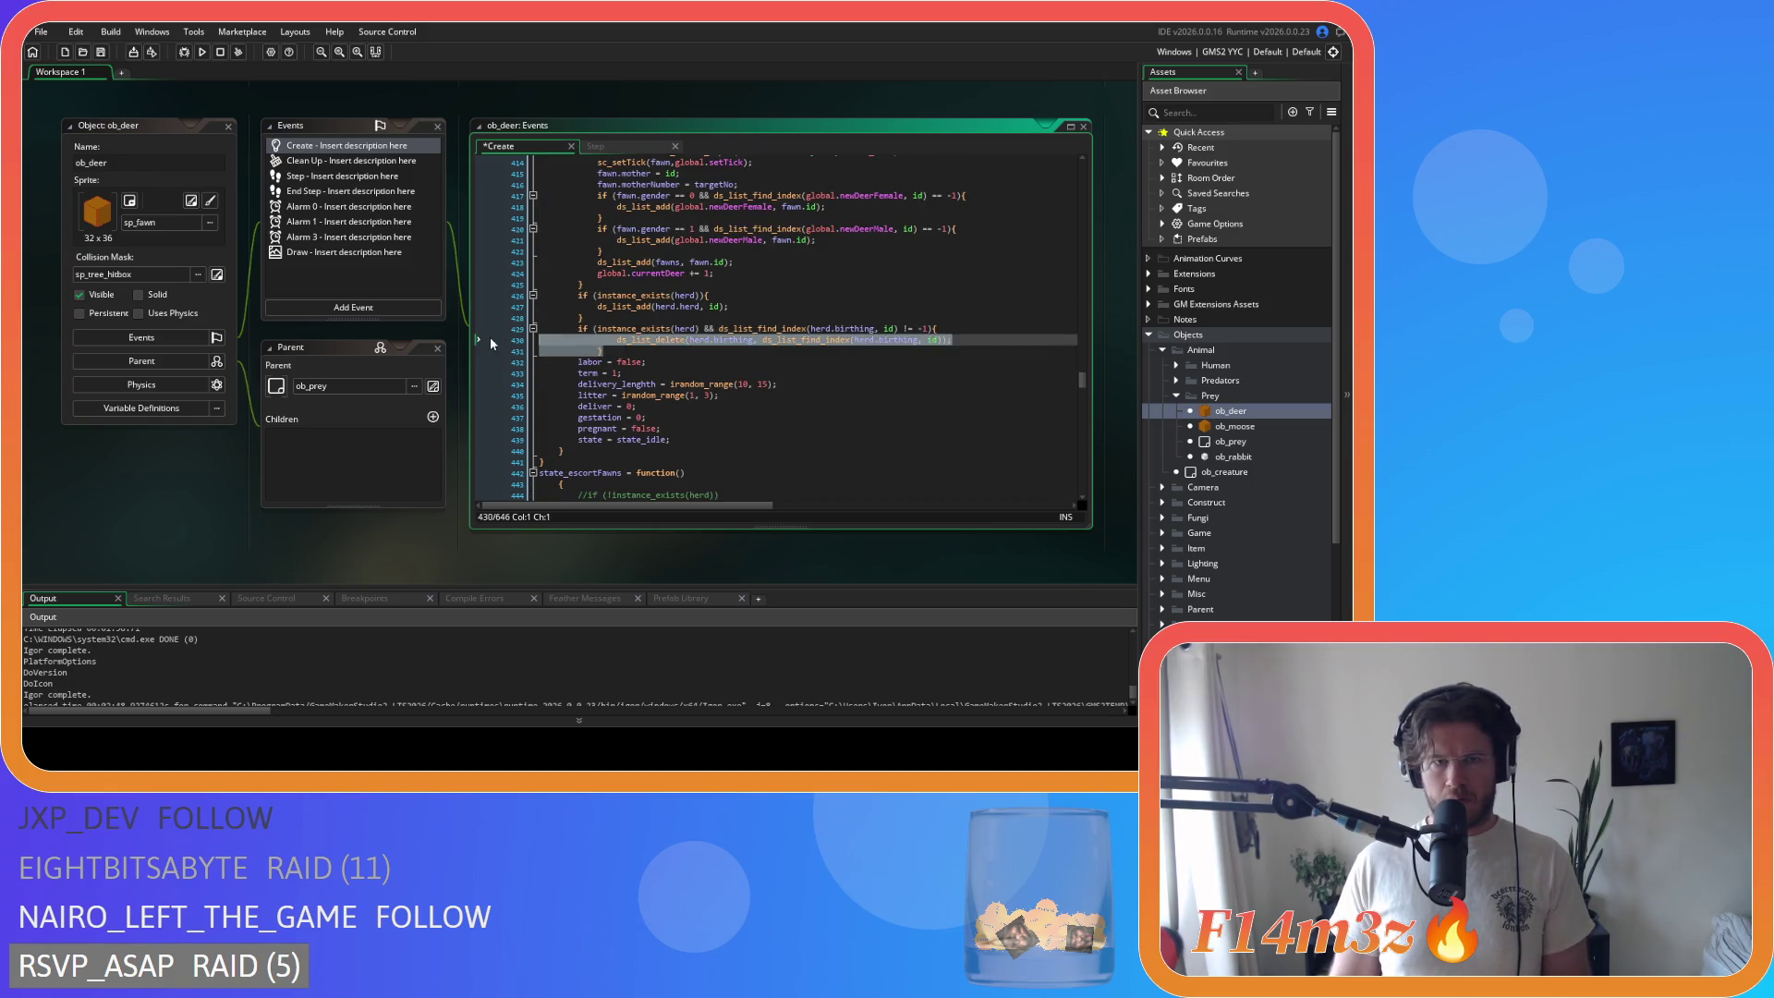
Step: Move the herd-birthing && condition onto its own line and remove spaces before id and in != -1
{"action": "left_click", "coordinate": [700, 328]}
{"action": "key", "text": "Return"}
{"action": "left_click", "coordinate": [761, 340]}
{"action": "key", "text": "BackSpace"}
{"action": "left_click", "coordinate": [787, 340]}
{"action": "key", "text": "BackSpace"}
{"action": "key", "text": "ctrl+s"}
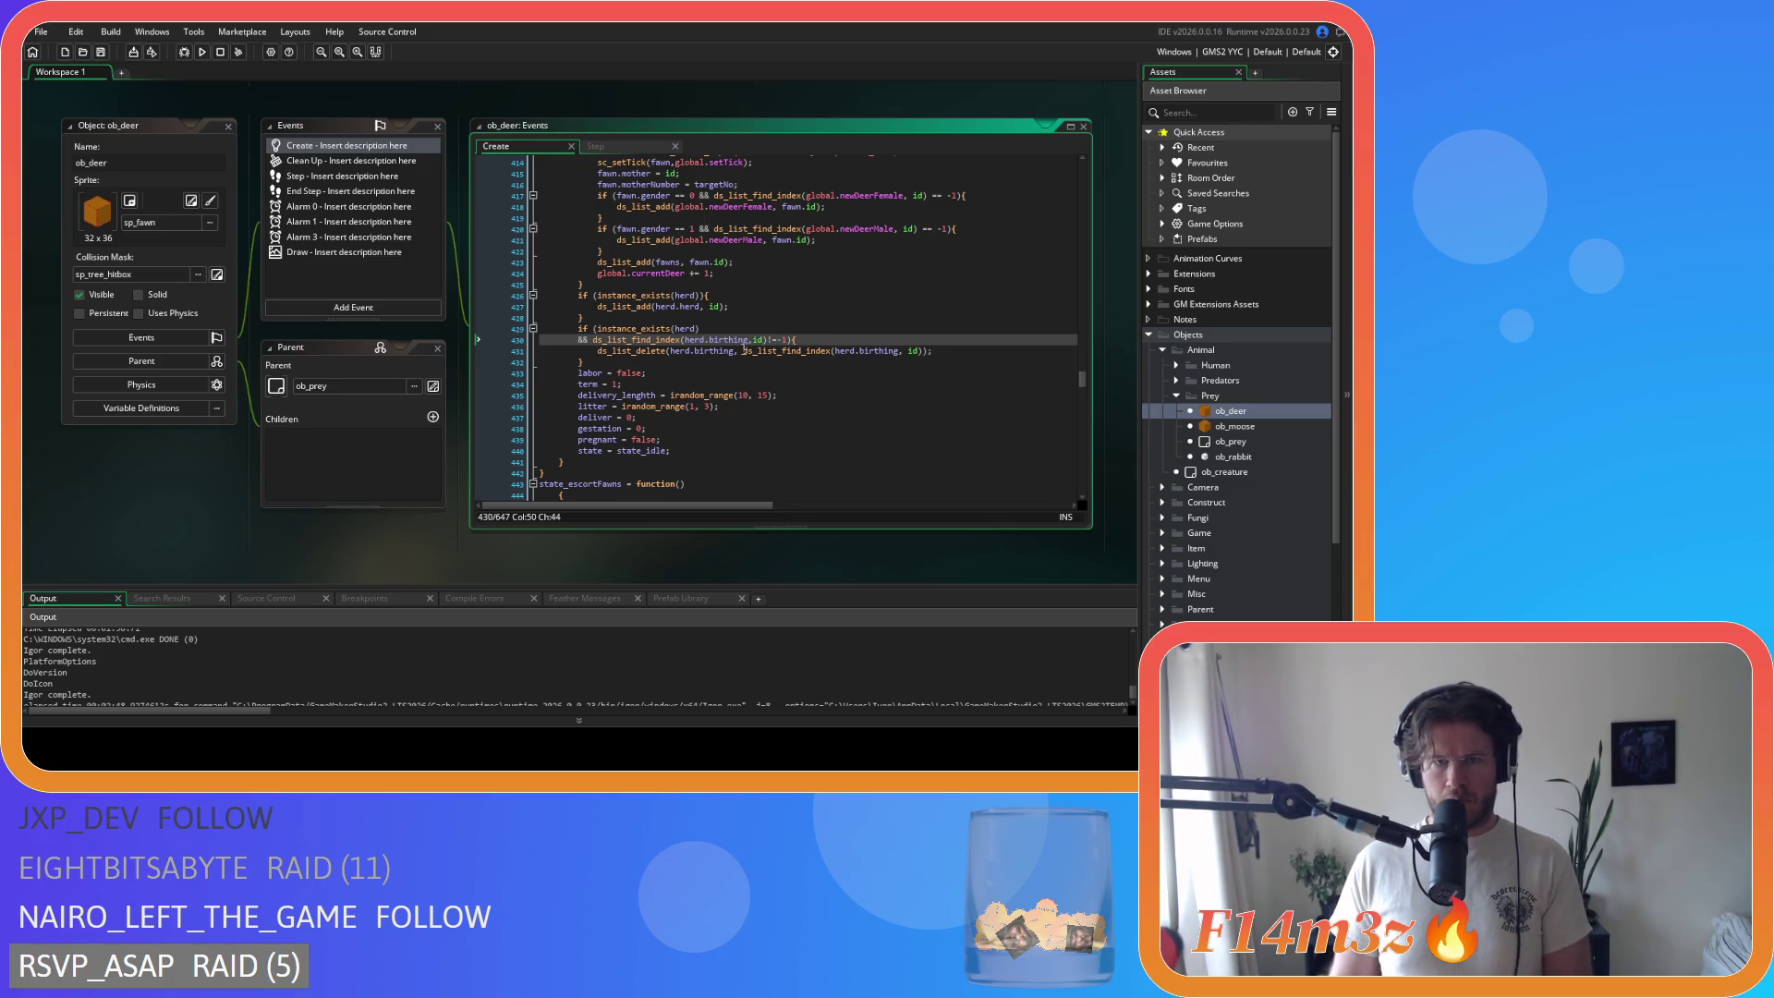
{"action": "left_click", "coordinate": [743, 351]}
{"action": "key", "text": "BackSpace"}
{"action": "left_click", "coordinate": [904, 352]}
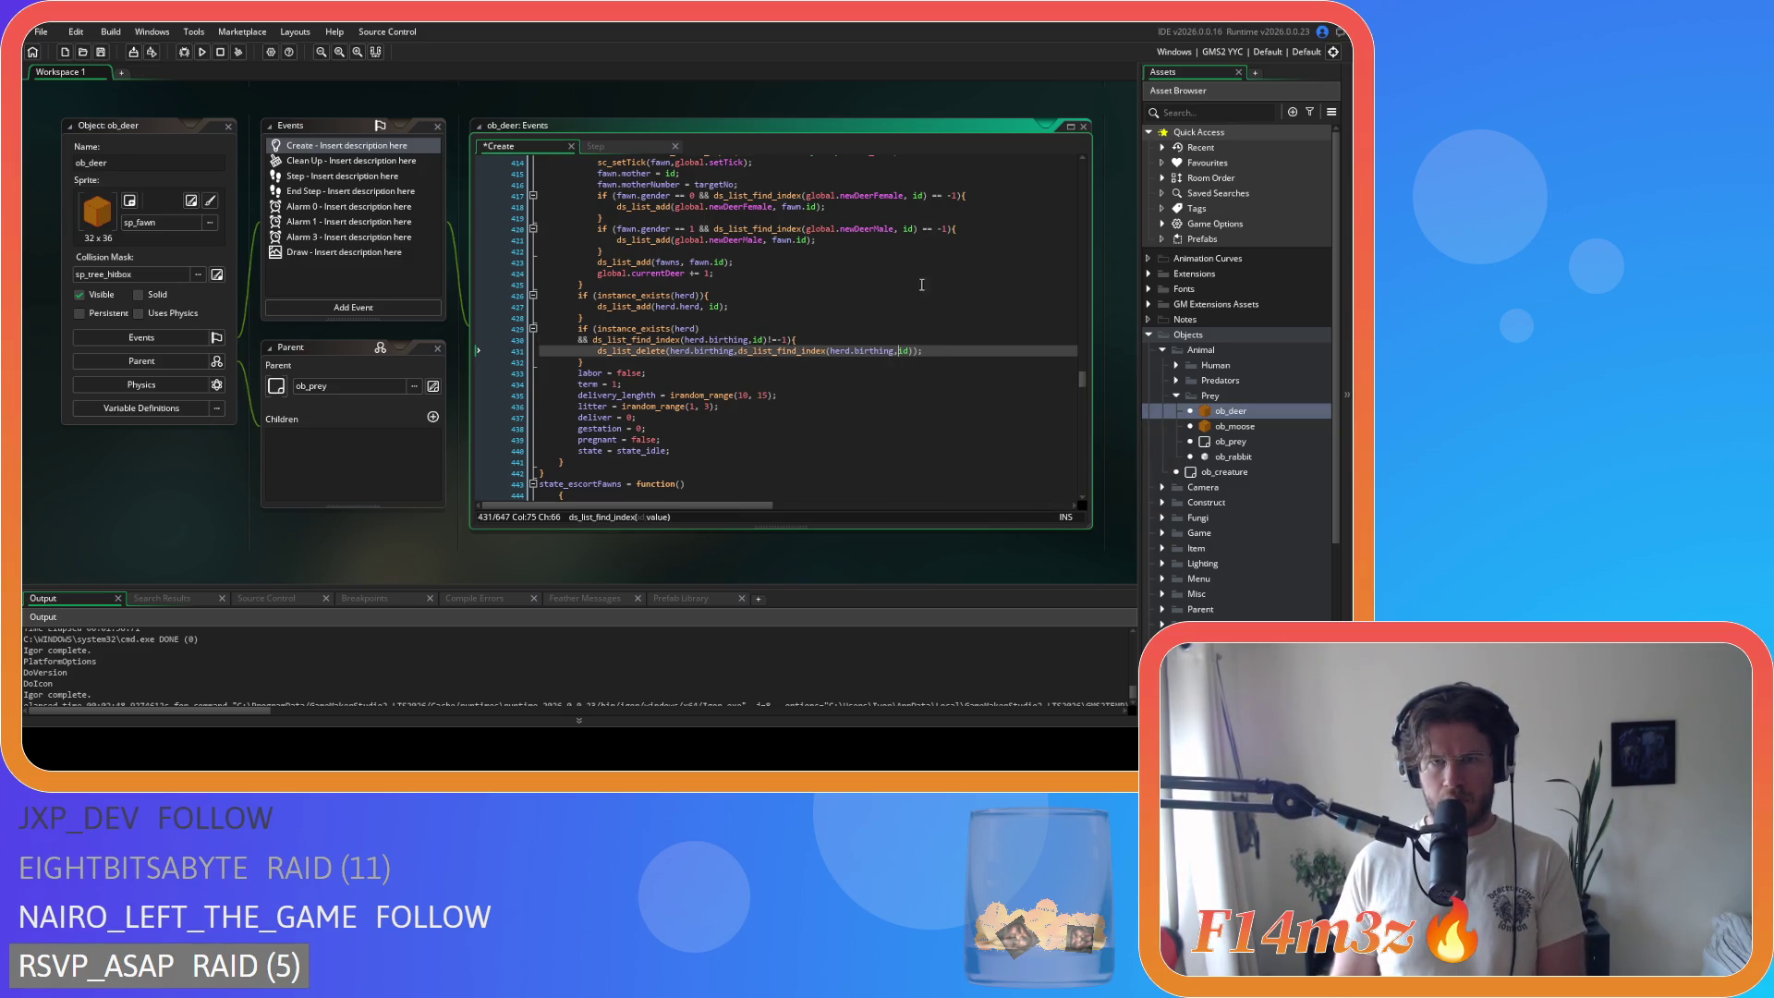
Step: Remove the spaces around id and == in the fawn gender checks on lines 417 and 420
{"action": "left_click", "coordinate": [913, 195]}
{"action": "key", "text": "BackSpace"}
{"action": "left_click", "coordinate": [925, 195]}
{"action": "key", "text": "BackSpace"}
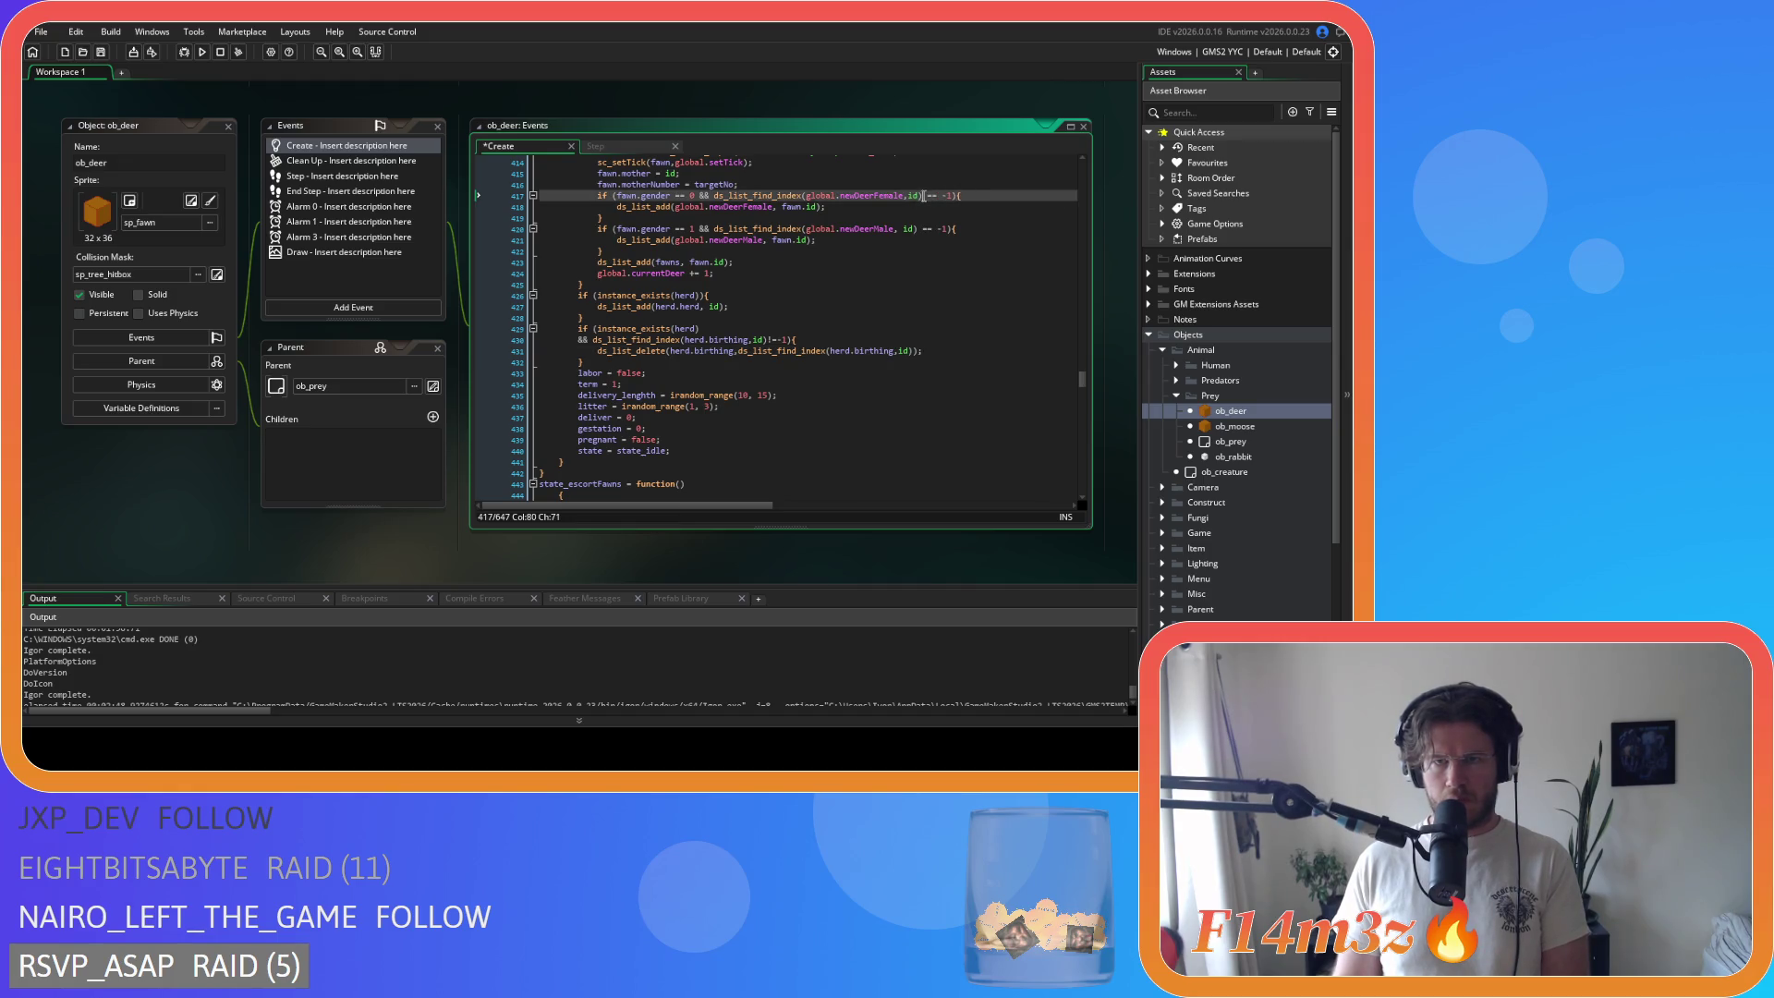
{"action": "left_click", "coordinate": [918, 229]}
{"action": "key", "text": "Delete"}
{"action": "left_click", "coordinate": [902, 228]}
{"action": "key", "text": "BackSpace"}
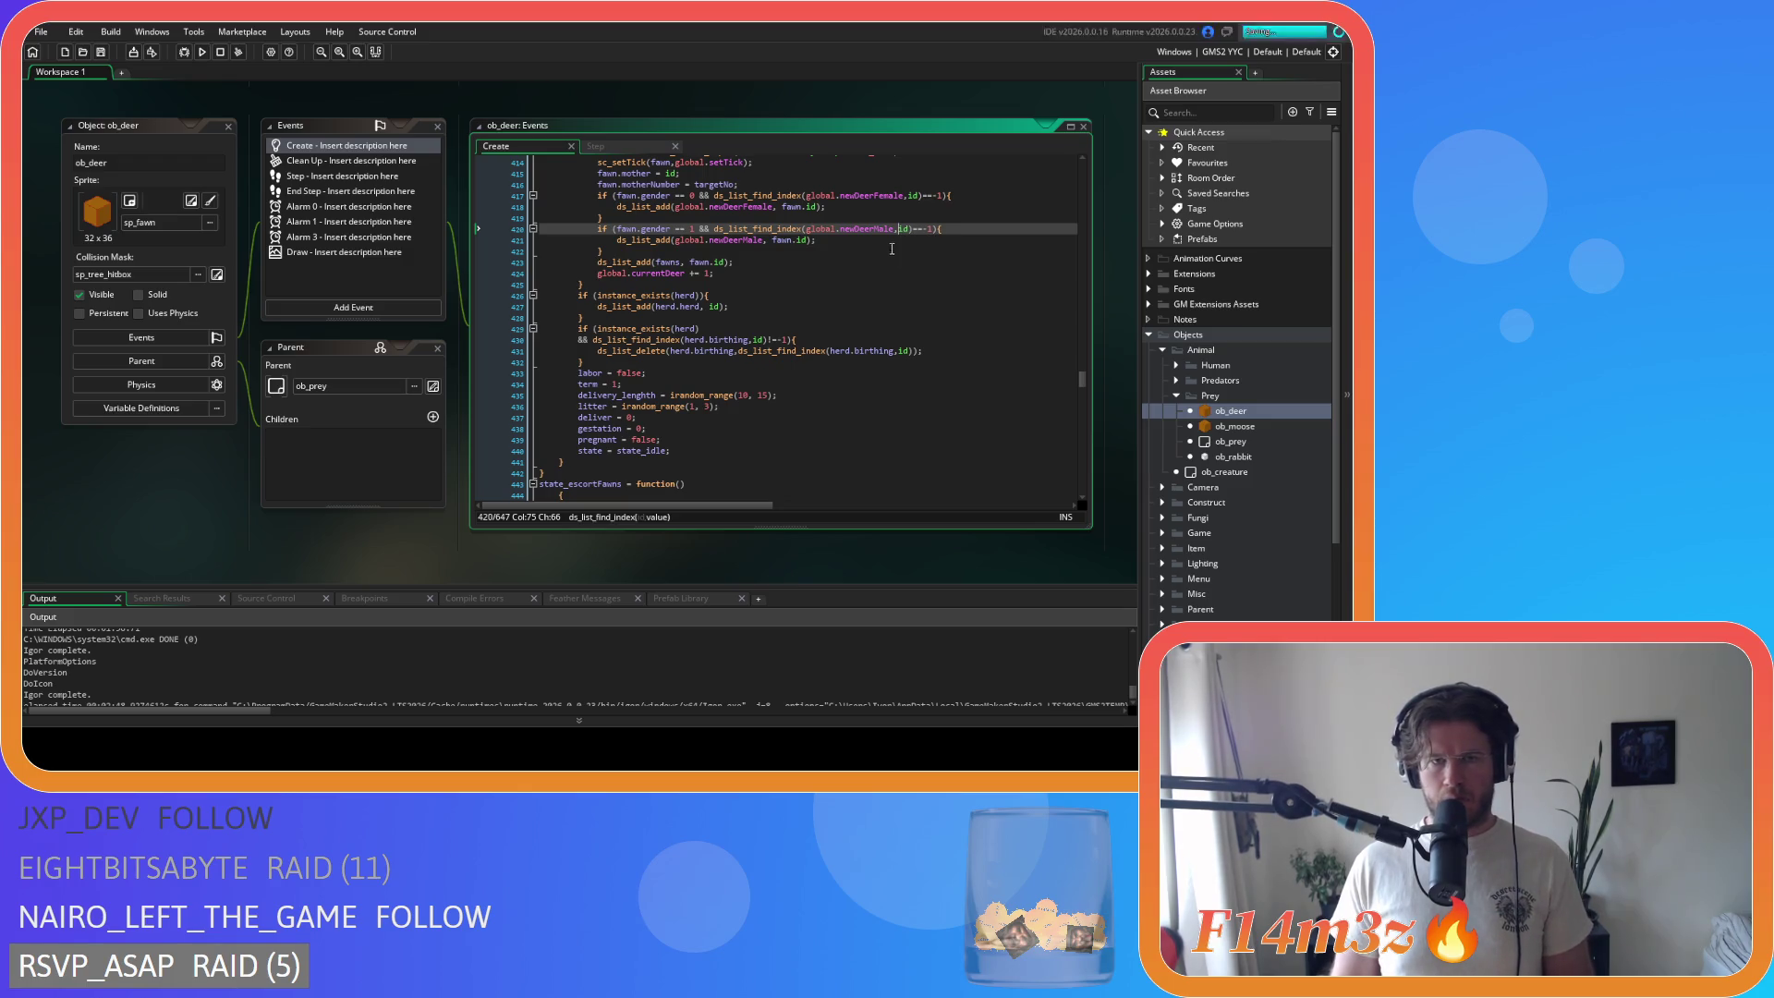
Step: Put the && conditions after fawn.gender==0 and ==1 on new lines, compact ==1, and save
{"action": "left_click", "coordinate": [696, 228]}
{"action": "key", "text": "Return"}
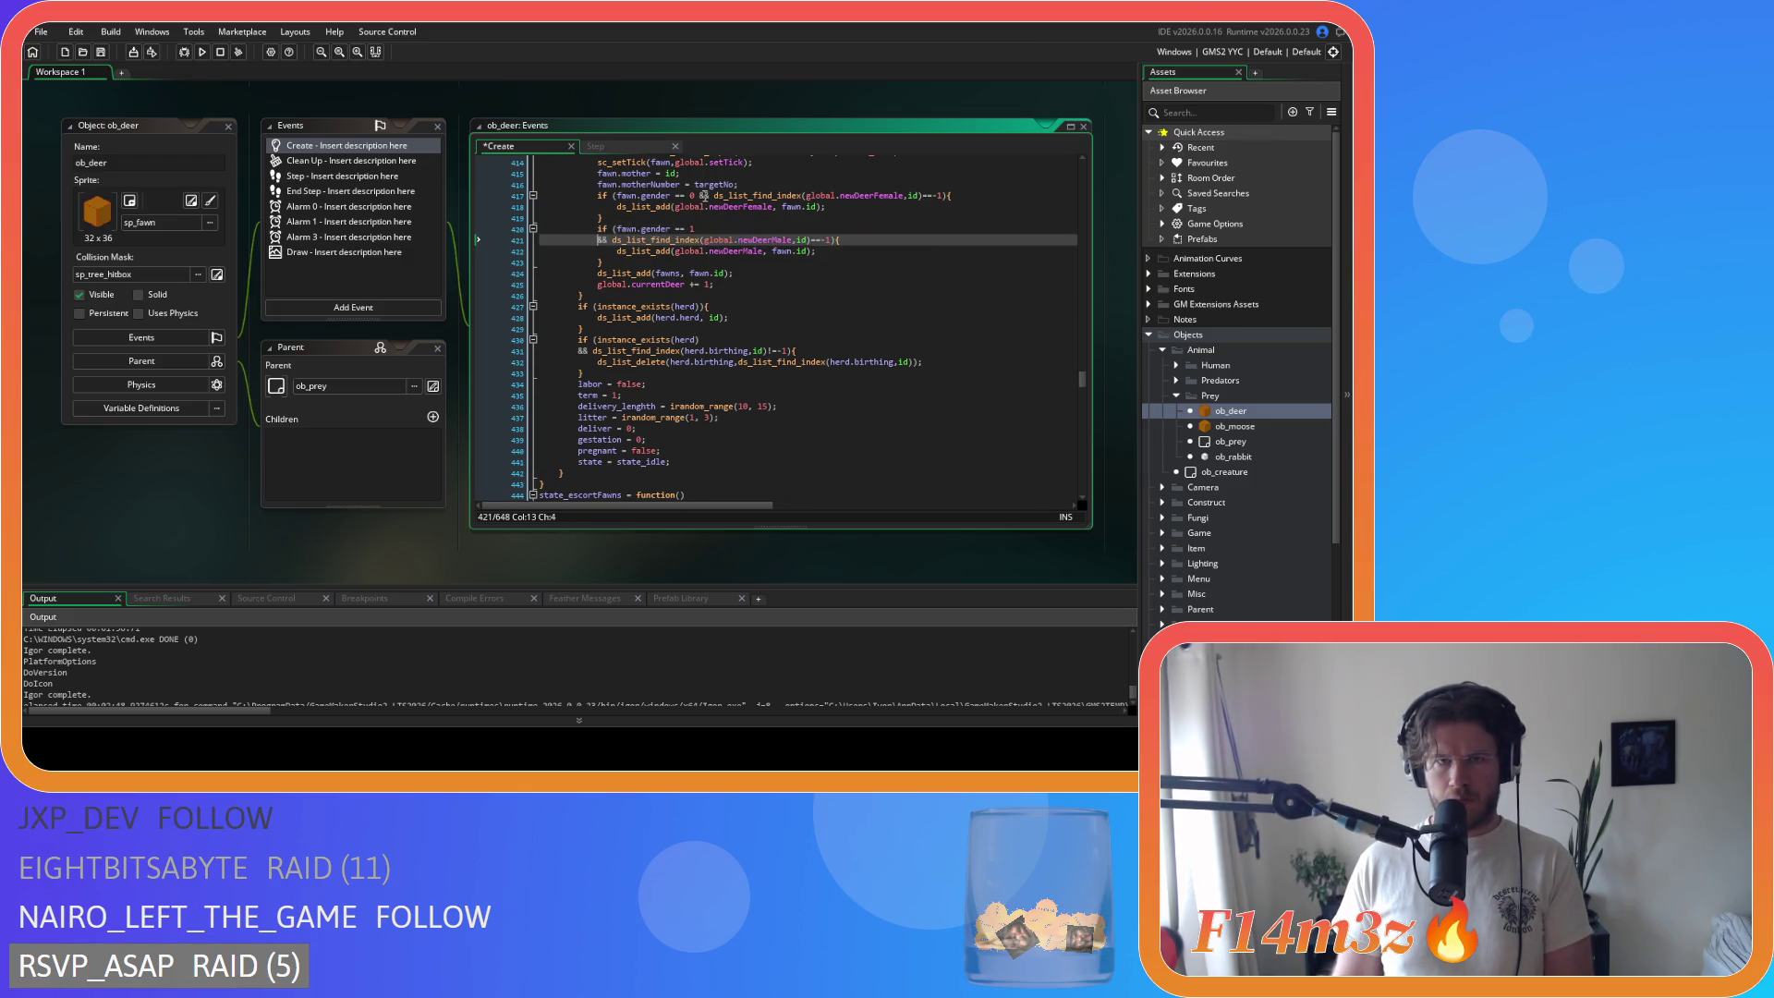
{"action": "left_click", "coordinate": [696, 196]}
{"action": "key", "text": "Return"}
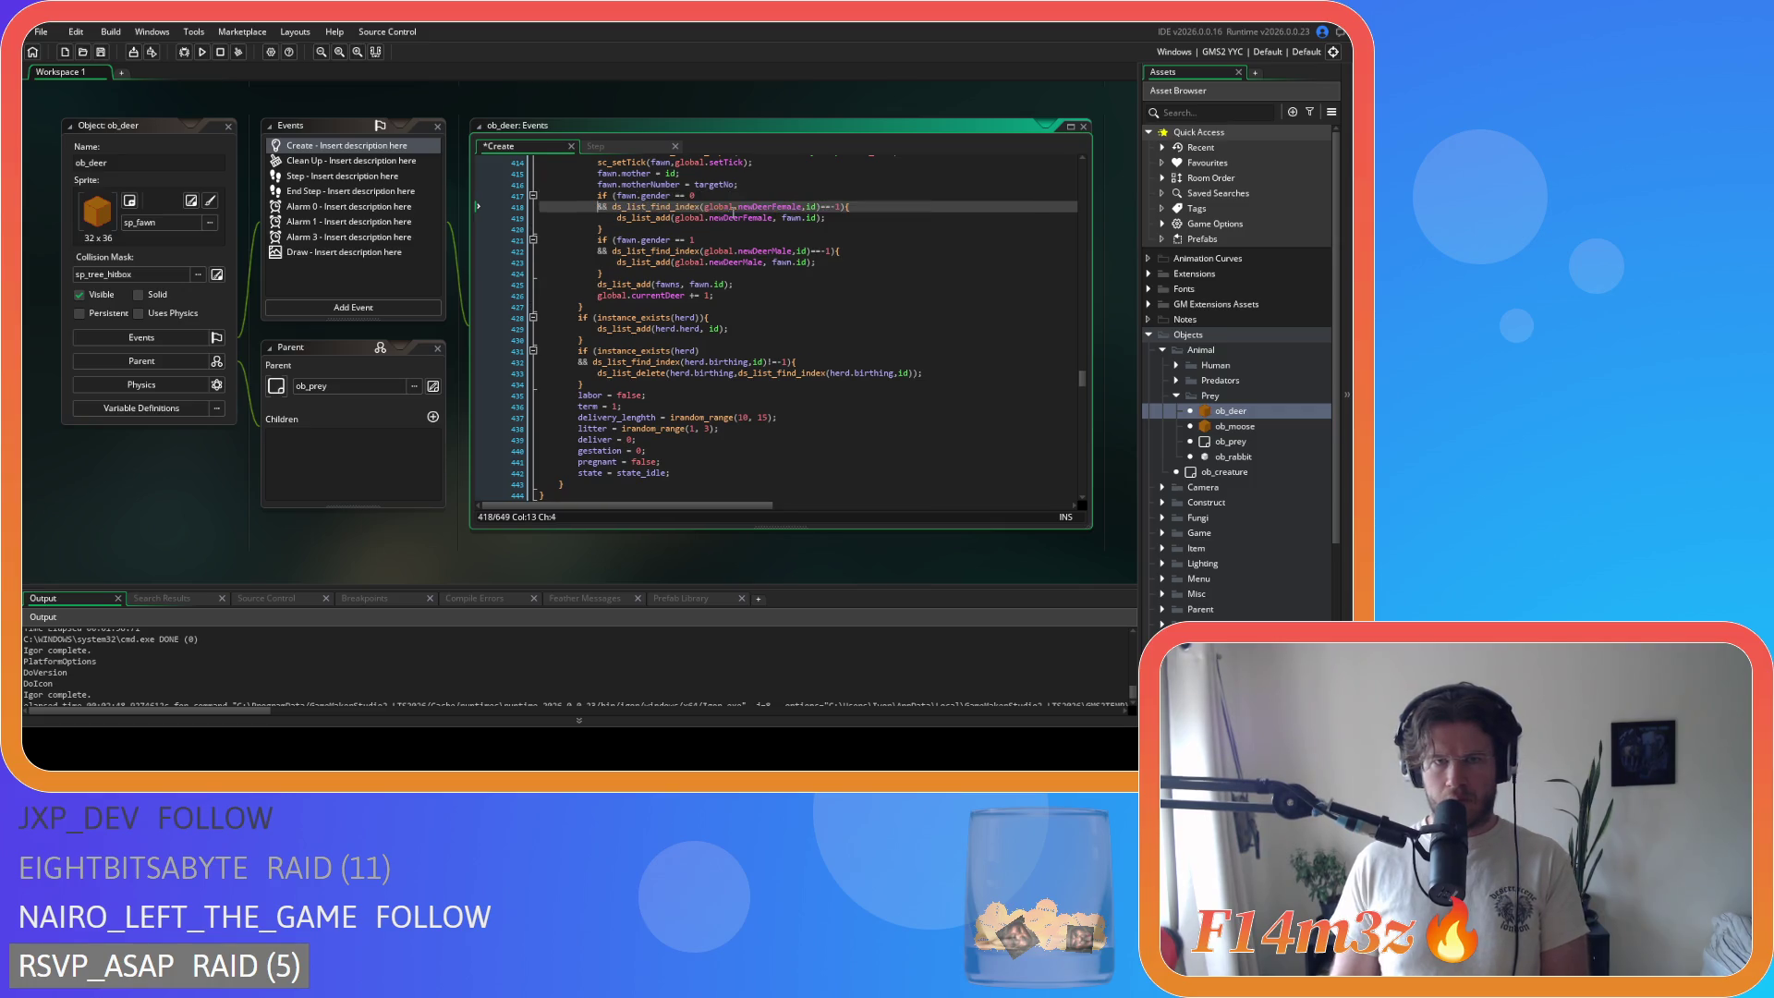
{"action": "left_click", "coordinate": [677, 196]}
{"action": "left_click", "coordinate": [676, 240]}
{"action": "key", "text": "Delete"}
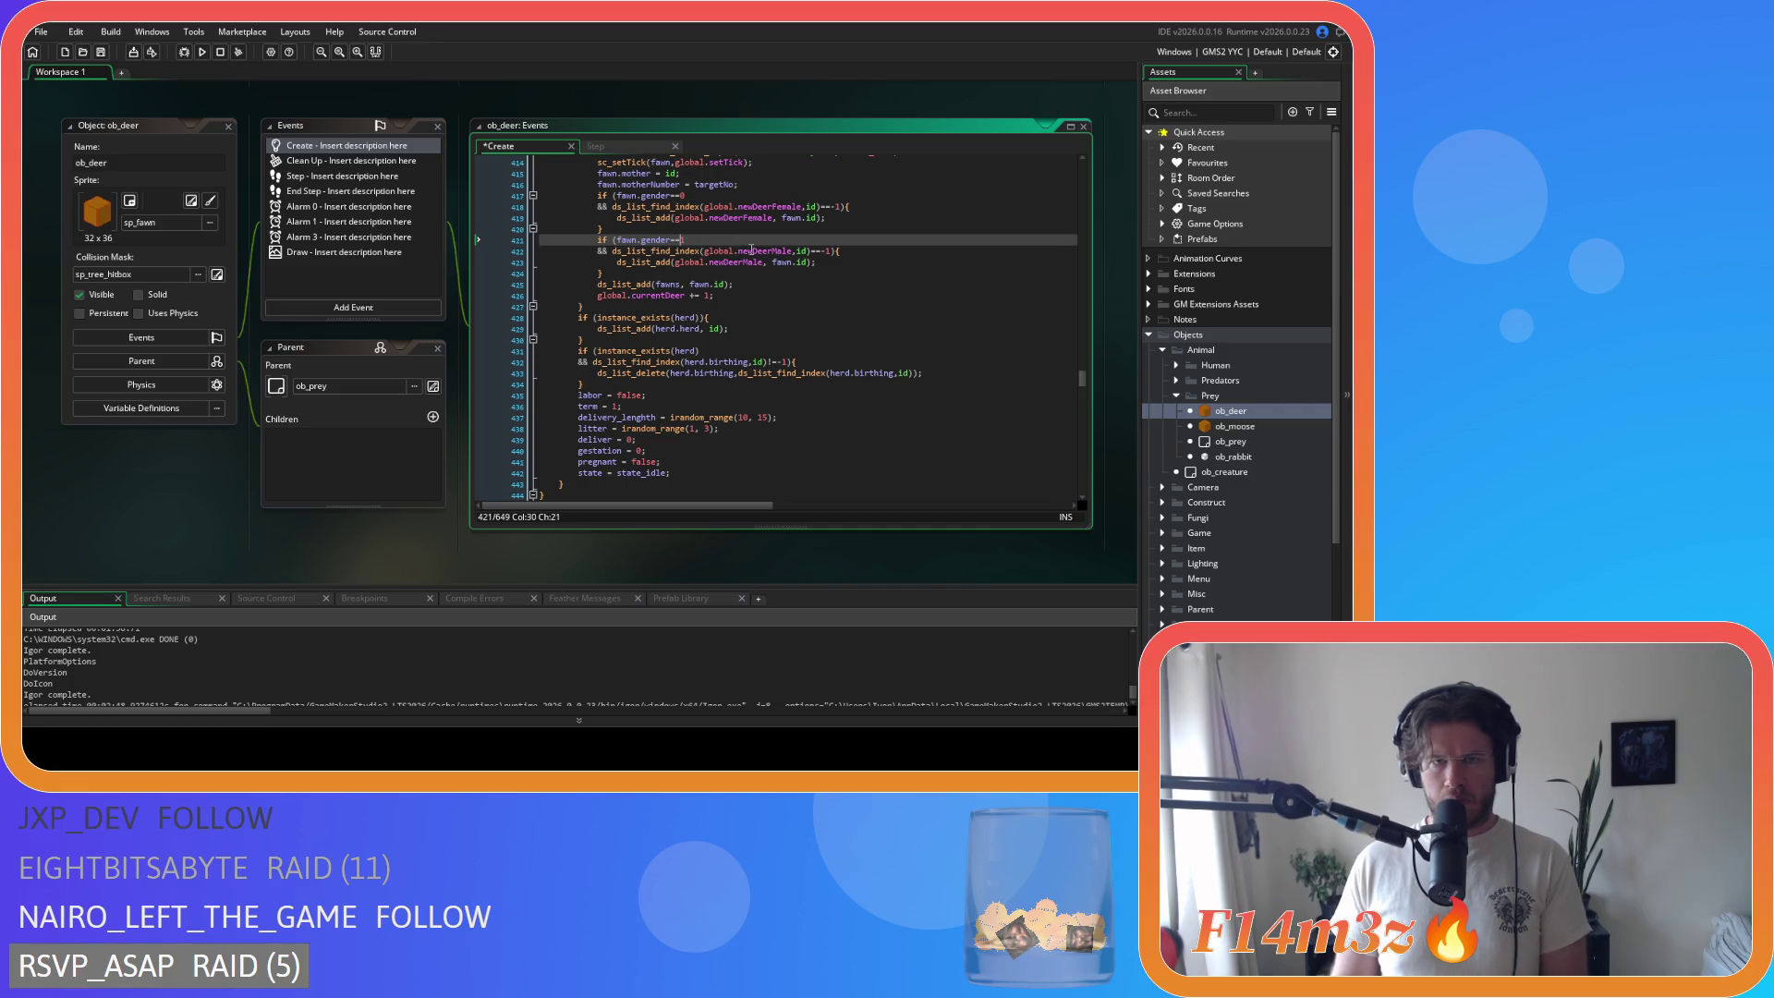
{"action": "key", "text": "ctrl+s"}
Step: Remove the space before fawn.id in the ds_list_add call on line 425
{"action": "left_click", "coordinate": [689, 284]}
{"action": "key", "text": "BackSpace"}
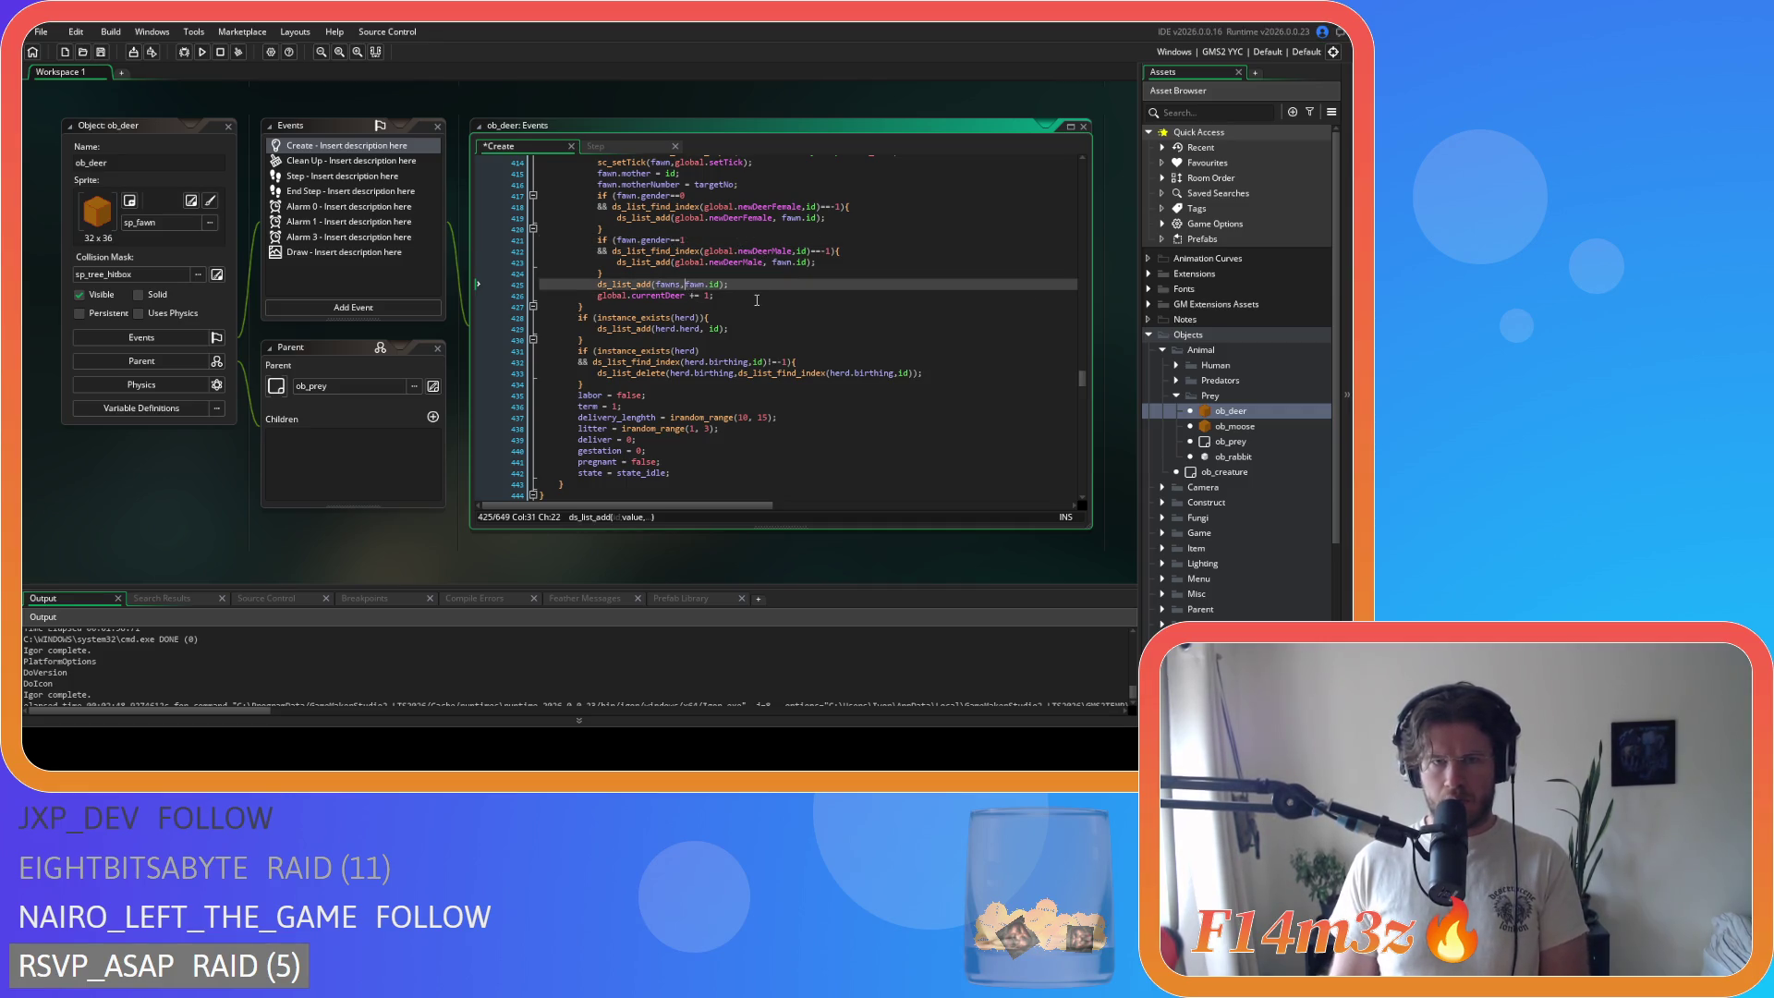
{"action": "scroll", "coordinate": [753, 301], "scroll_direction": "down", "scroll_amount": 5}
{"action": "scroll", "coordinate": [723, 305], "scroll_direction": "down", "scroll_amount": 2}
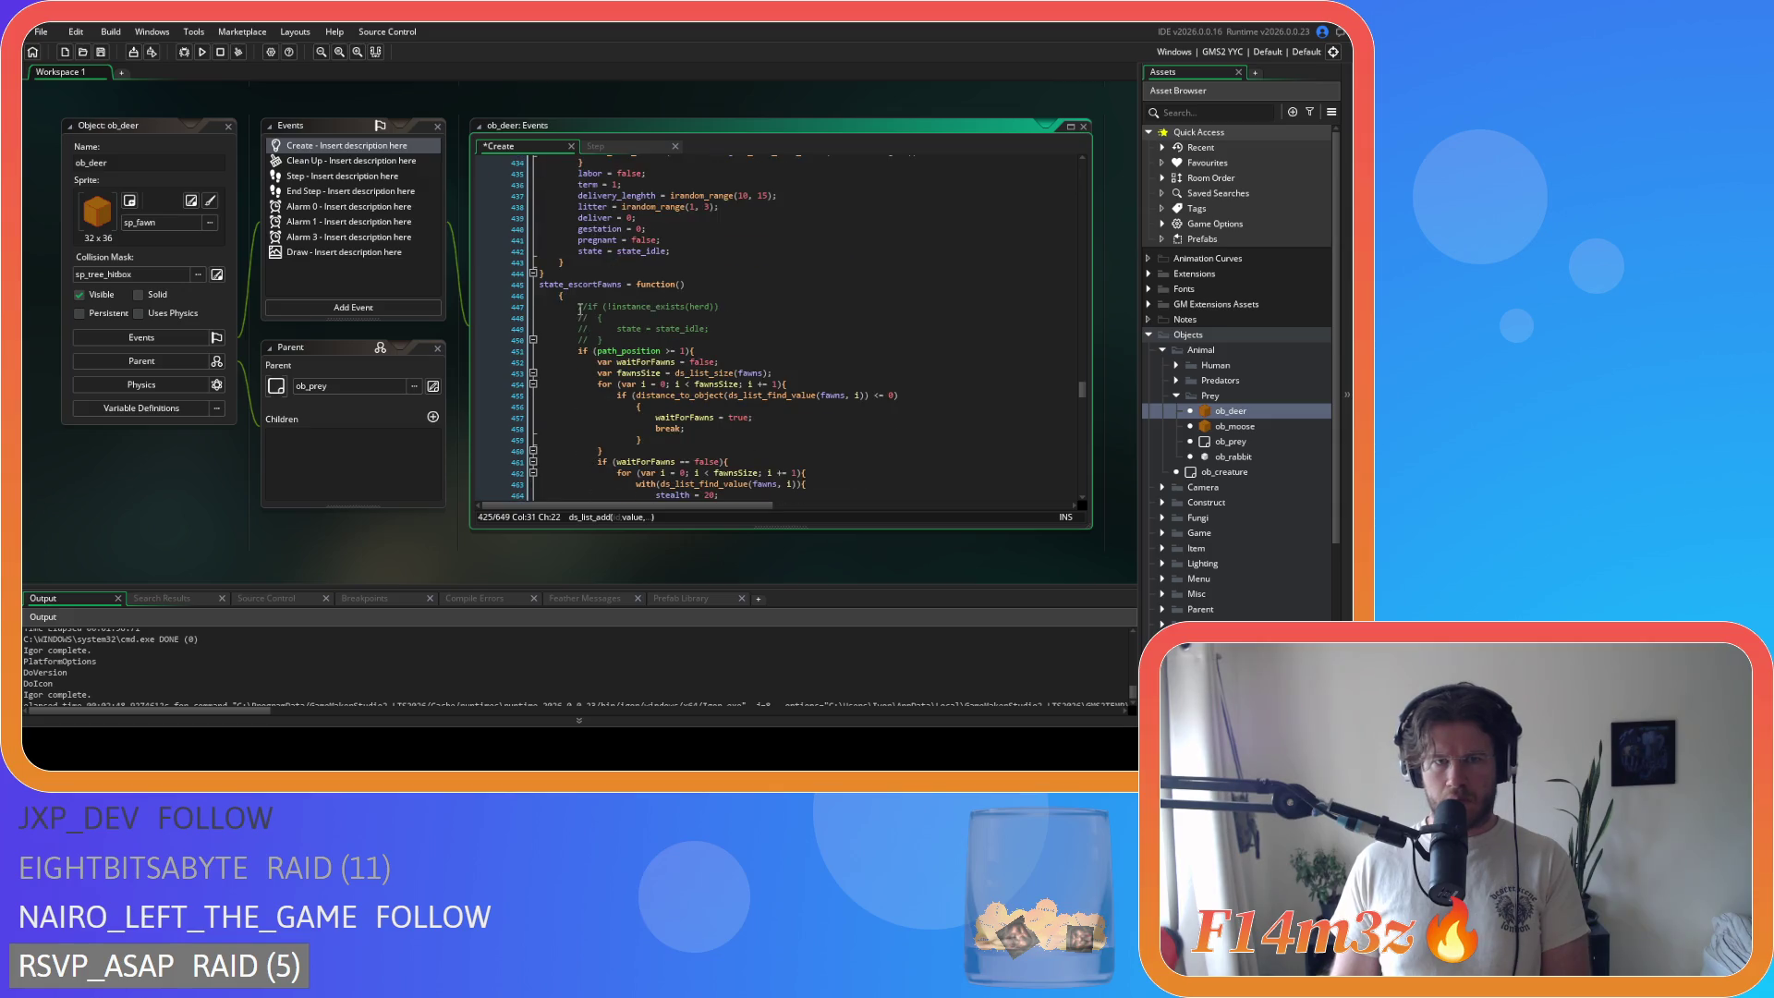
{"action": "scroll", "coordinate": [552, 302], "scroll_direction": "down", "scroll_amount": 4}
Step: Join the brace onto the state_escortFawns line and de-indent its body one level
{"action": "left_click", "coordinate": [566, 437]}
{"action": "key", "text": "BackSpace"}
{"action": "left_click_drag", "start_coordinate": [565, 437], "coordinate": [474, 268]}
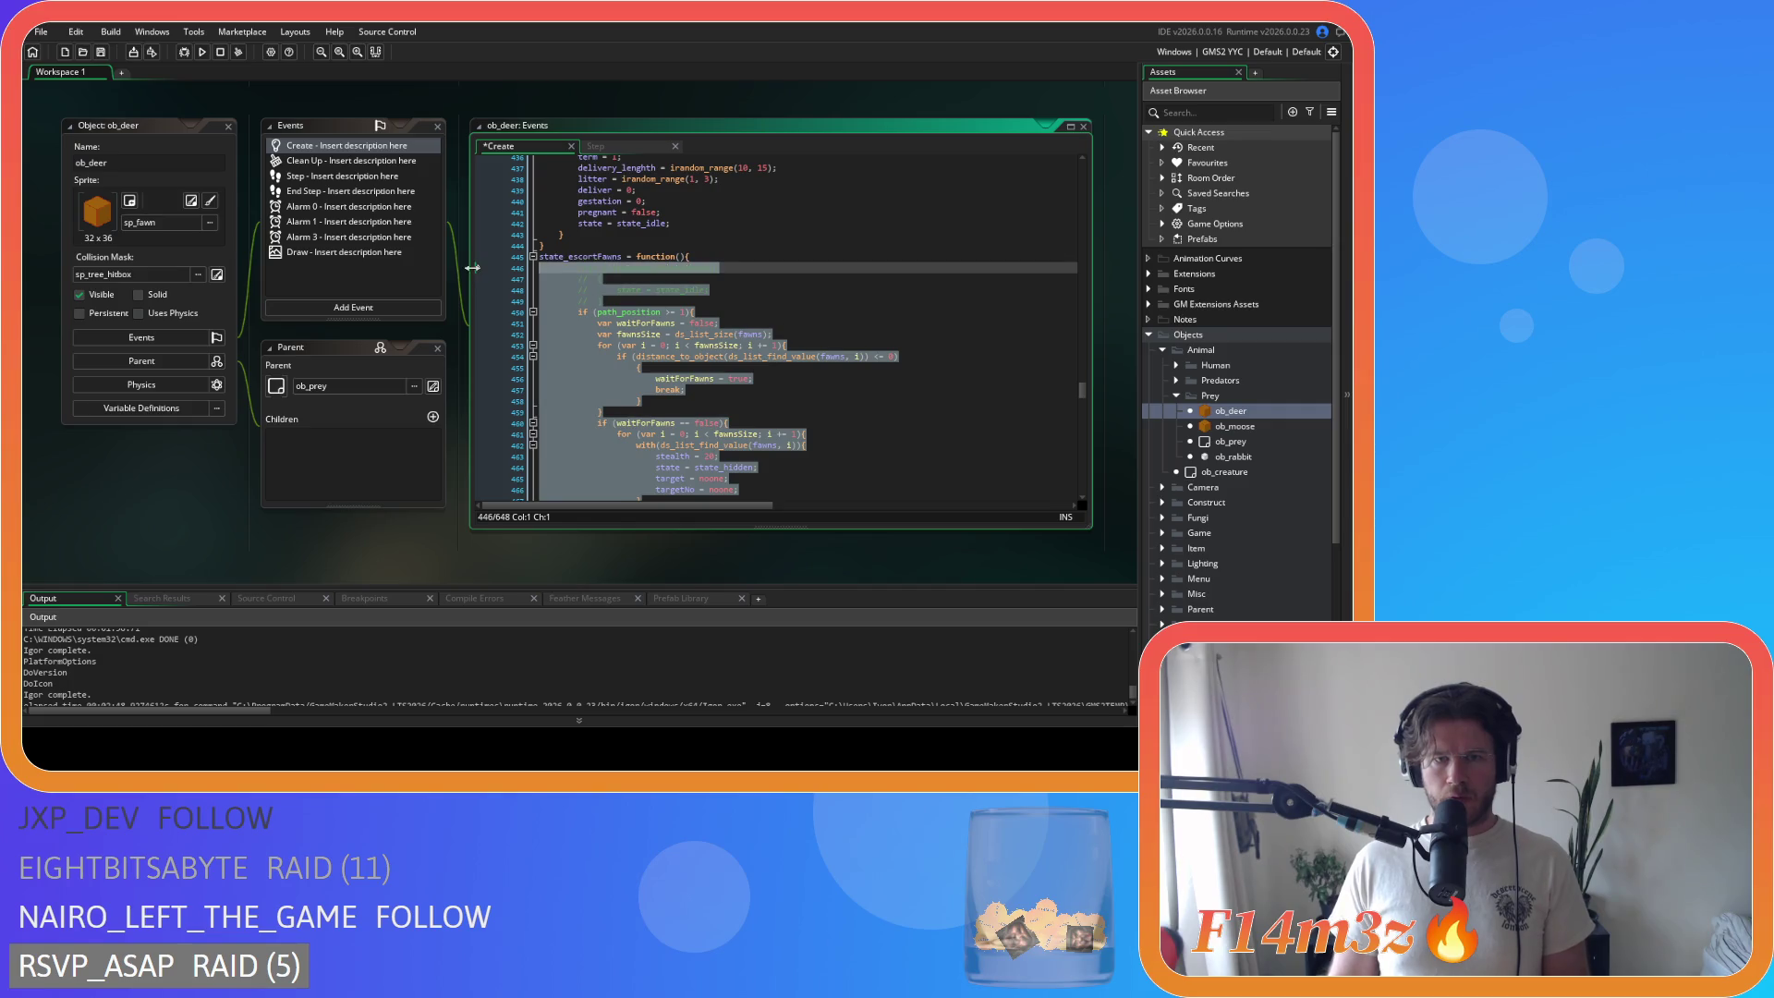
{"action": "key", "text": "shift+Tab"}
Step: Compact the checks to waitForFawns==false and distance_to_object(ds_list_find_value(fawns,i))<=0
{"action": "left_click", "coordinate": [641, 313]}
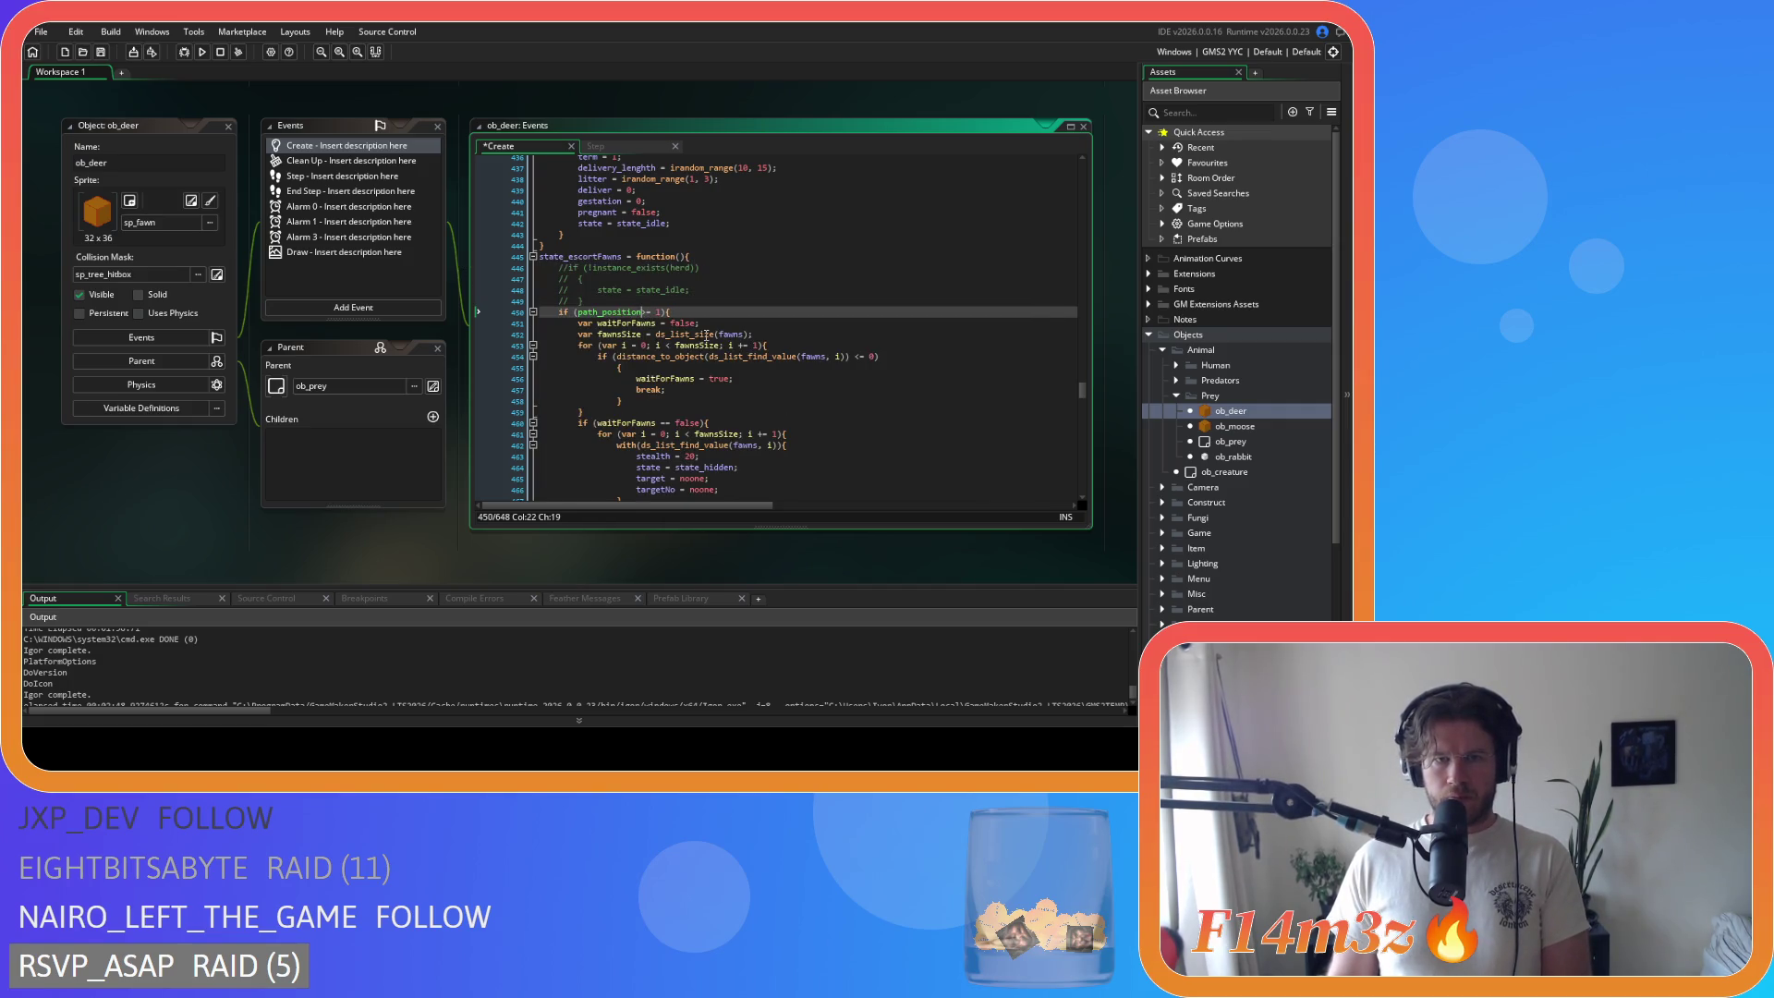
{"action": "scroll", "coordinate": [689, 352], "scroll_direction": "down", "scroll_amount": 6}
{"action": "left_click", "coordinate": [657, 228]}
{"action": "key", "text": "Delete"}
{"action": "key", "text": "Right"}
{"action": "key", "text": "Right"}
{"action": "key", "text": "Delete"}
{"action": "scroll", "coordinate": [710, 290], "scroll_direction": "up", "scroll_amount": 3}
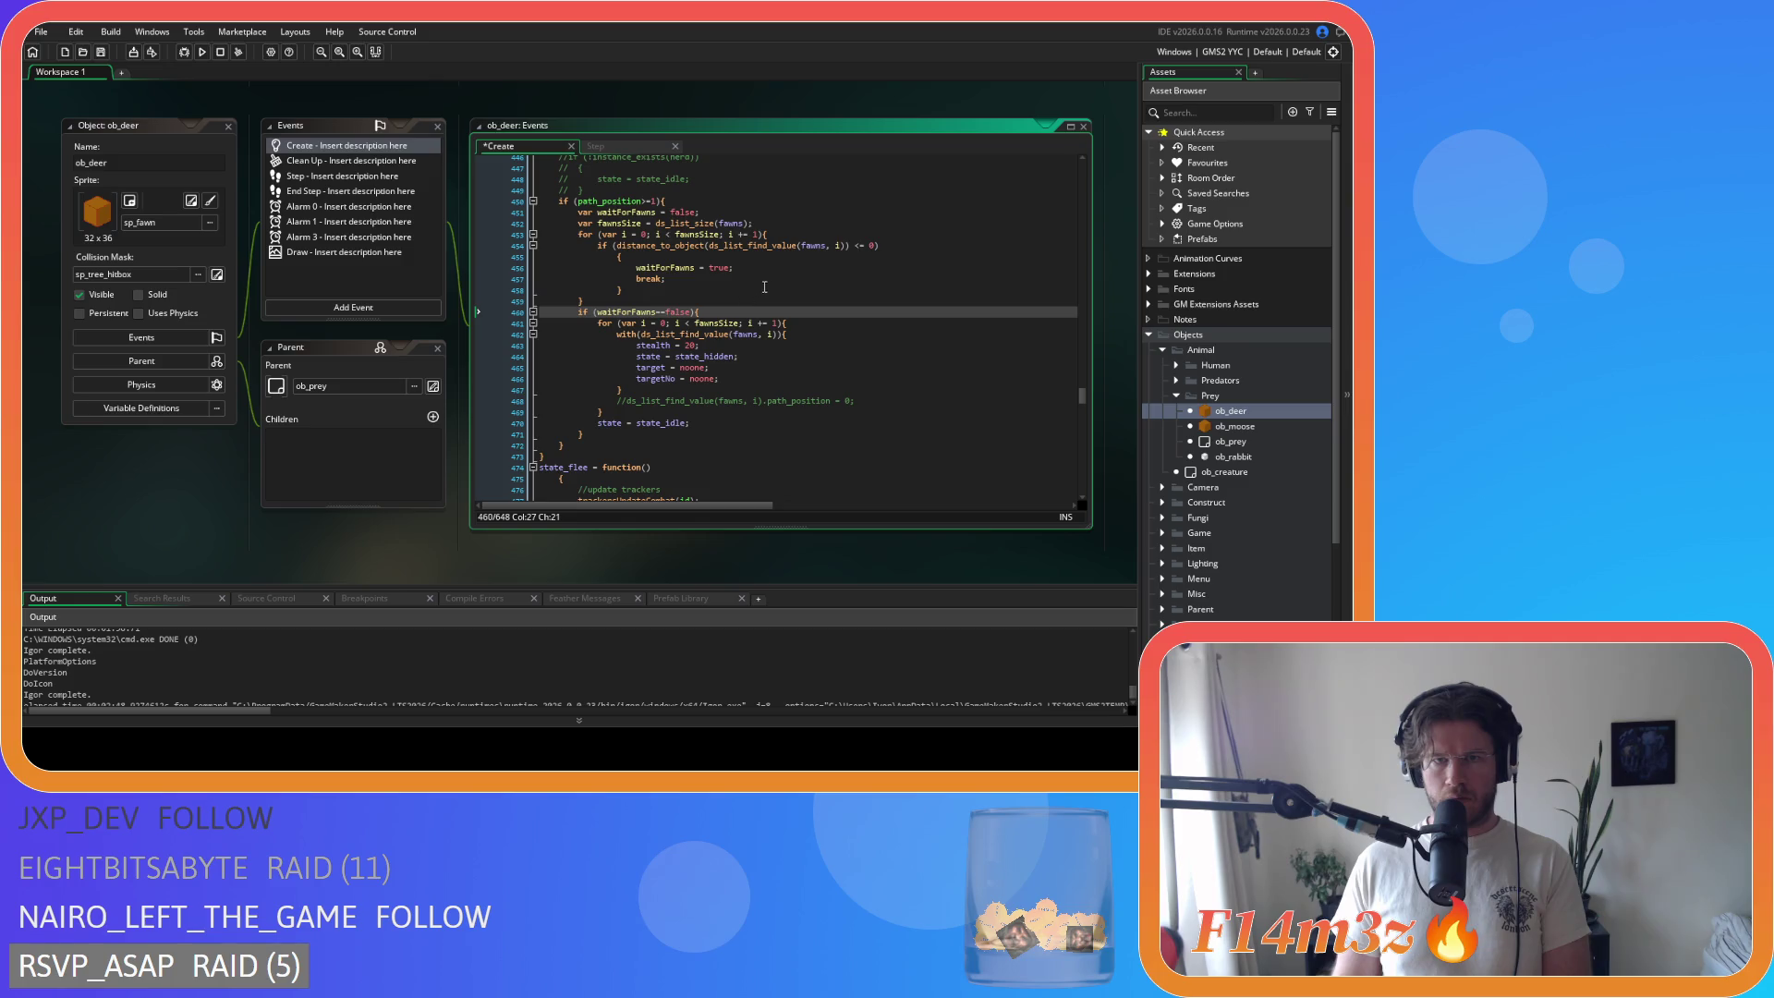
{"action": "left_click", "coordinate": [829, 246]}
{"action": "key", "text": "Delete"}
{"action": "key", "text": "Right"}
{"action": "key", "text": "Right"}
{"action": "key", "text": "Right"}
{"action": "key", "text": "Delete"}
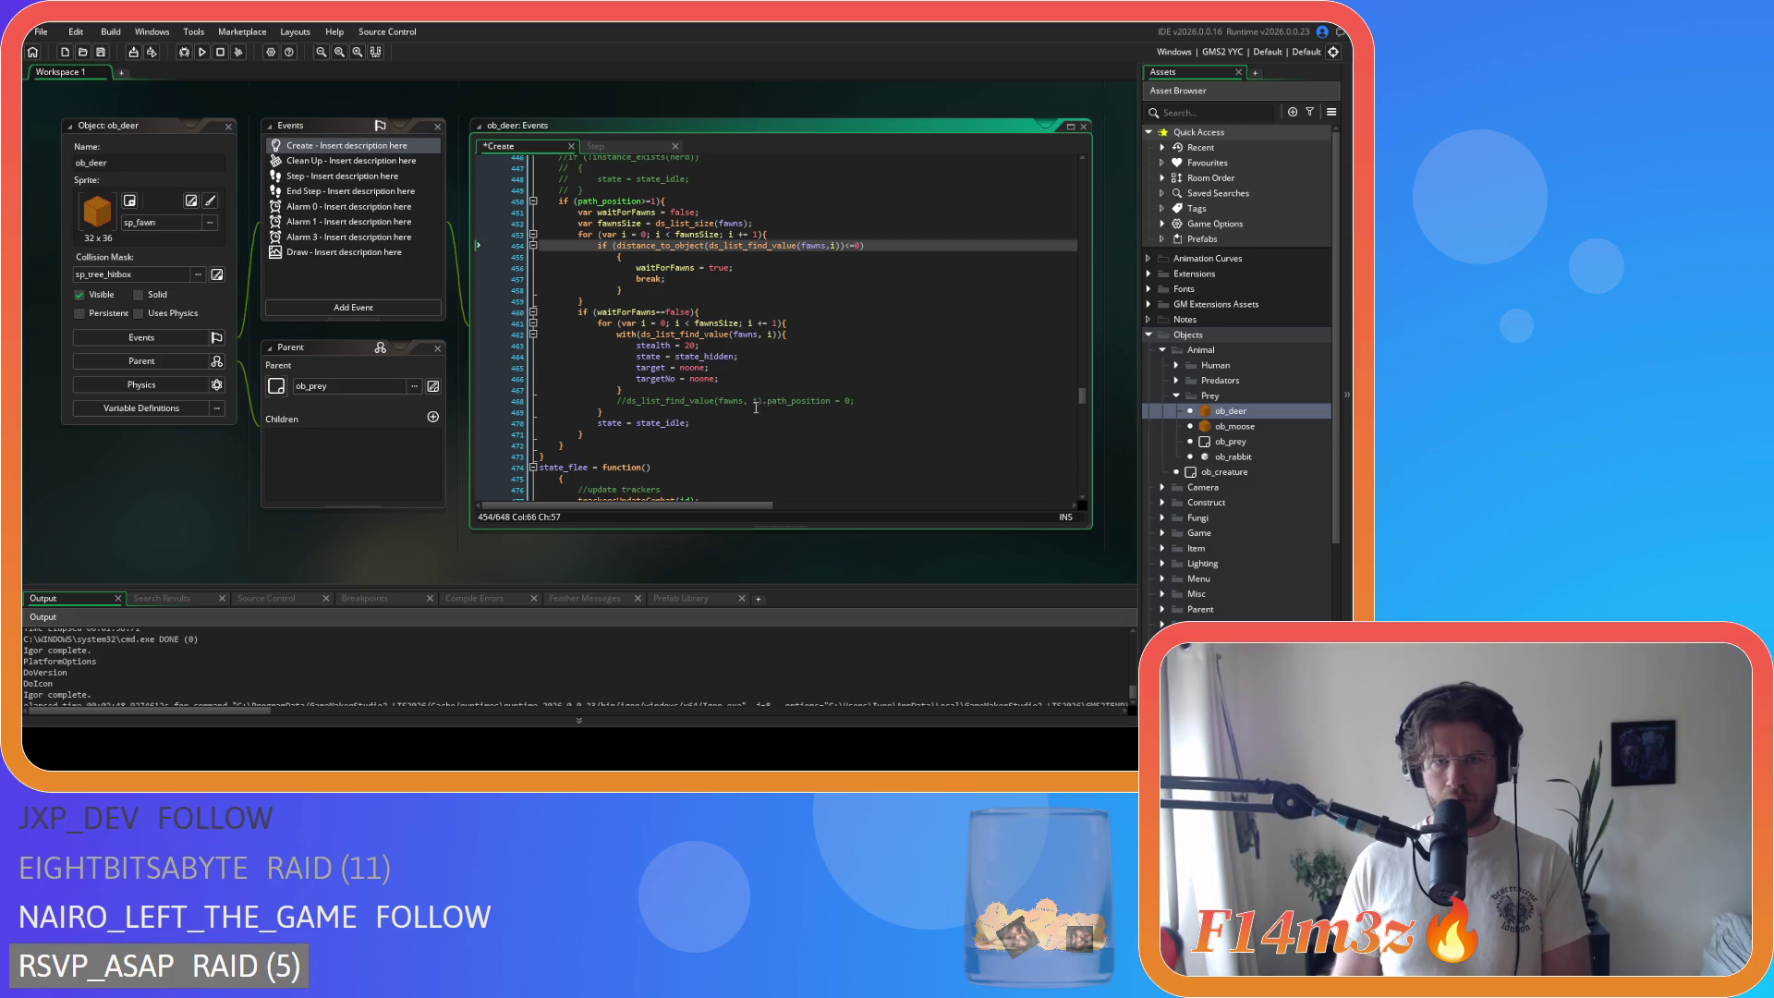
Step: Save, then join the state_flee brace onto its function line and select its body
{"action": "left_click", "coordinate": [764, 336]}
{"action": "scroll", "coordinate": [763, 337], "scroll_direction": "down", "scroll_amount": 4}
{"action": "key", "text": "ctrl+s"}
{"action": "left_click_drag", "start_coordinate": [564, 340], "coordinate": [456, 341]}
{"action": "key", "text": "BackSpace"}
{"action": "scroll", "coordinate": [545, 305], "scroll_direction": "down", "scroll_amount": 10}
{"action": "mouse_move", "coordinate": [582, 301]}
{"action": "left_mouse_down"}
{"action": "mouse_move", "coordinate": [511, 287]}
{"action": "mouse_move", "coordinate": [491, 229]}
{"action": "left_mouse_up"}
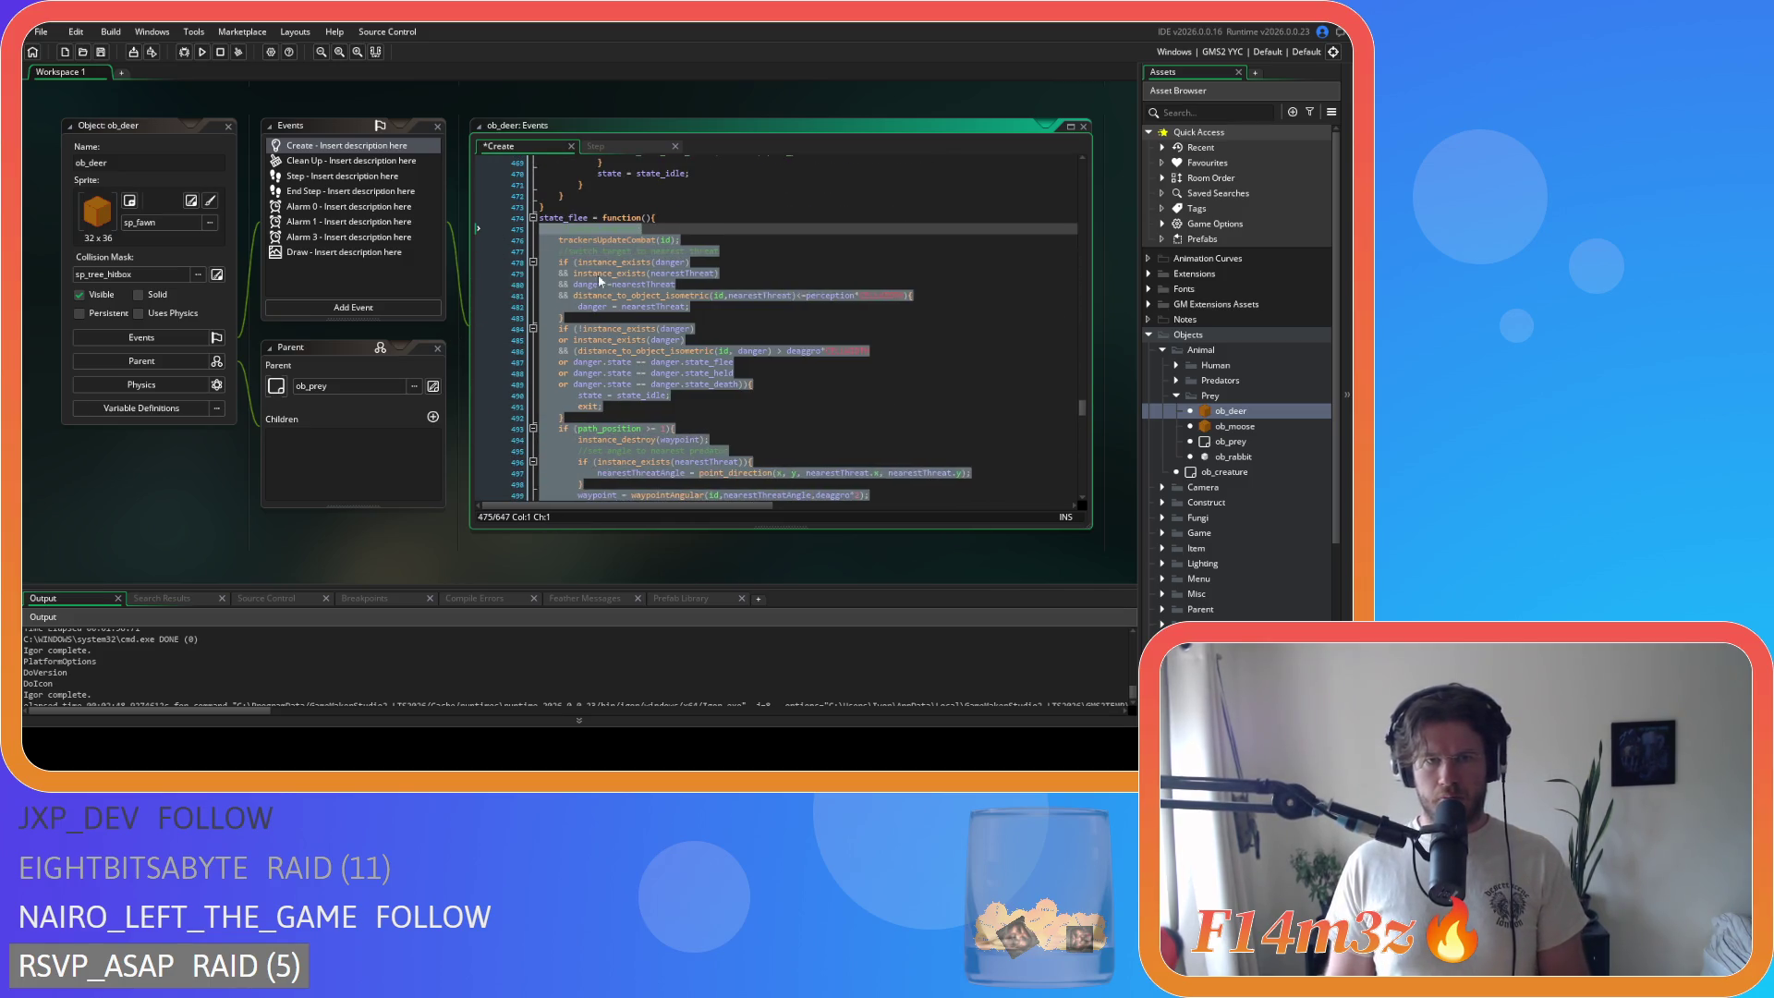
Step: Save the code and compact the state_attack flee condition to hp<=5
{"action": "scroll", "coordinate": [730, 307], "scroll_direction": "down", "scroll_amount": 5}
{"action": "left_click", "coordinate": [713, 273]}
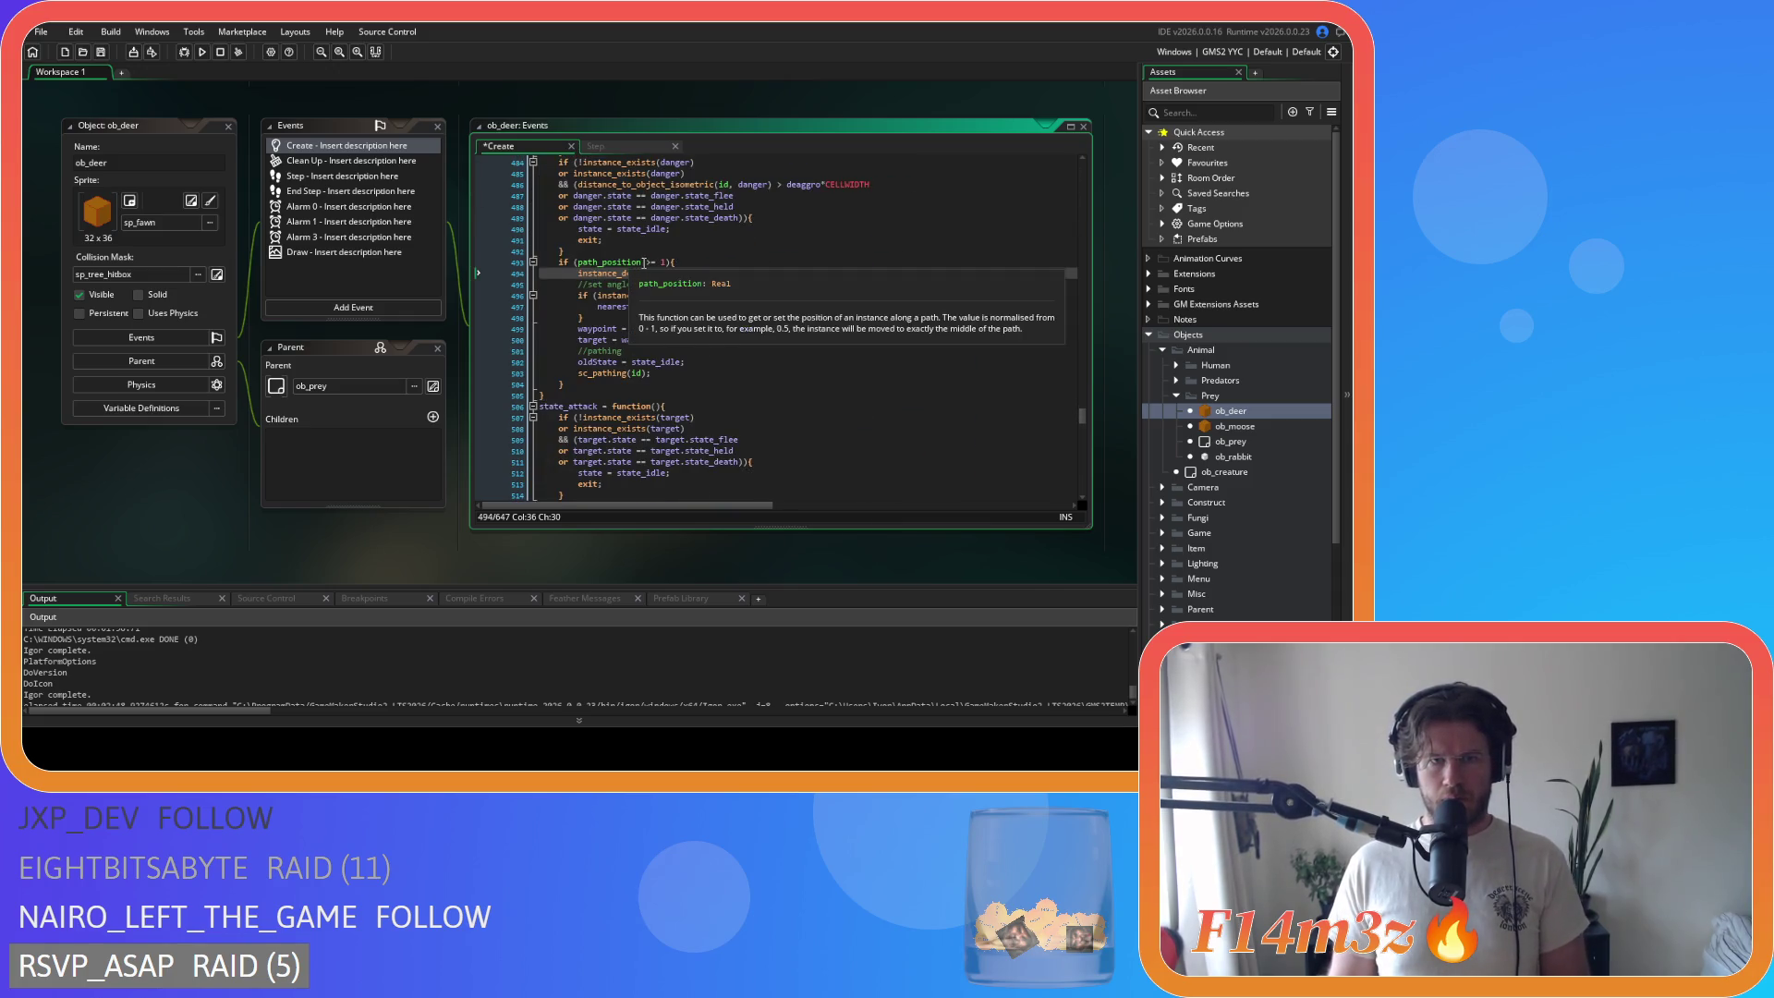
{"action": "left_click", "coordinate": [655, 263]}
{"action": "key", "text": "ctrl+s"}
{"action": "scroll", "coordinate": [674, 321], "scroll_direction": "down", "scroll_amount": 4}
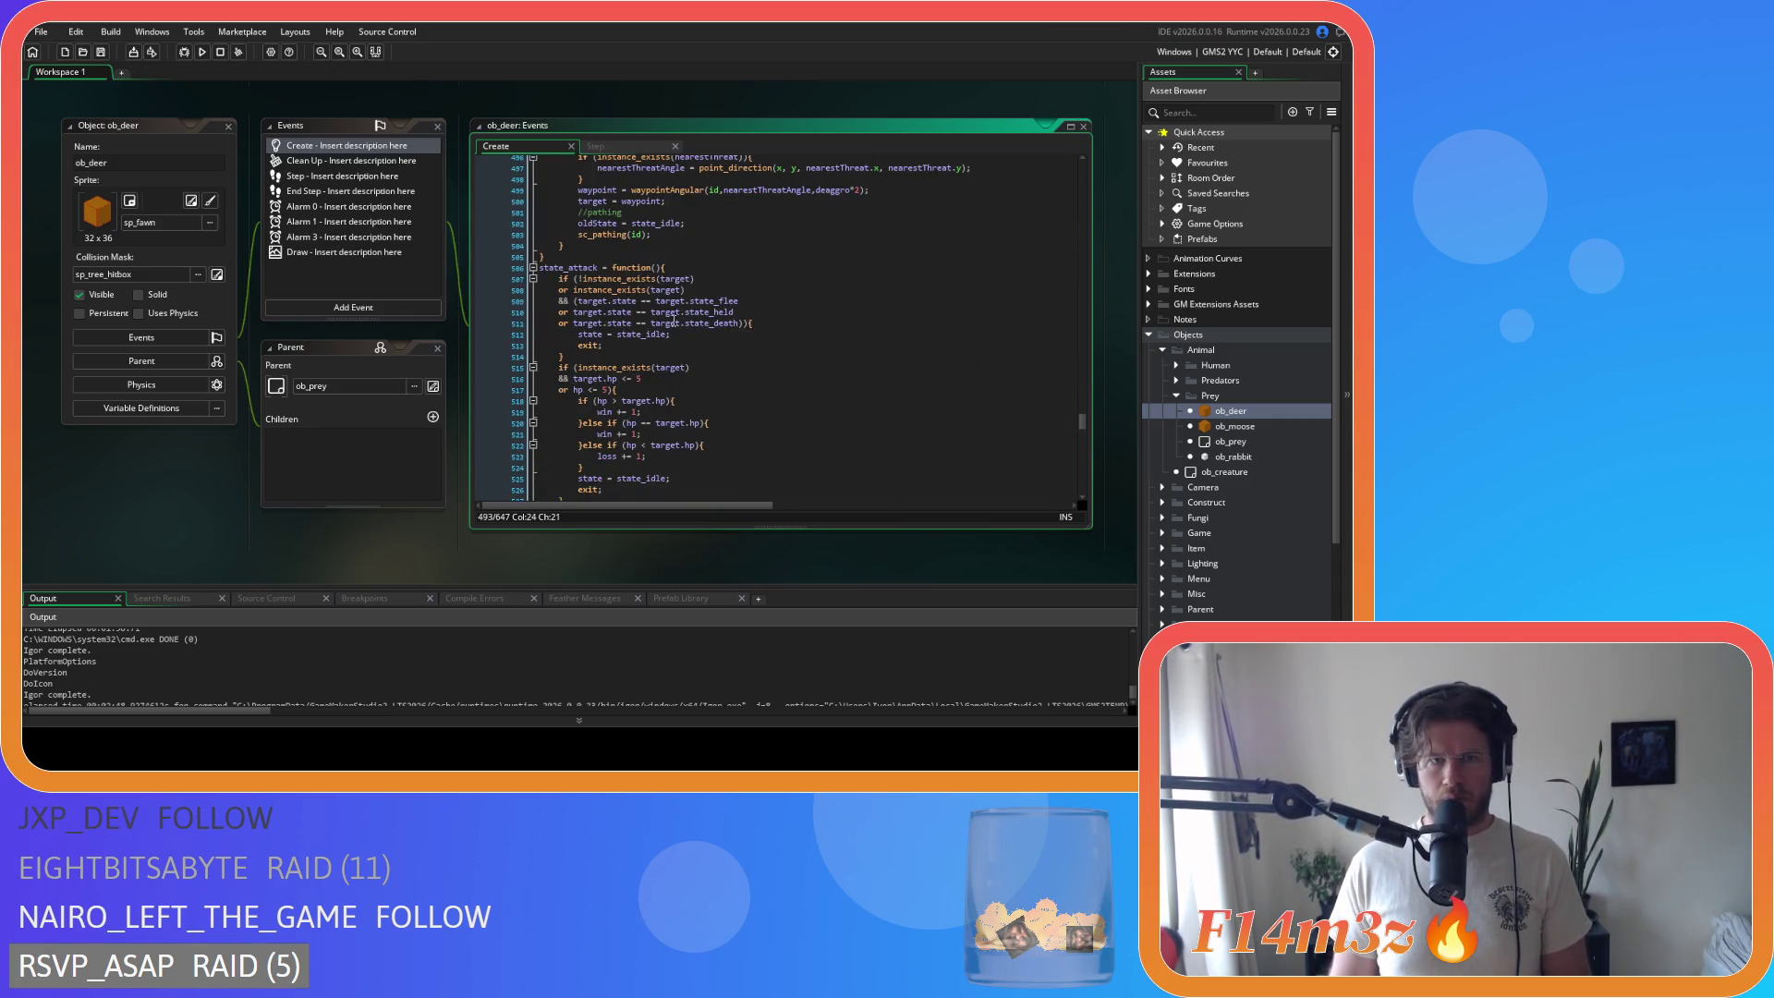
{"action": "scroll", "coordinate": [675, 321], "scroll_direction": "down", "scroll_amount": 1}
{"action": "scroll", "coordinate": [694, 324], "scroll_direction": "down", "scroll_amount": 3}
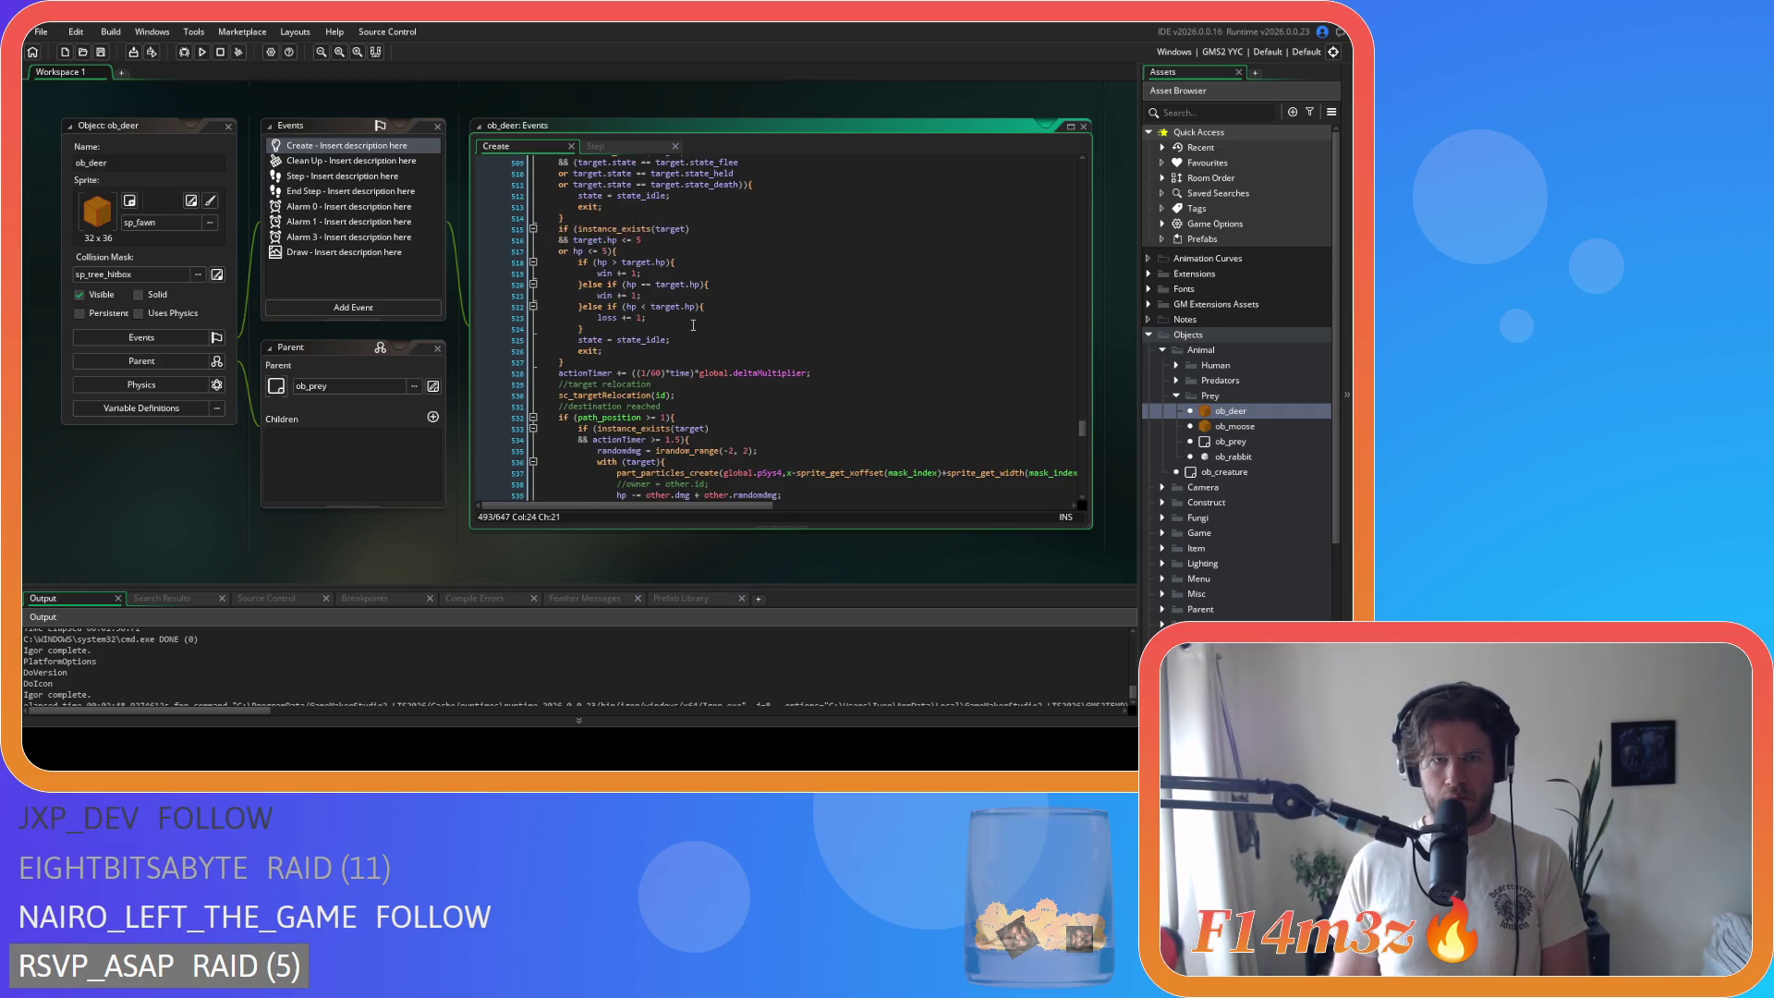
{"action": "left_click", "coordinate": [605, 252]}
{"action": "key", "text": "BackSpace"}
{"action": "key", "text": "BackSpace"}
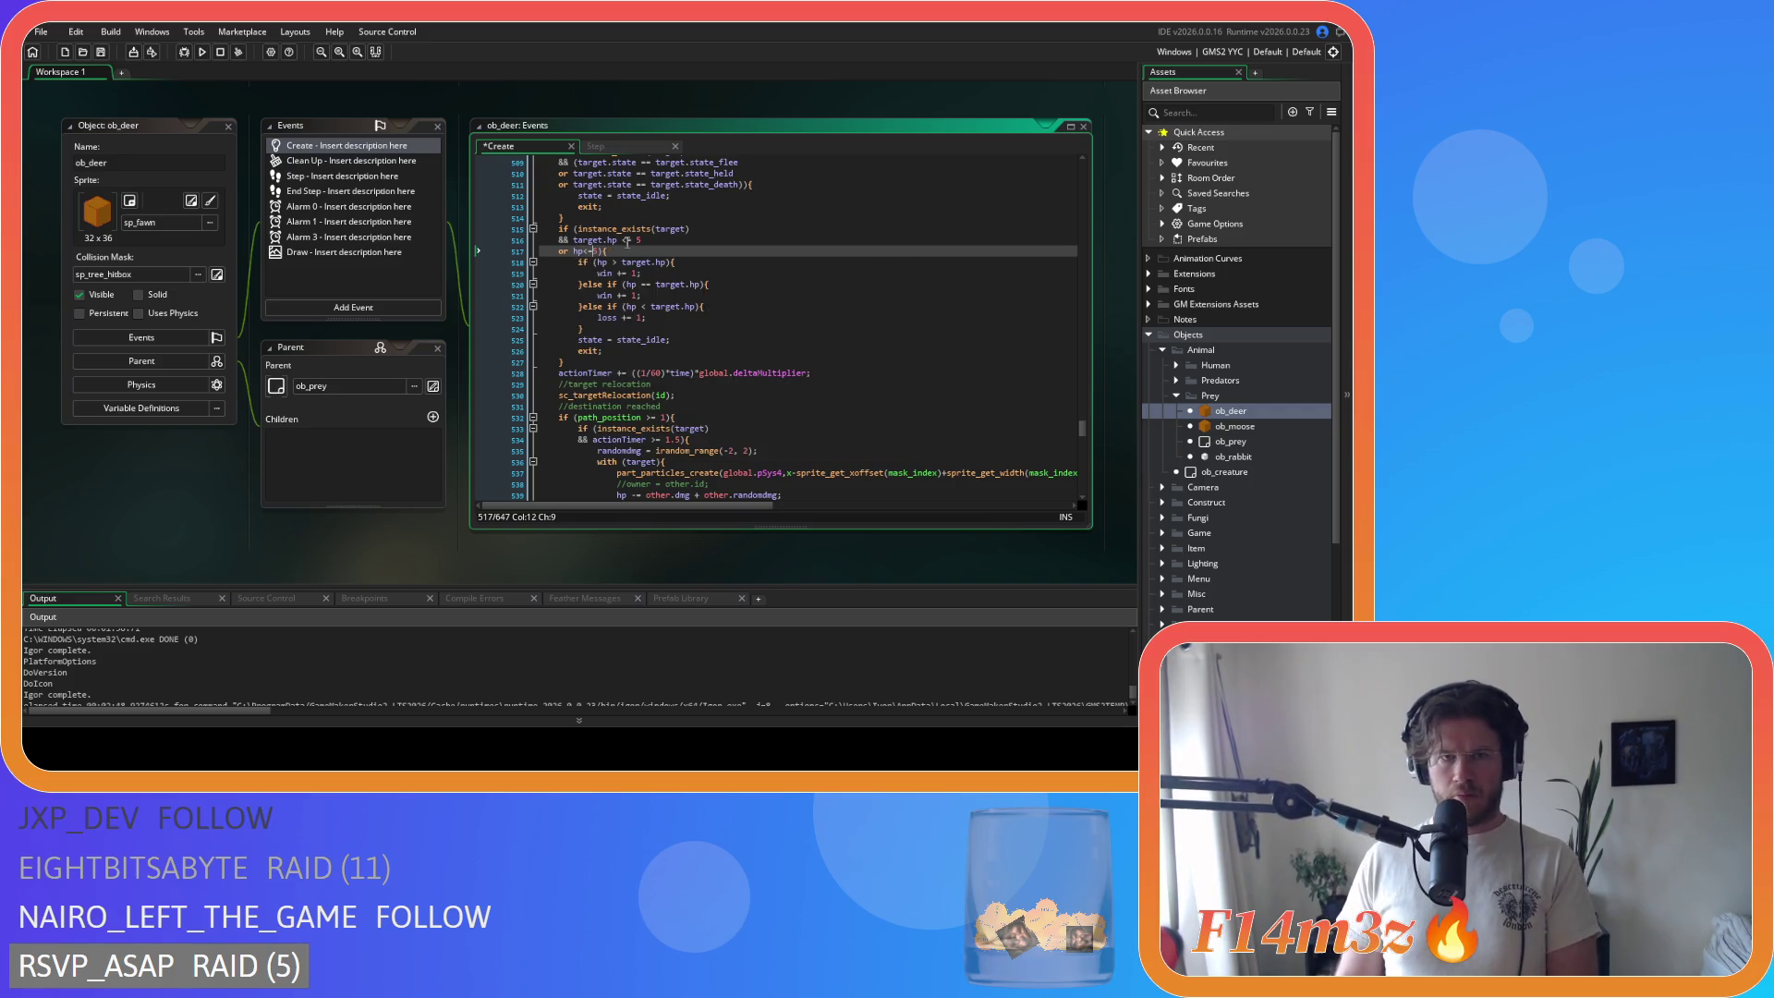
Step: Compact the hp comparisons to hp>target.hp, hp==target.hp and hp<target.hp, then save
{"action": "left_click", "coordinate": [618, 240]}
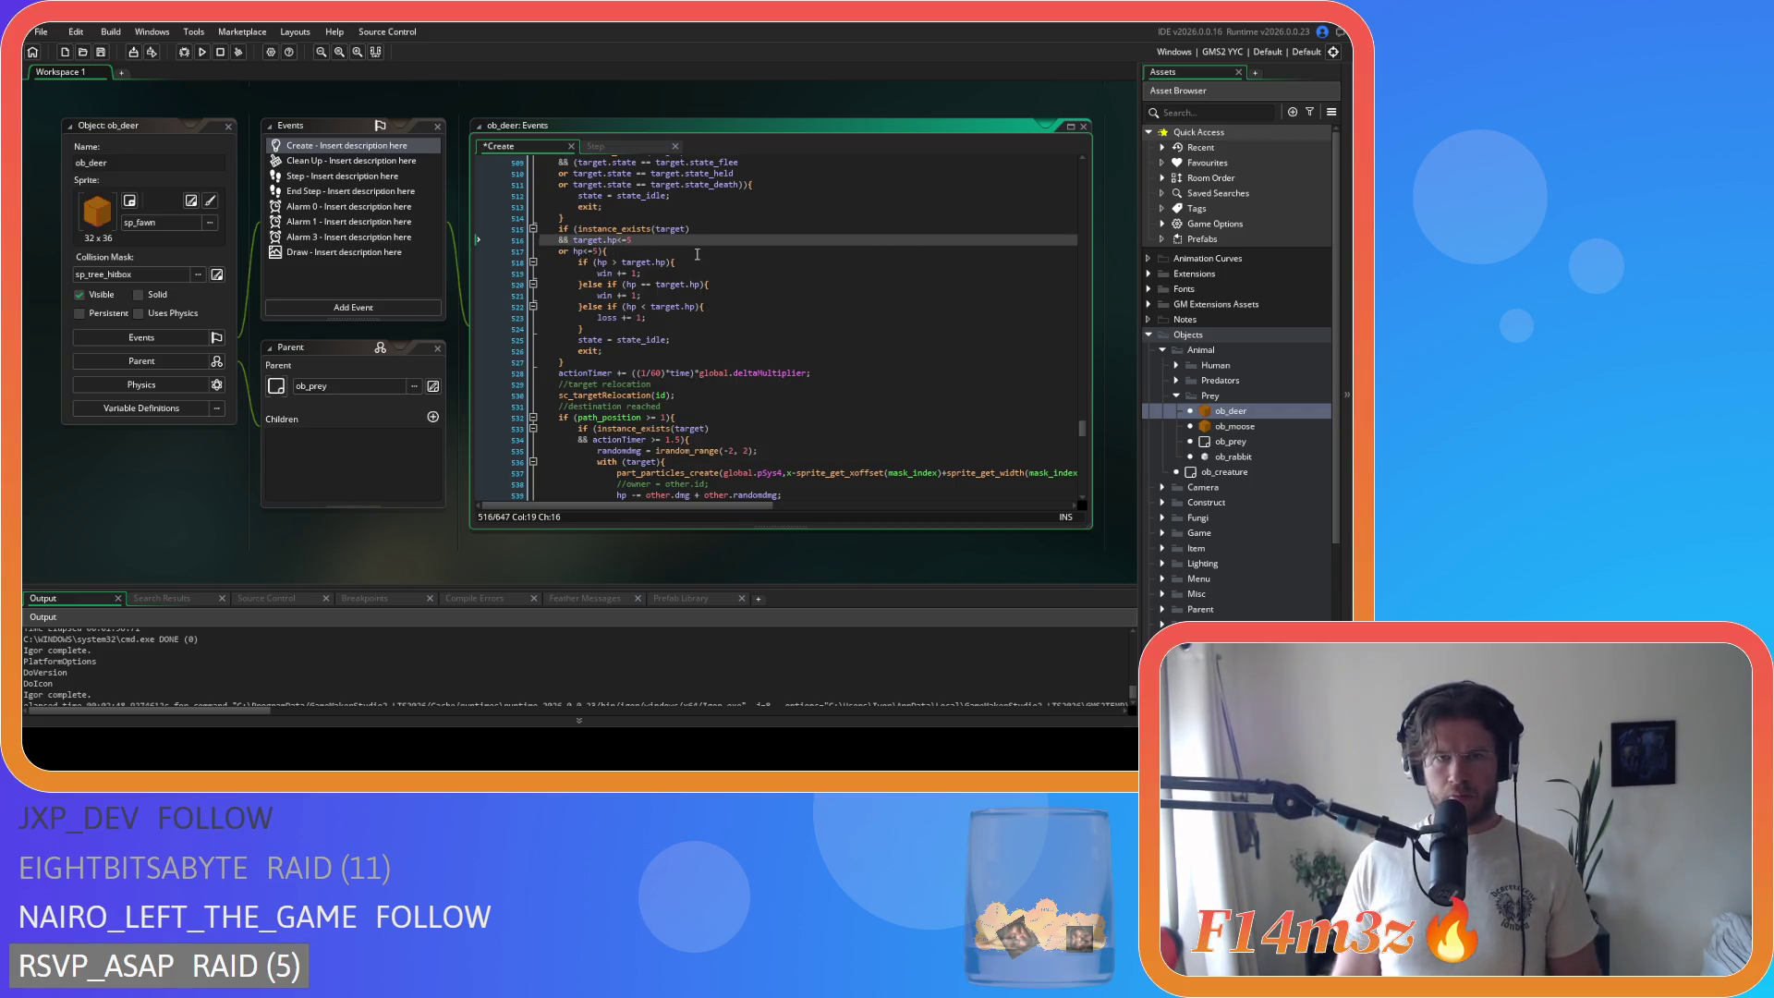
{"action": "left_click", "coordinate": [616, 262]}
{"action": "key", "text": "BackSpace"}
{"action": "key", "text": "Right"}
{"action": "key", "text": "Delete"}
{"action": "left_click", "coordinate": [641, 285]}
{"action": "key", "text": "Delete"}
{"action": "key", "text": "Right"}
{"action": "key", "text": "Right"}
{"action": "key", "text": "Delete"}
{"action": "left_click", "coordinate": [635, 307]}
{"action": "key", "text": "Delete"}
{"action": "key", "text": "Right"}
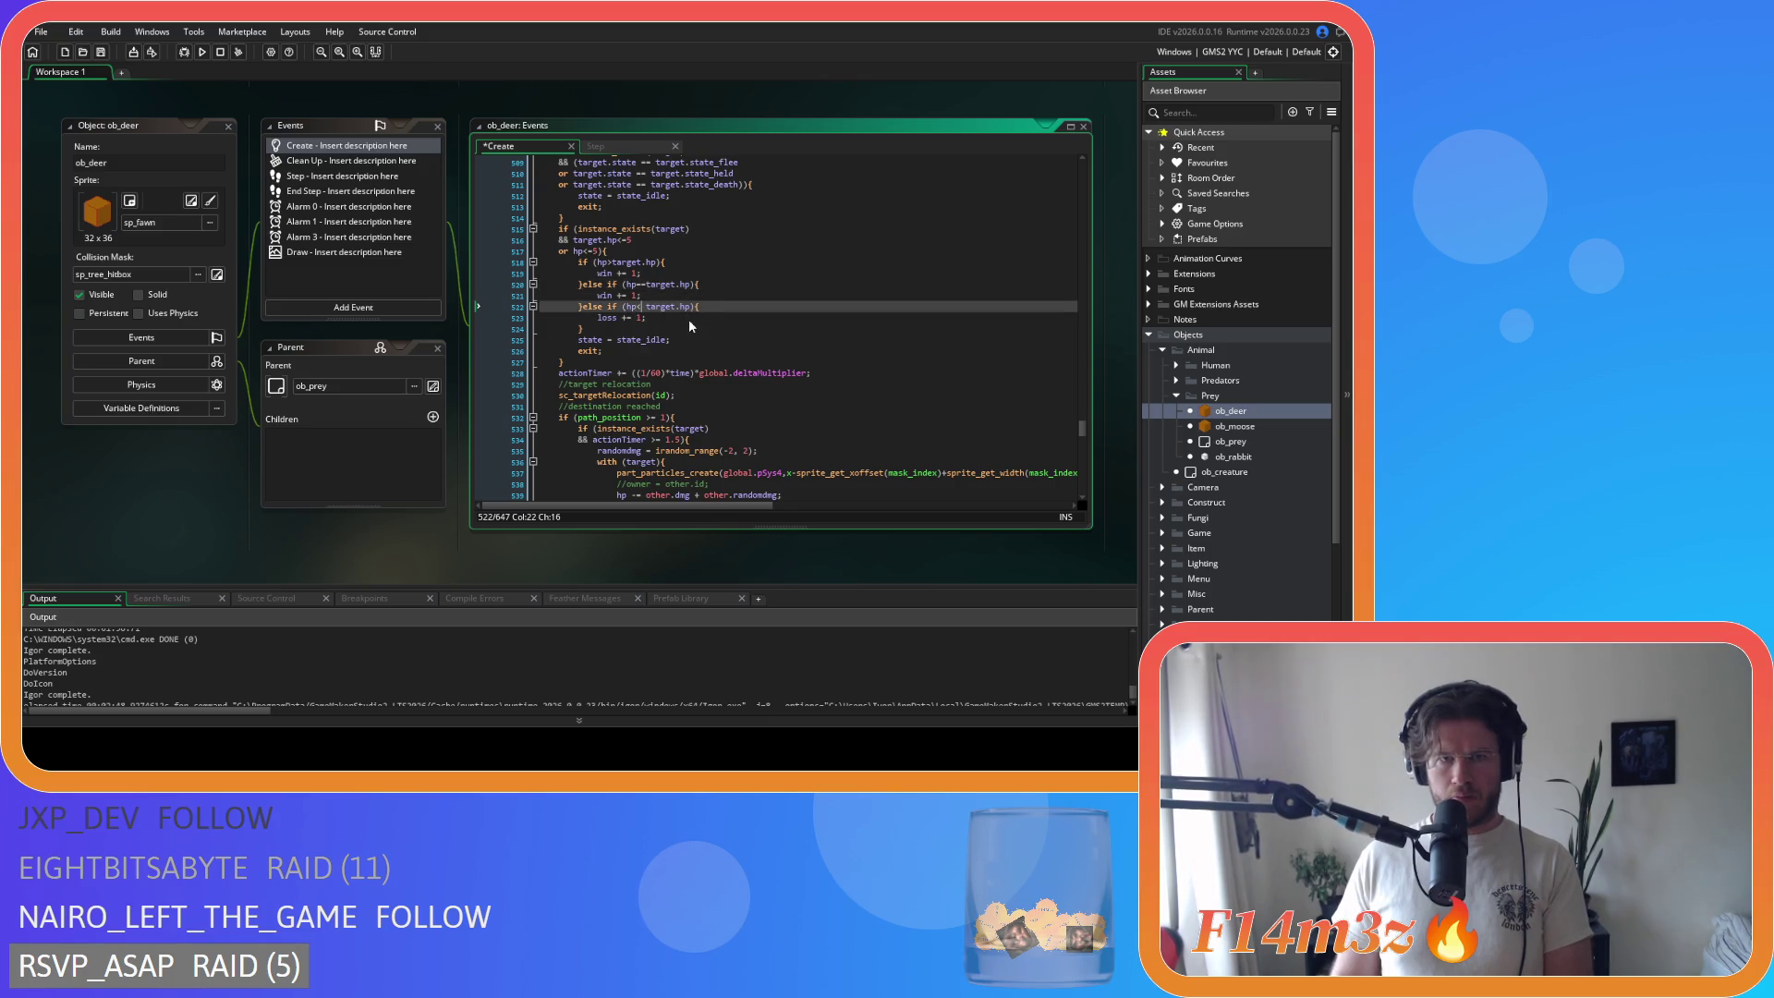
{"action": "scroll", "coordinate": [691, 325], "scroll_direction": "down", "scroll_amount": 7}
{"action": "key", "text": "ctrl+s"}
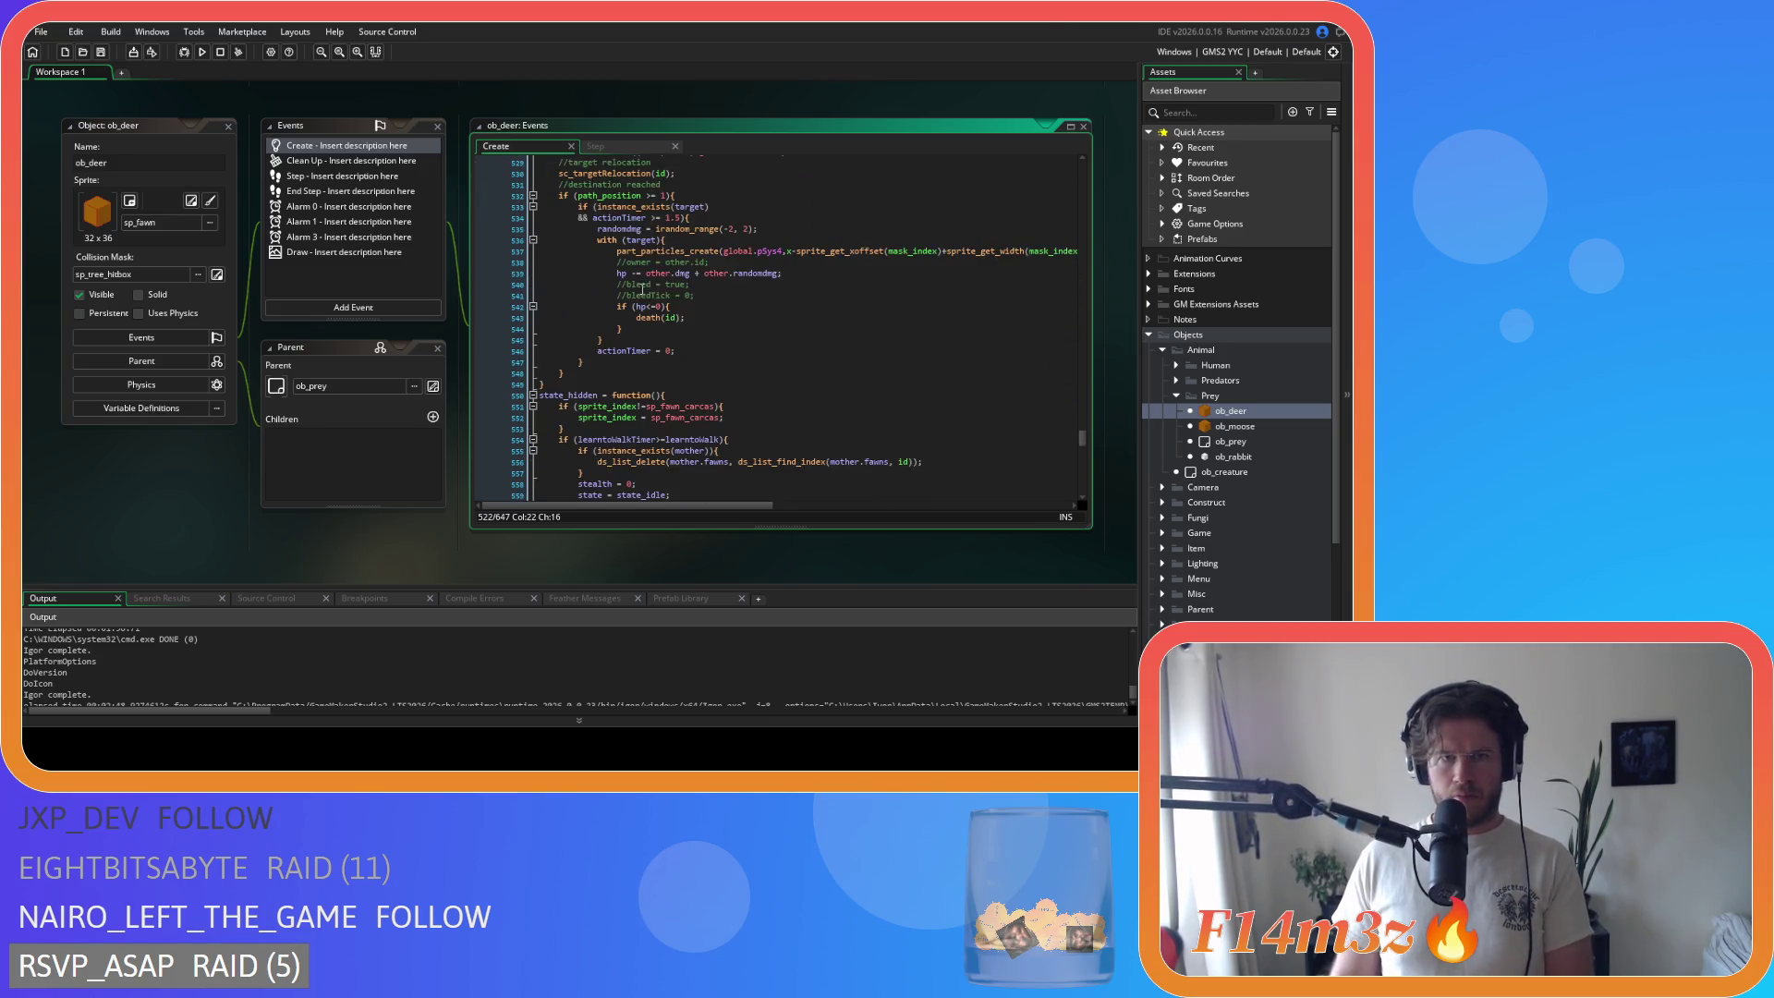
Step: Compact the timer condition to actionTimer>=1.5
{"action": "left_click", "coordinate": [644, 219]}
{"action": "key", "text": "Delete"}
{"action": "key", "text": "Right"}
{"action": "key", "text": "Right"}
{"action": "key", "text": "Delete"}
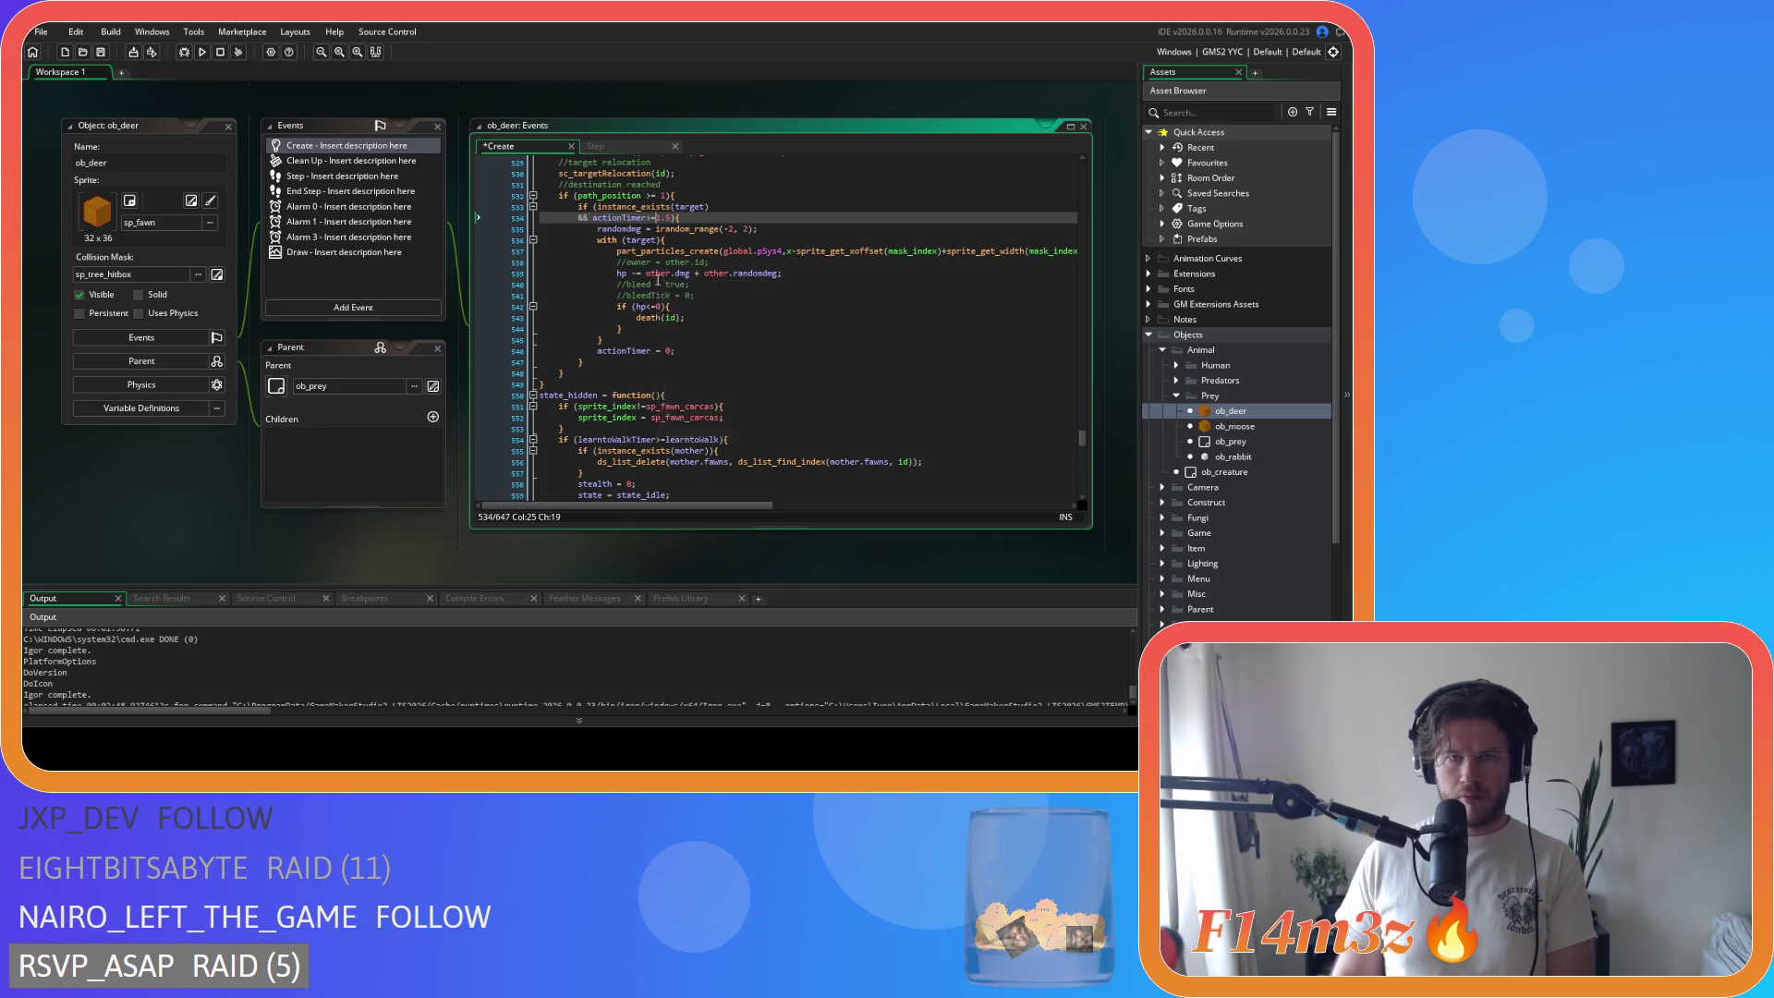
Step: Remove the spaces around >= in the path_position check on line 532 and save
{"action": "scroll", "coordinate": [658, 279], "scroll_direction": "up", "scroll_amount": 3}
{"action": "left_click", "coordinate": [646, 307]}
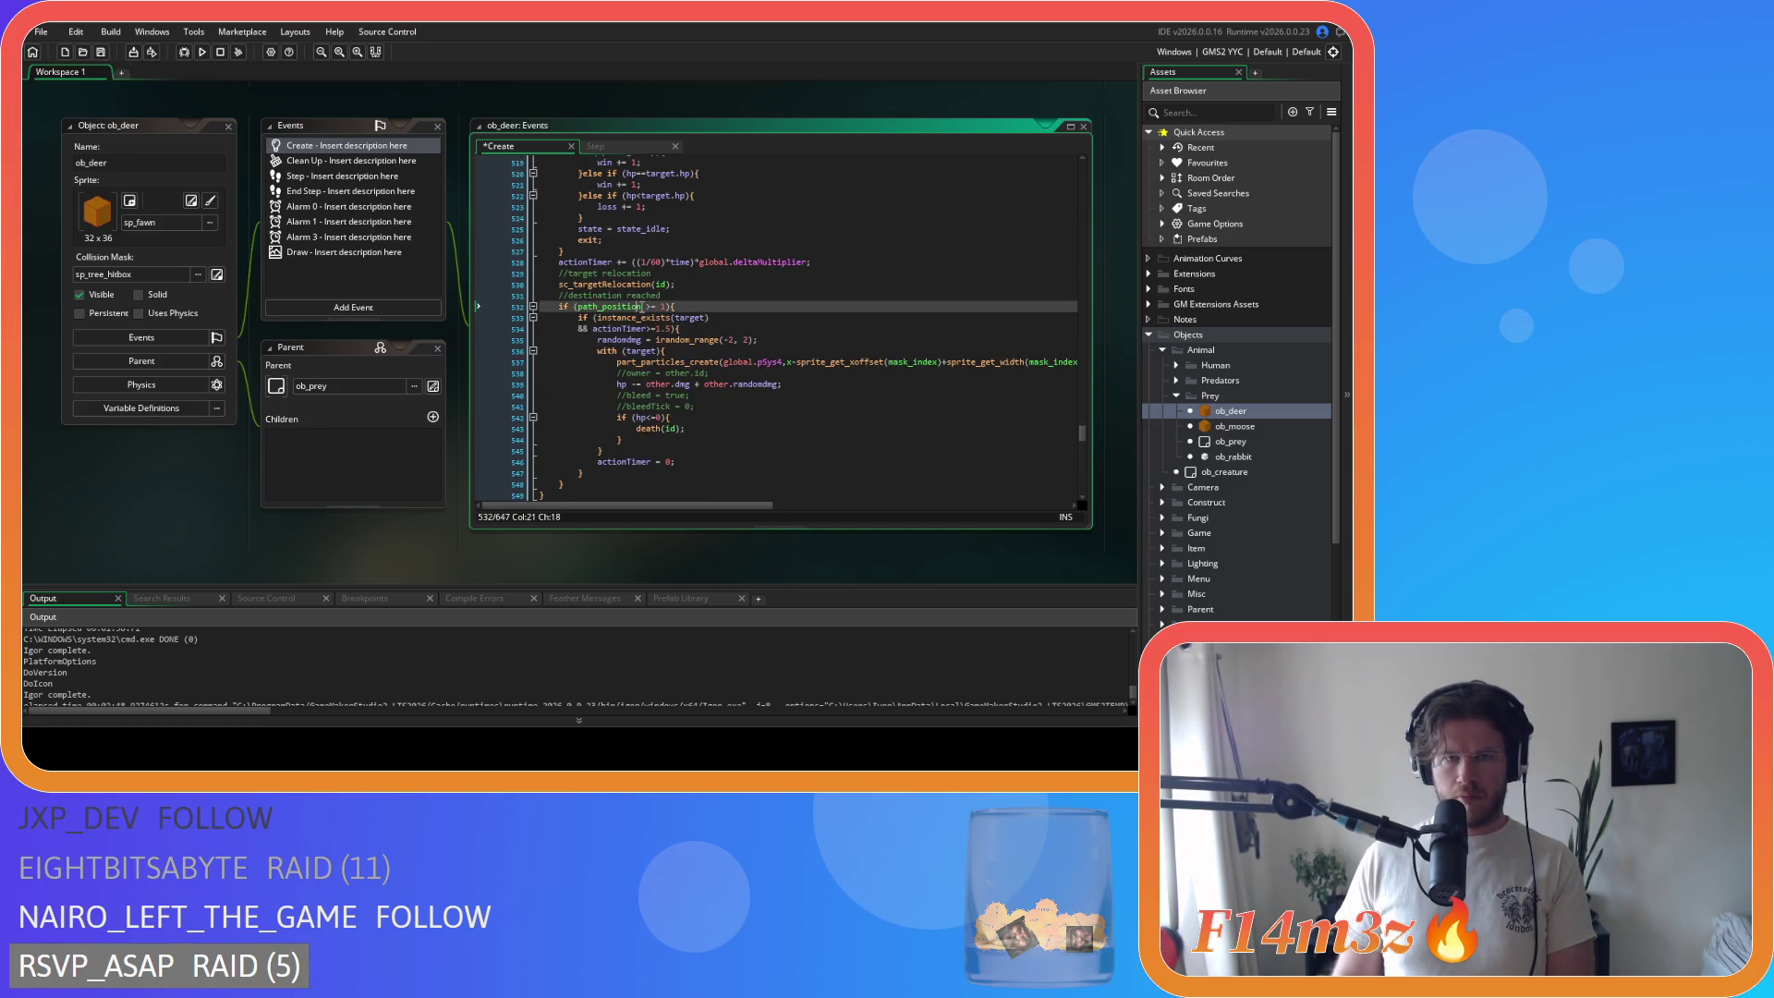
{"action": "key", "text": "Delete"}
{"action": "key", "text": "Right"}
{"action": "key", "text": "Right"}
{"action": "key", "text": "Delete"}
{"action": "left_click", "coordinate": [742, 318]}
{"action": "key", "text": "ctrl+s"}
Step: Compact the fire check to onFire==false and save
{"action": "scroll", "coordinate": [747, 349], "scroll_direction": "down", "scroll_amount": 9}
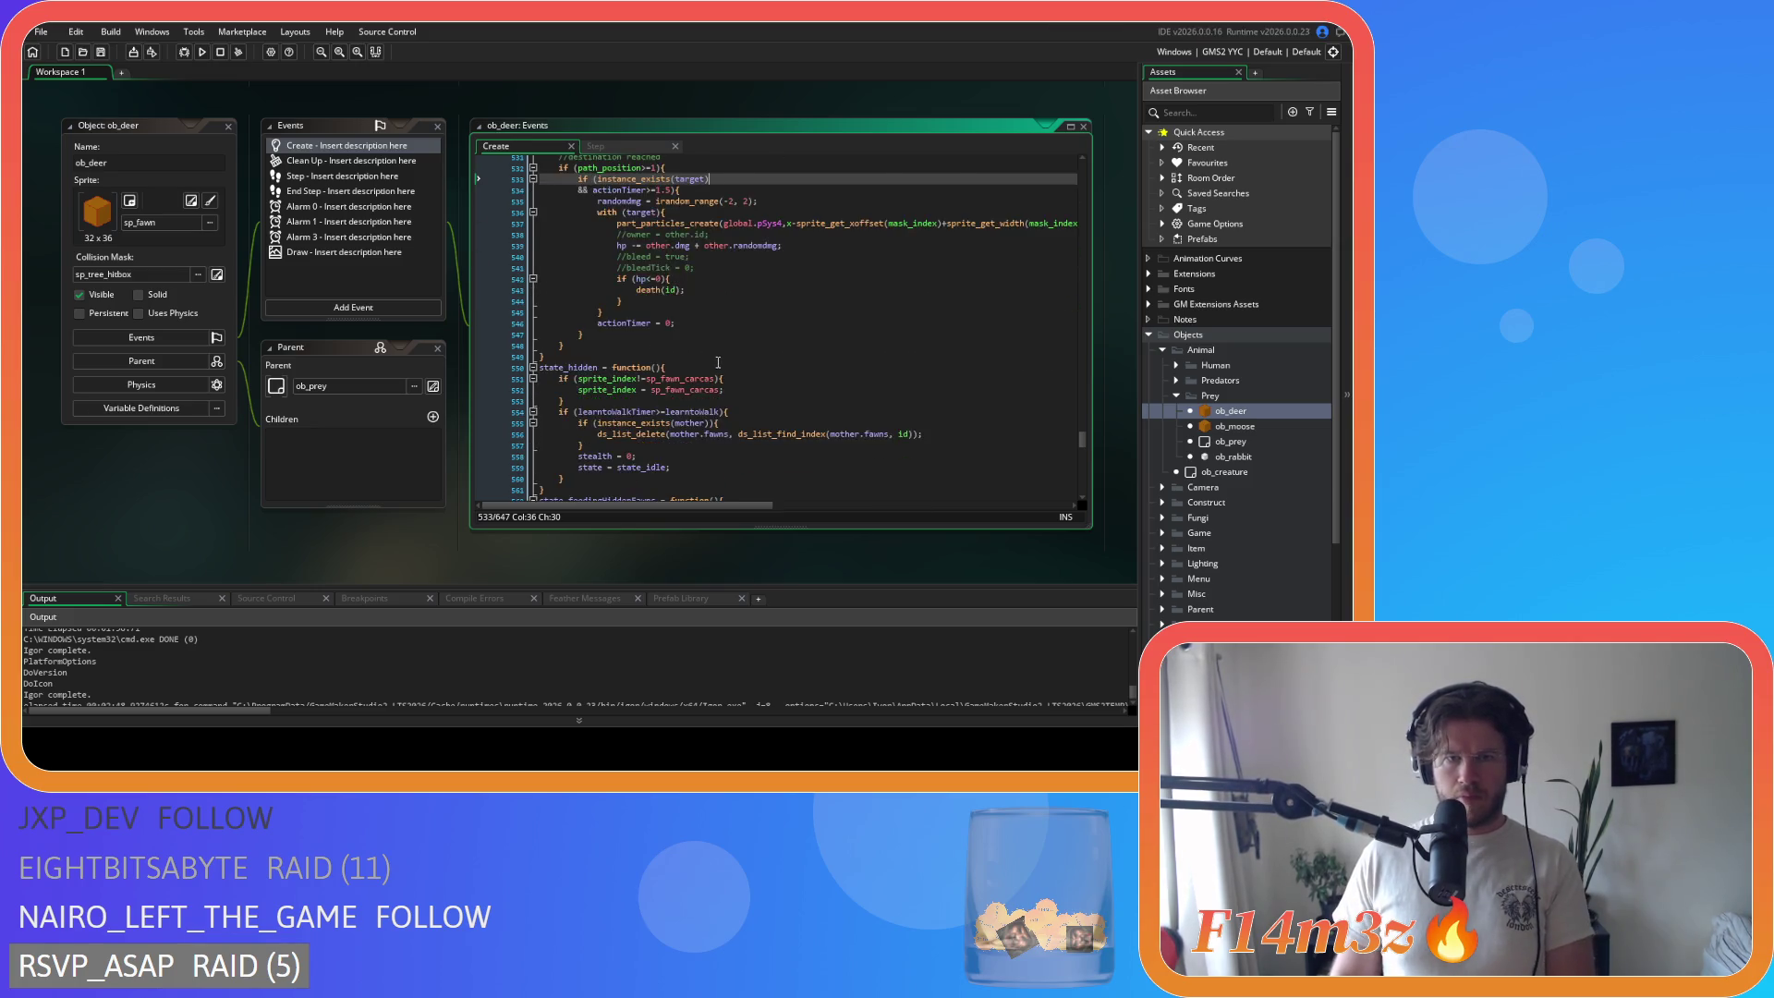
{"action": "scroll", "coordinate": [618, 352], "scroll_direction": "down", "scroll_amount": 3}
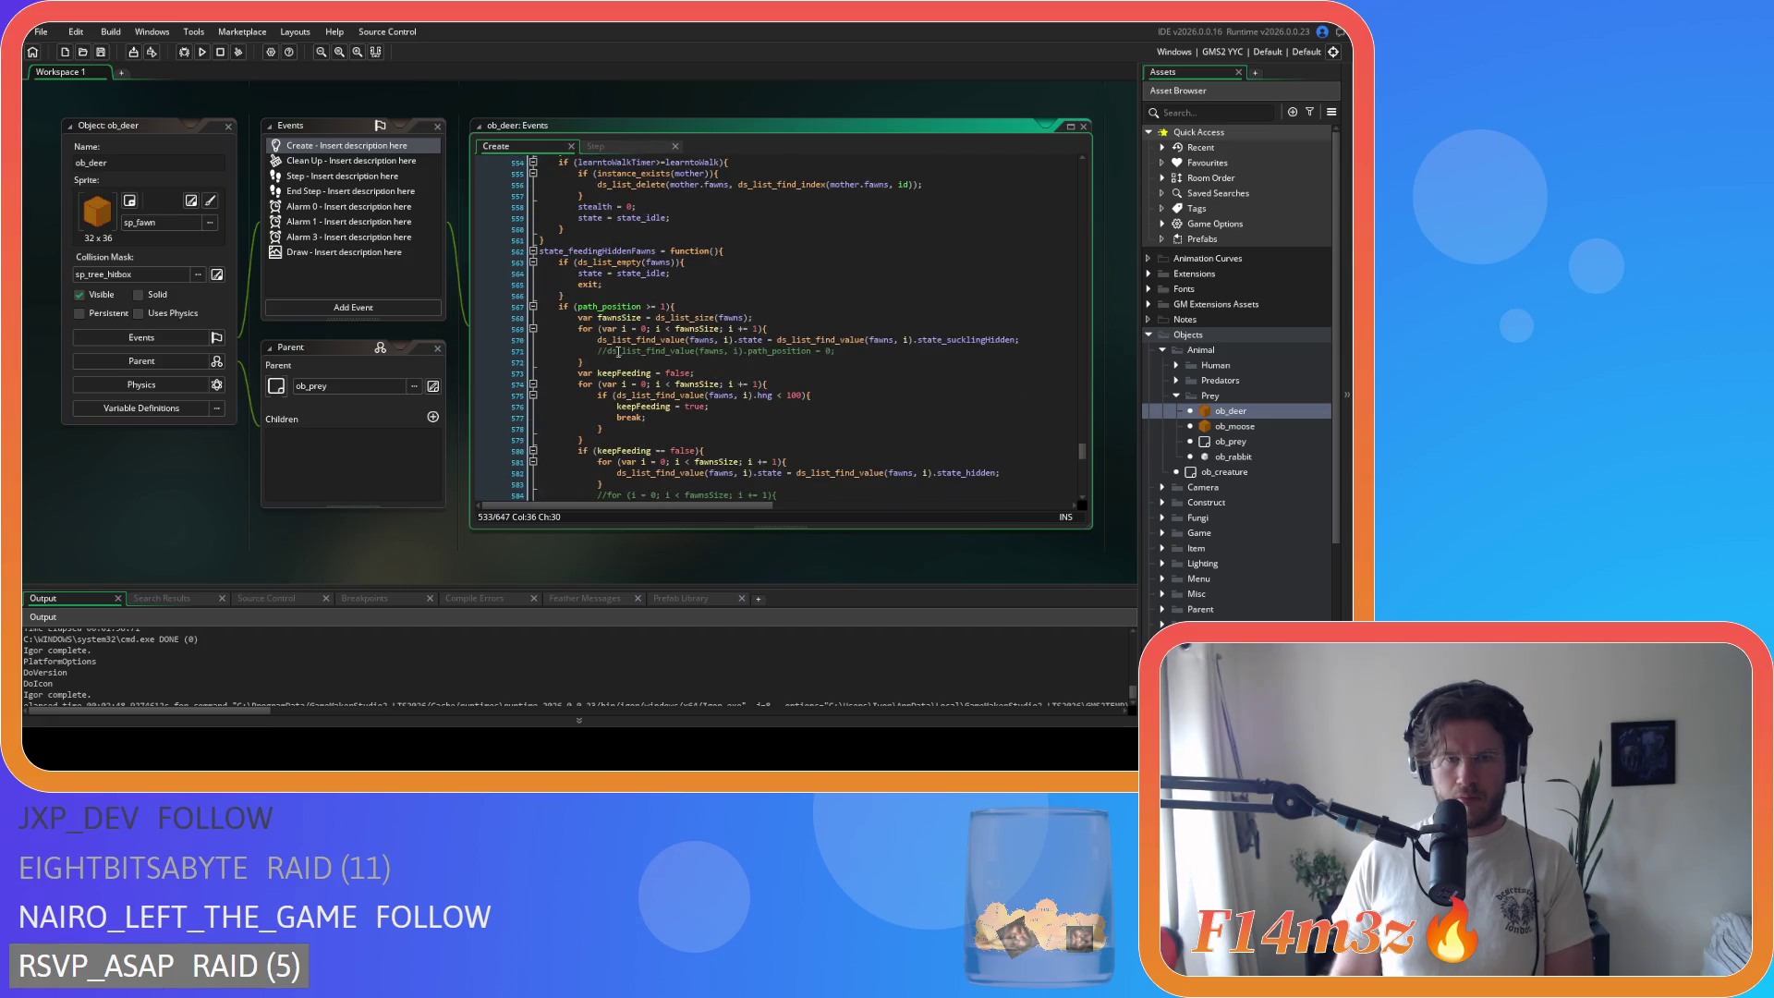
{"action": "scroll", "coordinate": [622, 347], "scroll_direction": "down", "scroll_amount": 12}
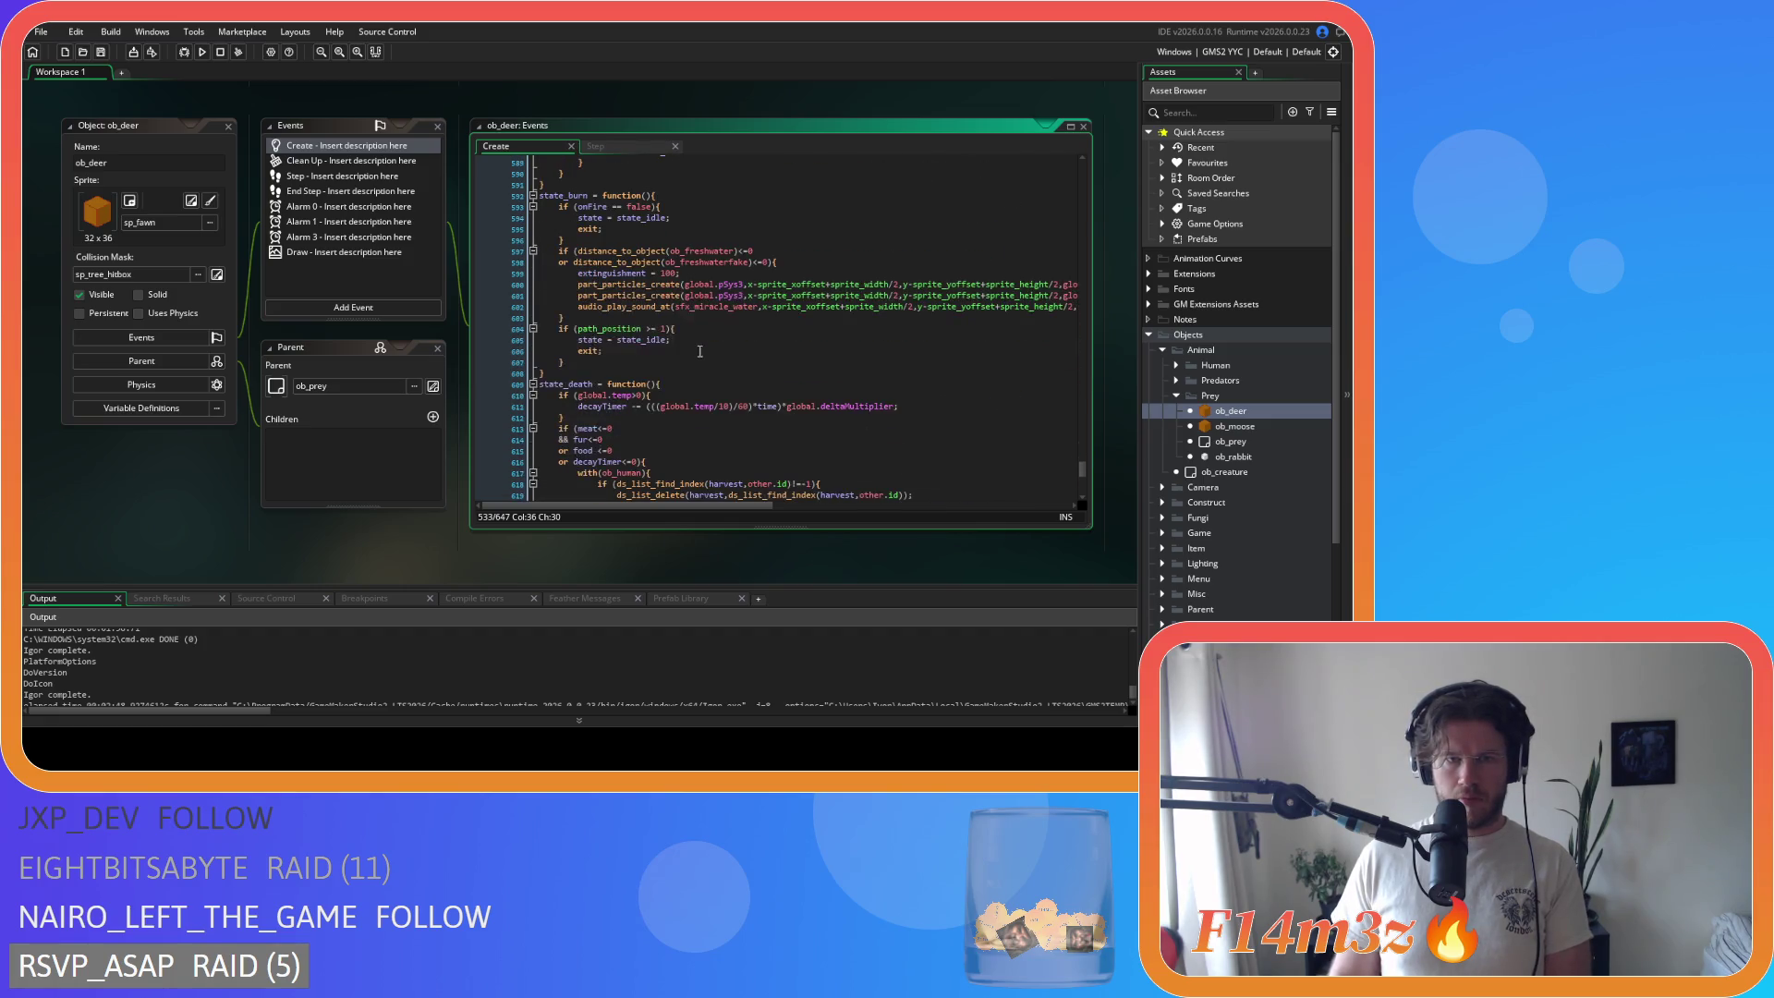
{"action": "left_click", "coordinate": [610, 206]}
{"action": "key", "text": "BackSpace"}
{"action": "key", "text": "Right"}
{"action": "key", "text": "Right"}
{"action": "key", "text": "Delete"}
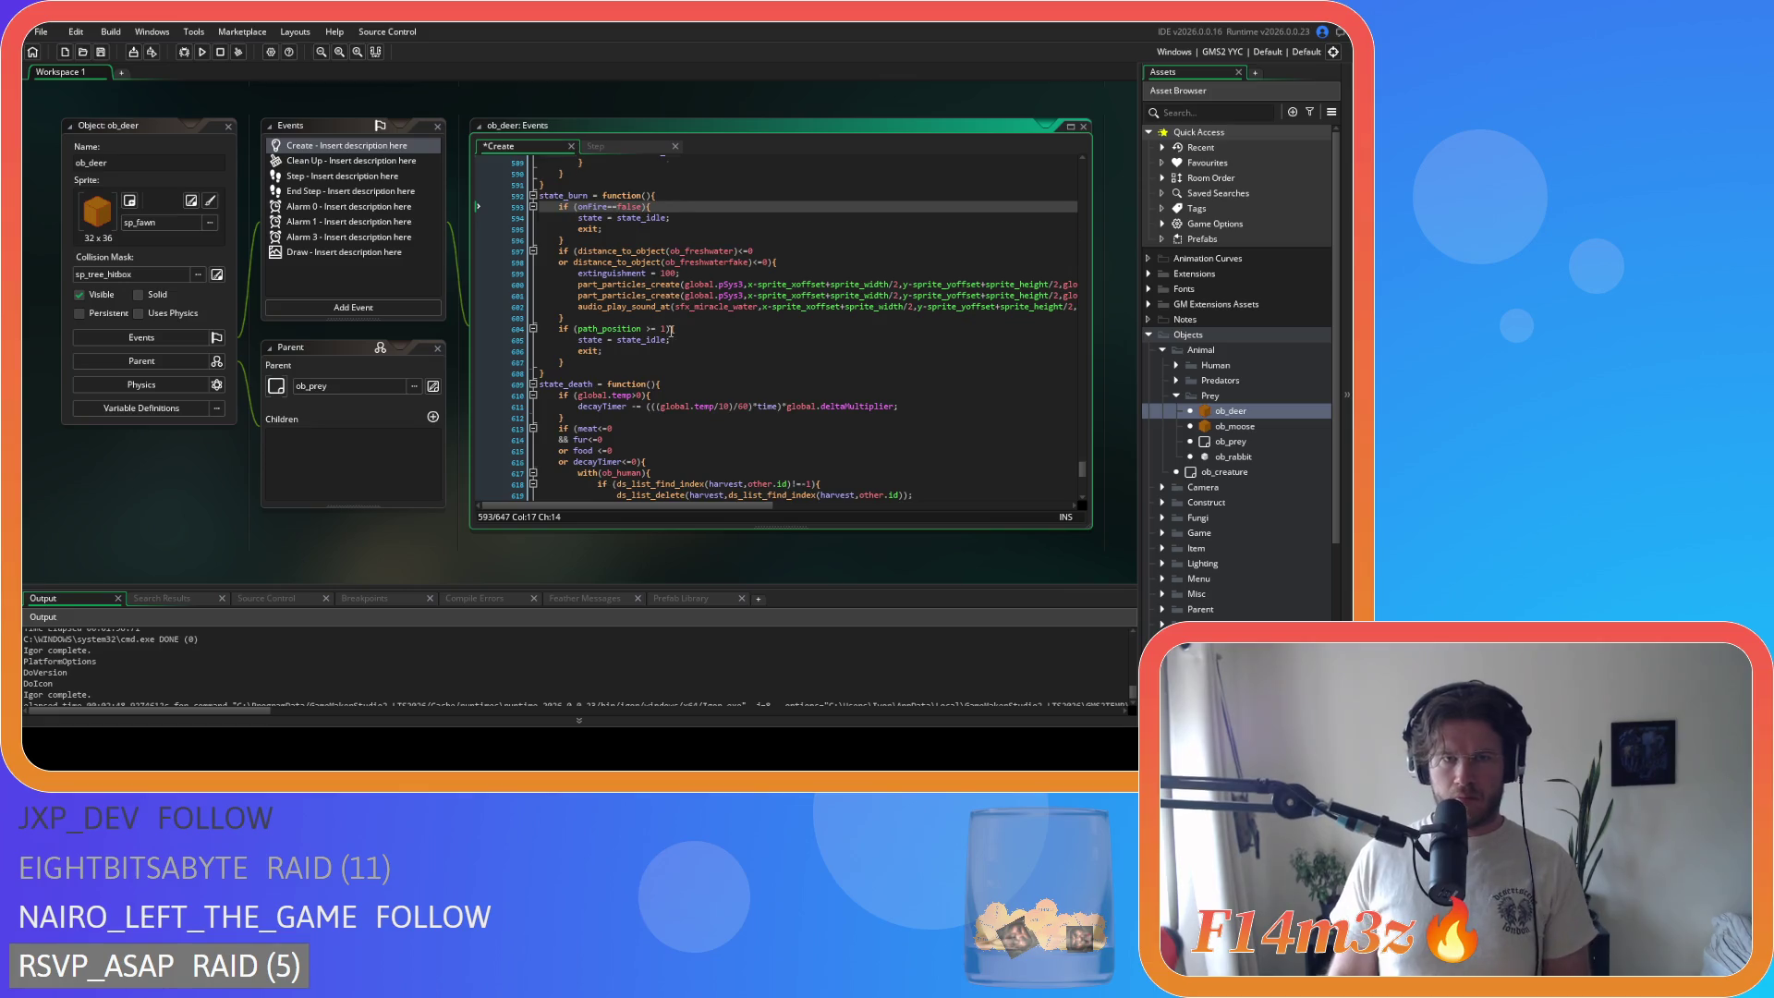
{"action": "scroll", "coordinate": [671, 330], "scroll_direction": "down", "scroll_amount": 4}
{"action": "key", "text": "ctrl+s"}
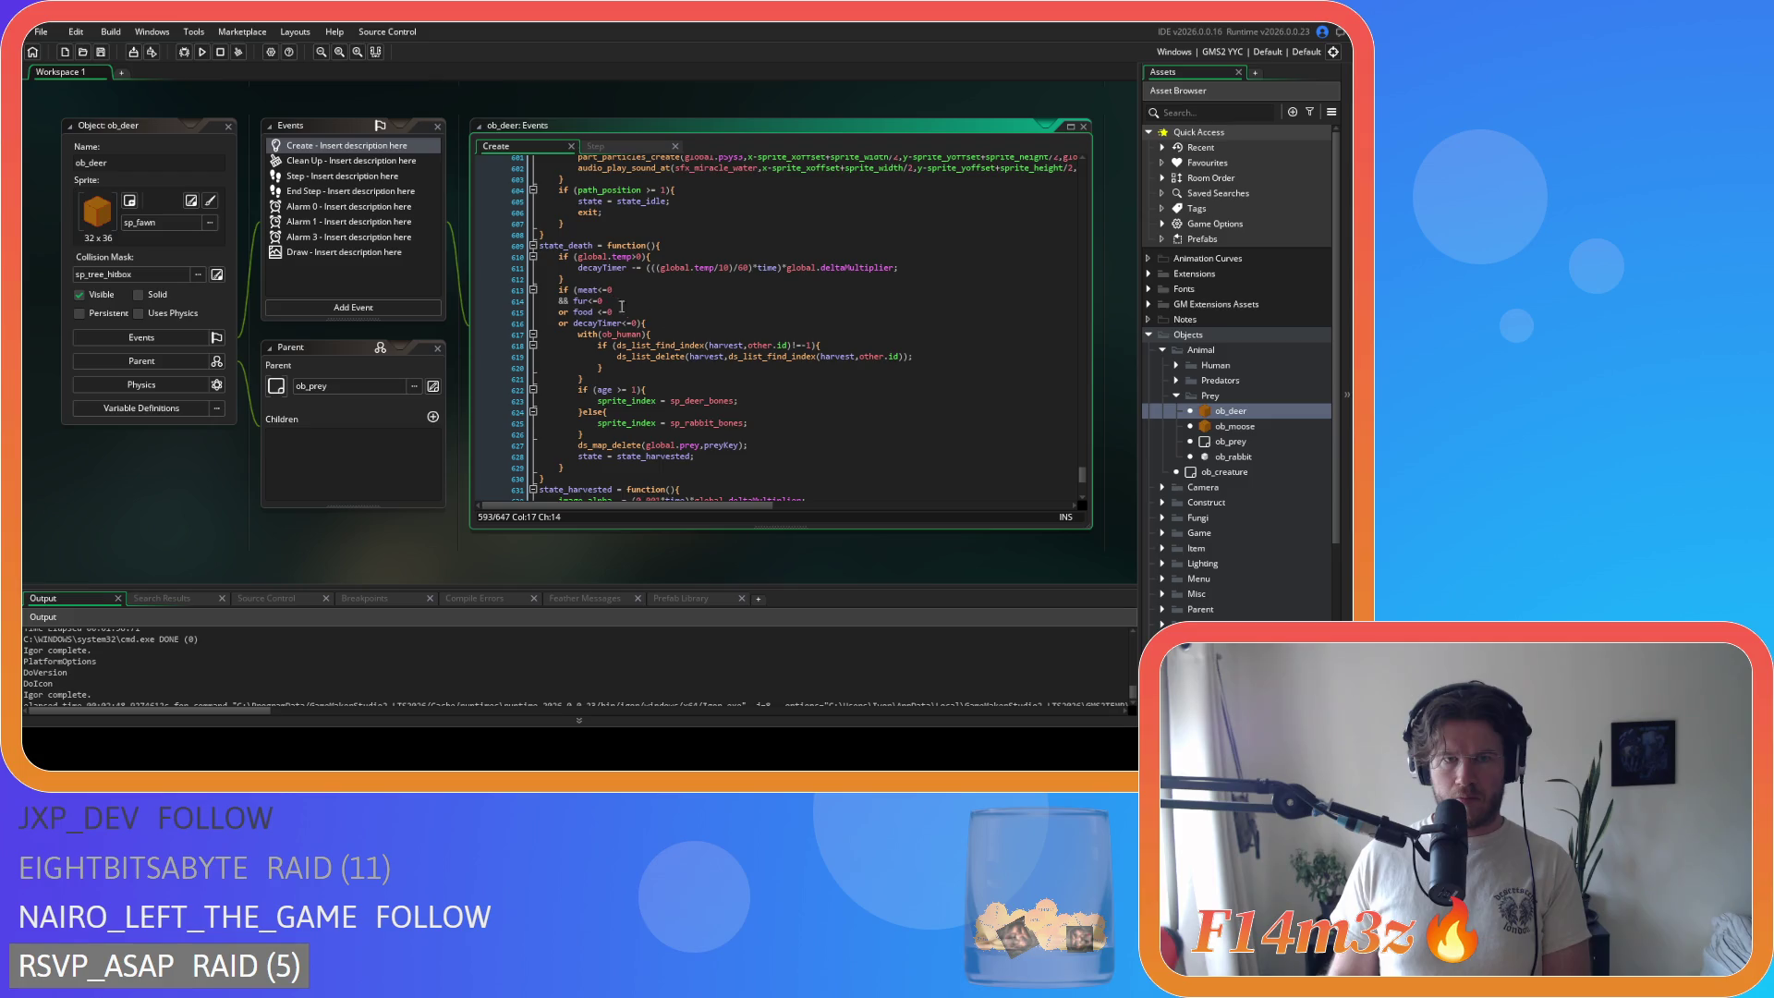
Step: Rewrite the state_death food condition as food<=0 and save
{"action": "left_click", "coordinate": [628, 310]}
{"action": "key", "text": "BackSpace"}
{"action": "key", "text": "BackSpace"}
{"action": "key", "text": "BackSpace"}
{"action": "type", "text": "<="}
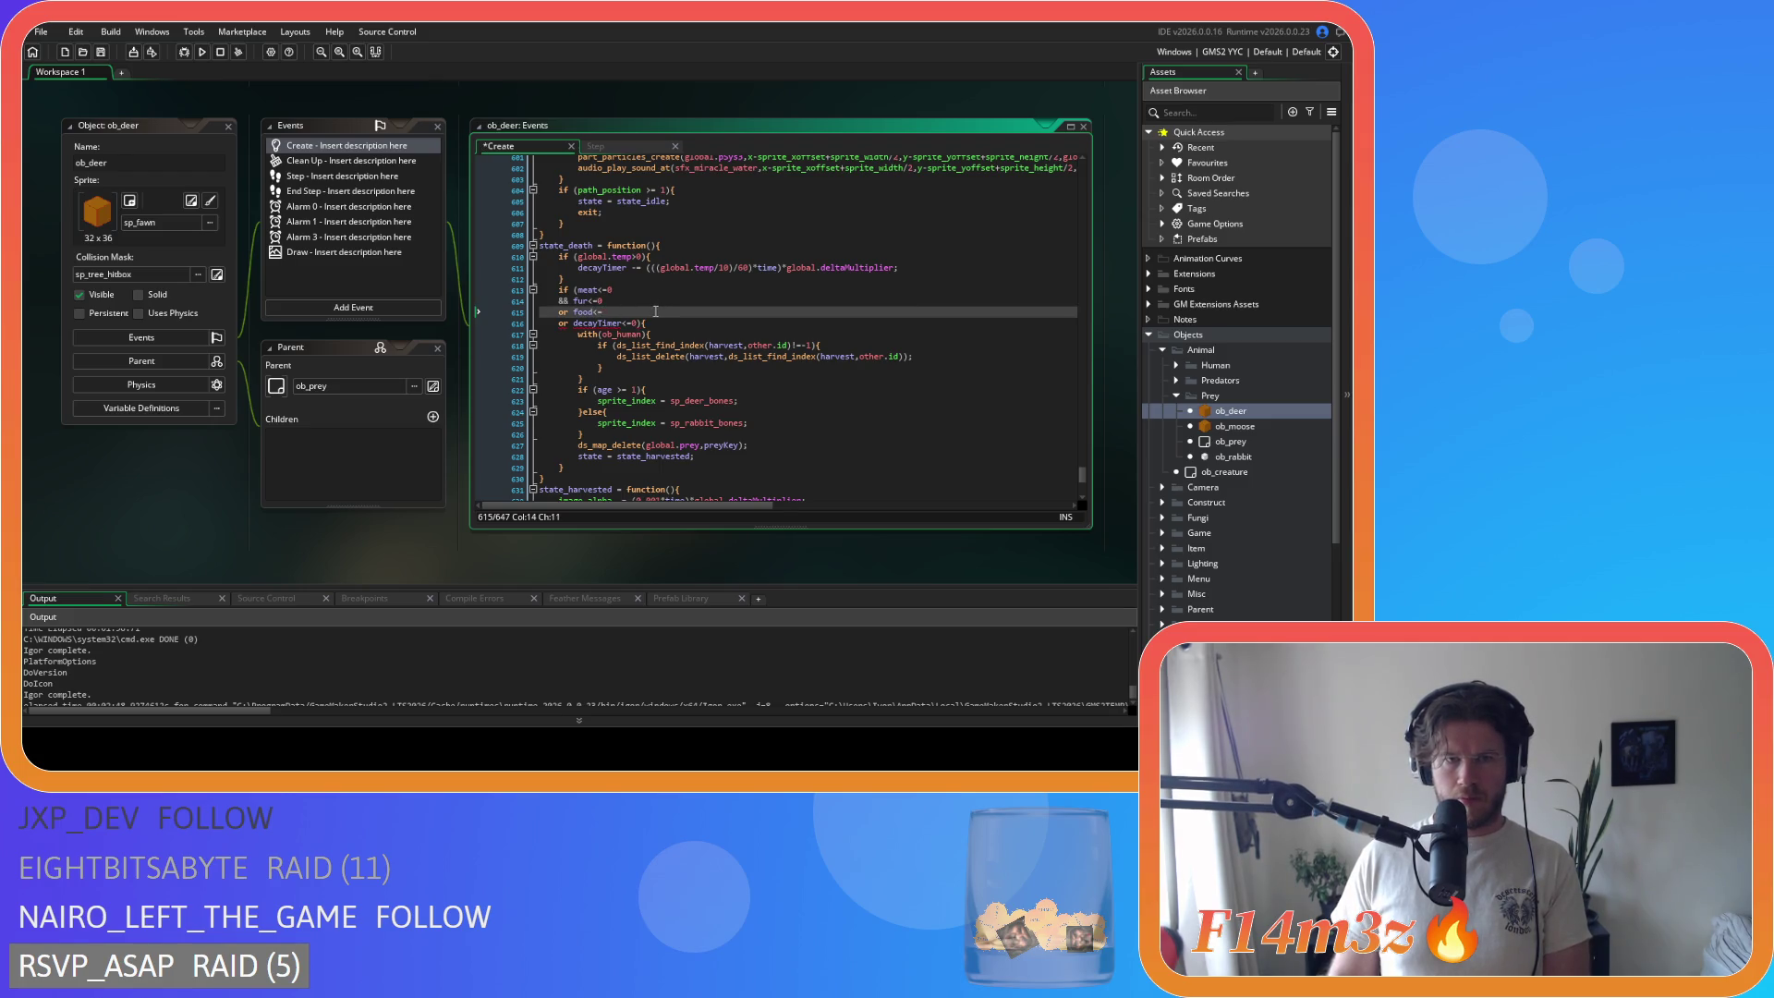
{"action": "key", "text": "ctrl+s"}
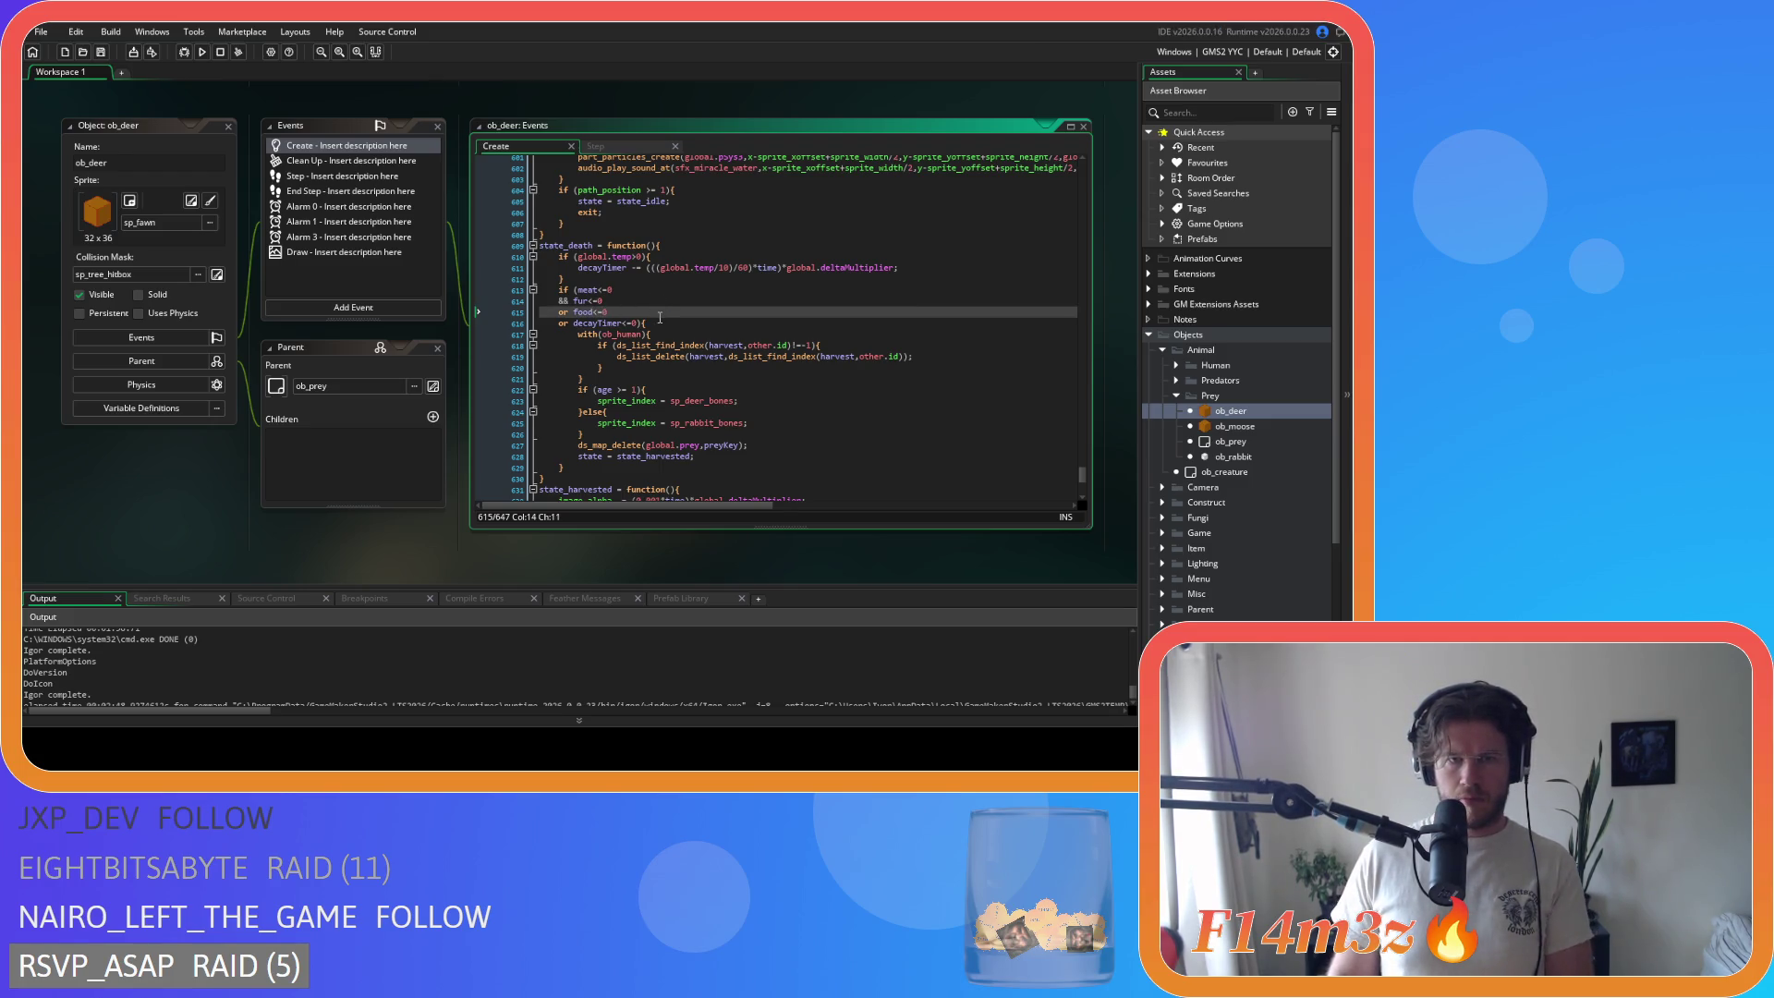
Step: Review the end of ob_deer's code around line 636, then open the ob_moose object
{"action": "scroll", "coordinate": [660, 318], "scroll_direction": "down", "scroll_amount": 3}
{"action": "scroll", "coordinate": [793, 346], "scroll_direction": "down", "scroll_amount": 3}
{"action": "left_click", "coordinate": [790, 349]}
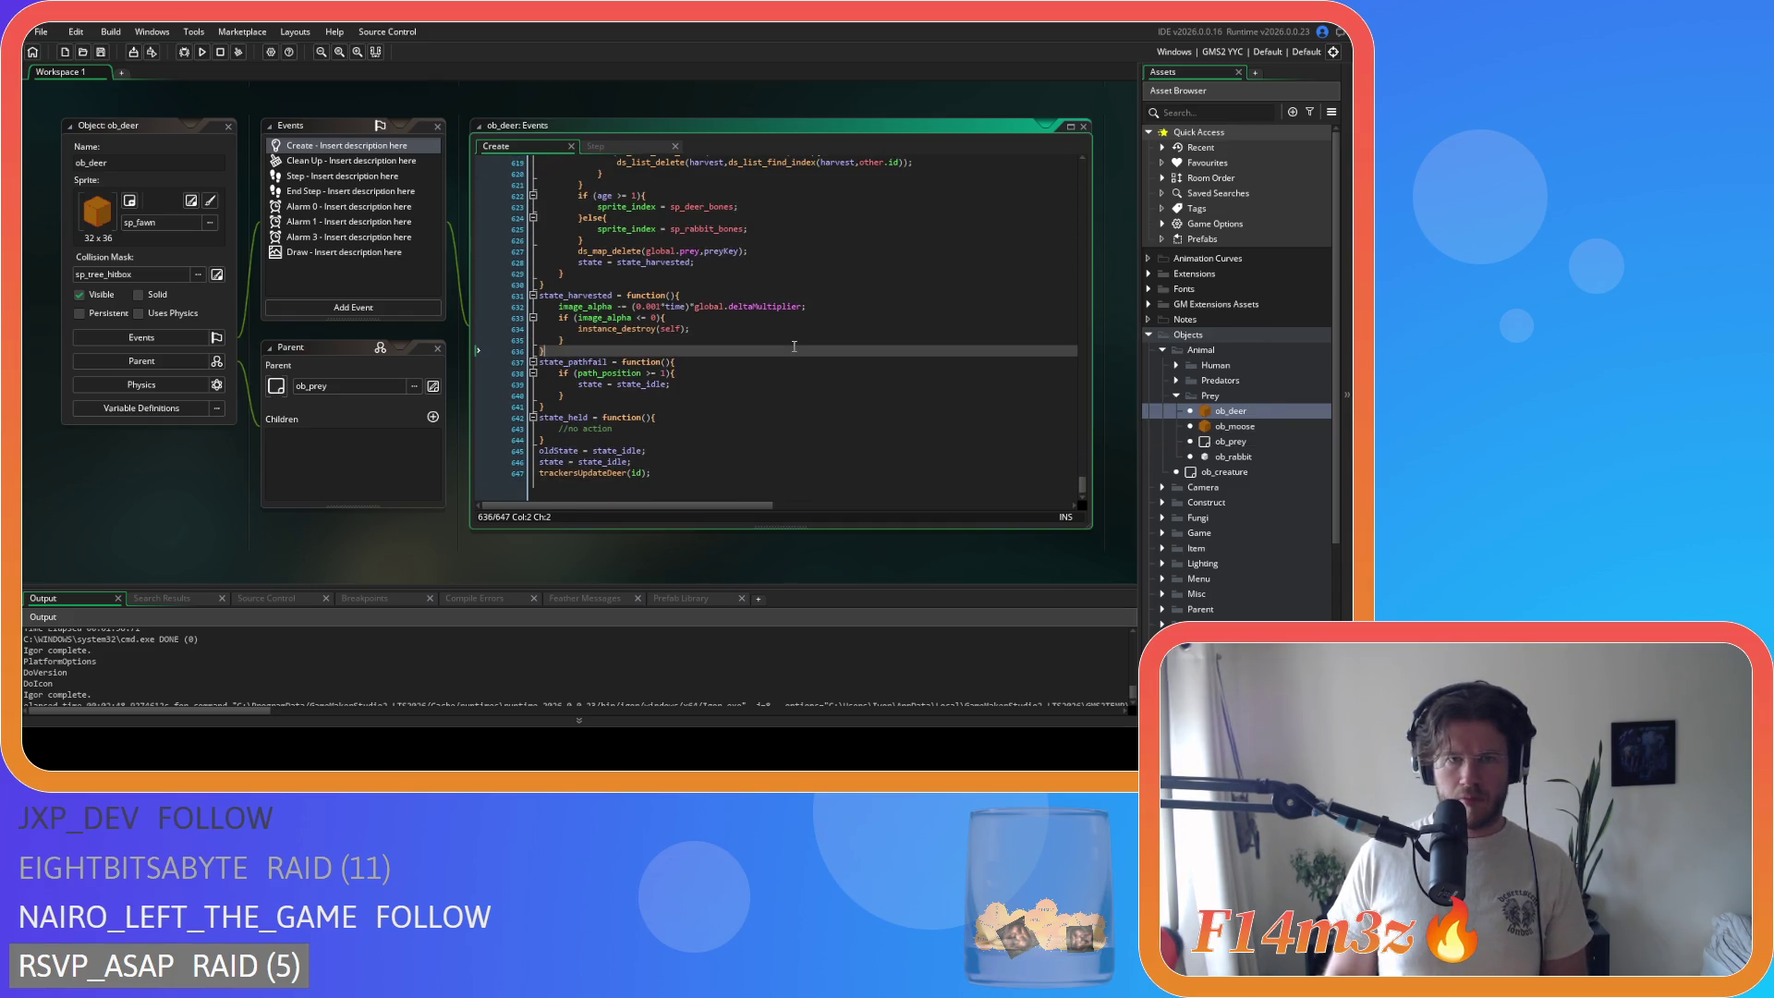
{"action": "scroll", "coordinate": [764, 372], "scroll_direction": "up", "scroll_amount": 4}
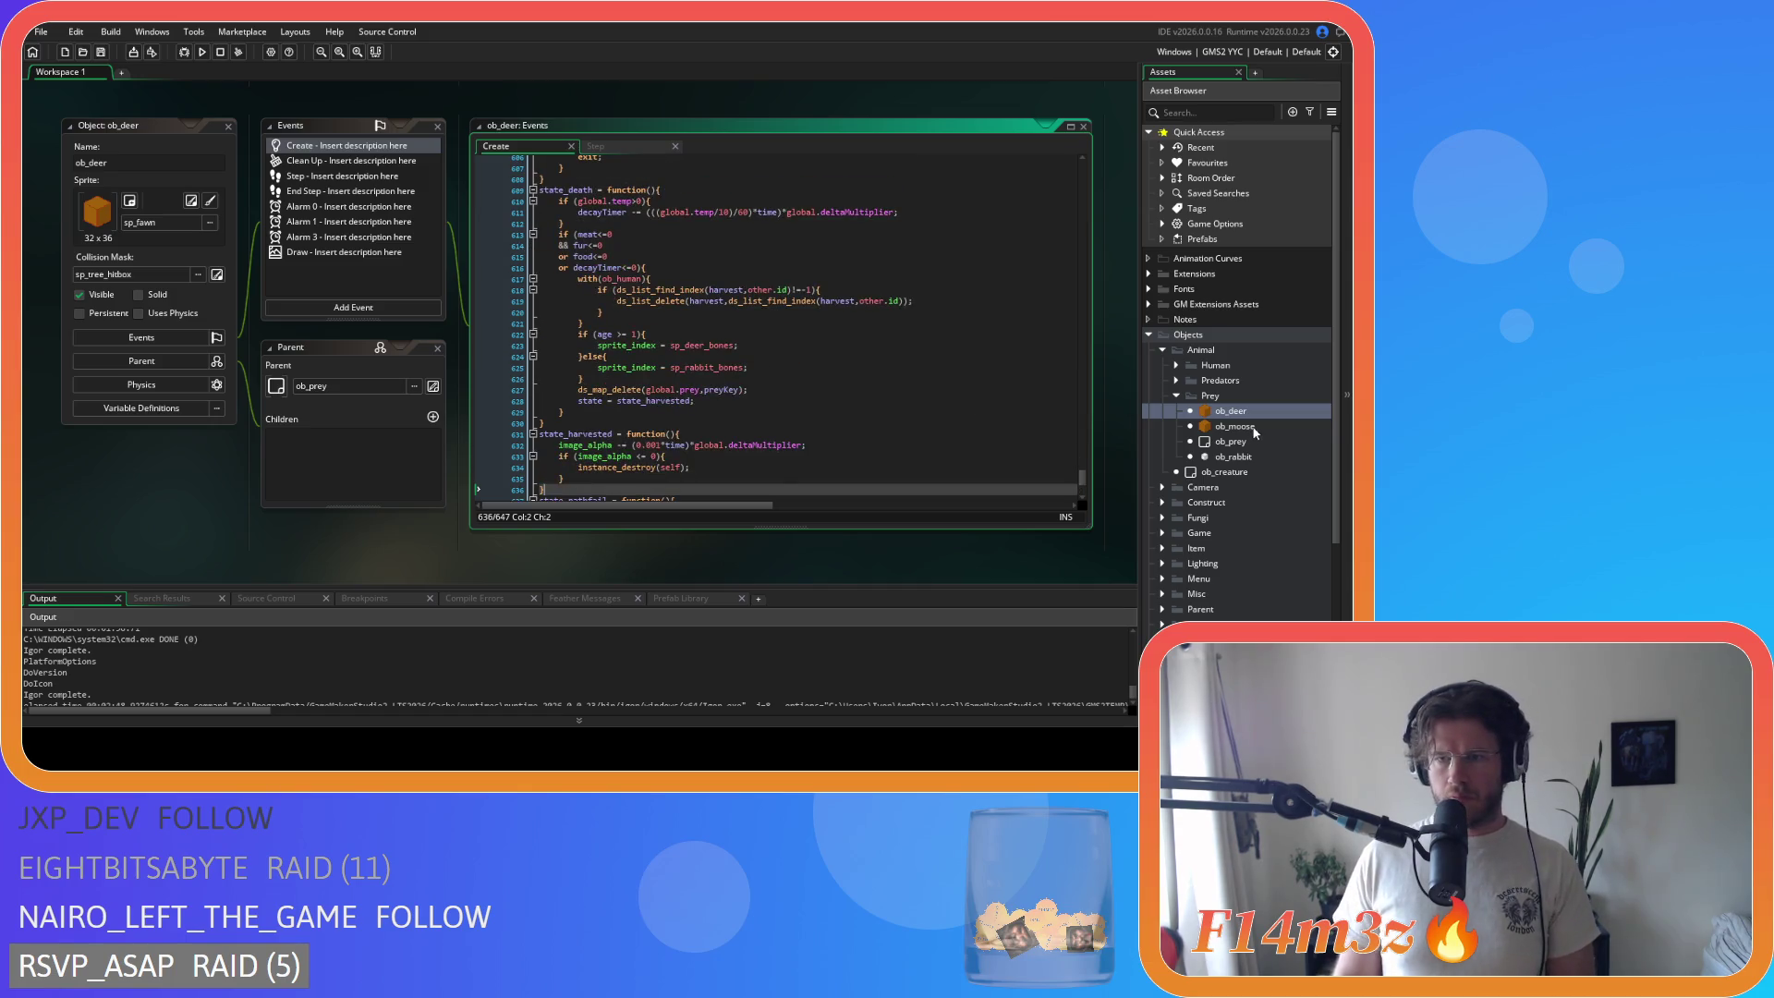
{"action": "double_click", "coordinate": [1235, 426]}
Step: Search ob_moose's Step code for state_attack
{"action": "left_click", "coordinate": [615, 216]}
{"action": "key", "text": "ctrl+f"}
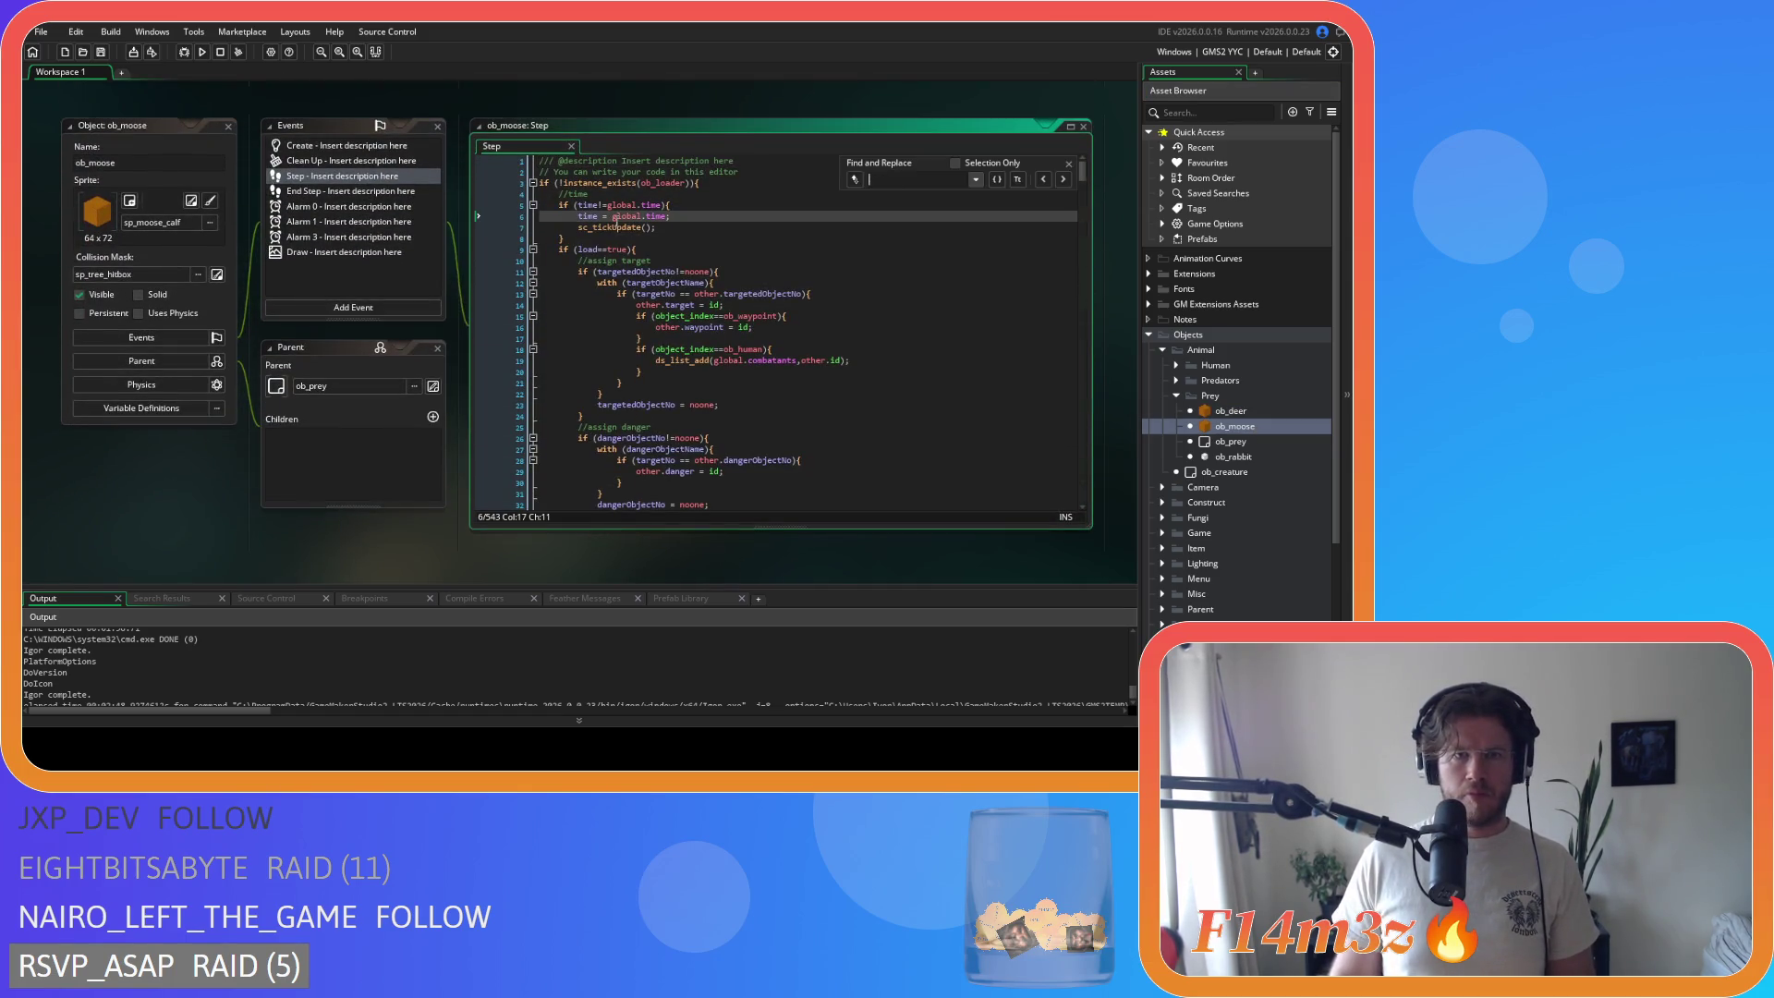
{"action": "type", "text": "state_attack"}
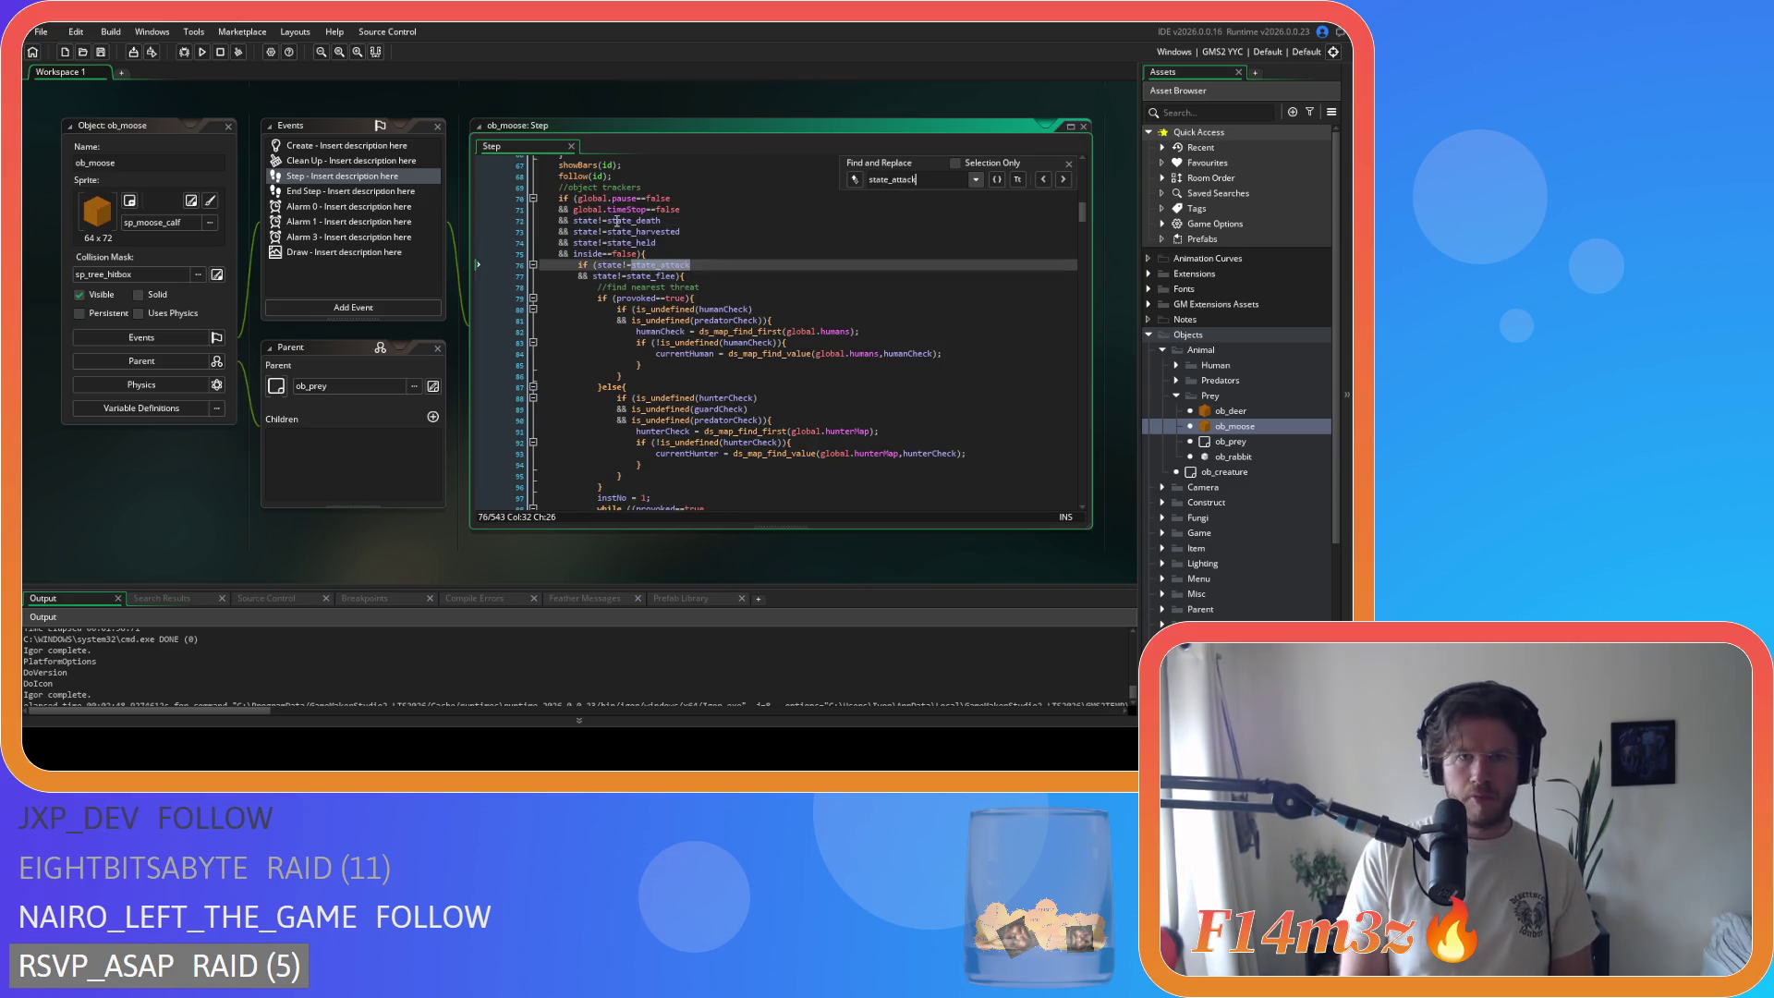
Step: Open ob_moose's Create event and review the state_attack code found by search
{"action": "left_click", "coordinate": [1069, 163]}
{"action": "double_click", "coordinate": [369, 145]}
{"action": "left_click", "coordinate": [652, 262]}
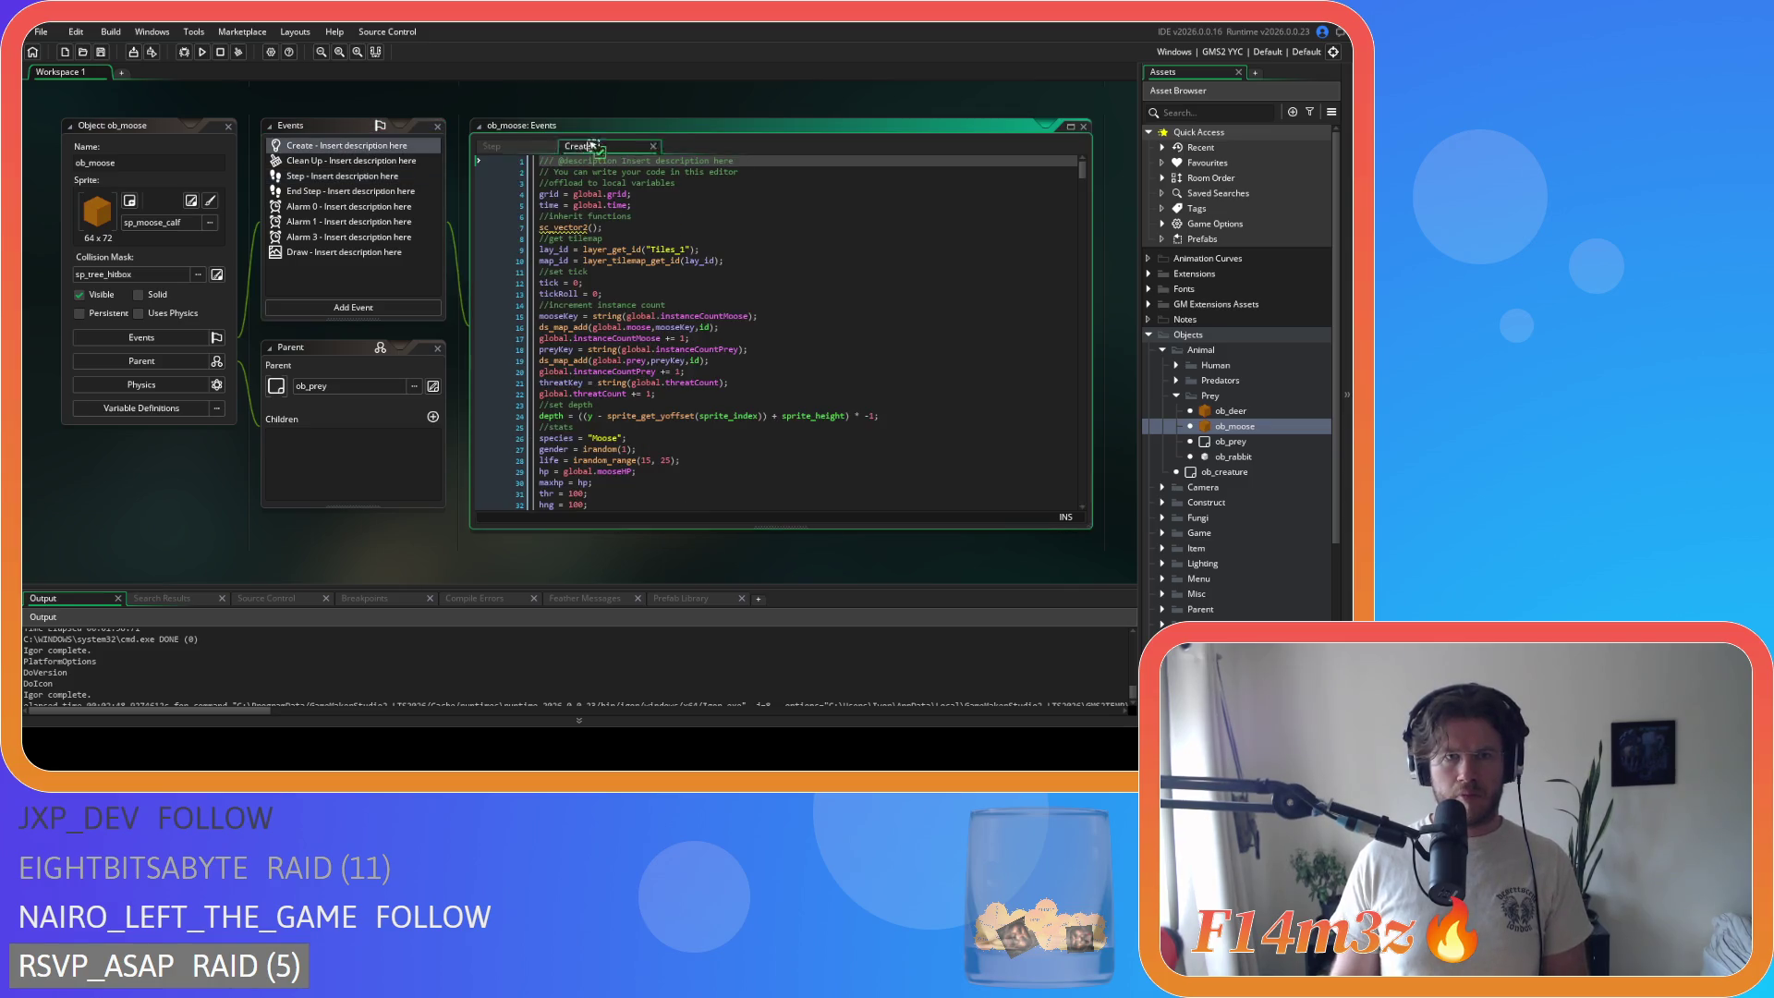
{"action": "key", "text": "ctrl+f"}
{"action": "type", "text": "state_attack"}
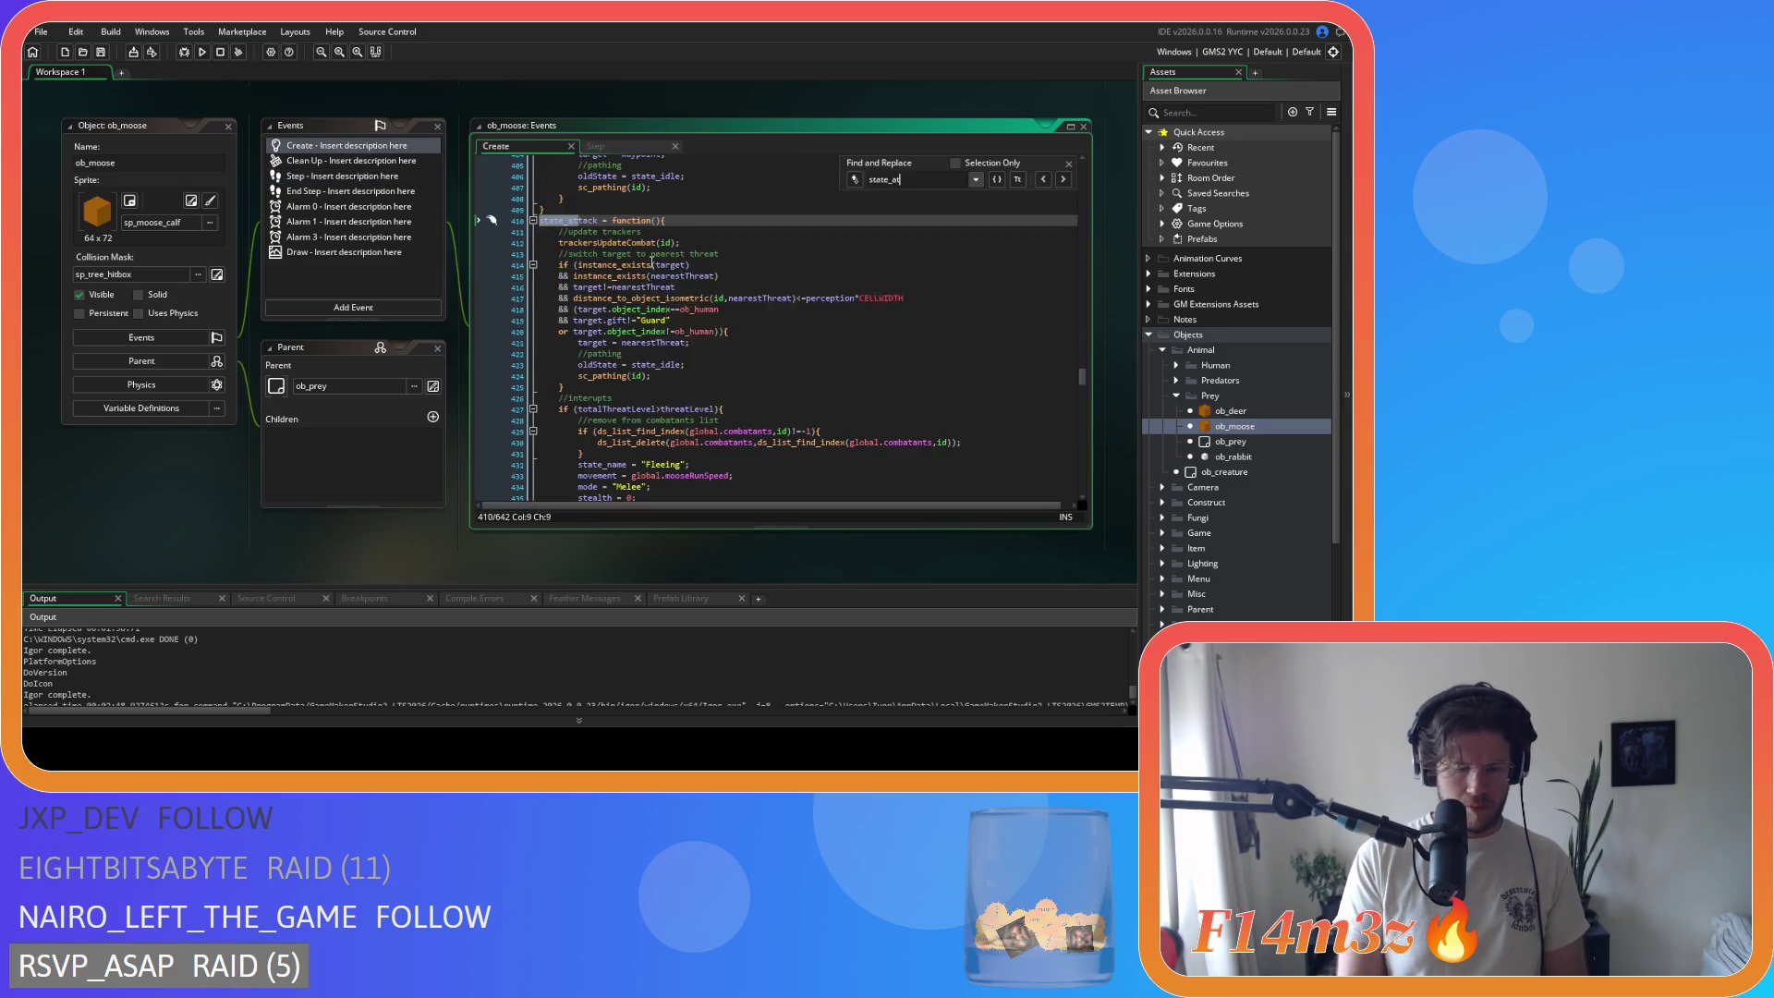
{"action": "scroll", "coordinate": [675, 311], "scroll_direction": "down", "scroll_amount": 8}
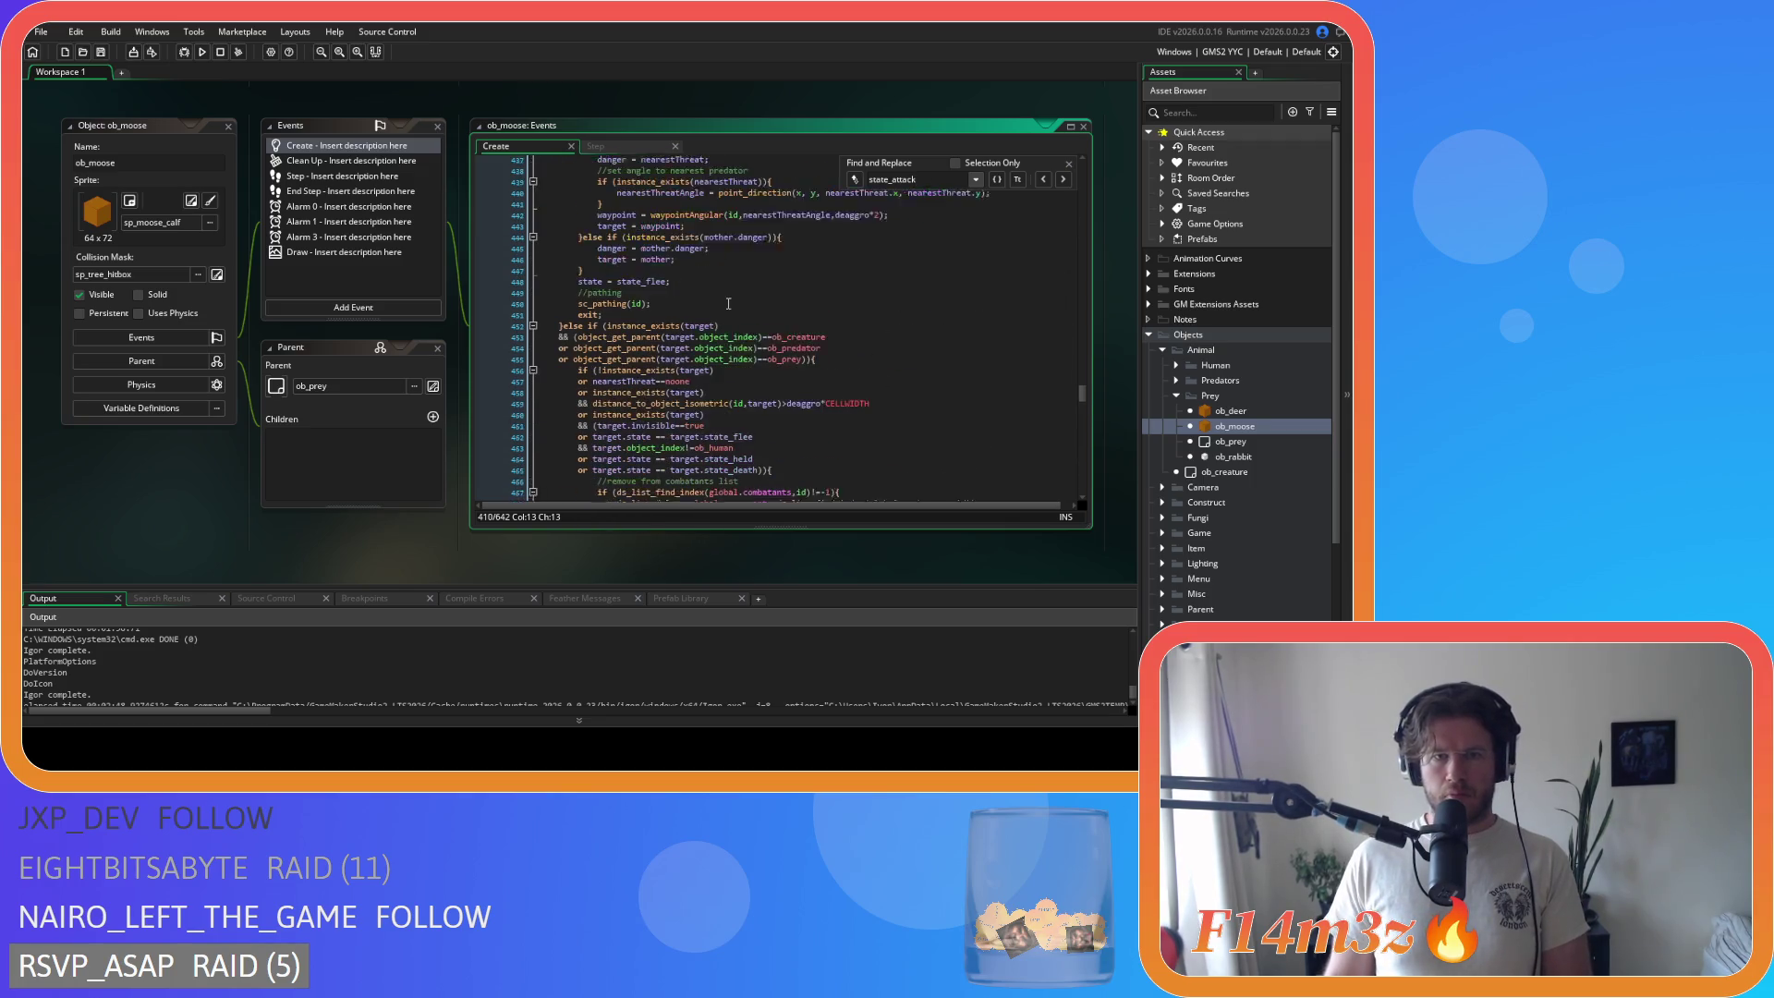
{"action": "scroll", "coordinate": [729, 303], "scroll_direction": "down", "scroll_amount": 20}
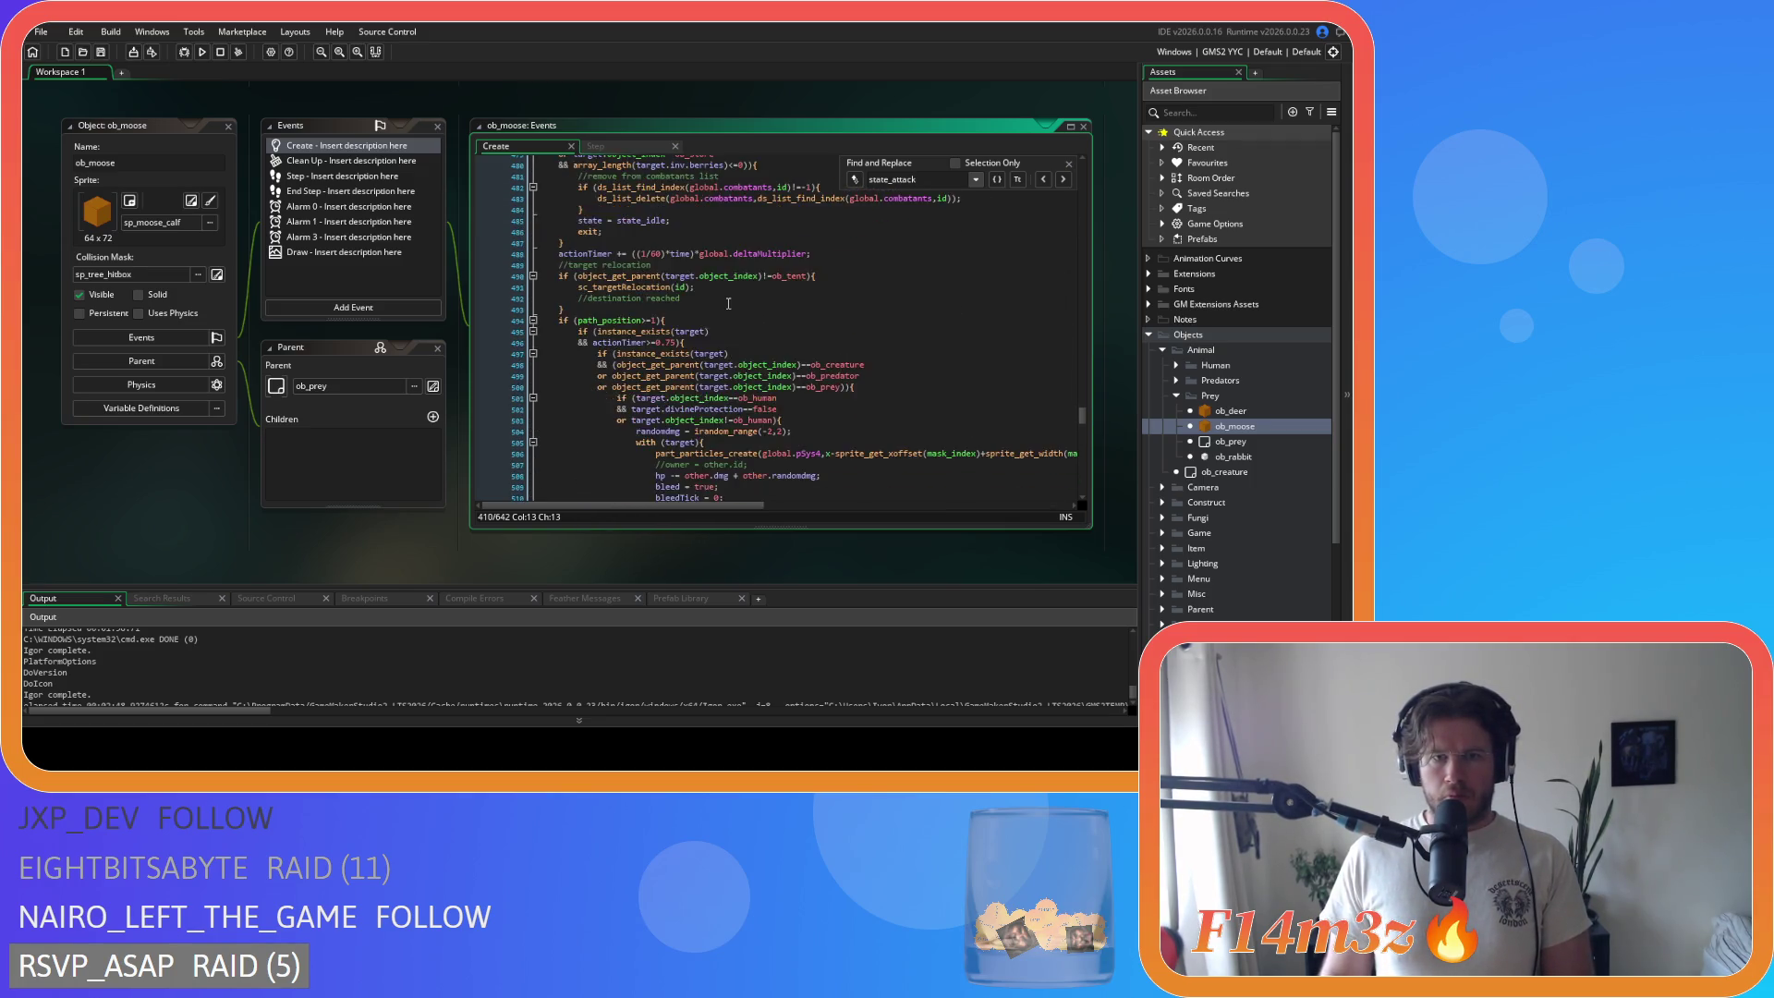
{"action": "scroll", "coordinate": [728, 303], "scroll_direction": "up", "scroll_amount": 1}
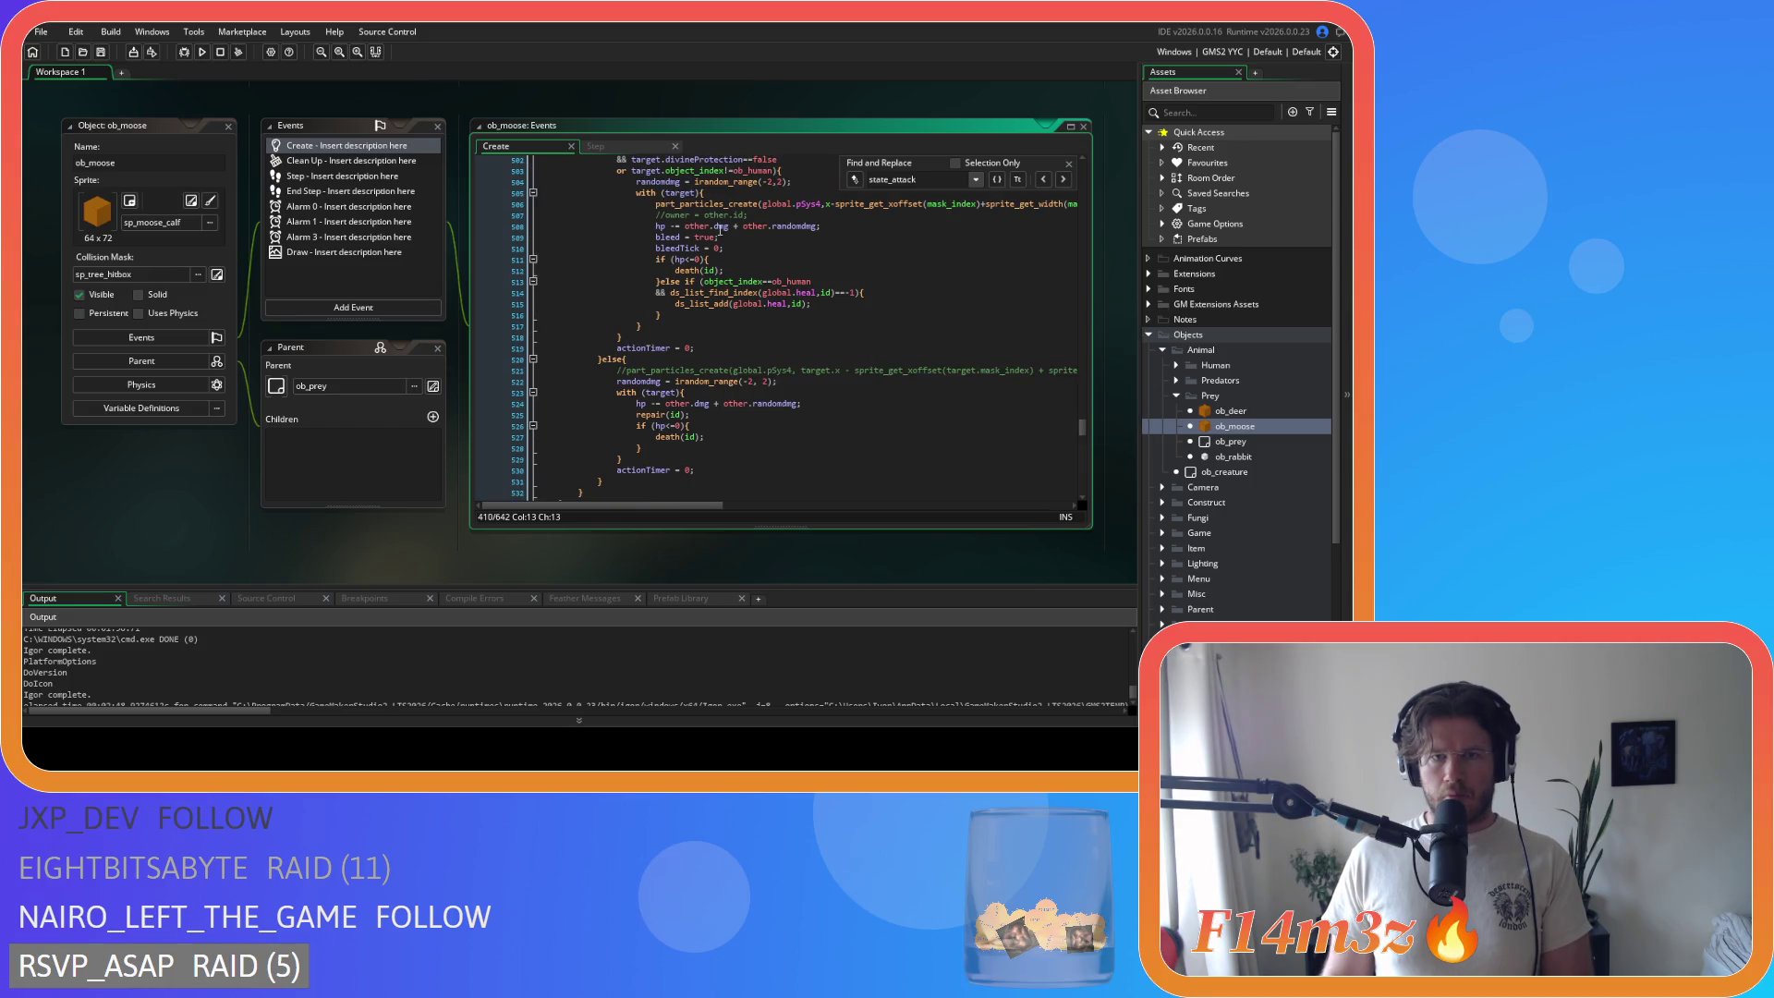
{"action": "left_click_drag", "start_coordinate": [716, 225], "coordinate": [821, 226]}
Step: Search the Create code for the fight state, inspect line 568, then open ob_rabbit
{"action": "key", "text": "Down"}
{"action": "left_click_drag", "start_coordinate": [917, 179], "coordinate": [891, 178]}
{"action": "type", "text": "fight"}
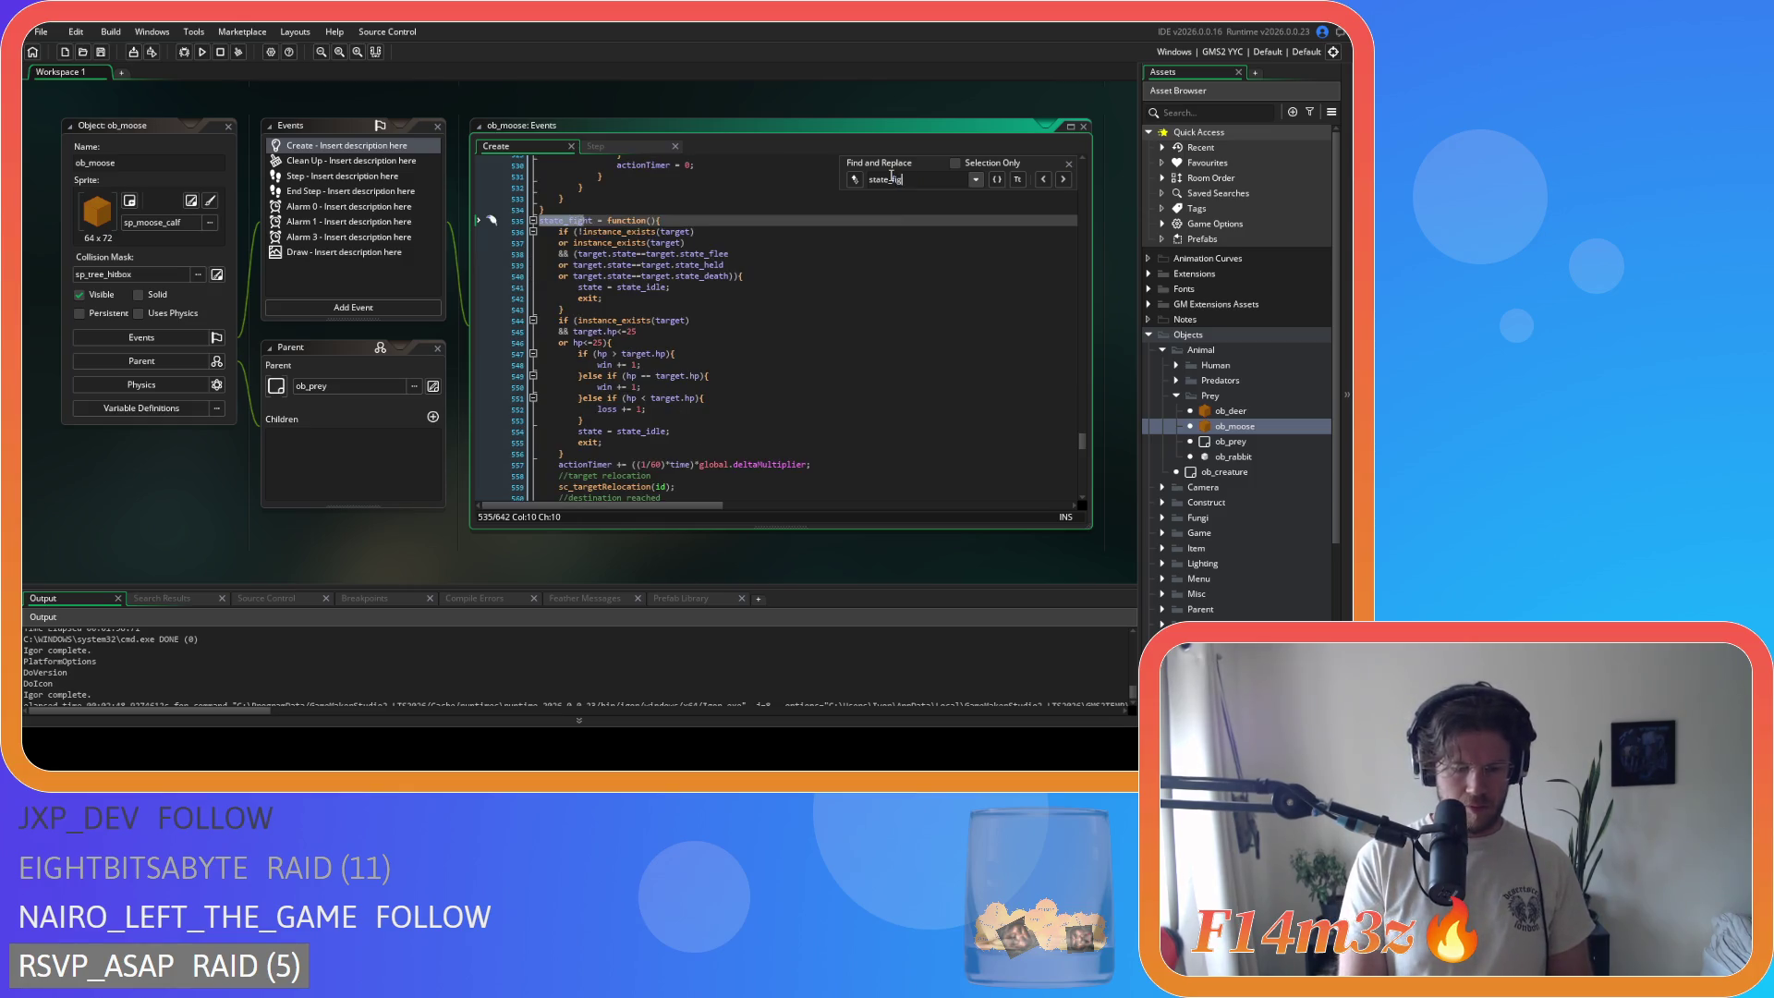
{"action": "scroll", "coordinate": [809, 358], "scroll_direction": "down", "scroll_amount": 2}
{"action": "left_click", "coordinate": [918, 305]}
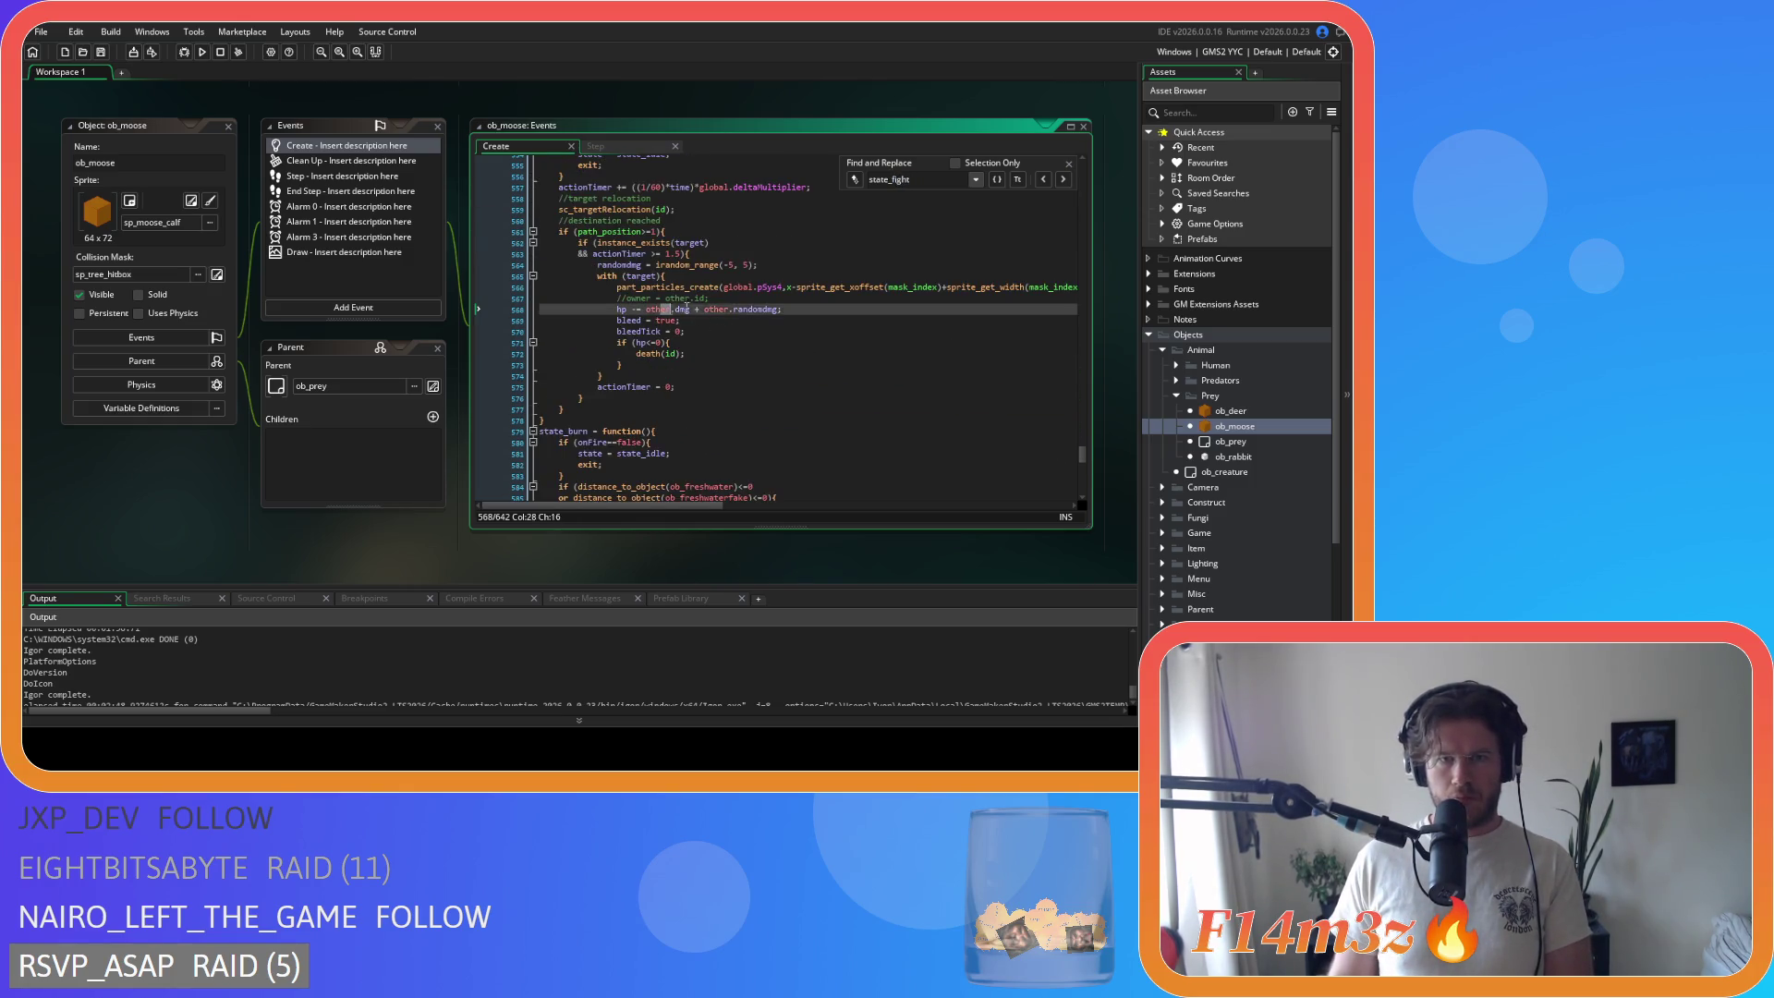
{"action": "left_click", "coordinate": [1067, 165]}
{"action": "double_click", "coordinate": [1234, 457]}
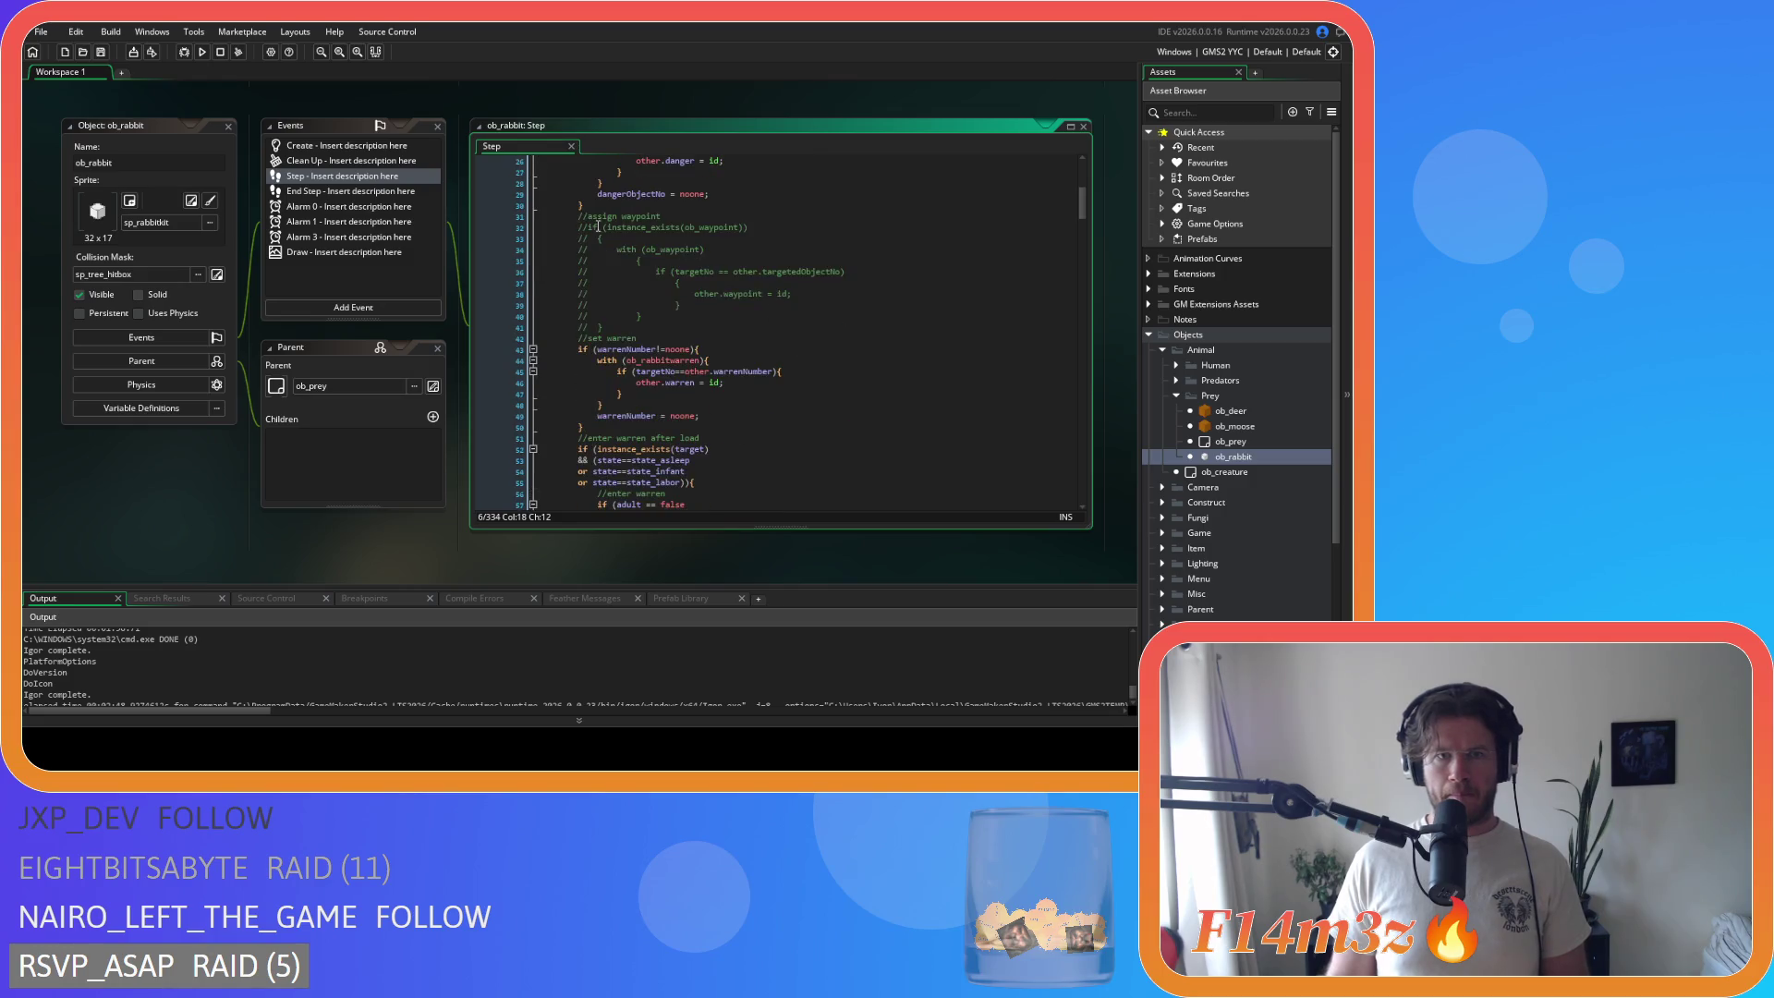
Step: In ob_rabbit's Create event, join state_wander's opening brace onto its header and outdent its body
{"action": "left_click", "coordinate": [411, 146]}
{"action": "left_click_drag", "start_coordinate": [1081, 205], "coordinate": [1084, 283]}
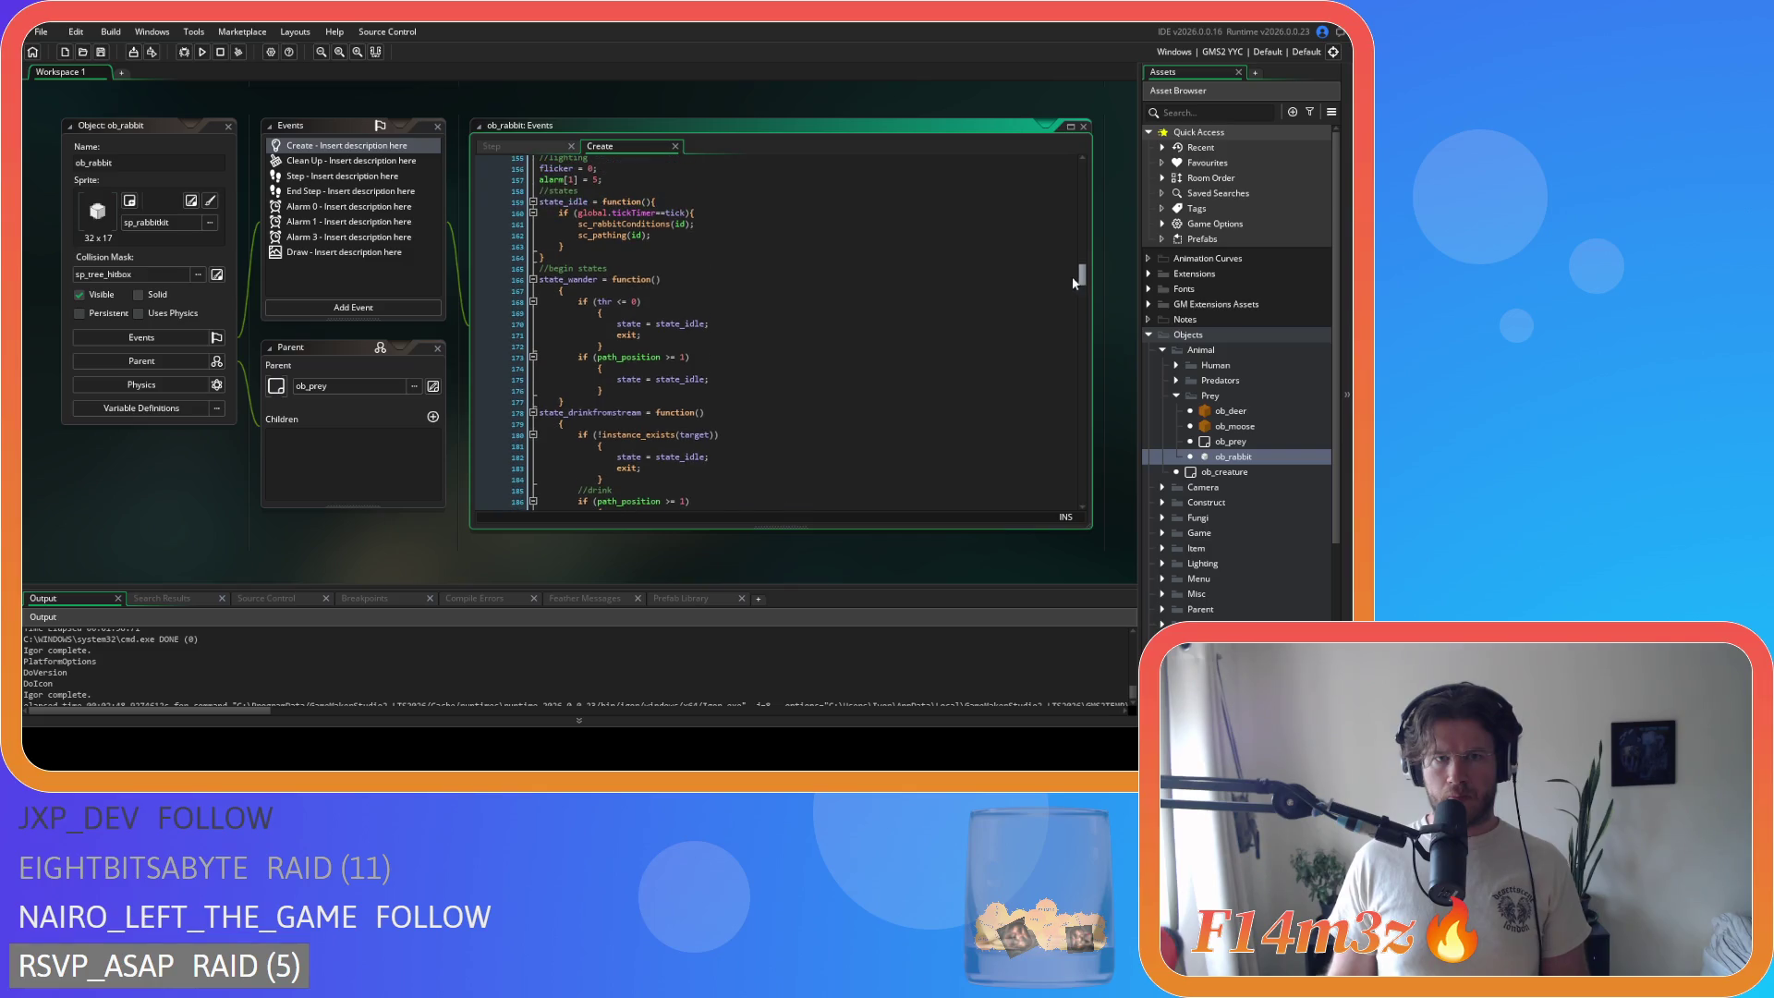
{"action": "left_click", "coordinate": [560, 292]}
{"action": "key", "text": "BackSpace"}
{"action": "key", "text": "BackSpace"}
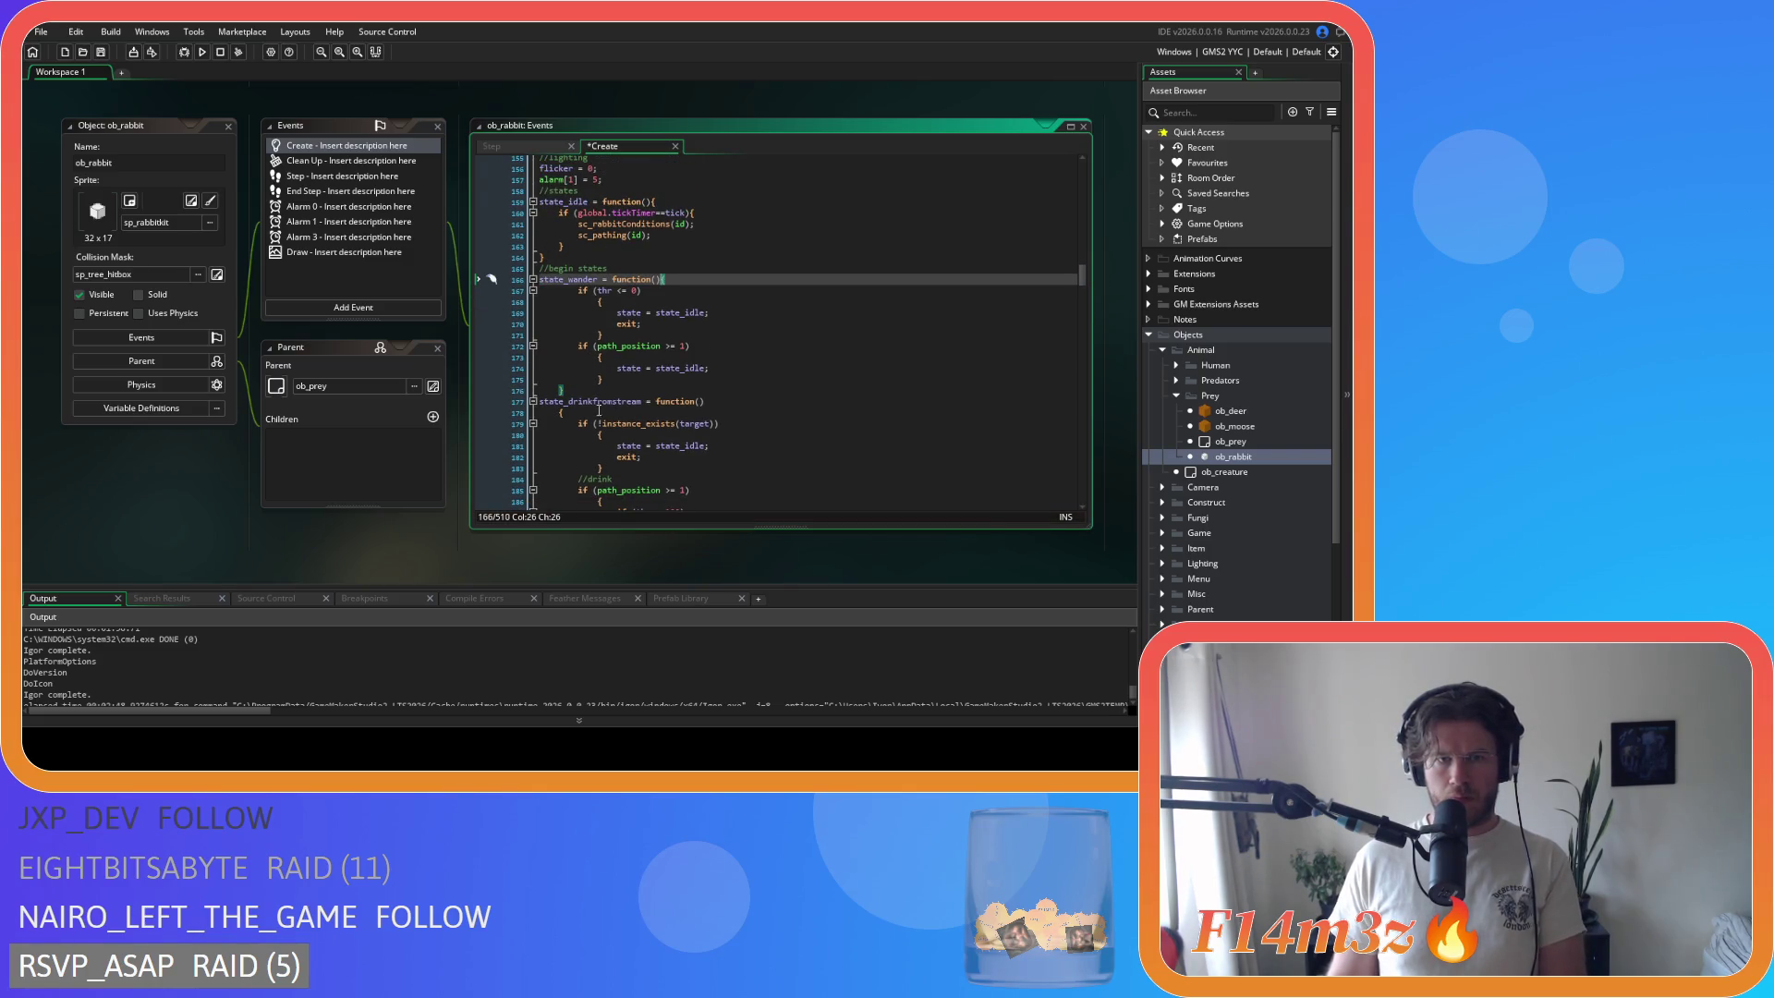
{"action": "left_click_drag", "start_coordinate": [565, 390], "coordinate": [444, 294]}
{"action": "key", "text": "shift+Tab"}
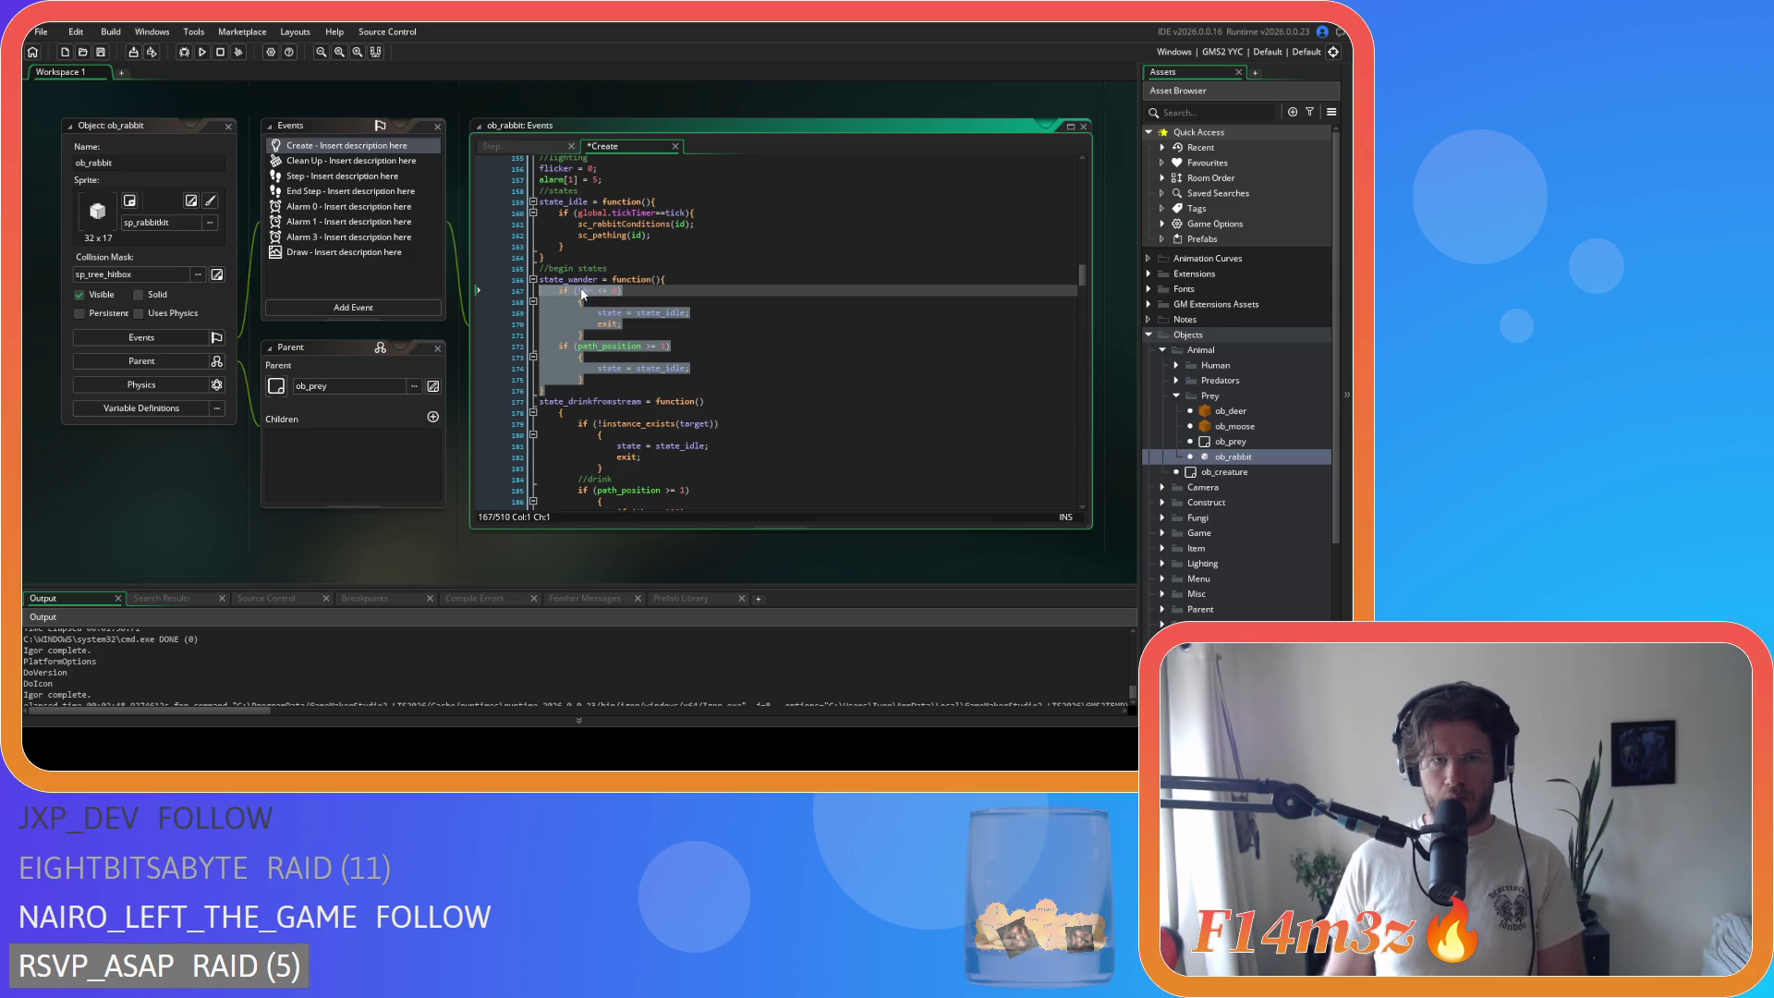
Step: Tighten state_wander's thr<=0 and path_position>= checks with braces on the same line
{"action": "left_click", "coordinate": [577, 292]}
{"action": "type", "text": "thr<="}
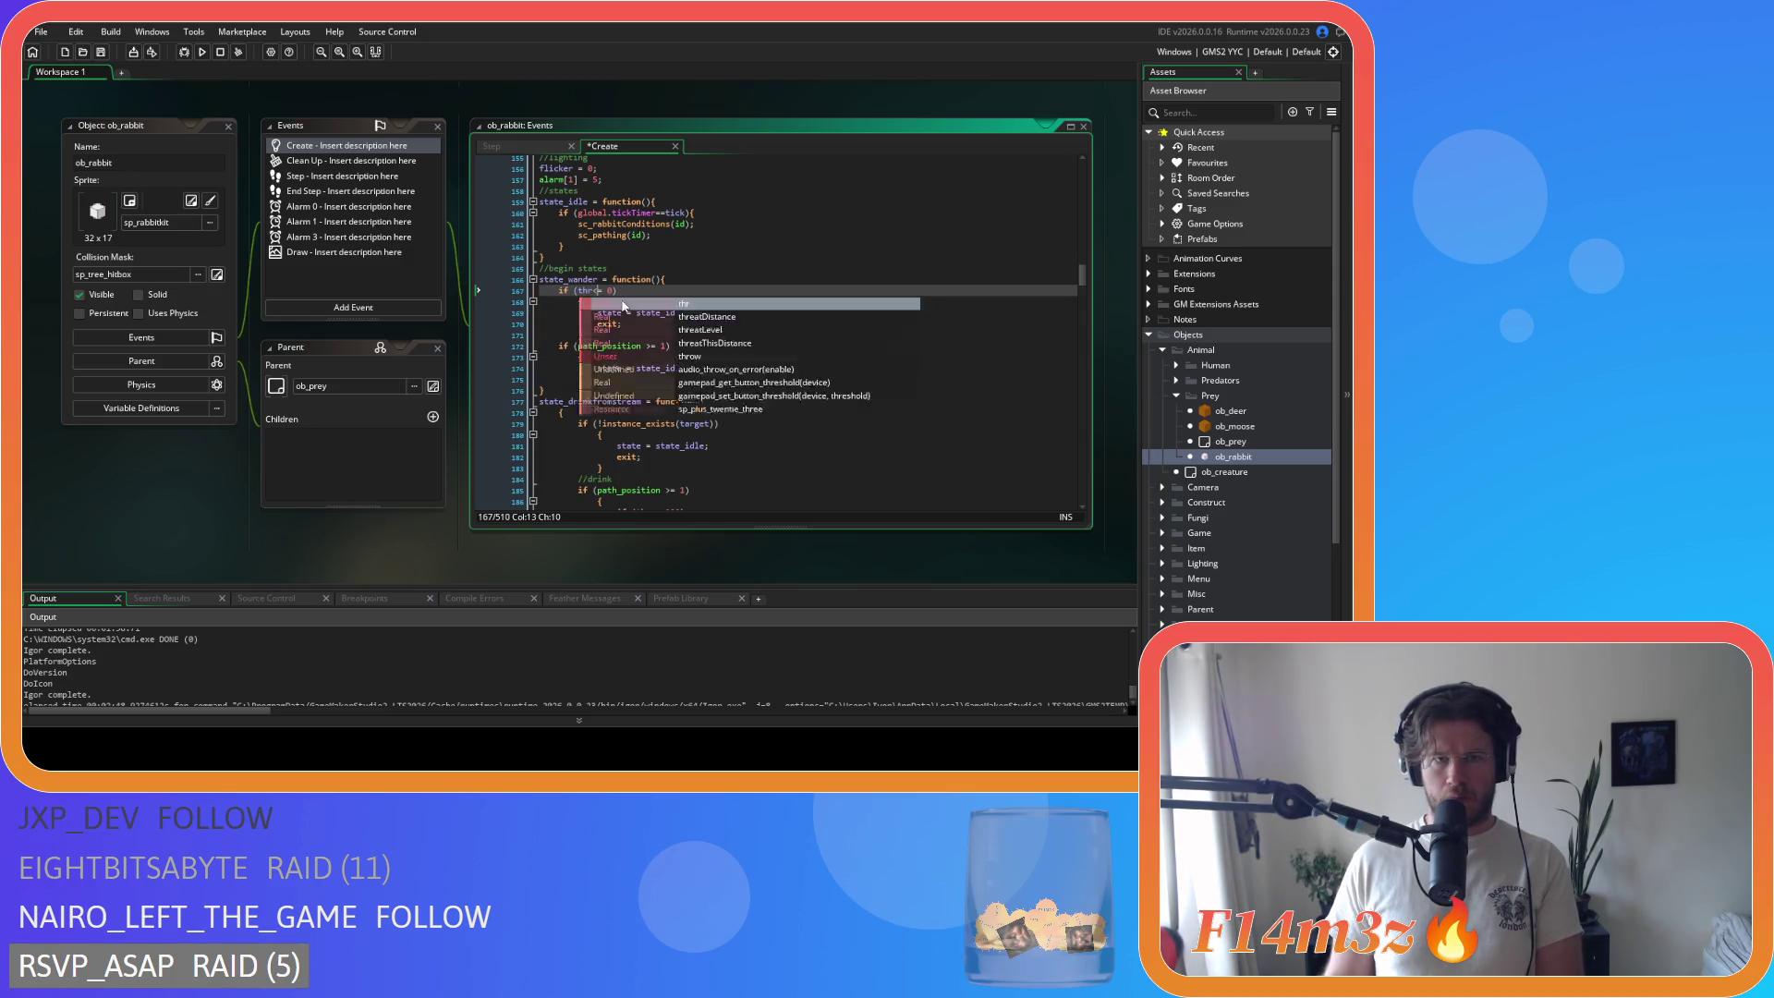
{"action": "left_click", "coordinate": [571, 303]}
{"action": "key", "text": "BackSpace"}
{"action": "key", "text": "BackSpace"}
{"action": "key", "text": "BackSpace"}
{"action": "left_click_drag", "start_coordinate": [566, 325], "coordinate": [541, 301]}
{"action": "left_click_drag", "start_coordinate": [642, 334], "coordinate": [659, 335]}
{"action": "type", "text": ">="}
{"action": "left_click", "coordinate": [576, 346]}
{"action": "key", "text": "BackSpace"}
{"action": "key", "text": "BackSpace"}
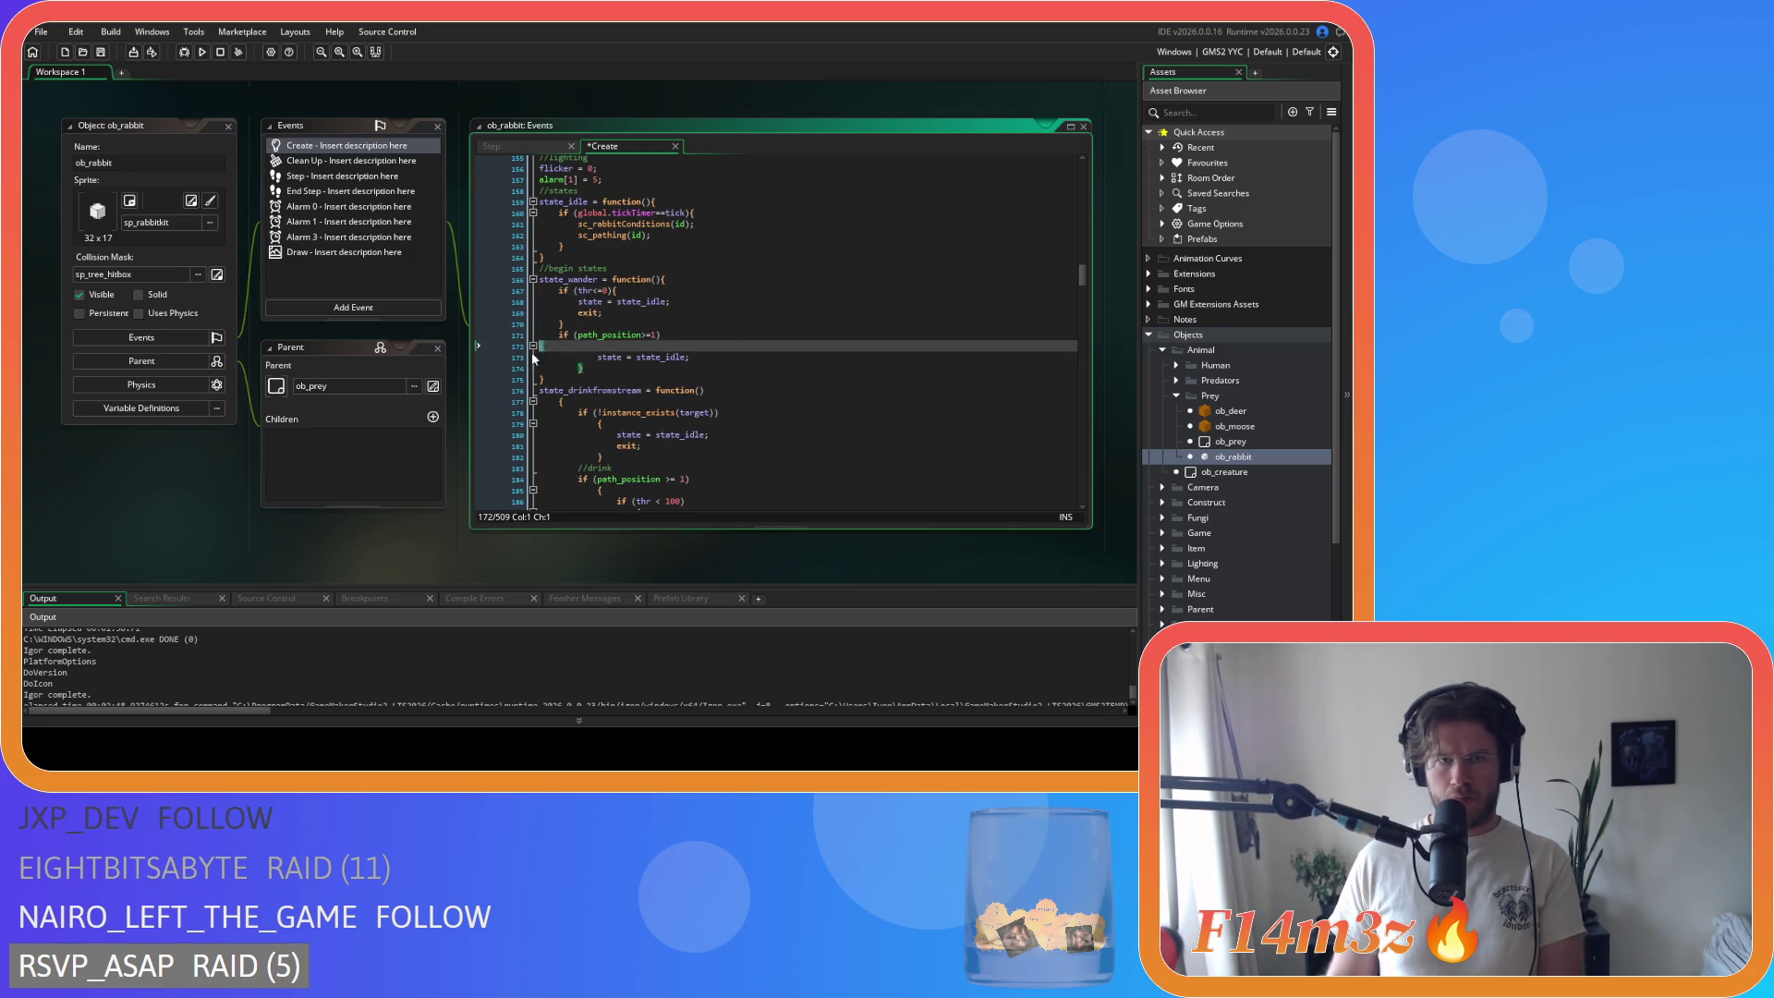
{"action": "left_click_drag", "start_coordinate": [564, 357], "coordinate": [541, 345]}
Step: Compact state_drinkfromstream: brace on header, body outdented, instance_exists and path_position>=1 braces joined
{"action": "scroll", "coordinate": [577, 393], "scroll_direction": "down", "scroll_amount": 2}
{"action": "scroll", "coordinate": [577, 392], "scroll_direction": "down", "scroll_amount": 1}
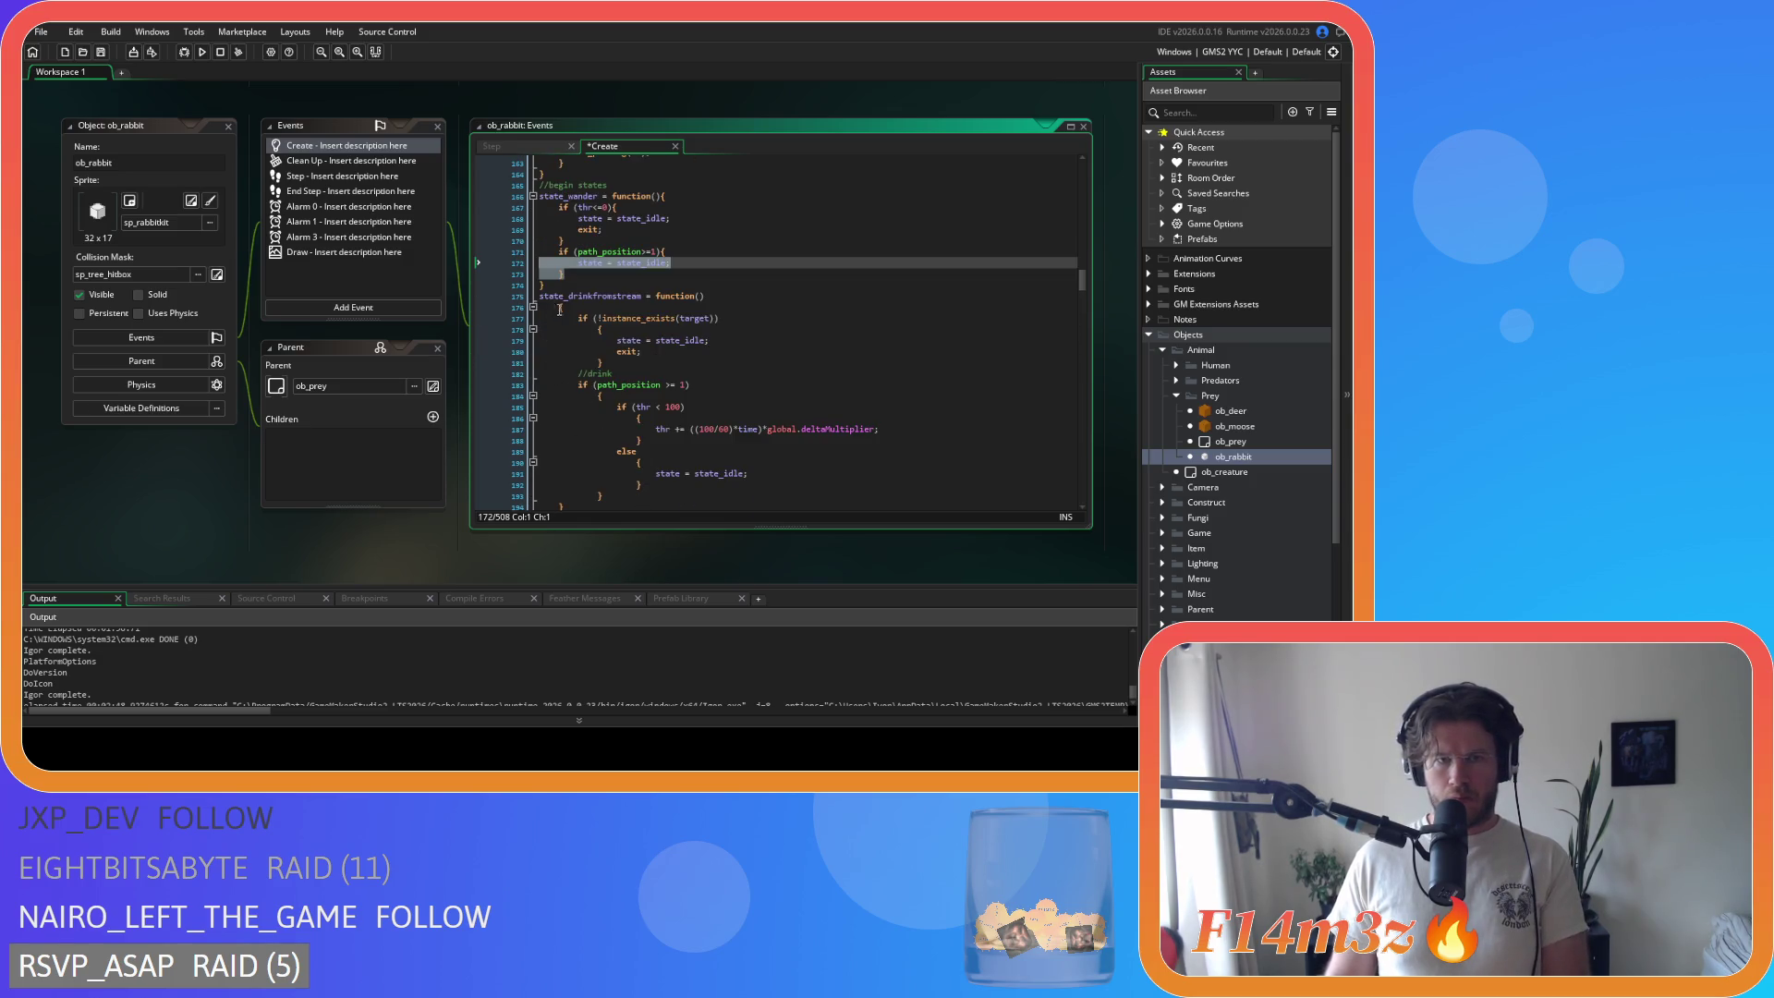
{"action": "left_click", "coordinate": [558, 311]}
{"action": "key", "text": "BackSpace"}
{"action": "key", "text": "BackSpace"}
{"action": "scroll", "coordinate": [558, 311], "scroll_direction": "down", "scroll_amount": 3}
{"action": "mouse_move", "coordinate": [565, 382]}
{"action": "left_mouse_down"}
{"action": "mouse_move", "coordinate": [499, 275]}
{"action": "mouse_move", "coordinate": [501, 292]}
{"action": "left_mouse_up"}
{"action": "key", "text": "shift+Tab"}
{"action": "left_click", "coordinate": [568, 292]}
{"action": "key", "text": "BackSpace"}
{"action": "key", "text": "BackSpace"}
{"action": "key", "text": "BackSpace"}
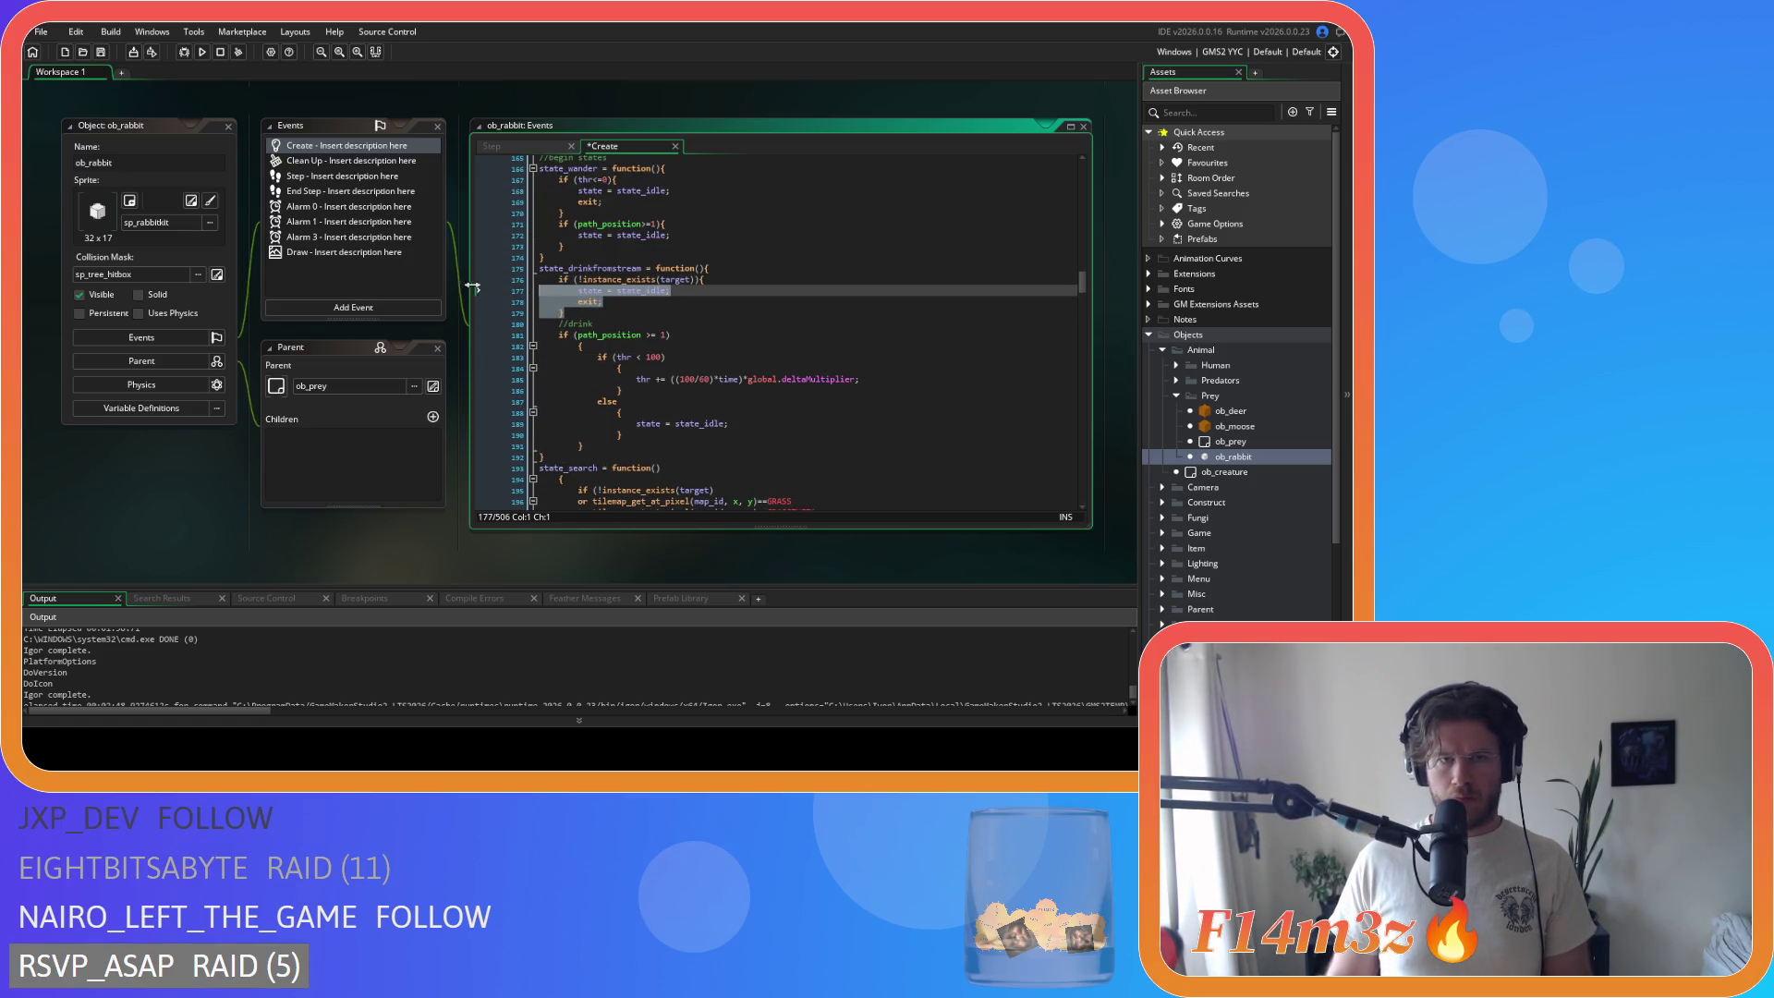
{"action": "left_click", "coordinate": [637, 335]}
{"action": "key", "text": "Delete"}
{"action": "key", "text": "End"}
{"action": "key", "text": "Delete"}
{"action": "key", "text": "Delete"}
{"action": "key", "text": "Delete"}
Step: Tighten the thr<100 if/else block into compact }else{ form with outdented lines
{"action": "left_click_drag", "start_coordinate": [601, 426], "coordinate": [618, 349]}
{"action": "key", "text": "shift+Tab"}
{"action": "left_click", "coordinate": [618, 349]}
{"action": "key", "text": "BackSpace"}
{"action": "key", "text": "Right"}
{"action": "key", "text": "Delete"}
{"action": "key", "text": "End"}
{"action": "key", "text": "Delete"}
{"action": "key", "text": "Delete"}
{"action": "key", "text": "Delete"}
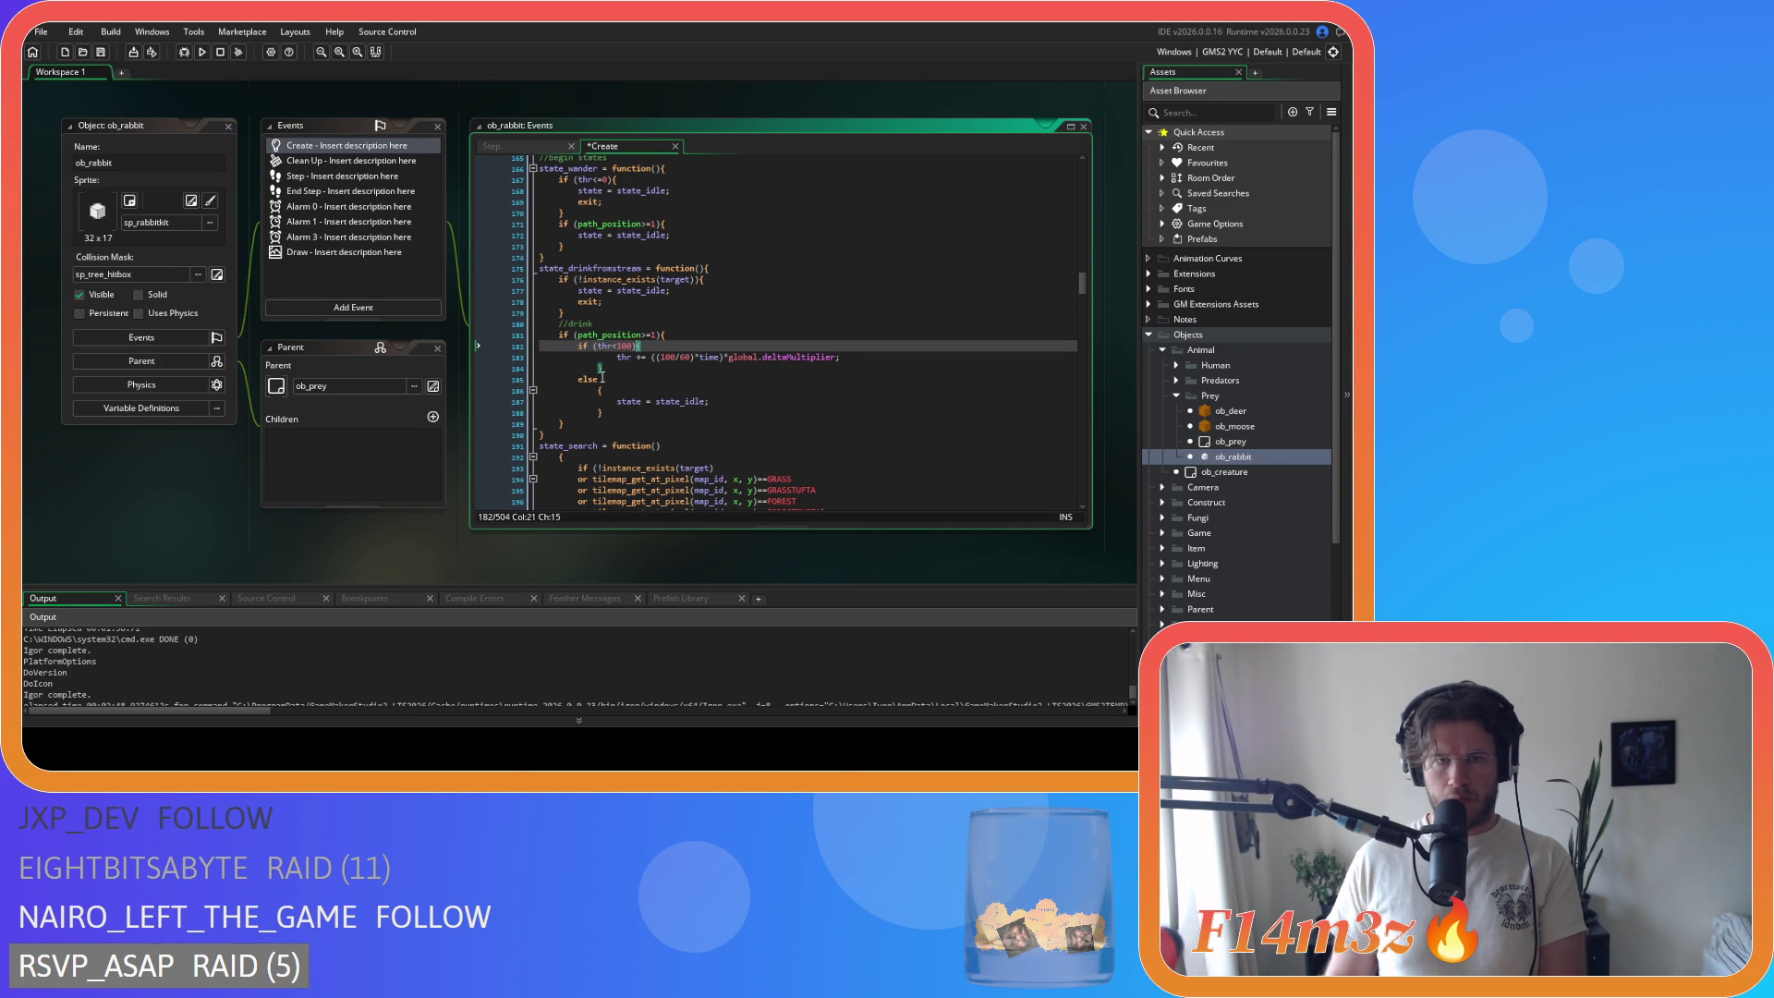
{"action": "left_click", "coordinate": [525, 368]}
{"action": "key", "text": "shift+Up"}
{"action": "left_click", "coordinate": [574, 380]}
{"action": "key", "text": "BackSpace"}
{"action": "key", "text": "End"}
{"action": "key", "text": "Delete"}
{"action": "key", "text": "Delete"}
{"action": "key", "text": "Delete"}
{"action": "key", "text": "shift+Down"}
{"action": "key", "text": "shift+Tab"}
Step: Compact state_search: brace on header, body outdented, tile check and path_position braces joined
{"action": "scroll", "coordinate": [577, 329], "scroll_direction": "down", "scroll_amount": 3}
{"action": "left_click", "coordinate": [558, 324]}
{"action": "key", "text": "BackSpace"}
{"action": "key", "text": "BackSpace"}
{"action": "left_click_drag", "start_coordinate": [594, 455], "coordinate": [457, 324]}
{"action": "key", "text": "shift+Tab"}
{"action": "scroll", "coordinate": [610, 389], "scroll_direction": "down", "scroll_amount": 3}
{"action": "left_click", "coordinate": [573, 272]}
{"action": "key", "text": "BackSpace"}
{"action": "key", "text": "BackSpace"}
{"action": "left_click_drag", "start_coordinate": [589, 302], "coordinate": [489, 264]}
{"action": "key", "text": "shift+Tab"}
{"action": "left_click", "coordinate": [478, 313]}
{"action": "key", "text": "BackSpace"}
{"action": "key", "text": "BackSpace"}
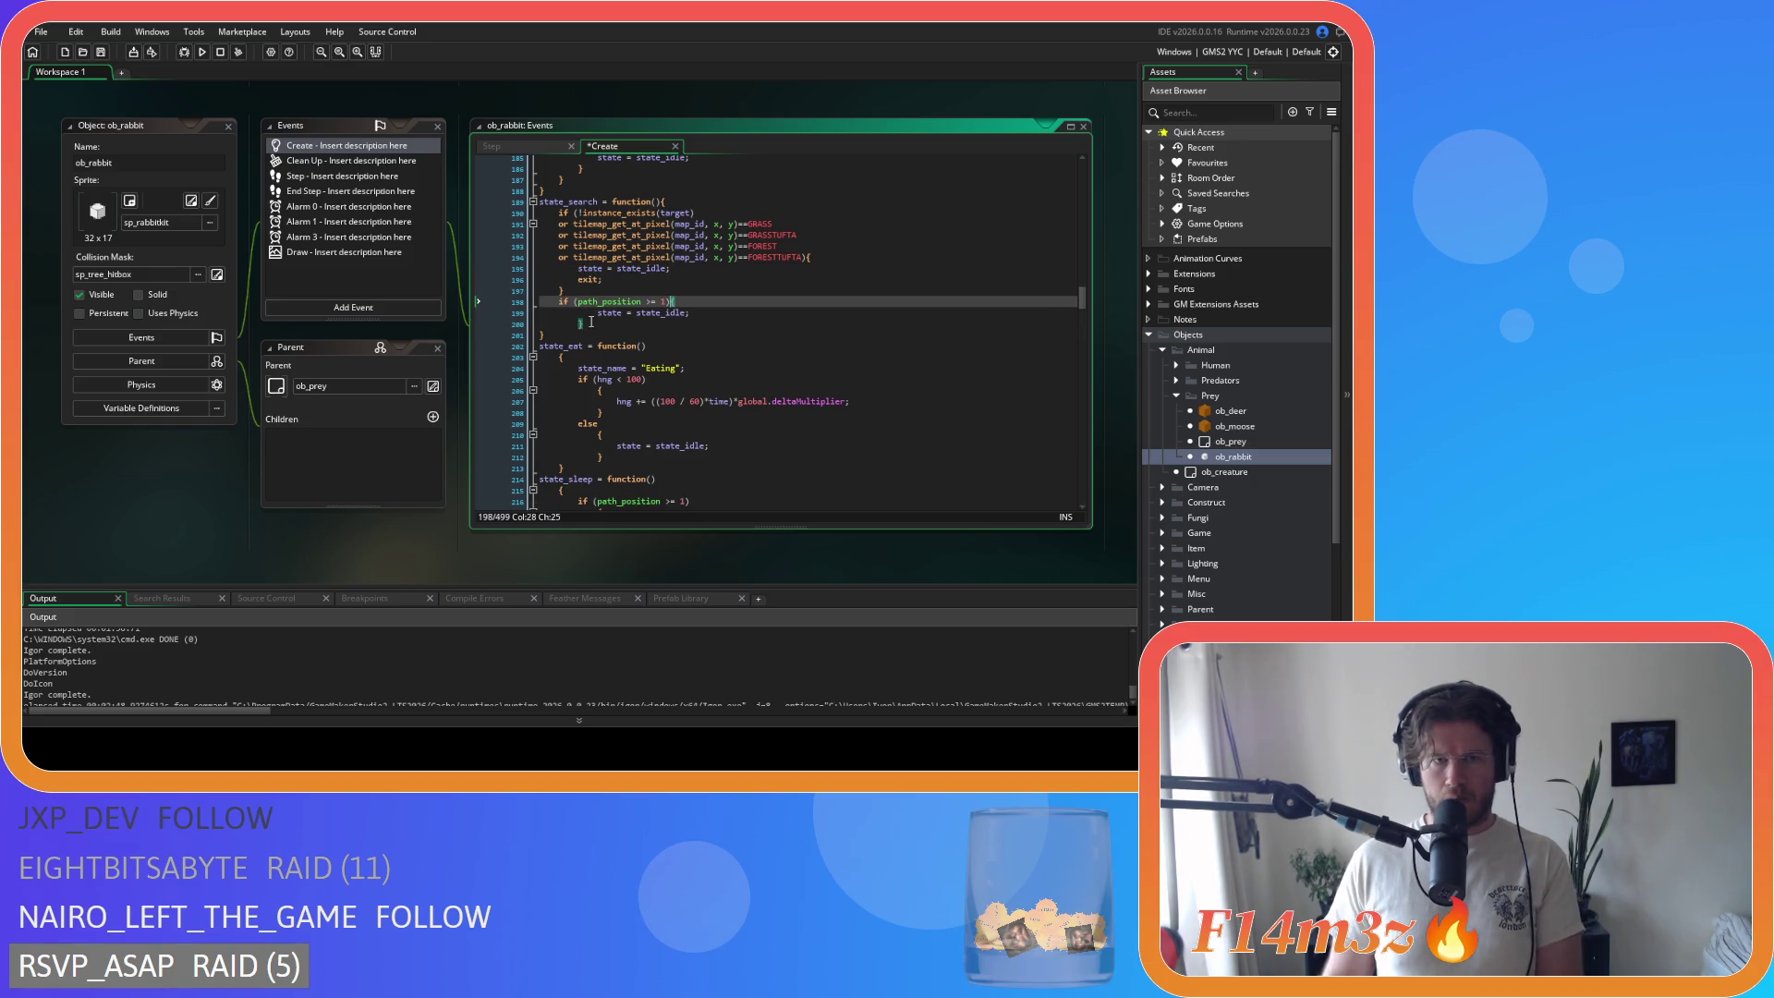
{"action": "key", "text": "Down"}
{"action": "key", "text": "shift+Tab"}
{"action": "left_click", "coordinate": [641, 302]}
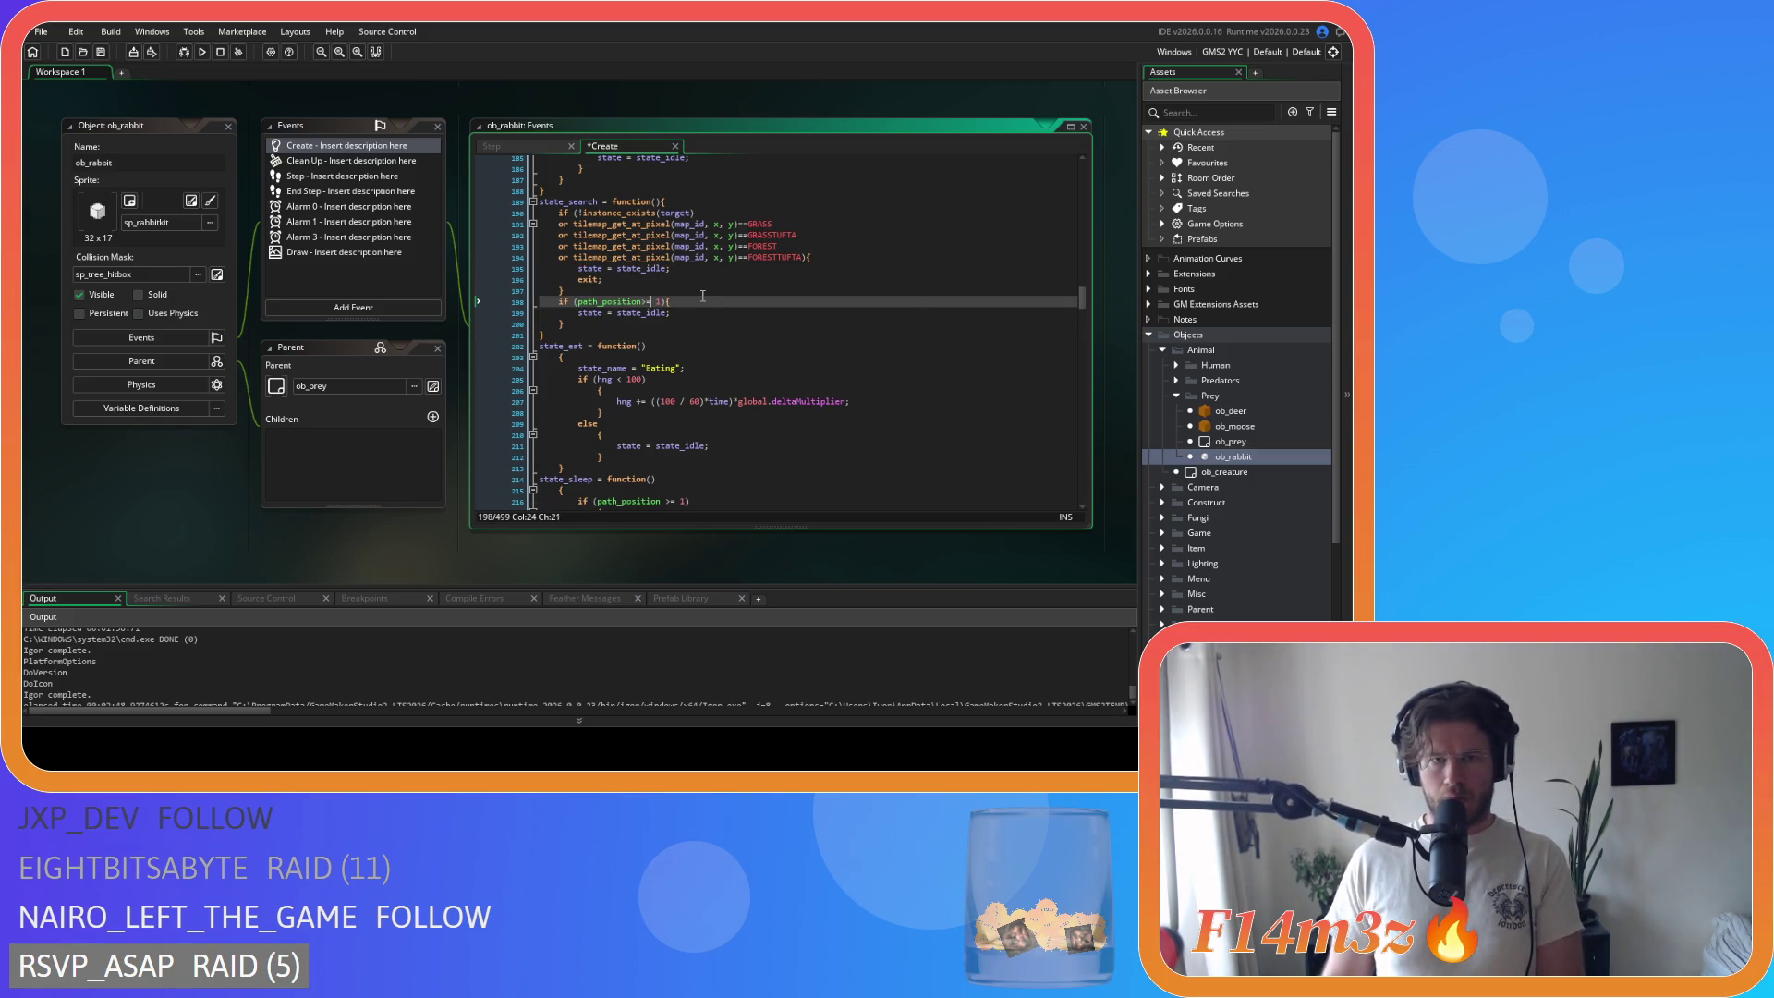
Step: Remove spaces from the map_id,x,y arguments on tile-check lines 191–194 and join state_eat's header brace
{"action": "left_click", "coordinate": [716, 223]}
{"action": "key", "text": "BackSpace"}
{"action": "key", "text": "Right"}
{"action": "key", "text": "Right"}
{"action": "key", "text": "BackSpace"}
{"action": "left_click", "coordinate": [717, 235]}
{"action": "key", "text": "BackSpace"}
{"action": "key", "text": "Right"}
{"action": "key", "text": "Right"}
{"action": "key", "text": "BackSpace"}
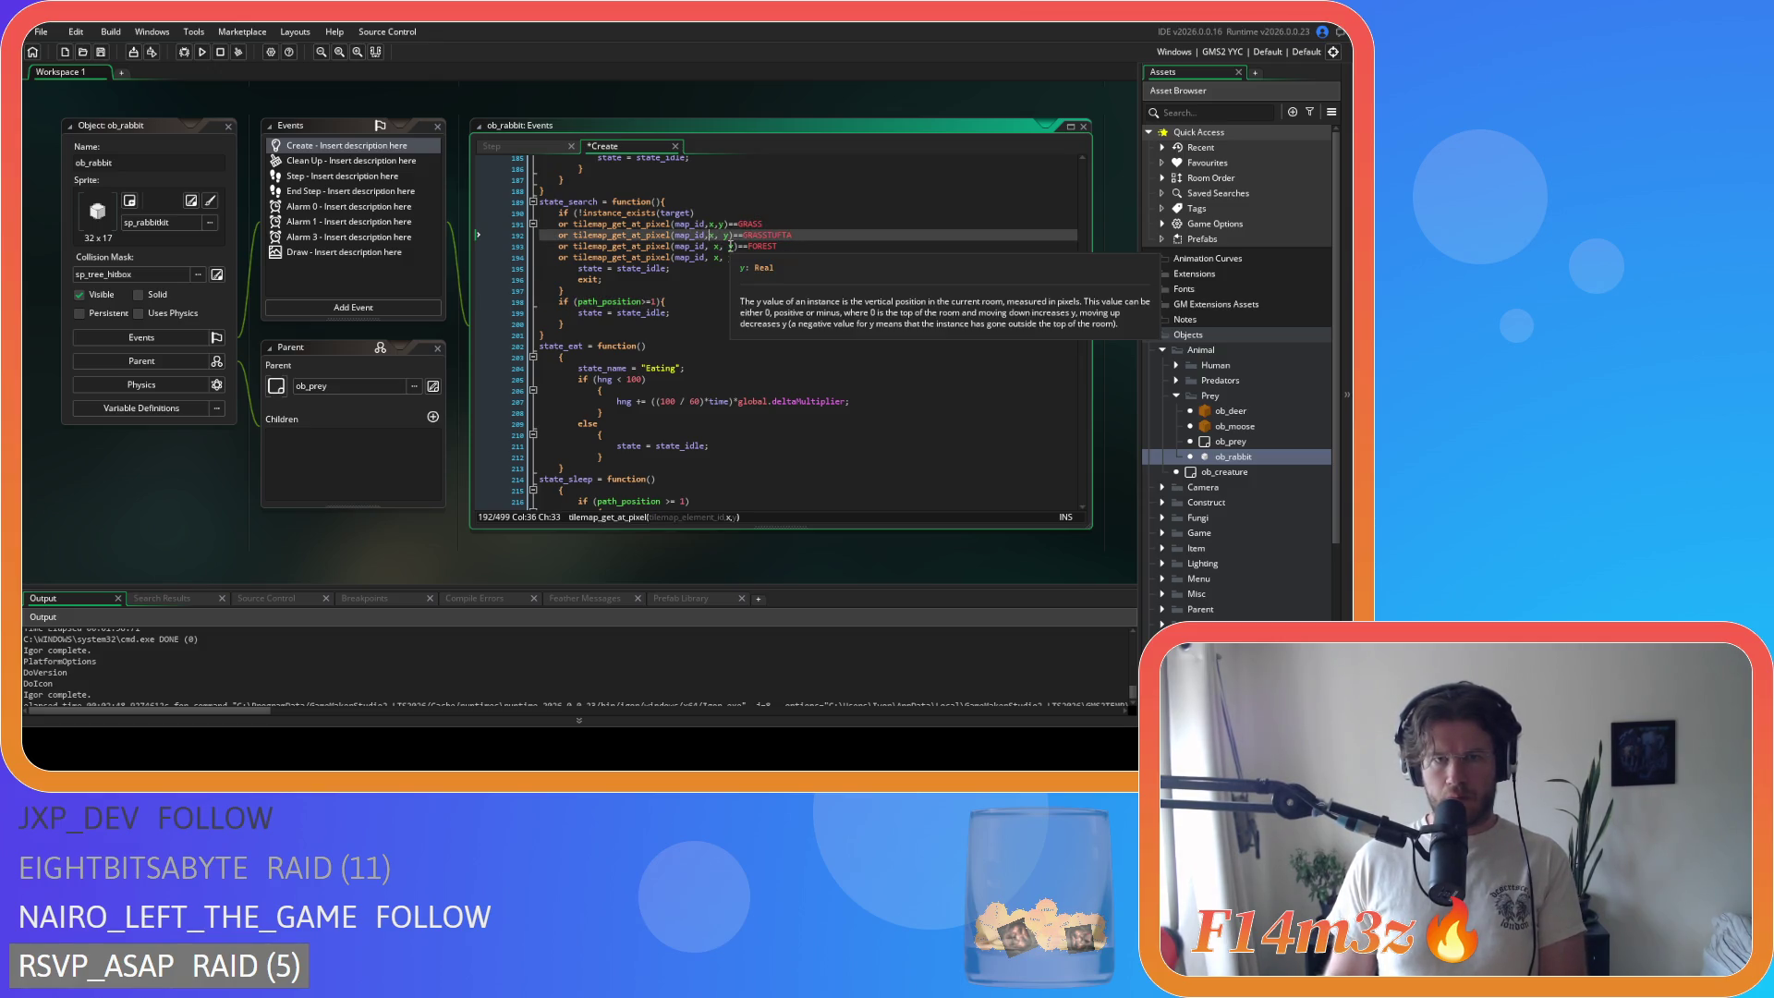
{"action": "left_click", "coordinate": [710, 246]}
{"action": "key", "text": "BackSpace"}
{"action": "key", "text": "Right"}
{"action": "key", "text": "Right"}
{"action": "key", "text": "BackSpace"}
{"action": "left_click", "coordinate": [716, 257]}
{"action": "key", "text": "BackSpace"}
{"action": "key", "text": "Right"}
{"action": "key", "text": "Right"}
{"action": "key", "text": "BackSpace"}
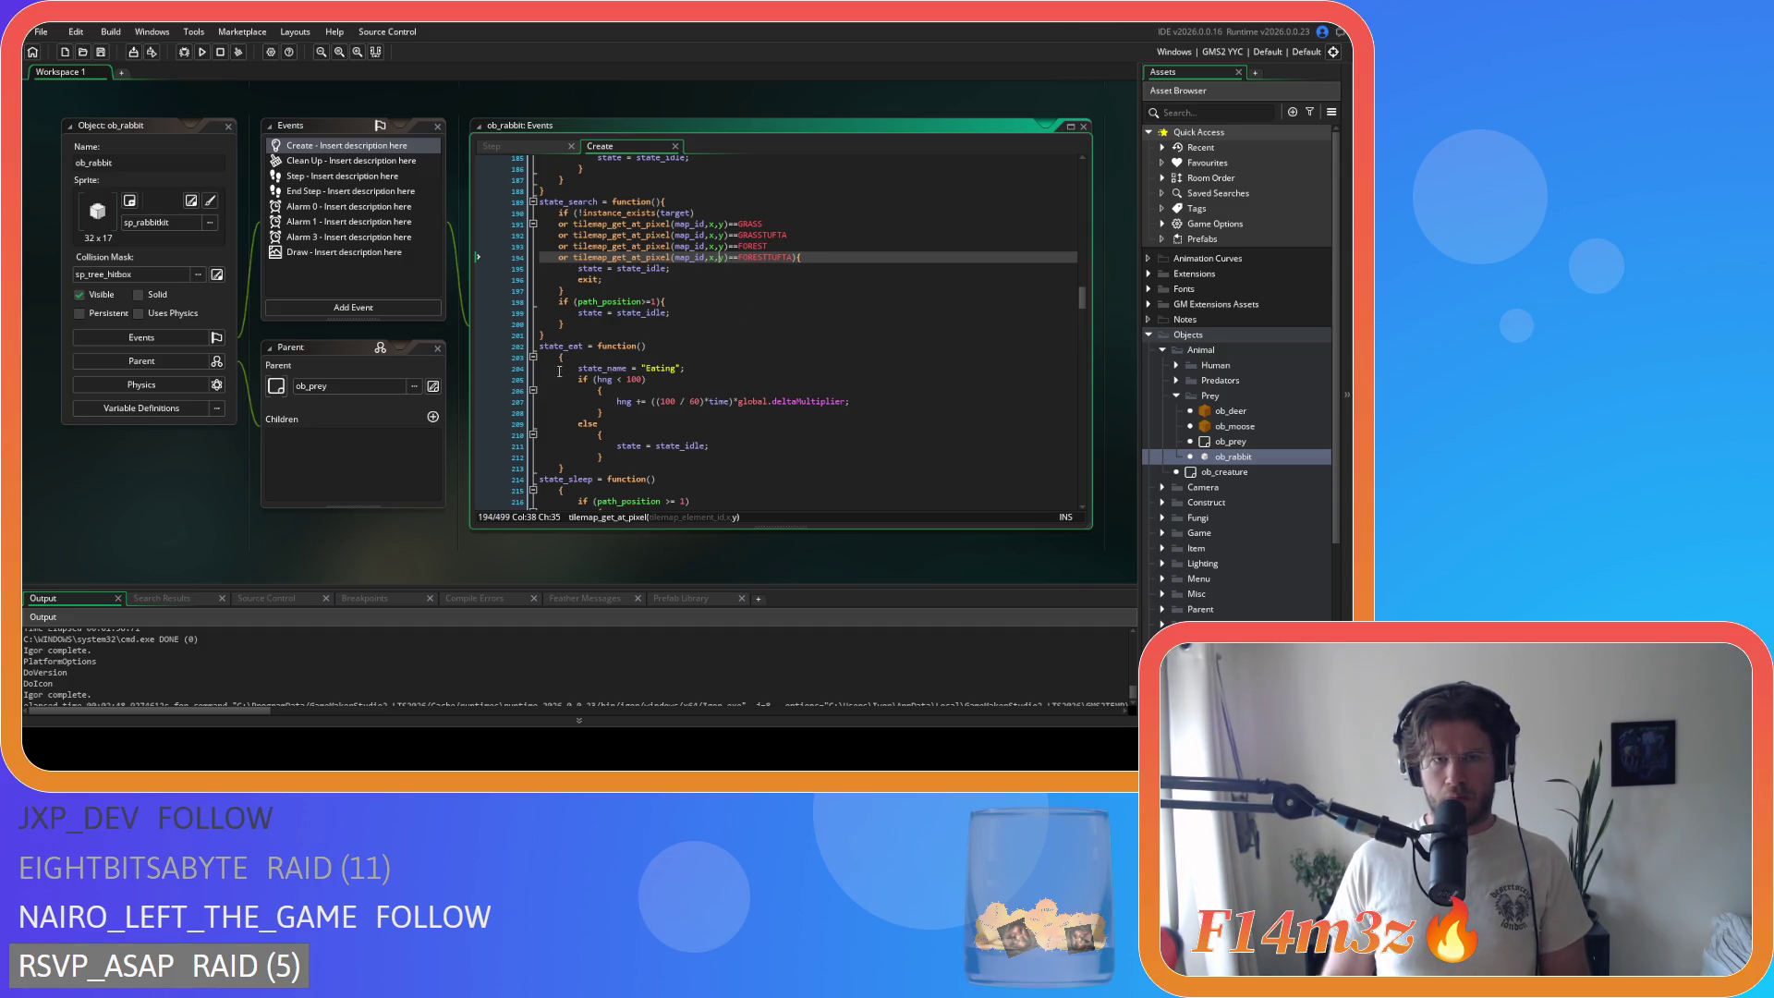
{"action": "left_click", "coordinate": [560, 356]}
{"action": "key", "text": "BackSpace"}
{"action": "key", "text": "BackSpace"}
Step: Outdent state_eat's body, join the hng<100 brace, and merge the else into }else{
{"action": "left_click", "coordinate": [522, 434]}
{"action": "left_click_drag", "start_coordinate": [522, 431], "coordinate": [490, 355]}
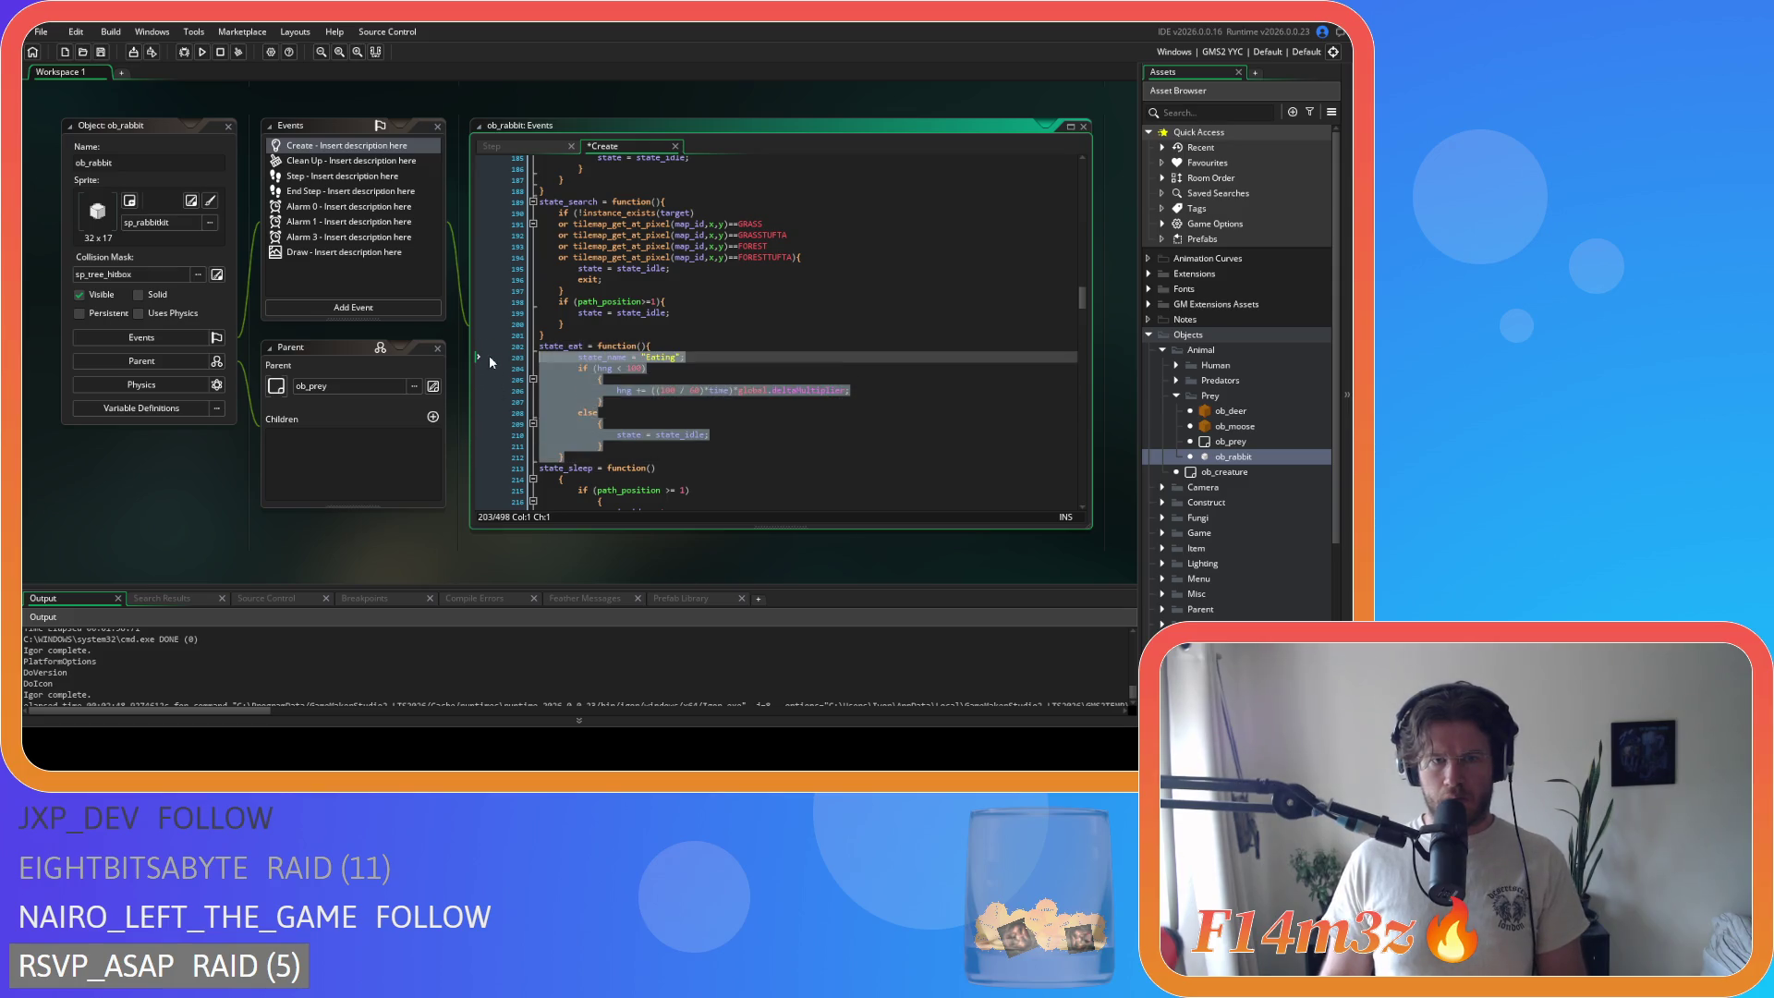
{"action": "key", "text": "shift+Tab"}
{"action": "key", "text": "BackSpace"}
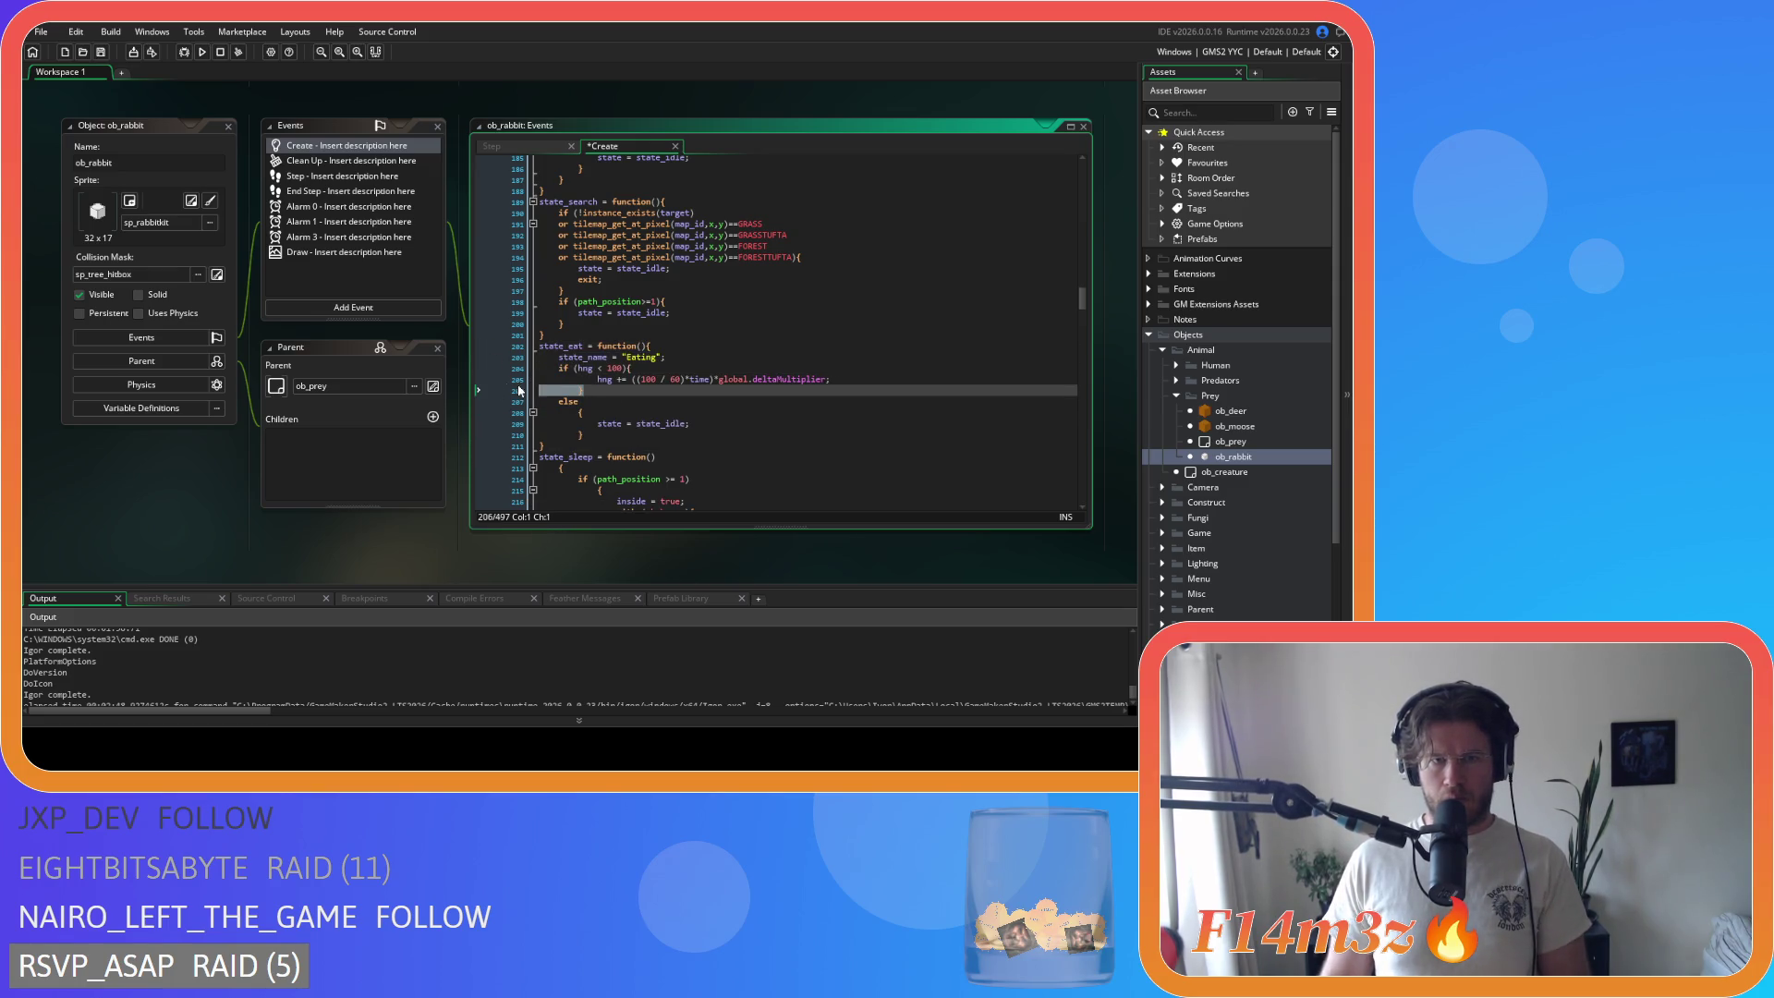
{"action": "left_click", "coordinate": [511, 404]}
{"action": "key", "text": "BackSpace"}
{"action": "left_click", "coordinate": [511, 403]}
{"action": "key", "text": "BackSpace"}
{"action": "left_click_drag", "start_coordinate": [511, 403], "coordinate": [510, 412]}
{"action": "key", "text": "shift+Tab"}
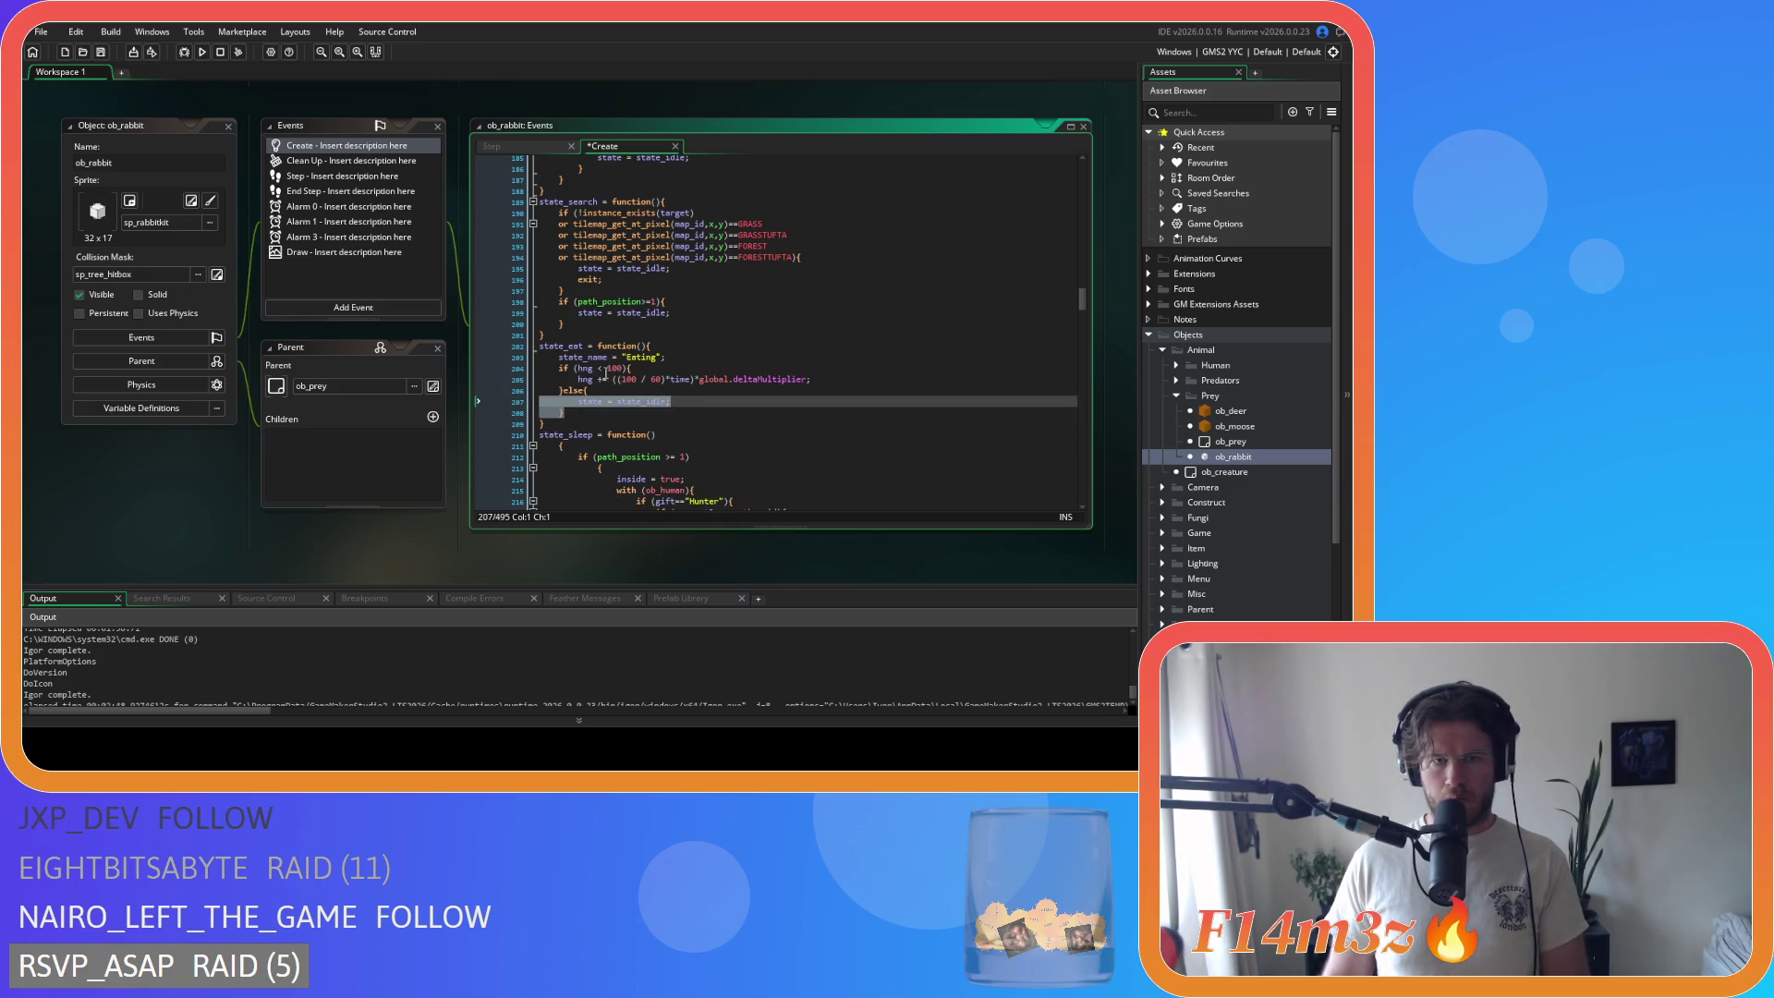
Step: Remove spaces in the hng<100 comparison and the (100/60) division, then save
{"action": "left_click", "coordinate": [611, 368]}
{"action": "key", "text": "BackSpace"}
{"action": "key", "text": "Left"}
{"action": "key", "text": "BackSpace"}
{"action": "left_click", "coordinate": [640, 379]}
{"action": "key", "text": "BackSpace"}
{"action": "key", "text": "Right"}
{"action": "key", "text": "Delete"}
{"action": "key", "text": "ctrl+s"}
Step: Join state_sleep's opening brace onto its header and outdent its body one level
{"action": "scroll", "coordinate": [702, 392], "scroll_direction": "down", "scroll_amount": 4}
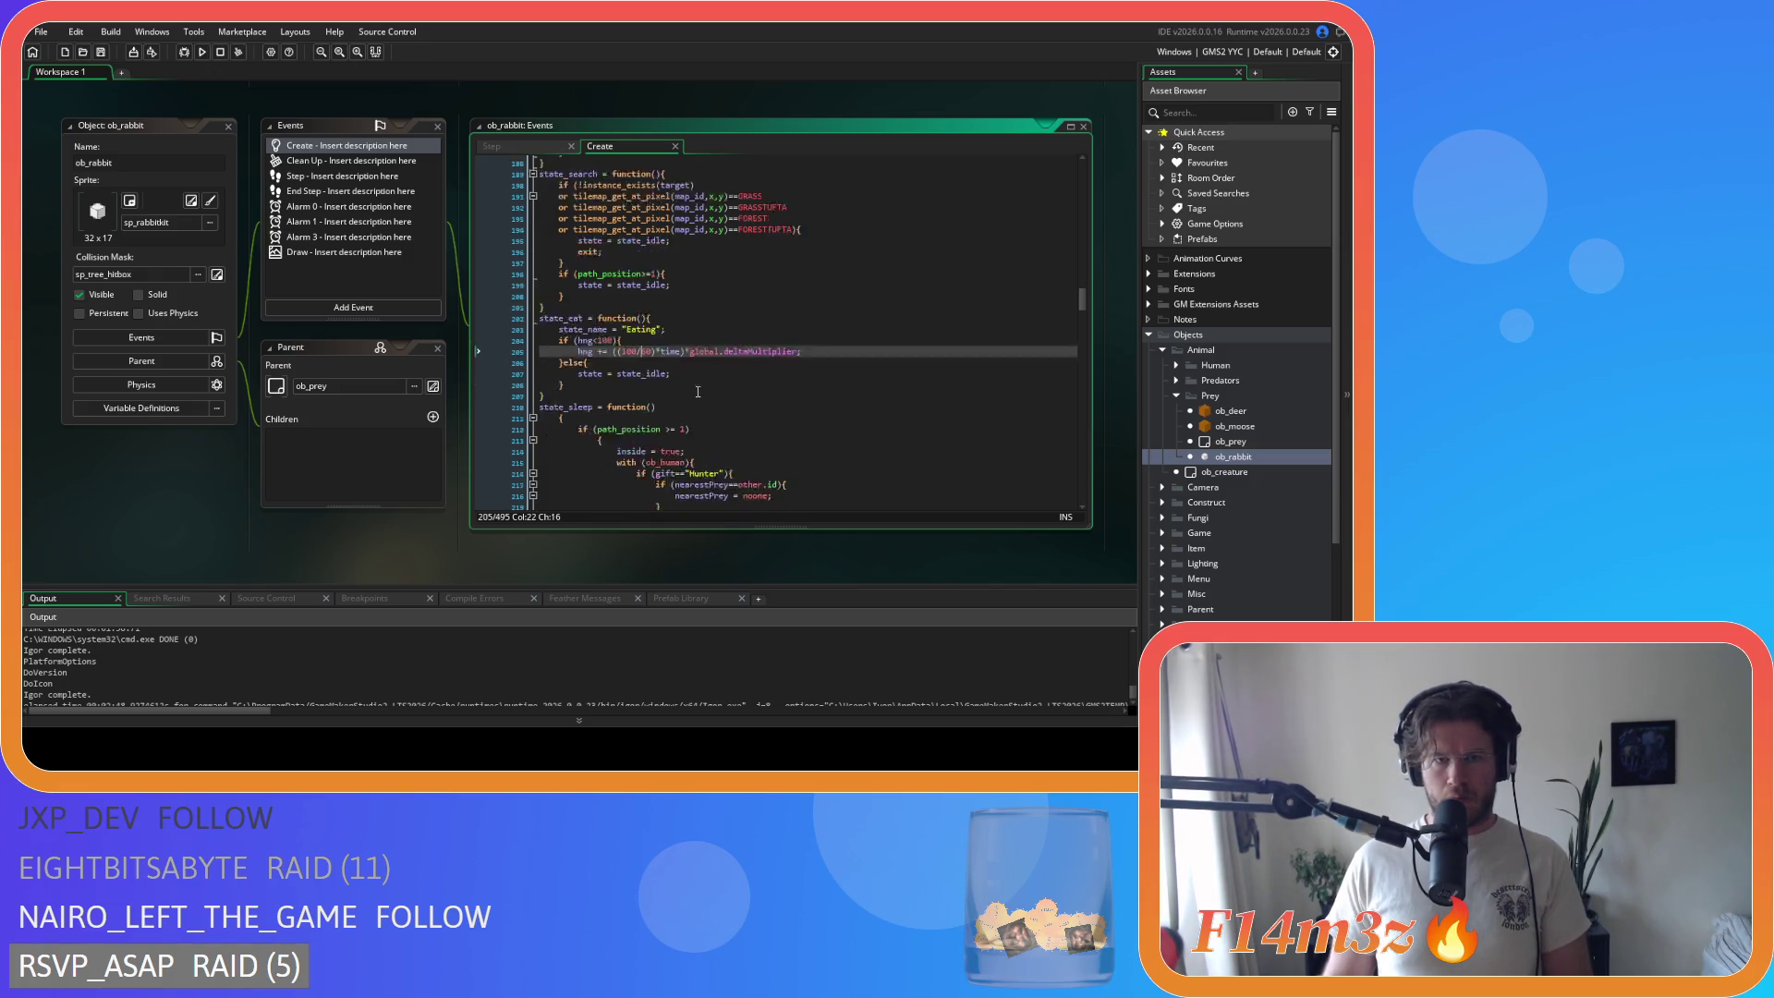
{"action": "left_click", "coordinate": [557, 311]}
{"action": "key", "text": "BackSpace"}
{"action": "key", "text": "BackSpace"}
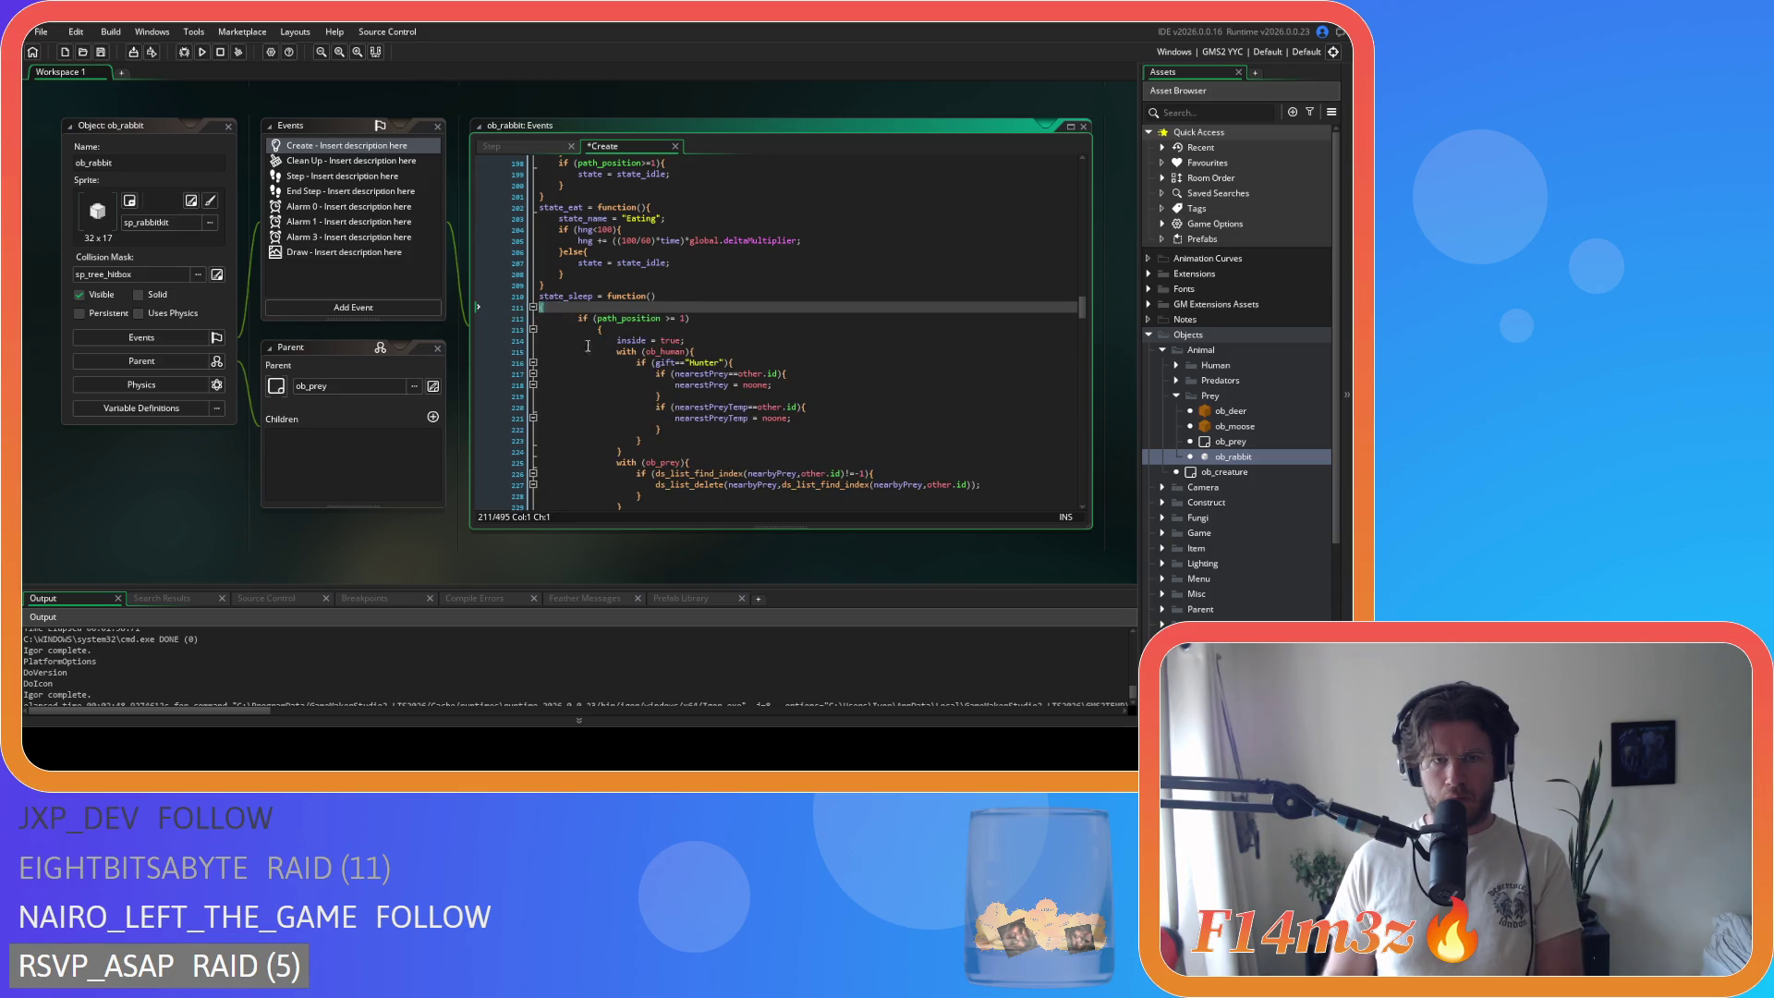
{"action": "scroll", "coordinate": [557, 314], "scroll_direction": "down", "scroll_amount": 2}
{"action": "mouse_move", "coordinate": [564, 473]}
{"action": "left_mouse_down"}
{"action": "mouse_move", "coordinate": [526, 314]}
{"action": "mouse_move", "coordinate": [557, 253]}
{"action": "left_mouse_up"}
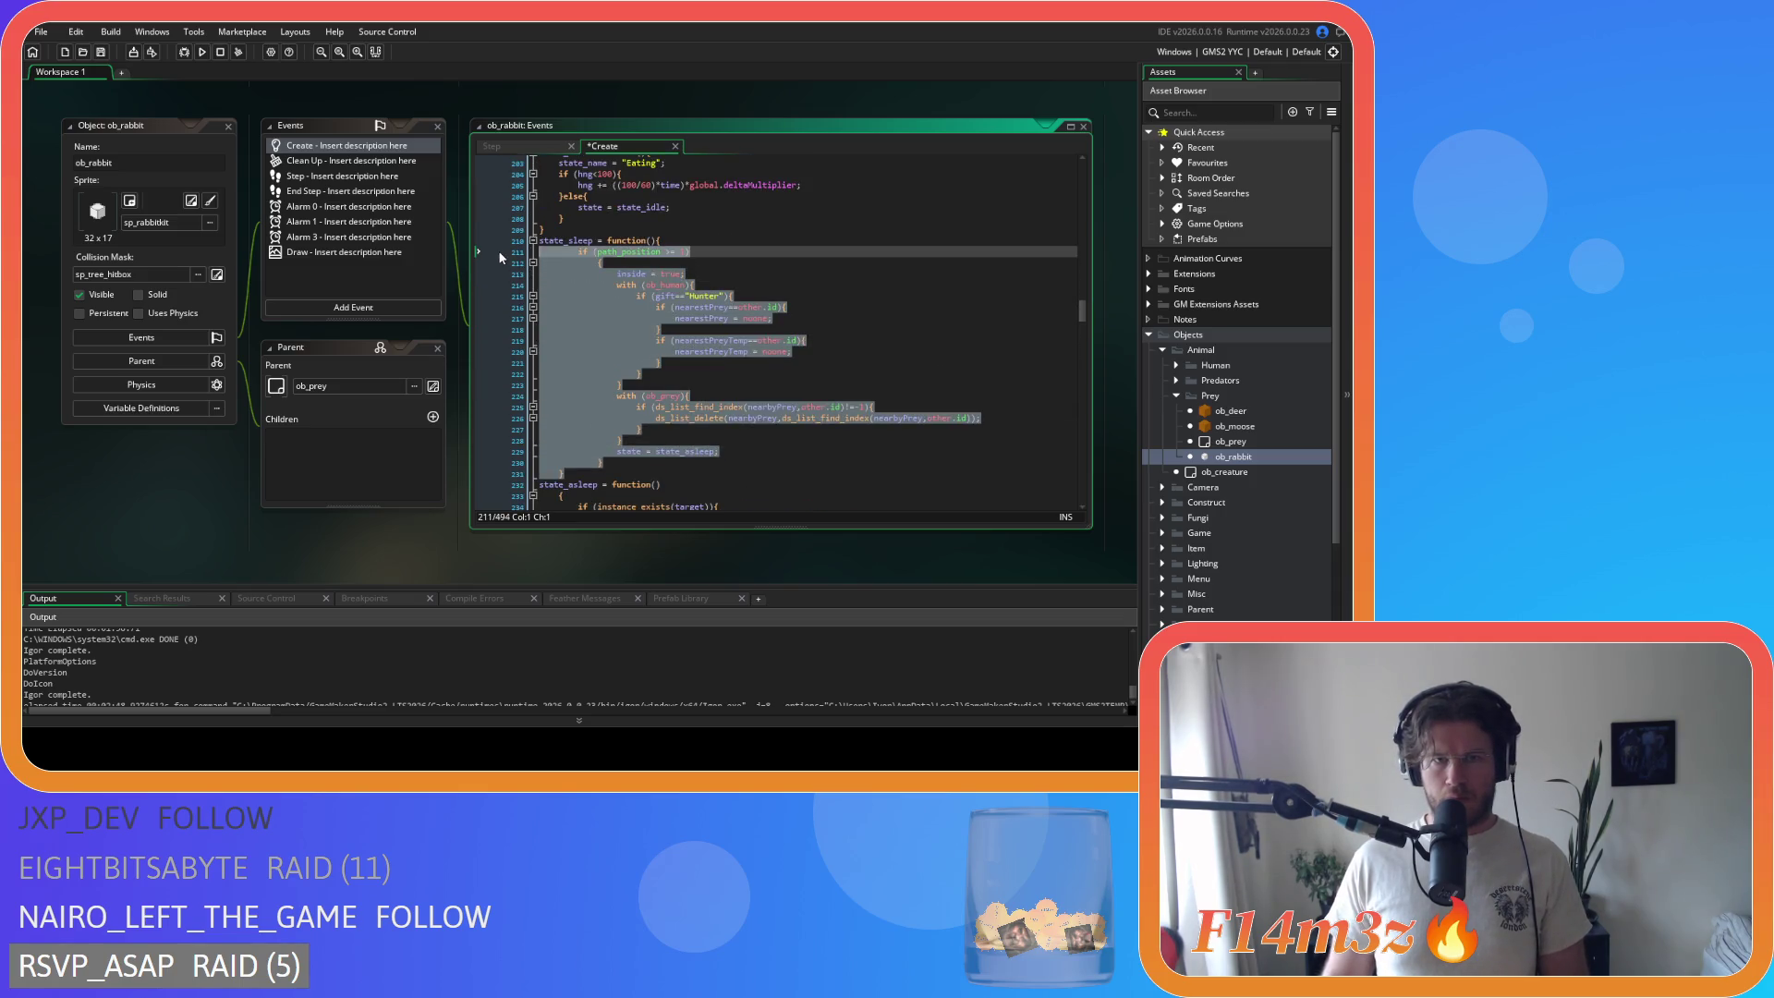
{"action": "key", "text": "shift+Tab"}
Step: Compact state_sleep's path_position>=1 check: brace joined, block un-indented, space before >= removed
{"action": "left_click", "coordinate": [544, 264]}
{"action": "key", "text": "BackSpace"}
{"action": "key", "text": "BackSpace"}
{"action": "key", "text": "BackSpace"}
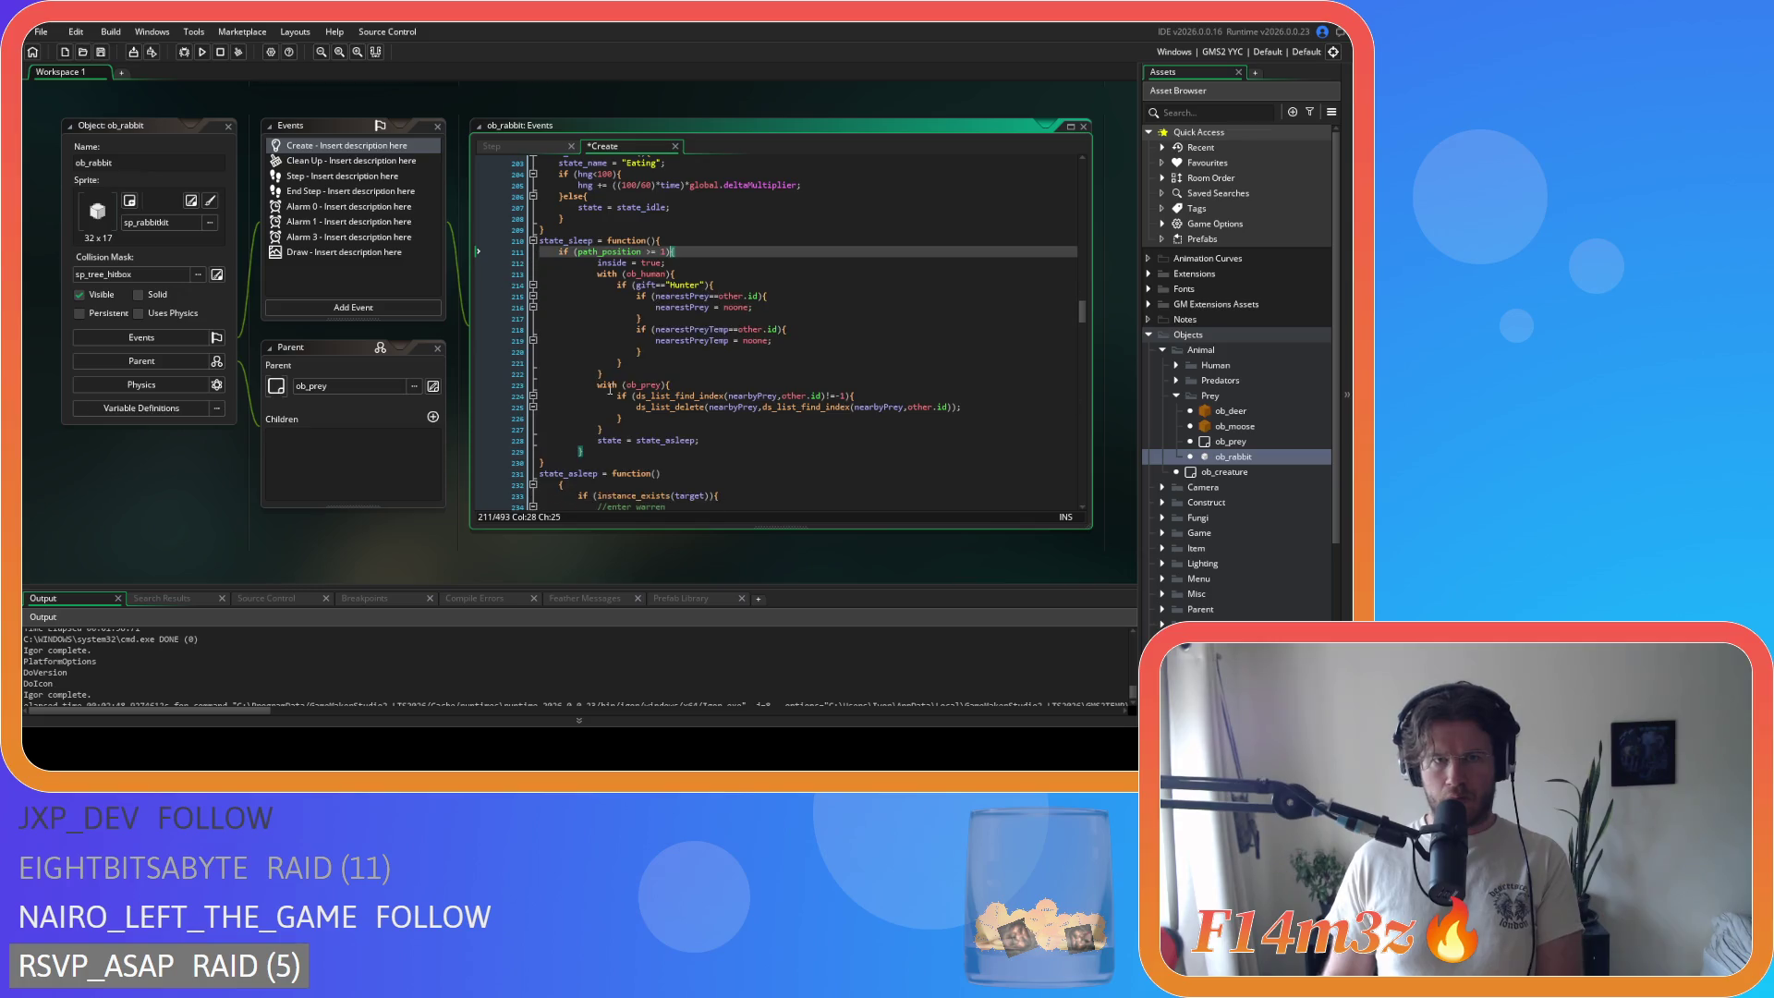
{"action": "left_click_drag", "start_coordinate": [595, 451], "coordinate": [554, 262]}
{"action": "key", "text": "shift+Tab"}
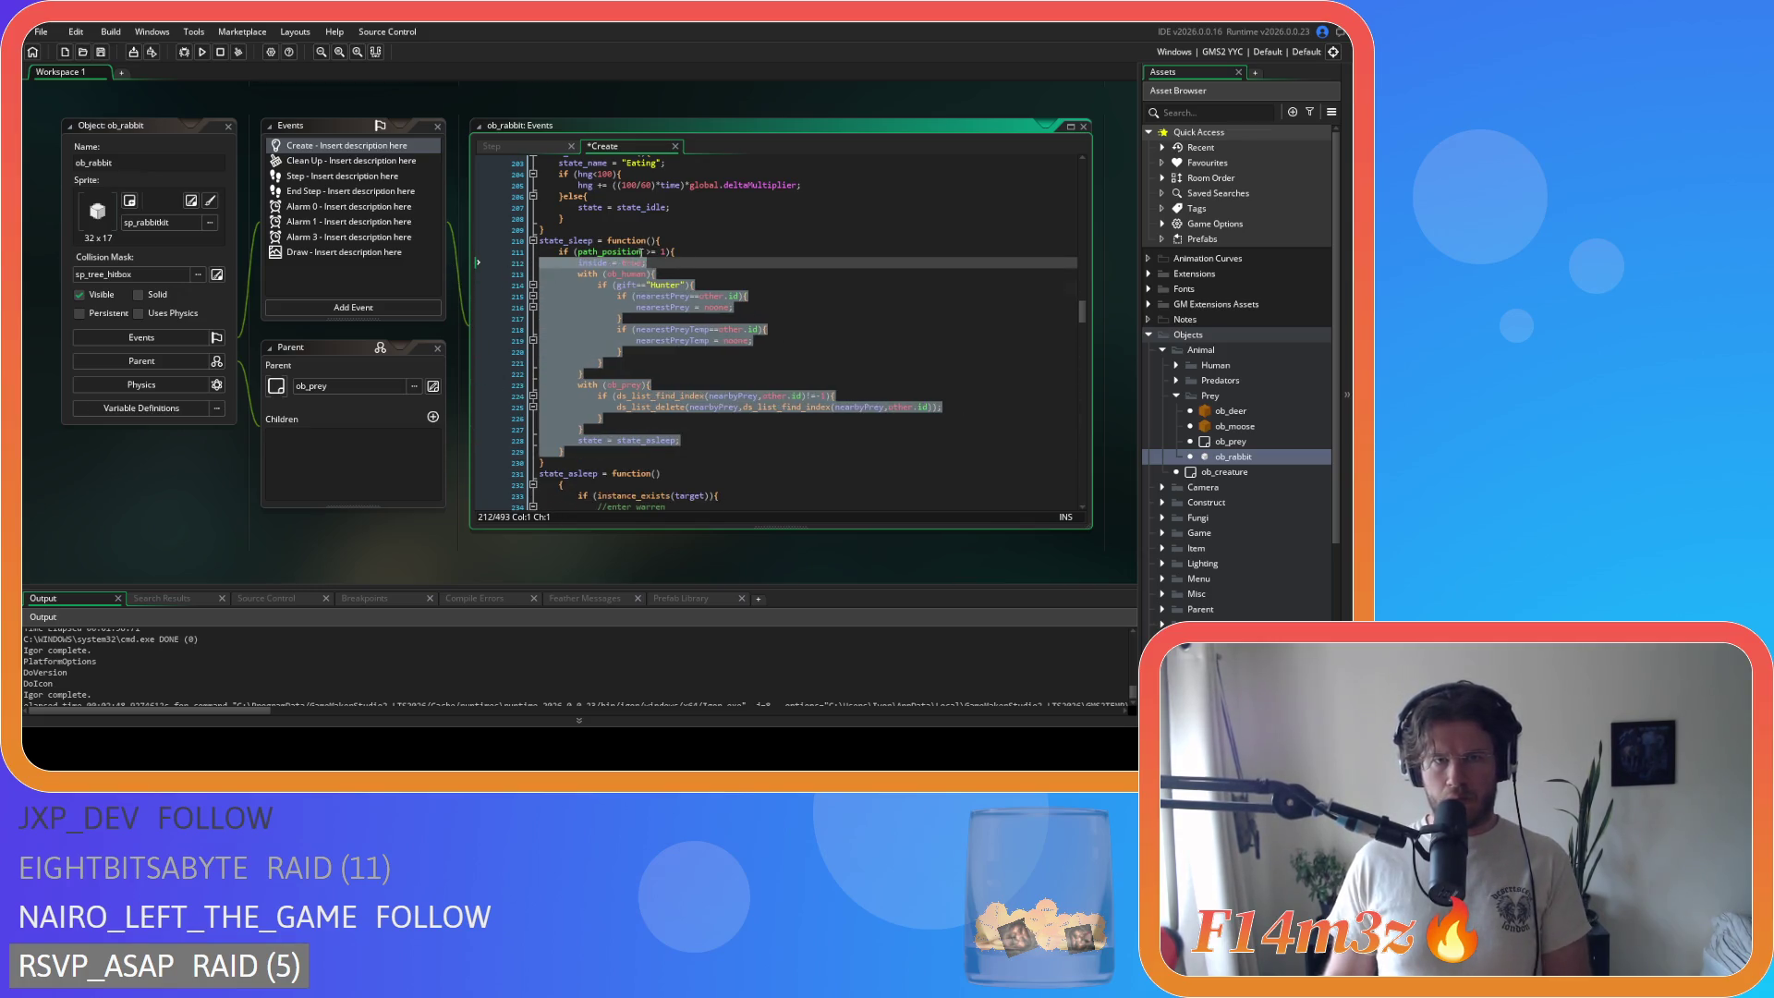
{"action": "left_click", "coordinate": [642, 253]}
{"action": "key", "text": "Delete"}
{"action": "key", "text": "Right"}
{"action": "key", "text": "Right"}
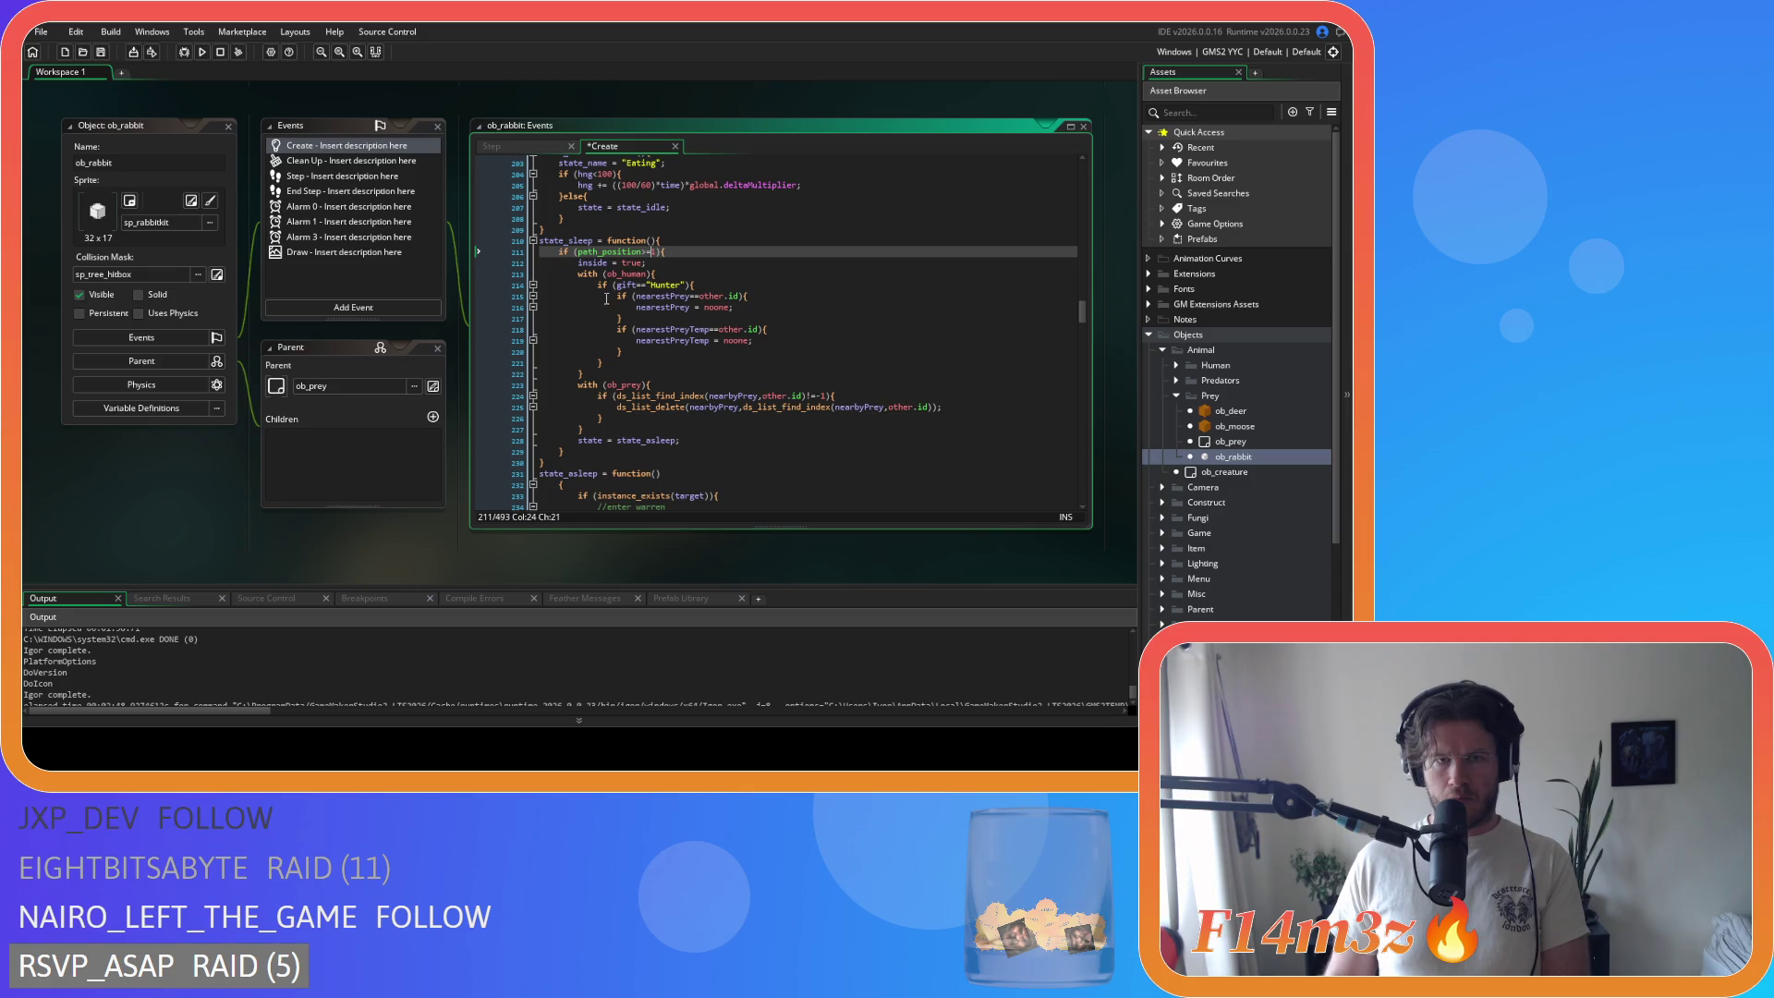
{"action": "scroll", "coordinate": [843, 389], "scroll_direction": "down", "scroll_amount": 4}
{"action": "left_click", "coordinate": [559, 346]}
Step: Join the opening braces onto the state_asleep function line and the kitOccupants check line
{"action": "key", "text": "BackSpace"}
{"action": "key", "text": "BackSpace"}
{"action": "scroll", "coordinate": [622, 385], "scroll_direction": "down", "scroll_amount": 20}
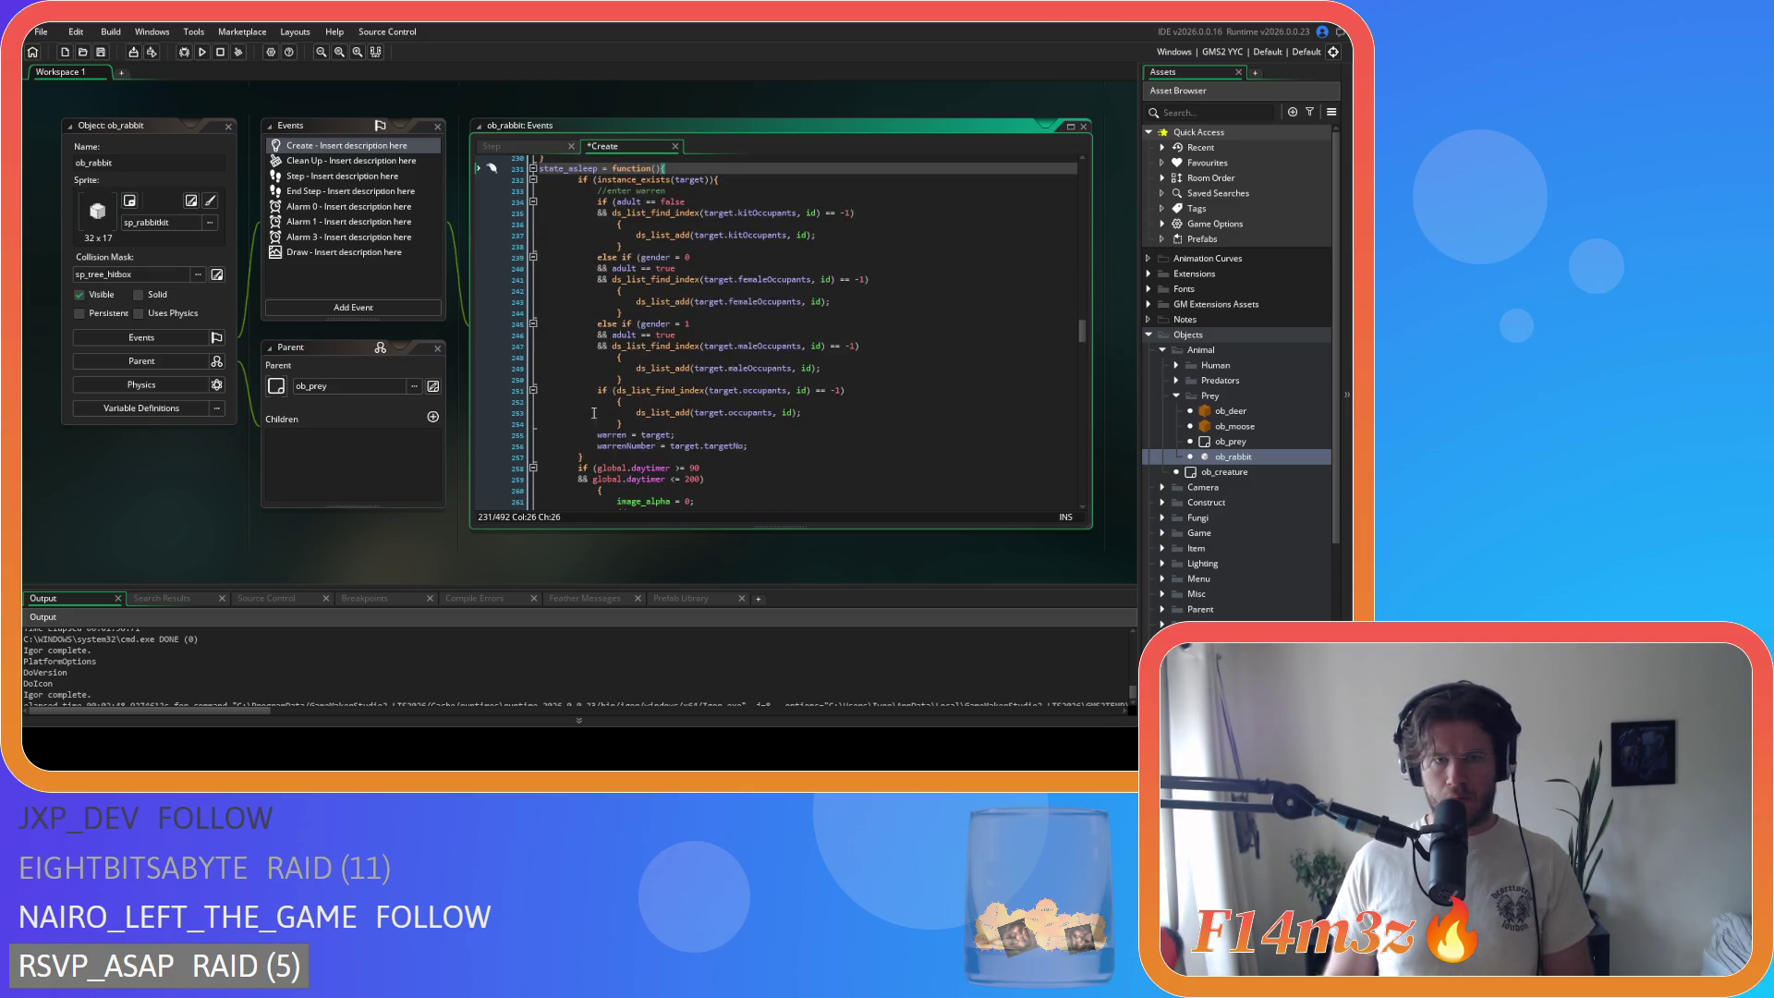
{"action": "scroll", "coordinate": [589, 434], "scroll_direction": "up", "scroll_amount": 13}
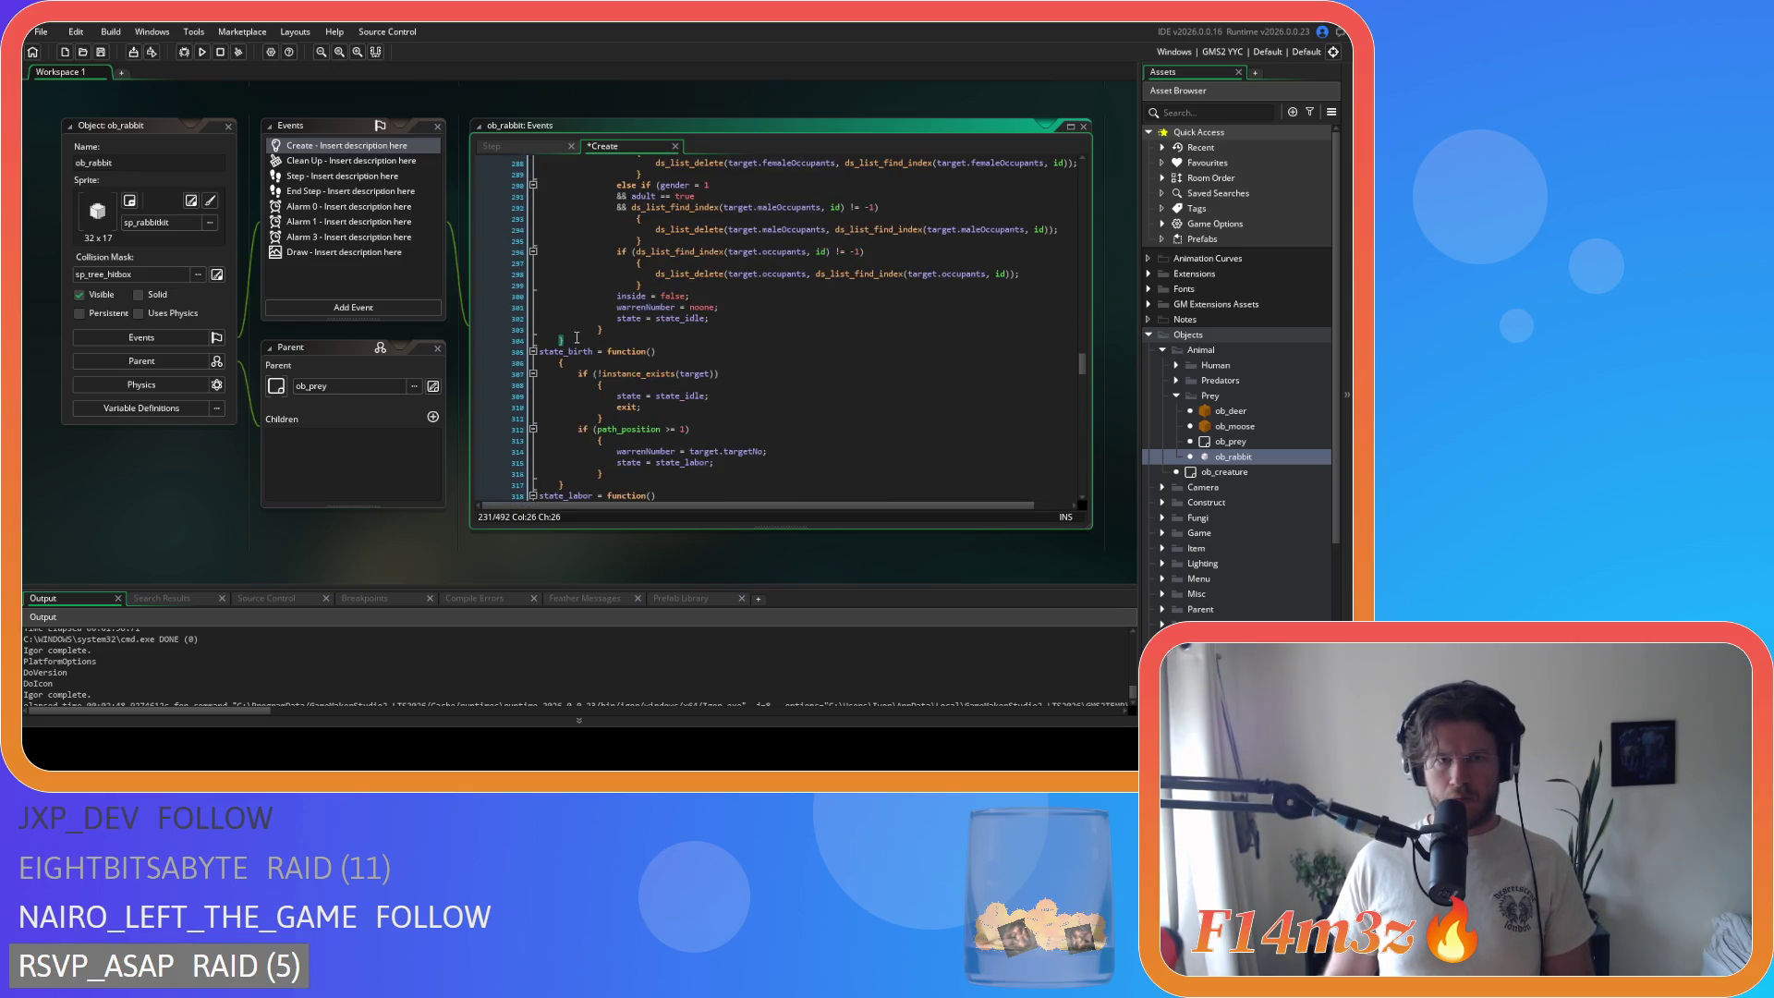
{"action": "left_click_drag", "start_coordinate": [699, 411], "coordinate": [597, 388]}
{"action": "scroll", "coordinate": [556, 341], "scroll_direction": "up", "scroll_amount": 3}
{"action": "scroll", "coordinate": [556, 341], "scroll_direction": "up", "scroll_amount": 2}
{"action": "left_click", "coordinate": [543, 291], "text": "shift"}
{"action": "left_click", "coordinate": [739, 347]}
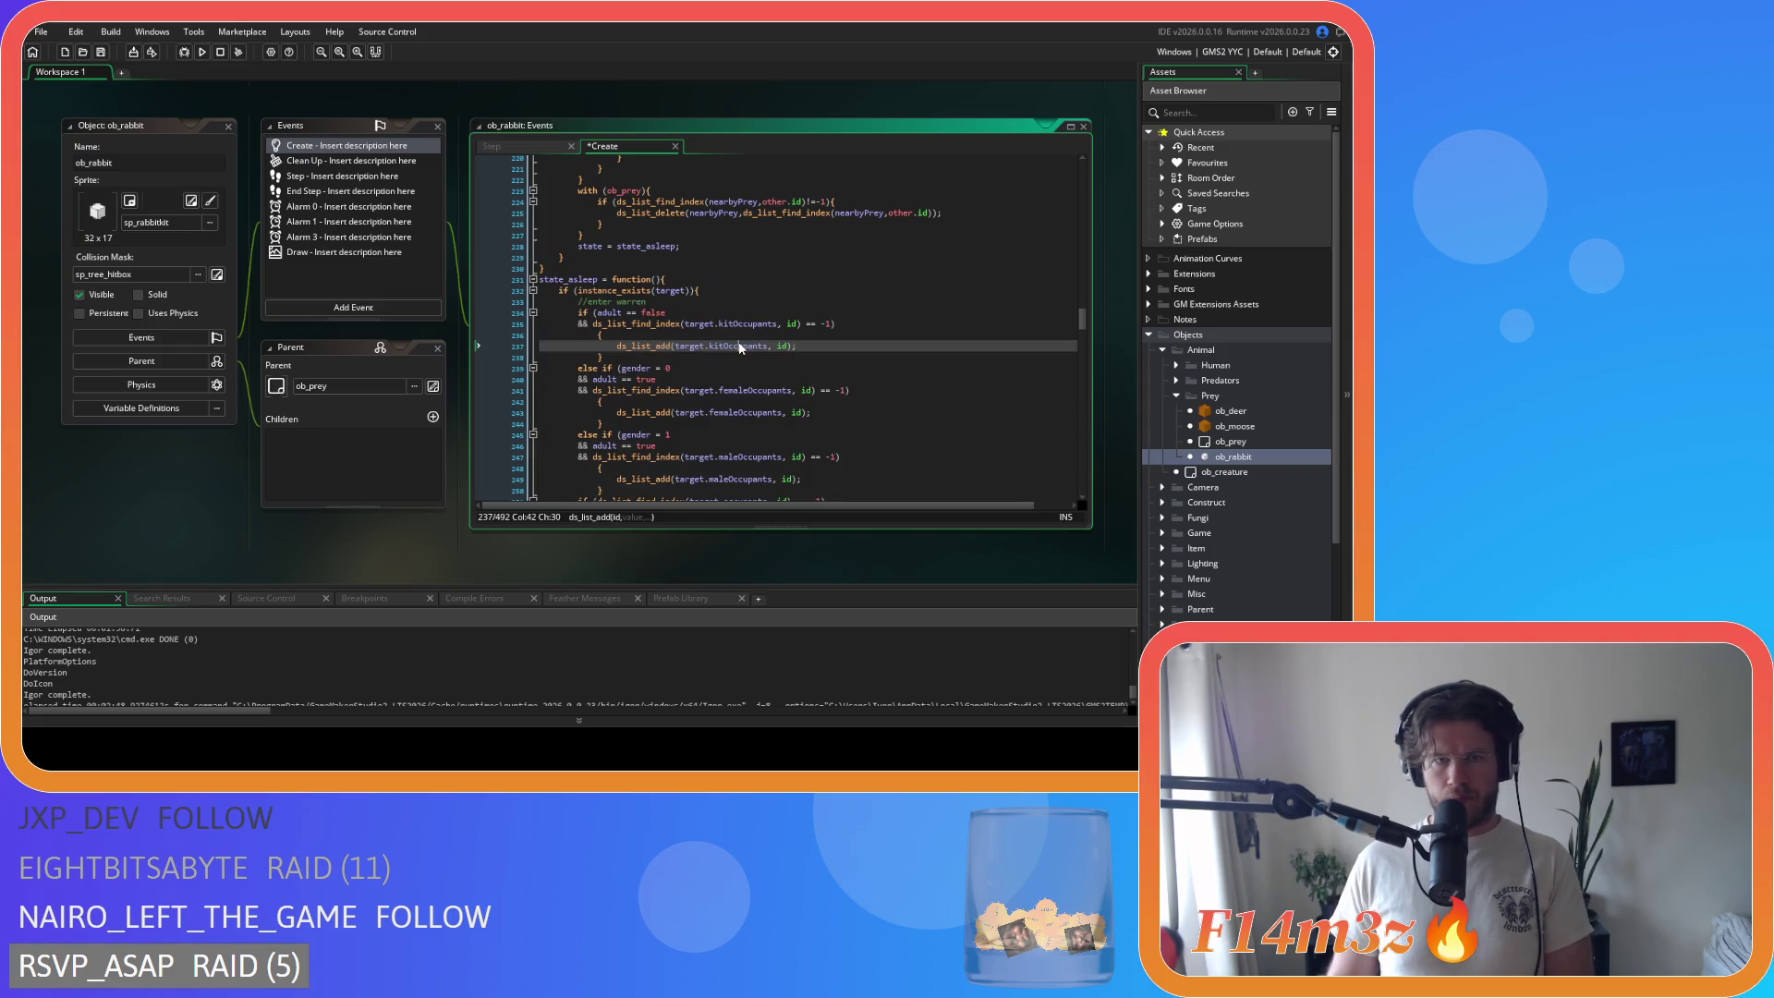
{"action": "left_click", "coordinate": [598, 334]}
{"action": "key", "text": "BackSpace"}
{"action": "key", "text": "BackSpace"}
{"action": "key", "text": "BackSpace"}
Step: Merge closing braces with the female and male else ifs and un-indent the female branch
{"action": "left_click", "coordinate": [481, 333]}
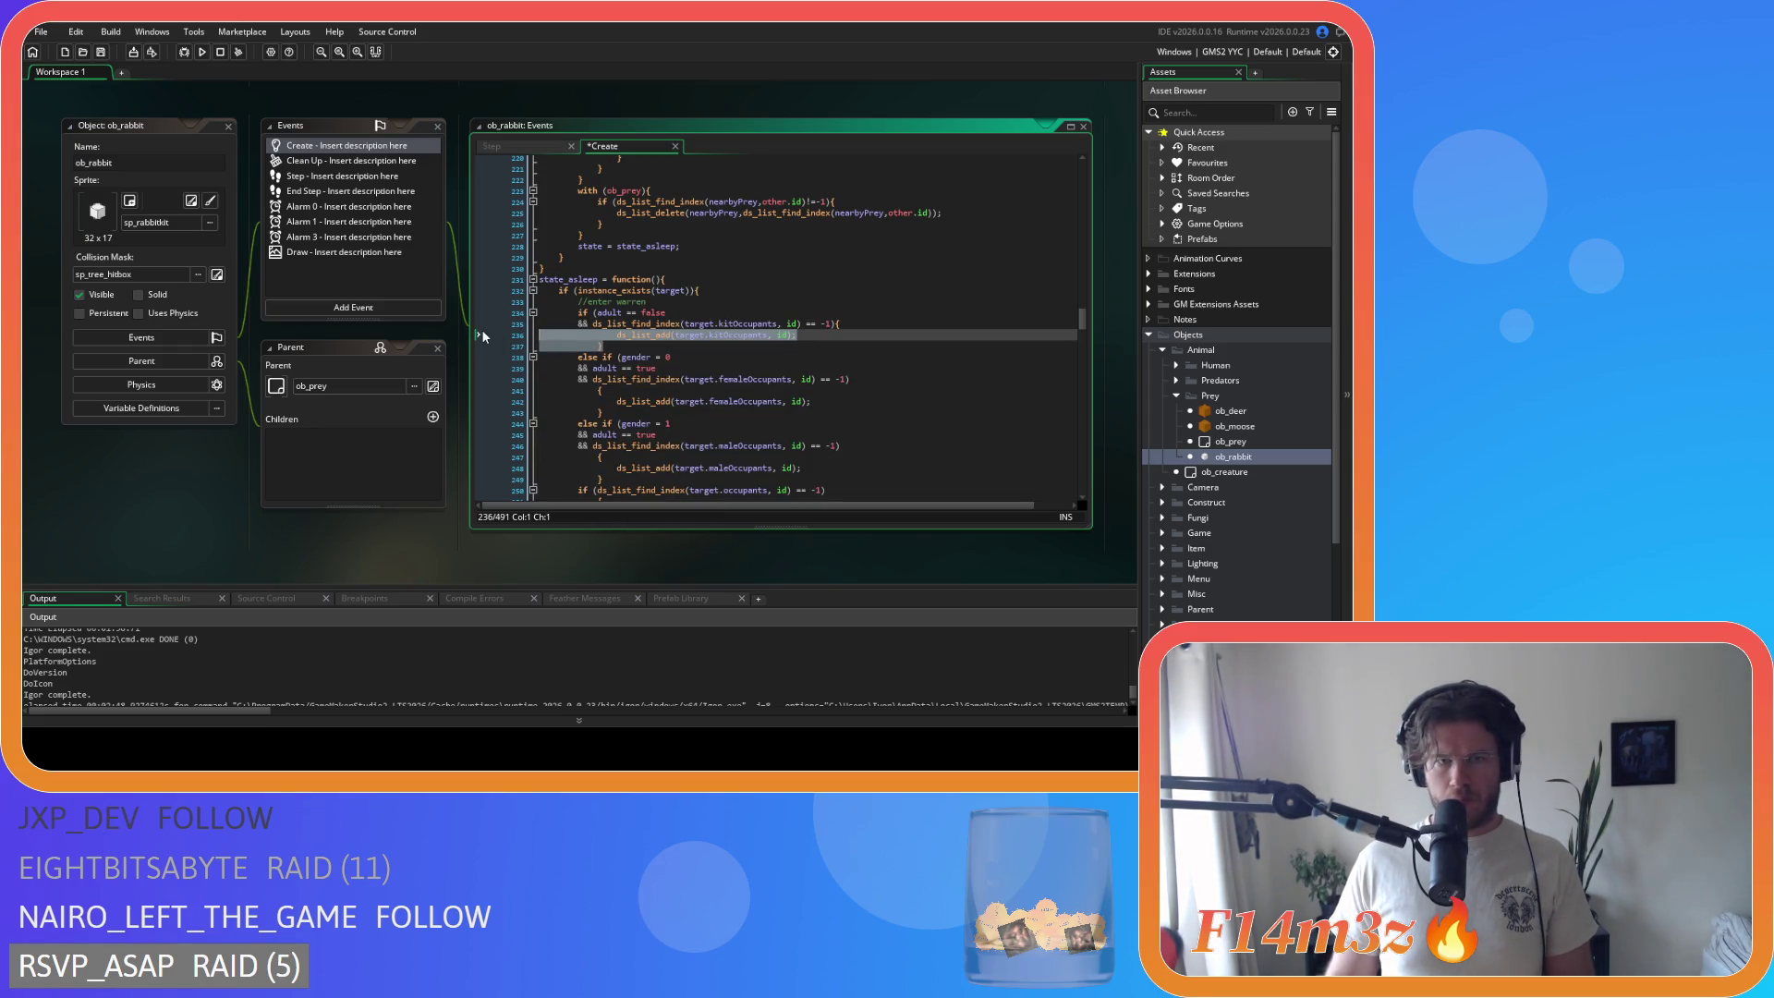
{"action": "left_click", "coordinate": [575, 357]}
{"action": "key", "text": "BackSpace"}
{"action": "key", "text": "BackSpace"}
{"action": "mouse_move", "coordinate": [600, 379]}
{"action": "left_mouse_down"}
{"action": "mouse_move", "coordinate": [482, 379]}
{"action": "mouse_move", "coordinate": [497, 389]}
{"action": "left_mouse_up"}
{"action": "key", "text": "BackSpace"}
{"action": "key", "text": "BackSpace"}
{"action": "key", "text": "shift+Tab"}
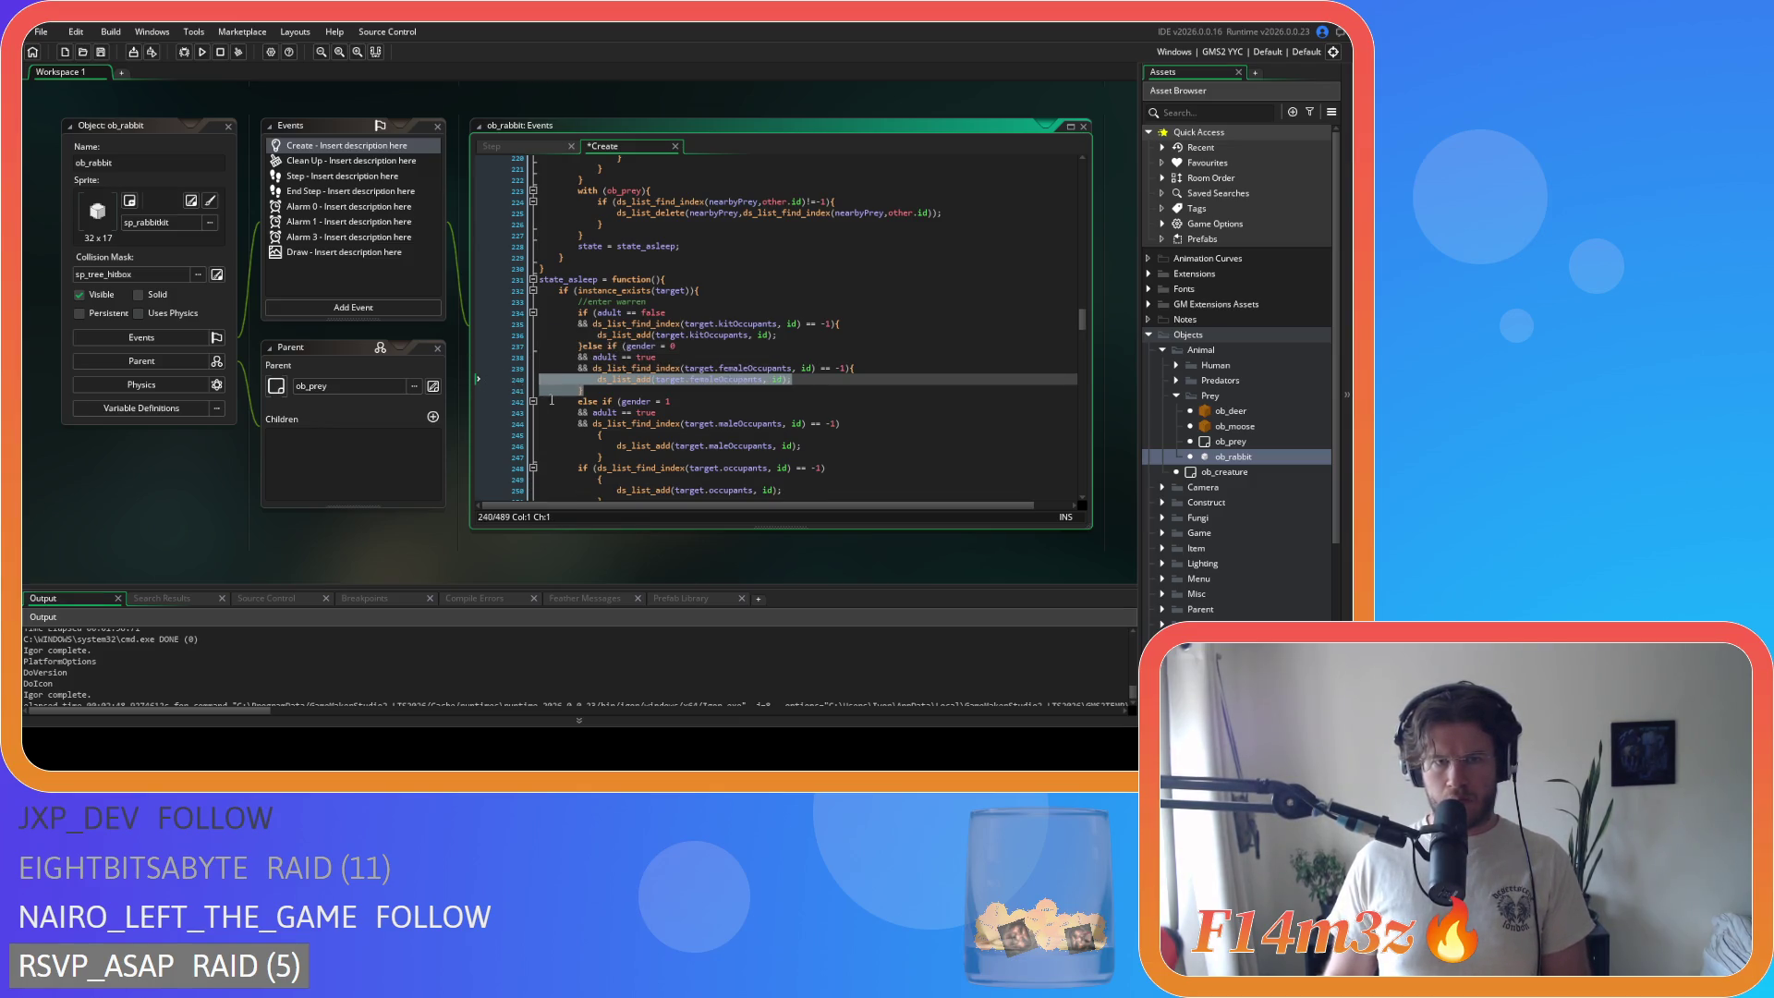
{"action": "left_click", "coordinate": [514, 402]}
{"action": "key", "text": "shift+Tab"}
{"action": "key", "text": "shift+Tab"}
{"action": "key", "text": "BackSpace"}
Step: Join the maleOccupants brace, un-indent the male body, and delete the standalone occupants-check brace
{"action": "scroll", "coordinate": [554, 388], "scroll_direction": "down", "scroll_amount": 3}
{"action": "left_click", "coordinate": [600, 312]}
{"action": "key", "text": "BackSpace"}
{"action": "key", "text": "BackSpace"}
{"action": "key", "text": "BackSpace"}
{"action": "left_click_drag", "start_coordinate": [497, 313], "coordinate": [498, 323]}
{"action": "key", "text": "shift+Tab"}
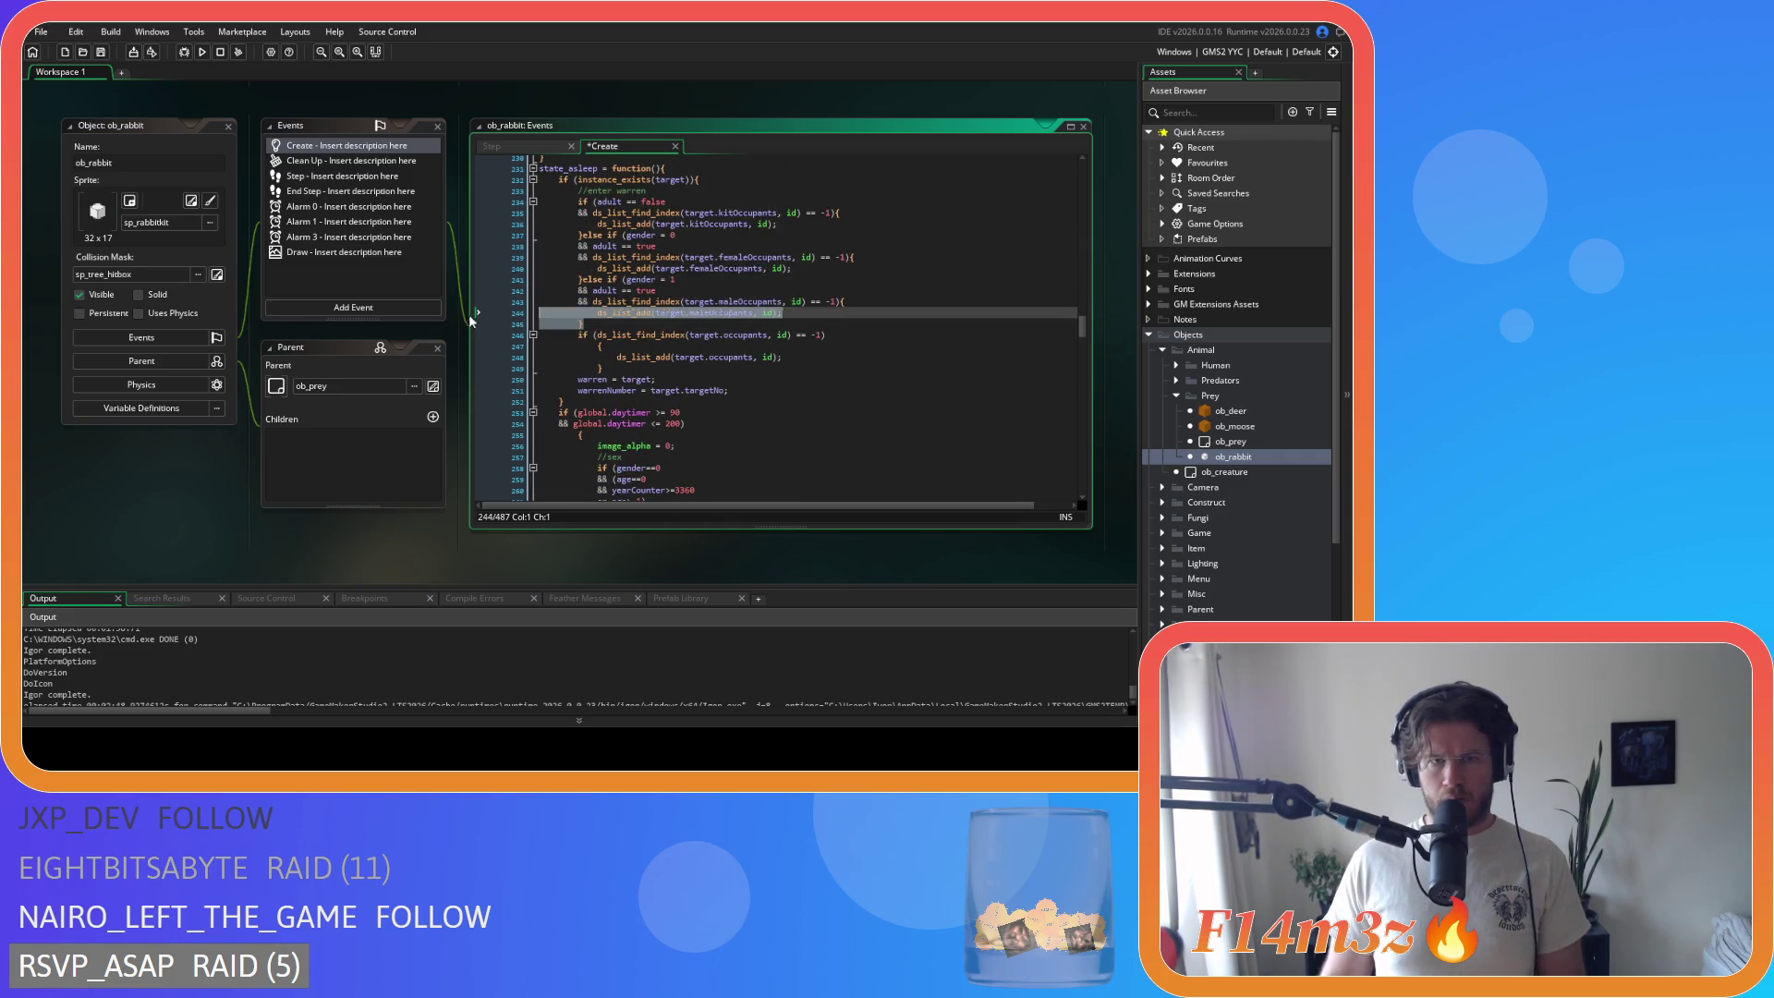
{"action": "left_click_drag", "start_coordinate": [600, 347], "coordinate": [495, 347]}
{"action": "key", "text": "Delete"}
{"action": "key", "text": "Delete"}
{"action": "key", "text": "shift+Tab"}
Step: Strip spaces around == in the kit check and adult==true, and after the kitOccupants comma
{"action": "left_click", "coordinate": [784, 213]}
{"action": "left_click", "coordinate": [801, 213]}
{"action": "key", "text": "Delete"}
{"action": "key", "text": "Right"}
{"action": "key", "text": "Right"}
{"action": "key", "text": "Delete"}
{"action": "left_click", "coordinate": [751, 224]}
{"action": "key", "text": "Delete"}
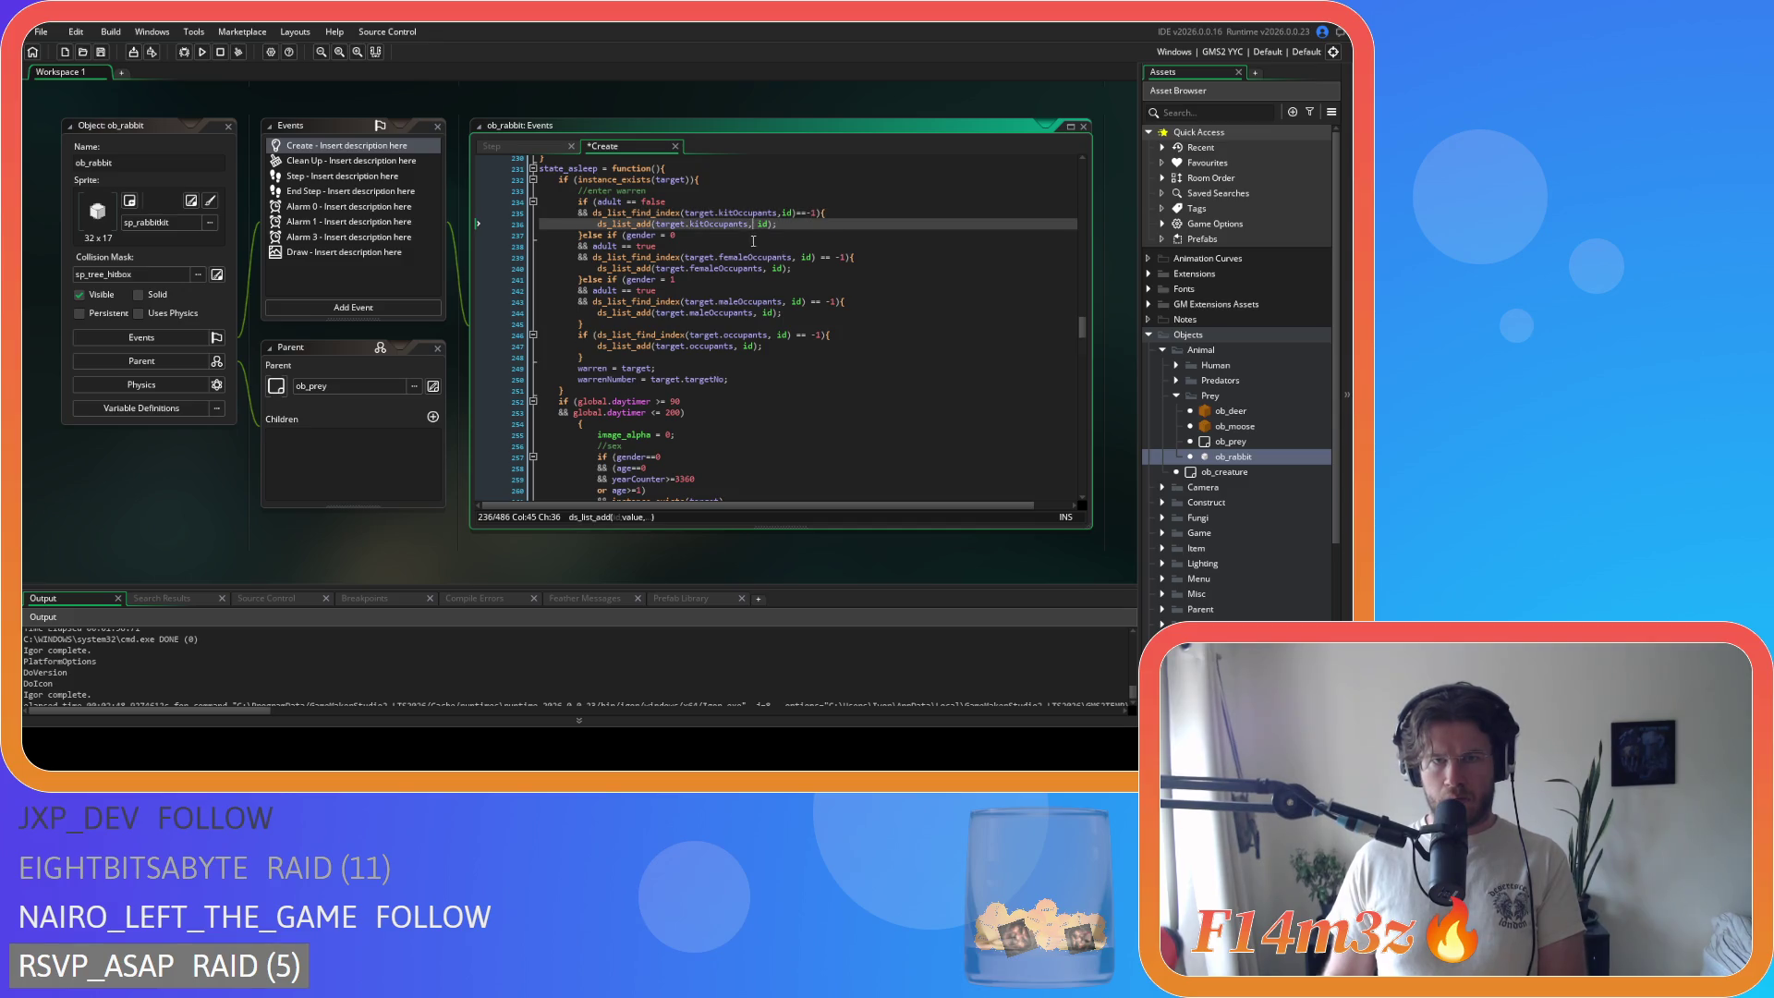
{"action": "left_click", "coordinate": [623, 245]}
{"action": "key", "text": "Delete"}
{"action": "key", "text": "Right"}
{"action": "key", "text": "Right"}
{"action": "key", "text": "Delete"}
Step: Tighten the female check to gender==, adult==false, and remove the femaleOccupants comma space
{"action": "left_click", "coordinate": [666, 236]}
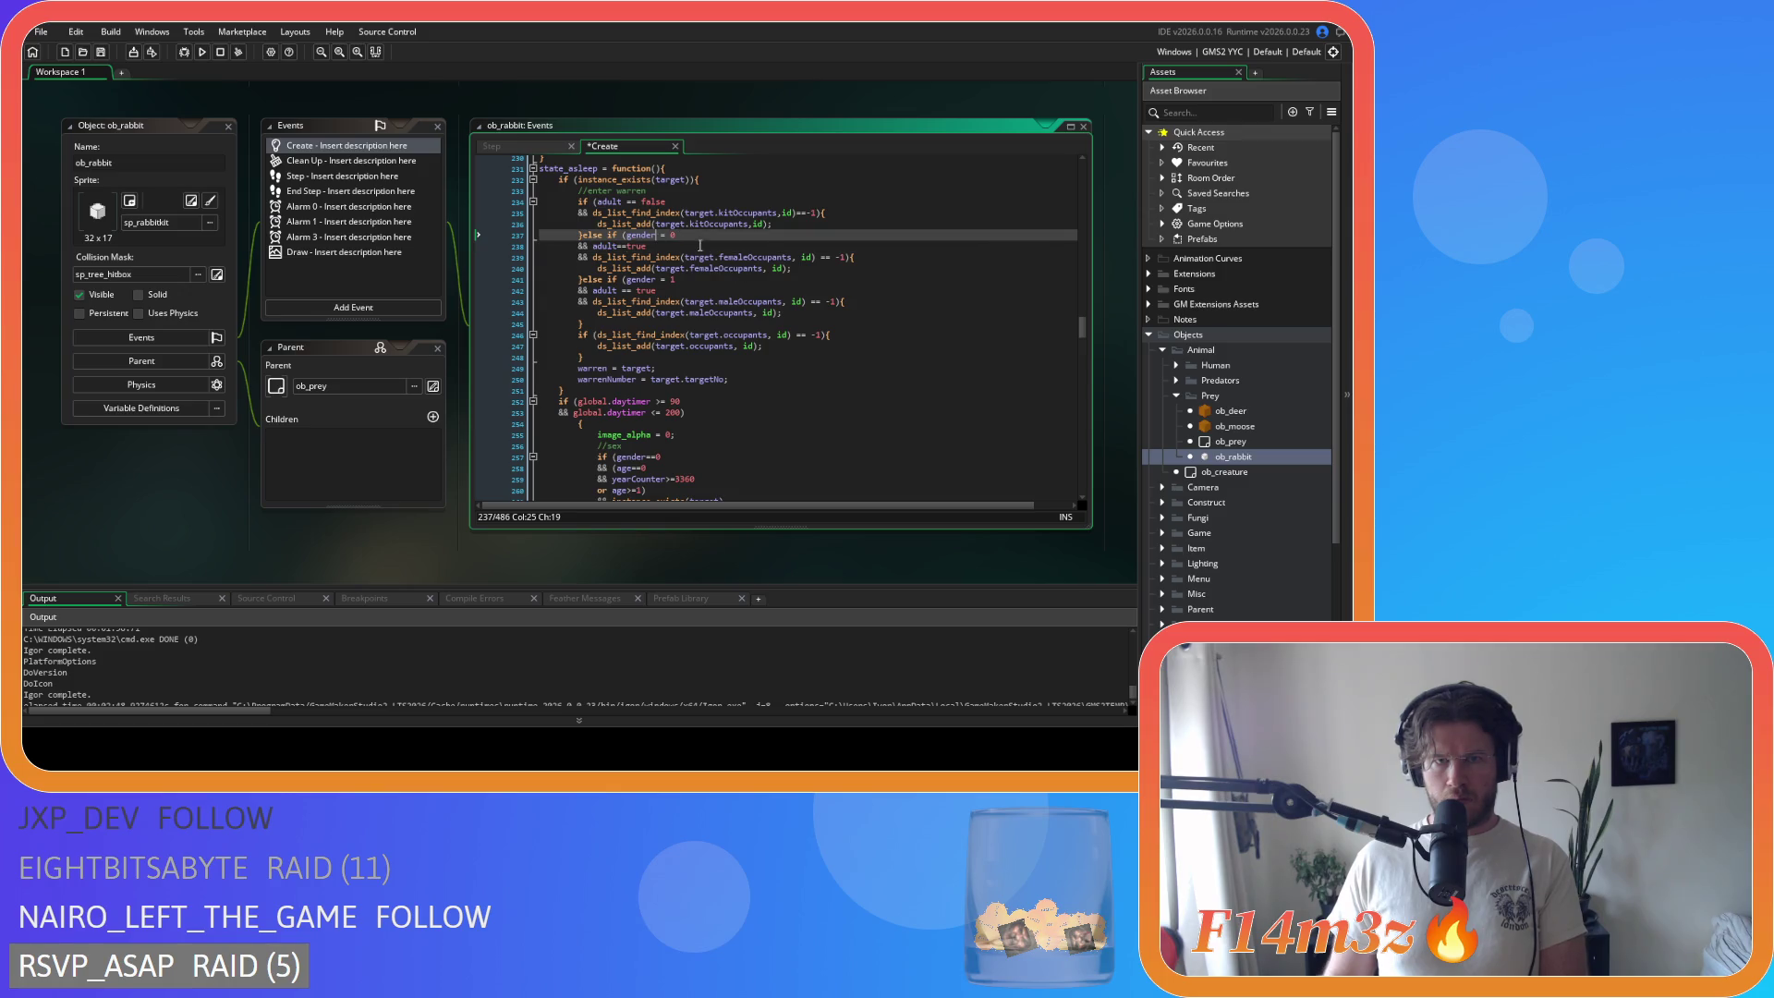
{"action": "key", "text": "Left"}
{"action": "key", "text": "BackSpace"}
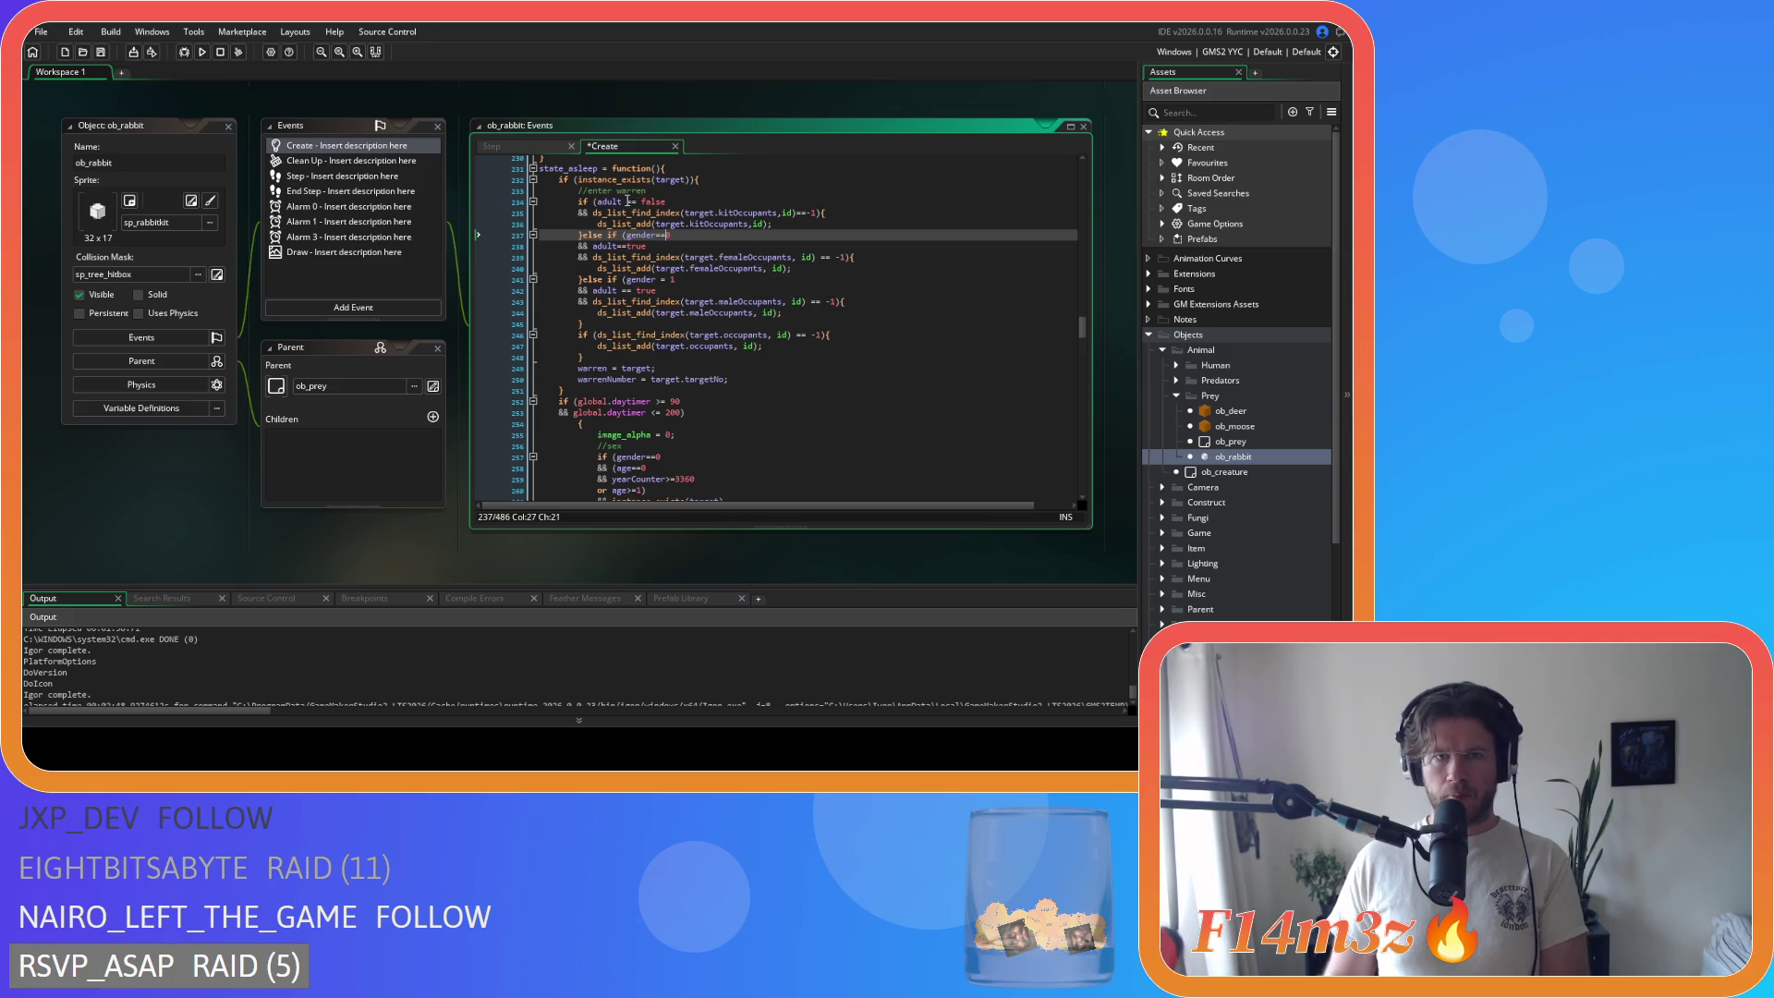
{"action": "left_click", "coordinate": [629, 200]}
{"action": "key", "text": "Delete"}
{"action": "key", "text": "Right"}
{"action": "key", "text": "Right"}
{"action": "key", "text": "Delete"}
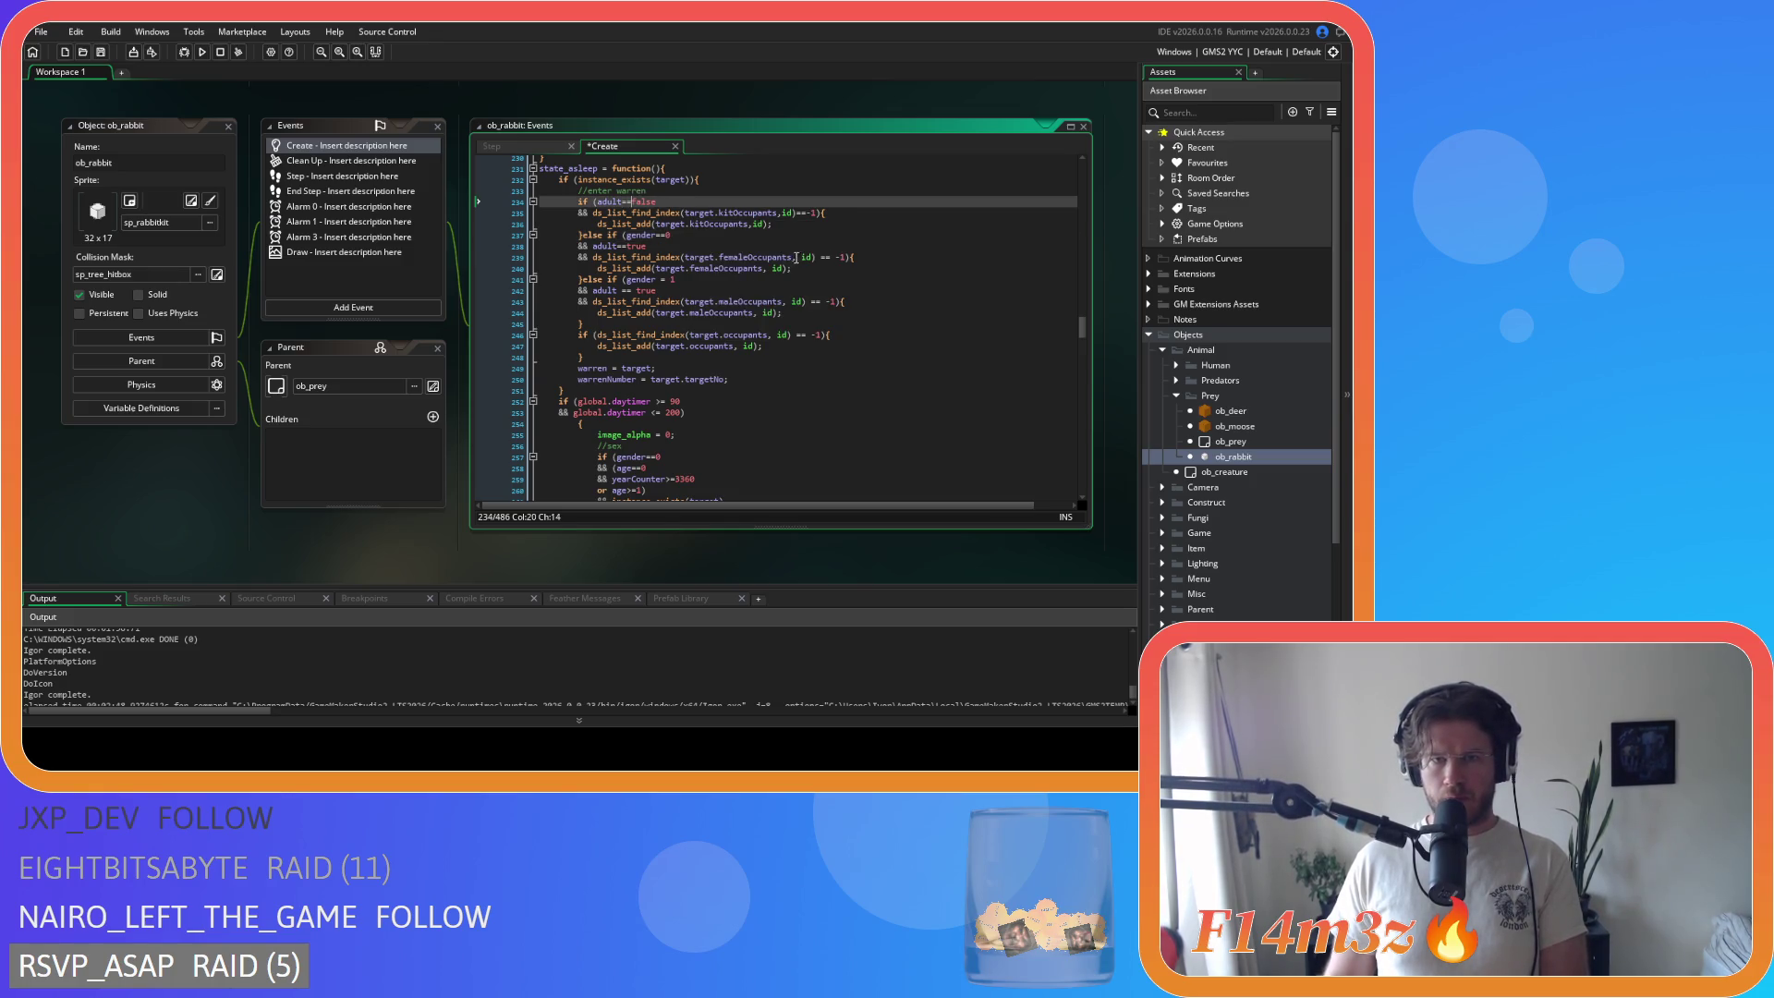
{"action": "left_click", "coordinate": [796, 258]}
{"action": "key", "text": "Delete"}
{"action": "key", "text": "Right"}
{"action": "key", "text": "Right"}
{"action": "key", "text": "Right"}
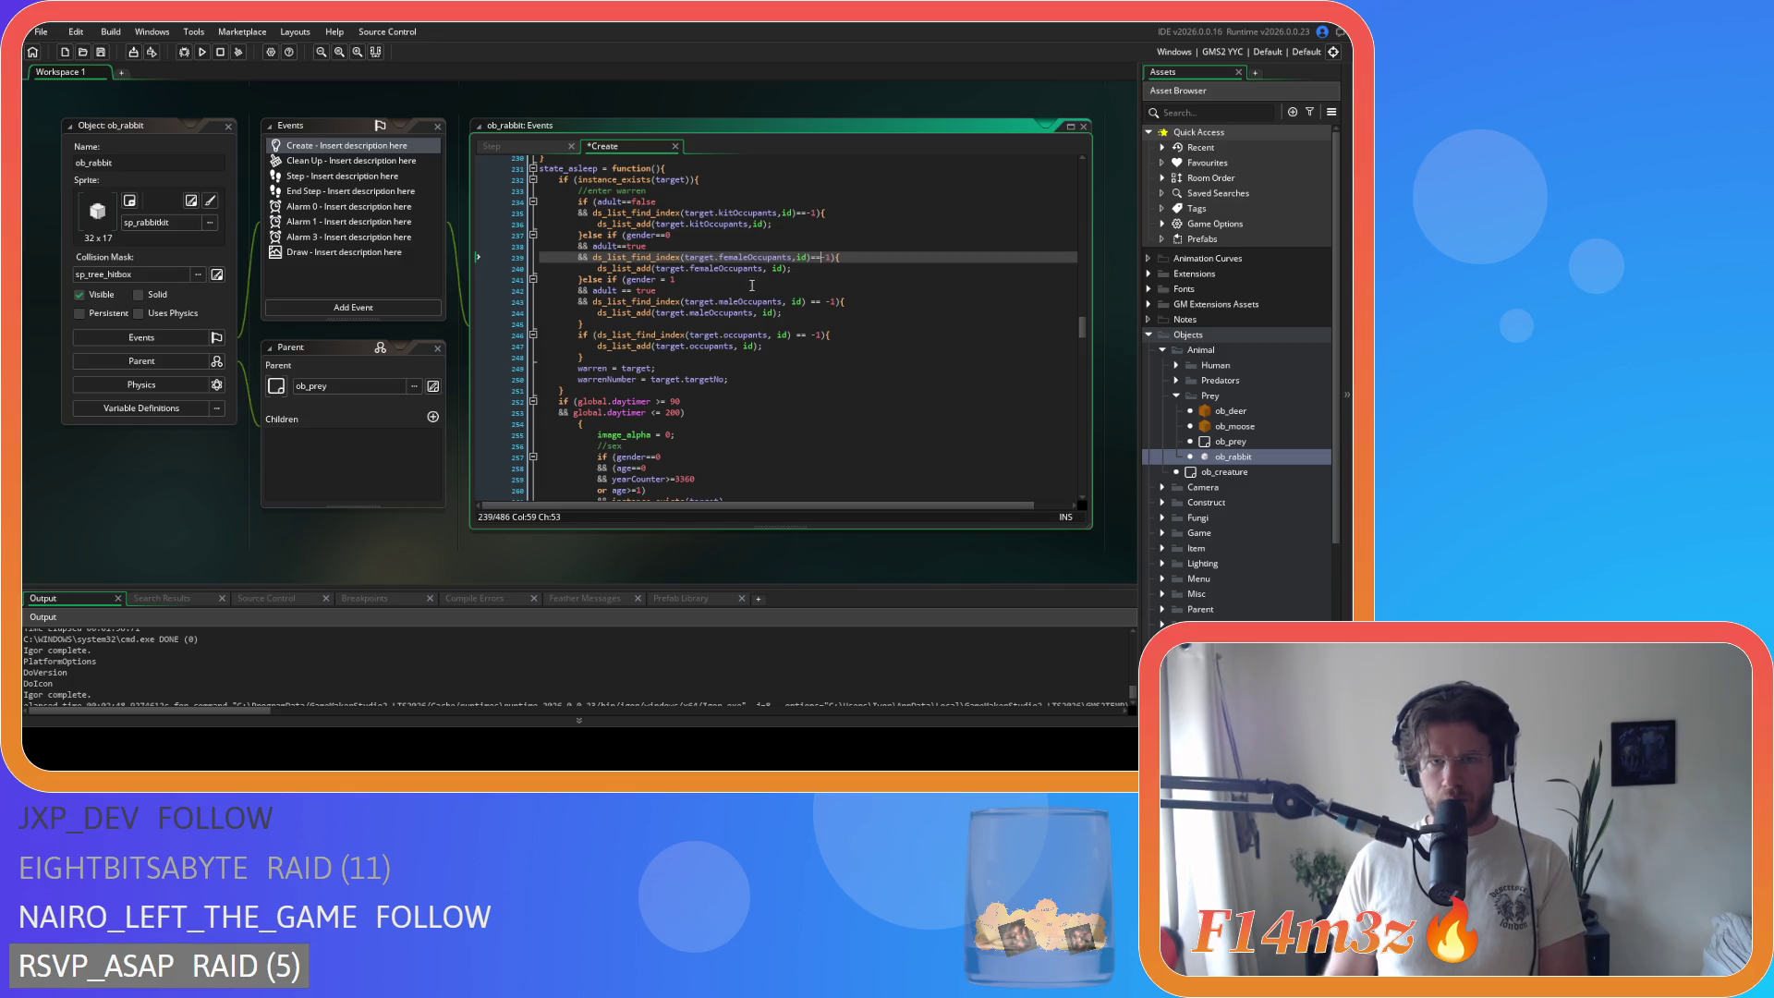
Step: Change gender = 1 to gender==1 and remove the space after the maleOccupants comma
{"action": "left_click", "coordinate": [767, 269]}
{"action": "left_click", "coordinate": [658, 279]}
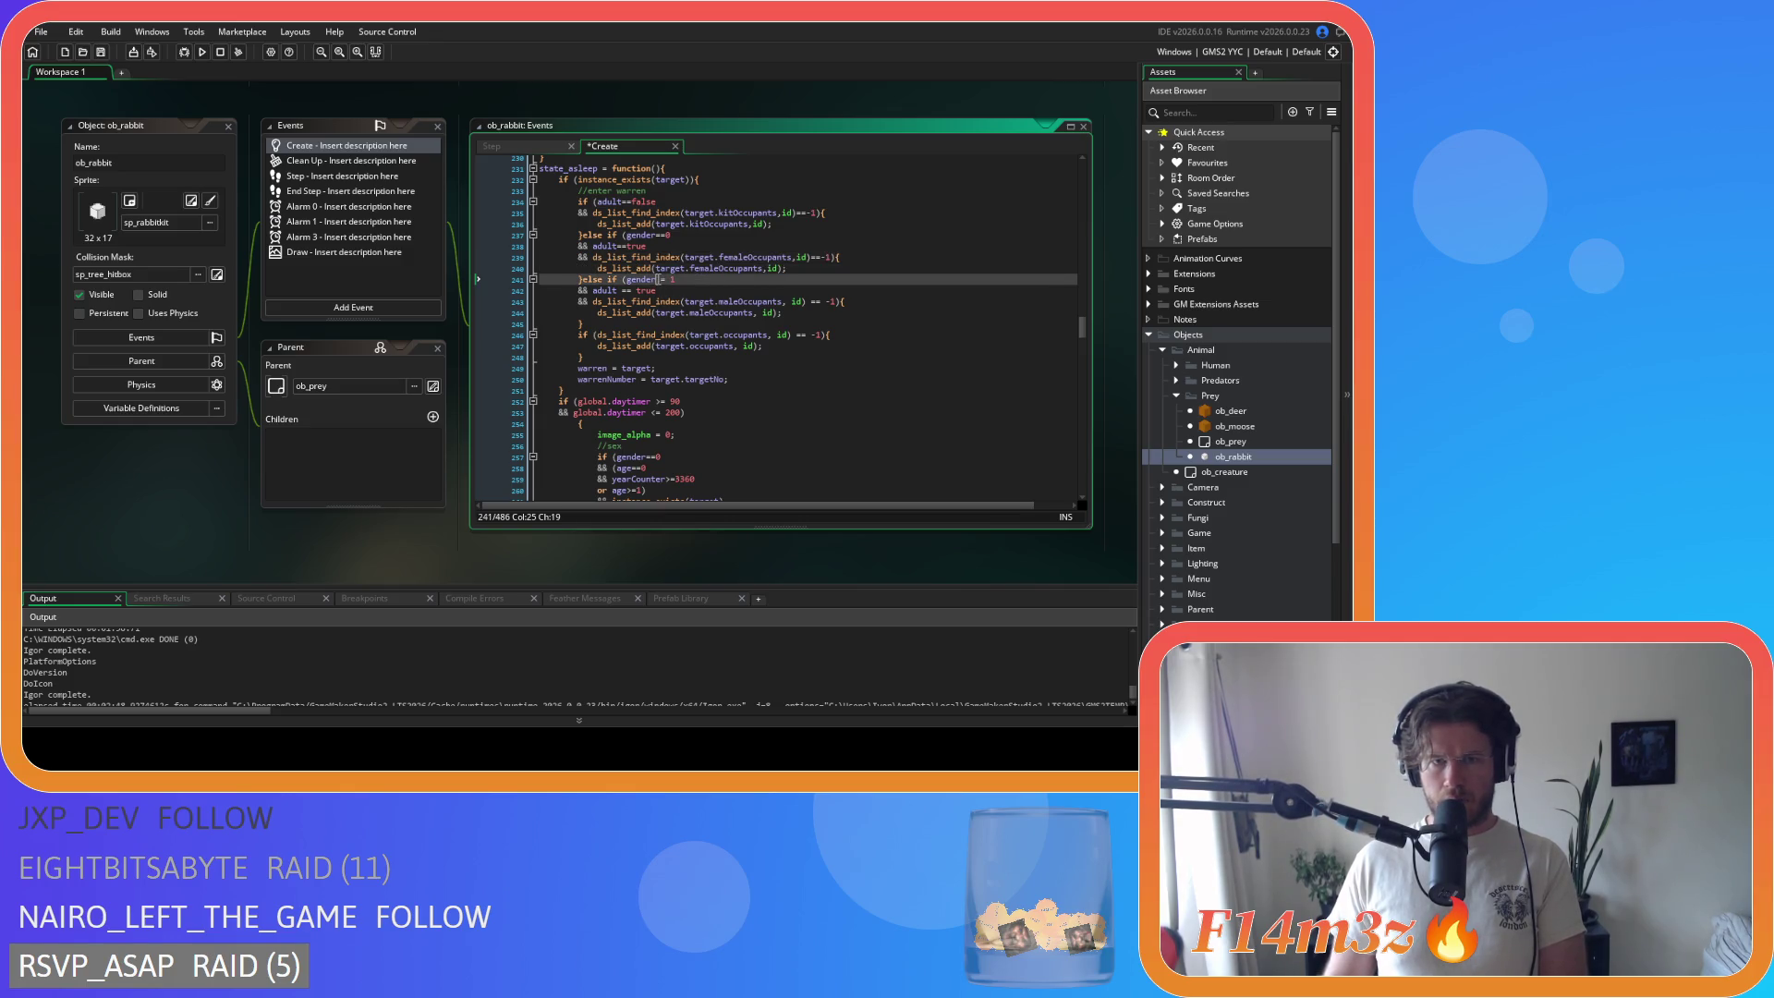
{"action": "key", "text": "Delete"}
{"action": "key", "text": "Delete"}
{"action": "key", "text": "Delete"}
{"action": "type", "text": "=="}
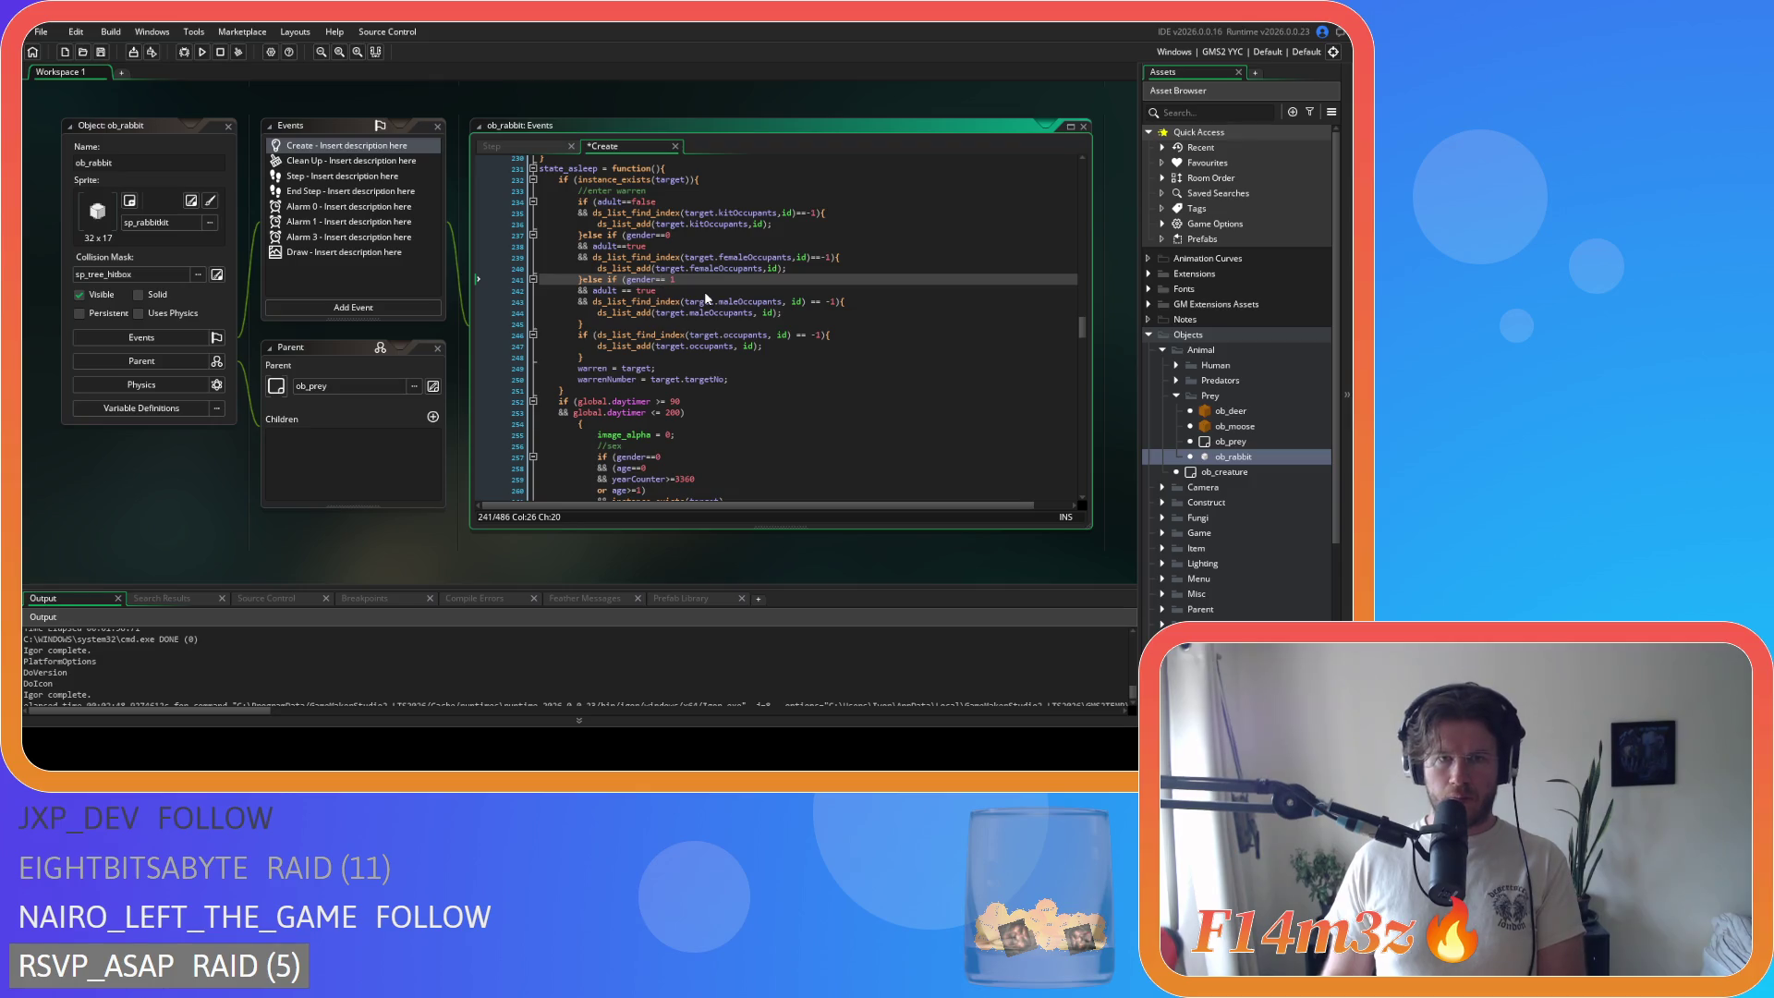
{"action": "left_click", "coordinate": [618, 290]}
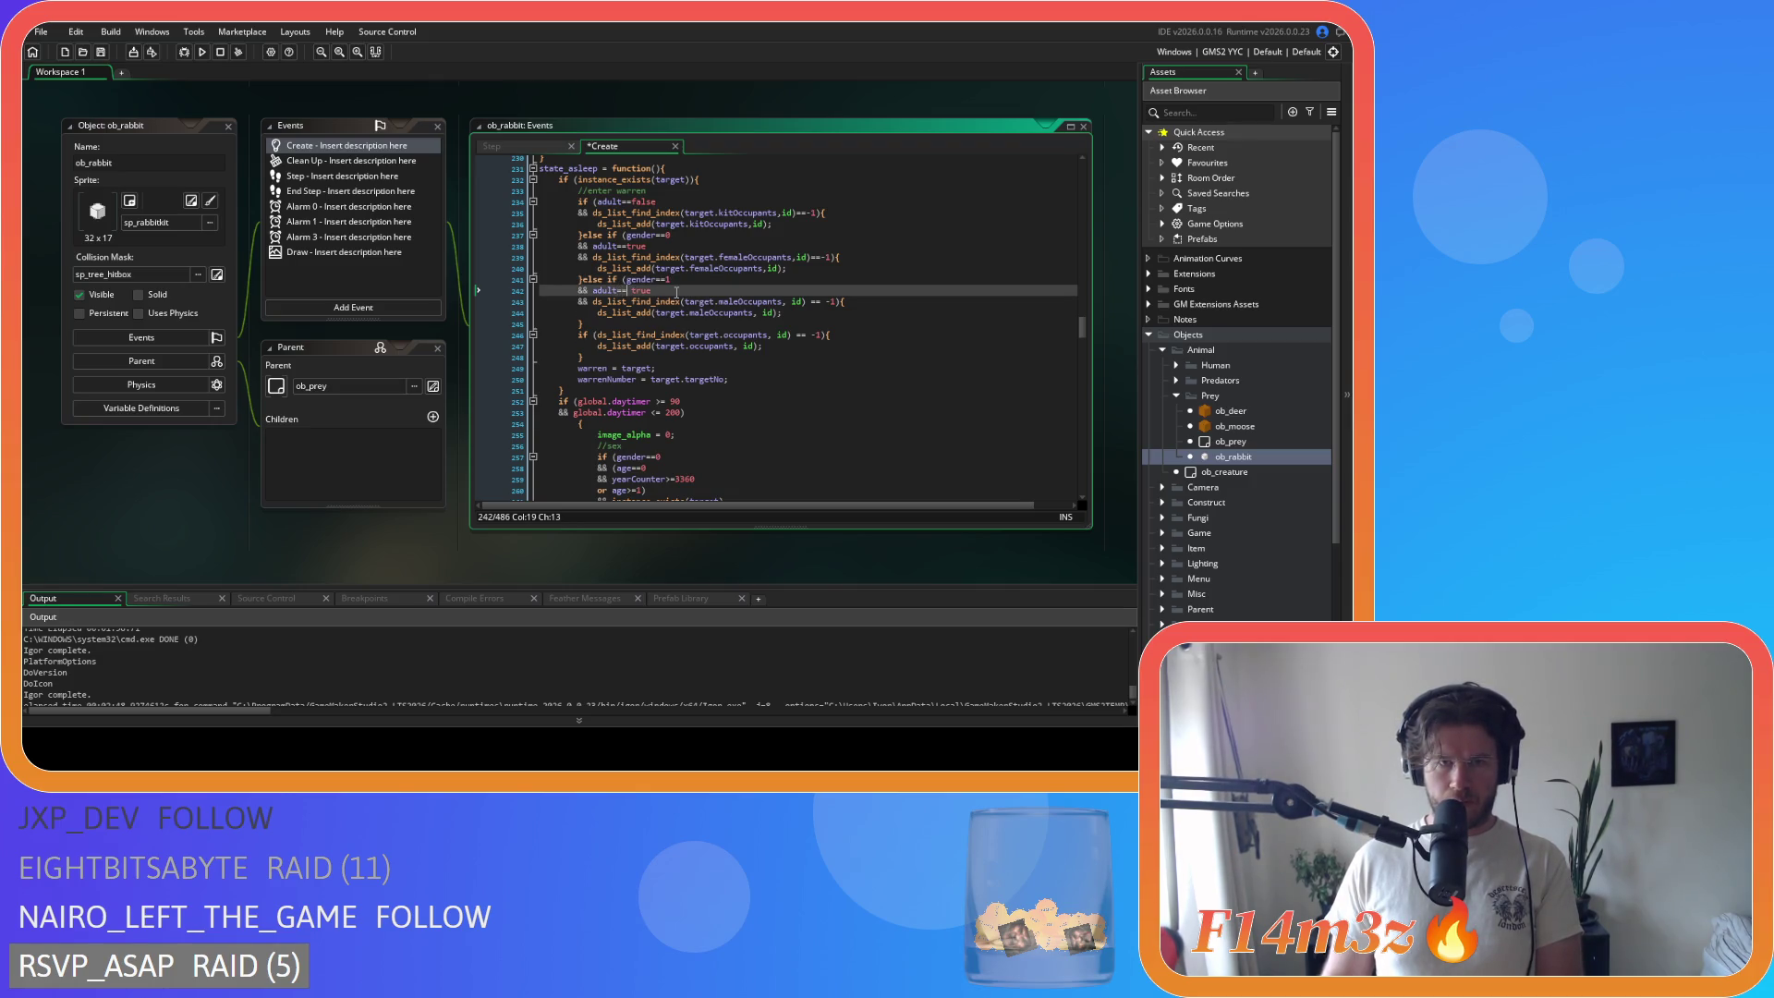
{"action": "left_click", "coordinate": [781, 303]}
{"action": "key", "text": "Delete"}
{"action": "key", "text": "Right"}
{"action": "key", "text": "Right"}
{"action": "key", "text": "Right"}
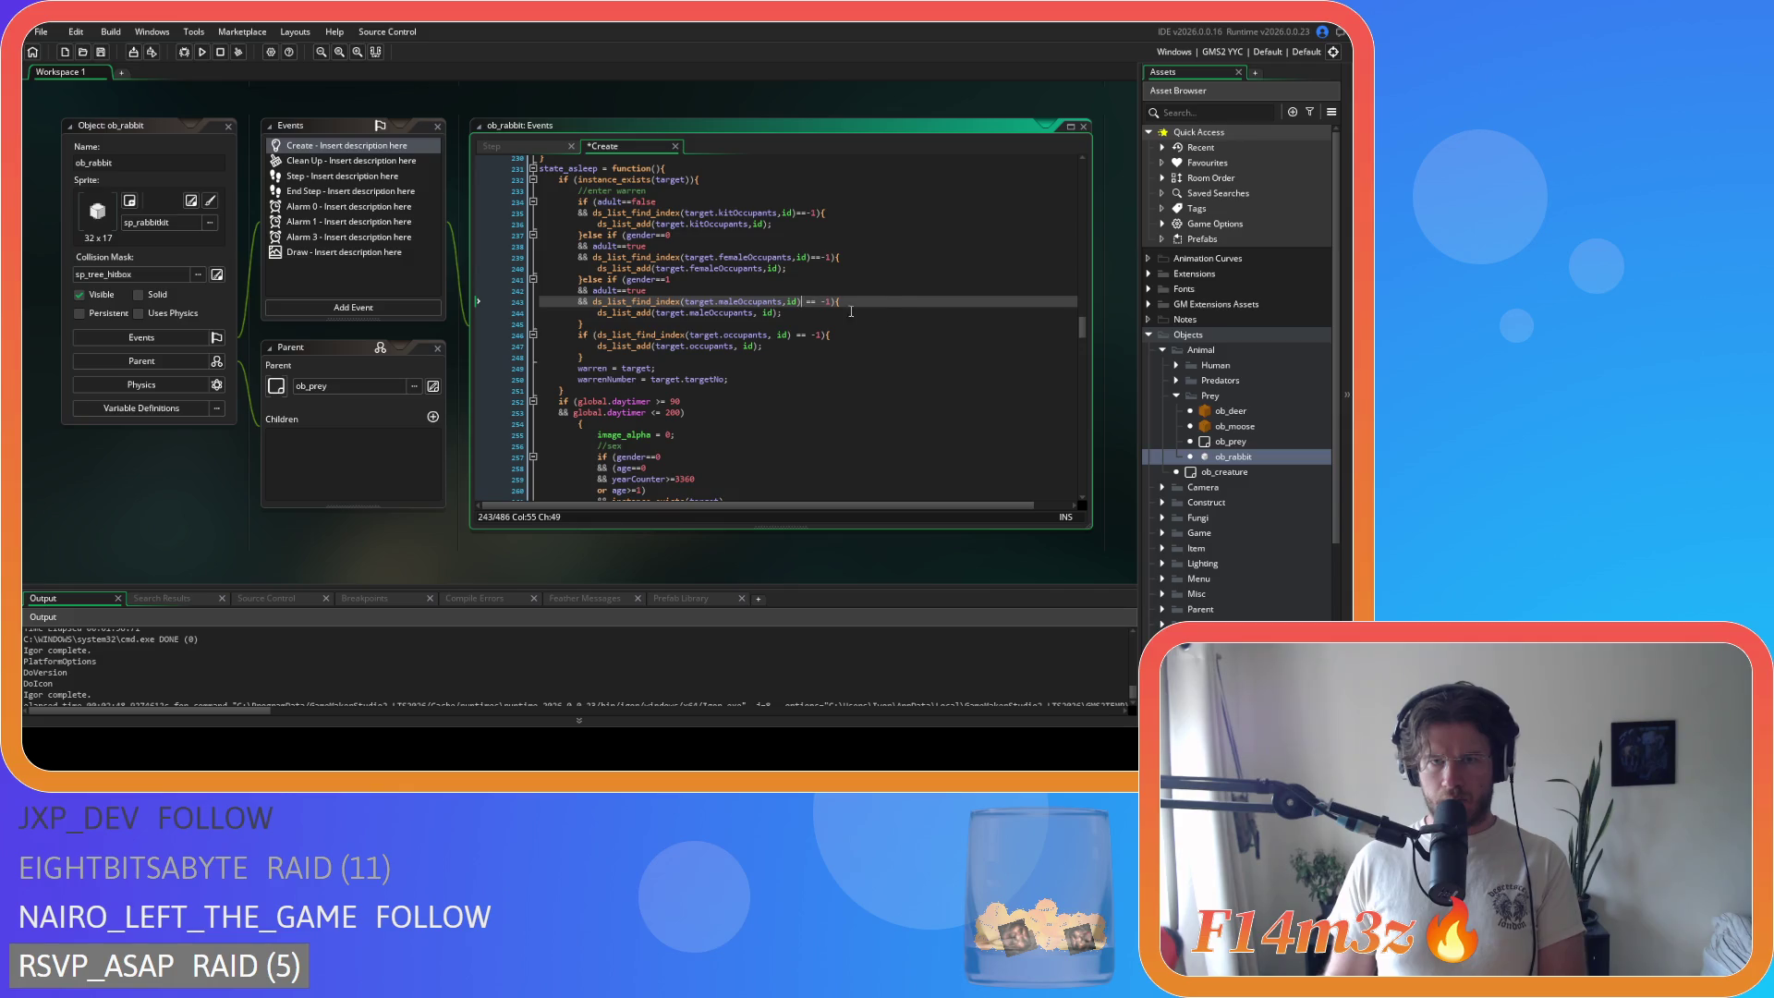
Step: Compact the male check to ==-1 and remove spaces after the maleOccupants and occupants commas
{"action": "key", "text": "Delete"}
{"action": "left_click", "coordinate": [759, 312]}
{"action": "key", "text": "Delete"}
{"action": "left_click", "coordinate": [792, 335]}
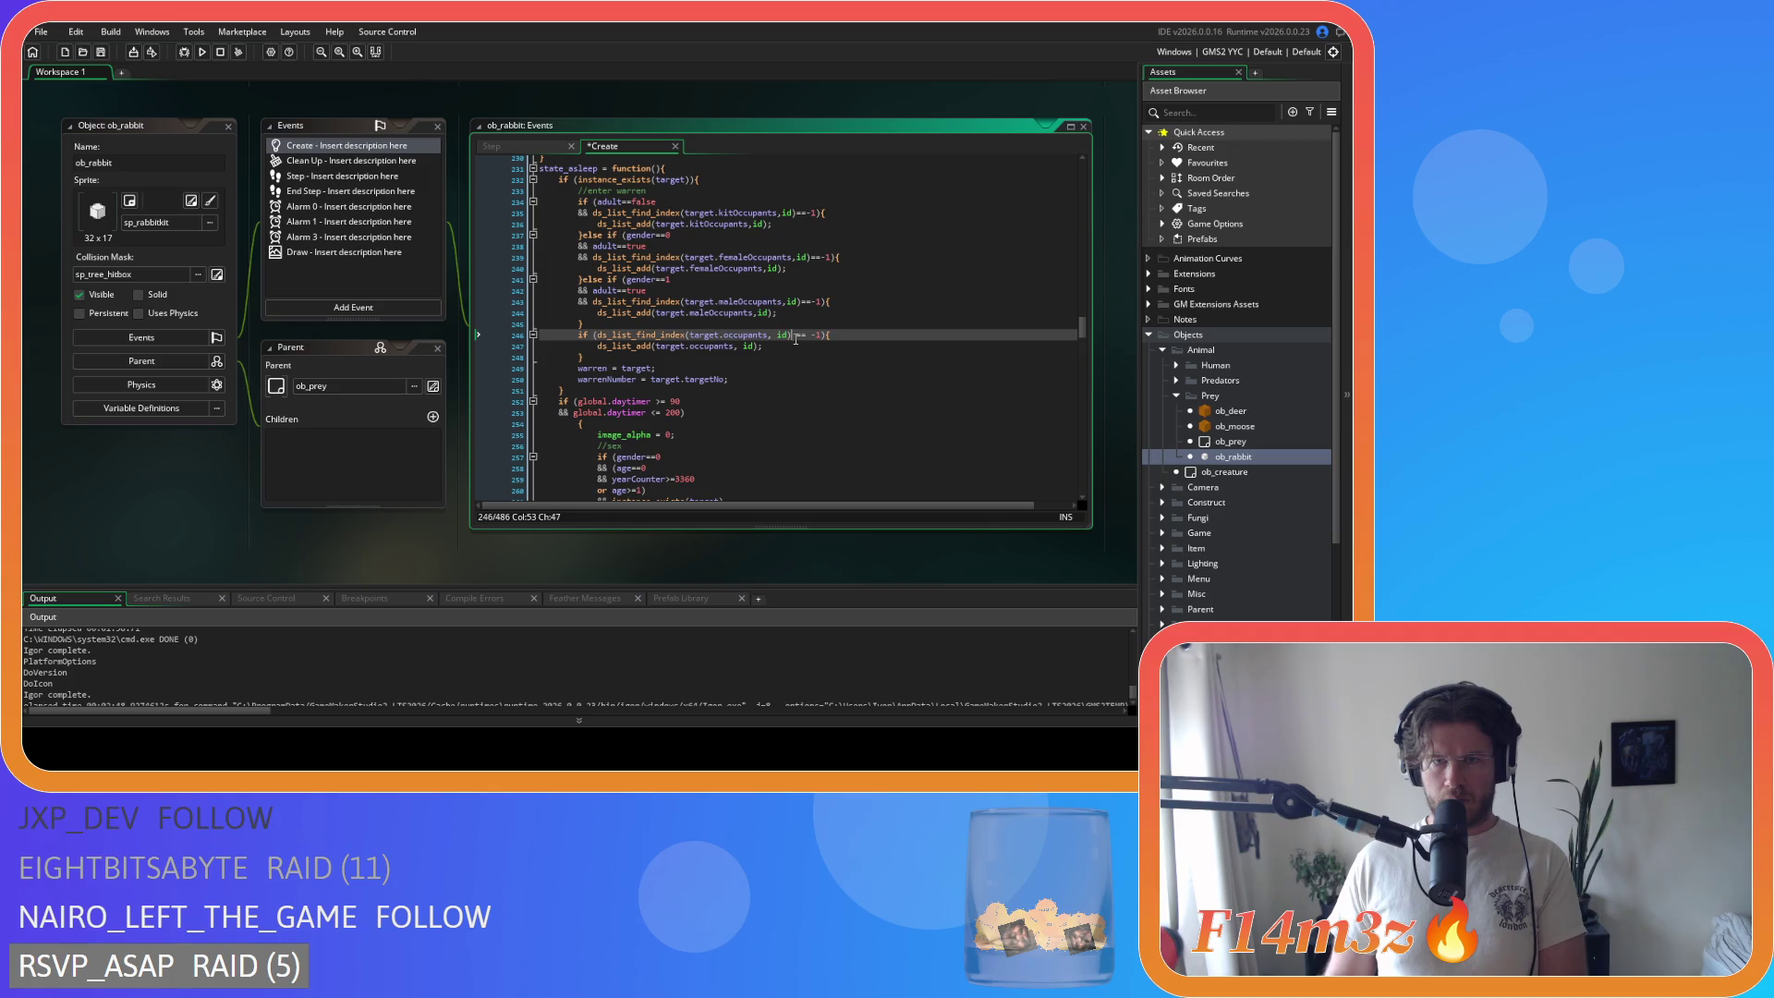
{"action": "left_click", "coordinate": [743, 345]}
{"action": "key", "text": "BackSpace"}
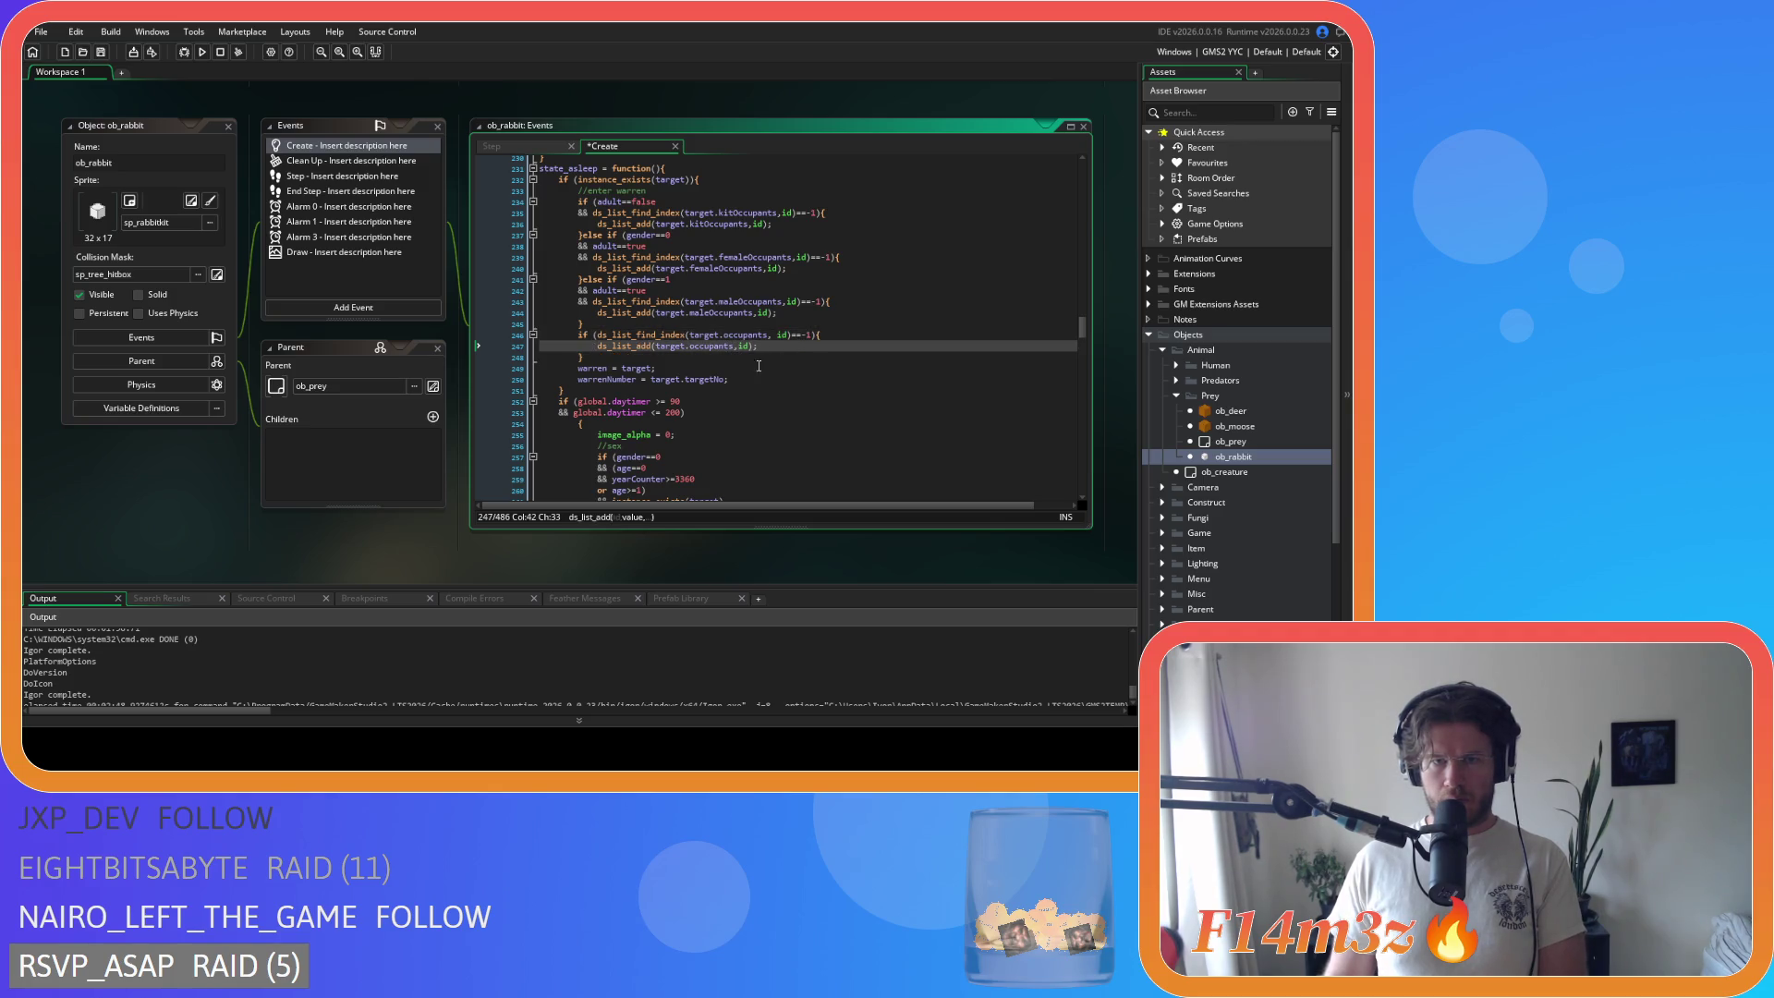
{"action": "scroll", "coordinate": [677, 356], "scroll_direction": "down", "scroll_amount": 4}
Step: Remove spaces before >= 90 and <= 200 and join the brace onto the daytimer check
{"action": "left_click", "coordinate": [654, 262]}
{"action": "key", "text": "BackSpace"}
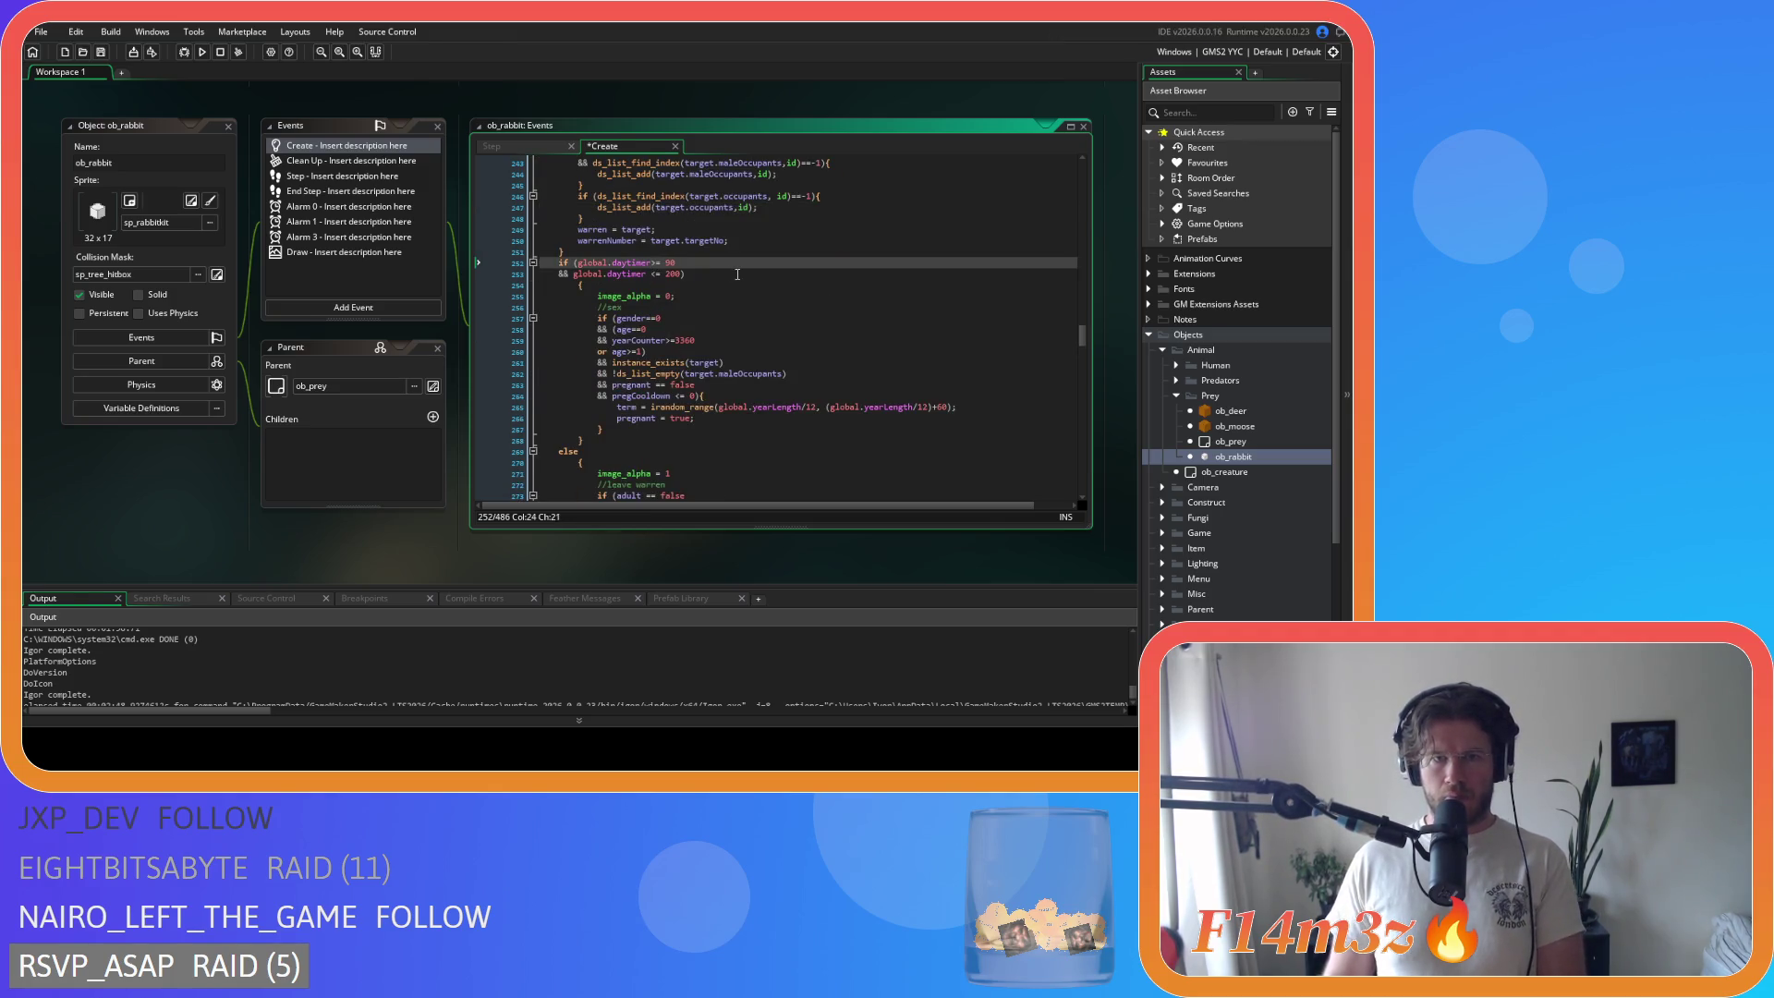
{"action": "left_click", "coordinate": [651, 273]}
{"action": "key", "text": "BackSpace"}
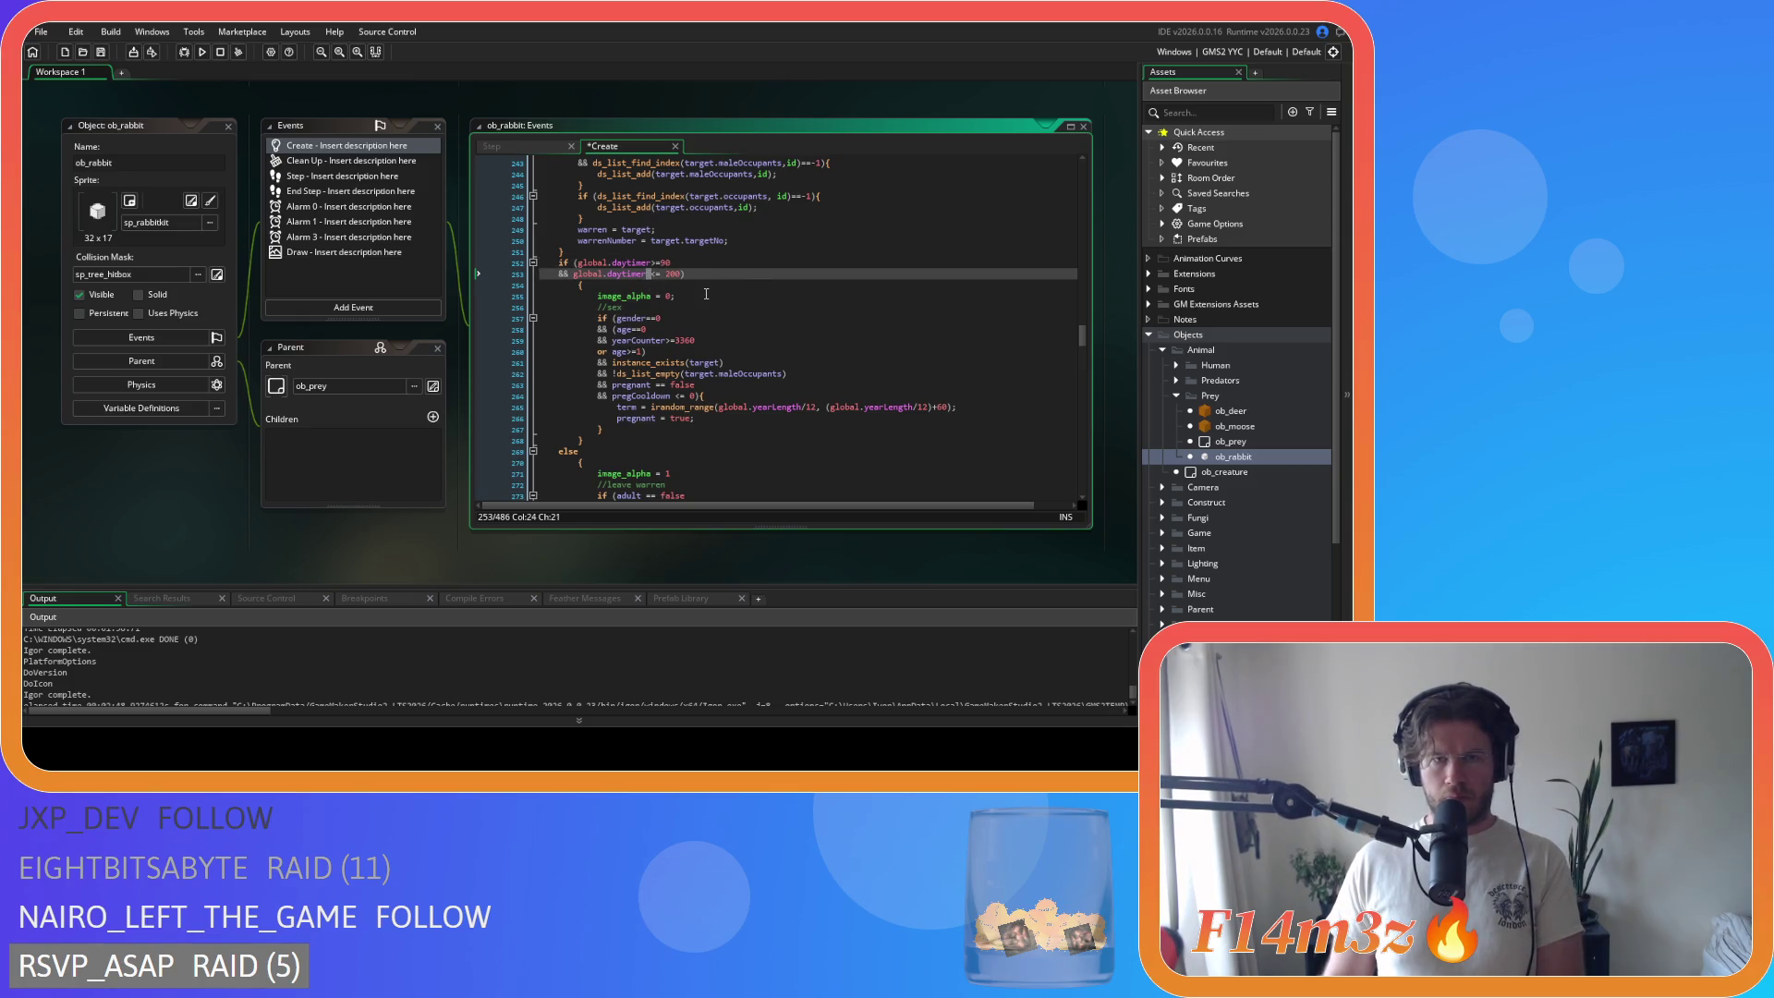
{"action": "type", "text": ">"}
{"action": "left_click", "coordinate": [572, 284]}
{"action": "key", "text": "BackSpace"}
Step: Un-indent the daytime block and put else on one line with its closing and opening braces
{"action": "mouse_move", "coordinate": [584, 429]}
{"action": "left_mouse_down"}
{"action": "mouse_move", "coordinate": [647, 398]}
{"action": "mouse_move", "coordinate": [447, 281]}
{"action": "left_mouse_up"}
{"action": "key", "text": "shift+Tab"}
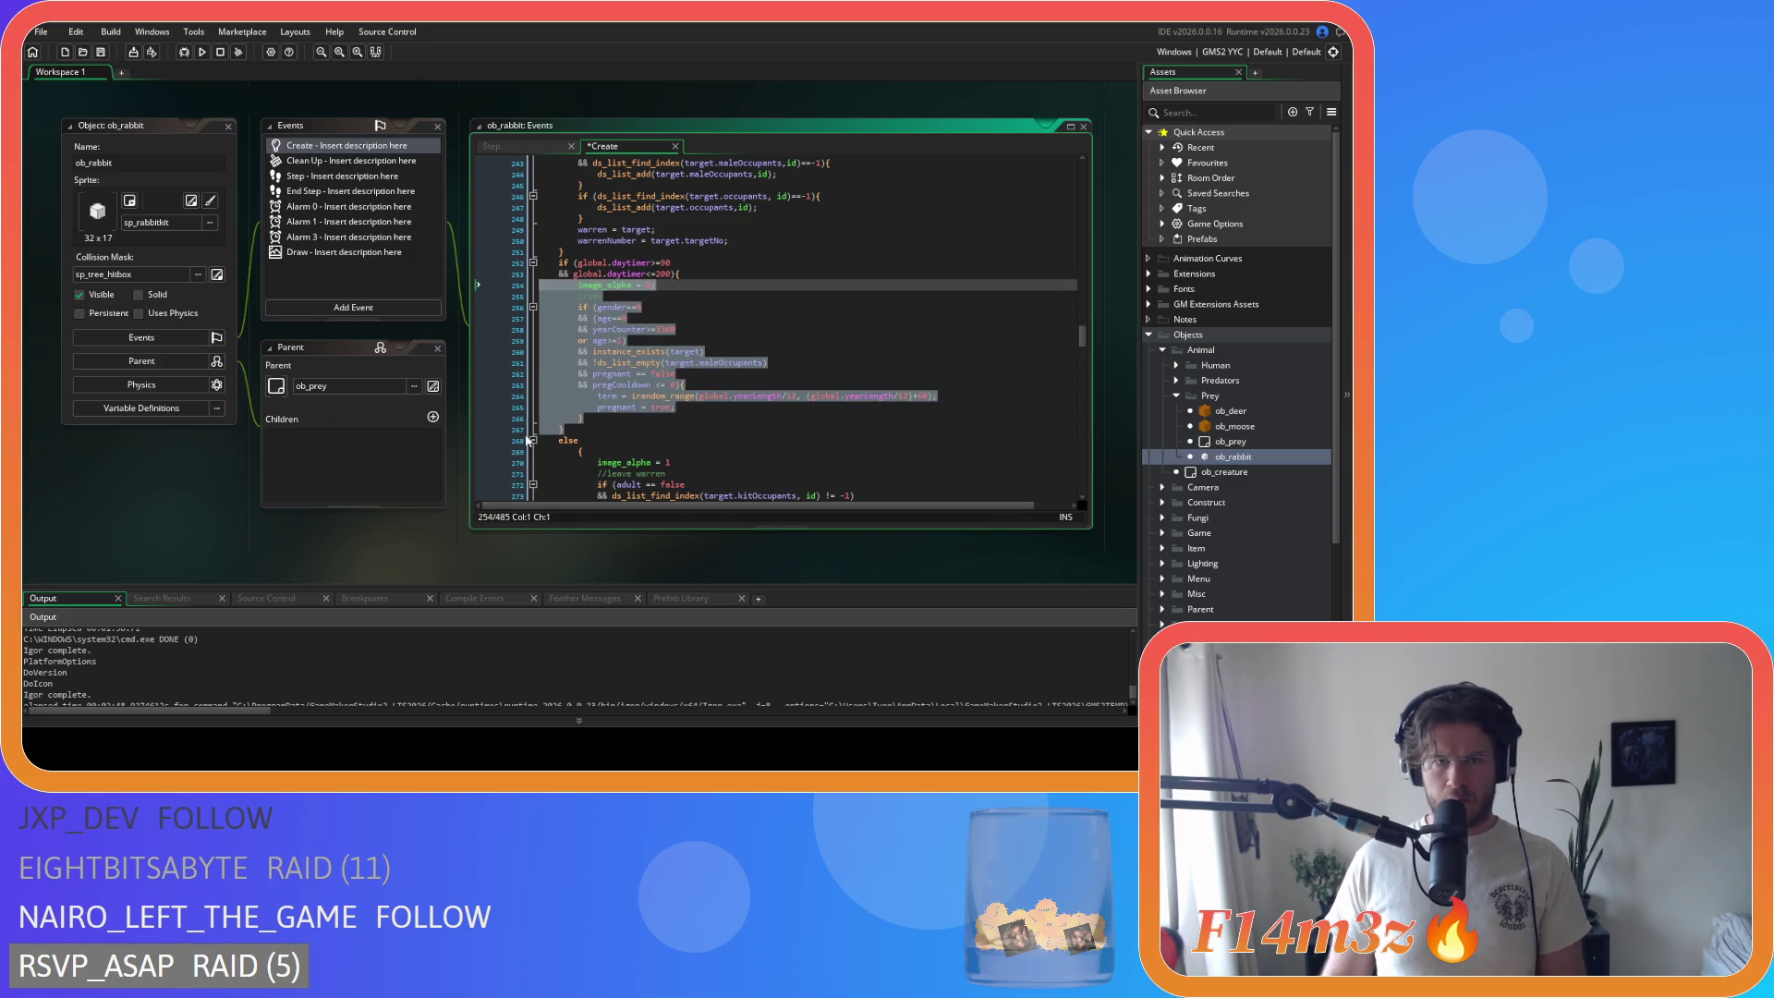
{"action": "left_click", "coordinate": [545, 441]}
{"action": "key", "text": "shift+Down"}
{"action": "key", "text": "Delete"}
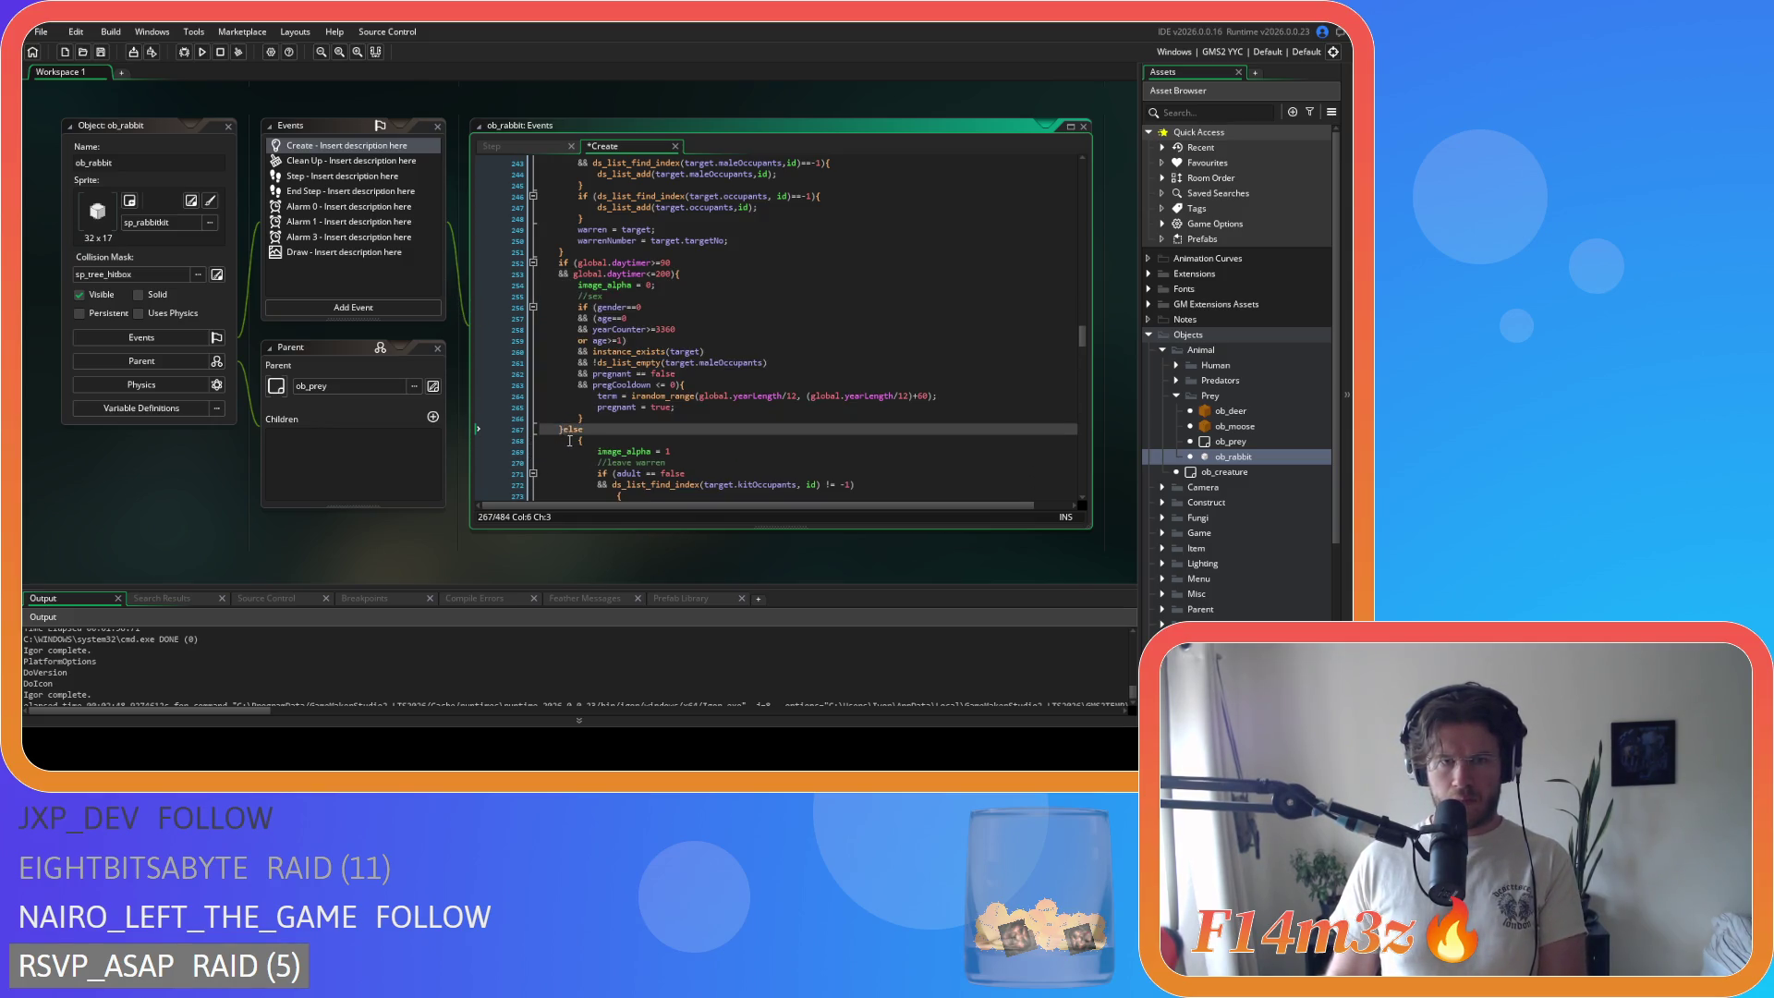
{"action": "key", "text": "Up"}
{"action": "key", "text": "shift+Down"}
{"action": "key", "text": "Delete"}
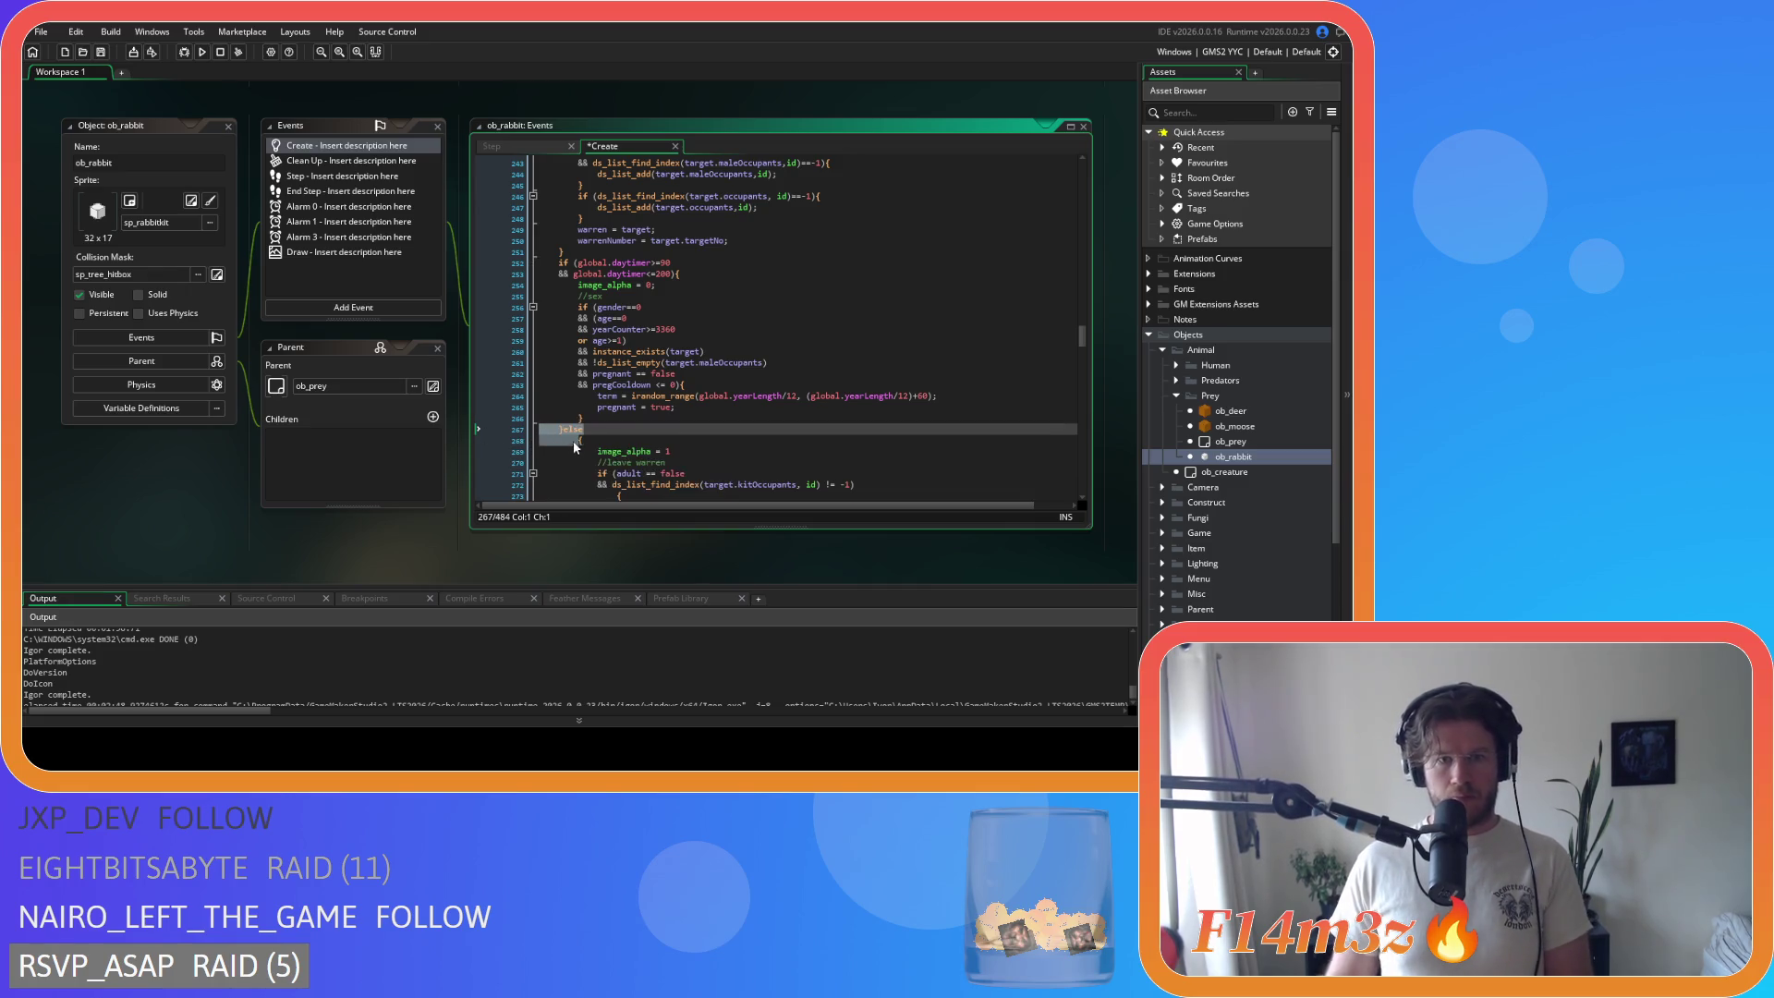
{"action": "key", "text": "Tab"}
Step: Un-indent the else branch one level and save the Create event code
{"action": "scroll", "coordinate": [633, 414], "scroll_direction": "down", "scroll_amount": 5}
{"action": "mouse_move", "coordinate": [633, 414]}
{"action": "left_mouse_down"}
{"action": "mouse_move", "coordinate": [554, 356]}
{"action": "mouse_move", "coordinate": [508, 166]}
{"action": "mouse_move", "coordinate": [507, 283]}
{"action": "left_mouse_up"}
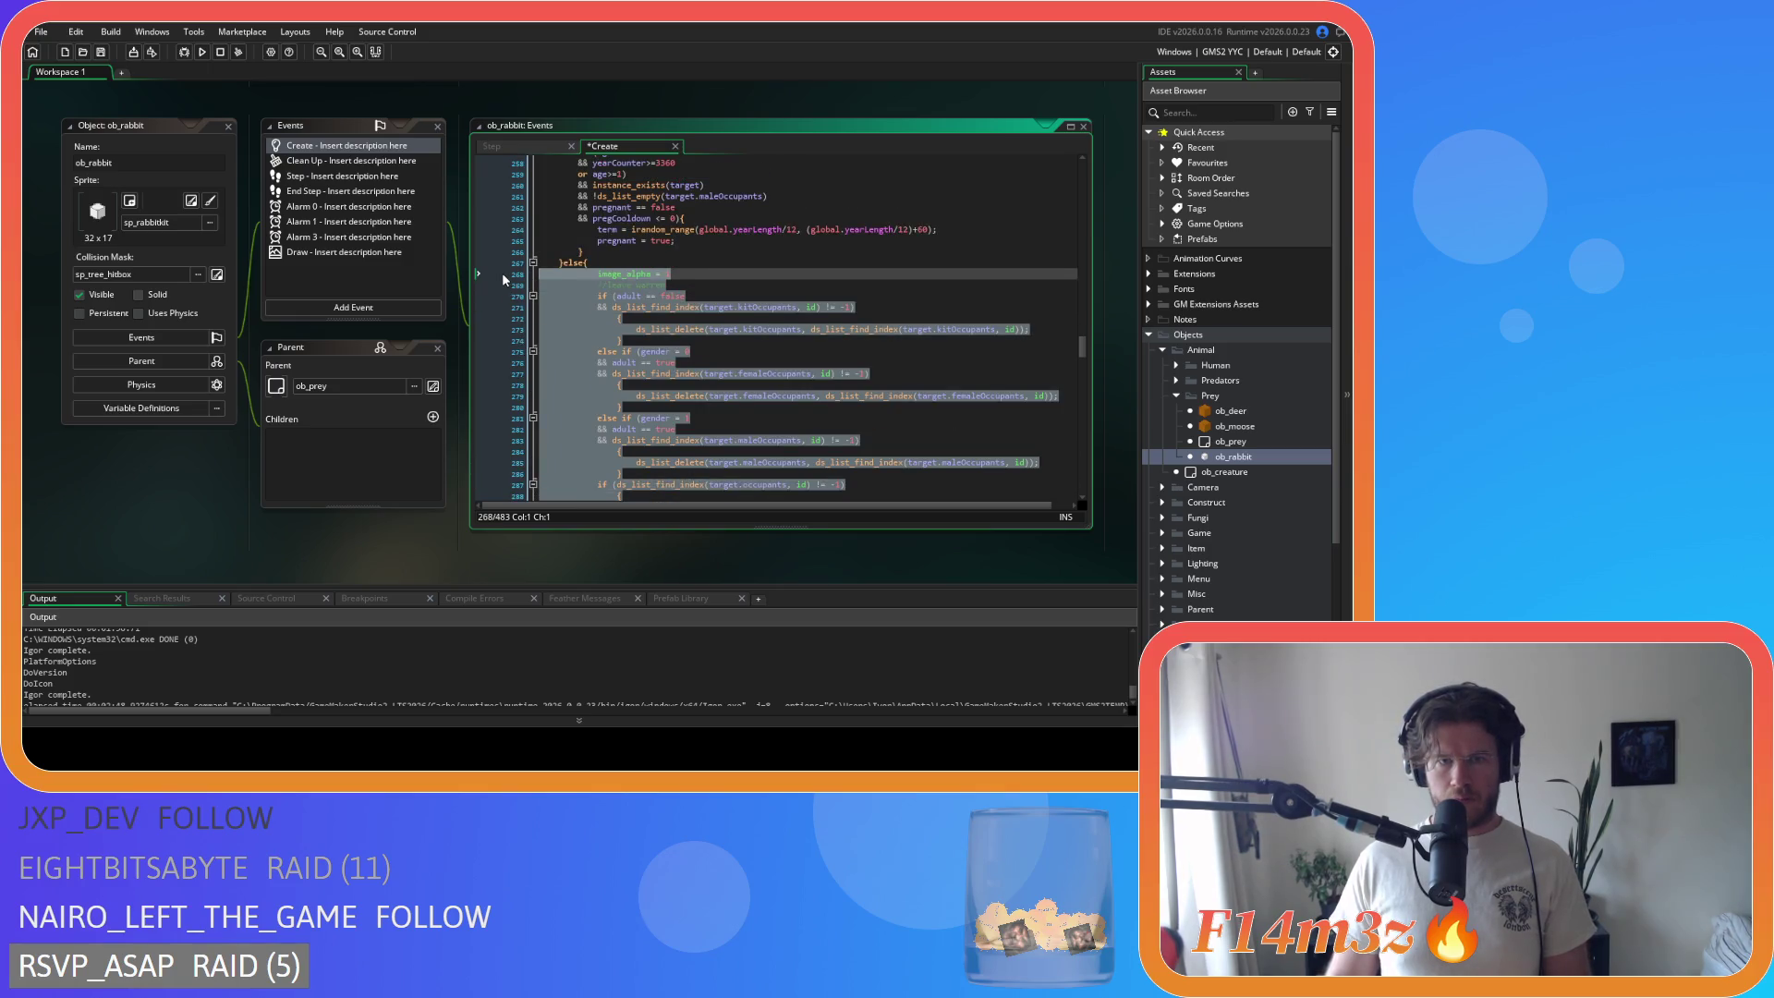
{"action": "key", "text": "shift+Tab"}
{"action": "scroll", "coordinate": [674, 319], "scroll_direction": "up", "scroll_amount": 4}
{"action": "left_click", "coordinate": [724, 305]}
{"action": "key", "text": "ctrl+s"}
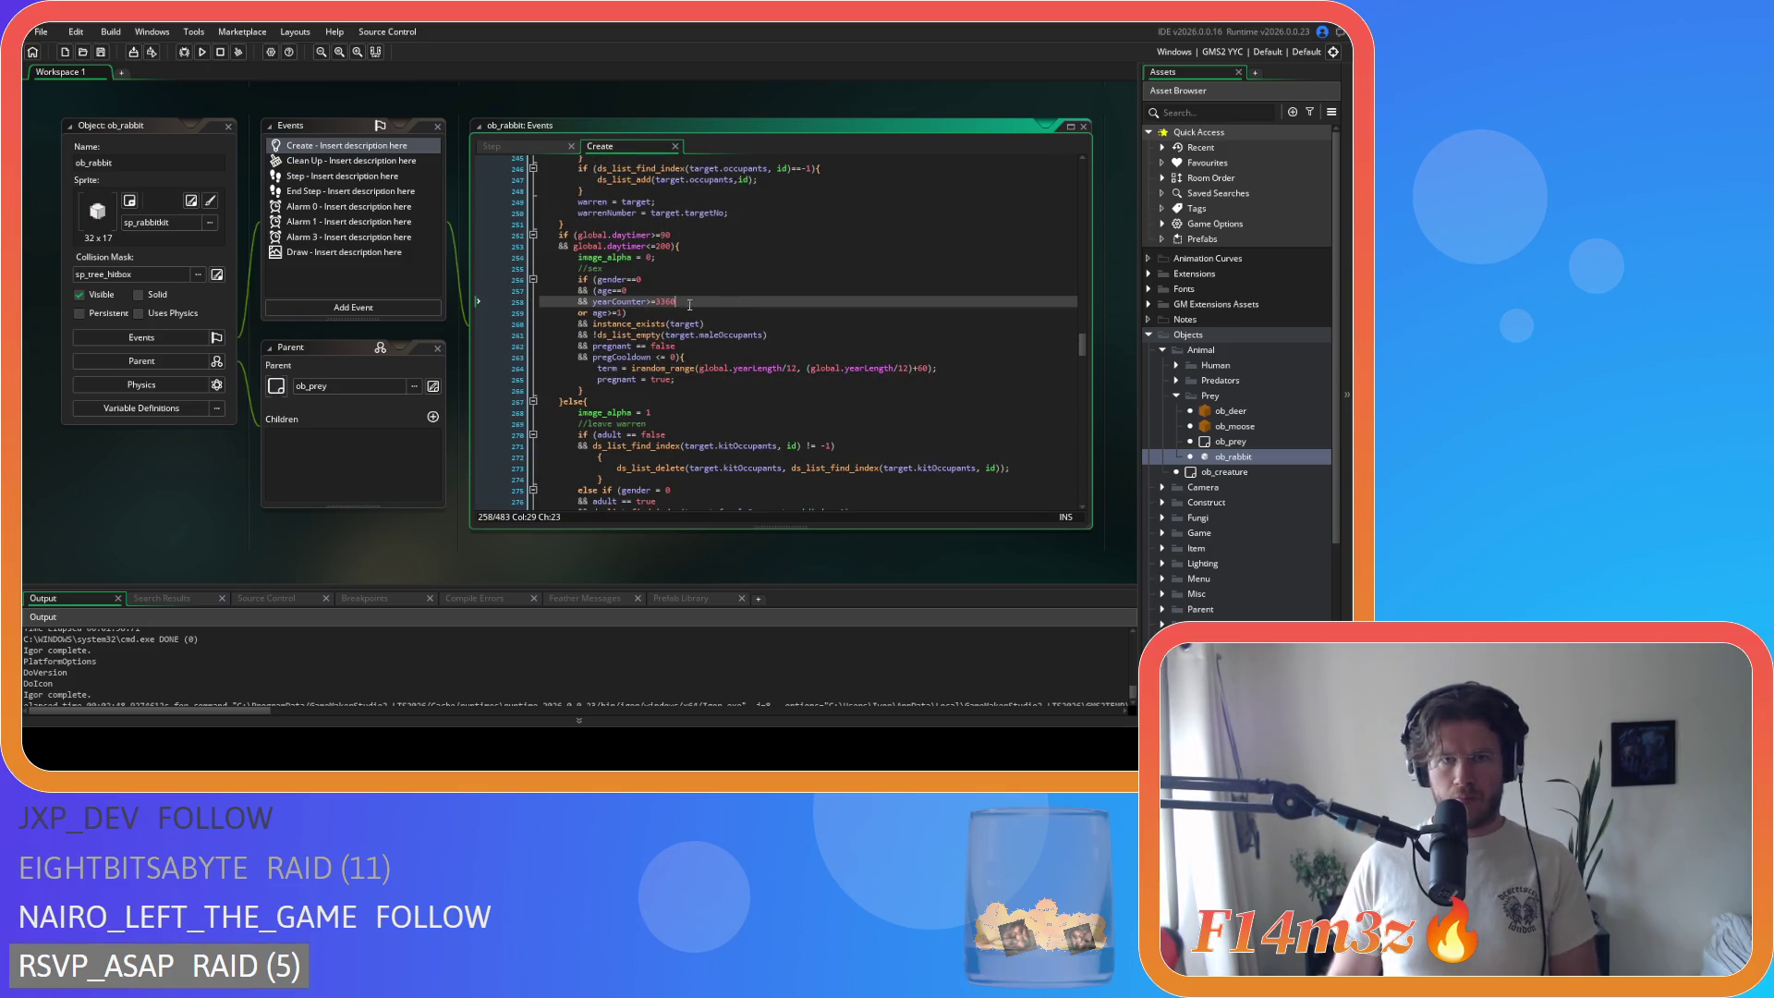
Step: Join the kit removal brace, un-indent its body, and merge the gender = 0 else if onto the closing brace
{"action": "scroll", "coordinate": [709, 425], "scroll_direction": "down", "scroll_amount": 5}
{"action": "left_click", "coordinate": [599, 290]}
{"action": "key", "text": "BackSpace"}
{"action": "key", "text": "BackSpace"}
{"action": "key", "text": "BackSpace"}
{"action": "left_click", "coordinate": [601, 302]}
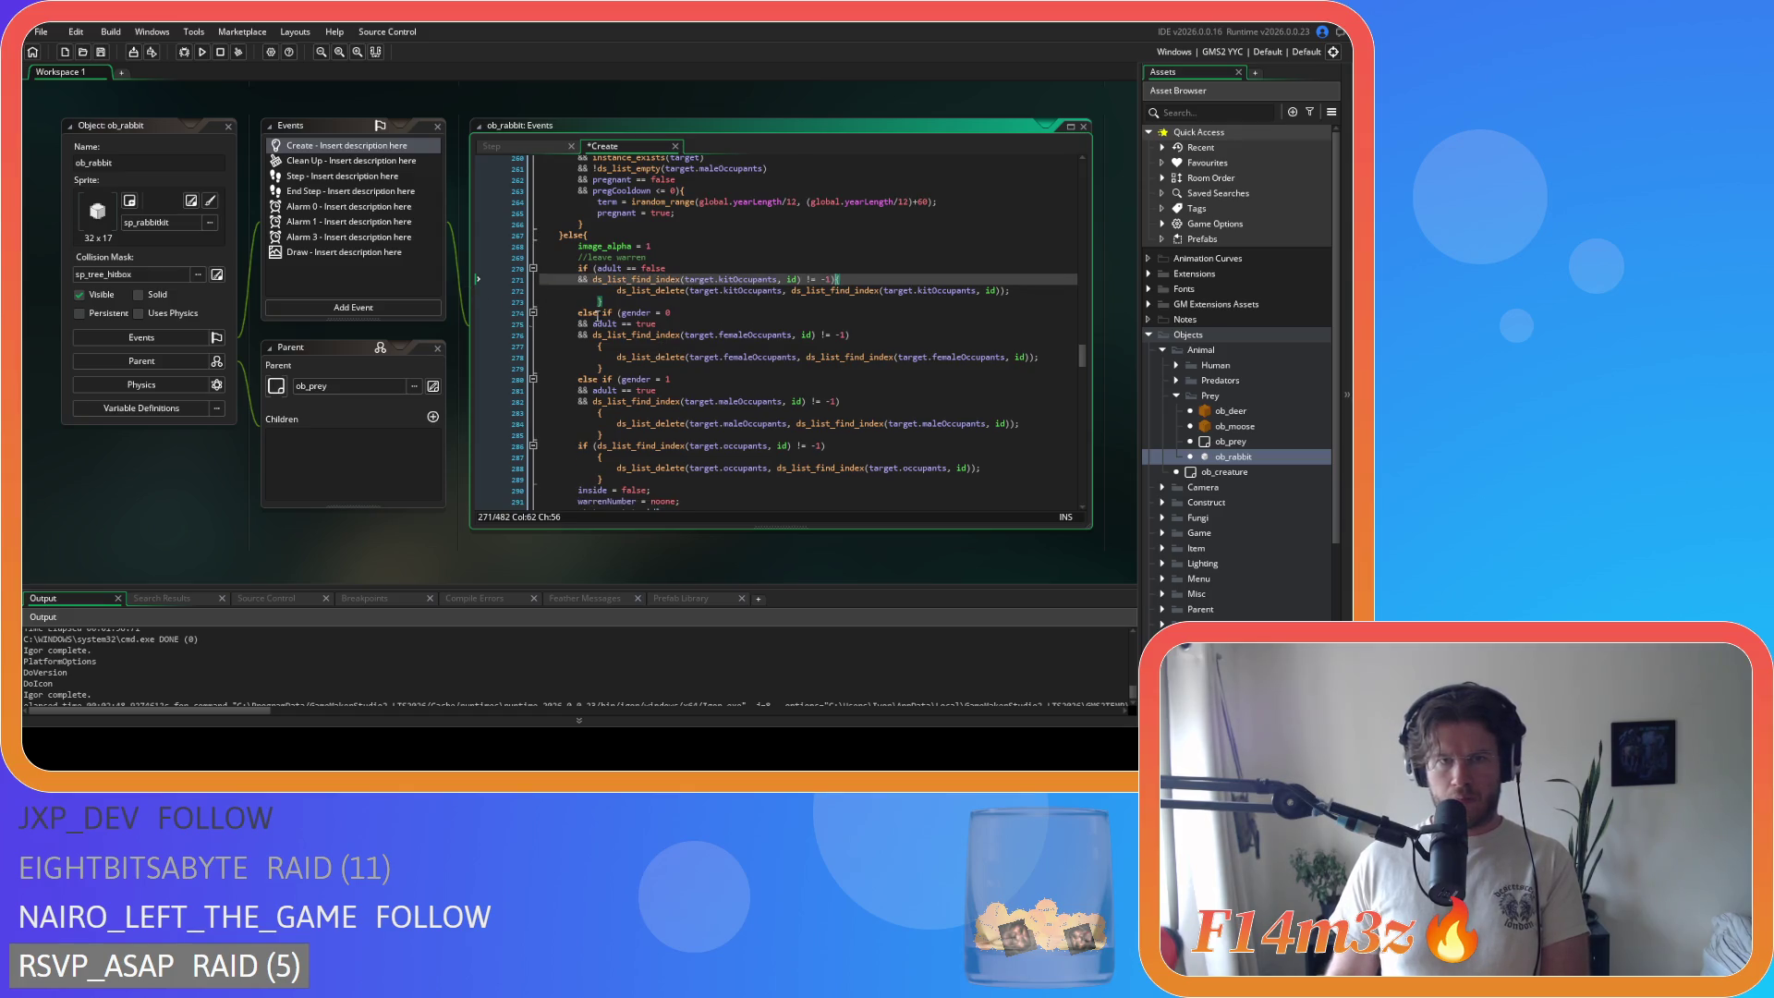
{"action": "left_click_drag", "start_coordinate": [601, 302], "coordinate": [540, 290]}
{"action": "key", "text": "shift+Tab"}
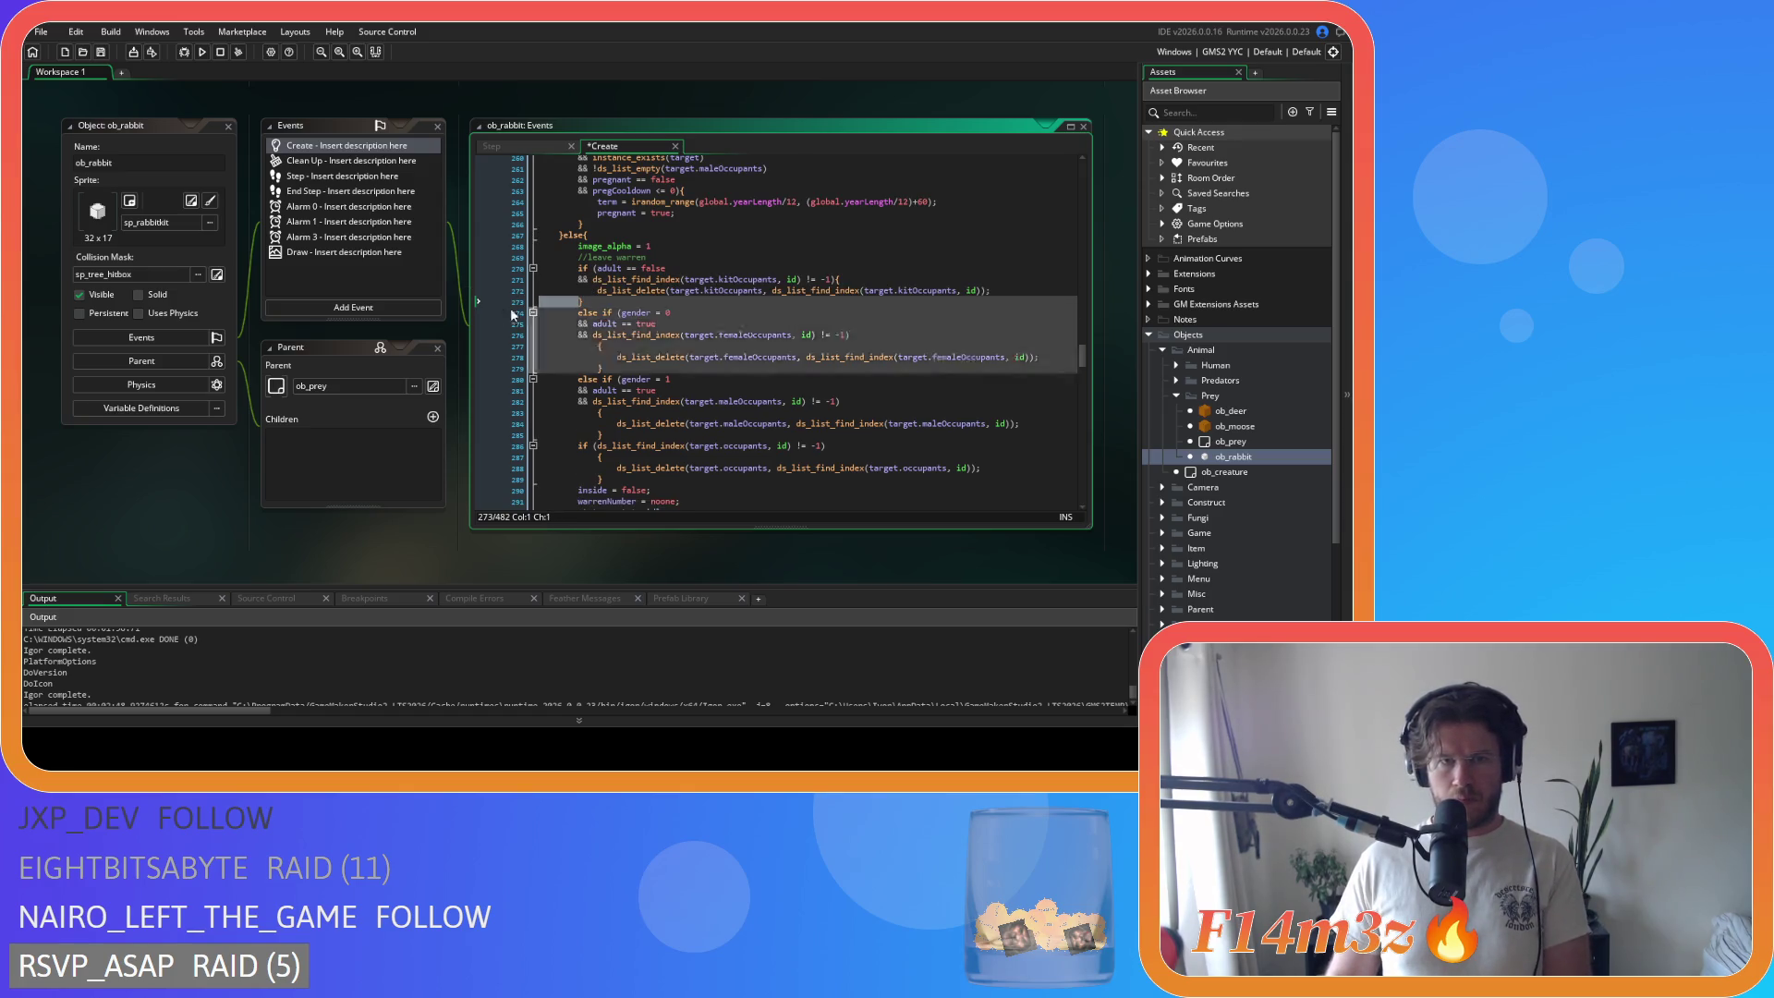
{"action": "left_click", "coordinate": [560, 316]}
{"action": "key", "text": "BackSpace"}
{"action": "key", "text": "BackSpace"}
{"action": "key", "text": "BackSpace"}
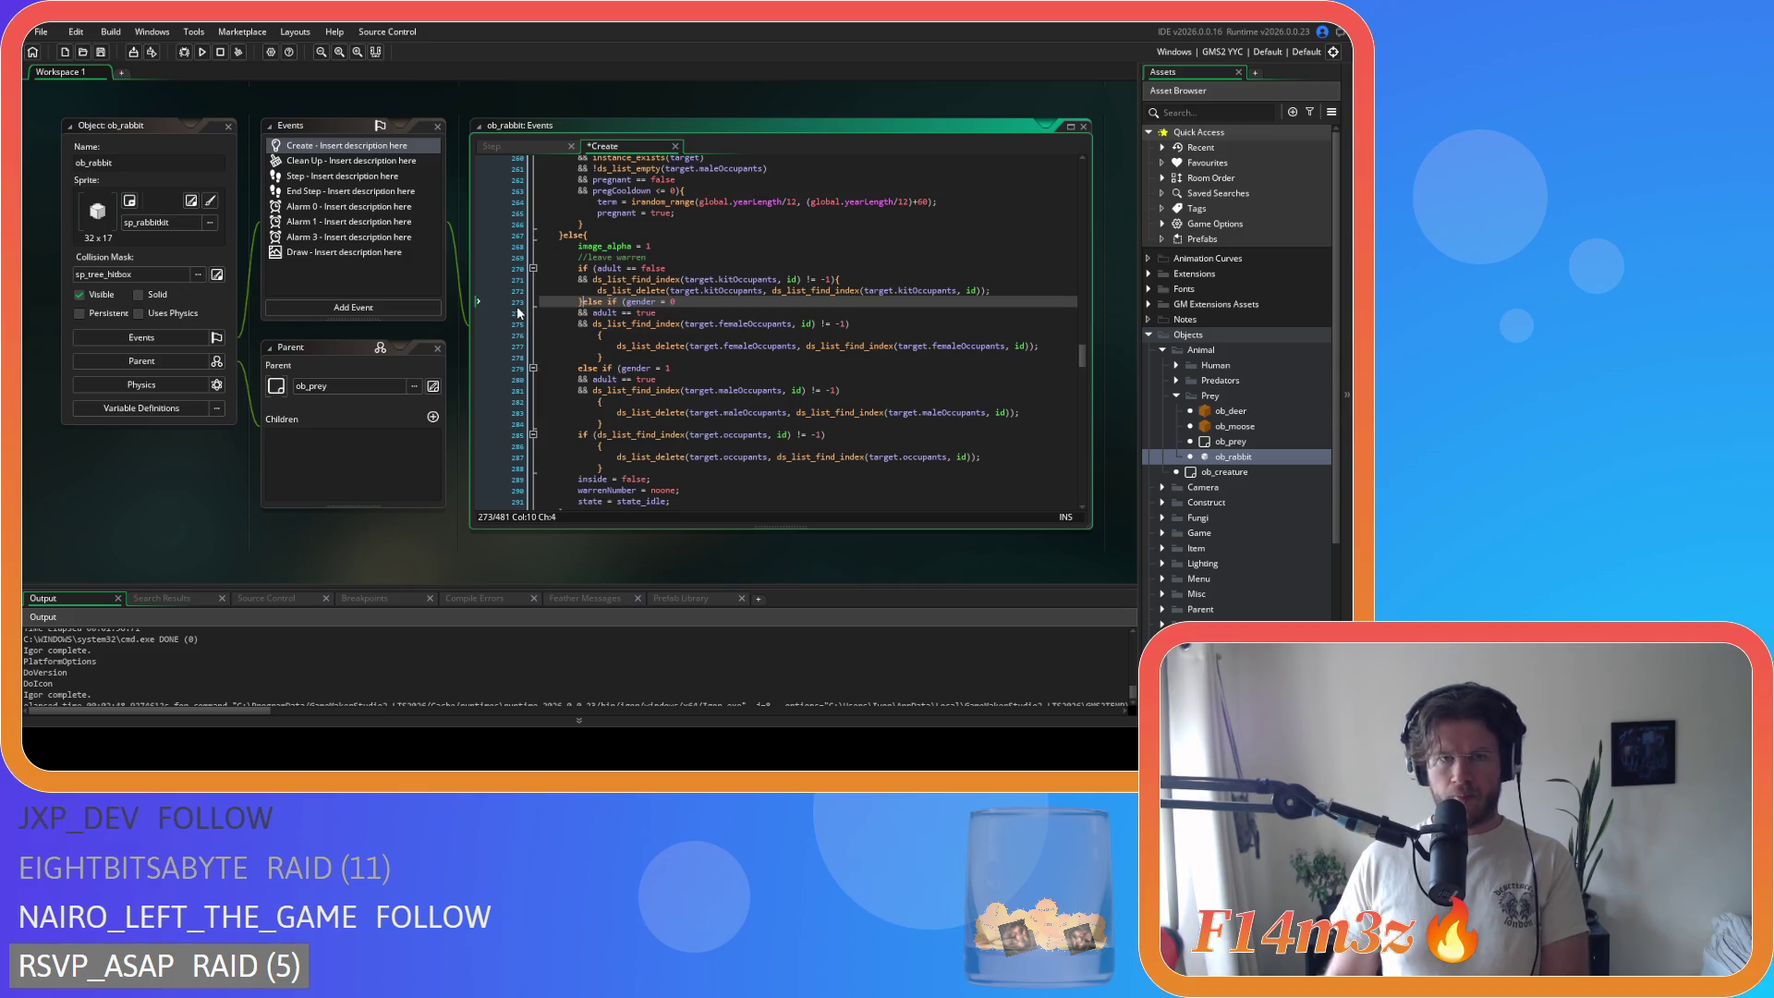
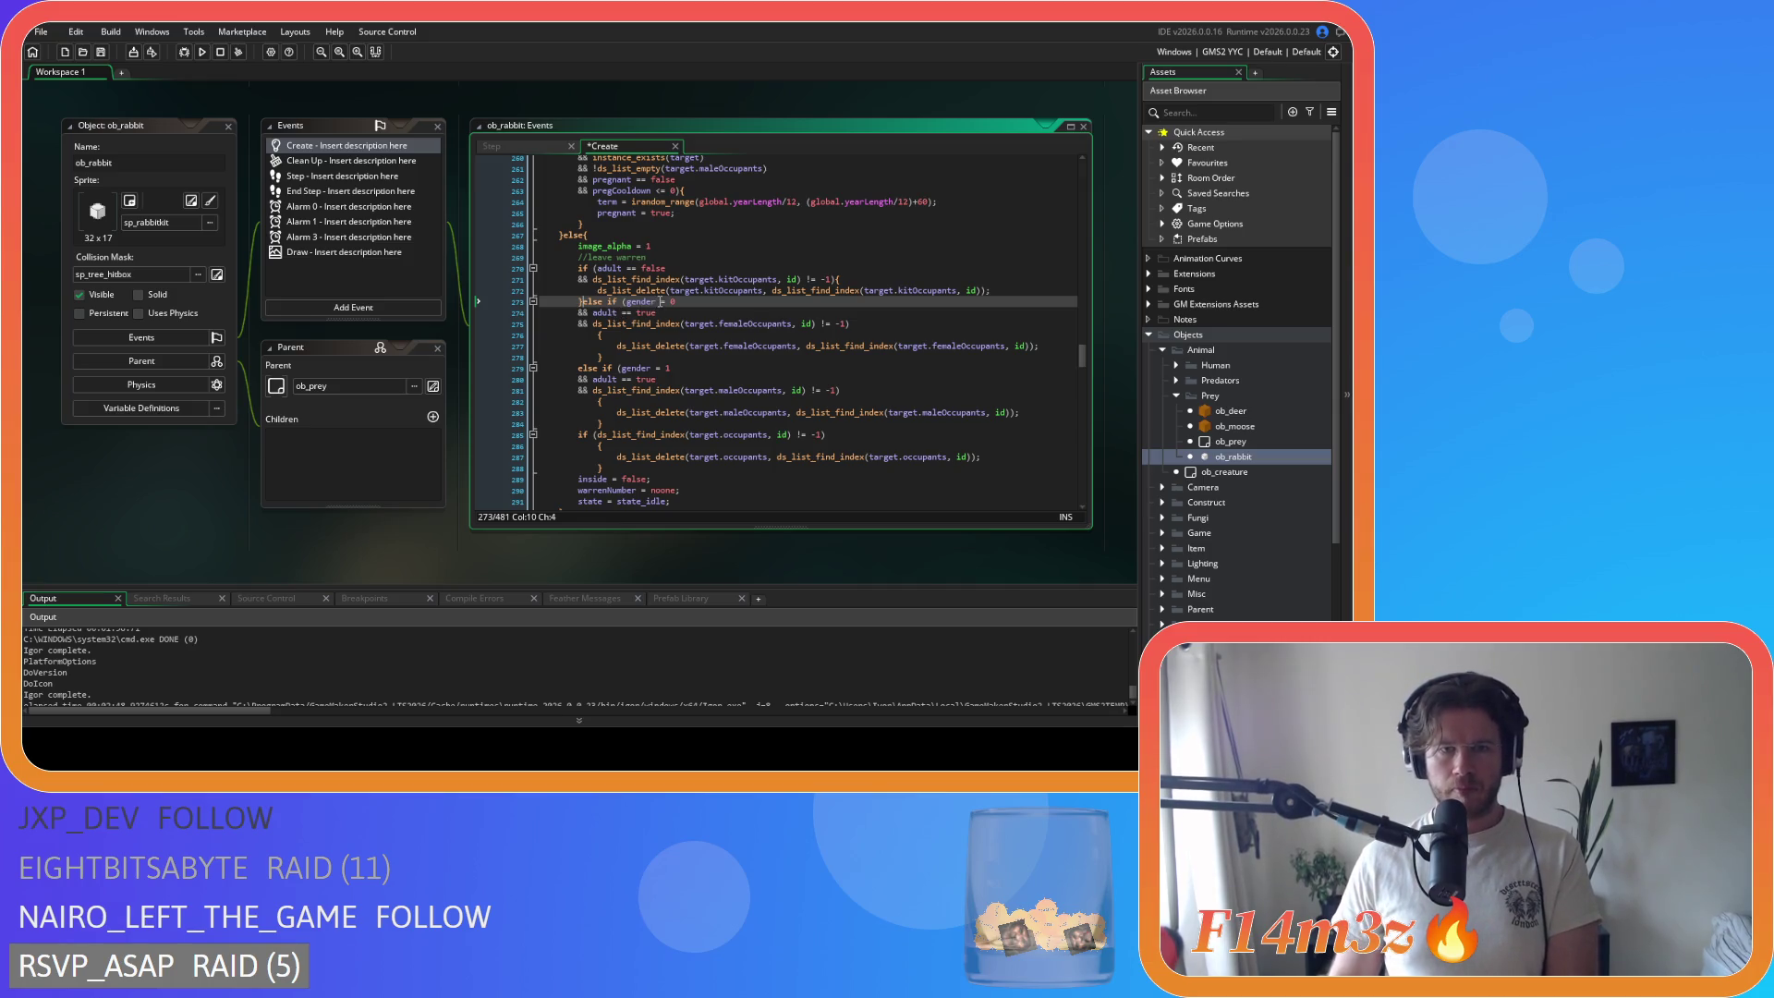
Step: Fix the gender == comparison and strip spaces from the kitOccupants -1 check and delete call
{"action": "left_click", "coordinate": [658, 302]}
{"action": "type", "text": "="}
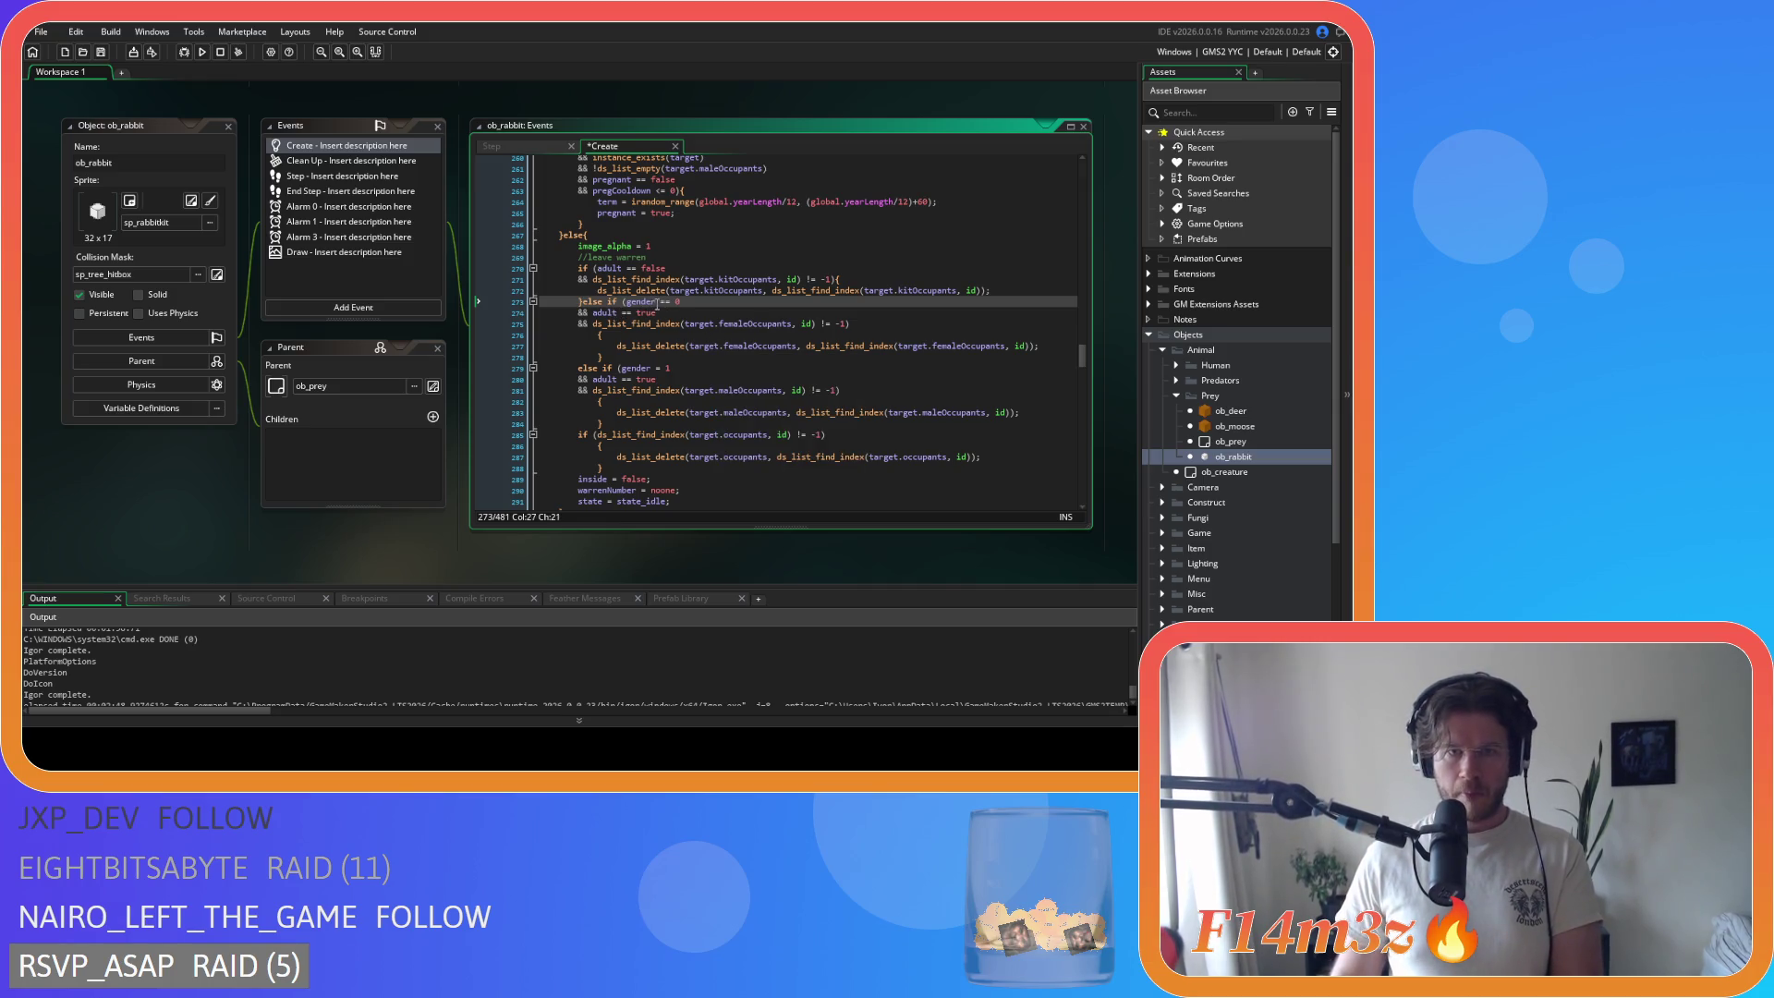
{"action": "scroll", "coordinate": [788, 289], "scroll_direction": "up", "scroll_amount": 1}
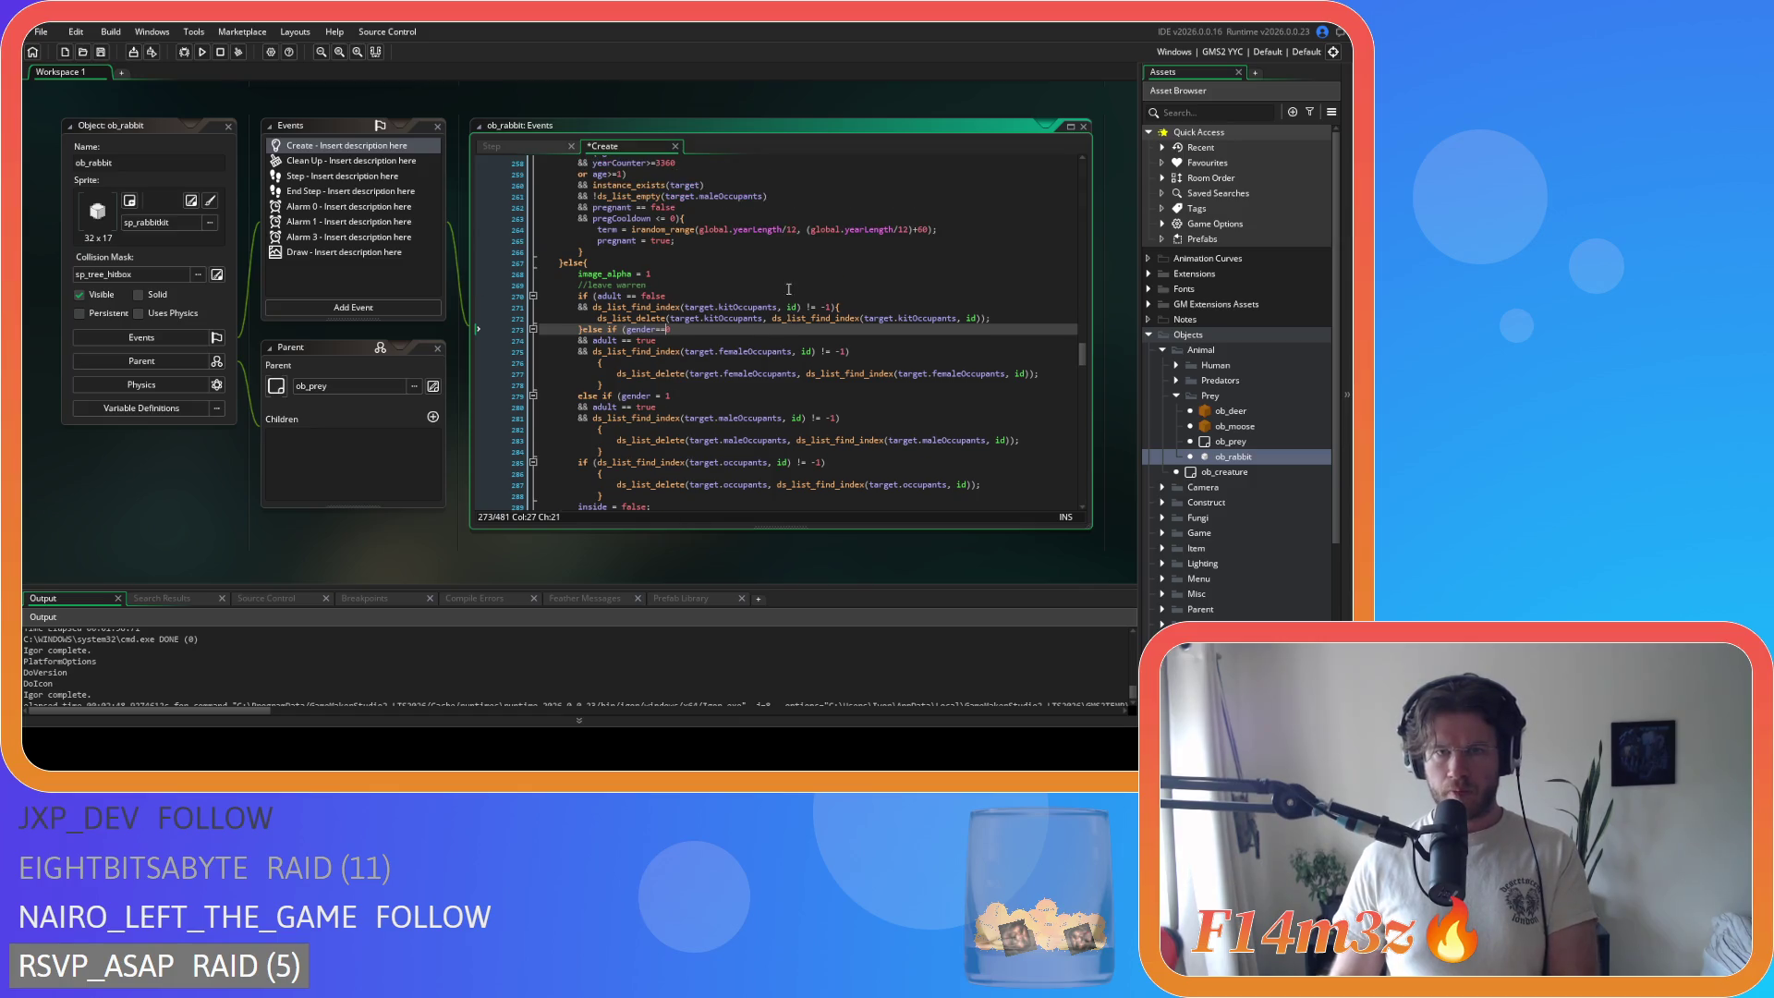
{"action": "left_click", "coordinate": [786, 307]}
{"action": "key", "text": "BackSpace"}
{"action": "key", "text": "Right"}
{"action": "key", "text": "Right"}
{"action": "key", "text": "Right"}
{"action": "key", "text": "Delete"}
{"action": "key", "text": "Right"}
{"action": "key", "text": "Delete"}
{"action": "left_click", "coordinate": [772, 319]}
{"action": "key", "text": "BackSpace"}
{"action": "left_click", "coordinate": [959, 319]}
{"action": "key", "text": "BackSpace"}
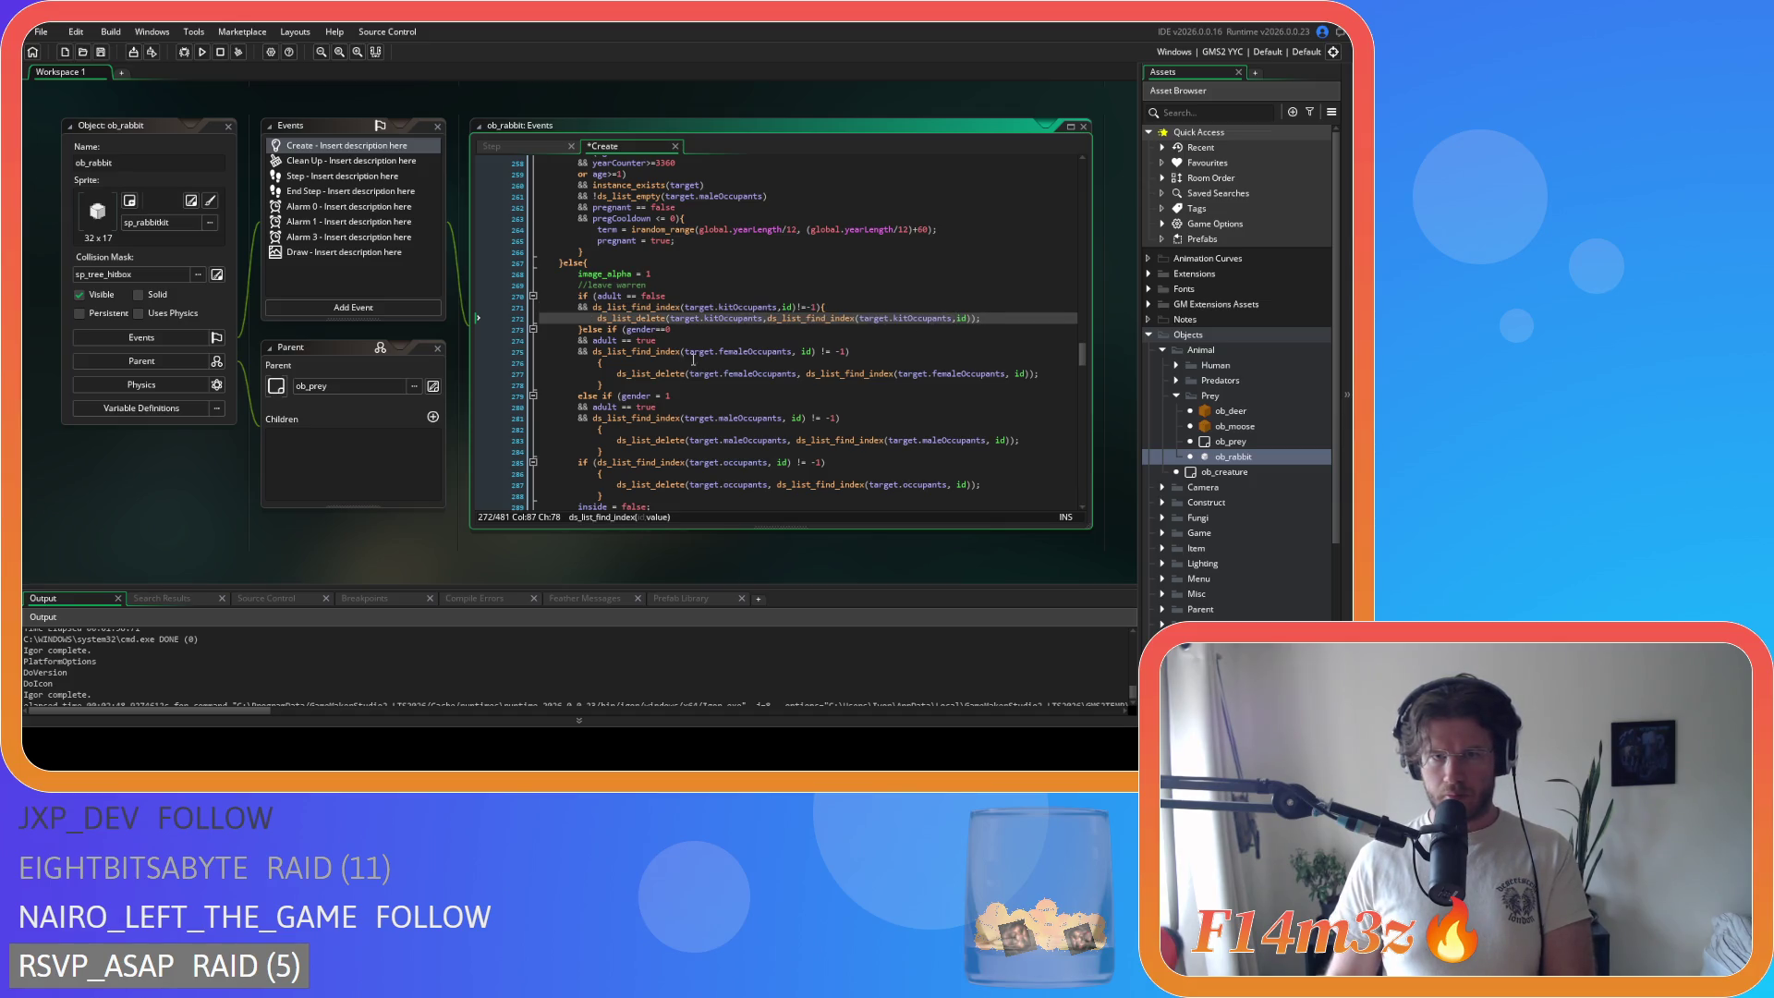
Step: Remove the spaces around == in the adult check and around != in the femaleOccupants check
{"action": "left_click", "coordinate": [621, 340]}
{"action": "key", "text": "BackSpace"}
{"action": "key", "text": "Right"}
{"action": "key", "text": "Right"}
{"action": "key", "text": "Delete"}
{"action": "left_click", "coordinate": [797, 351]}
{"action": "key", "text": "BackSpace"}
{"action": "left_click", "coordinate": [817, 351]}
{"action": "key", "text": "BackSpace"}
{"action": "key", "text": "Right"}
{"action": "key", "text": "Right"}
{"action": "key", "text": "Delete"}
Step: Move the opening brace onto the femaleOccupants if line and de-indent its delete line
{"action": "type", "text": "{"}
{"action": "key", "text": "Down"}
{"action": "key", "text": "ctrl+d"}
{"action": "key", "text": "Down"}
{"action": "key", "text": "shift+Up"}
{"action": "key", "text": "shift+Tab"}
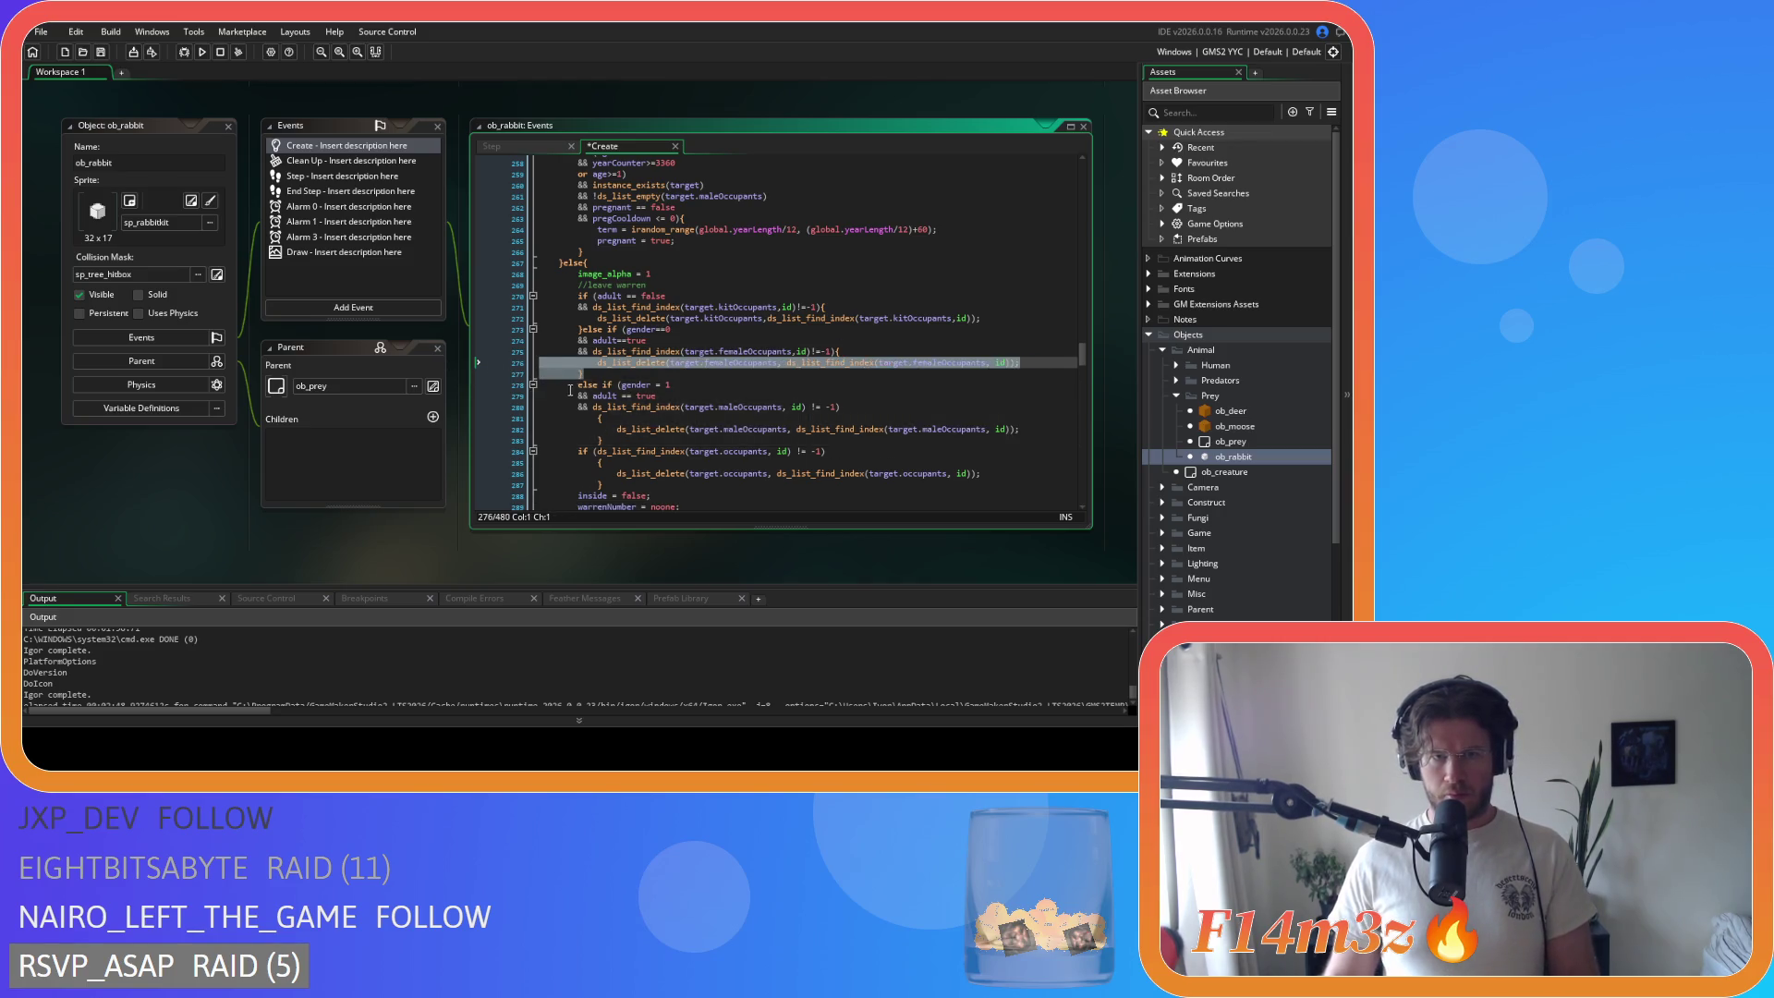
Step: Remove spaces around == in the gender and adult checks and around != in the maleOccupants check
{"action": "scroll", "coordinate": [567, 392], "scroll_direction": "down", "scroll_amount": 2}
{"action": "left_click", "coordinate": [660, 302]}
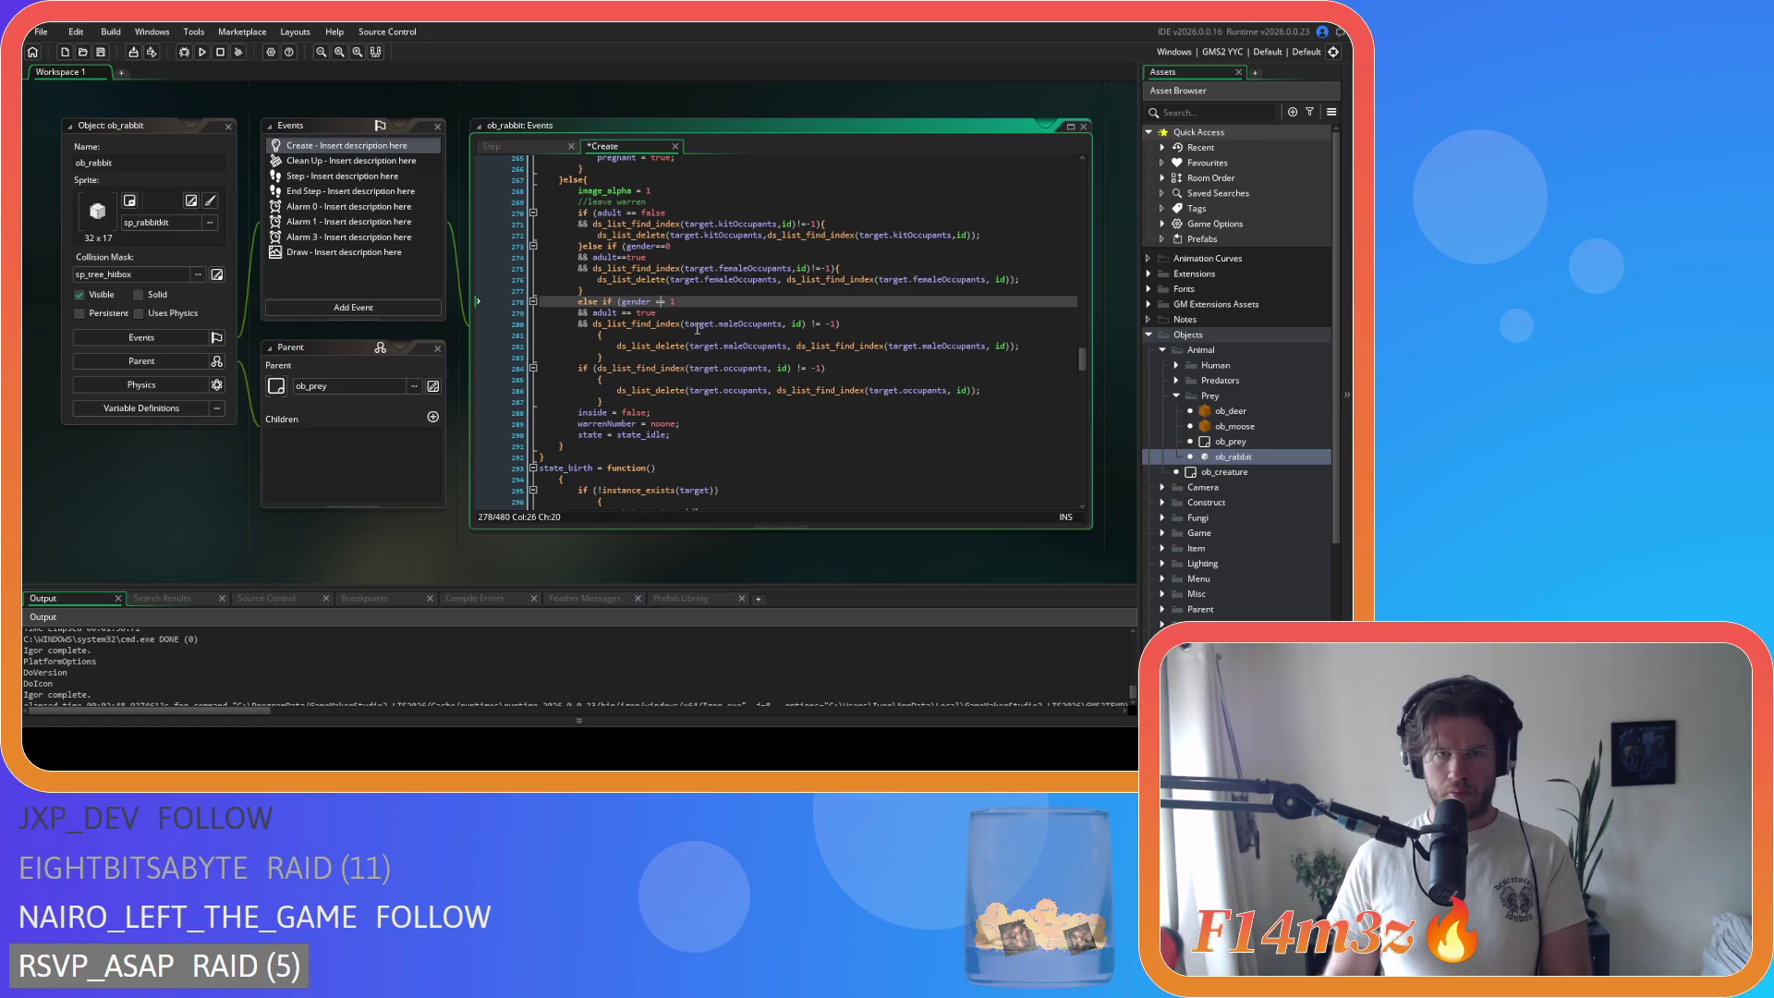
{"action": "key", "text": "Delete"}
{"action": "key", "text": "Right"}
{"action": "key", "text": "Right"}
{"action": "key", "text": "Delete"}
{"action": "left_click", "coordinate": [617, 313]}
{"action": "key", "text": "Delete"}
{"action": "key", "text": "Right"}
{"action": "key", "text": "Right"}
{"action": "key", "text": "Delete"}
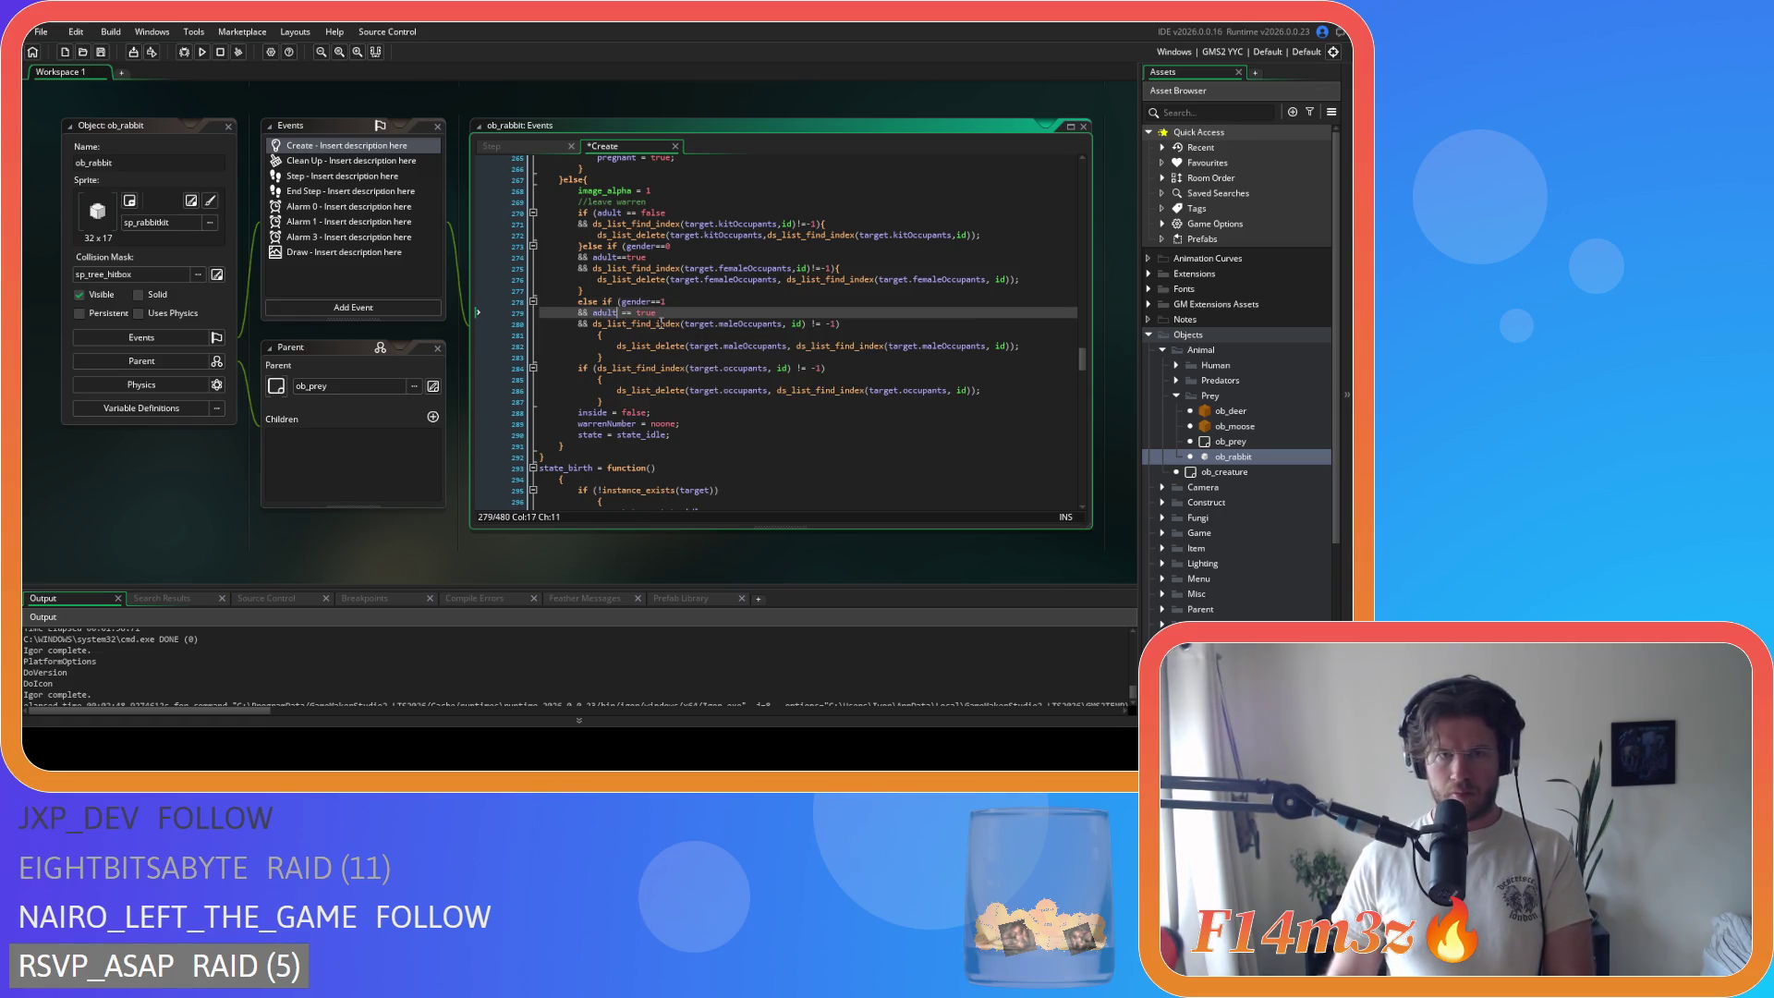
{"action": "left_click", "coordinate": [782, 323]}
{"action": "key", "text": "Delete"}
{"action": "key", "text": "Right"}
{"action": "key", "text": "Right"}
{"action": "key", "text": "Right"}
{"action": "key", "text": "Delete"}
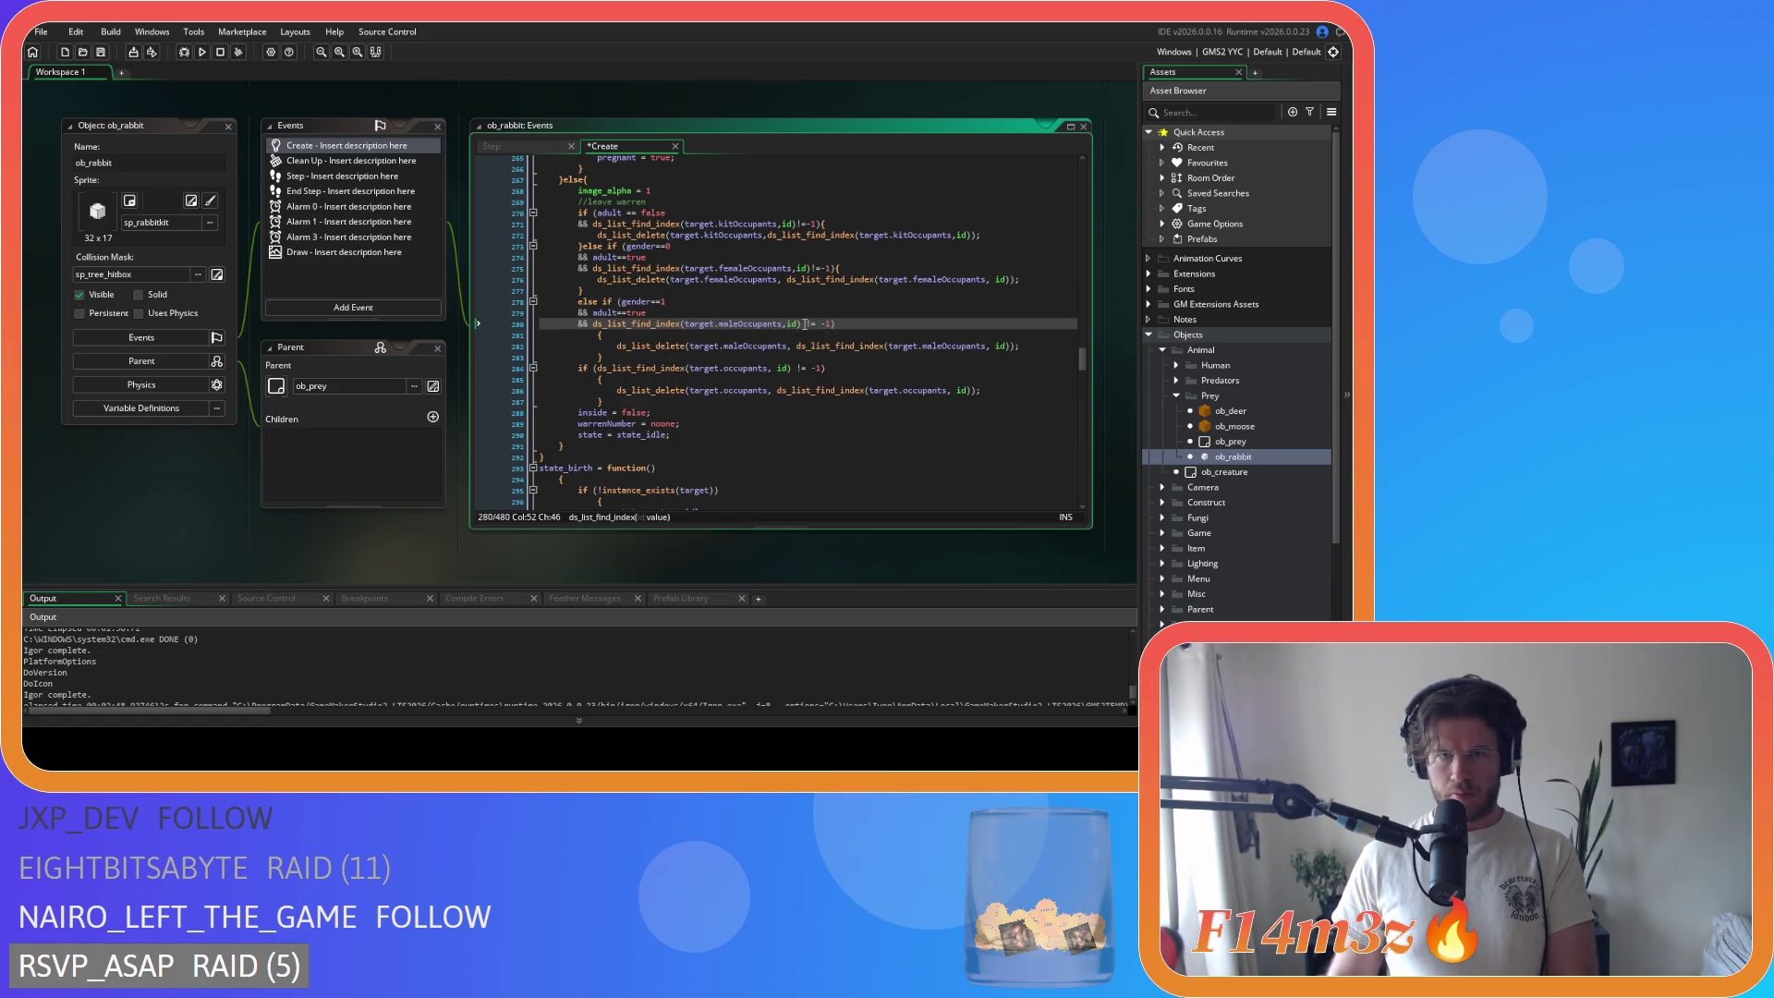
Step: Join the braces onto the maleOccupants and occupants checks, de-indent their delete lines, and save
{"action": "left_click", "coordinate": [597, 334]}
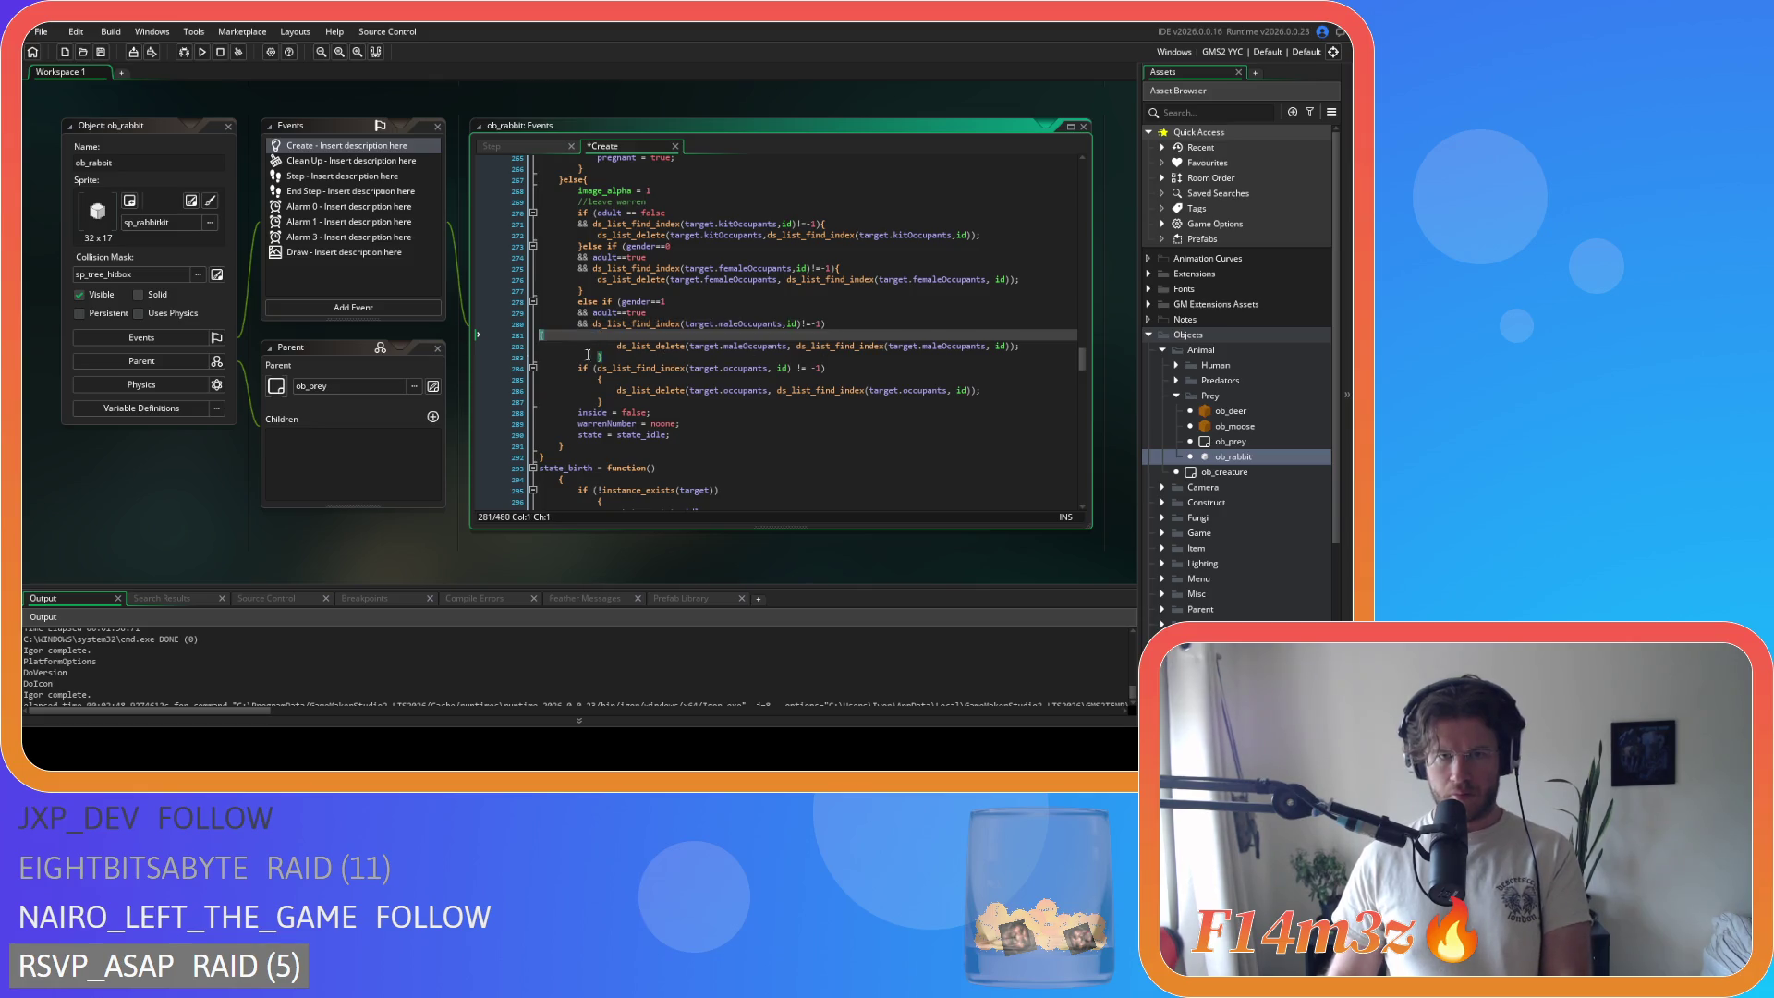
{"action": "key", "text": "BackSpace"}
{"action": "key", "text": "BackSpace"}
{"action": "key", "text": "BackSpace"}
{"action": "mouse_move", "coordinate": [571, 346]}
{"action": "left_mouse_down"}
{"action": "mouse_move", "coordinate": [540, 334]}
{"action": "mouse_move", "coordinate": [488, 371]}
{"action": "left_mouse_up"}
{"action": "key", "text": "shift+Tab"}
{"action": "left_click", "coordinate": [596, 368]}
{"action": "key", "text": "BackSpace"}
{"action": "key", "text": "BackSpace"}
{"action": "key", "text": "BackSpace"}
{"action": "key", "text": "shift+Tab"}
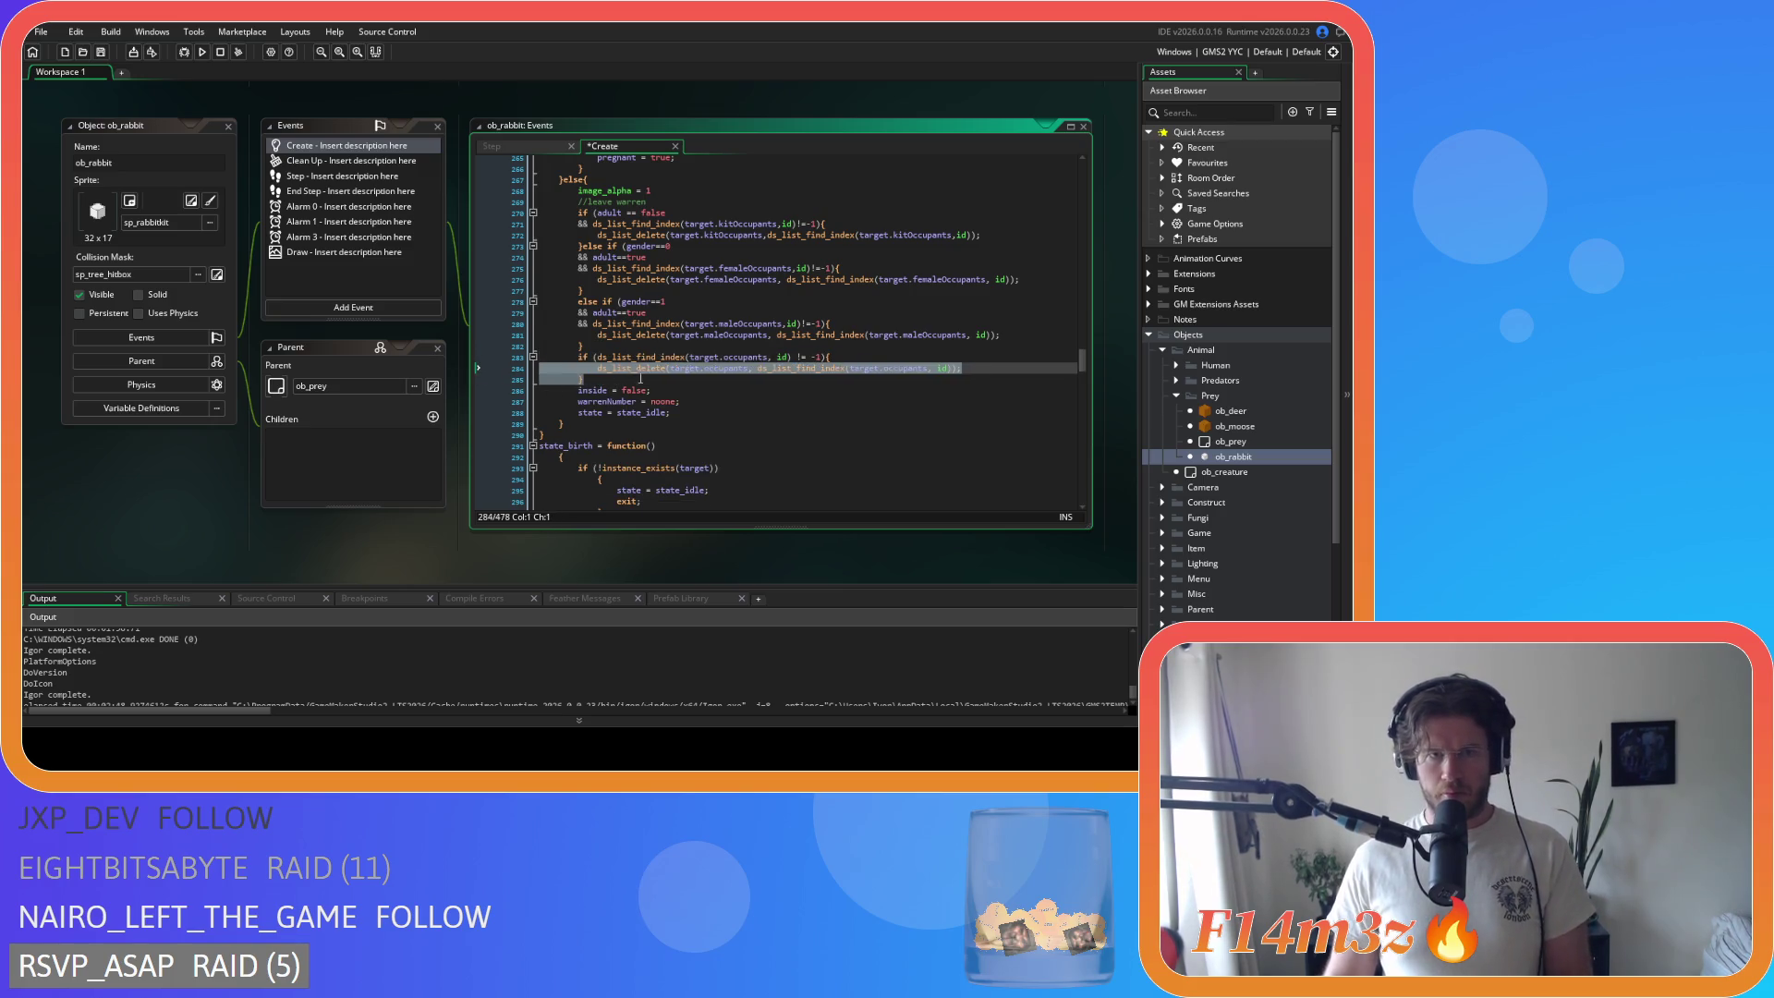
{"action": "scroll", "coordinate": [640, 378], "scroll_direction": "up", "scroll_amount": 9}
{"action": "key", "text": "ctrl+s"}
Step: Remove the space before id on line 246 and before ds_list_find_index on lines 276 and 281
{"action": "scroll", "coordinate": [718, 387], "scroll_direction": "up", "scroll_amount": 14}
{"action": "scroll", "coordinate": [734, 382], "scroll_direction": "down", "scroll_amount": 12}
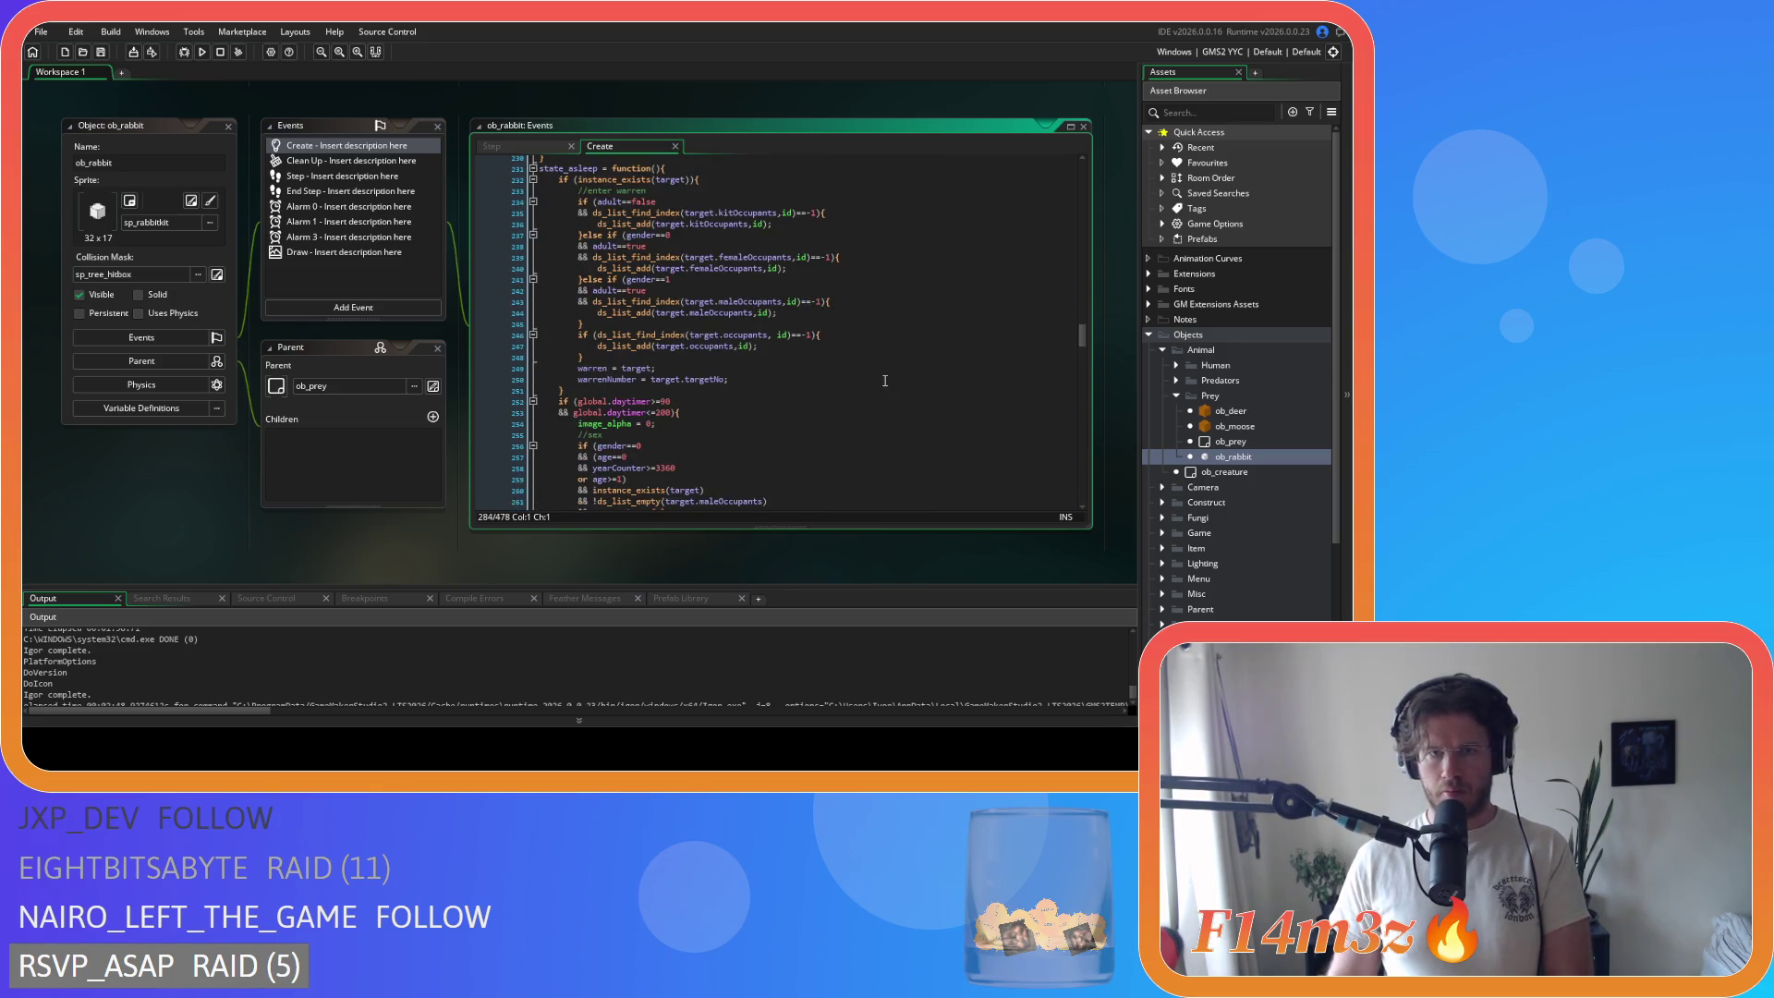
{"action": "left_click", "coordinate": [775, 336]}
{"action": "key", "text": "BackSpace"}
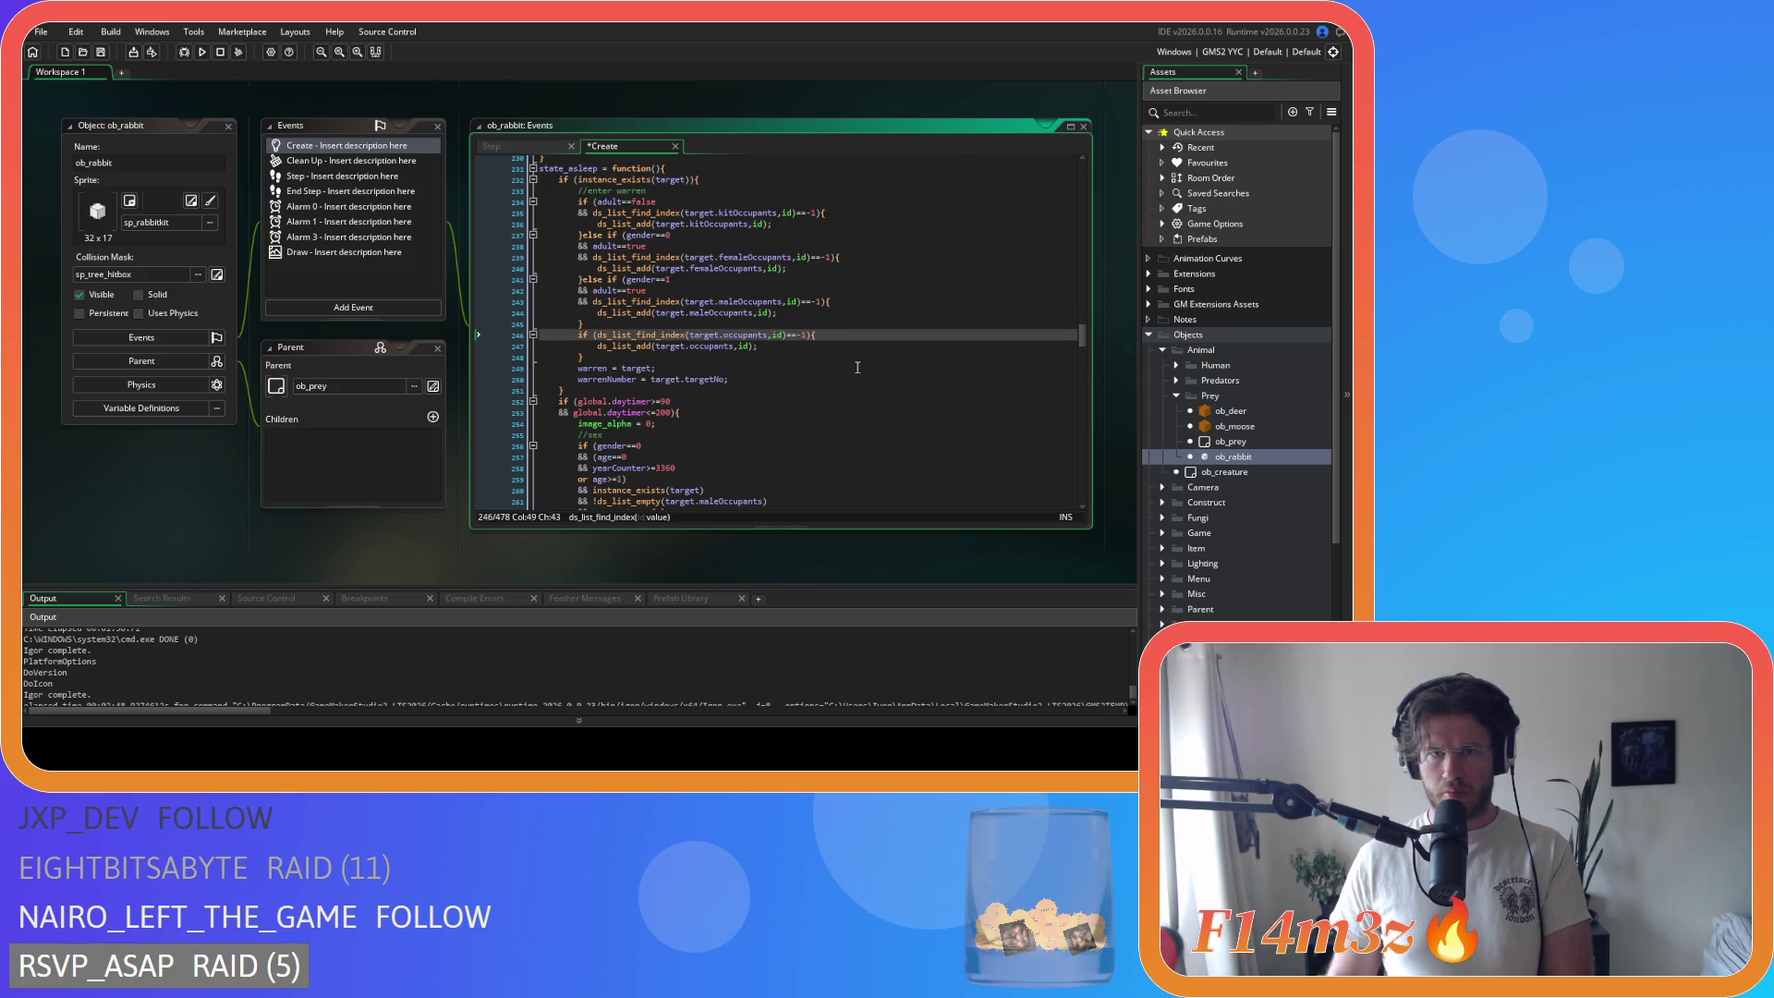
{"action": "scroll", "coordinate": [846, 367], "scroll_direction": "down", "scroll_amount": 8}
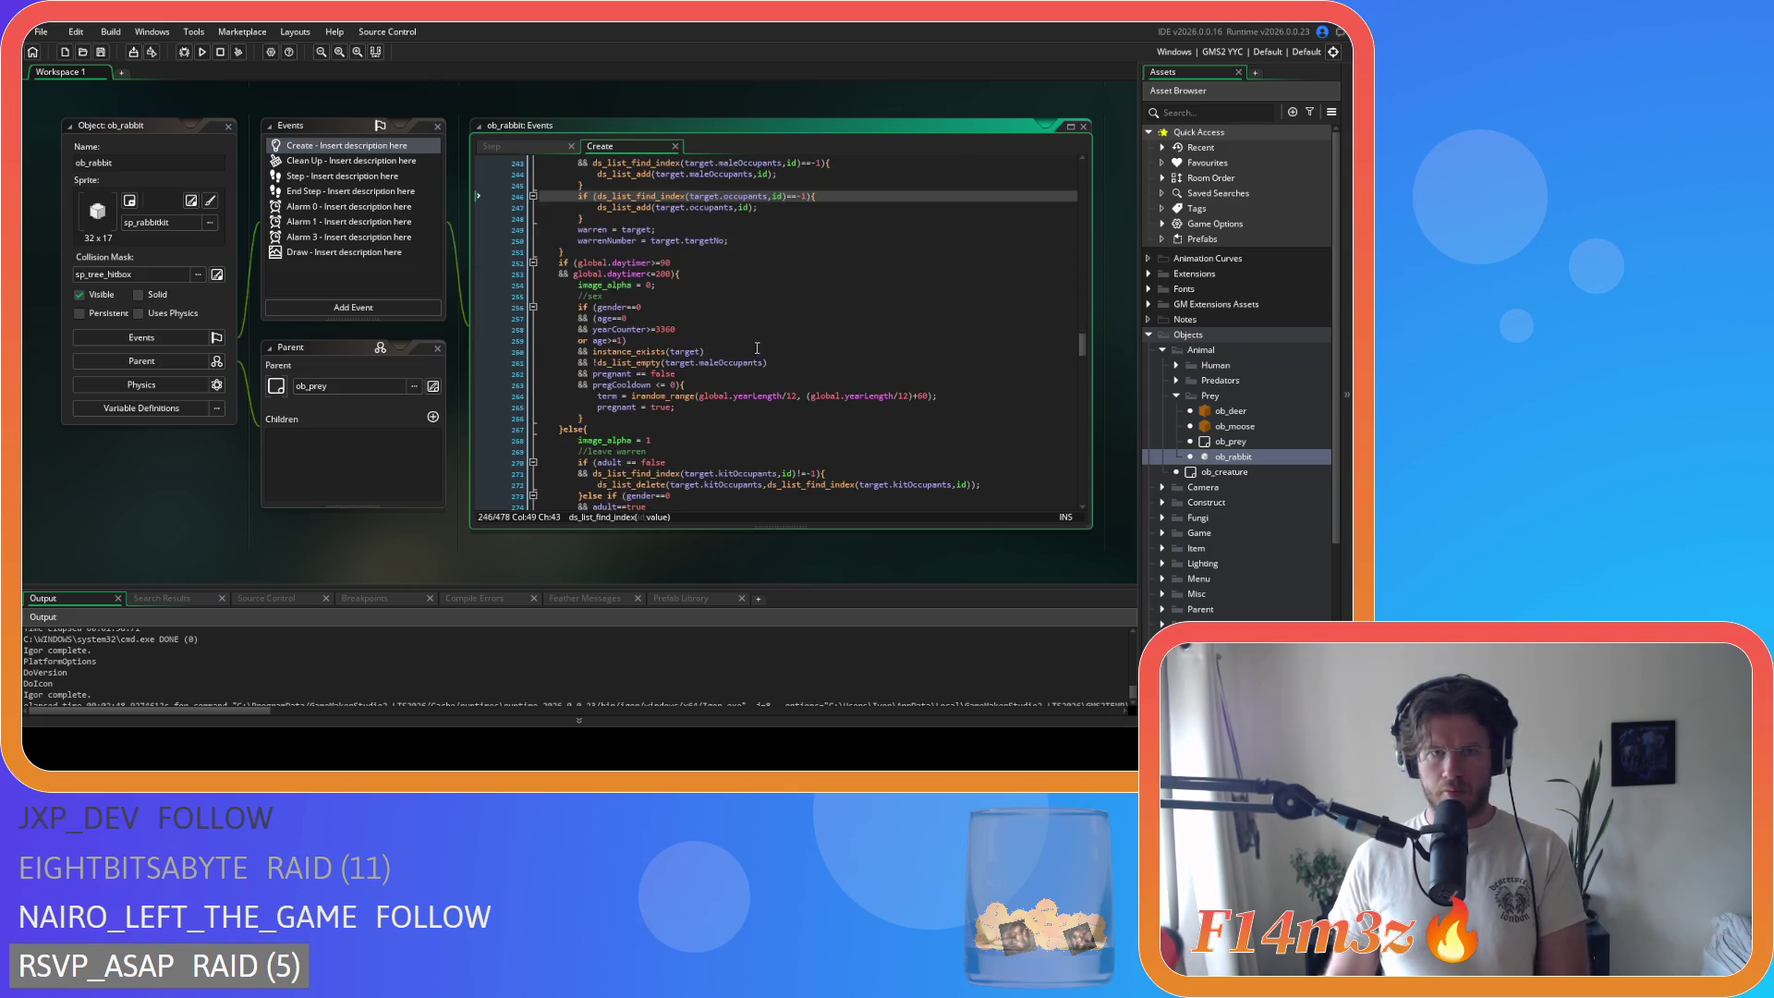
{"action": "scroll", "coordinate": [646, 331], "scroll_direction": "down", "scroll_amount": 4}
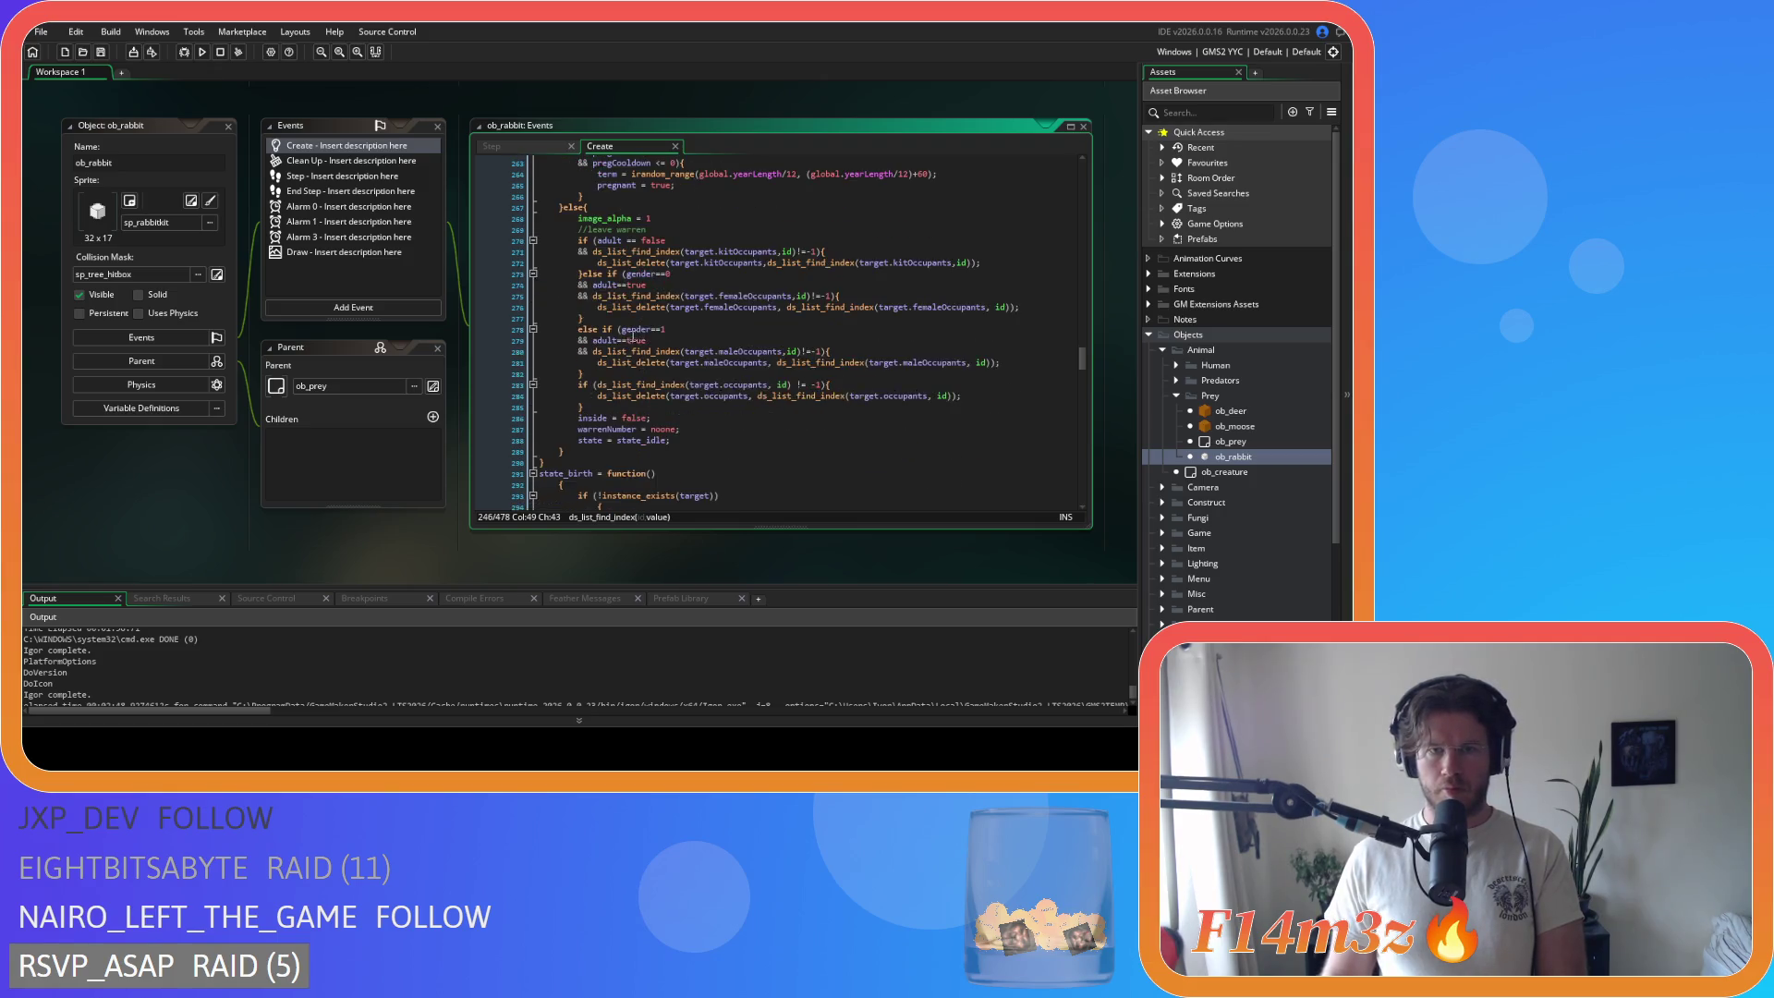
{"action": "scroll", "coordinate": [751, 302], "scroll_direction": "up", "scroll_amount": 2}
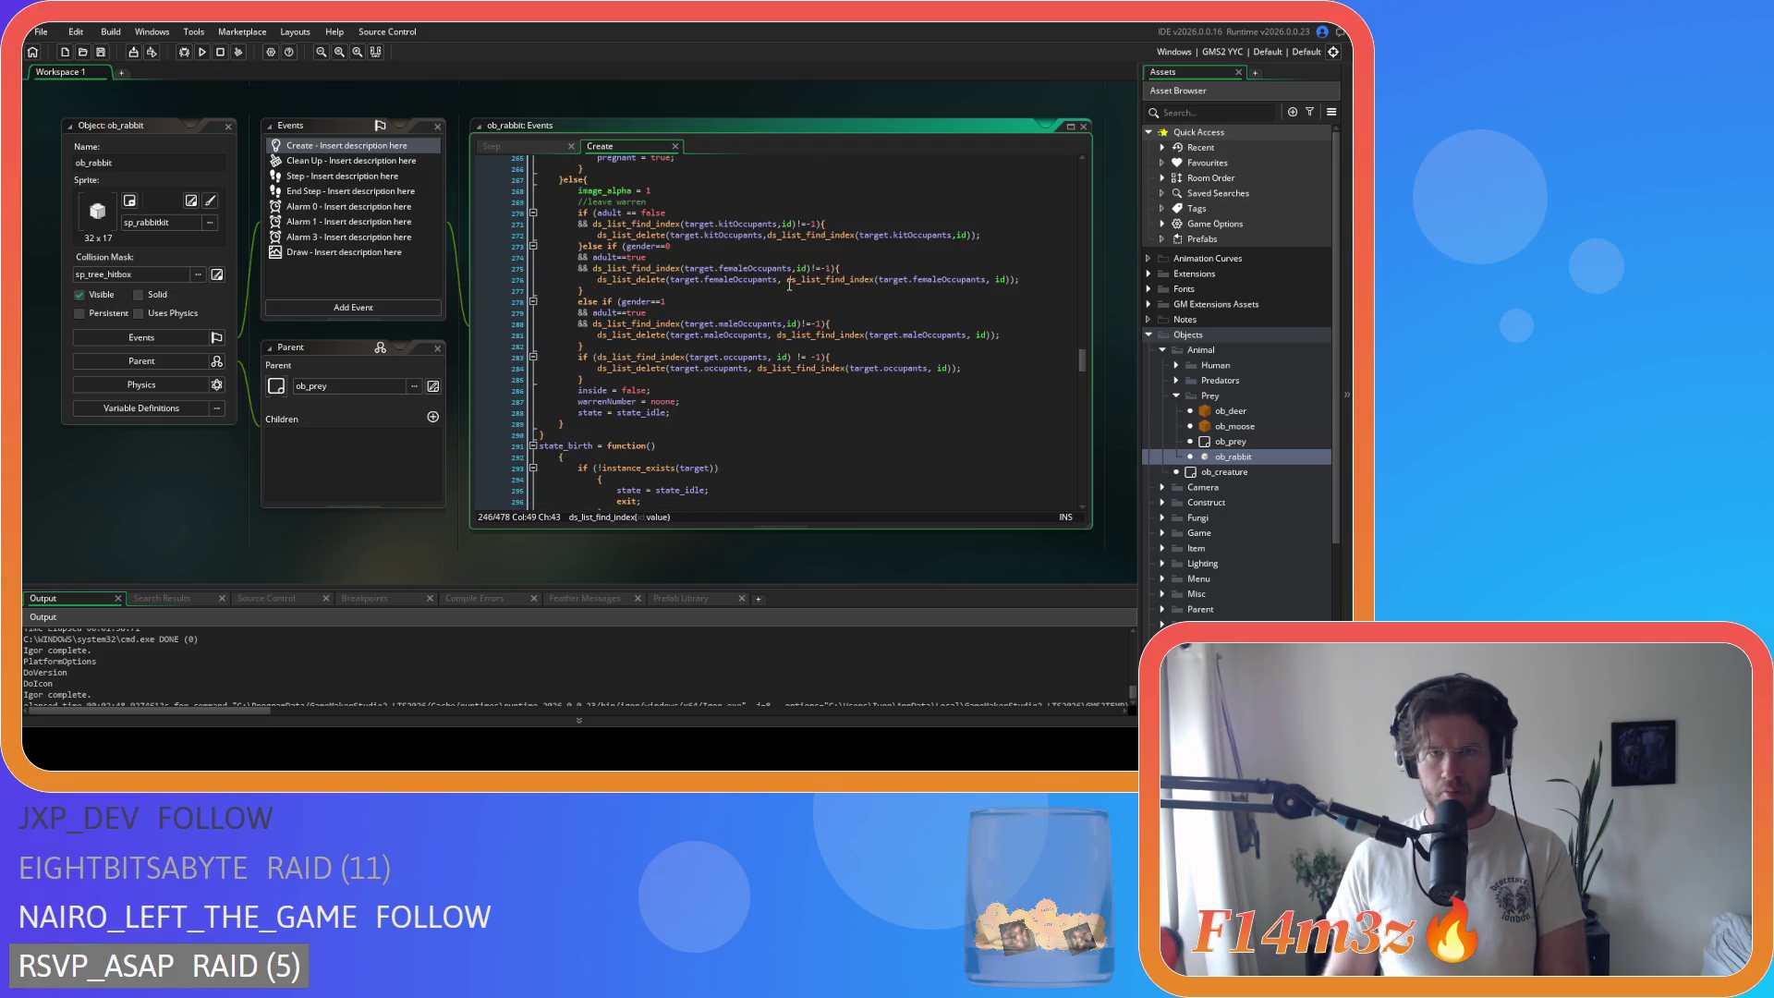
{"action": "left_click", "coordinate": [787, 280]}
{"action": "key", "text": "BackSpace"}
{"action": "left_click", "coordinate": [777, 335]}
{"action": "key", "text": "BackSpace"}
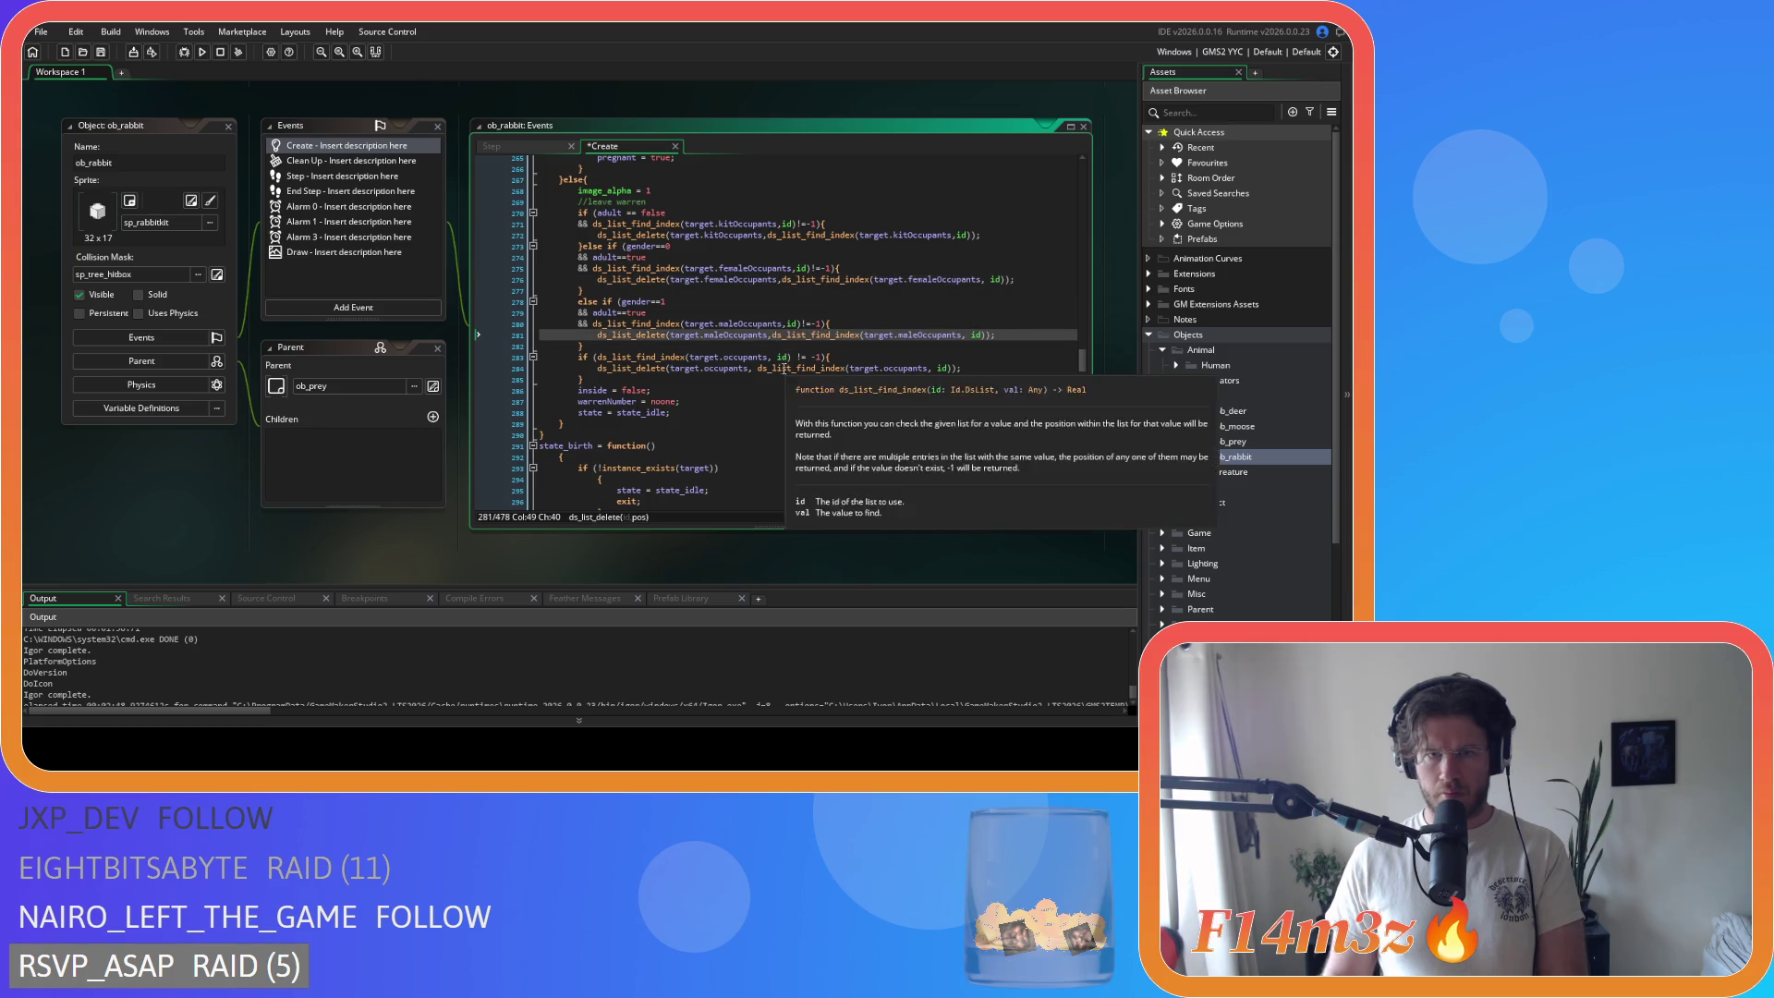
Step: Remove the spaces before id on lines 276, 281, 284 and around != on line 283, then save
{"action": "left_click", "coordinate": [758, 368]}
{"action": "key", "text": "BackSpace"}
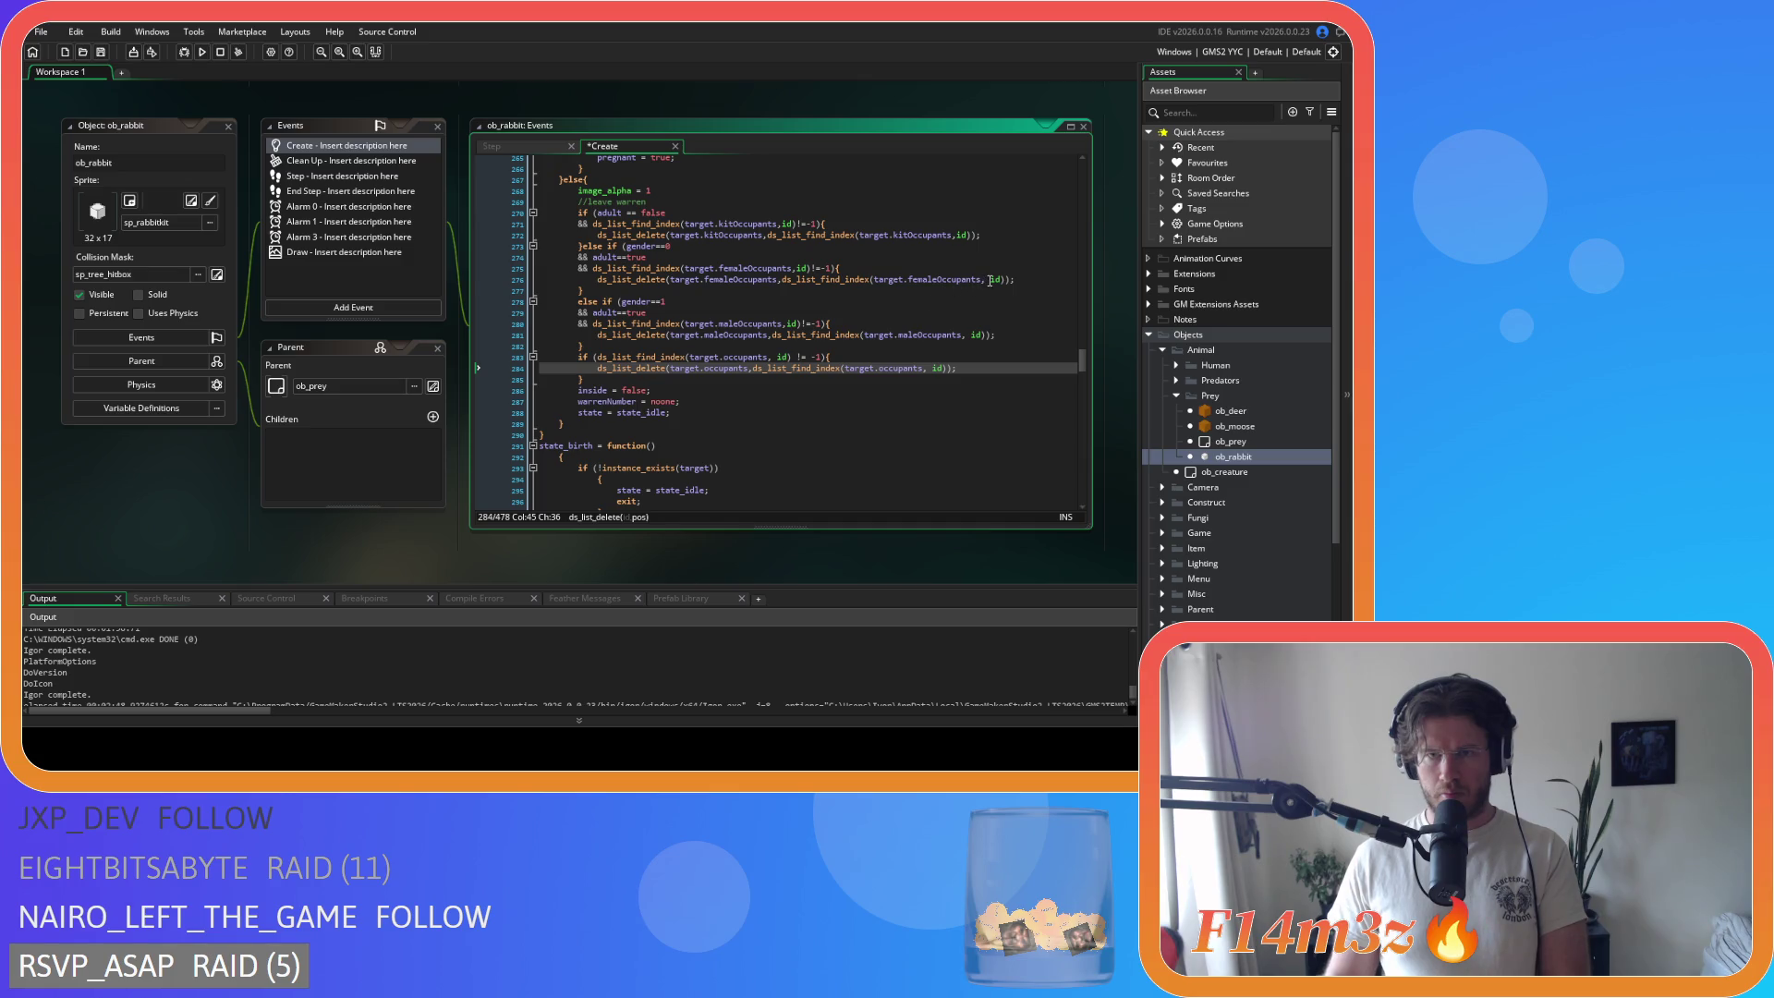
{"action": "left_click", "coordinate": [980, 279]}
{"action": "key", "text": "BackSpace"}
{"action": "left_click", "coordinate": [967, 334]}
{"action": "key", "text": "BackSpace"}
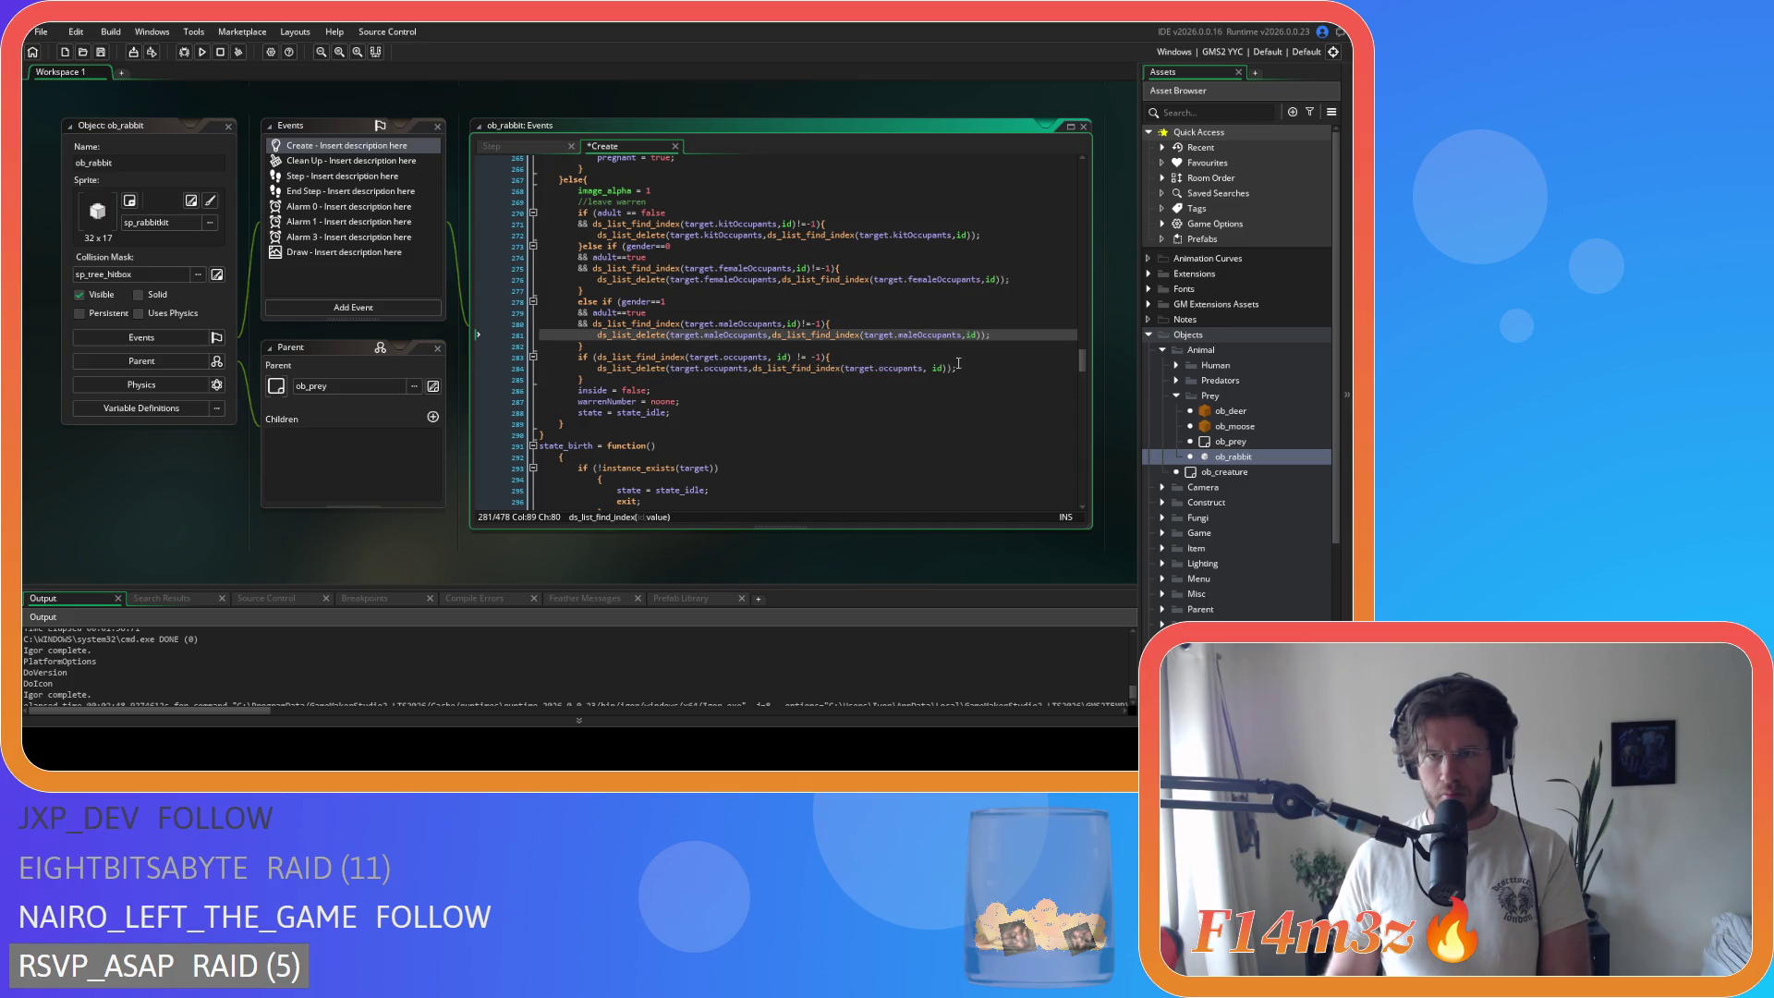
{"action": "left_click", "coordinate": [932, 368]}
{"action": "key", "text": "BackSpace"}
{"action": "left_click", "coordinate": [798, 359]}
{"action": "key", "text": "Delete"}
{"action": "key", "text": "Right"}
{"action": "key", "text": "Right"}
{"action": "key", "text": "Delete"}
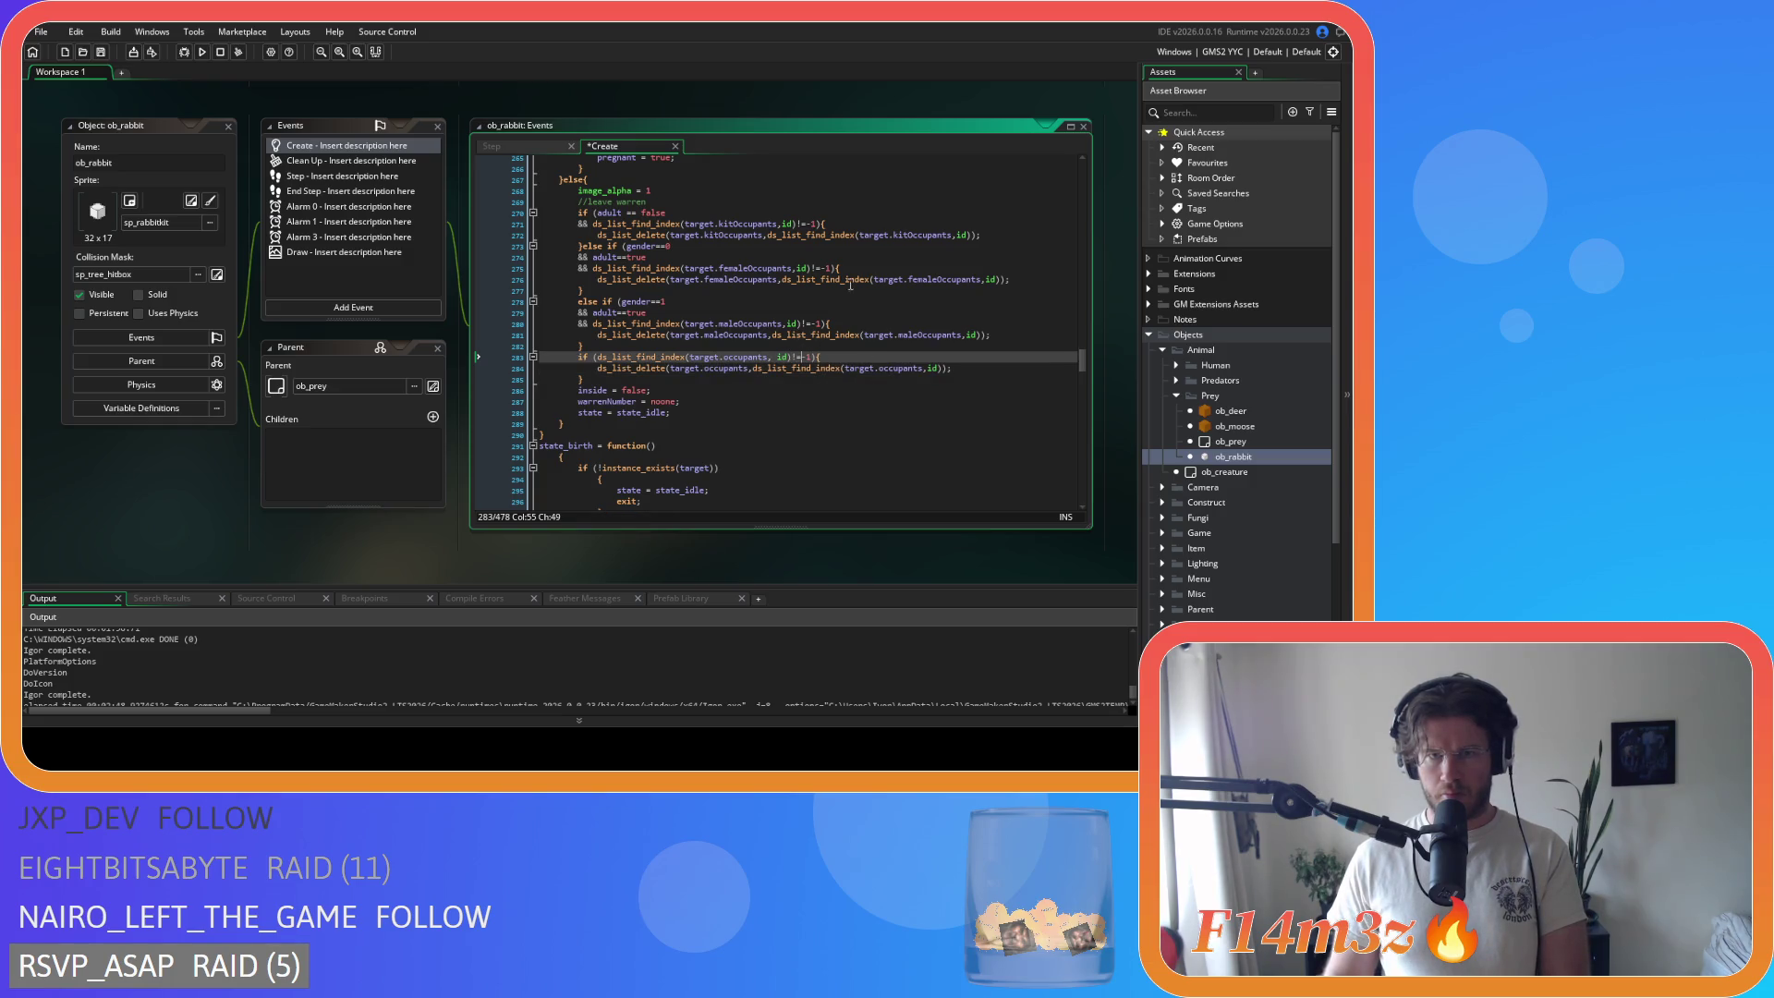
{"action": "key", "text": "ctrl+s"}
Step: Join the brace onto the state_birth line, outdent its body, and change the path_position test to >=1
{"action": "scroll", "coordinate": [647, 342], "scroll_direction": "down", "scroll_amount": 4}
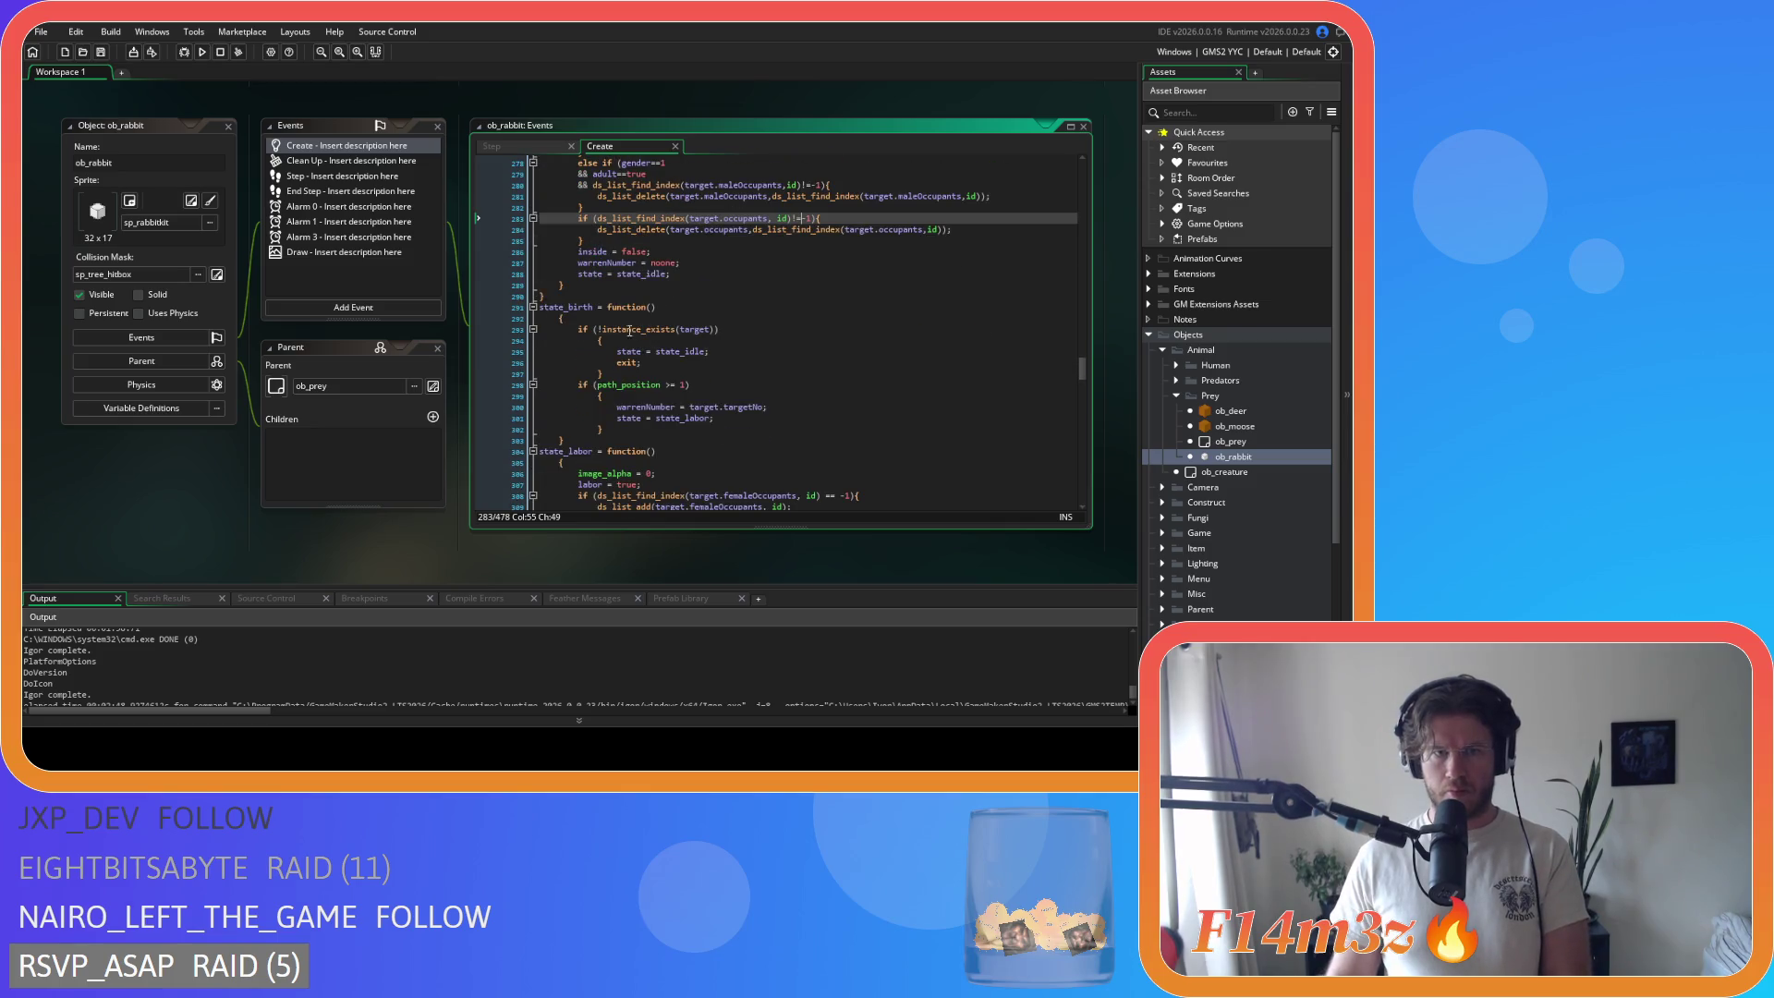
{"action": "left_click", "coordinate": [503, 319]}
{"action": "key", "text": "BackSpace"}
{"action": "key", "text": "Delete"}
{"action": "mouse_move", "coordinate": [566, 429]}
{"action": "left_mouse_down"}
{"action": "mouse_move", "coordinate": [518, 420]}
{"action": "mouse_move", "coordinate": [449, 318]}
{"action": "left_mouse_up"}
{"action": "key", "text": "shift+Tab"}
{"action": "left_click", "coordinate": [645, 374]}
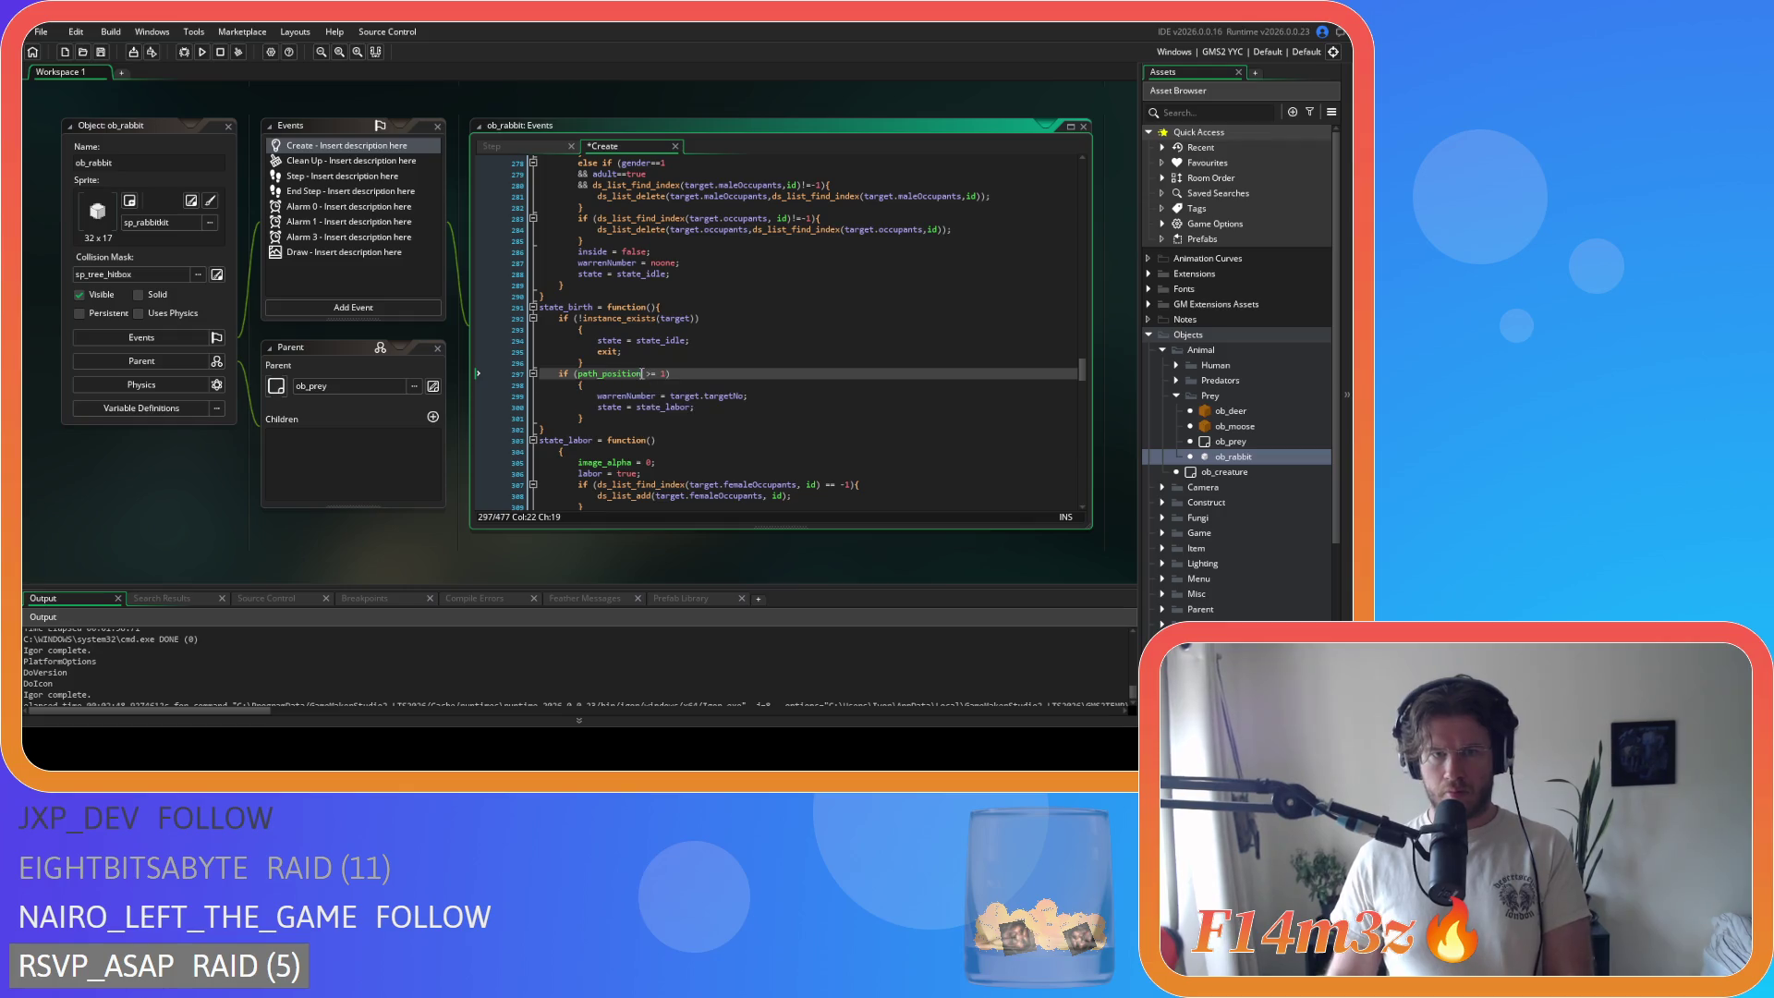
{"action": "type", "text": ">"}
Step: Join the braces onto the instance_exists and path_position checks, de-indent their contents, and save
{"action": "left_click", "coordinate": [581, 332]}
{"action": "key", "text": "BackSpace"}
{"action": "left_click_drag", "start_coordinate": [565, 352], "coordinate": [542, 330]}
{"action": "left_click", "coordinate": [580, 373]}
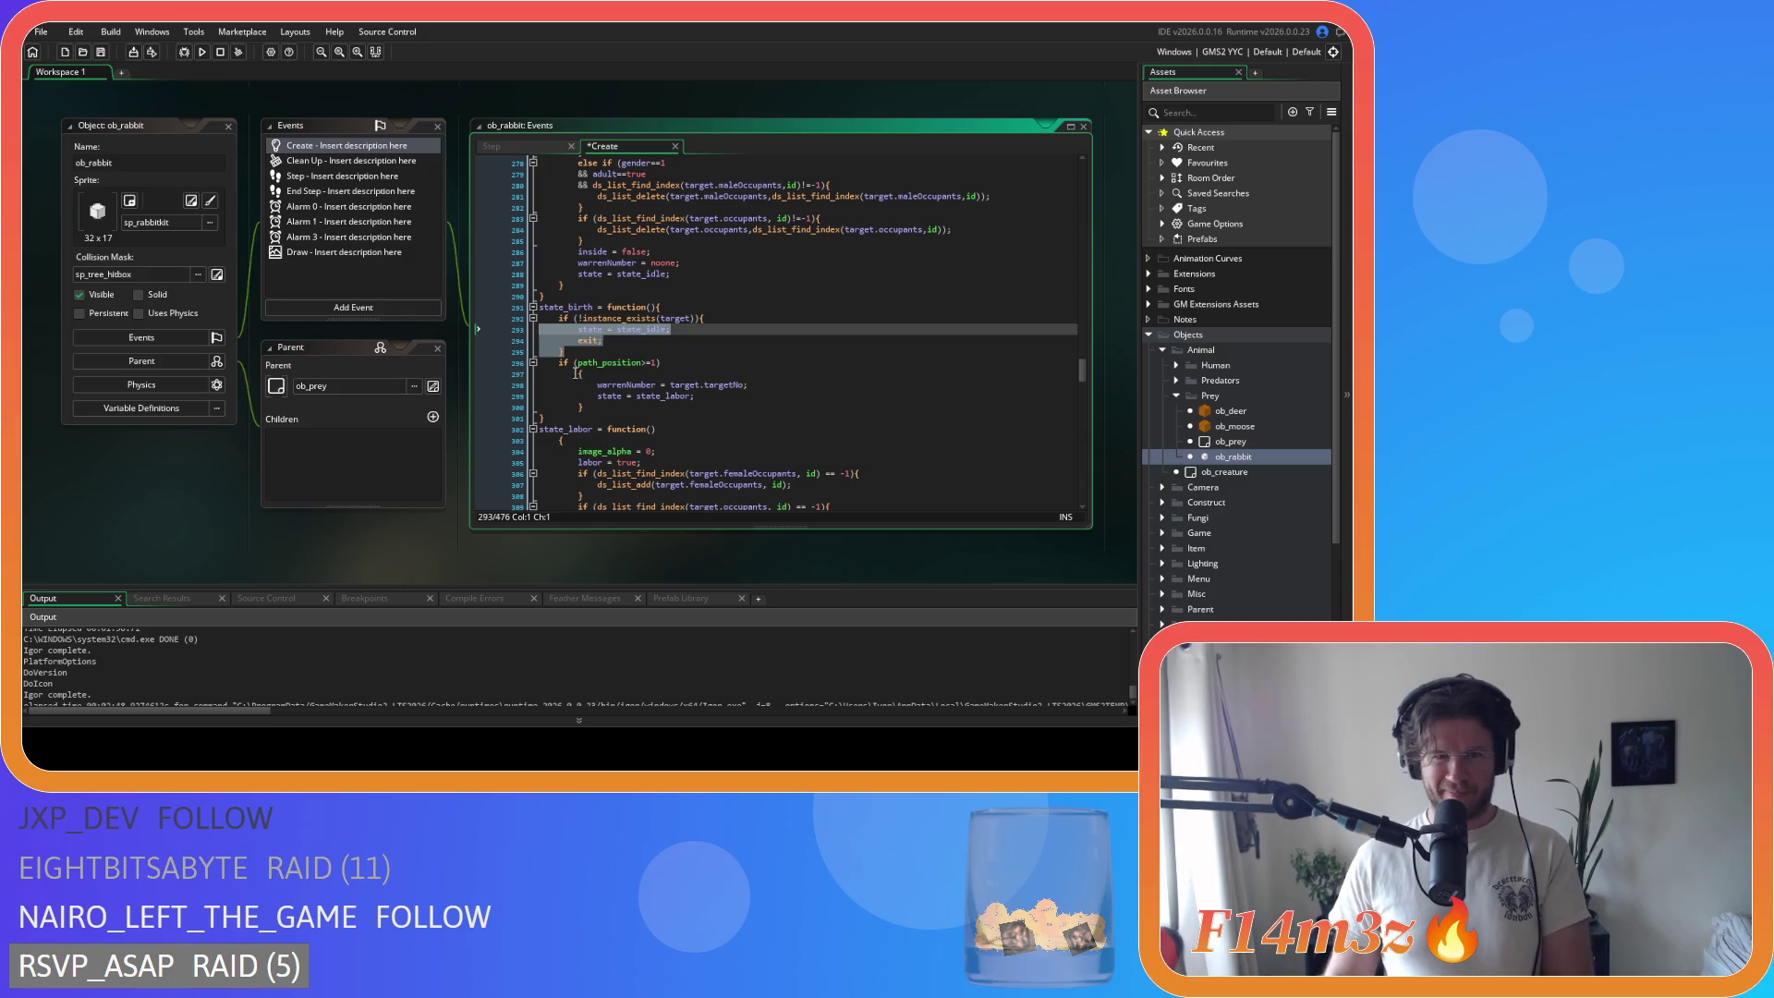
{"action": "key", "text": "BackSpace"}
{"action": "left_click_drag", "start_coordinate": [584, 396], "coordinate": [500, 375]}
{"action": "key", "text": "shift+Tab"}
{"action": "key", "text": "ctrl+s"}
{"action": "scroll", "coordinate": [547, 307], "scroll_direction": "down", "scroll_amount": 3}
{"action": "left_click", "coordinate": [560, 318]}
Step: Join state_labor's opening brace onto its declaration line and de-indent its body one level
{"action": "key", "text": "BackSpace"}
{"action": "scroll", "coordinate": [591, 332], "scroll_direction": "down", "scroll_amount": 9}
{"action": "scroll", "coordinate": [608, 334], "scroll_direction": "up", "scroll_amount": 7}
{"action": "left_click_drag", "start_coordinate": [540, 277], "coordinate": [545, 495]}
{"action": "scroll", "coordinate": [549, 290], "scroll_direction": "up", "scroll_amount": 4}
{"action": "scroll", "coordinate": [541, 268], "scroll_direction": "up", "scroll_amount": 2}
{"action": "left_click_drag", "start_coordinate": [550, 289], "coordinate": [530, 238]}
{"action": "key", "text": "shift+Tab"}
{"action": "left_click", "coordinate": [640, 229]}
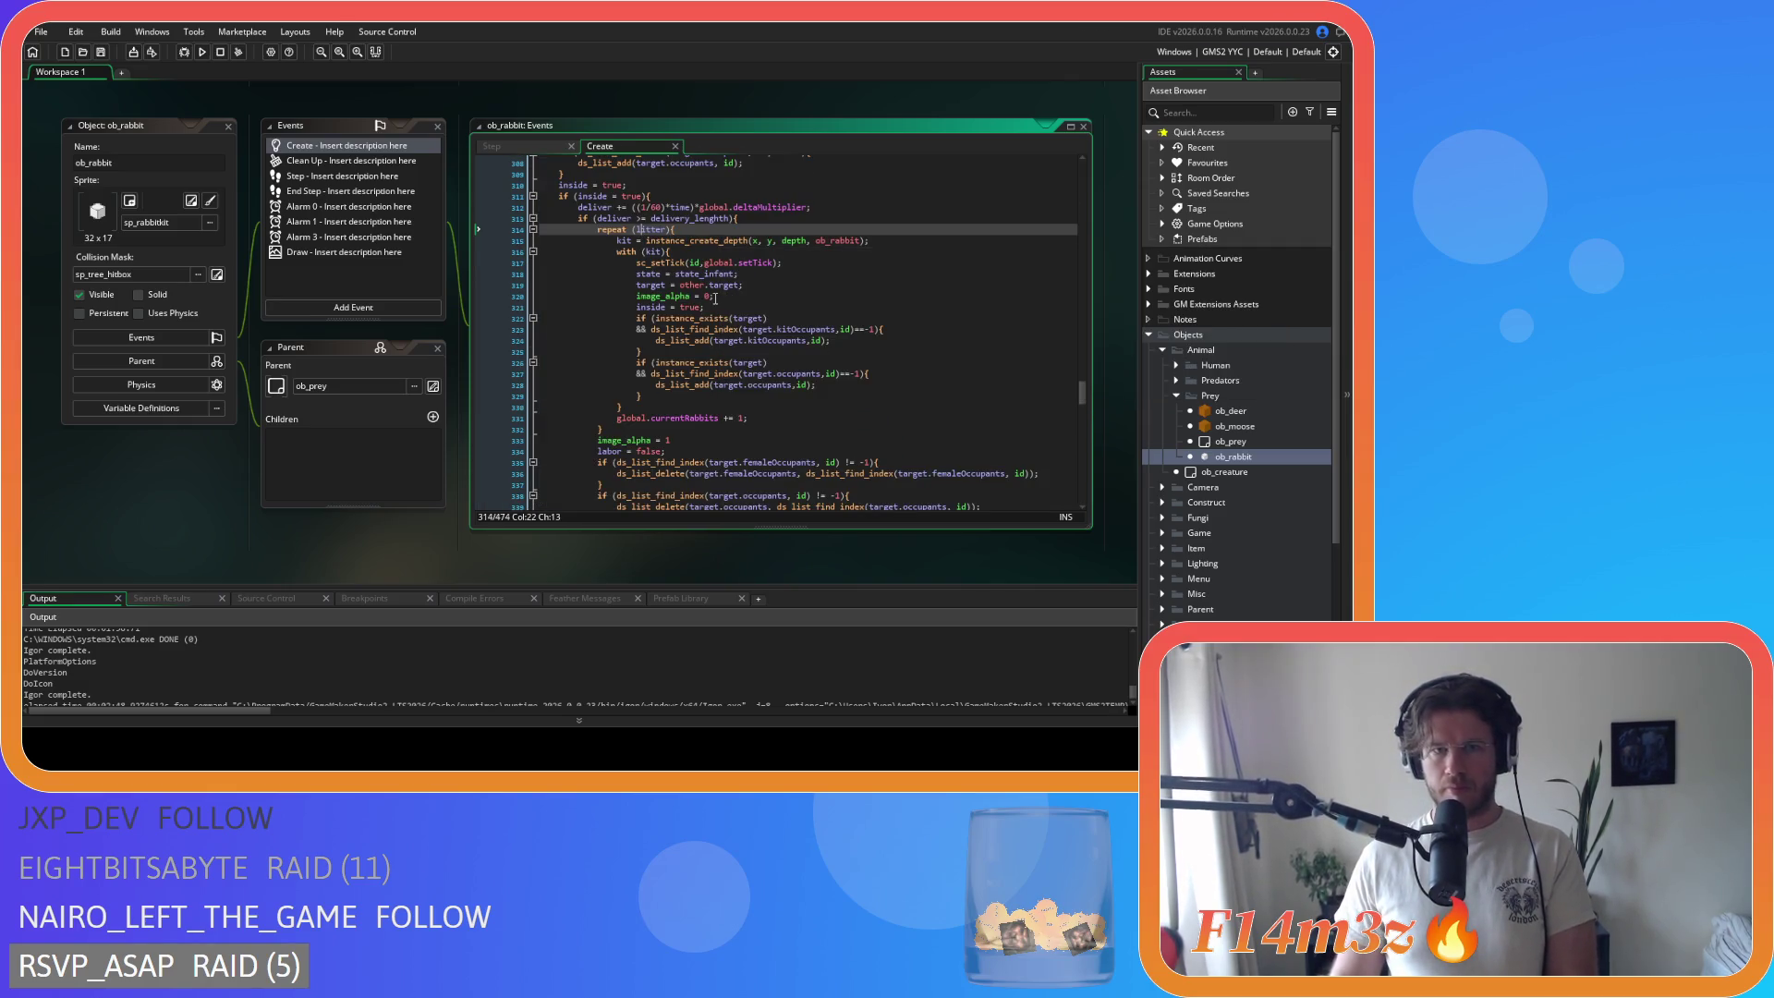
Step: Remove the spaces between x, y, depth in the instance_create_depth call on line 315
{"action": "left_click", "coordinate": [759, 241]}
{"action": "key", "text": "Delete"}
{"action": "key", "text": "Right"}
{"action": "key", "text": "Right"}
{"action": "key", "text": "Delete"}
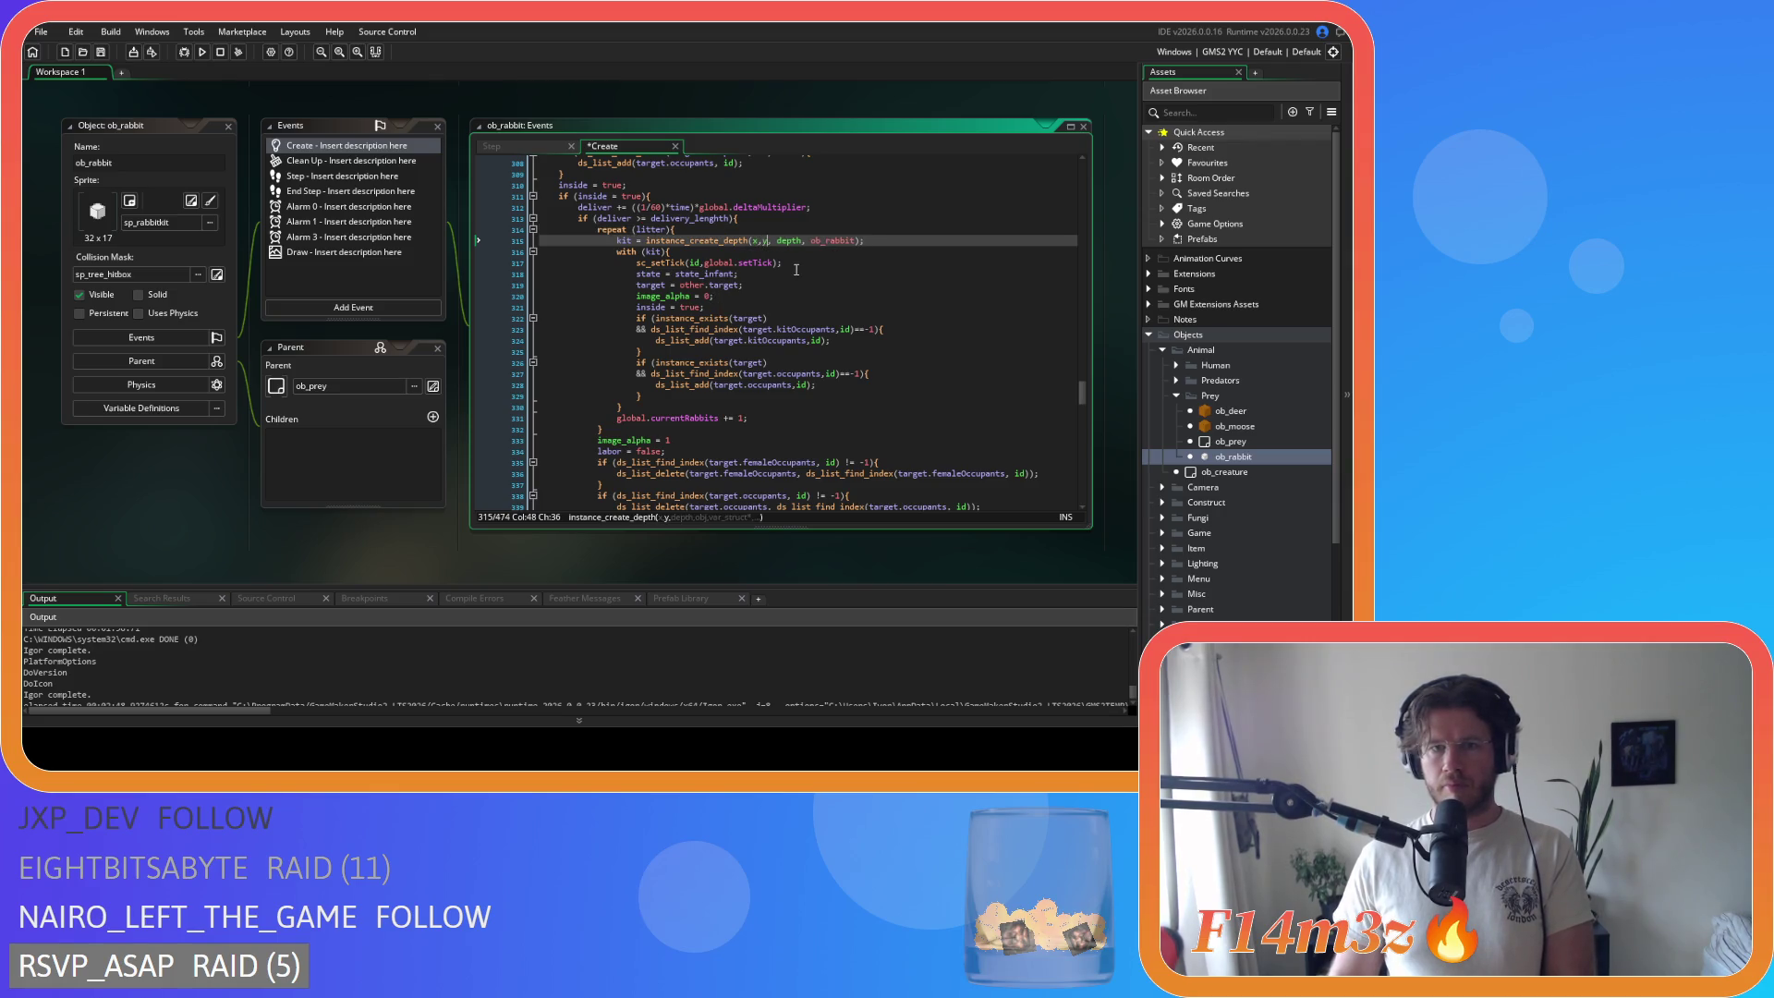
{"action": "left_click", "coordinate": [802, 241]}
{"action": "key", "text": "Delete"}
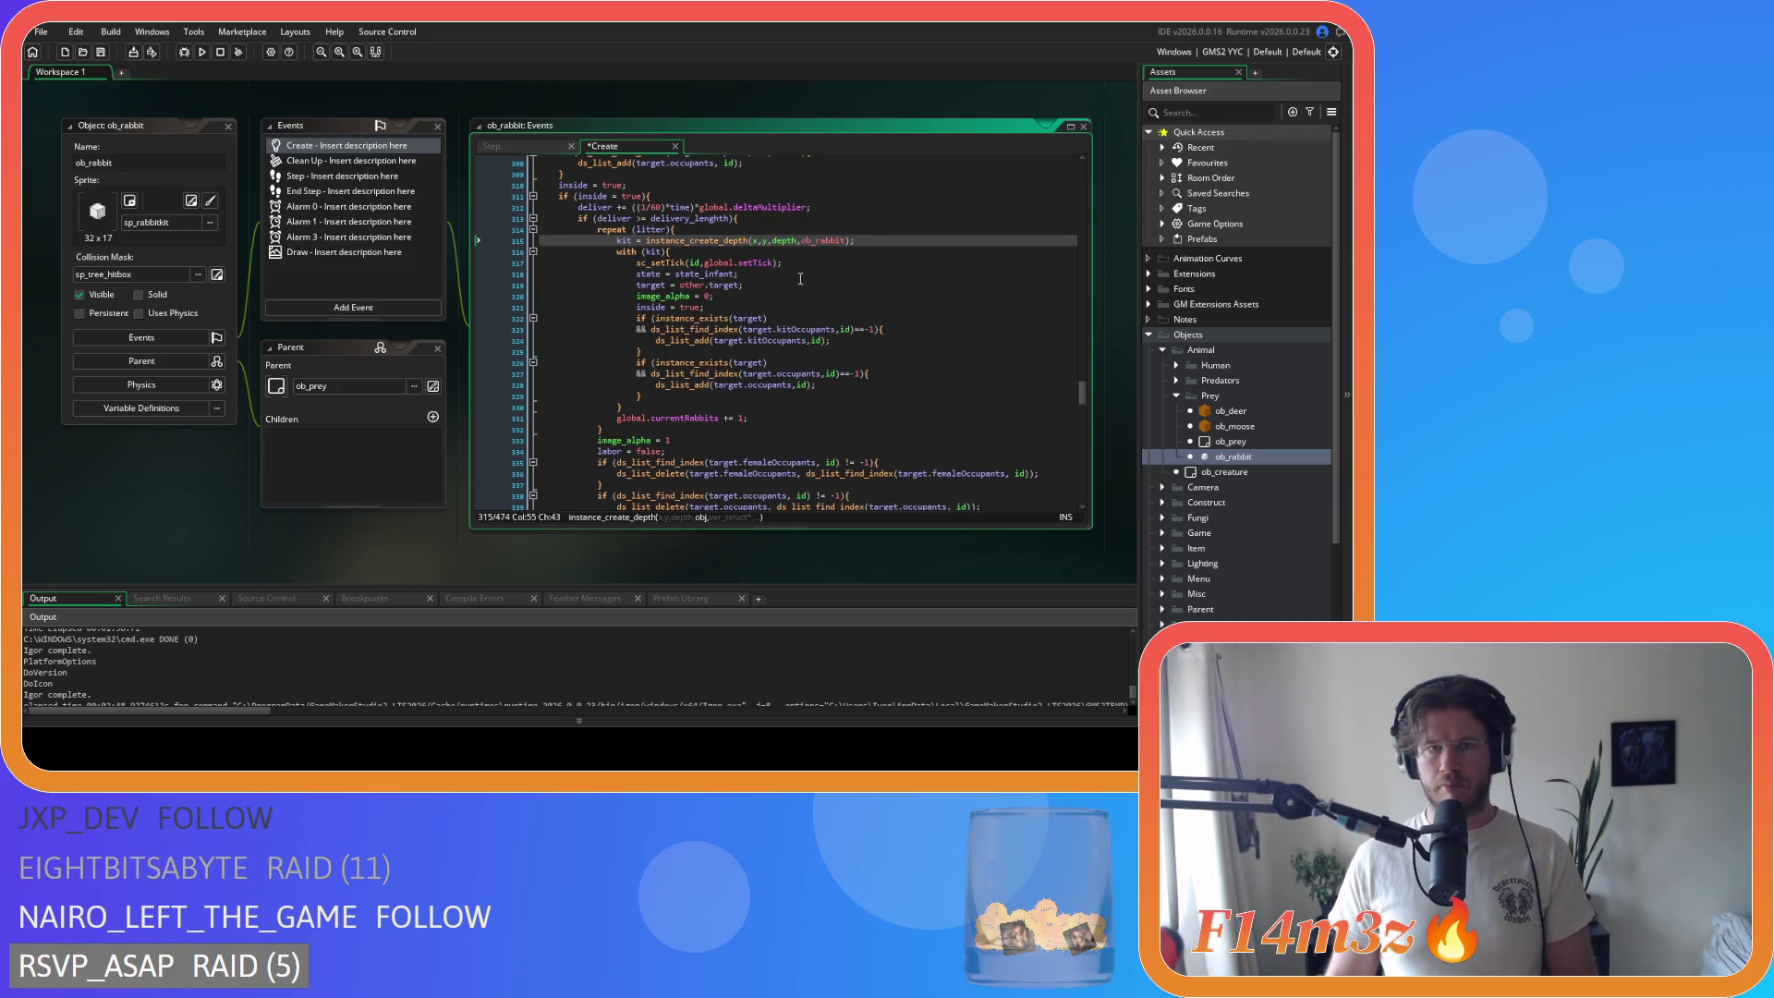
Step: Compact the deliver>=delivery_length and inside==true conditions and save the Create event
{"action": "left_click", "coordinate": [644, 219]}
{"action": "key", "text": "BackSpace"}
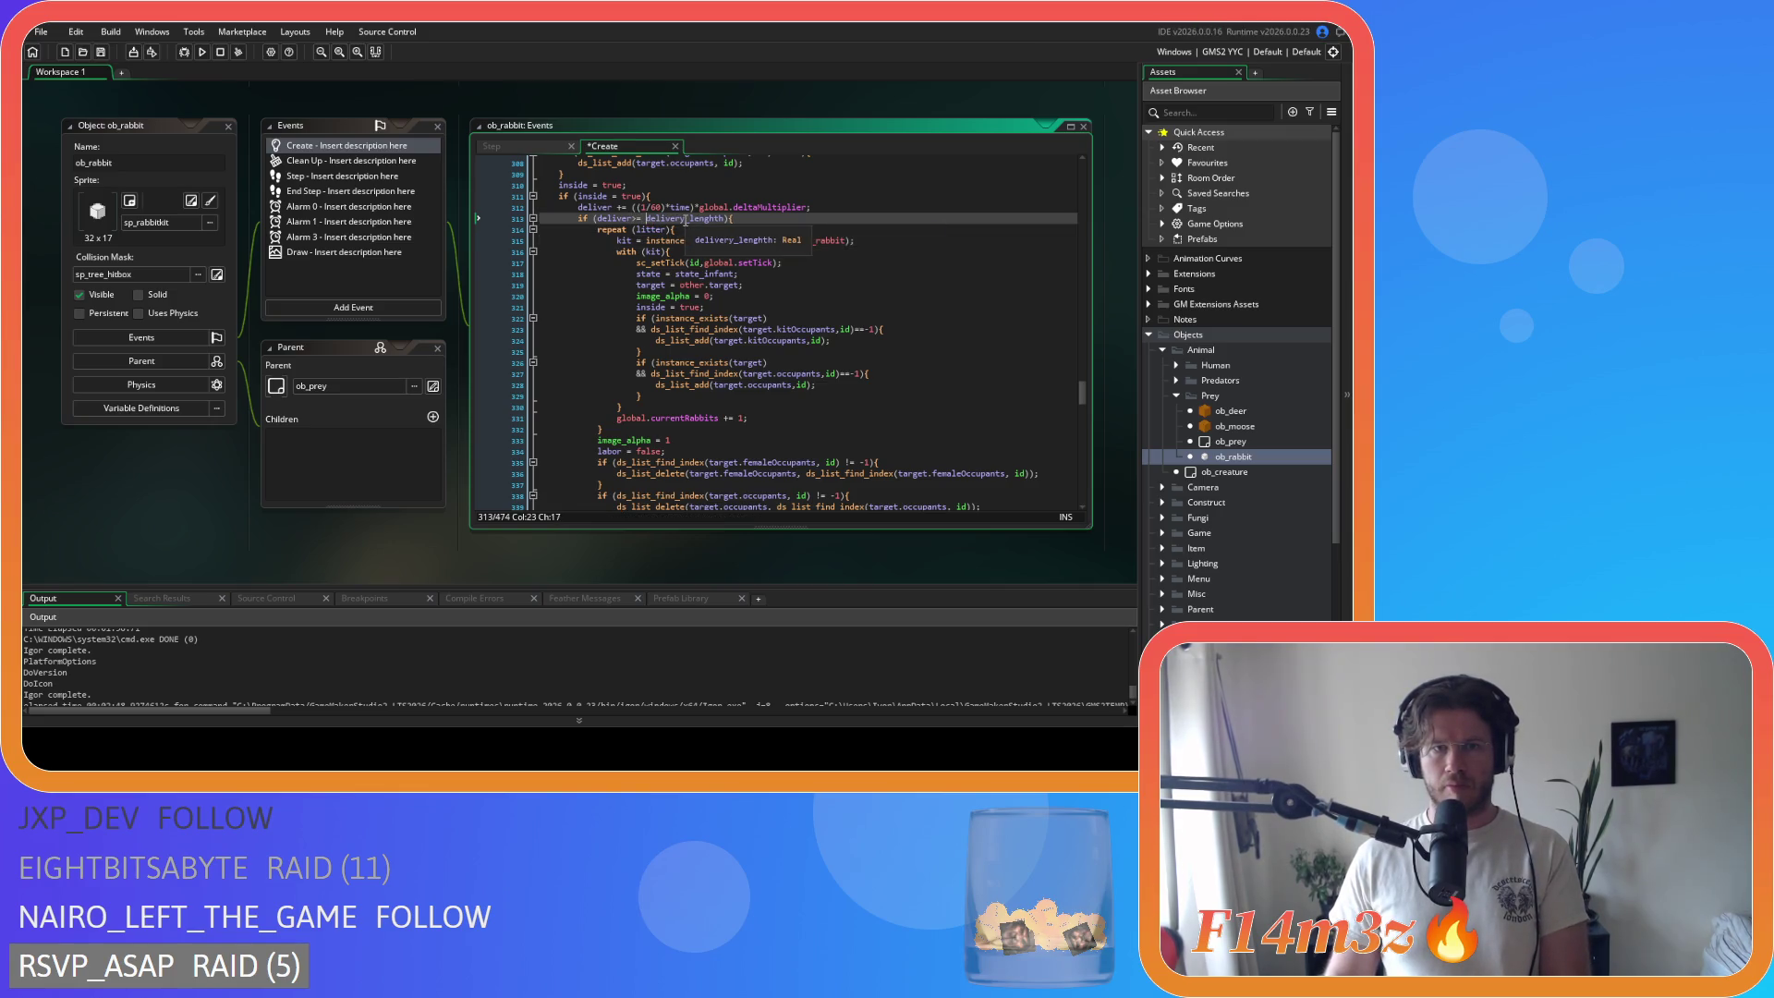
{"action": "key", "text": "BackSpace"}
{"action": "key", "text": "ctrl+s"}
{"action": "key", "text": "Up"}
{"action": "key", "text": "Up"}
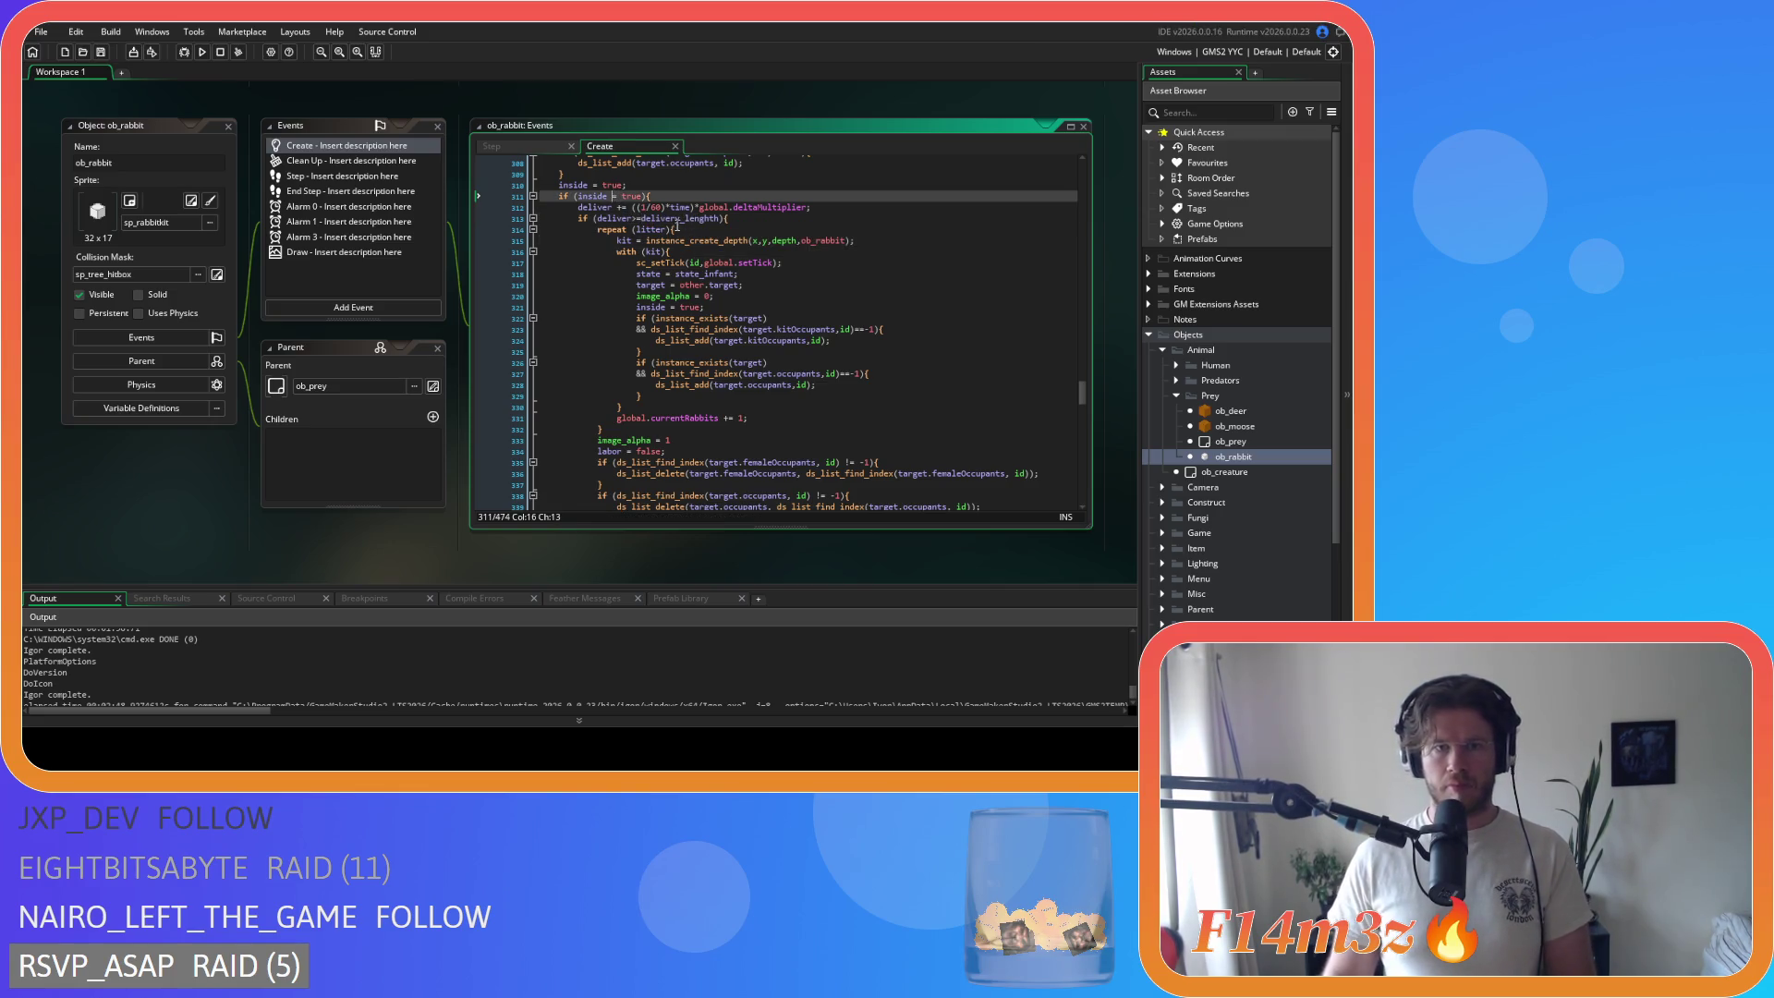
{"action": "key", "text": "BackSpace"}
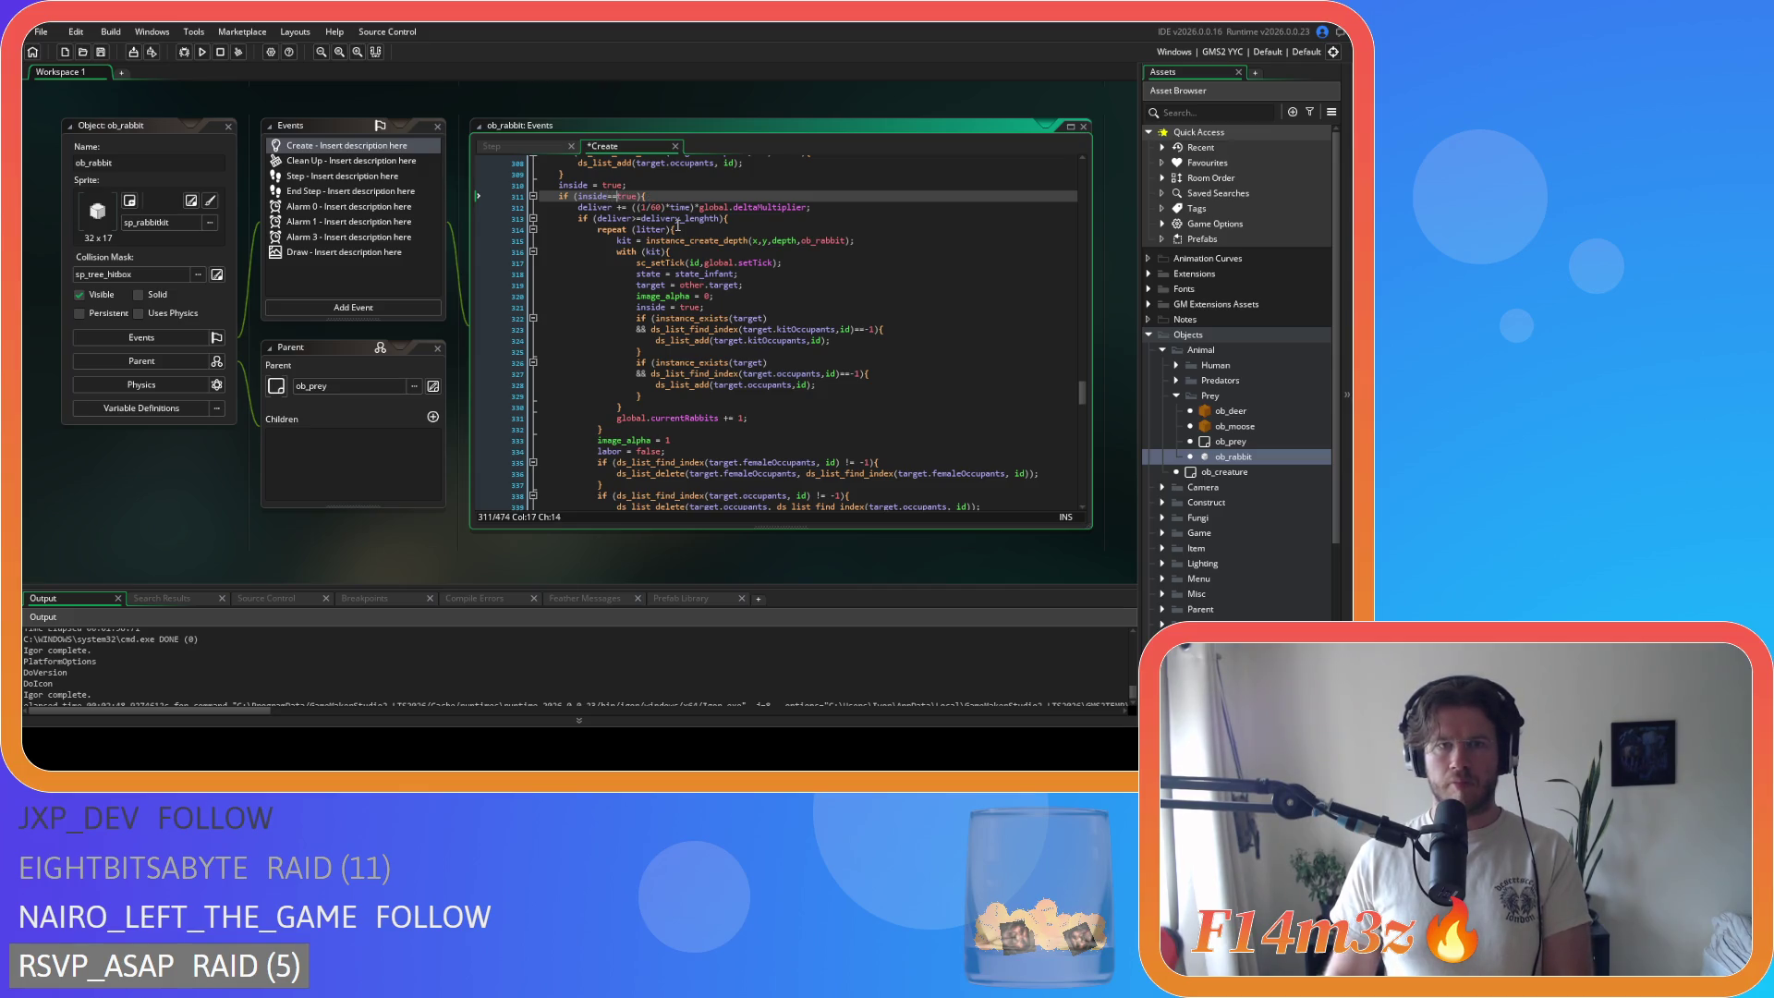
{"action": "key", "text": "Delete"}
{"action": "key", "text": "ctrl+s"}
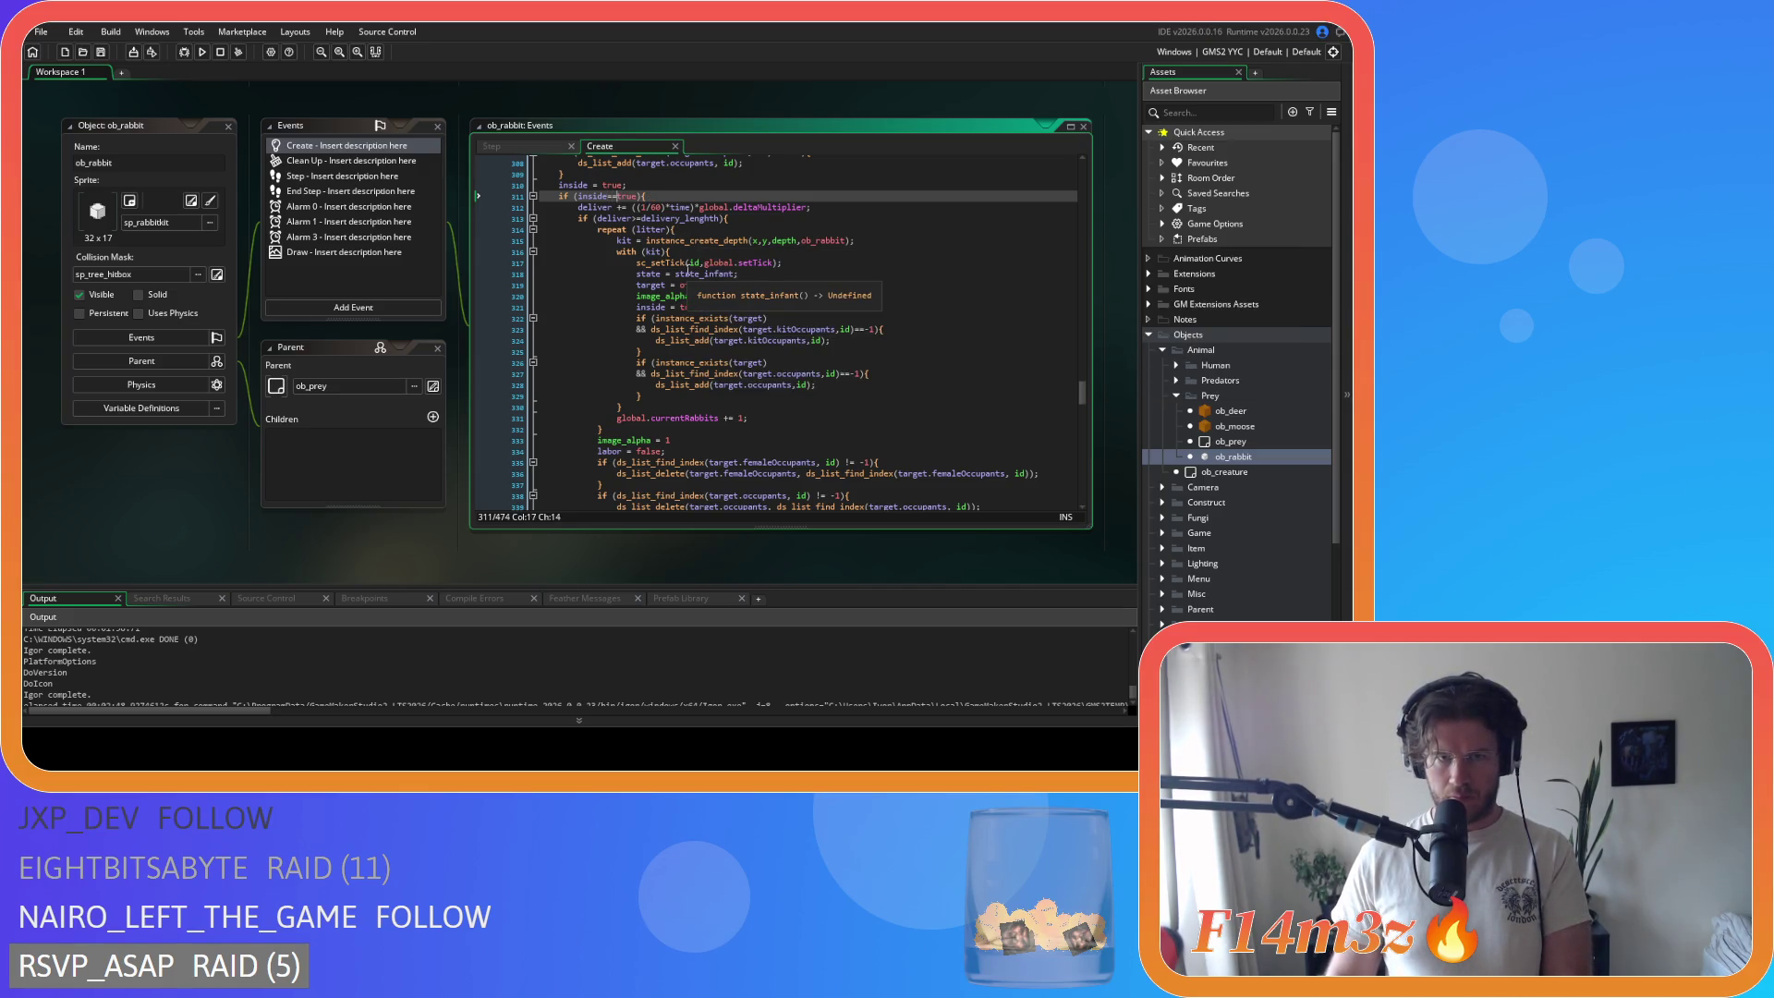
Step: Remove the spaces around id and != in the femaleOccupants check on line 335
{"action": "scroll", "coordinate": [703, 334], "scroll_direction": "down", "scroll_amount": 3}
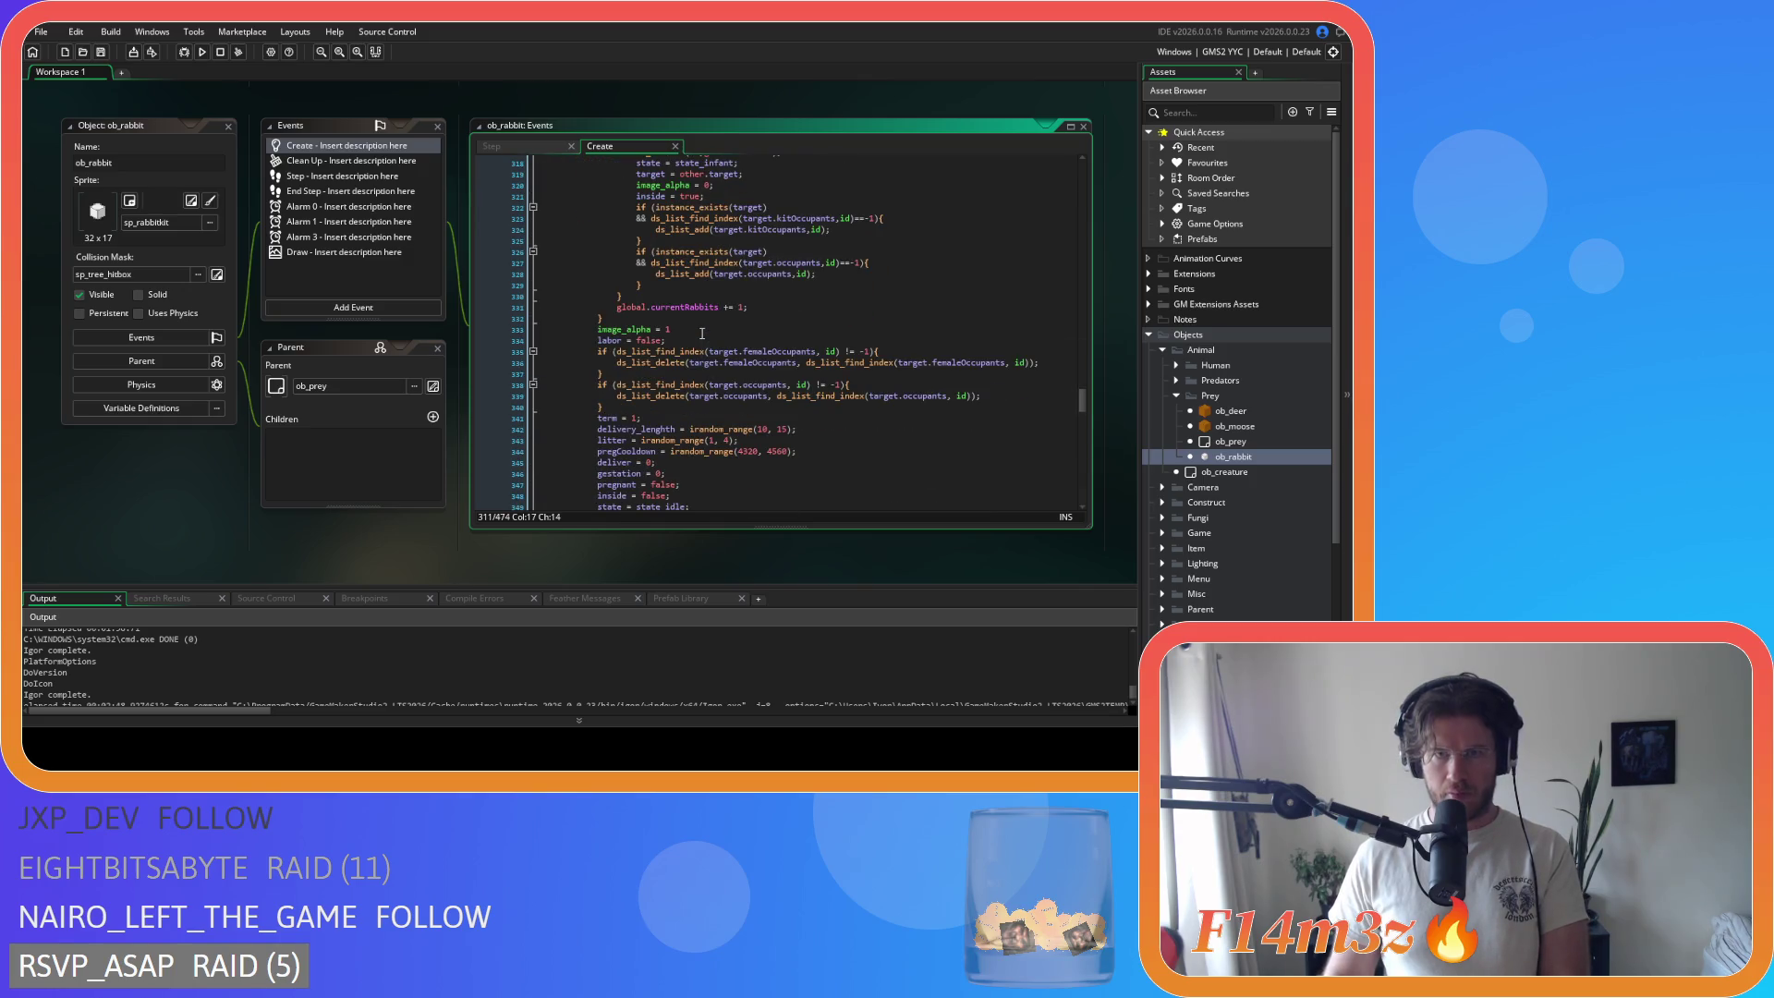
{"action": "scroll", "coordinate": [702, 334], "scroll_direction": "down", "scroll_amount": 2}
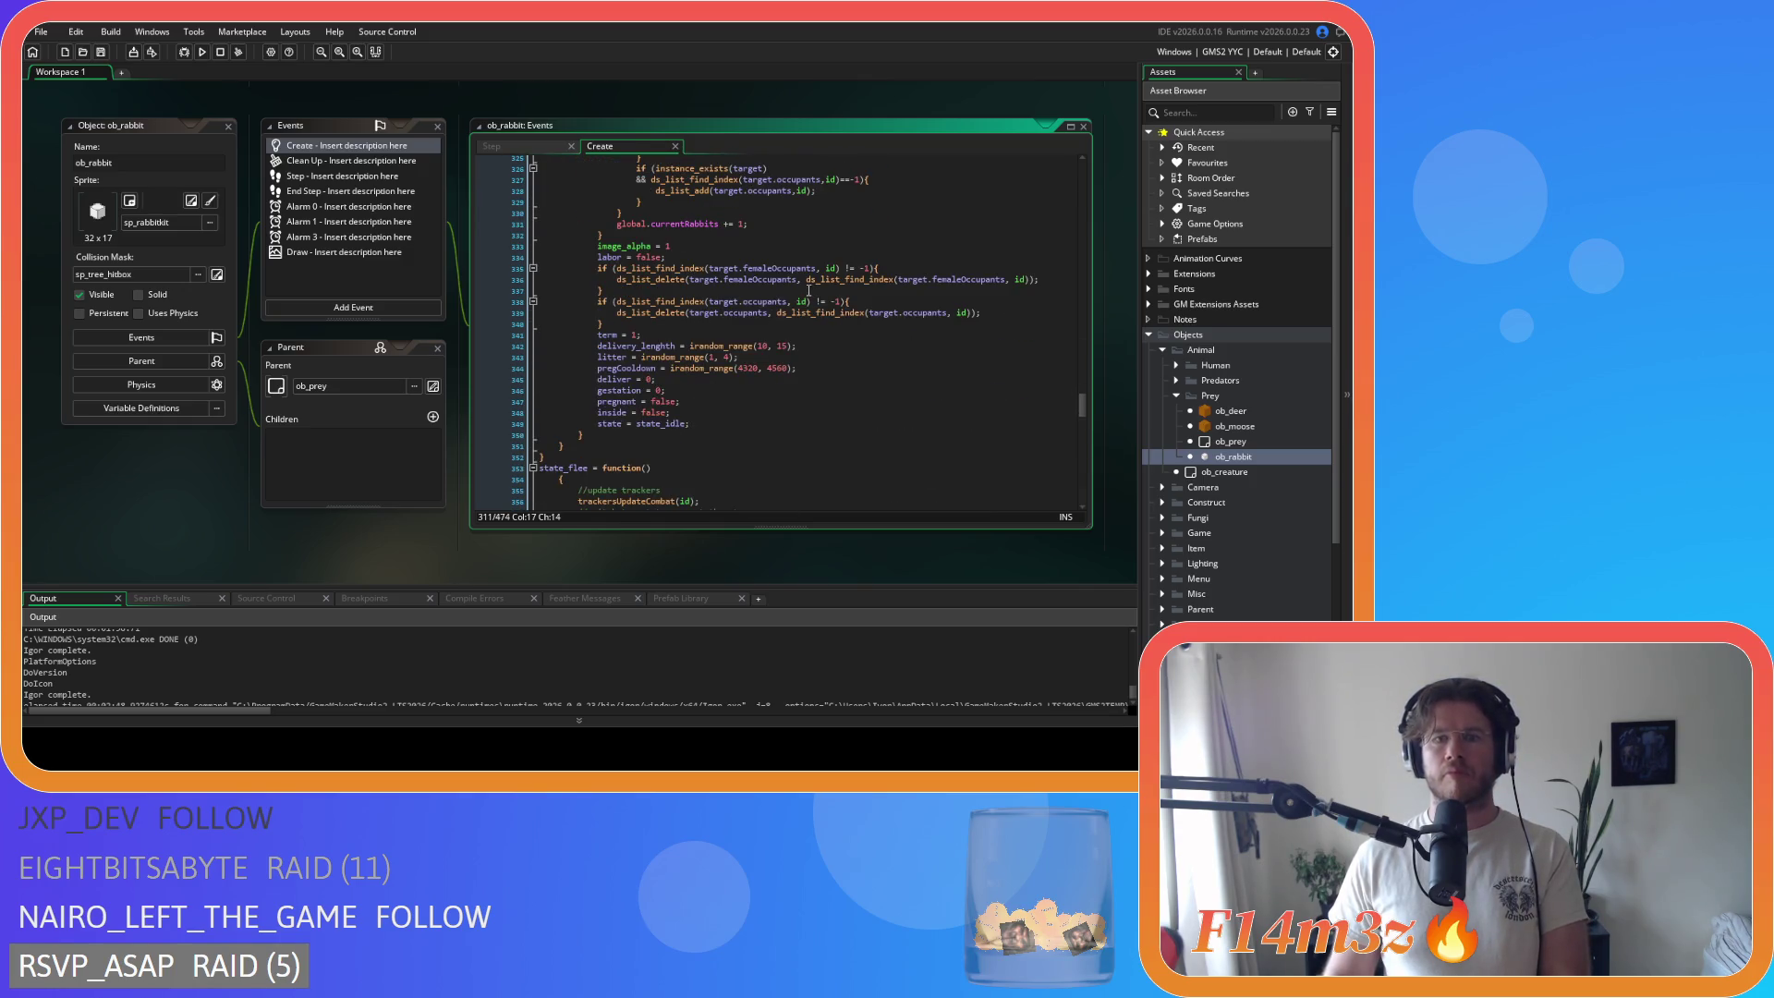
{"action": "left_click", "coordinate": [825, 268]}
{"action": "key", "text": "BackSpace"}
{"action": "mouse_move", "coordinate": [886, 273]}
{"action": "key", "text": "Right"}
{"action": "key", "text": "Right"}
{"action": "key", "text": "Right"}
{"action": "key", "text": "Delete"}
{"action": "key", "text": "Right"}
{"action": "key", "text": "Right"}
Step: Compact the occupants != -1 check and ds_list_delete/ds_list_find_index arguments on lines 336–339
{"action": "left_click", "coordinate": [801, 279]}
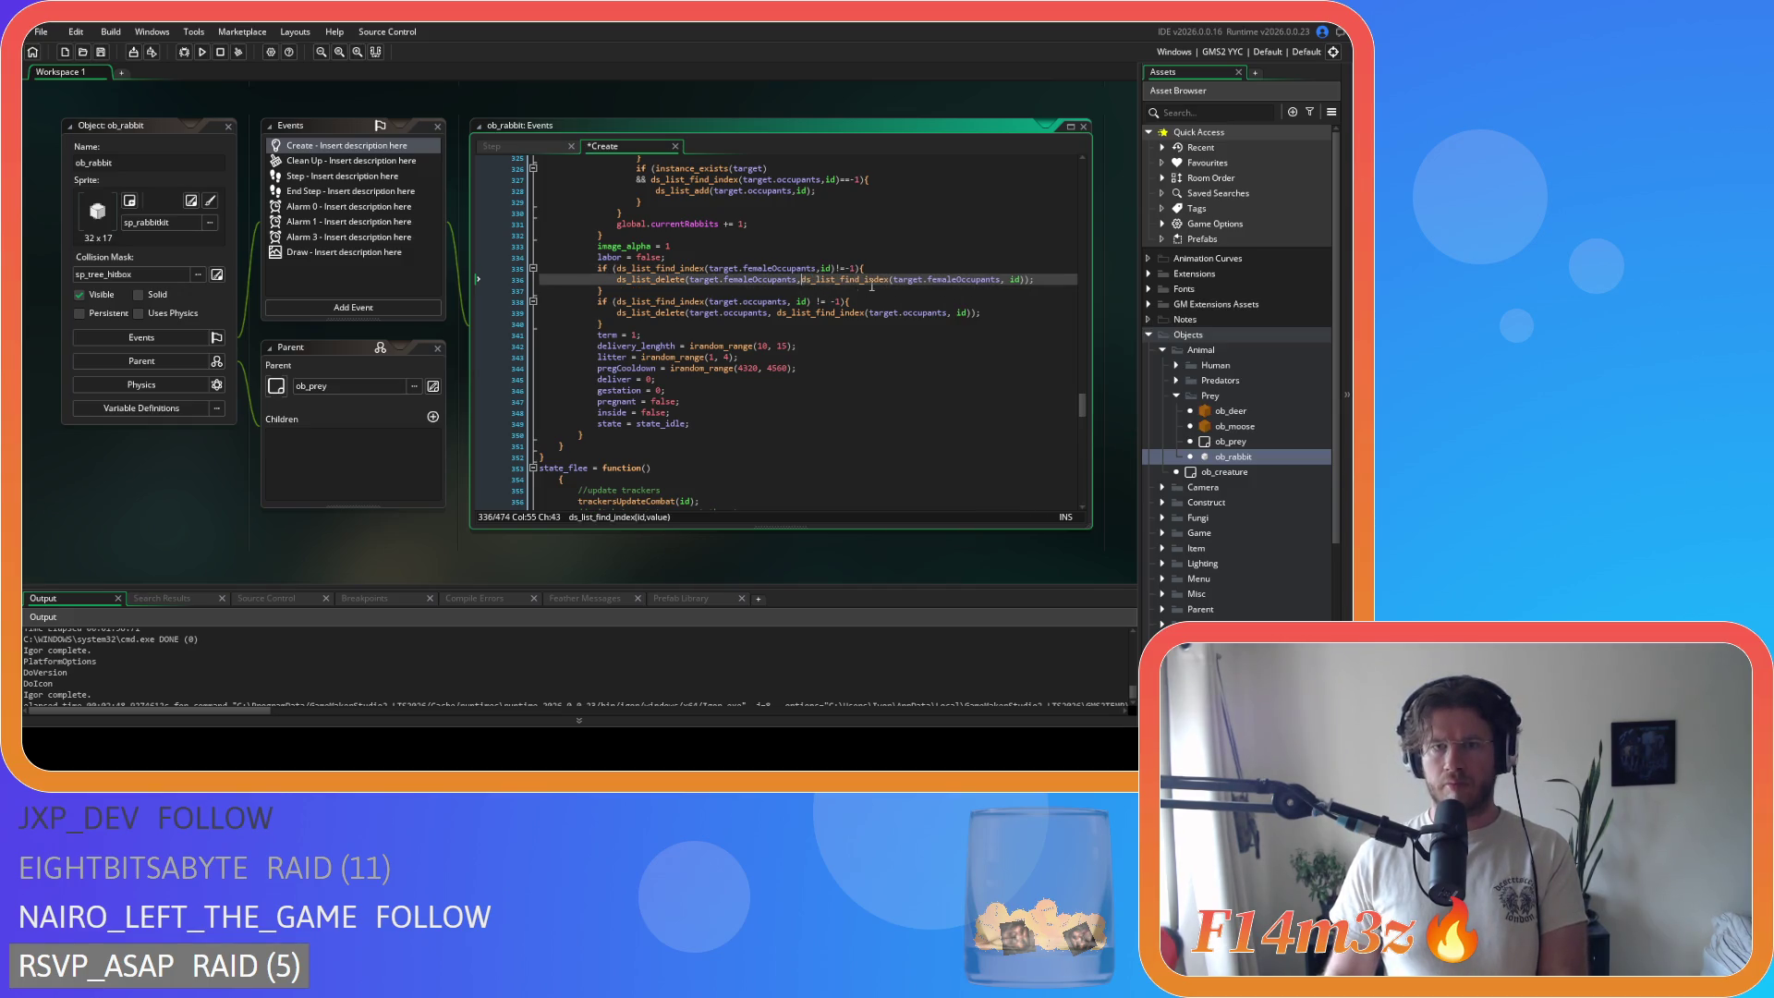
{"action": "left_click", "coordinate": [791, 301]}
{"action": "key", "text": "Delete"}
{"action": "key", "text": "Right"}
{"action": "key", "text": "Right"}
{"action": "key", "text": "Right"}
{"action": "key", "text": "Delete"}
{"action": "key", "text": "Right"}
{"action": "key", "text": "Delete"}
{"action": "left_click", "coordinate": [773, 313]}
{"action": "key", "text": "Delete"}
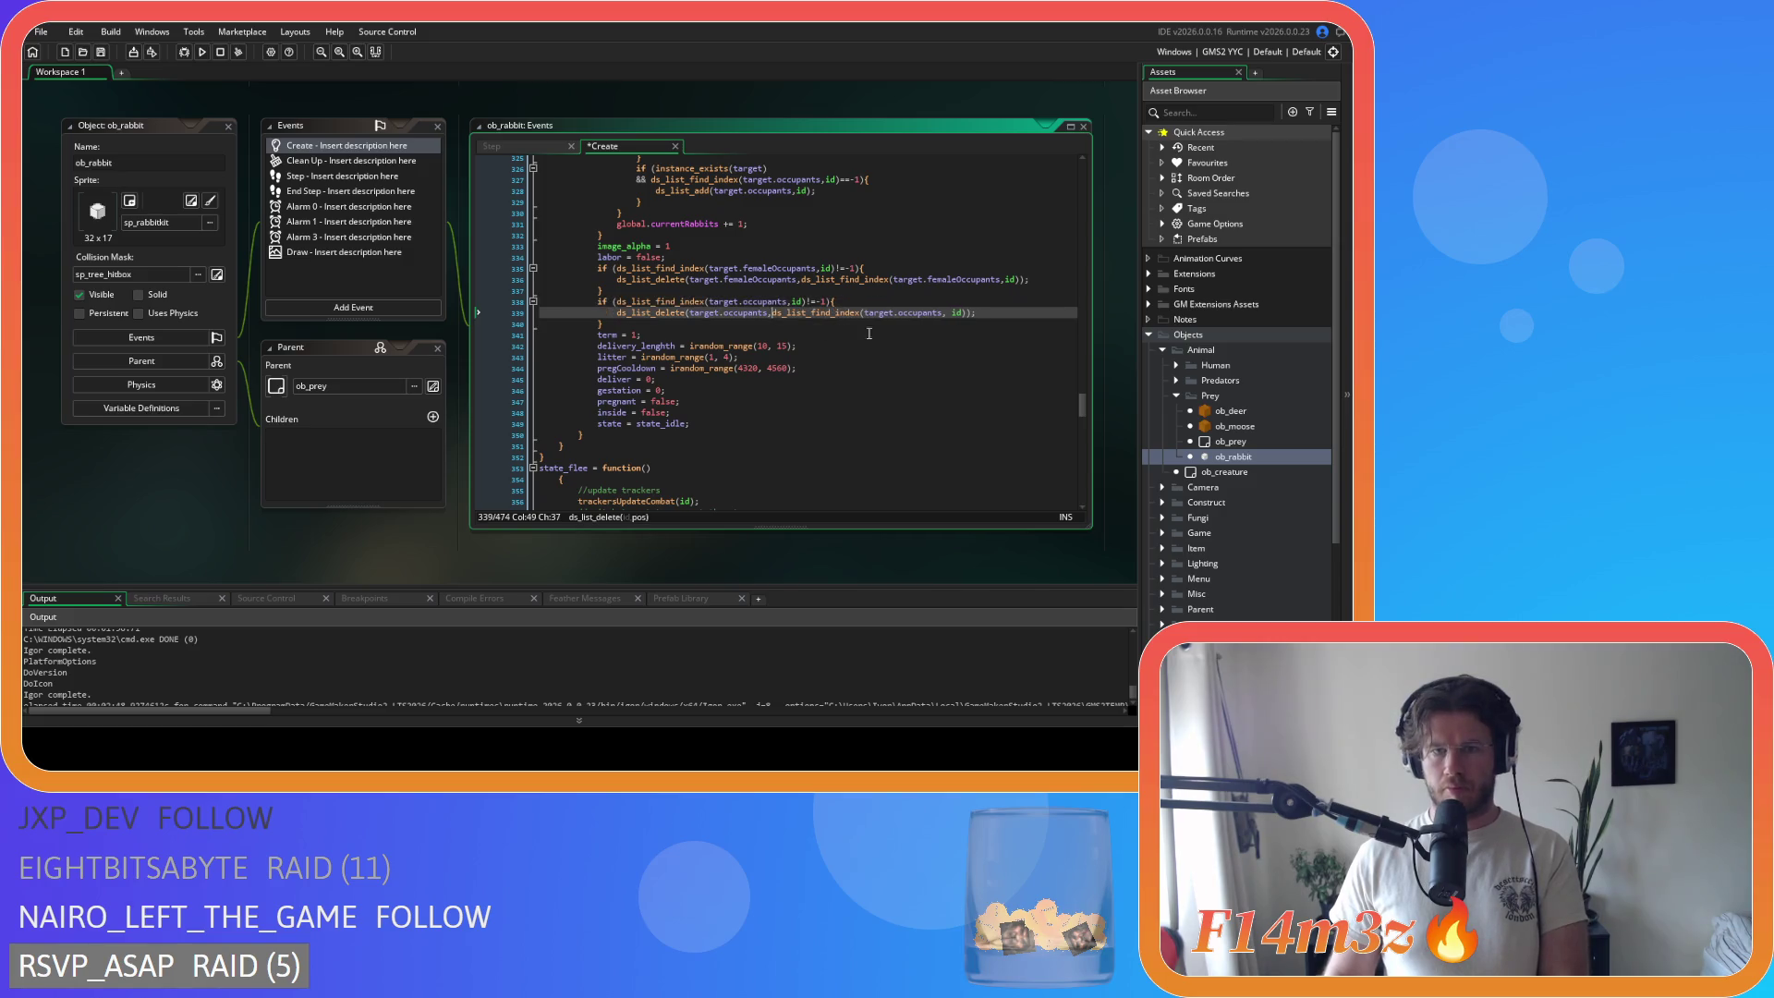
{"action": "left_click", "coordinate": [943, 314]}
{"action": "key", "text": "Delete"}
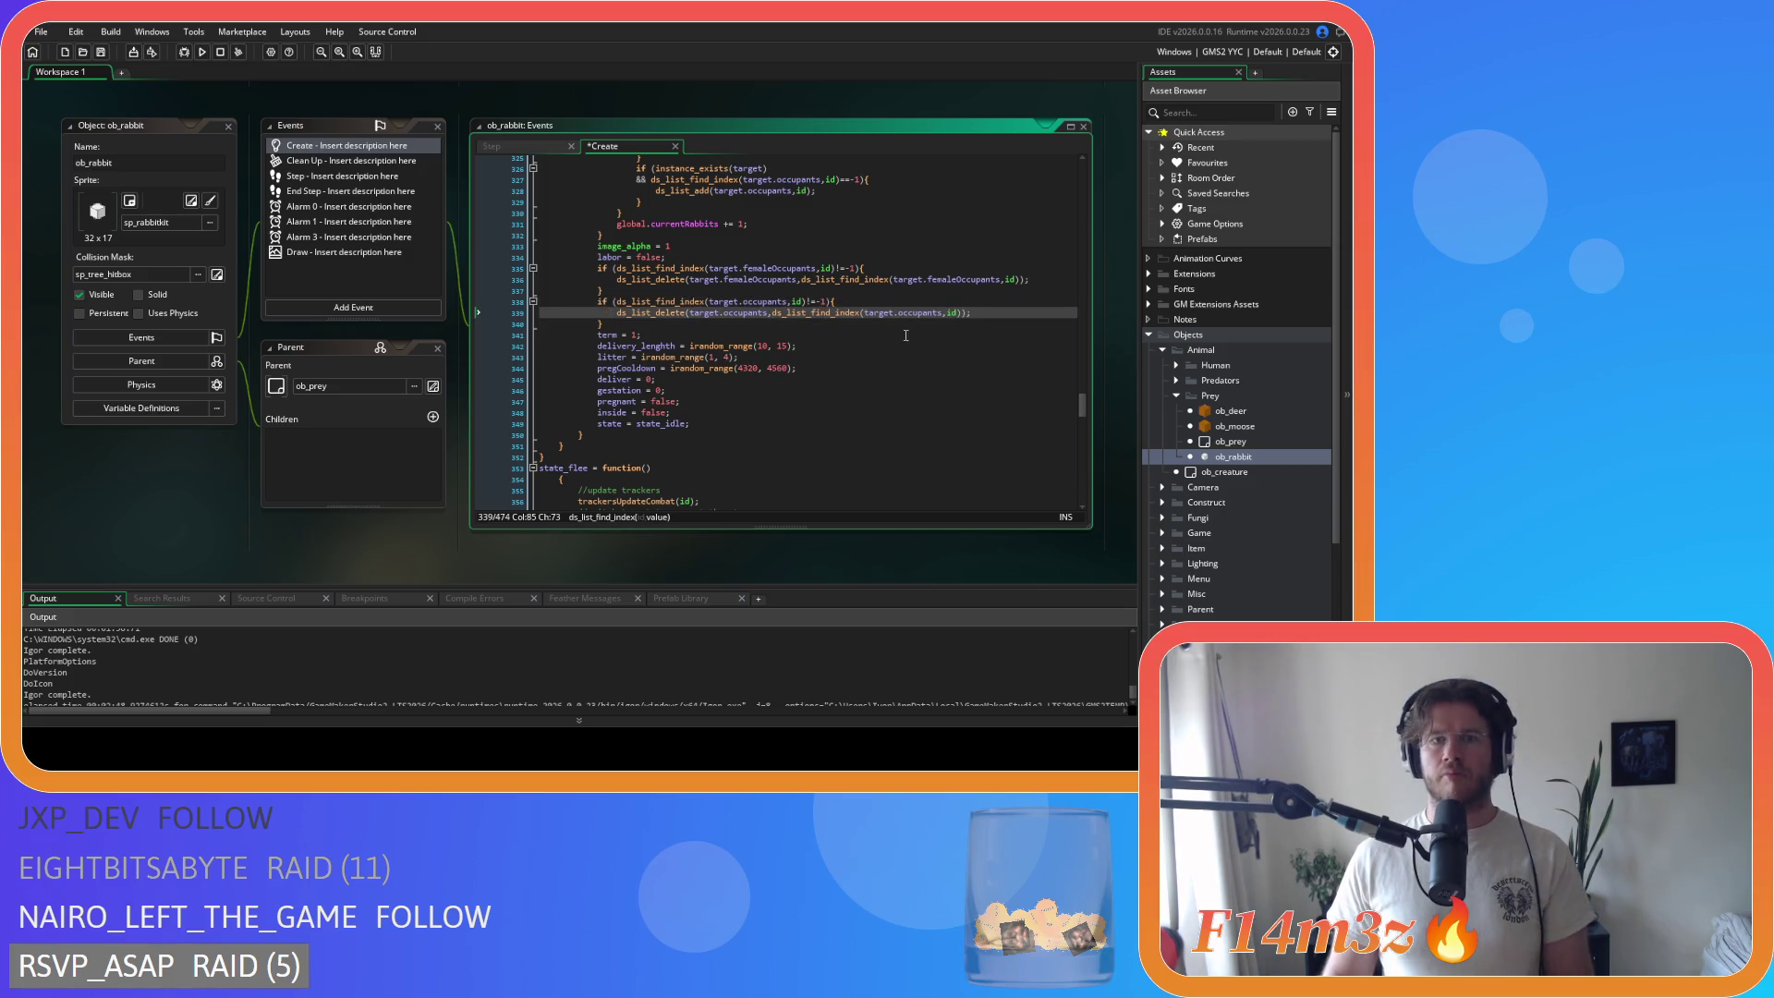
Step: Tighten the delivery_length, litter and pregCooldown irandom_range arguments, then save
{"action": "left_click", "coordinate": [772, 346]}
{"action": "key", "text": "Delete"}
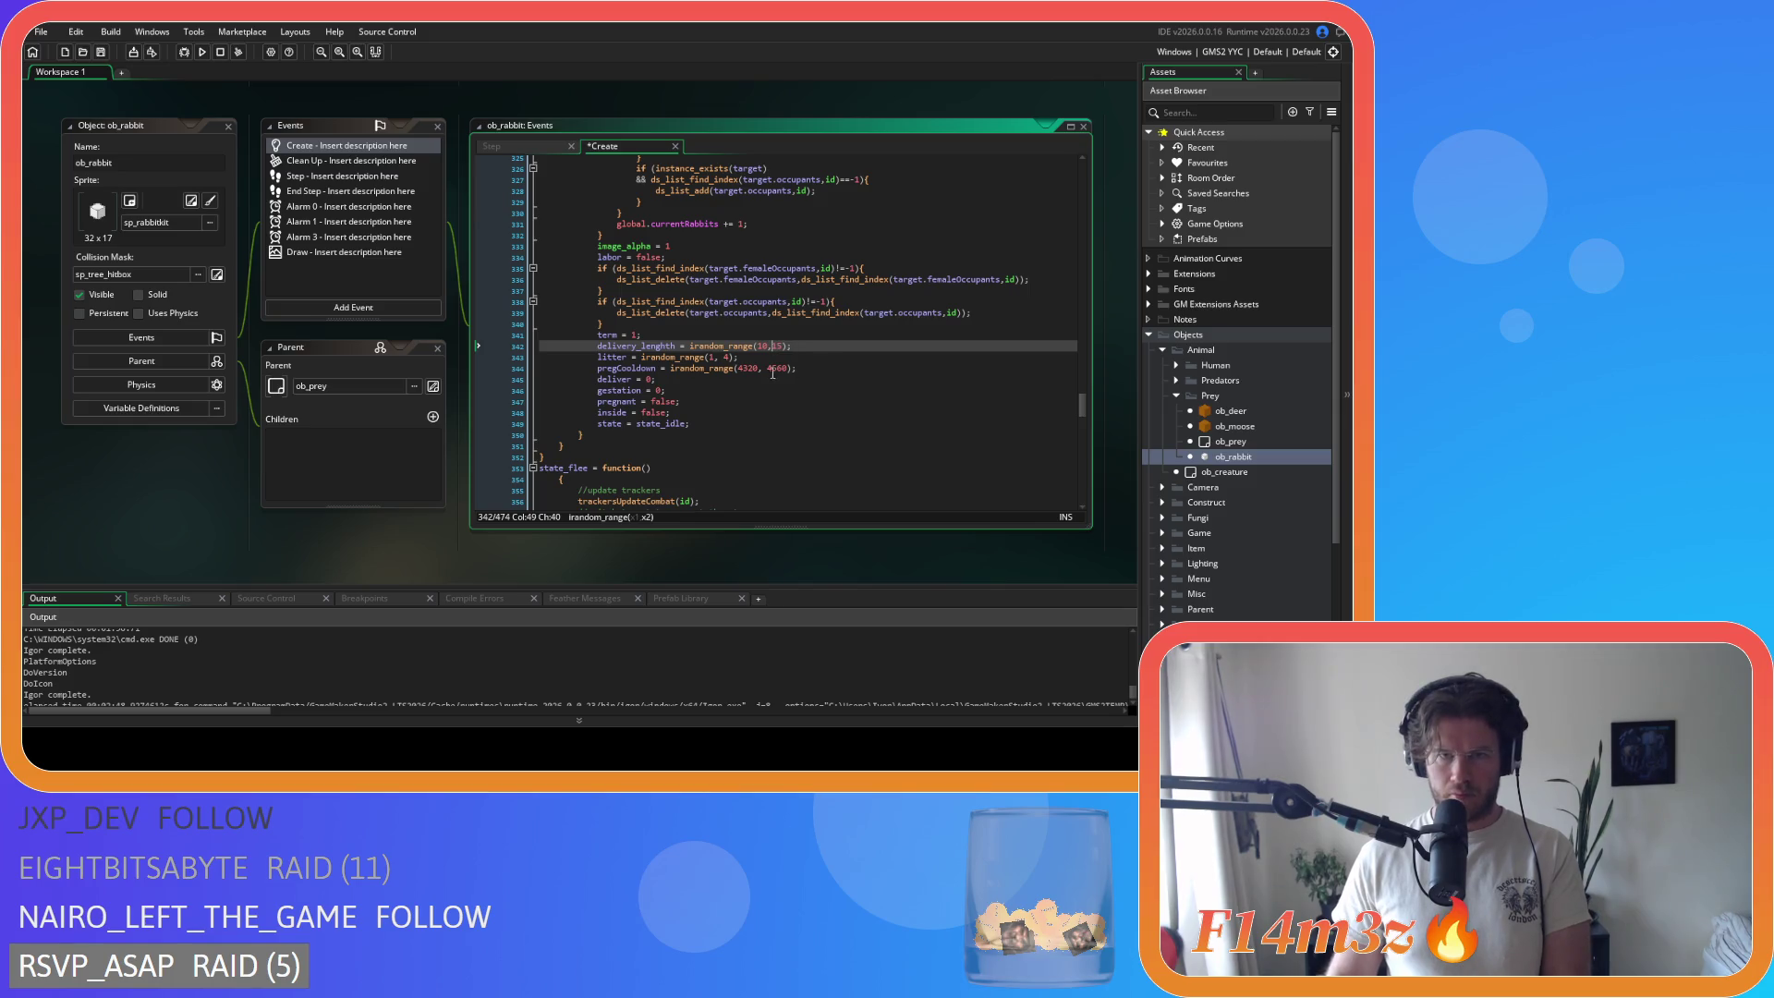
{"action": "left_click", "coordinate": [725, 358]}
{"action": "left_click", "coordinate": [772, 369]}
{"action": "key", "text": "ctrl+s"}
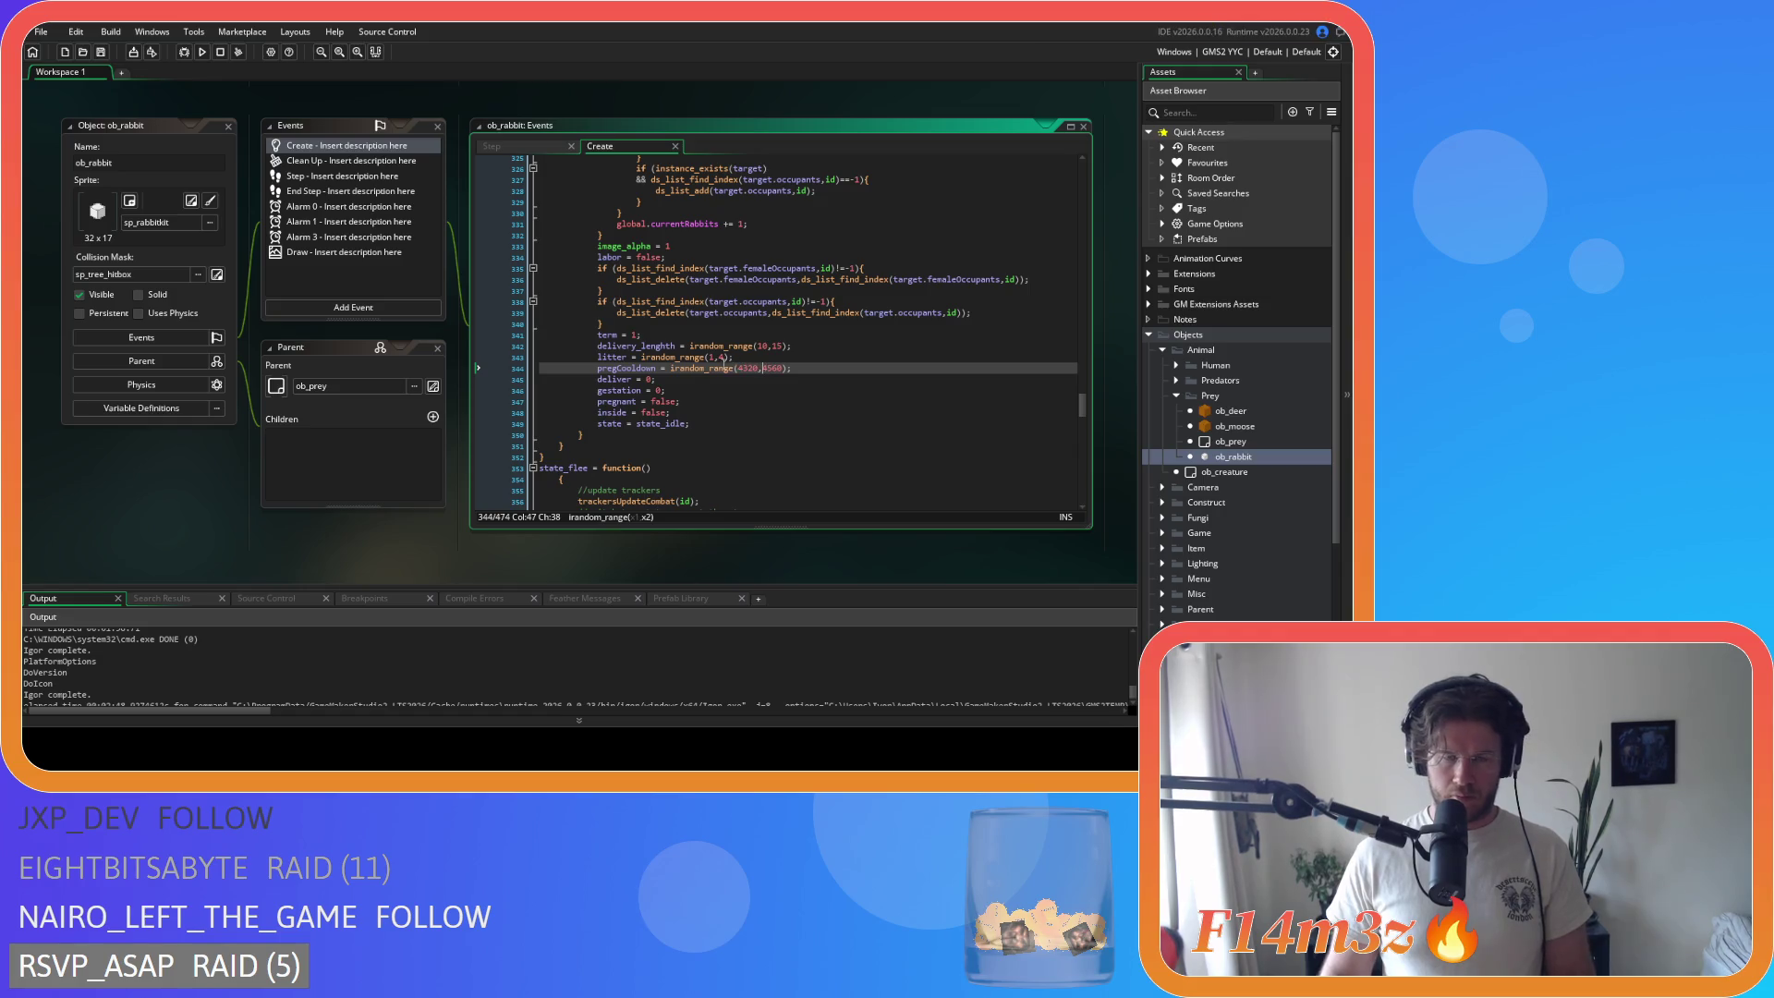
Step: Join state_flee's opening brace onto its function line and un-indent its body one level
{"action": "scroll", "coordinate": [733, 365], "scroll_direction": "up", "scroll_amount": 6}
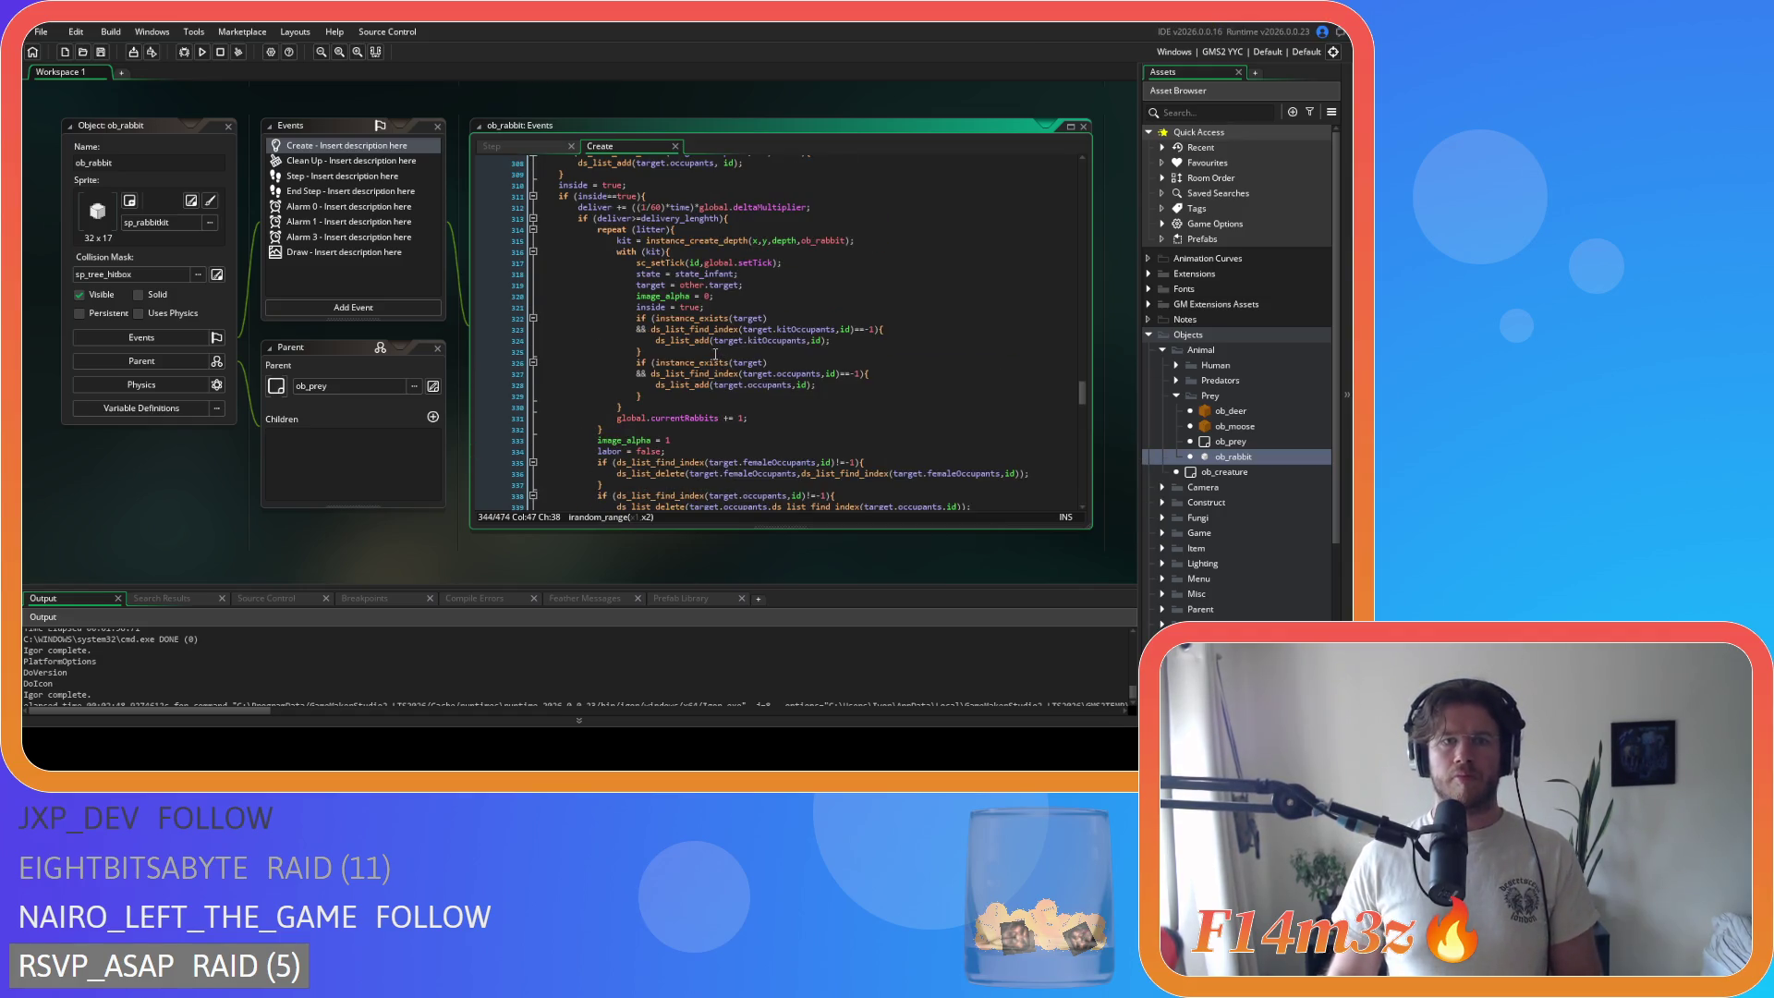
{"action": "scroll", "coordinate": [598, 328], "scroll_direction": "down", "scroll_amount": 10}
{"action": "scroll", "coordinate": [598, 328], "scroll_direction": "down", "scroll_amount": 1}
{"action": "left_click", "coordinate": [560, 284]}
{"action": "key", "text": "BackSpace"}
{"action": "key", "text": "BackSpace"}
{"action": "scroll", "coordinate": [575, 369], "scroll_direction": "down", "scroll_amount": 9}
{"action": "left_click_drag", "start_coordinate": [575, 369], "coordinate": [517, 264]}
{"action": "key", "text": "shift+Tab"}
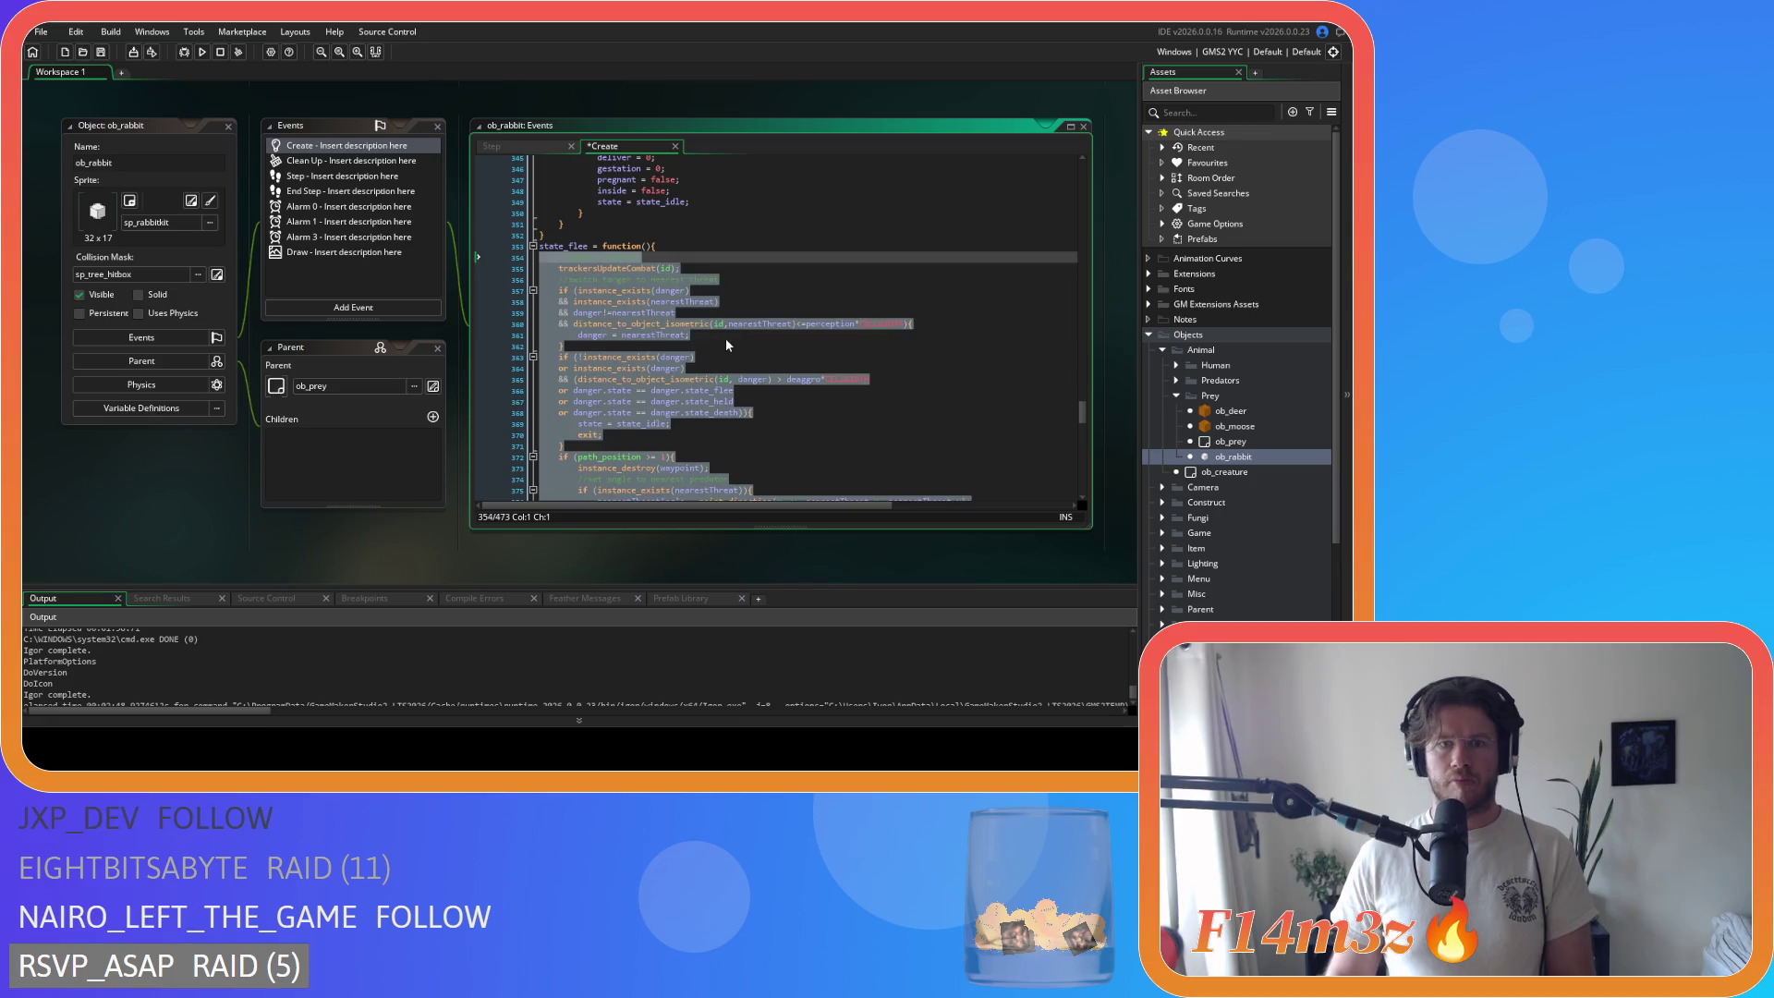
Step: Save, then compact the (id,danger) distance and > deaggro comparison on line 365
{"action": "left_click", "coordinate": [724, 337]}
{"action": "key", "text": "ctrl+s"}
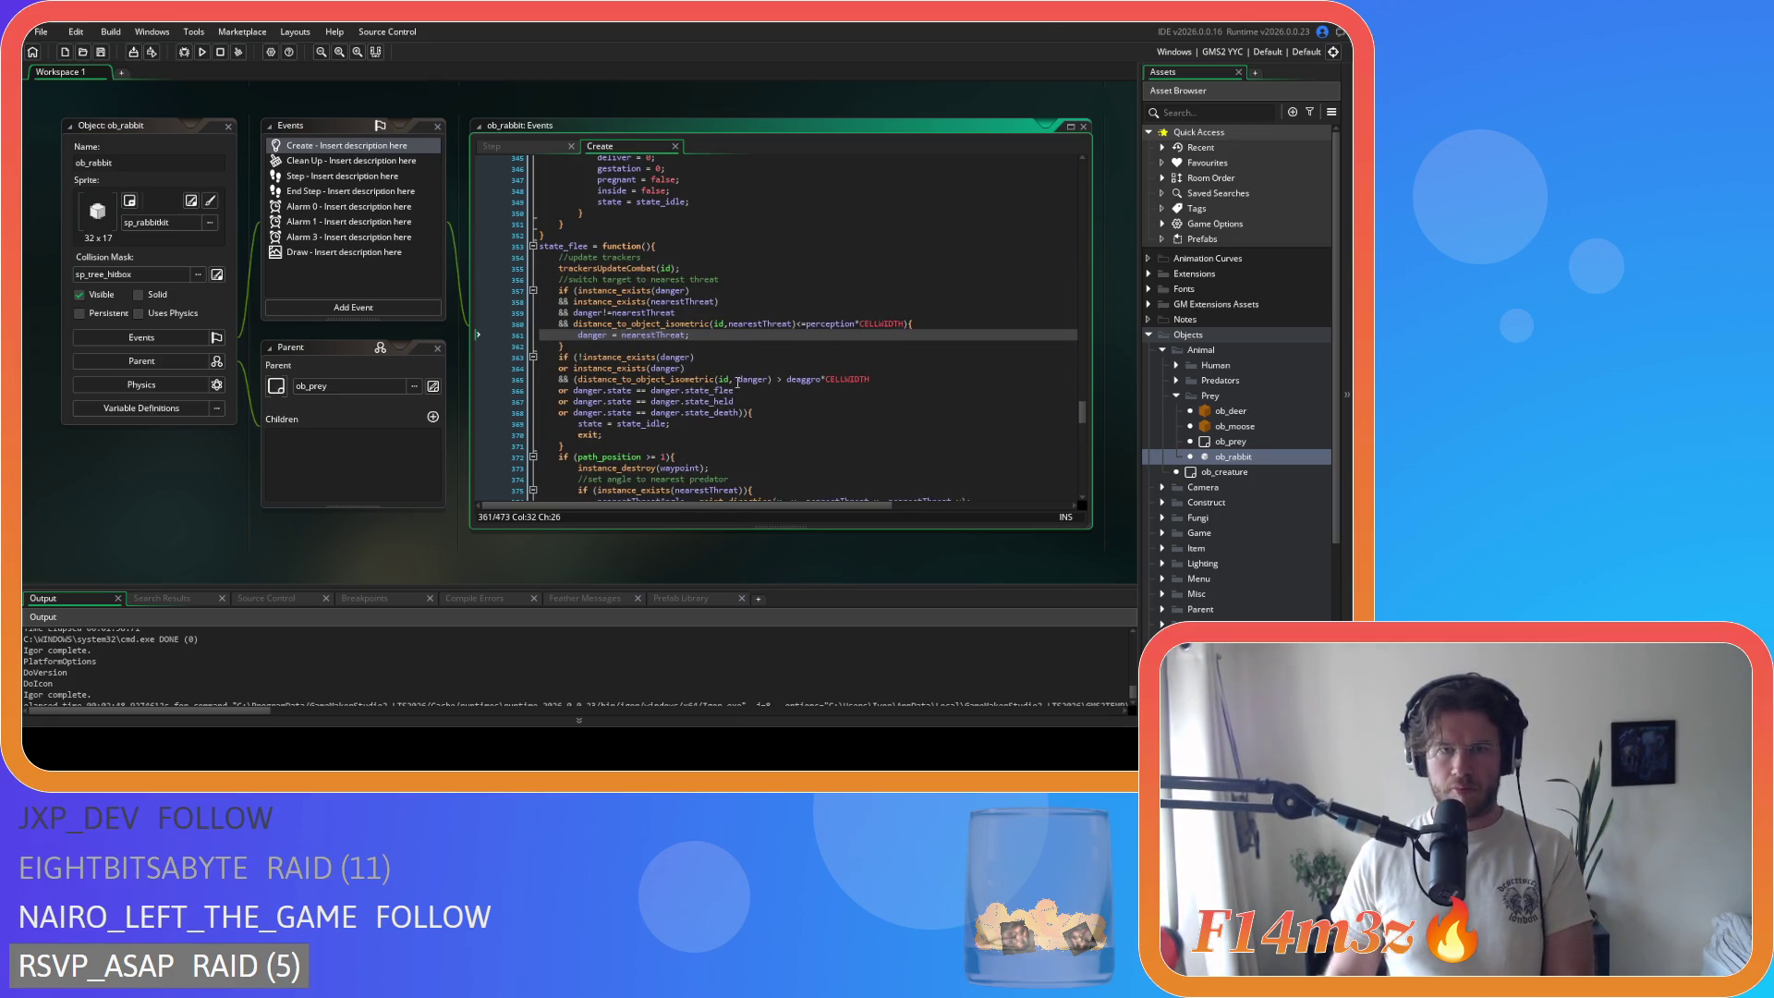
{"action": "left_click", "coordinate": [738, 380]}
{"action": "key", "text": "BackSpace"}
{"action": "key", "text": "Right"}
{"action": "key", "text": "Delete"}
{"action": "key", "text": "Right"}
{"action": "key", "text": "Delete"}
Step: Remove spaces around == in the danger.state_flee, state_held and state_death comparisons, then save
{"action": "left_click", "coordinate": [637, 391]}
{"action": "key", "text": "Delete"}
{"action": "key", "text": "Right"}
{"action": "key", "text": "Right"}
{"action": "key", "text": "Delete"}
{"action": "left_click", "coordinate": [633, 401]}
{"action": "key", "text": "Delete"}
{"action": "key", "text": "Right"}
{"action": "key", "text": "Right"}
{"action": "key", "text": "Delete"}
{"action": "key", "text": "Down"}
{"action": "key", "text": "Delete"}
{"action": "key", "text": "Right"}
{"action": "key", "text": "Right"}
{"action": "key", "text": "Delete"}
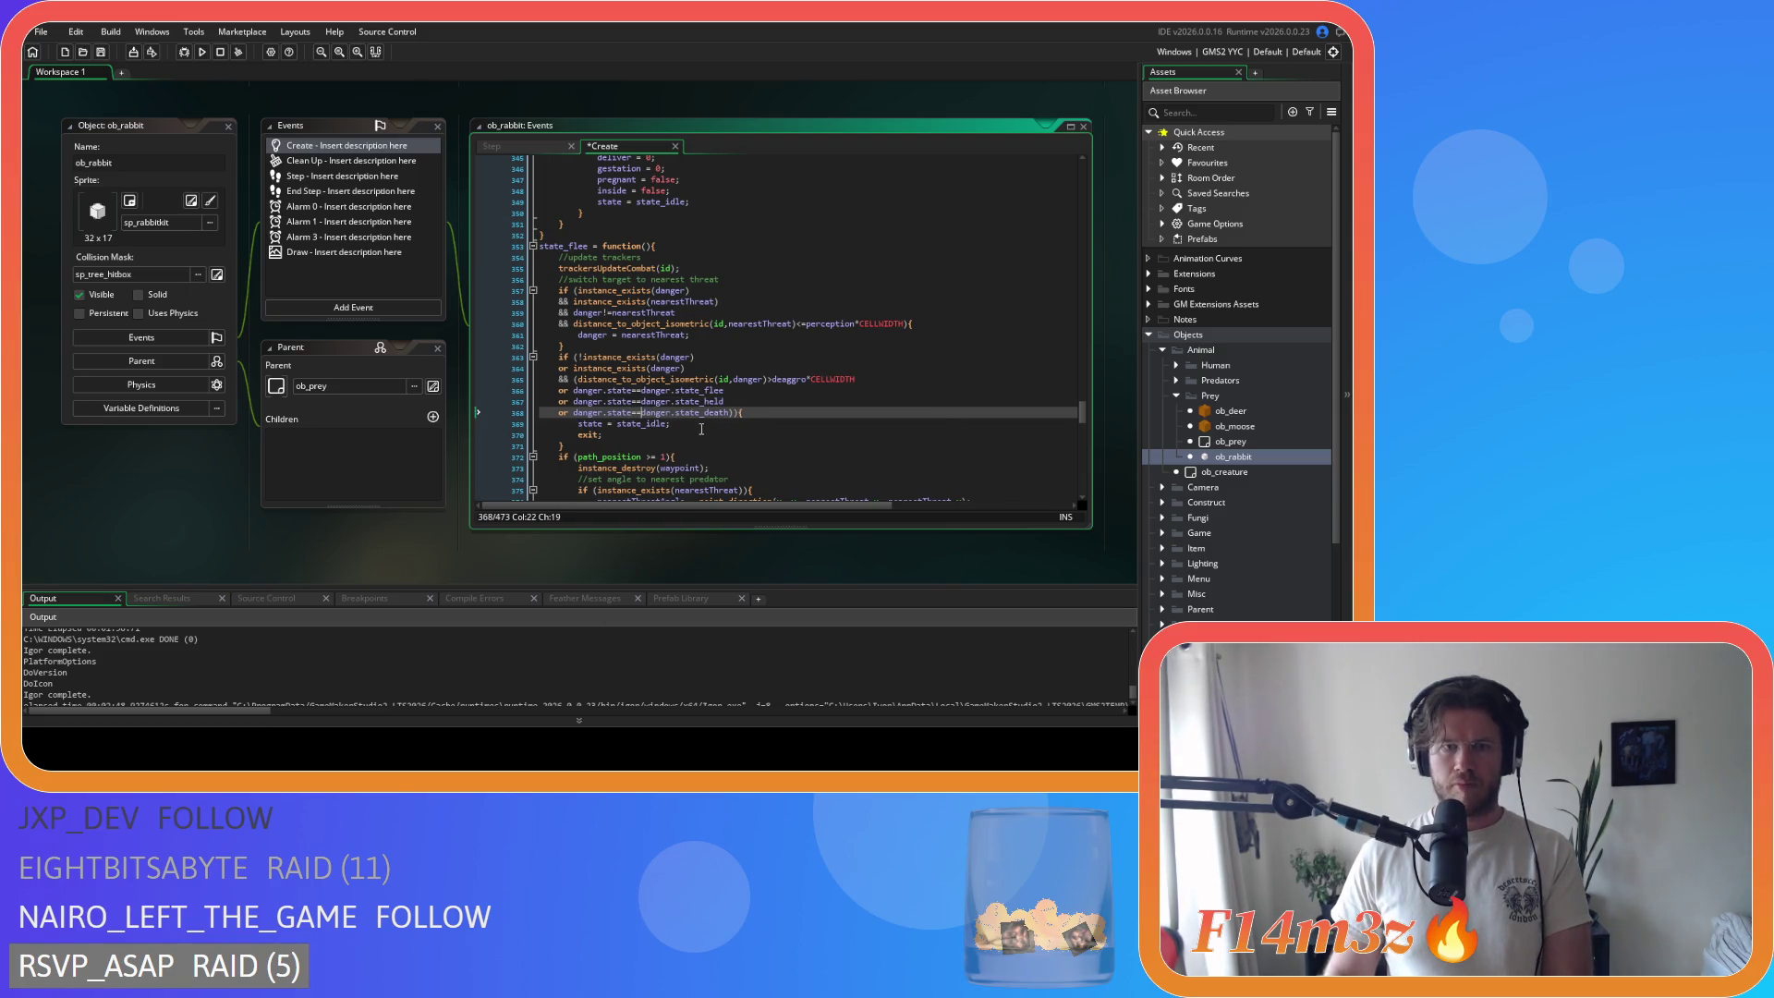
{"action": "key", "text": "ctrl+s"}
Step: Tighten the path_position >= comparison in state_flee
{"action": "scroll", "coordinate": [644, 380], "scroll_direction": "down", "scroll_amount": 5}
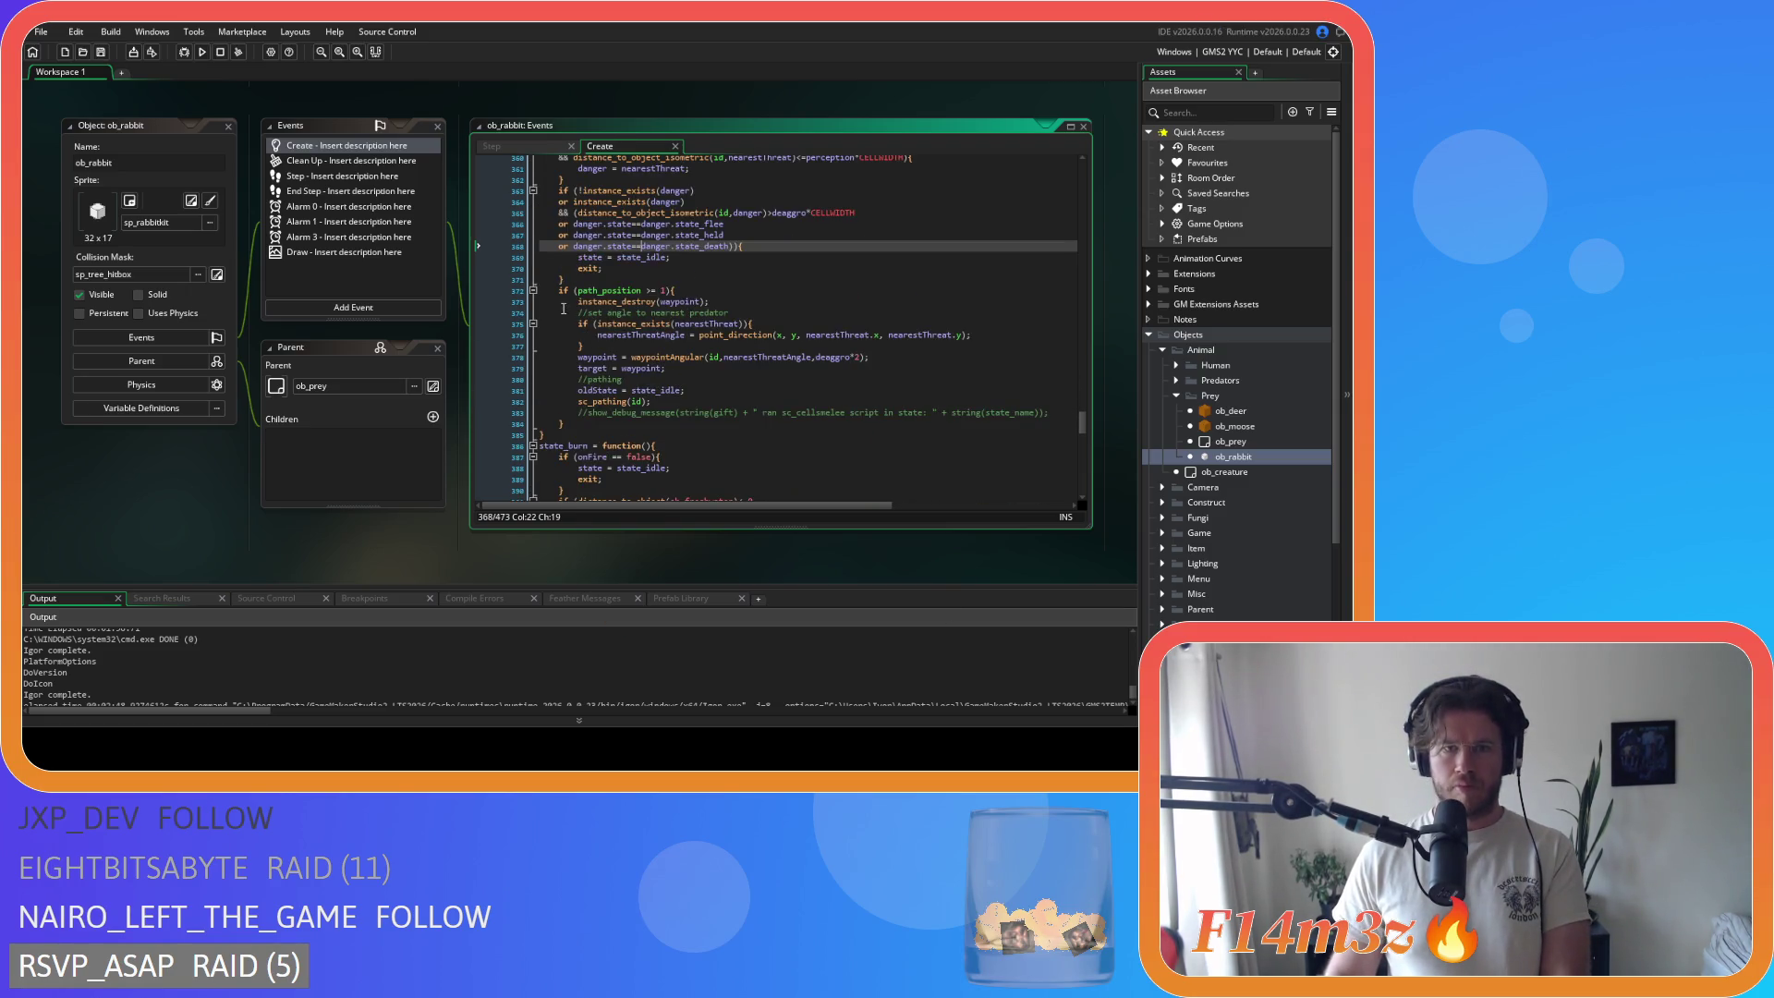
{"action": "left_click", "coordinate": [642, 290]}
{"action": "key", "text": "Delete"}
{"action": "key", "text": "Right"}
{"action": "key", "text": "Right"}
{"action": "key", "text": "Delete"}
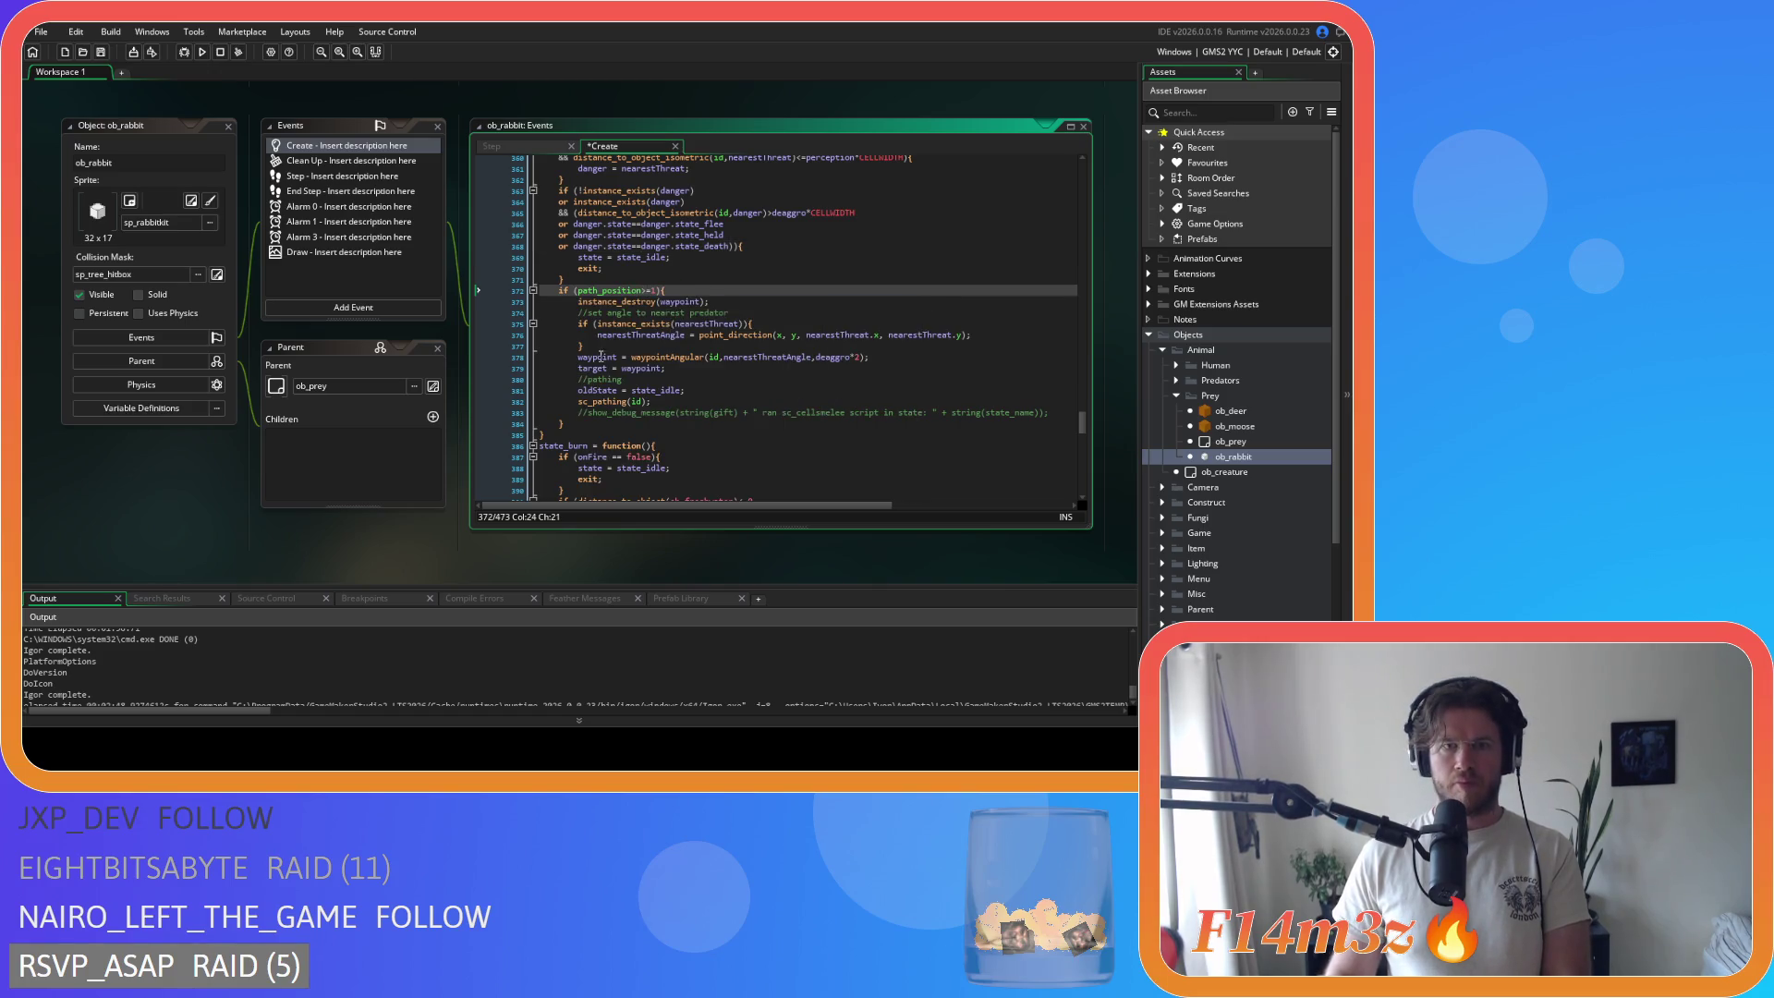
Step: Remove the spaces between the point_direction arguments up to nearestThreat.y, then save
{"action": "left_click", "coordinate": [786, 335]}
{"action": "key", "text": "Delete"}
{"action": "key", "text": "Right"}
{"action": "key", "text": "Right"}
{"action": "key", "text": "Delete"}
{"action": "left_click", "coordinate": [875, 334]}
{"action": "key", "text": "Delete"}
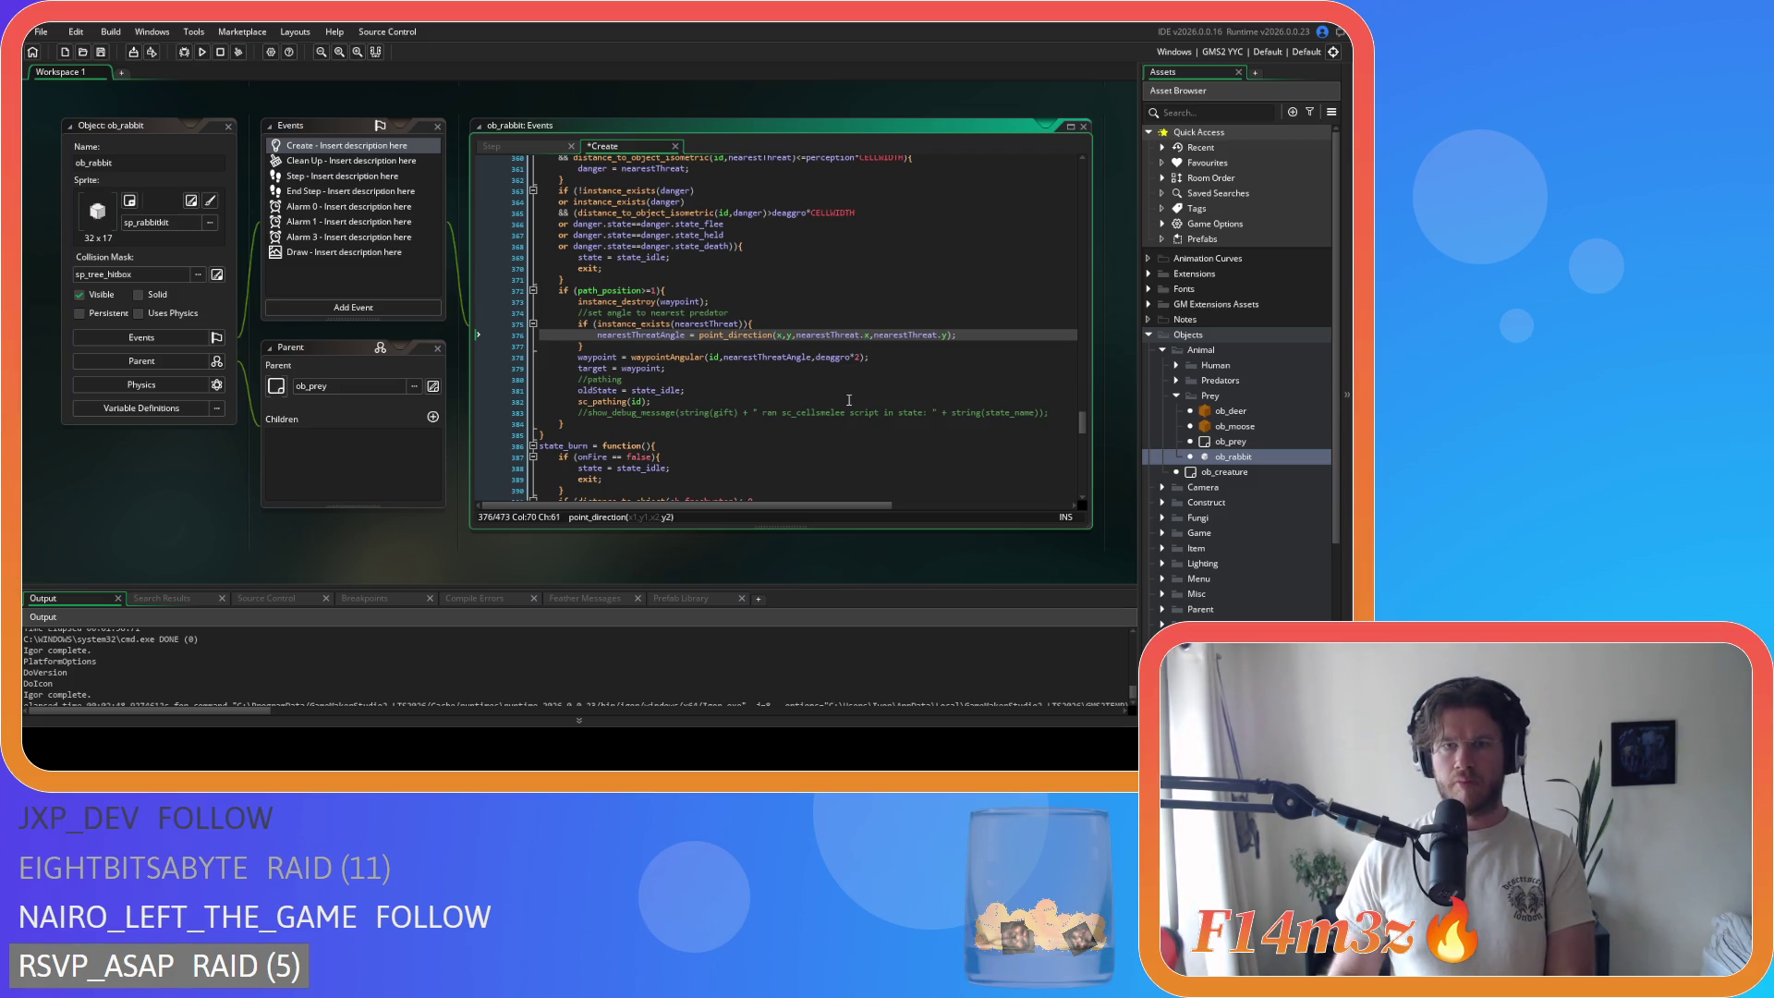
{"action": "key", "text": "ctrl+s"}
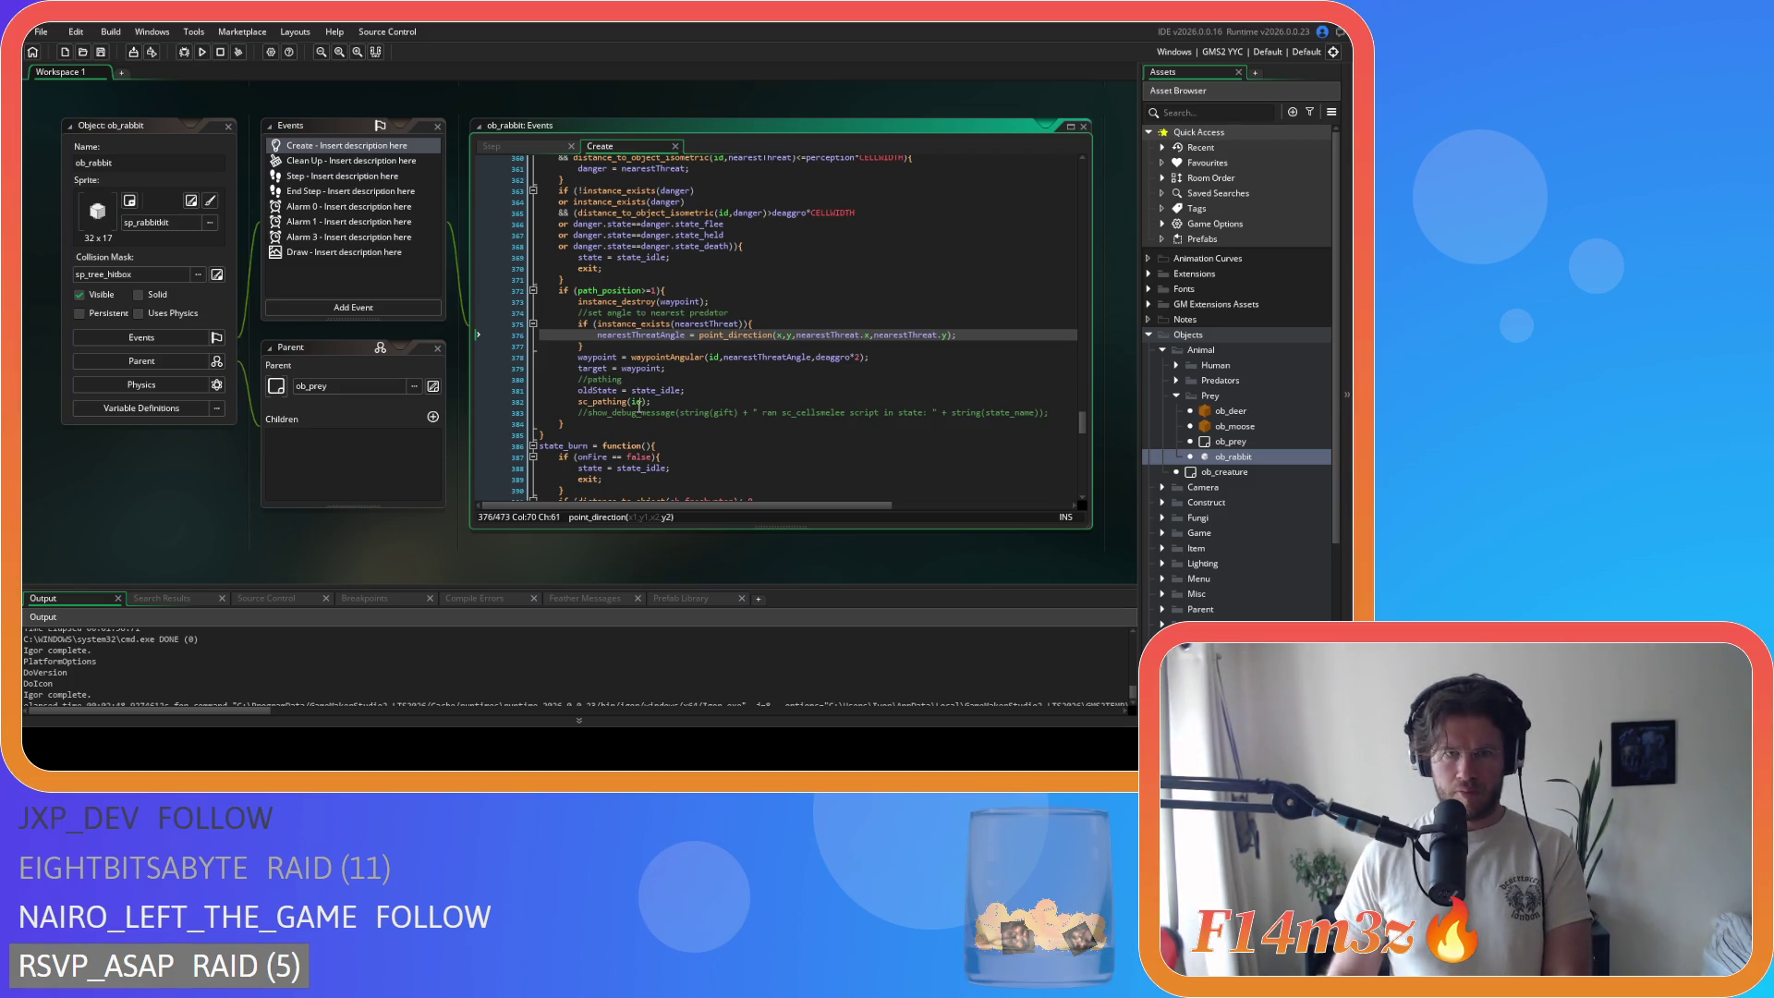
Step: Rewrite state_burn's onFire check as onfire==false without spaces
{"action": "scroll", "coordinate": [592, 417], "scroll_direction": "down", "scroll_amount": 4}
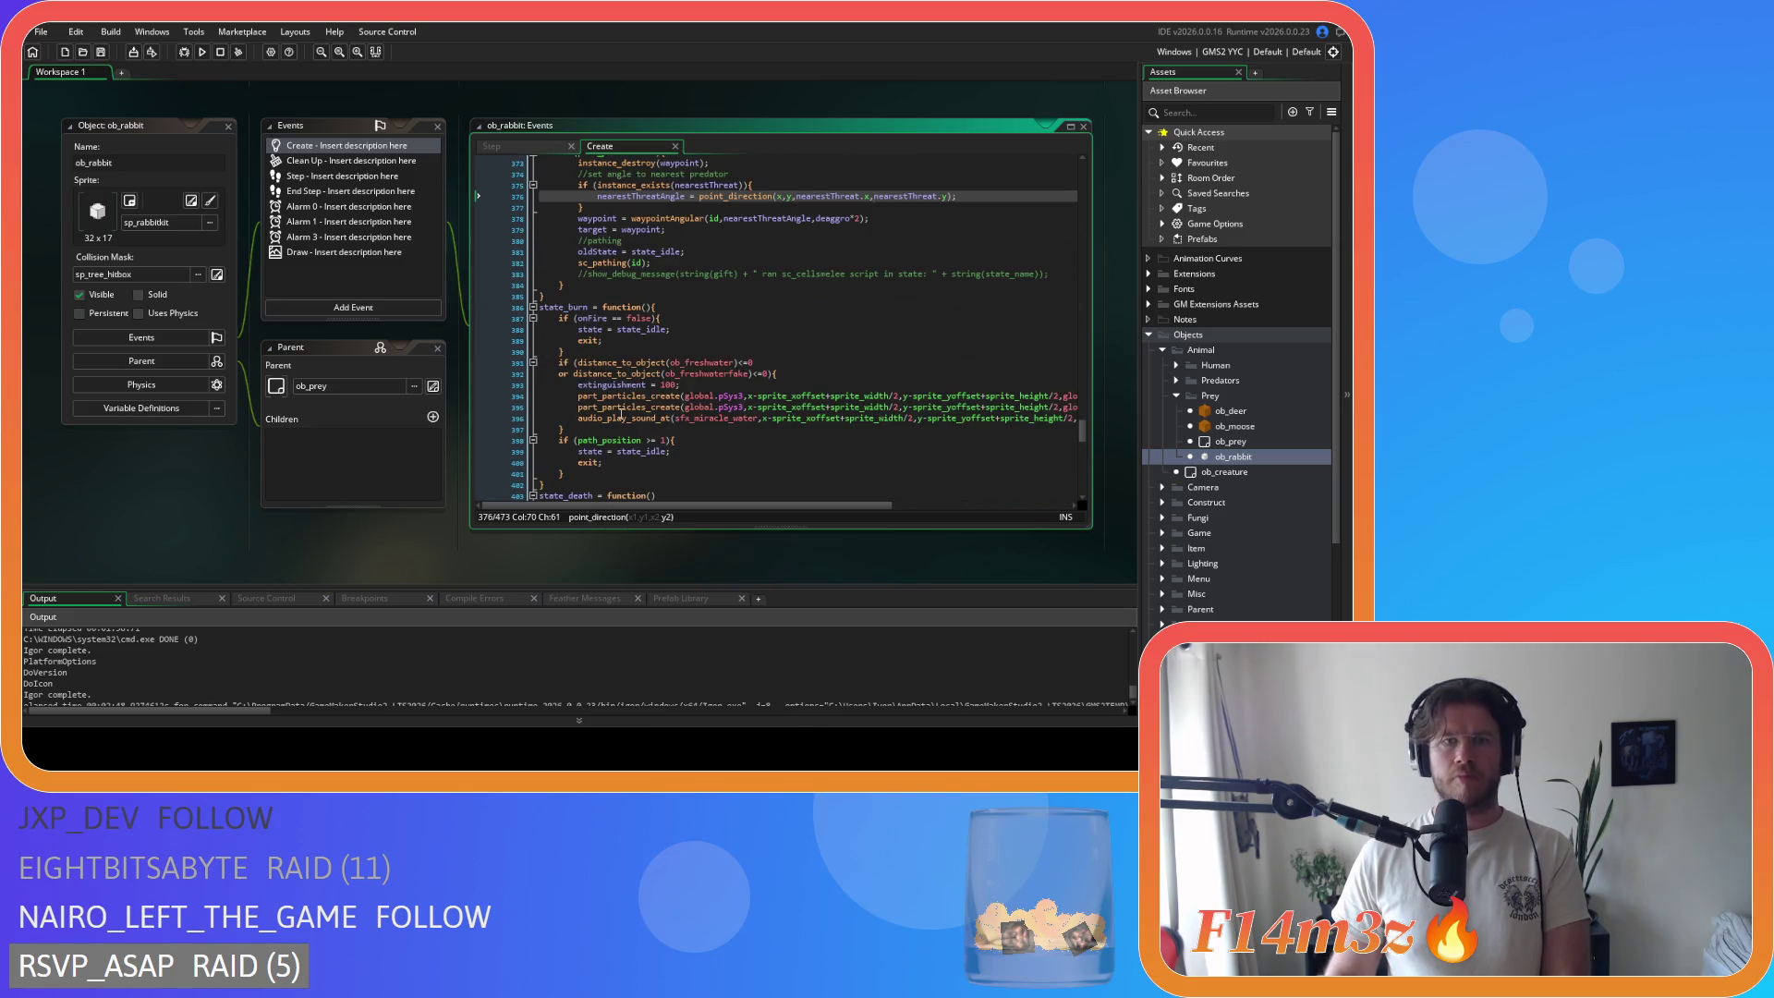
{"action": "scroll", "coordinate": [619, 413], "scroll_direction": "down", "scroll_amount": 3}
{"action": "left_click", "coordinate": [614, 207]}
{"action": "key", "text": "Delete"}
{"action": "key", "text": "Right"}
{"action": "key", "text": "Right"}
{"action": "key", "text": "Delete"}
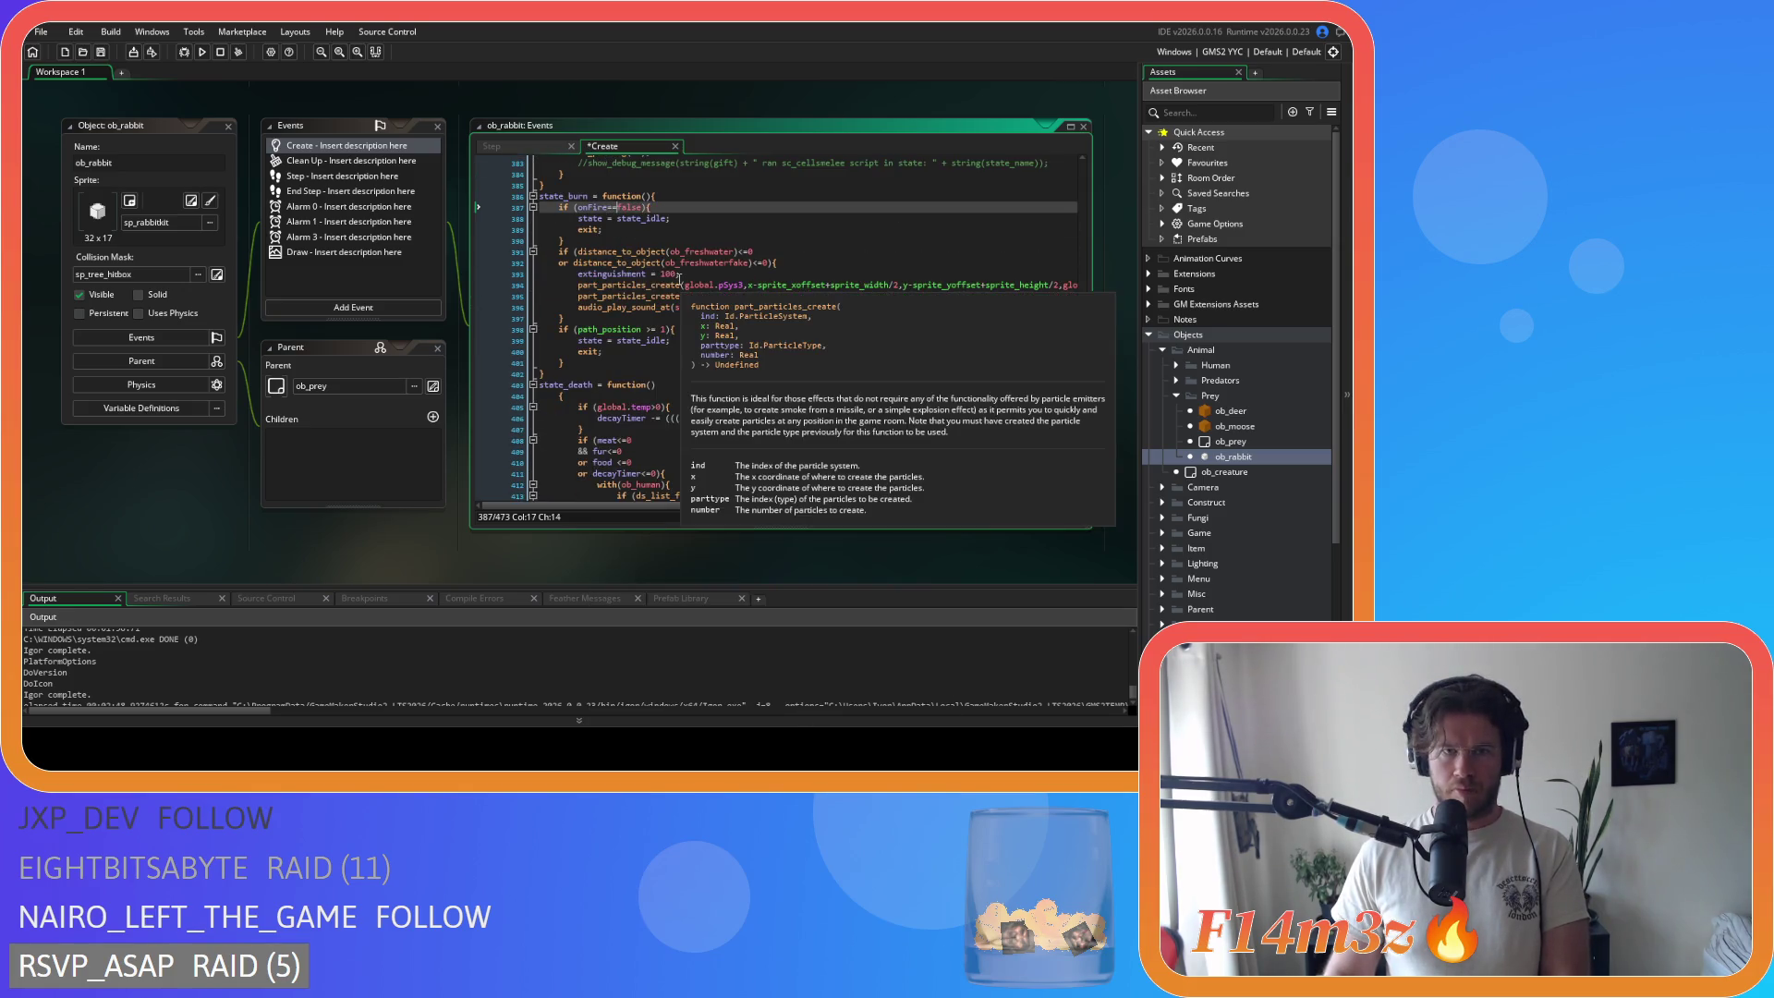
Step: Make state_burn's path_position check read path_position>=1, undoing an accidental deletion
{"action": "scroll", "coordinate": [681, 339], "scroll_direction": "down", "scroll_amount": 3}
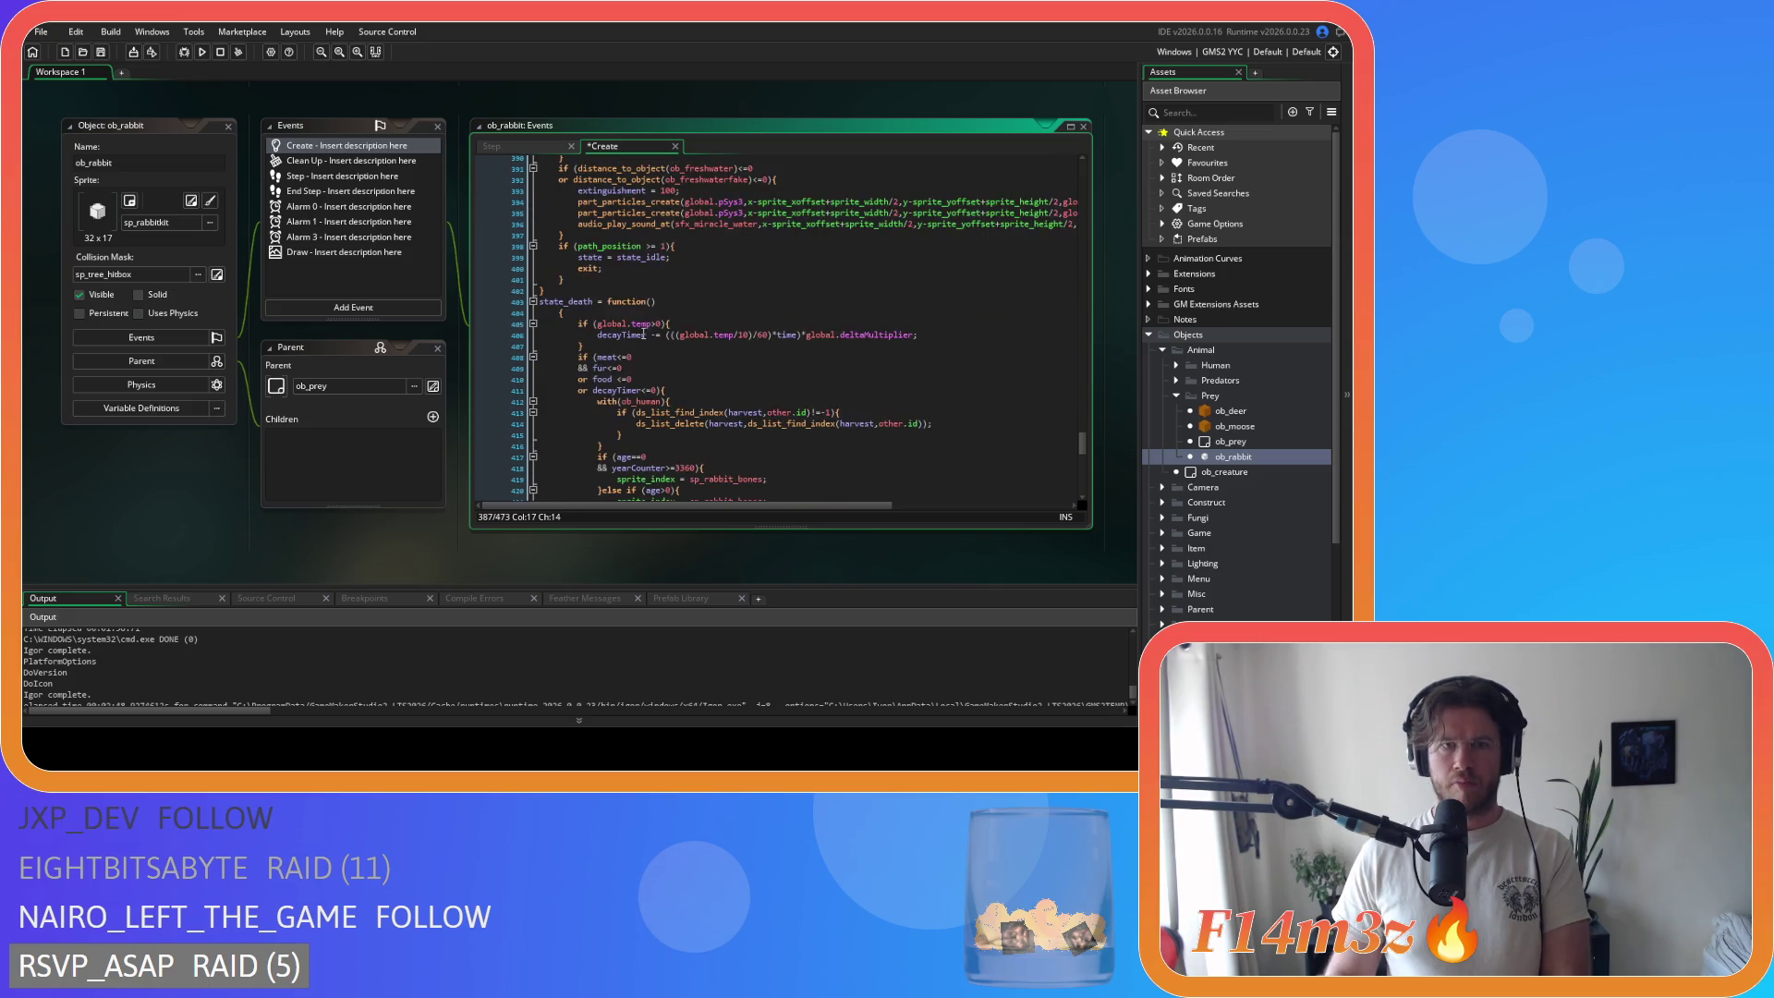
{"action": "left_click", "coordinate": [652, 246]}
{"action": "key", "text": "BackSpace"}
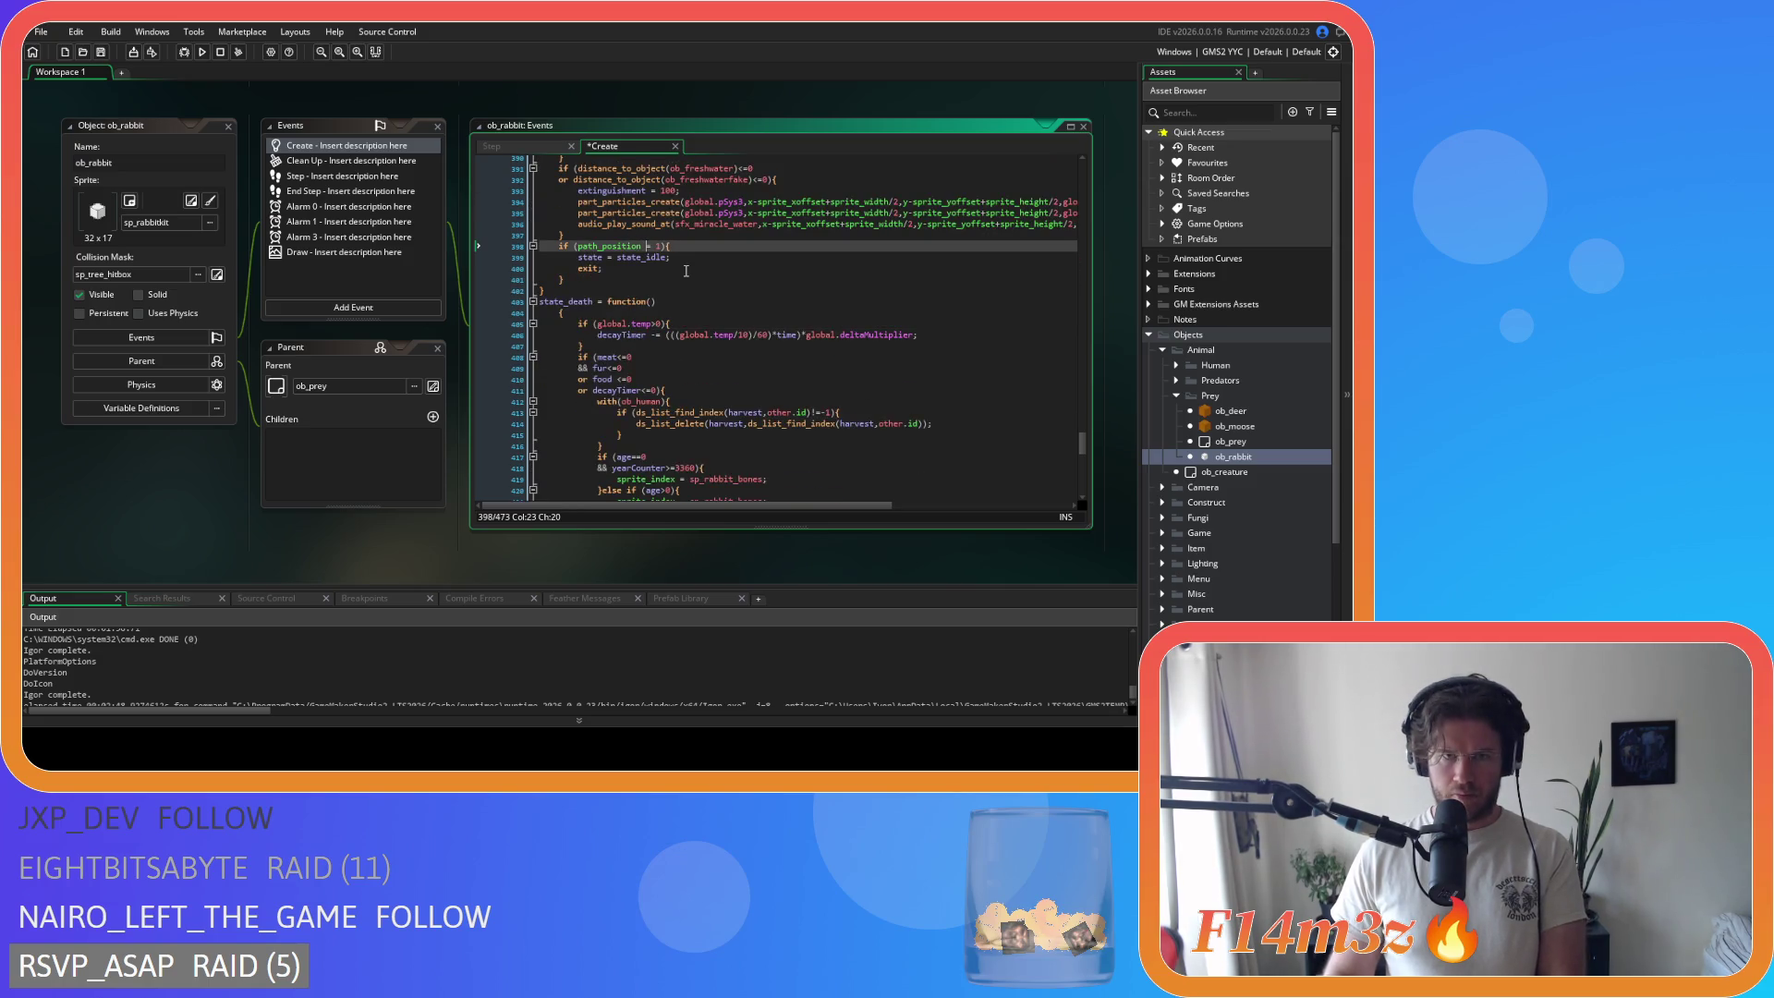
{"action": "key", "text": "ctrl+z"}
{"action": "key", "text": "Delete"}
{"action": "key", "text": "Right"}
{"action": "key", "text": "Right"}
{"action": "key", "text": "Delete"}
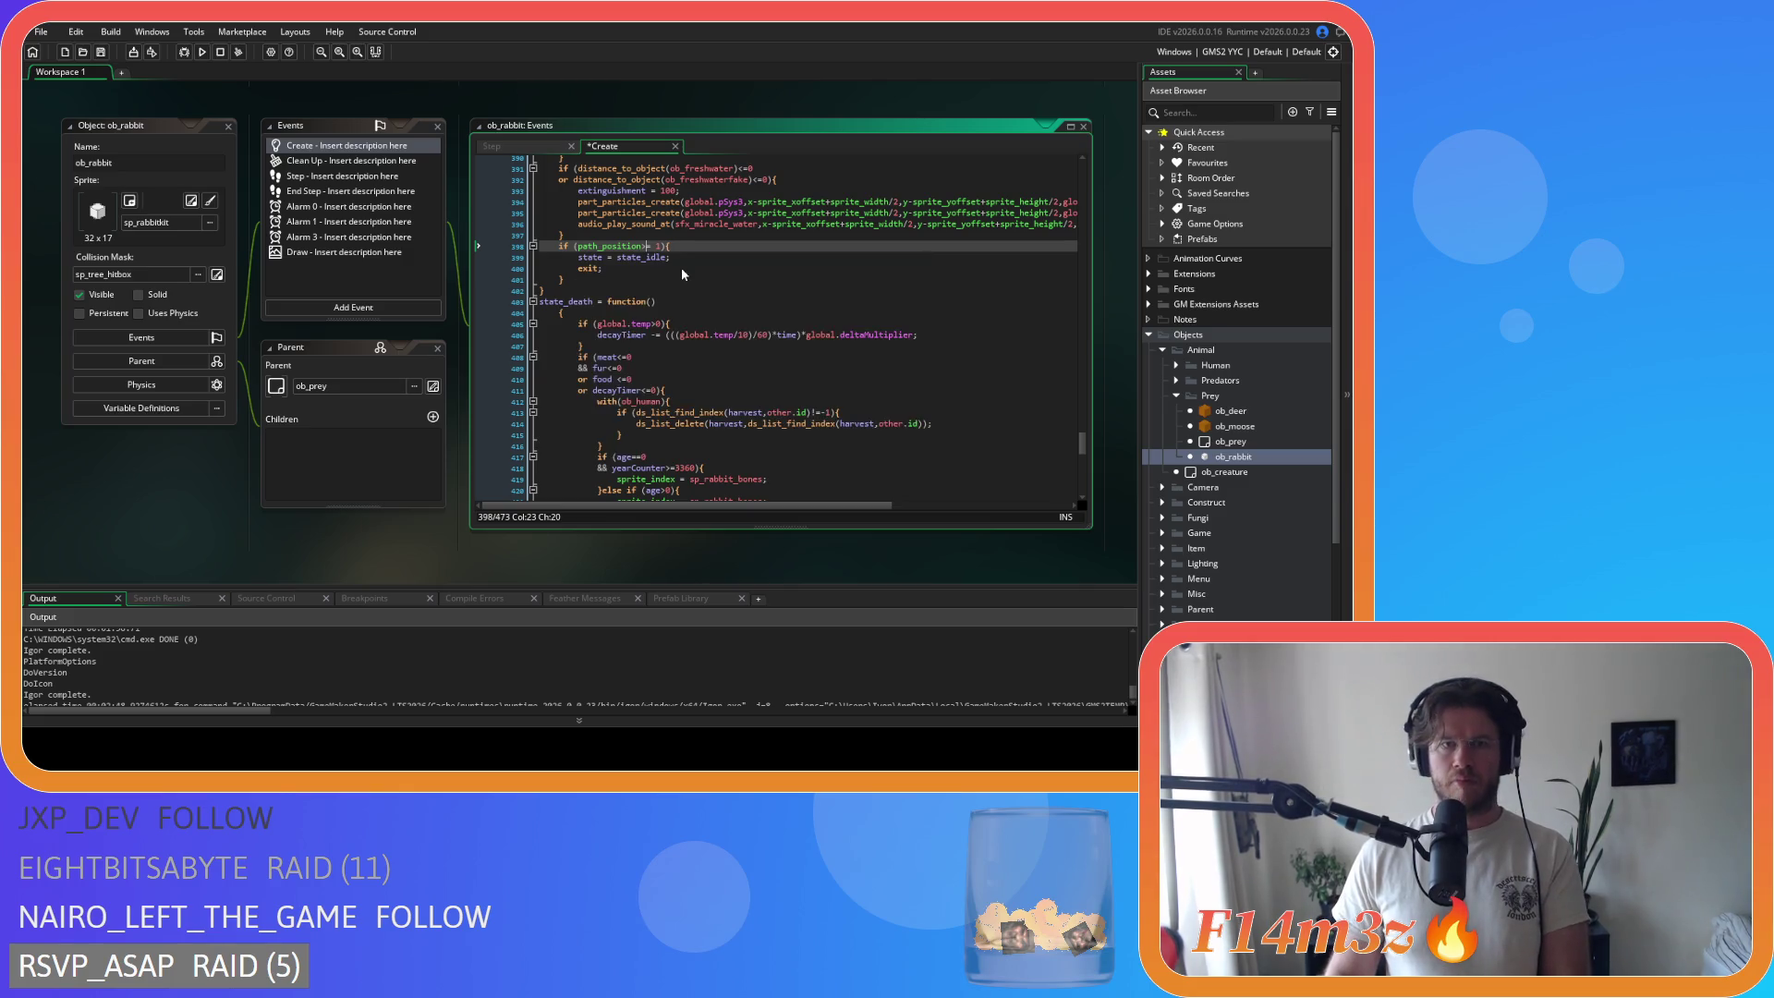
{"action": "scroll", "coordinate": [680, 268], "scroll_direction": "down", "scroll_amount": 3}
{"action": "left_click", "coordinate": [571, 233]}
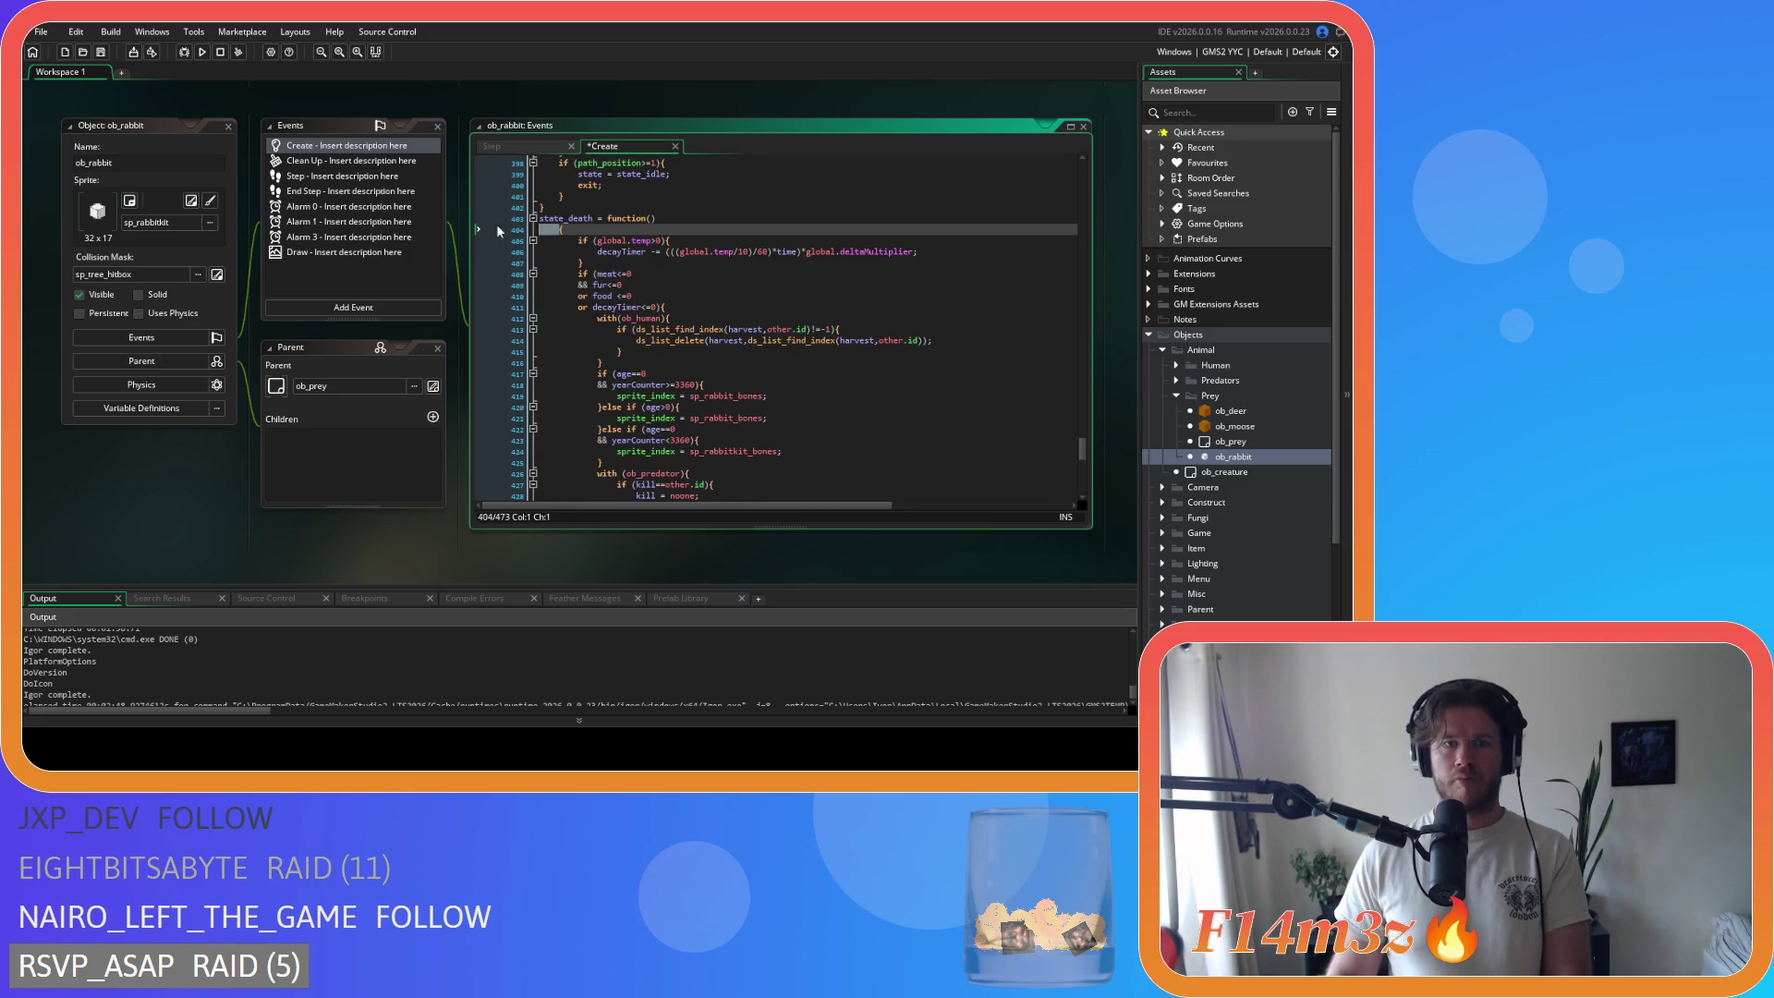
Step: Join the opening brace onto the state_death function line and save
{"action": "key", "text": "BackSpace"}
{"action": "scroll", "coordinate": [580, 345], "scroll_direction": "down", "scroll_amount": 5}
{"action": "scroll", "coordinate": [579, 409], "scroll_direction": "up", "scroll_amount": 5}
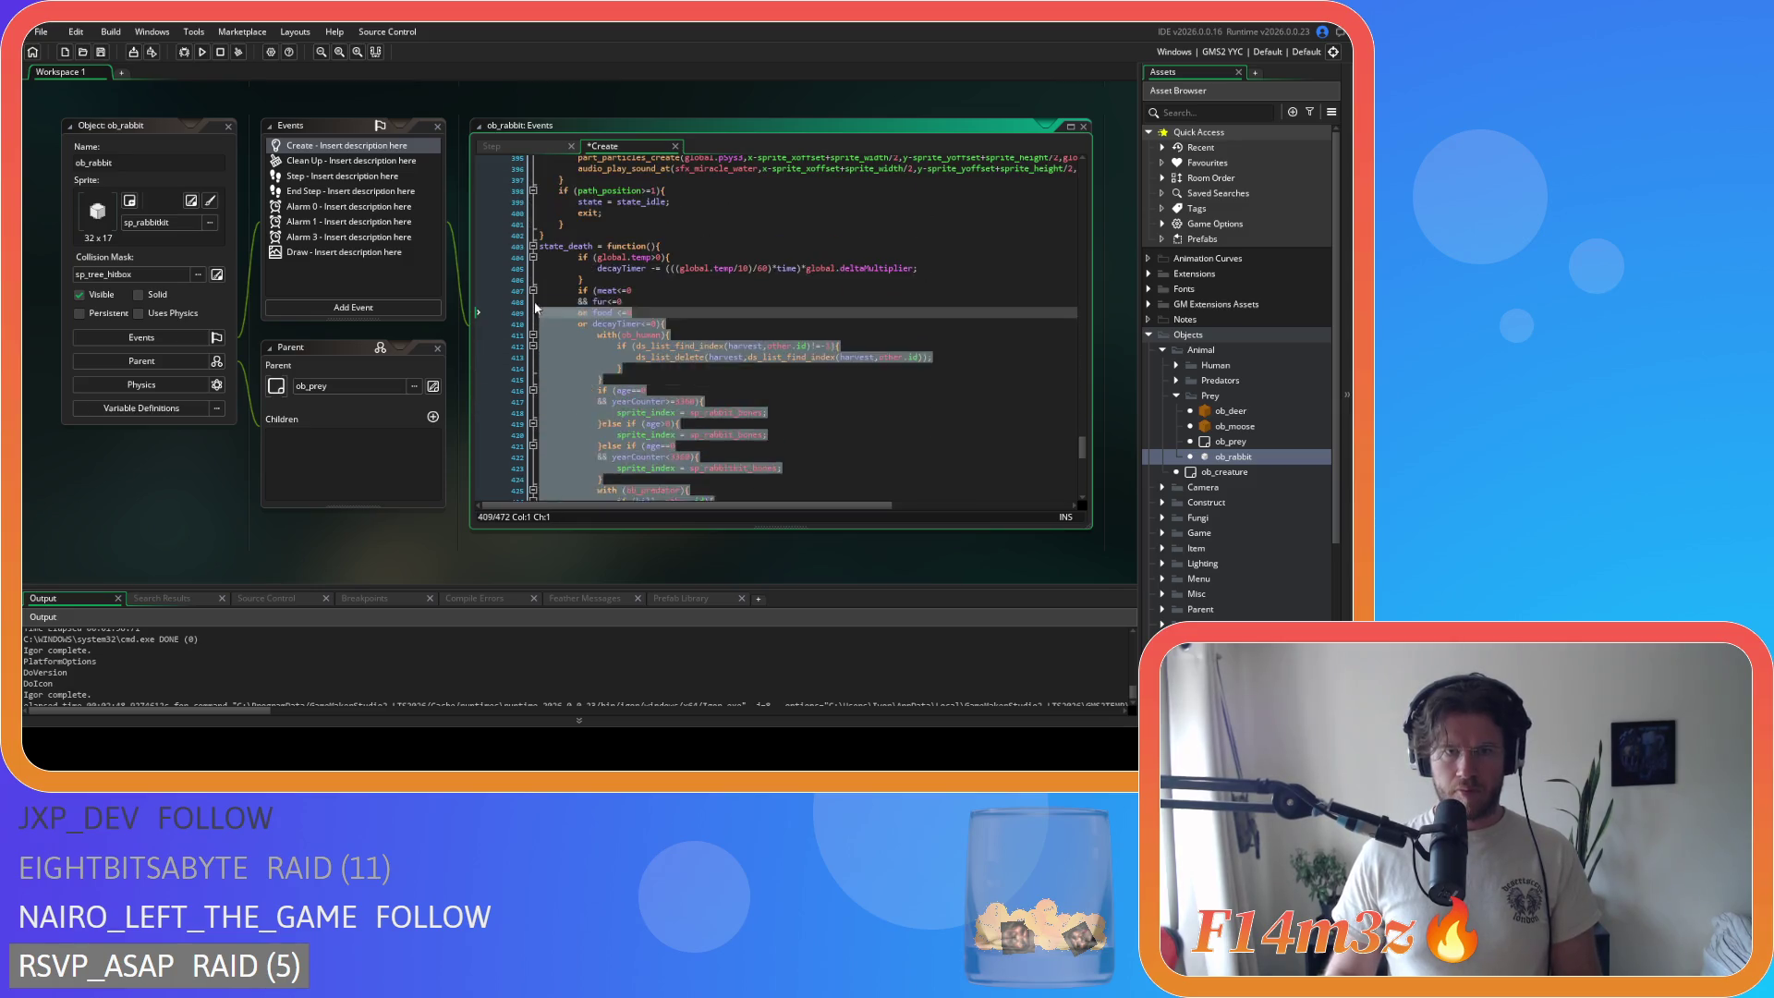
{"action": "left_click", "coordinate": [649, 292]}
{"action": "key", "text": "ctrl+s"}
Step: Join the brace onto the state_harvested line and unindent its body one level
{"action": "scroll", "coordinate": [713, 321], "scroll_direction": "down", "scroll_amount": 5}
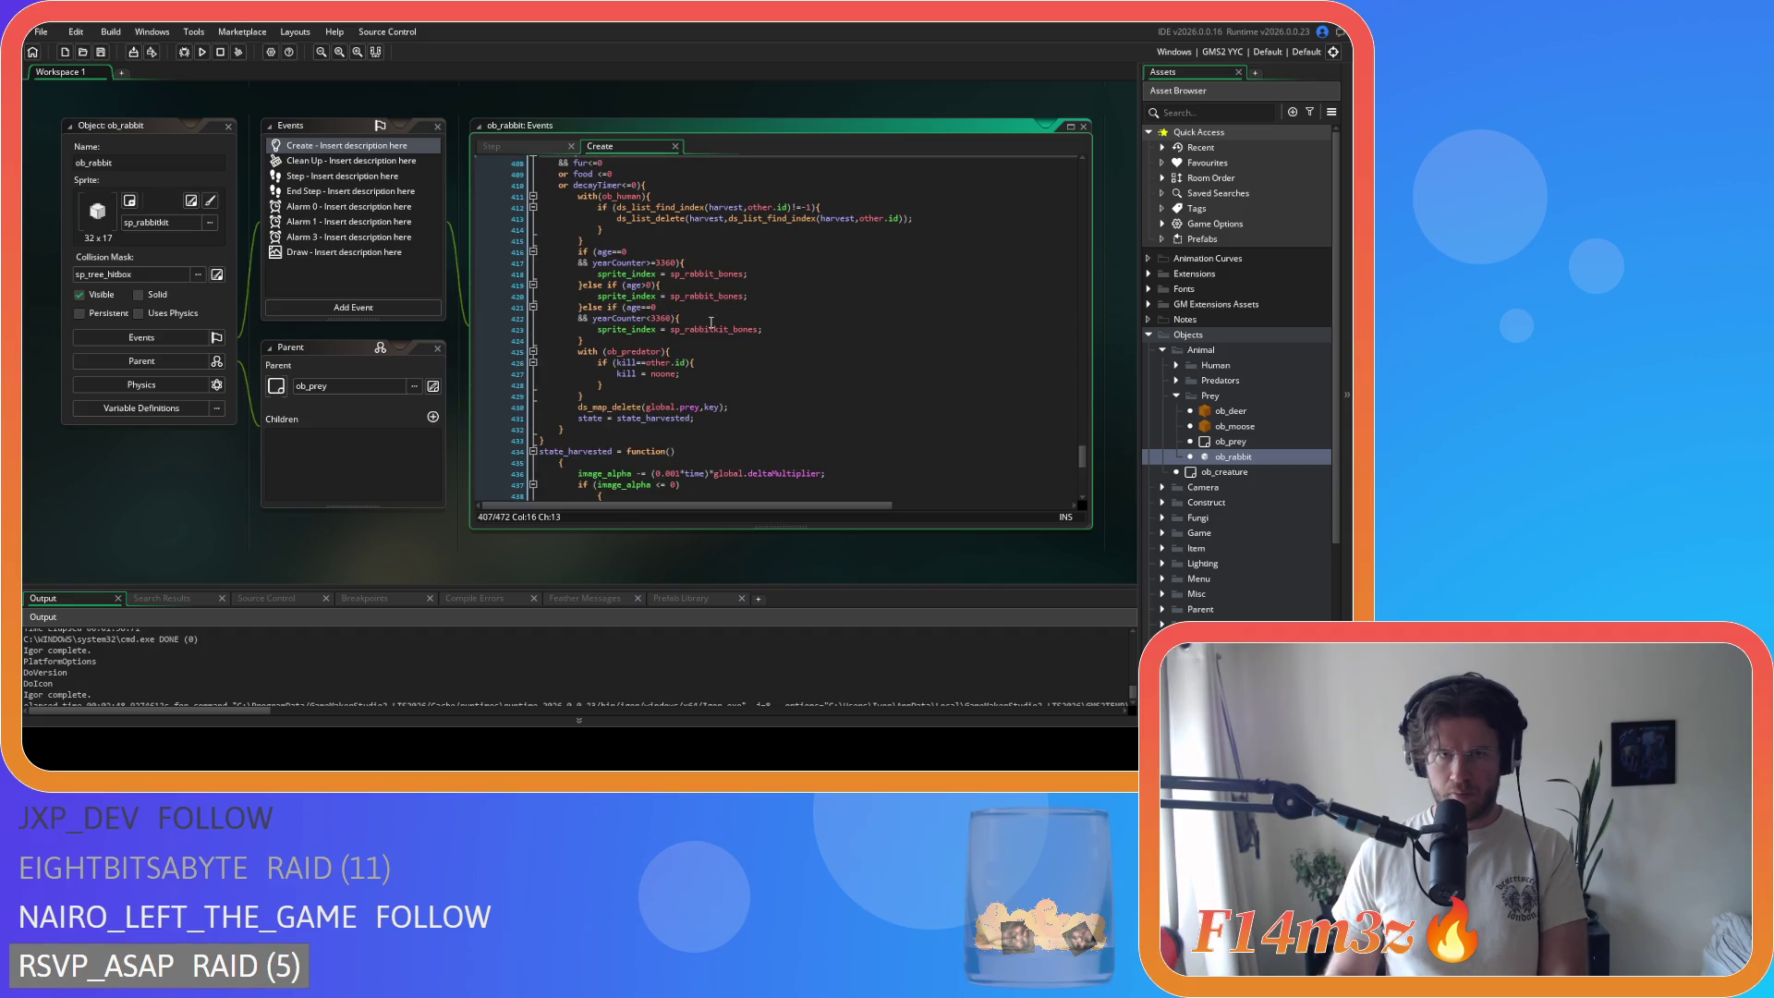
{"action": "scroll", "coordinate": [711, 321], "scroll_direction": "down", "scroll_amount": 4}
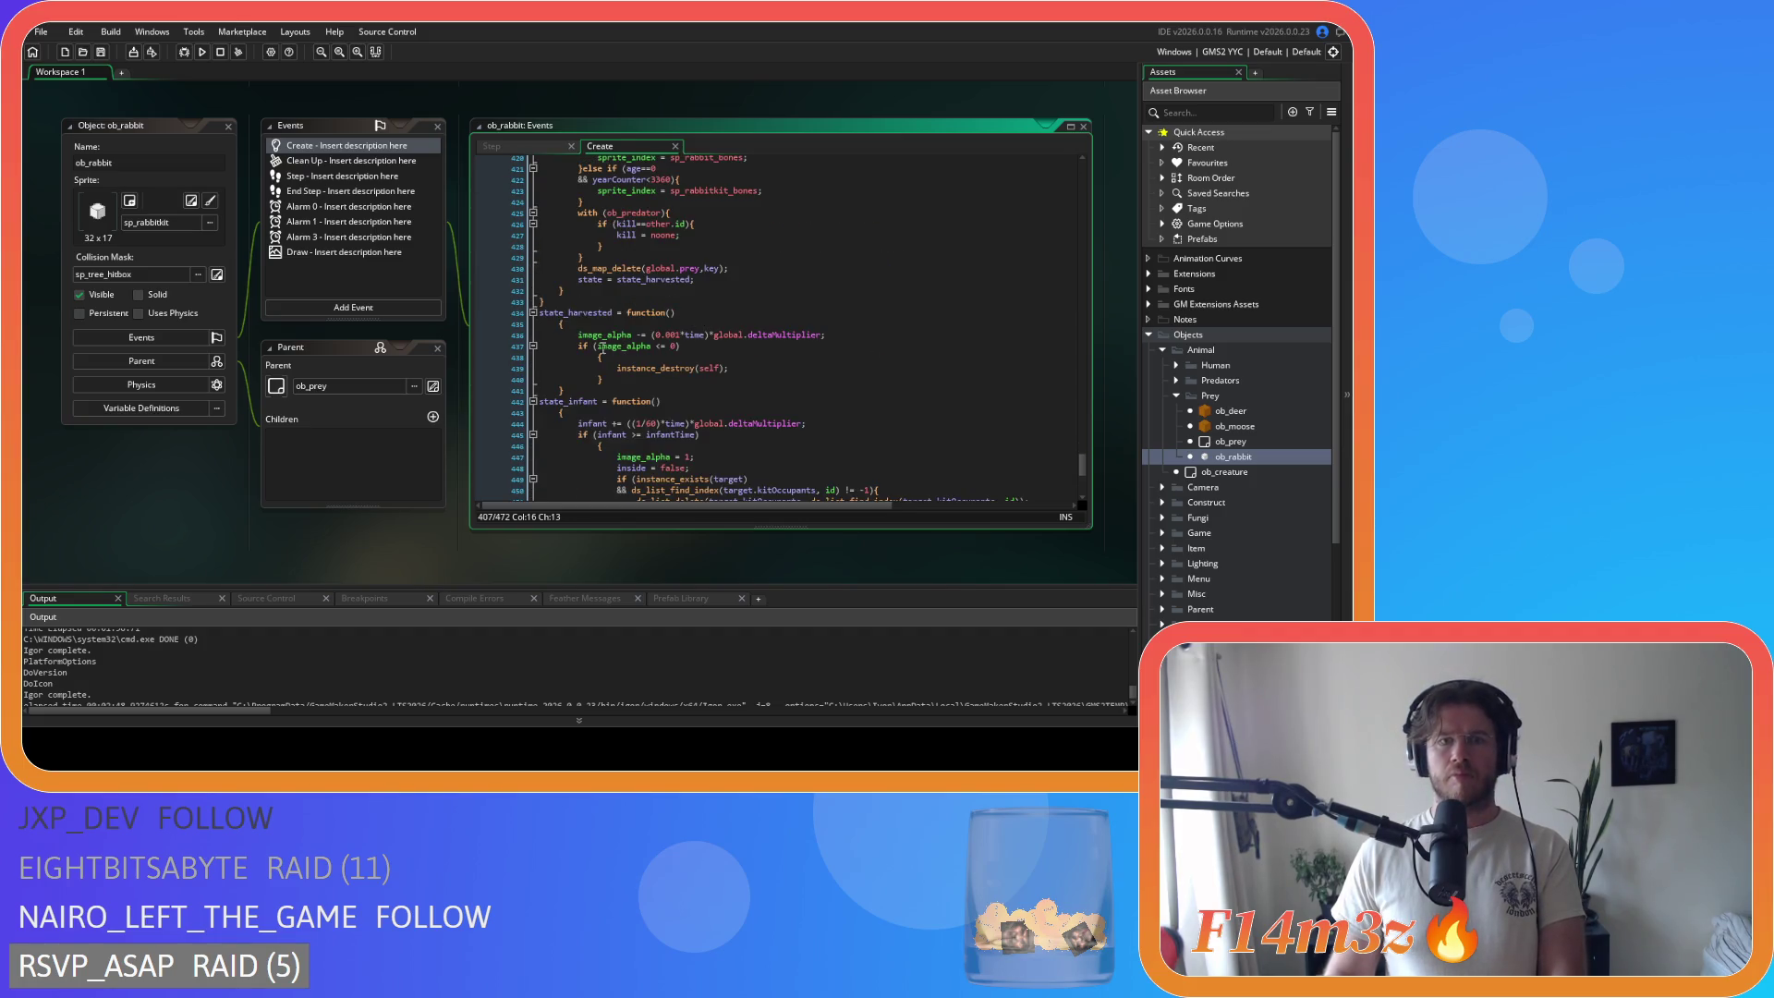
{"action": "left_click", "coordinate": [549, 323]}
{"action": "key", "text": "BackSpace"}
{"action": "mouse_move", "coordinate": [565, 379]}
{"action": "left_mouse_down"}
{"action": "mouse_move", "coordinate": [545, 348]}
{"action": "mouse_move", "coordinate": [473, 314]}
{"action": "left_mouse_up"}
{"action": "key", "text": "shift+Tab"}
Step: Remove spaces around <= in the image_alpha check, inline its brace, unindent instance_destroy
{"action": "left_click", "coordinate": [665, 349]}
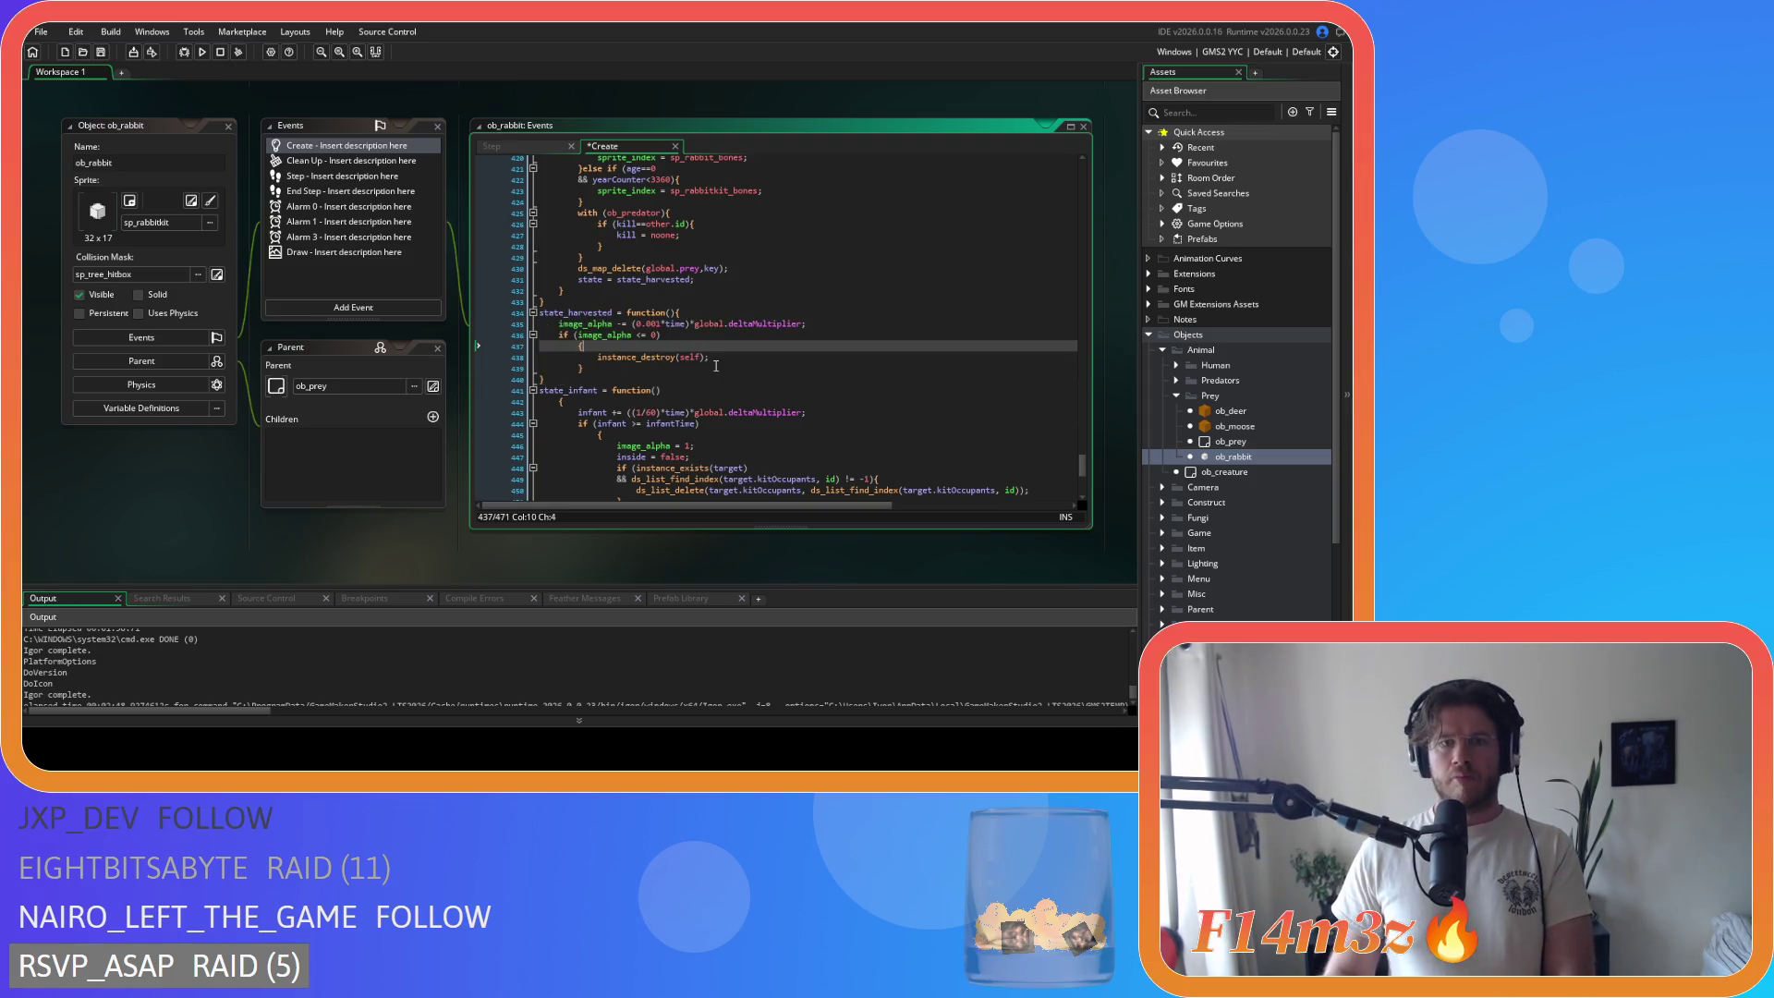
{"action": "left_click", "coordinate": [635, 340]}
{"action": "key", "text": "BackSpace"}
{"action": "key", "text": "Right"}
{"action": "key", "text": "Right"}
{"action": "key", "text": "Delete"}
{"action": "left_click", "coordinate": [578, 346]}
{"action": "key", "text": "BackSpace"}
{"action": "key", "text": "BackSpace"}
{"action": "key", "text": "BackSpace"}
{"action": "left_click", "coordinate": [495, 344]}
{"action": "key", "text": "shift+Tab"}
Step: Inline the state_infent brace, unindent its body, and compact the infant>=infantTime condition
{"action": "scroll", "coordinate": [644, 361], "scroll_direction": "down", "scroll_amount": 3}
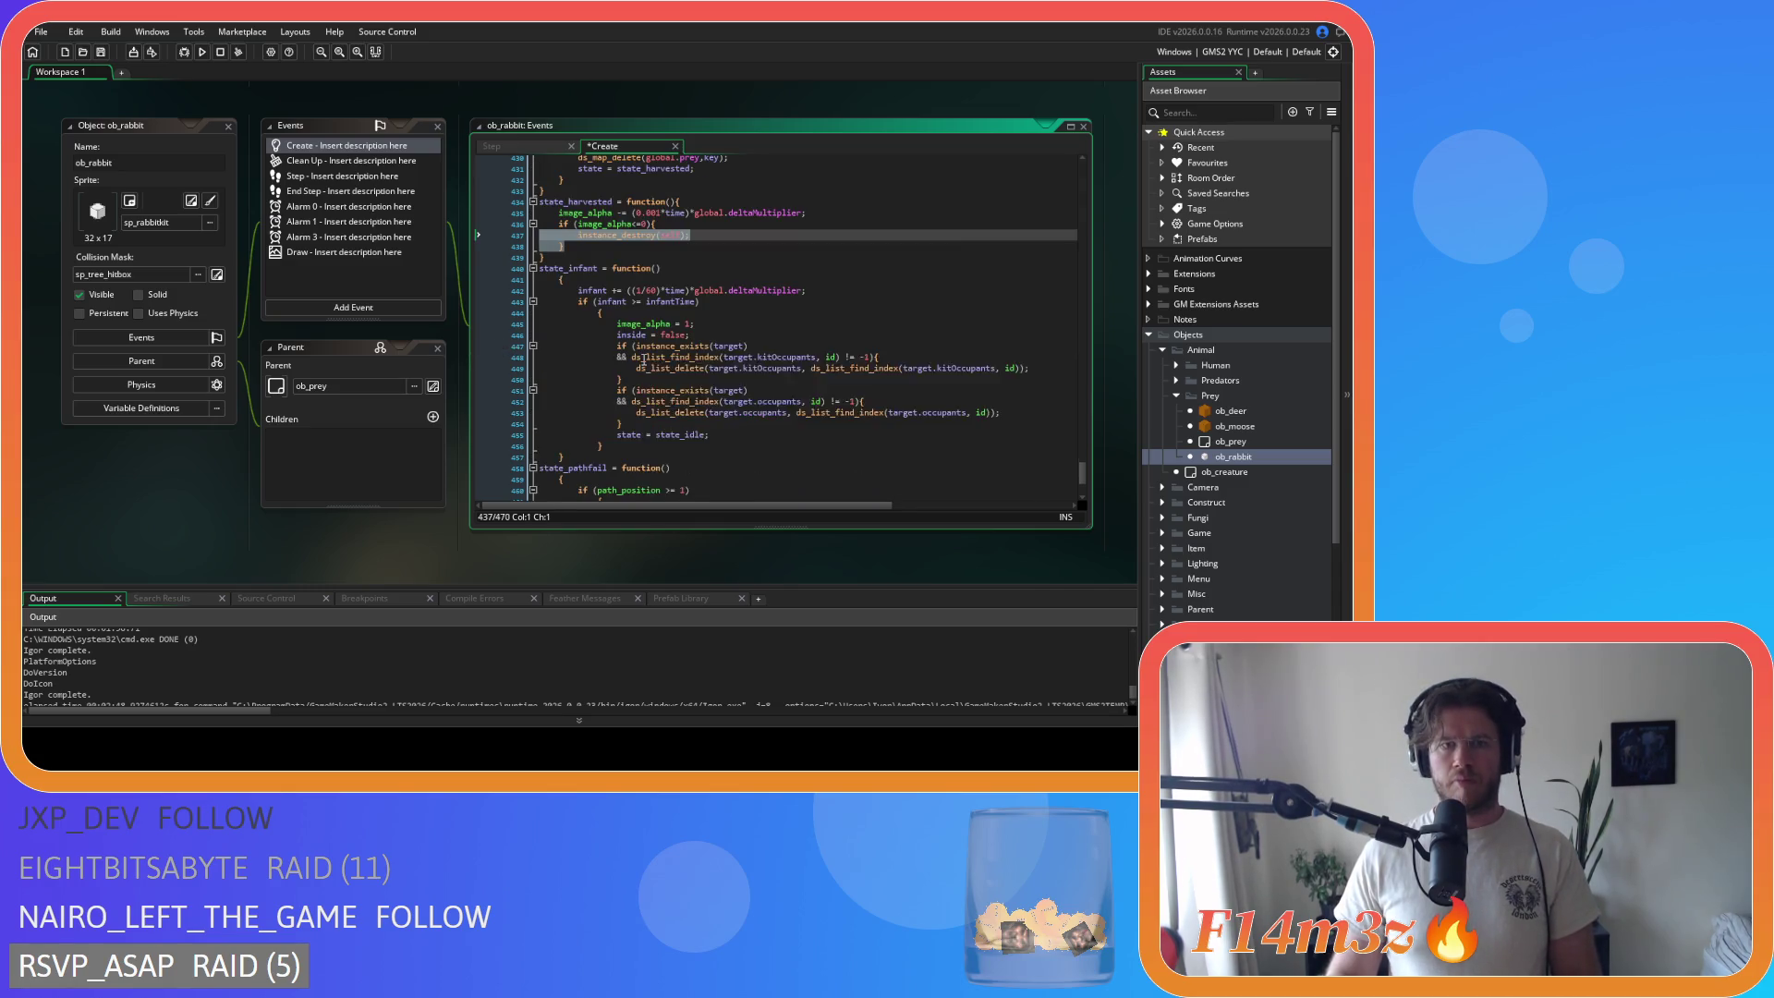
{"action": "left_click", "coordinate": [495, 279]}
{"action": "key", "text": "BackSpace"}
{"action": "key", "text": "Delete"}
{"action": "left_click_drag", "start_coordinate": [495, 447], "coordinate": [435, 276]}
{"action": "key", "text": "shift+Tab"}
{"action": "left_click", "coordinate": [617, 290]}
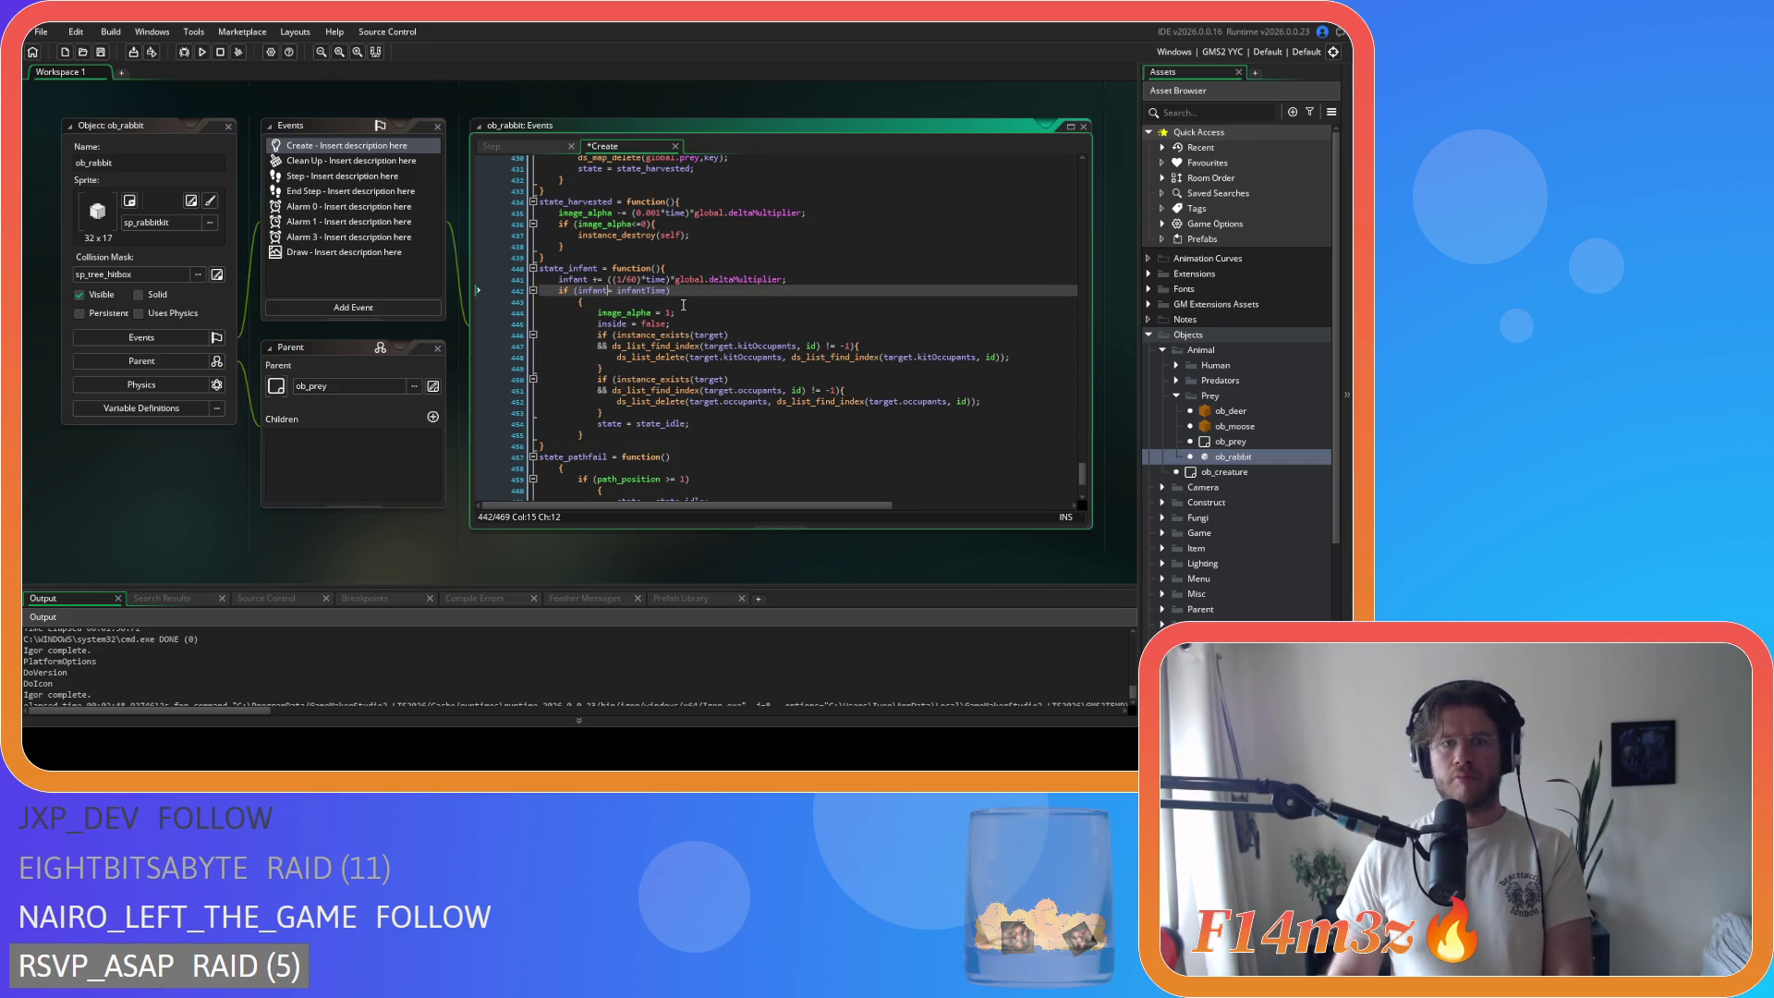
{"action": "key", "text": "ctrl+space"}
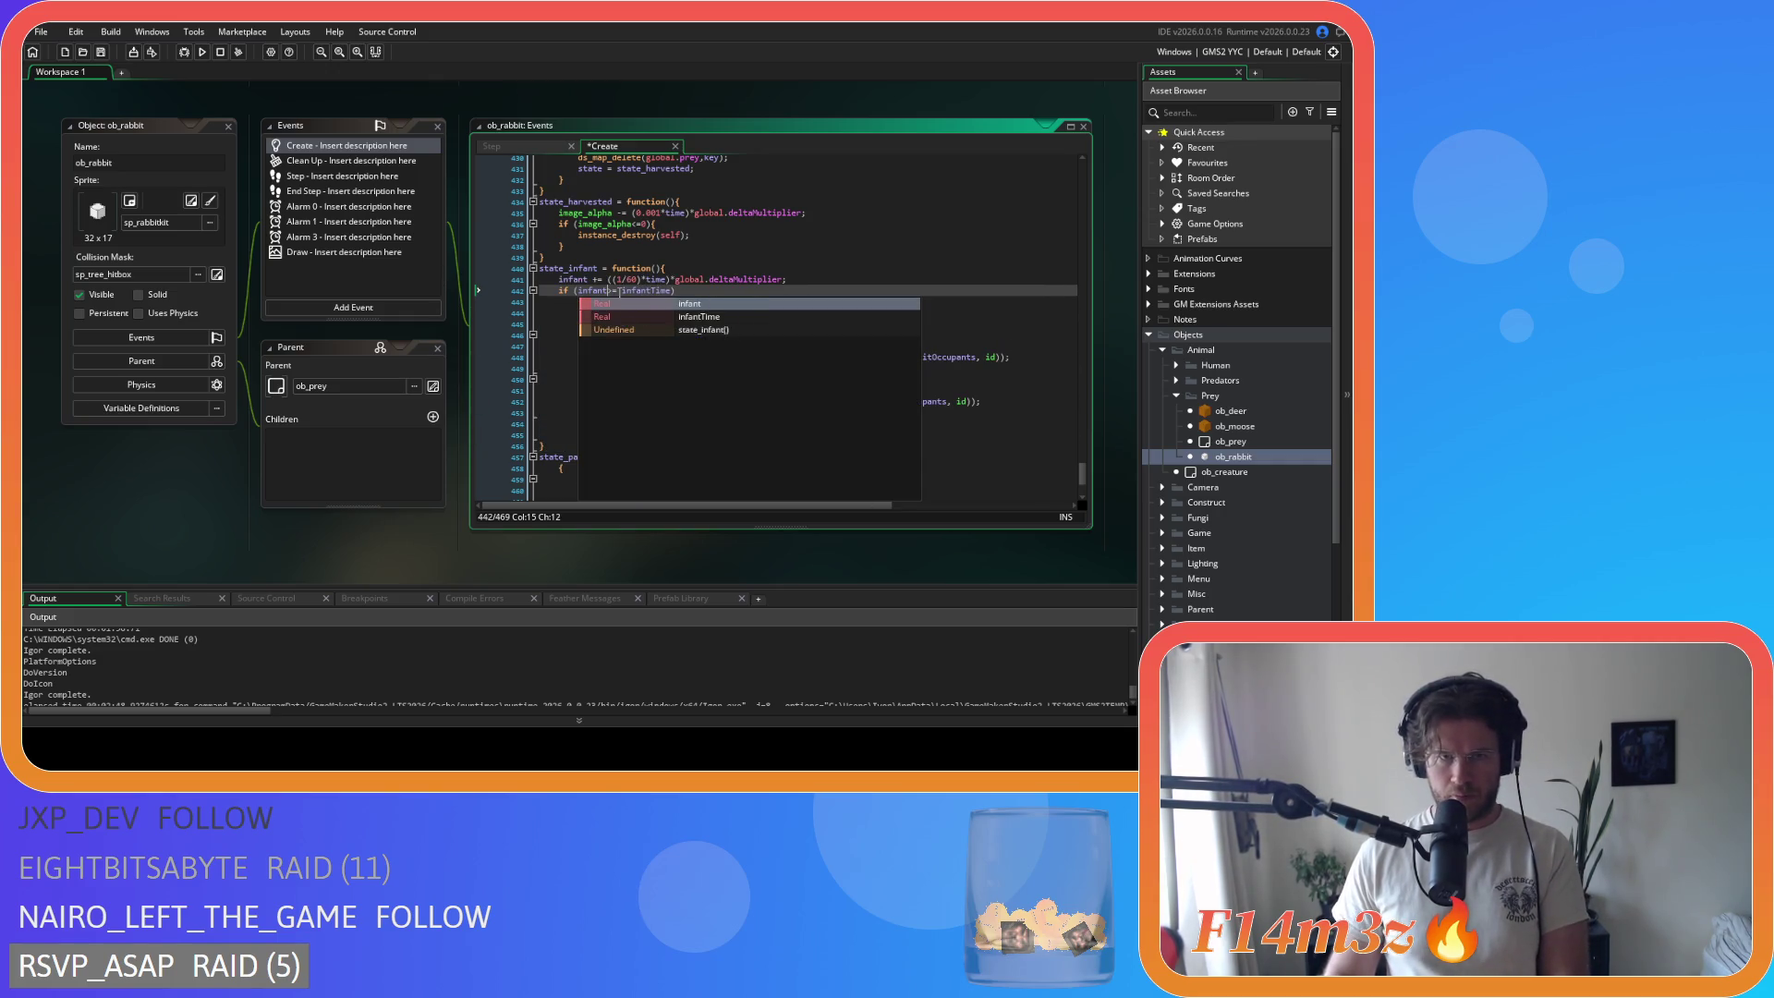
{"action": "key", "text": "Right"}
{"action": "key", "text": "Right"}
Step: Join the brace onto the infant check, unindent its inner lines, and save
{"action": "left_click", "coordinate": [573, 304]}
{"action": "key", "text": "shift+Up"}
{"action": "key", "text": "shift+Home"}
{"action": "key", "text": "Delete"}
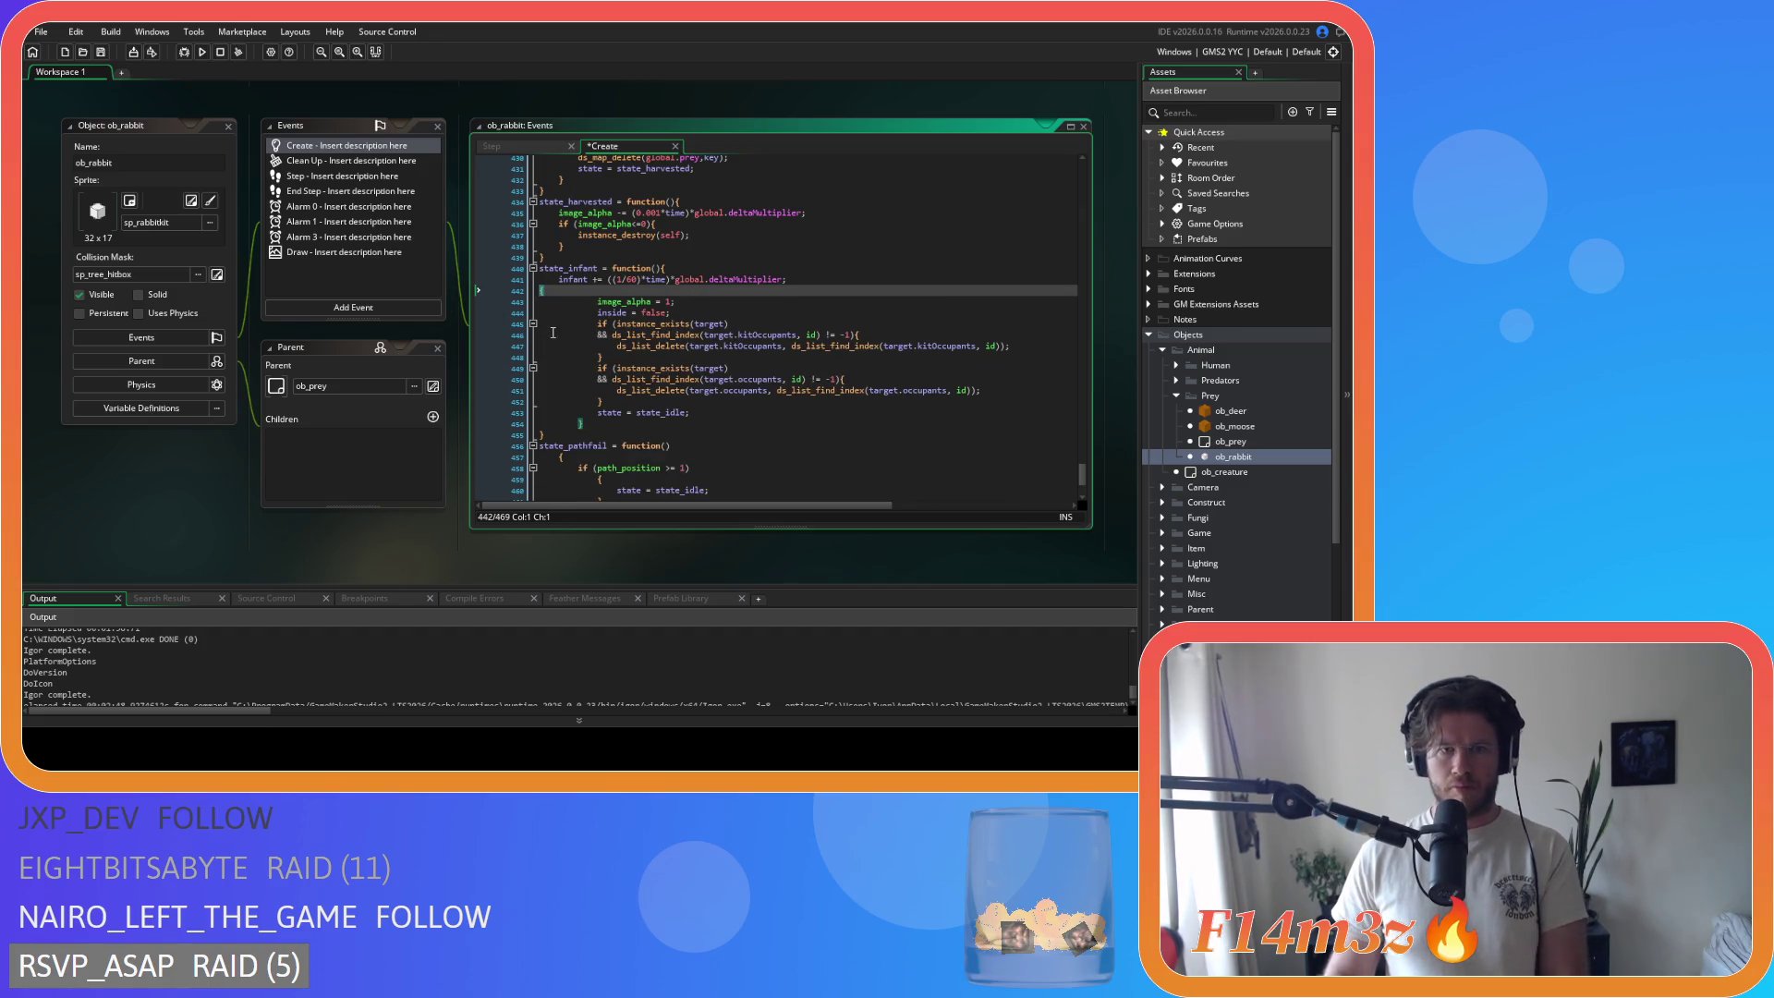
{"action": "key", "text": "ctrl+z"}
{"action": "left_click", "coordinate": [573, 304]}
{"action": "key", "text": "BackSpace"}
{"action": "key", "text": "BackSpace"}
{"action": "left_click_drag", "start_coordinate": [592, 424], "coordinate": [445, 301]}
{"action": "key", "text": "shift+Tab"}
{"action": "key", "text": "ctrl+s"}
Step: Remove spaces around != in the kitOccupants check and after commas in its delete call
{"action": "left_click", "coordinate": [716, 338]}
{"action": "left_click", "coordinate": [782, 335]}
{"action": "key", "text": "Delete"}
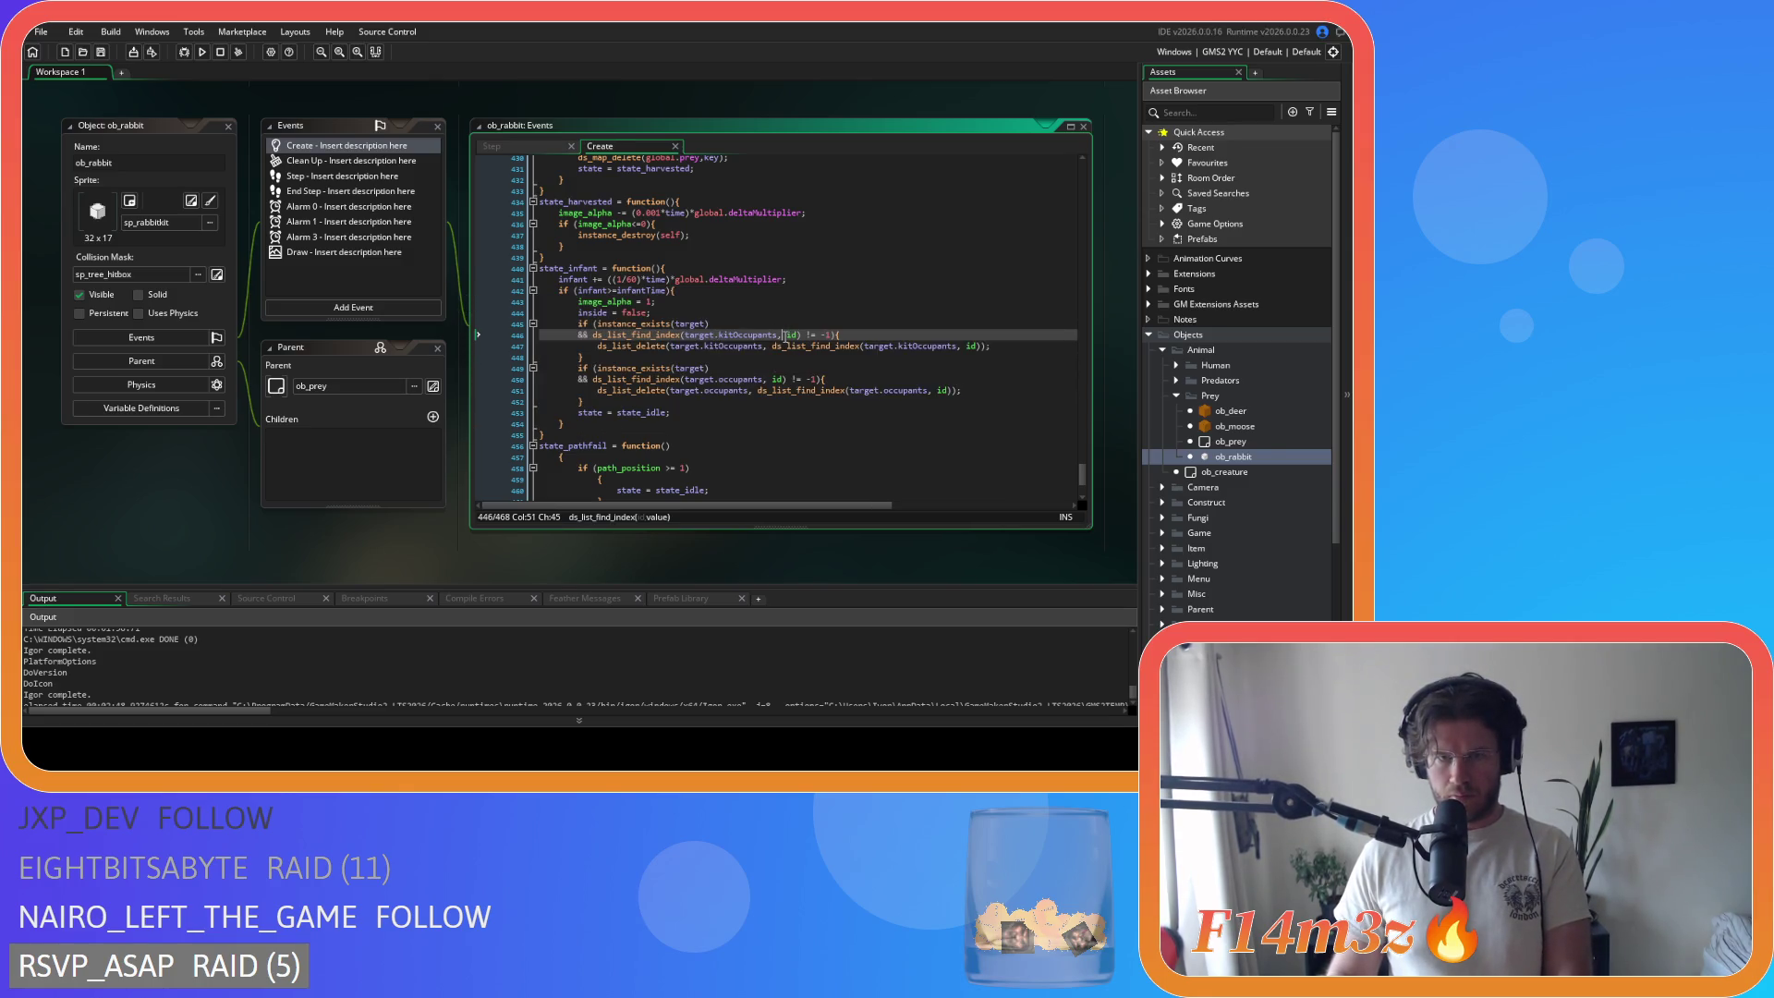
{"action": "left_click", "coordinate": [796, 335]}
{"action": "key", "text": "Delete"}
{"action": "key", "text": "Right"}
{"action": "key", "text": "Right"}
{"action": "key", "text": "Delete"}
{"action": "key", "text": "Right"}
{"action": "left_click", "coordinate": [770, 346]}
{"action": "key", "text": "Delete"}
{"action": "left_click", "coordinate": [962, 346]}
{"action": "key", "text": "BackSpace"}
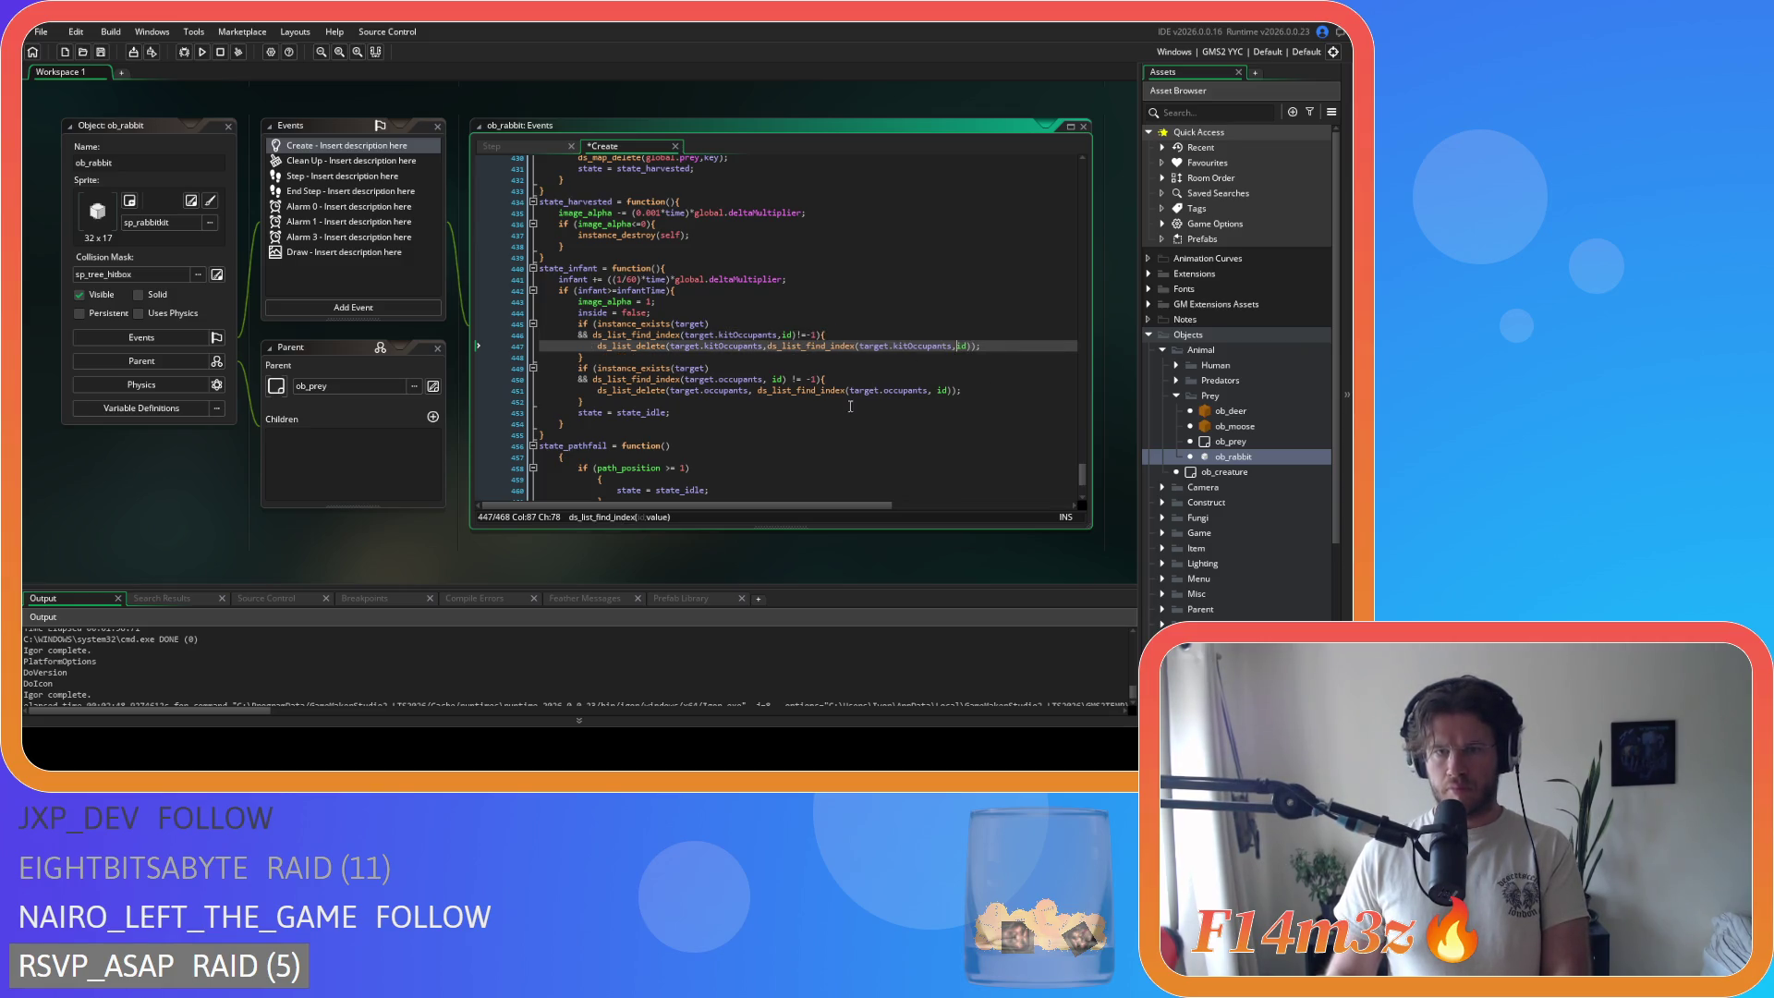
Step: Compact the occupants != id check and its delete call's commas, then save
{"action": "left_click", "coordinate": [769, 379]}
{"action": "key", "text": "Delete"}
{"action": "key", "text": "Delete"}
{"action": "key", "text": "Right"}
{"action": "key", "text": "Right"}
{"action": "key", "text": "Delete"}
{"action": "left_click", "coordinate": [758, 390]}
{"action": "key", "text": "Delete"}
{"action": "left_click", "coordinate": [929, 390]}
{"action": "key", "text": "BackSpace"}
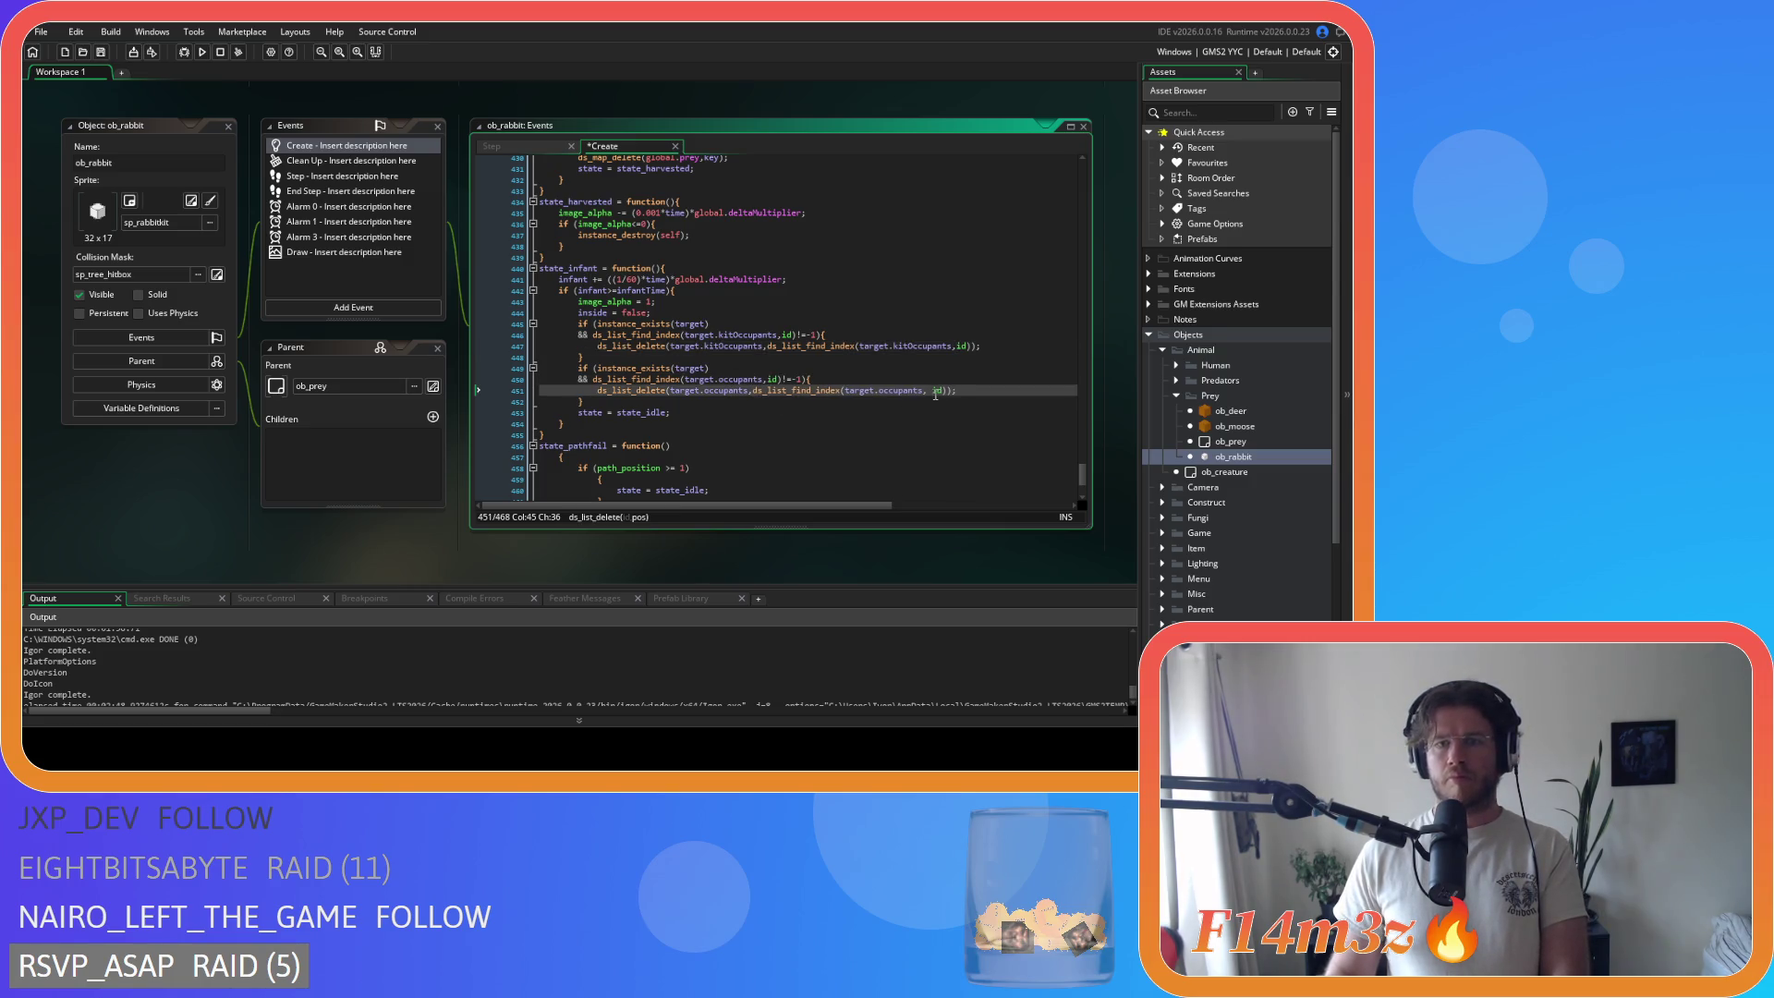
{"action": "key", "text": "ctrl+s"}
Step: Join the brace onto the state_pathfail line and unindent its if block
{"action": "scroll", "coordinate": [666, 399], "scroll_direction": "down", "scroll_amount": 4}
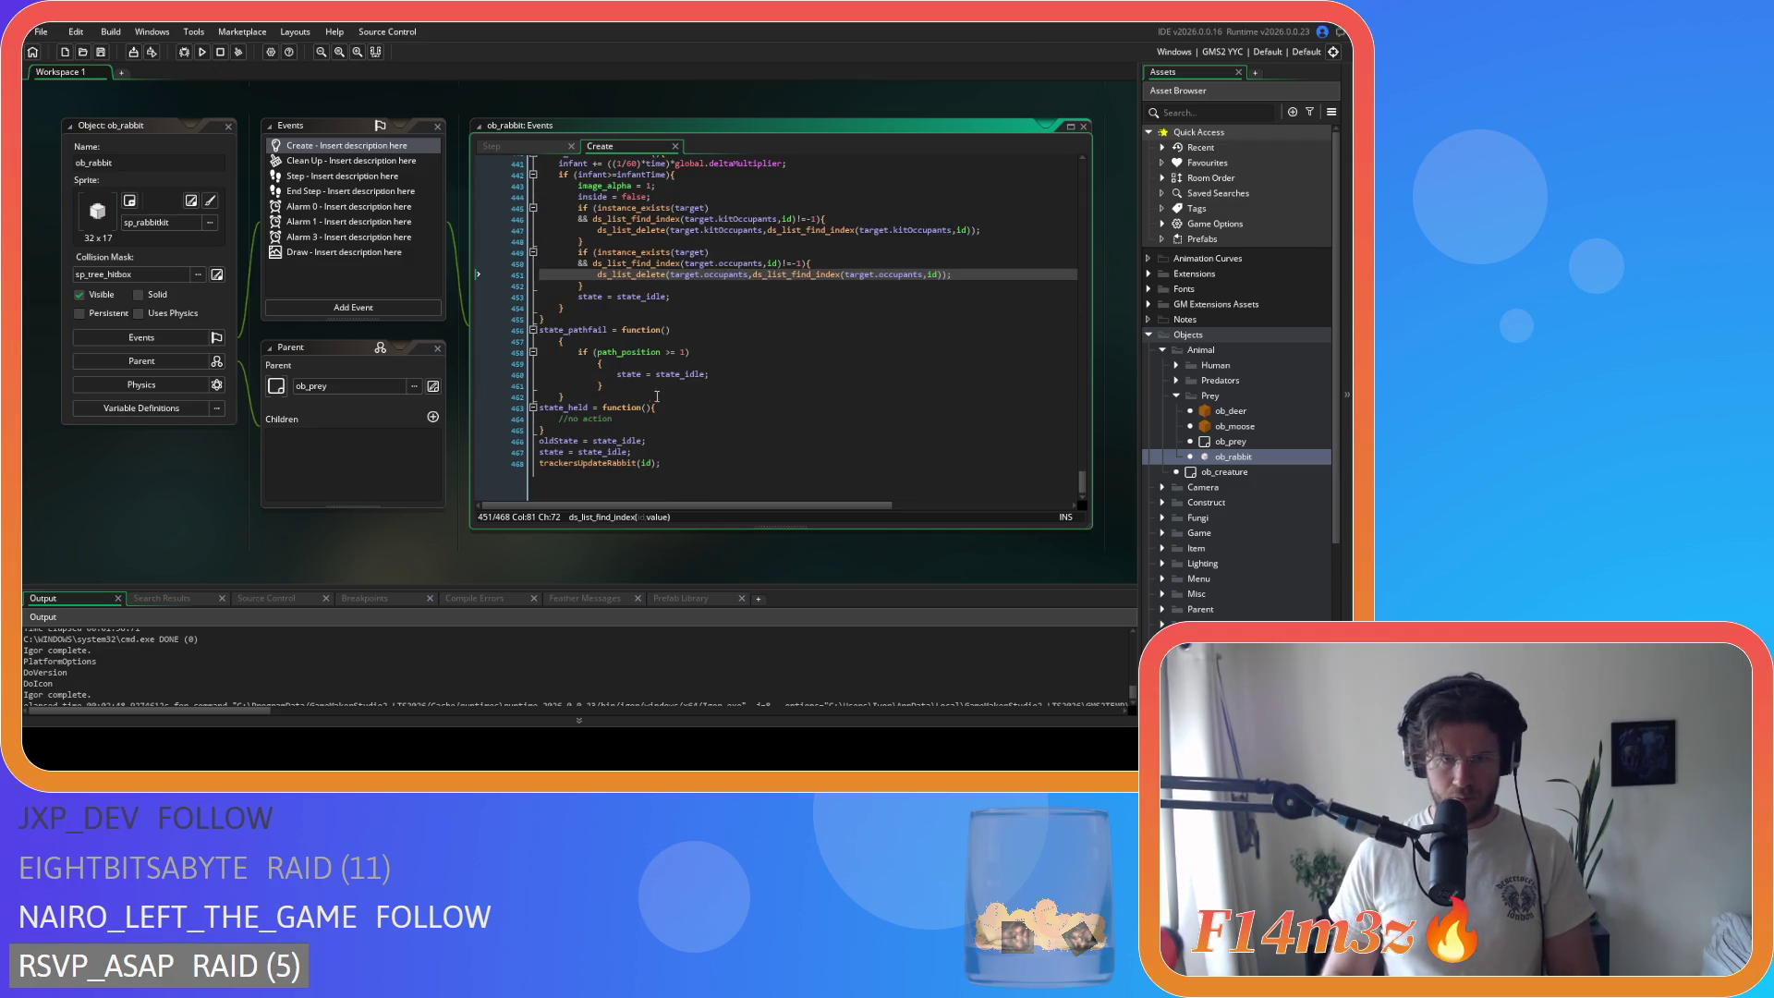
{"action": "scroll", "coordinate": [545, 361], "scroll_direction": "up", "scroll_amount": 1}
{"action": "left_click", "coordinate": [495, 339]}
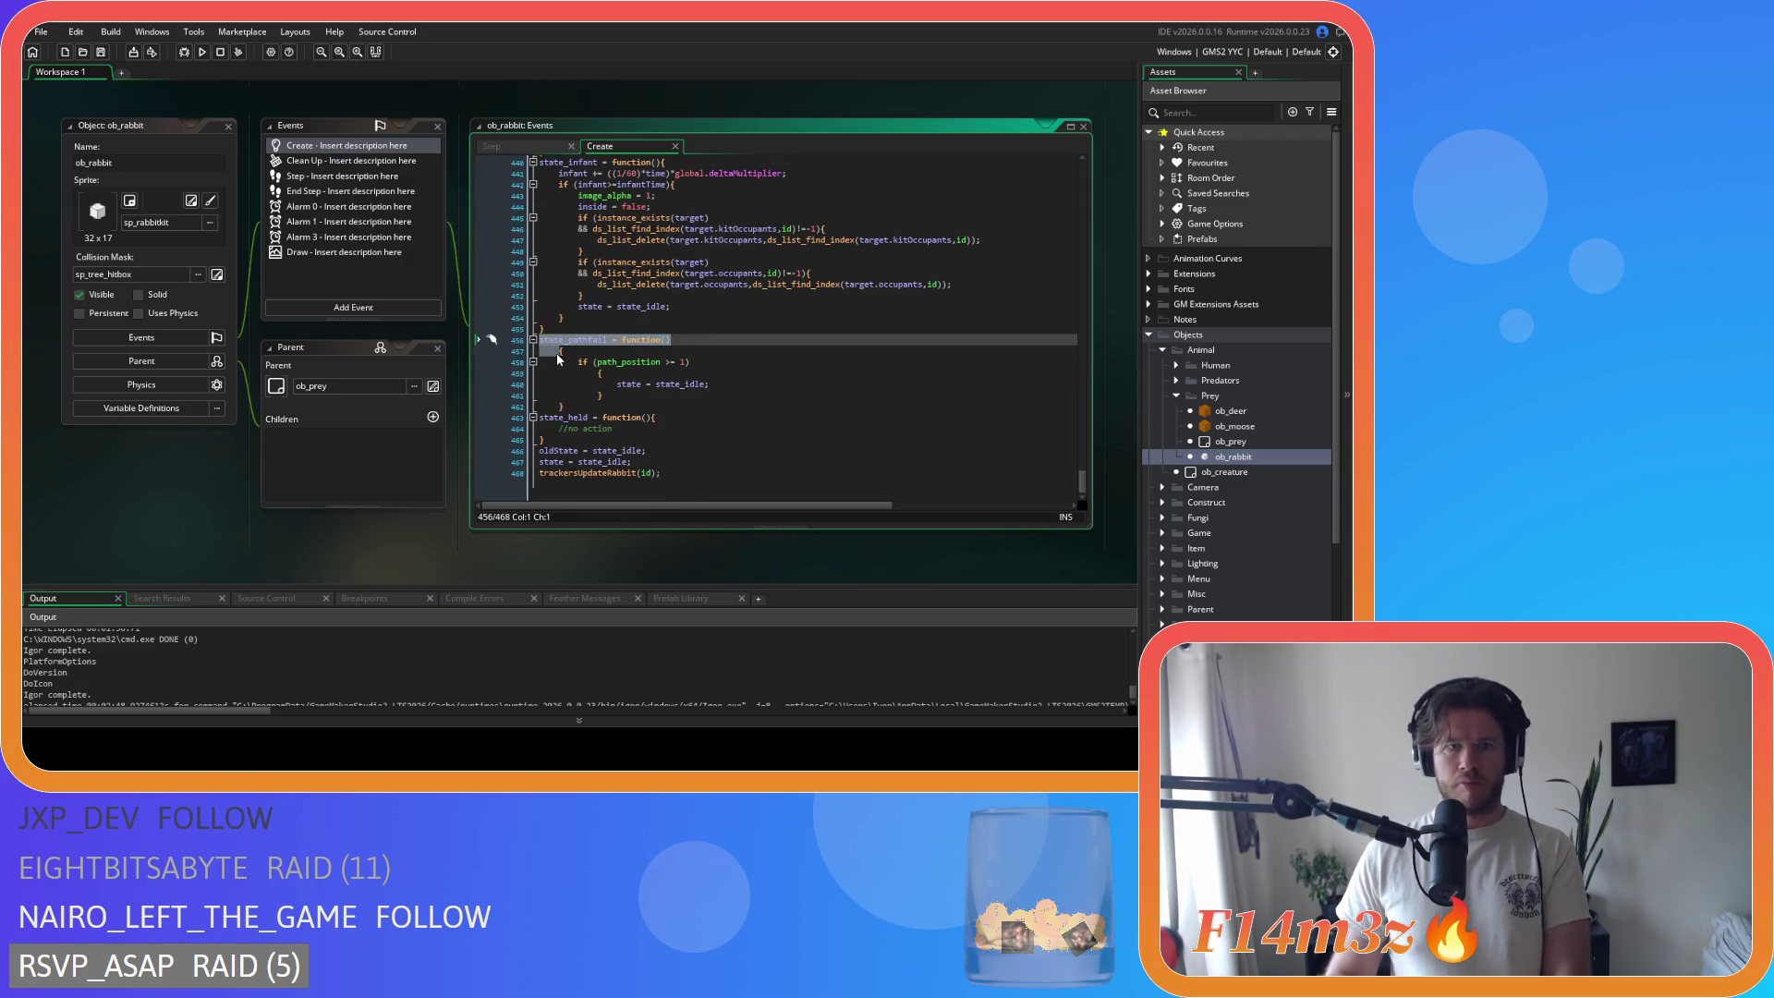
{"action": "left_click", "coordinate": [558, 354]}
{"action": "key", "text": "BackSpace"}
{"action": "key", "text": "BackSpace"}
{"action": "left_click_drag", "start_coordinate": [566, 406], "coordinate": [446, 365]}
{"action": "key", "text": "shift+Tab"}
Step: Inline the path_position>=1 check's brace, remove its operator spaces, and save
{"action": "left_click", "coordinate": [599, 372]}
{"action": "key", "text": "BackSpace"}
{"action": "left_click", "coordinate": [511, 392]}
{"action": "left_click", "coordinate": [545, 385]}
{"action": "key", "text": "shift+Tab"}
{"action": "left_click", "coordinate": [644, 373]}
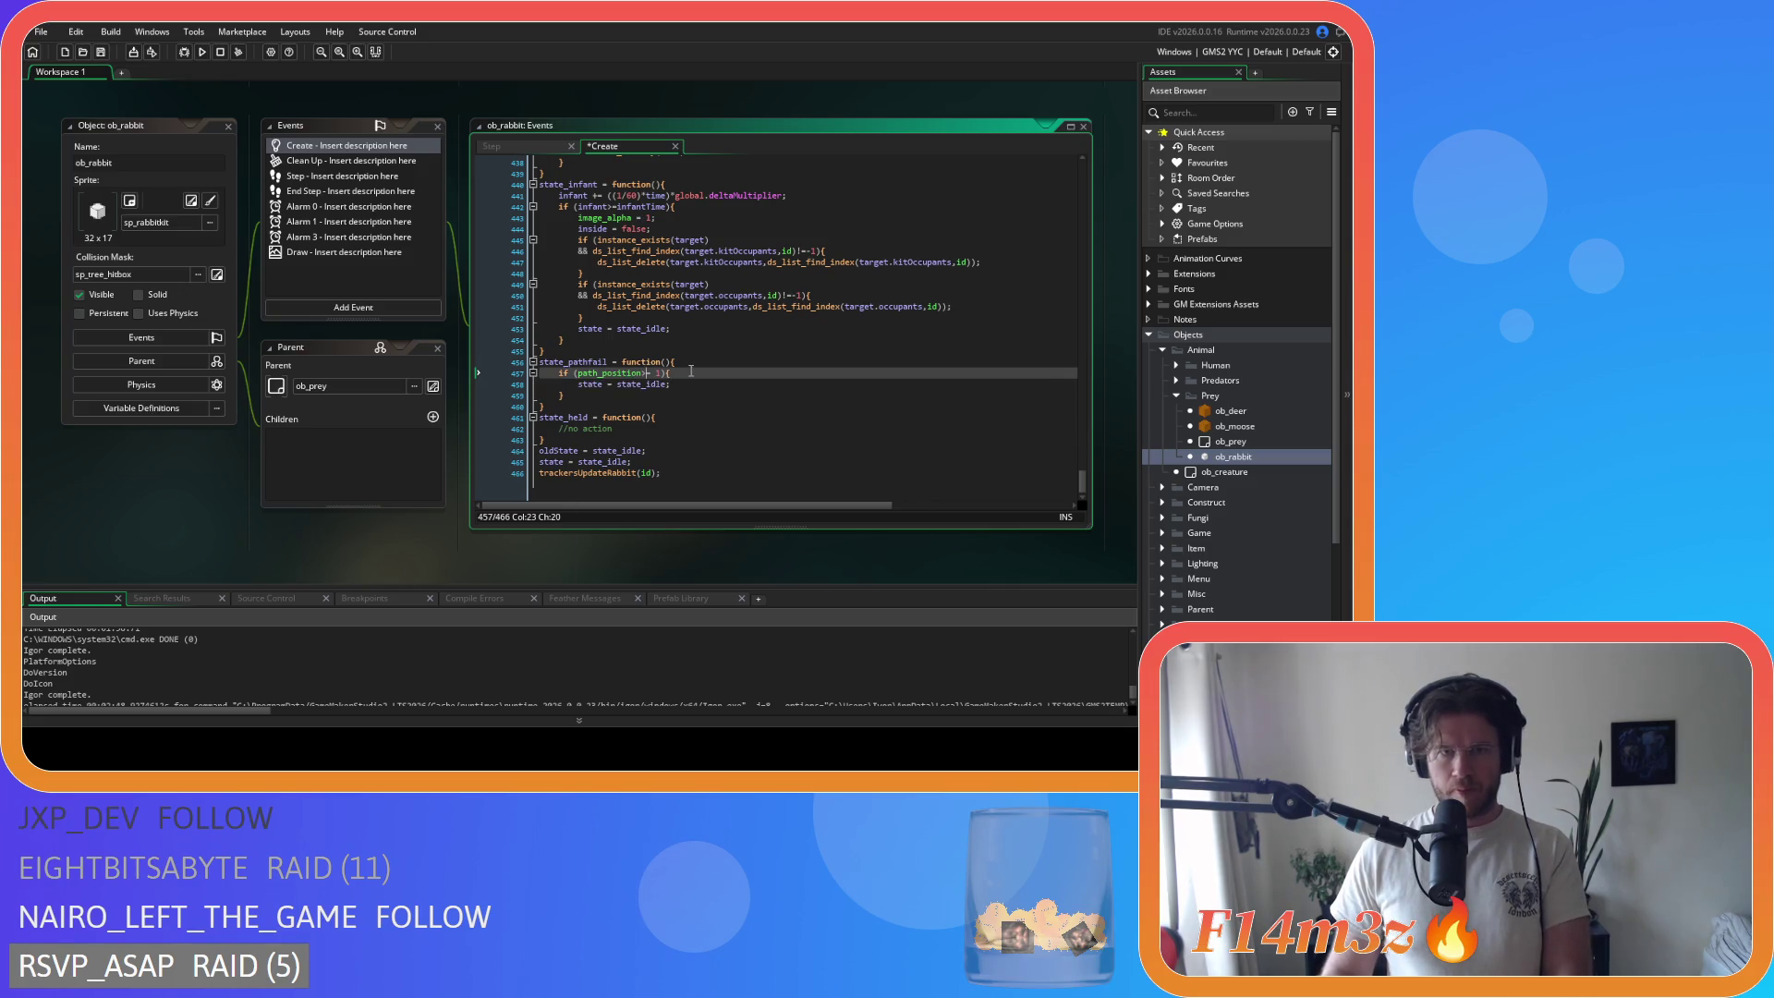
{"action": "key", "text": "End"}
{"action": "key", "text": "ctrl+s"}
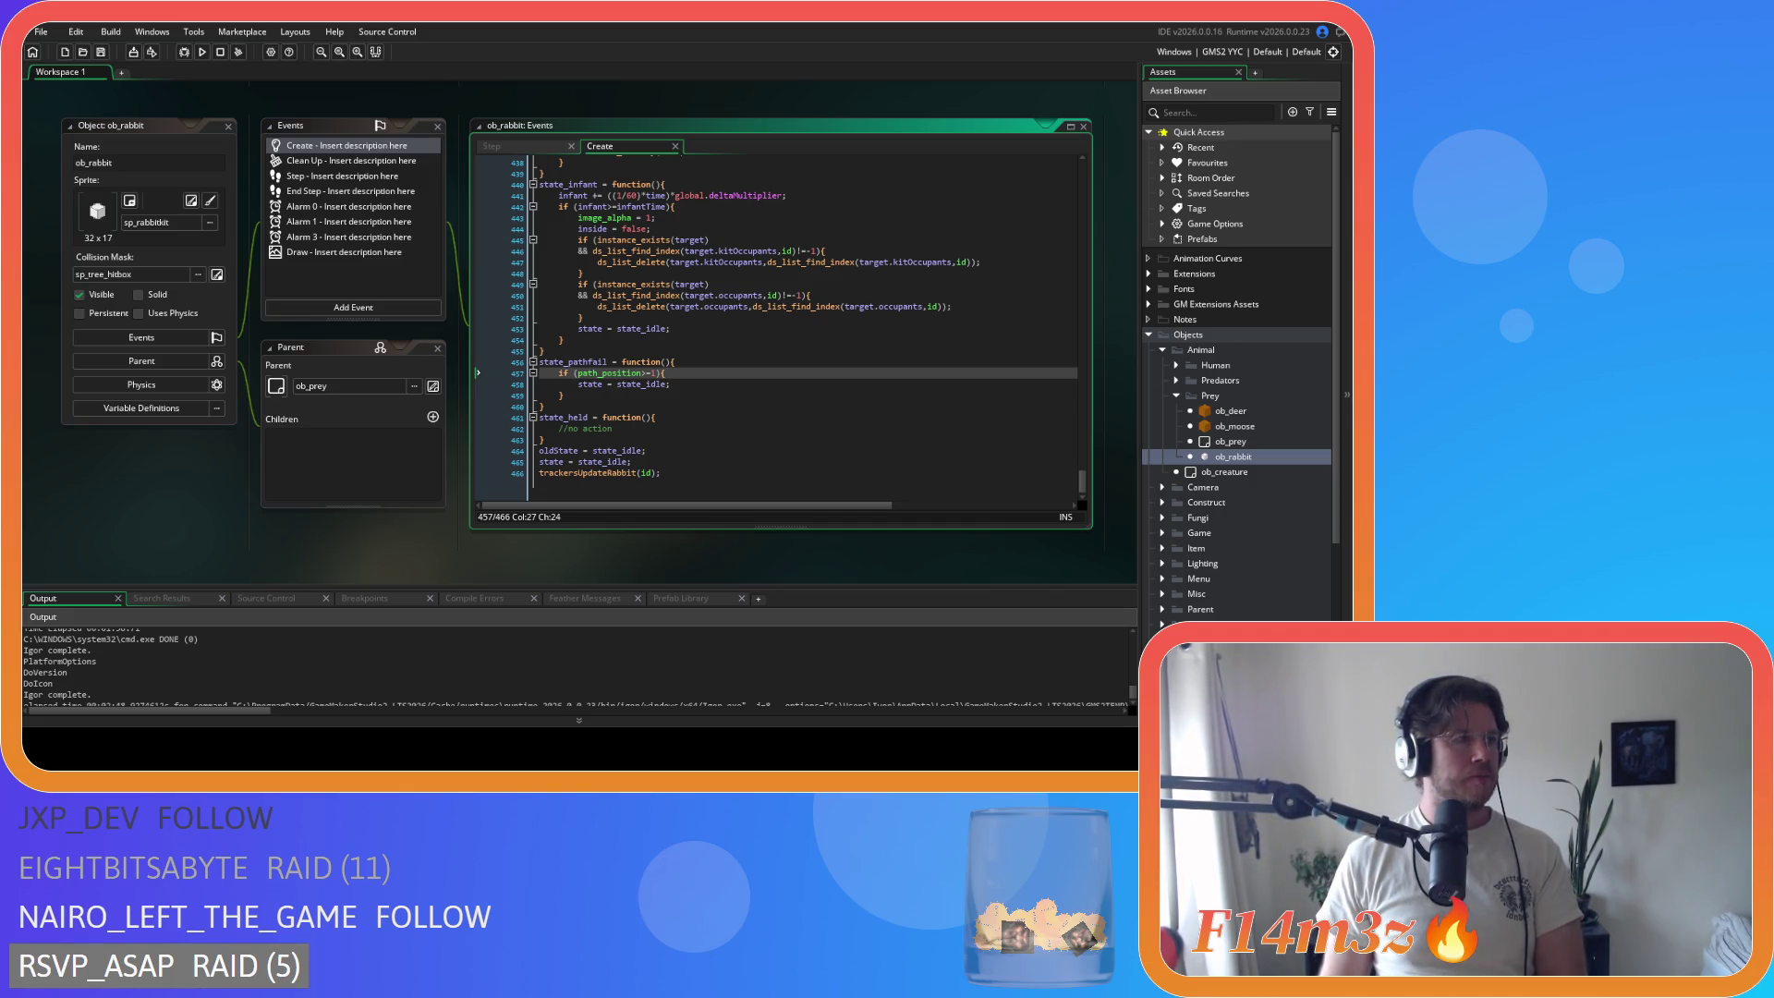
{"action": "left_click", "coordinate": [831, 251]}
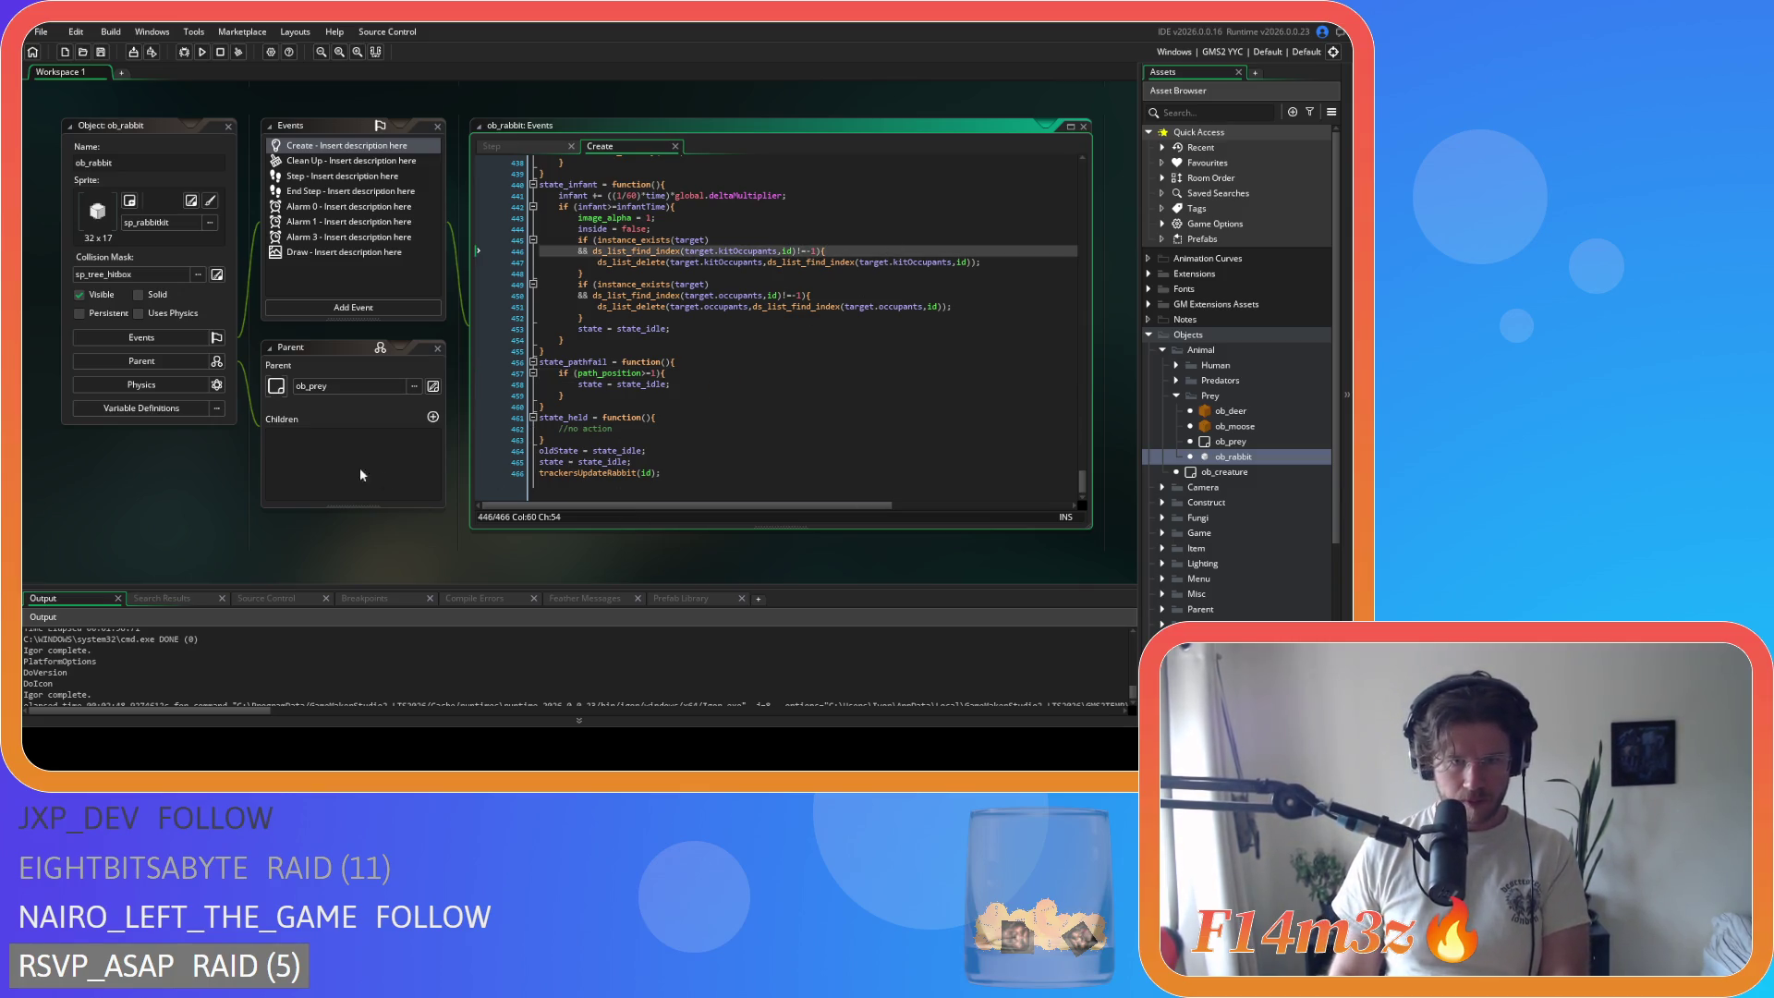
{"action": "right_click", "coordinate": [154, 468]}
Step: Close all editor windows and collapse the Animal objects and Objects asset folders
{"action": "mouse_move", "coordinate": [202, 489]}
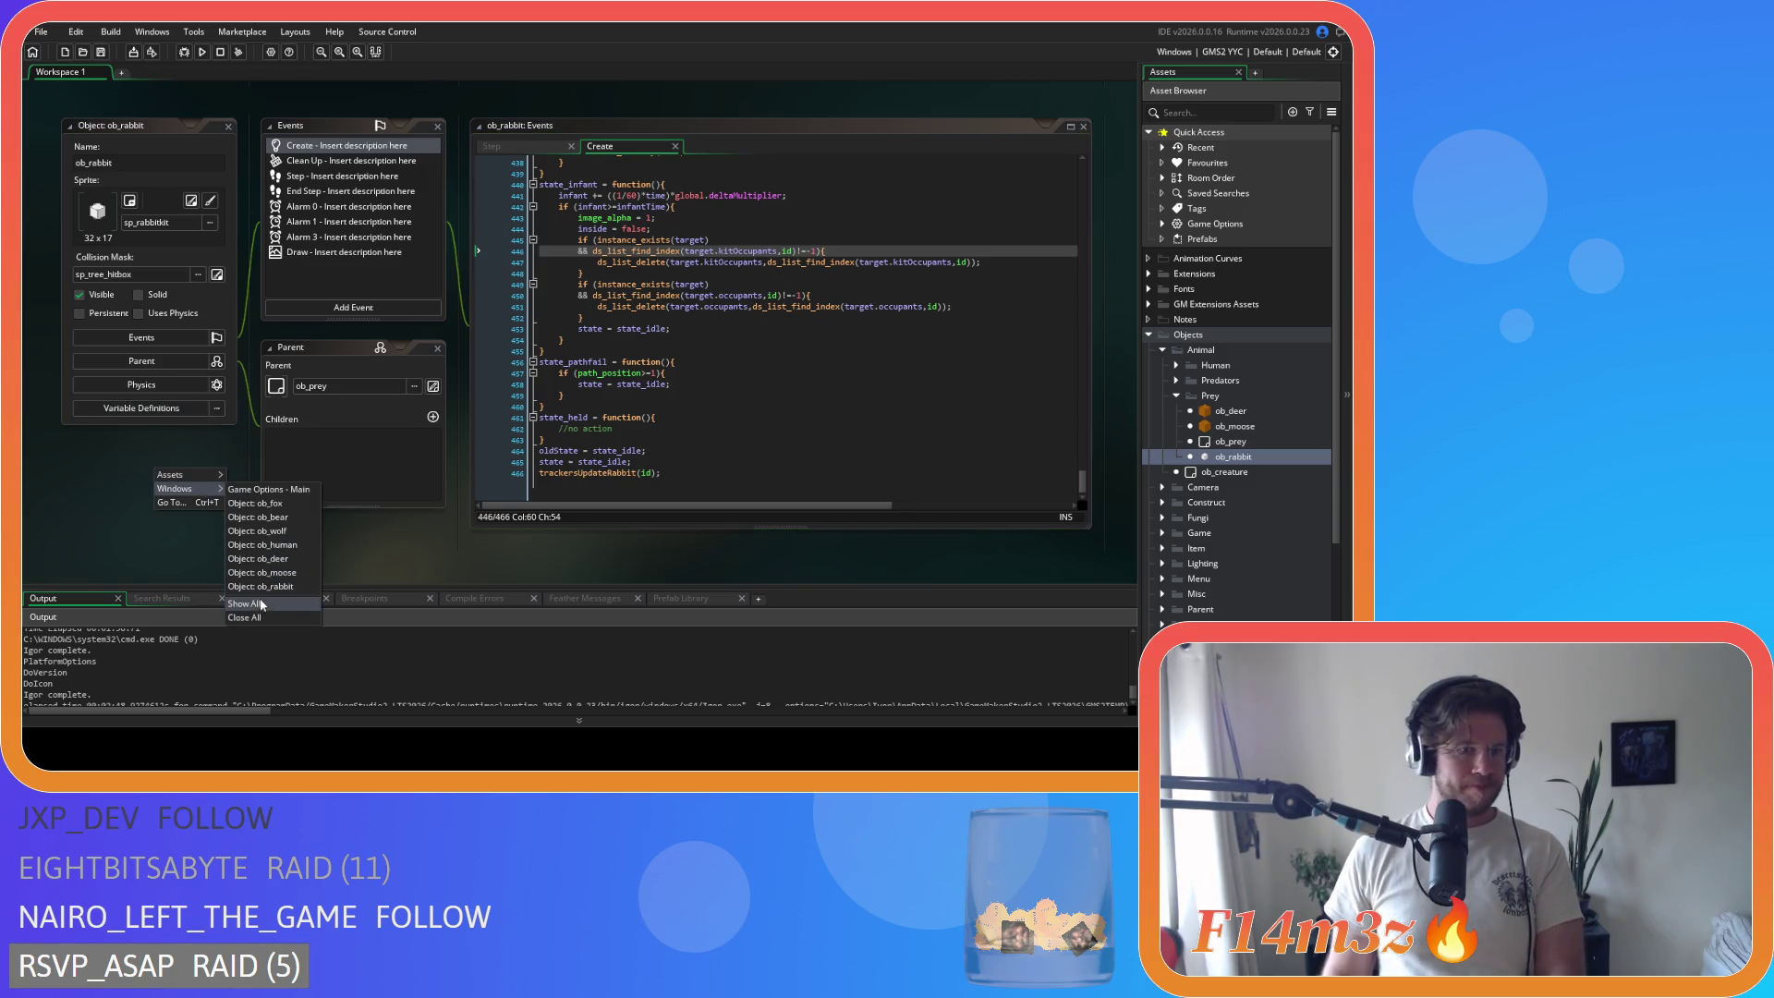
{"action": "left_click", "coordinate": [244, 617]}
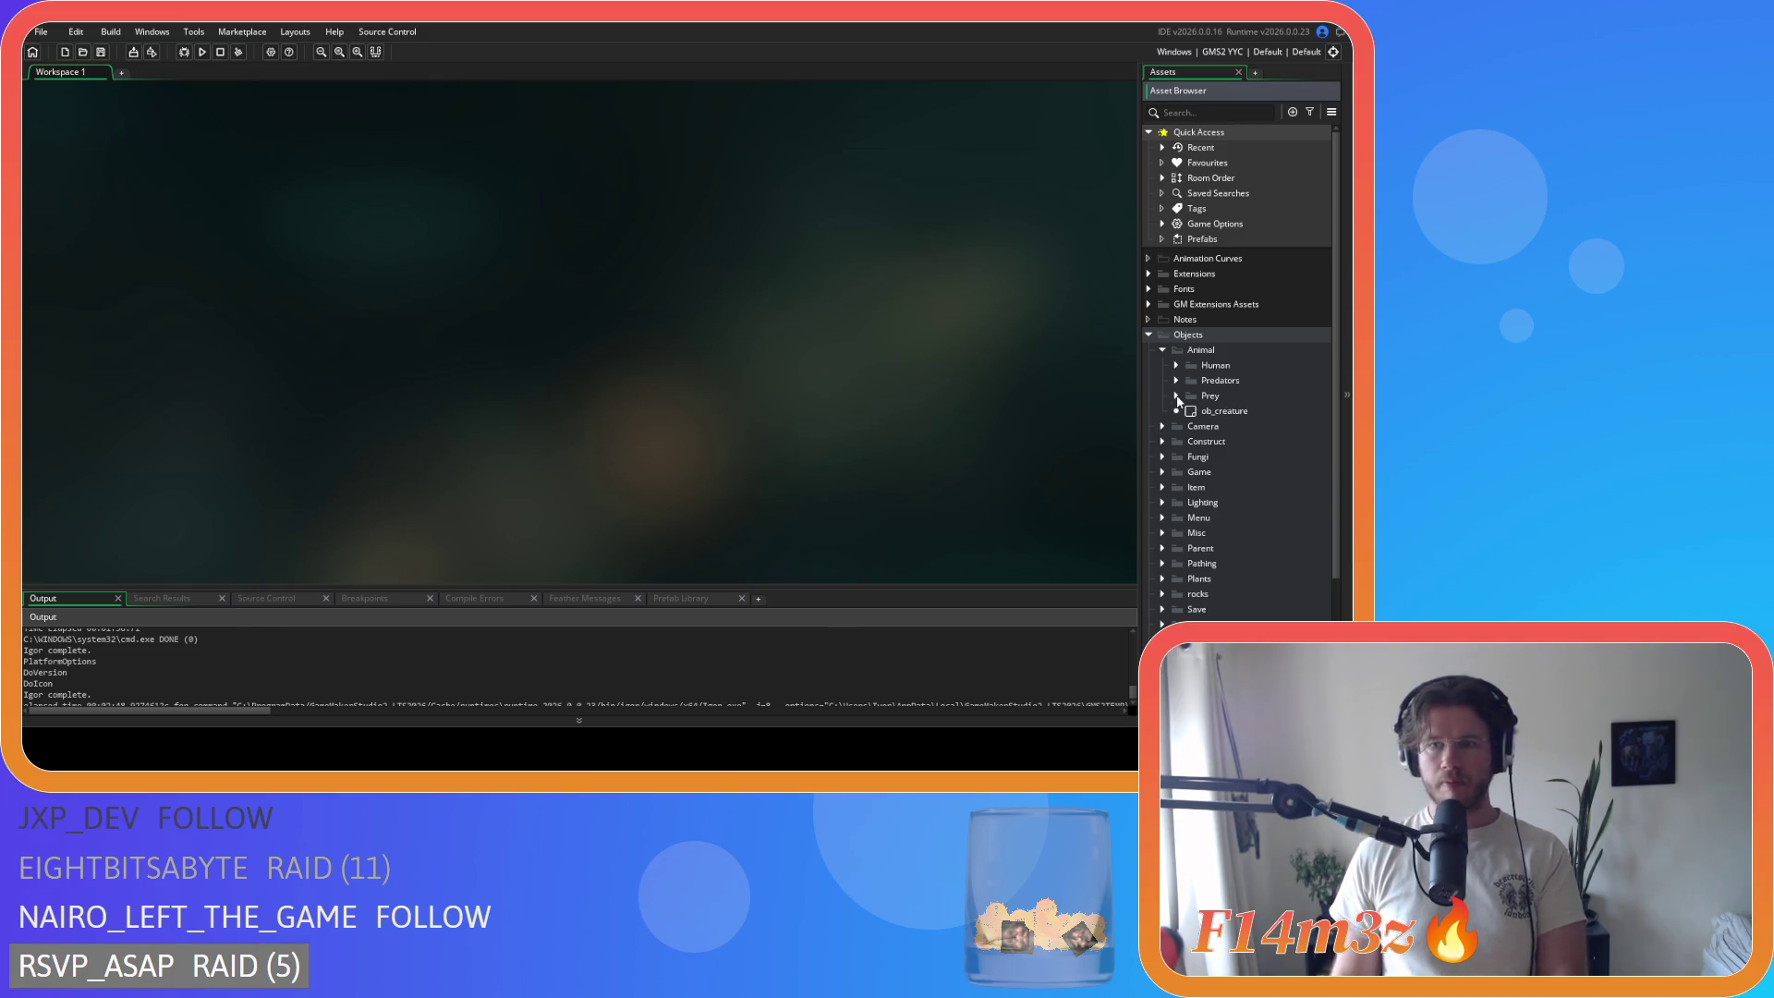
{"action": "left_click", "coordinate": [1161, 349]}
{"action": "left_click", "coordinate": [1149, 335]}
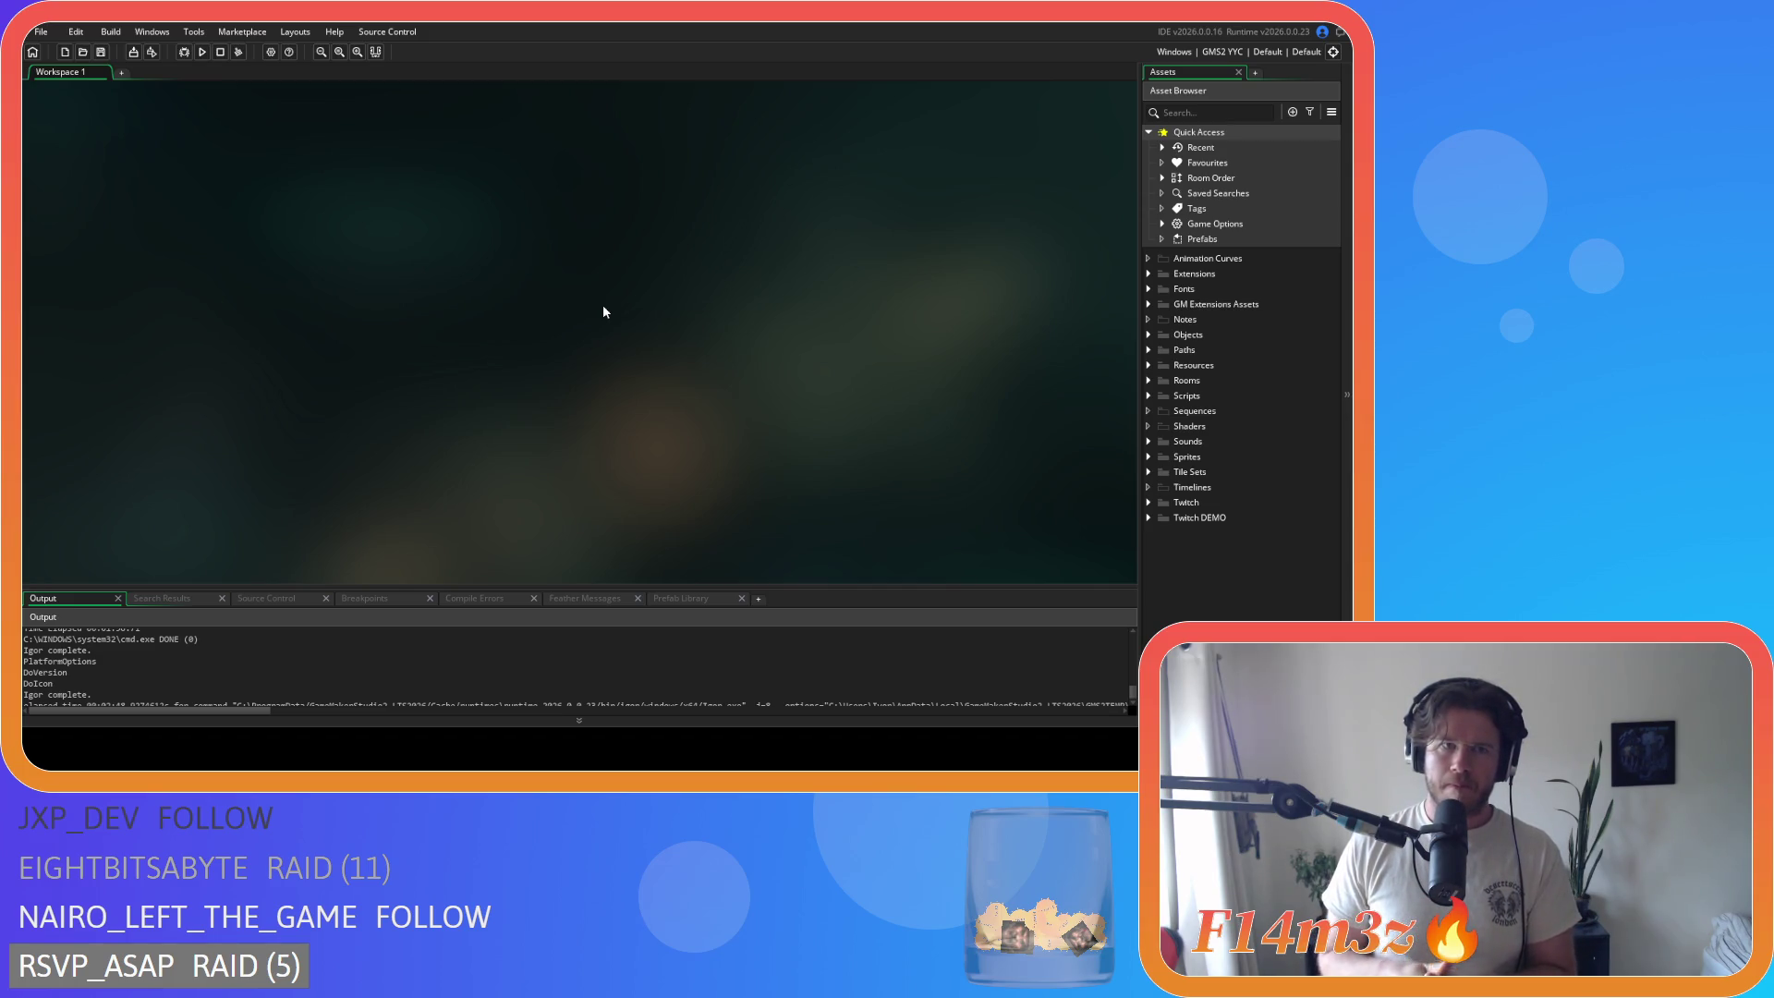
Step: Switch the output target from YYC to GMS2 VM and start the build
{"action": "left_click", "coordinate": [1222, 52]}
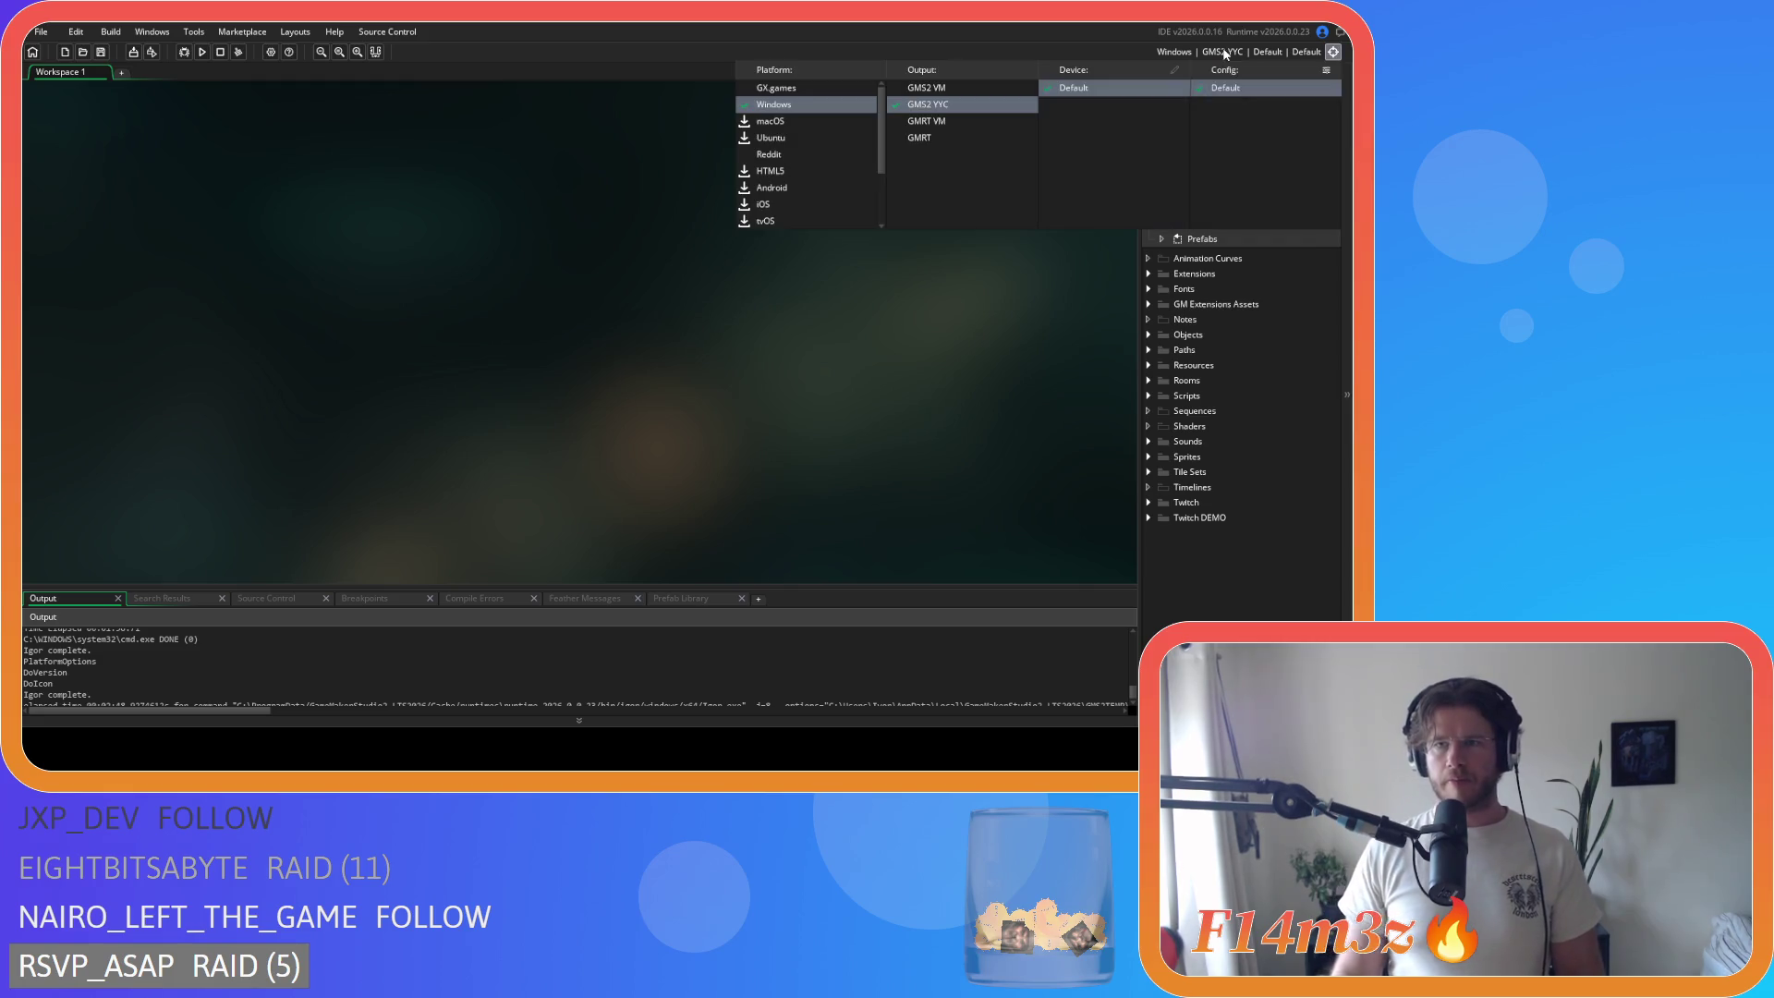
{"action": "left_click", "coordinate": [955, 88]}
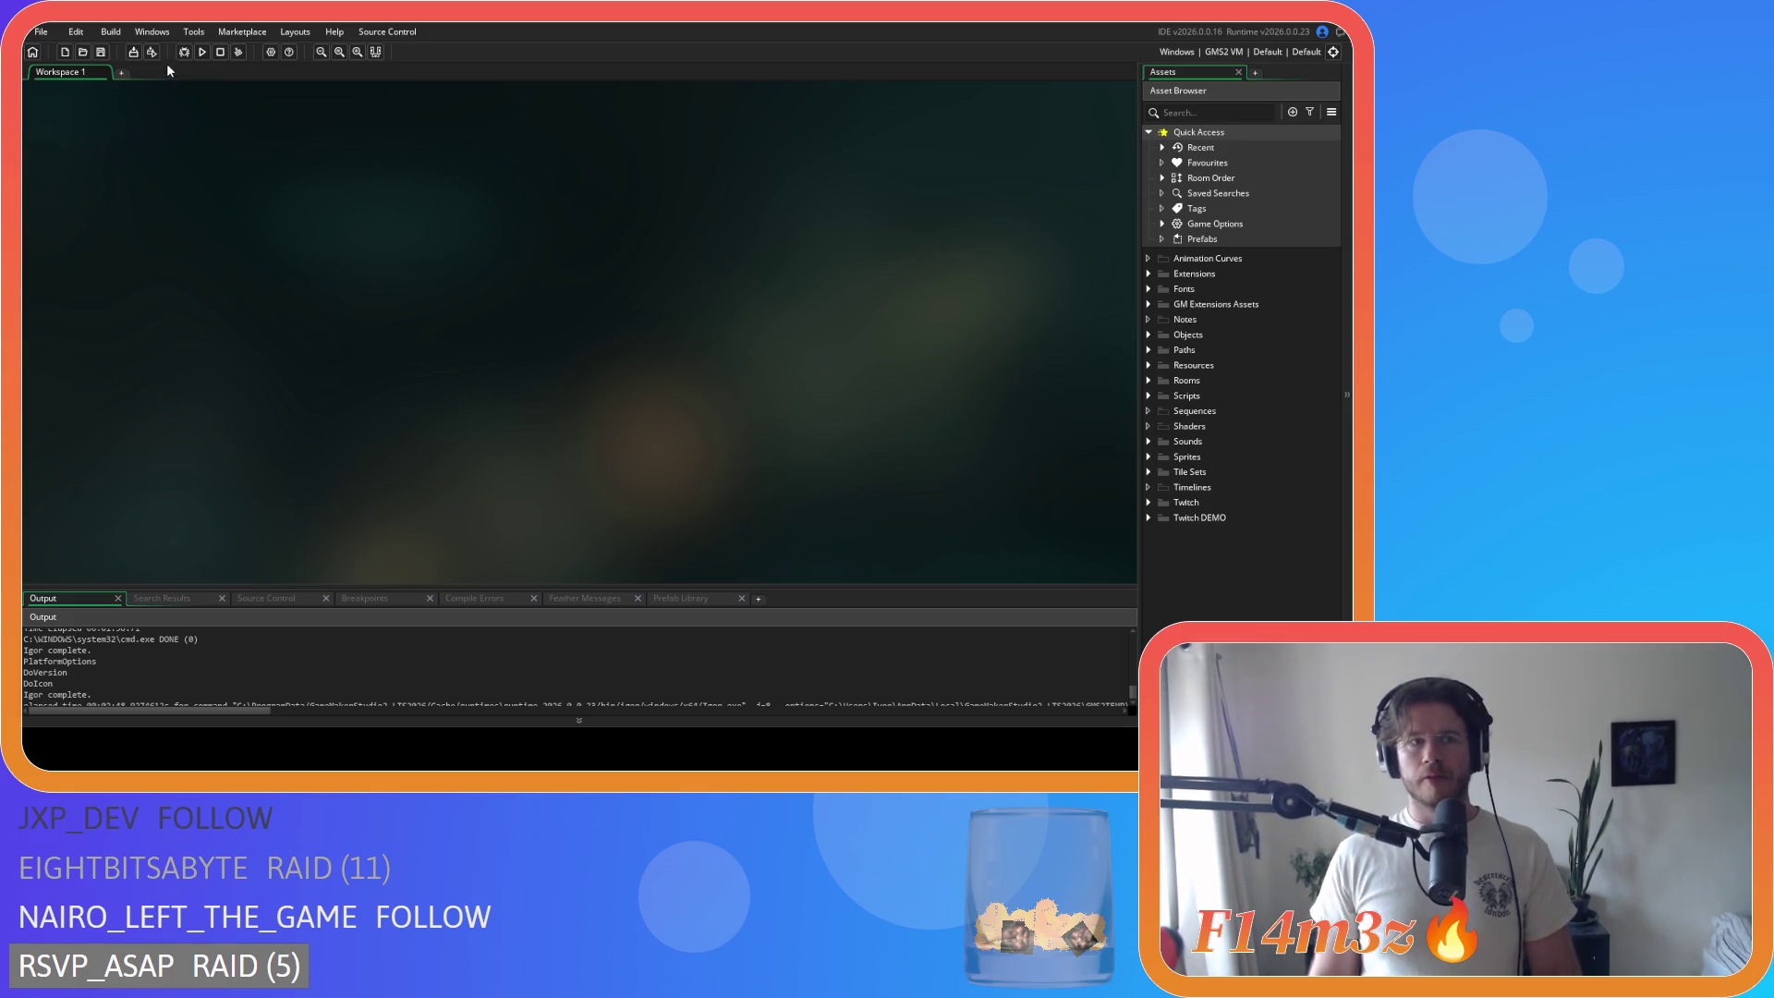
{"action": "left_click", "coordinate": [202, 53]}
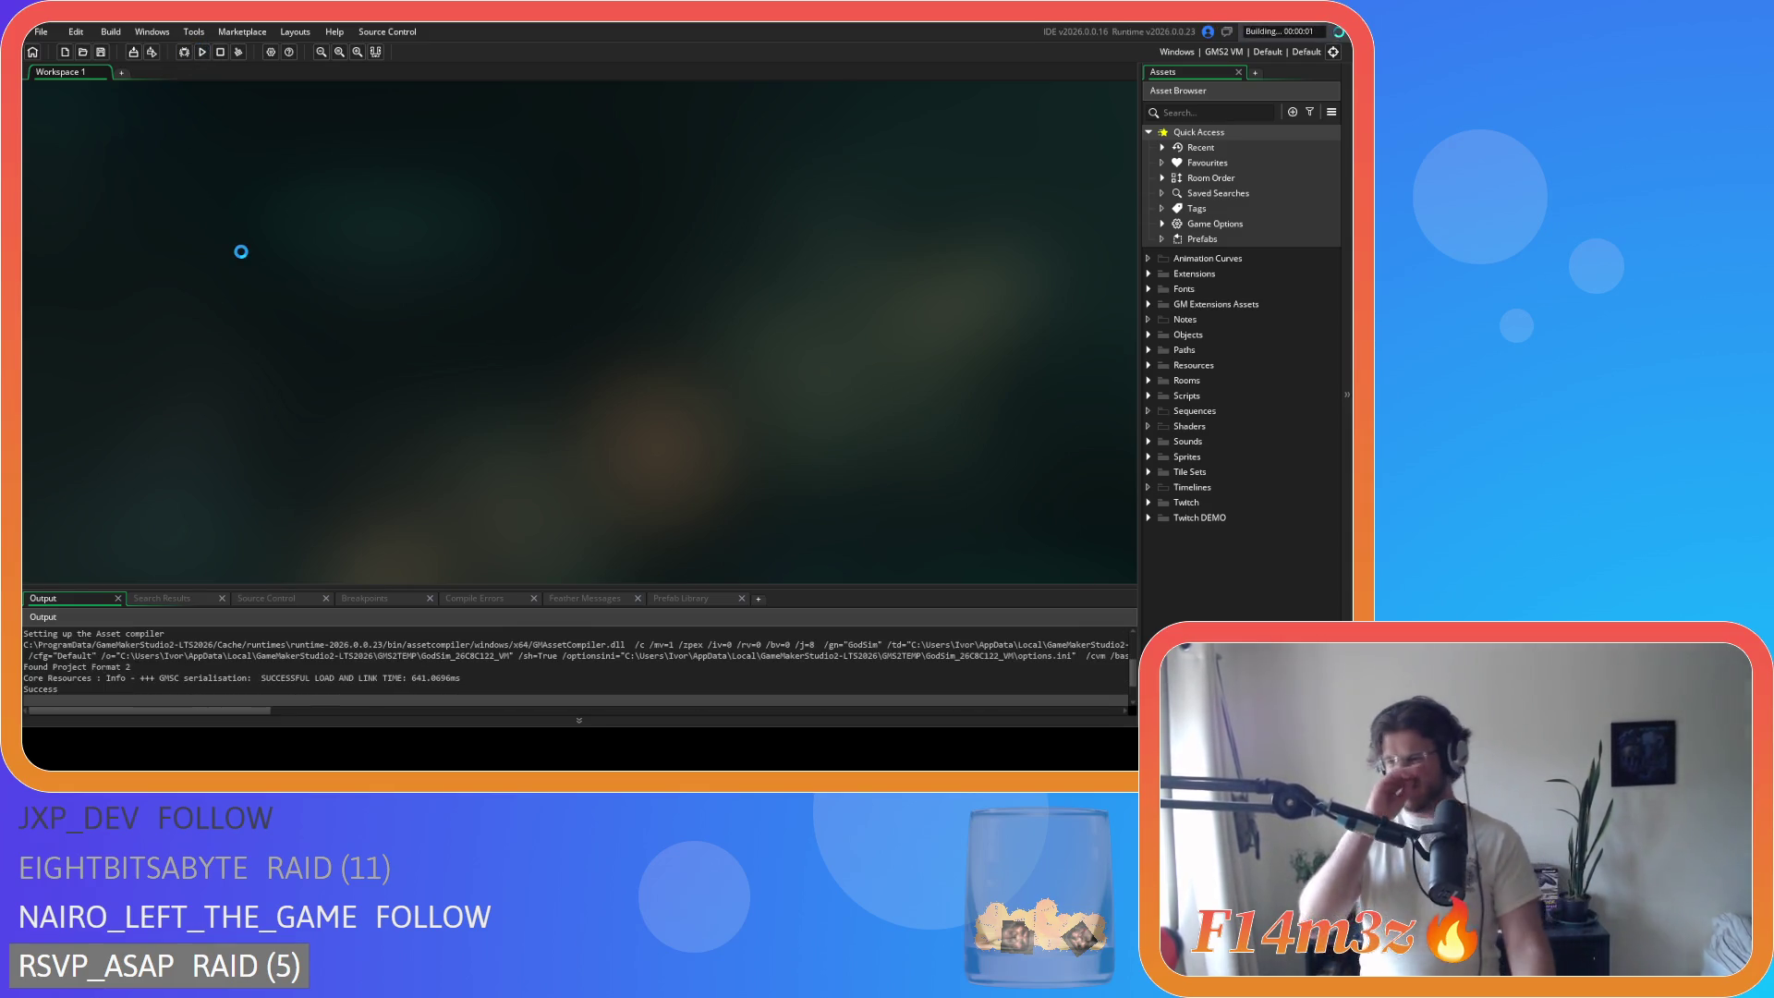